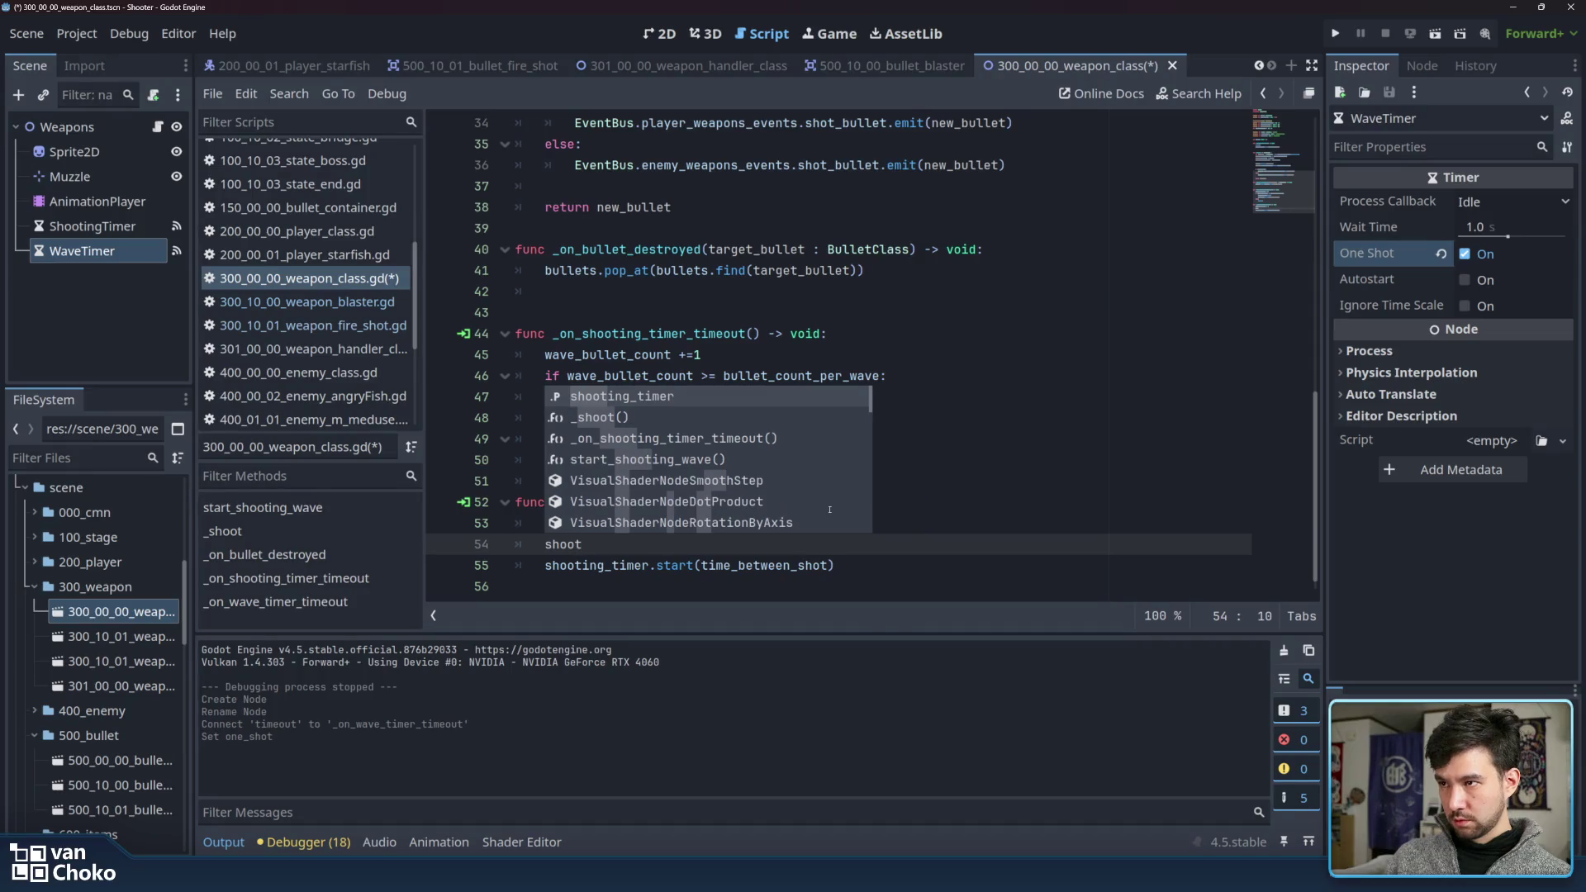
Insert the _shoot() call on line 54 of _on_wave_timer_timeout
key("Down")
key("Return")
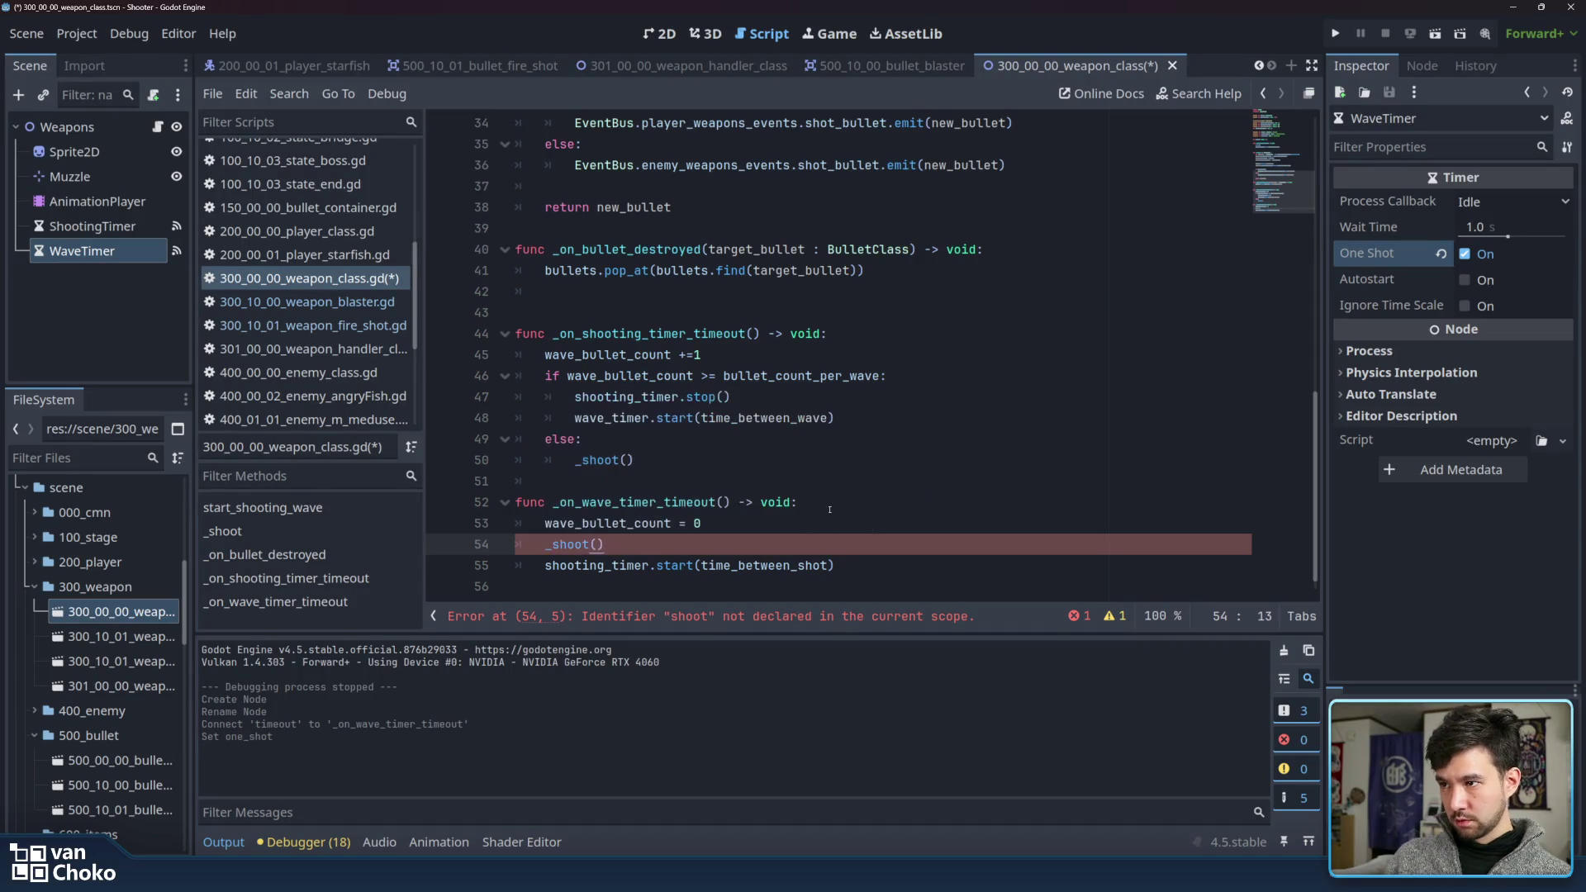
scroll(829, 508, "up", 1)
scroll(829, 509, "up", 7)
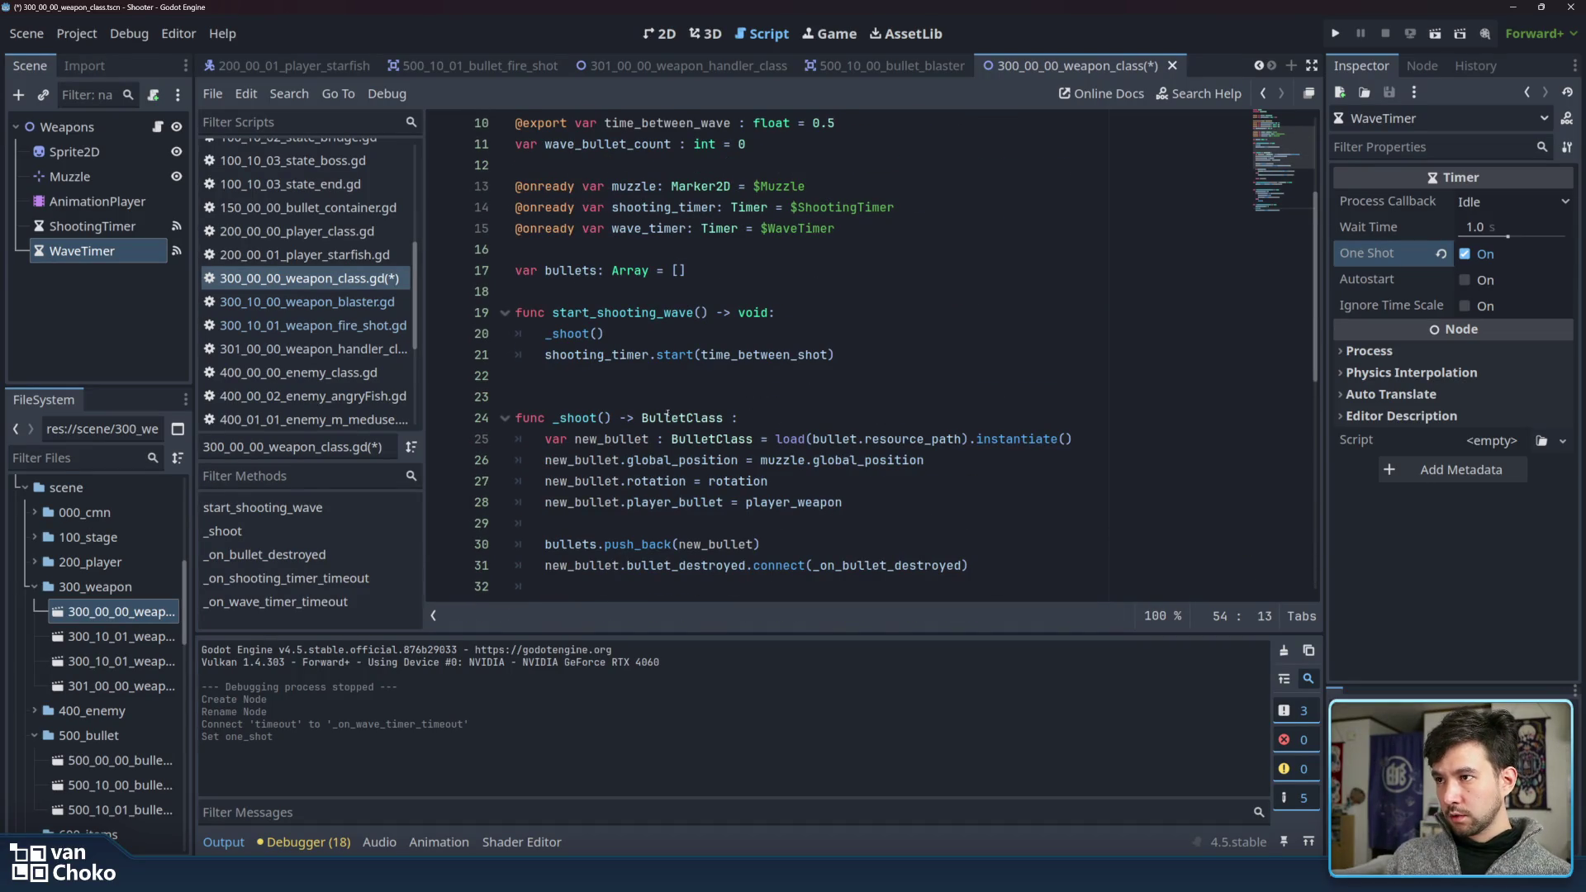
scroll(606, 279, "down", 5)
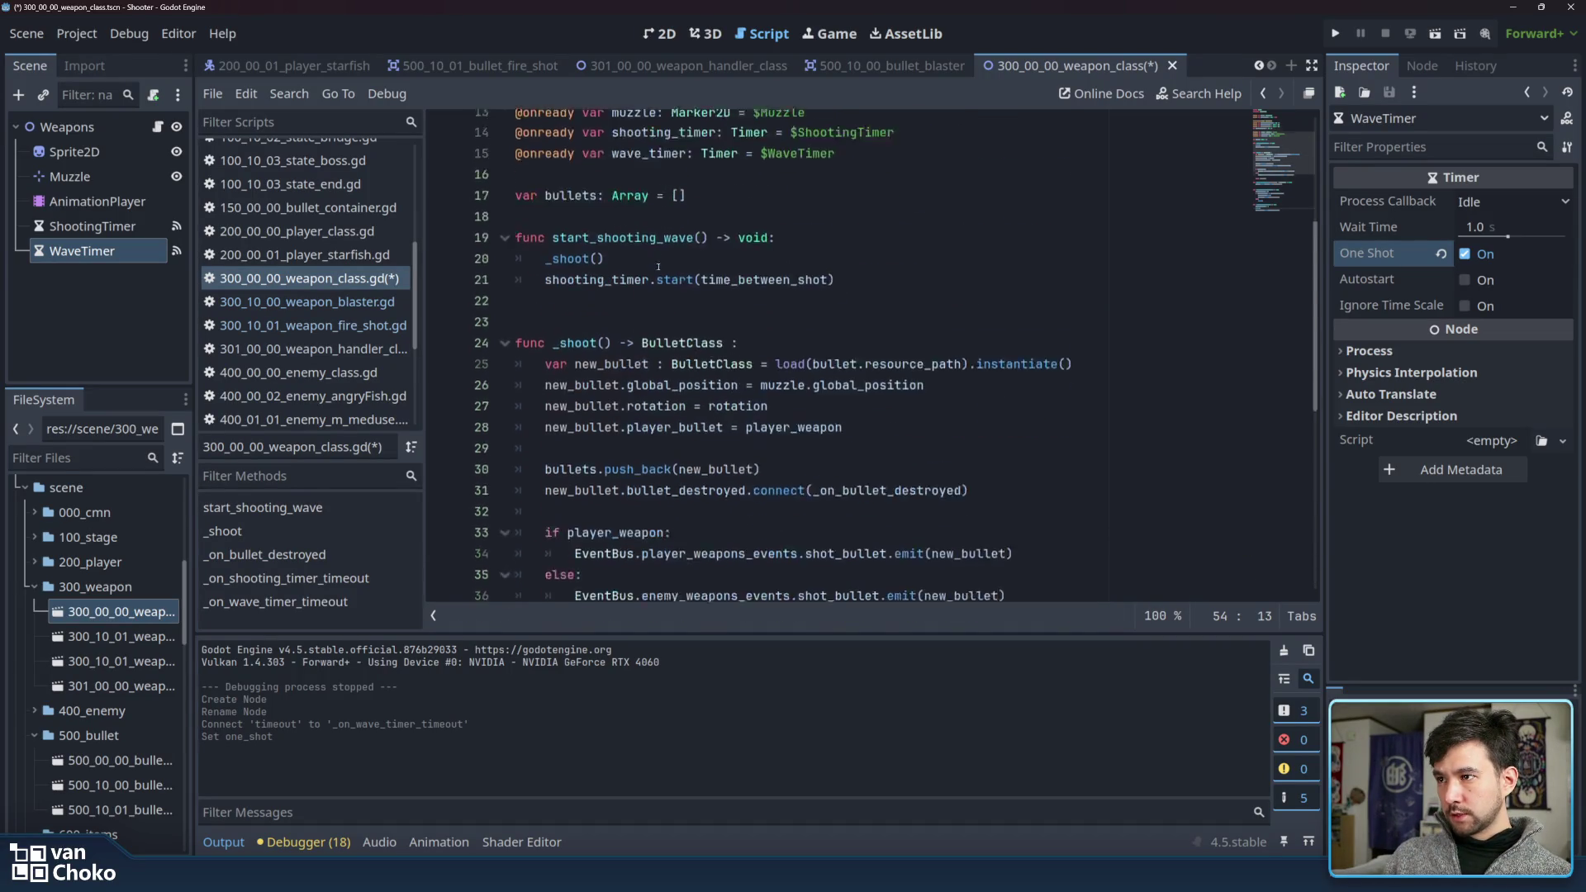
scroll(814, 272, "up", 2)
scroll(744, 297, "down", 5)
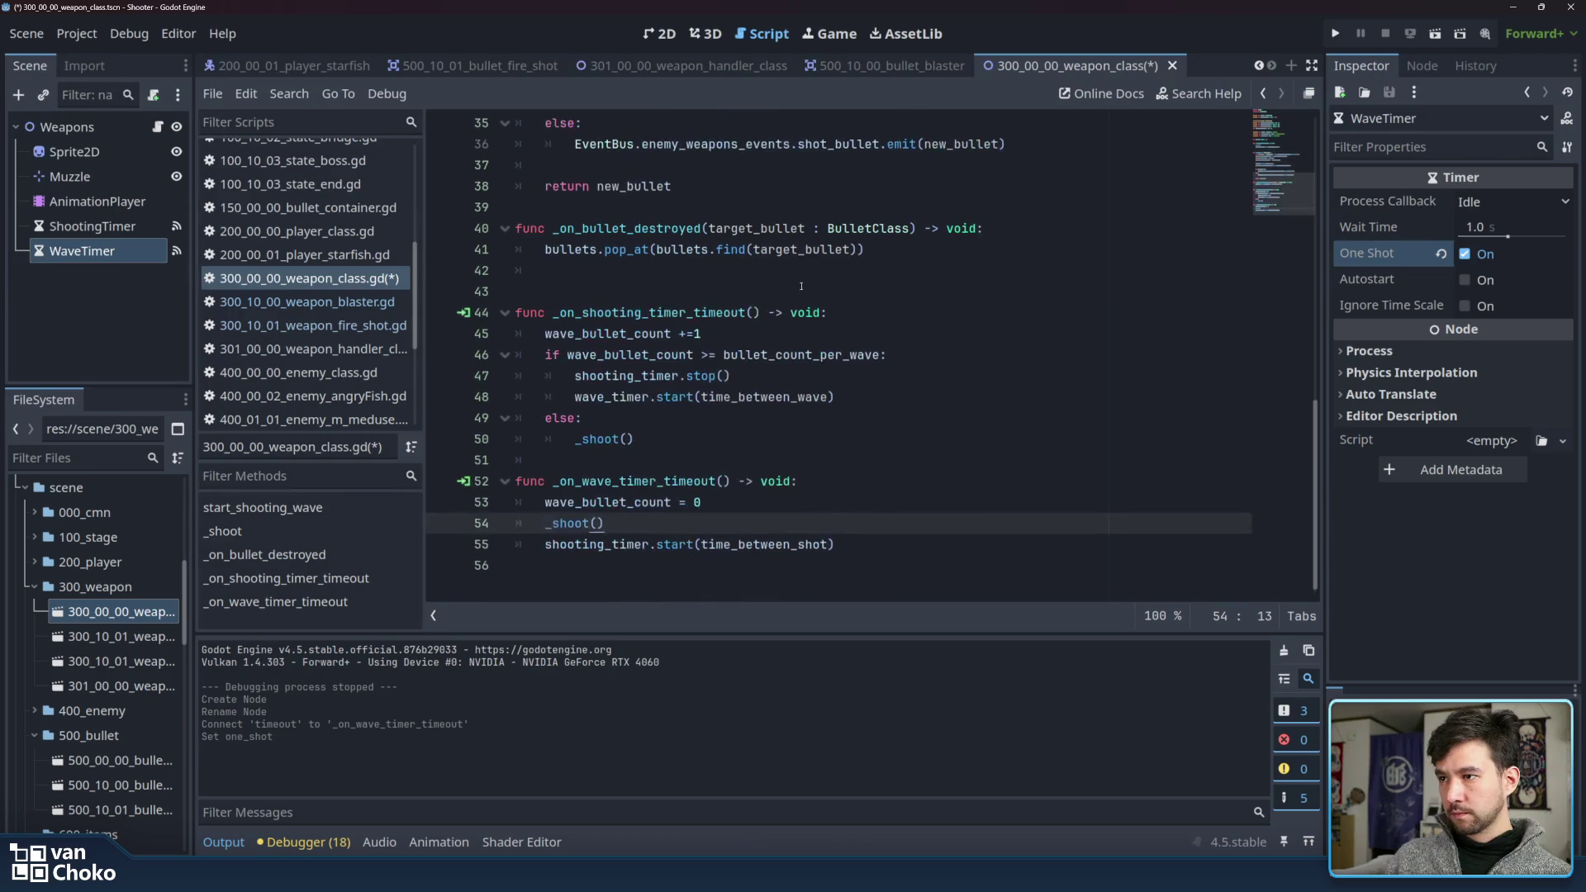
Review the wave_bullet_count increment and the Weapons and WaveTimer node wave settings
double_click(634, 333)
mouse_move(634, 332)
left_mouse_down()
mouse_move(702, 314)
mouse_move(730, 326)
left_mouse_up()
left_click(731, 325)
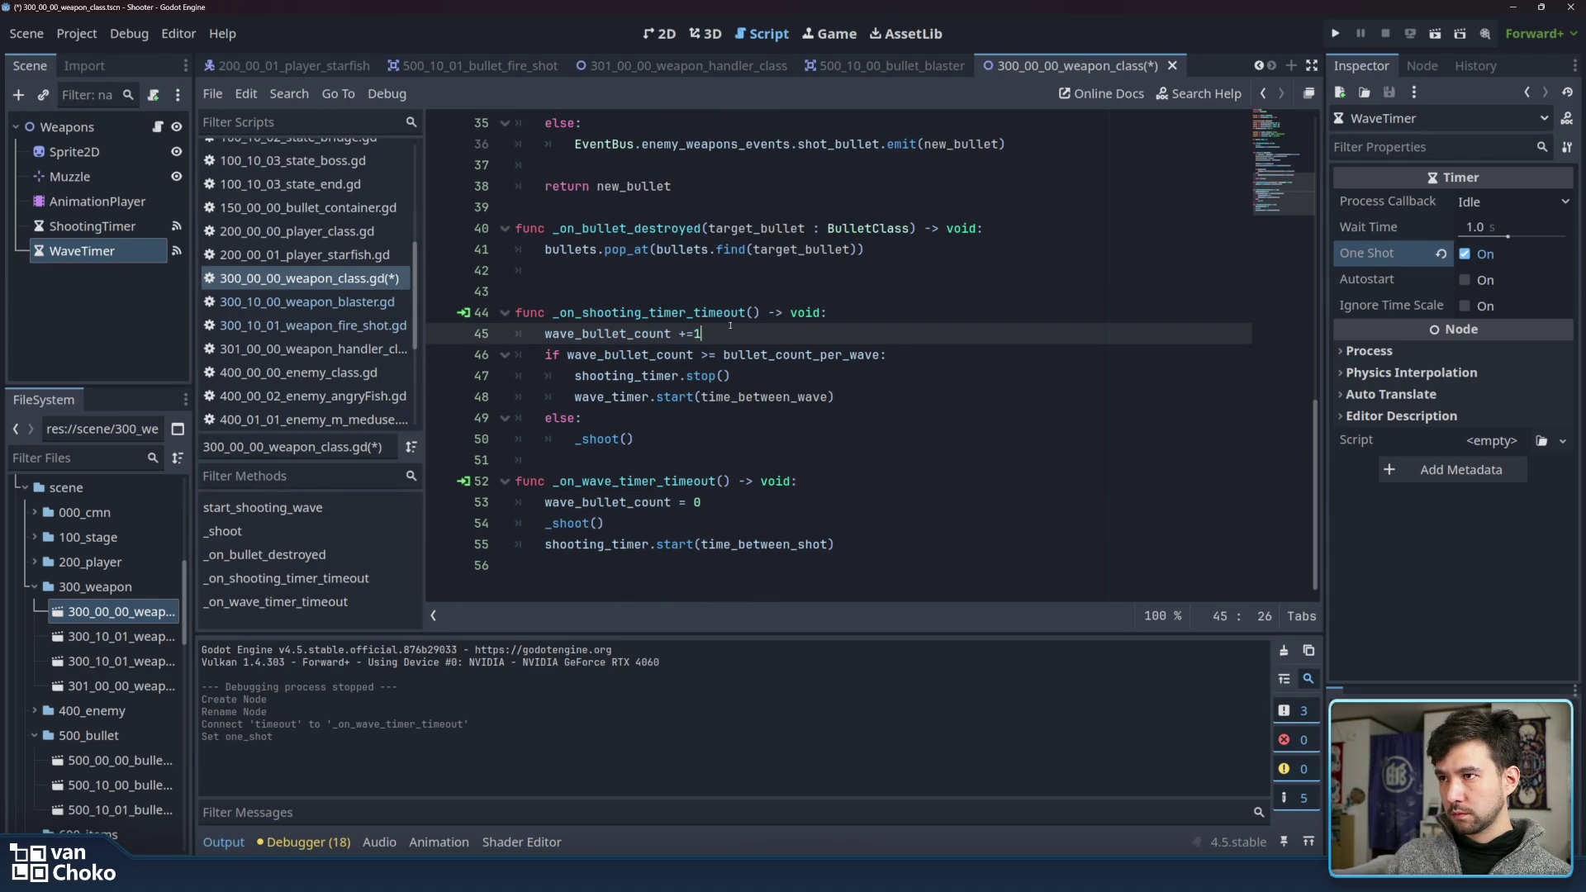
scroll(730, 326, "up", 6)
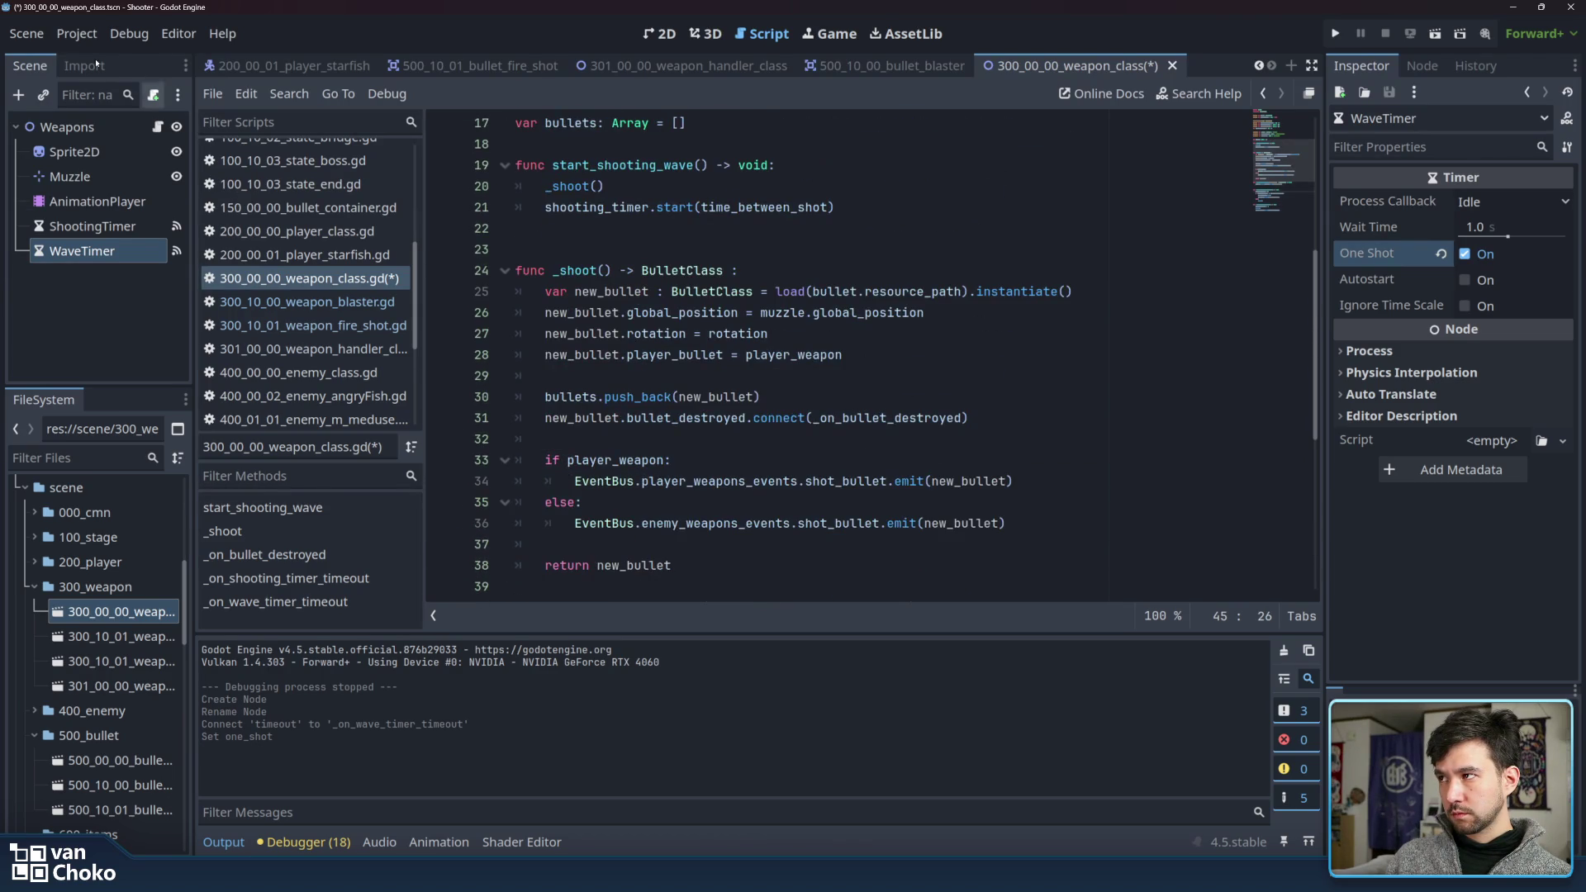
left_click(74, 127)
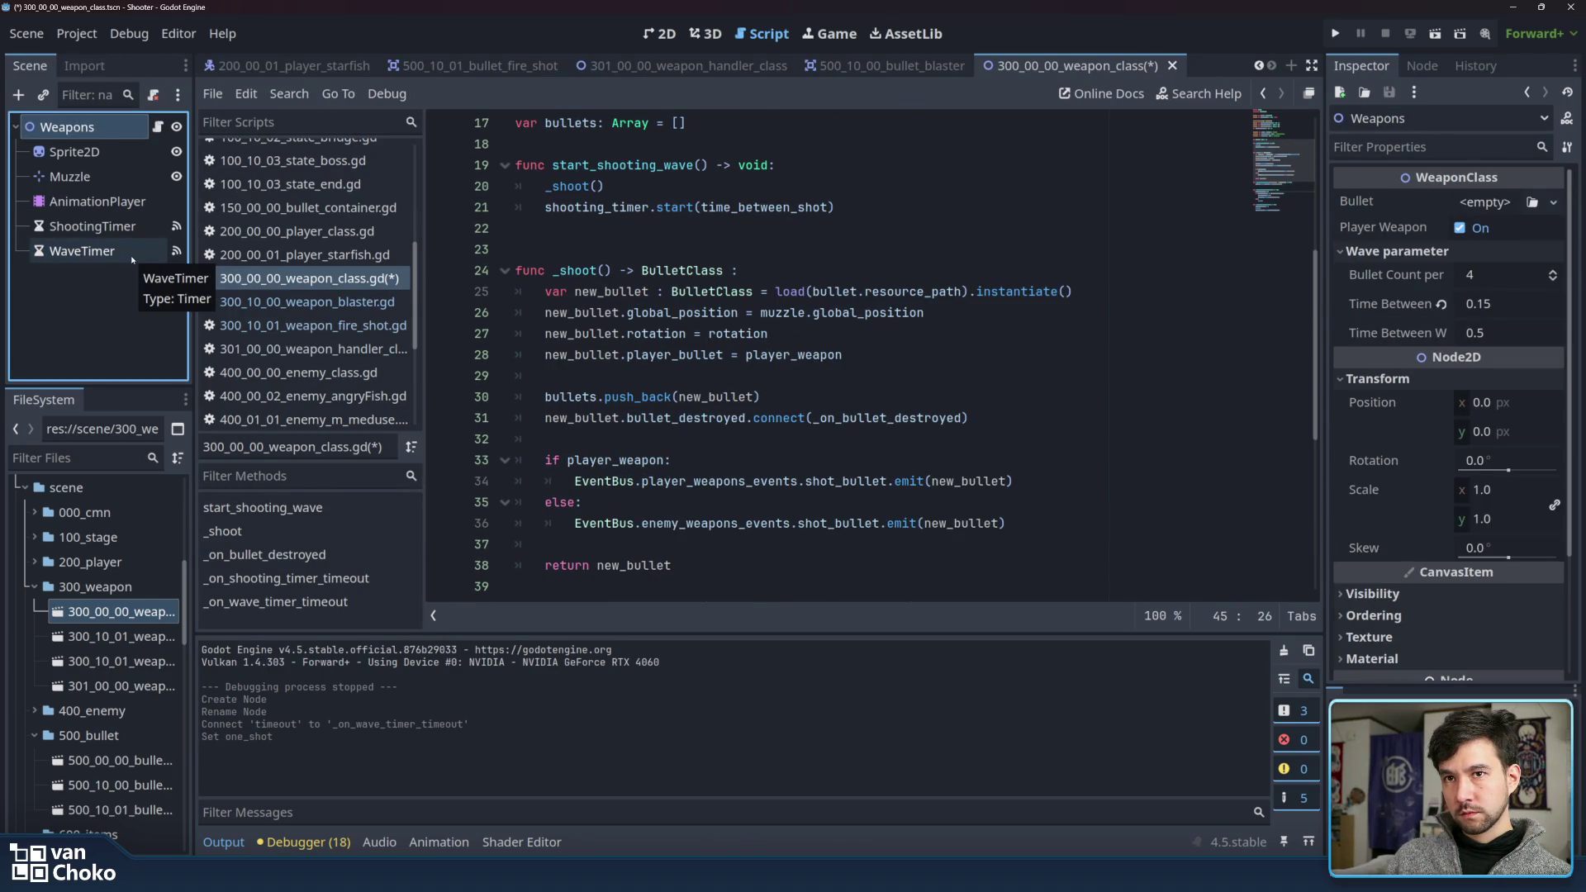
left_click(83, 251)
scroll(754, 331, "down", 6)
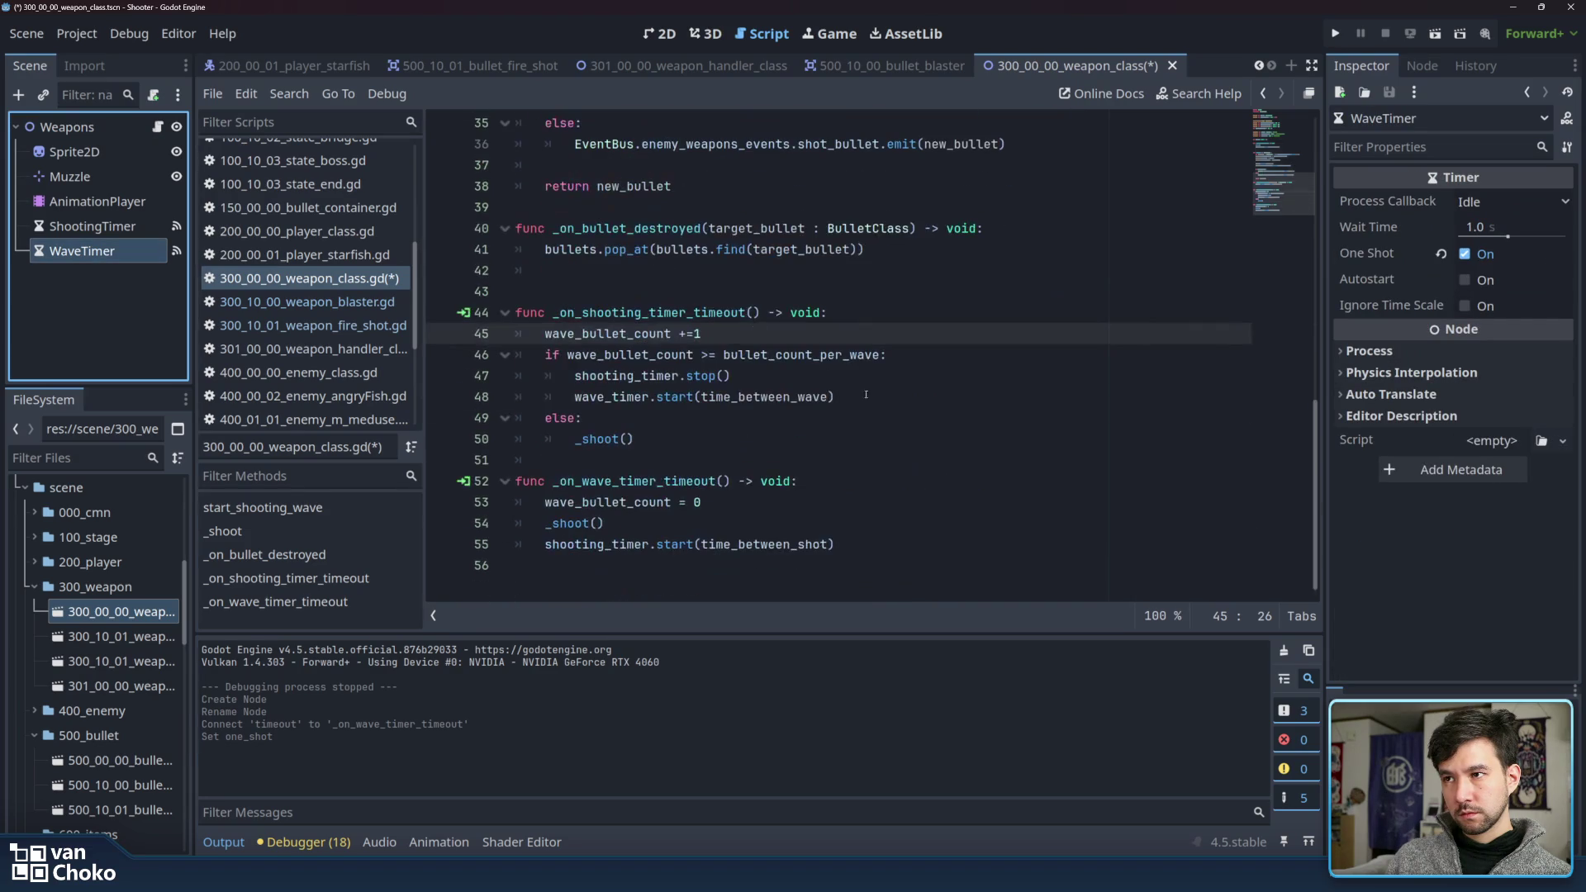
Recheck the else branch and the line 45 increment, then run the project
left_click(932, 421)
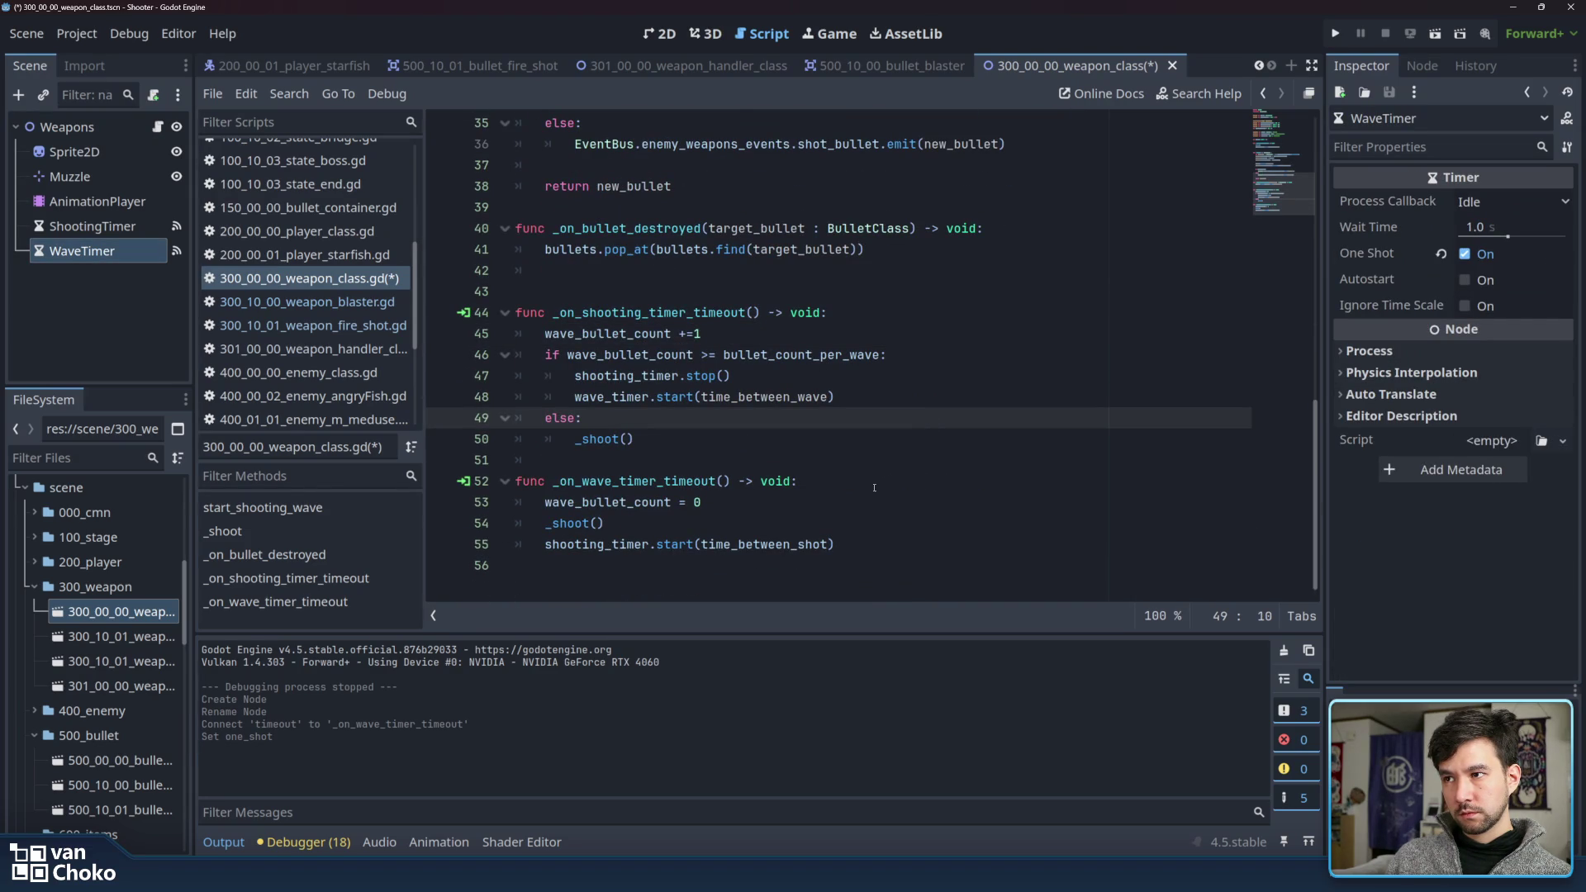
left_click(785, 500)
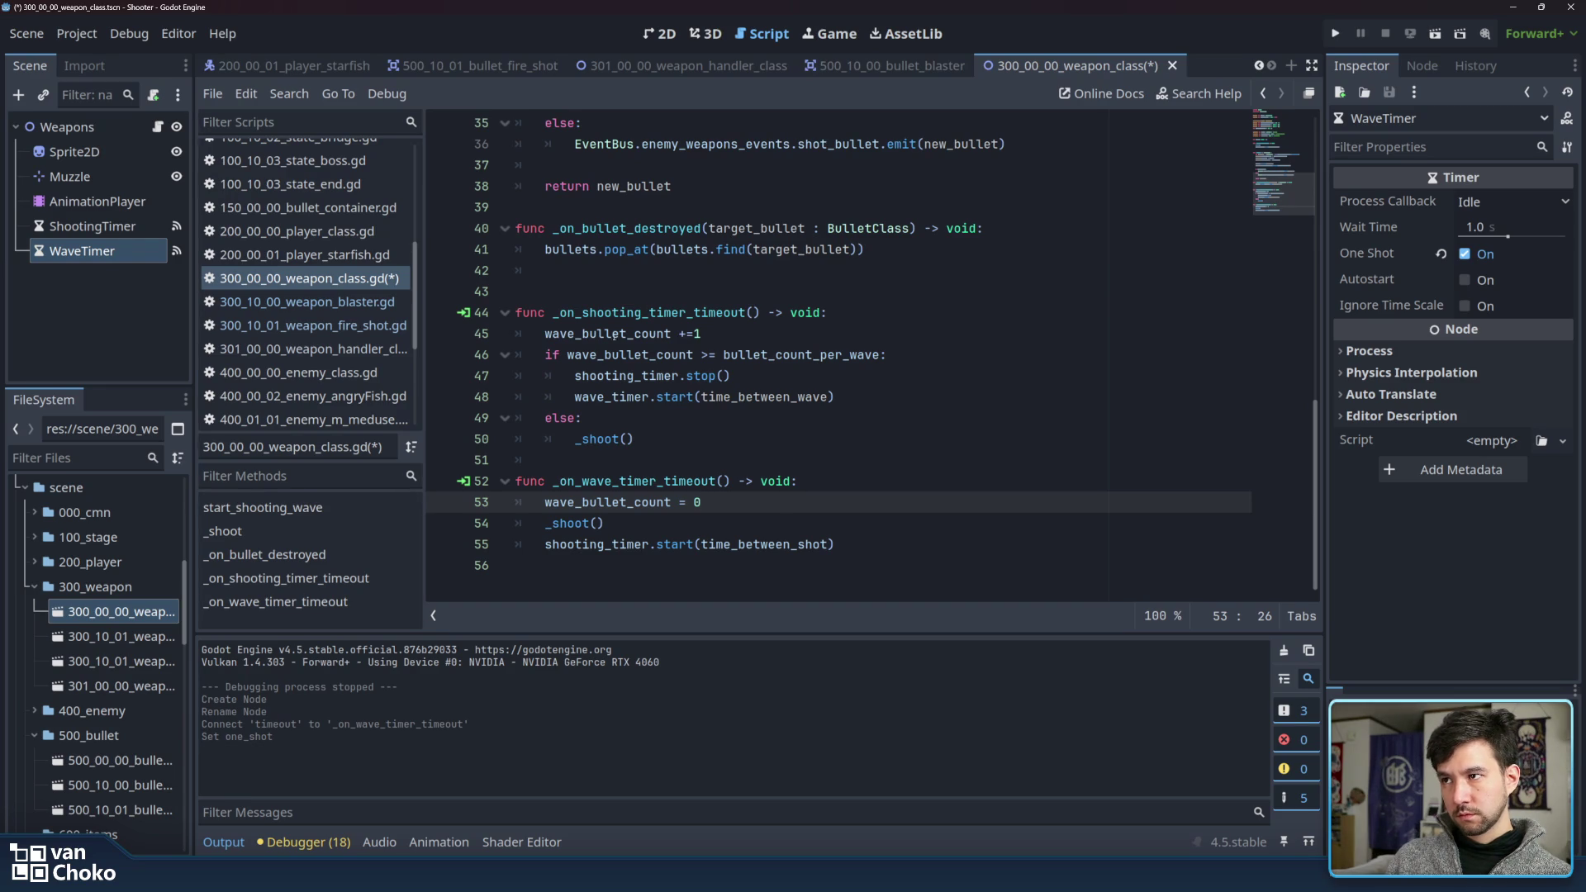
left_click_drag(545, 333, 715, 333)
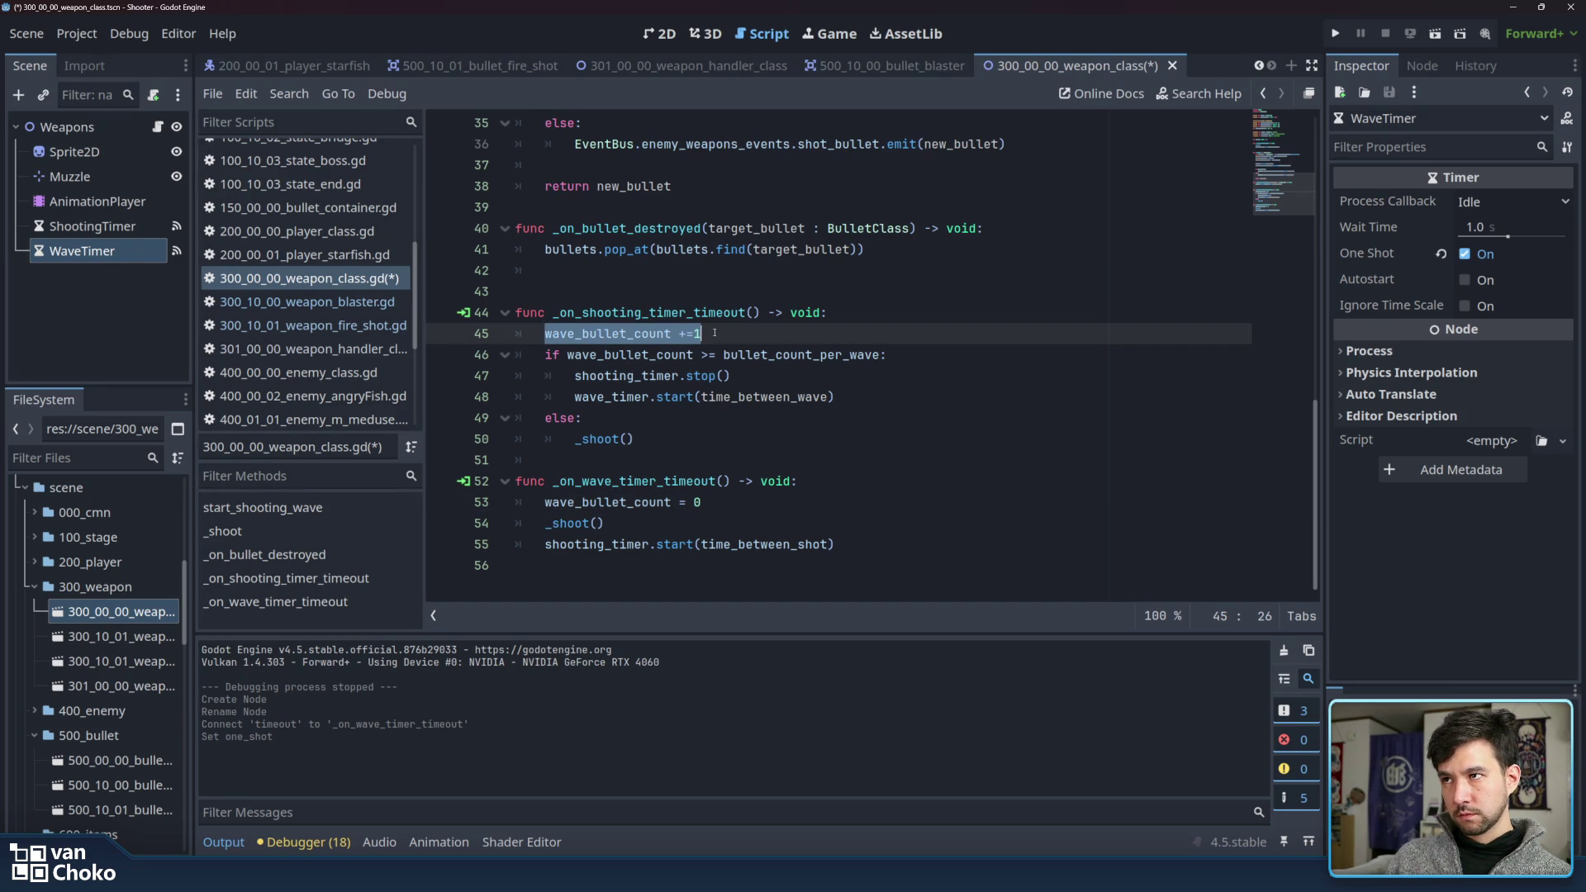
scroll(715, 333, "up", 5)
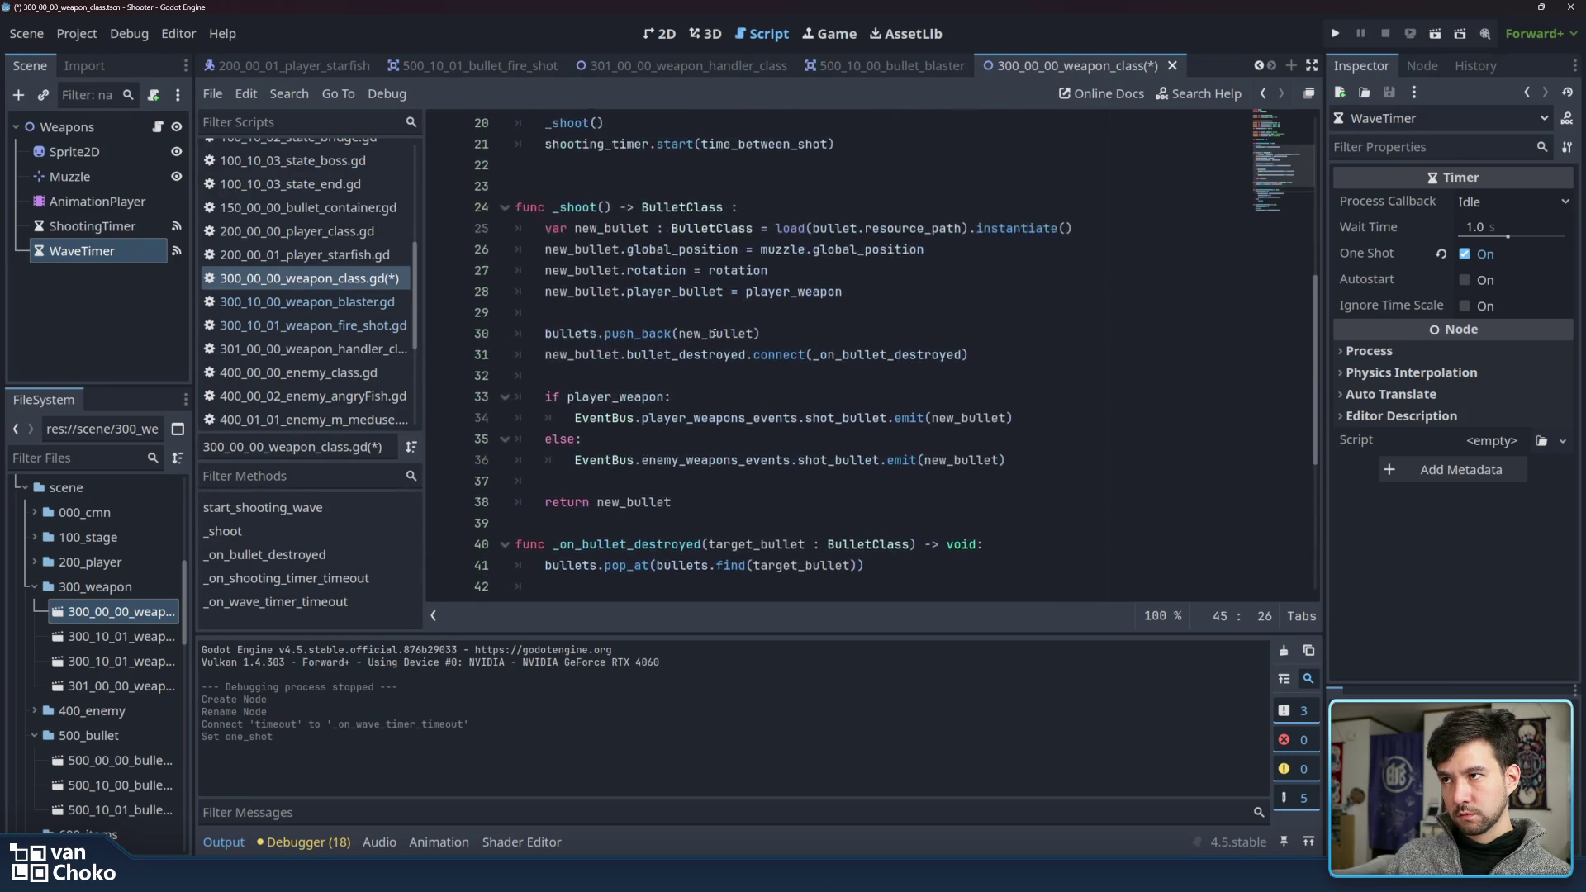
scroll(714, 333, "down", 5)
left_click_drag(715, 333, 545, 333)
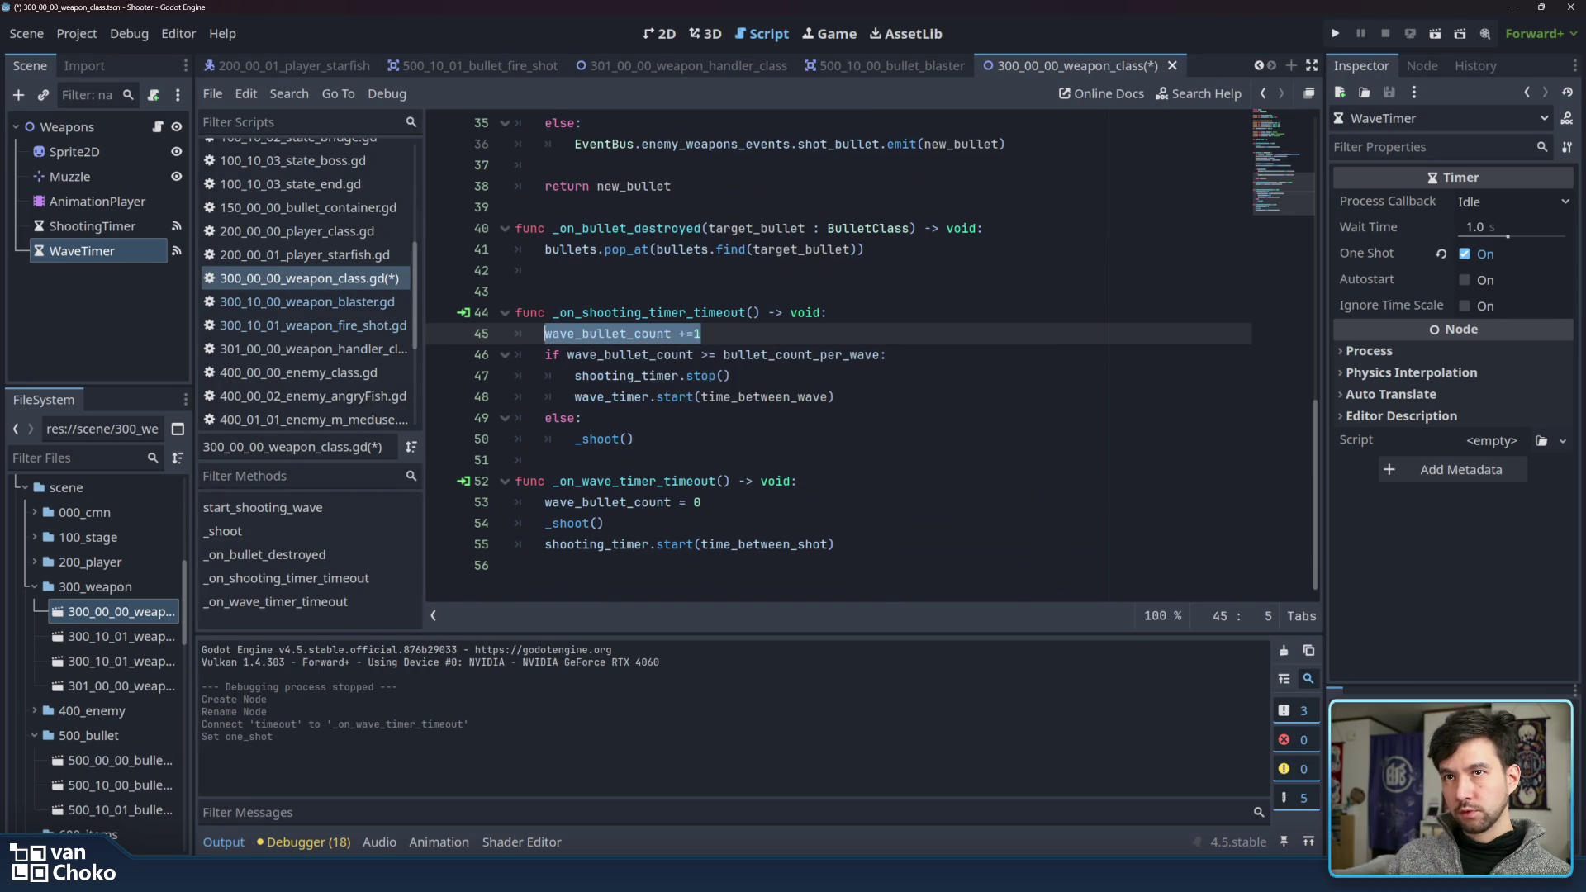
left_click(1336, 33)
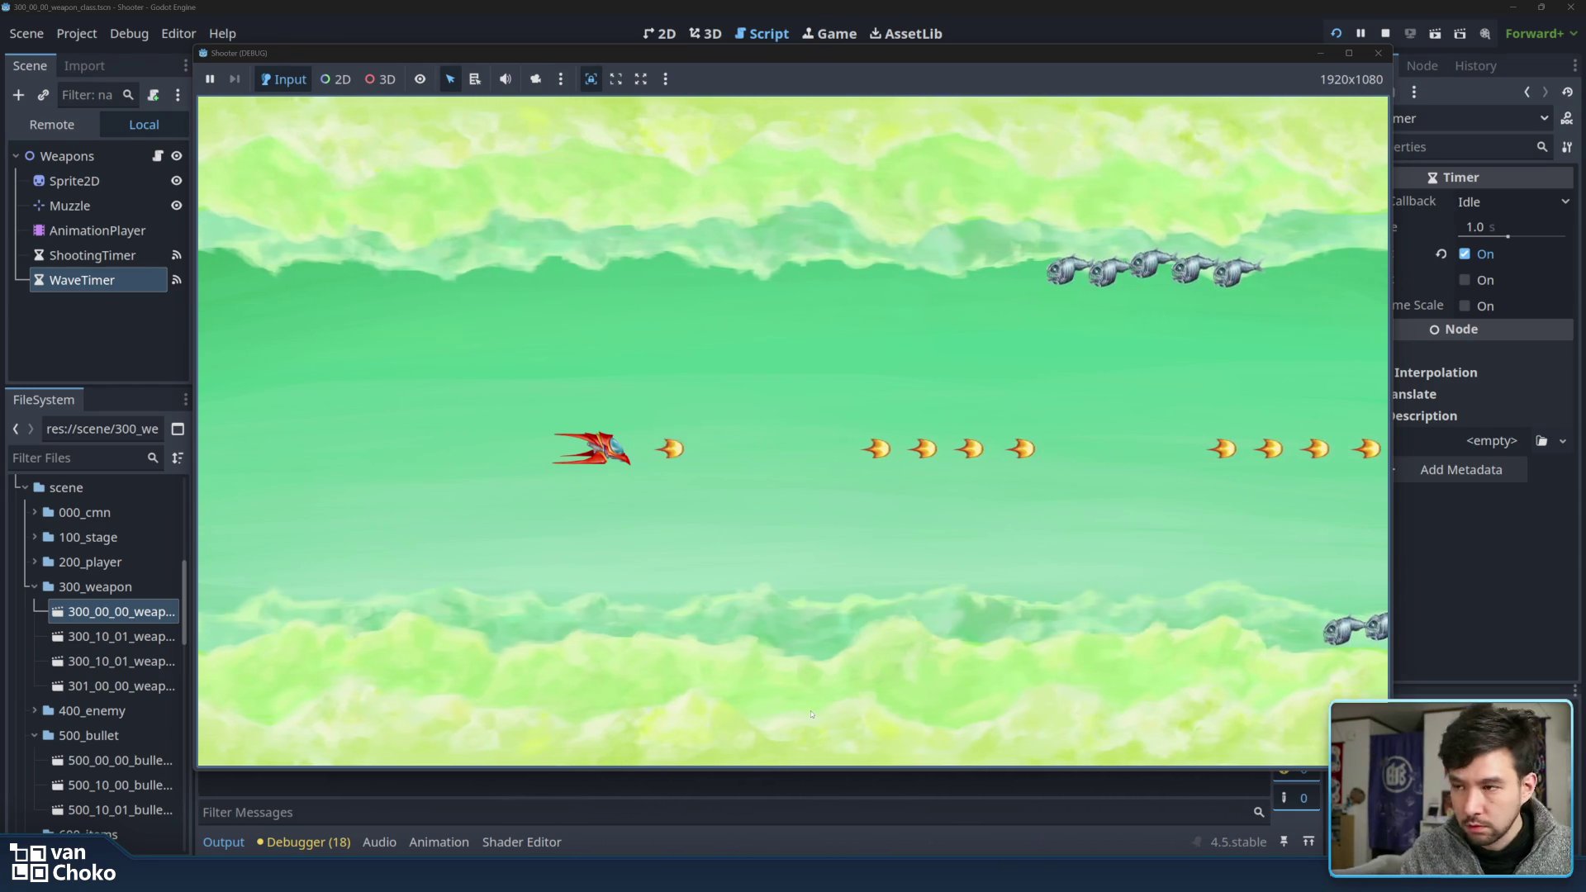
Fly the ship up, down, left and right in the running game
key("Up")
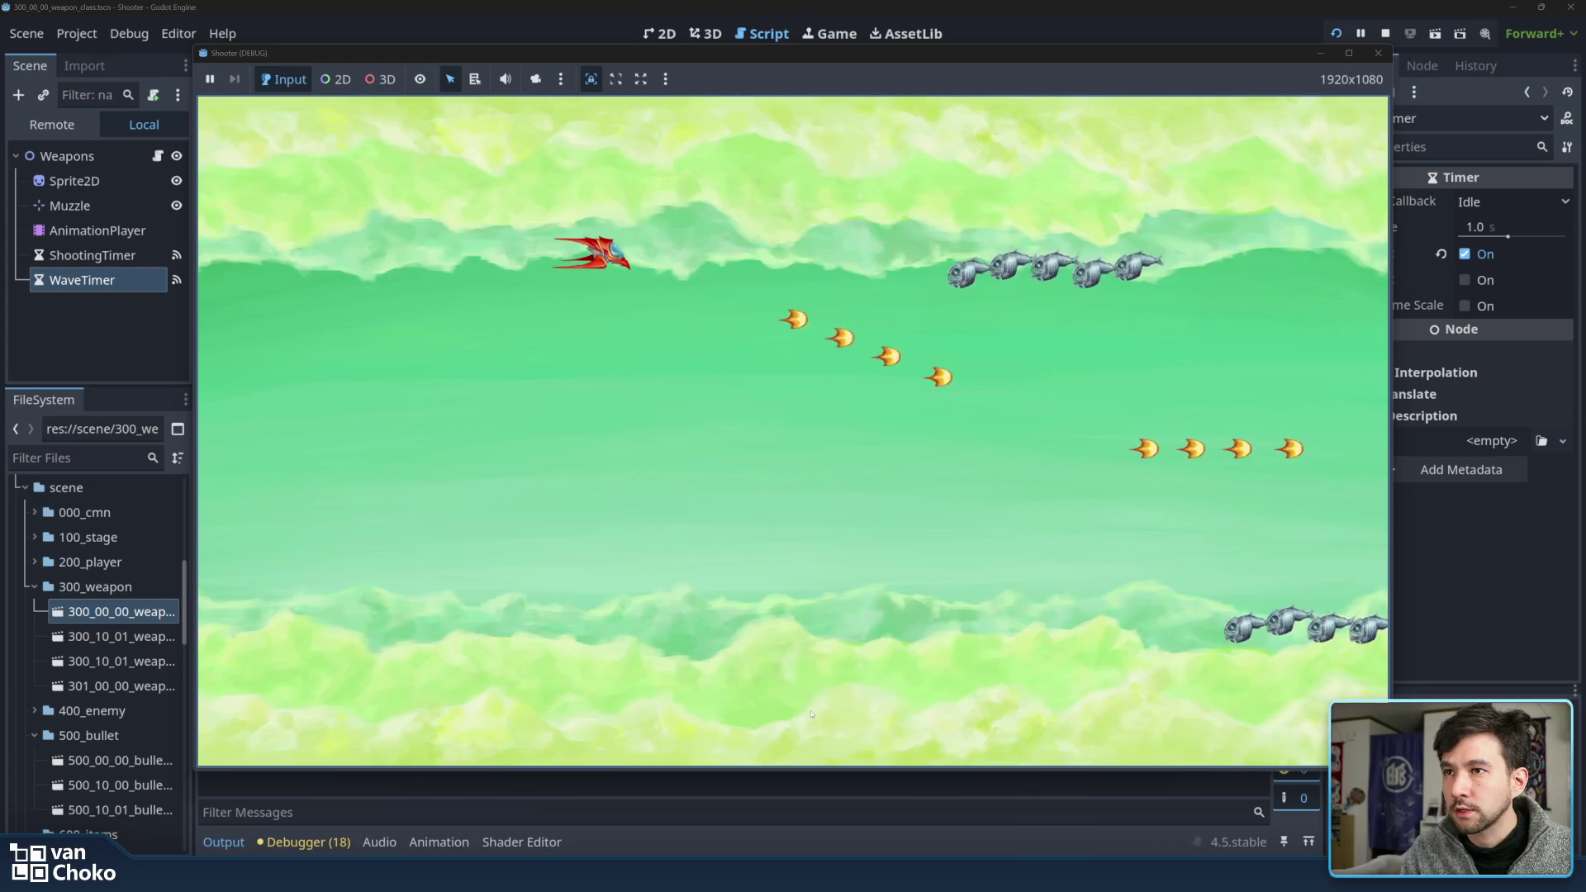
key("Down")
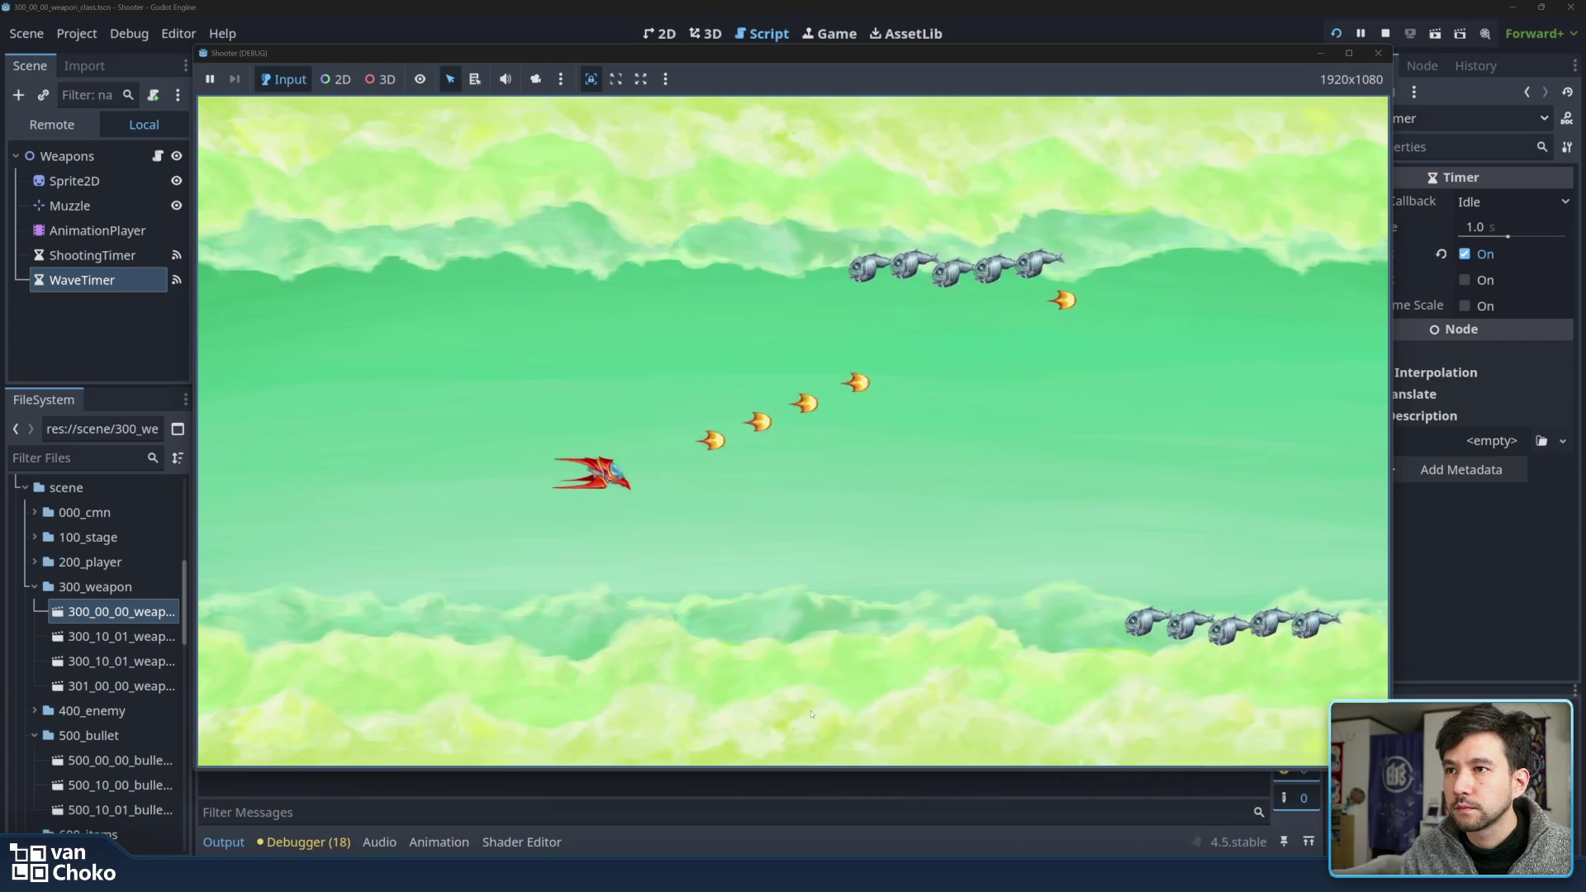
key("Down")
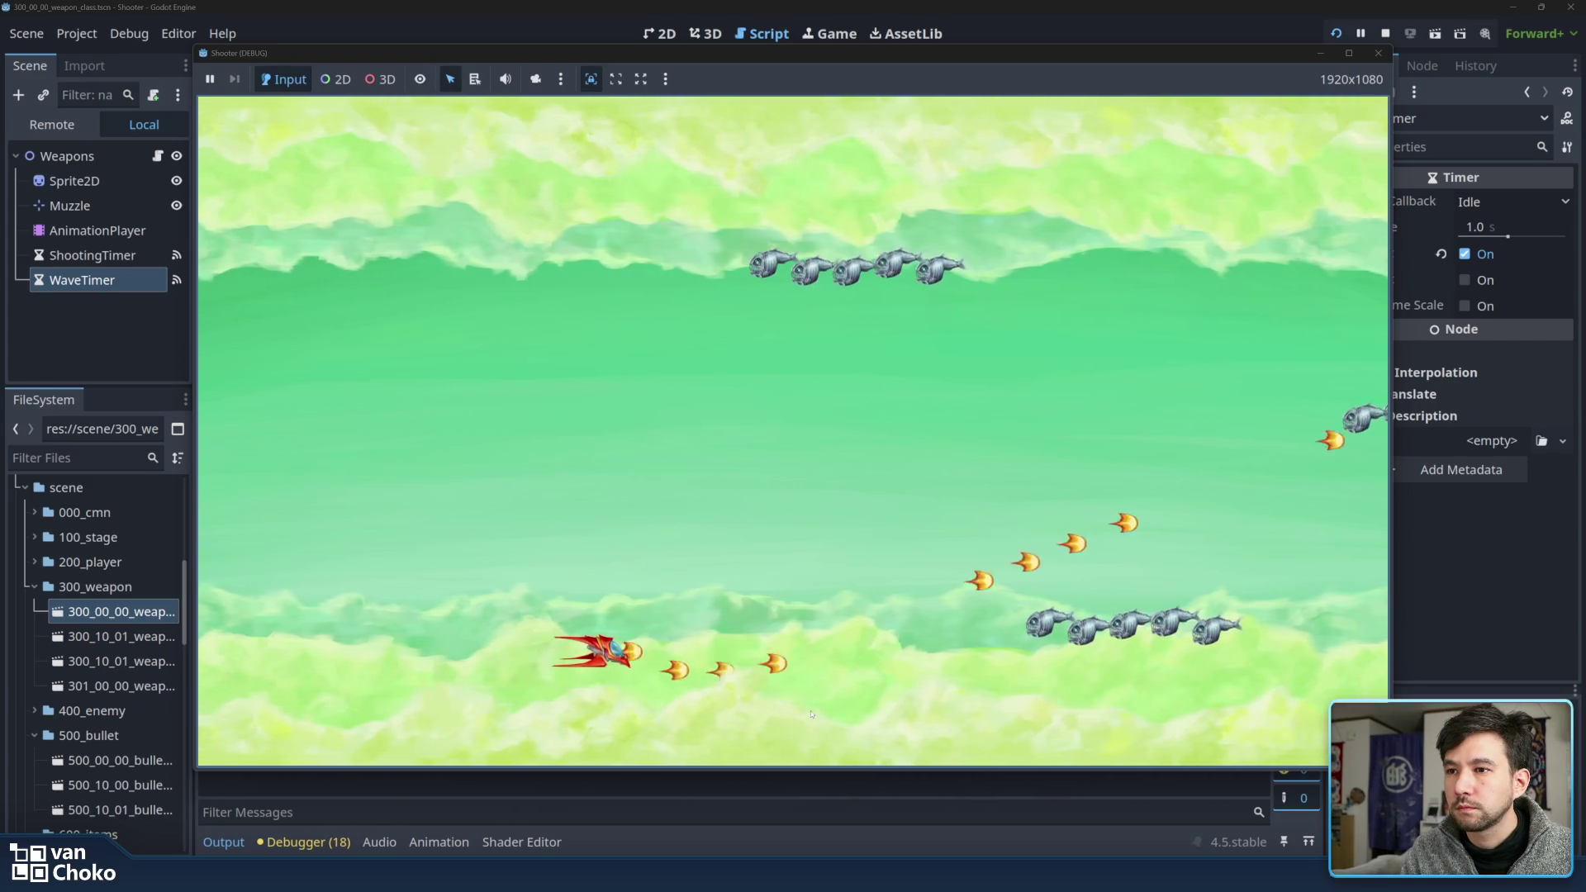
key("Up")
key("Up")
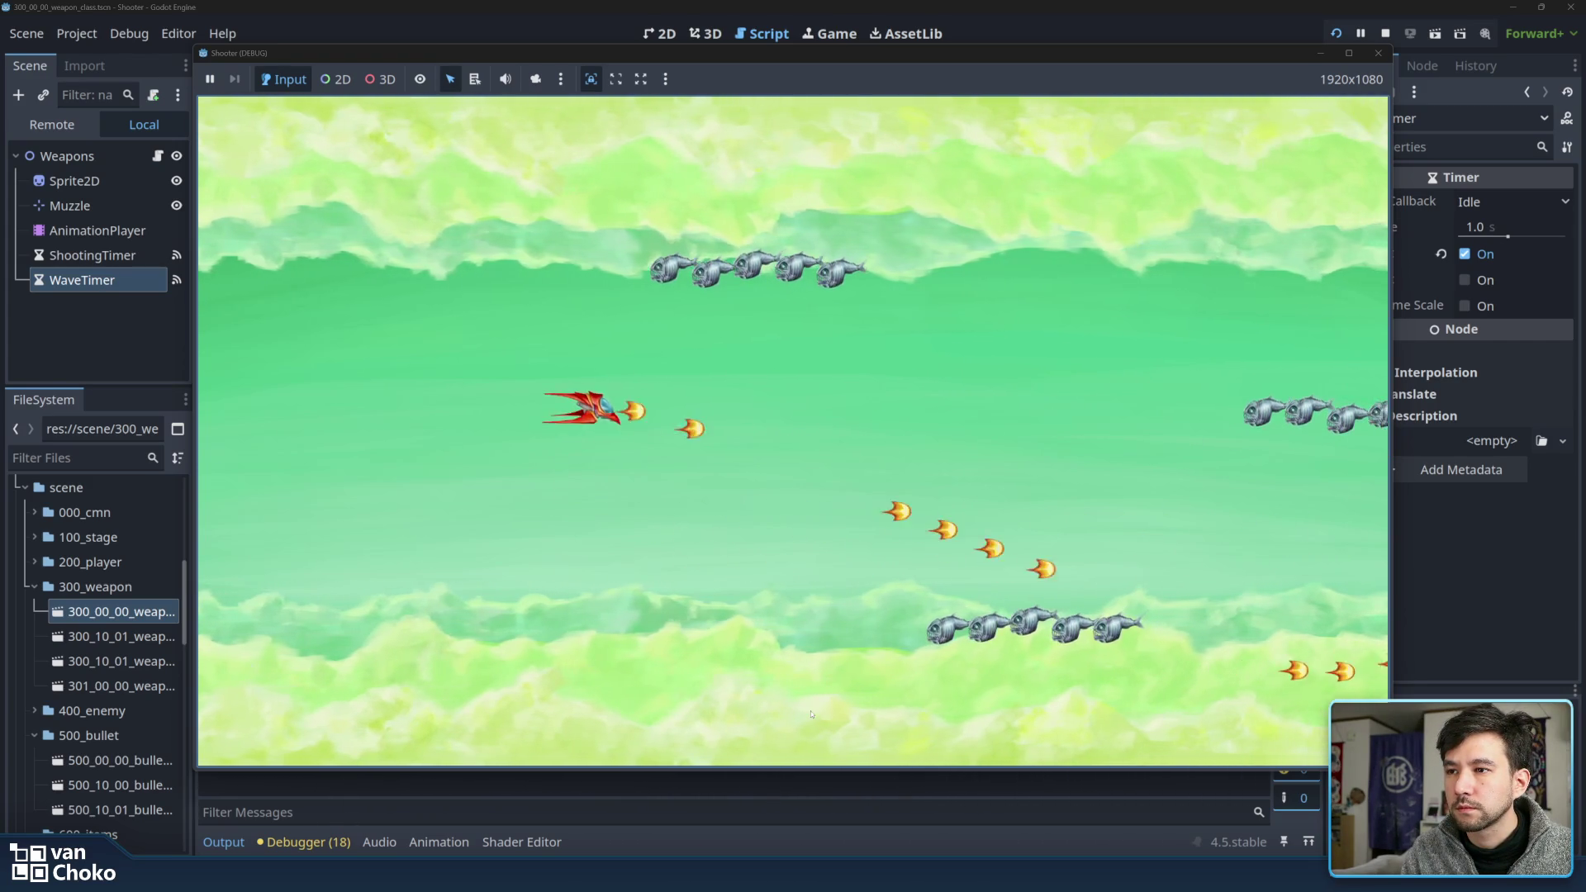
key("Left")
key("Up")
key("Left")
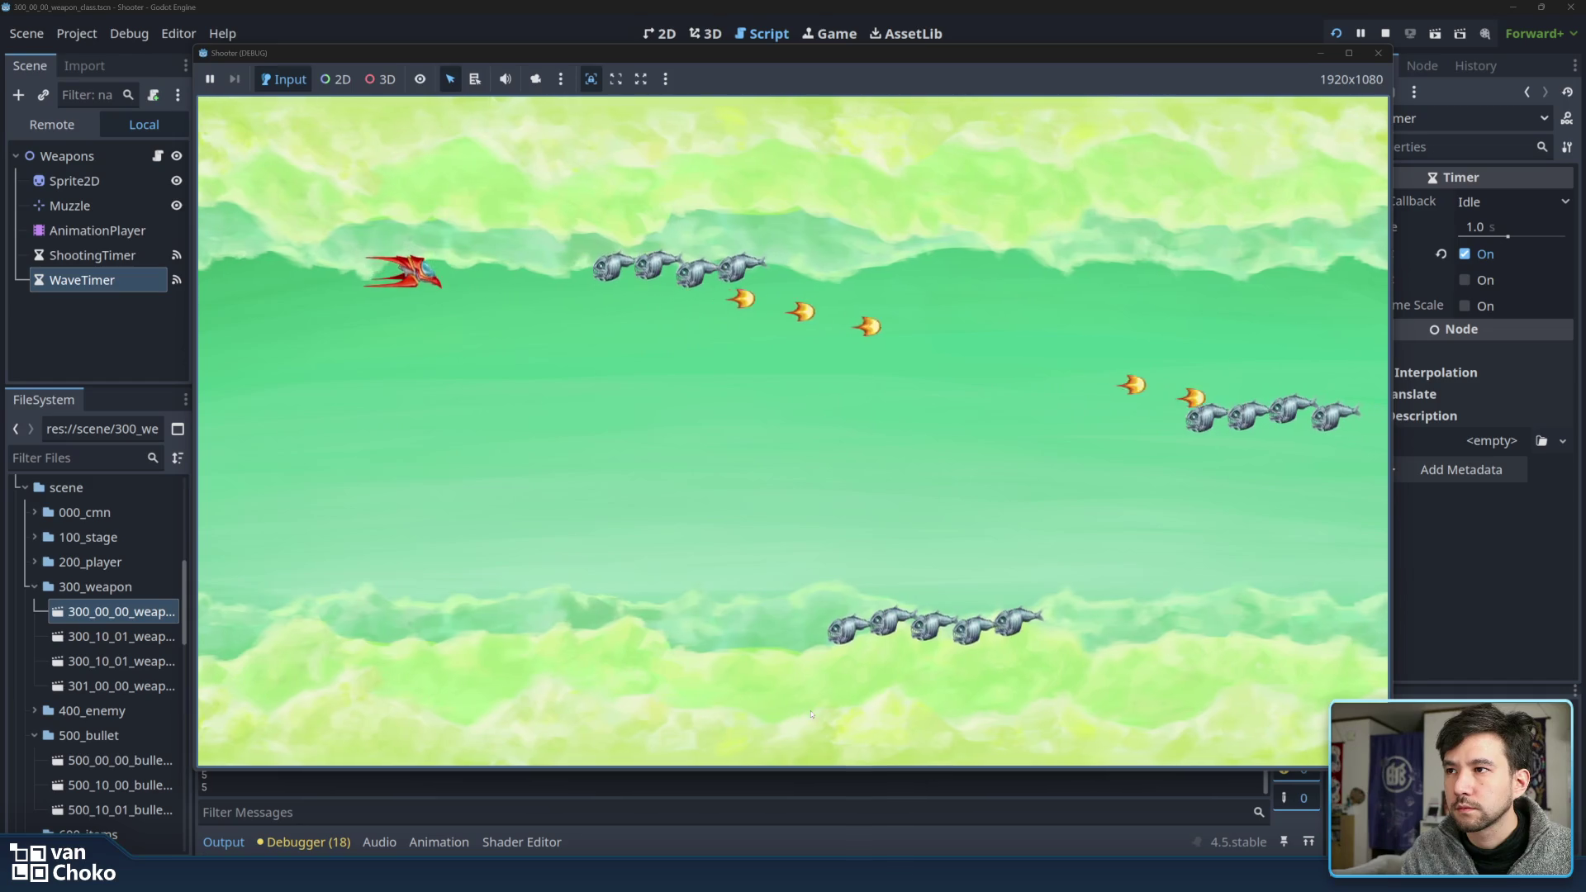
key("Down")
key("Up")
key("Right")
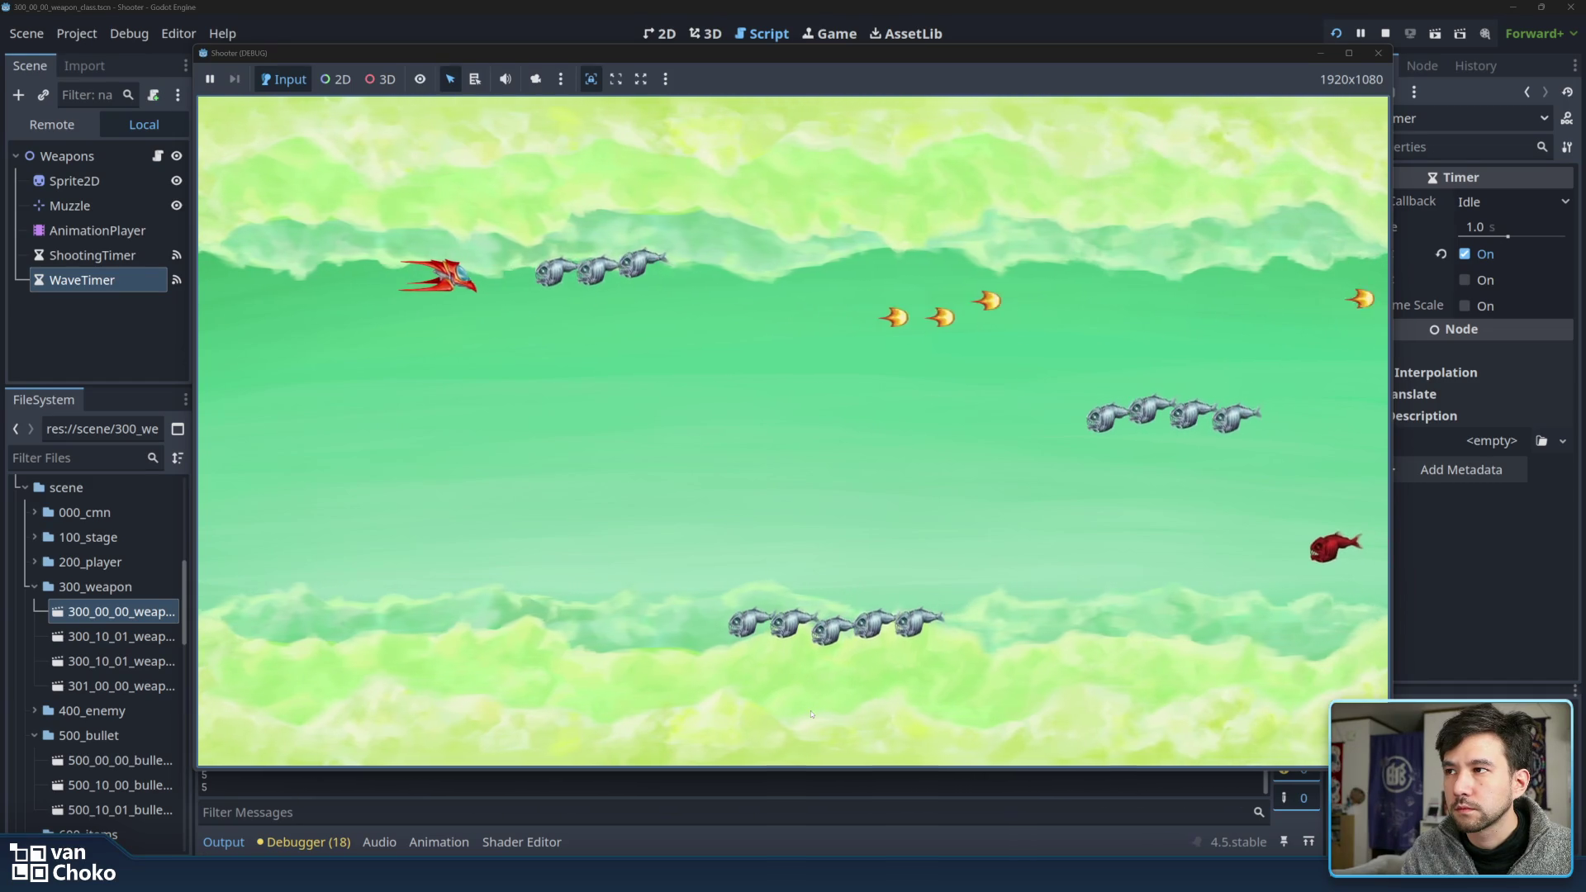
key("Left")
key("Left")
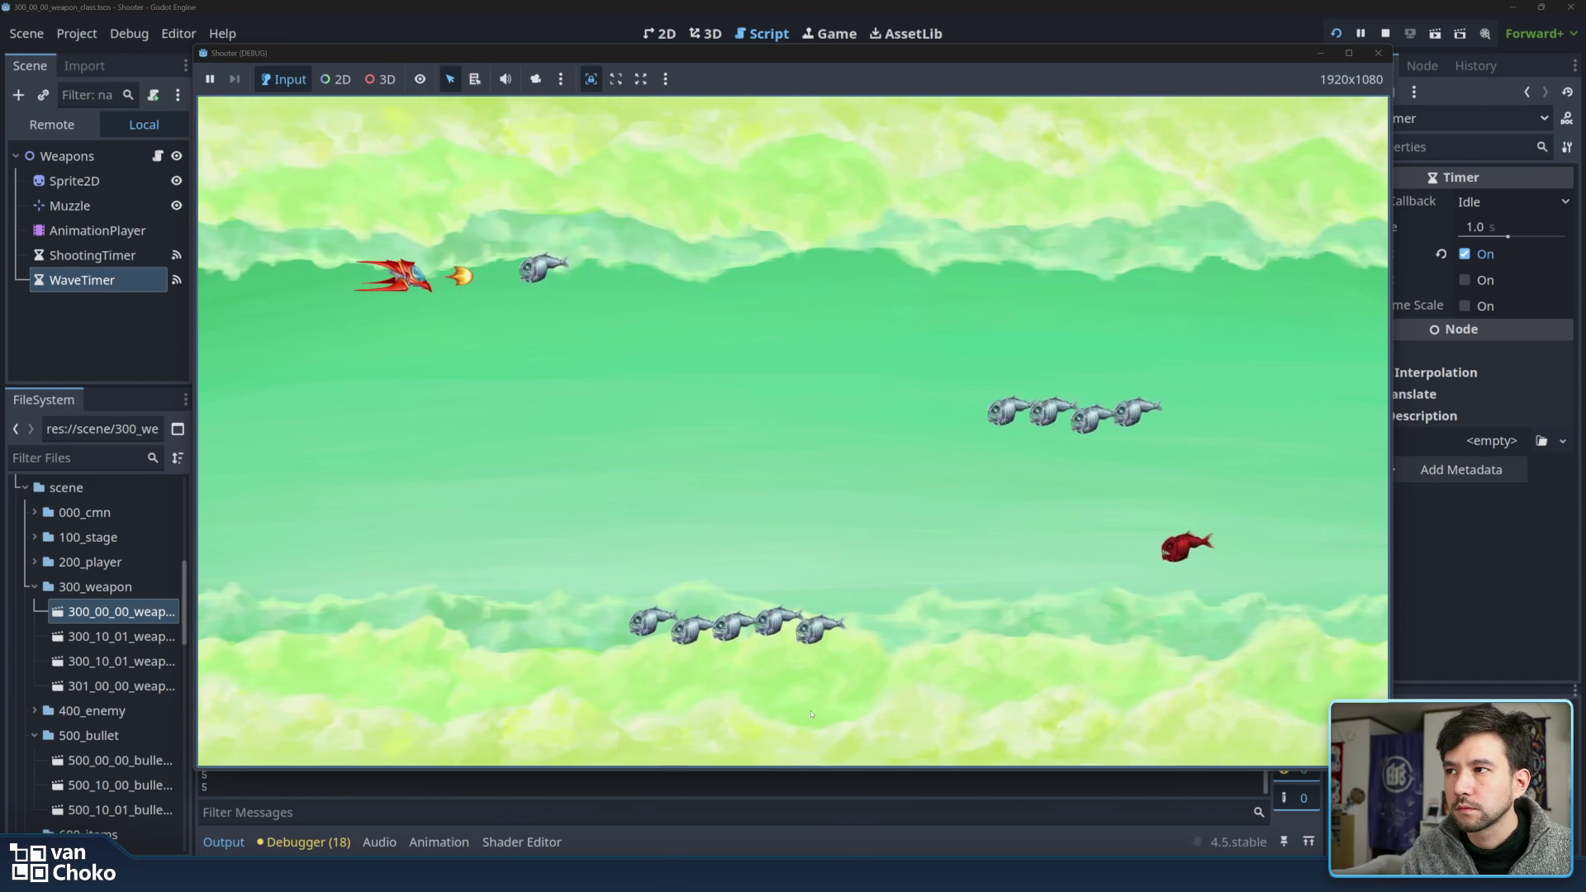
Fire while maneuvering to watch the four-bullet waves, then stop the game
key("space")
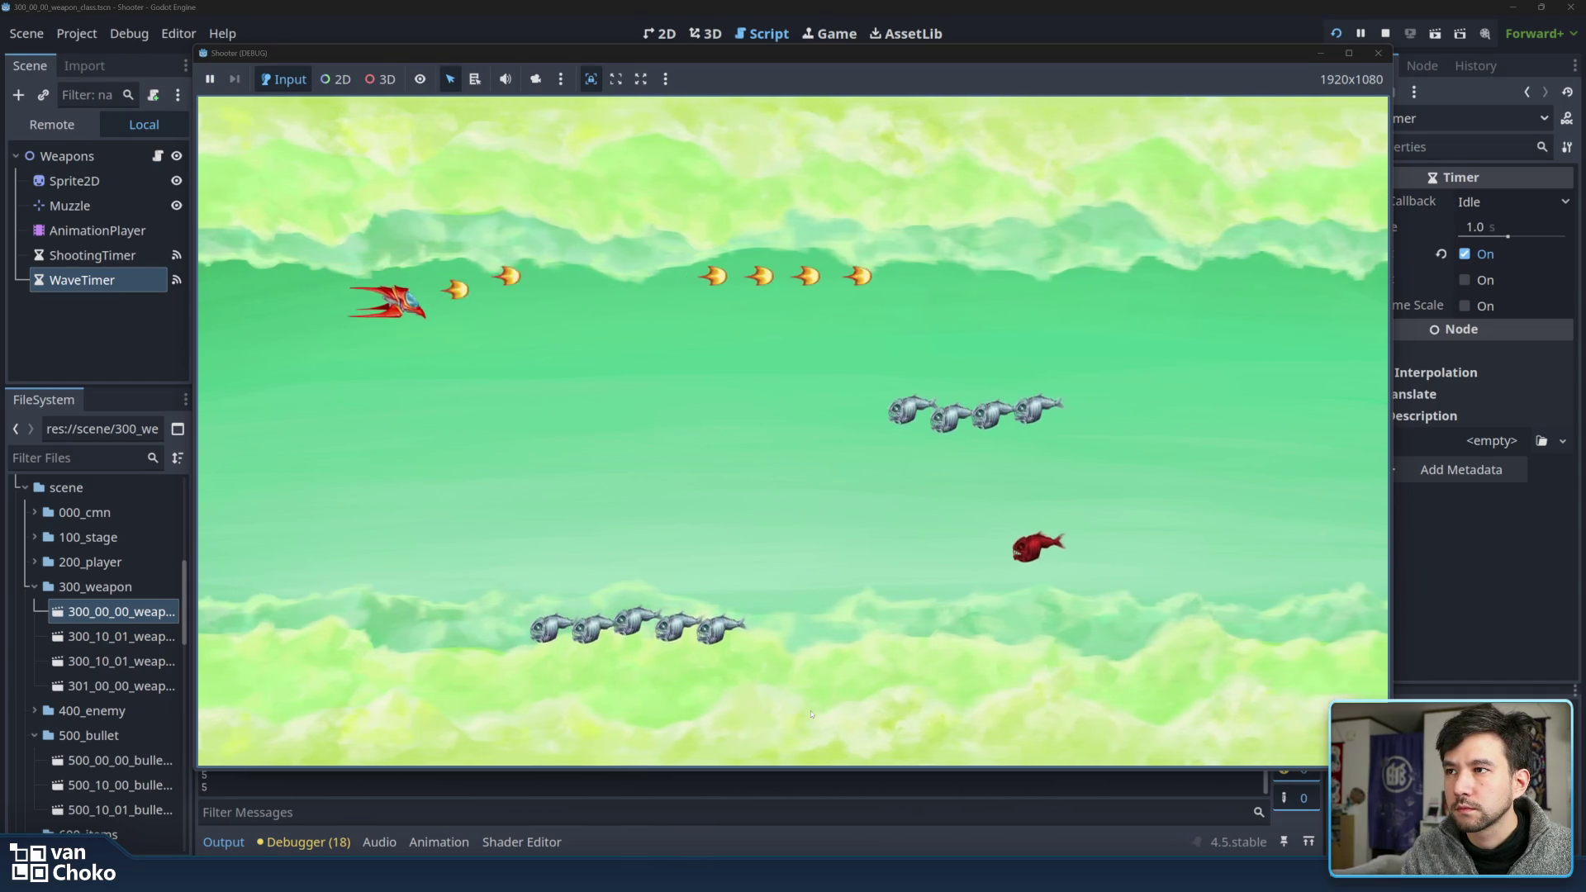
key("Down")
key("Right")
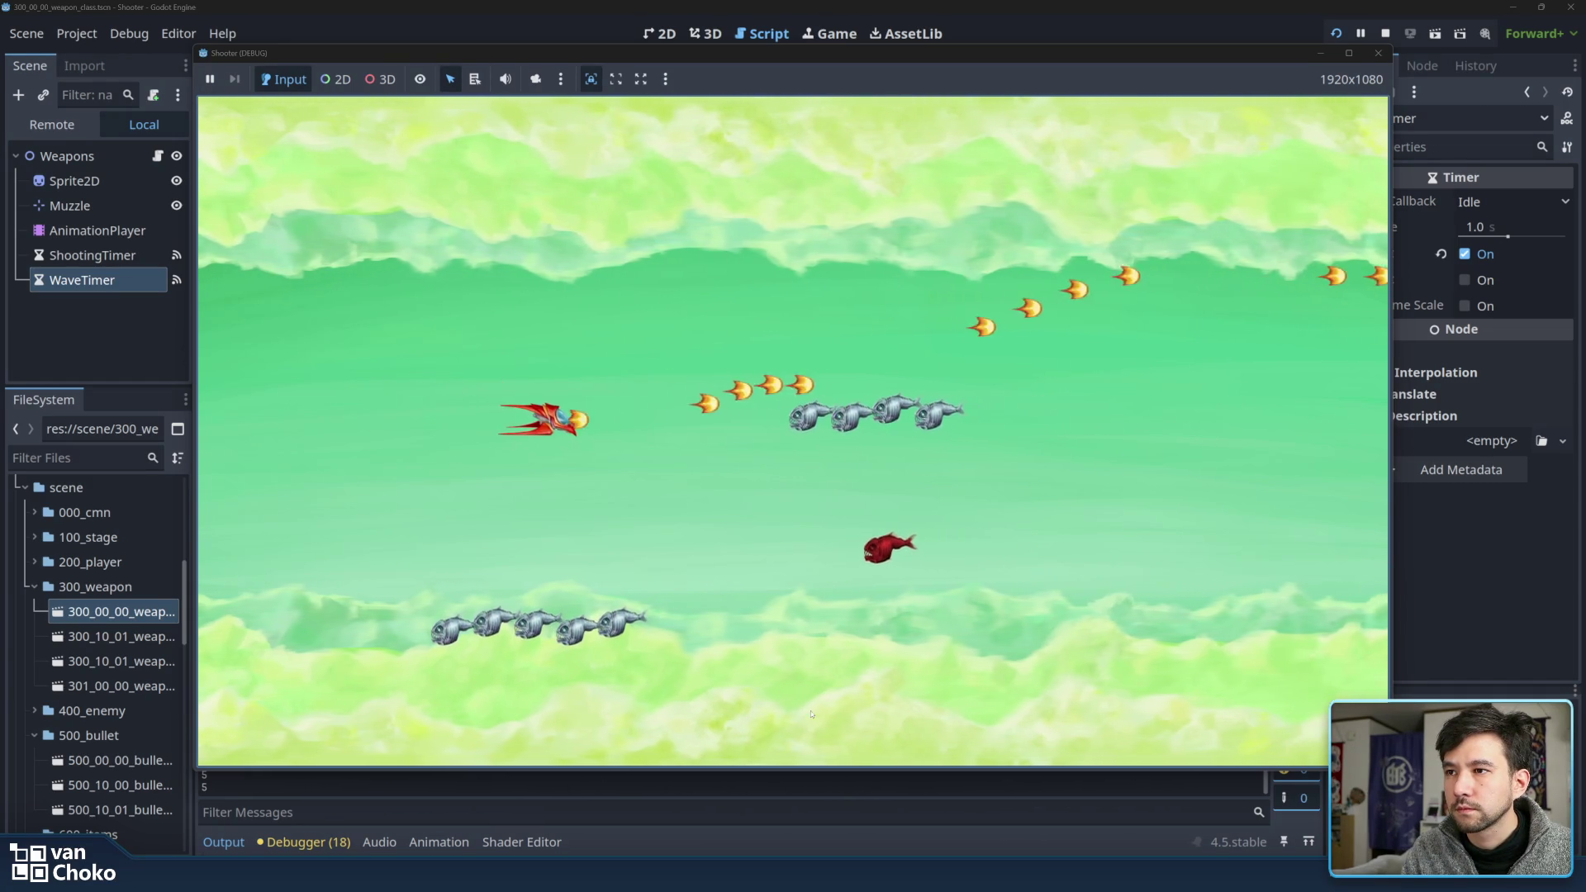
key("Left")
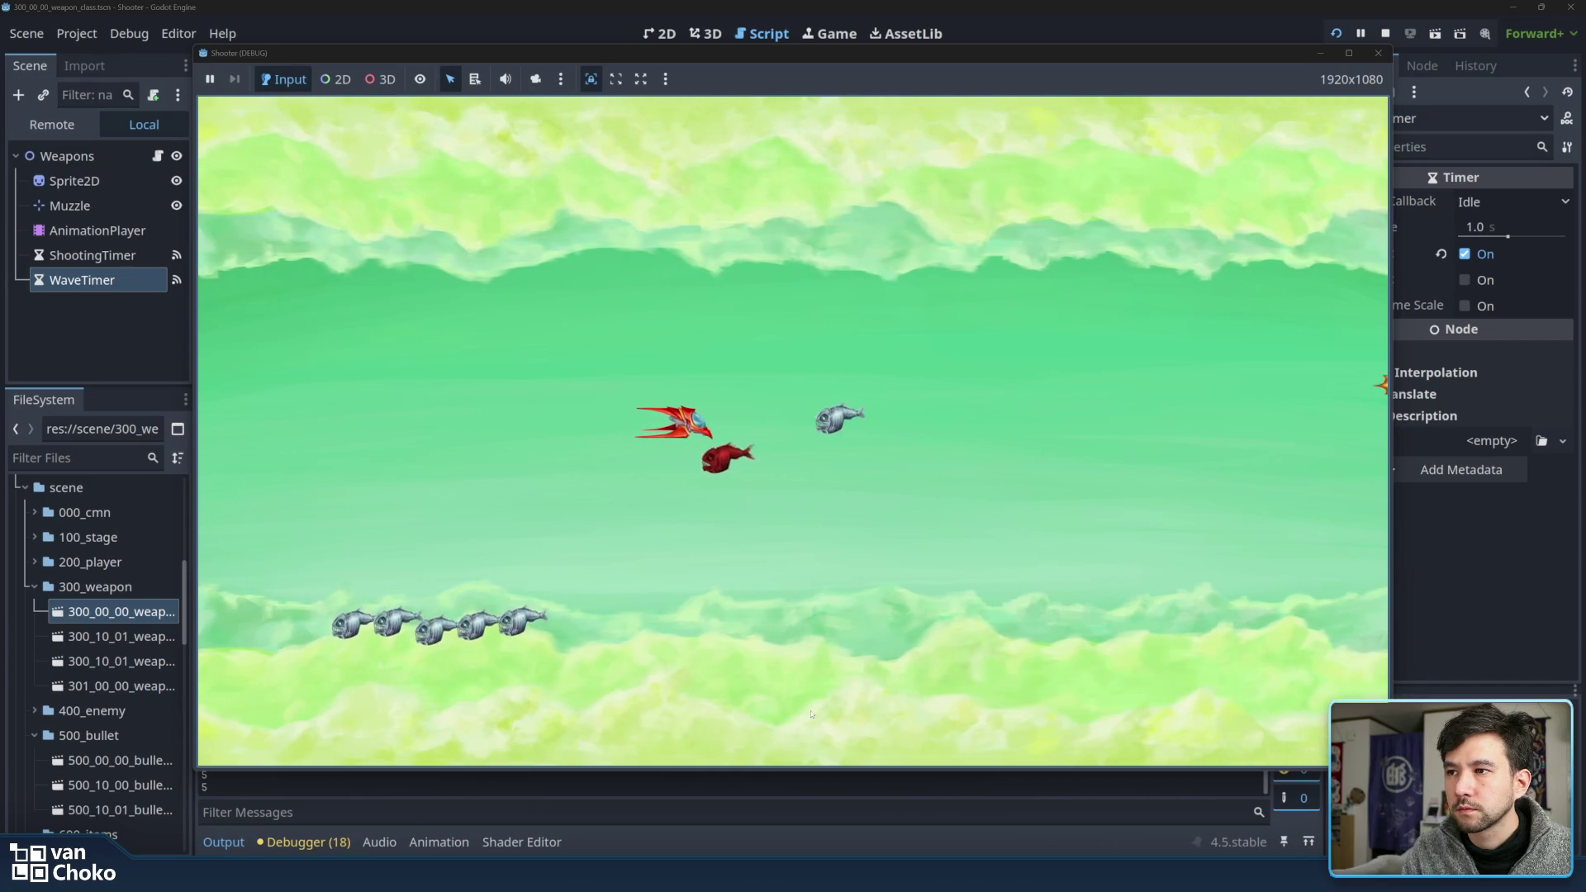
key("space")
key("Right")
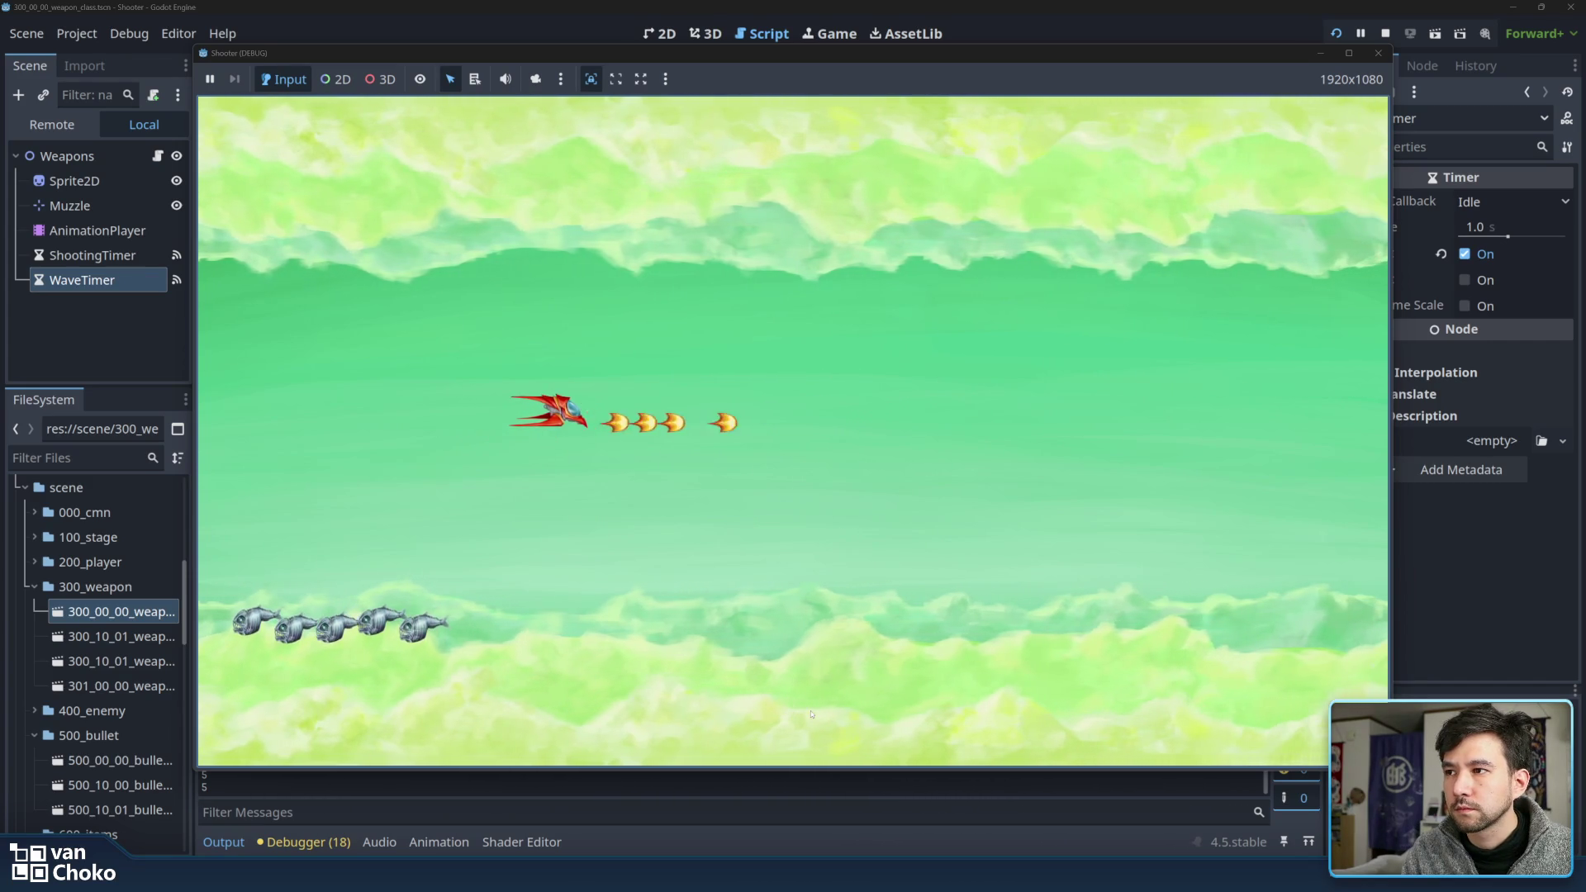
key("Up")
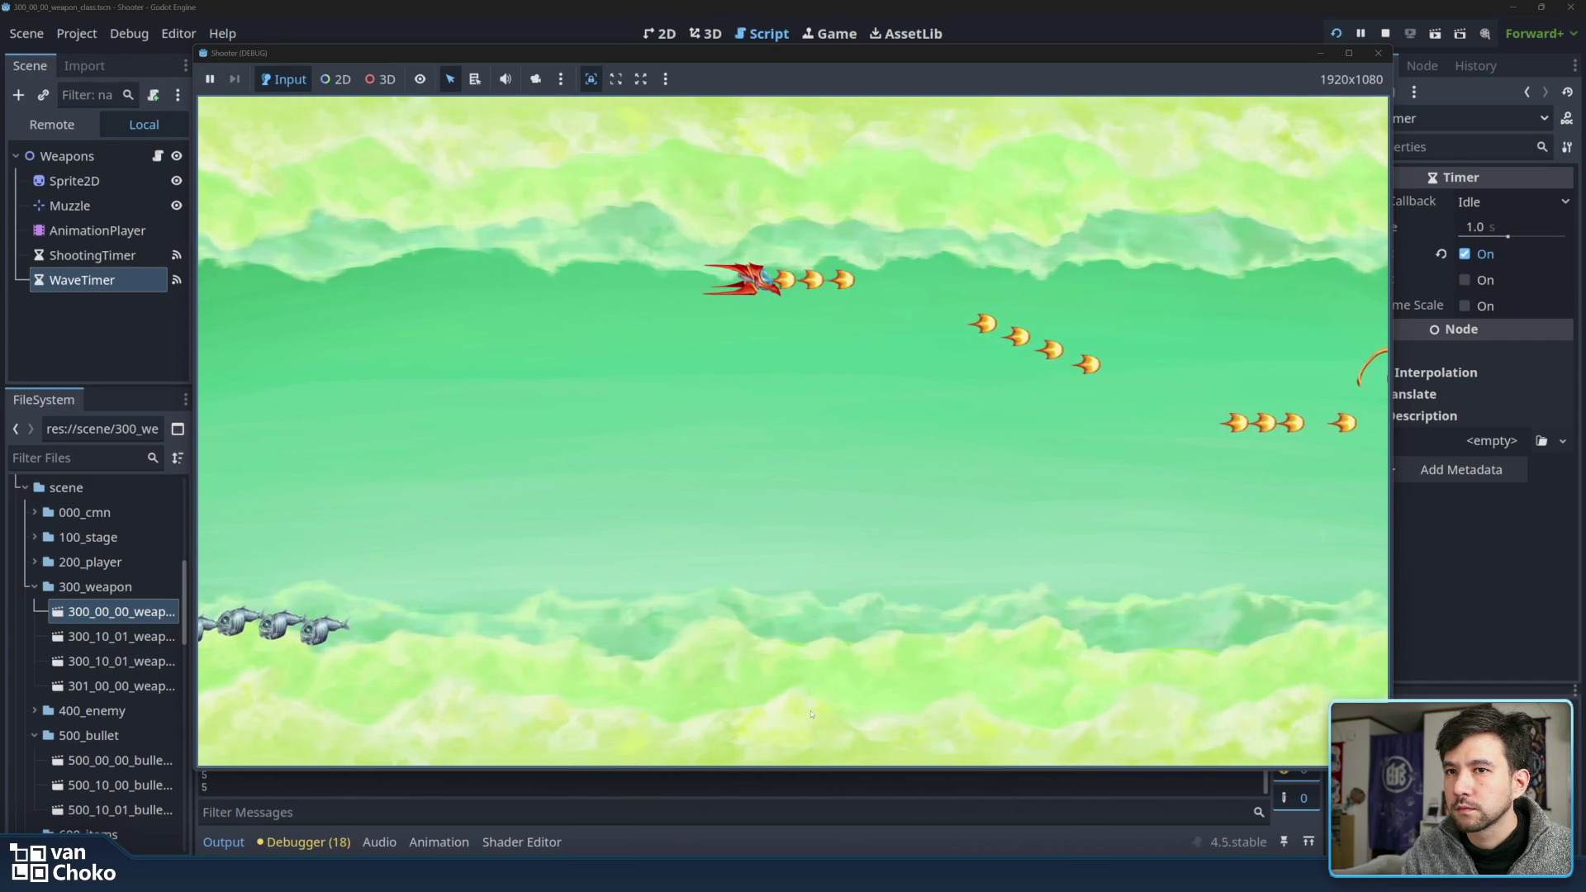
key("Down")
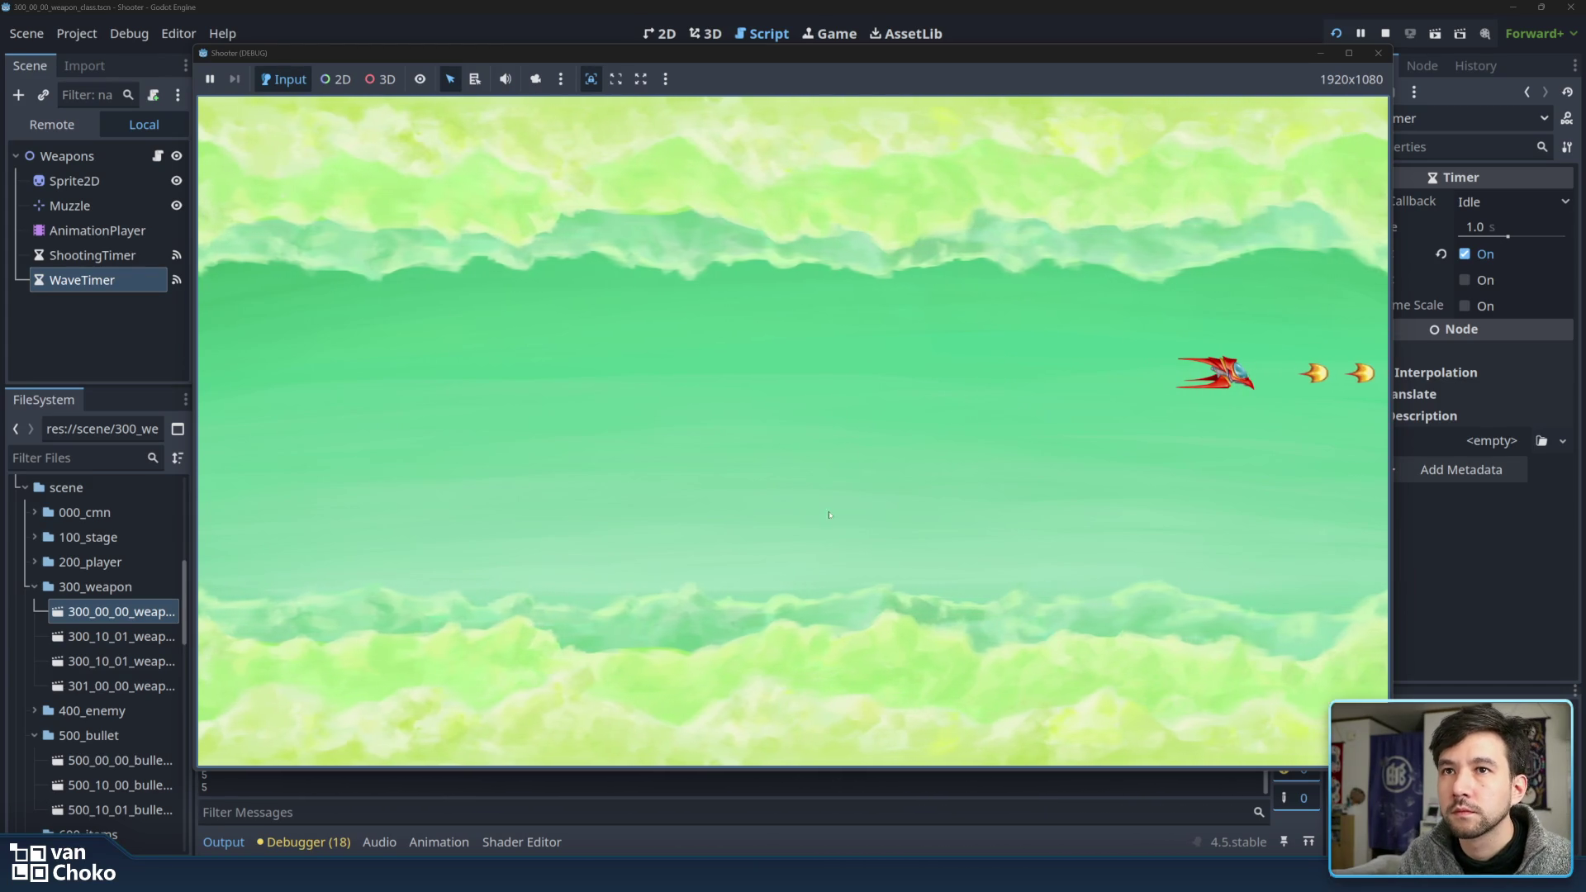
key("Left")
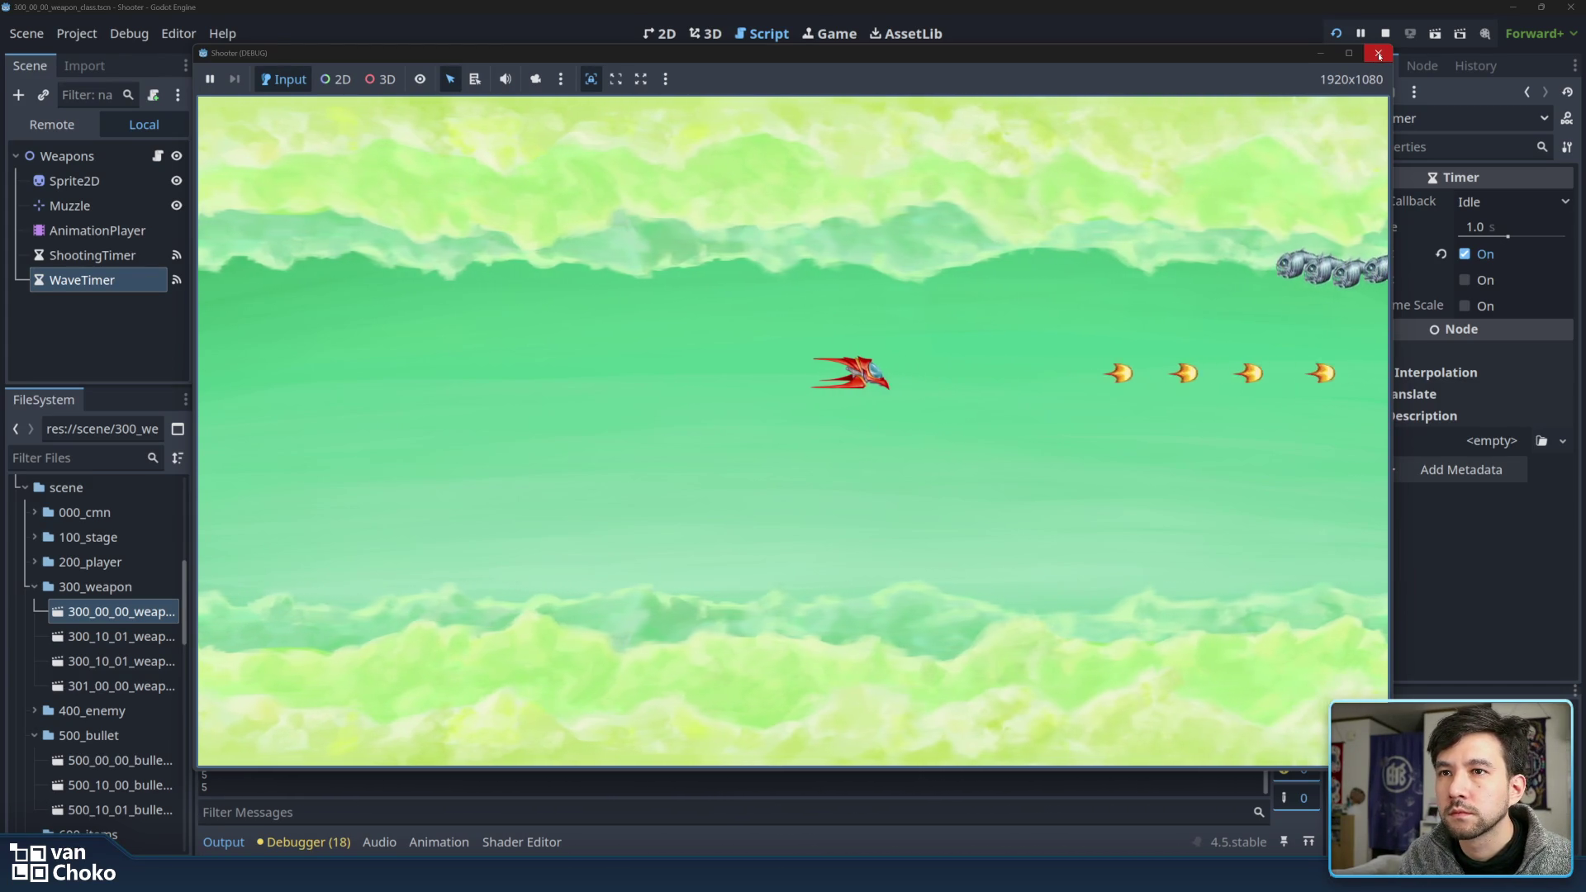
key("Up")
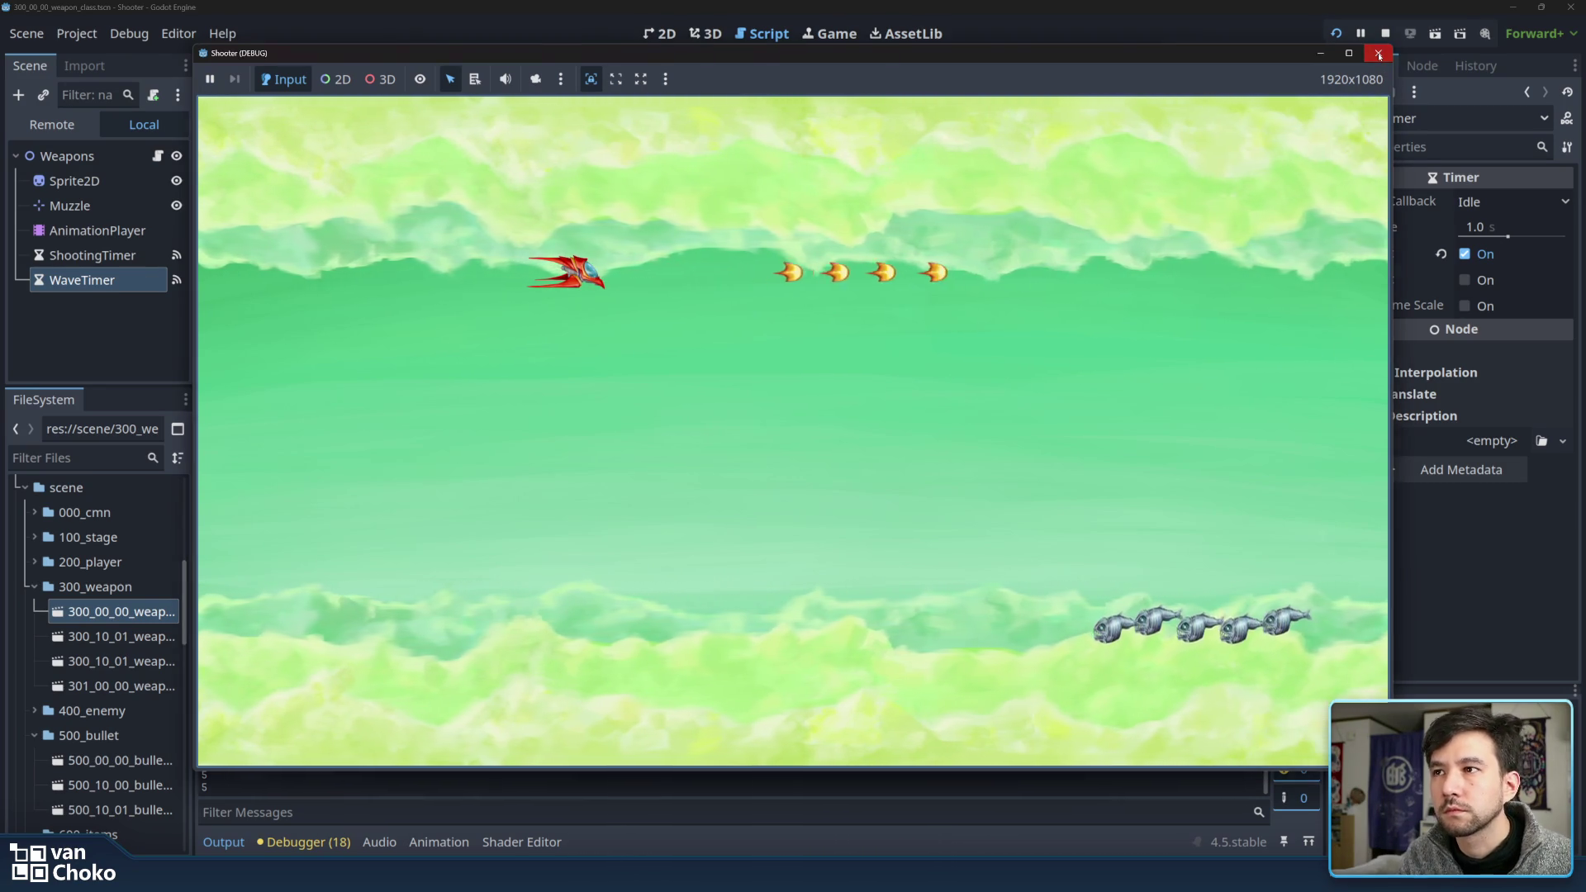
left_click(1379, 55)
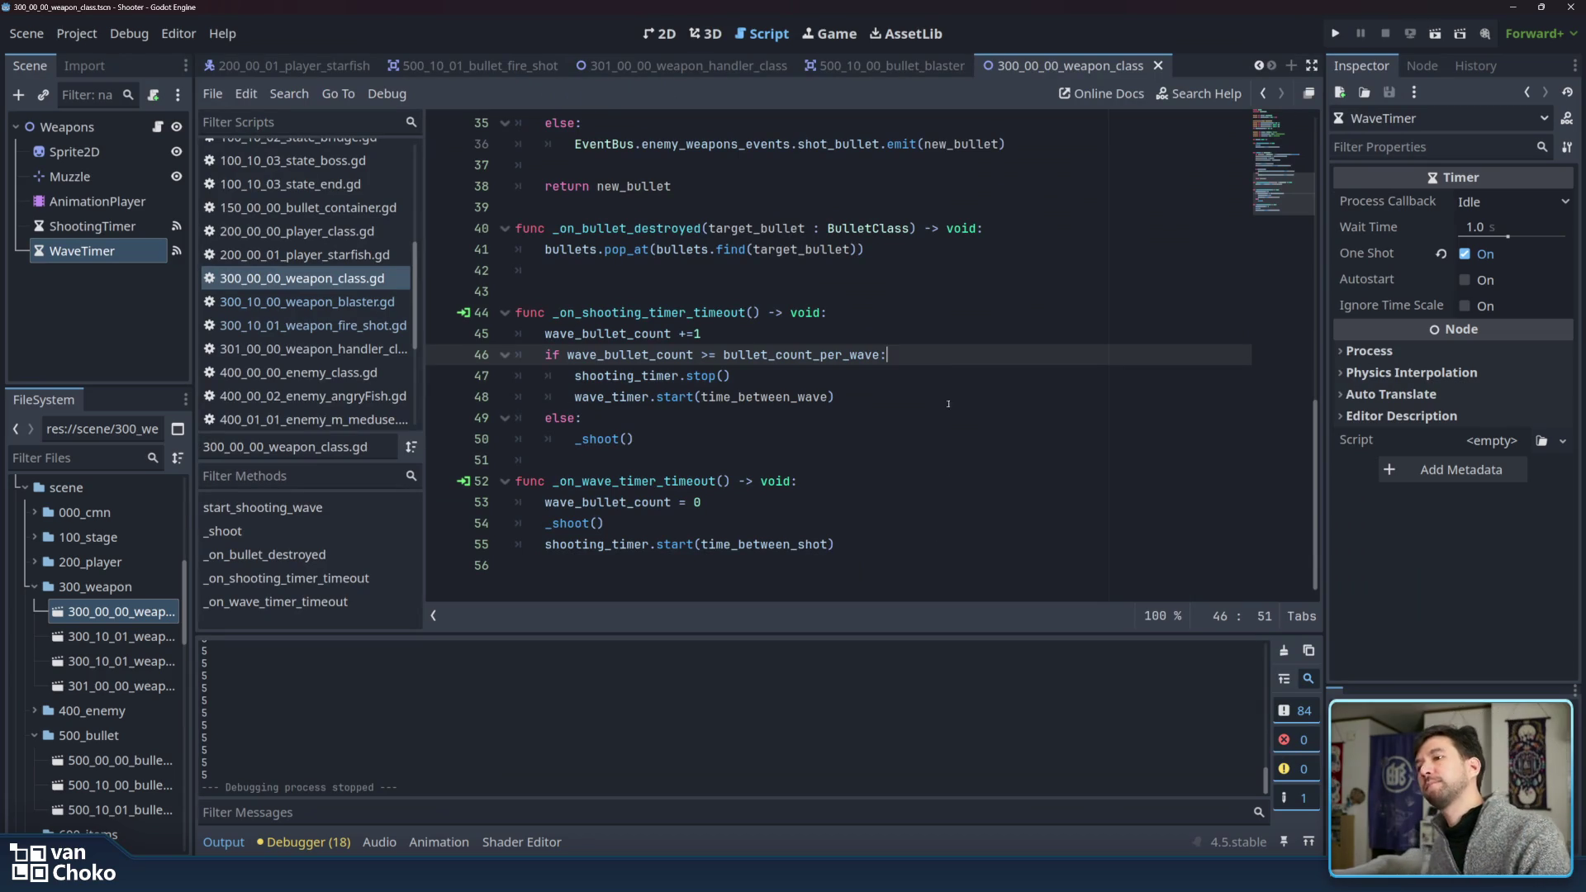
left_click(939, 557)
scroll(939, 557, "up", 6)
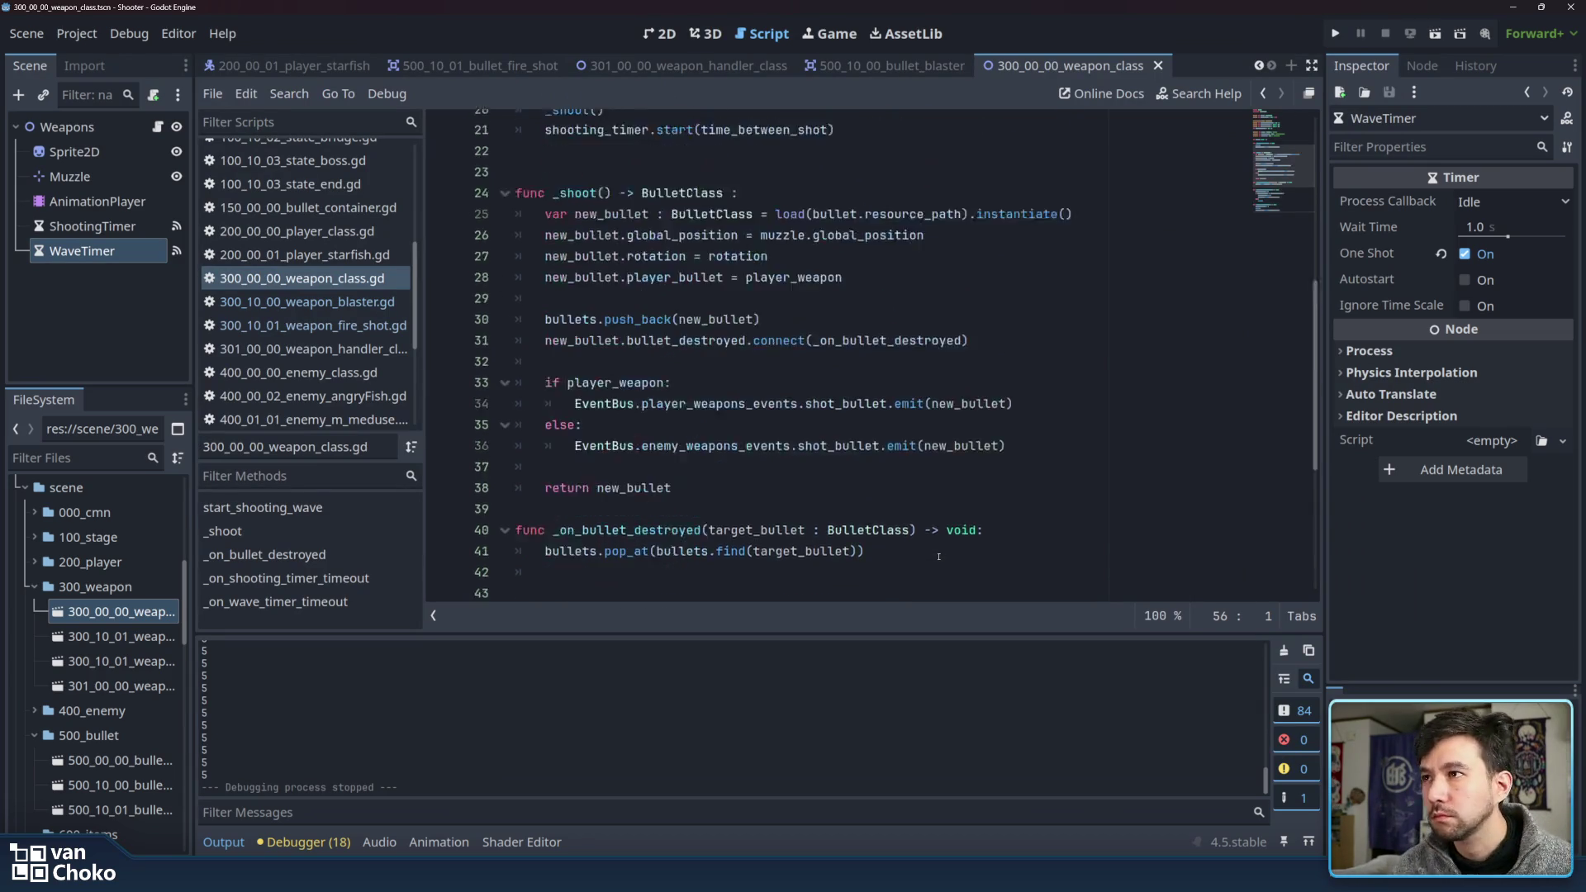
scroll(694, 322, "up", 3)
left_click(625, 369)
double_click(595, 355)
left_click(667, 357)
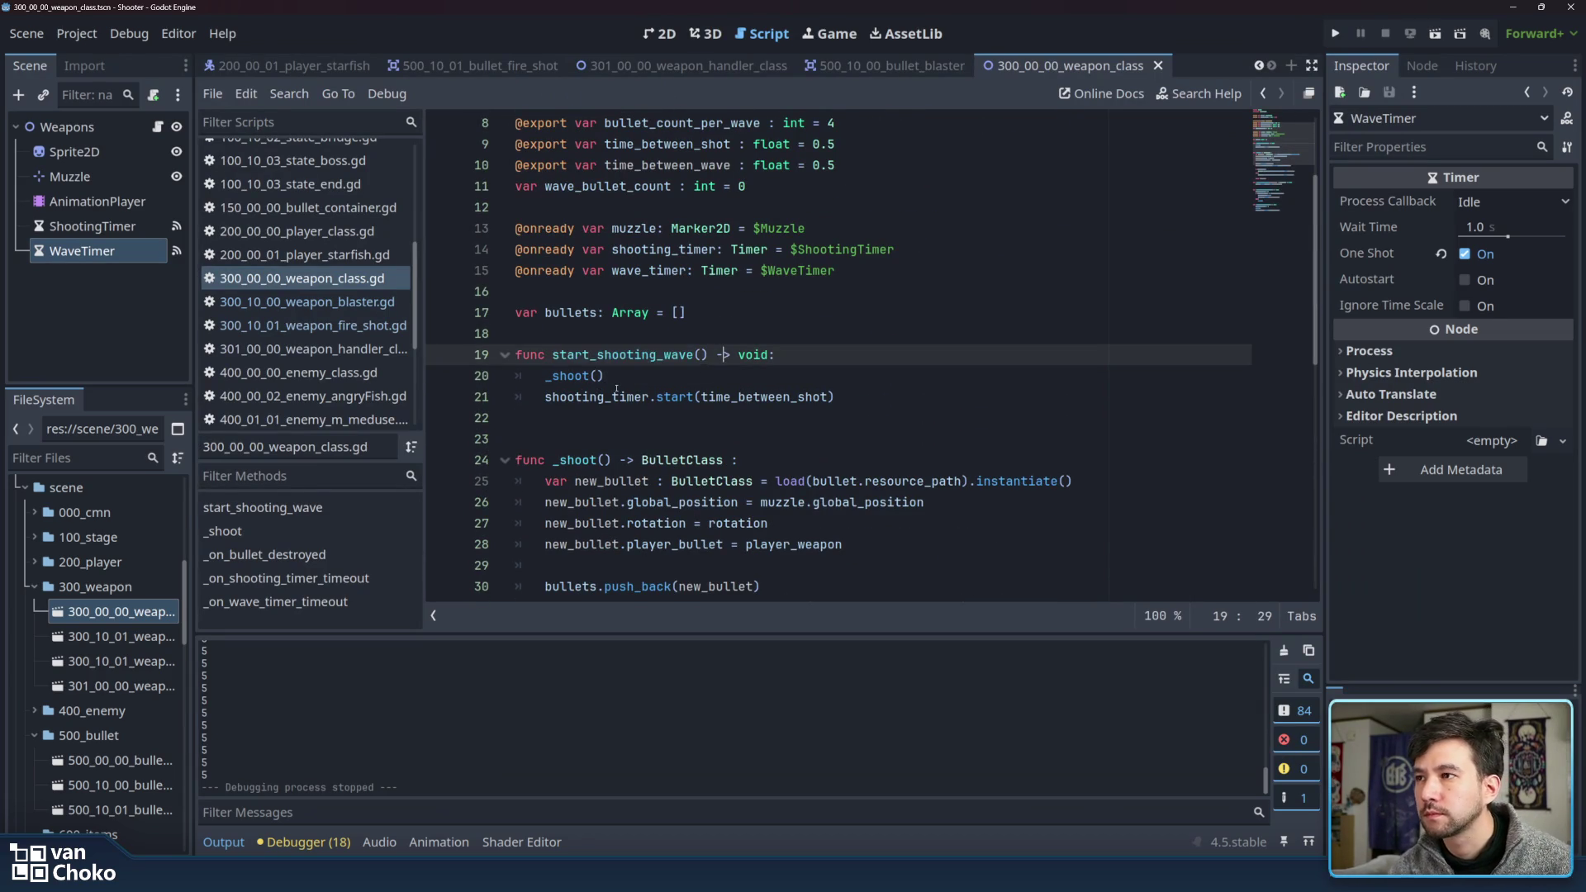
key("Down")
left_click(612, 415)
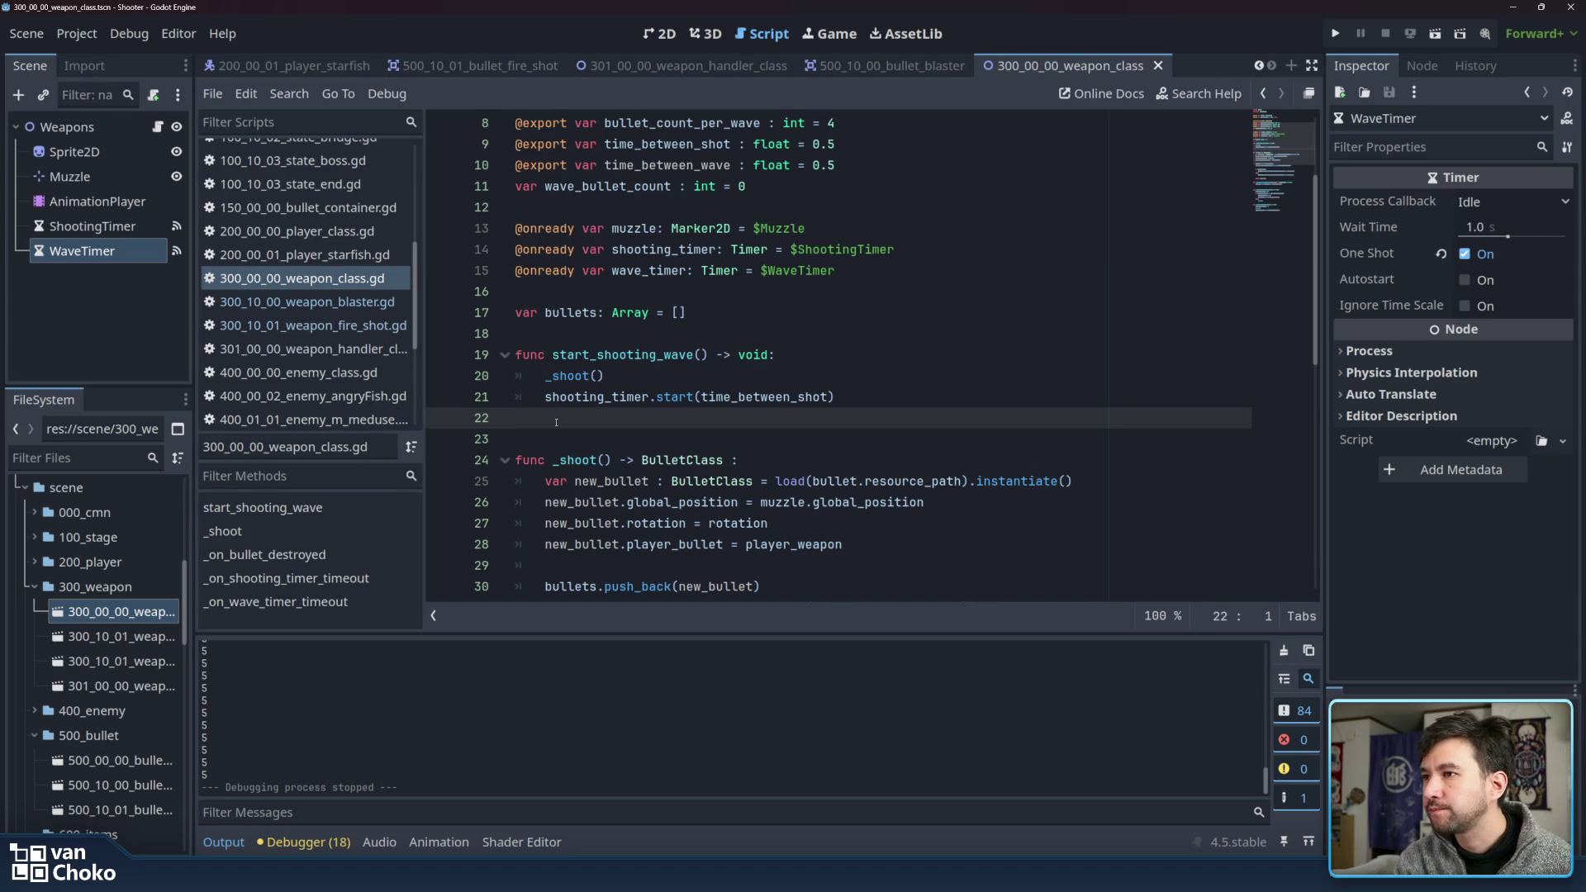
double_click(570, 354)
double_click(570, 376)
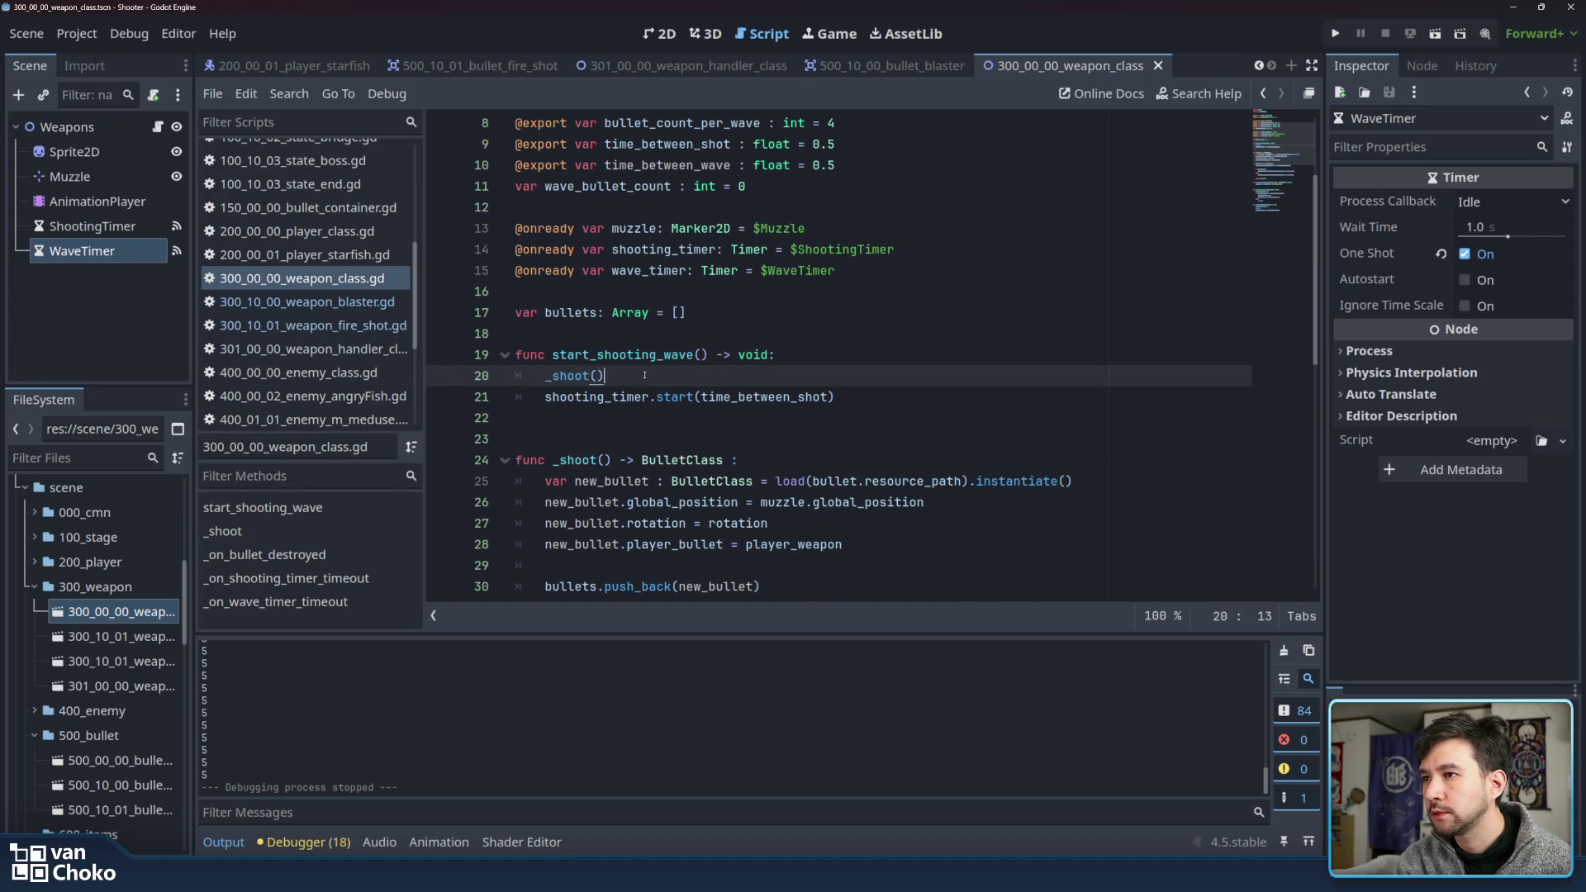
left_click(569, 397)
scroll(898, 396, "down", 9)
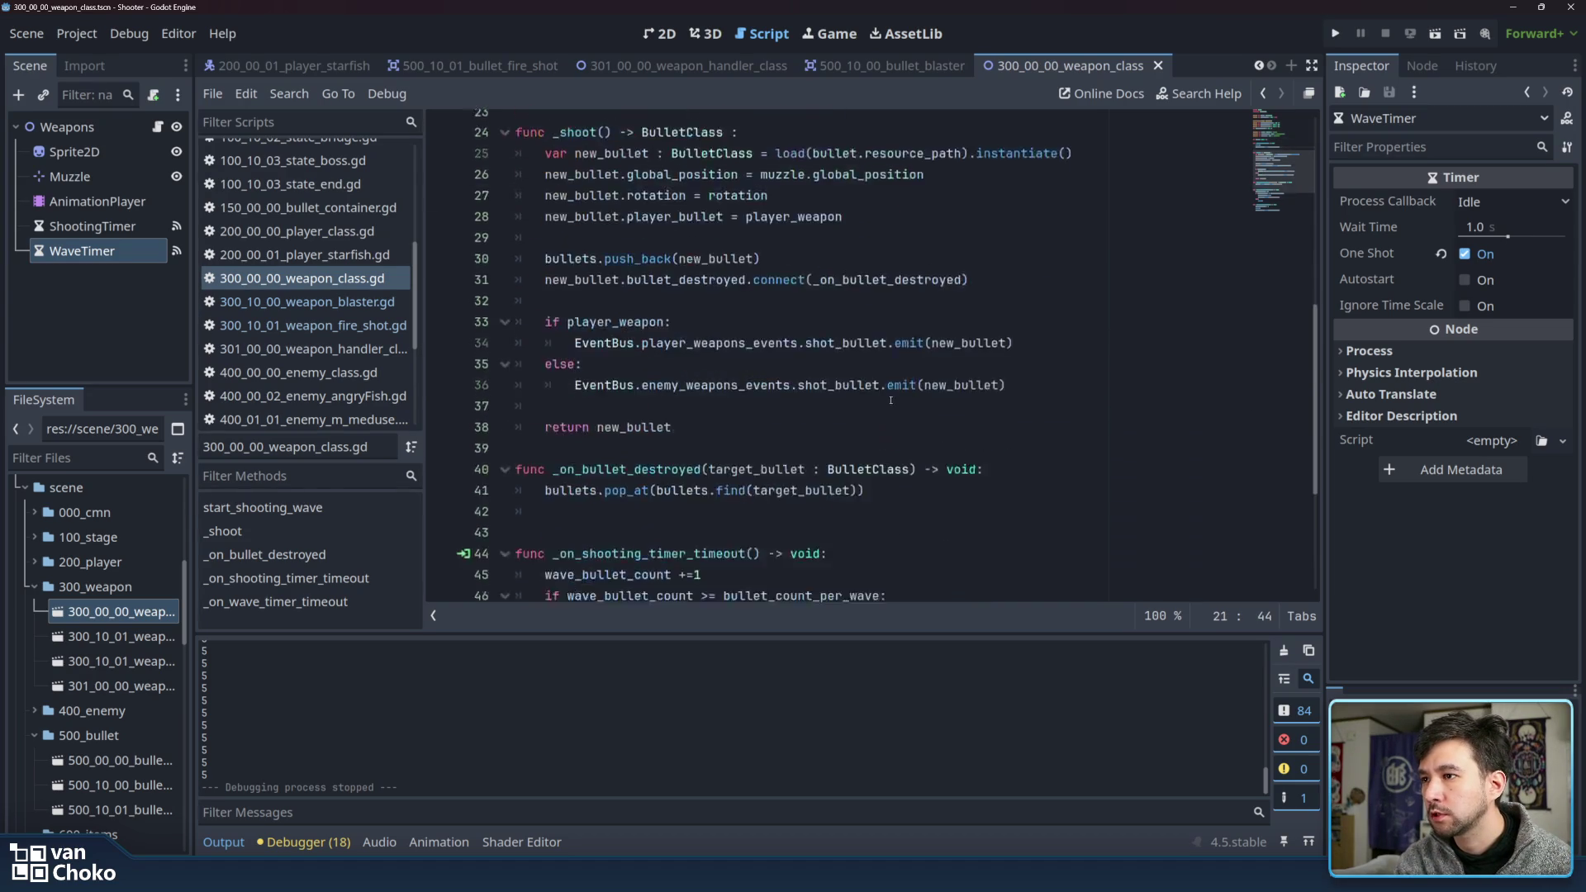
left_click(869, 550)
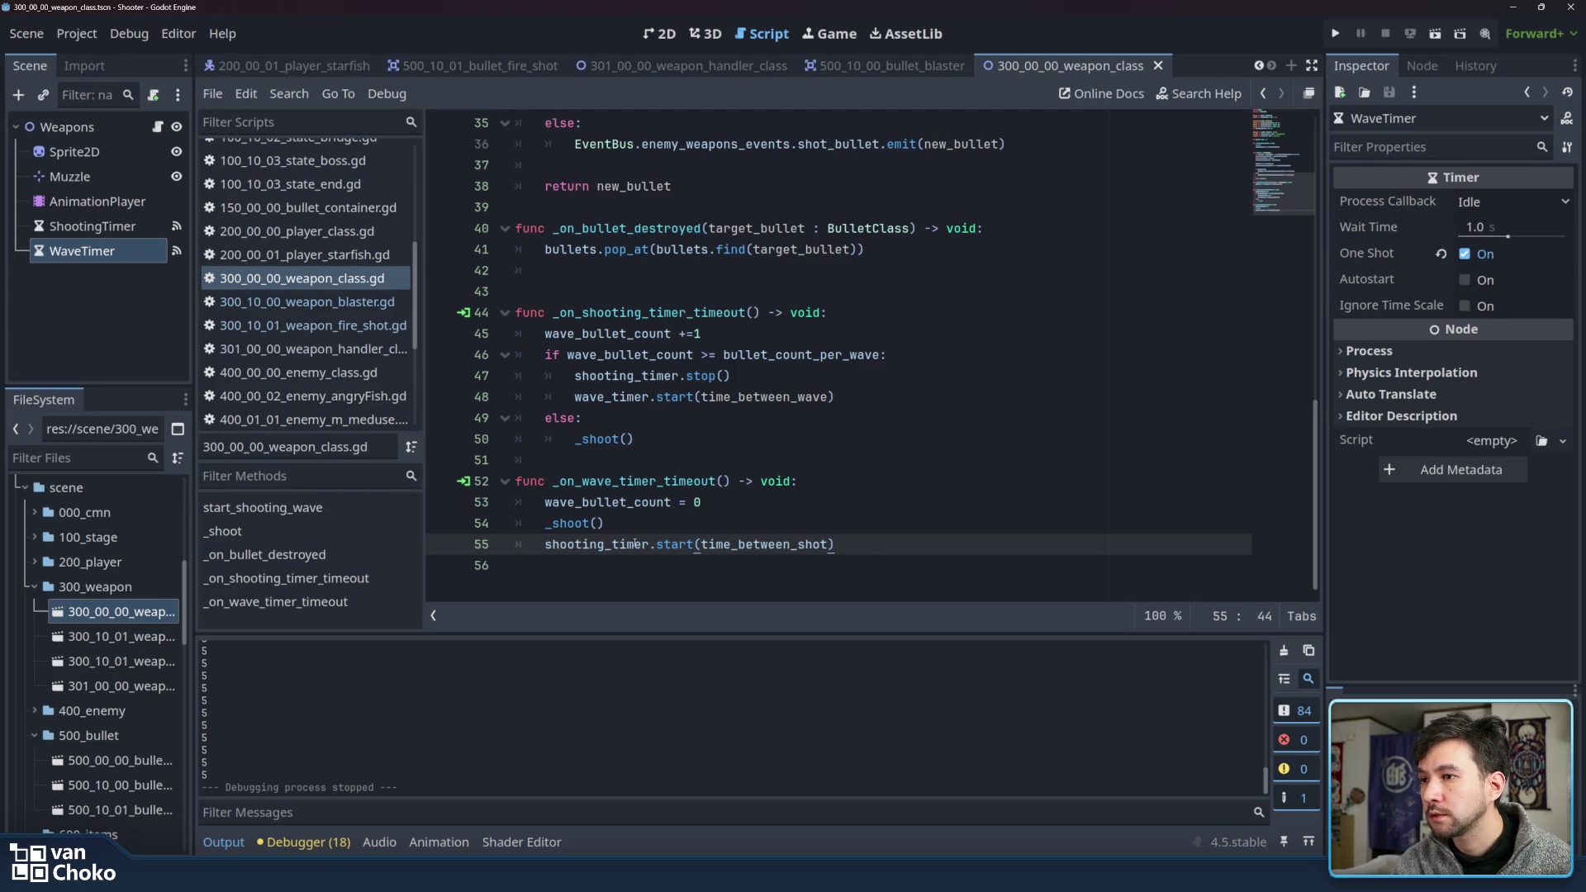
double_click(635, 544)
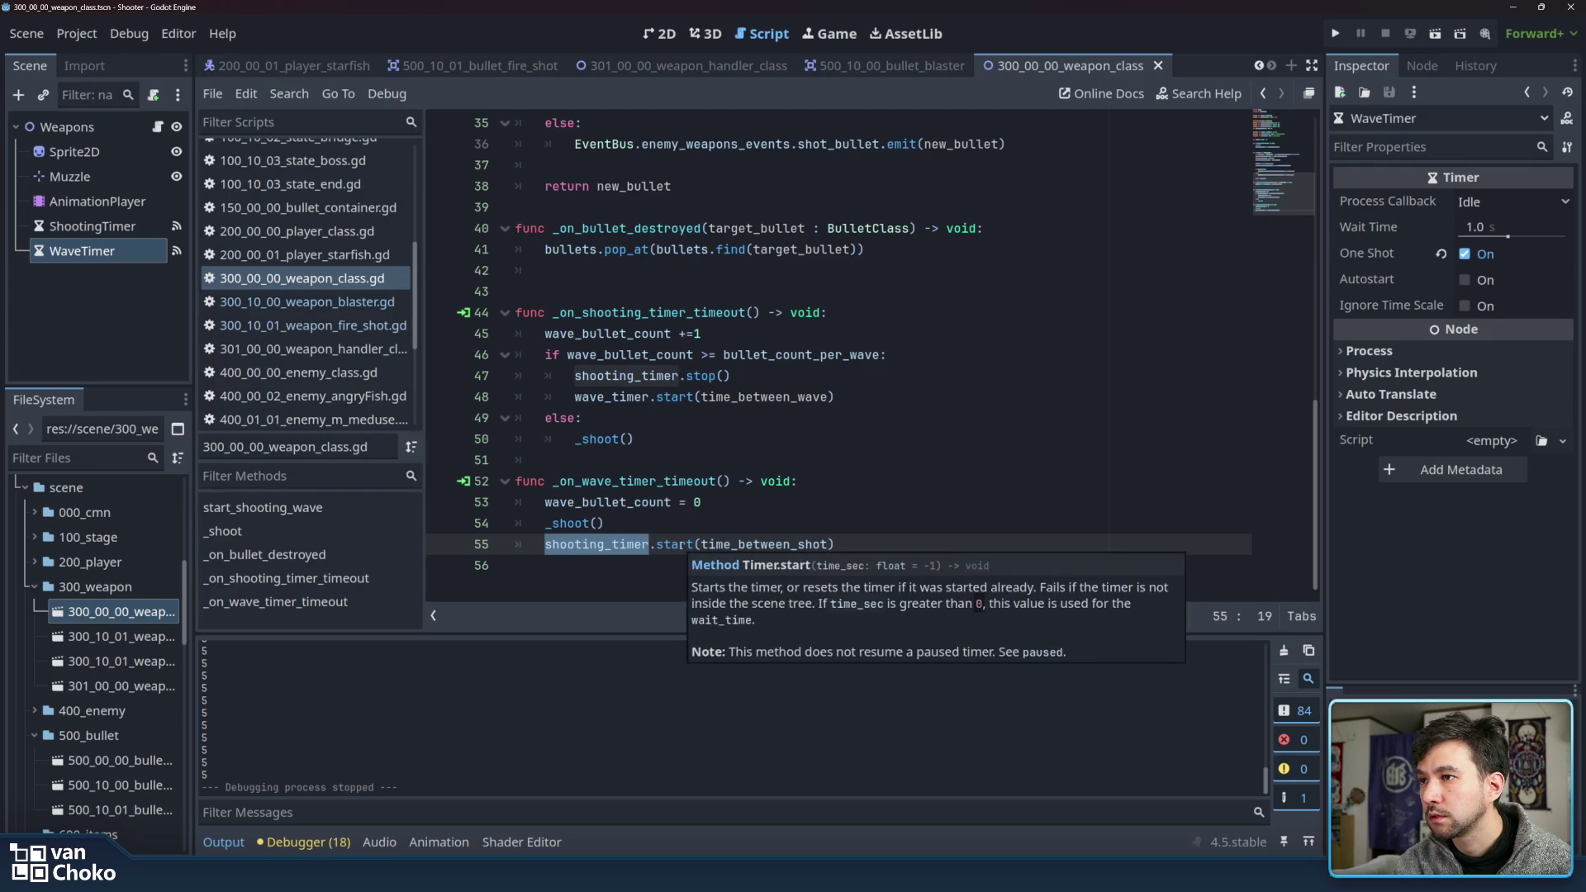
left_click(677, 544)
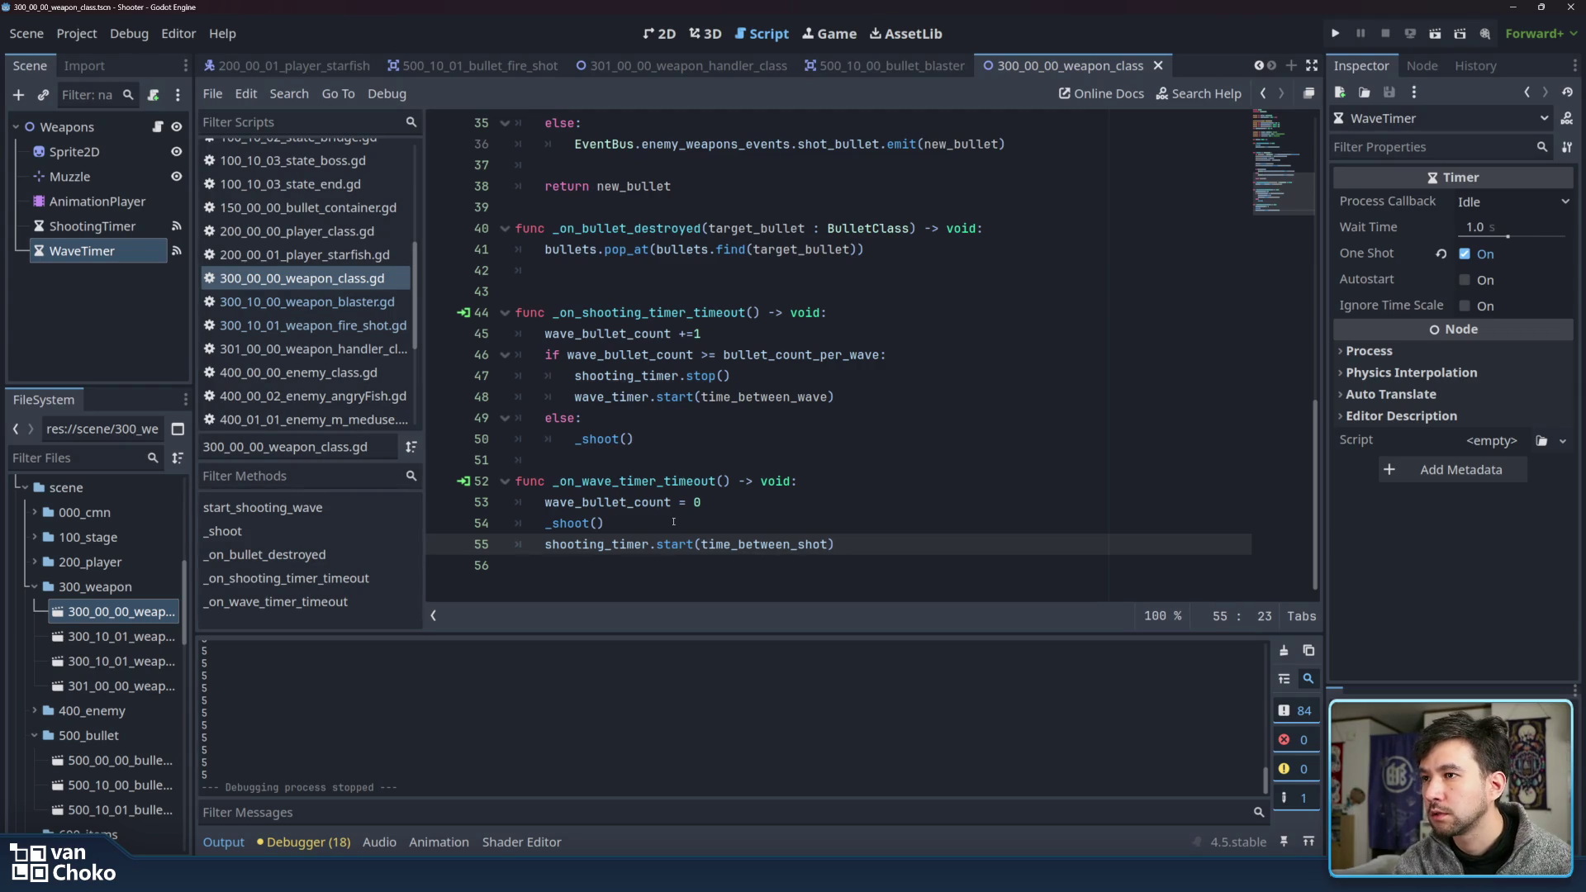
left_click(673, 522)
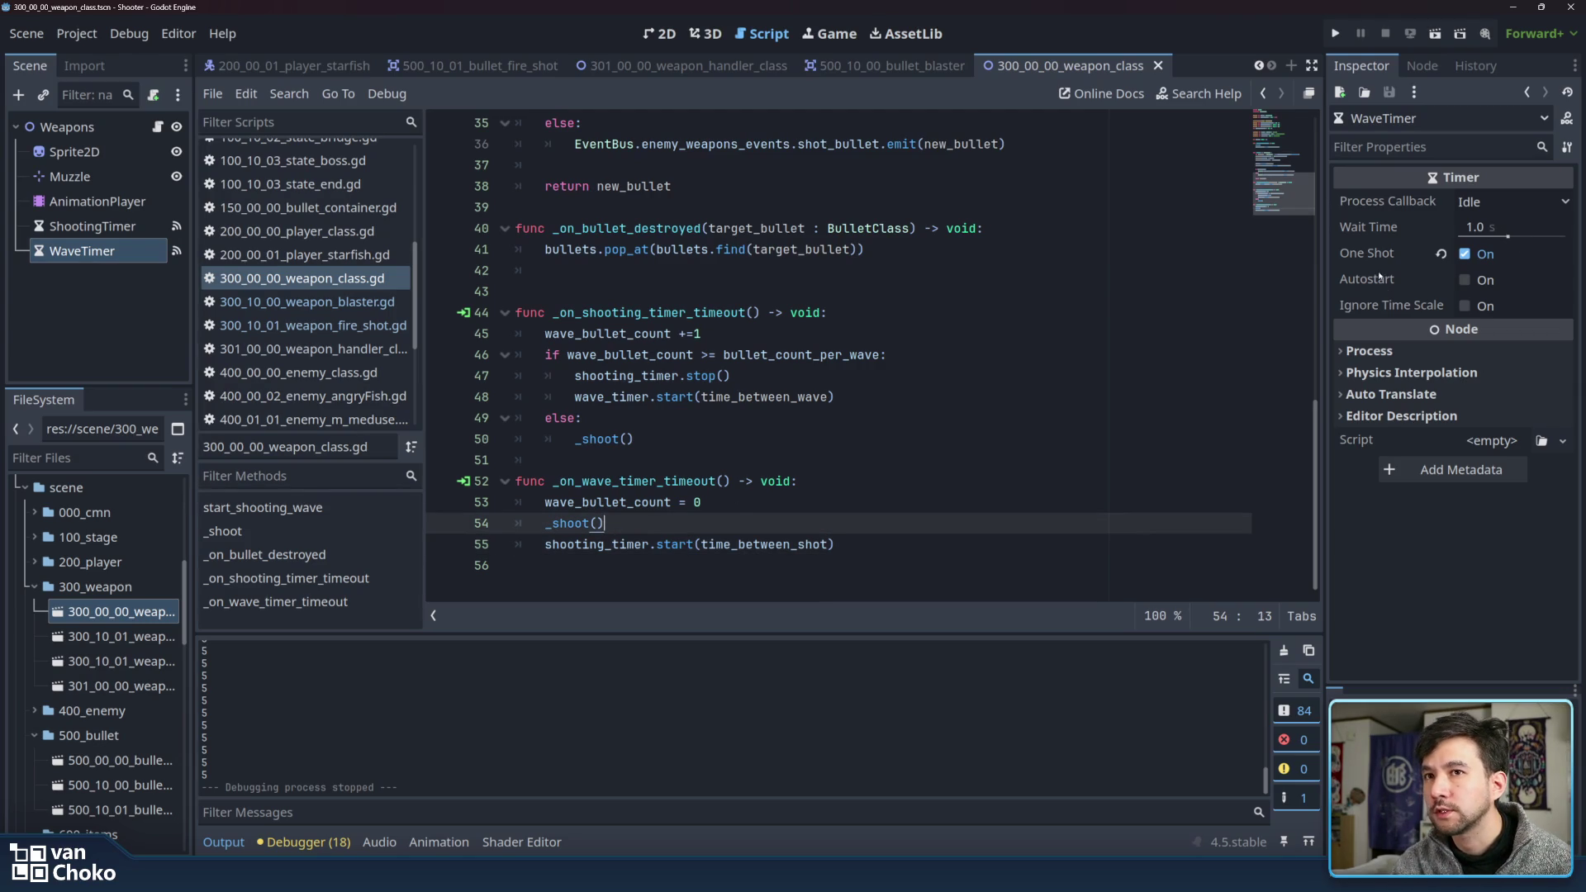
left_click(843, 502)
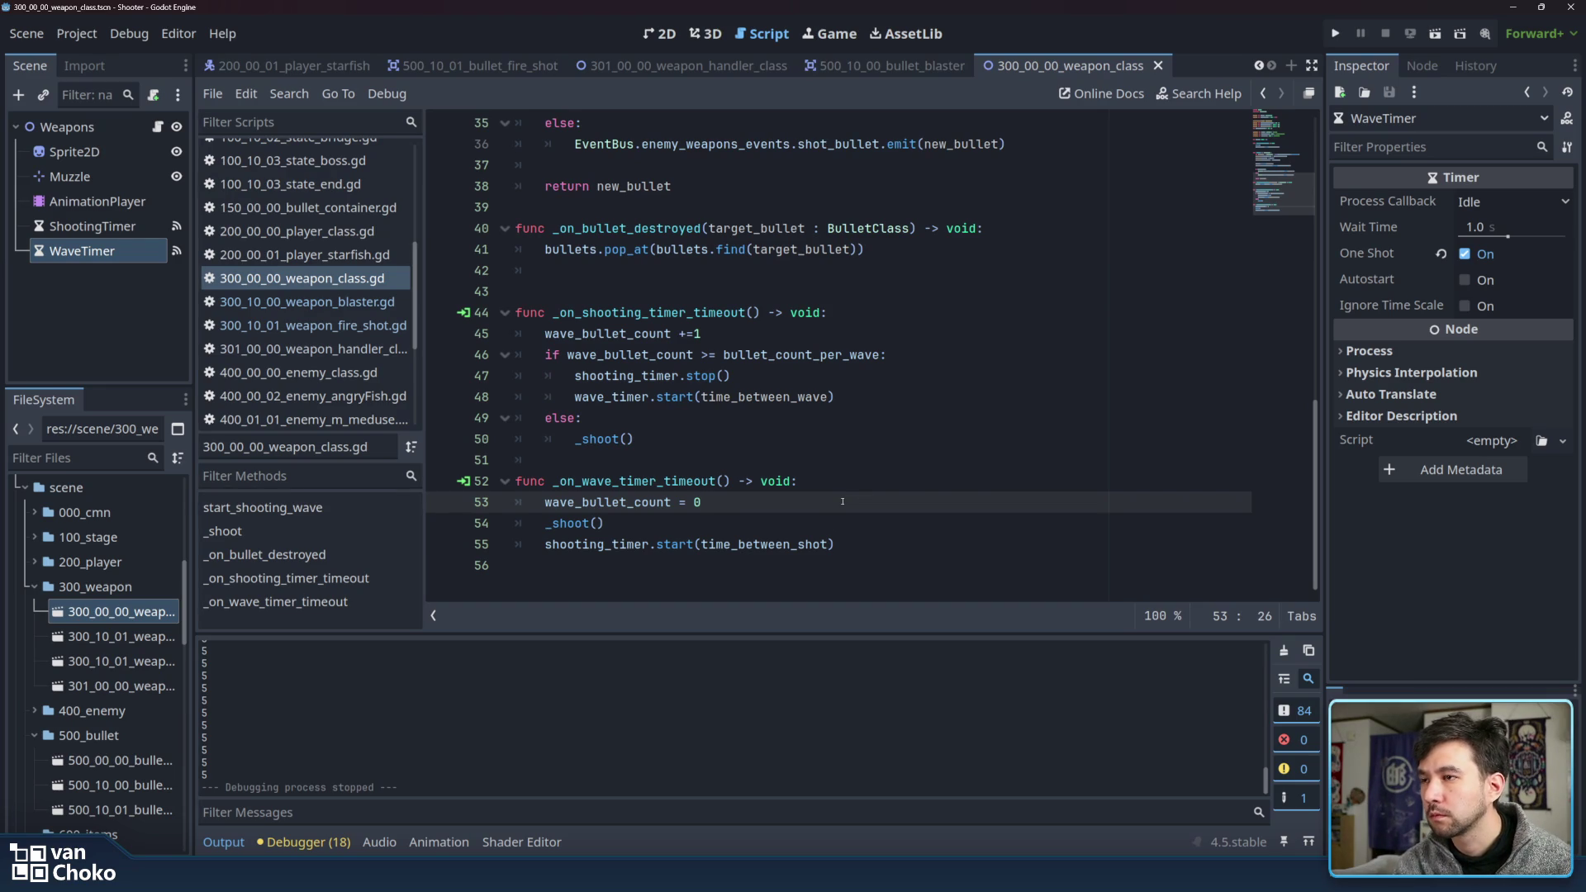
scroll(843, 502, "up", 6)
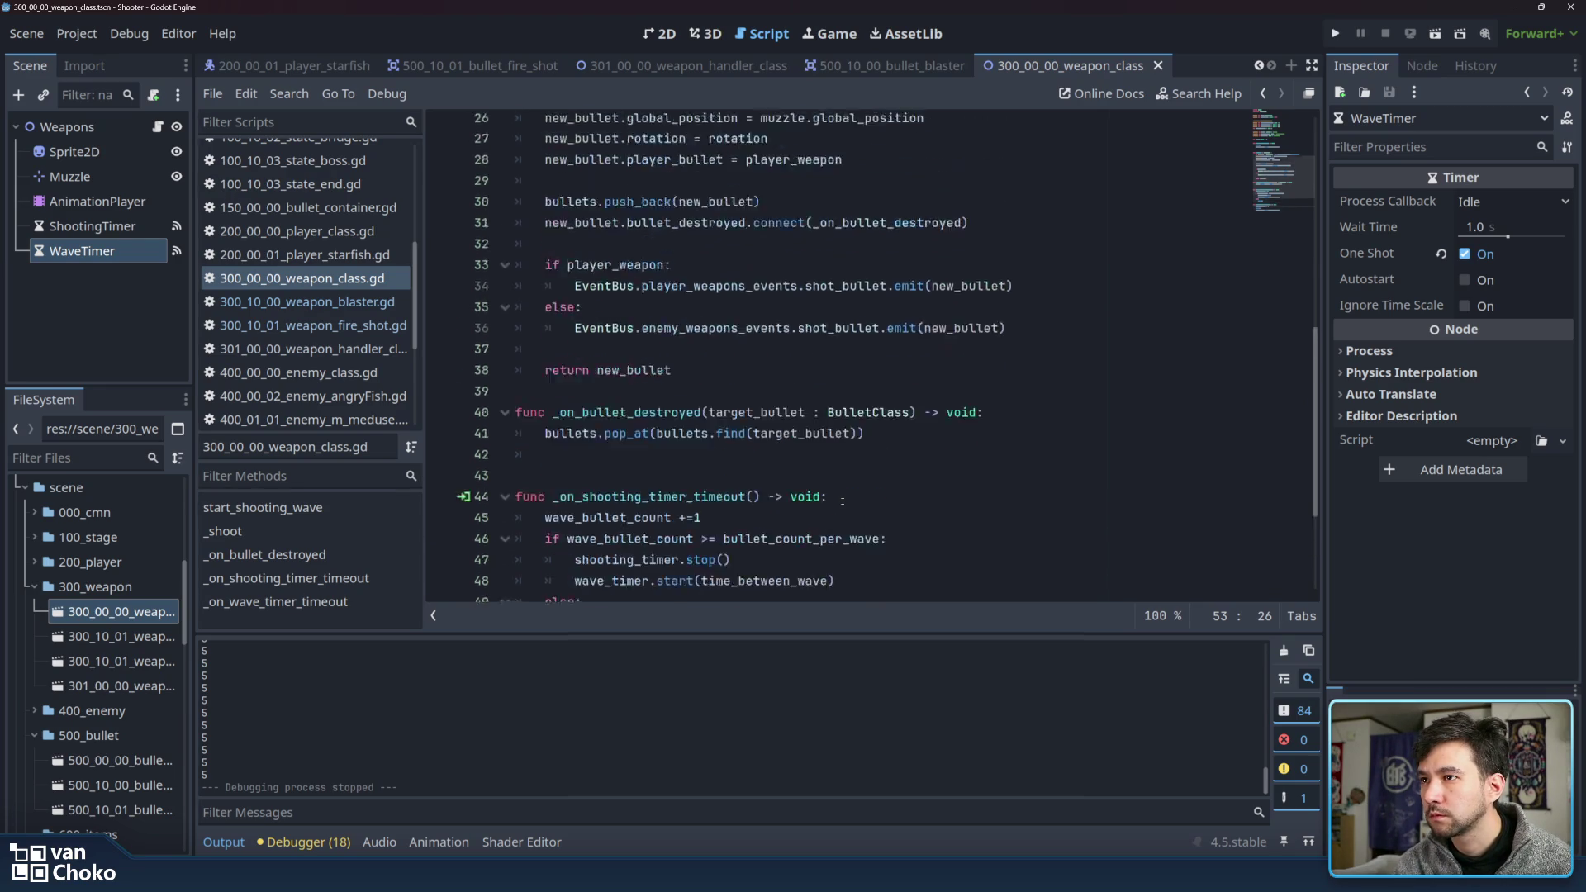
scroll(842, 501, "down", 3)
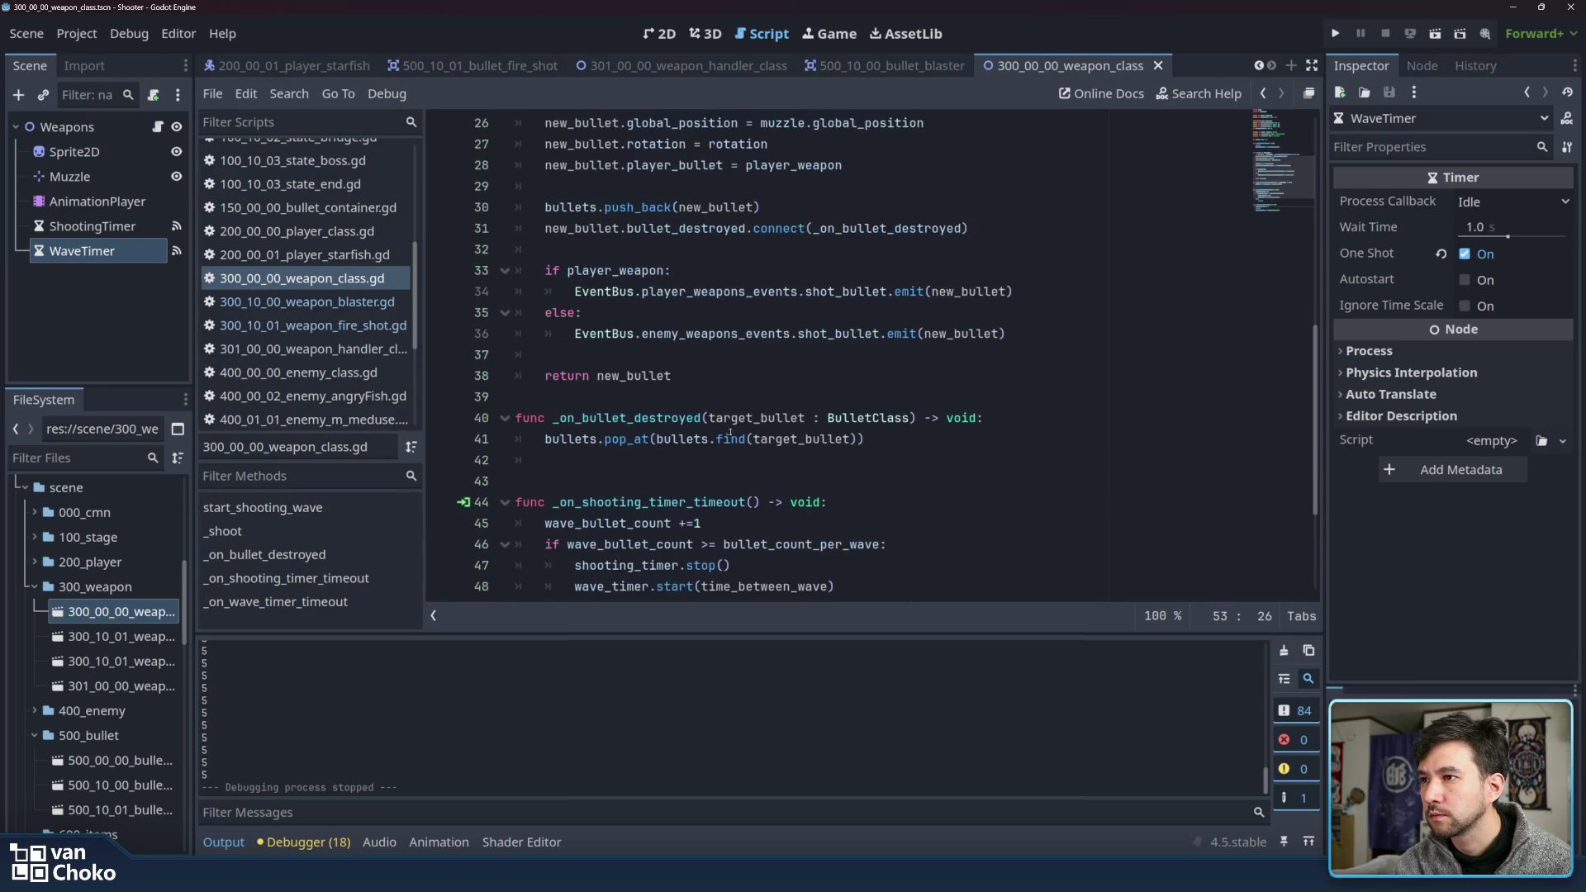
left_click(606, 438)
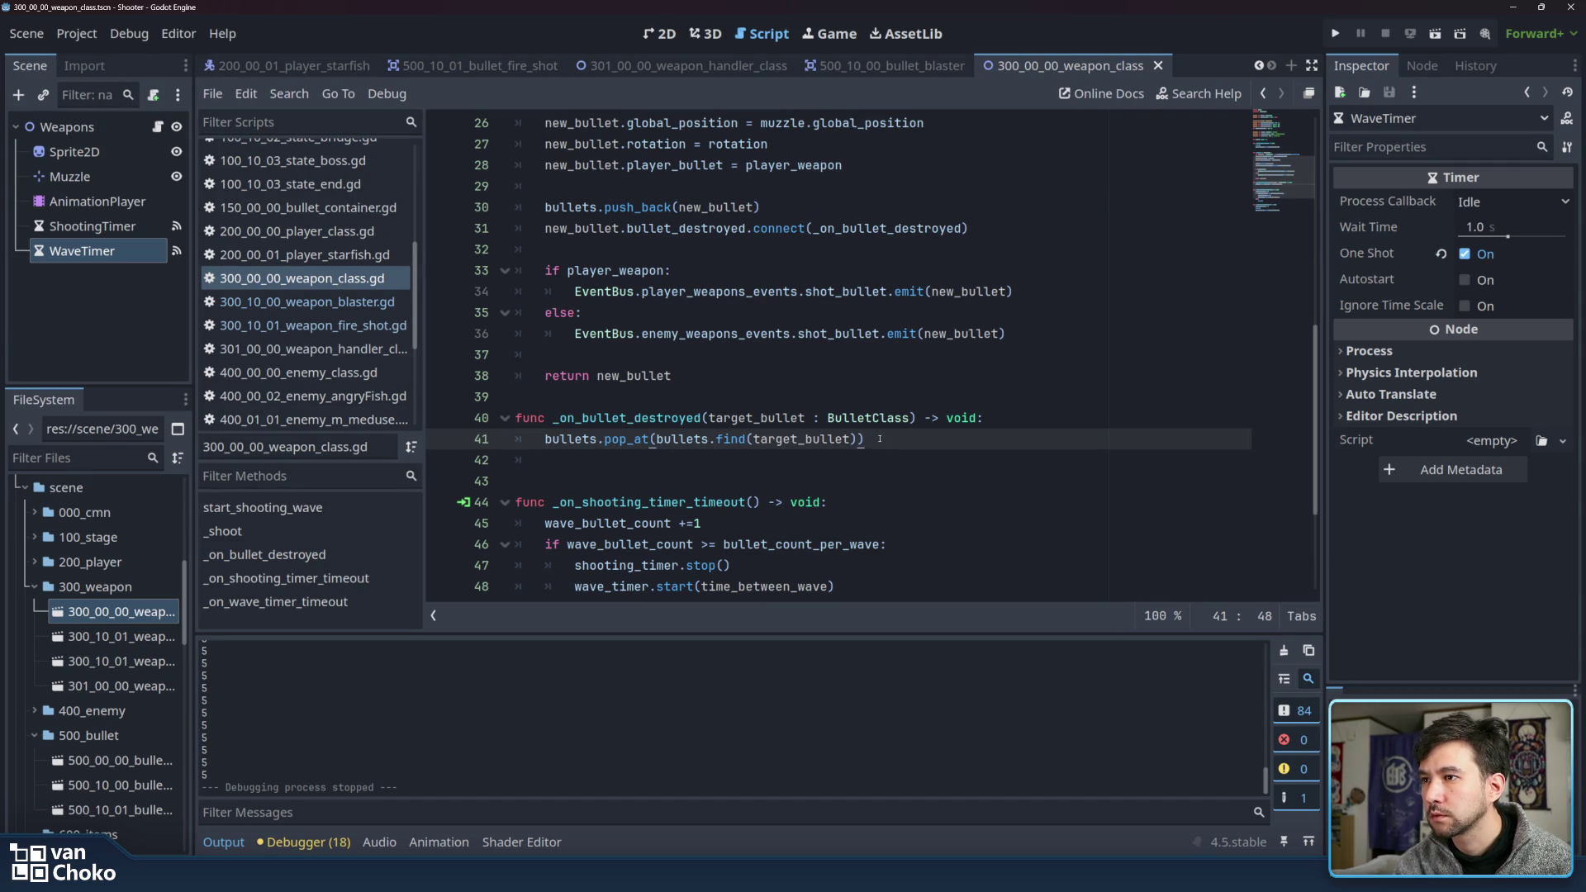
left_click_drag(545, 523, 702, 524)
Add 'if wave_bullet_count > 0:' with 'wave_bullet_count -= 1' beneath in _on_bullet_destroyed
double_click(611, 523)
right_click(615, 523)
left_click(770, 505)
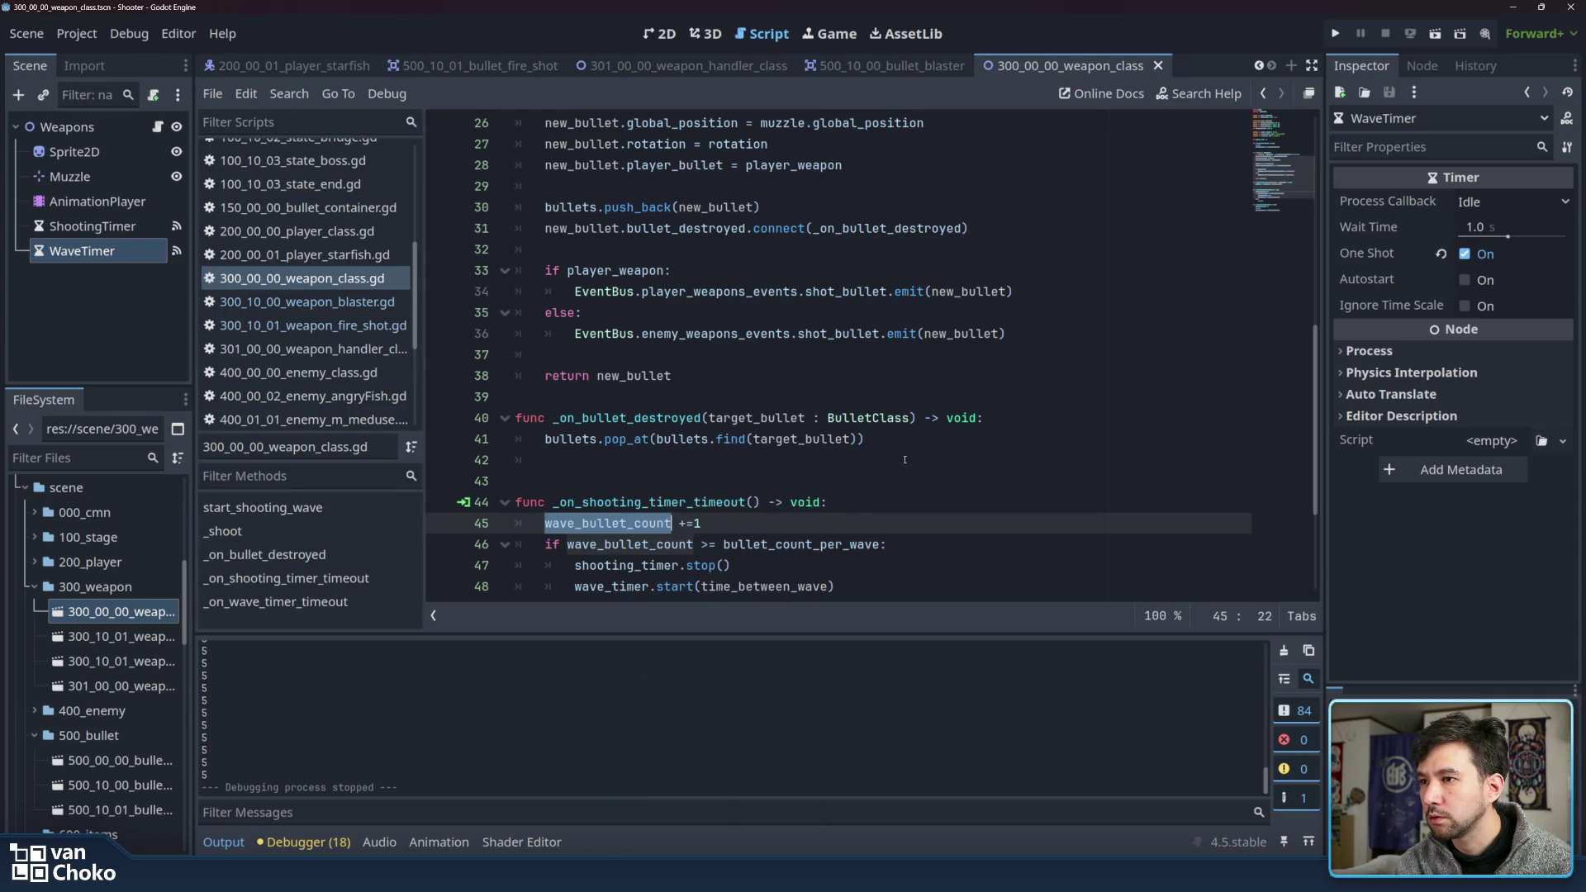
left_click(946, 445)
key("Return")
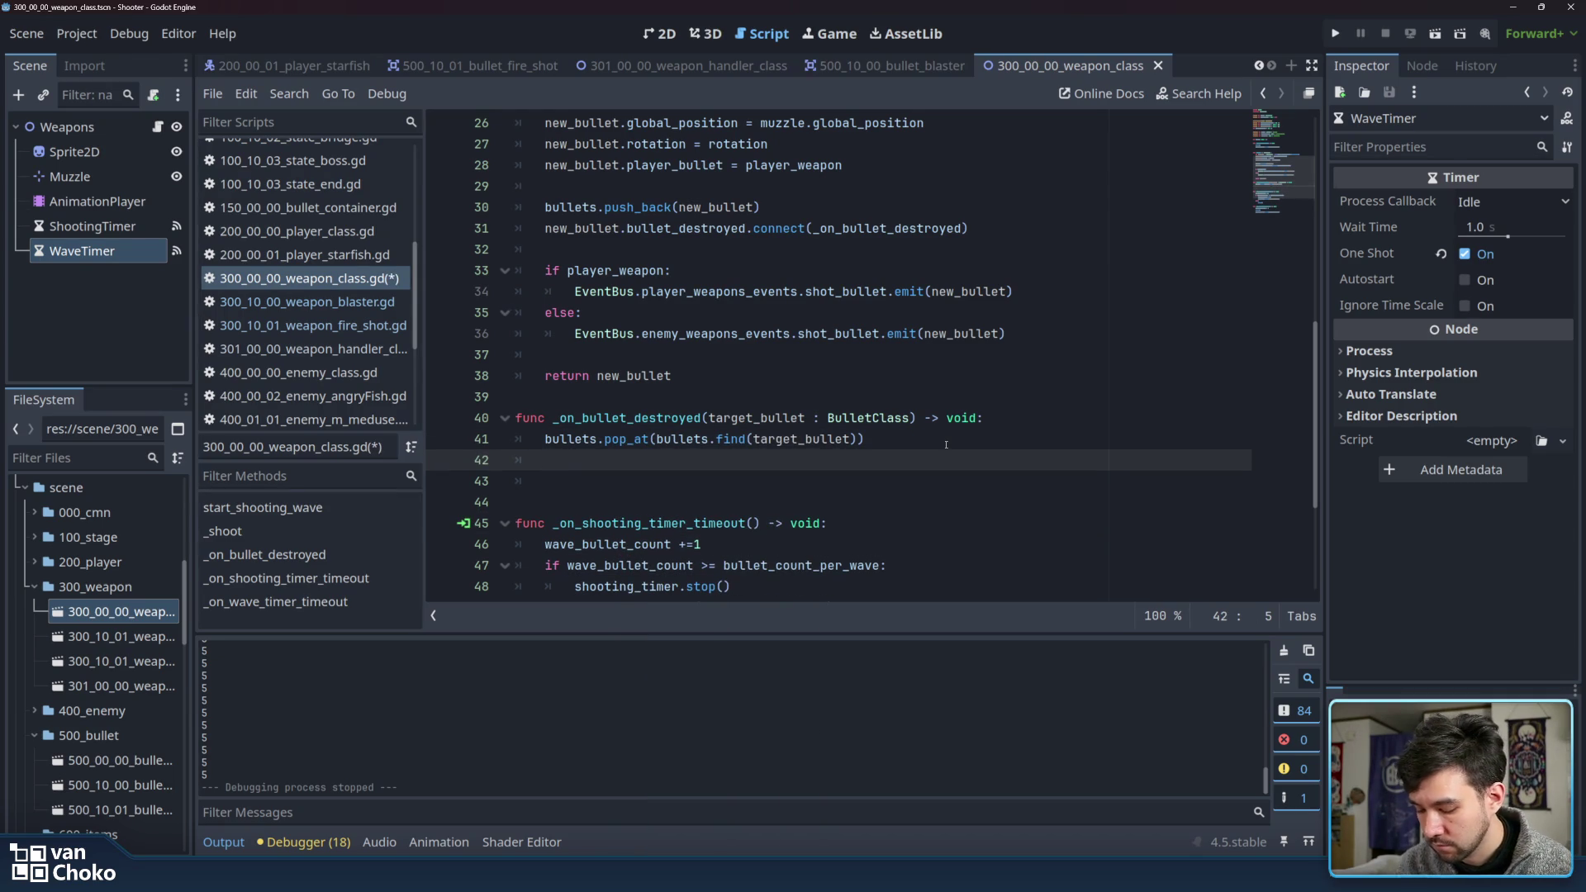
type("wave_bullet_count")
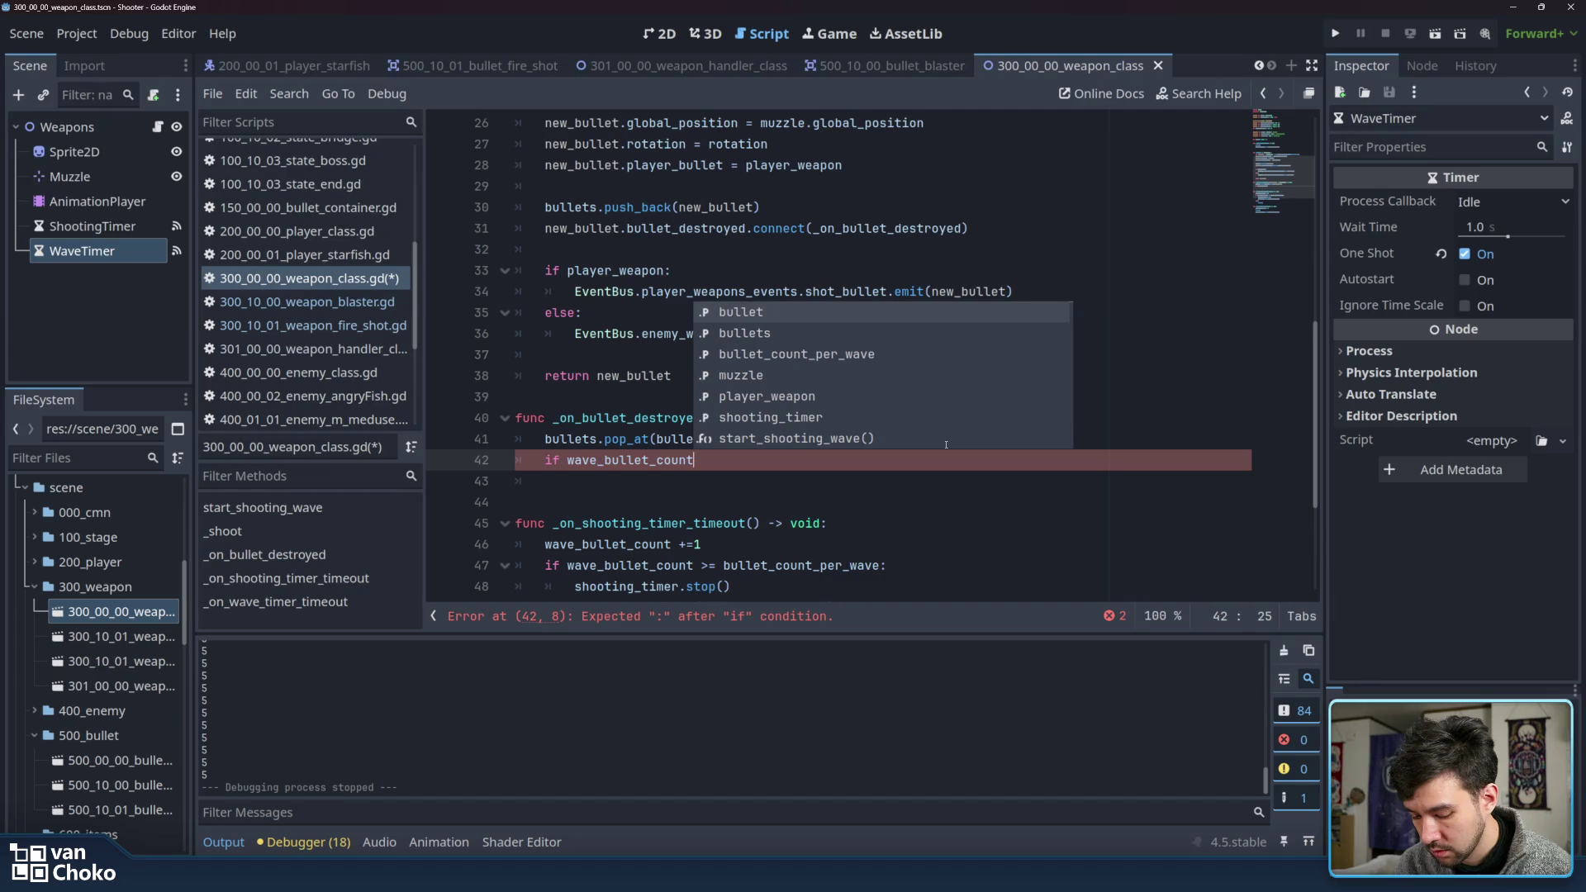
type("> 0:")
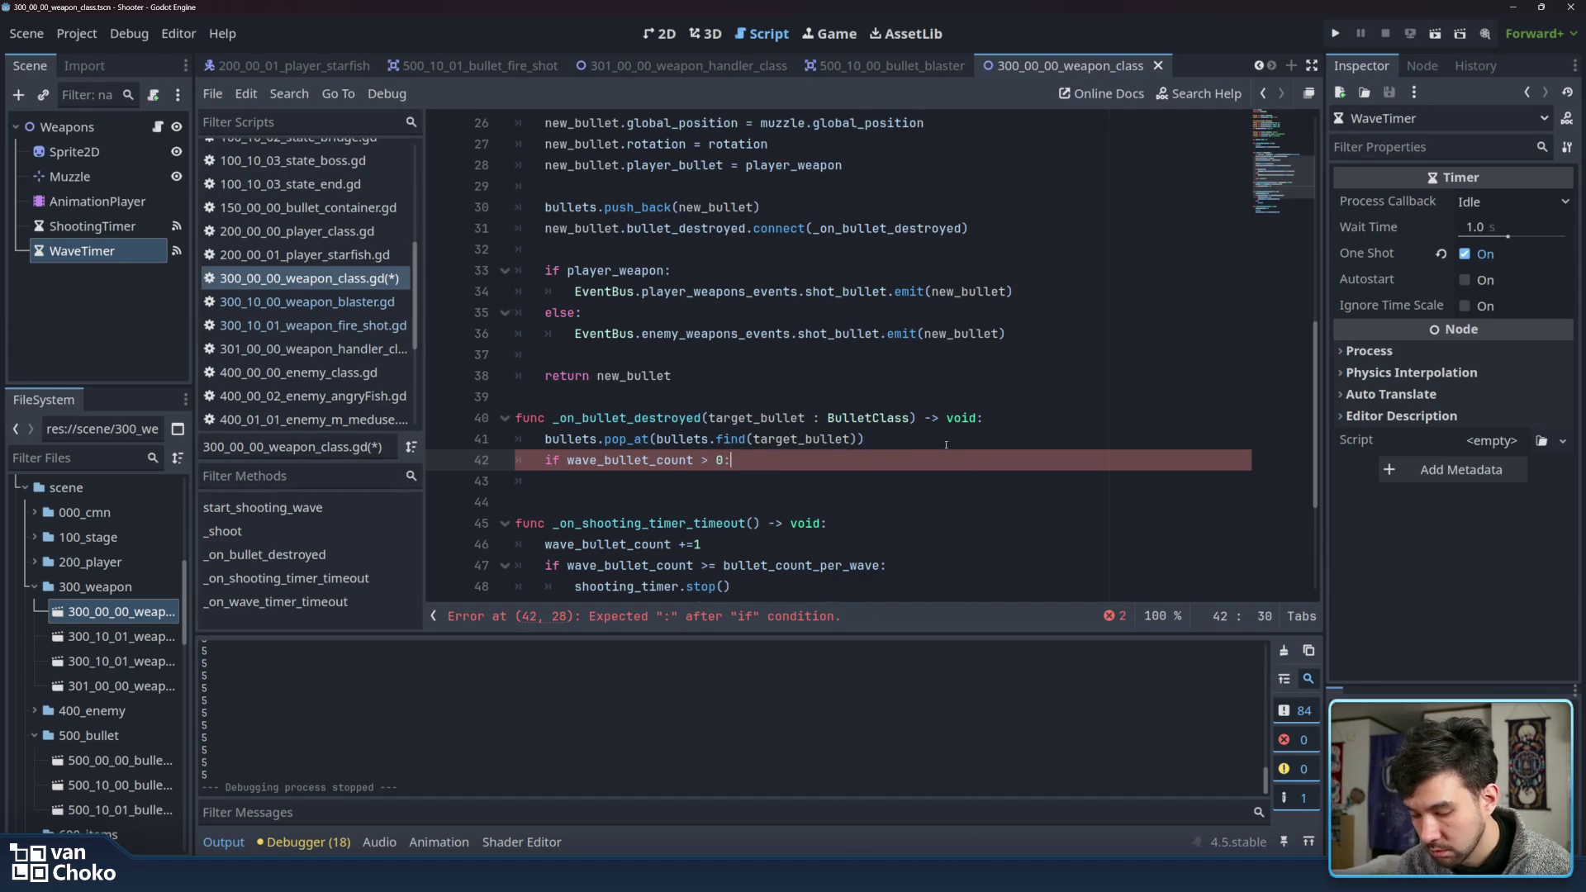
key("Return")
type("wave_bullet_count -=1")
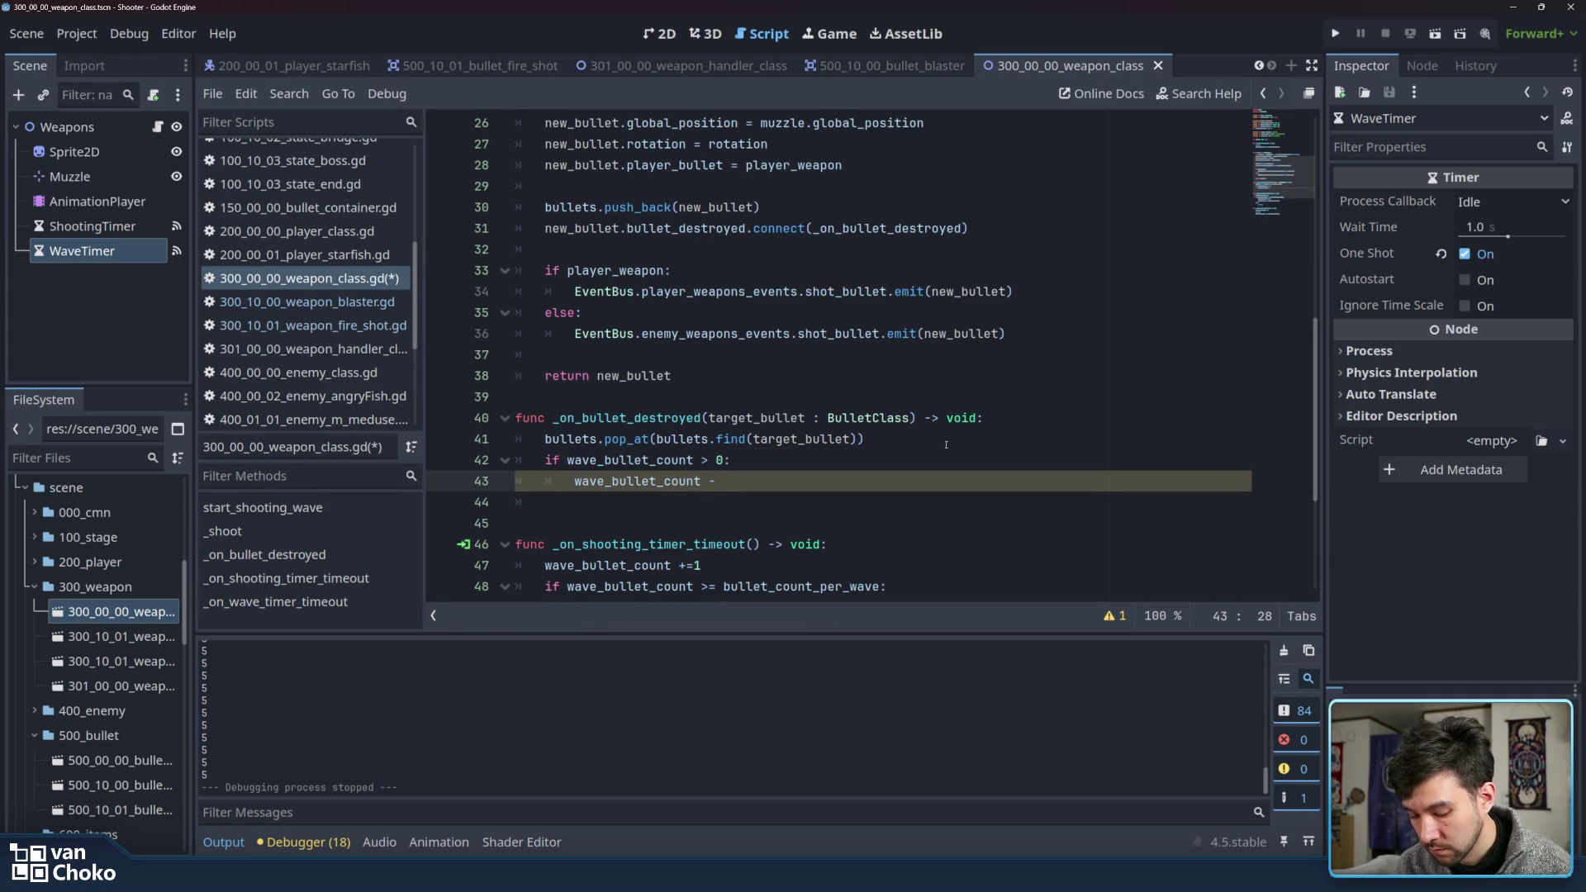
Tidy the comparison, delete the extra blank line 44, and run the project
left_click(725, 461)
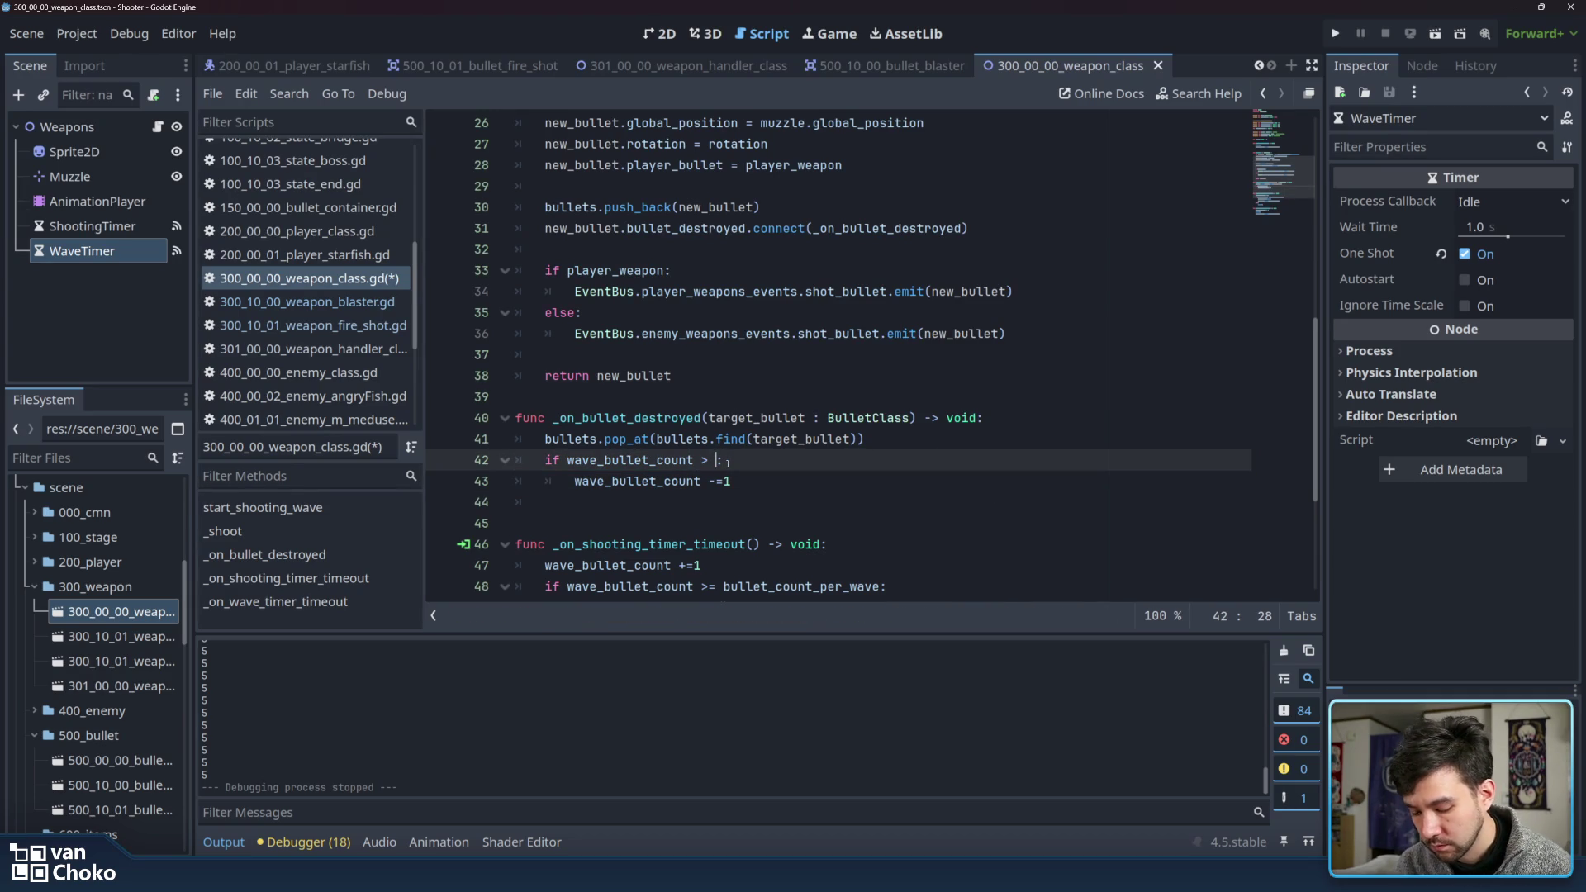
type("=")
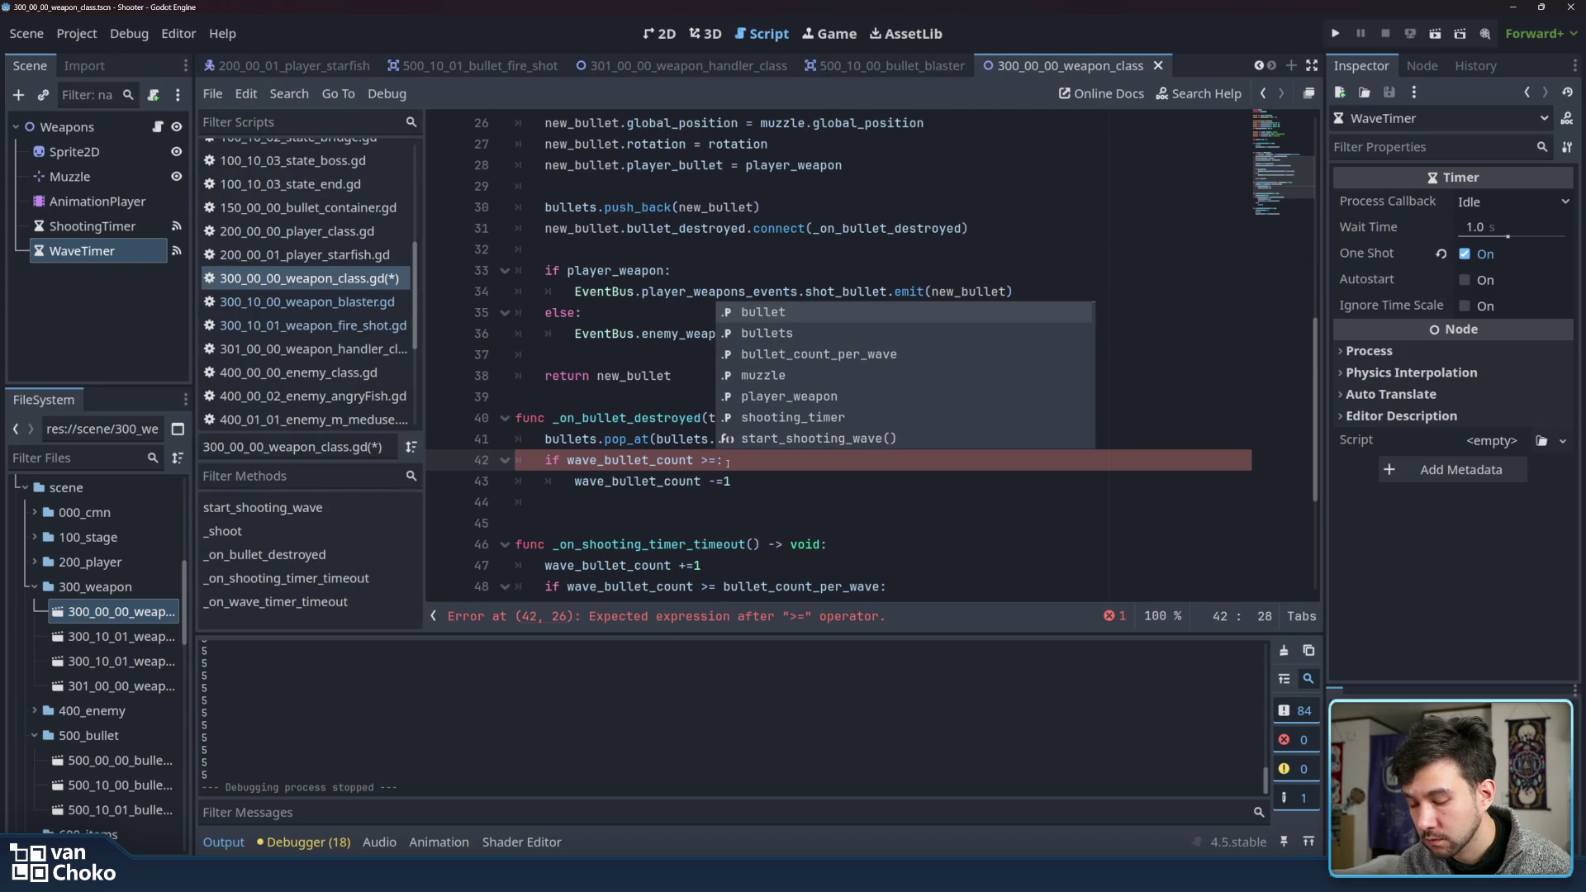
key("BackSpace")
left_click(727, 487)
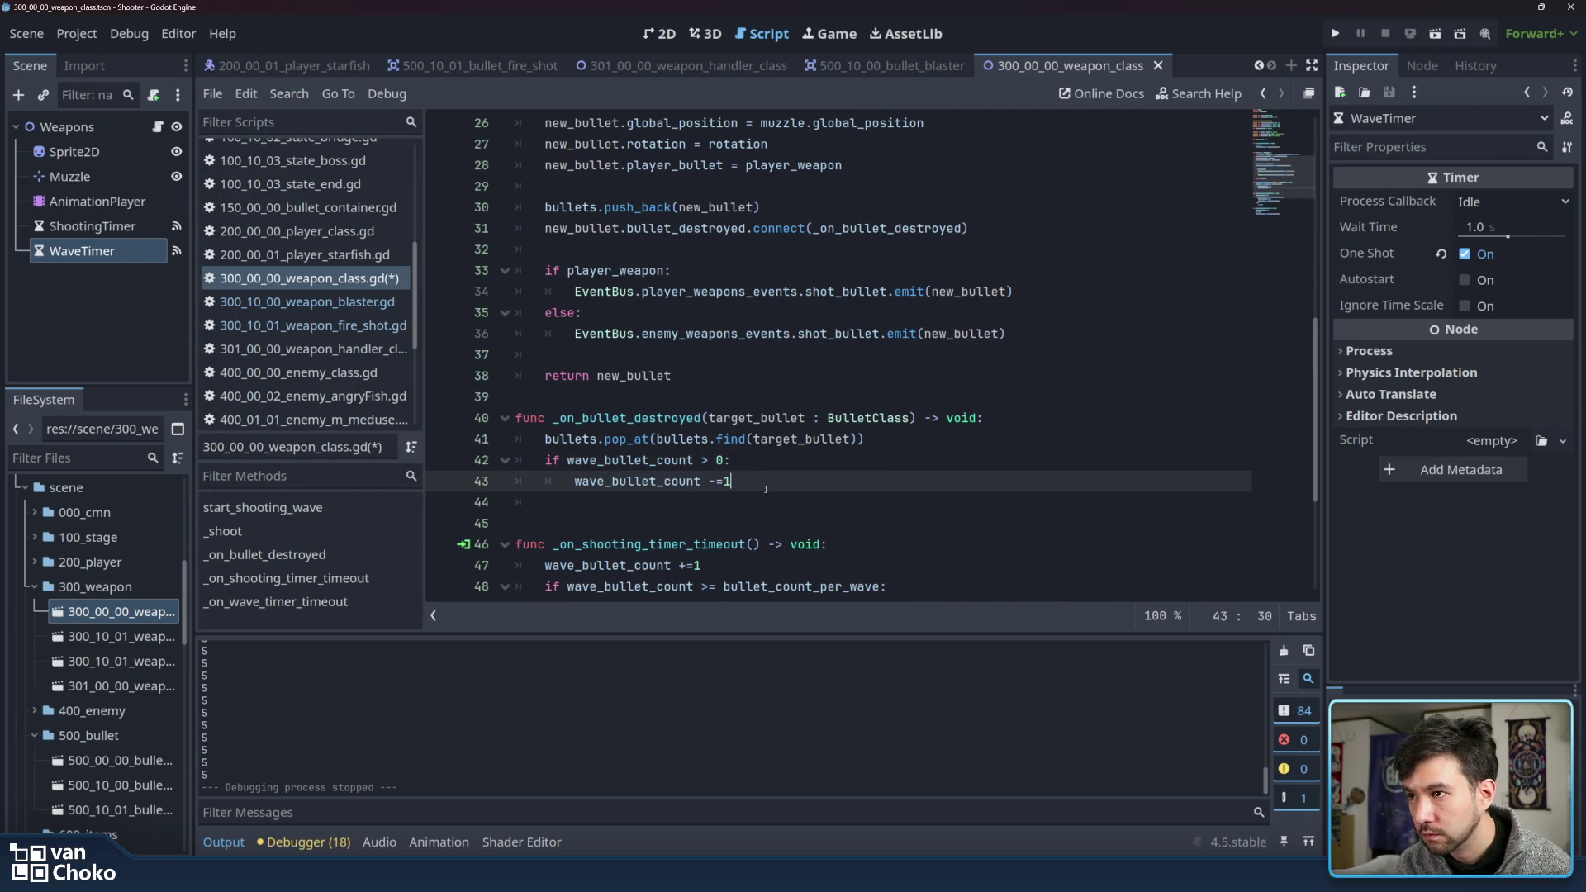
left_click(753, 499)
key("BackSpace")
key("BackSpace")
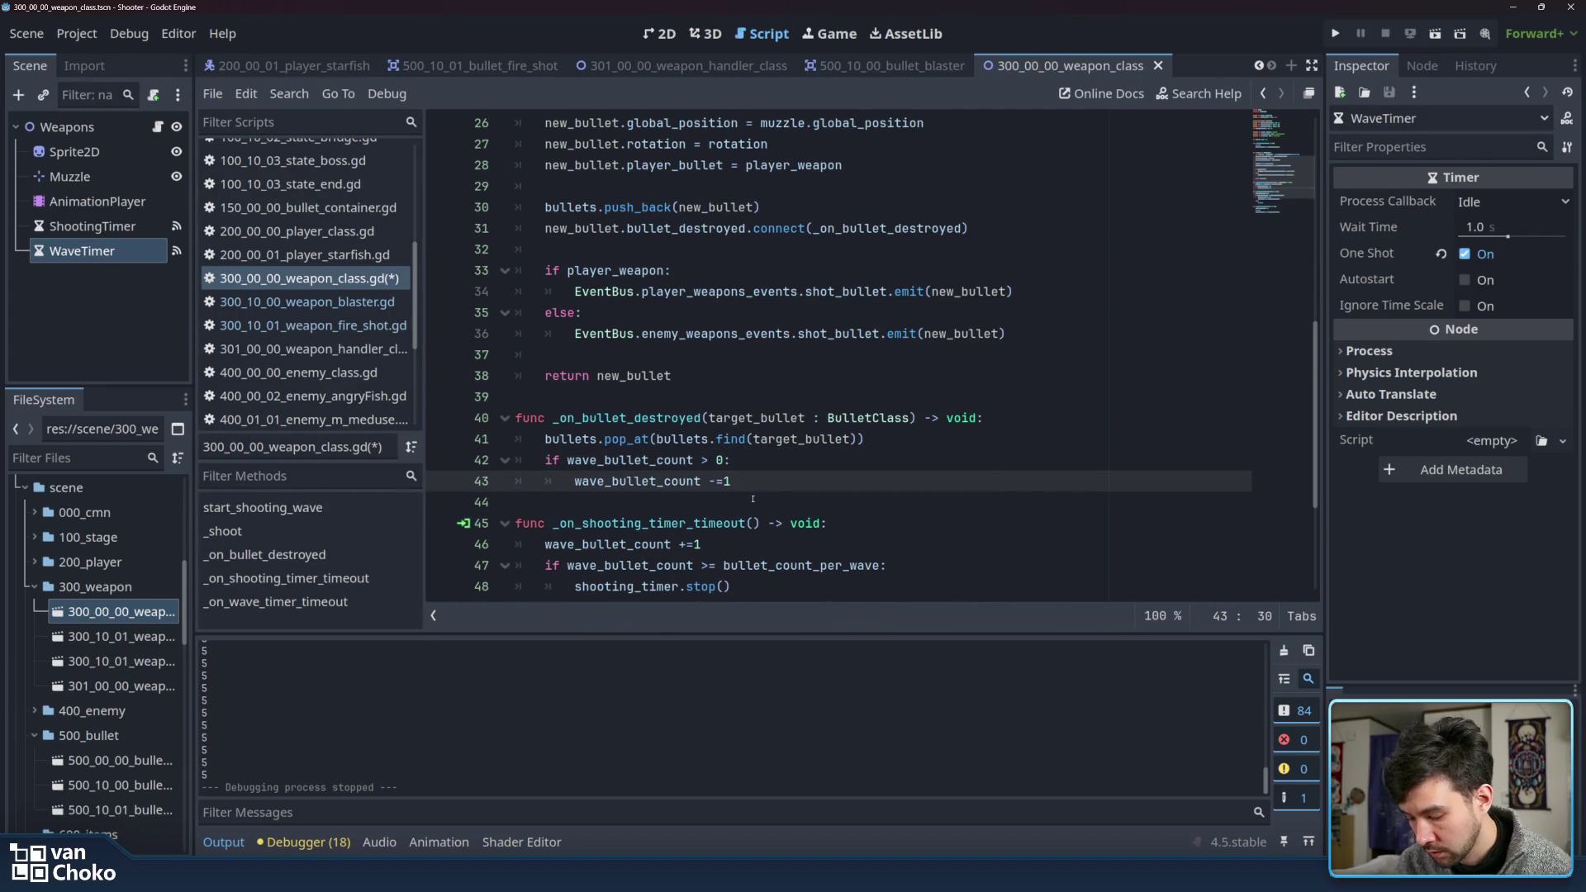
left_click(1335, 33)
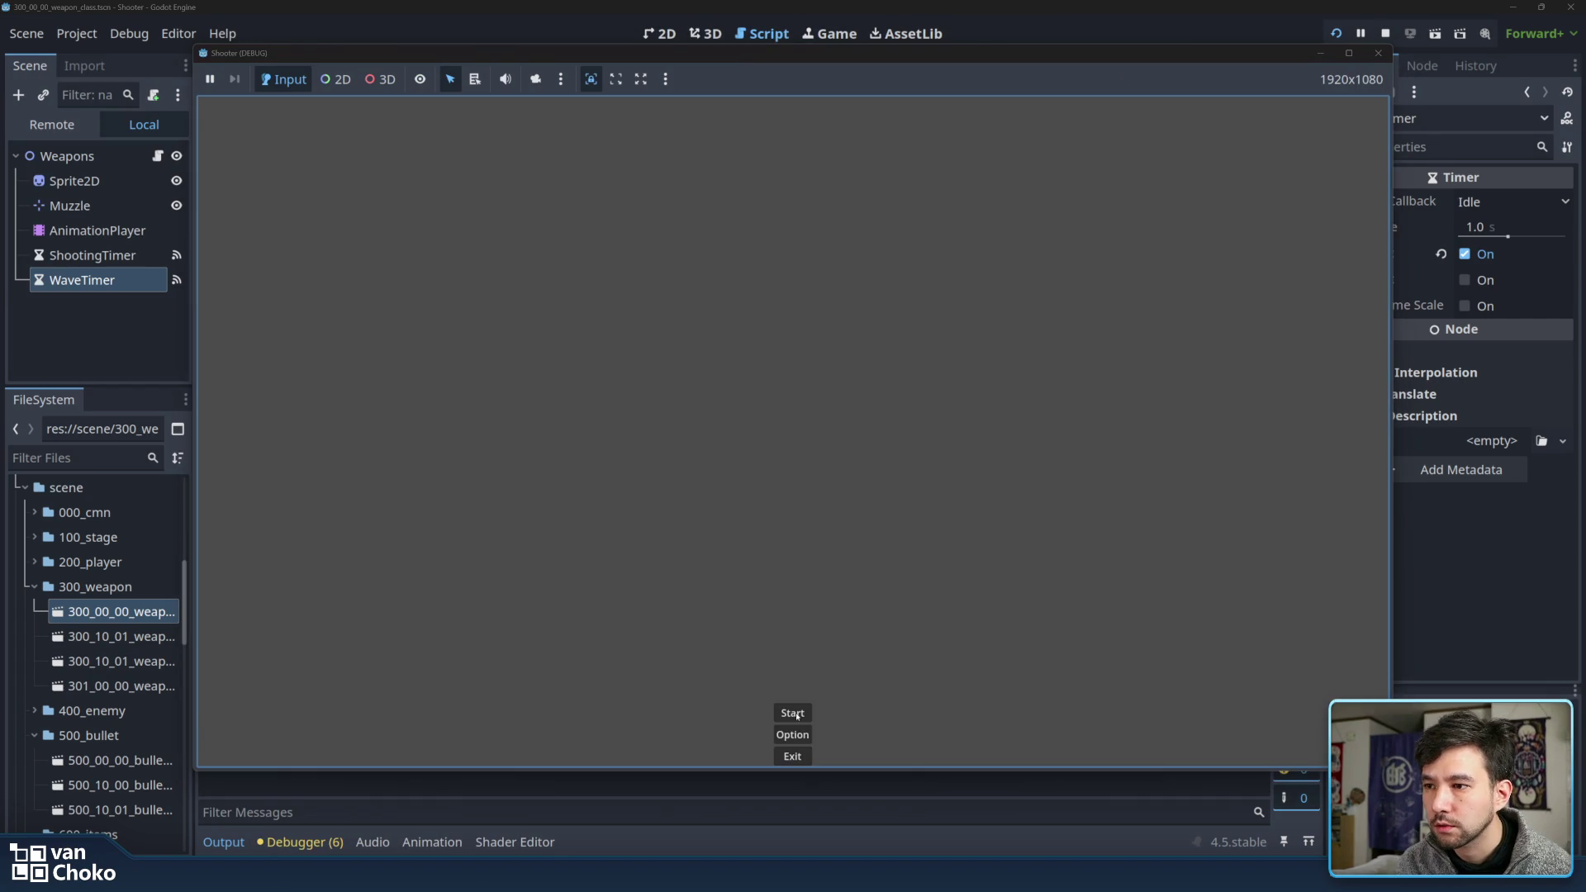
Start a game from the main menu and fly the ship toward the enemies
left_click(795, 714)
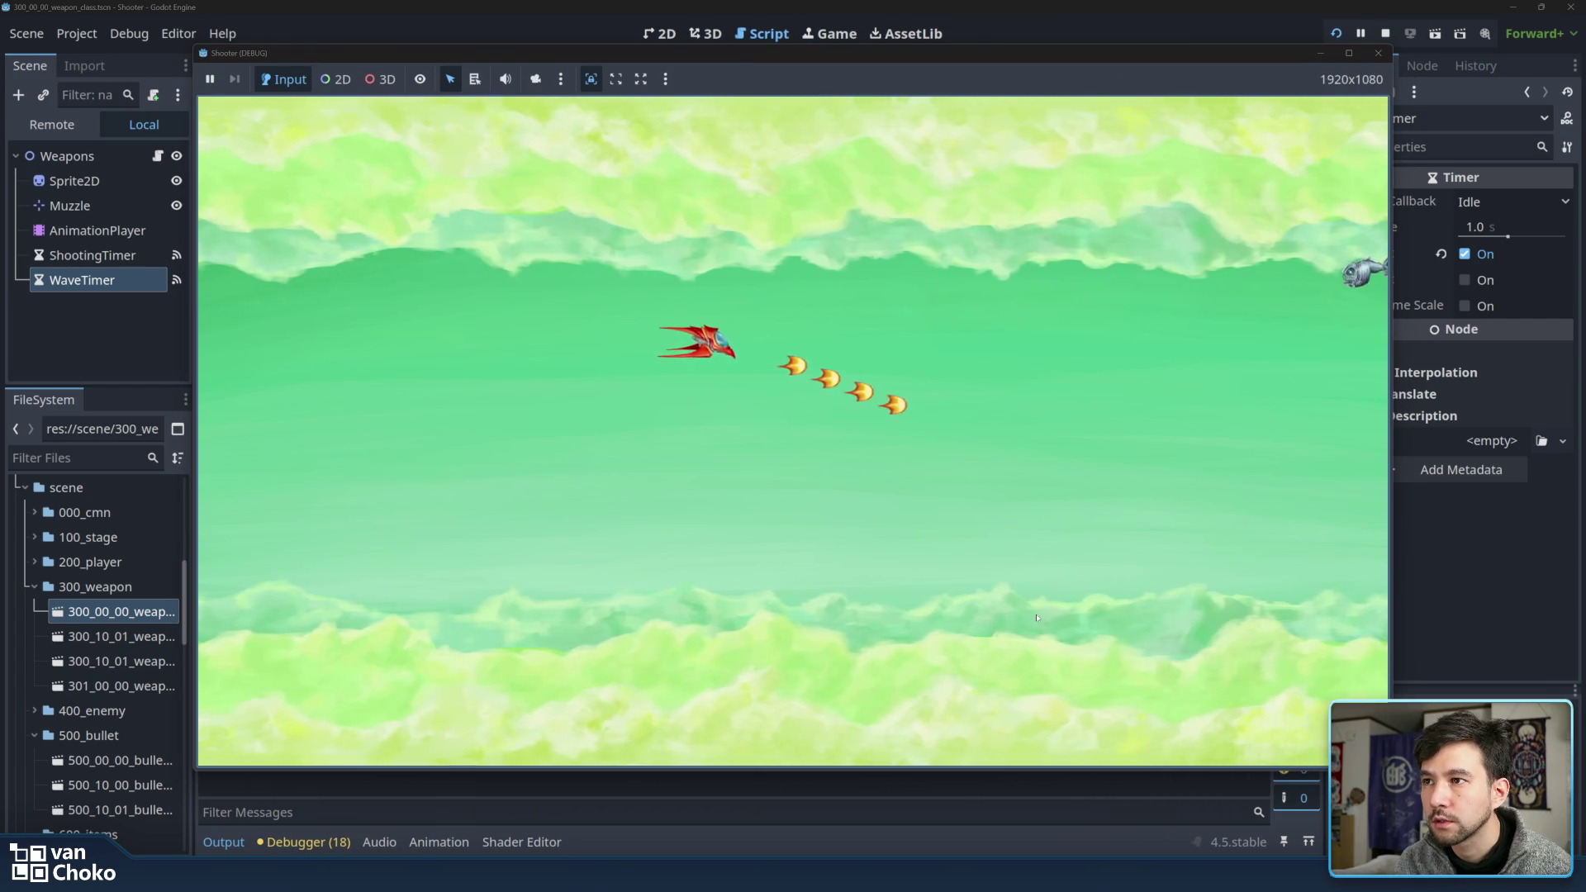
key("Right")
key("Up")
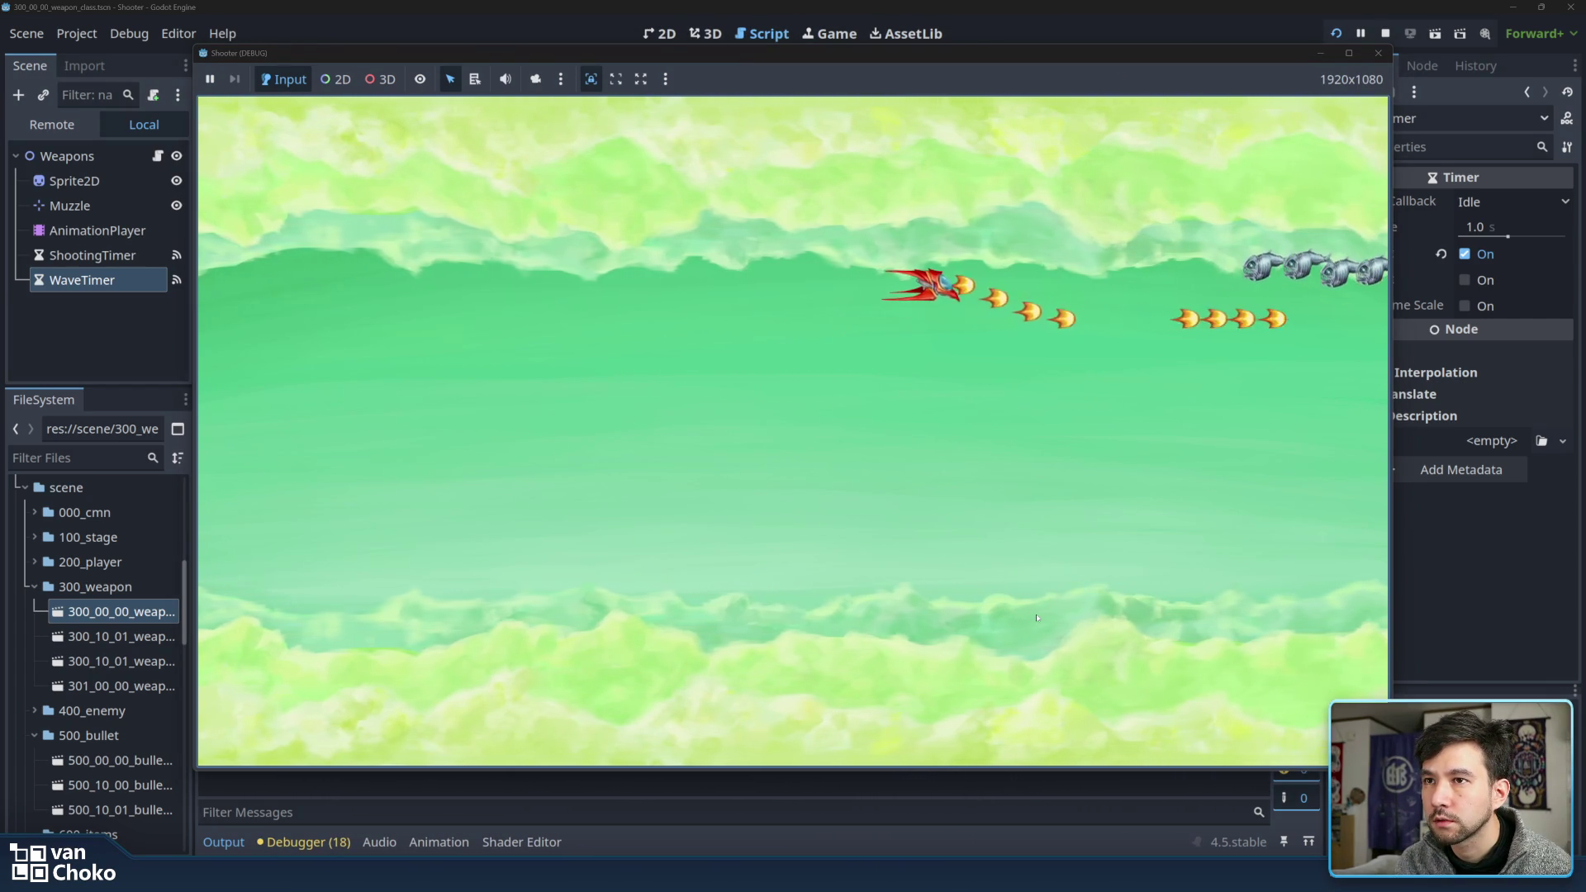
key("Right")
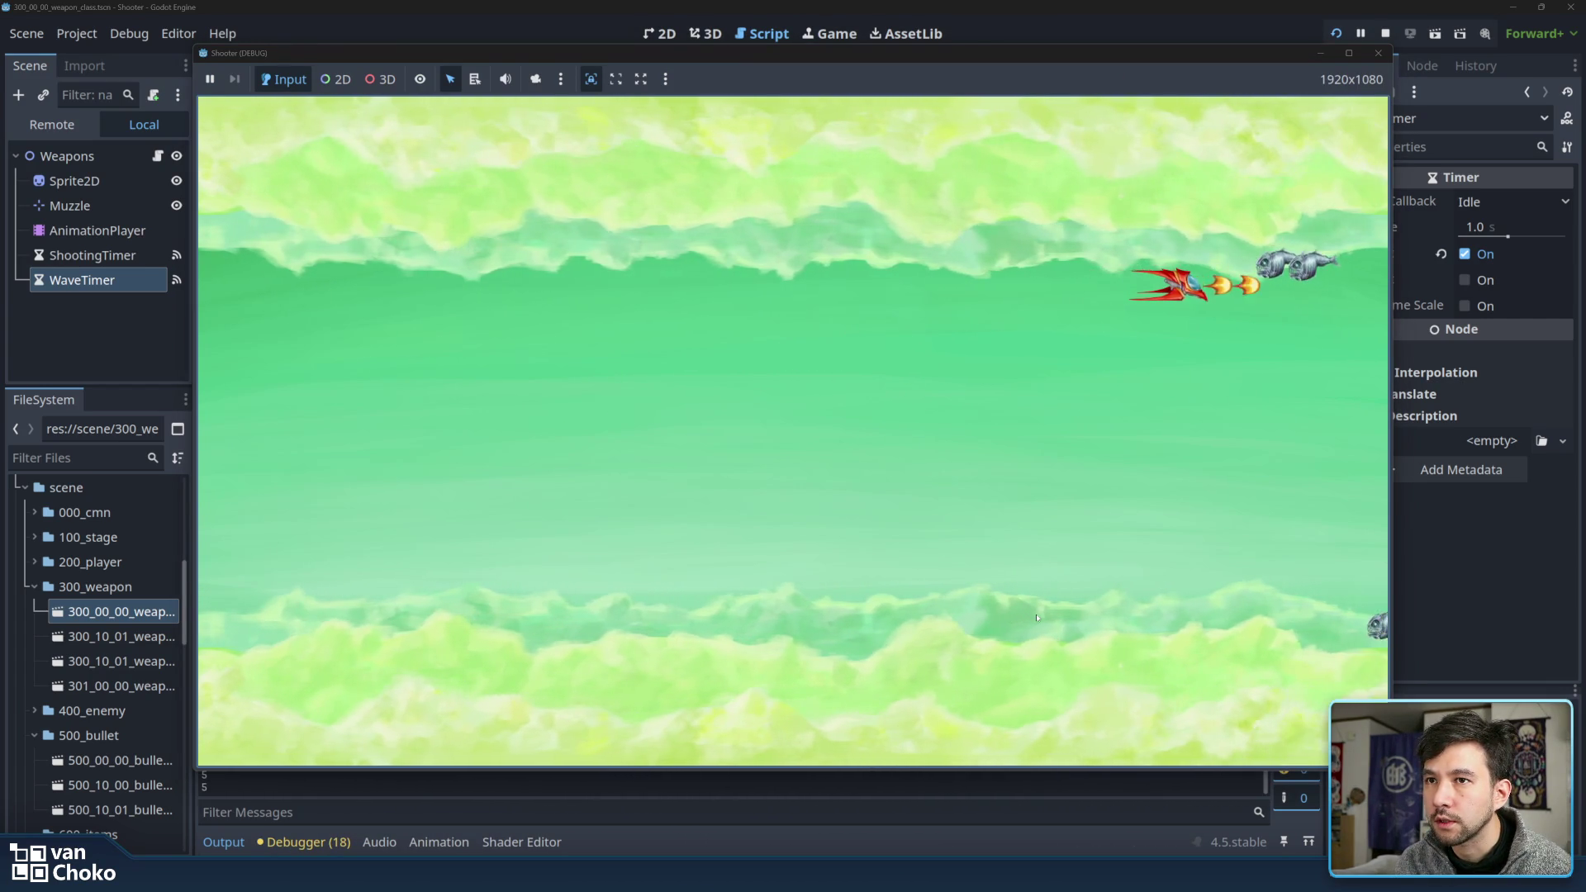
key("Left")
key("Down")
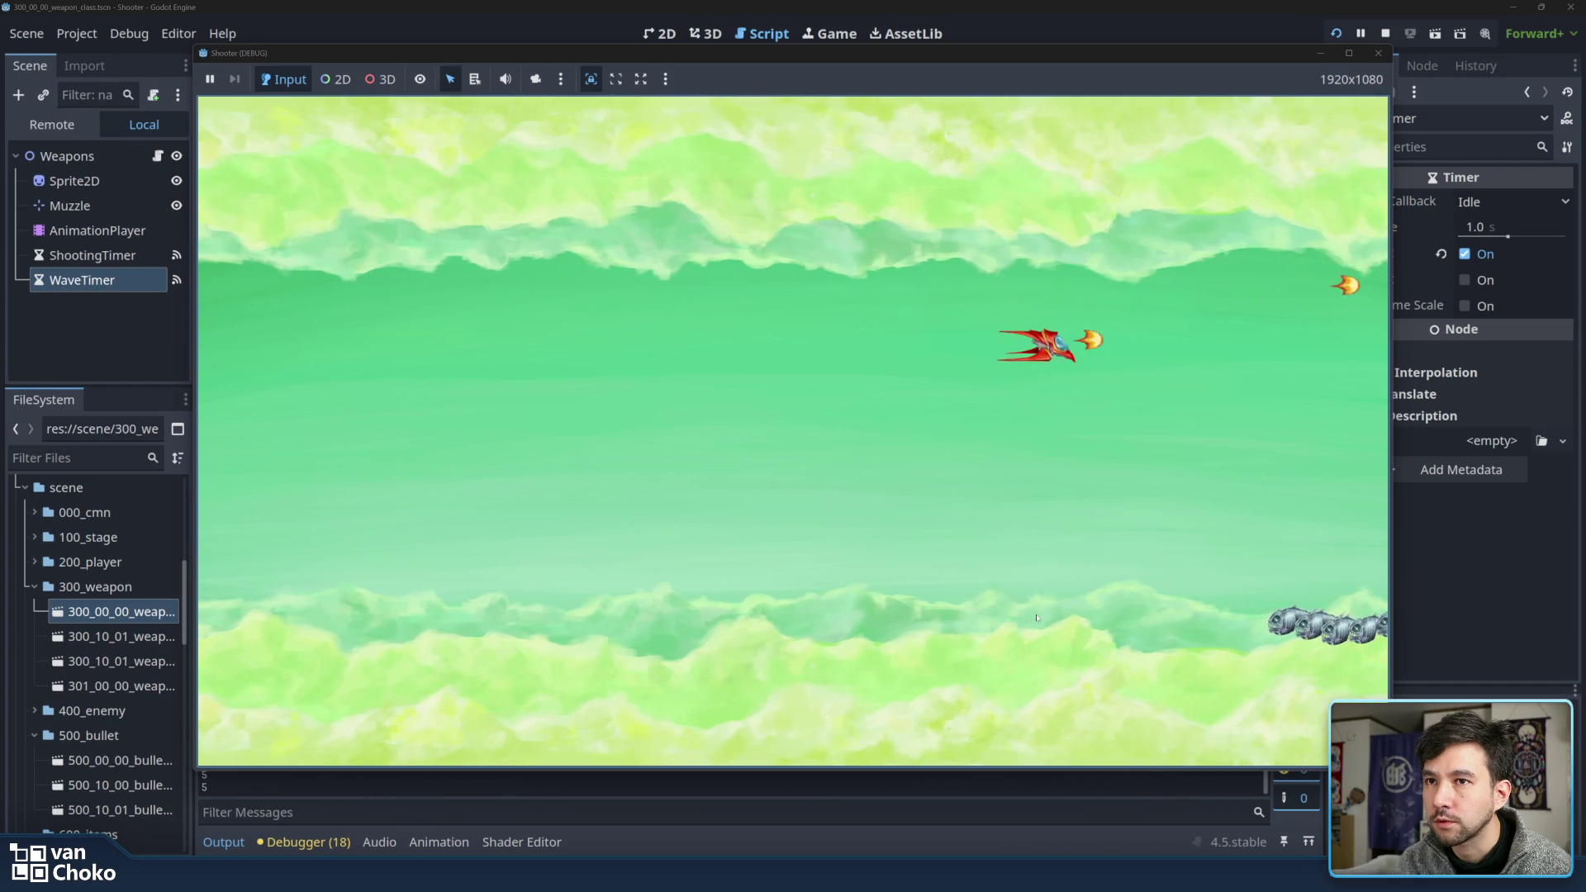
key("Down")
key("Left")
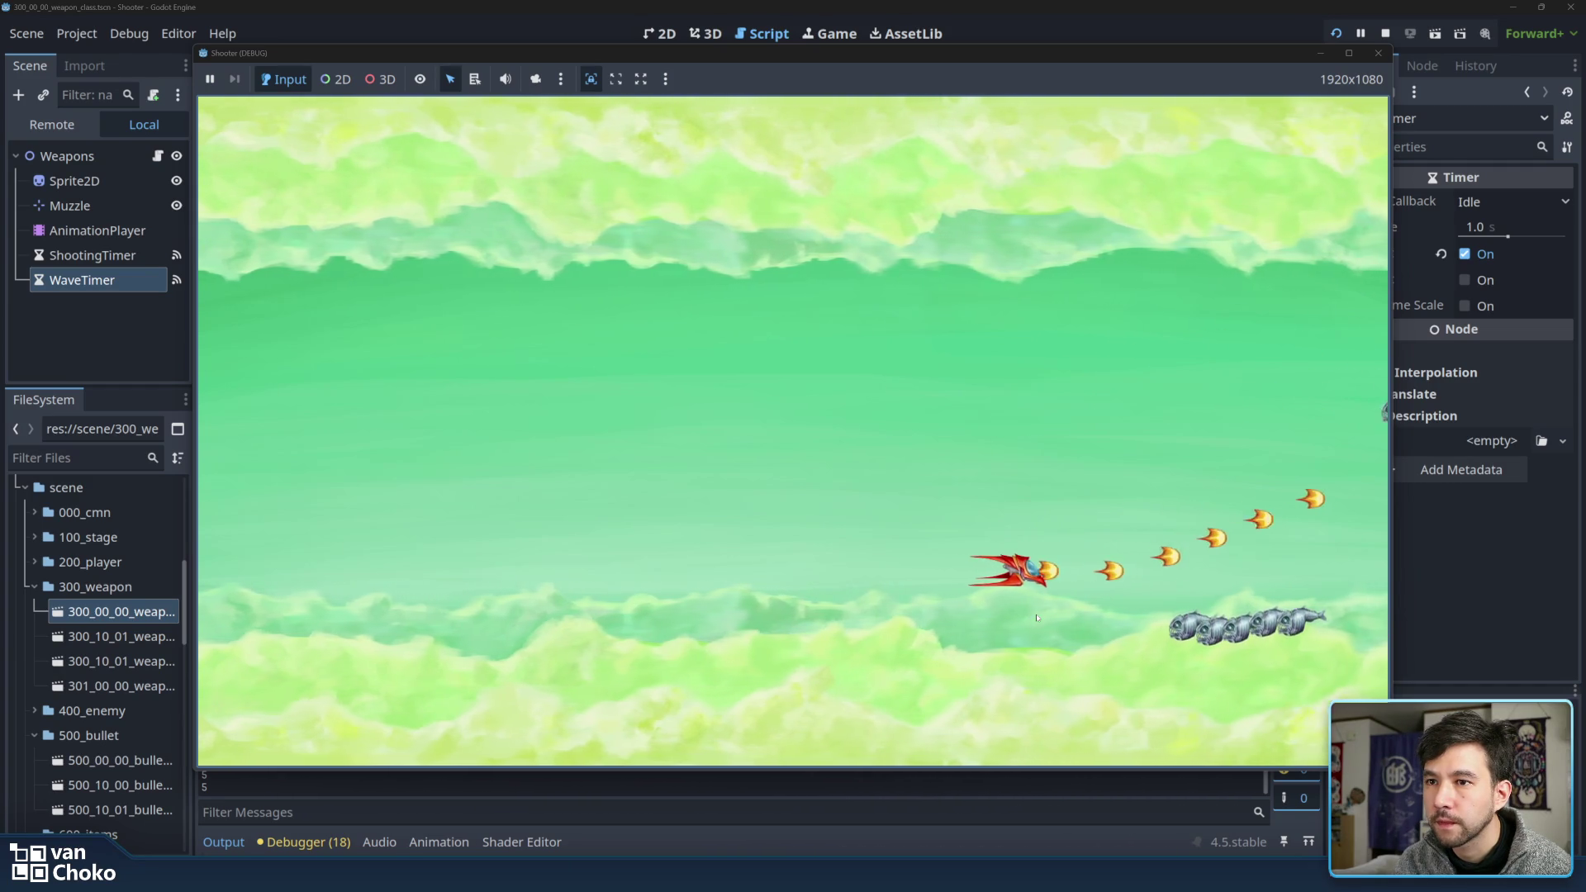
key("Left")
key("Down")
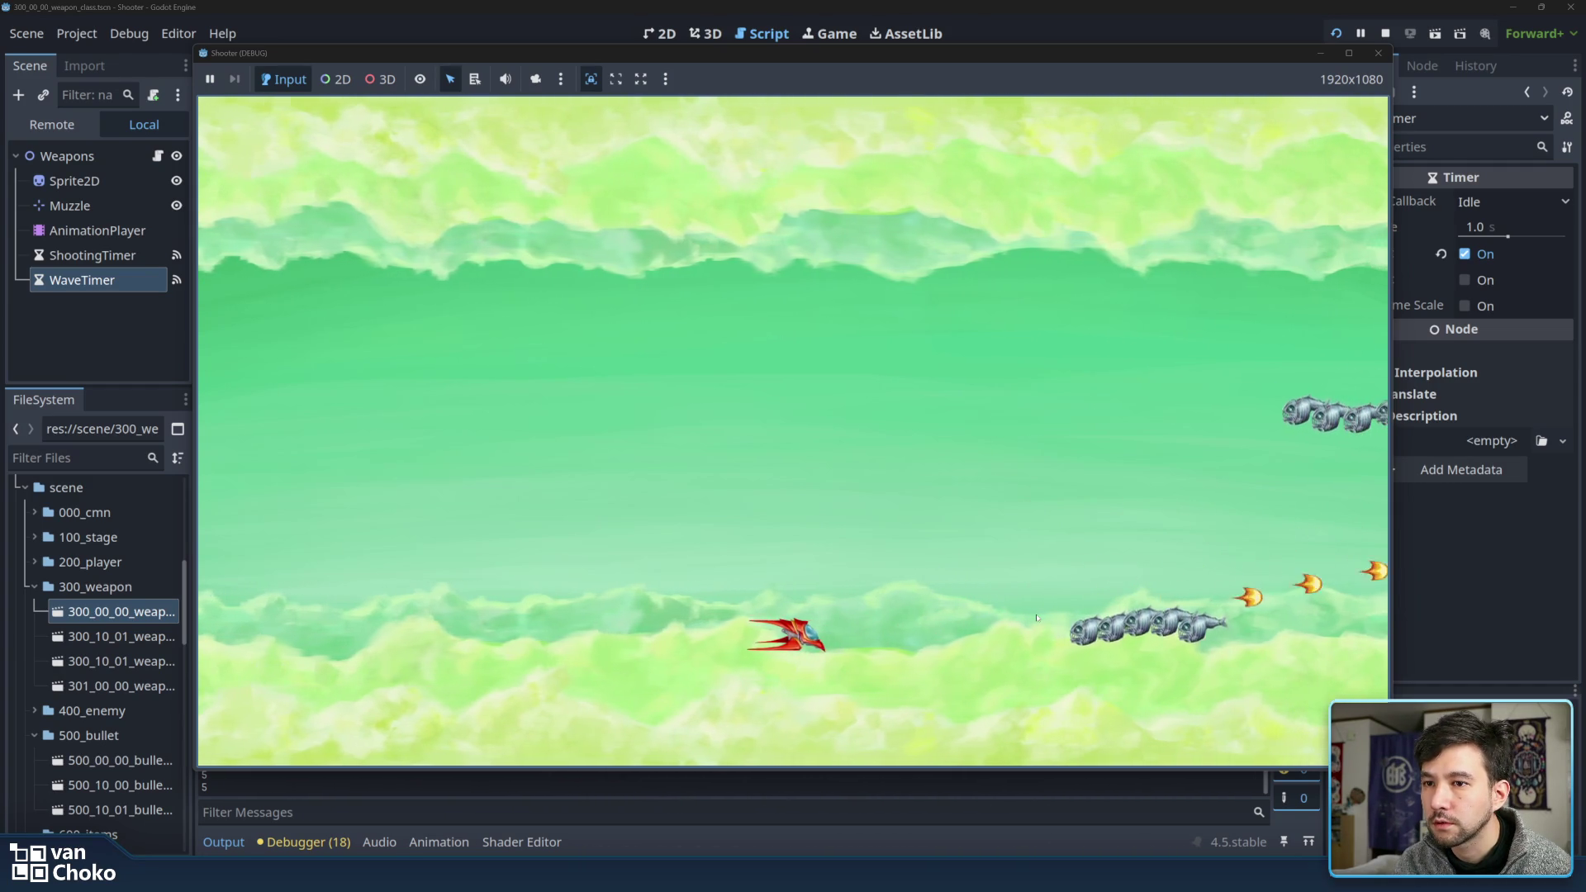
Keep maneuvering as the ship fires long bullet streams, then stop the game with F8
key("Right")
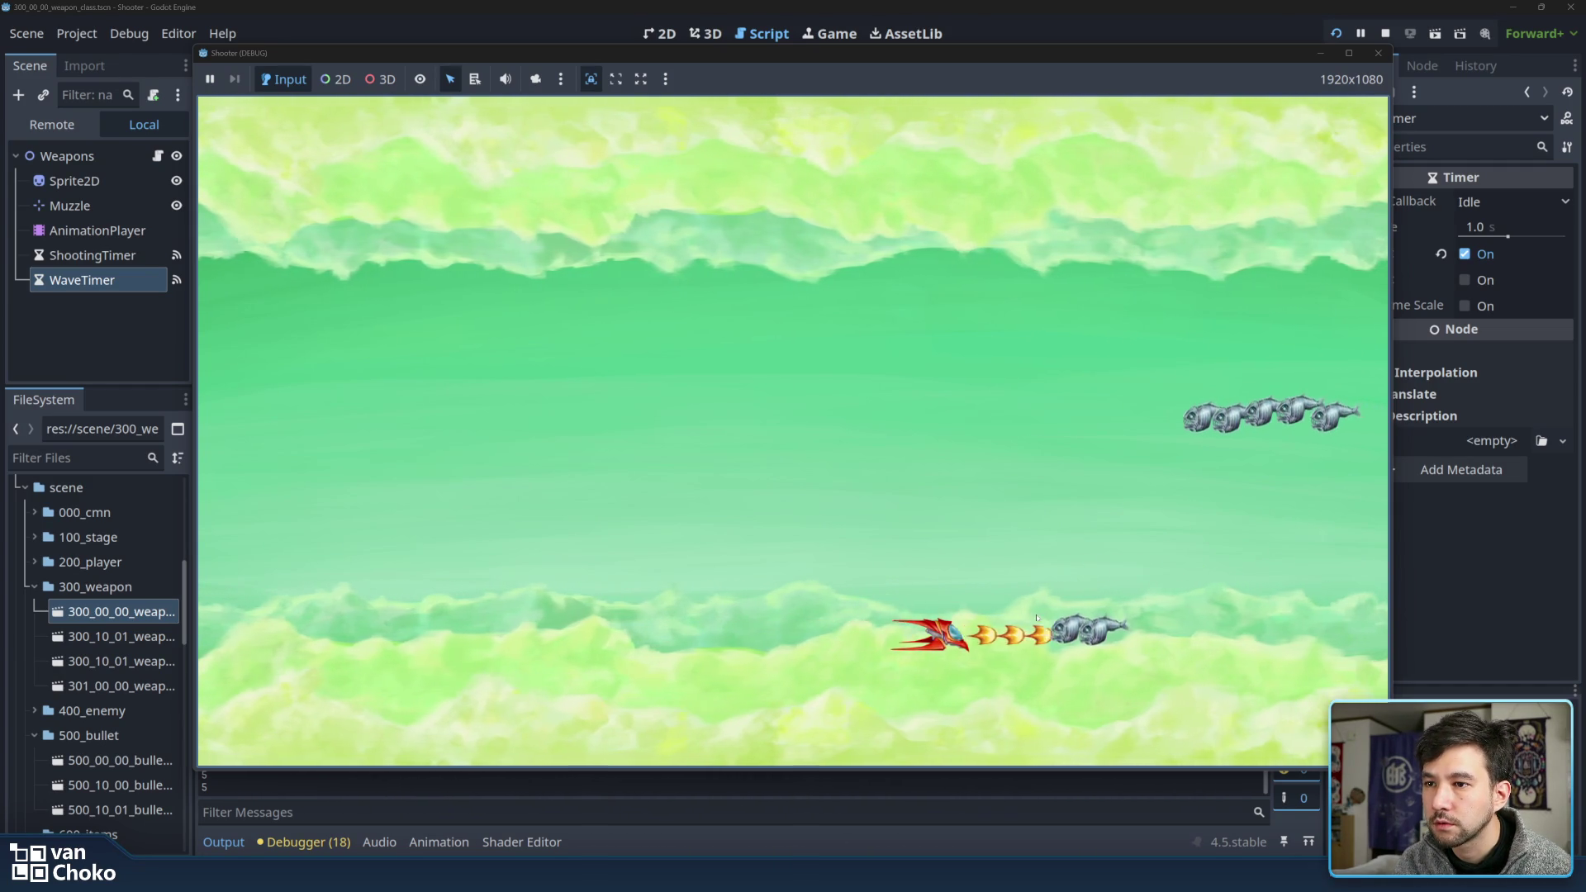
key("Up")
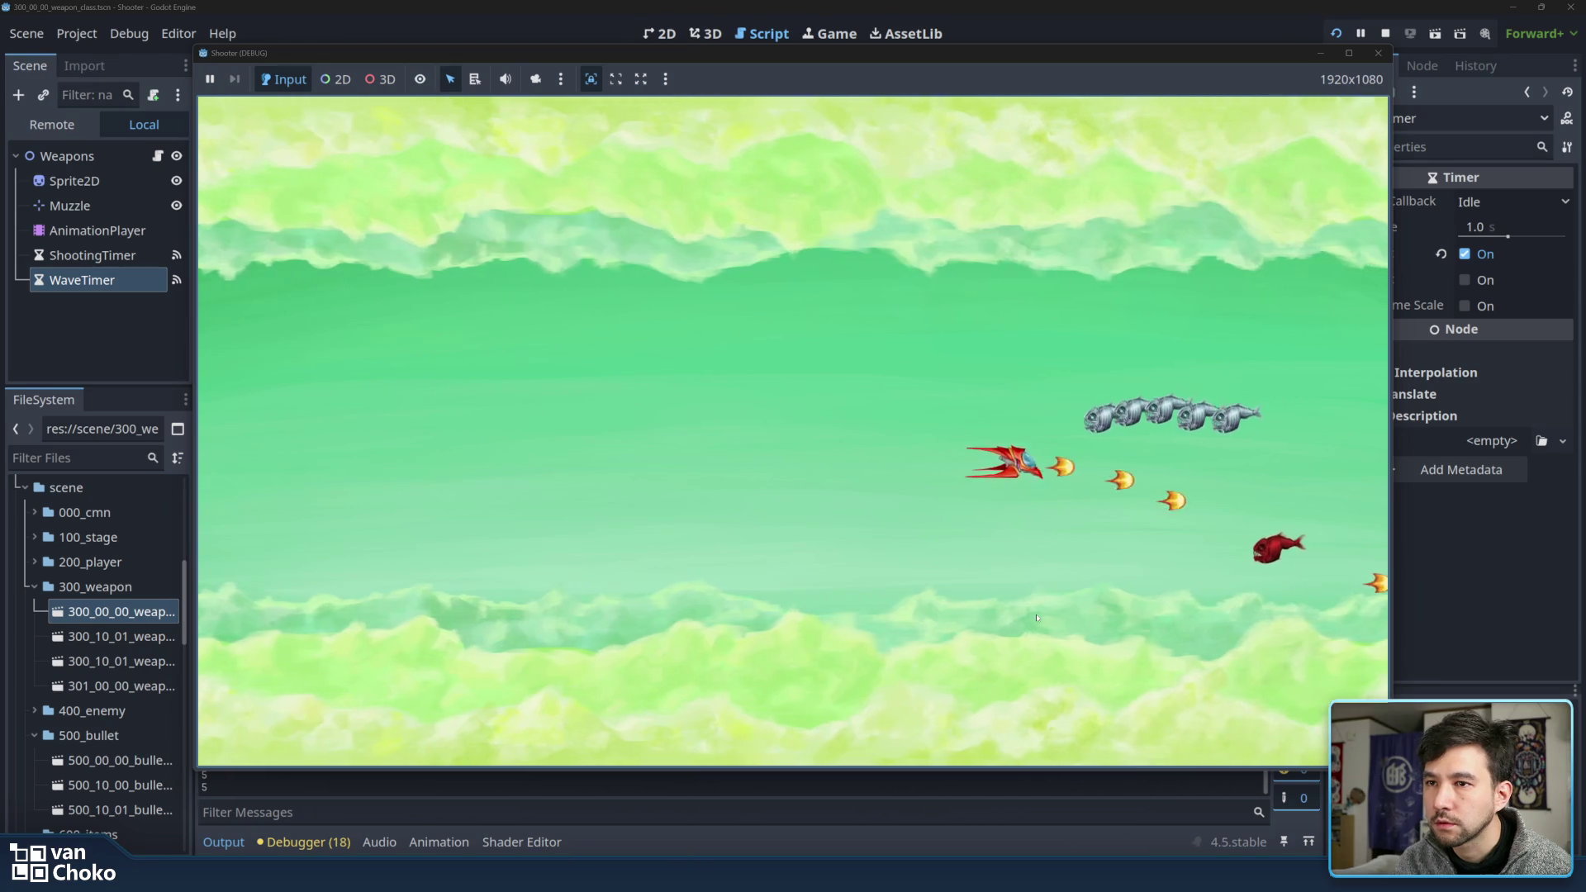
key("Up")
key("Left")
key("Right")
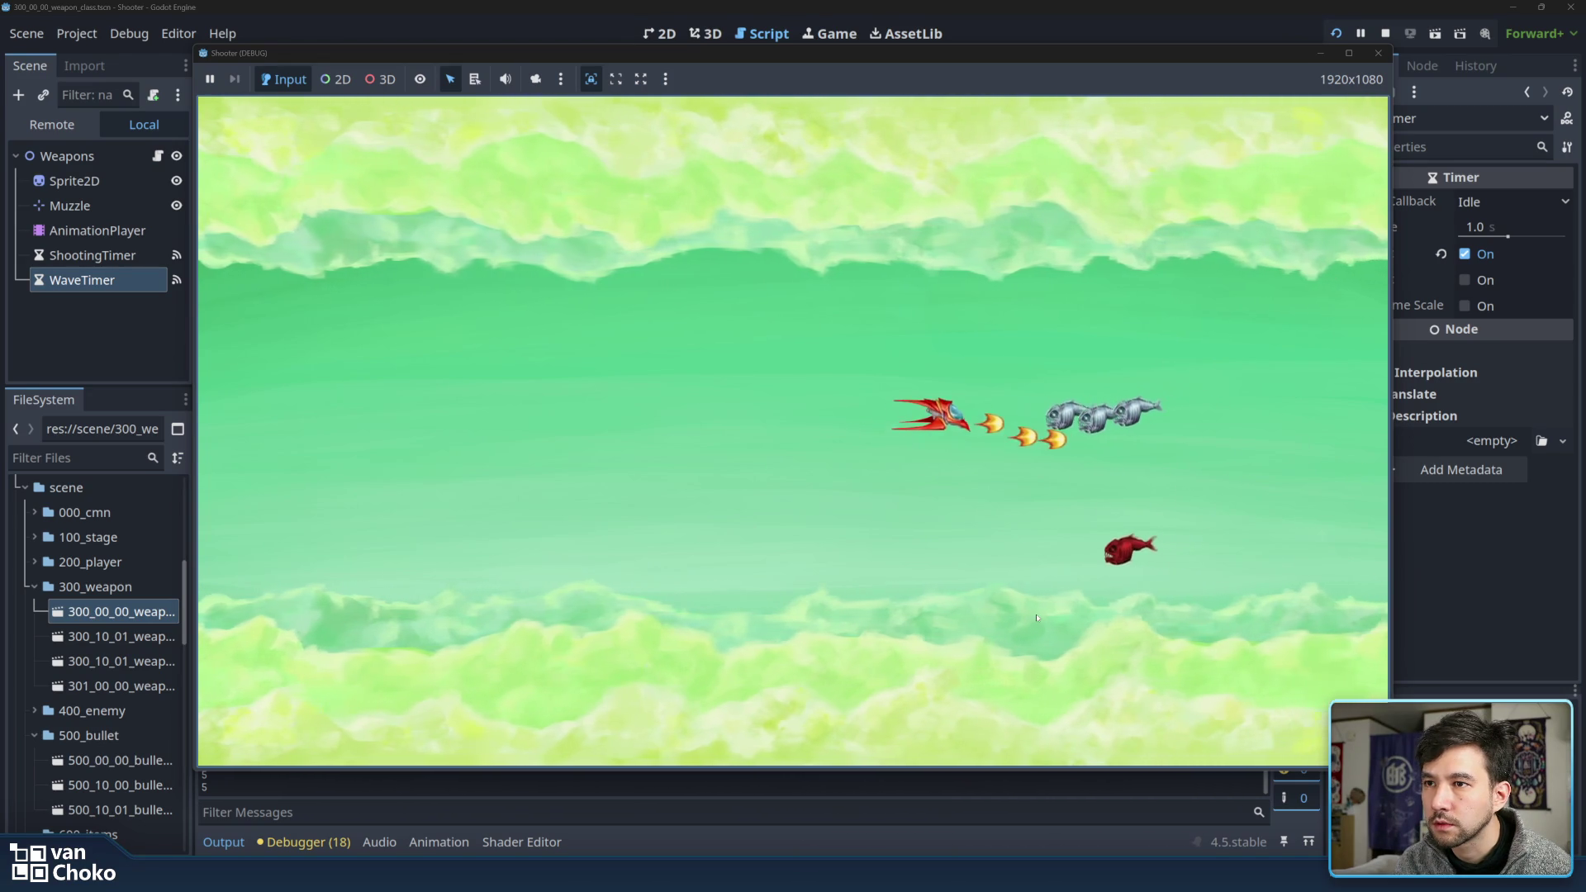
key("Right")
key("Left")
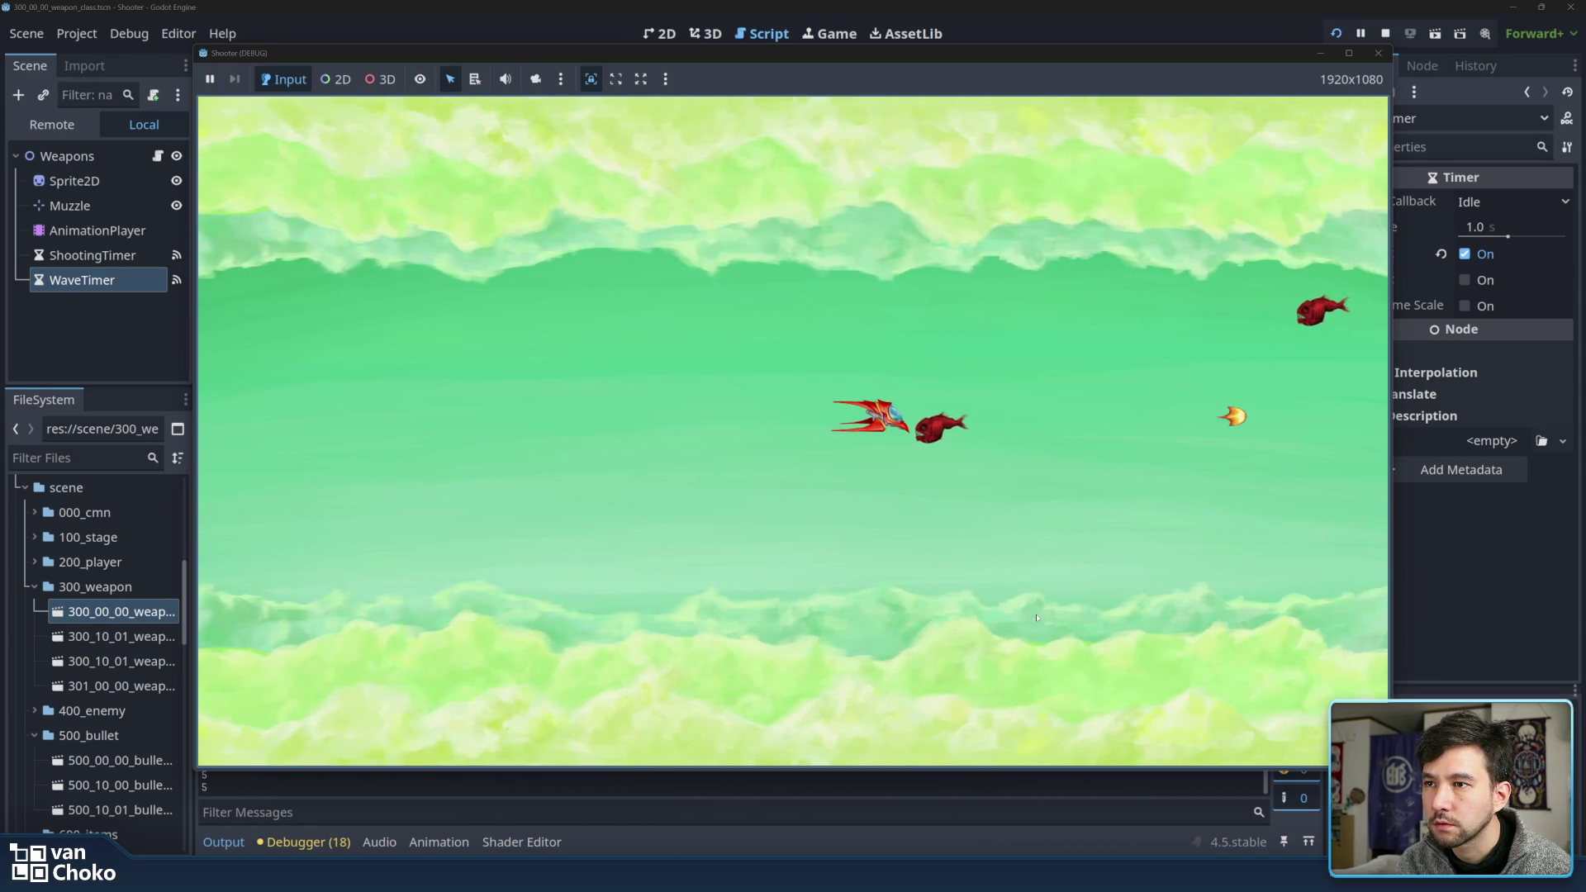
key("Left")
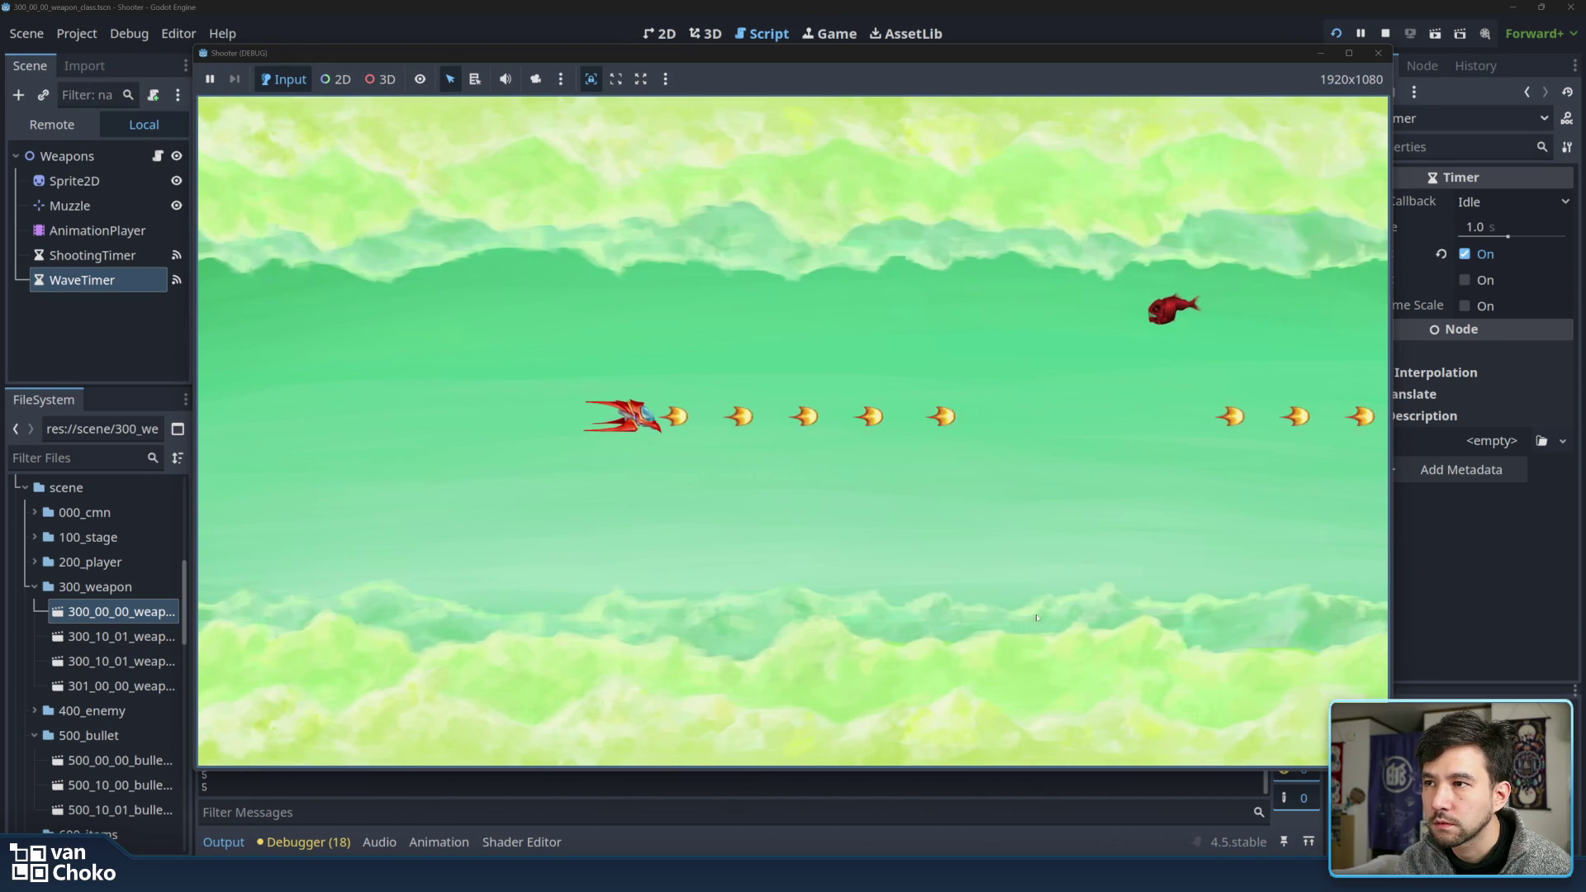
key("Up")
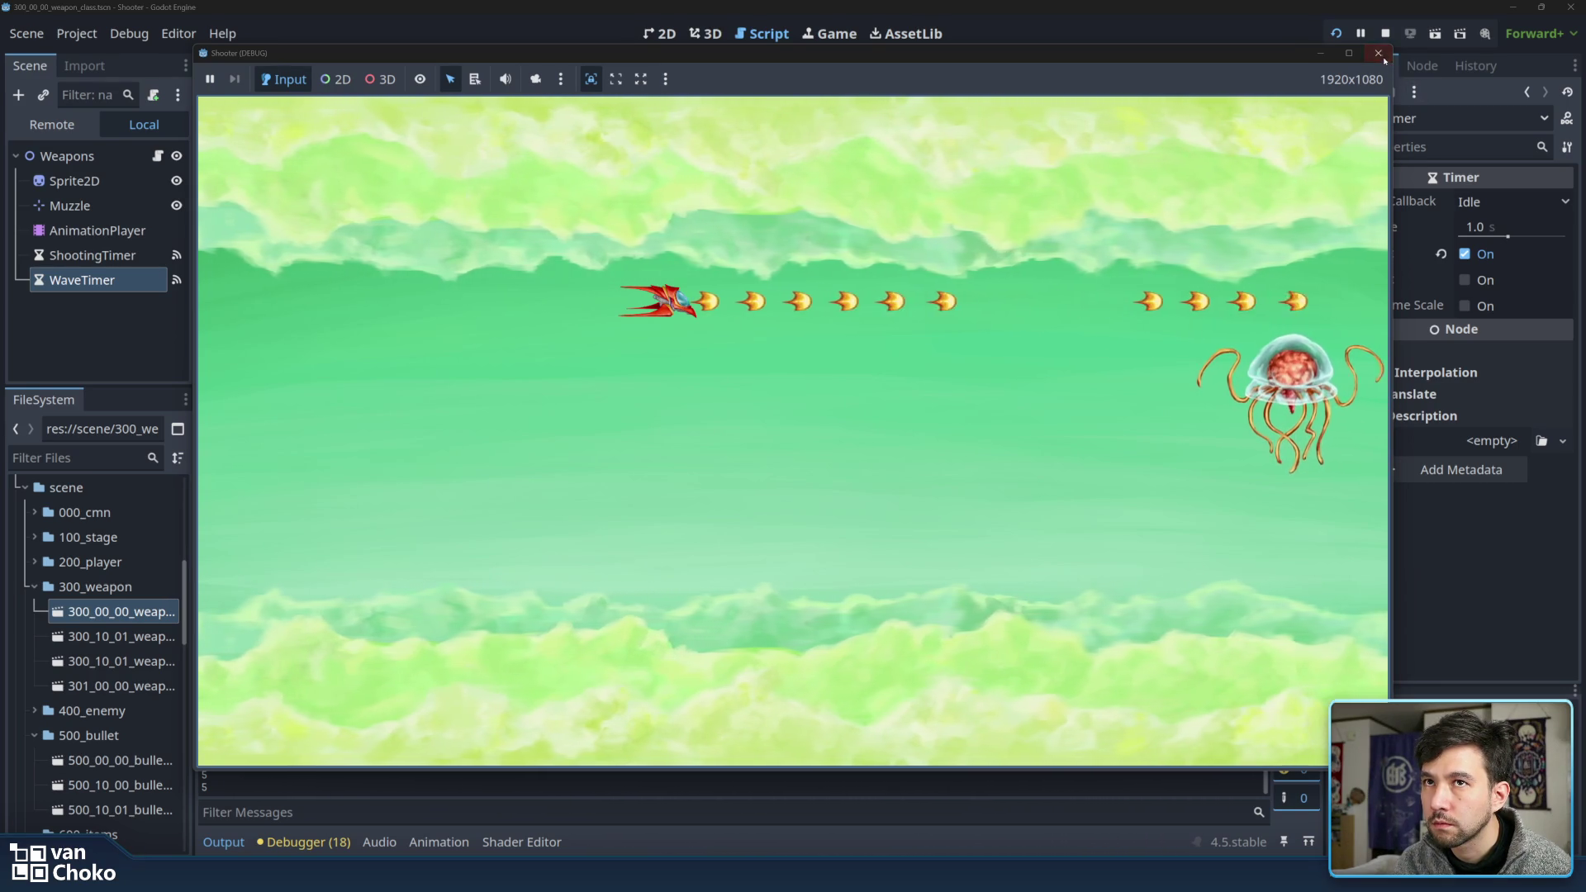
key("F8")
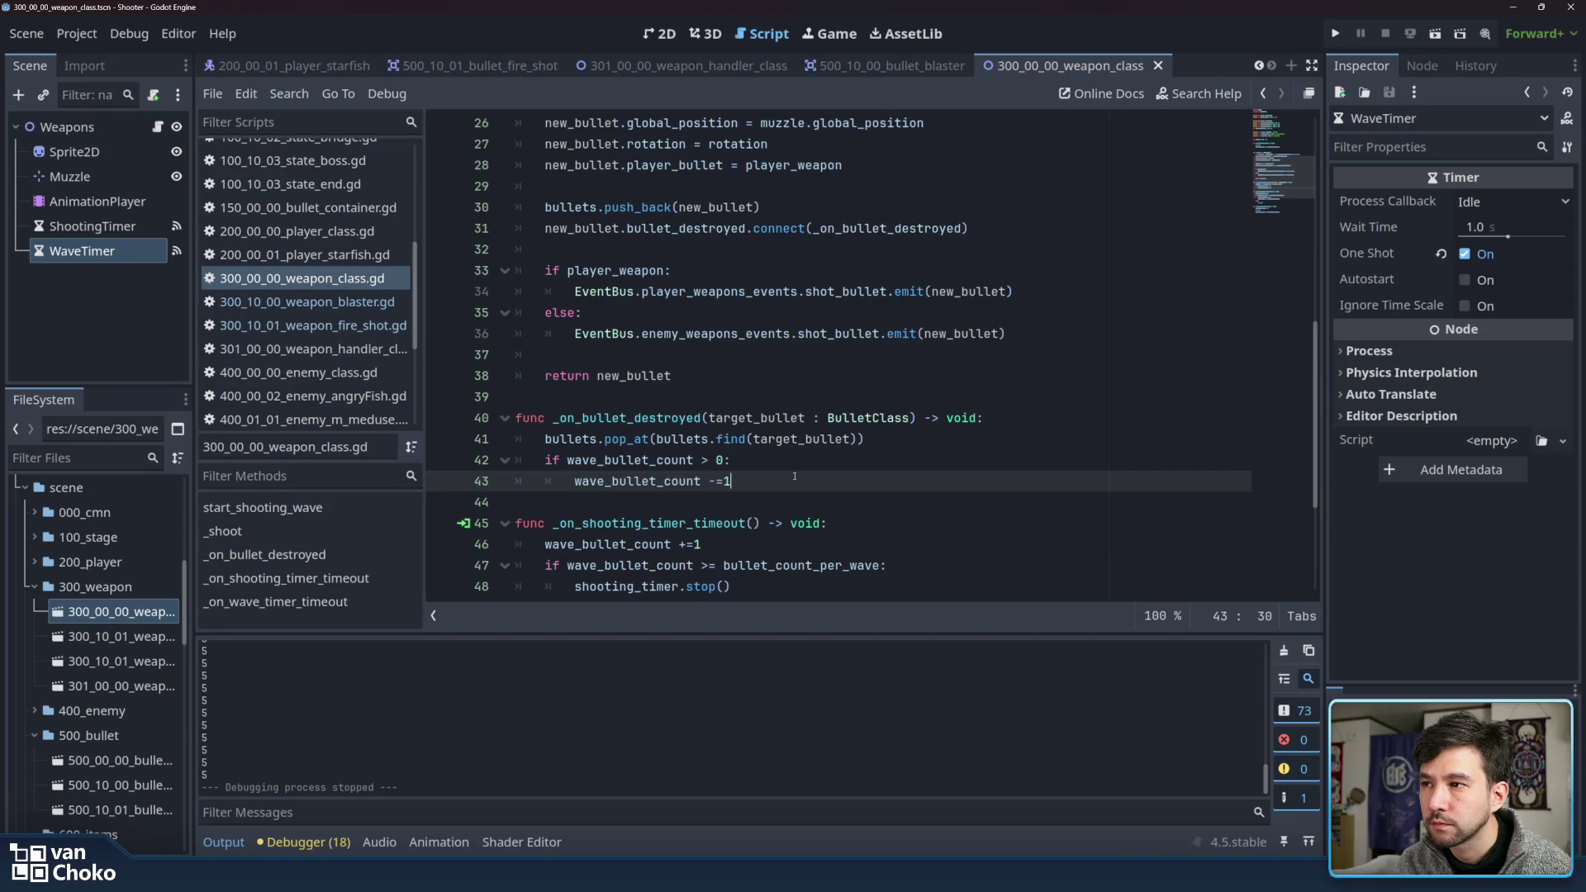
scroll(794, 477, "down", 3)
left_click(860, 561)
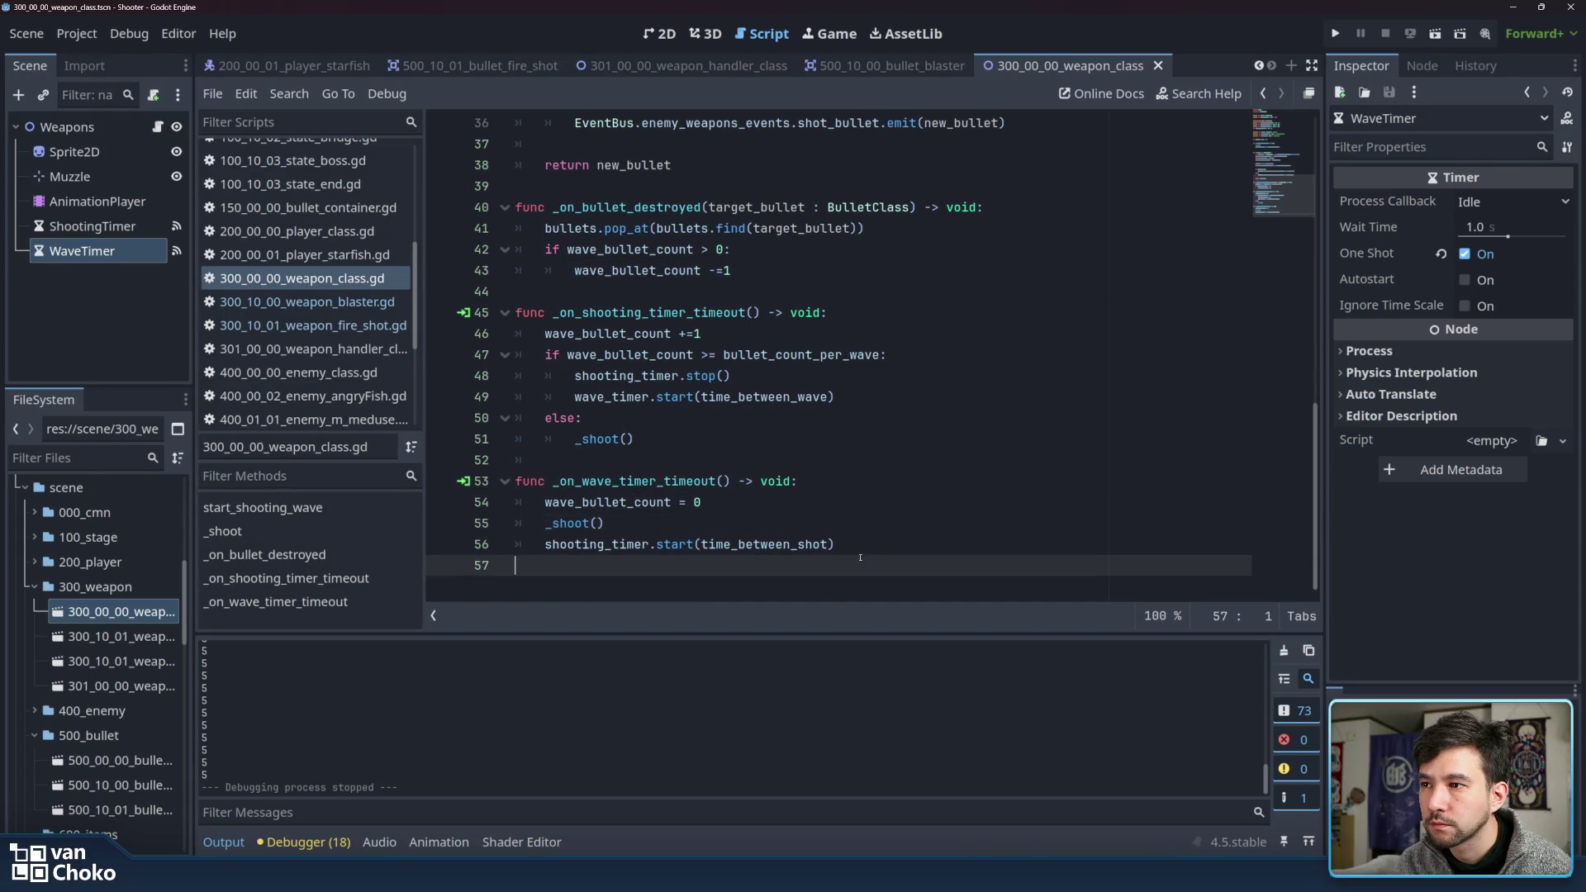
left_click(846, 548)
double_click(591, 507)
left_click(640, 526)
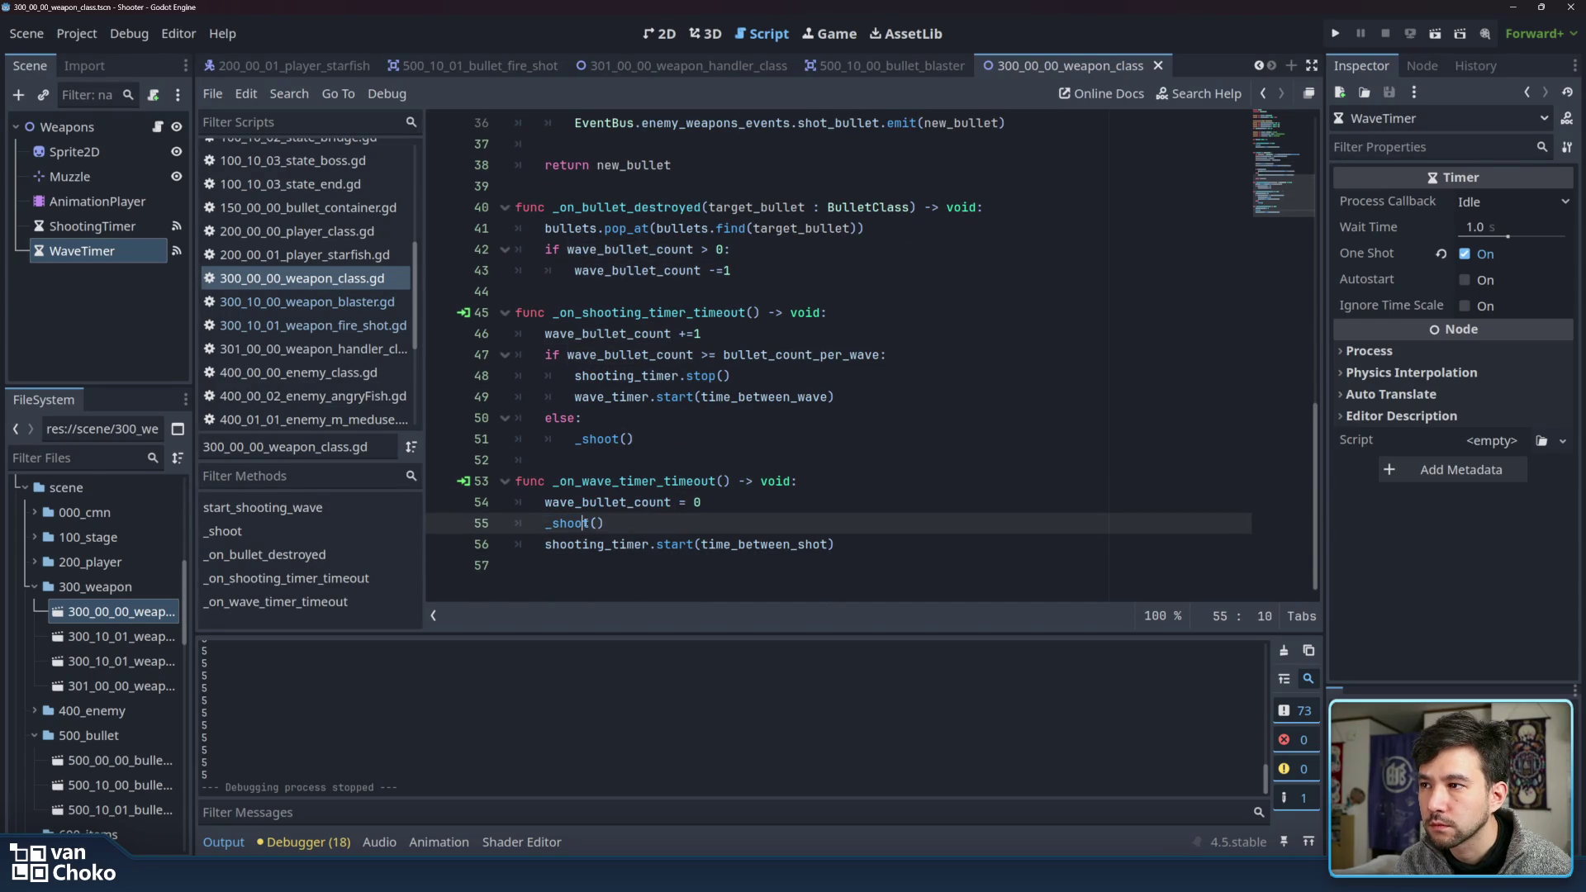
left_click_drag(544, 523, 608, 523)
left_click(640, 527)
scroll(834, 447, "up", 3)
left_click(818, 468)
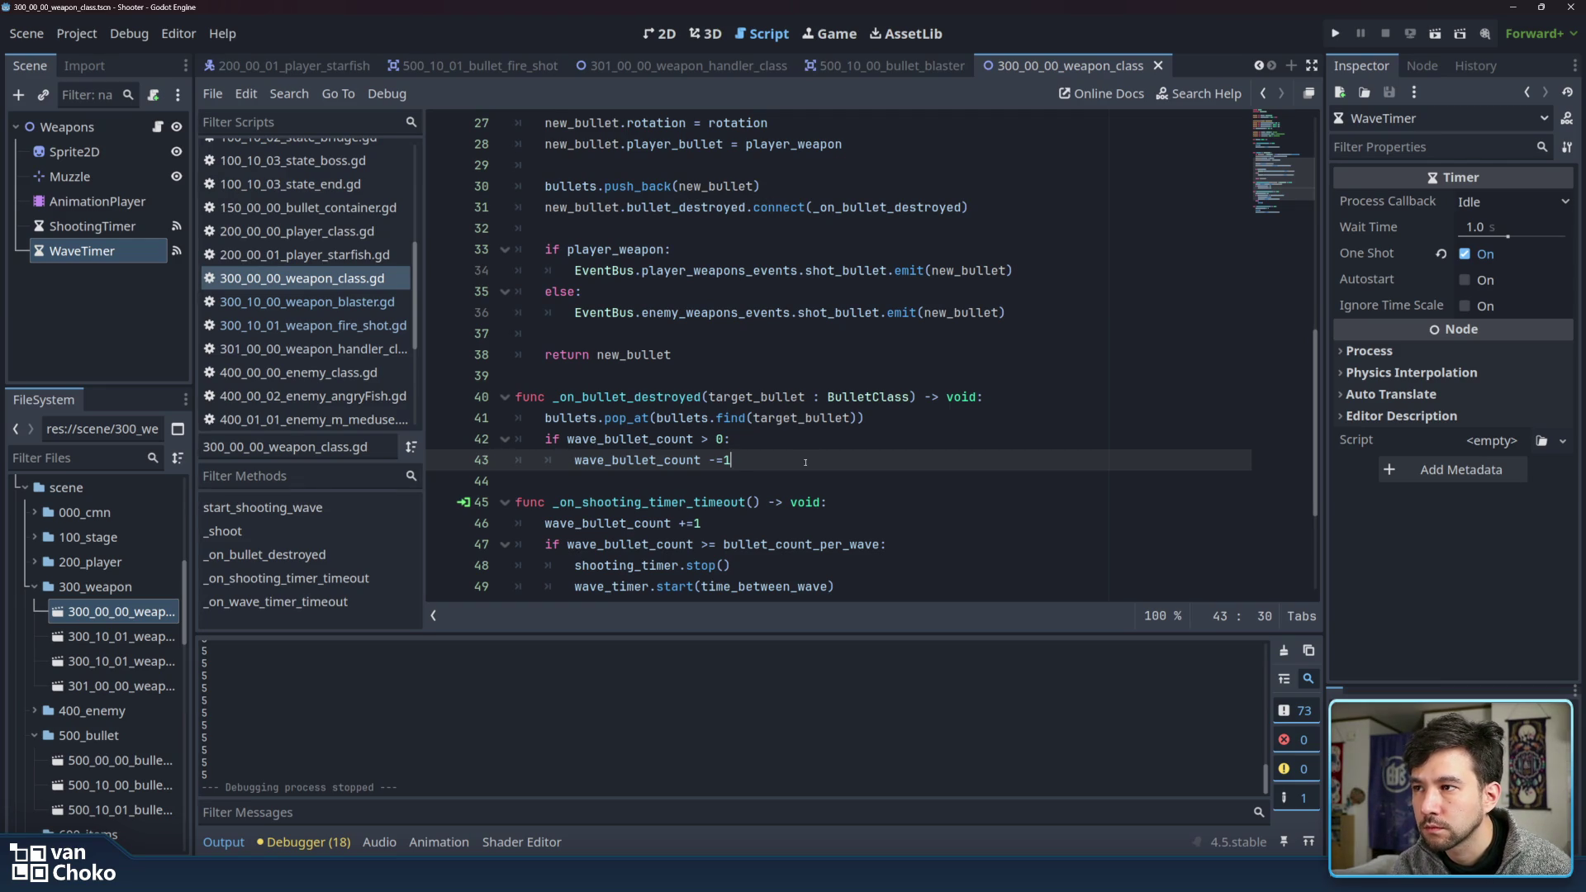
left_click_drag(806, 462, 543, 442)
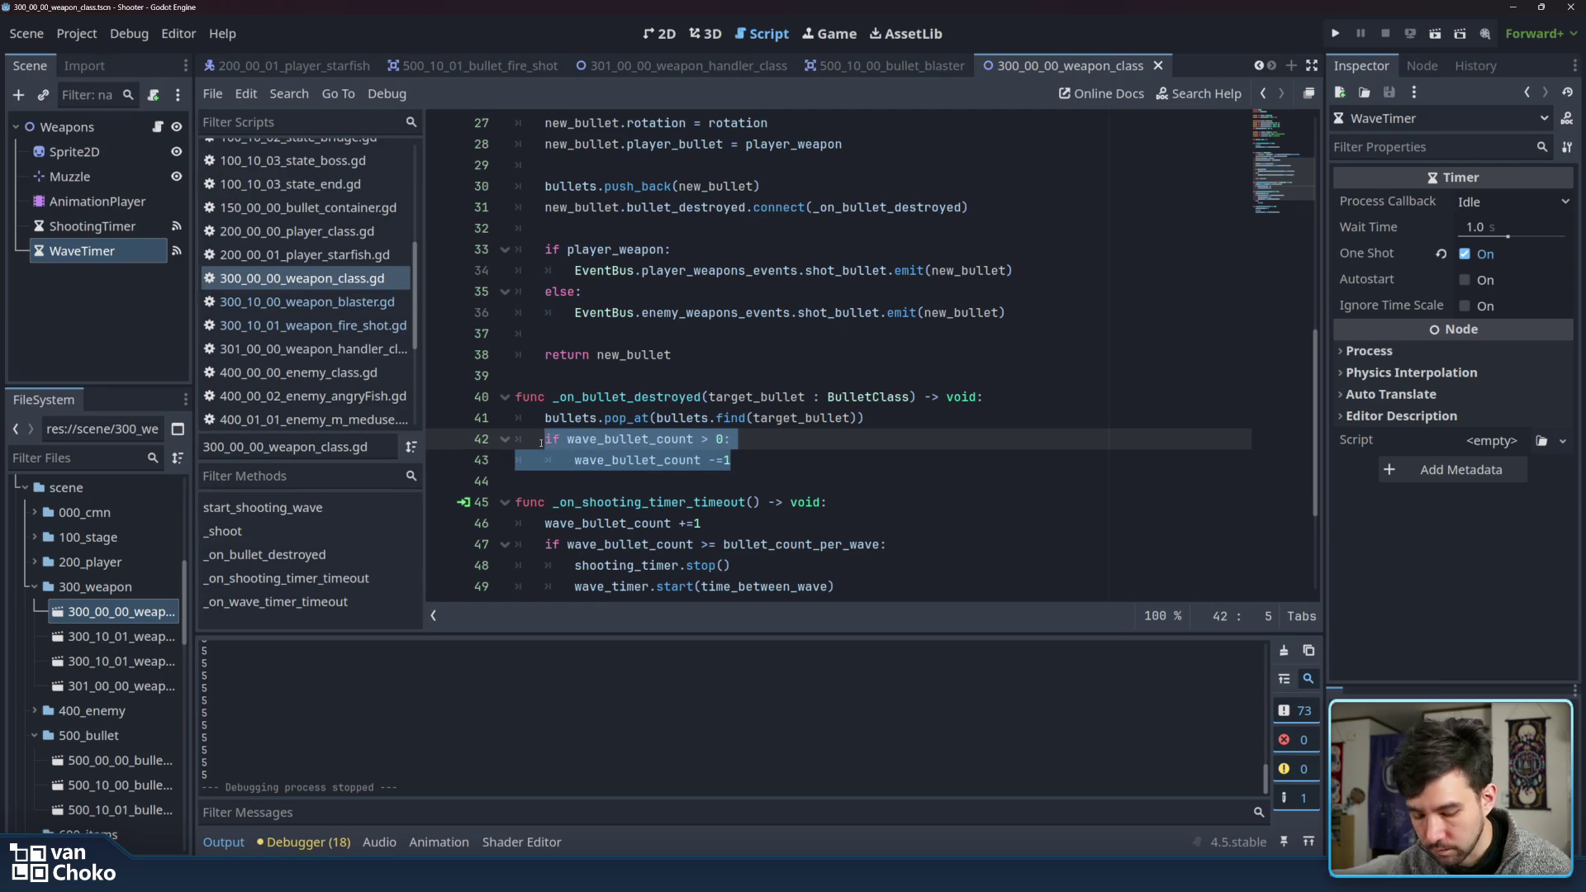
Delete the wave_bullet_count decrement and its blank line from _on_bullet_destroyed
key("Delete")
key("BackSpace")
key("BackSpace")
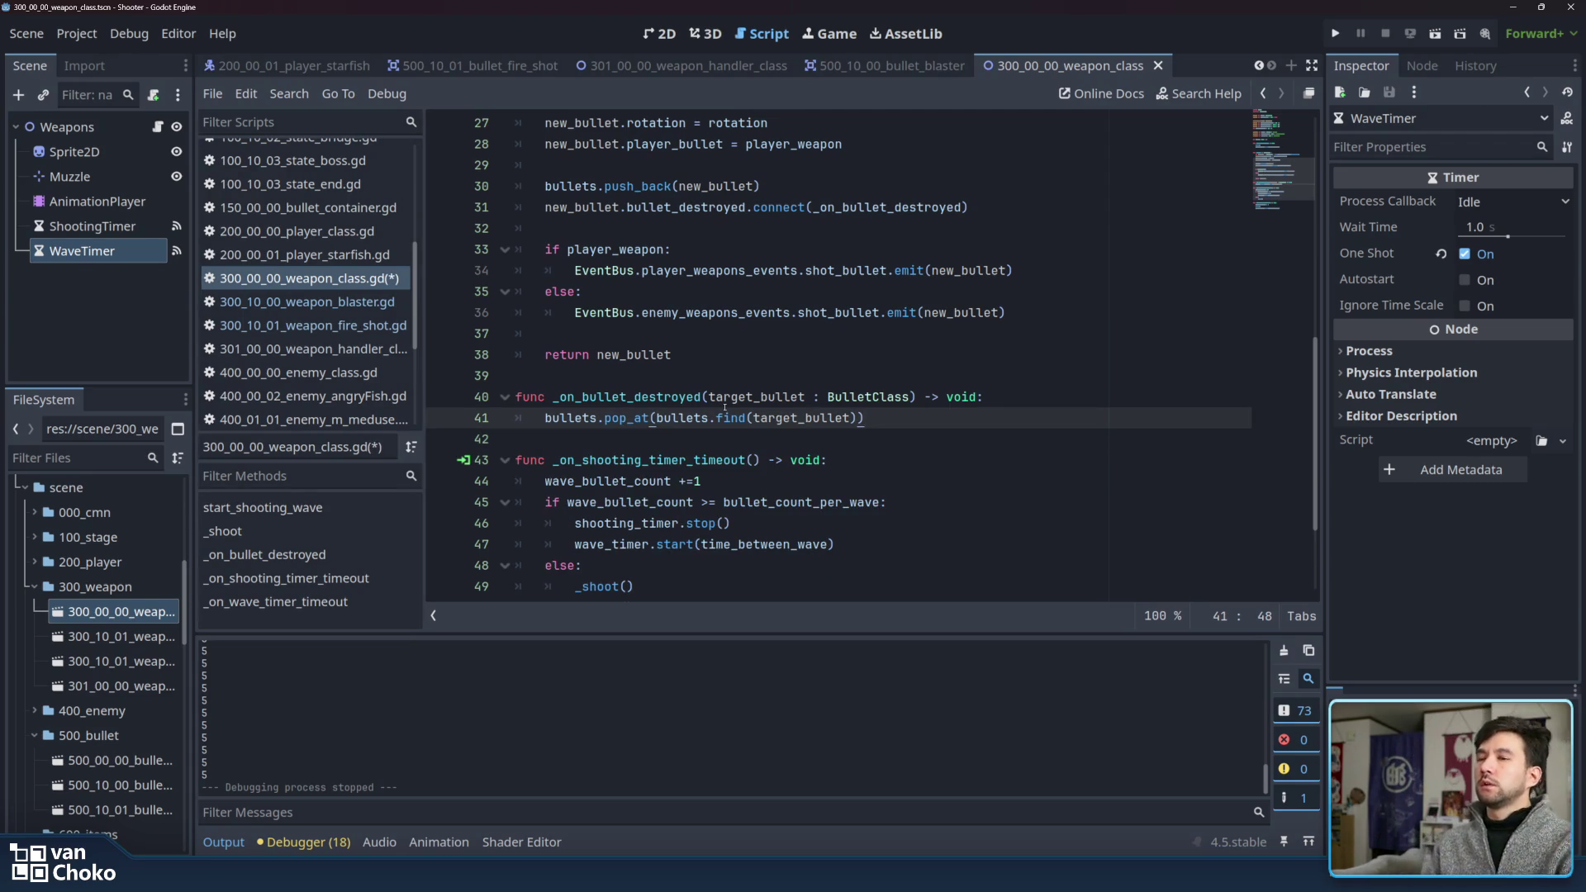
scroll(725, 407, "up", 9)
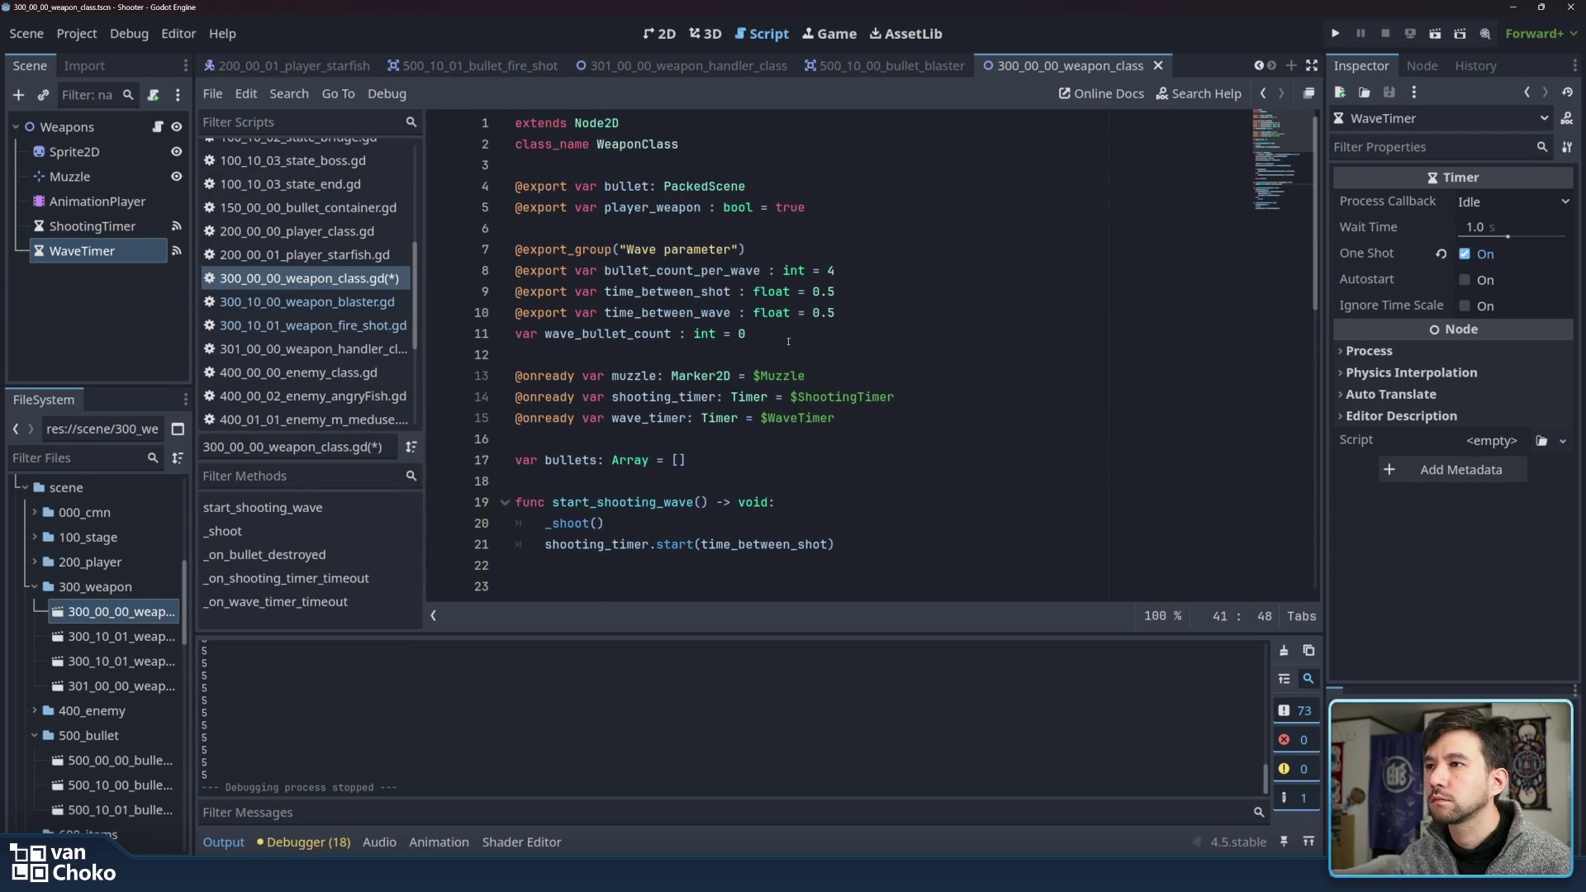
left_click(784, 333)
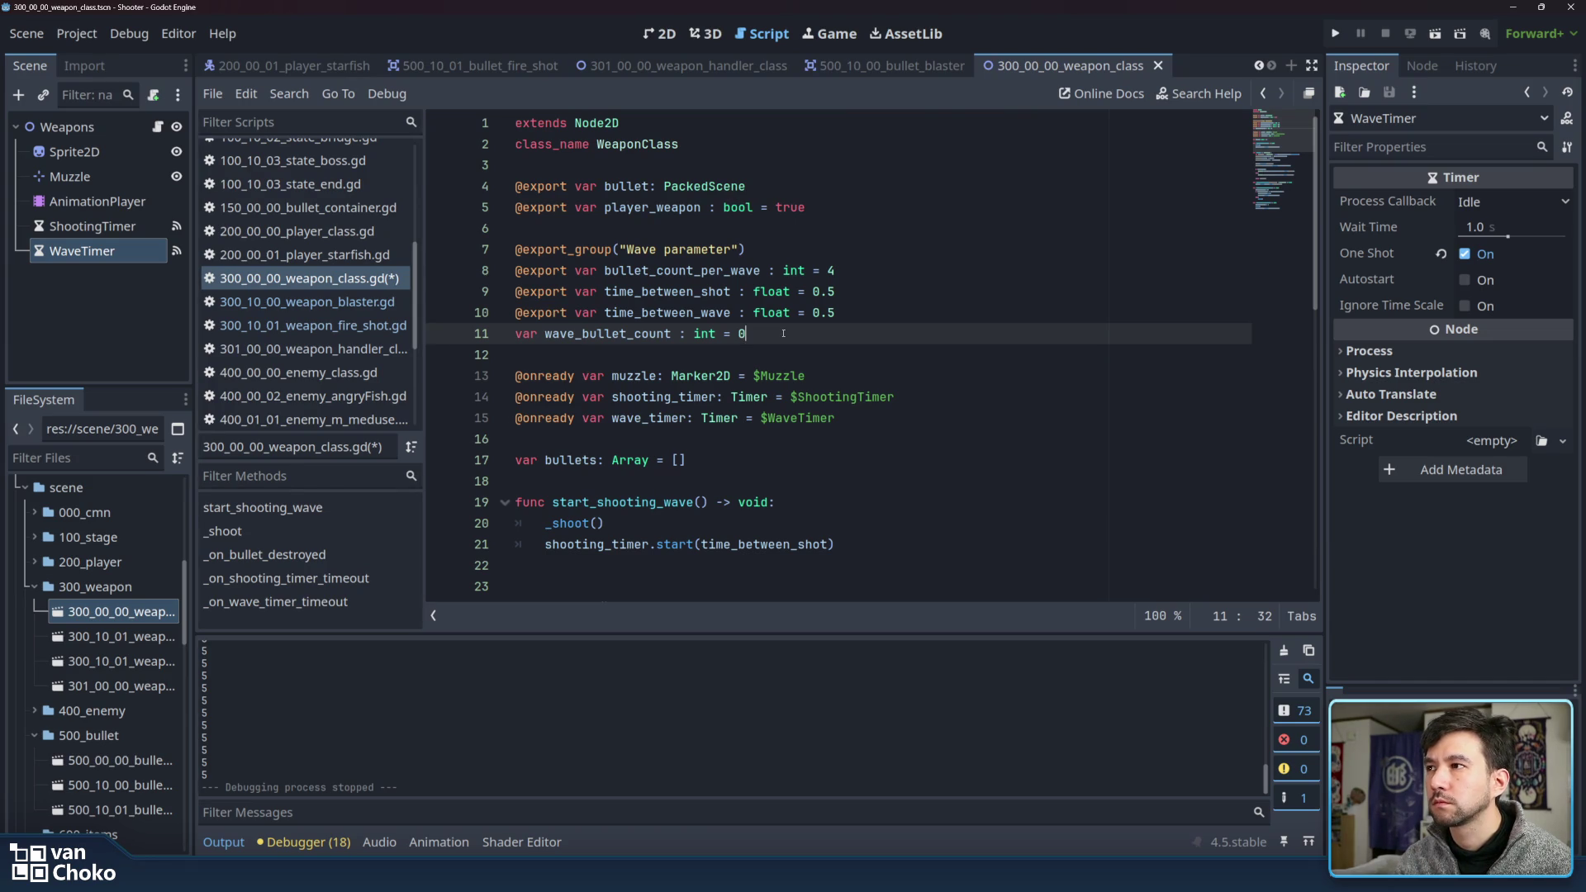
Review the shooting timer code and select the wave_bullet_count declaration on line 11
scroll(783, 333, "down", 11)
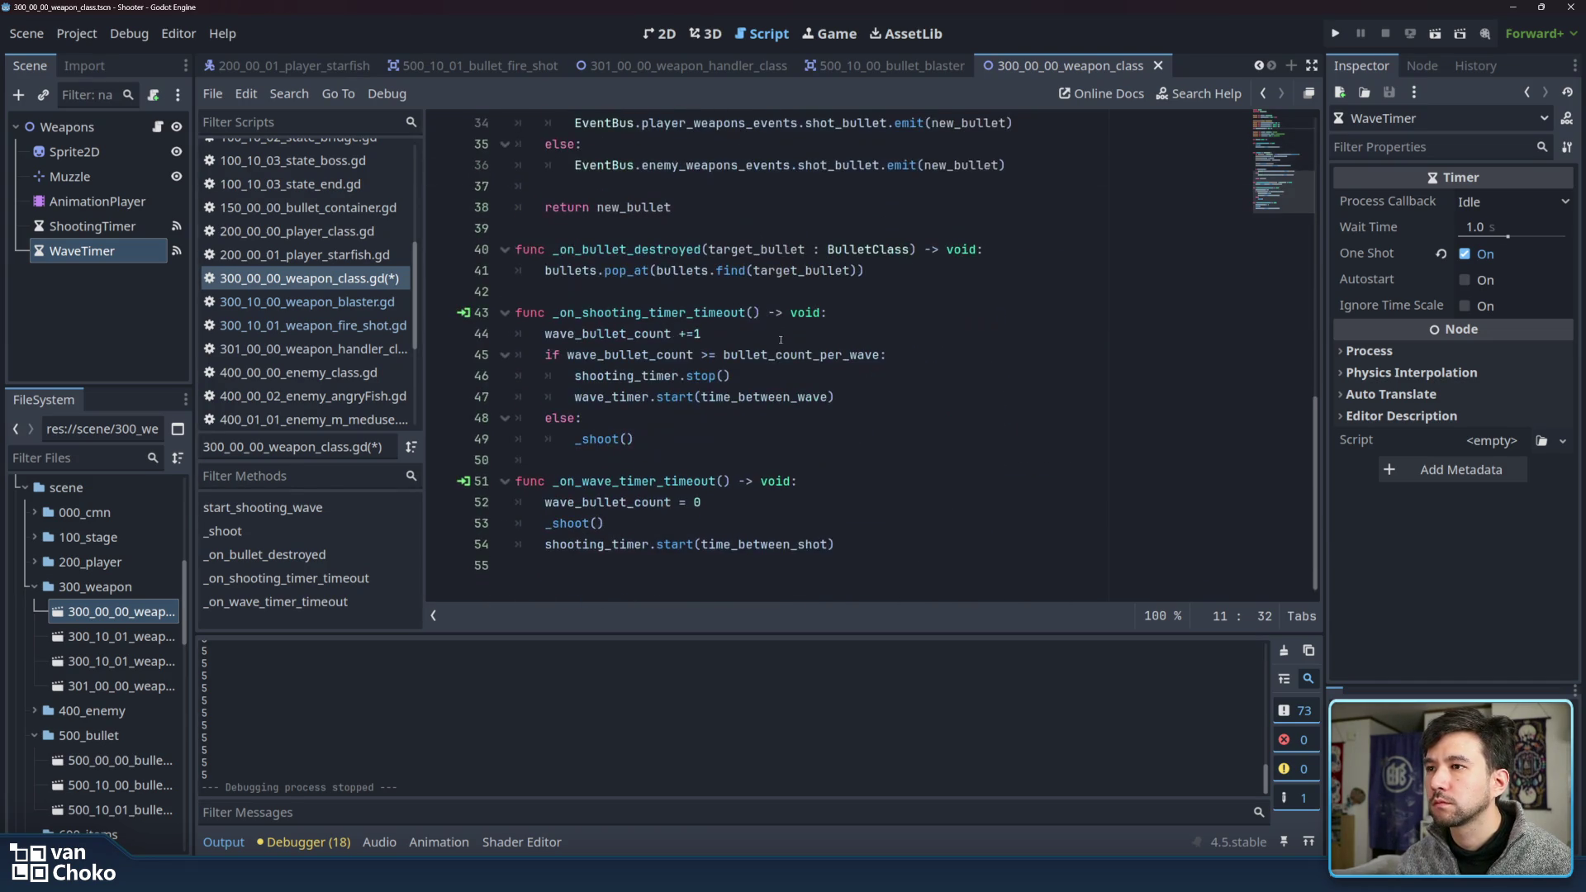
left_click(780, 334)
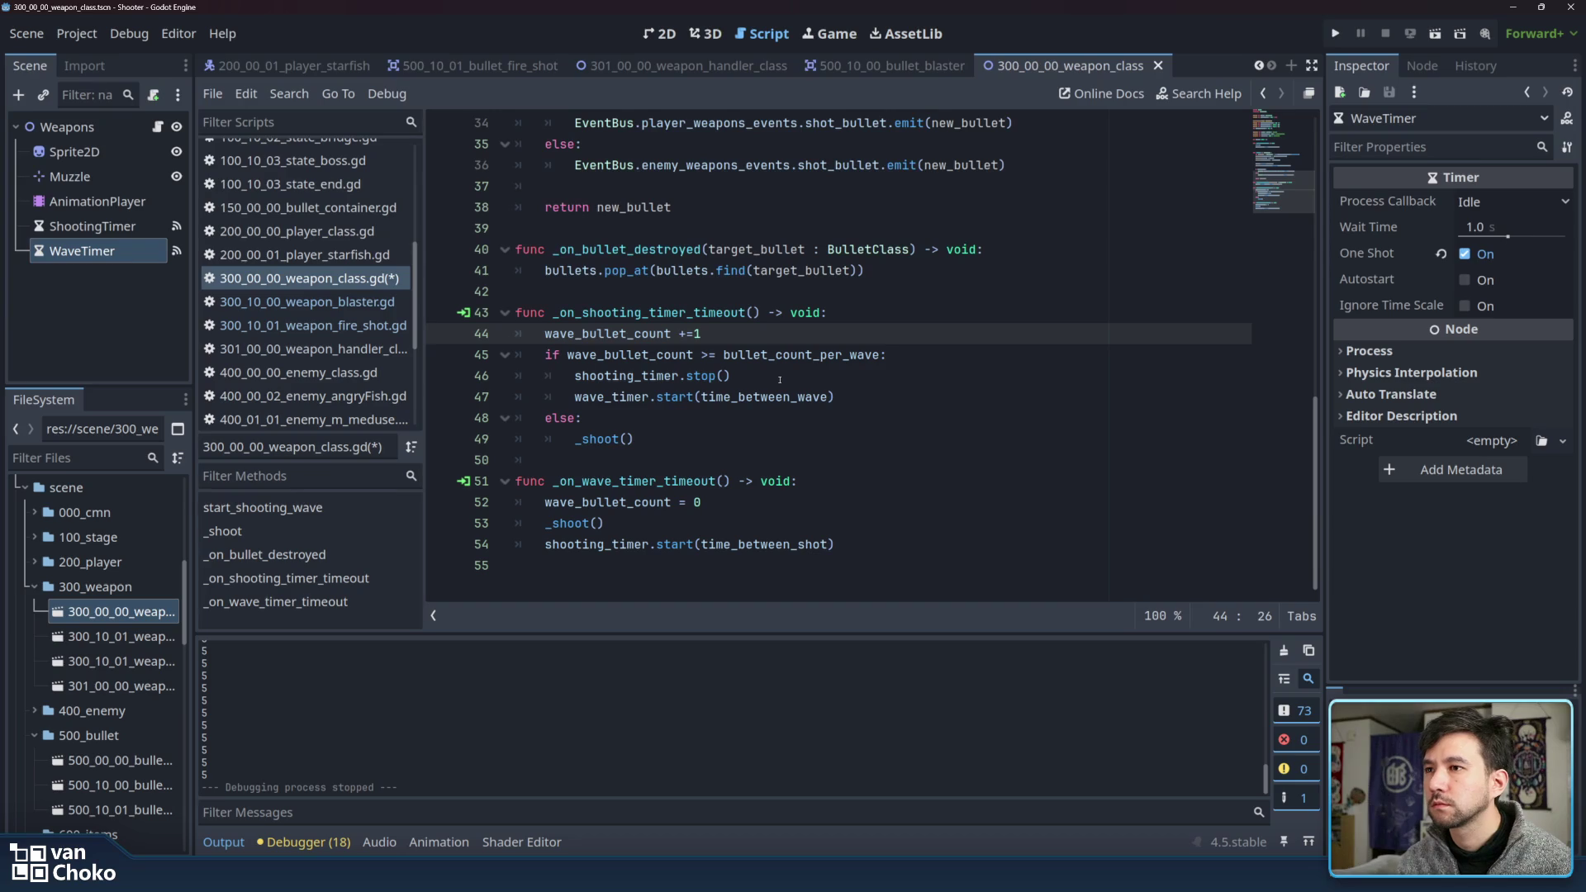
left_click(780, 379)
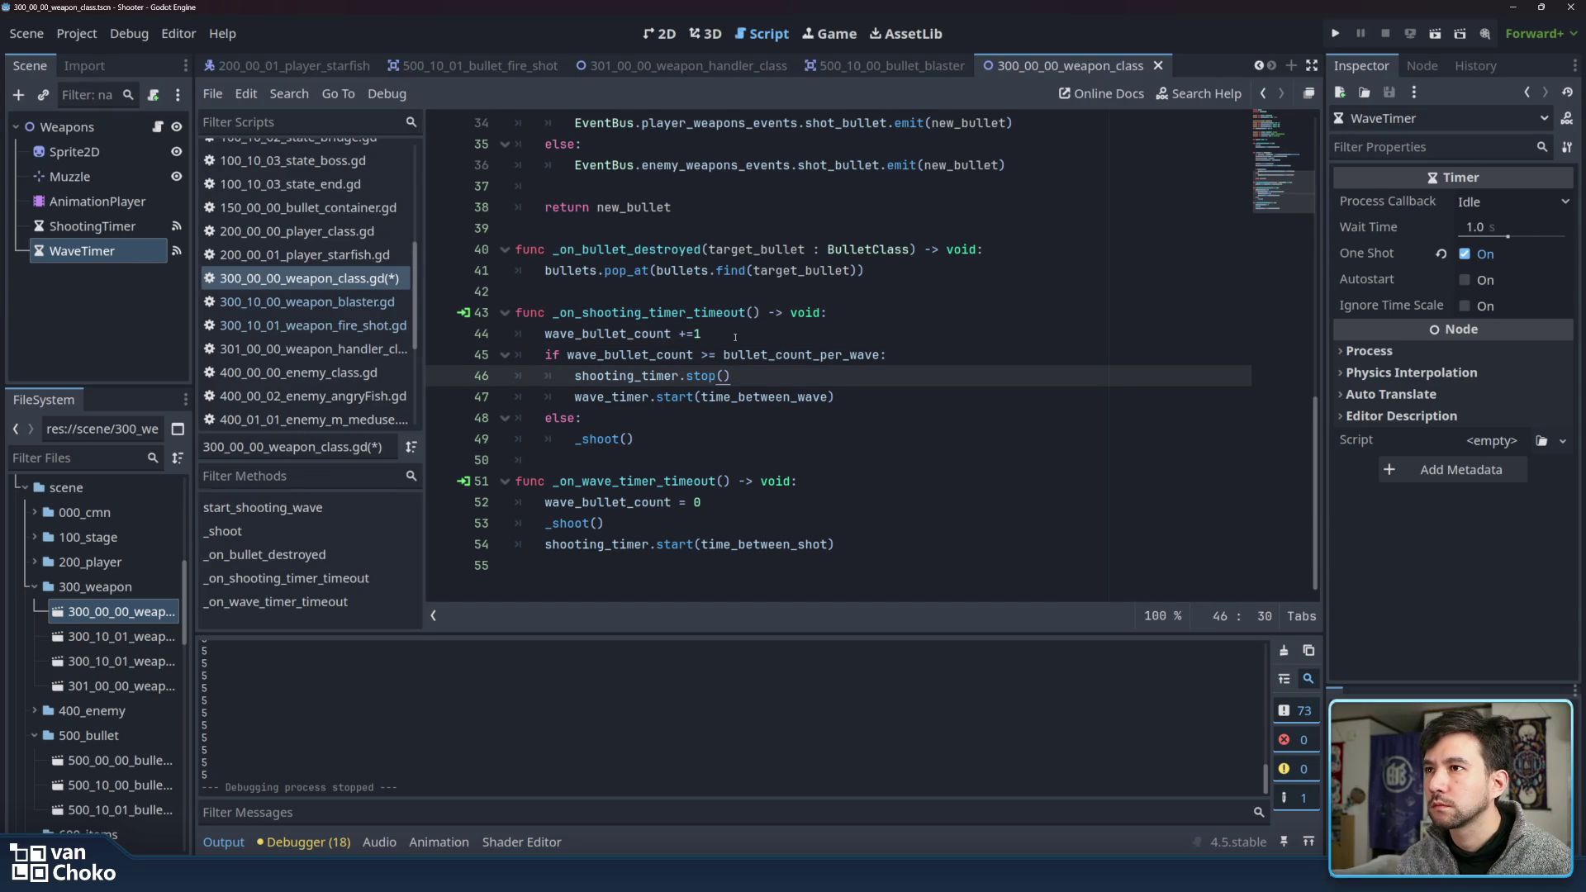
scroll(737, 343, "up", 5)
scroll(734, 337, "up", 5)
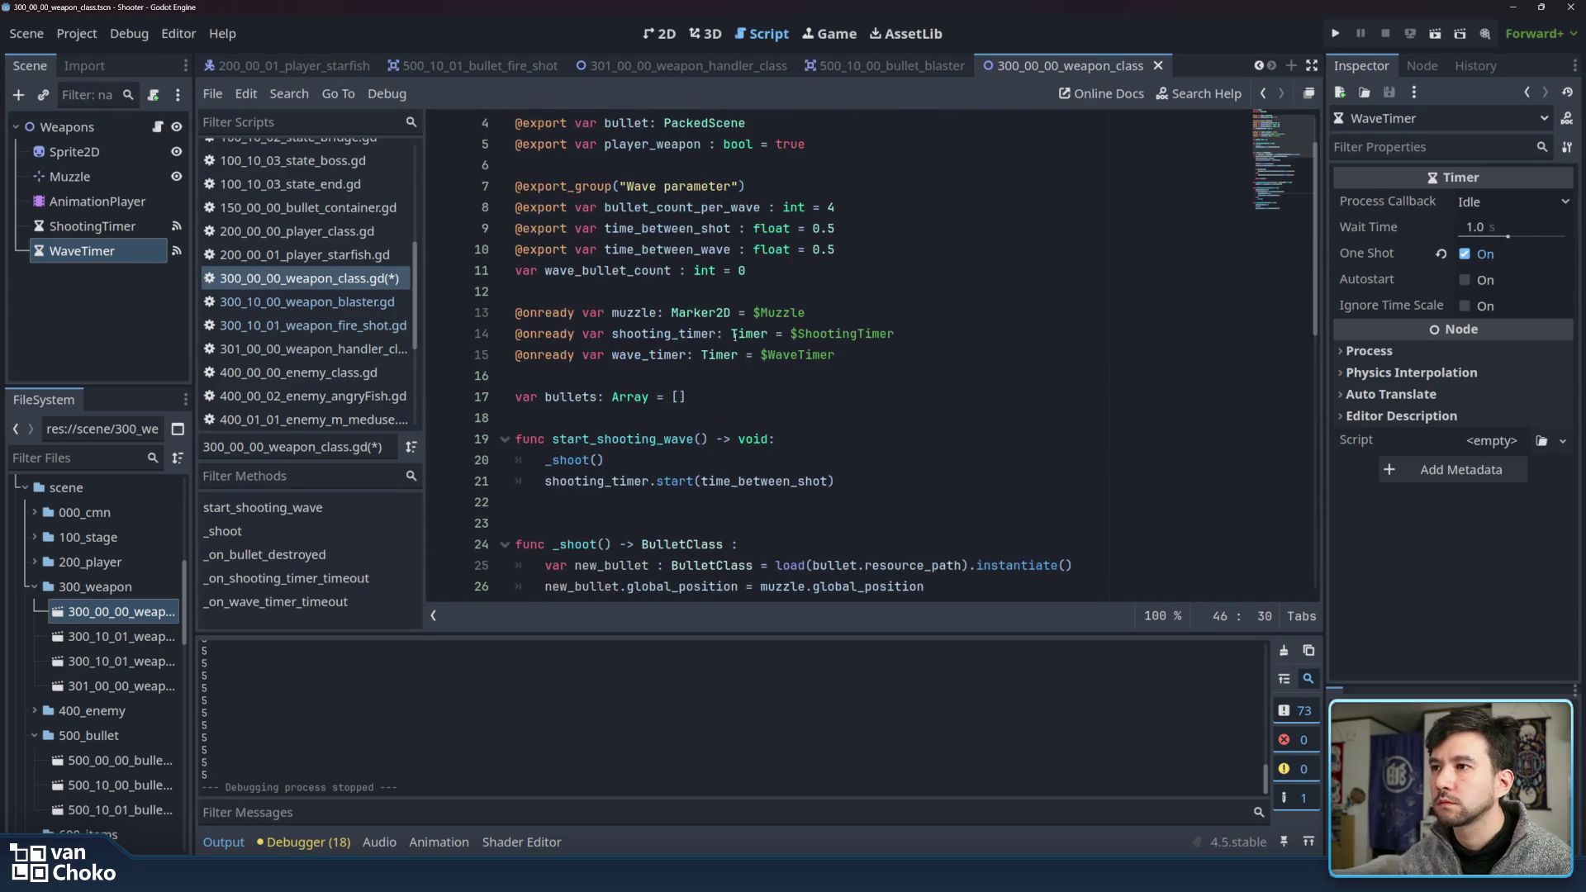
mouse_move(750, 272)
left_mouse_down()
mouse_move(520, 272)
mouse_move(554, 273)
left_mouse_up()
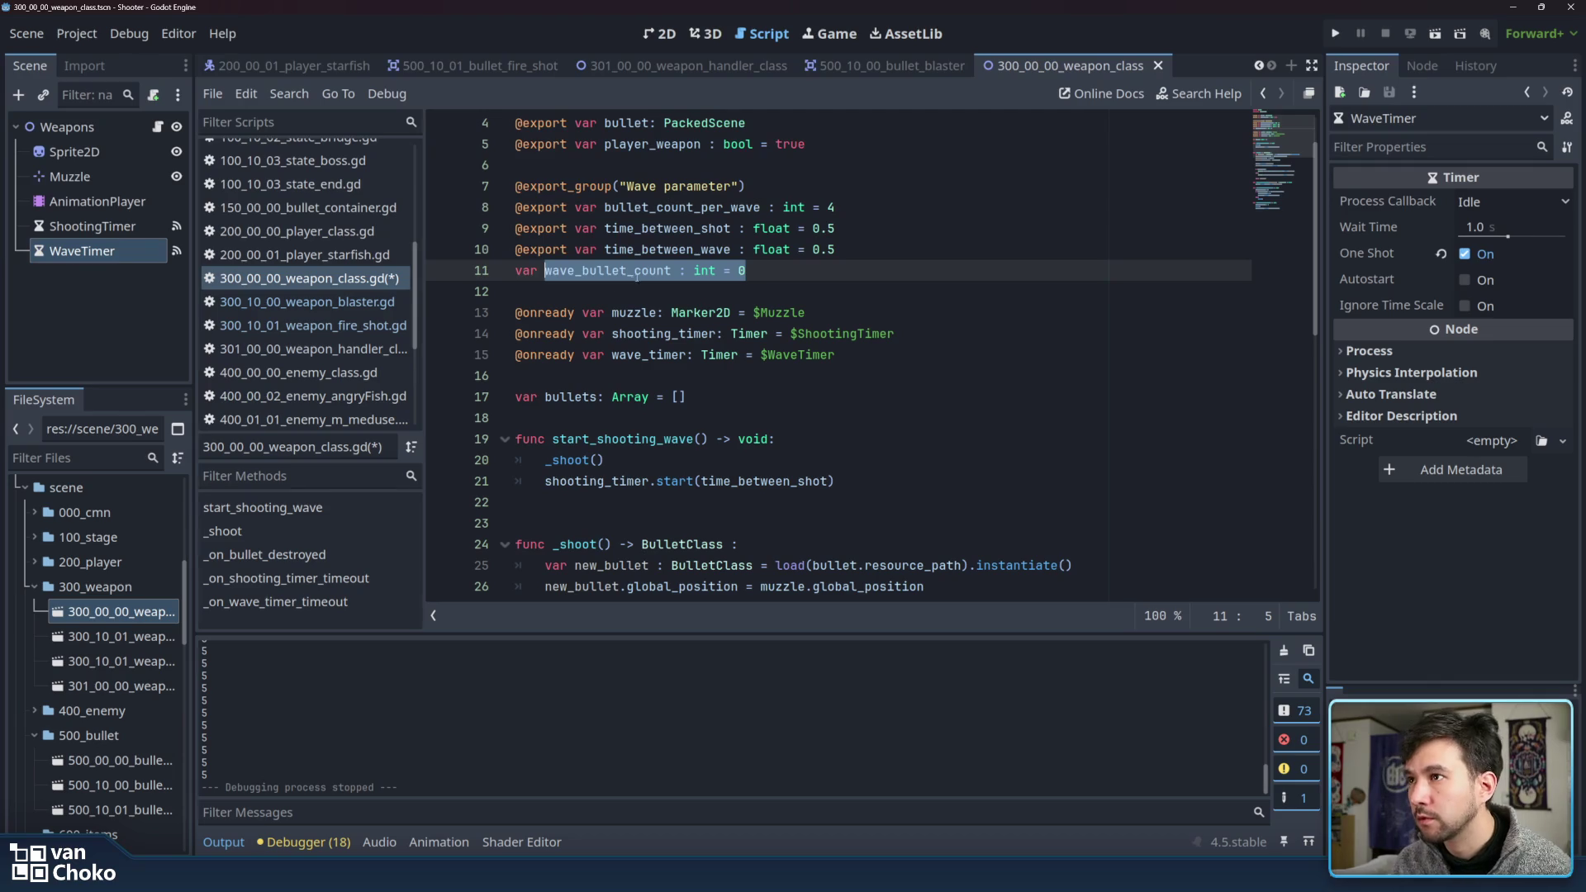
Change the line 11 declaration to 'waves: Array = []'
double_click(705, 270)
key("shift+End")
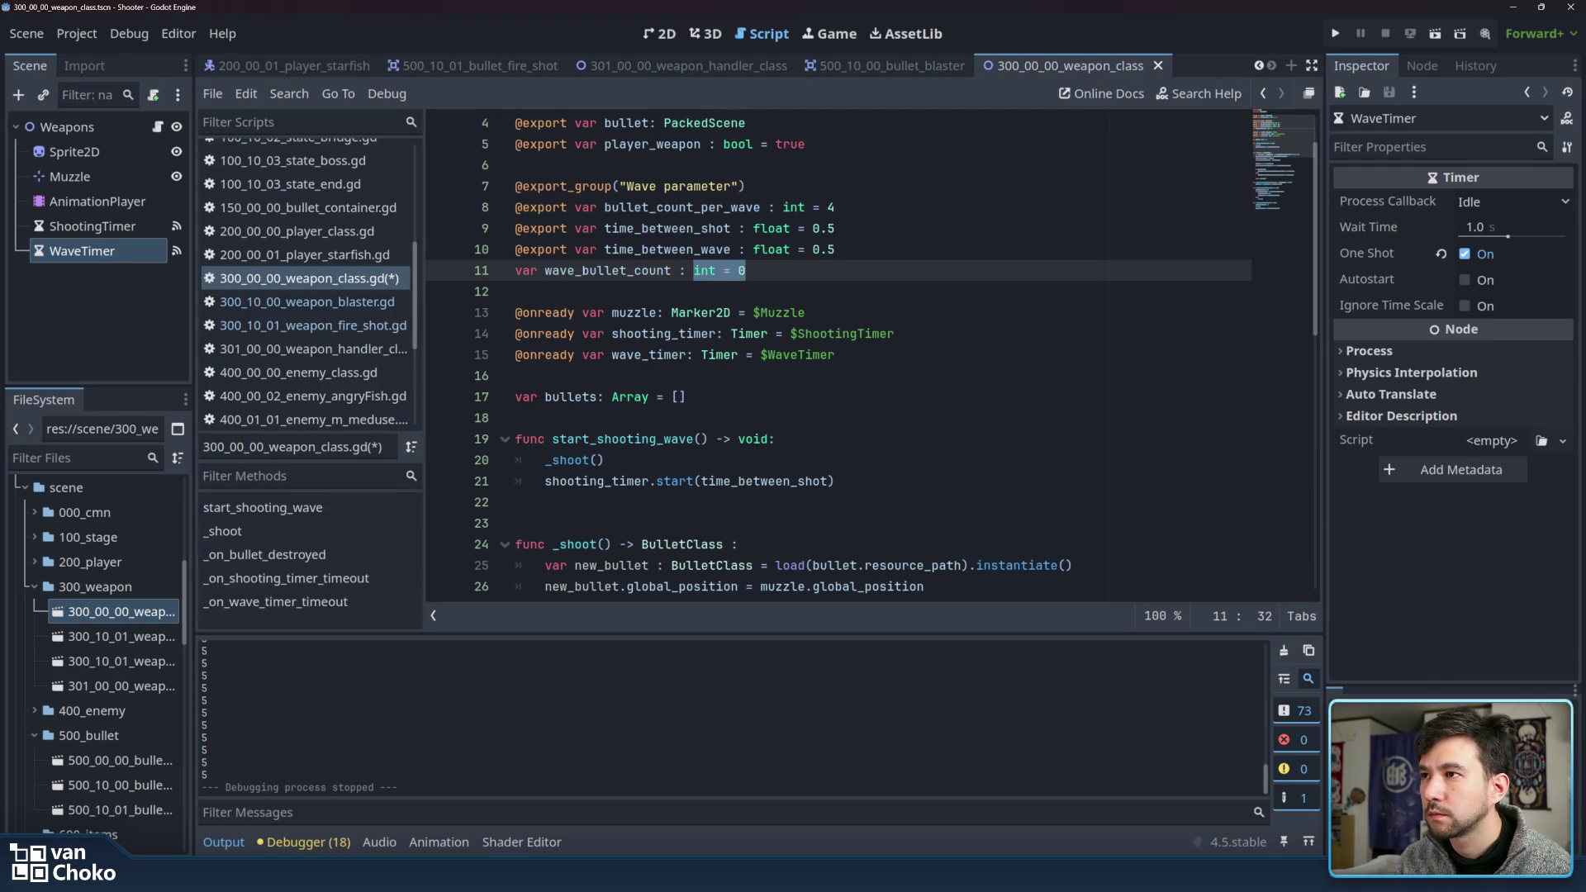
left_click_drag(574, 270, 750, 274)
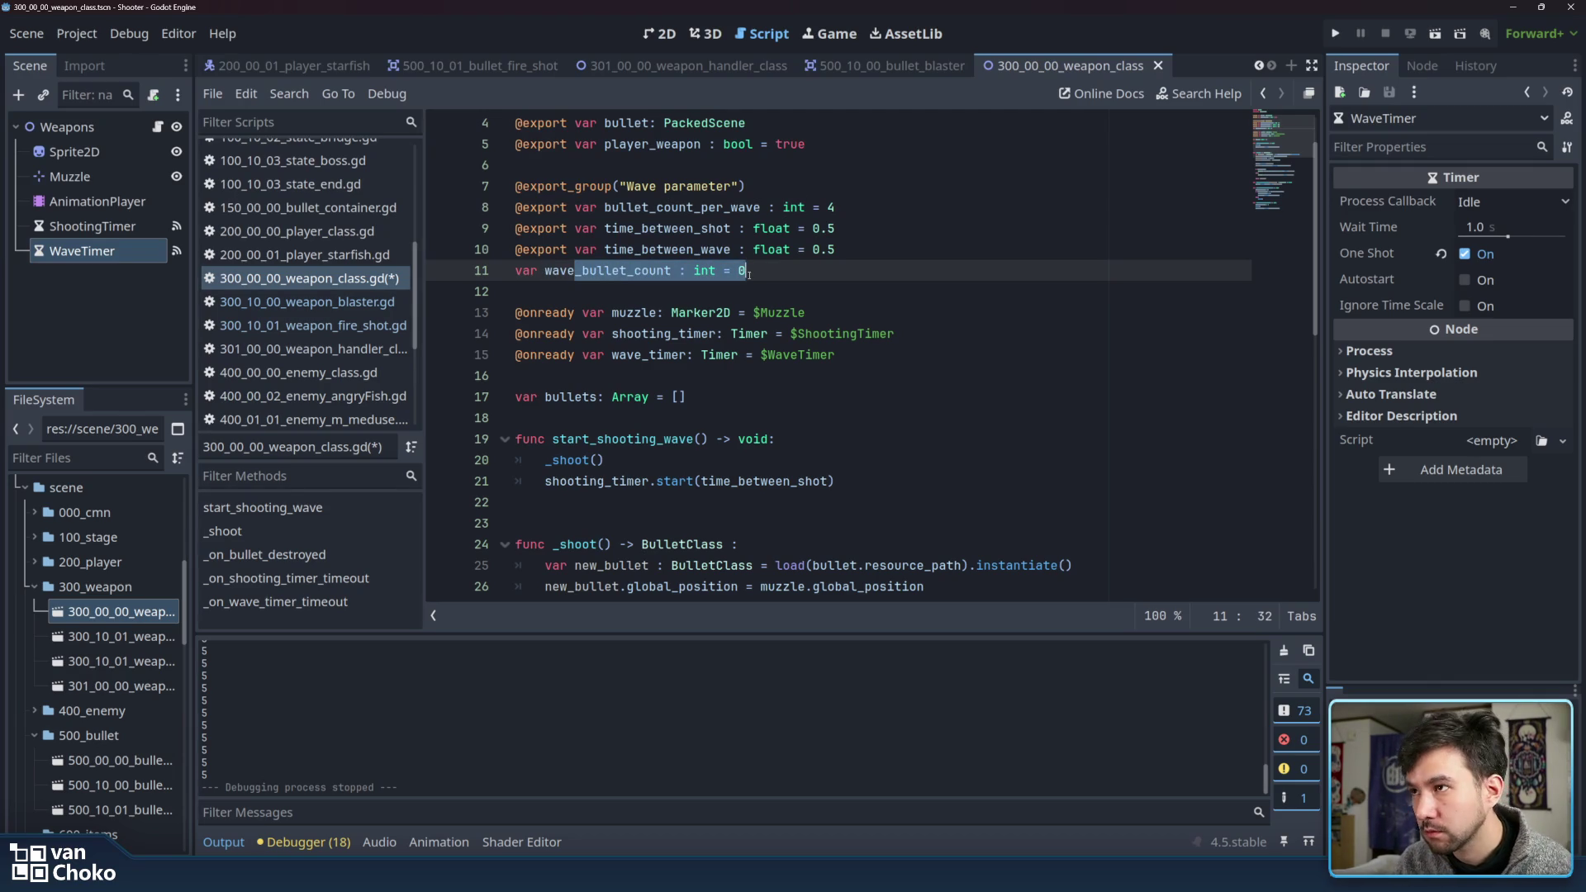
type("s: ")
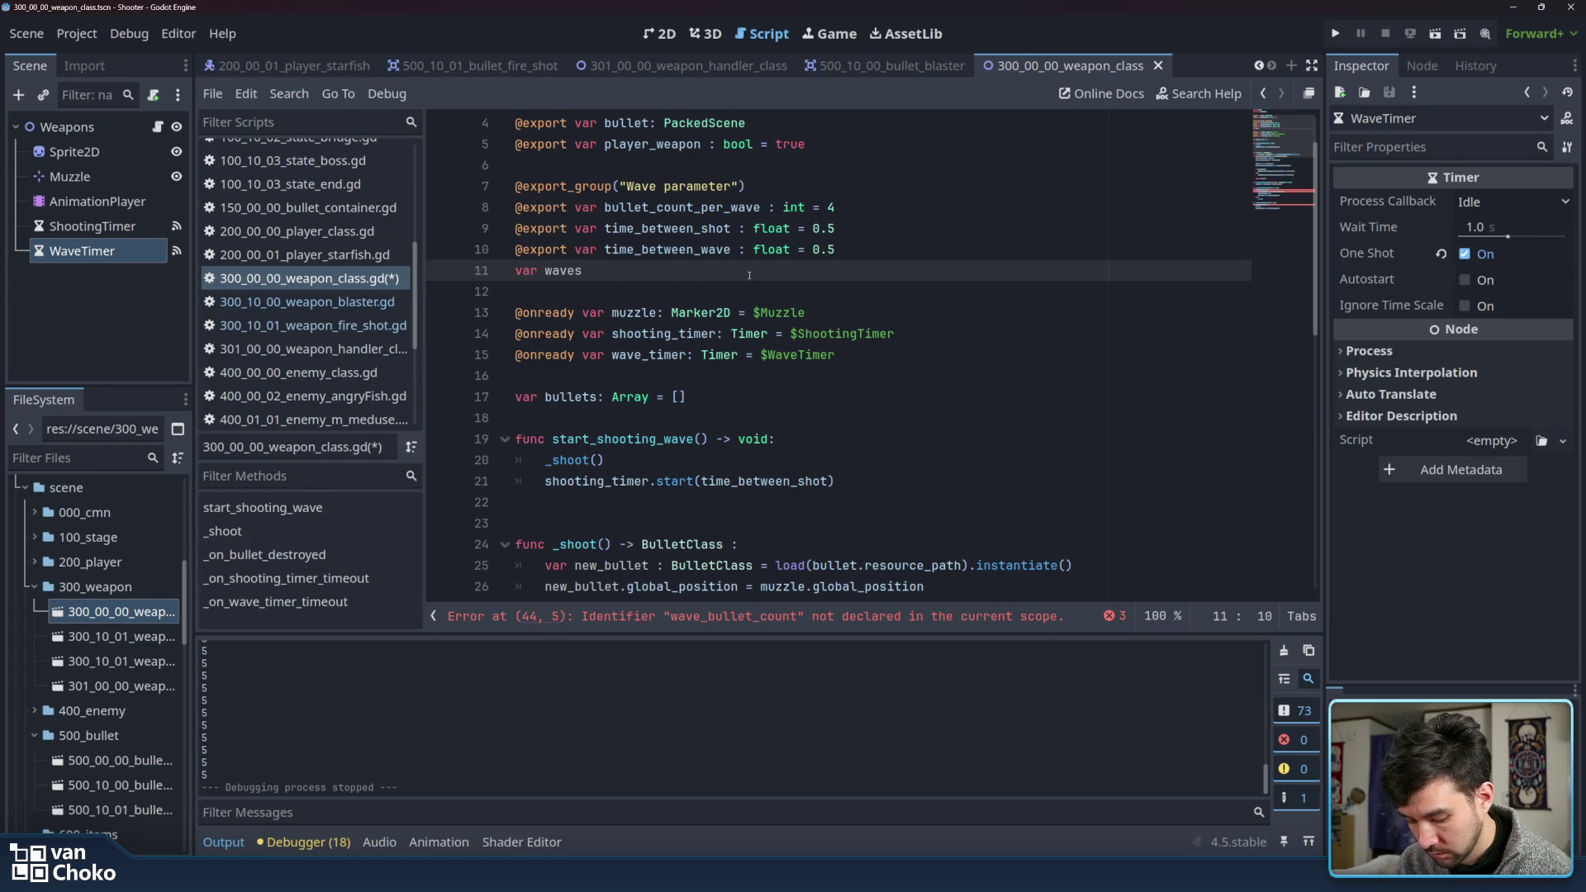
type("Array")
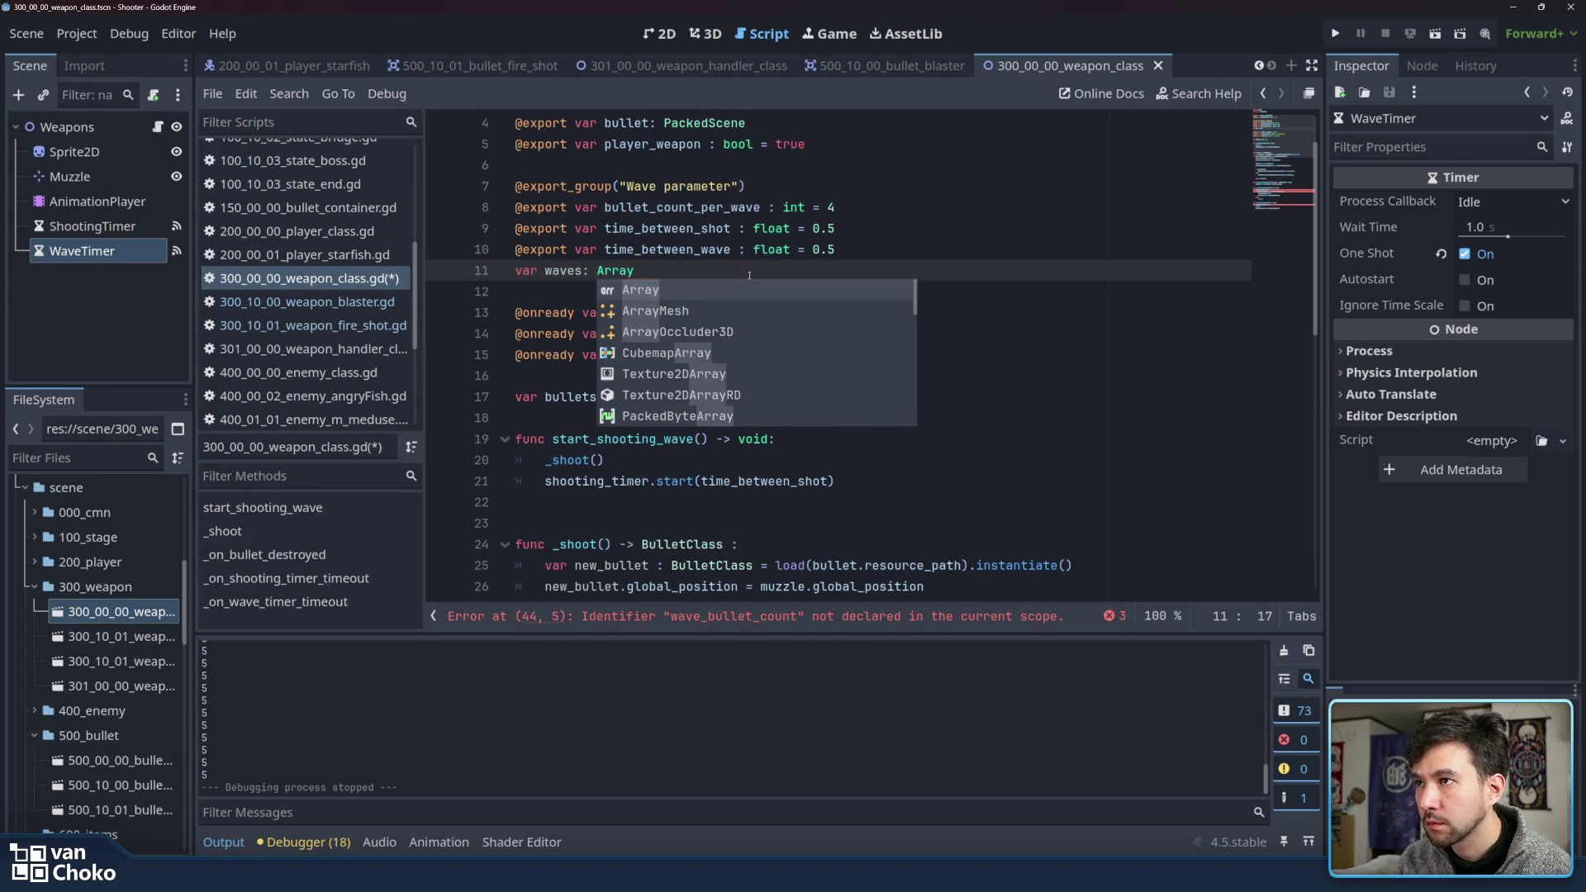
key("Return")
type("= []")
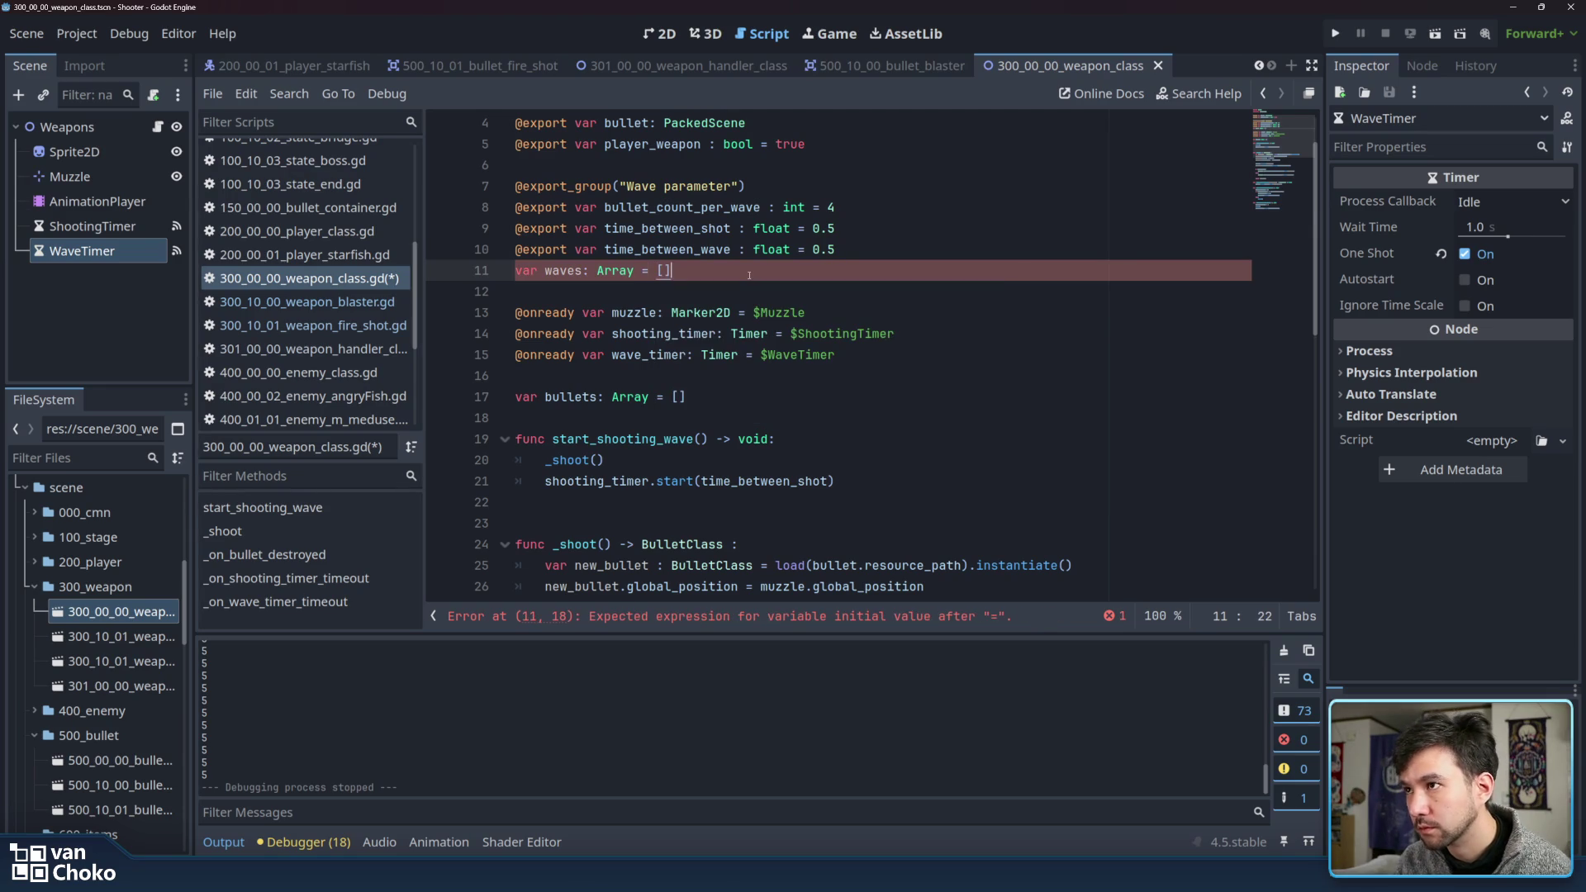
double_click(555, 271)
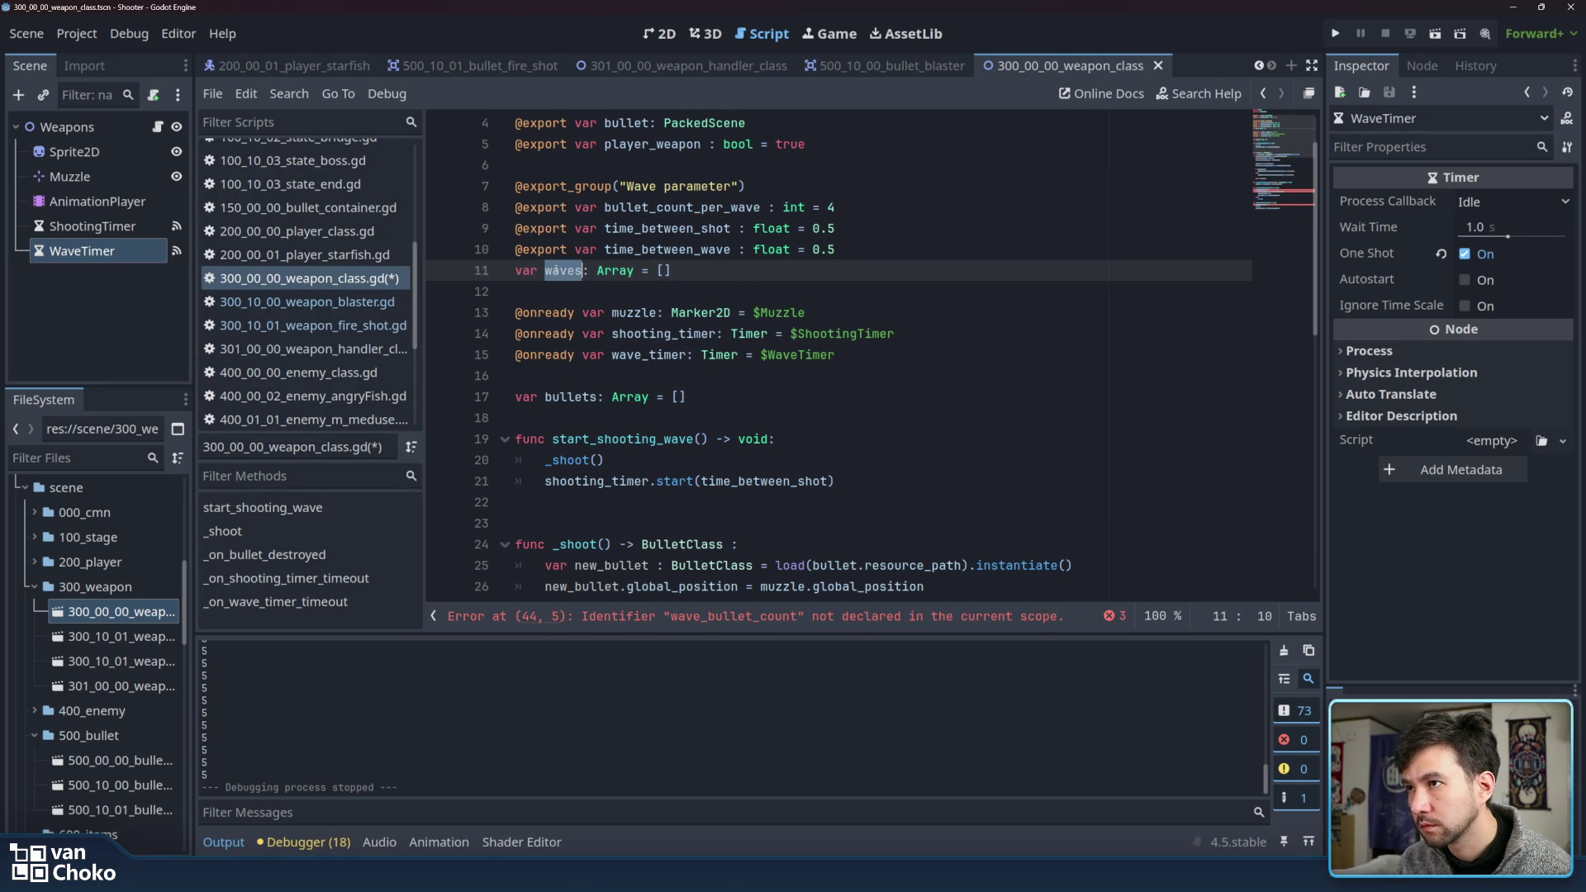
Replace wave_bullet_count in the line 45 condition with waves.size()
scroll(690, 291, "down", 10)
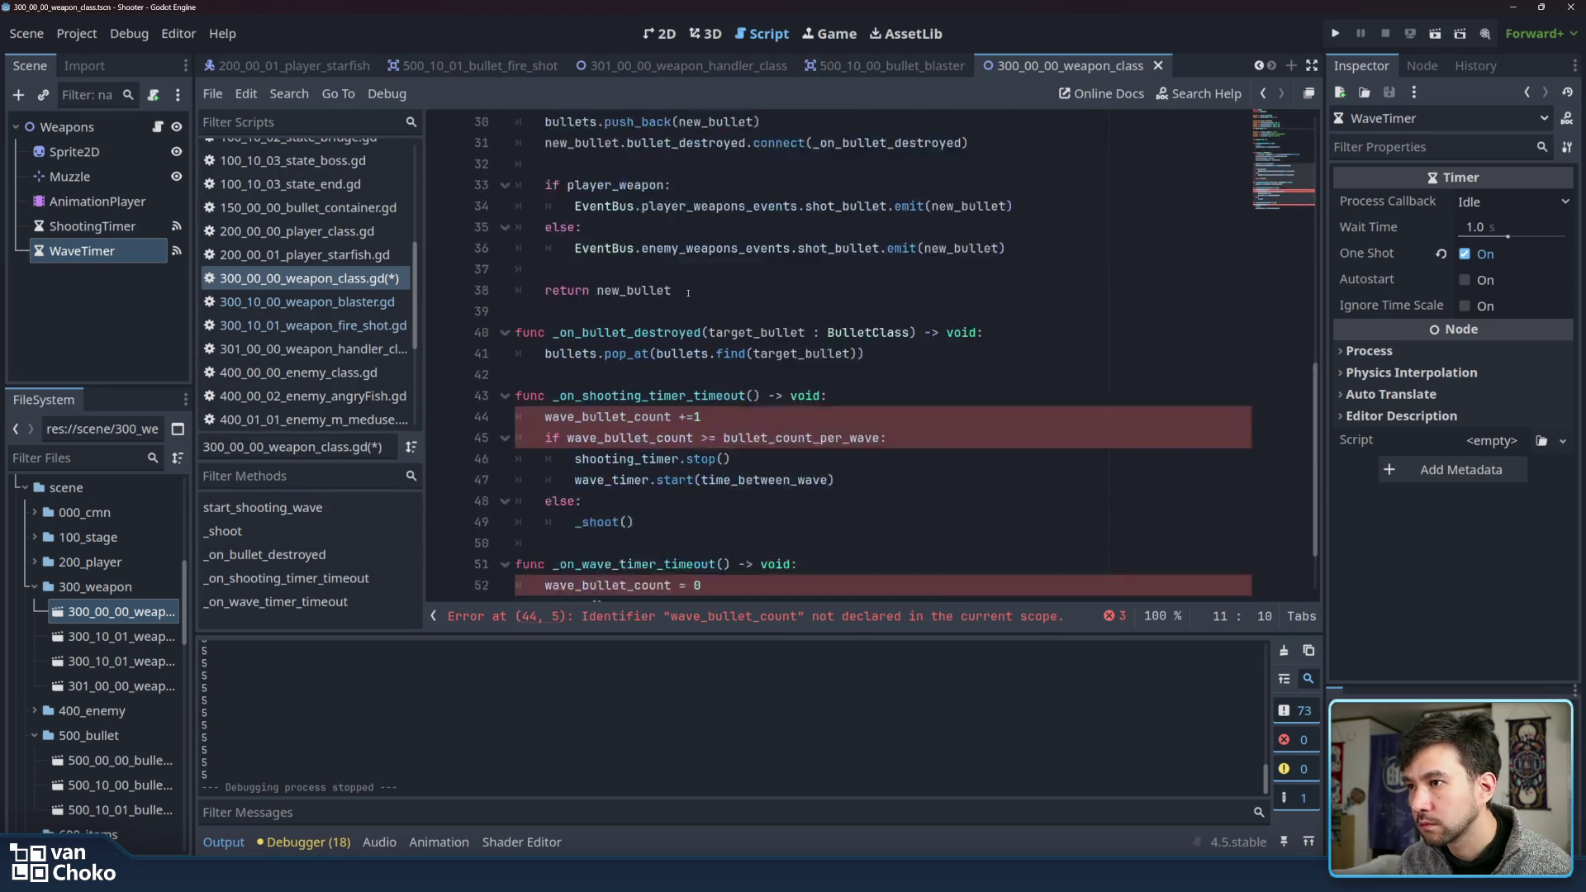
left_click(659, 334)
double_click(620, 334)
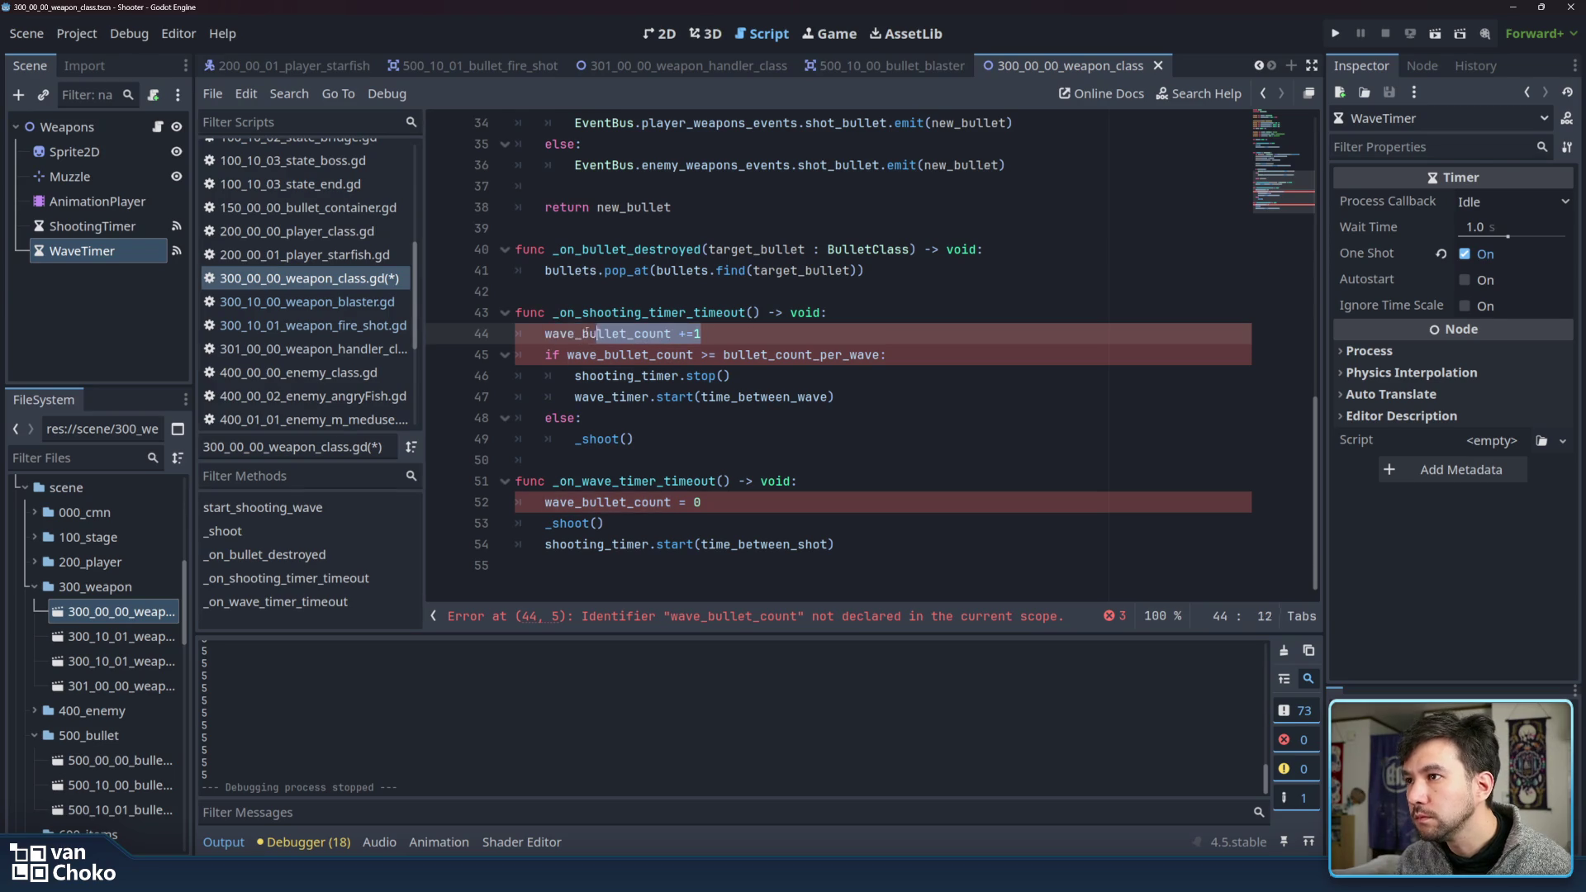
double_click(629, 354)
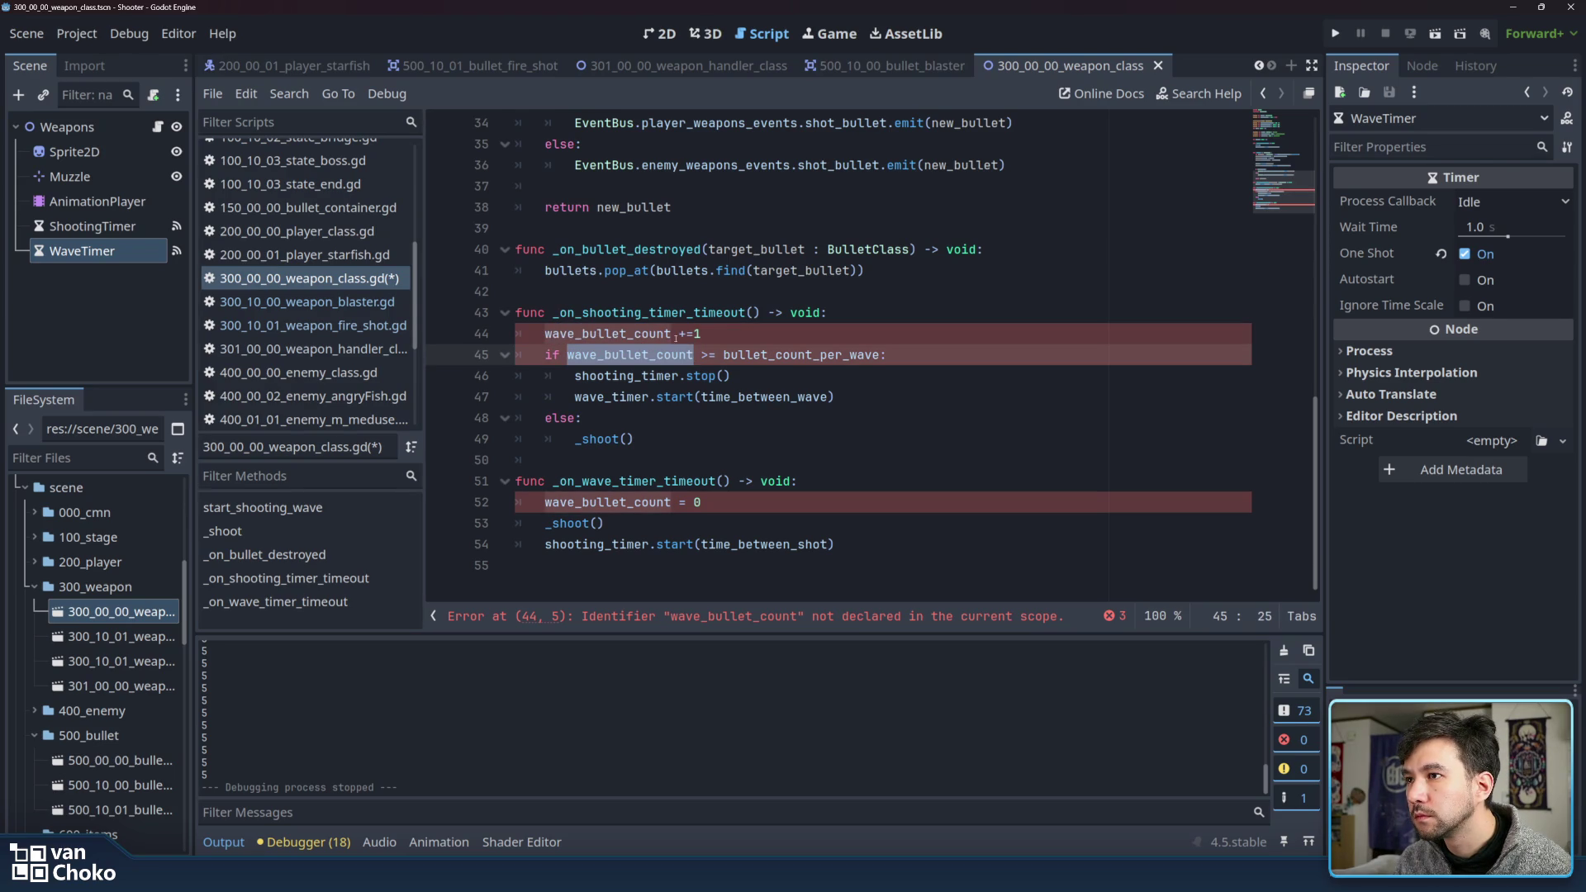
type("waves")
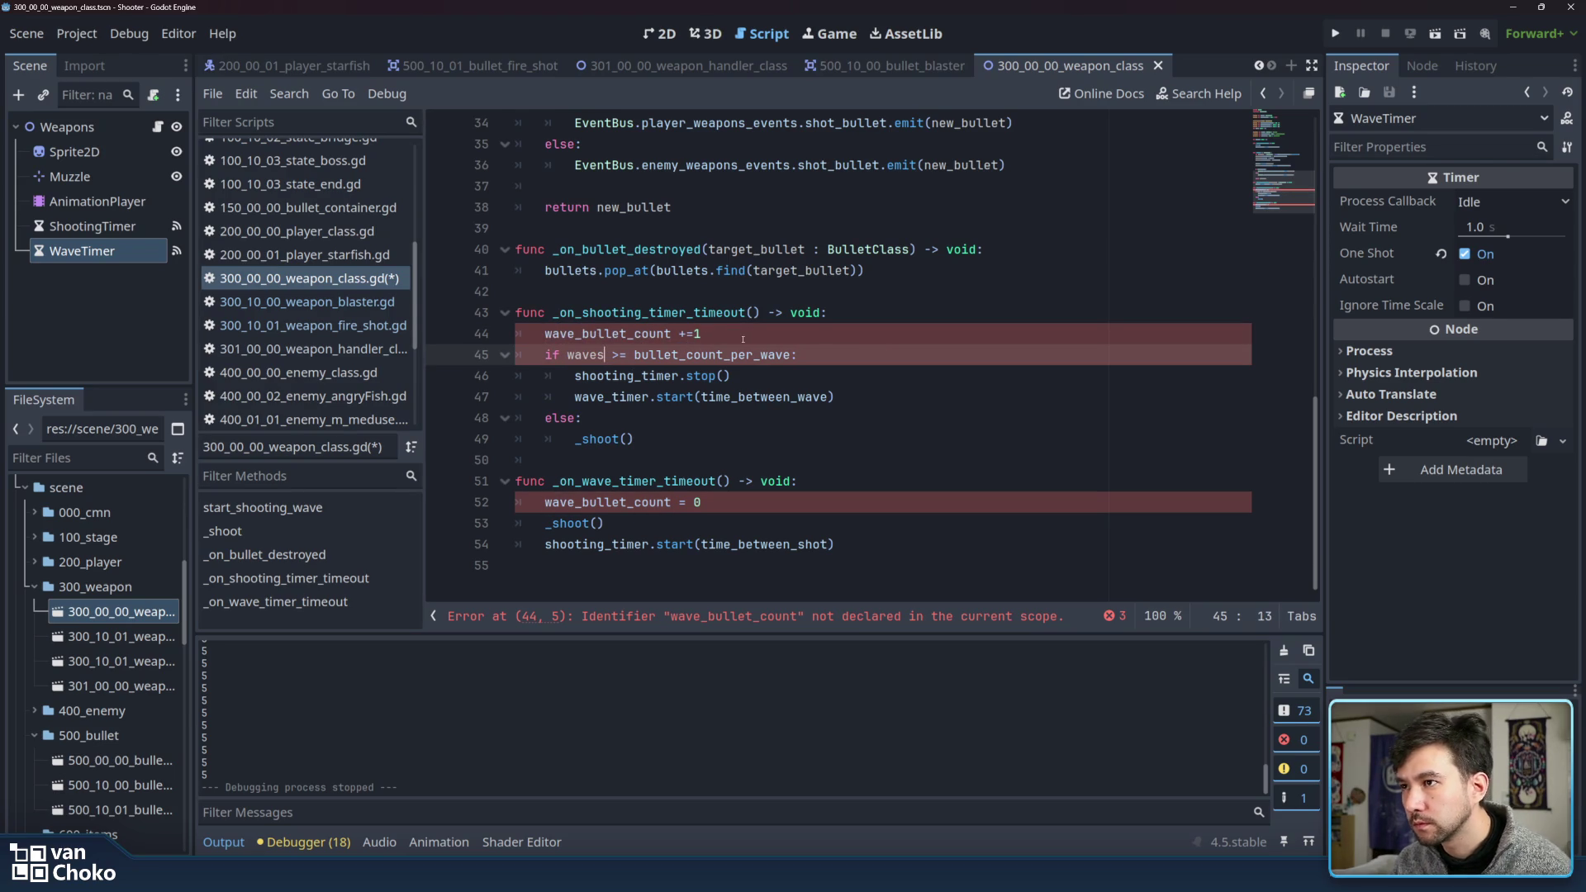
type(".size")
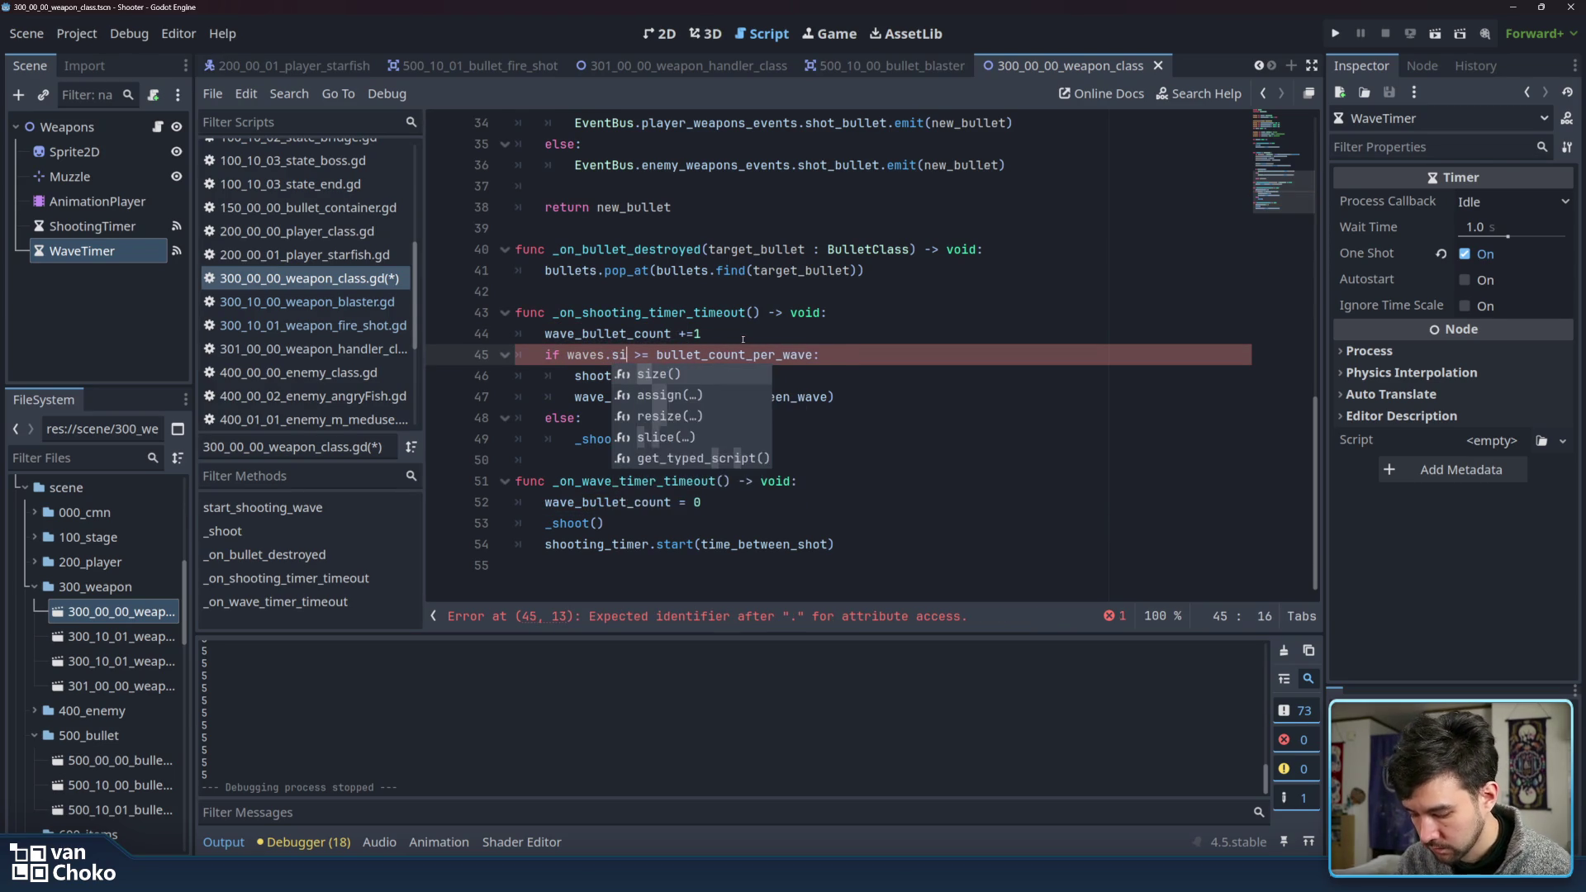
key("Return")
Comment out the wave_bullet_count reset on line 52 and delete the line 44 increment
left_click(743, 340)
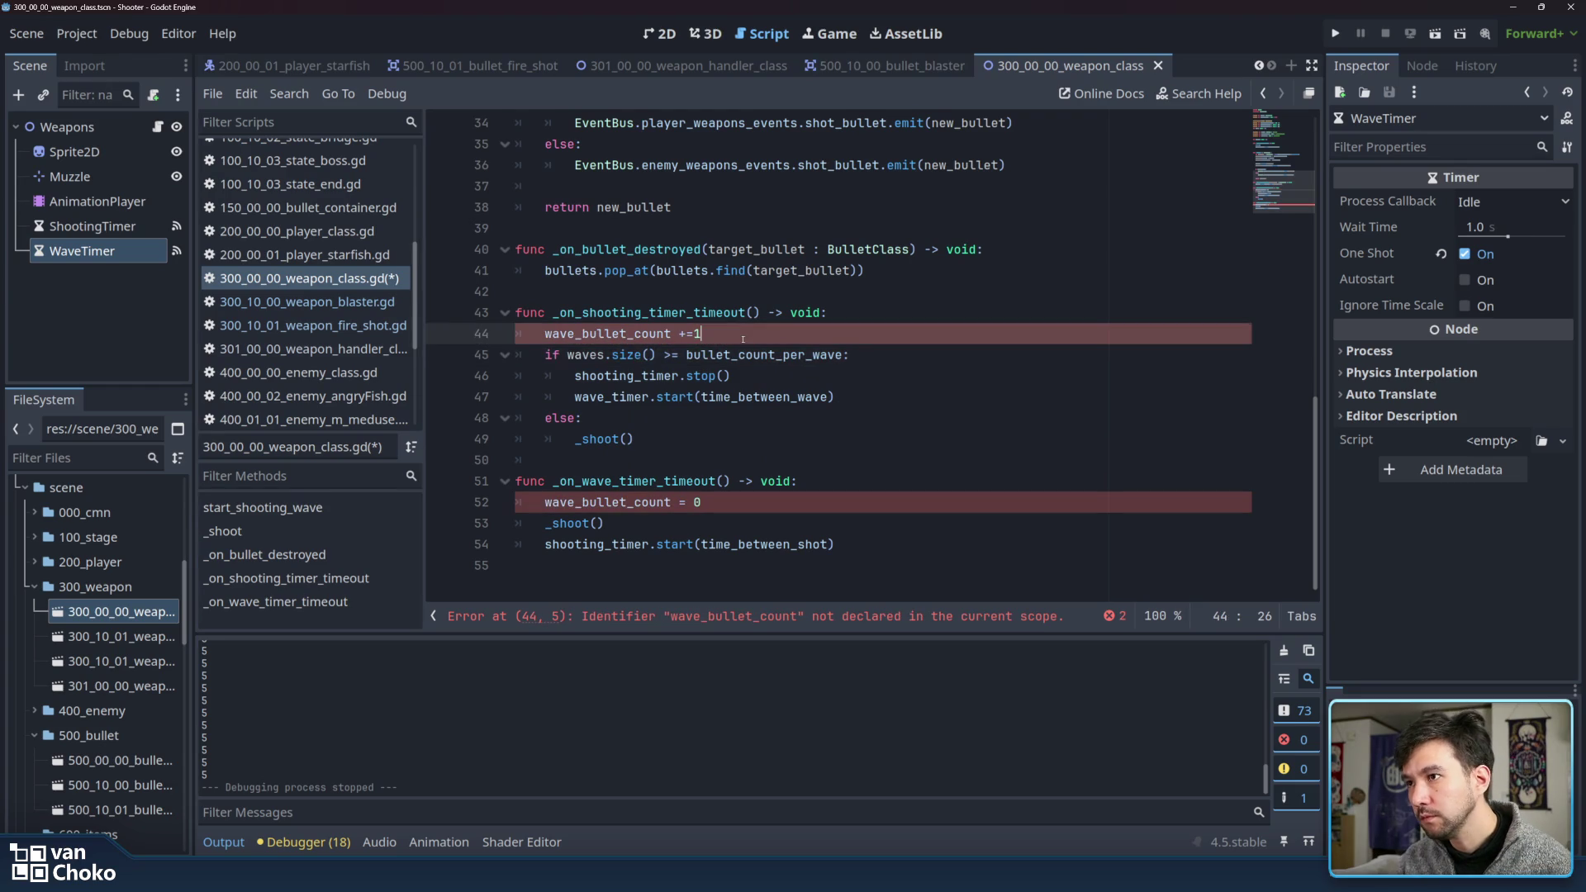
double_click(607, 503)
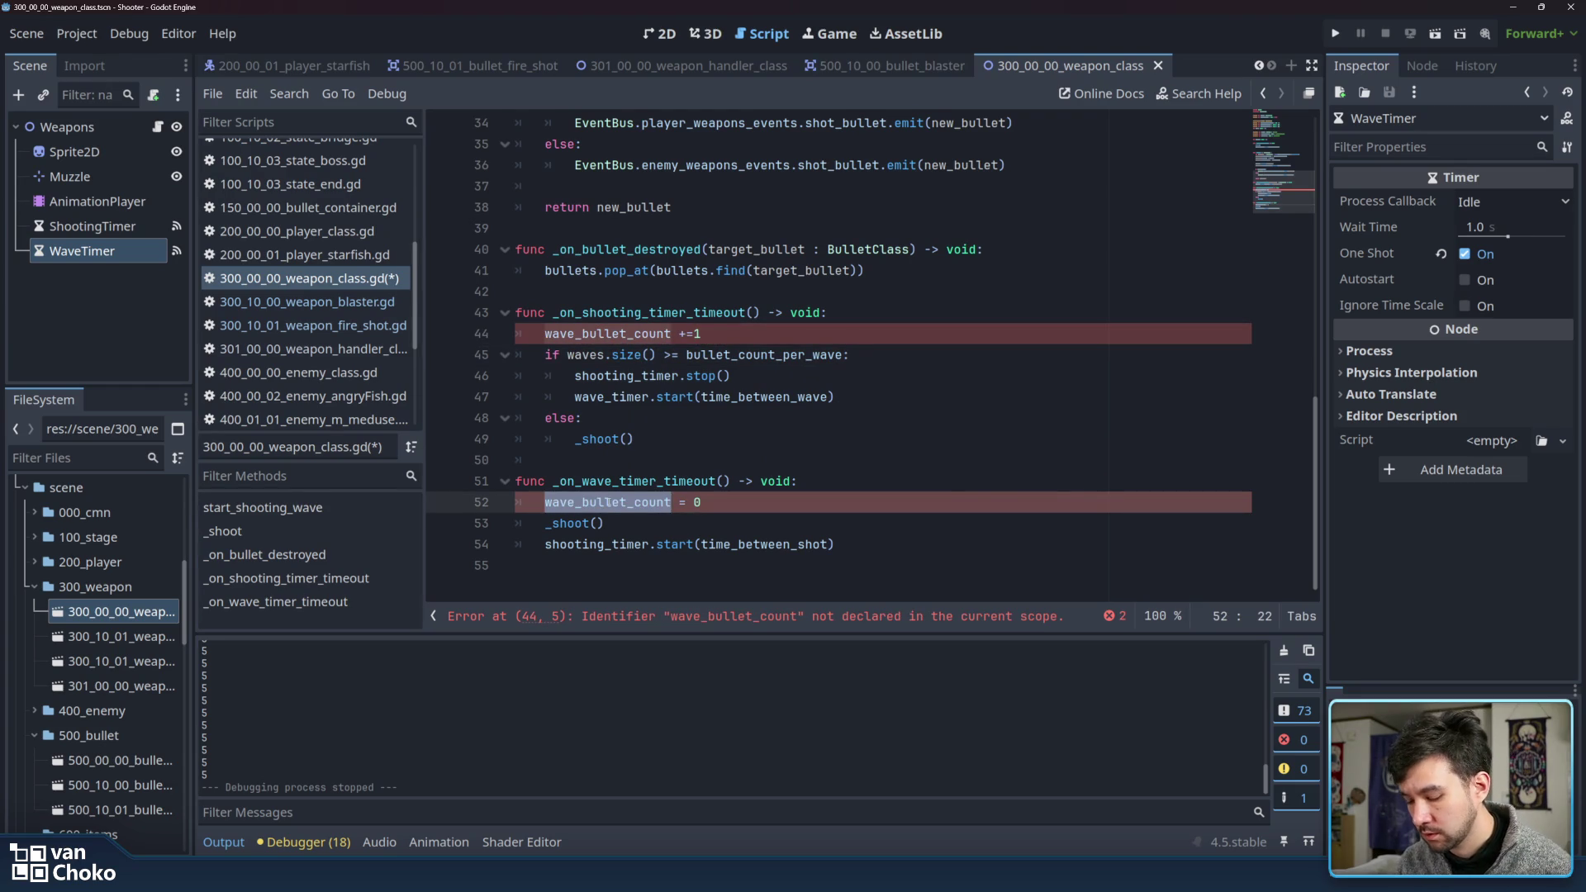
left_click(773, 499)
key("ctrl+k")
left_click_drag(702, 334, 545, 334)
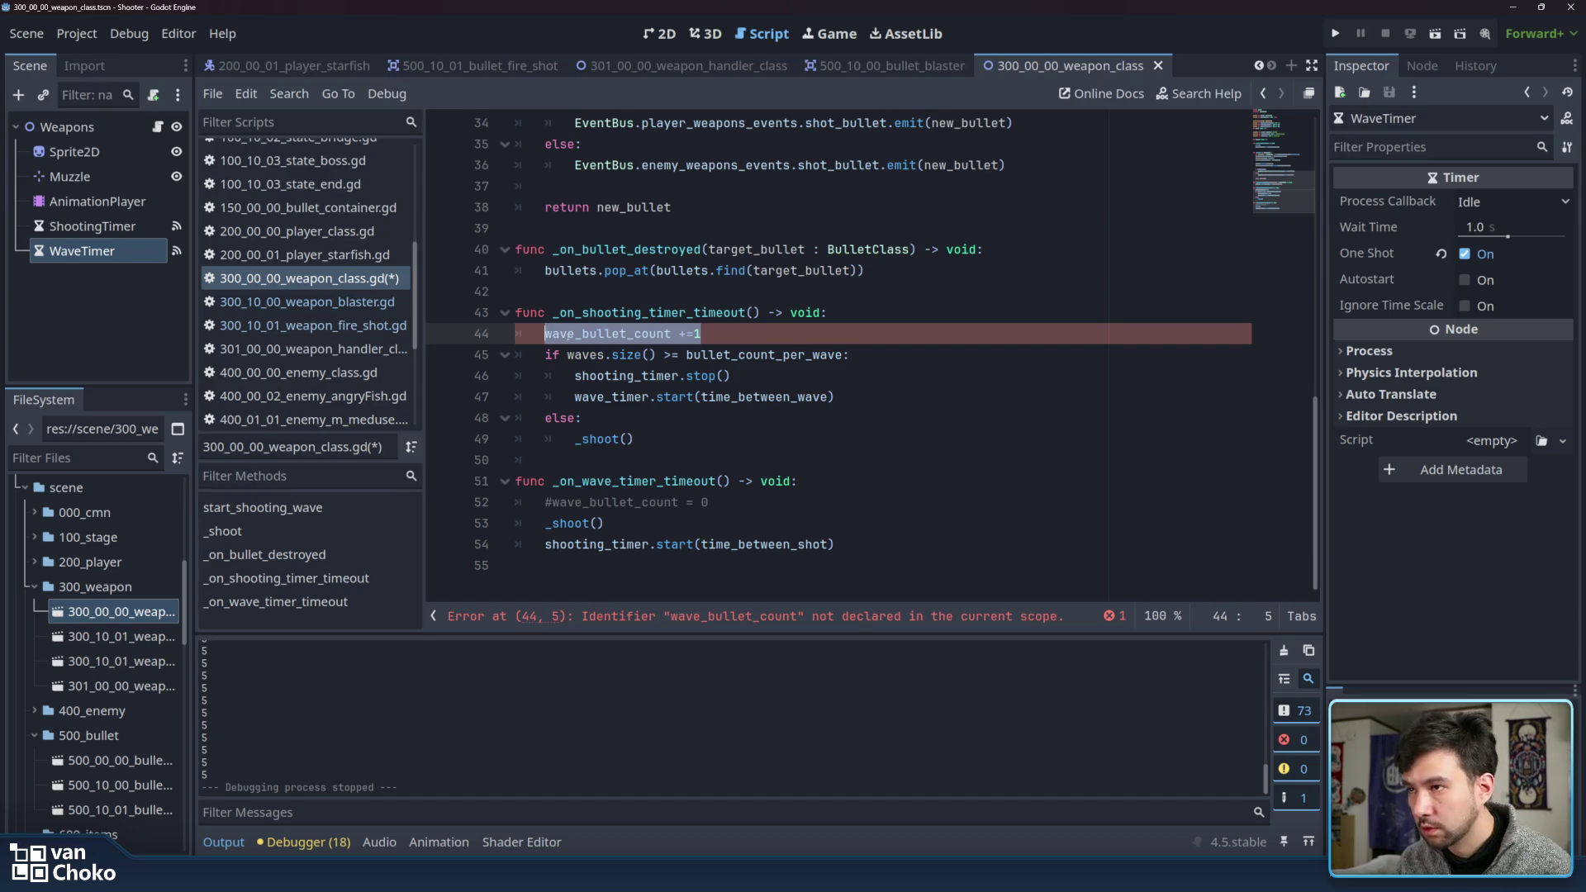
key("BackSpace")
key("BackSpace")
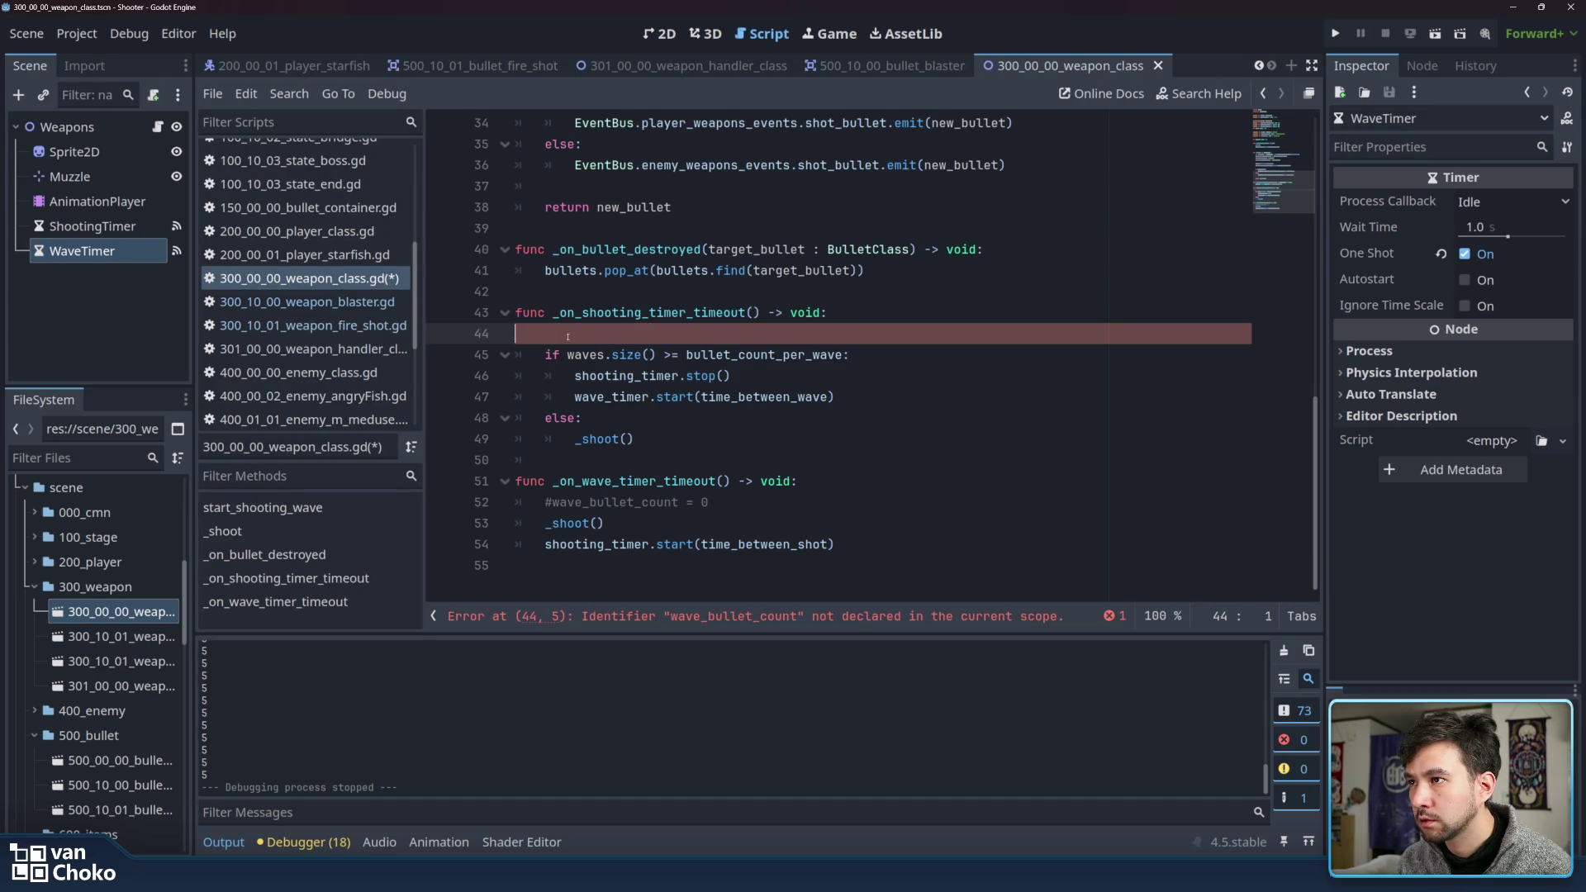
Add waves.push_back(new_bullet) on line 31, below bullets.push_back in _shoot()
scroll(837, 266, "up", 4)
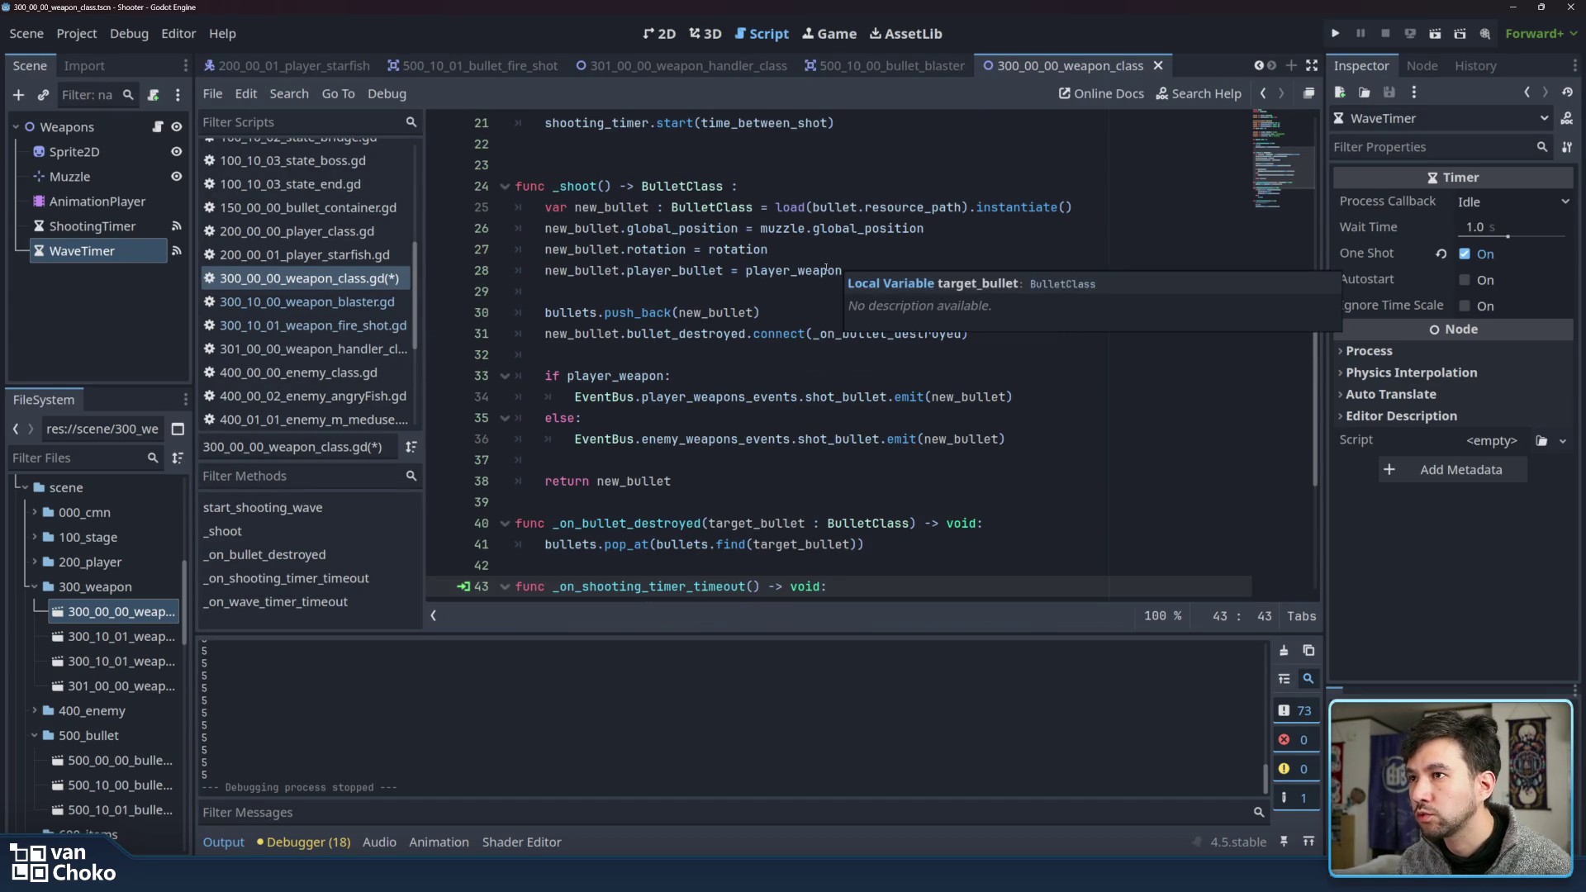
left_click(800, 310)
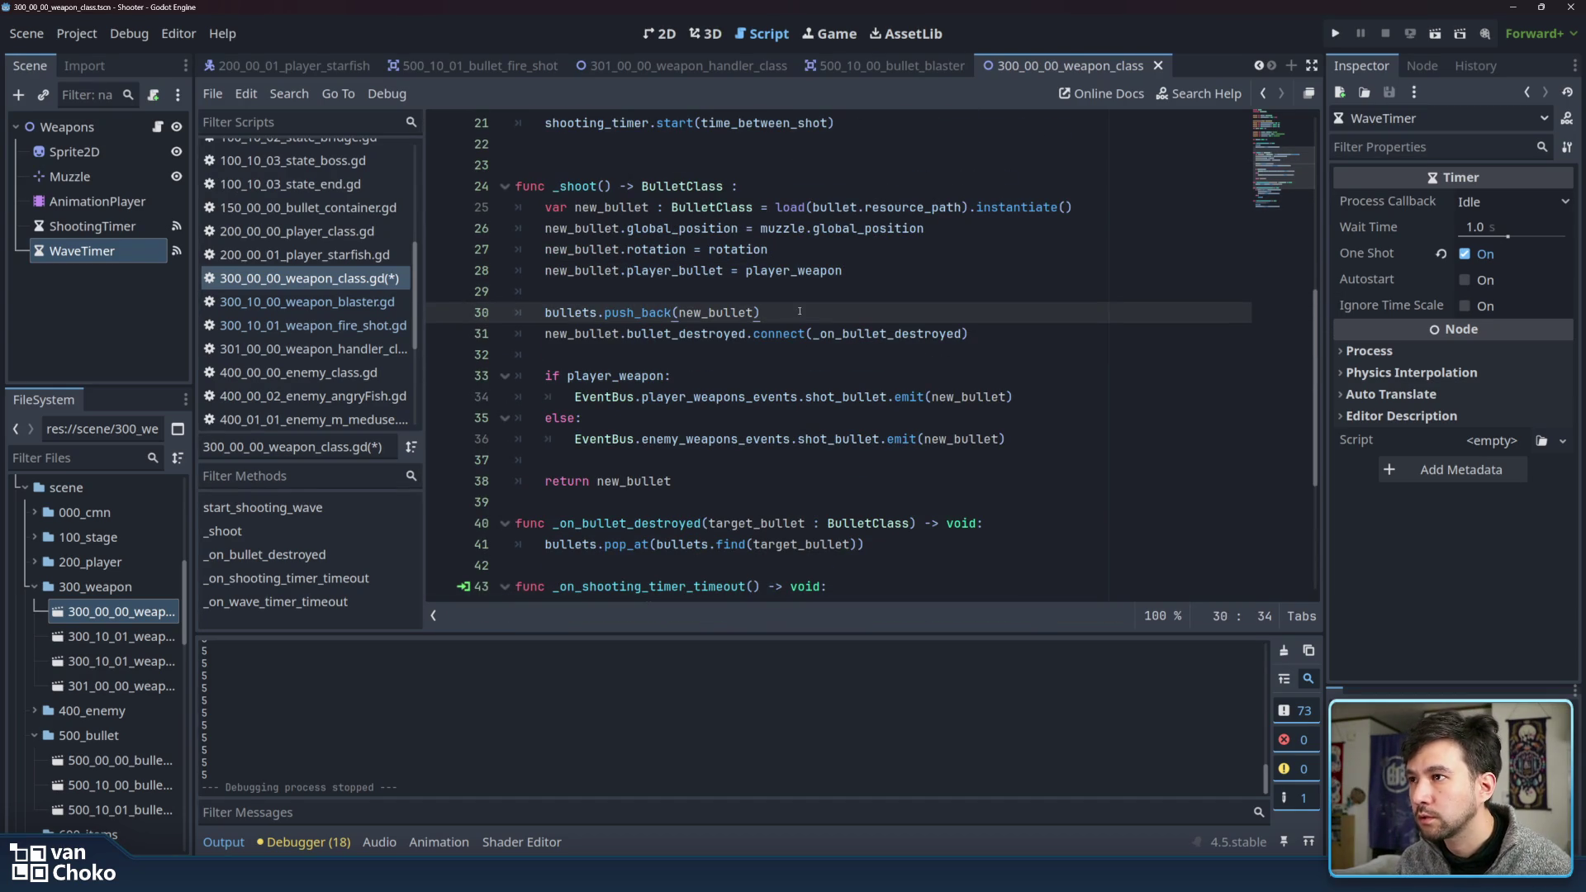
key("Return")
type("waves")
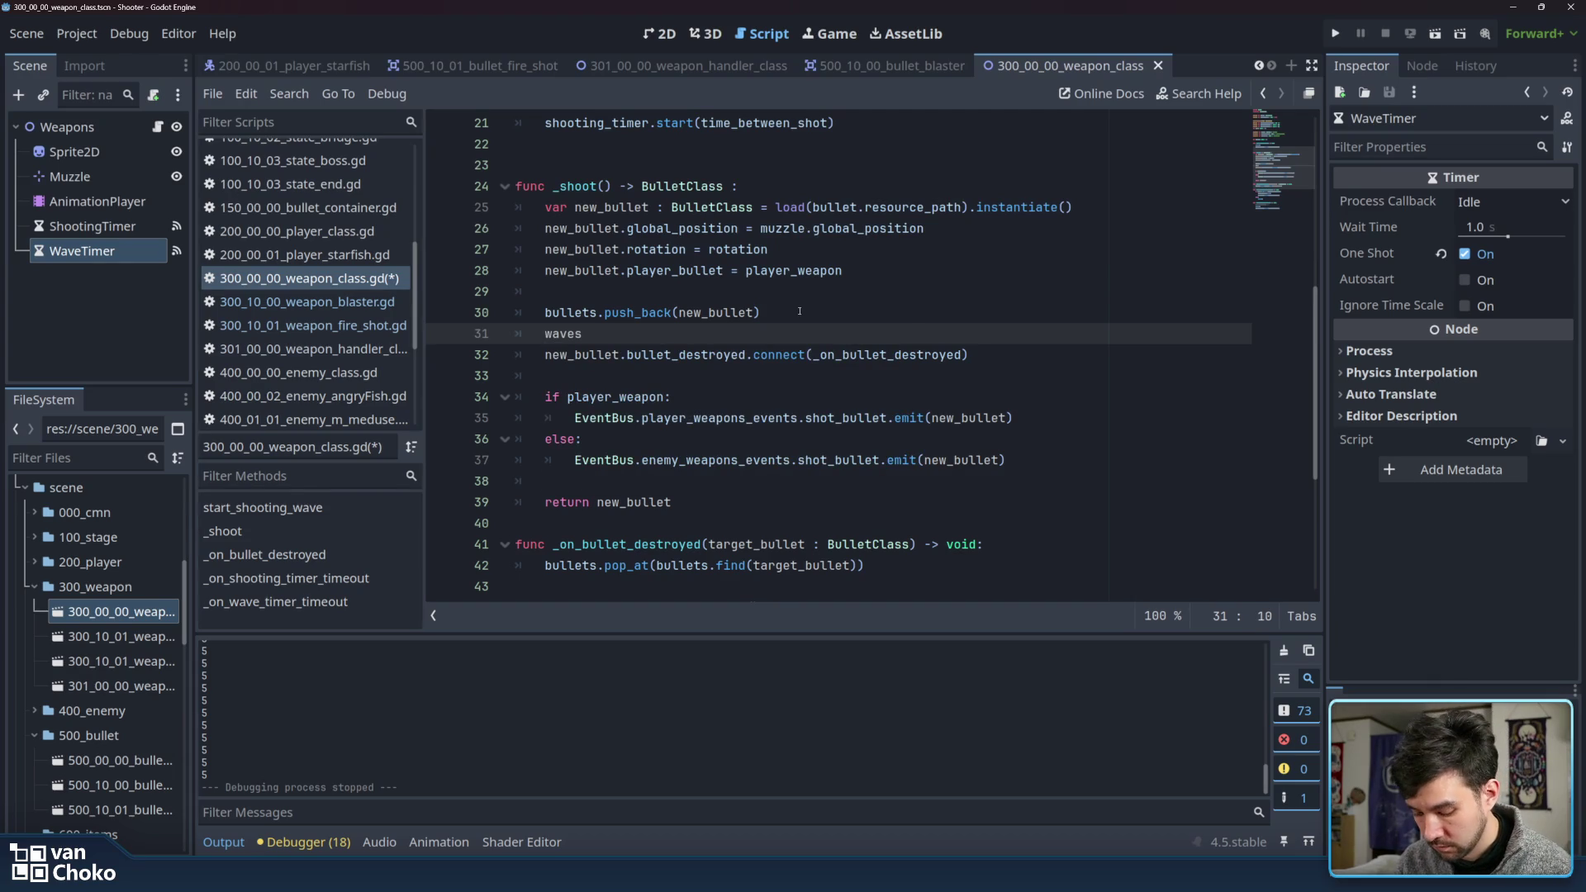
type(".push")
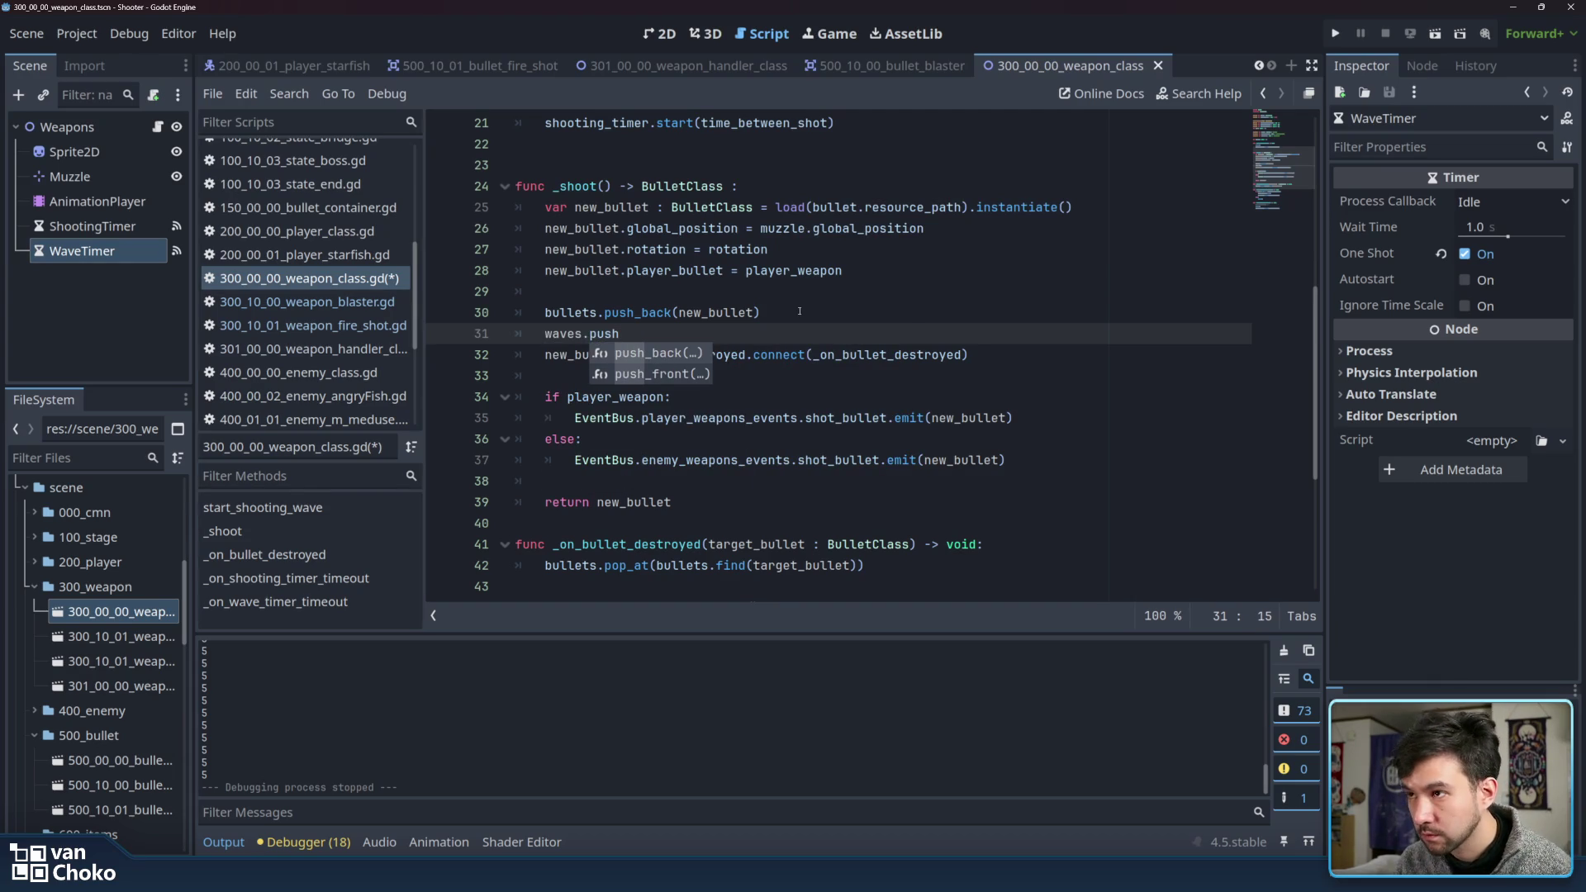
key("Return")
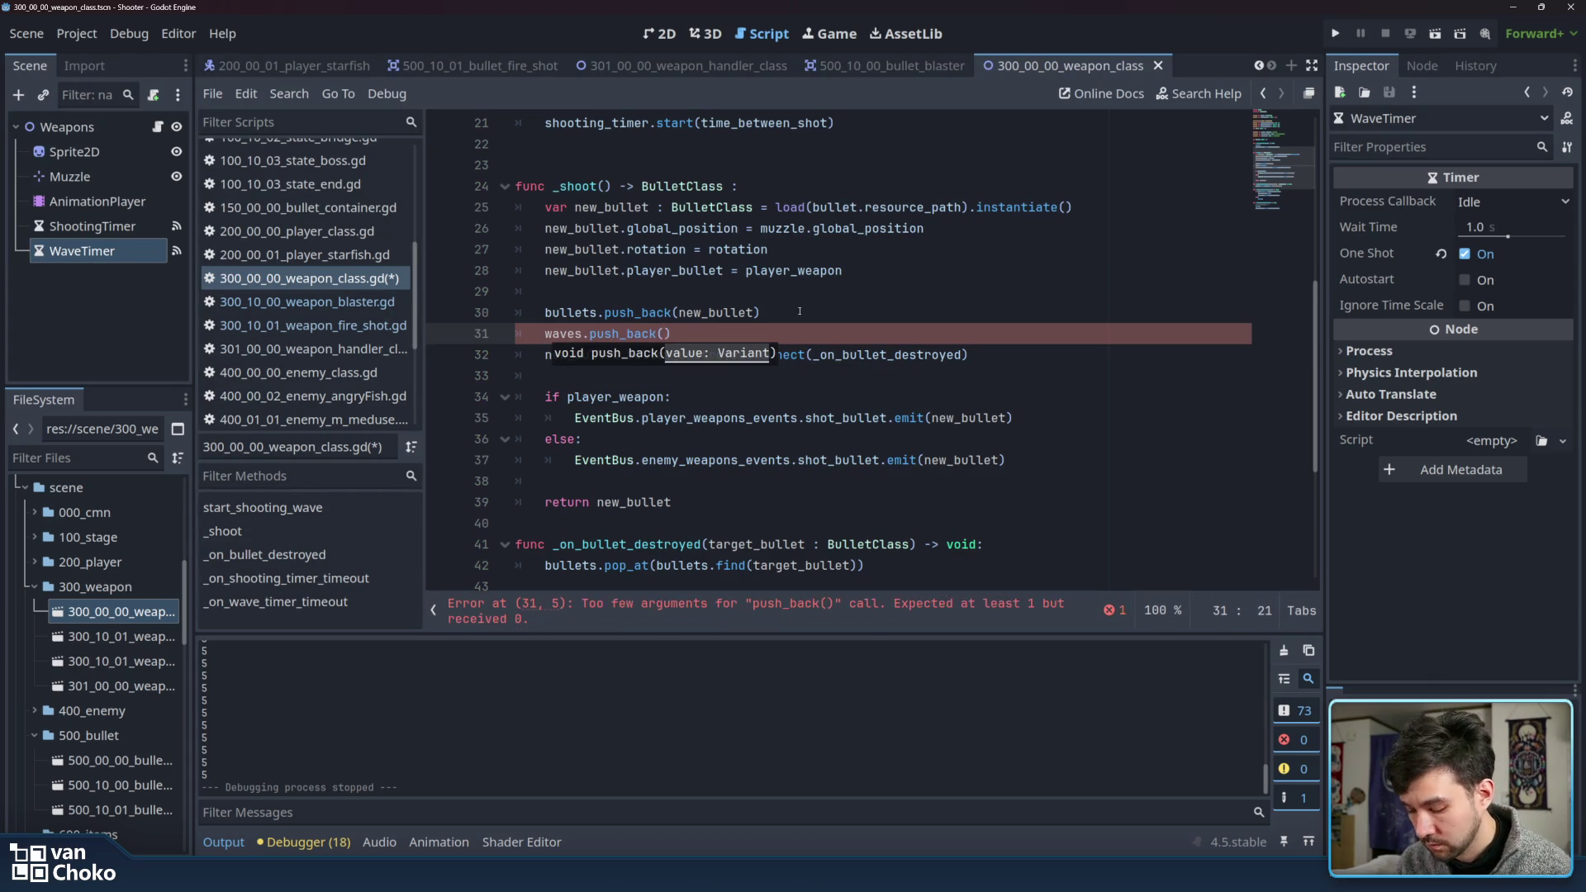
type("new_bullet")
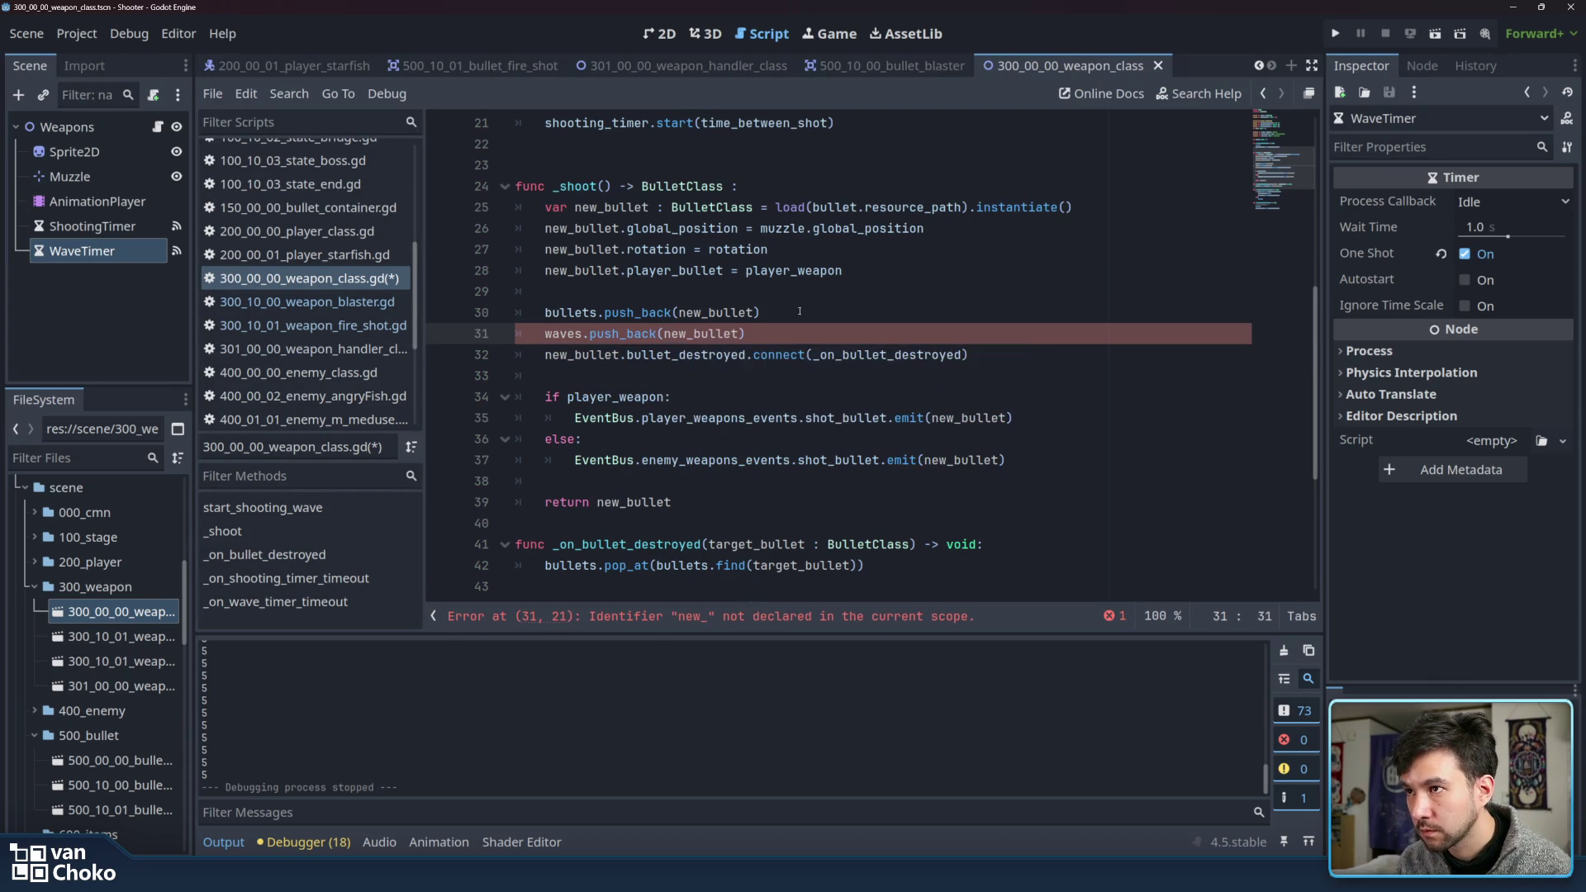
key("End")
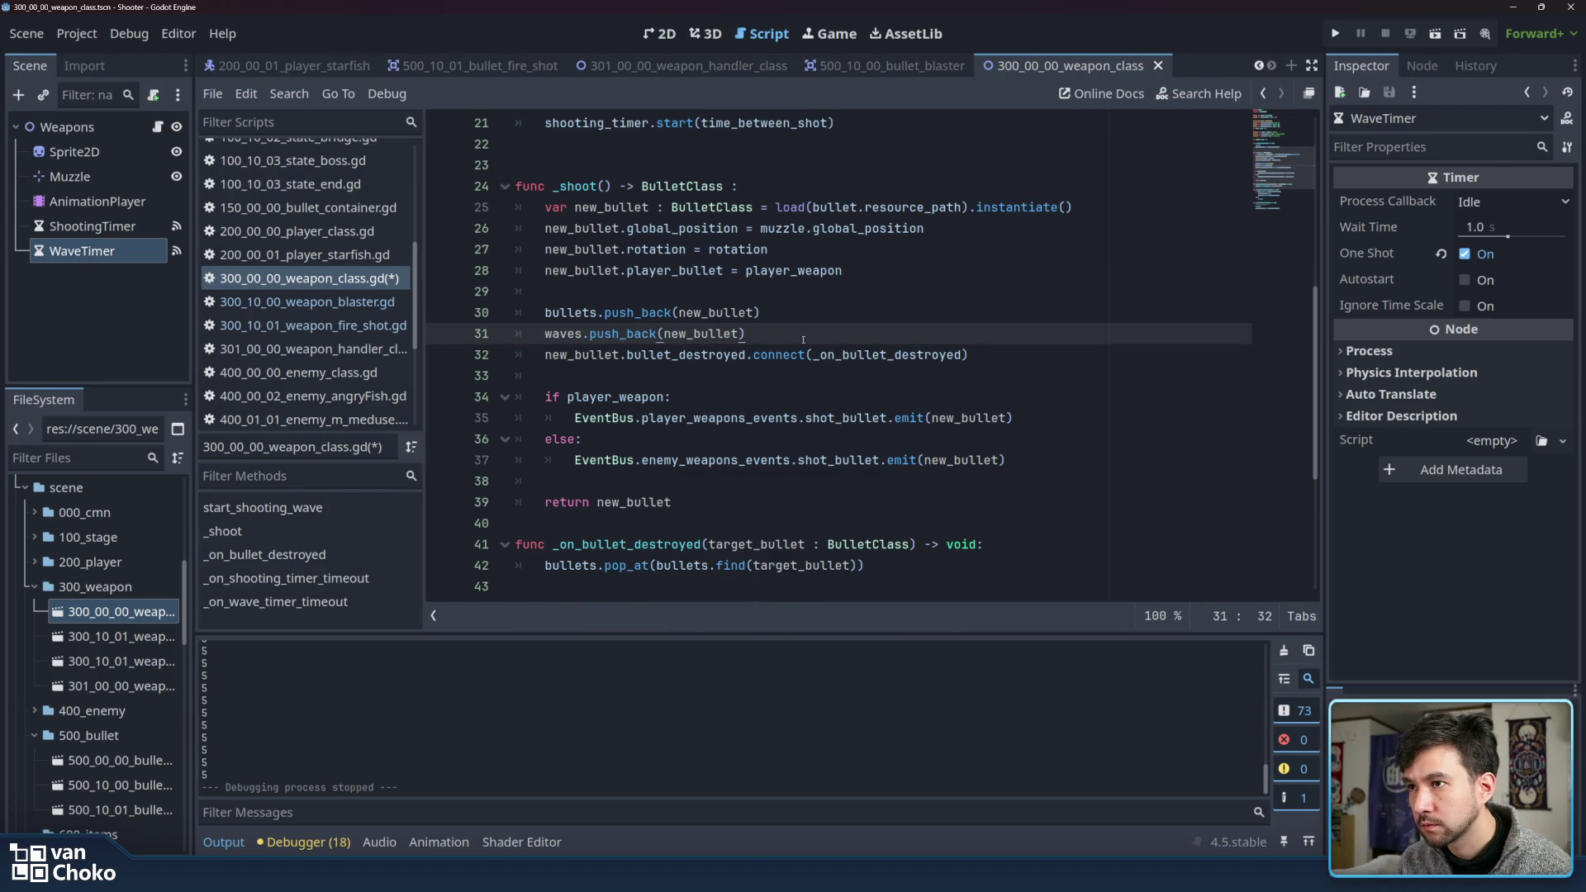
left_click(765, 373)
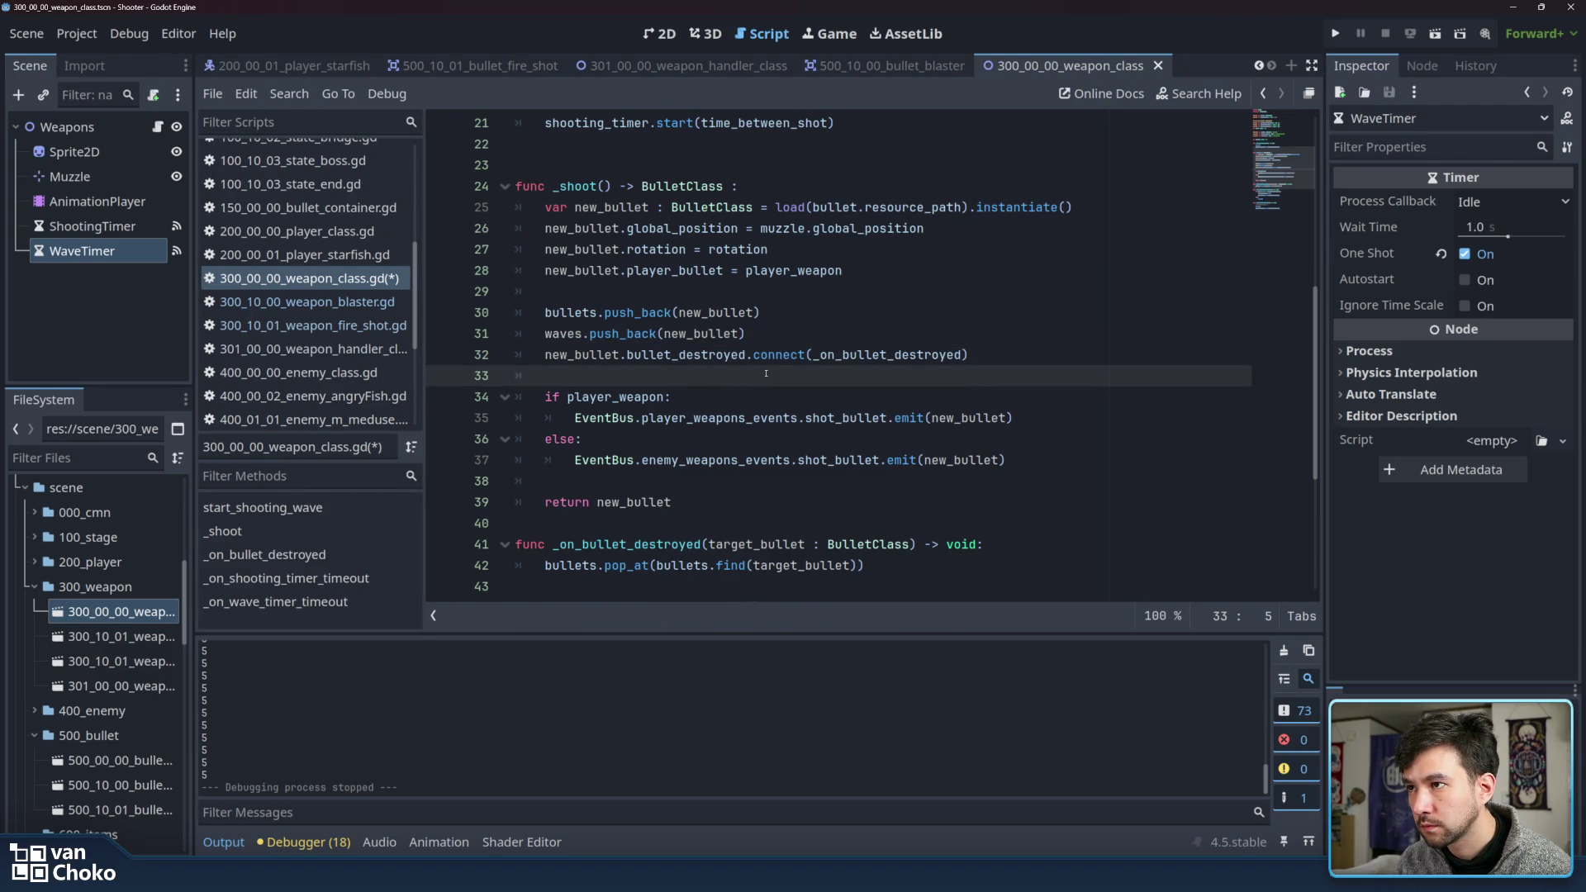
scroll(765, 373, "down", 4)
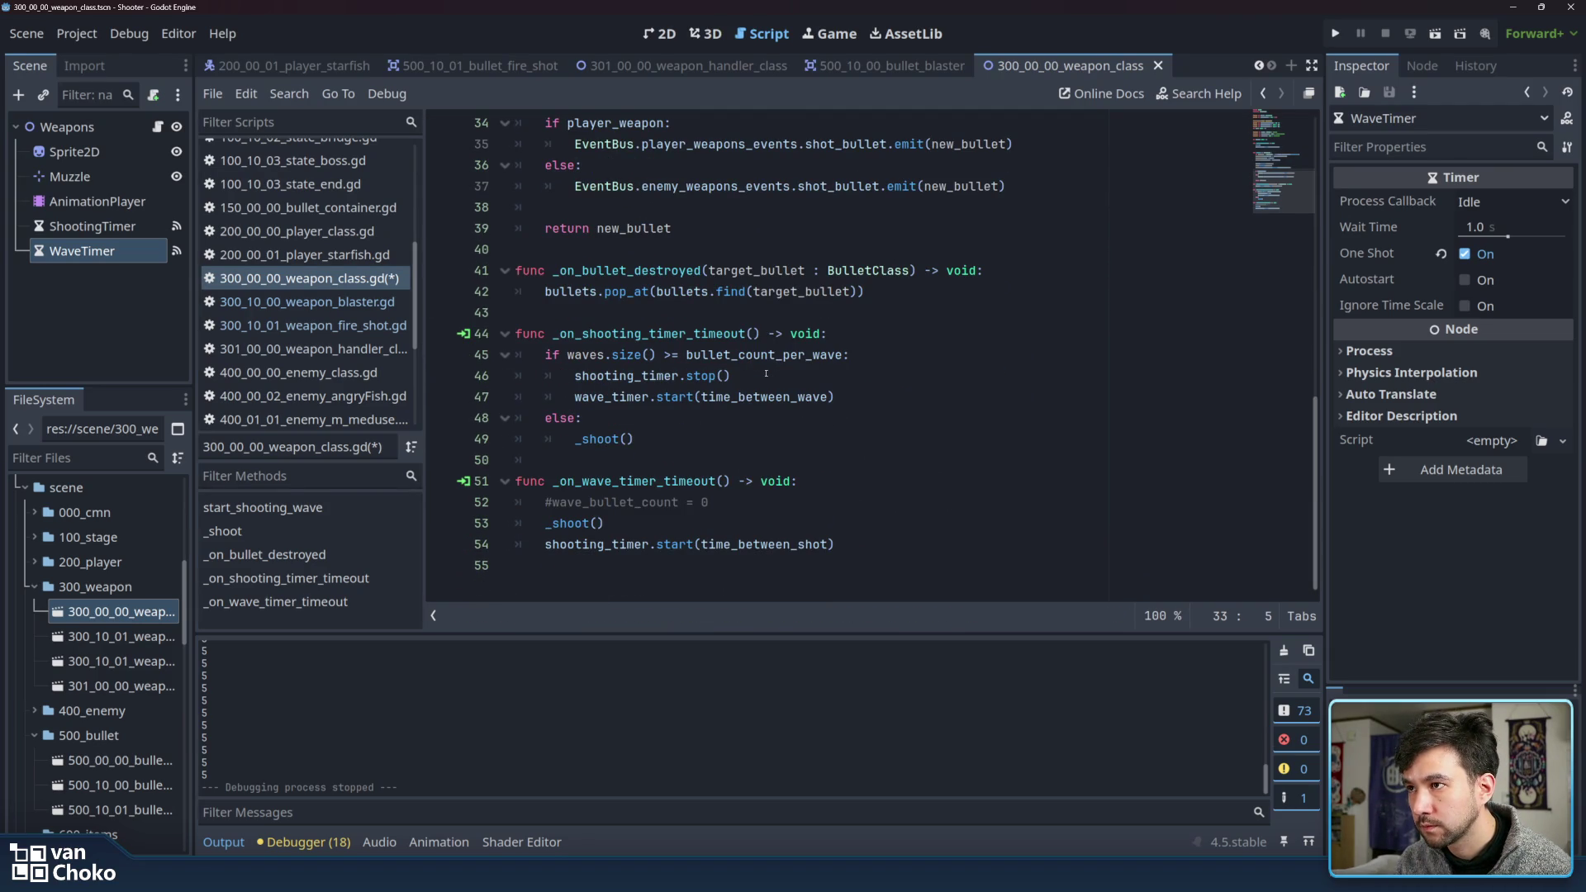
Review _on_shooting_timer_timeout, checking the Timer.start documentation for wave_timer
left_click(874, 342)
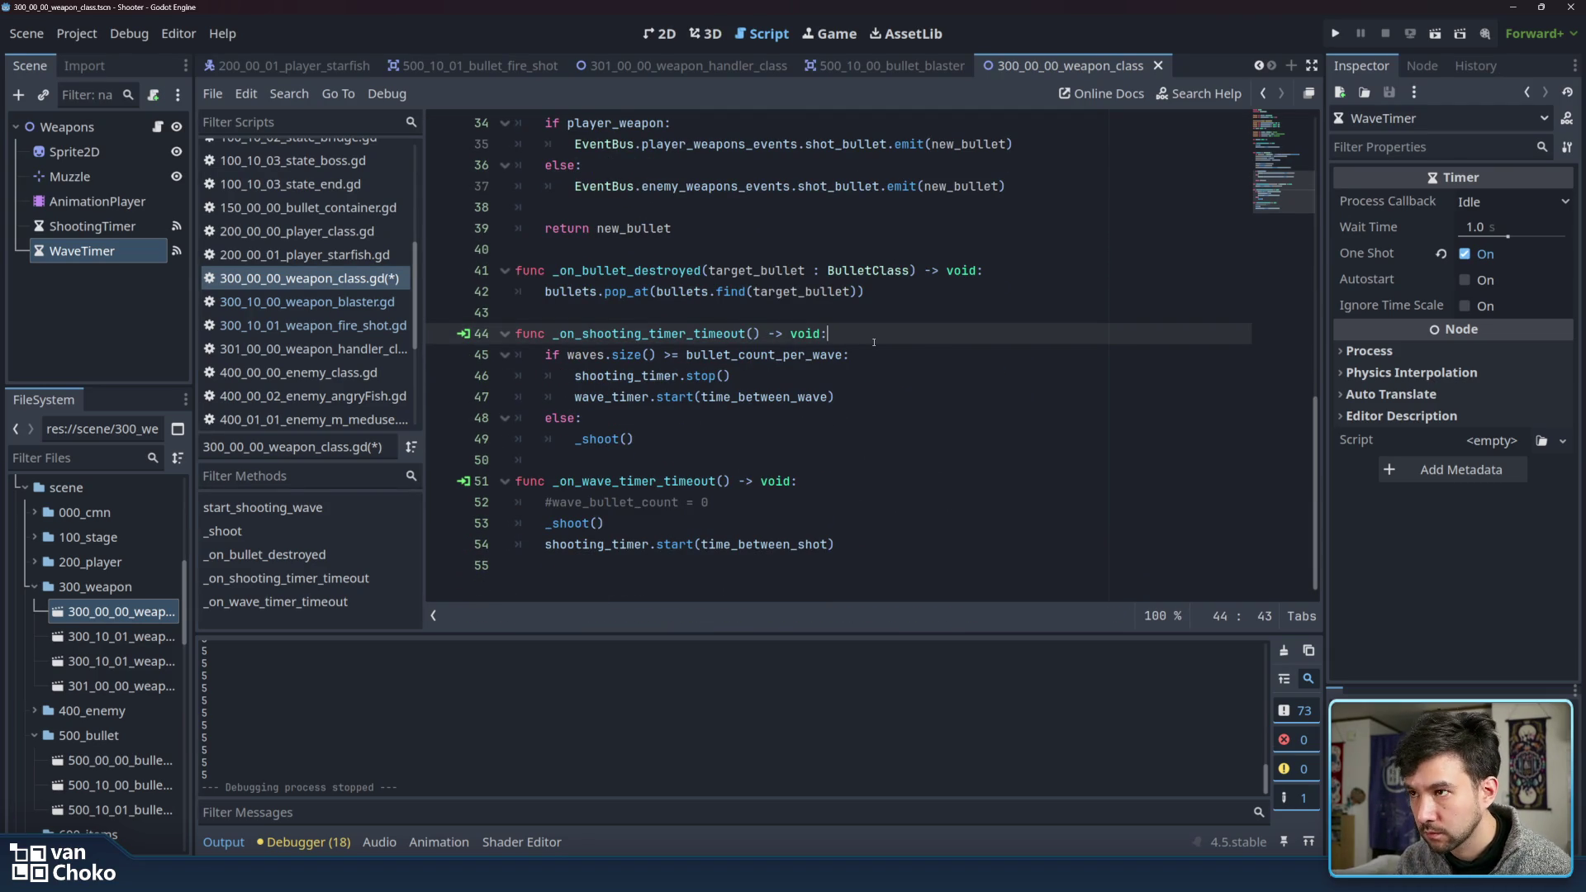
key("Return")
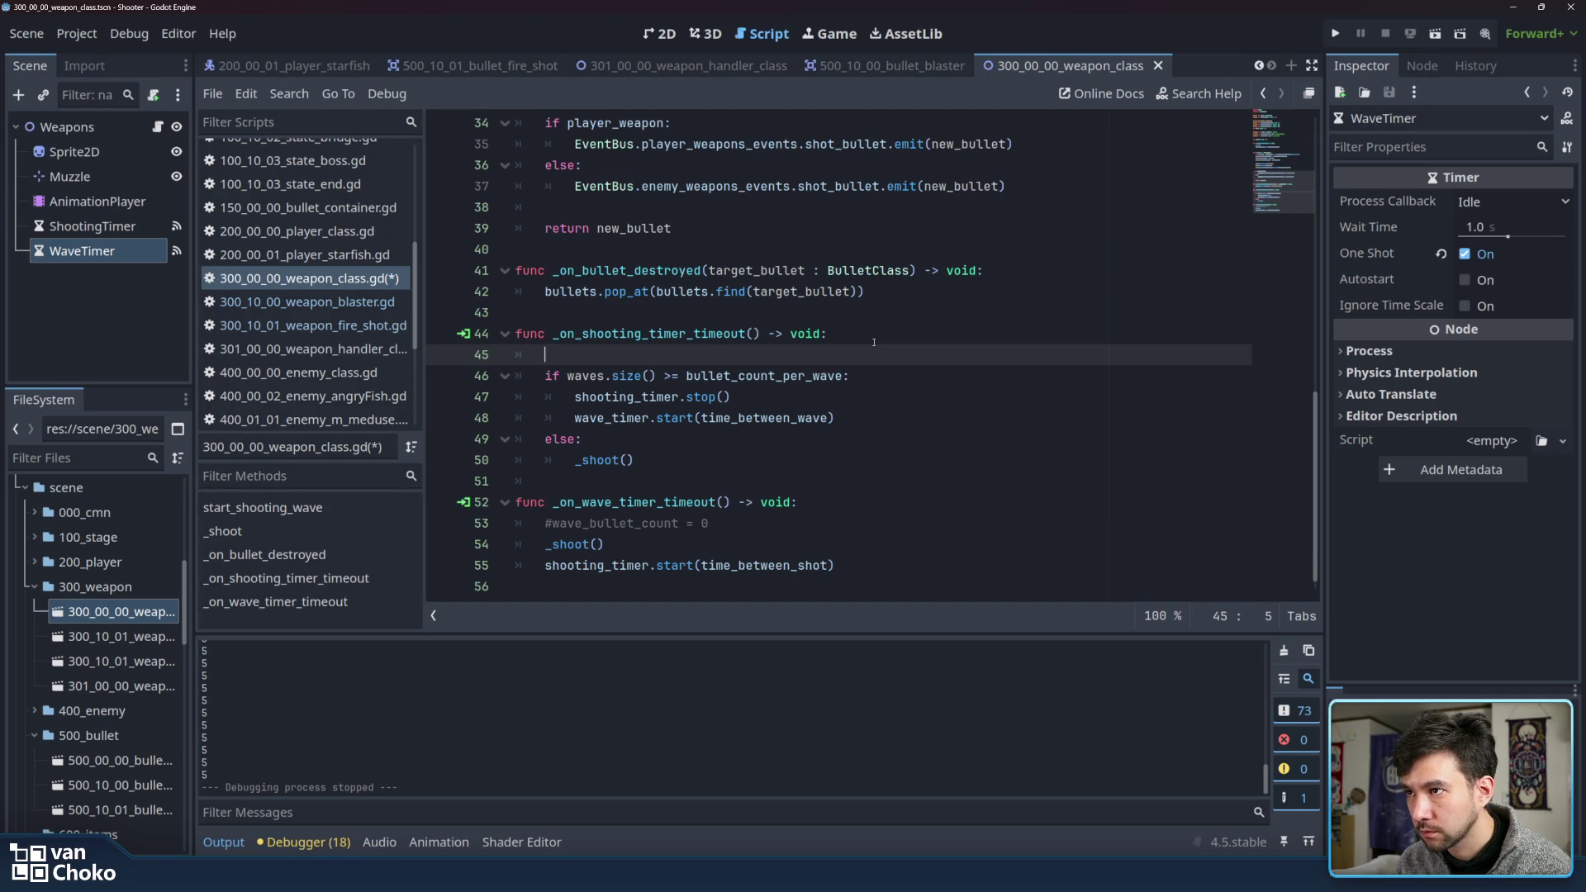
key("BackSpace")
key("BackSpace")
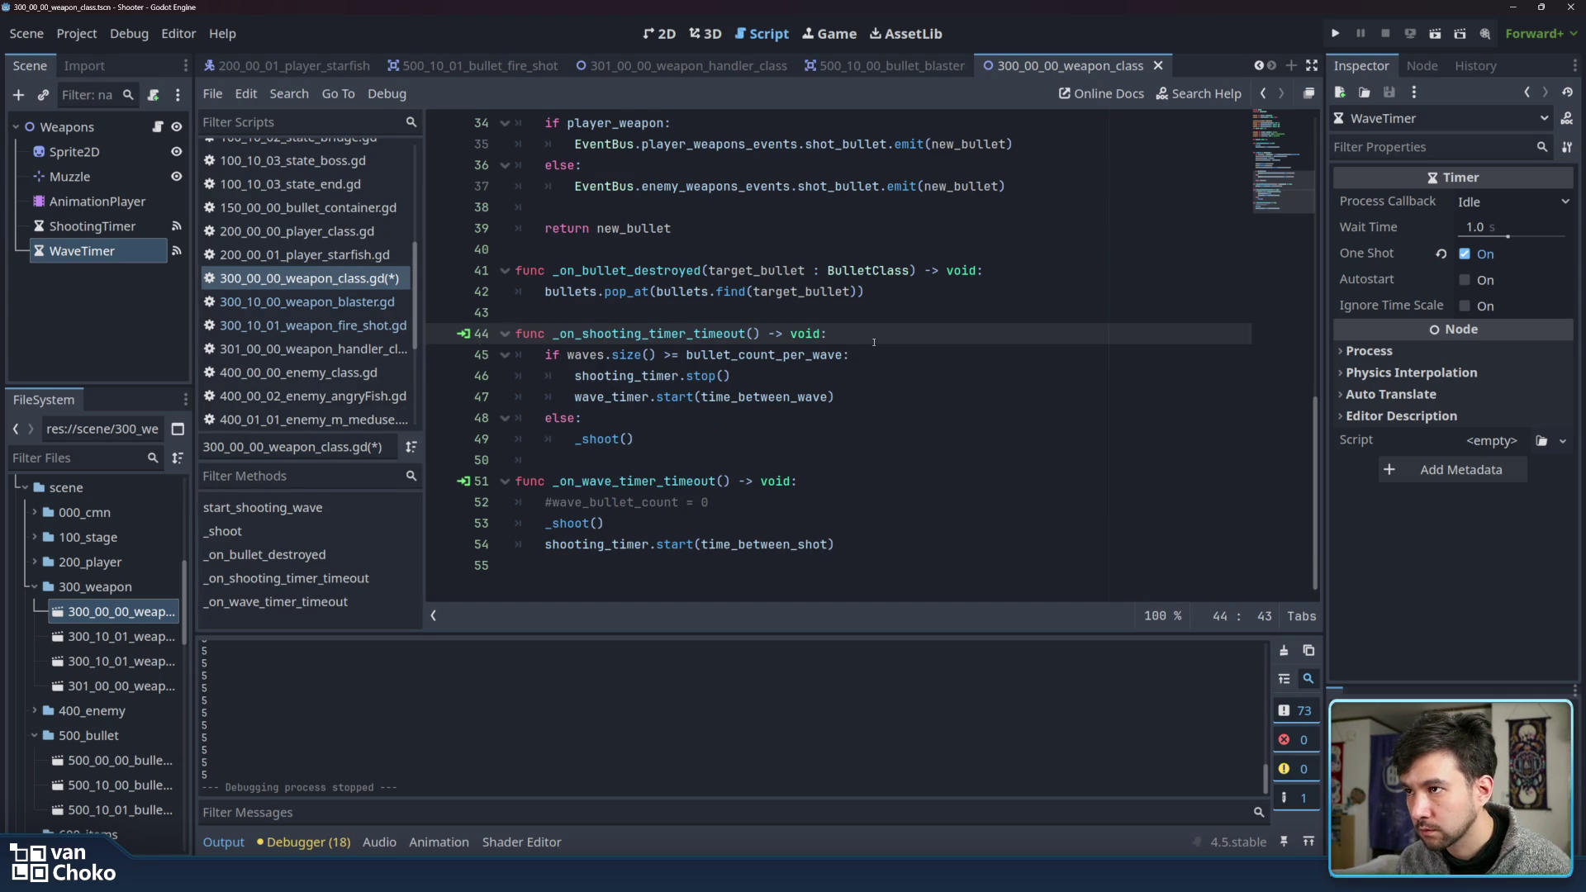
left_click(762, 379)
left_click(860, 397)
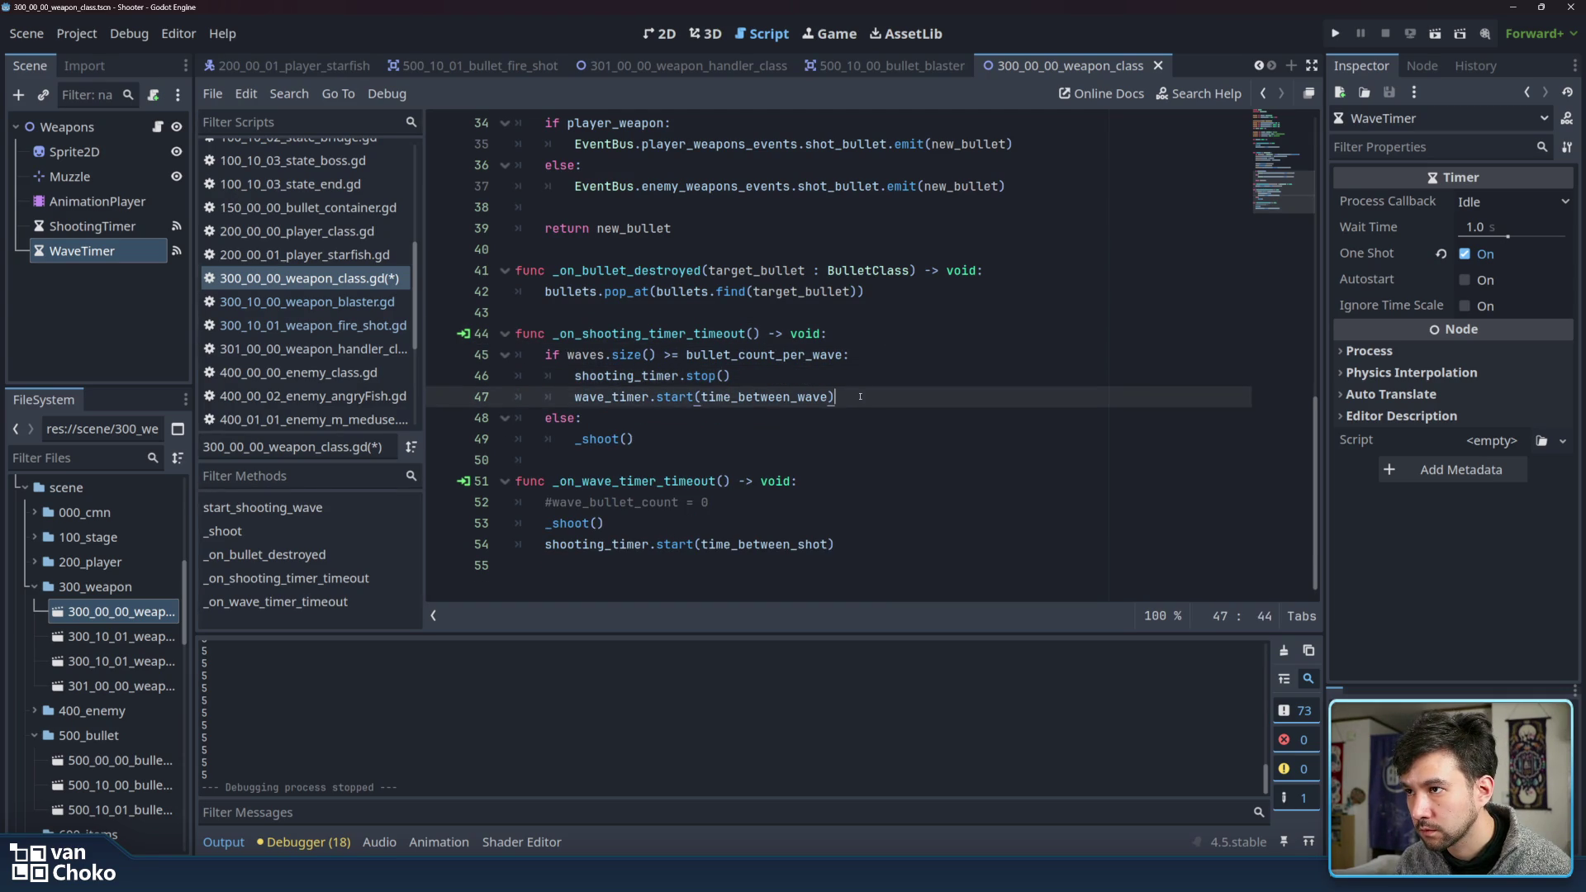
double_click(630, 397)
double_click(674, 397)
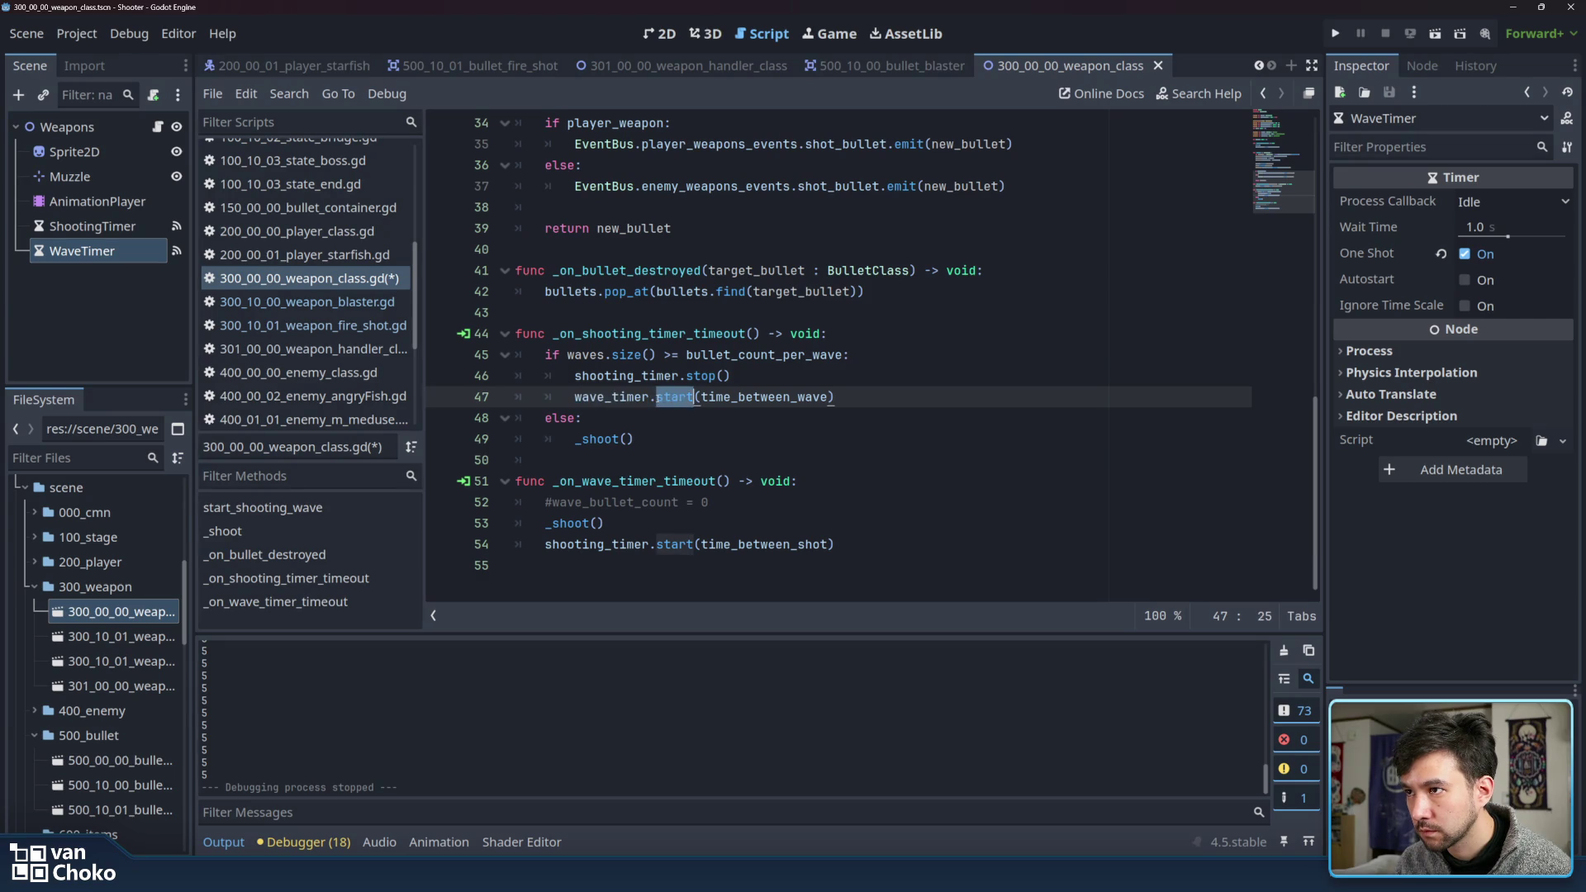
left_click(851, 395)
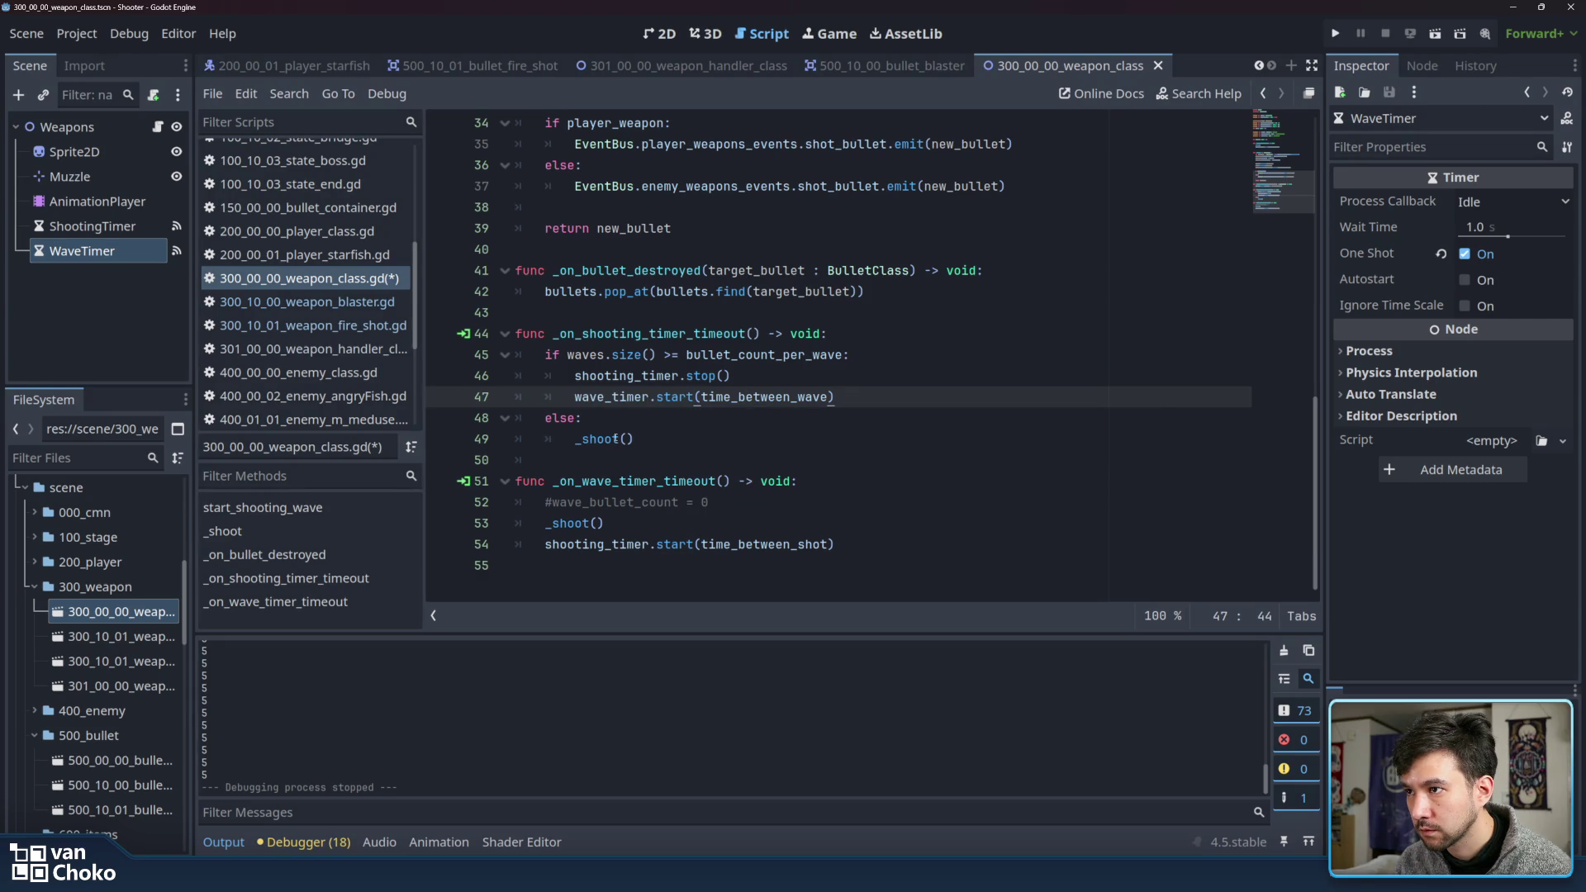
left_click(621, 441)
Replace the line 52 reset with waves.clear(), save the script, and run the project
left_click(767, 502)
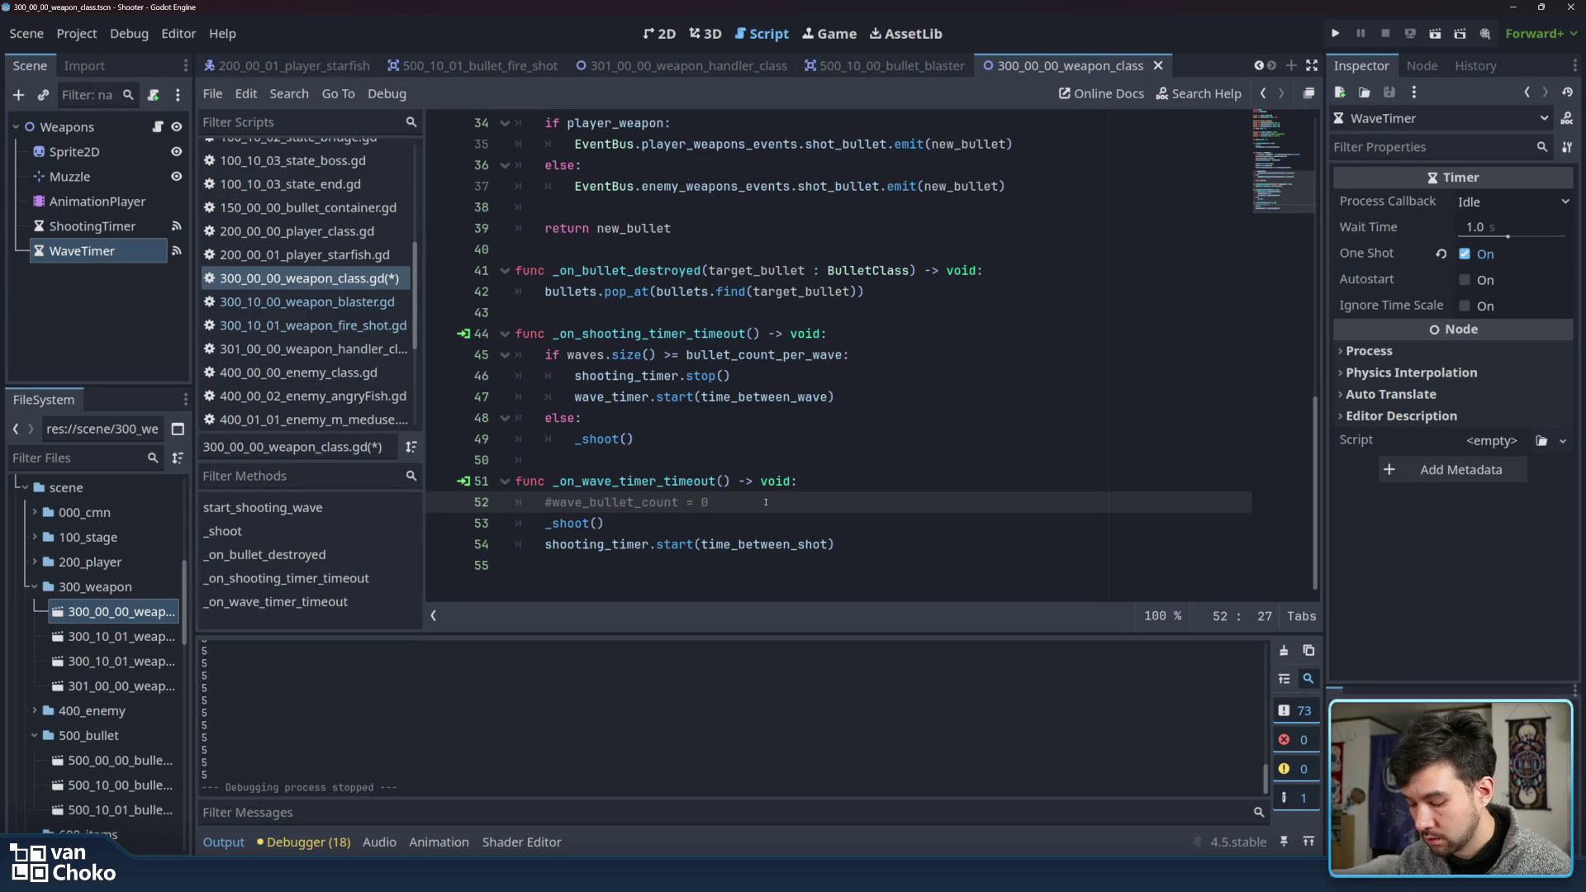
key("ctrl+k")
left_click_drag(540, 494, 747, 500)
type("waves.")
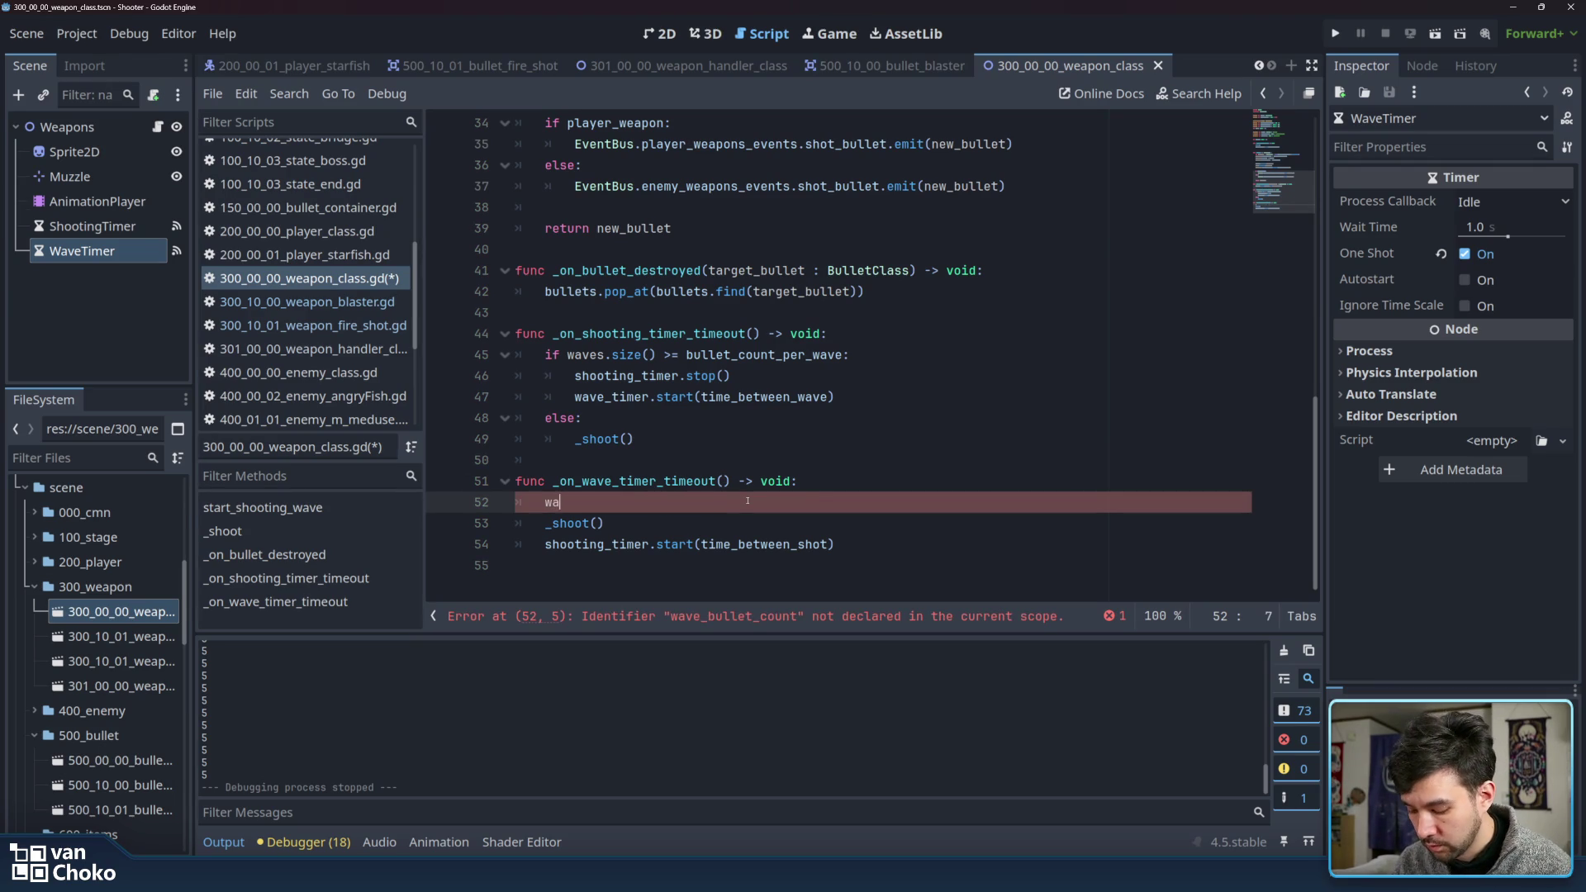
type("clear")
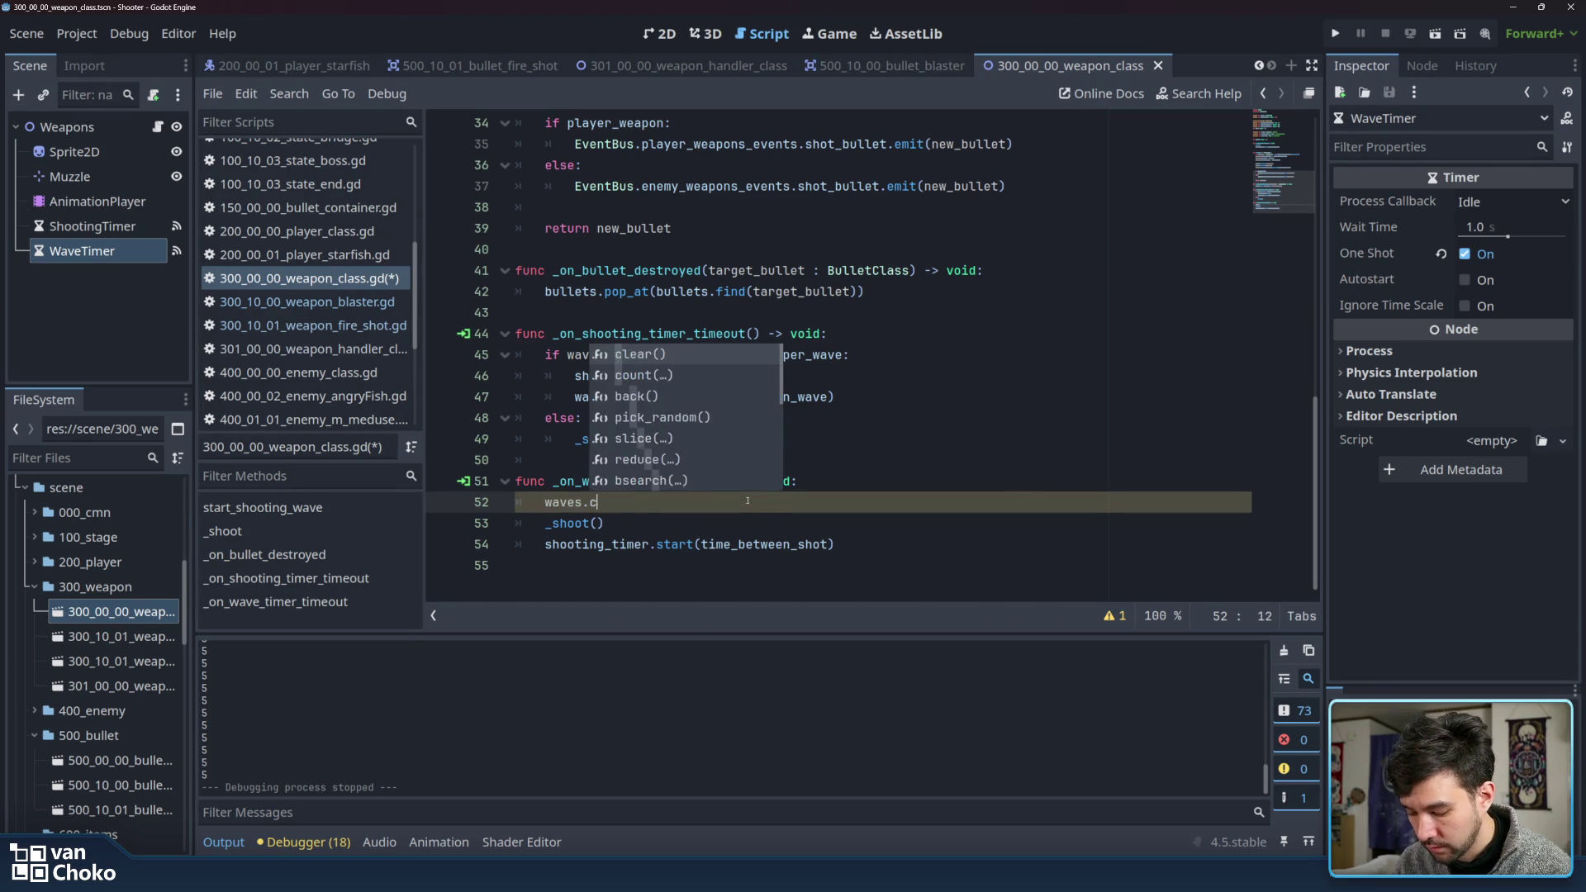
key("Return")
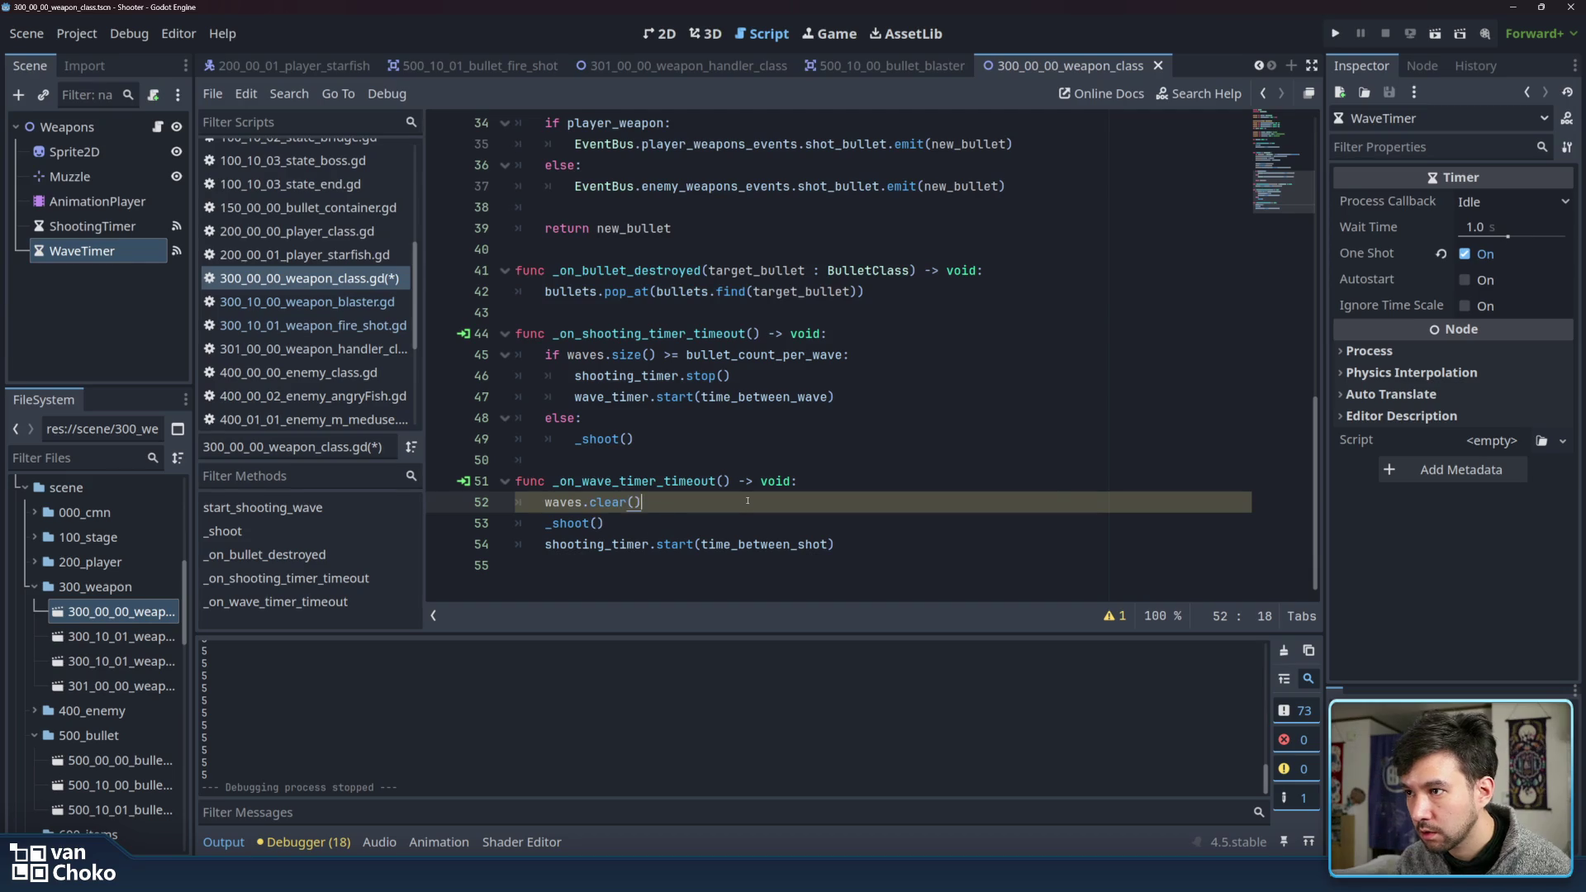
left_click(727, 526)
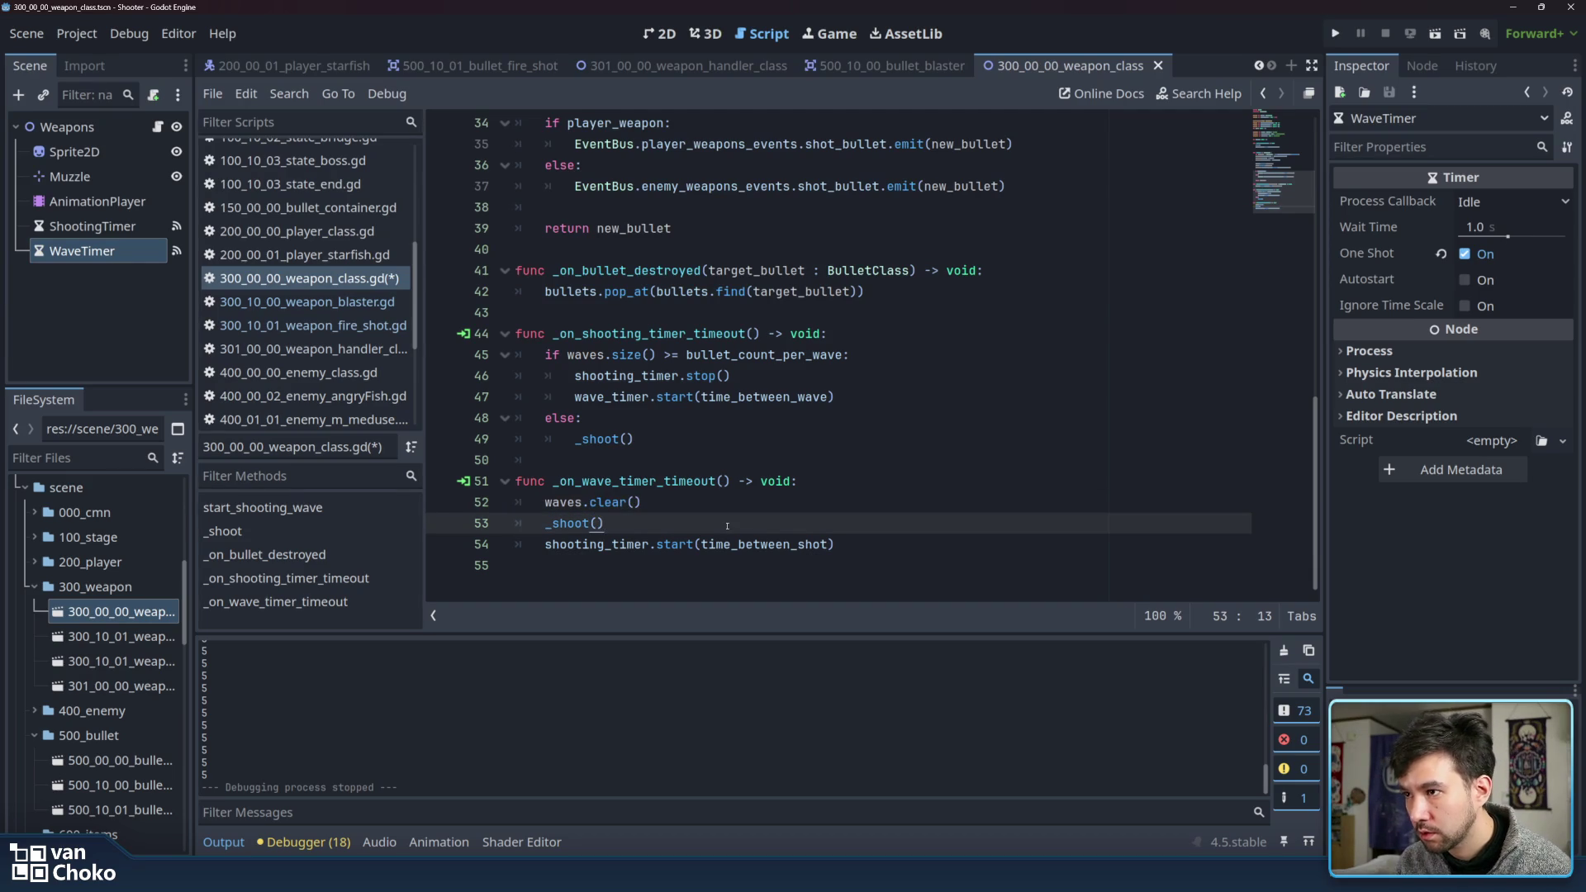
key("ctrl+s")
left_click(1335, 33)
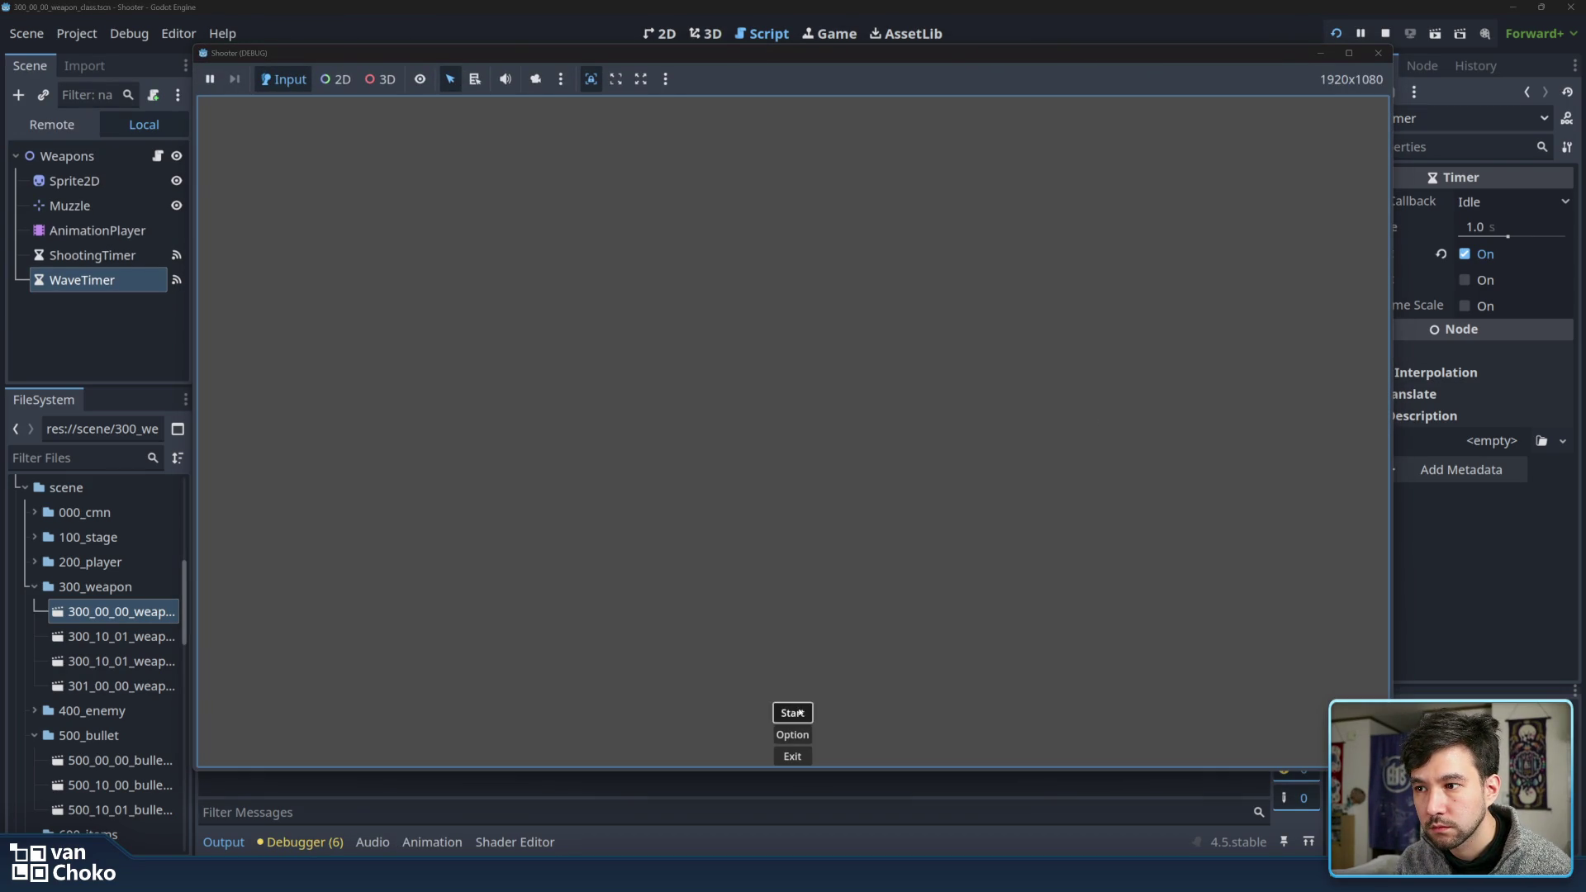
Start the game and steer the ship around the fish and jellyfish to test the wave firing
left_click(801, 713)
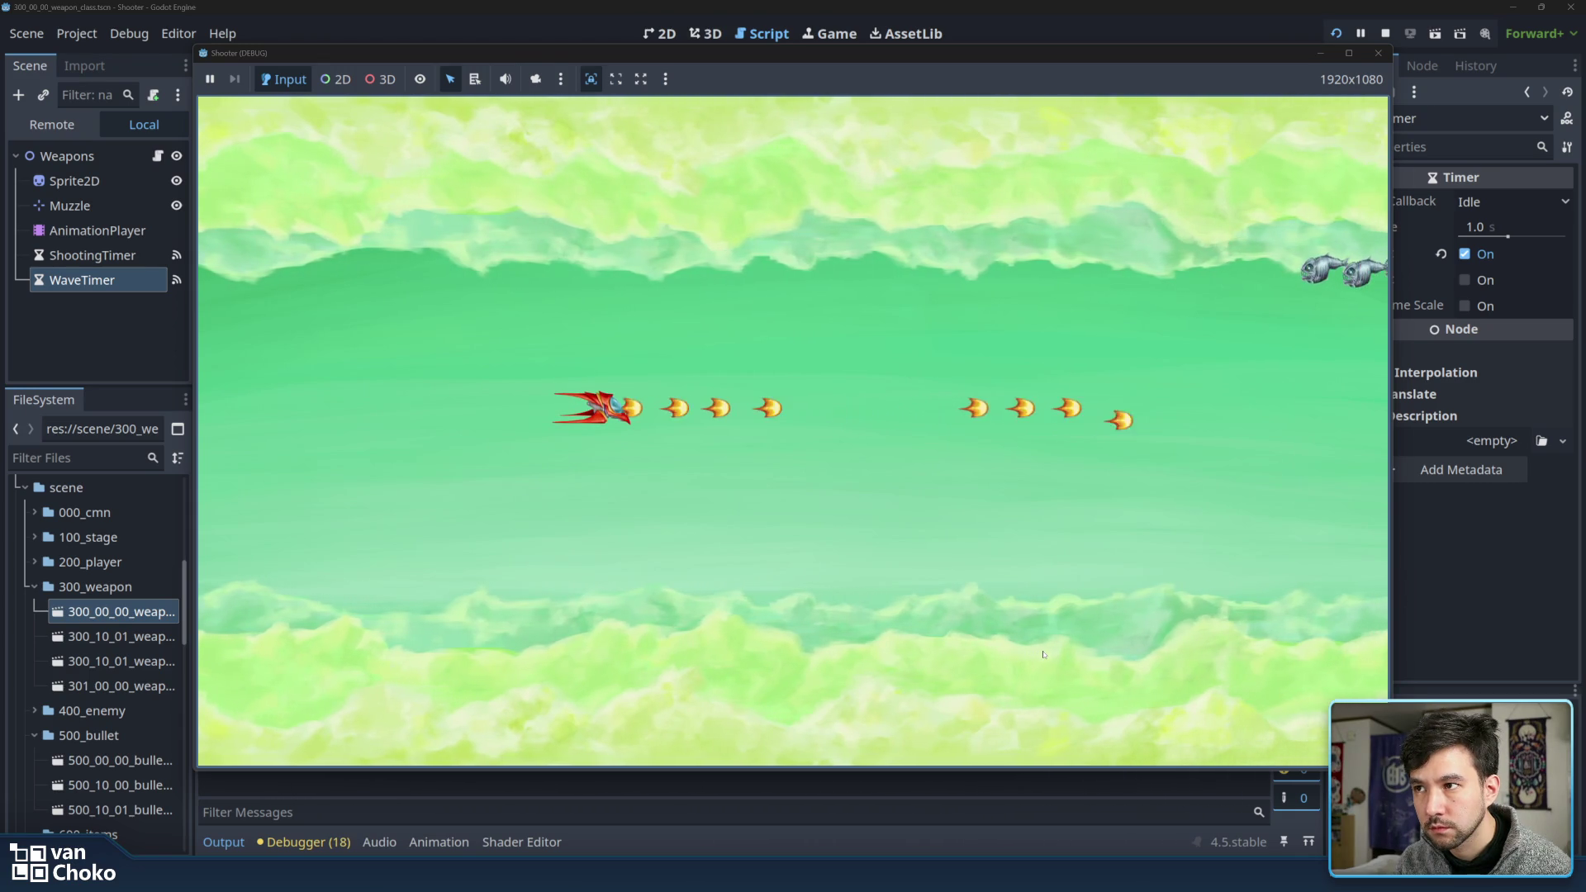
key("Right")
key("Up")
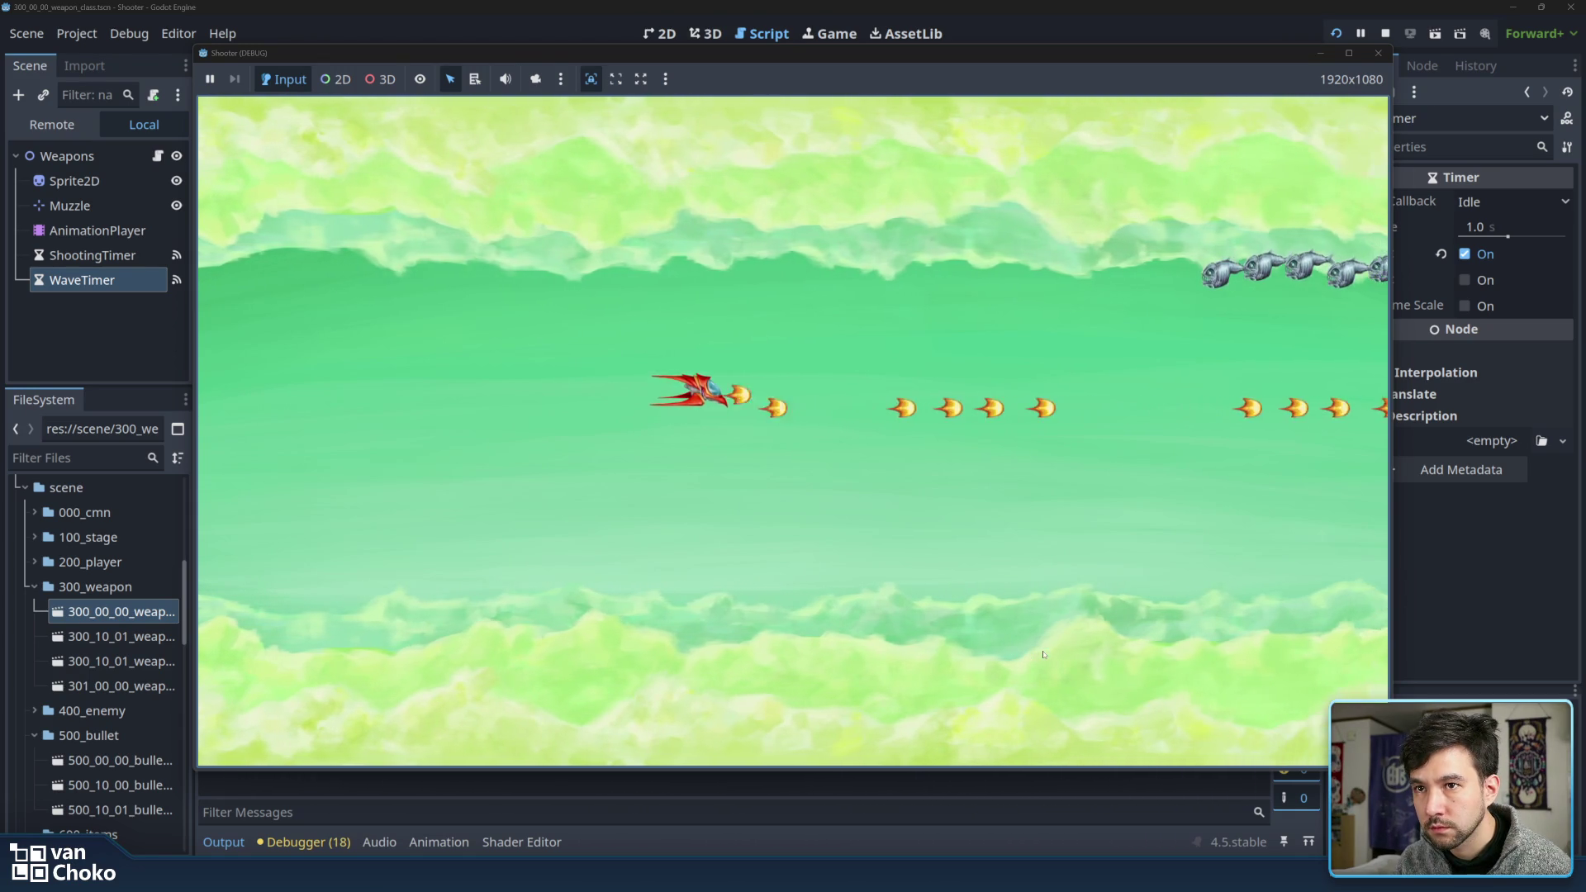
key("Right")
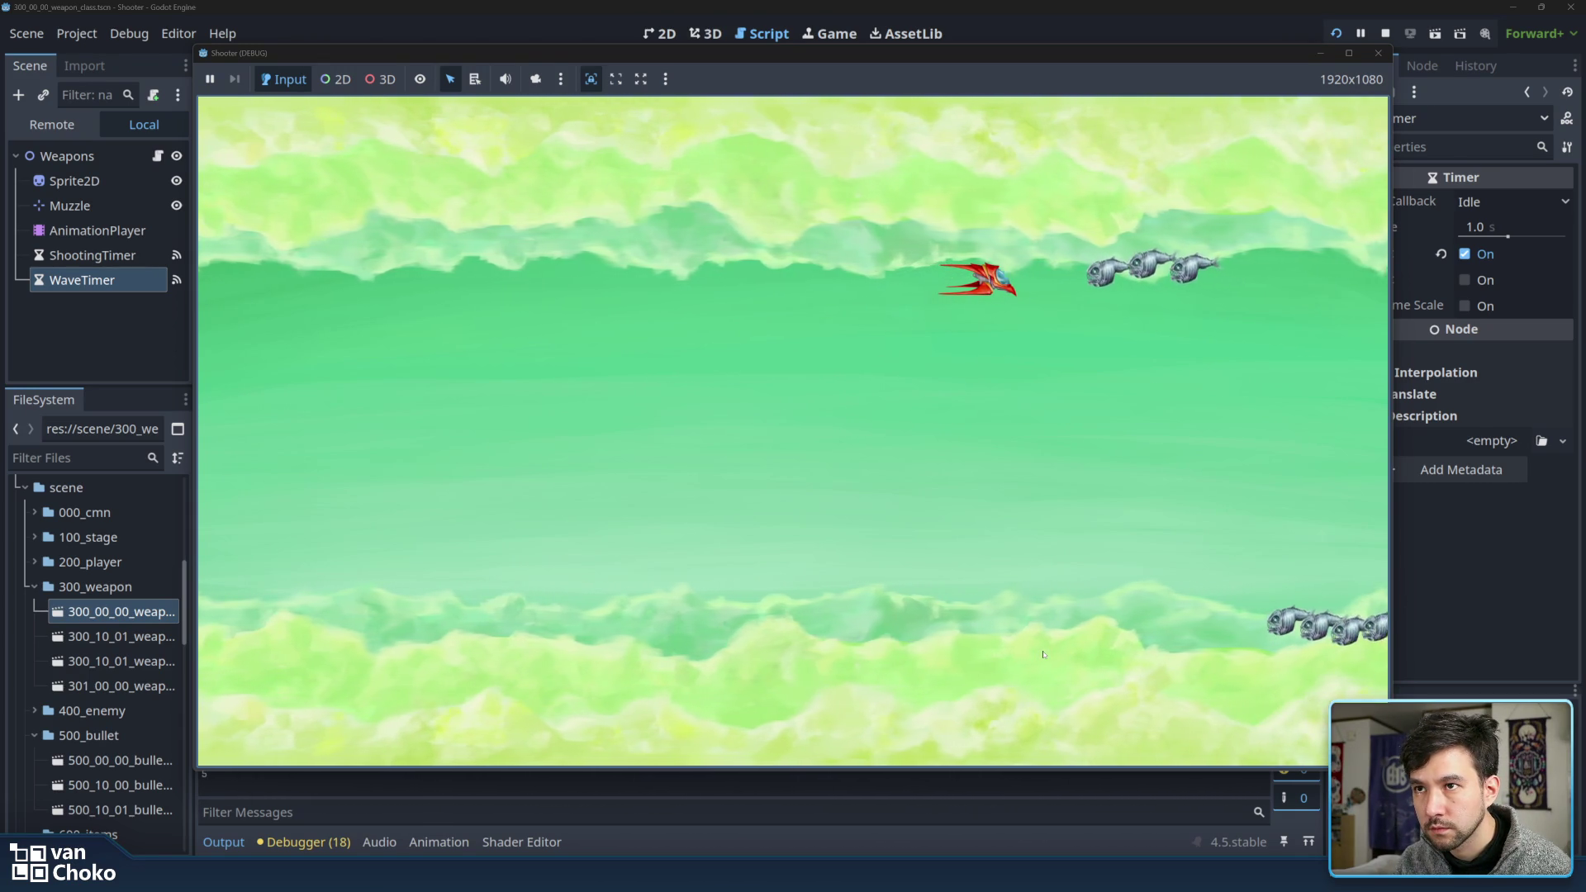
key("Left")
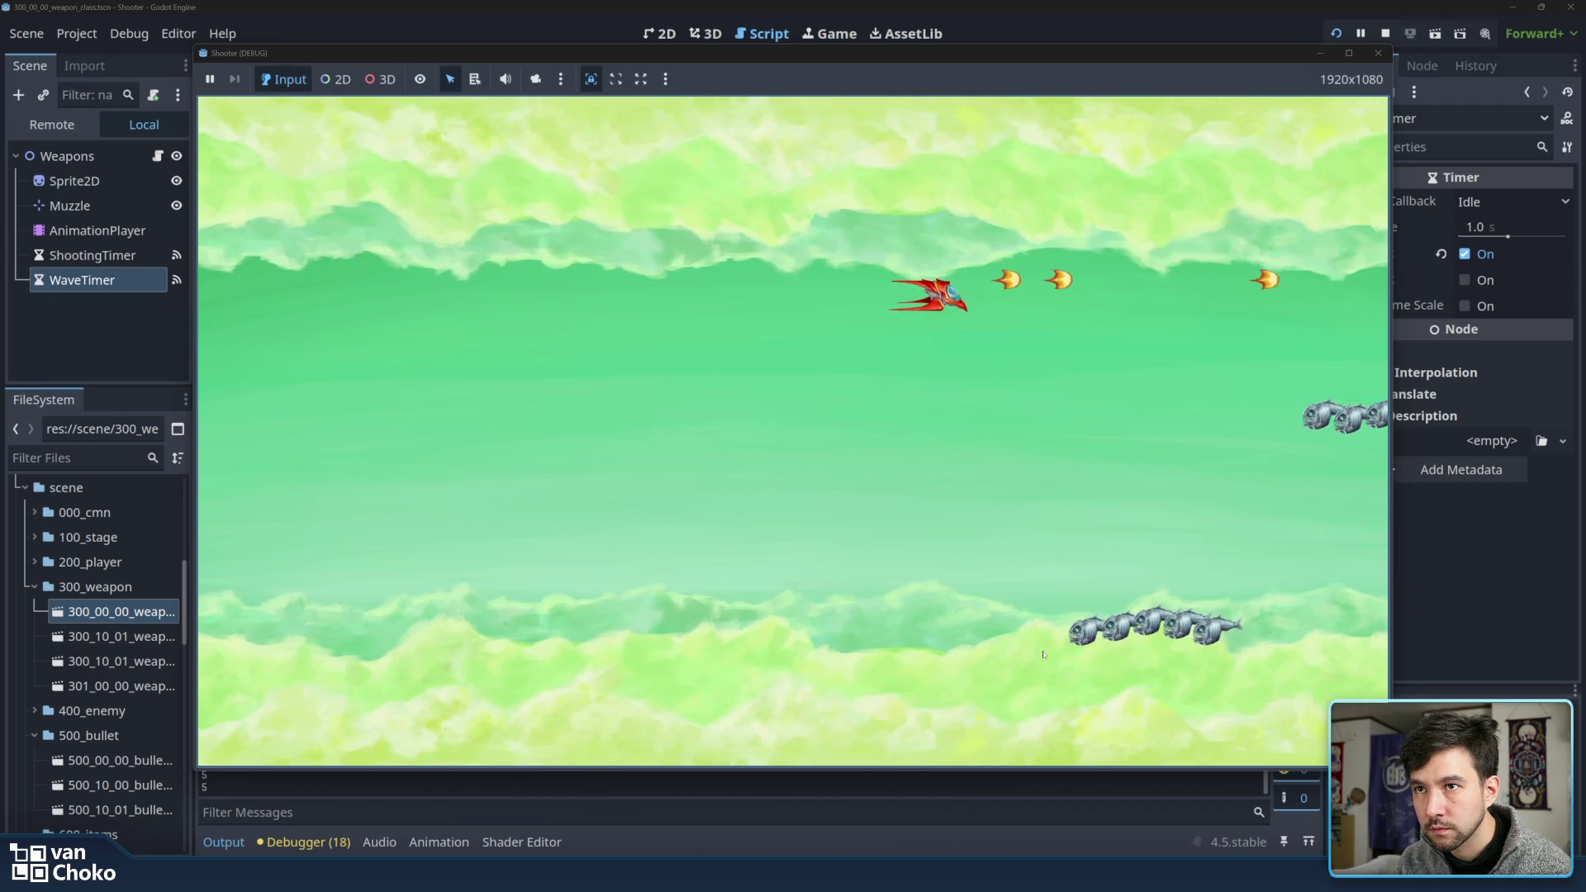
key("Down")
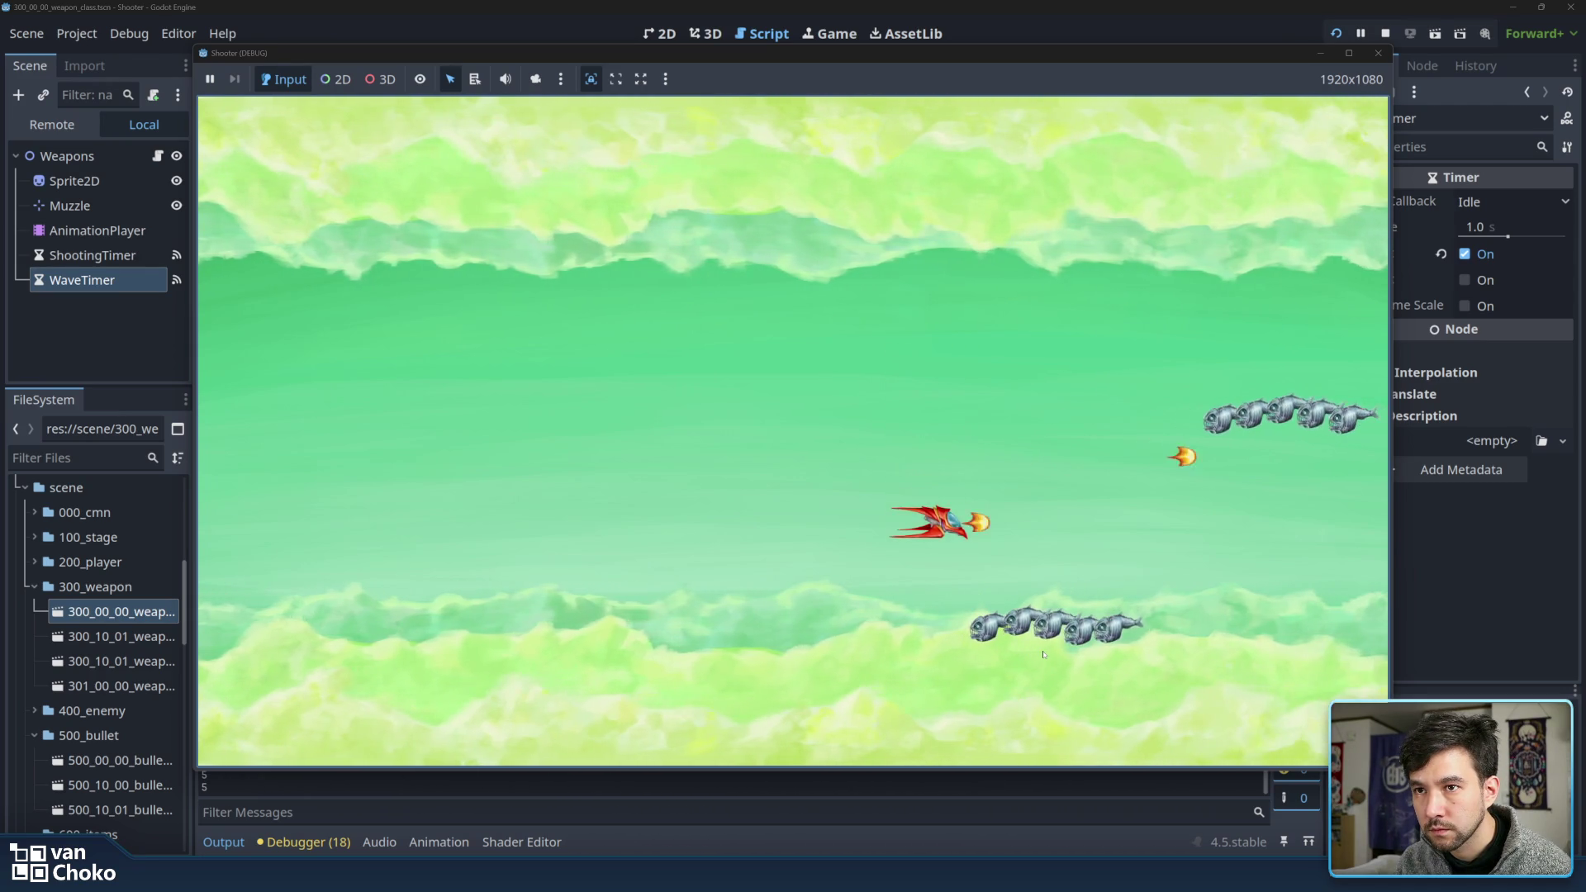
key("Up")
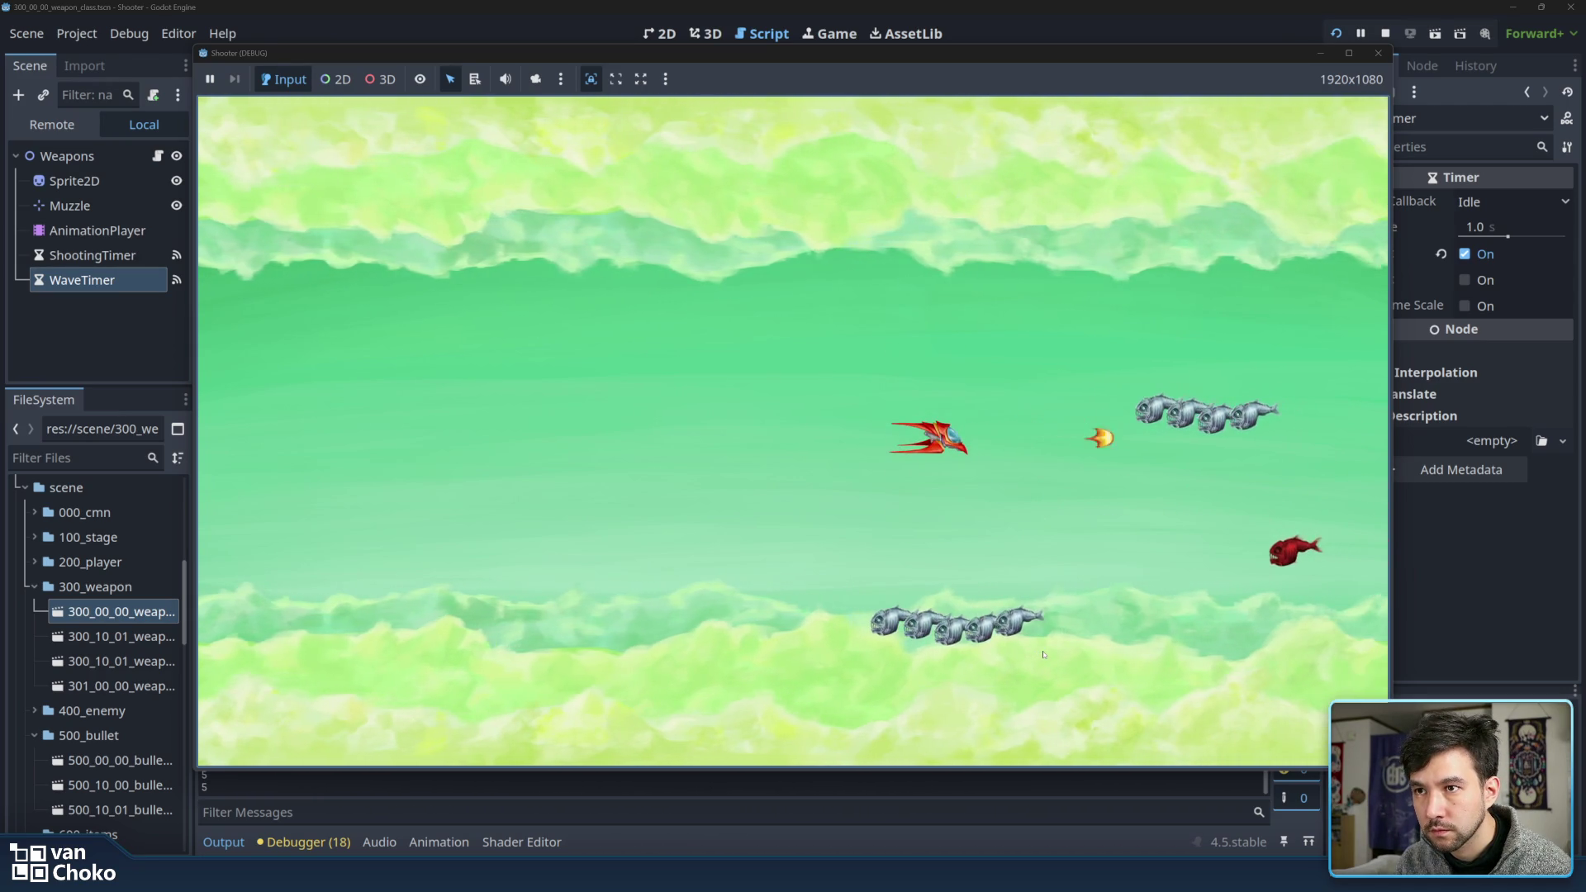
key("Up")
key("Down")
key("Left")
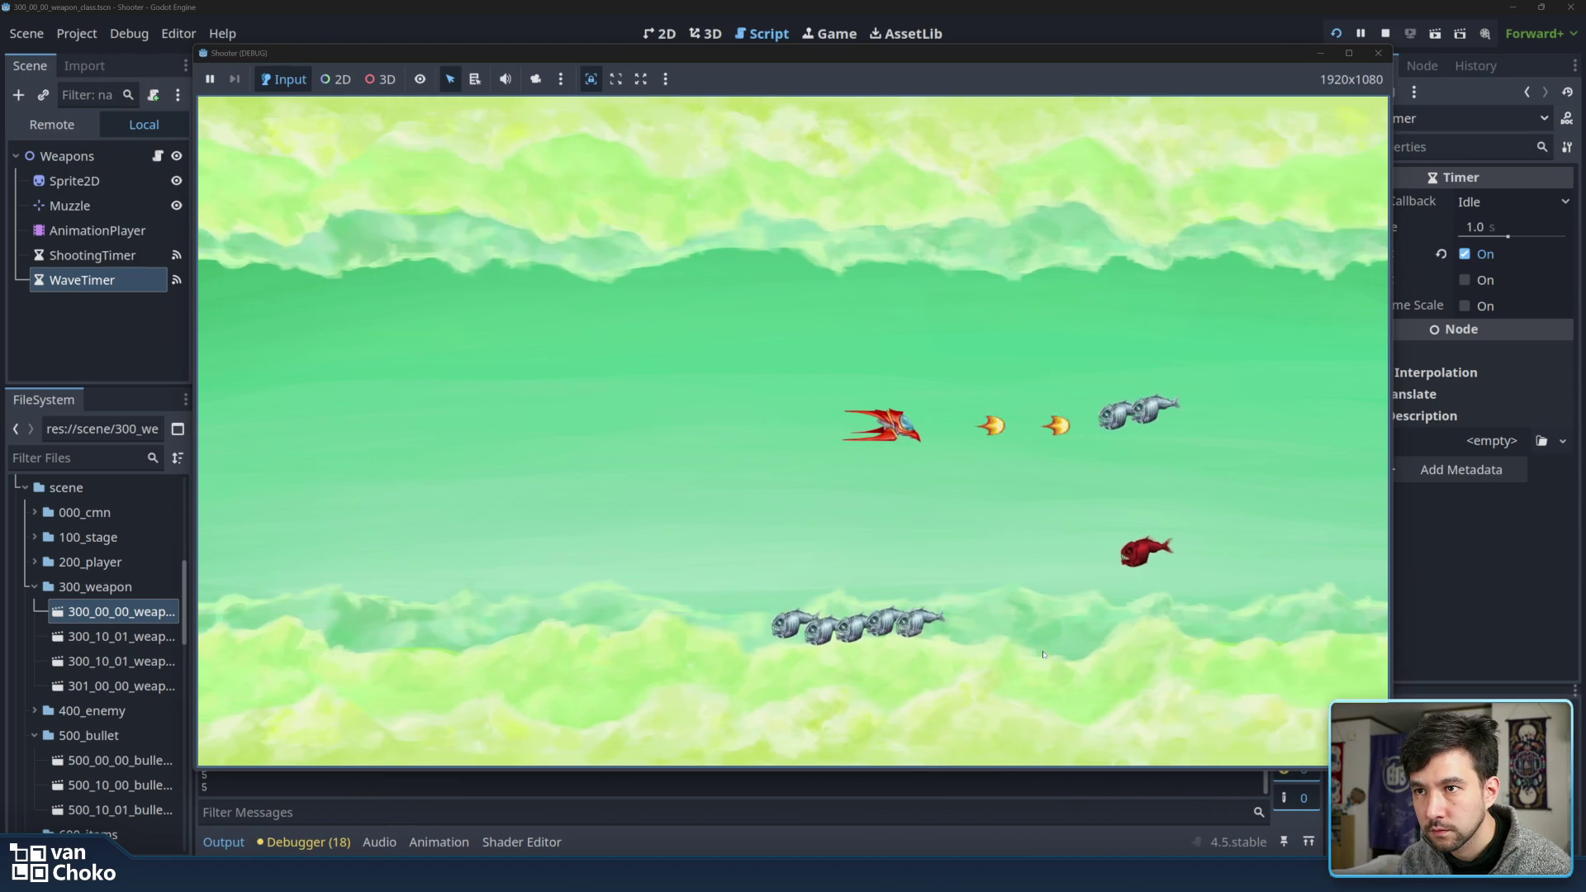
key("Down")
key("Left")
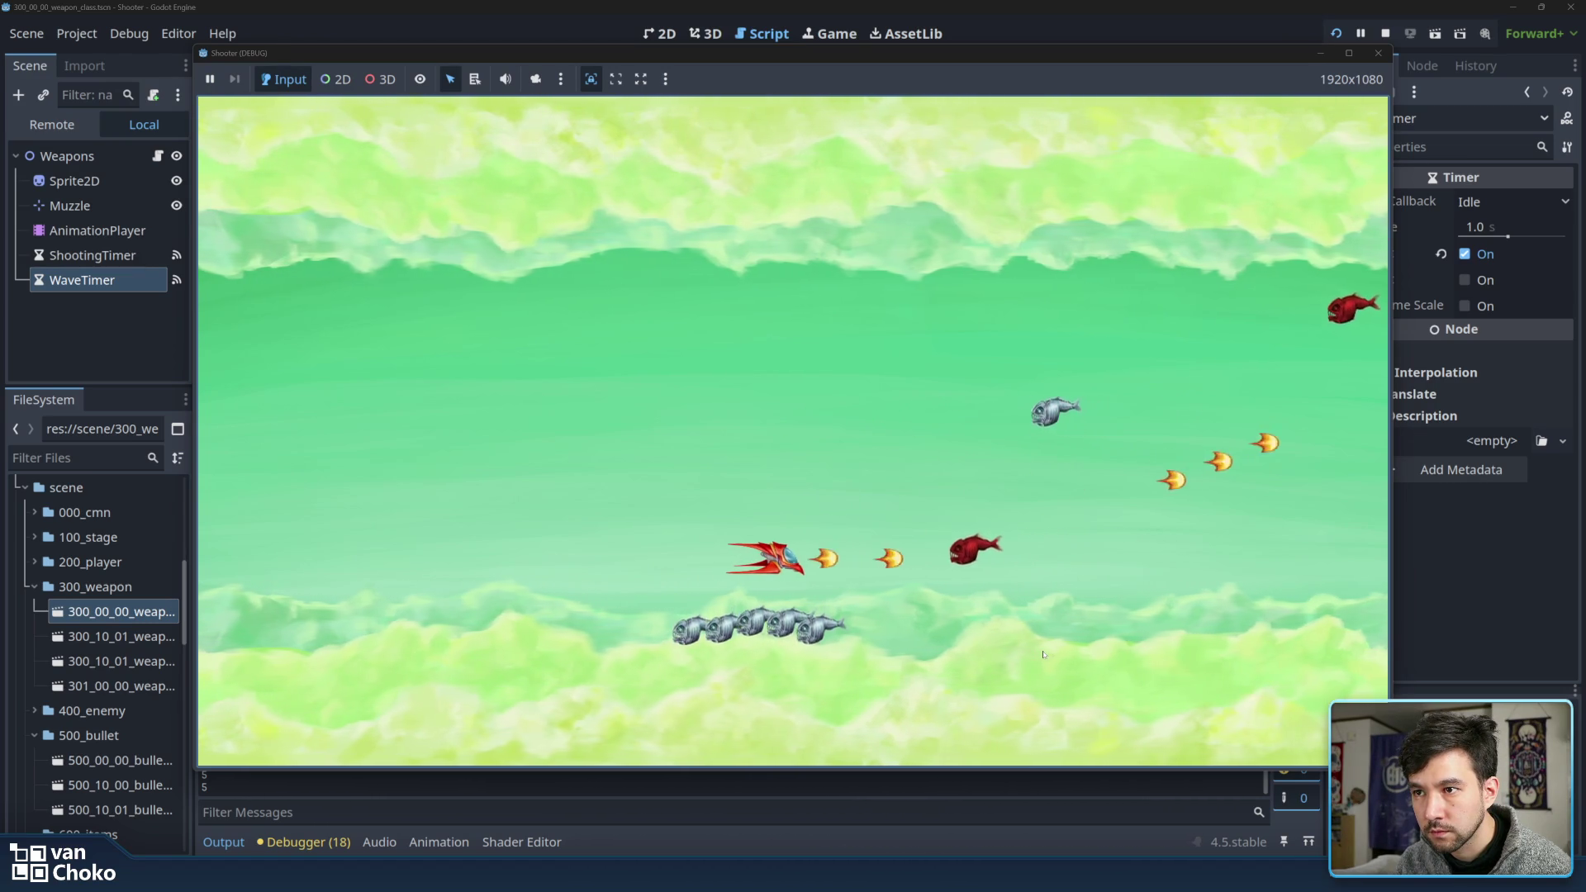
key("Left")
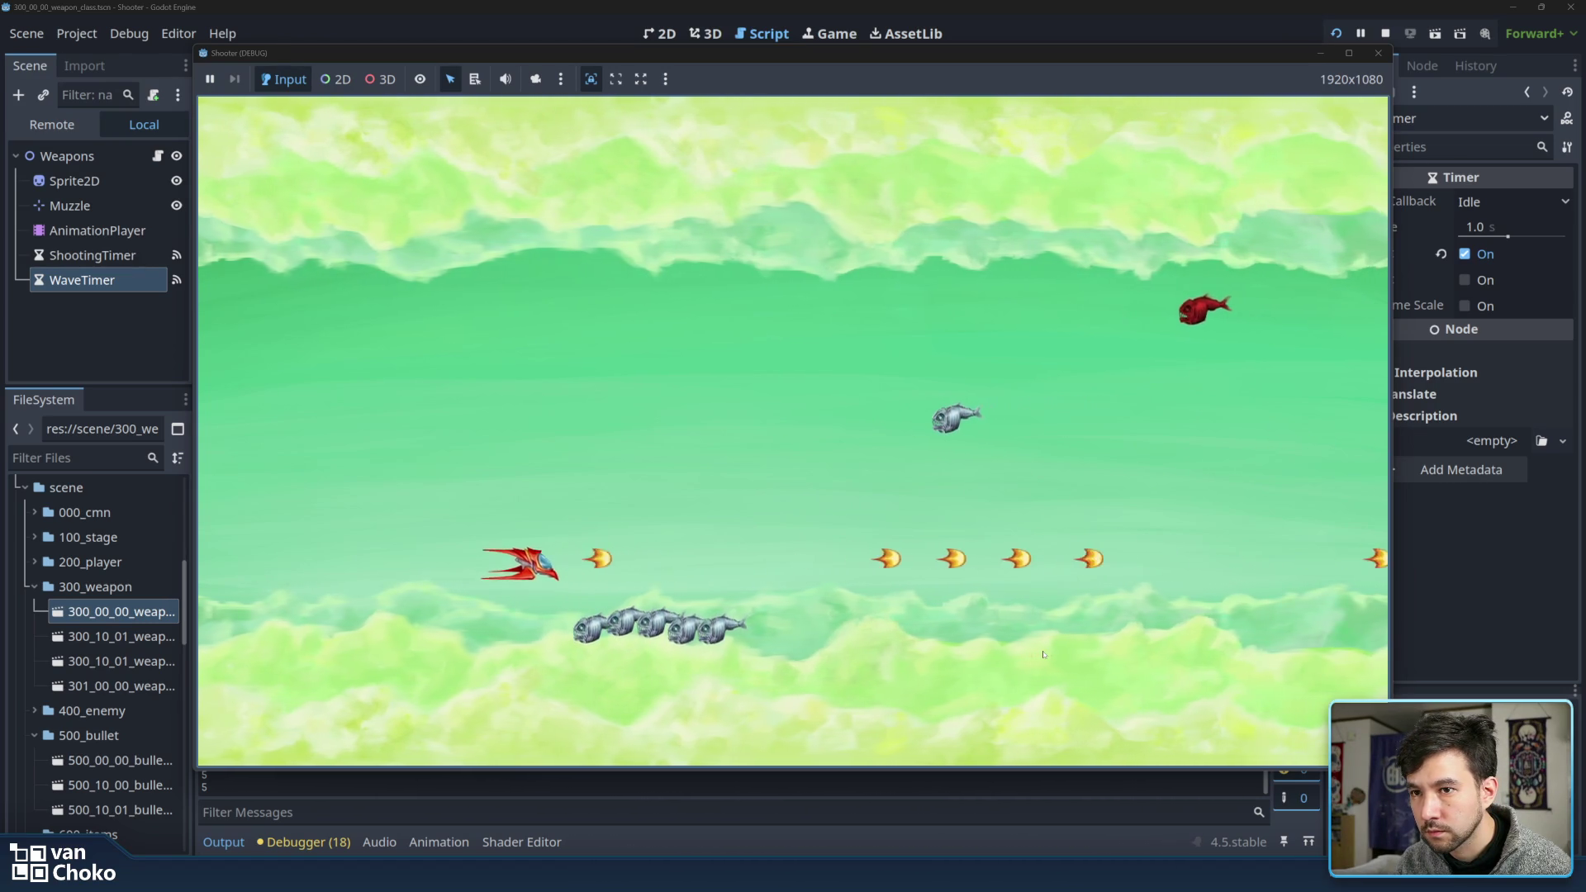
key("Down")
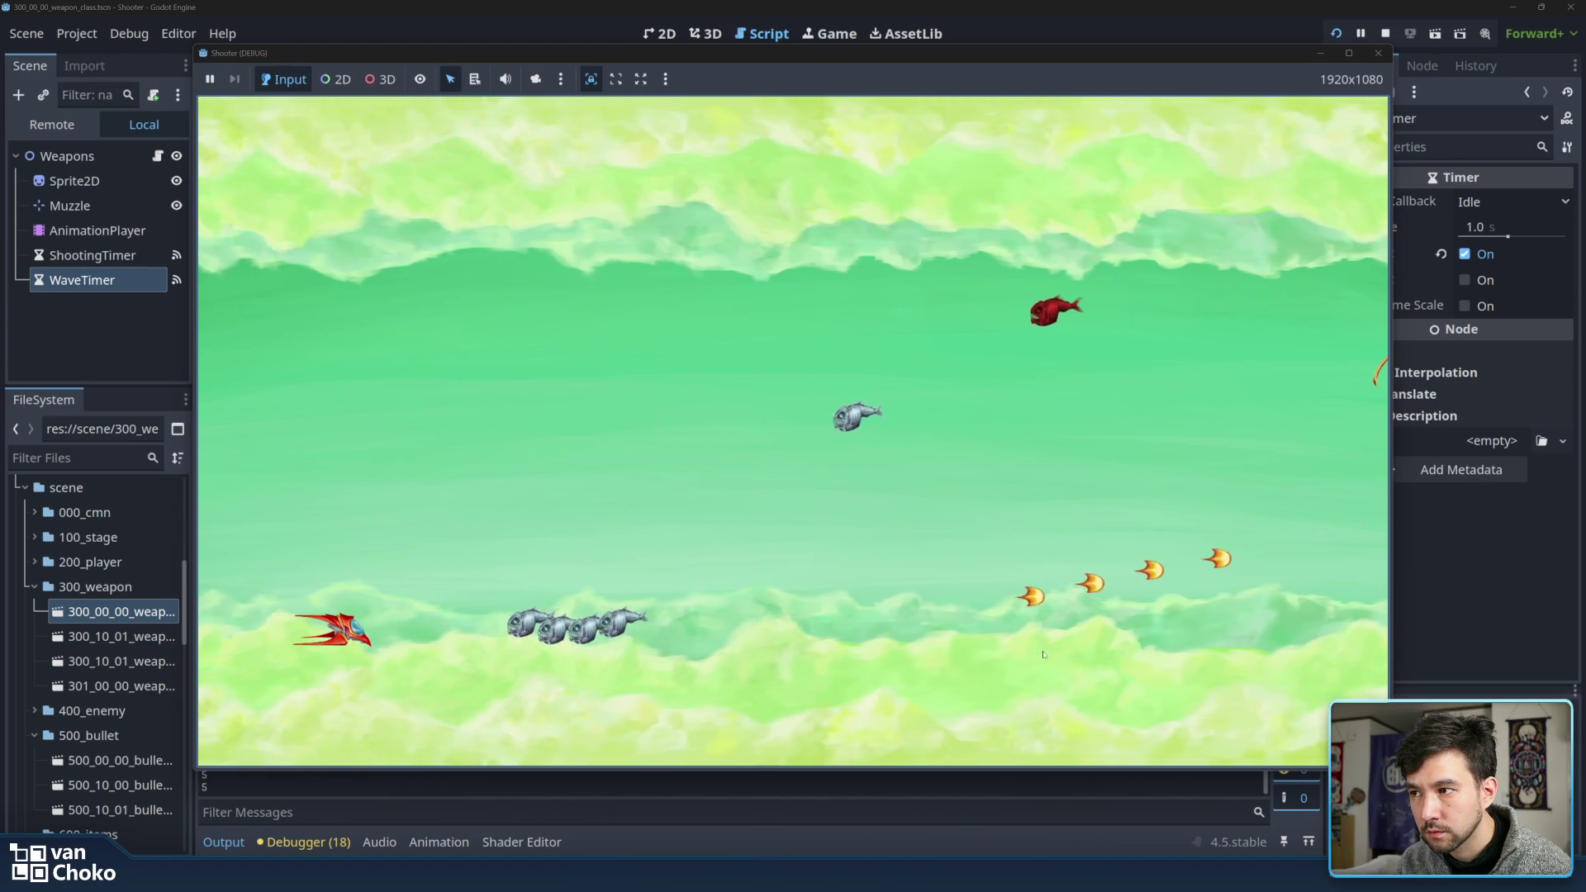
key("Right")
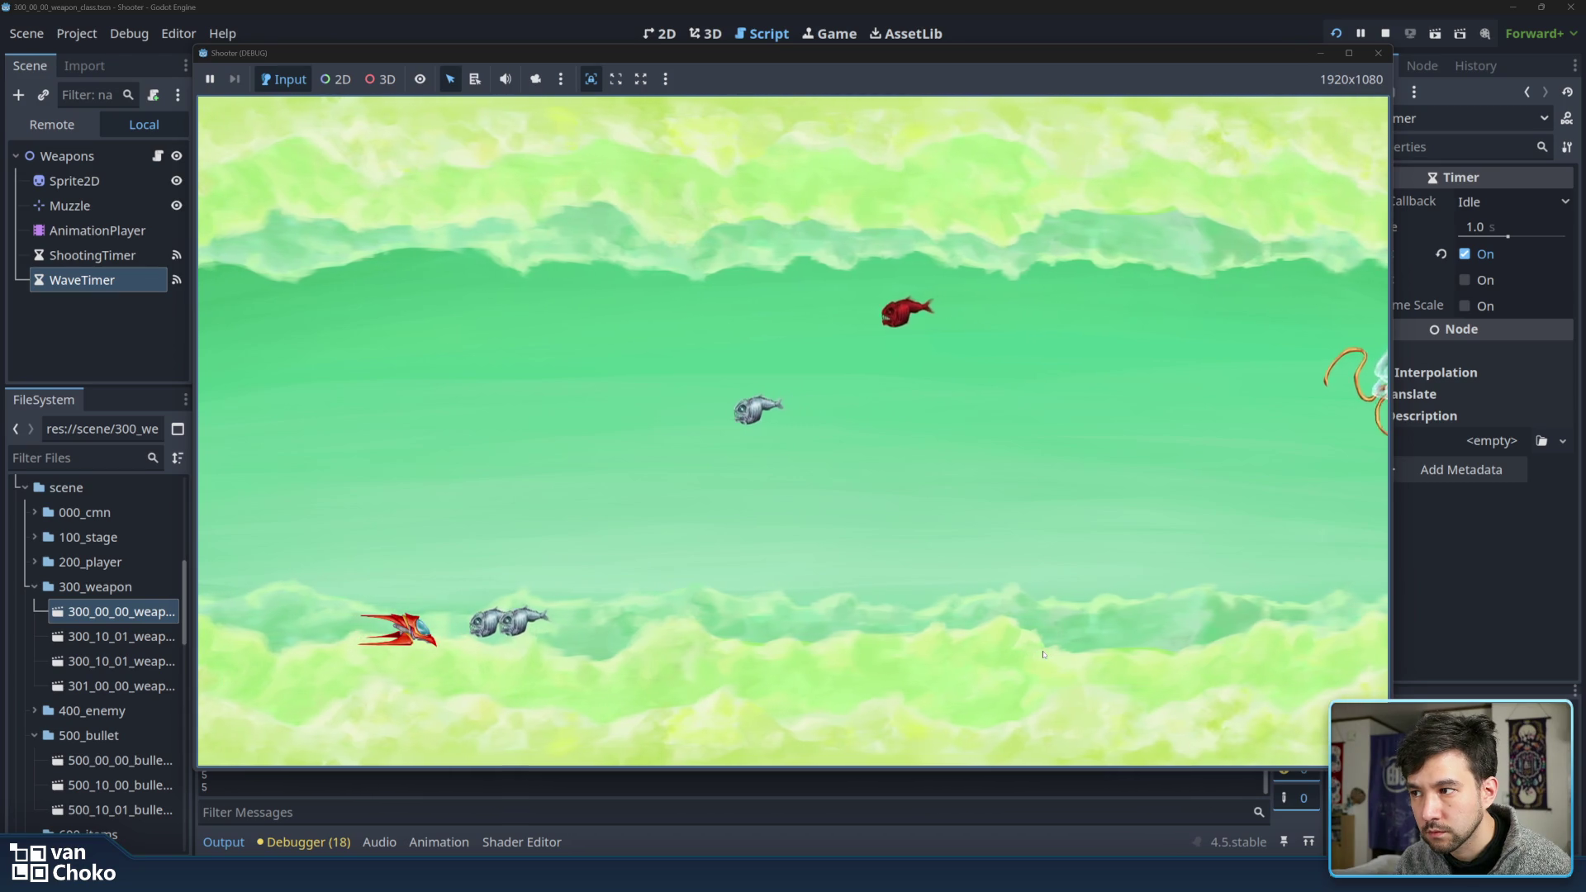
key("Left")
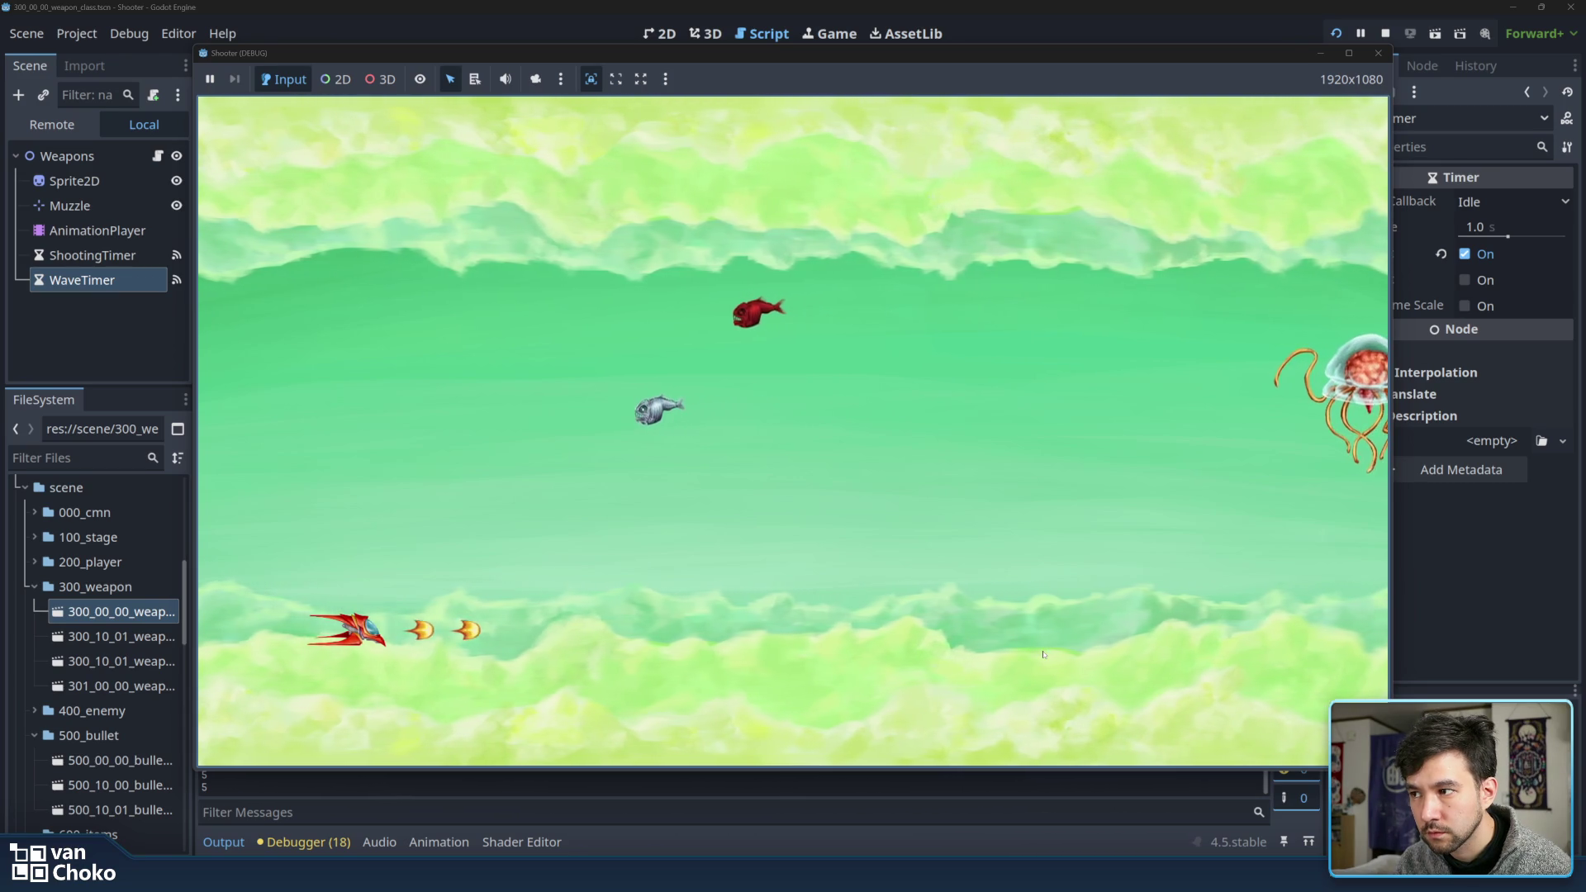
key("Up")
key("Up")
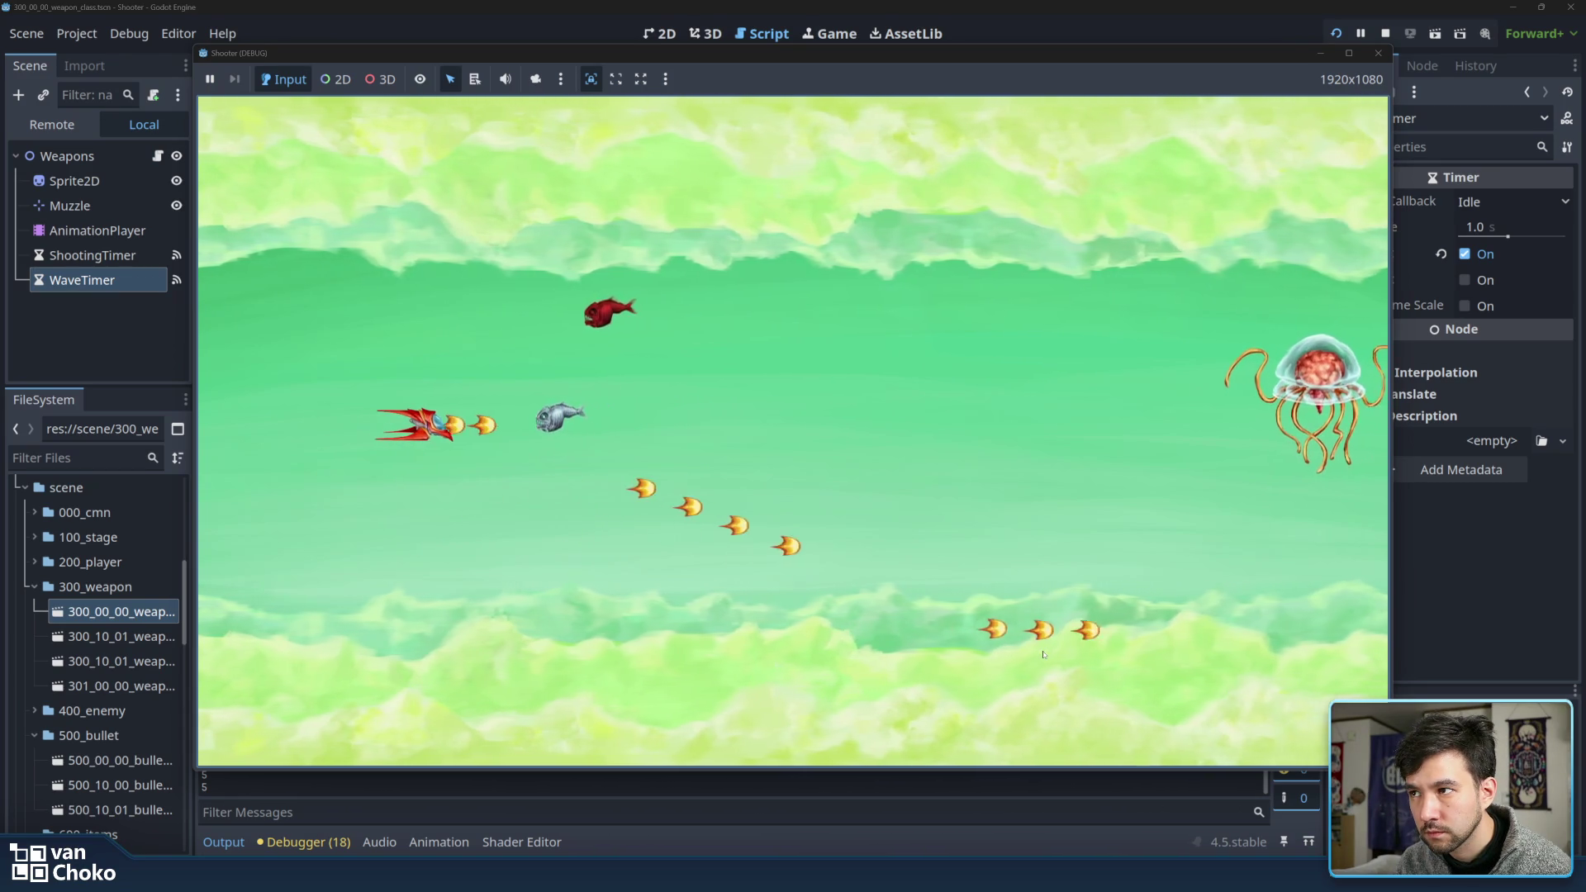
key("Left")
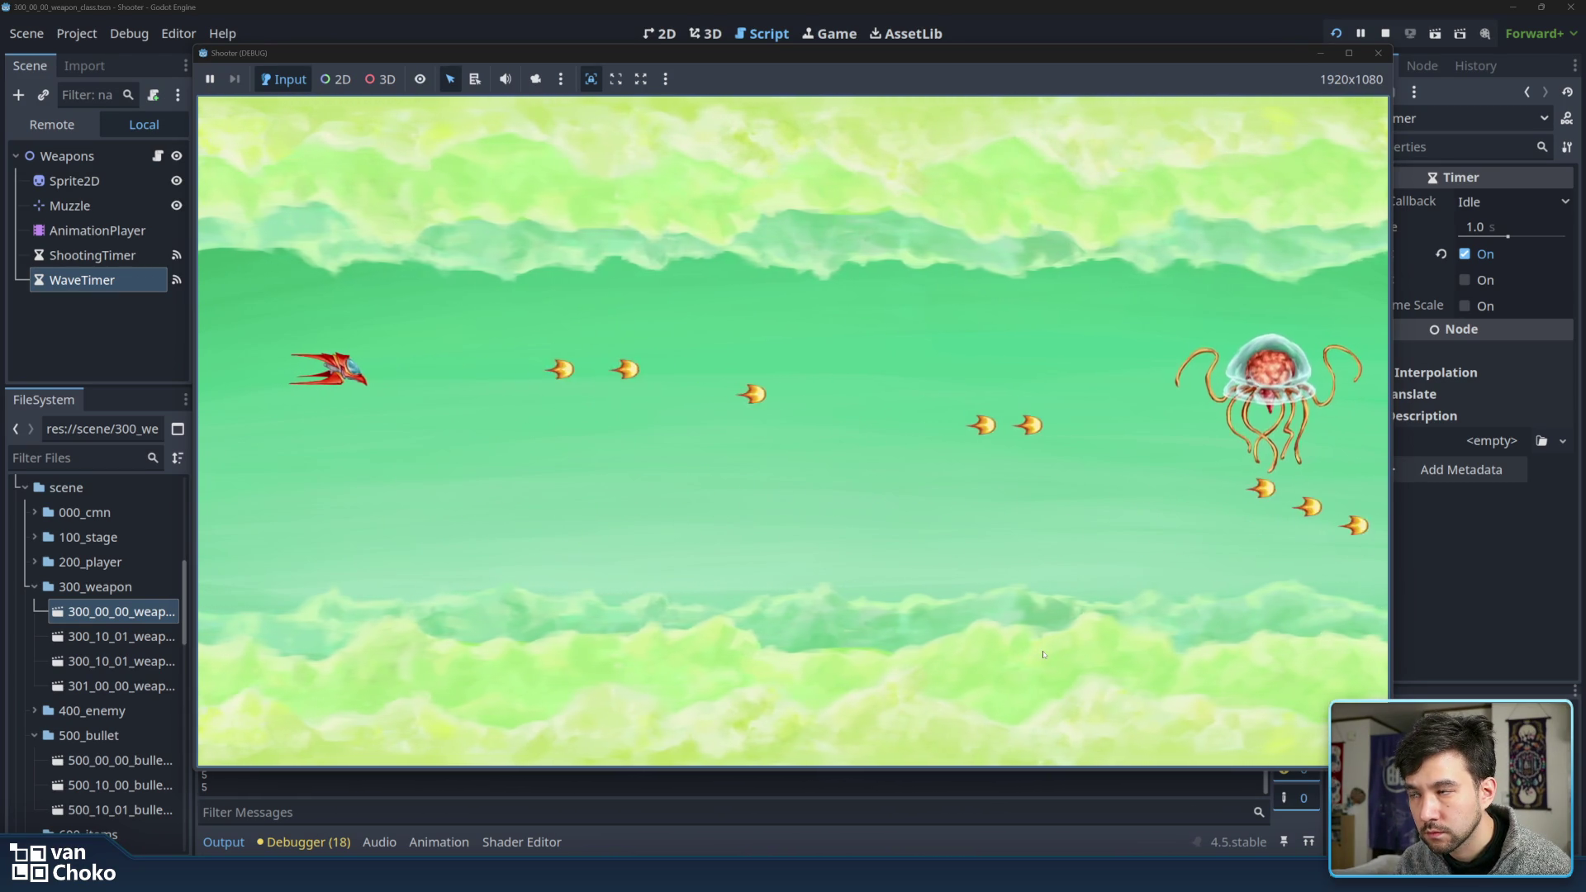
key("Right")
key("Right")
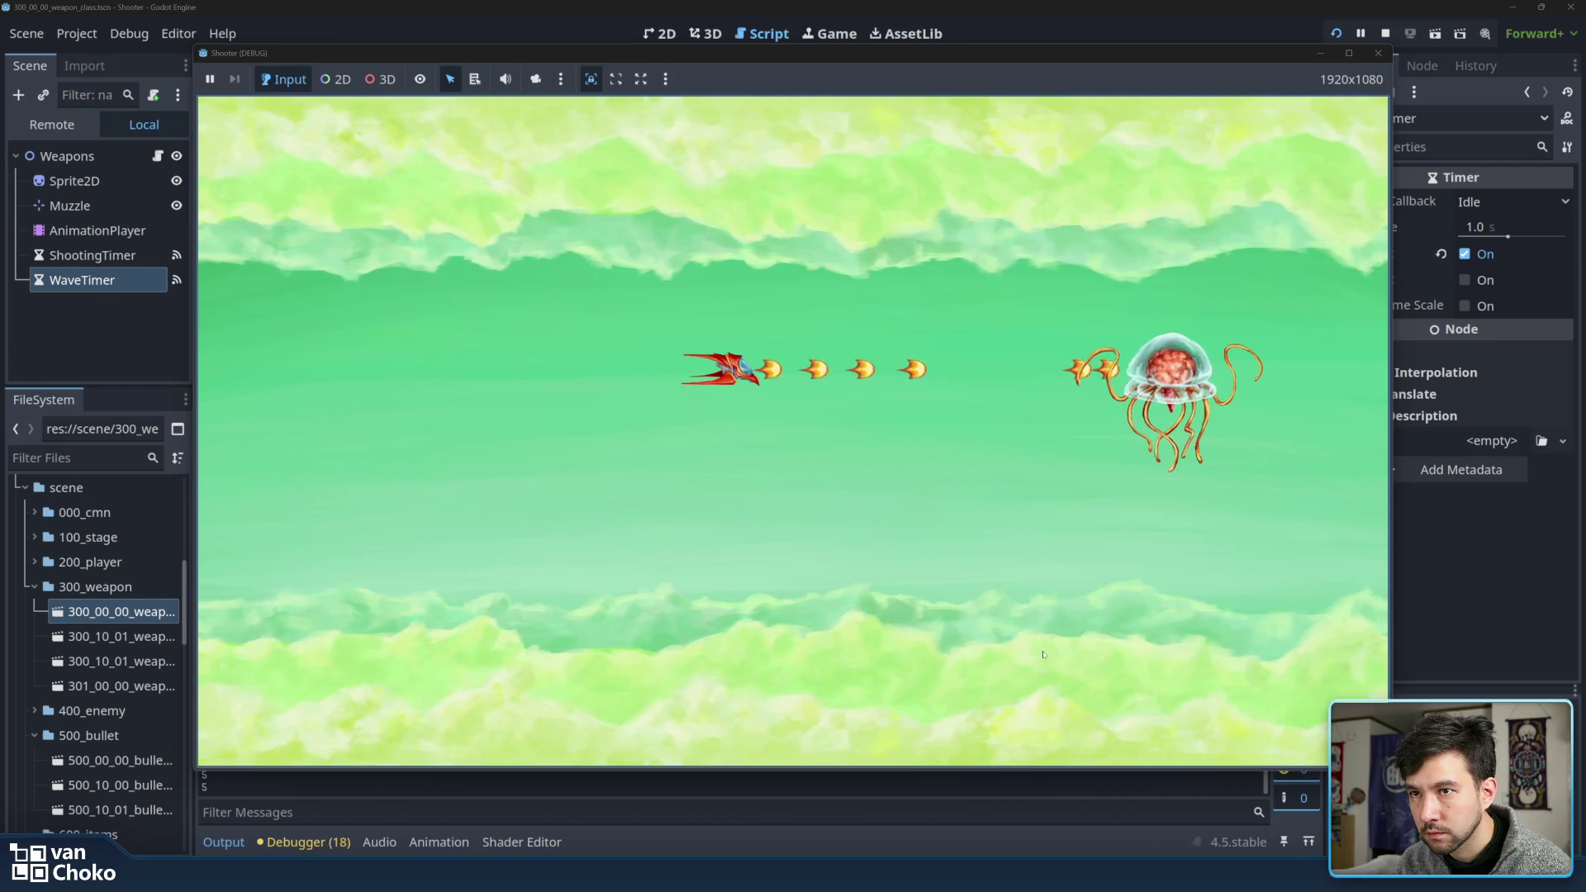
key("Right")
key("Right")
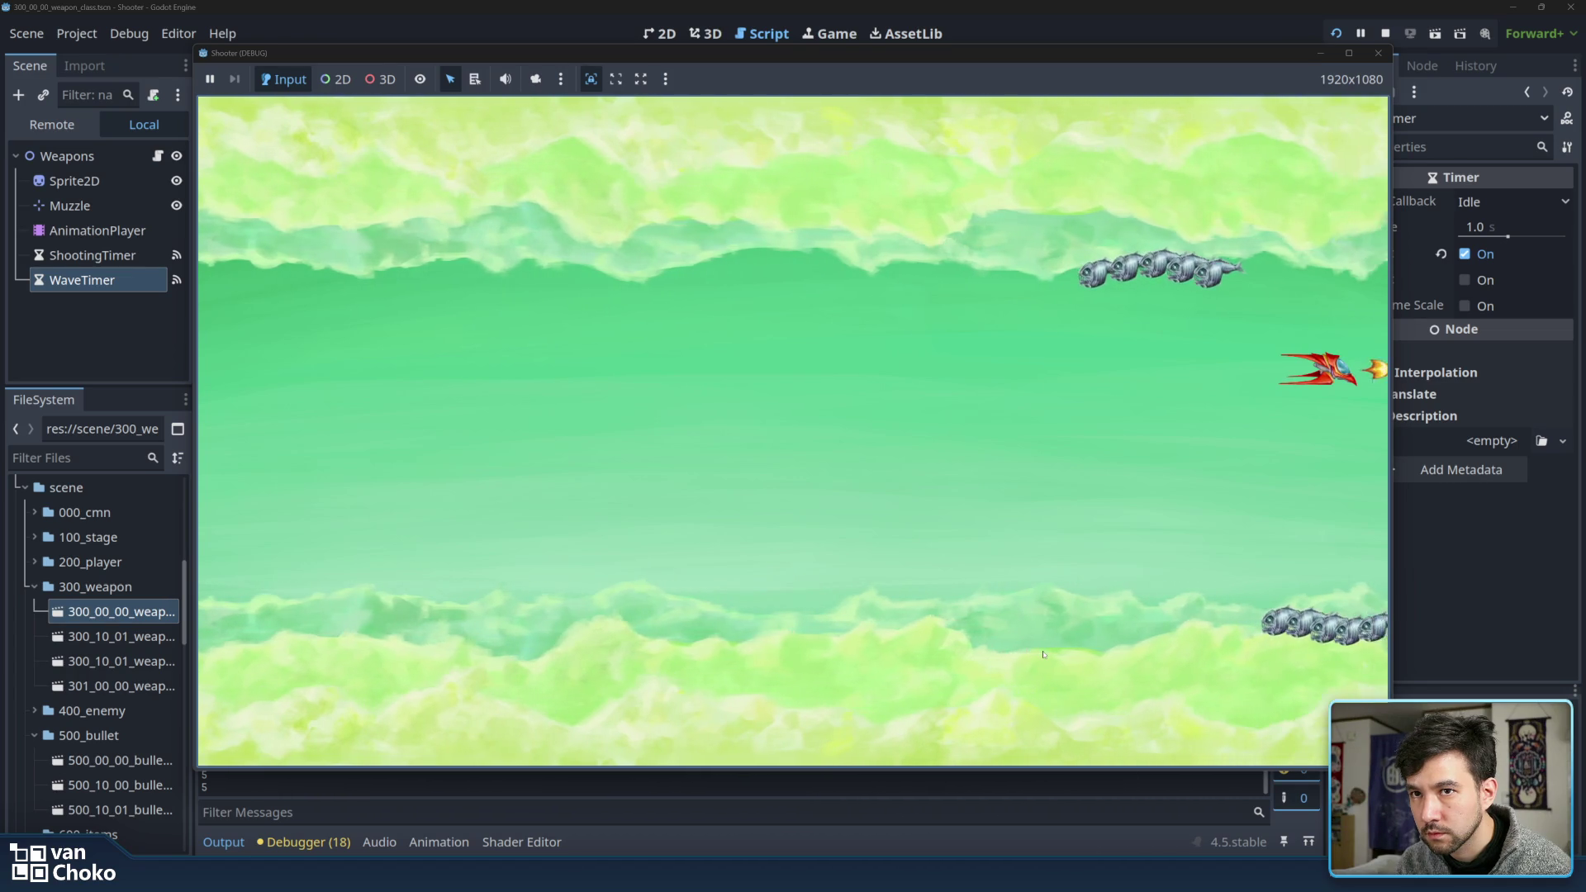
Stop the game and put the caret on the bullets.pop_at line in _on_bullet_destroyed
left_click(1378, 53)
left_click(807, 456)
key("BackSpace")
key("BackSpace")
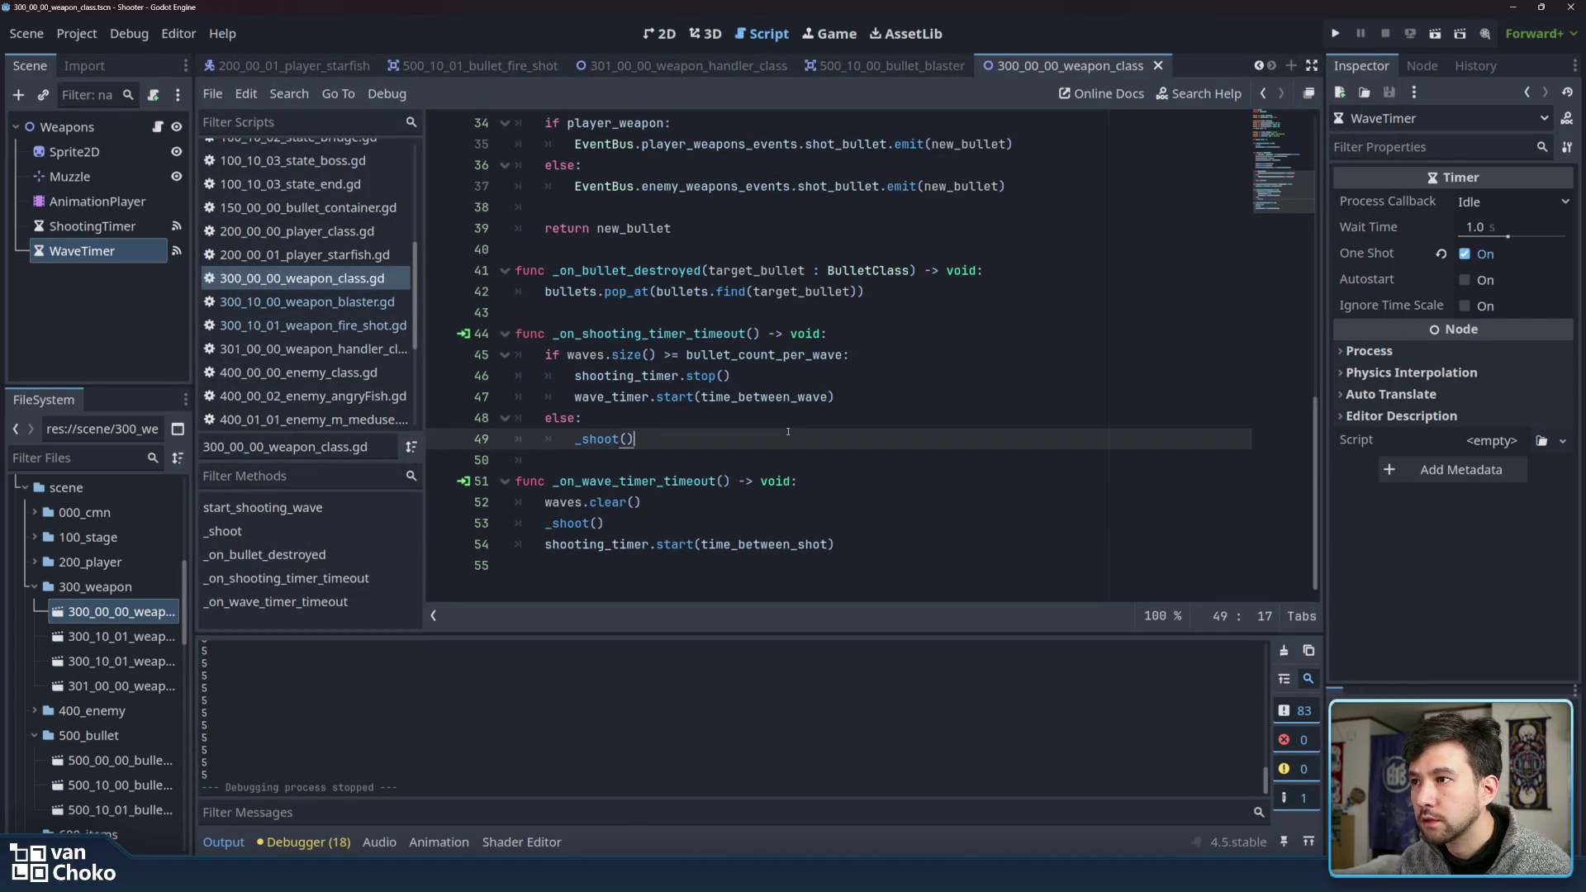
scroll(793, 438, "up", 3)
left_click(552, 481)
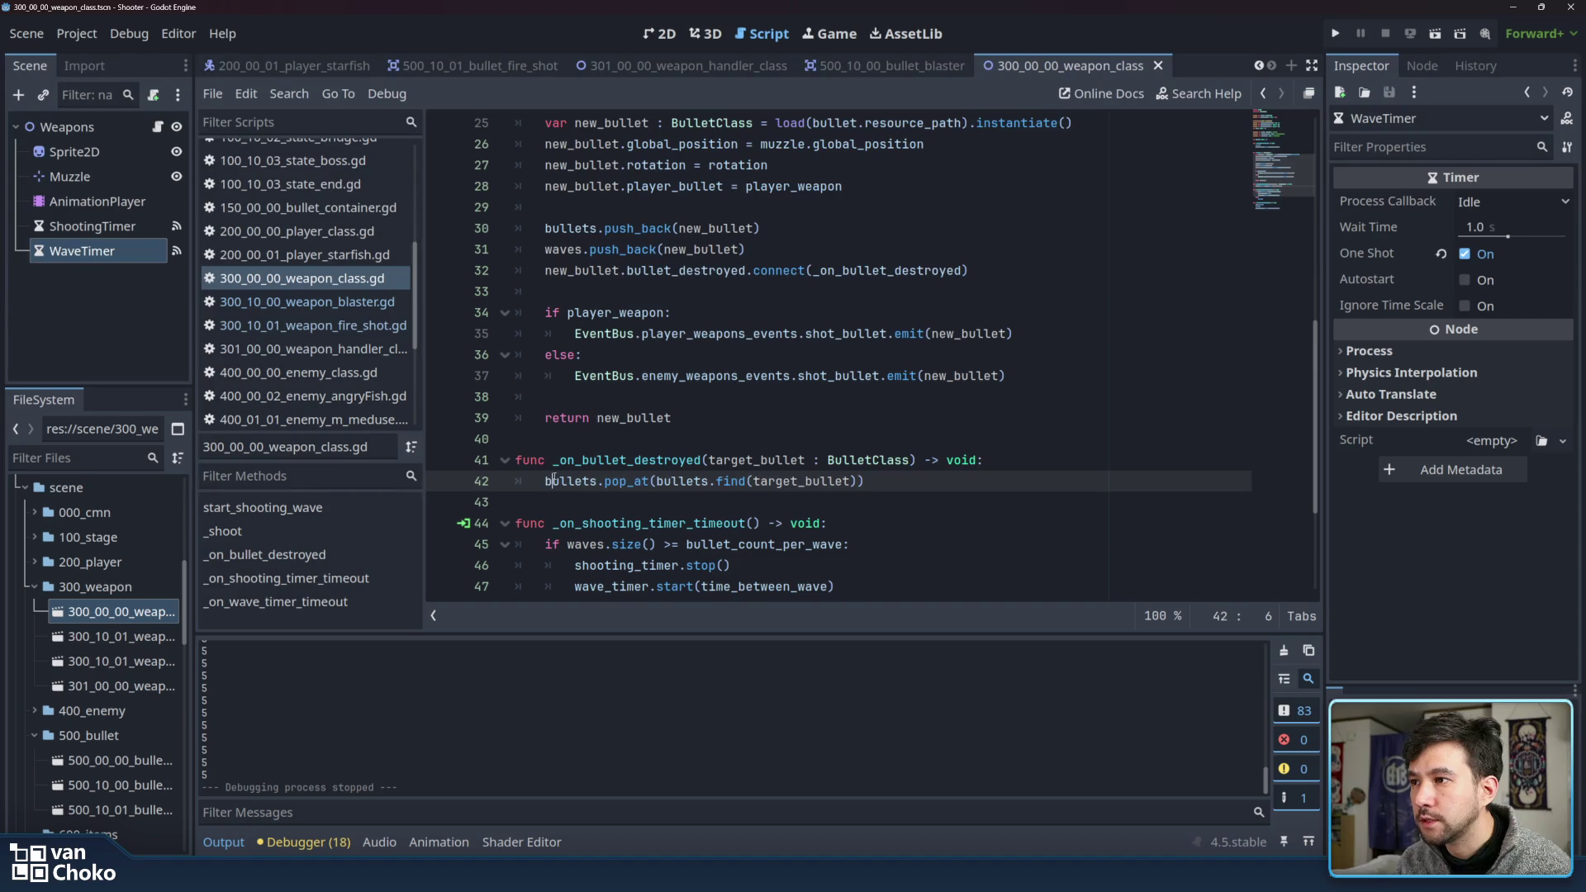
Duplicate the bullets.pop_at line as waves.pop_at(waves.find(target_bullet)) and rerun the project
left_click(985, 482)
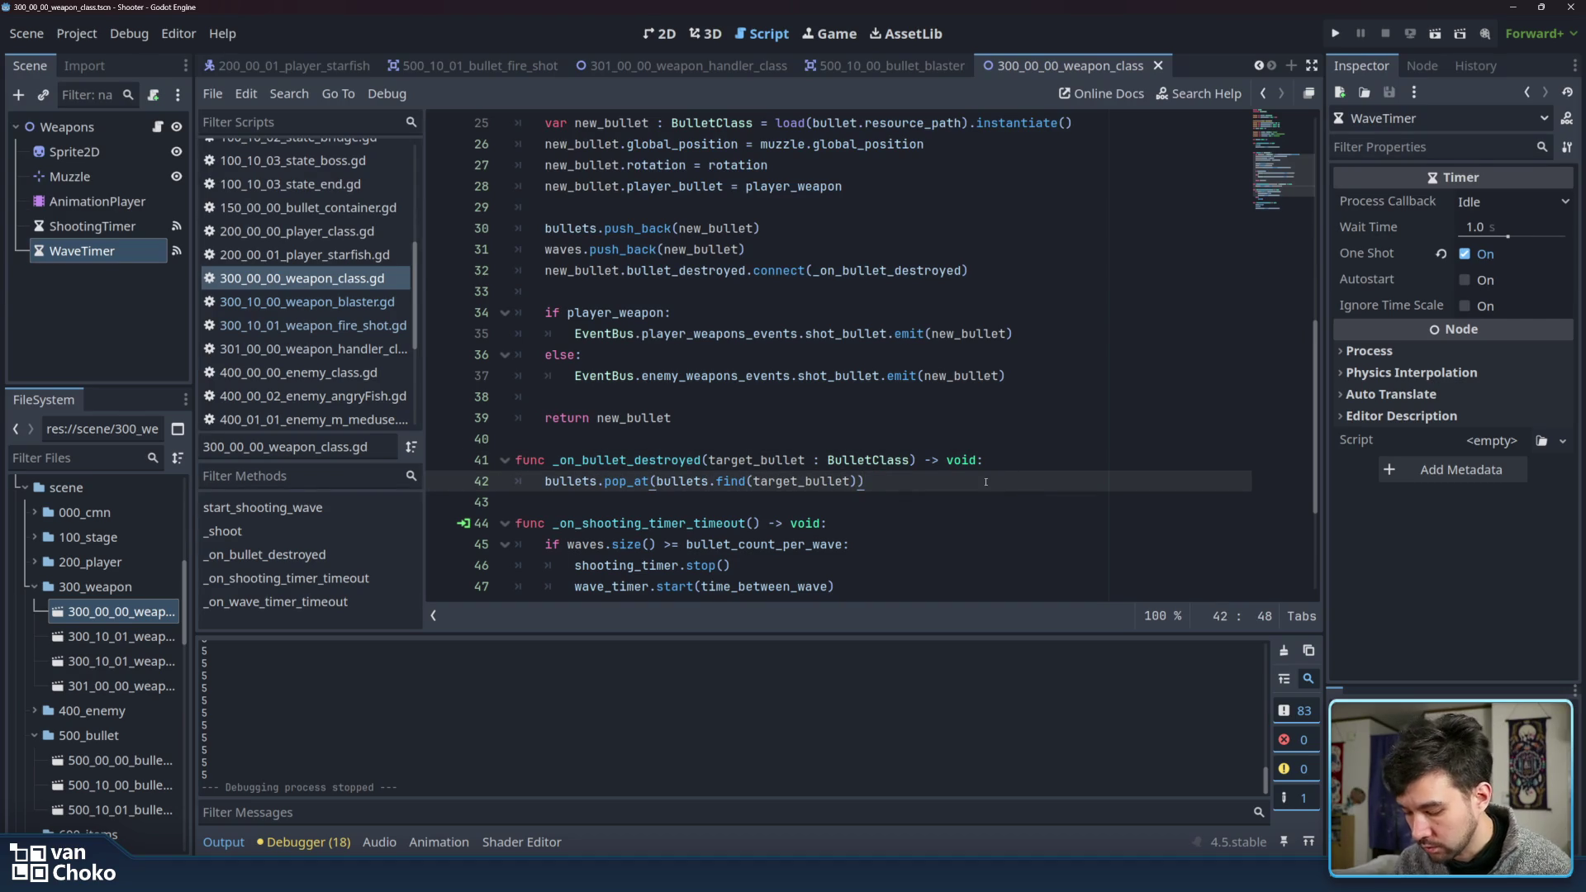
key("ctrl+shift+d")
double_click(570, 502)
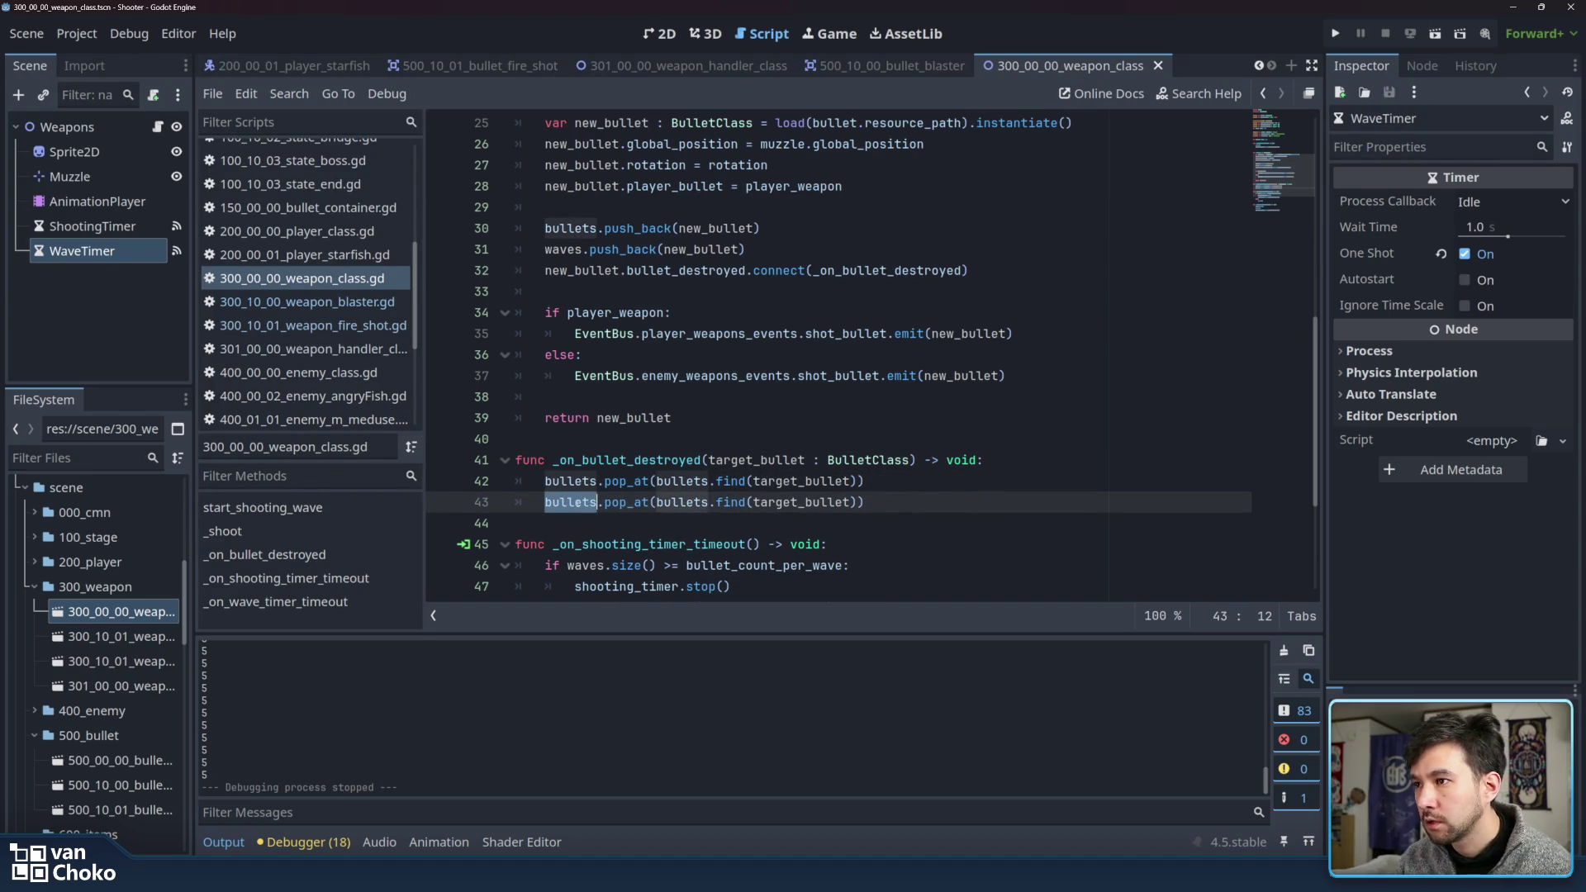
type("waves")
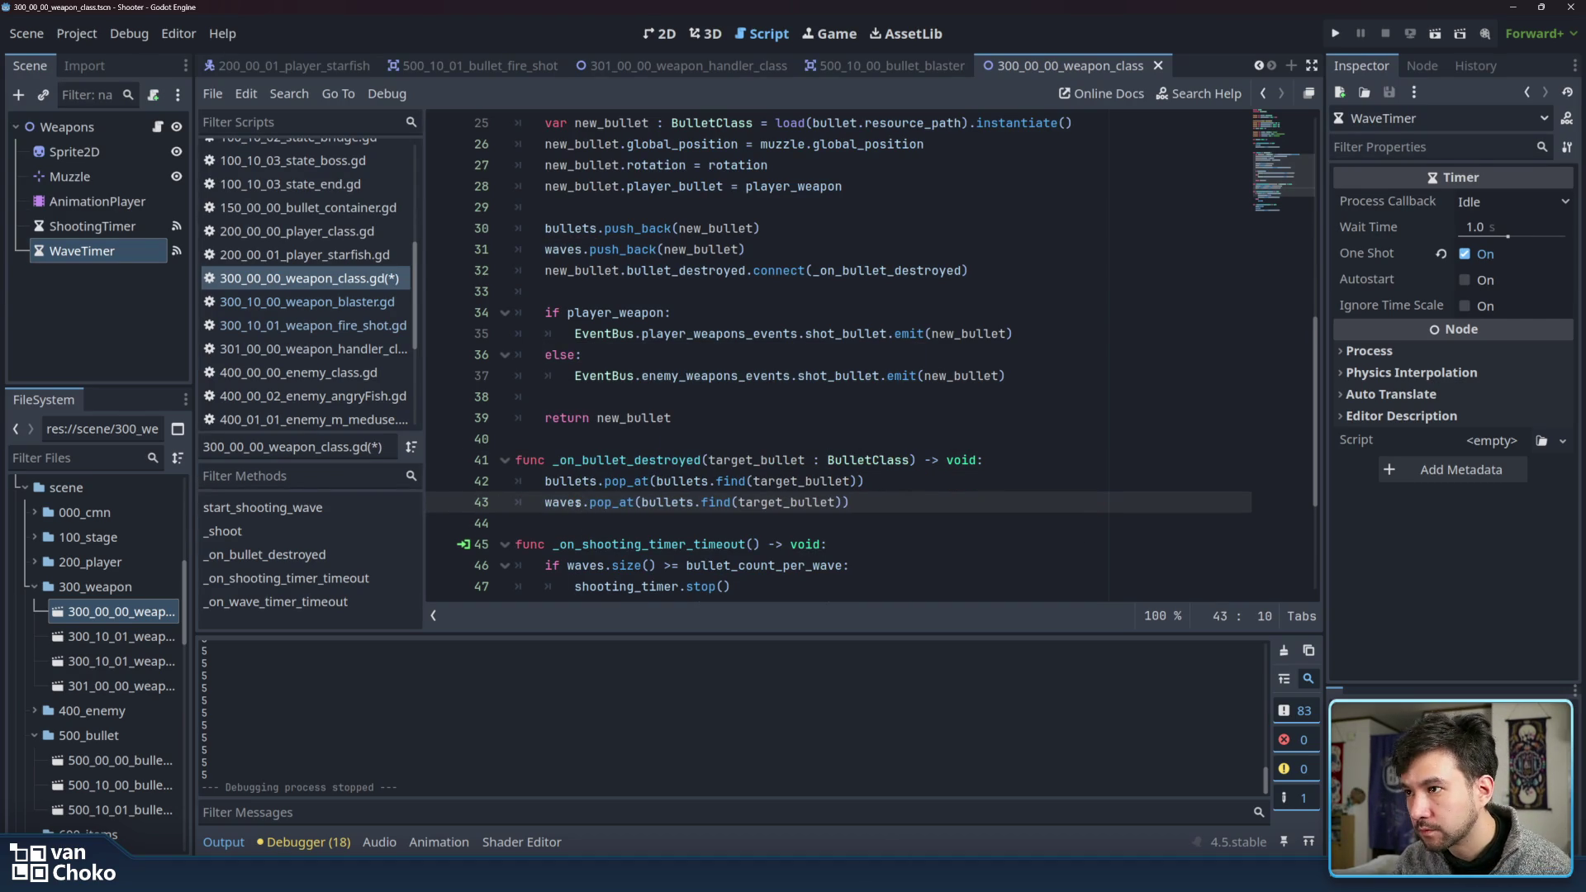
double_click(662, 503)
type("wave")
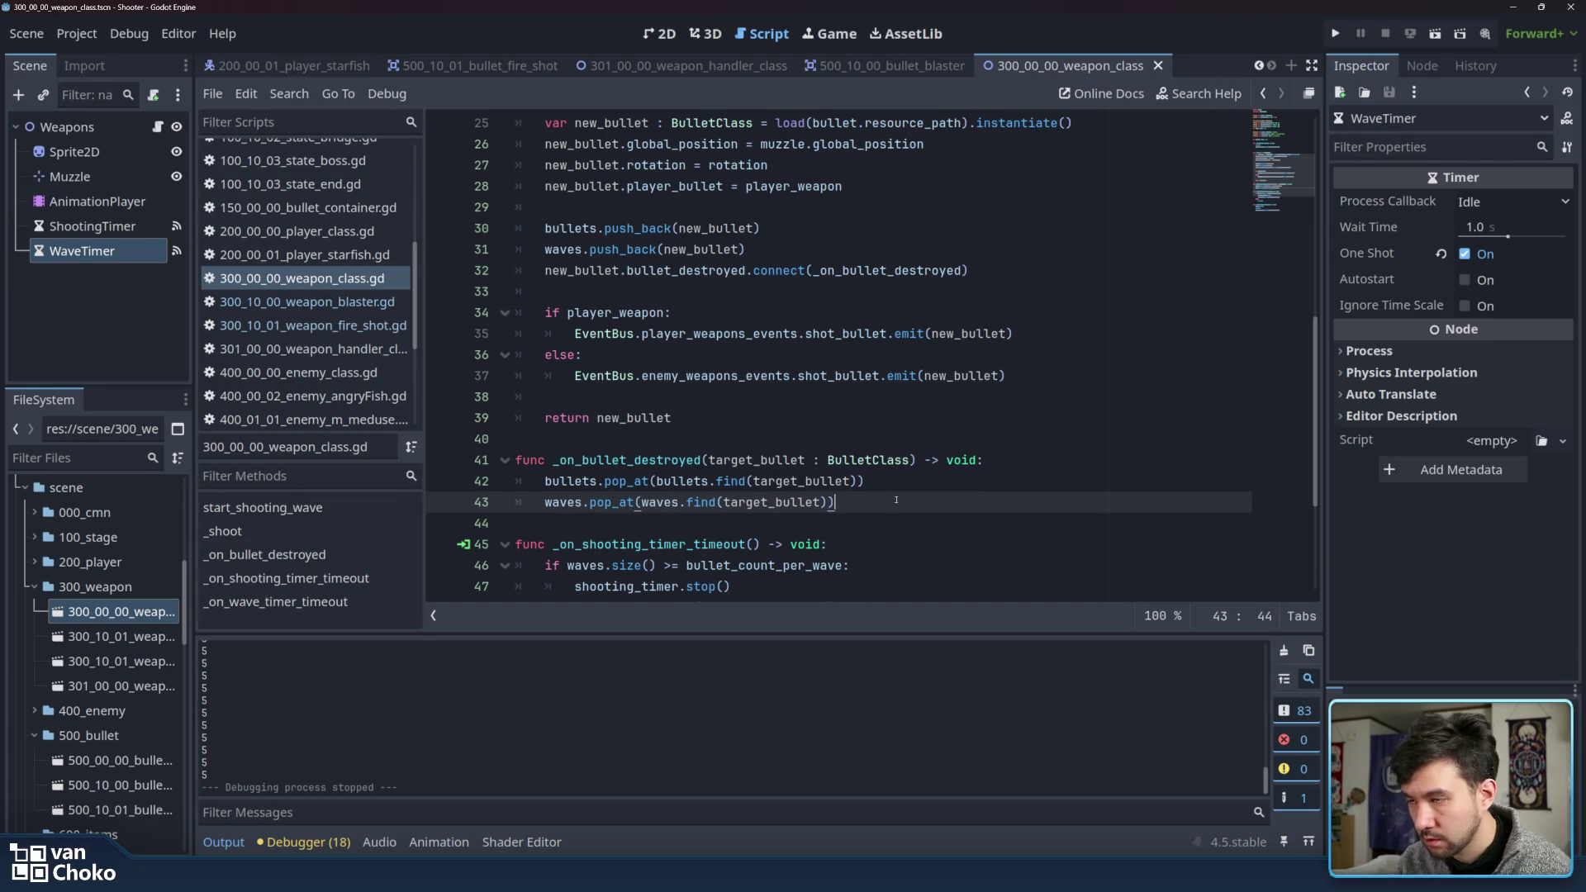
left_click(1340, 34)
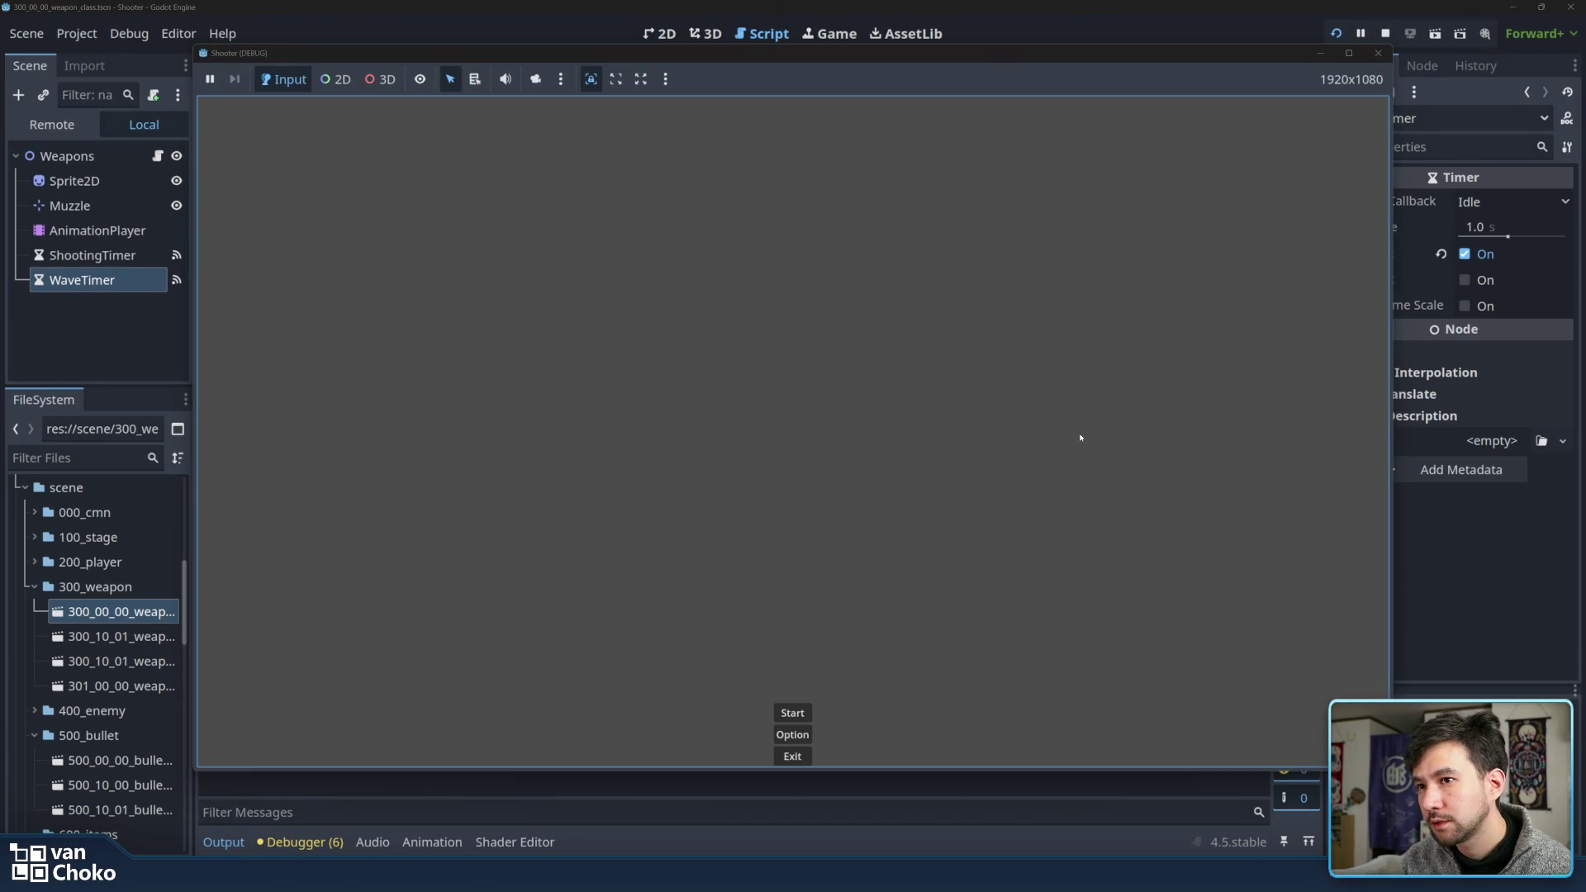
Start gameplay, fly the ship around while it fires at enemy formations, then close the game
left_click(793, 713)
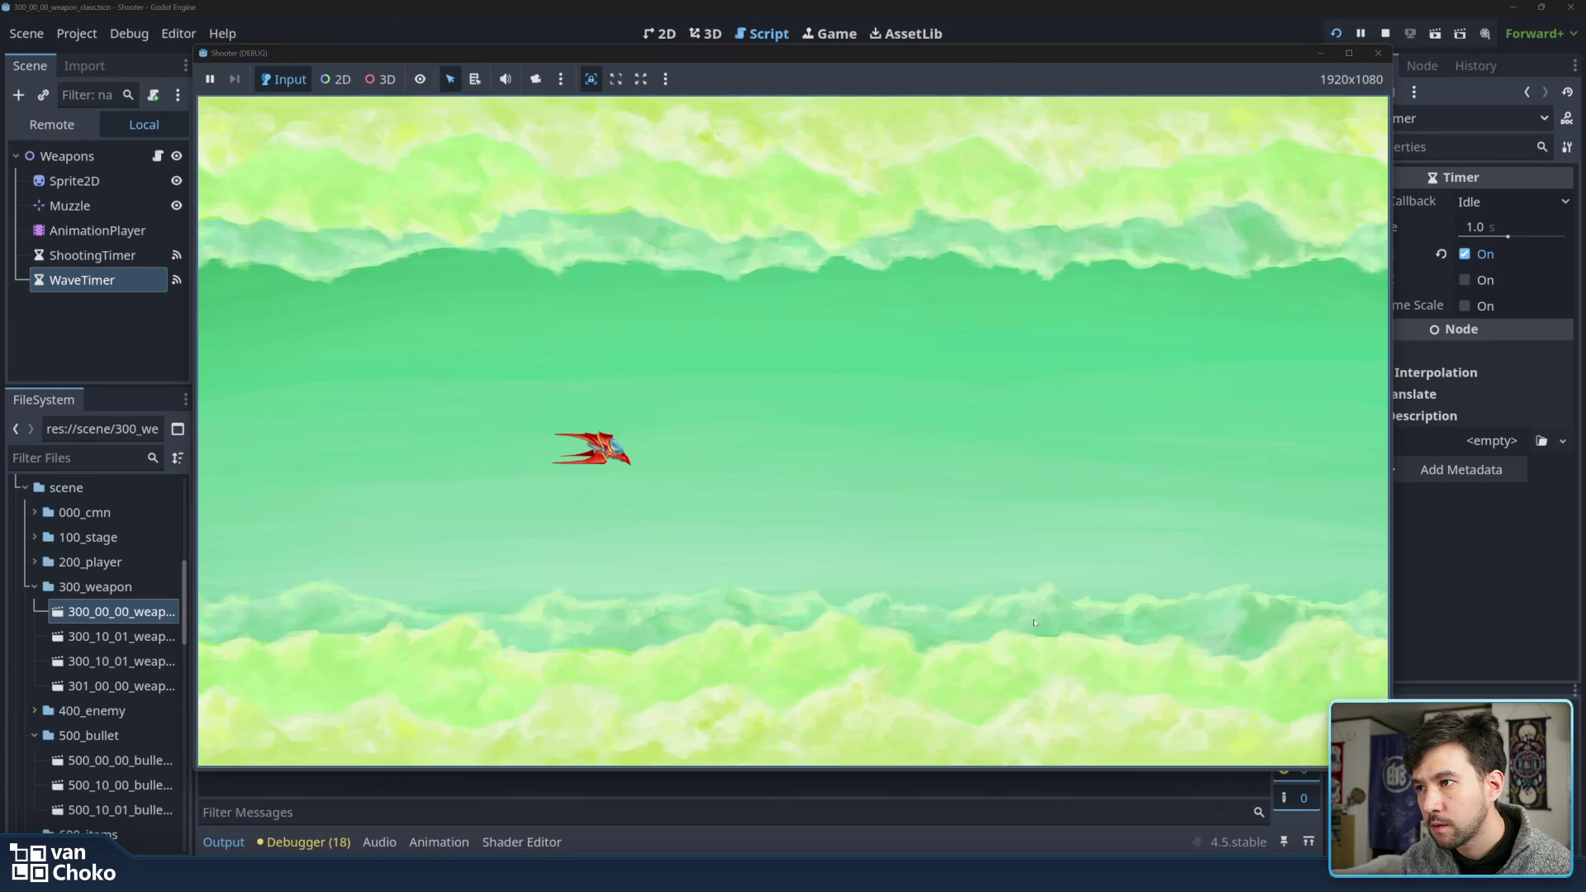
key("Right")
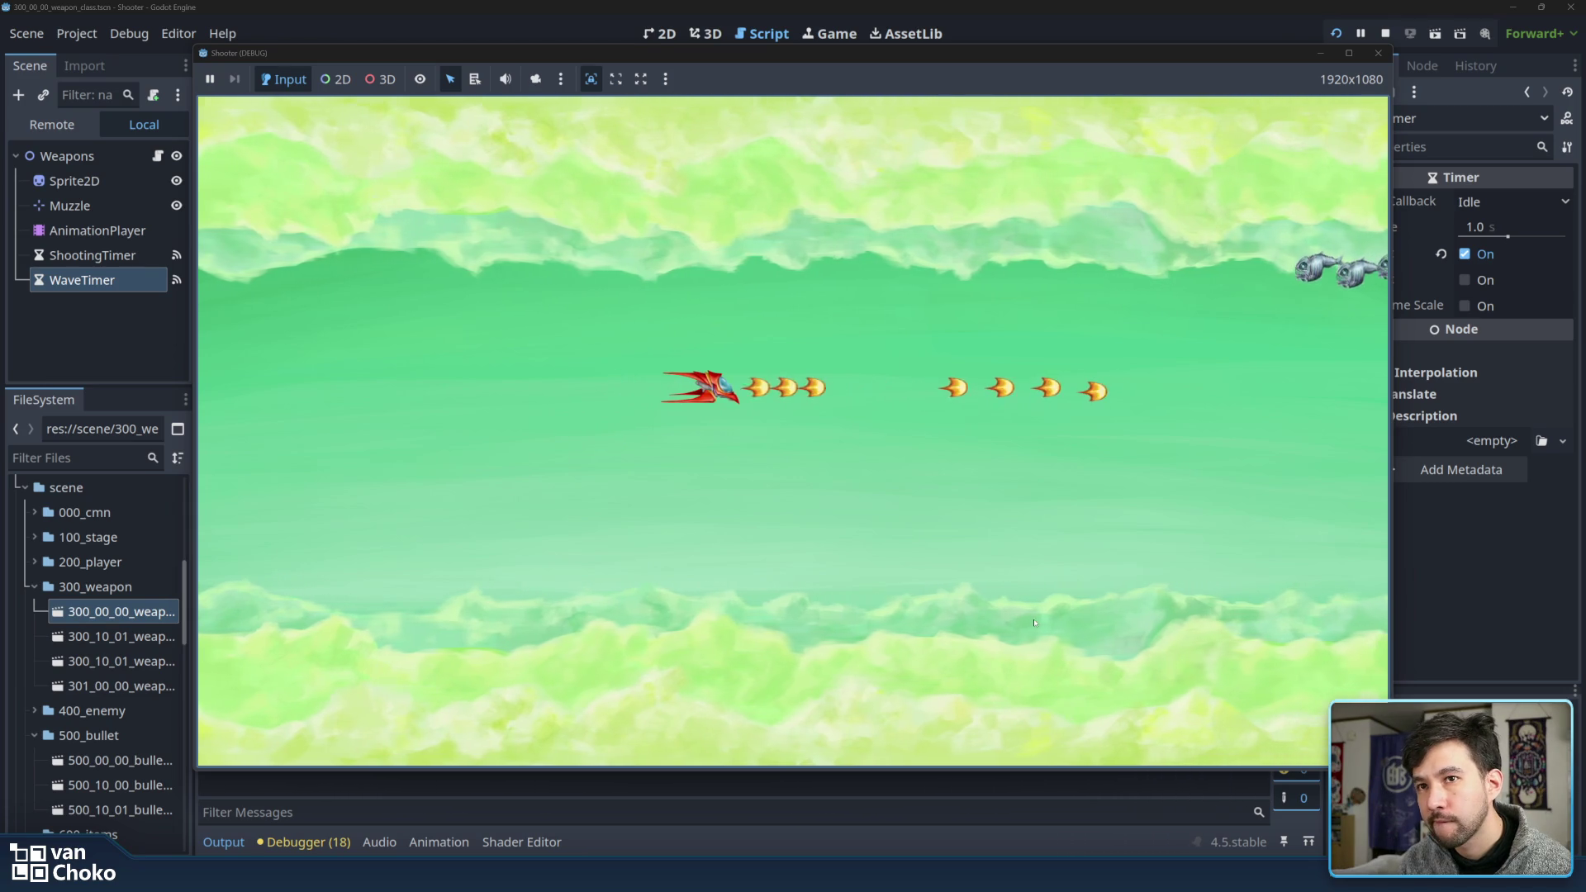
key("Up")
key("Up")
key("Right")
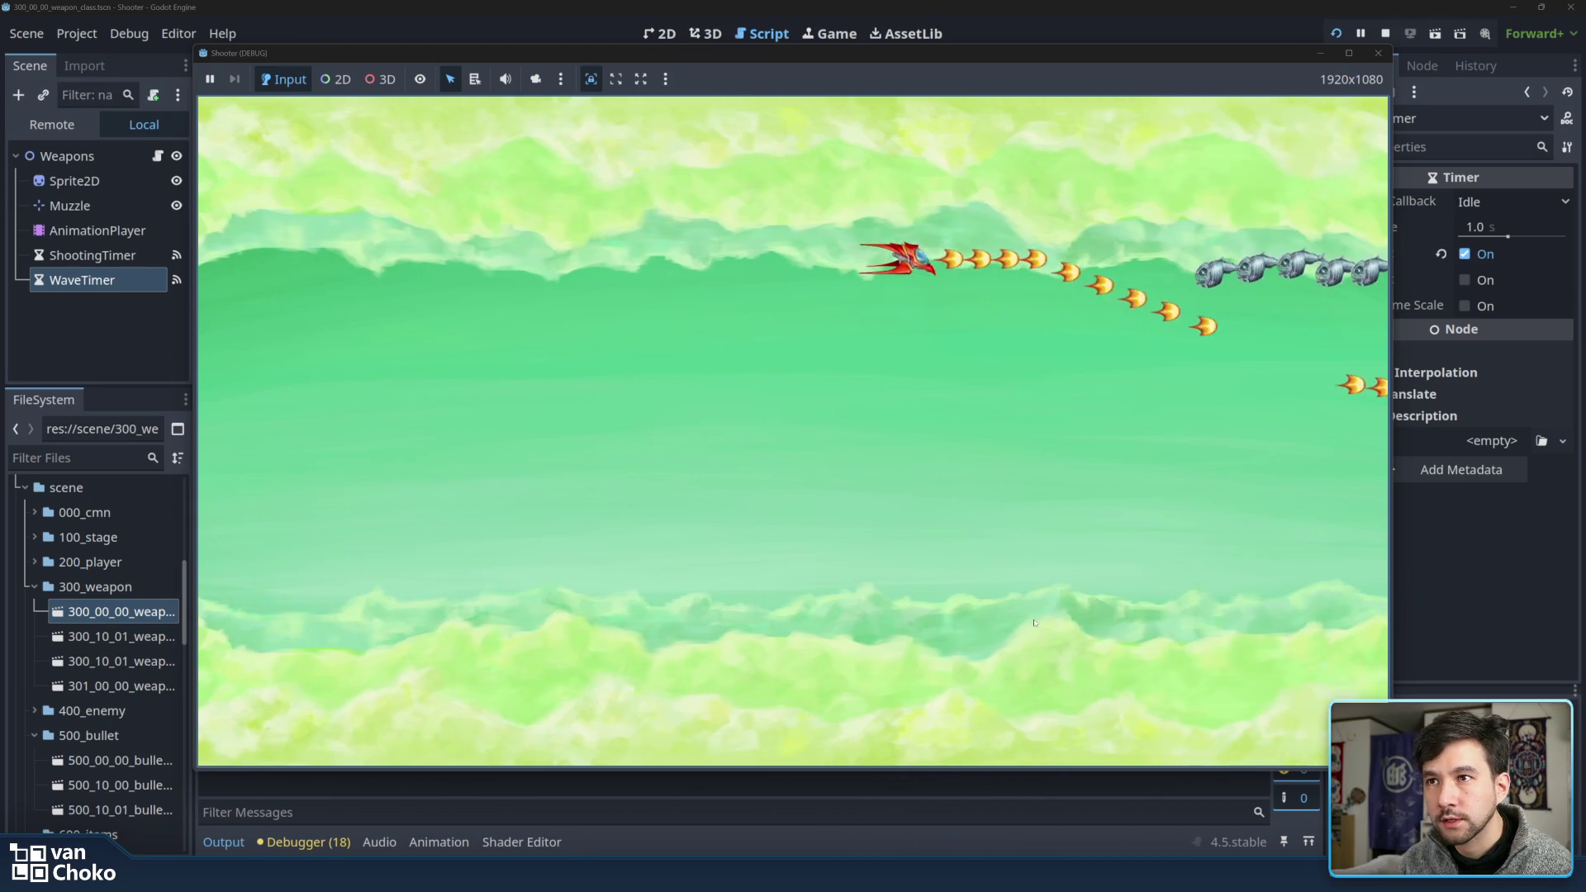
key("Left")
key("Down")
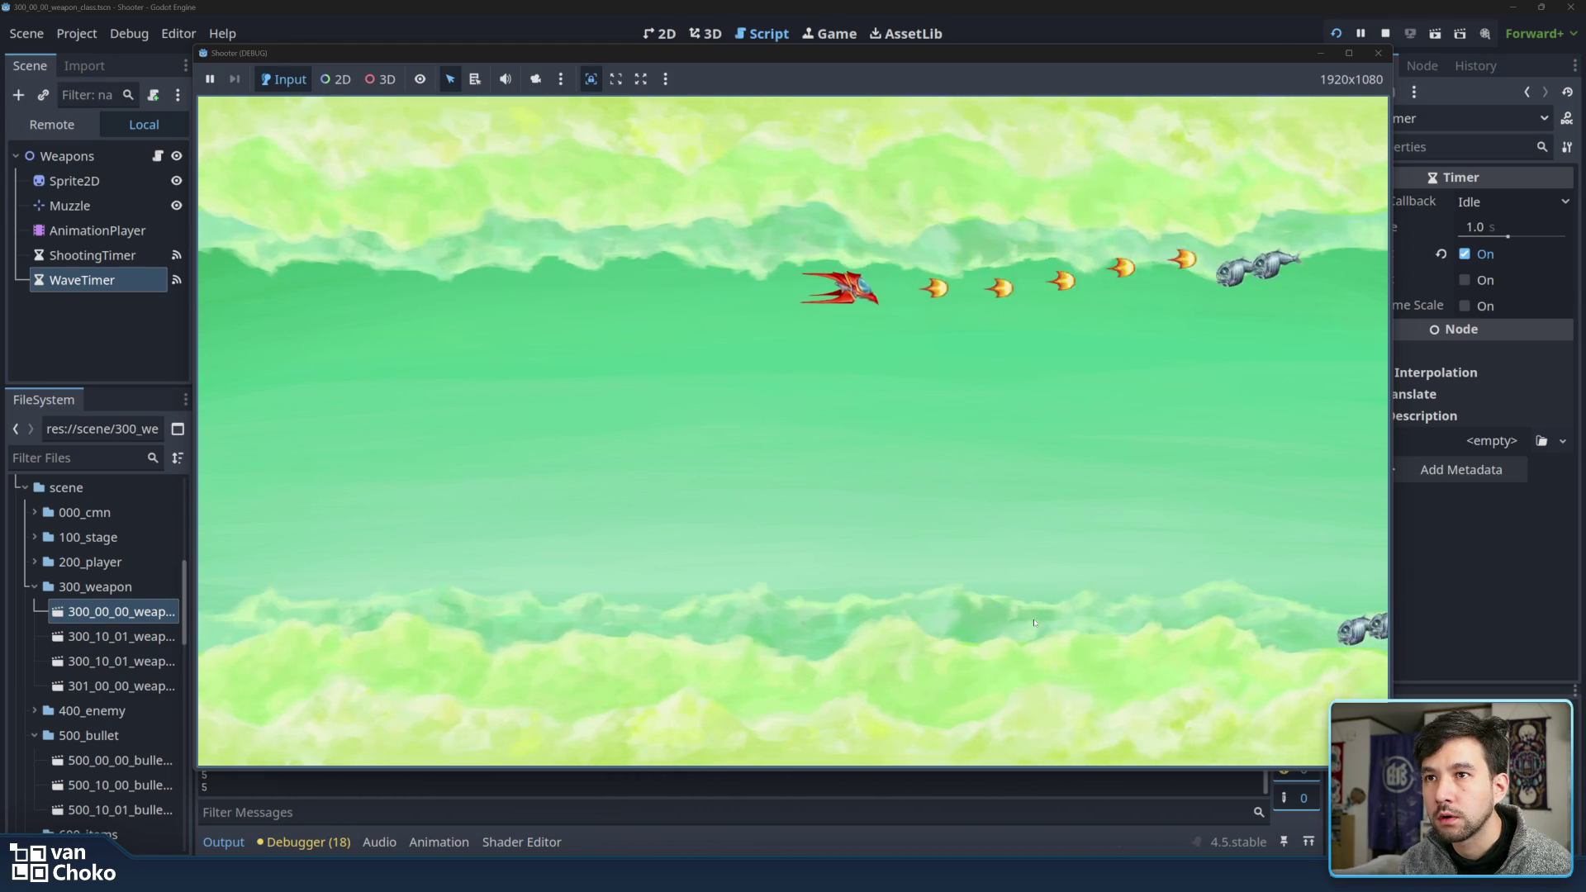
key("Left")
key("Down")
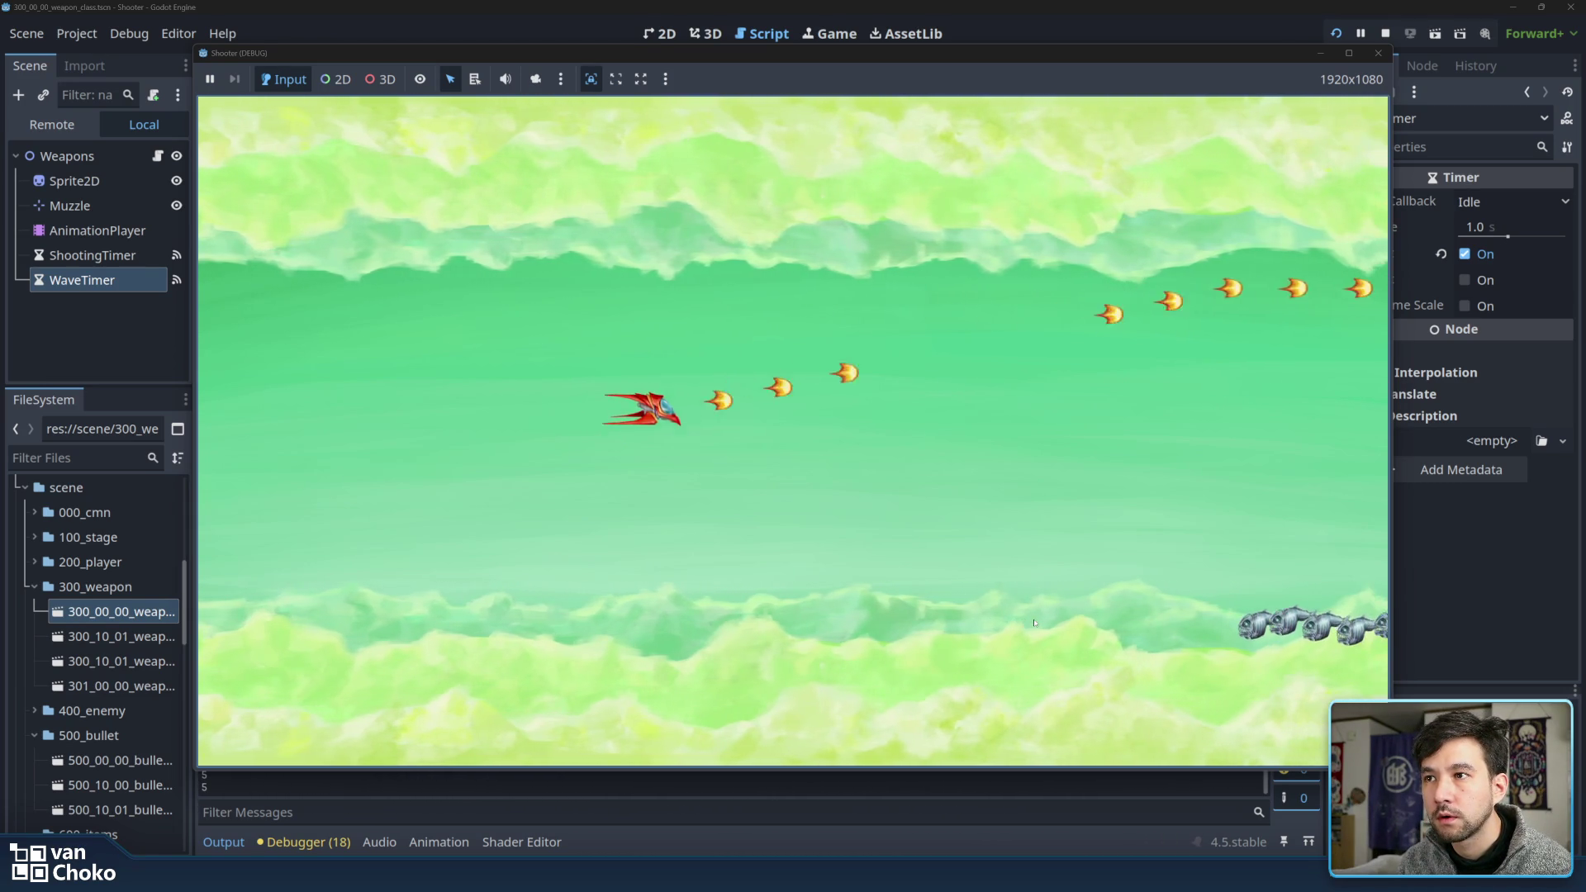
key("Down")
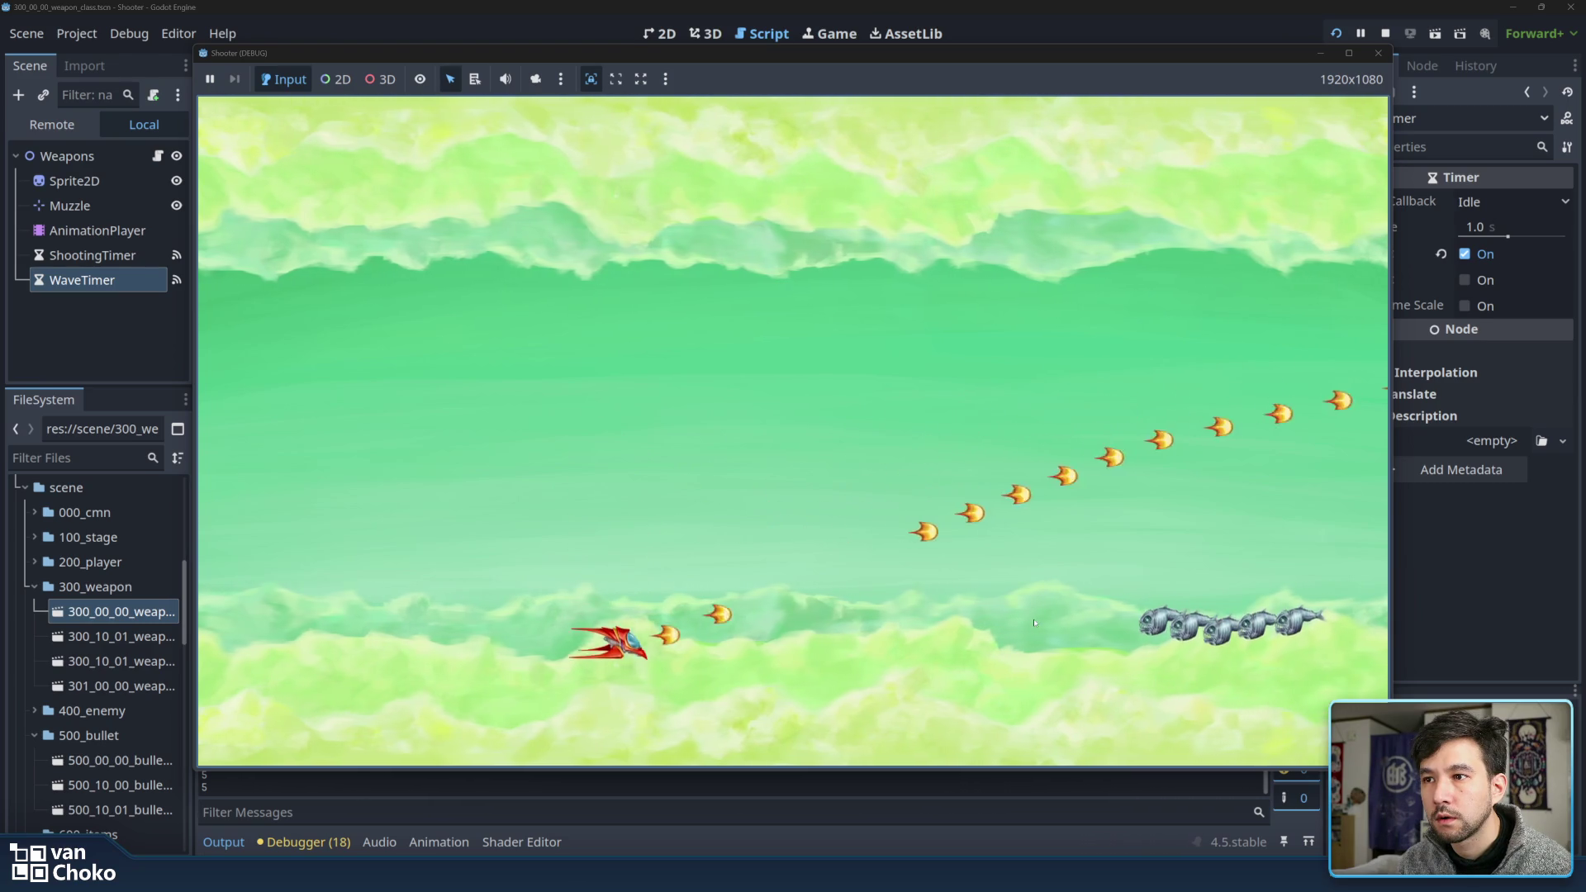
key("Up")
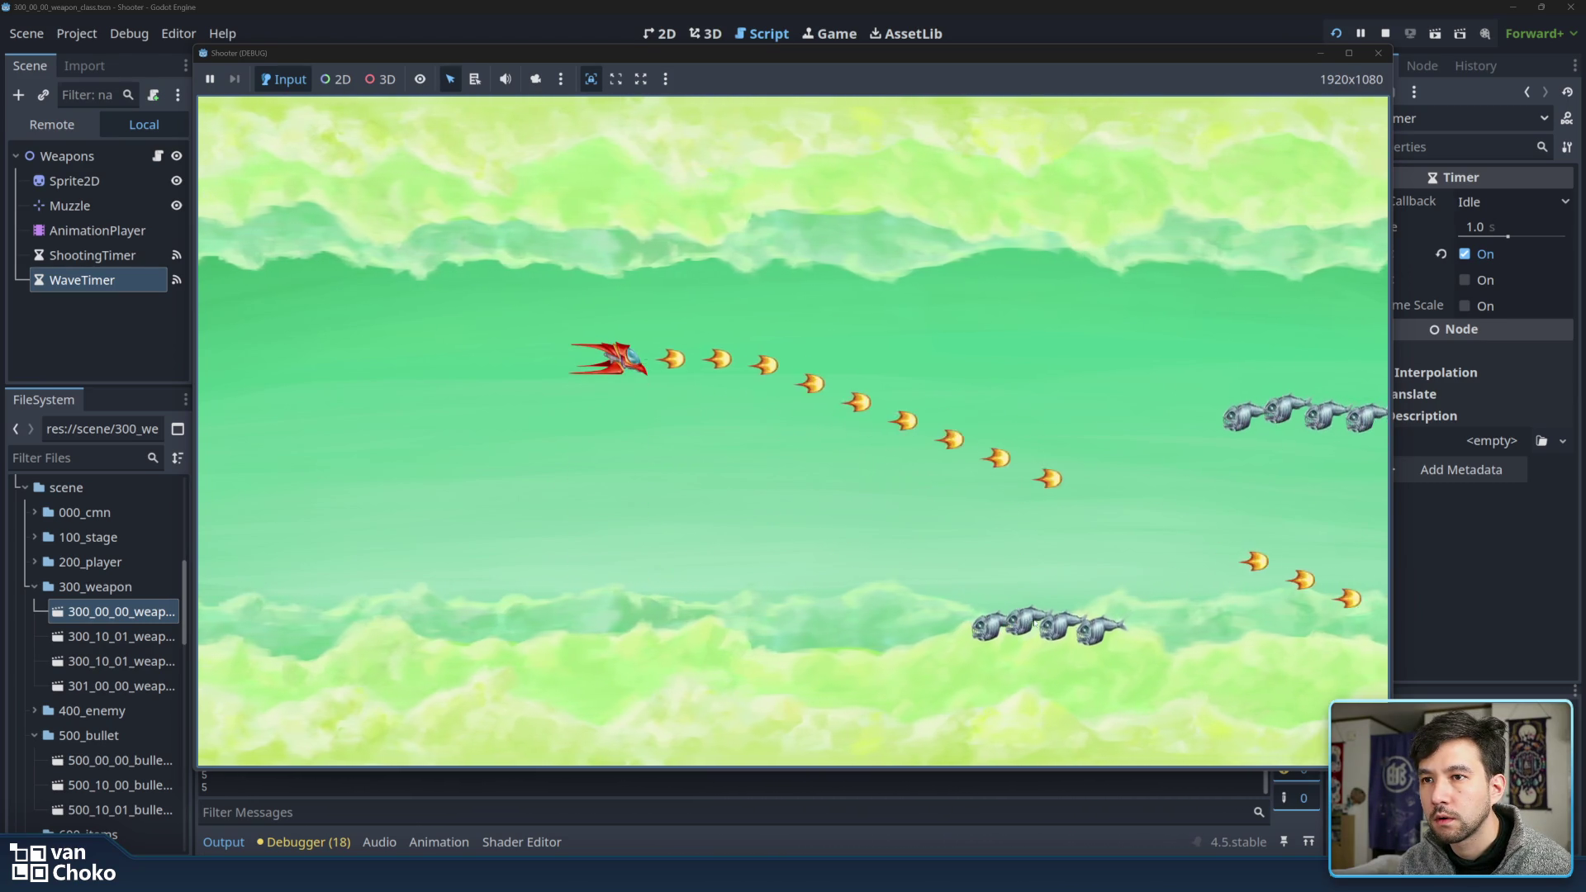
key("Down")
key("Up")
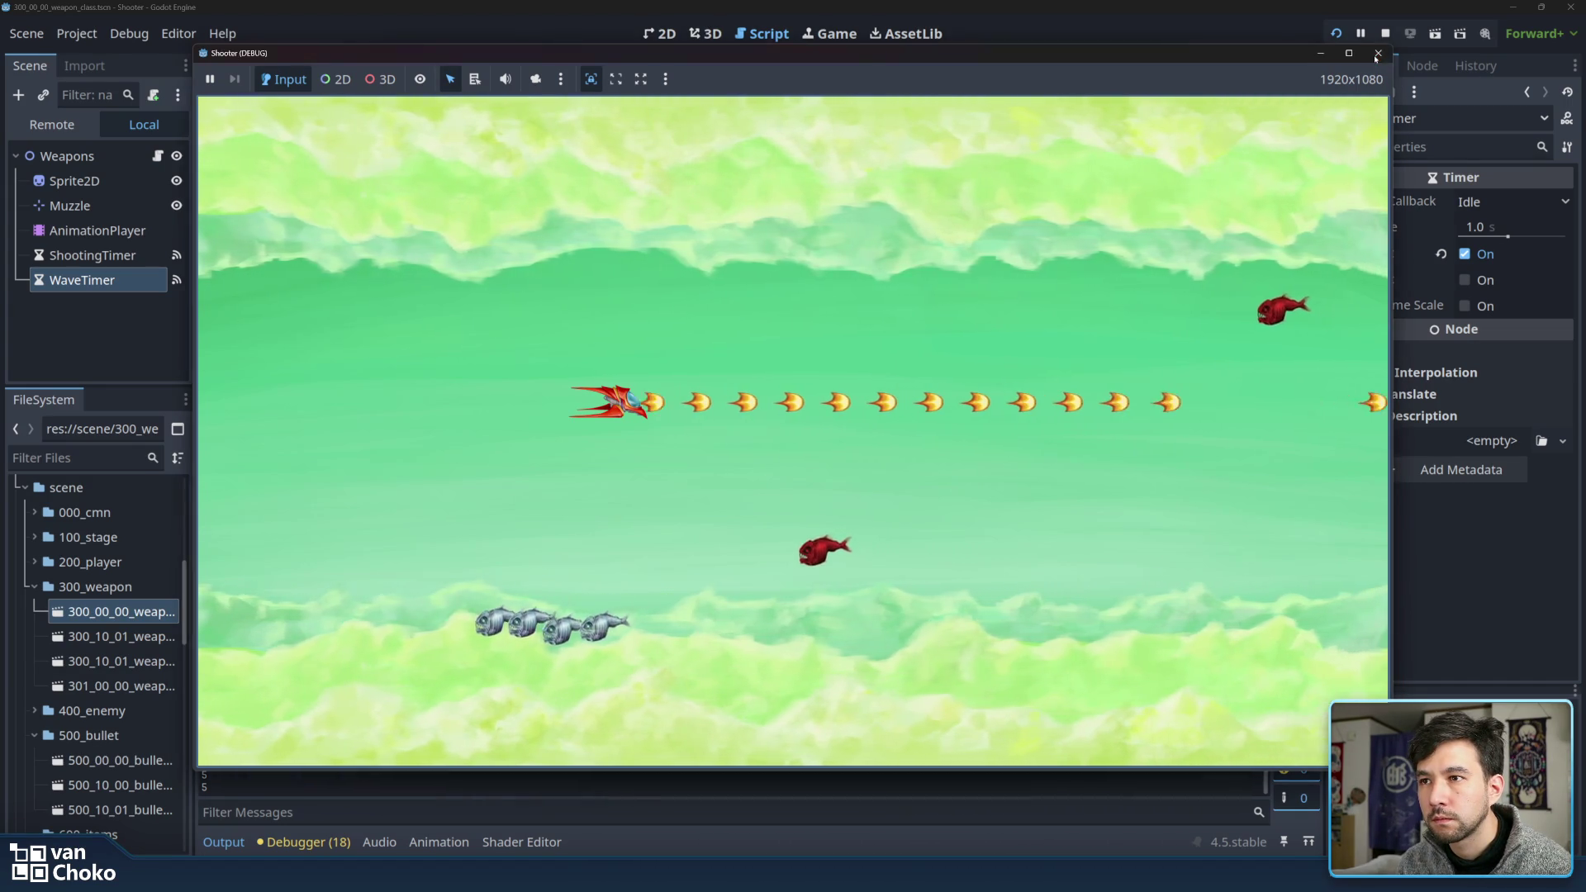
left_click(1376, 53)
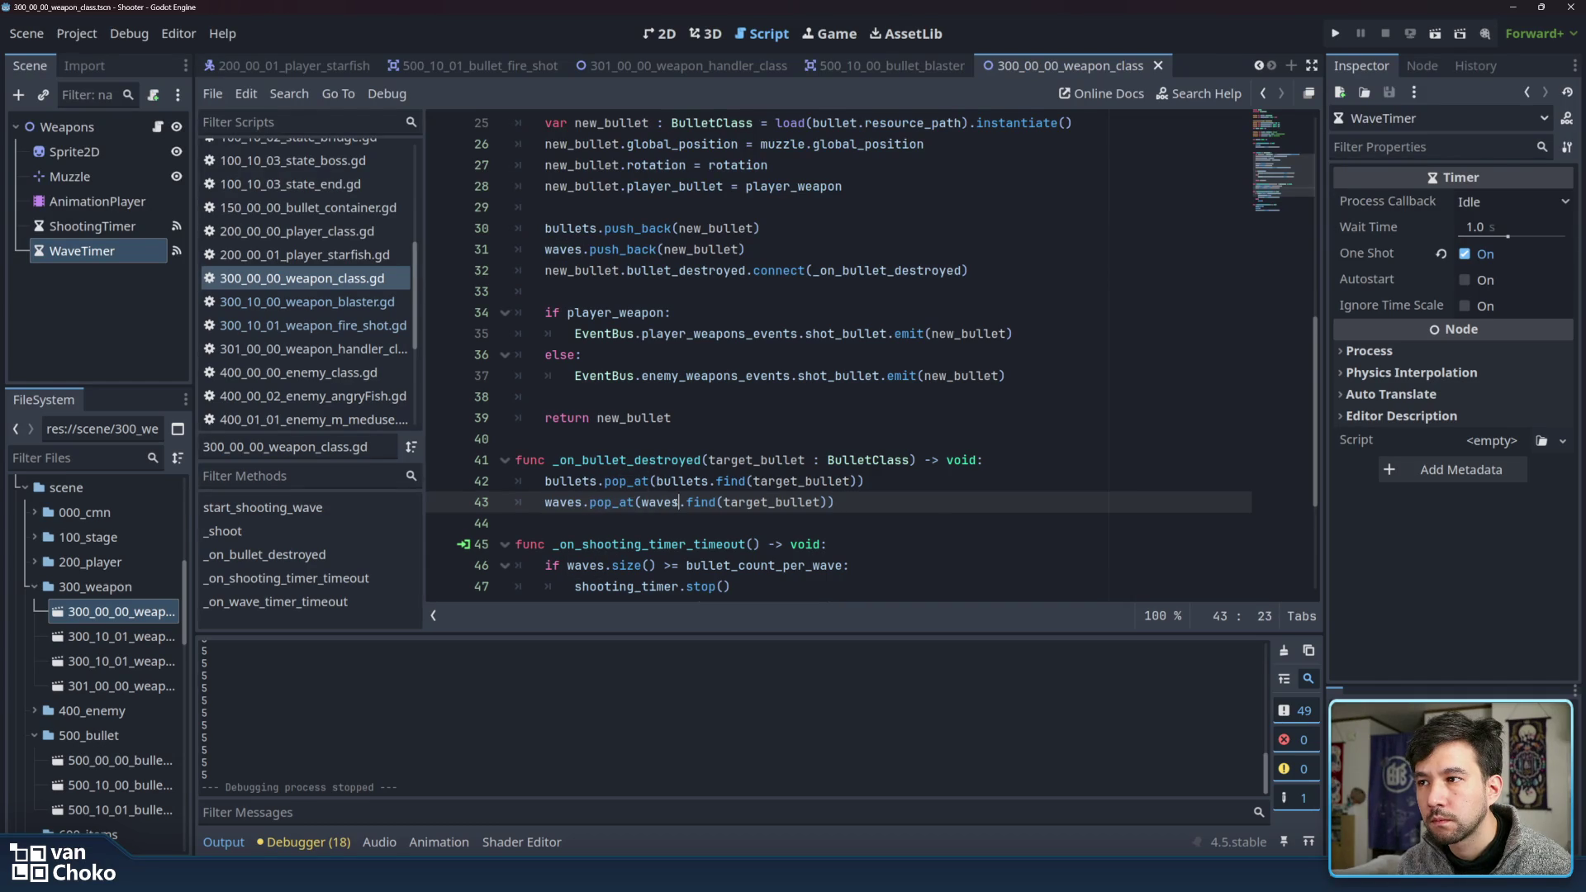
Review _on_bullet_destroyed's lines, including shooting_timer, the wave size check and waves.find(target_bullet)
left_click(854, 506)
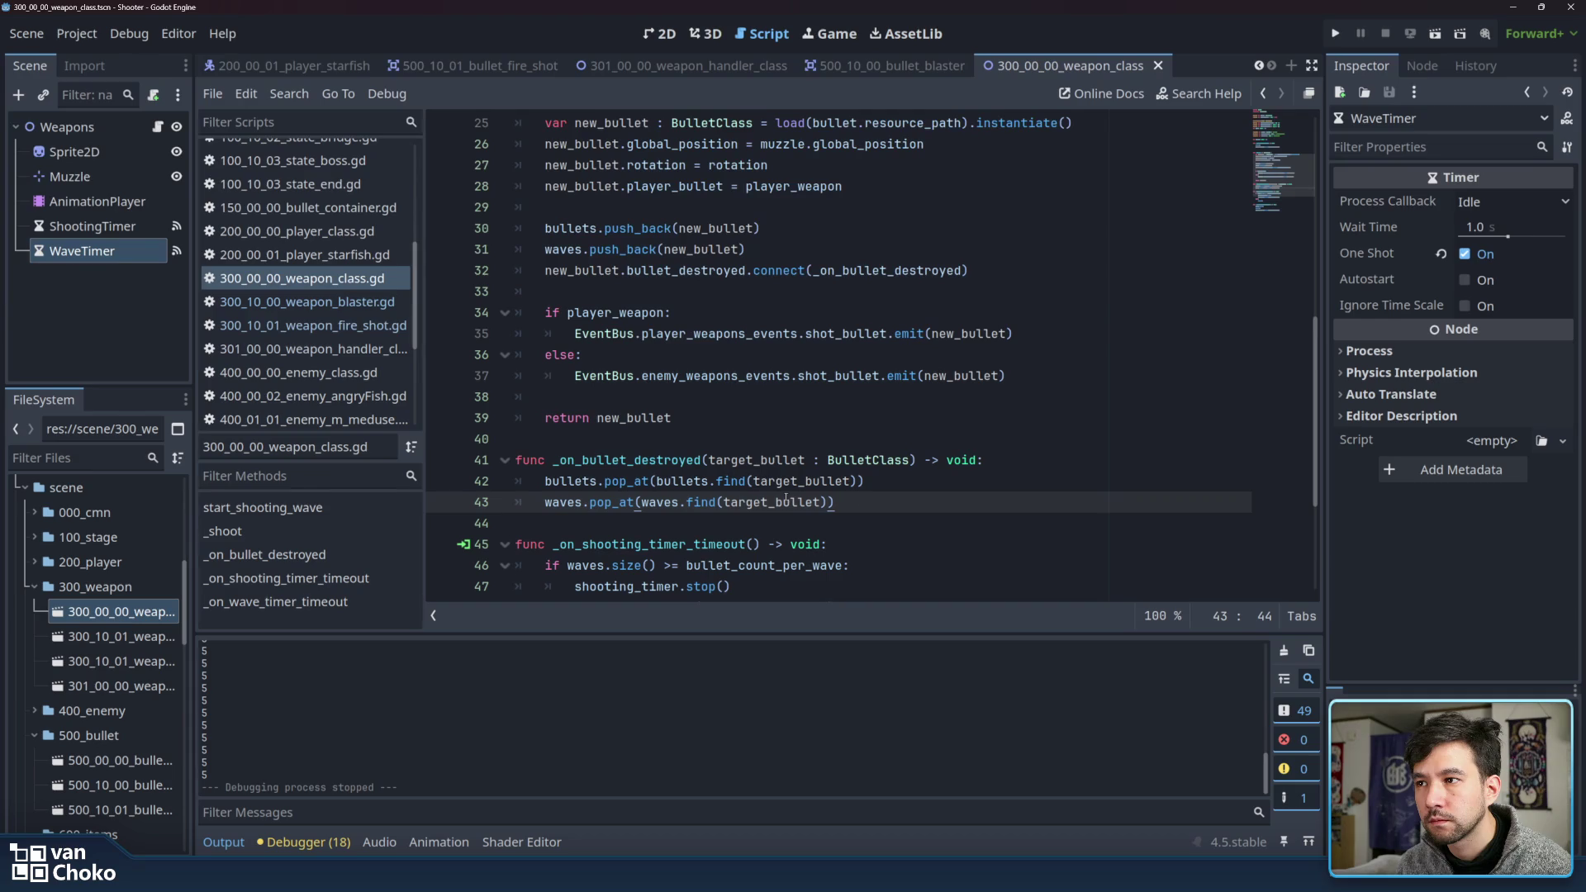
left_click(891, 487)
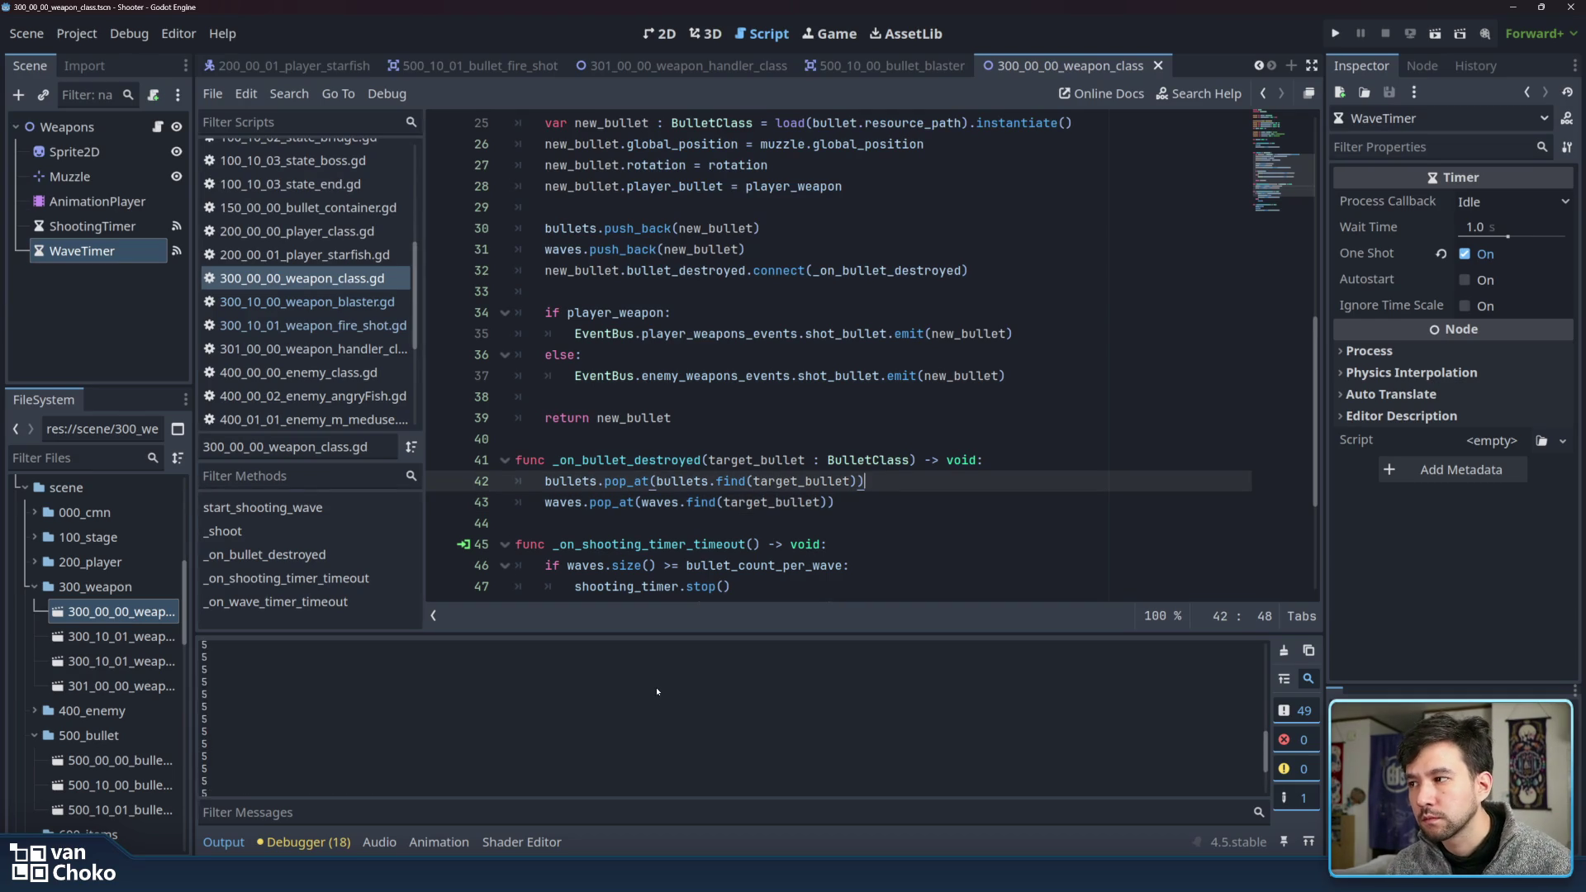
left_click(666, 586)
scroll(756, 448, "down", 2)
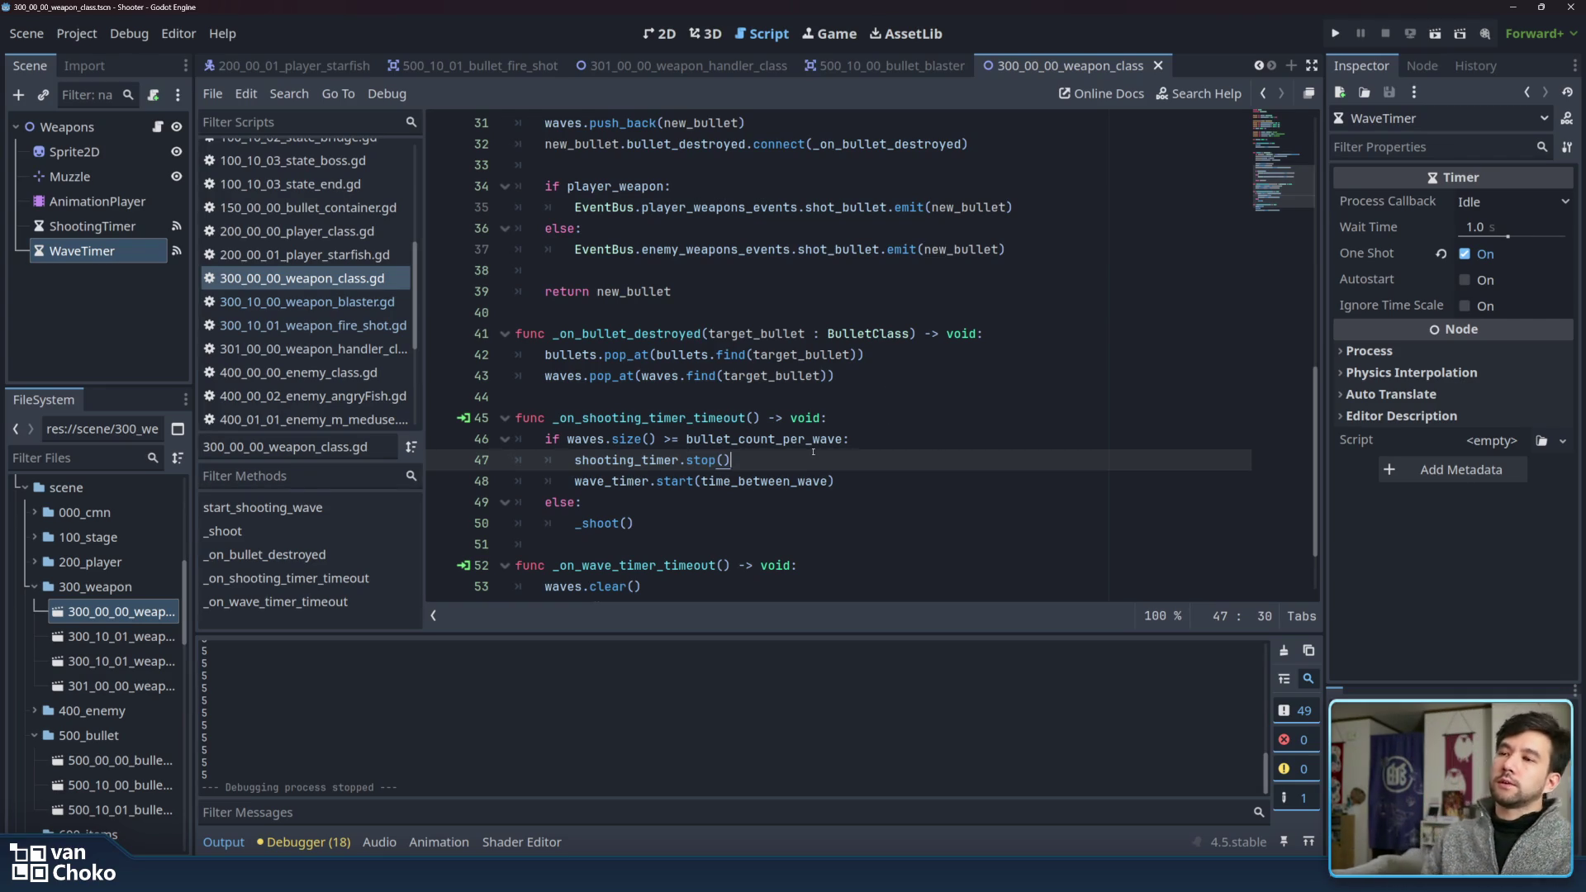
left_click(702, 439)
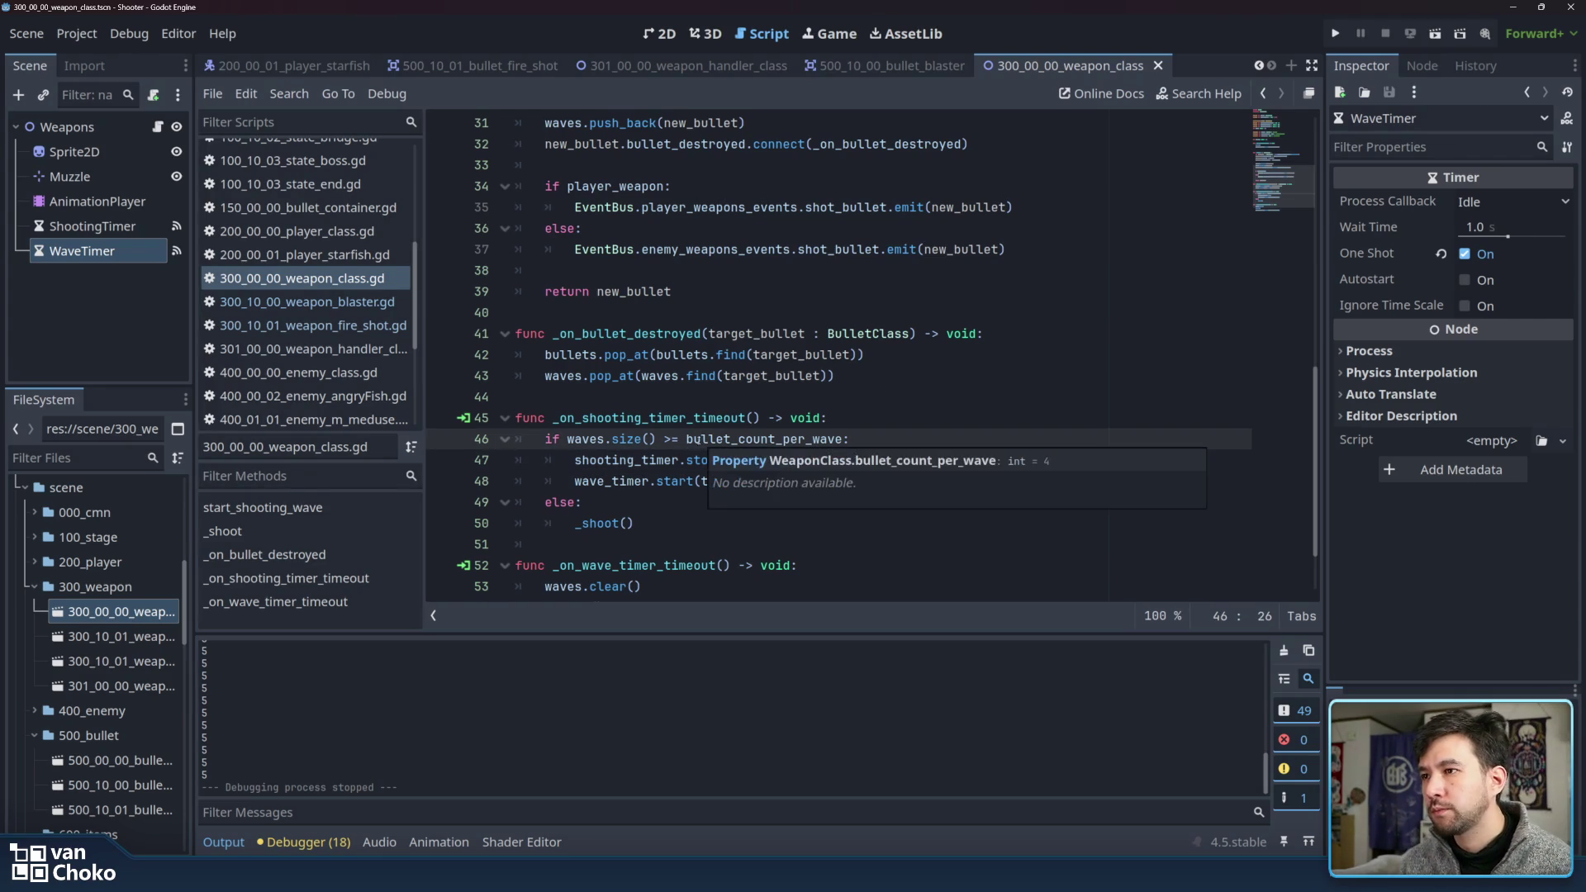
double_click(609, 461)
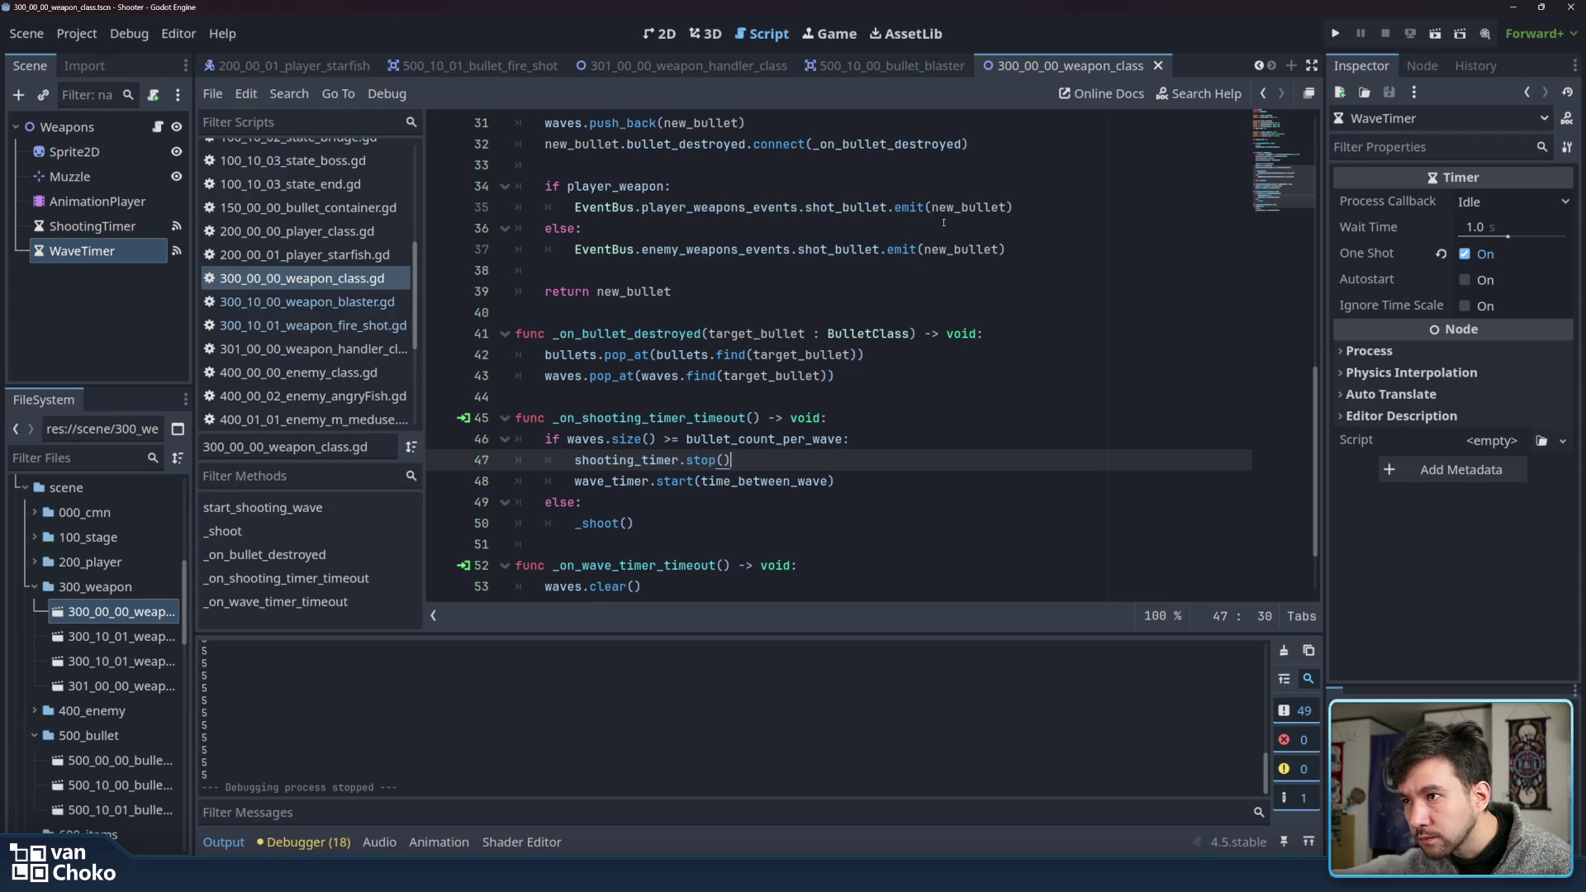
left_click_drag(880, 426, 880, 448)
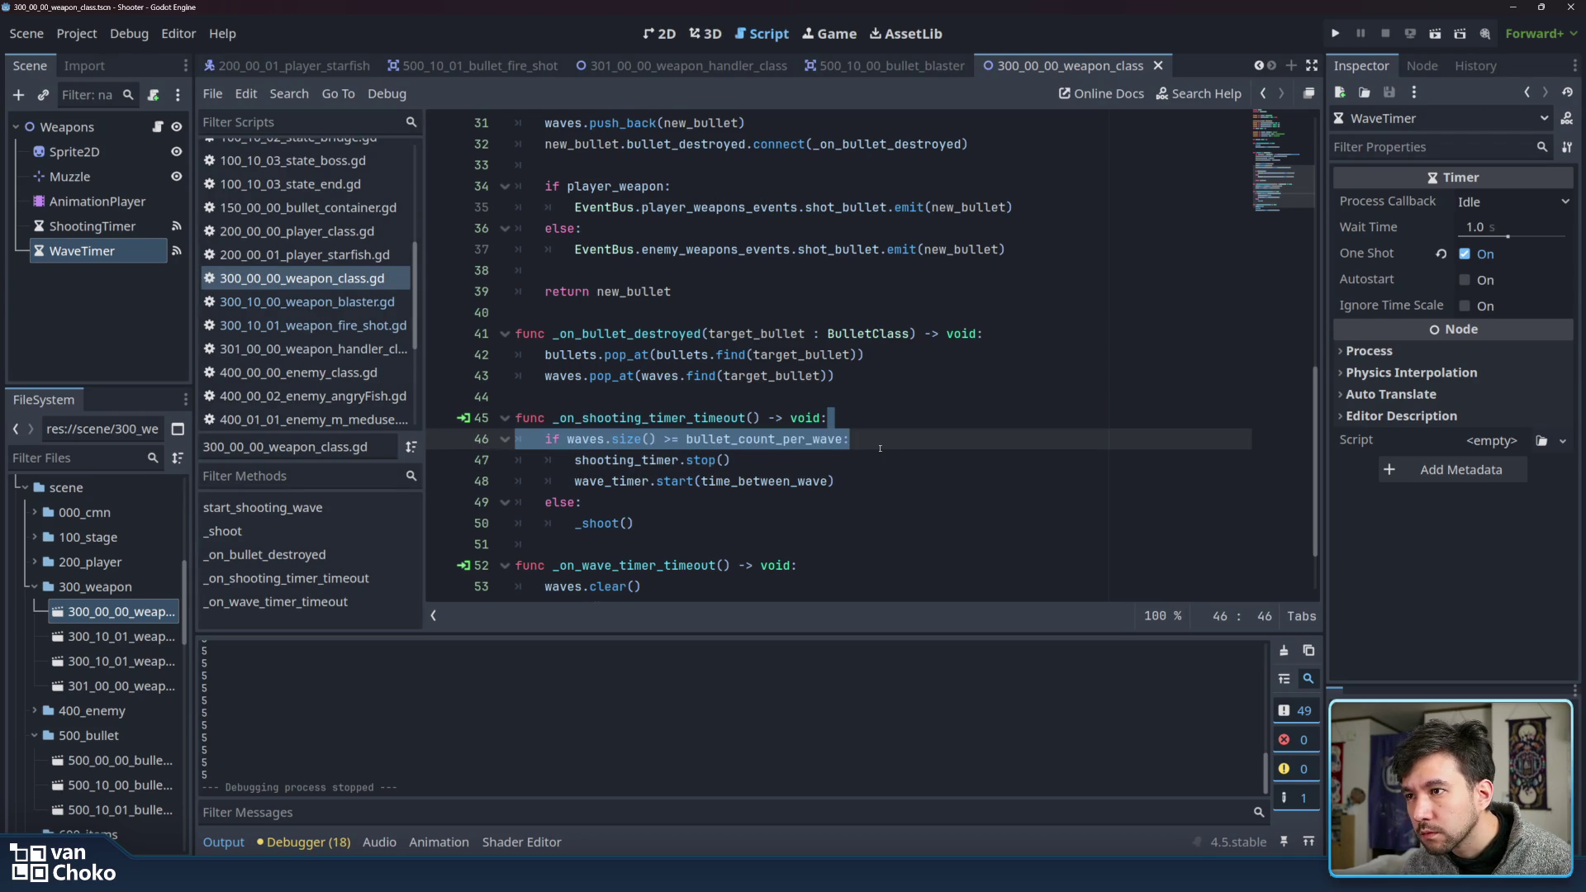
left_click(880, 448)
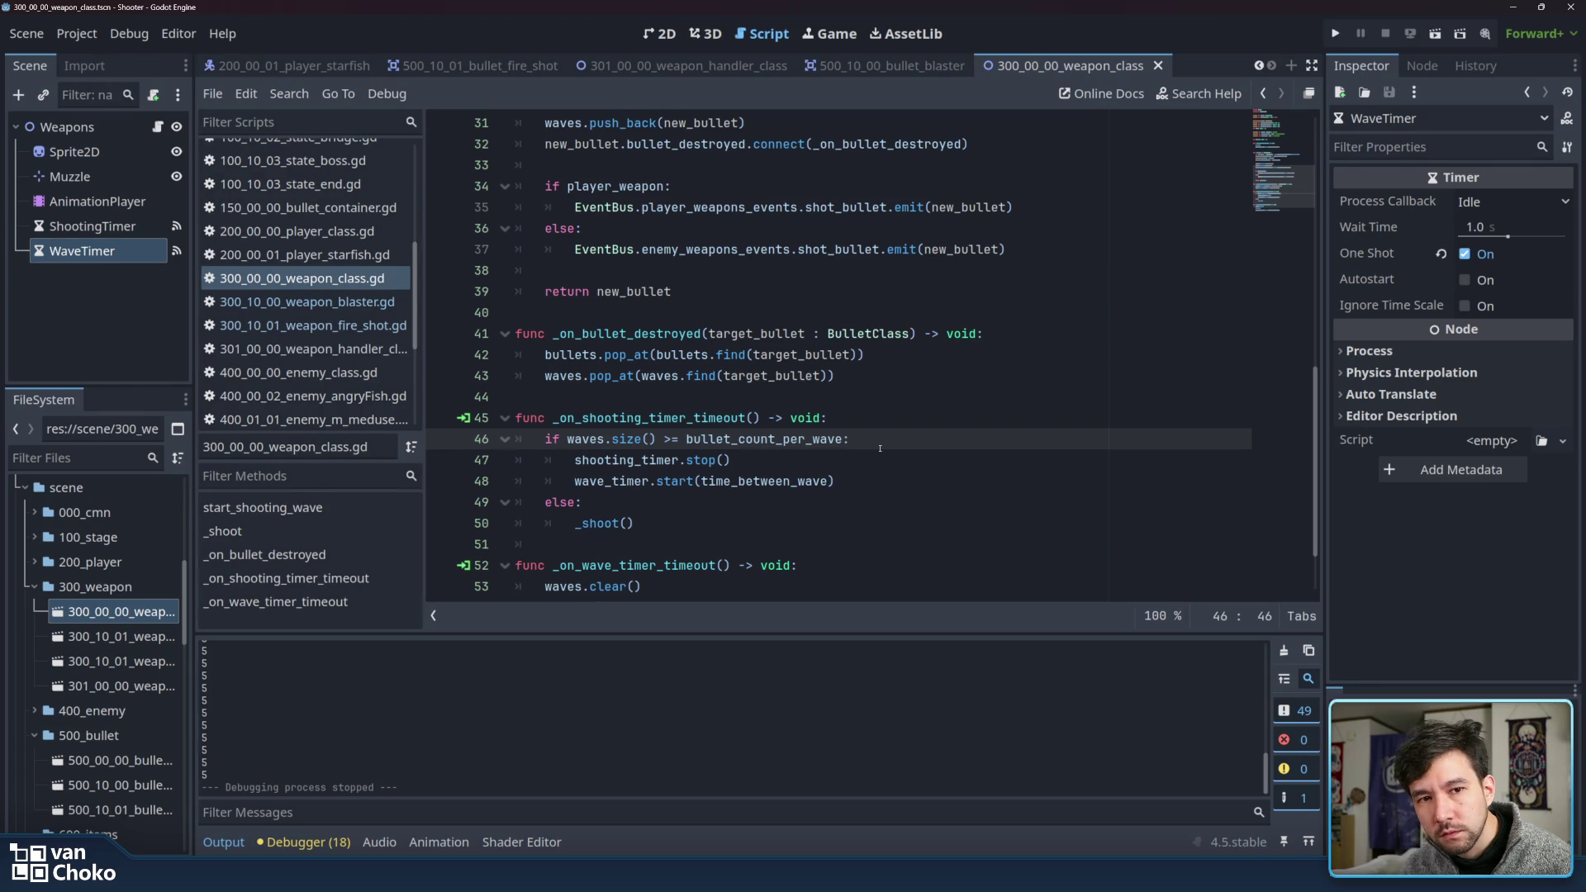
left_click(823, 364)
double_click(564, 376)
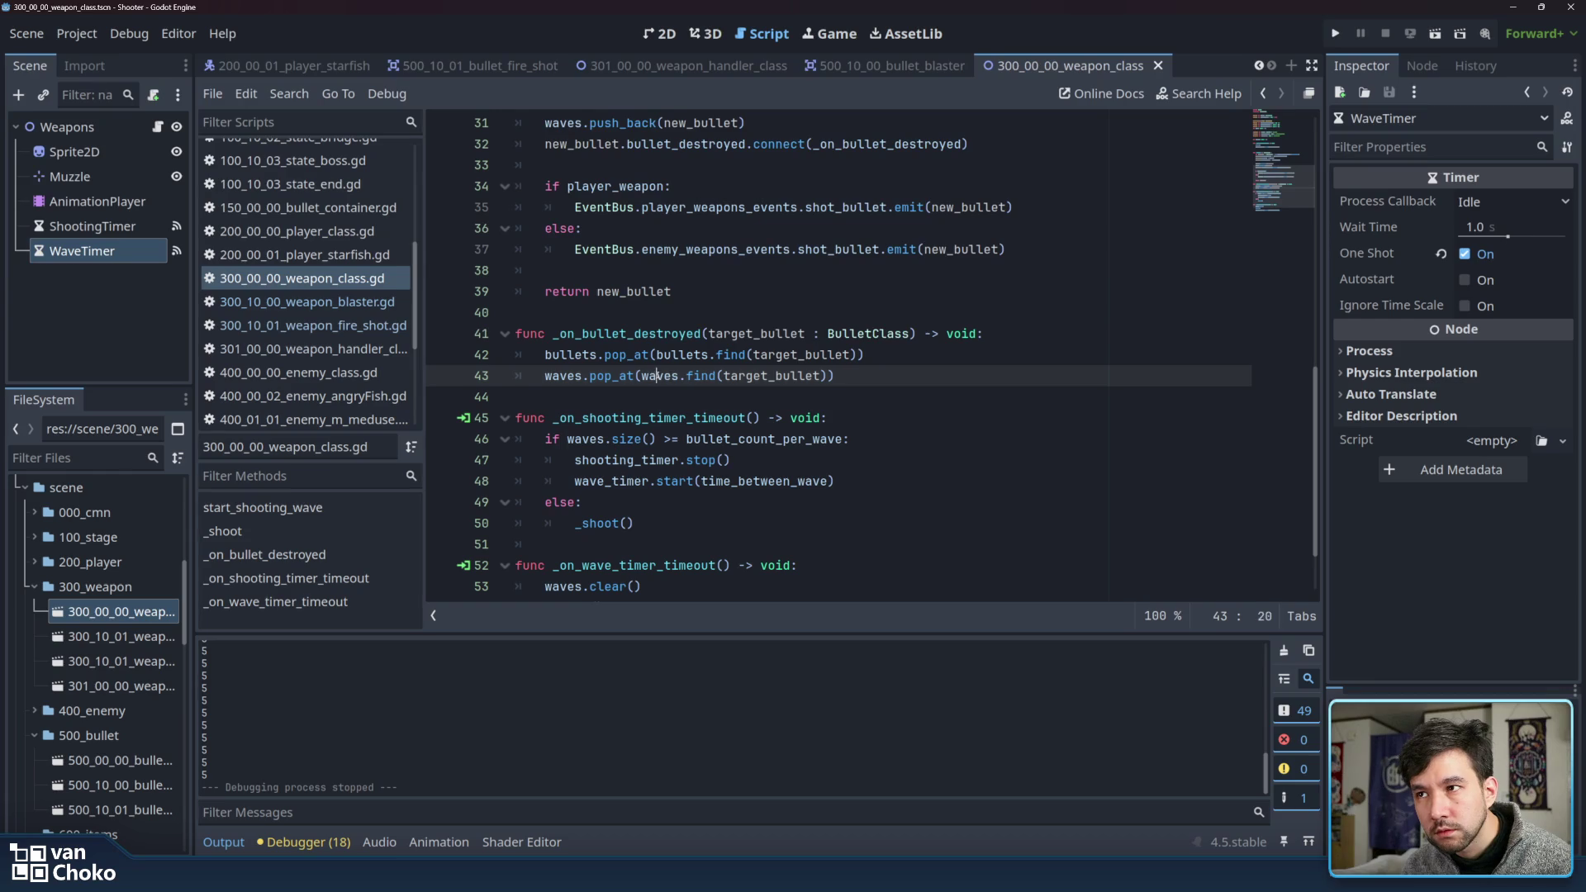
left_click_drag(642, 376, 822, 376)
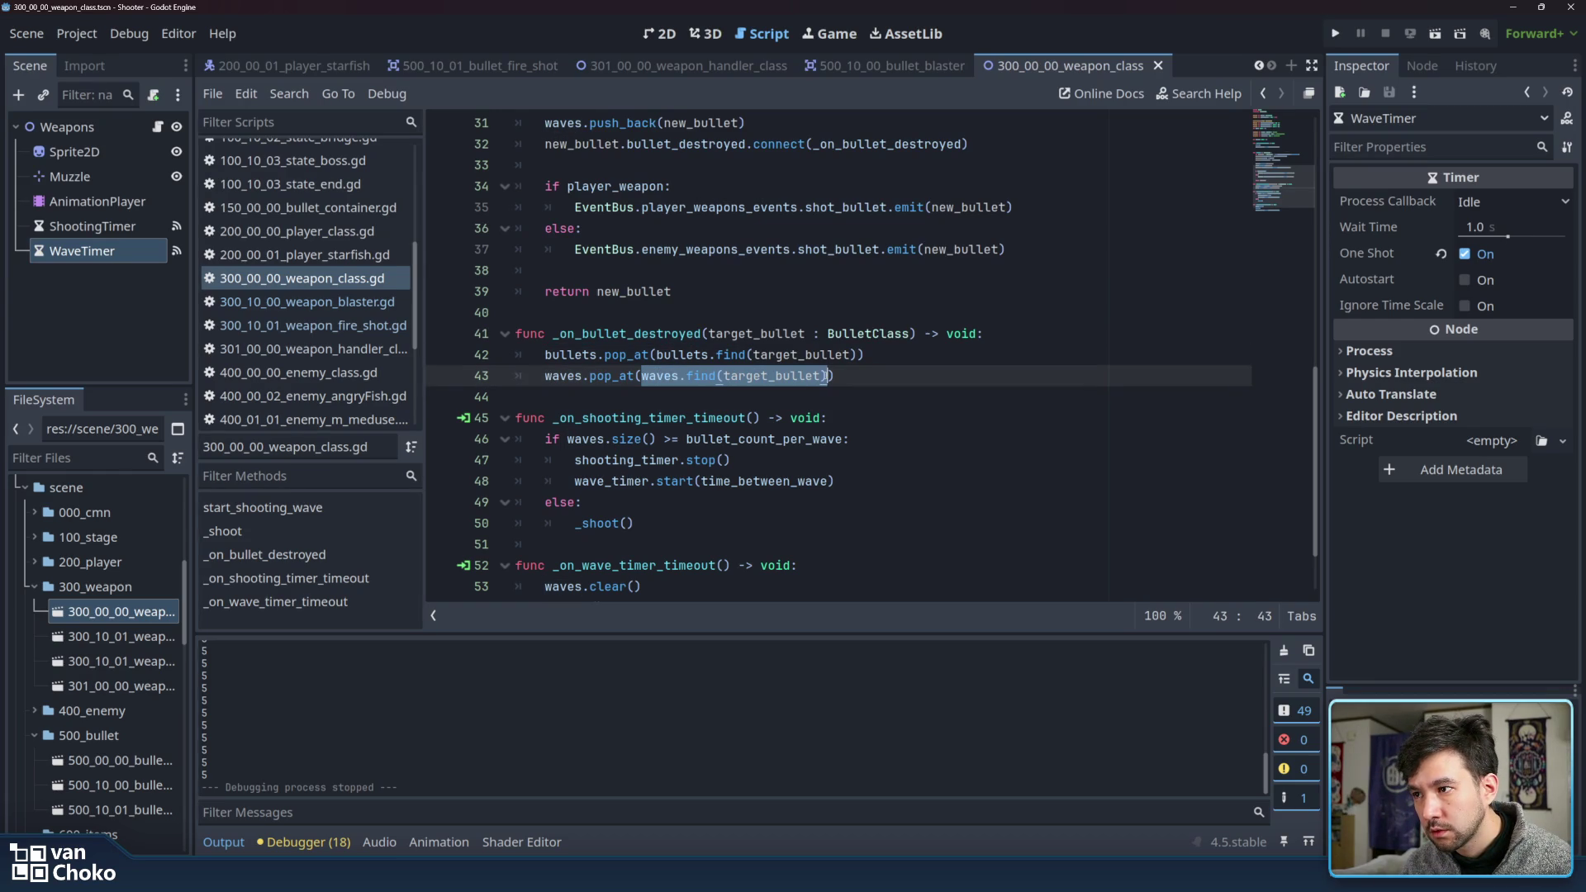
Add print(waves) after the waves removal line, save the script, and launch the game
left_click(897, 375)
key("Return")
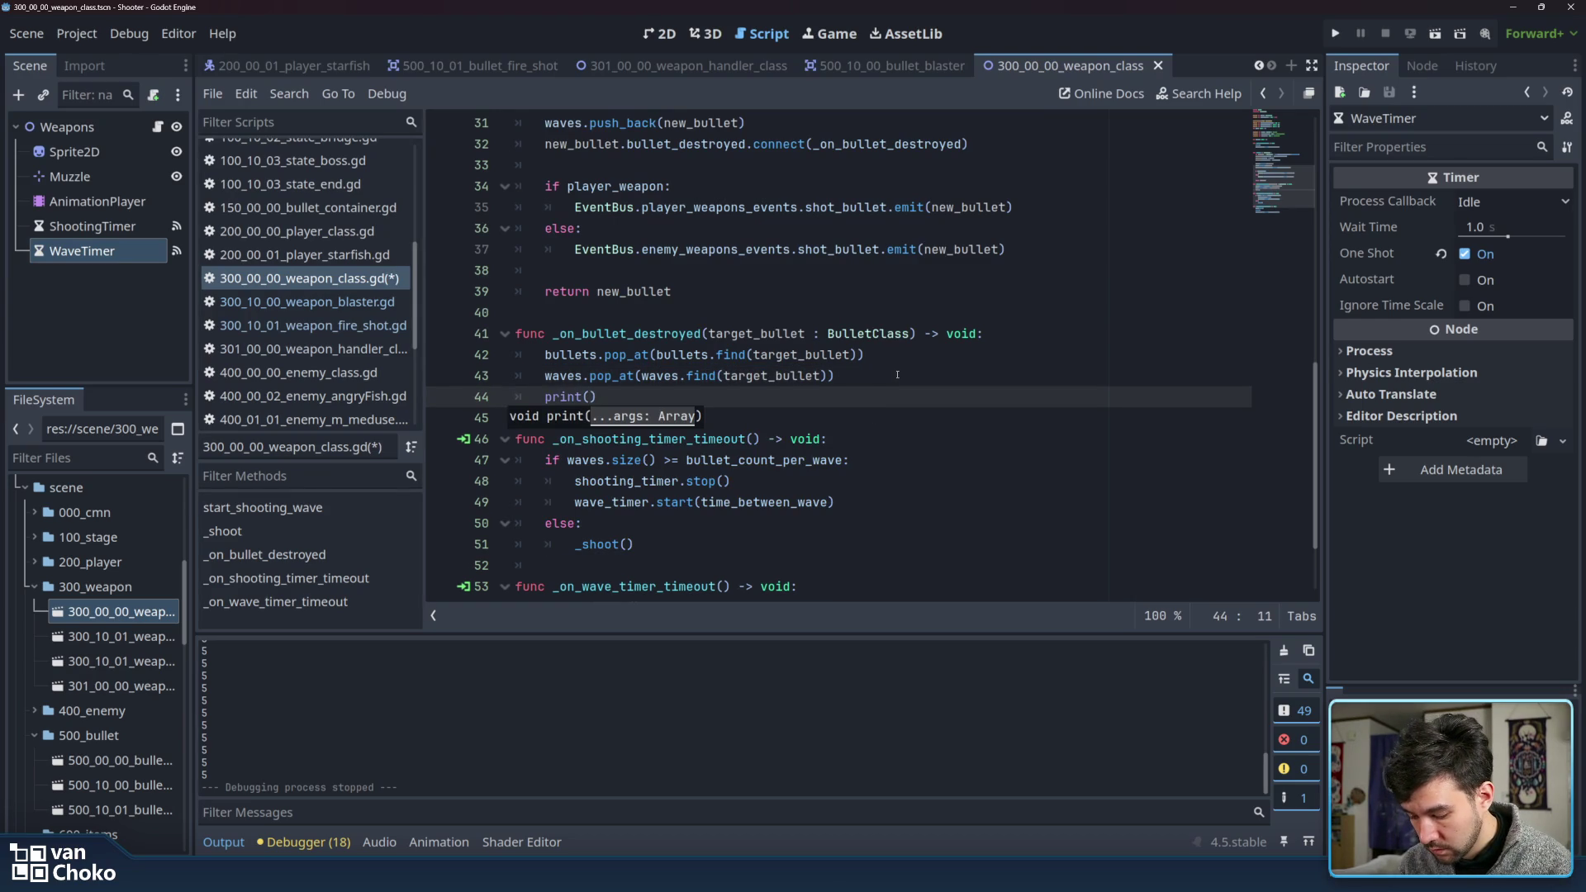
key("Escape")
key("ctrl+s")
left_click(1336, 35)
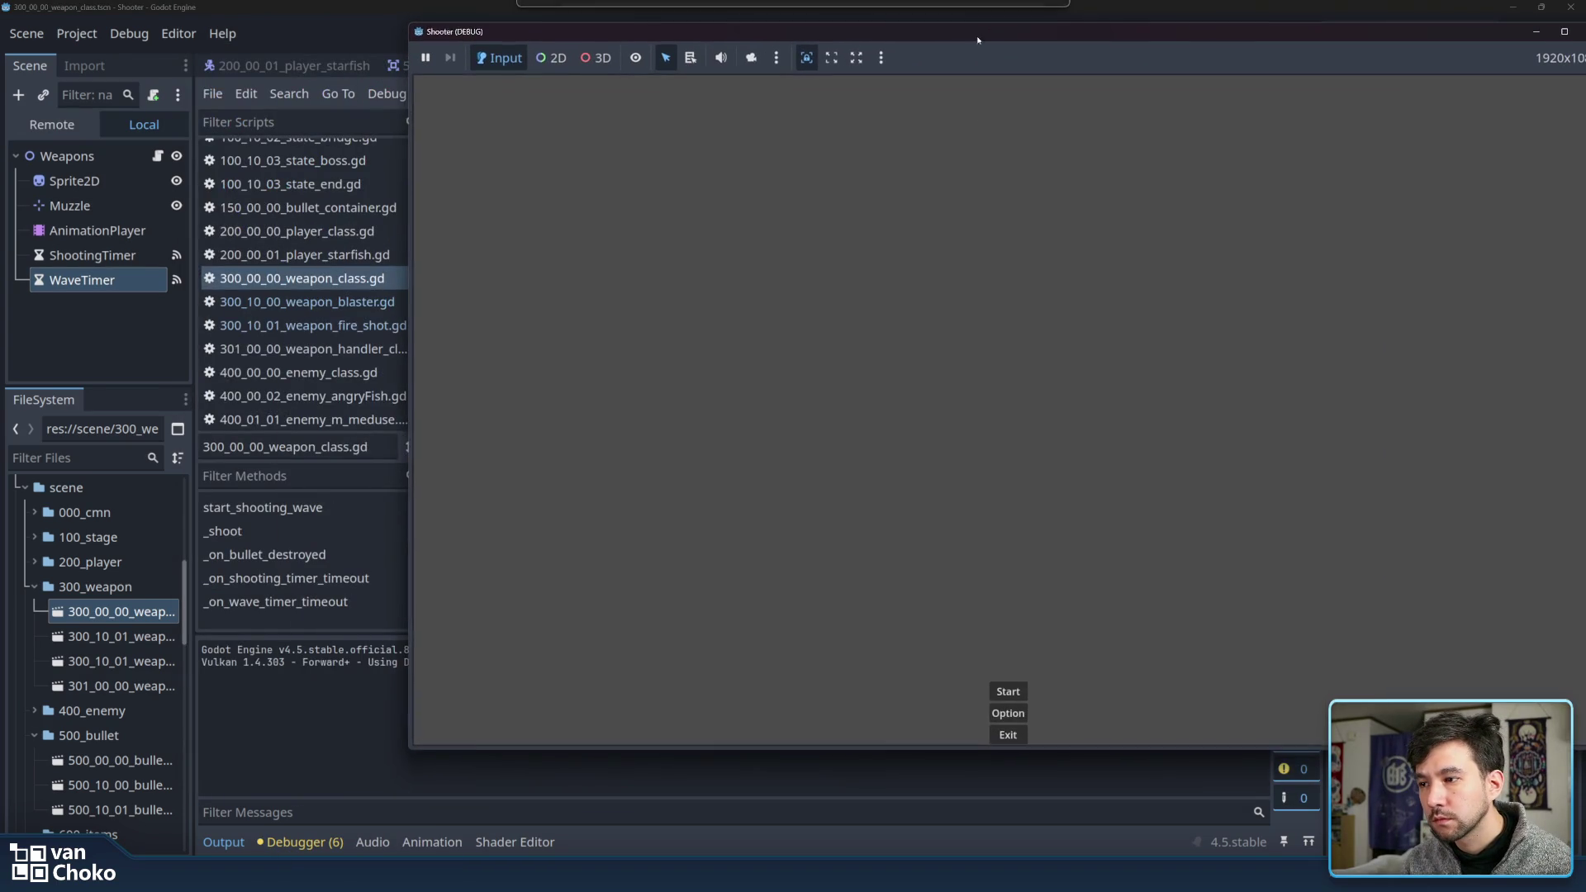
Play a round while firing, watching the printed waves arrays in Output, then stop the game
left_click(1018, 692)
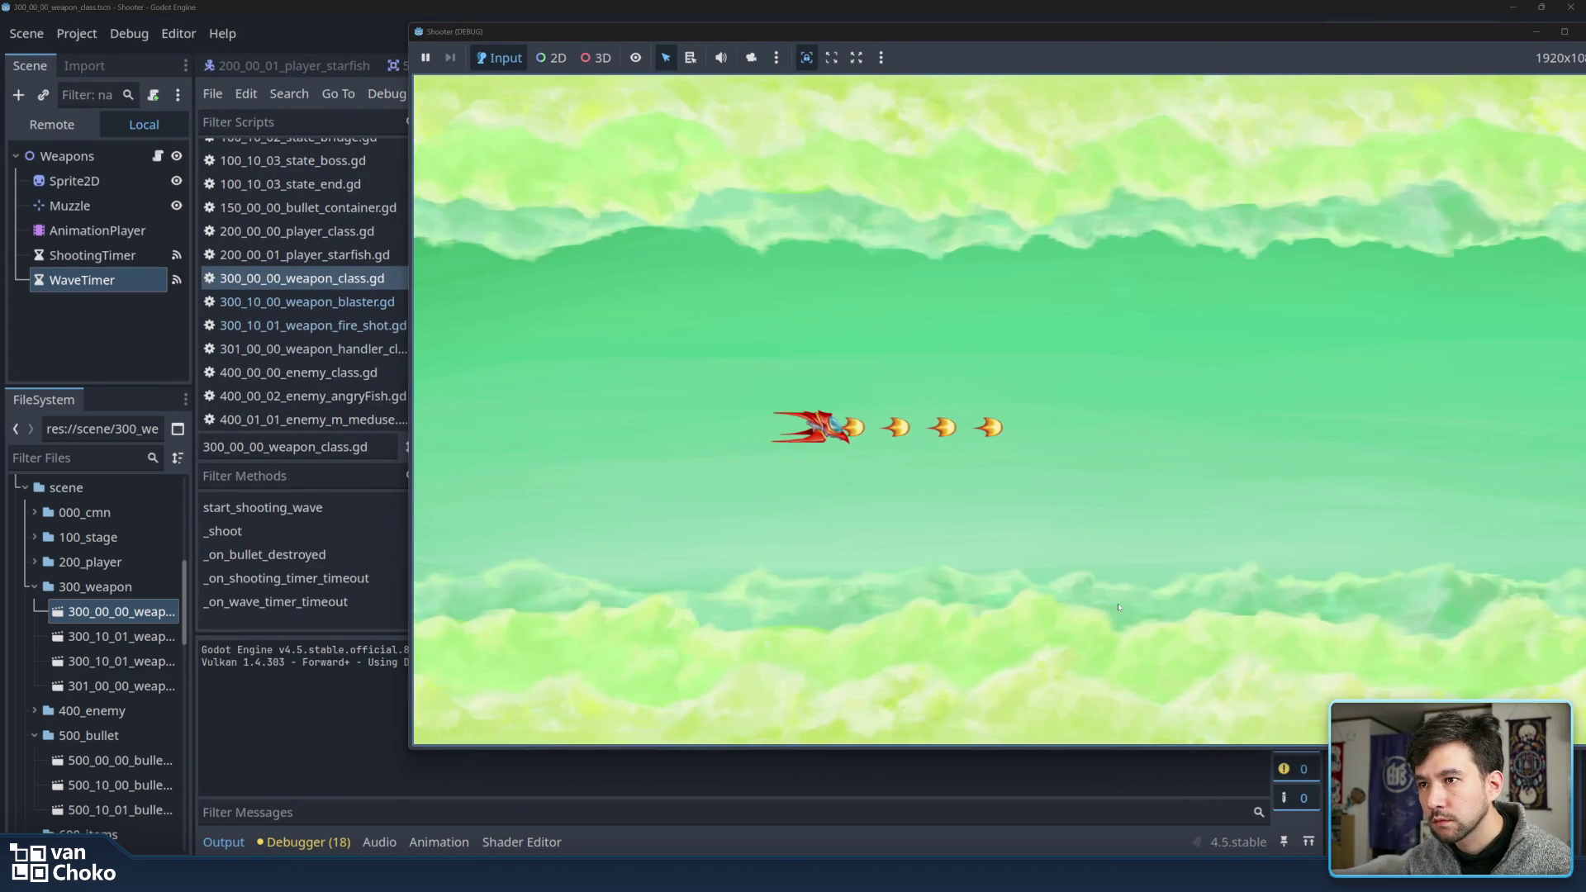
key("Up")
key("Right")
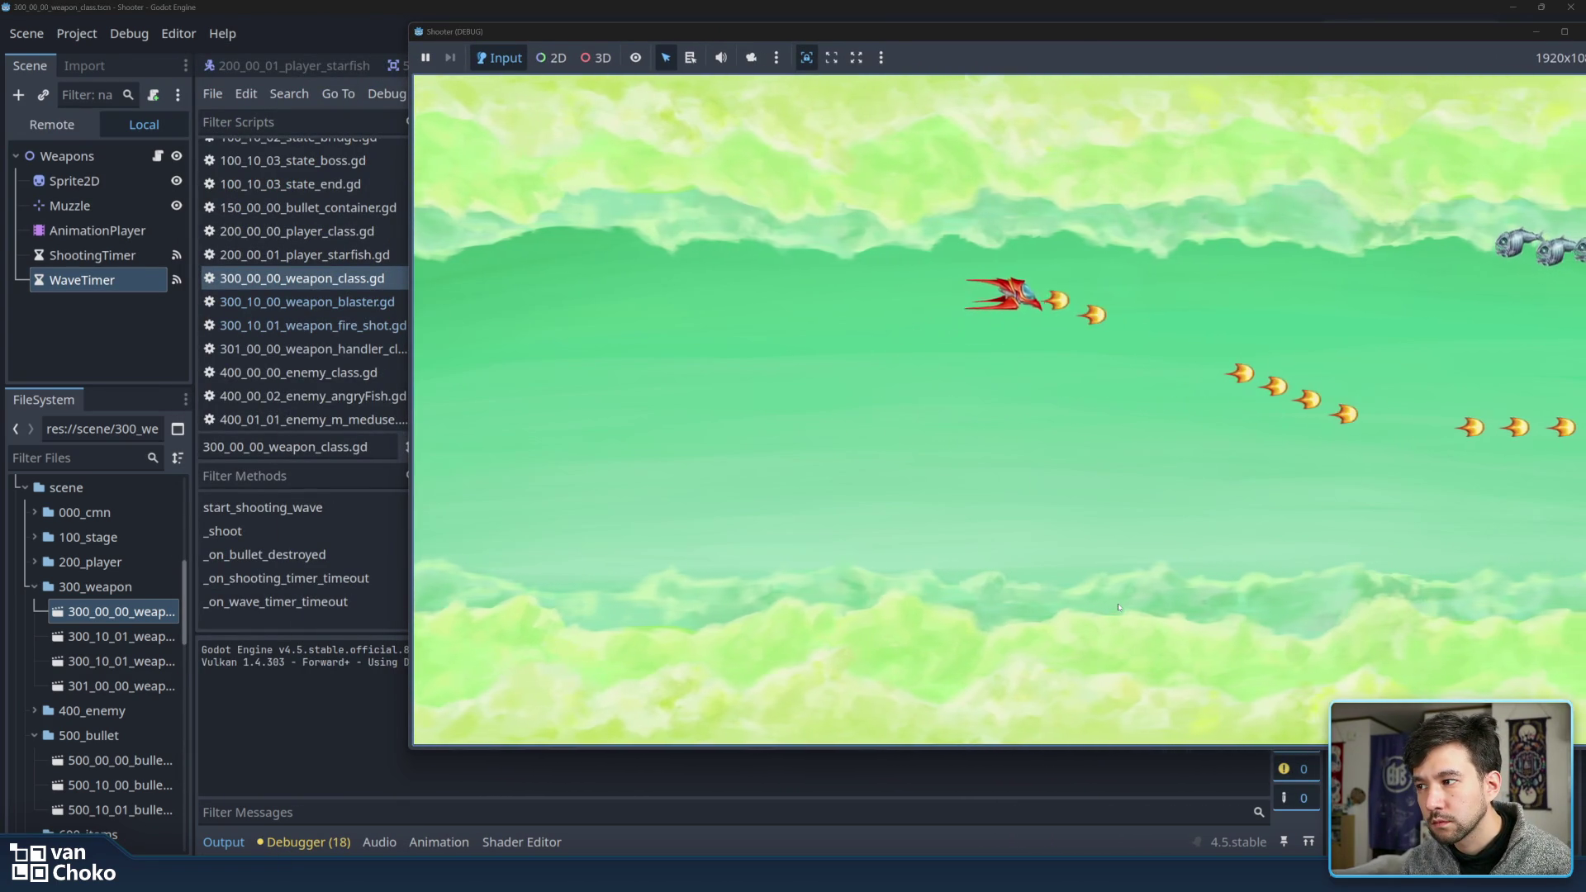
key("Up")
key("Right")
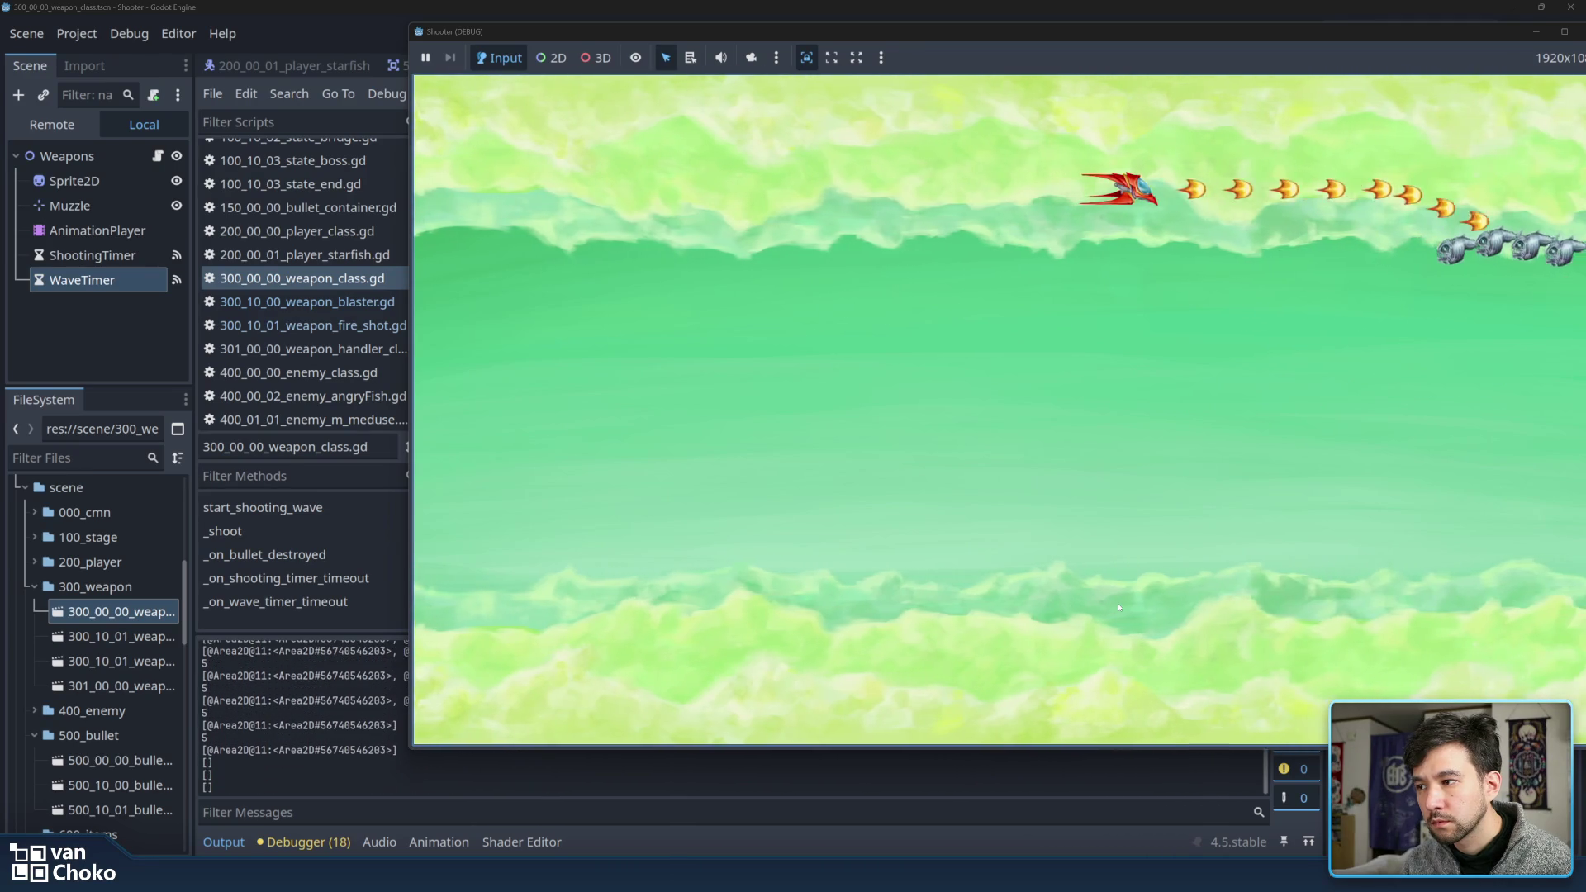
key("Down")
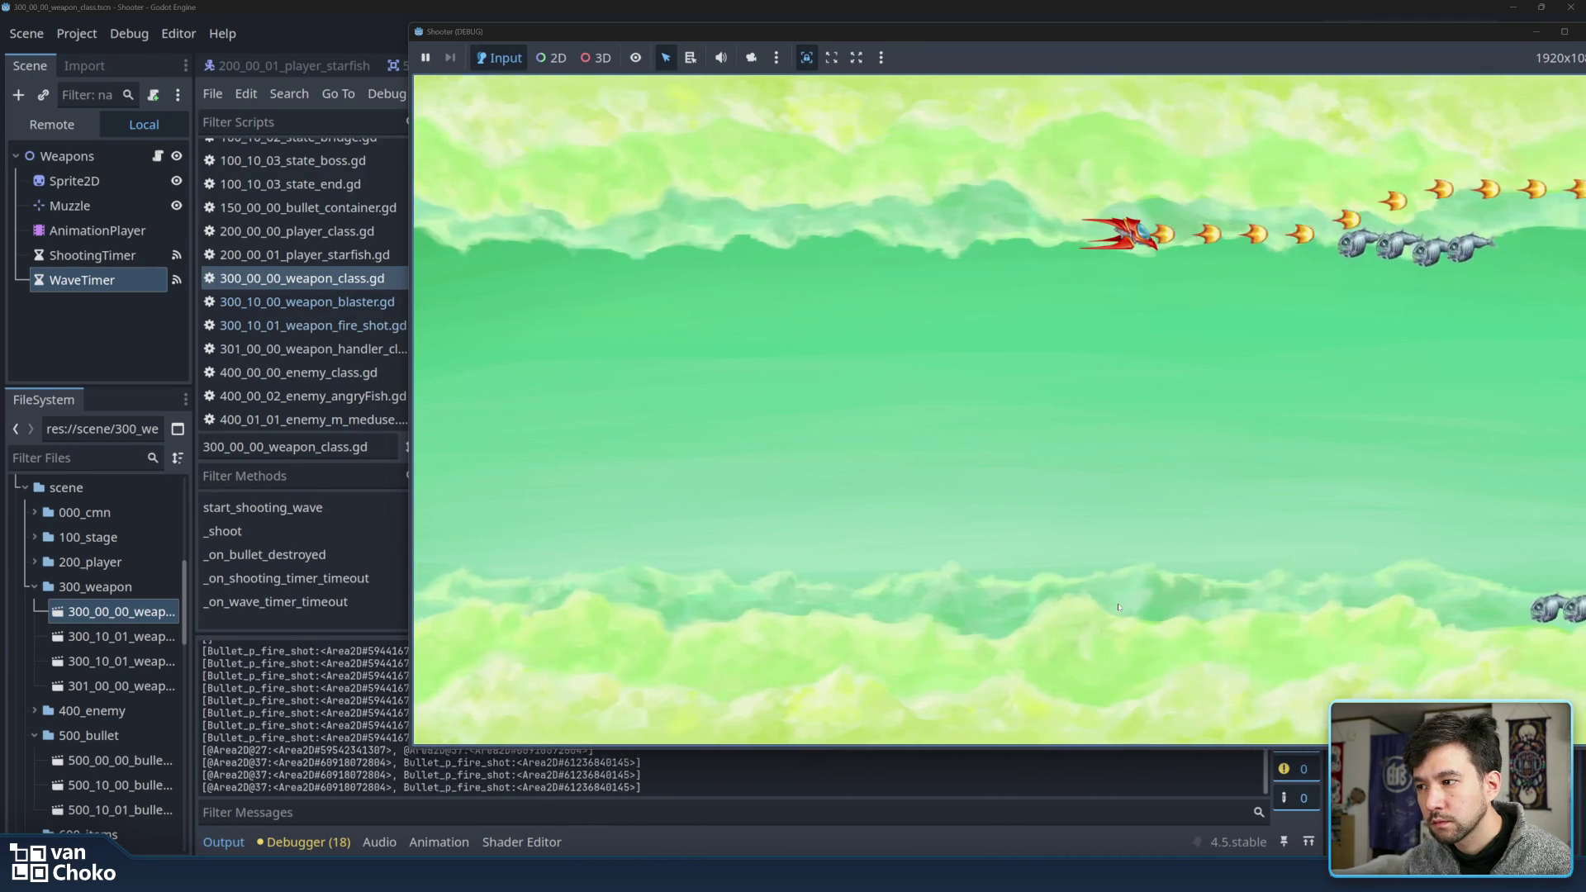
key("Down")
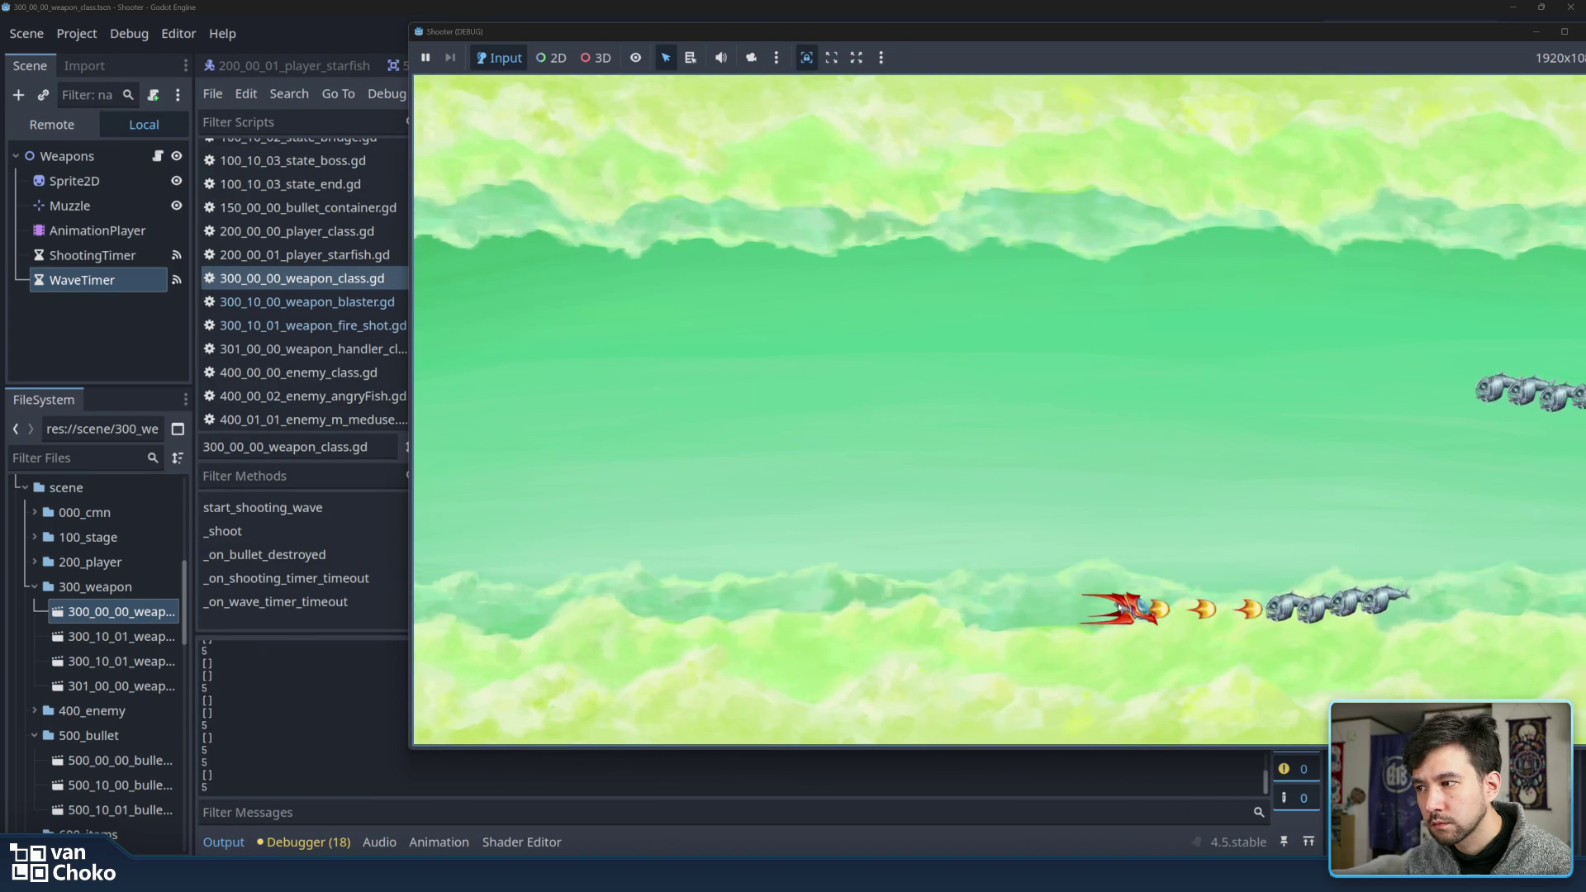
key("Up")
key("Up")
key("Left")
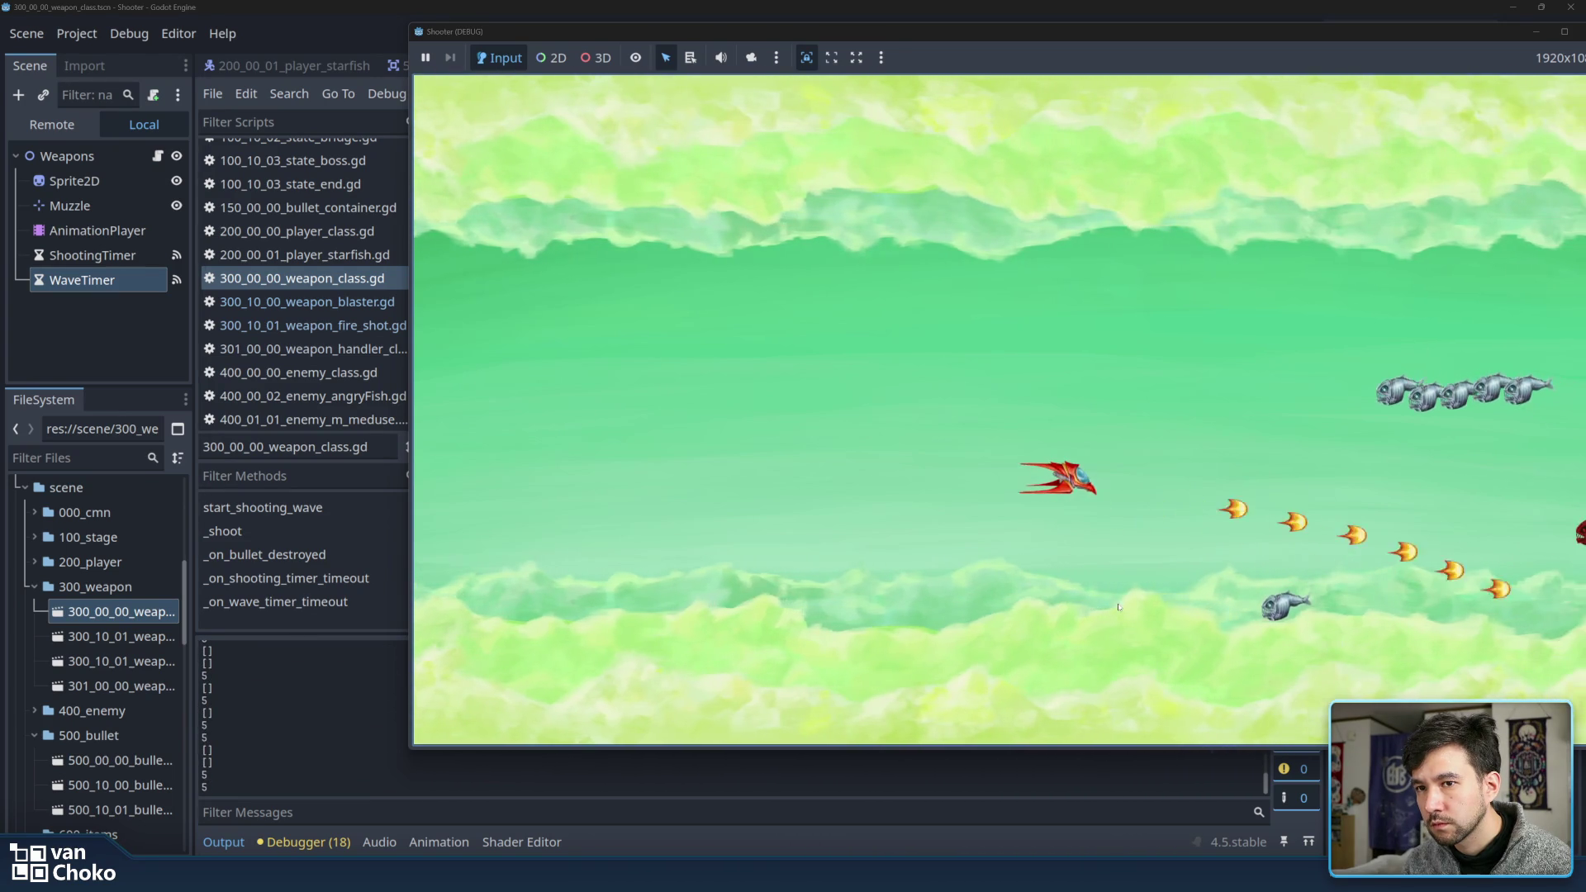
key("Up")
key("Left")
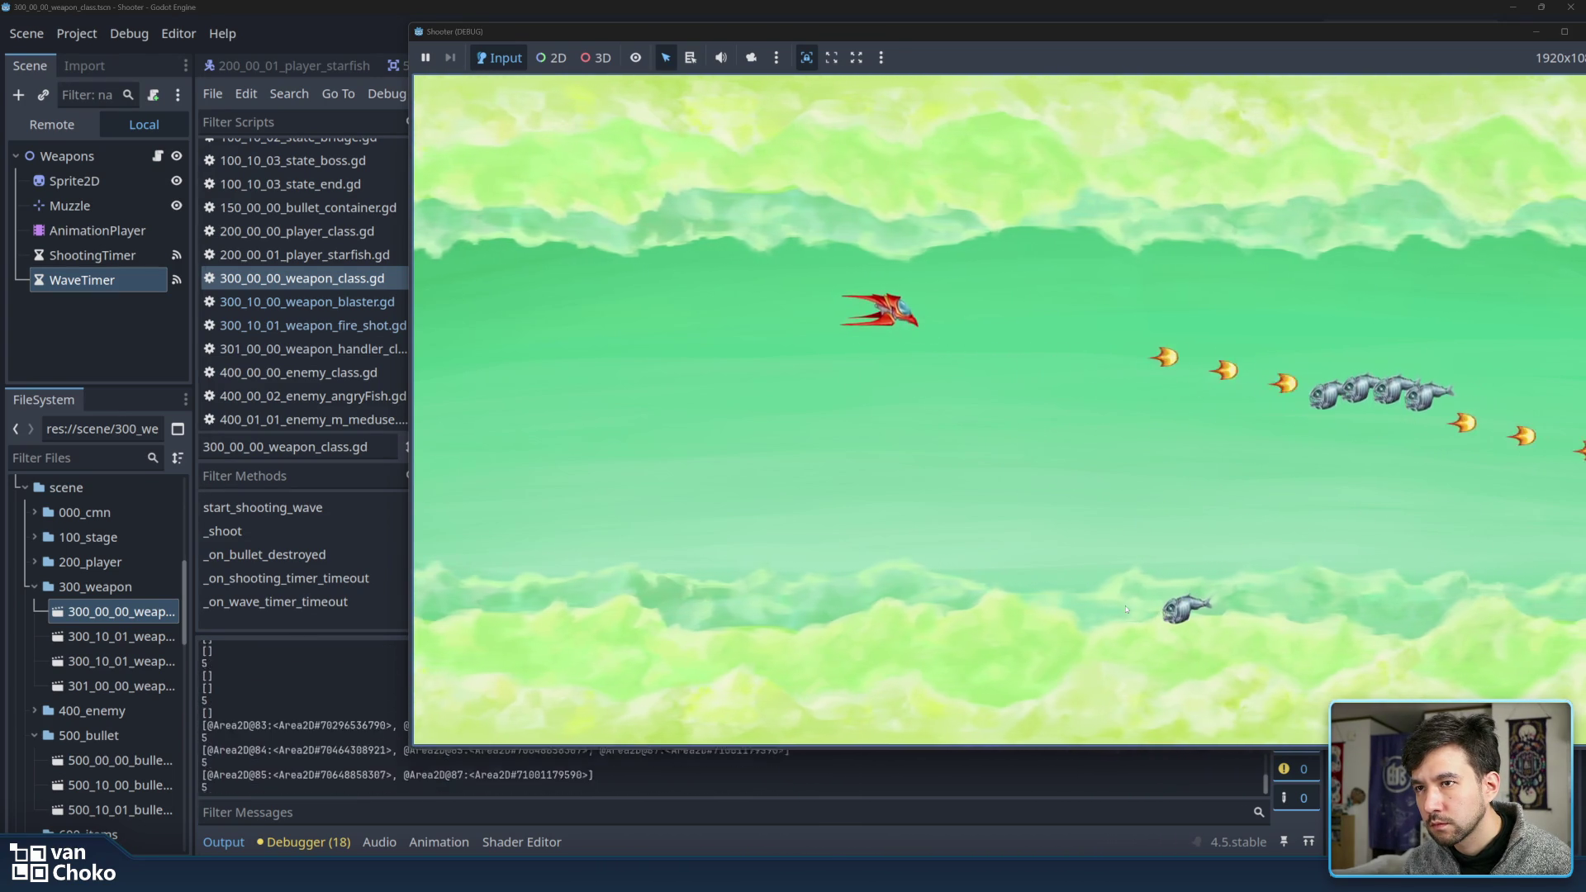
key("Left")
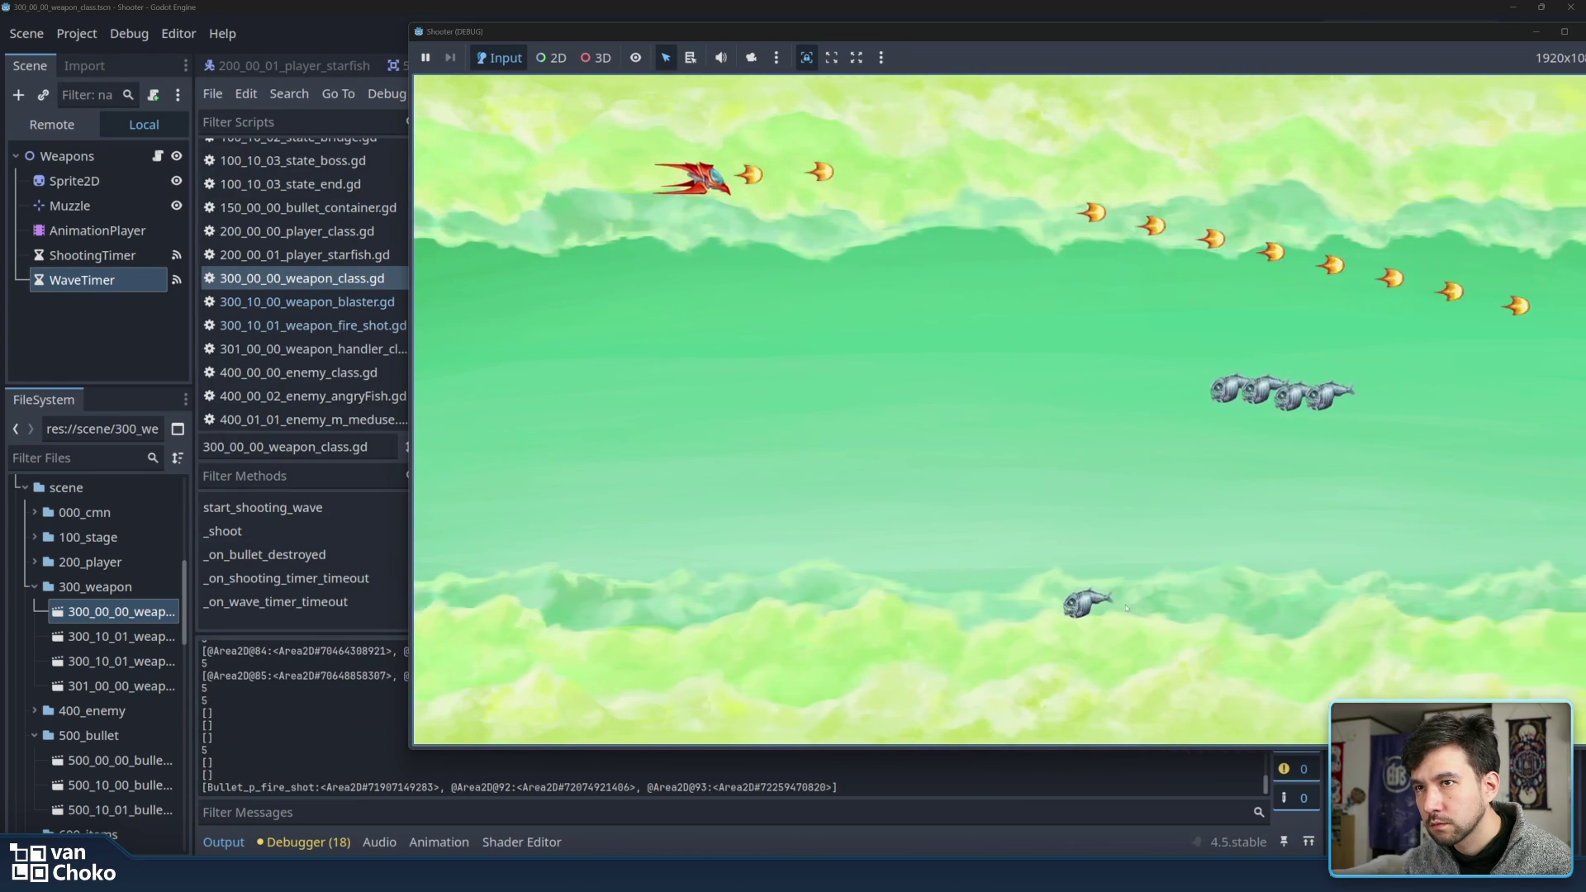
key("Down")
key("Down")
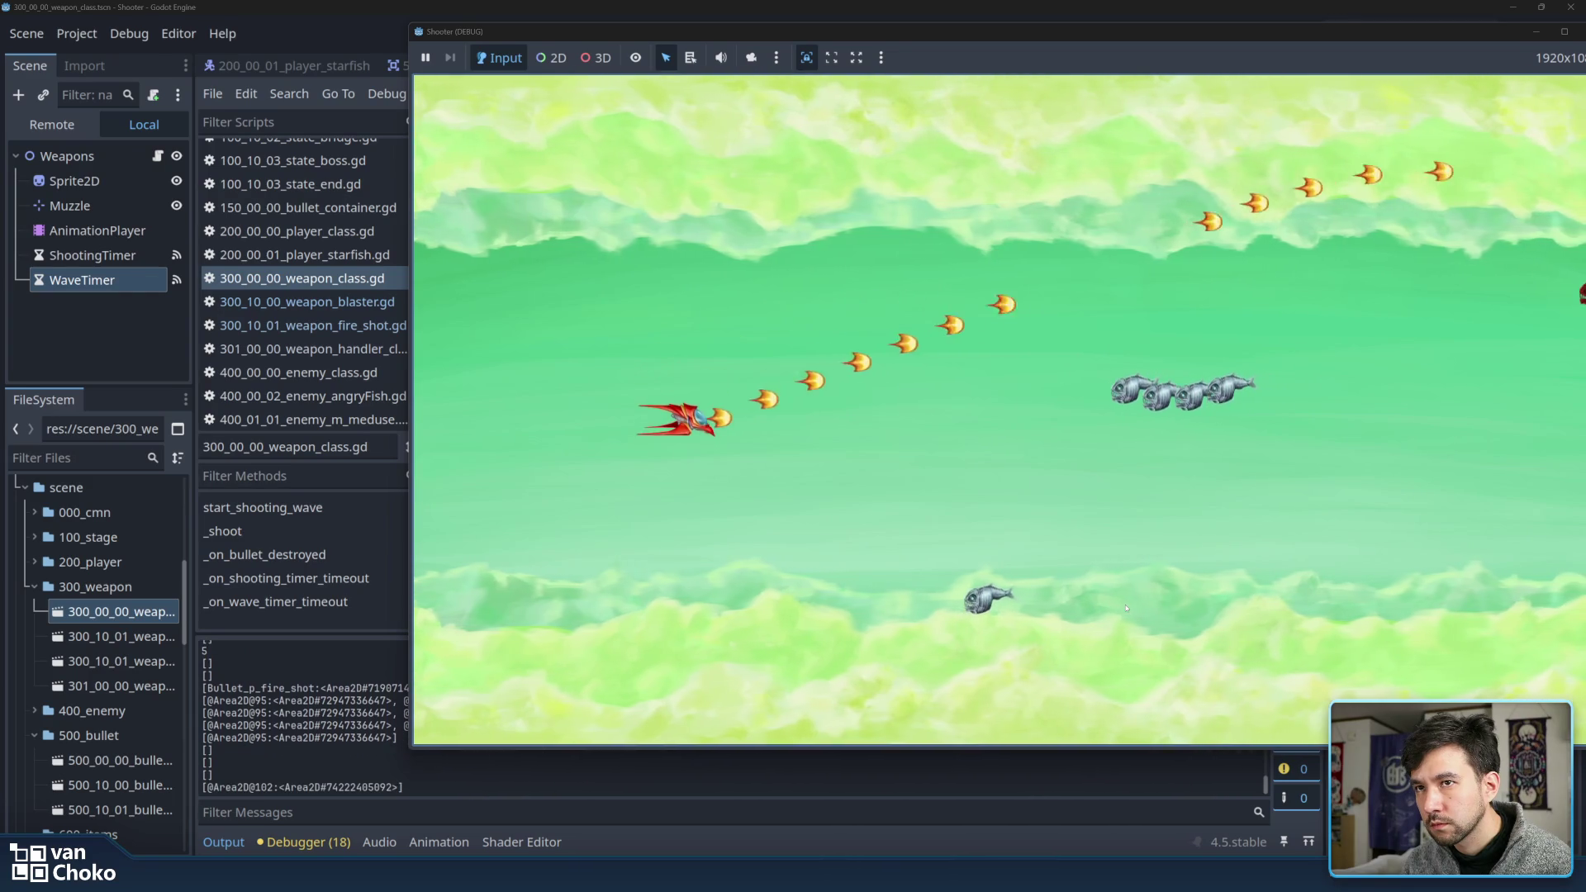
key("Down")
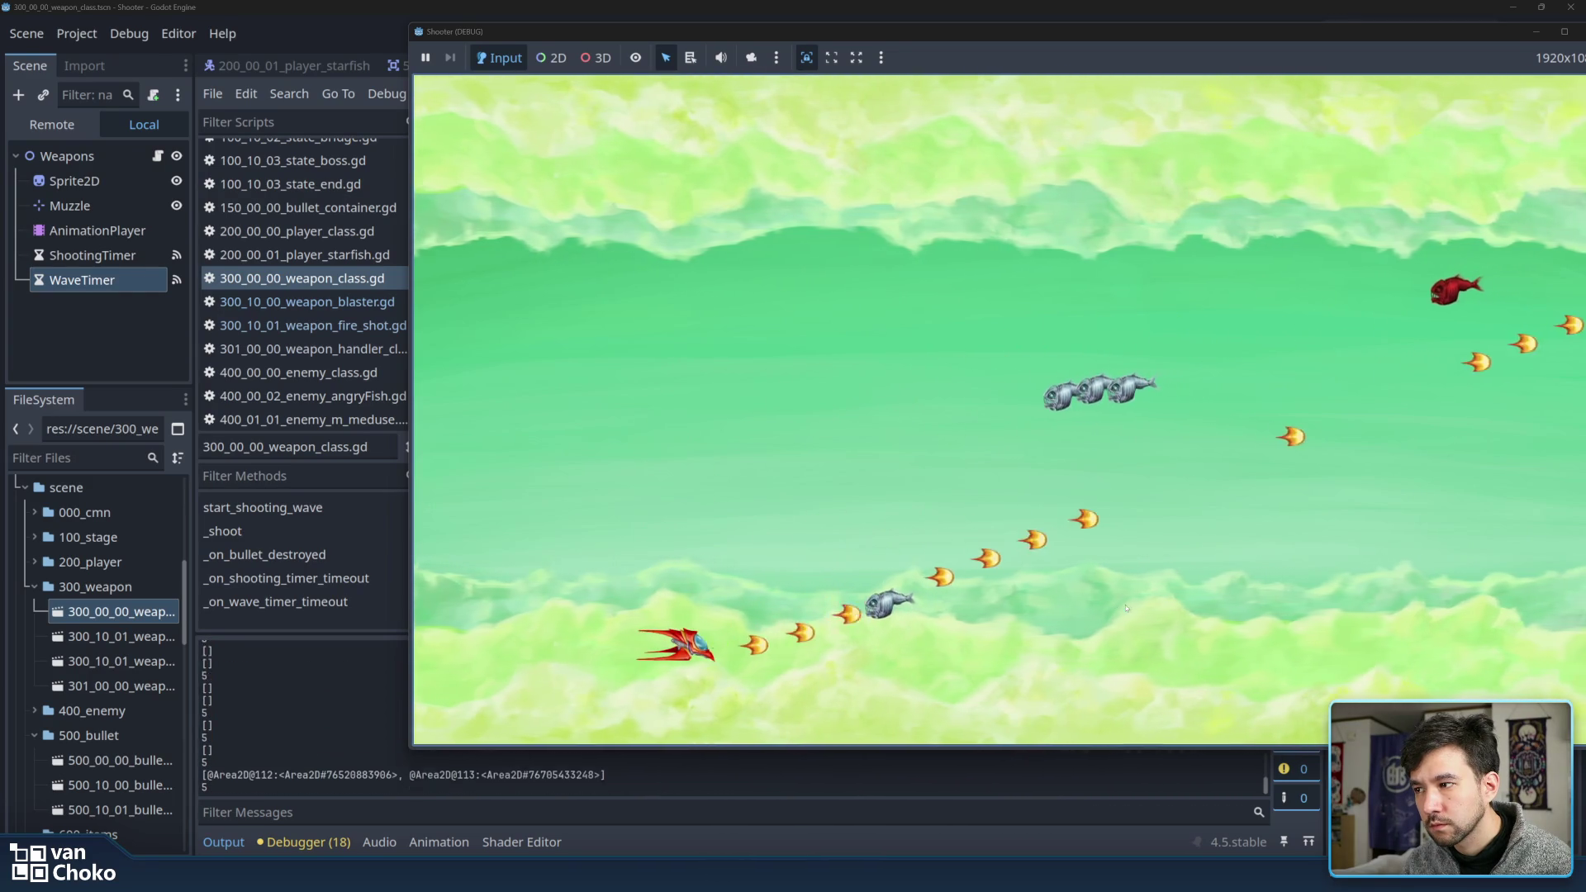
key("Down")
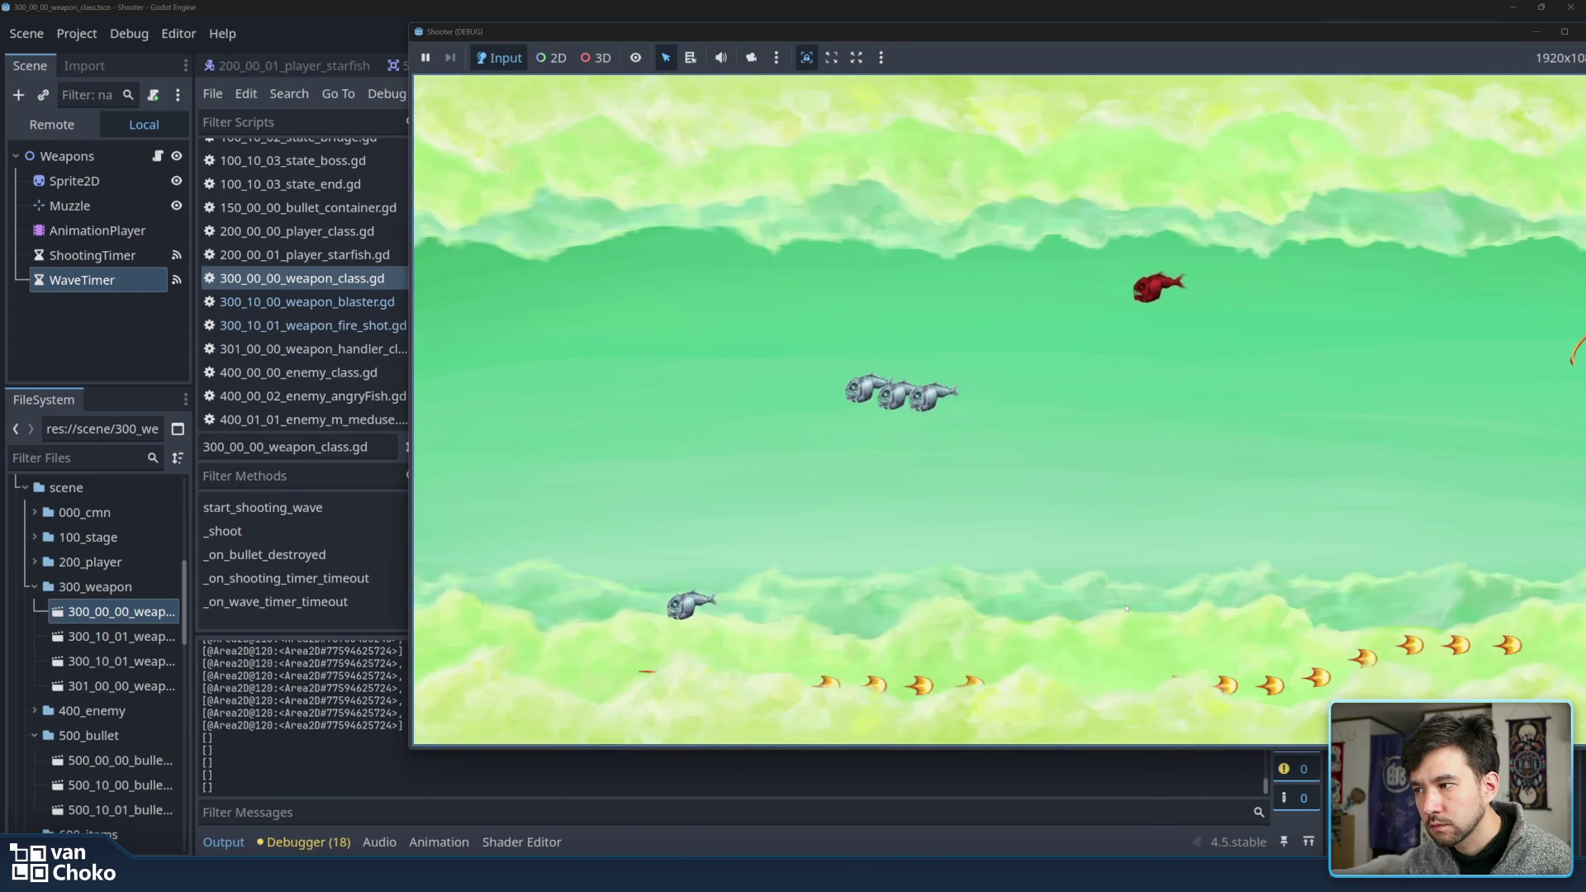
key("Up")
key("Right")
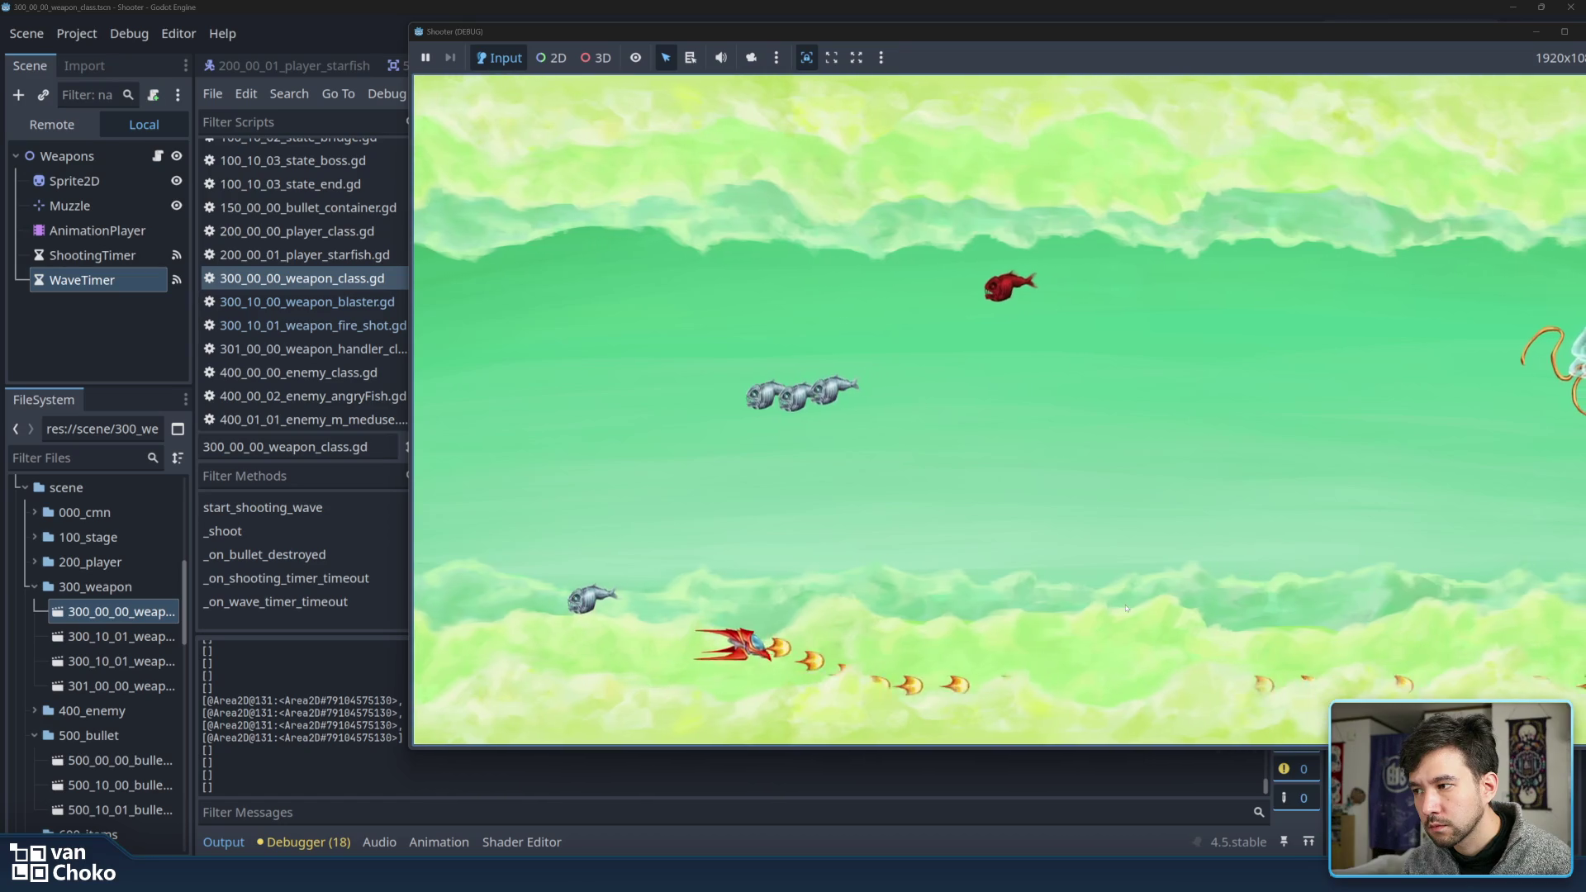
key("Up")
key("Right")
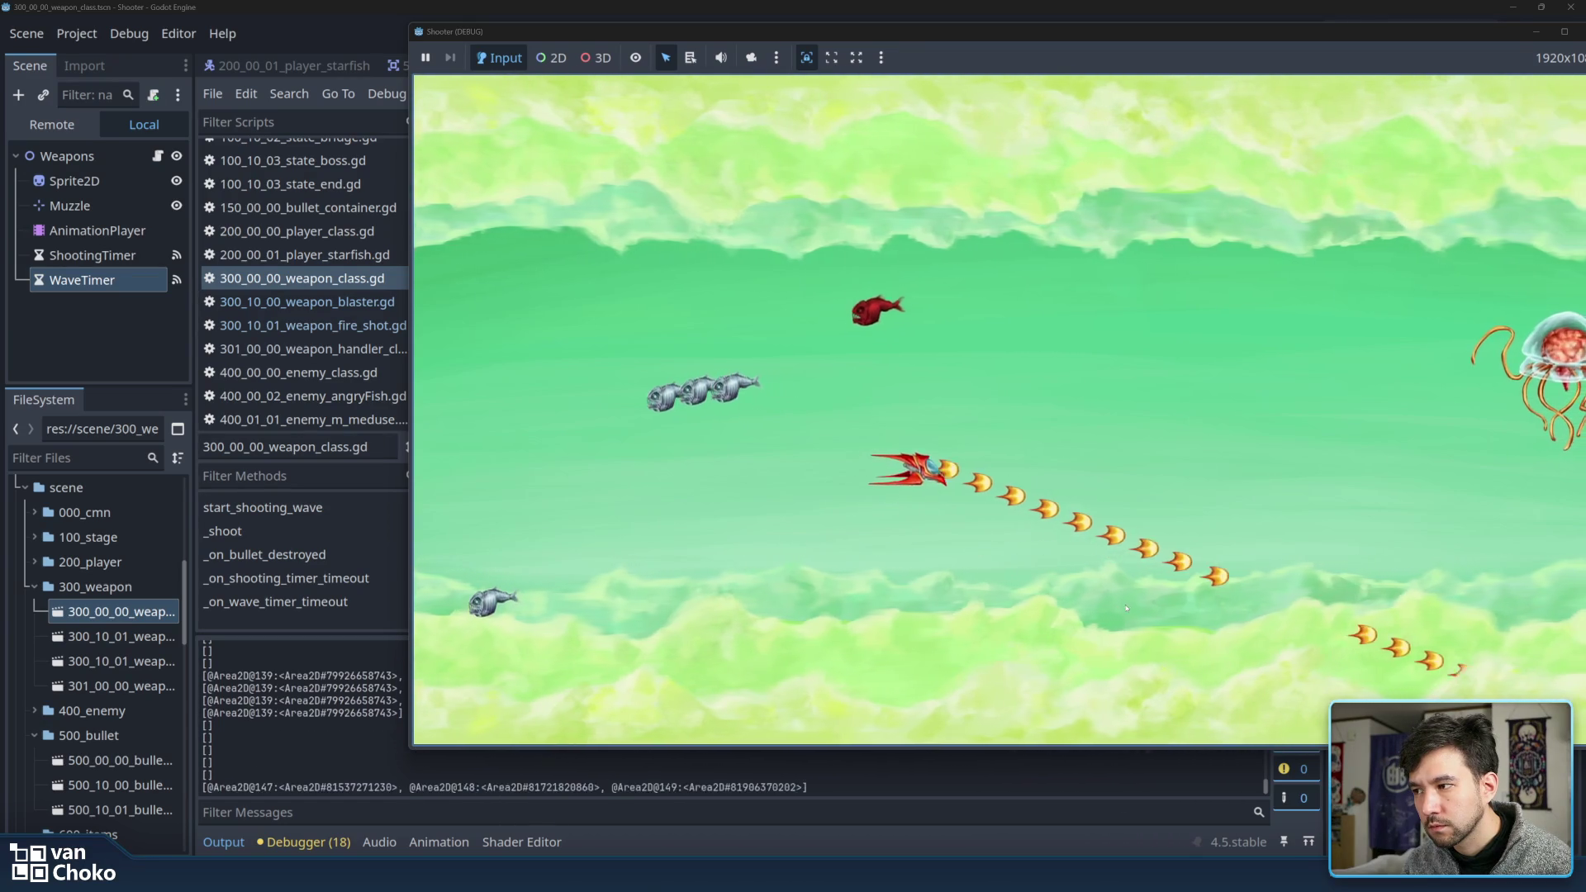
key("Up")
key("Left")
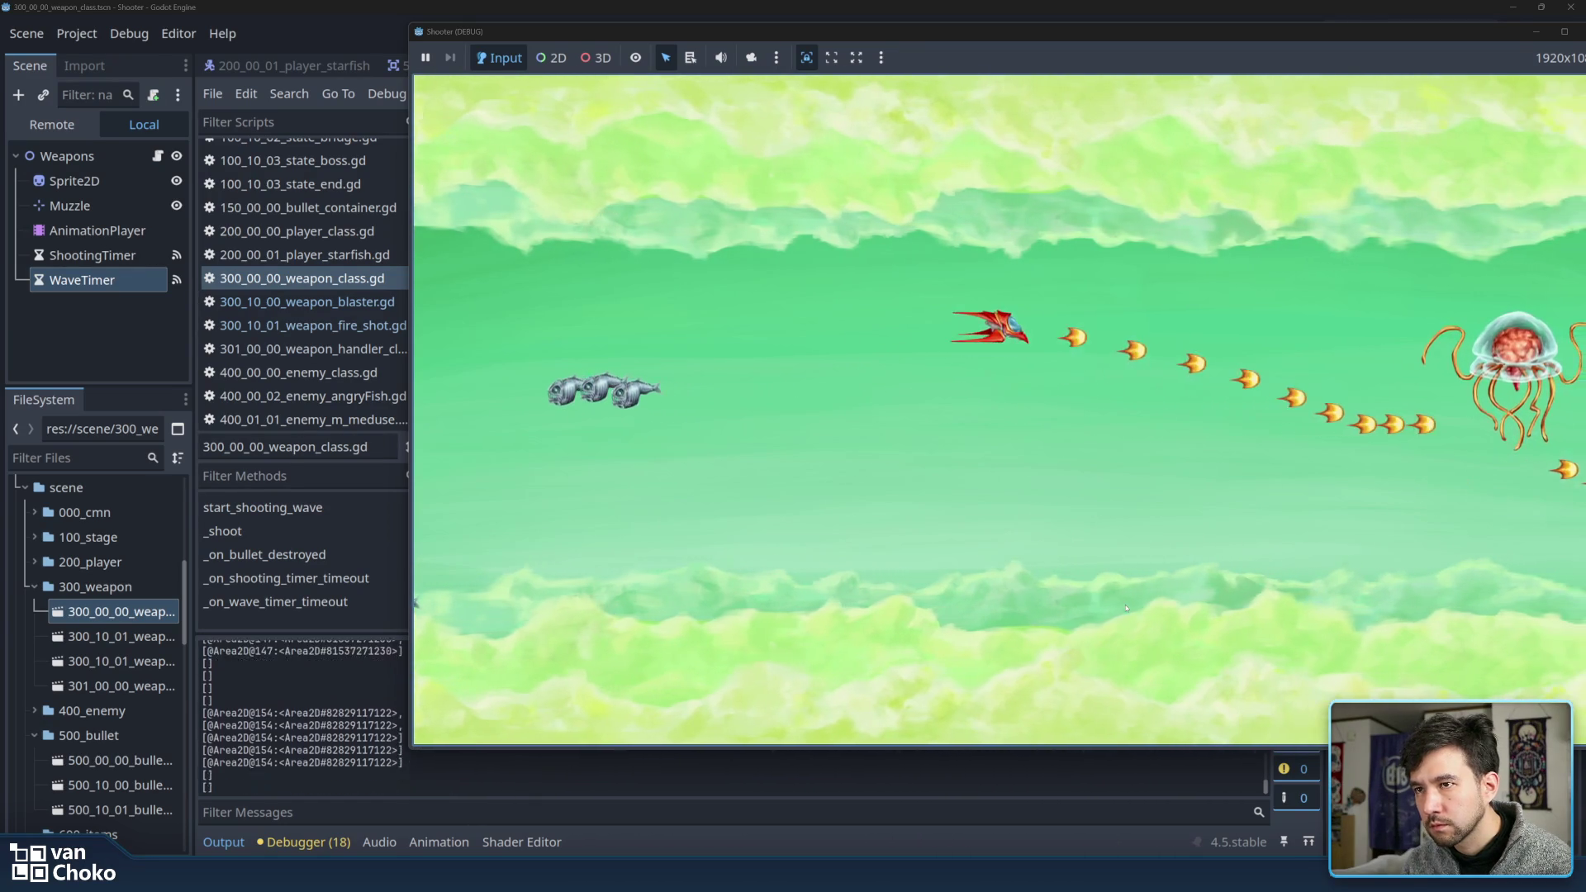
key("Down")
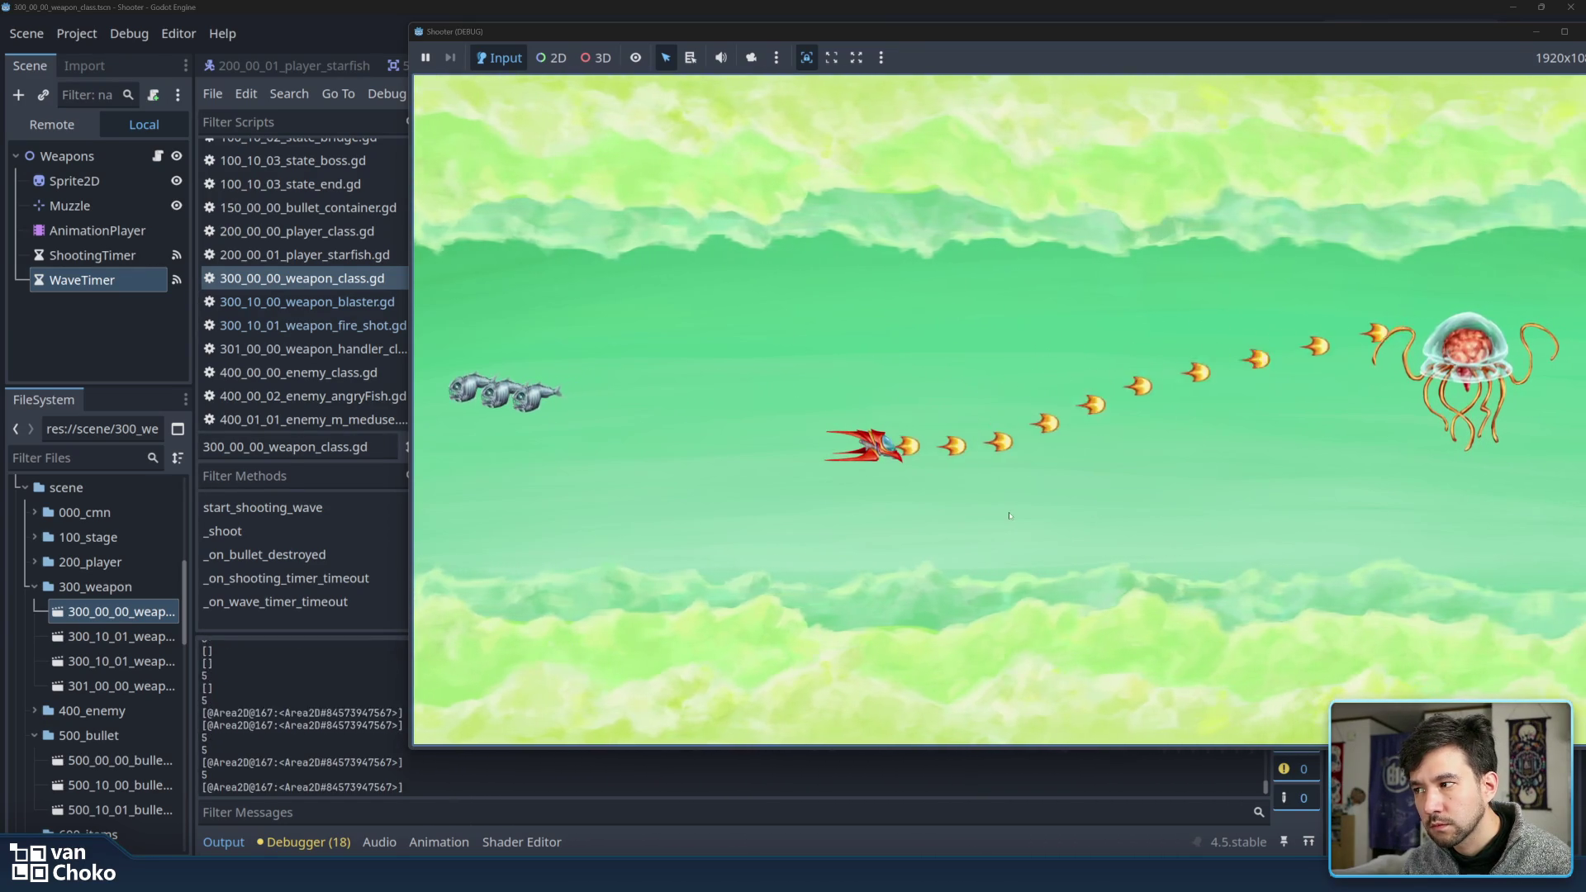
left_click(1537, 7)
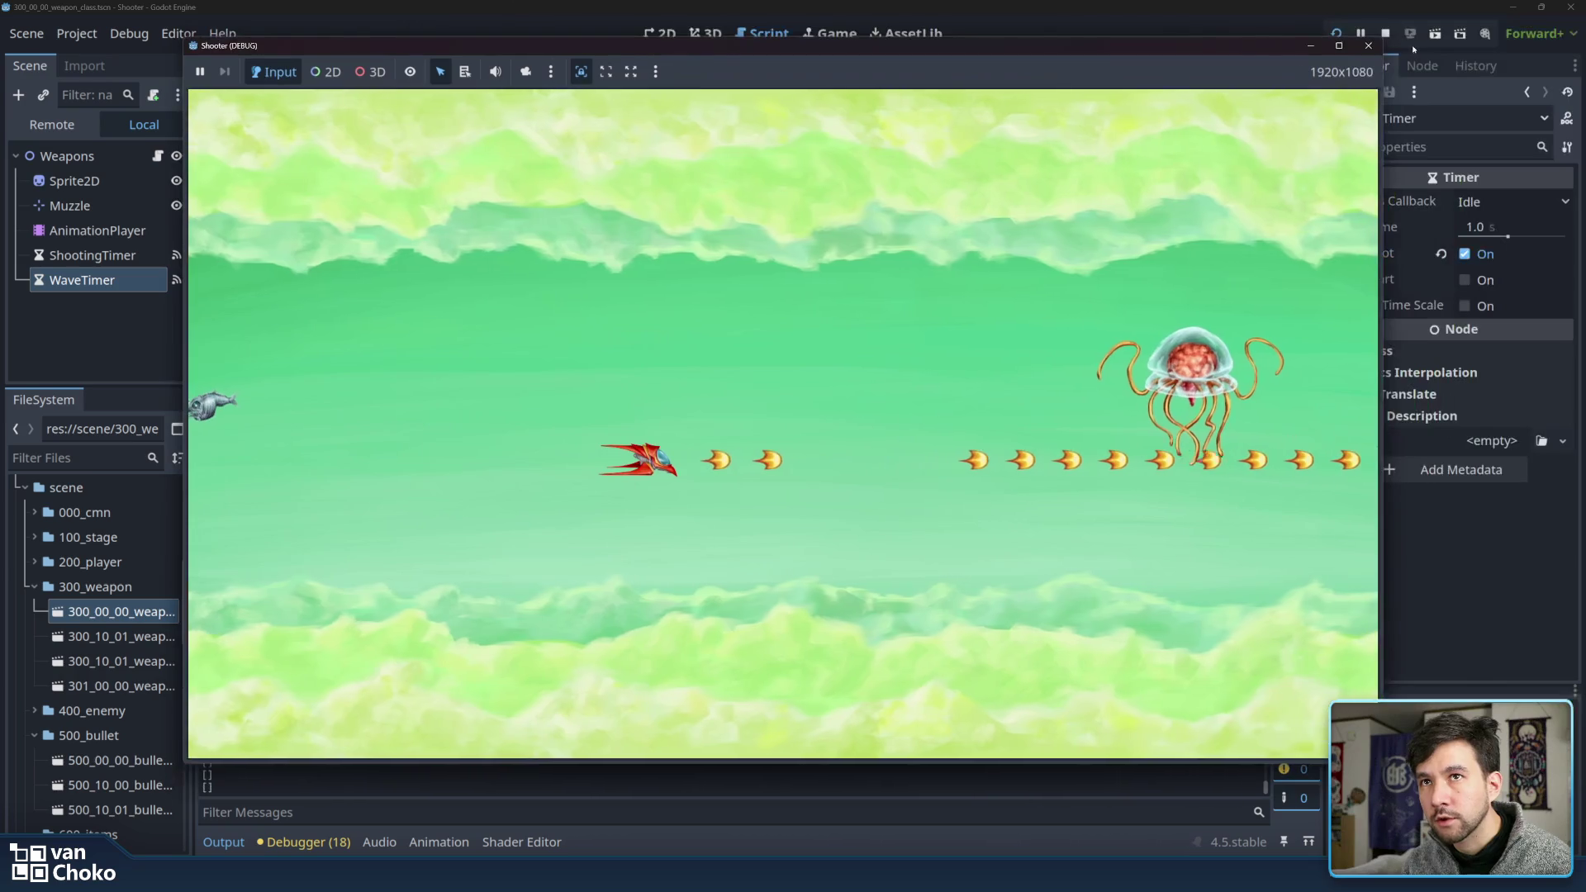
left_click(1386, 33)
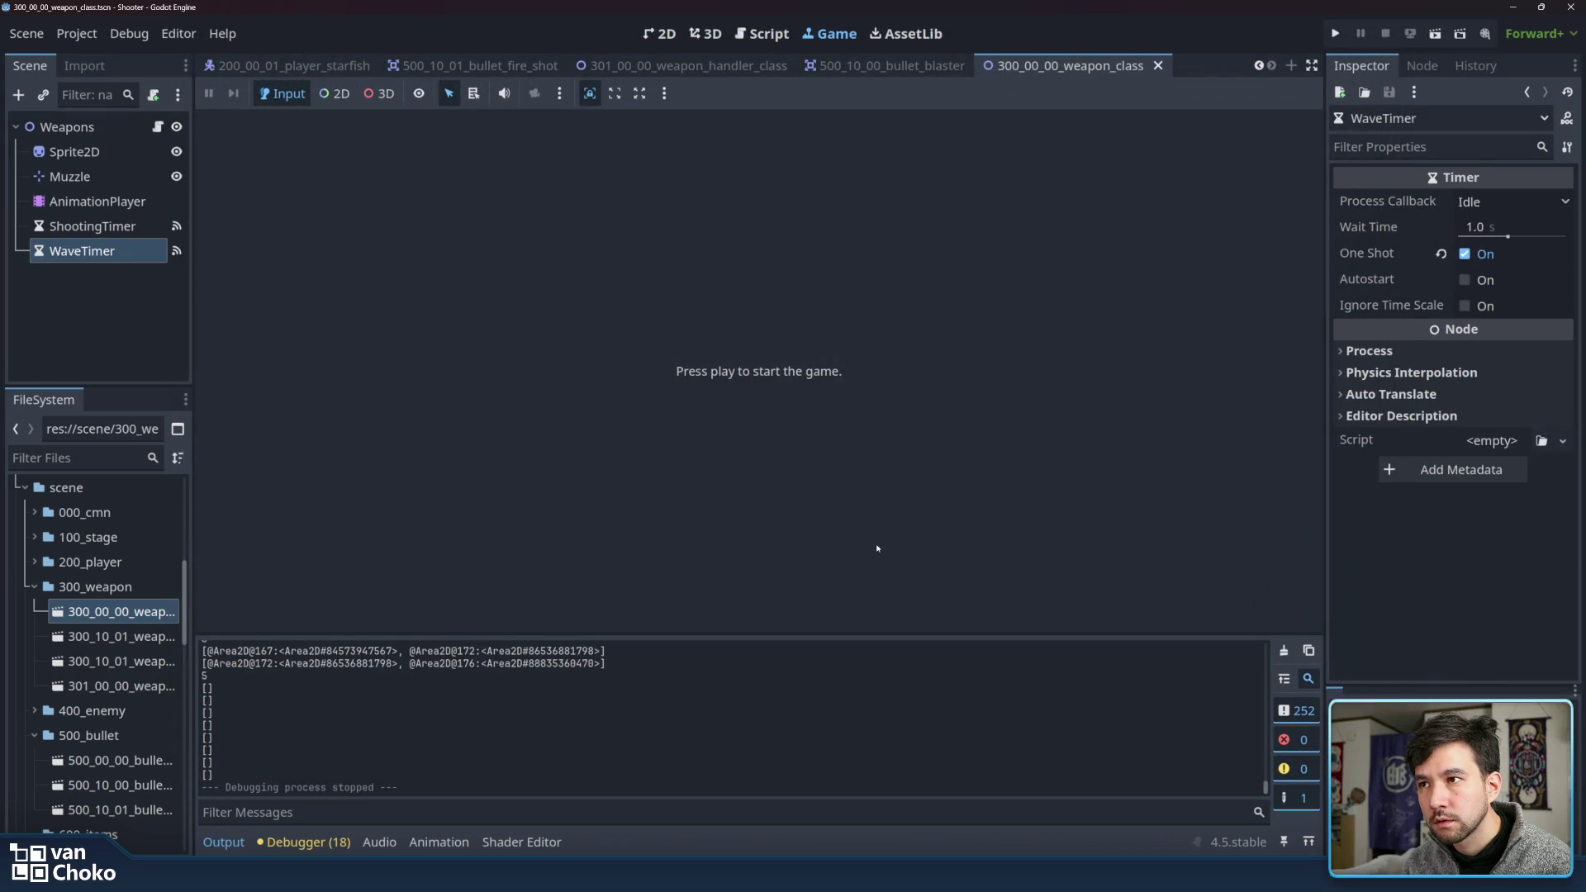
Return to the weapon class script and find the waves.find call on line 43
left_click(660, 34)
left_click(753, 31)
left_click(819, 523)
scroll(819, 518, "down", 2)
scroll(819, 517, "up", 2)
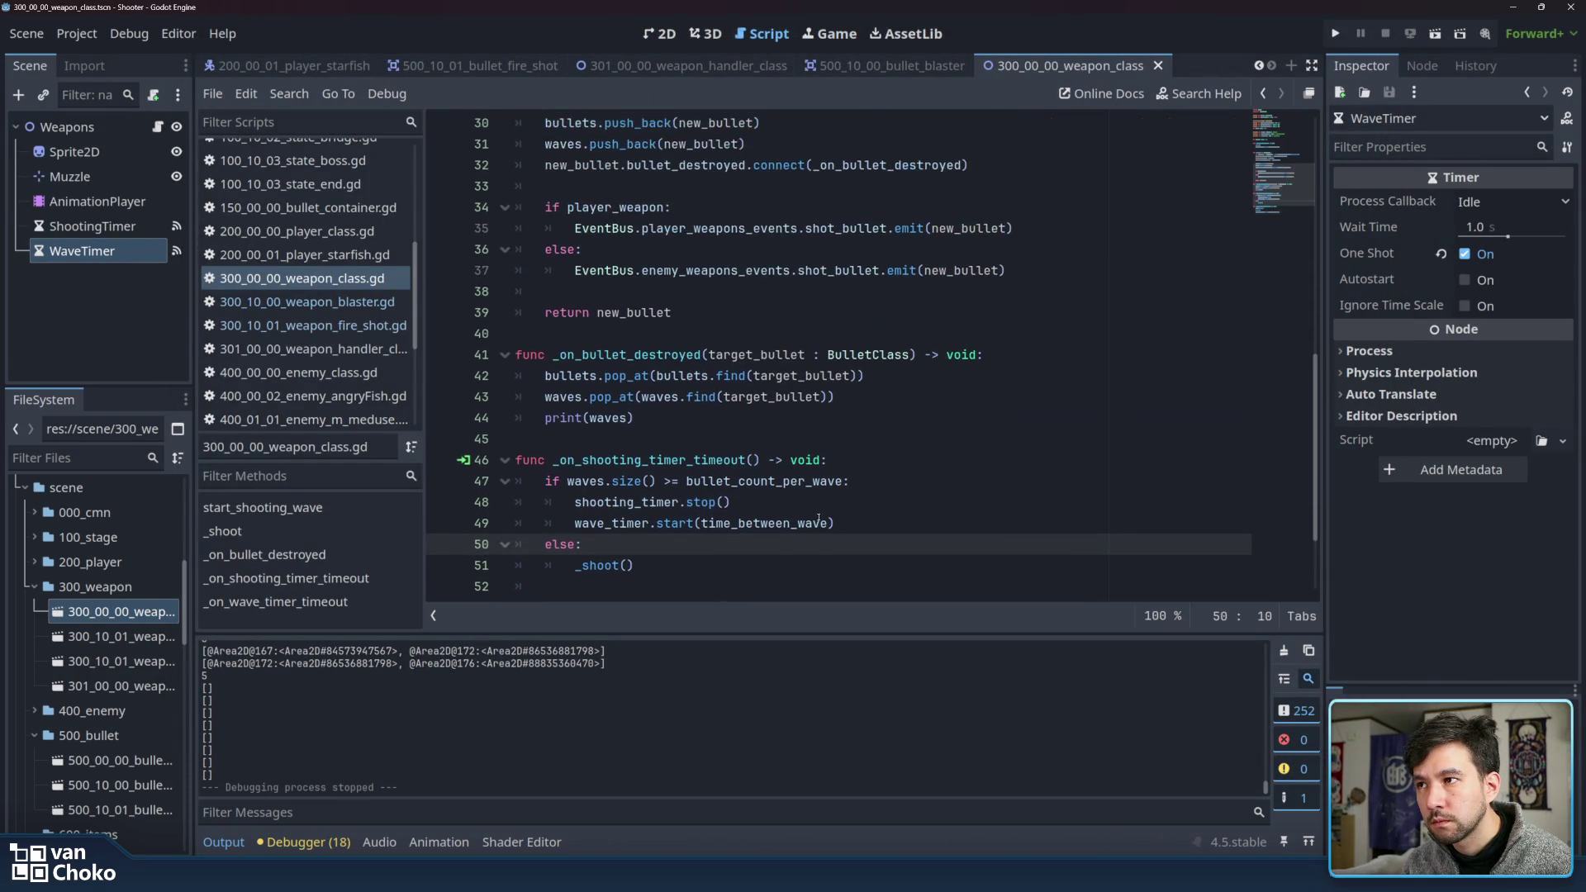
left_click(661, 419)
left_click(645, 399)
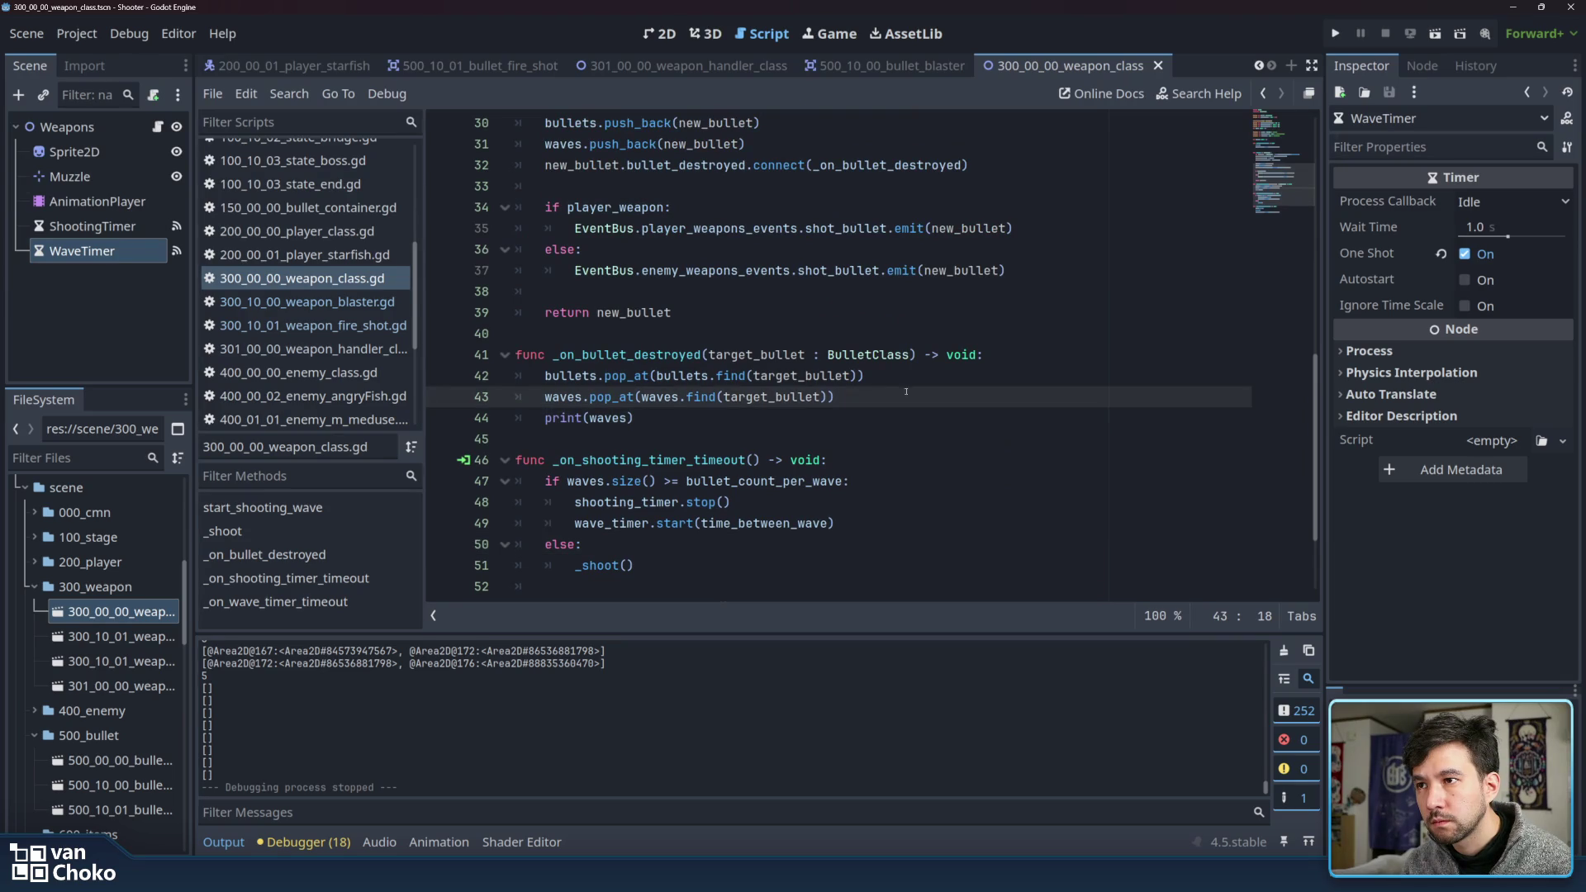
left_click_drag(829, 397, 685, 398)
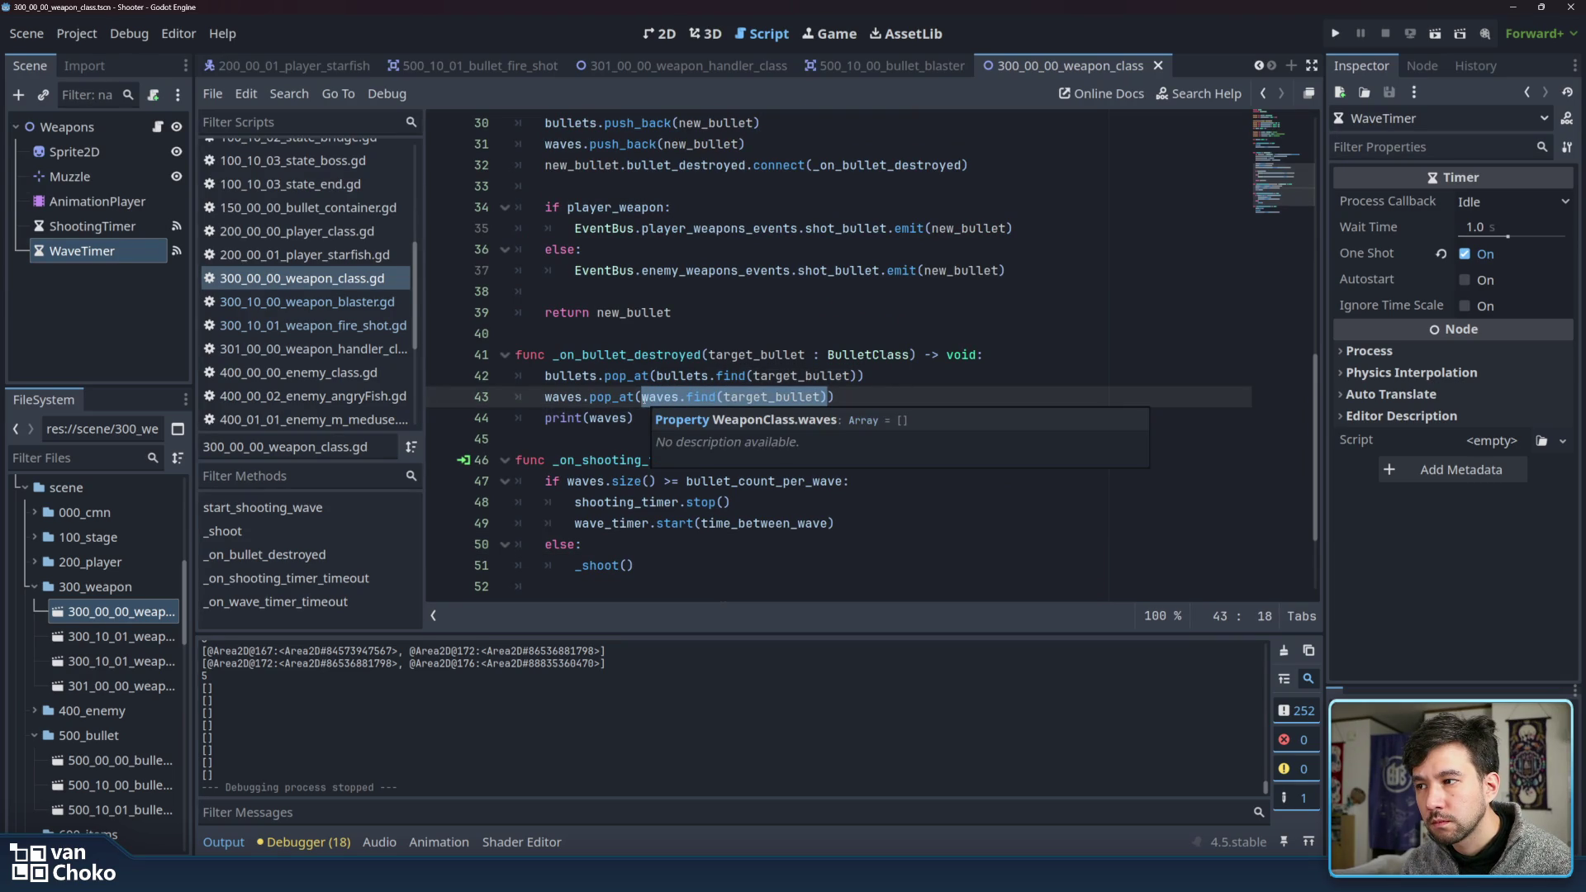
Replace waves in the print call with waves.find(target_bullet) copied from line 43, then run
left_click(906, 375)
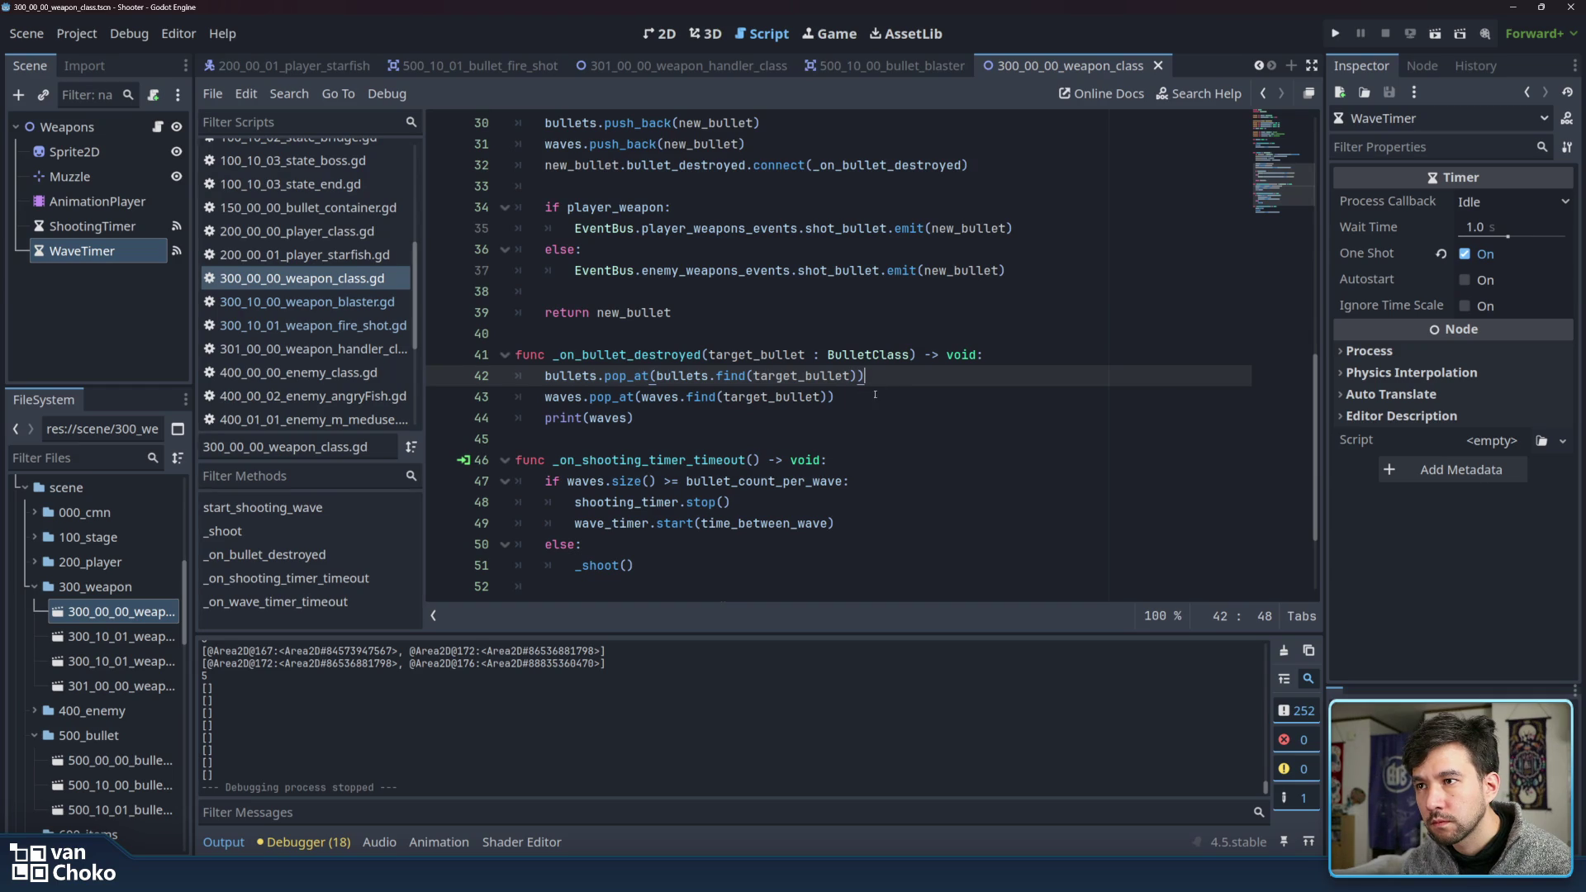
left_click_drag(828, 397, 642, 398)
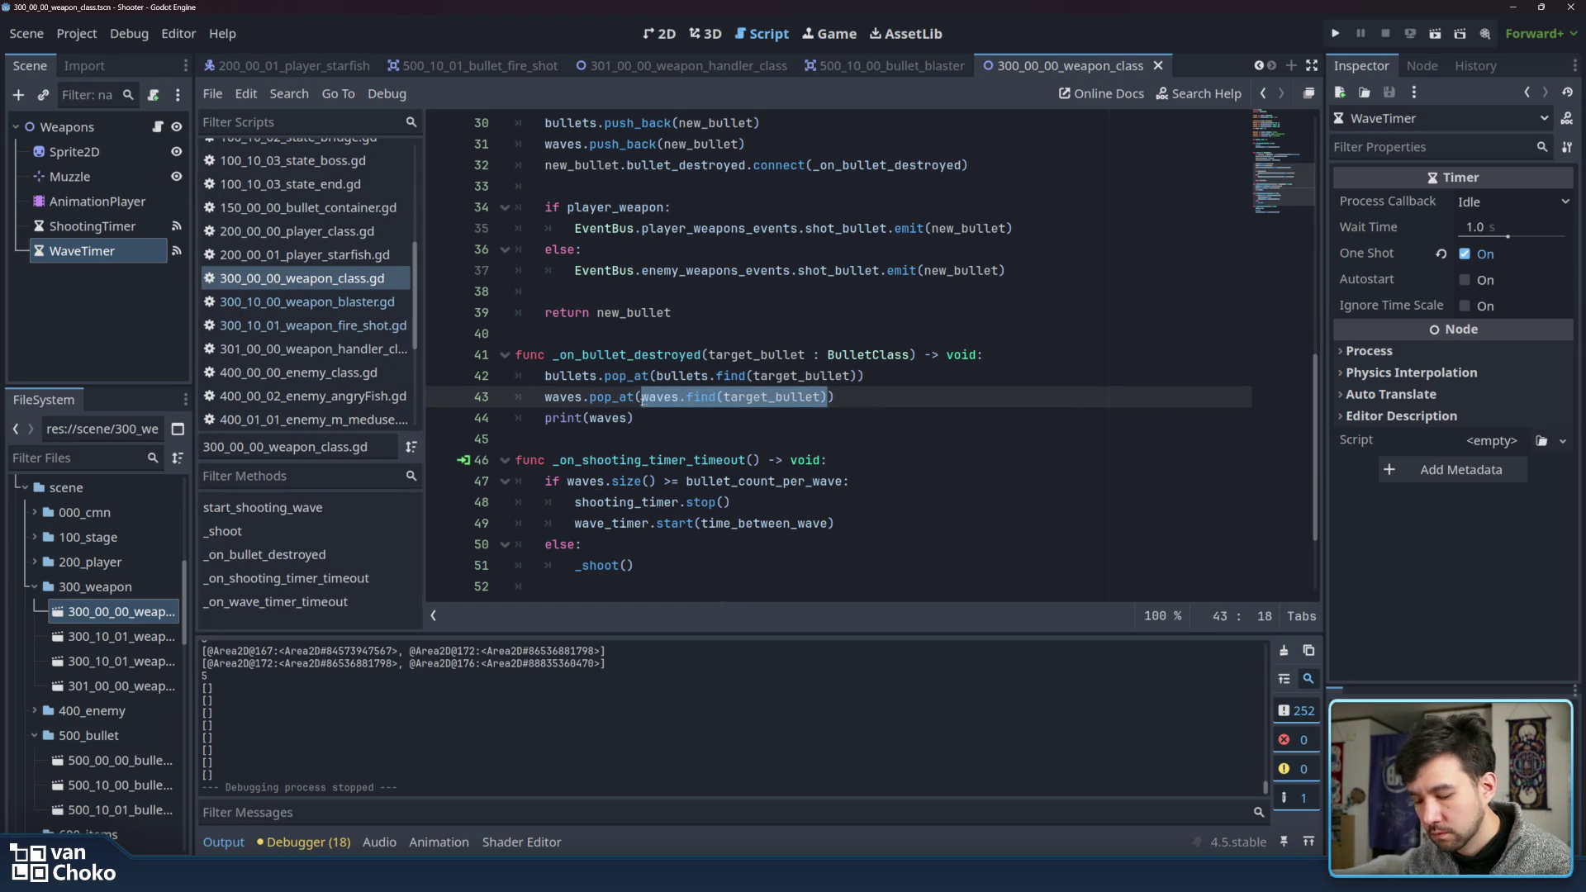
key("ctrl+c")
double_click(607, 418)
key("ctrl+v")
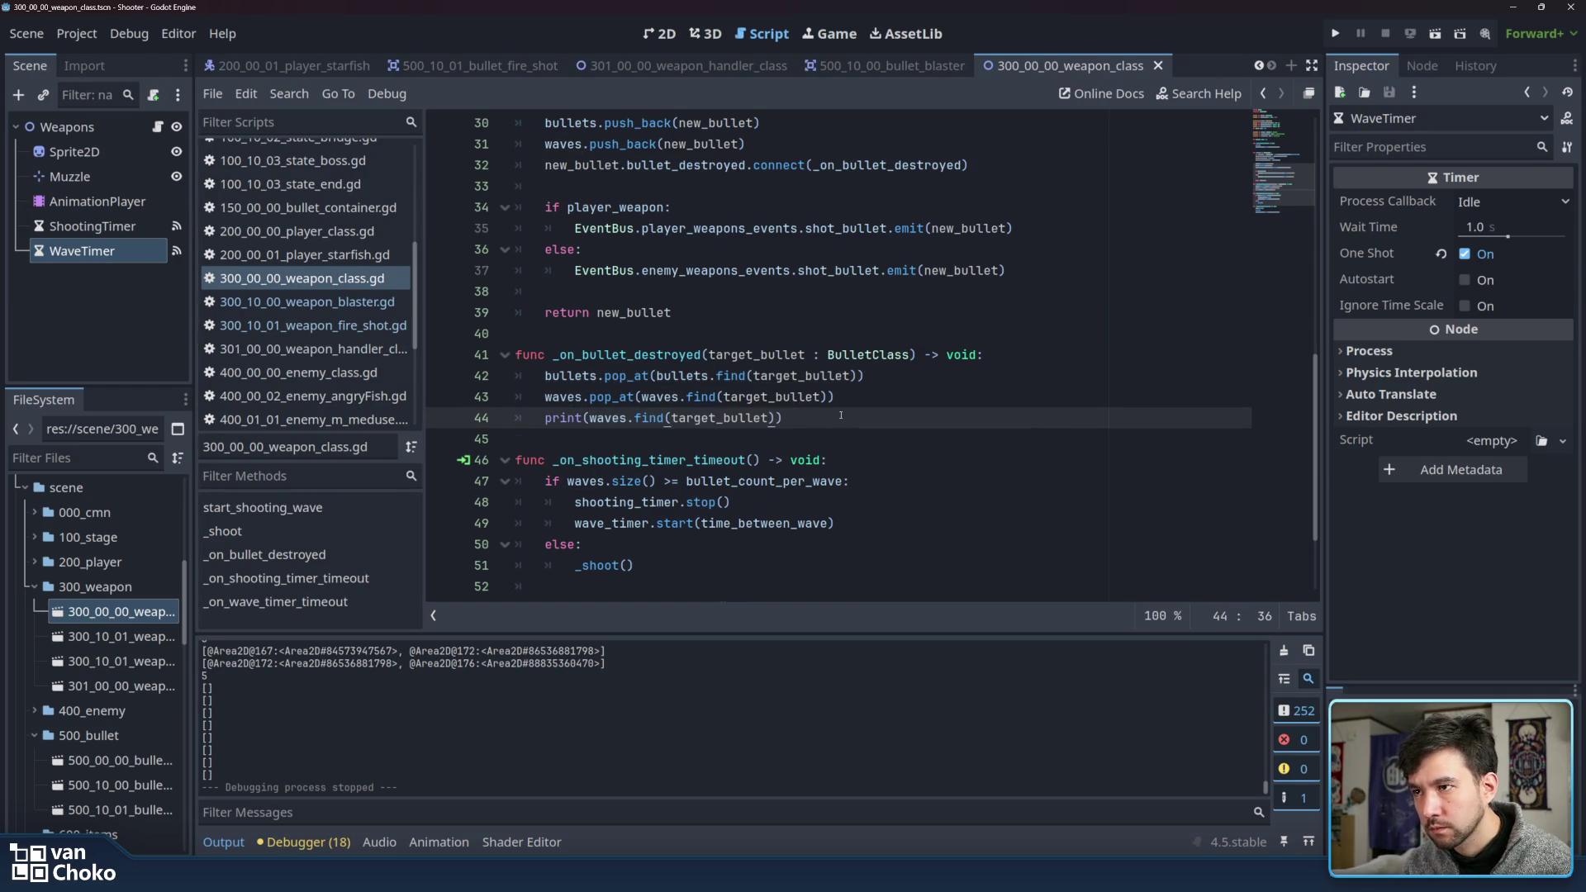
left_click(1335, 33)
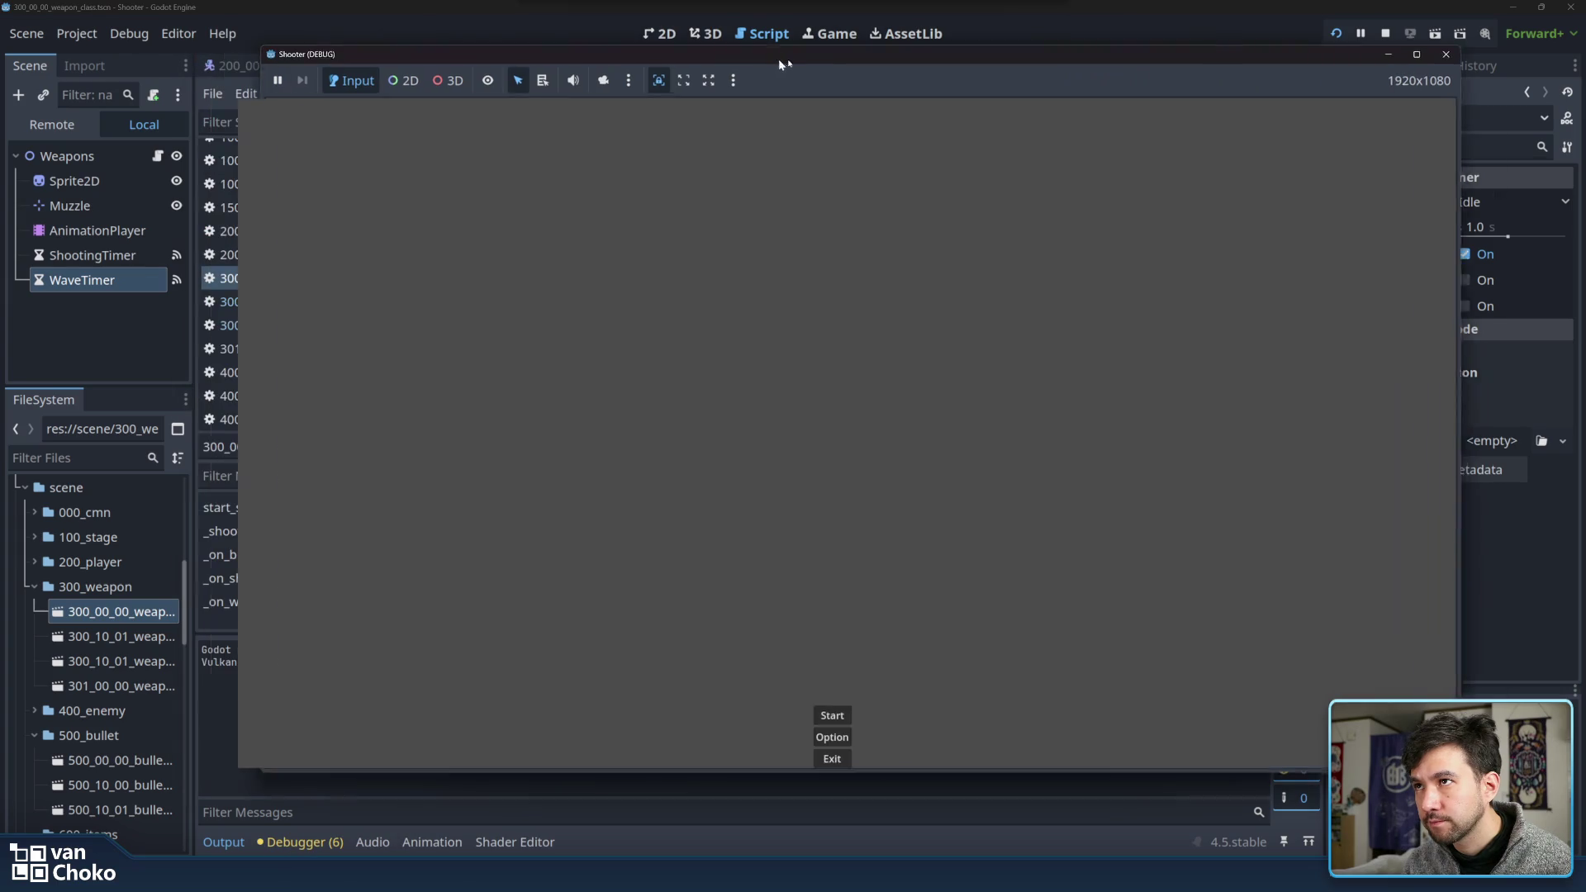
Reposition the game window, start gameplay and fly the ship up and down while firing
left_click_drag(778, 57, 901, 49)
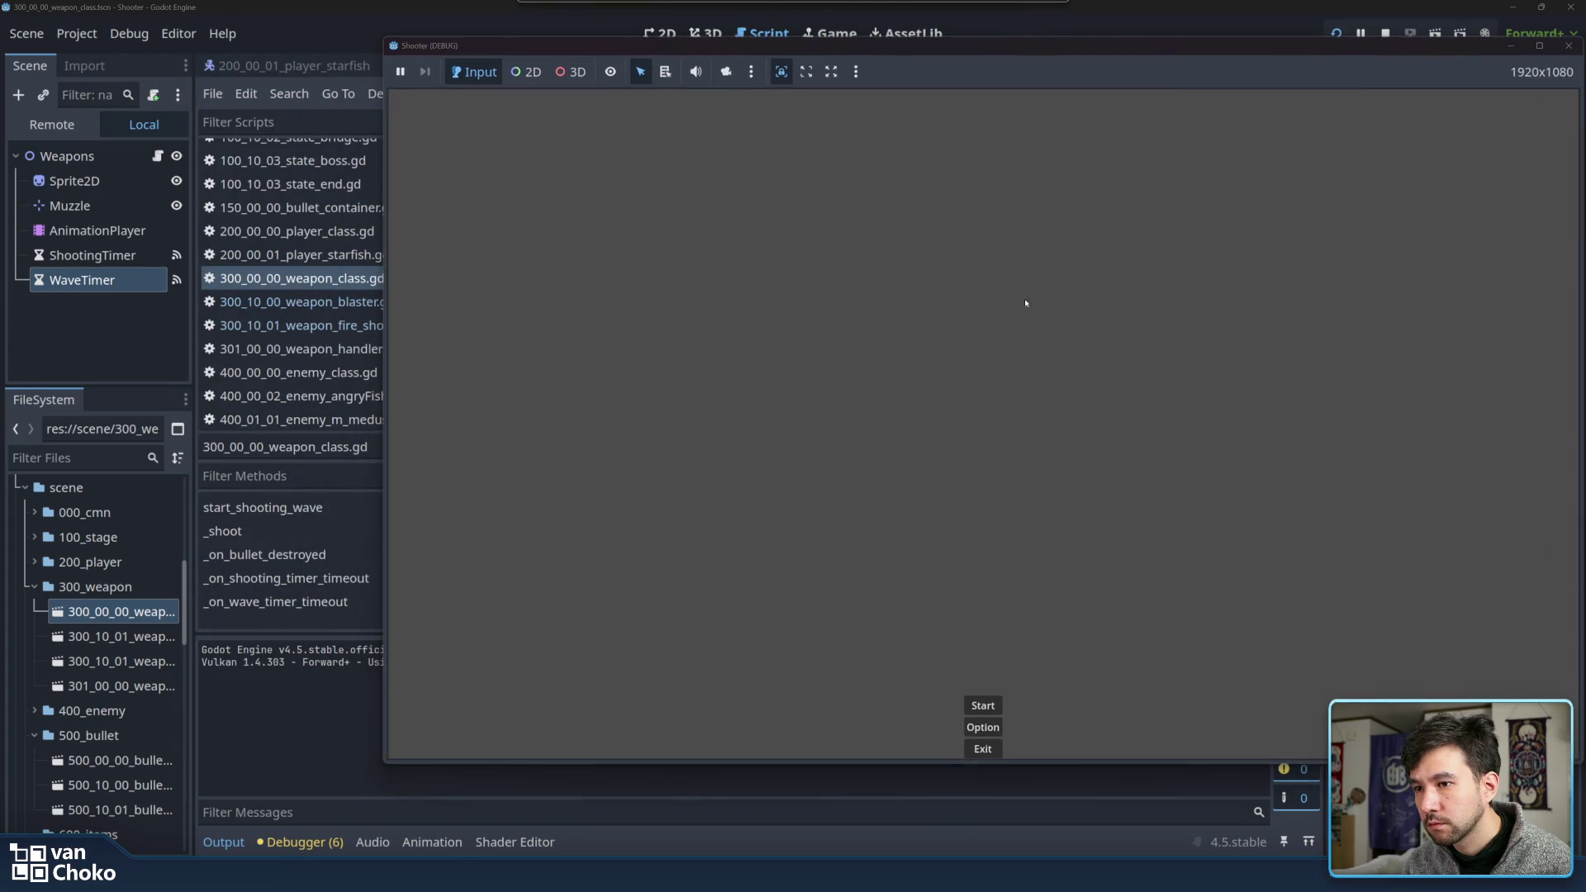
left_click(983, 705)
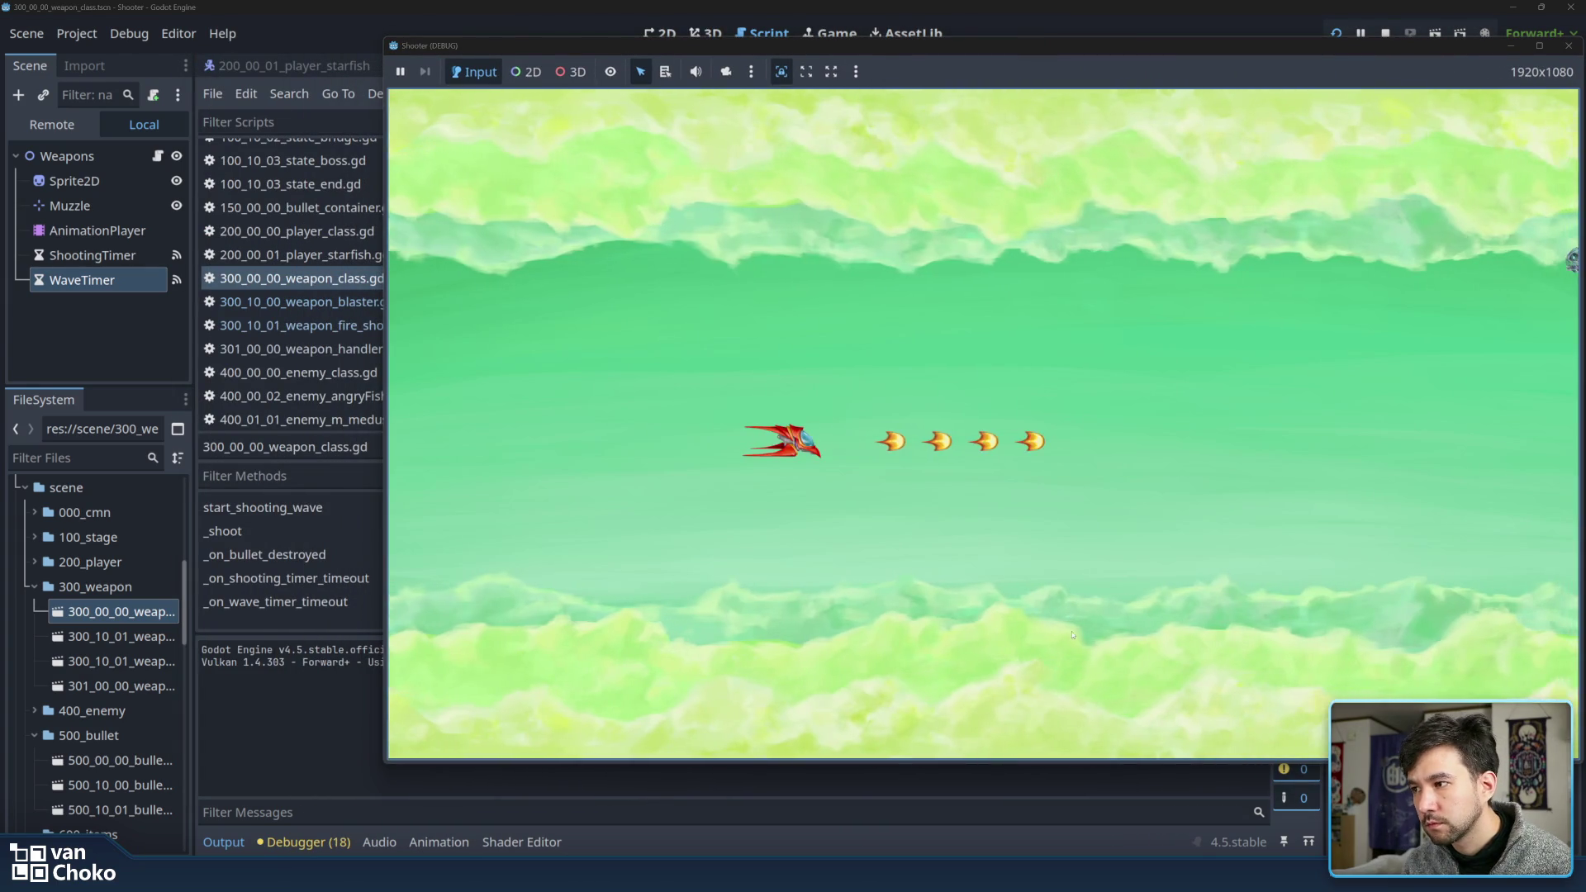
key("Up")
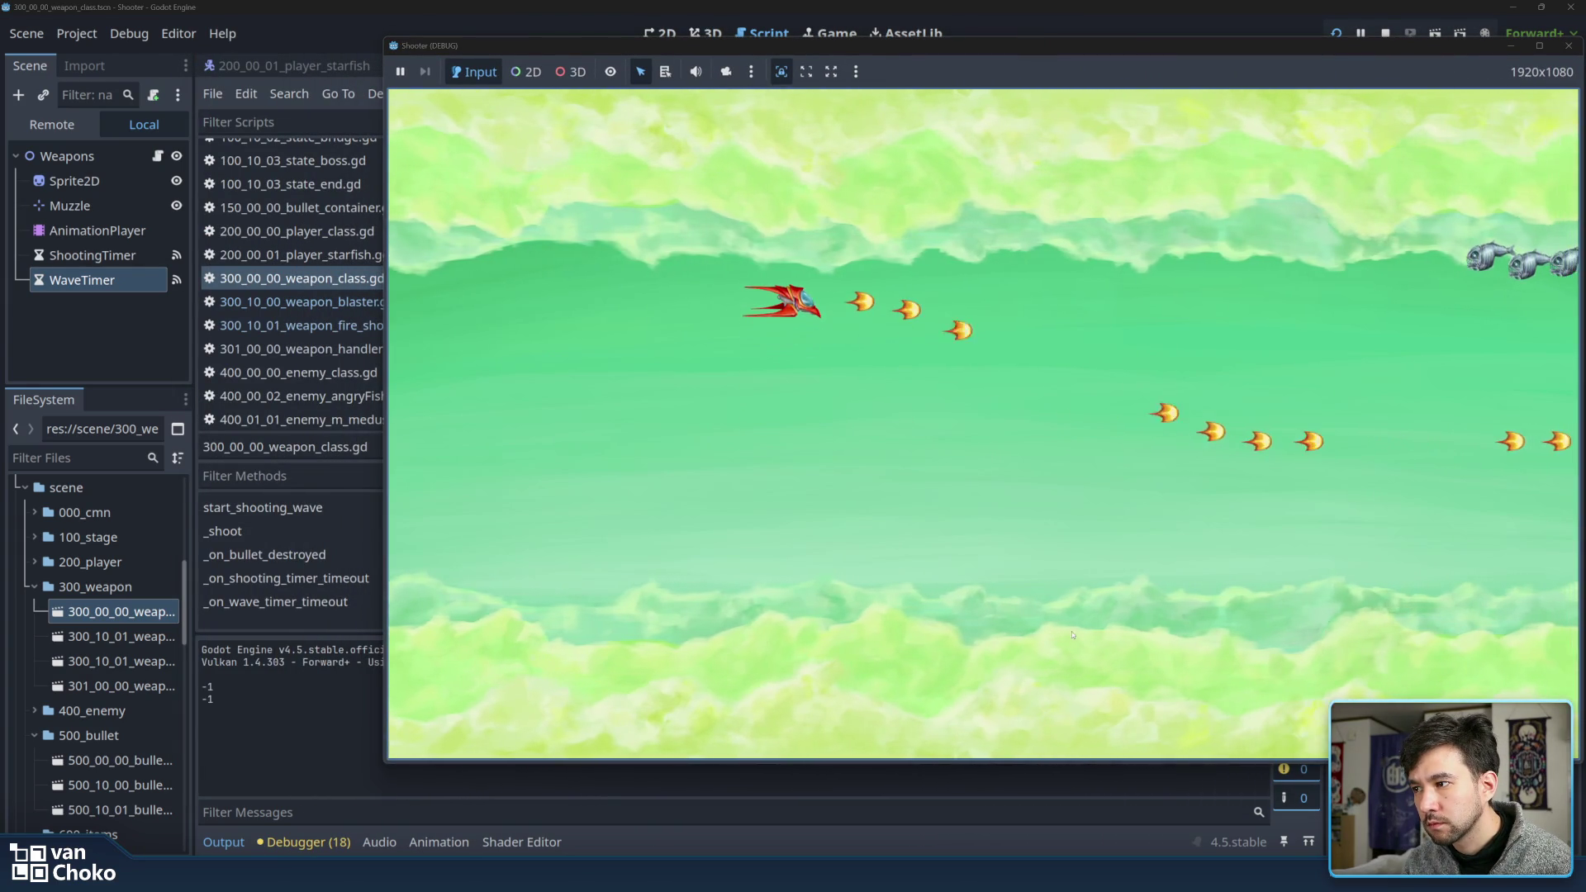
key("Down")
key("Down")
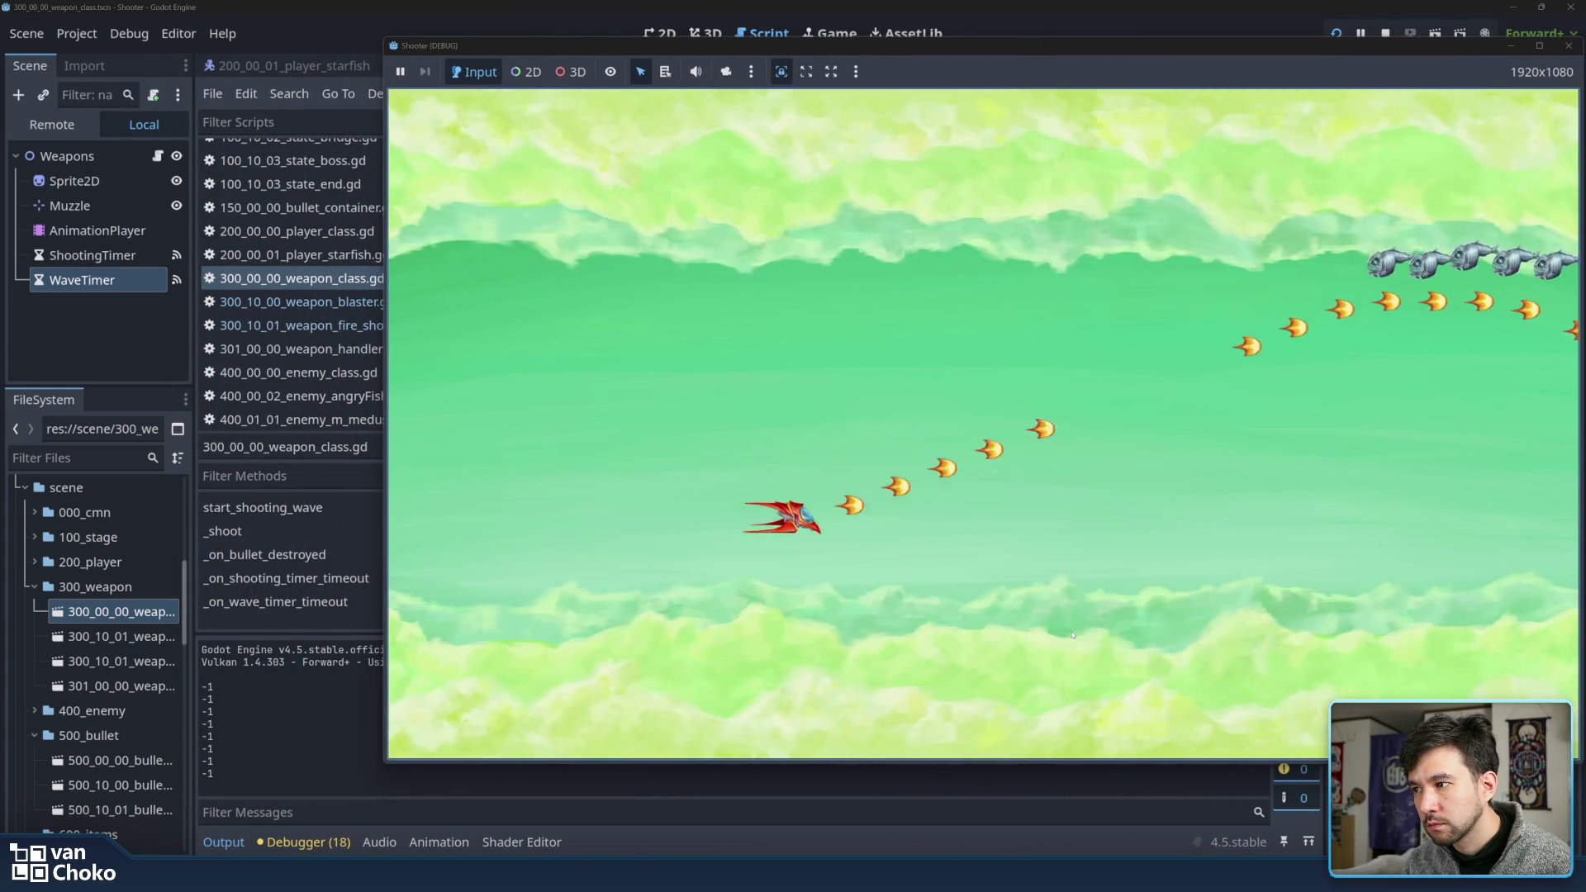
key("Right")
key("Up")
key("Right")
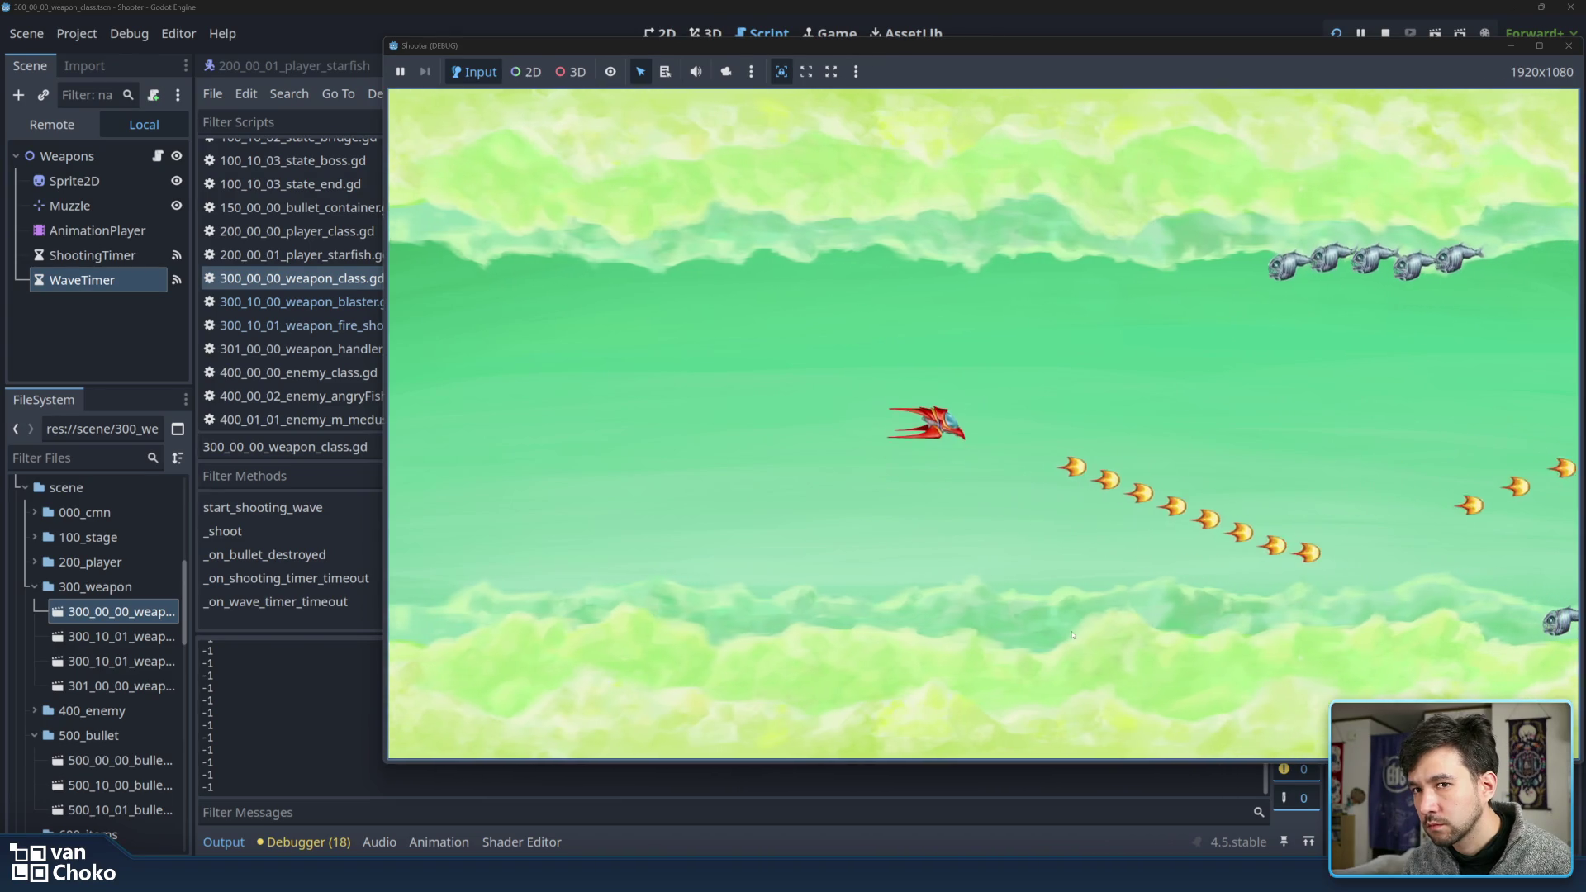
key("Down")
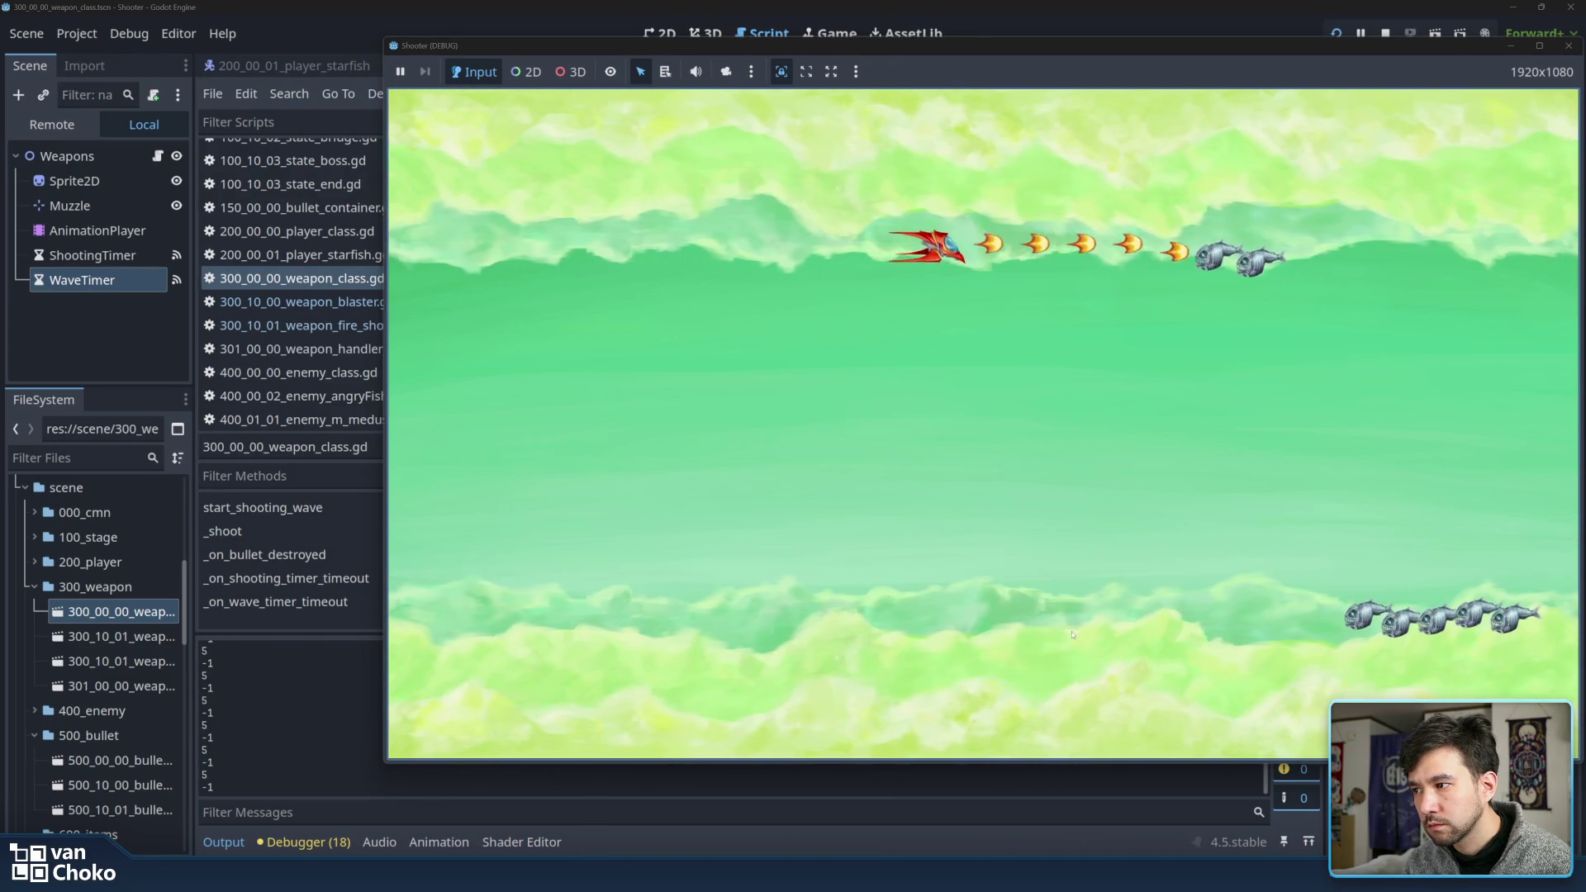
key("Down")
key("Down")
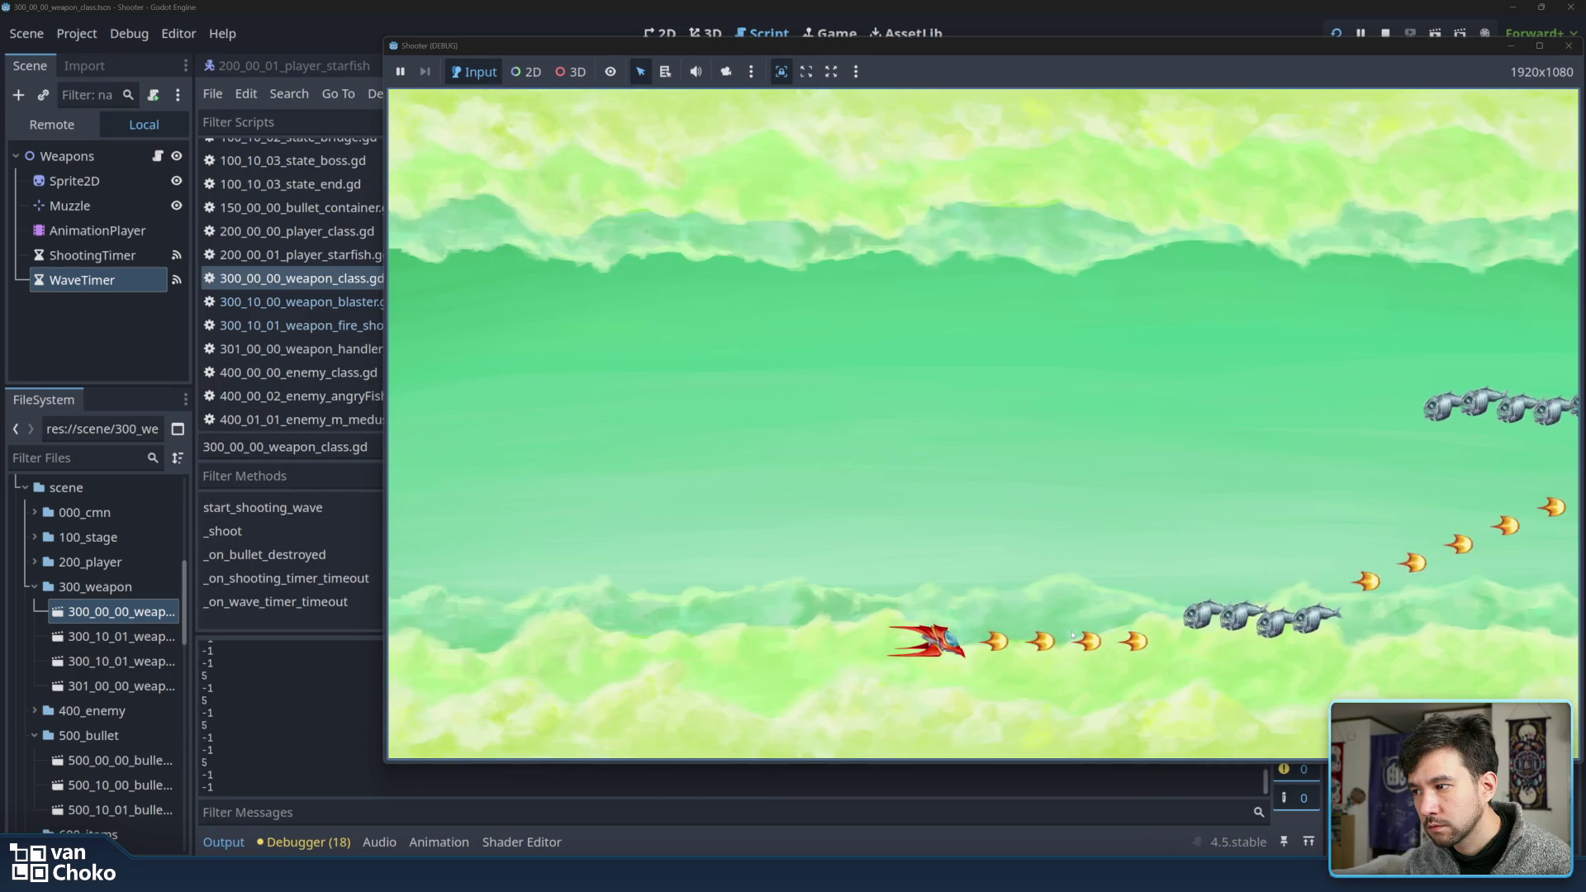
key("Up")
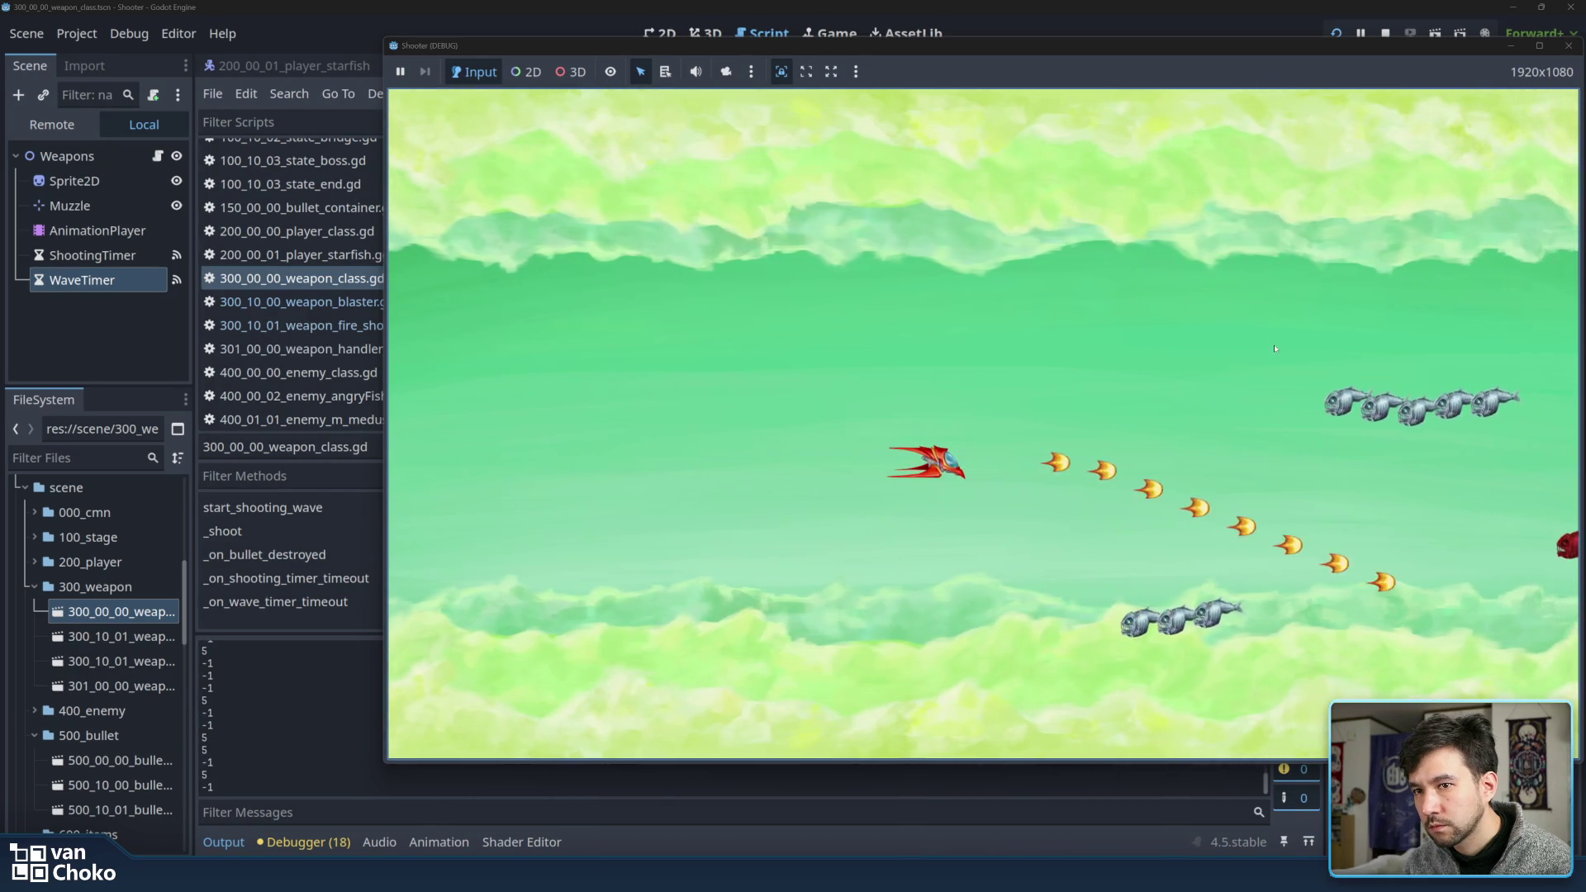
Stop the game with F8 and go back to the weapon class script
key("F8")
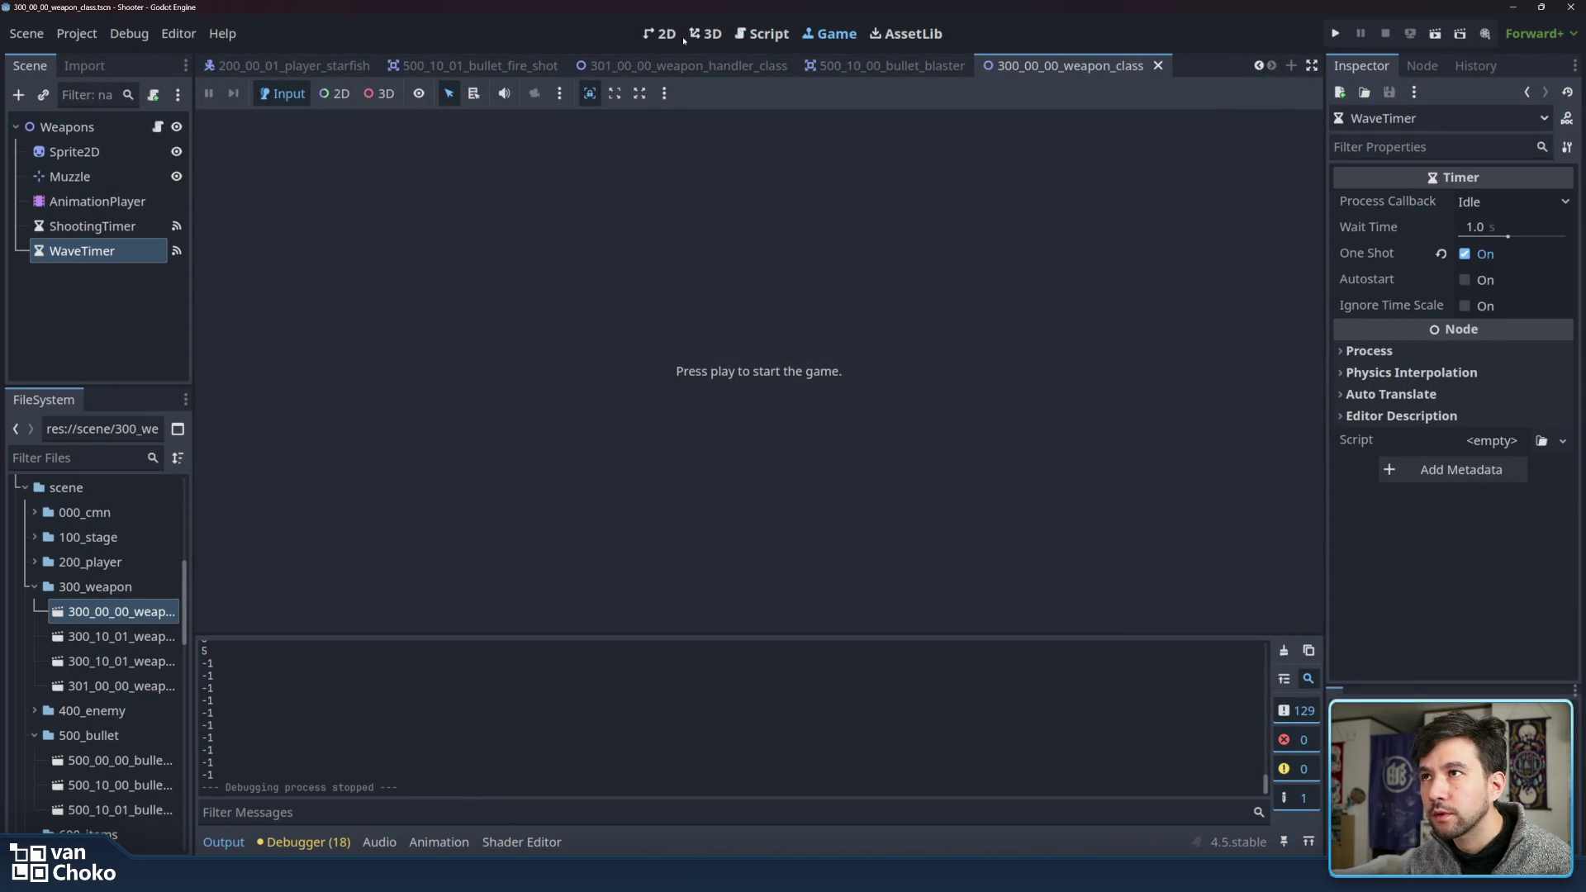
left_click(673, 34)
left_click(762, 33)
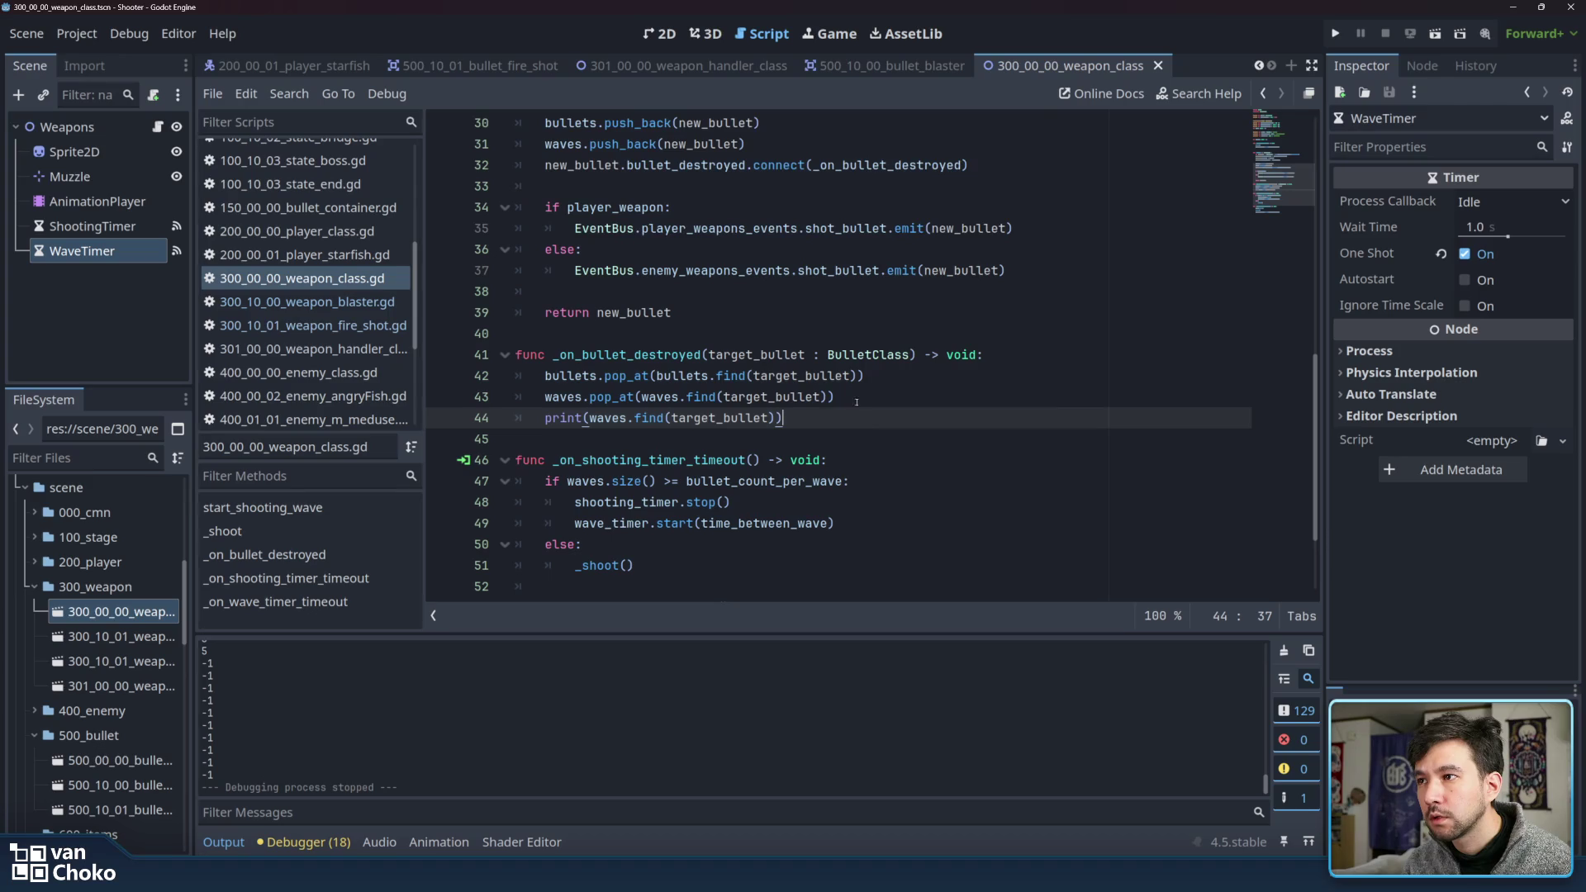
Add a bullet_in_wave variable set to waves.find(target_bullet) after line 42
left_click(894, 379)
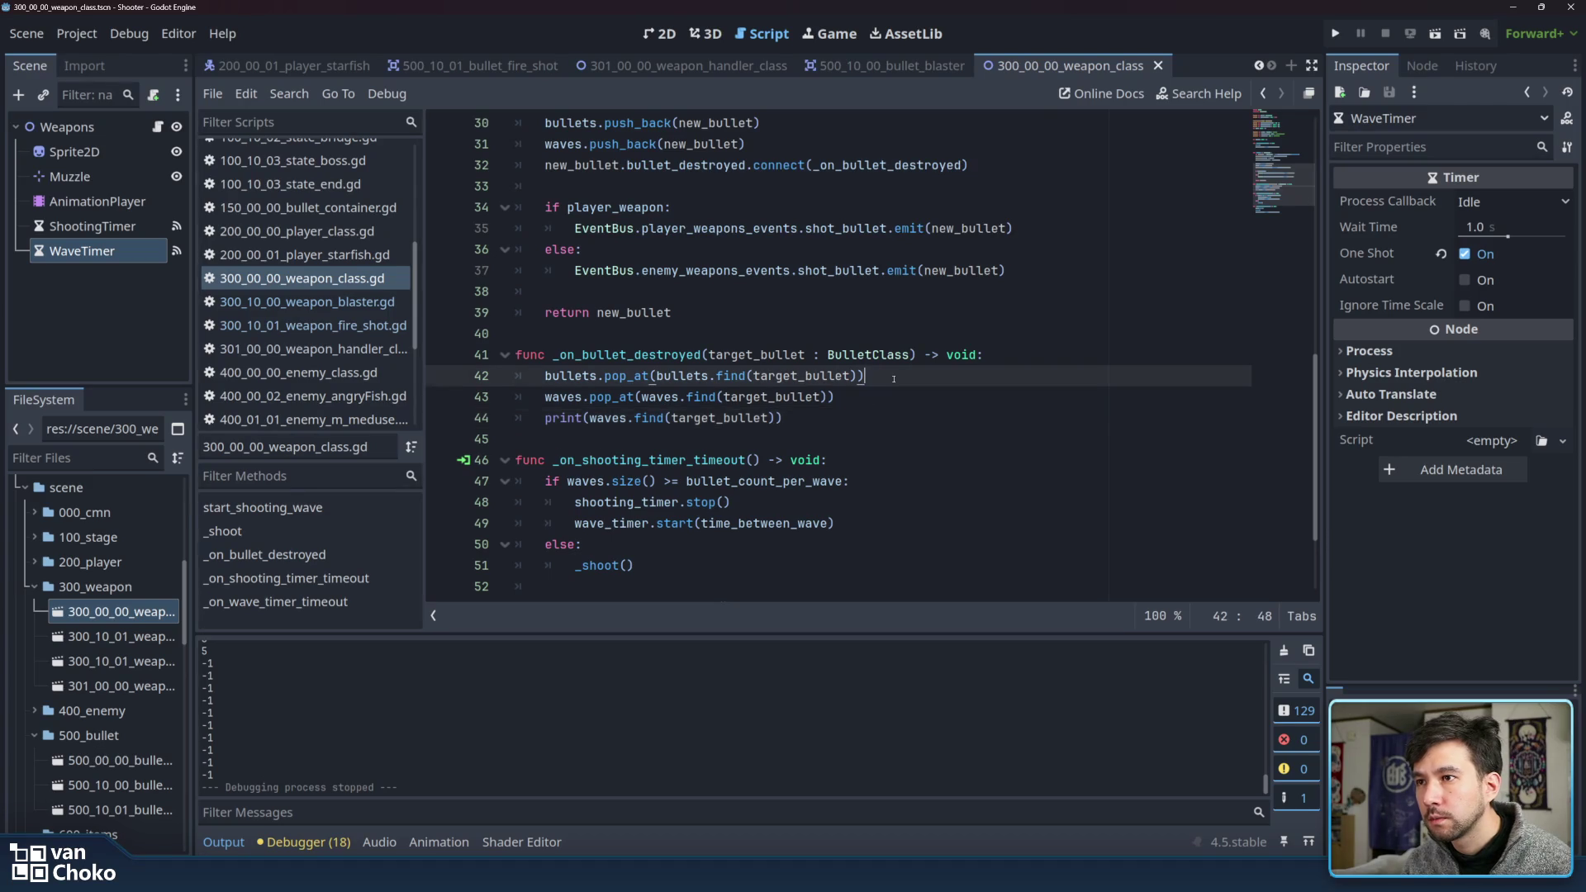
key("Return")
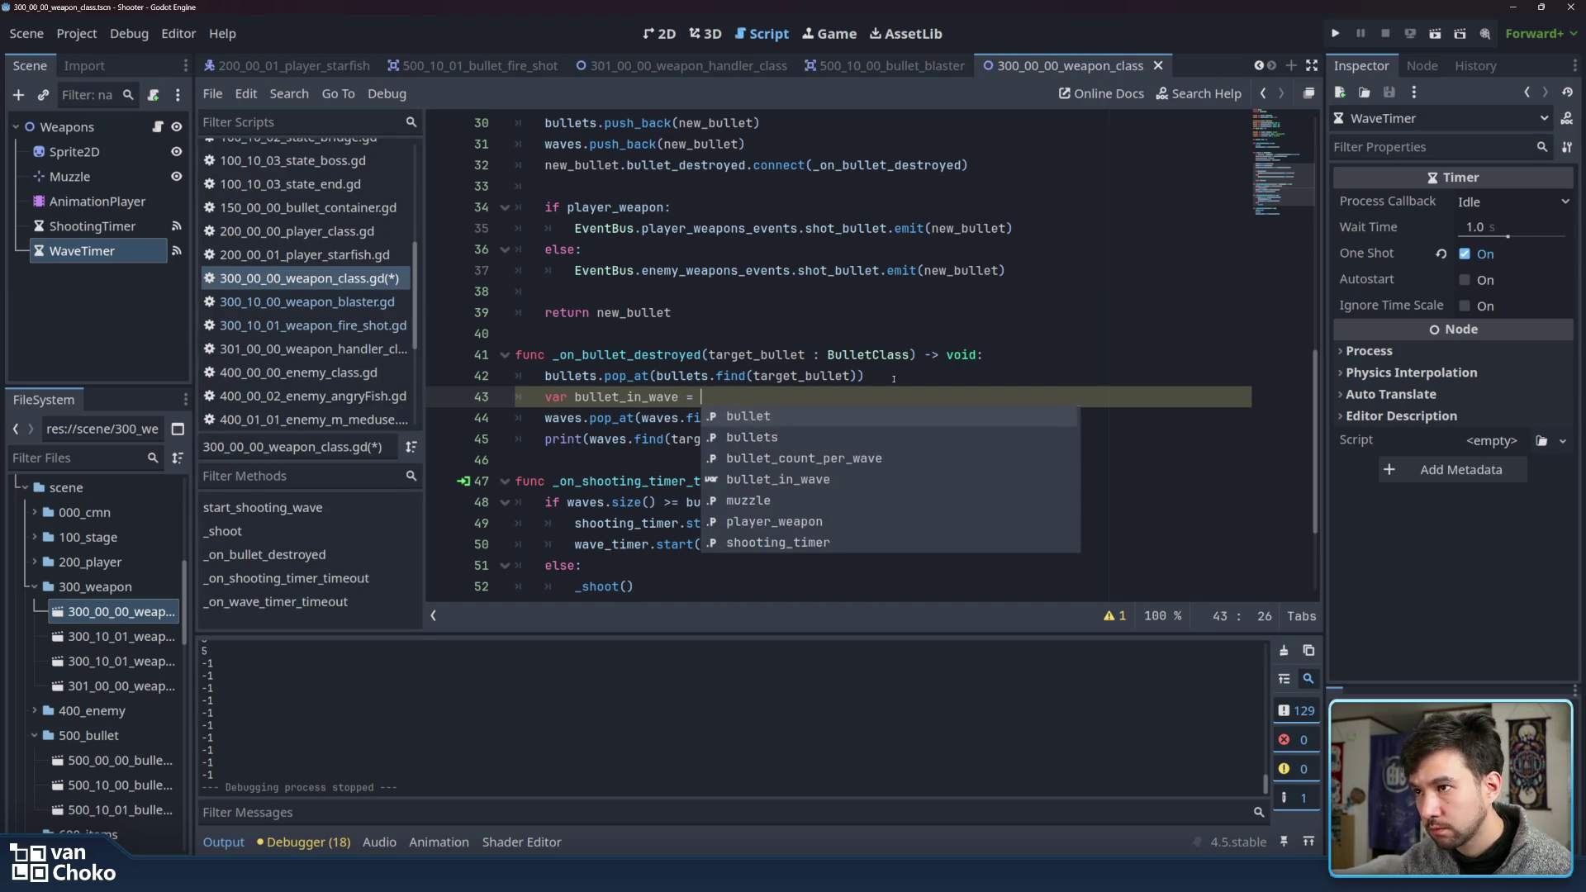
left_click(771, 383)
left_click_drag(641, 417, 821, 417)
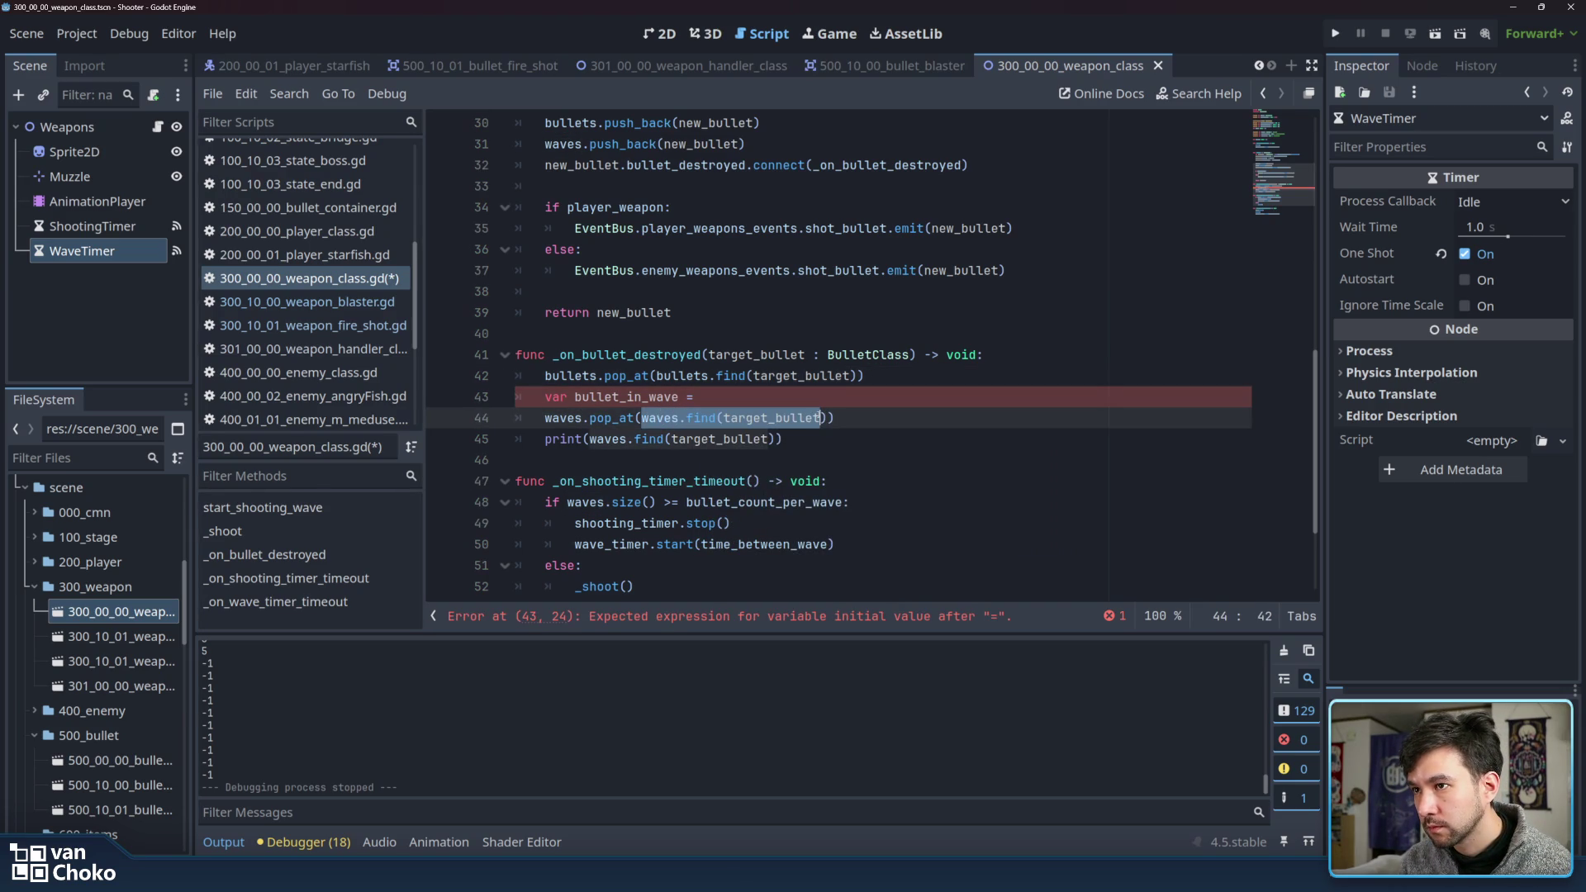
key("ctrl+c")
left_click(775, 391)
key("ctrl+v")
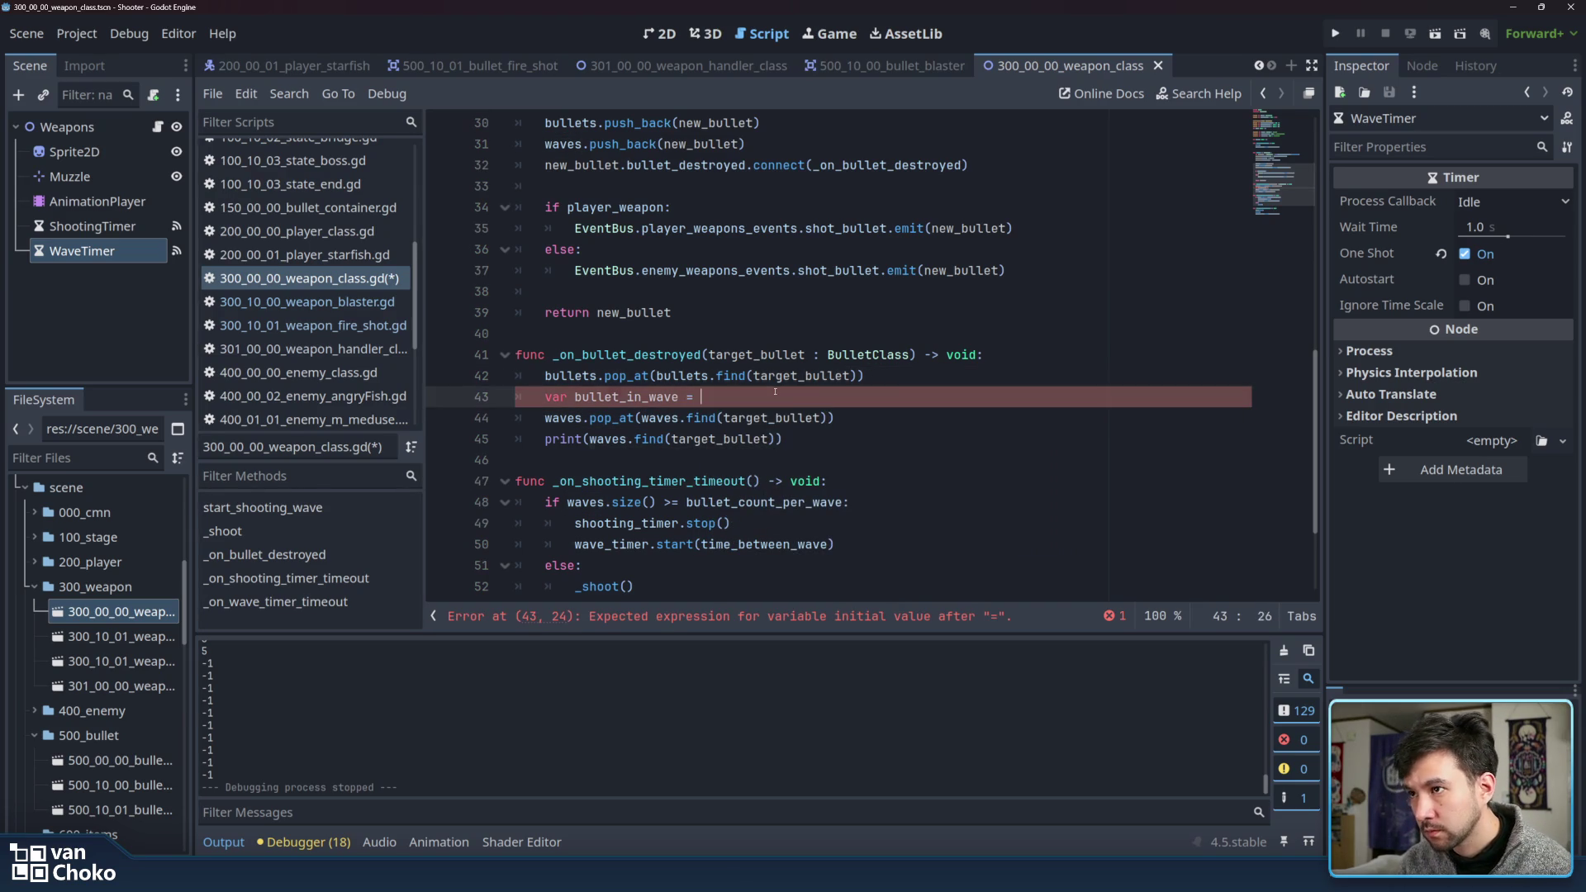
key("Right")
key("Right")
key("Right")
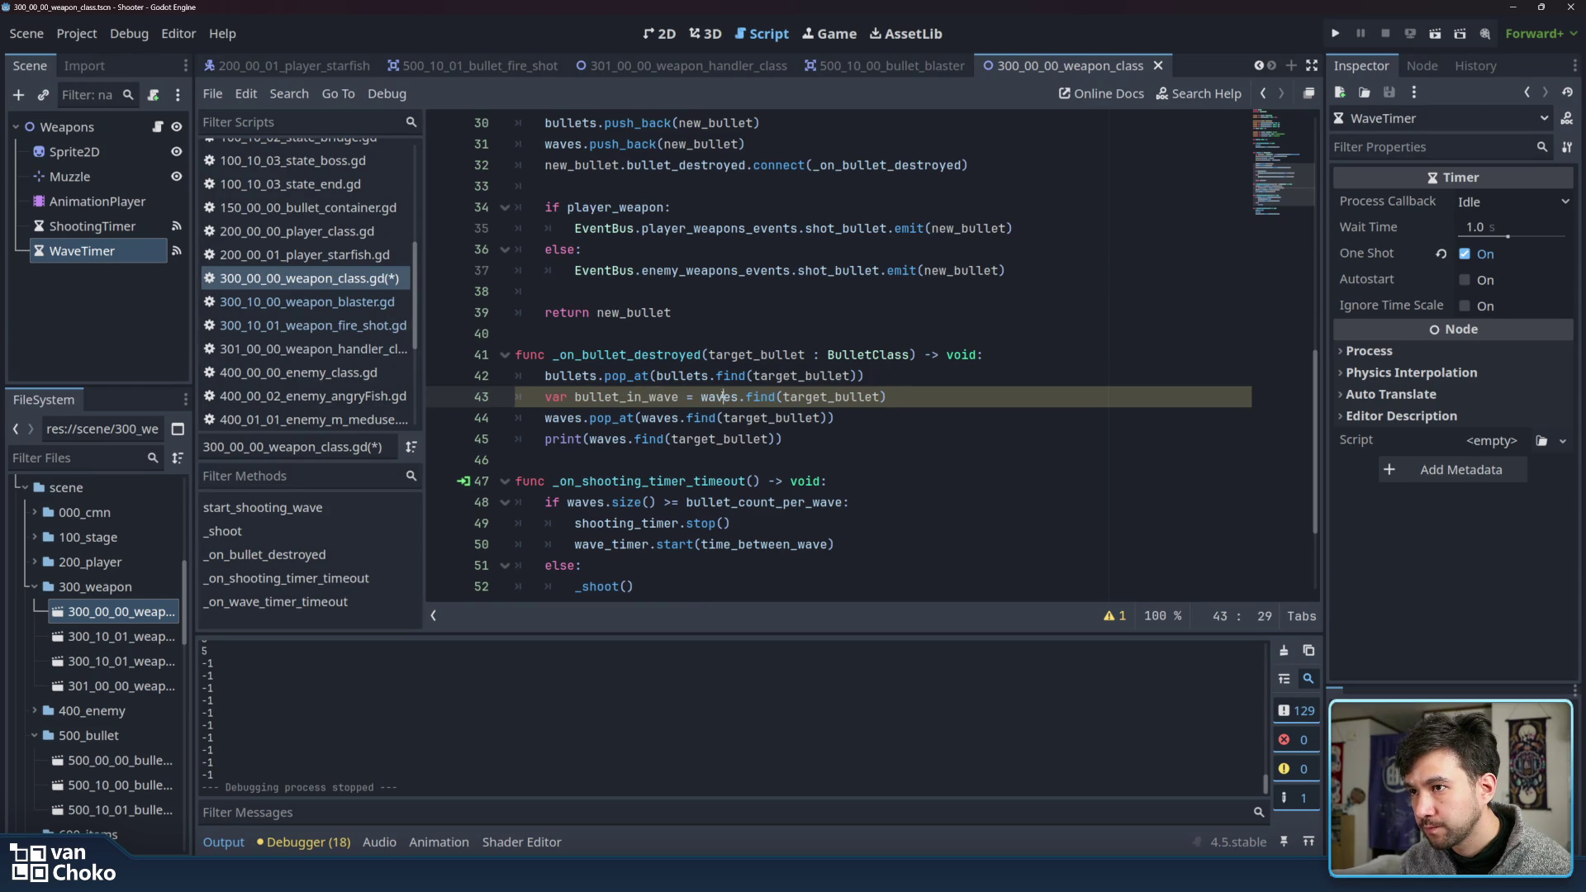
left_click(645, 417)
key("Up")
key("ctrl+d")
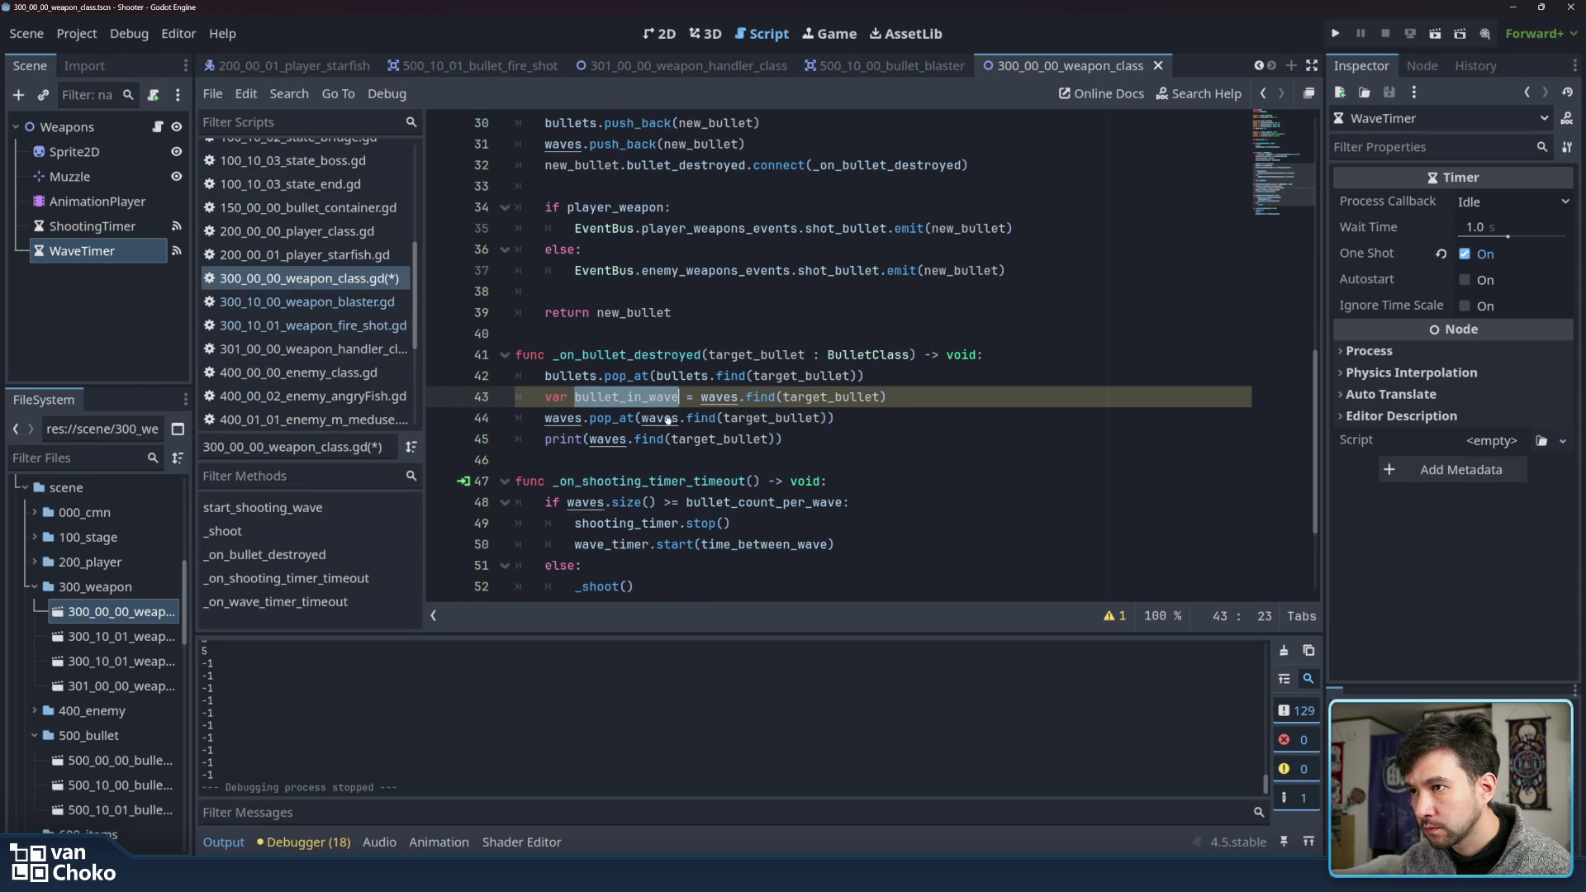
Wrap the waves.pop_at line in an if bullet_in_wave!=-1 check and save the script
double_click(663, 418)
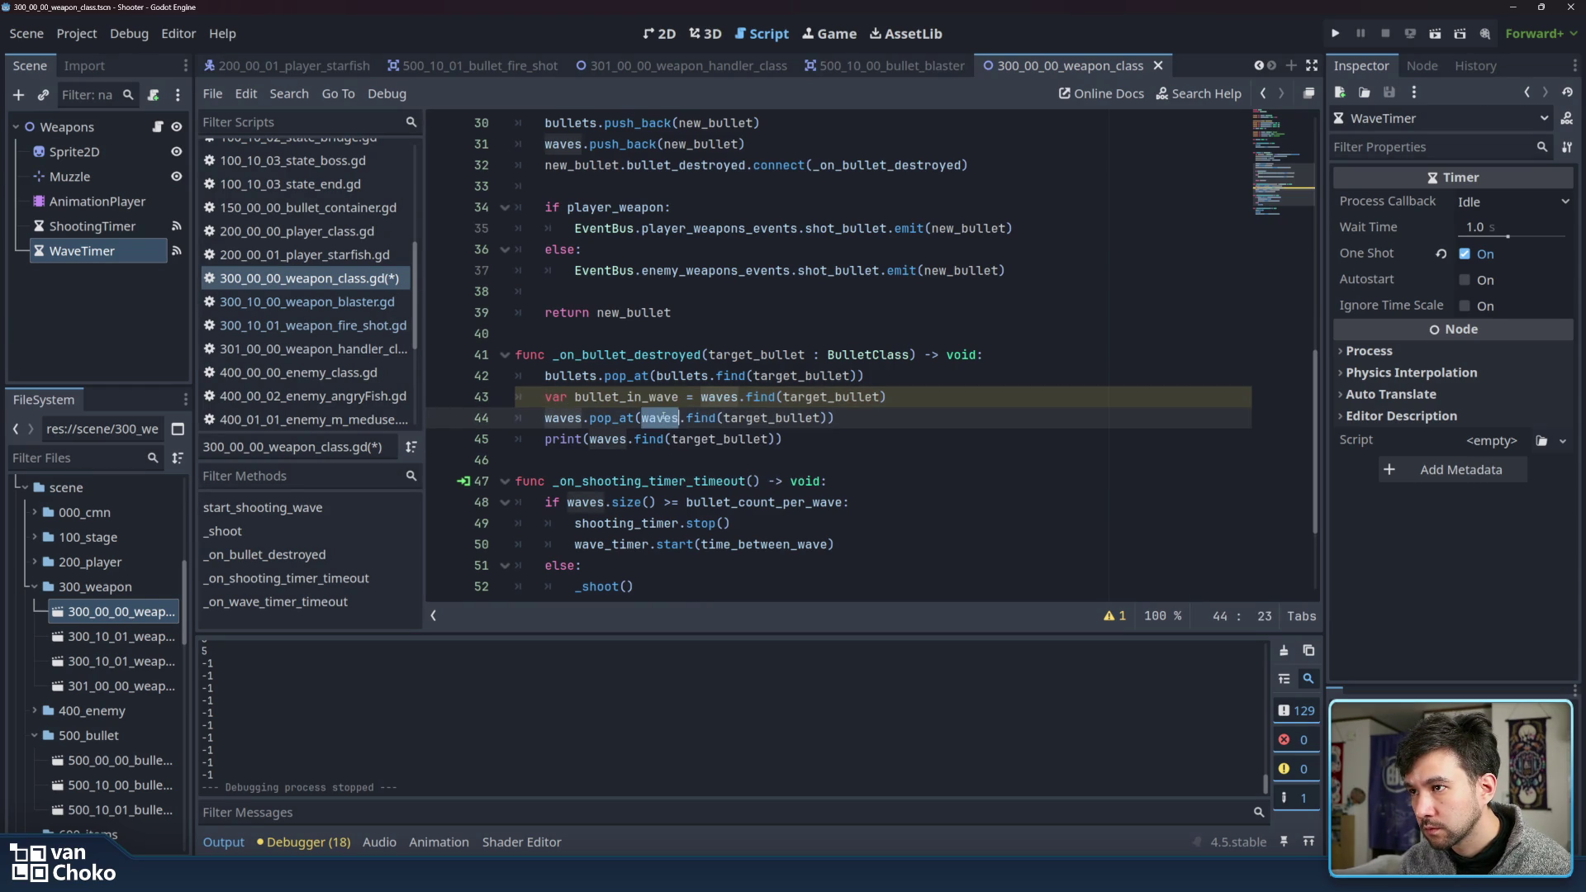
left_click(928, 389)
key("Return")
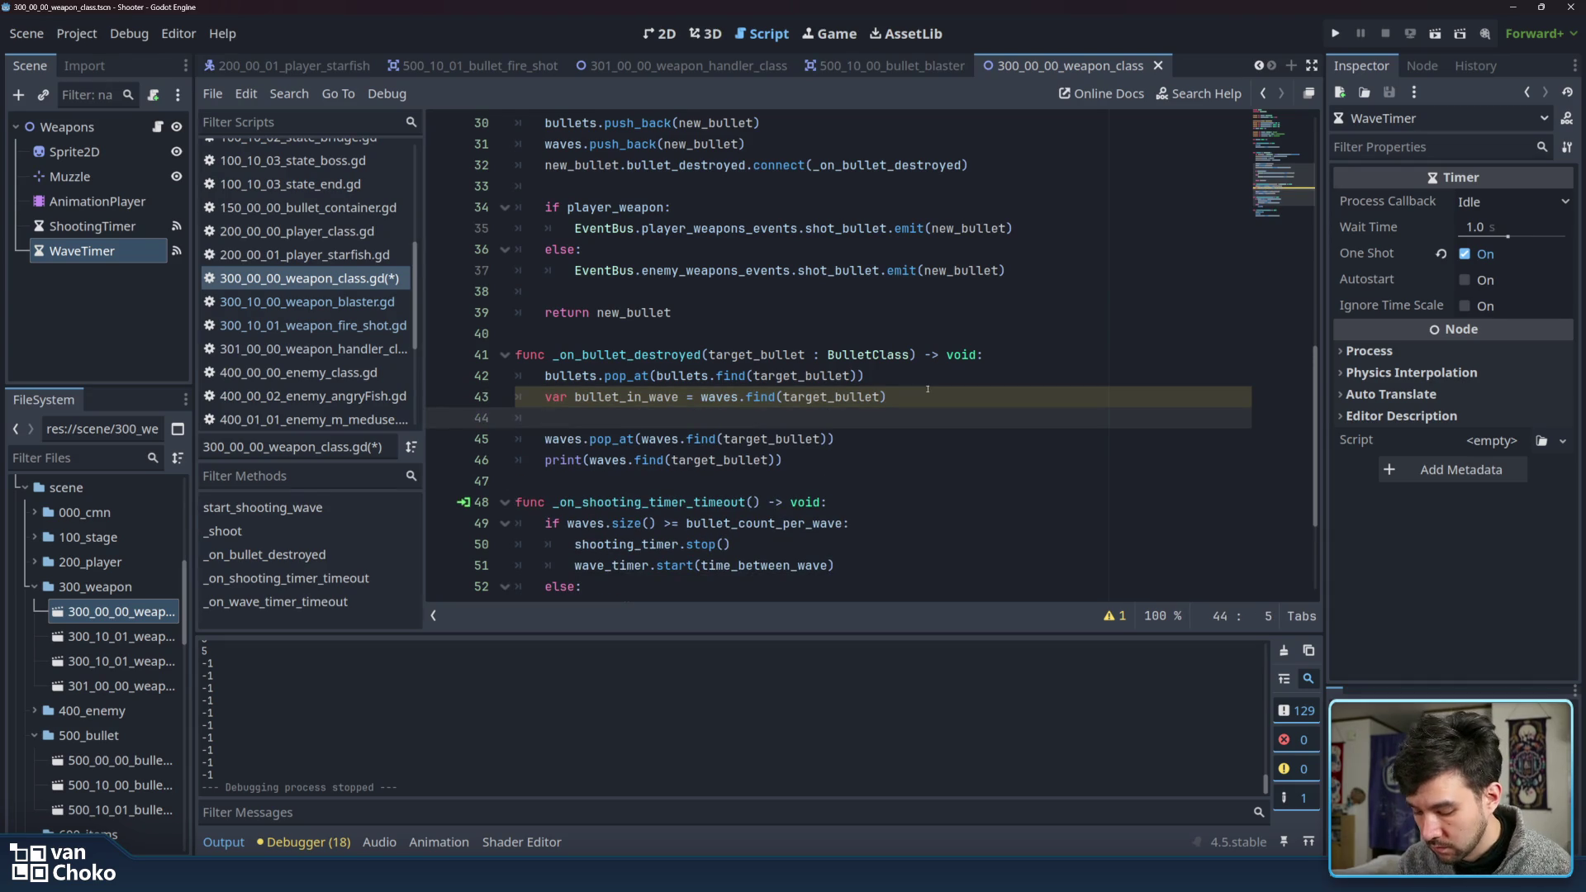
type("bullet_in_wave!")
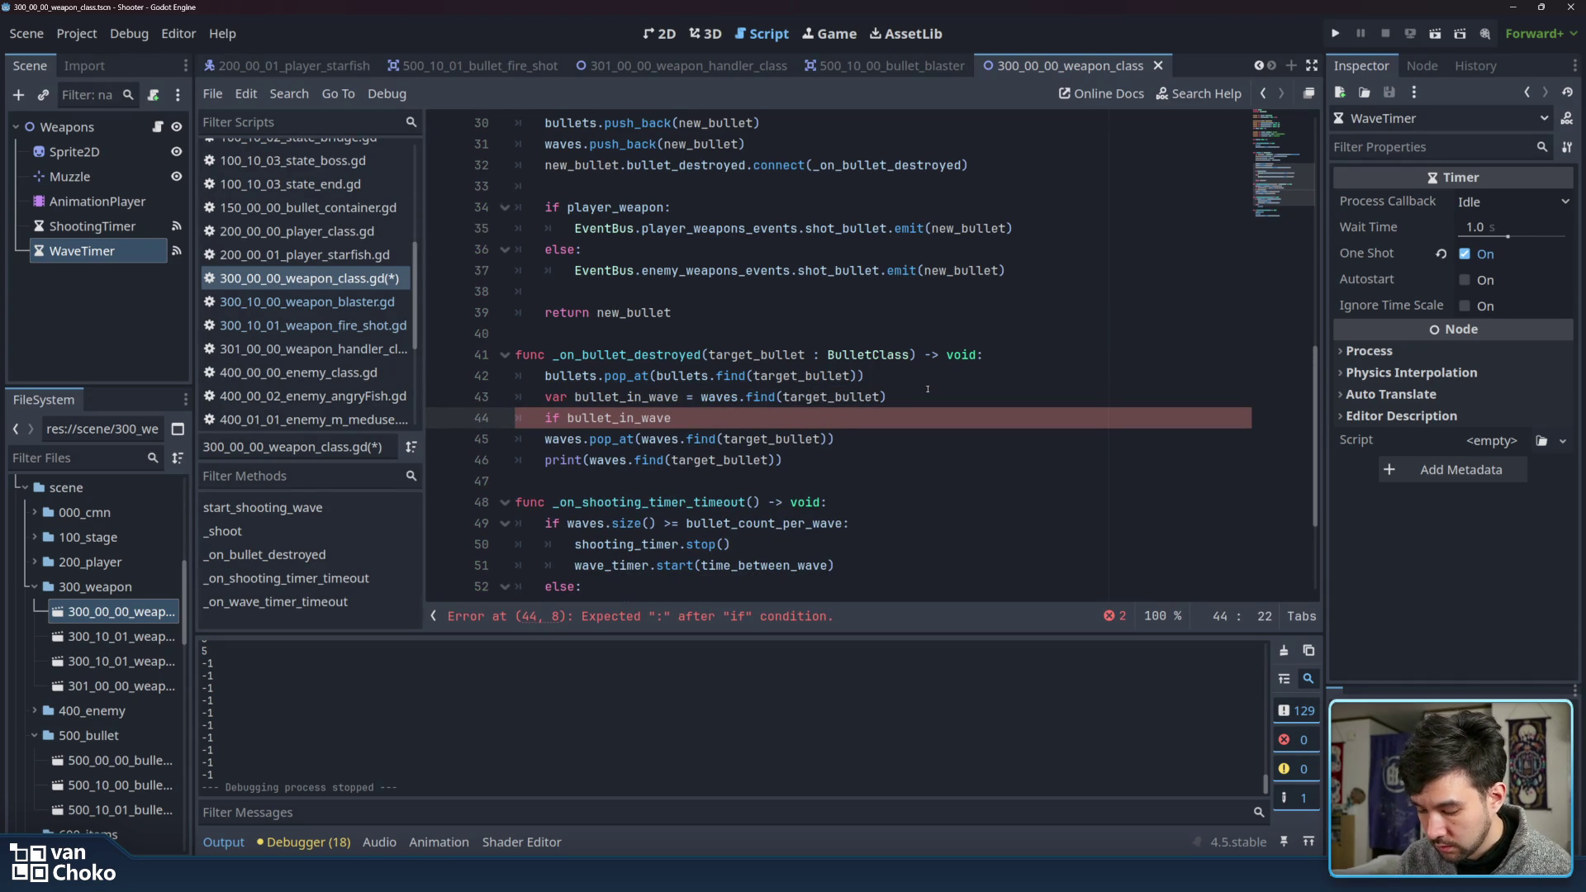
type("=")
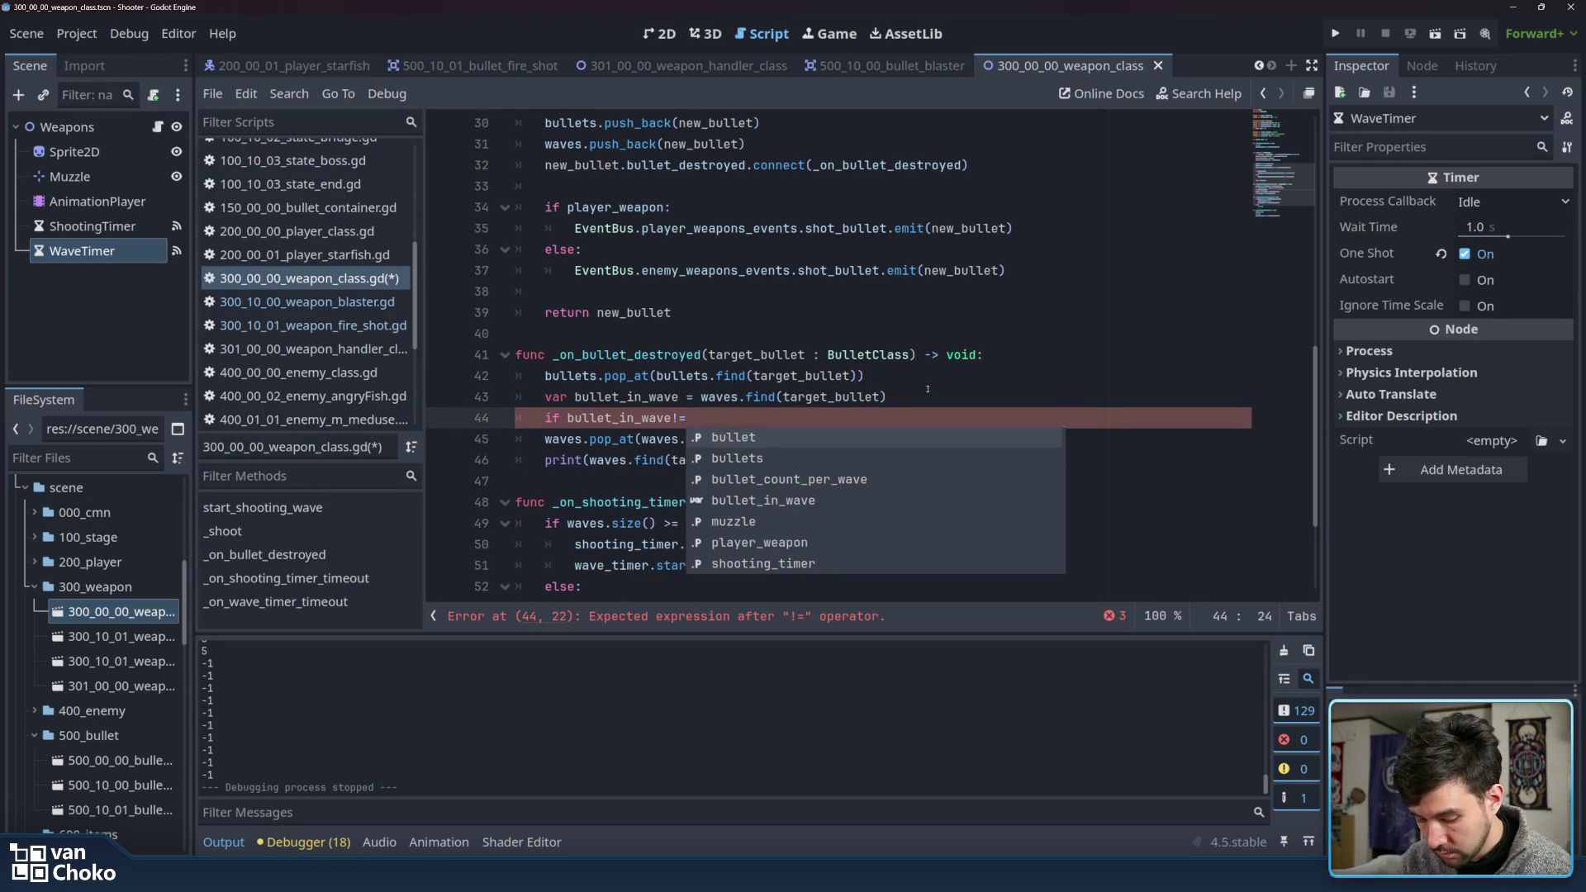
type("-1:")
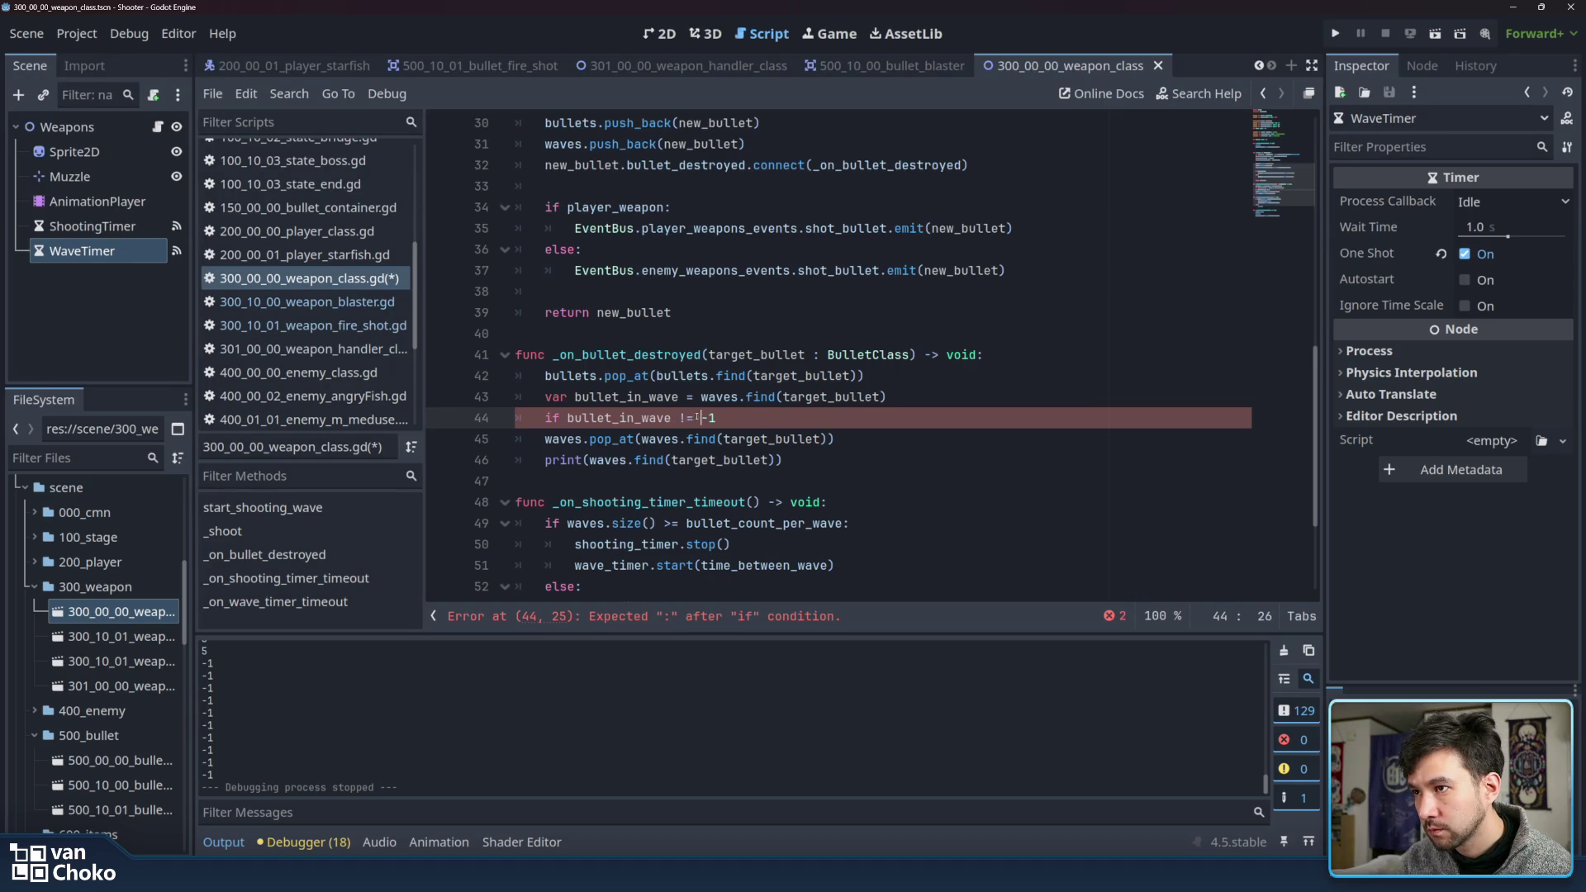
left_click(544, 439)
key("Tab")
left_click_drag(545, 460, 824, 461)
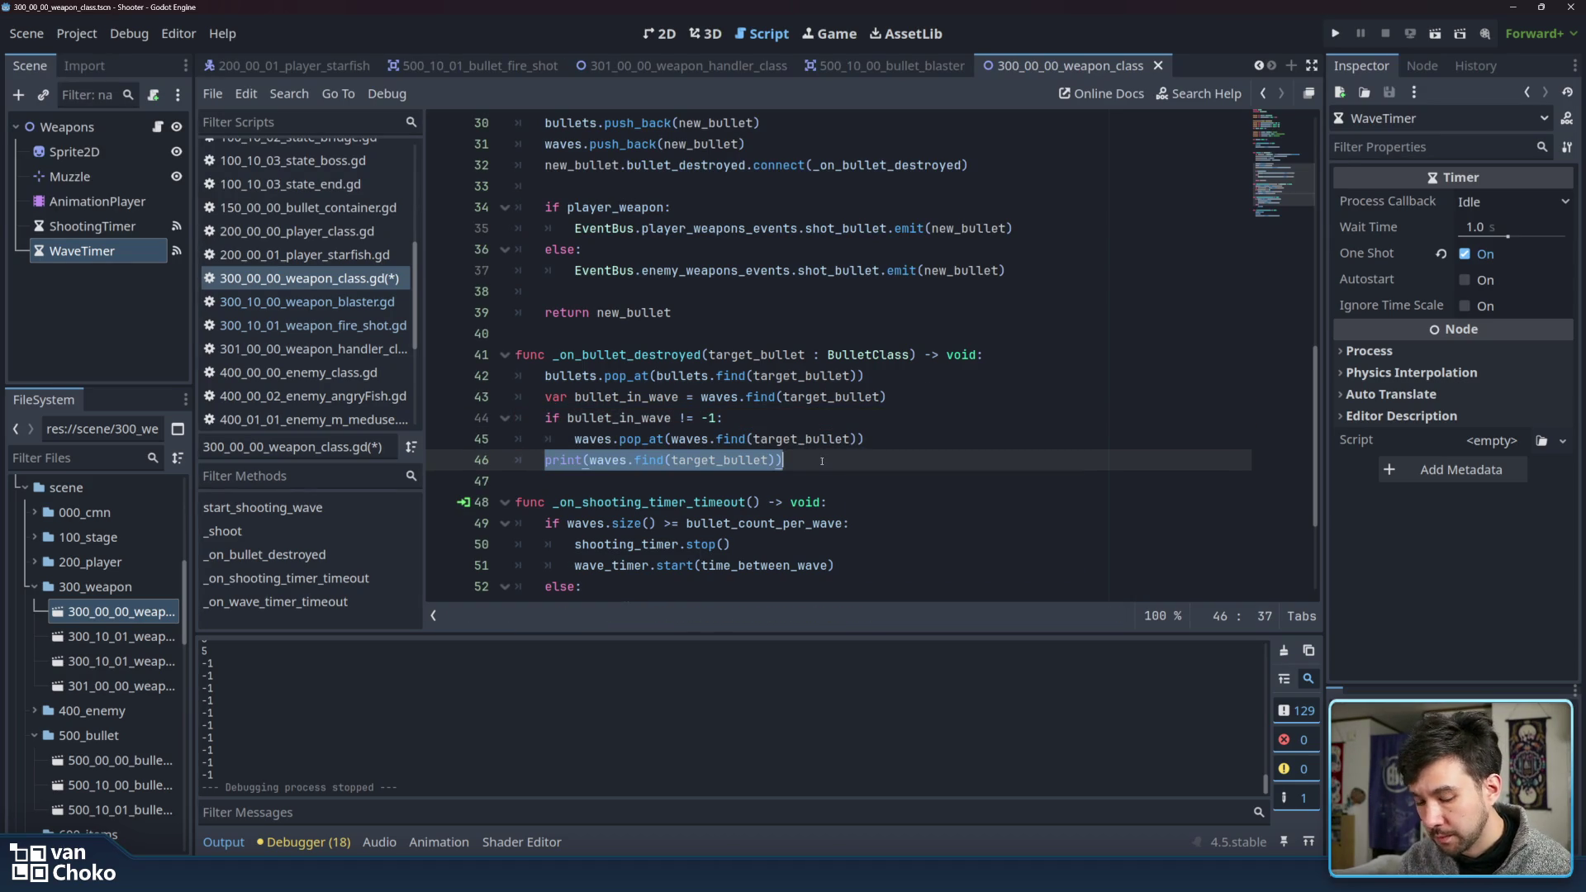
left_click(823, 461)
key("ctrl+s")
Run the Shooter project, reposition the game window, and start gameplay from the main menu
left_click(1336, 33)
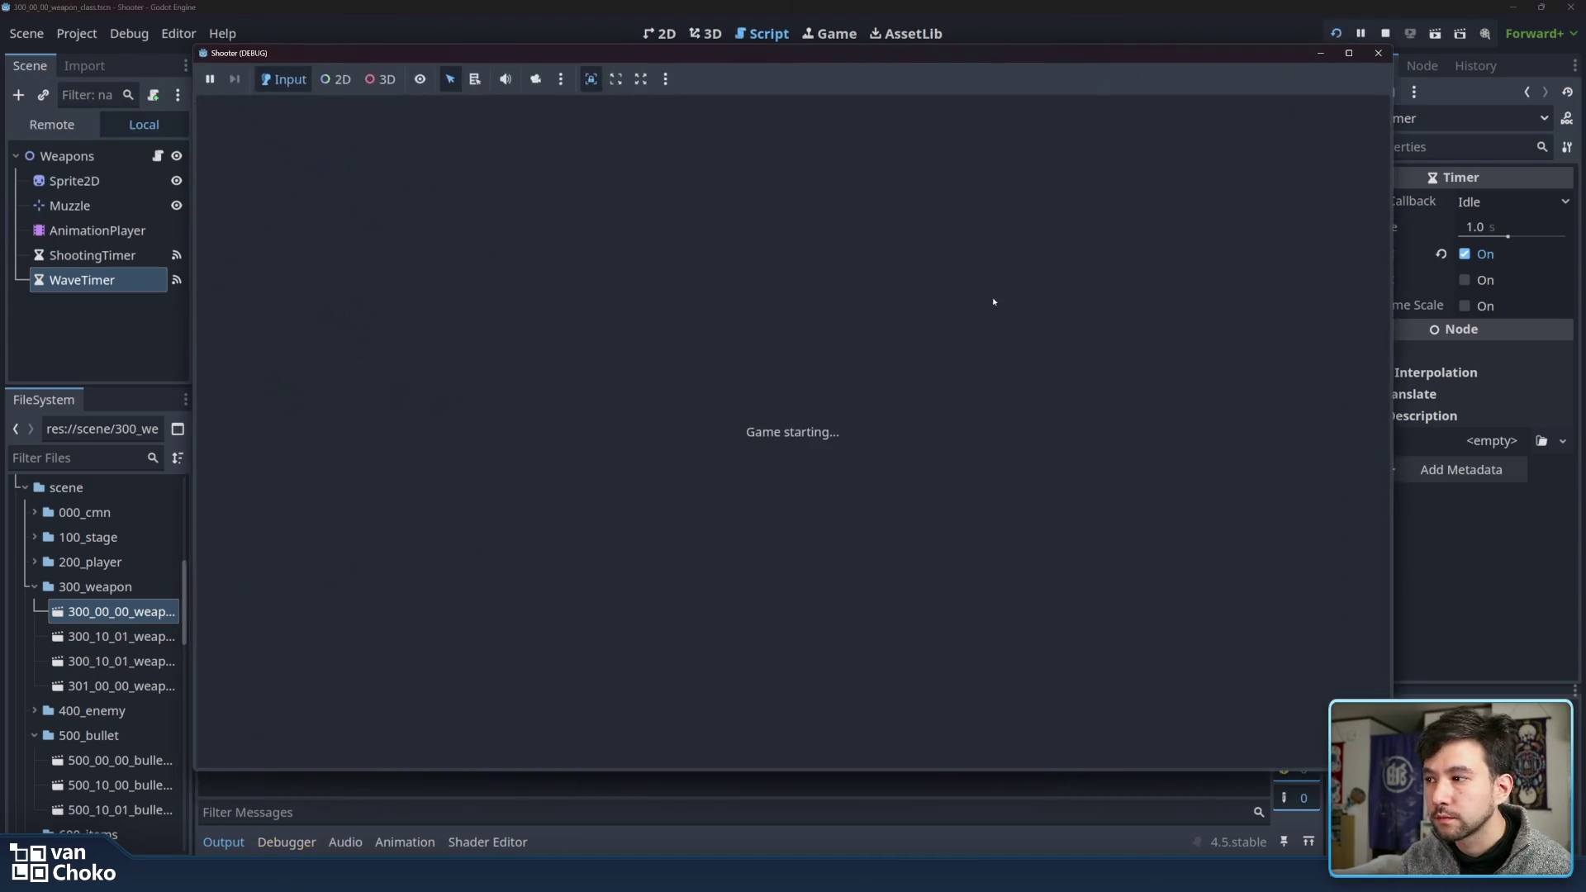
mouse_move(775, 58)
left_mouse_down()
mouse_move(921, 37)
mouse_move(858, 36)
left_mouse_up()
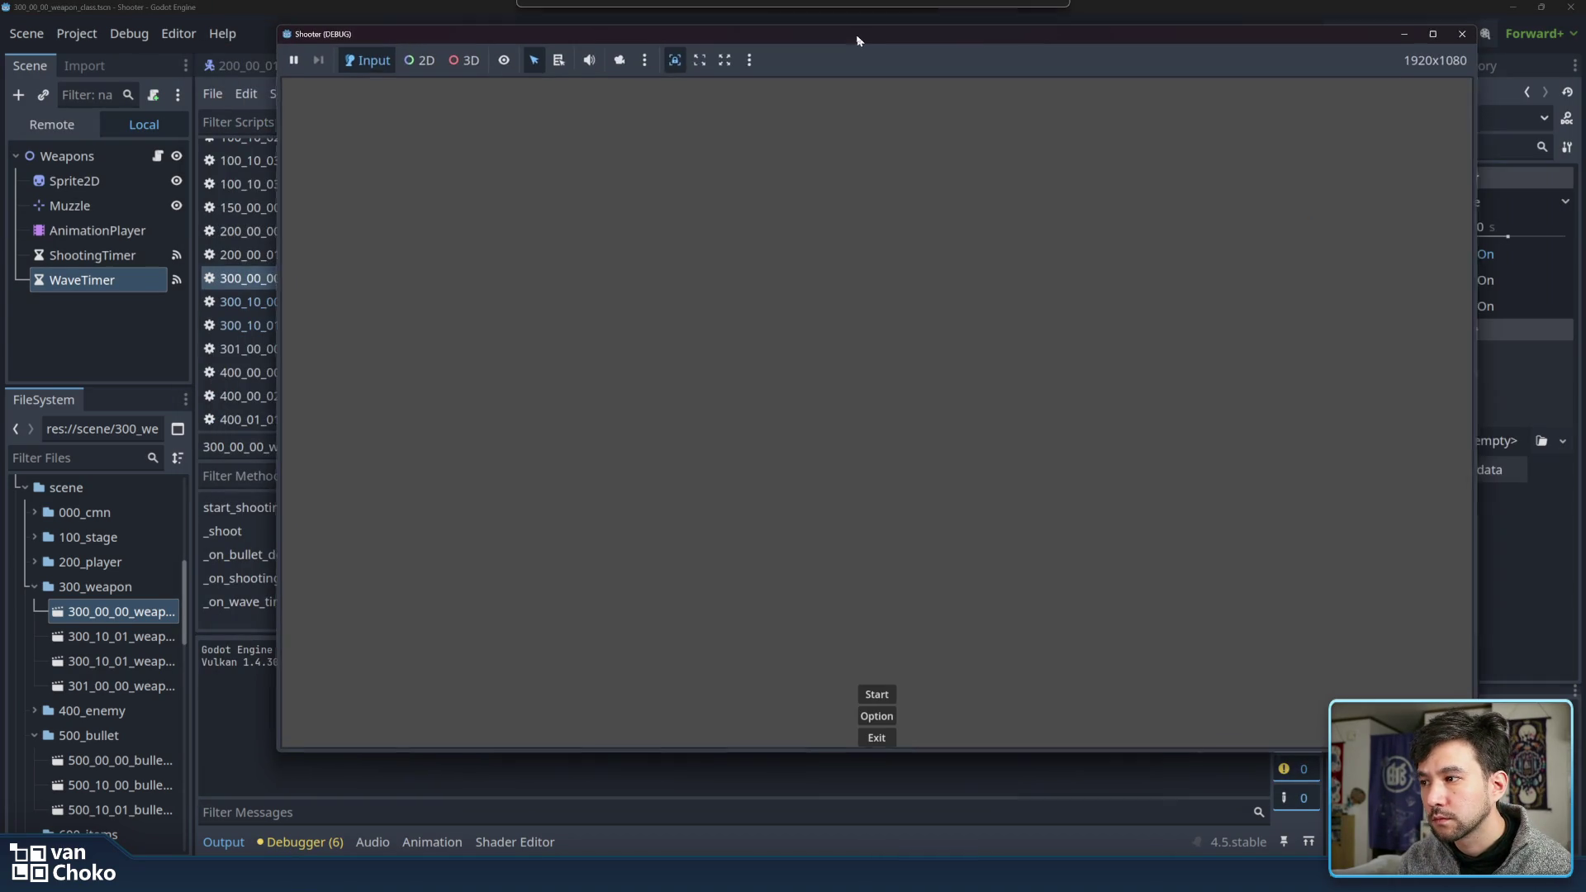
left_click(877, 693)
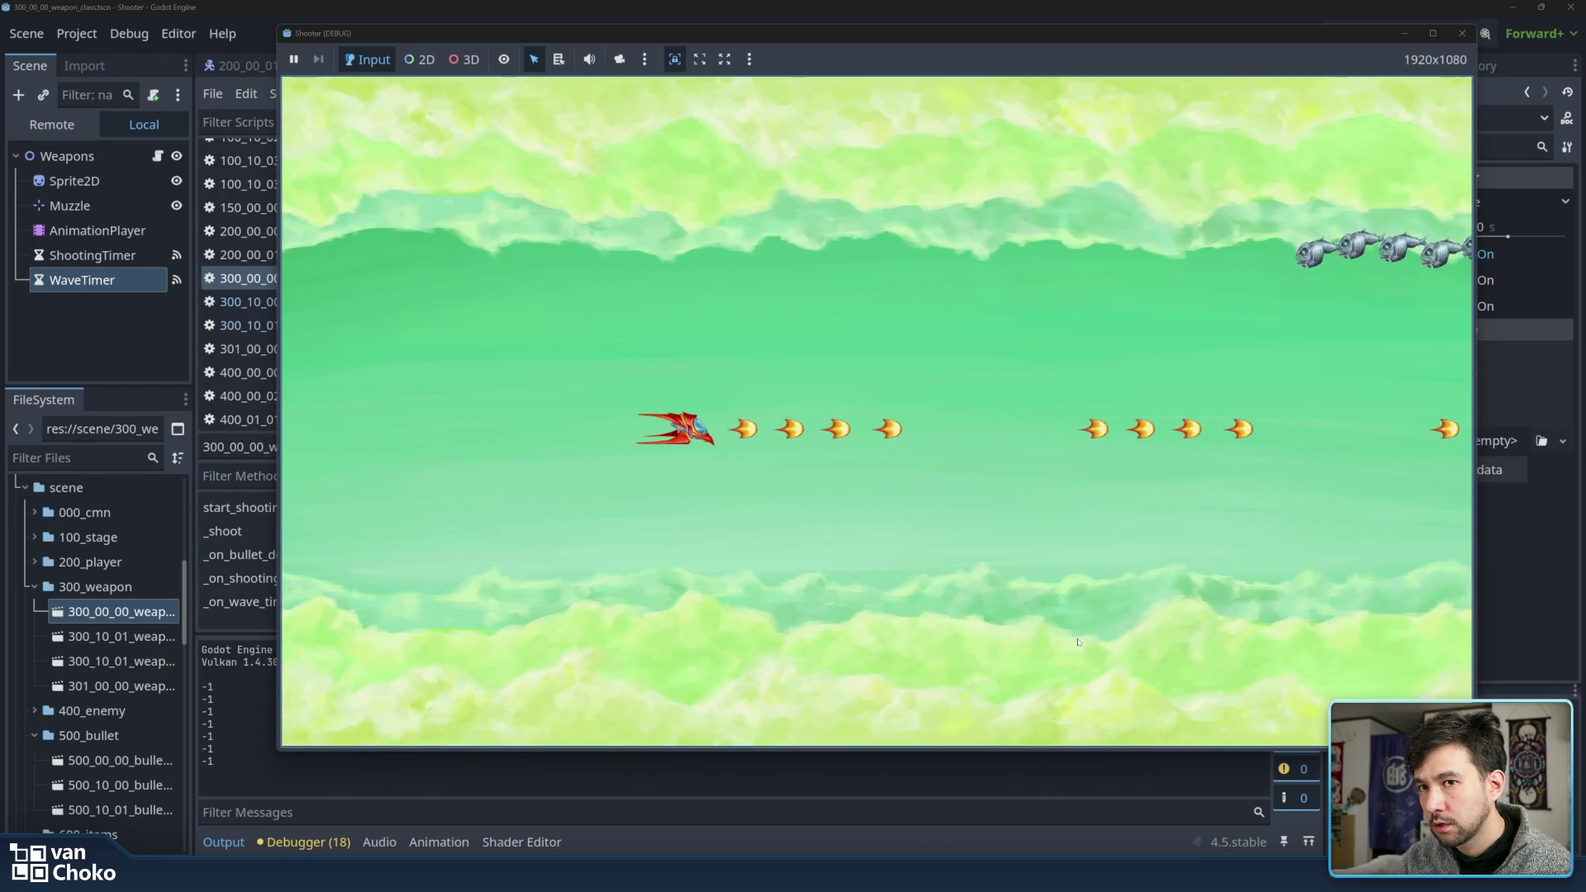
Fly the ship around the stage with the arrow keys to check bullet waves, then close the game
key("Right")
key("Up")
key("Right")
key("Up")
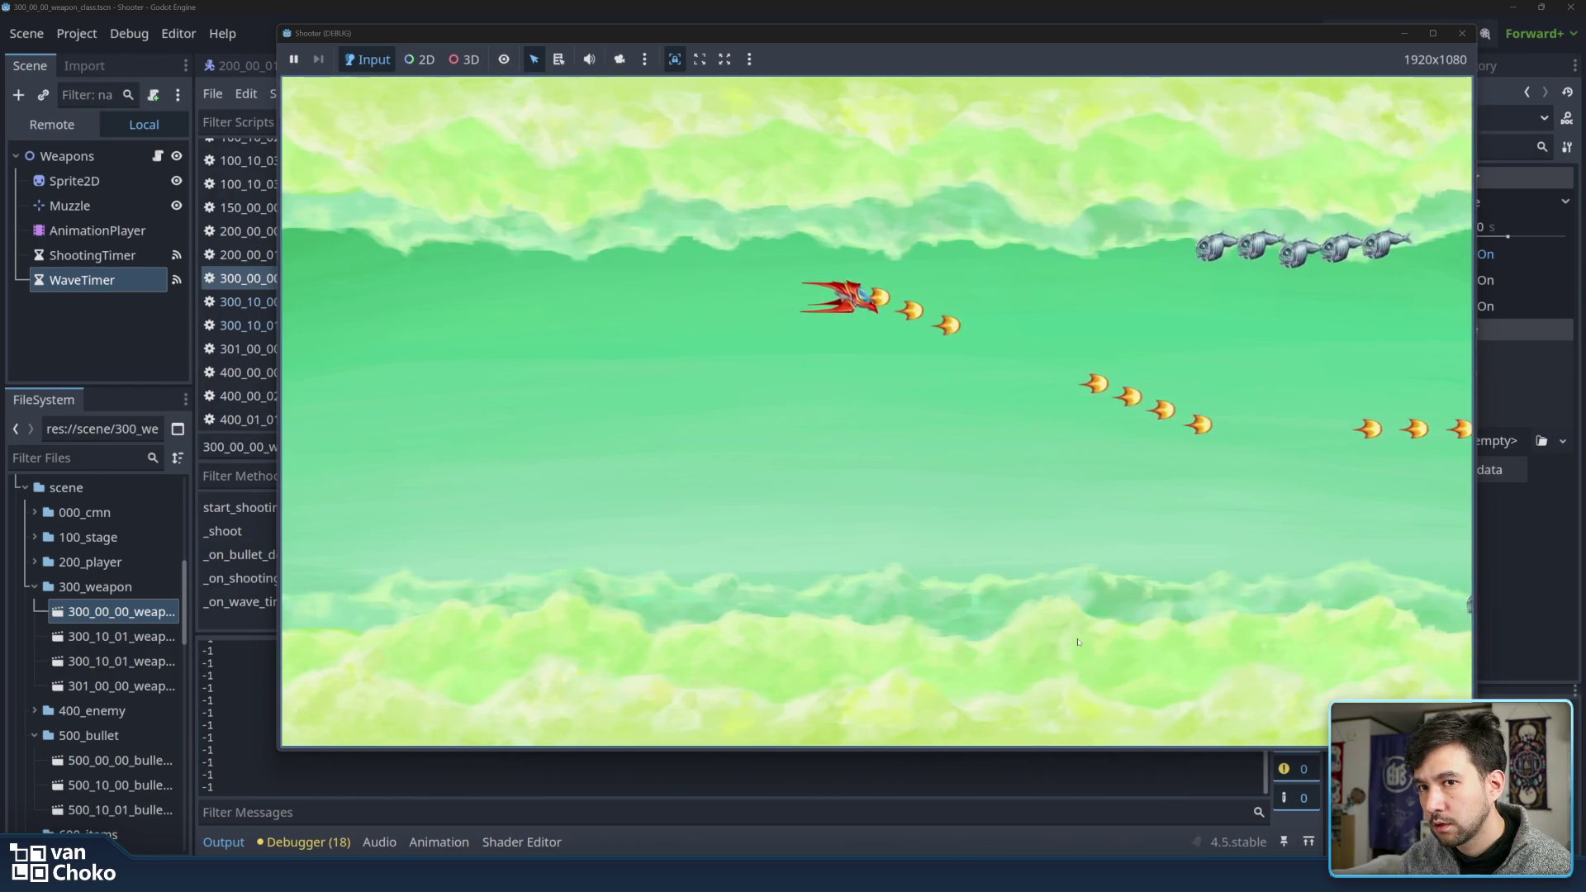
key("Down")
key("Up")
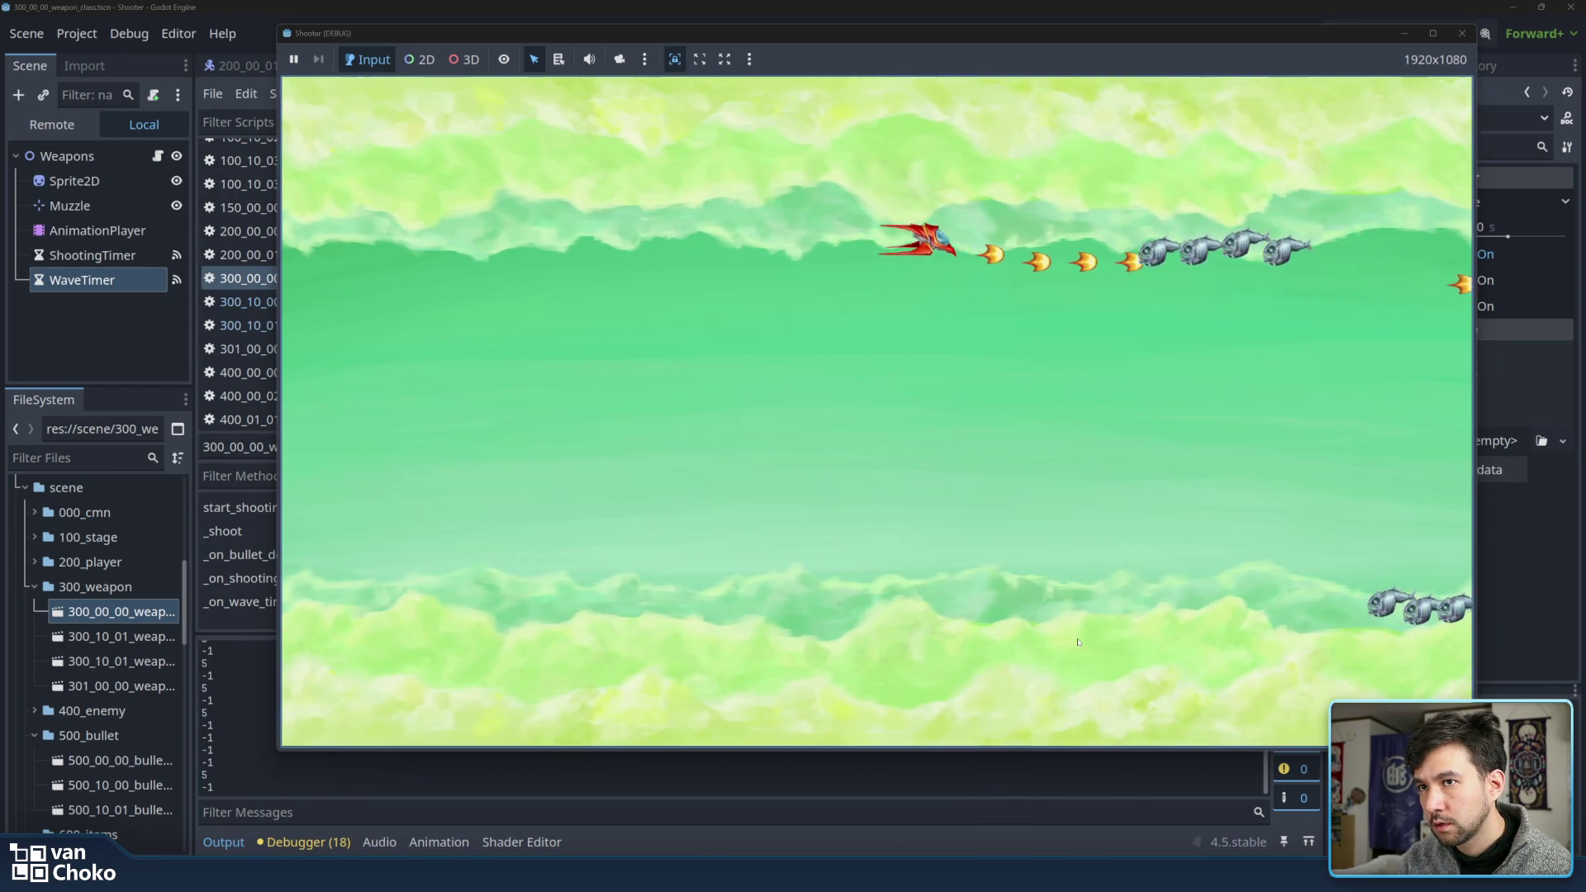
key("Right")
key("Down")
key("Up")
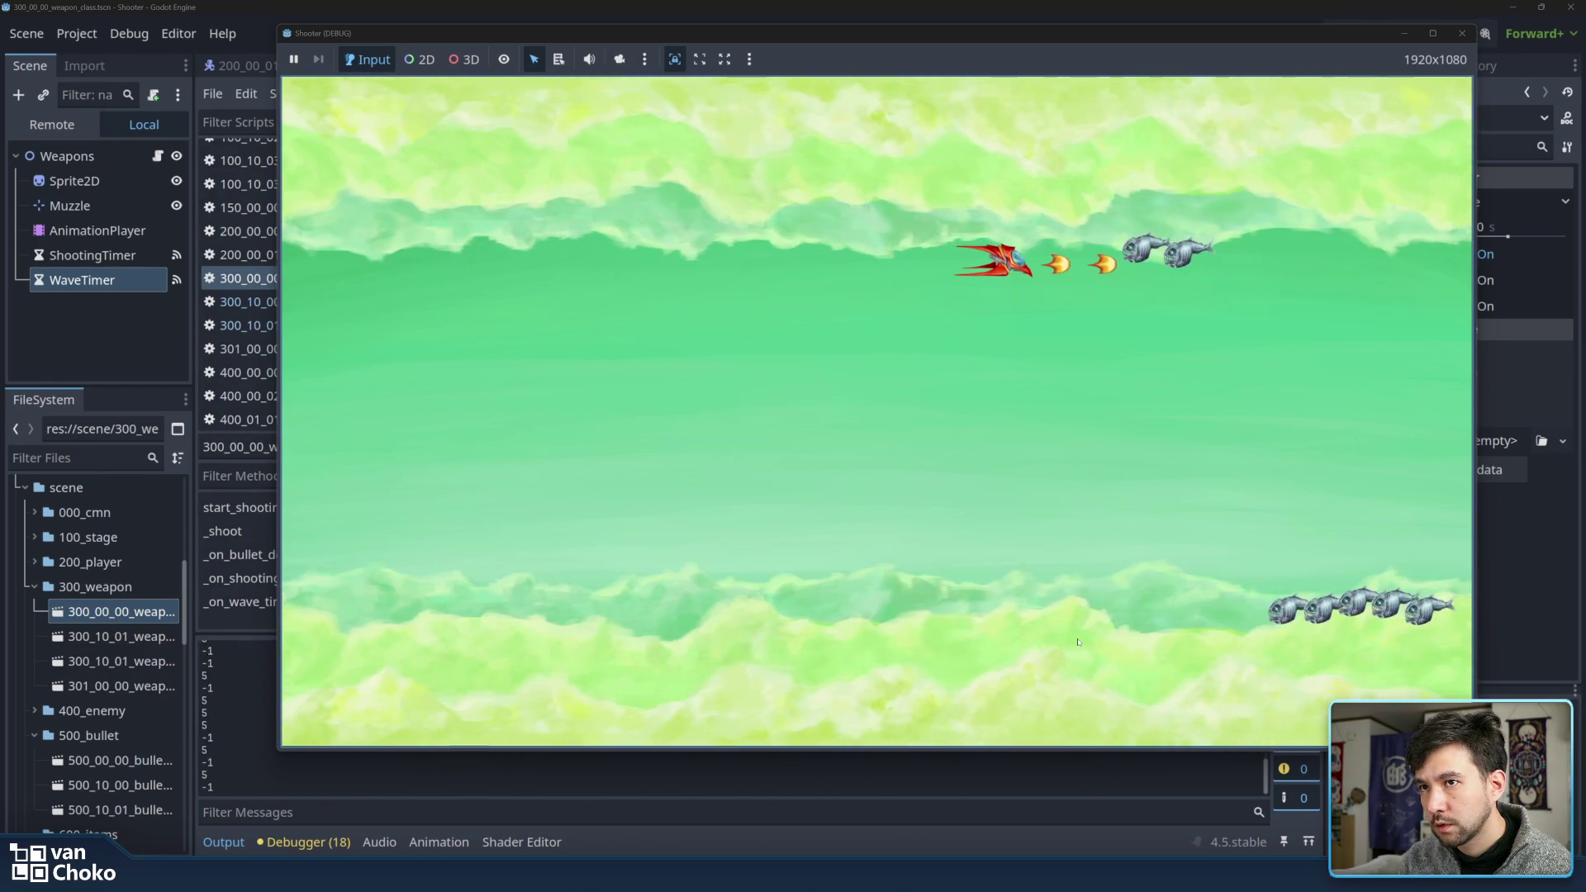
key("Down")
key("Down")
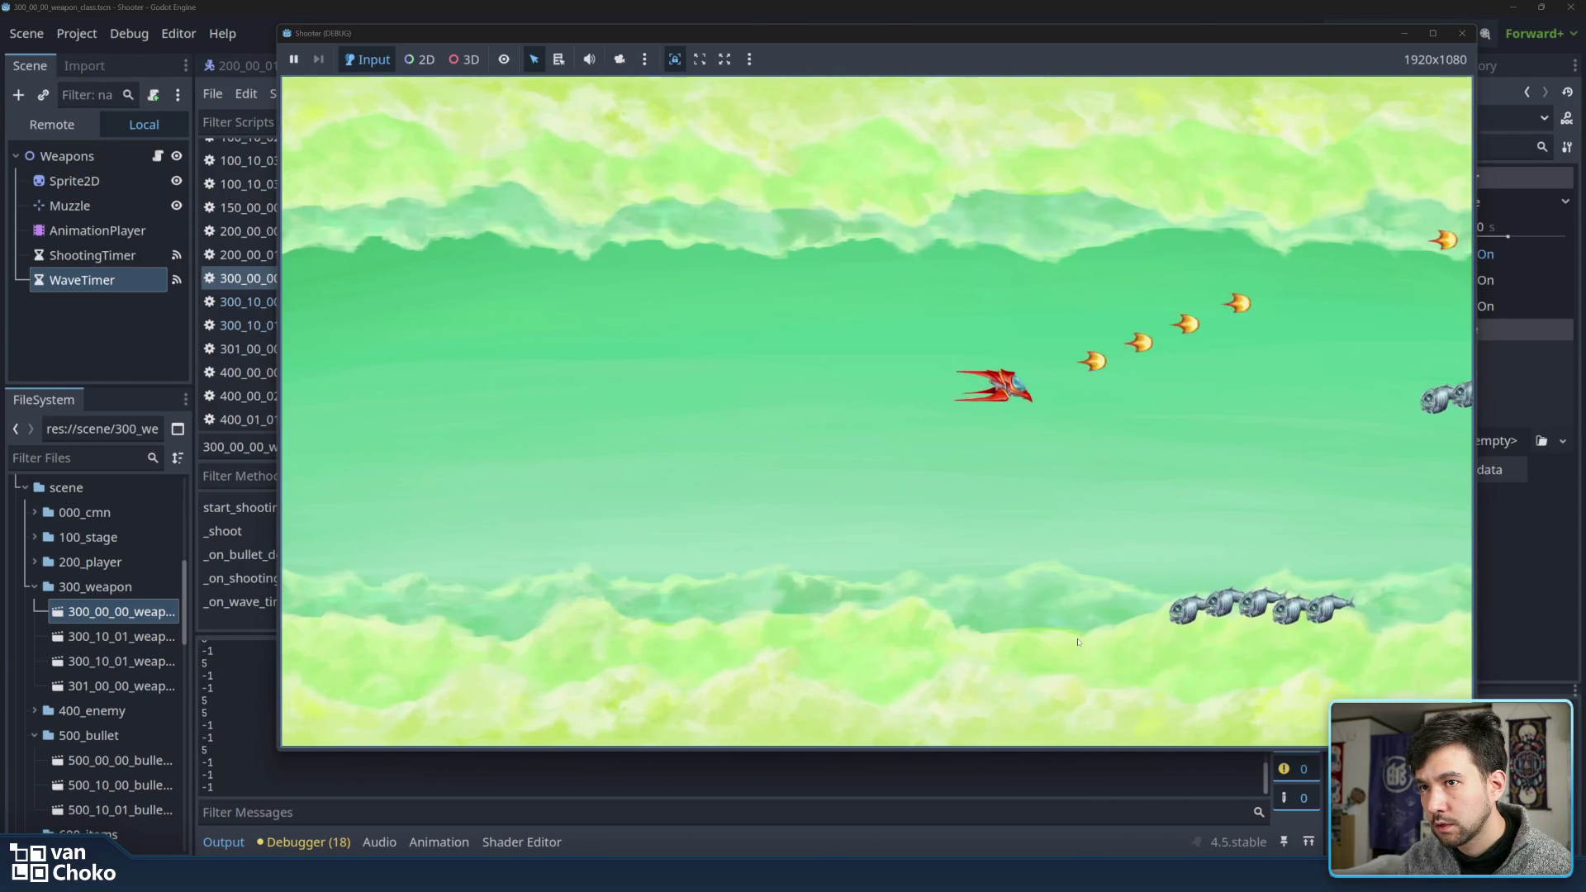
key("Down")
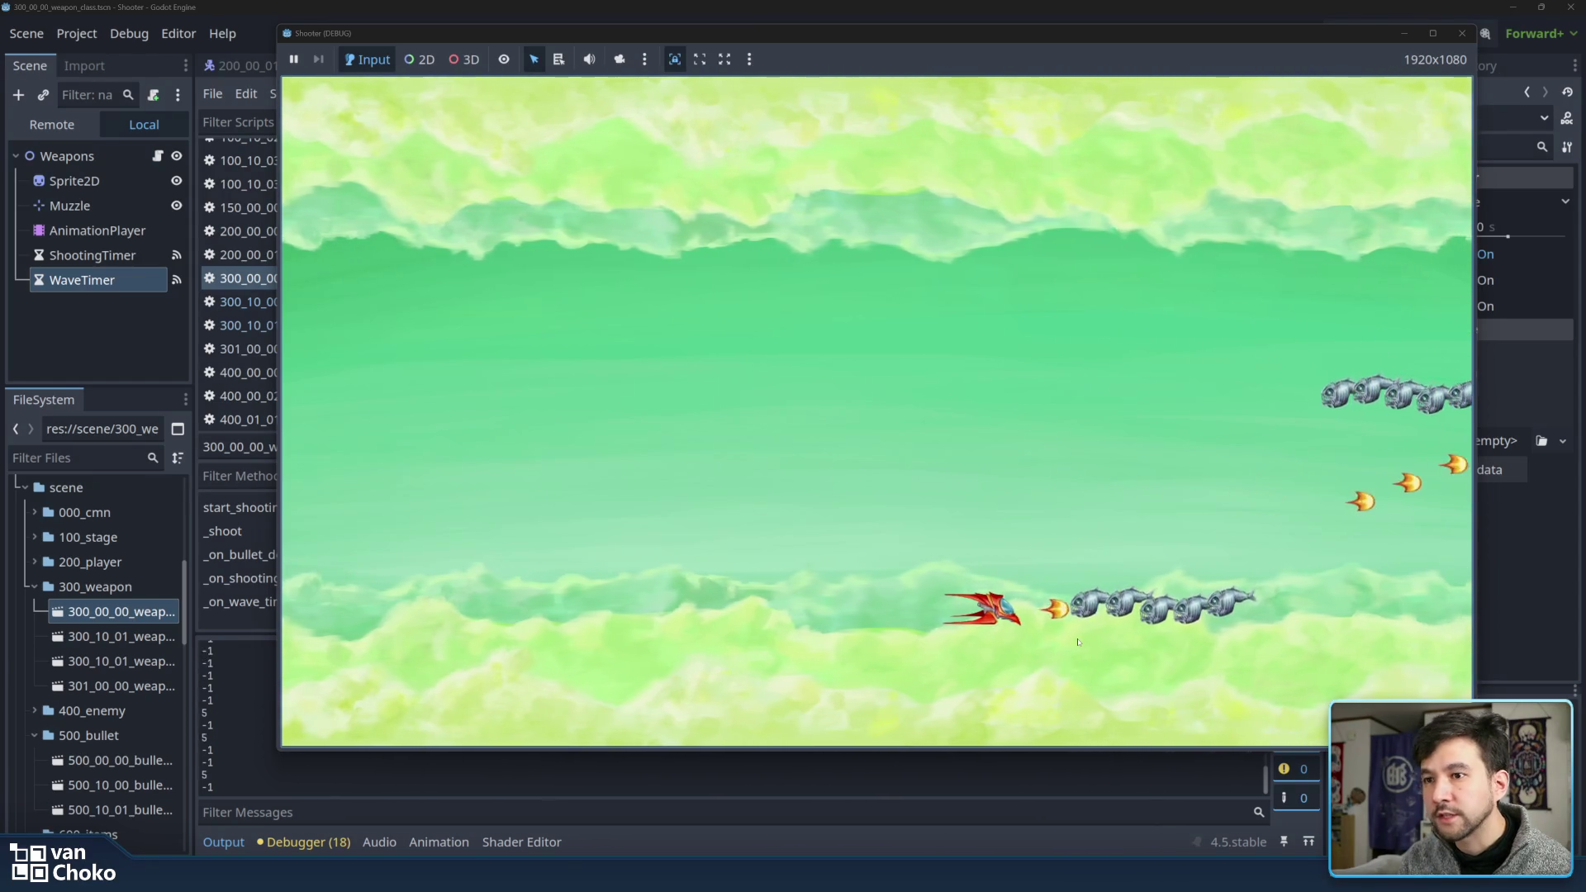
key("Left")
key("Right")
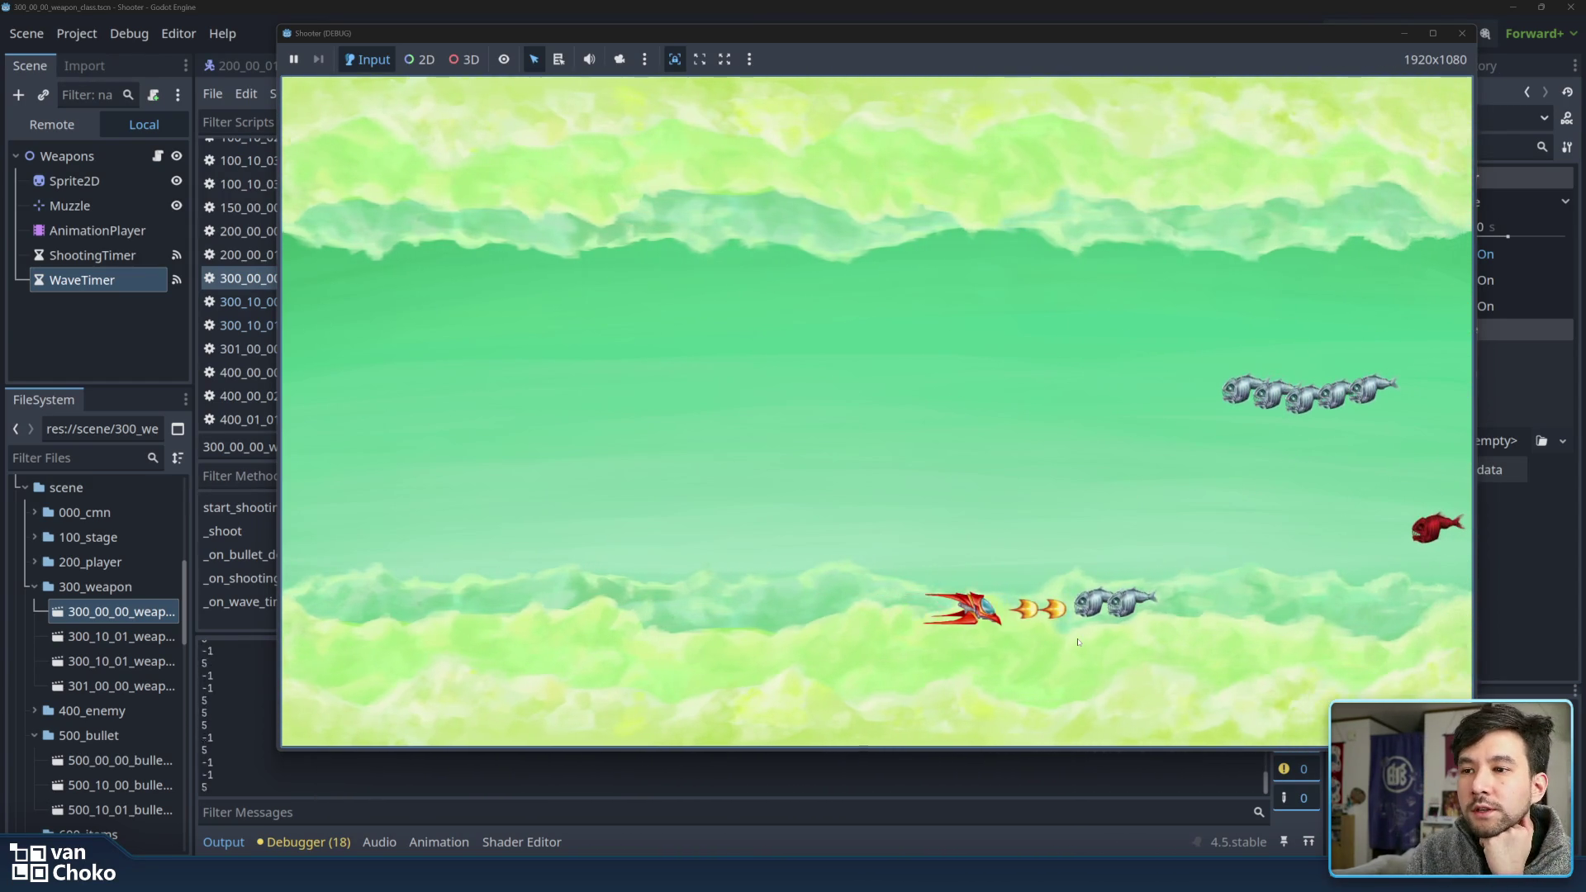
key("Up")
key("Right")
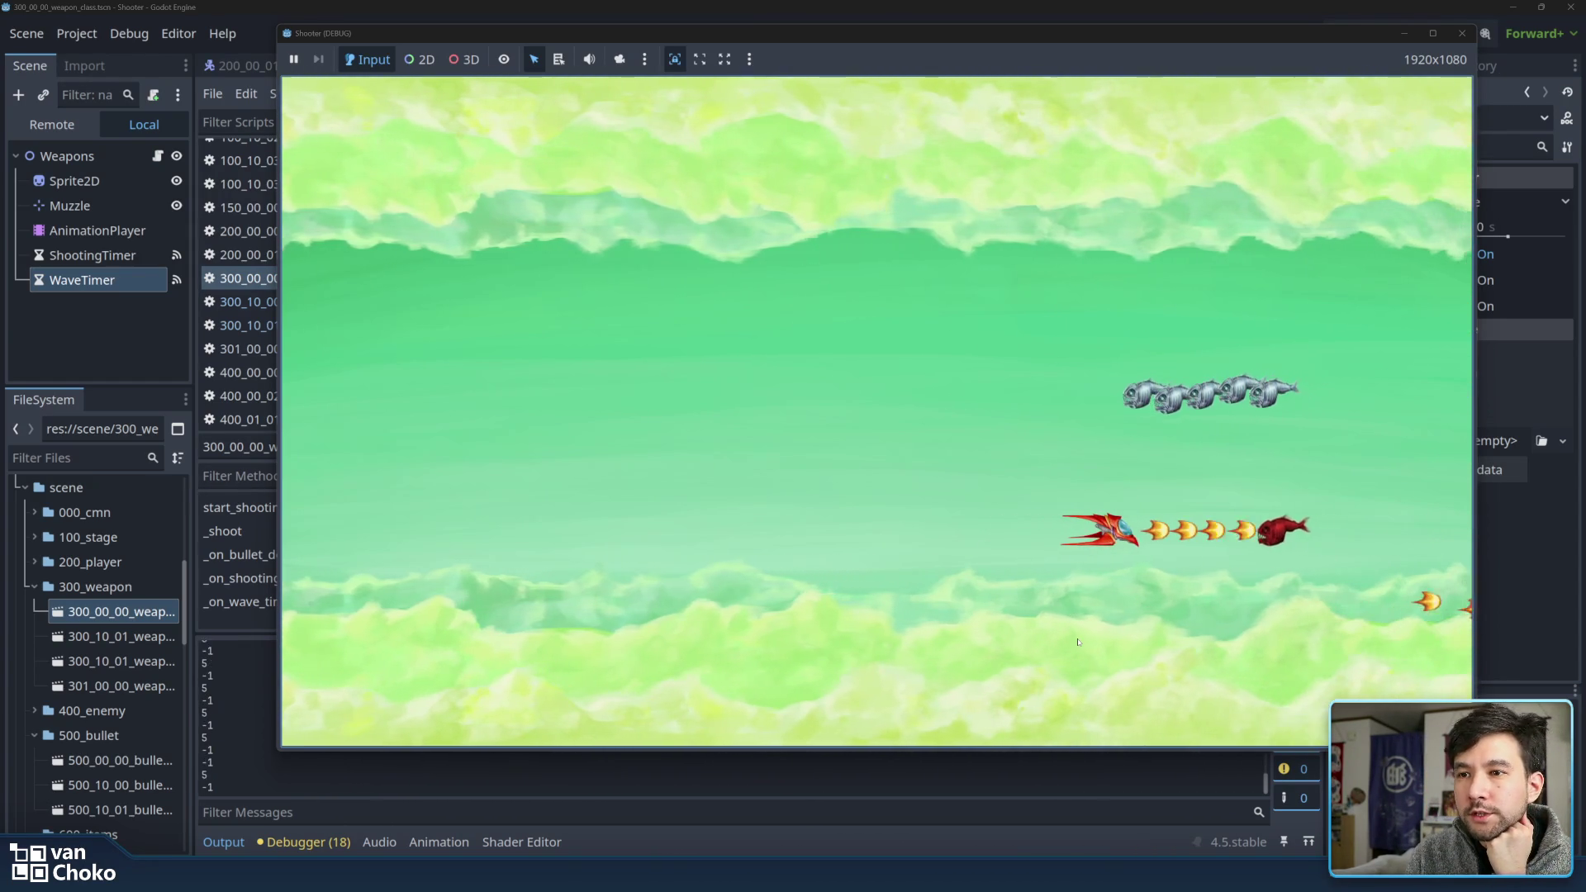
key("Left")
key("Left")
key("Up")
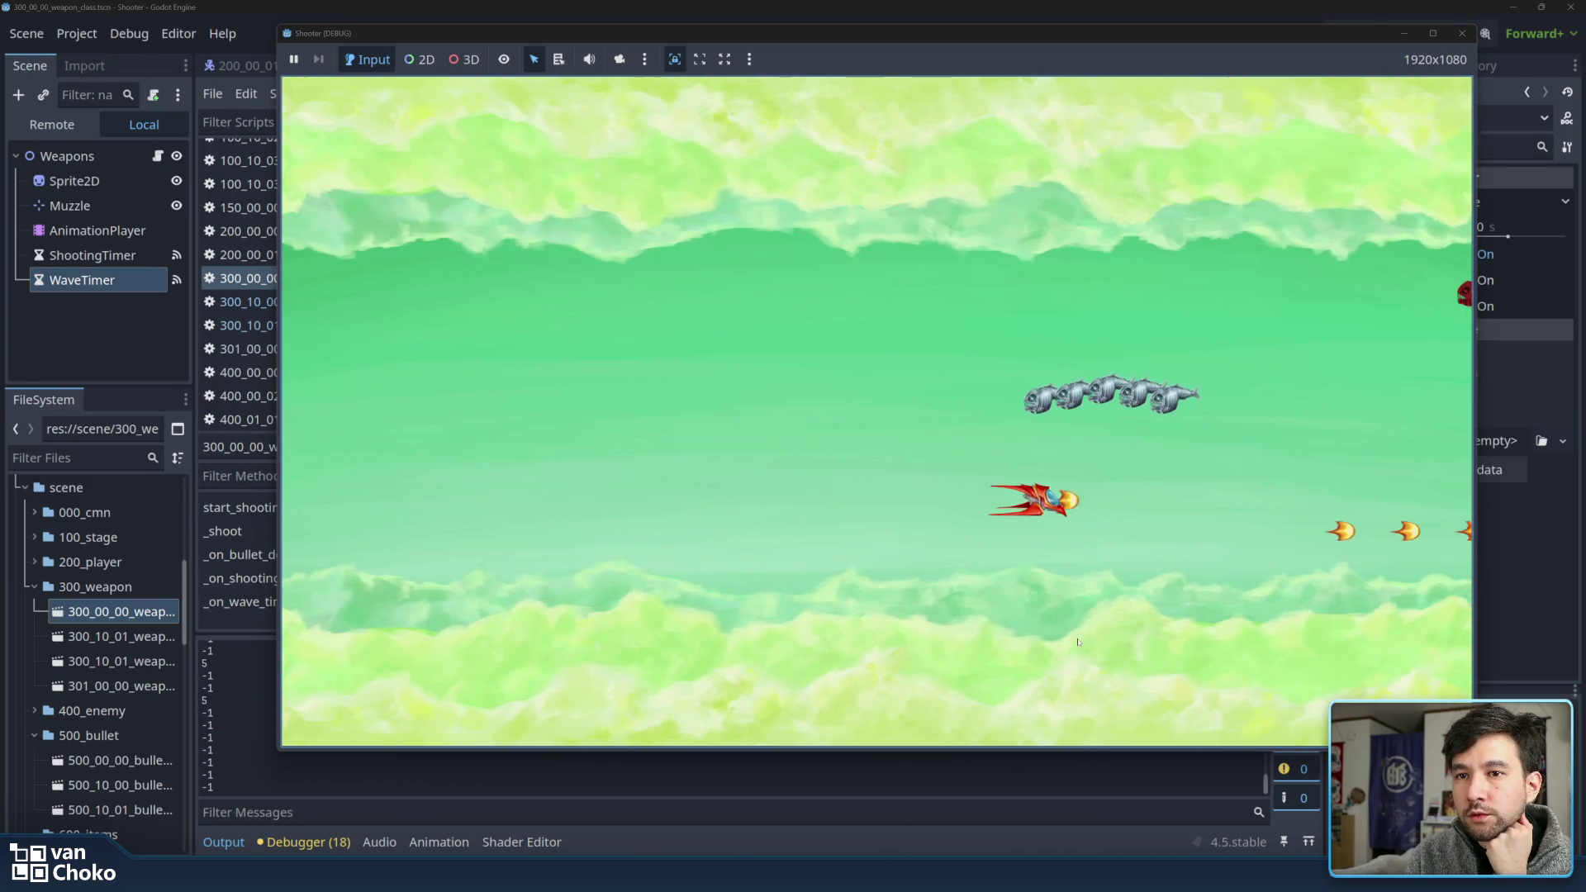
key("Left")
key("Up")
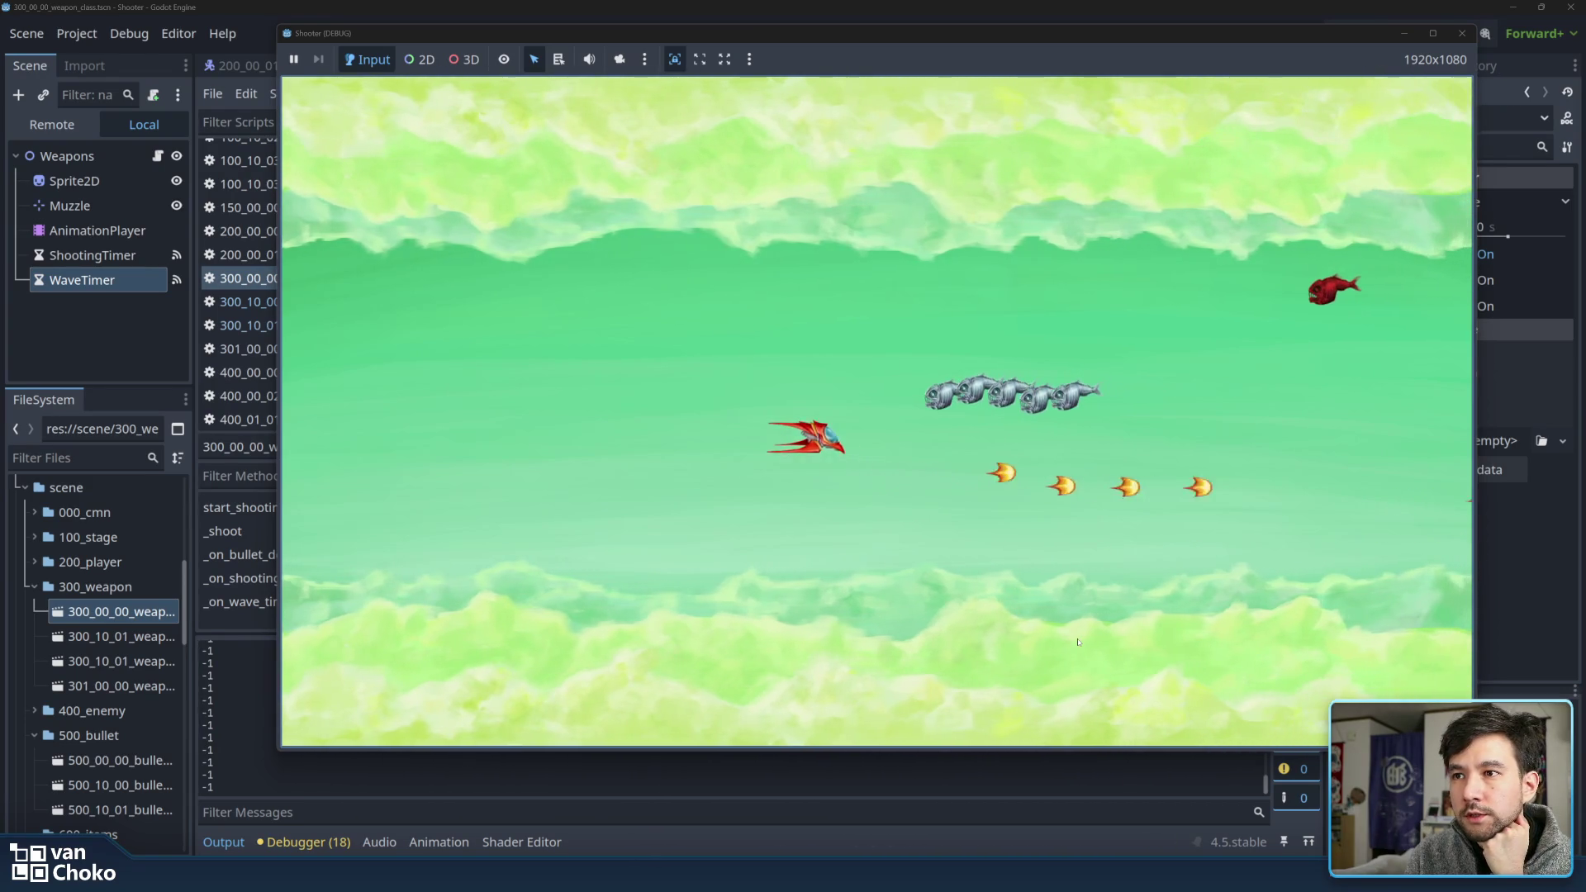
key("Left")
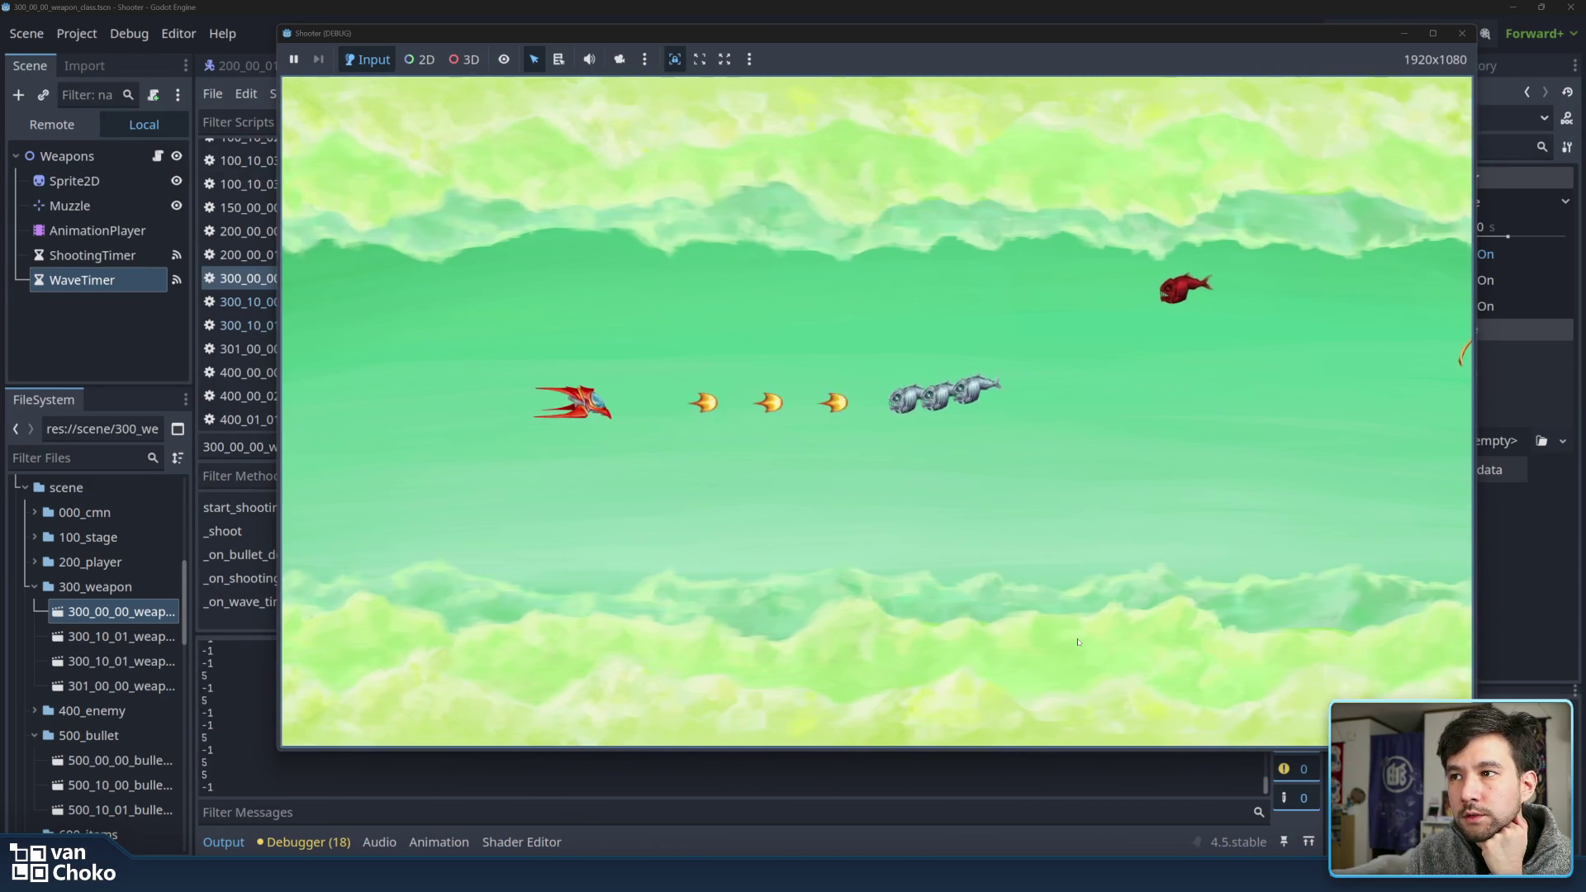
key("Right")
key("Up")
key("Up")
key("Right")
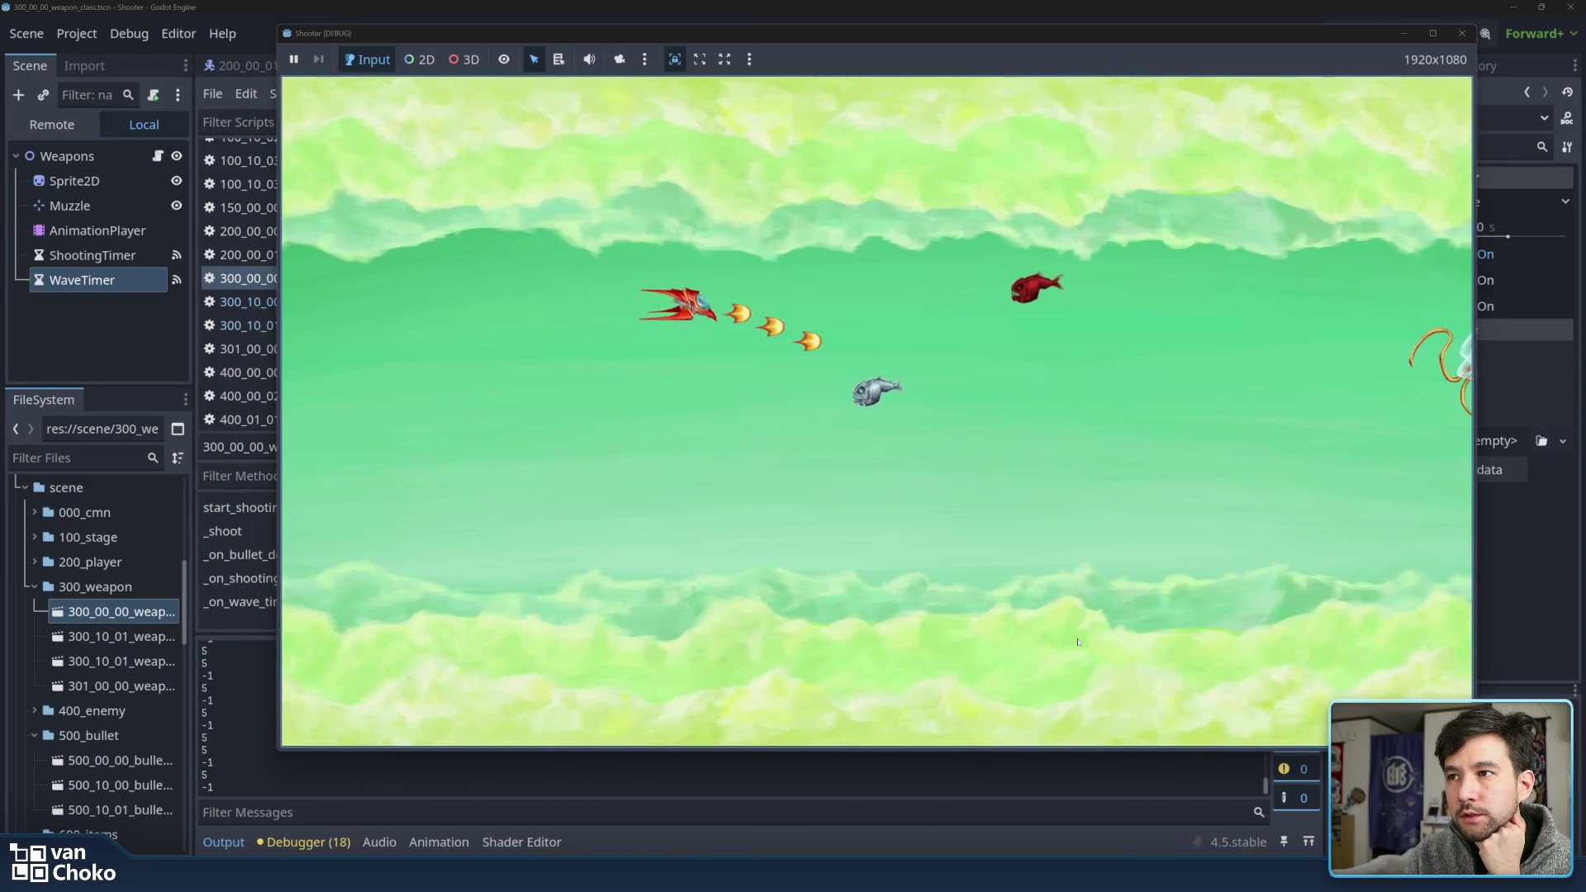
key("Left")
key("Down")
key("Down")
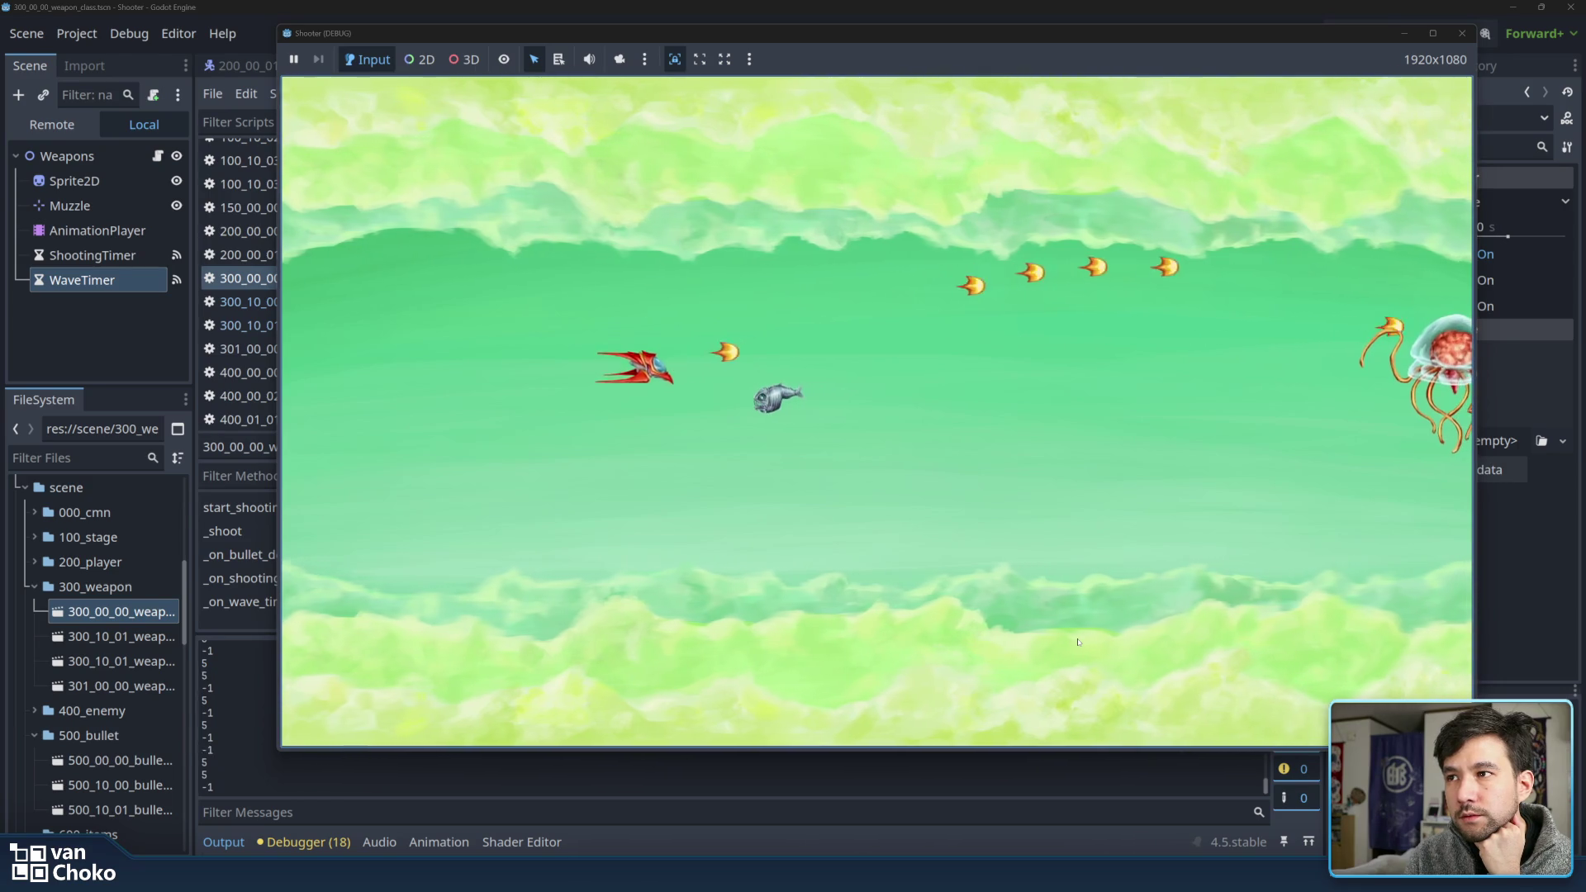
key("Left")
key("Right")
key("Up")
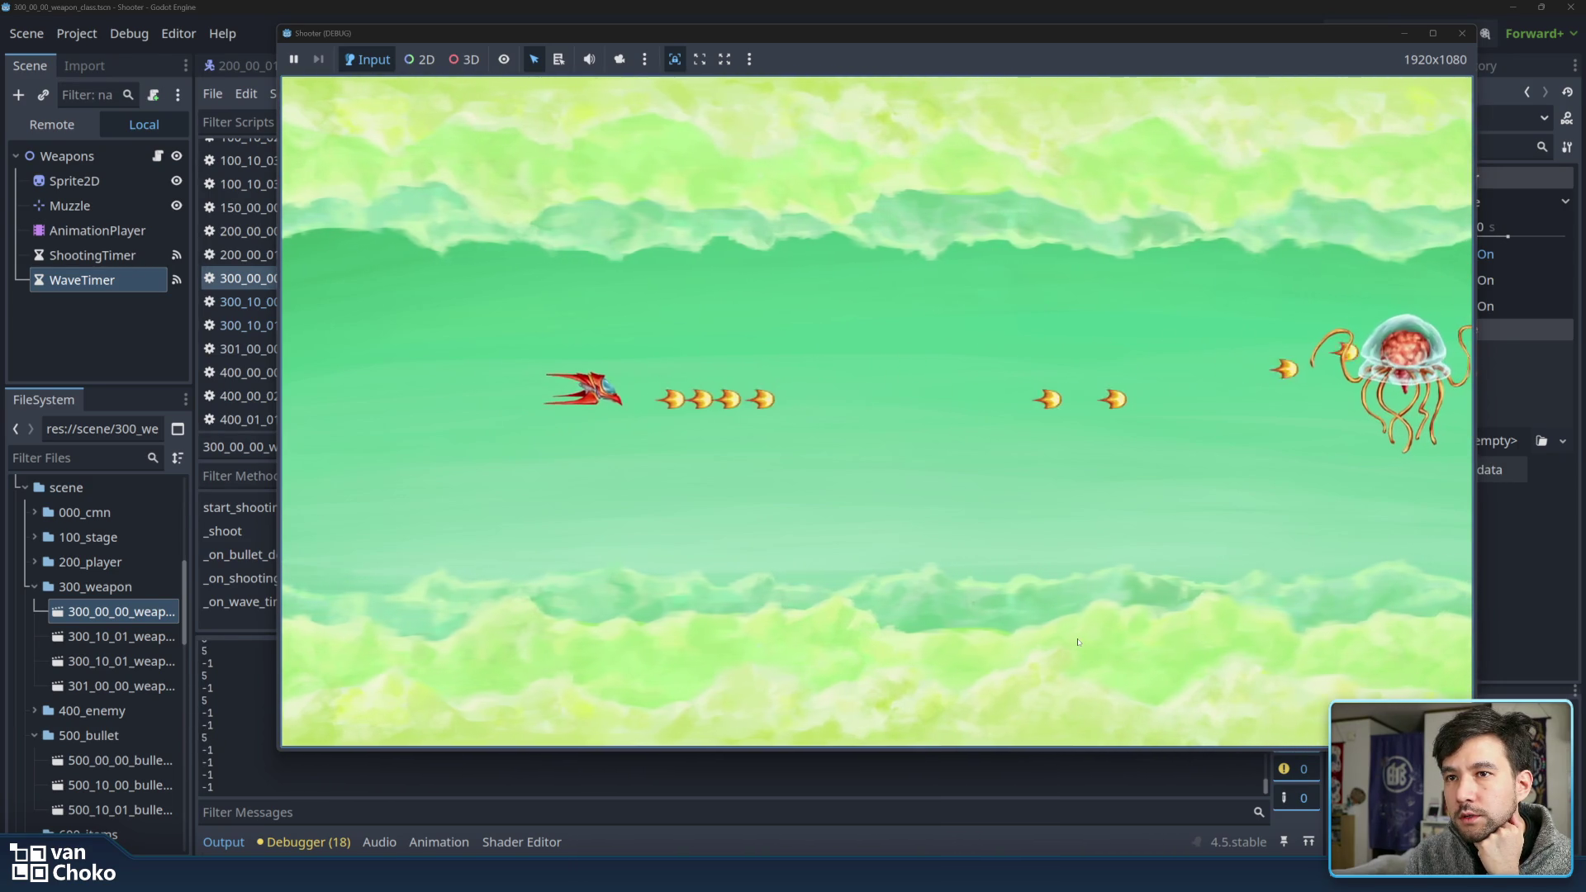
key("Right")
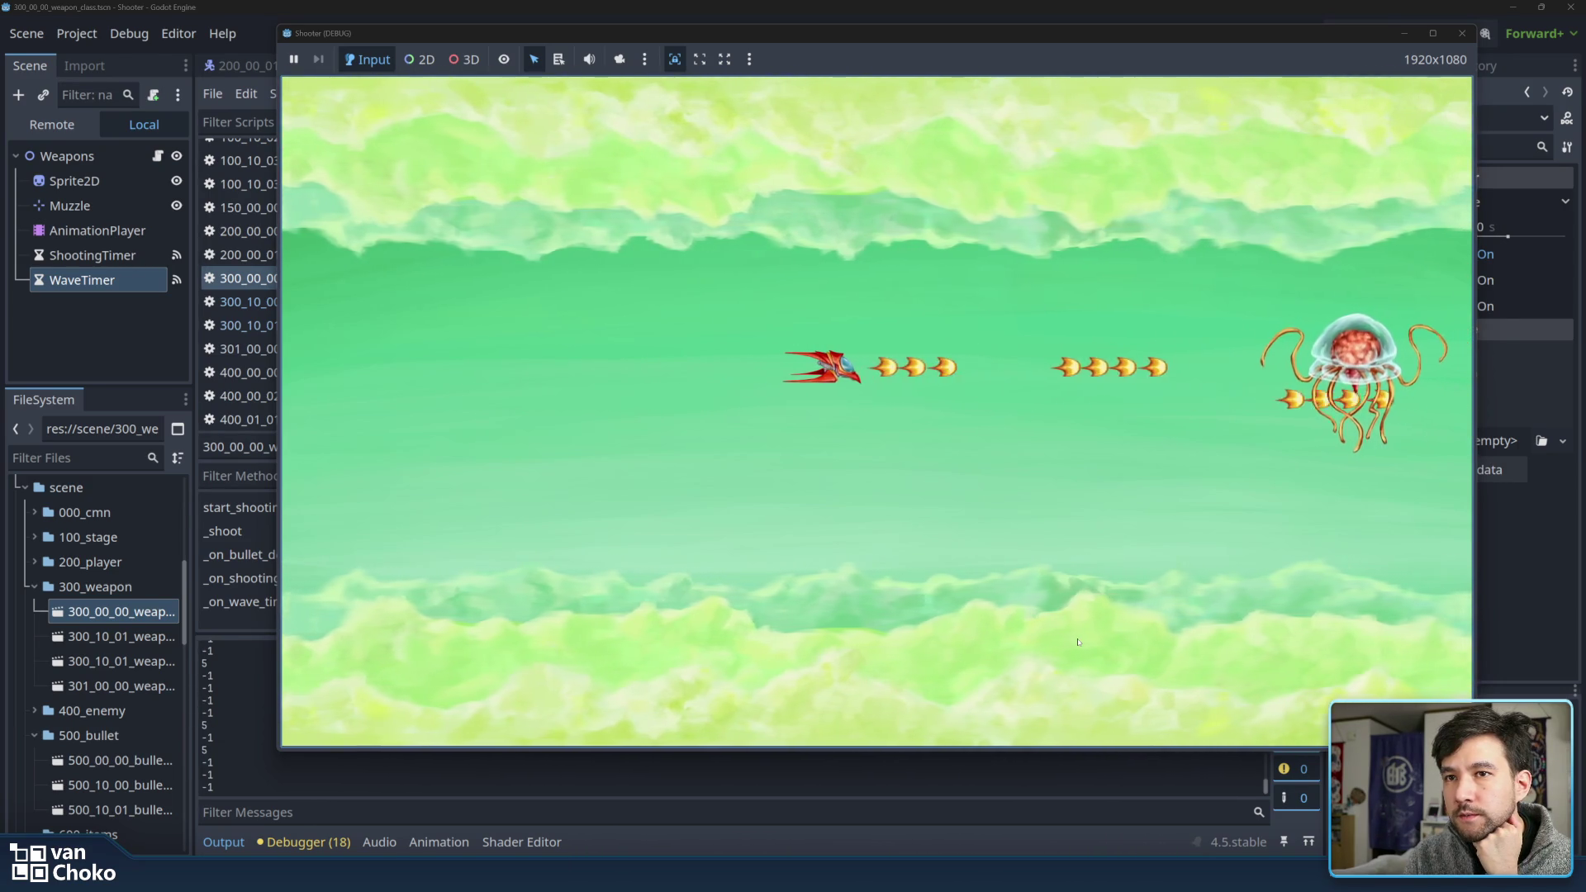
key("Right")
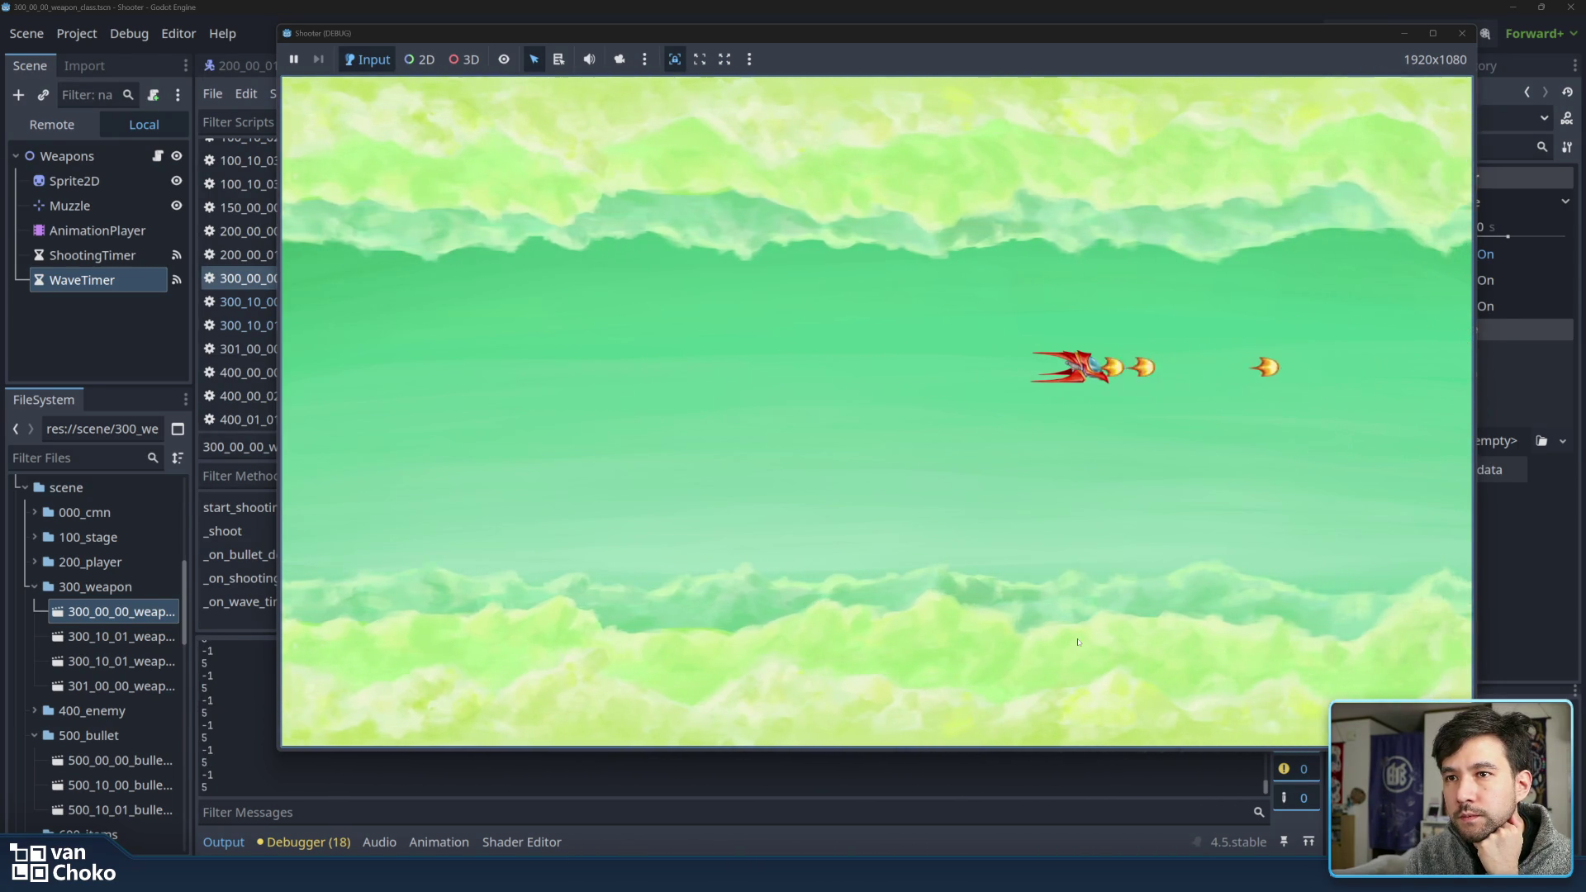
key("Up")
key("Up")
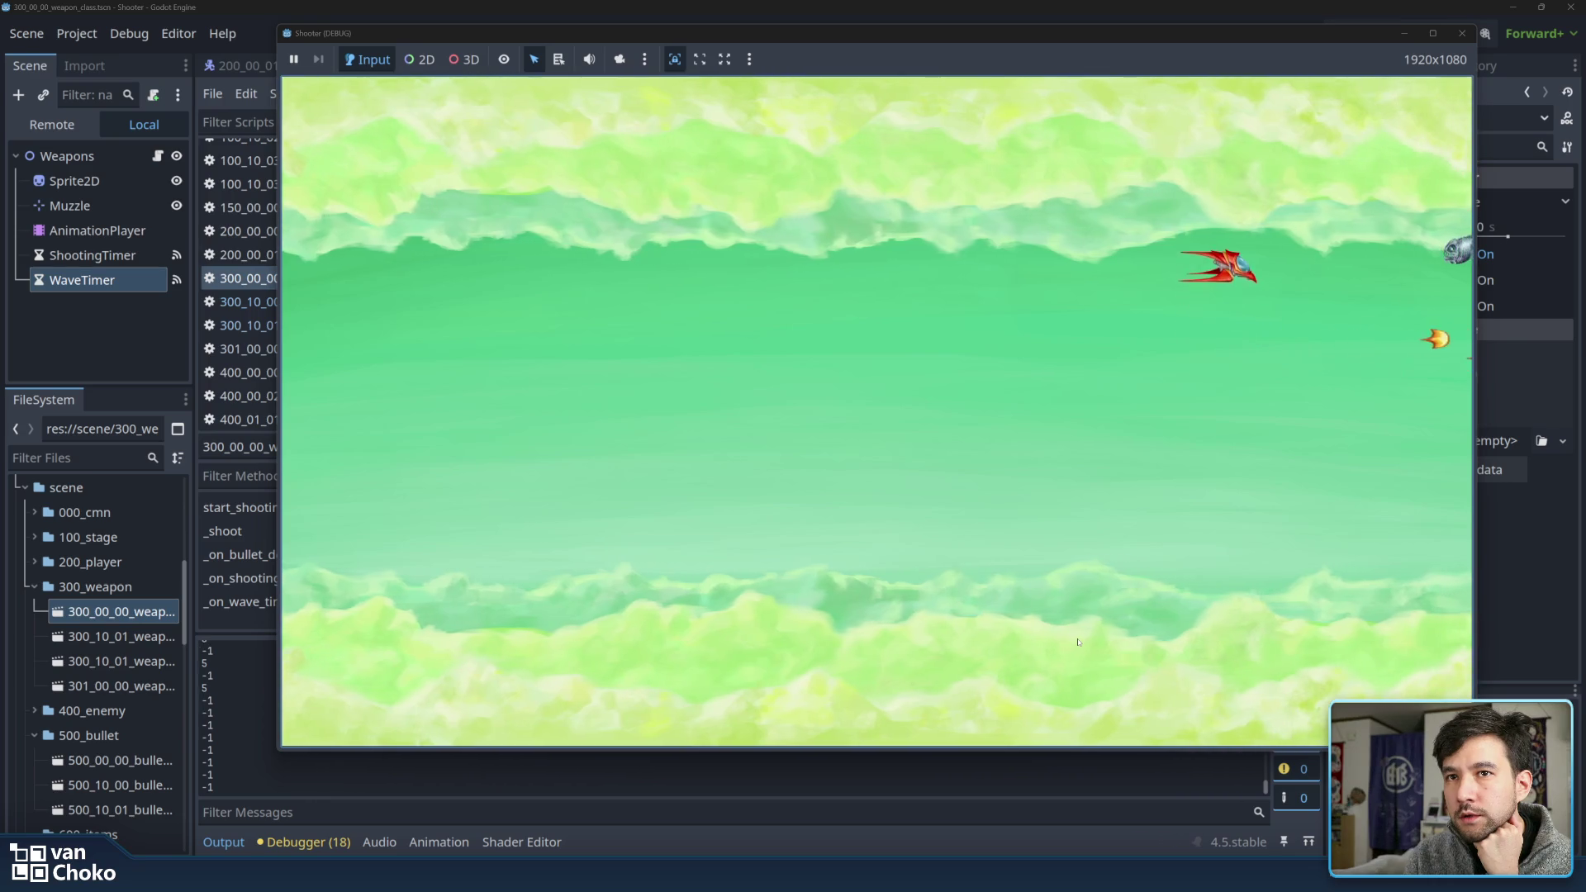
key("Down")
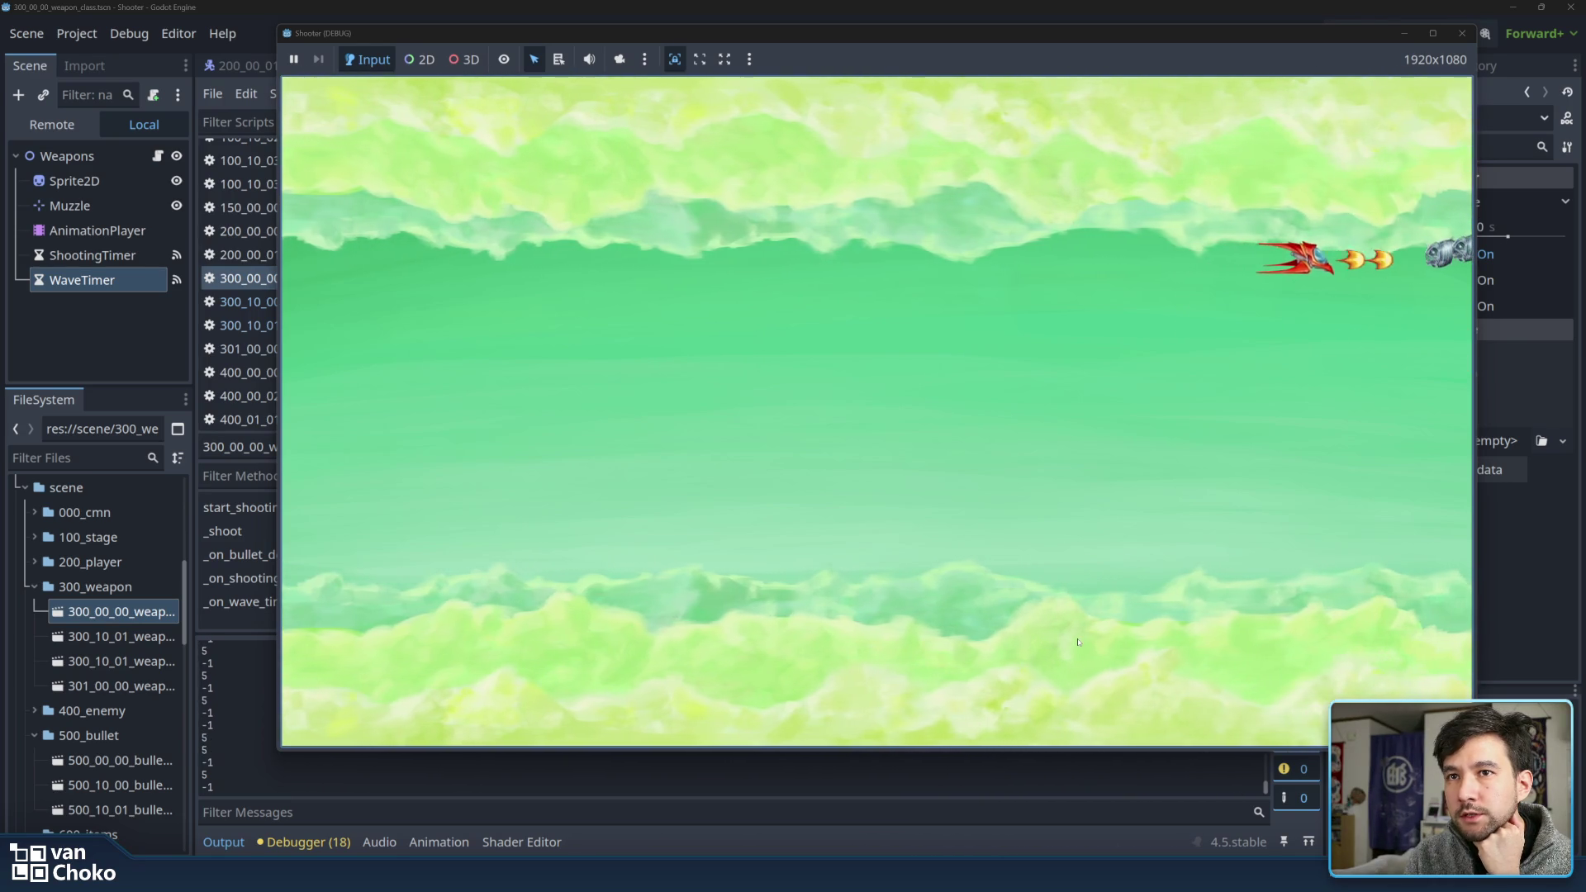
key("Right")
key("Left")
key("Down")
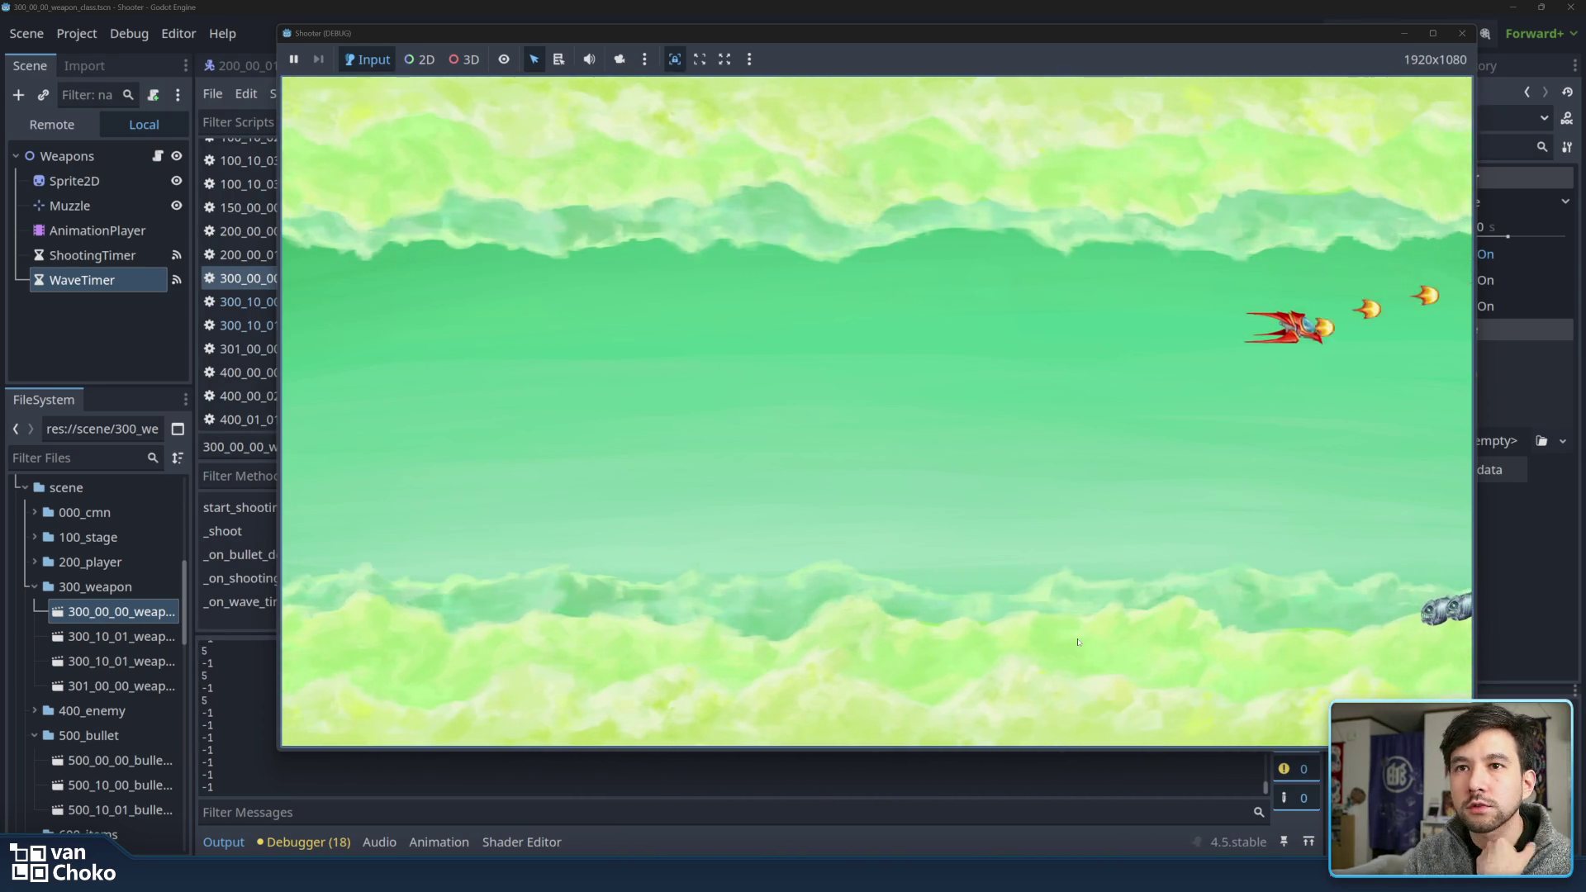
key("Down")
key("Left")
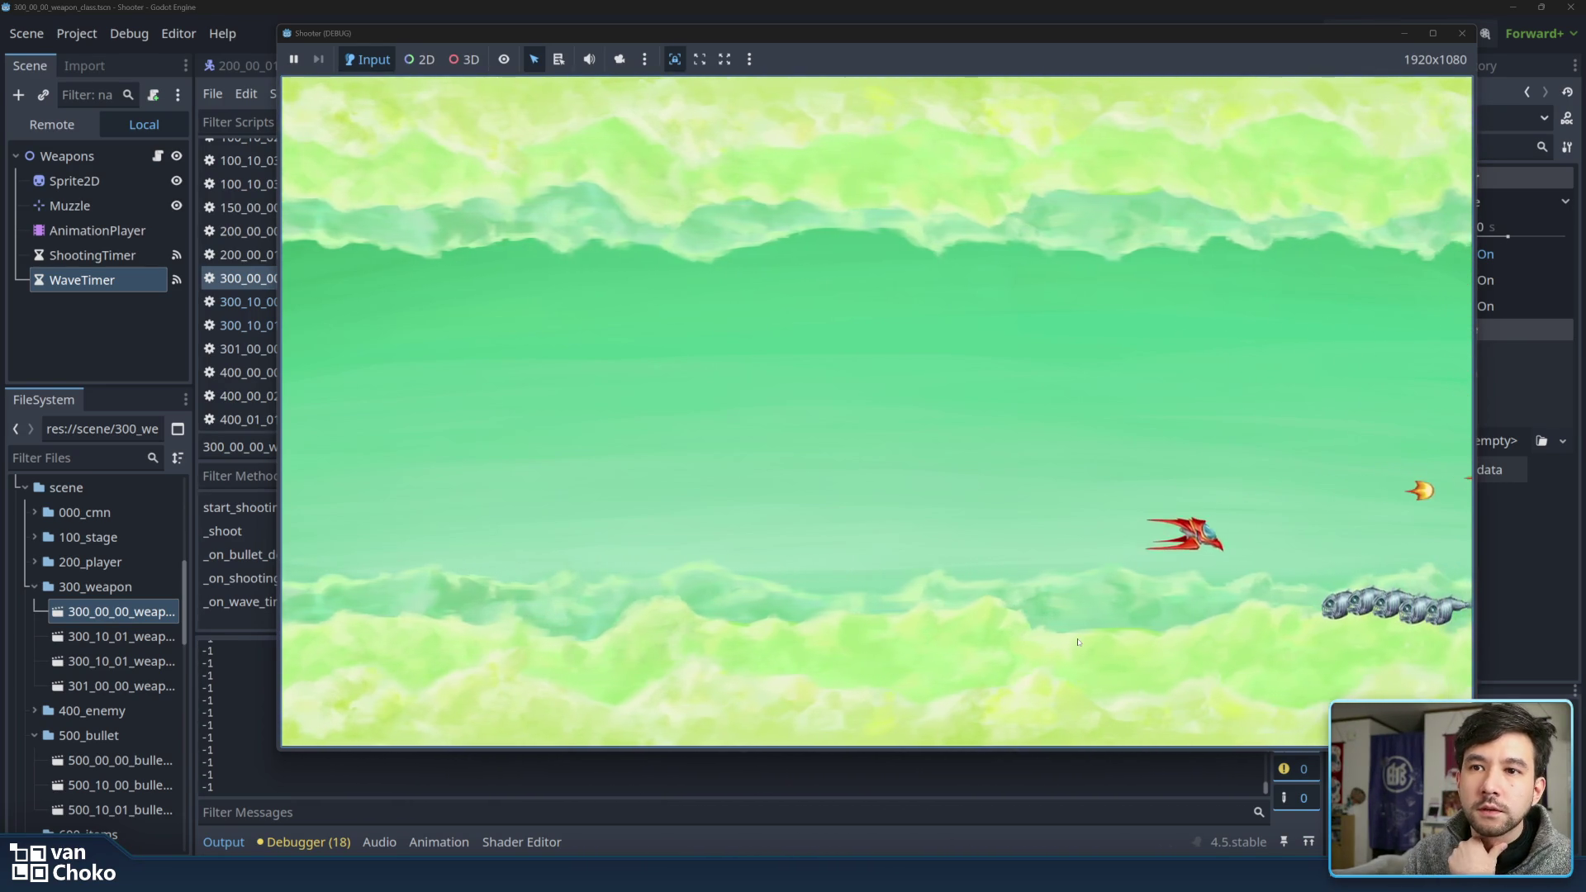
key("Down")
key("Left")
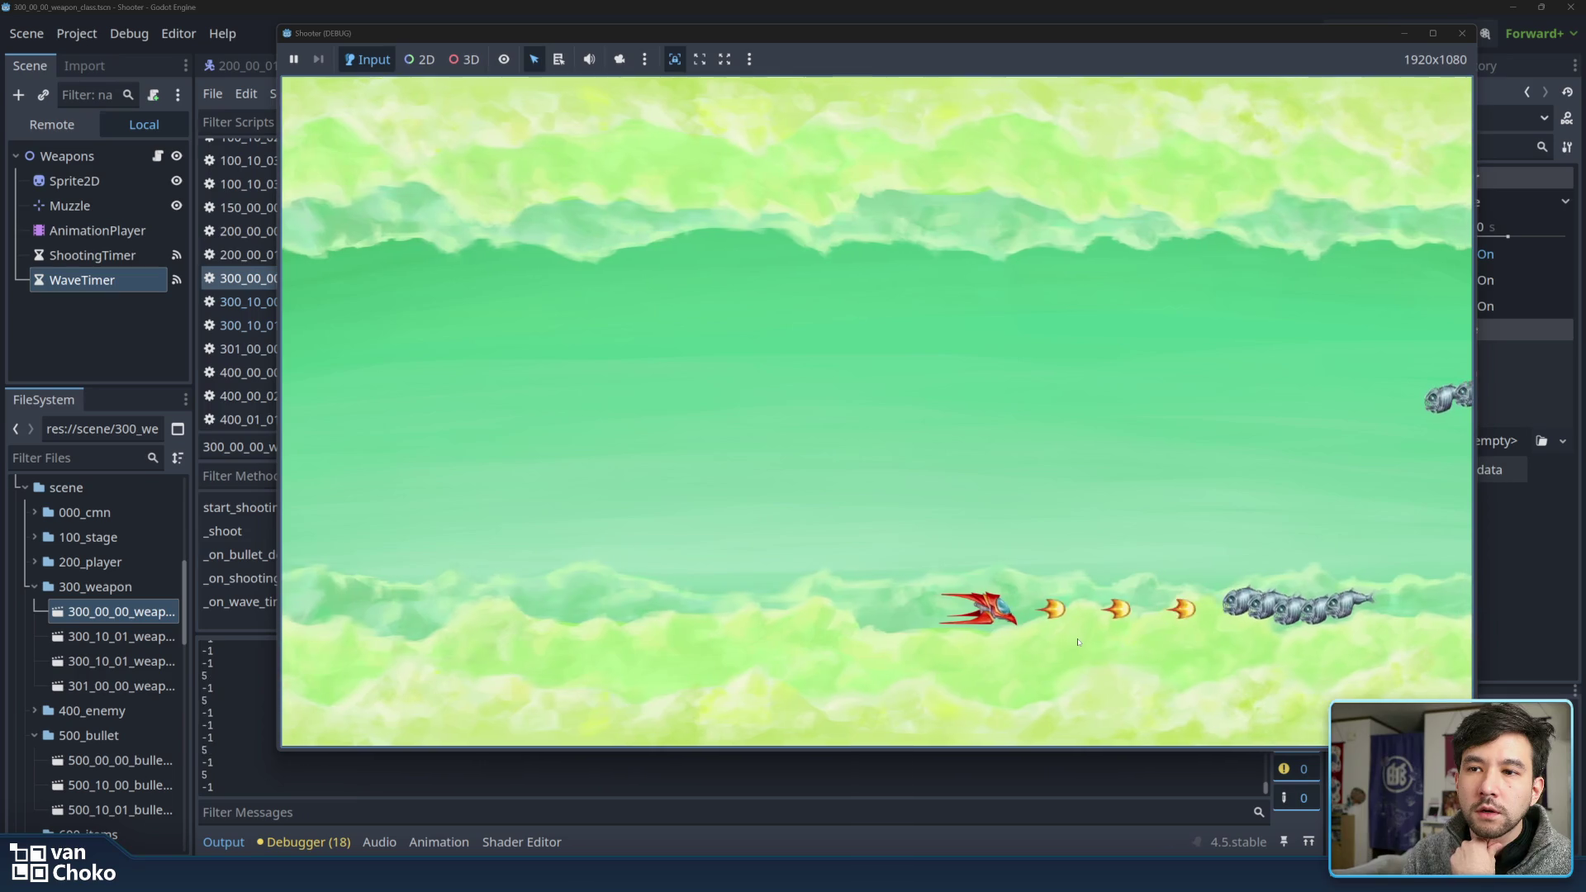
key("Left")
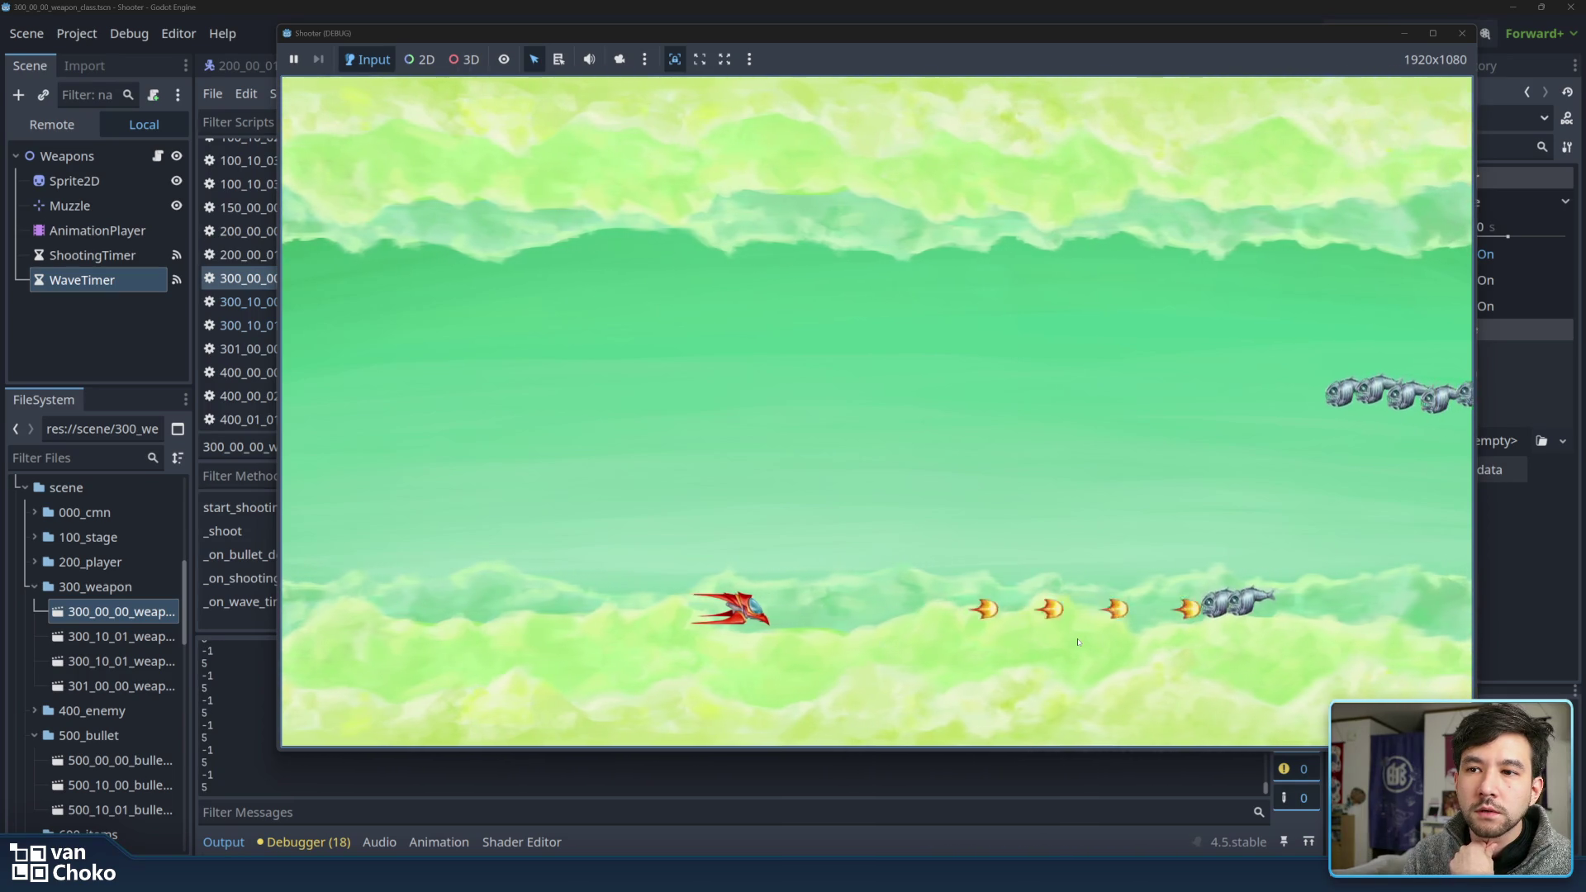
key("Left")
key("Up")
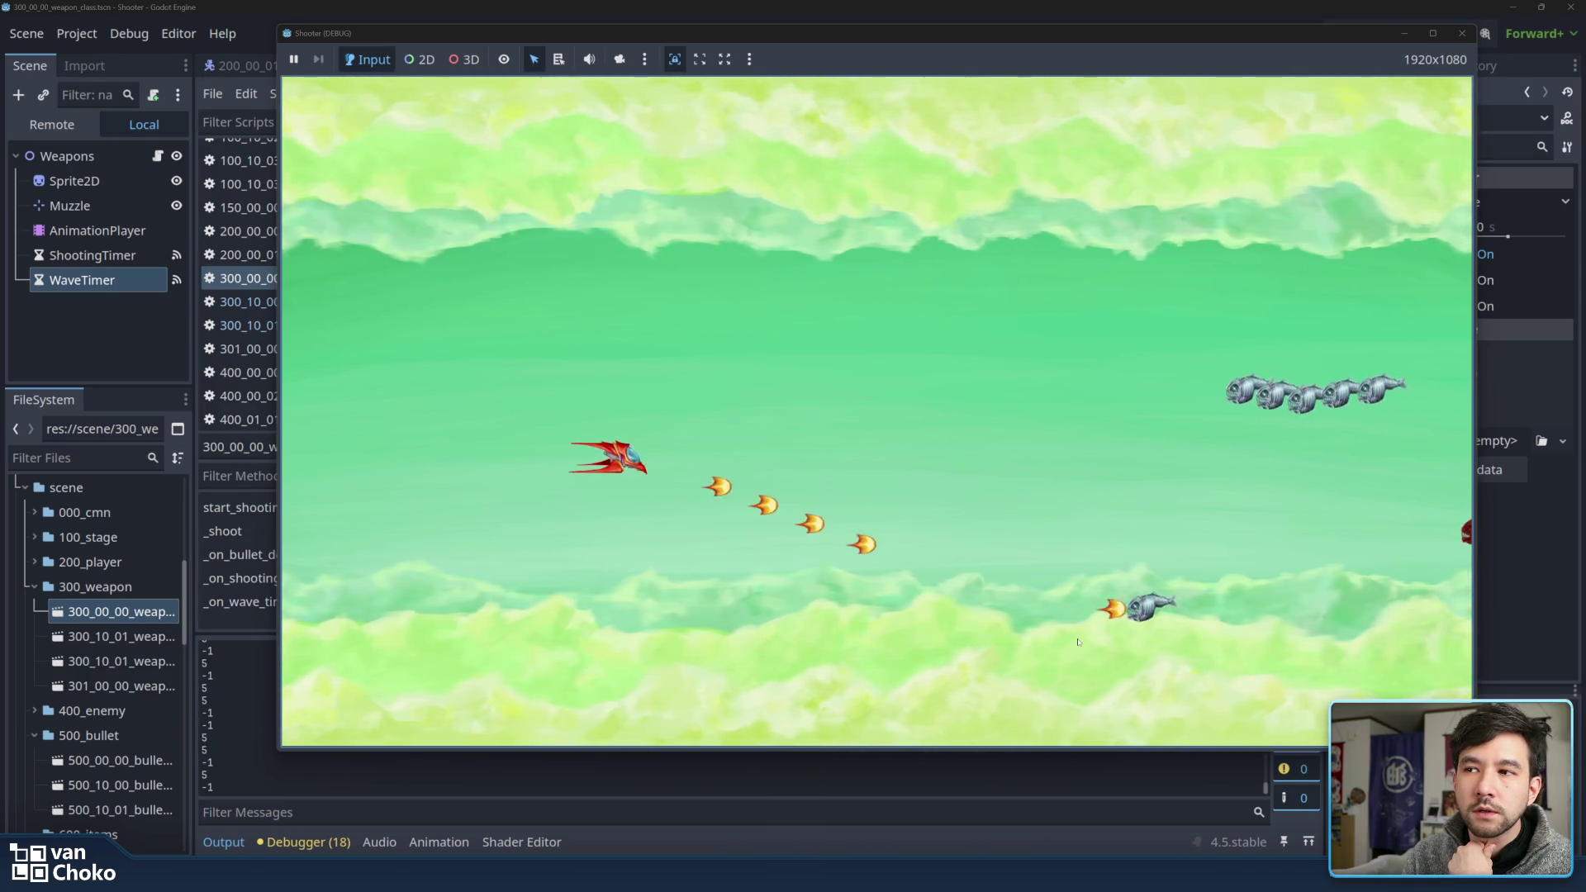
key("Right")
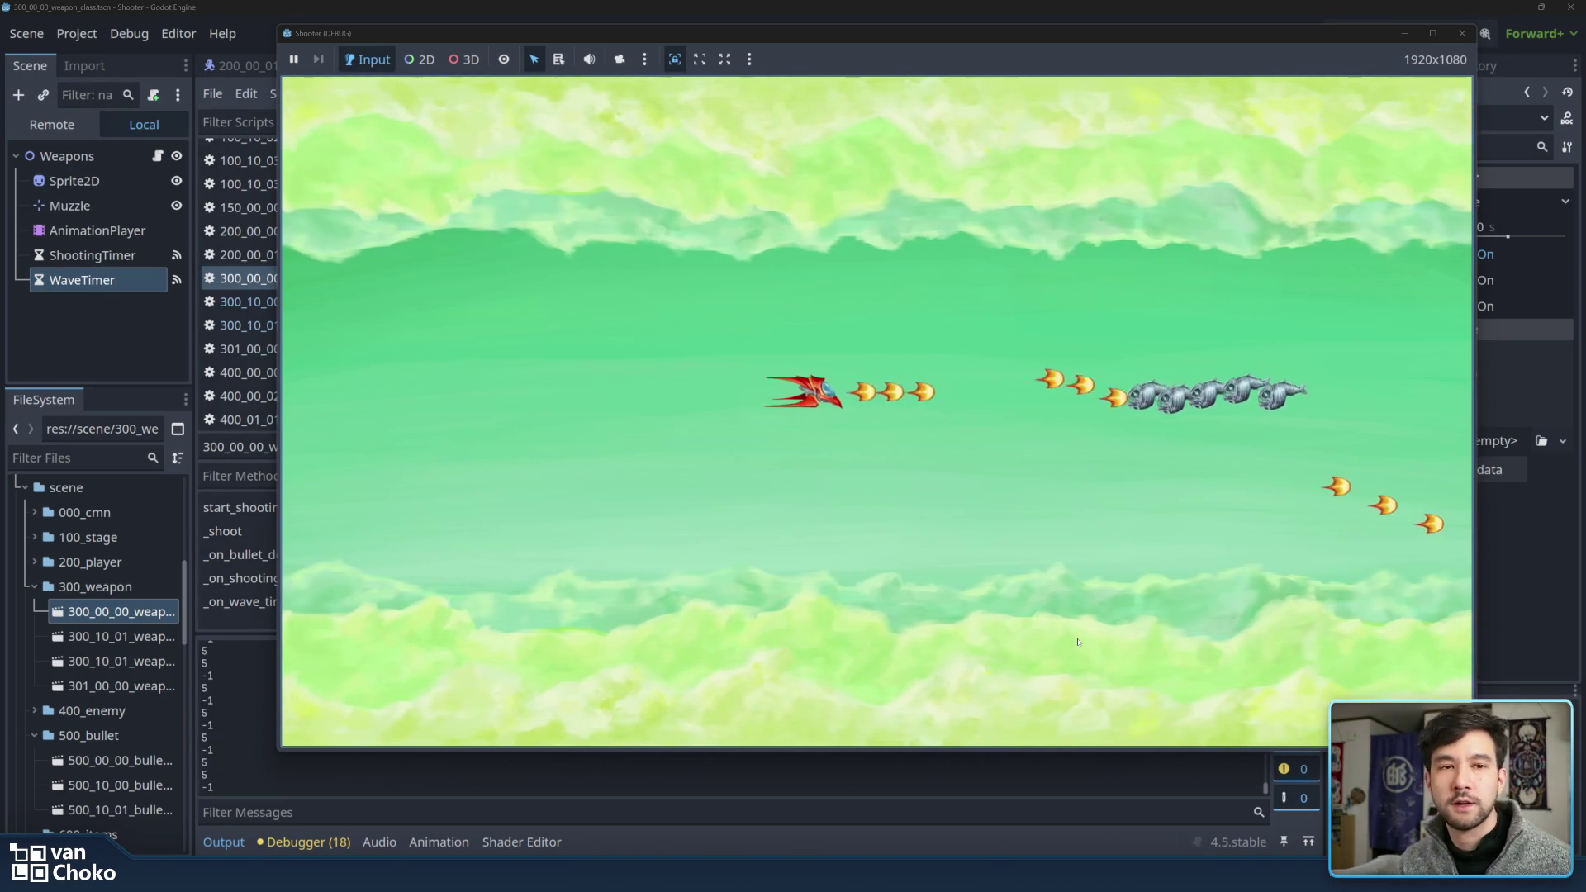
key("Right")
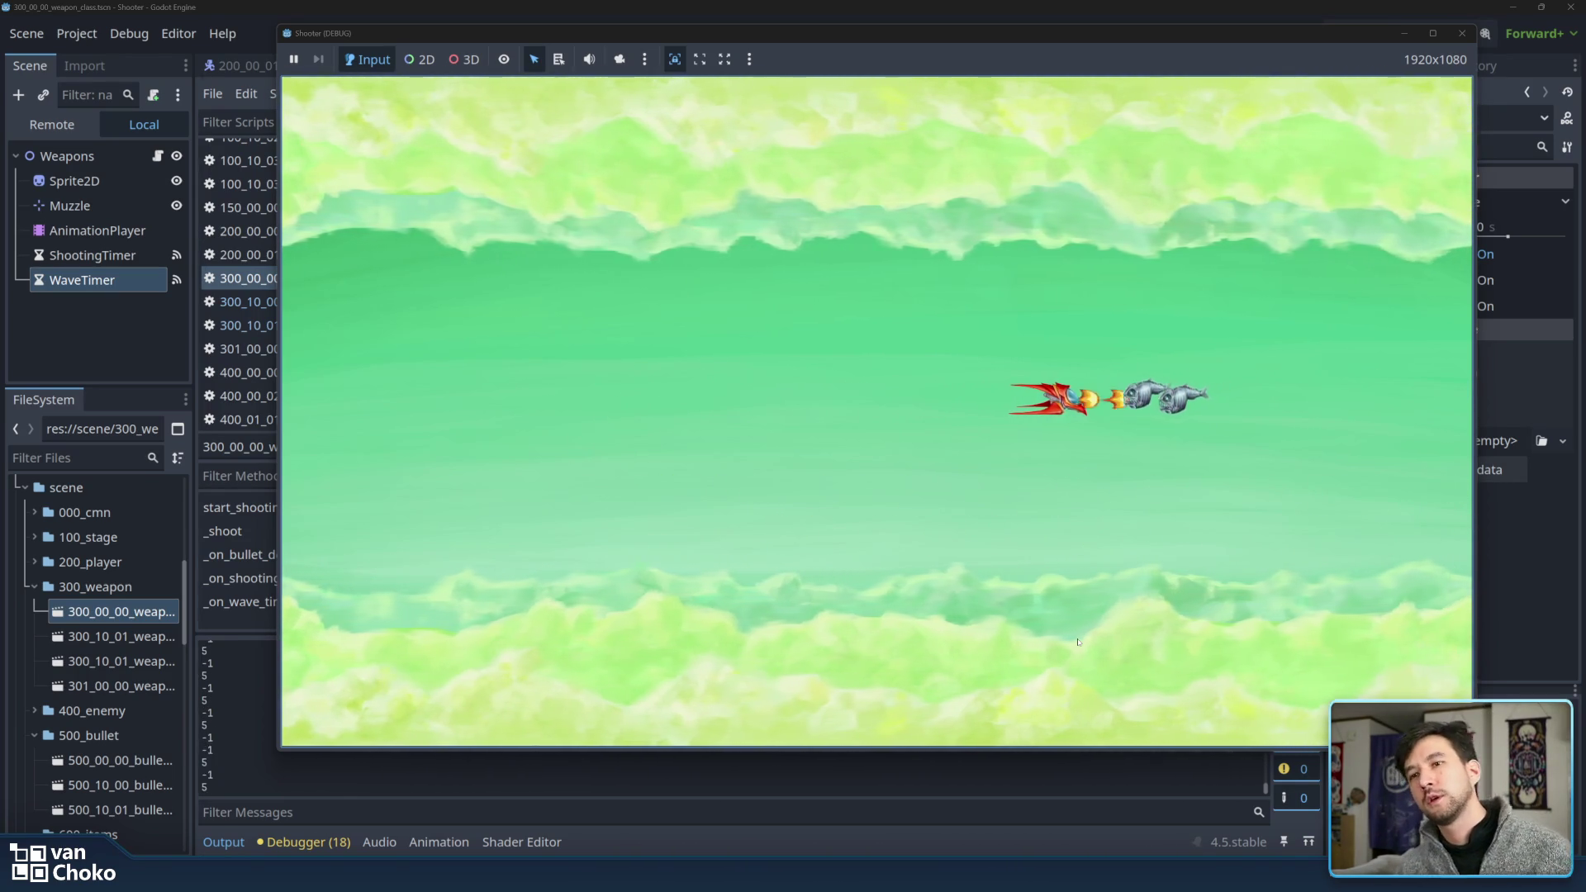
key("Left")
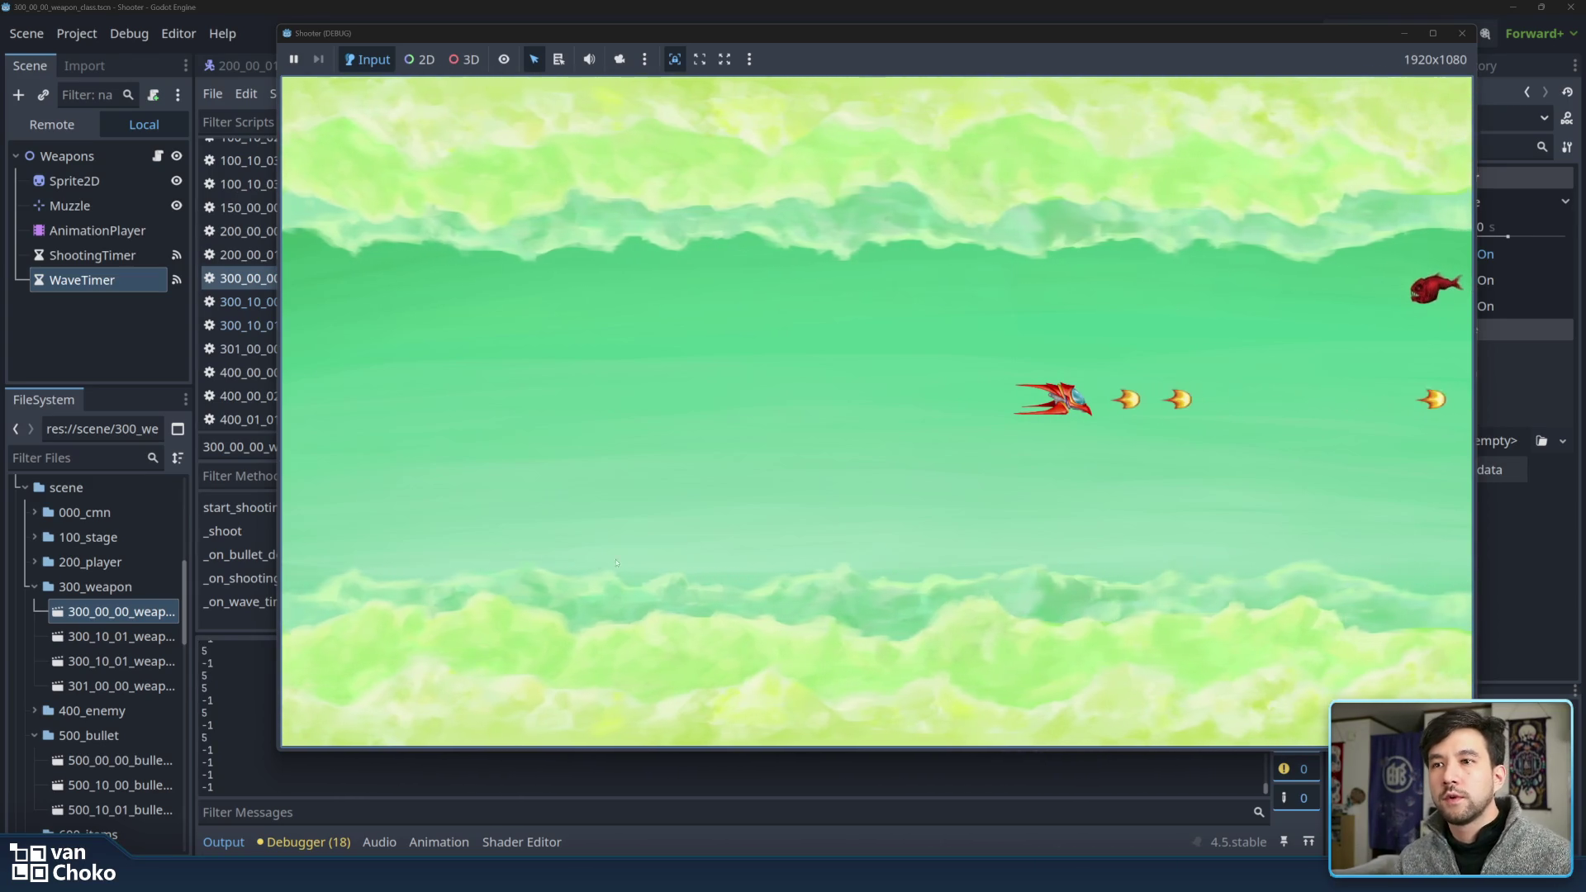
left_click(1462, 33)
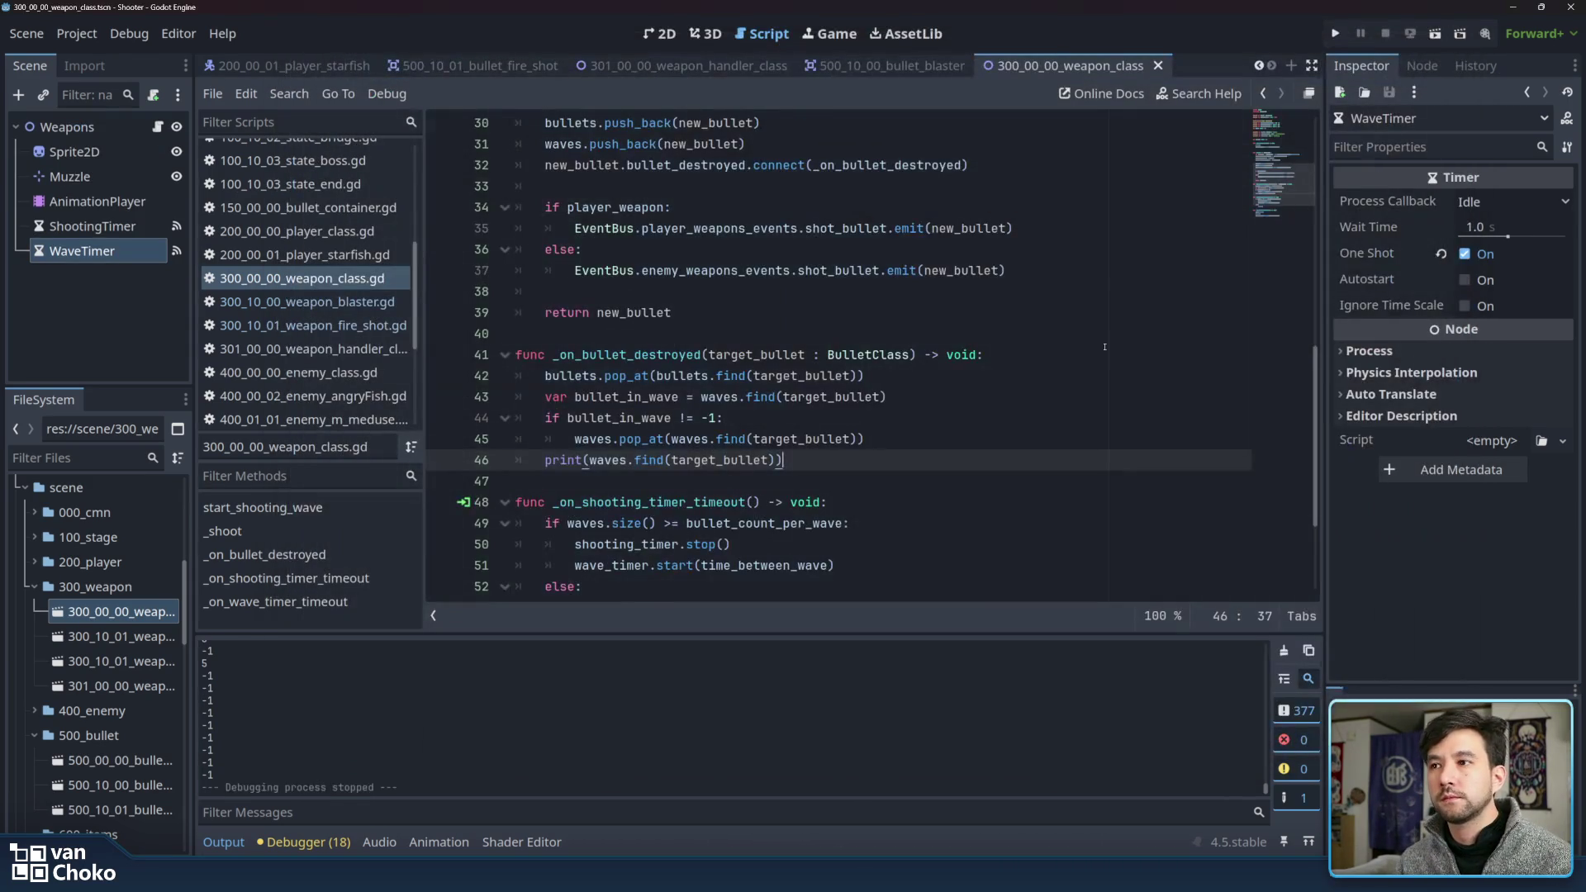
Insert a blank line after the start_shooting_wave function in 300_00_00_weapon_class.gd
scroll(920, 545, "down", 3)
left_click(787, 567)
scroll(787, 567, "up", 9)
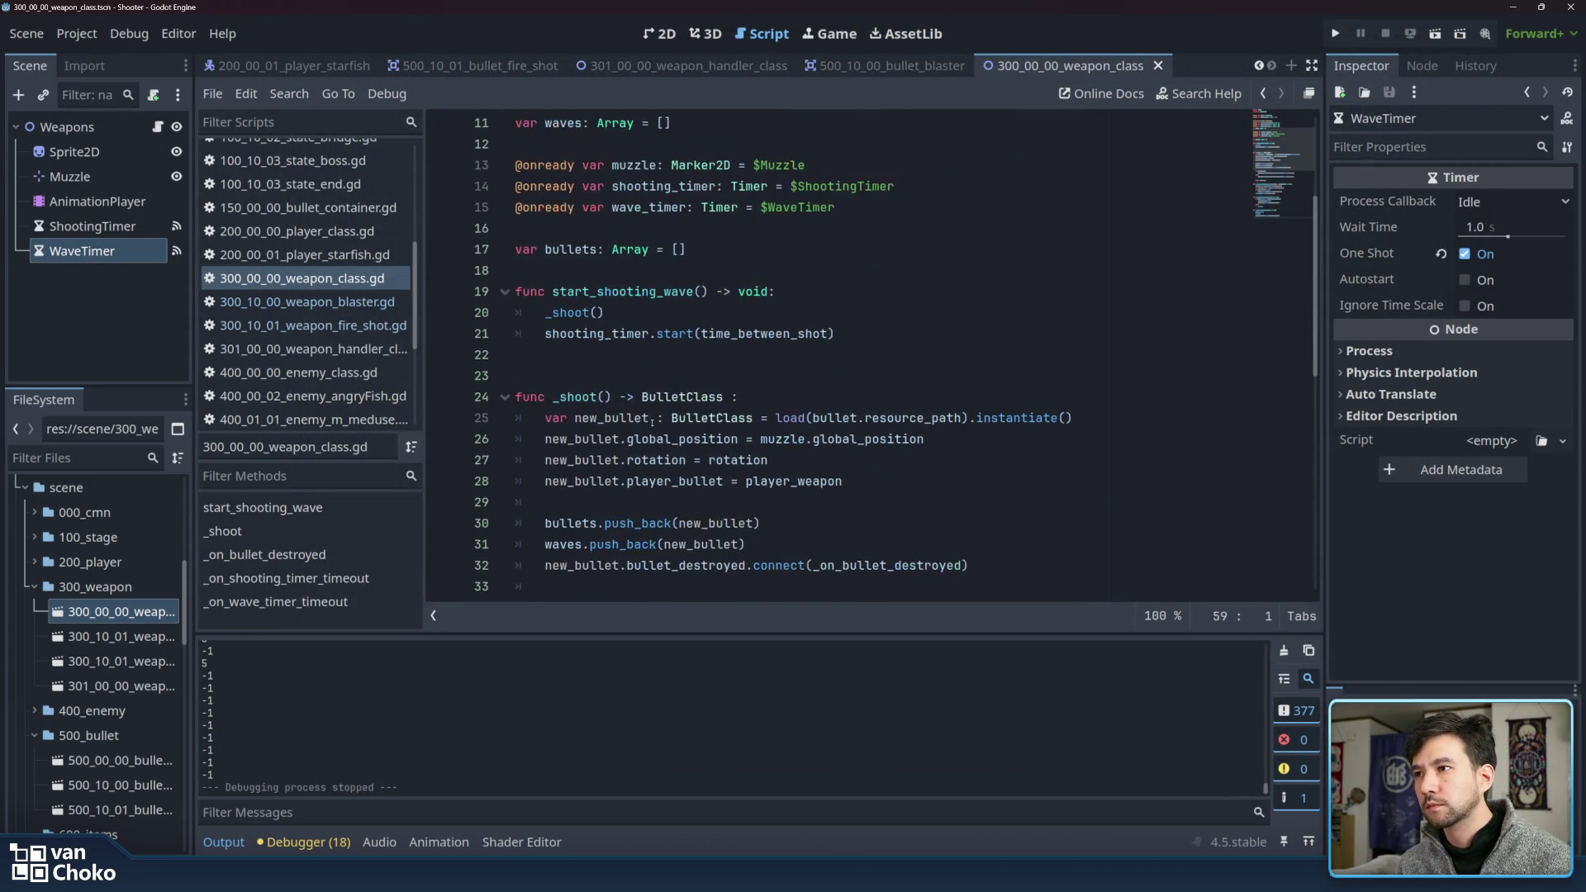
left_click(629, 352)
left_click(617, 368)
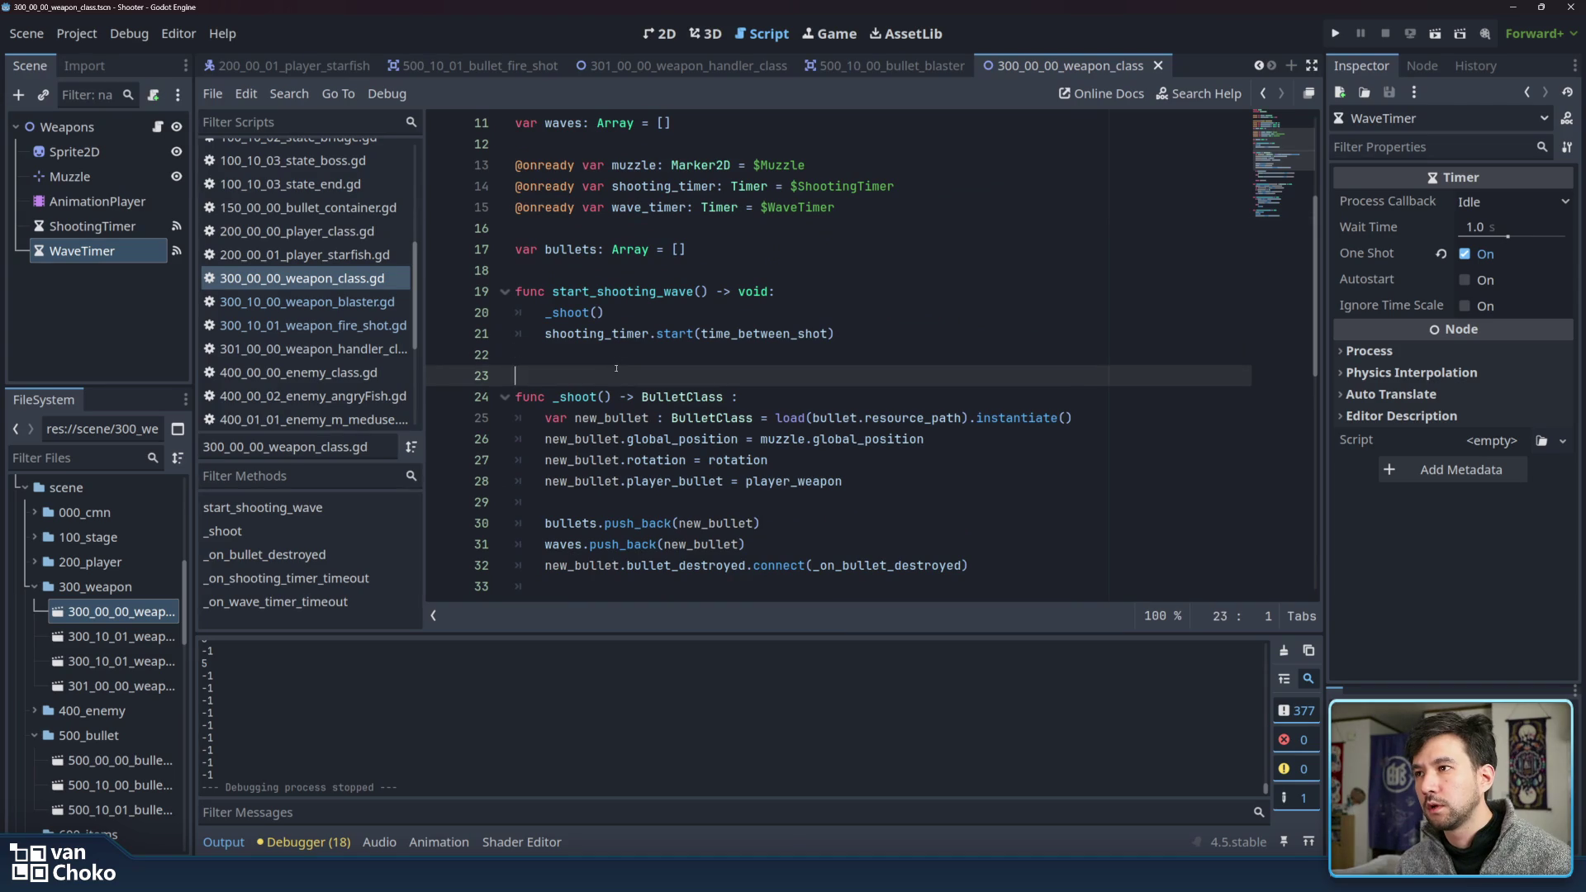
left_click(611, 354)
double_click(628, 292)
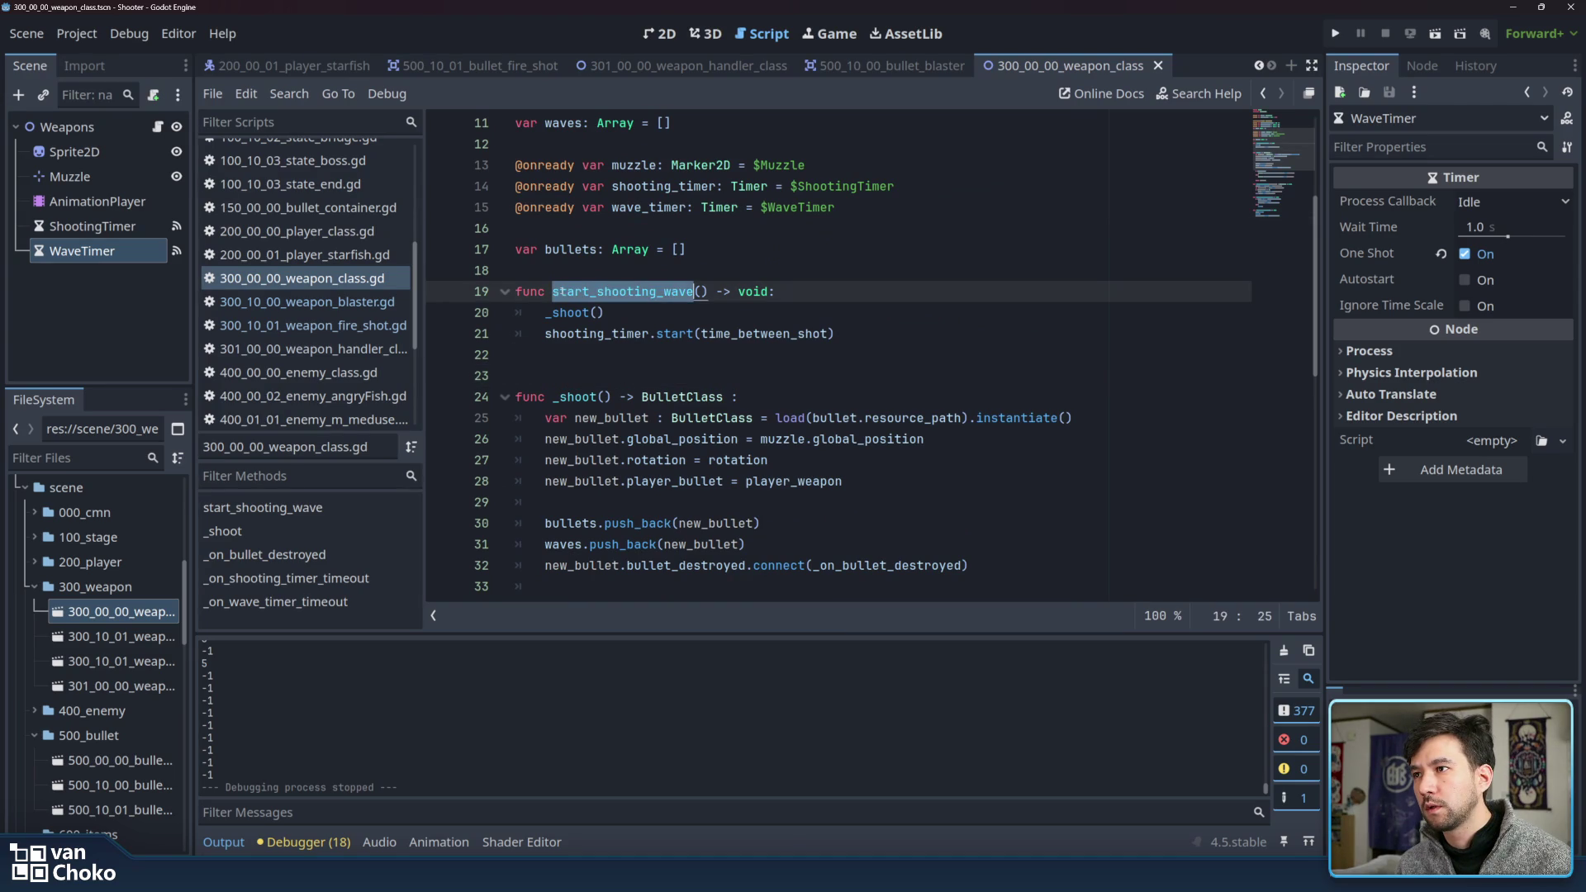
left_click(598, 354)
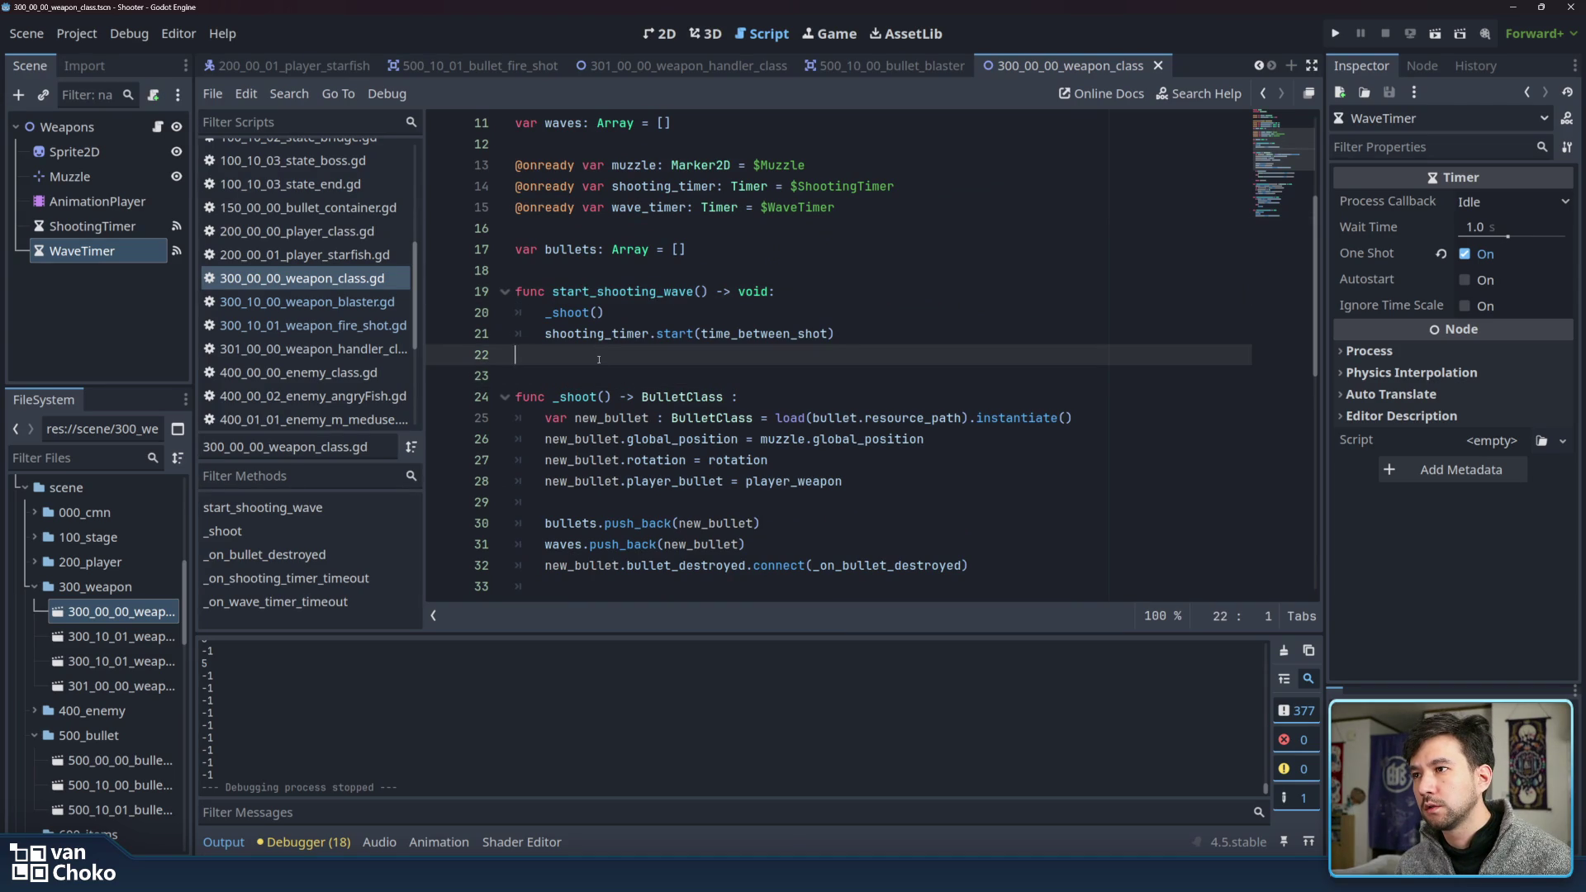
left_click(599, 369)
left_click(606, 354)
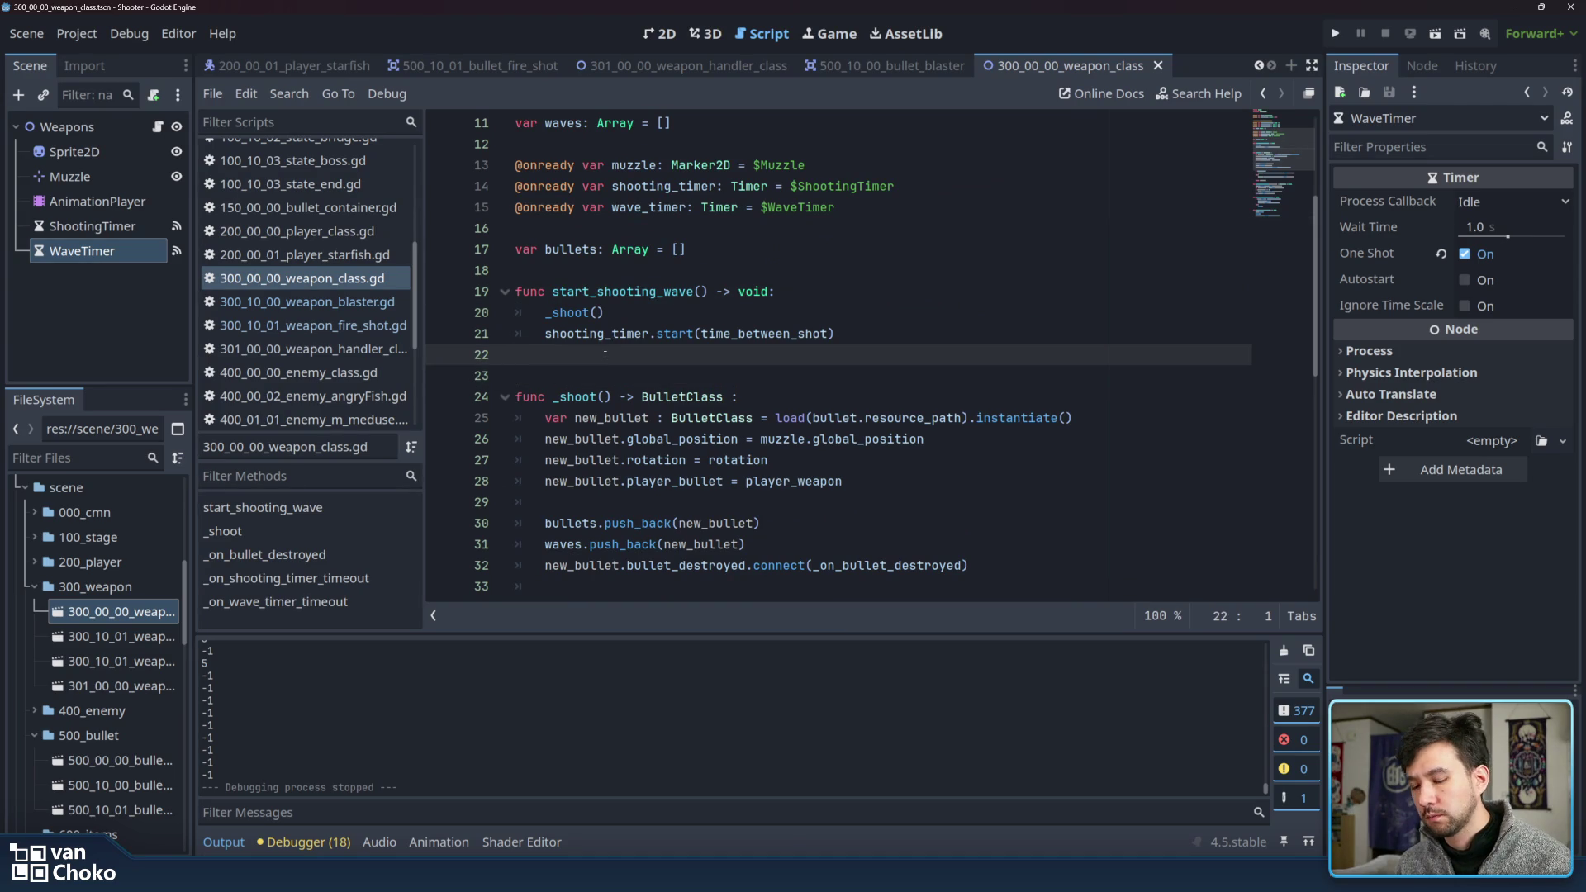
key("Return")
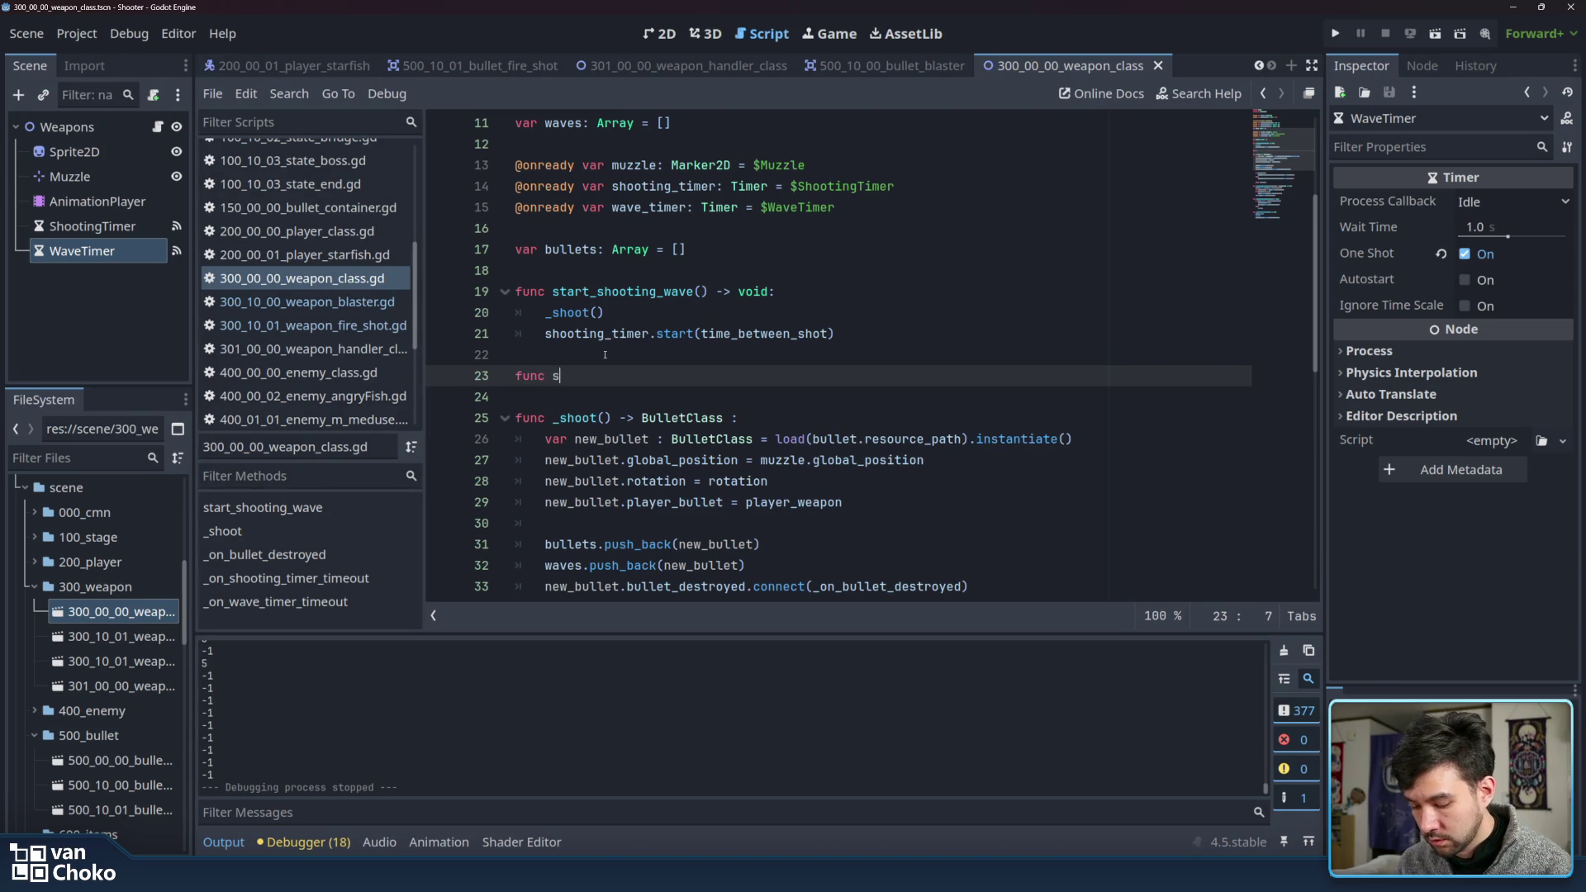
Write func stop_shooting_wave() -> void: with the body shooting_timer.stop()
type("_shootin")
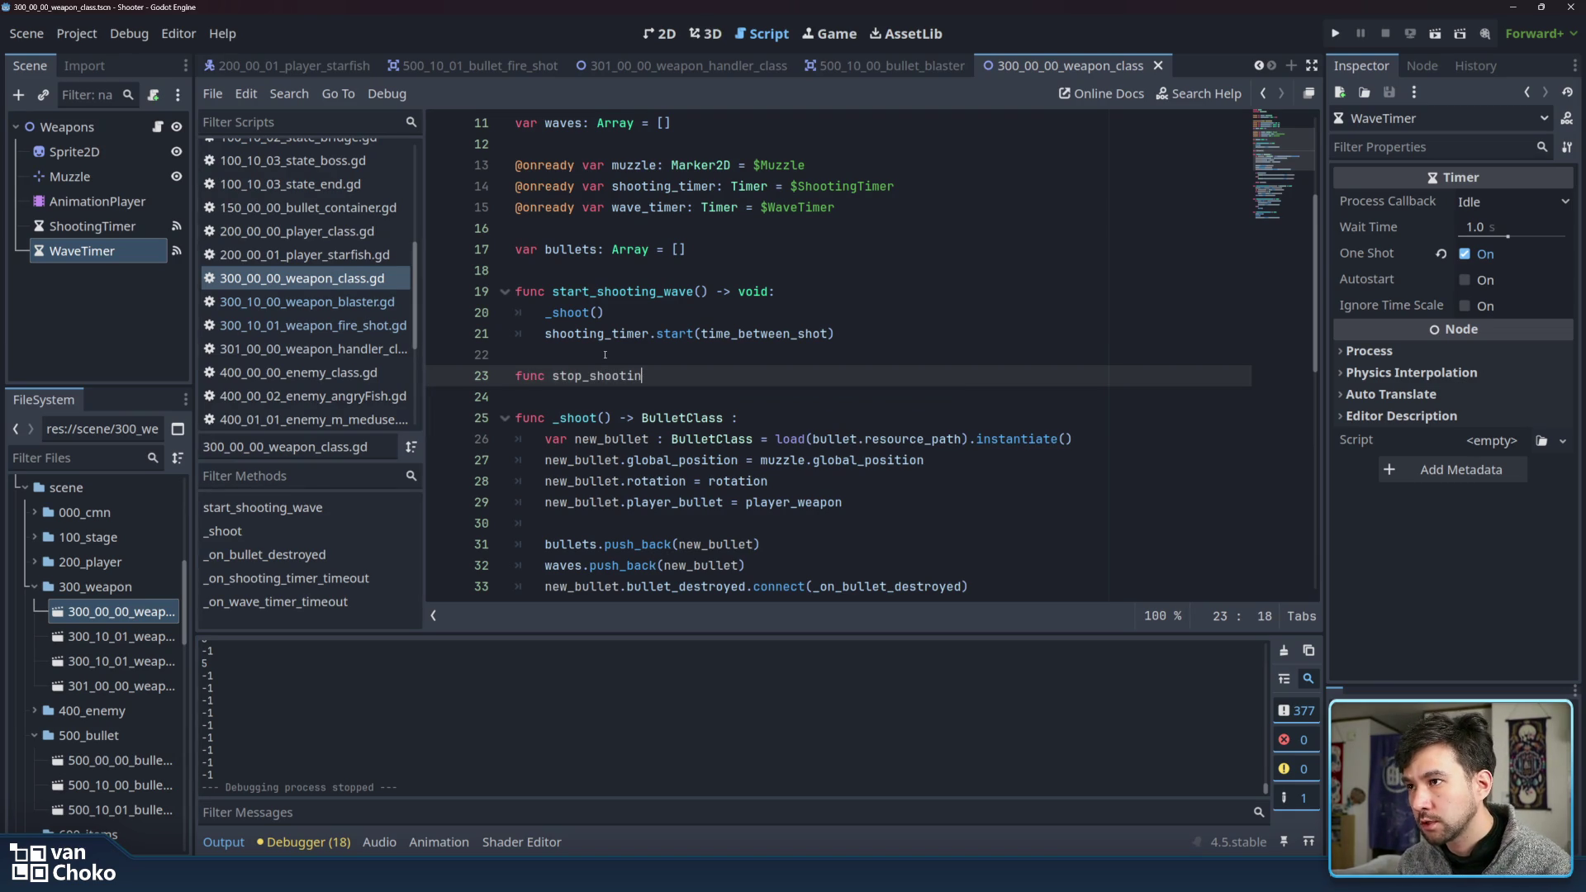
type("g_wave() -> void:")
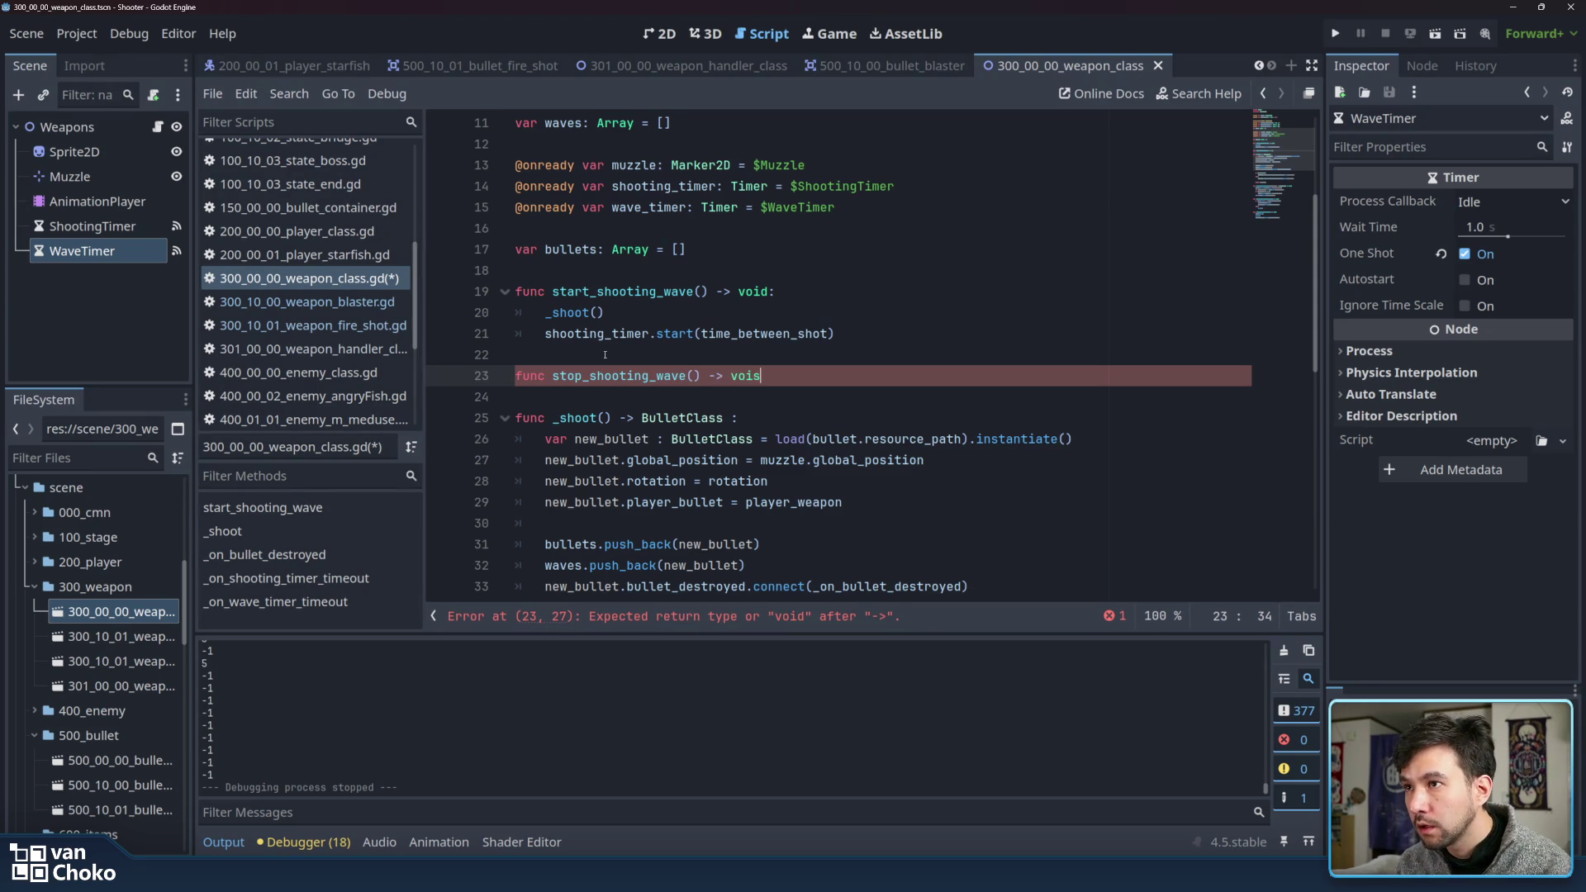
key("BackSpace")
type("d:")
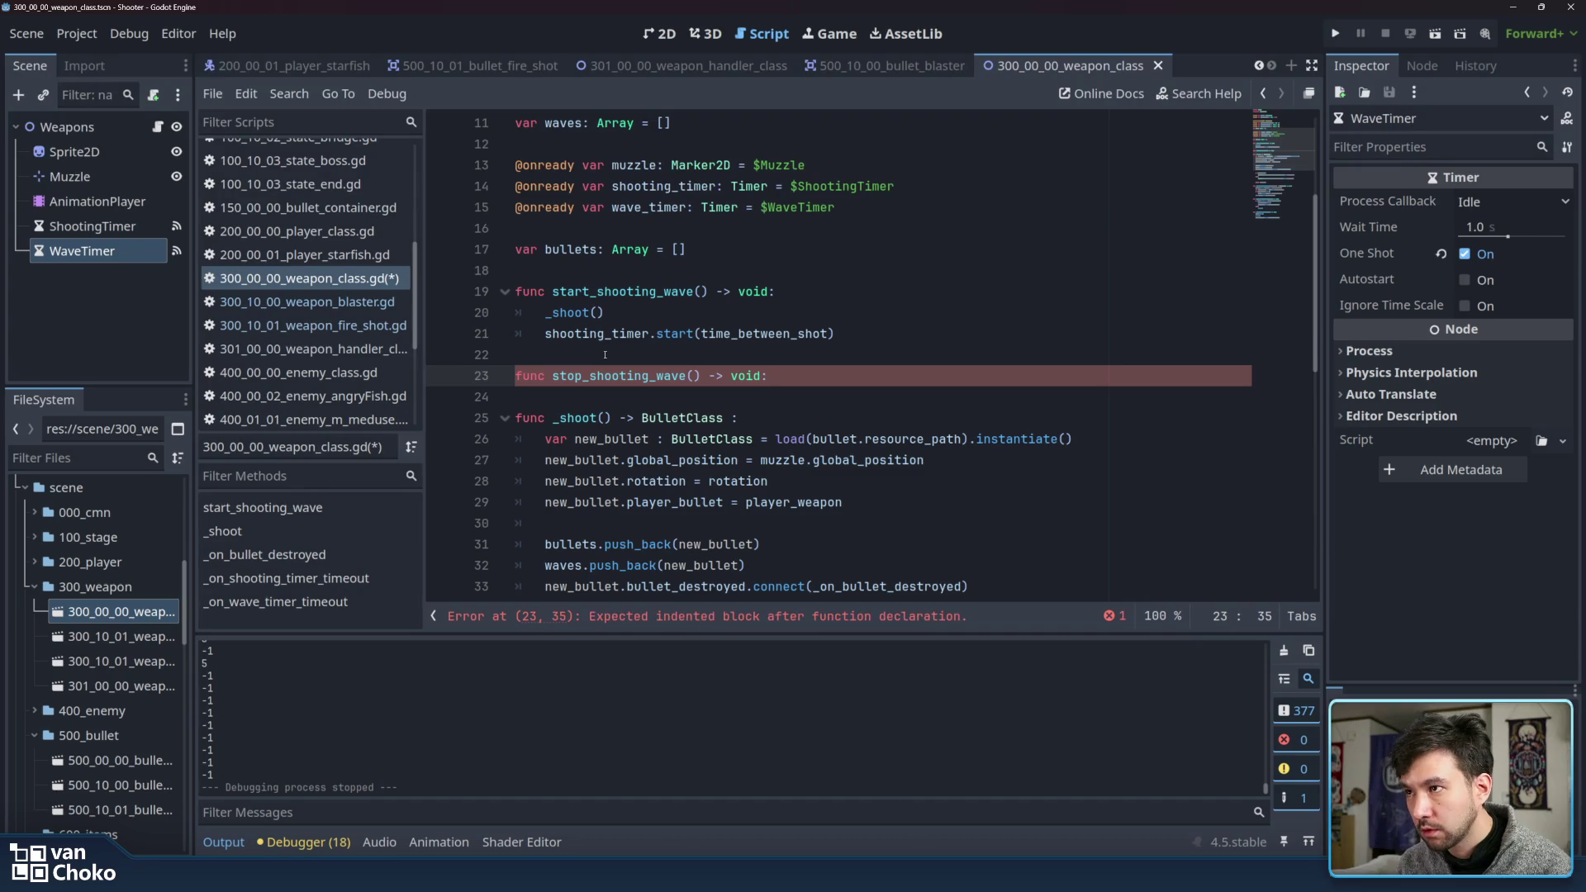
key("Return")
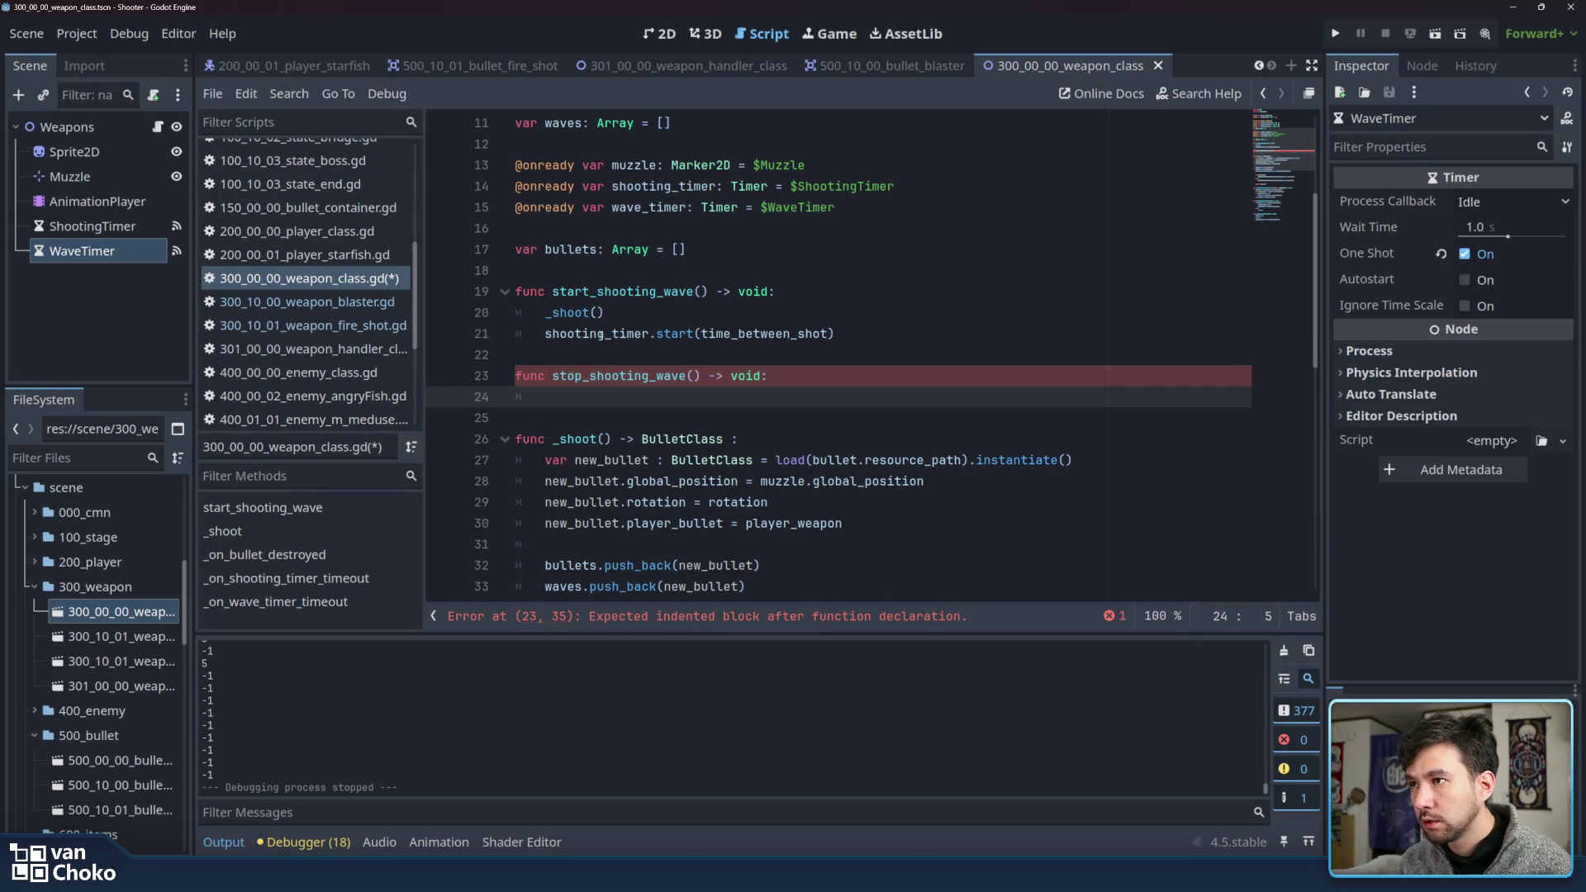
double_click(597, 334)
key("ctrl+c")
left_click(604, 397)
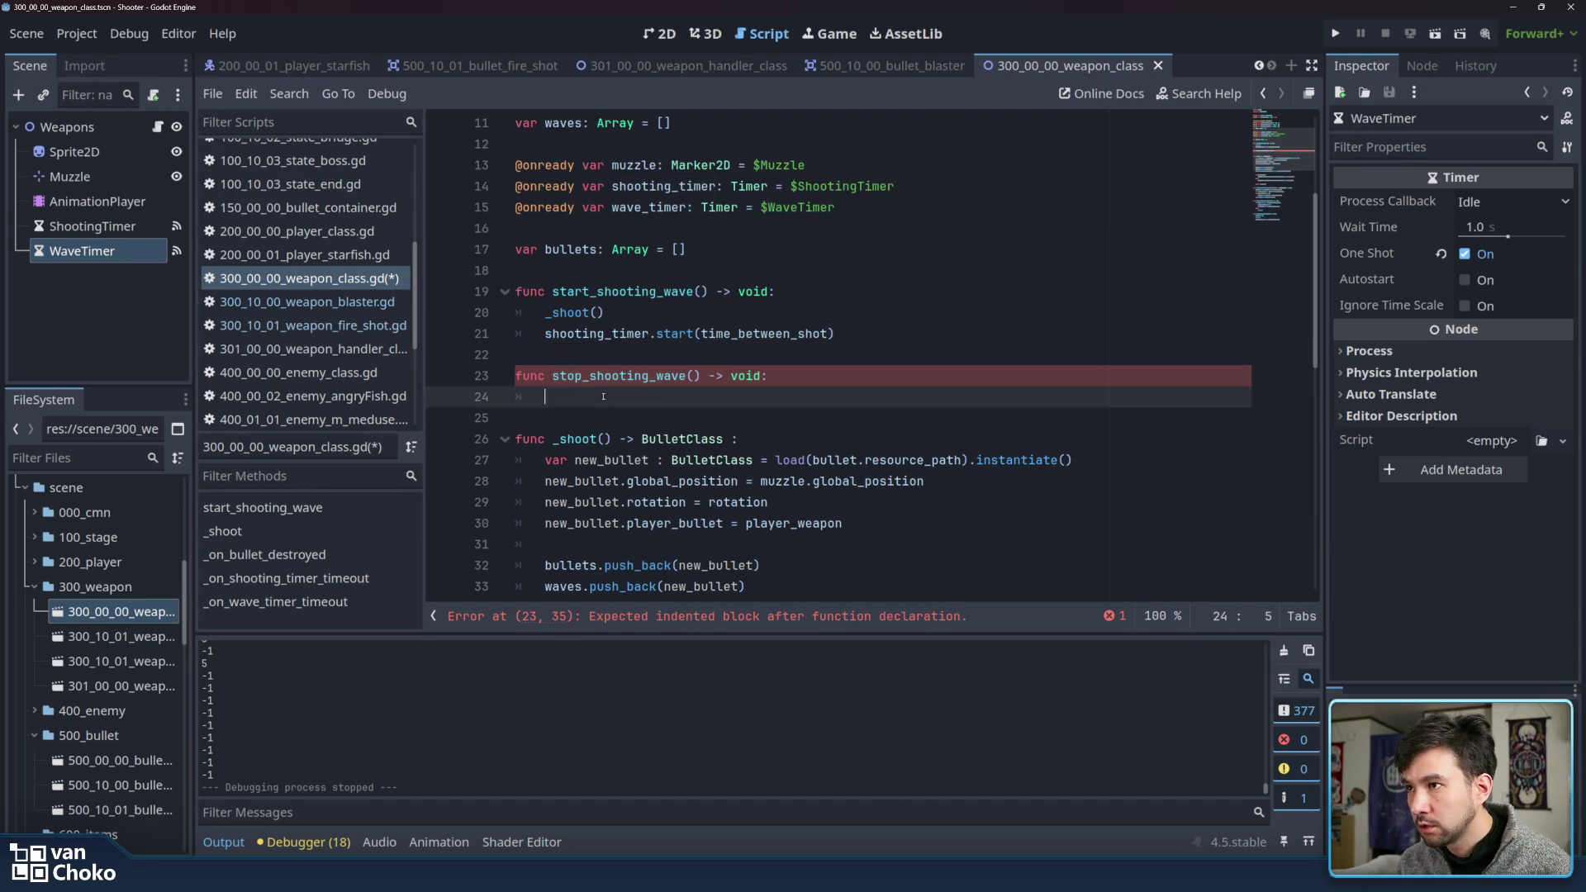
key("ctrl+v")
type(".stop")
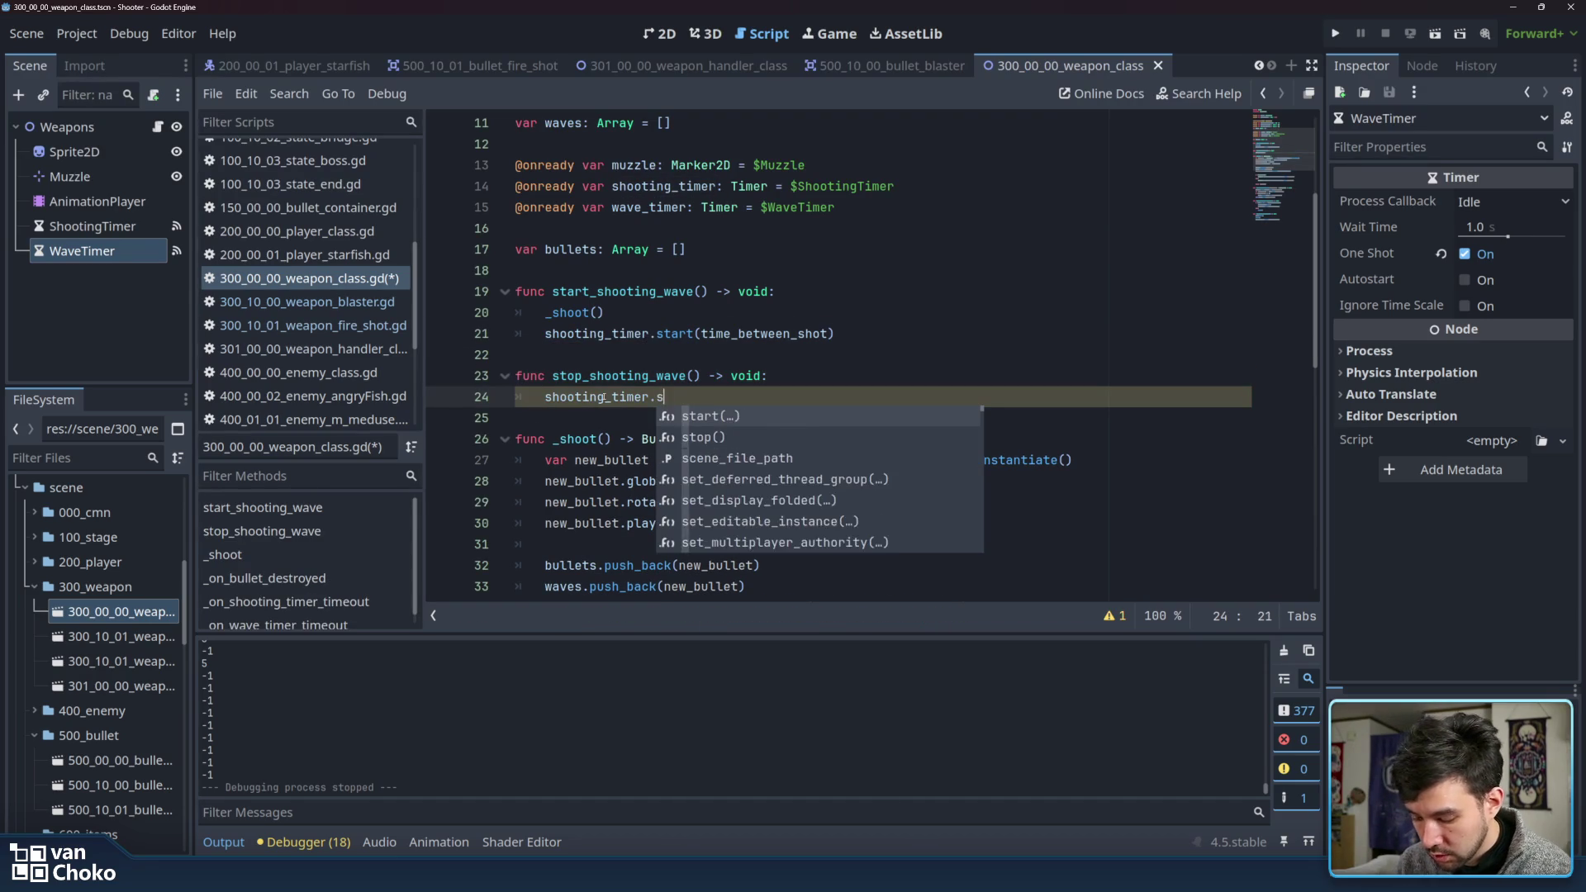
key("Return")
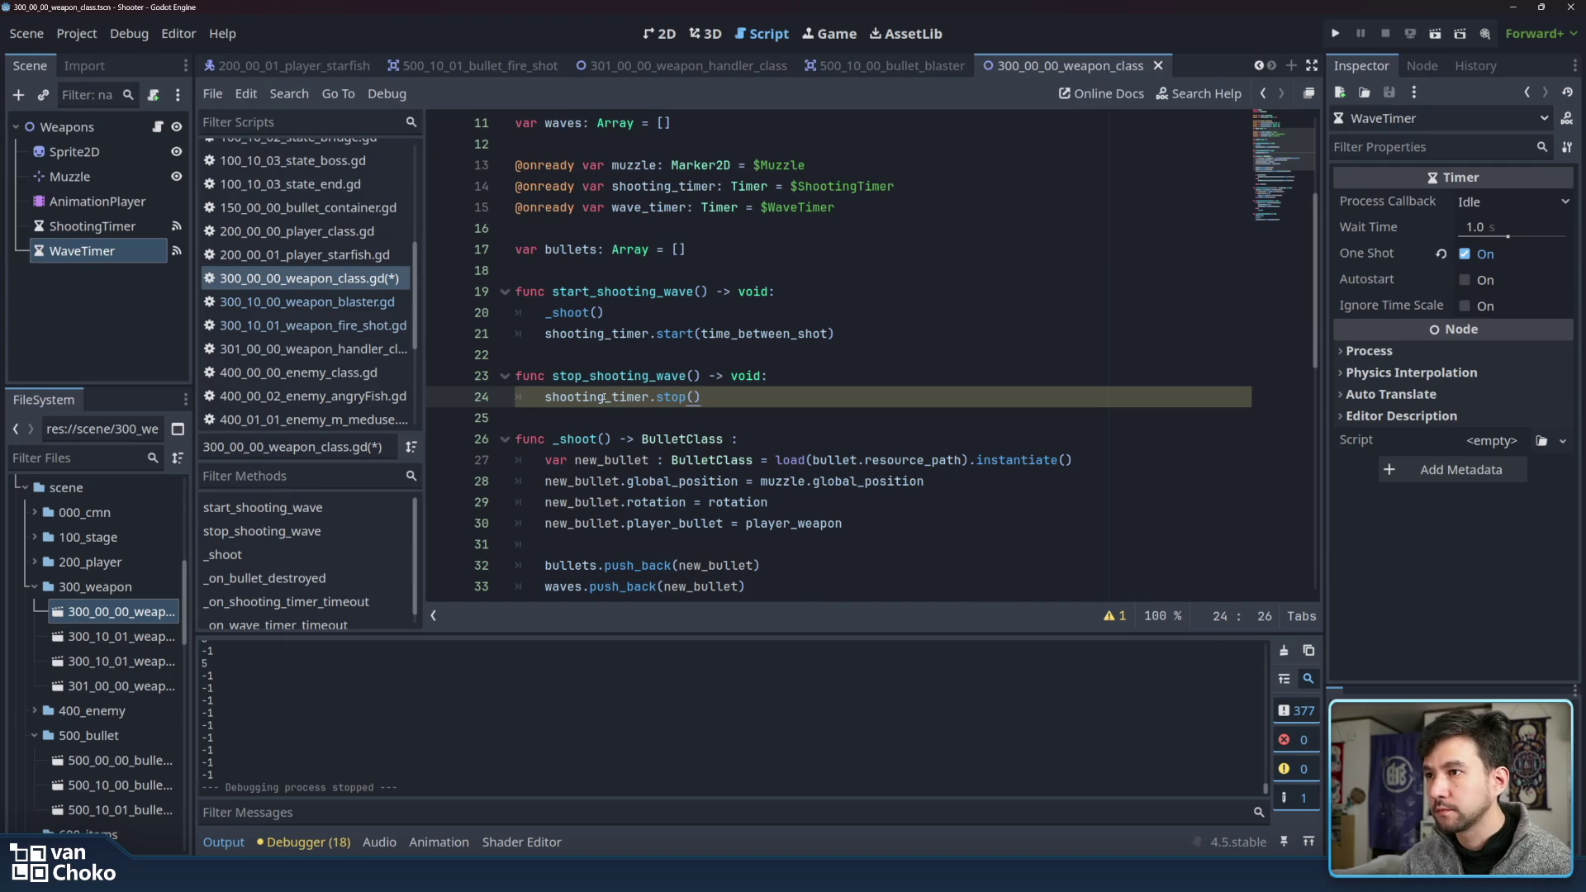
Run the game with F5 to test the new function
scroll(746, 400, "down", 10)
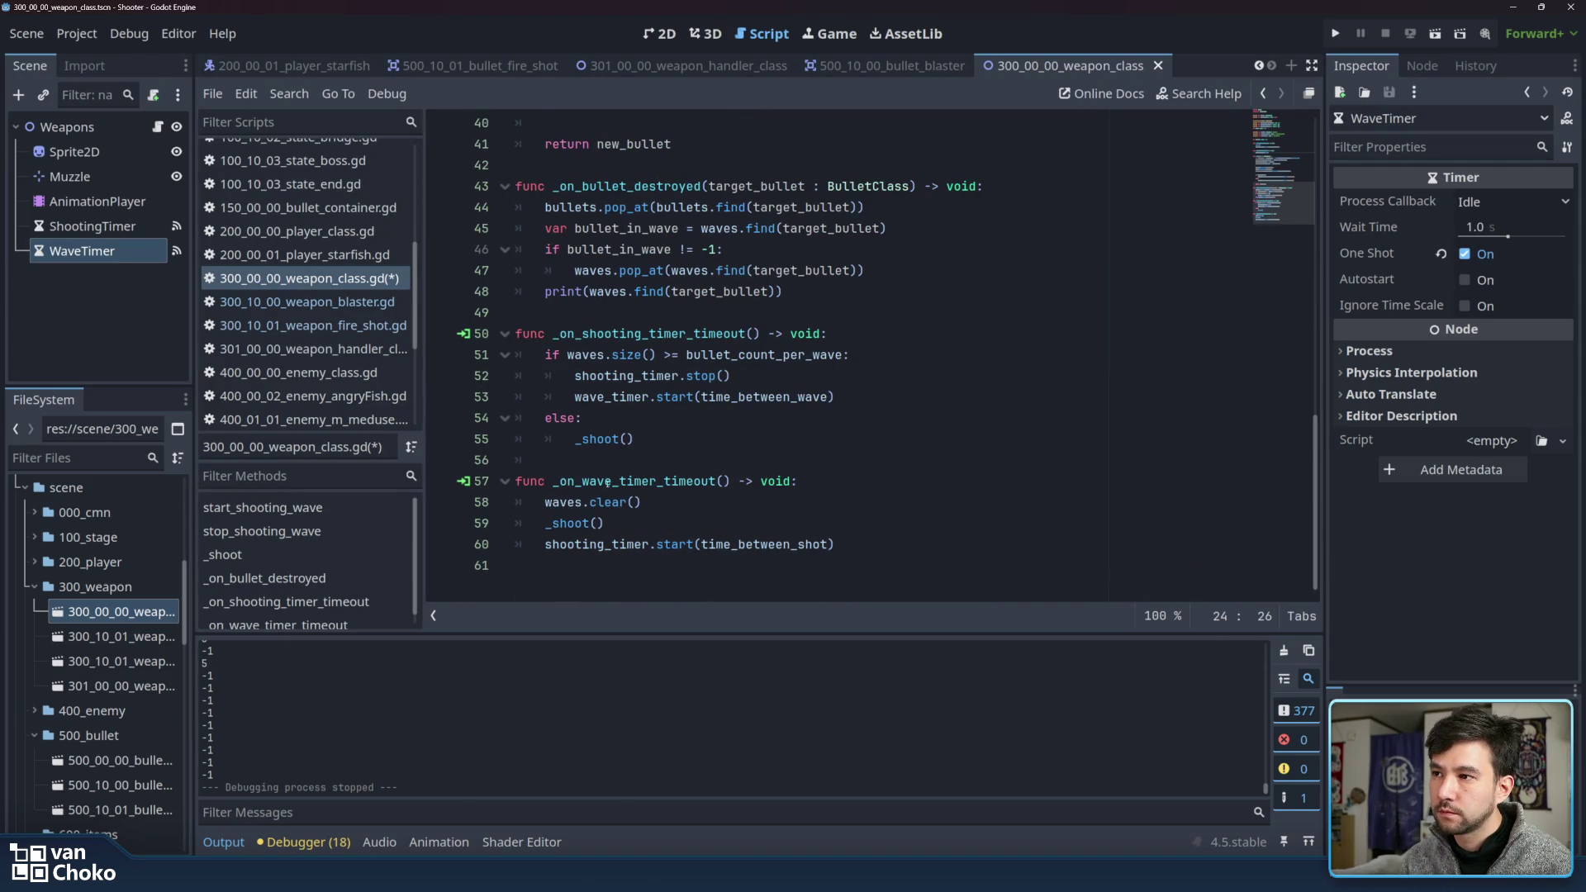
left_click(608, 481)
key("F5")
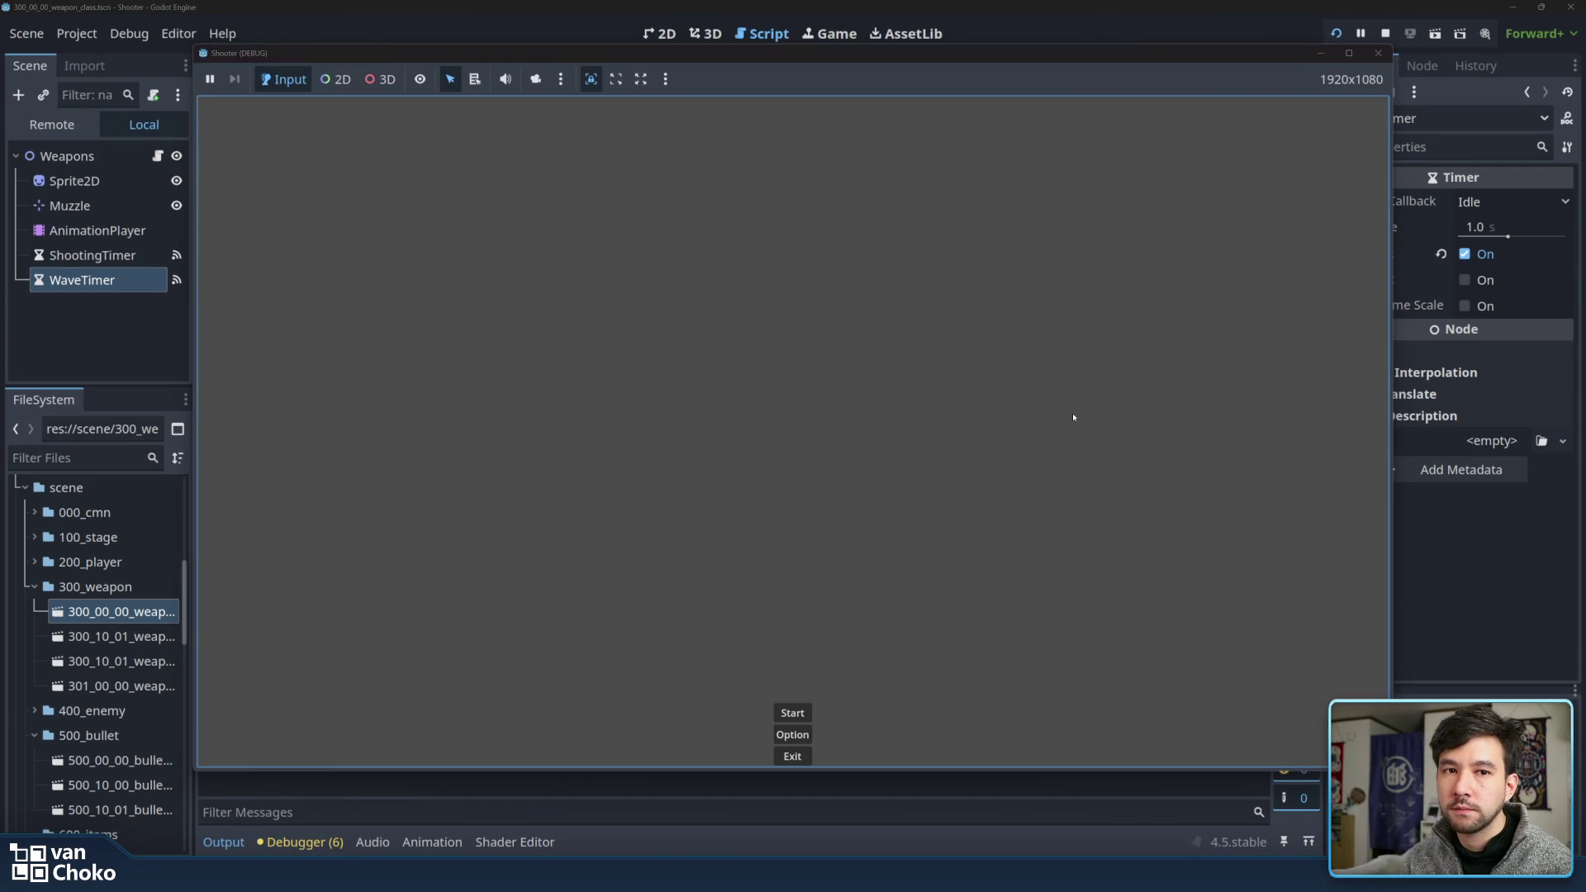
left_click(794, 710)
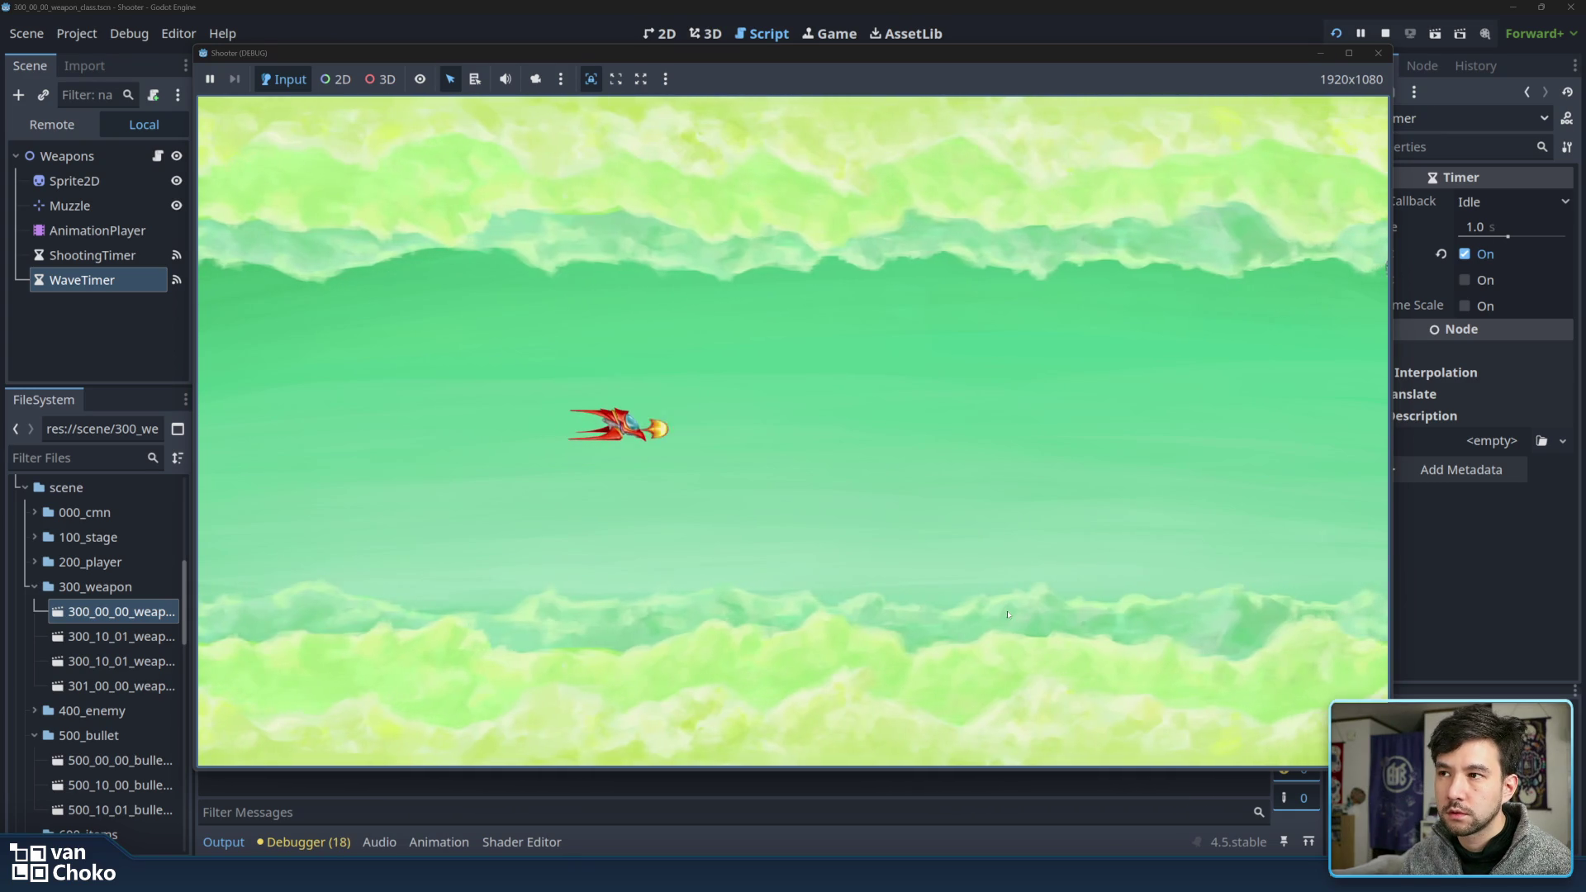
key("Up")
key("Right")
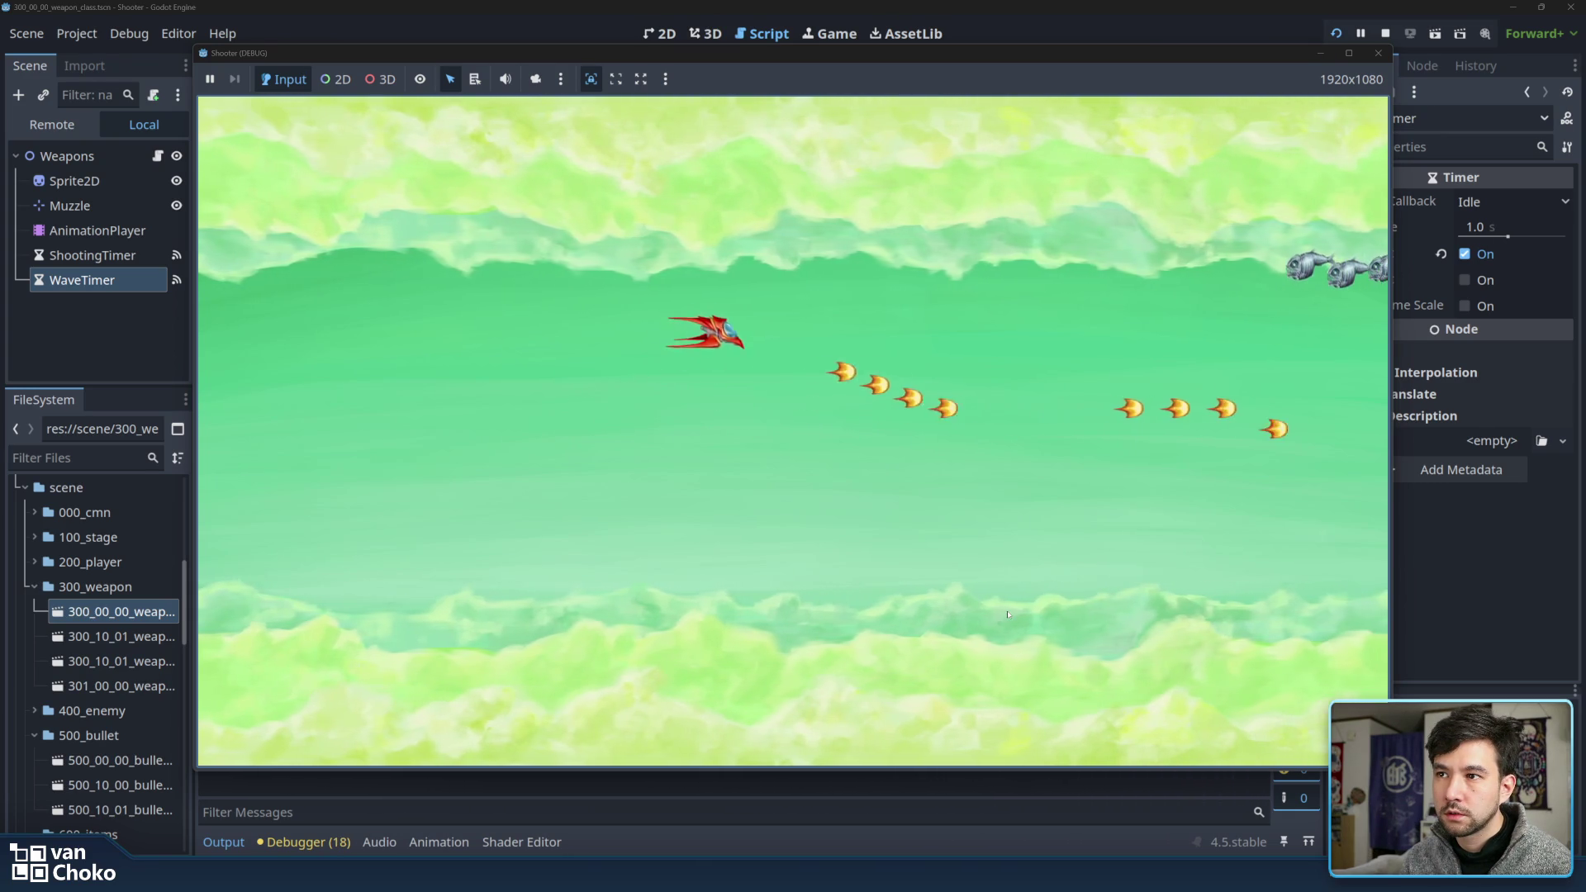
key("Left")
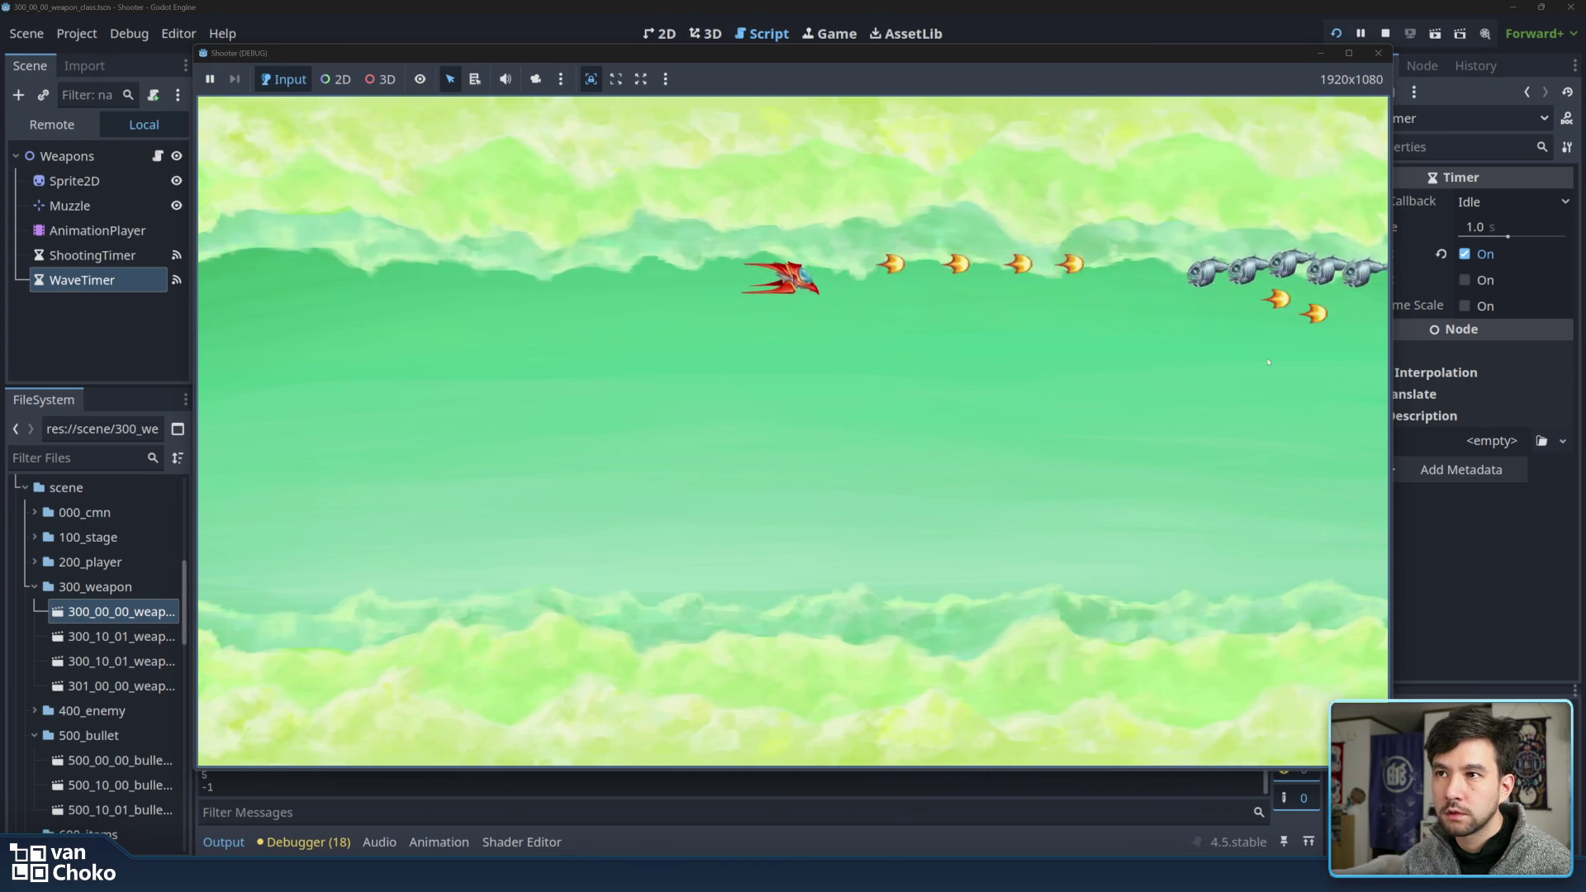
key("Down")
left_click(1377, 53)
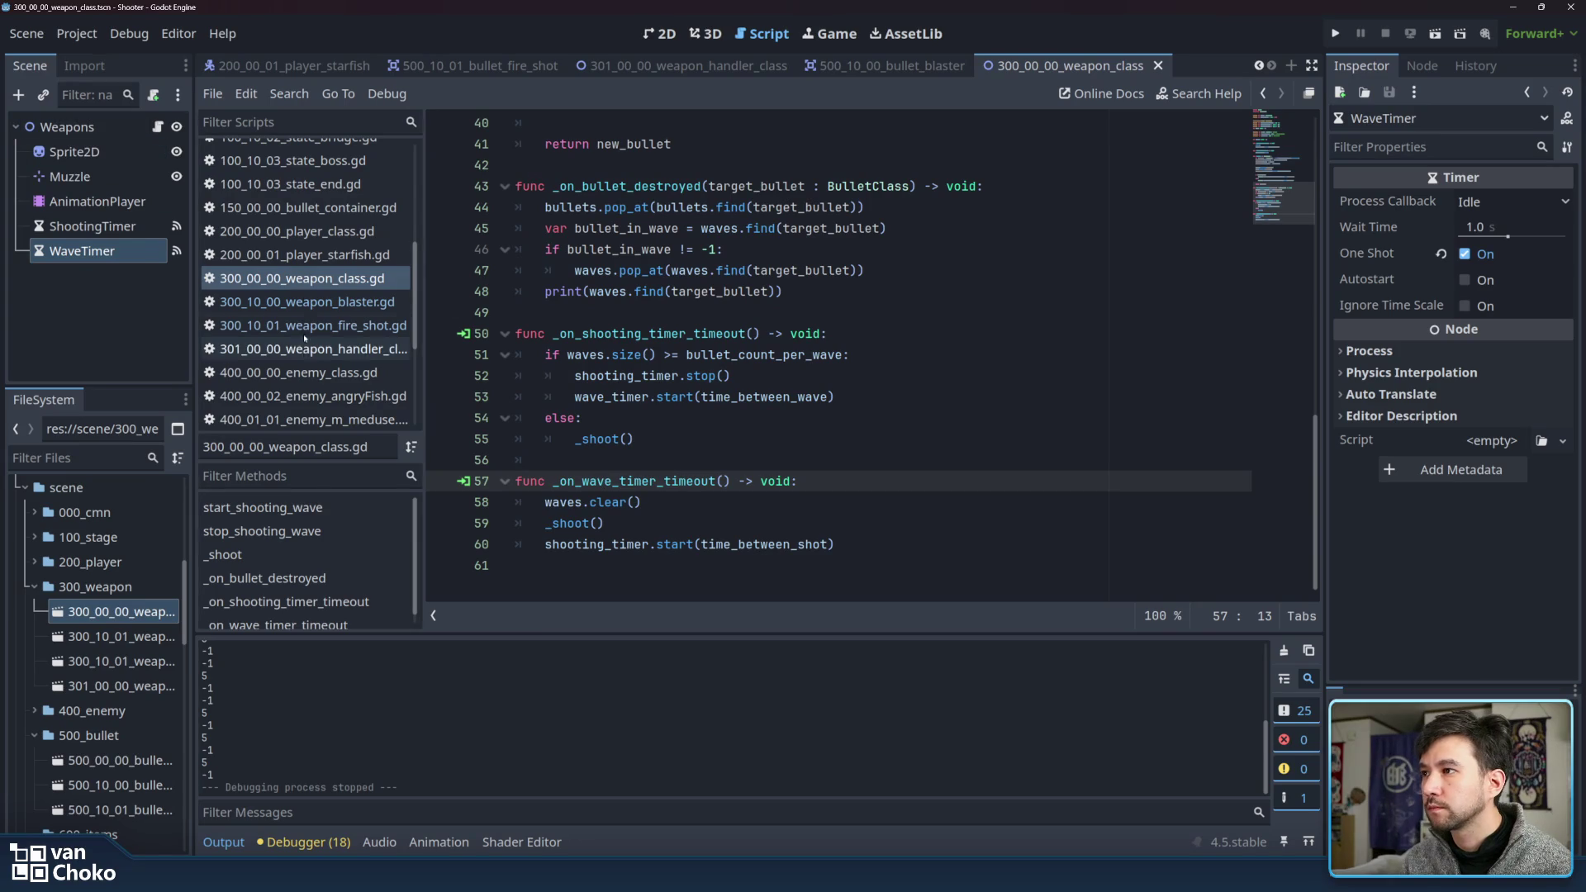
In 300_10_01_weapon_fire_shot.gd, add else: stop_shooting_wave() under the if active block, then run the game
left_click(370, 328)
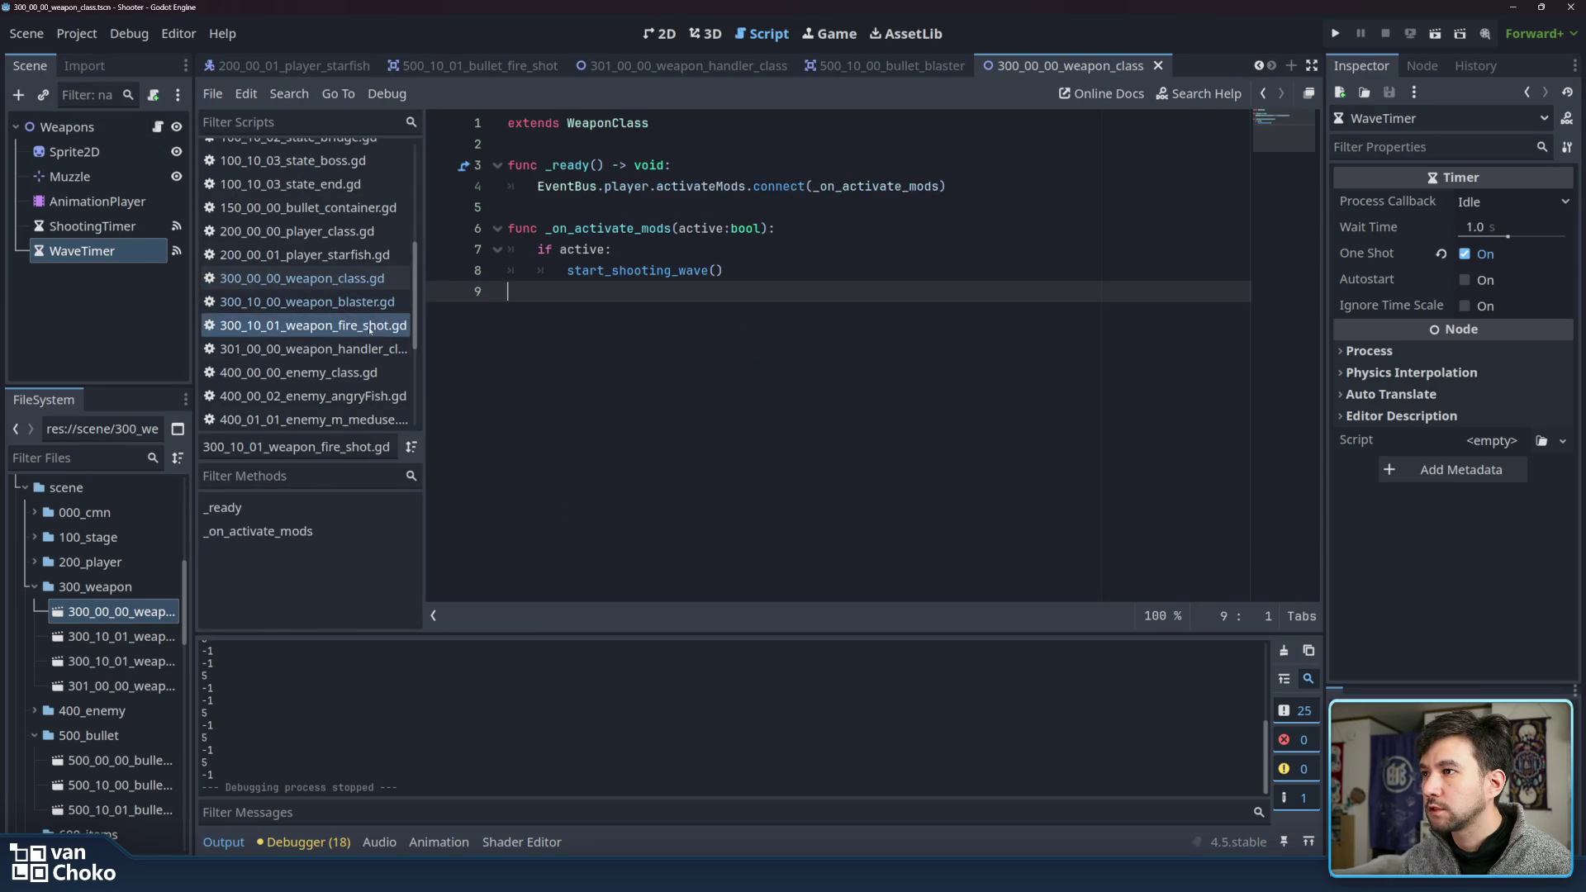
left_click(732, 229)
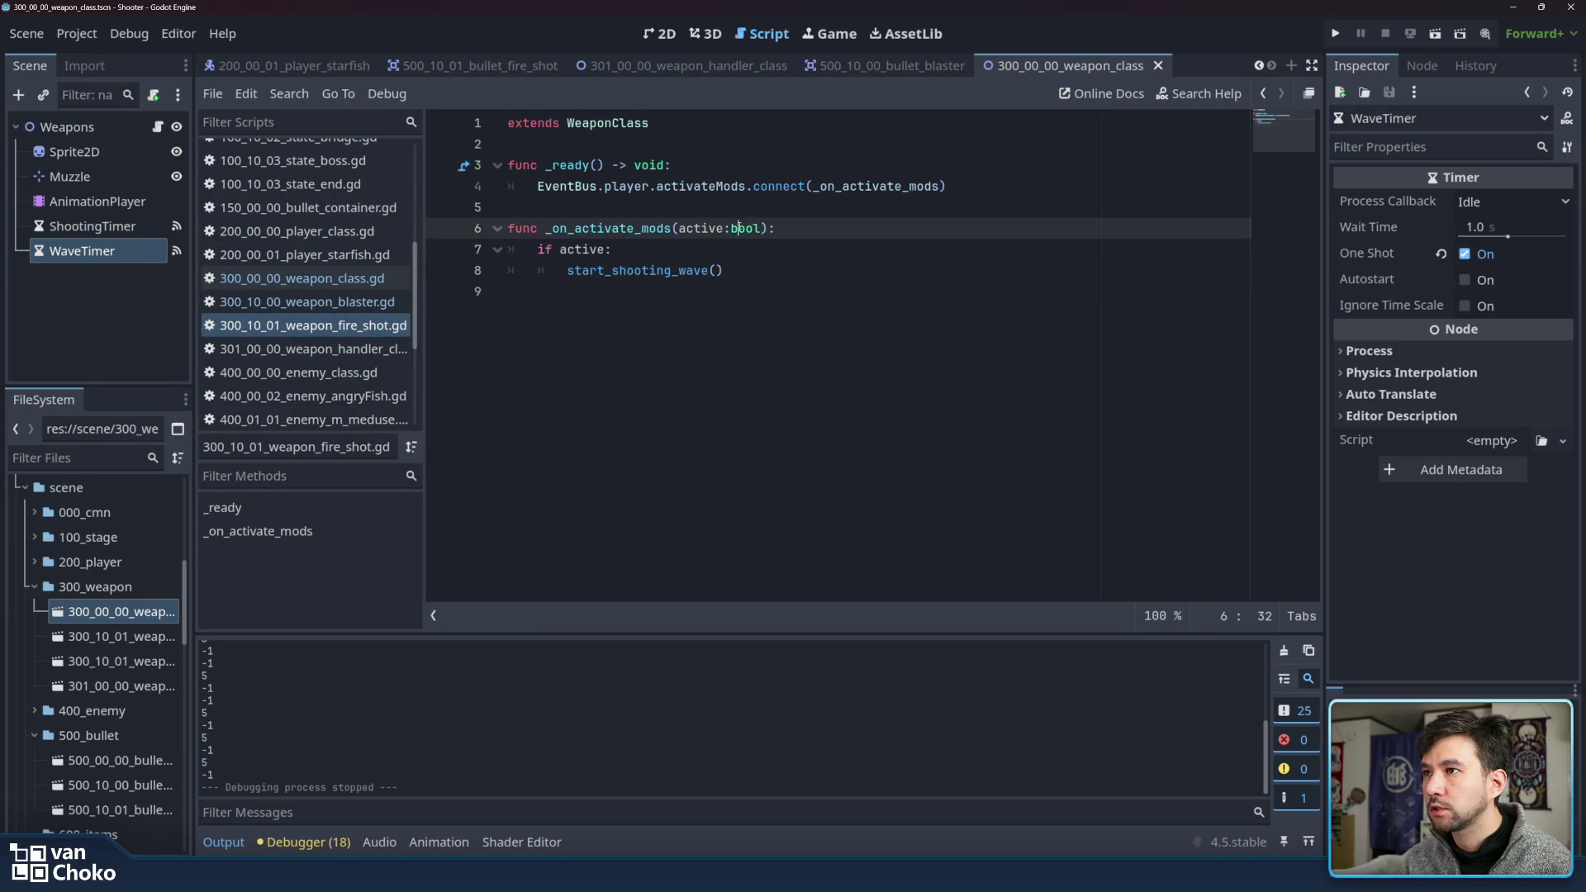
left_click(775, 272)
key("Return")
key("BackSpace")
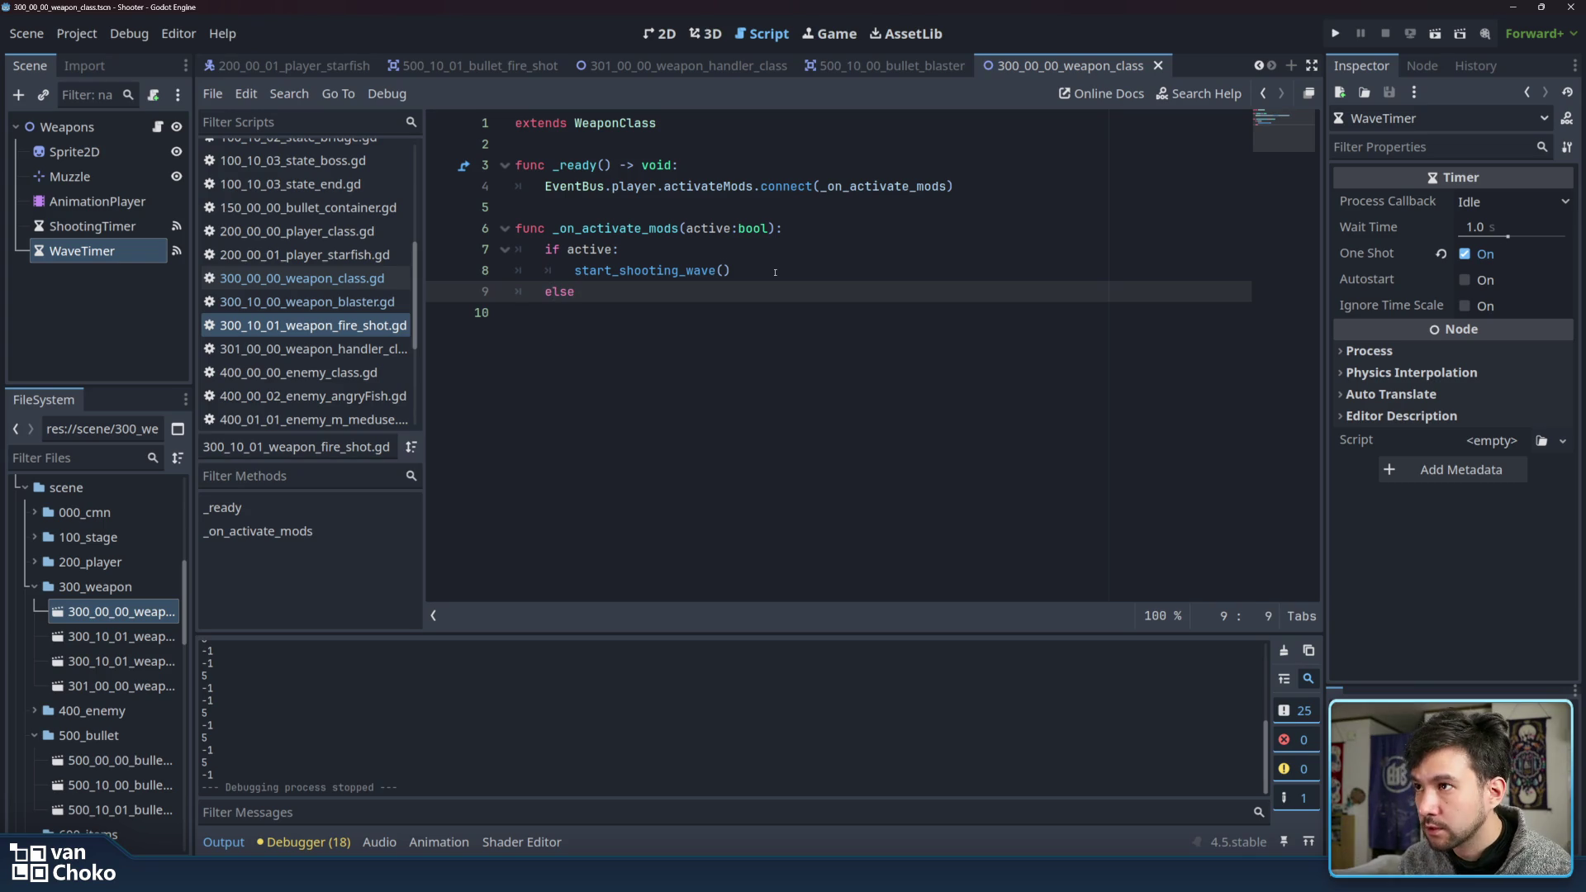
type(":")
key("Return")
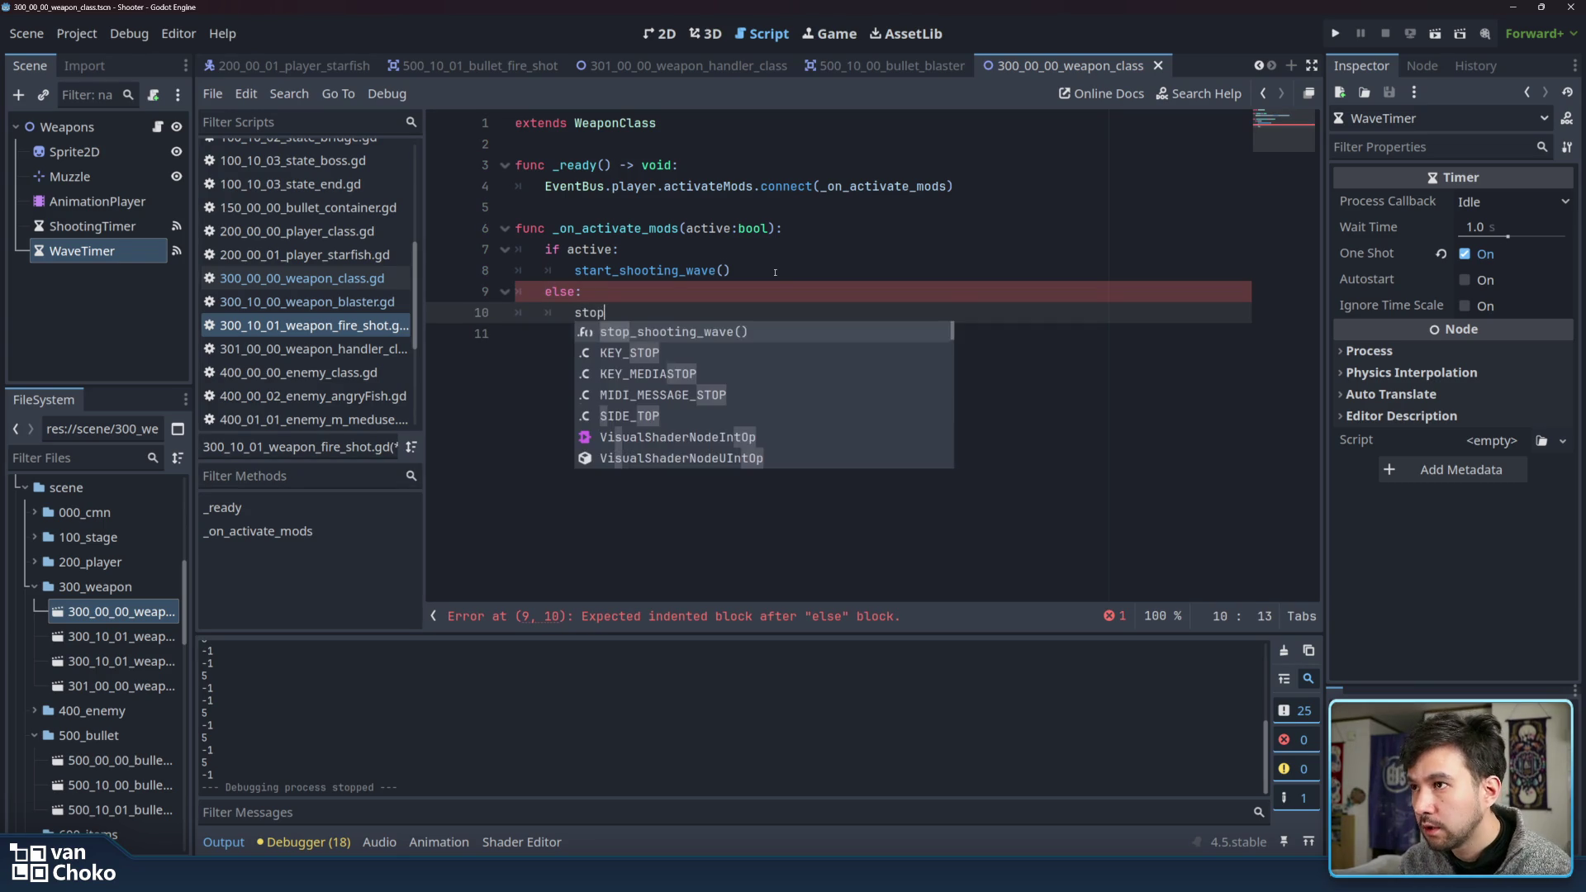
key("Return")
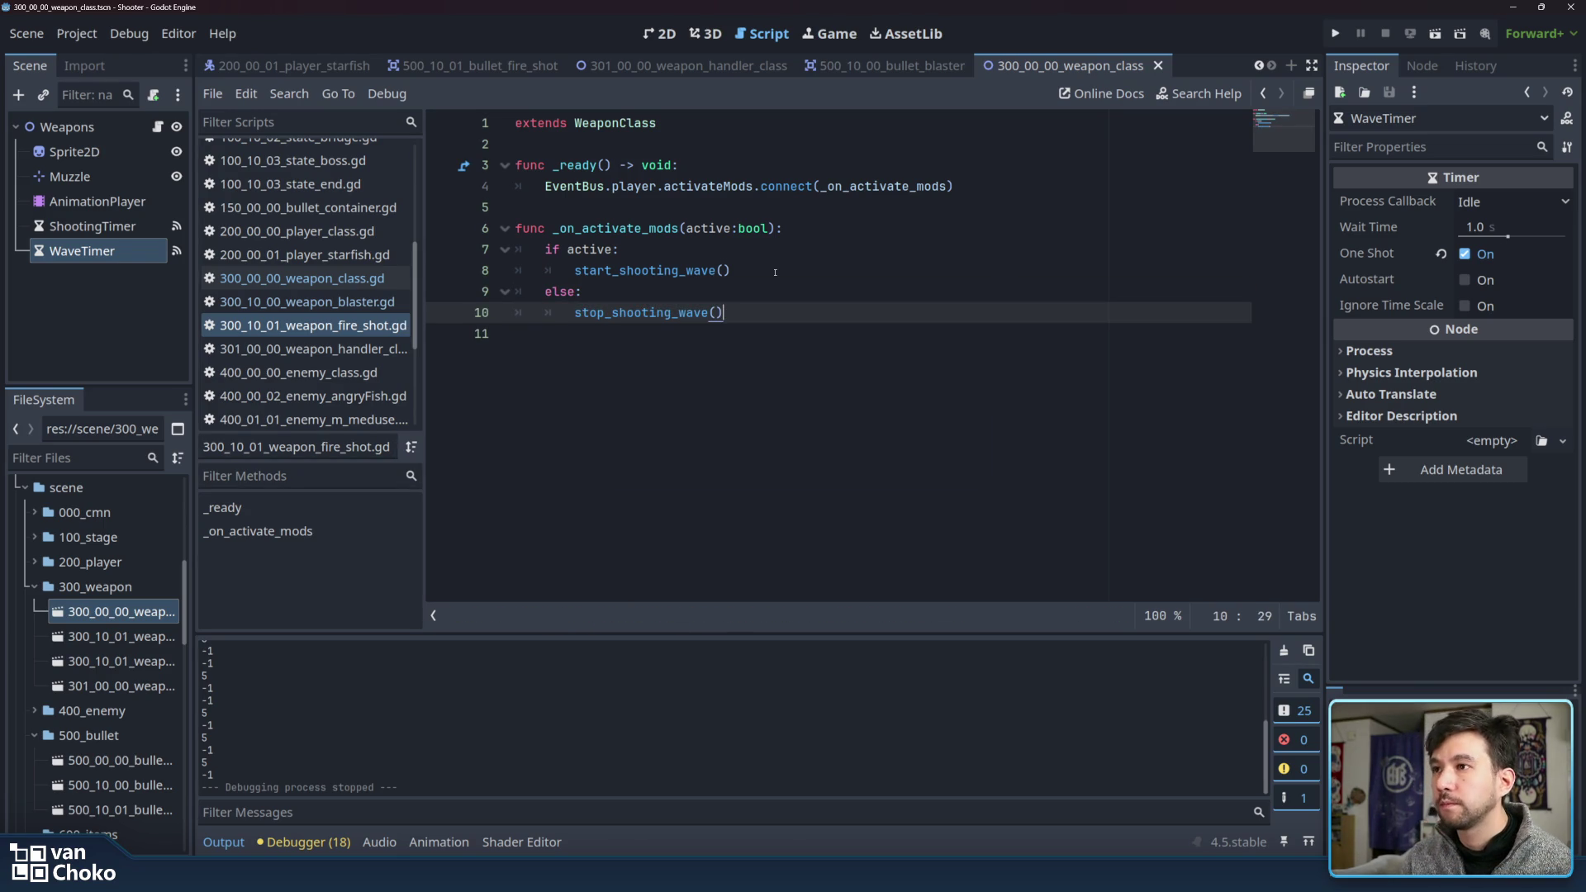
left_click(1336, 34)
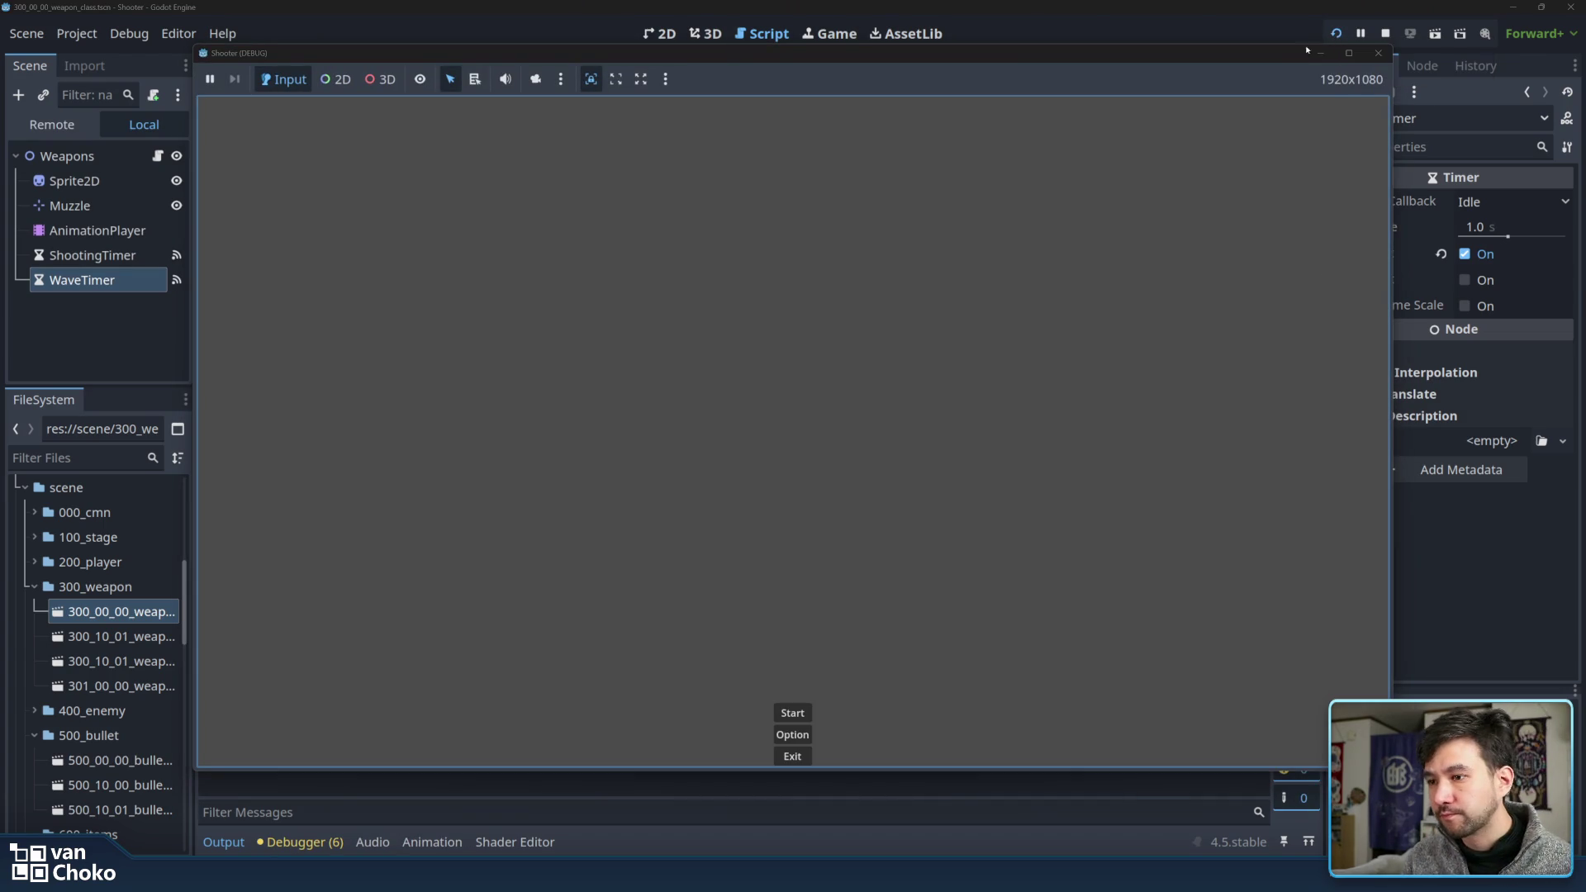
Start gameplay and move the ship up to watch it fire four-bullet waves
left_click(789, 713)
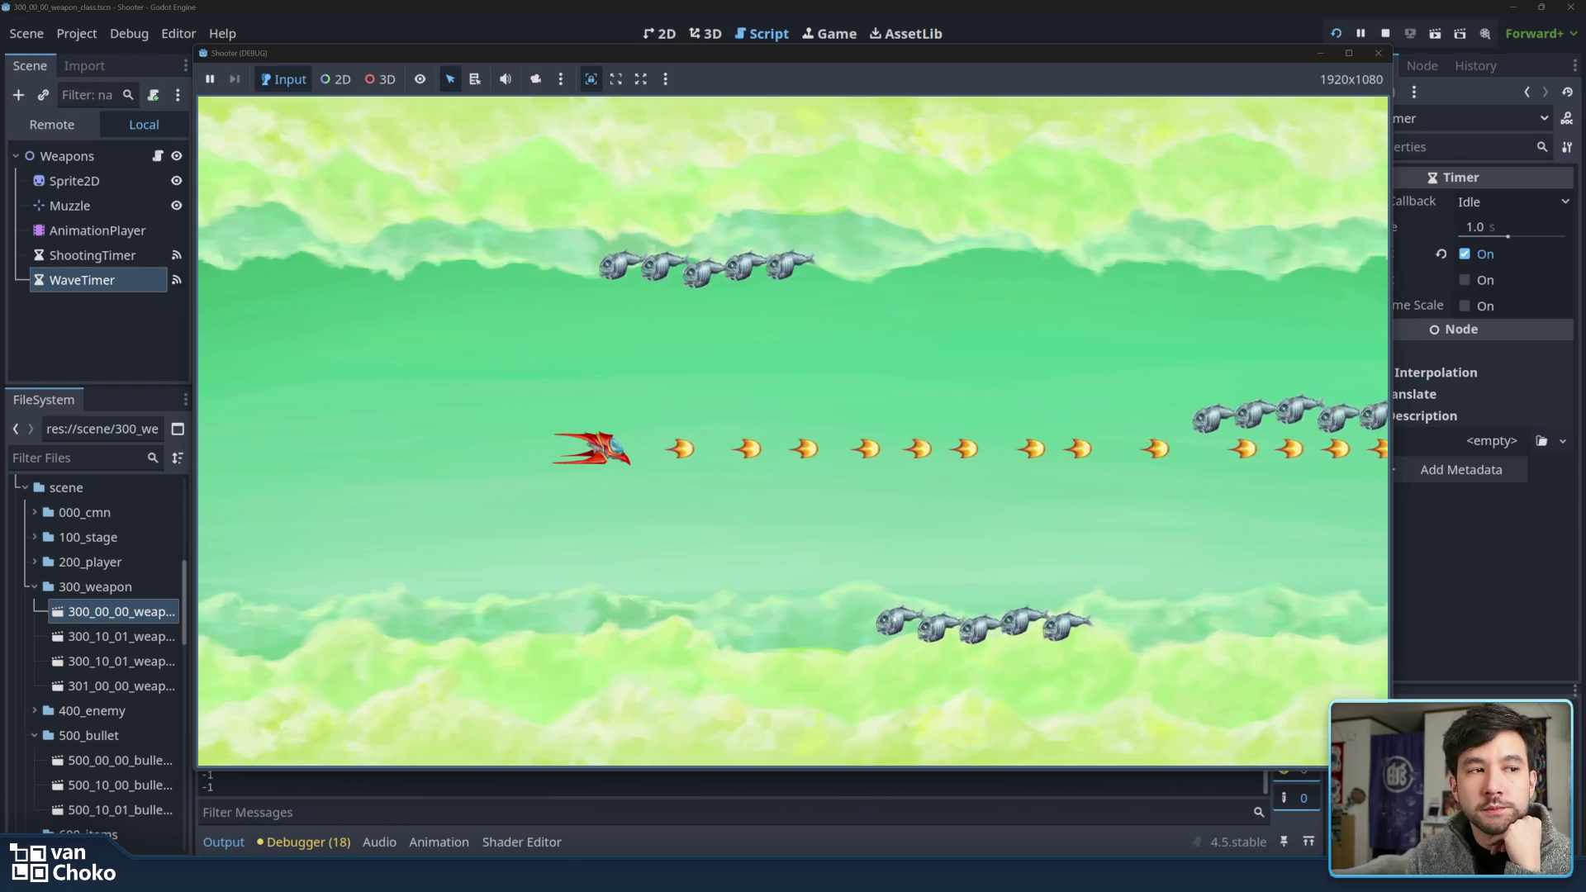
key("Up")
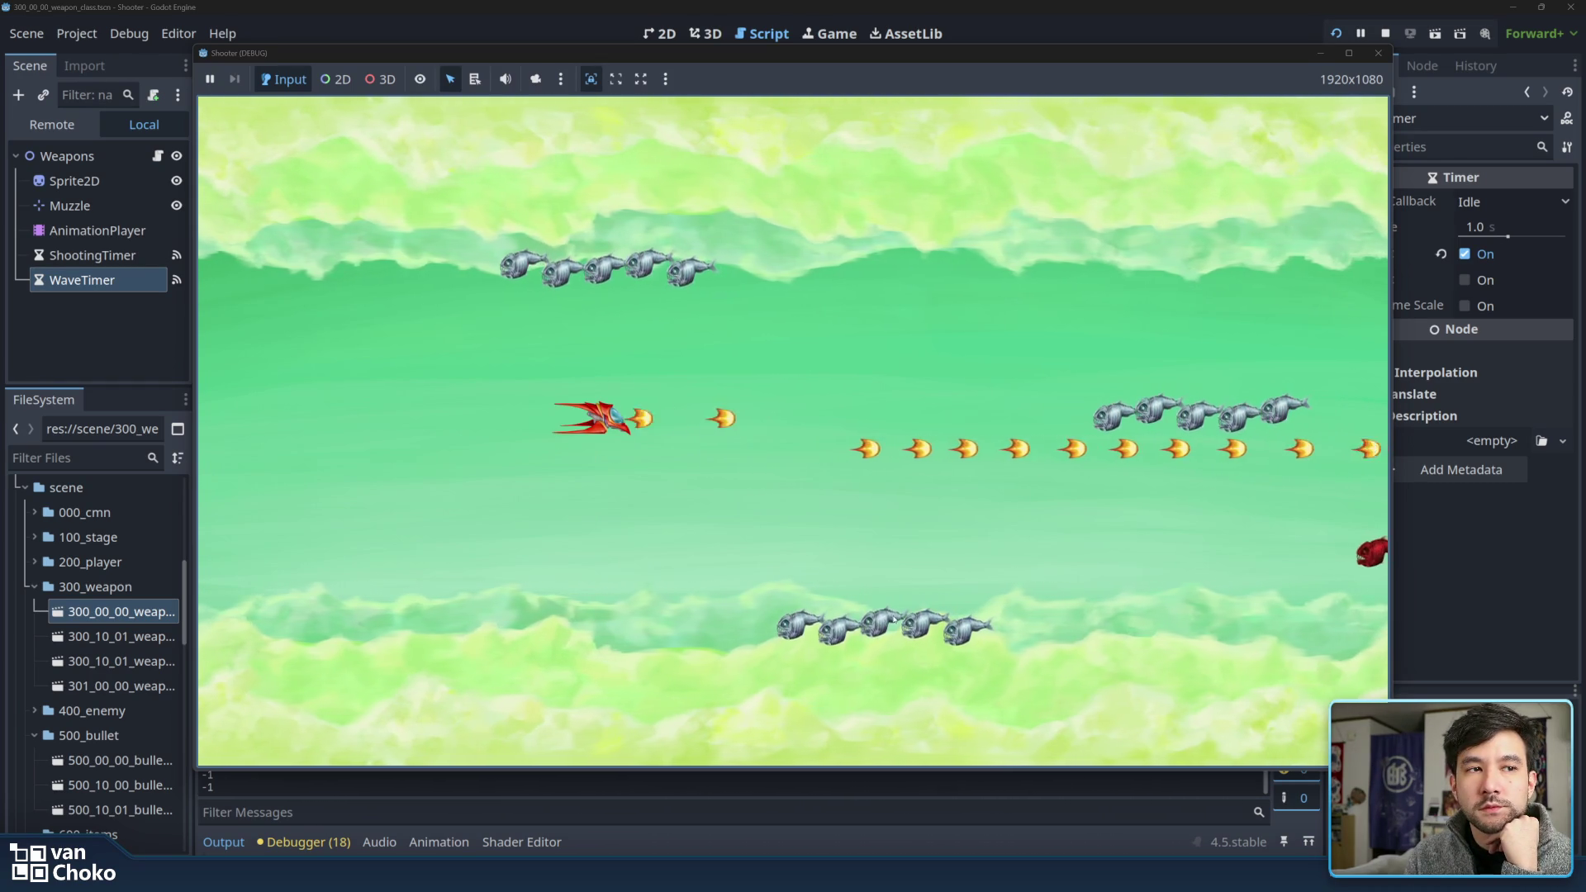
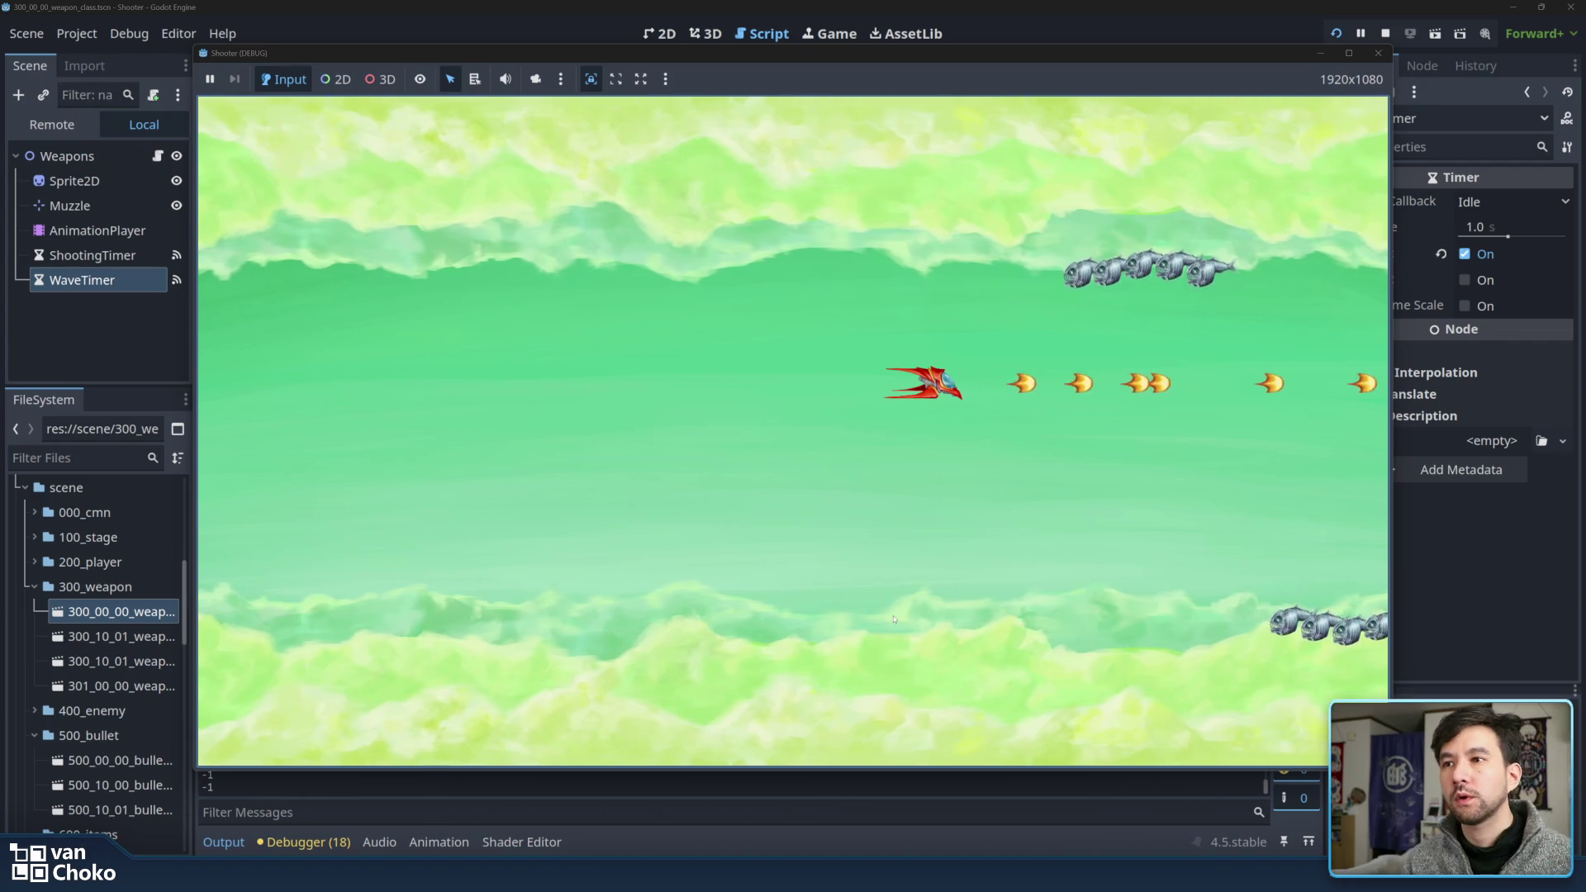
Steer the ship up, left and down with the arrow keys while it fires, then close the game
key("Up")
key("Left")
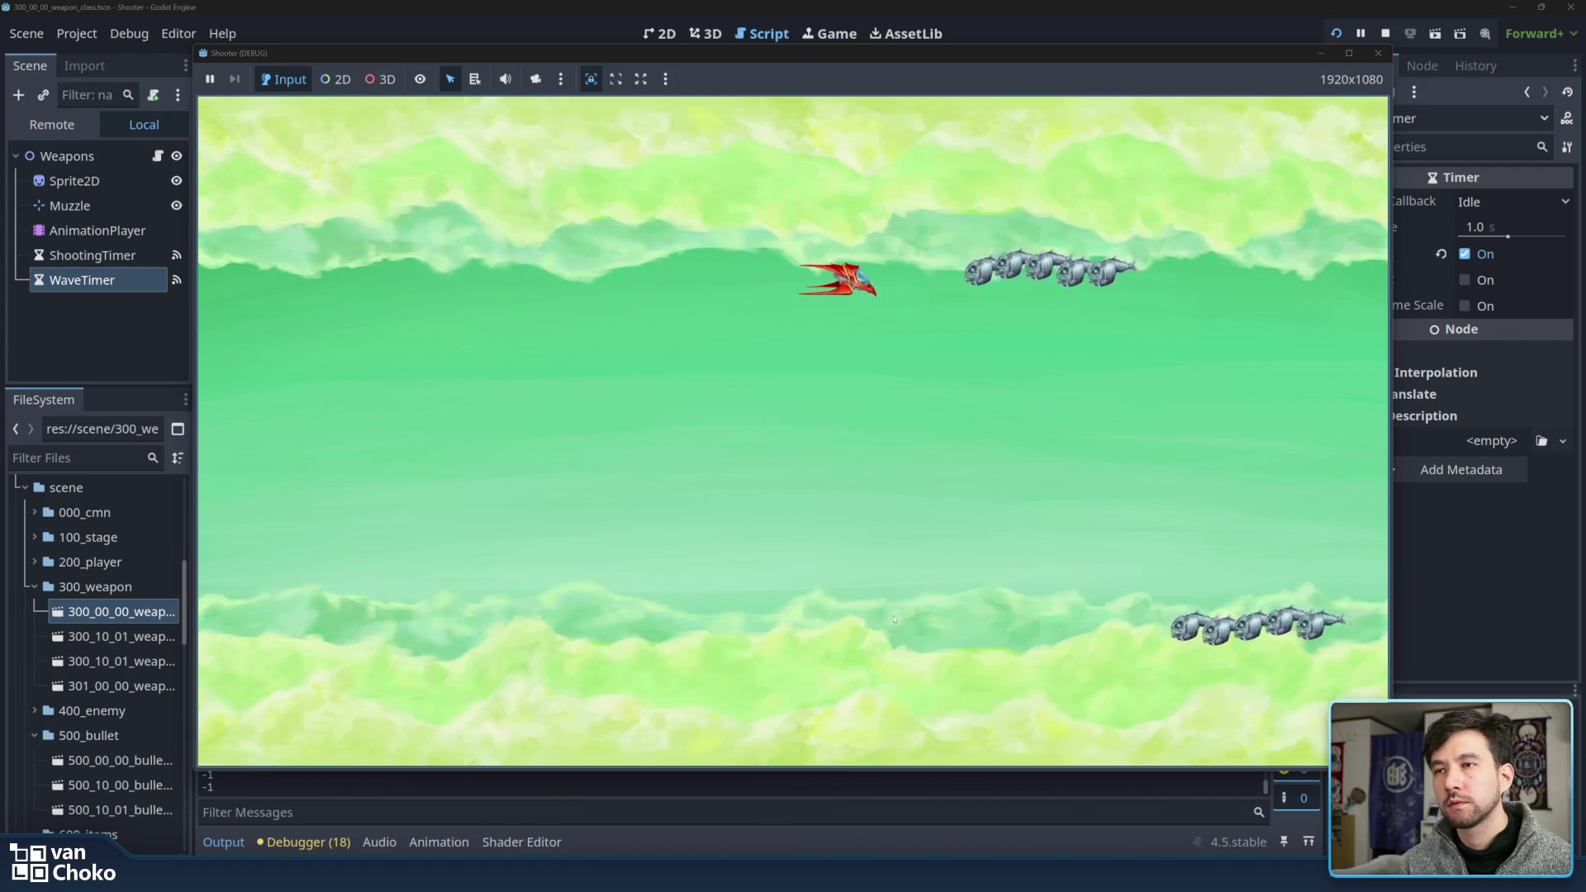
key("Left")
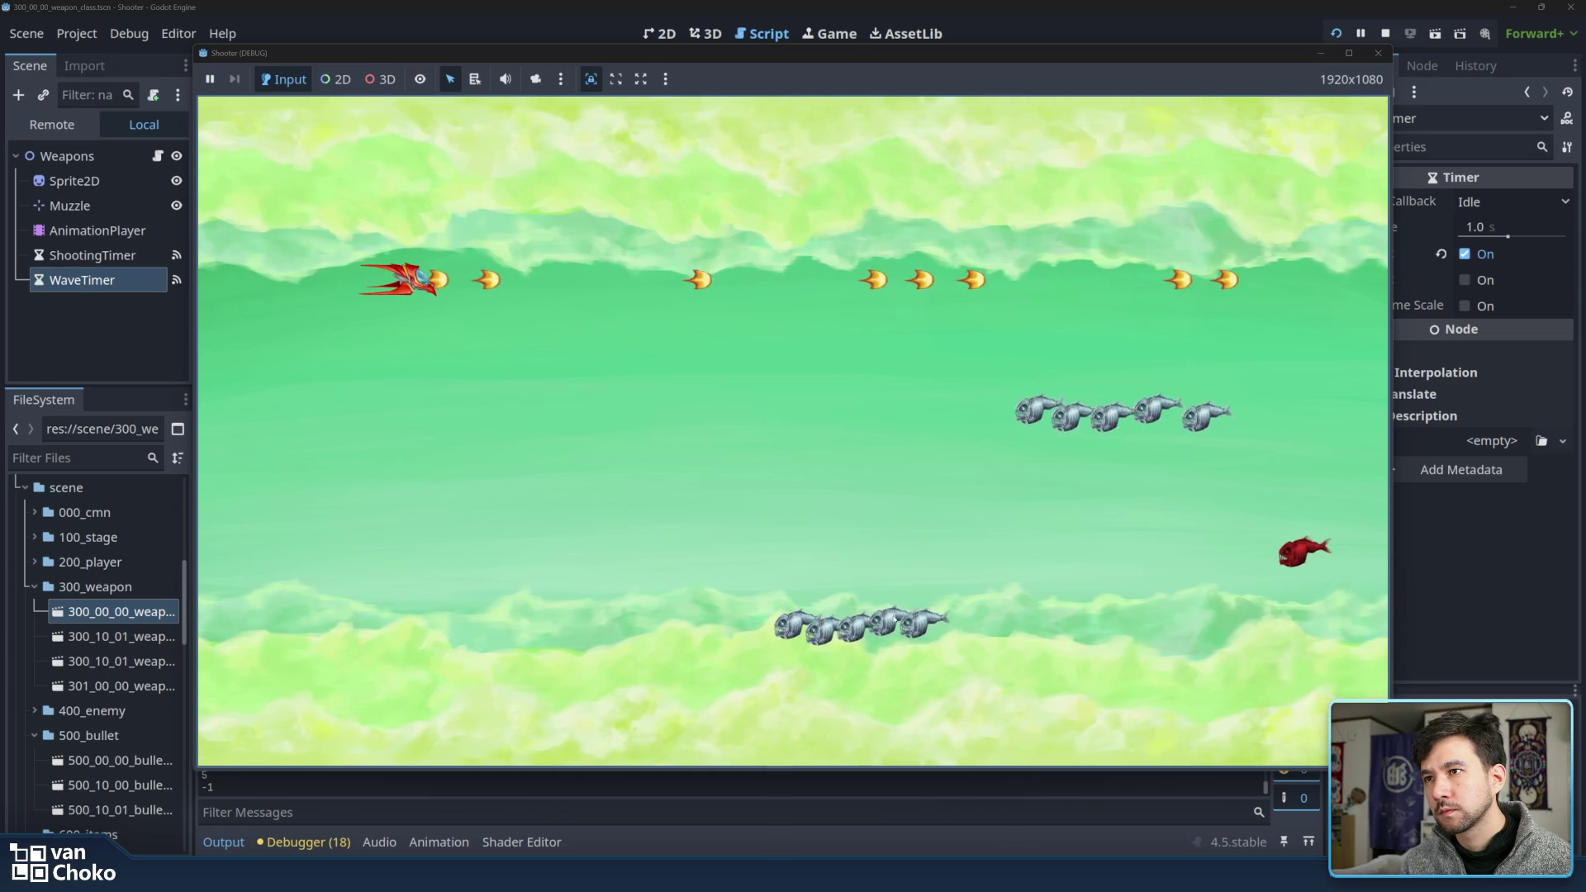
key("Down")
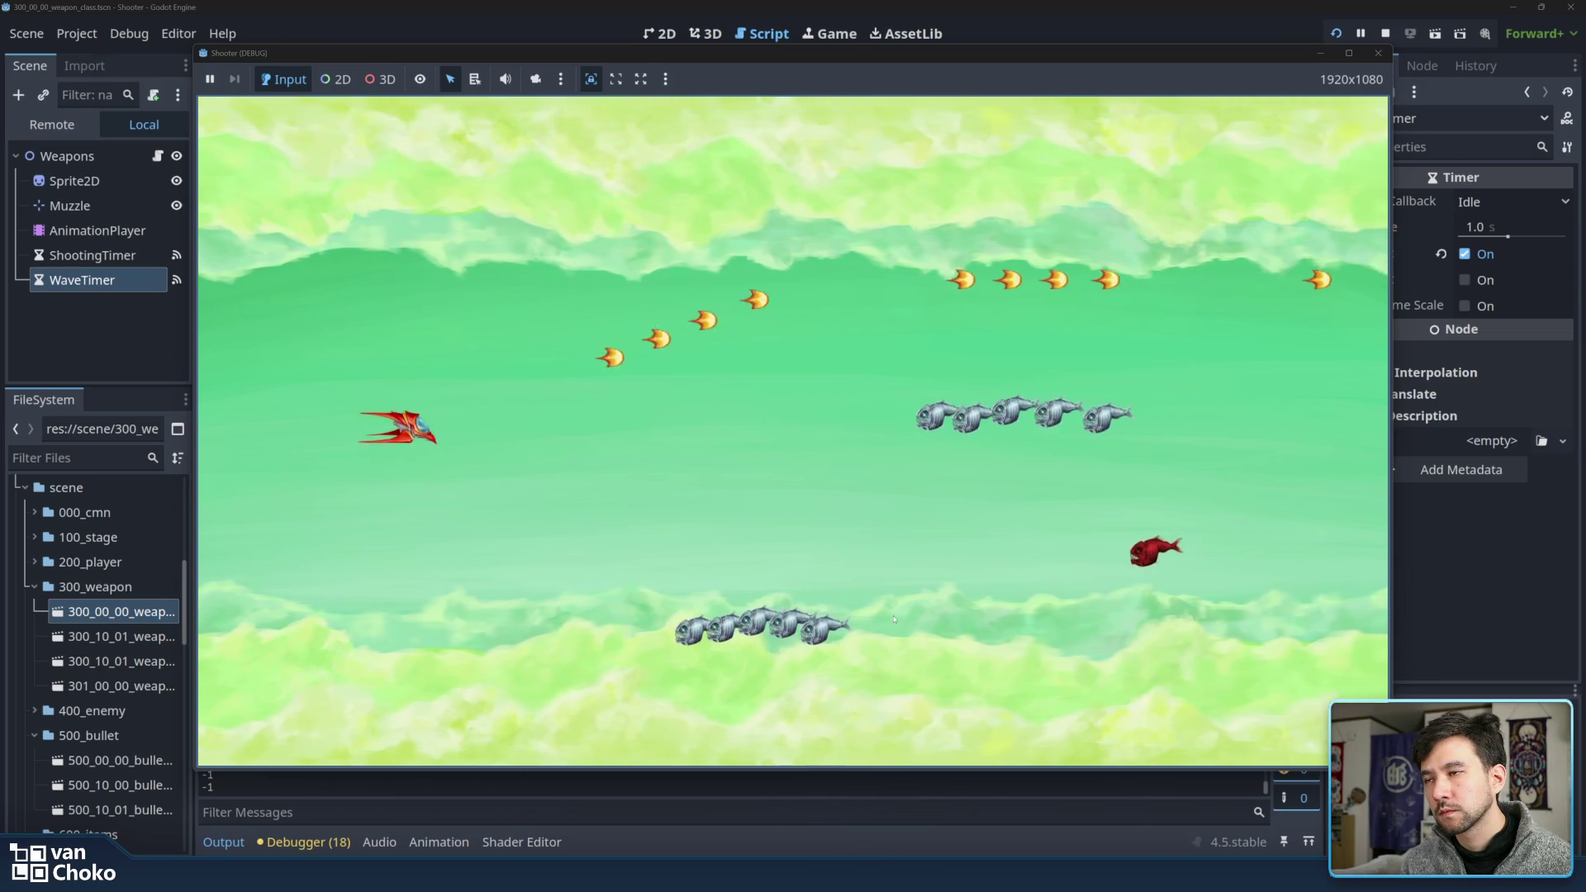
key("Down")
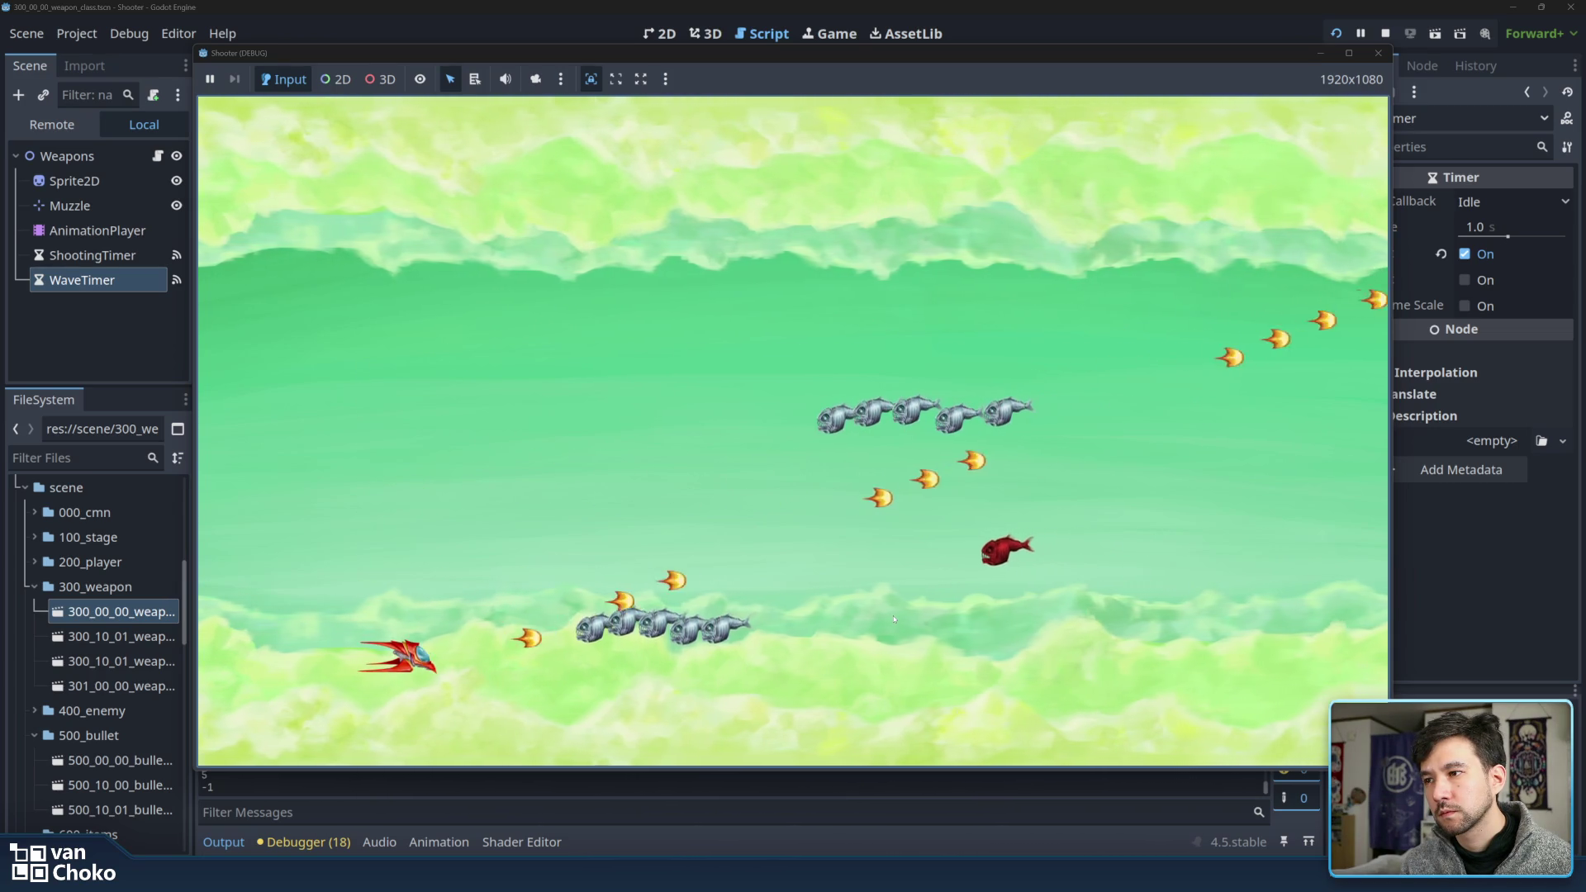
key("Up")
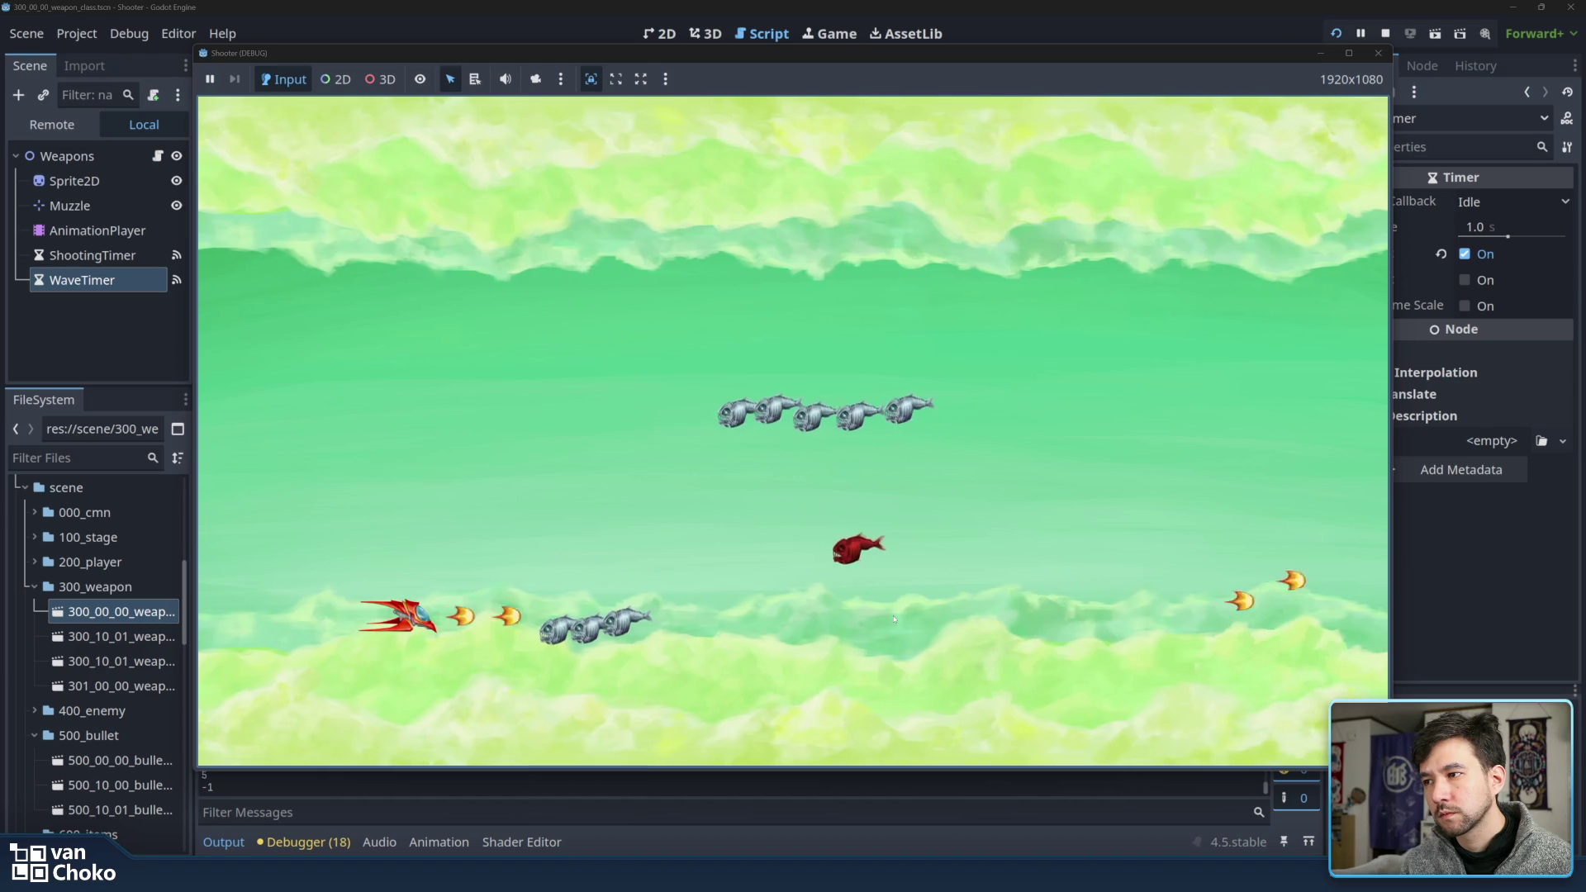
key("Up")
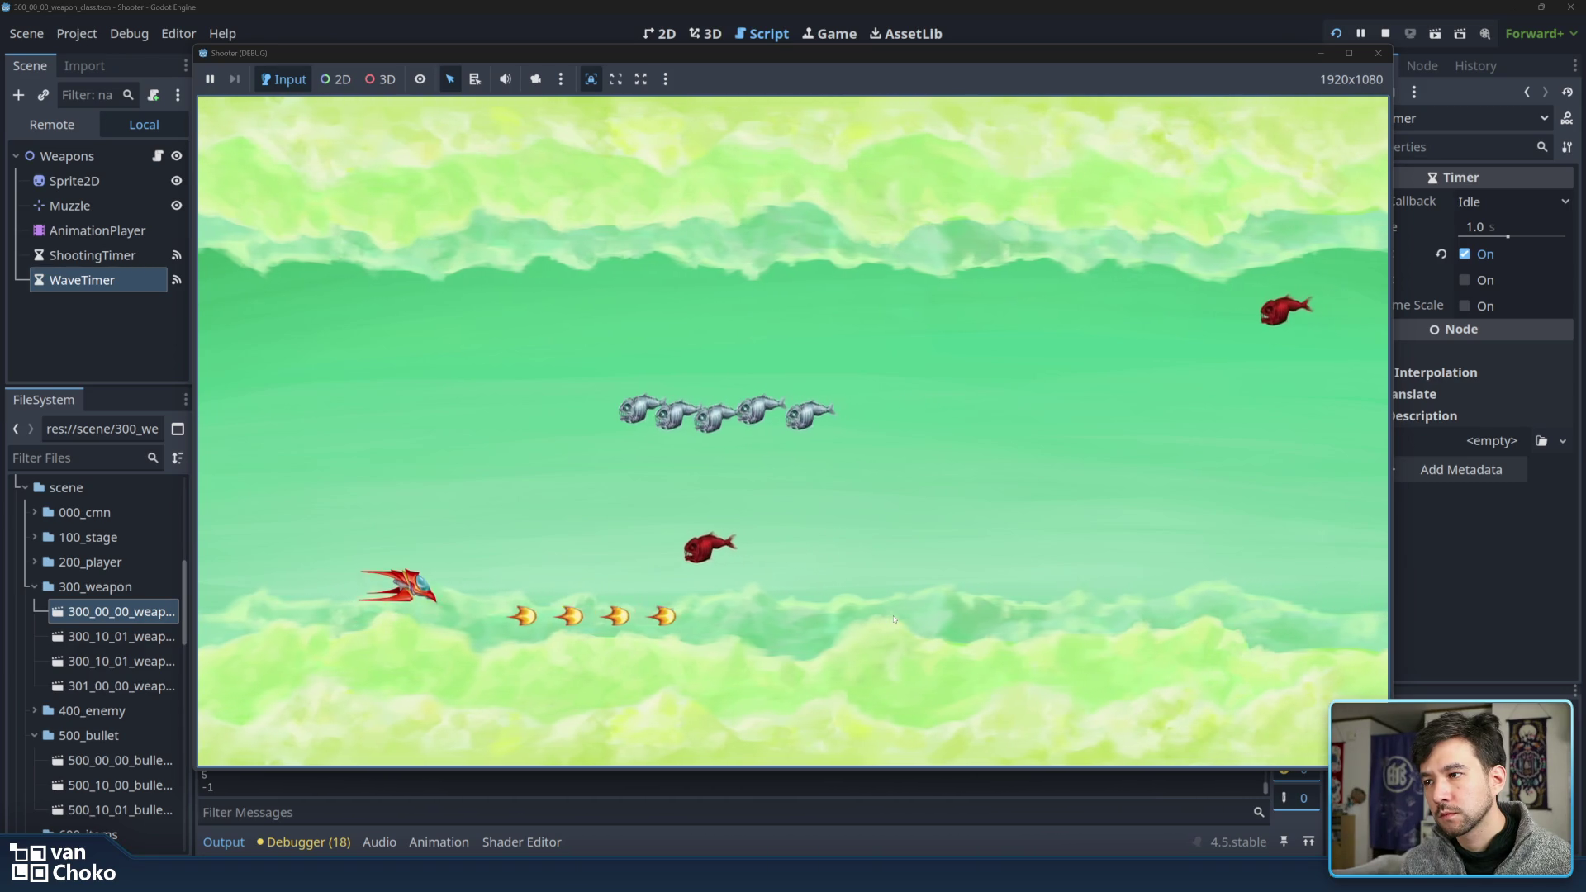
key("Up")
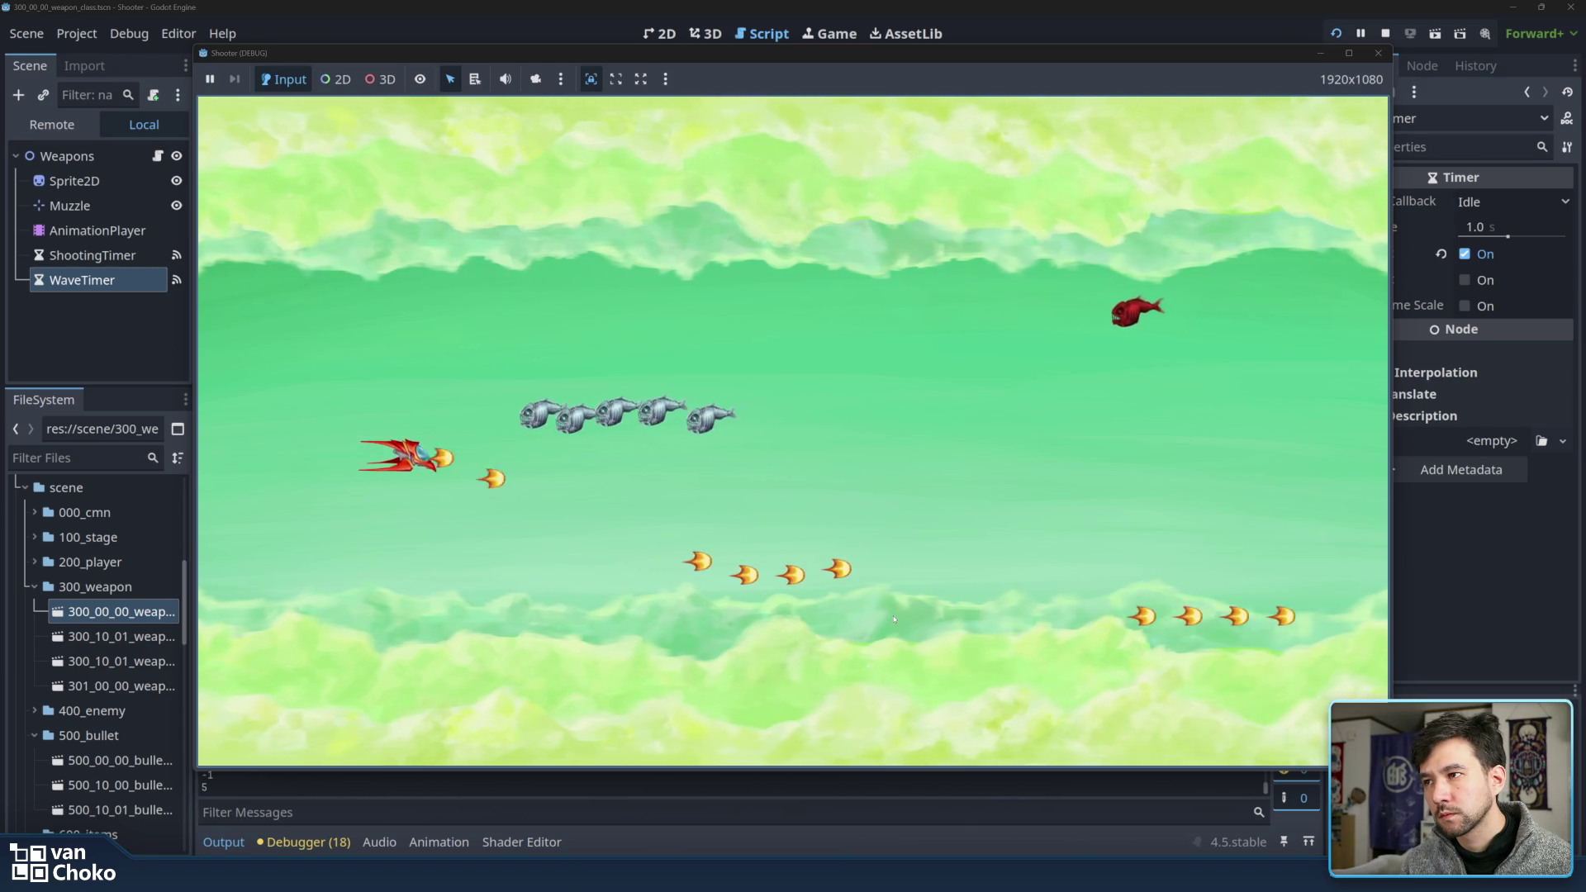
key("Left")
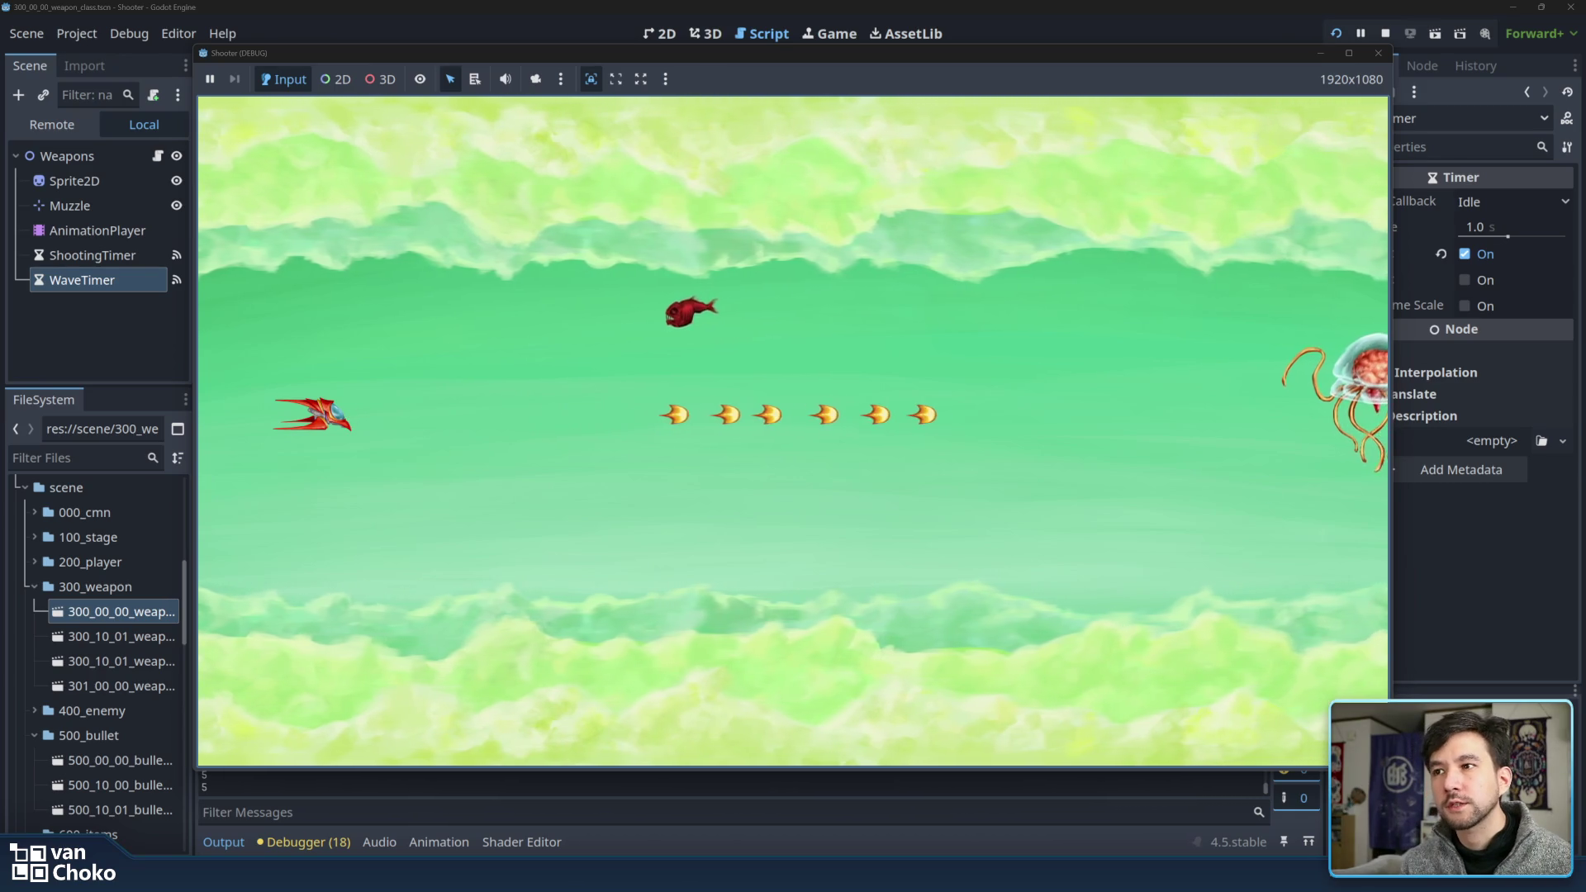
left_click(1379, 53)
Switch from the bullet blaster scene to the weapon_handler_class scene and open its script
left_click(590, 249)
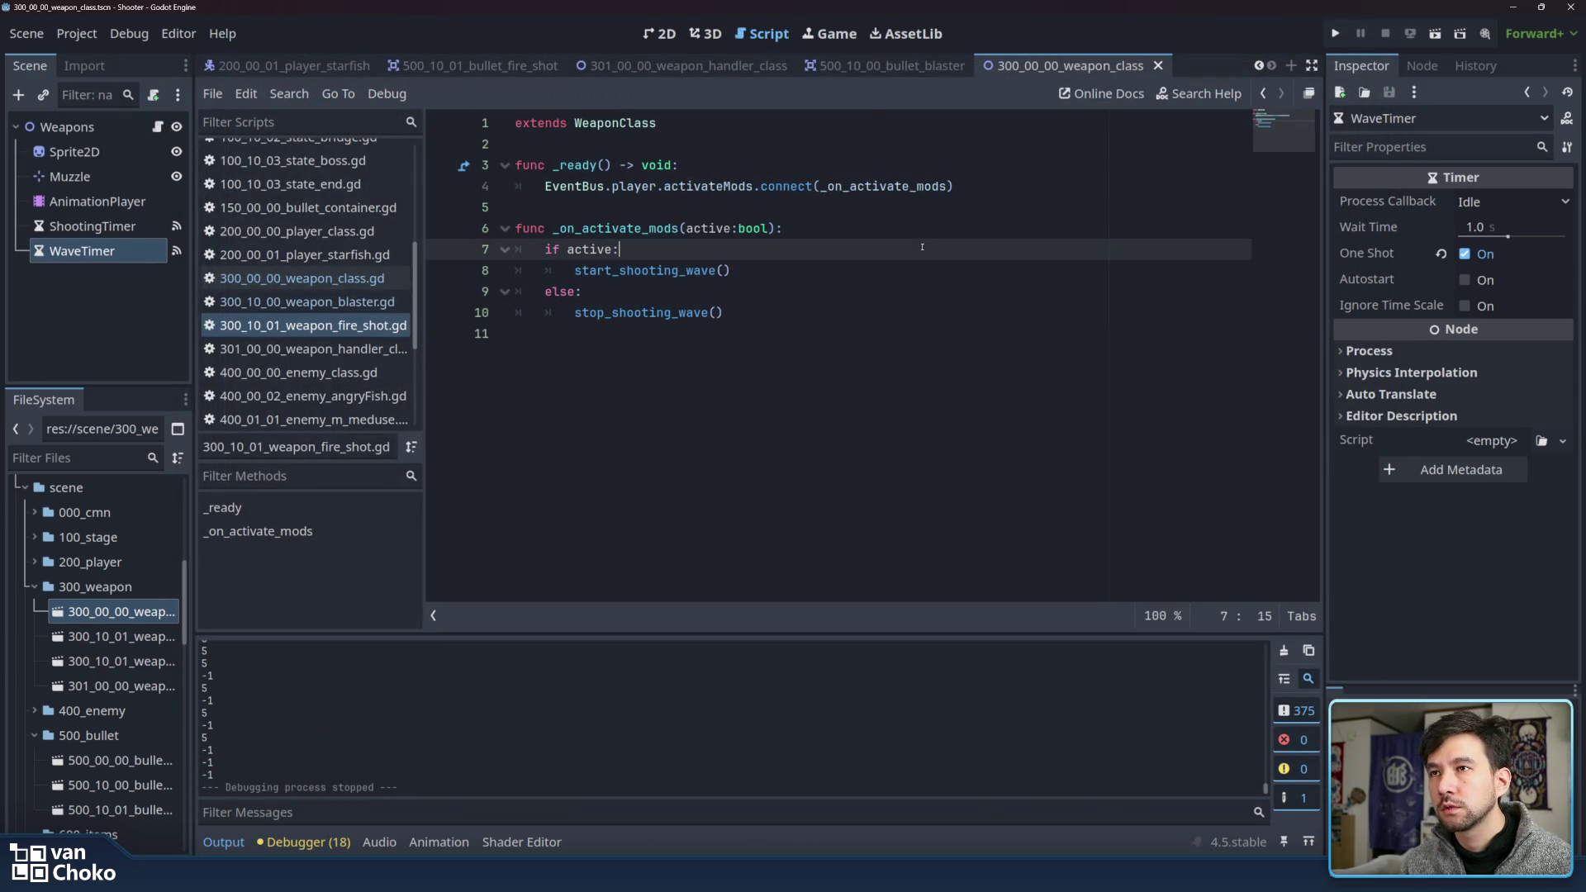
left_click(861, 66)
left_click(686, 66)
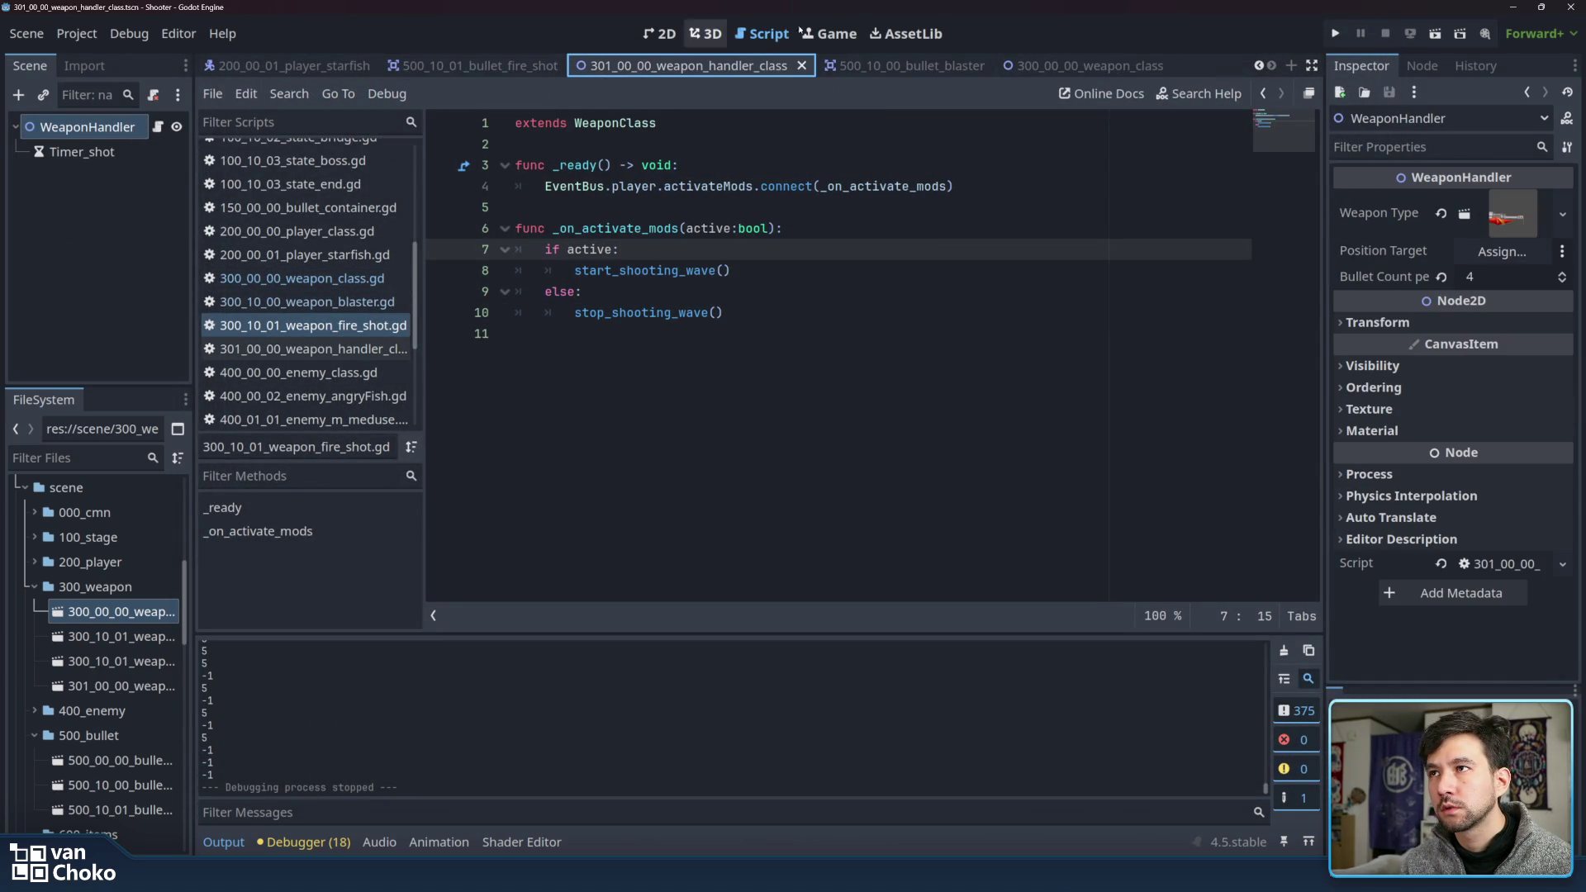
left_click(347, 349)
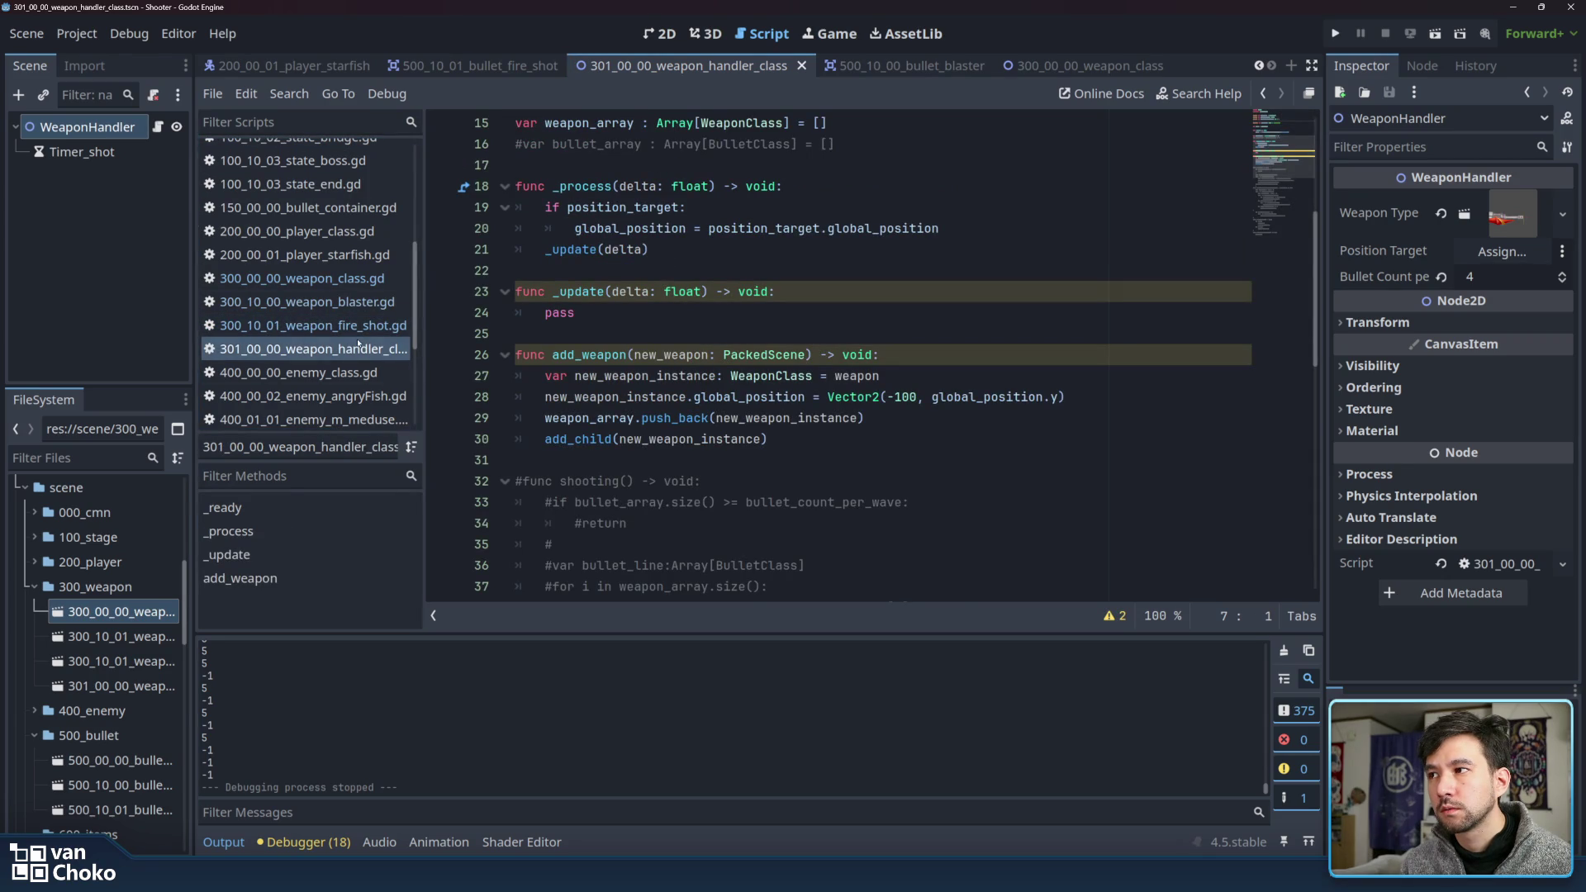
Open 300_00_00_weapon_class.gd and put the caret before the _shoot() call in start_shooting_wave
left_click(355, 325)
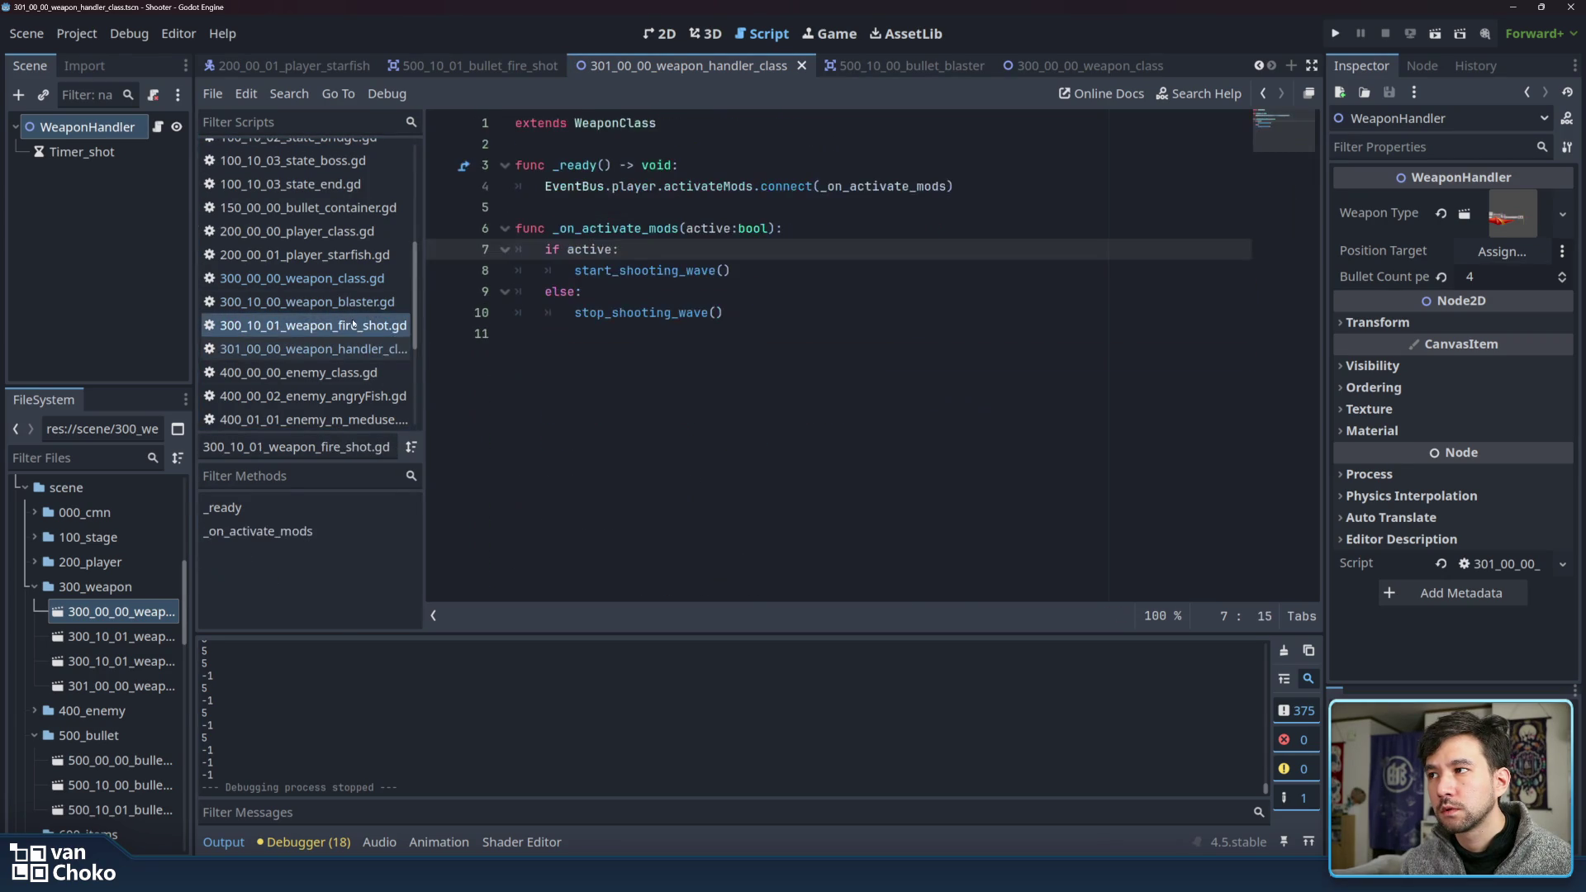
left_click(353, 279)
scroll(794, 309, "up", 5)
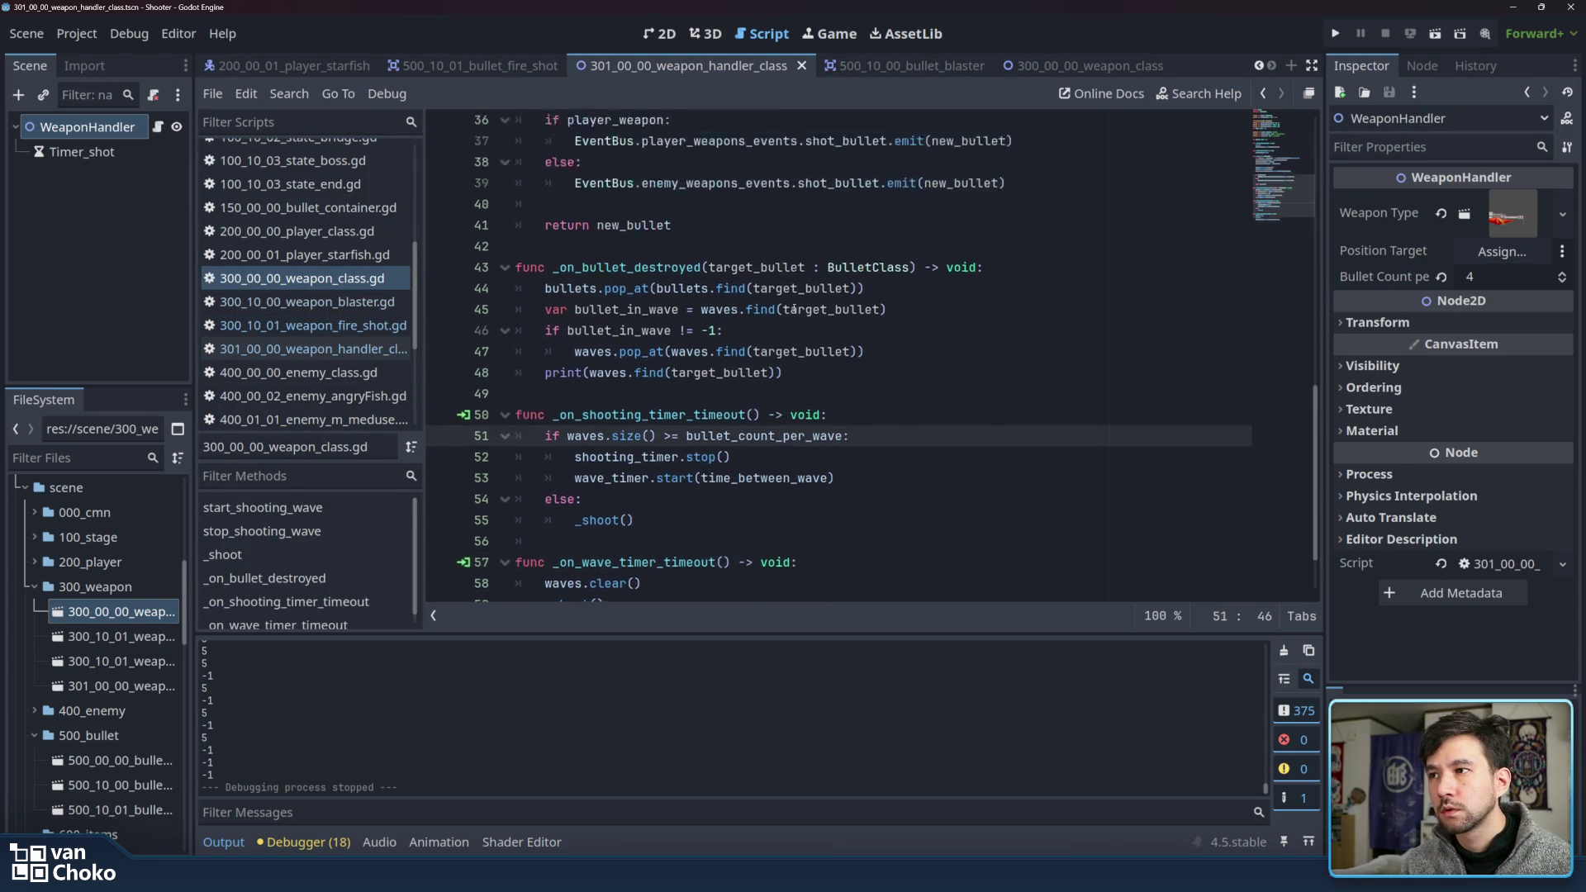
scroll(794, 309, "up", 6)
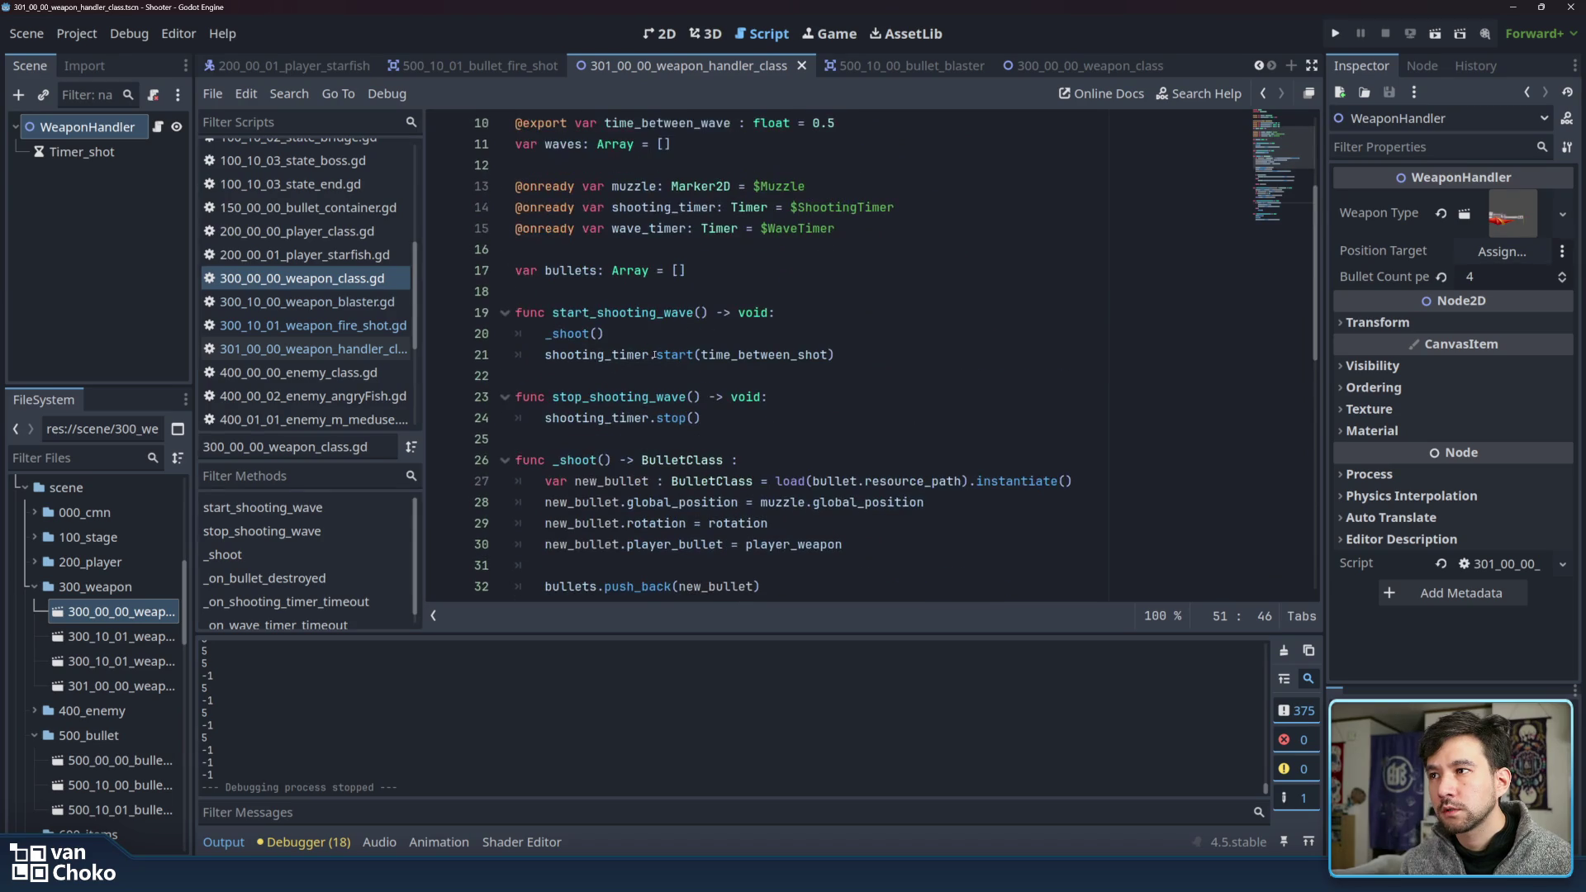
double_click(570, 333)
mouse_move(589, 334)
left_mouse_down()
mouse_move(652, 355)
mouse_move(858, 353)
mouse_move(544, 354)
left_mouse_up()
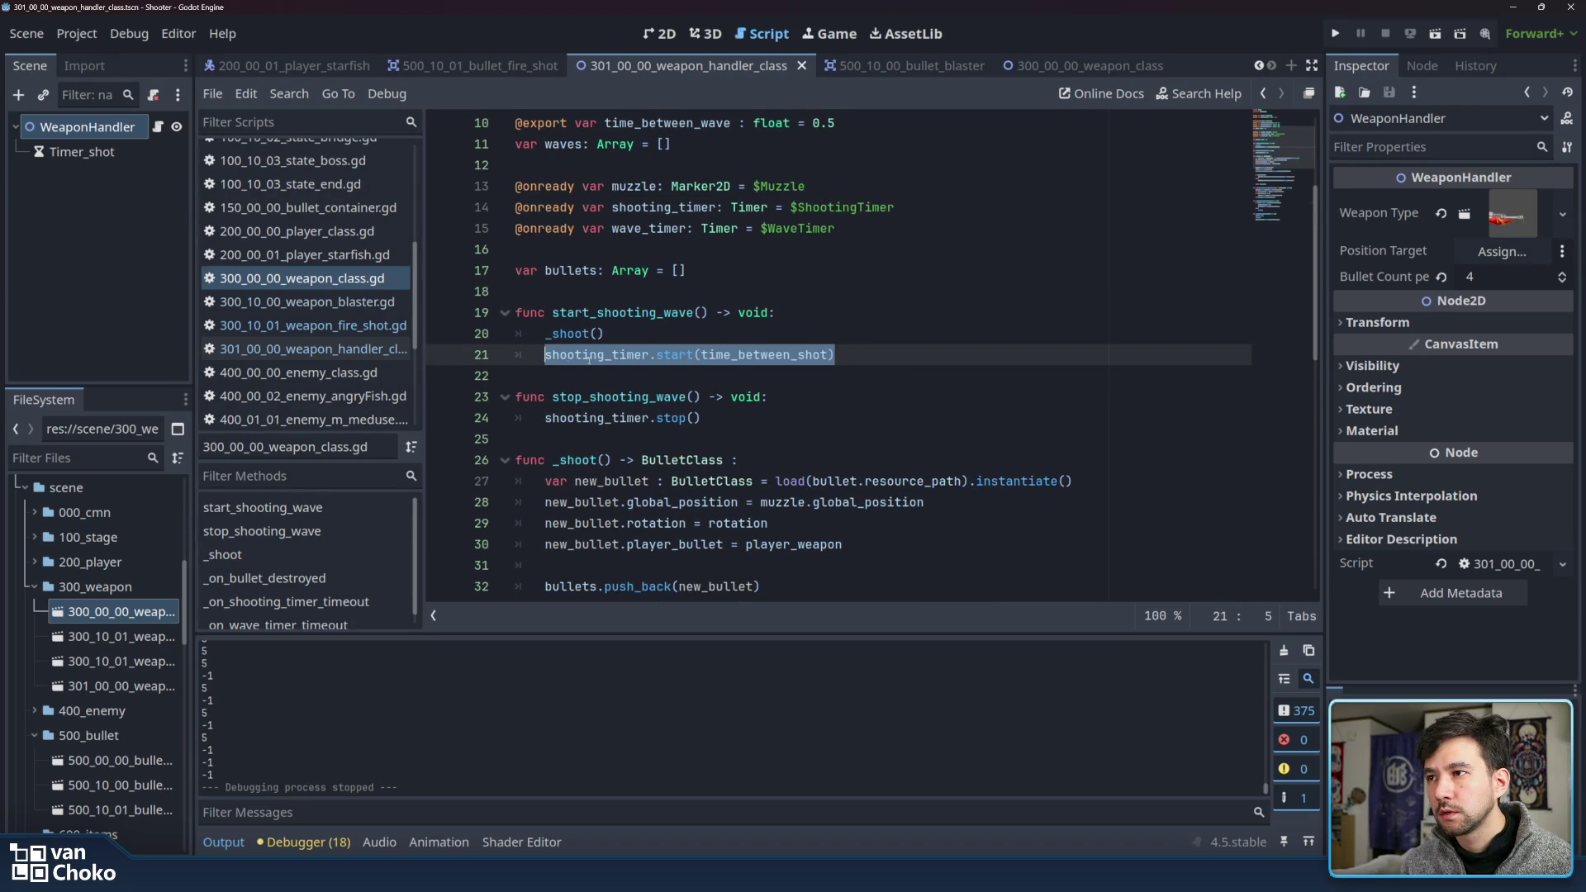
left_click(644, 334)
left_click(561, 270)
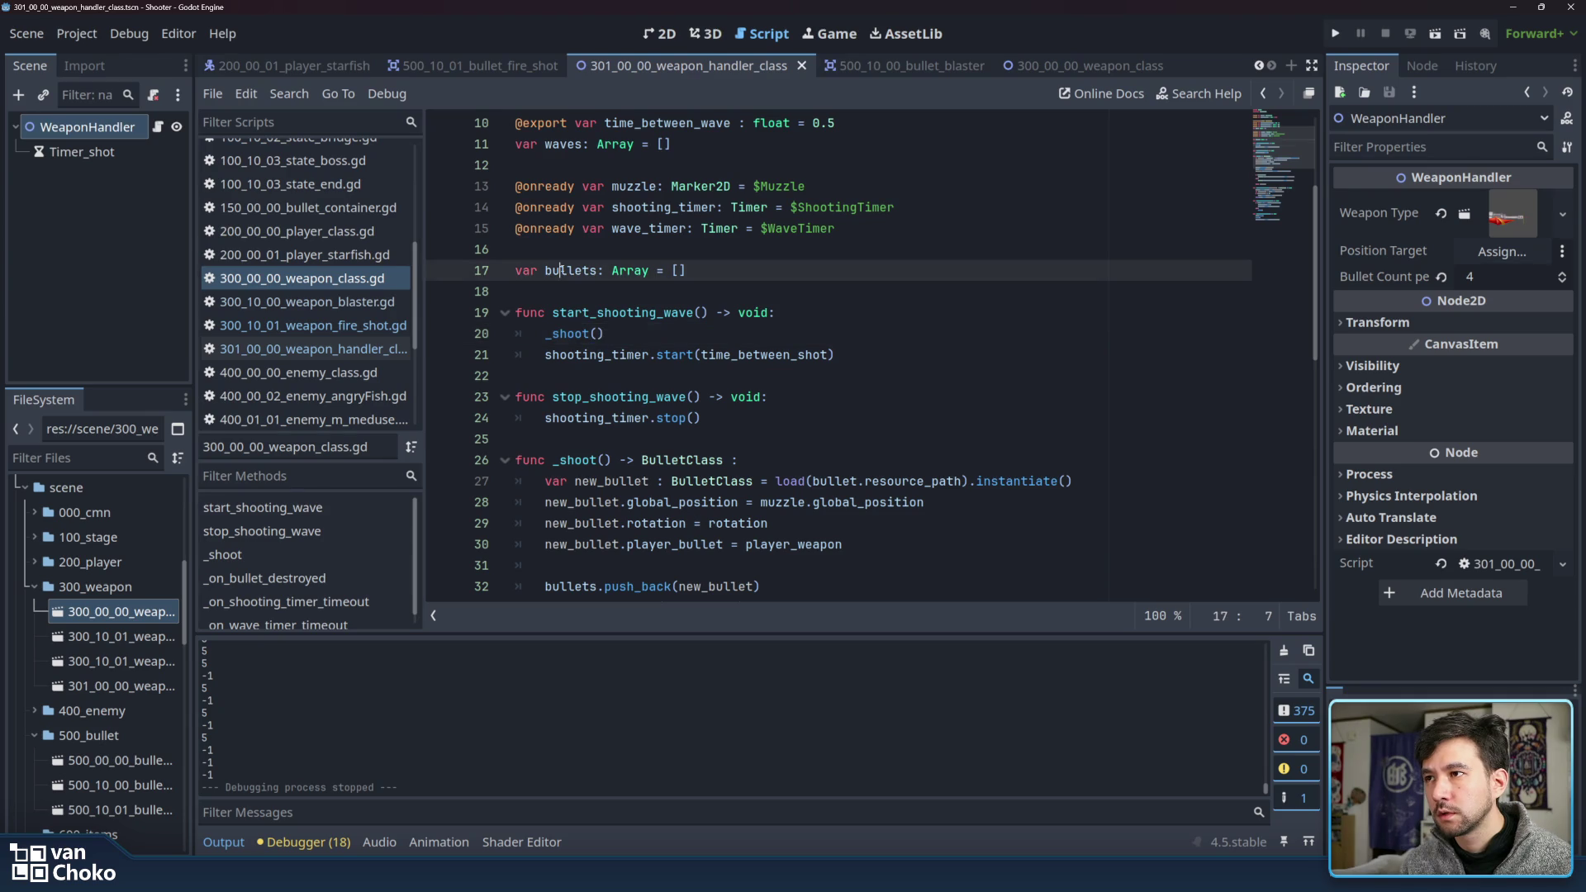
left_click(545, 335)
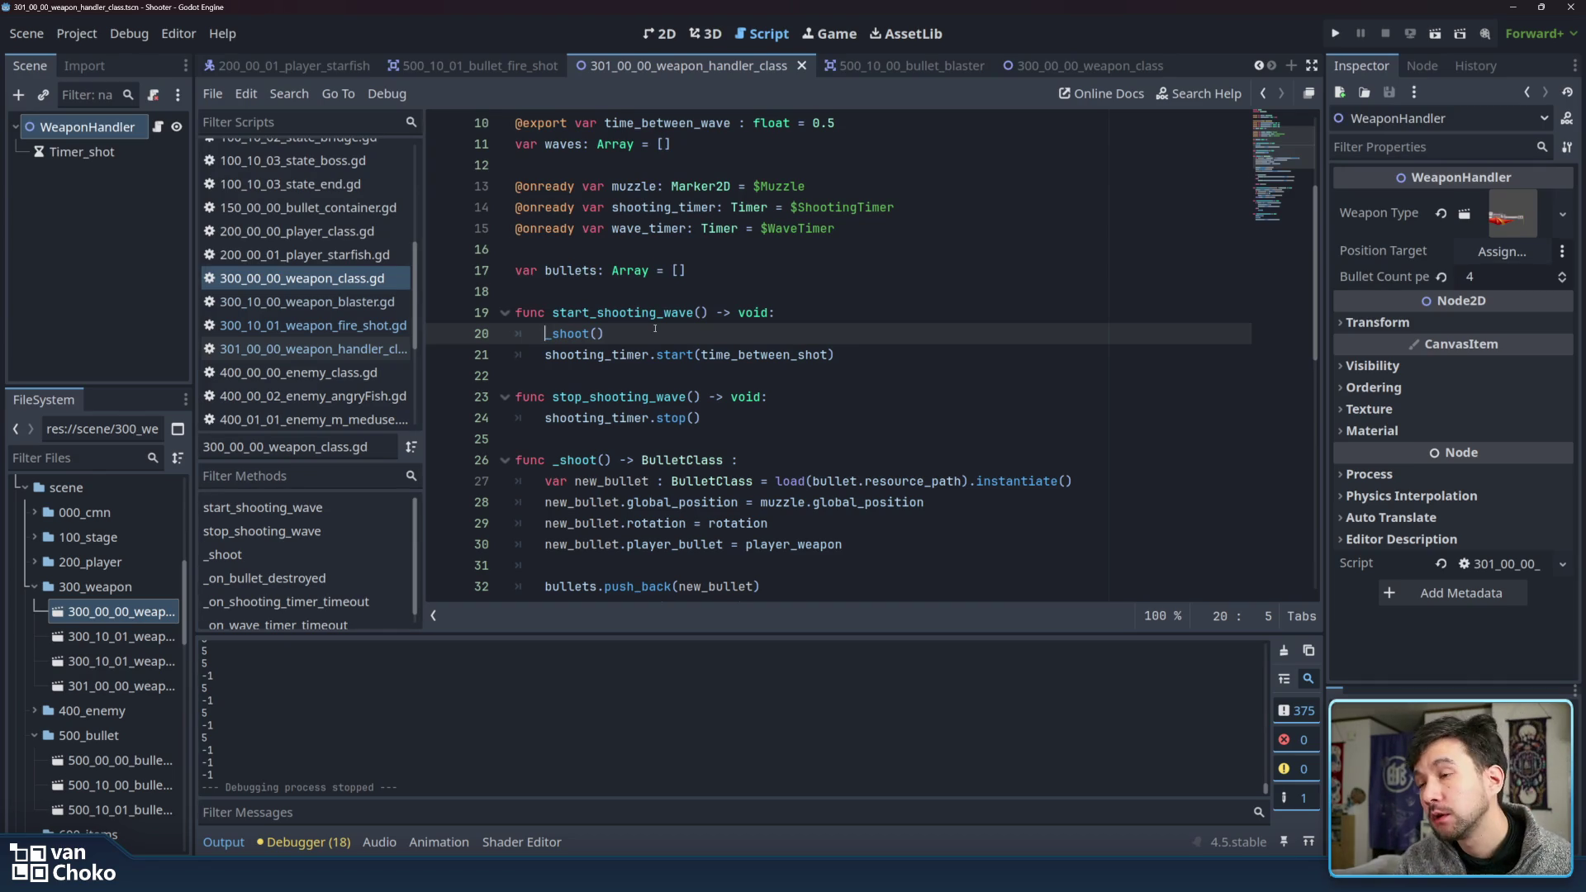
Highlight the bullets and waves variables to review where waves is used
double_click(589, 276)
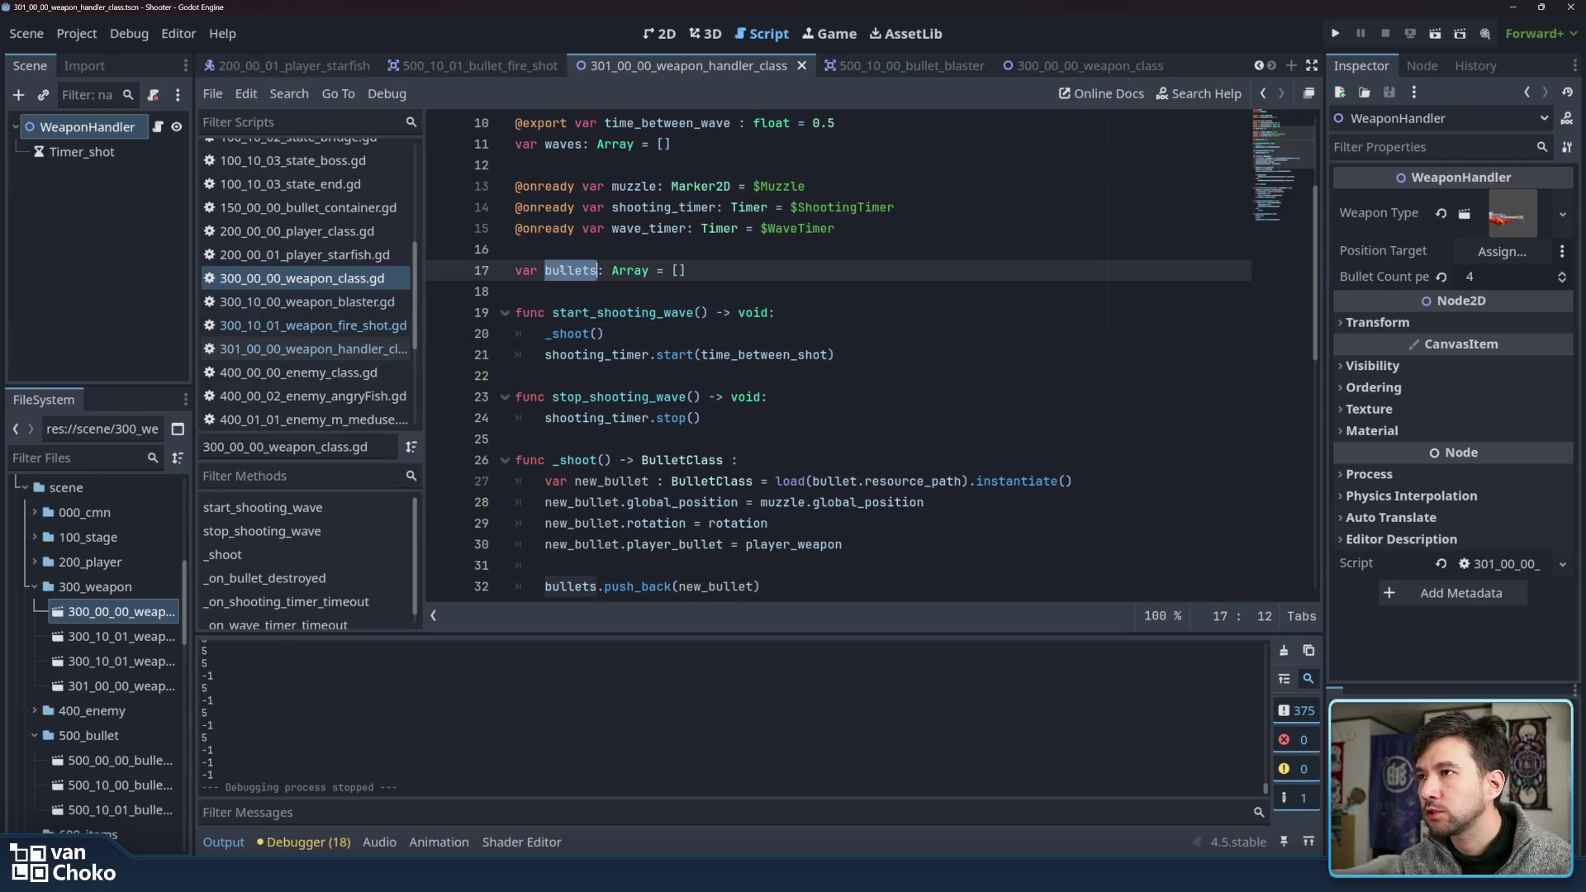
left_click(558, 145)
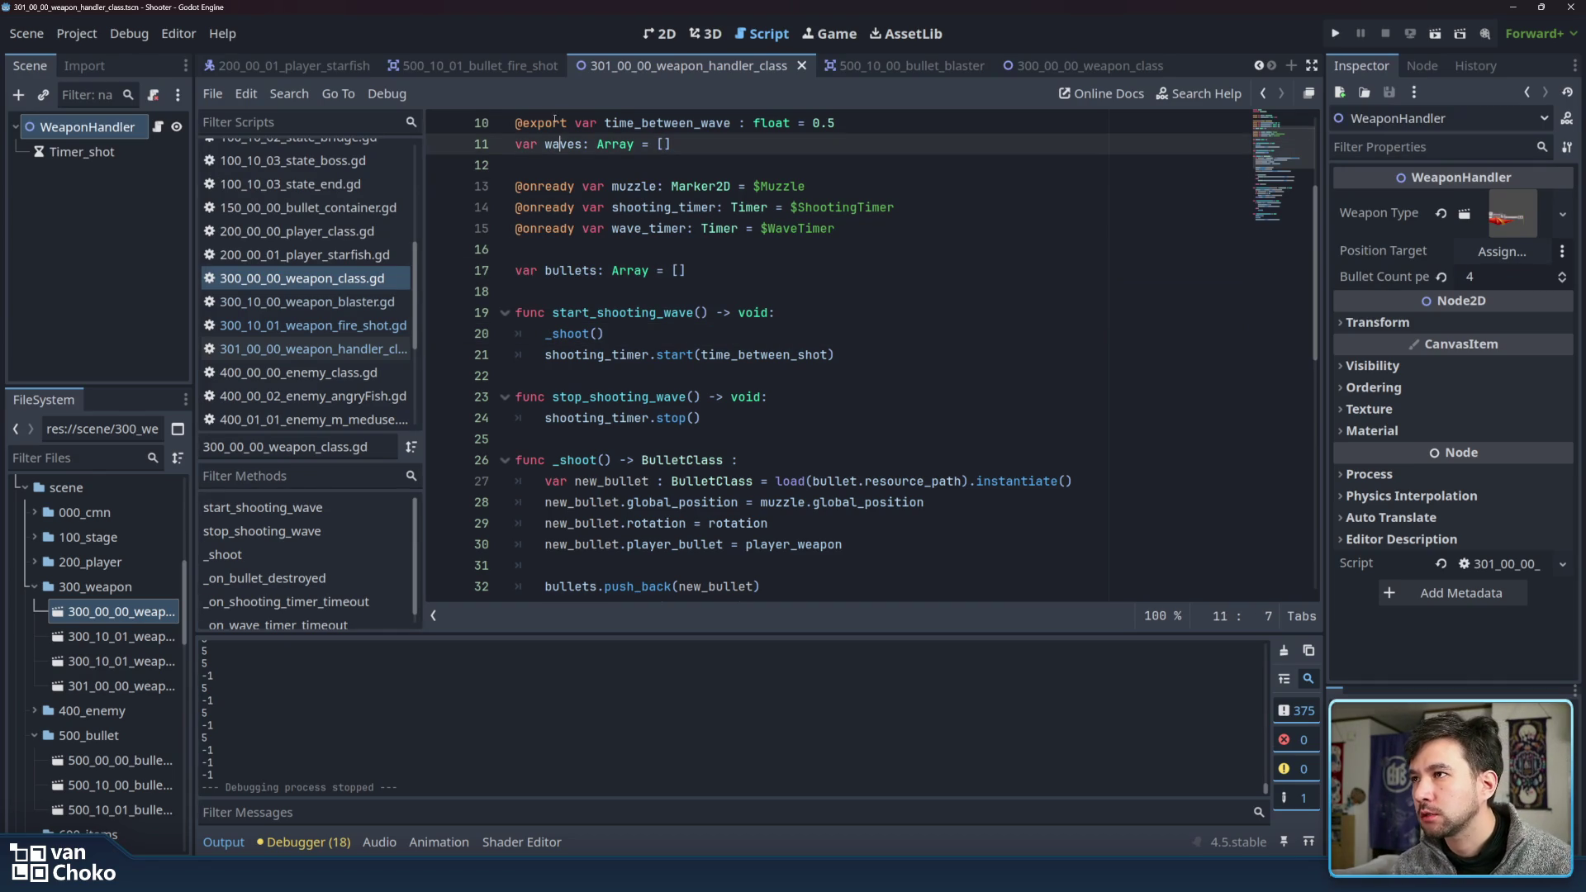
double_click(553, 144)
scroll(785, 300, "down", 9)
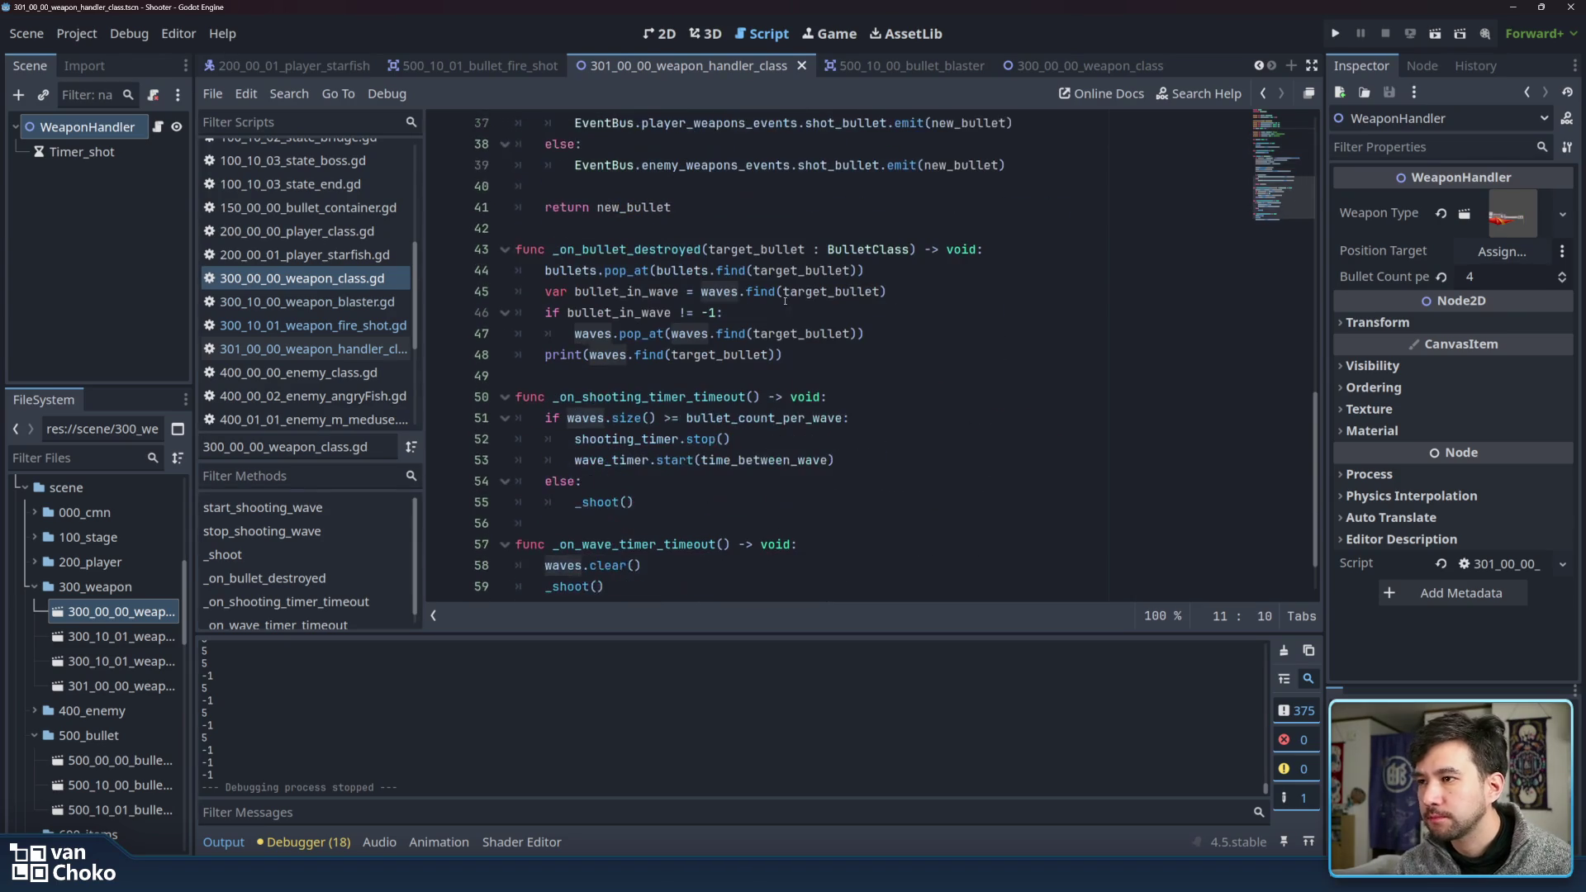
double_click(604, 329)
left_click(581, 298)
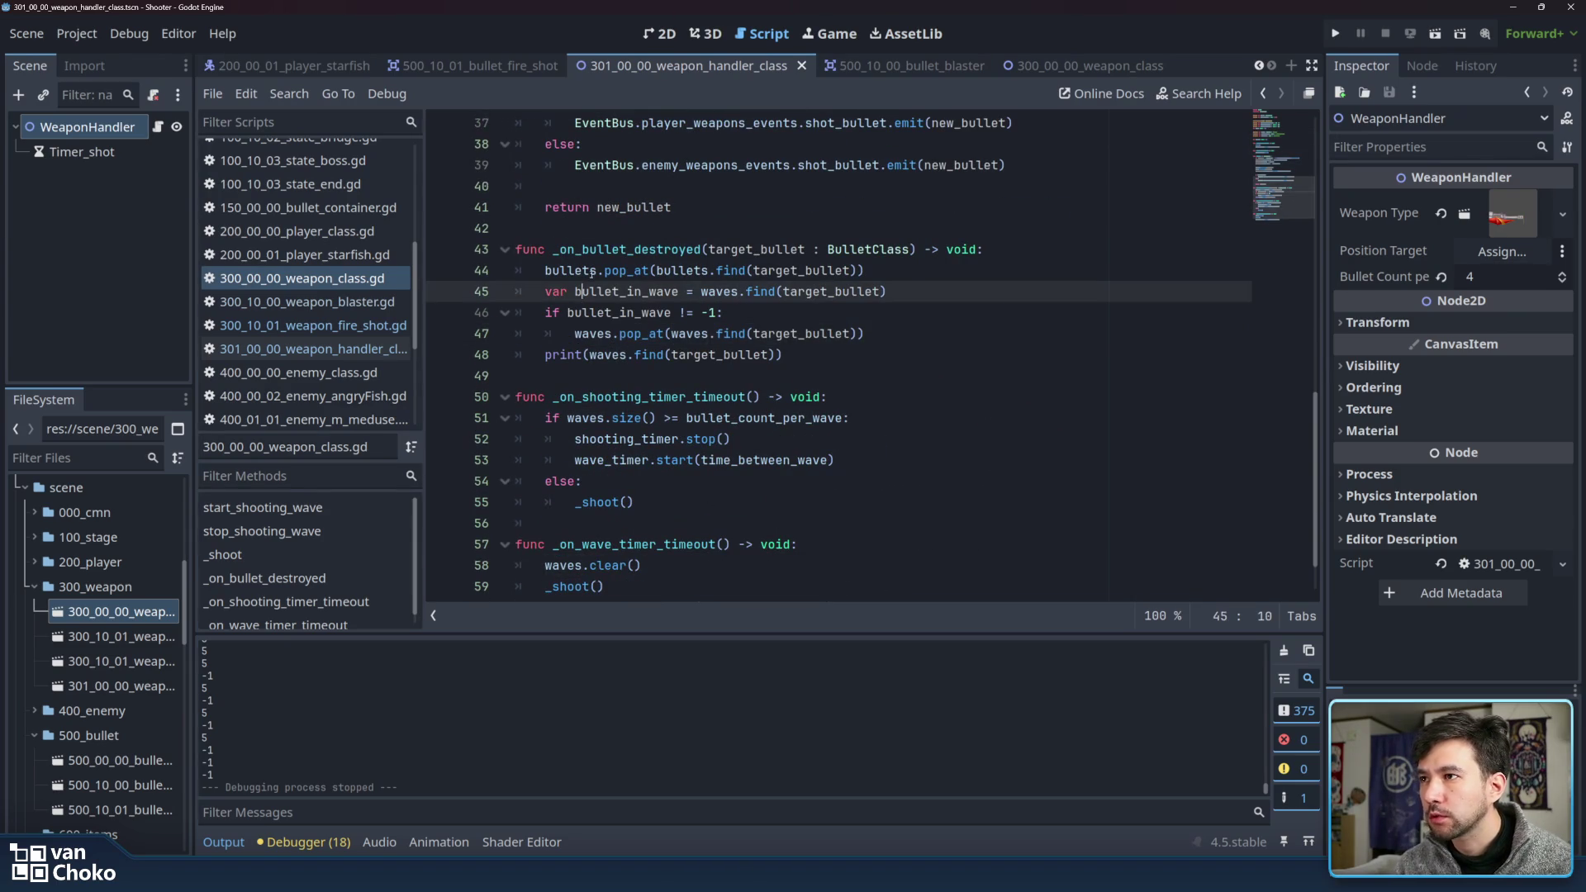
left_click(595, 273)
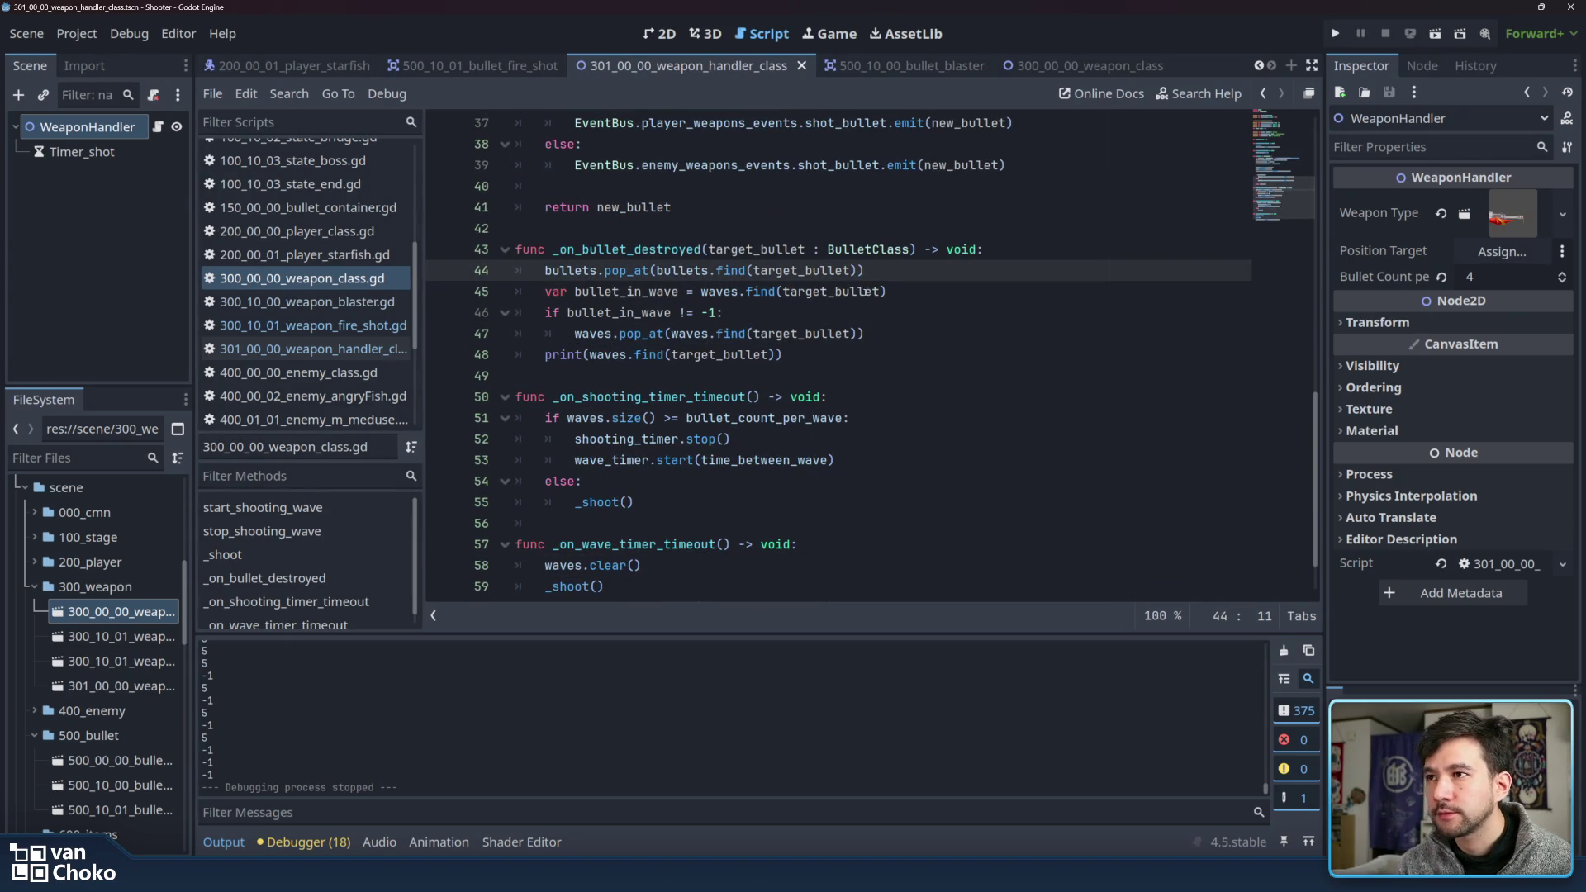
scroll(671, 302, "down", 1)
Select and copy the line 'if waves.size() >= bullet_count_per_wave:'
left_click(566, 354)
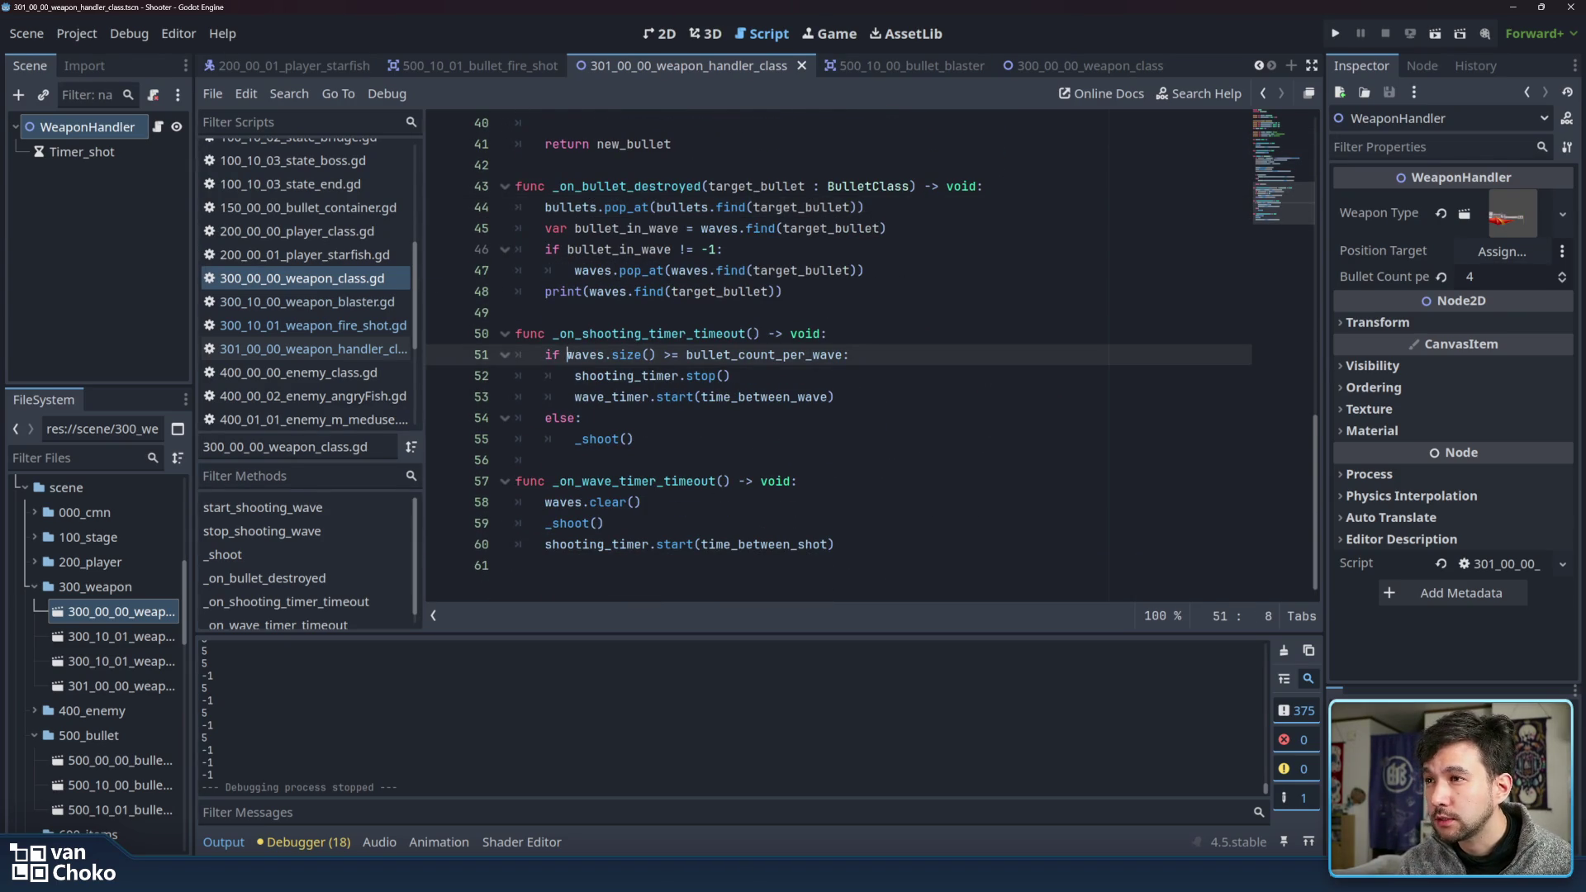
left_click_drag(734, 354, 903, 358)
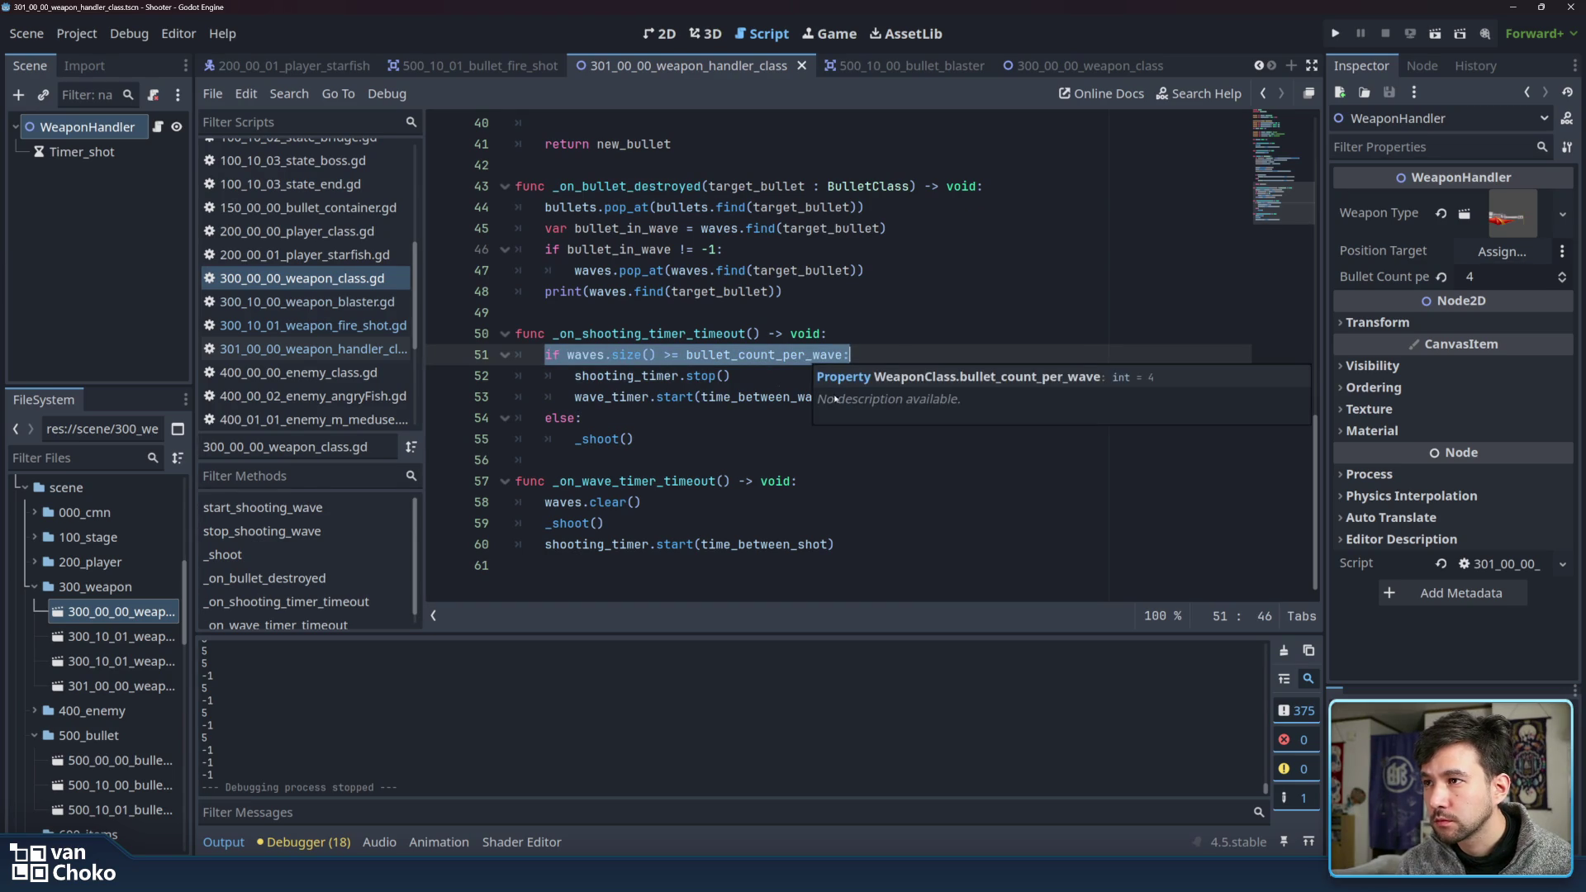
left_click(784, 396)
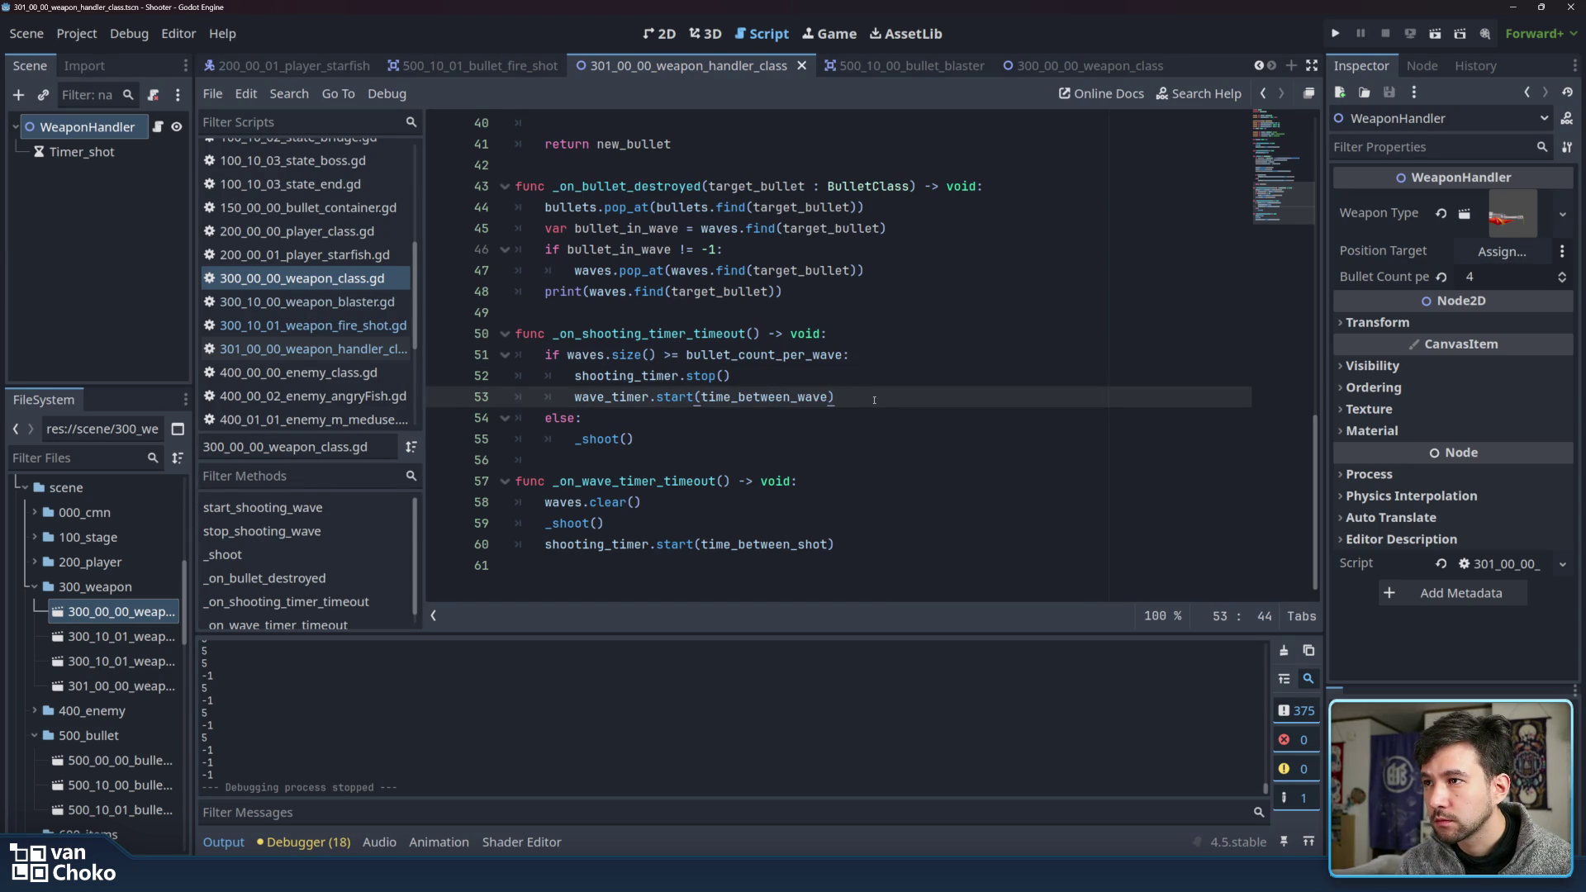
key("Up")
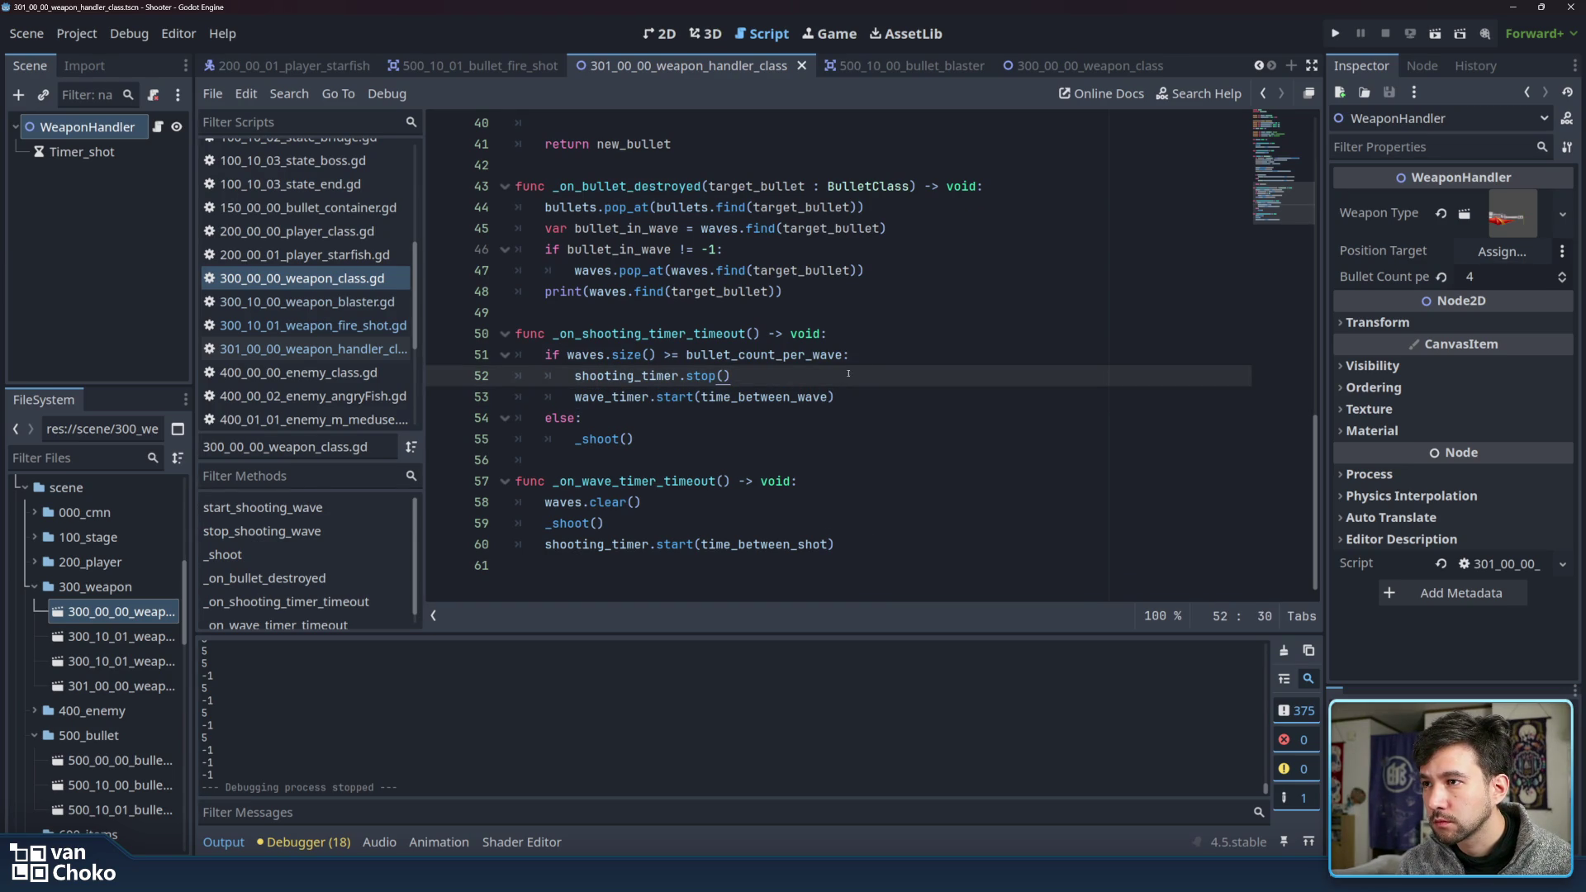
left_click_drag(868, 355, 545, 354)
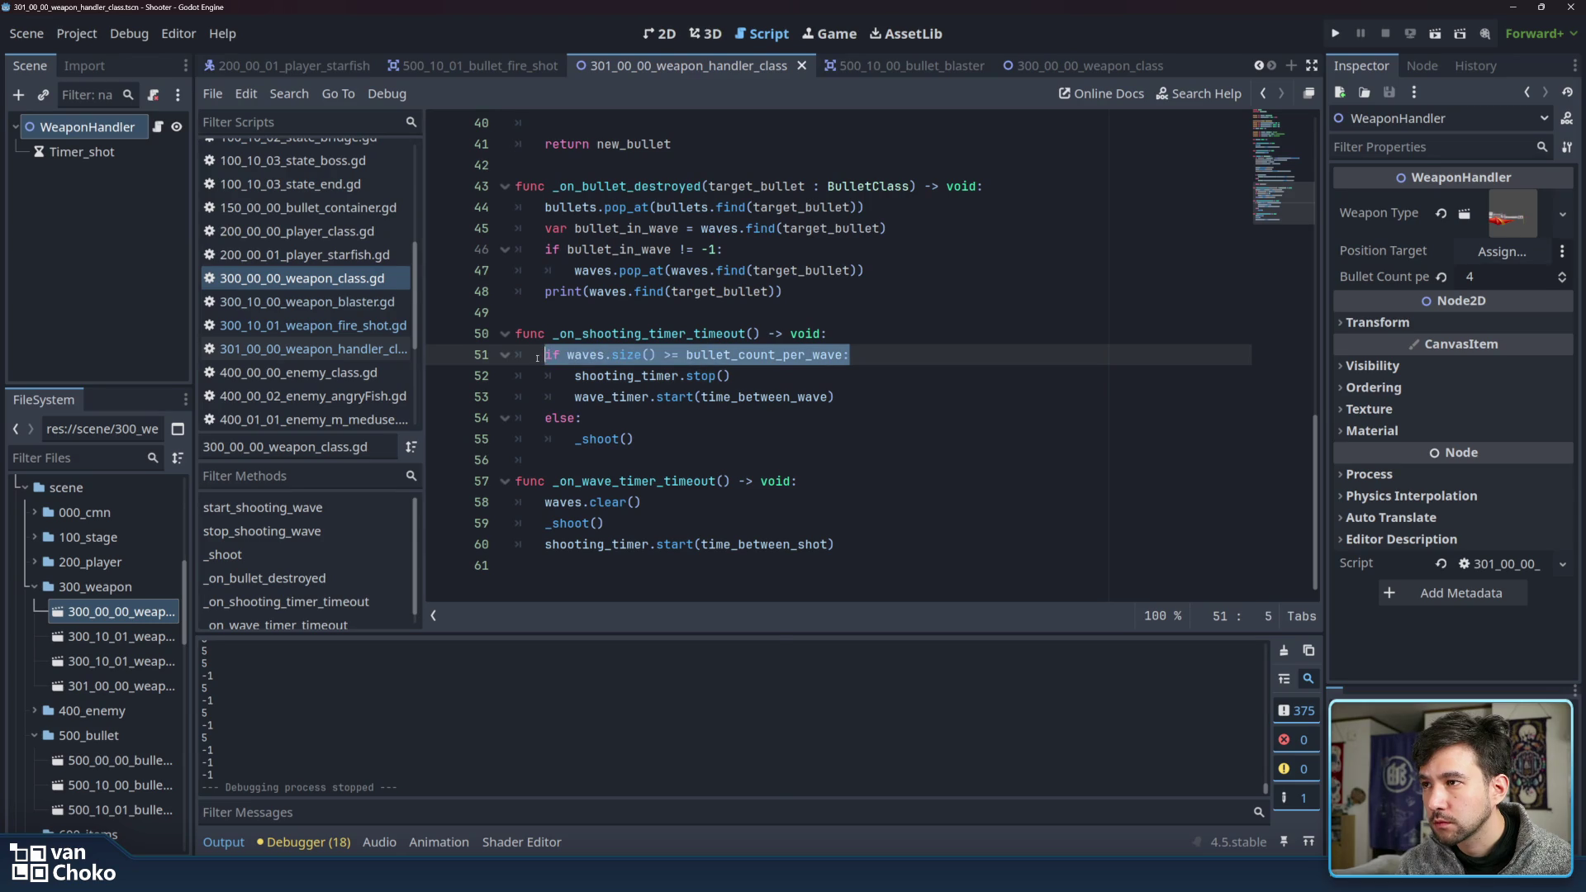
right_click(576, 357)
left_click(652, 478)
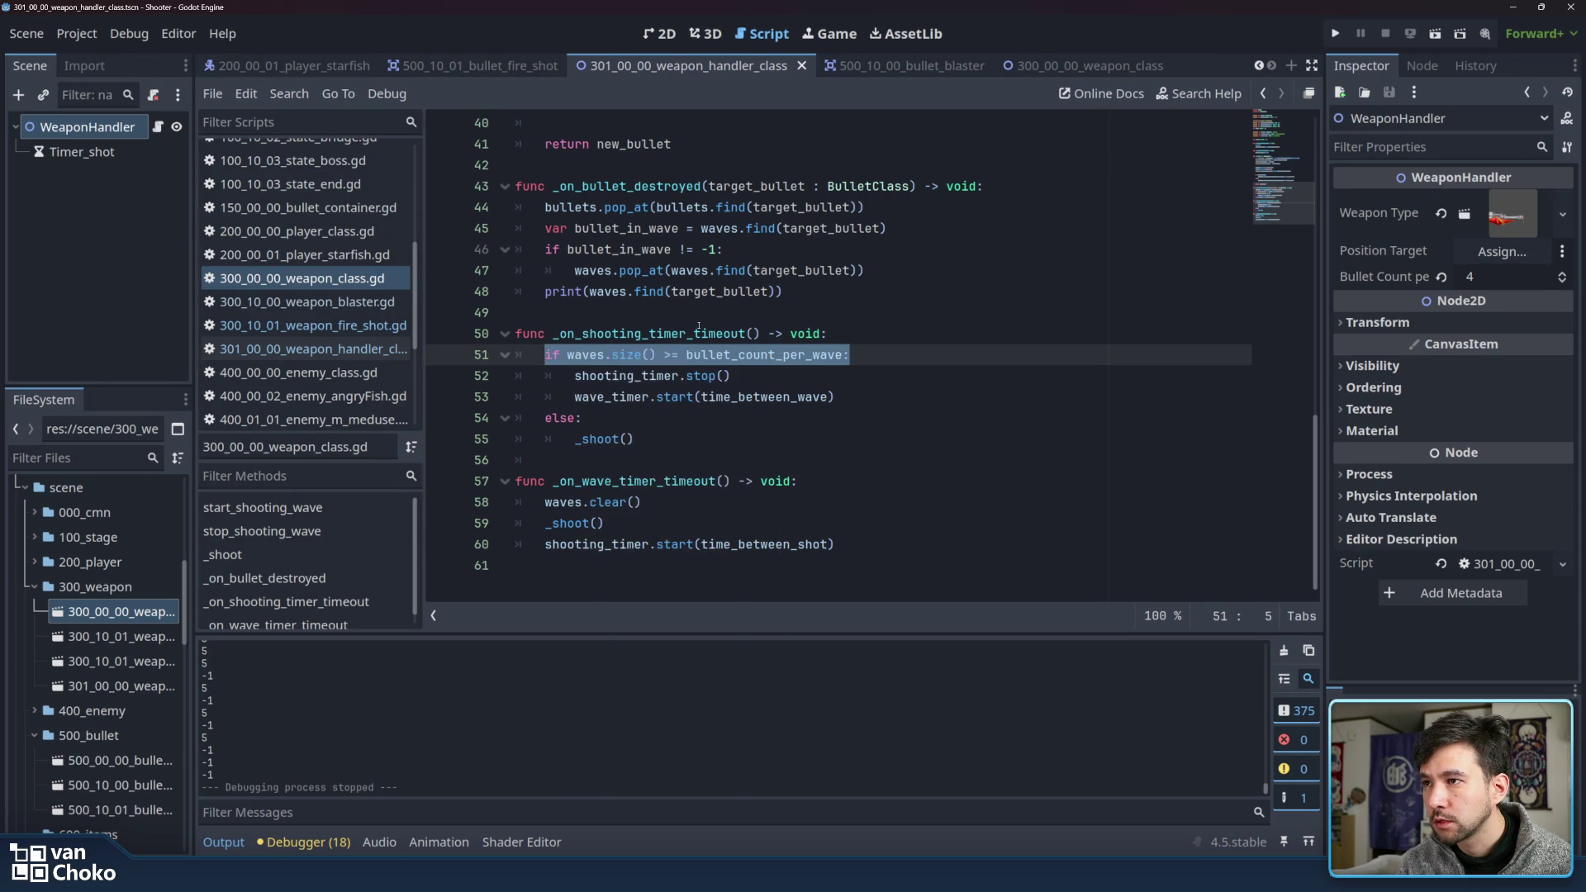
Scroll back up and place the caret before the _shoot() call in start_shooting_wave
scroll(701, 333, "up", 6)
scroll(700, 333, "up", 5)
left_click_drag(613, 401, 545, 400)
left_click(545, 400)
Paste the guard above _shoot(), change >= to <, save, and switch to the player starfish scene
key("ctrl+v")
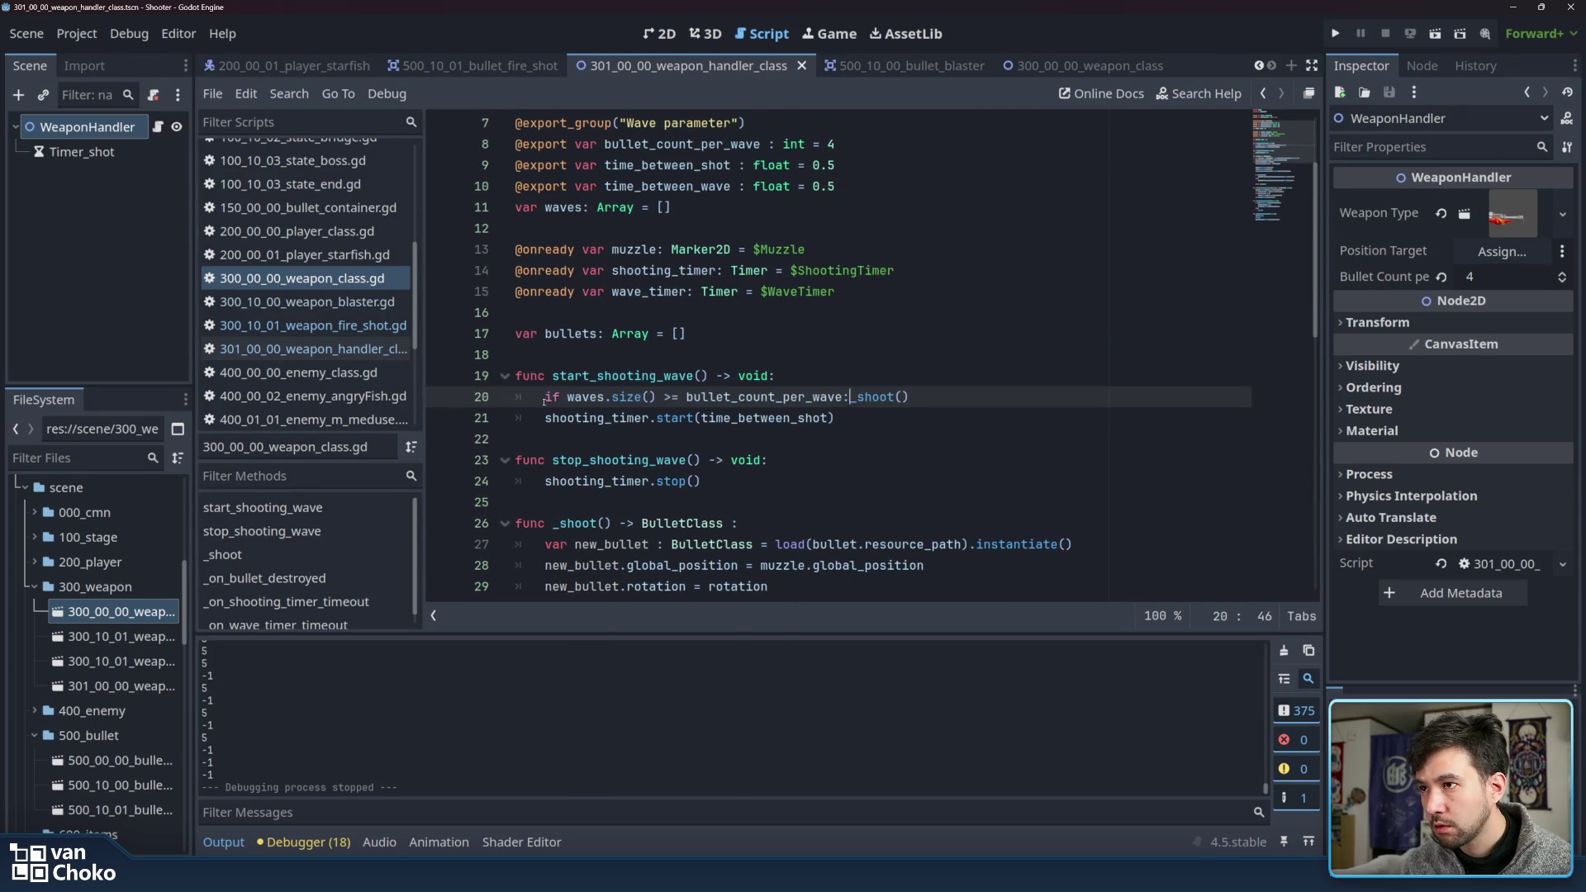
key("Return")
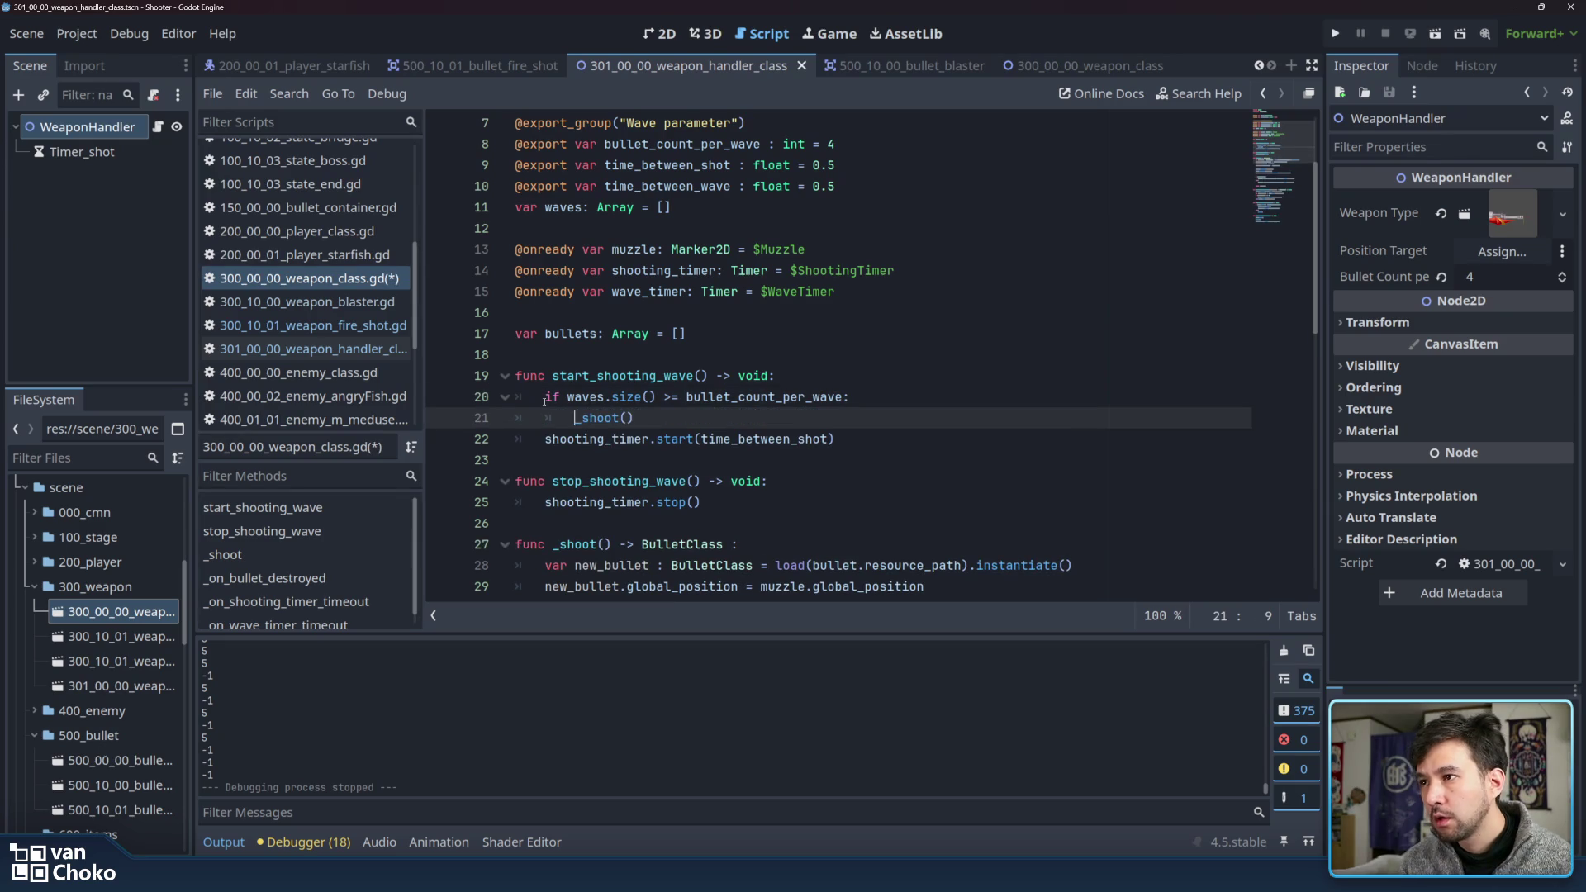
double_click(666, 397)
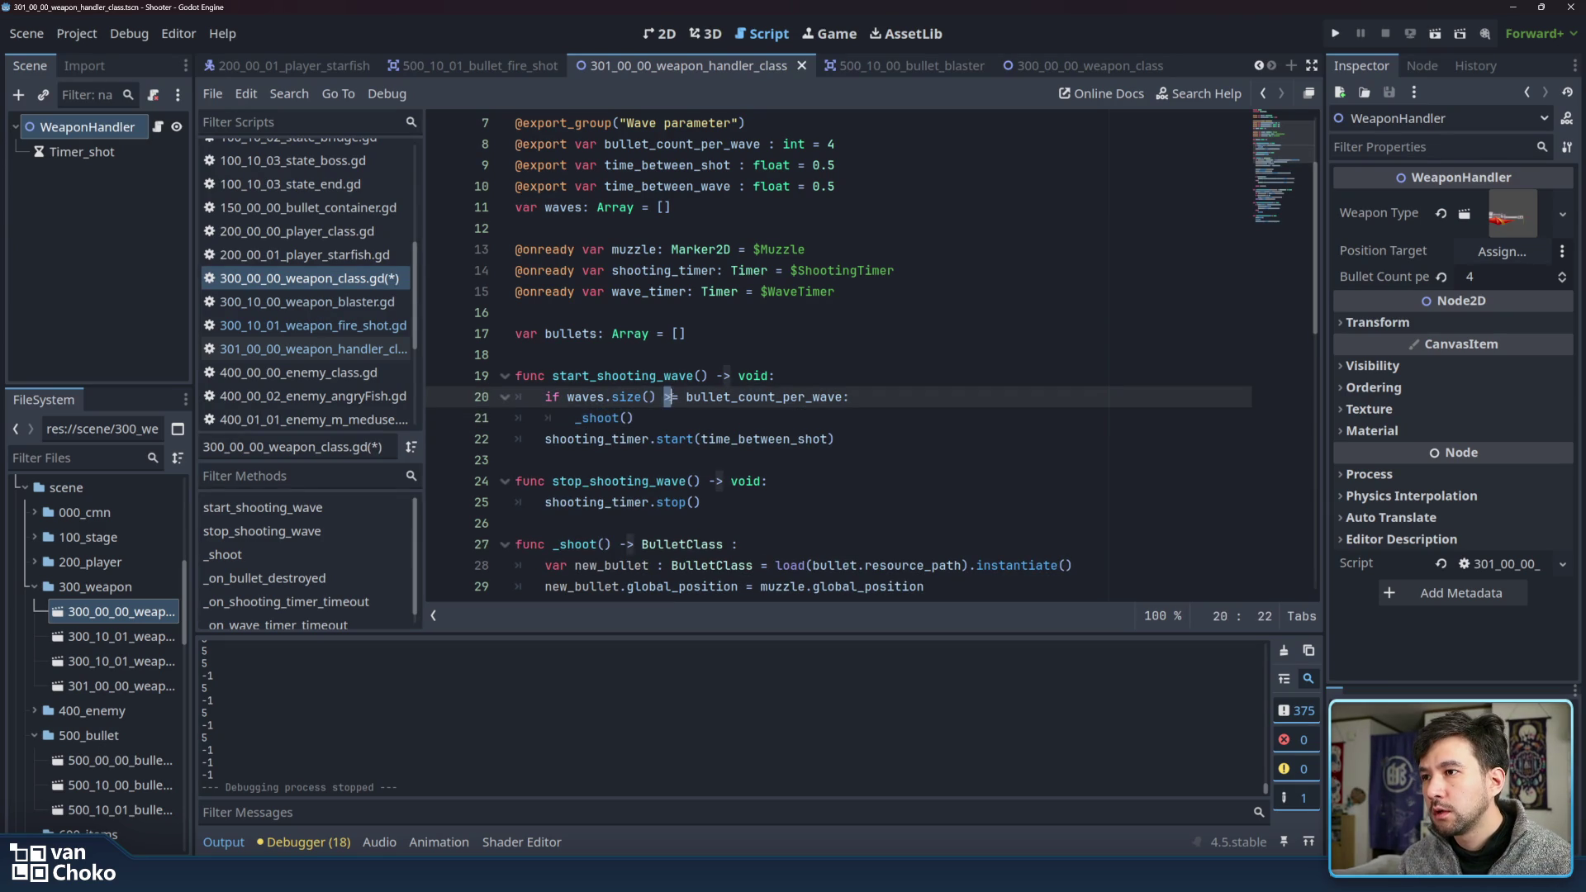
type("<")
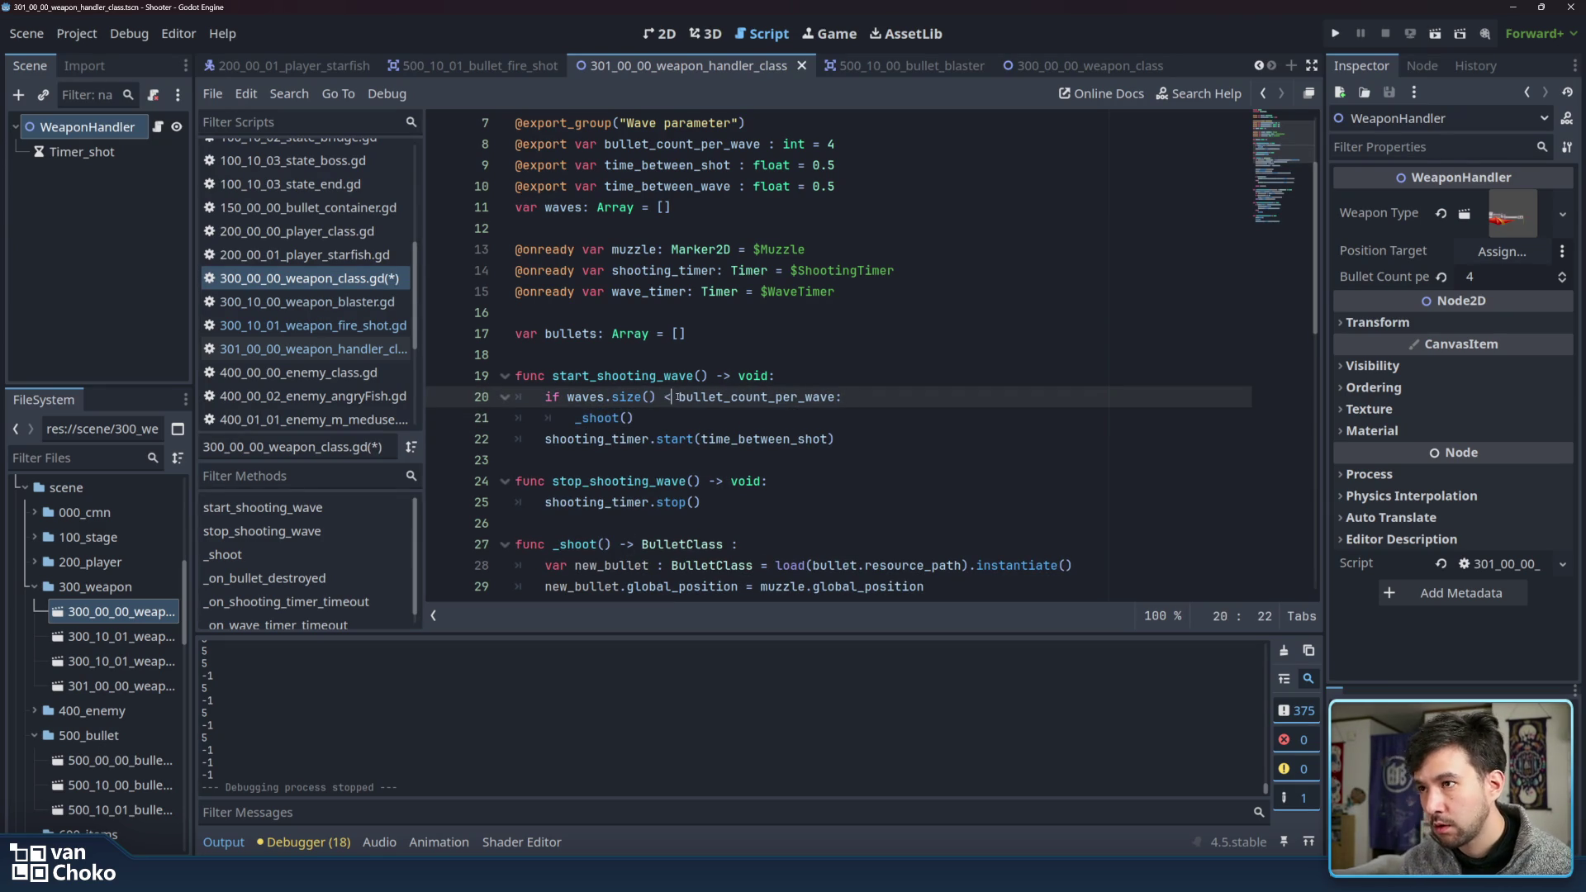
left_click(681, 415)
key("ctrl+s")
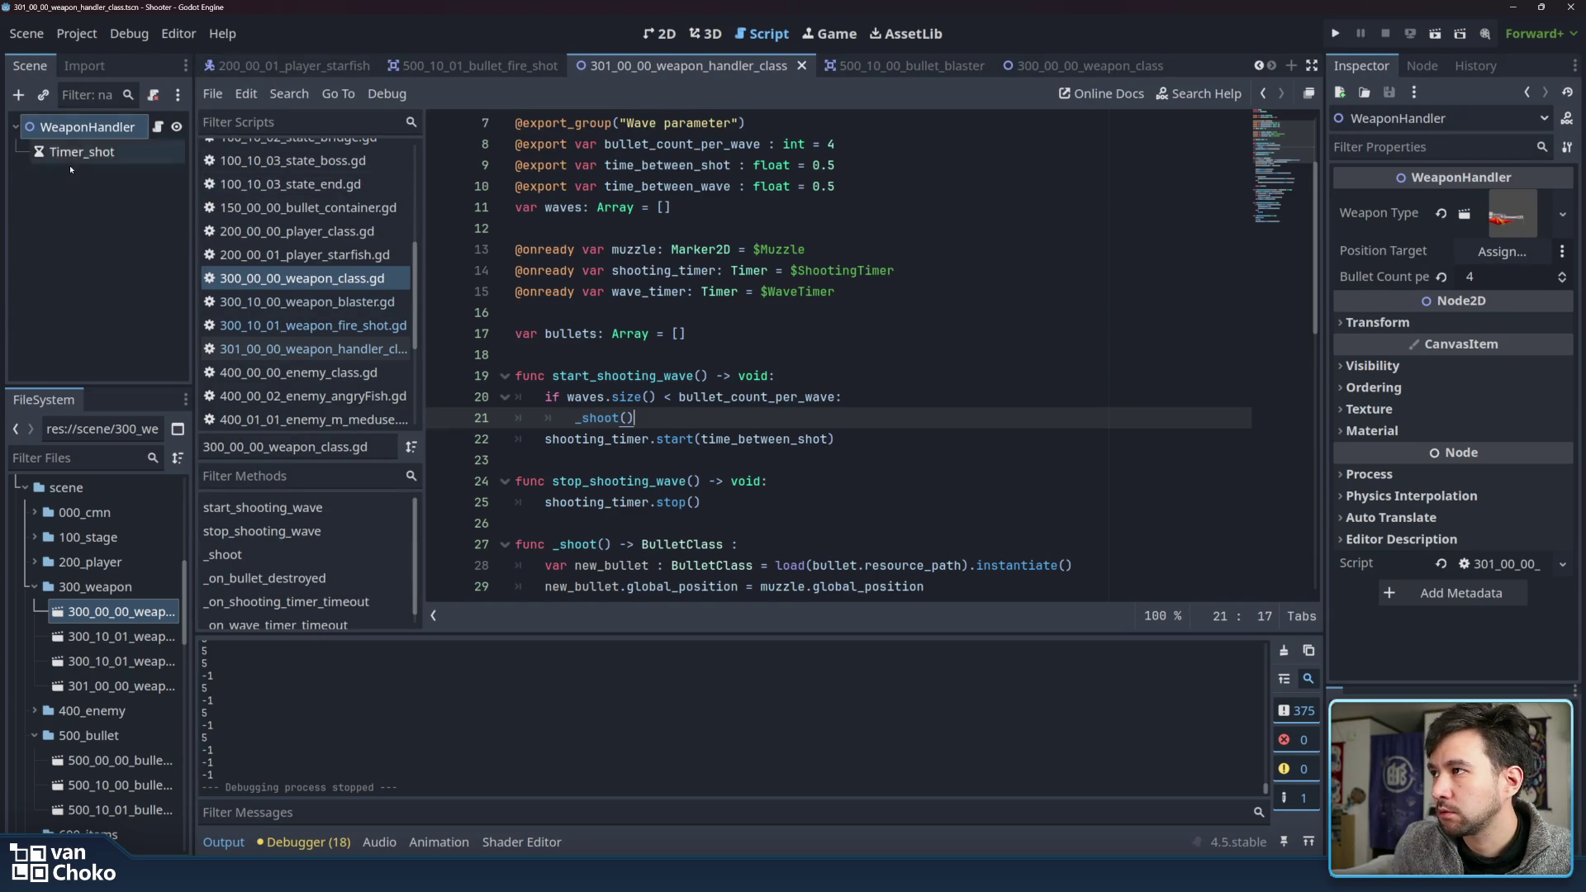
key("ctrl+shift+Tab")
key("ctrl+shift+Tab")
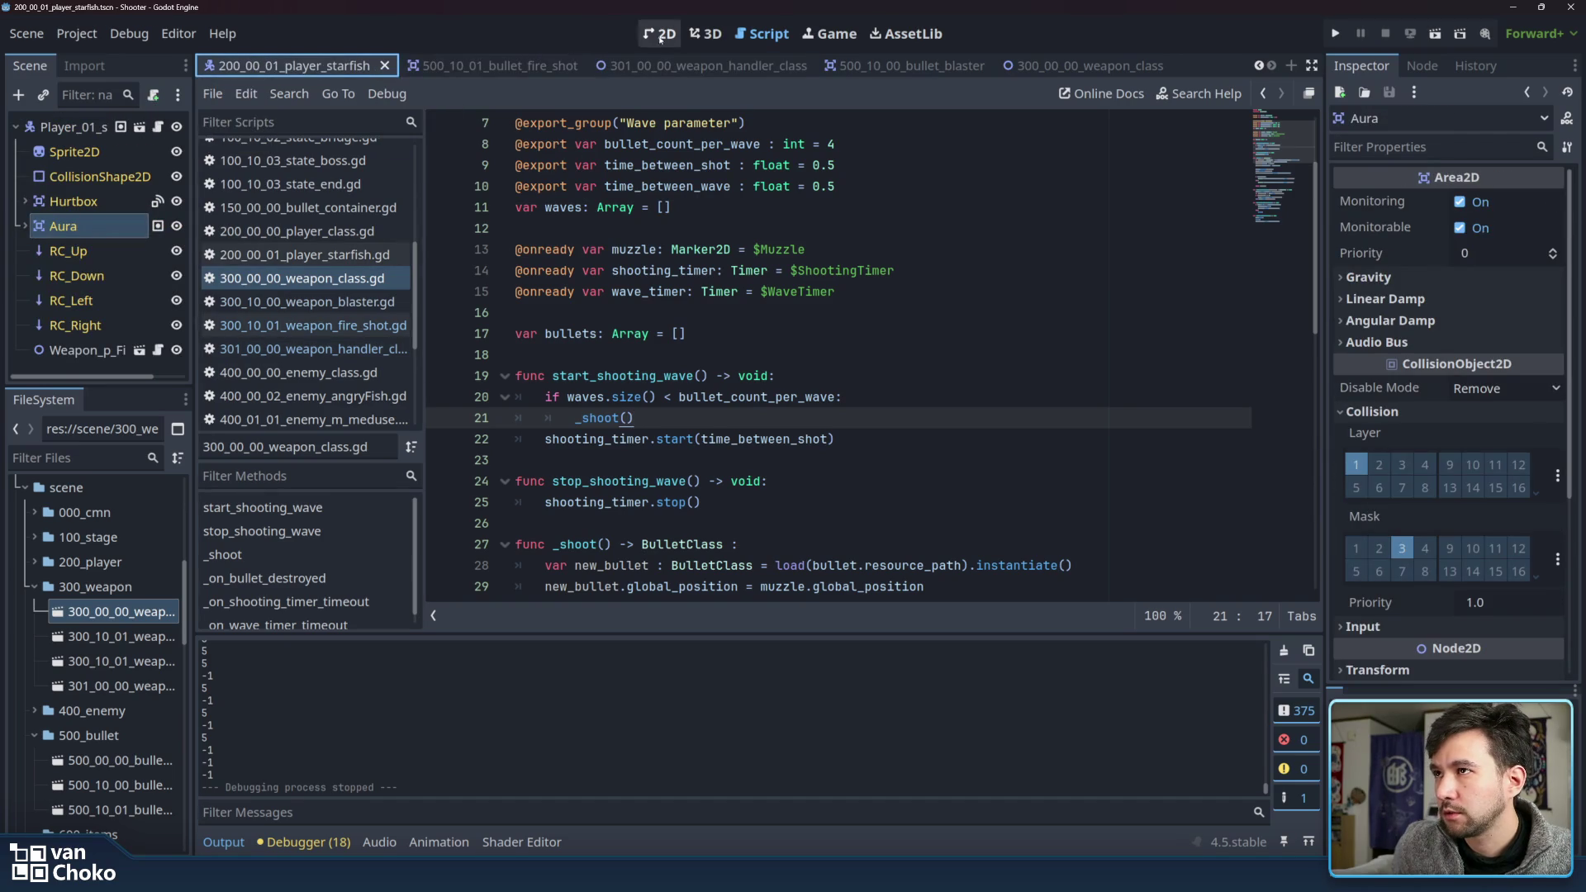
In the 2D editor, select Player_01_starfish and open Create New Node with an empty search
left_click(658, 34)
left_click(74, 128)
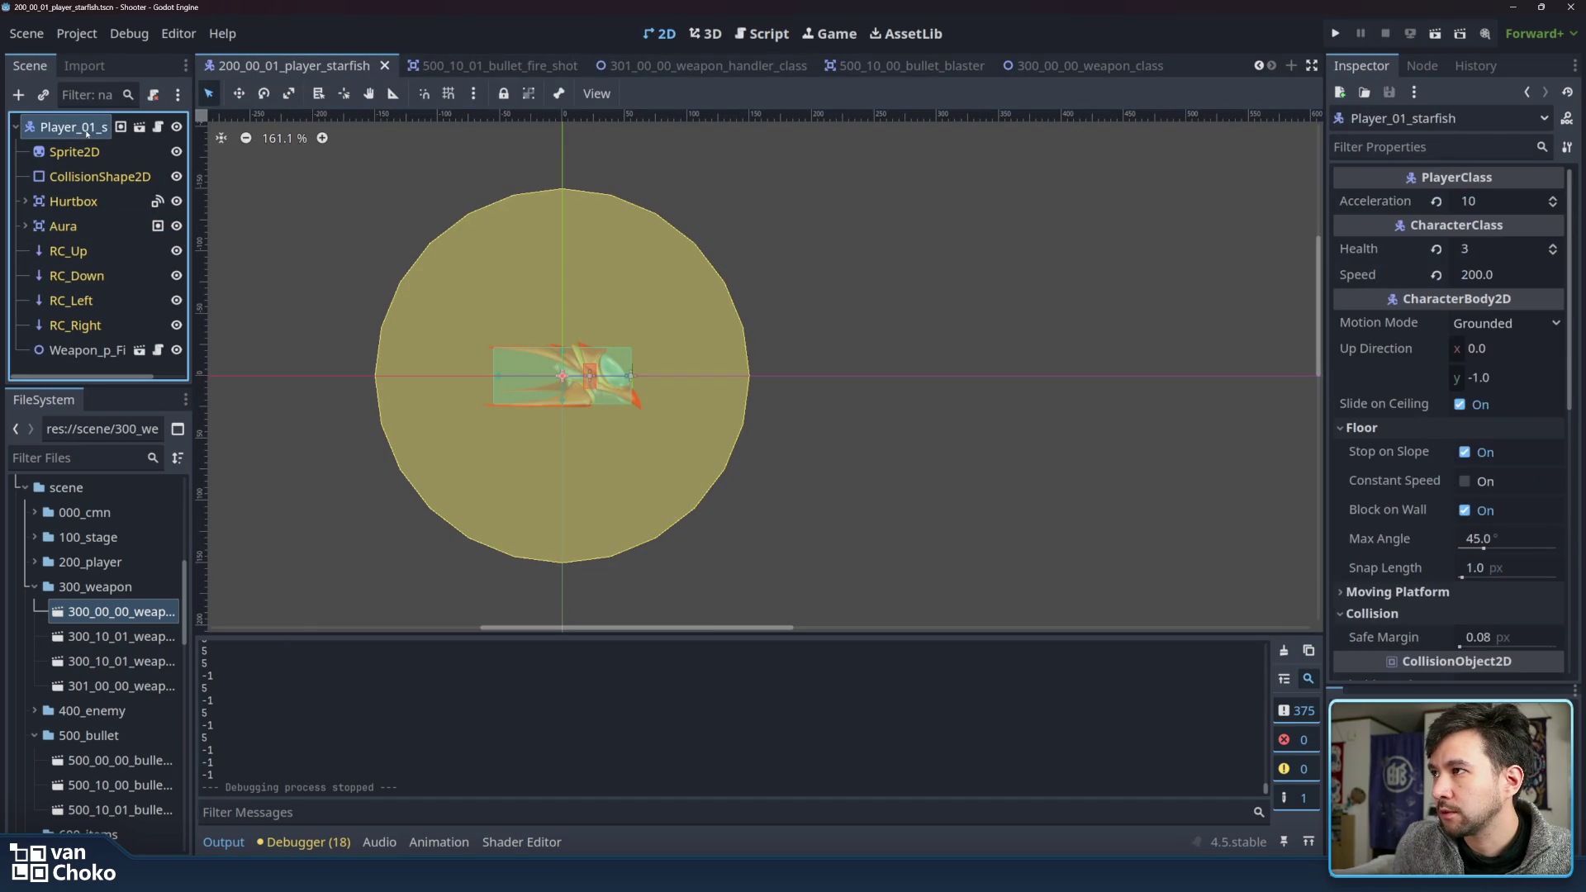
key("ctrl+a")
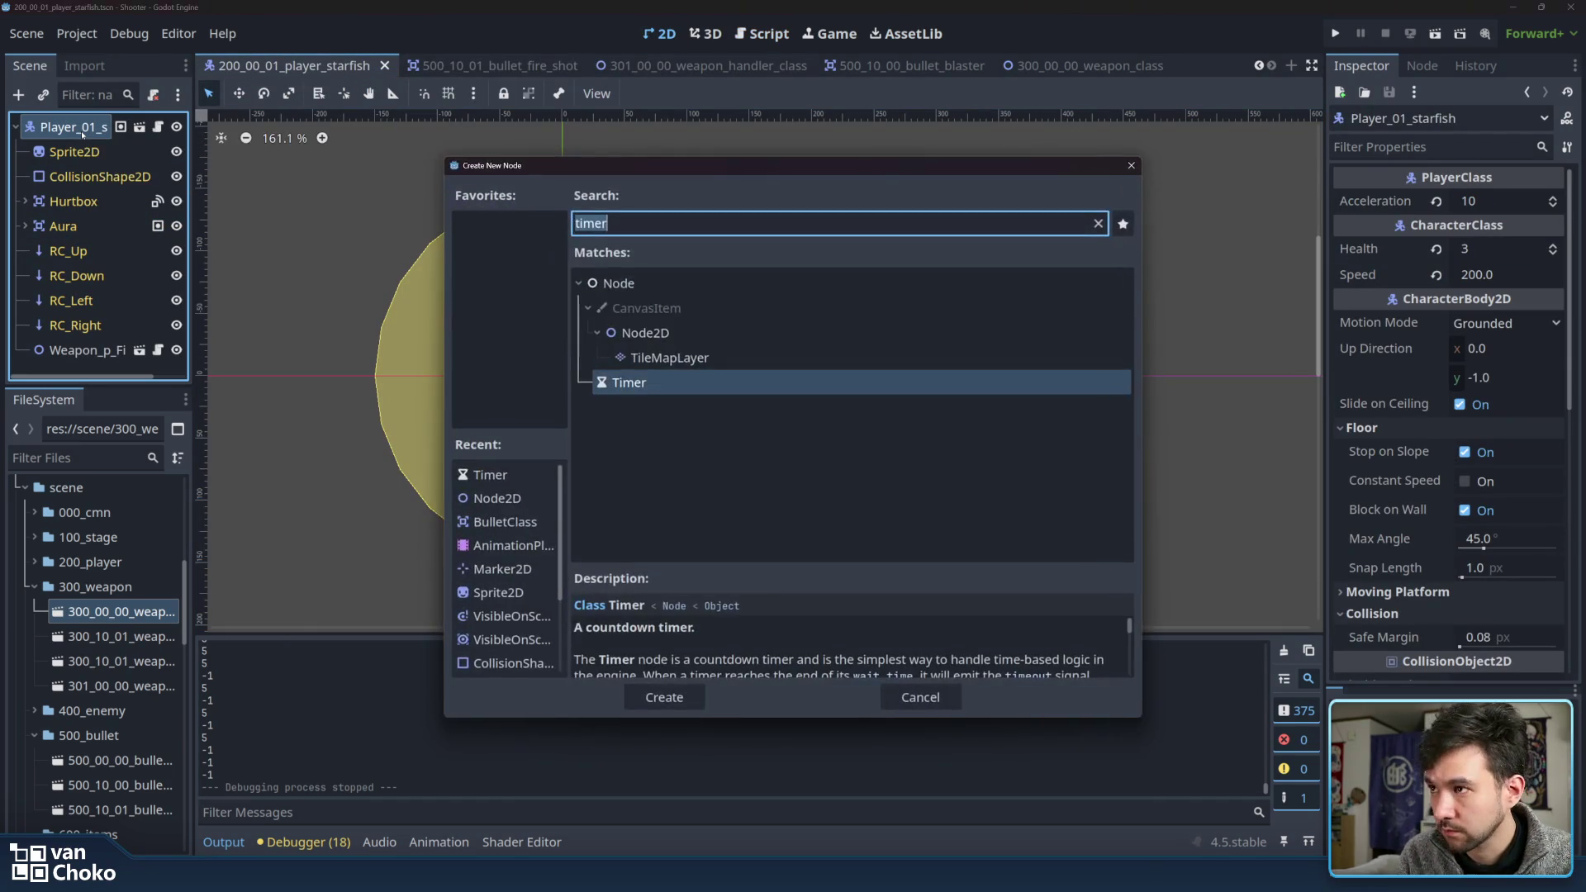
key("BackSpace")
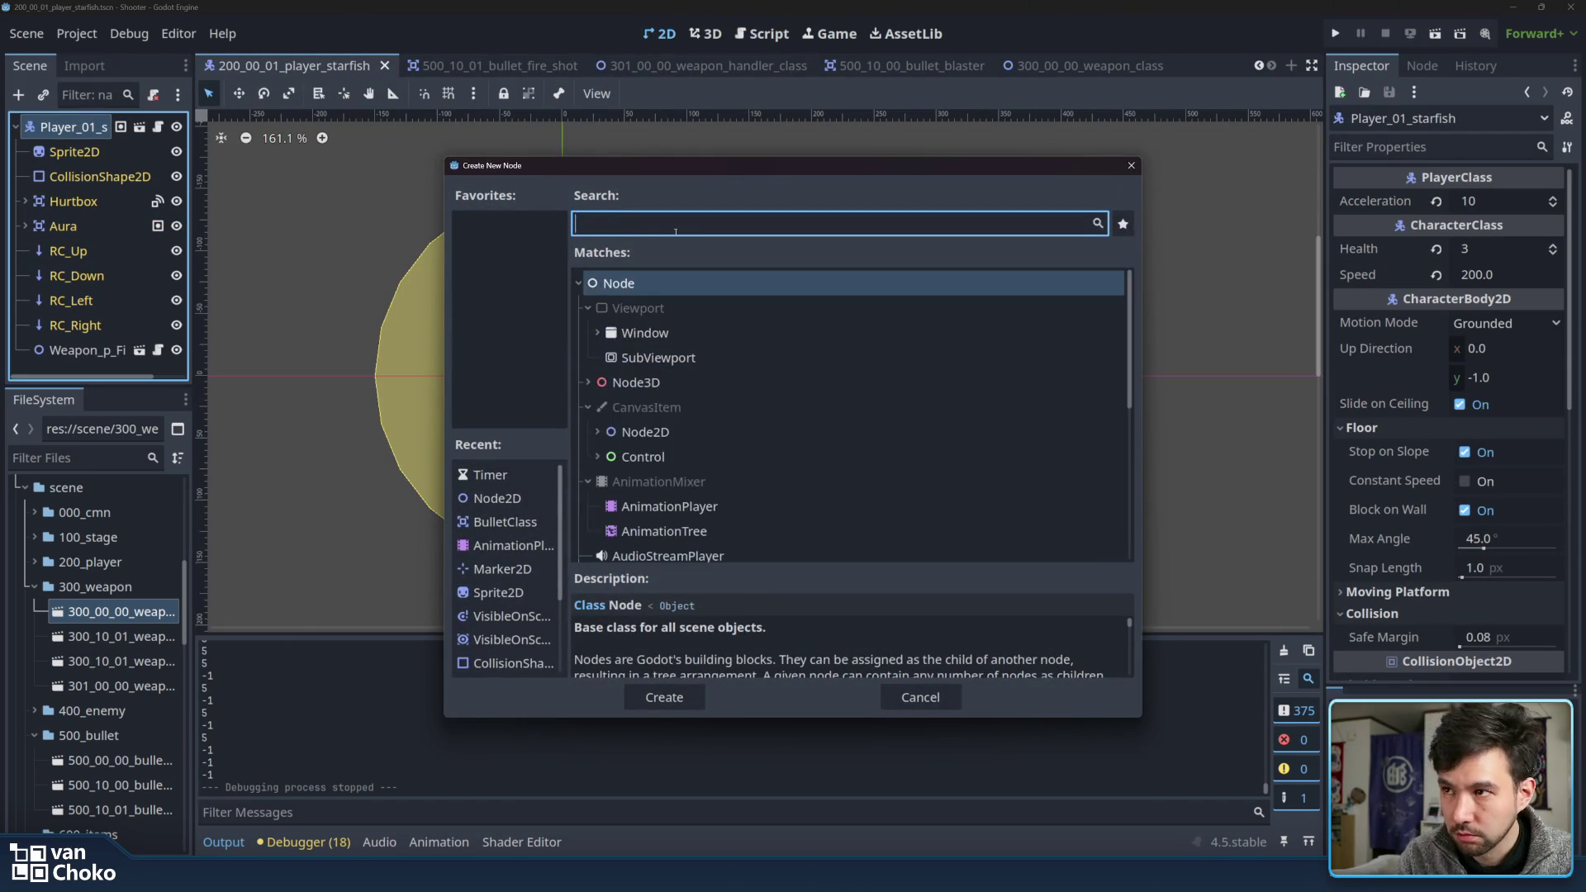
Expand Node2D, browse its child node types, and close the dialog without adding anything
left_click(706, 436)
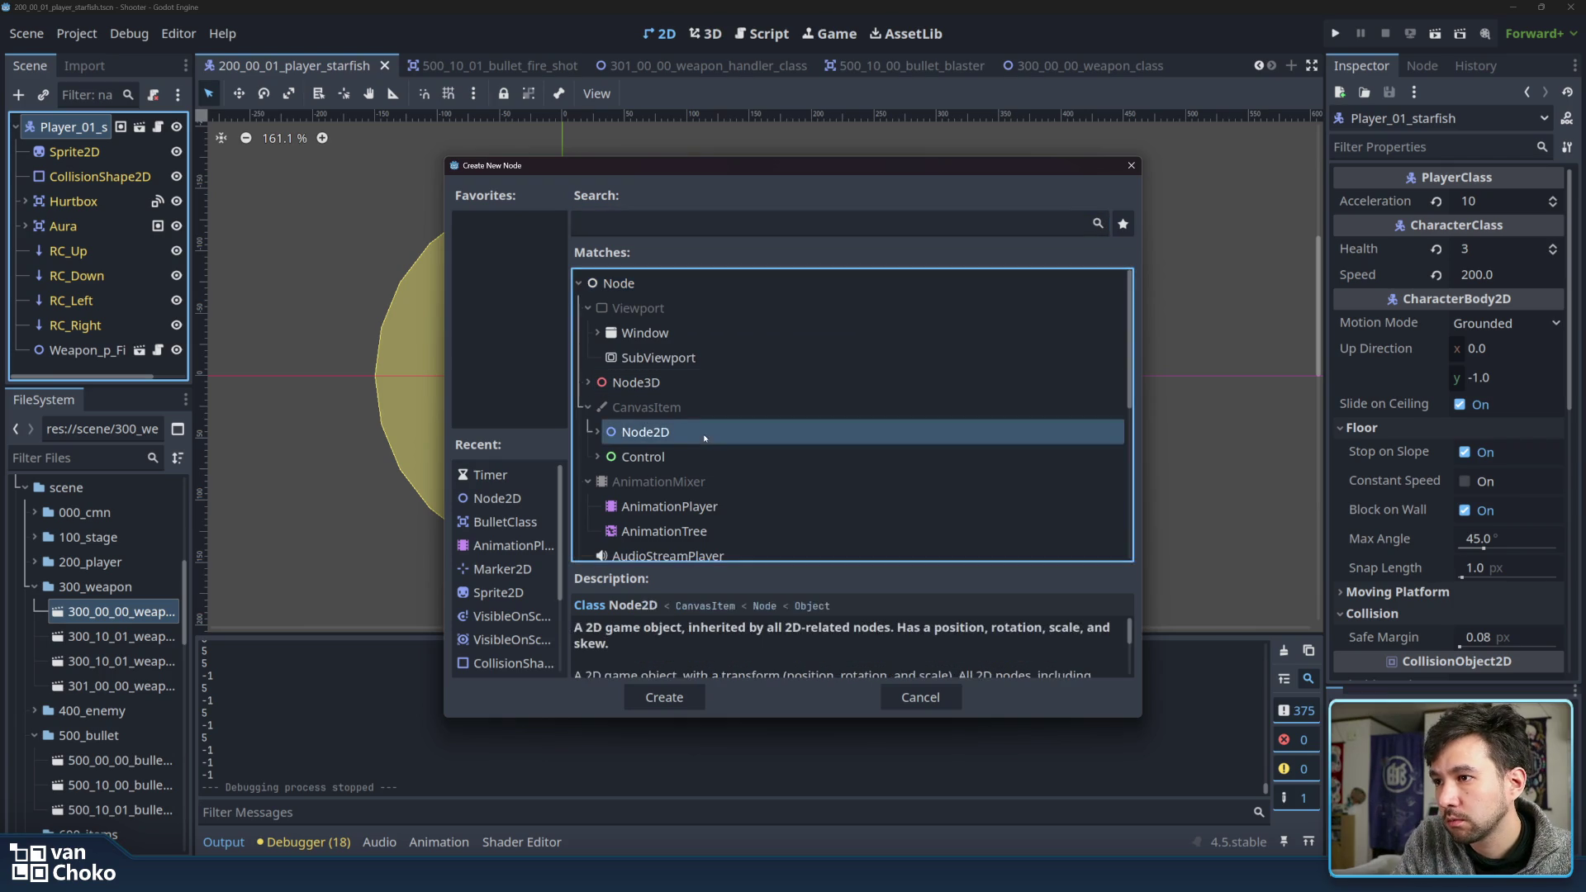
key("Right")
scroll(741, 436, "down", 2)
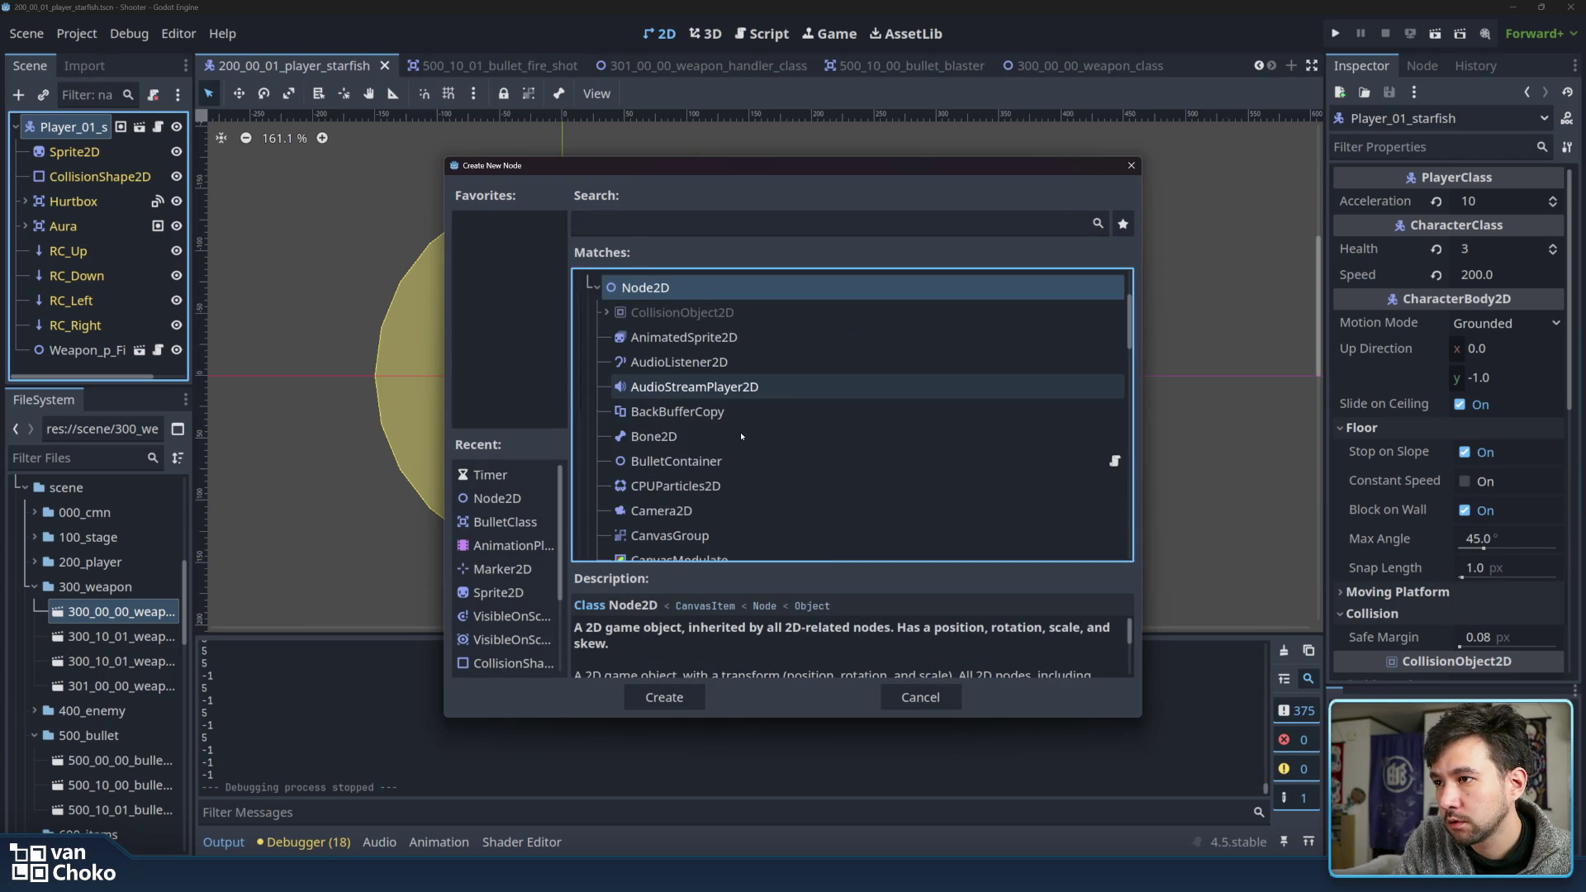
scroll(742, 436, "down", 3)
scroll(741, 436, "down", 8)
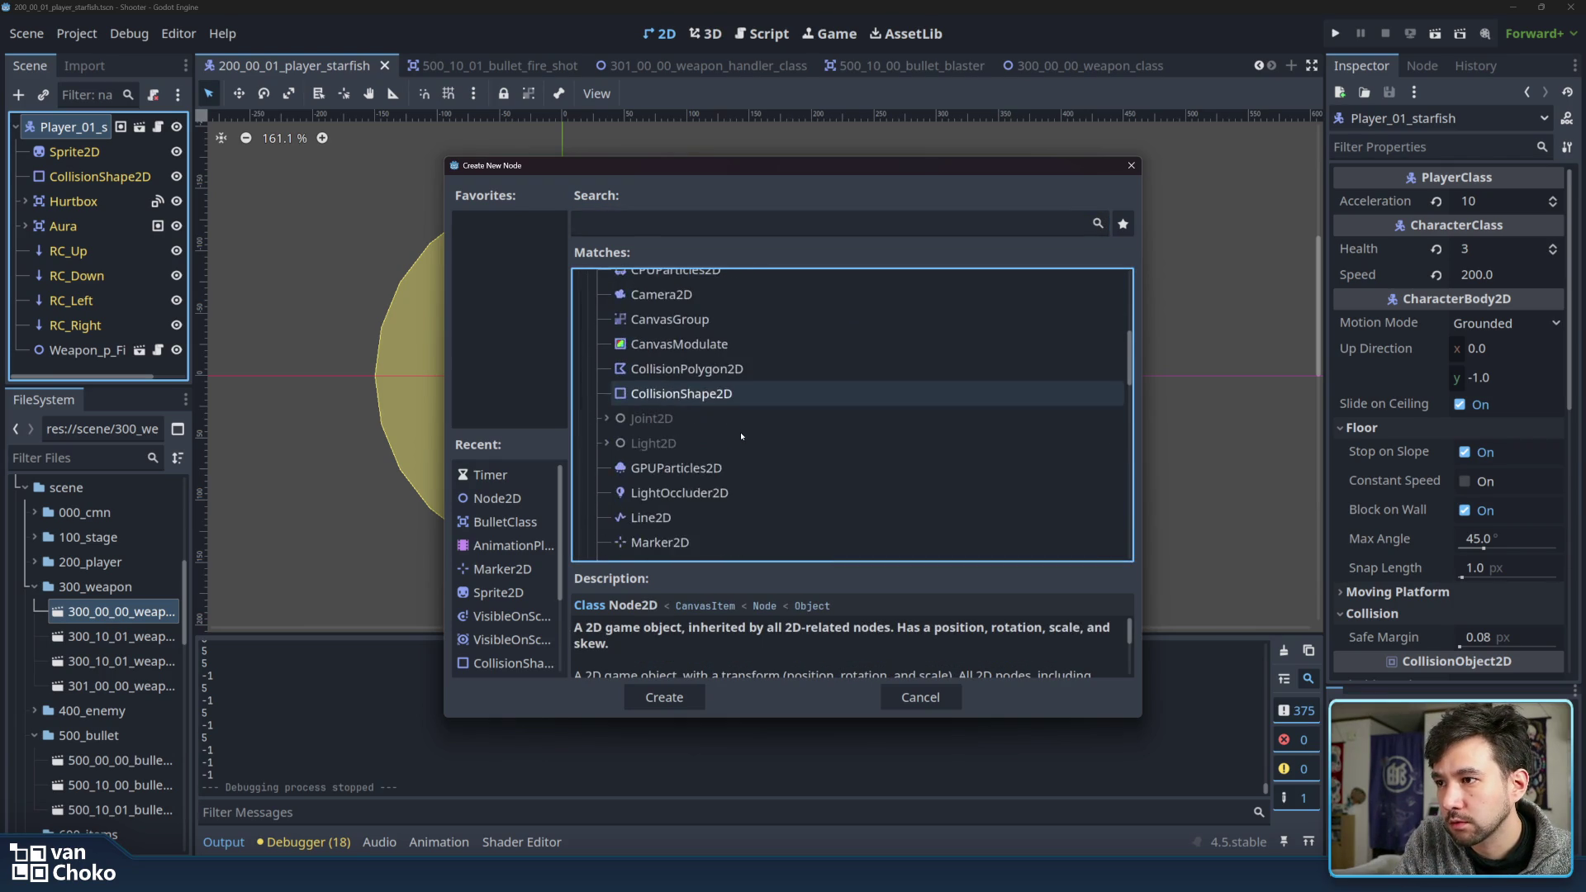
scroll(742, 436, "down", 8)
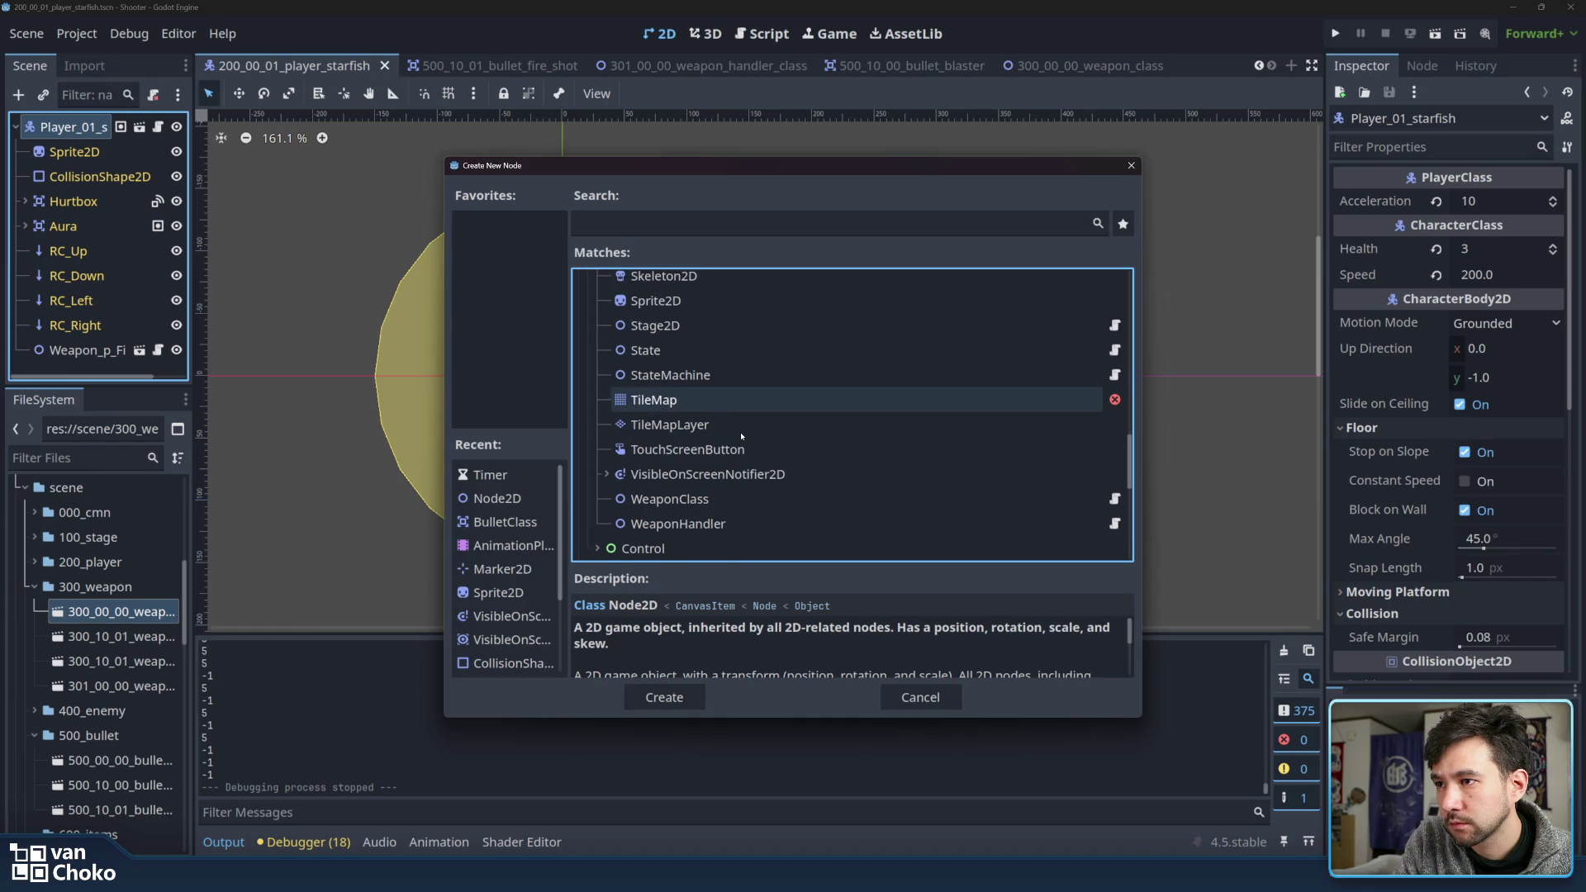
scroll(736, 509, "up", 5)
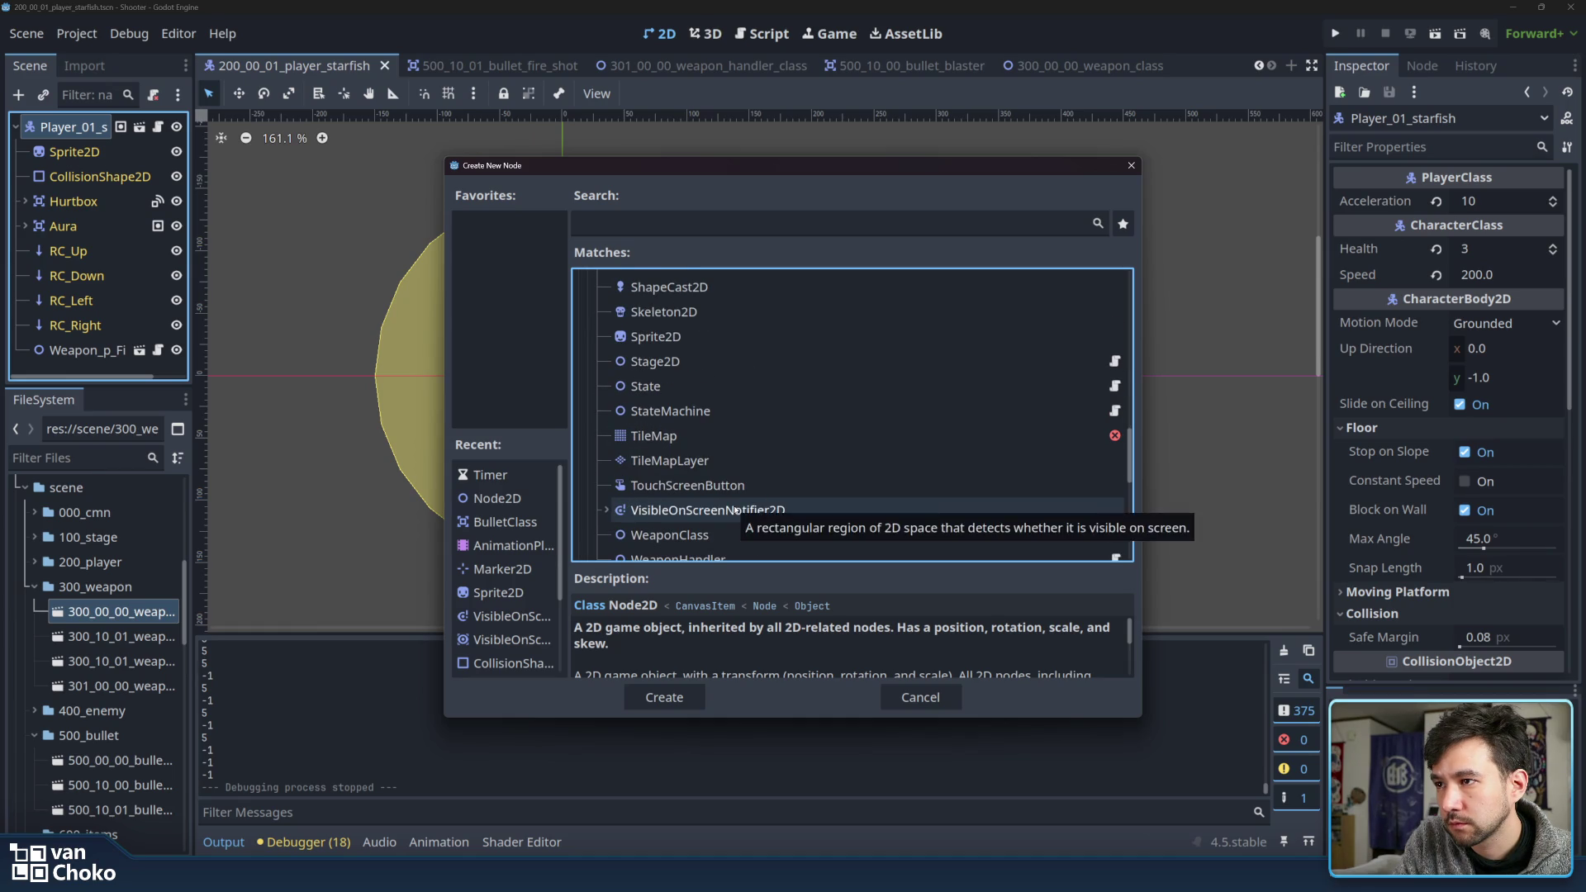
scroll(736, 510, "up", 3)
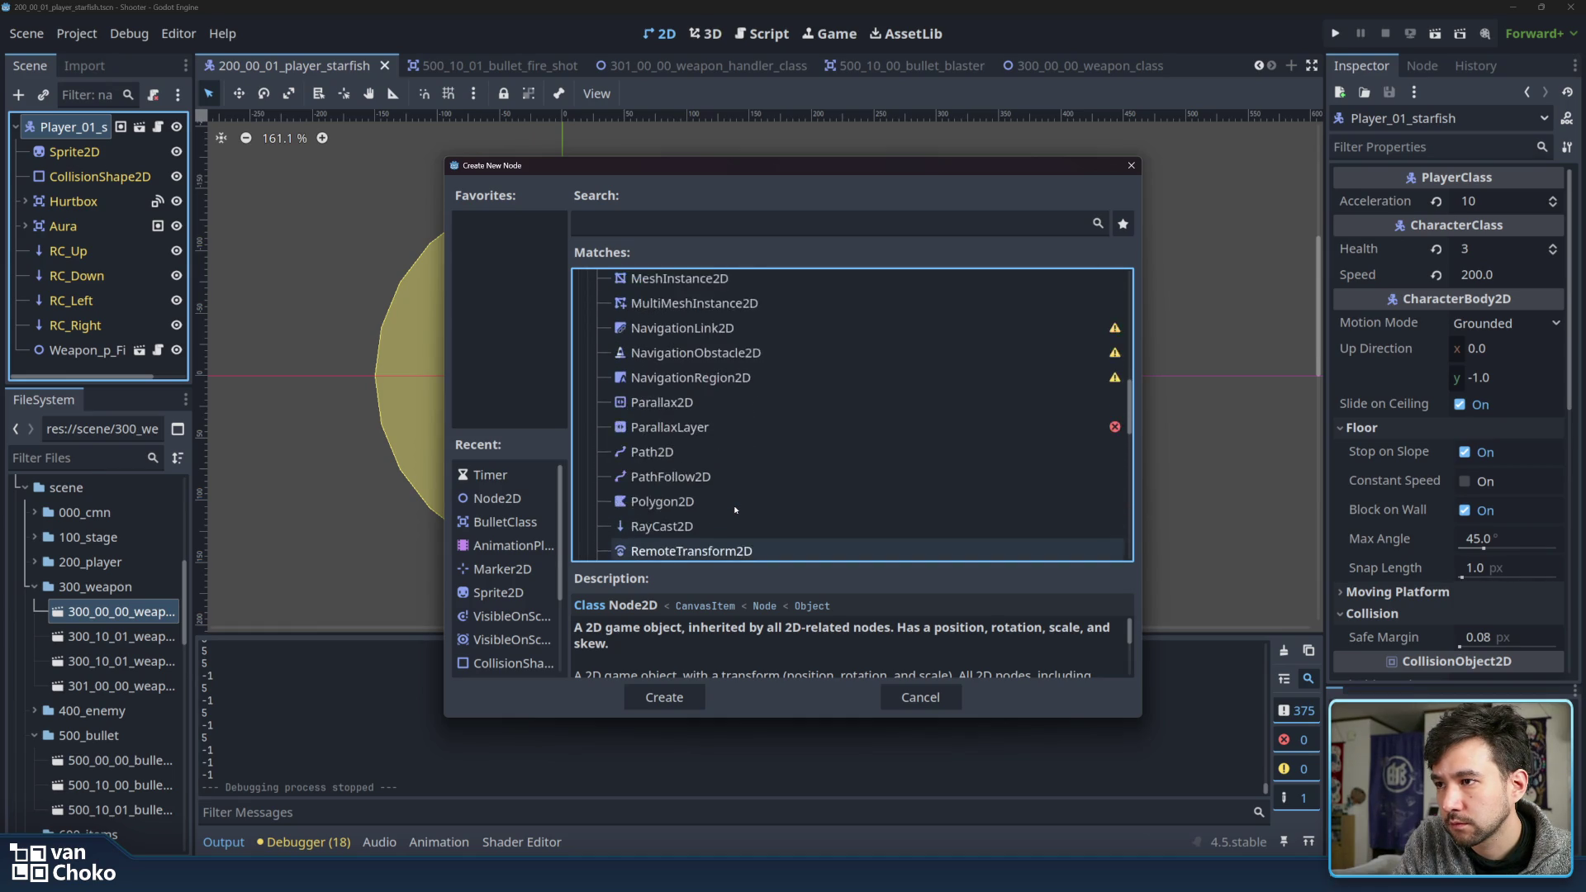
scroll(736, 510, "up", 2)
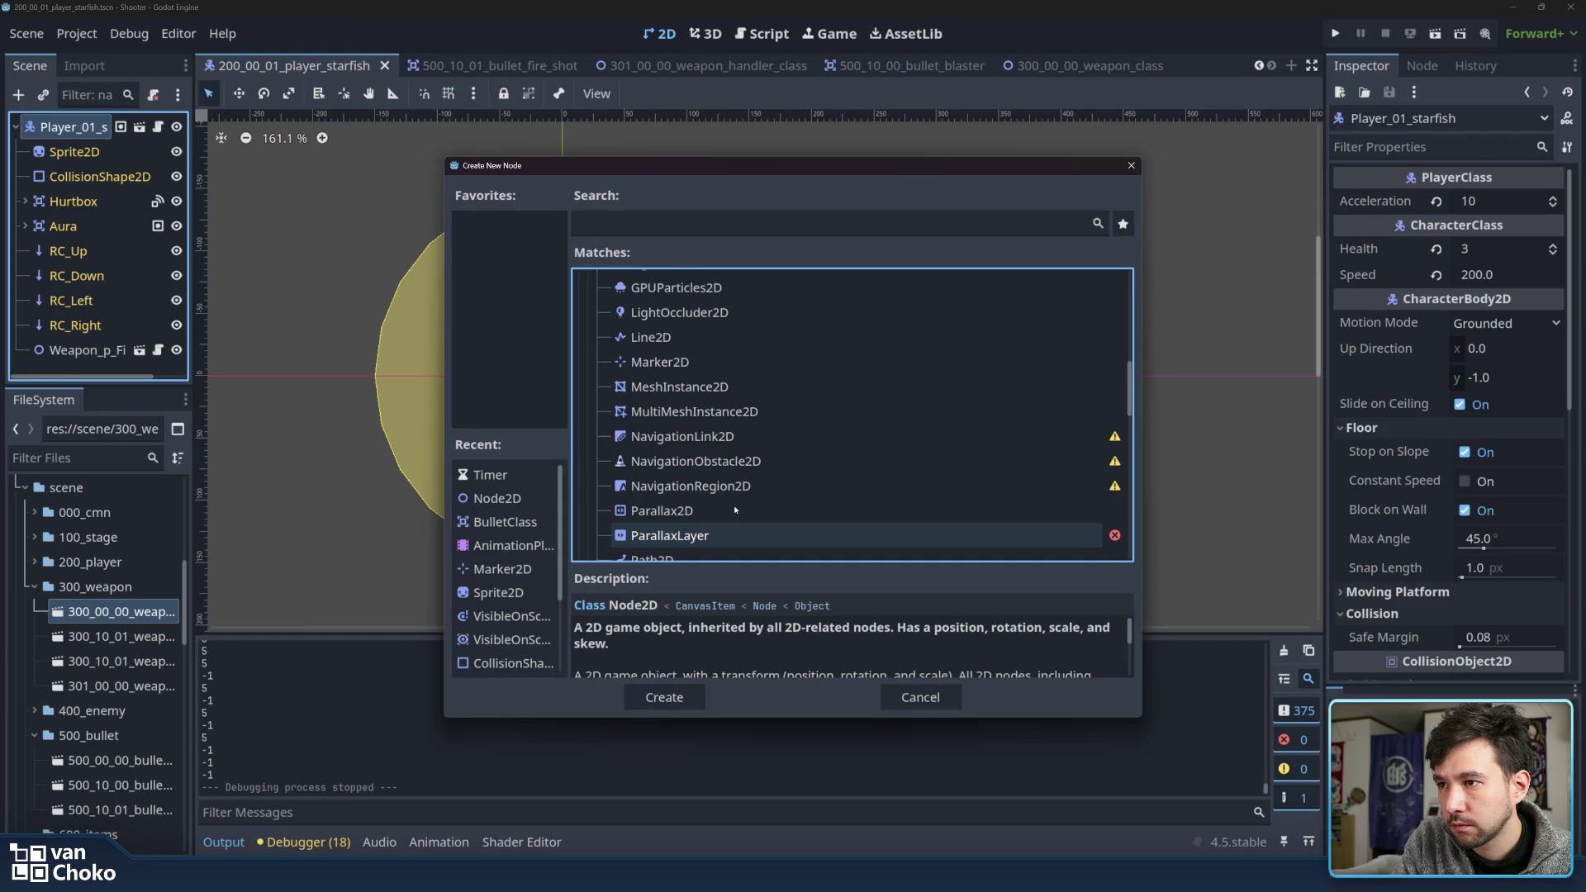
scroll(736, 510, "up", 5)
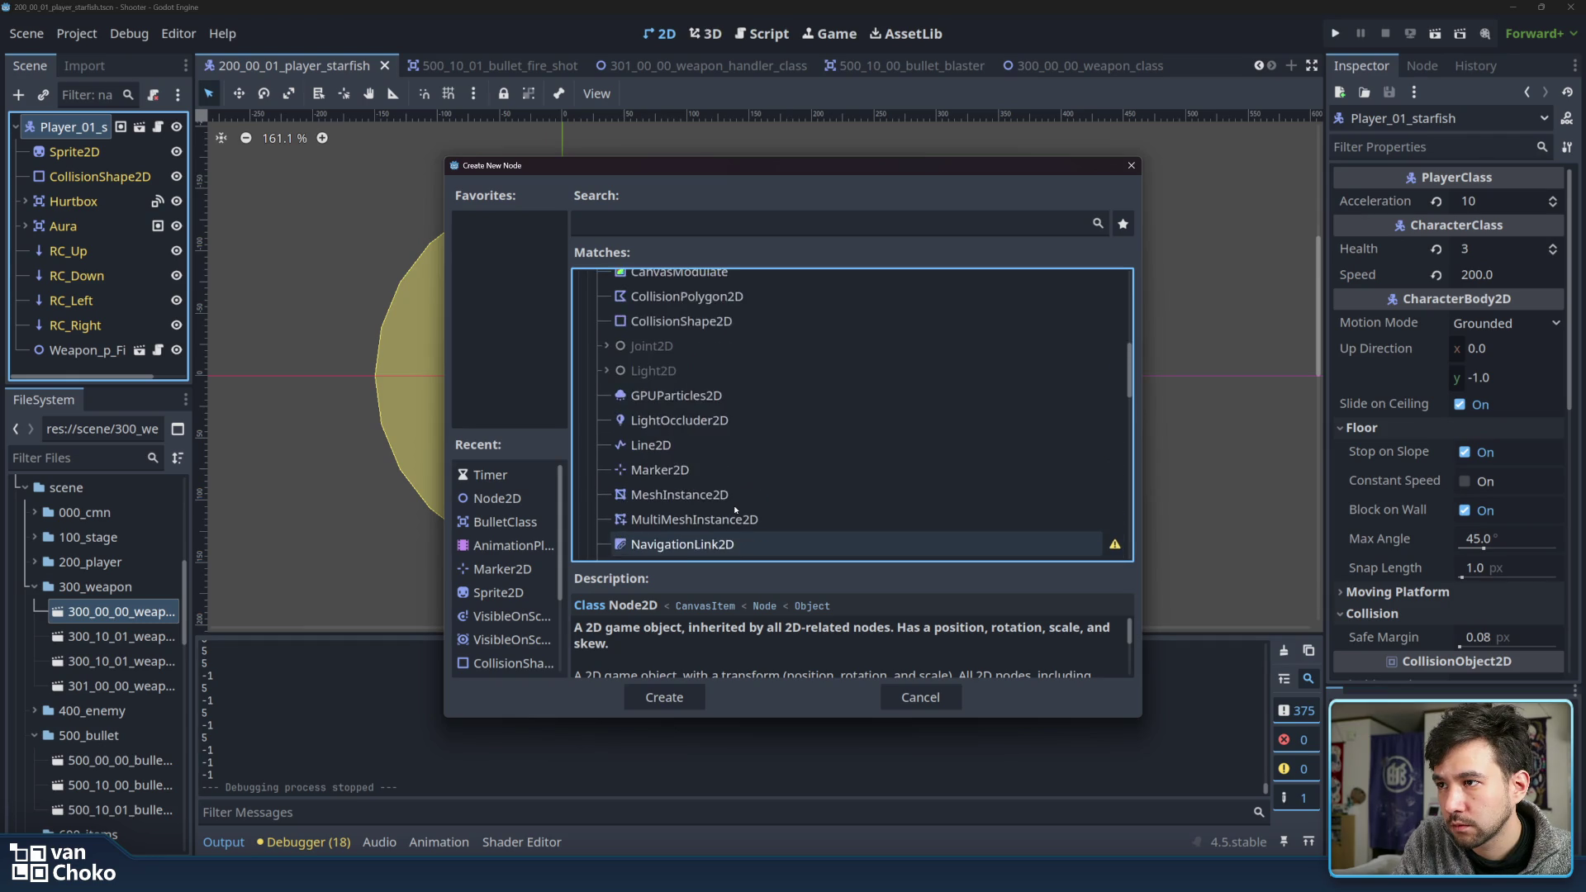
scroll(667, 454, "up", 5)
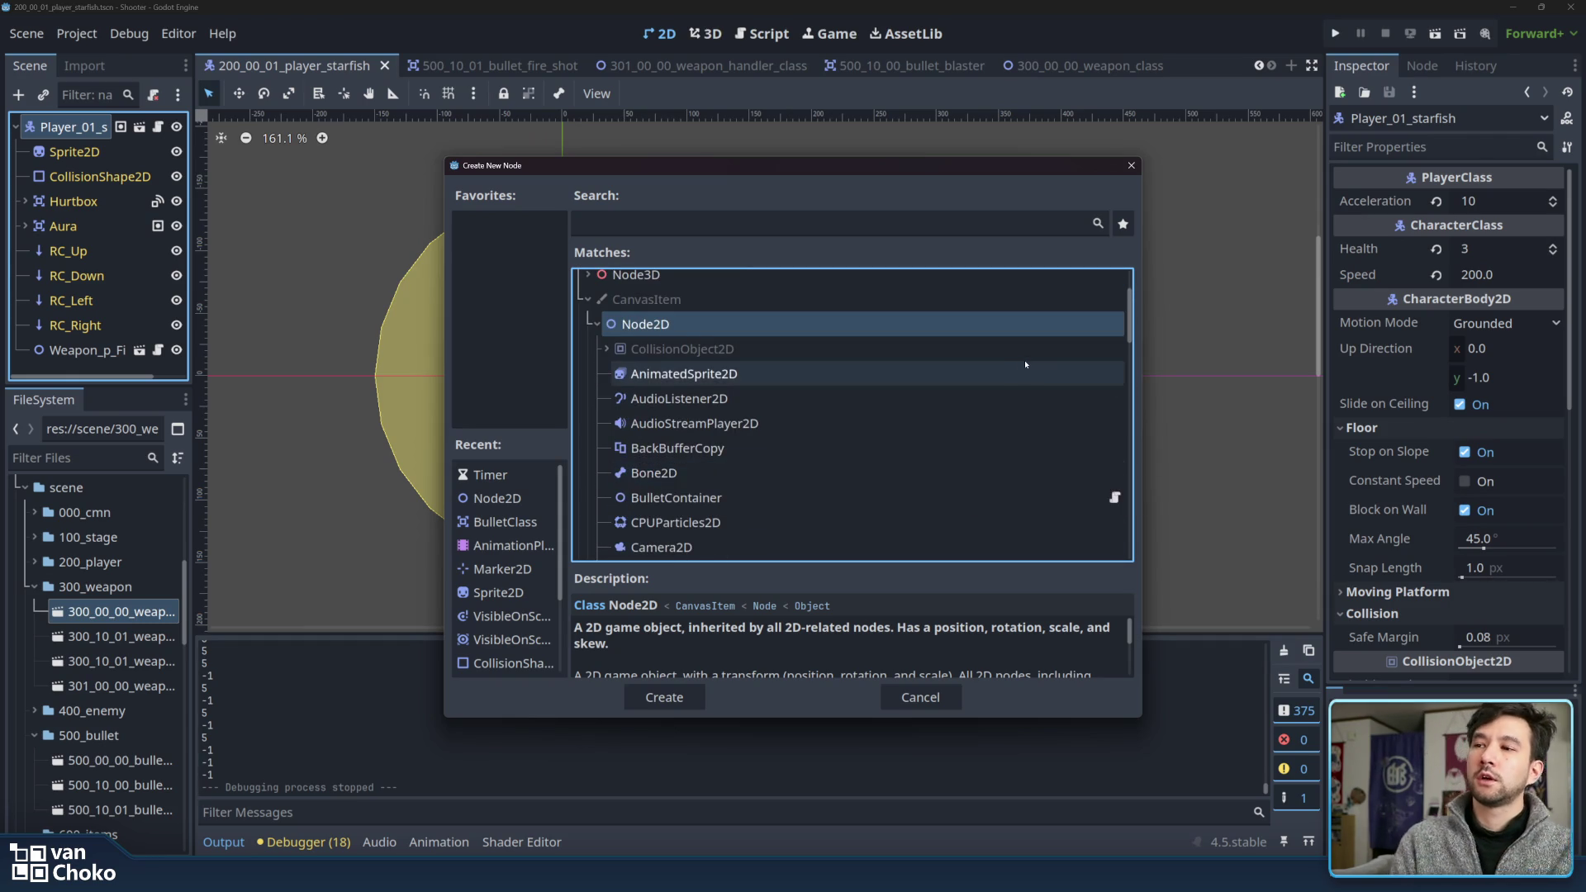
left_click(1131, 165)
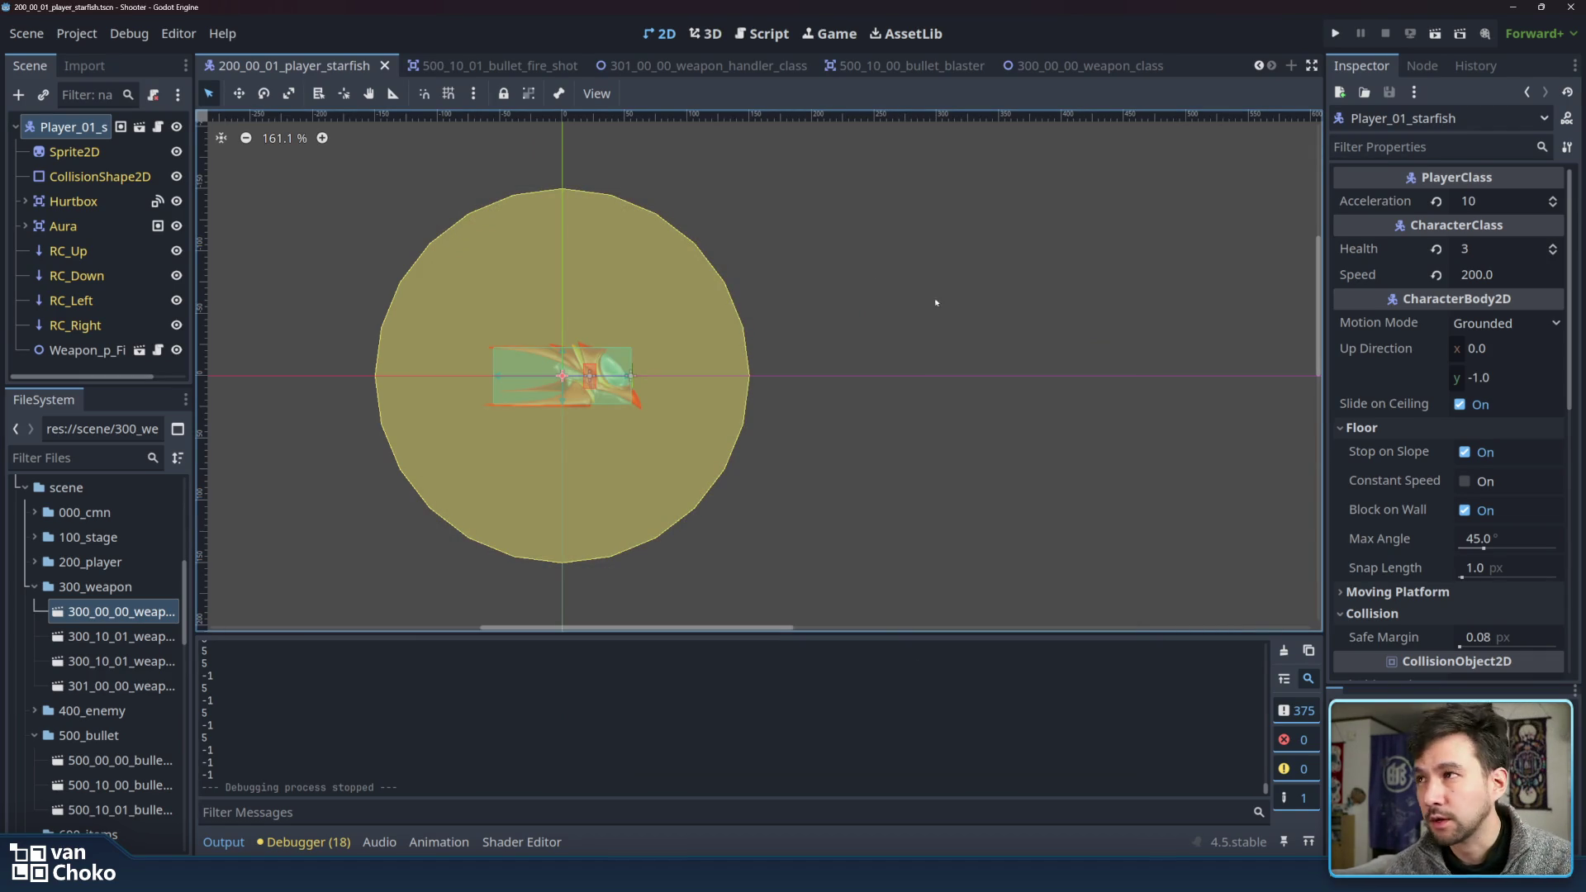
Pan the 2D view over the starfish, then switch to the 300_00_00_weapon_class scene
left_click_drag(729, 230, 901, 241)
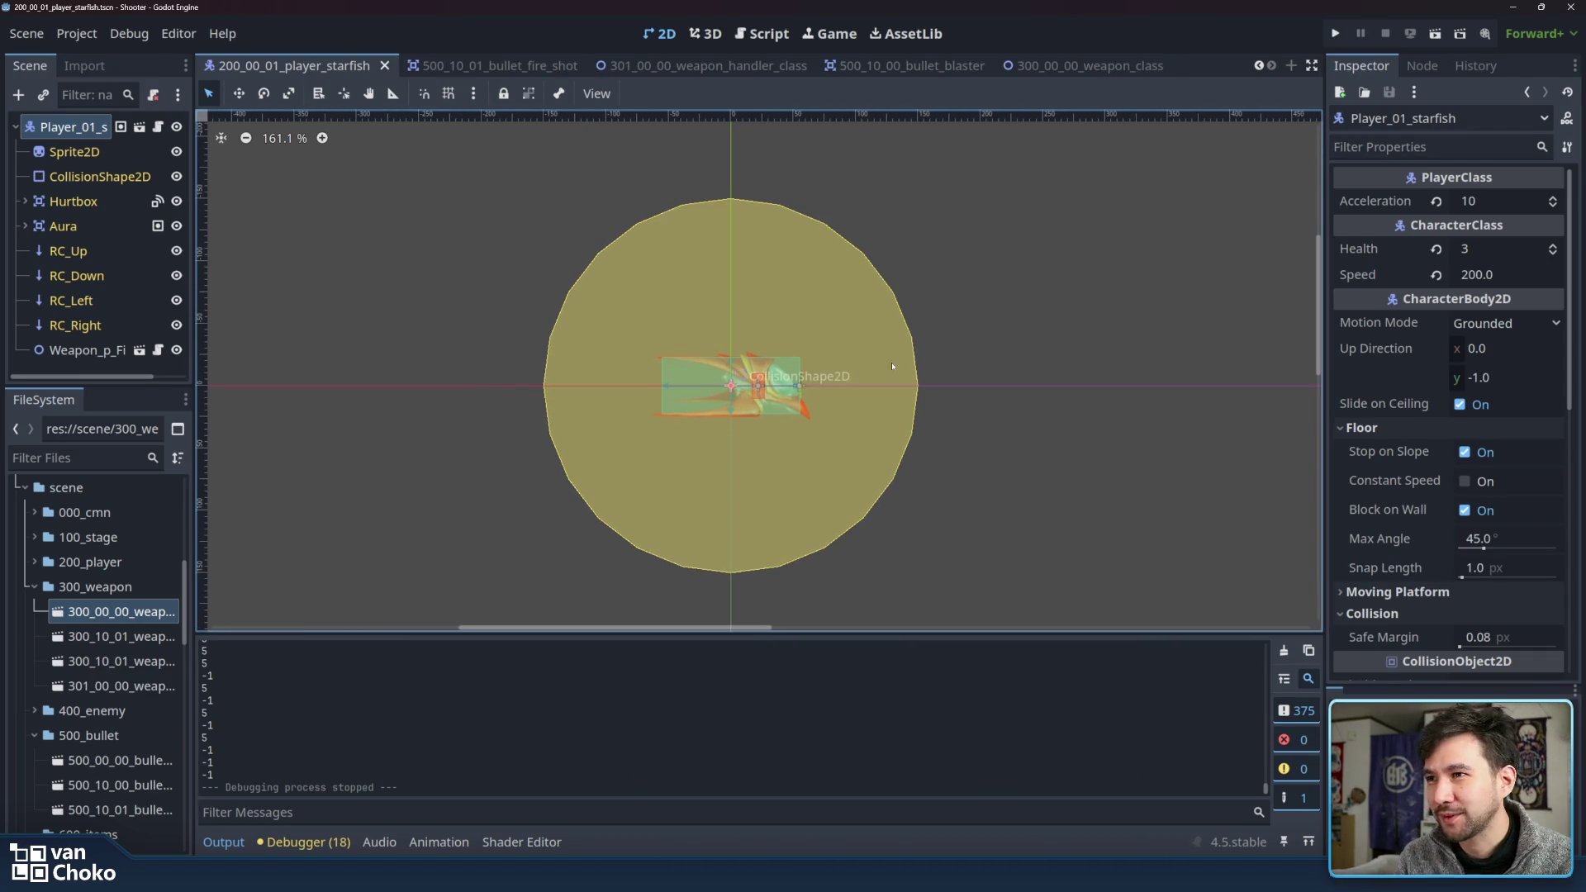
scroll(813, 404, "left", 1)
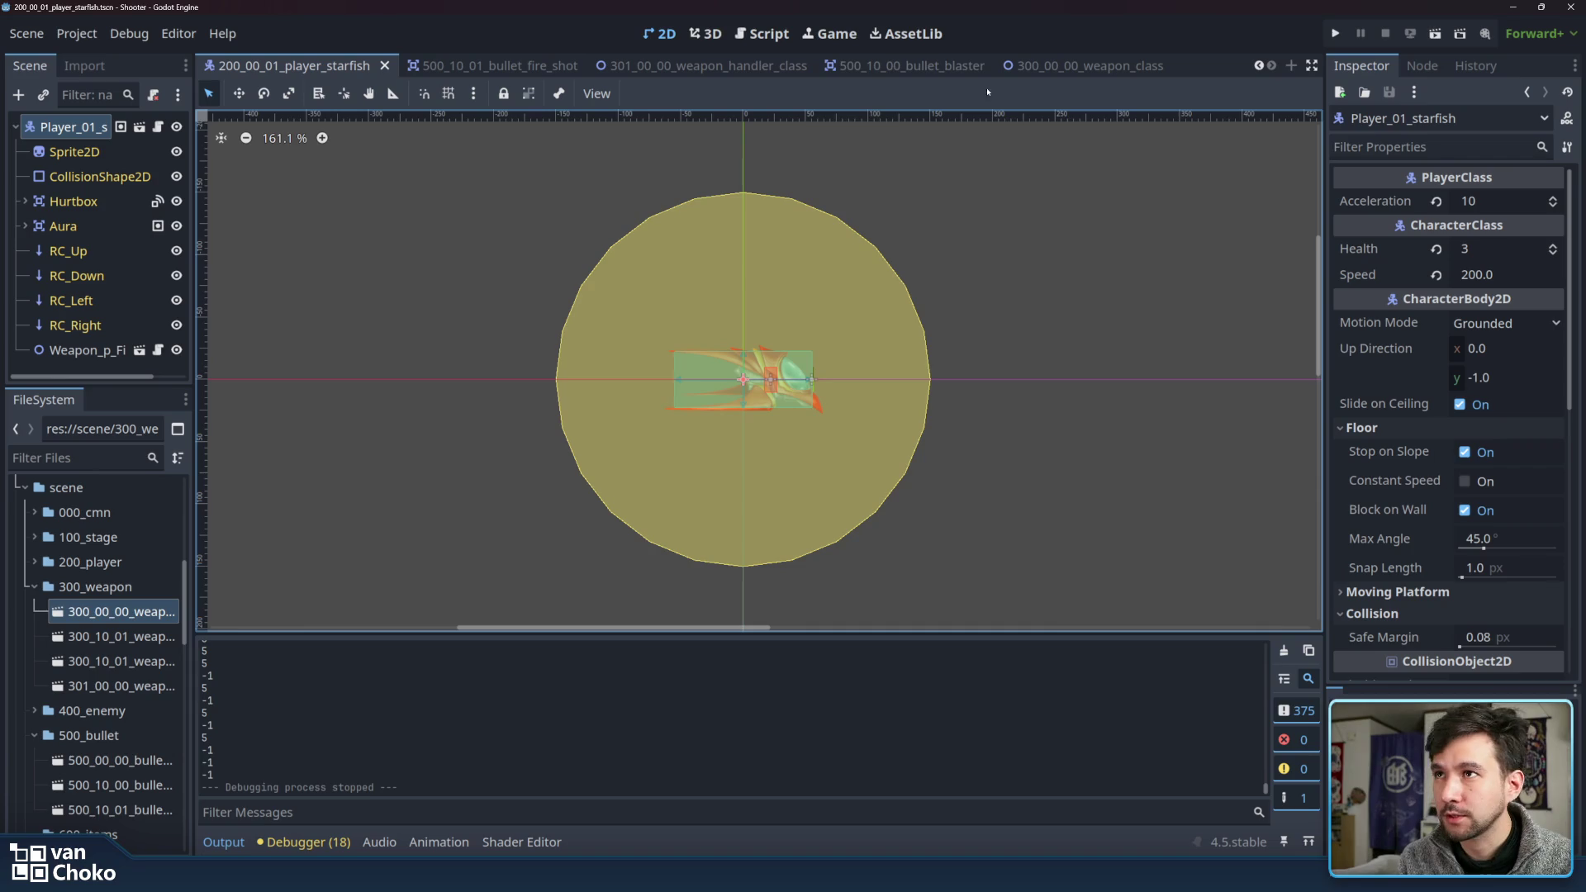
left_click(1074, 66)
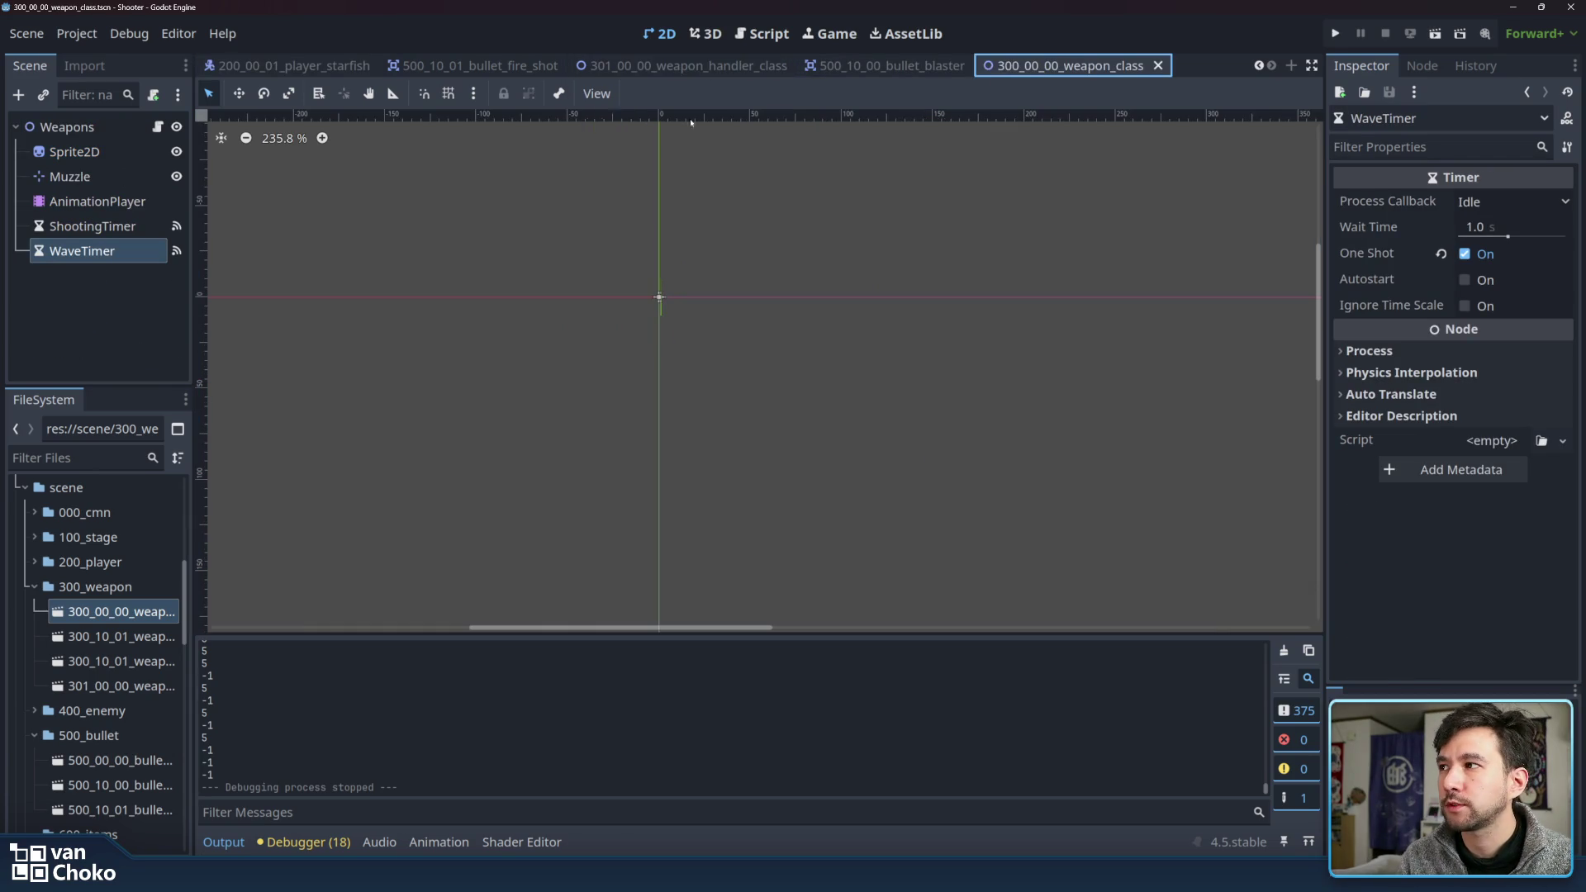
Show the weapon class script and review its timer handlers around line 61
left_click(762, 33)
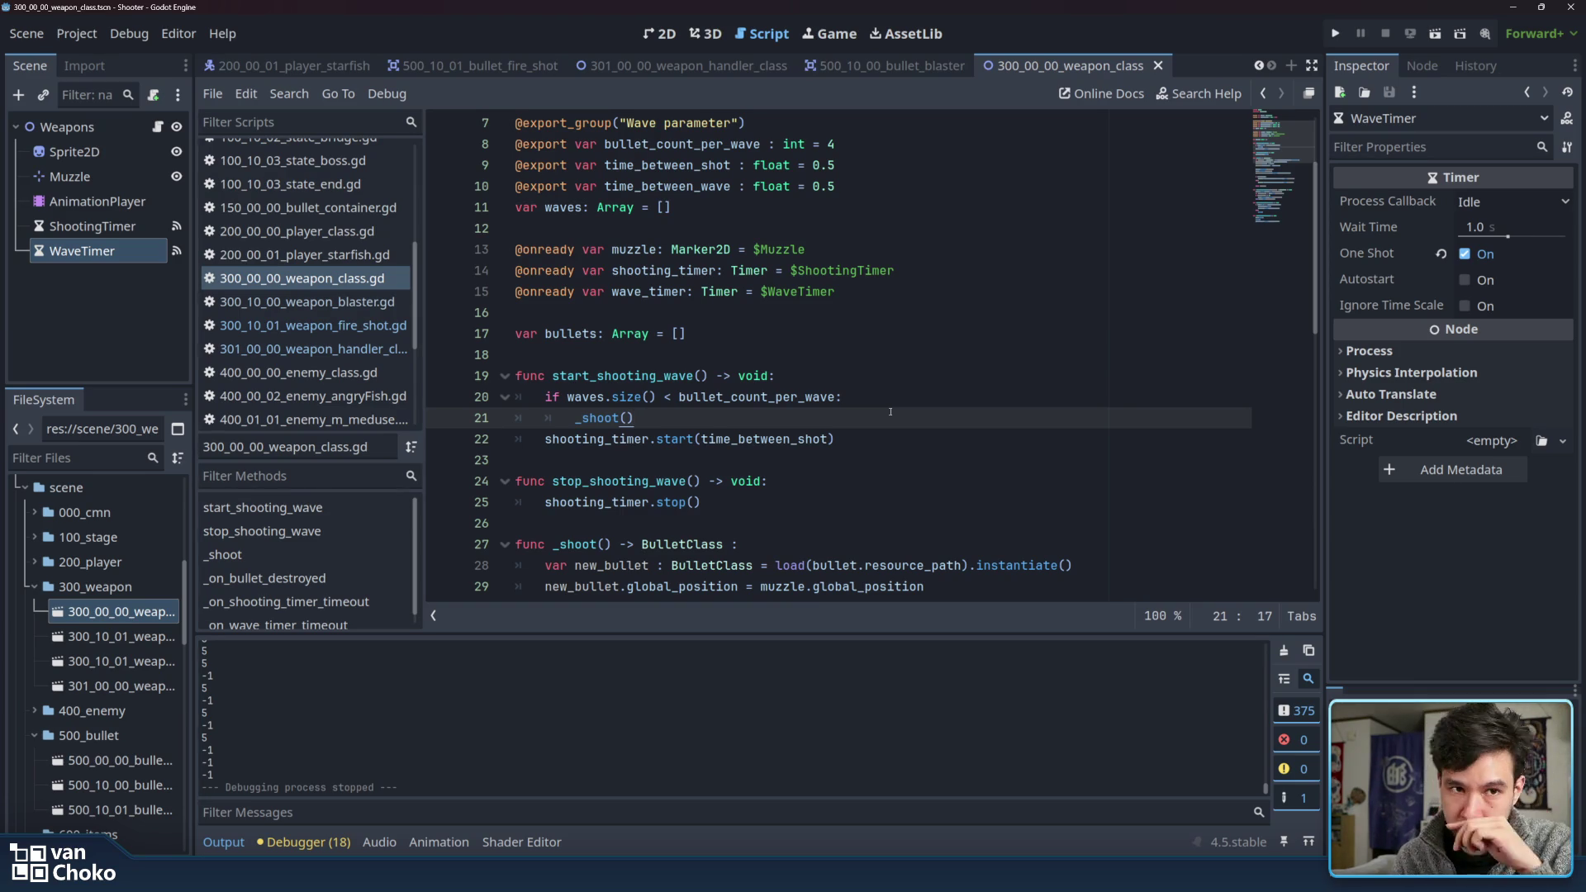
key("Down")
key("Down")
key("Down")
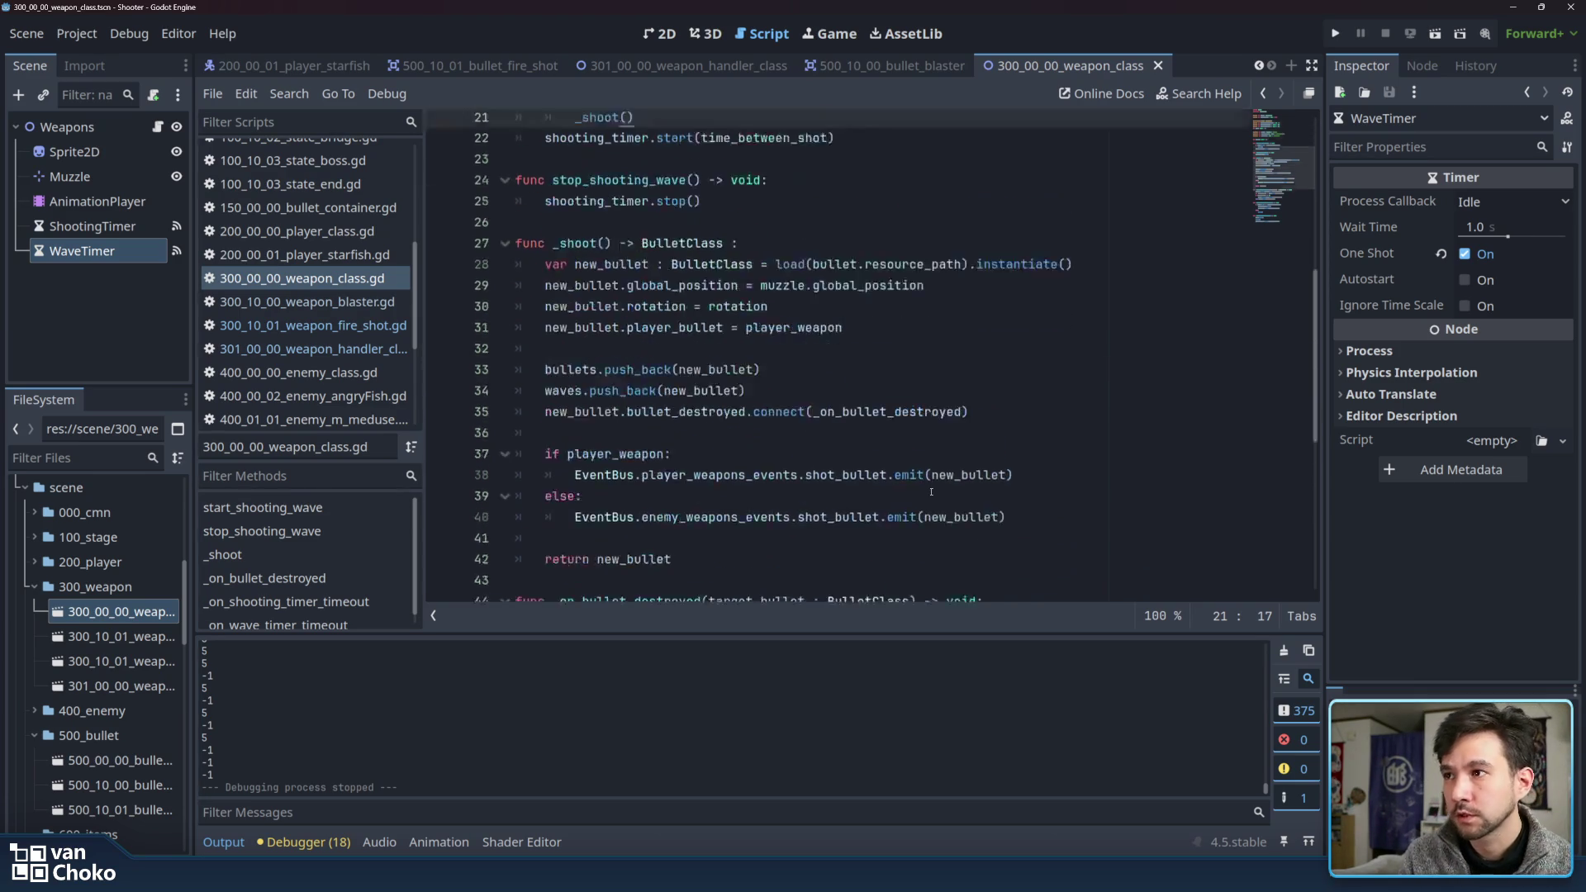
key("Down")
key("Down")
key("Down")
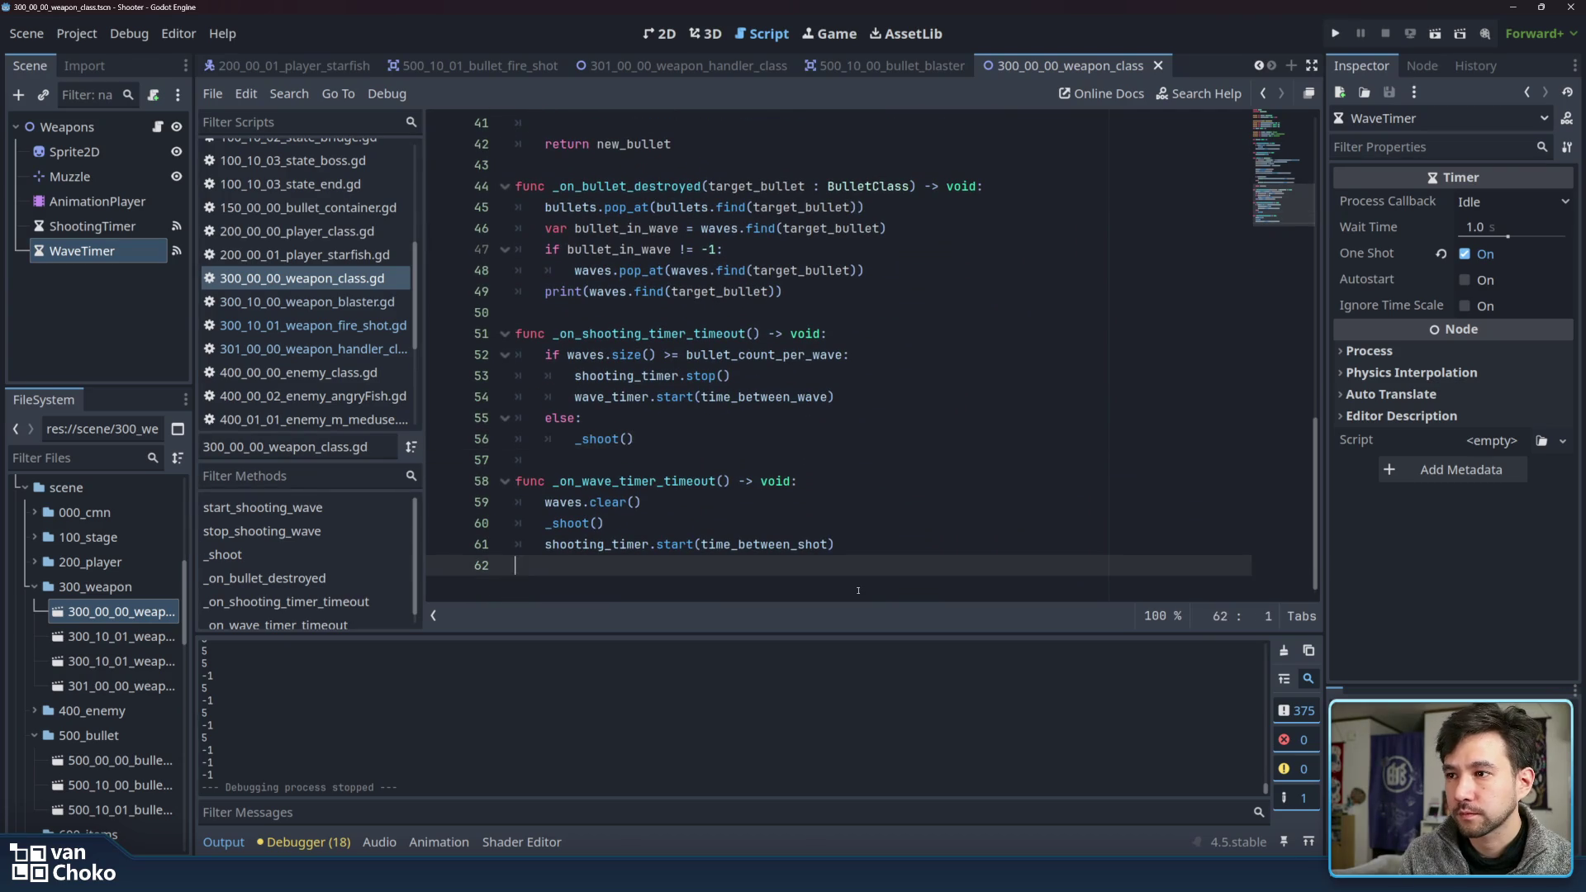
left_click(839, 546)
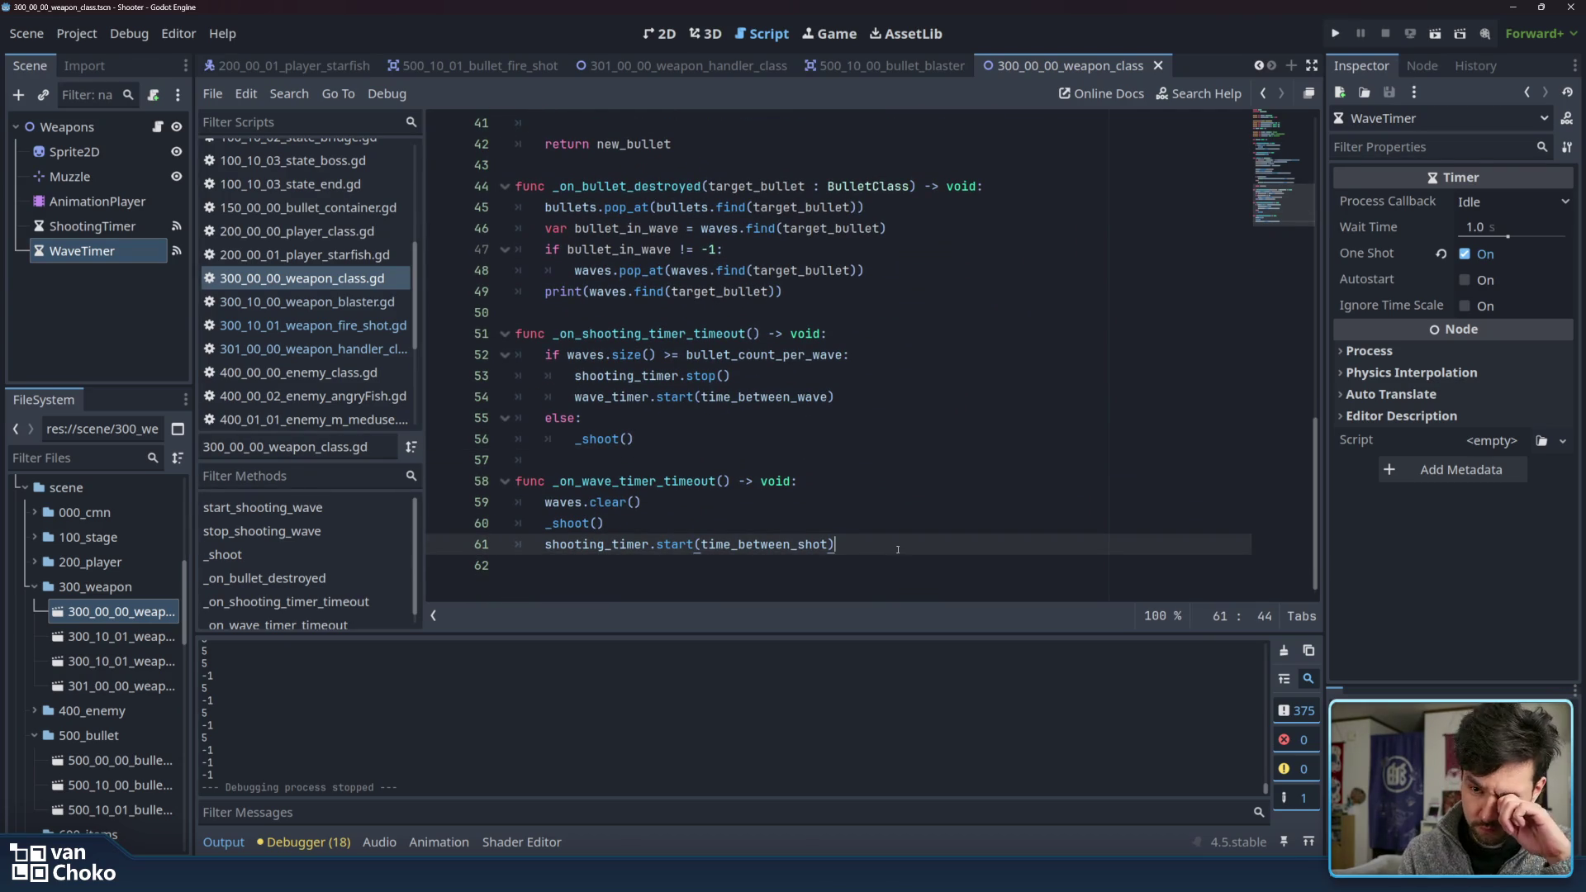
key("Up")
key("Up")
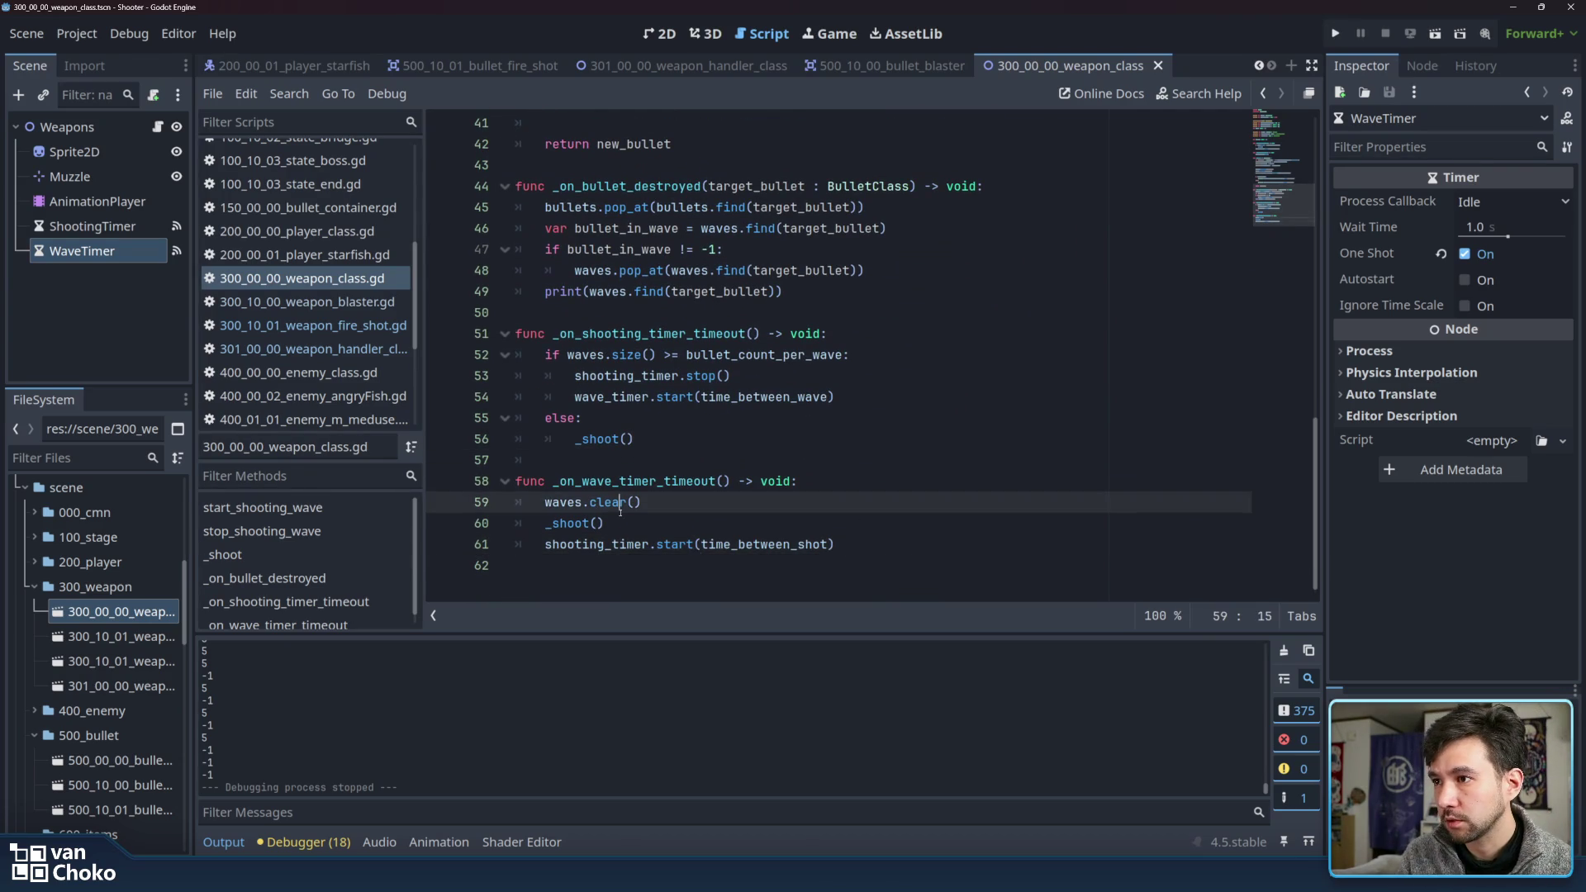
key("Down")
key("Up")
key("Down")
key("Down")
key("Down")
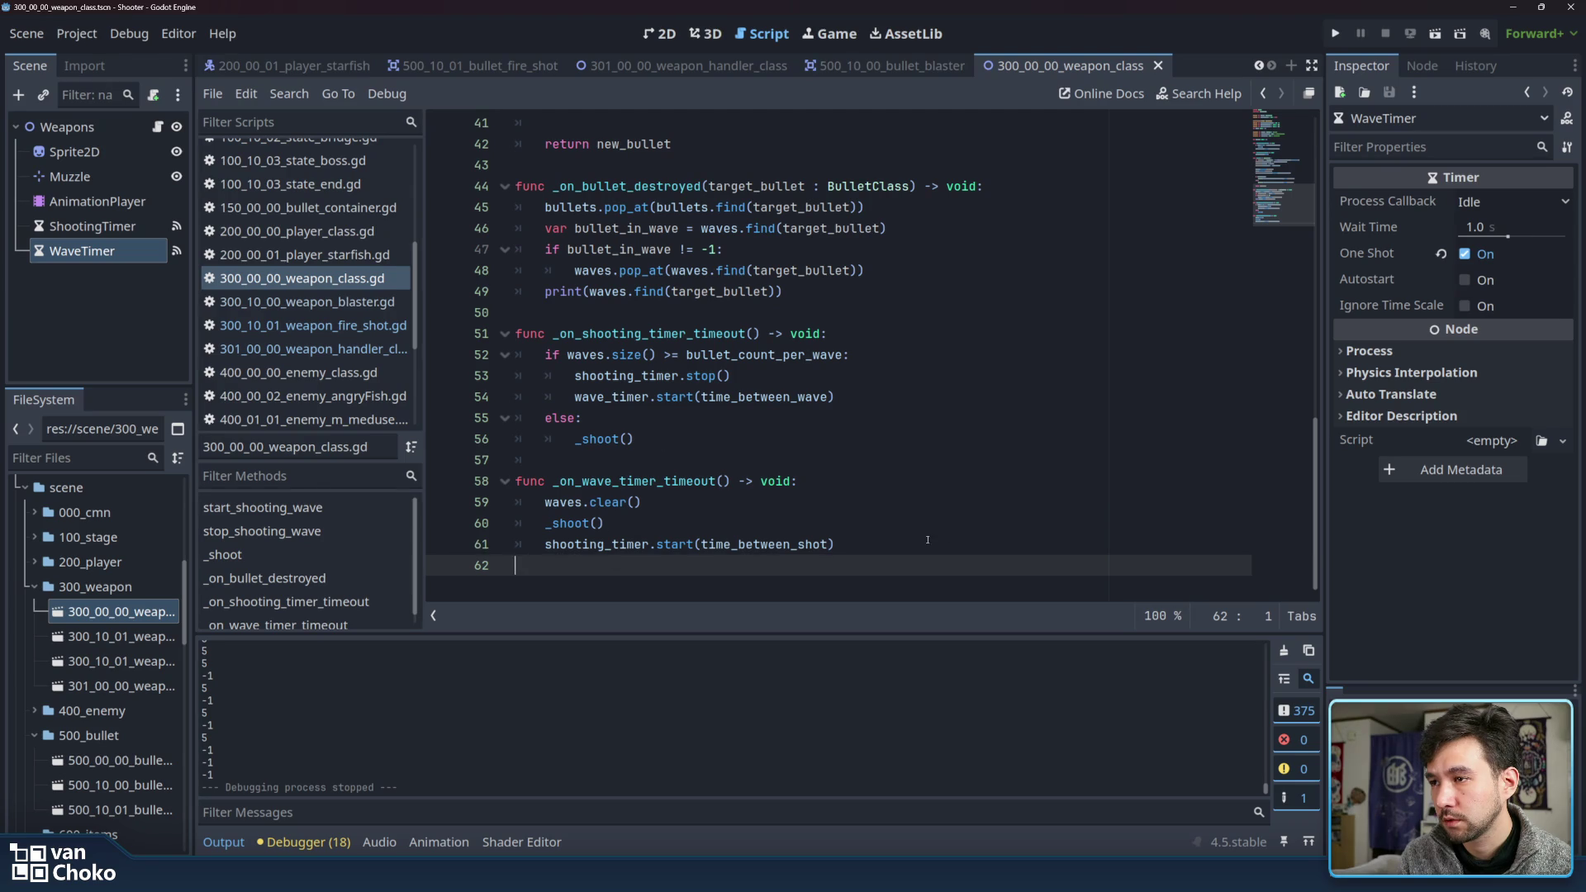
key("Up")
scroll(922, 537, "up", 6)
scroll(907, 532, "down", 5)
Delete the debug print on line 49 in _on_bullet_destroyed and run the game with F5
left_click_drag(874, 414, 921, 401)
key("BackSpace")
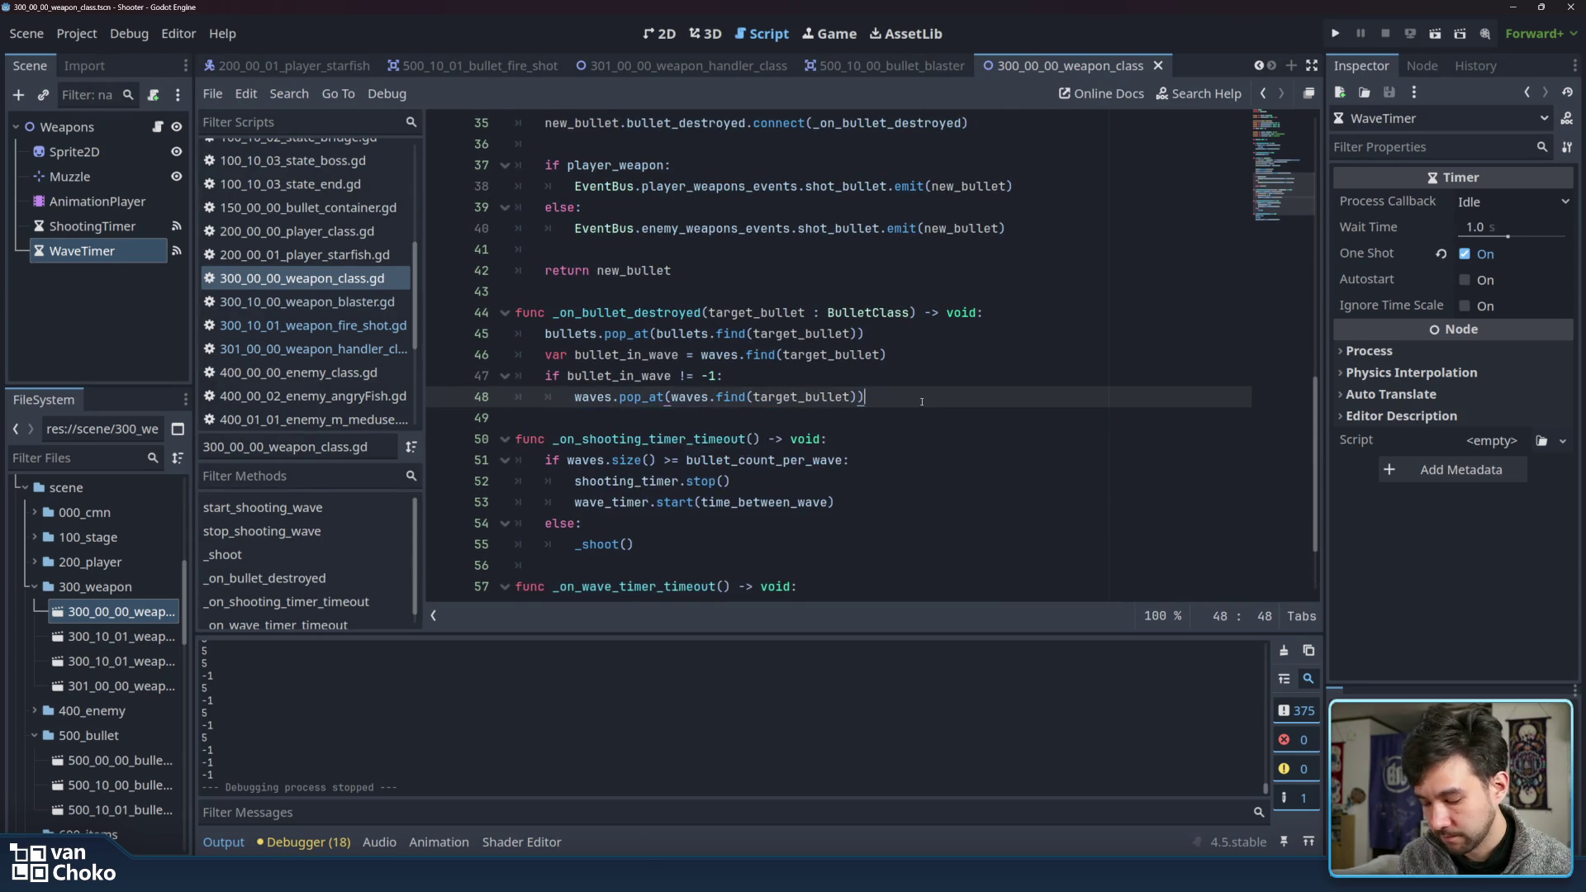
scroll(922, 401, "up", 5)
key("F5")
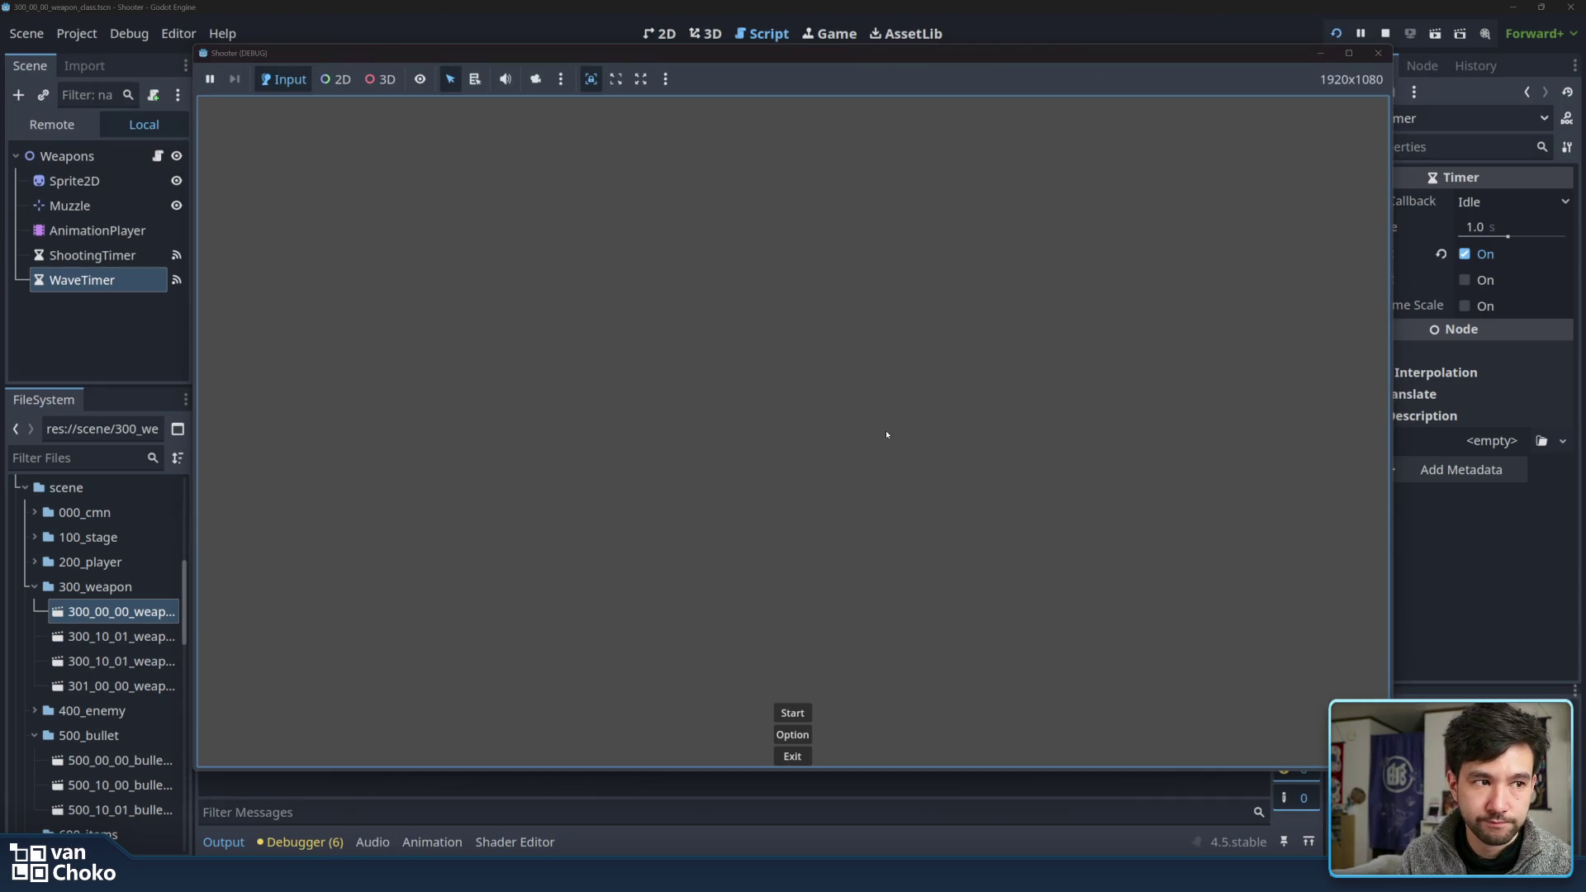
Start gameplay, move the ship up, down and left while watching the bullet waves, then stop the game
left_click(793, 714)
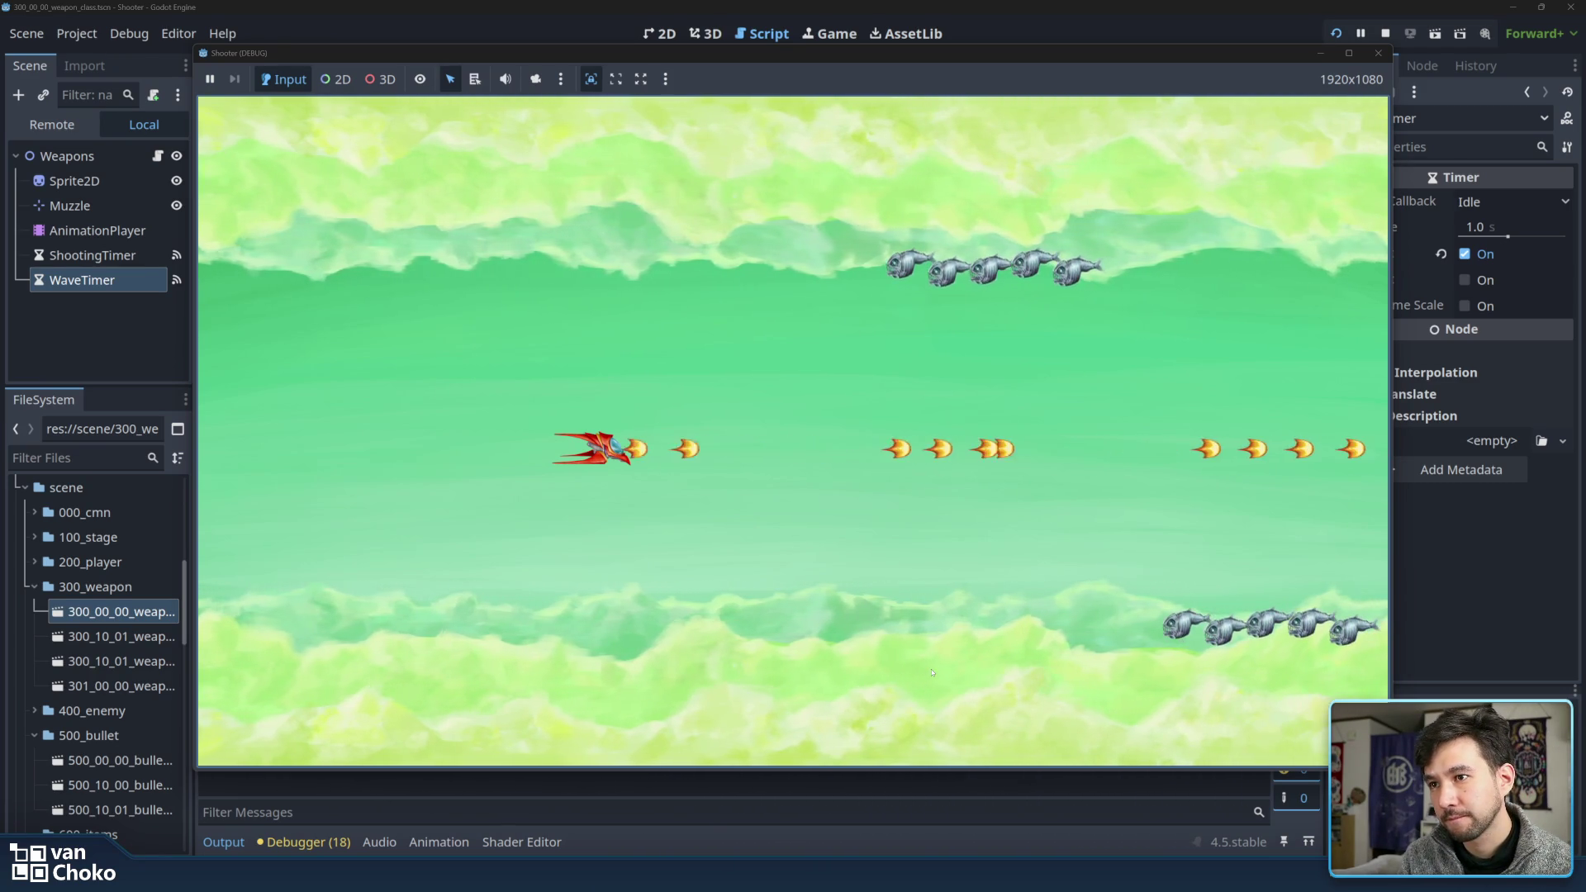
key("Up")
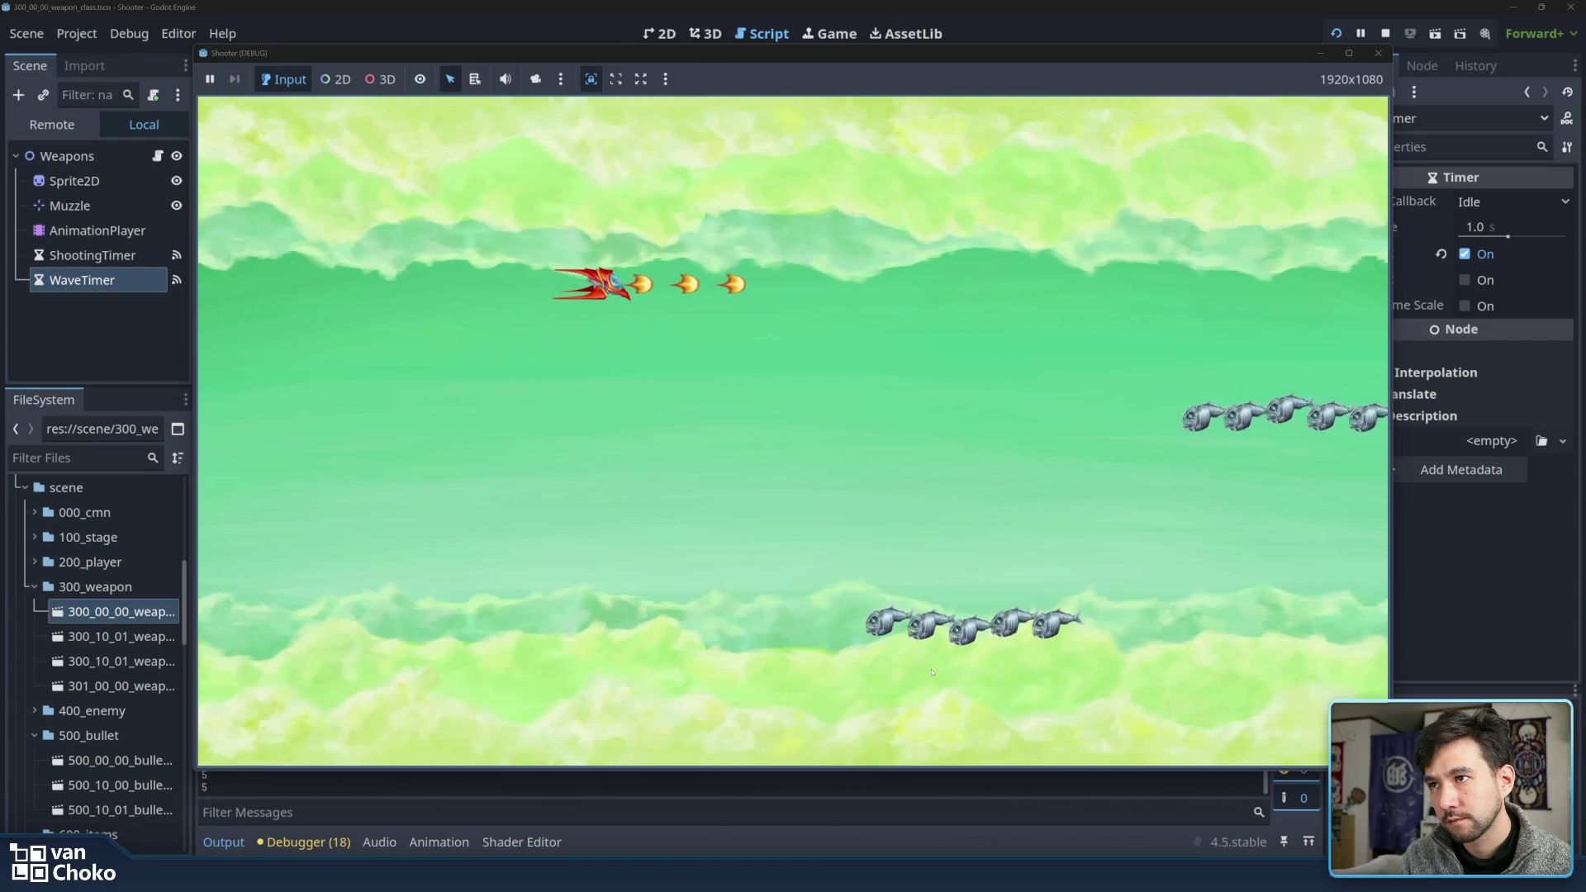
key("Down")
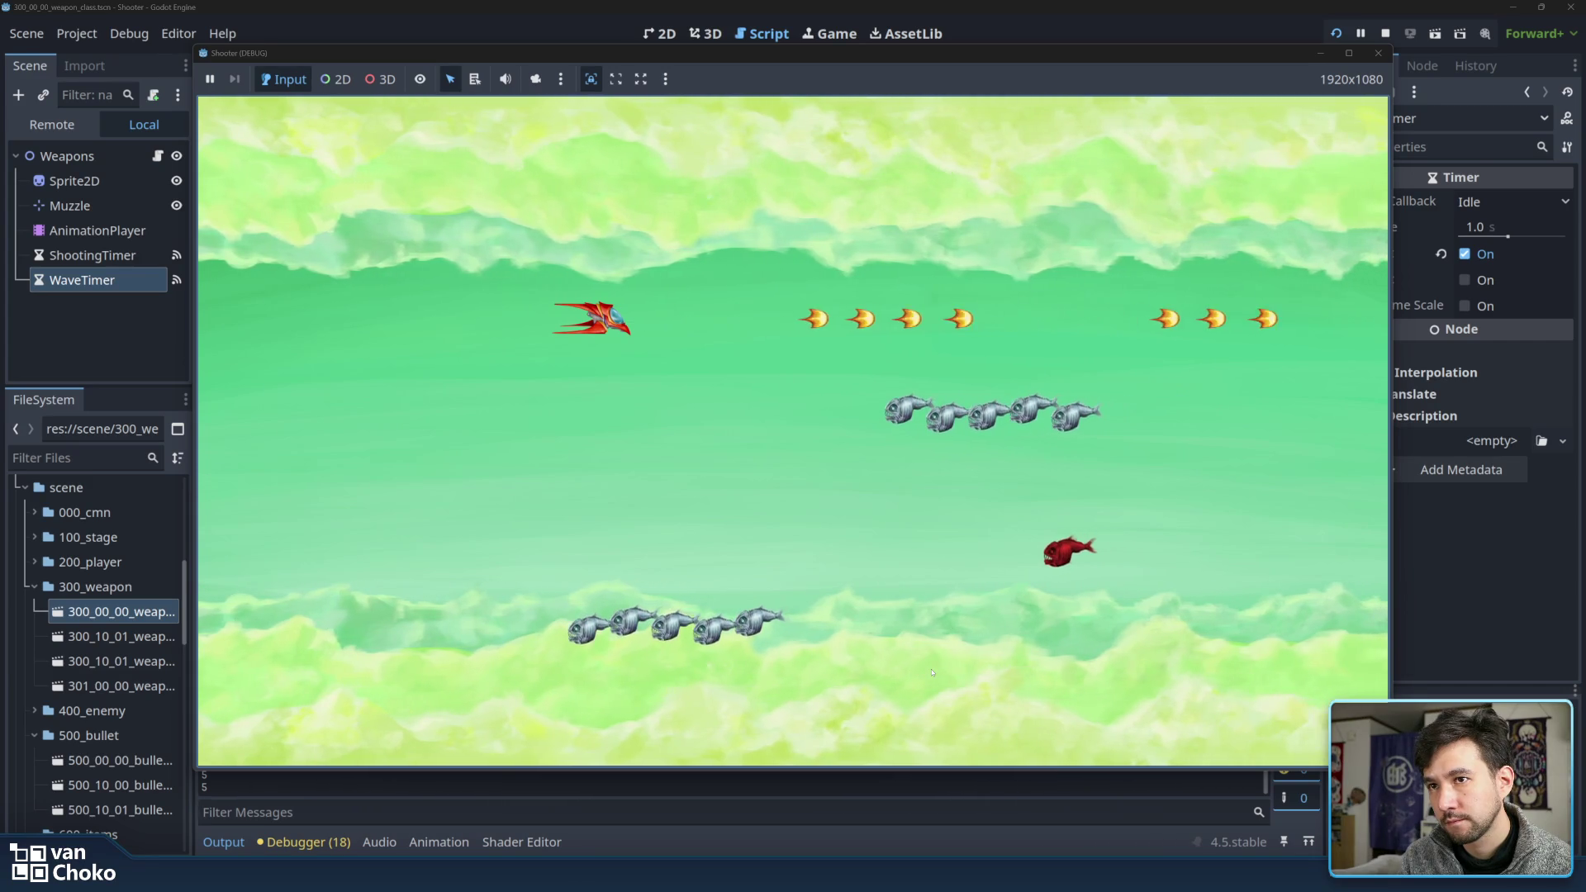
key("Down")
key("Left")
key("Down")
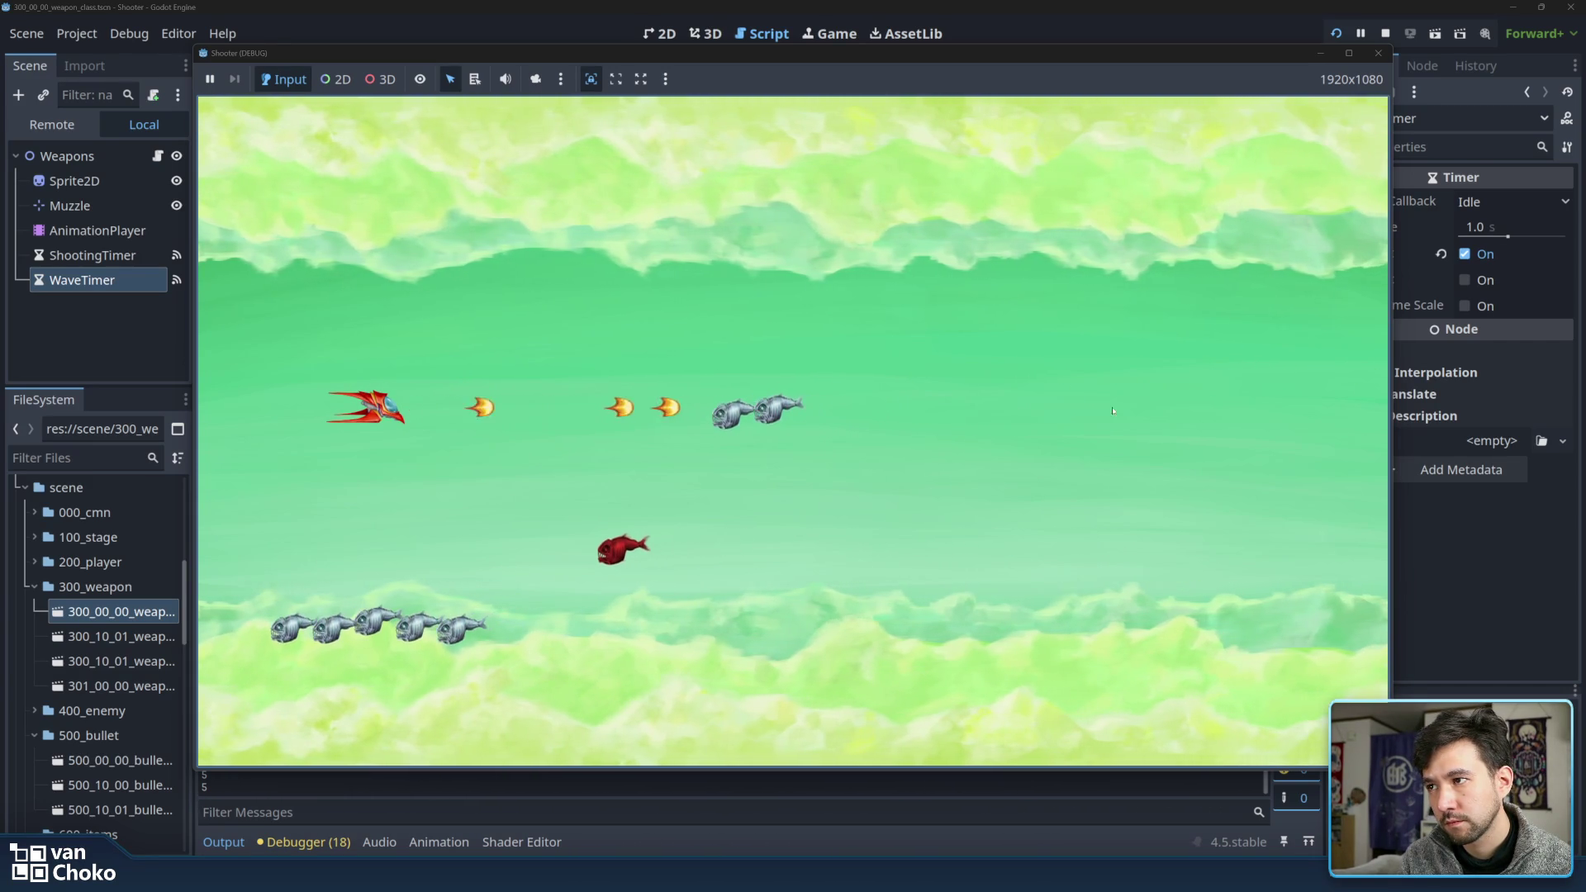
left_click(1378, 53)
Review the wave timer handler around lines 57-60 and copy the shooting_timer name
scroll(730, 477, "down", 6)
left_click(730, 477)
left_click(793, 523)
left_click(857, 542)
double_click(584, 542)
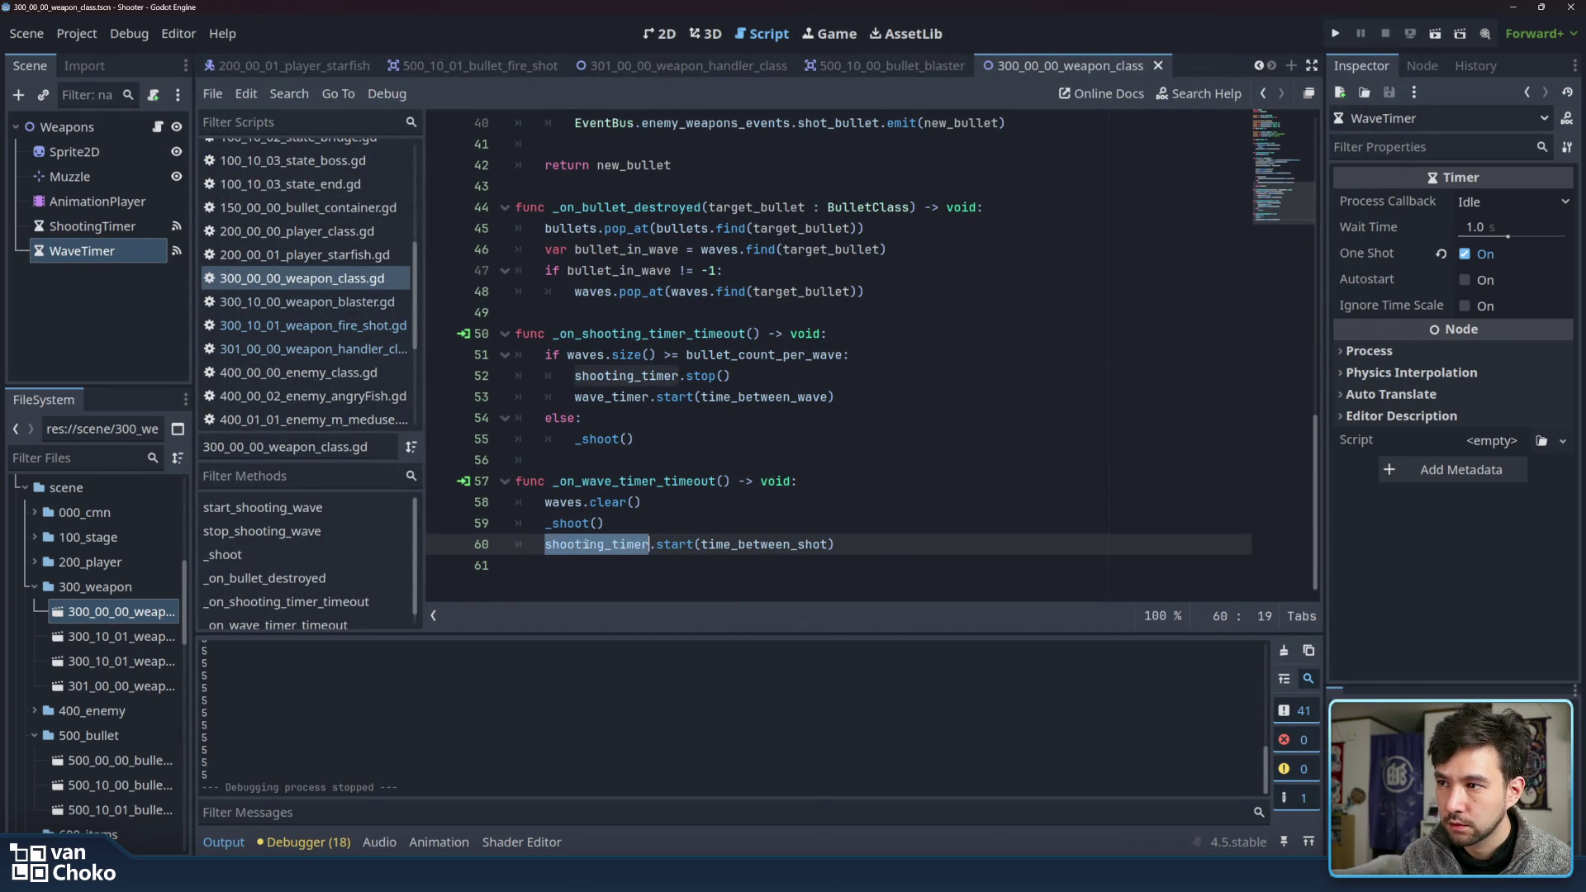
right_click(626, 543)
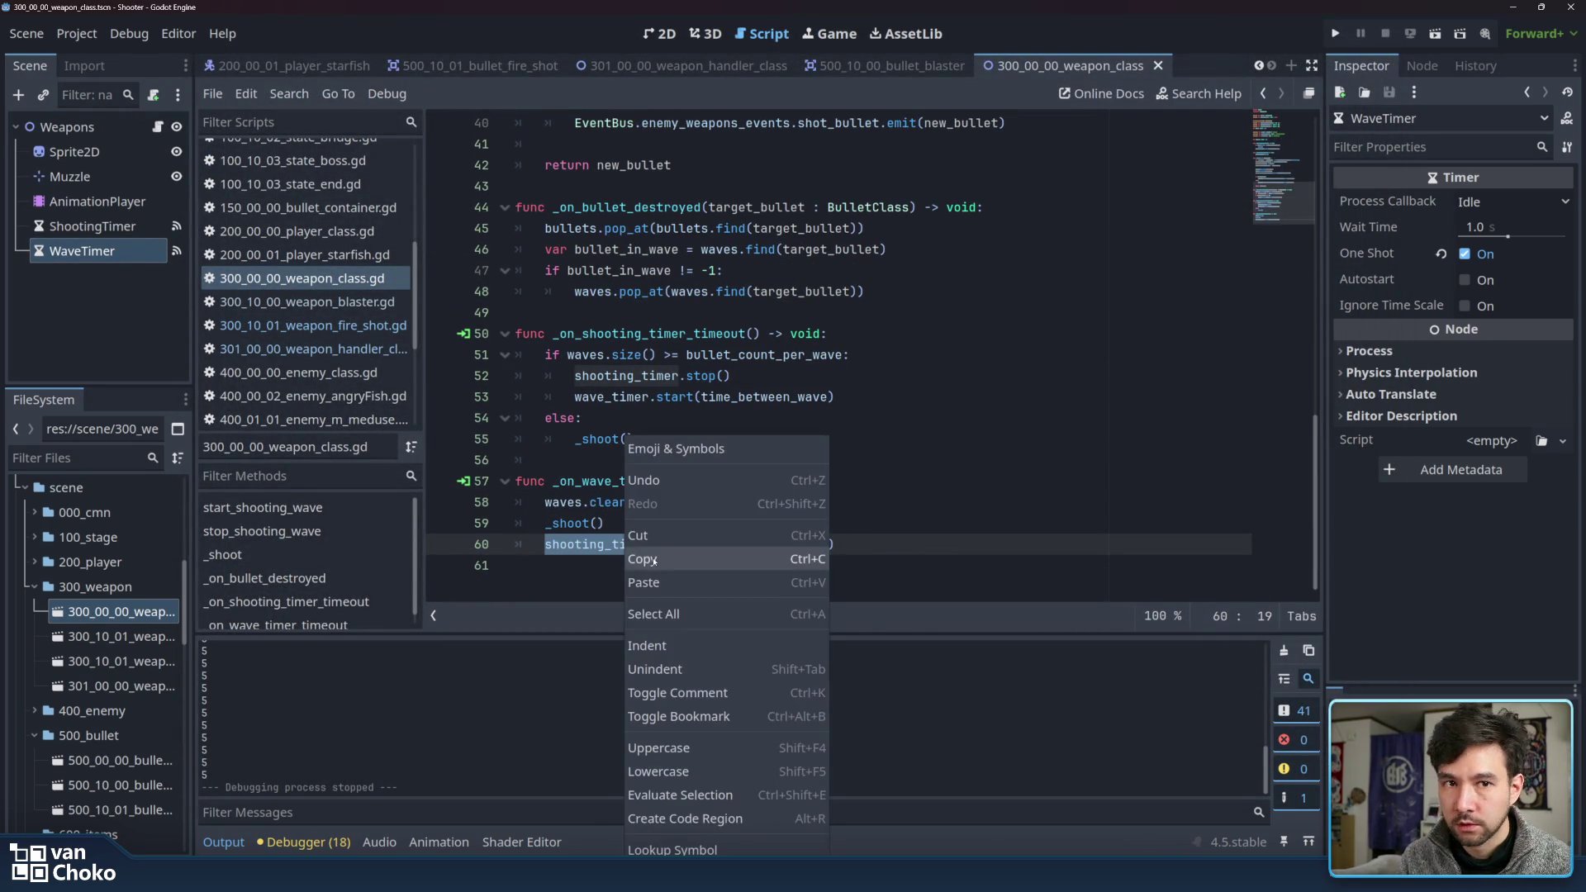
left_click(641, 560)
left_click(696, 503)
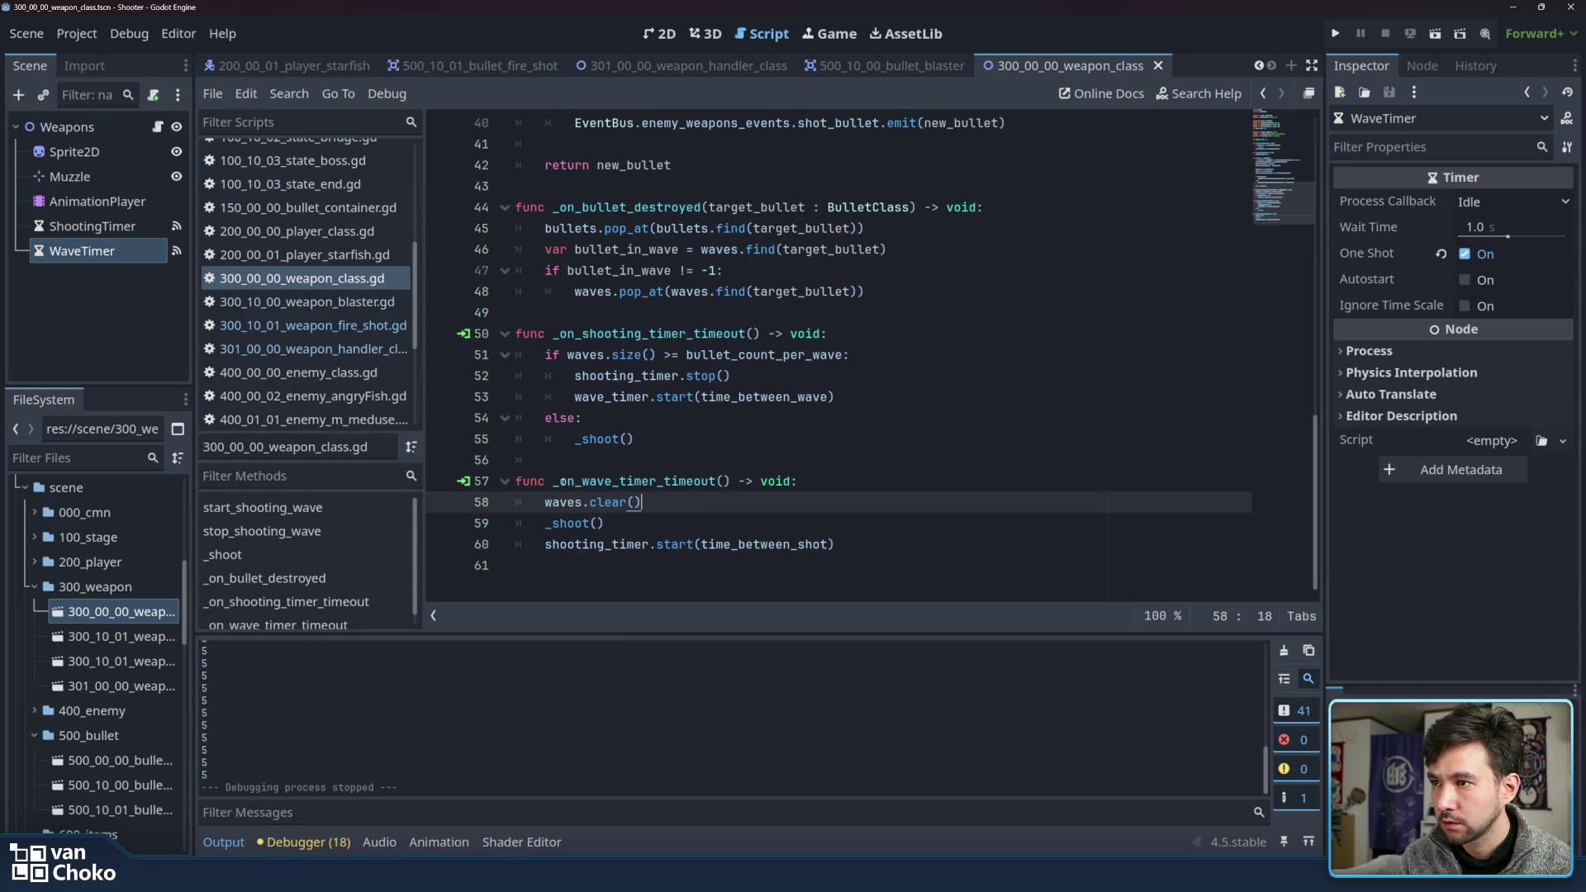
double_click(637, 481)
scroll(724, 437, "up", 7)
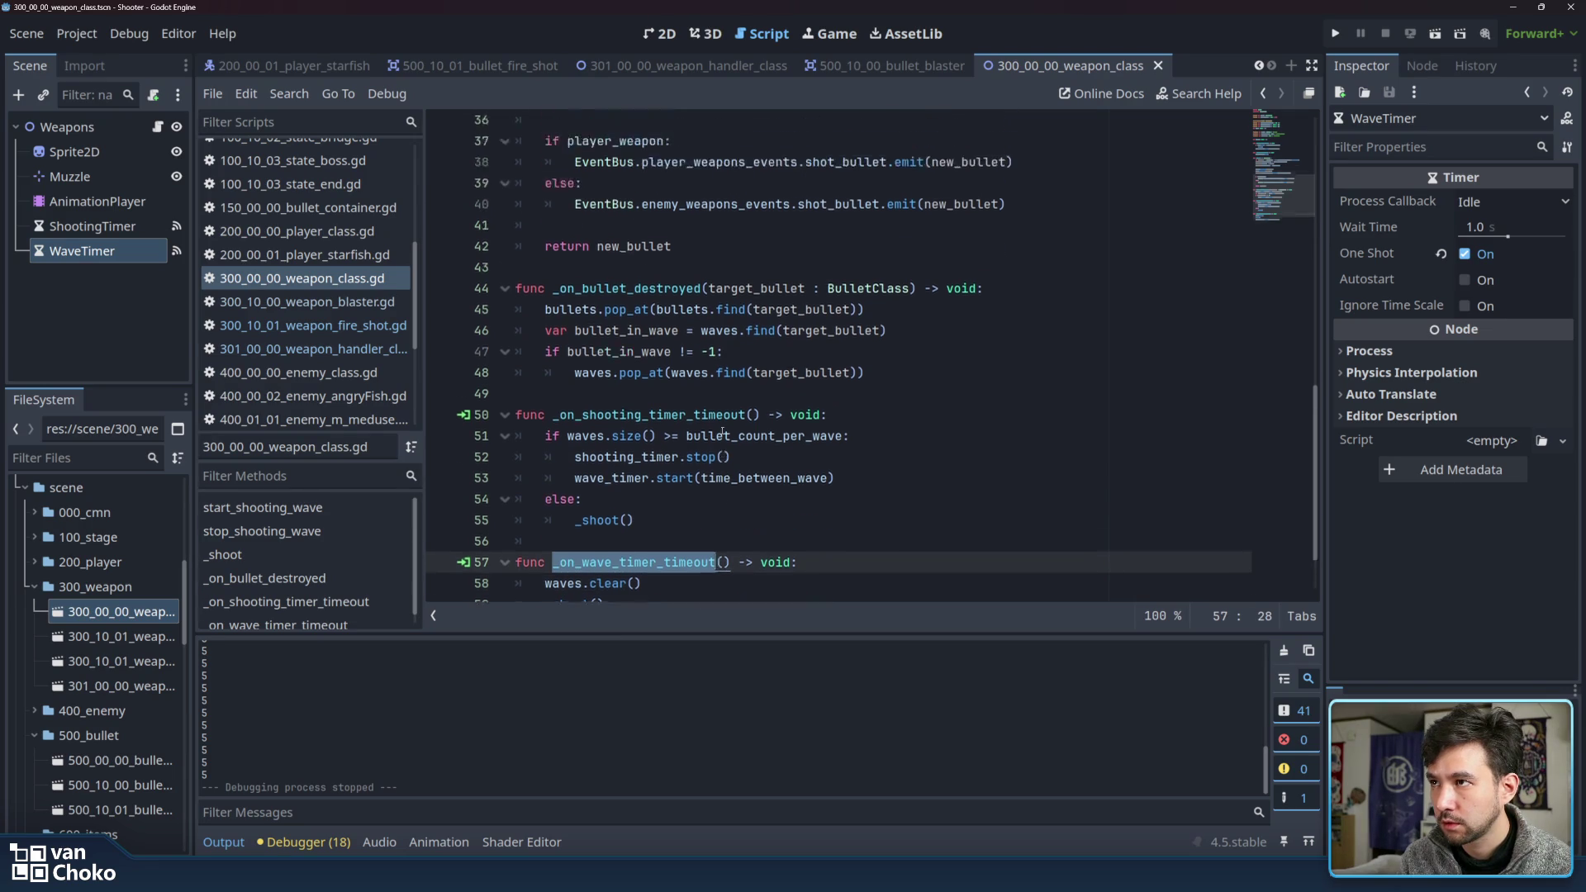
scroll(723, 432, "up", 2)
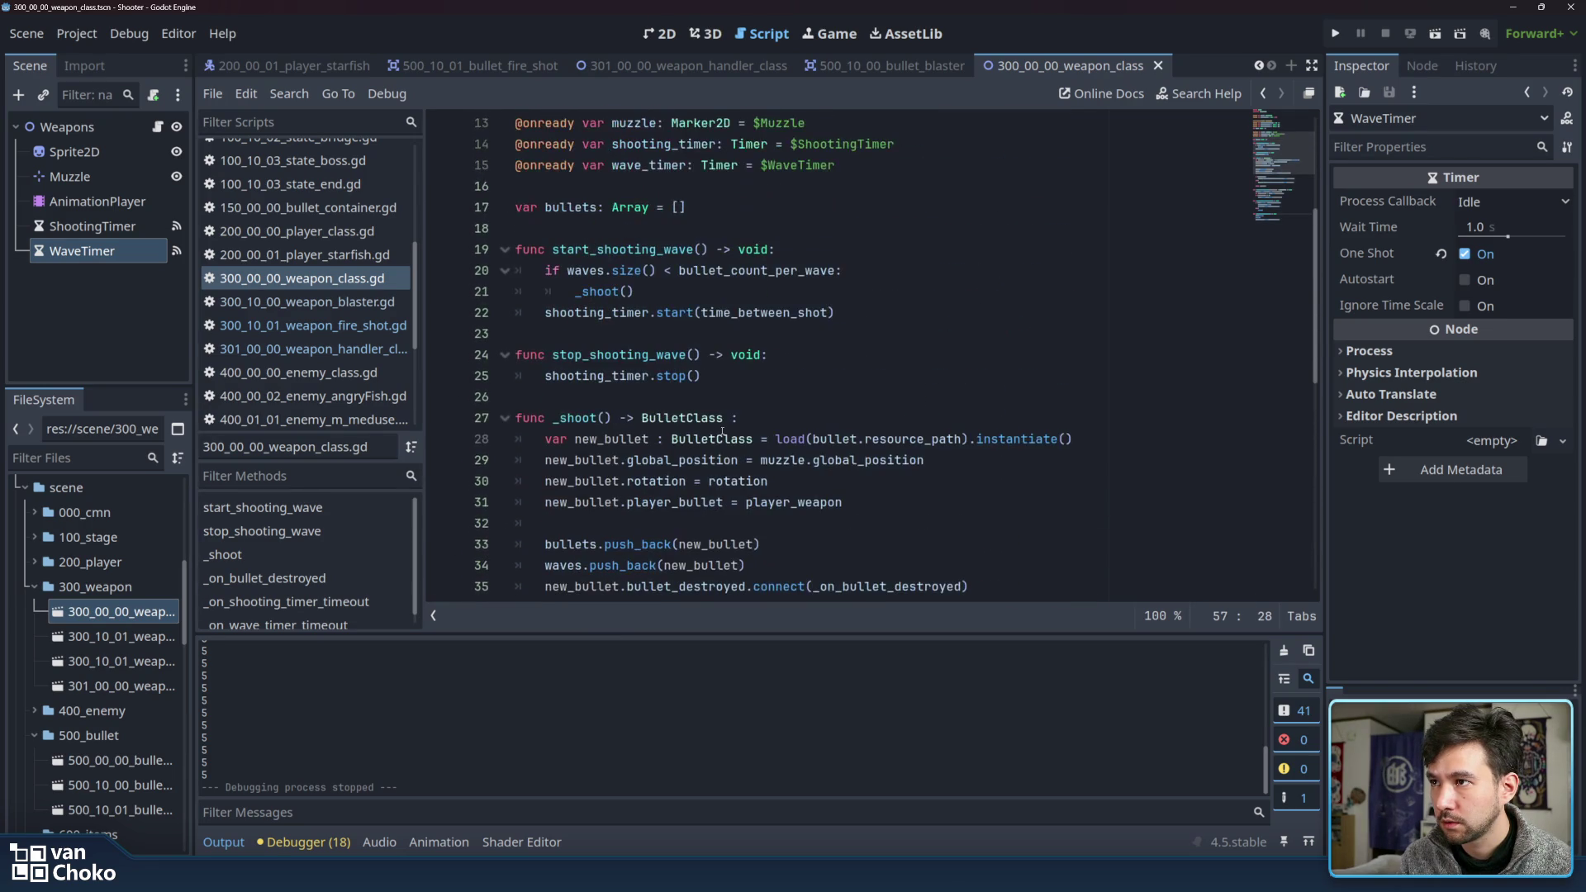
Add a new line 'shooting_timer.stop()' below line 25 in stop_shooting_wave
left_click(717, 381)
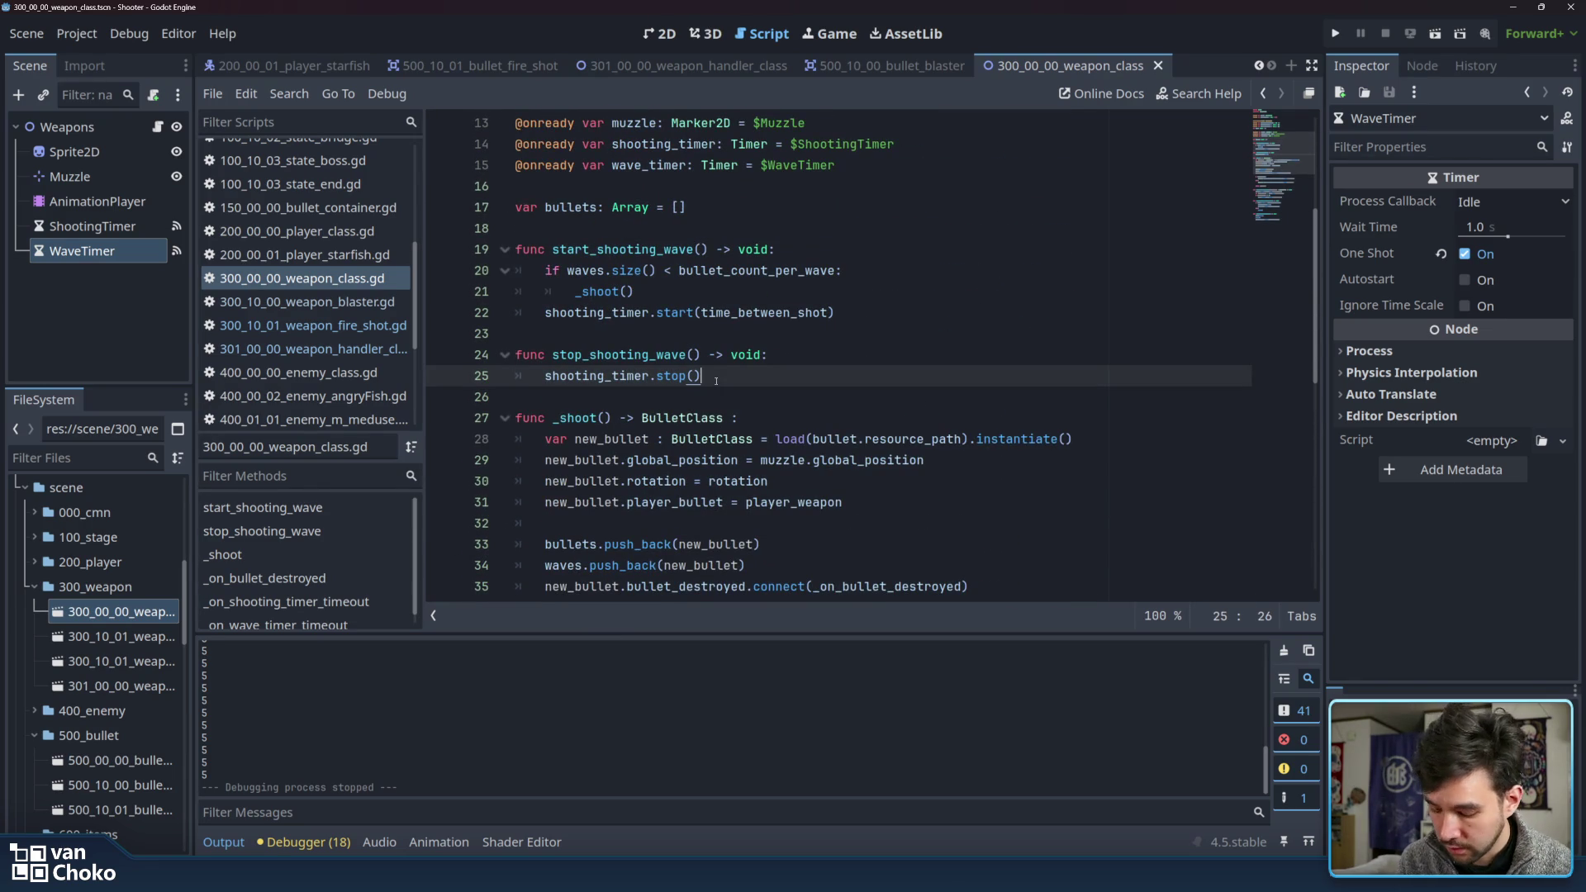
key("Return")
type("shooting_timer.st")
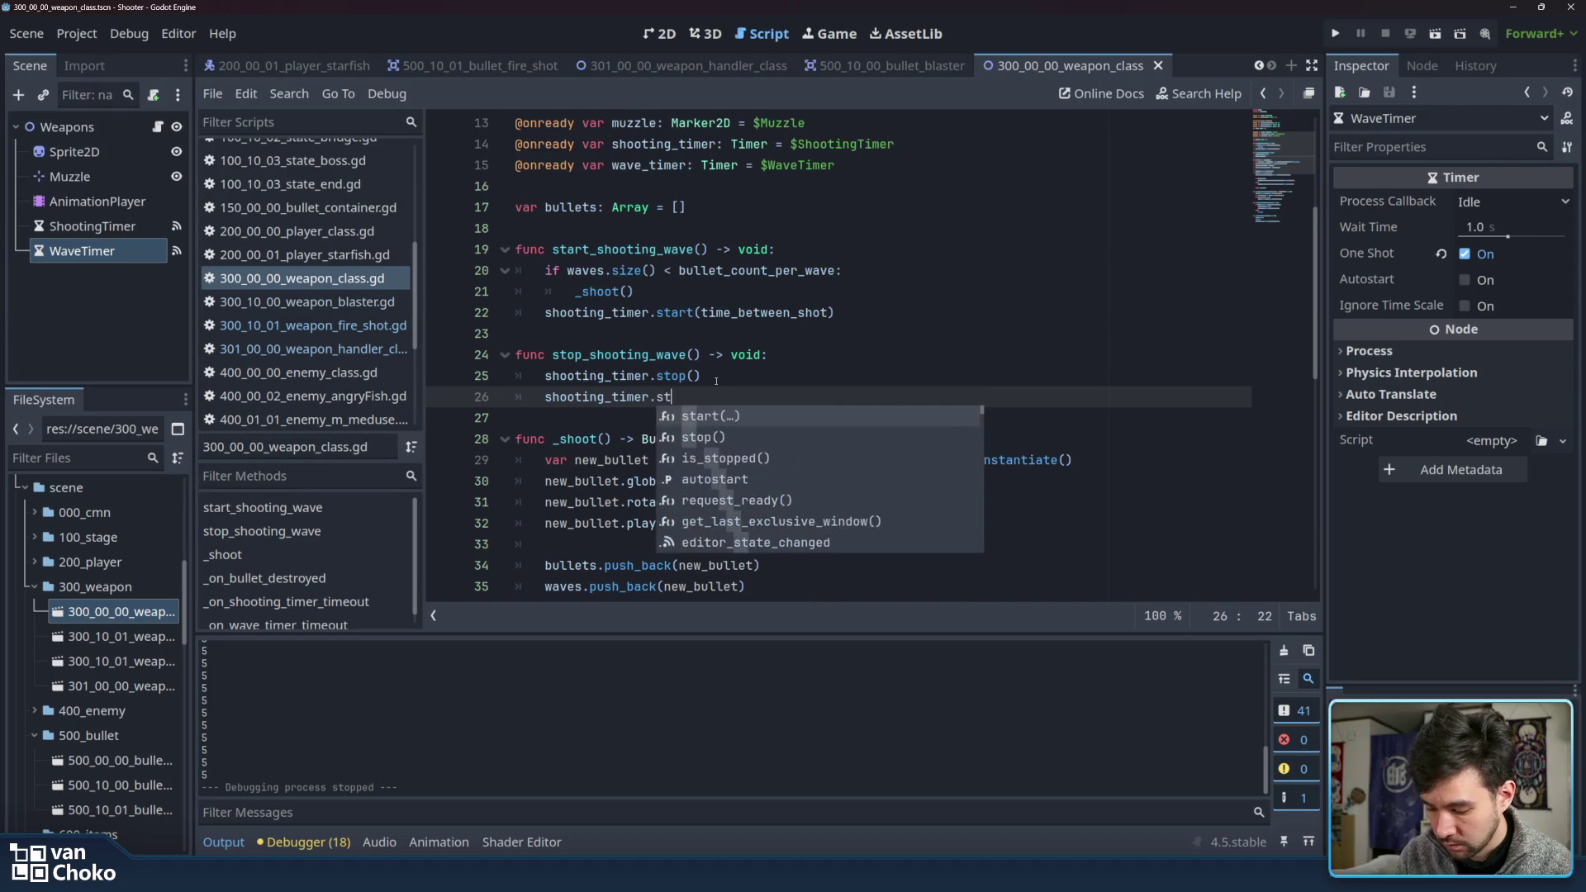
type("art()")
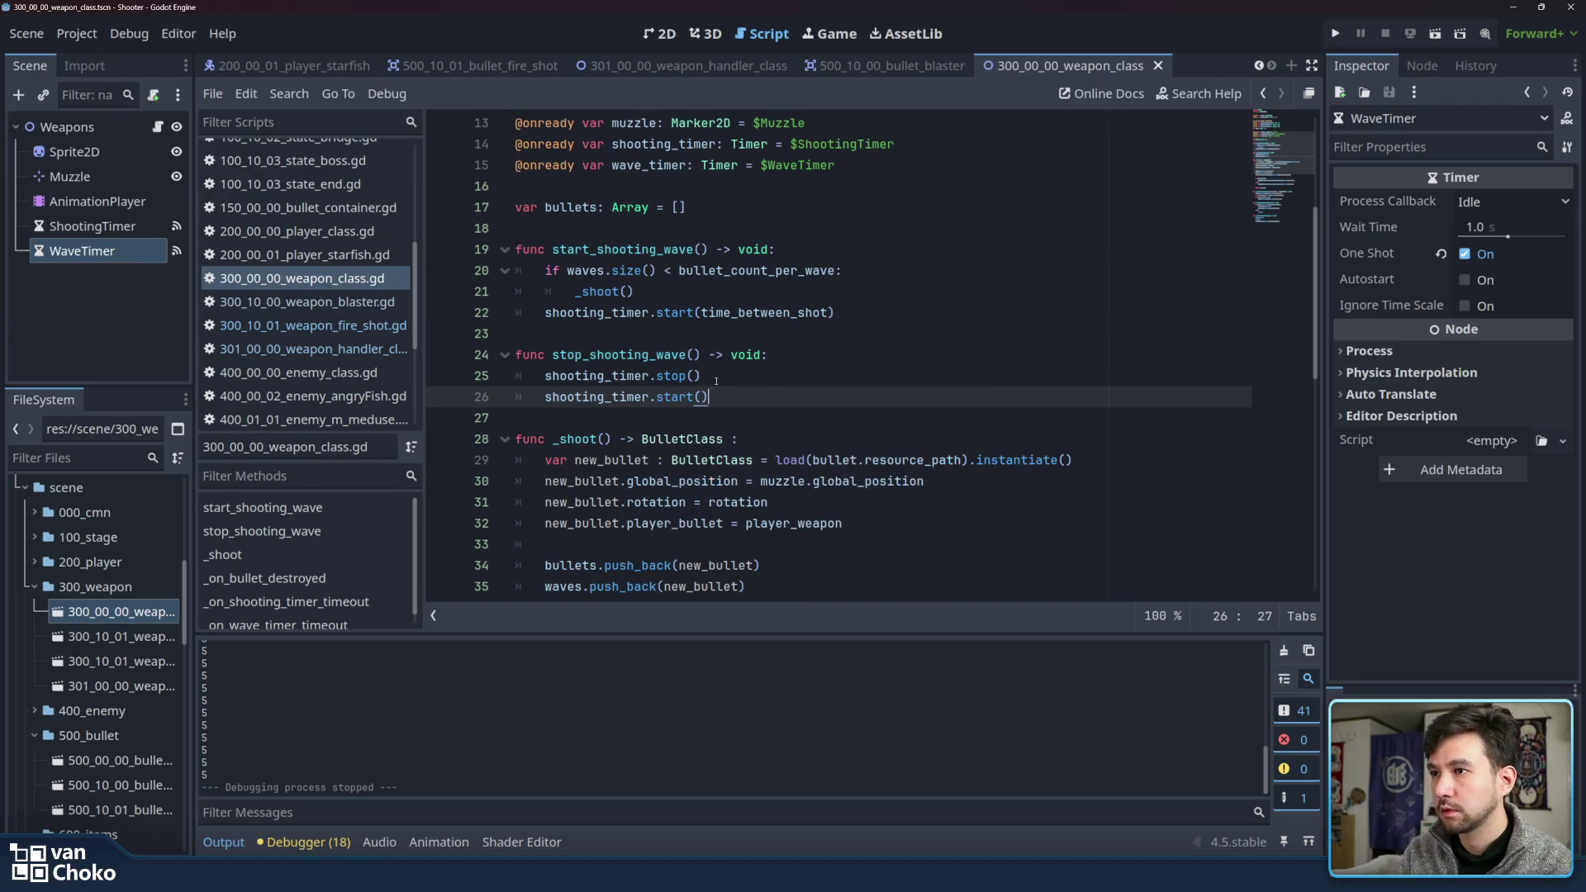
double_click(675, 396)
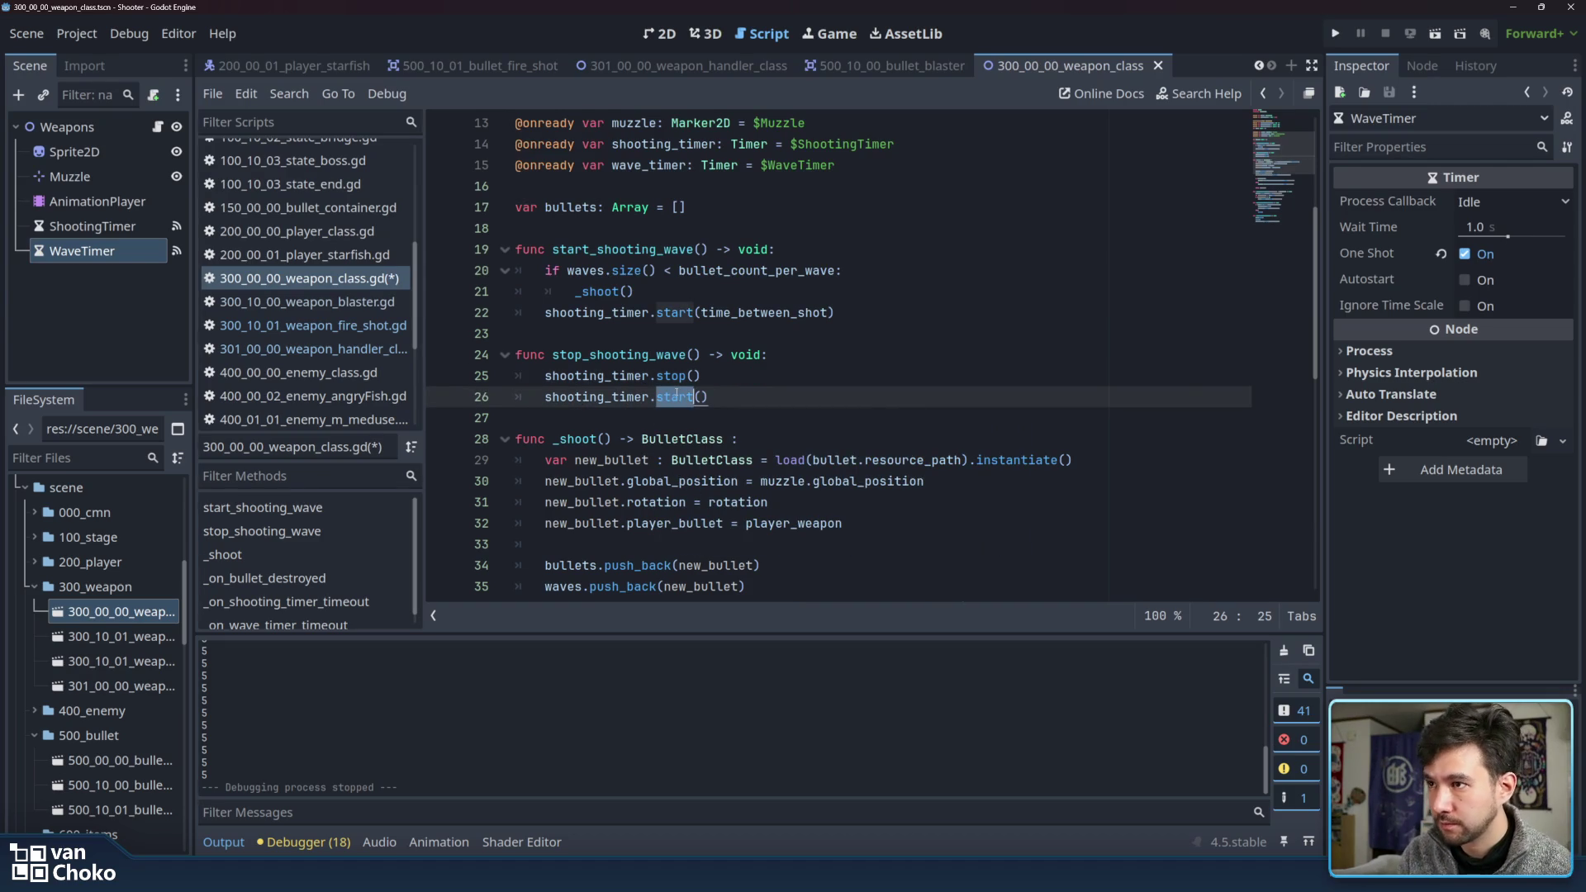
type("stop")
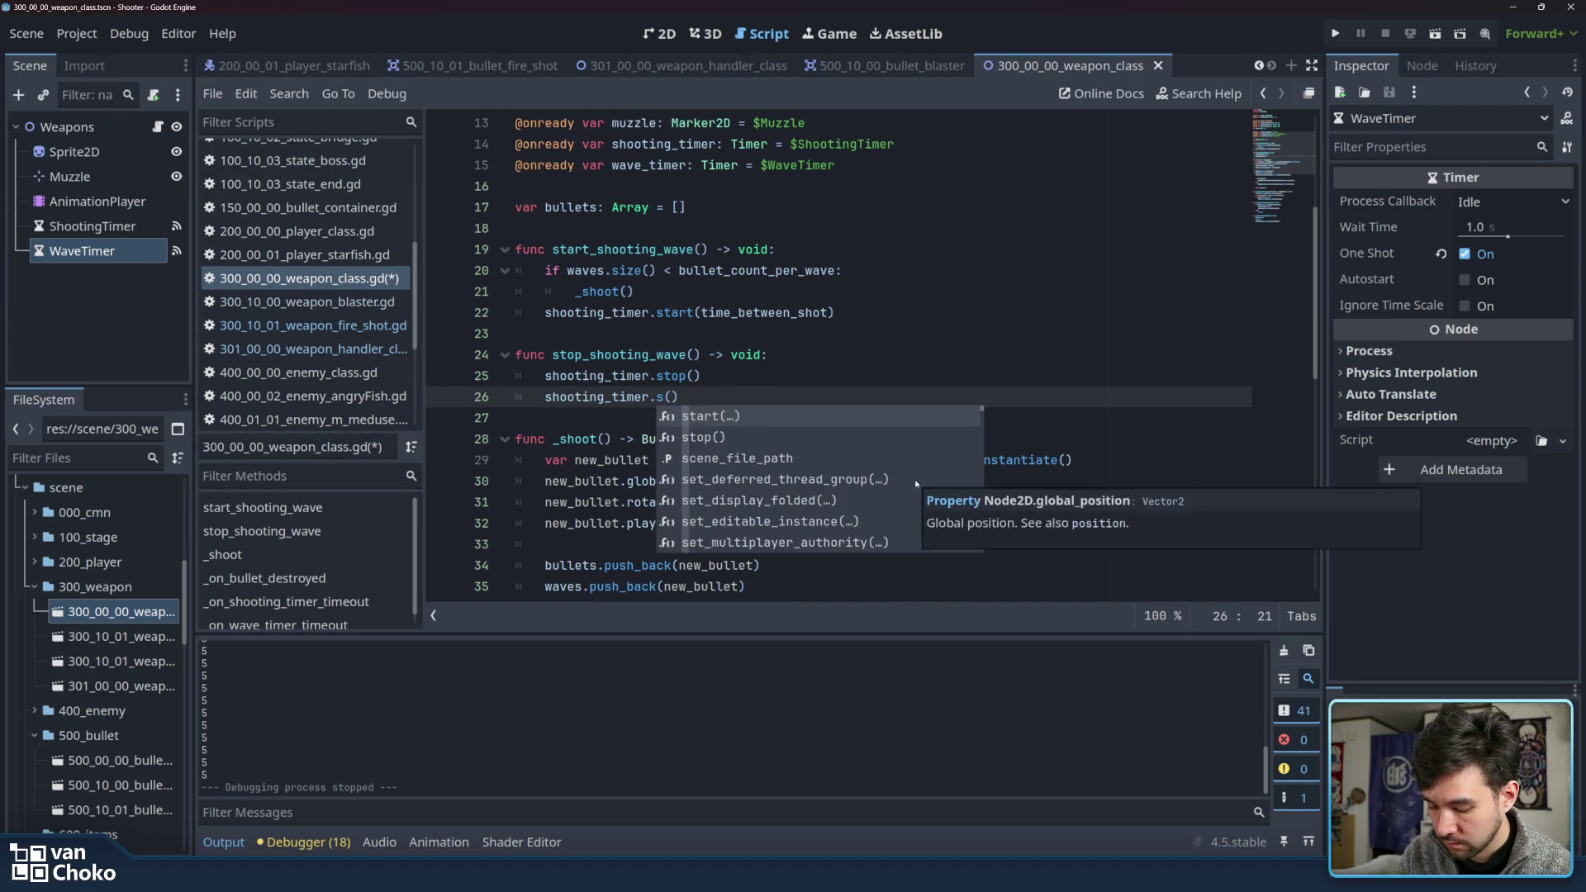
left_click(650, 396)
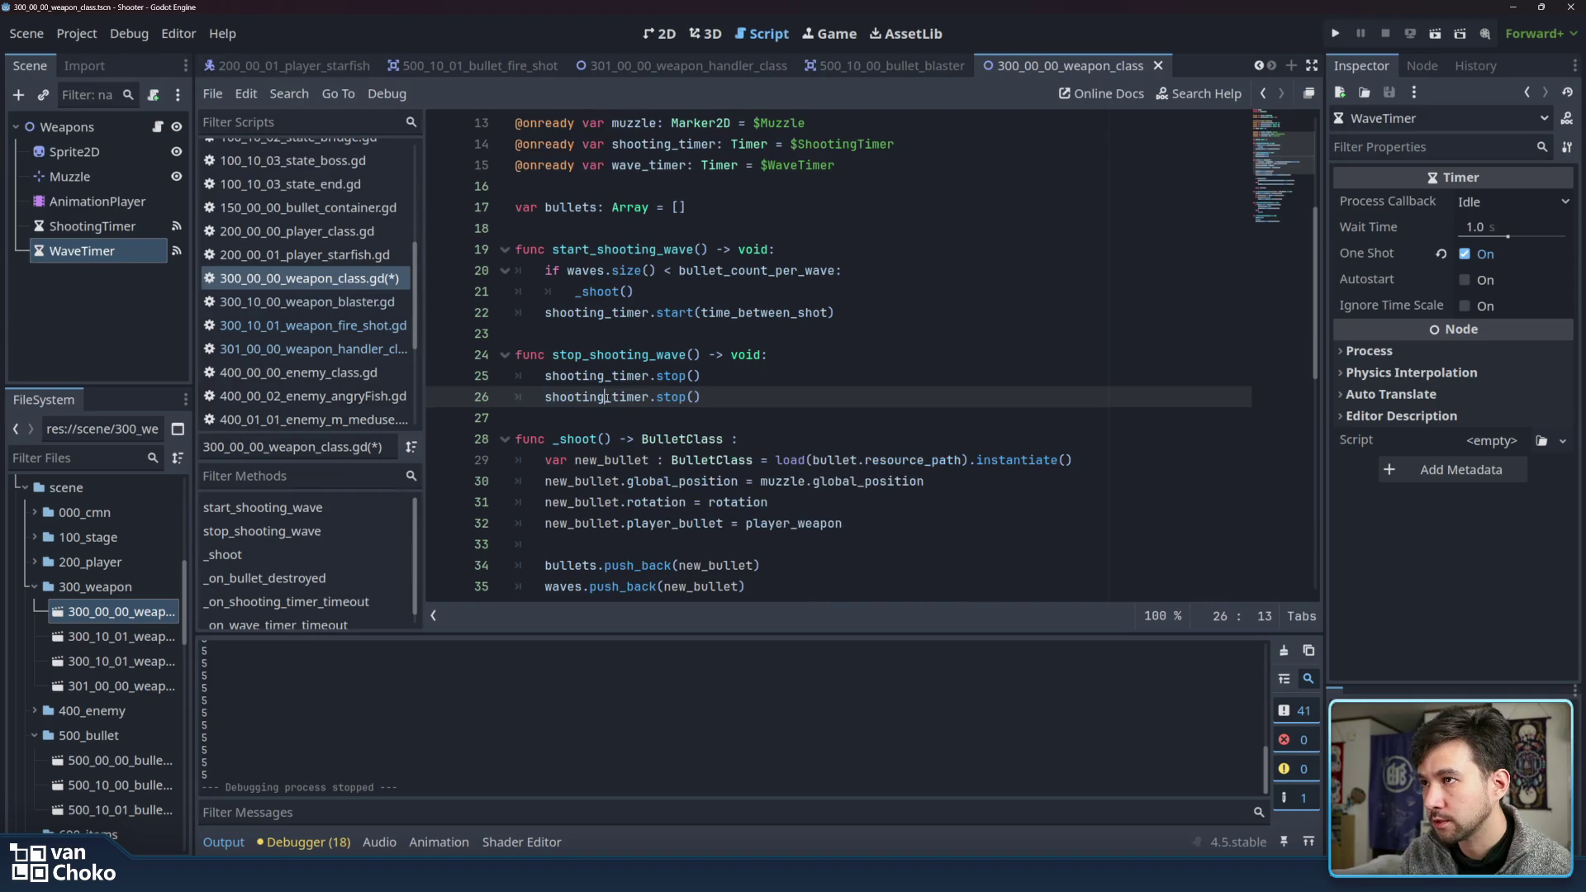
Change that new line to wave_timer.stop(), save the script, and run the game with F5
scroll(639, 360, "up", 4)
double_click(637, 419)
key("ctrl+c")
scroll(637, 419, "down", 3)
double_click(583, 460)
key("ctrl+v")
left_click(726, 463)
key("ctrl+s")
key("F5")
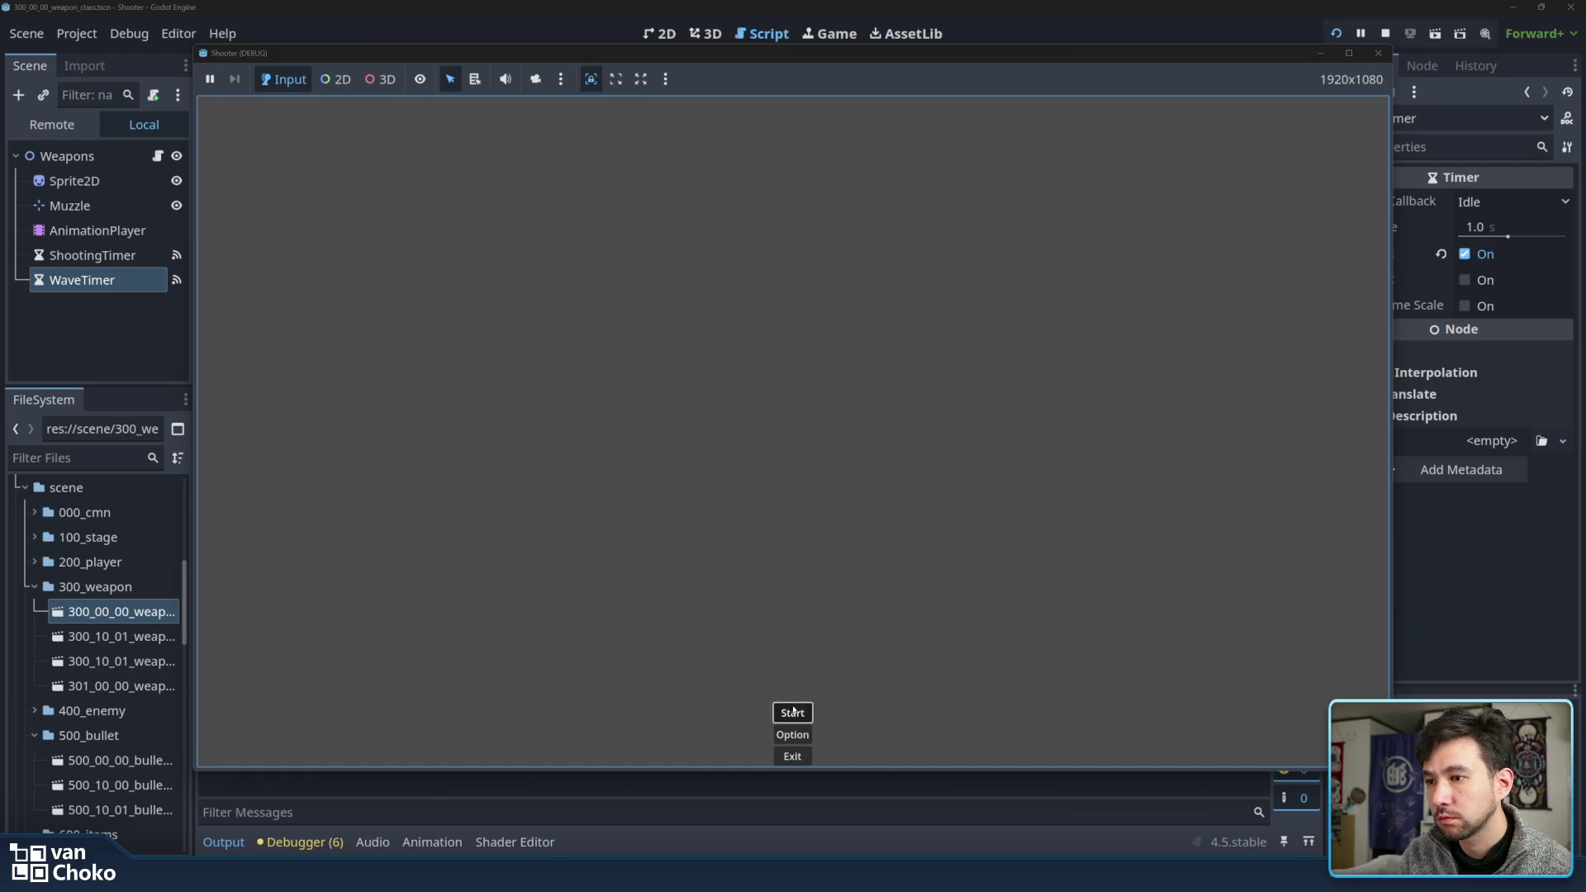
Start a round, move the ship up and down to check the four-bullet waves, then close the game
left_click(793, 711)
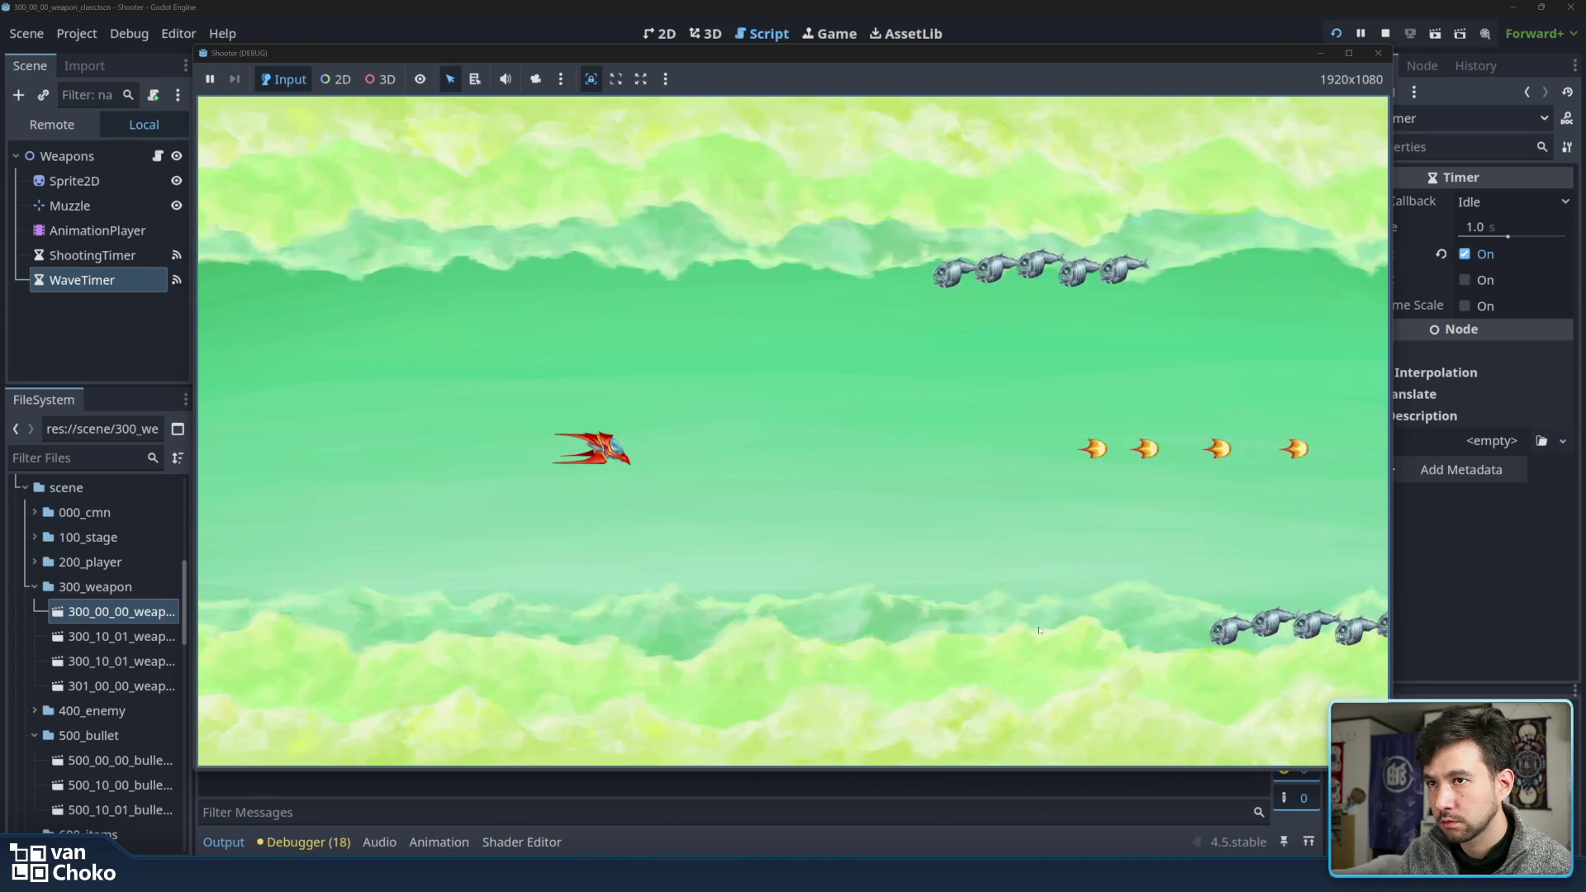
key("Up")
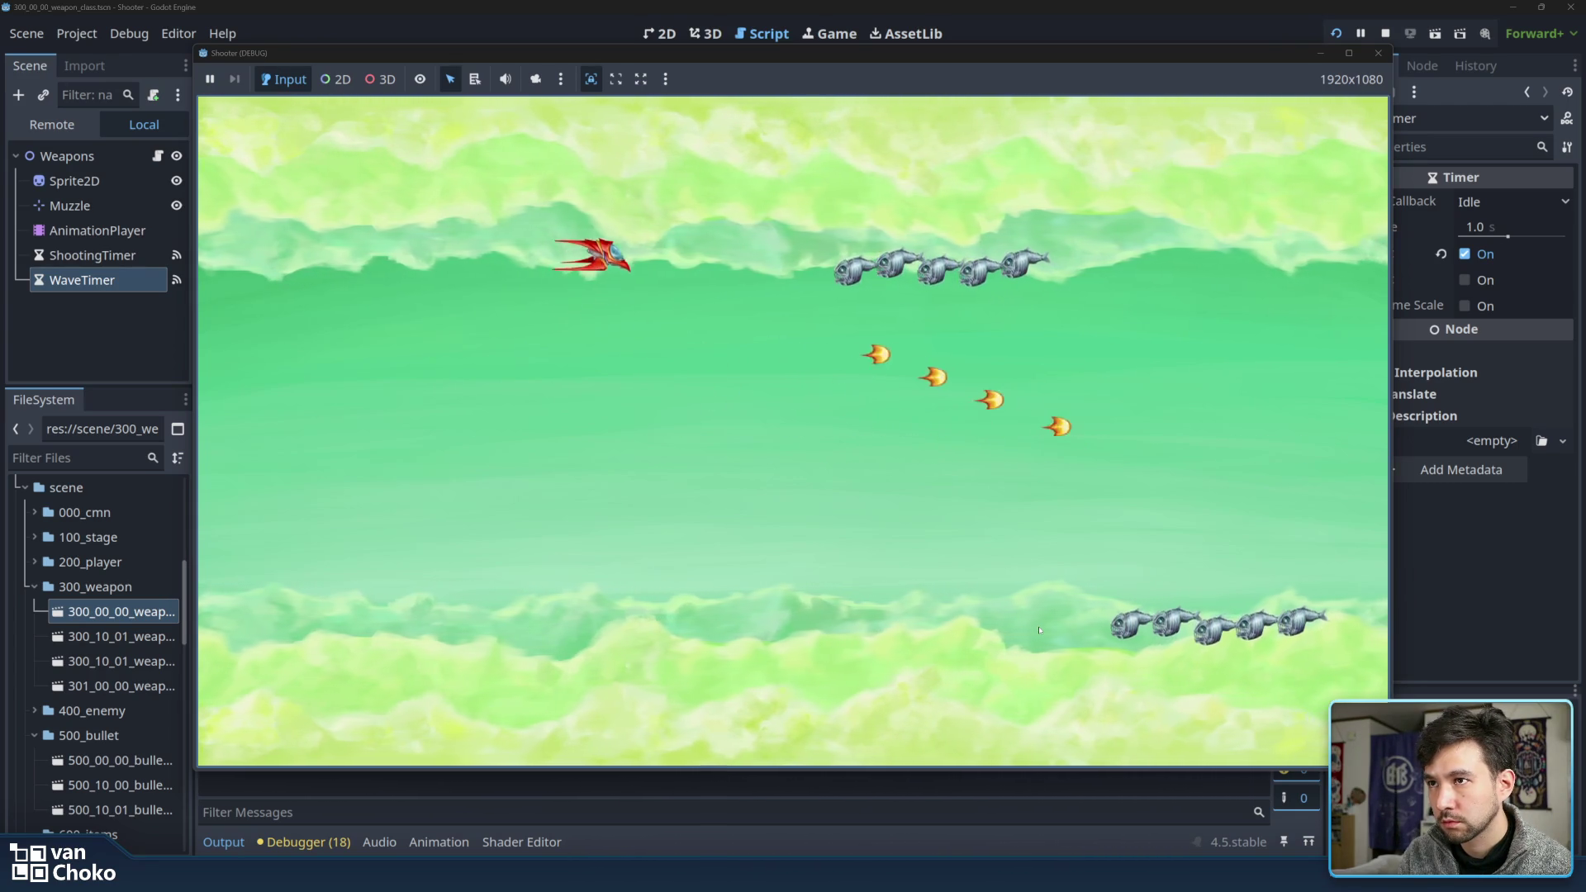
key("Down")
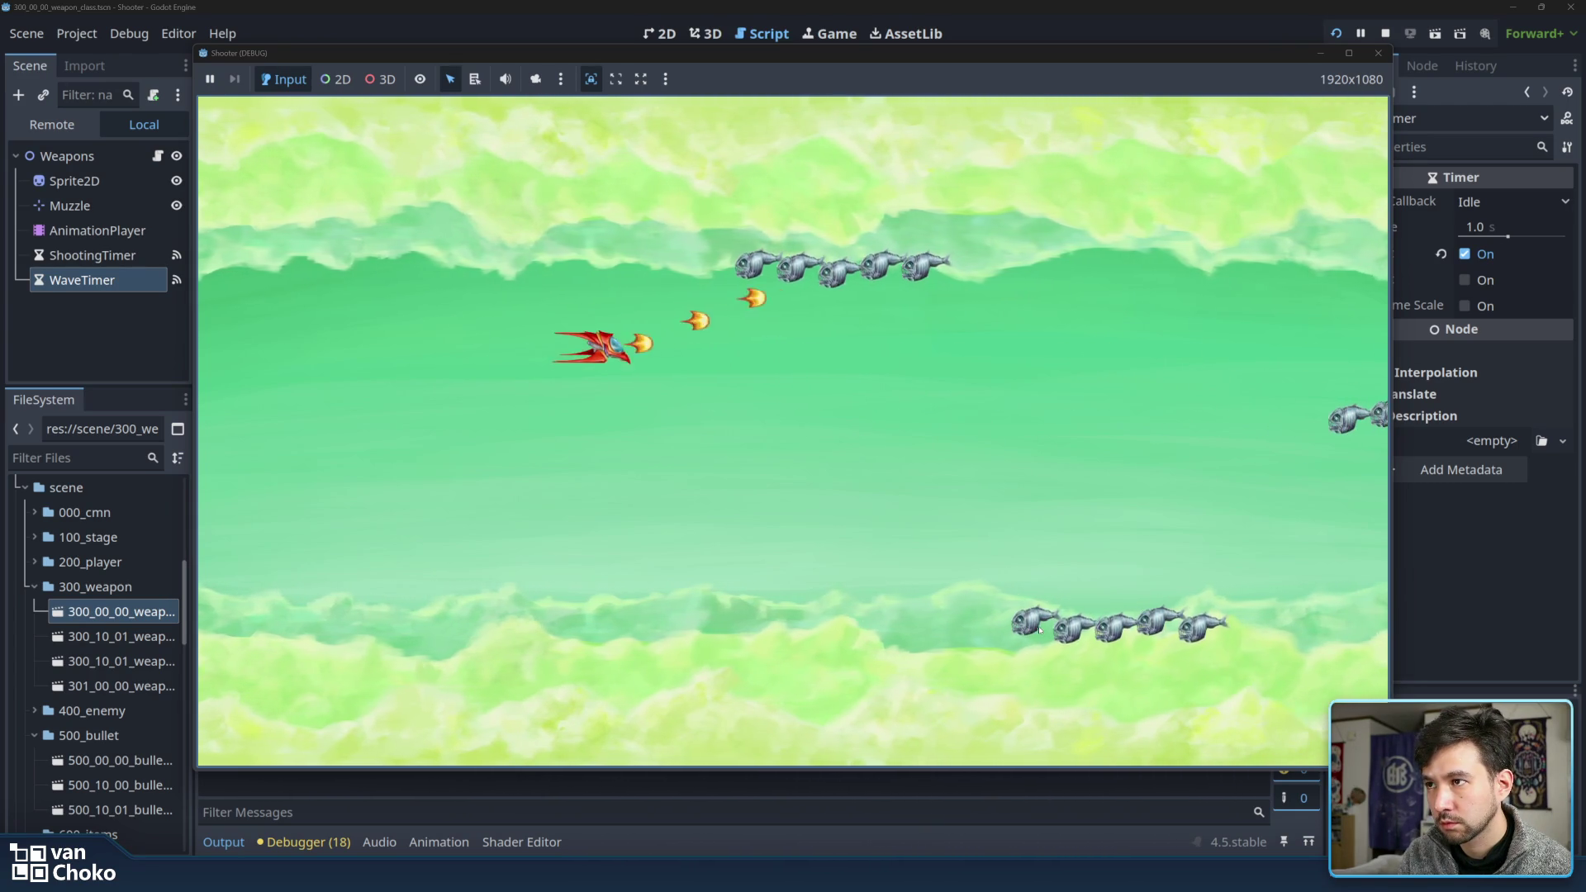
key("Down")
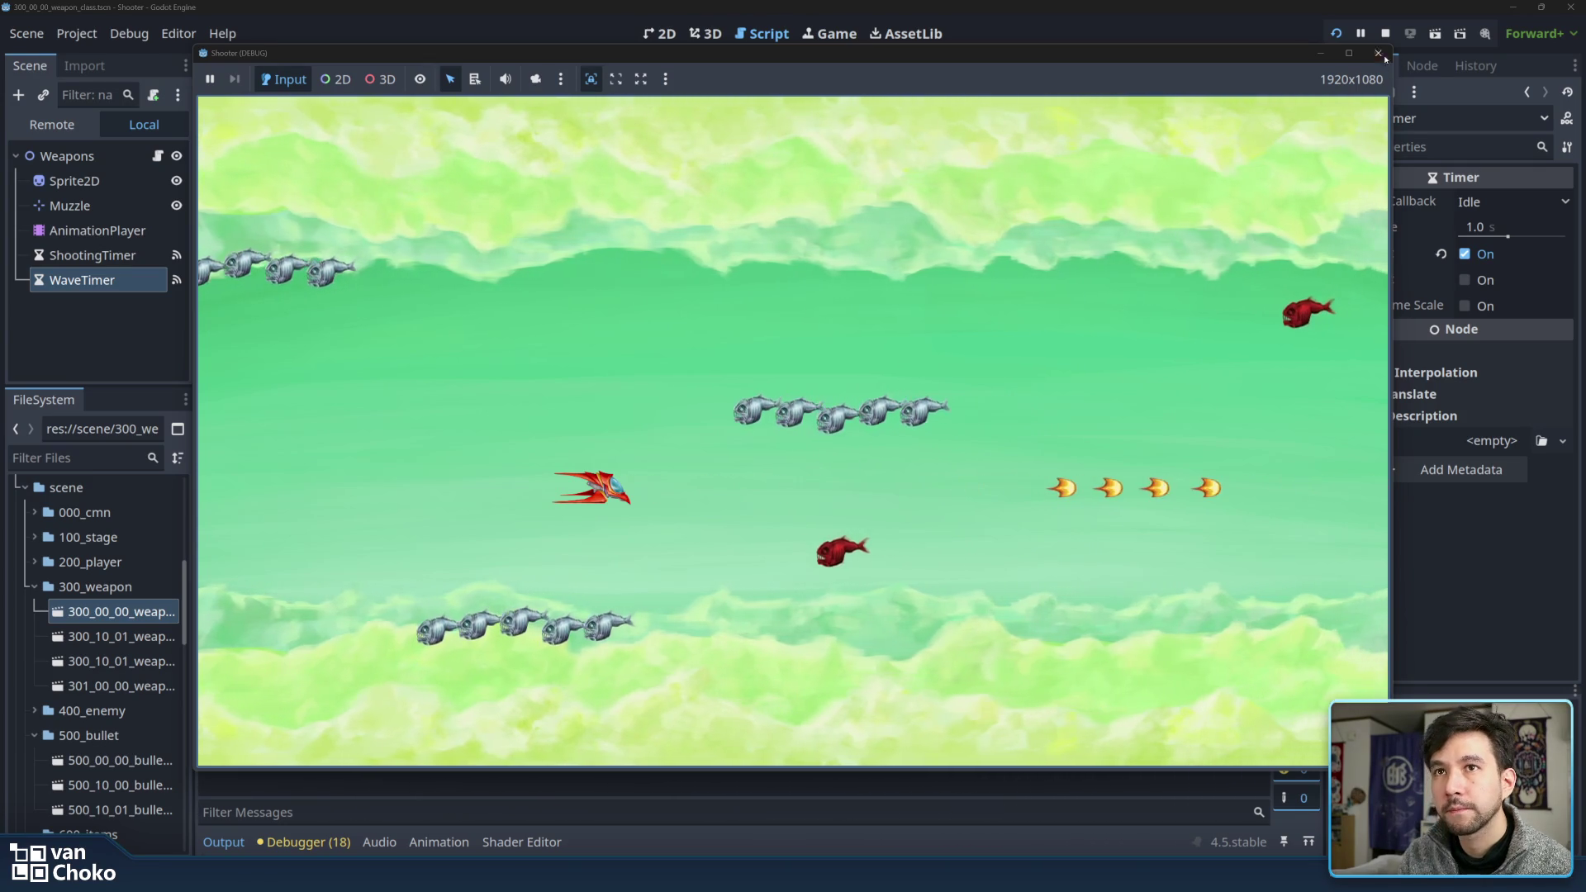
left_click(1378, 53)
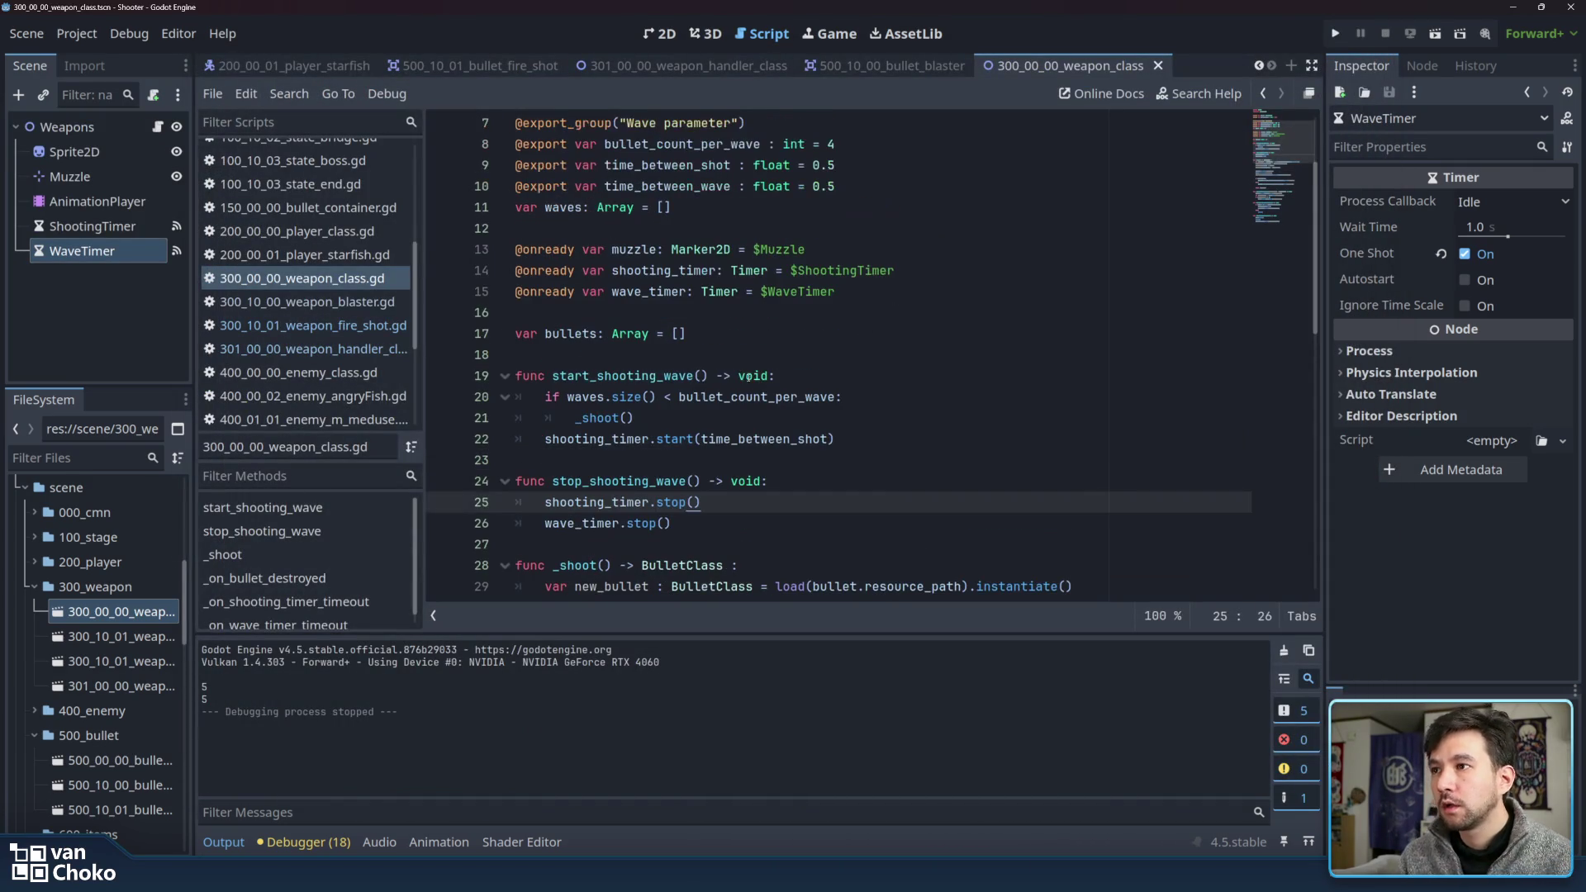
Add an else: branch with an indented line after the _shoot() call on line 21
left_click(663, 415)
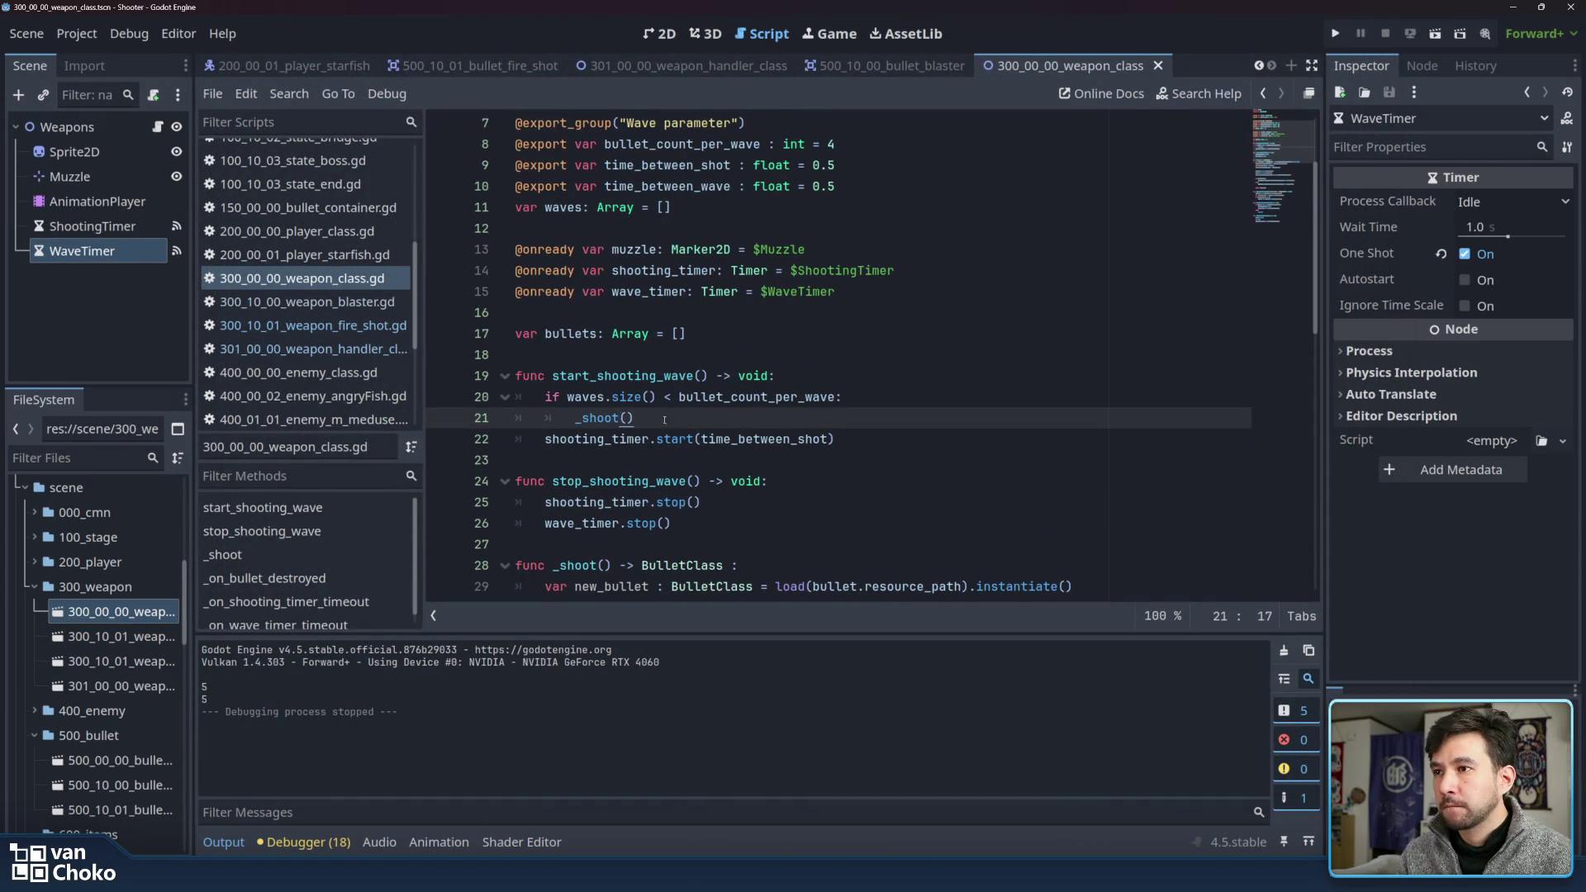
key("Return")
type("e")
key("BackSpace")
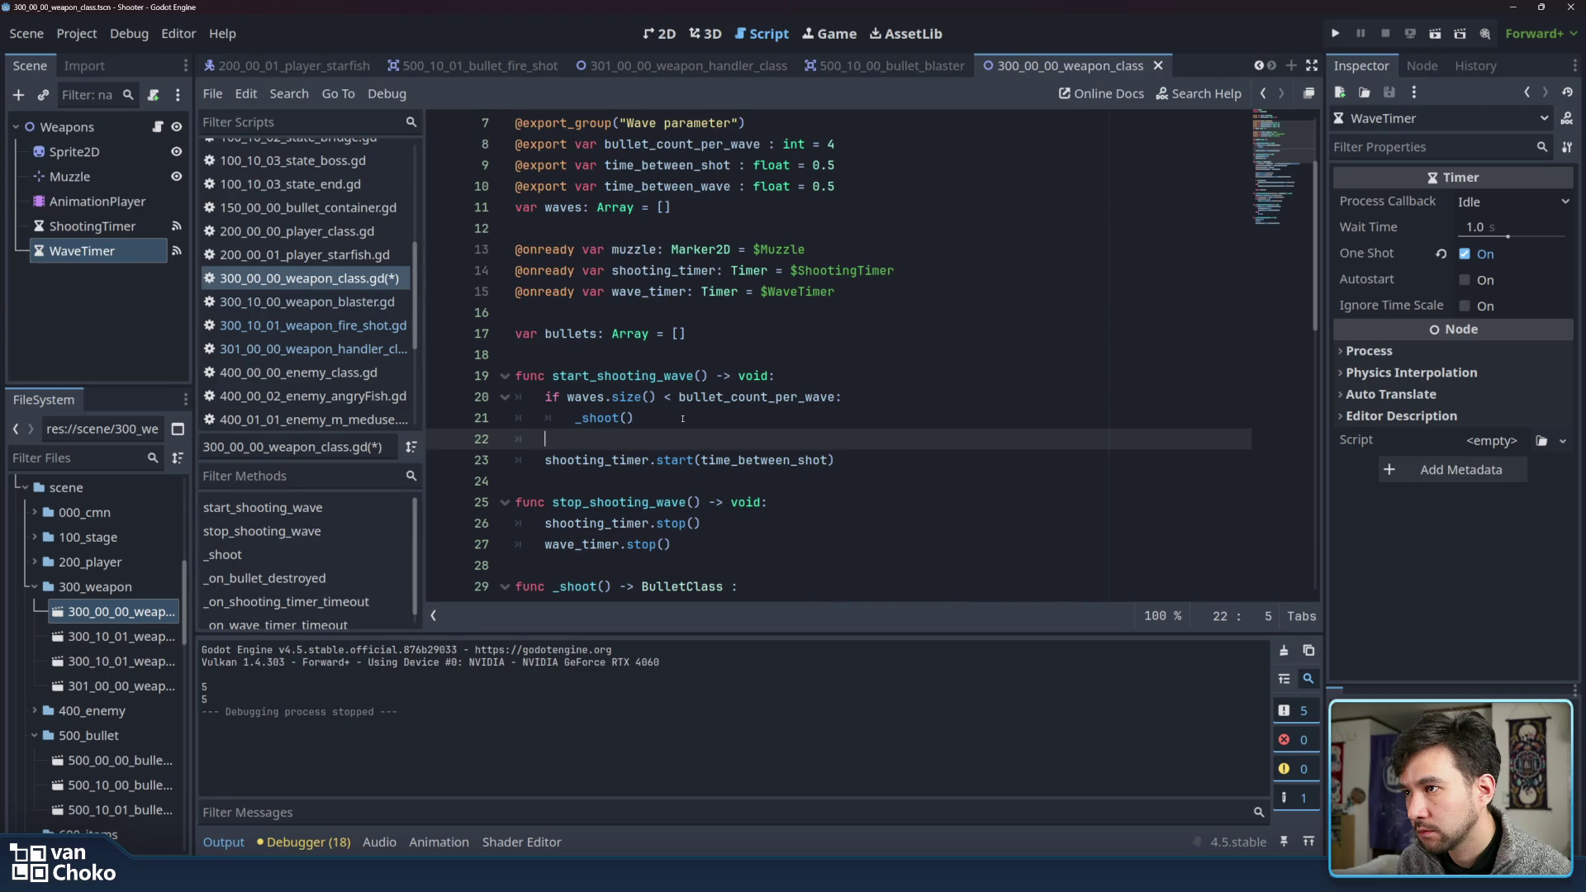
type("lse:")
key("Return")
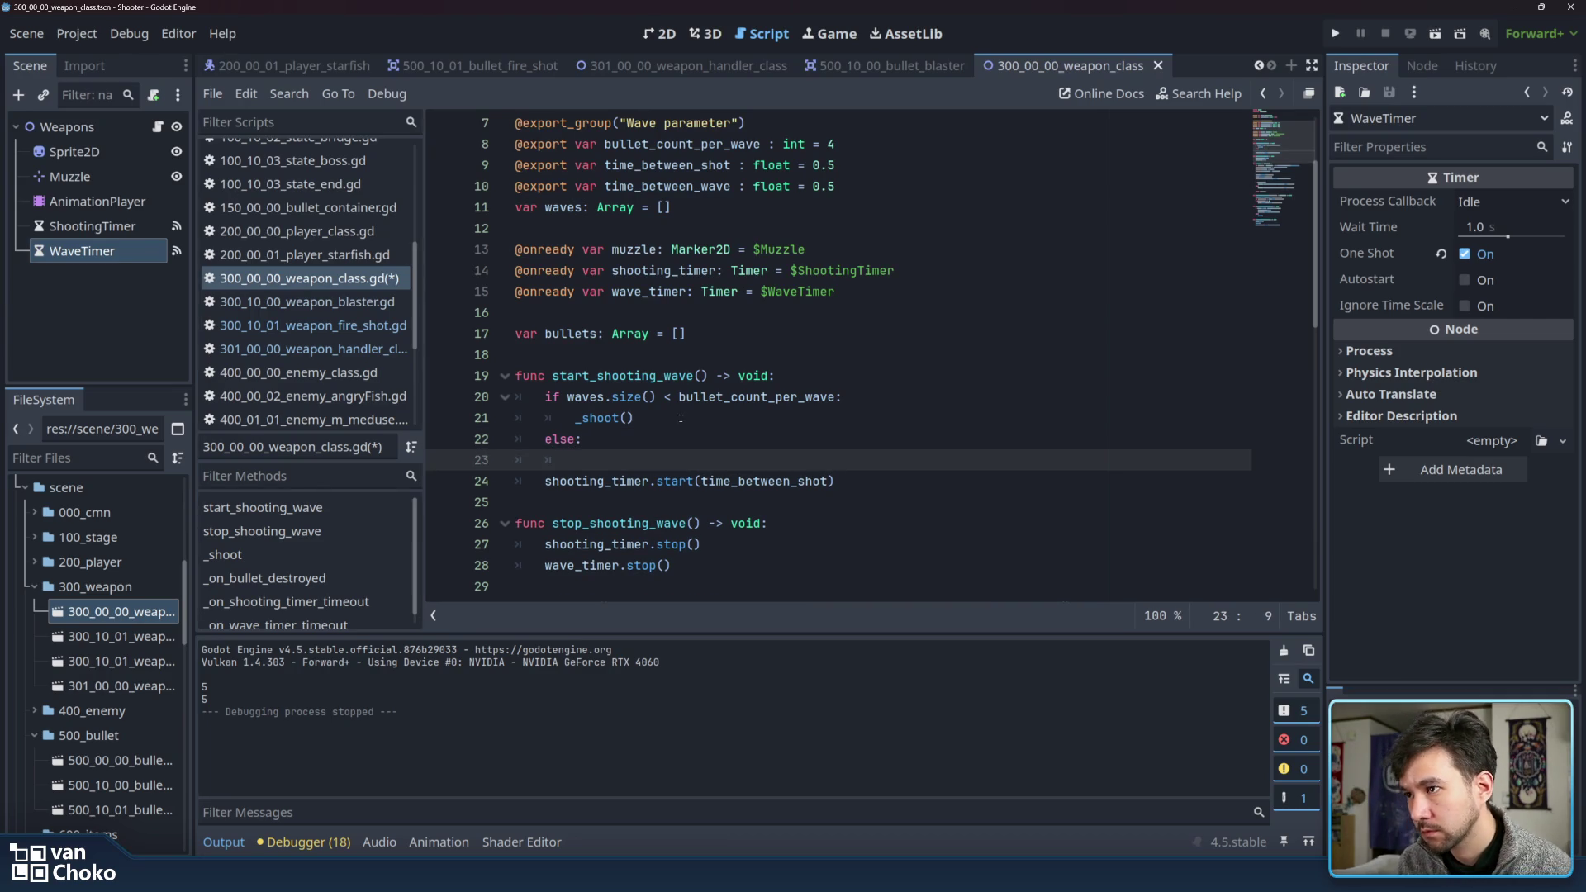
left_click_drag(545, 480, 837, 481)
scroll(865, 481, "down", 5)
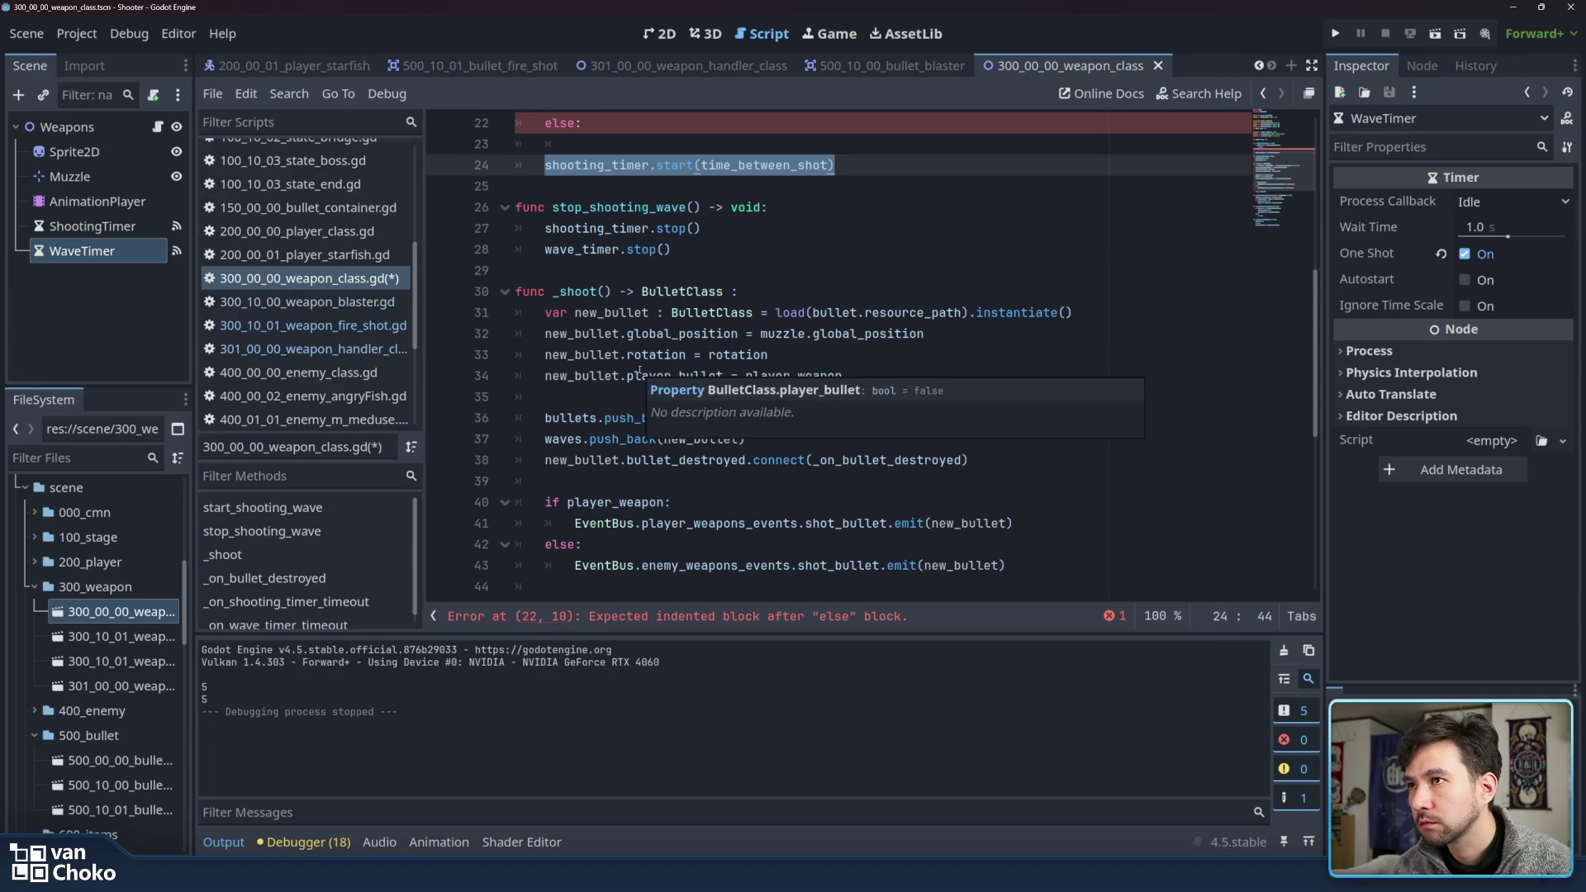
scroll(575, 331, "up", 1)
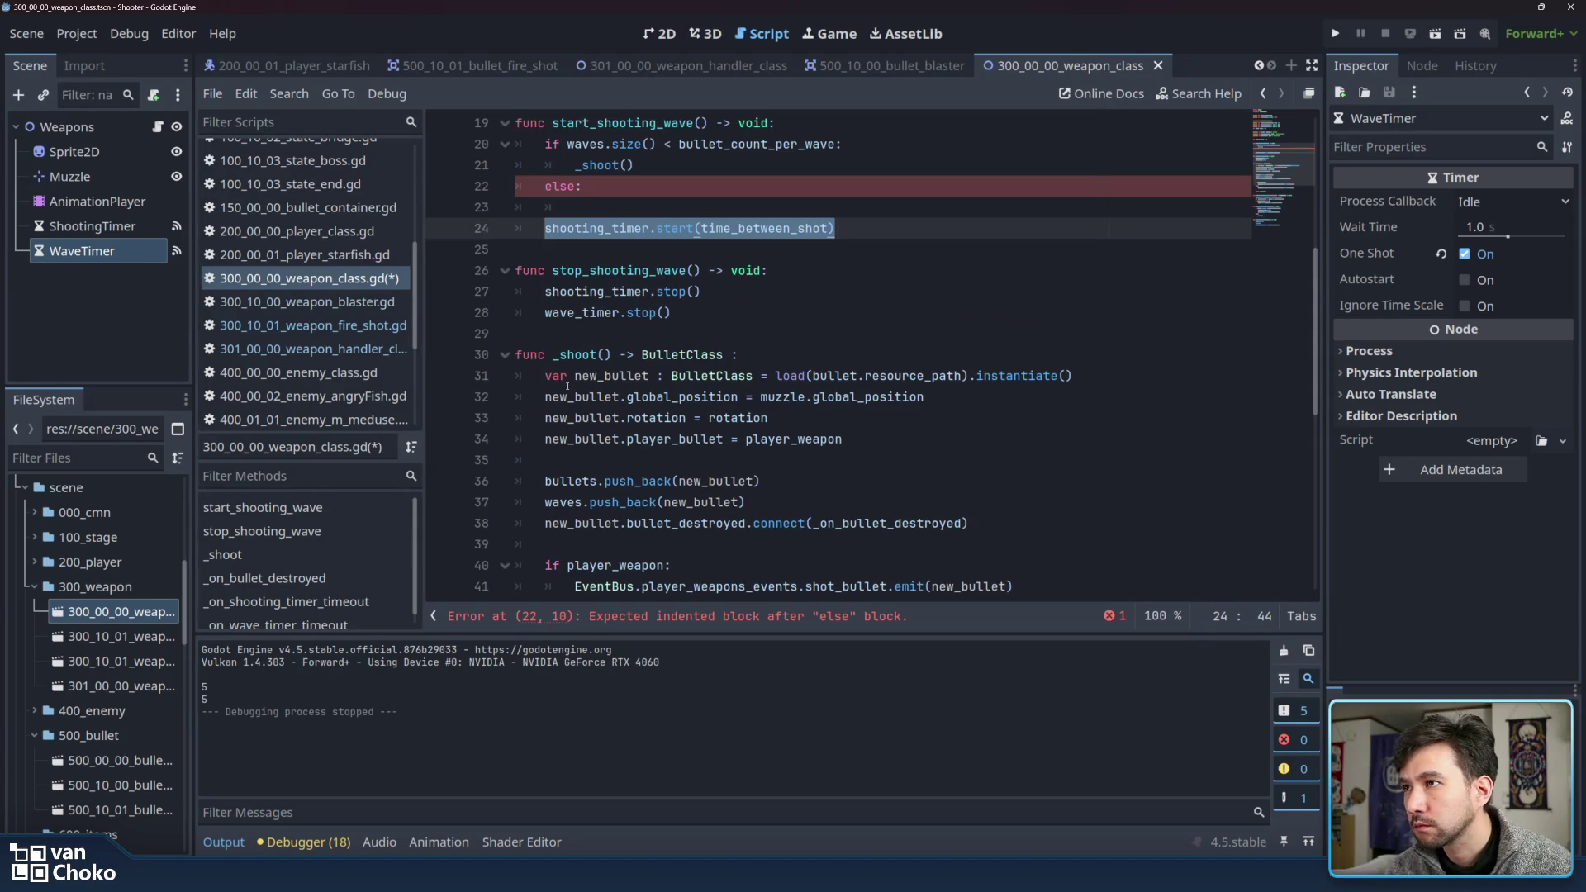
scroll(578, 413, "down", 8)
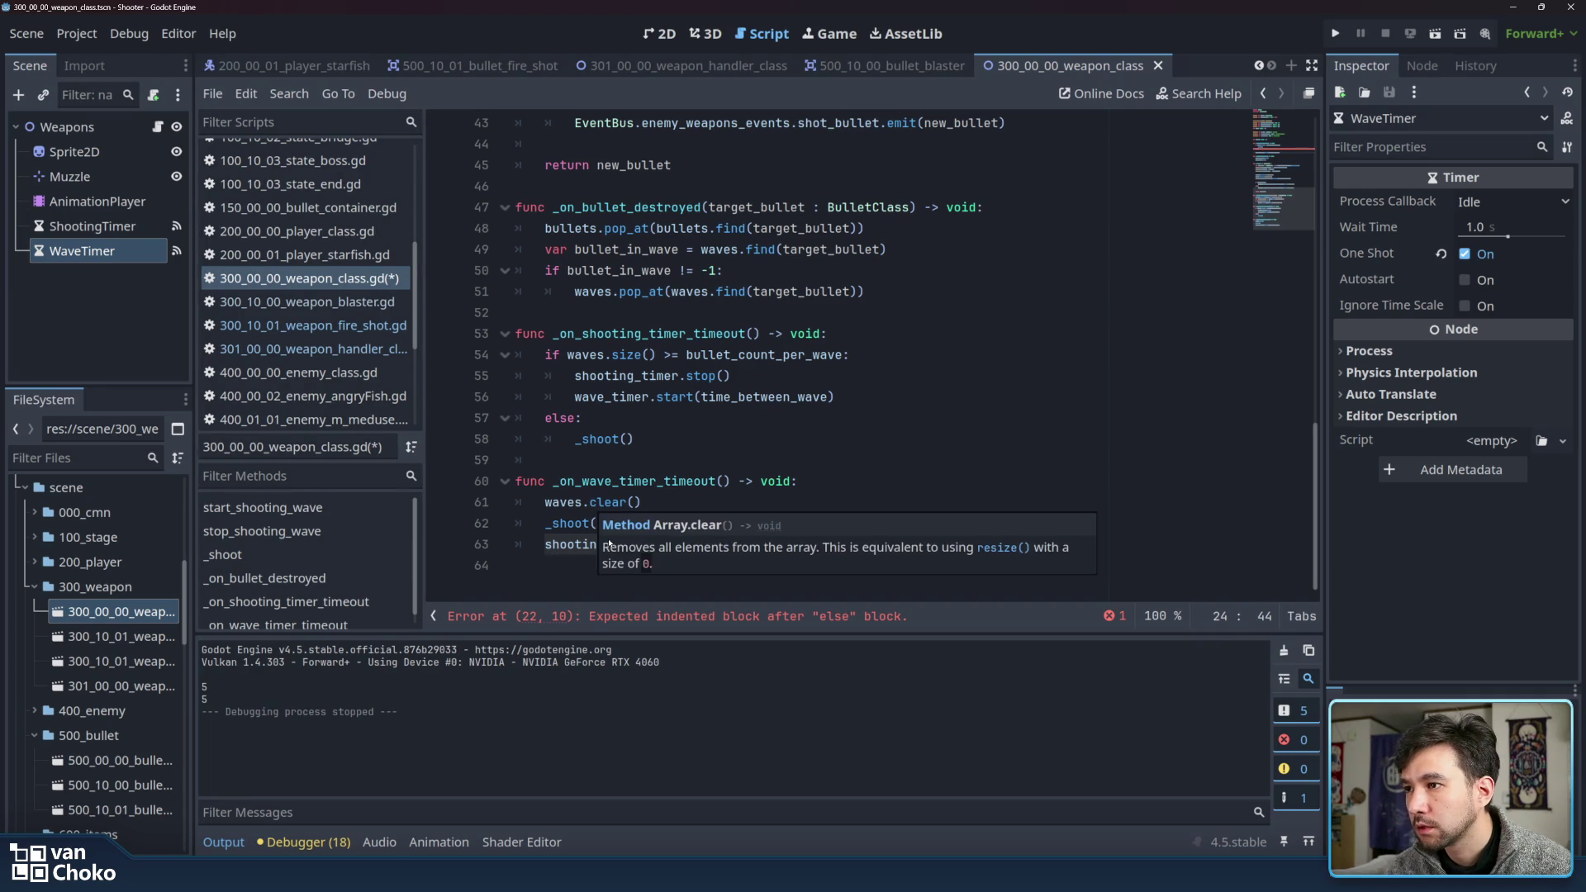
Make the else branch call wave_timer.start(time_between_wave), save the script and run the project
left_click(781, 396)
scroll(820, 431, "up", 5)
scroll(821, 431, "up", 5)
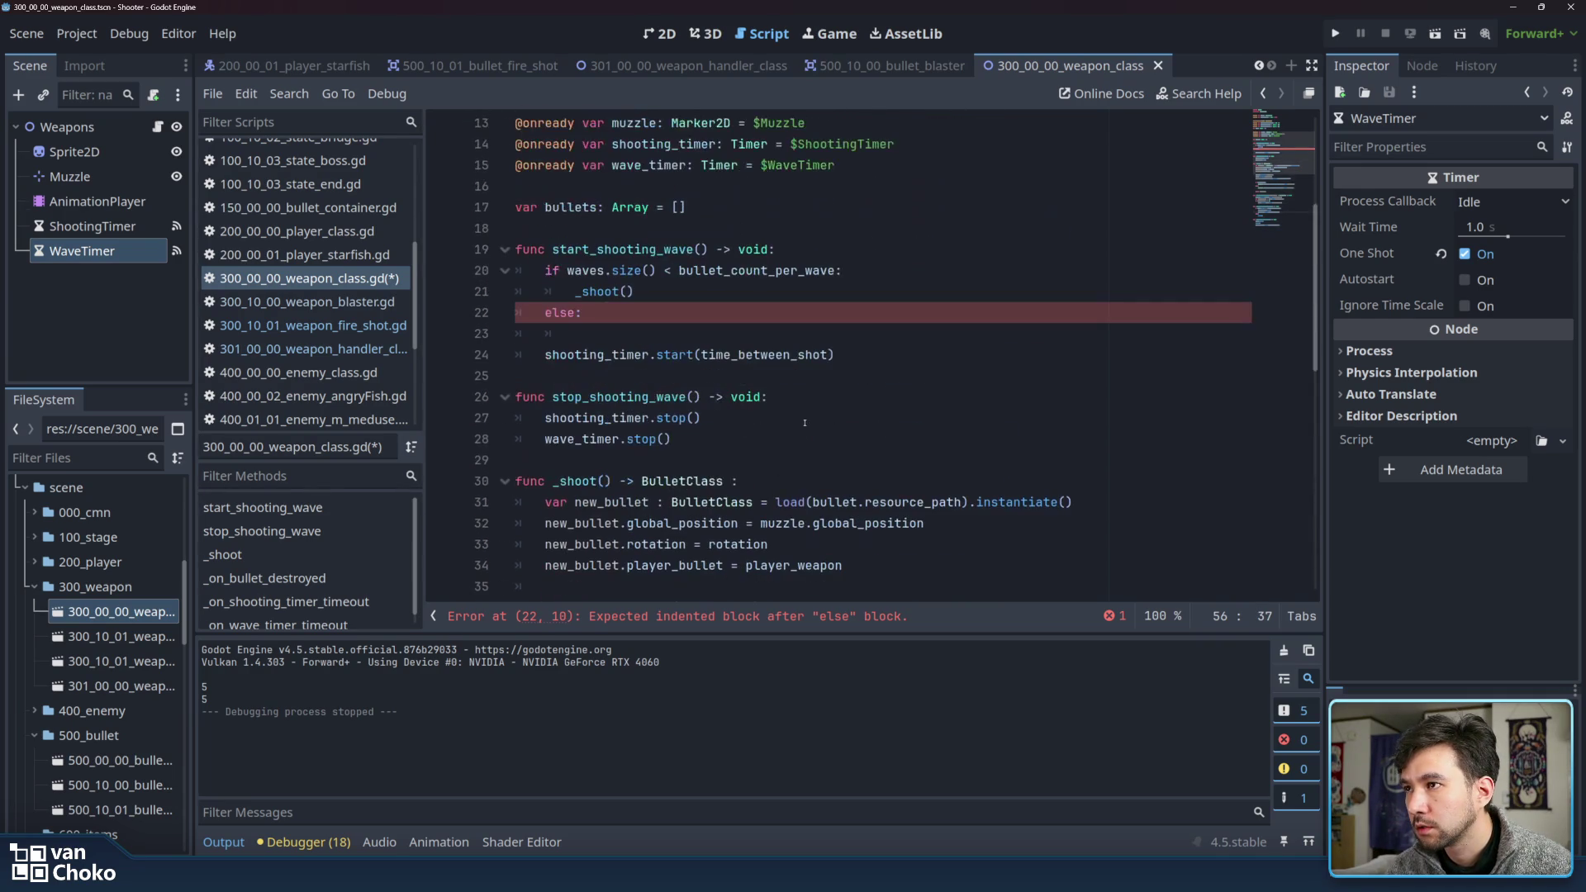
left_click(650, 336)
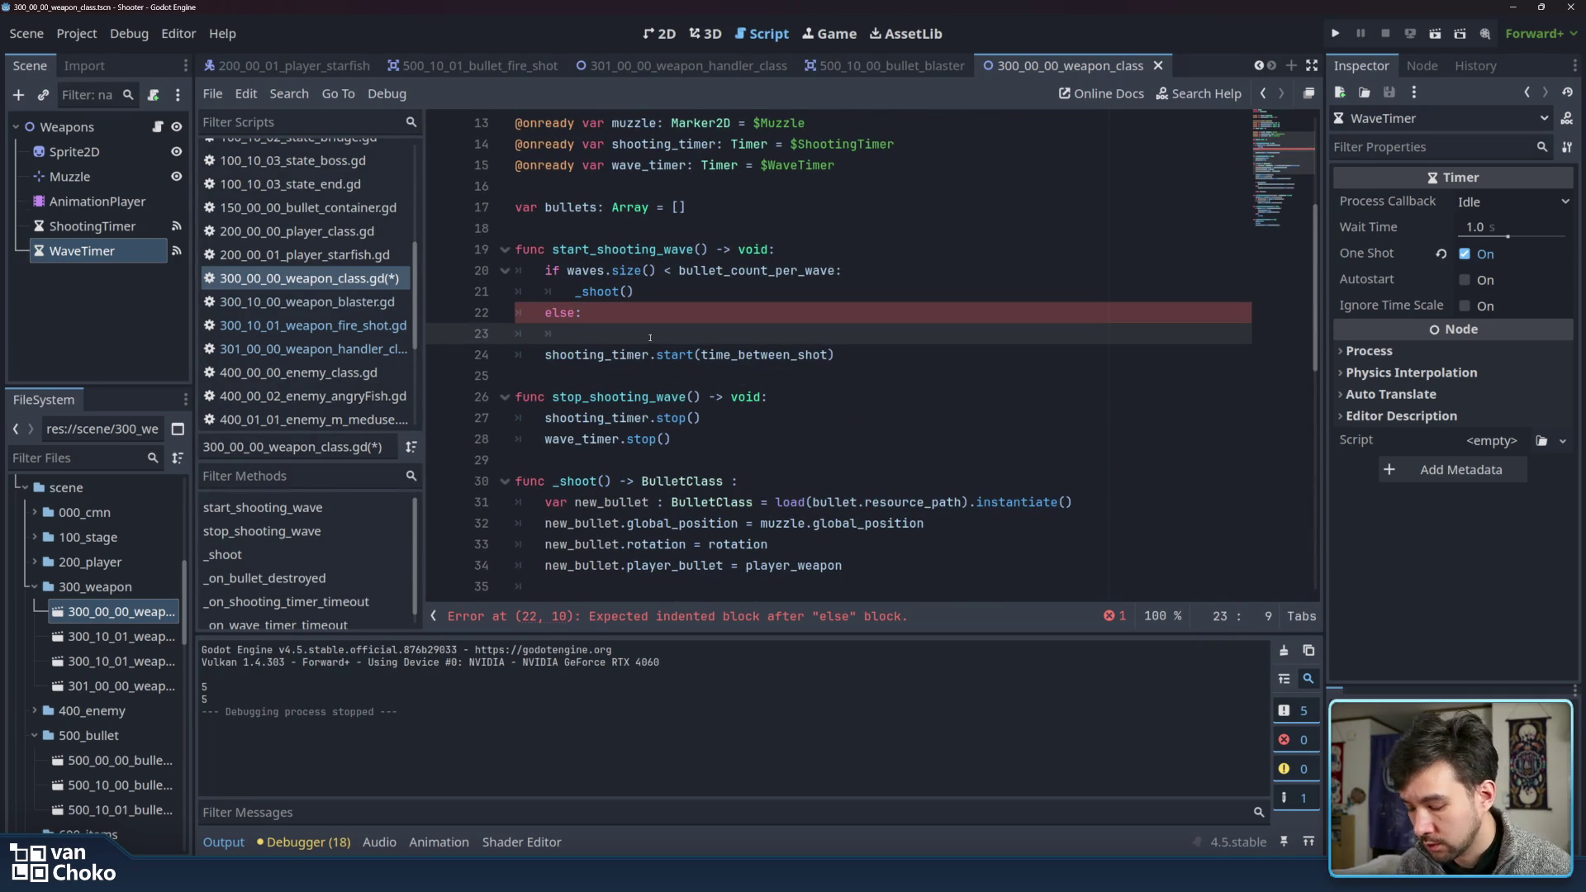
type("wave_")
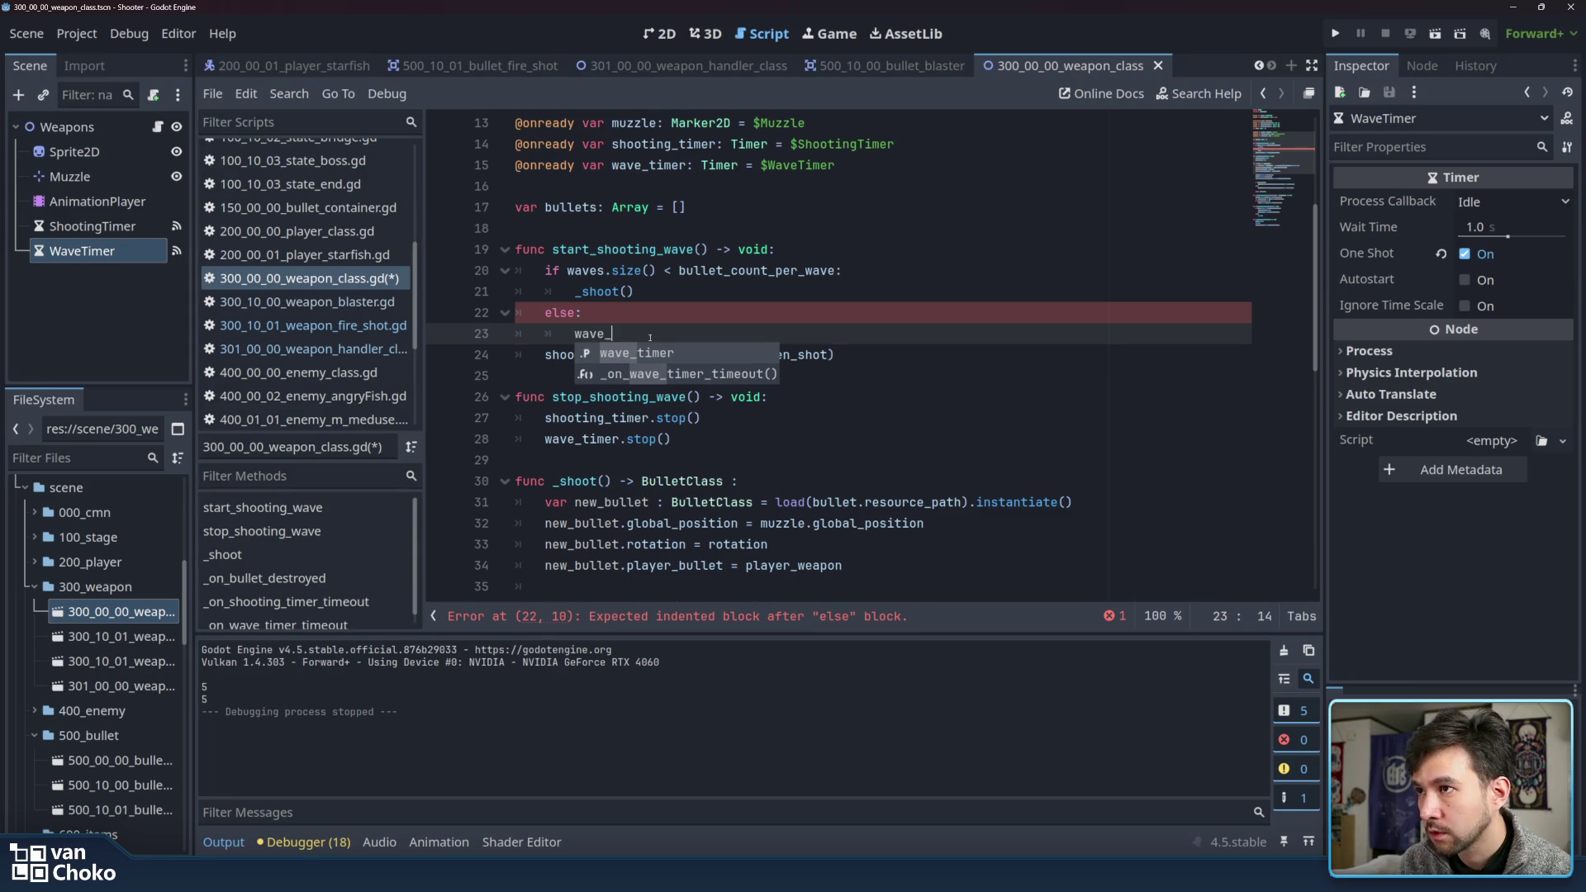
key("Return")
type(".stat")
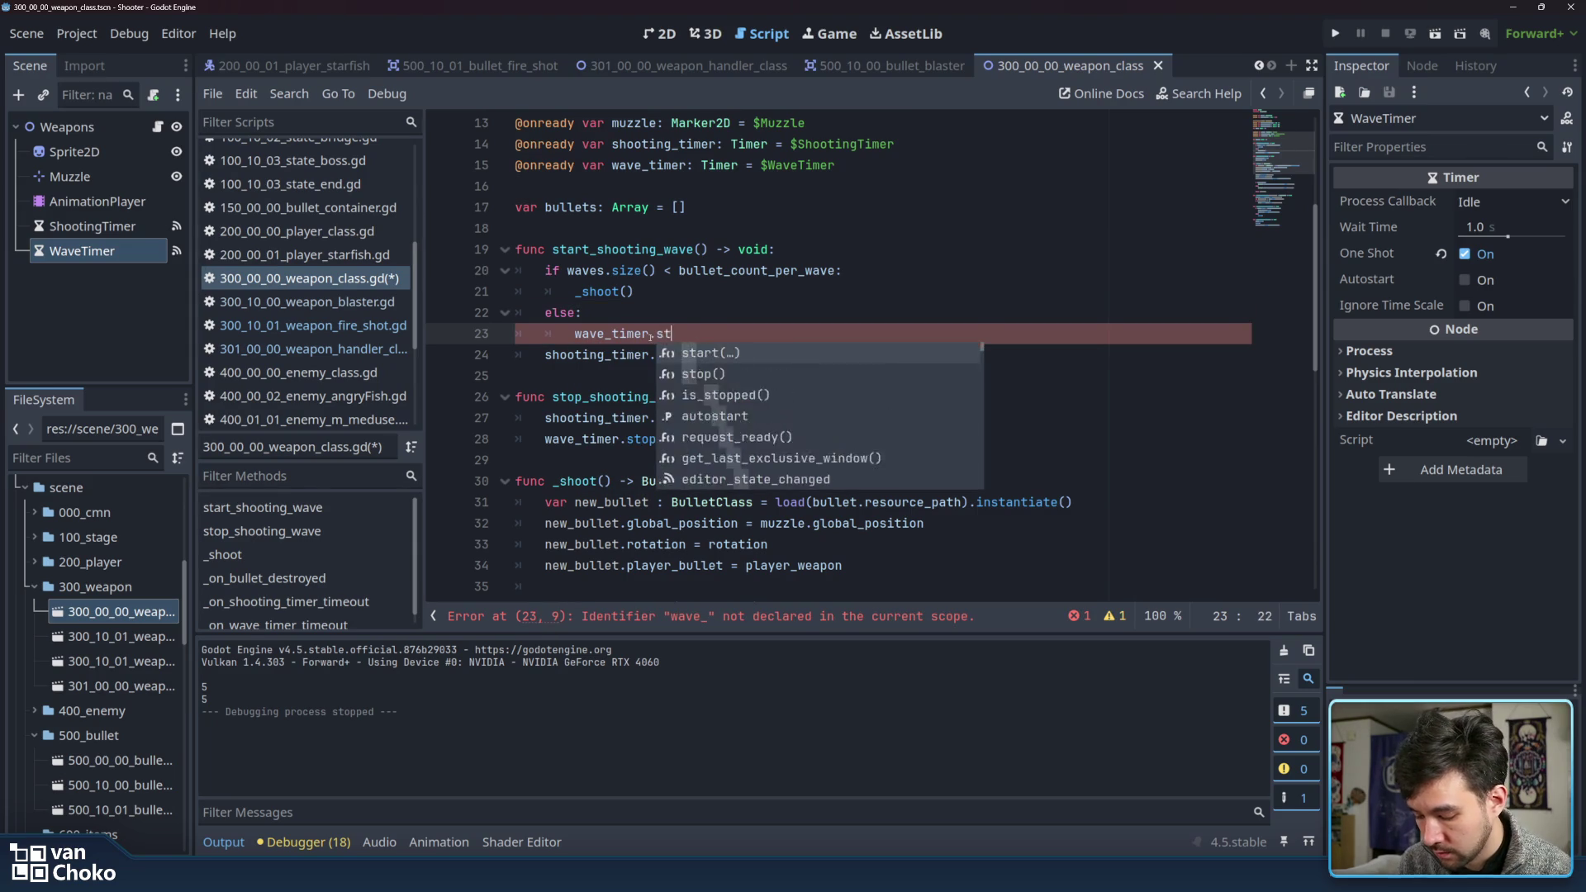
type("rt")
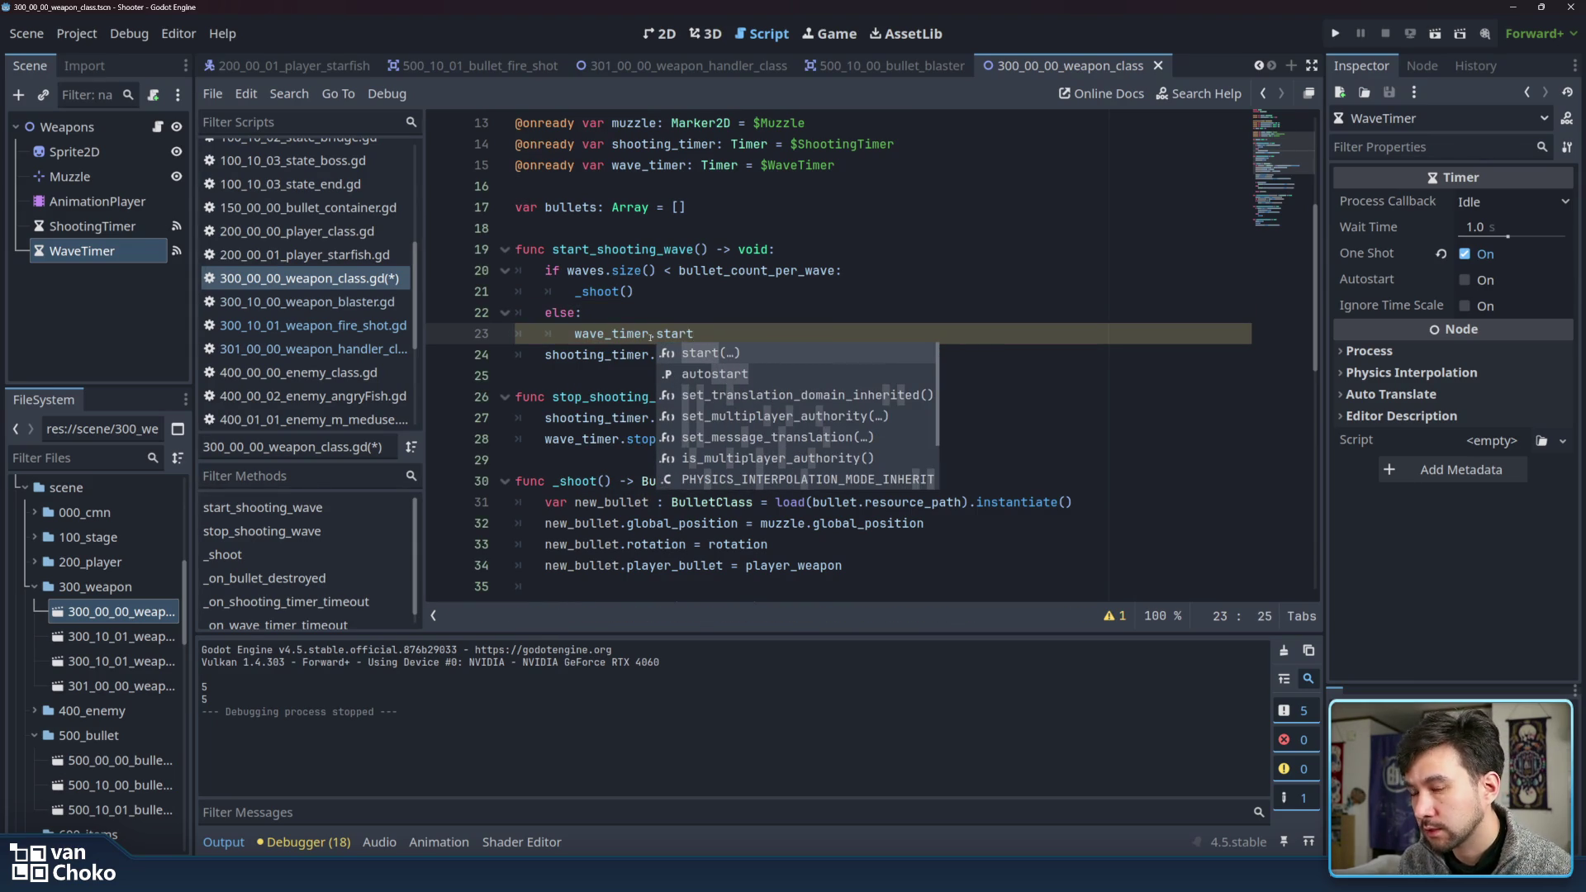
key("Return")
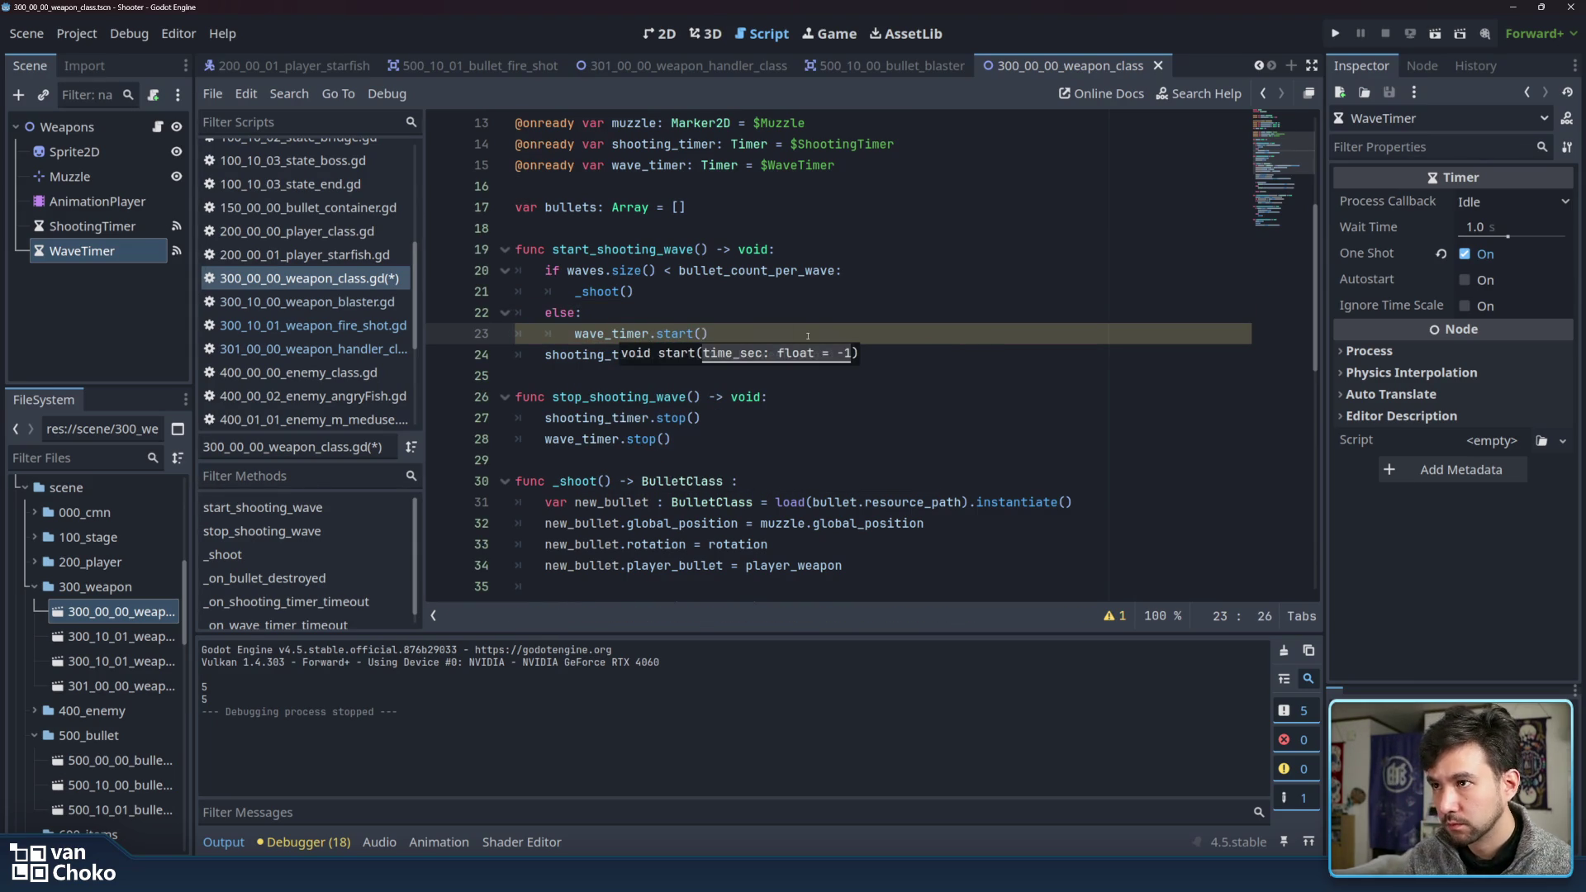
type("wa")
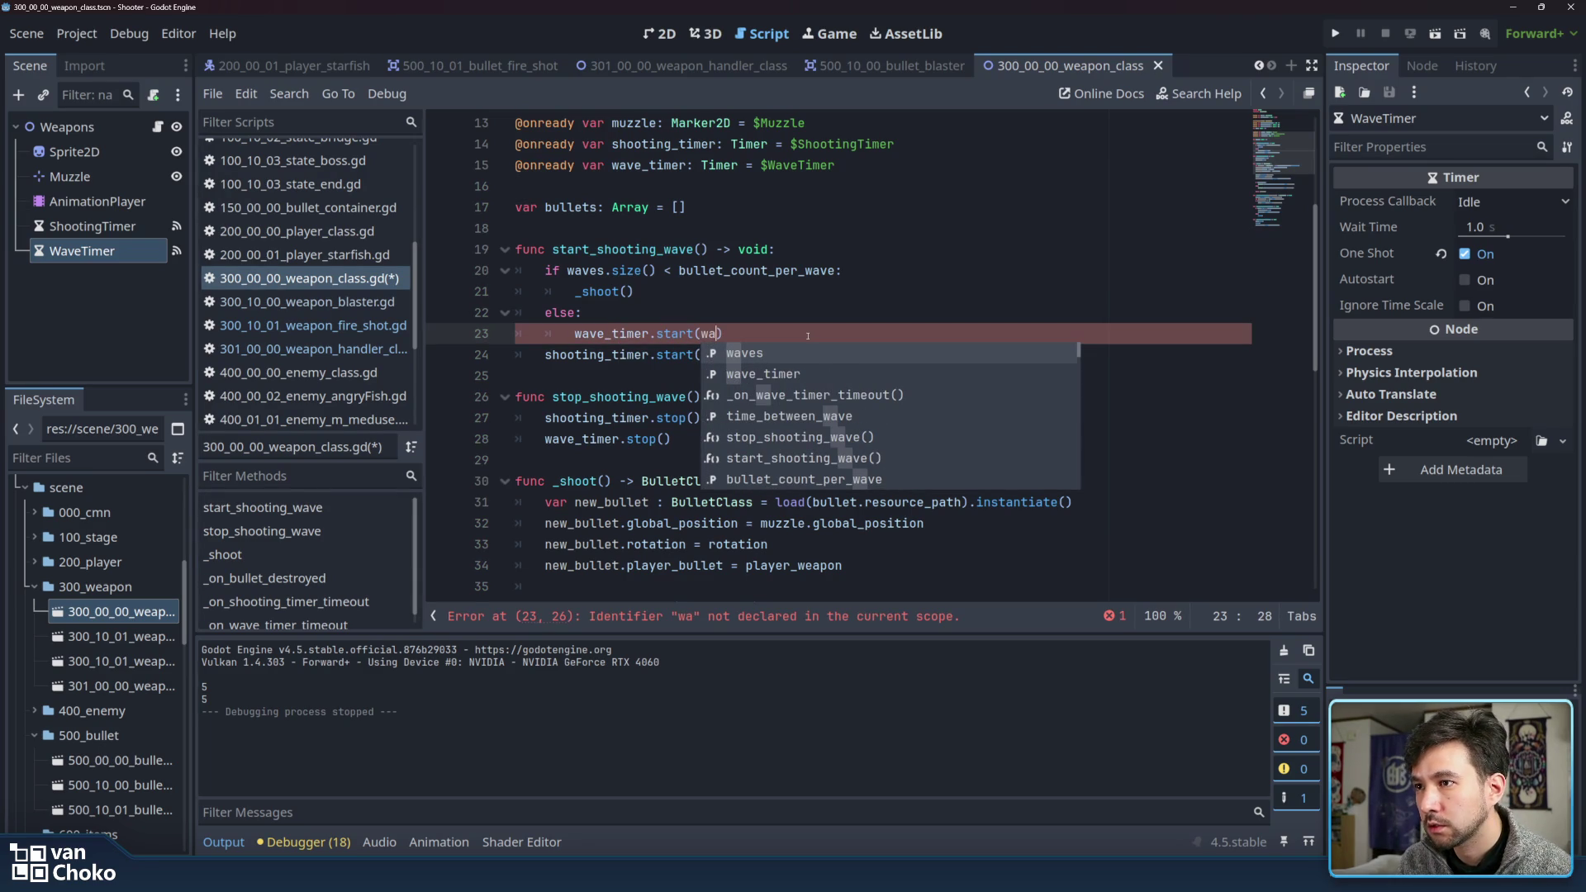
key("Down")
key("Down")
key("Down")
key("Return")
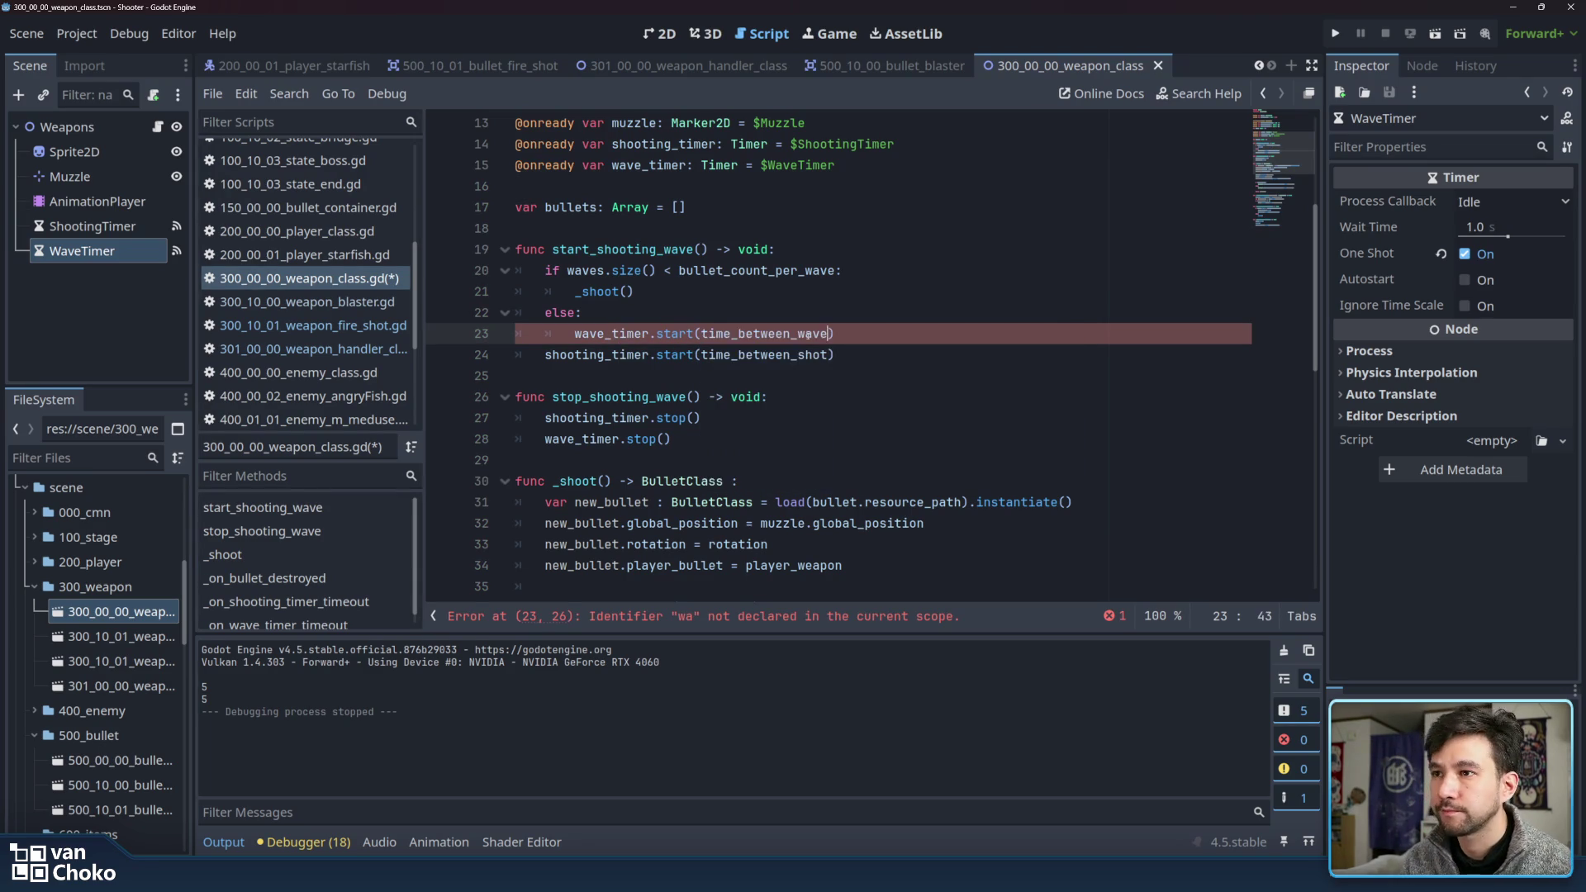
key("ctrl+s")
left_click(1337, 36)
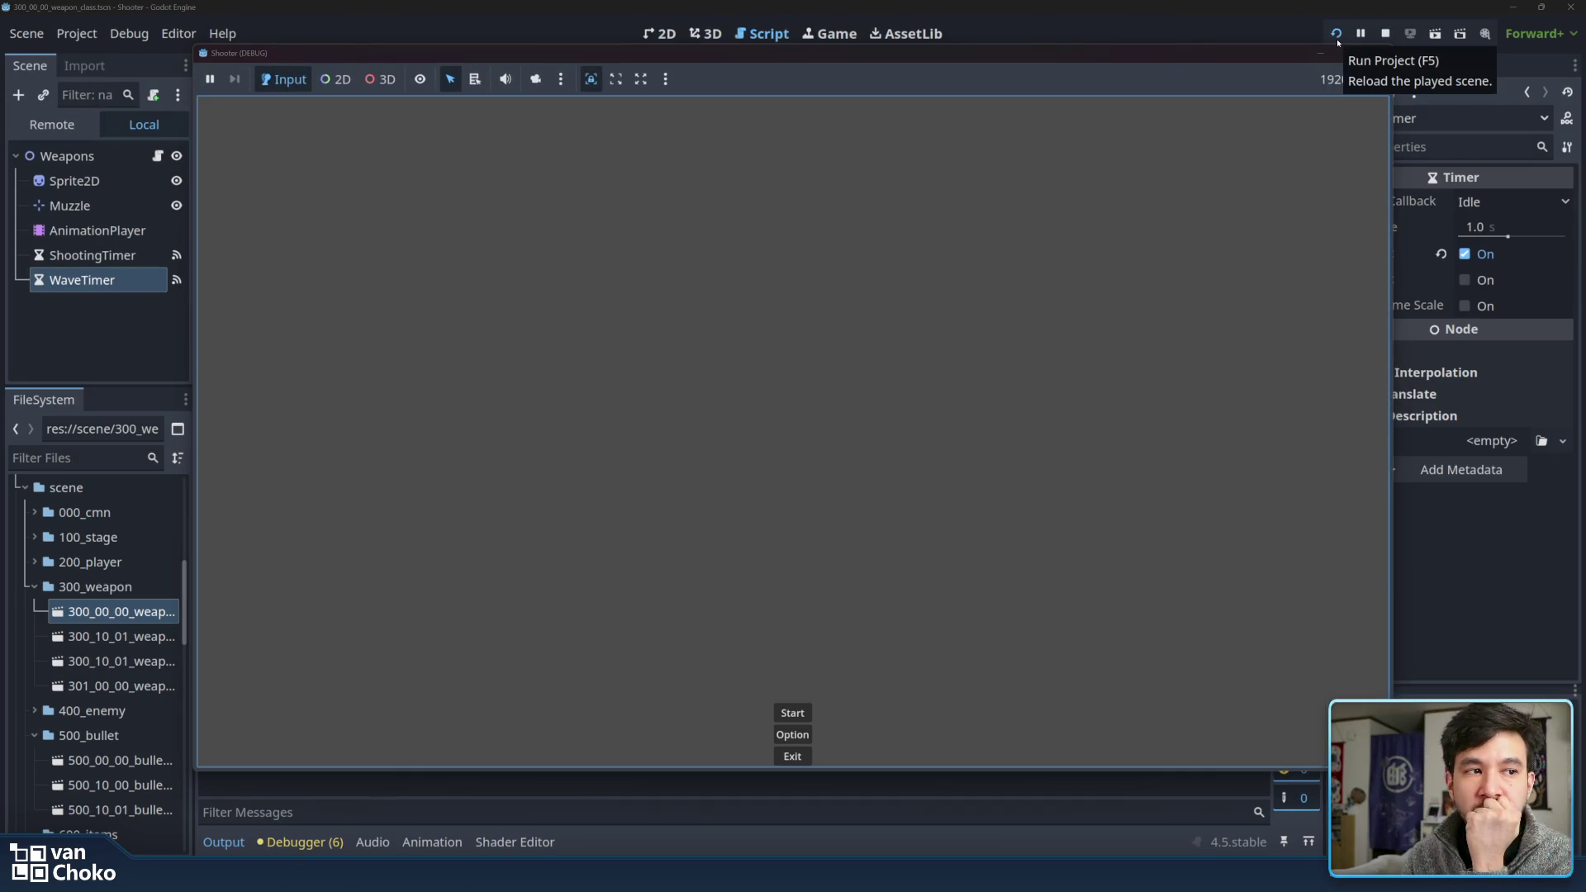
Start the game from its menu and fly the ship up, down, left and right, then stop it
left_click(795, 716)
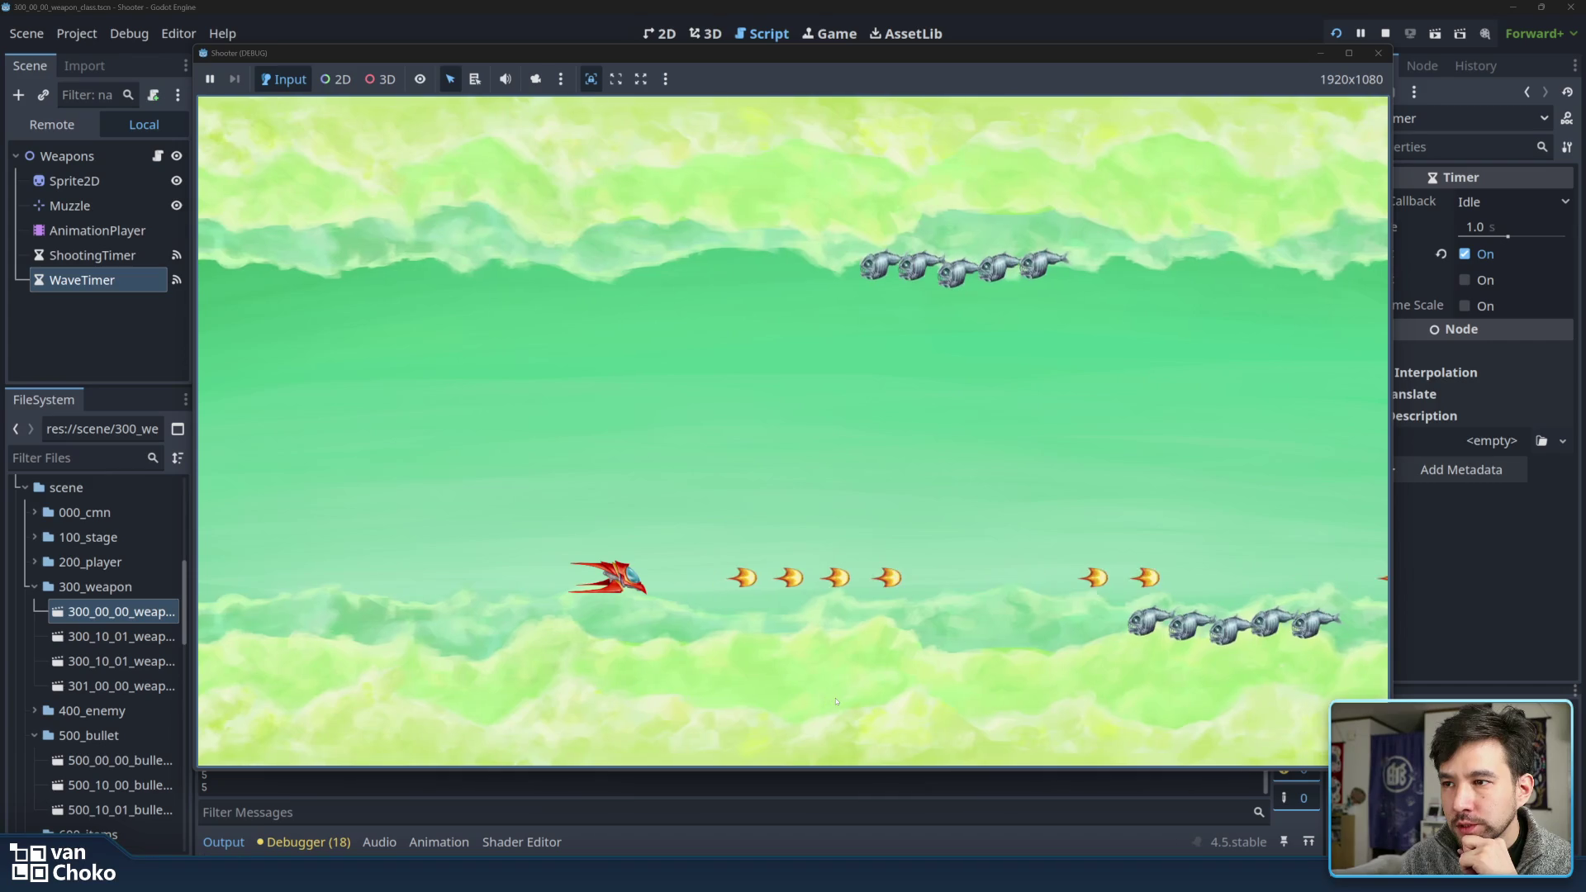
key("Up")
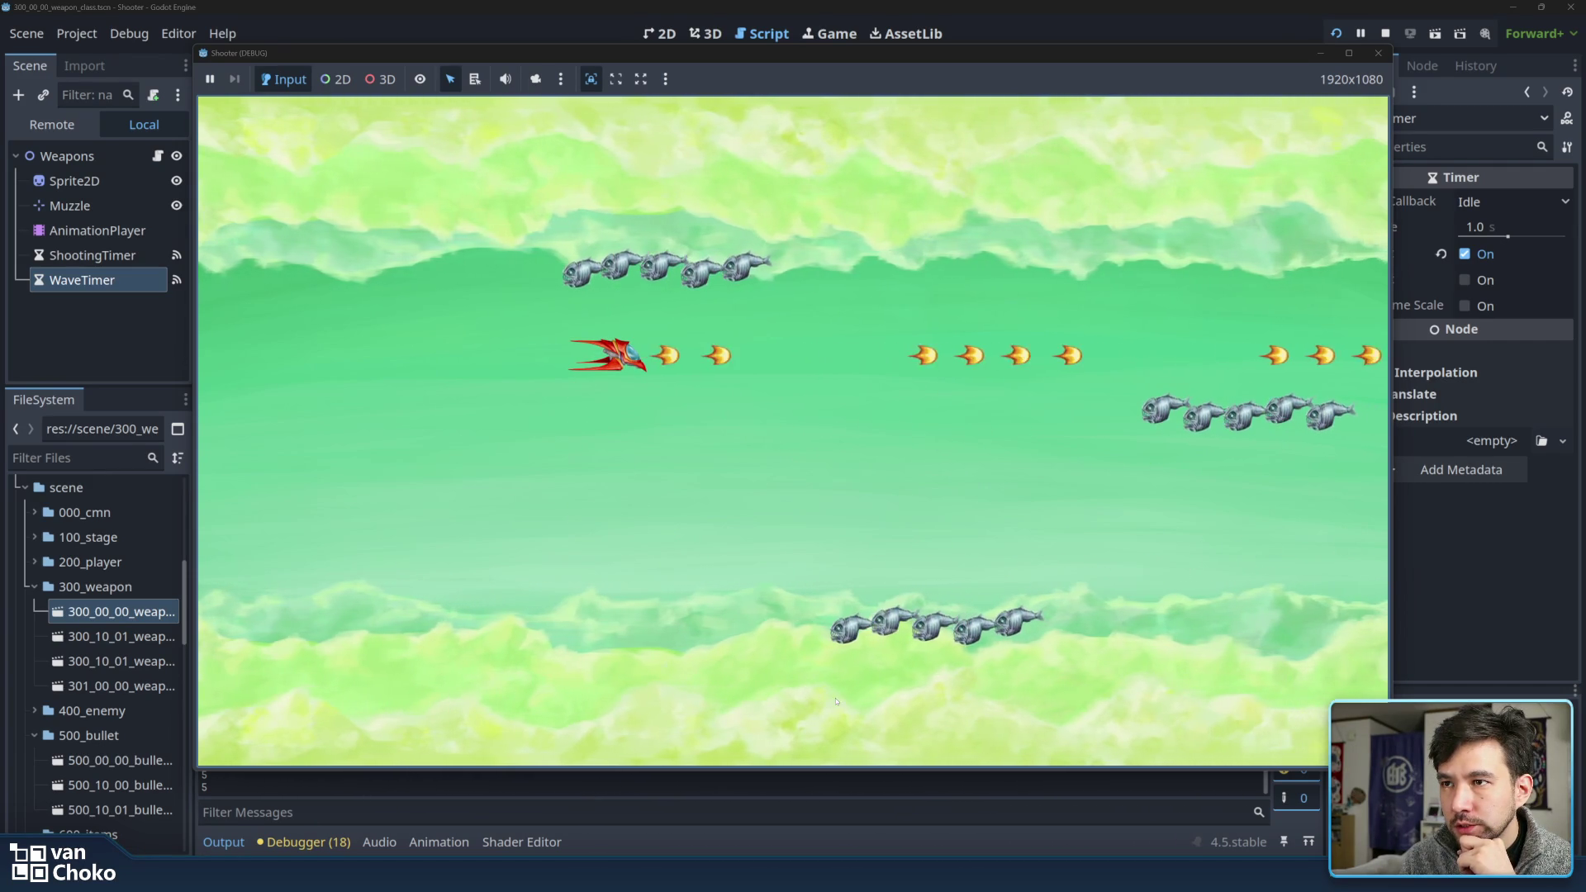
key("Down")
key("Down")
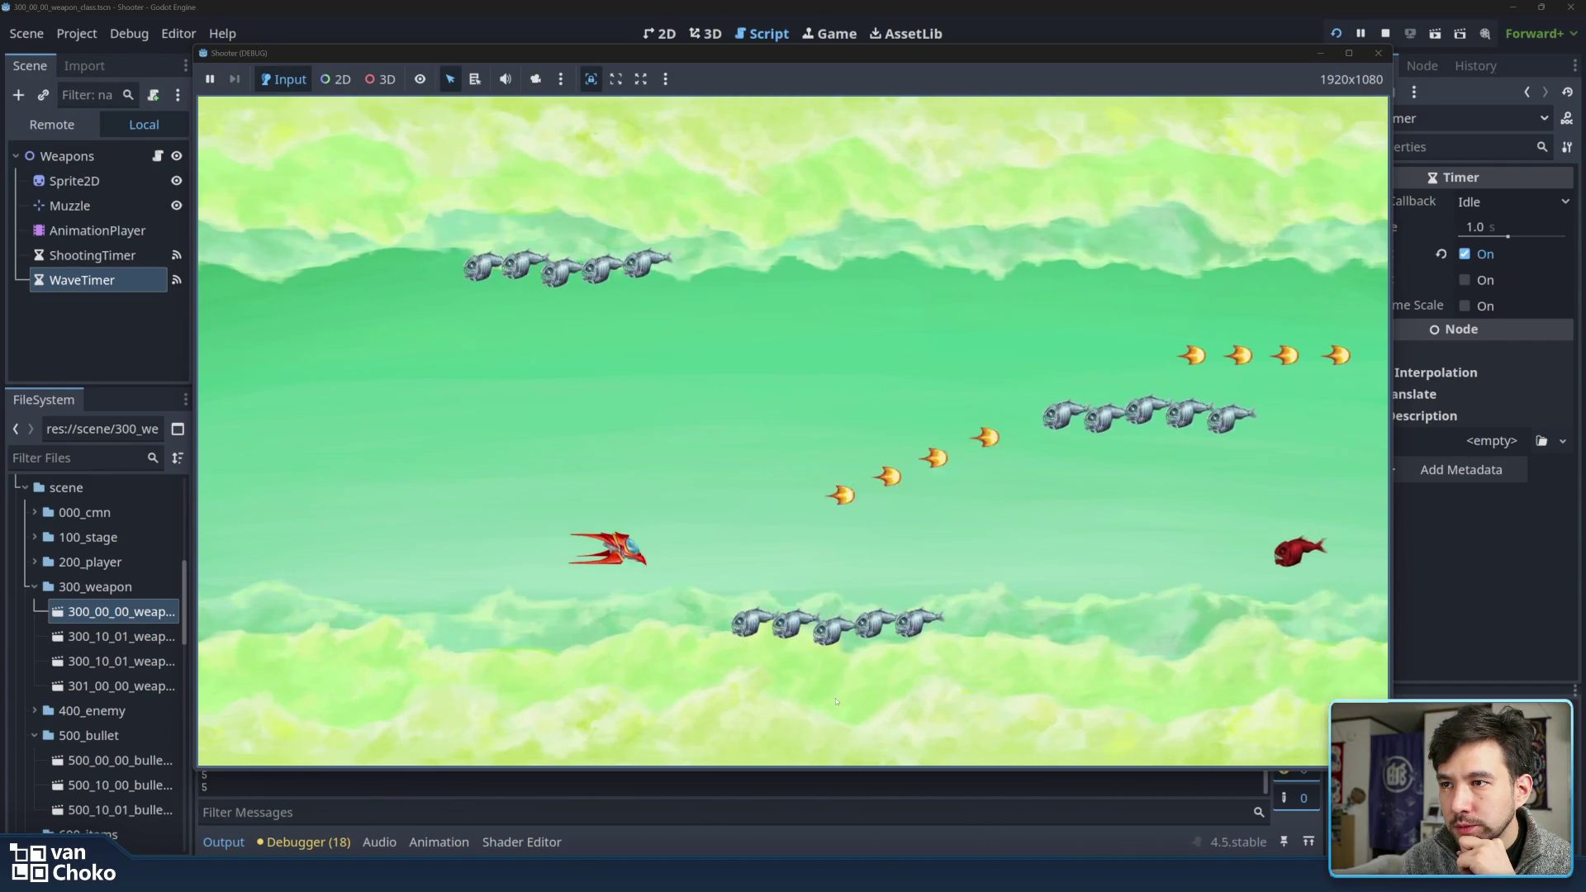
key("Left")
key("Left")
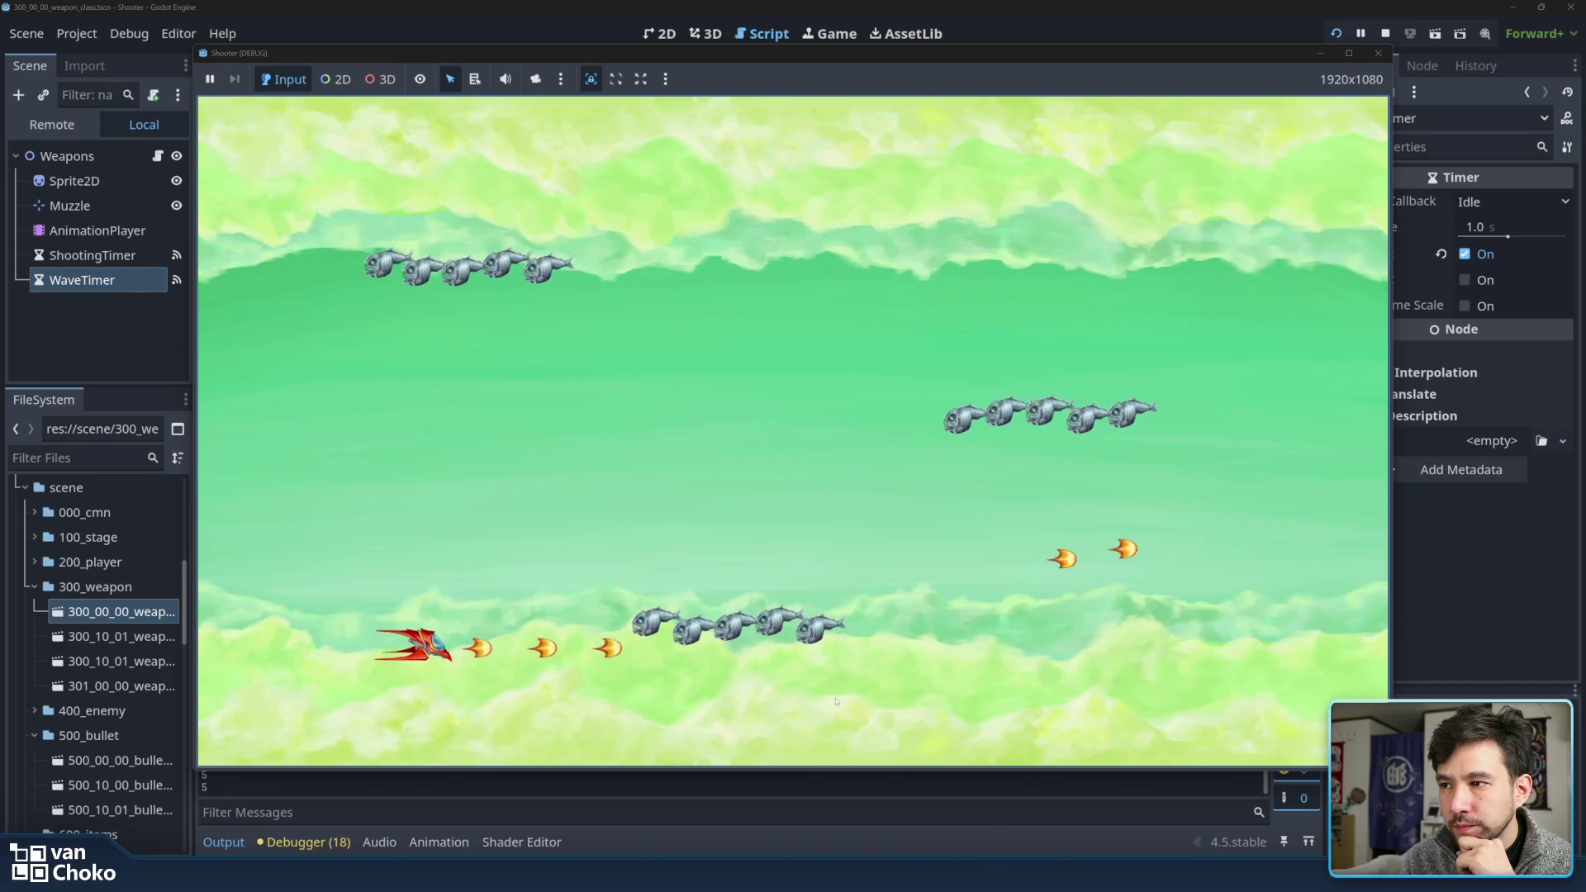
key("Up")
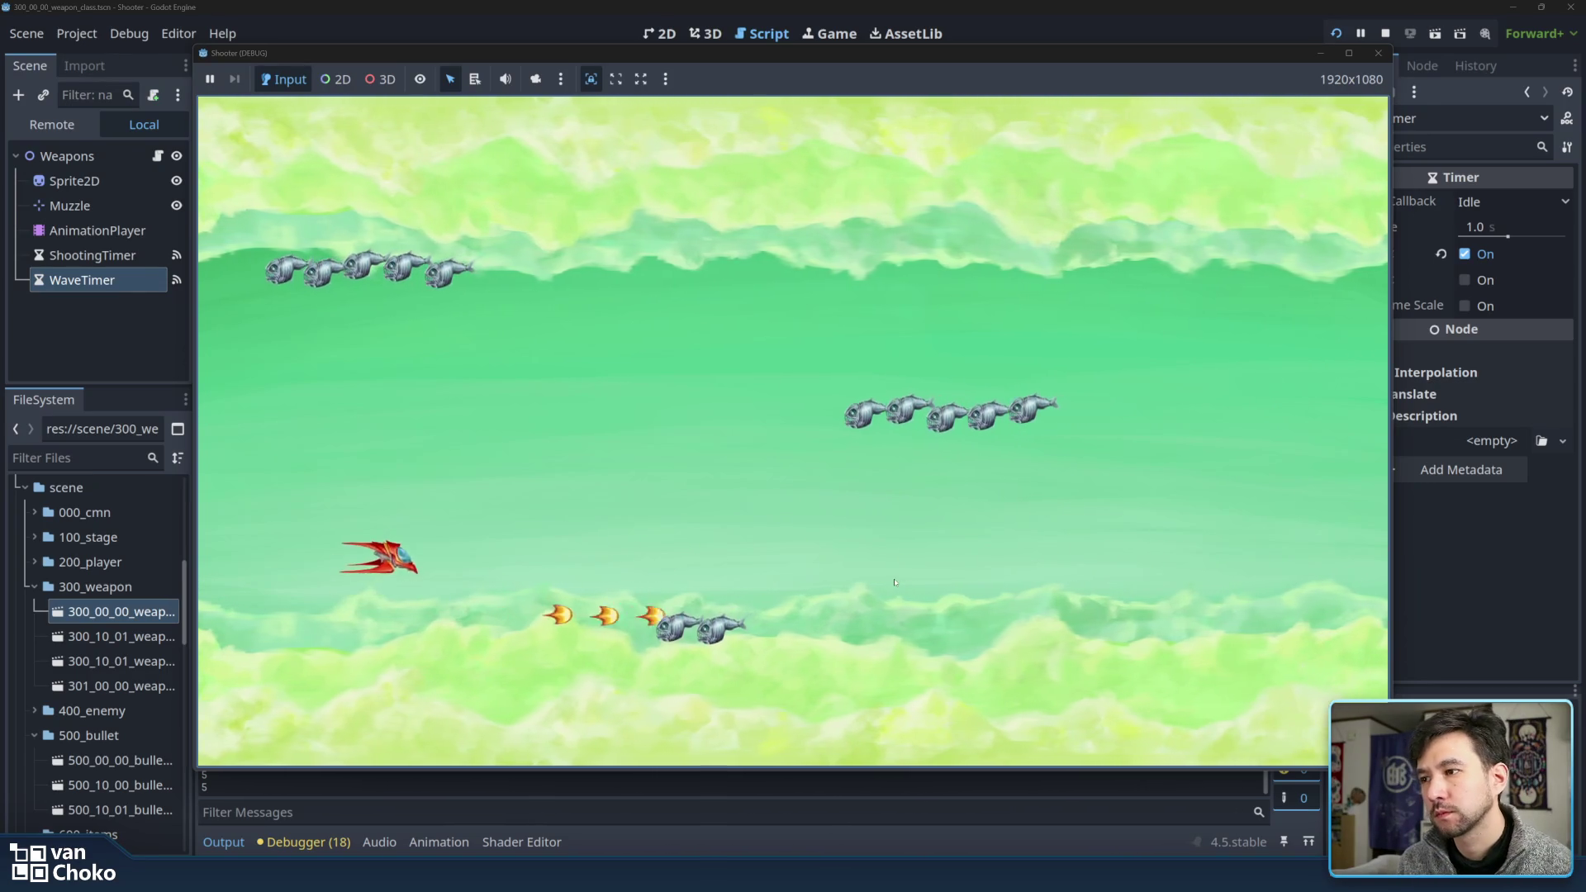
key("Right")
key("Up")
key("Right")
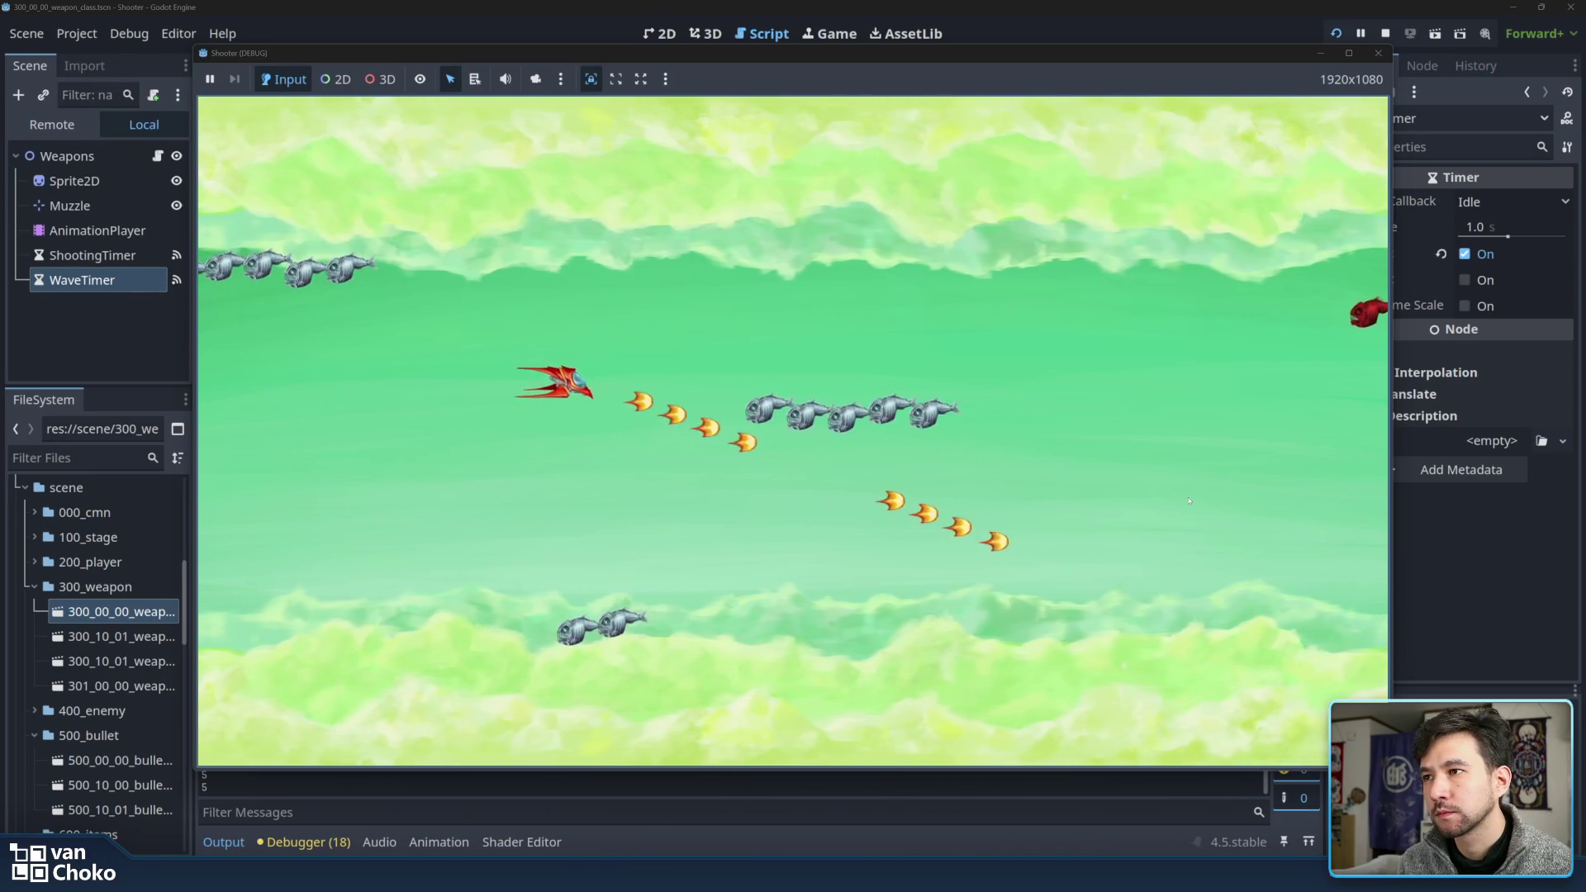
key("Up")
key("Right")
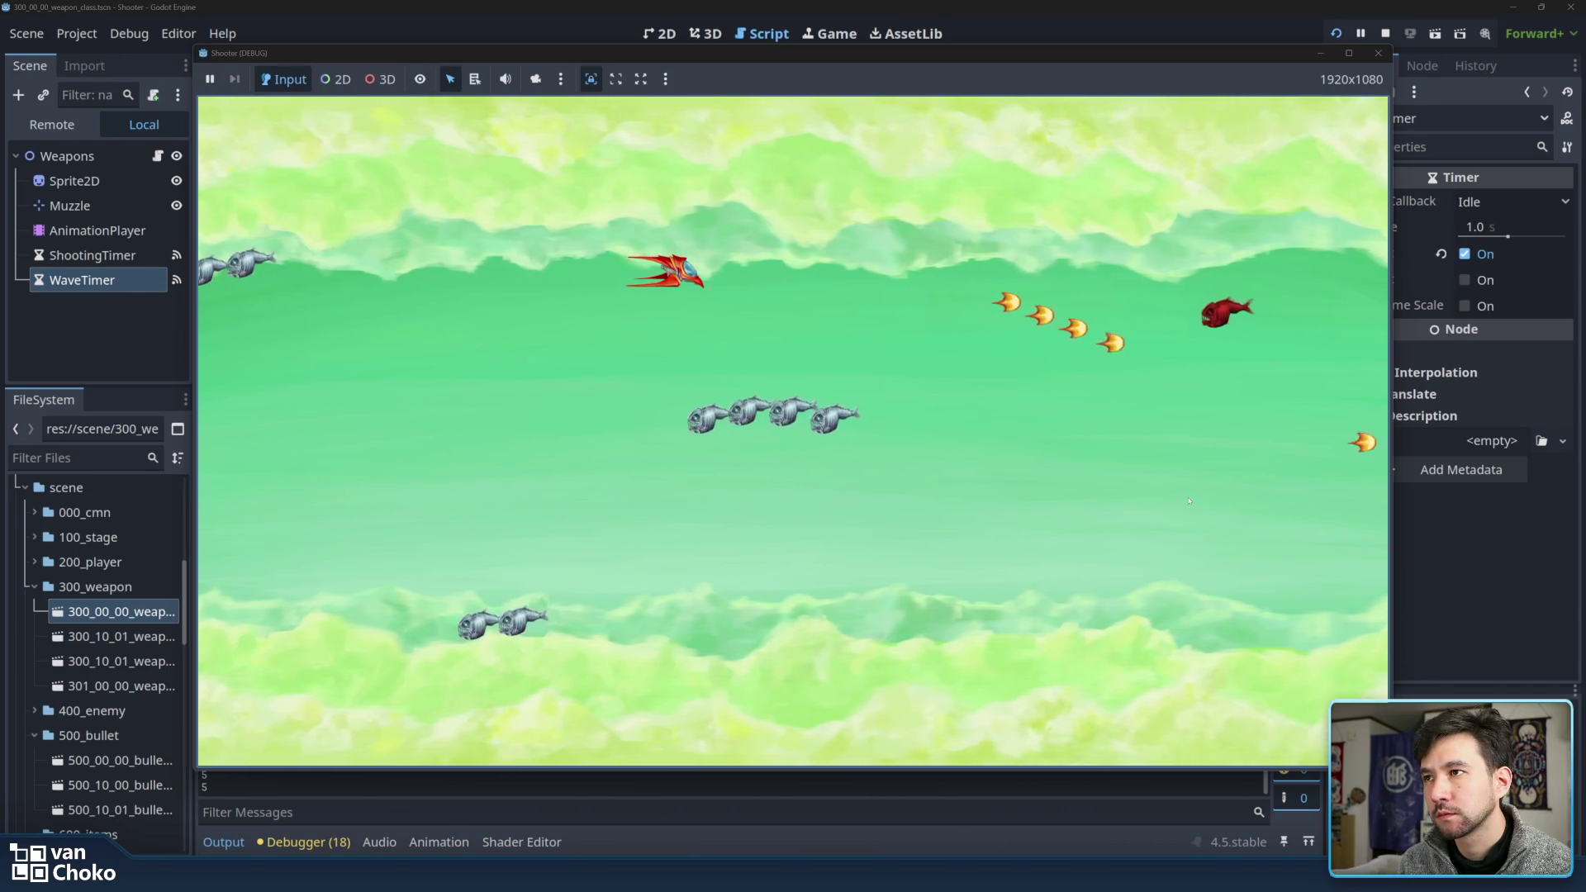
left_click(1378, 53)
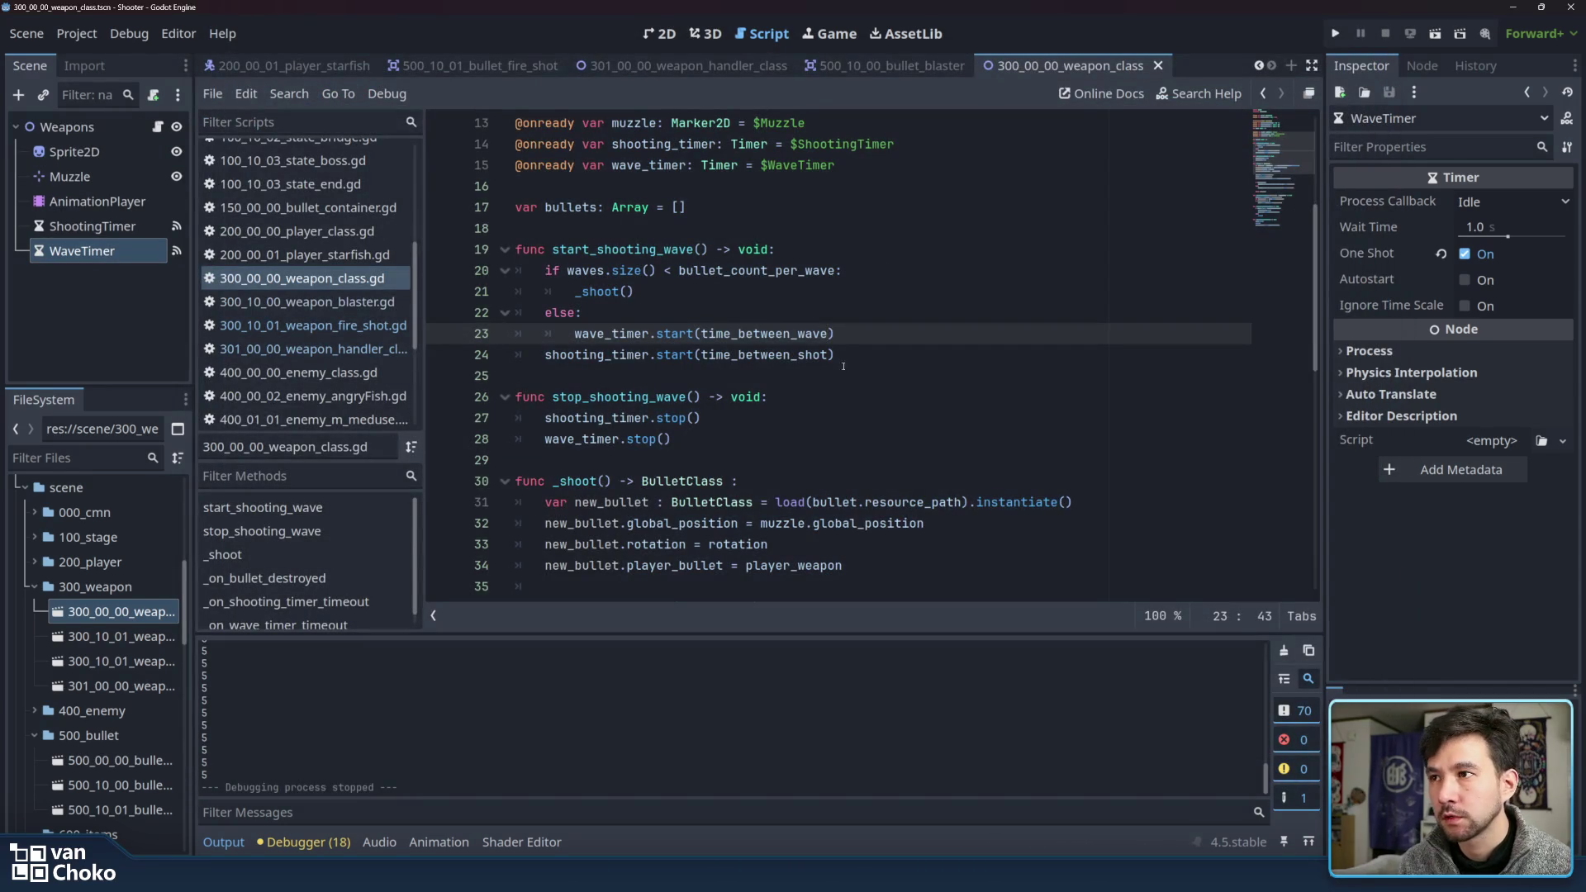
Delete the stop() call on line 28 and browse the wave timer's member suggestions
left_click(860, 336)
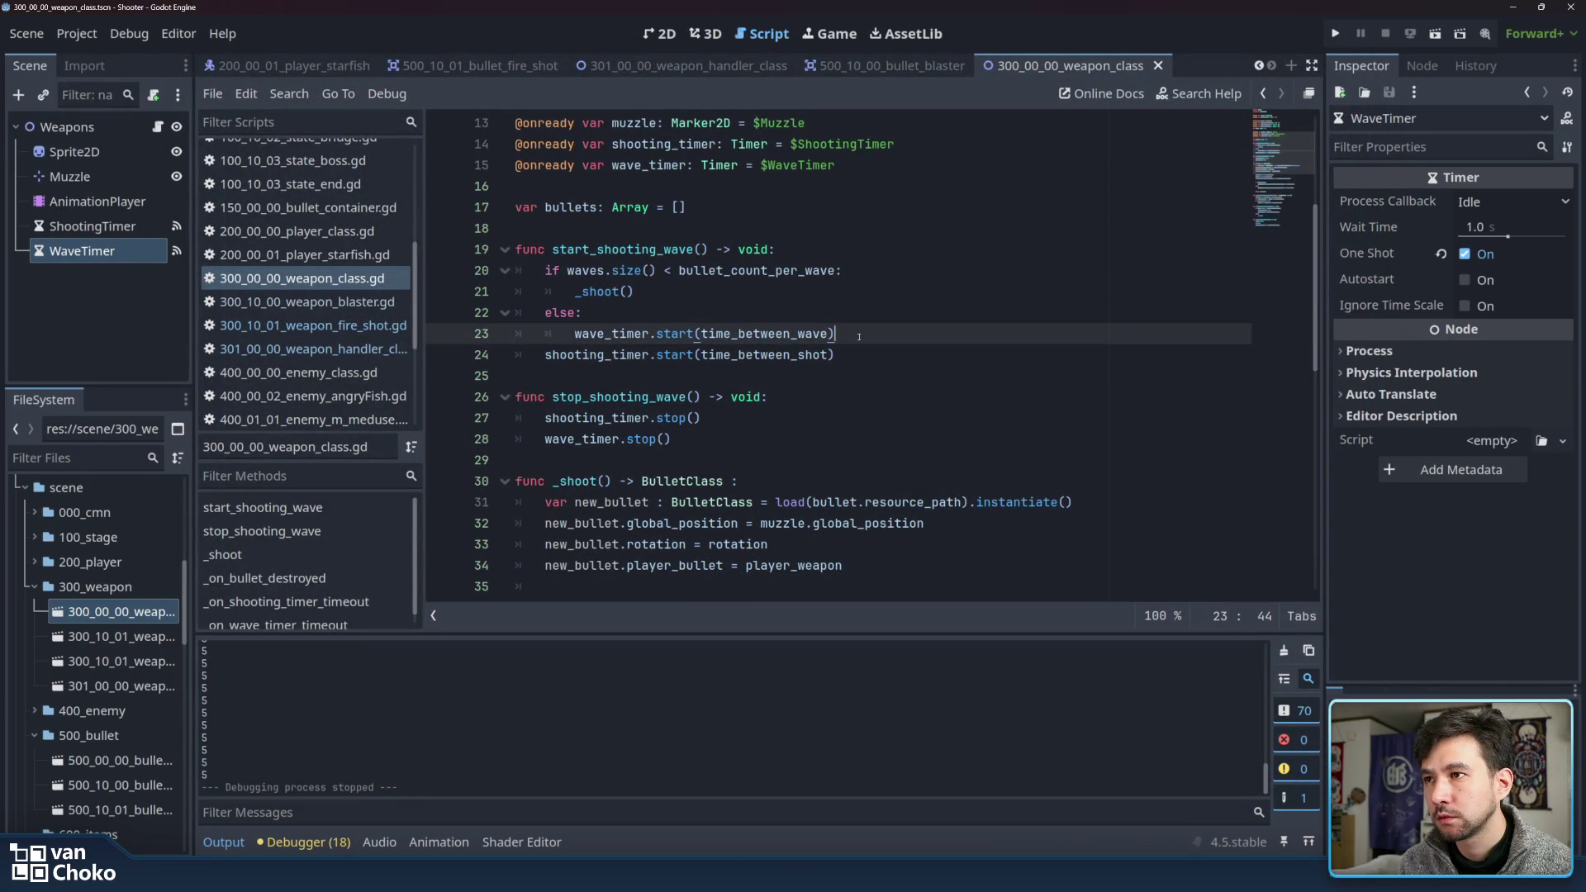
left_click_drag(627, 439, 685, 438)
key("BackSpace")
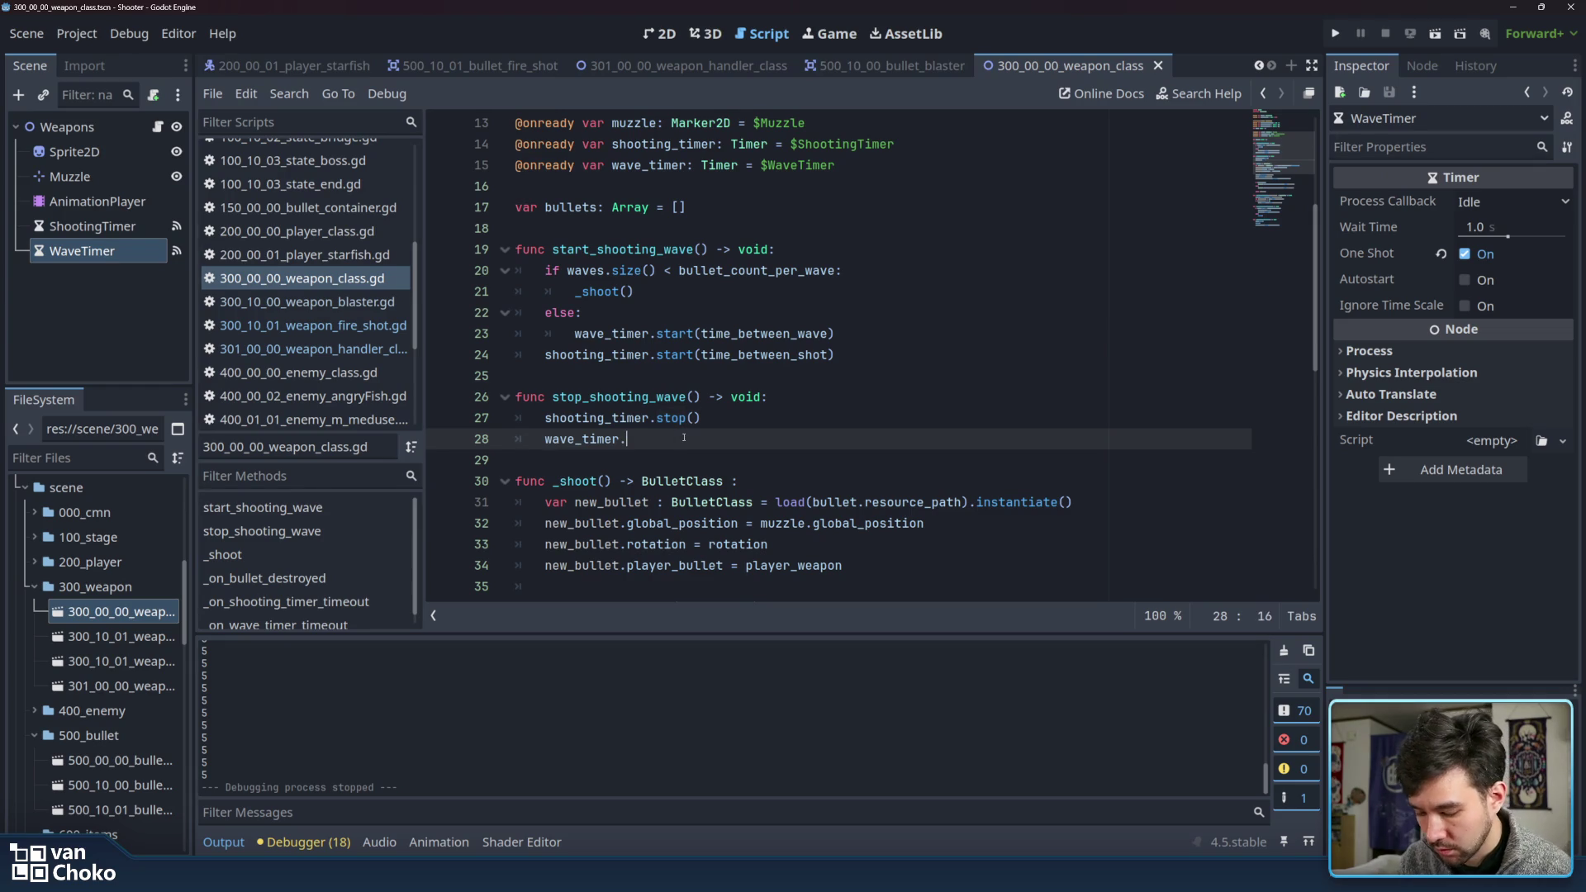
type("a")
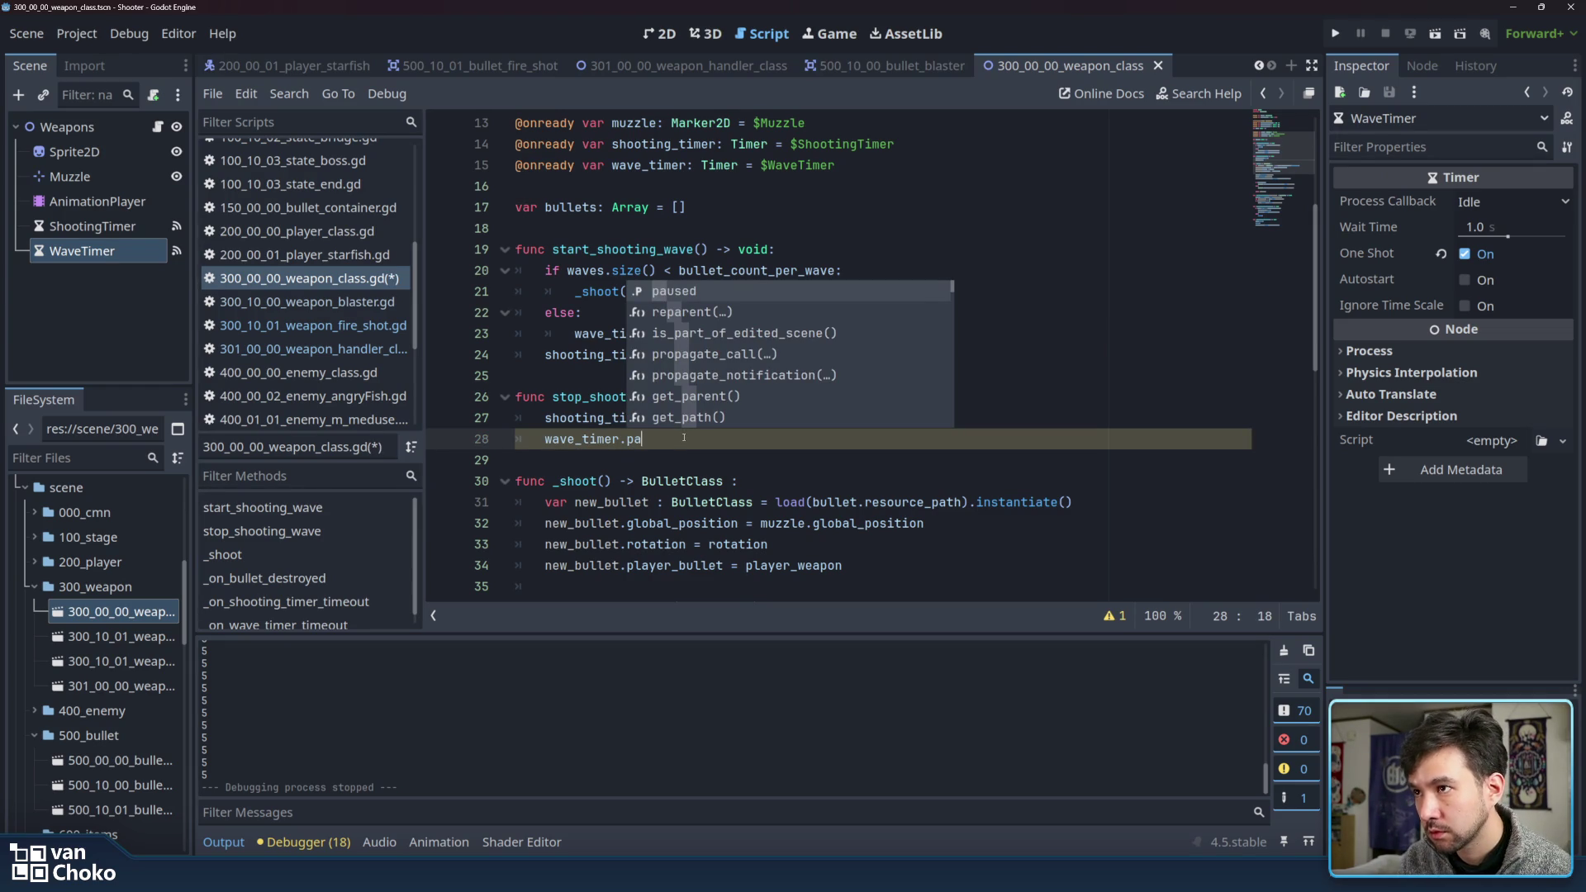
scroll(748, 395, "down", 9)
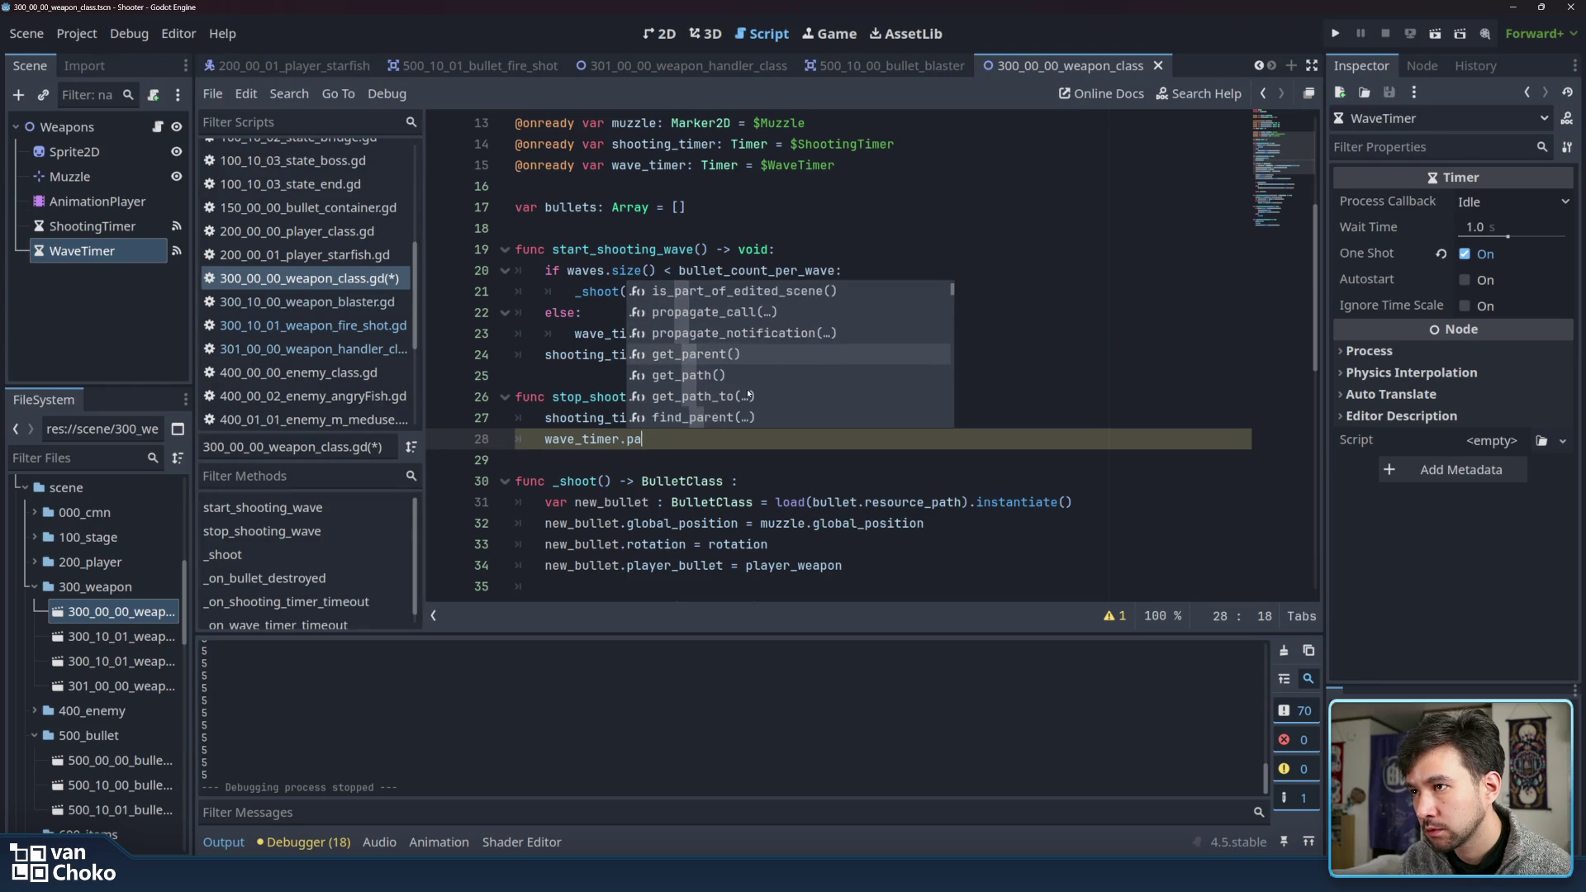
scroll(749, 395, "down", 6)
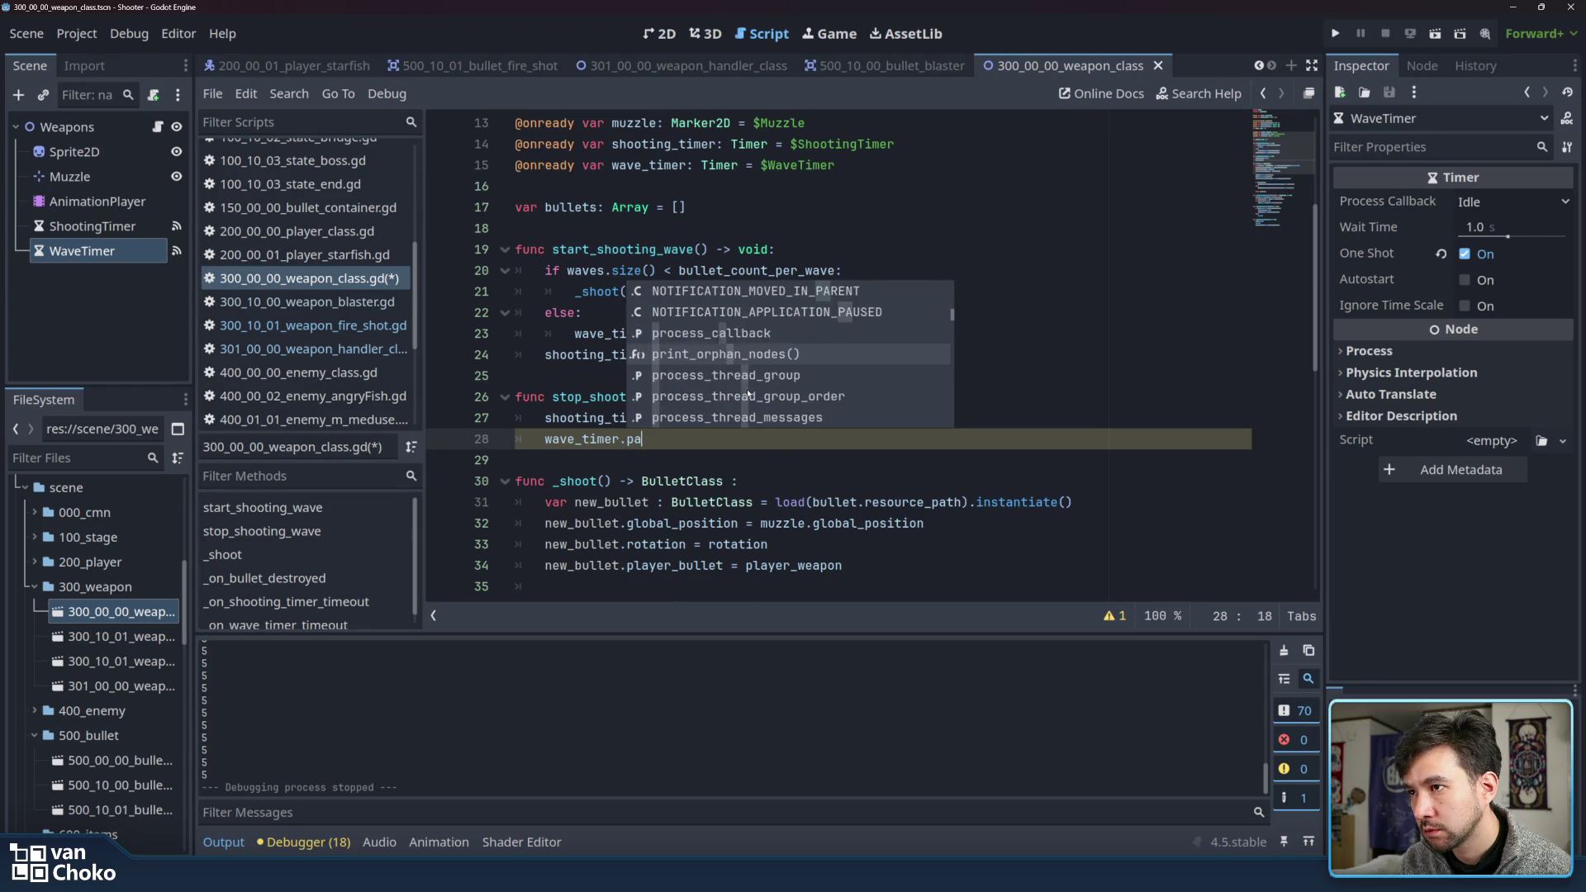
scroll(748, 395, "down", 3)
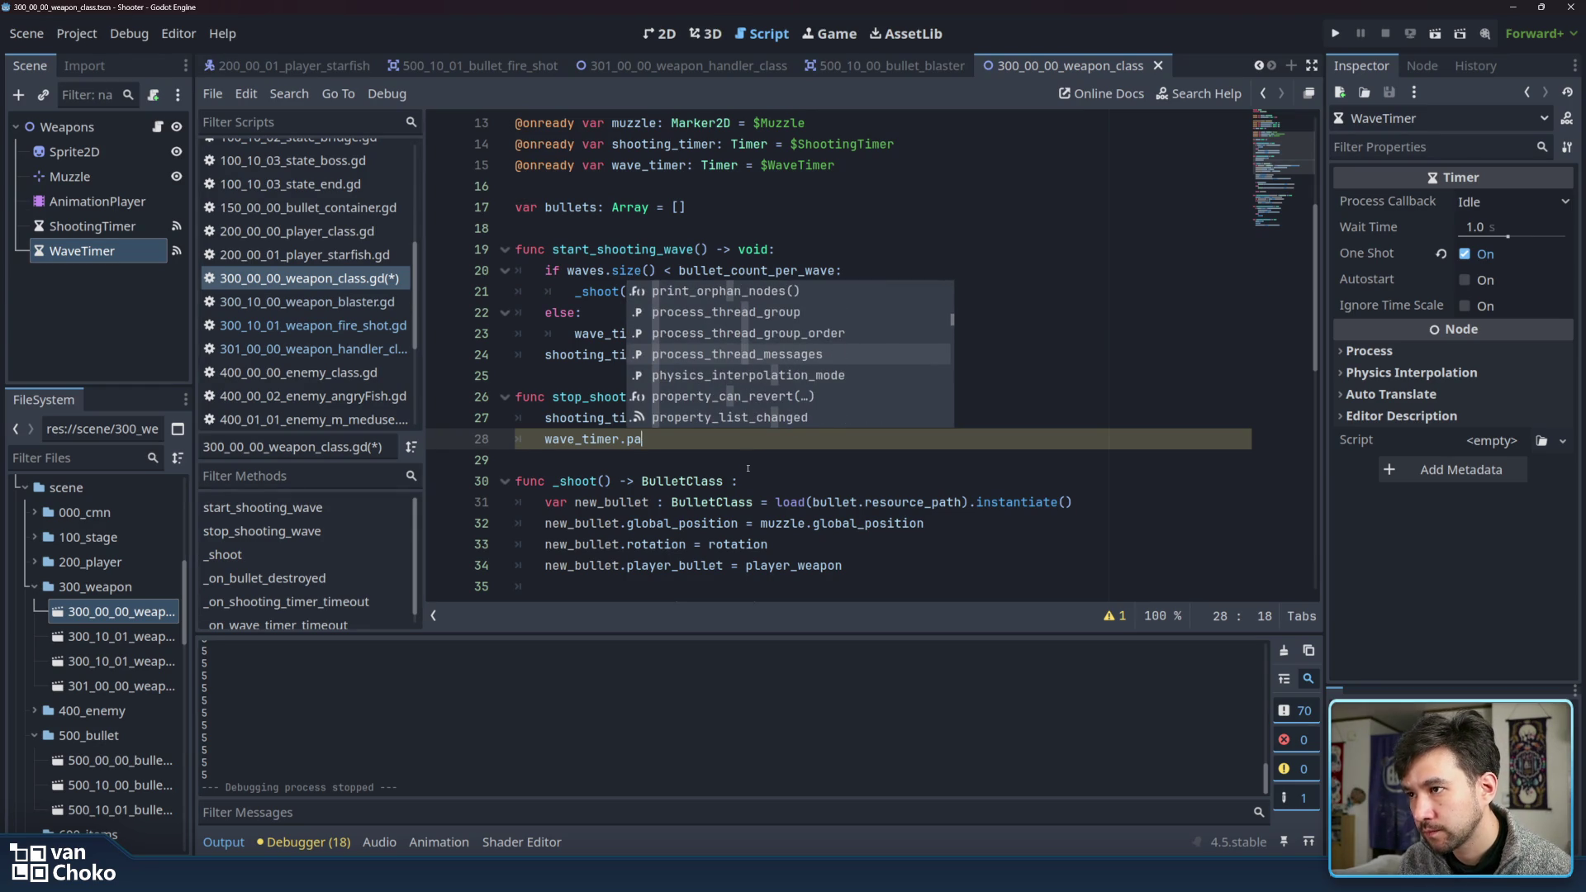
Complete line 28 as wave_timer.paused = true
key("BackSpace")
key("BackSpace")
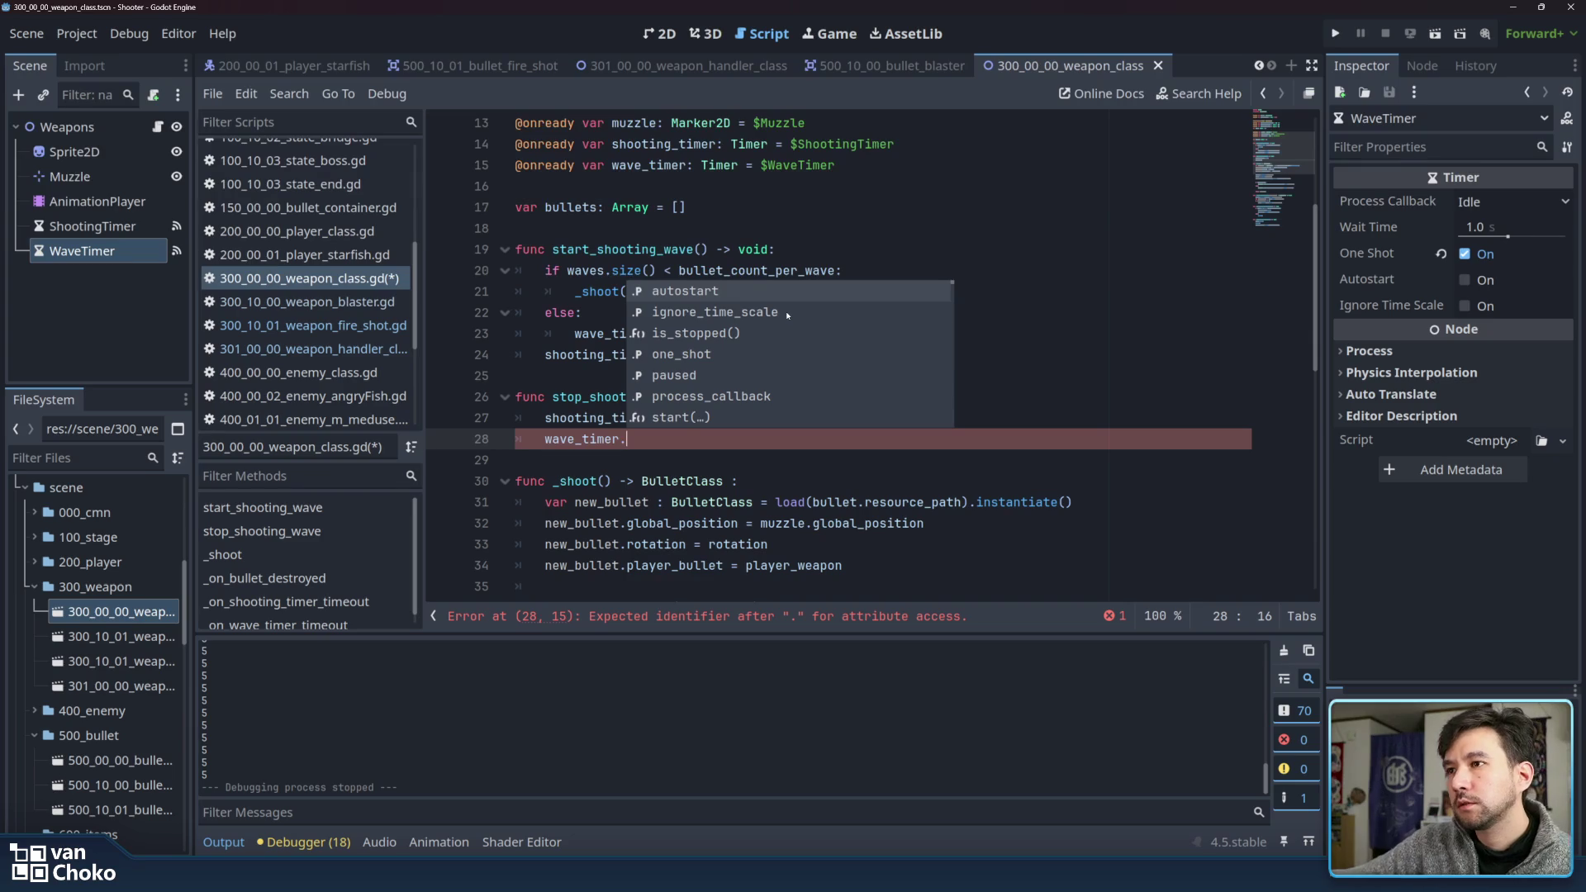
scroll(787, 315, "down", 4)
scroll(787, 315, "down", 4)
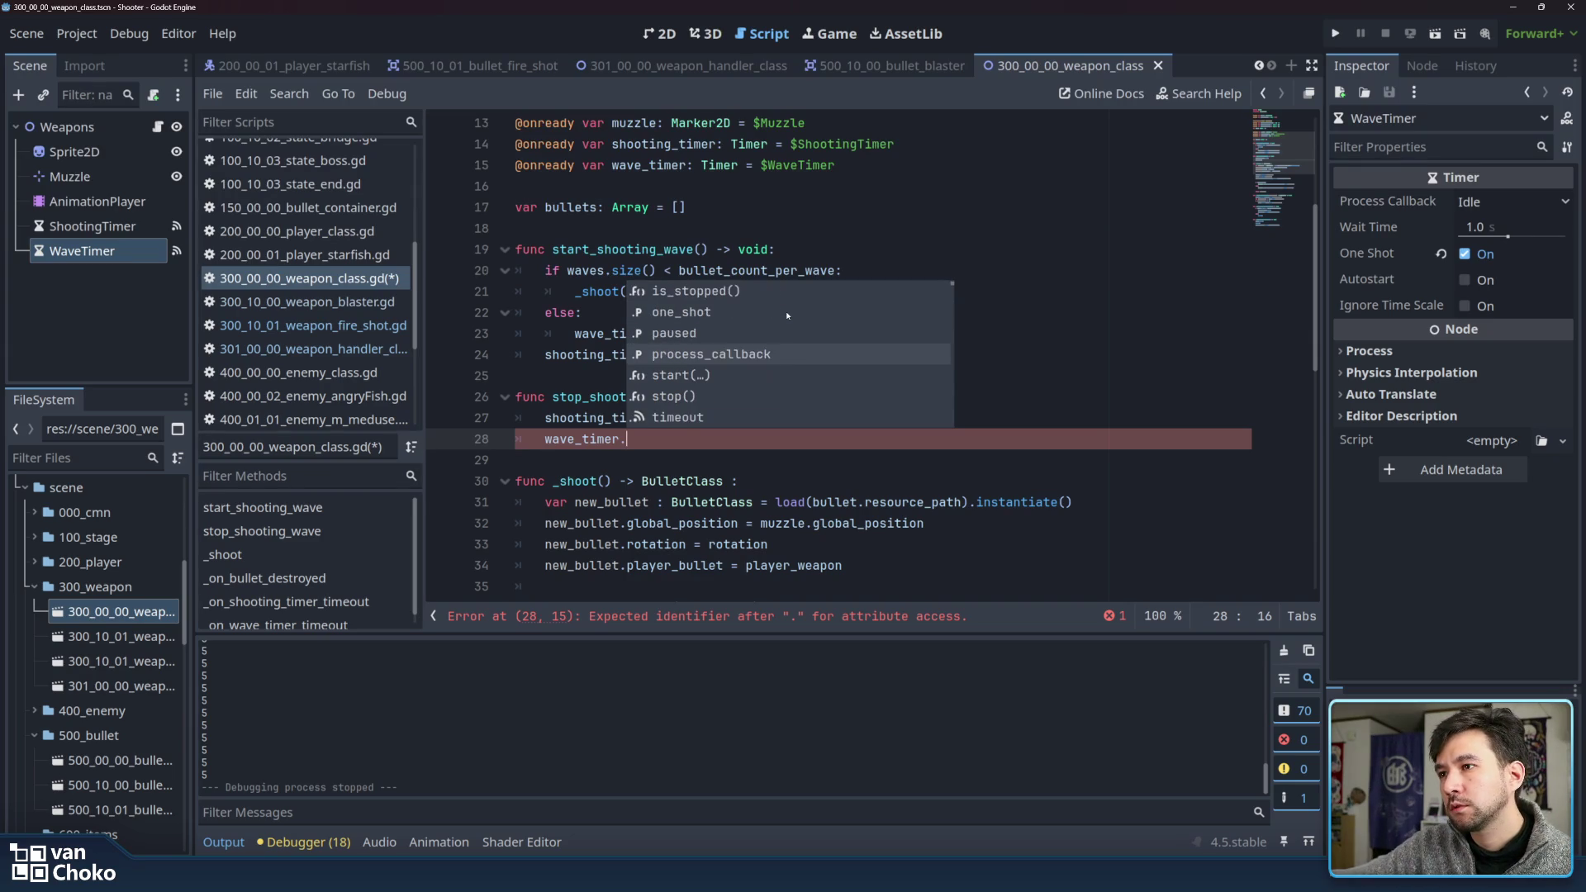
scroll(788, 315, "down", 5)
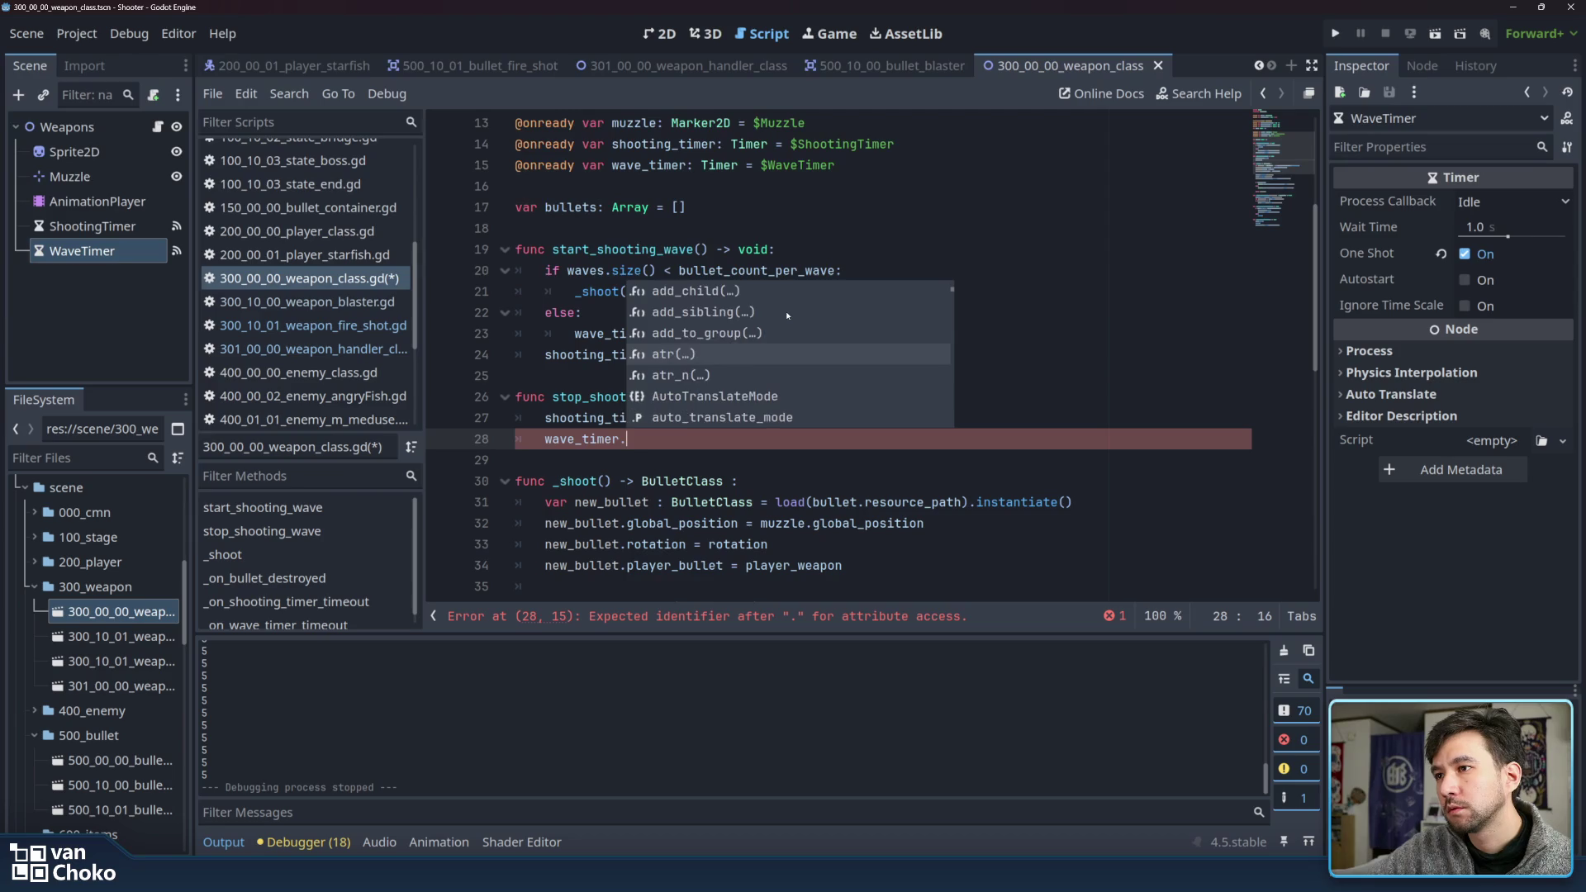
scroll(788, 315, "down", 3)
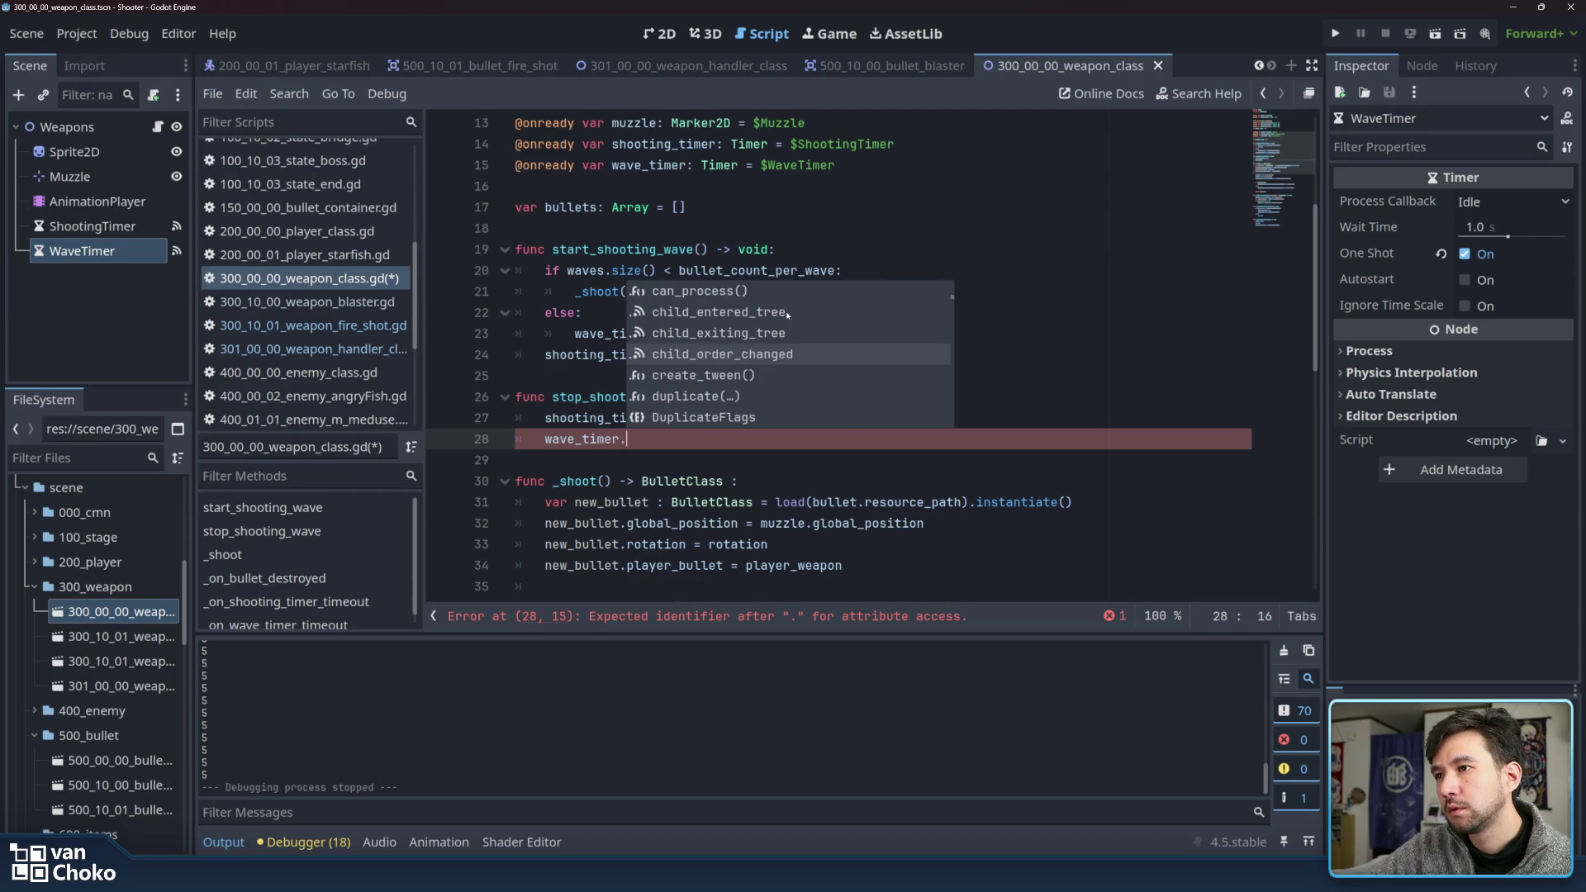
scroll(788, 315, "down", 10)
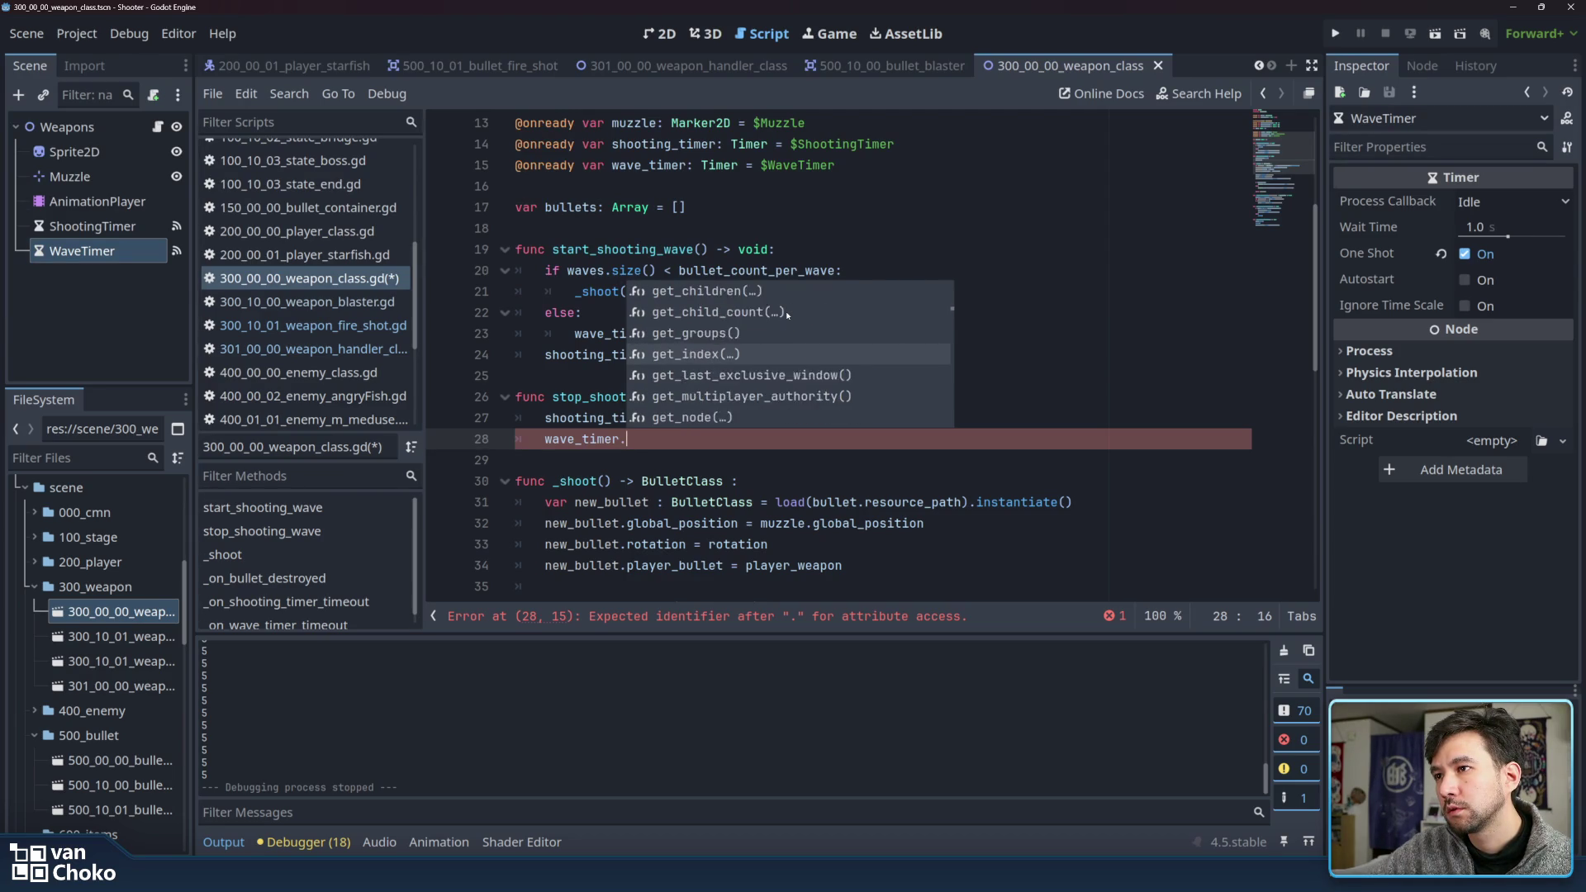
scroll(787, 314, "down", 15)
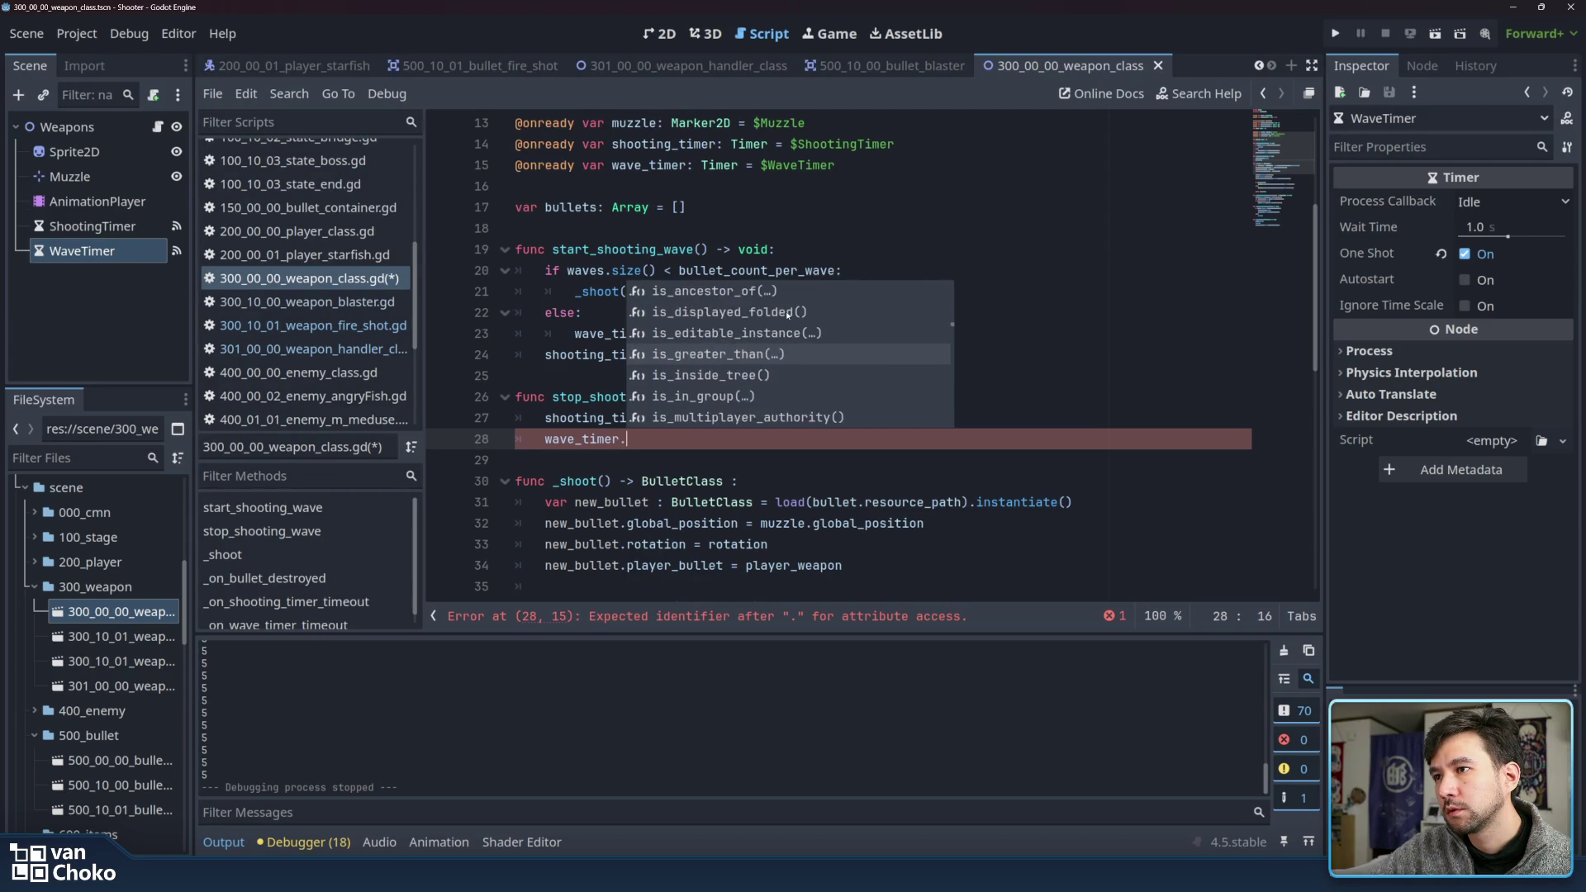
scroll(787, 315, "down", 20)
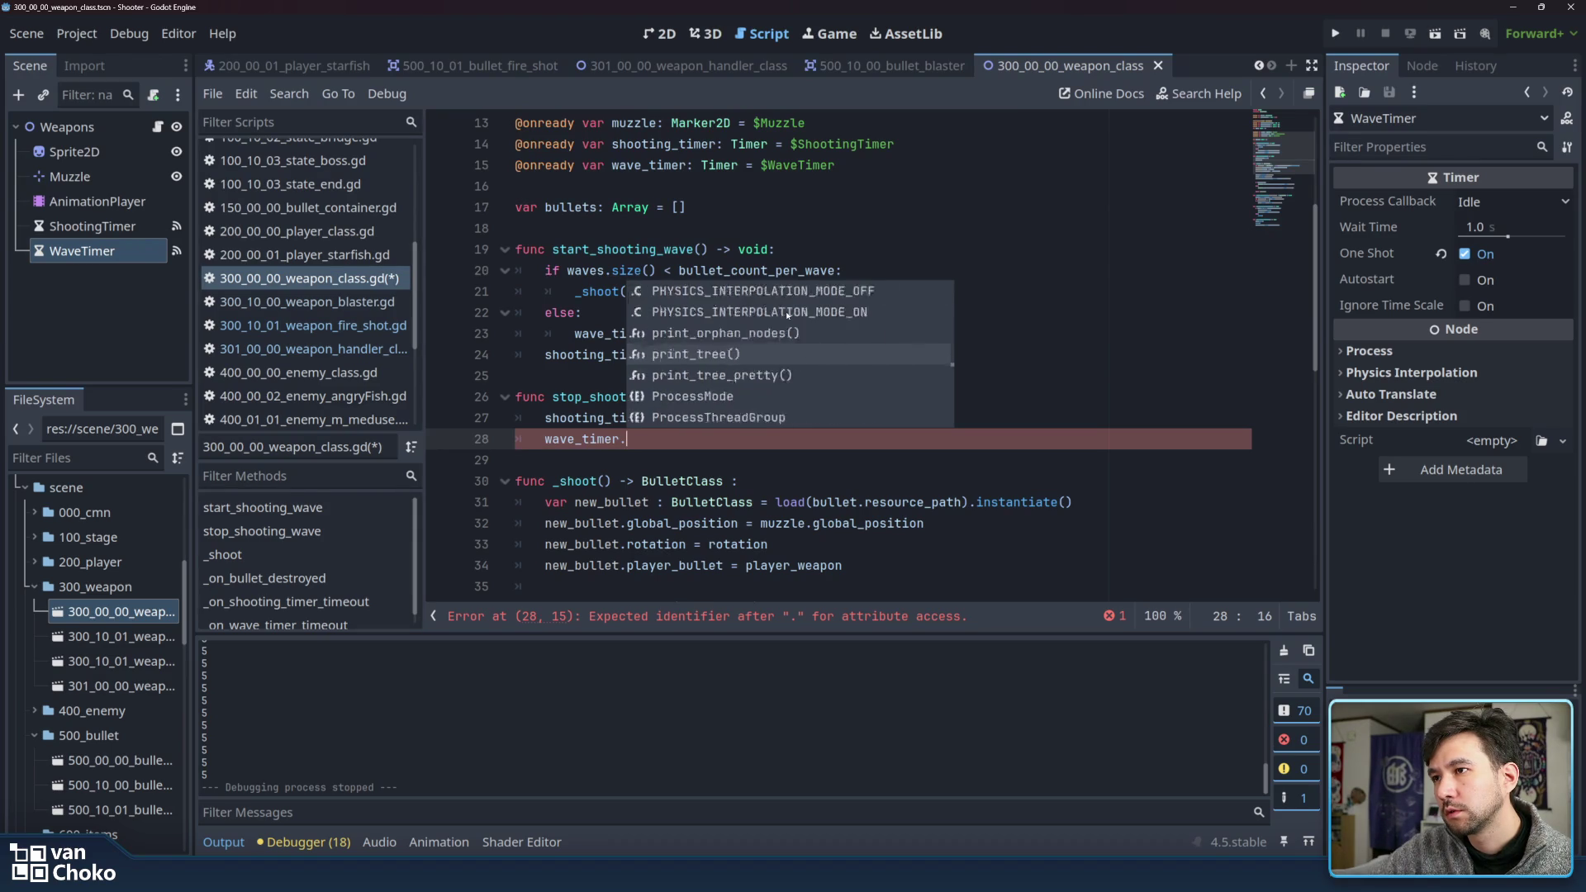
scroll(788, 315, "down", 10)
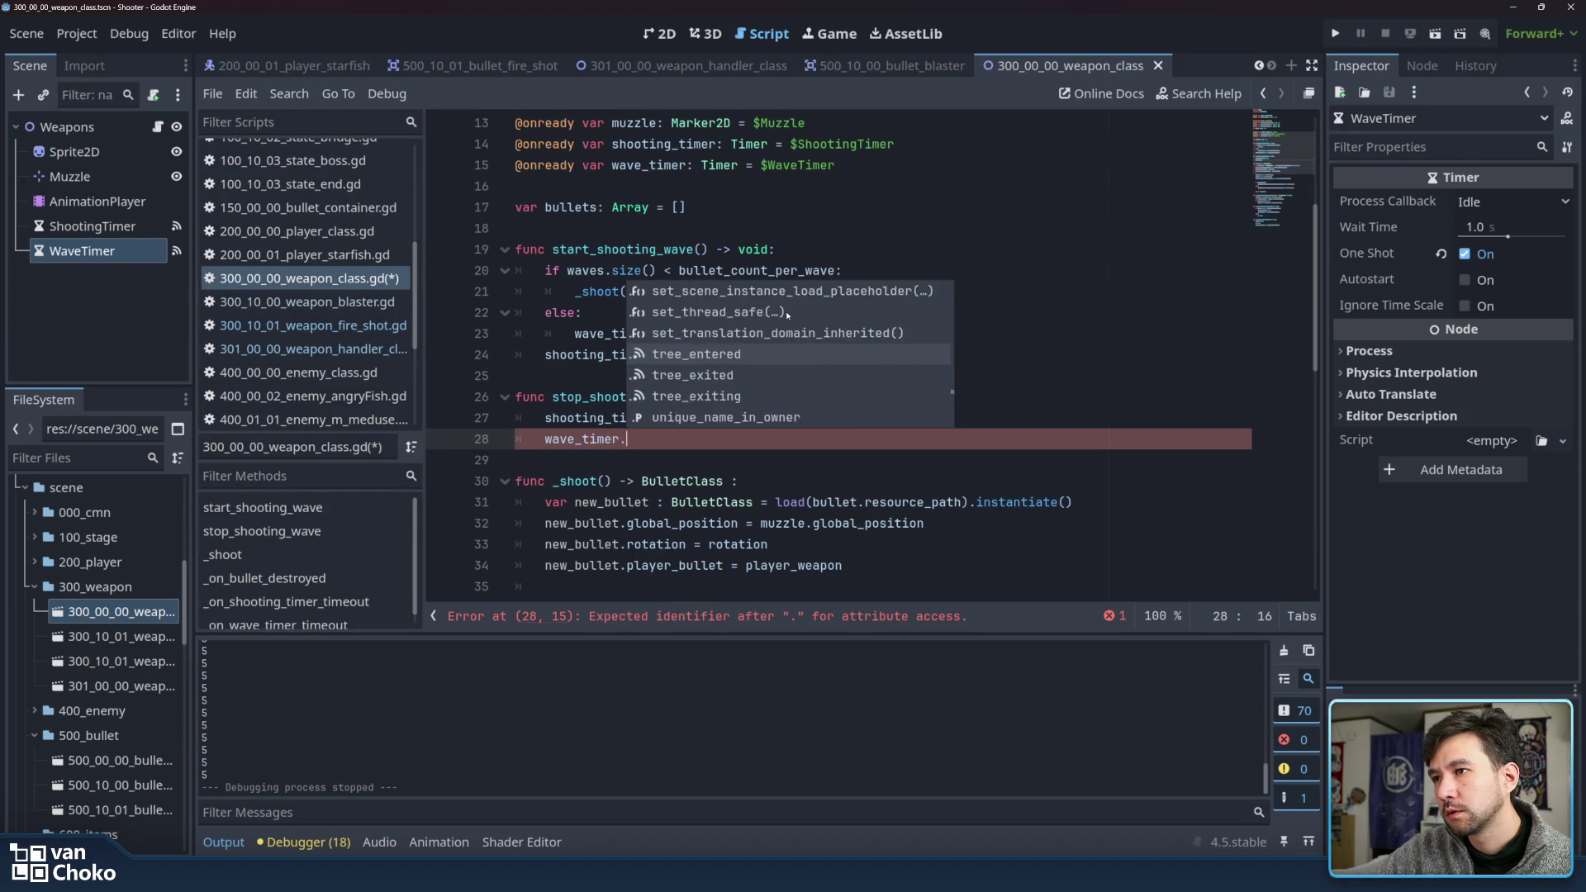
scroll(788, 315, "down", 15)
scroll(787, 315, "down", 2)
left_click(715, 440)
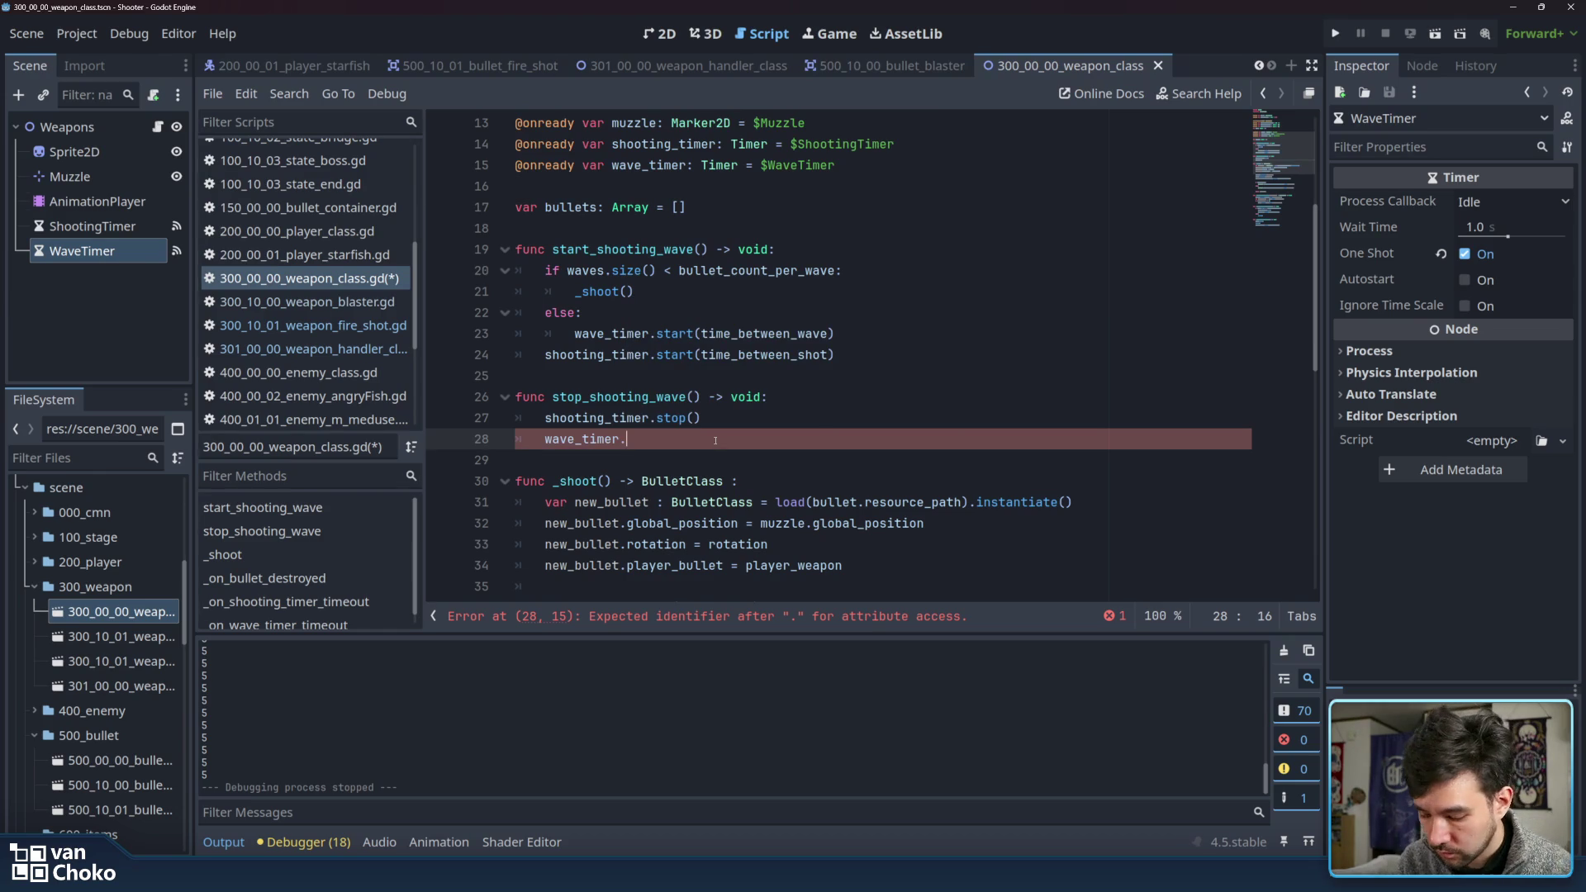
key("Return")
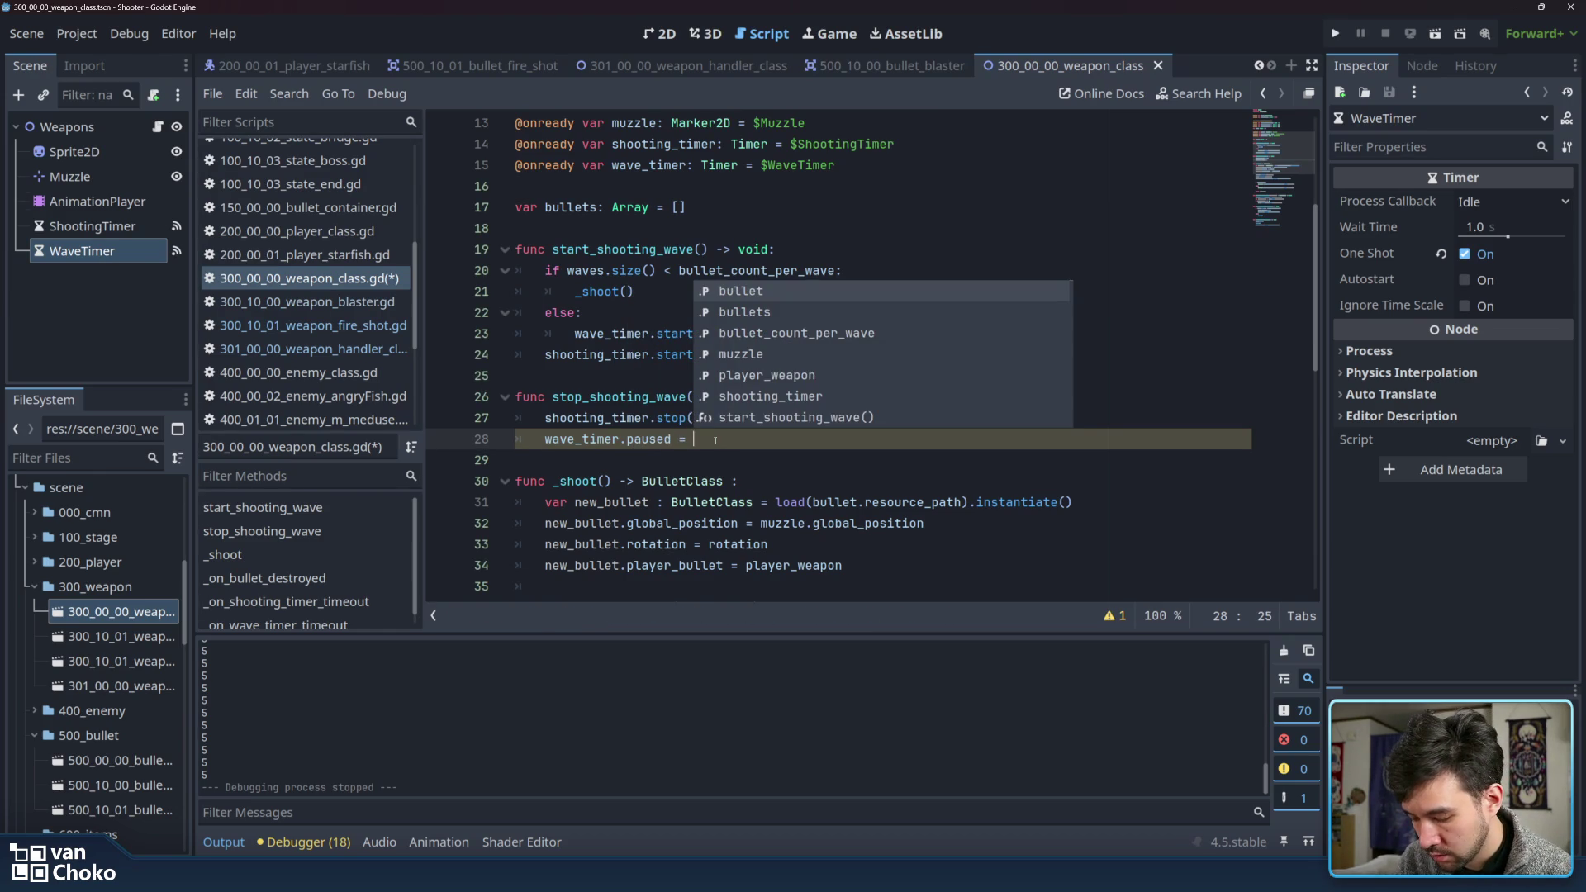
type("true")
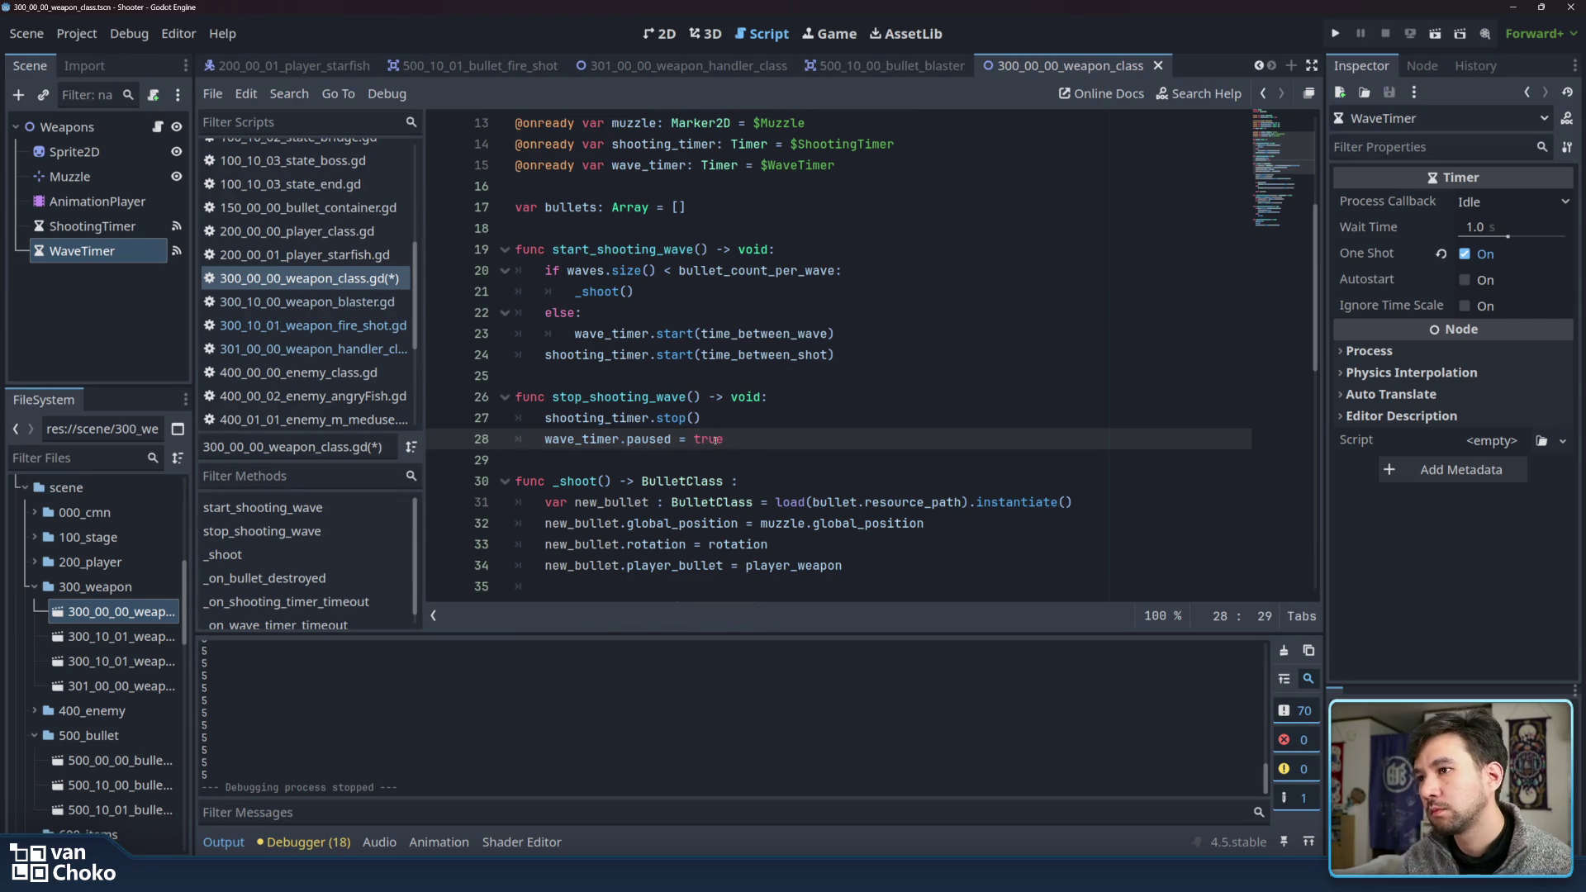
Select the wave_timer.paused statement and review the _shoot(), timer restart and else: lines
left_click_drag(671, 439, 545, 438)
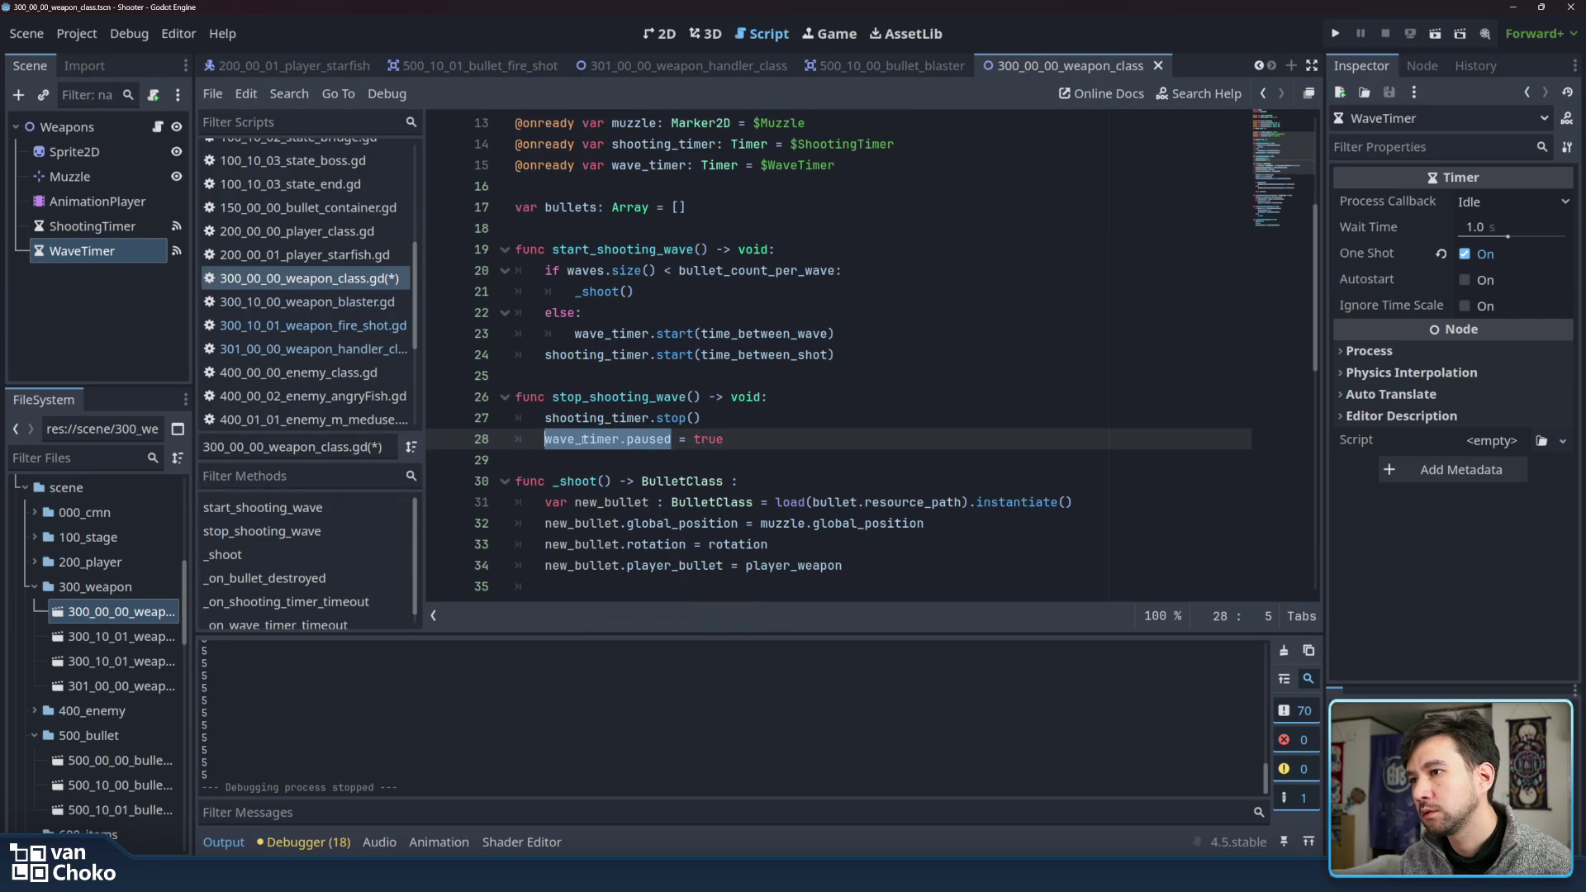
left_click(697, 291)
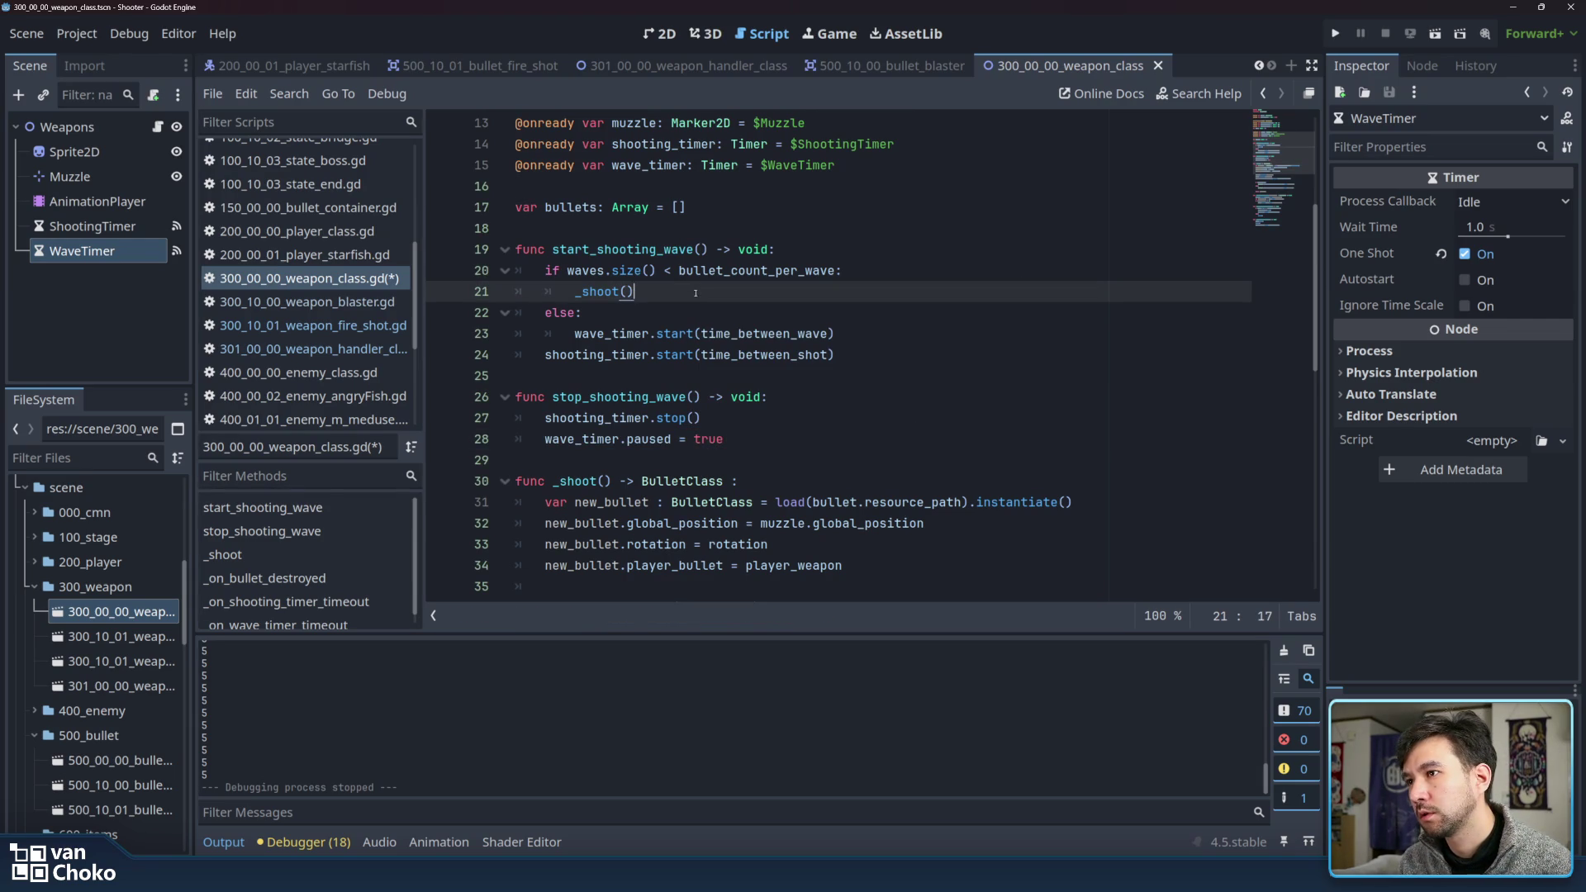
left_click(940, 337)
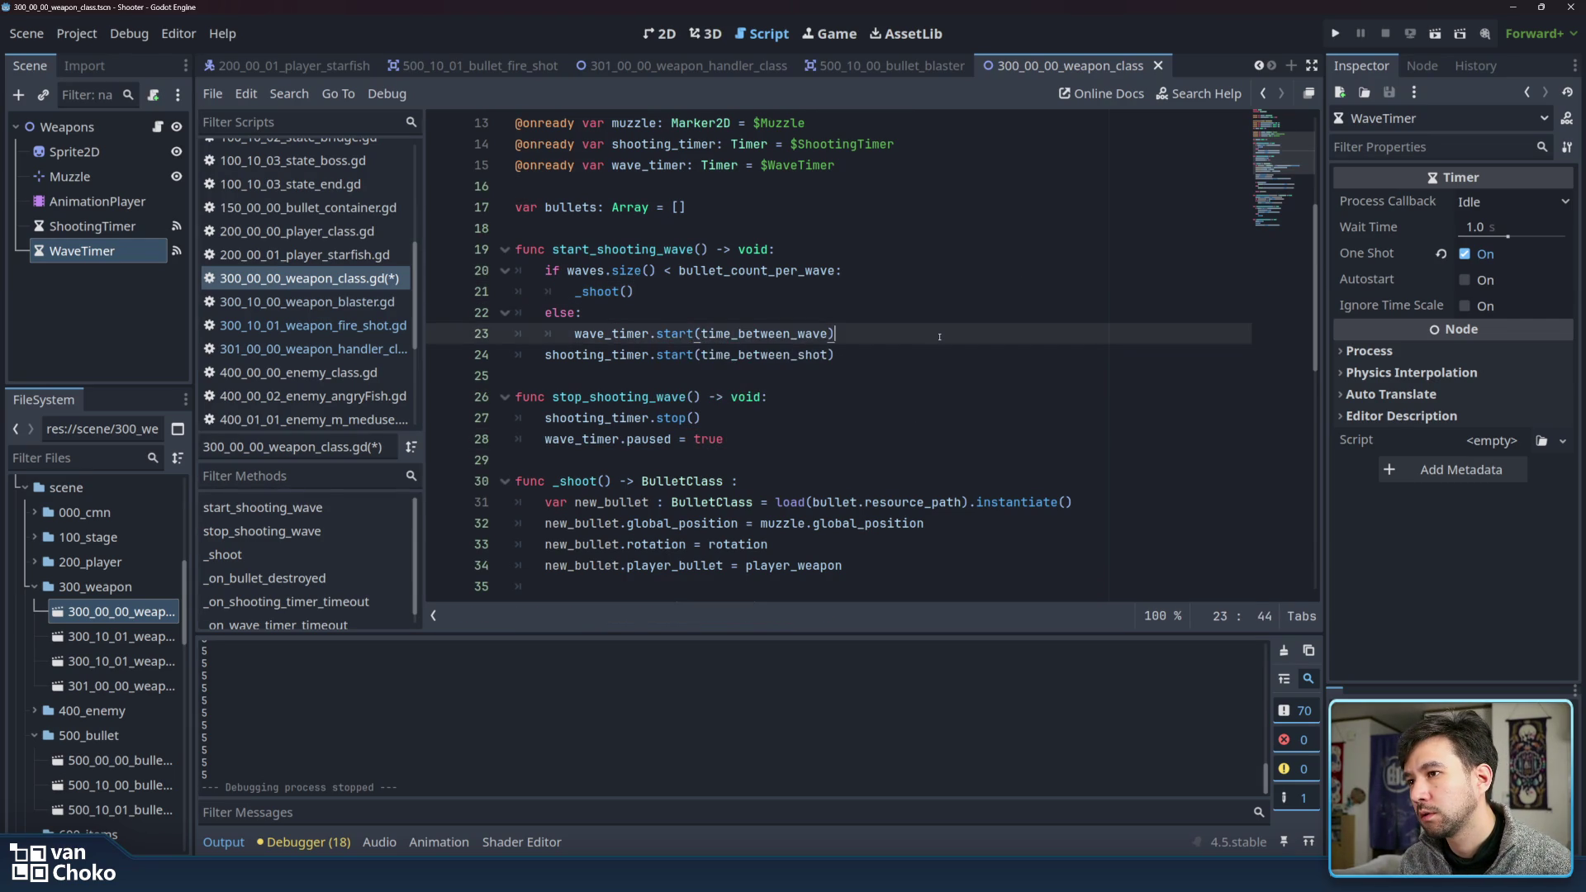
mouse_move(739, 439)
left_mouse_down()
mouse_move(543, 439)
mouse_move(672, 438)
left_mouse_up()
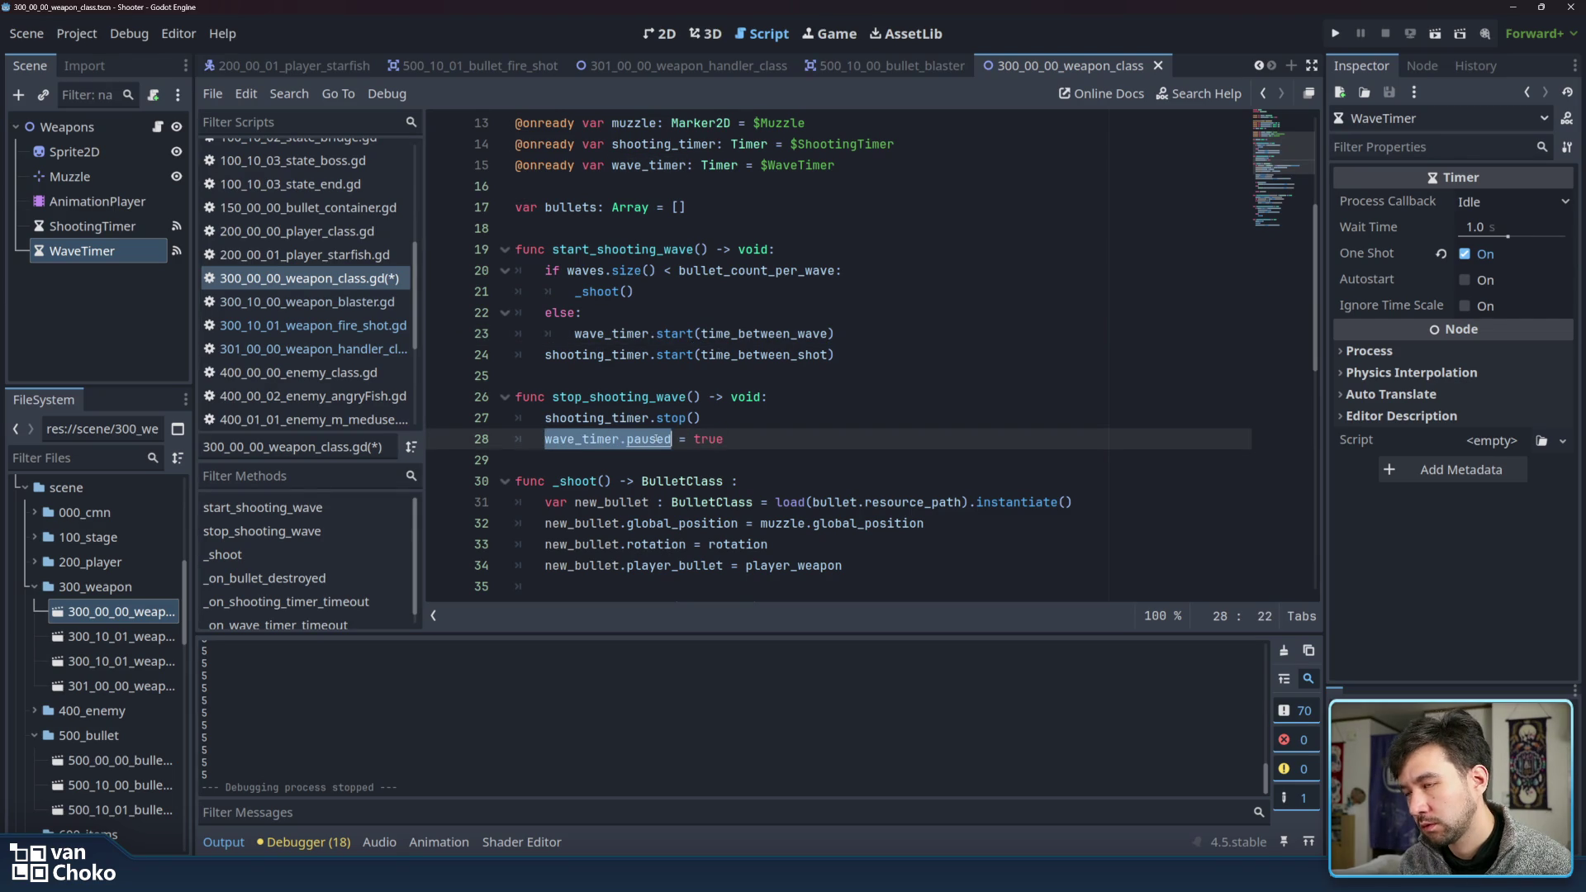
left_click(669, 322)
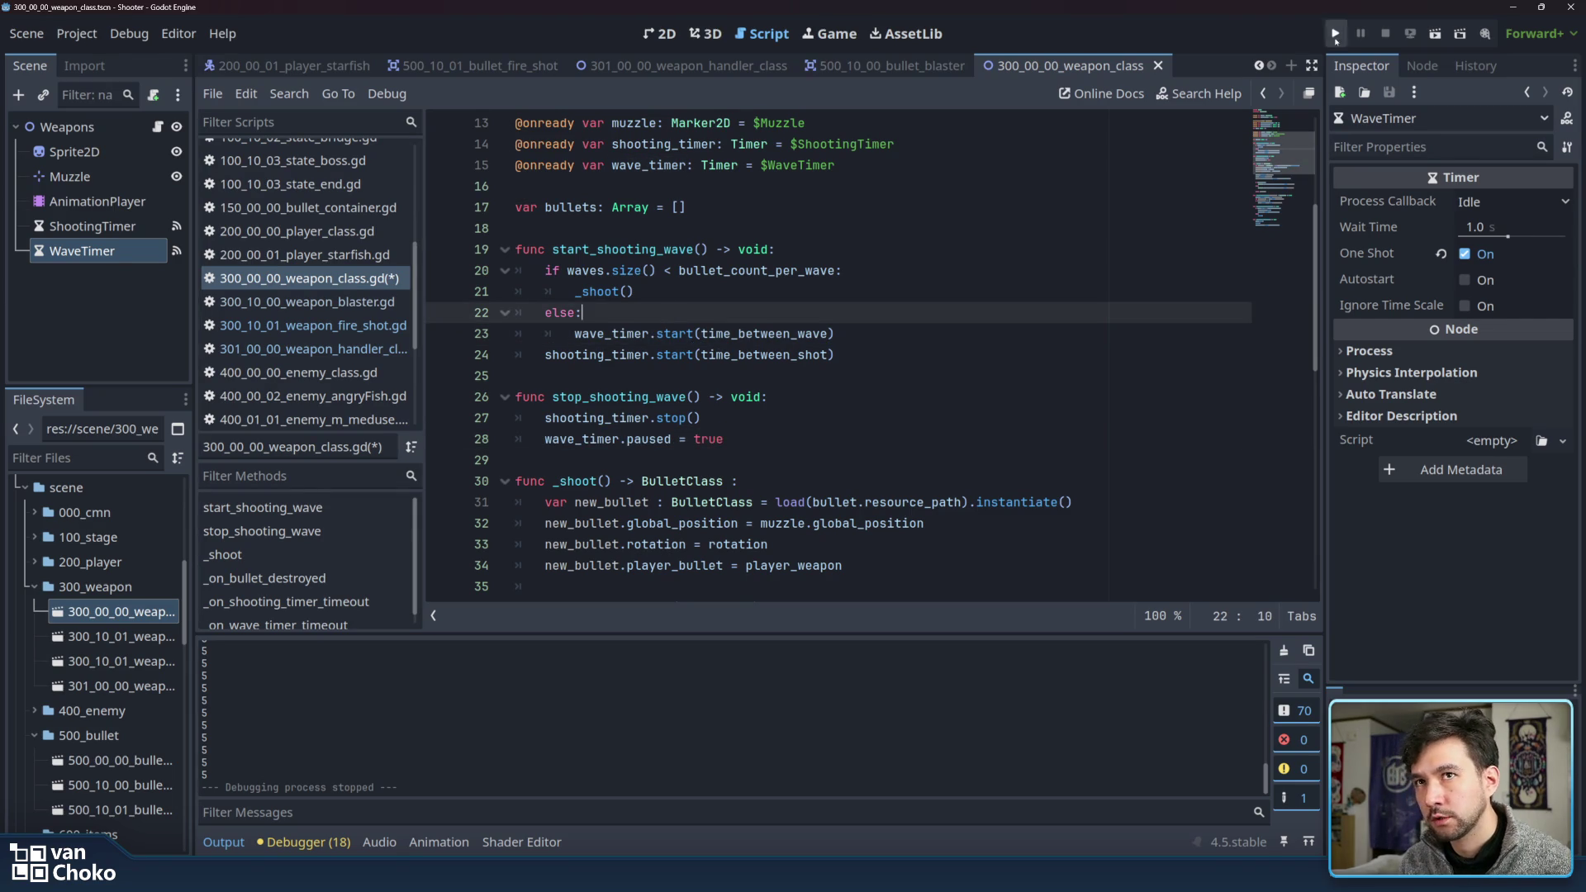
key("F5")
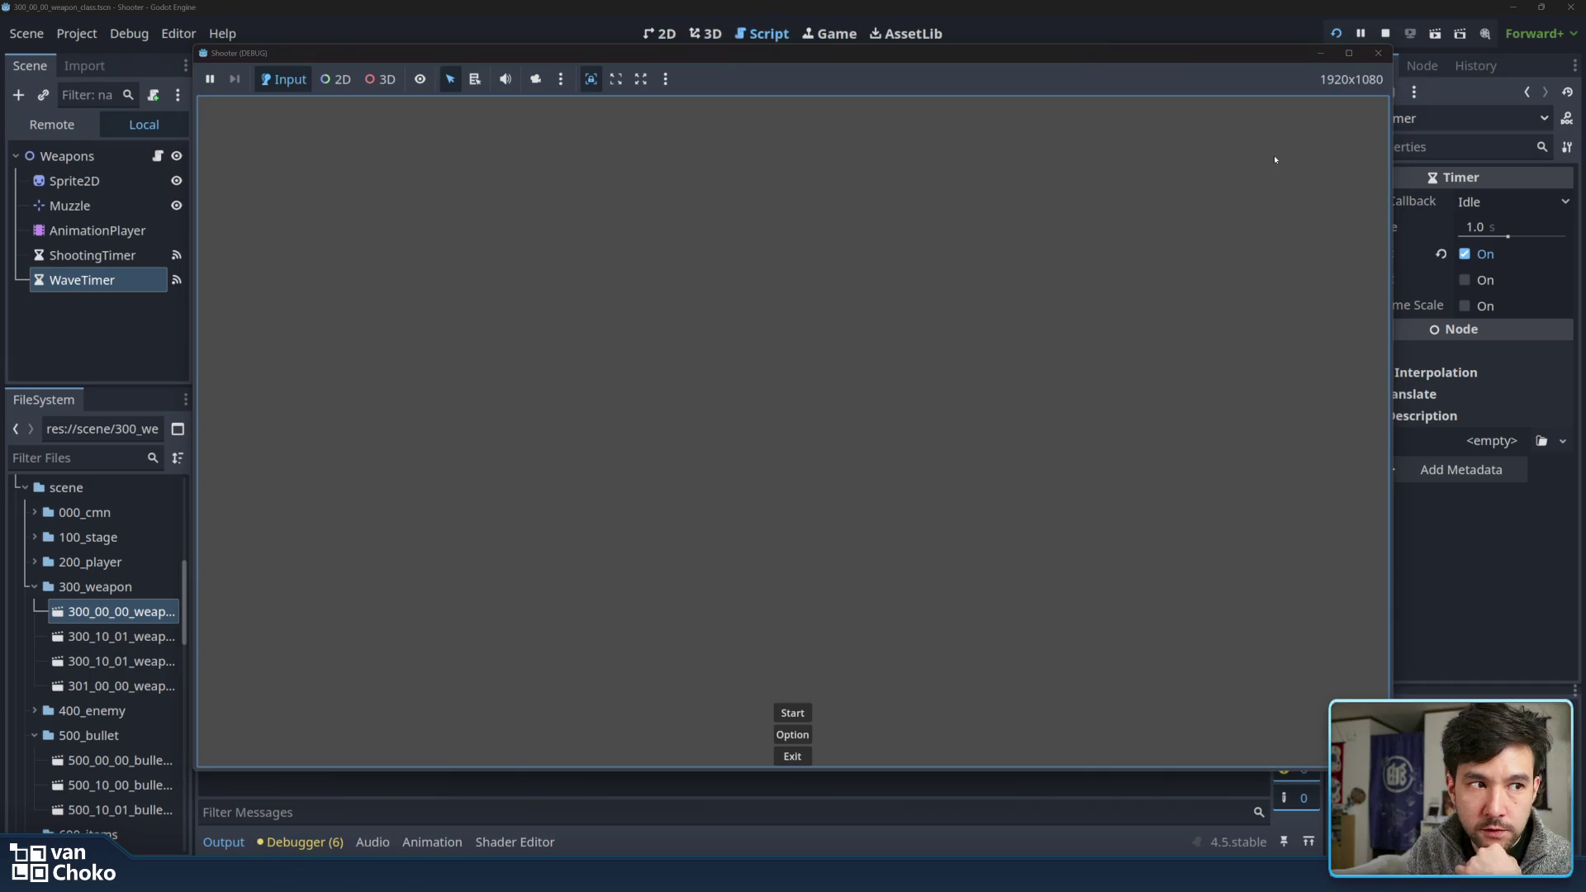
left_click(785, 713)
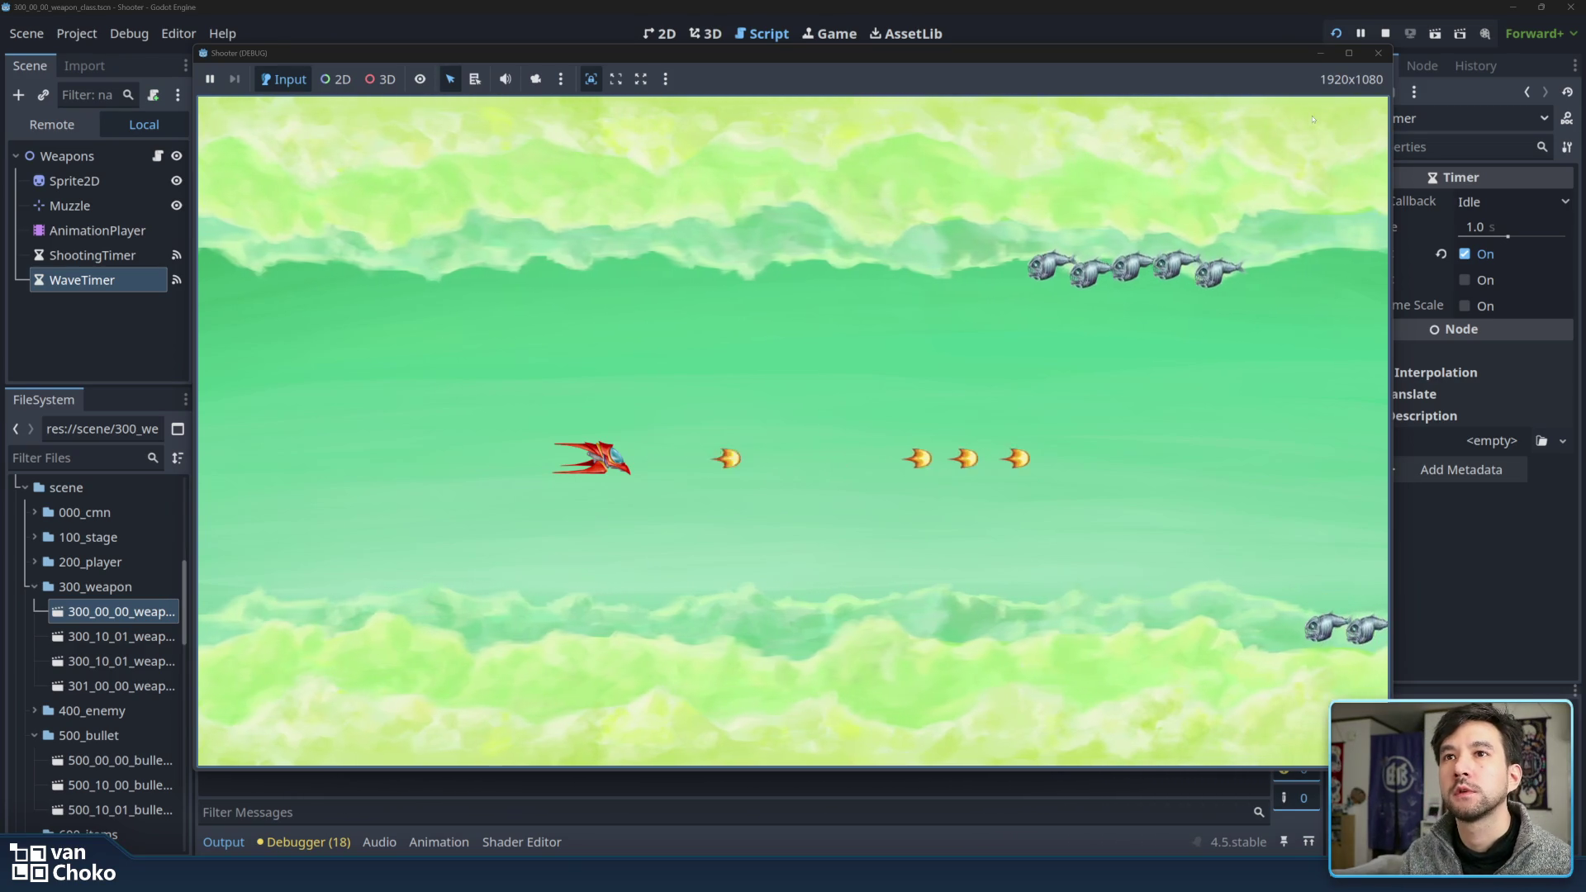
left_click(1378, 53)
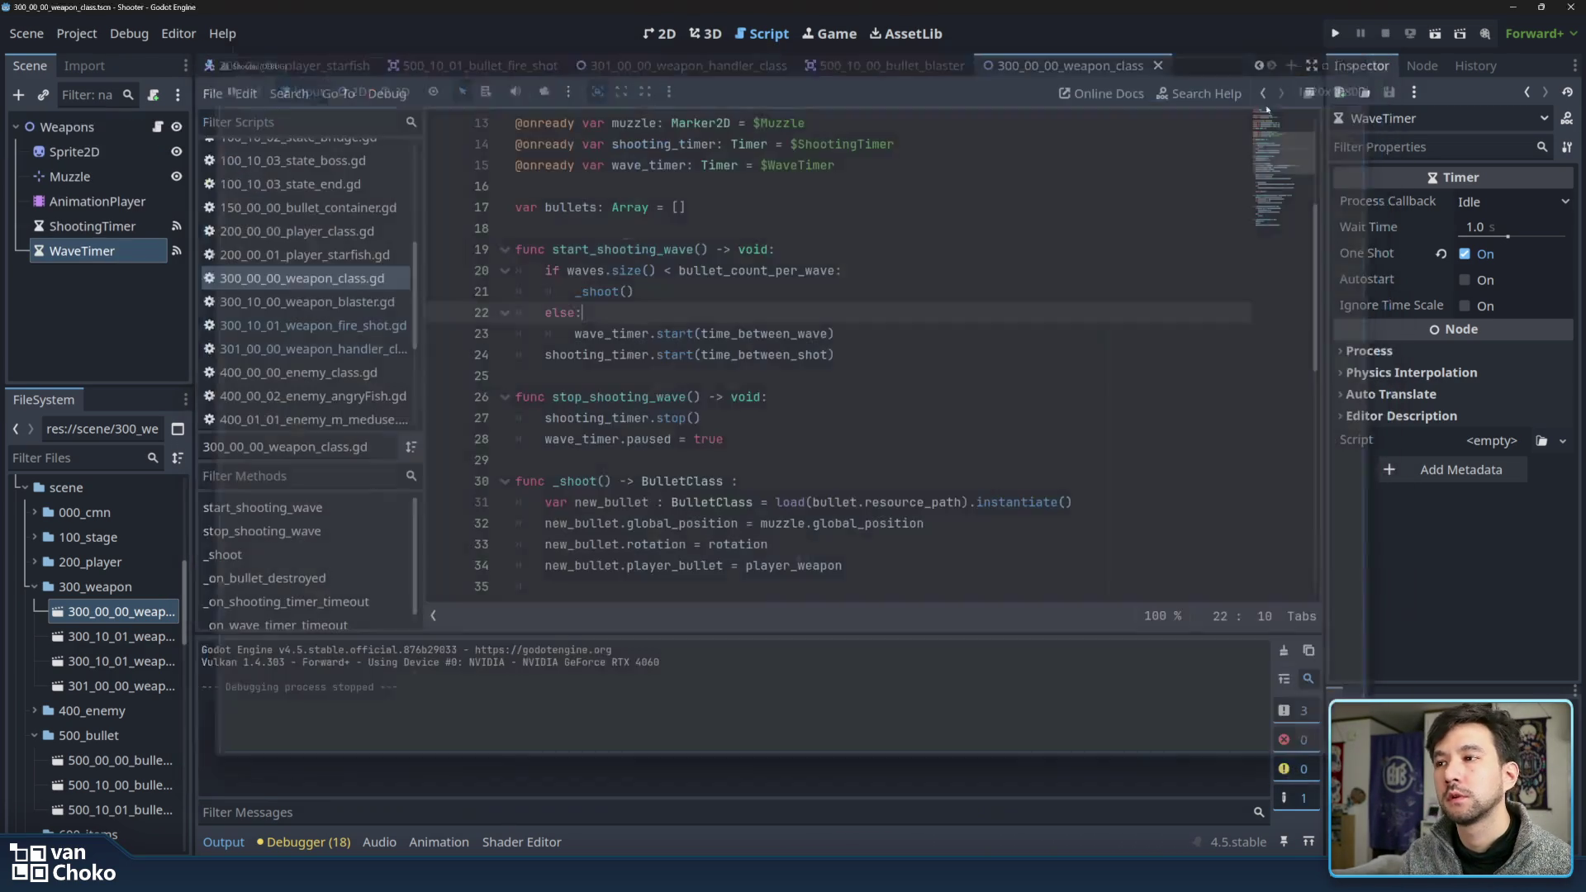
Copy wave_timer.paused onto a new line under else: and set it to false
left_click(885, 341)
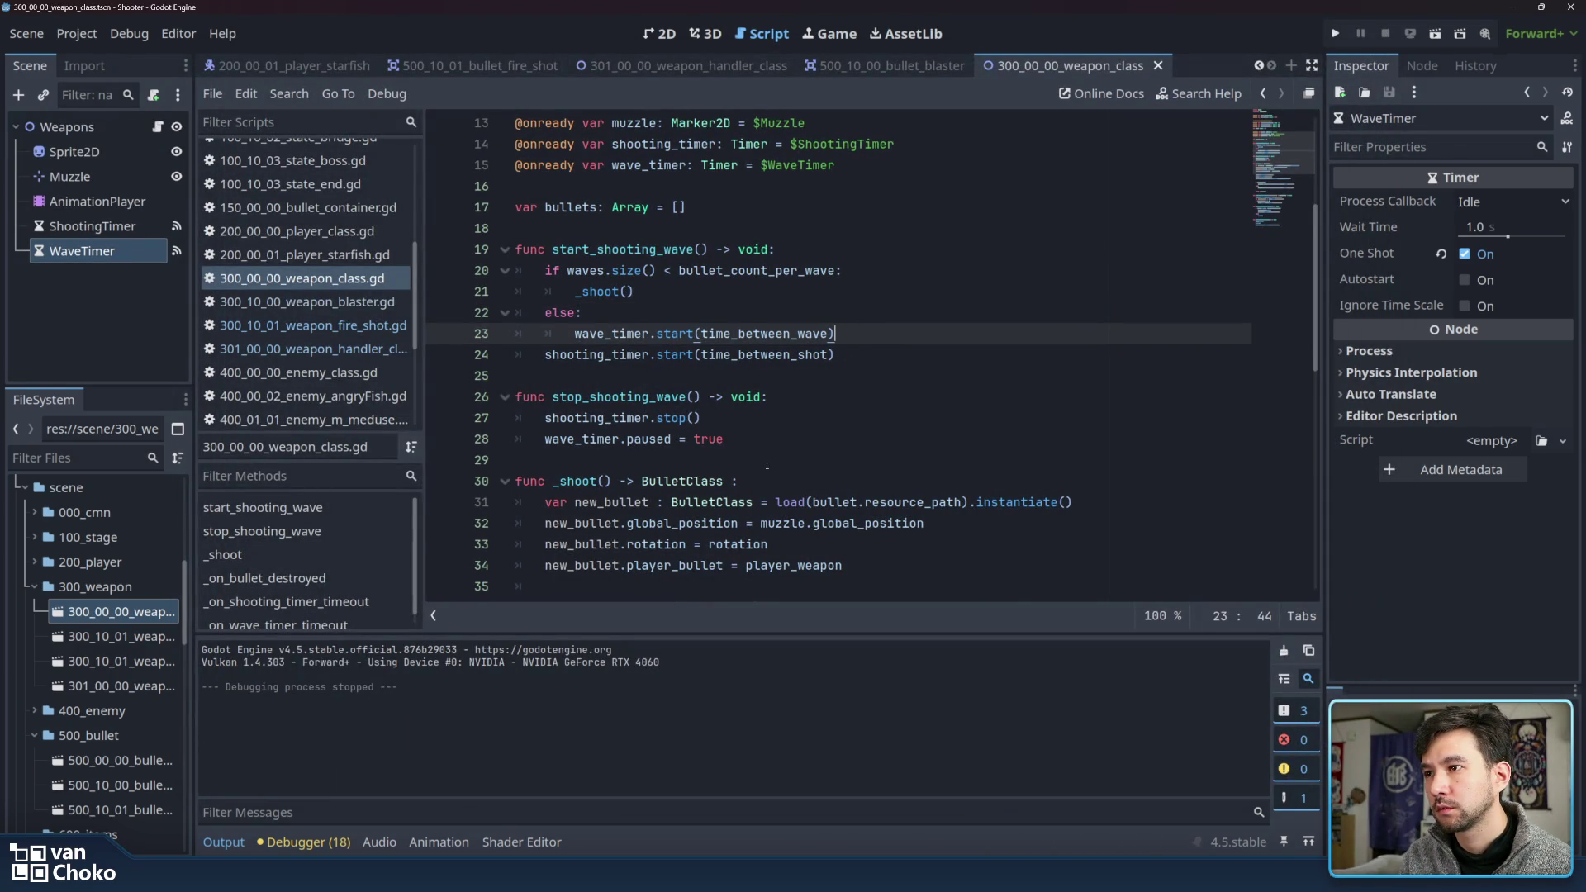
mouse_move(600, 439)
left_mouse_down()
mouse_move(752, 438)
mouse_move(552, 439)
left_mouse_up()
key("ctrl+c")
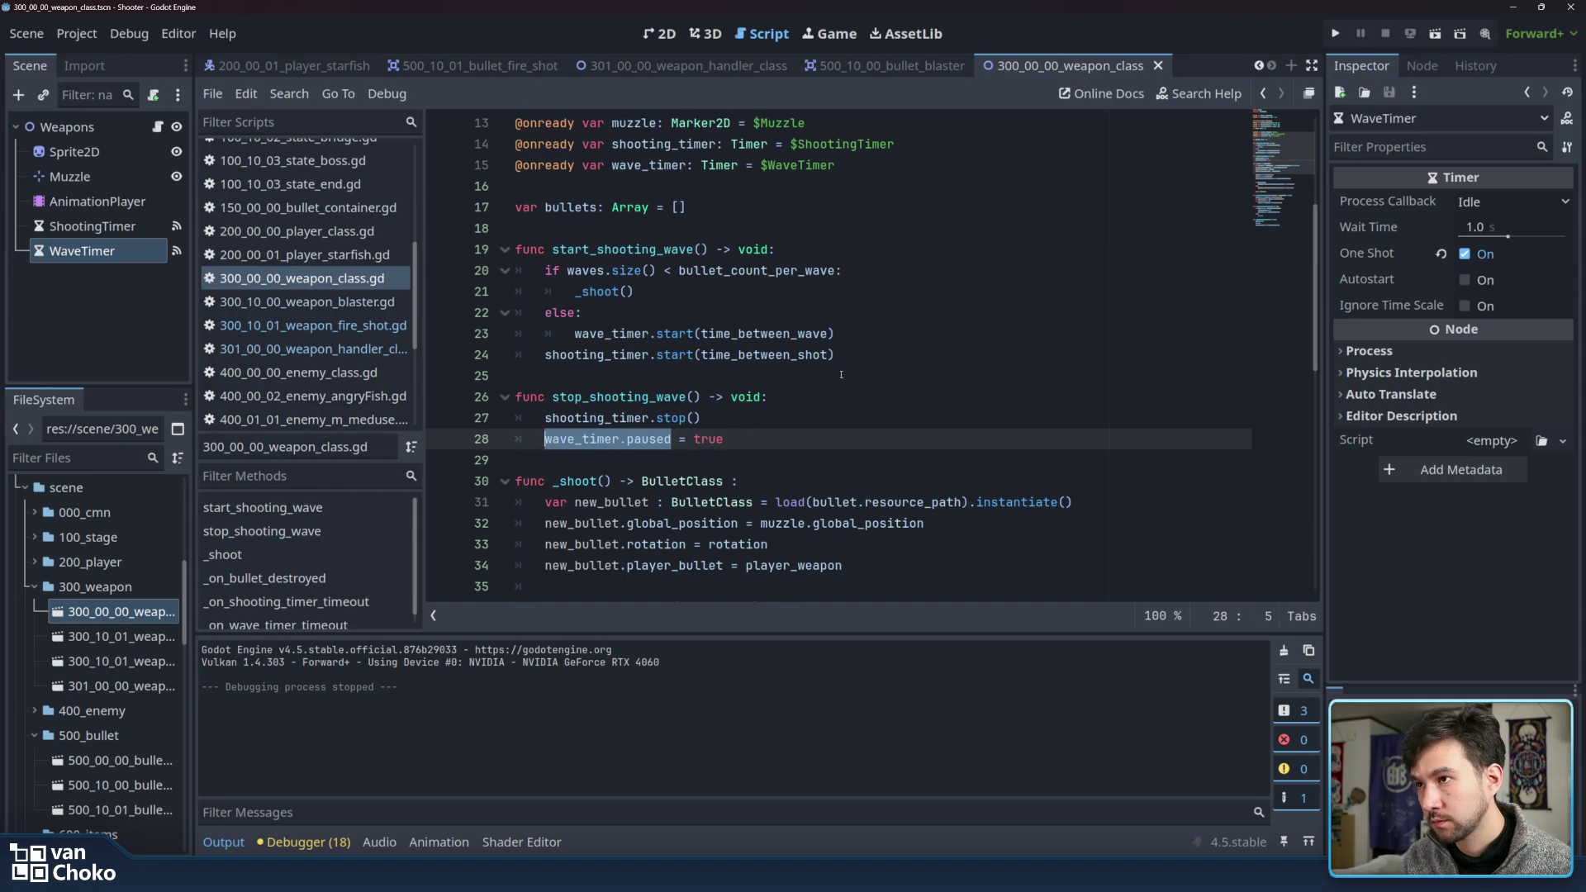
left_click(737, 318)
key("Return")
key("ctrl+v")
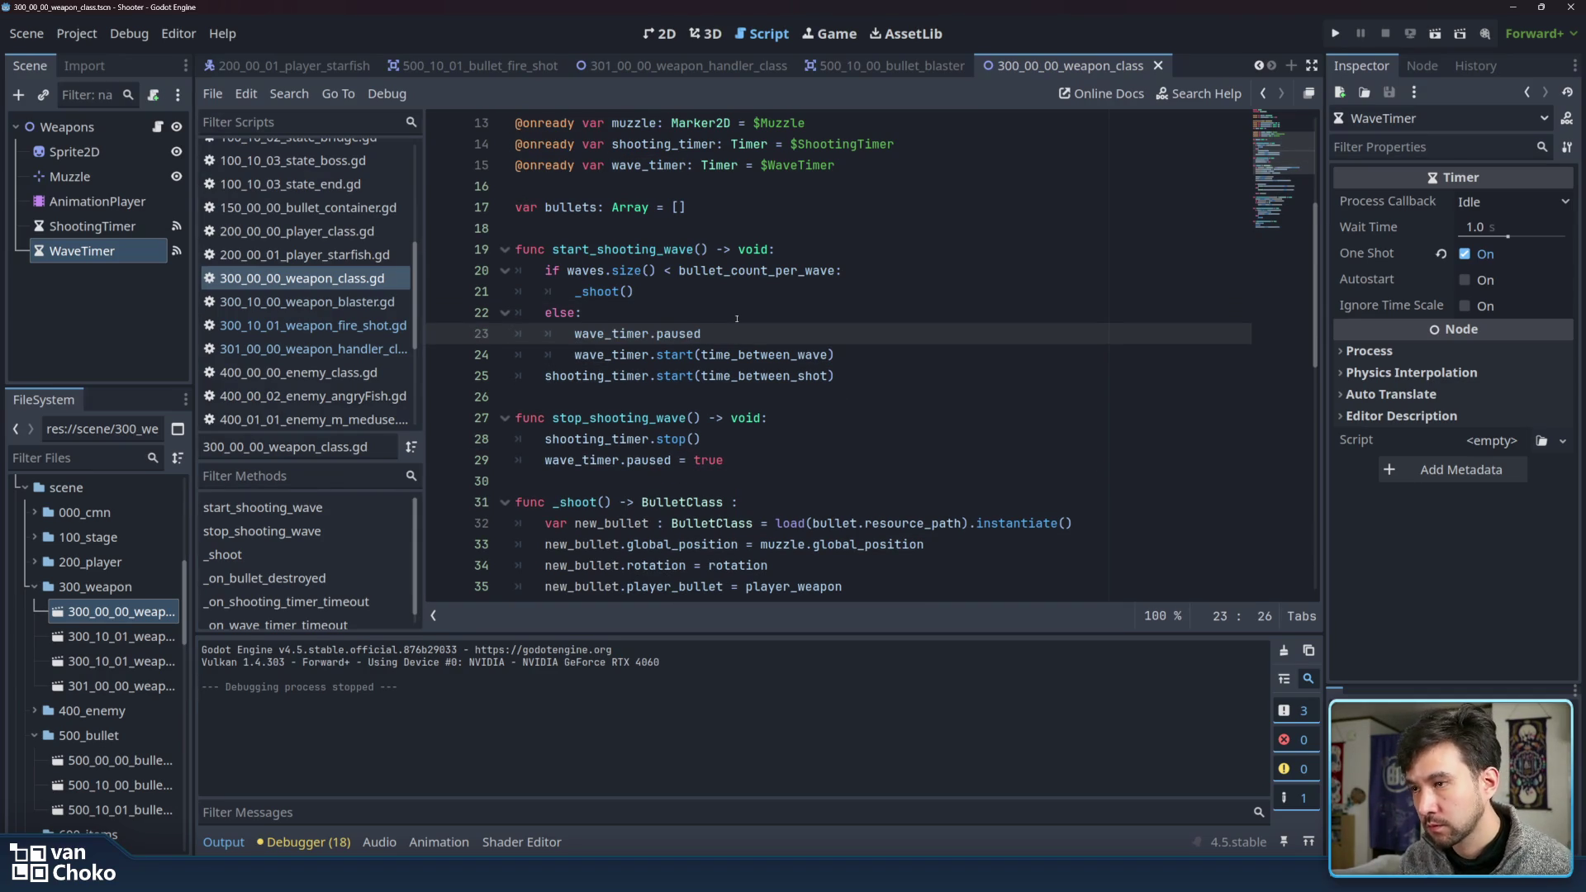
type("false")
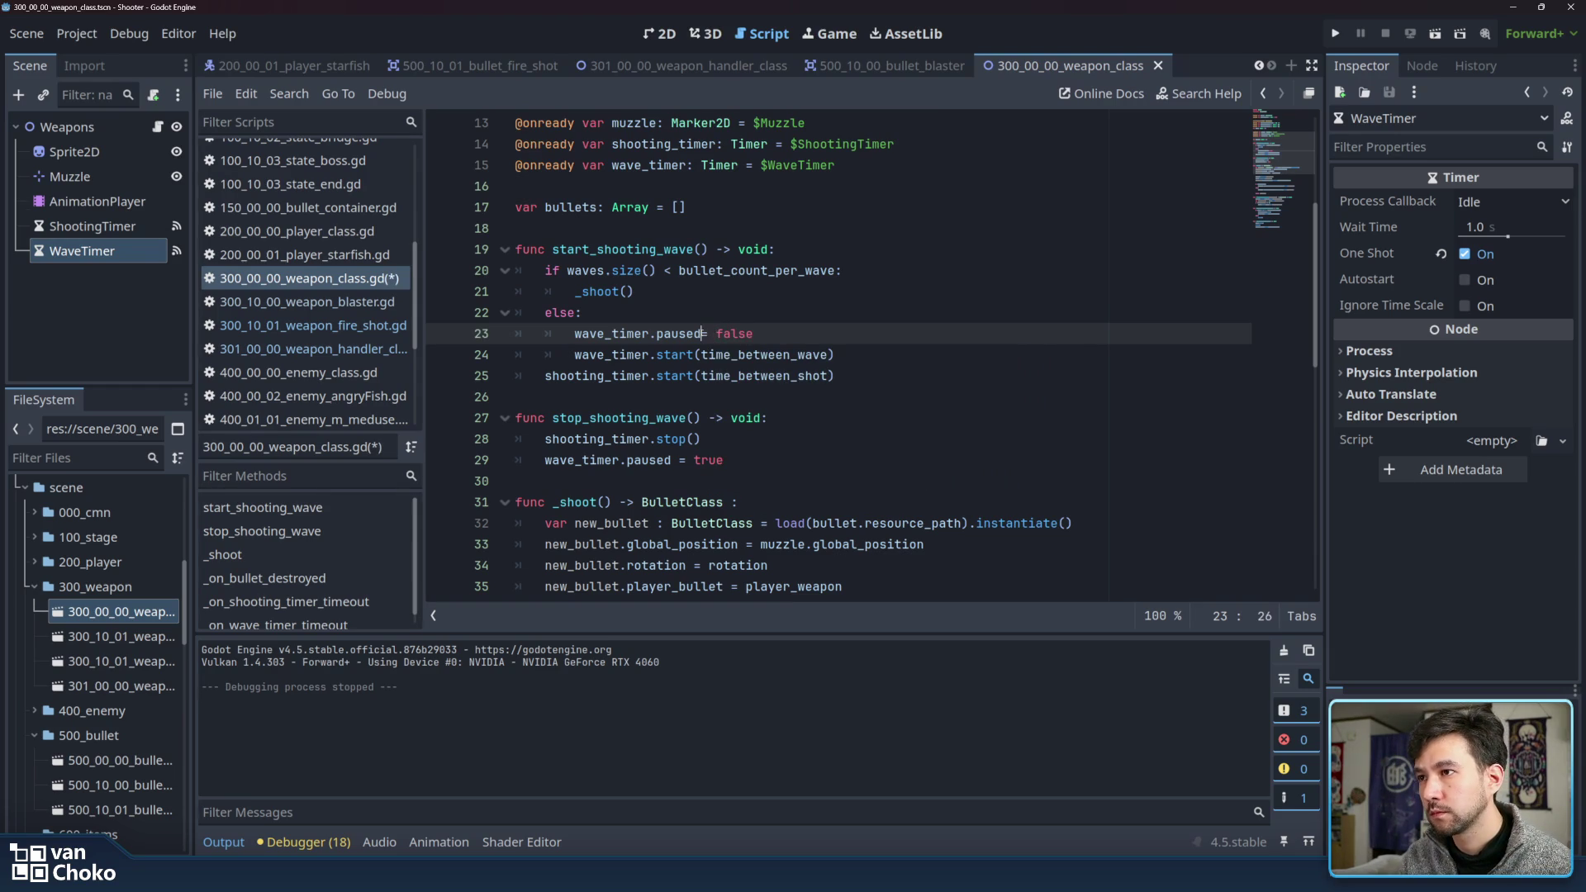
Check the shooting_timer.stop() and pause lines, then launch the game
left_click(694, 440)
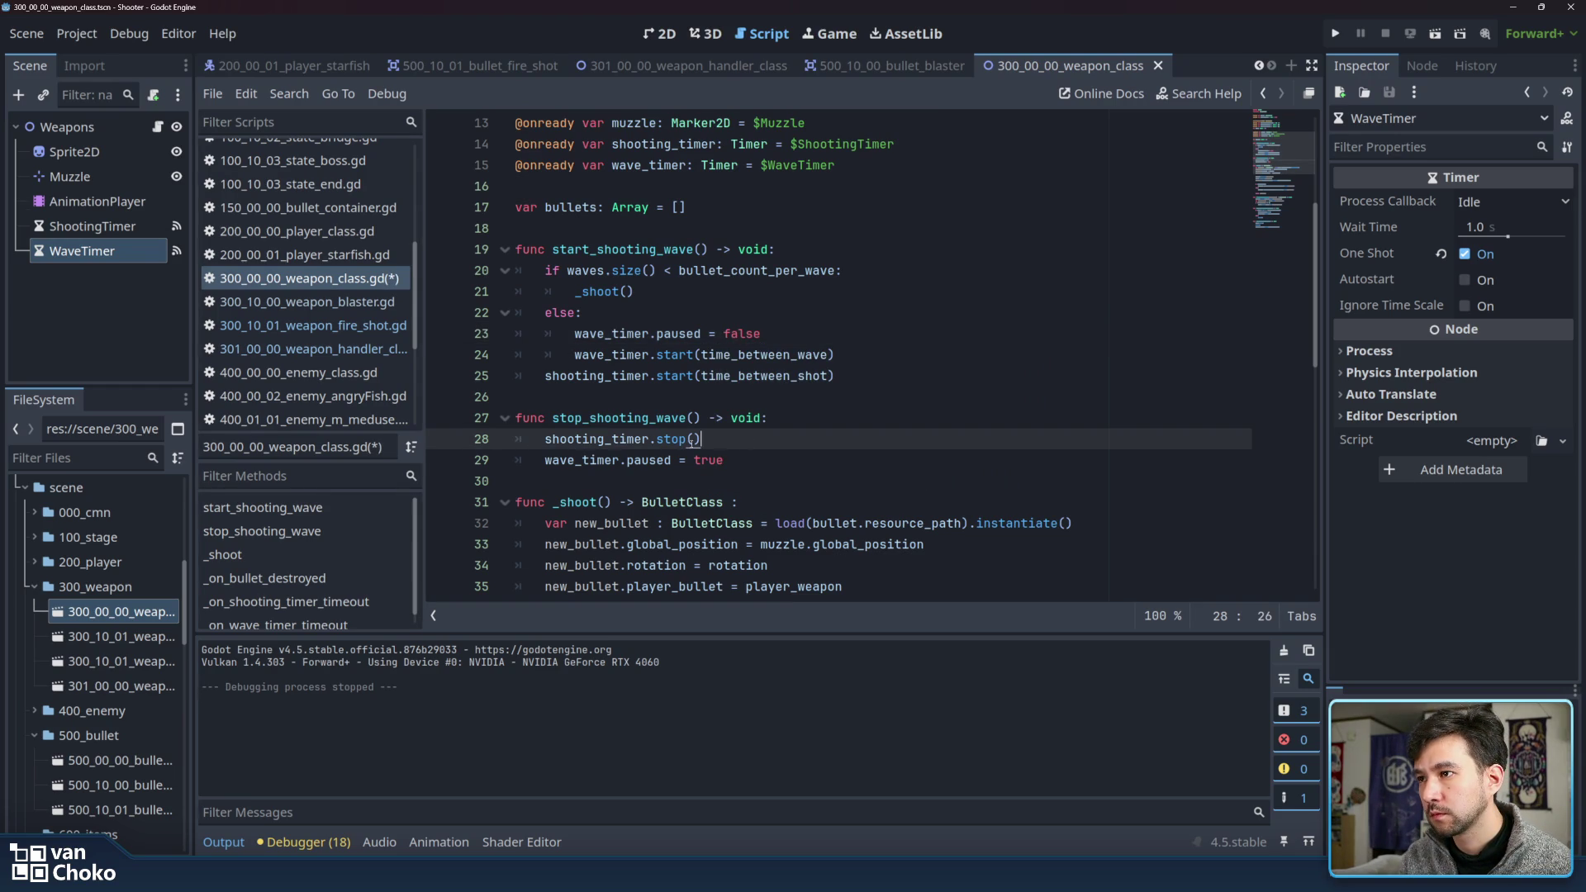
left_click(545, 461)
left_click(752, 449)
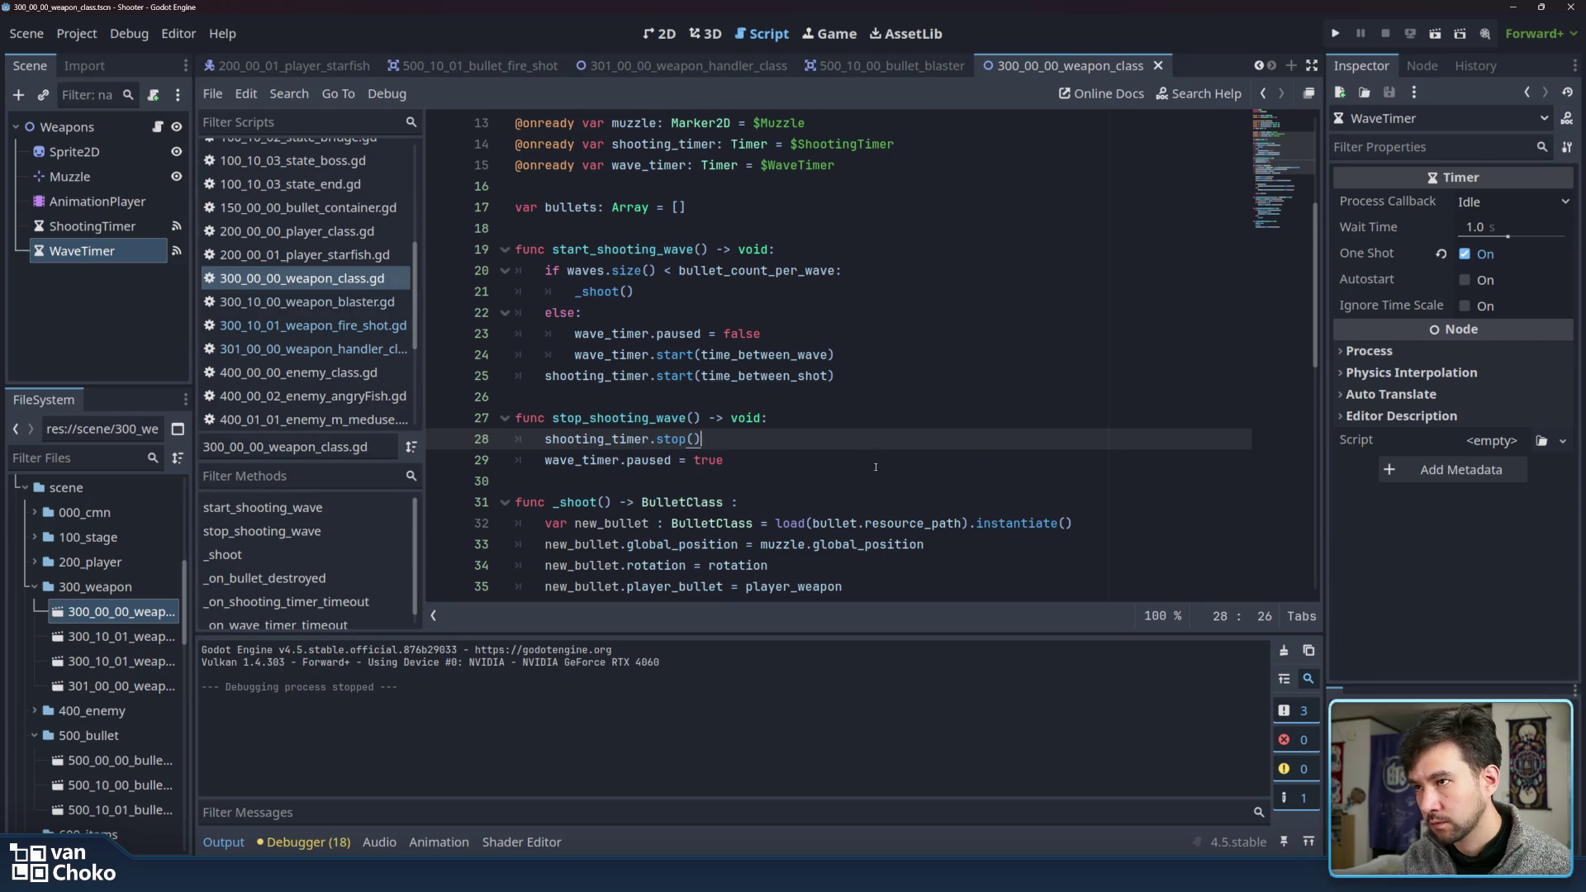
left_click(1335, 34)
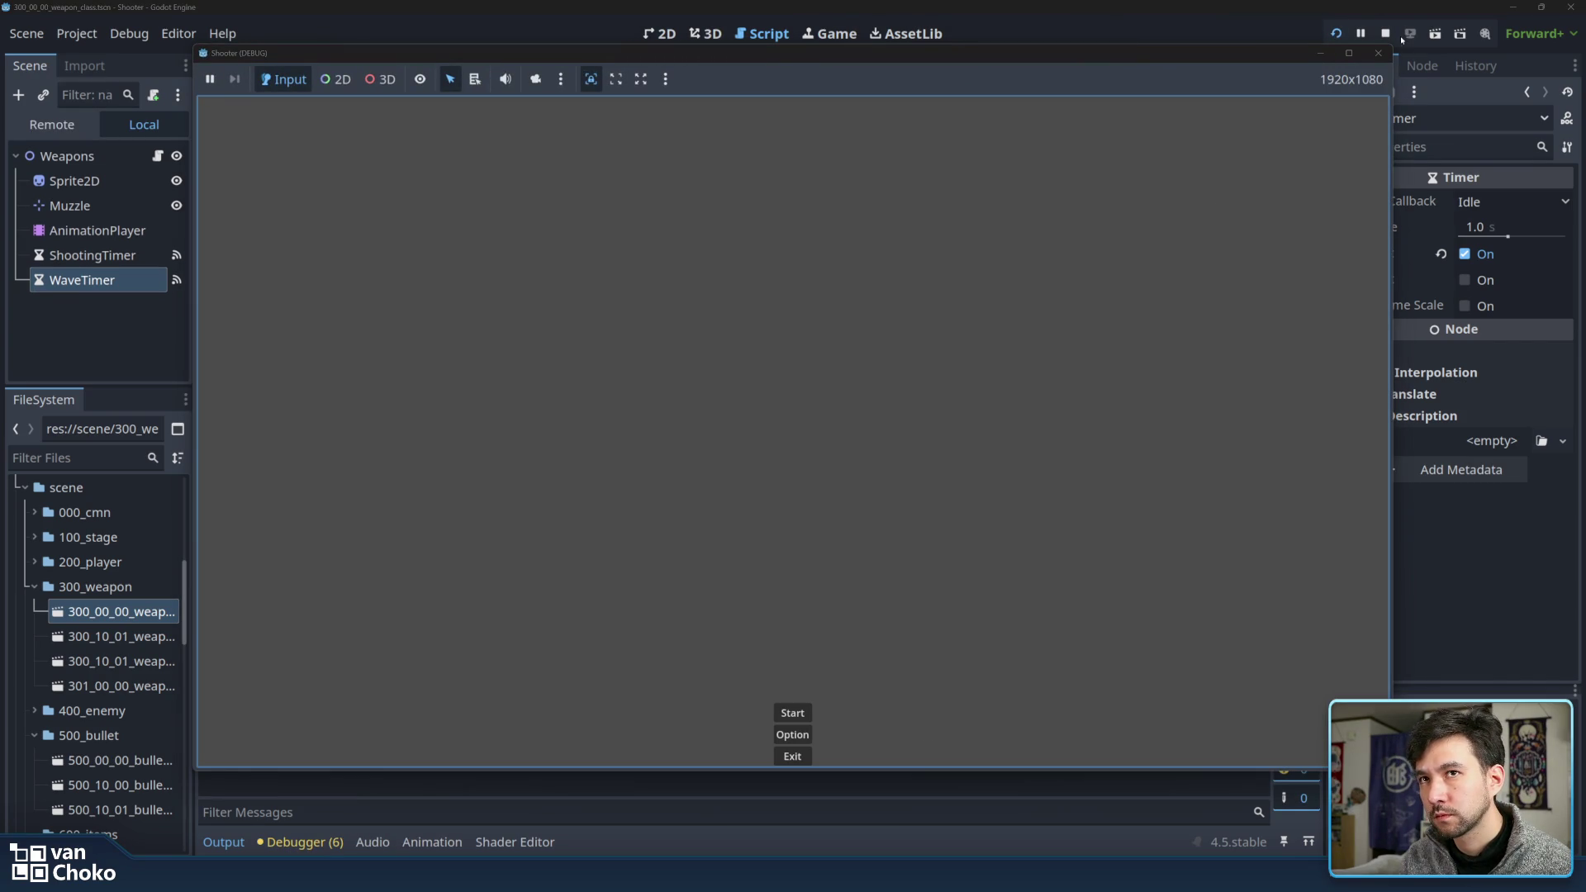
Stop the game and move wave_timer.paused = false from the else branch to the function's first line
left_click(1378, 53)
left_click_drag(761, 334, 574, 334)
key("ctrl+c")
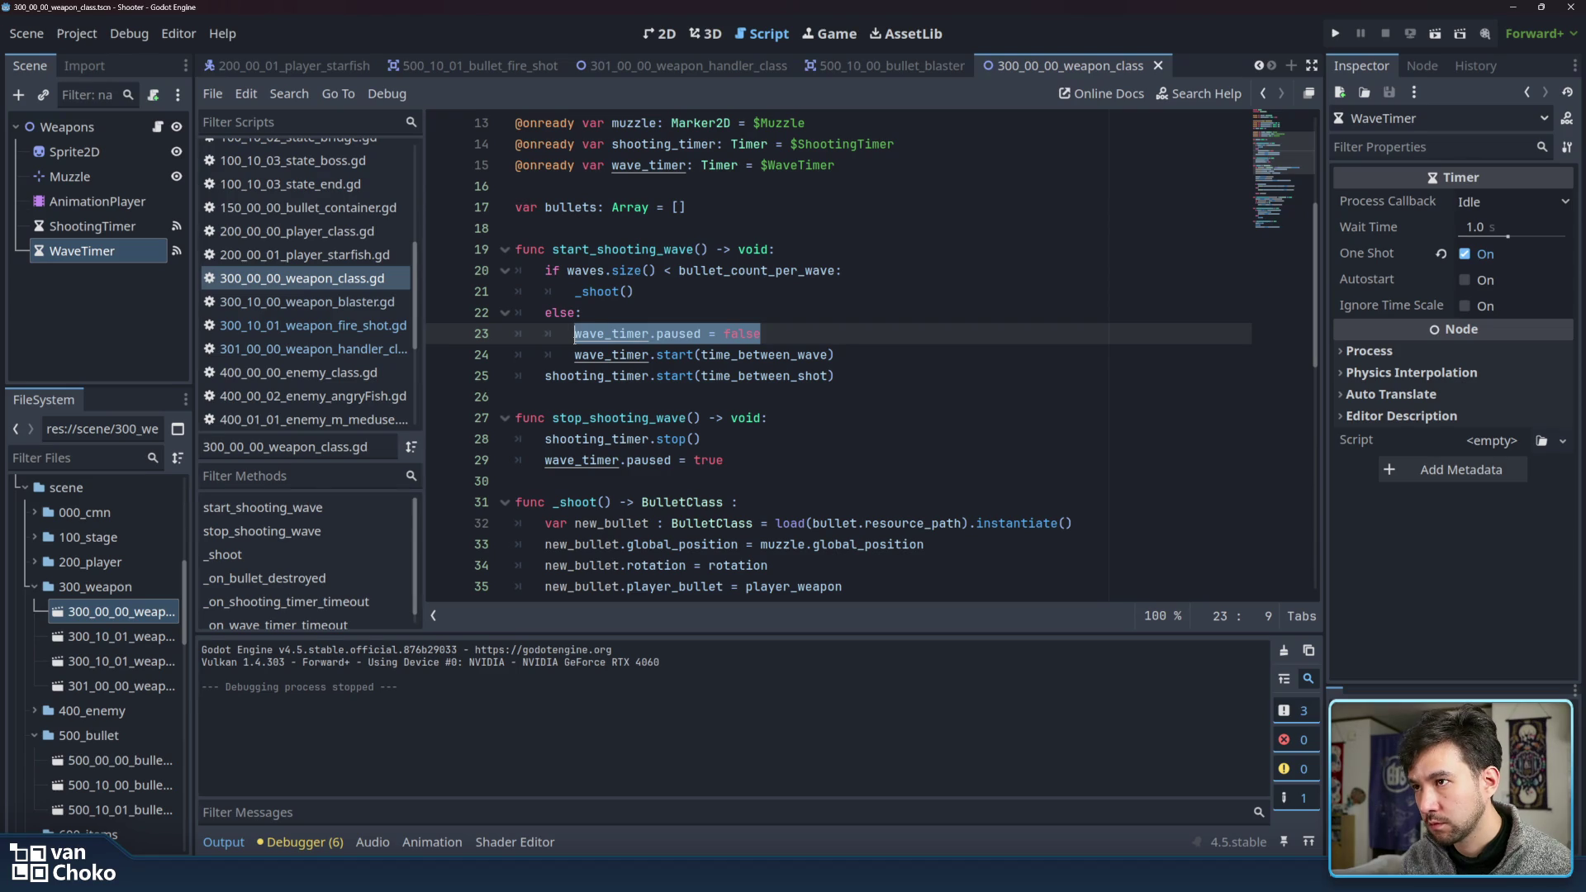
left_click(827, 253)
key("Return")
key("ctrl+v")
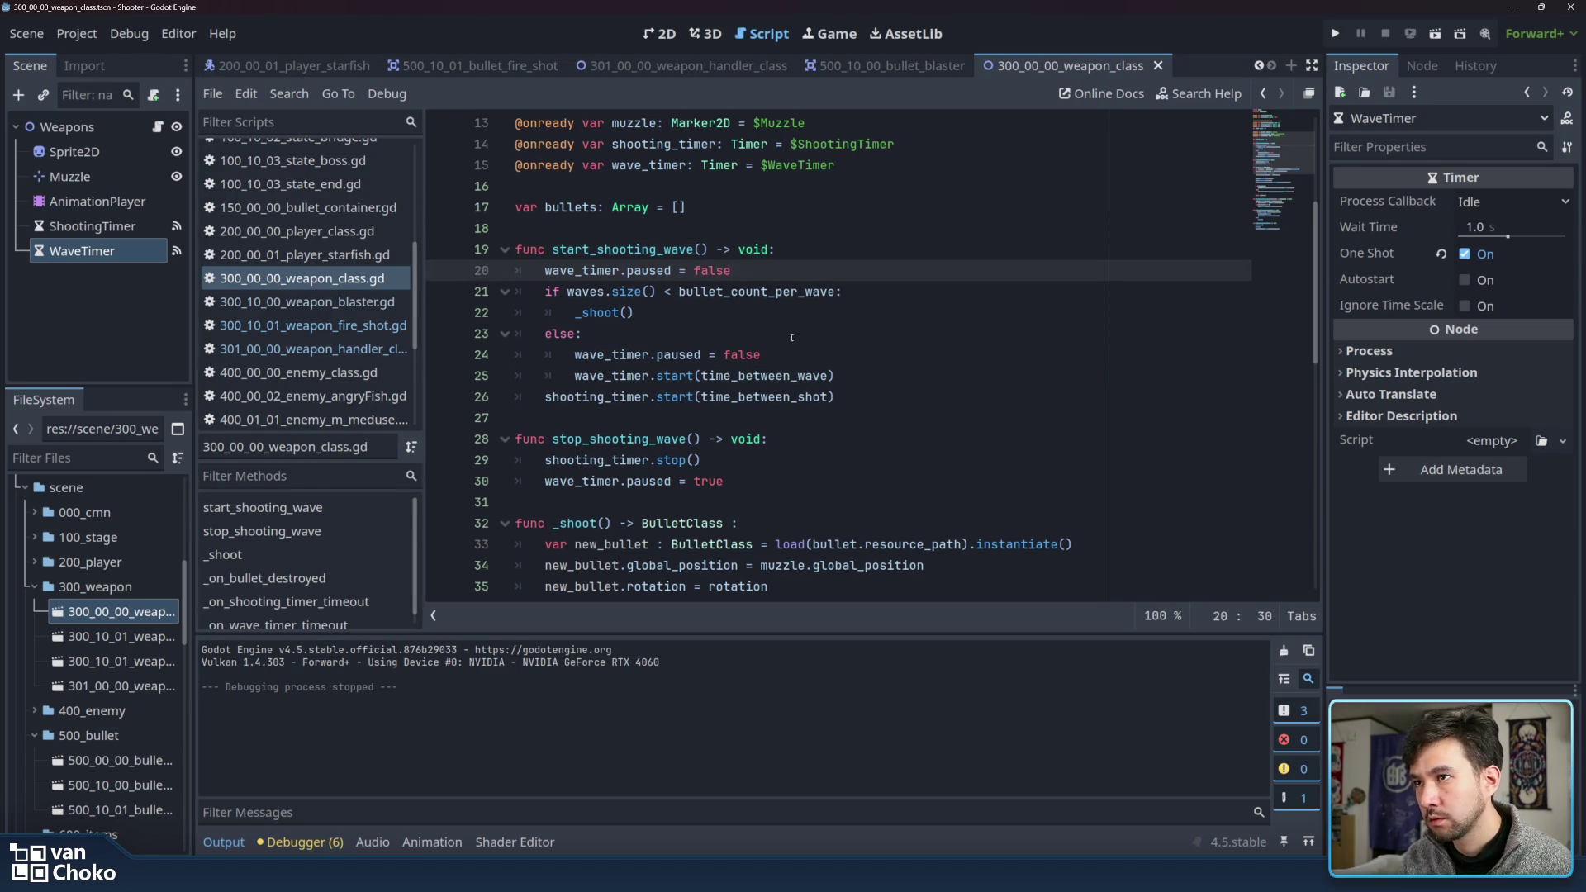
left_click_drag(791, 356, 790, 344)
key("BackSpace")
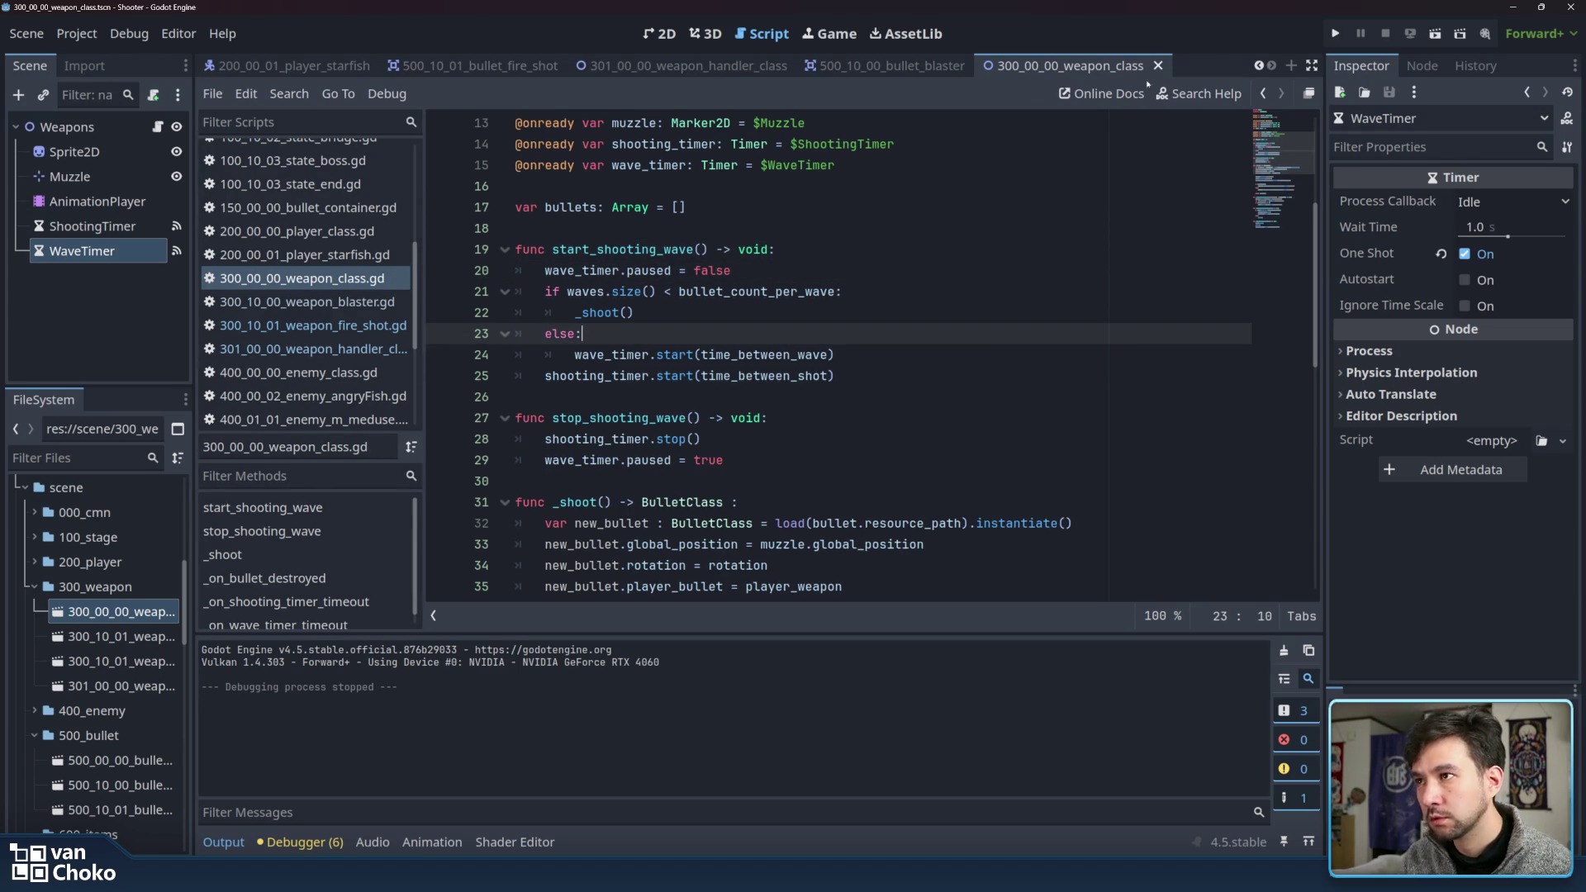
Run the game, start it from the main menu, then stop it
left_click(1335, 41)
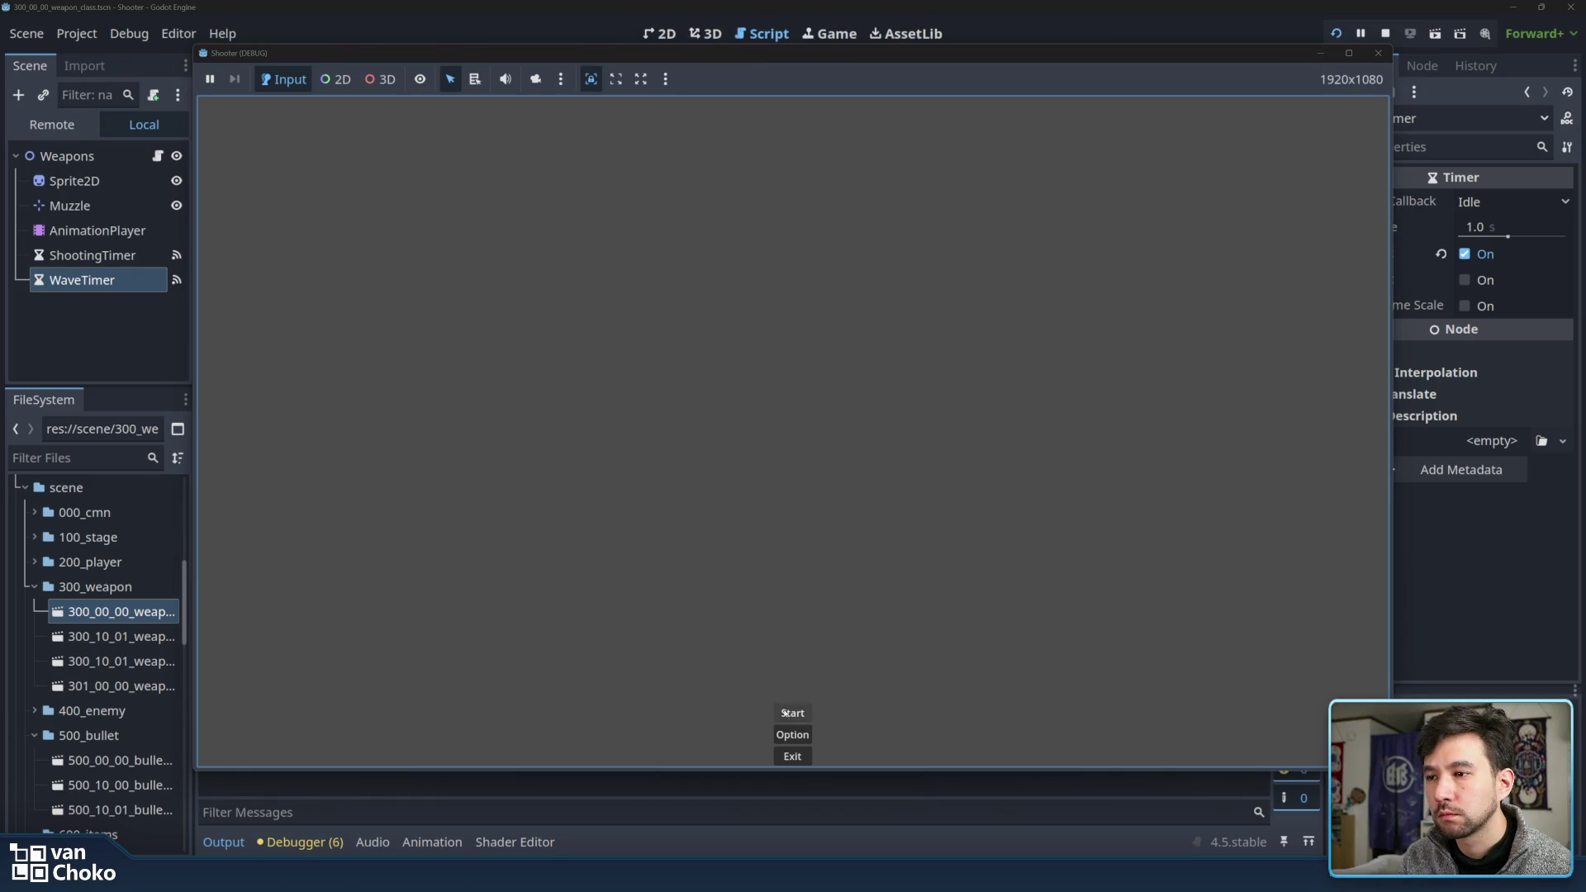
left_click(784, 712)
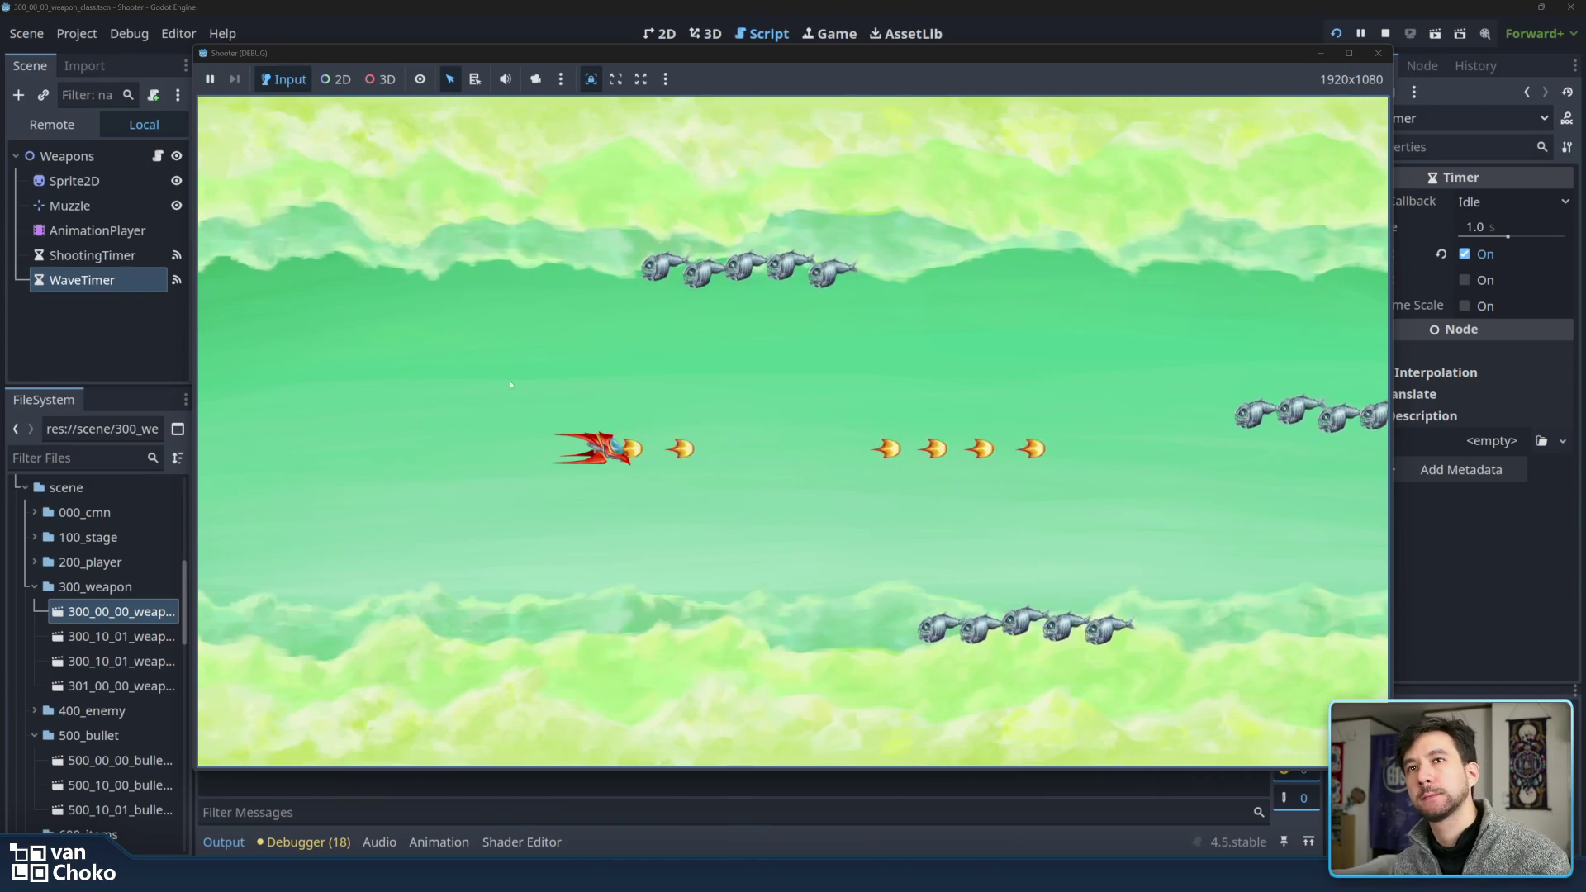
left_click(1385, 53)
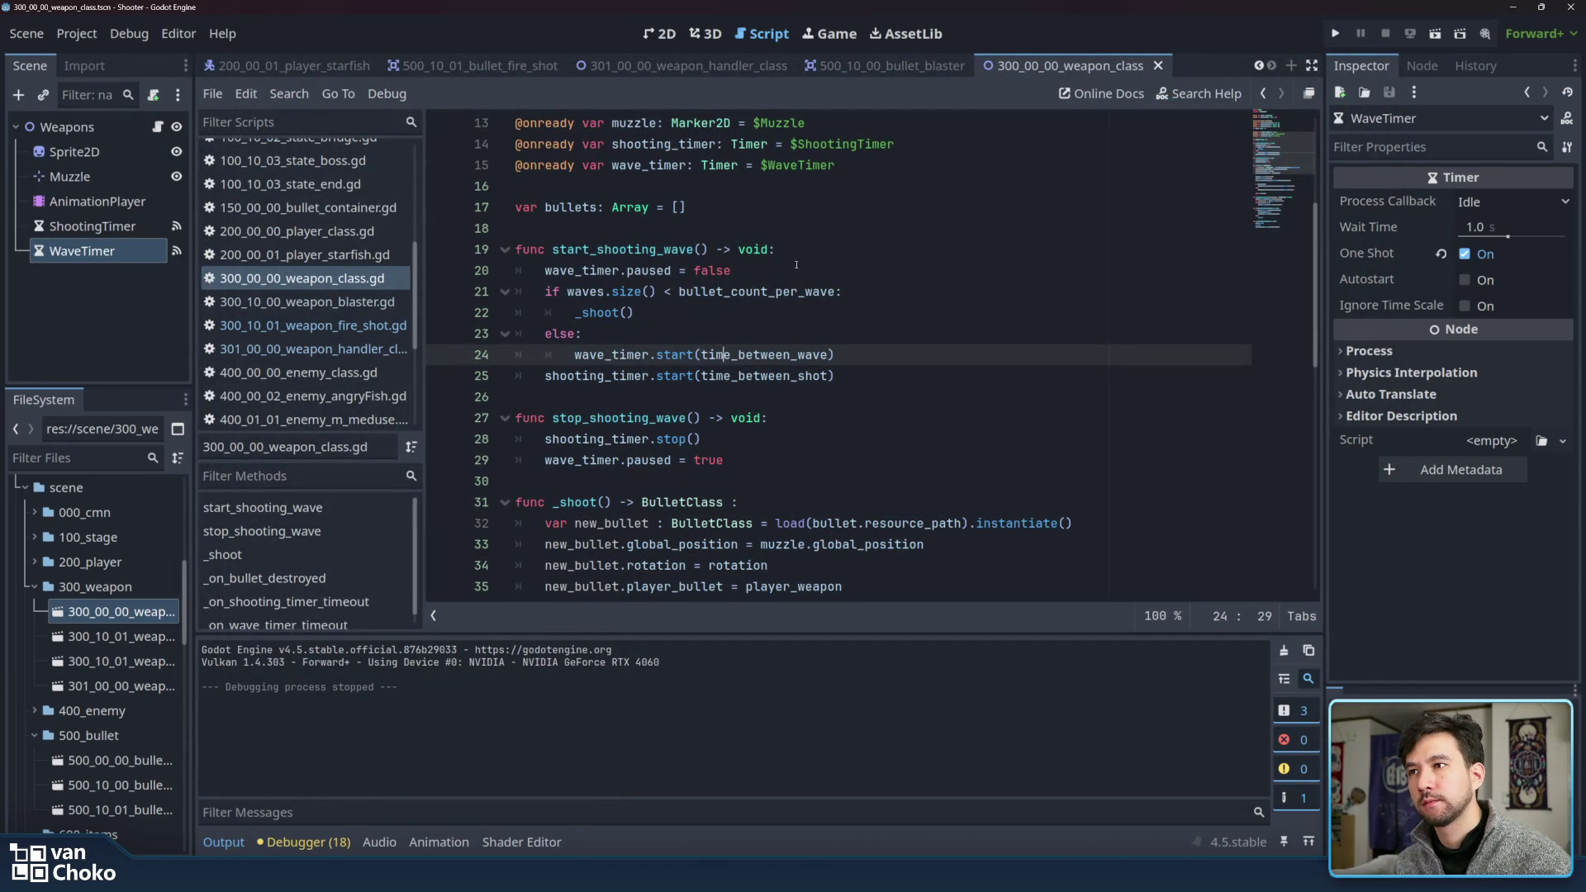
Move the unpause statement from the function start to just above wave_timer.start in the else branch
left_click_drag(797, 263, 480, 282)
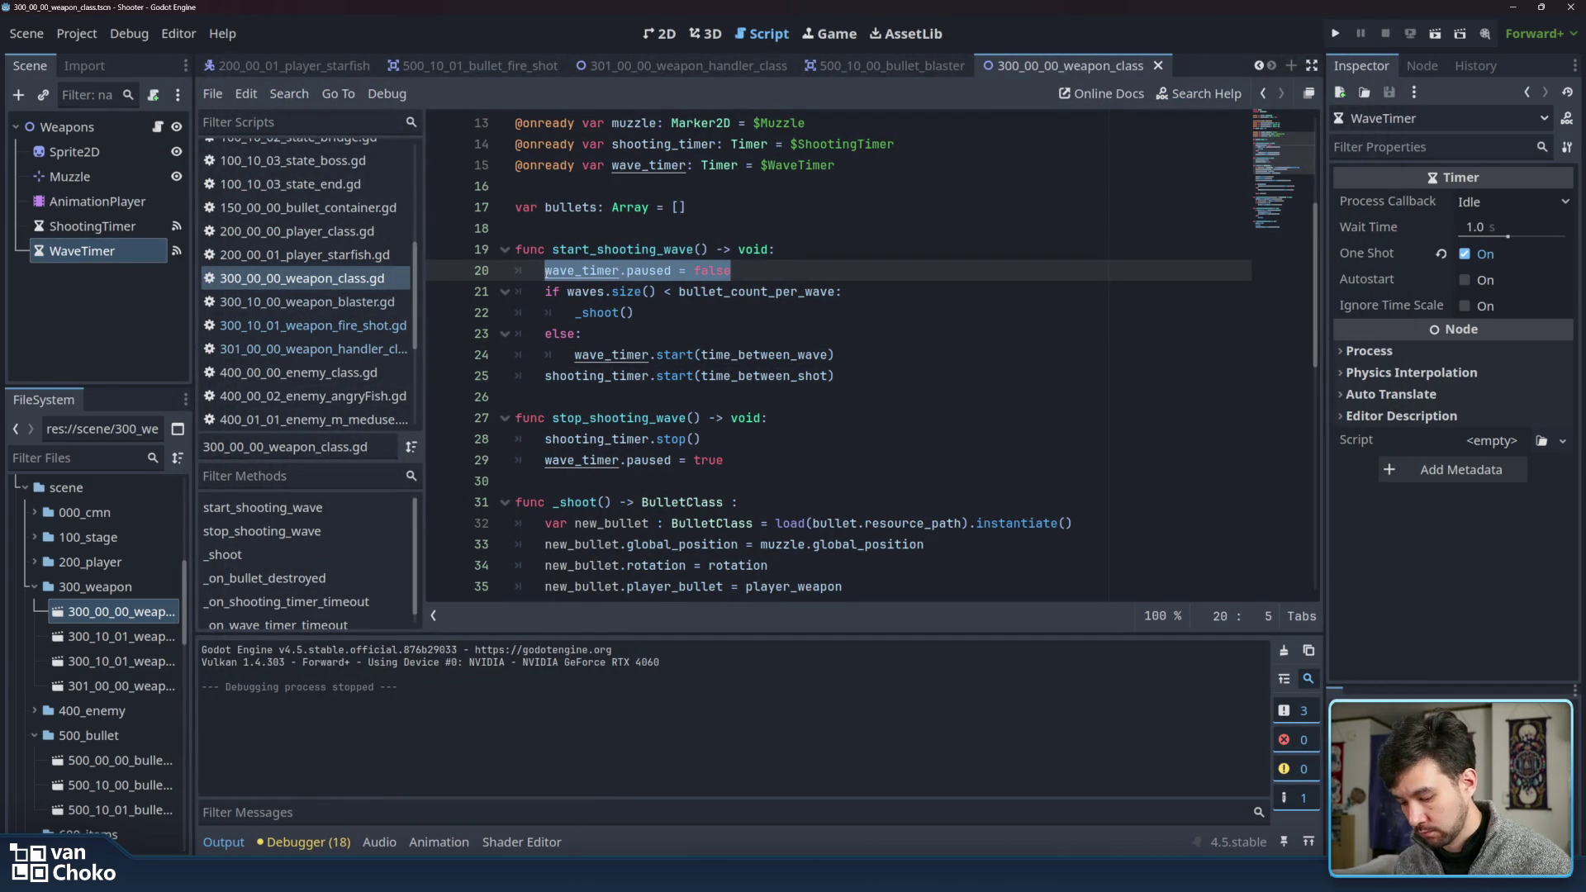
left_click(694, 353)
key("Home")
key("Return")
key("Up")
key("ctrl+v")
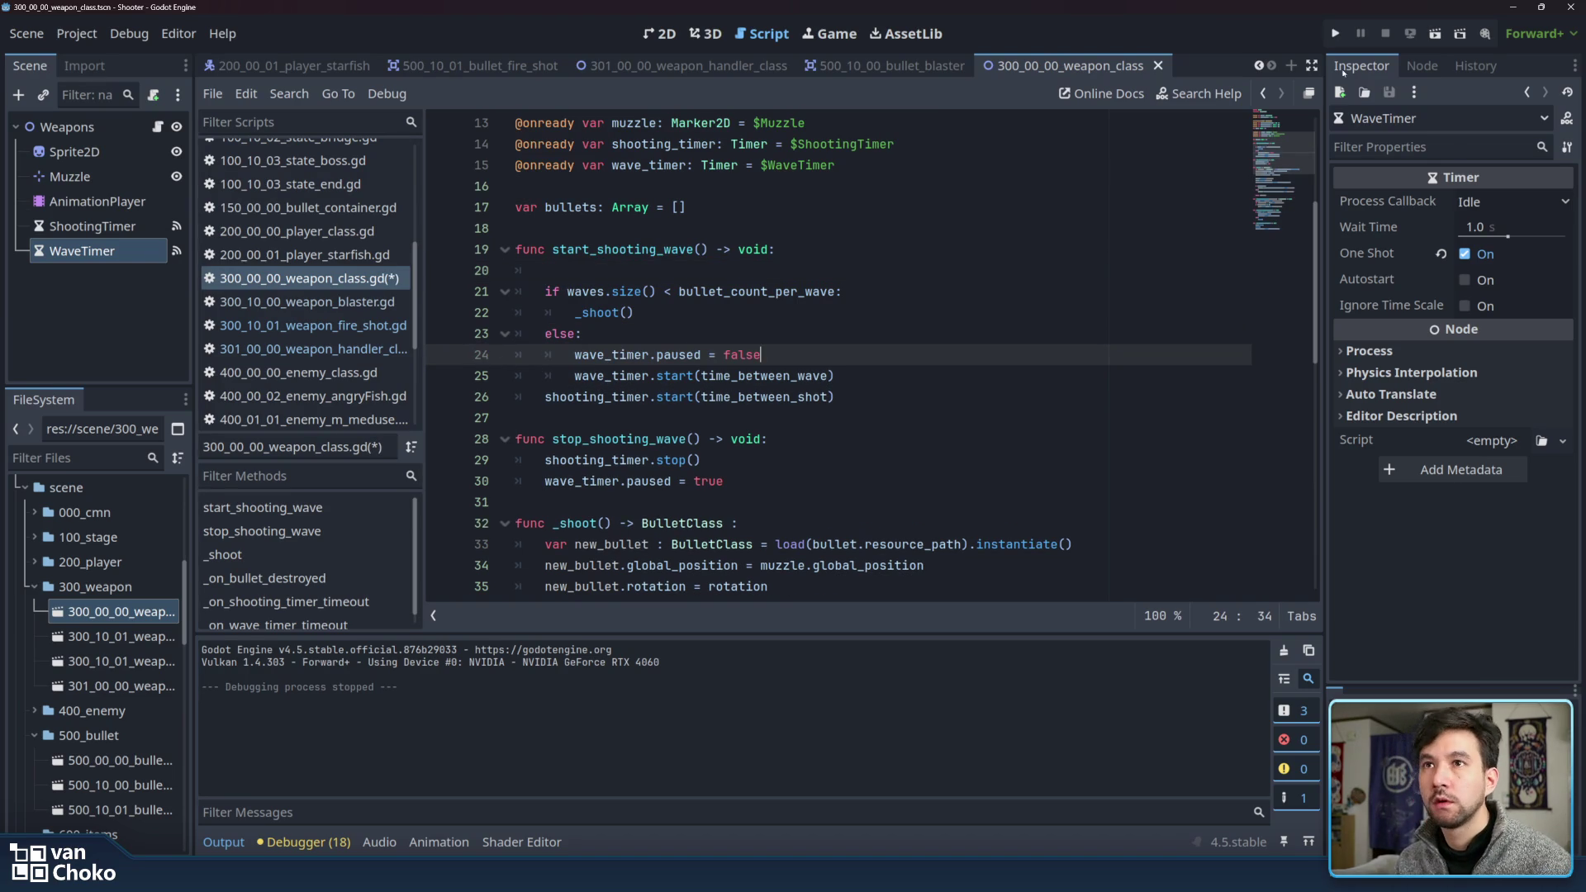
Run the game, start it, steer the ship with the arrow keys, then stop with F8
left_click(1336, 33)
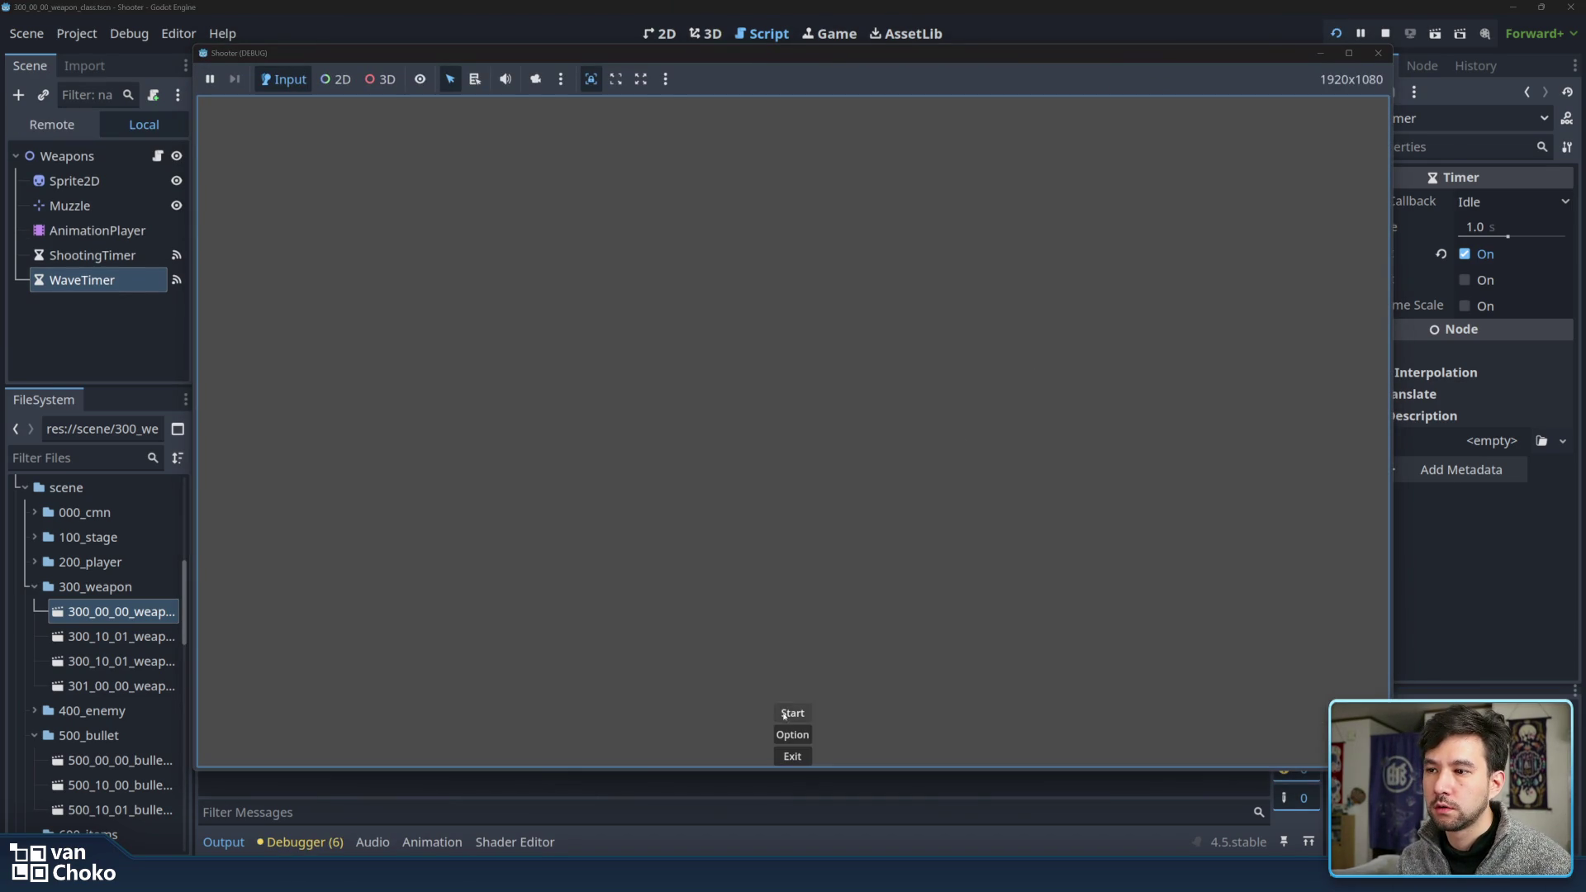
left_click(784, 714)
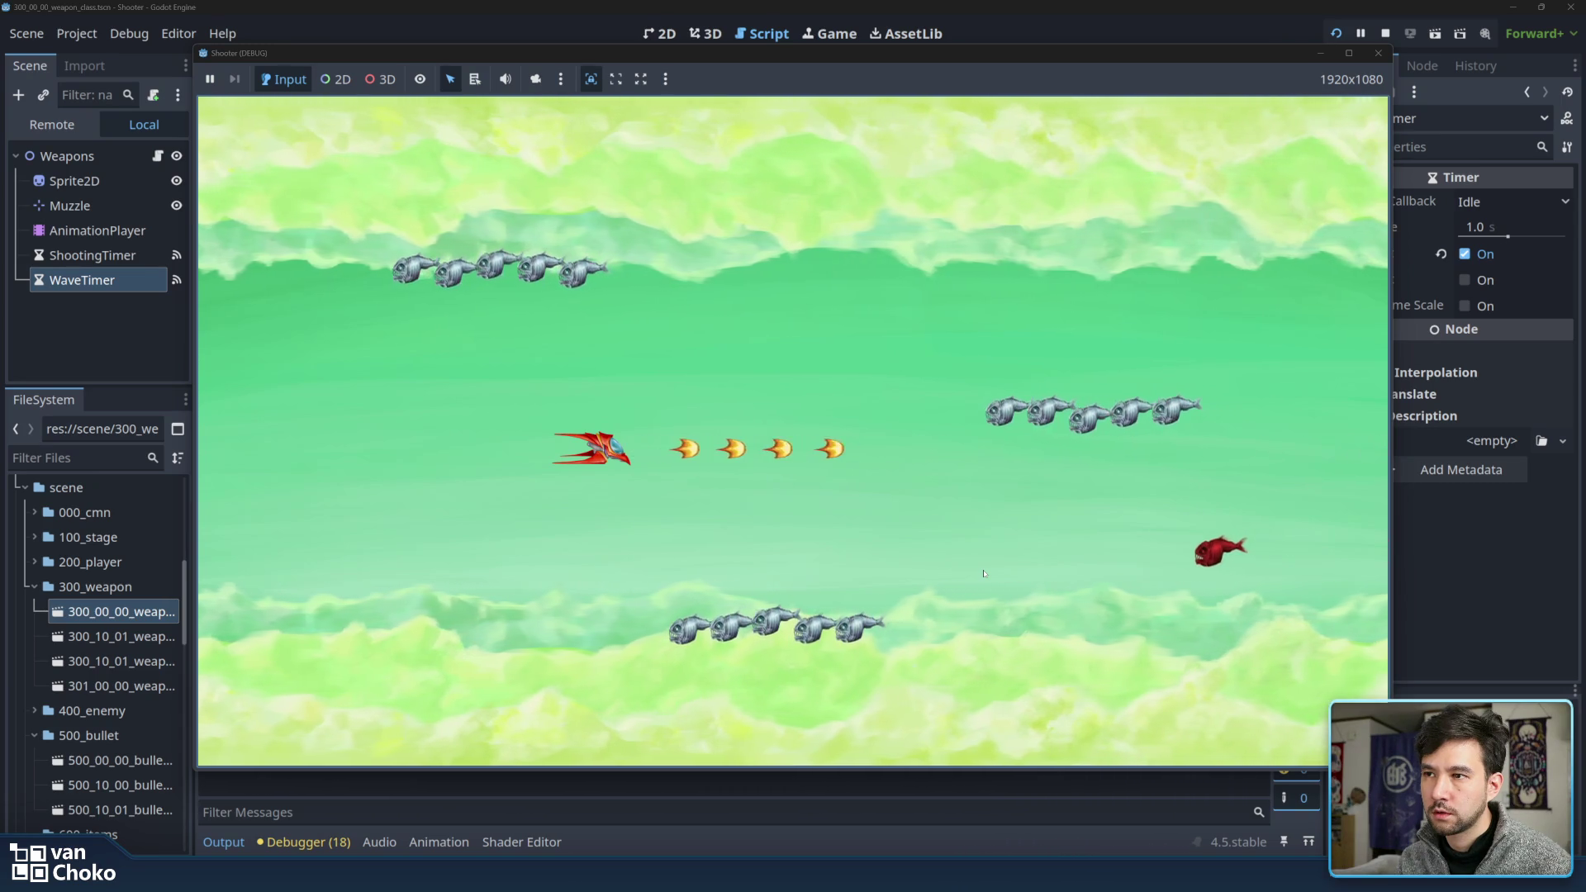
key("Left")
key("Up")
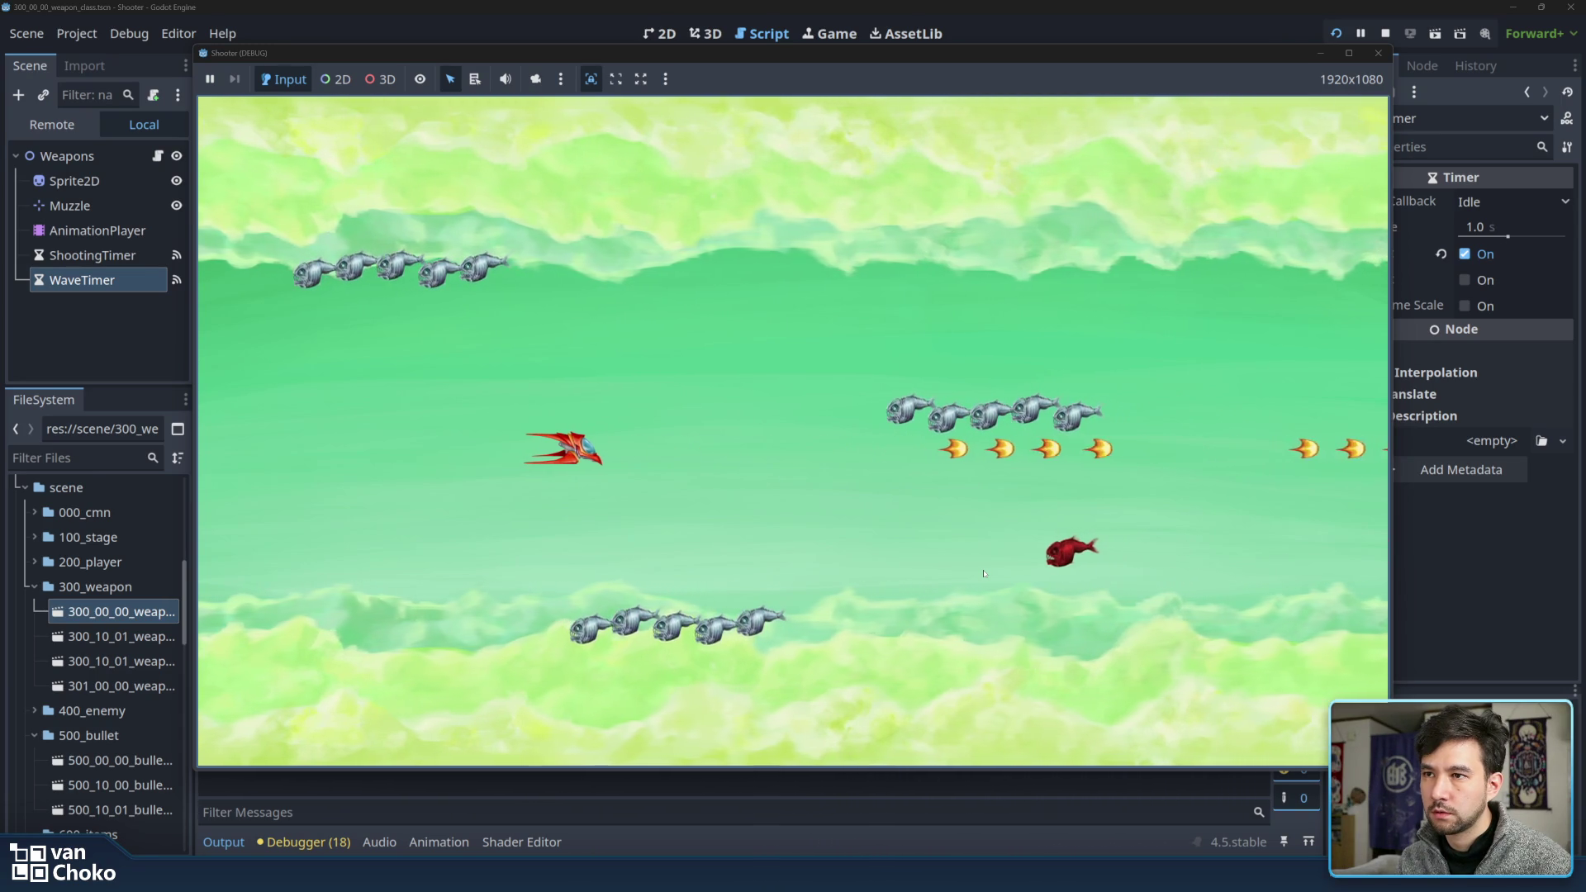
key("Down")
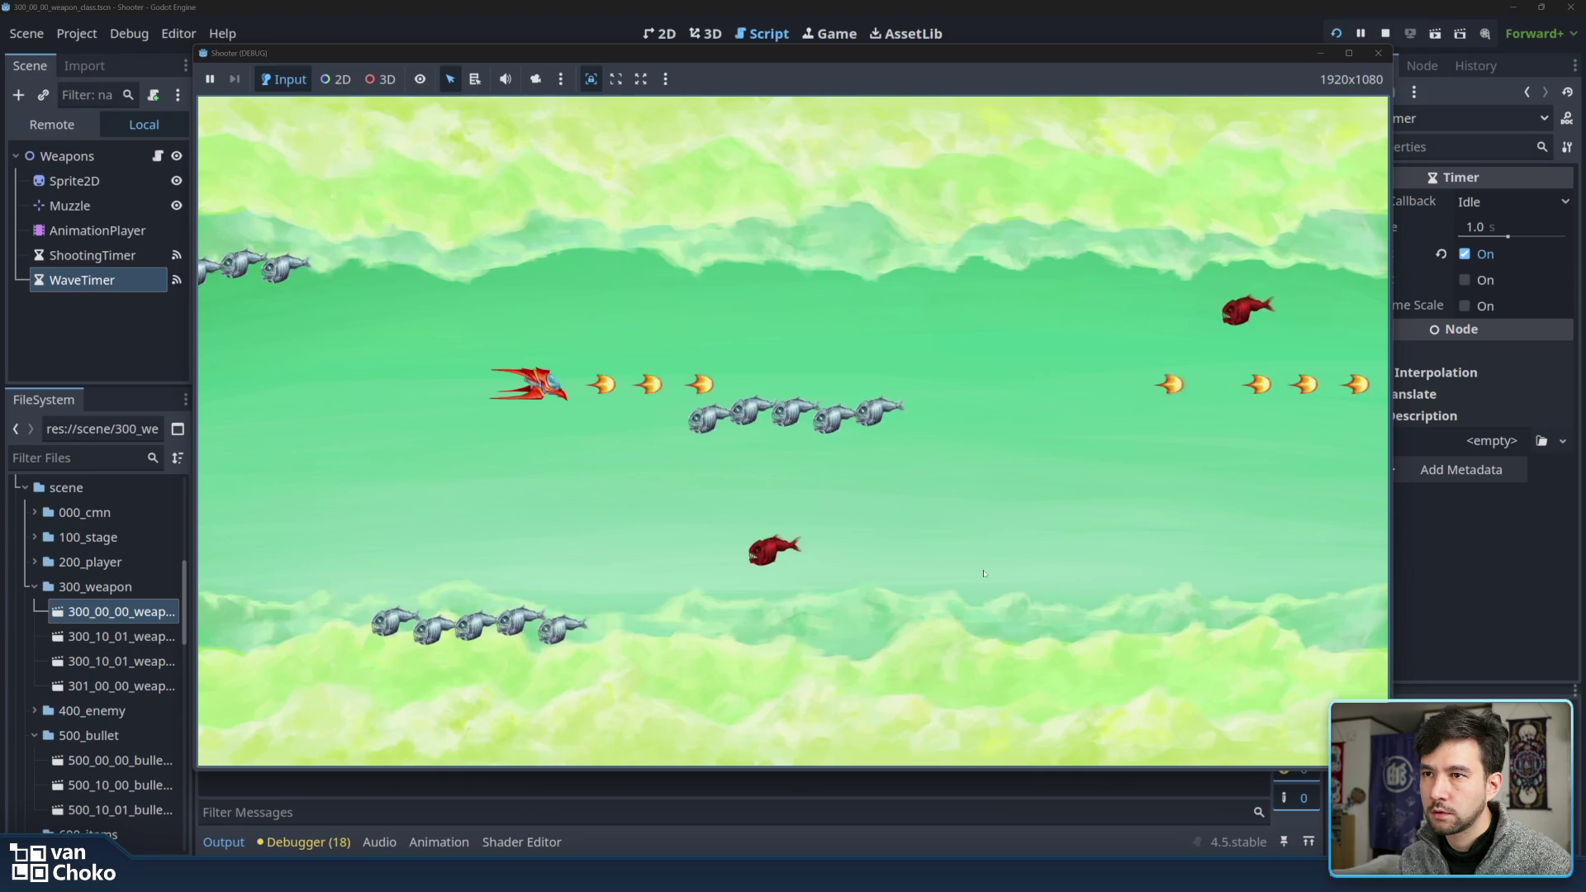
key("Up")
key("Up")
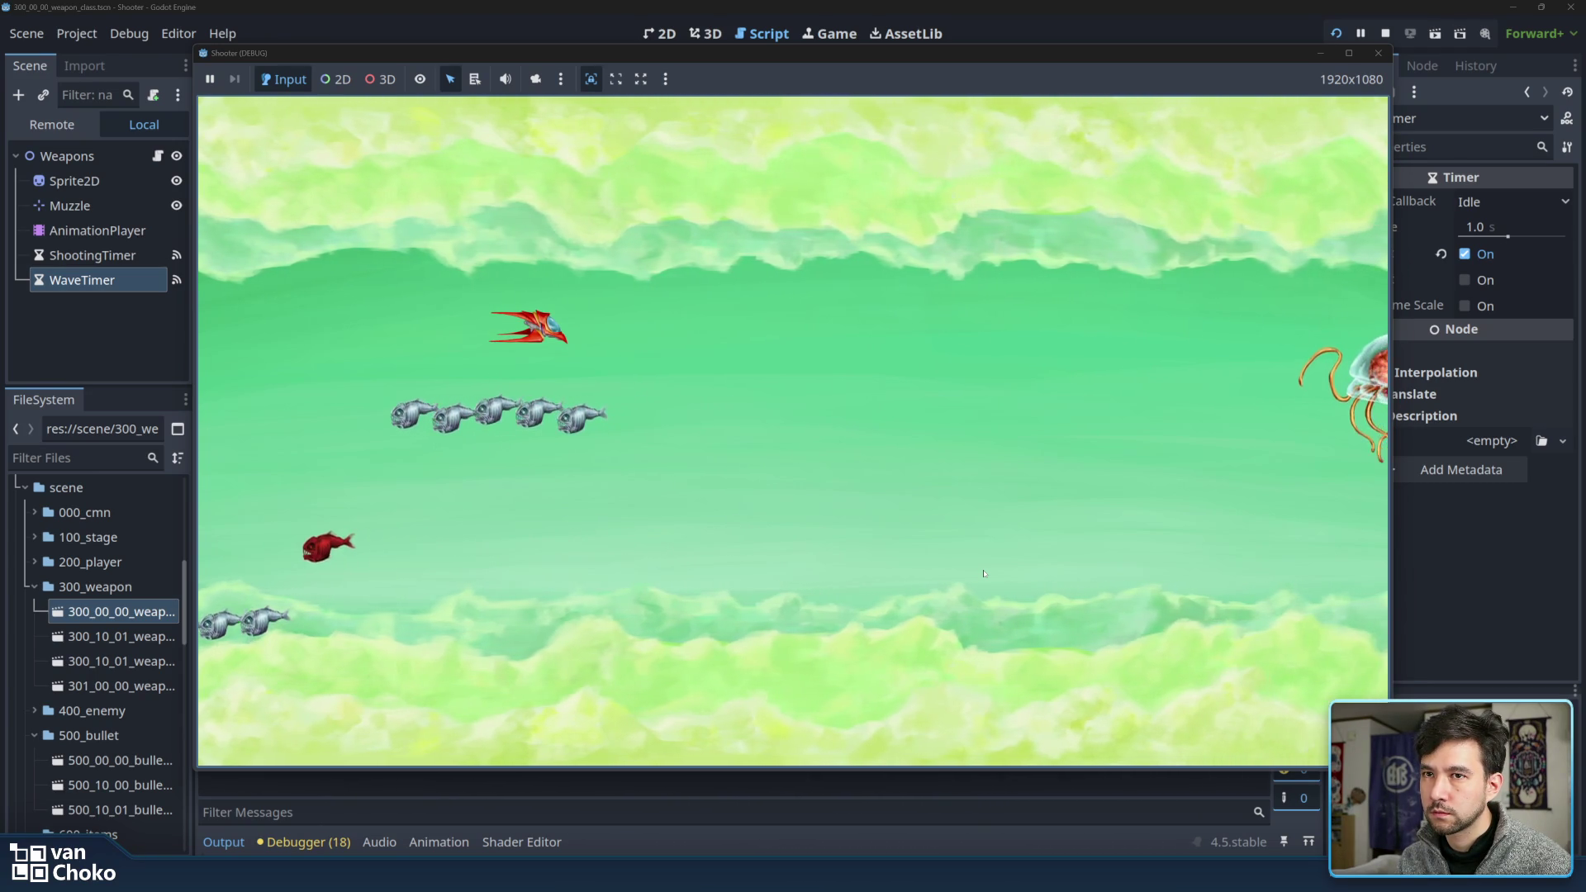
key("F8")
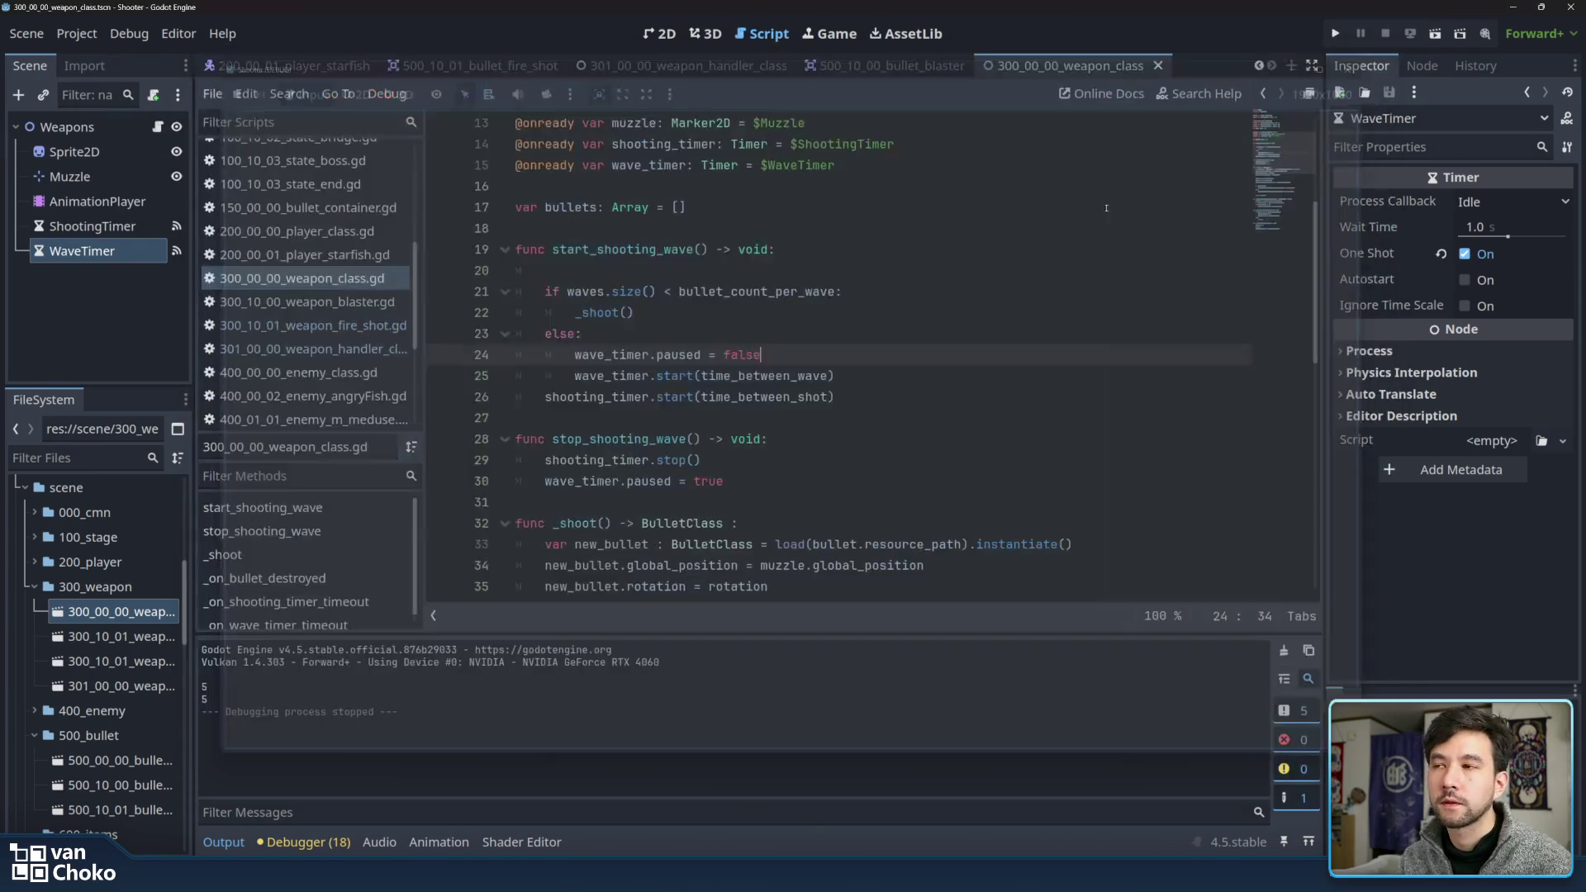
Open a line after the timer restart and delete the duplicate unpause line 26
left_click(845, 395)
left_click(854, 377)
key("Return")
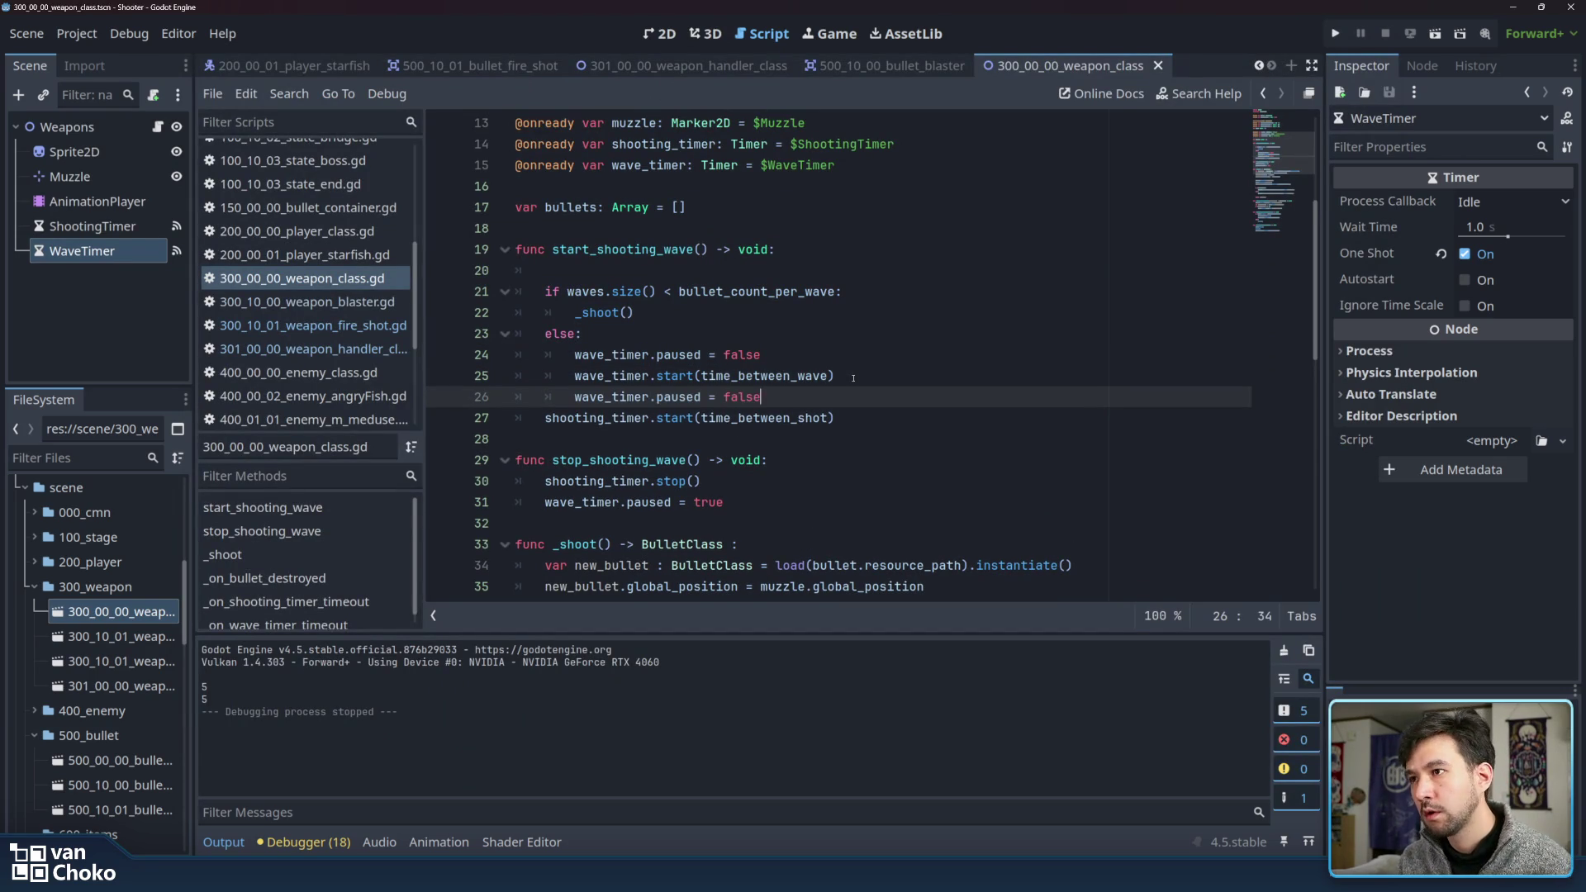
key("BackSpace")
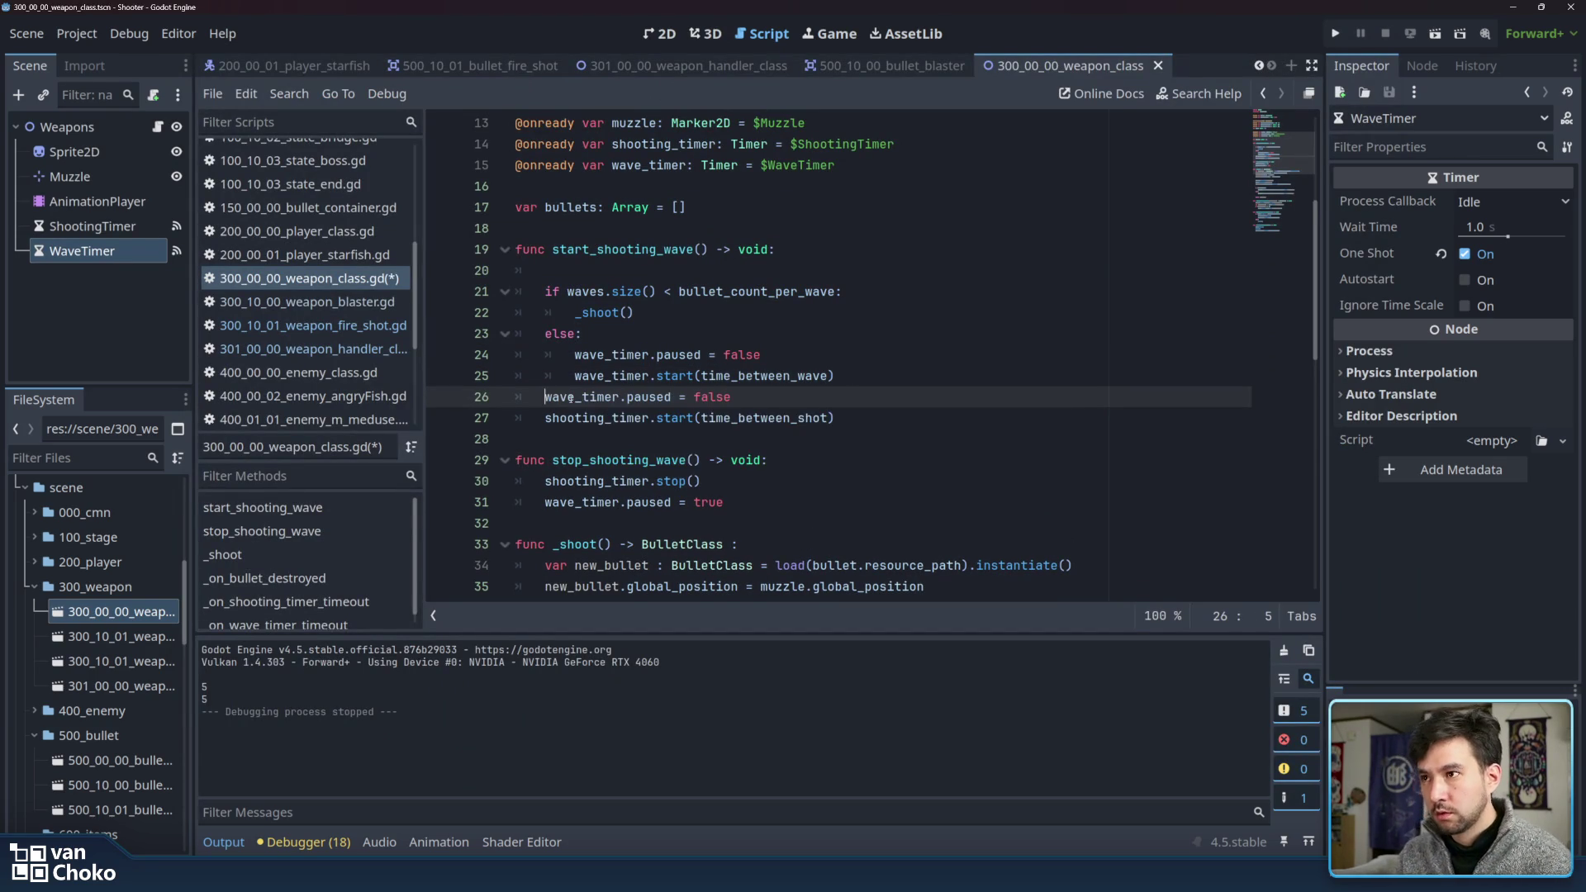
left_click_drag(782, 356, 562, 361)
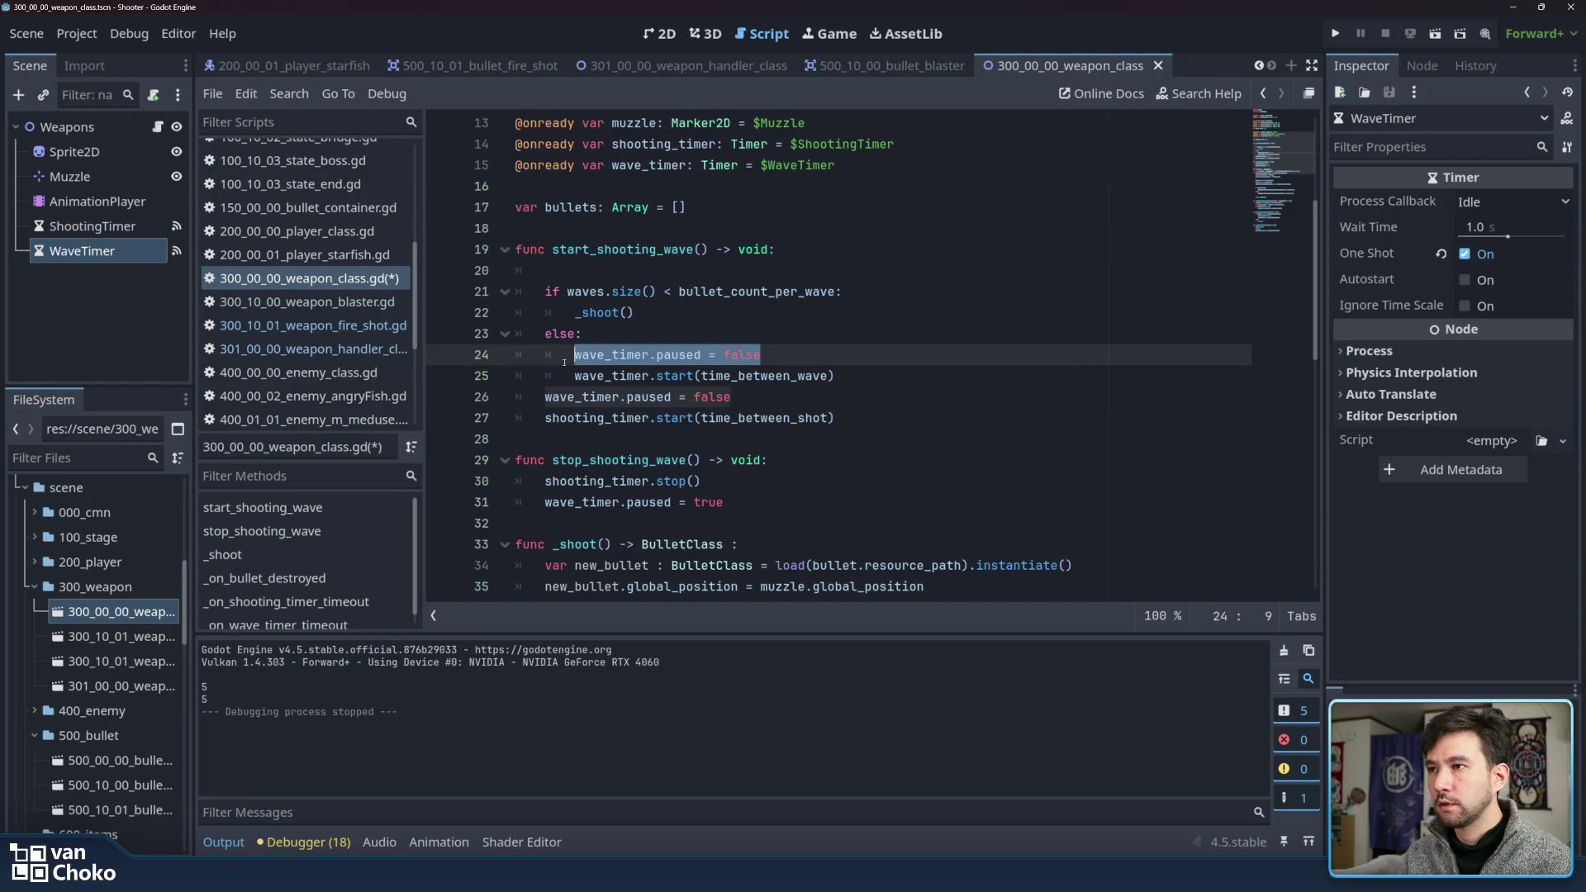
left_click(741, 354)
left_click_drag(783, 400, 544, 398)
key("BackSpace")
Delete the unpause statement from line 24 in the else branch and run the project
left_click(638, 269)
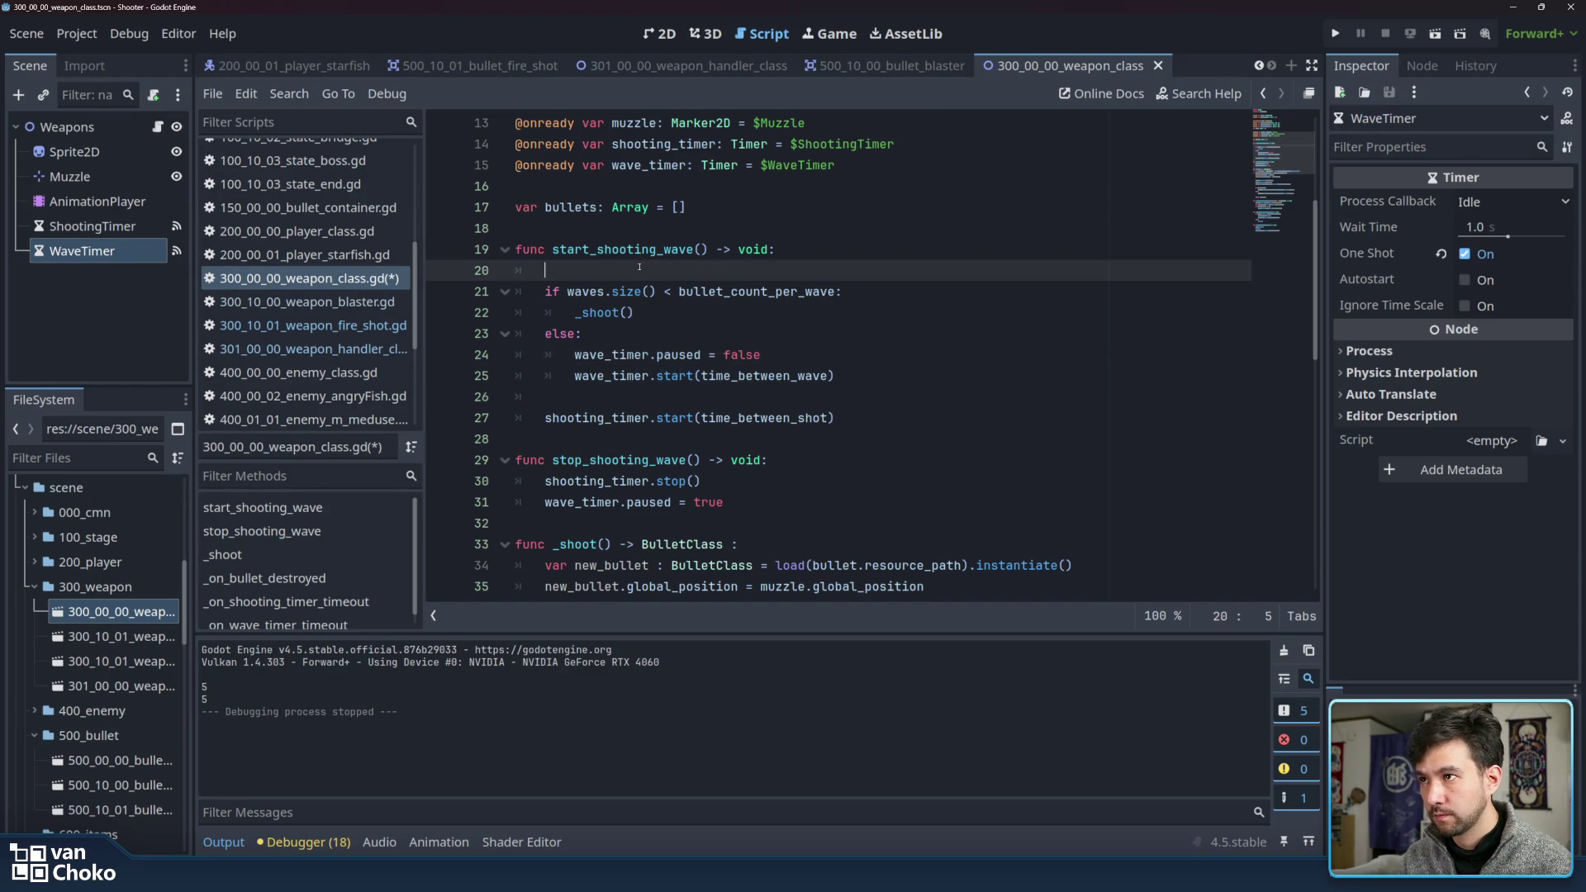
left_click(774, 364)
left_click_drag(584, 363, 575, 357)
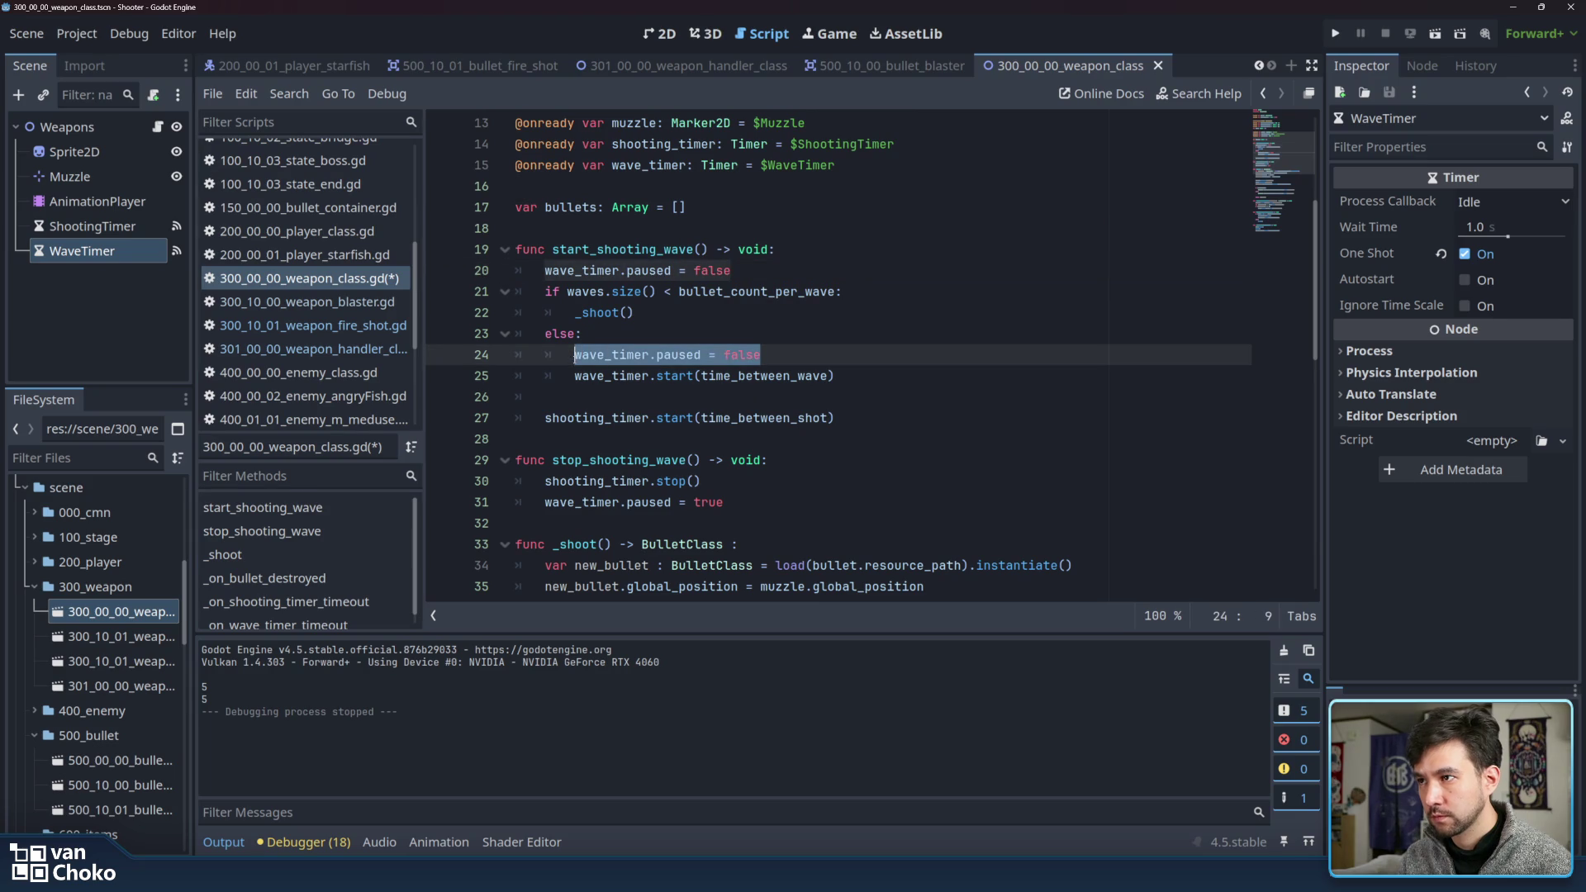
key("BackSpace")
key("BackSpace")
key("BackSpace")
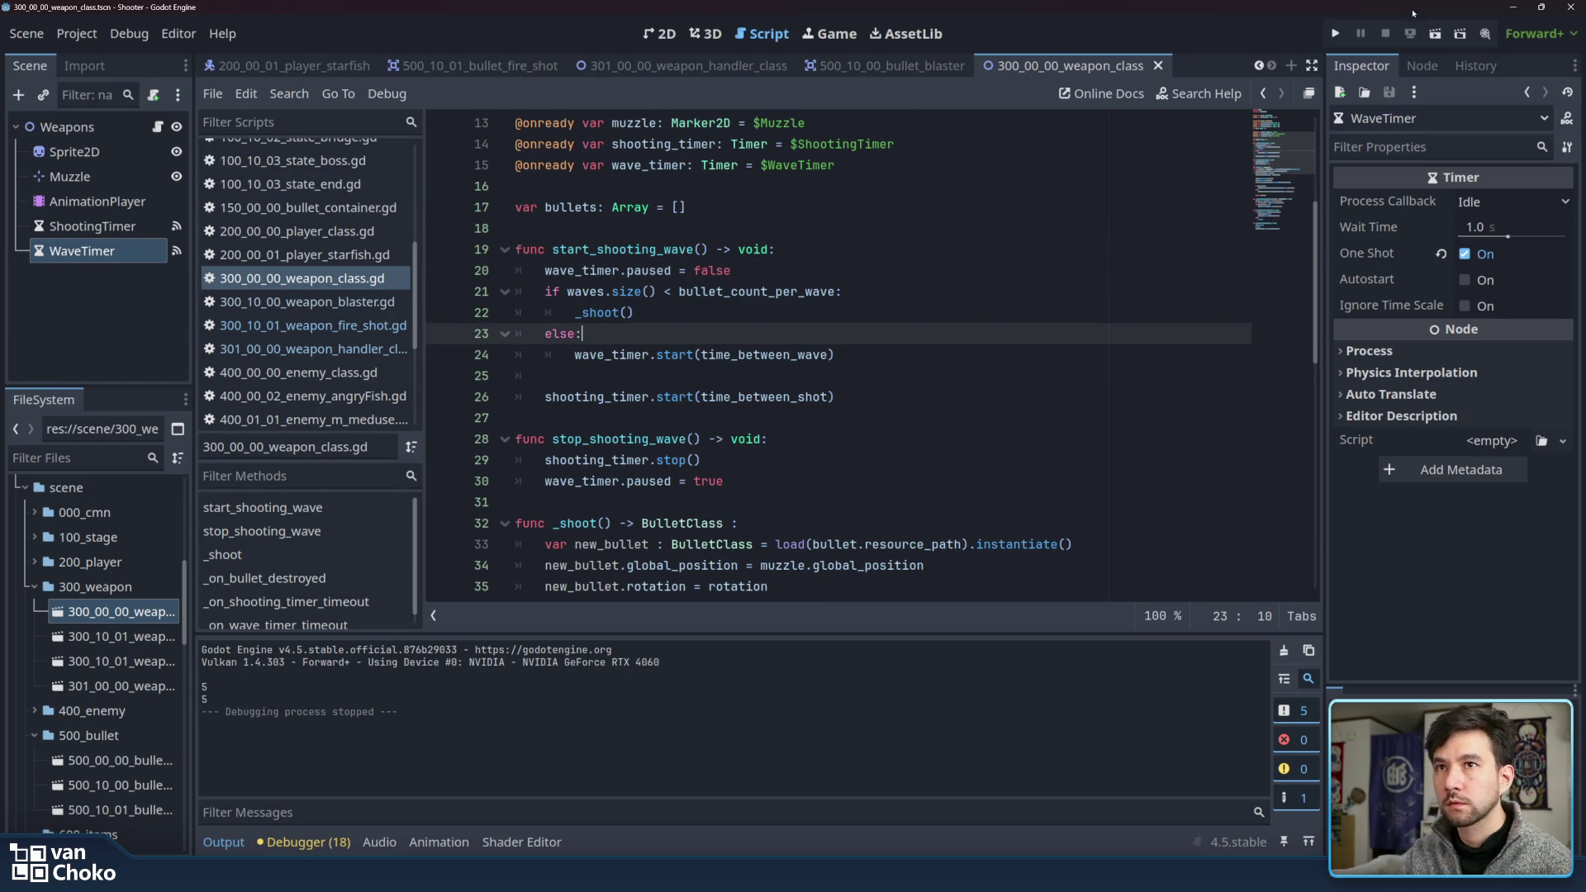
left_click(1336, 33)
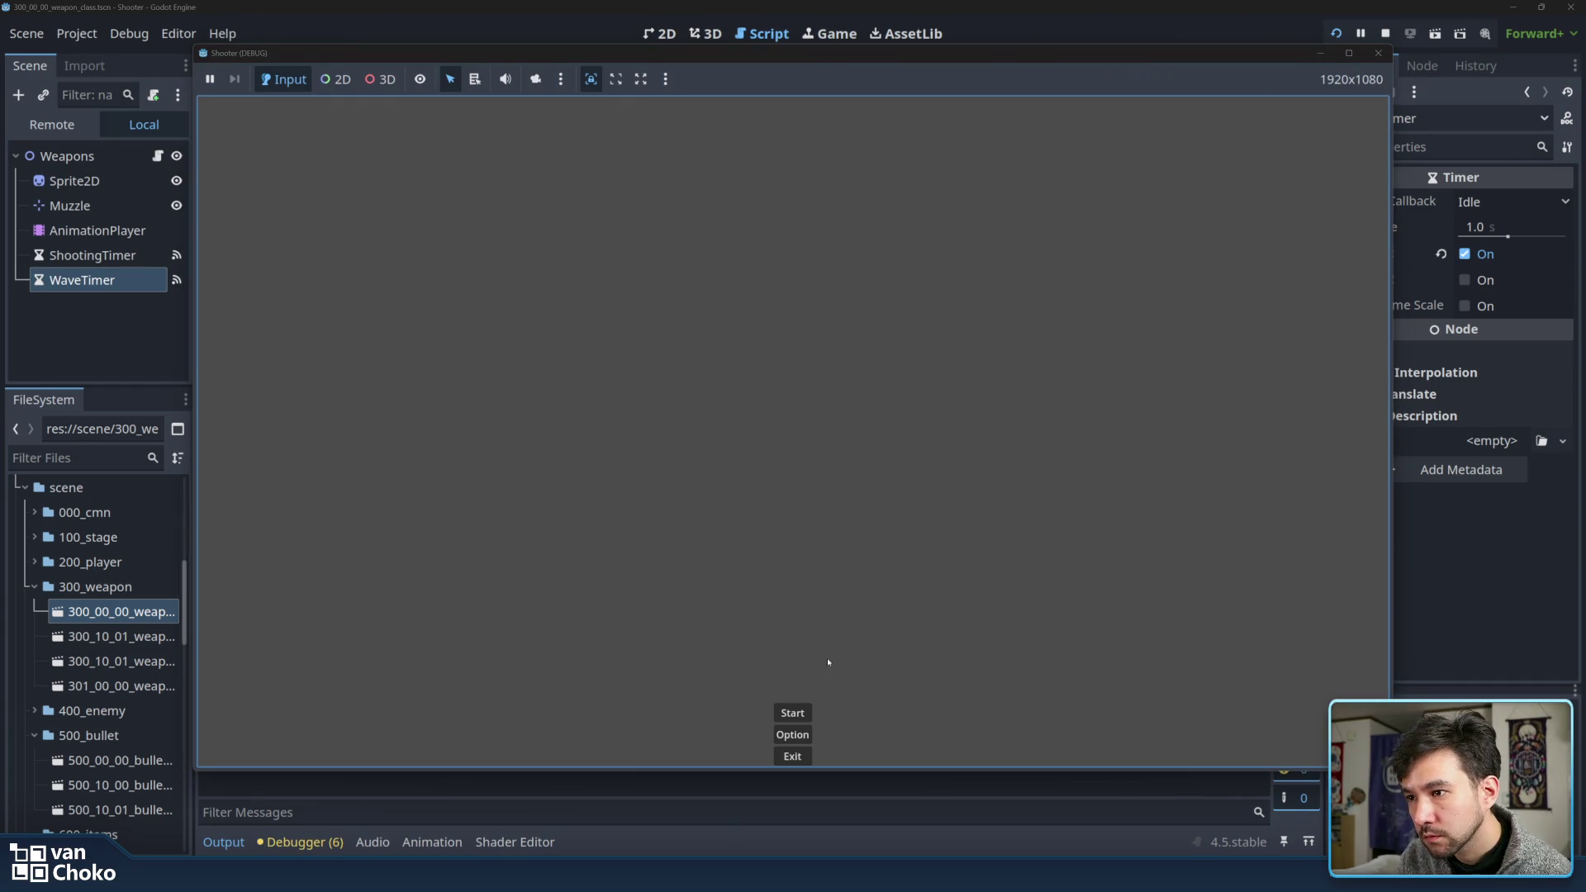
Start the game, steer the ship in all directions to watch the bullet waves, then stop it
left_click(789, 714)
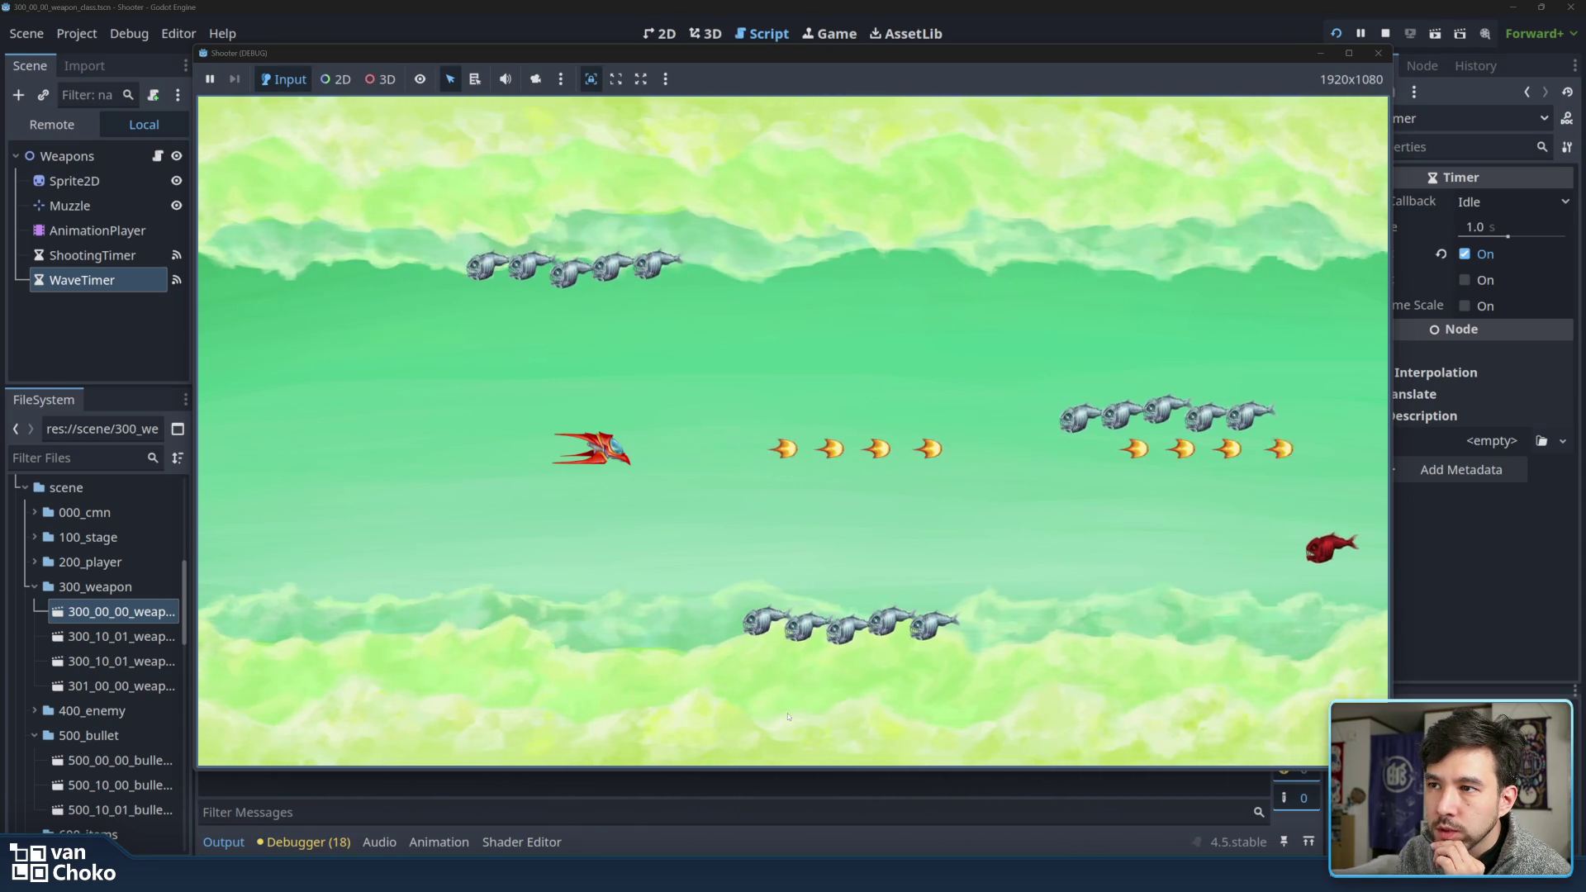
key("Up")
key("Down")
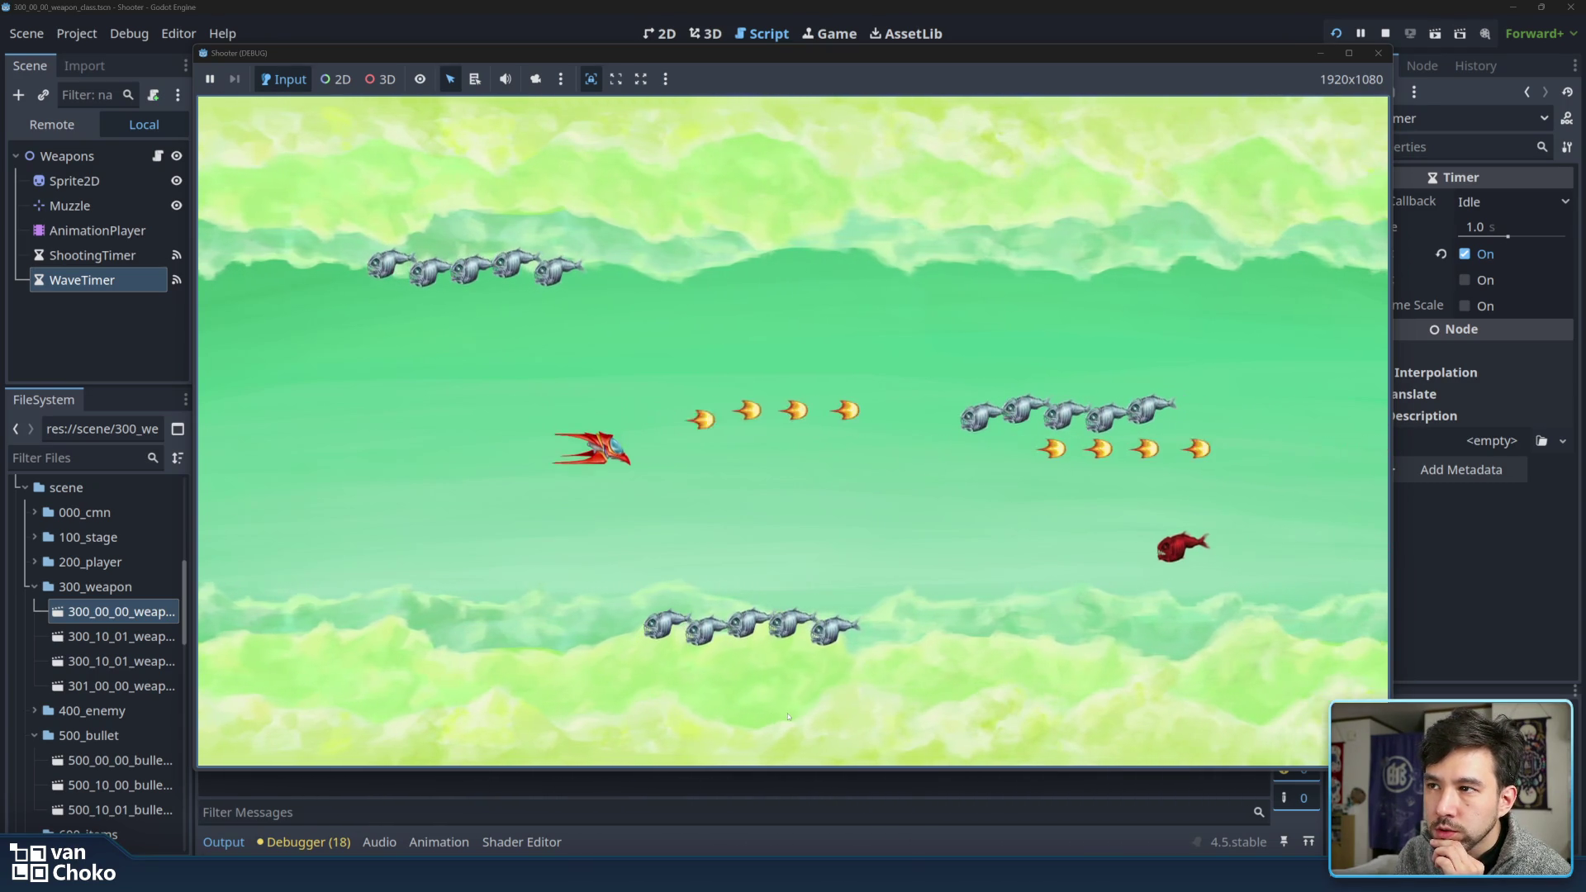
key("Left")
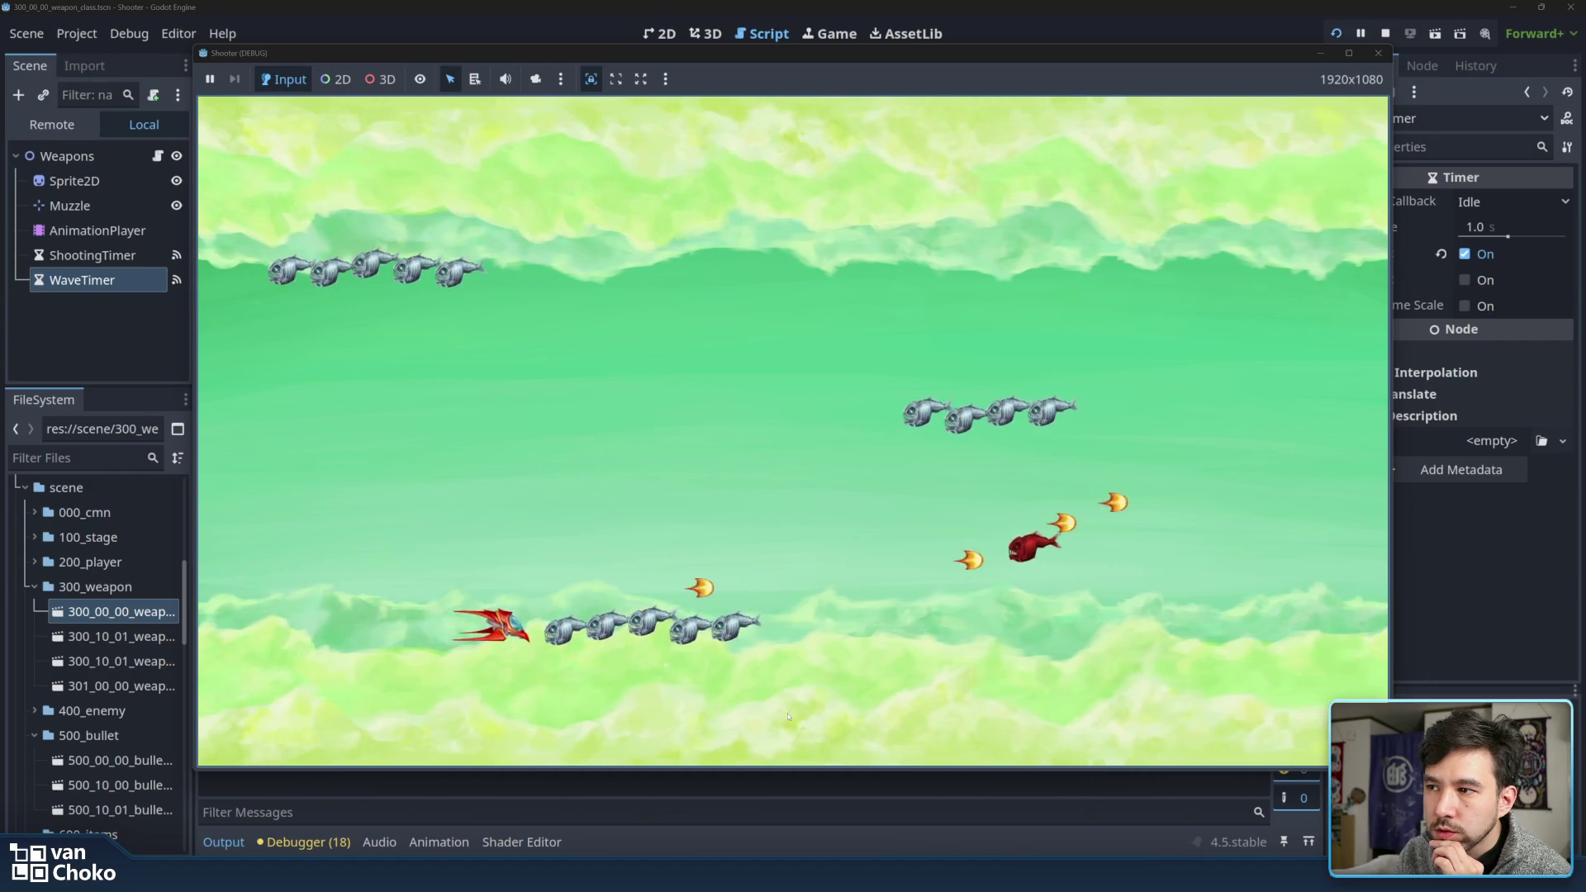
key("Up")
key("Up")
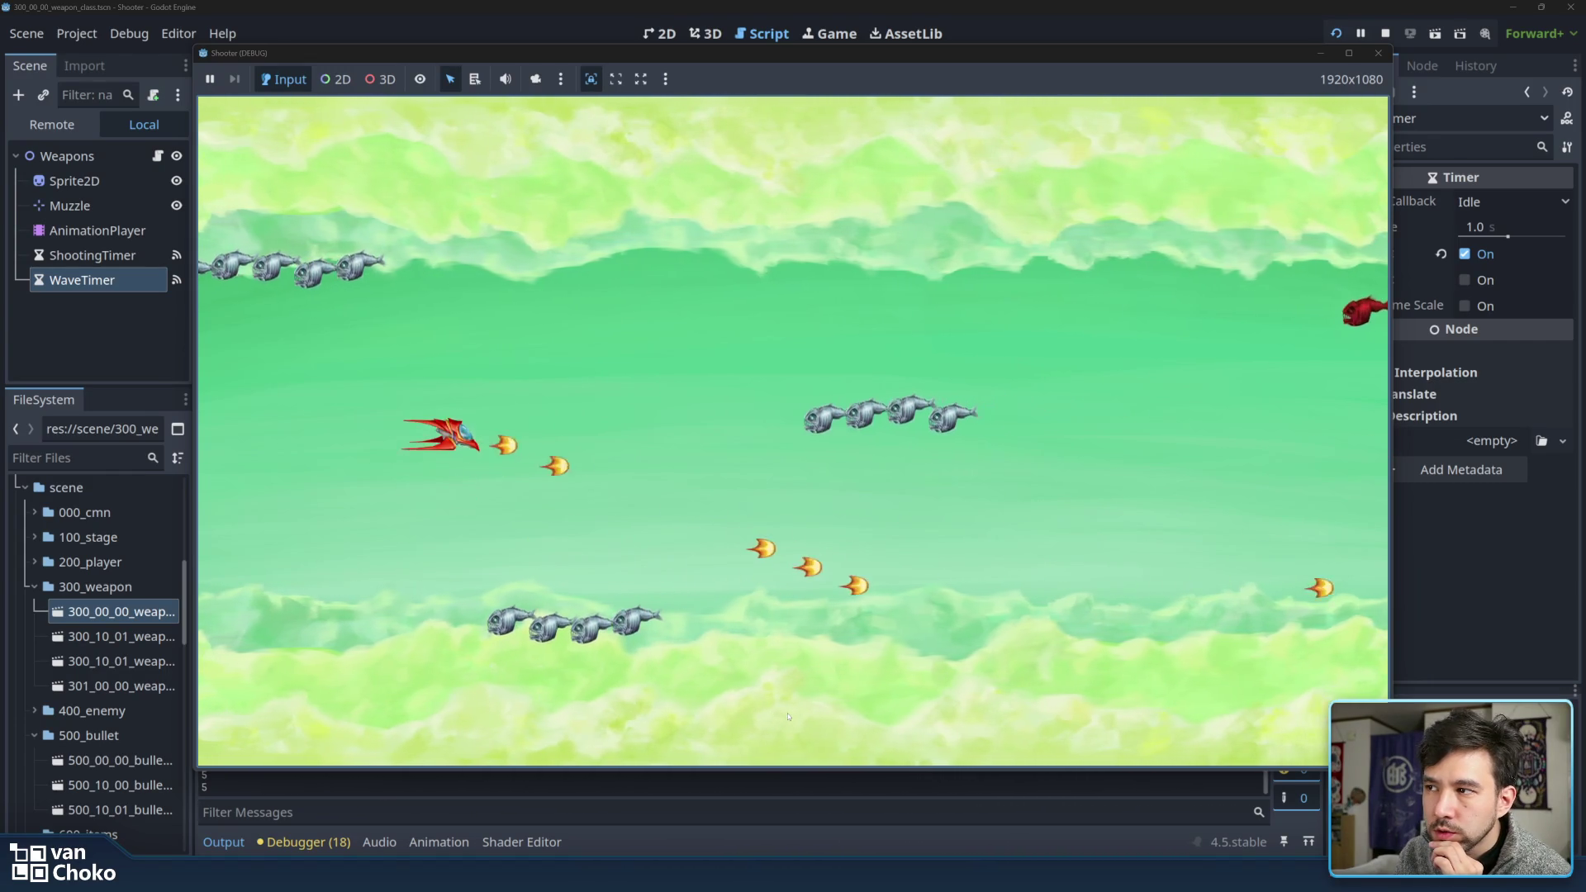
key("Right")
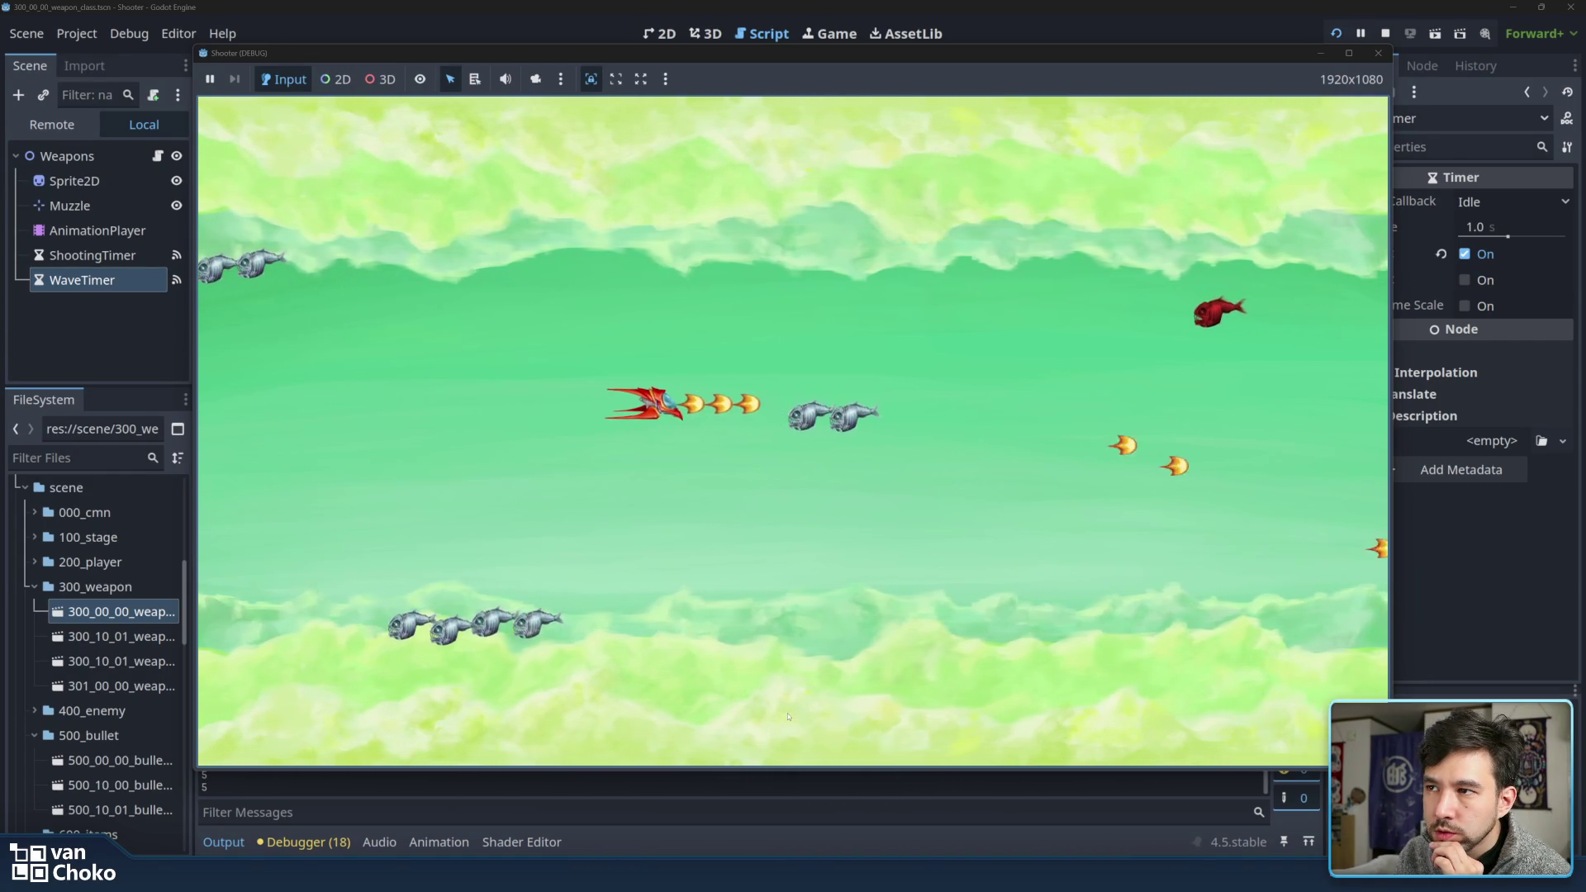
key("Down")
key("Down")
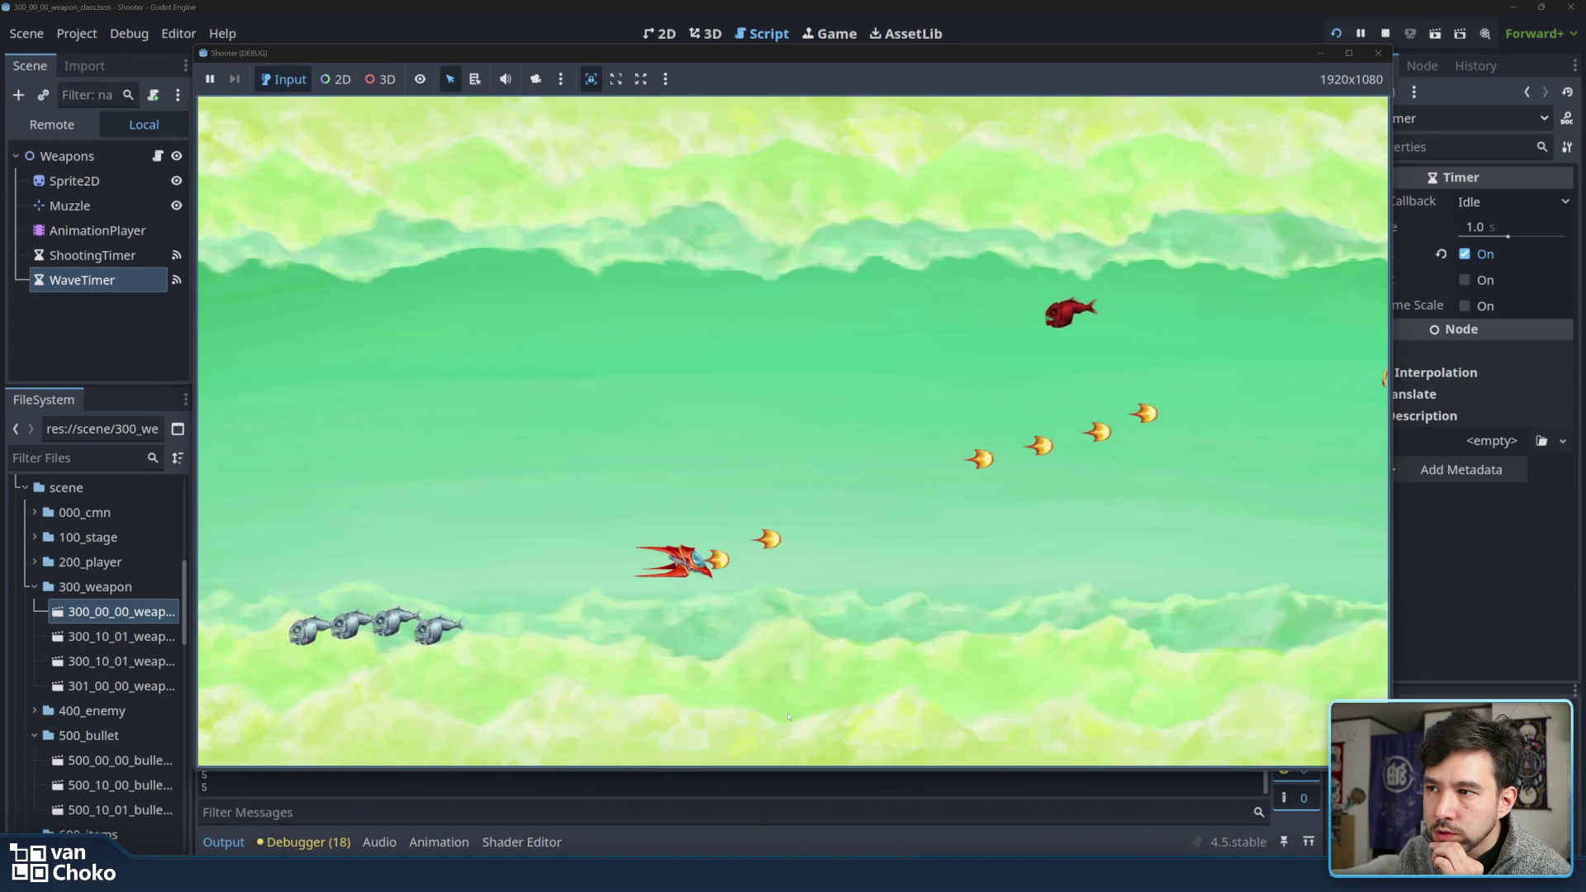
key("Up")
key("Up")
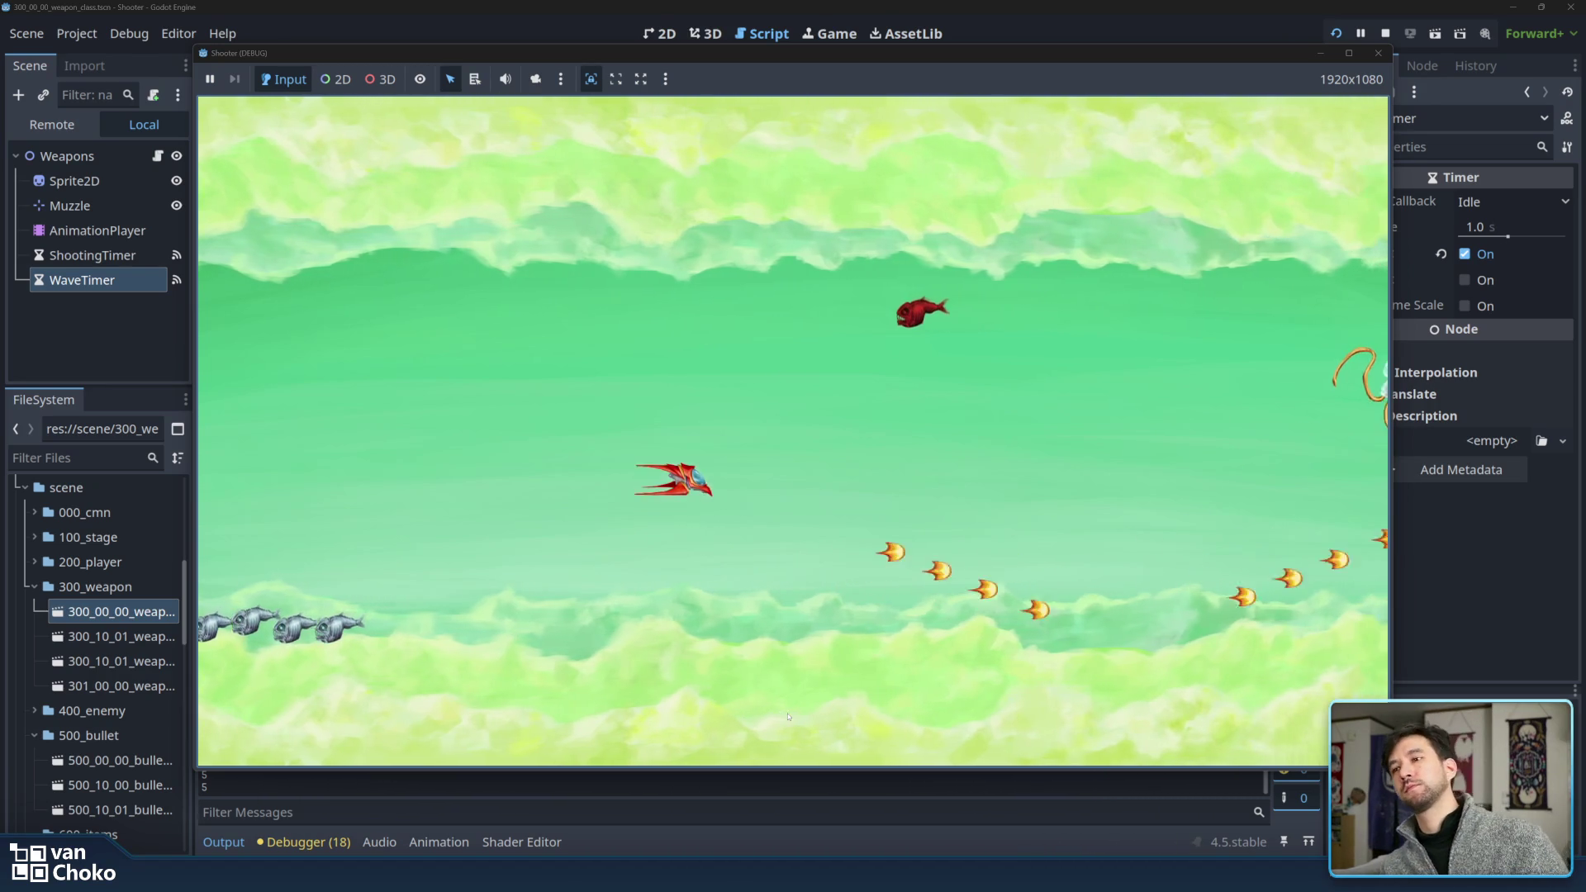
key("Left")
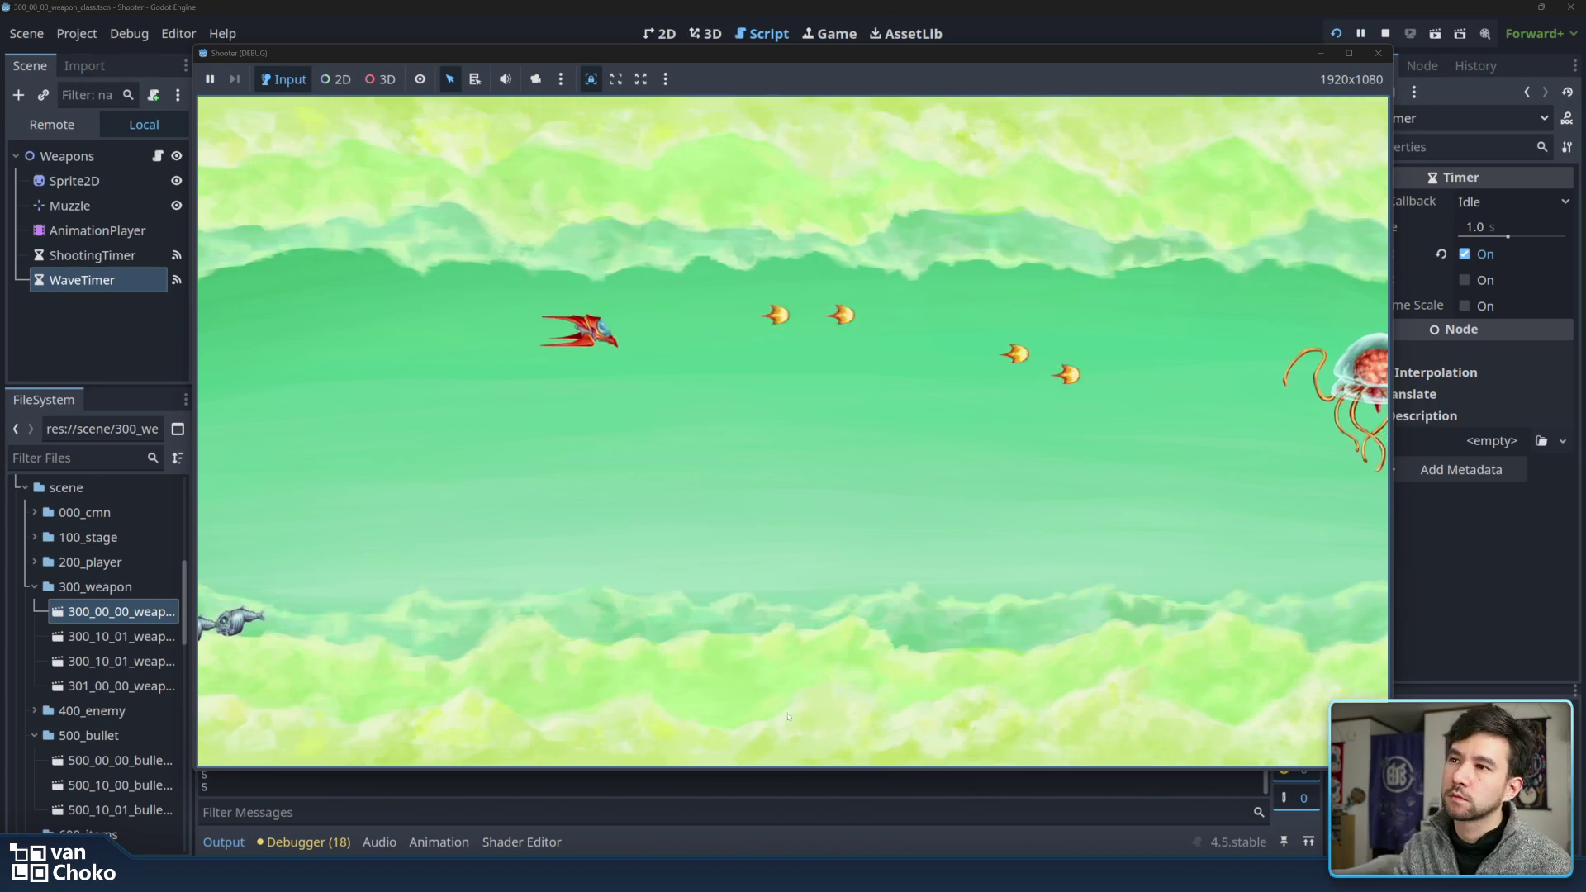
key("Down")
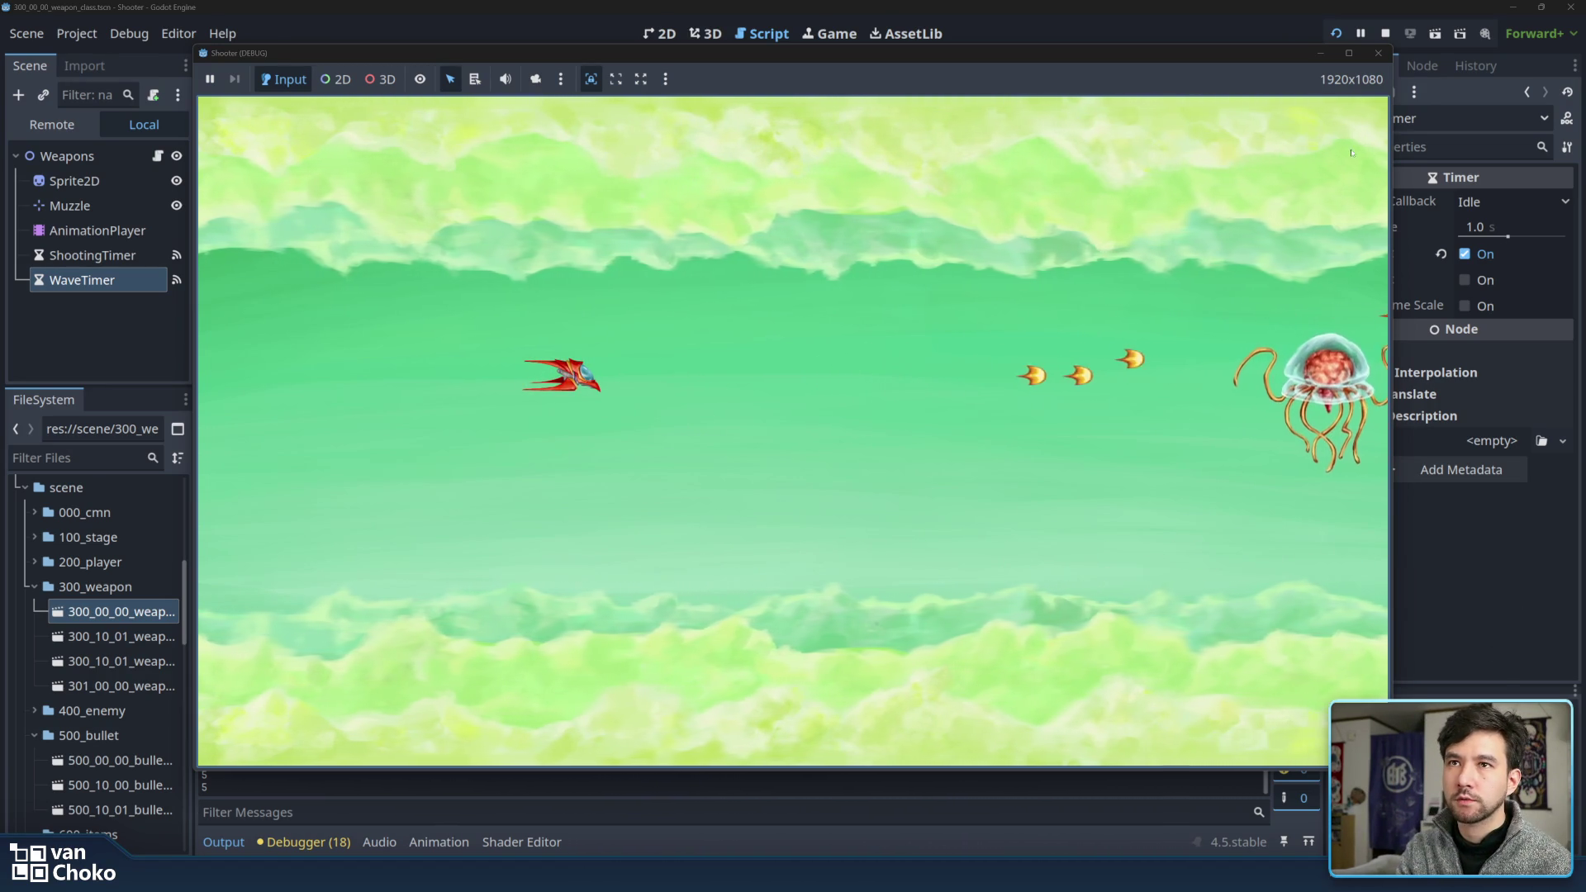
left_click(1381, 54)
left_click(938, 346)
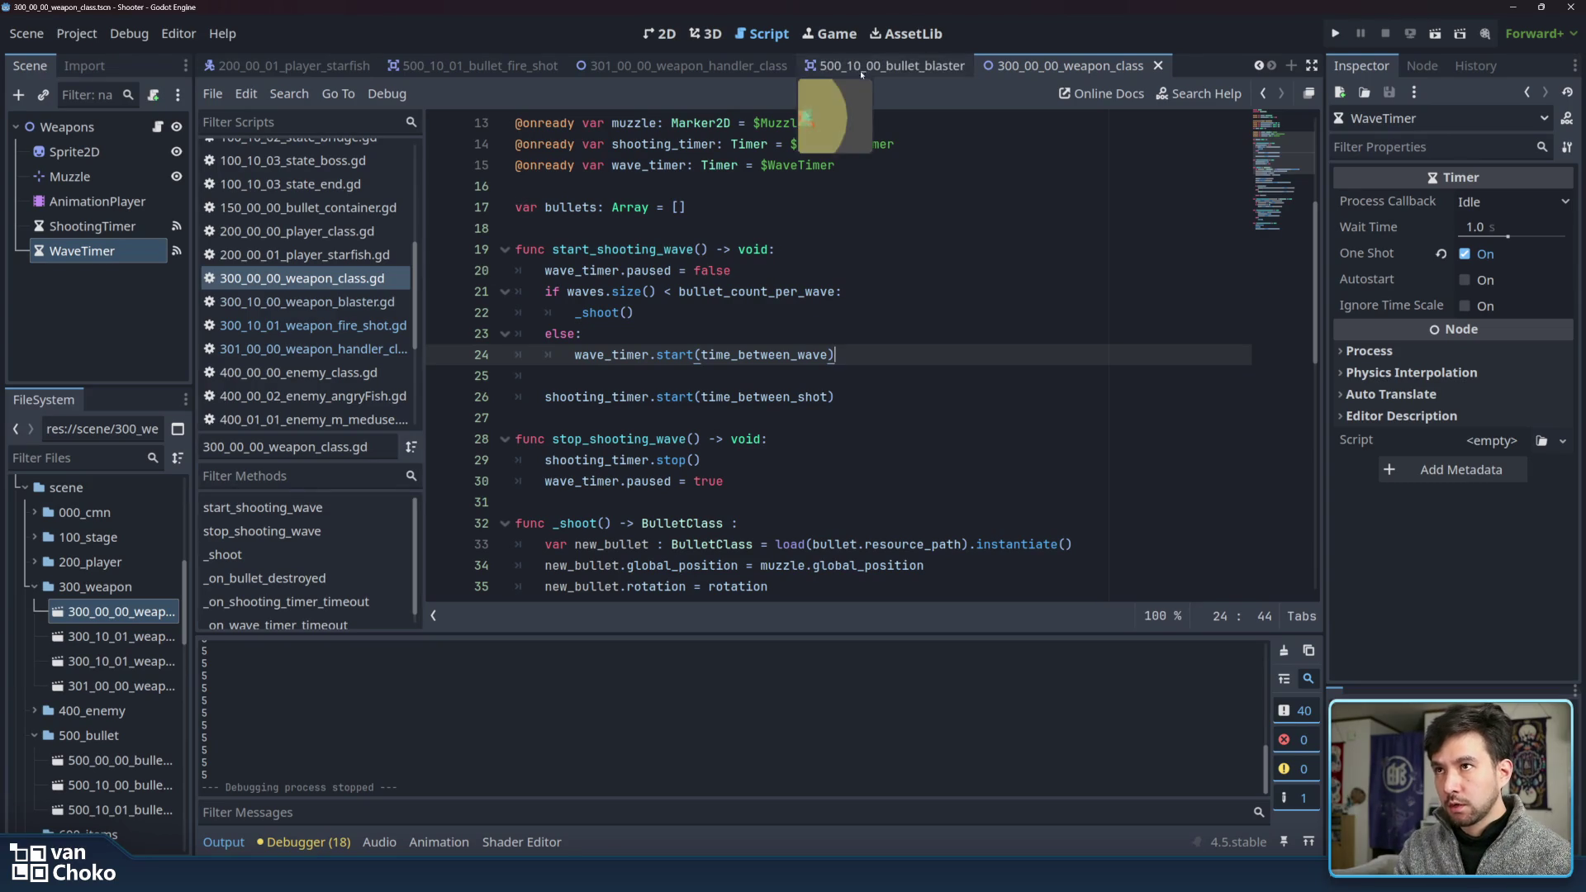
Open 301_00_00_weapon_handler_class.gd and look over the add_child call around line 30
left_click(641, 312)
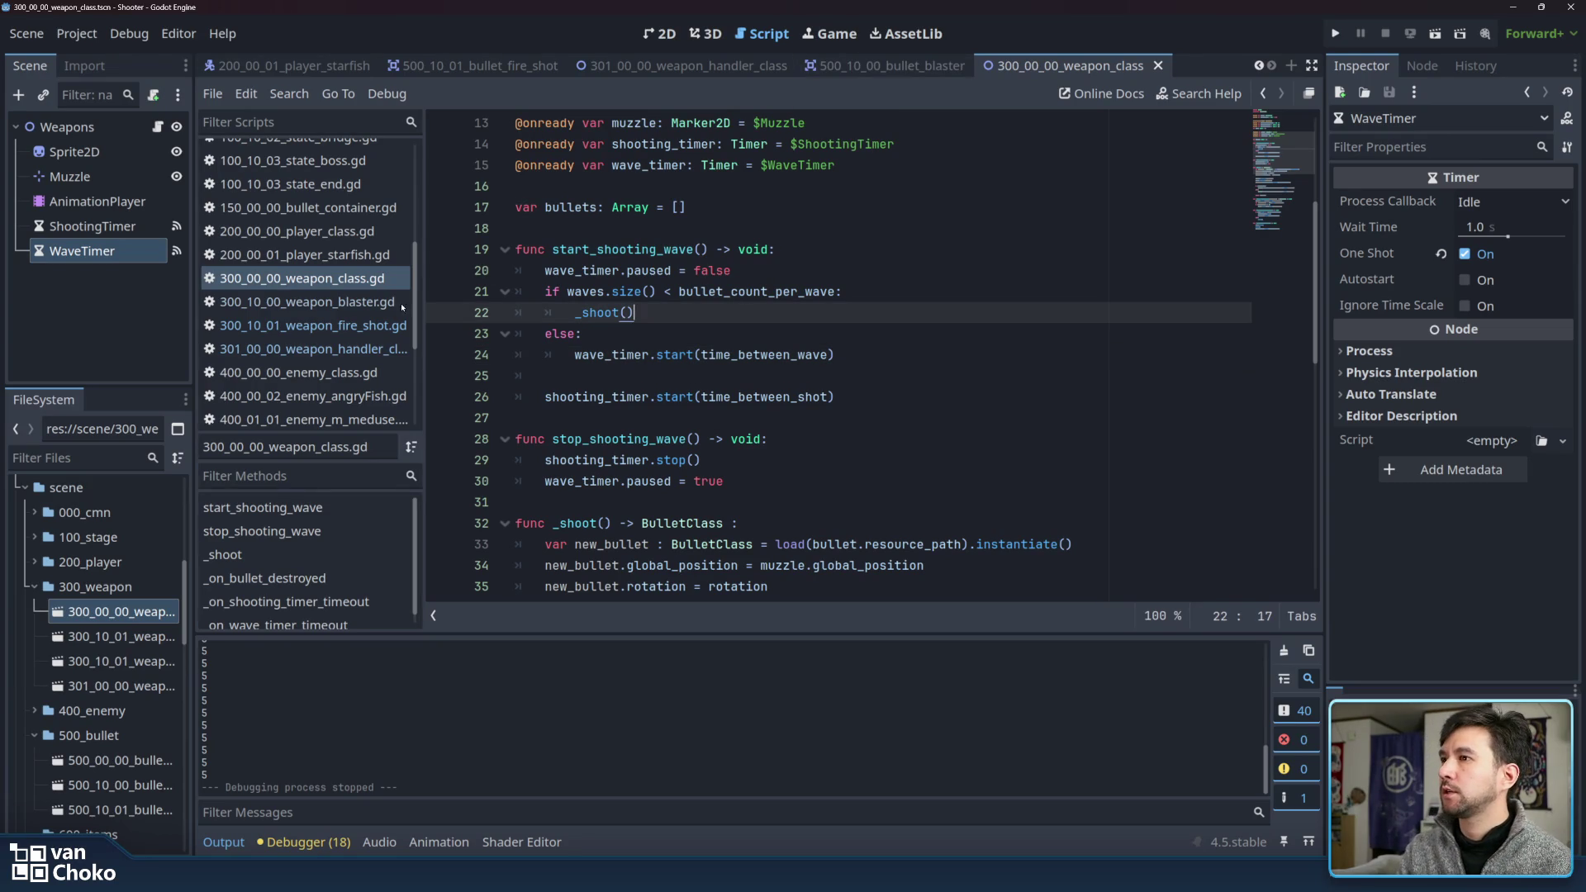
left_click(358, 352)
left_click(807, 335)
left_click(883, 459)
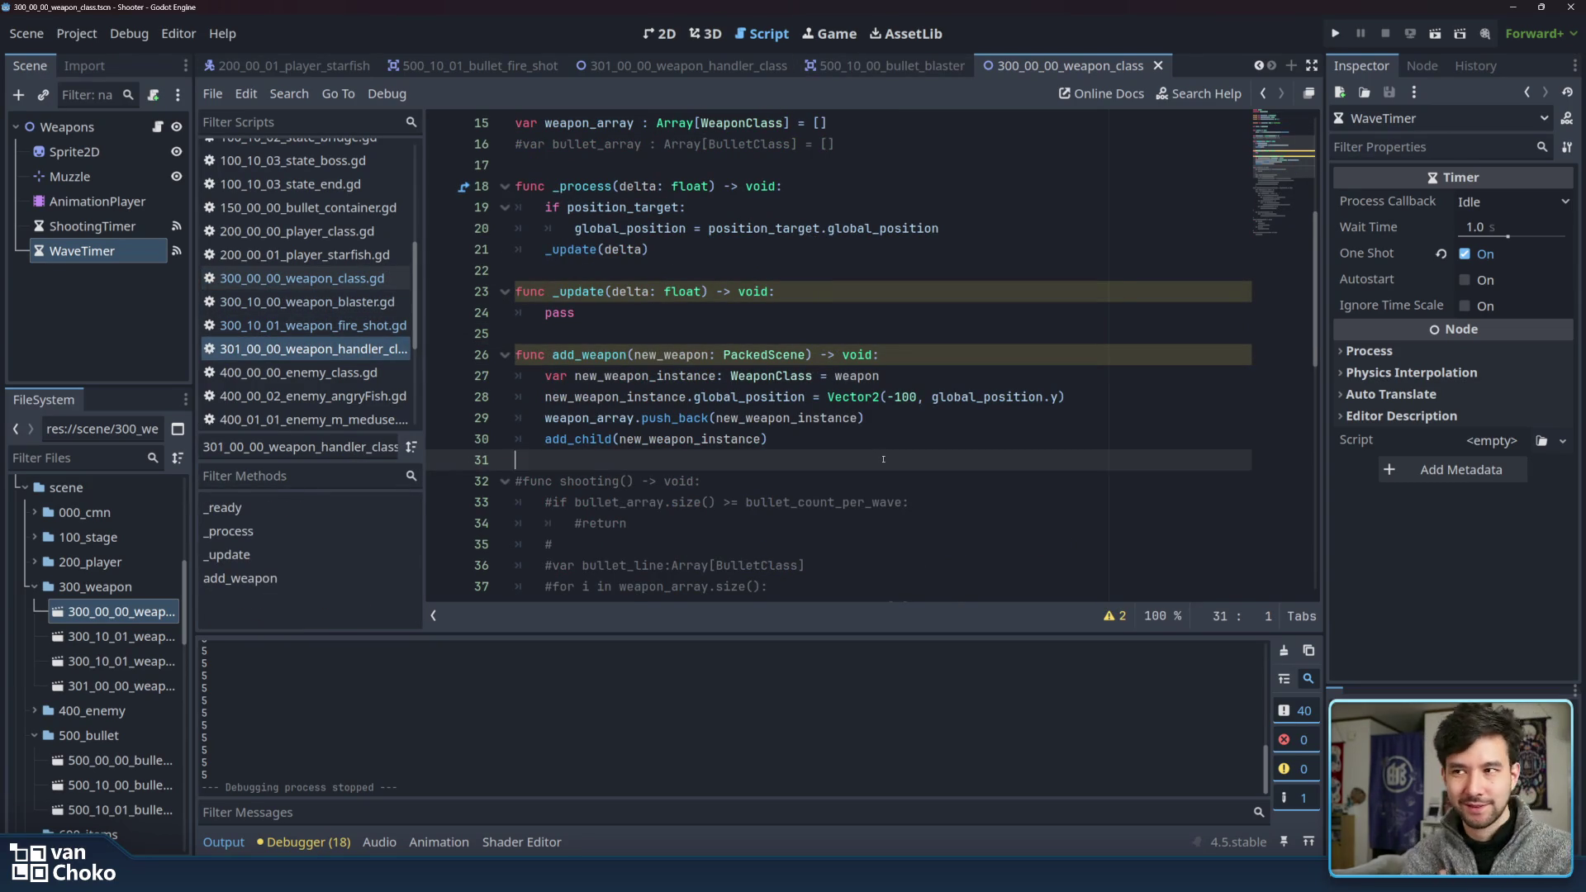
left_click(781, 440)
scroll(615, 333, "up", 4)
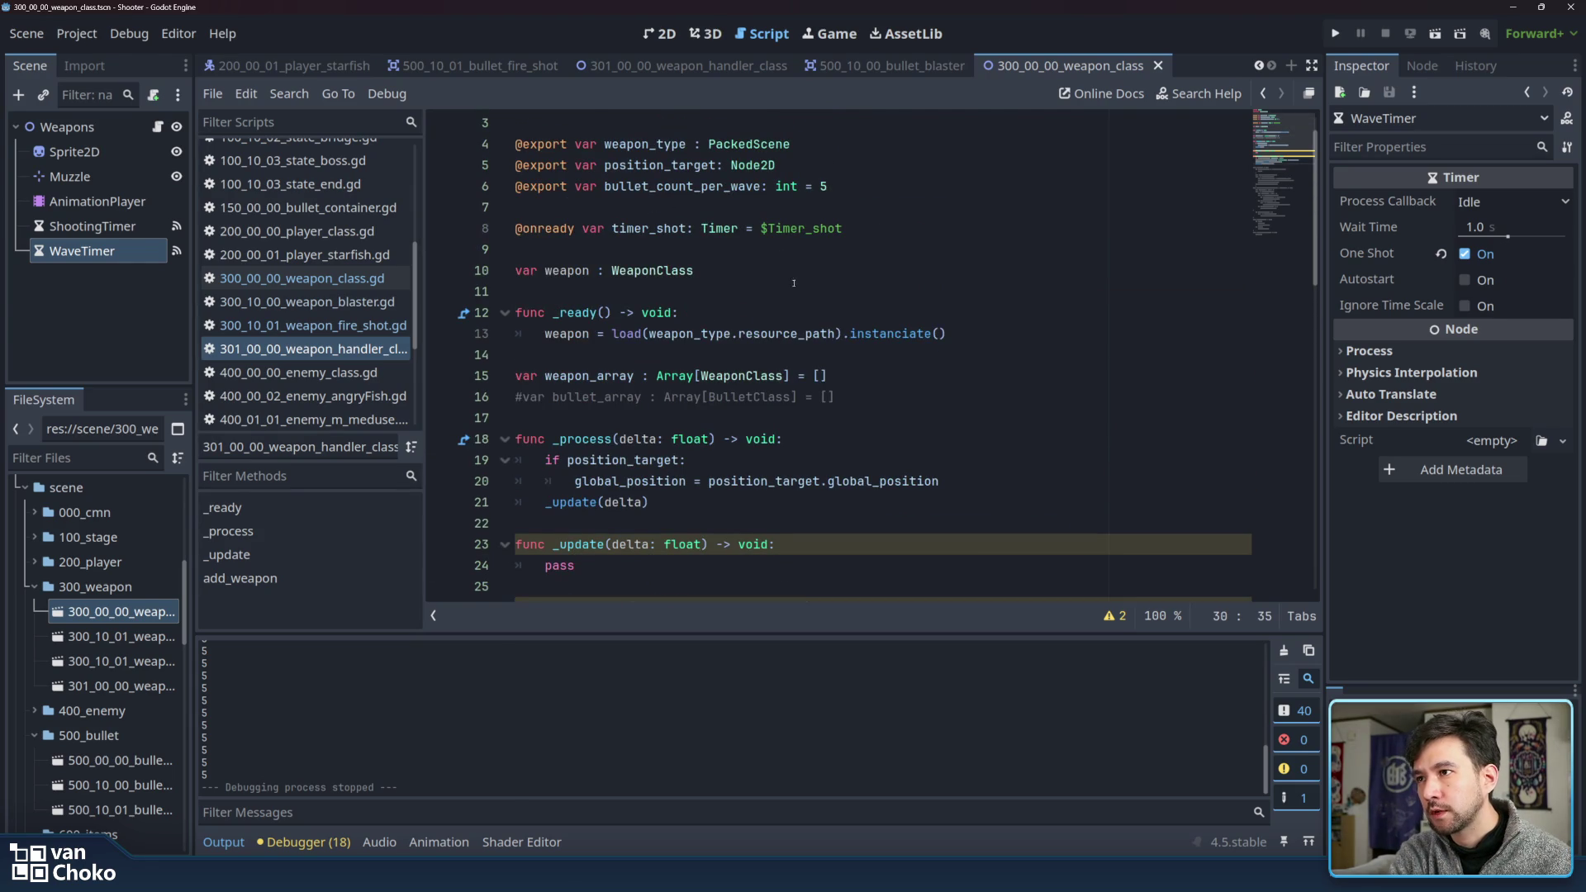
scroll(818, 309, "down", 2)
scroll(818, 309, "up", 2)
Read through the script from the weapon declaration down to add_weapon
double_click(570, 334)
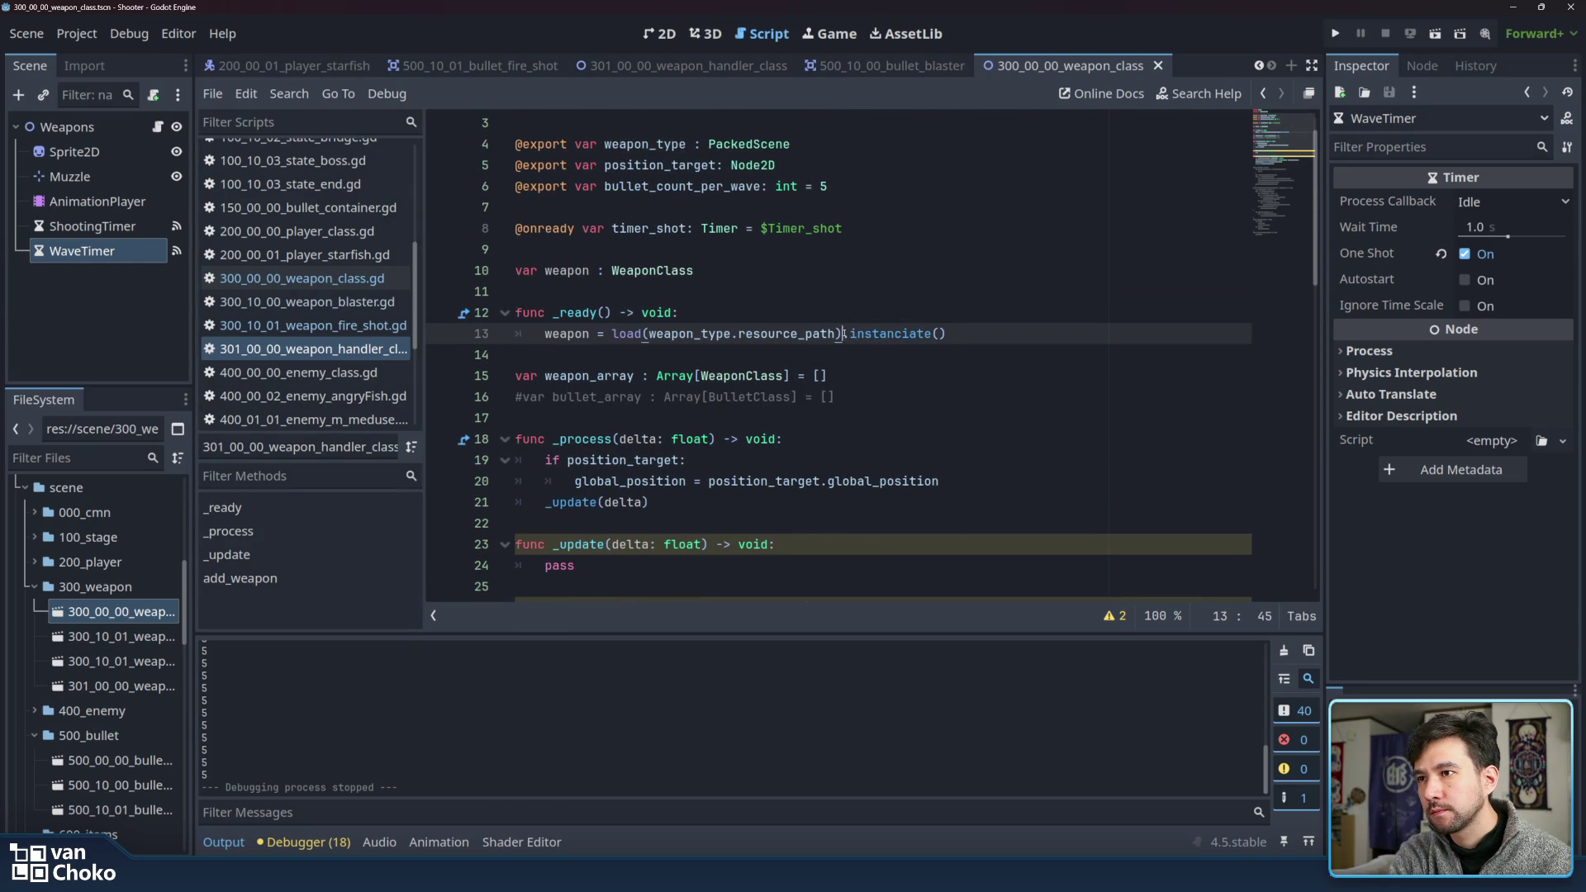
key("Down")
key("Down")
key("Down")
key("End")
scroll(714, 448, "down", 1)
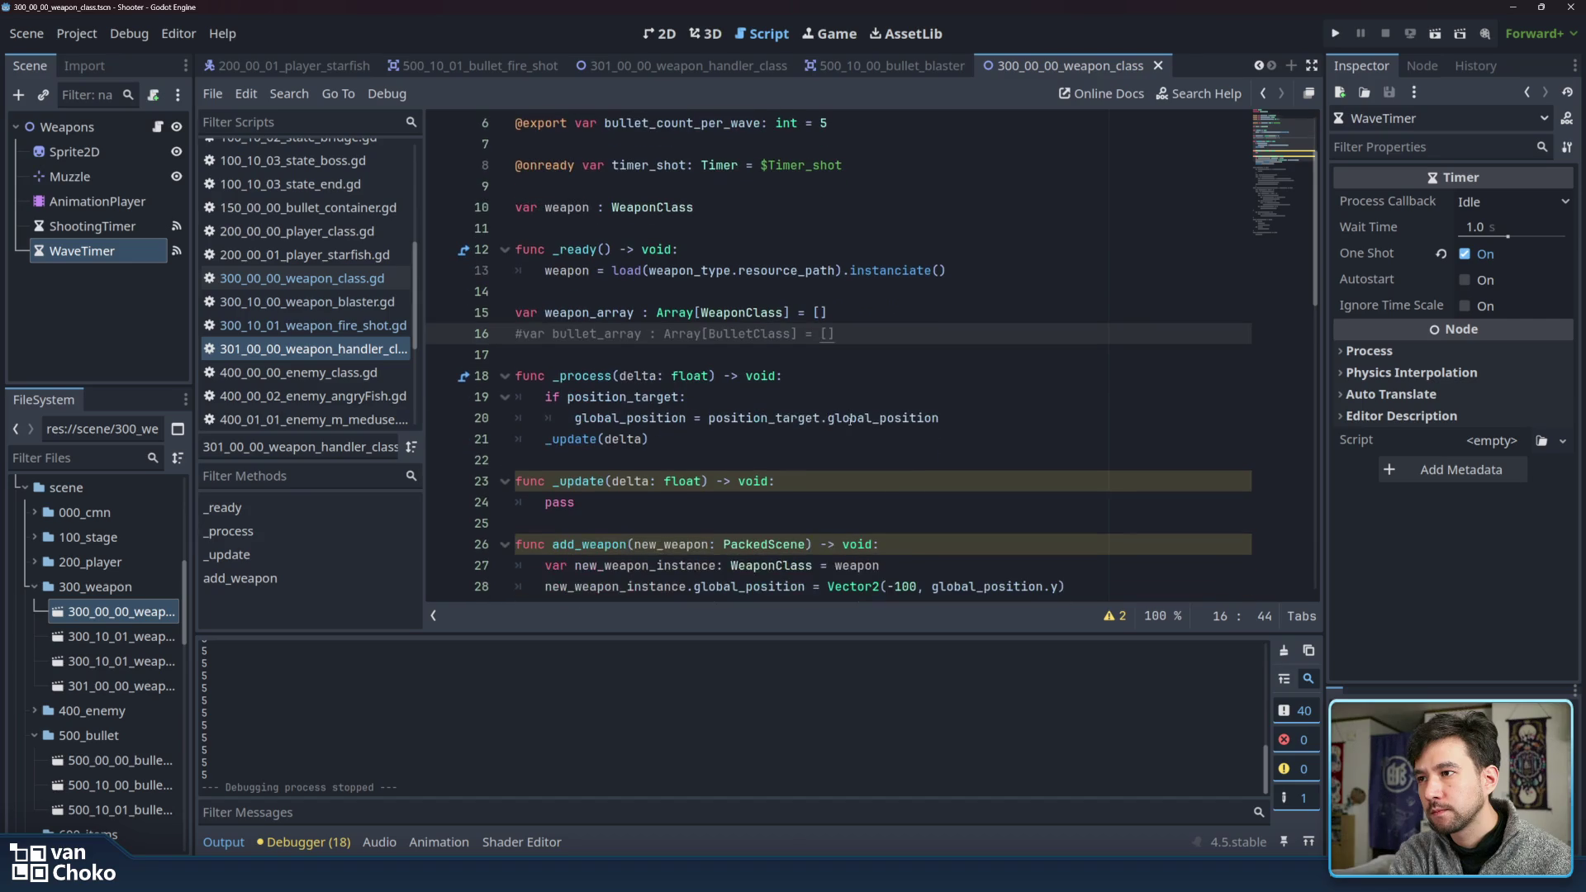
left_click(714, 448)
scroll(644, 446, "down", 1)
left_click(566, 438)
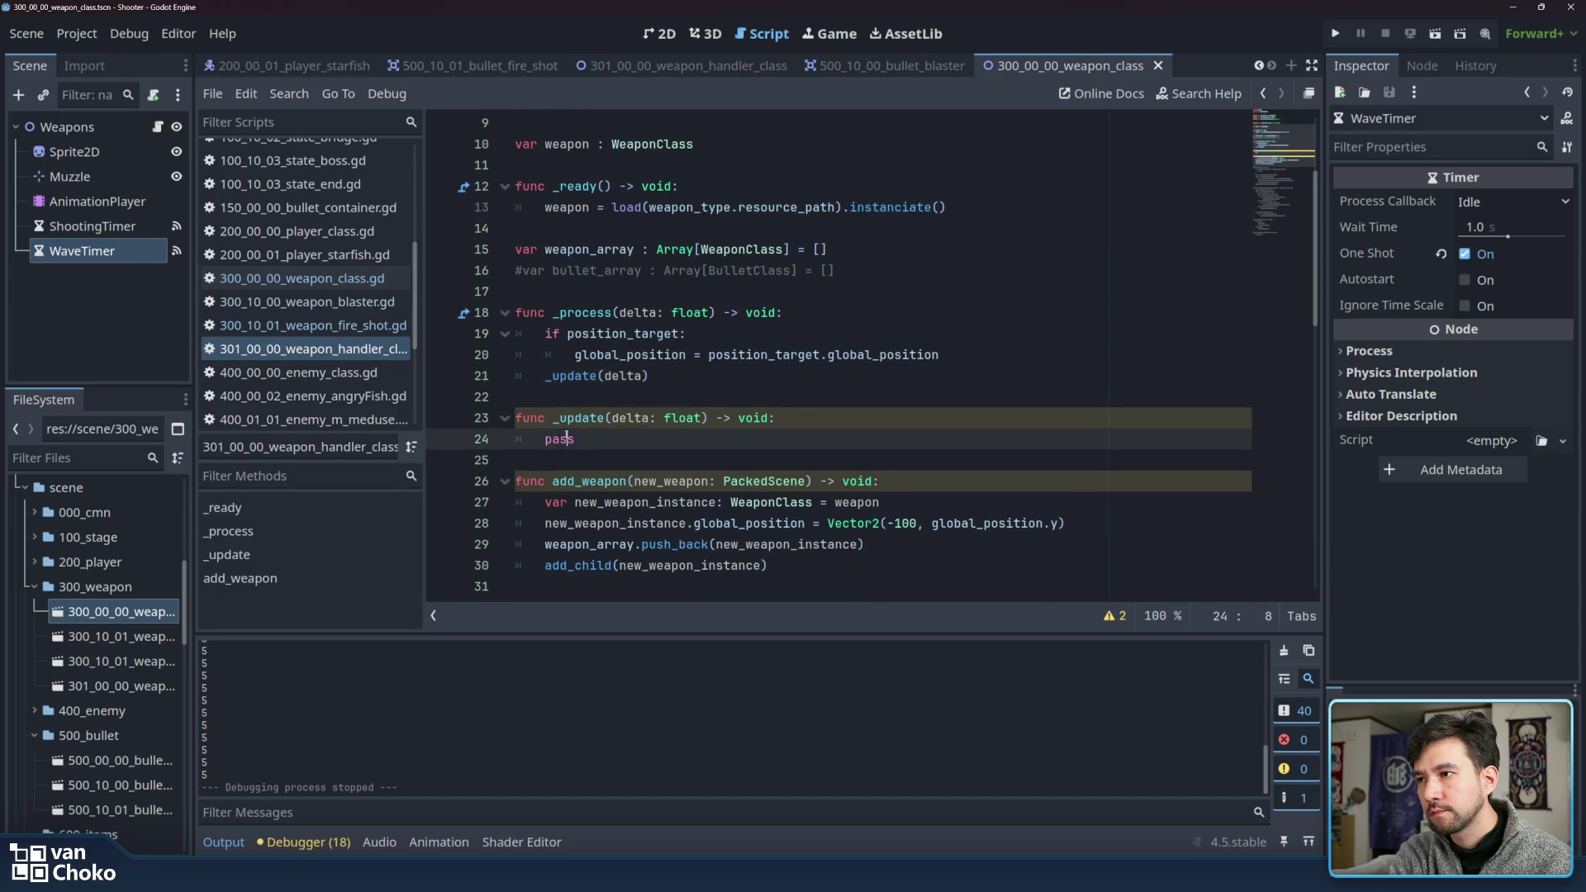
scroll(653, 458, "down", 1)
left_click(599, 439)
scroll(586, 451, "down", 1)
scroll(583, 450, "down", 3)
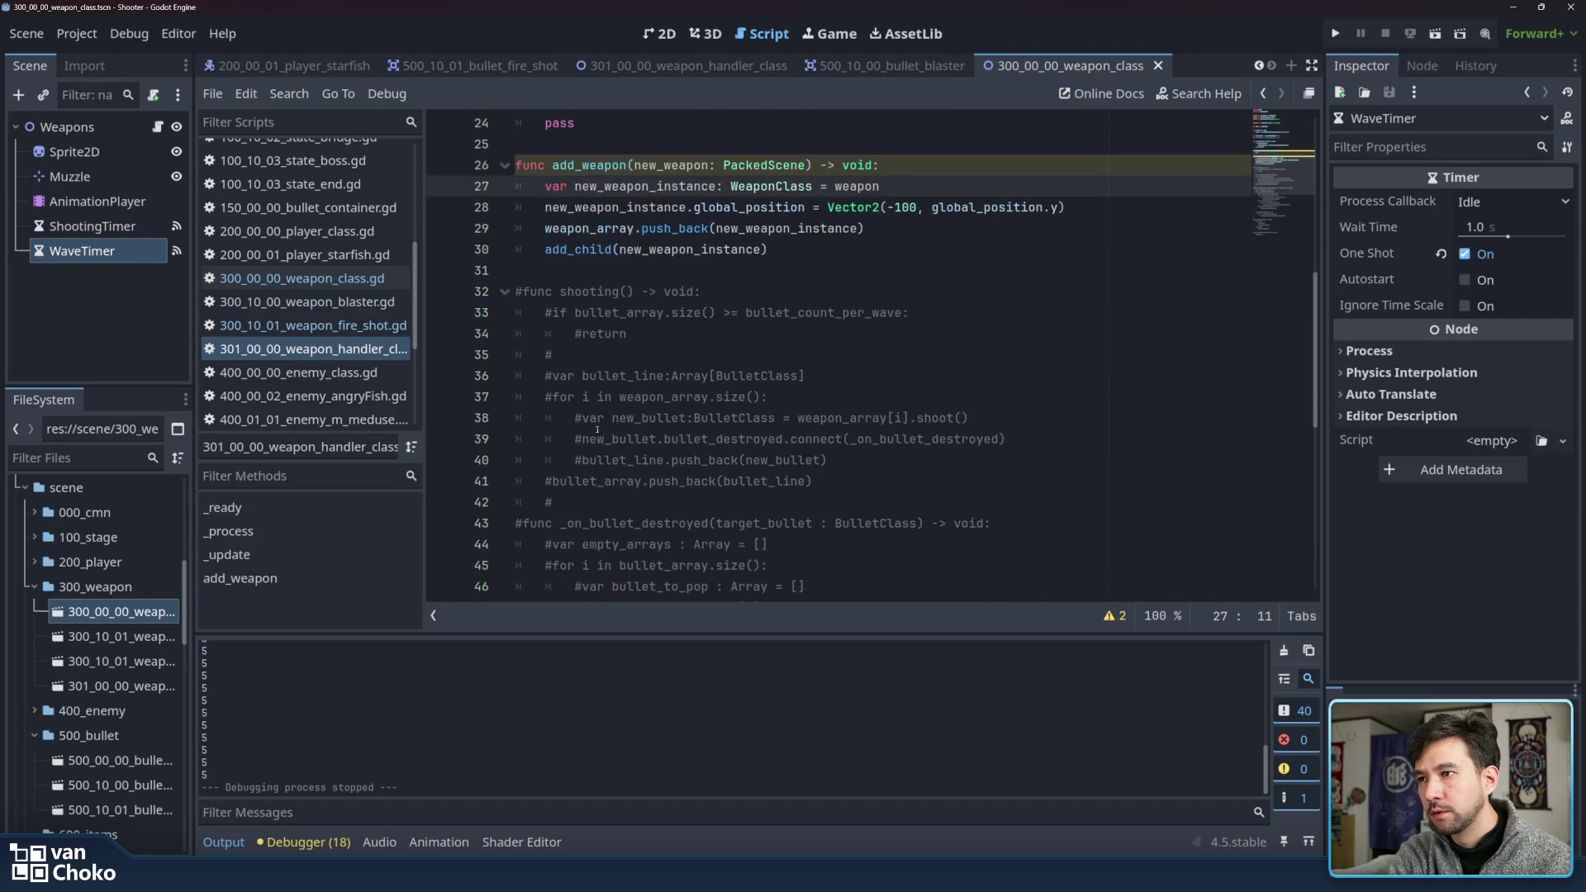
Highlight the commented-out shooting, _activate and timer-timeout code, then bring up the weapon handler scene
mouse_move(516, 291)
left_mouse_down()
mouse_move(628, 335)
mouse_move(909, 526)
mouse_move(826, 588)
mouse_move(886, 456)
mouse_move(875, 464)
mouse_move(862, 431)
left_mouse_up()
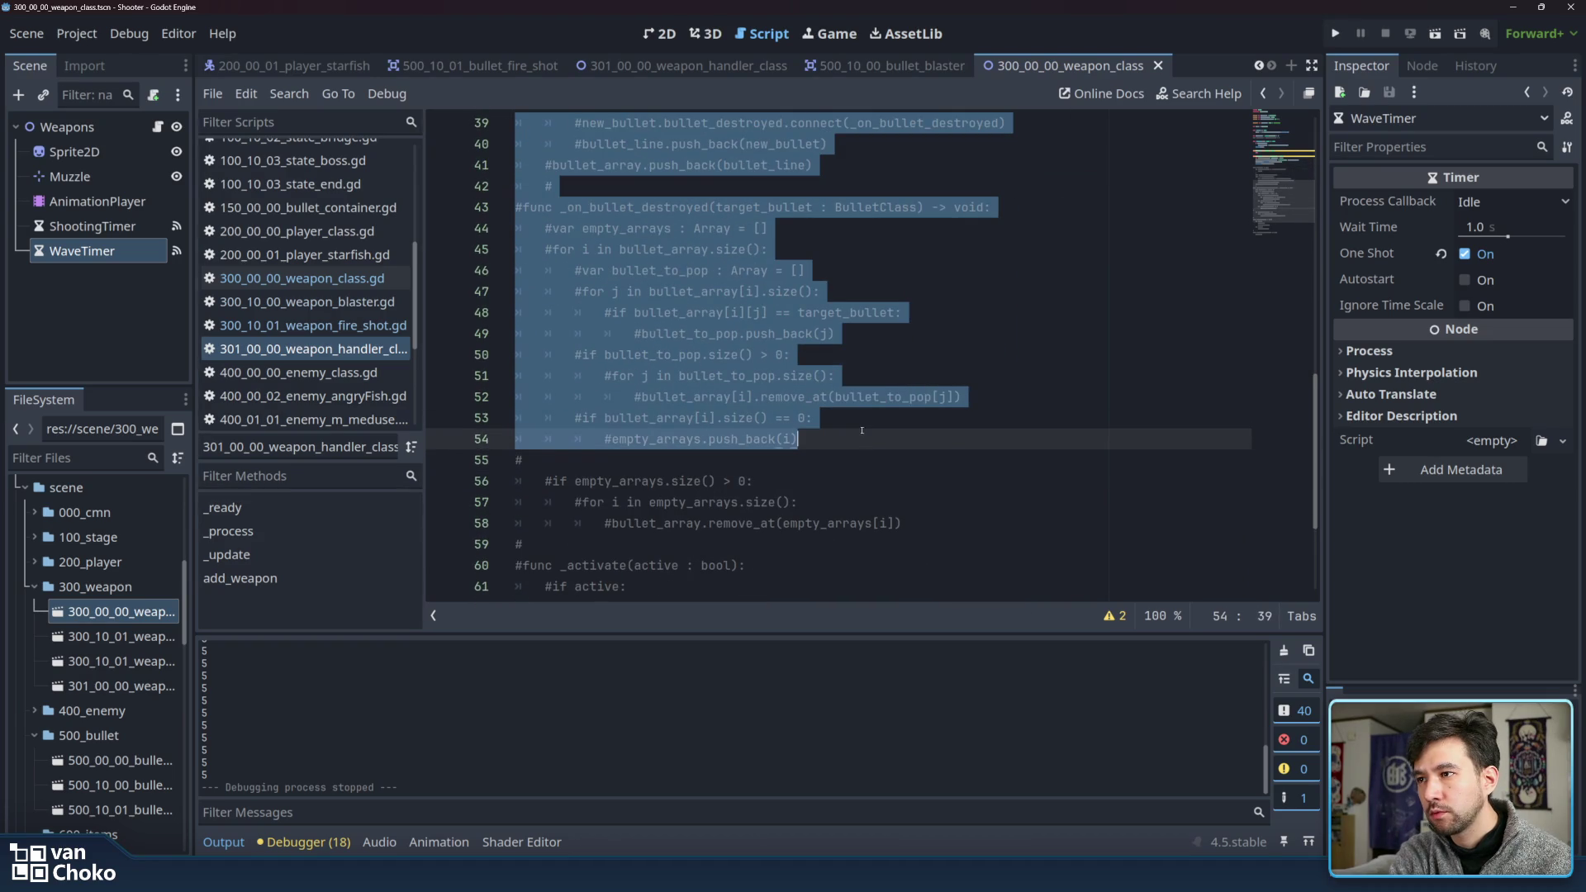
left_click(875, 439)
left_click_drag(531, 482, 522, 543)
scroll(594, 480, "down", 2)
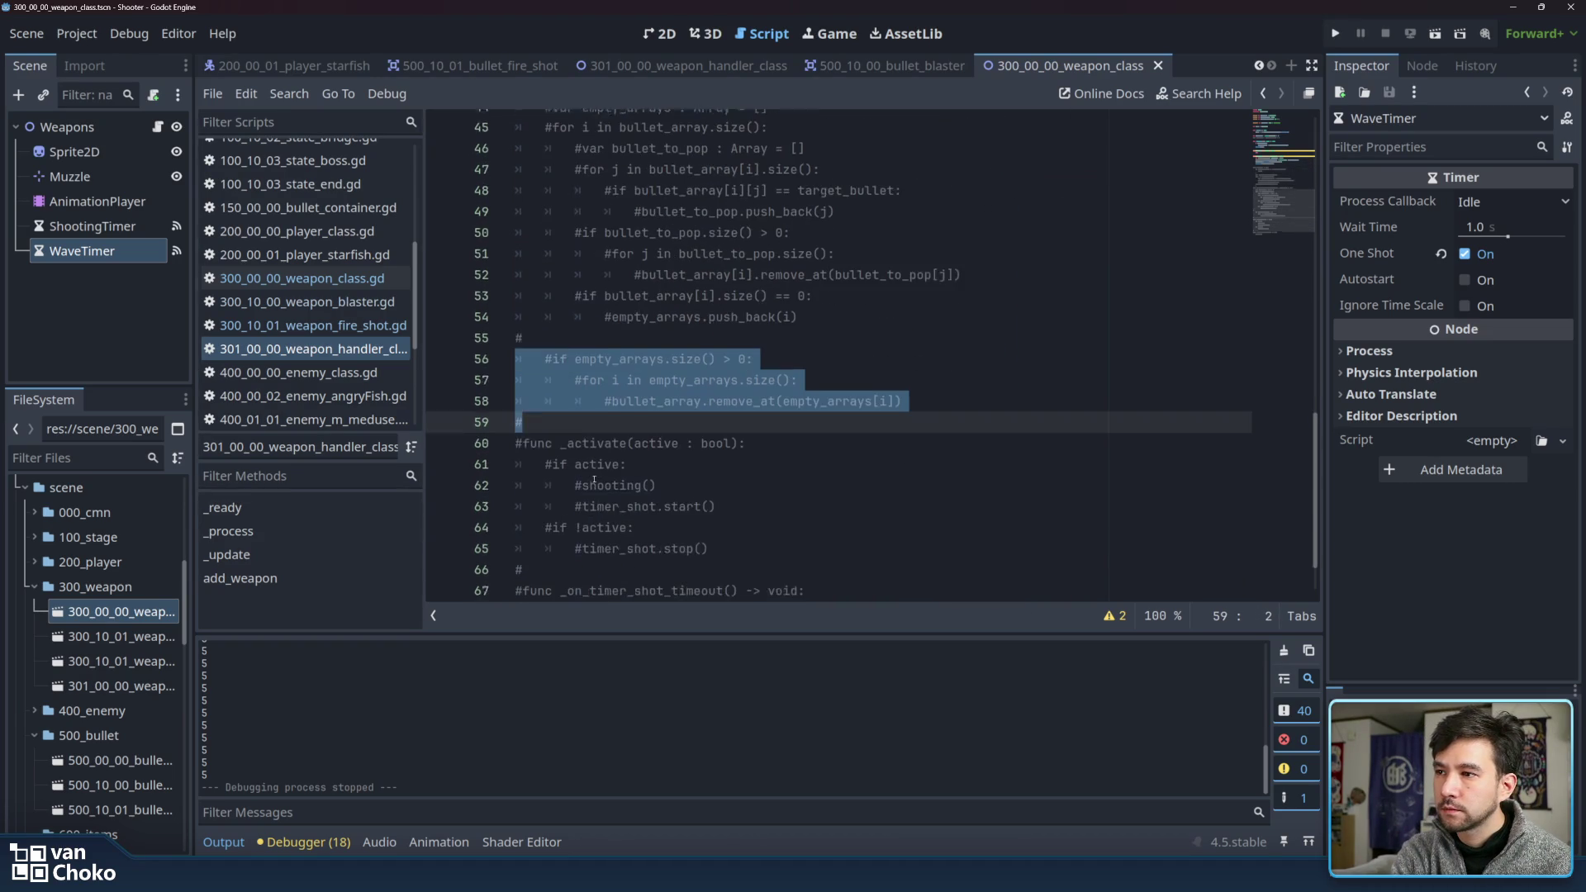
mouse_move(514, 438)
left_mouse_down()
mouse_move(661, 483)
mouse_move(744, 545)
mouse_move(542, 438)
mouse_move(517, 461)
mouse_move(523, 565)
left_mouse_up()
left_click(766, 548)
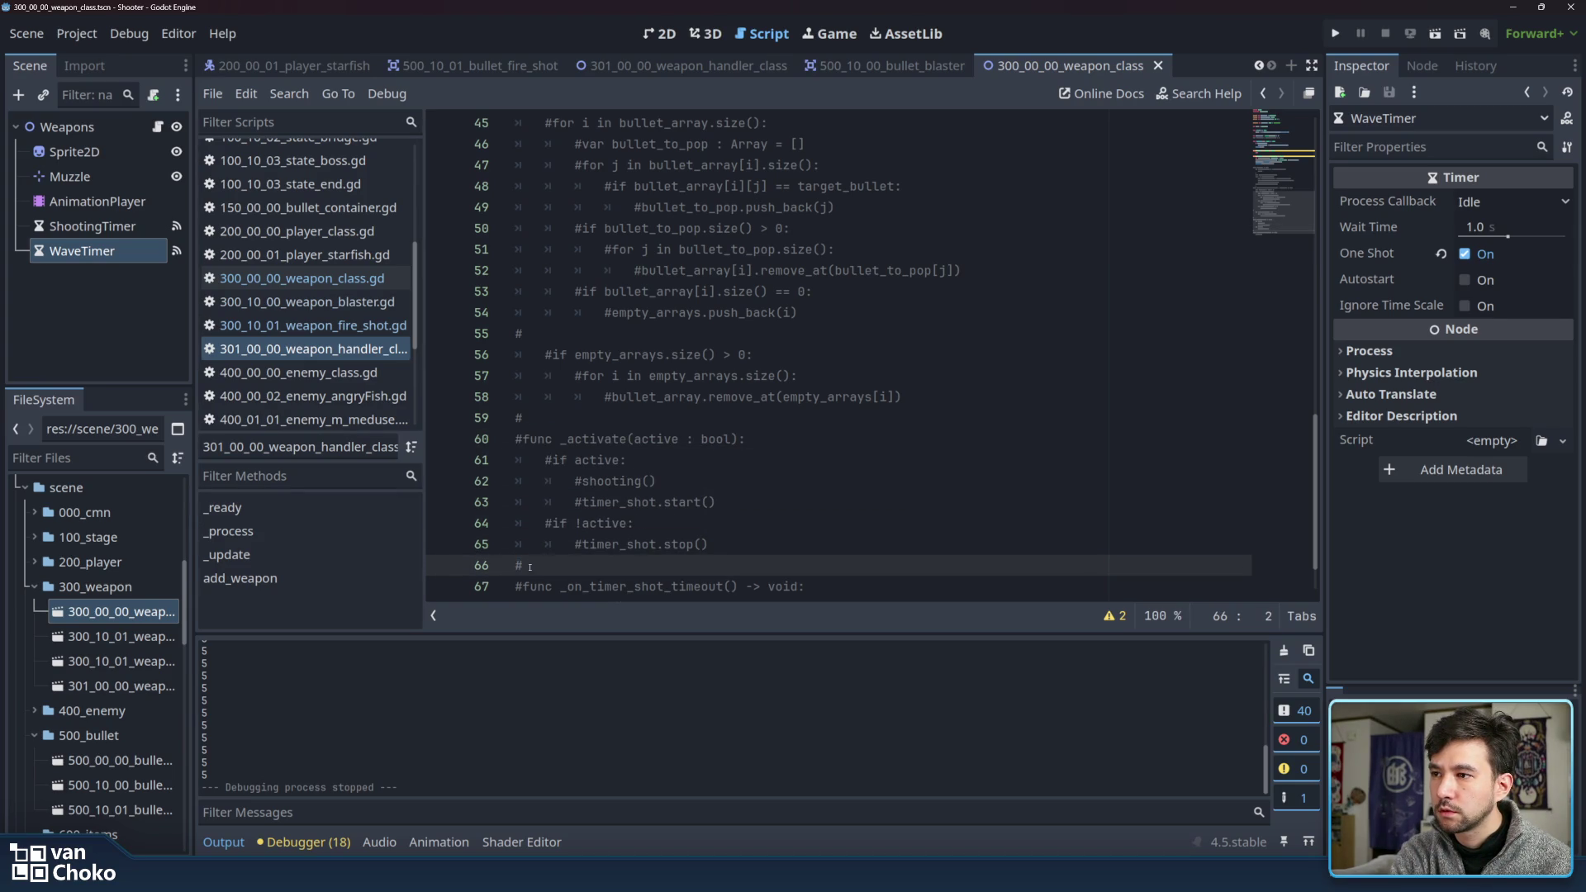
scroll(533, 553, "down", 1)
left_click_drag(518, 524, 766, 547)
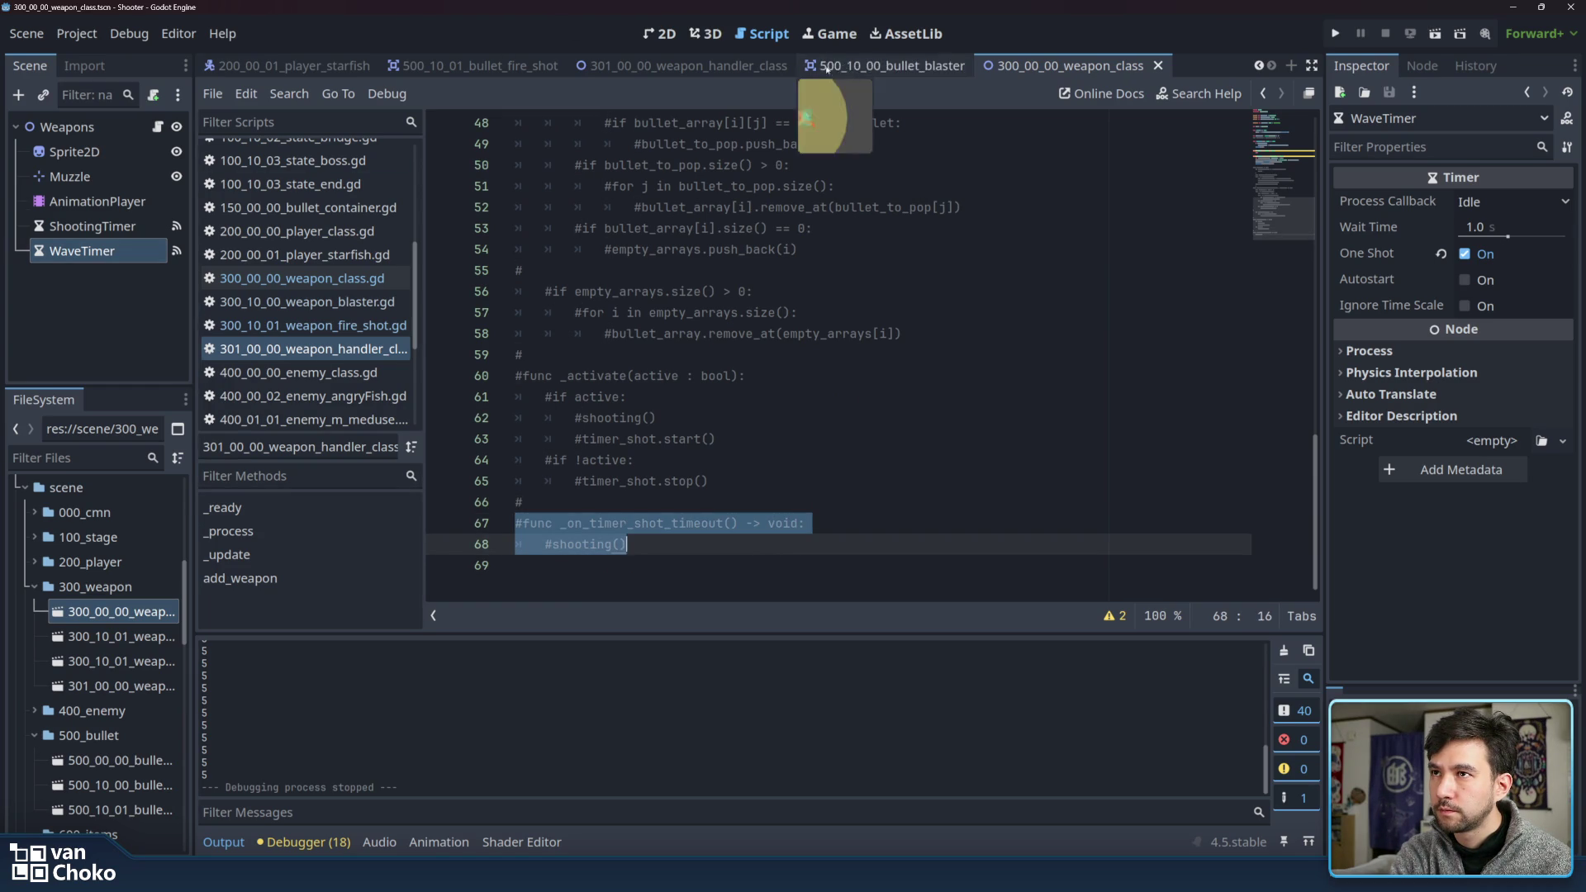
left_click(681, 66)
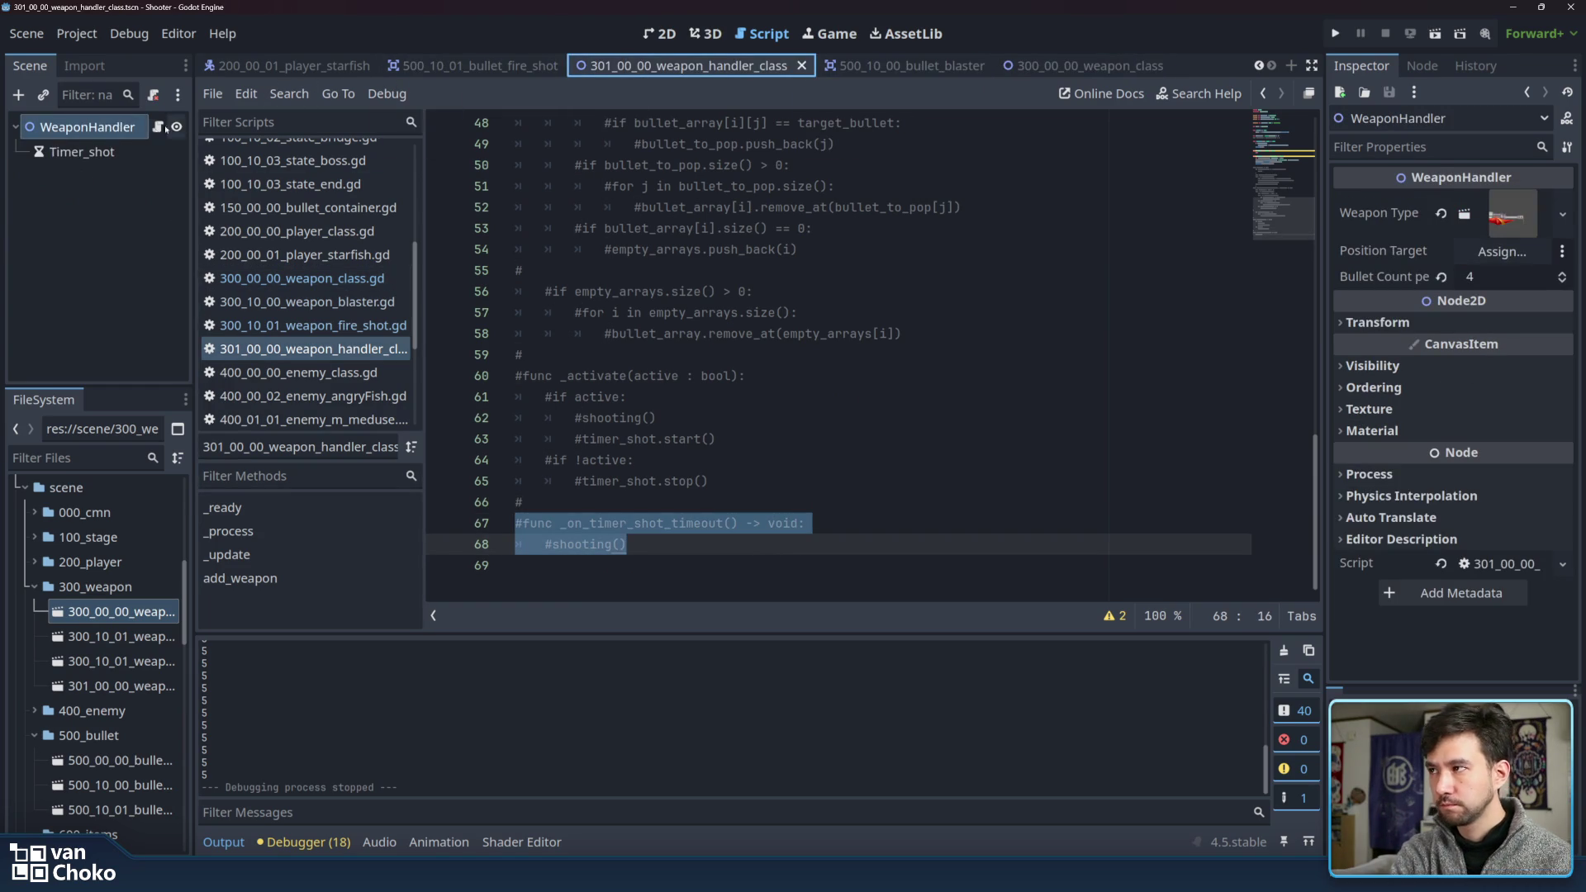
left_click(80, 152)
right_click(80, 153)
left_click(68, 209)
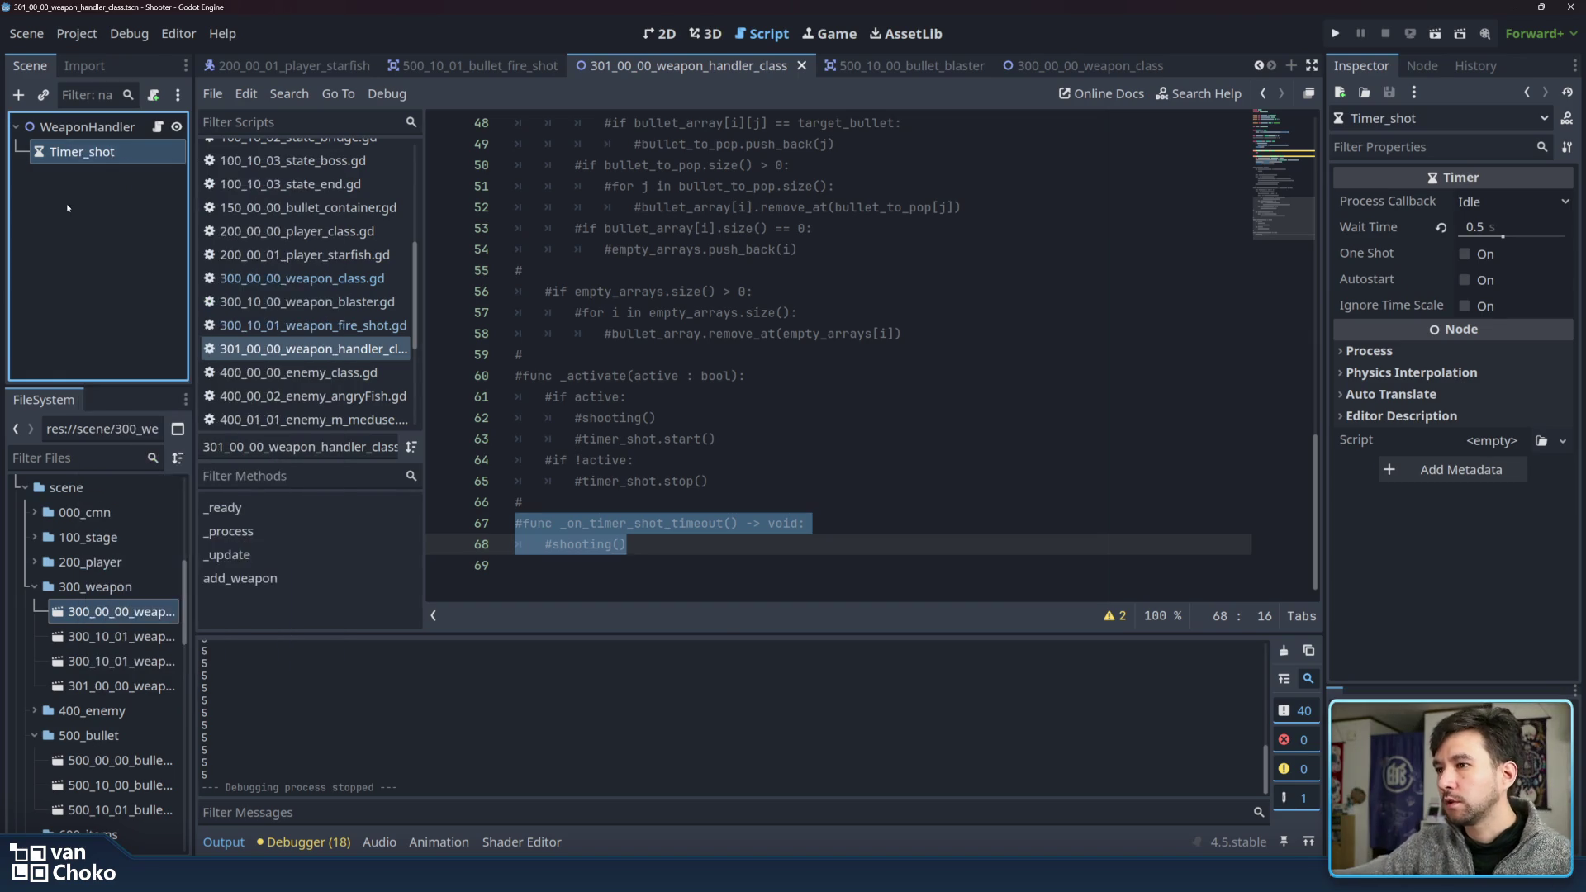
scroll(715, 504, "up", 15)
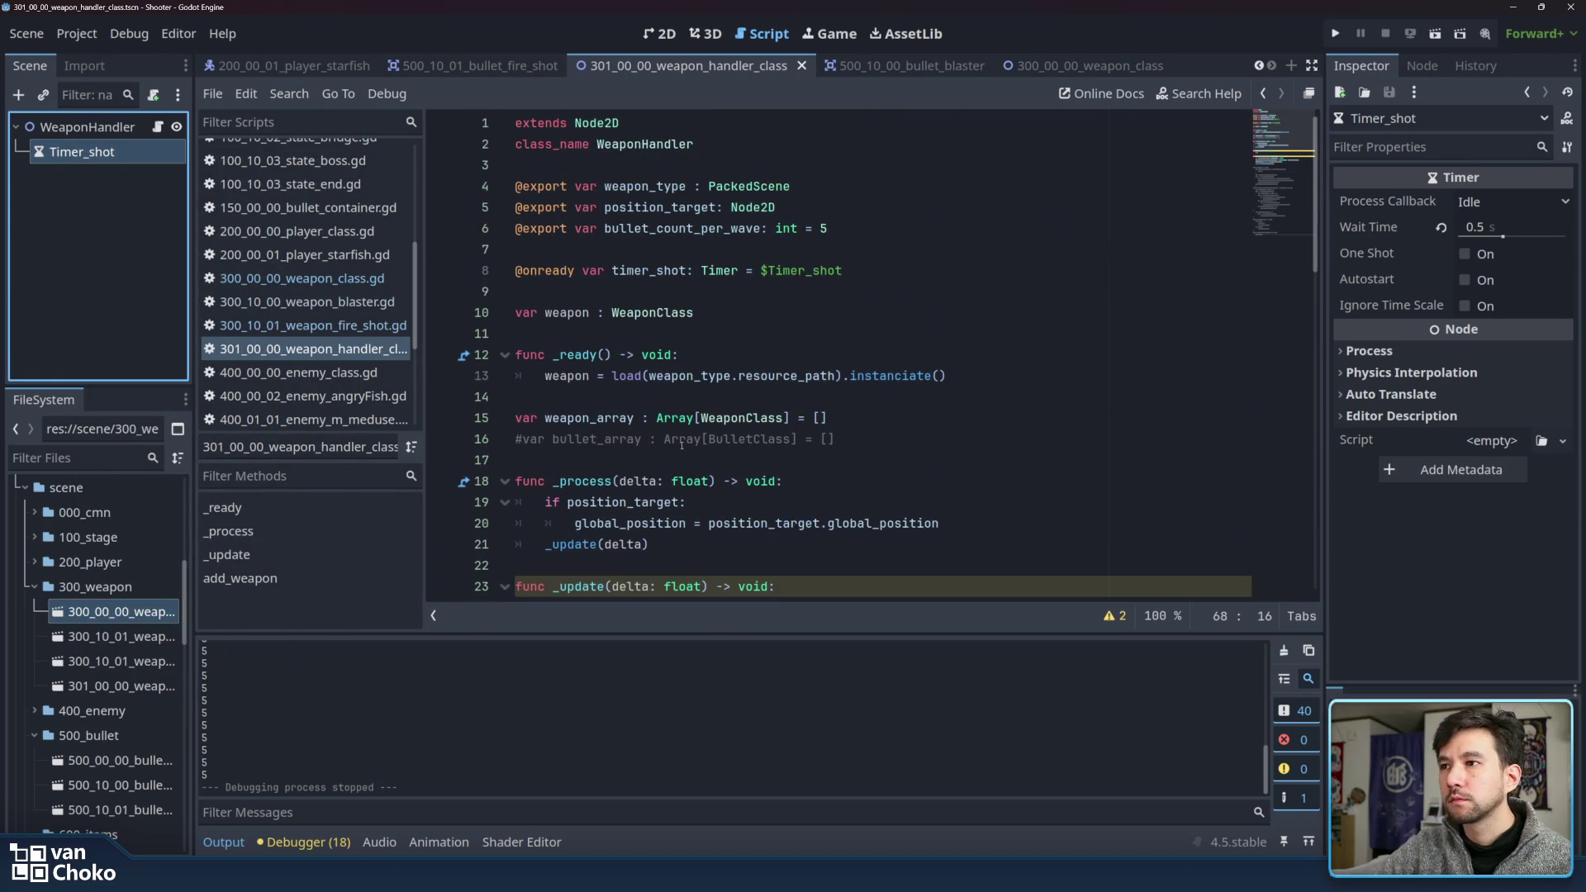
left_click_drag(897, 273, 909, 250)
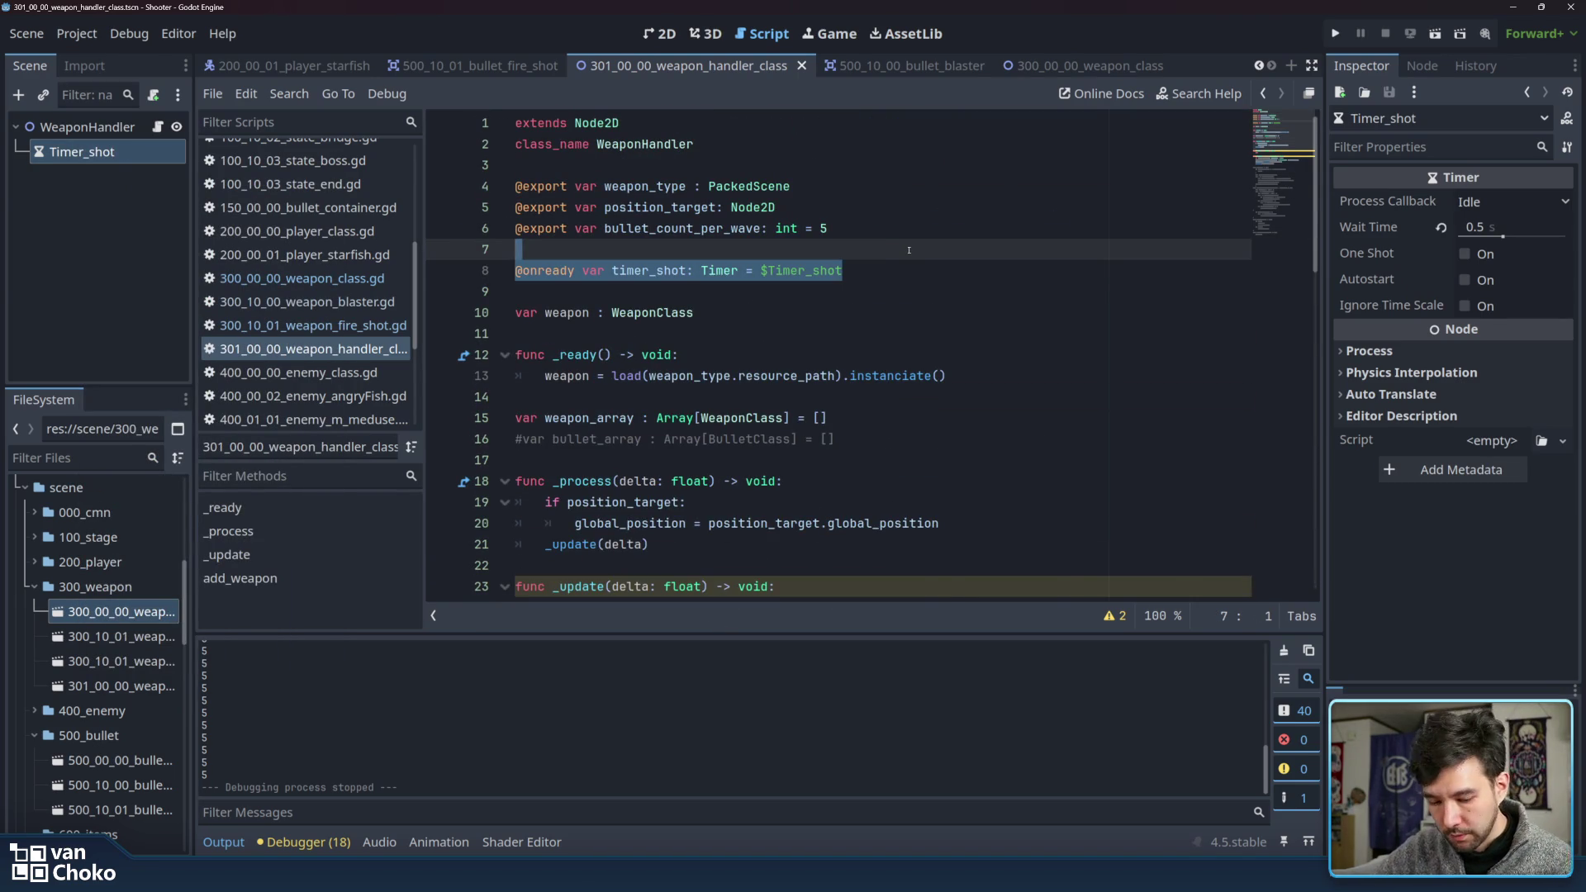
key("BackSpace")
key("BackSpace")
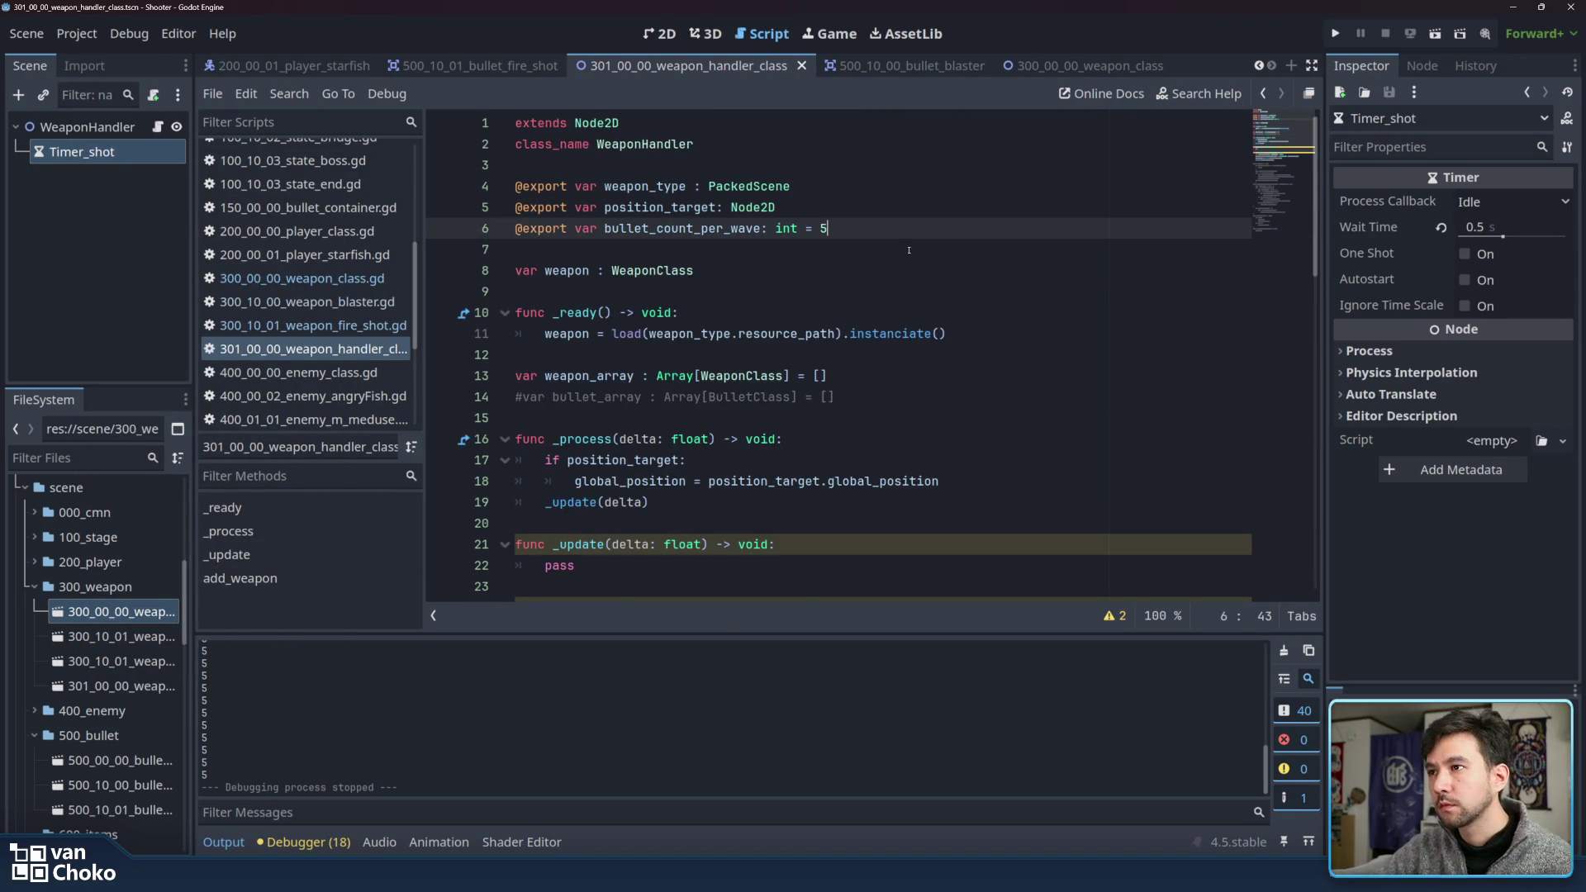
scroll(783, 535, "down", 15)
Delete the bullet_count_per_wave export declaration
left_click(784, 535)
left_click_drag(727, 481, 475, 374)
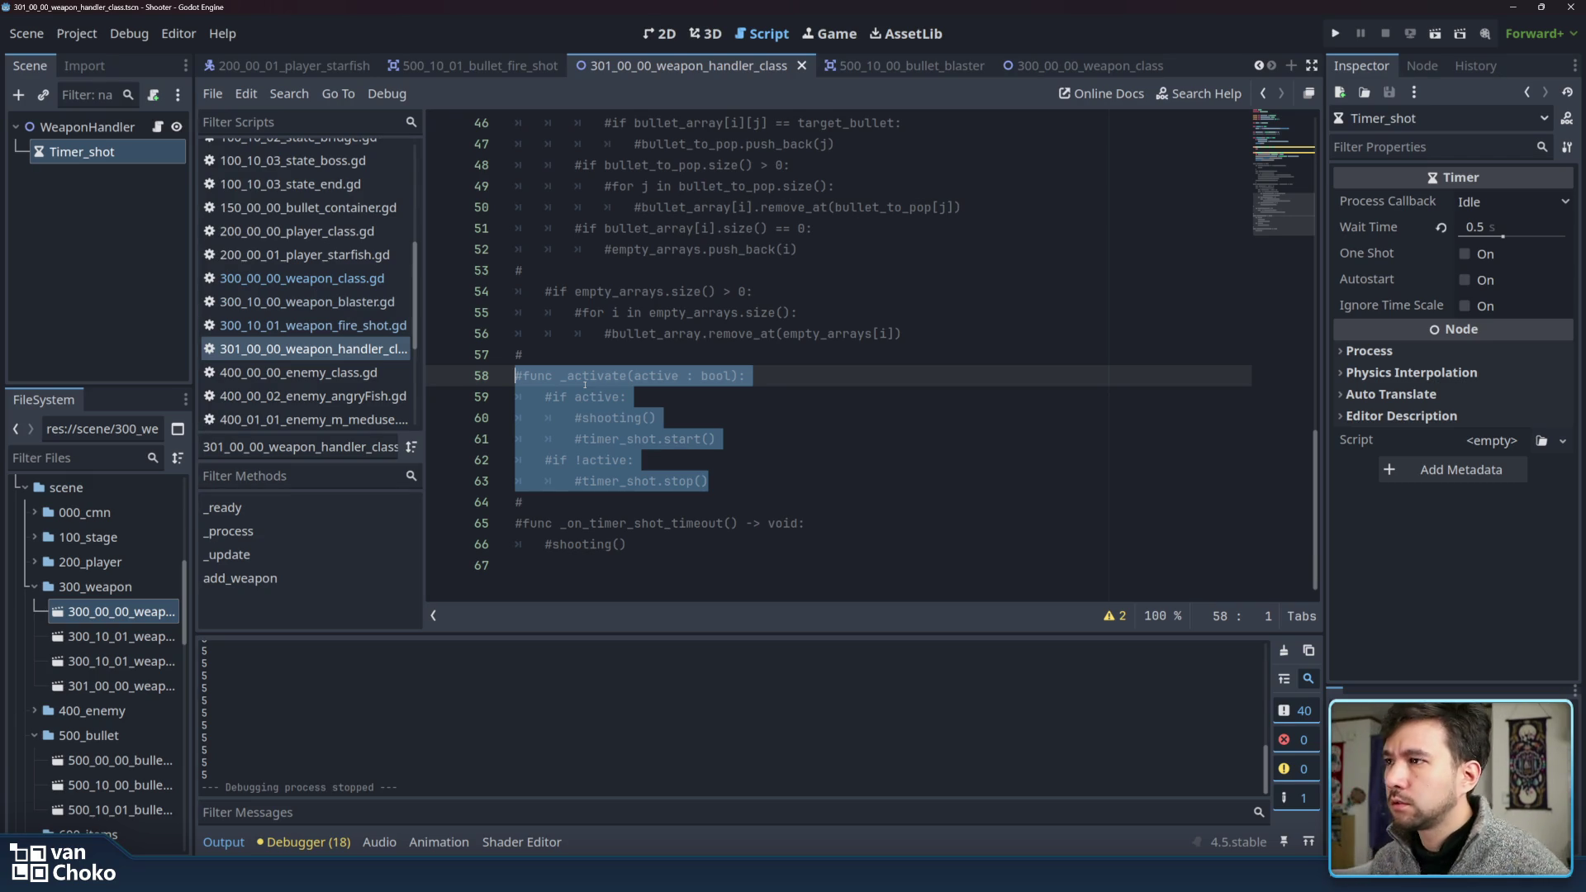
scroll(716, 361, "up", 3)
scroll(716, 361, "up", 10)
left_click(739, 190)
left_click(861, 227)
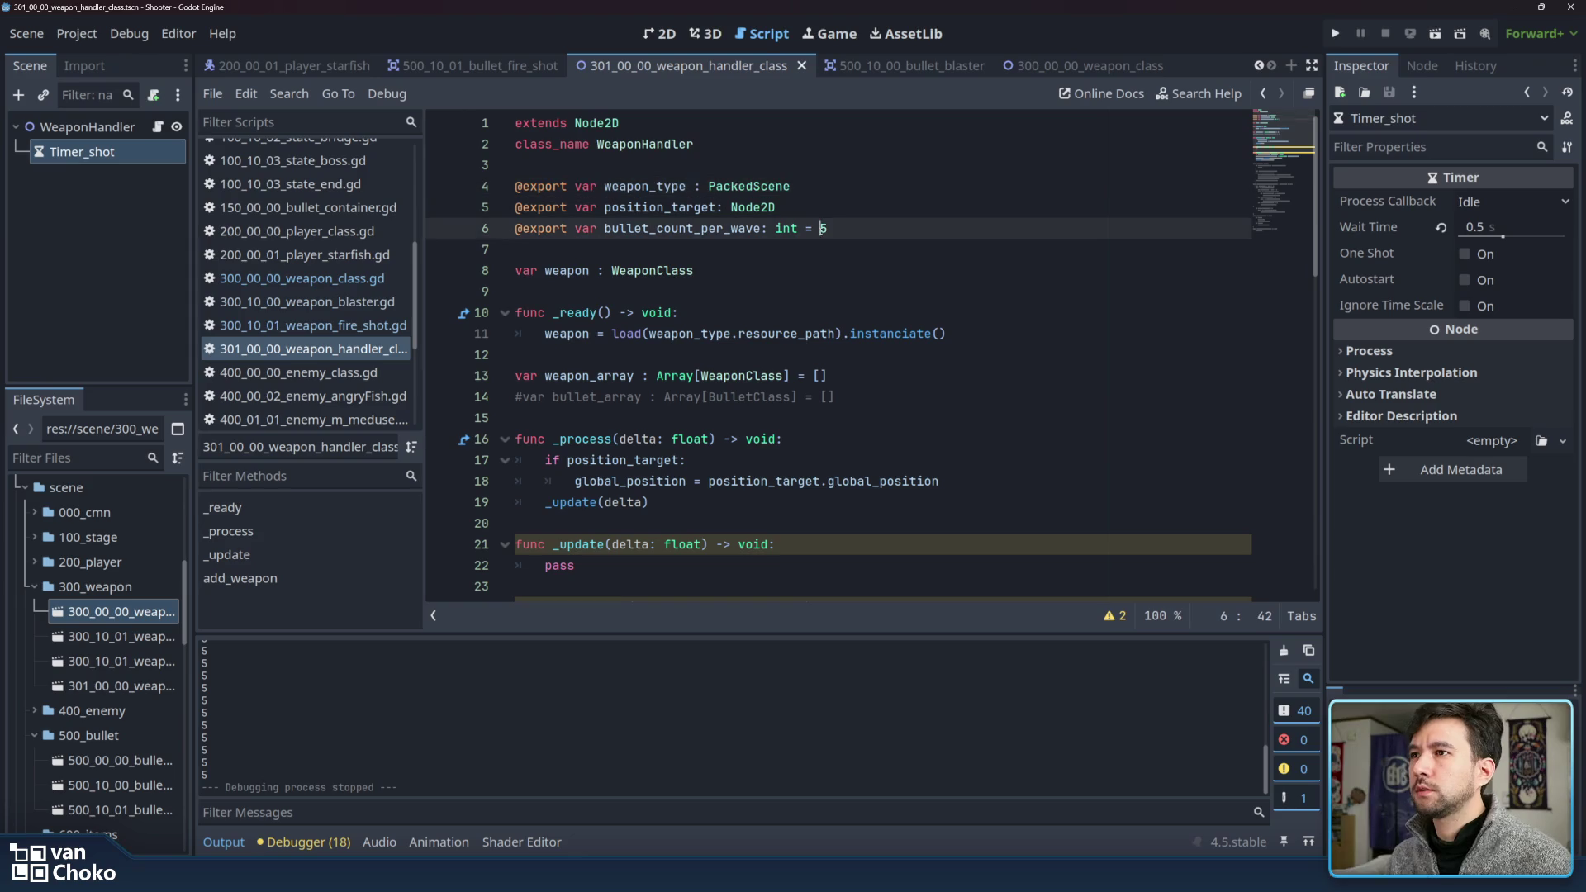
left_click(860, 208, "shift")
key("BackSpace")
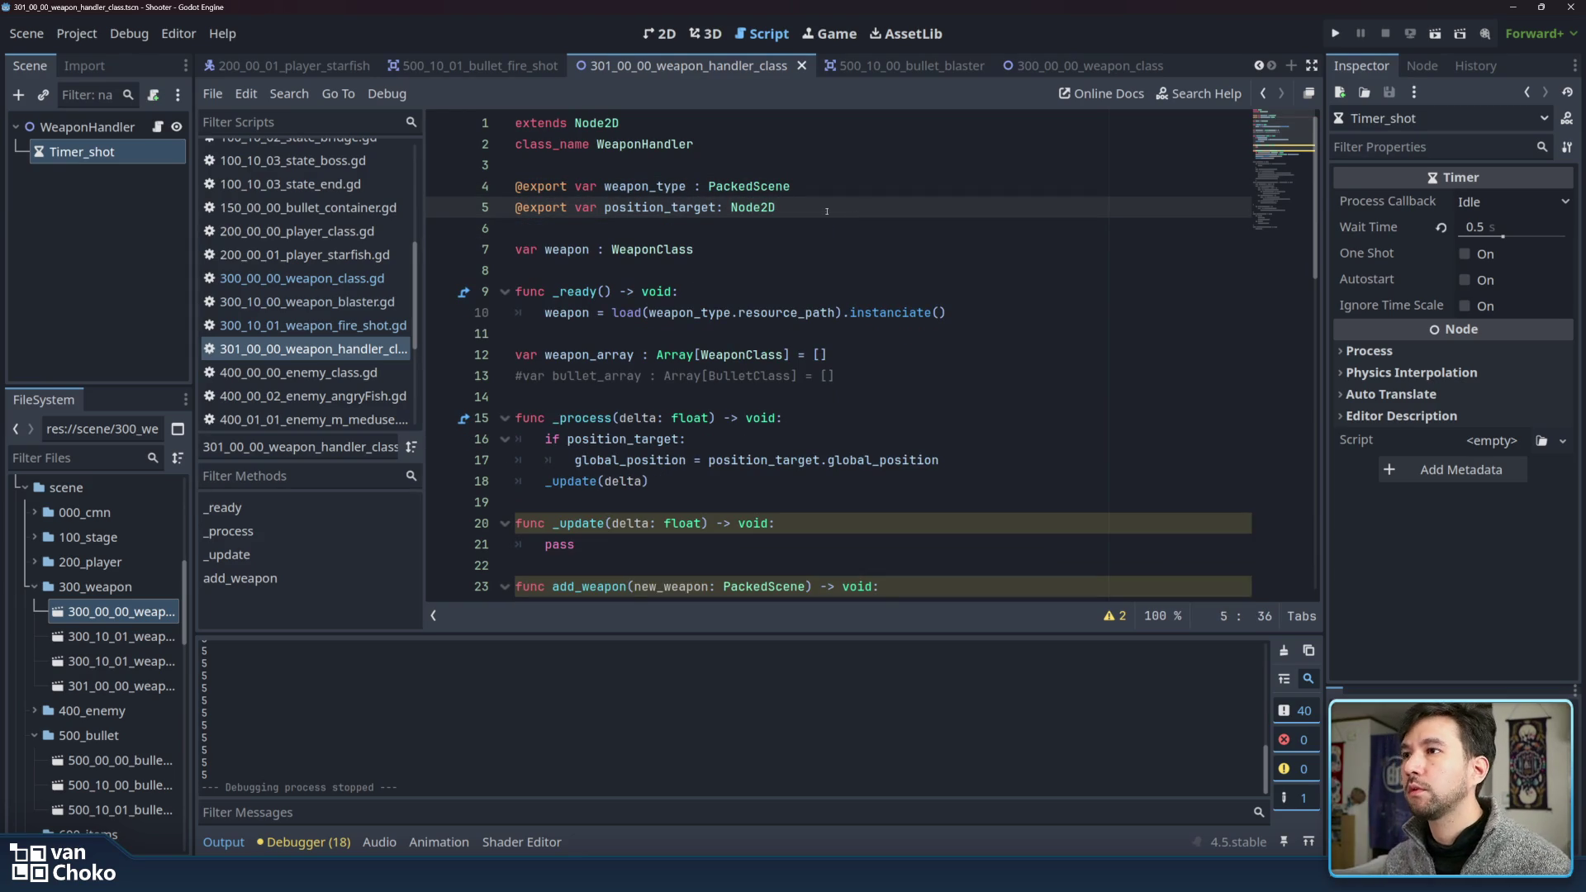
Tidy the blank lines between the exports and var weapon
key("Down")
left_click(830, 213)
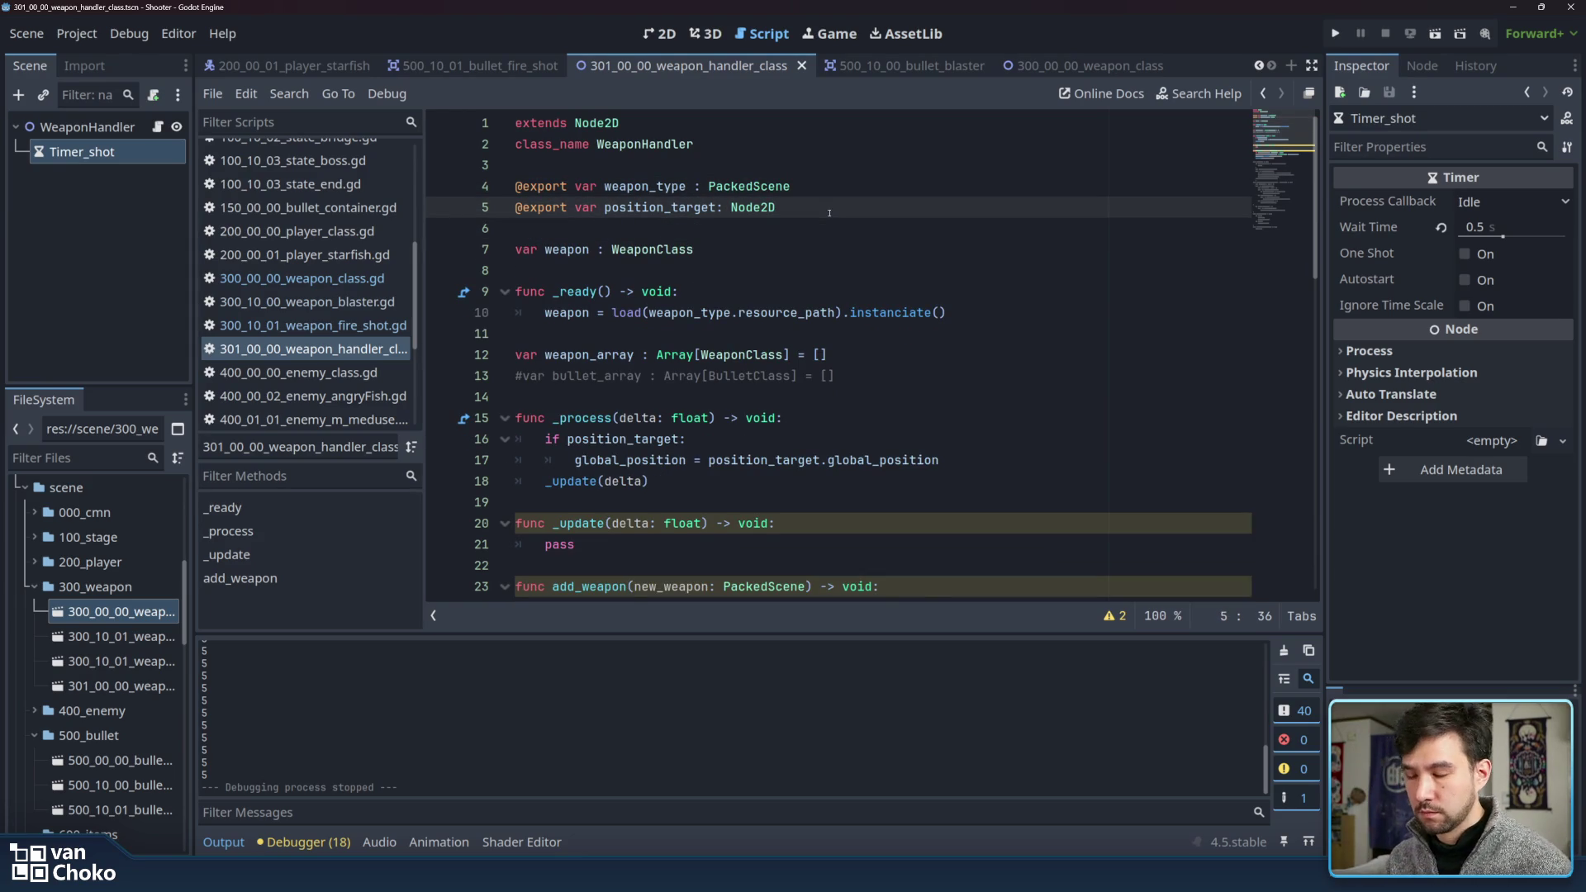
key("Return")
key("Return")
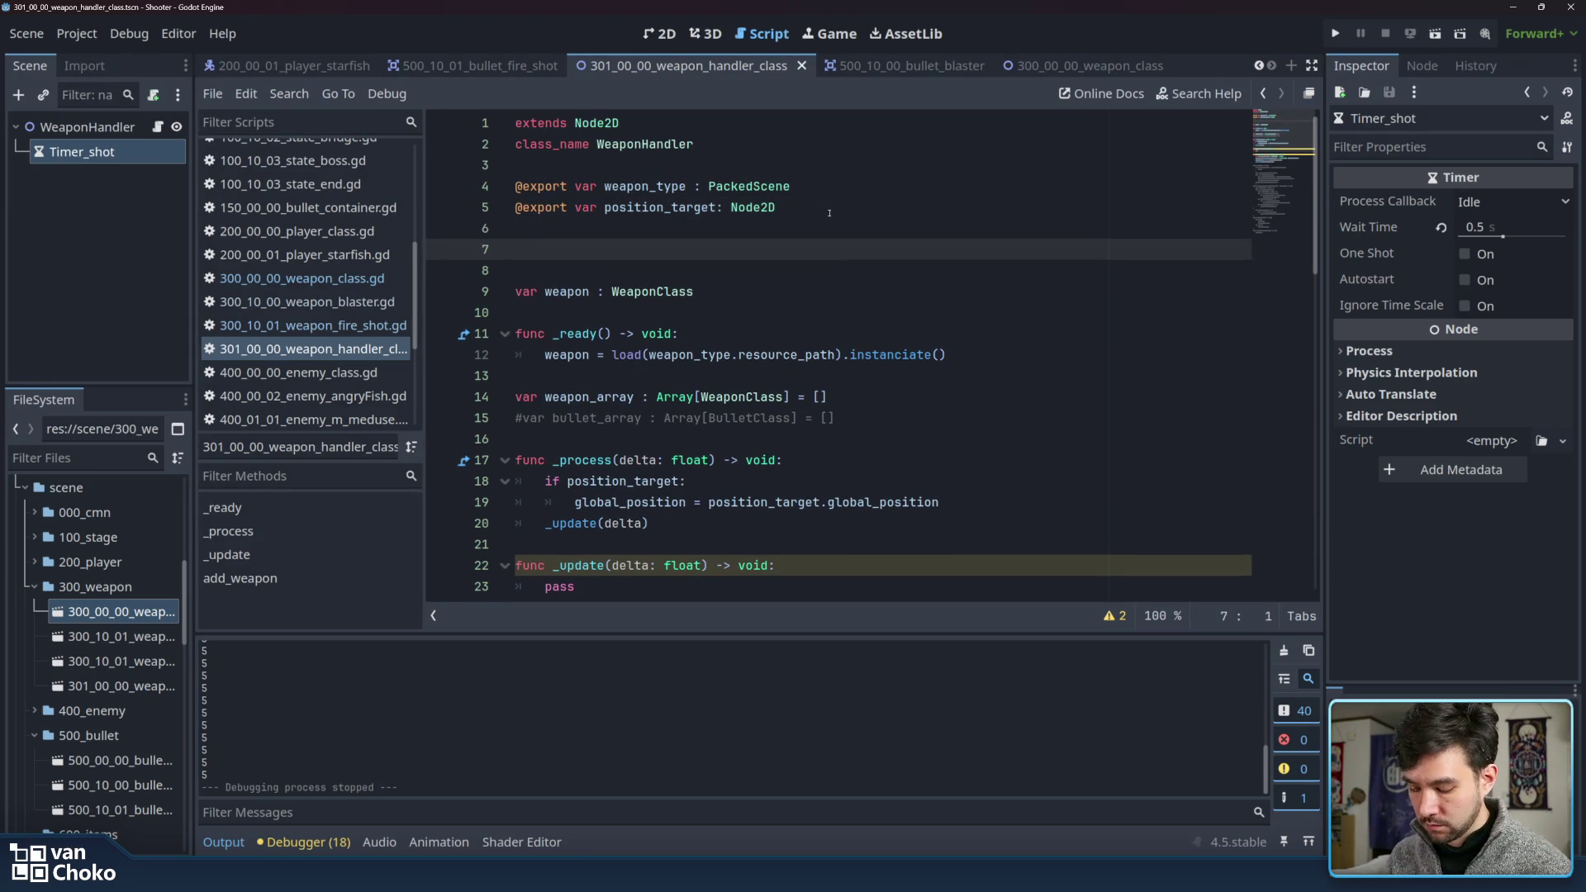
key("BackSpace")
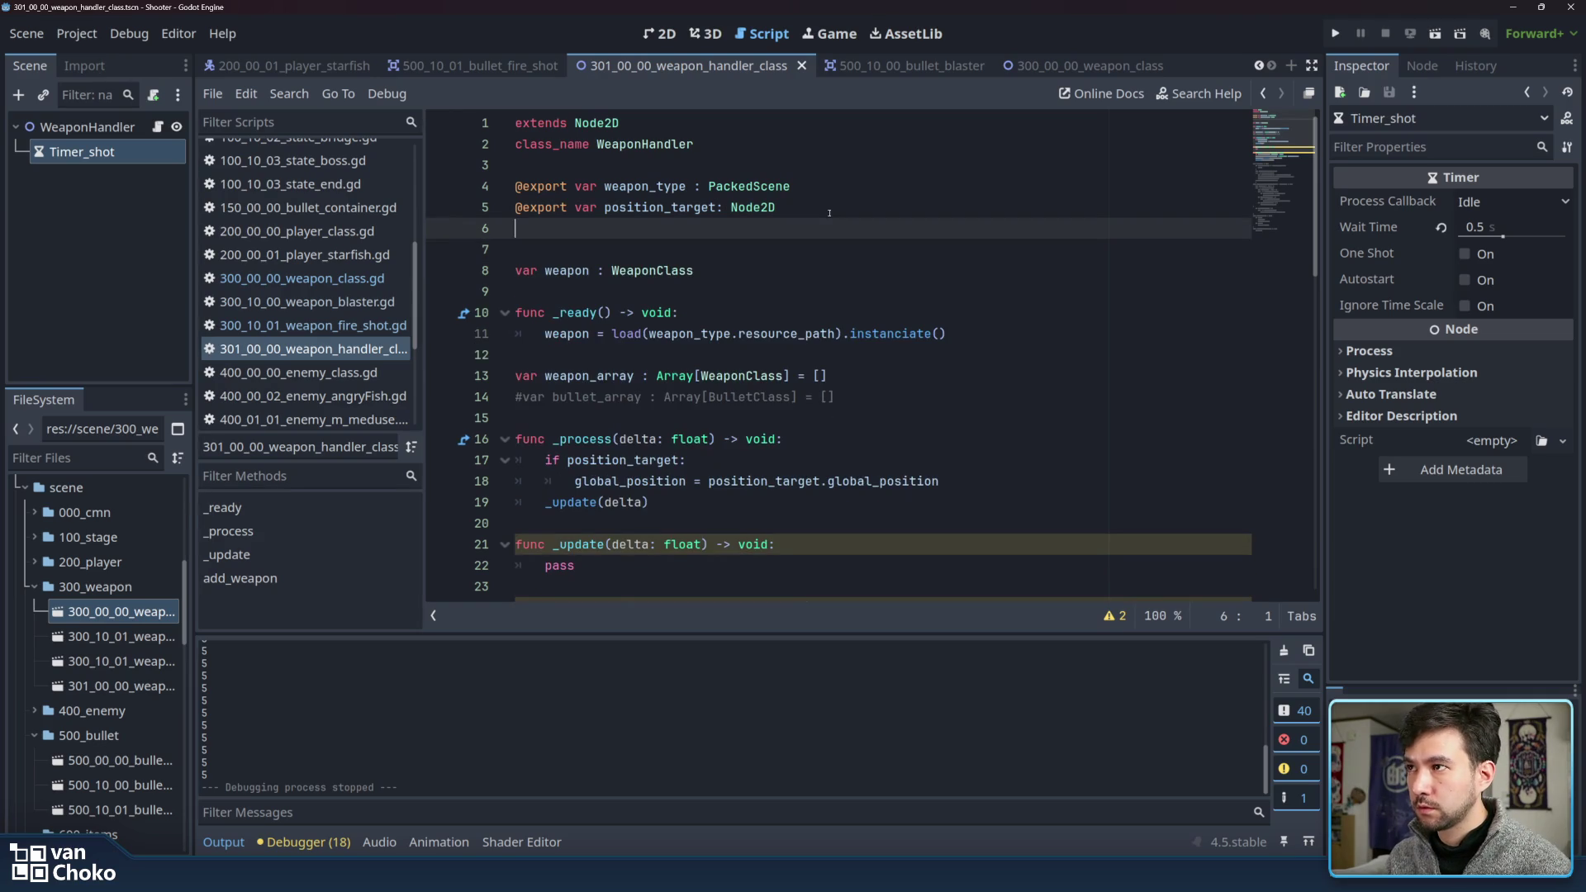
key("Return")
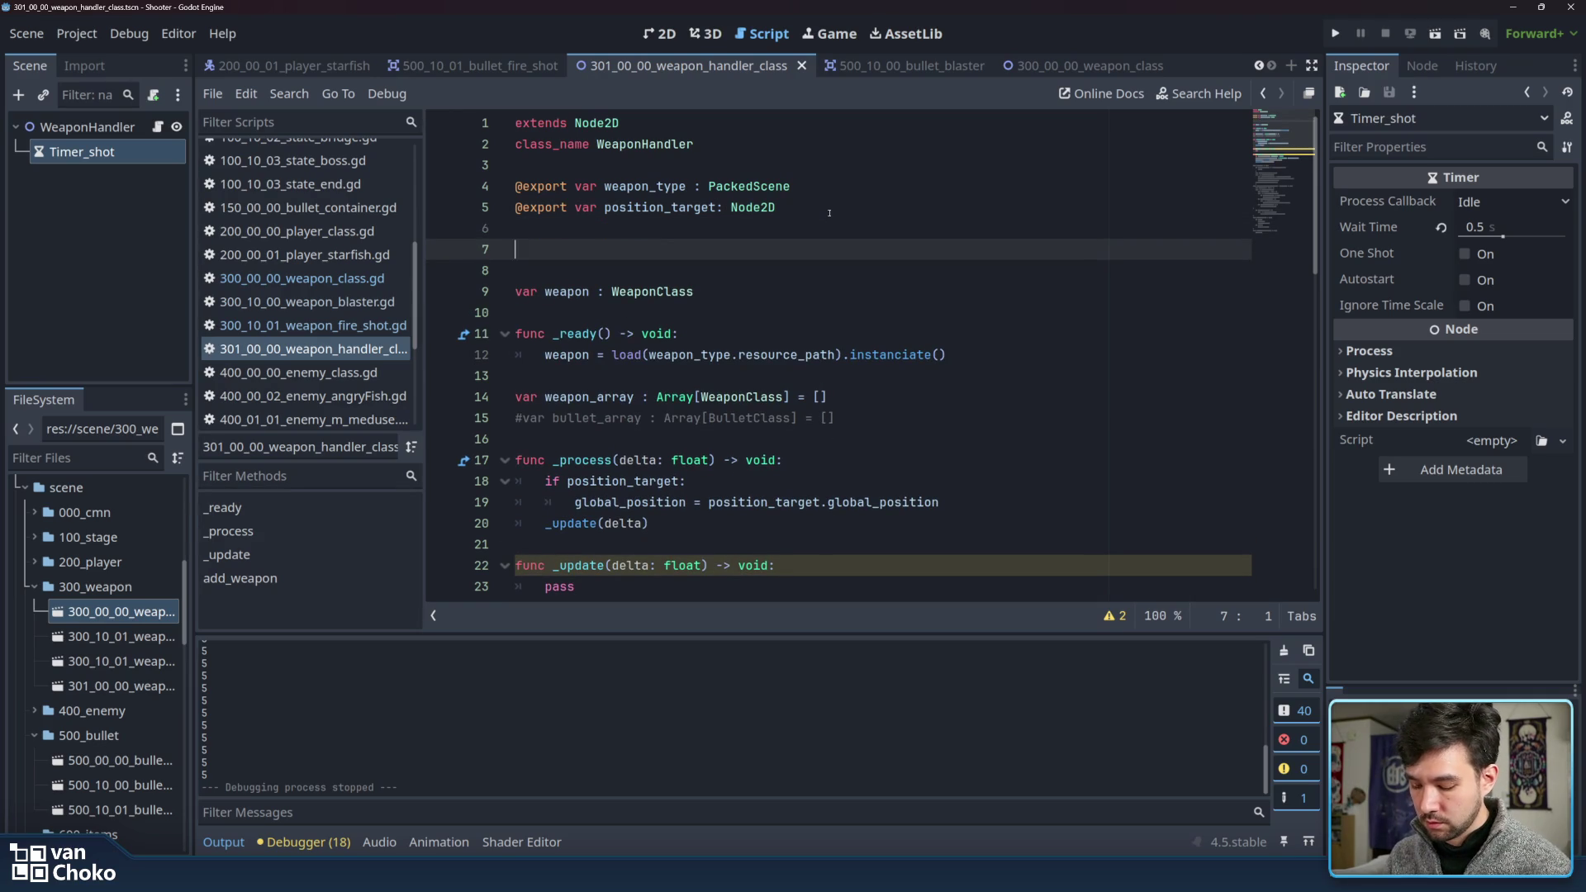
type("onr")
key("BackSpace")
key("BackSpace")
key("BackSpace")
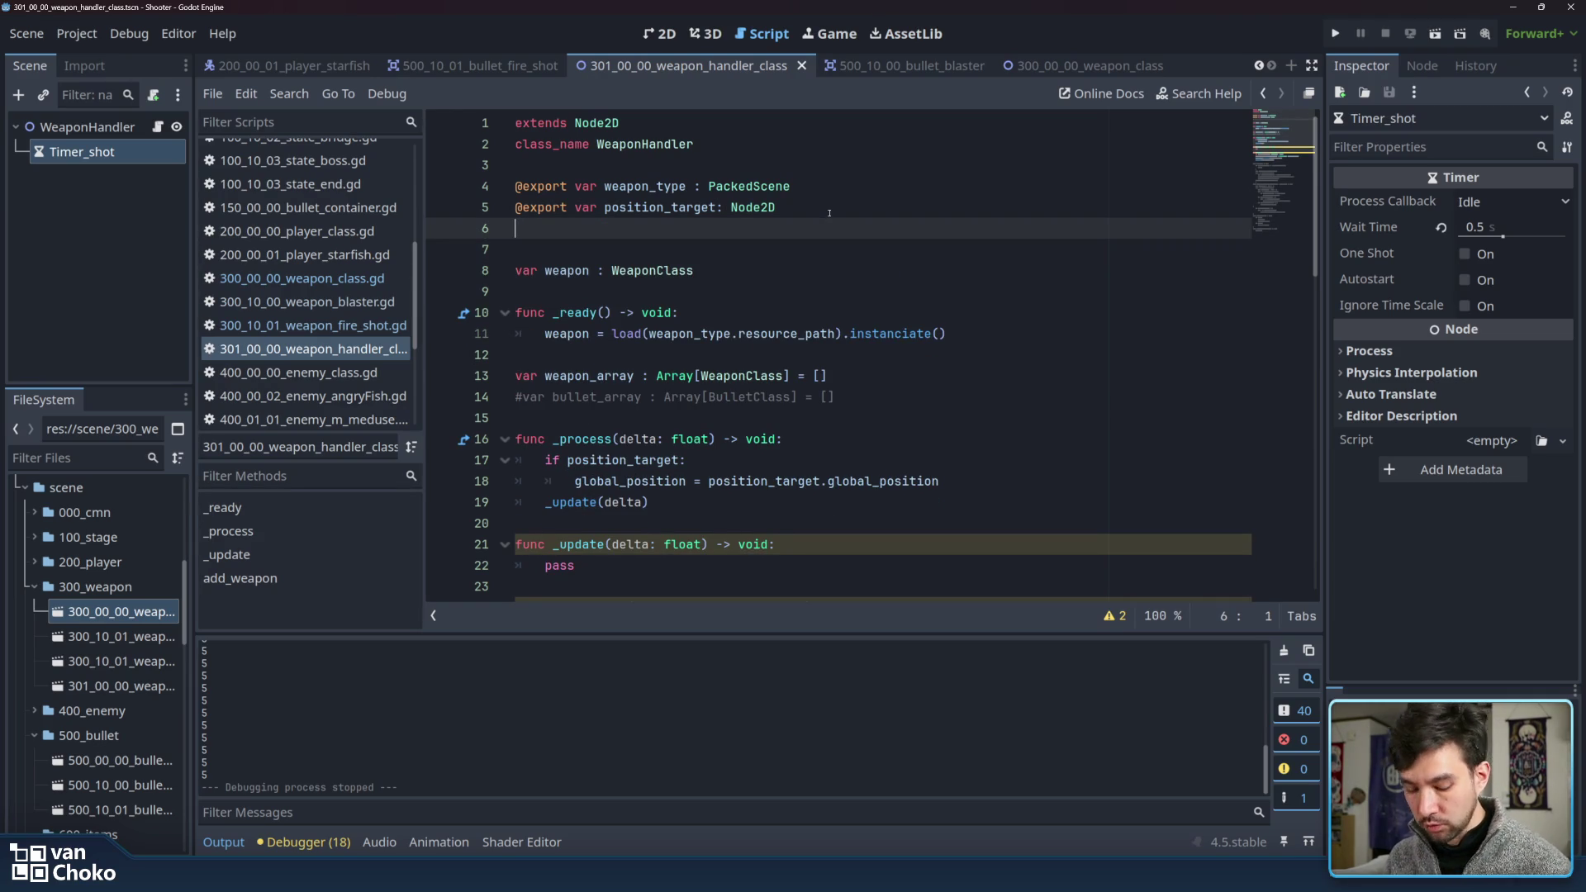
key("Return")
scroll(770, 246, "down", 1)
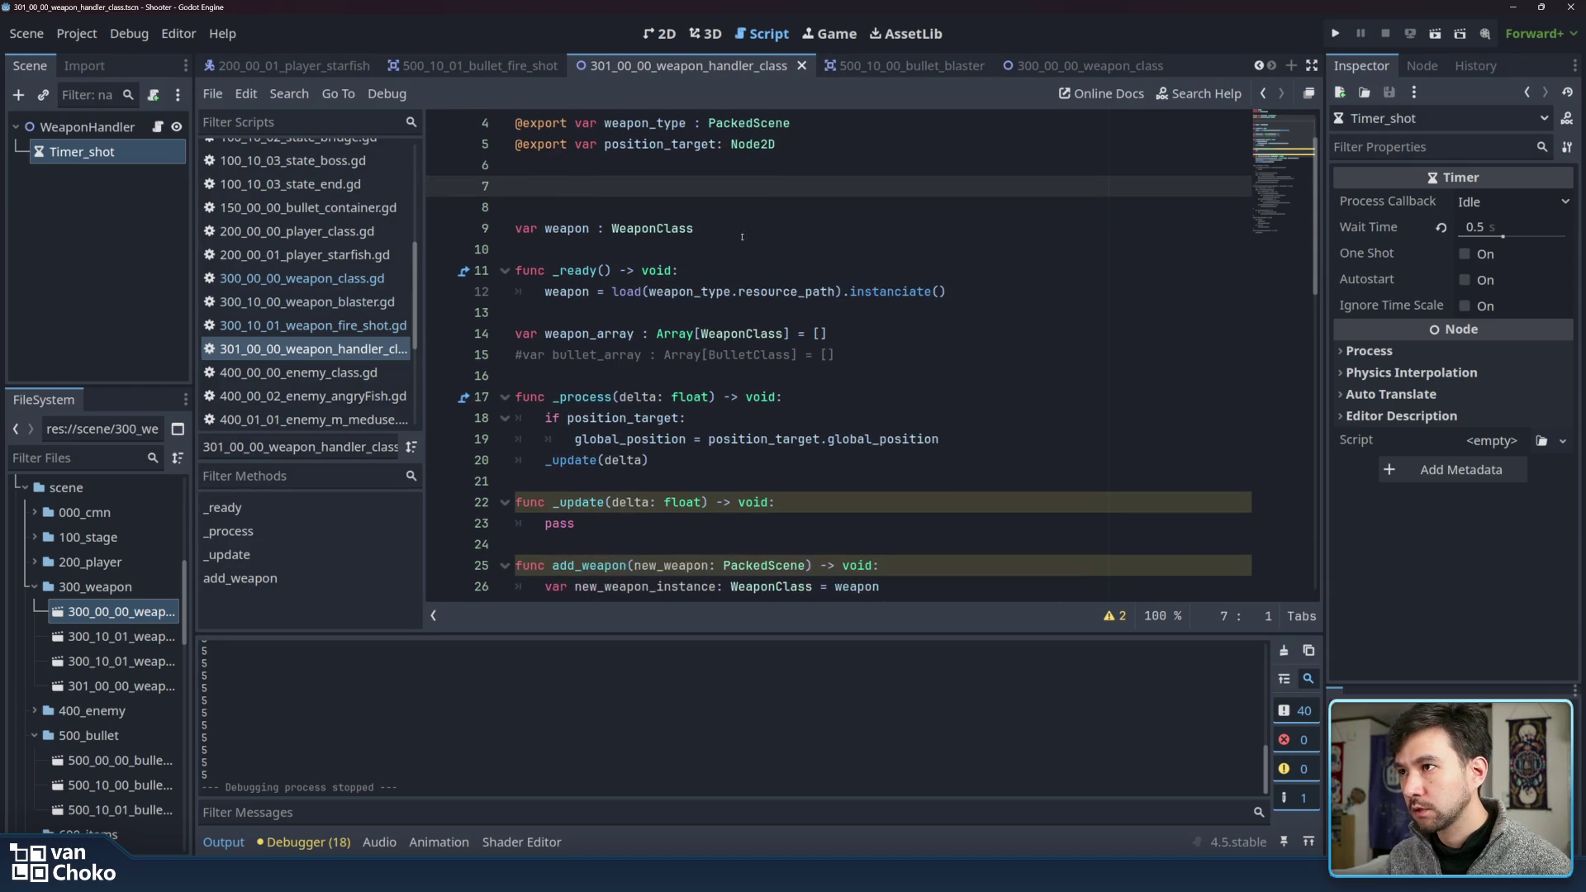
Delete the commented-out #var bullet_array line below _ready
double_click(576, 228)
left_click_drag(577, 228, 604, 228)
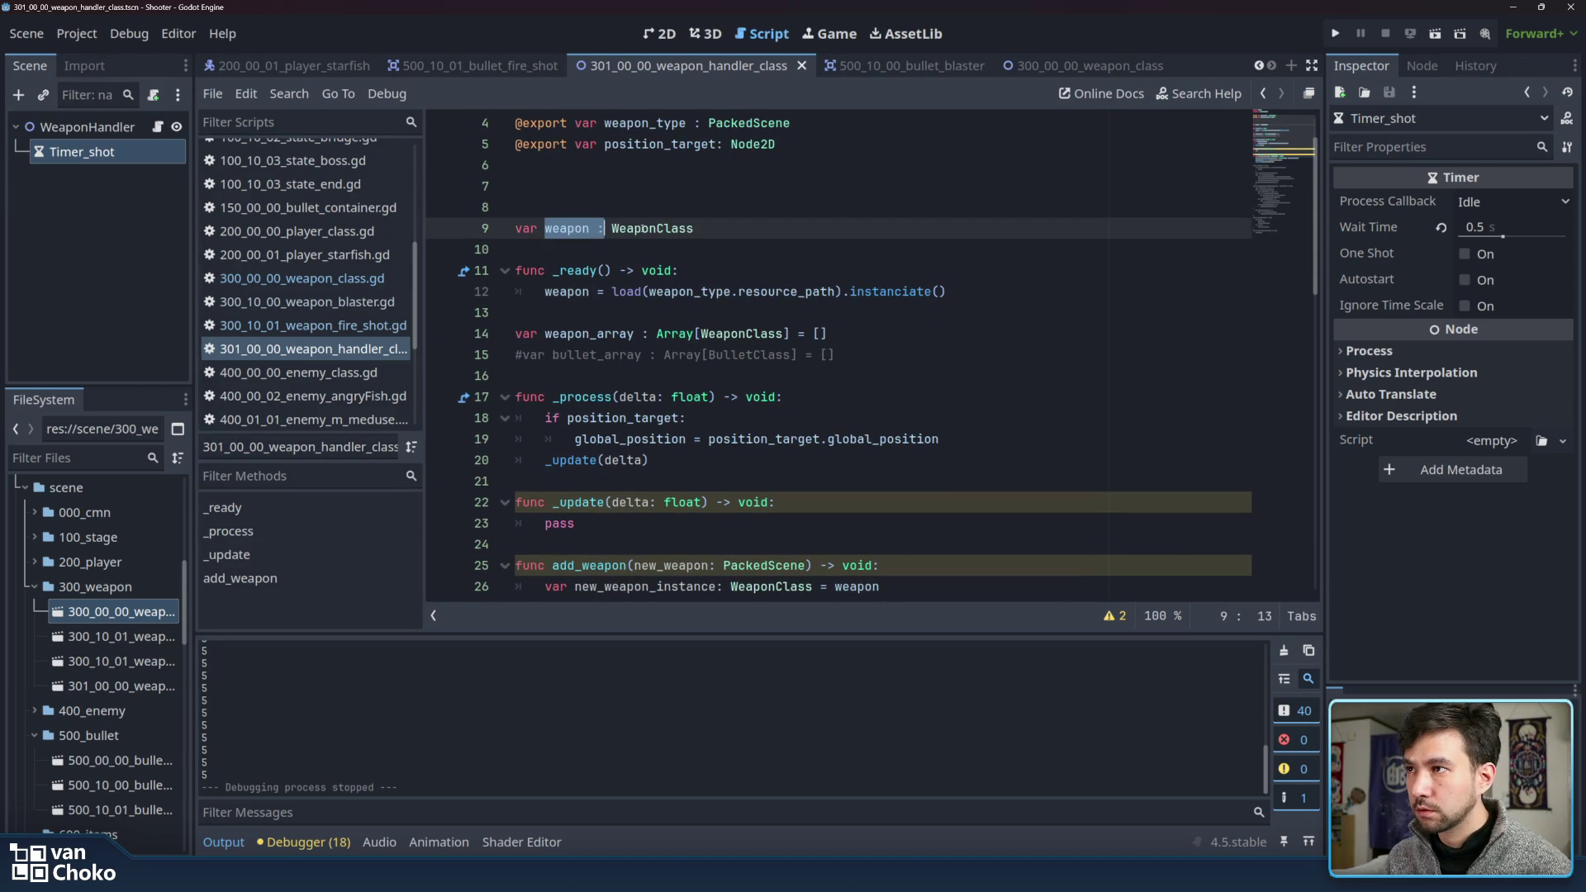
left_click(558, 289)
left_click(562, 312)
left_click(567, 271)
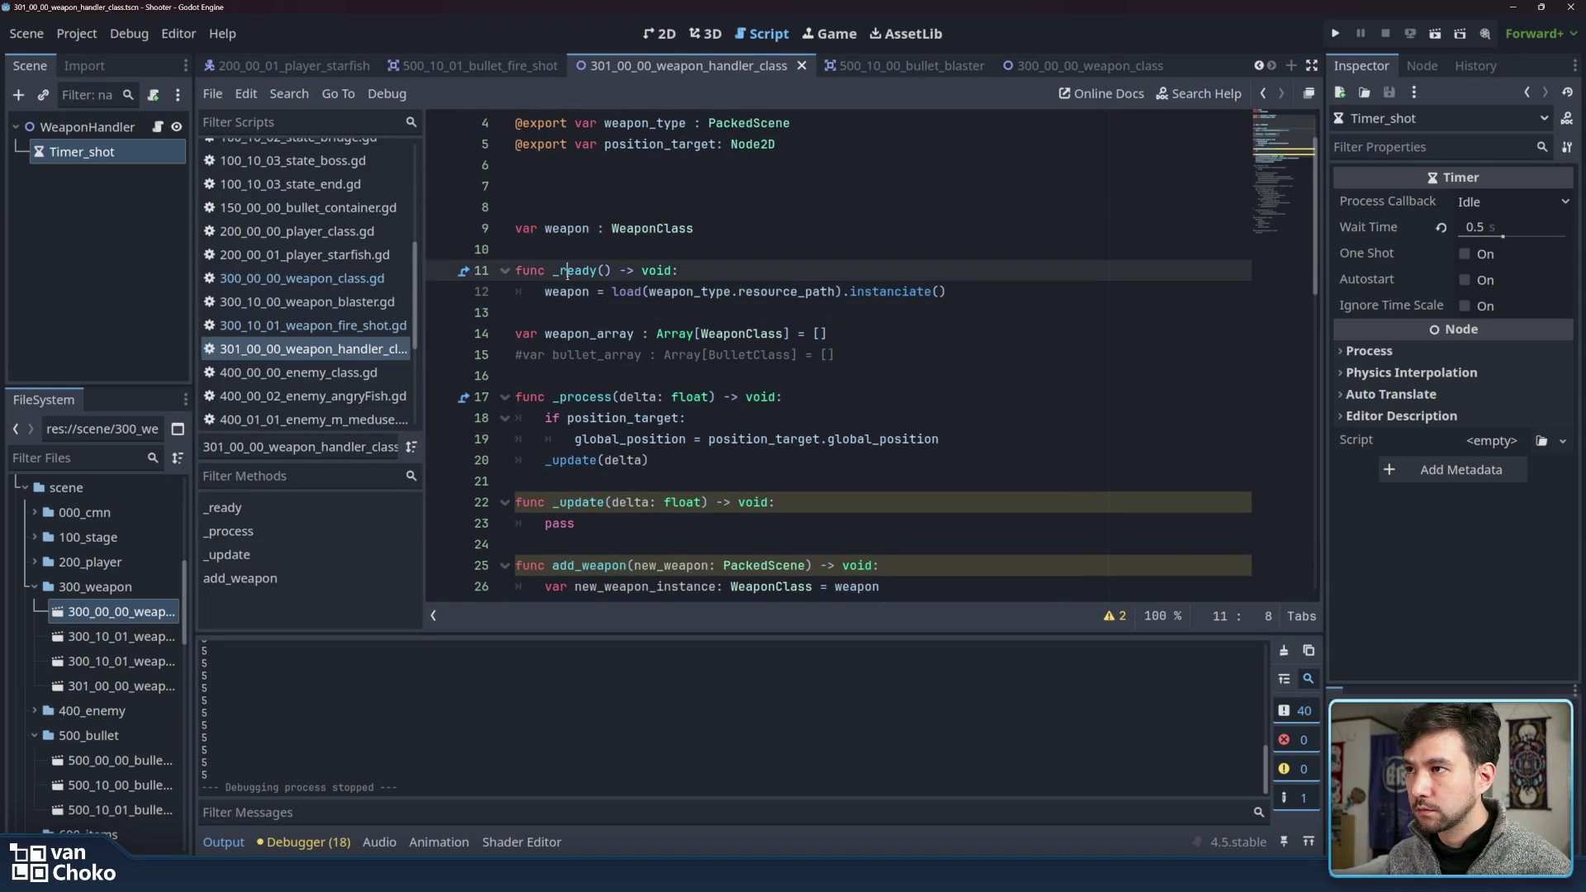
left_click(577, 293)
left_click(576, 334)
left_click(575, 355)
left_click(900, 353)
left_click_drag(899, 353, 913, 339)
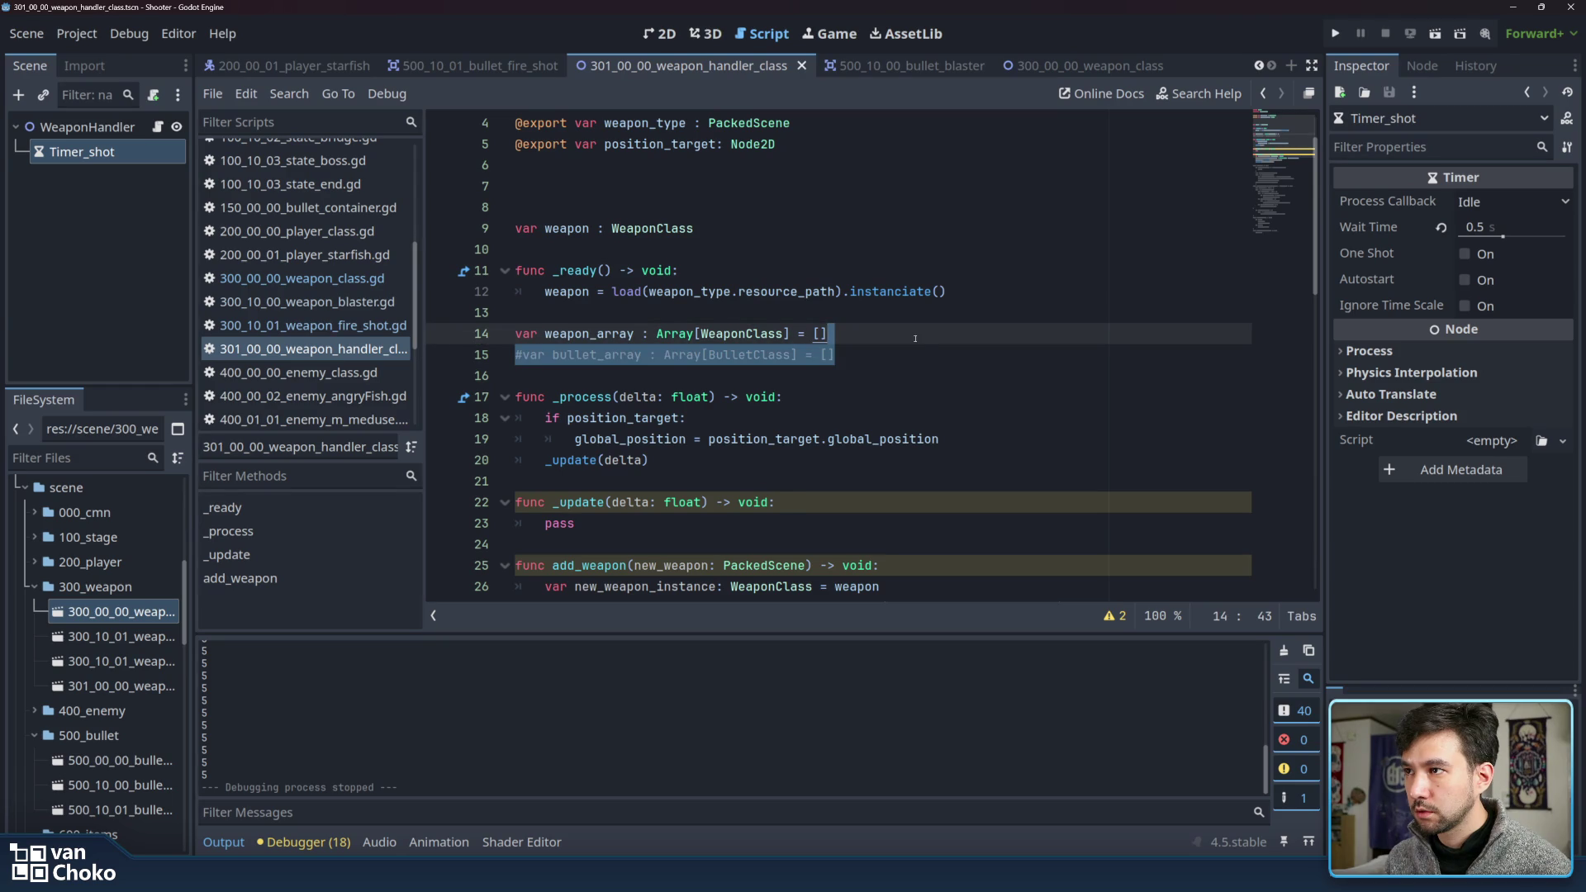
scroll(916, 339, "up", 1)
key("BackSpace")
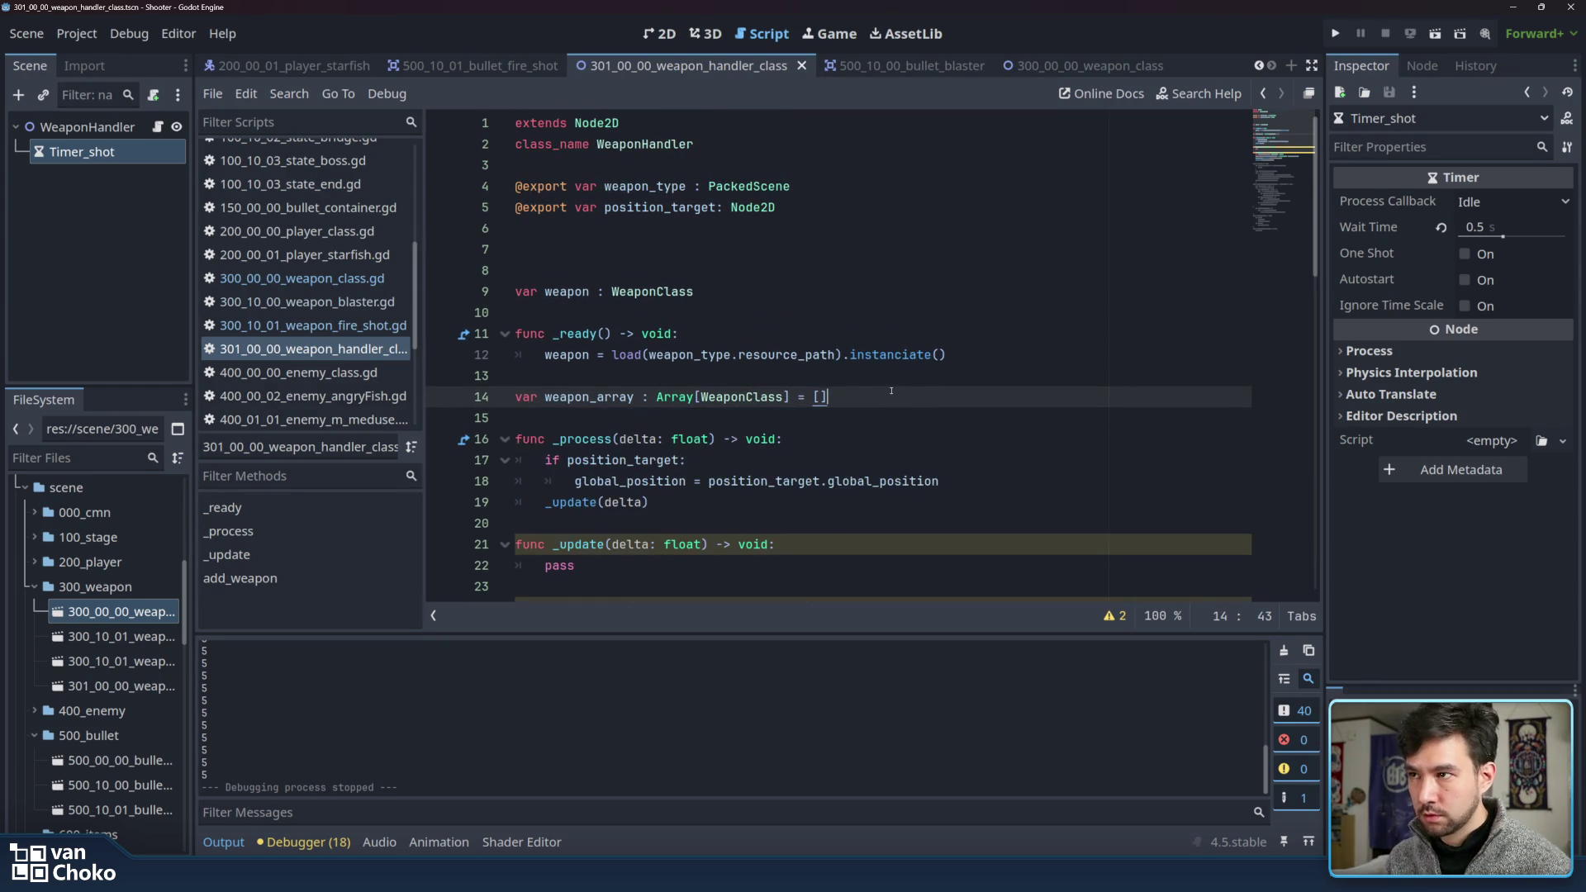
Delete the commented-out shooting function and _on_bullet_destroyed code
scroll(892, 391, "down", 8)
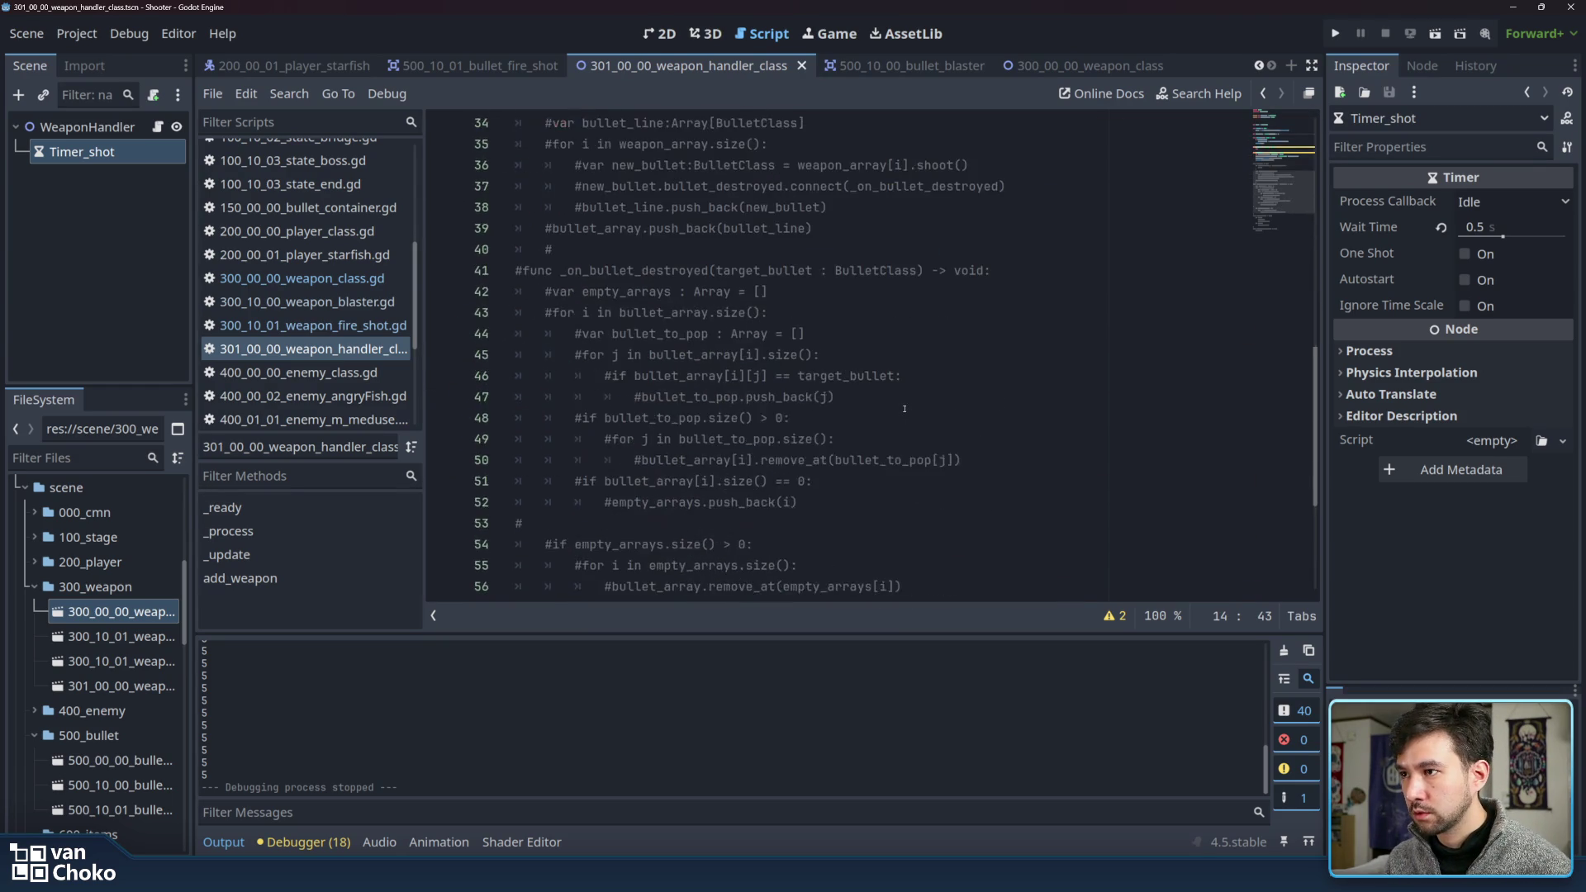
scroll(859, 454, "up", 2)
mouse_move(515, 291)
left_mouse_down()
mouse_move(703, 304)
mouse_move(713, 507)
left_mouse_up()
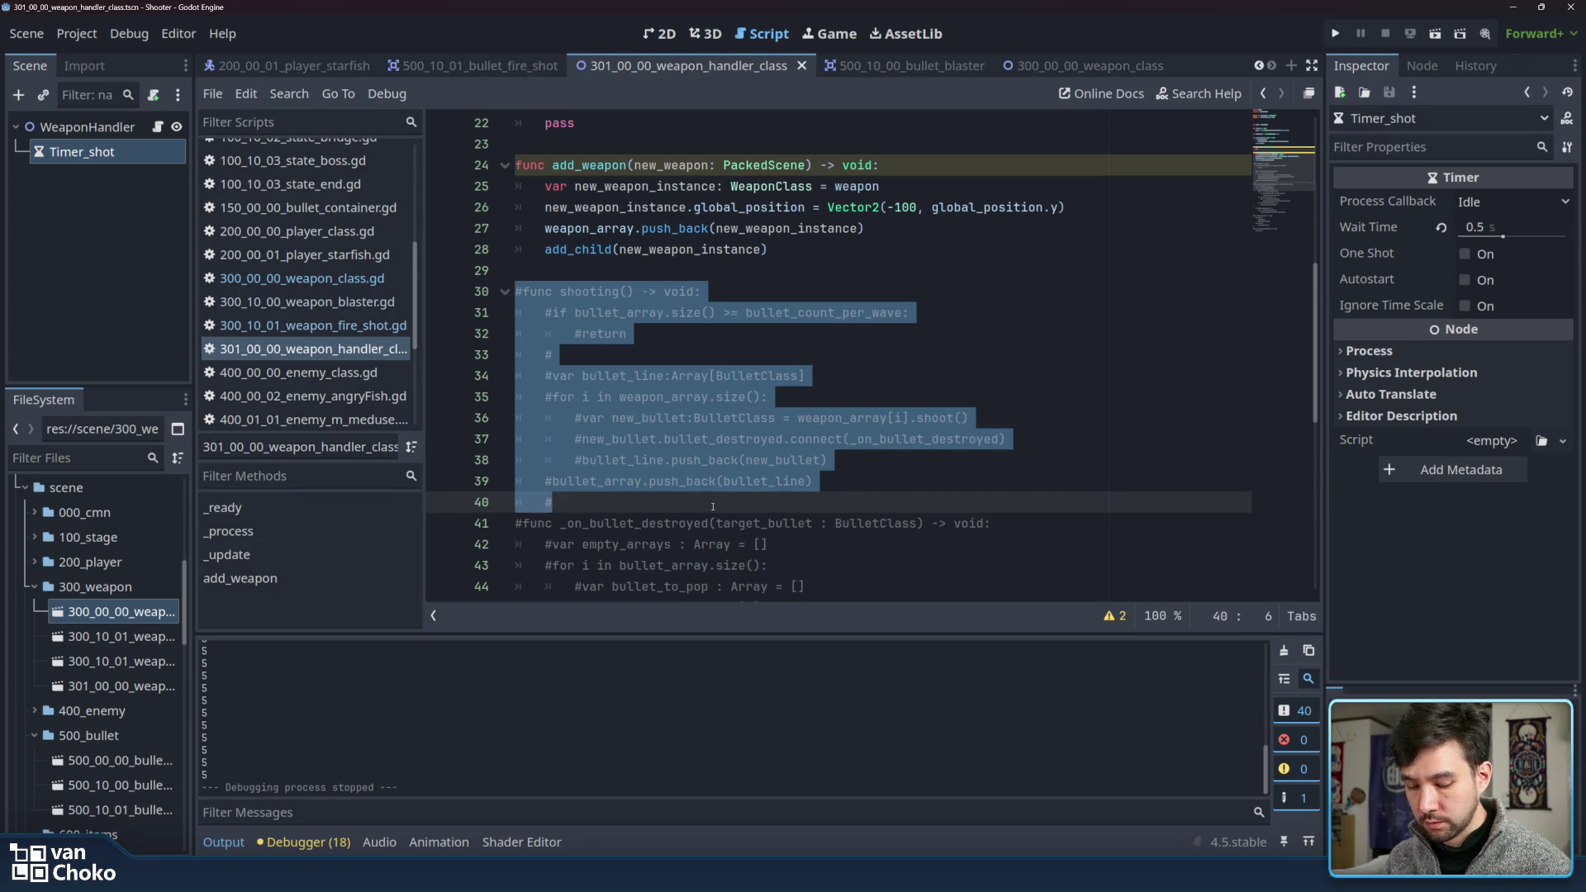
key("Delete")
mouse_move(633, 292)
left_mouse_down()
mouse_move(809, 513)
mouse_move(822, 444)
mouse_move(798, 504)
mouse_move(694, 504)
mouse_move(962, 502)
left_mouse_up()
key("Delete")
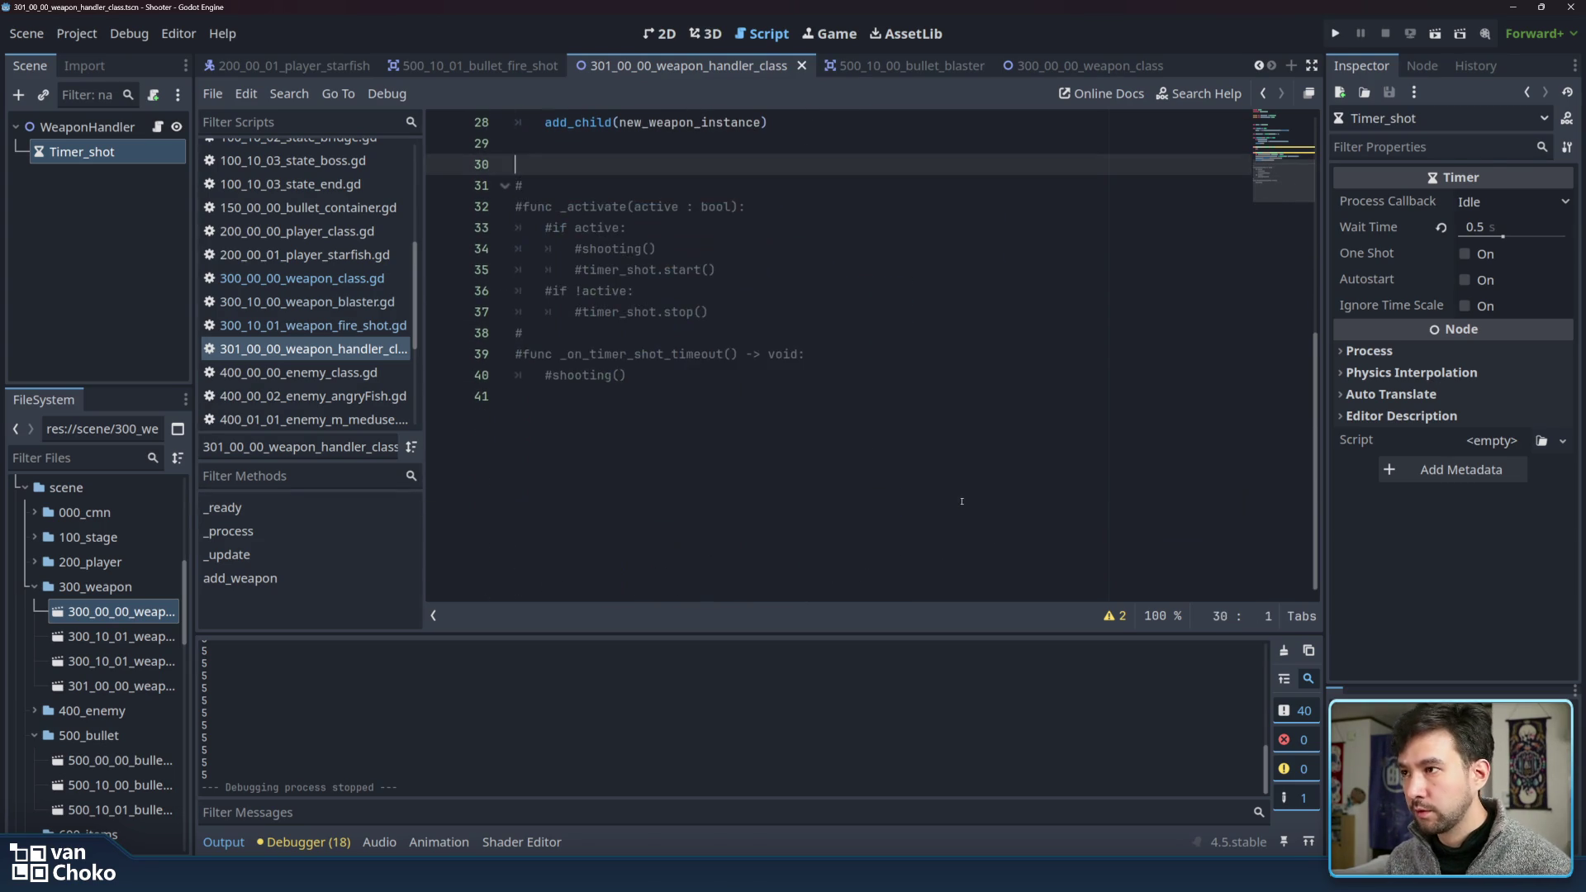
Remove the stray comment mark on line 31 and the commented timer timeout function
scroll(826, 492, "up", 5)
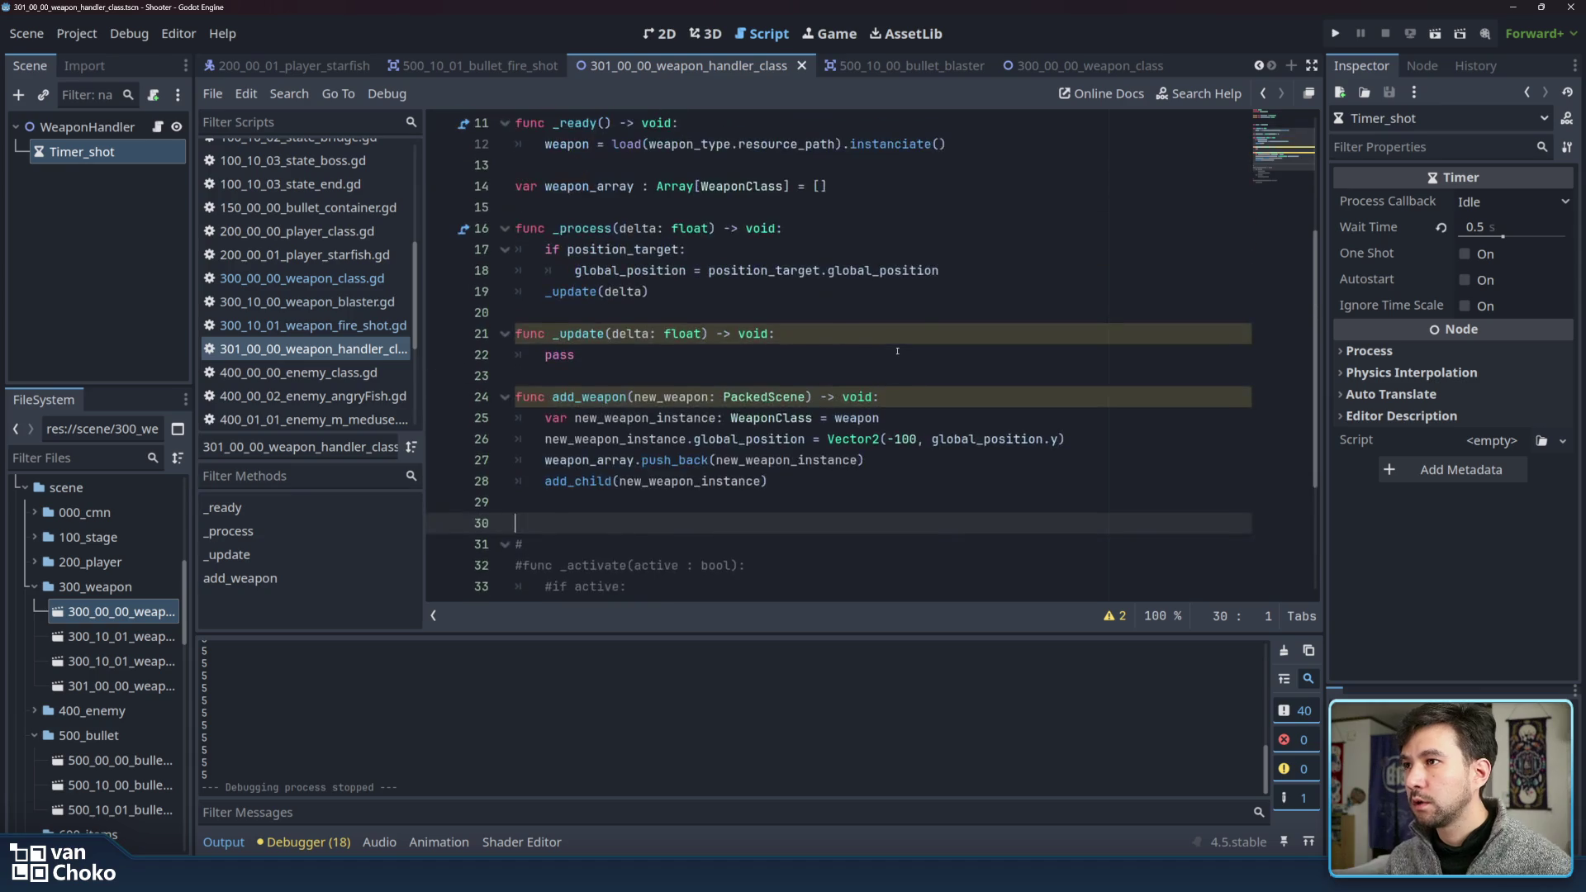
scroll(740, 483, "down", 2)
left_click(712, 421)
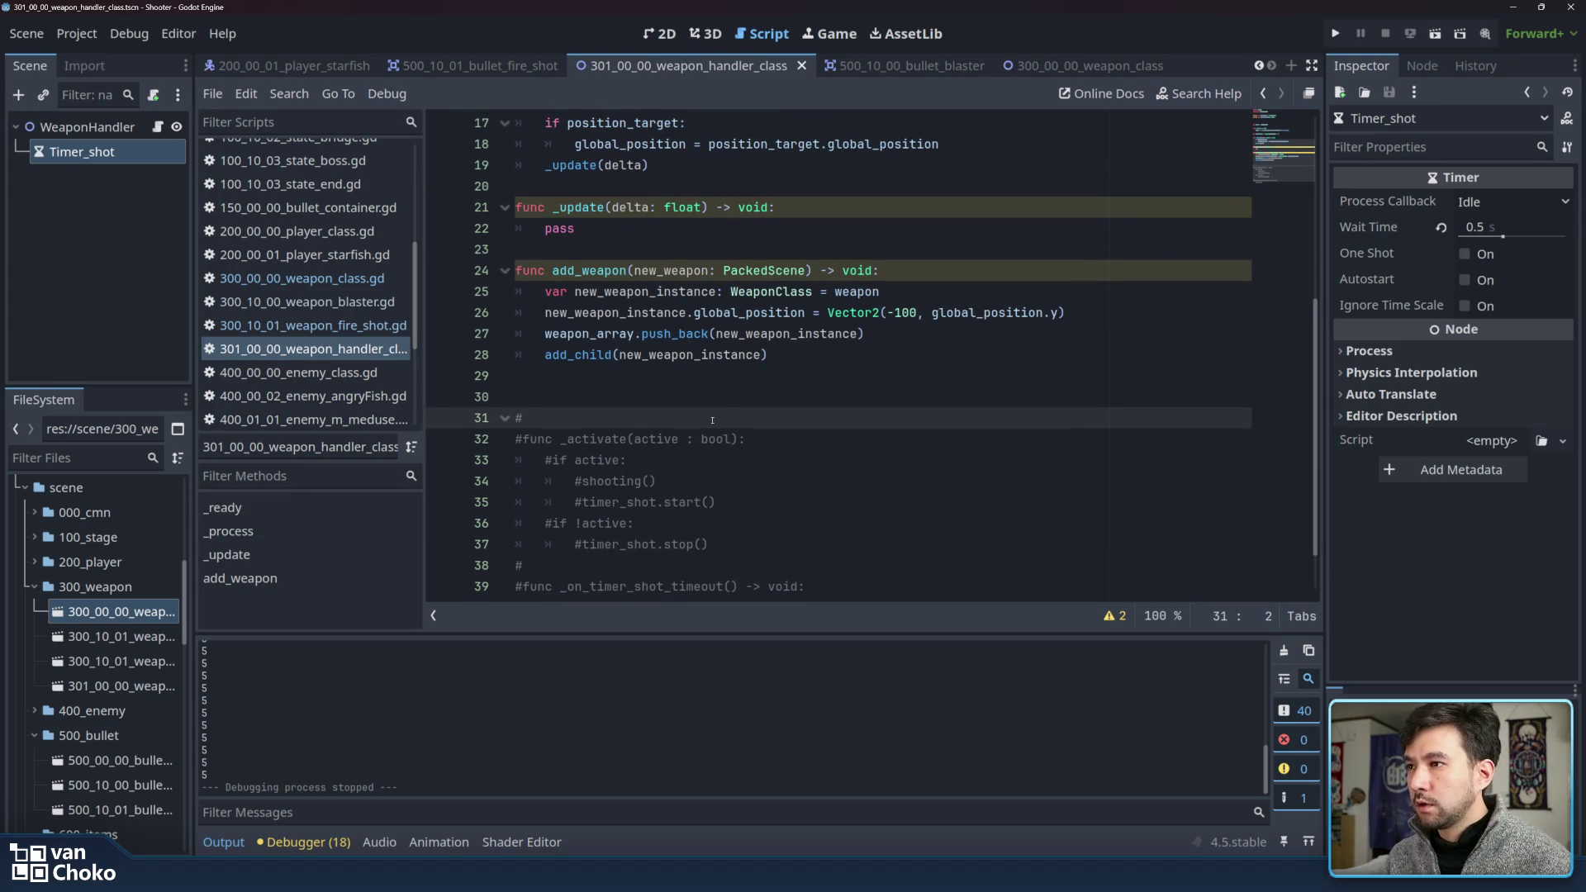
key("BackSpace")
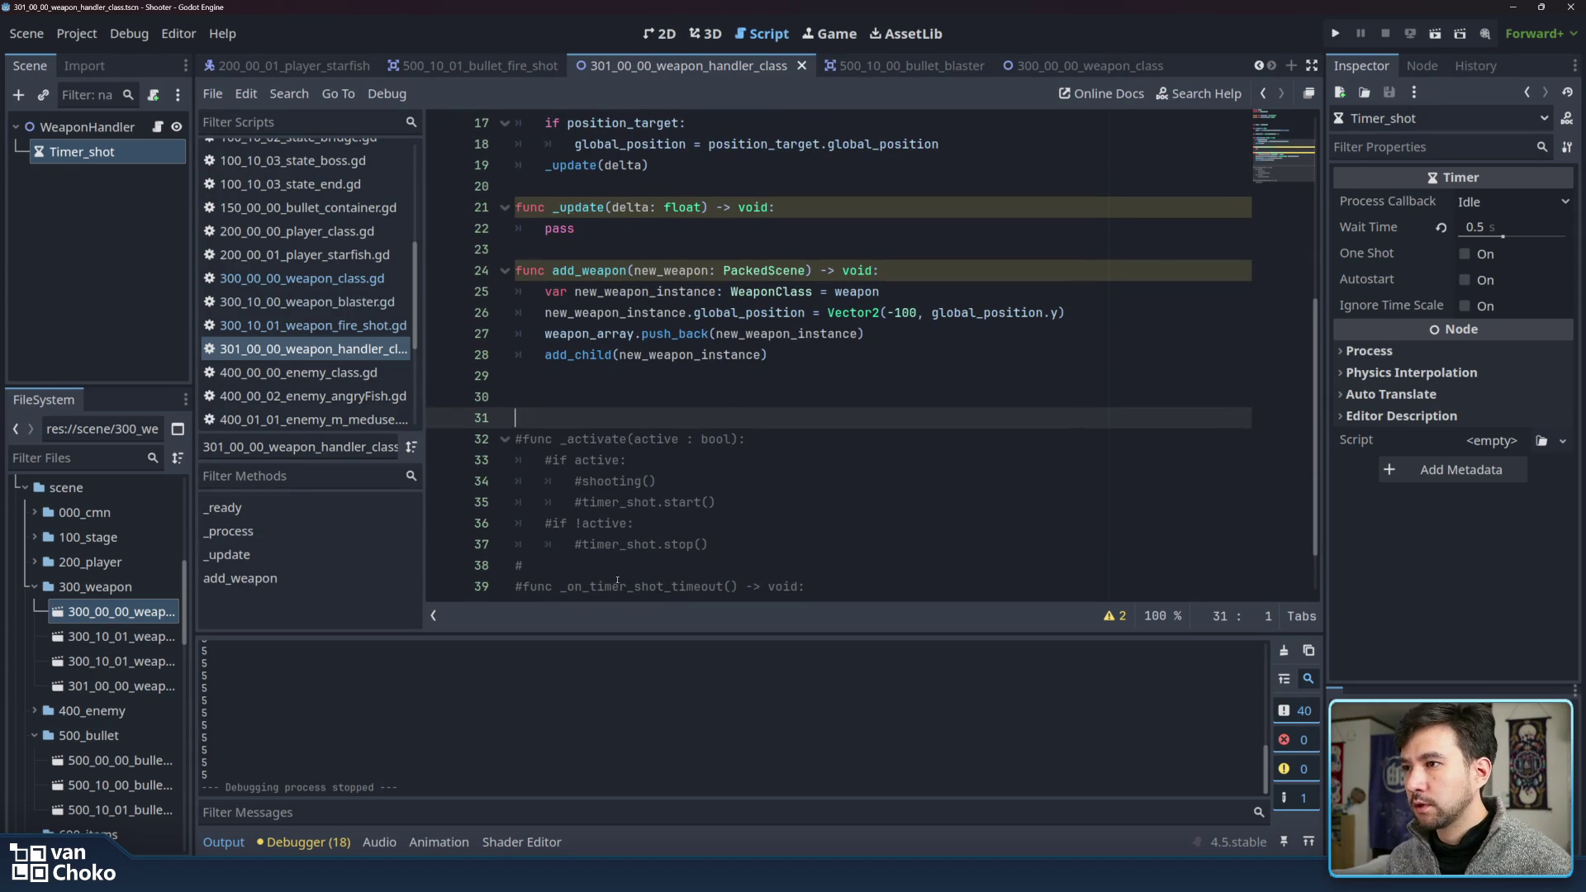
left_click(609, 565)
scroll(609, 562, "down", 1)
scroll(609, 562, "down", 1)
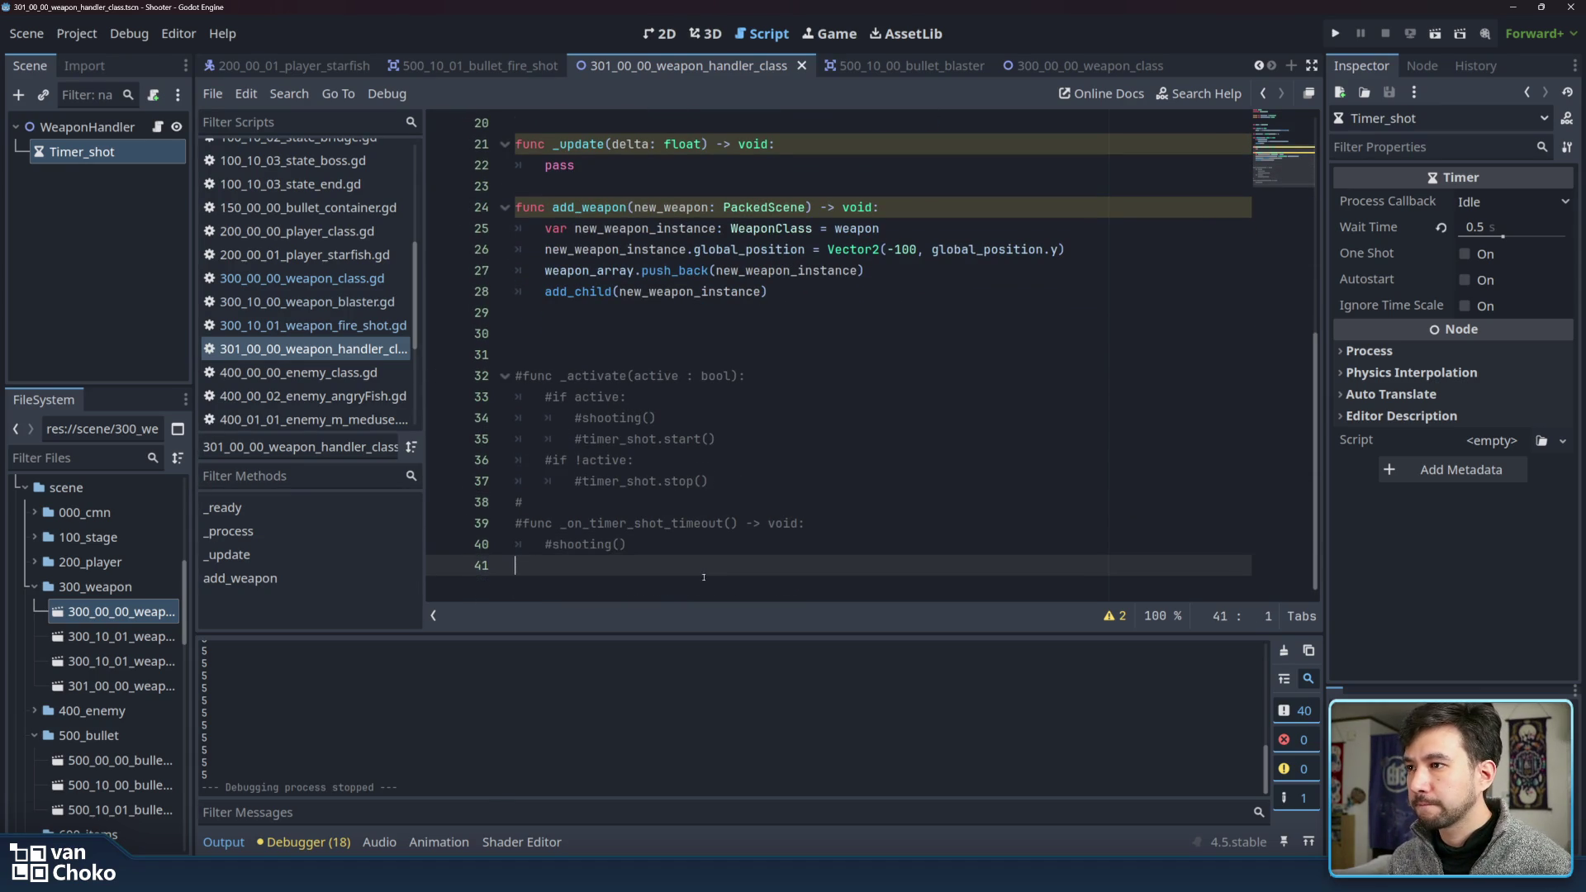
left_click_drag(634, 544, 514, 532)
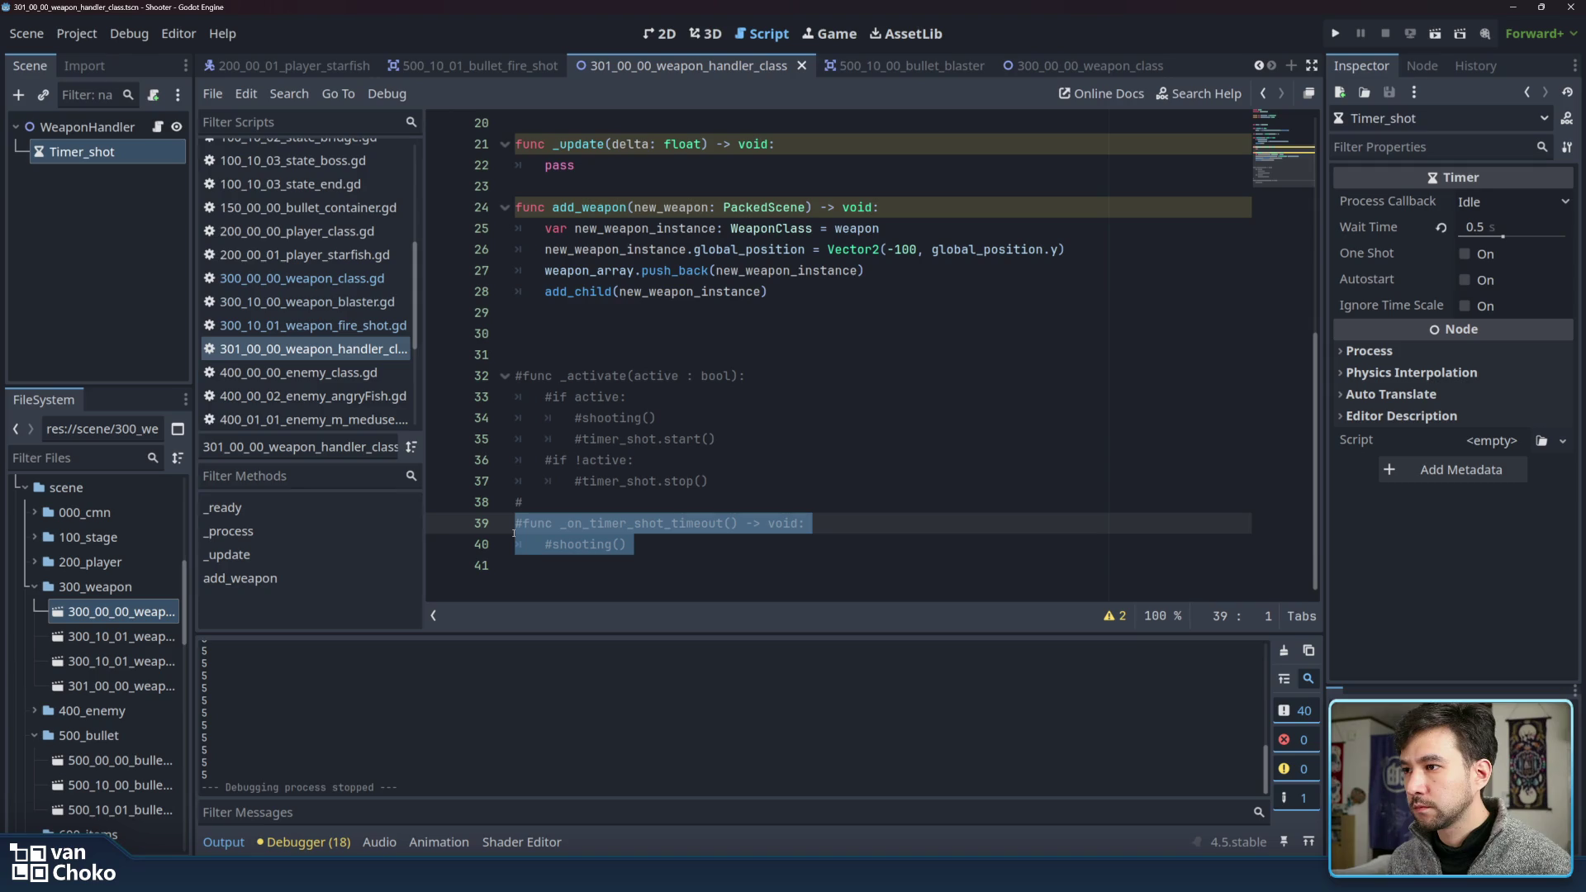
key("BackSpace")
key("BackSpace")
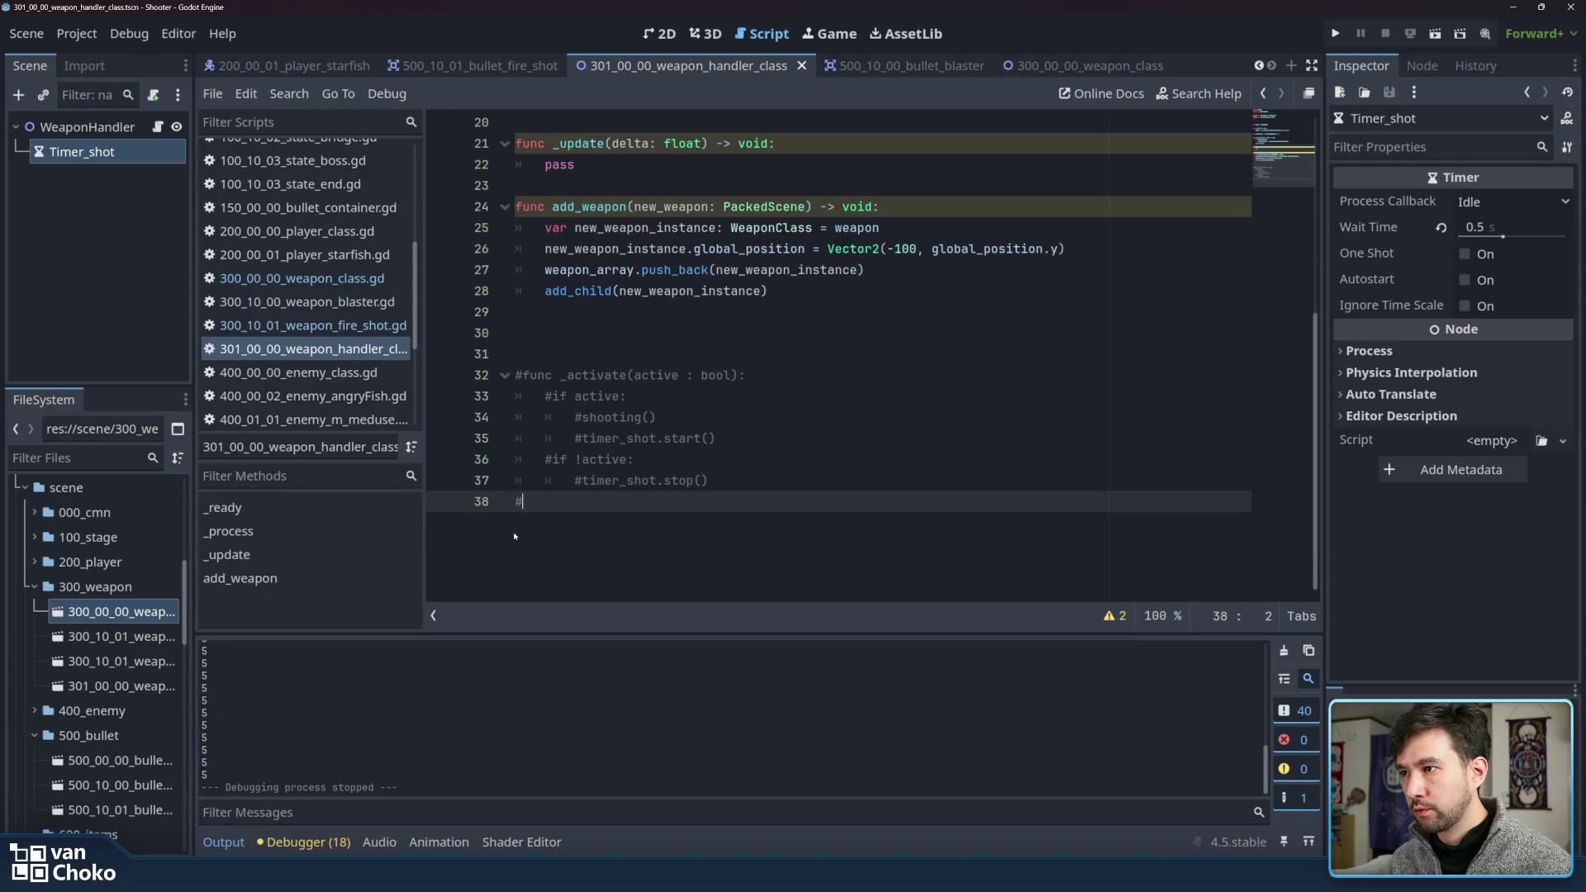
Delete the commented _activate function and the trailing empty lines
scroll(674, 470, "up", 1)
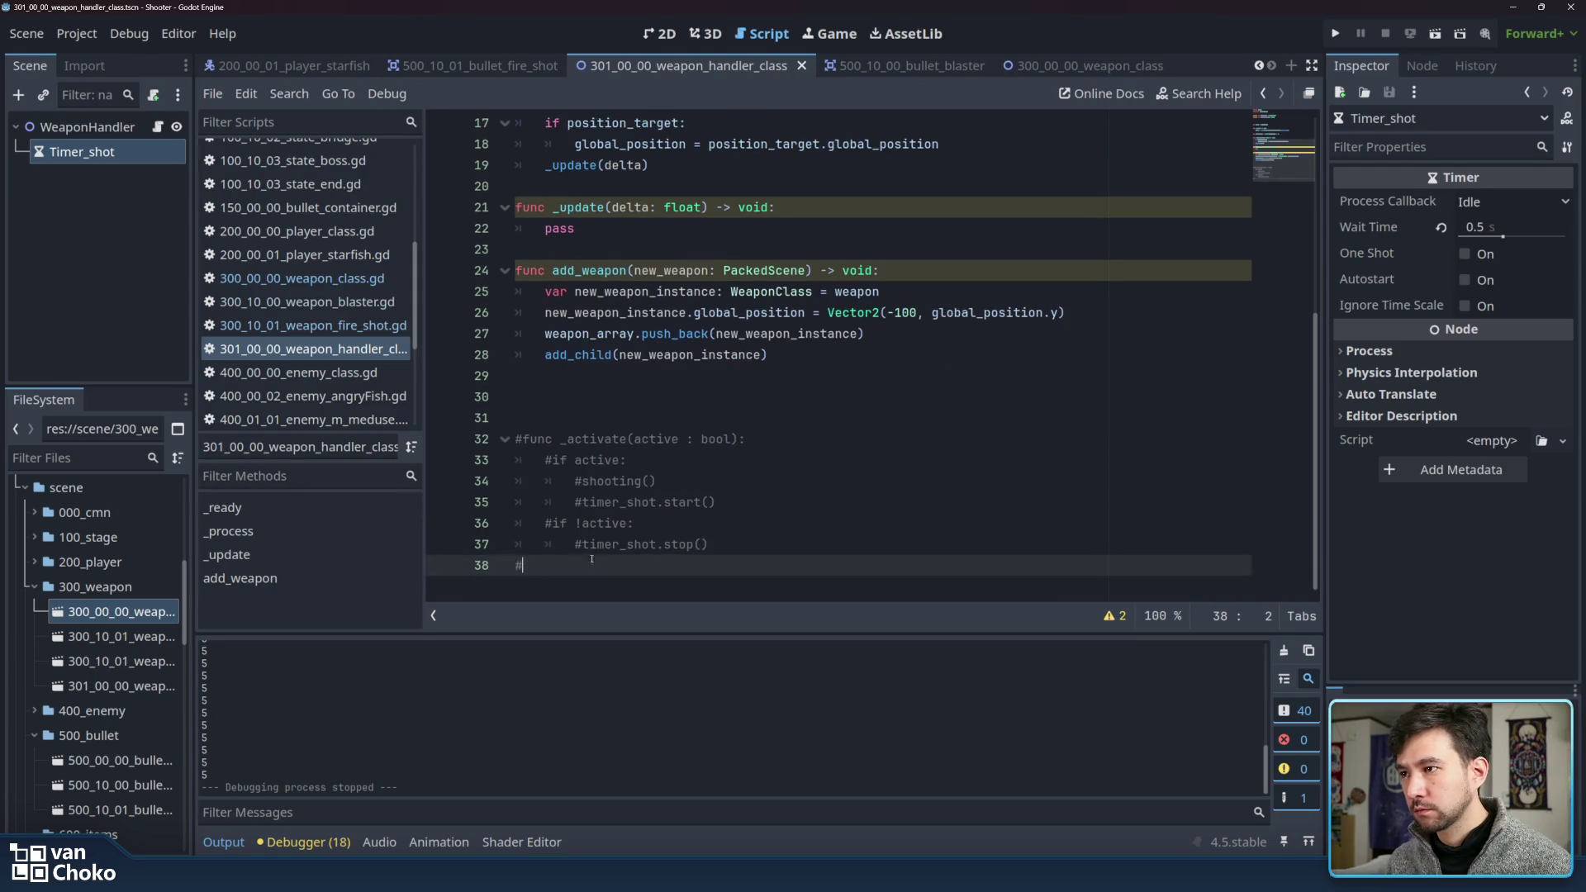
left_click(485, 439, "shift")
key("BackSpace")
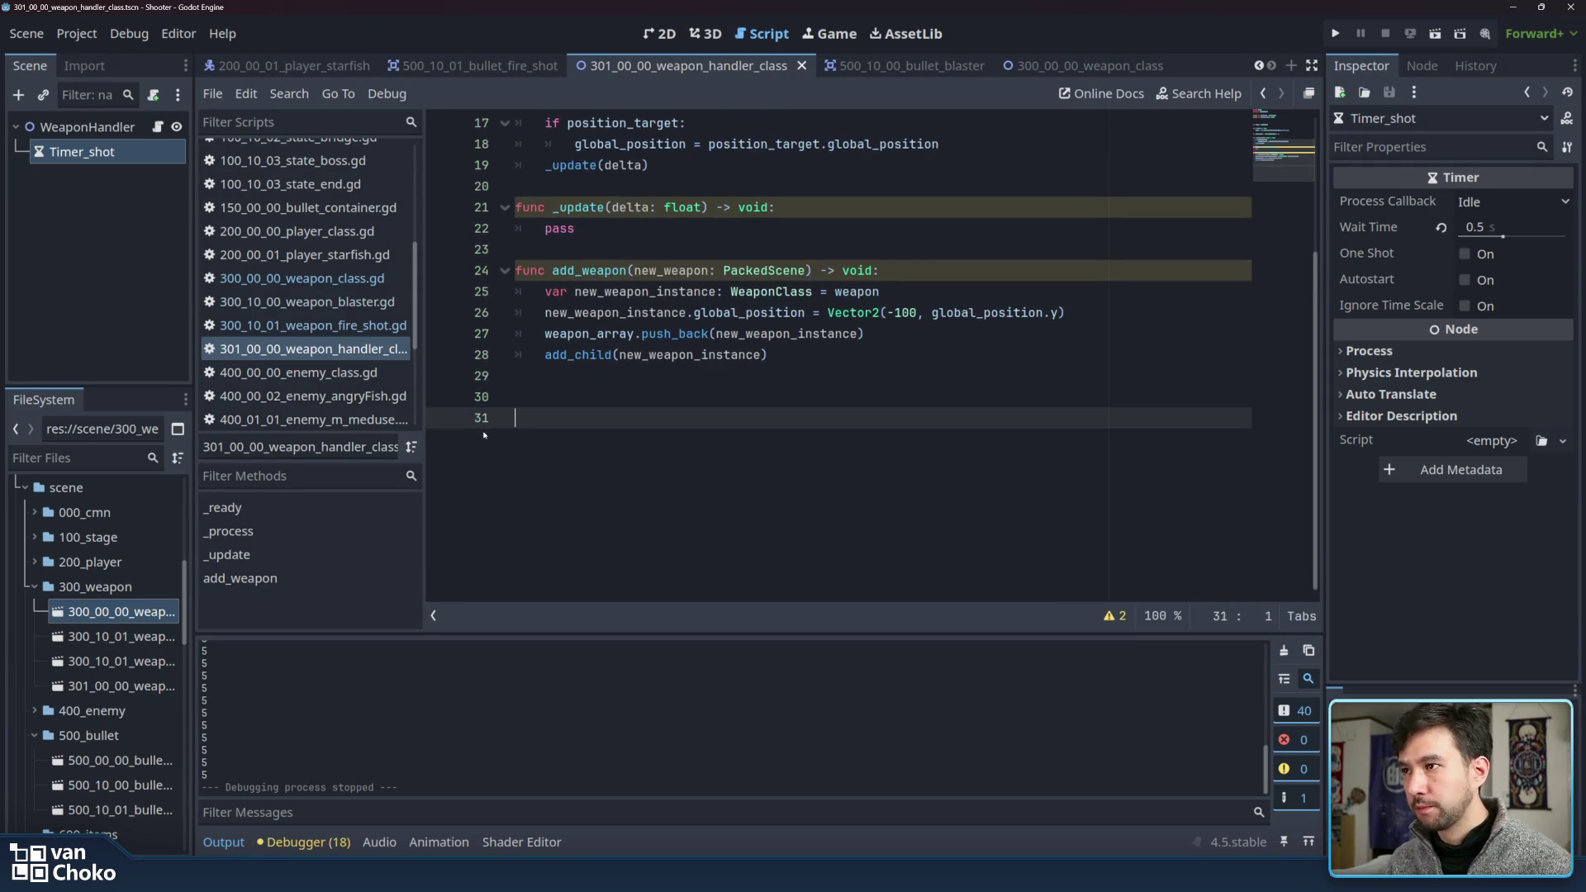
key("BackSpace")
key("BackSpace")
key("BackSpace")
scroll(837, 493, "up", 5)
scroll(837, 493, "down", 1)
scroll(837, 493, "up", 1)
left_click(685, 252)
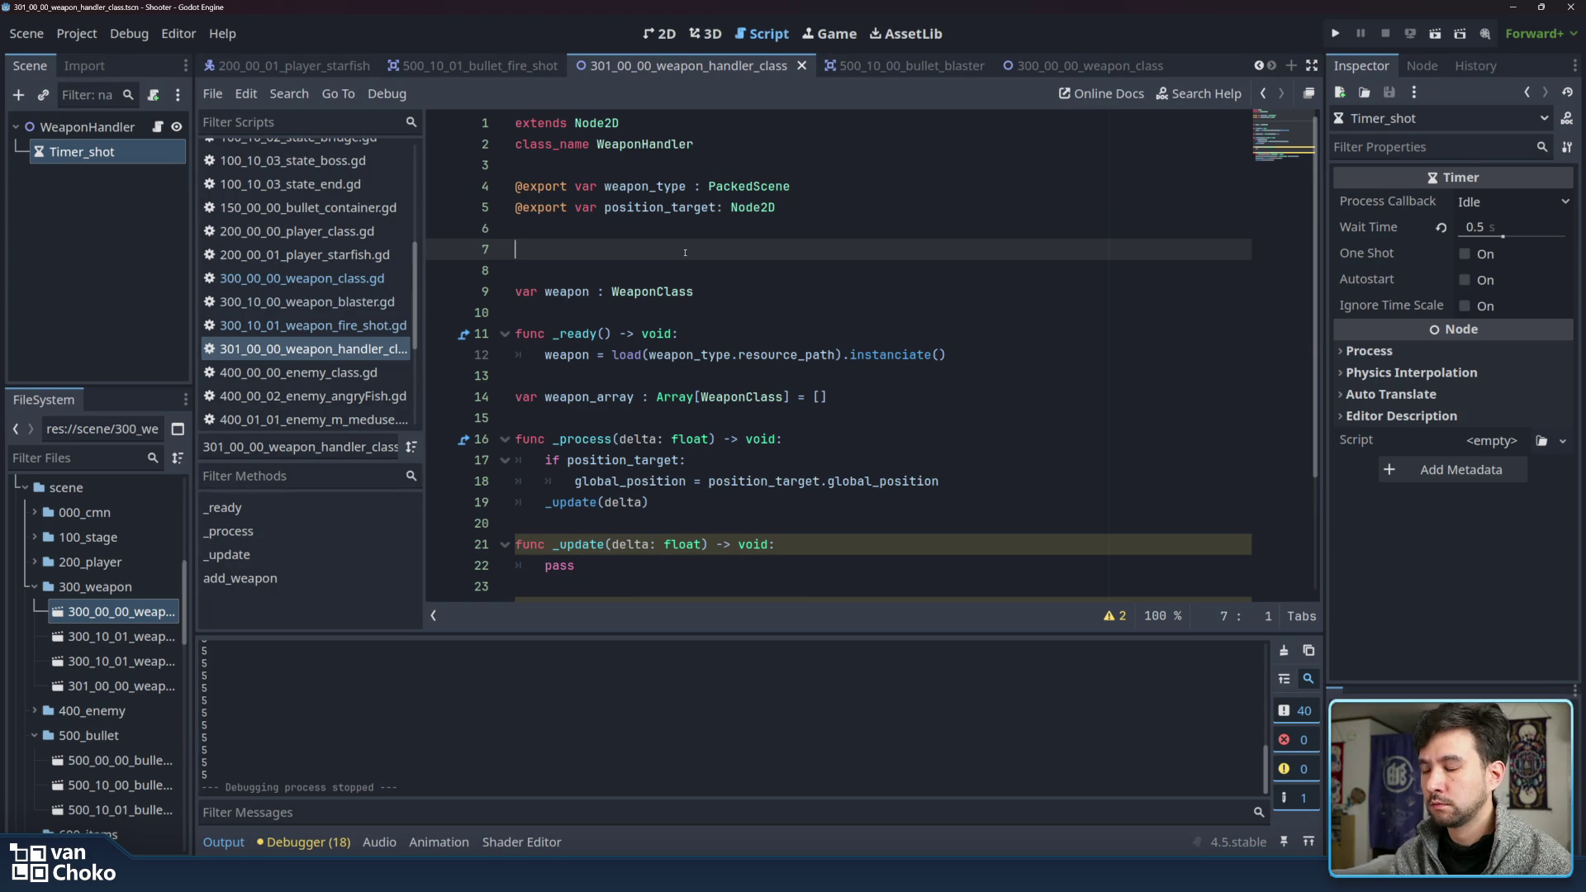
key("BackSpace")
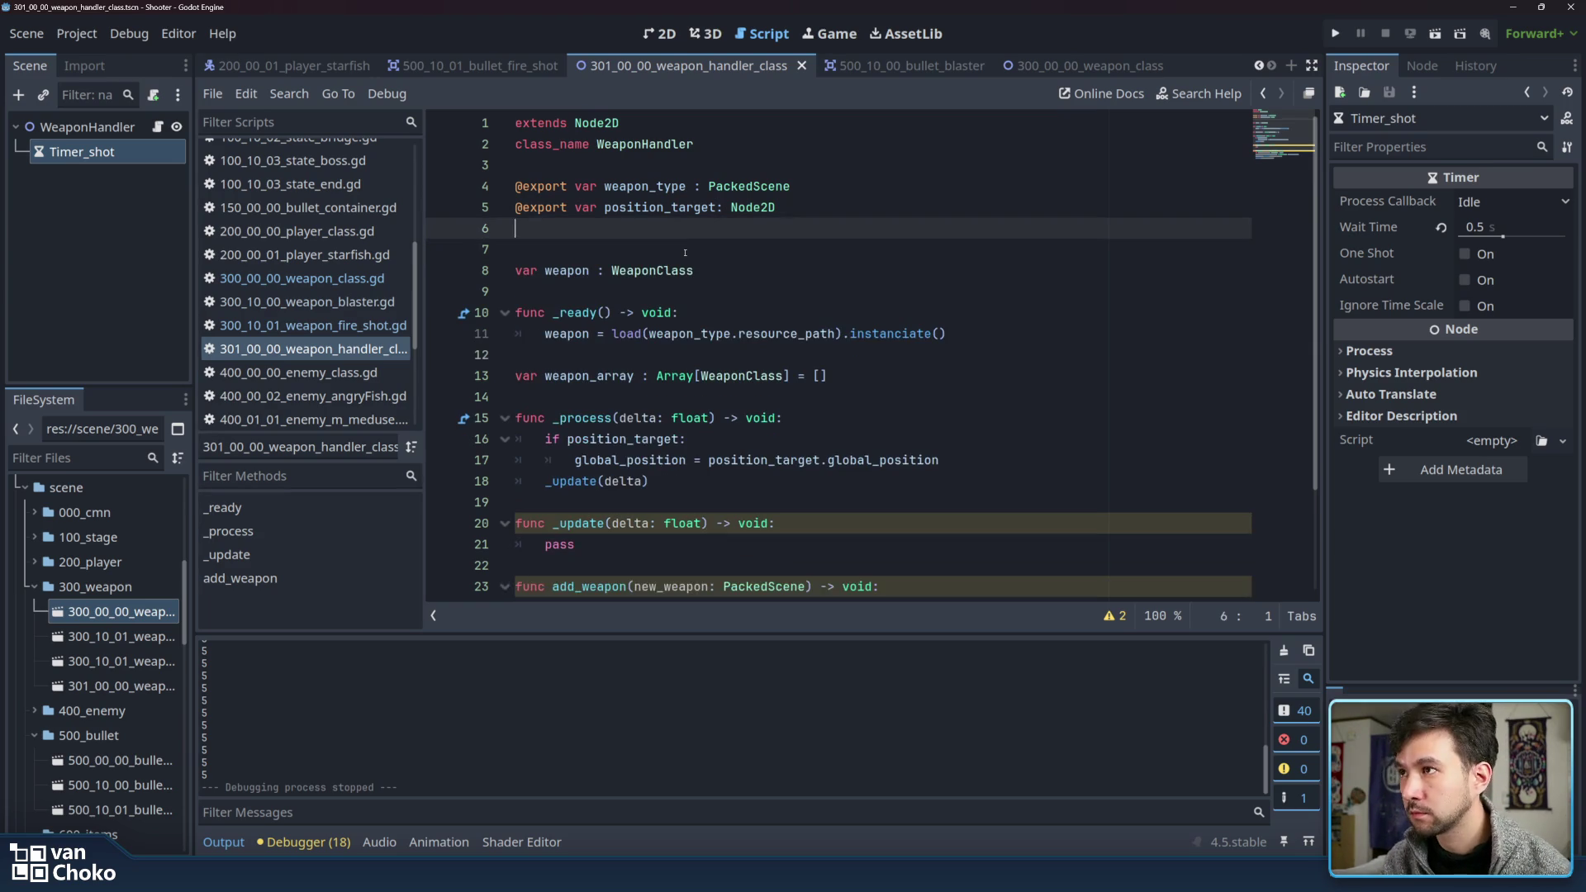
type("@")
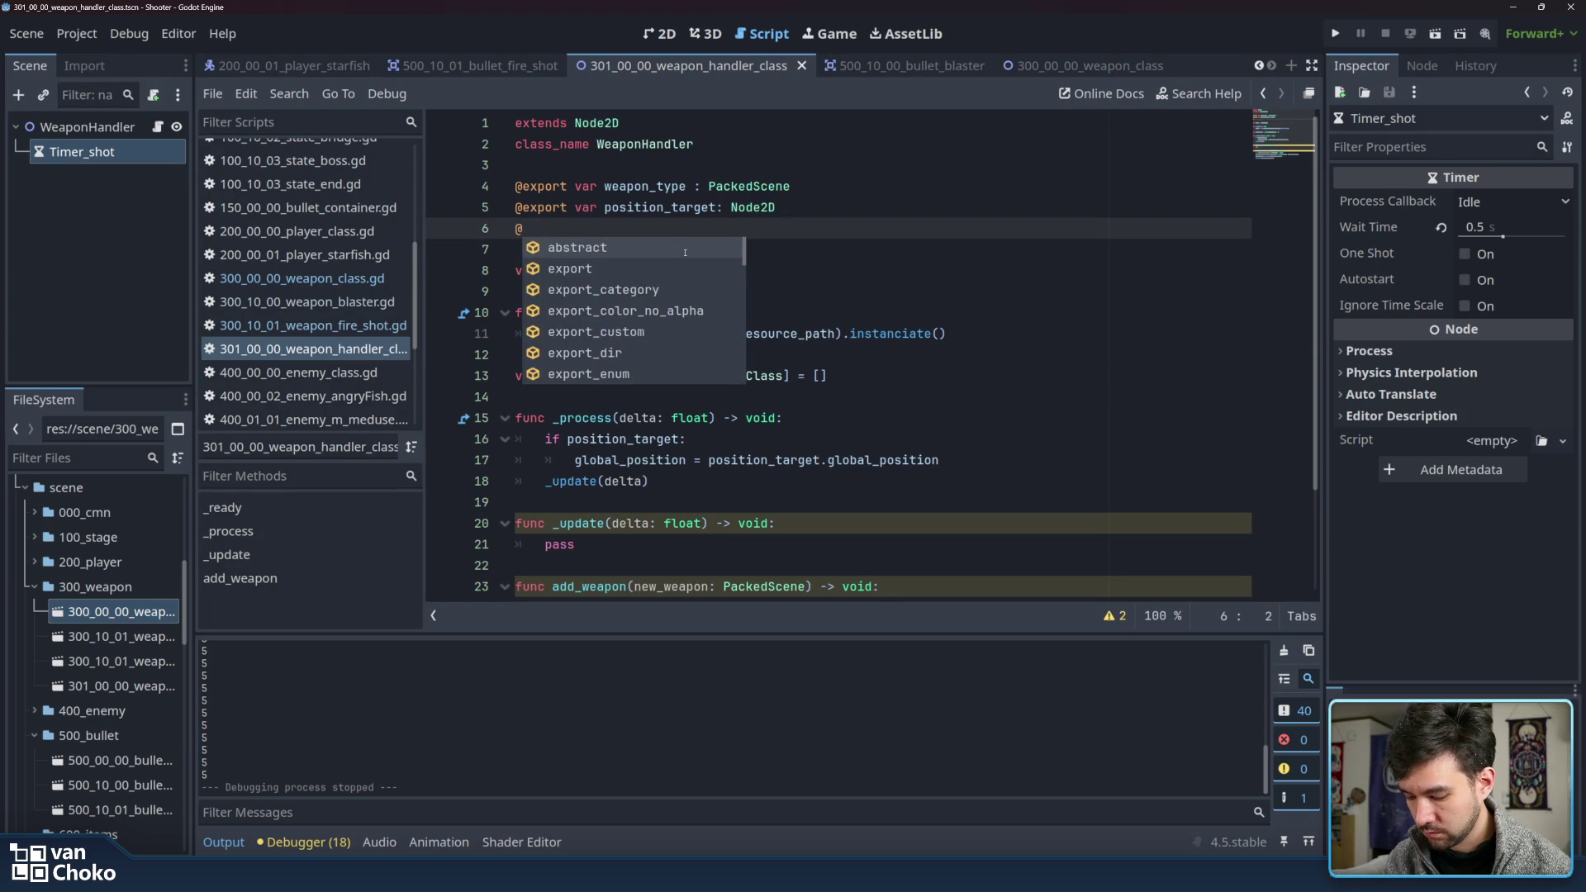
key("Down")
key("Return")
type("var ")
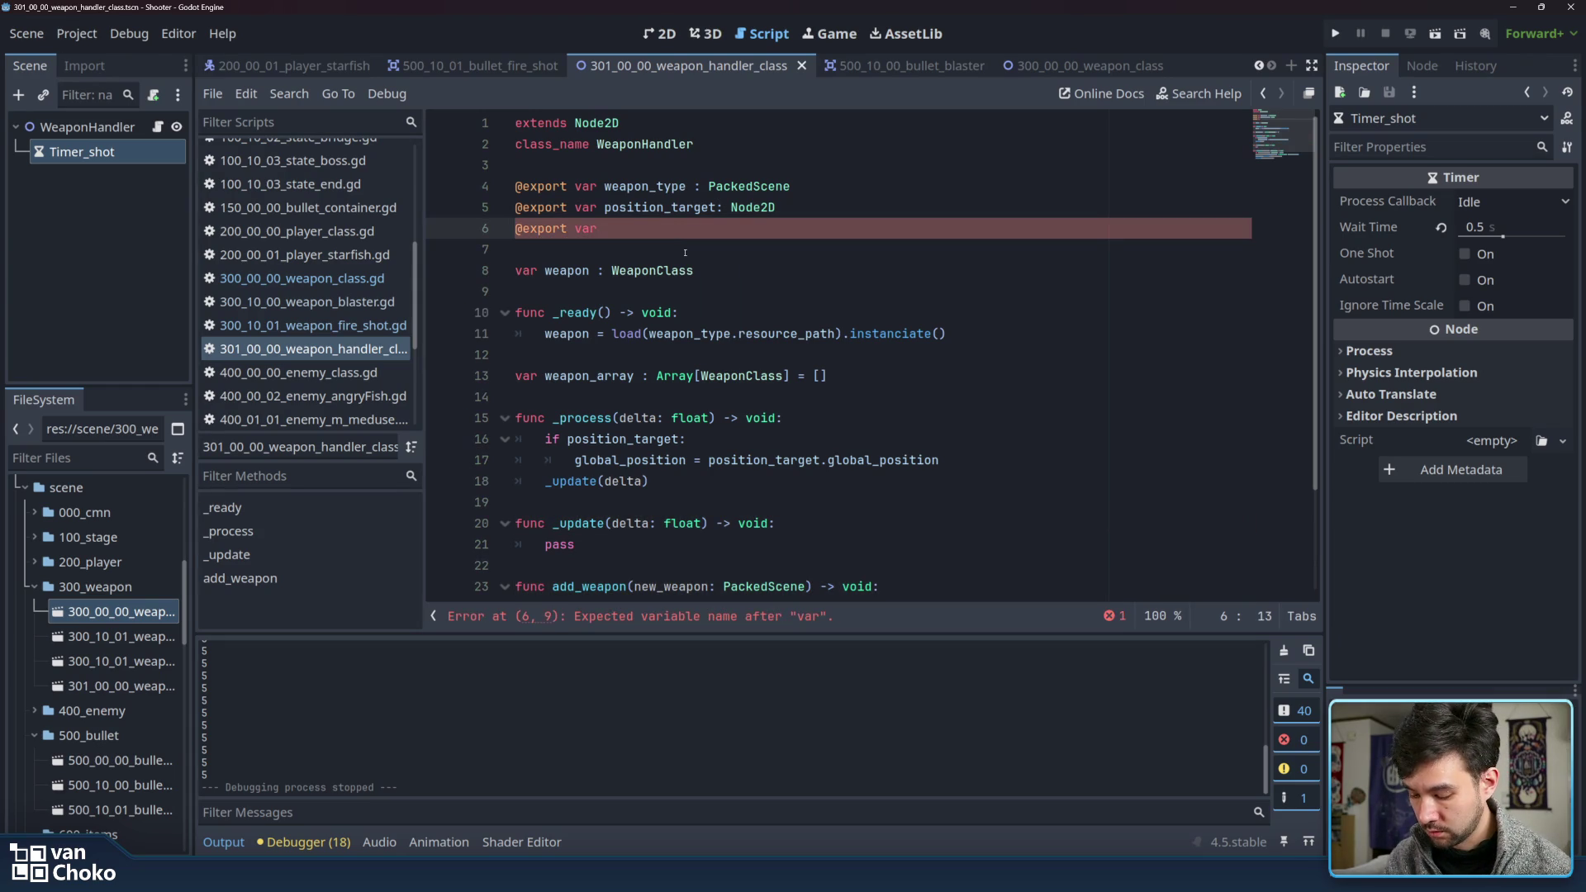
type("nbr")
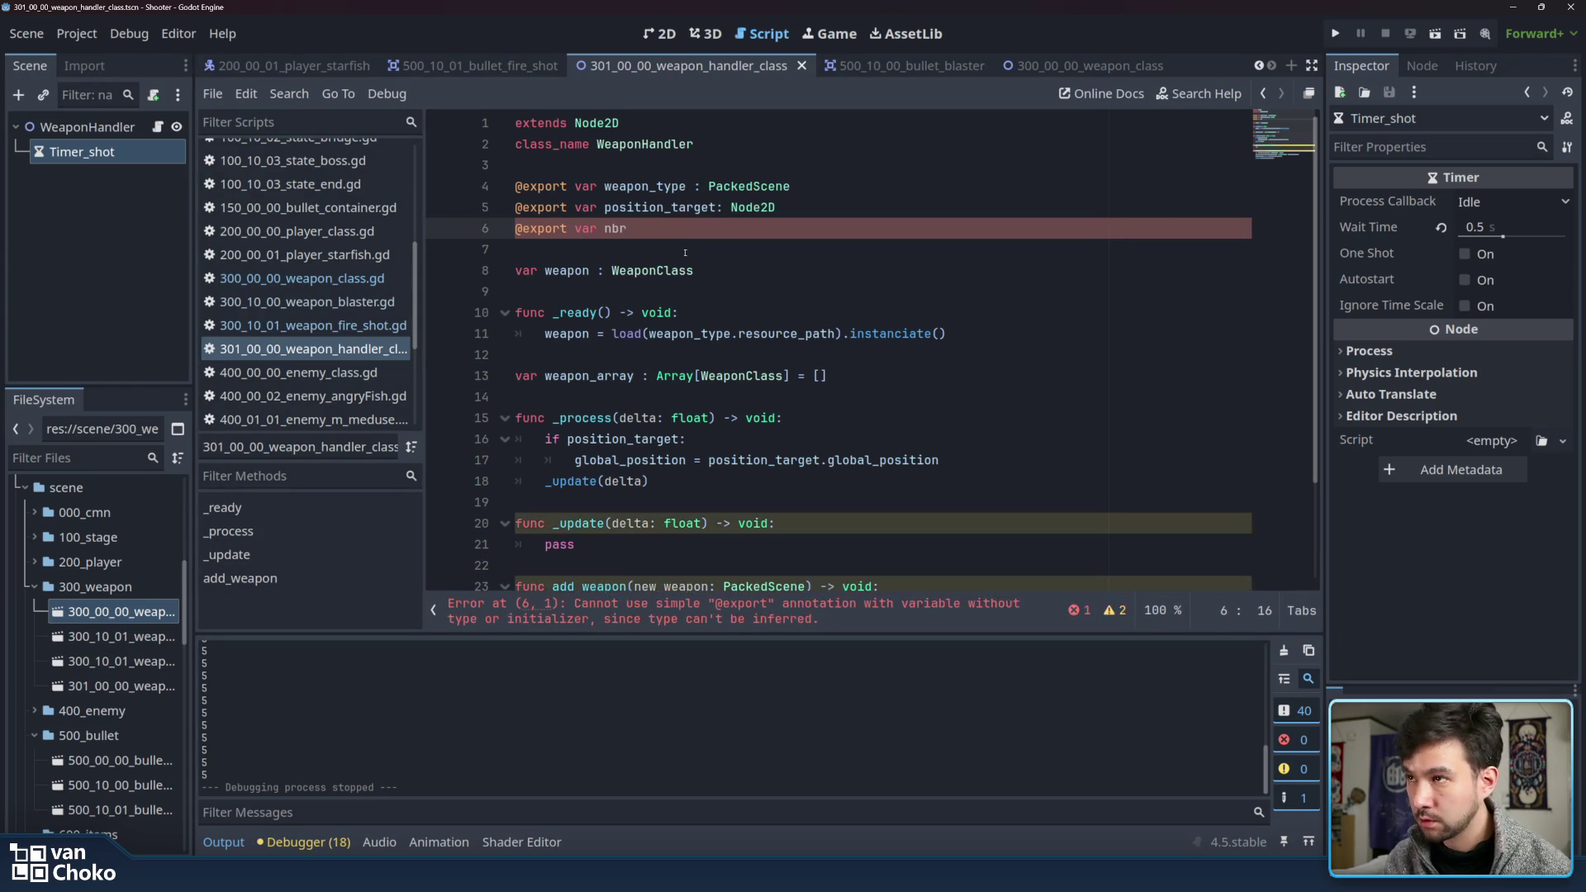
type("_")
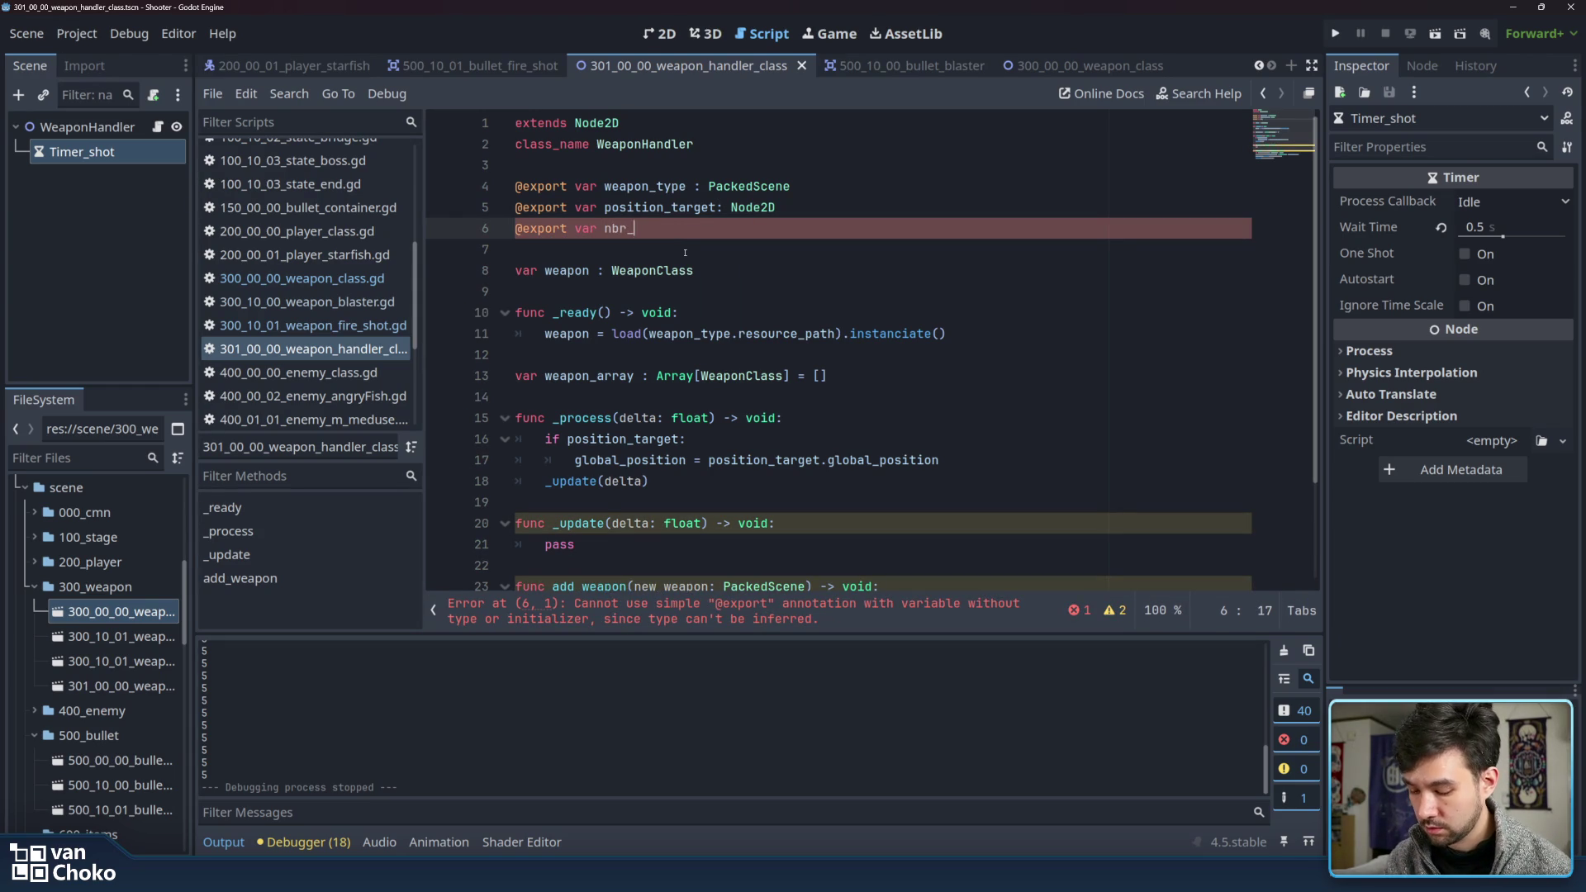
type("of_")
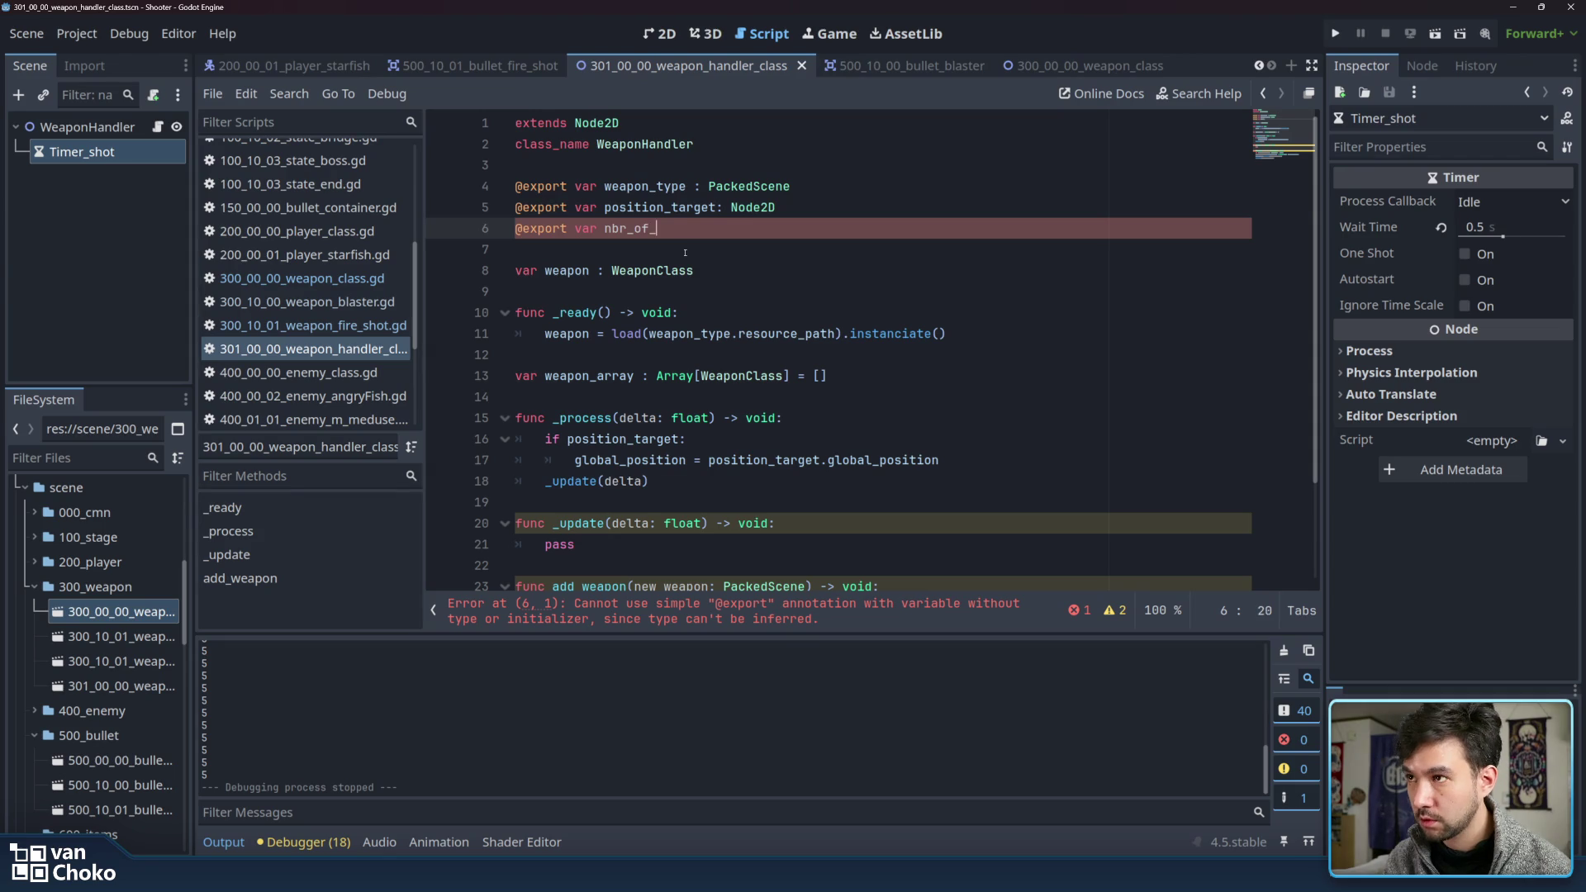
type("weapon")
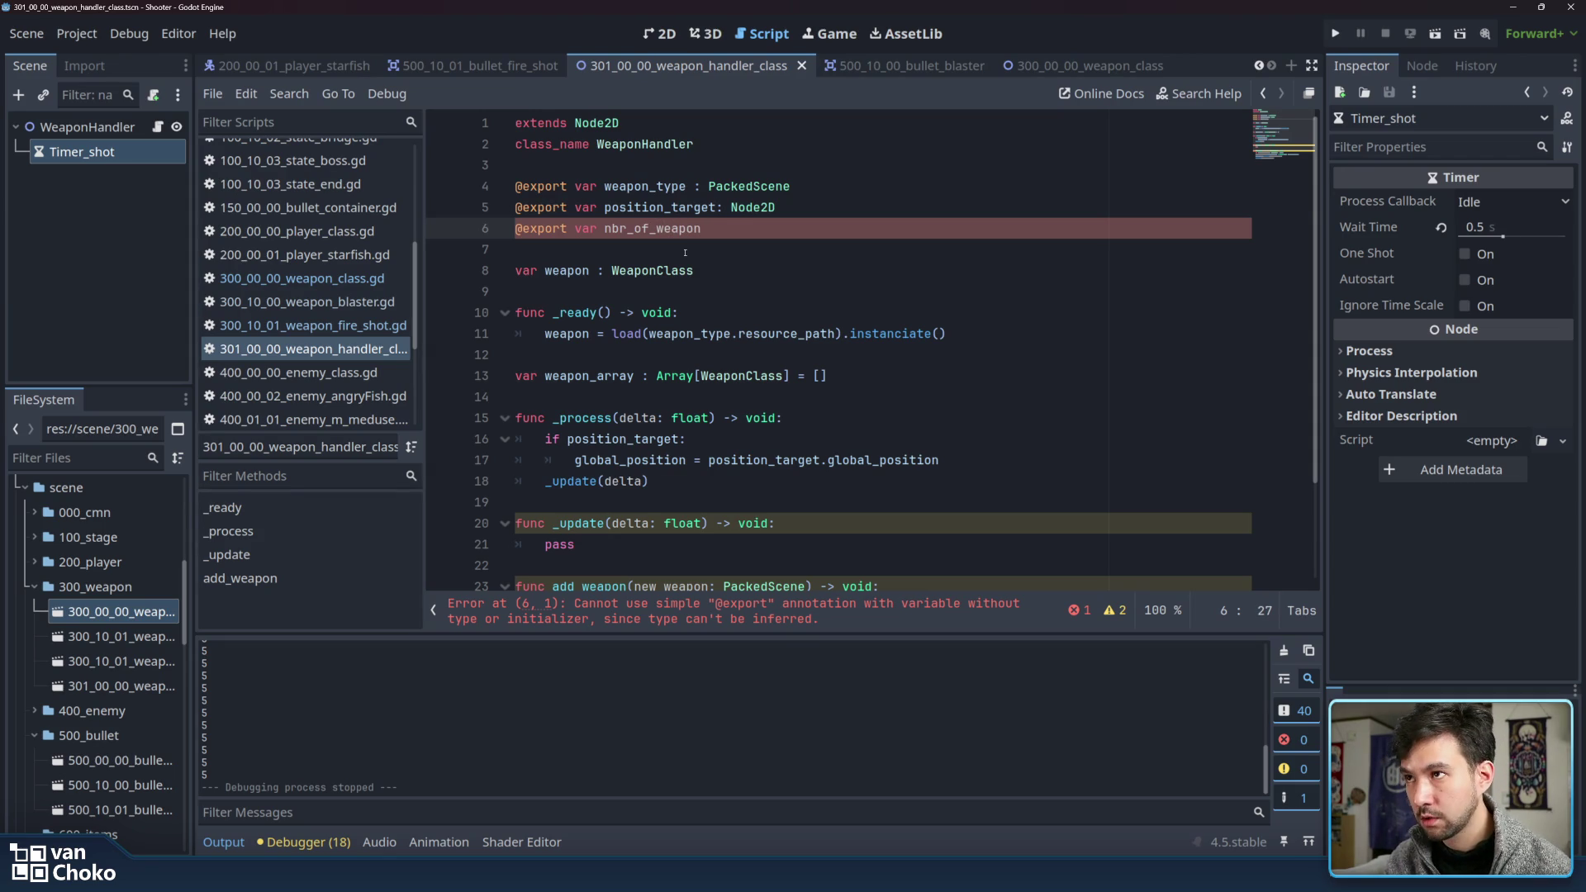
key("BackSpace")
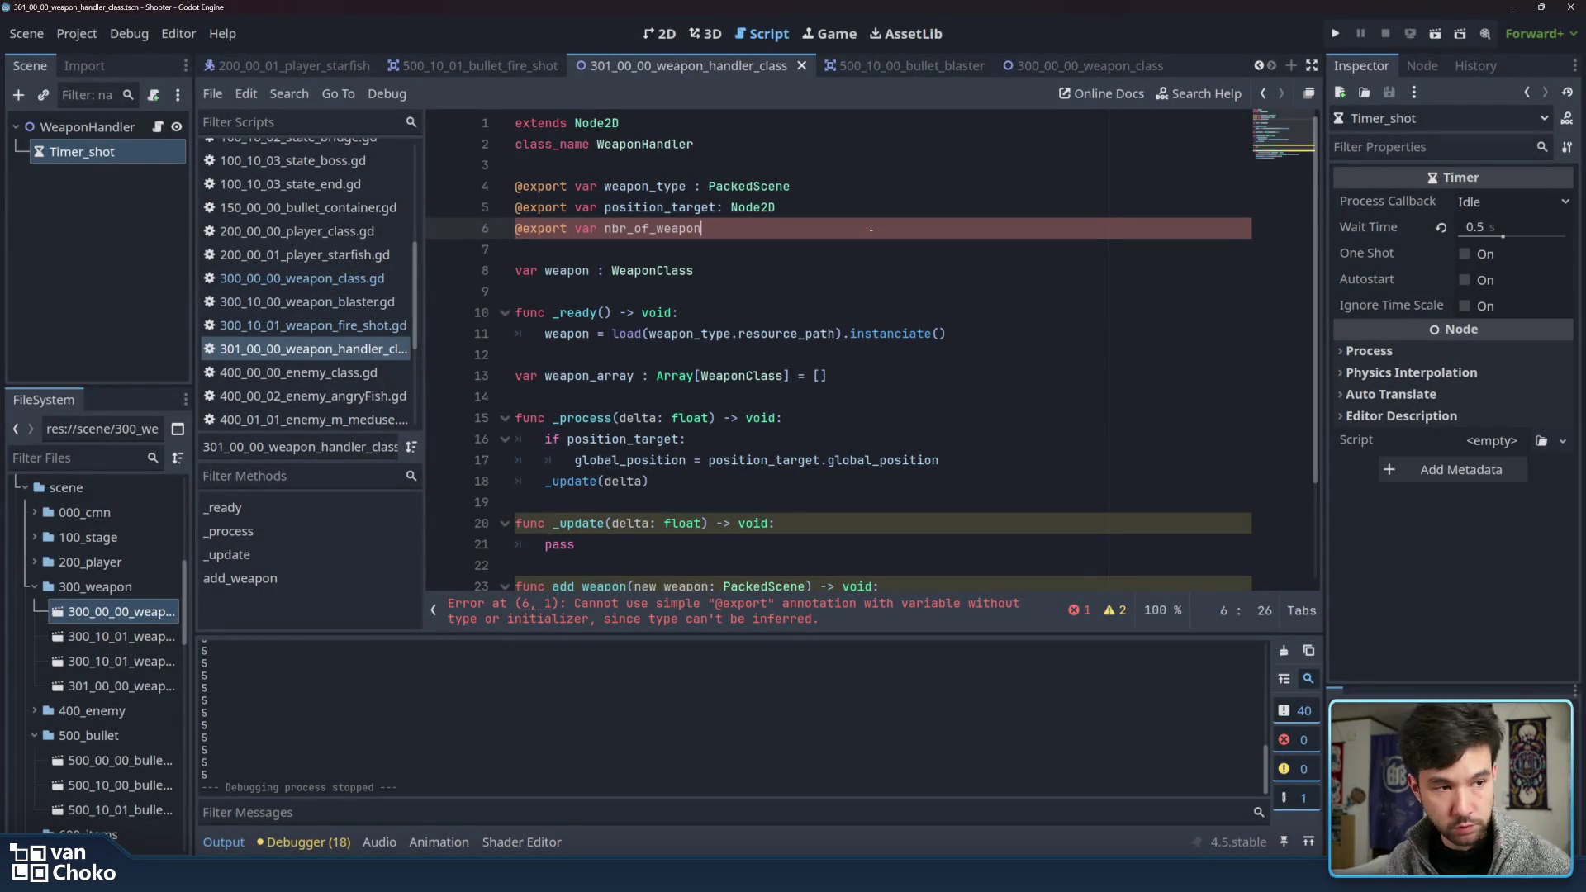
type(": ")
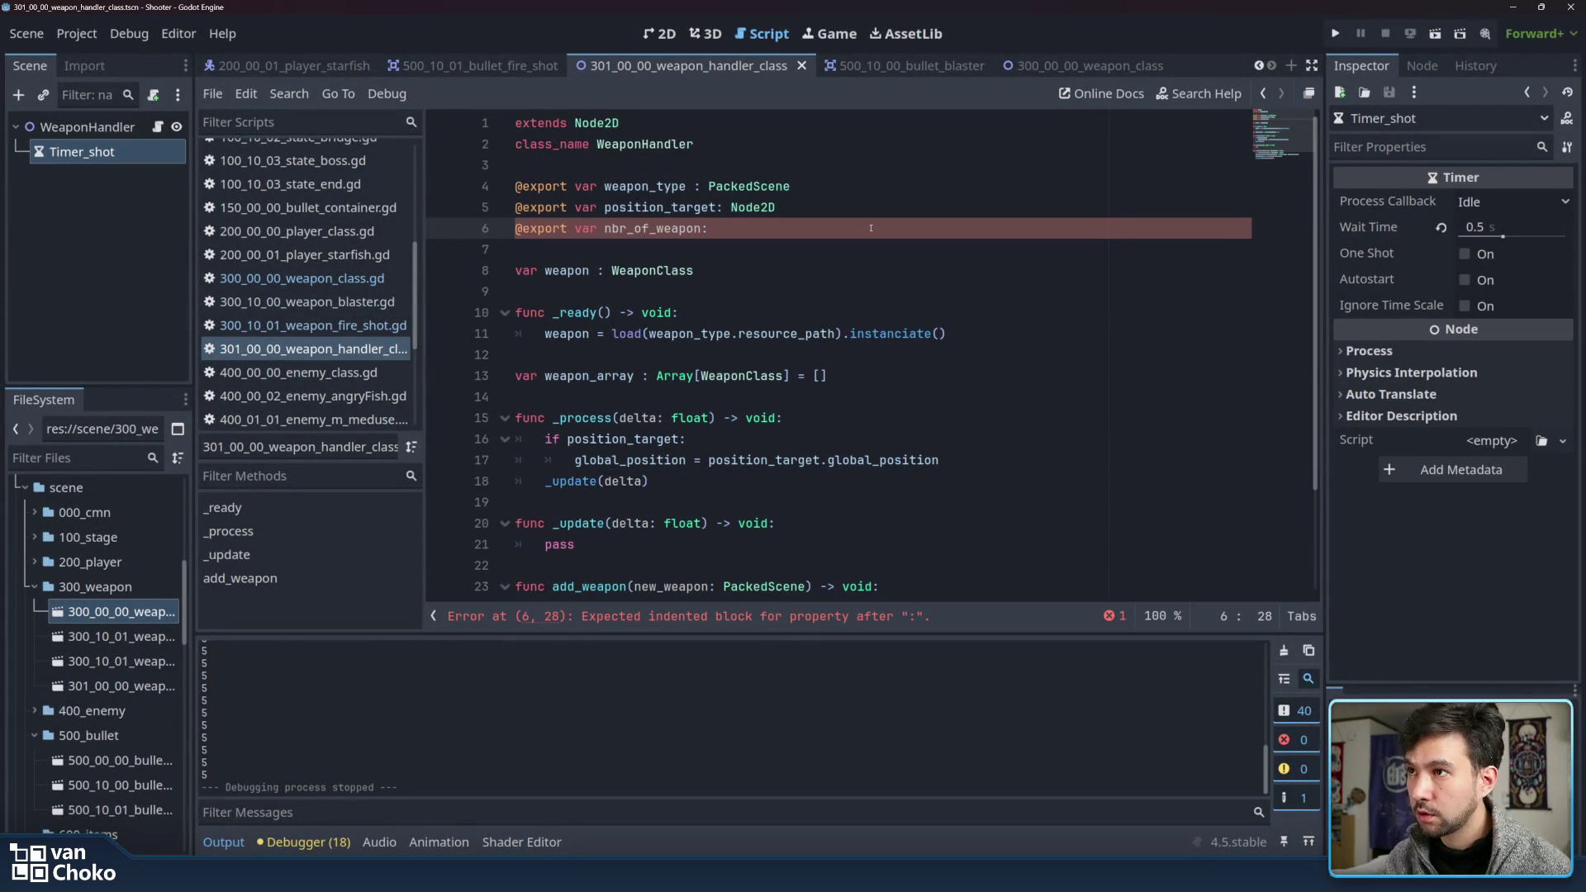
type("int")
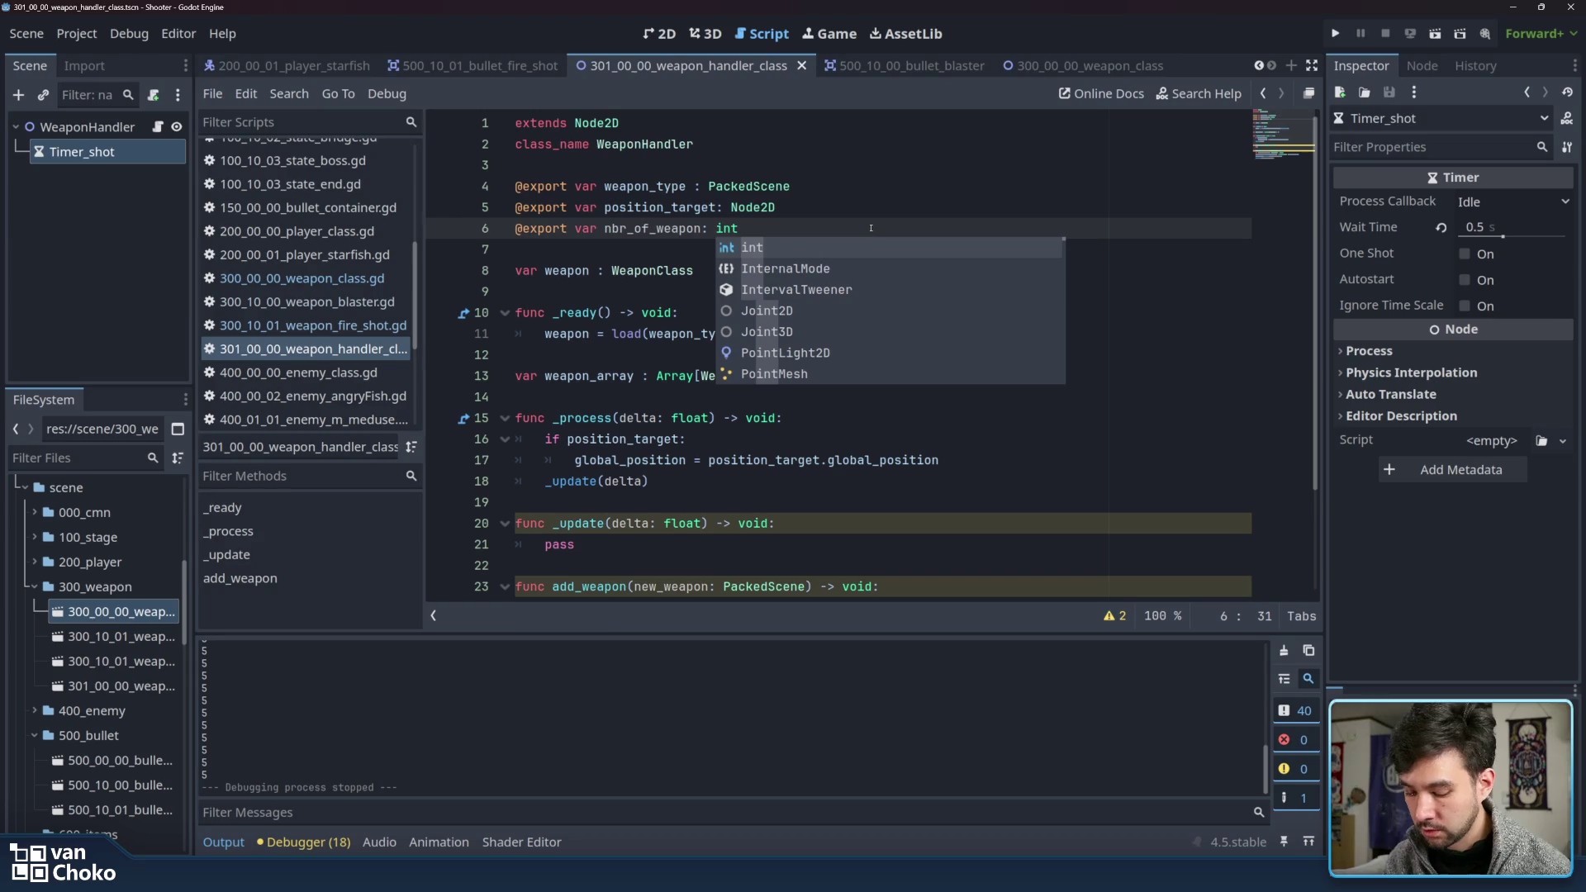
key("Escape")
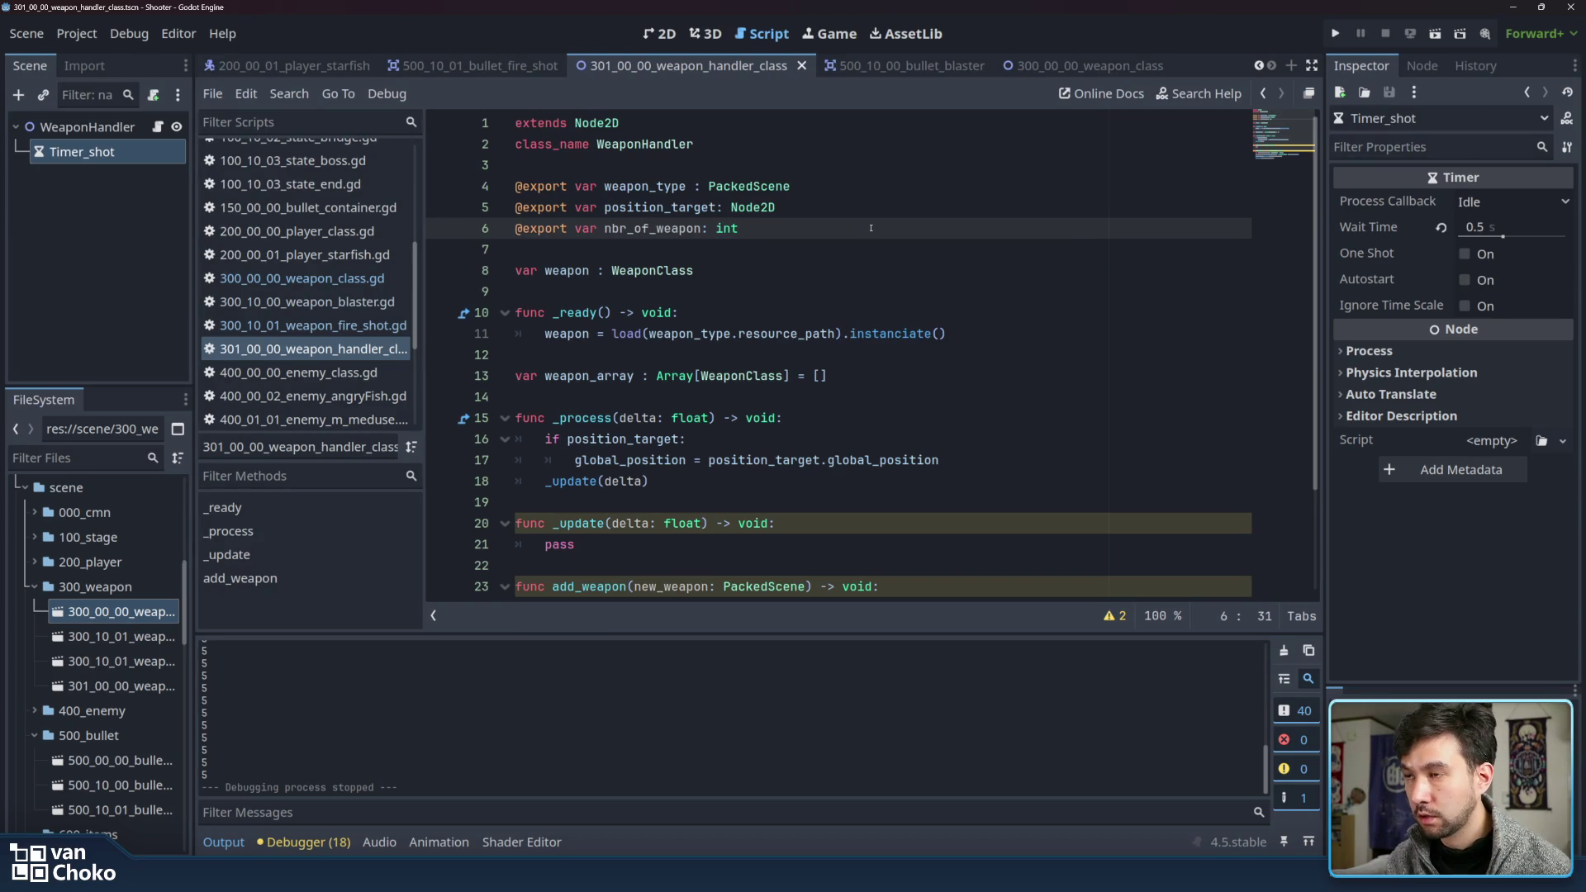
type("=")
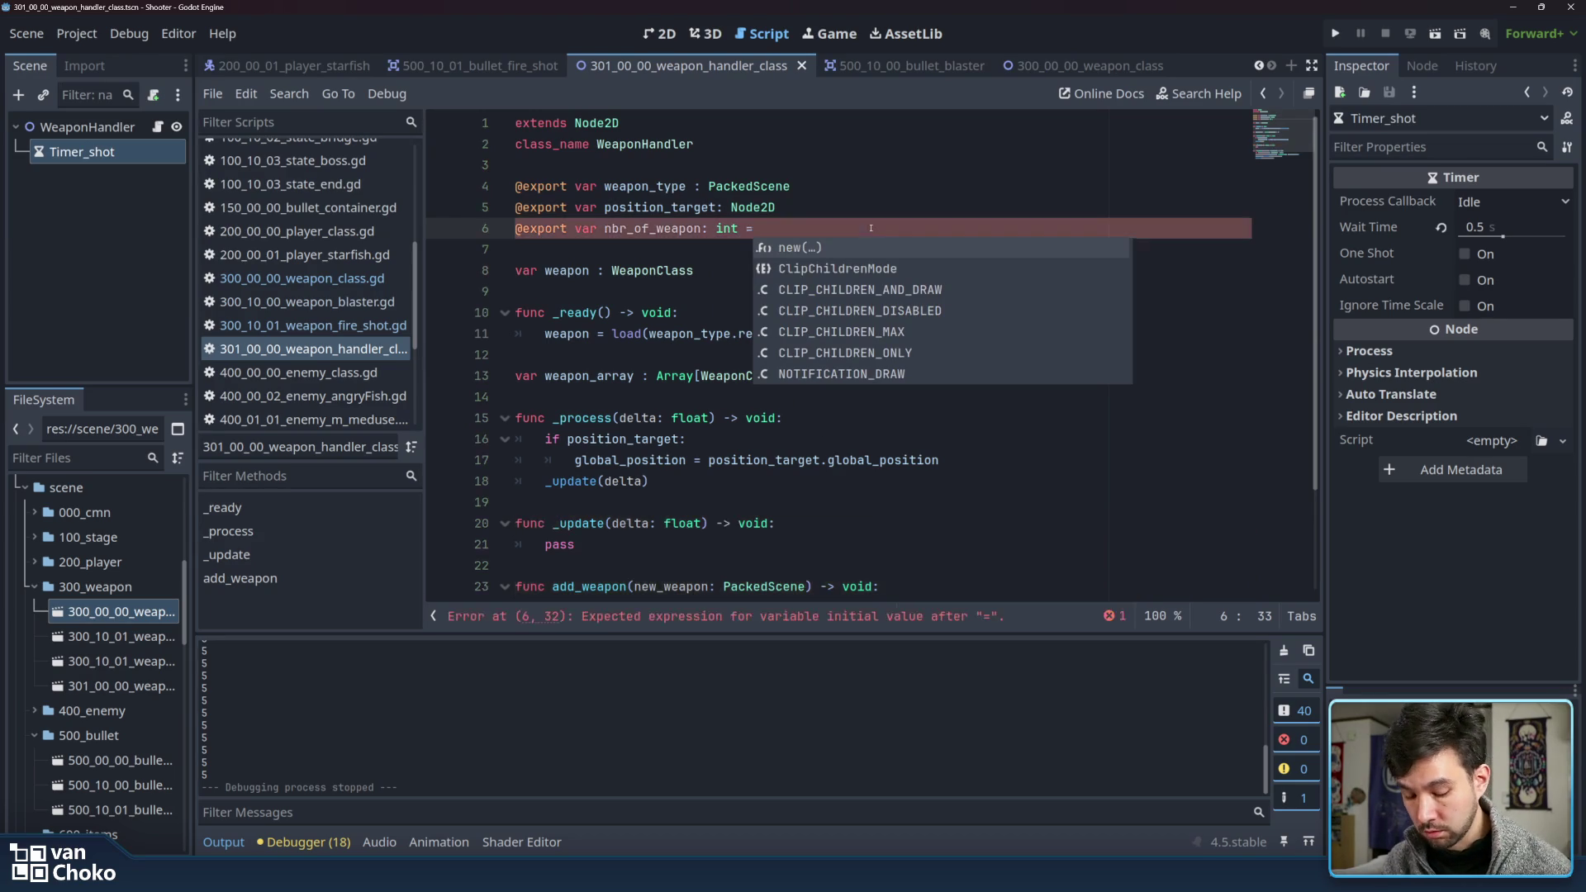
key("BackSpace")
key("BackSpace")
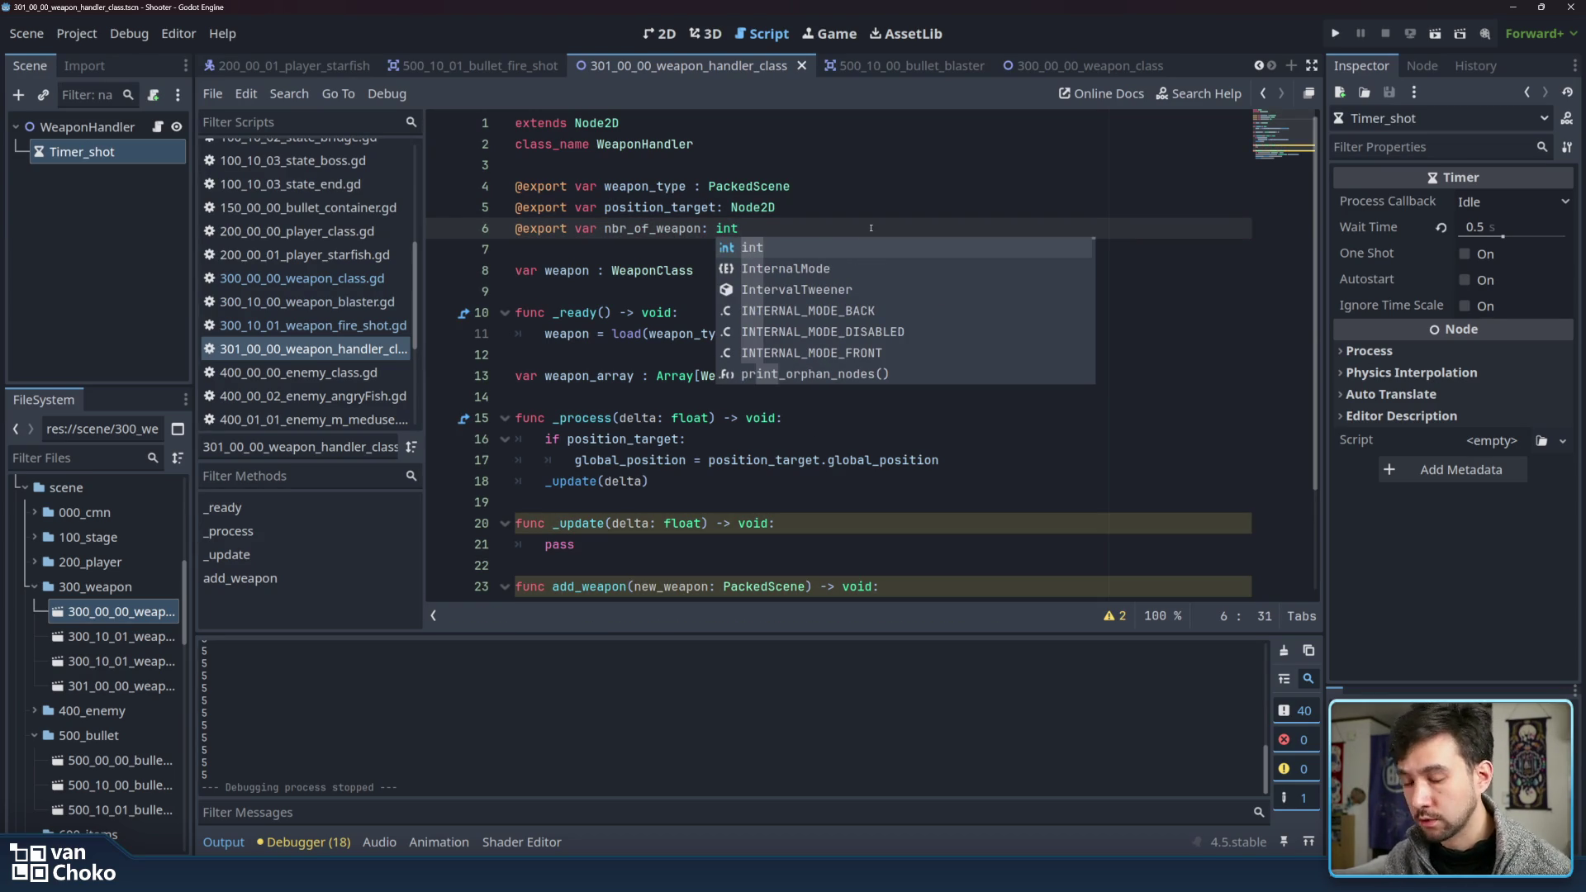
left_click(587, 252)
scroll(586, 262, "down", 3)
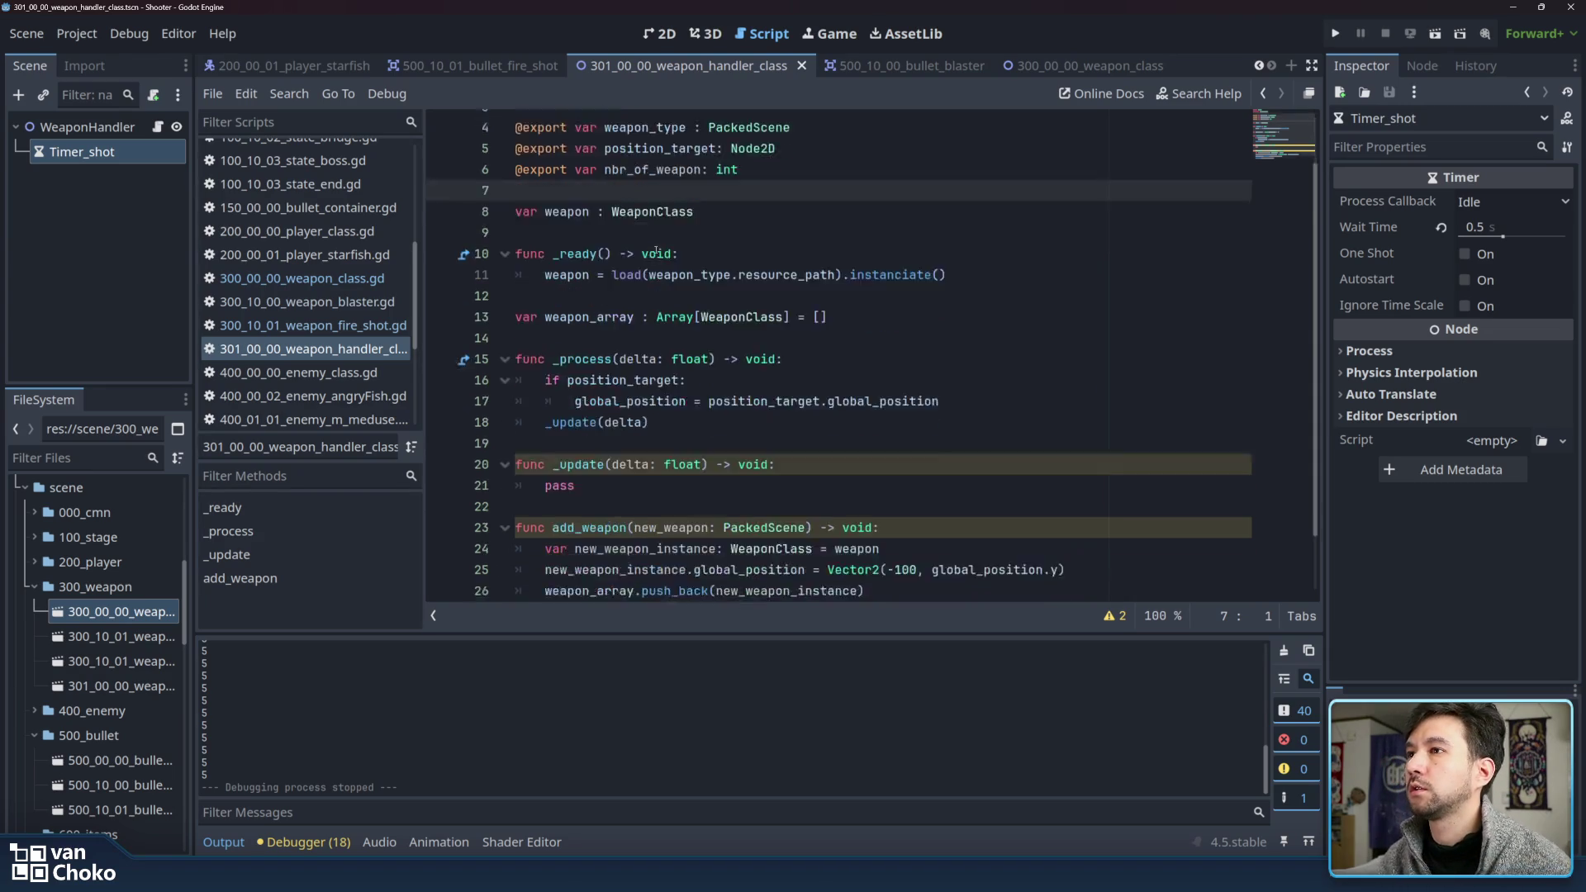
Review the weapon loading line in _ready and the weapon_array WeaponClass declaration
scroll(587, 261, "up", 3)
key("Down")
key("Down")
key("Up")
key("Up")
key("Down")
key("Down")
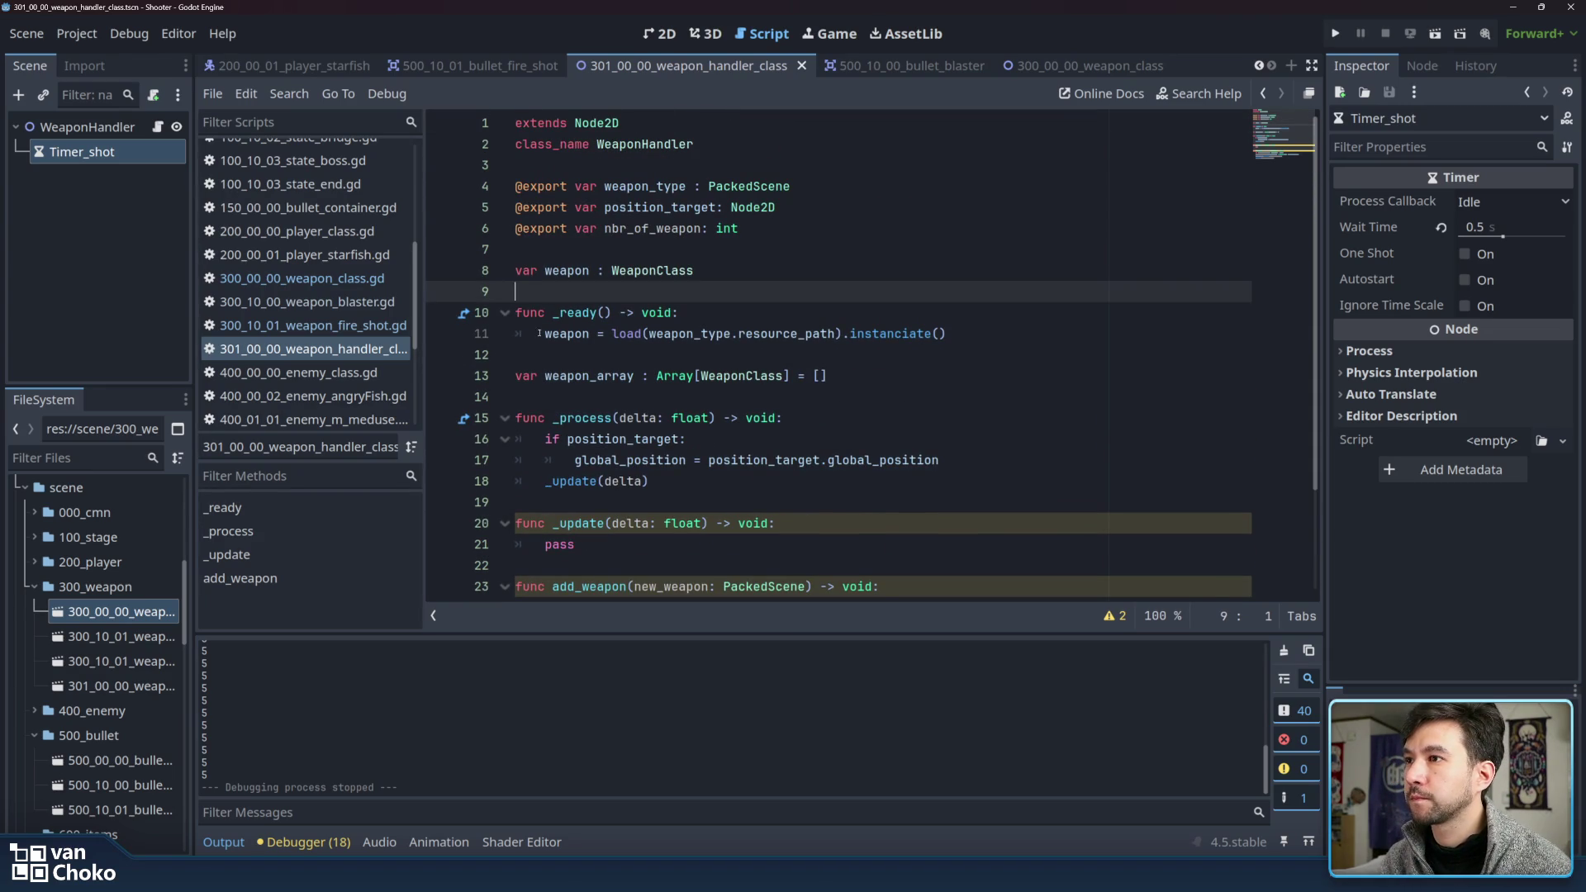
double_click(567, 333)
left_click_drag(567, 333, 947, 334)
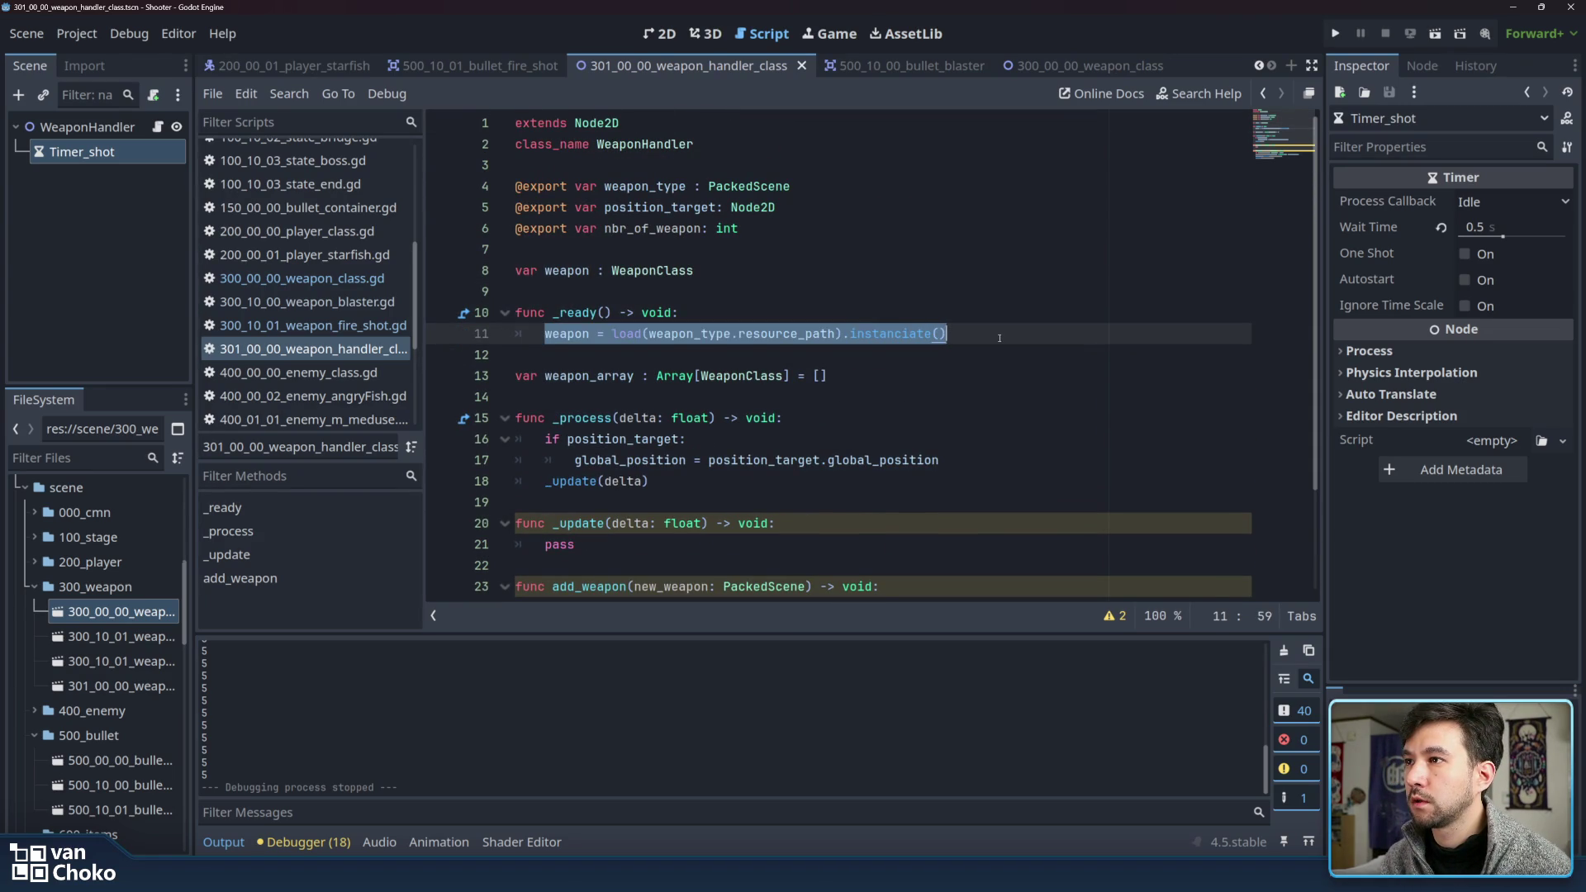
left_click(560, 333)
double_click(589, 376)
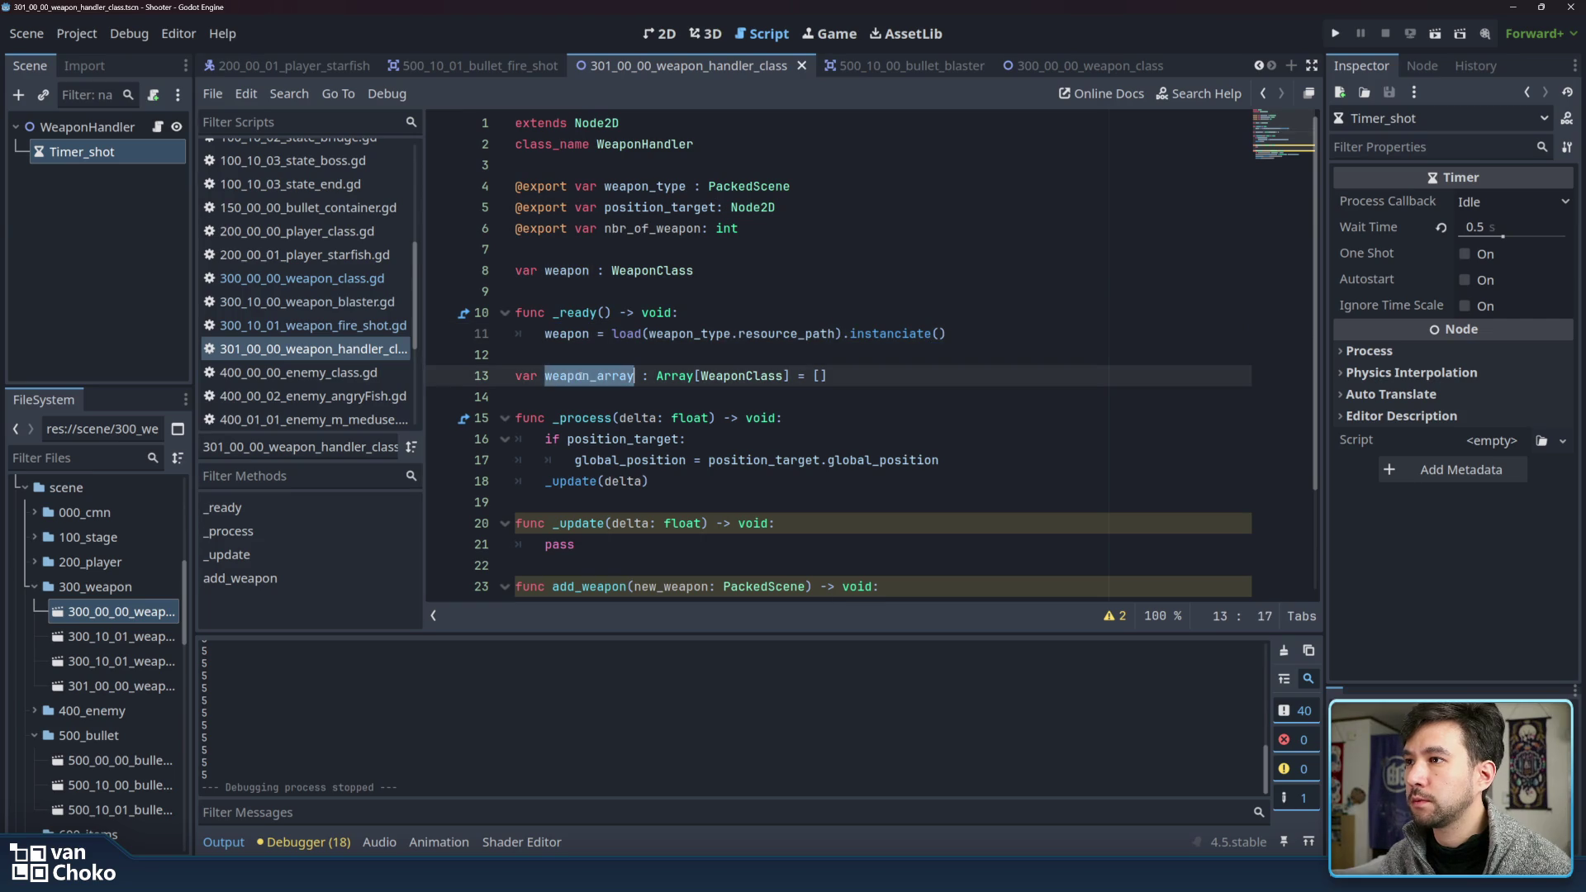
left_click(724, 376)
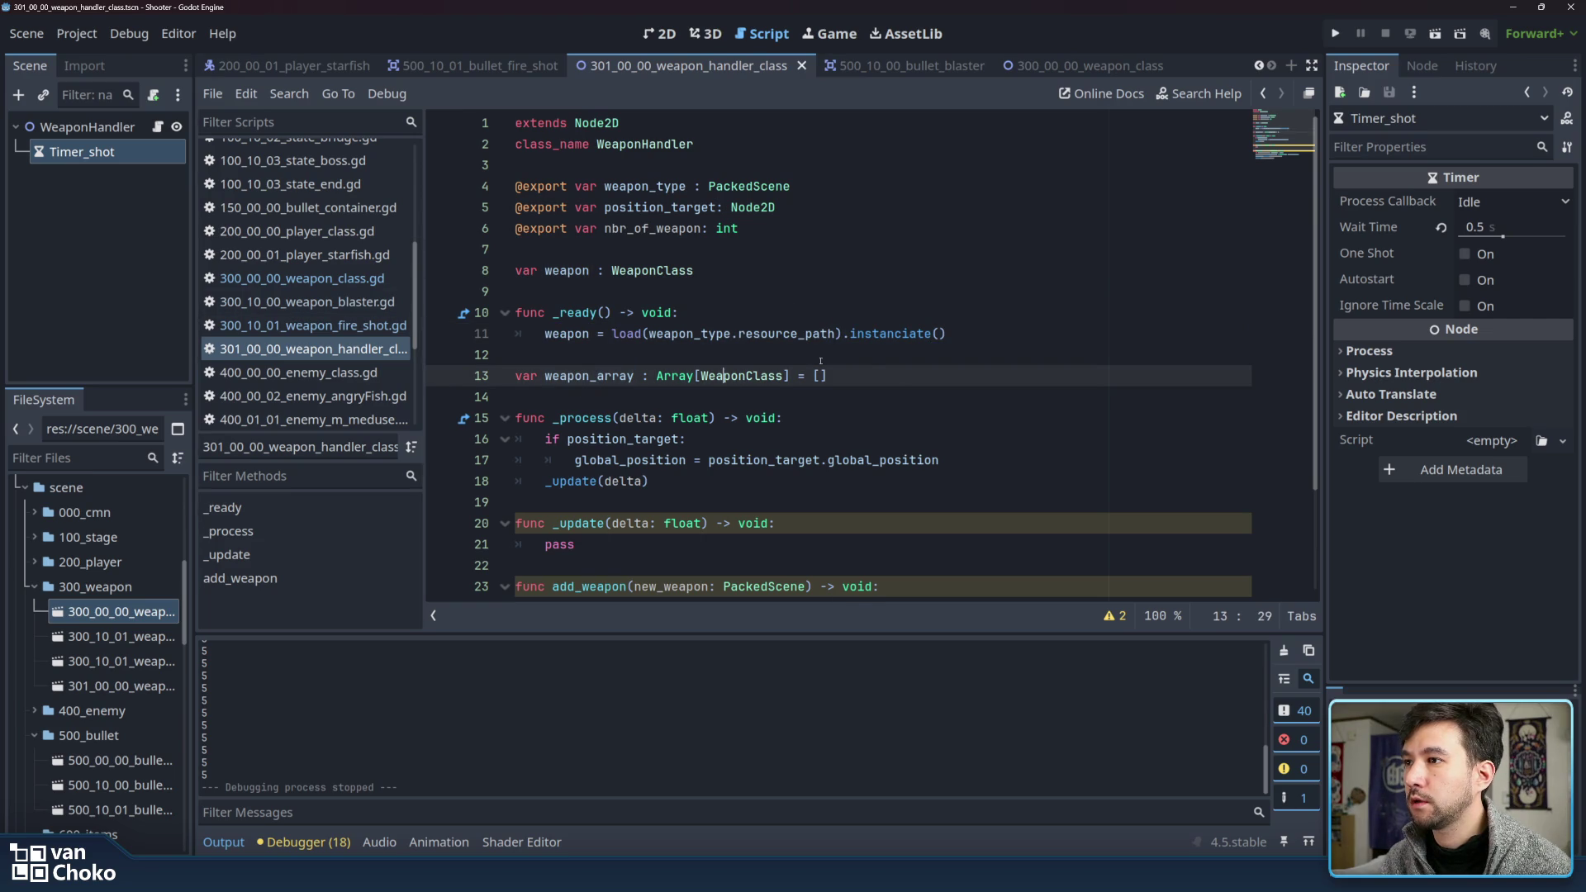
Review the _process position-follow code, _update and the add_weapon function
scroll(595, 331, "down", 2)
left_click(581, 292)
double_click(612, 313)
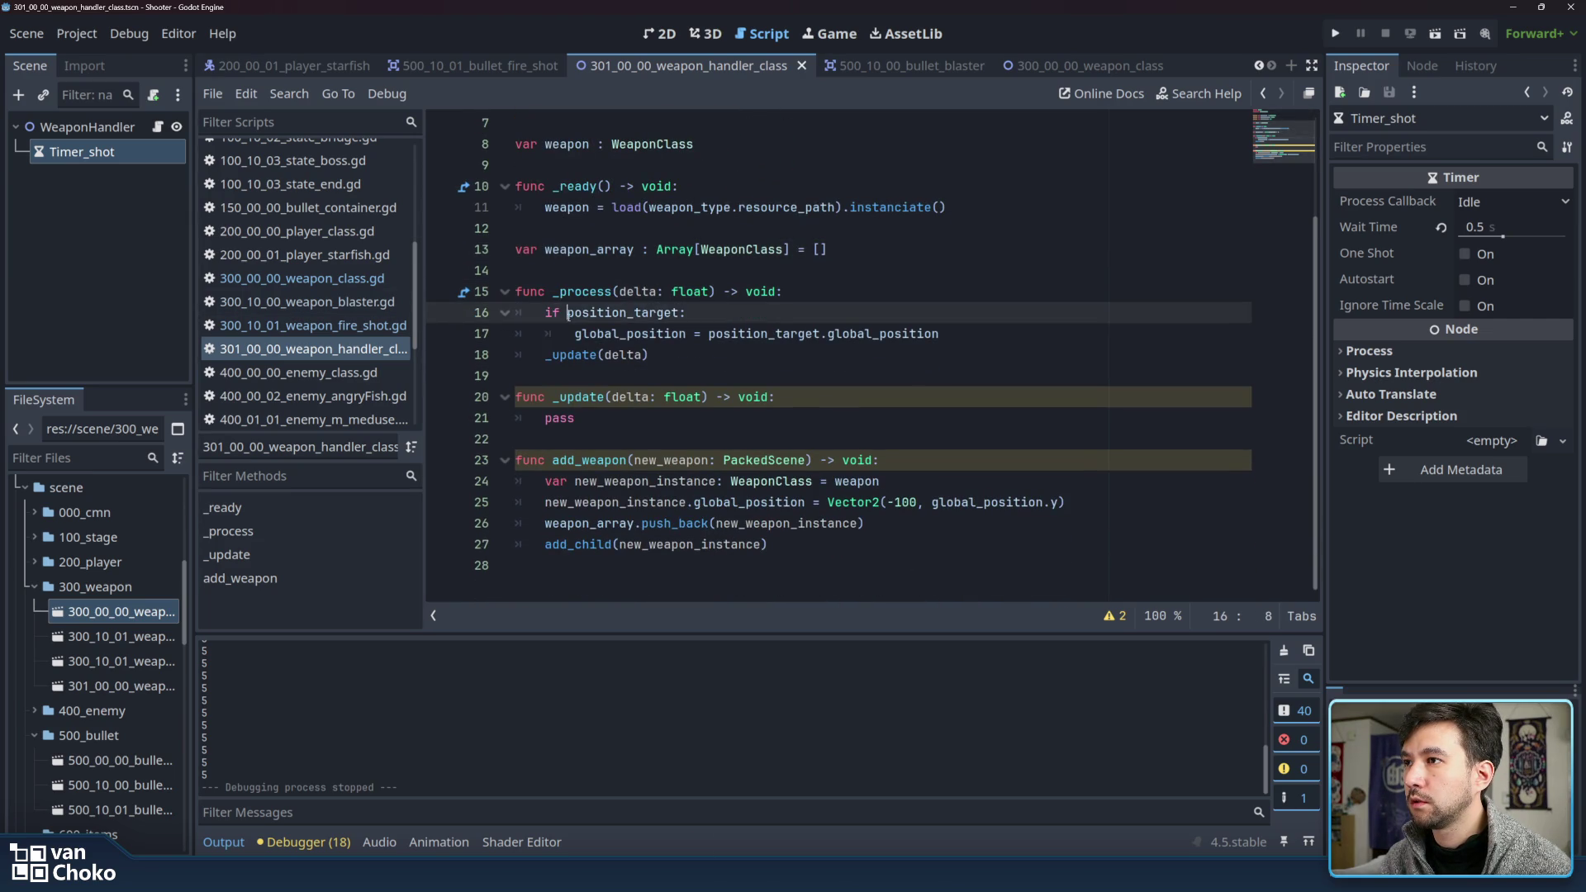
left_click(578, 376)
double_click(578, 397)
double_click(571, 418)
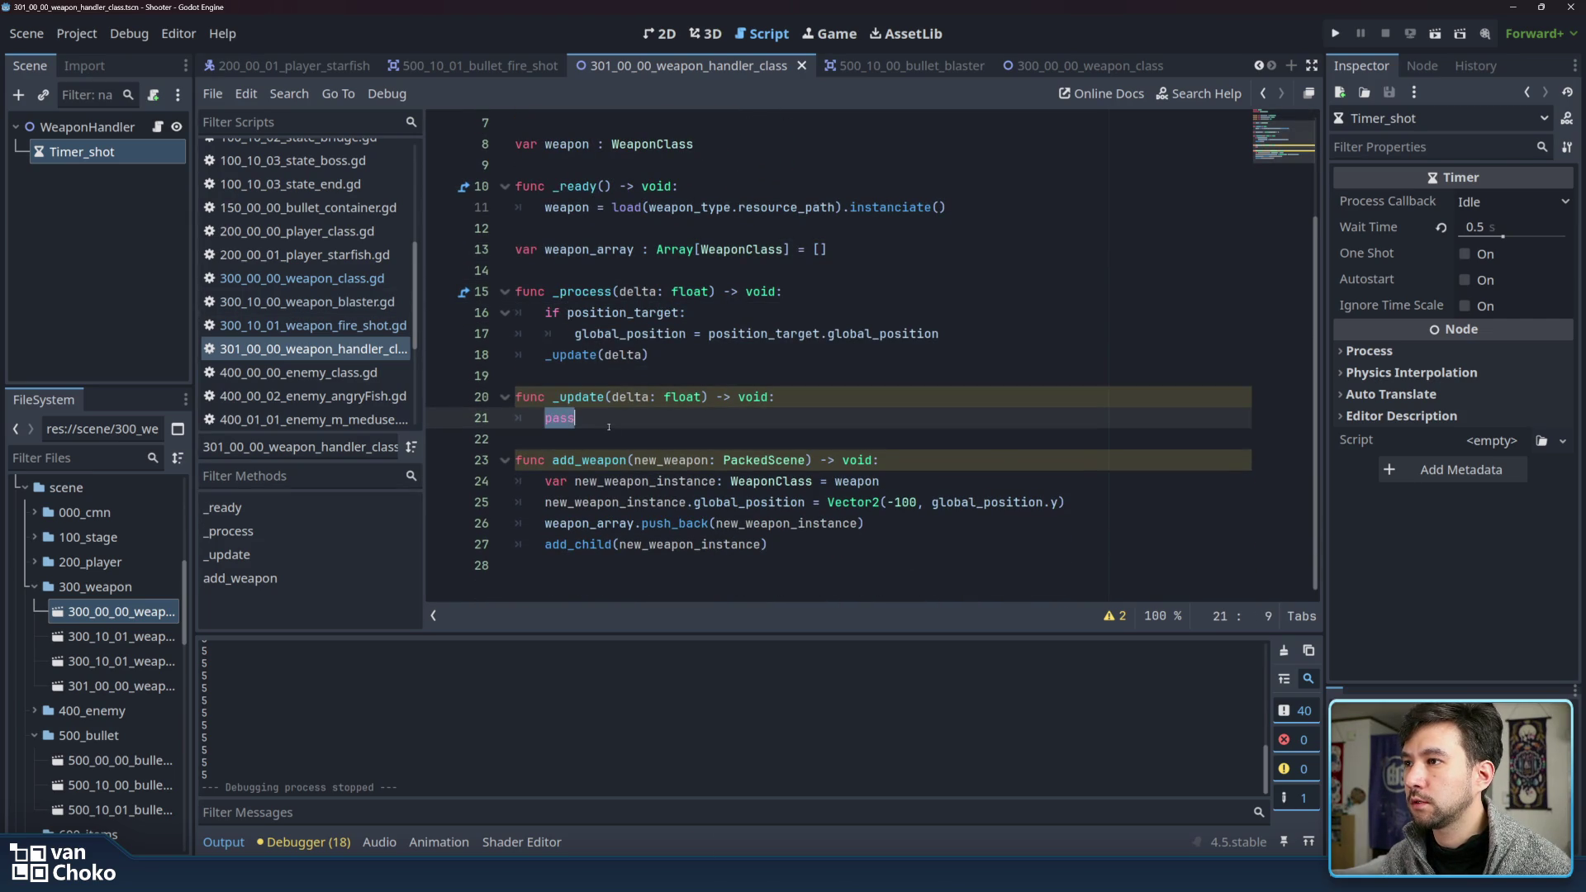
double_click(594, 334)
left_click_drag(594, 334, 927, 334)
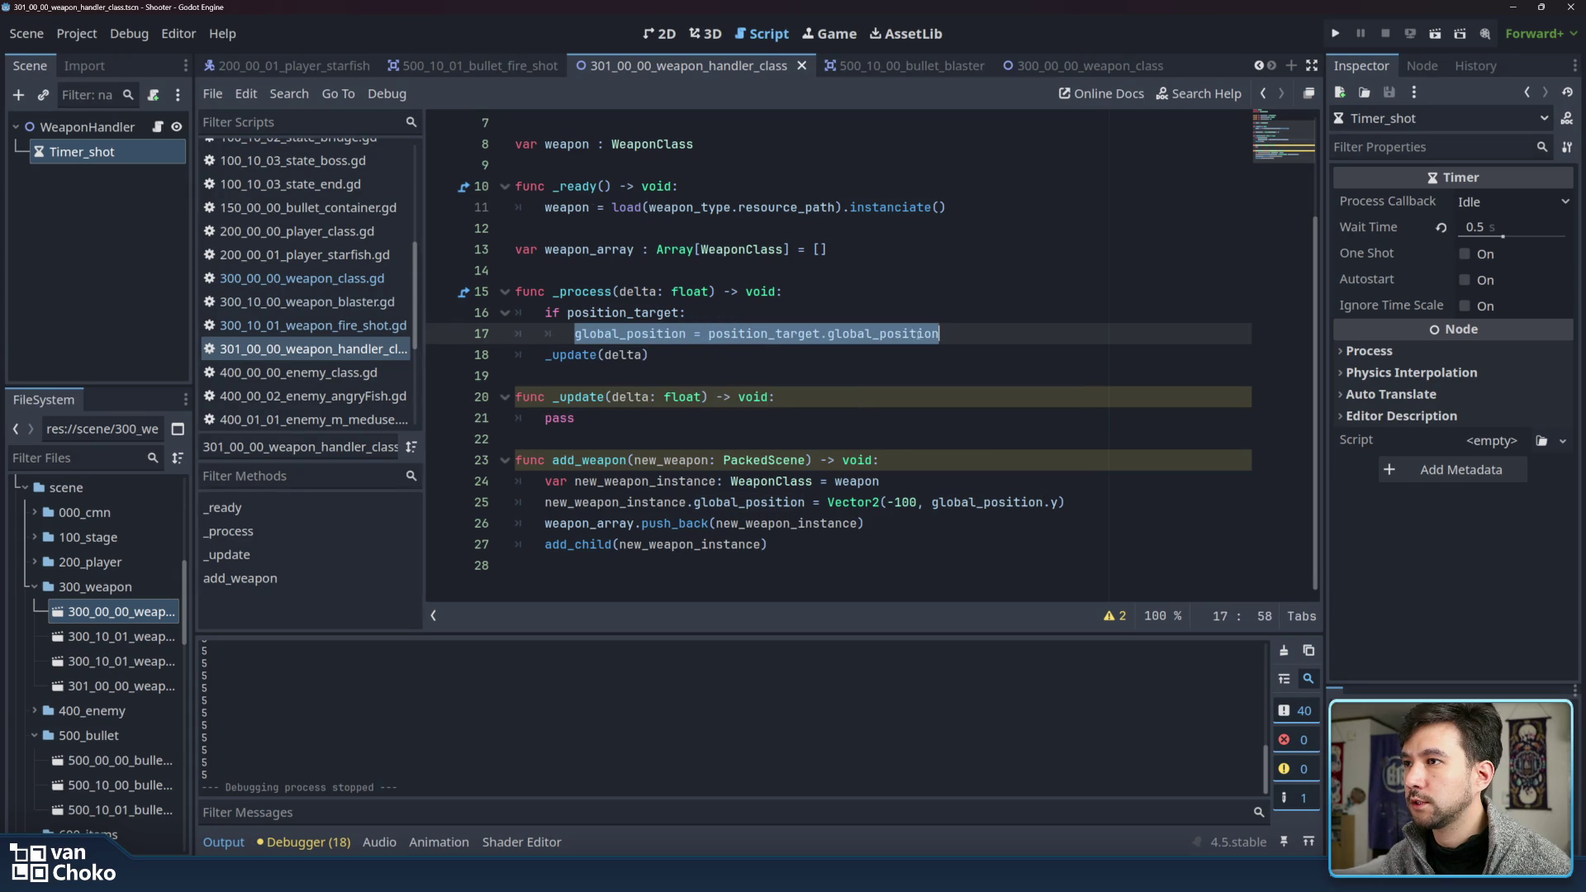
double_click(571, 460)
mouse_move(570, 461)
left_mouse_down()
mouse_move(892, 551)
mouse_move(901, 573)
left_mouse_up()
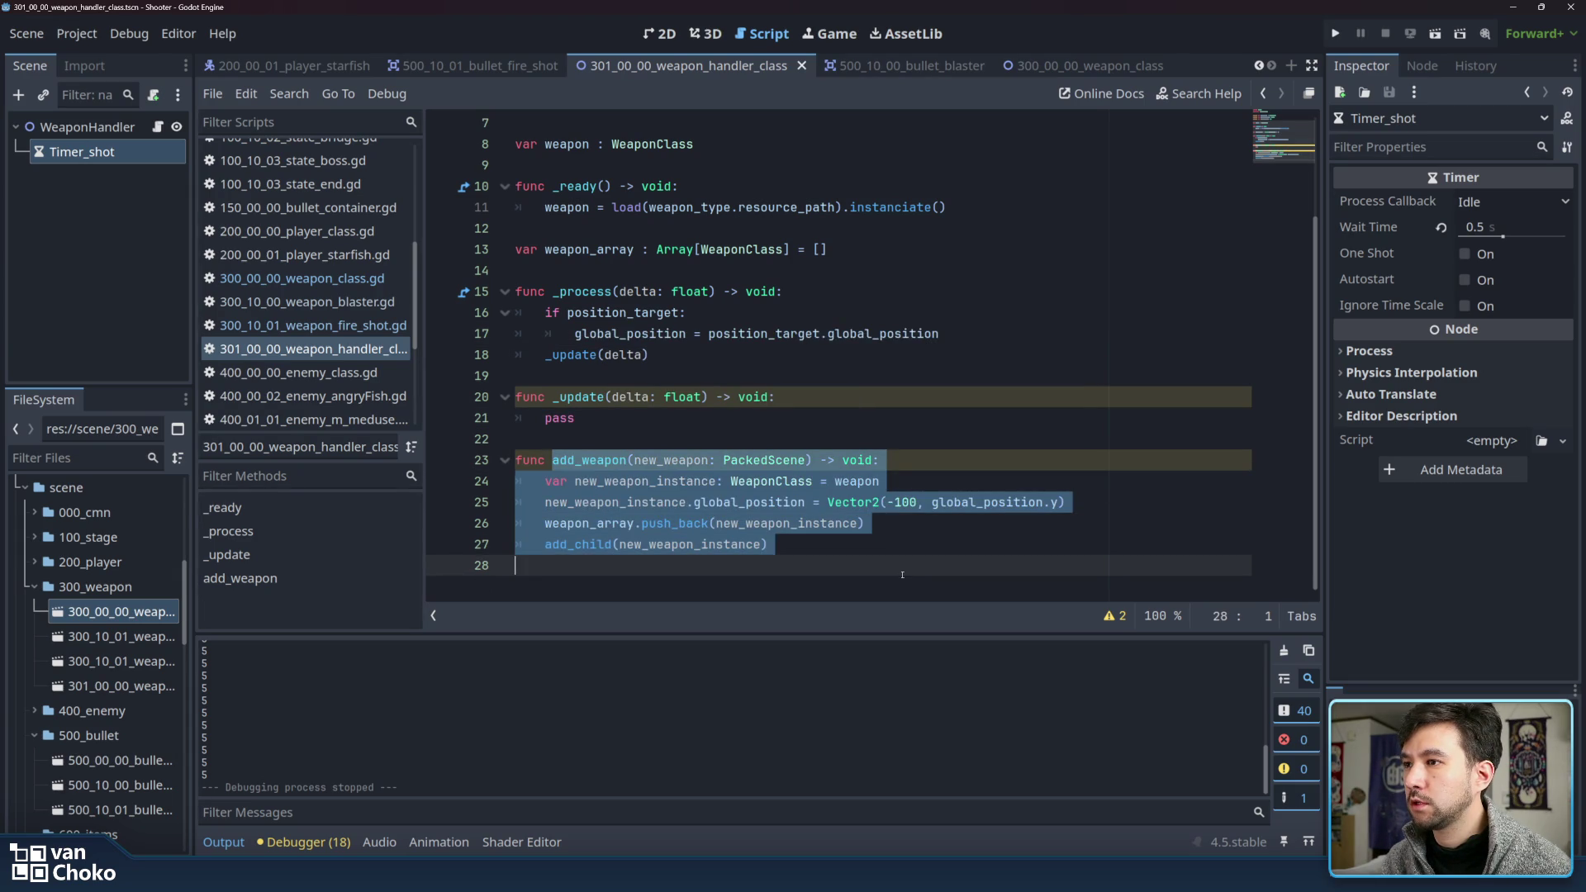
left_click(902, 574)
Insert a new indented line after the weapon load line on line 11
scroll(743, 355, "up", 3)
left_click(743, 352)
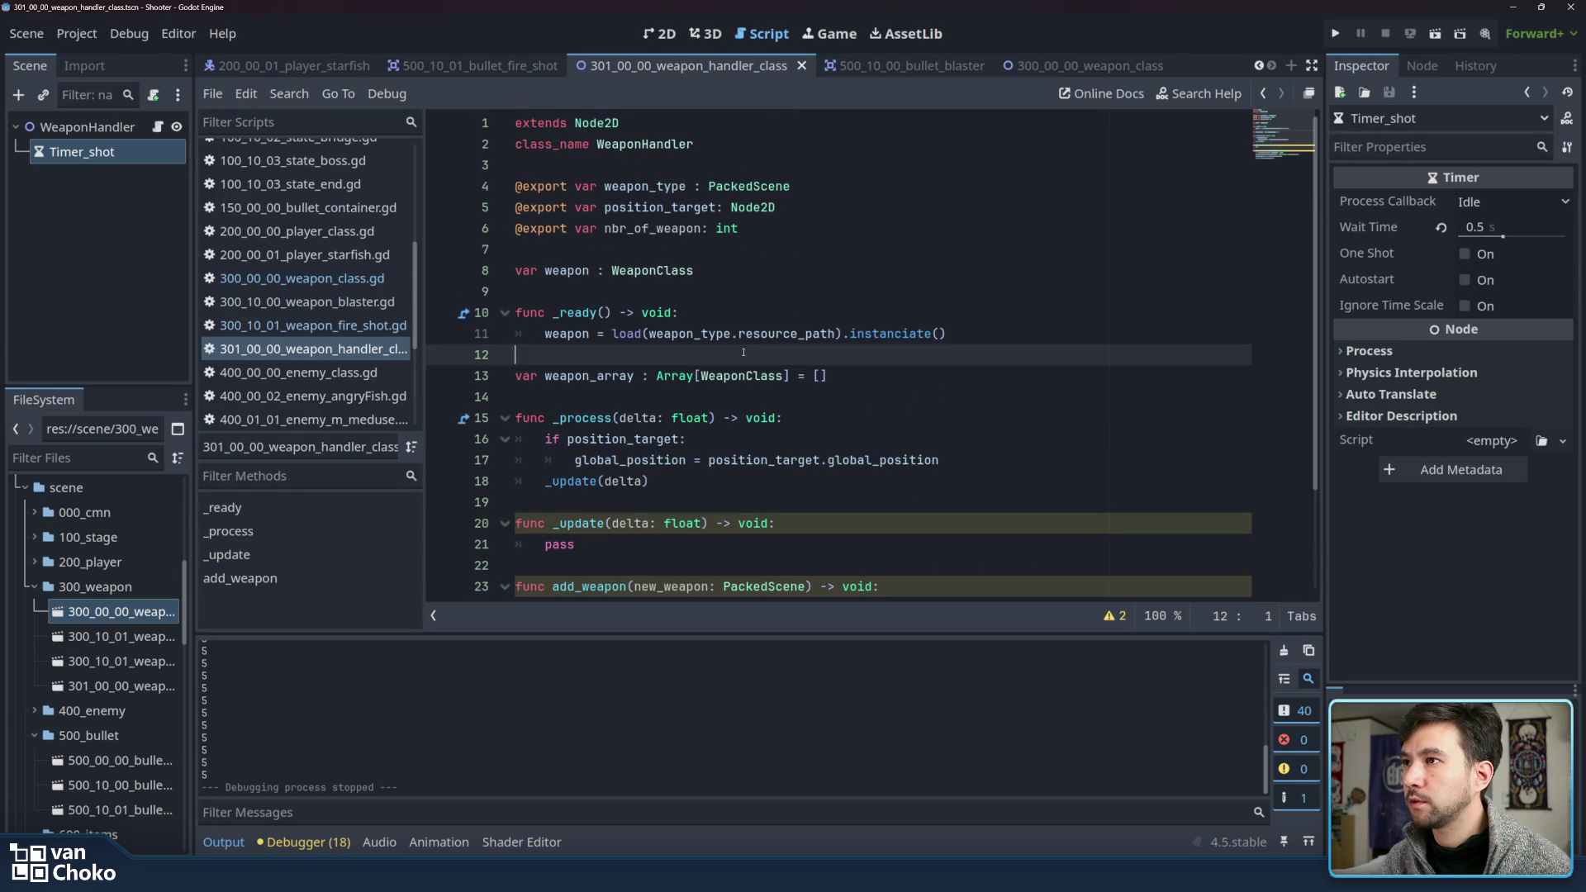
left_click(1011, 331)
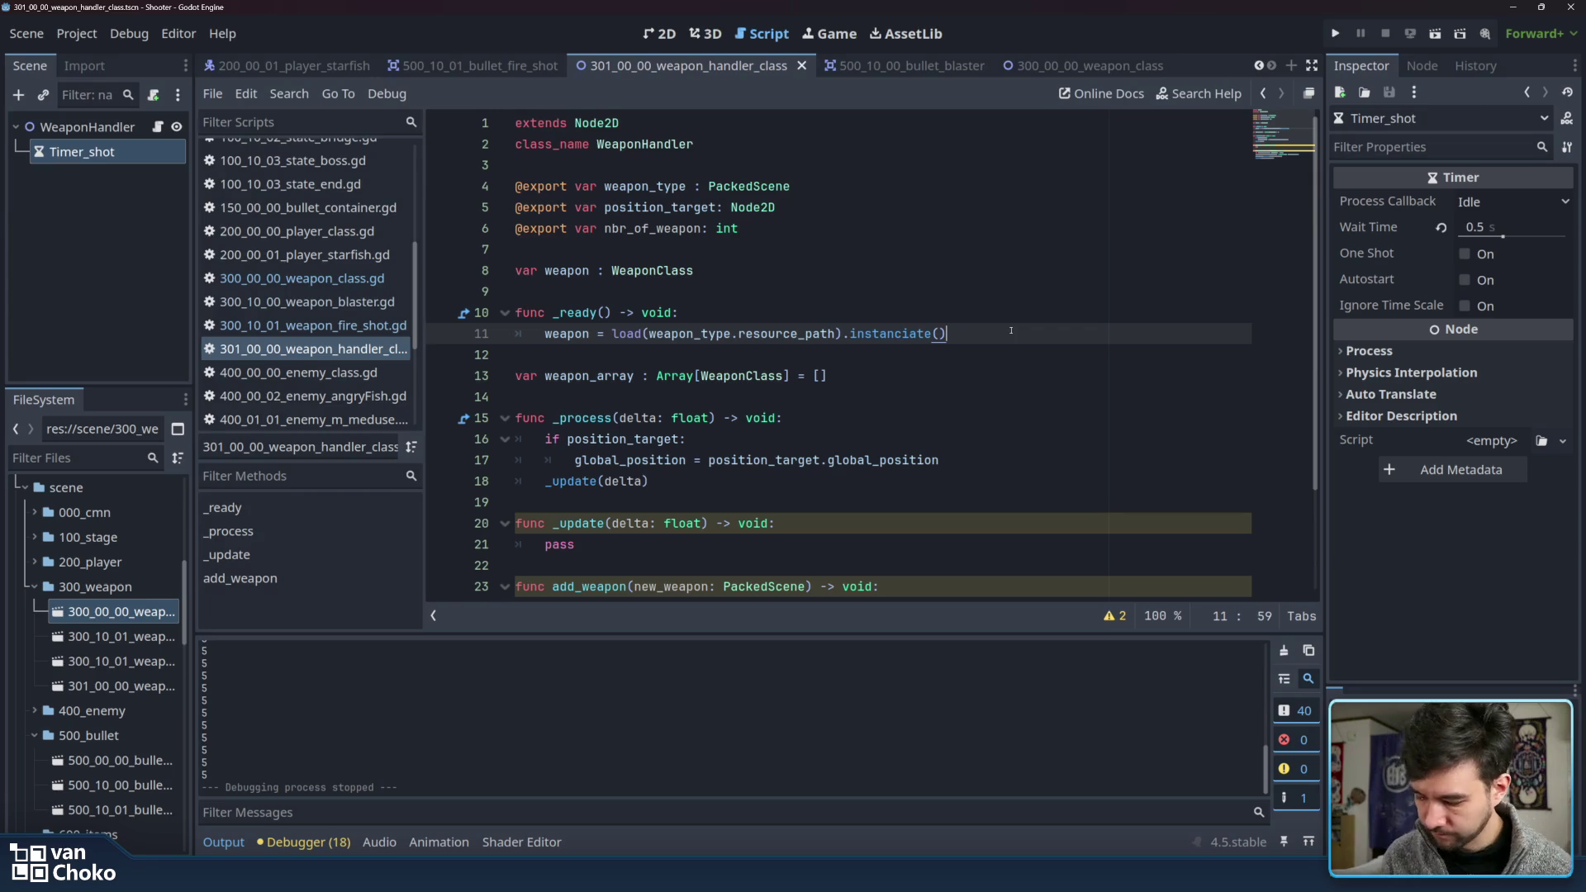
key("Return")
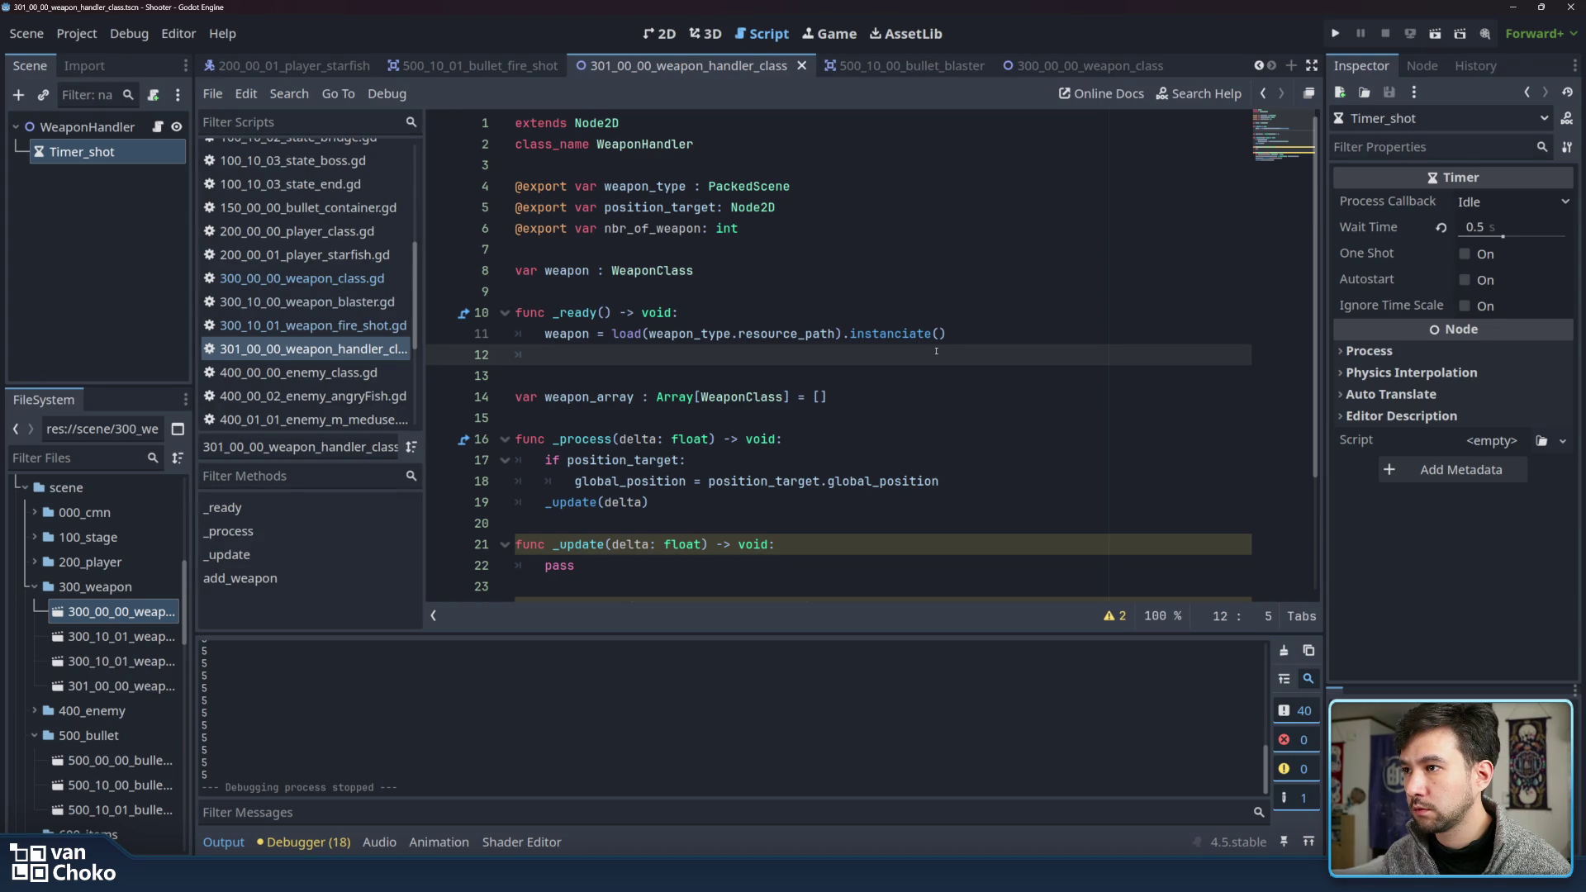
Review add_weapon's new_weapon: PackedScene parameter and its instance, position, push_back and add_child lines
scroll(936, 351, "down", 3)
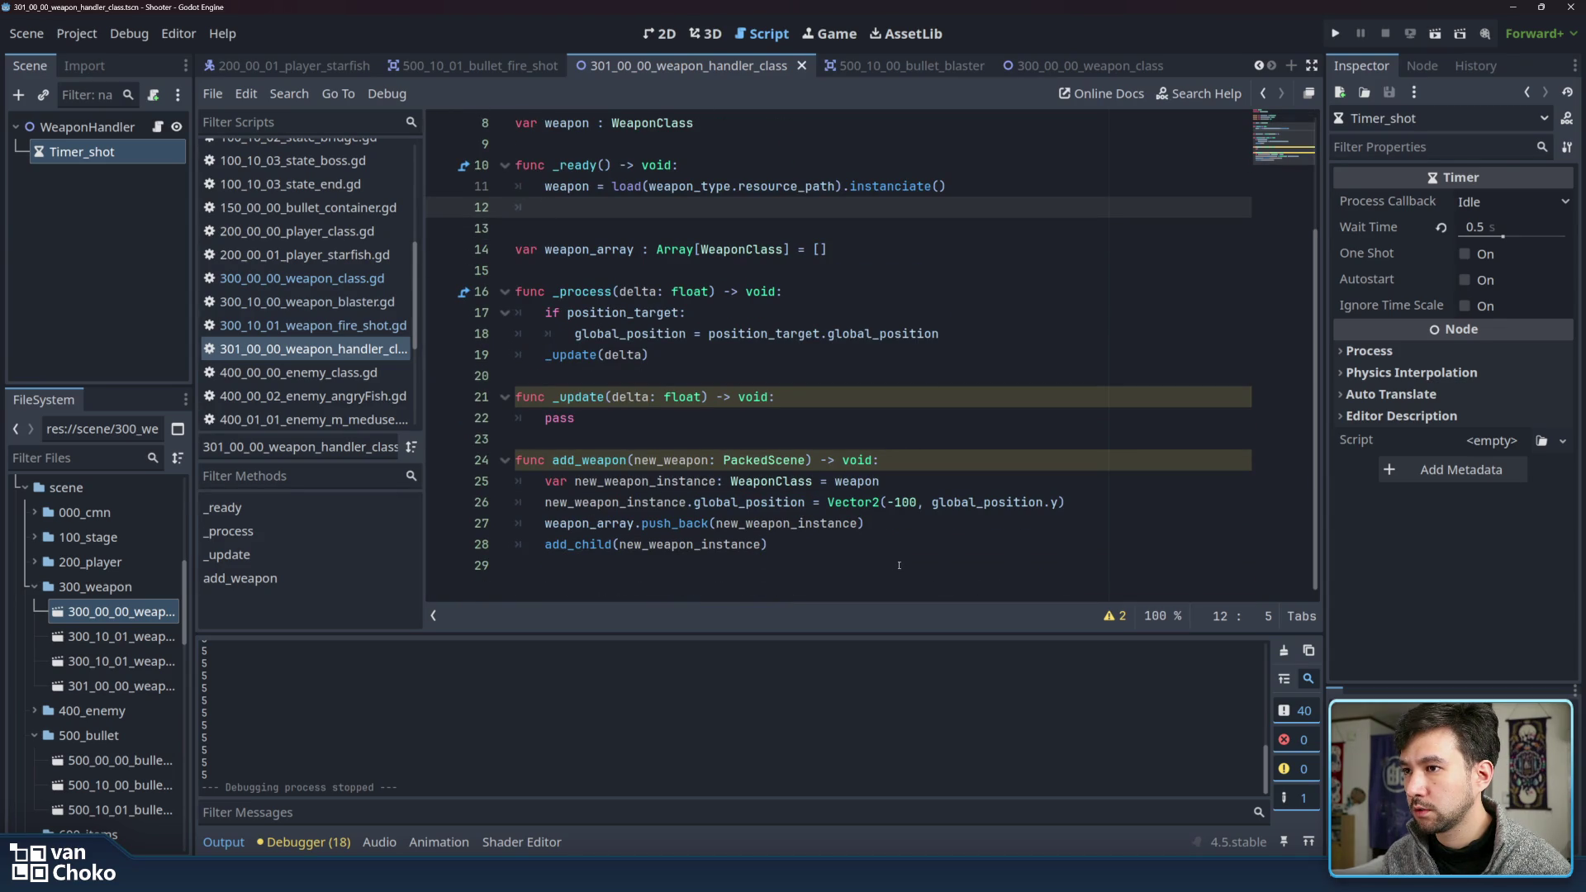
left_click(899, 565)
left_click(569, 442)
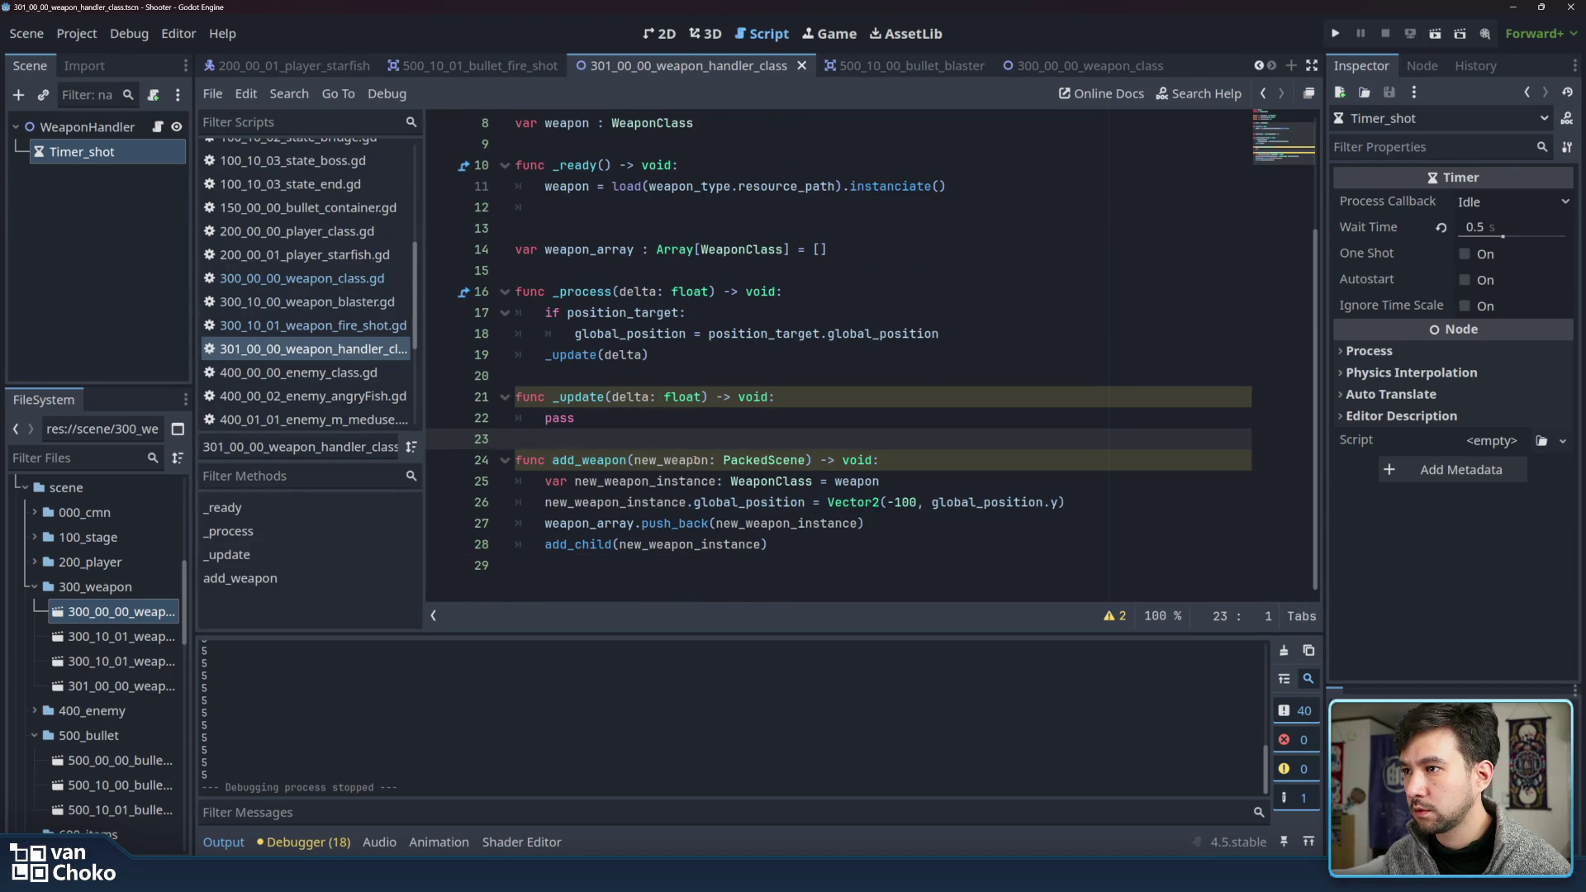
double_click(671, 460)
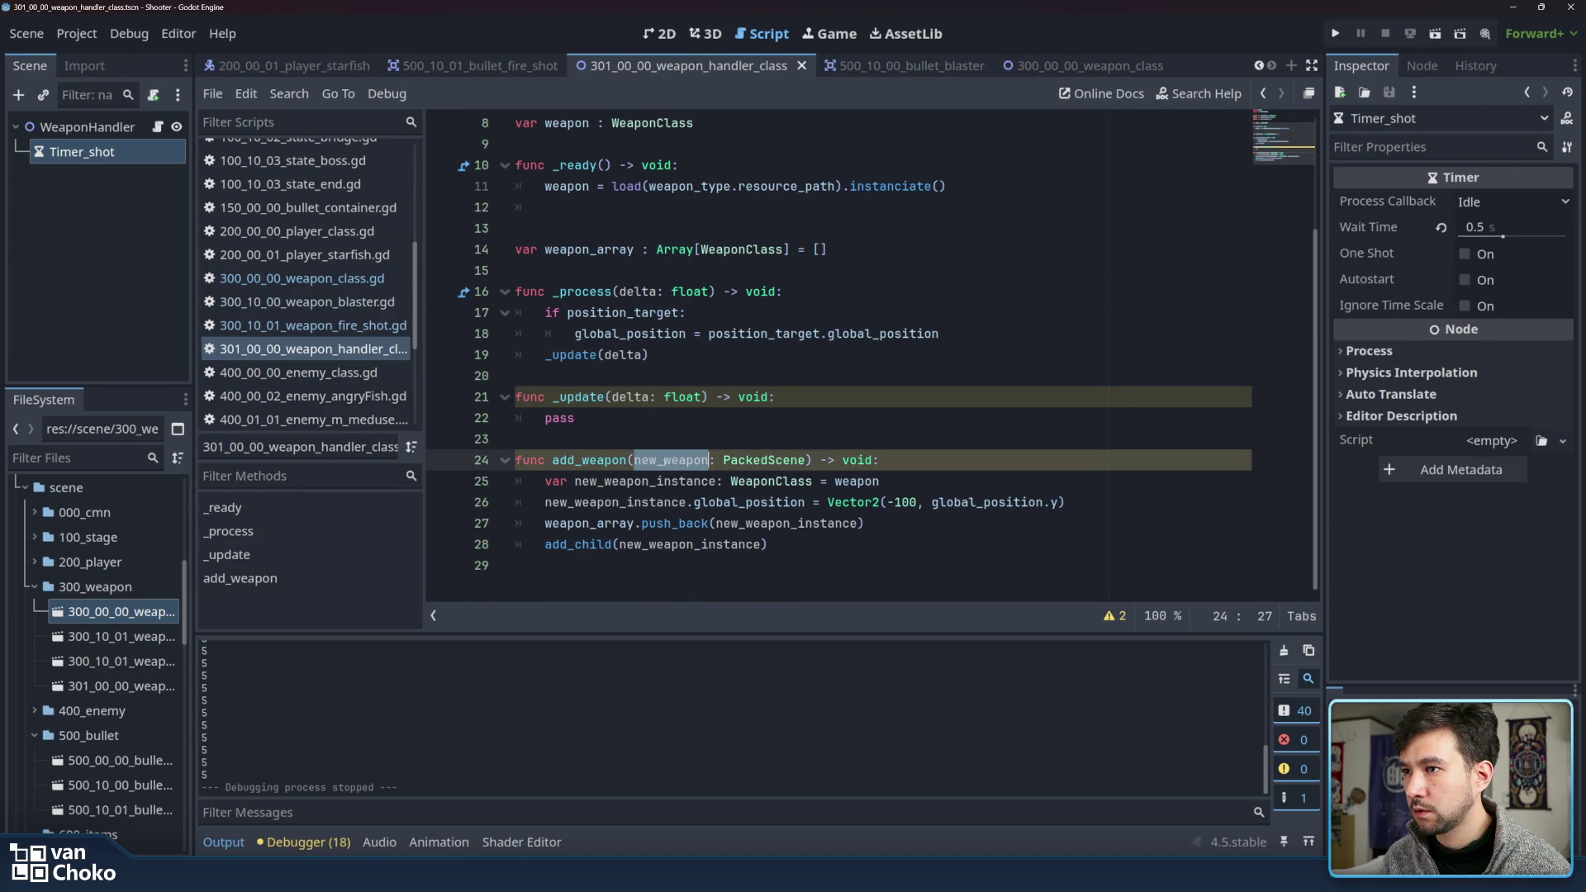
left_click(808, 461)
mouse_move(807, 460)
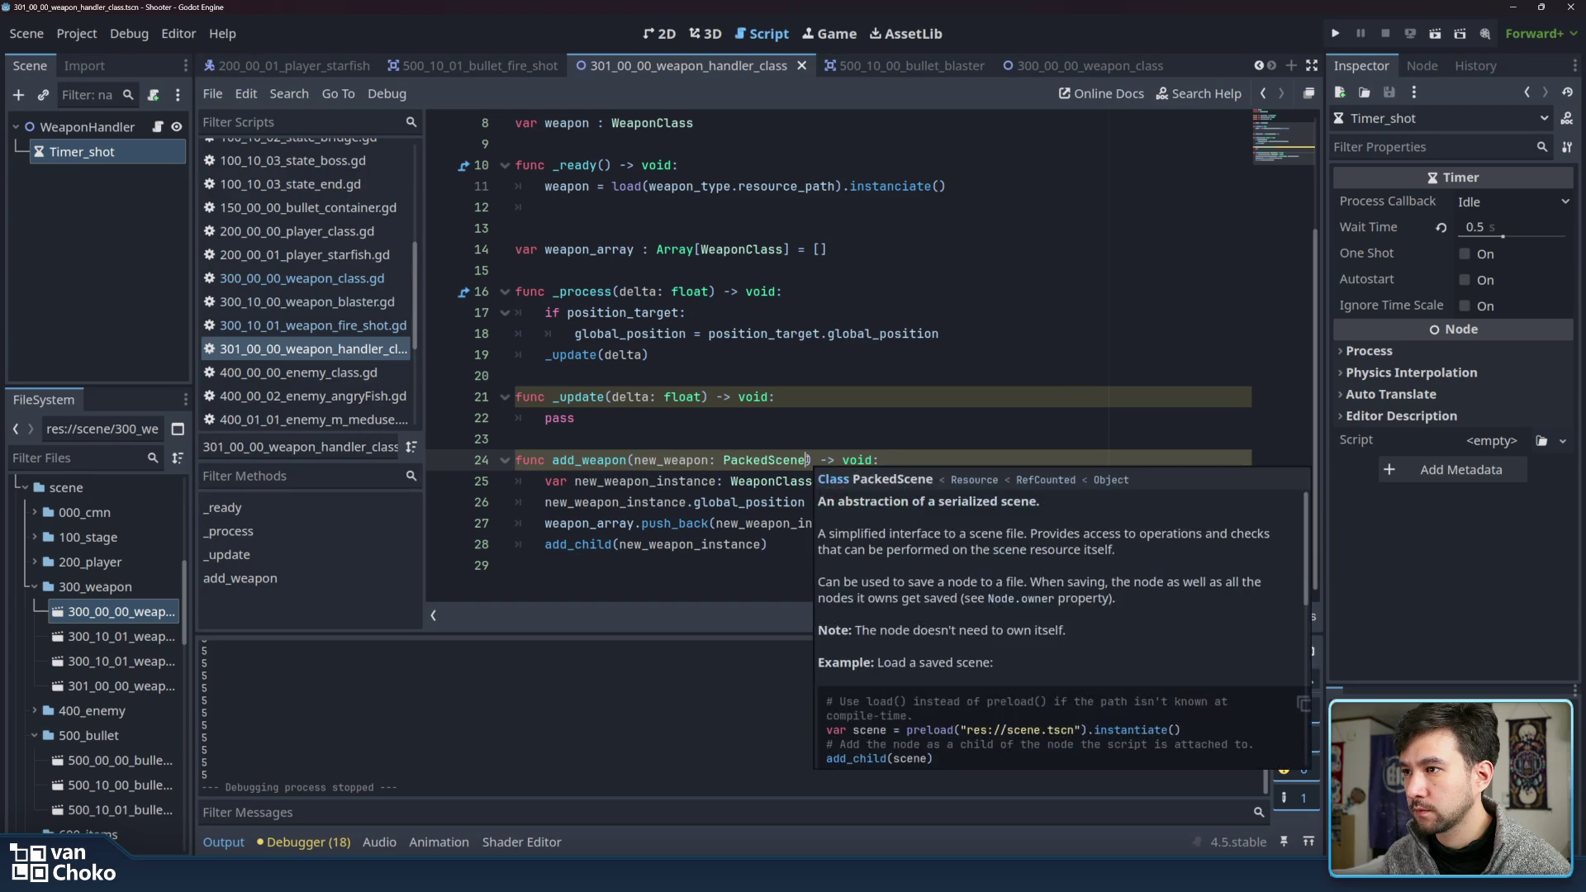
left_click(656, 482)
left_click(864, 481)
left_click(657, 502)
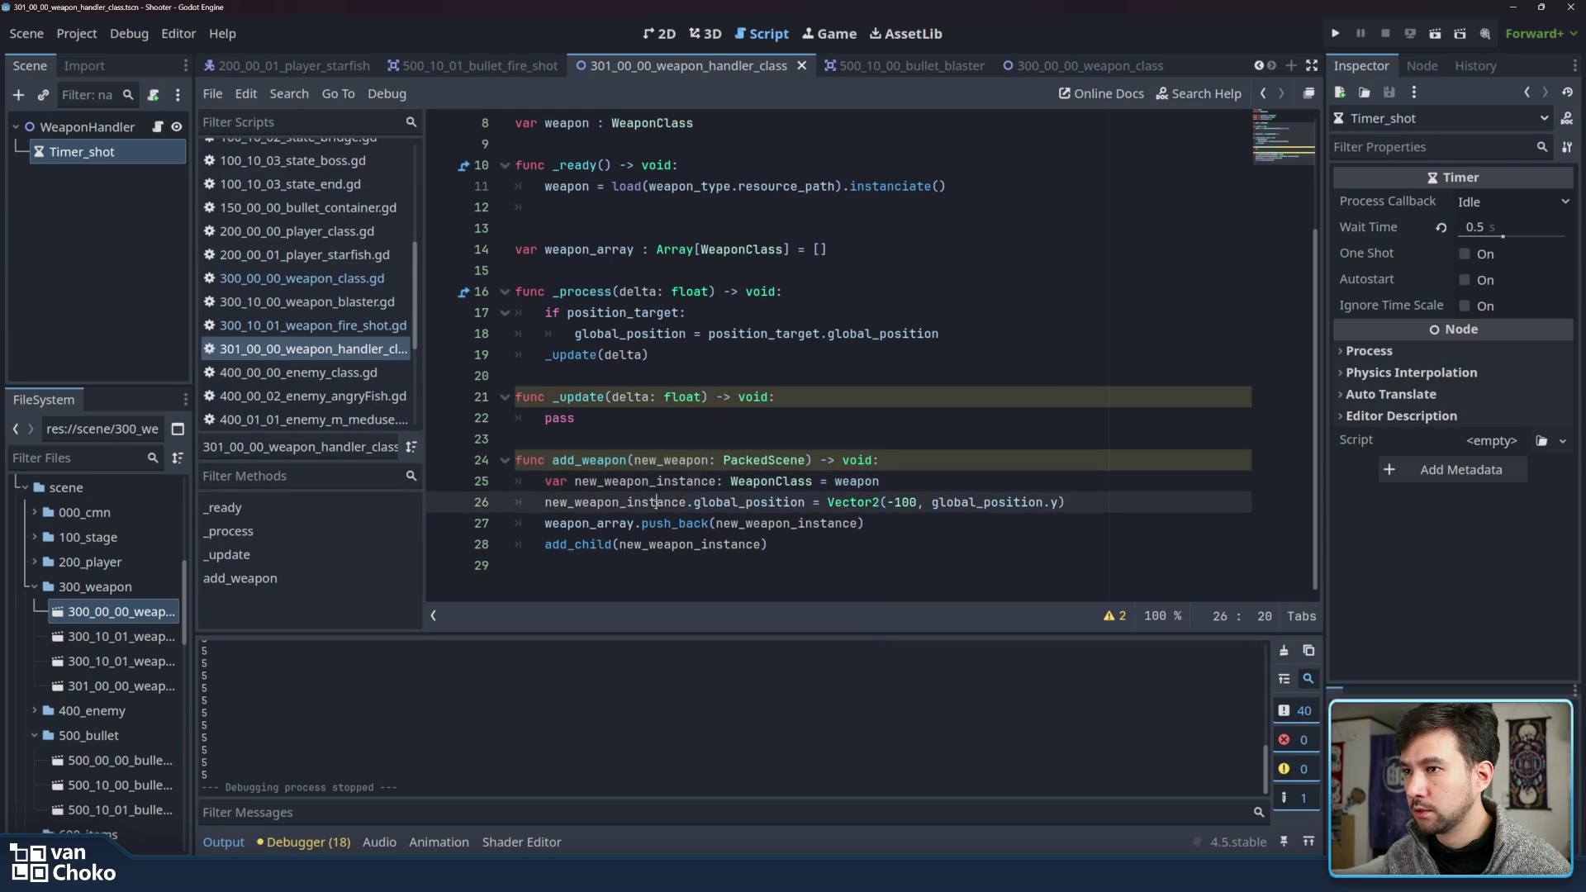
double_click(657, 502)
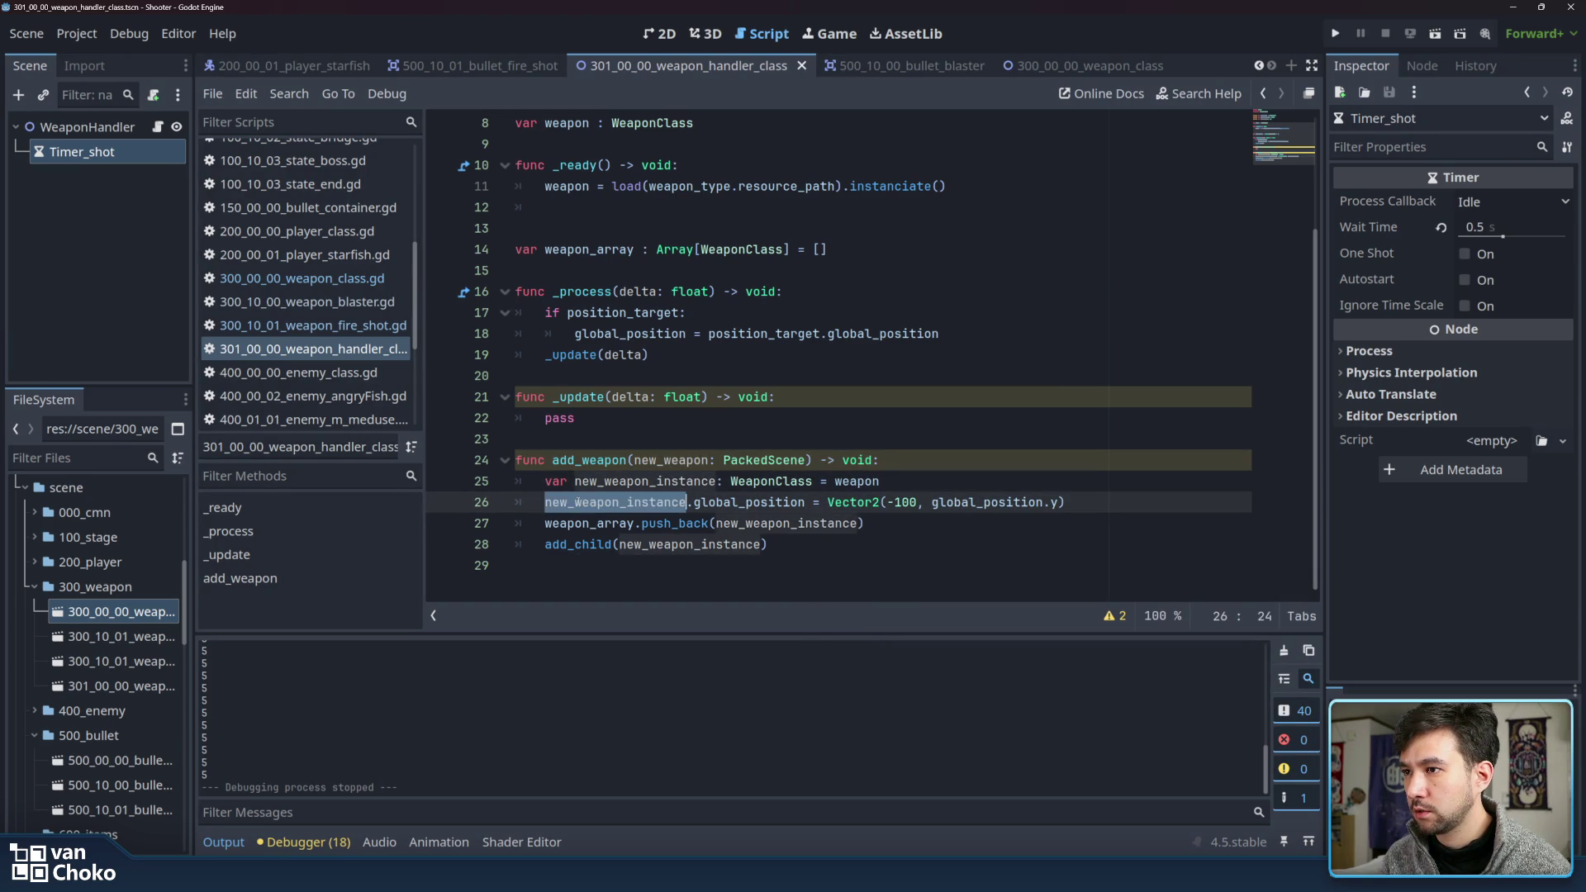
left_click(665, 523)
left_click(713, 542)
left_click(824, 542)
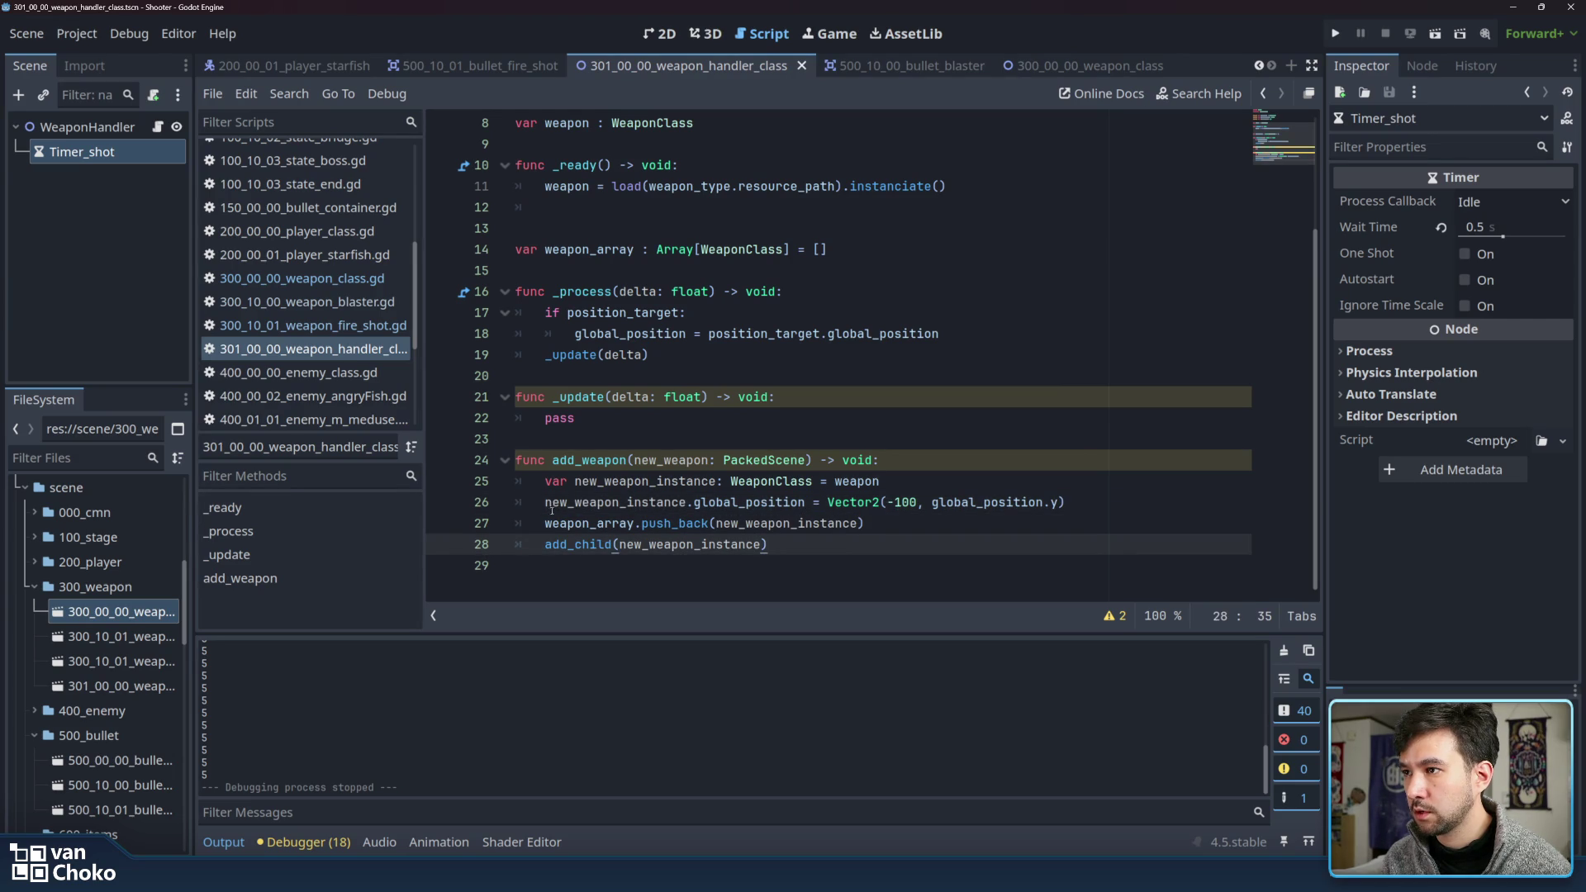
Append ', nbr:int' after PackedScene in add_weapon's signature and open a blank line below line 25
left_click(808, 460)
type(";")
mouse_move(809, 460)
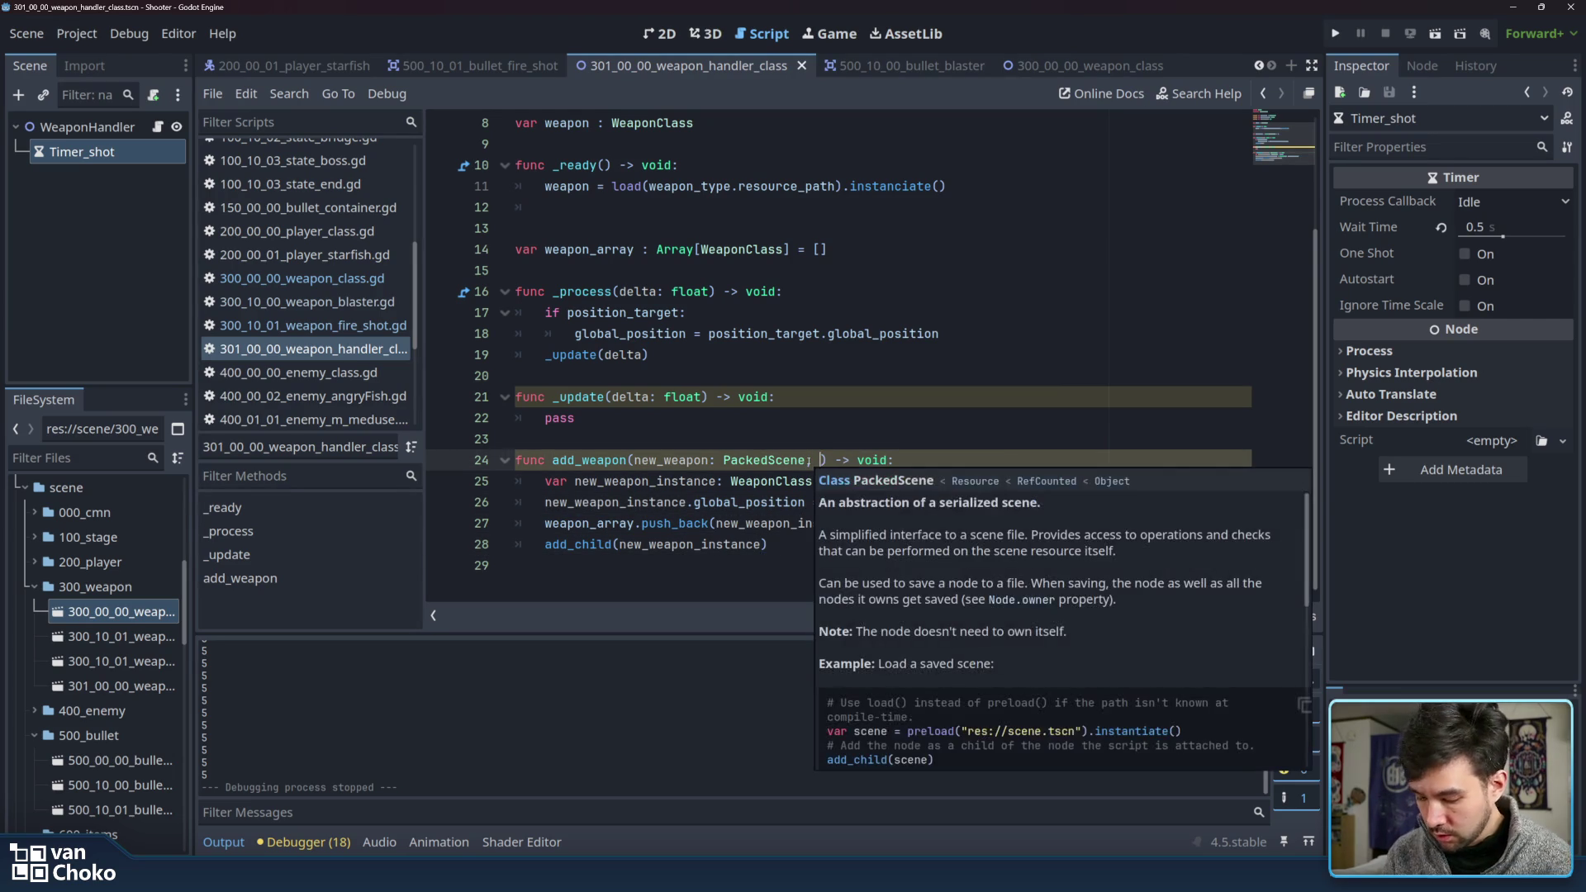
type("nbr_")
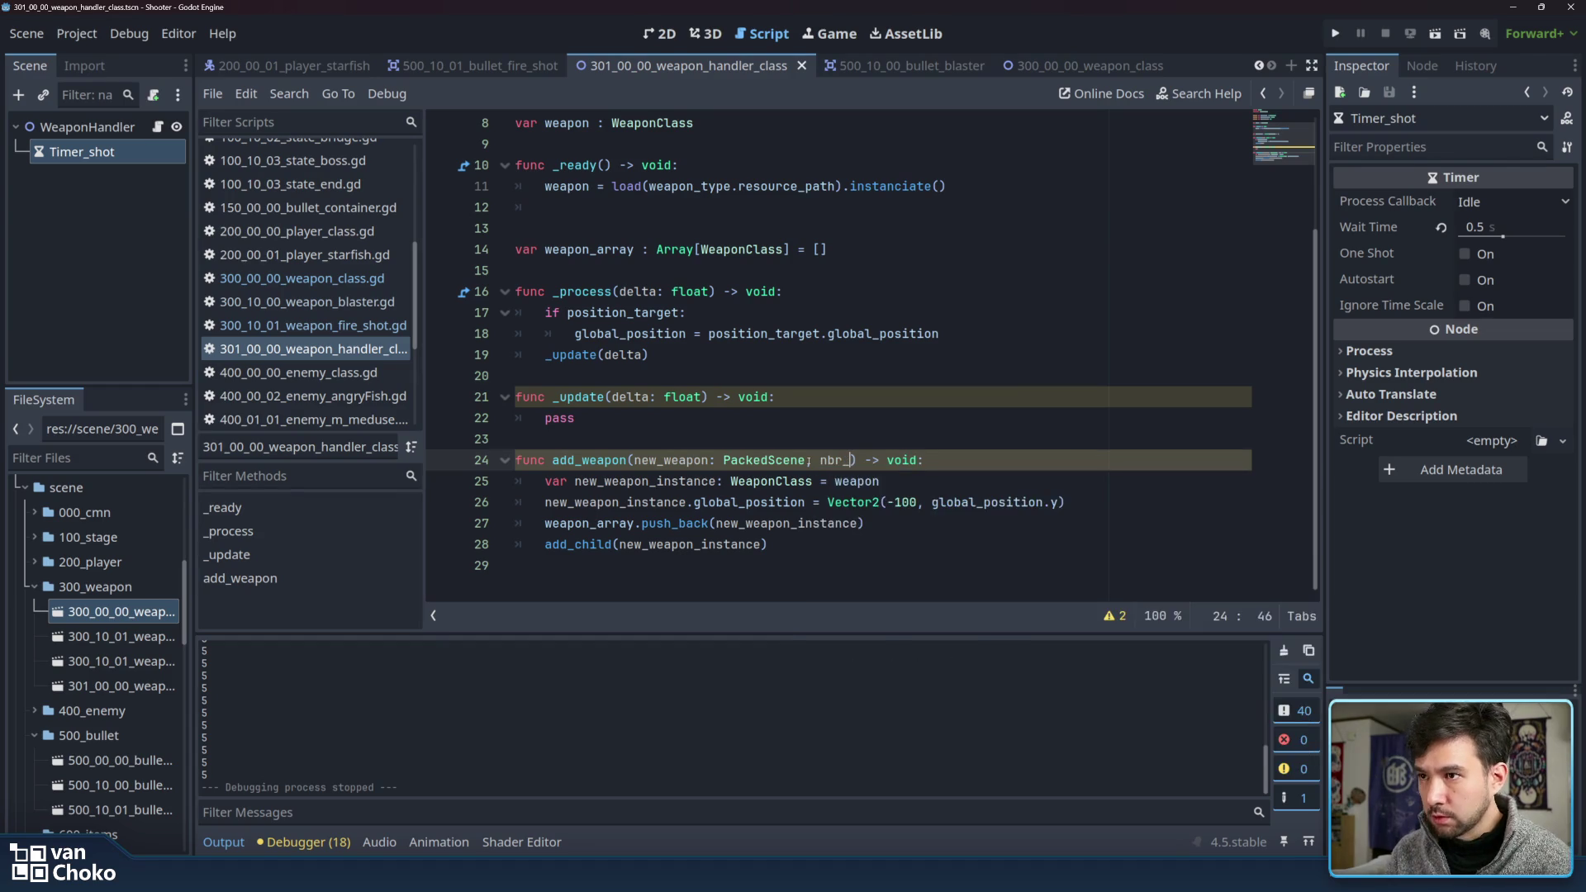
key("Left")
key("Left")
key("Left")
key("BackSpace")
type(",")
key("End")
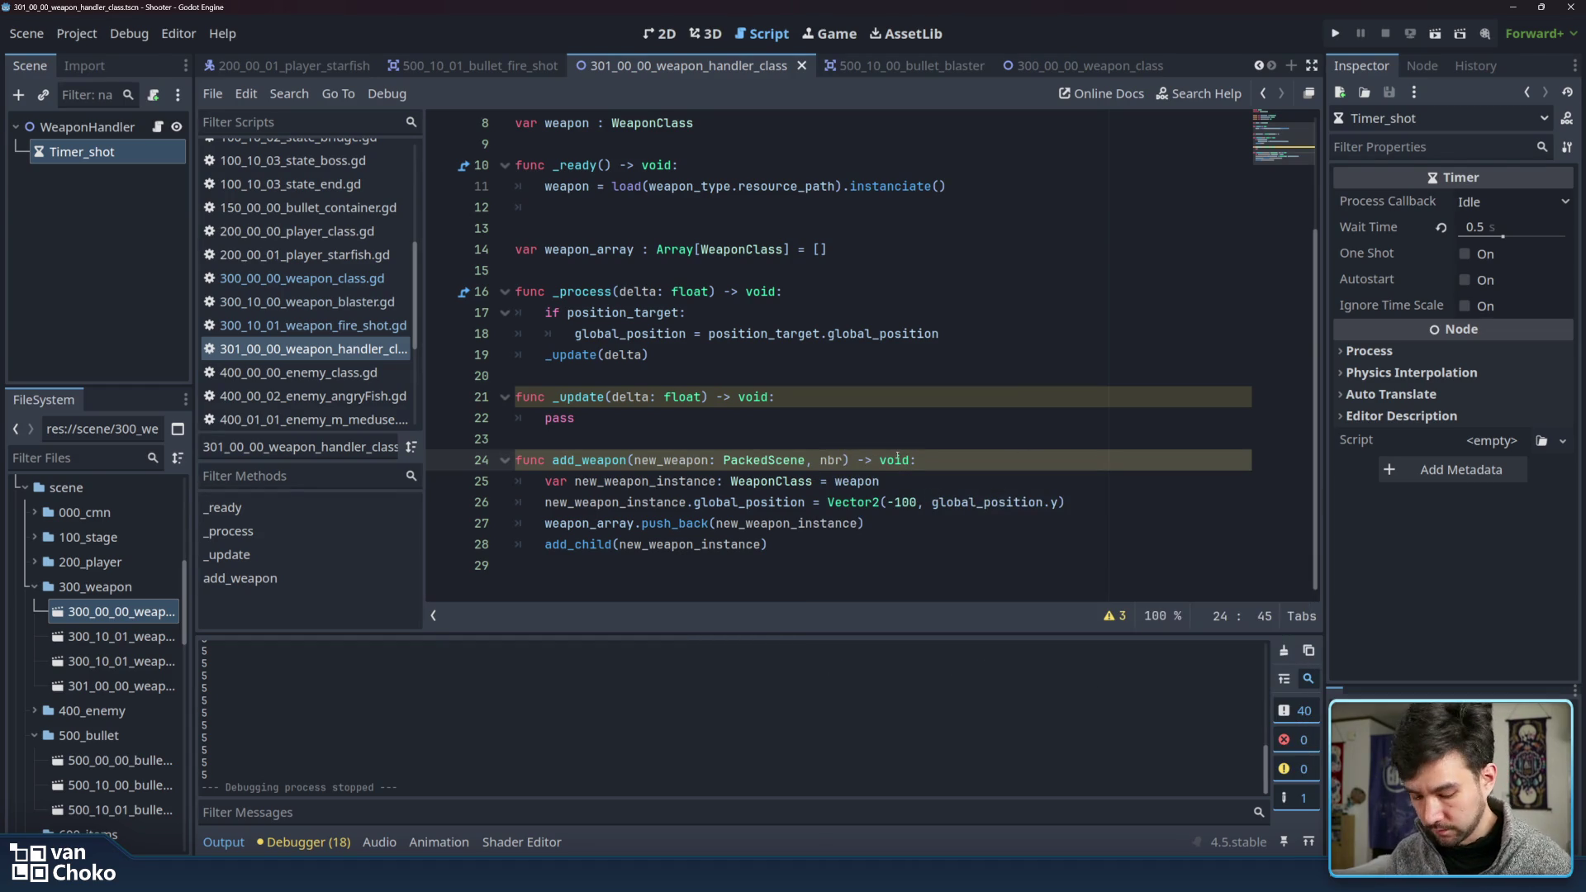
type(":int")
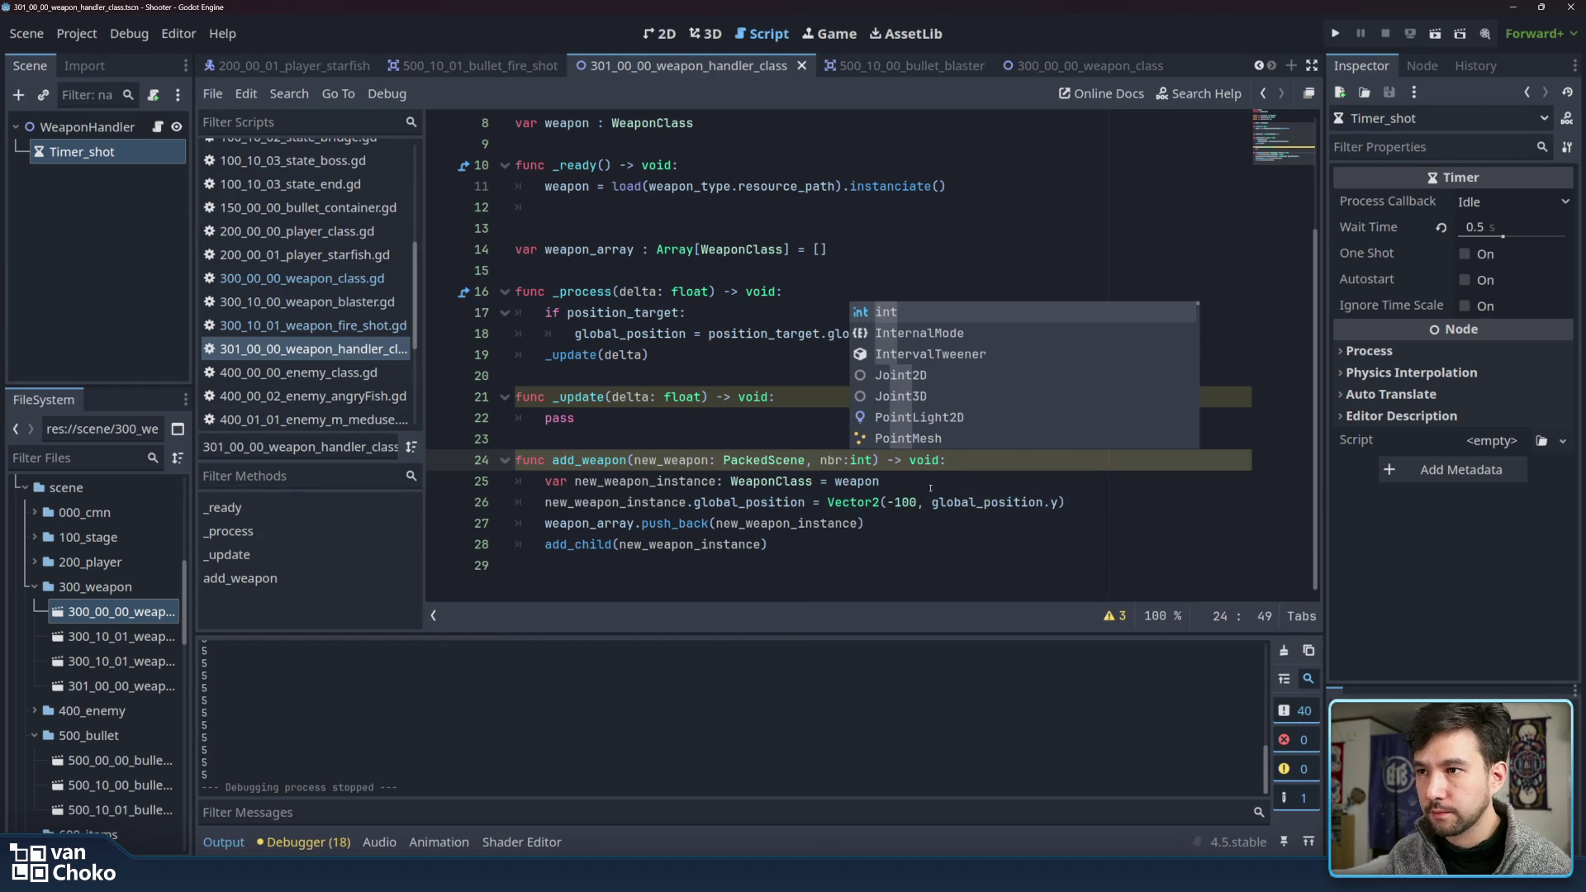
left_click(931, 485)
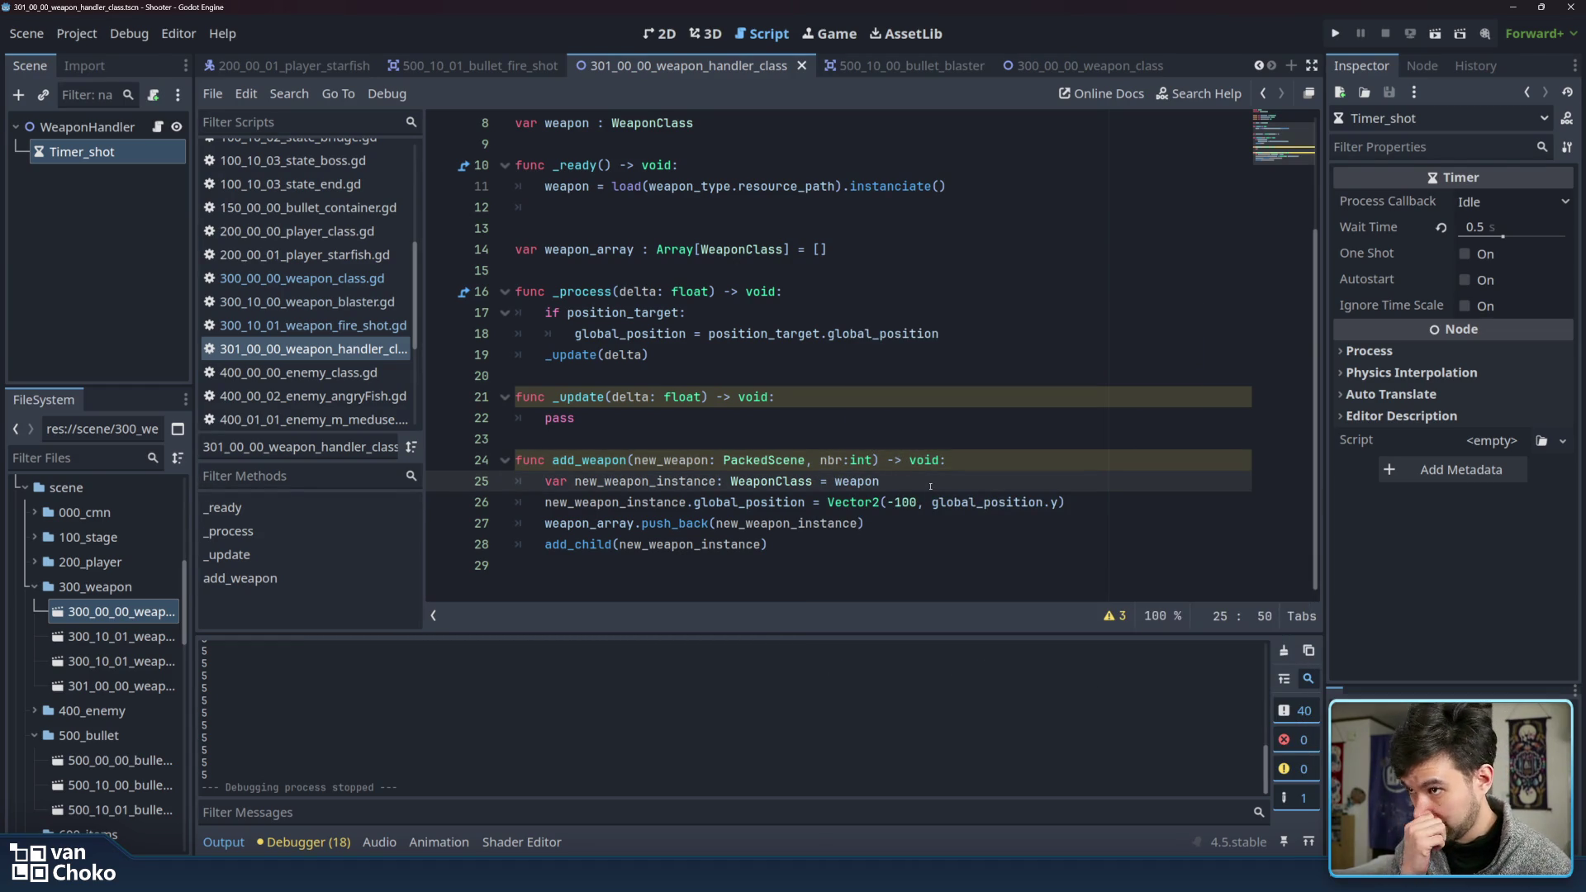
key("Return")
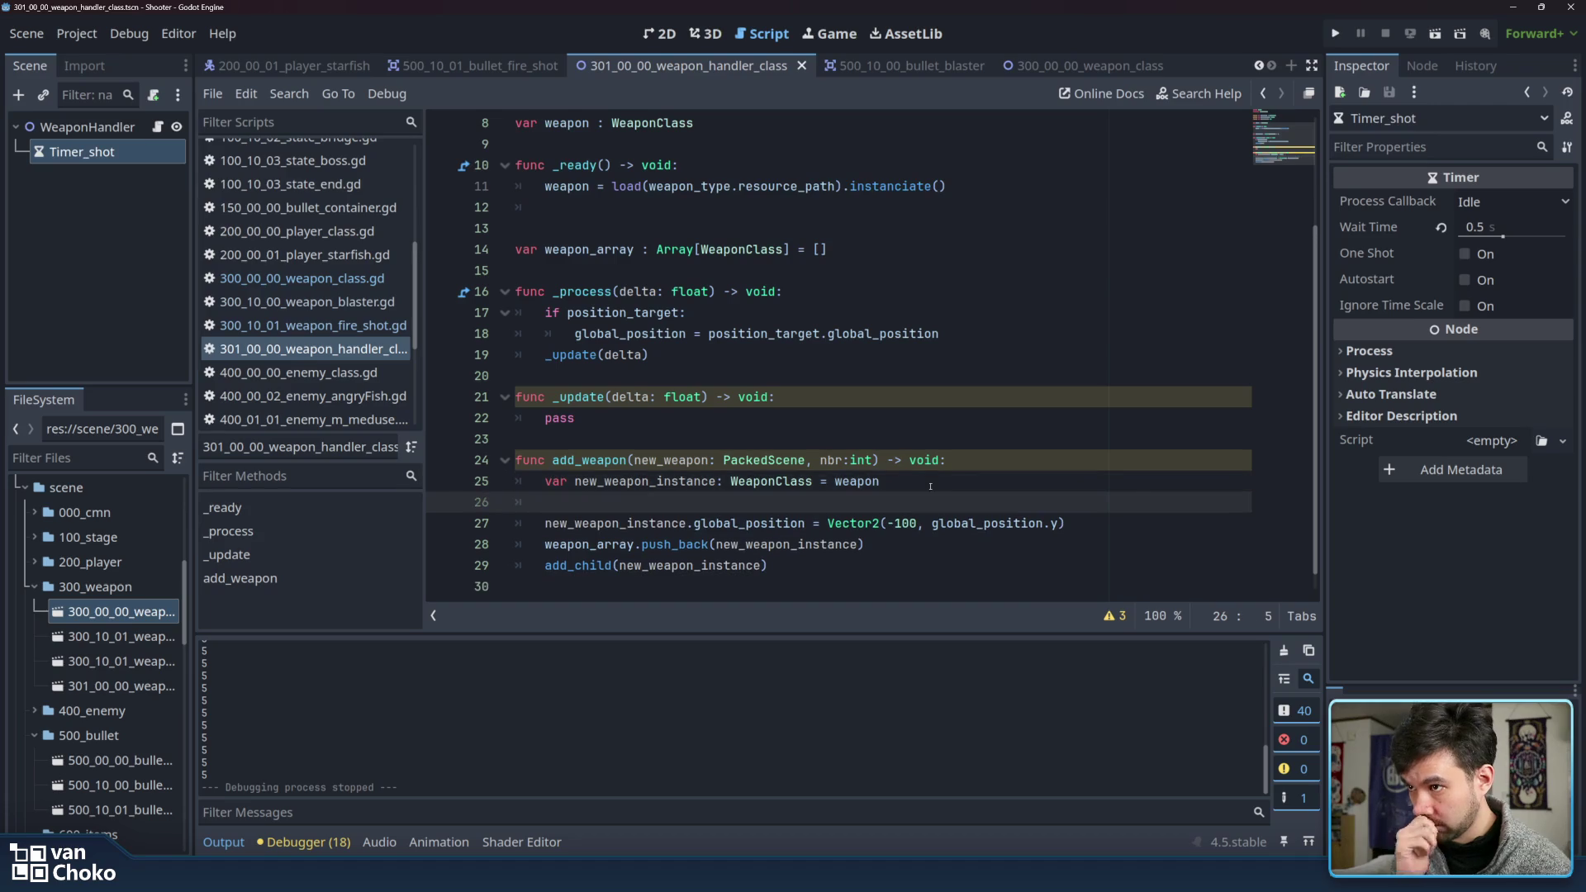
Write 'for i in nbr:' on line 26 and indent lines 27–29 into its body
type("for i")
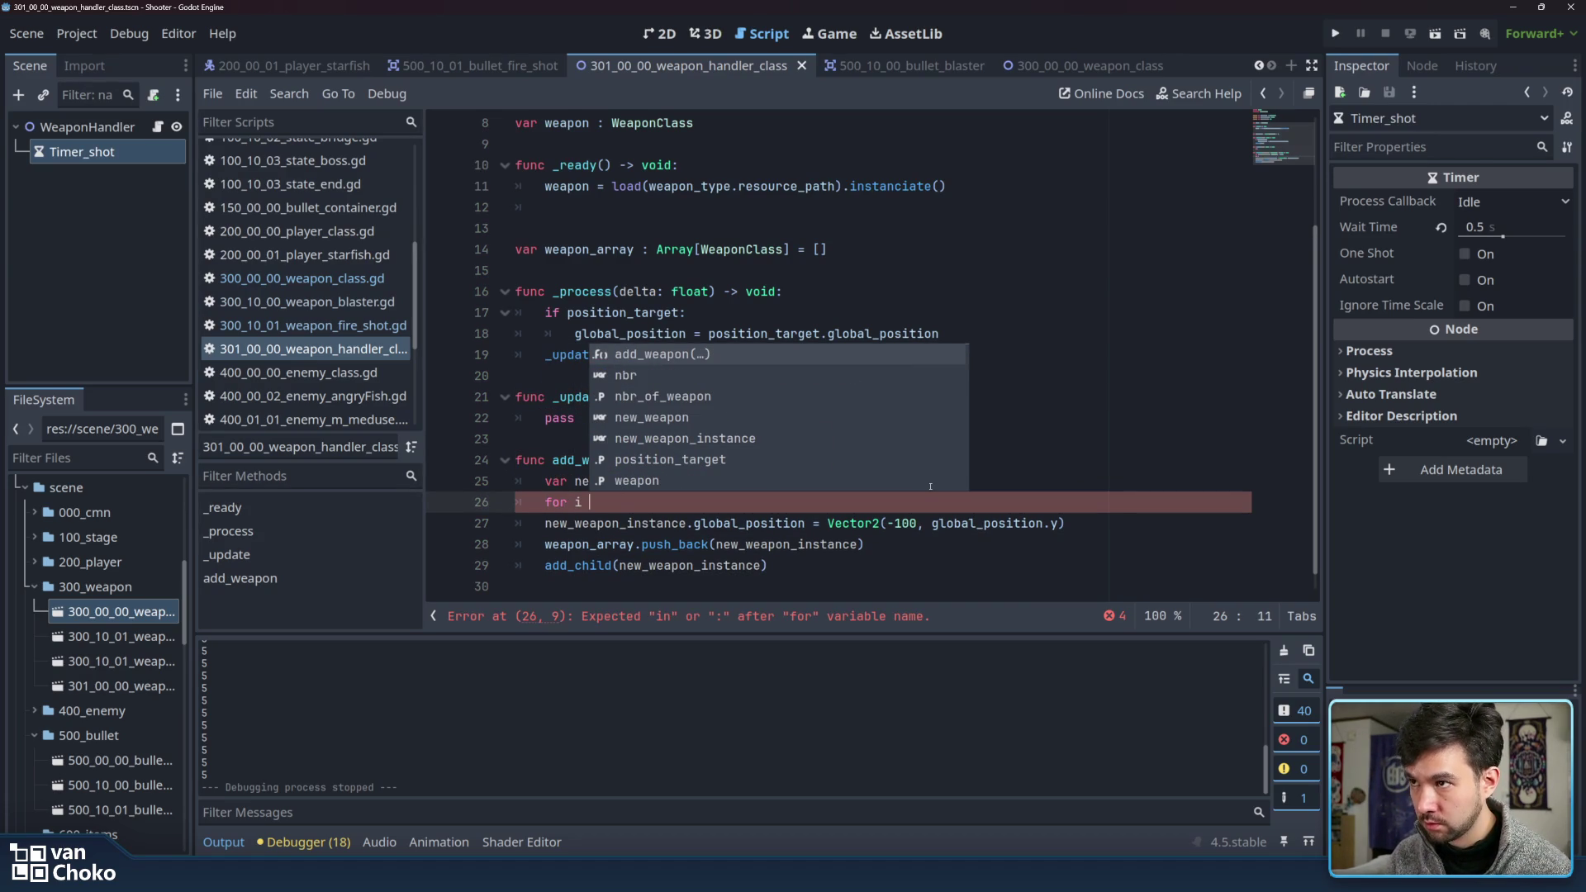
type(" in ")
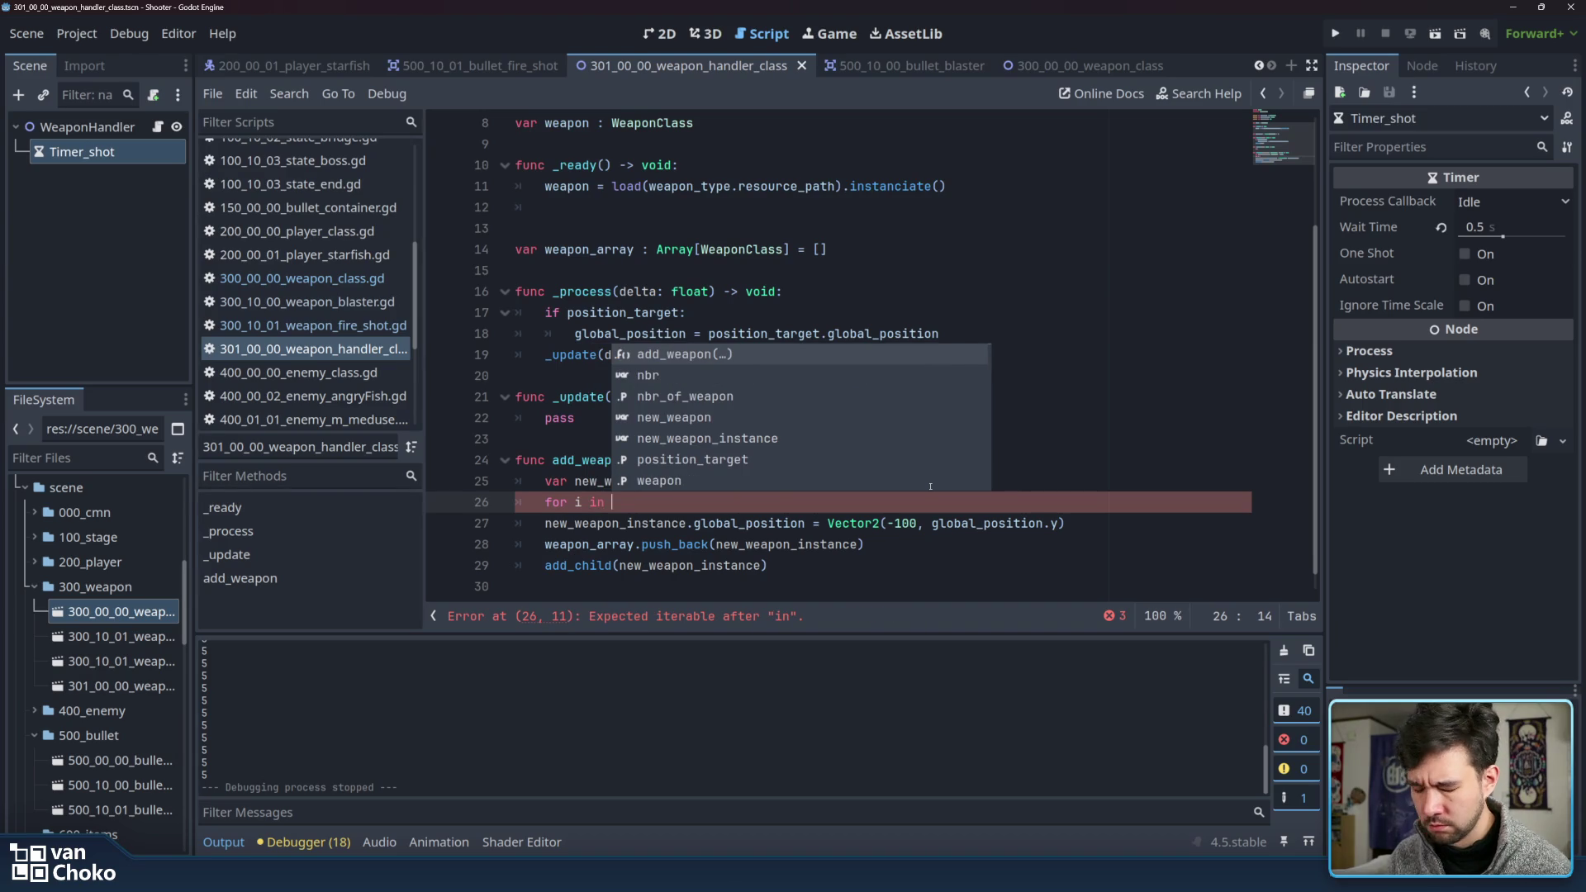
type("nbr")
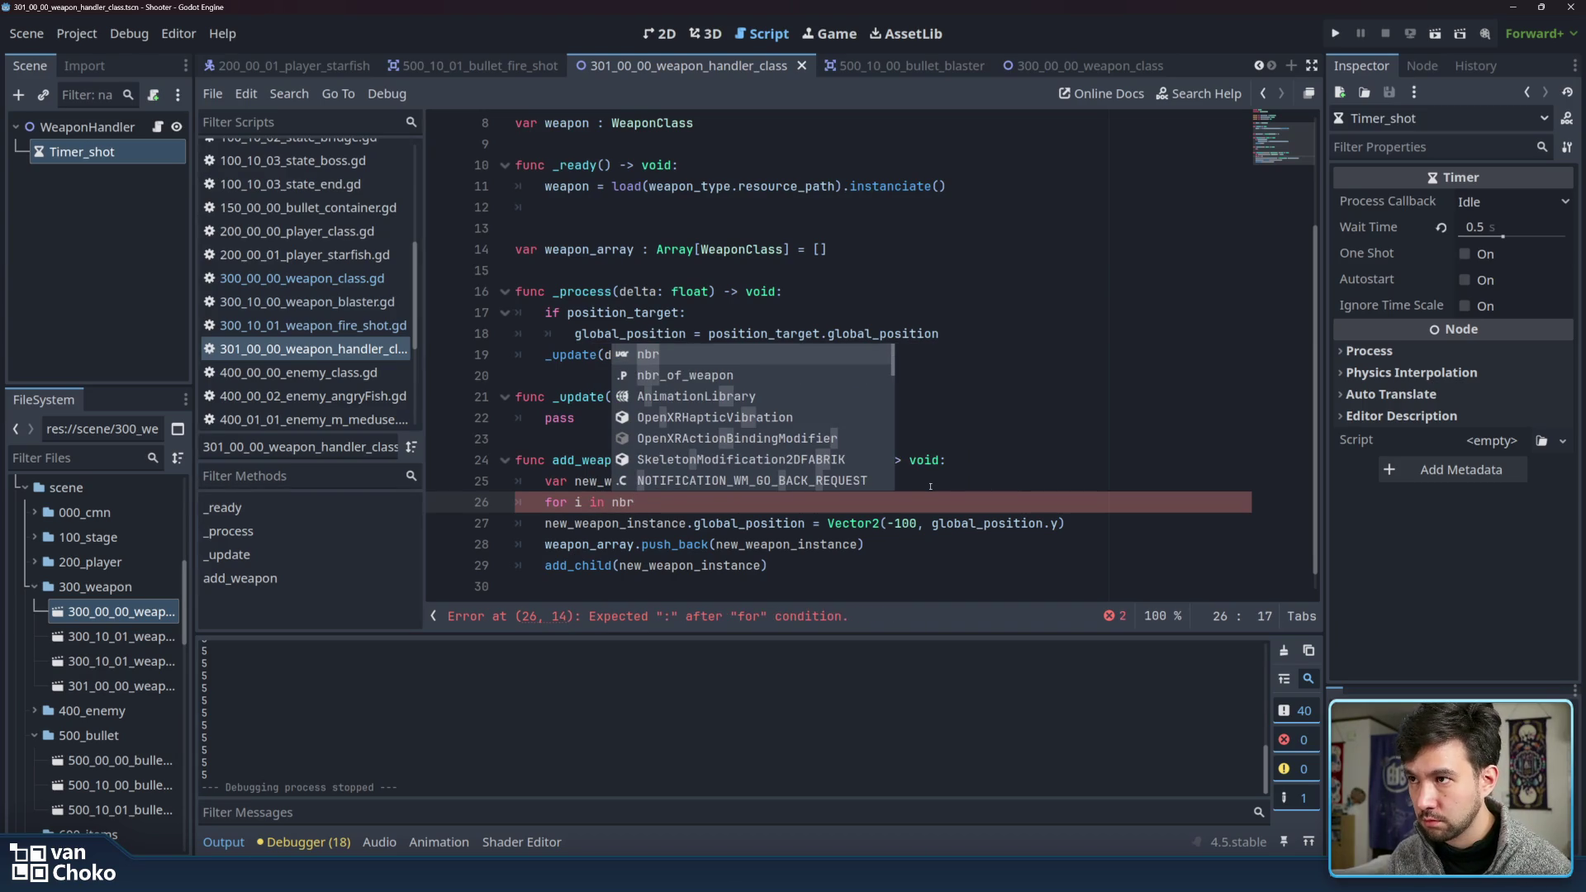
key("Escape")
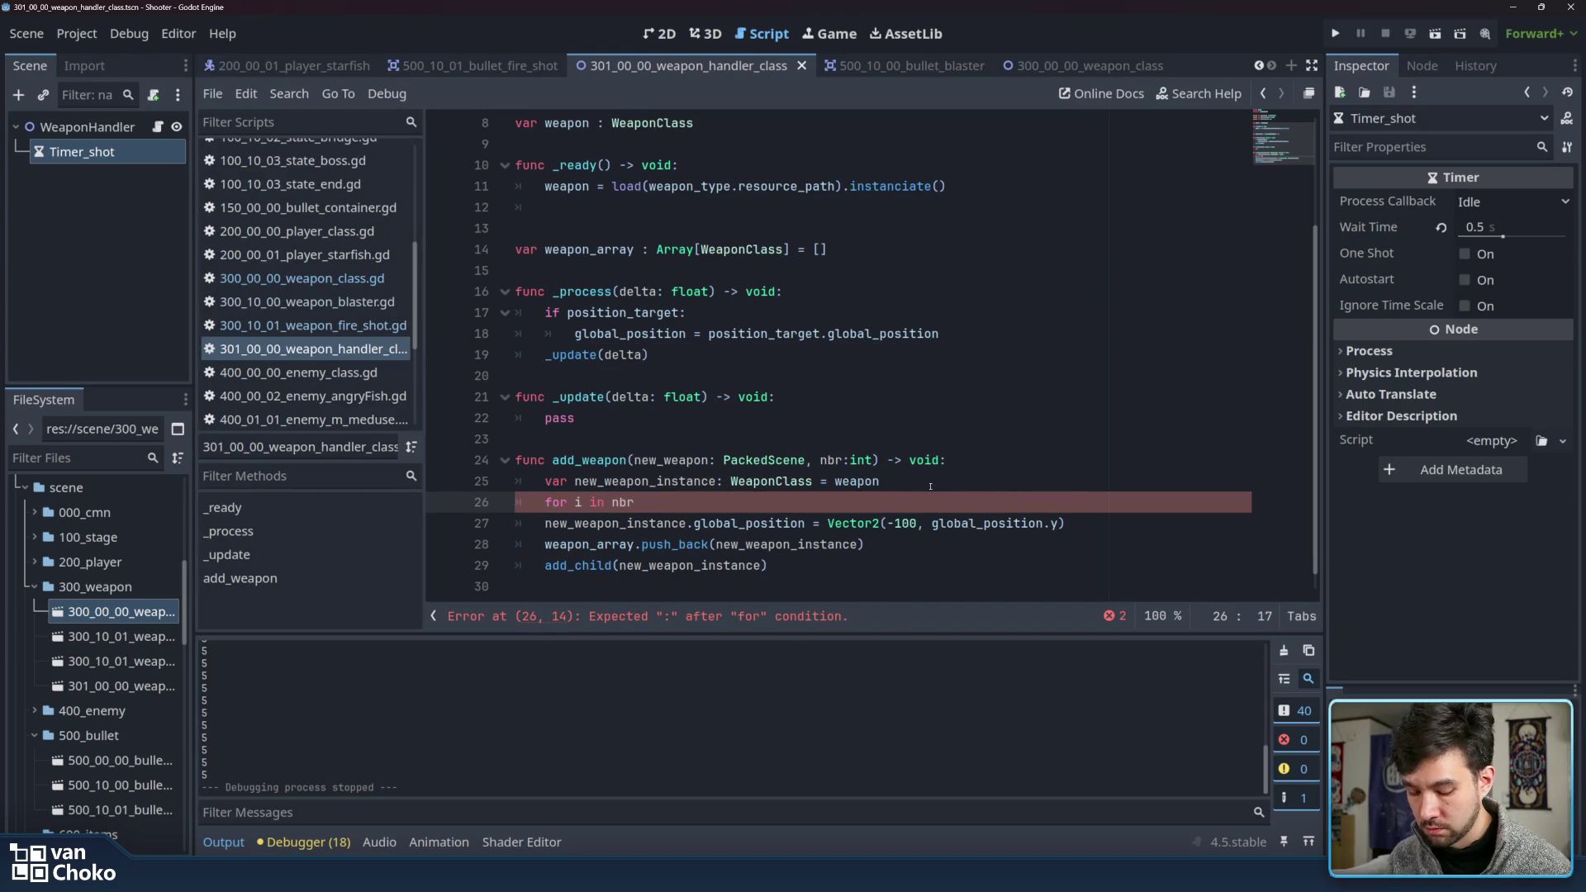
type(":")
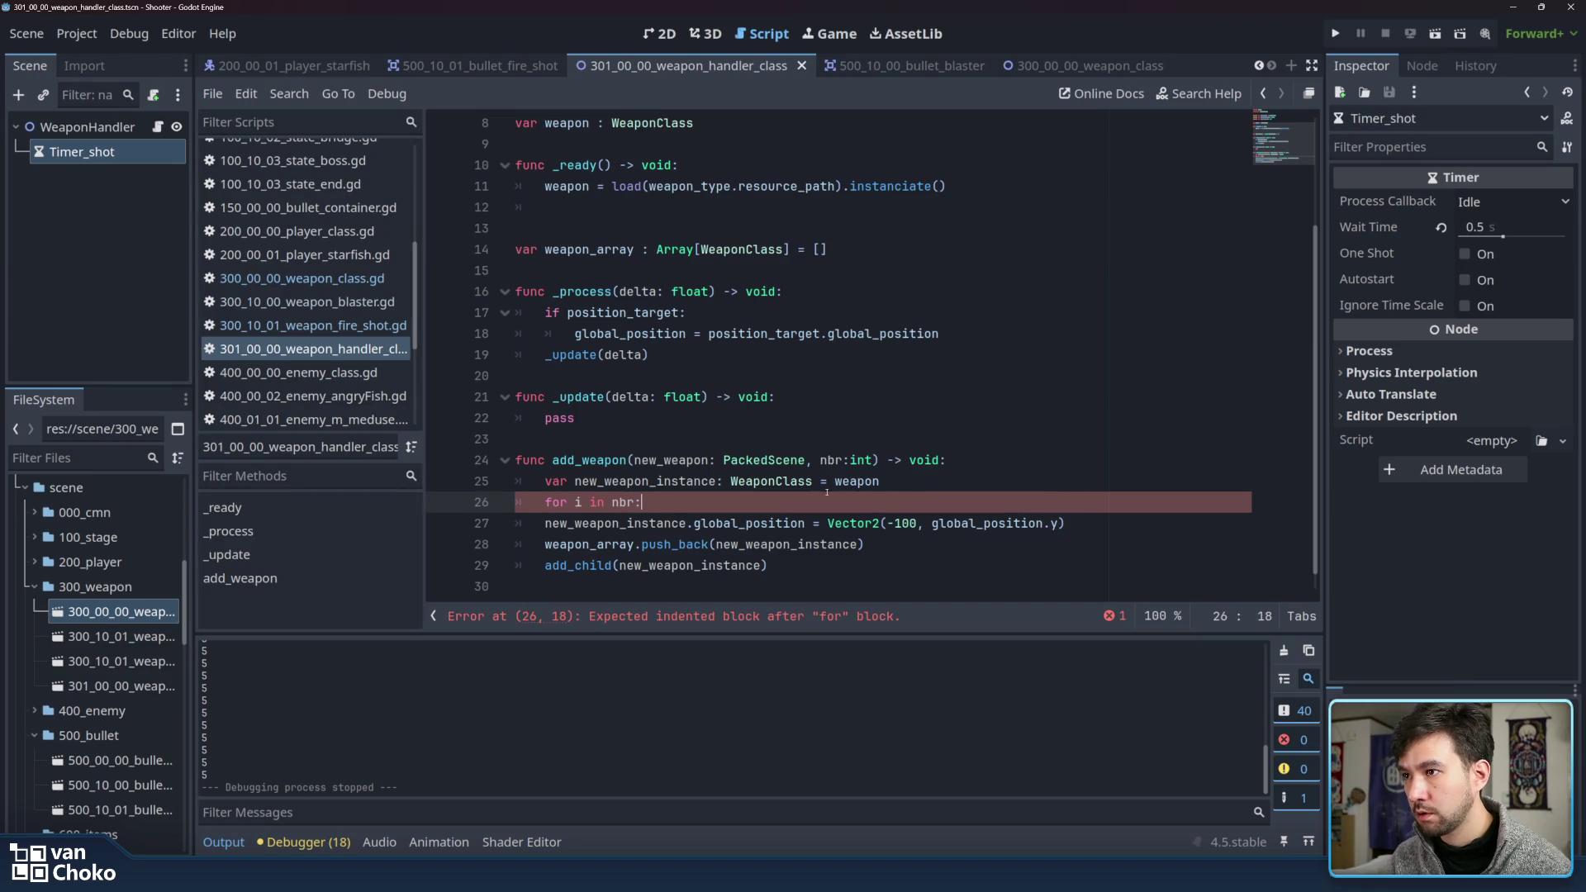
left_click(544, 523)
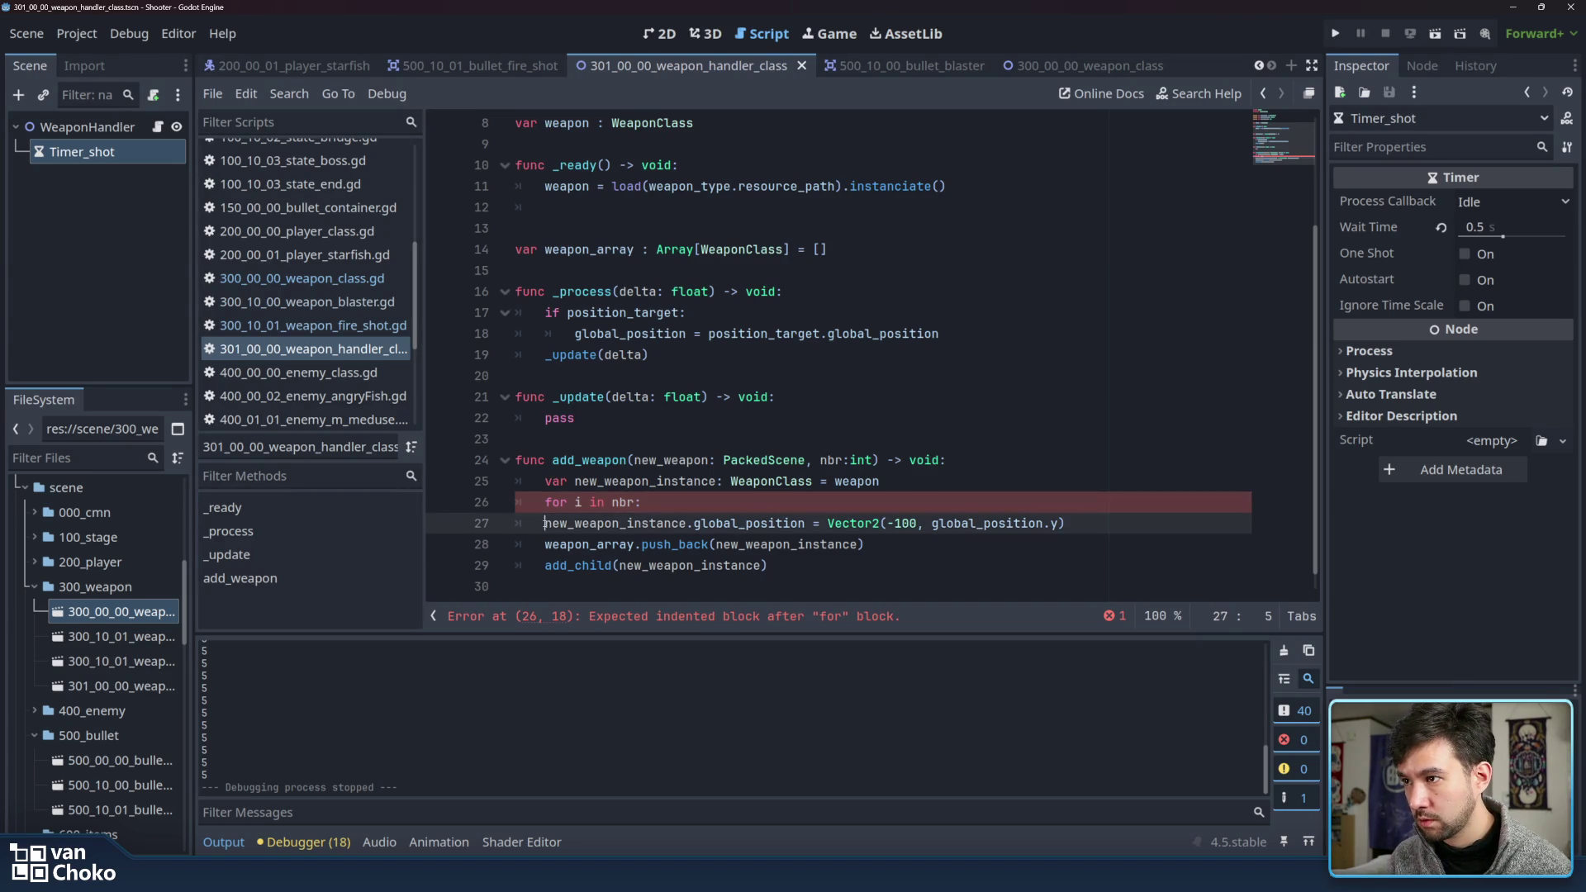
key("Tab")
left_click(545, 544)
key("Tab")
left_click(543, 570)
key("Tab")
left_click(838, 561)
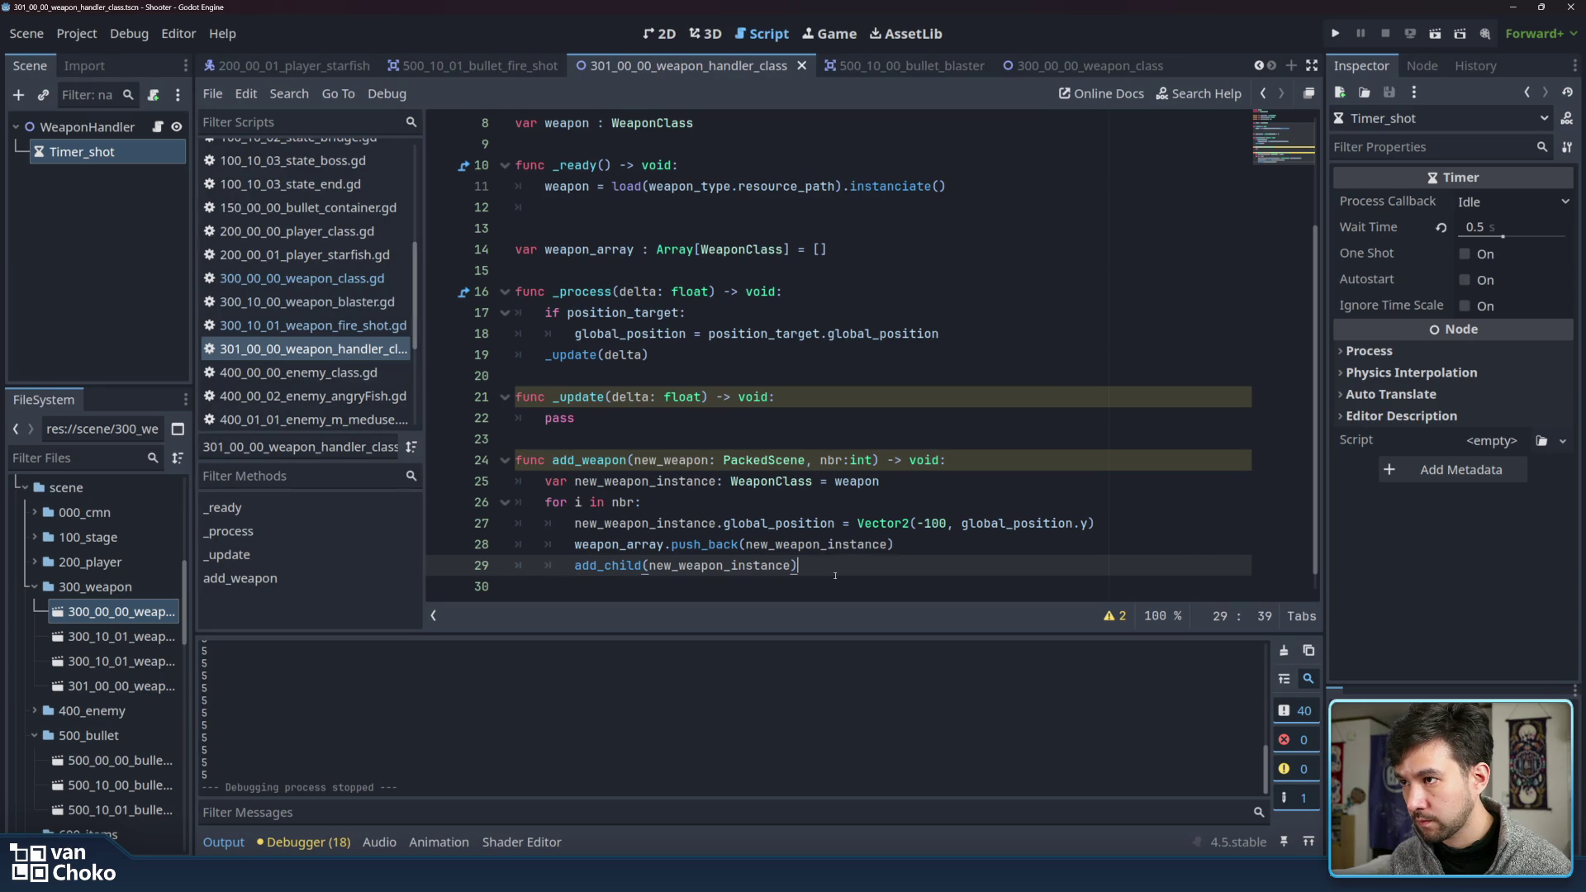
left_click(620, 593)
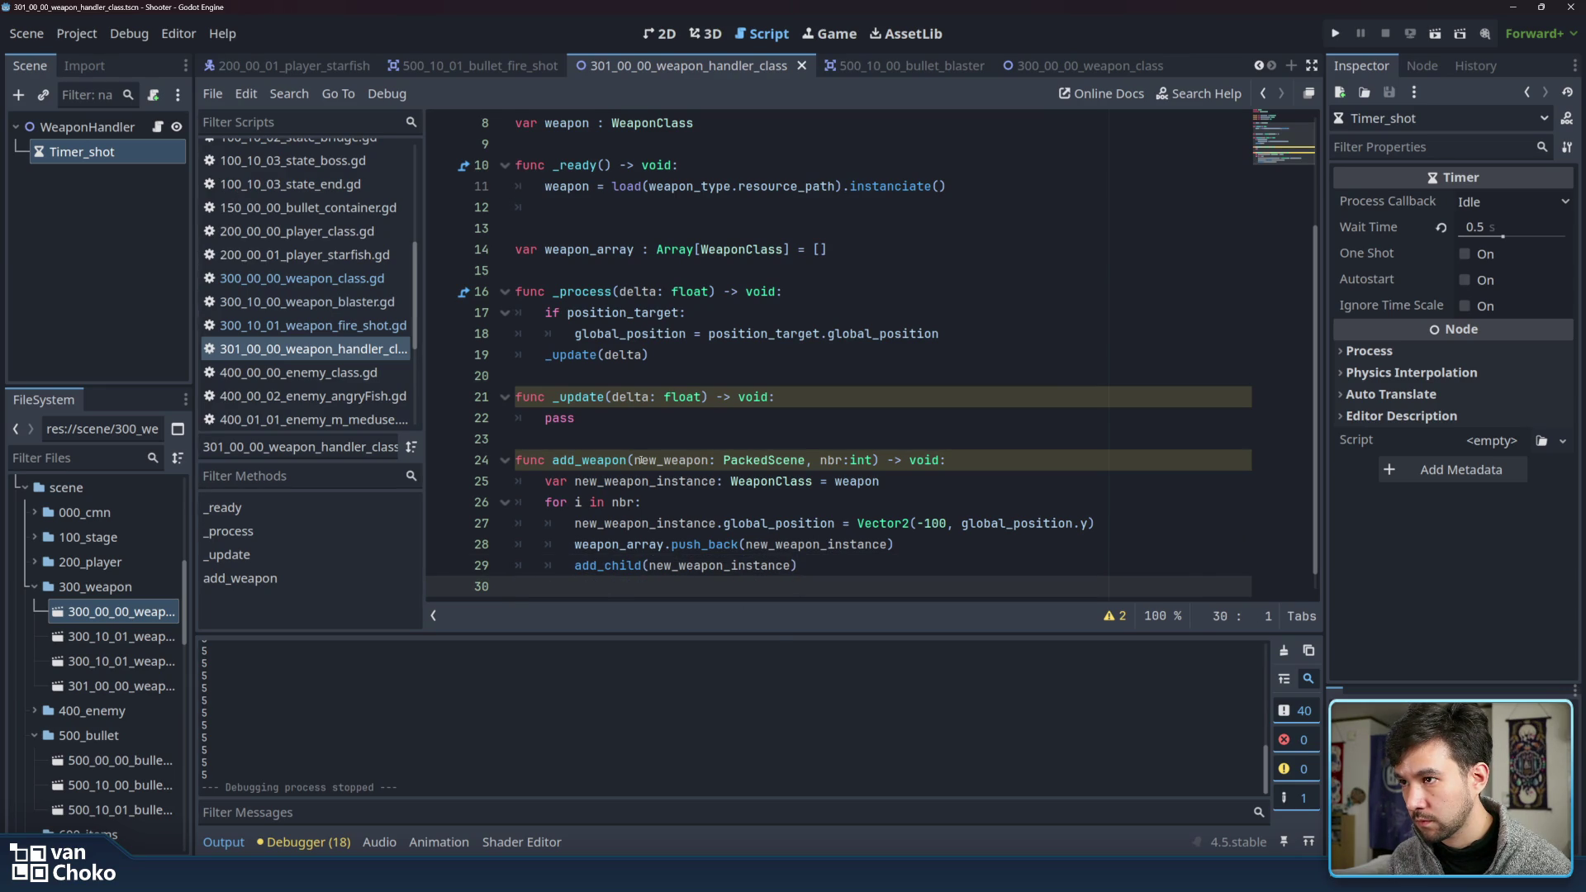
Check where the new_weapon parameter is used in the line 25 weapon assignment
left_click(873, 480)
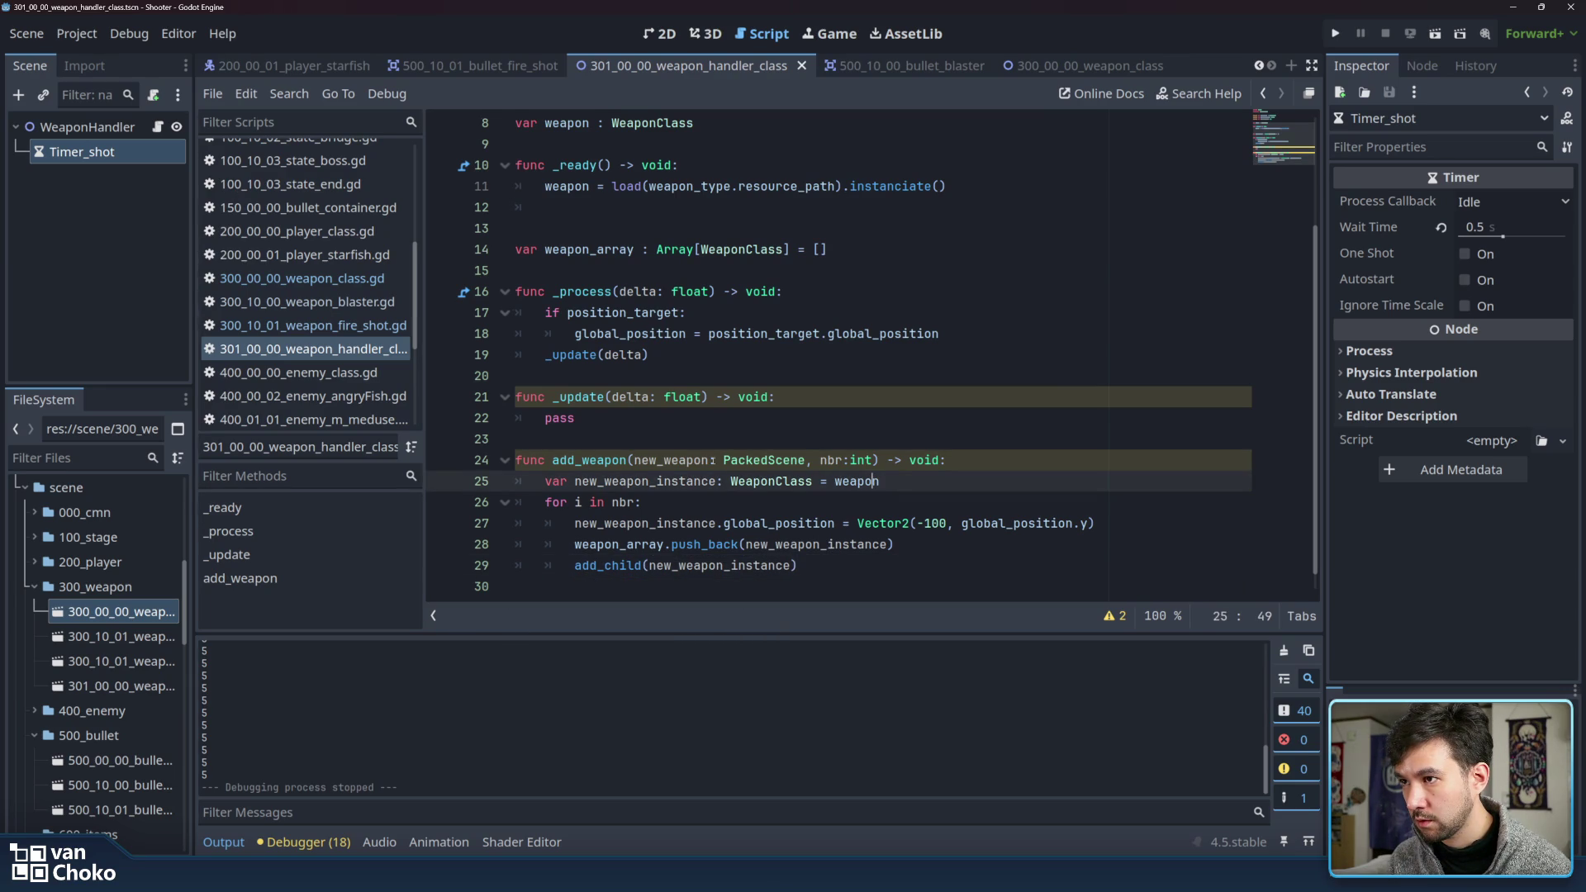
double_click(671, 460)
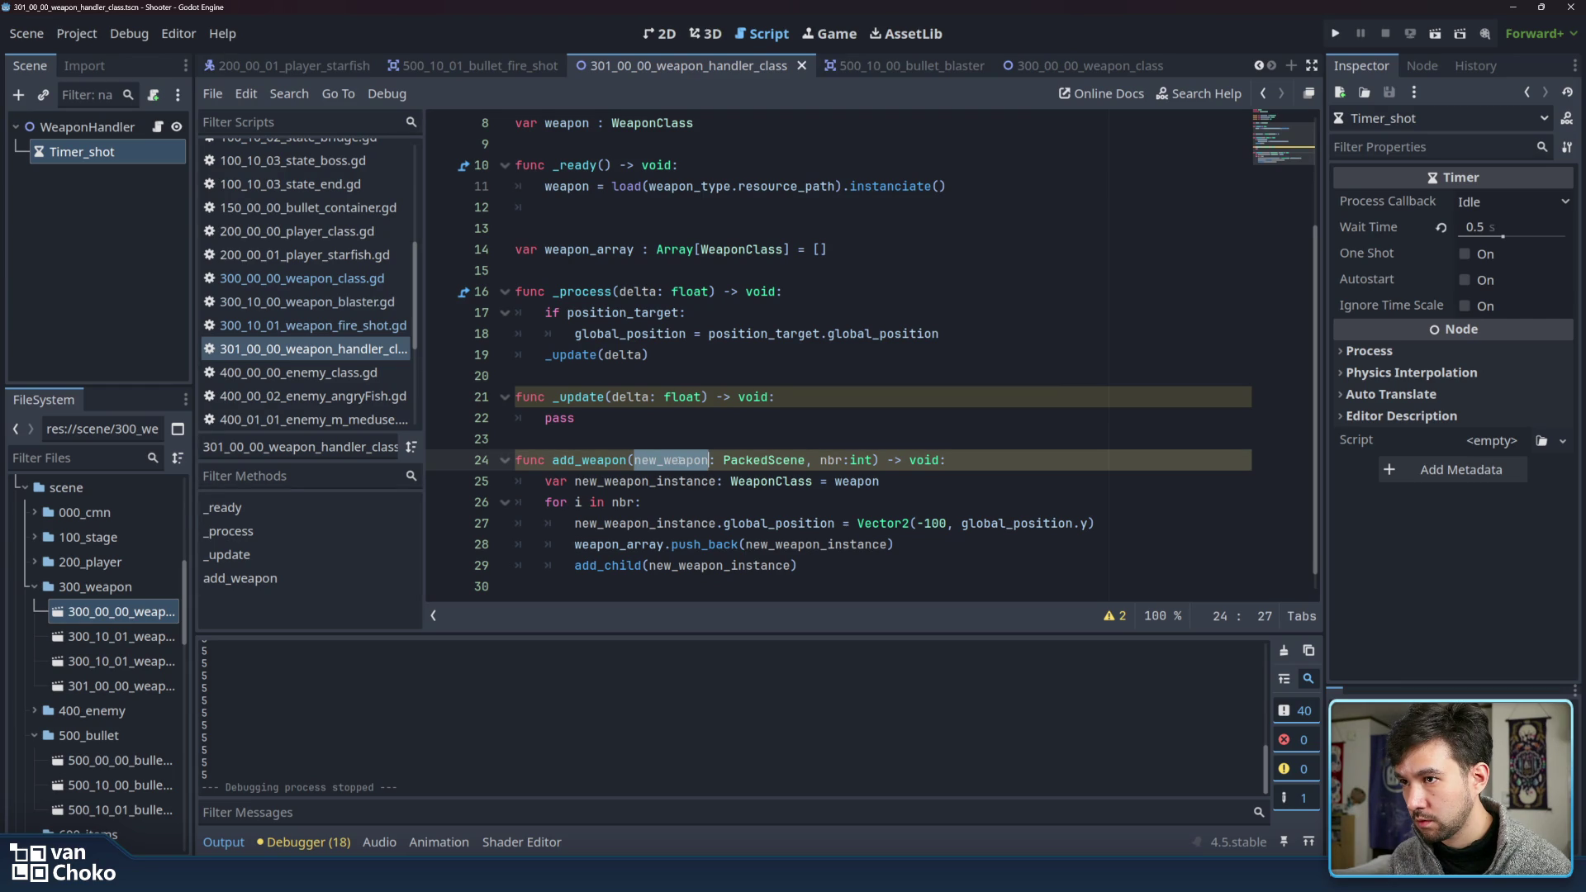
left_click(850, 481)
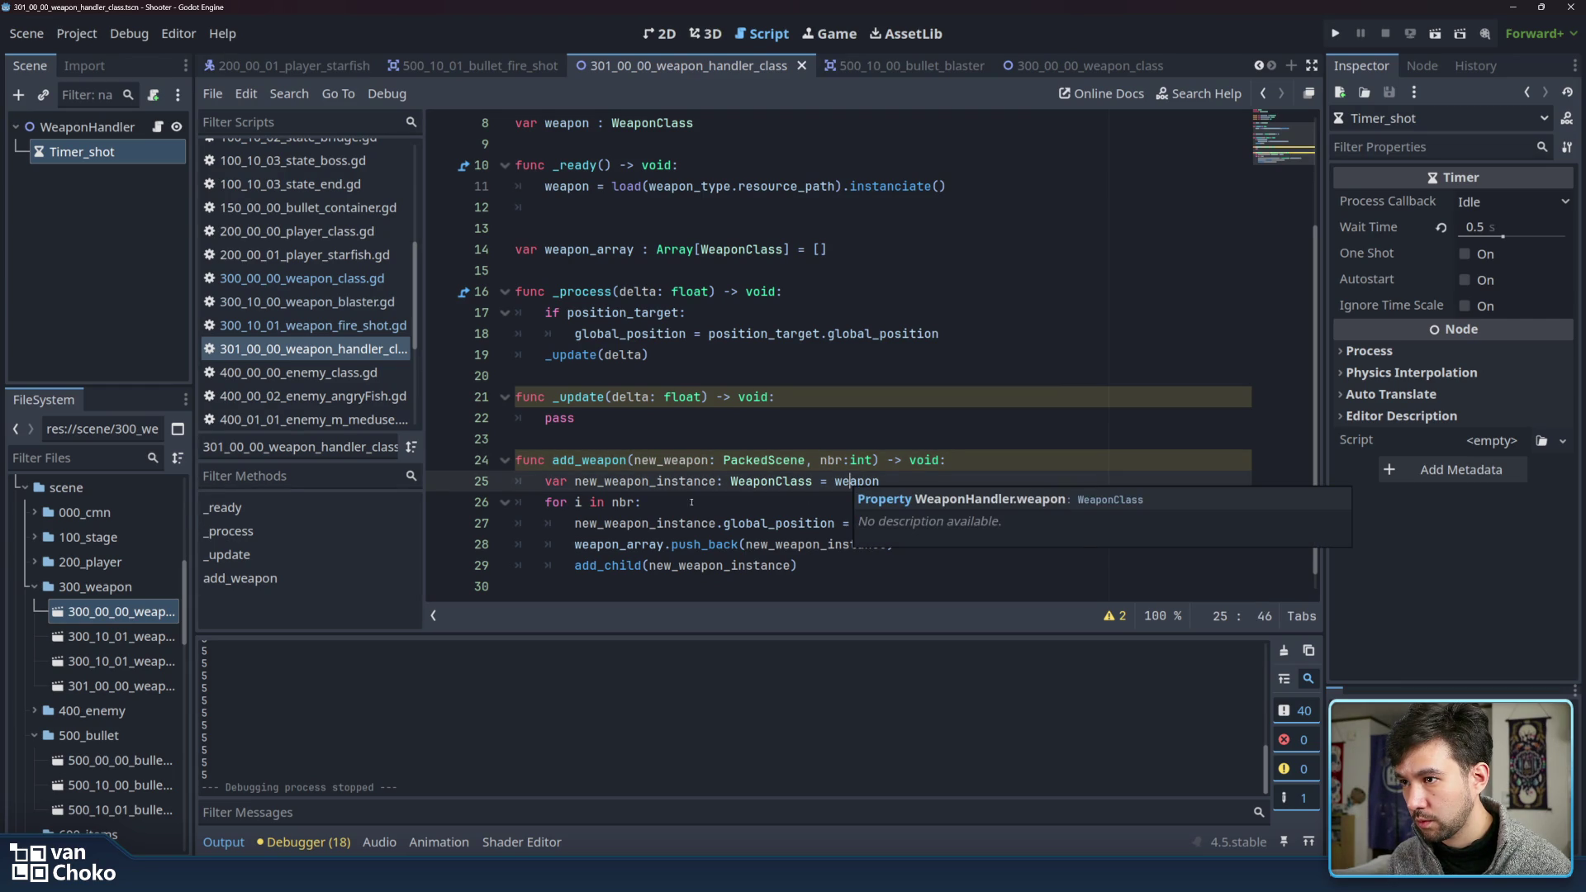
left_click(632, 461)
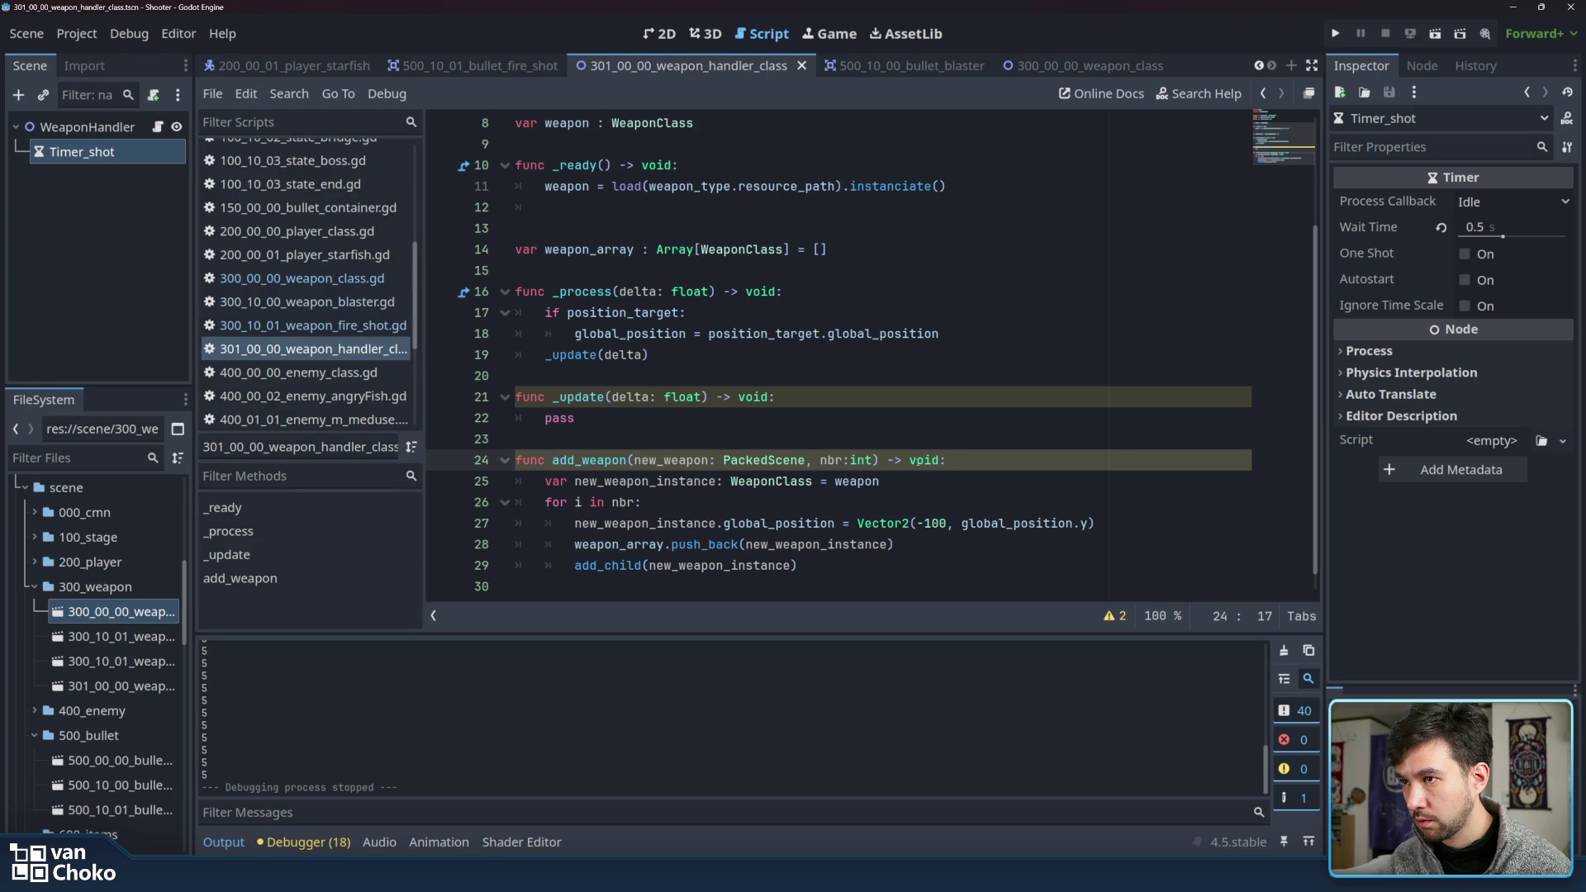
left_click(904, 481)
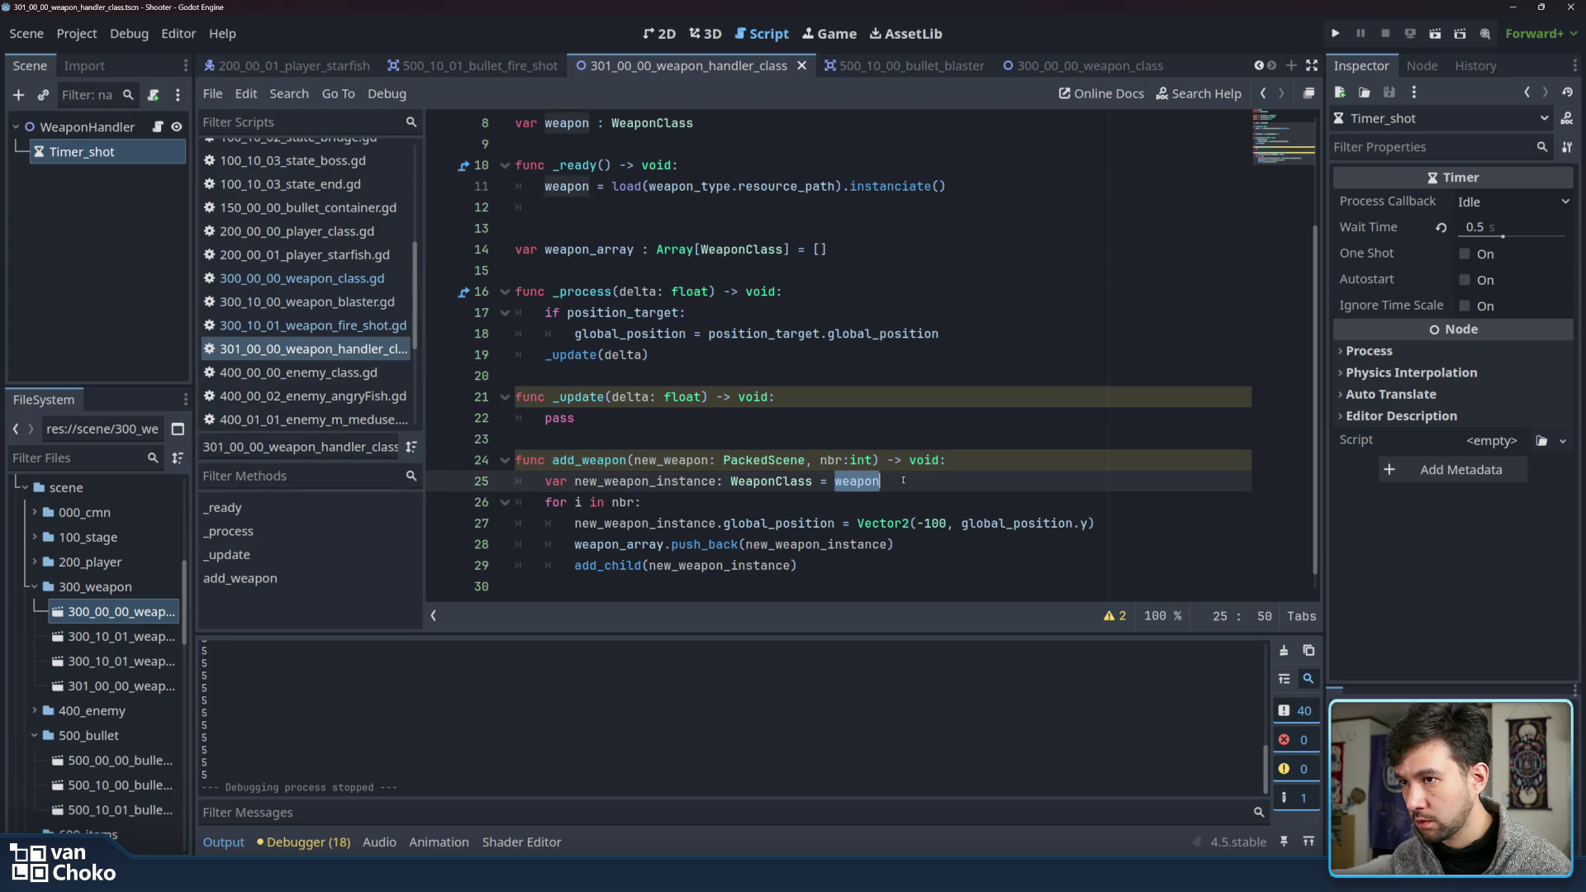
left_click(643, 460)
left_click(901, 480)
left_click(889, 502)
scroll(875, 521, "down", 1)
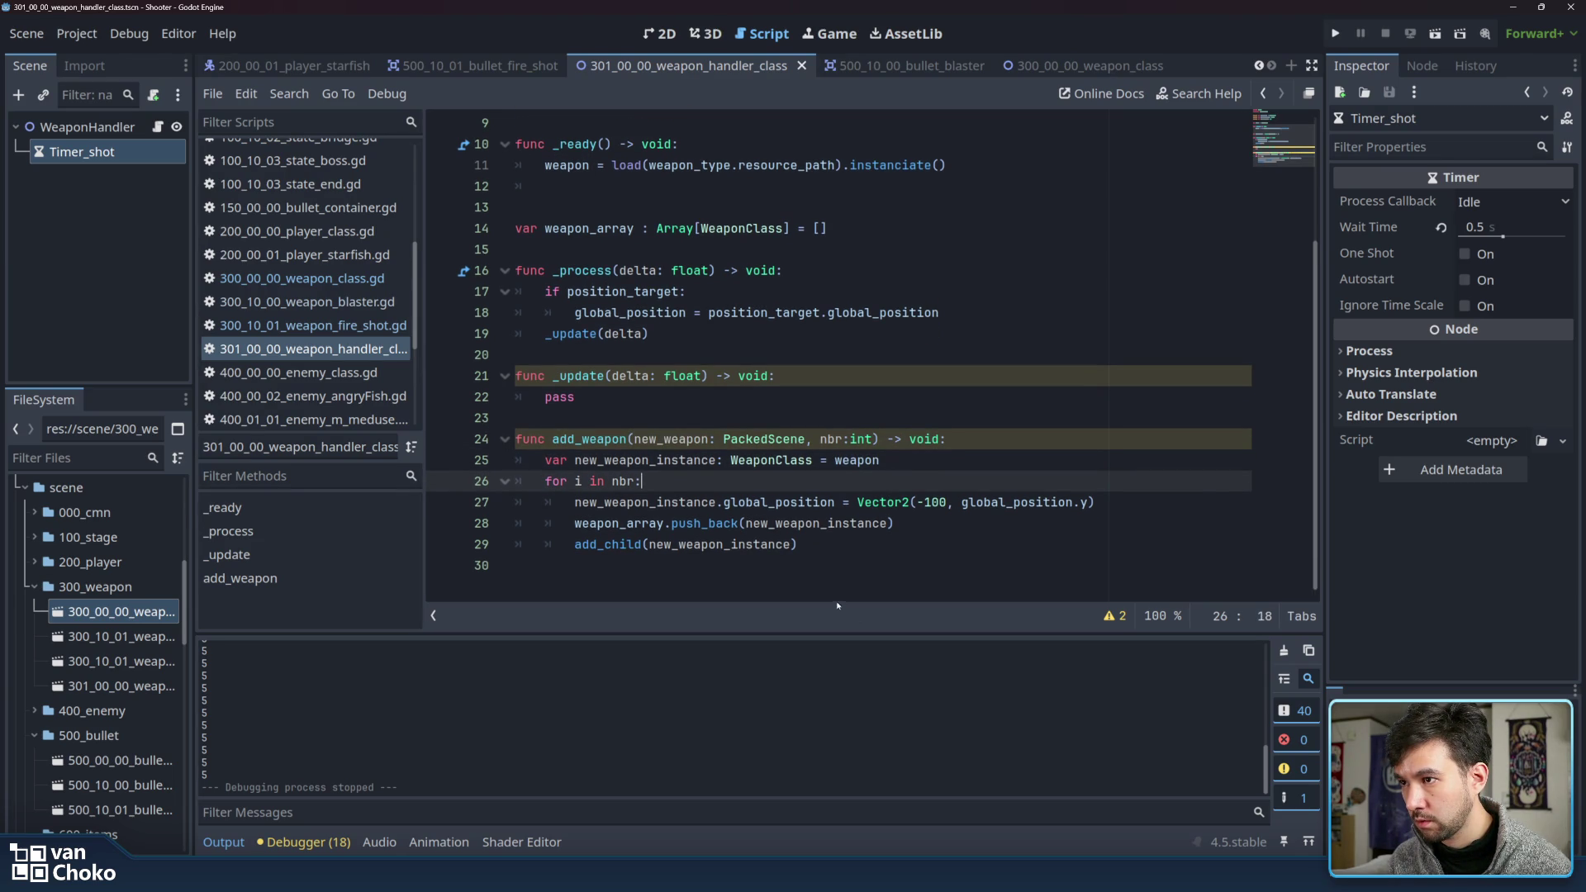
Review the 18 errors in the Debugger and select the first parameter in add_weapon's signature
left_click(303, 842)
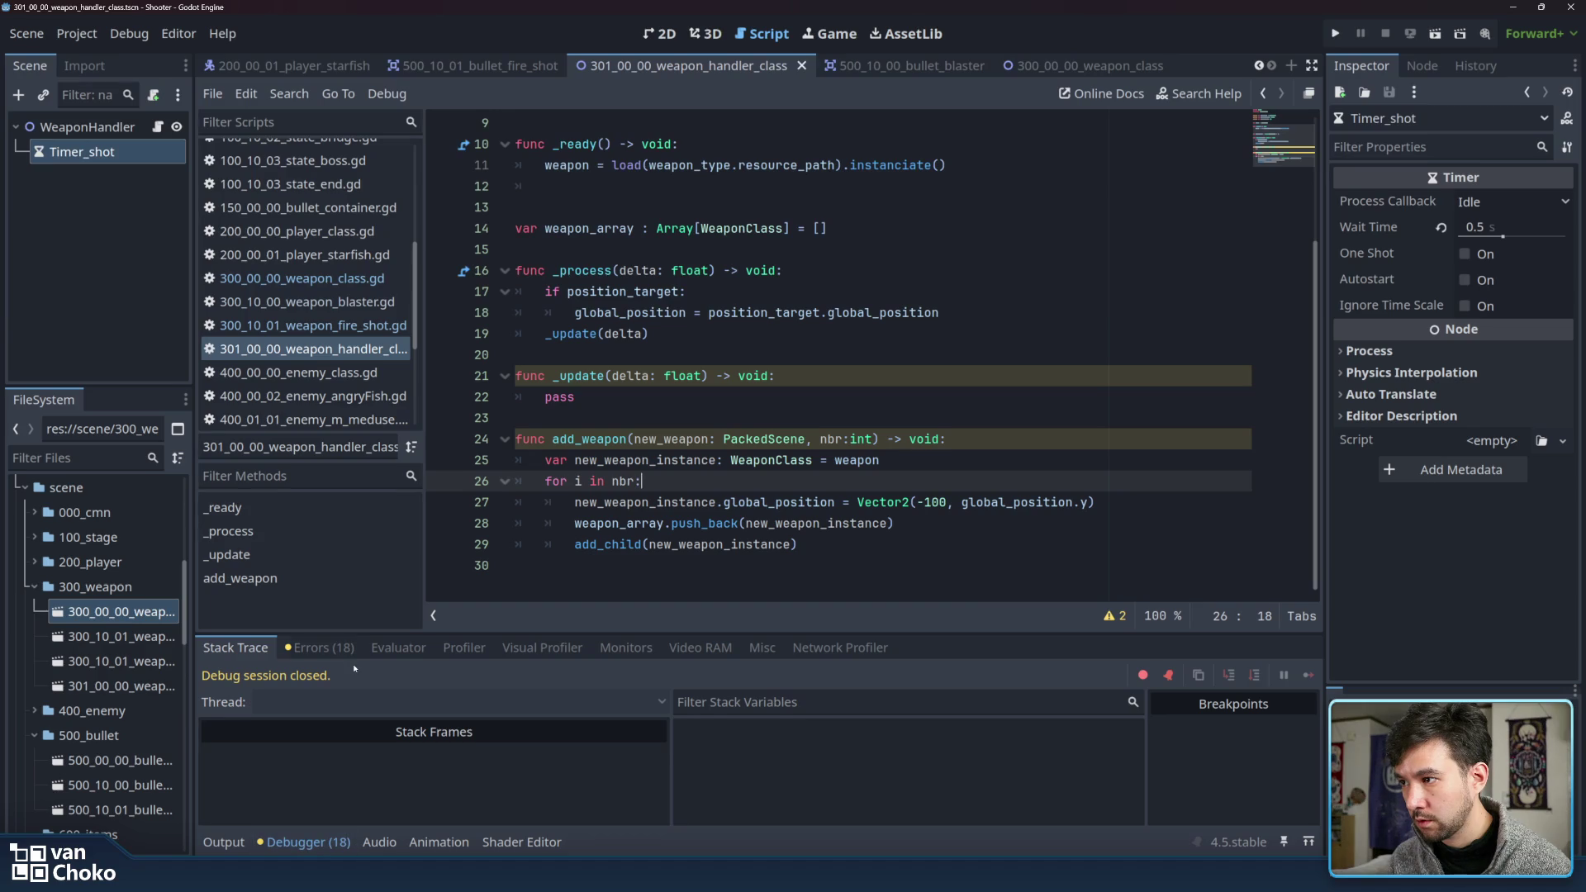
left_click(321, 648)
scroll(540, 746, "down", 3)
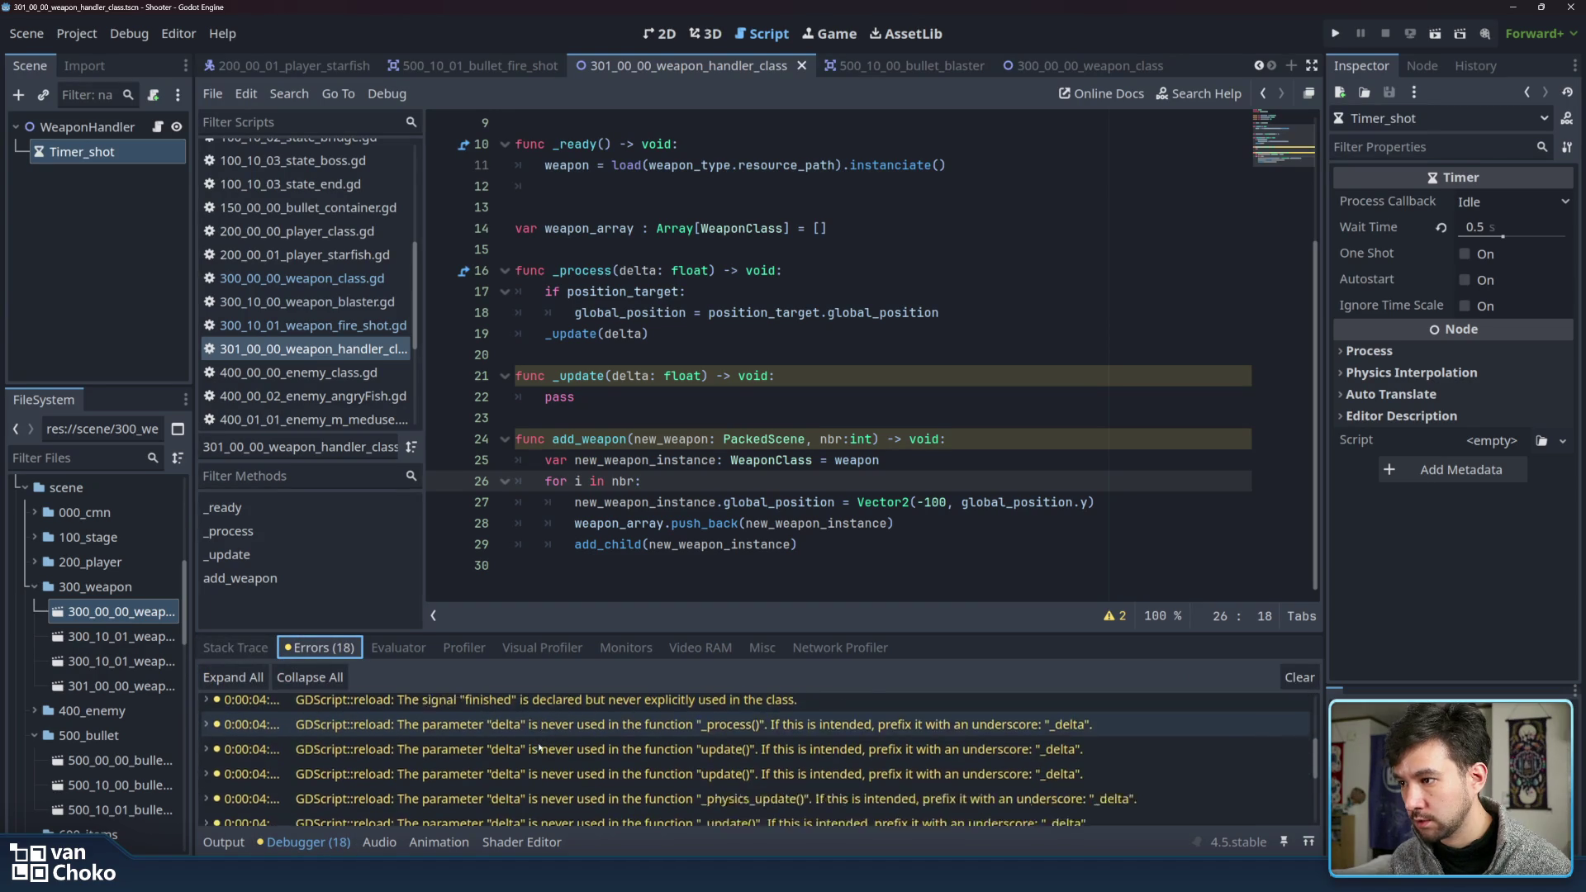
left_click(240, 648)
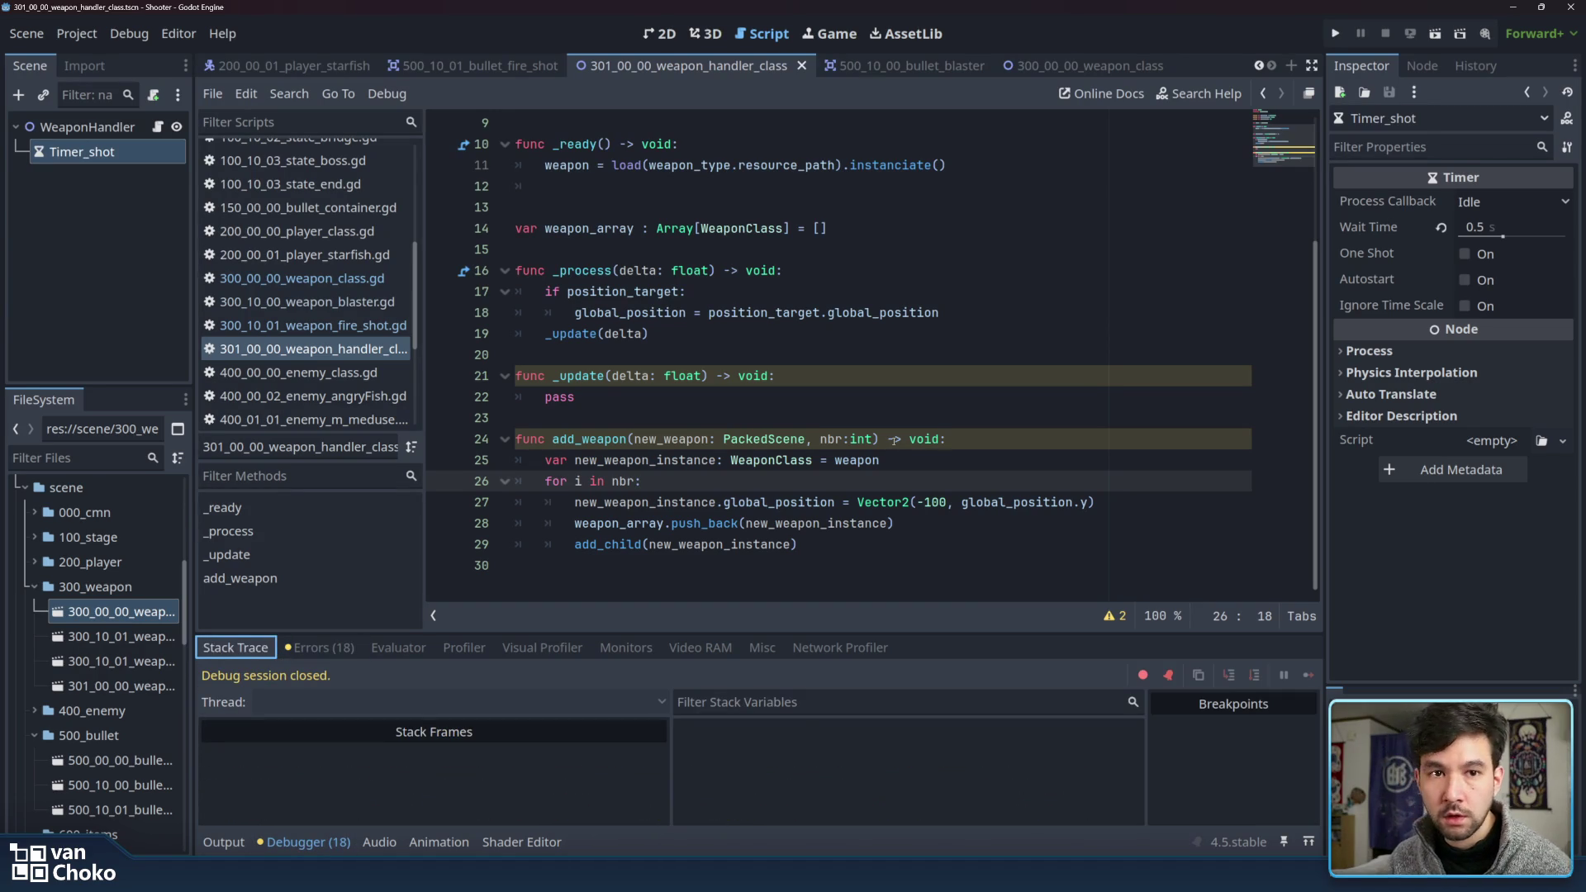
left_click(895, 440)
left_click_drag(805, 439, 635, 438)
scroll(814, 398, "up", 3)
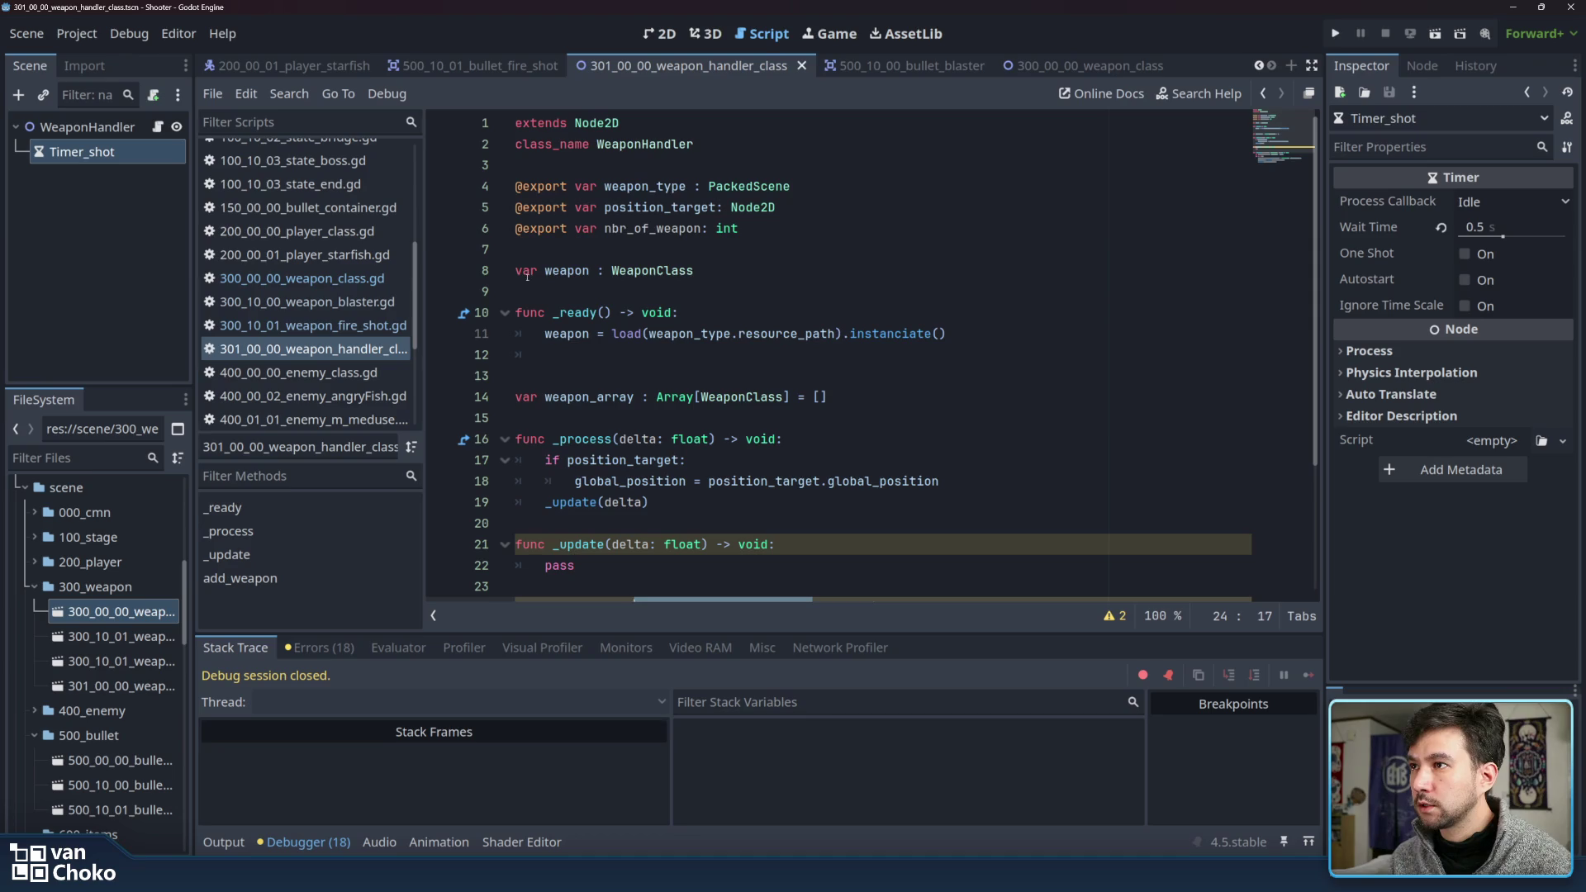
scroll(1156, 327, "down", 3)
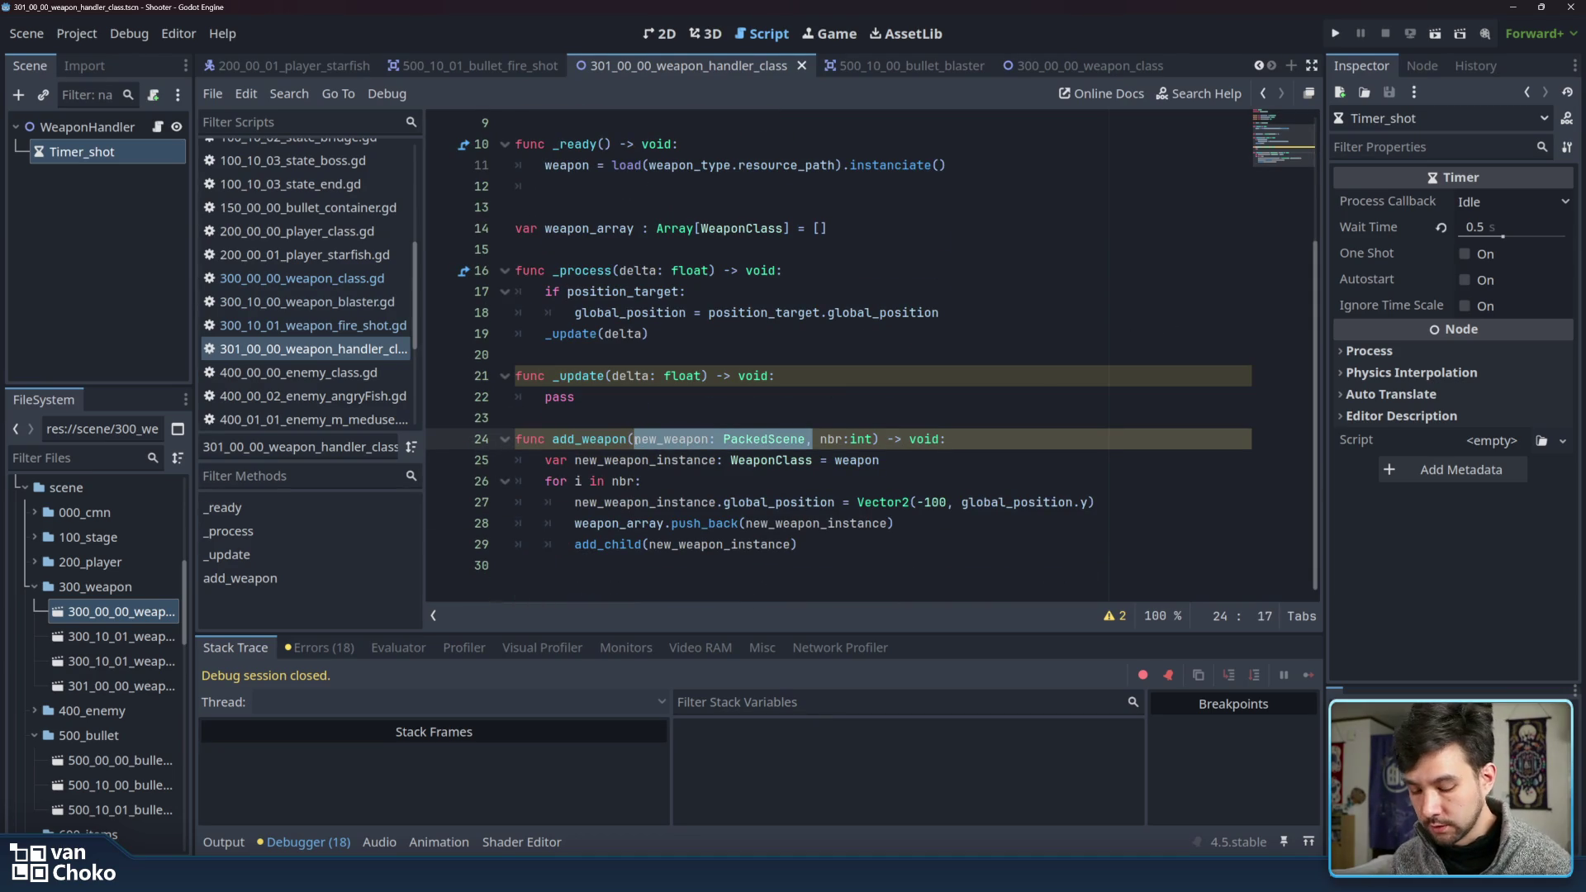
Remove the new_weapon: PackedScene parameter and give nbr a default value of 1
key("BackSpace")
key("Delete")
key("Up")
left_click(750, 439)
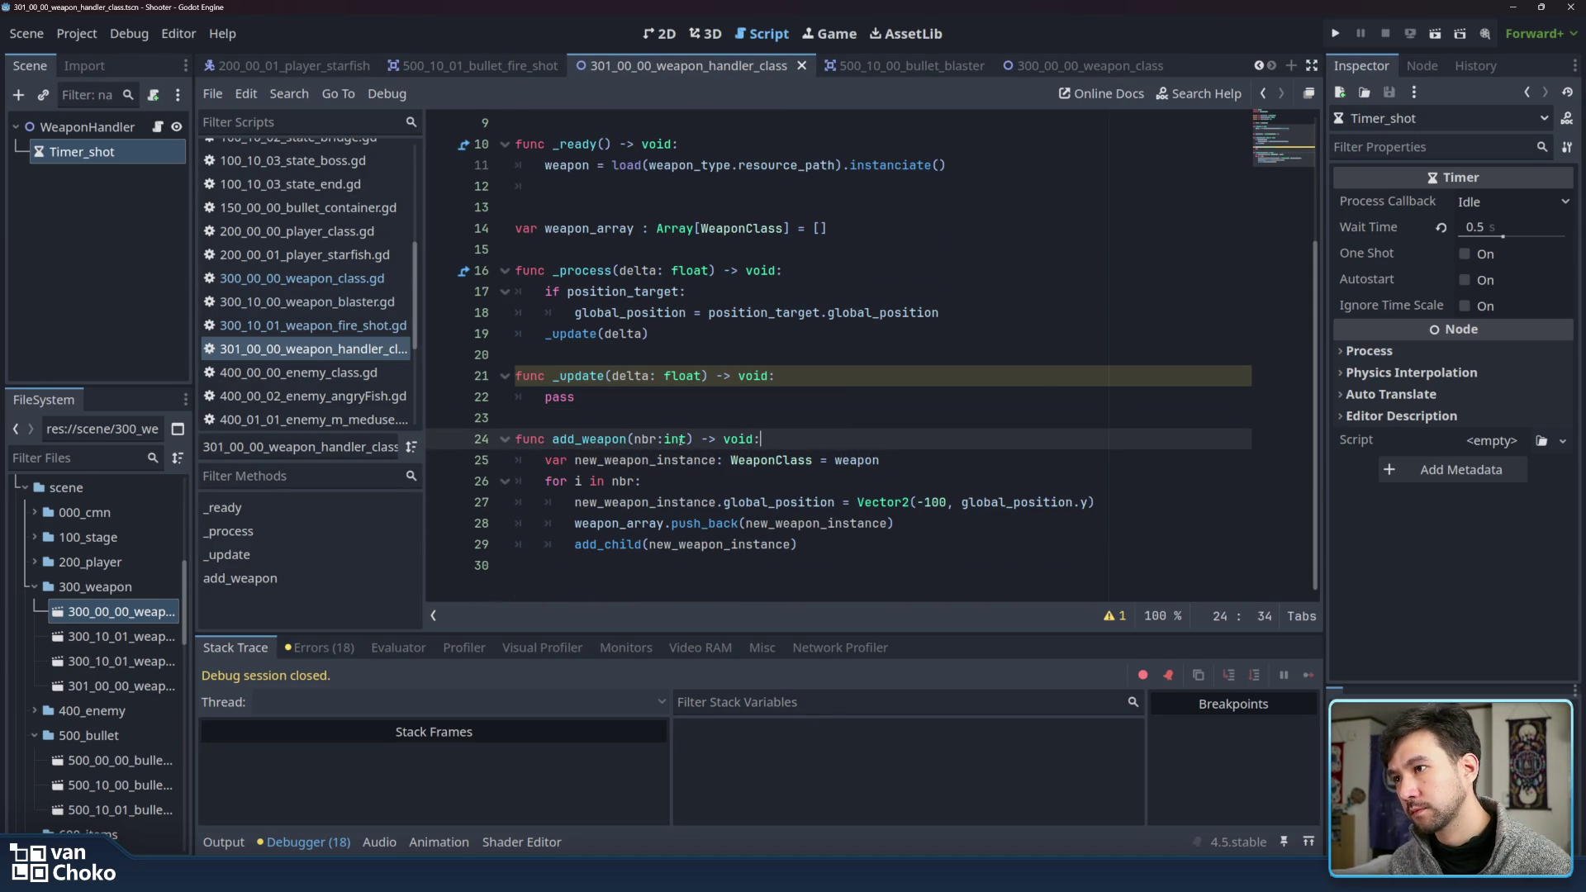
left_click(687, 439)
type(",")
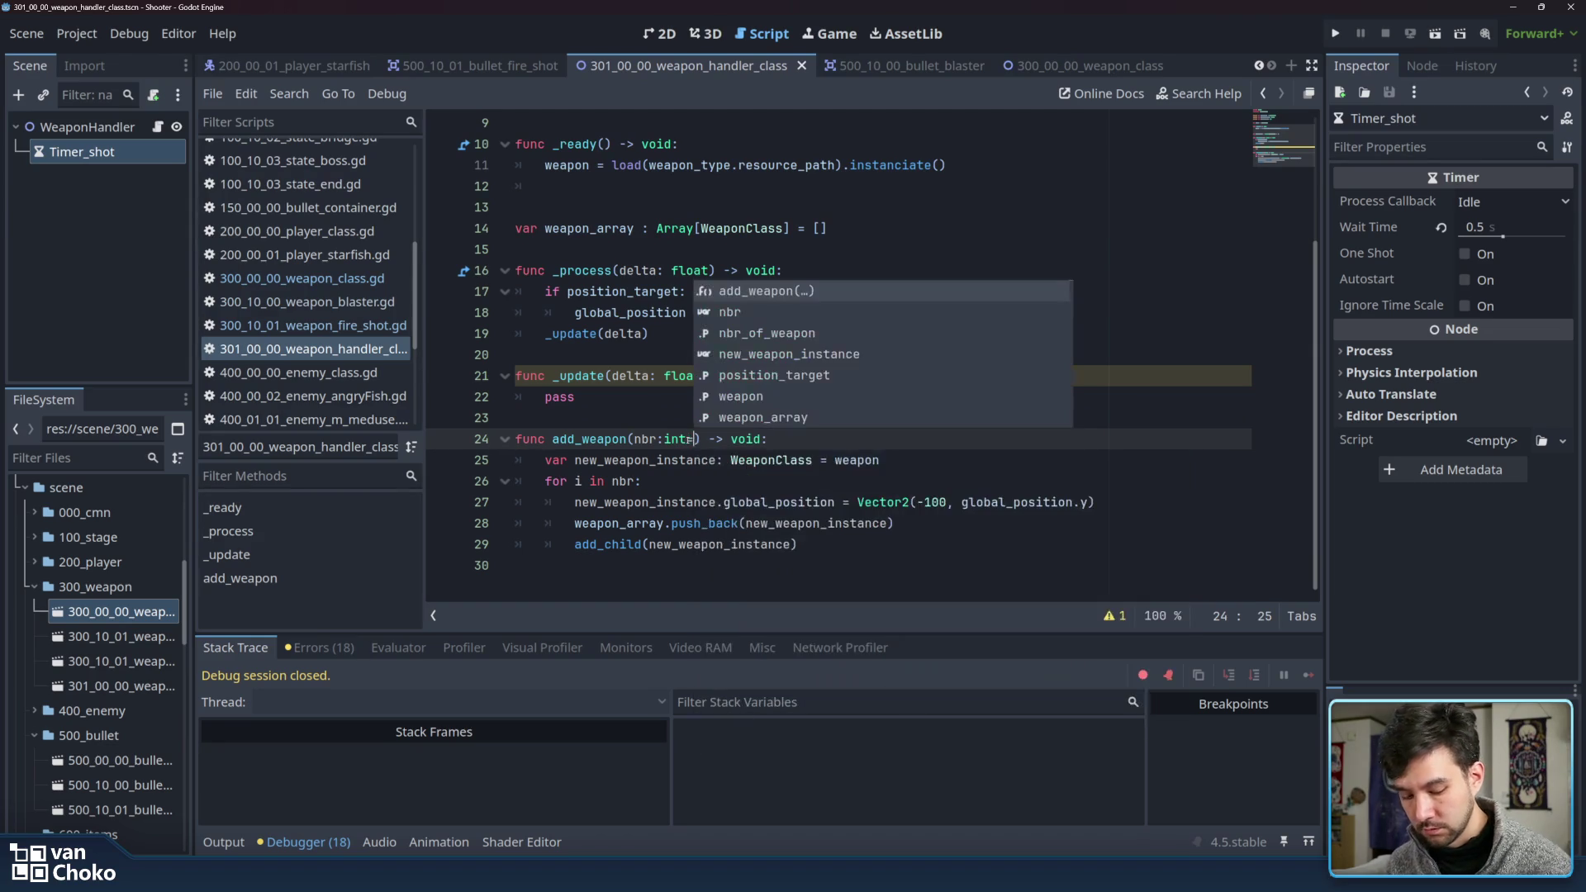
key("Escape")
type("= 1)")
Rename the parameter to _nbr and change the loop header to 'for i in _nbr:'
left_click(632, 439)
type("_")
left_click(714, 438)
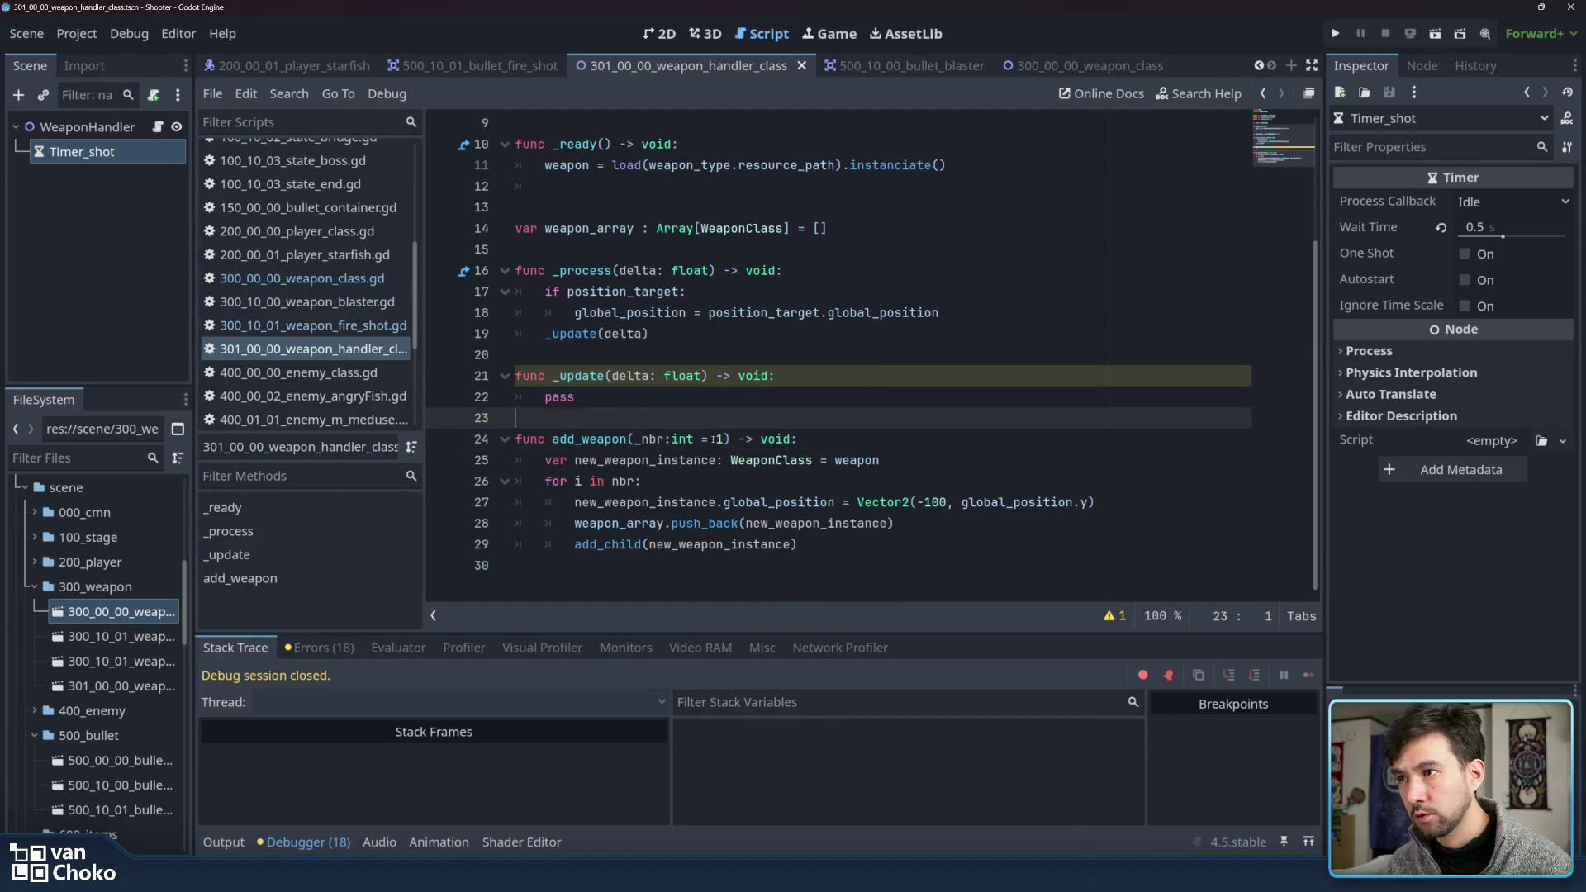
double_click(649, 439)
key("ctrl+c")
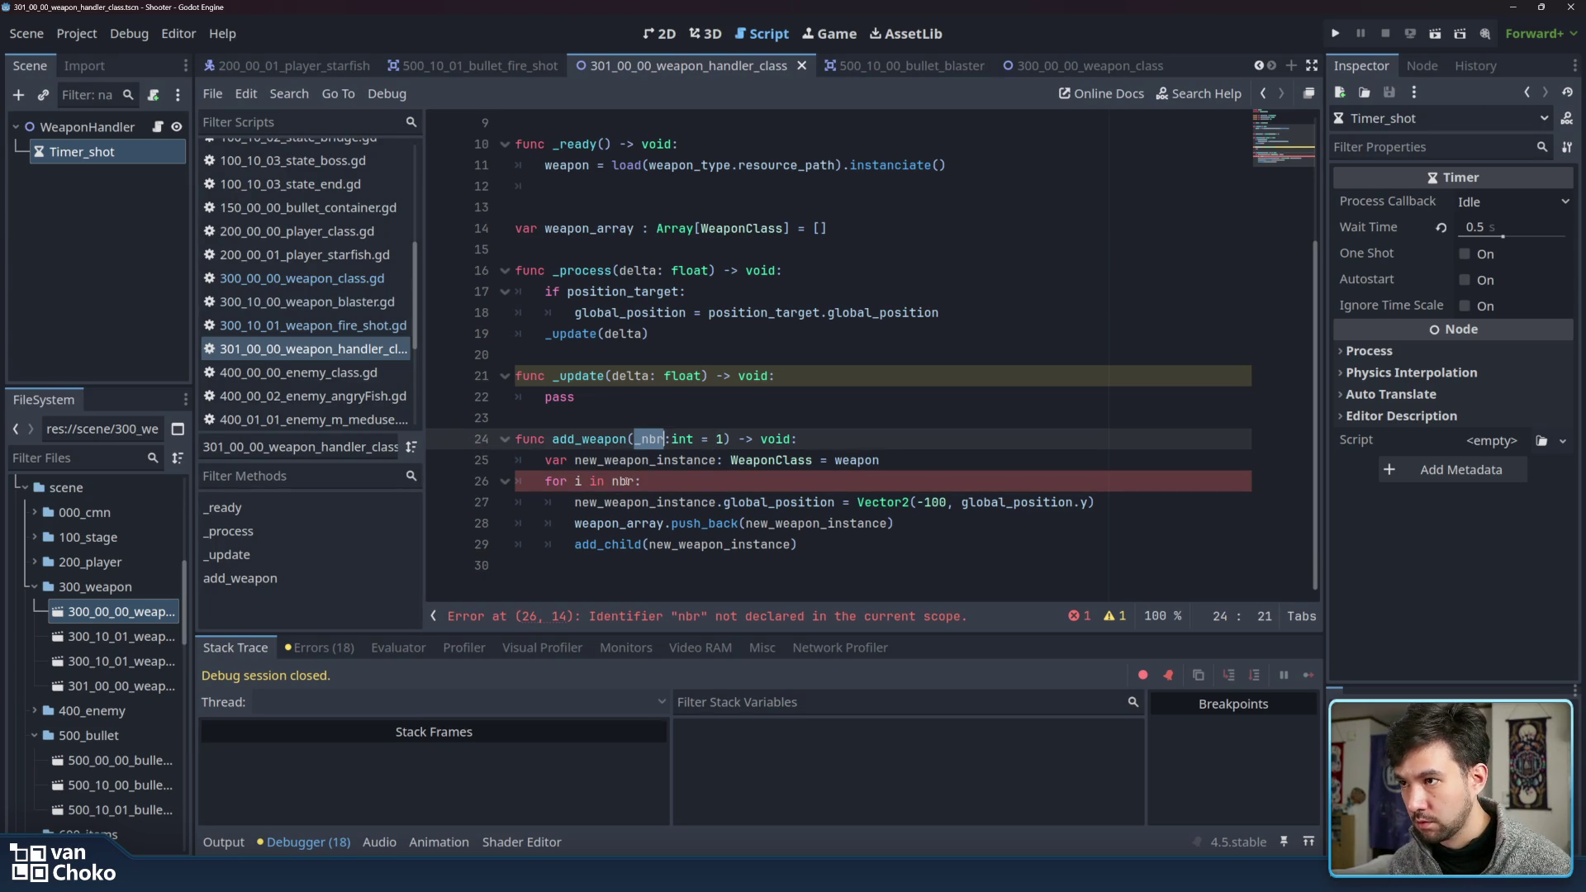
left_click(631, 481)
key("ctrl+v")
double_click(636, 481)
key("ctrl+v")
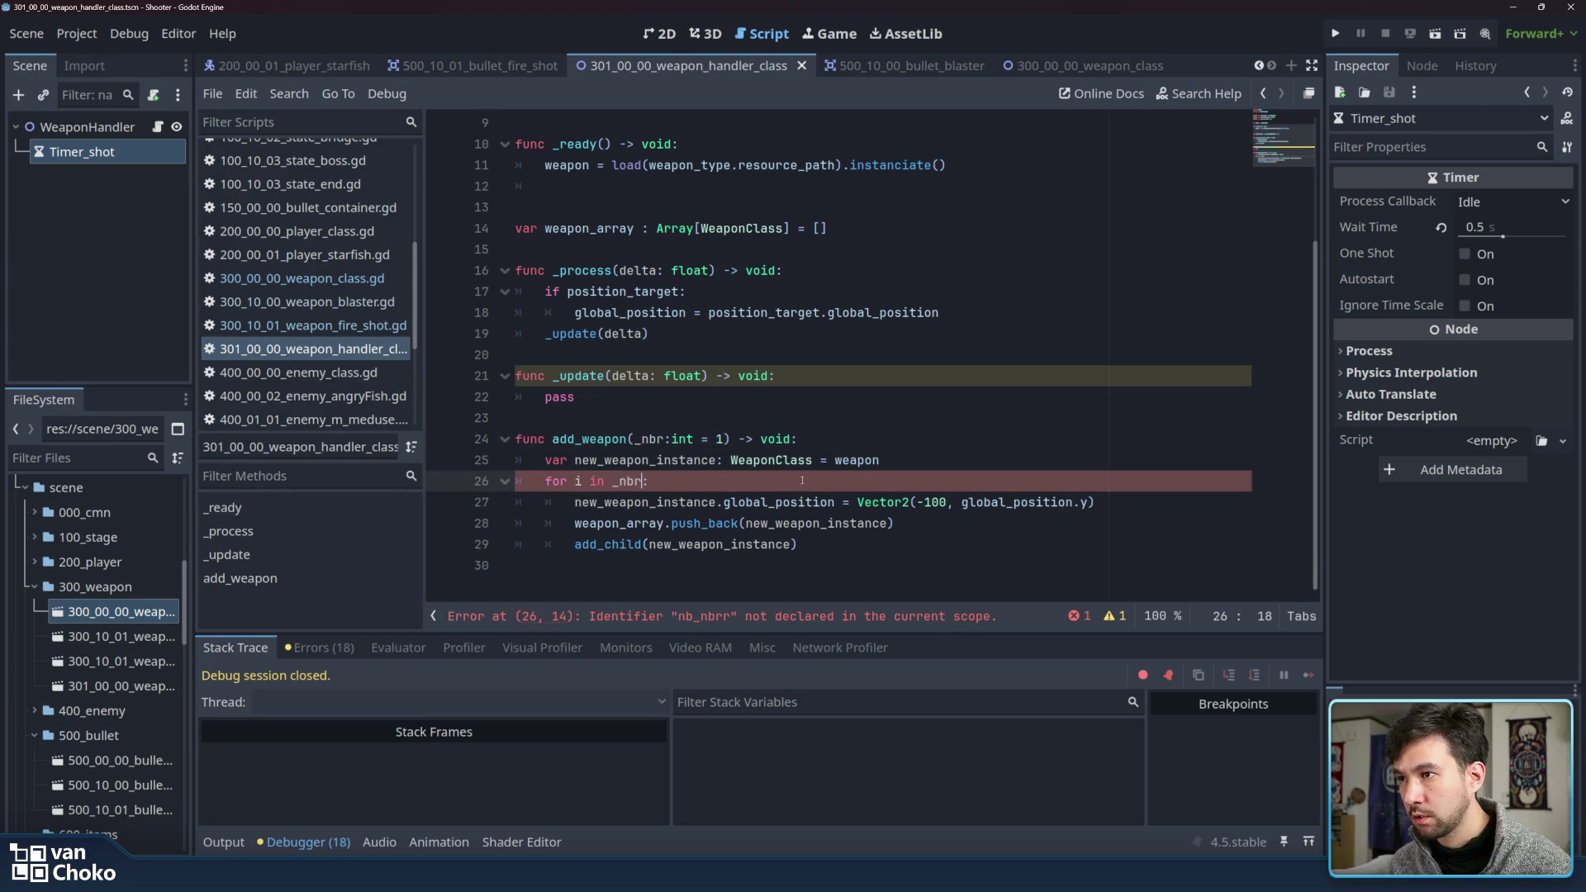
left_click(917, 523)
left_click(949, 564)
scroll(923, 508, "up", 3)
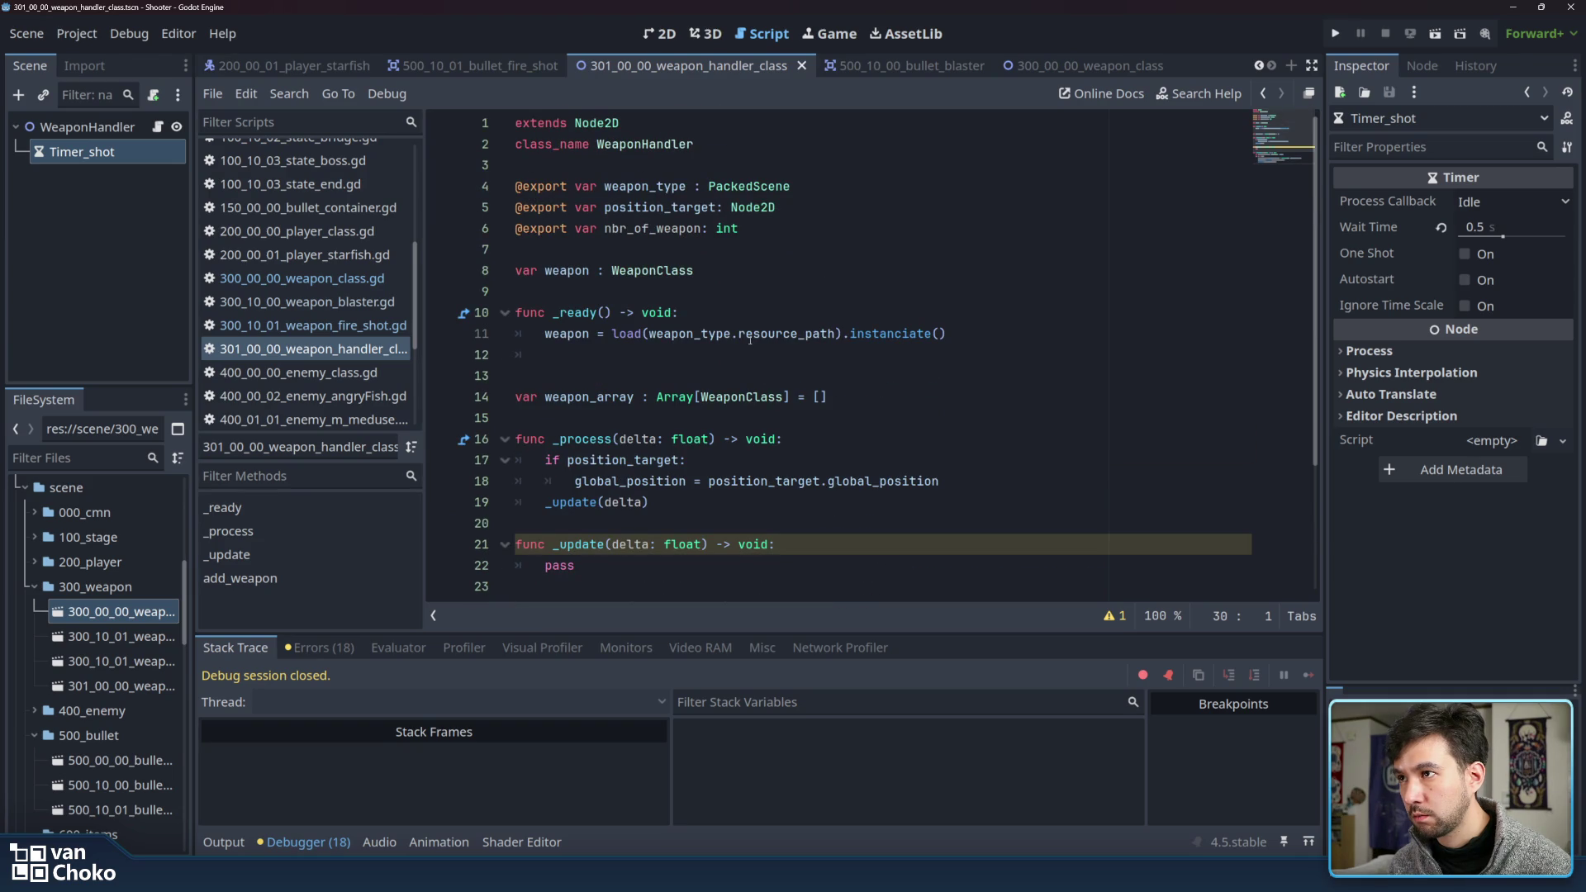
Switch to the player_starfish scene in the 2D view
left_click(749, 355)
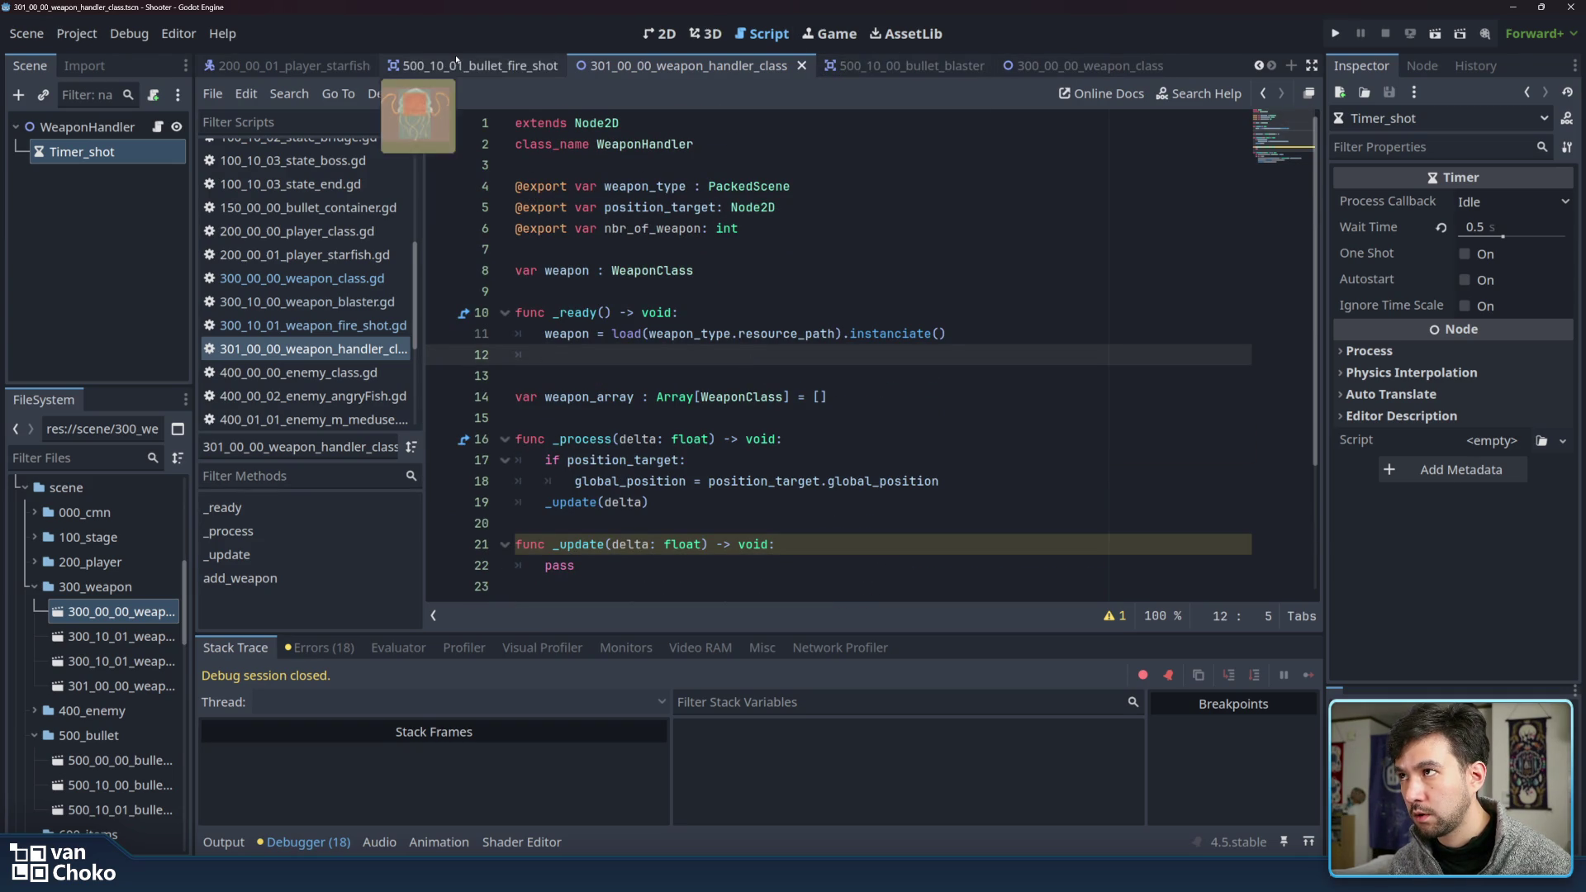
left_click(892, 65)
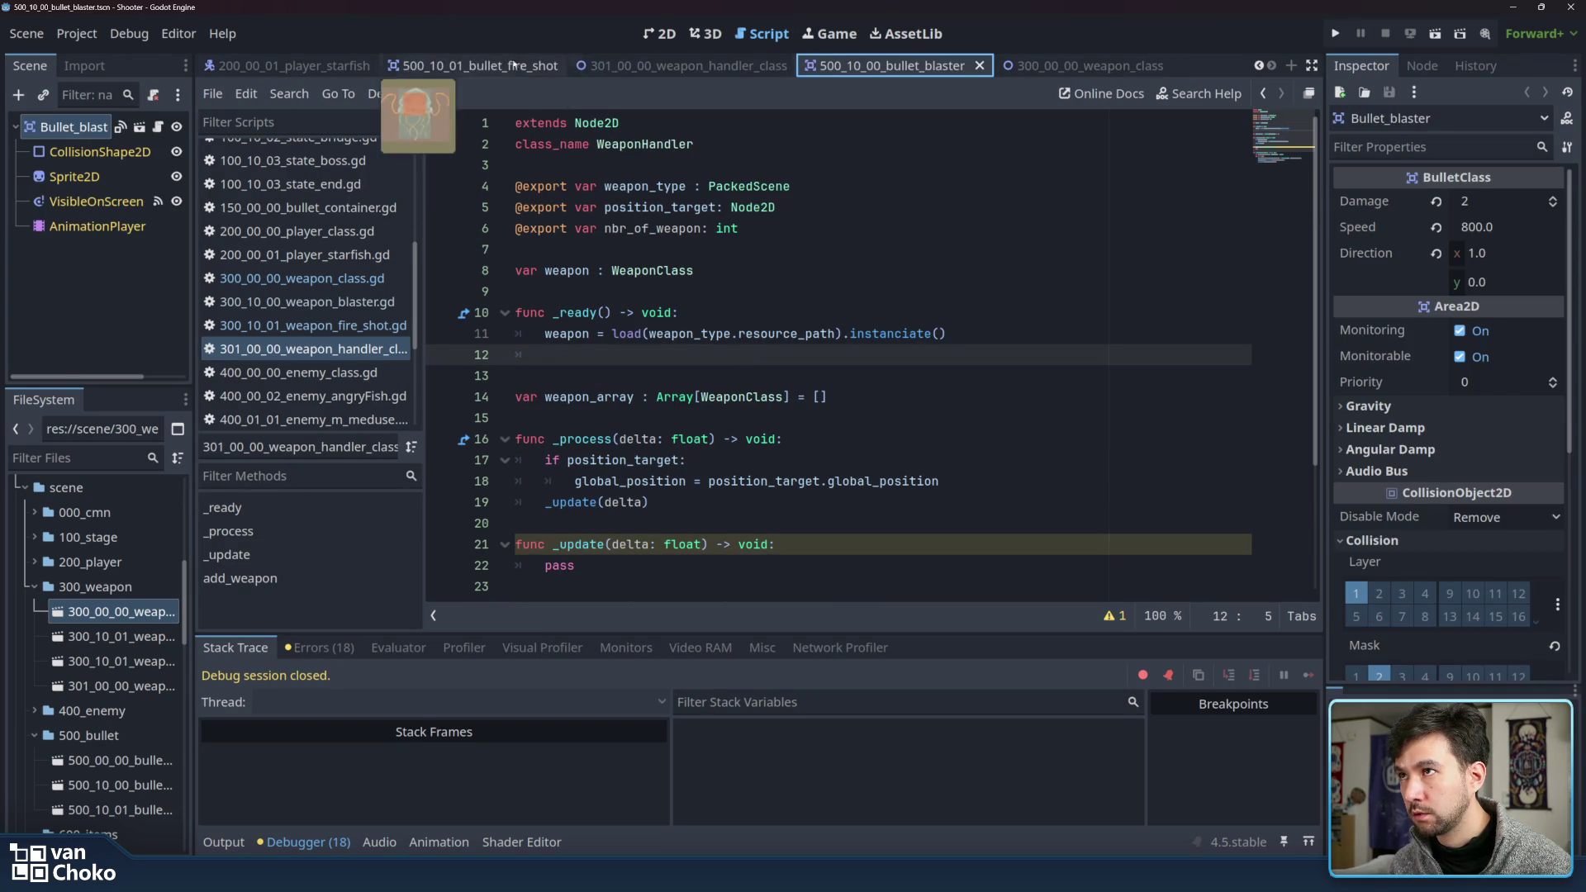
left_click(611, 66)
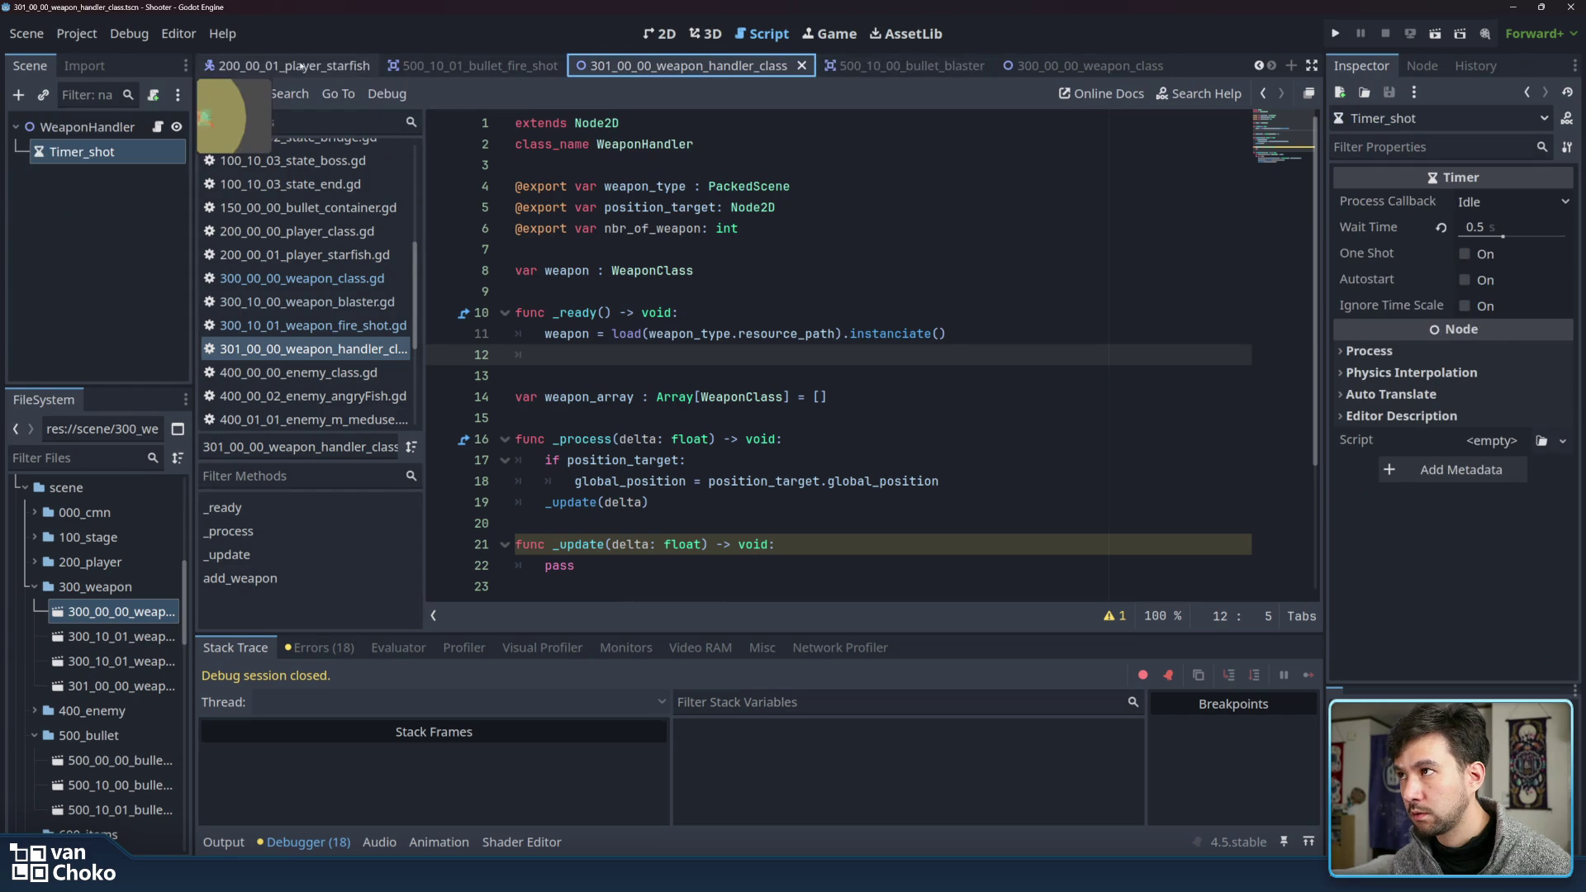
left_click(302, 66)
left_click(659, 33)
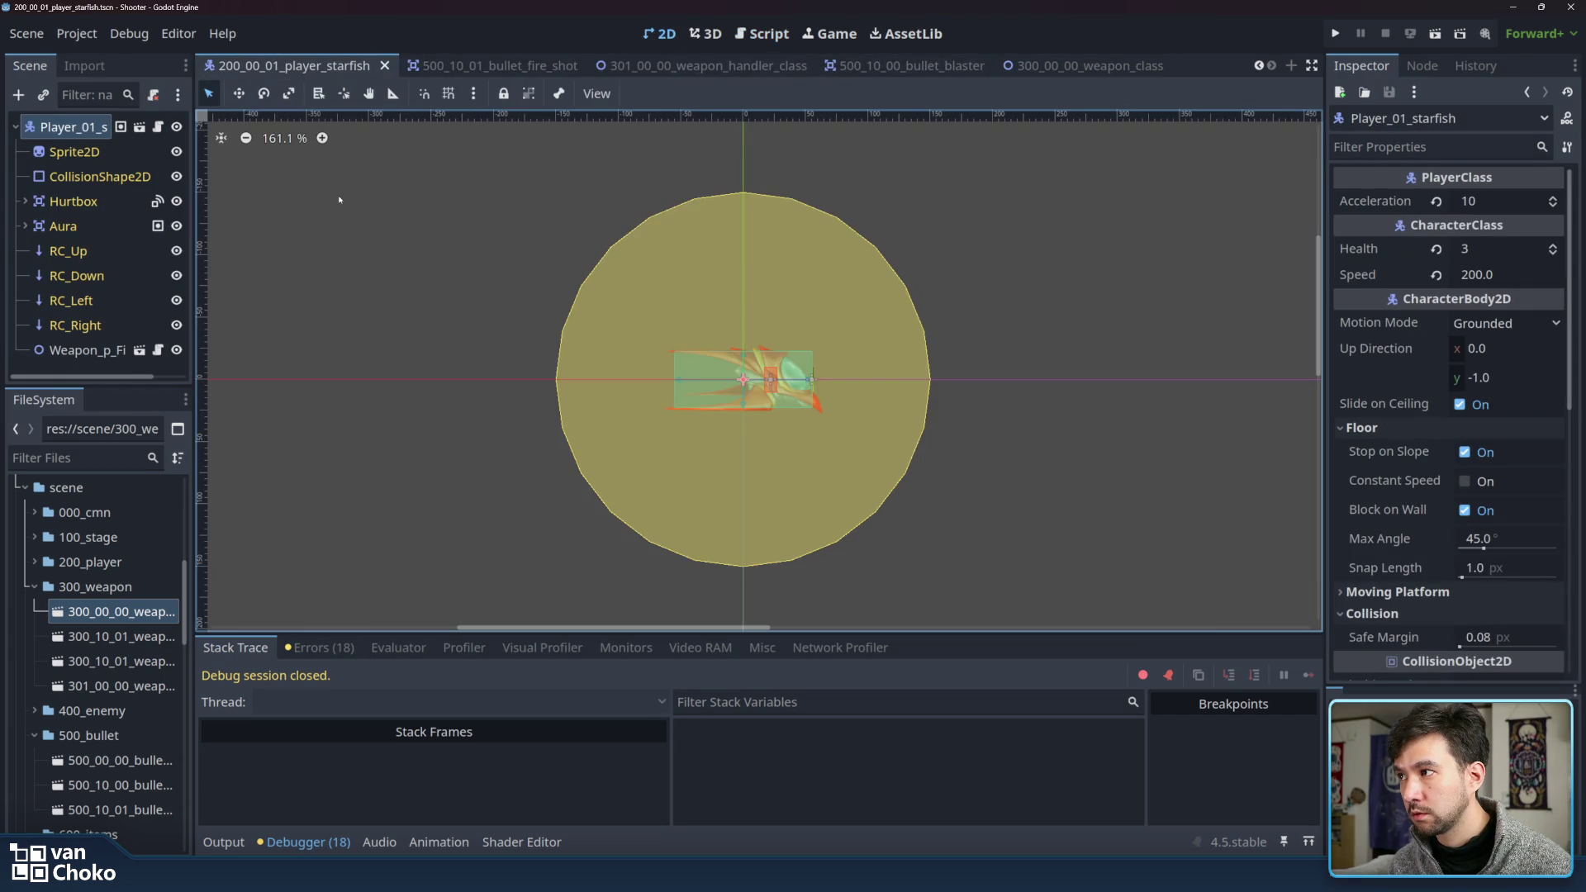
Delete the Weapon_p_Fire_shot node, save, then start and close a quick test run
left_click(89, 351)
key("Delete")
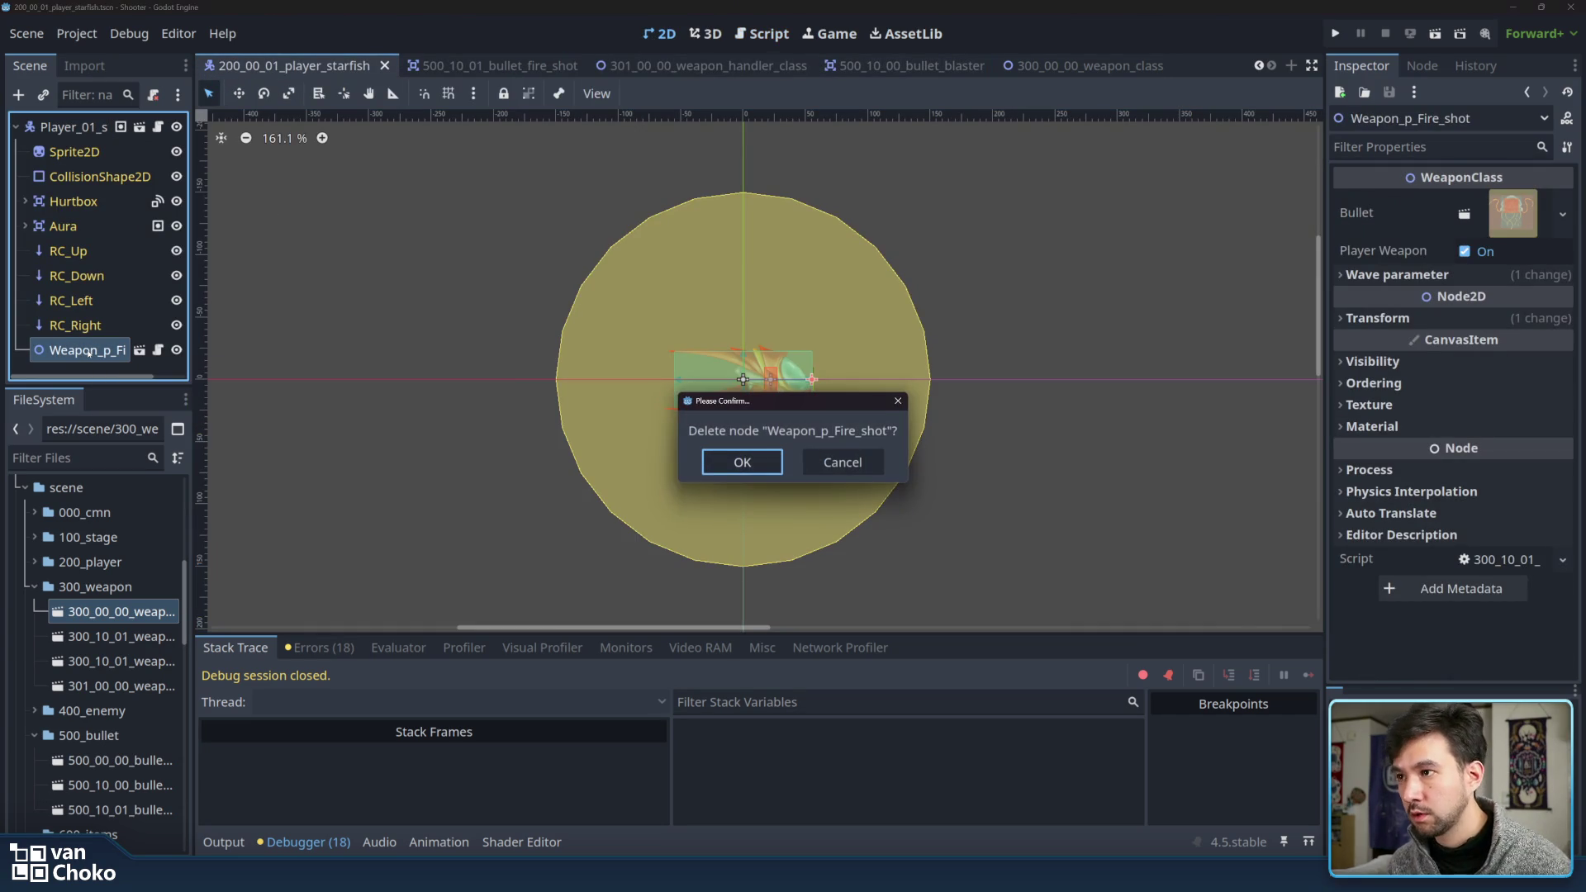
left_click(756, 462)
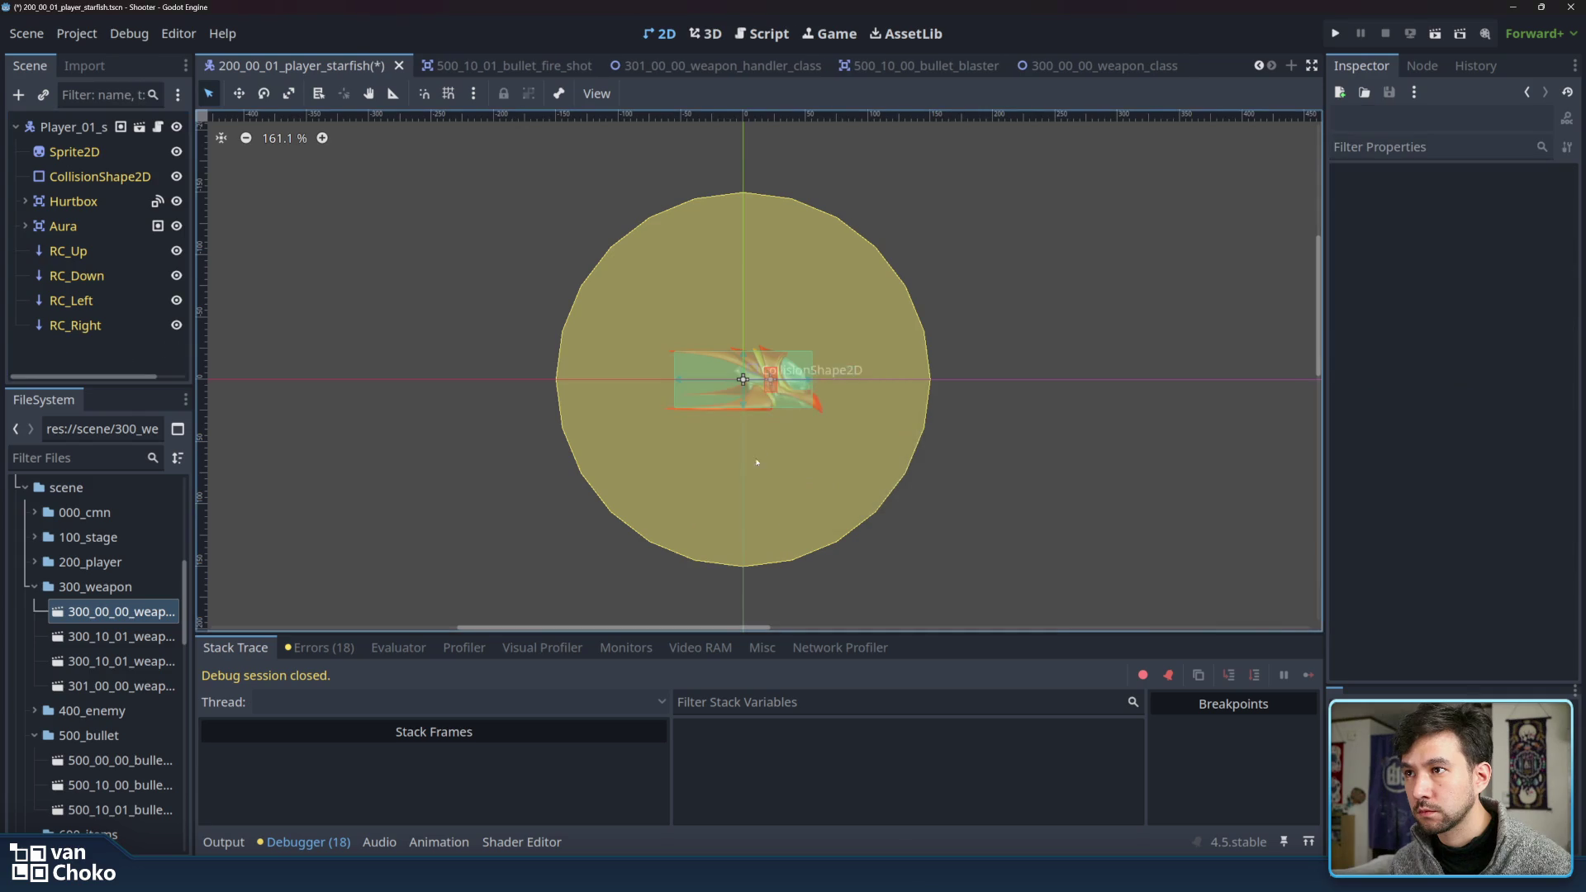
key("ctrl+s")
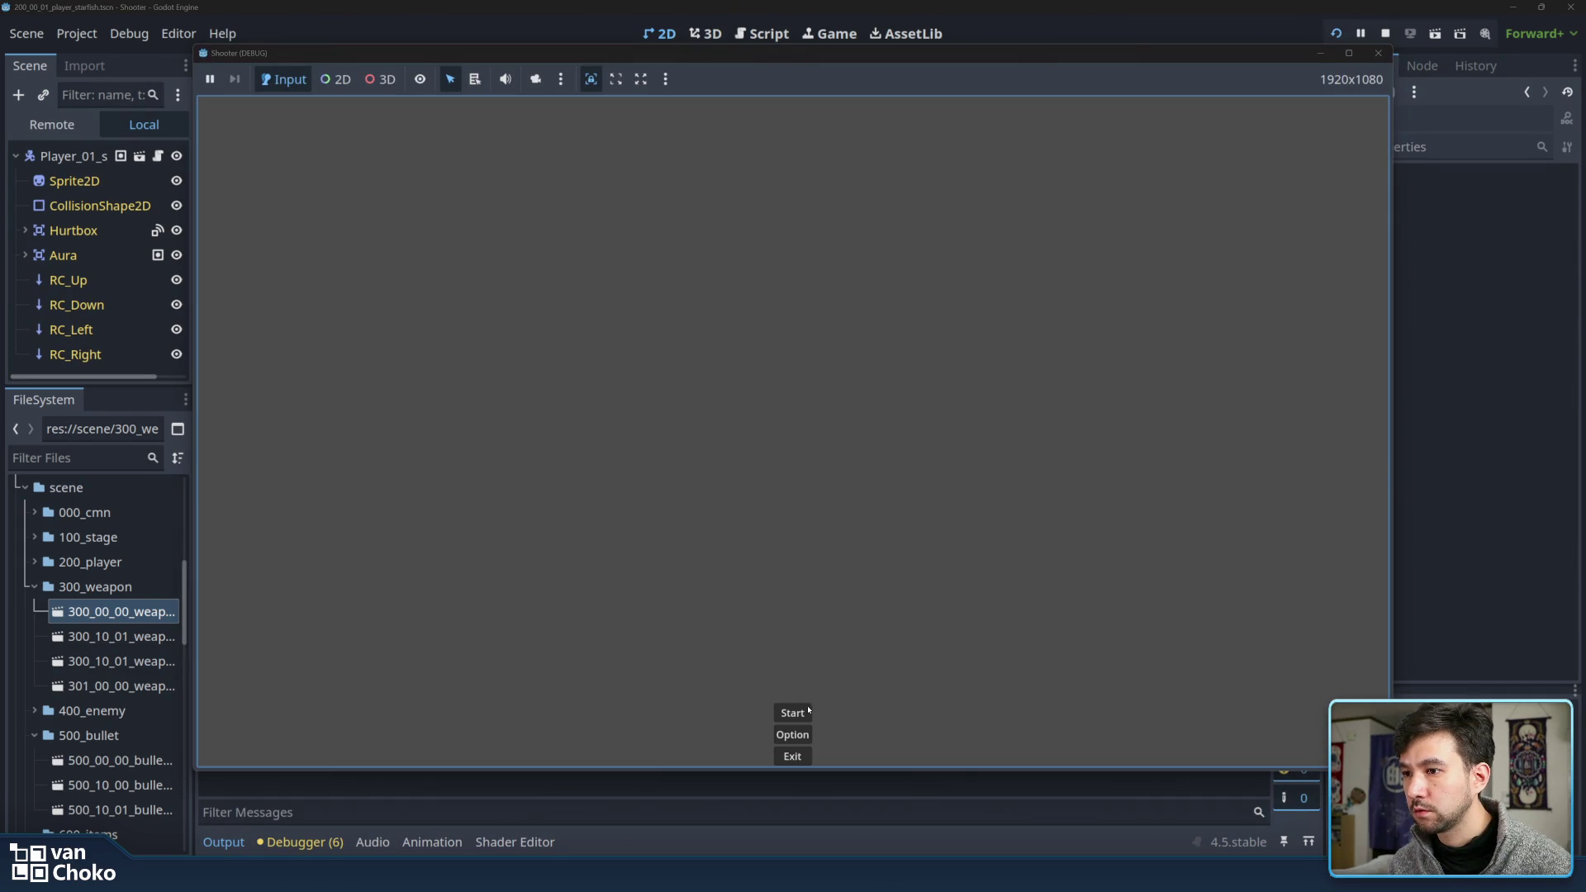
left_click(809, 710)
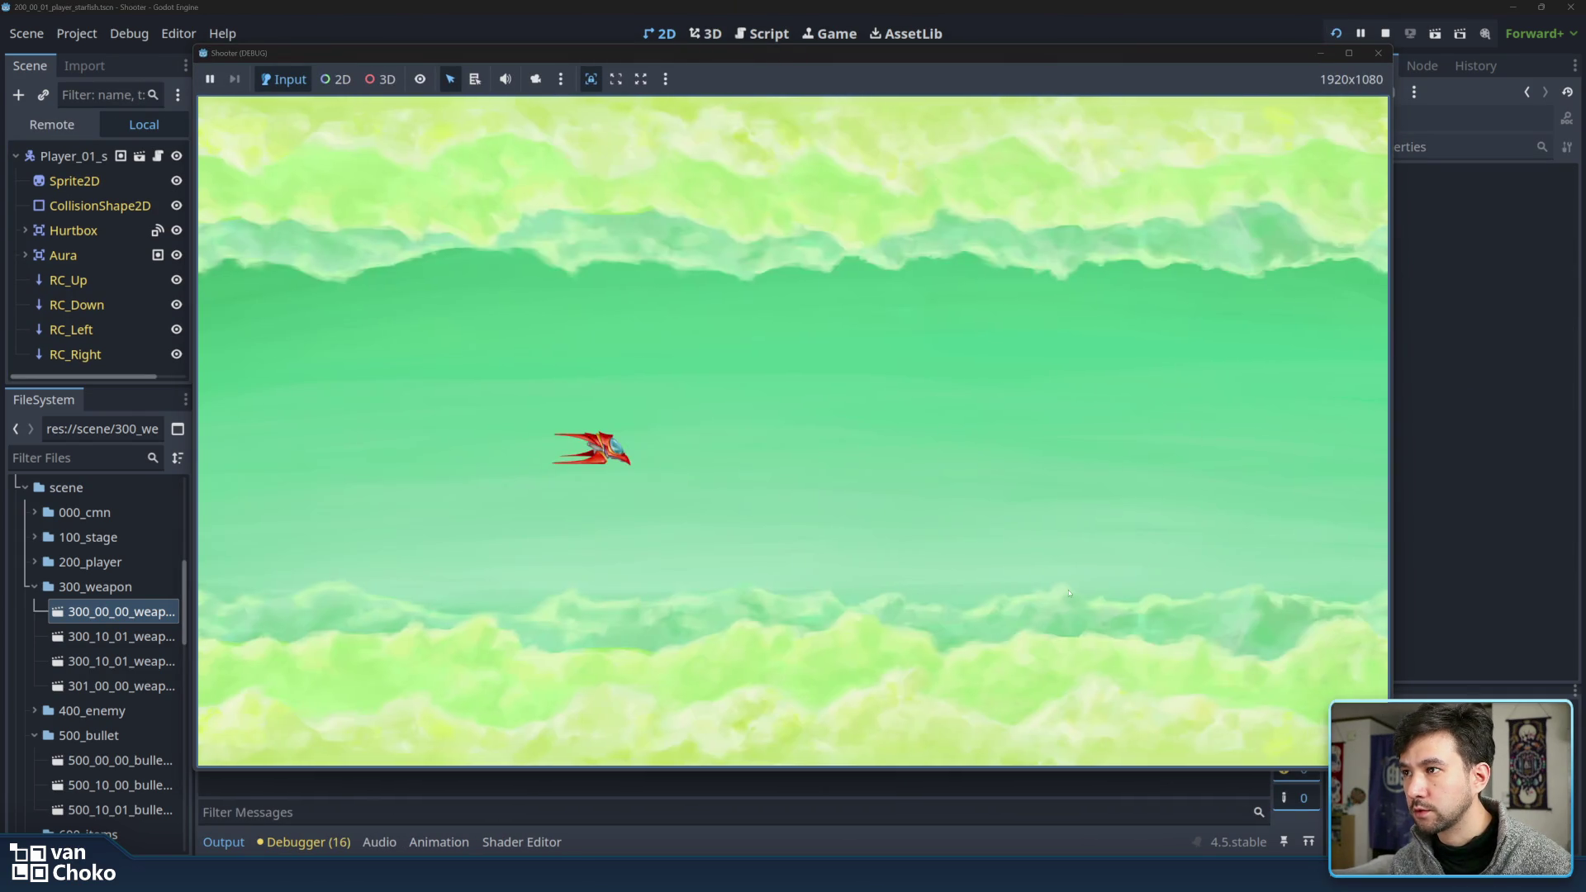
left_click(1379, 52)
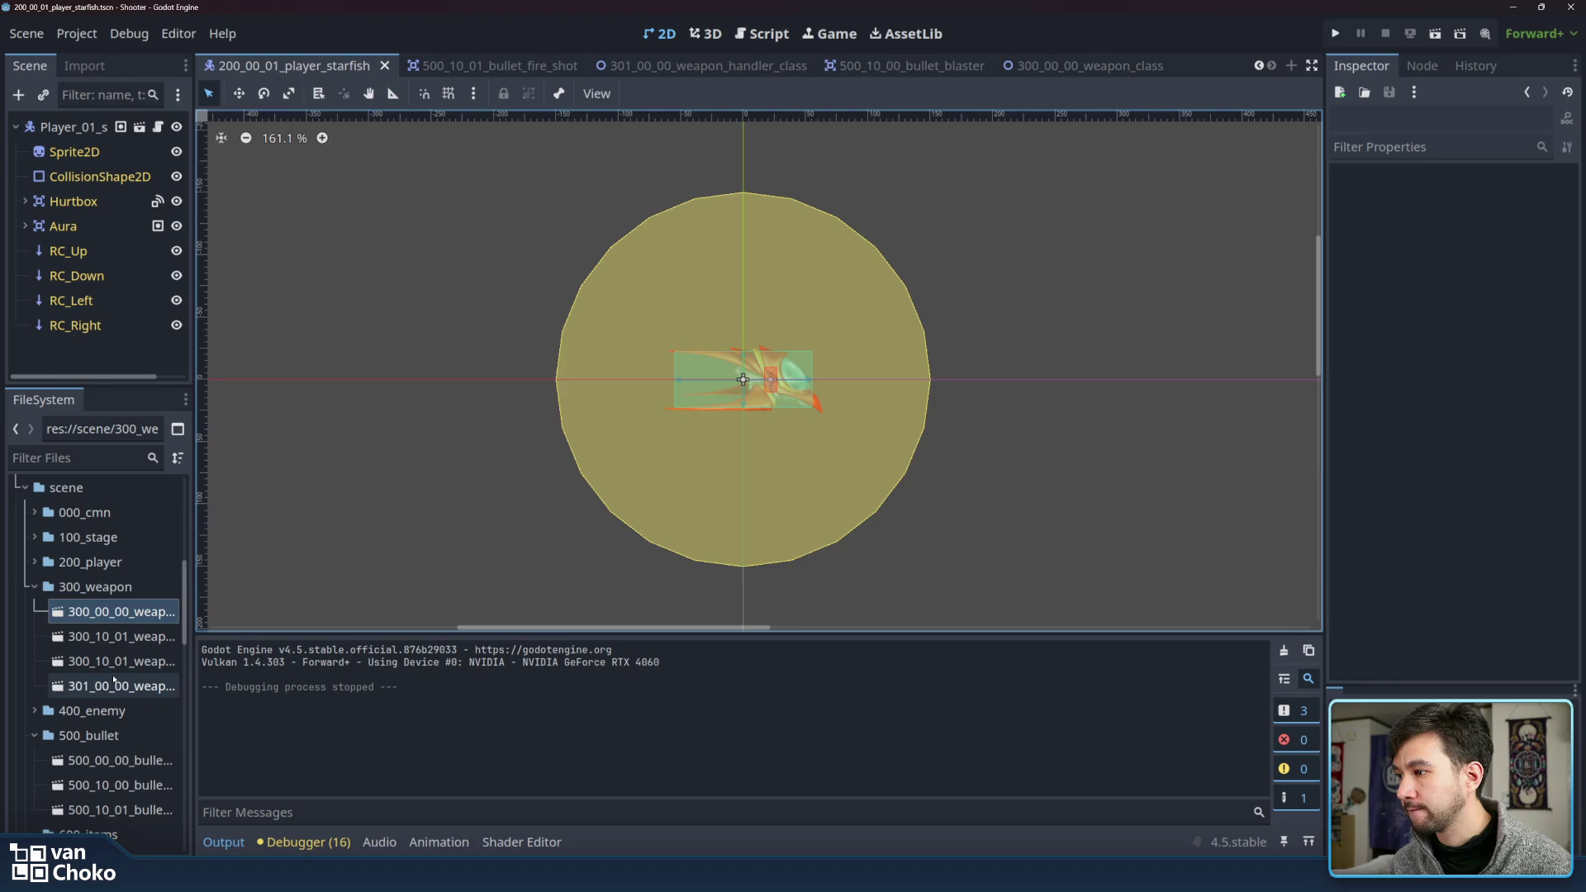
Instance 301_00_00_weapon_handler_class.tscn under Player_01_starfish from the FileSystem dock
scroll(99, 628, "down", 2)
left_click(33, 670)
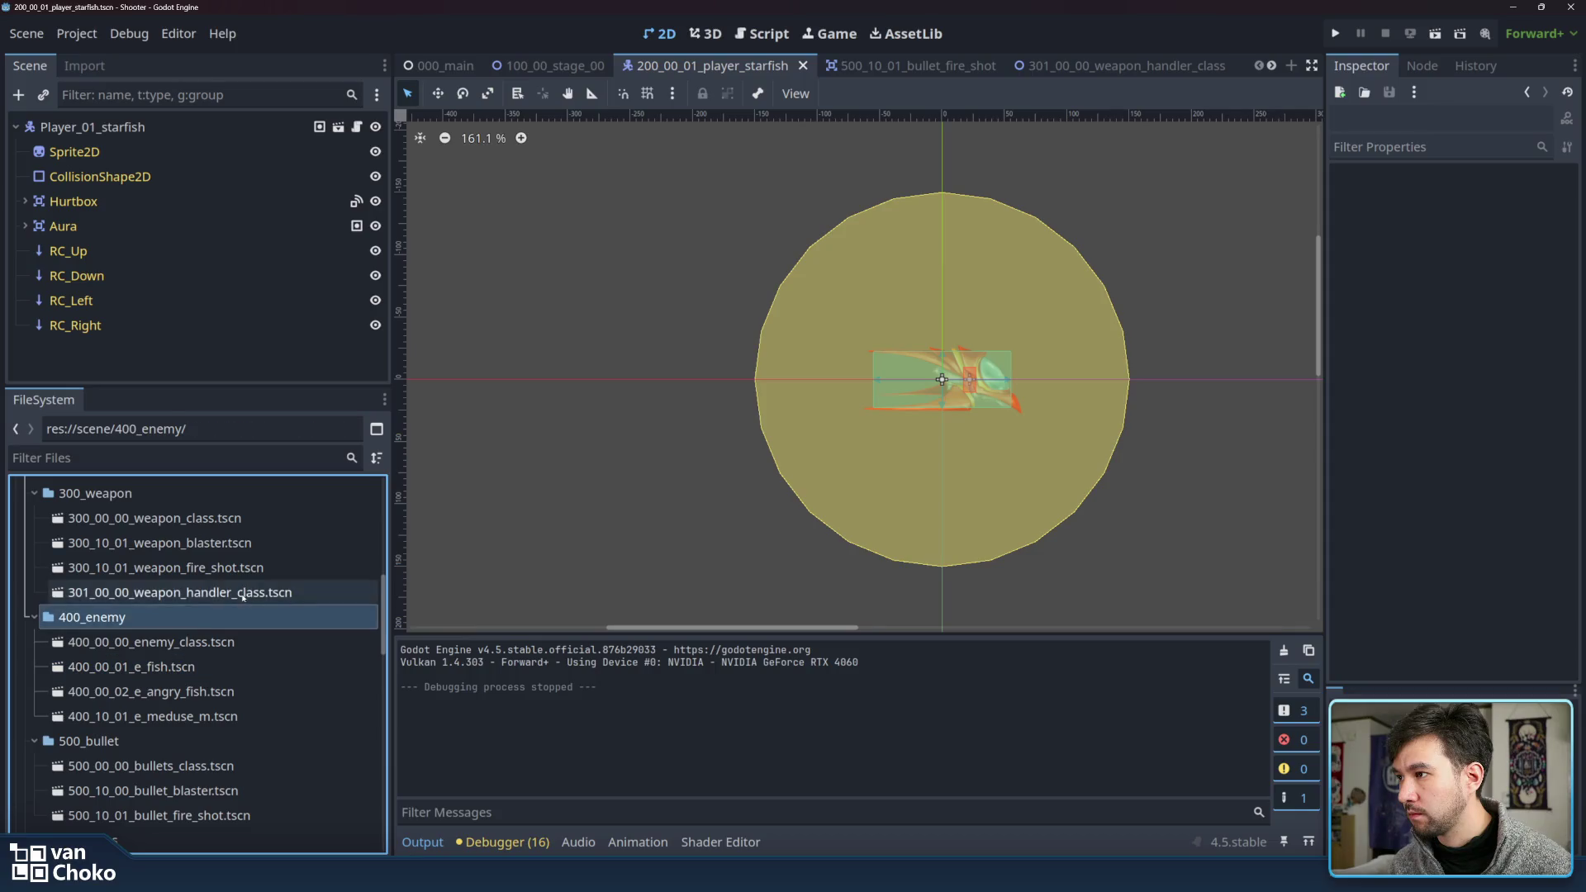
key("Up")
key("Up")
key("Up")
scroll(223, 653, "down", 2)
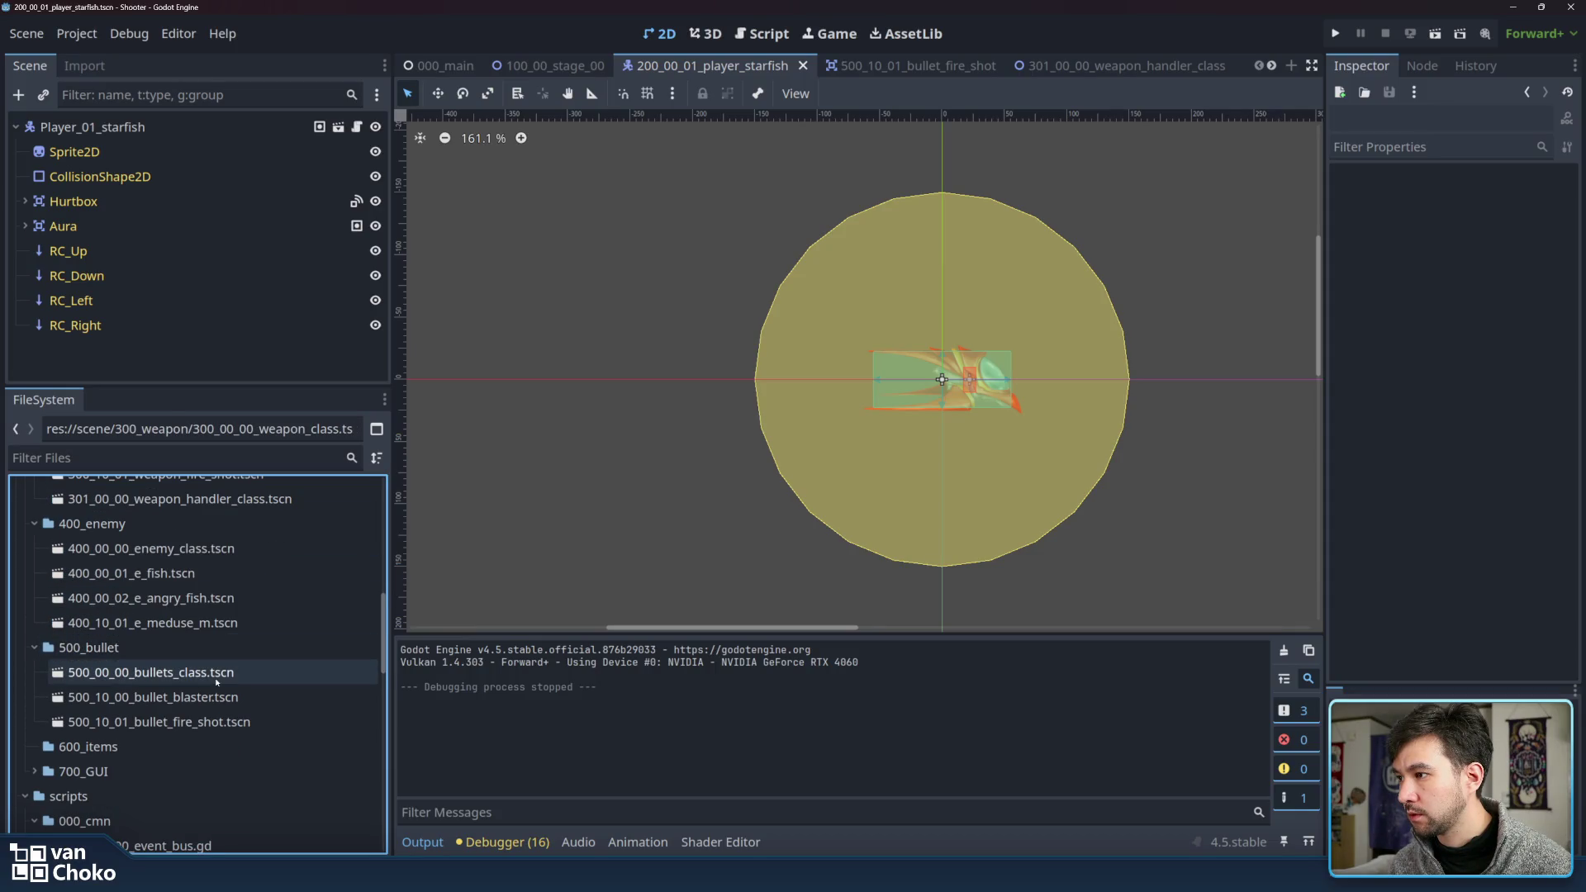
scroll(205, 709, "down", 2)
scroll(205, 715, "down", 1)
scroll(204, 731, "up", 3)
scroll(204, 733, "up", 3)
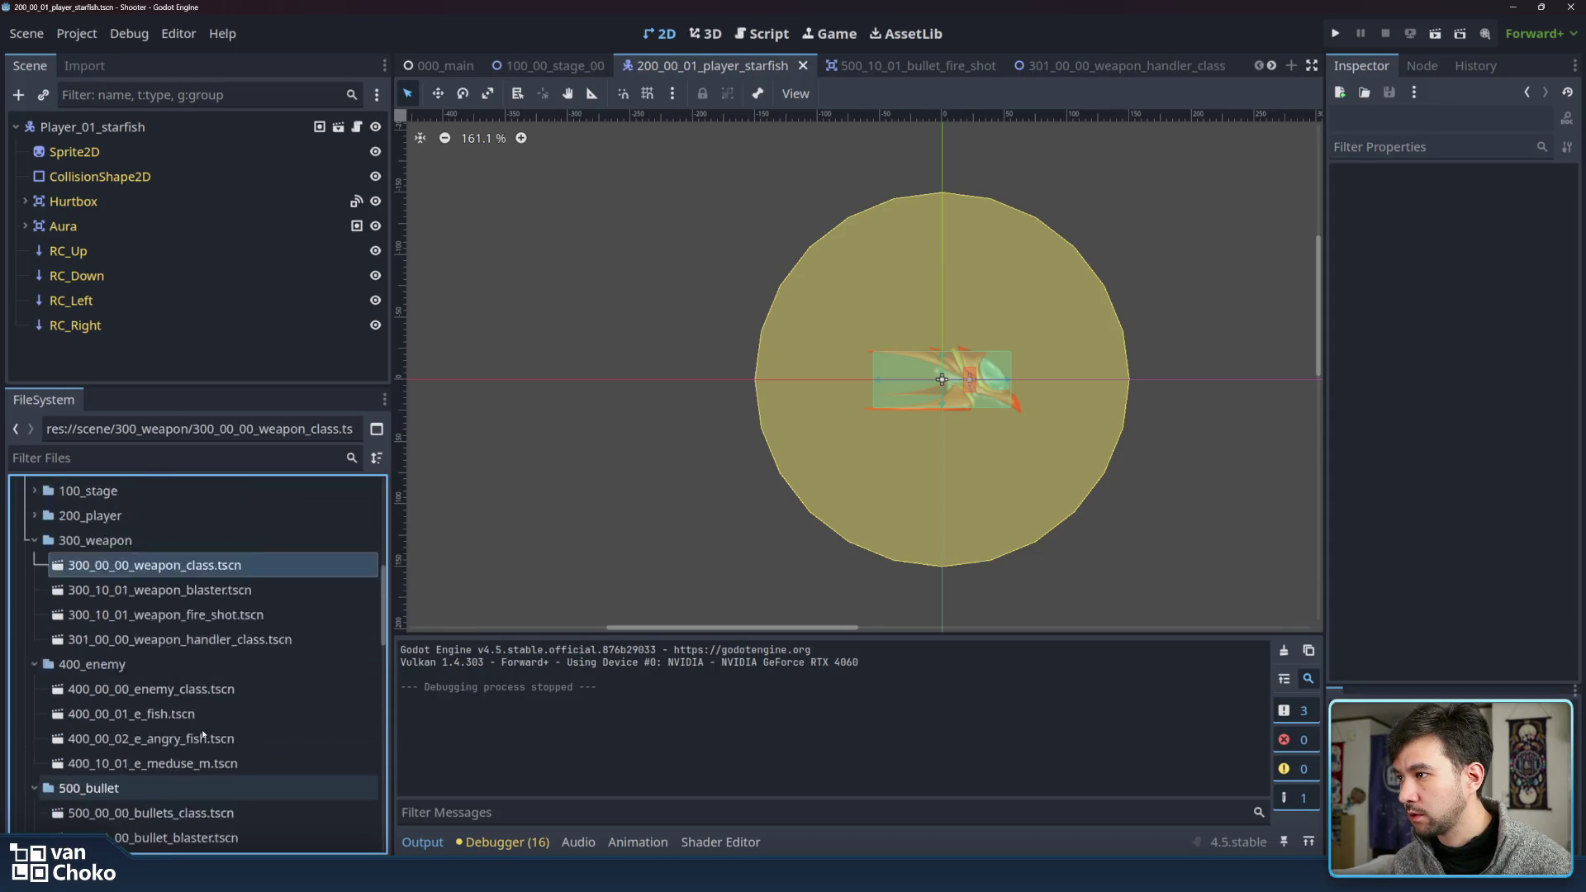
left_click(203, 733)
mouse_move(223, 734)
left_mouse_down()
mouse_move(126, 324)
mouse_move(116, 130)
left_mouse_up()
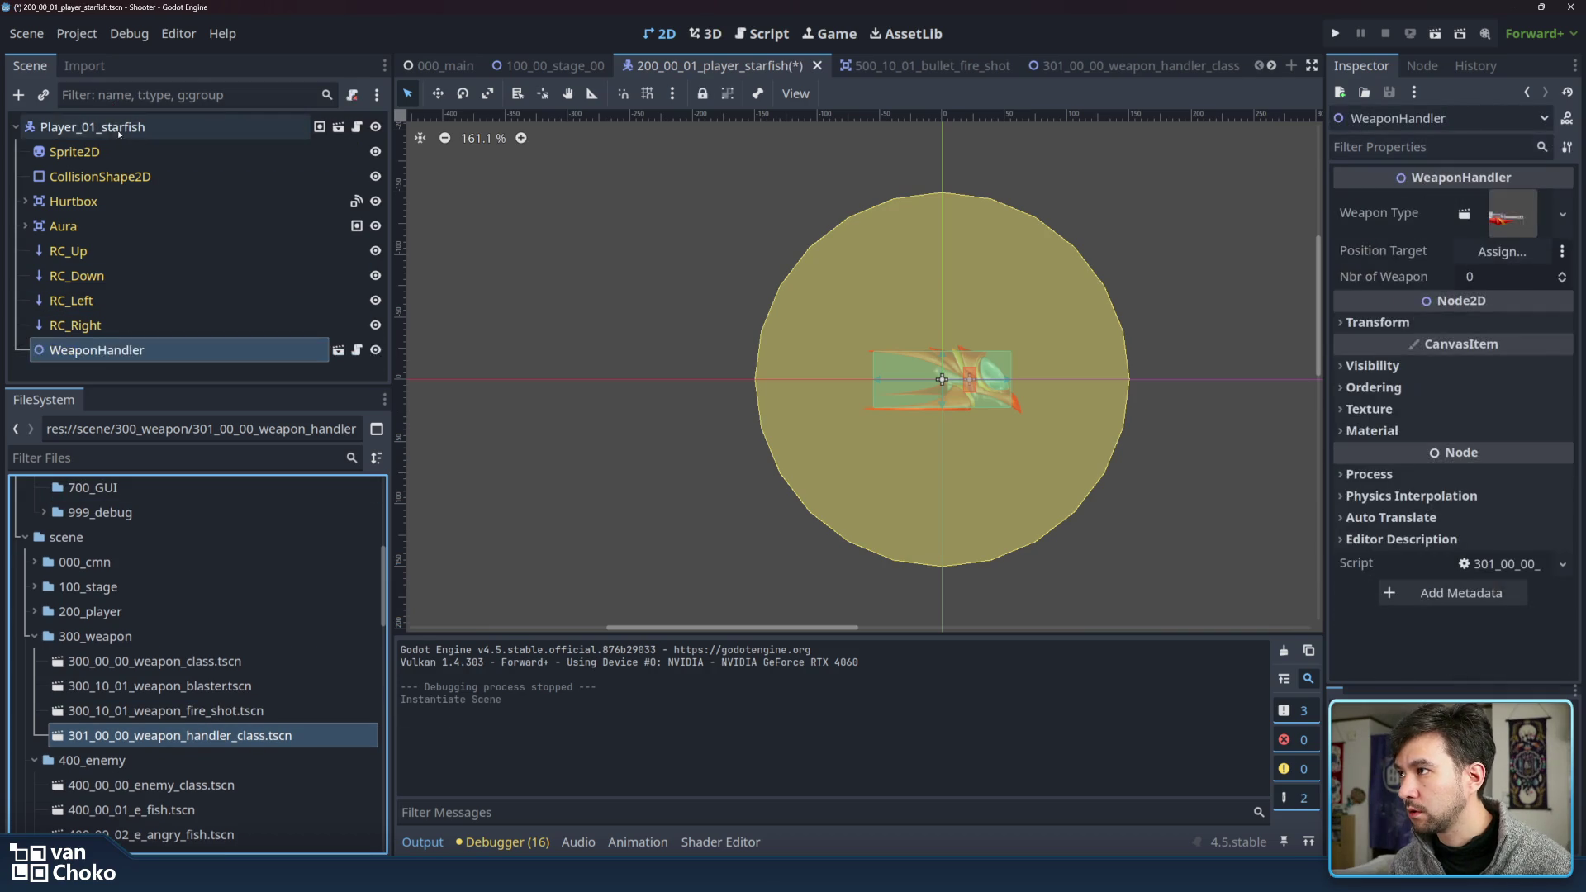
Set the WeaponHandler's Nbr of Weapon in the Inspector, save, and open the weapon handler script
left_click(1497, 254)
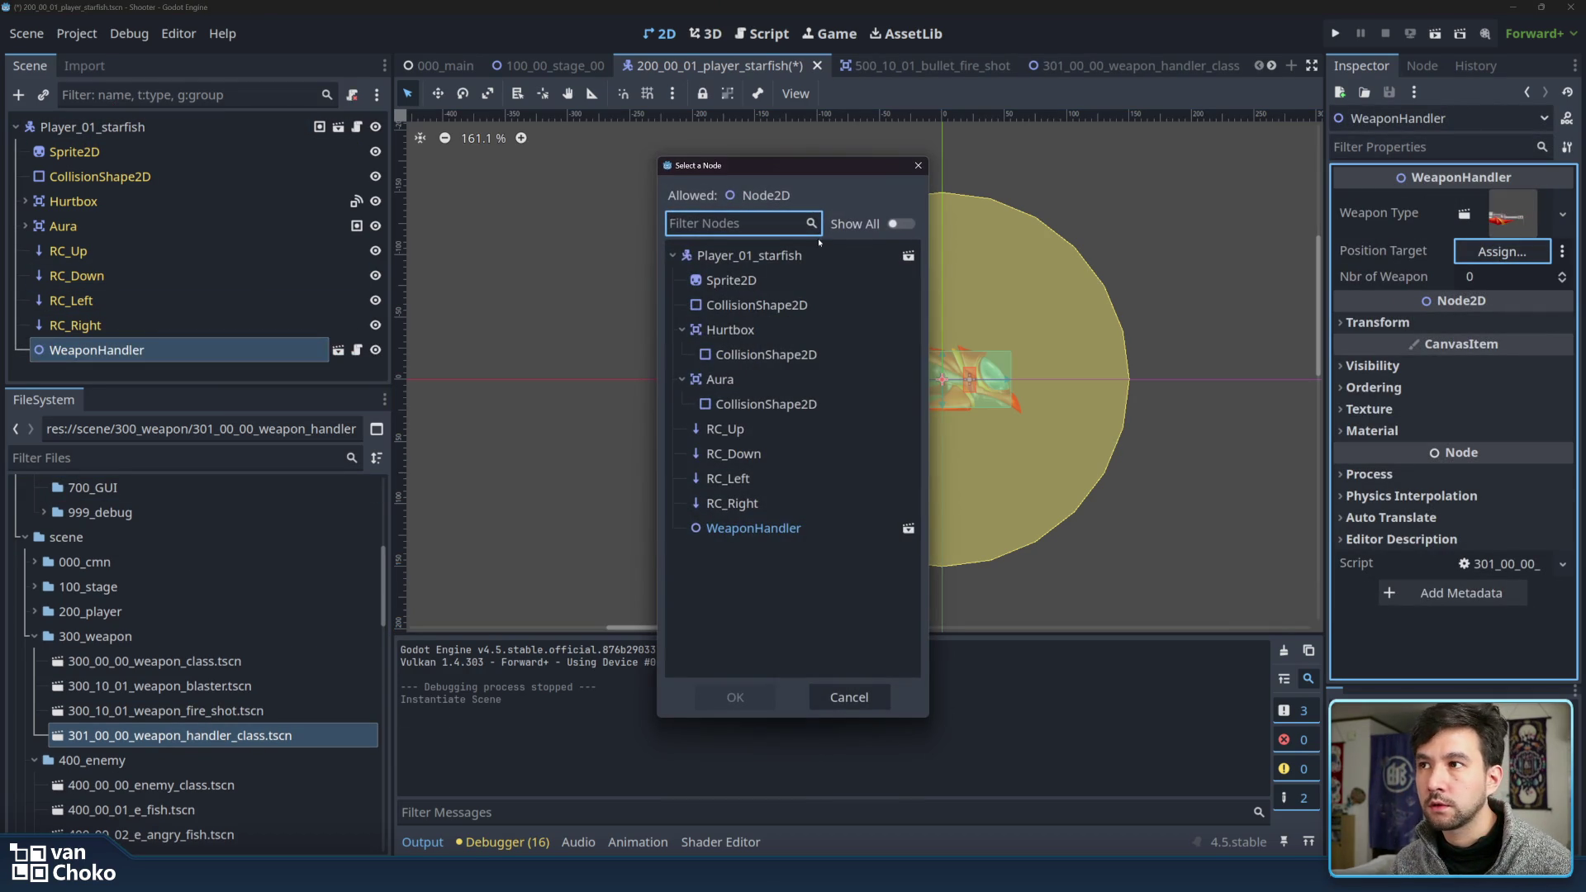
left_click(917, 167)
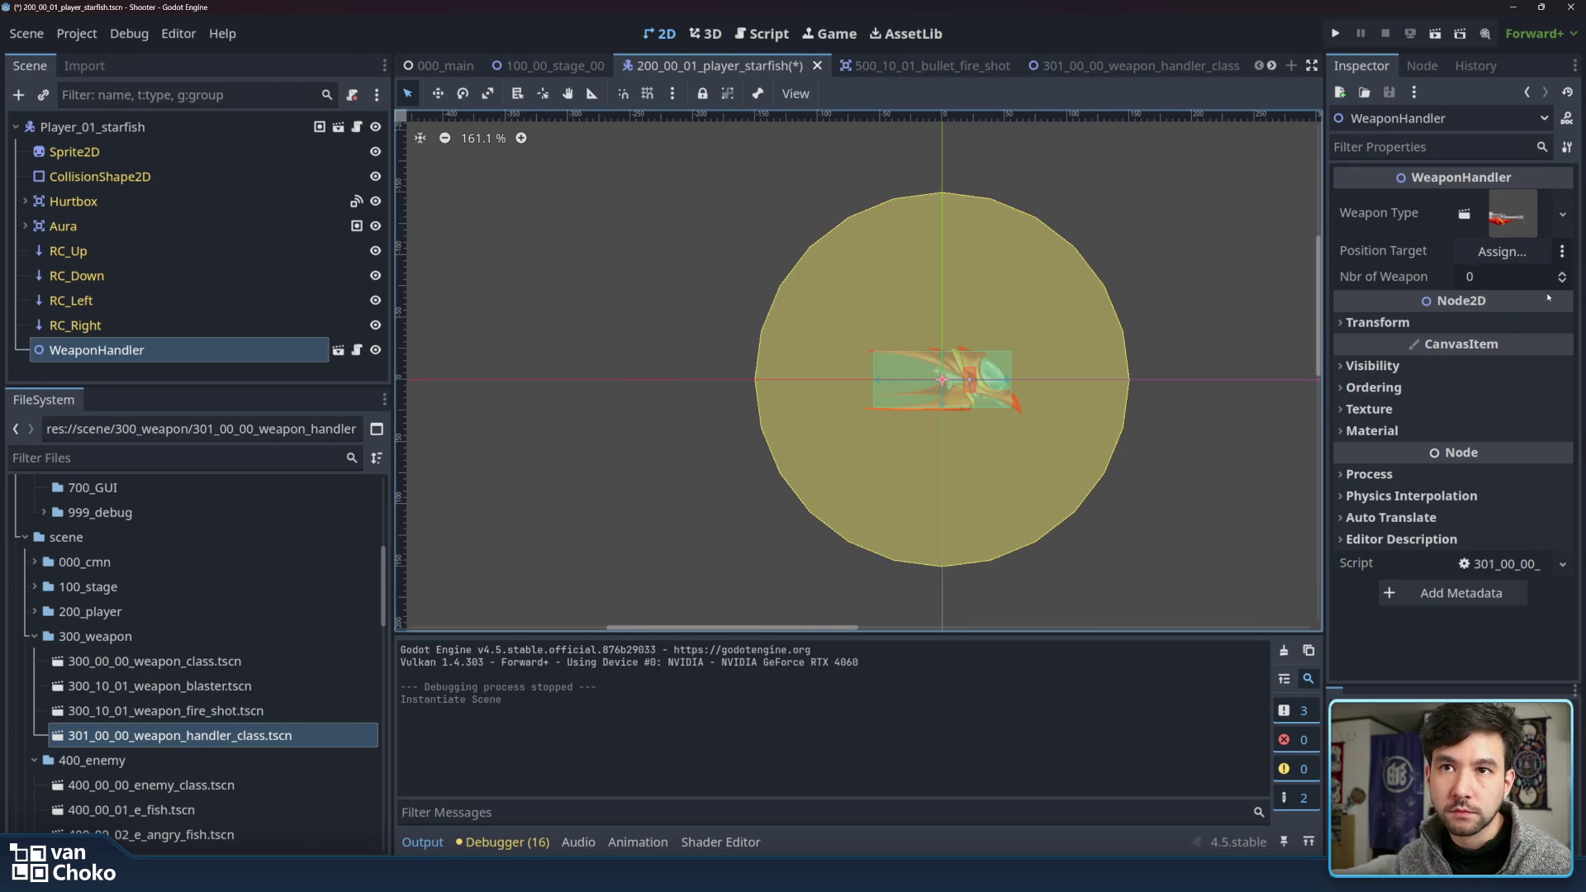
left_click(1563, 275)
left_click(1166, 283)
key("ctrl+s")
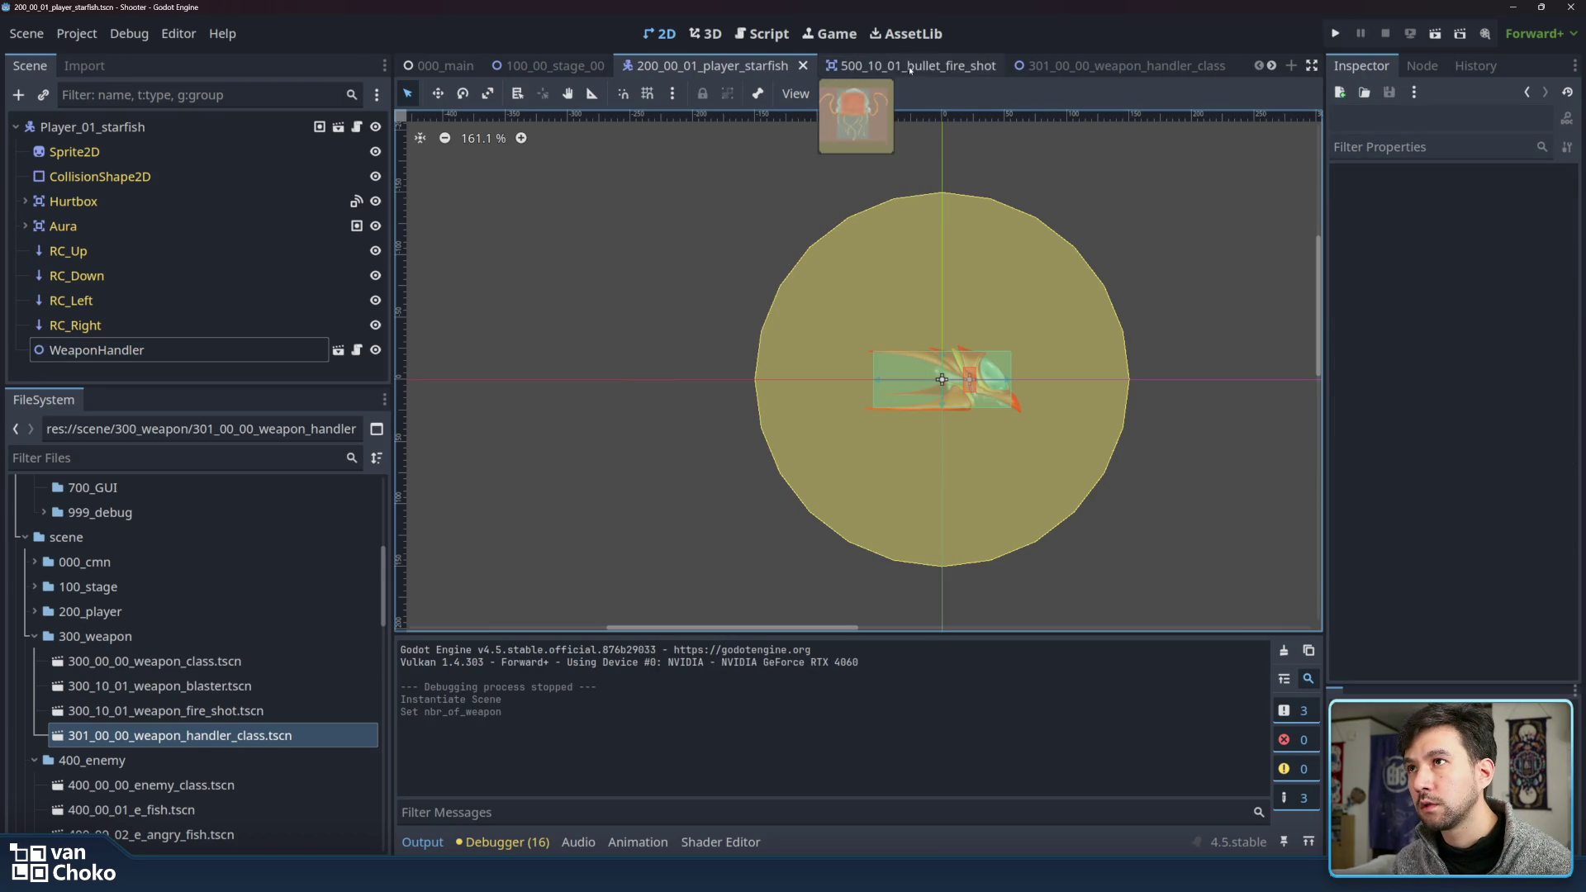
left_click(851, 65)
left_click(1116, 65)
left_click(762, 33)
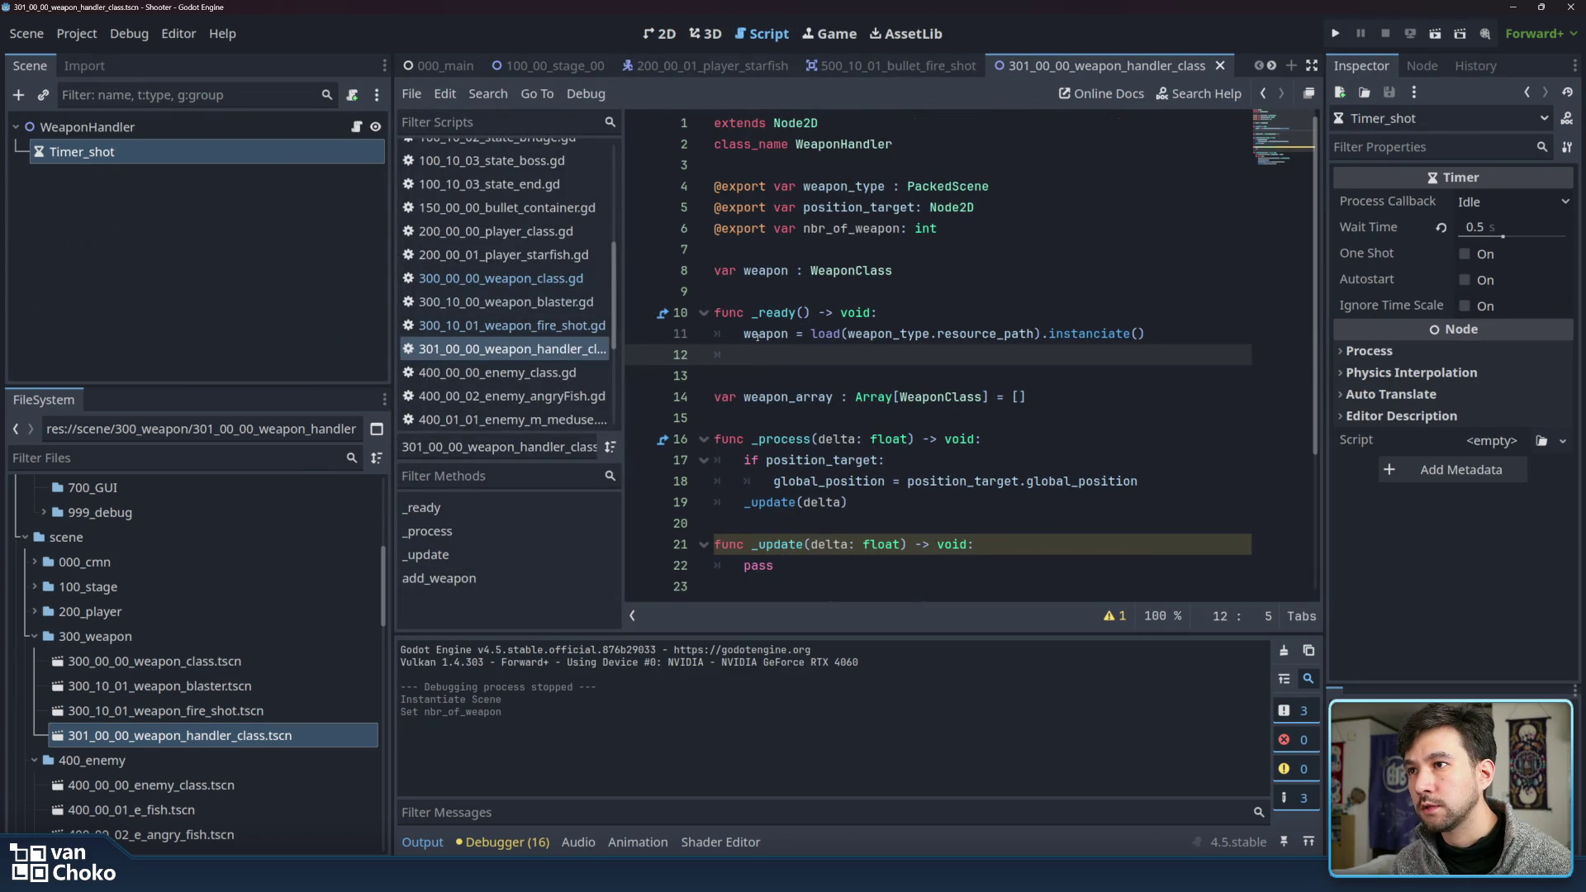
Add add_weapon(nbr_of_weapon) on line 12 of _ready and save the script
type("add_")
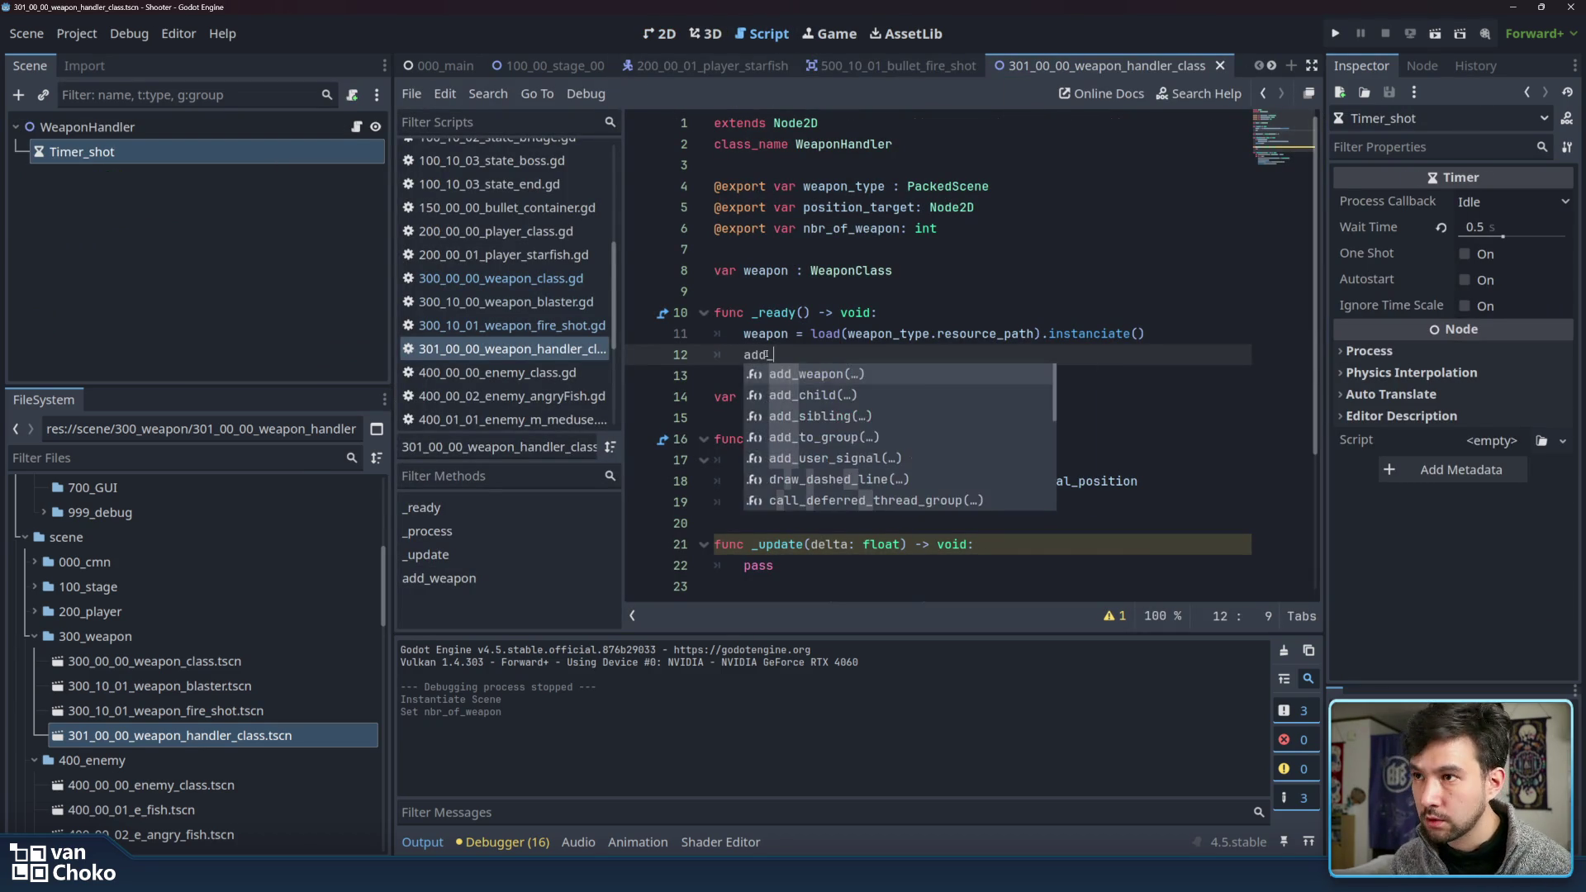
key("Return")
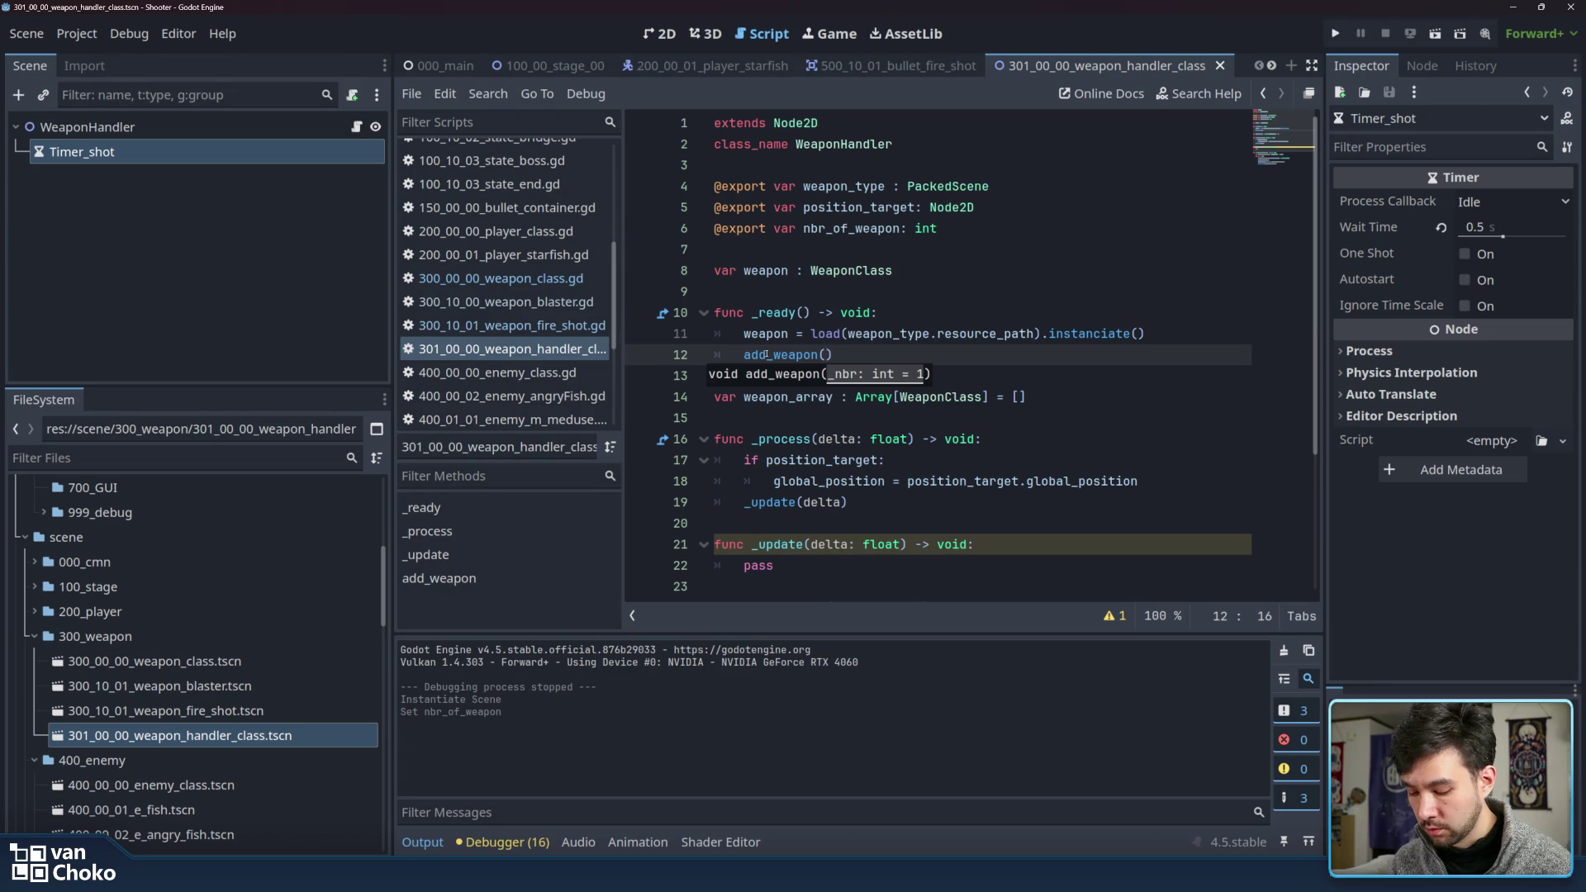
type("nbr")
key("Return")
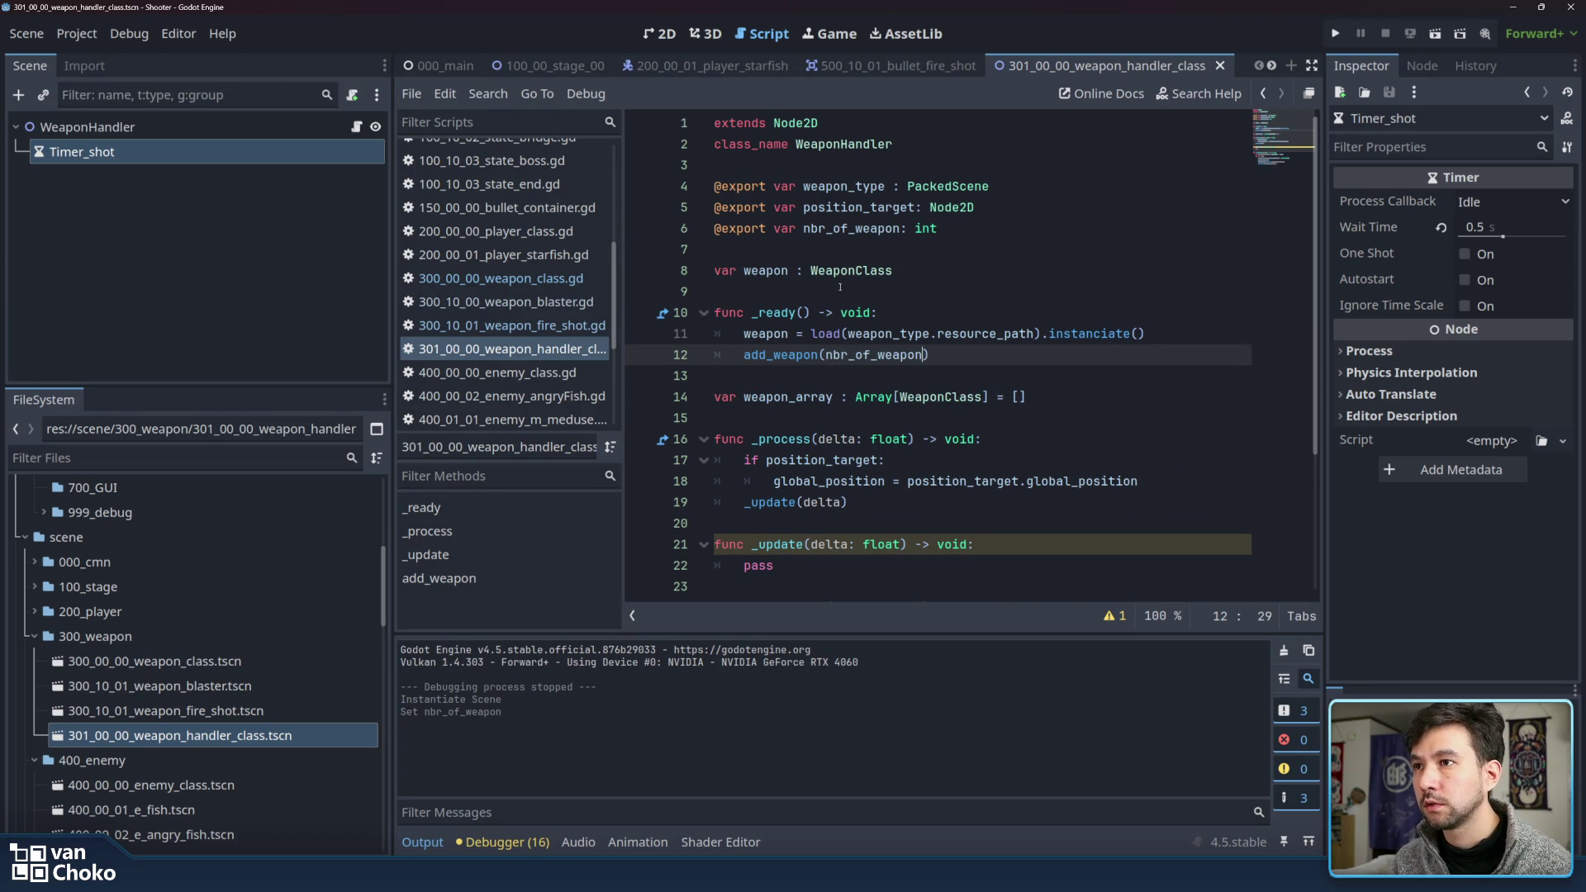
left_click(994, 356)
key("ctrl+s")
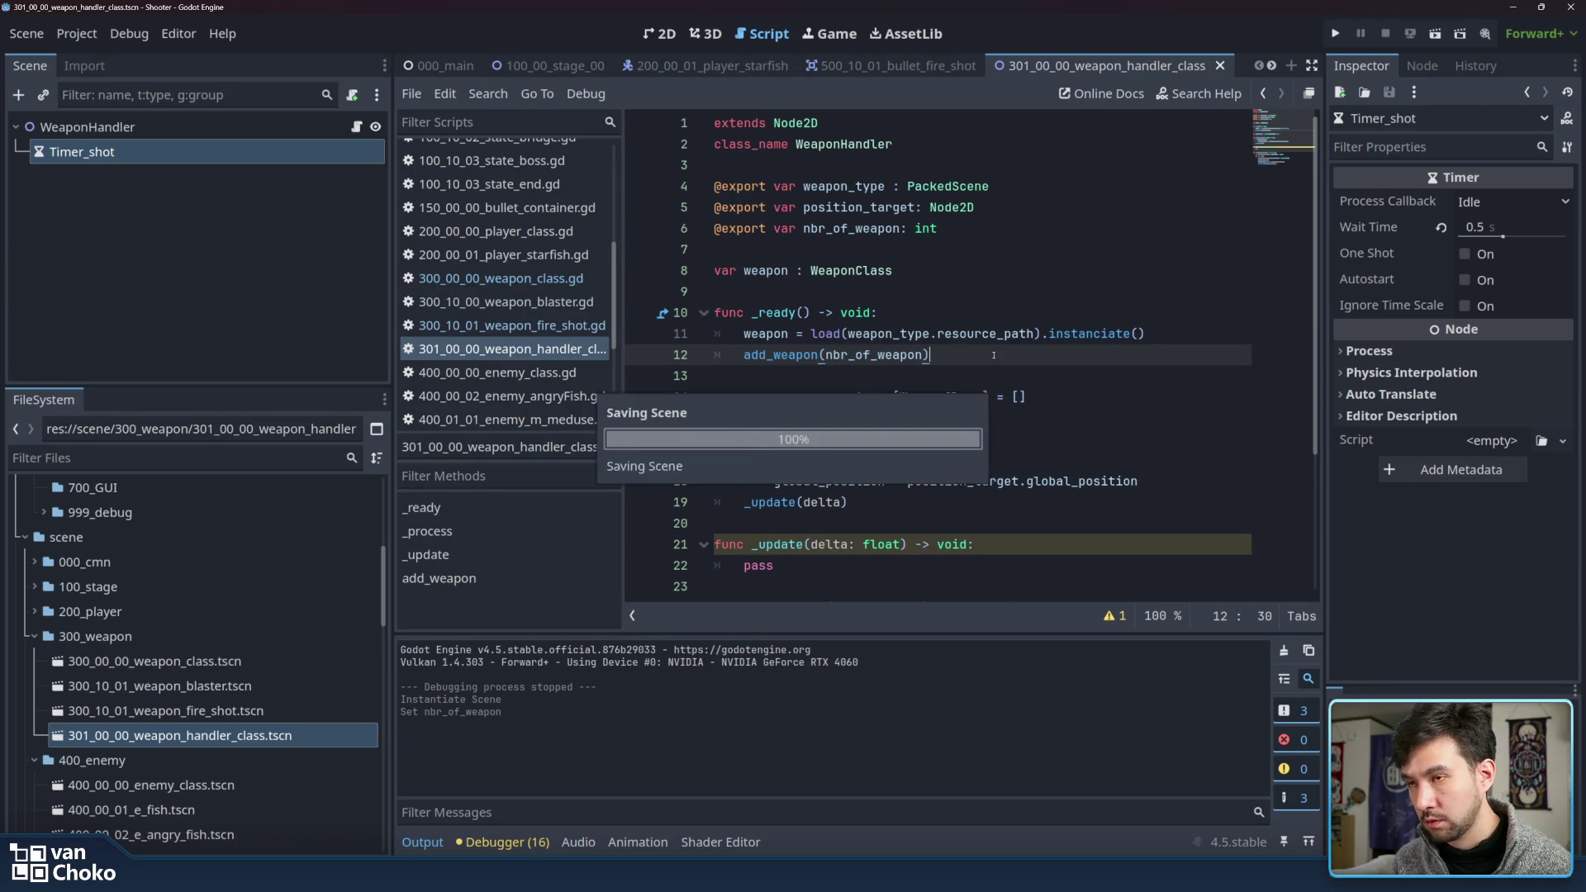
Run the game, start from the menu, and inspect the 'instanciate' error on line 11
left_click(1333, 35)
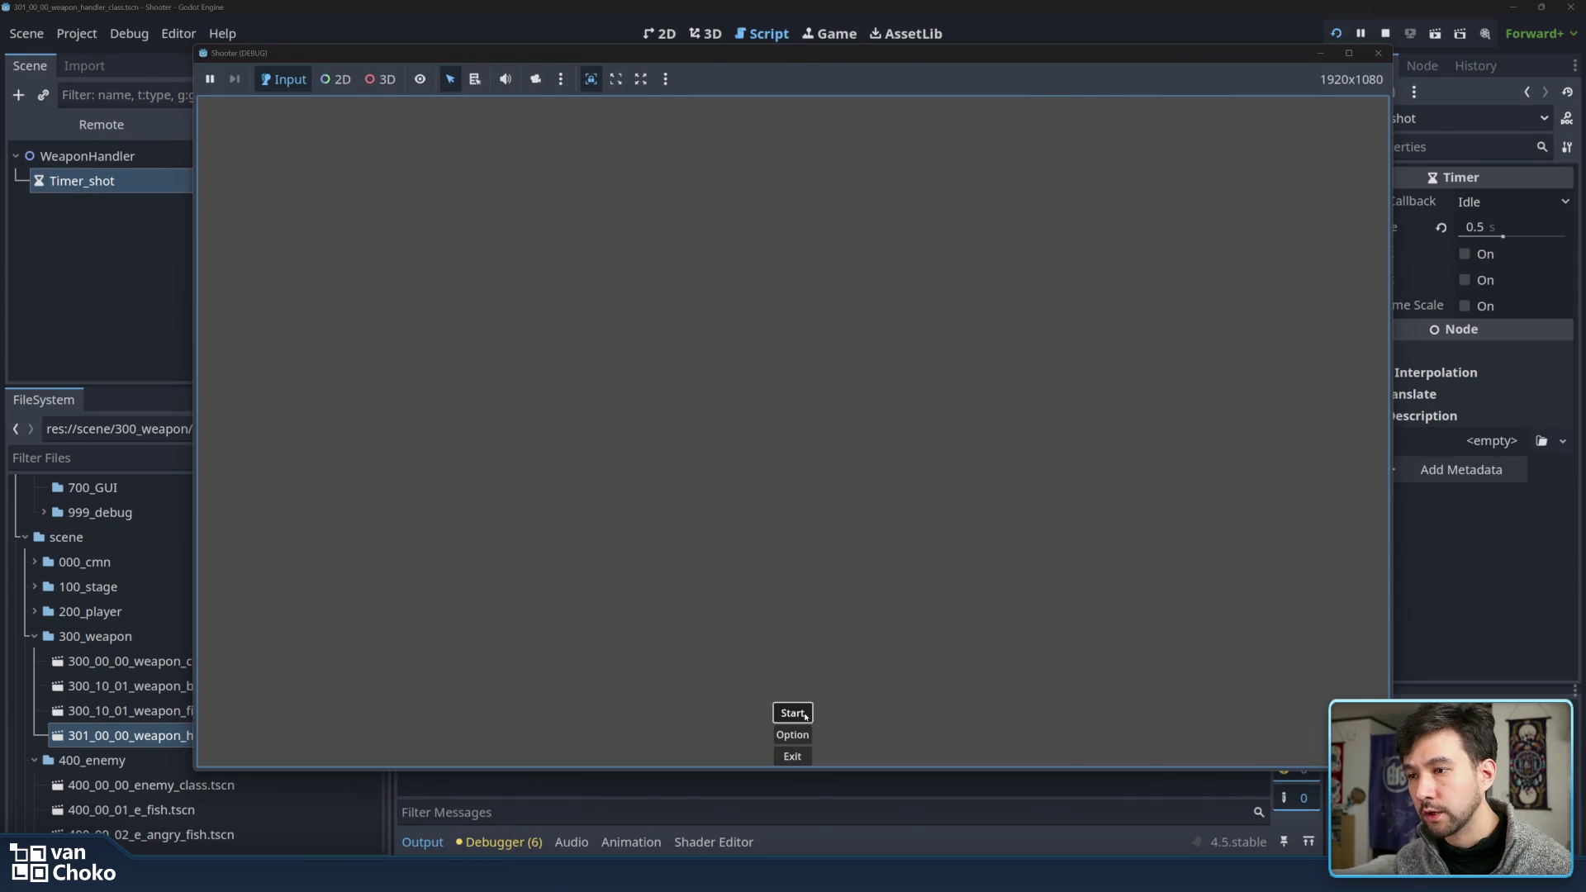
left_click(792, 713)
left_click(759, 333)
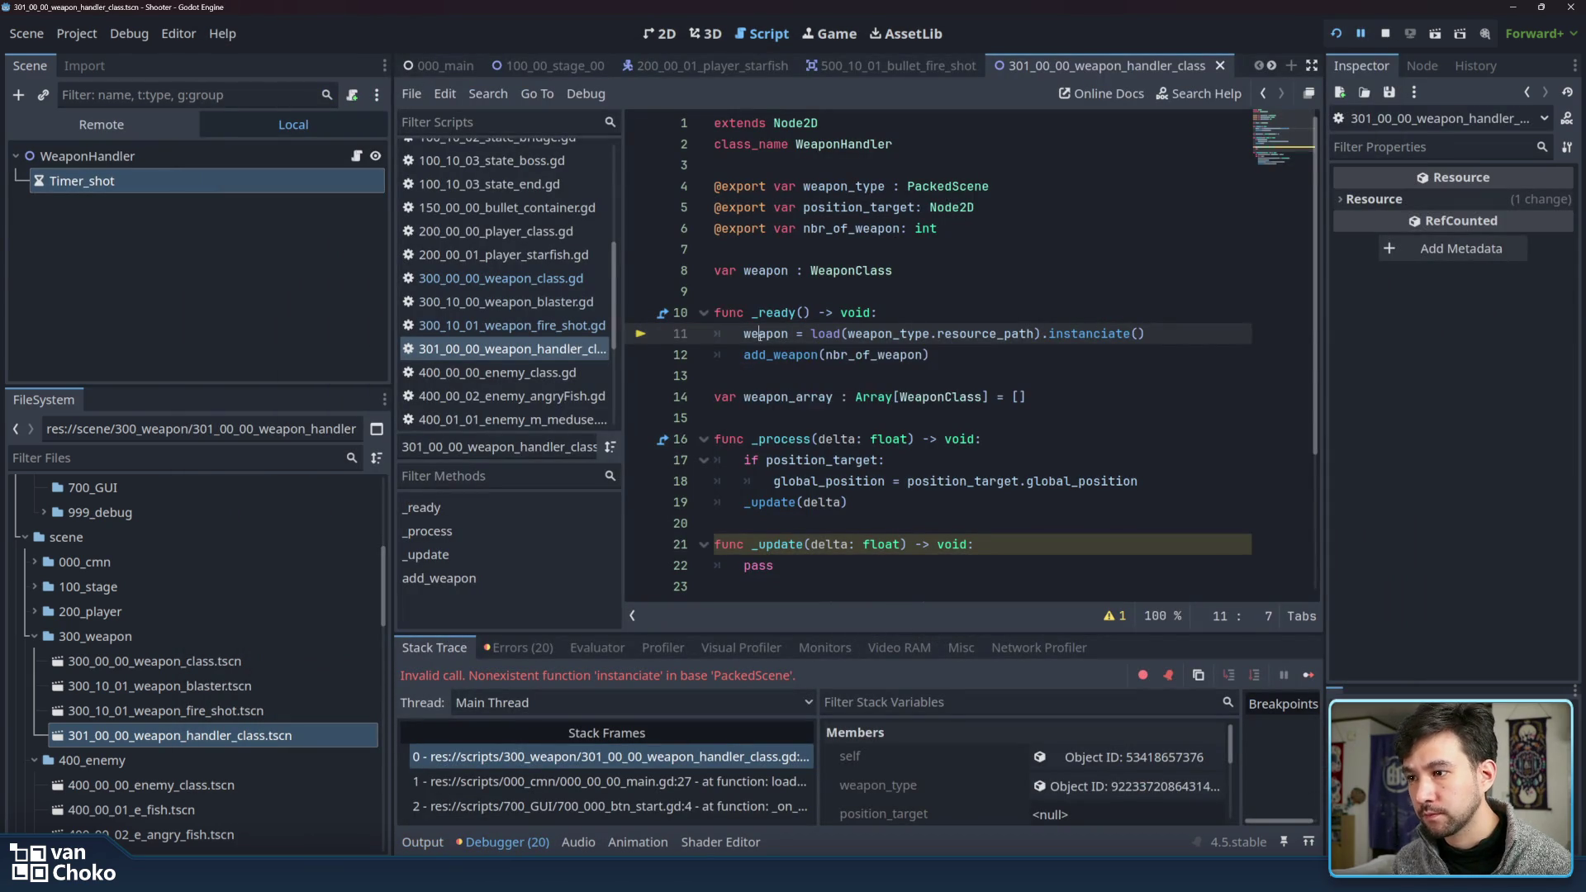
mouse_move(759, 334)
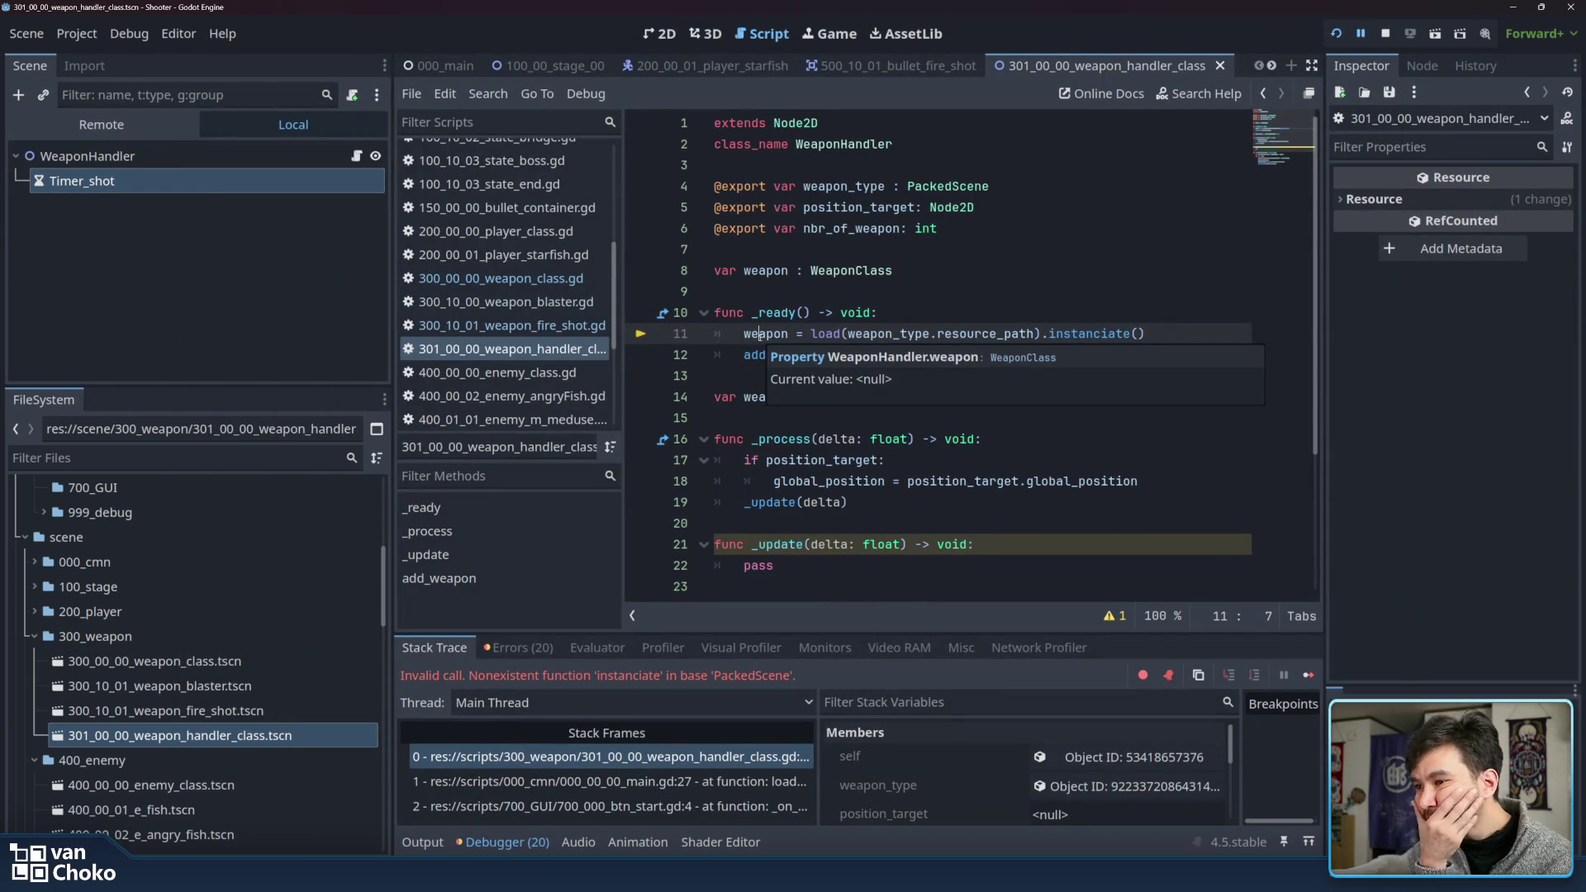
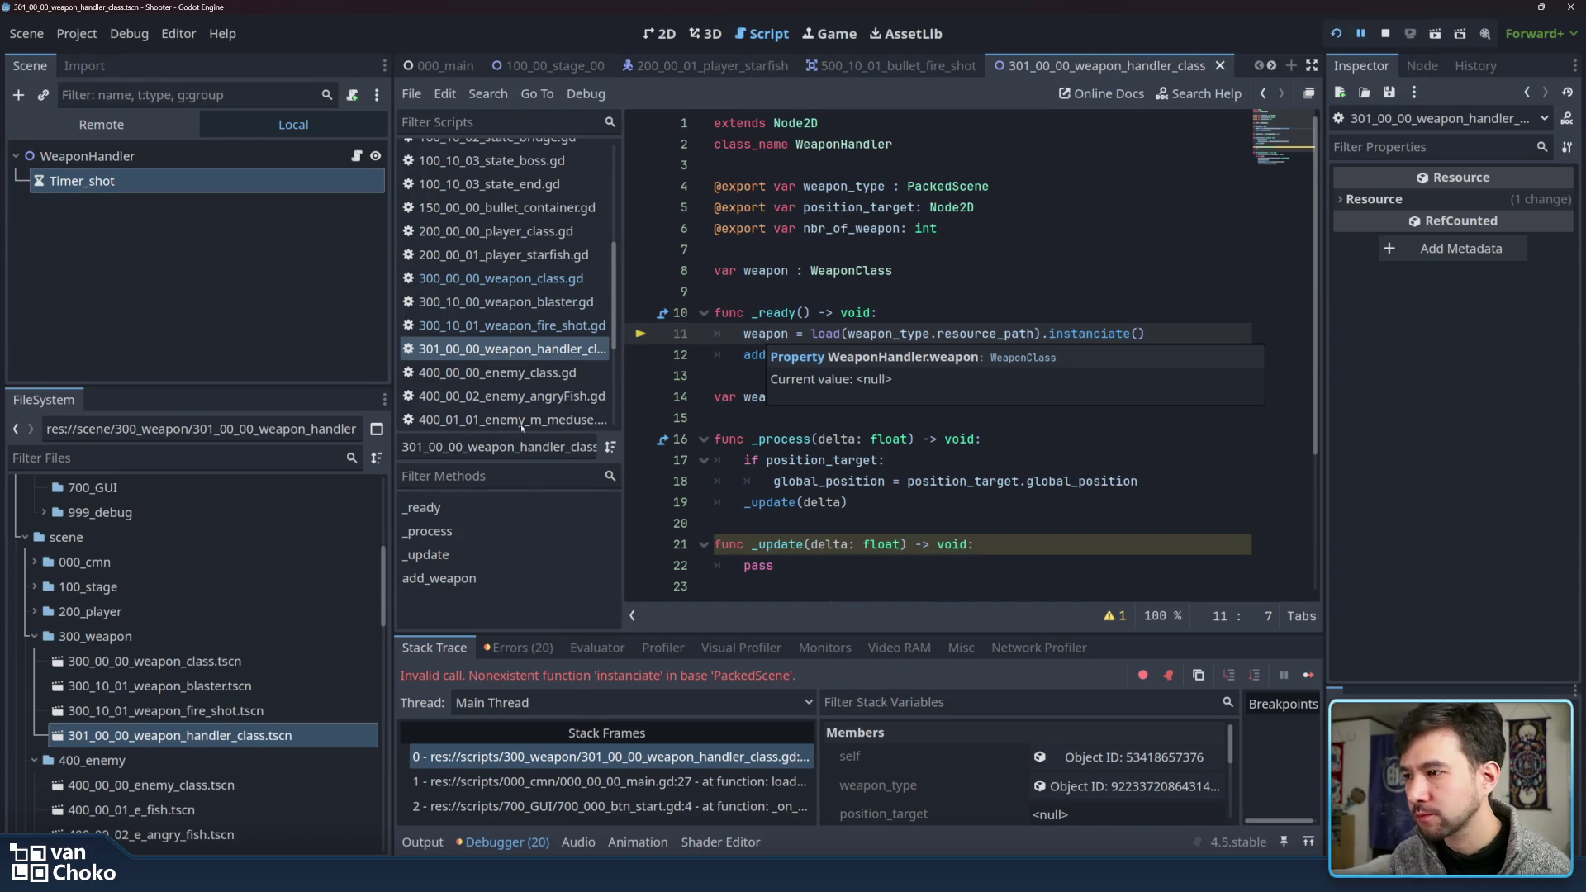
Select the error message in the debugger panel to read it
left_click_drag(400, 676, 807, 682)
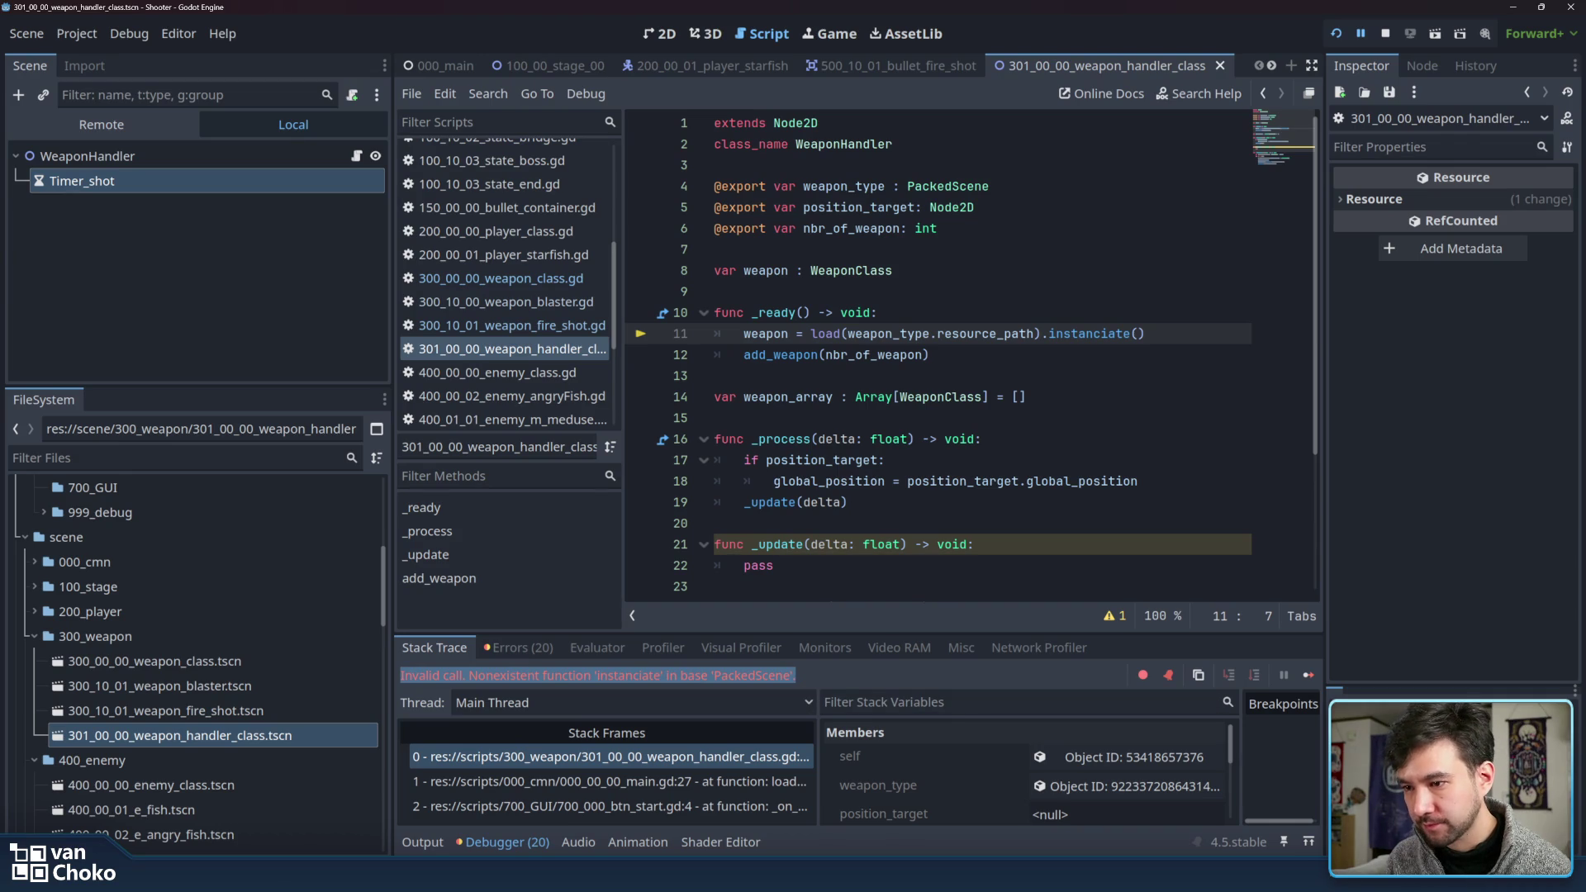
mouse_move(895, 876)
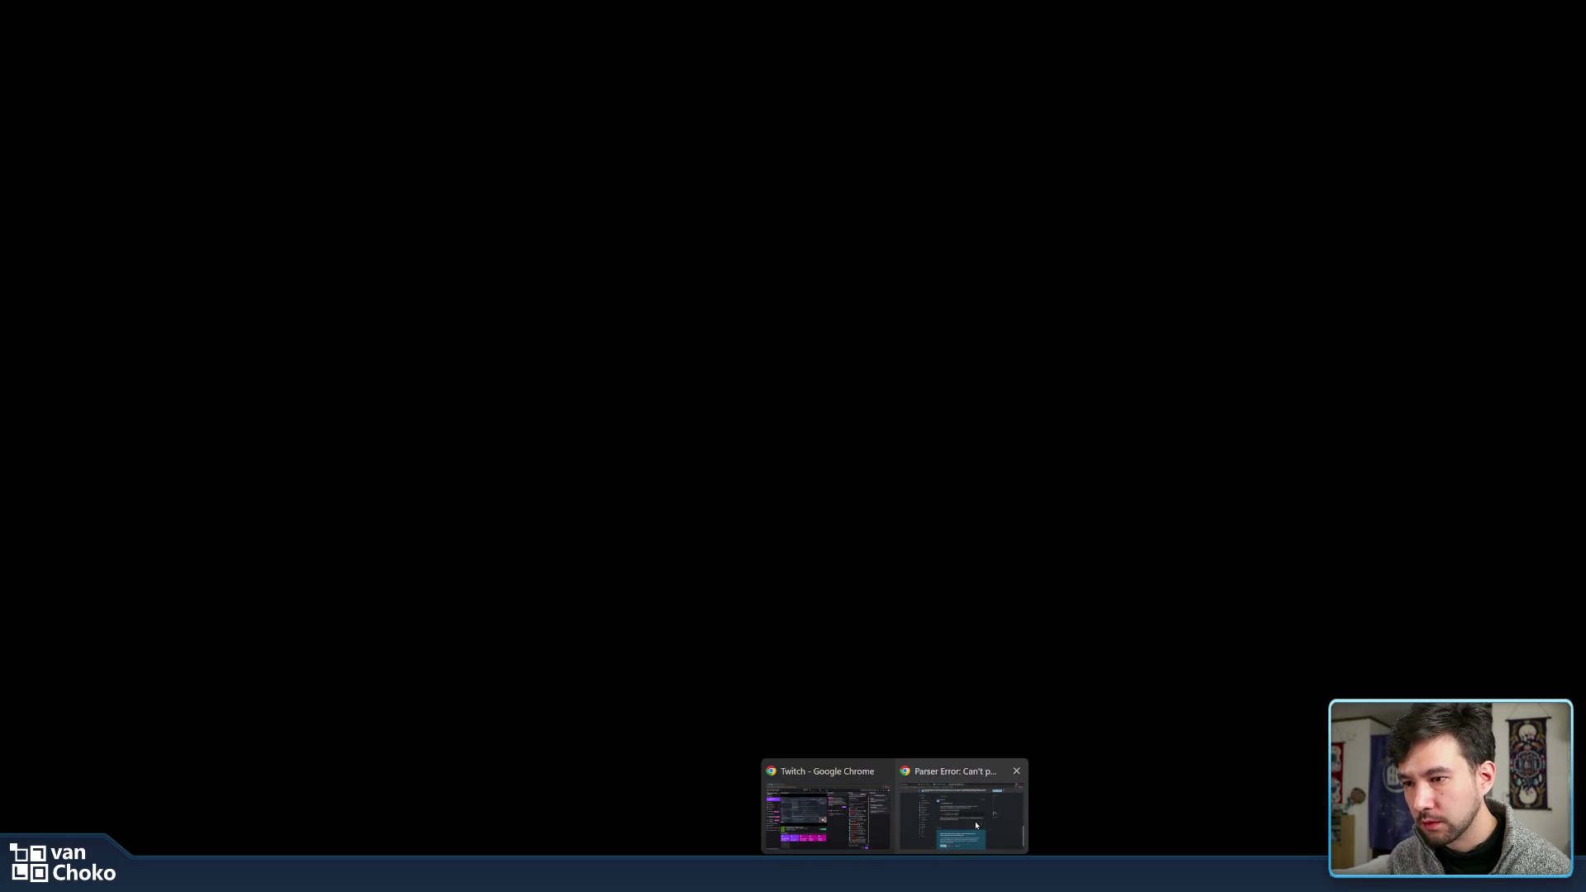
left_click(975, 825)
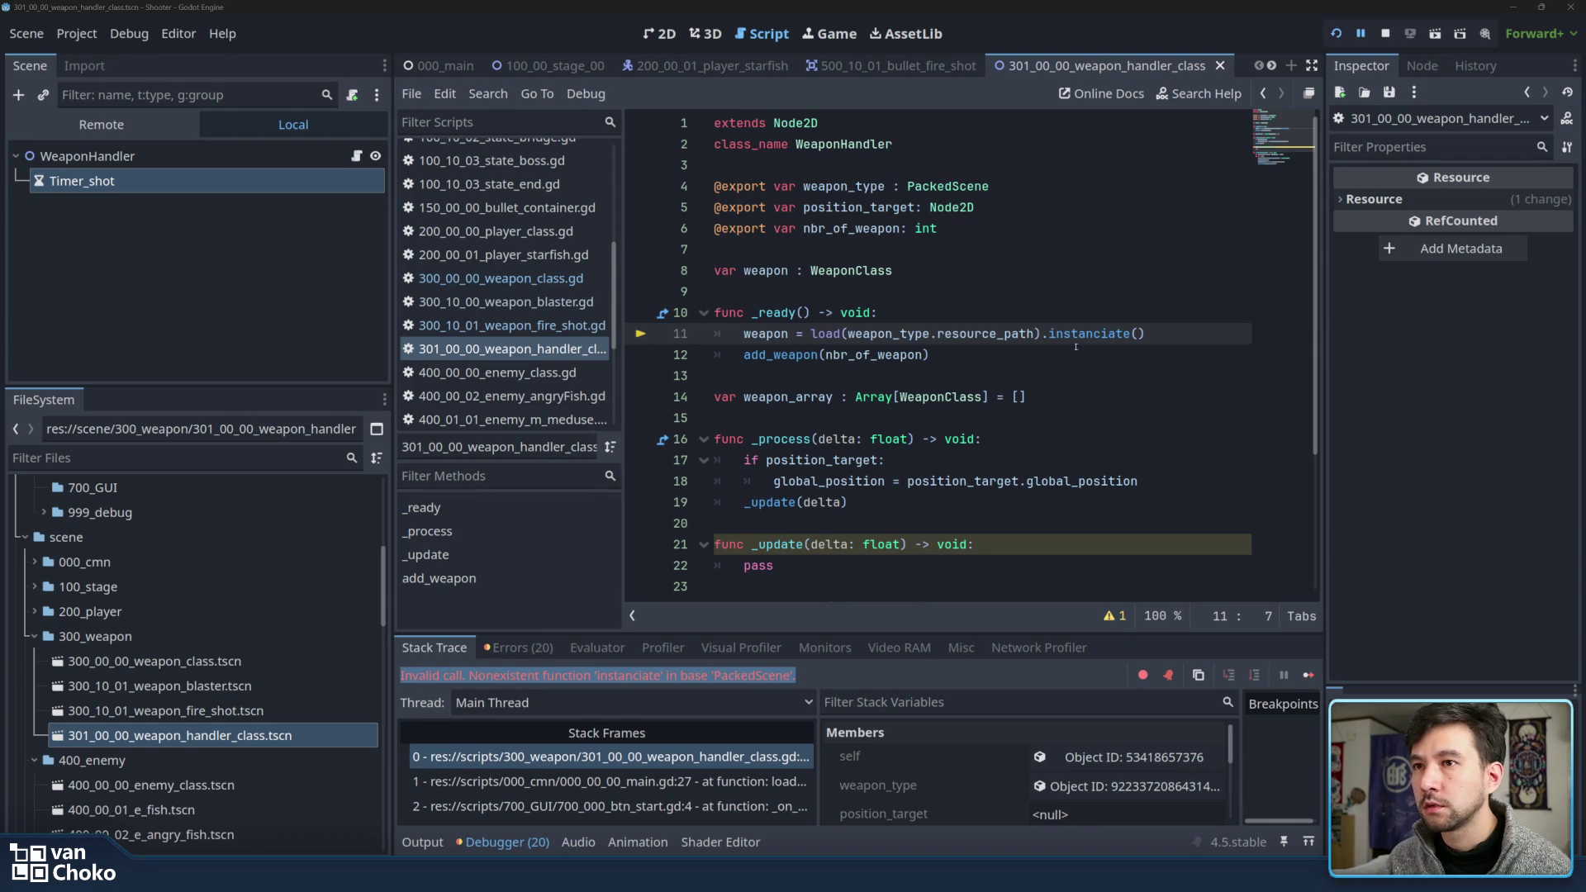
Correct 'instanciate' to 'instantiate' on line 11 and relaunch the game with F5
left_click(1128, 334)
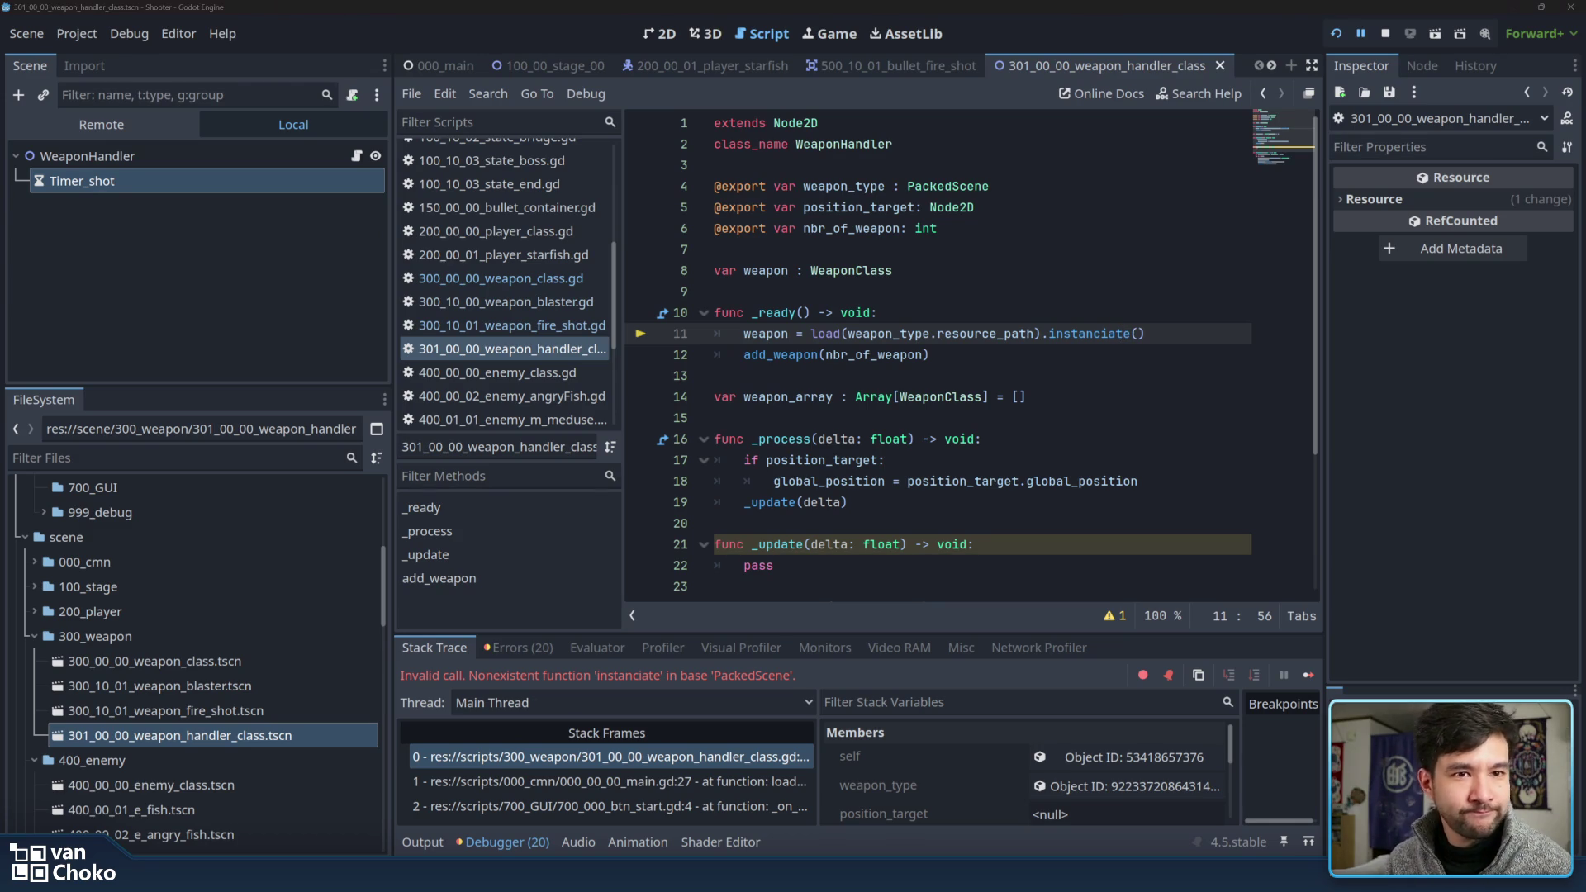
left_click(1096, 334)
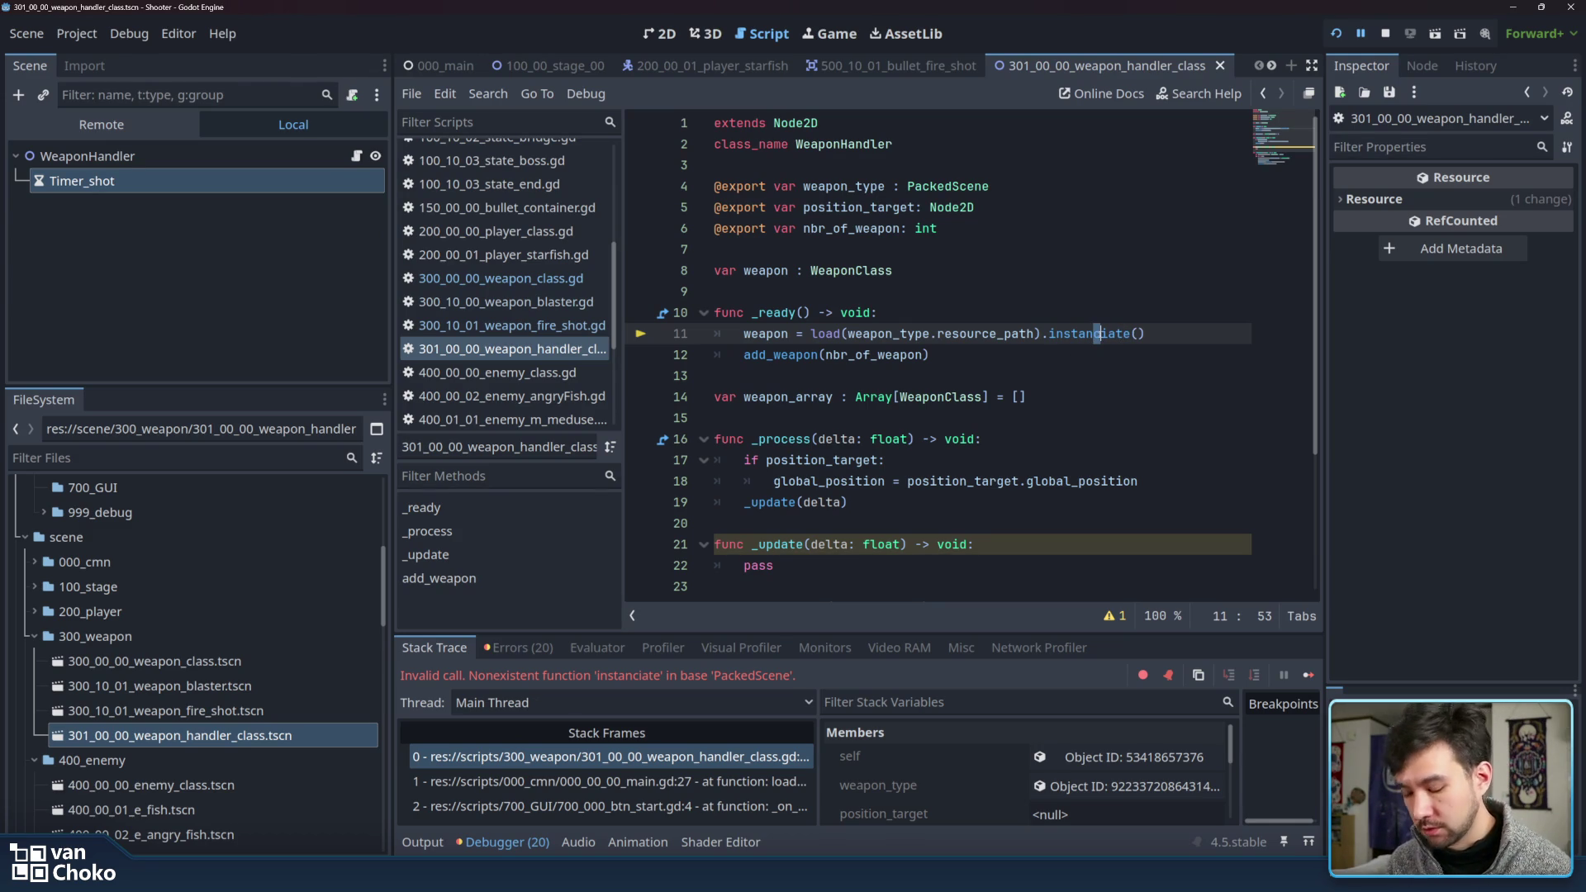
key("BackSpace")
type("t")
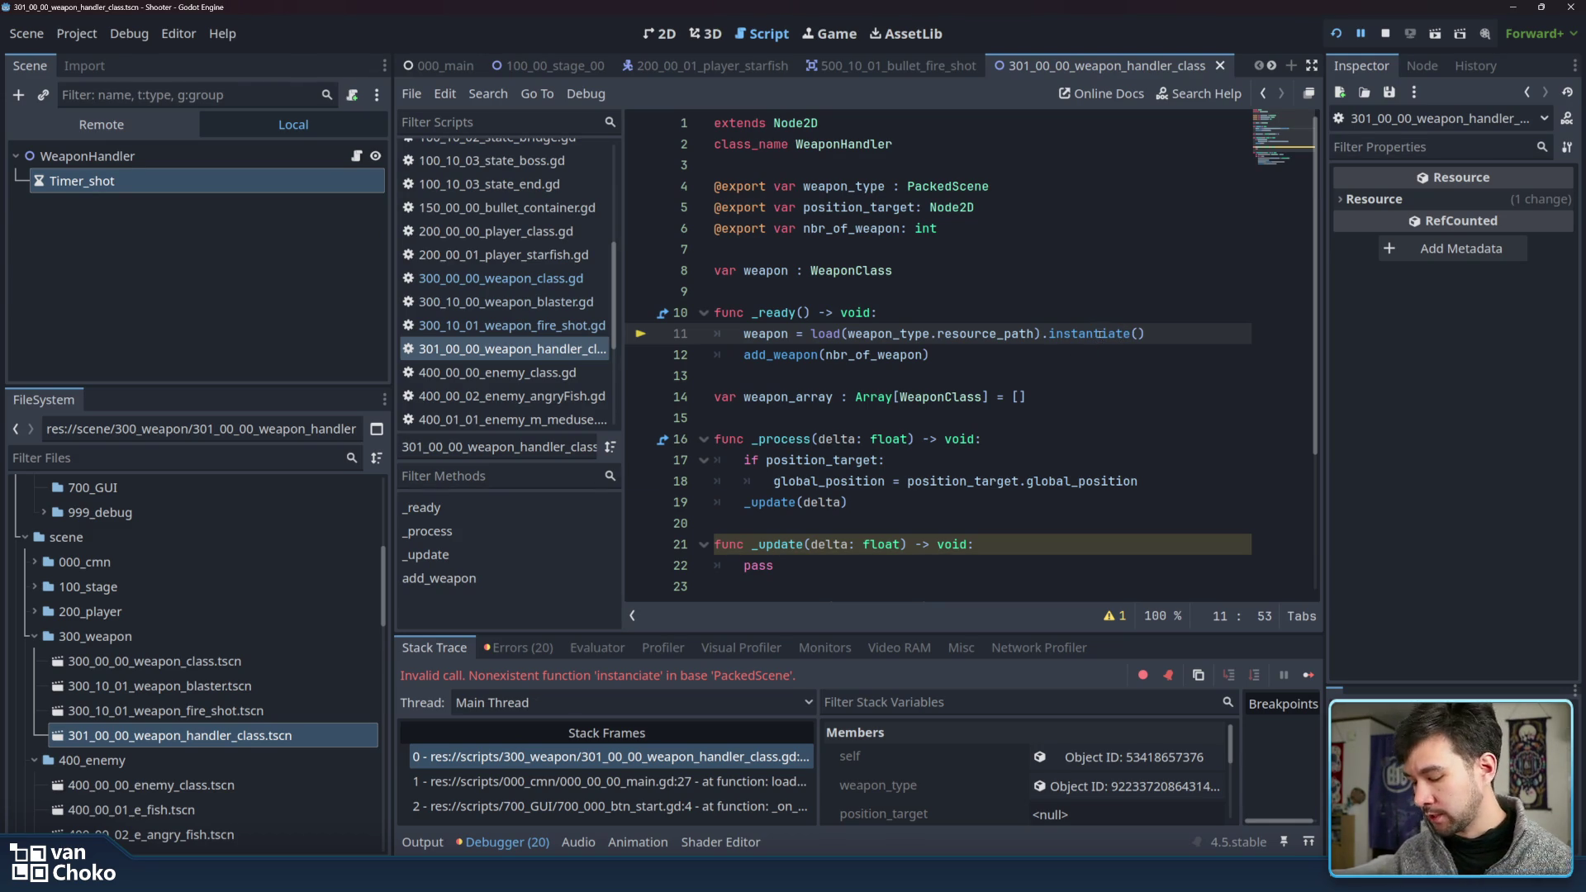
key("F5")
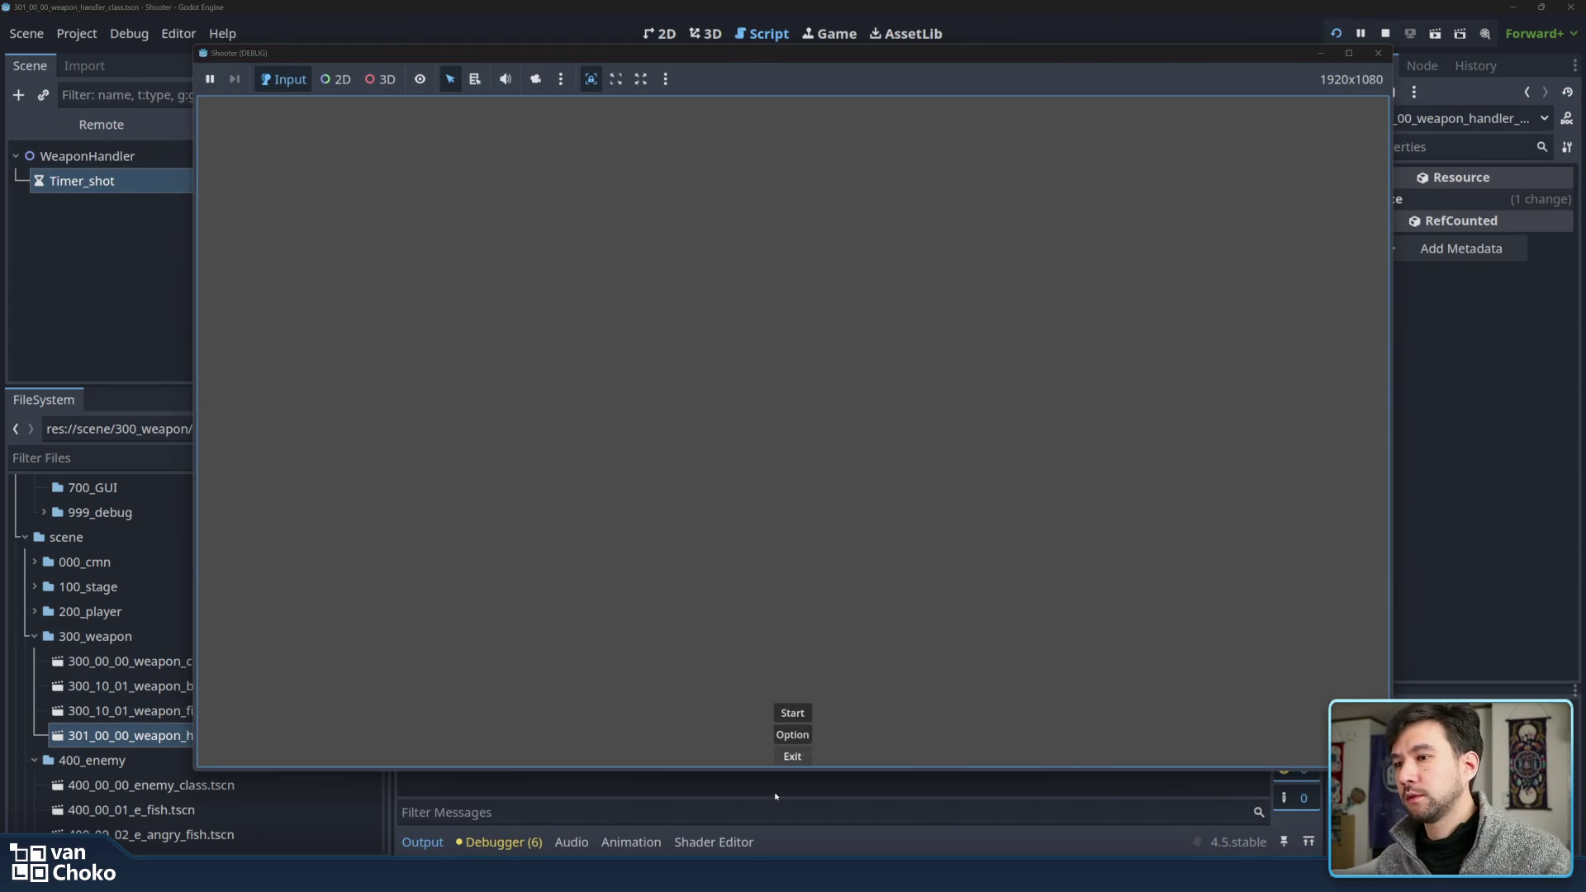
Start a game, fly the ship up and down, then stop it with F8
left_click(791, 714)
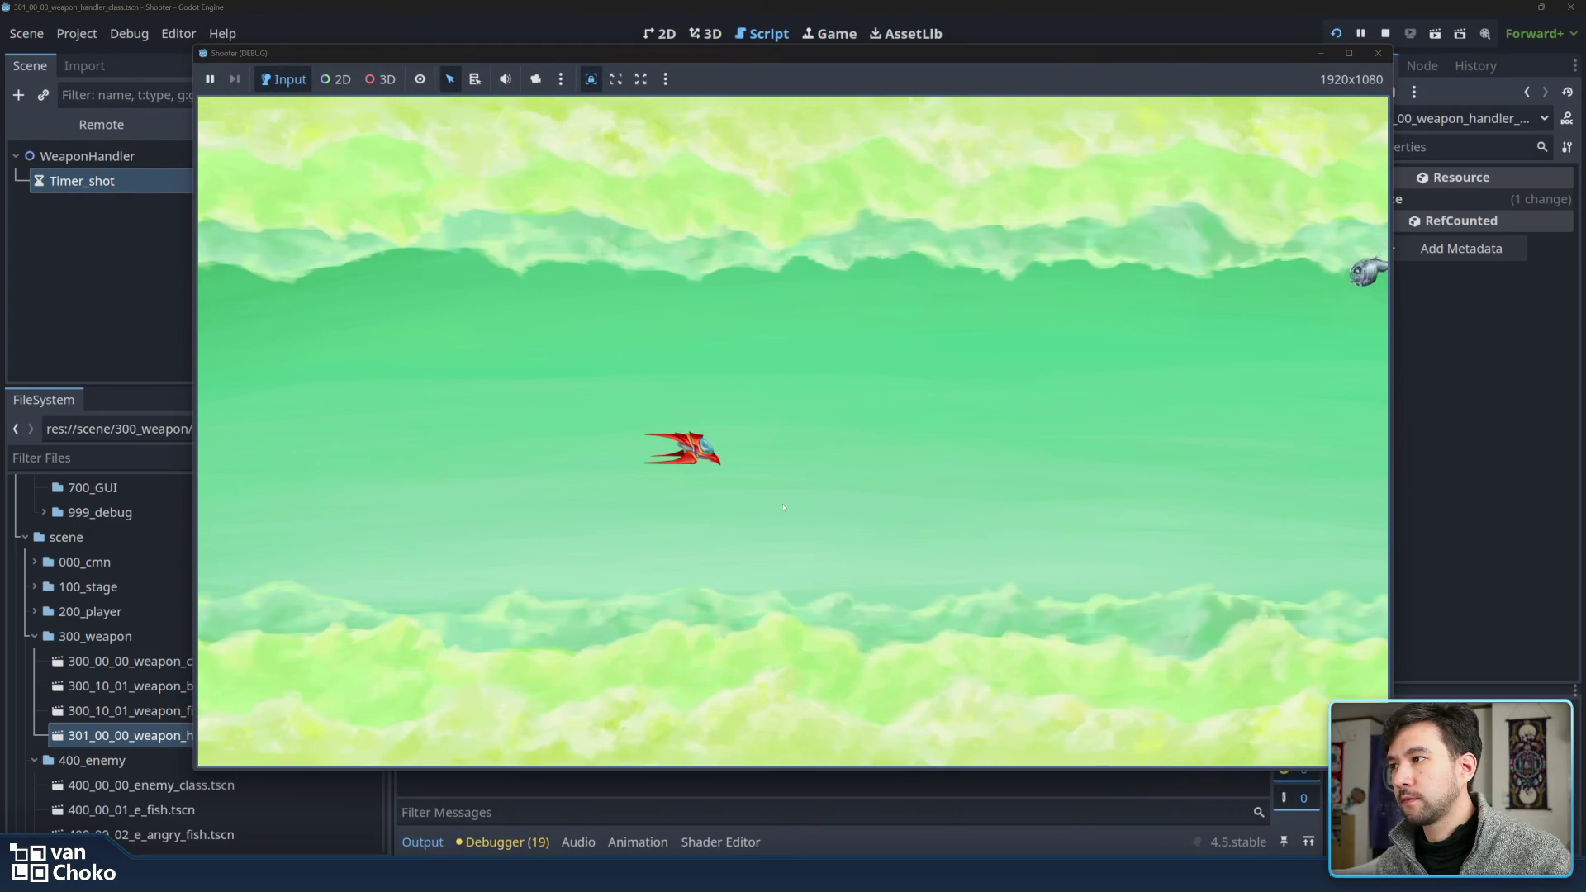
key("Up")
key("Up")
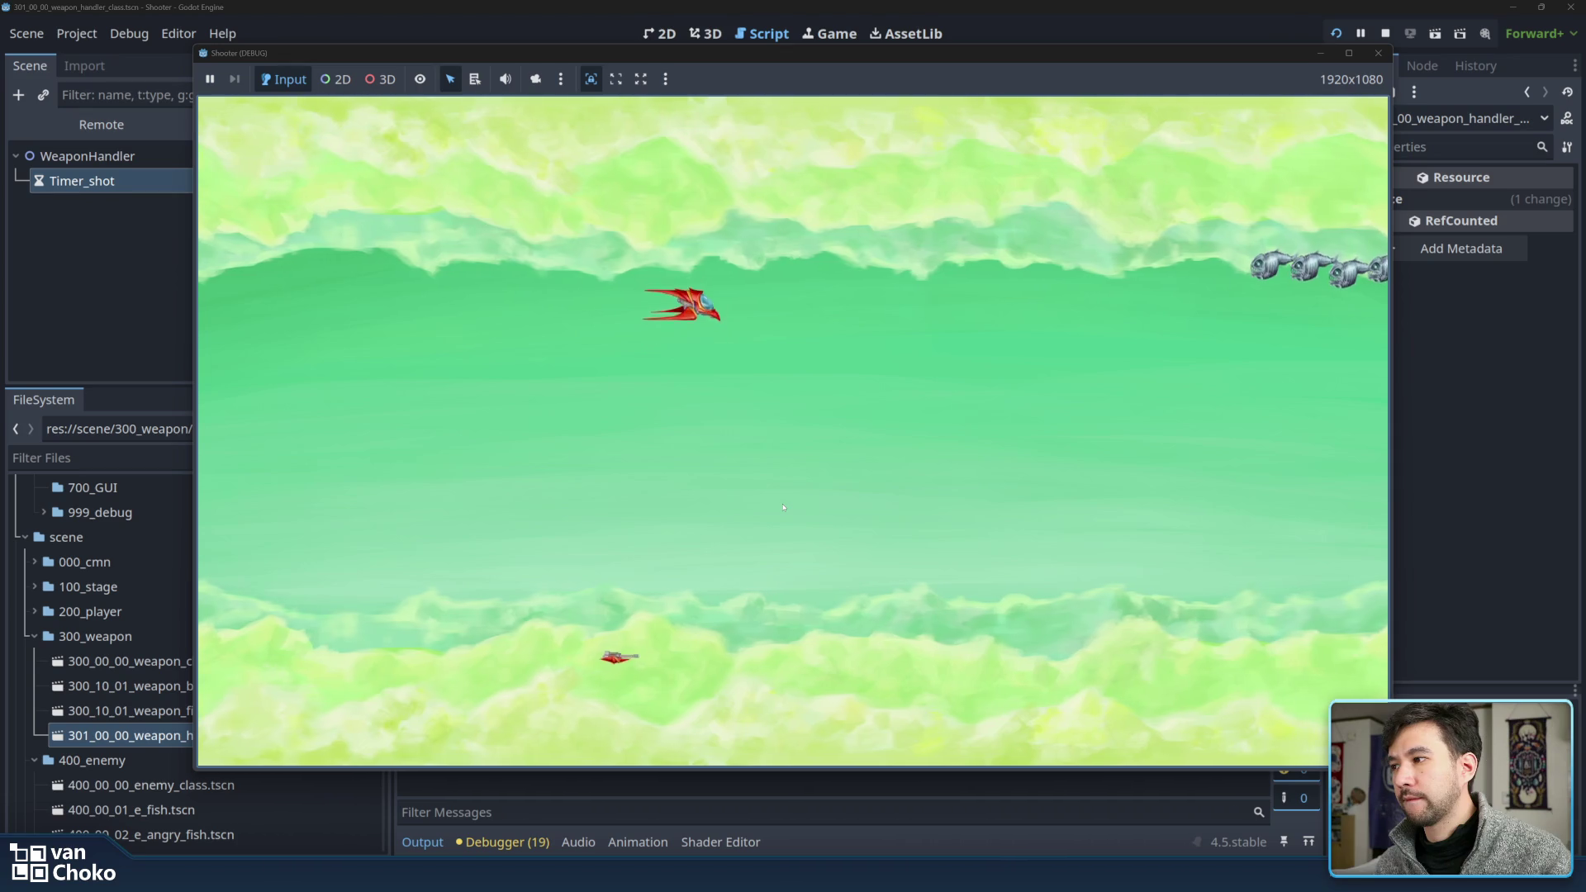
key("Down")
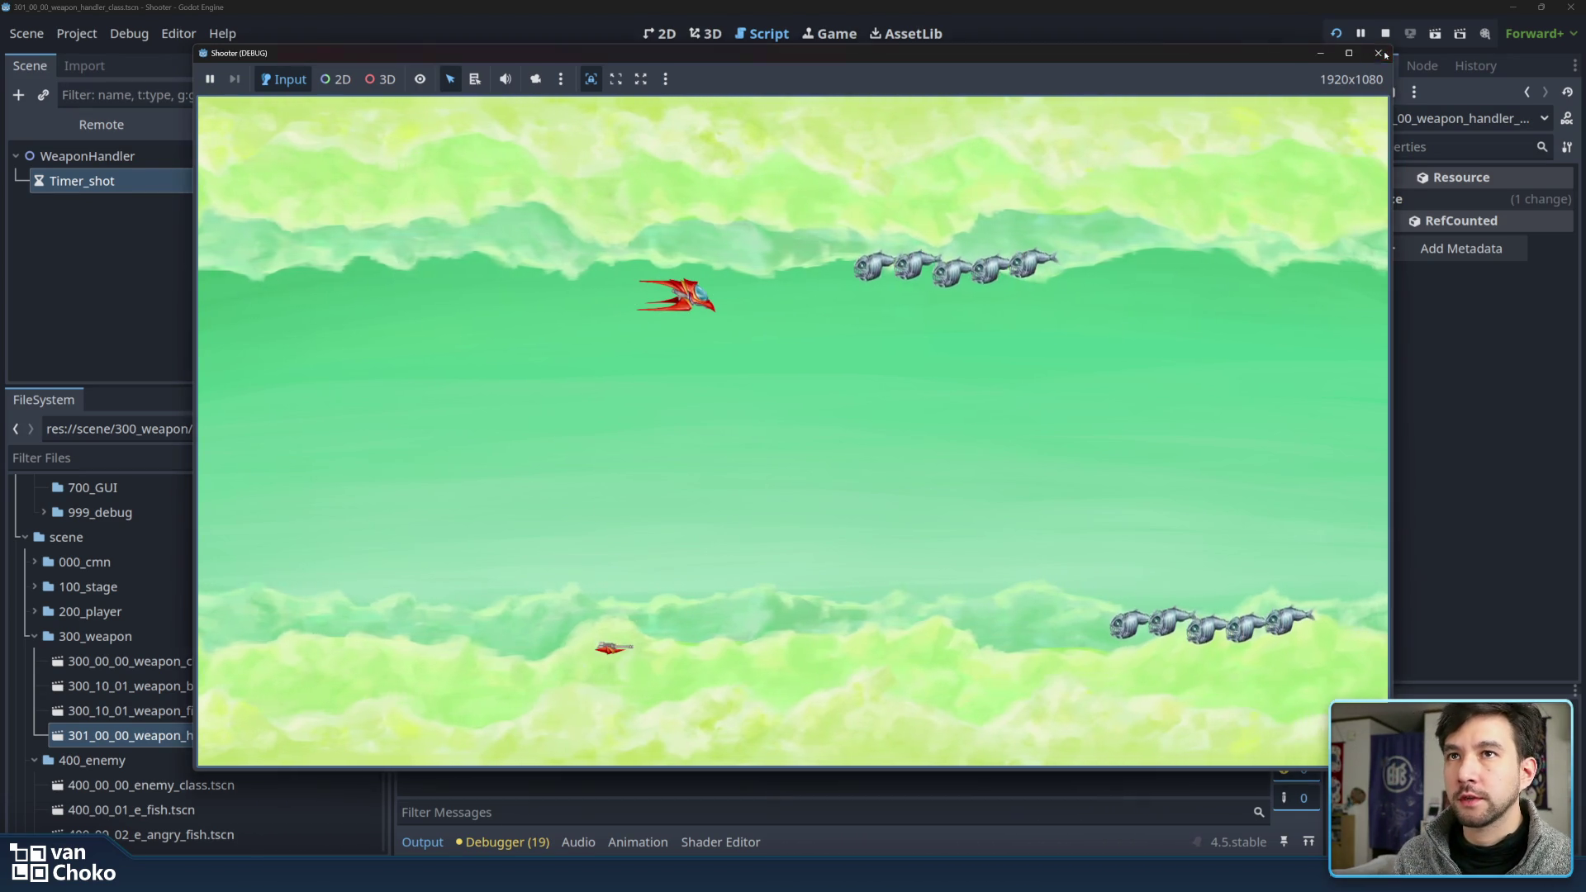
key("F8")
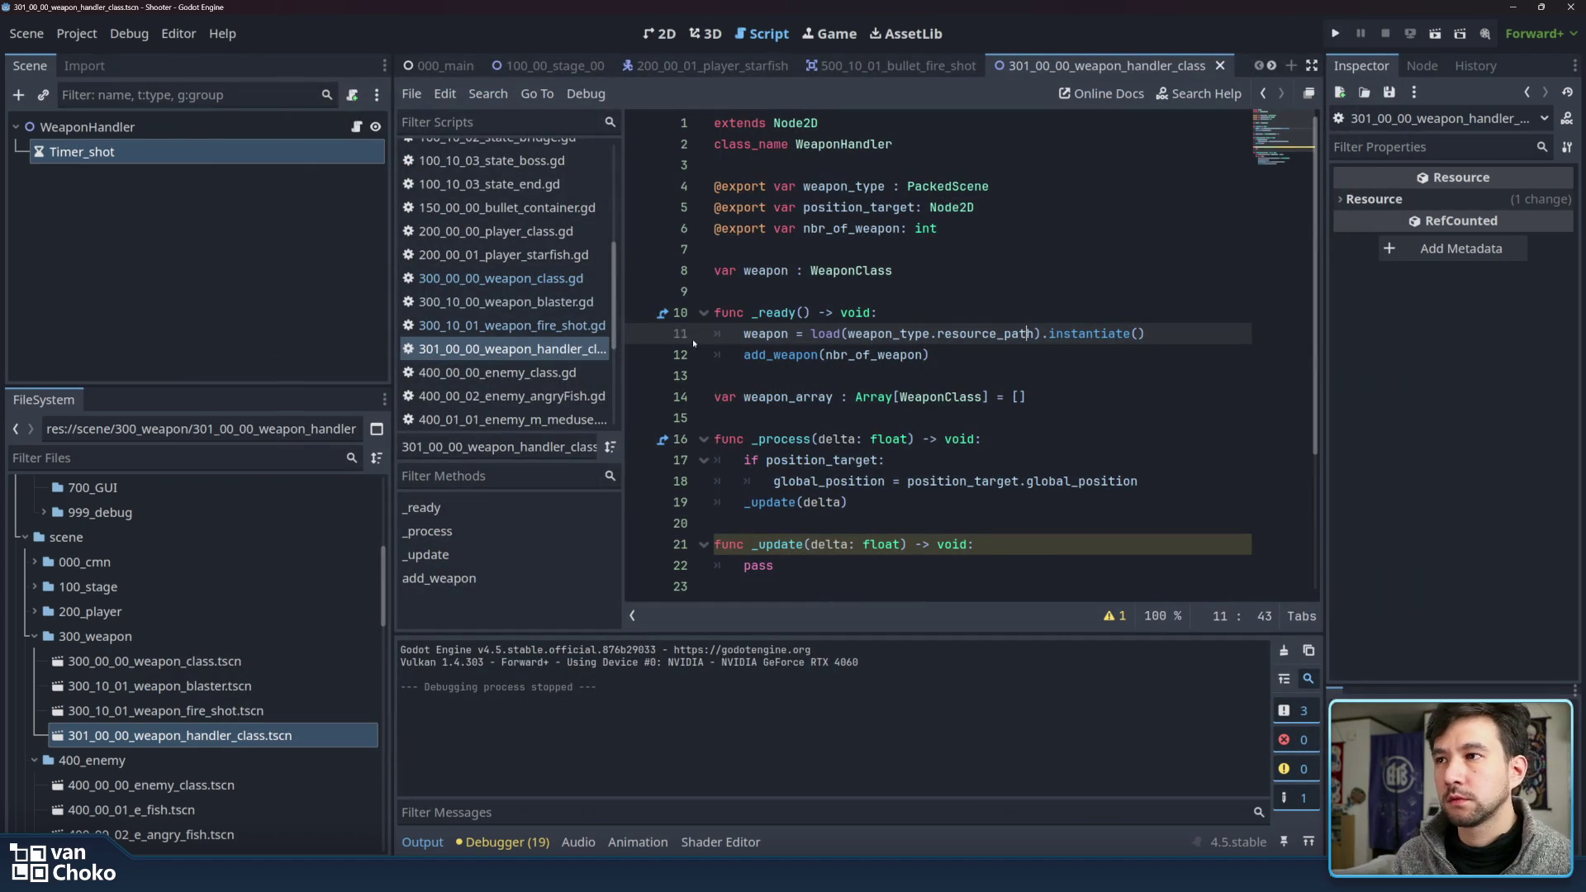
Narrow the left dock to enlarge the code area and move to the add_weapon function
left_click_drag(624, 331, 643, 329)
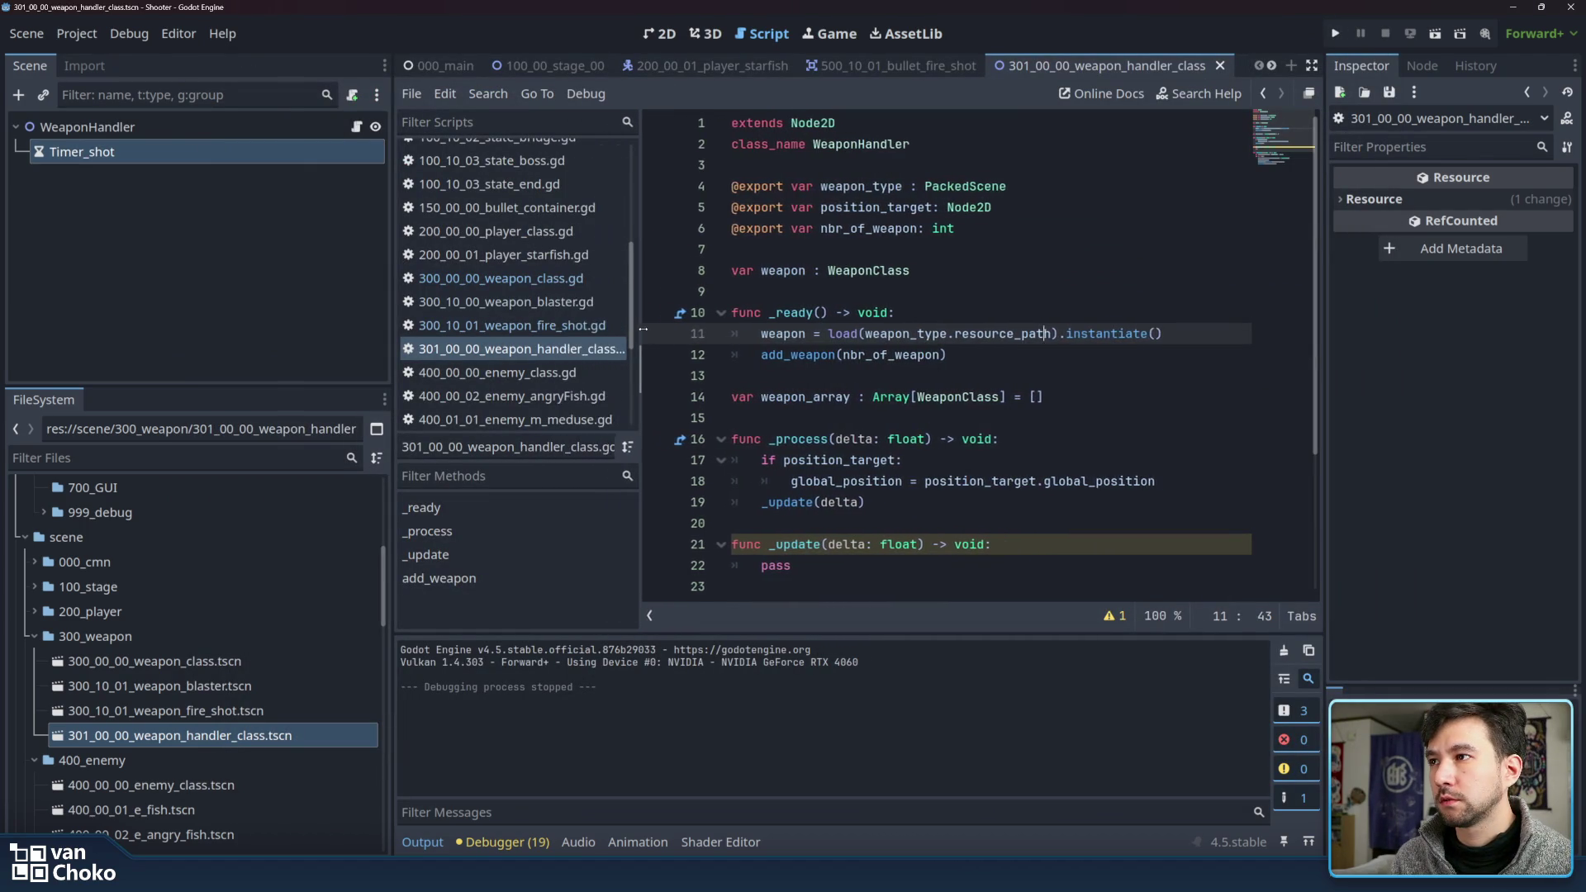
left_click_drag(392, 313, 151, 303)
left_click(686, 375)
scroll(686, 347, "down", 3)
left_click(687, 314)
left_click(717, 439)
left_click(741, 483)
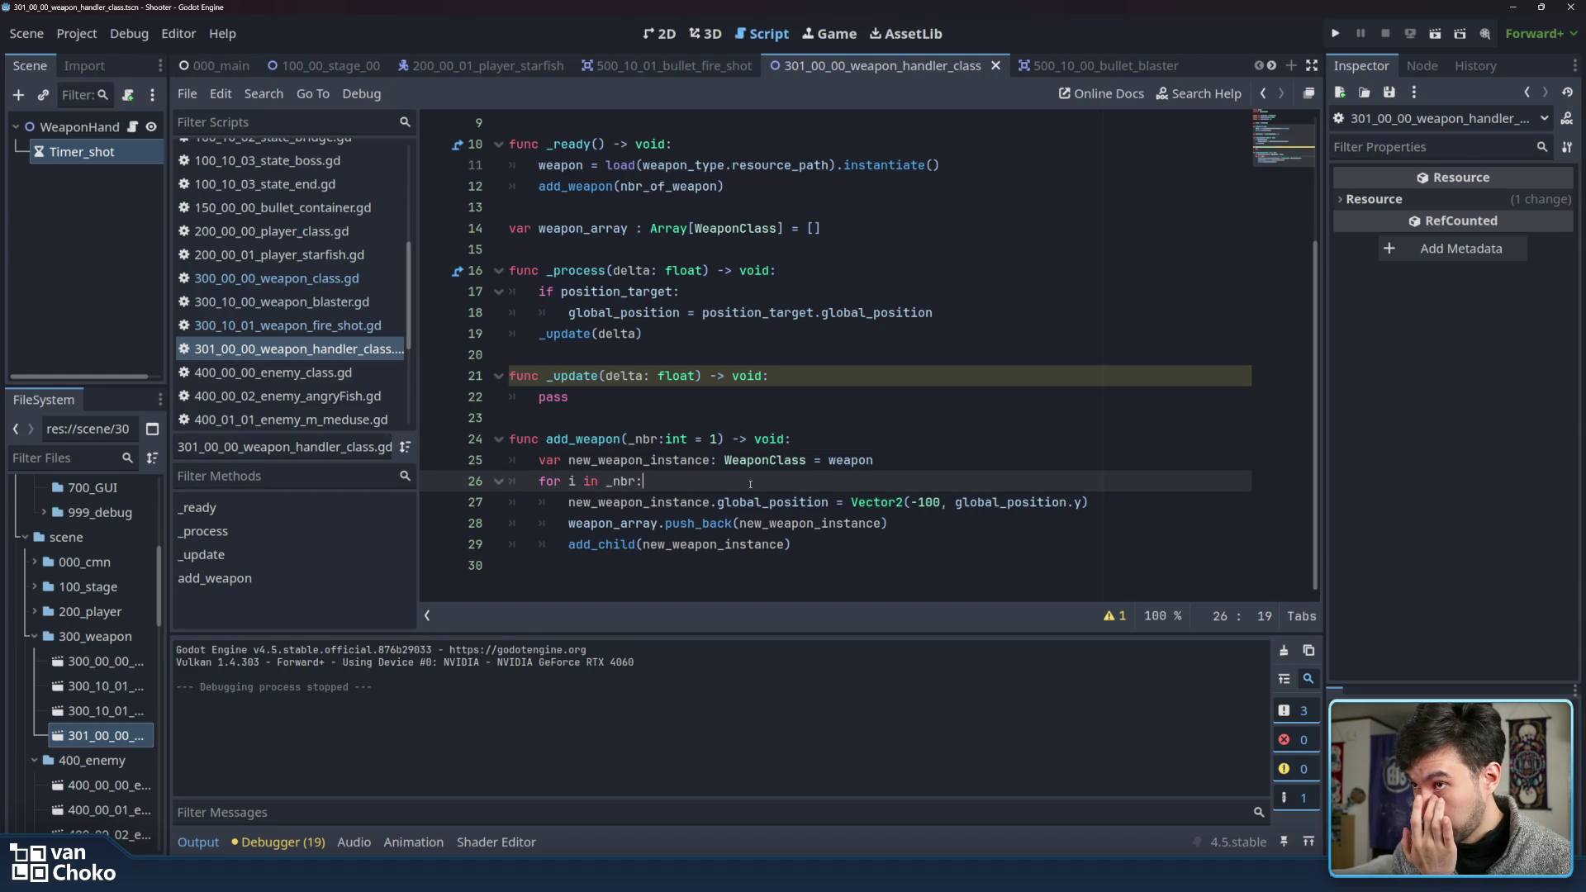
scroll(769, 420, "up", 2)
Glance at the weapon fire shot script, then return to line 27 of the weapon handler
left_click(272, 373)
left_click(324, 348)
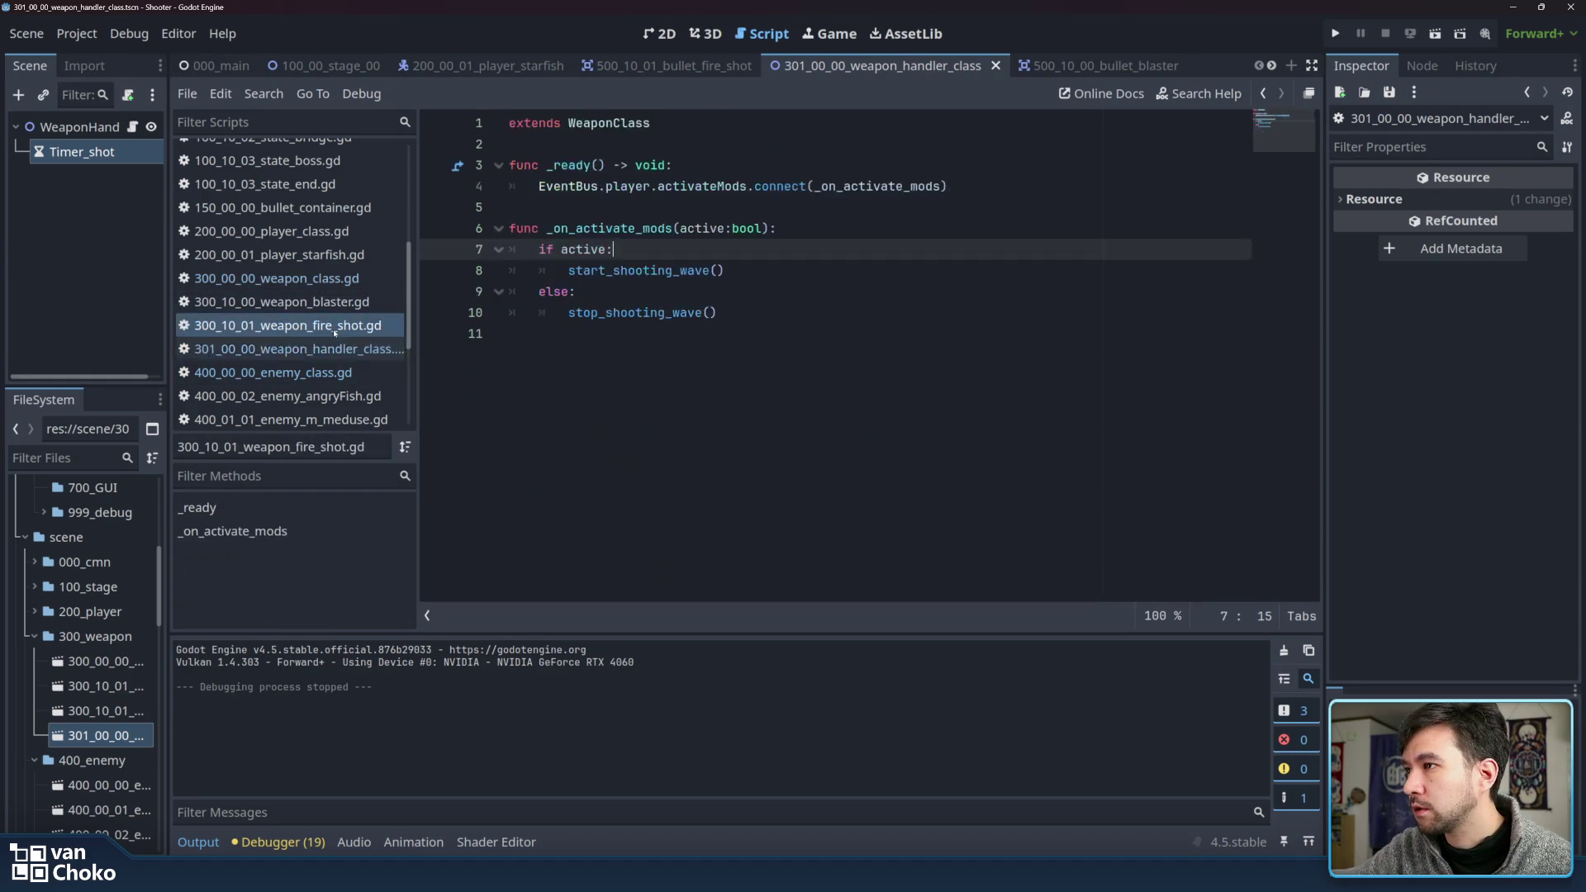
left_click(785, 440)
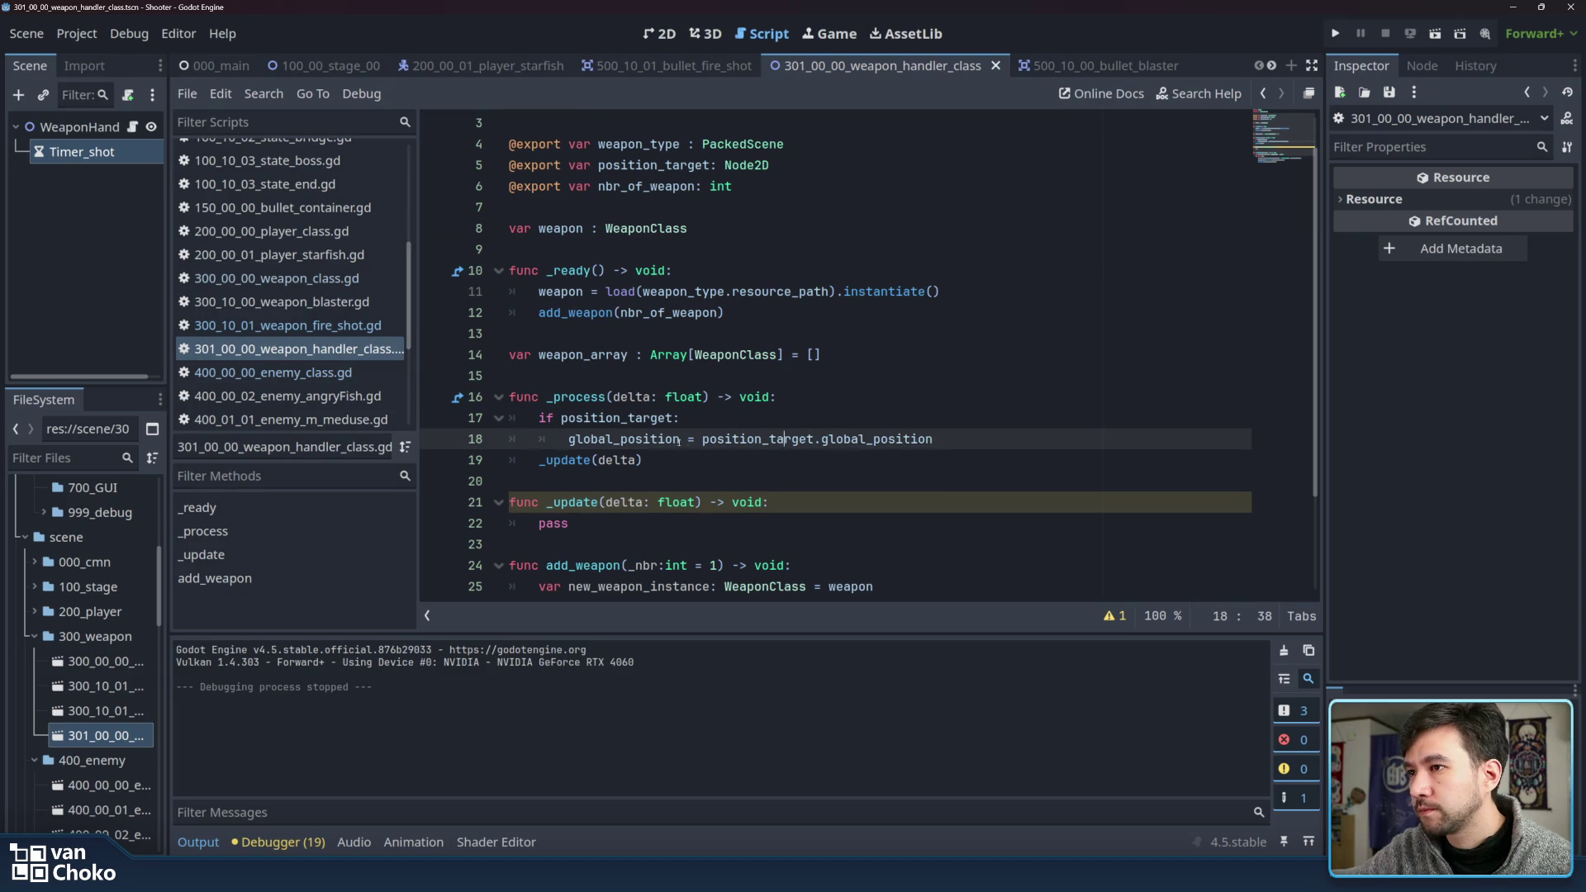
scroll(601, 386, "down", 2)
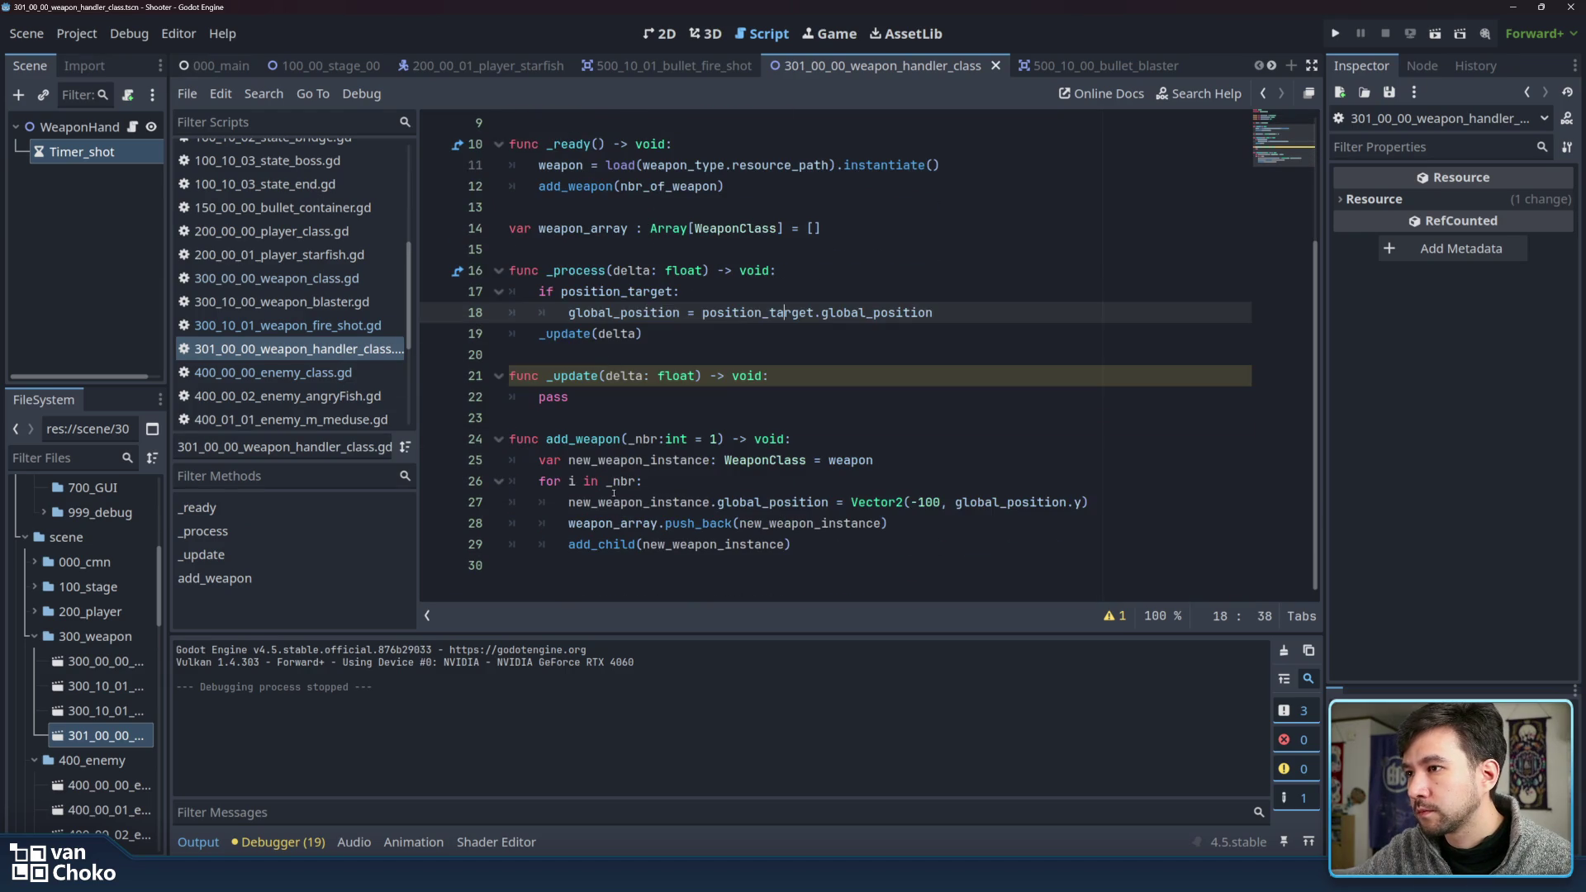
left_click(614, 496)
key("Home")
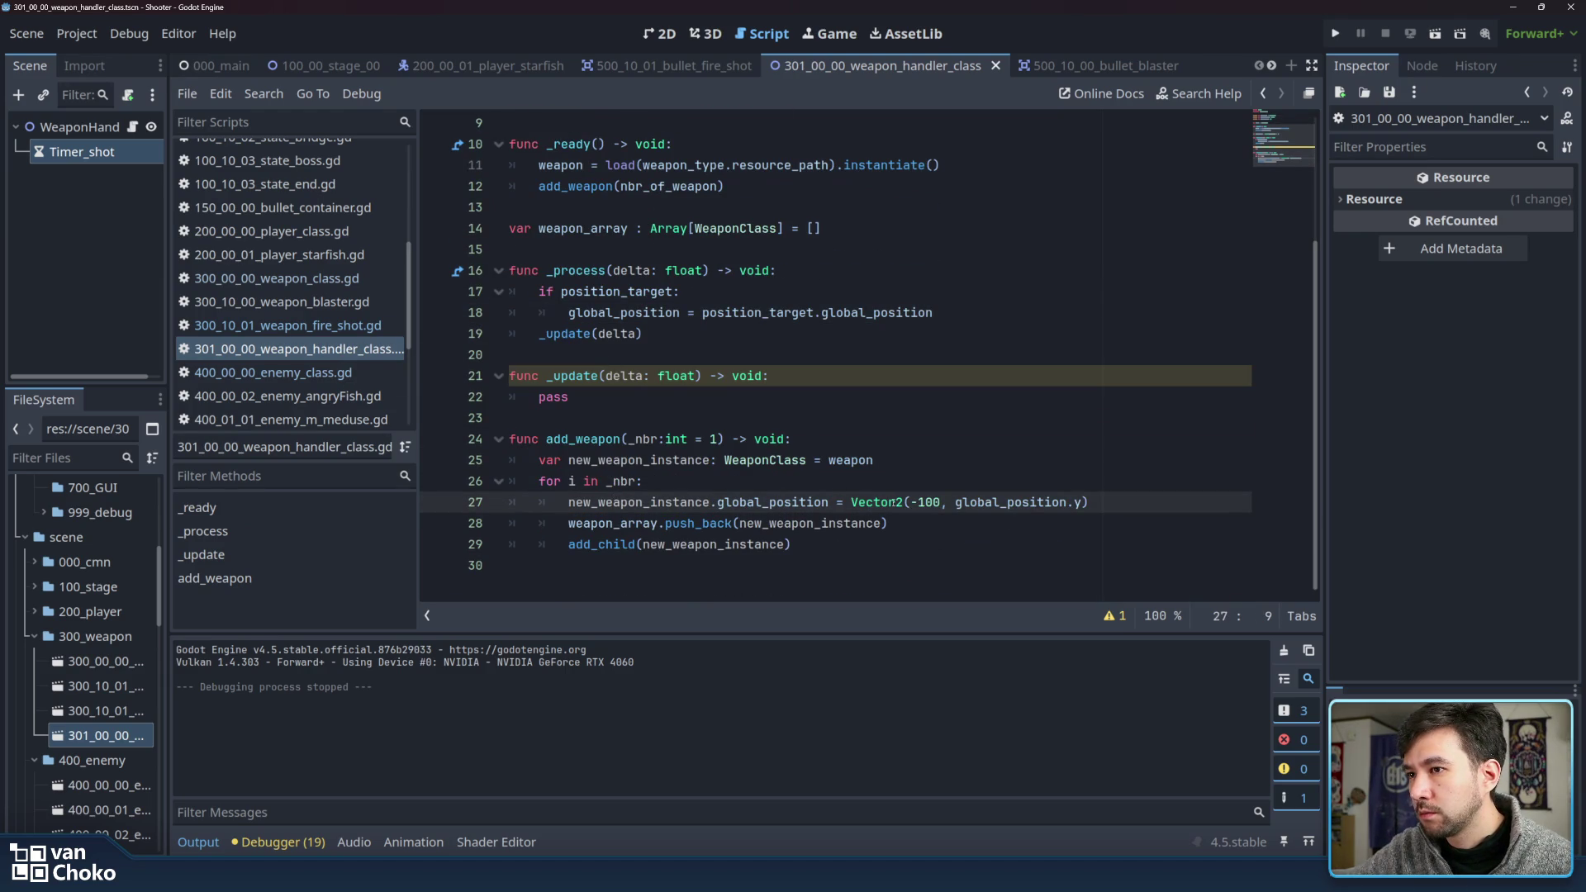
Rewrite line 27 as Vector2(global_position.x, -100) and launch the game
left_click_drag(909, 502, 943, 503)
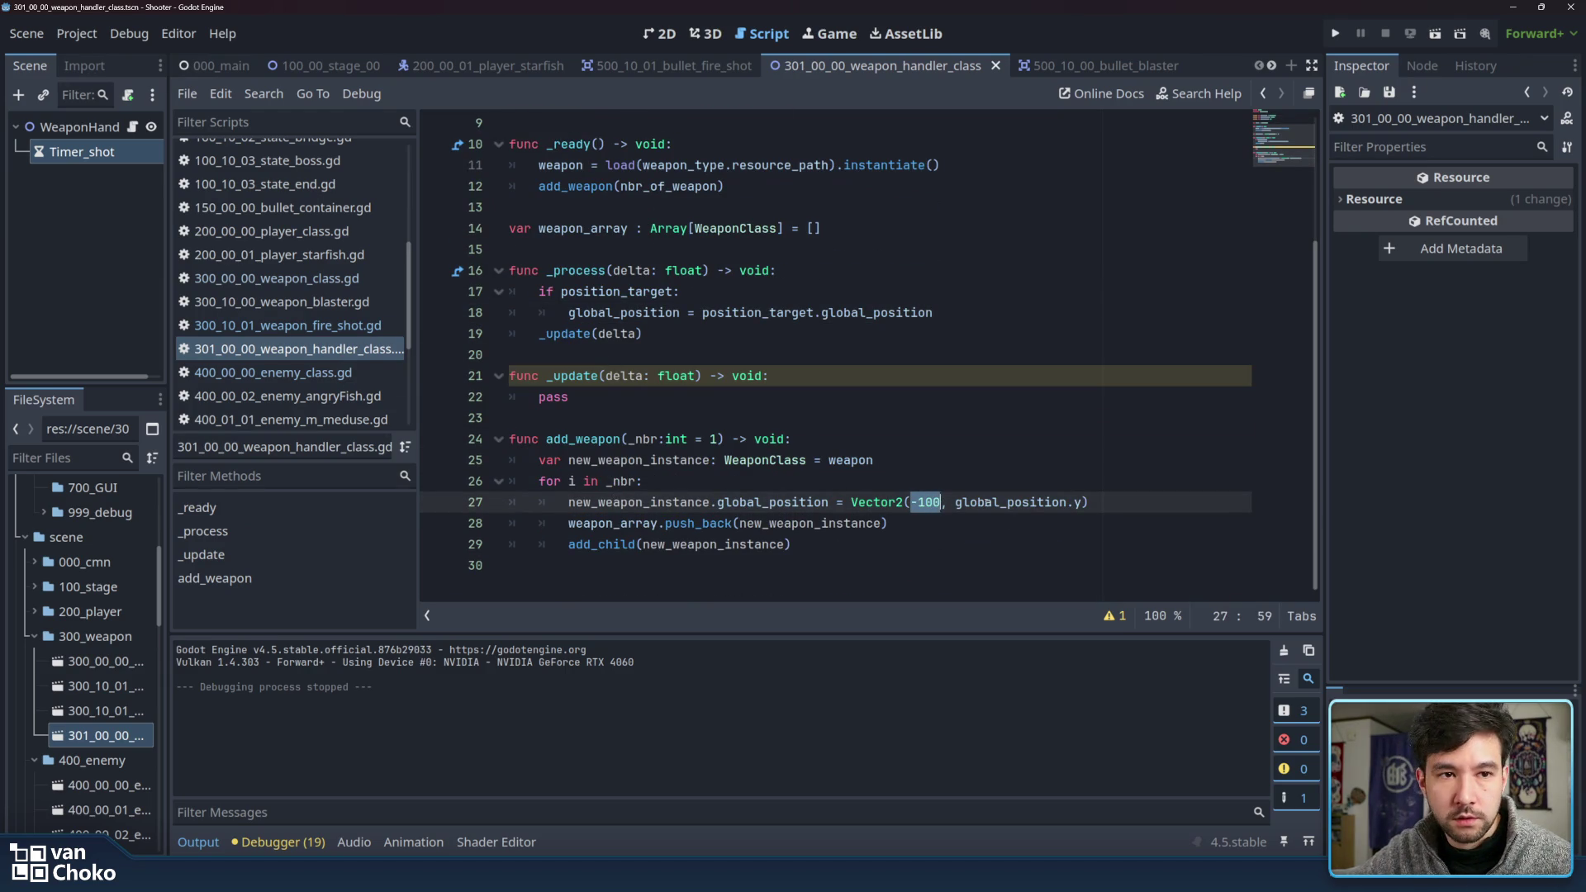
double_click(1010, 503)
left_click_drag(1068, 504, 1075, 504)
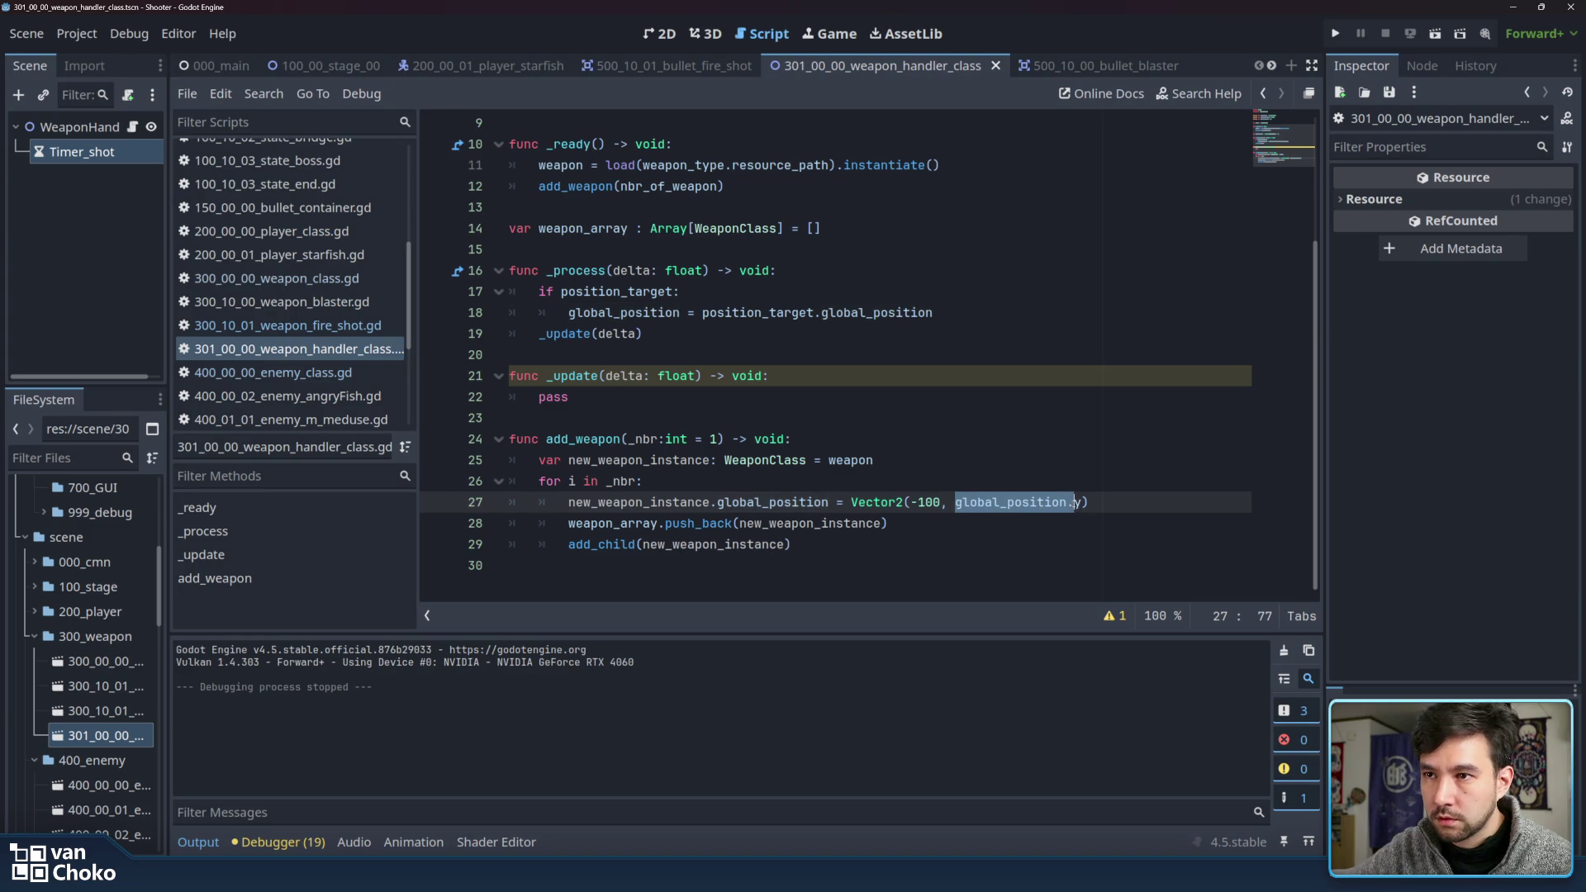
key("ctrl+c")
left_click_drag(910, 502, 943, 502)
key("ctrl+v")
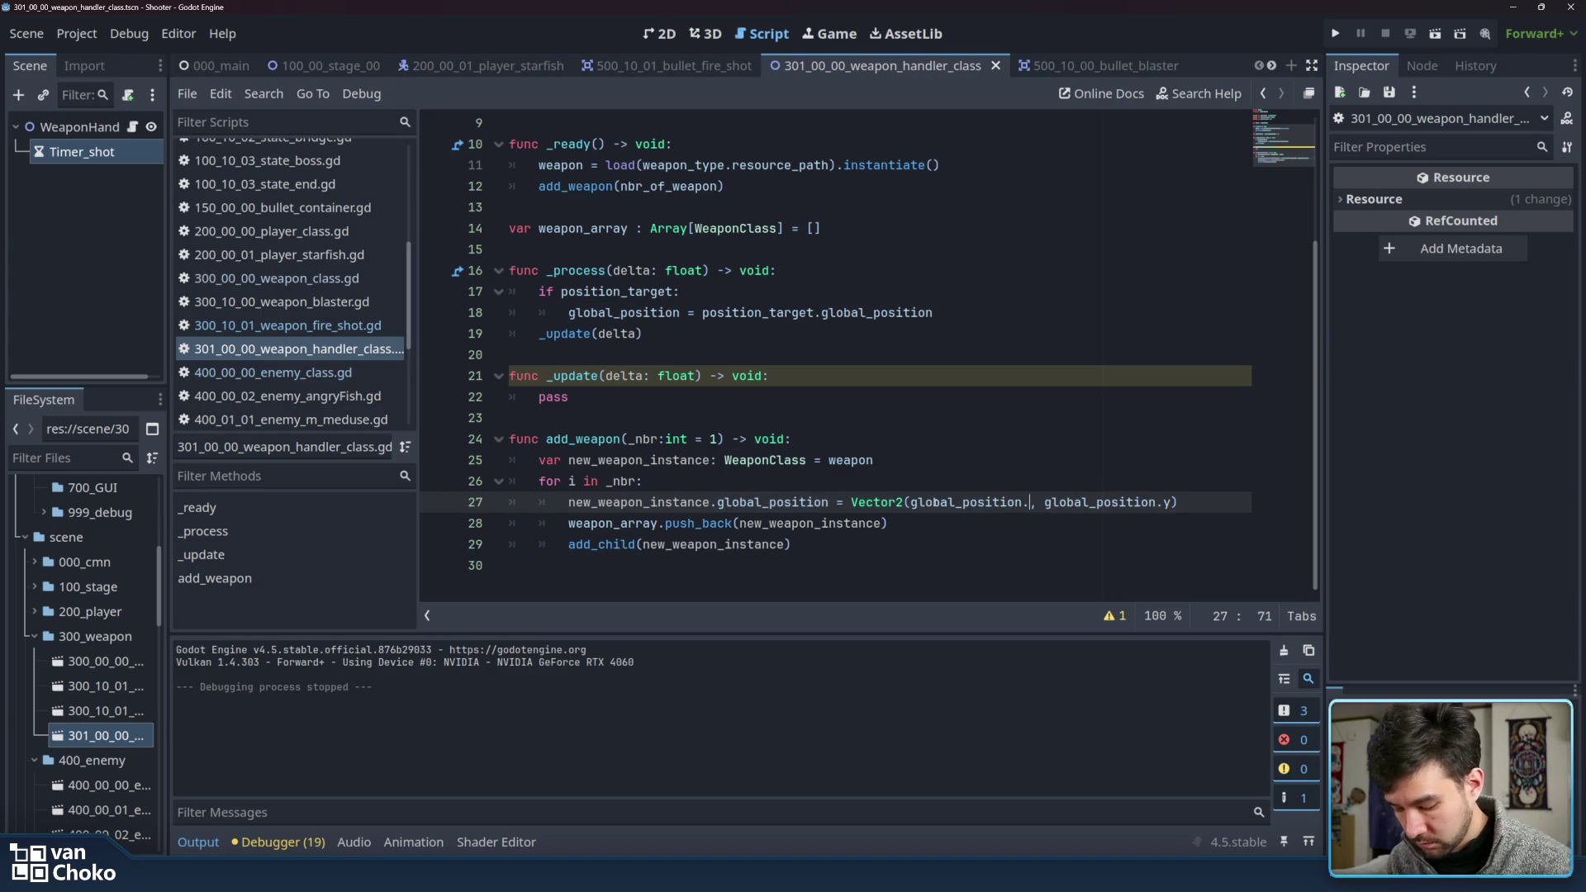
type("x")
left_click_drag(1187, 502, 1060, 502)
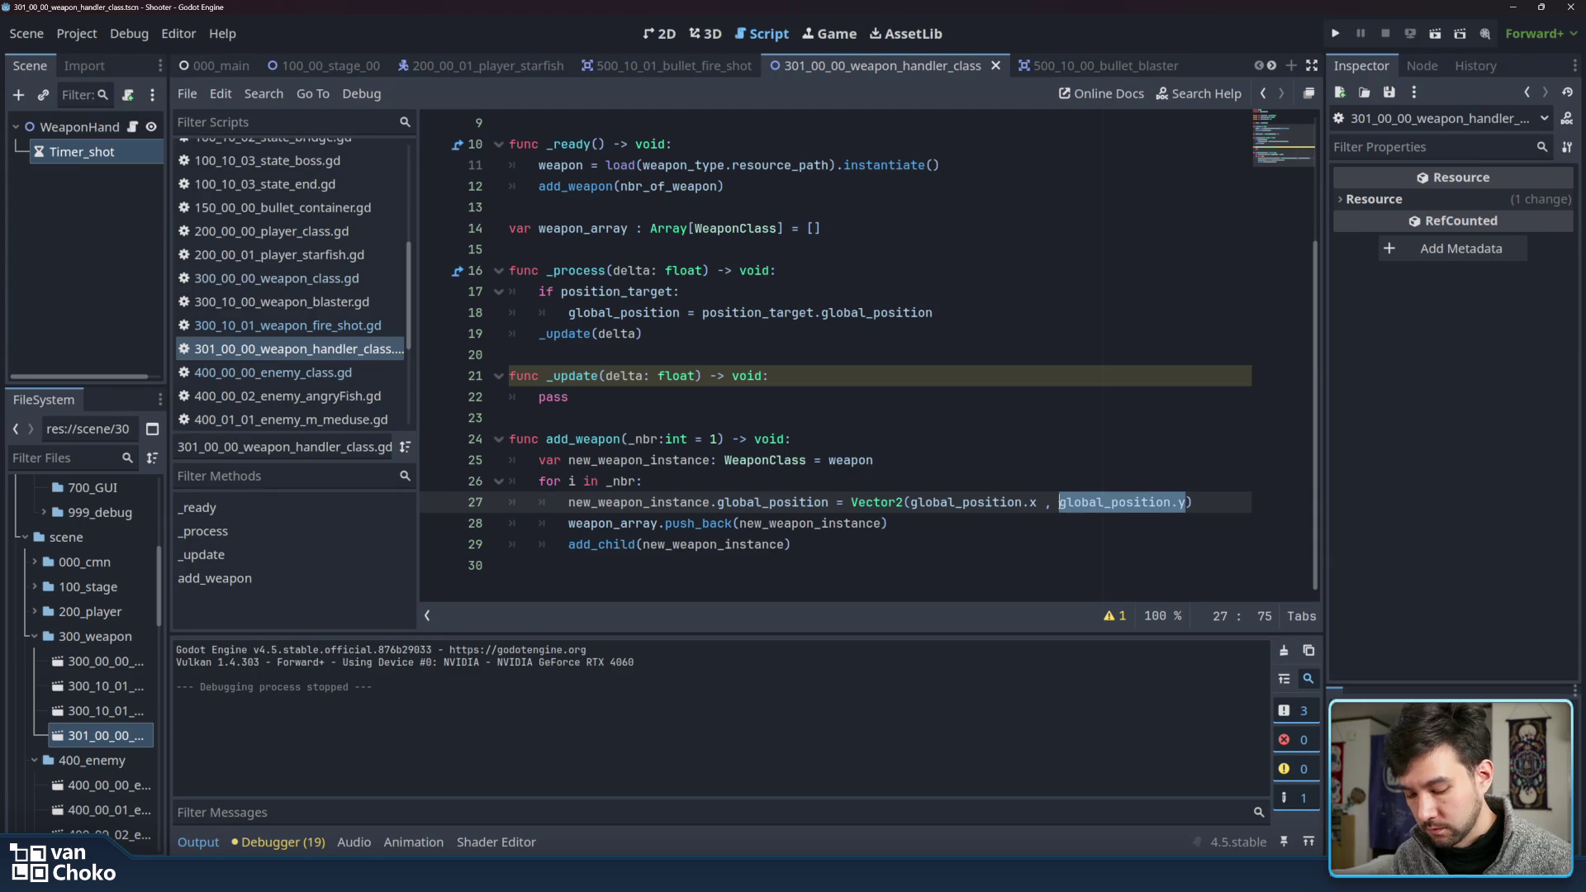
type("-100")
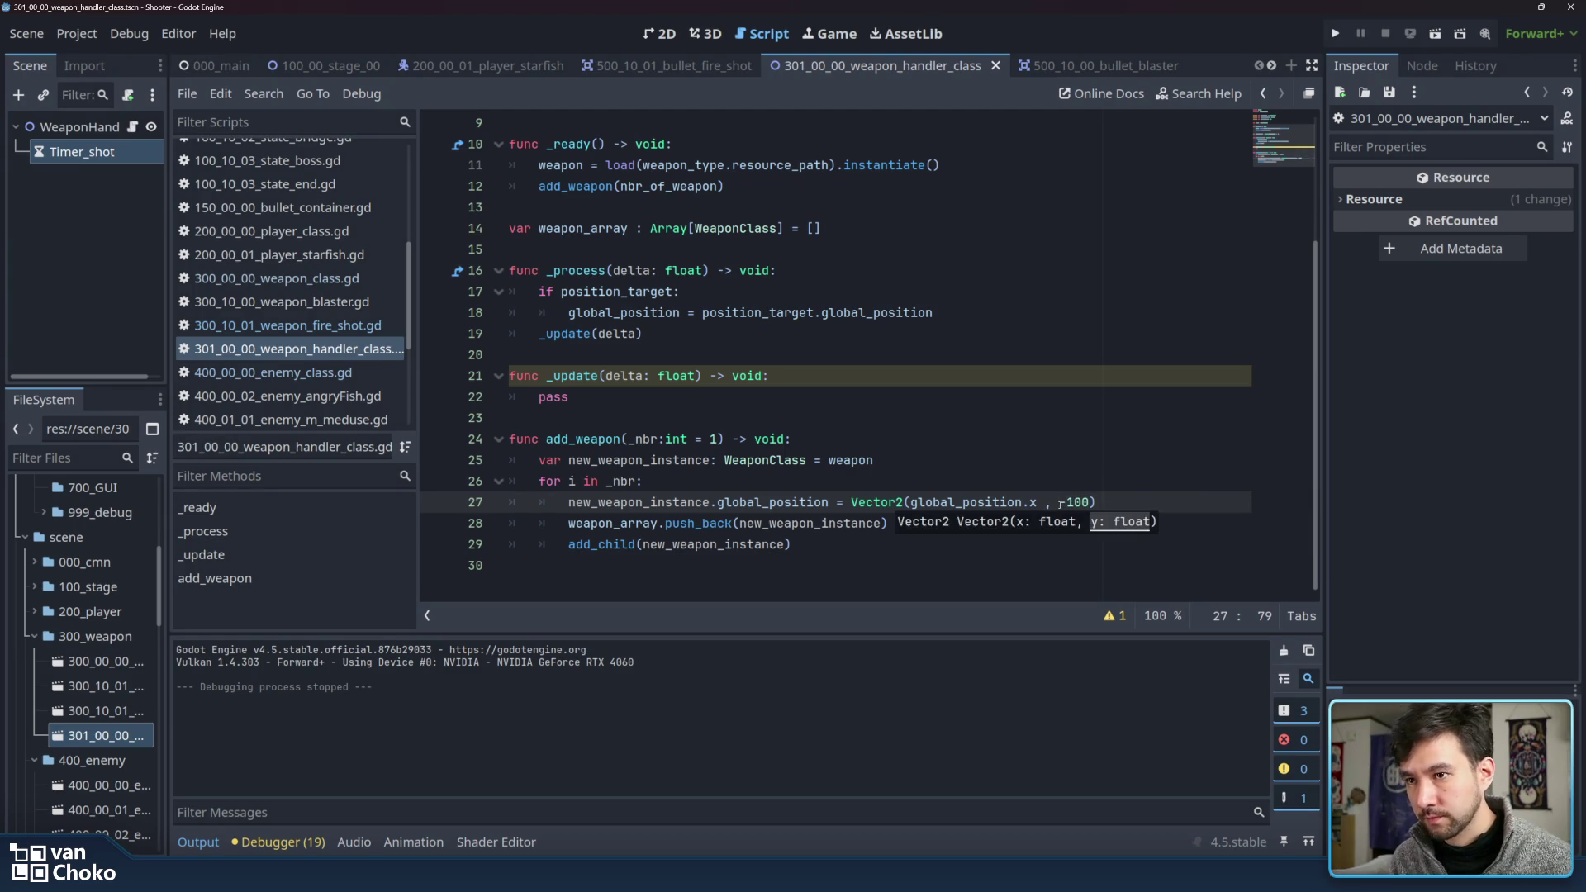
left_click(1055, 465)
key("F5")
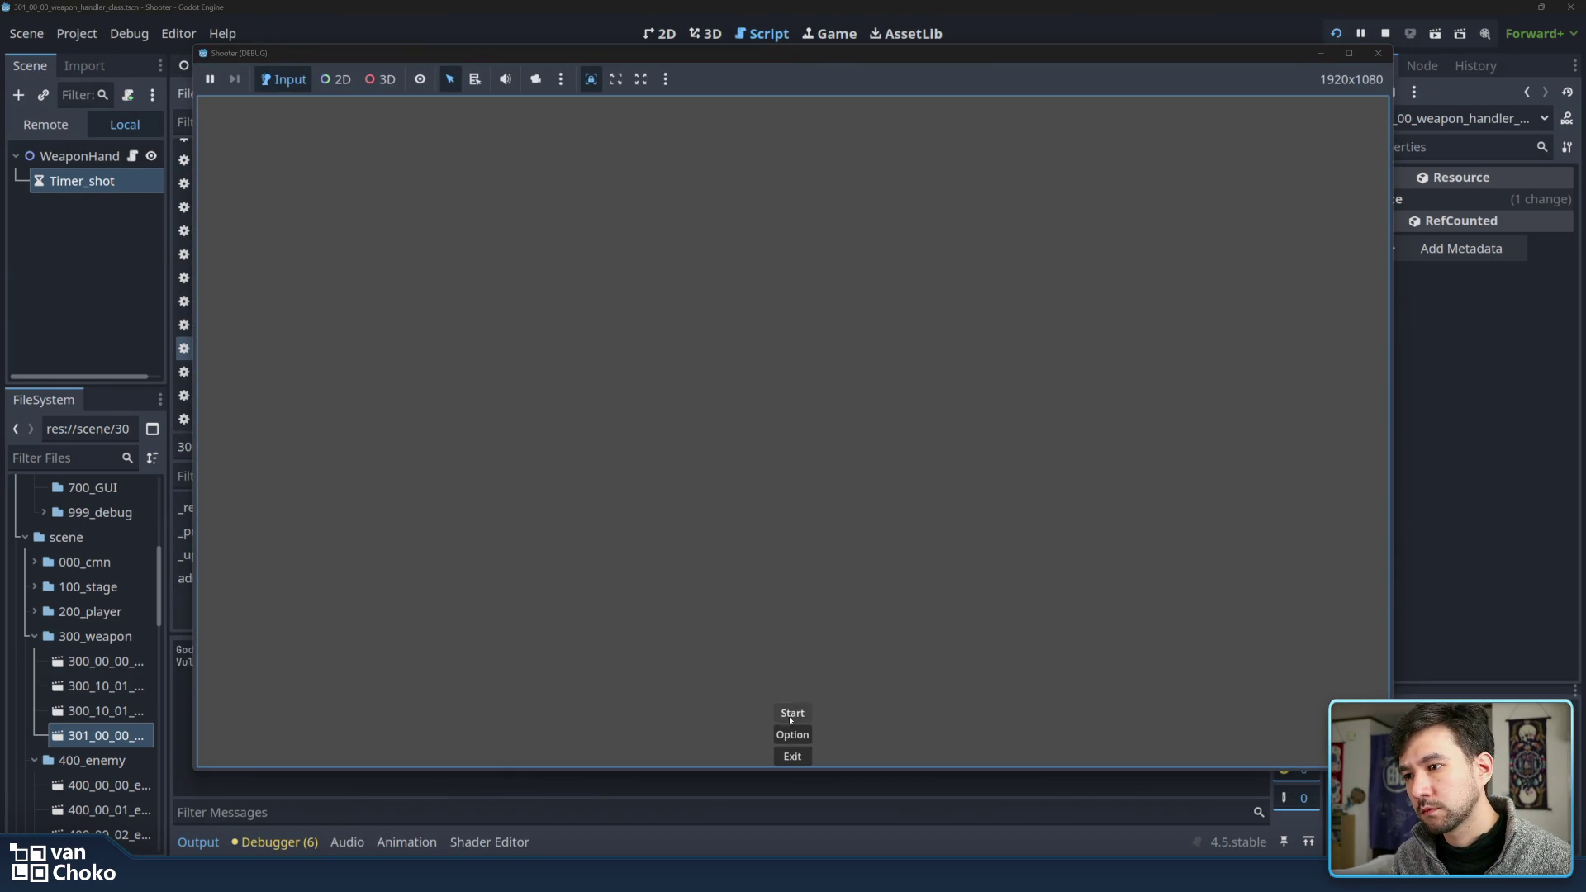
Start a game, move the ship up and right, then close the game window
left_click(791, 714)
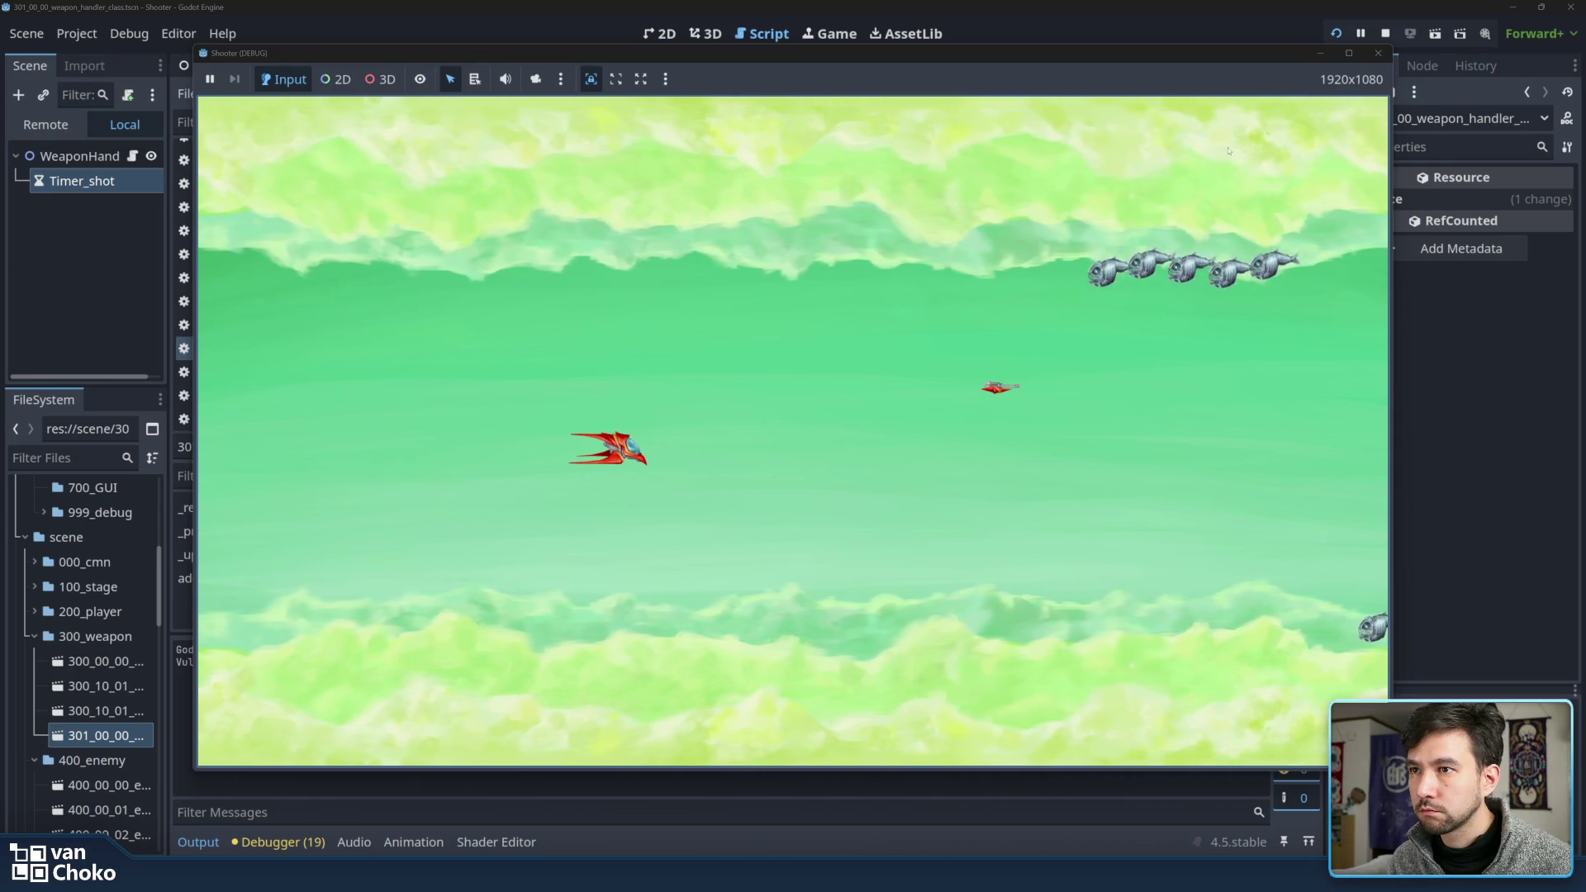
key("Up")
key("Right")
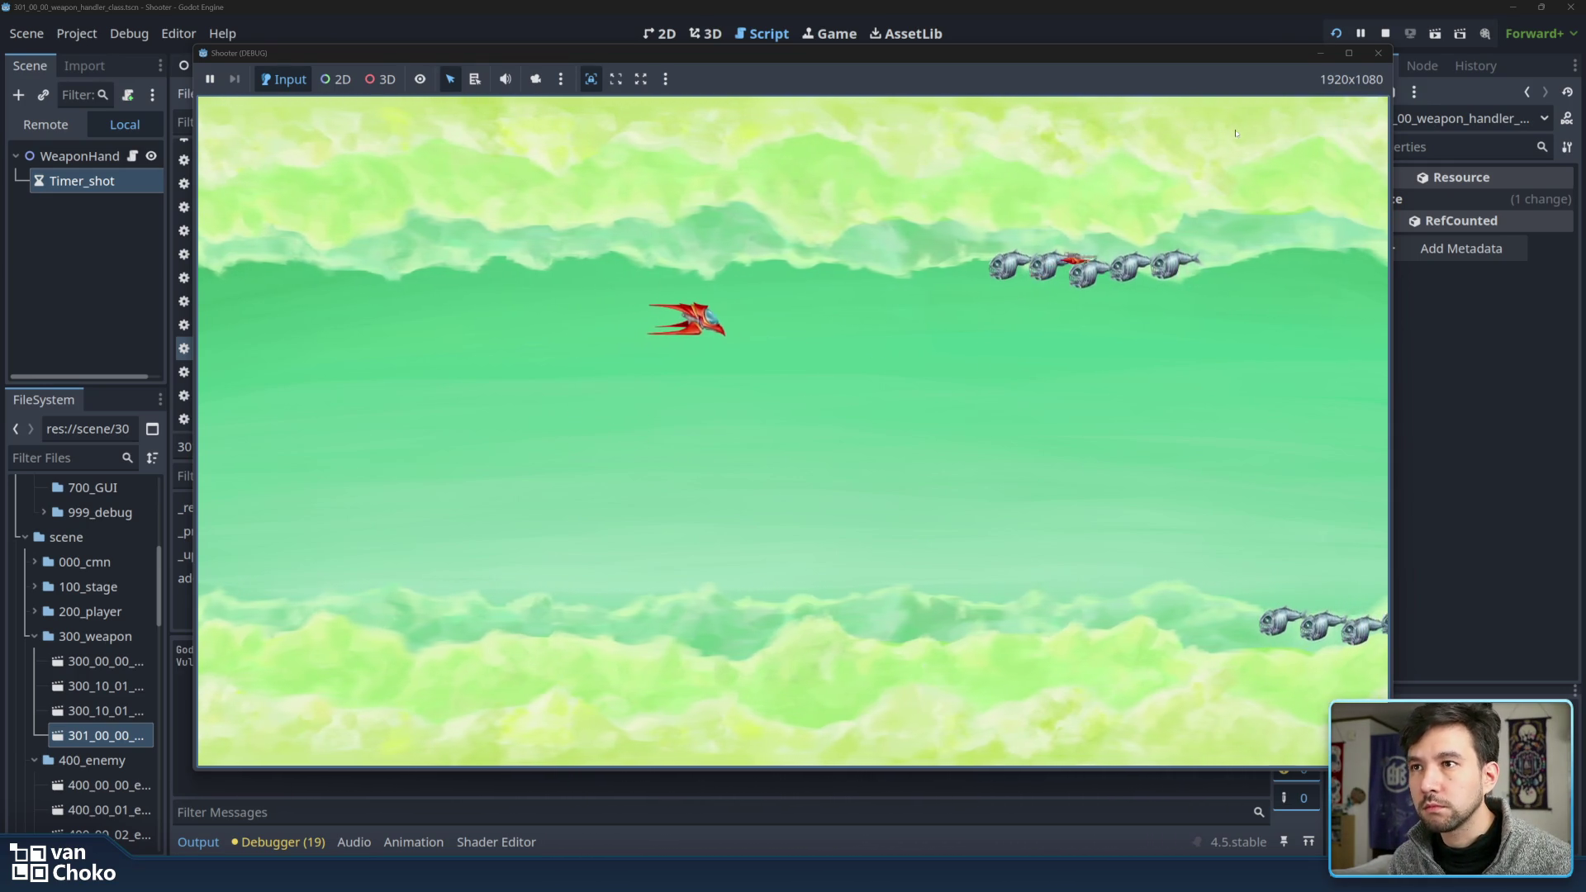
left_click(1378, 54)
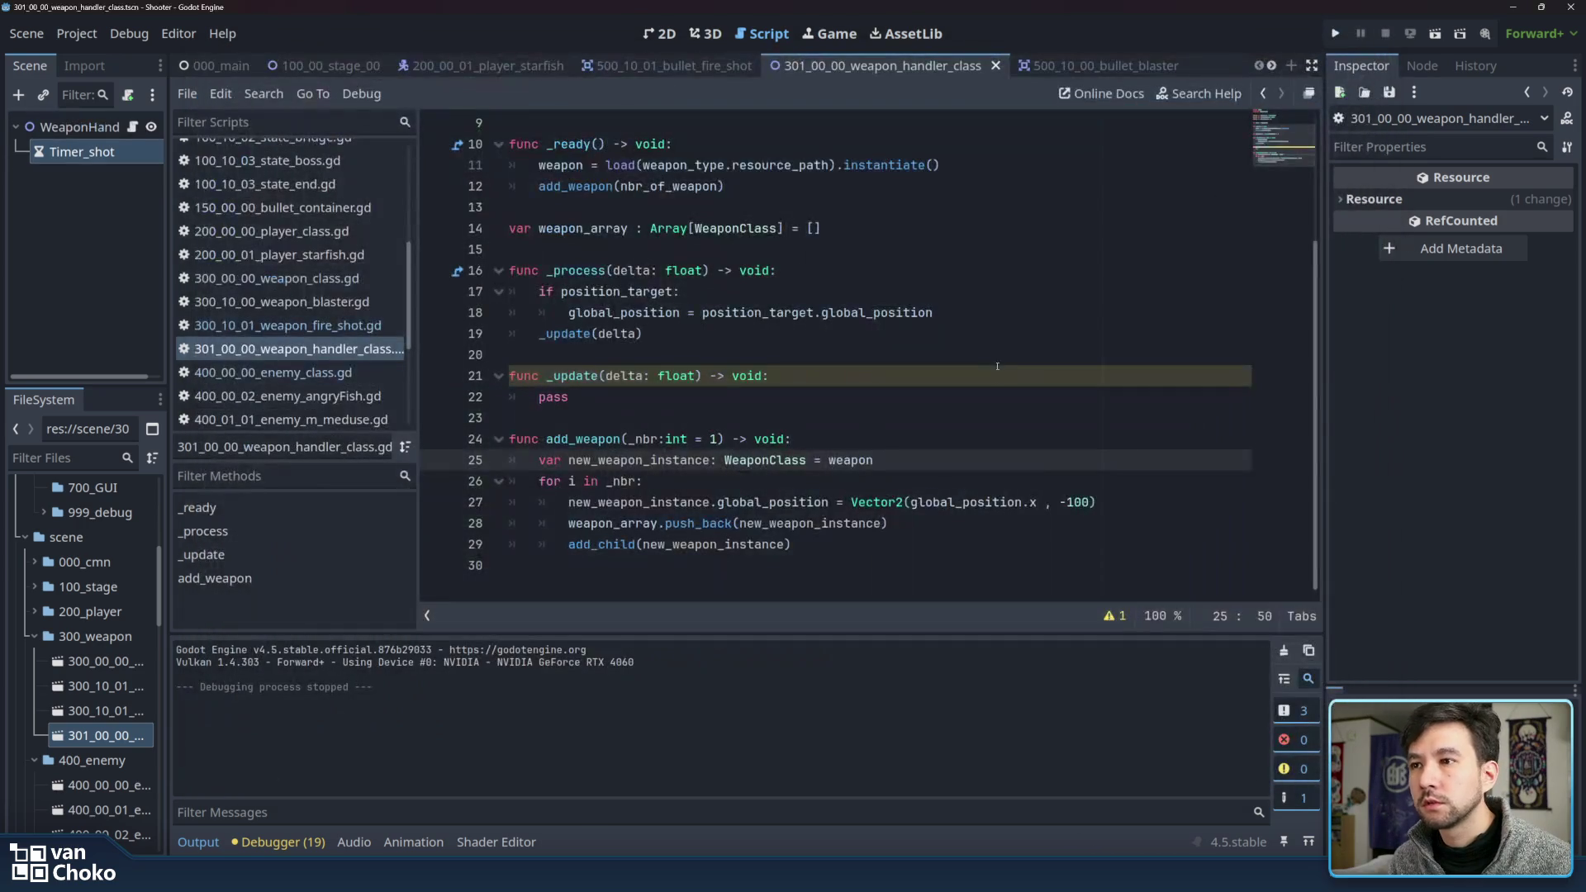
Try swapping the x and y arguments on line 27, then undo the swap
left_click(1059, 503)
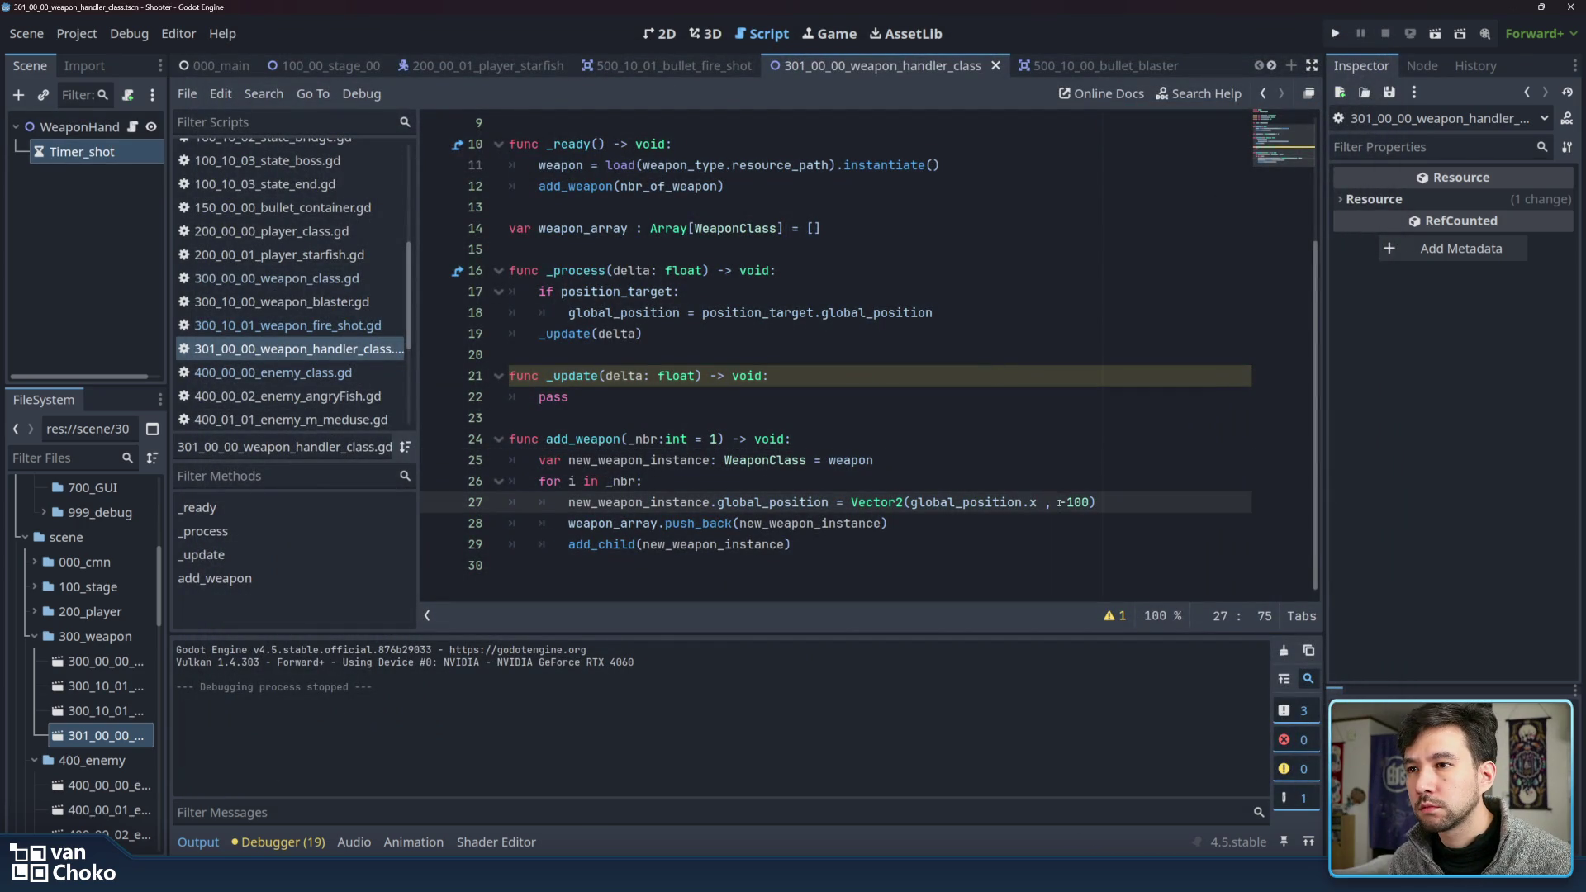
left_click_drag(1037, 503, 911, 503)
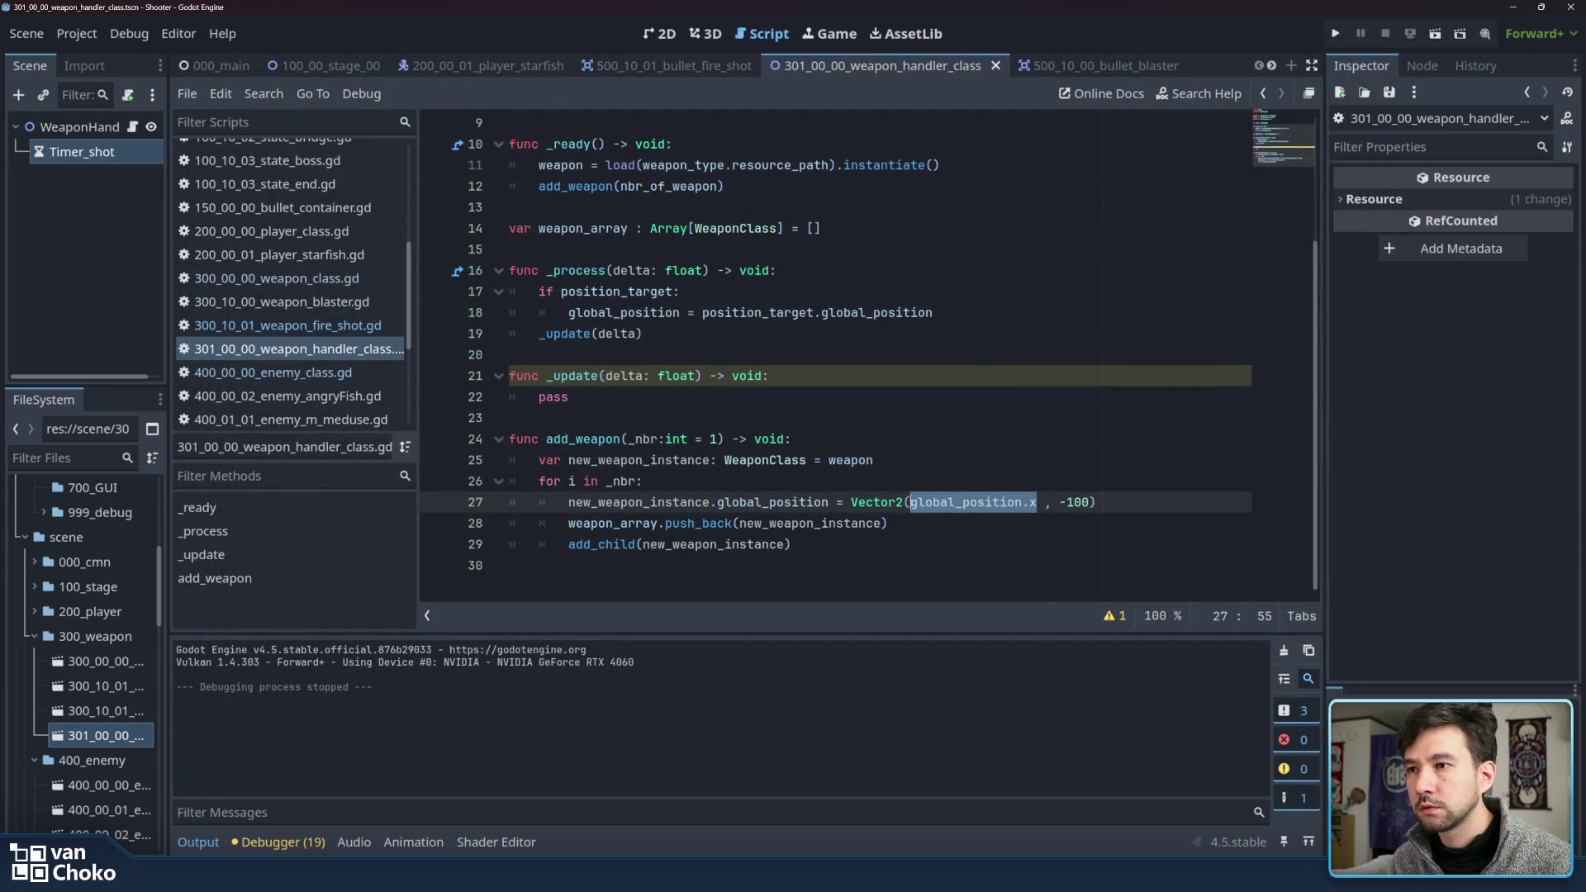
key("ctrl+c")
key("ctrl+v")
key("BackSpace")
type("y")
key("ctrl+z")
Delete 'global_' so line 27 reads Vector2(-100, position.y), and run the game
left_click(1041, 506)
left_click_drag(1008, 503, 955, 502)
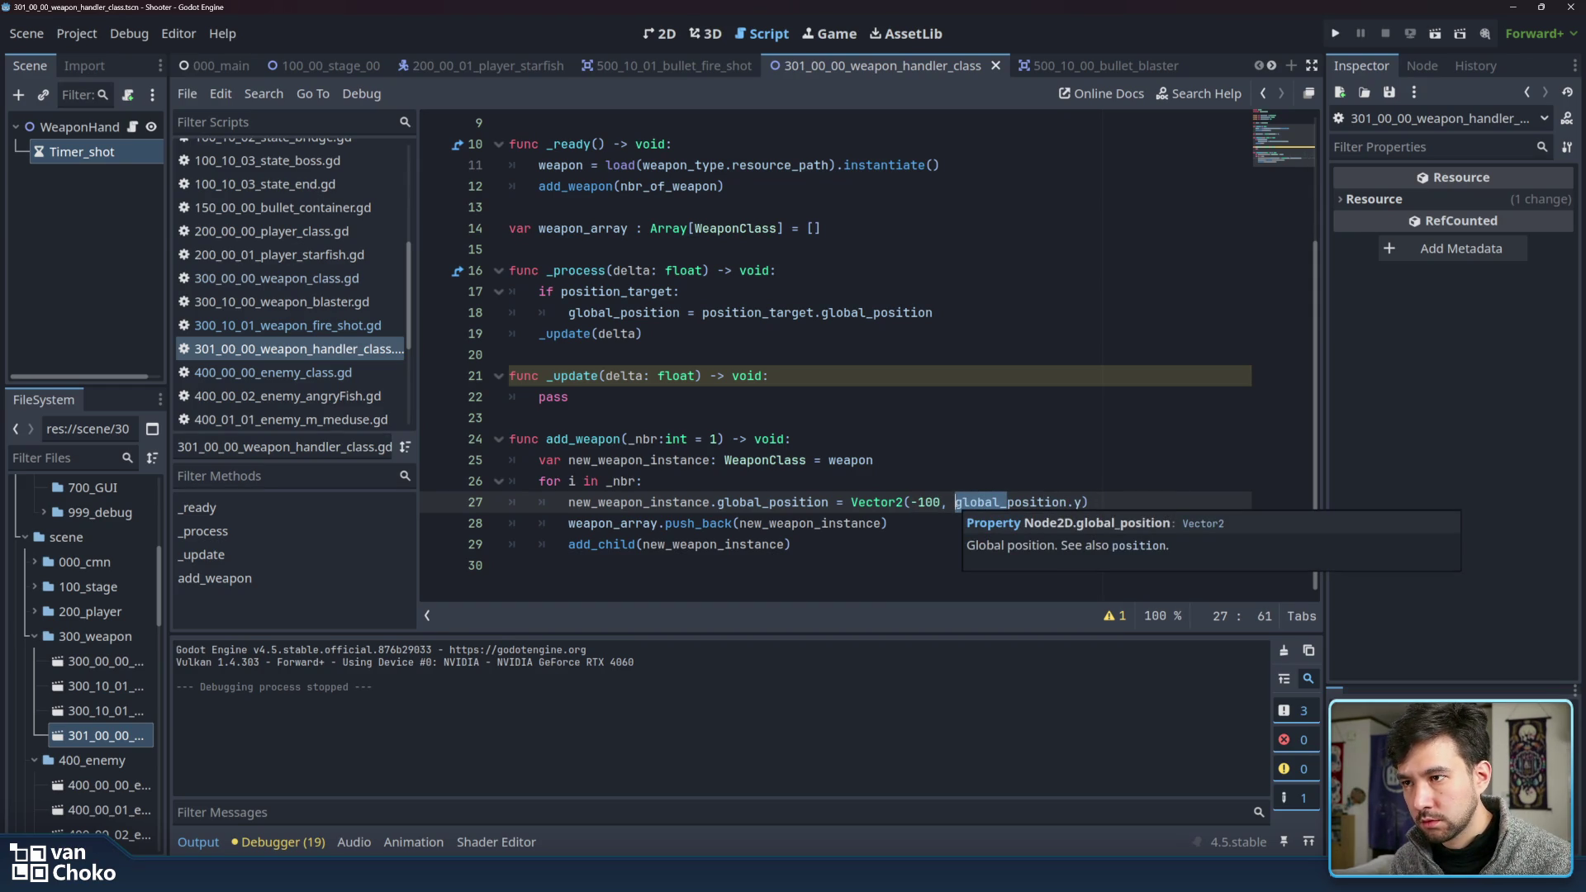
key("BackSpace")
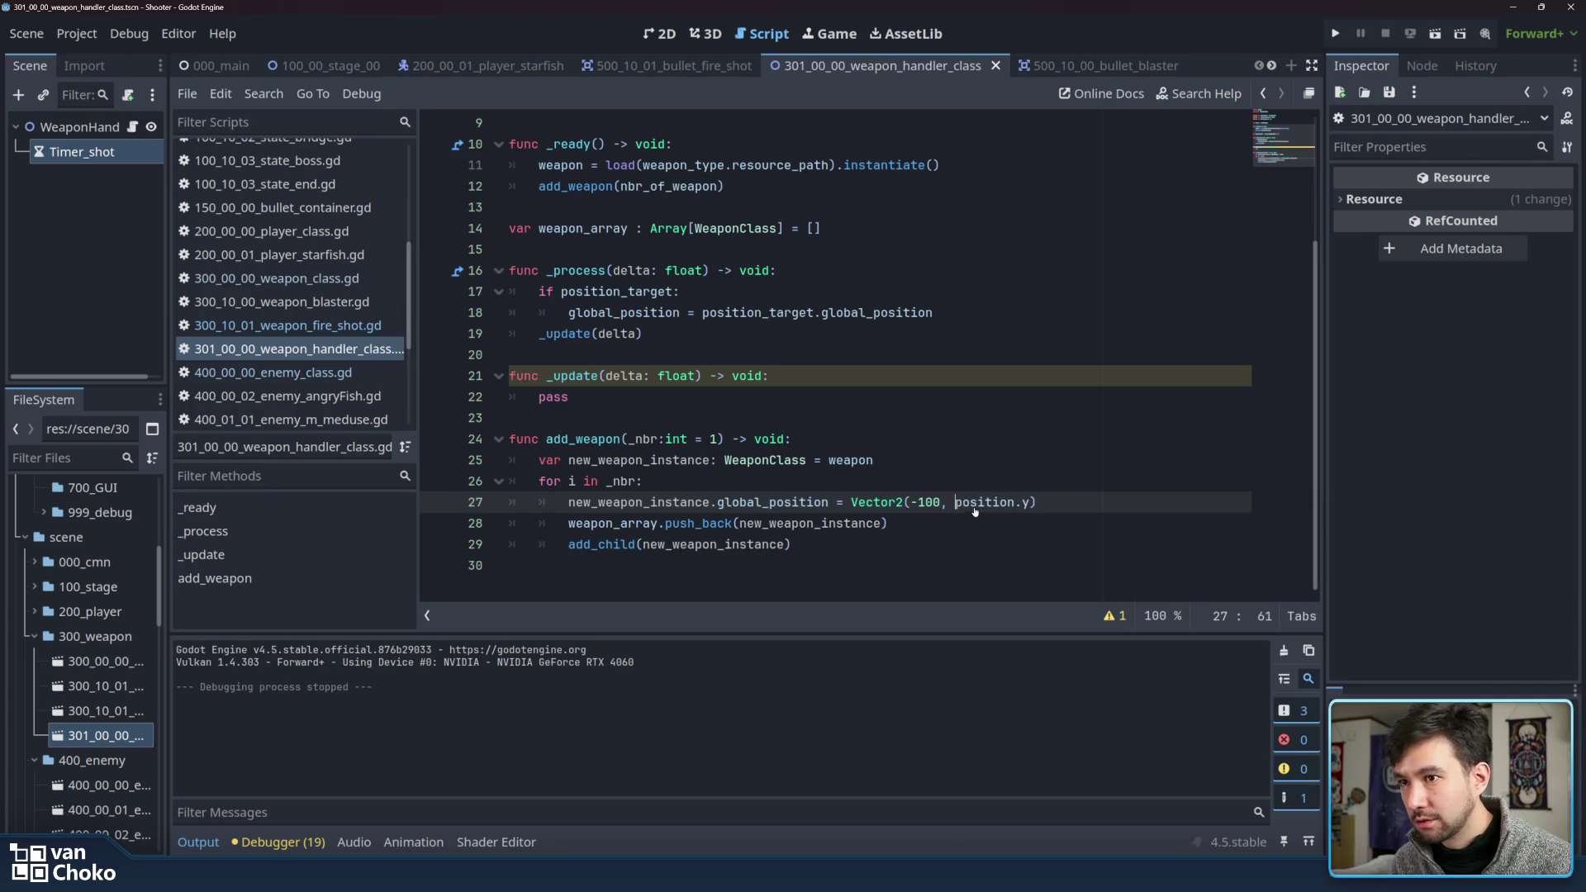
left_click(1336, 35)
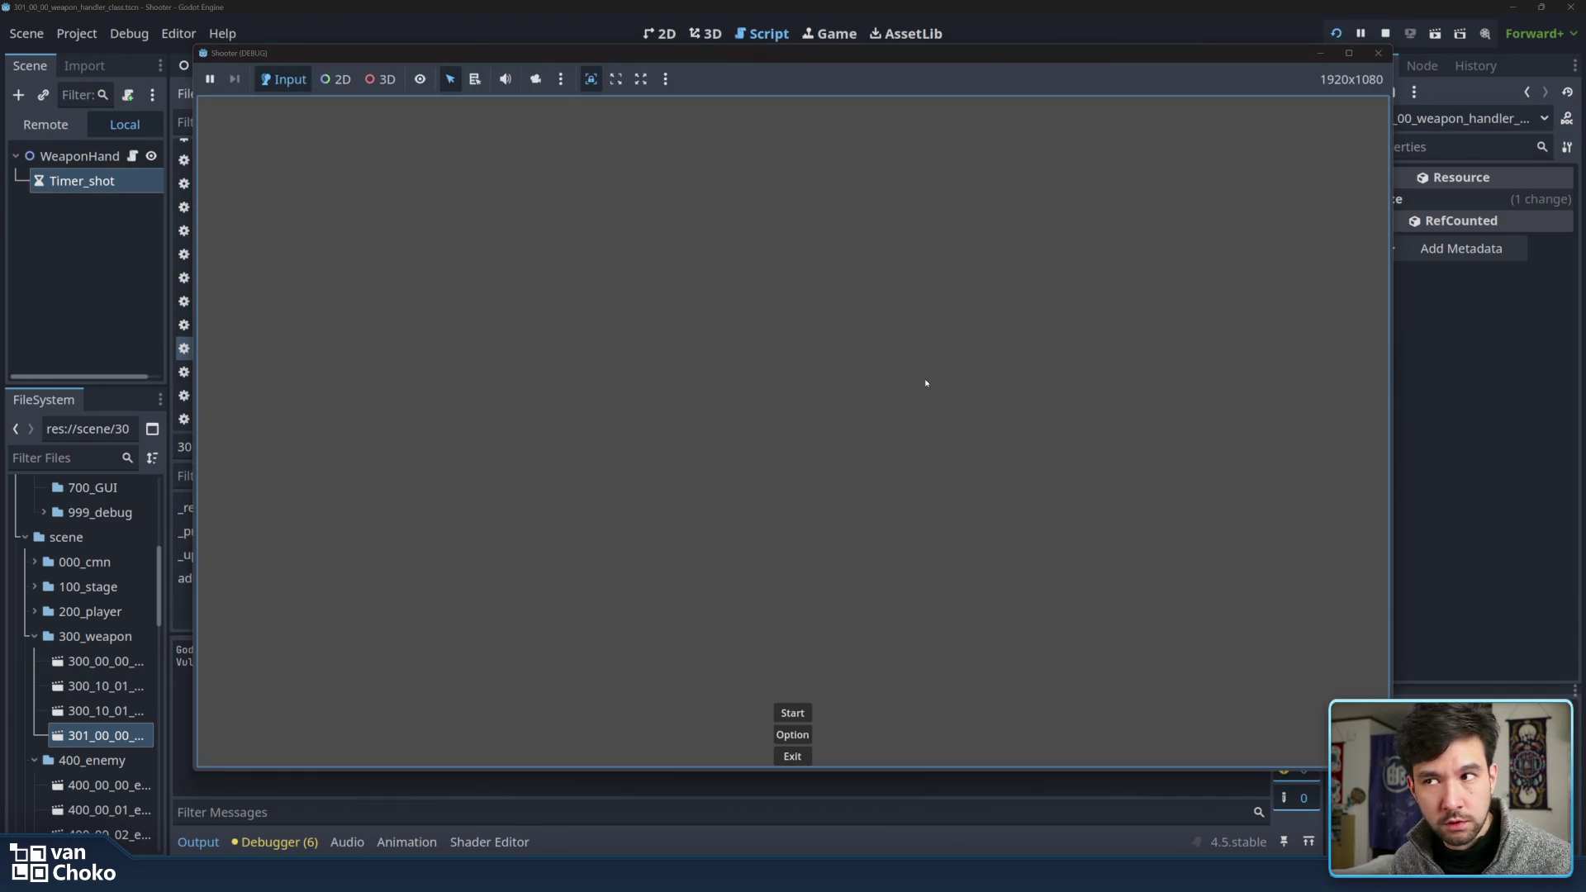
Play a round moving the ship up and down, close the game, and return to line 27's x value
left_click(792, 713)
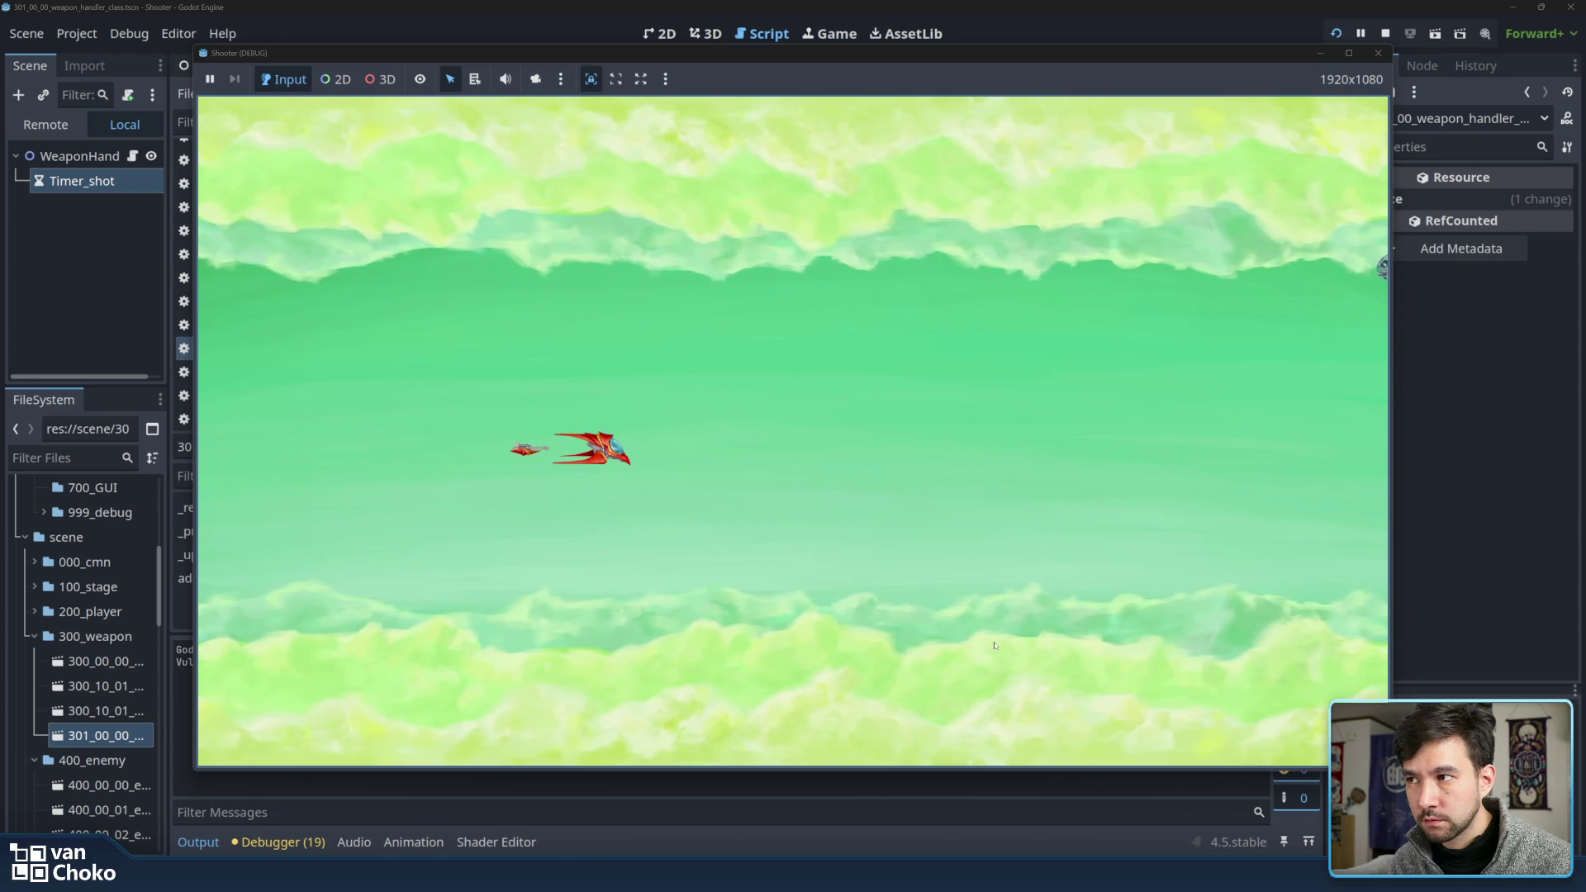
key("Up")
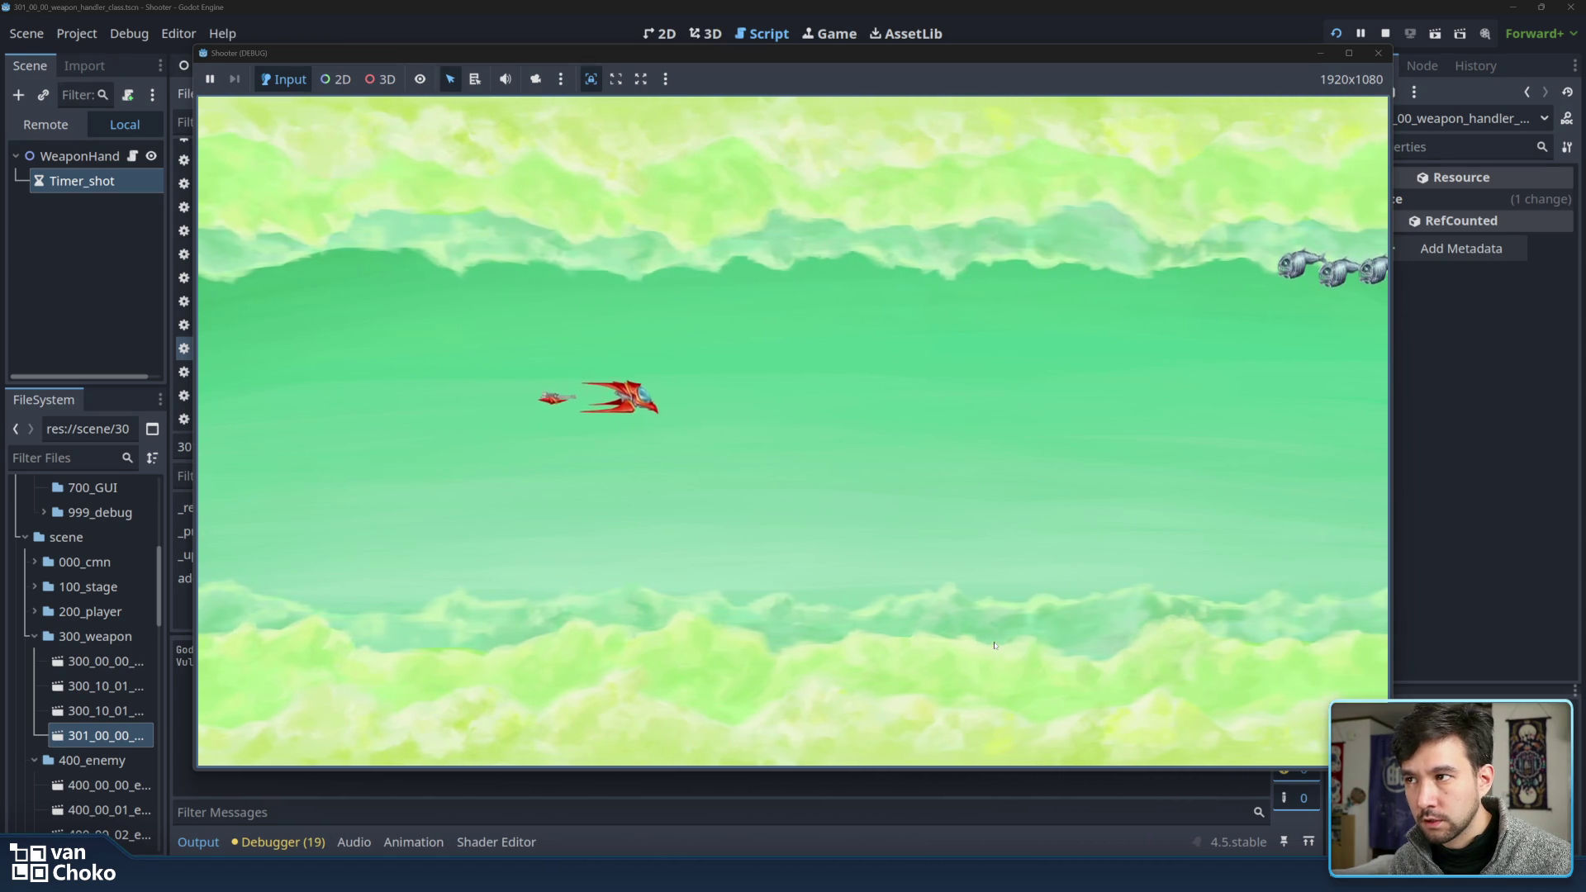
key("Down")
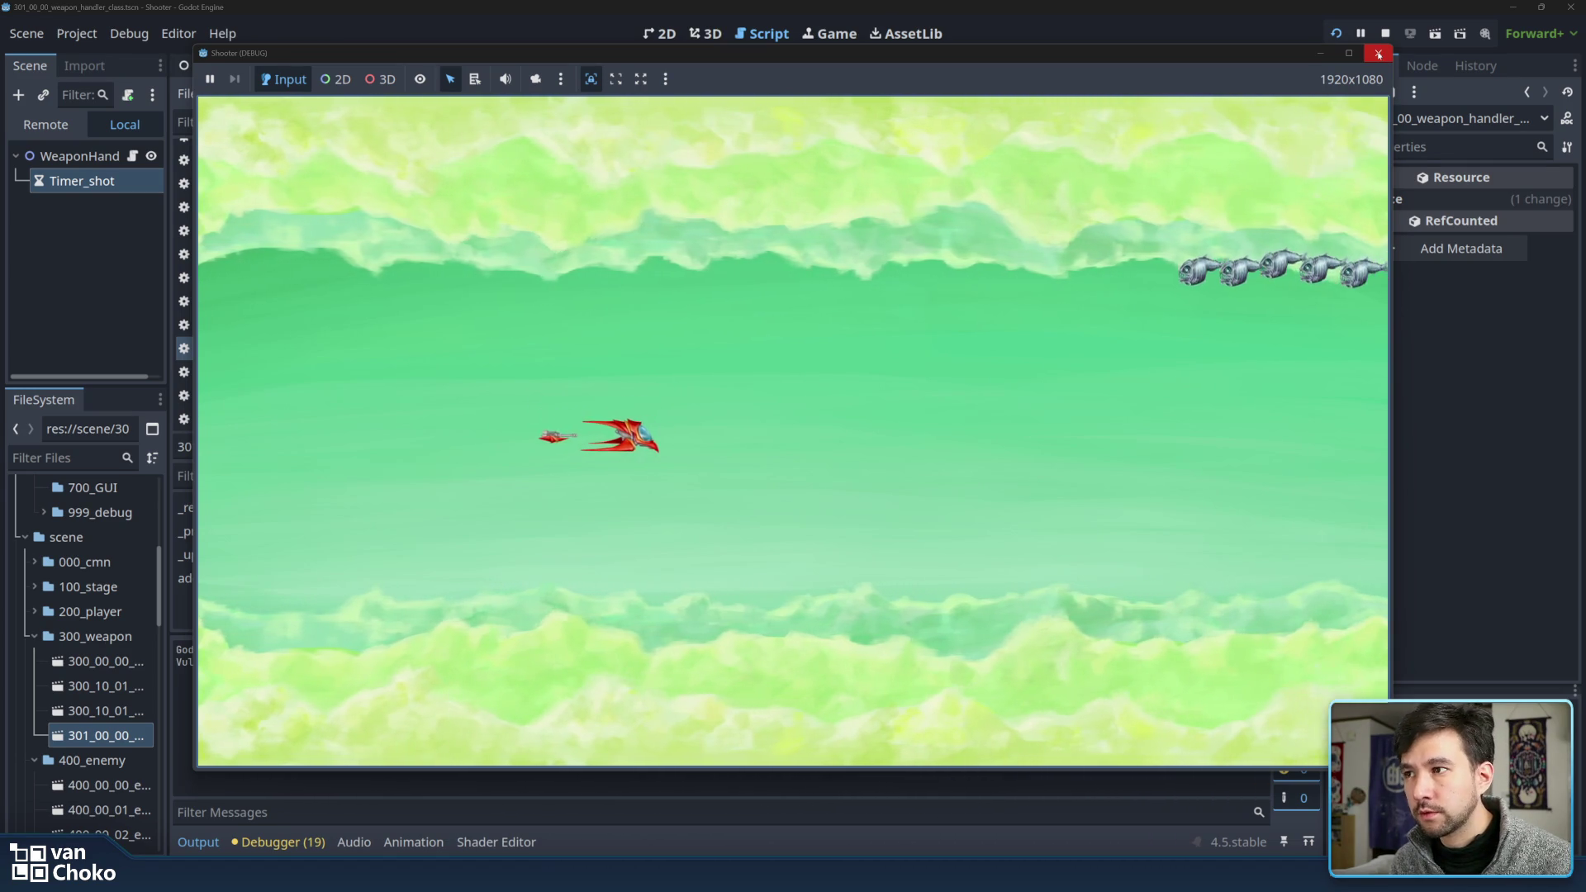
left_click(1378, 54)
left_click(910, 502)
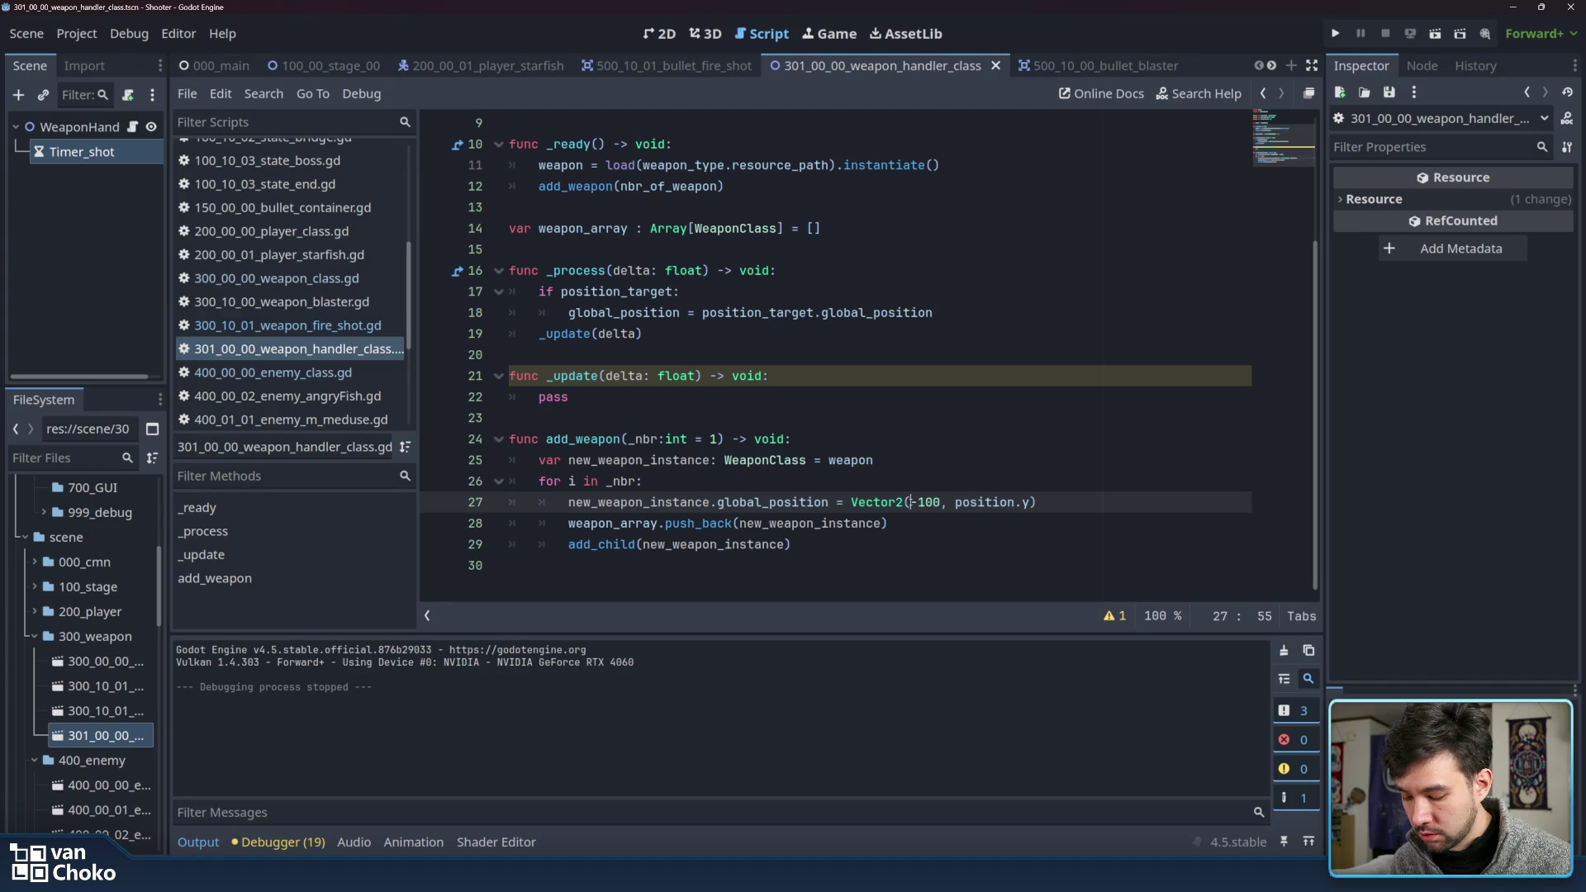
Insert global_position.x as the x argument on line 27 using autocomplete
left_click_drag(911, 503, 941, 503)
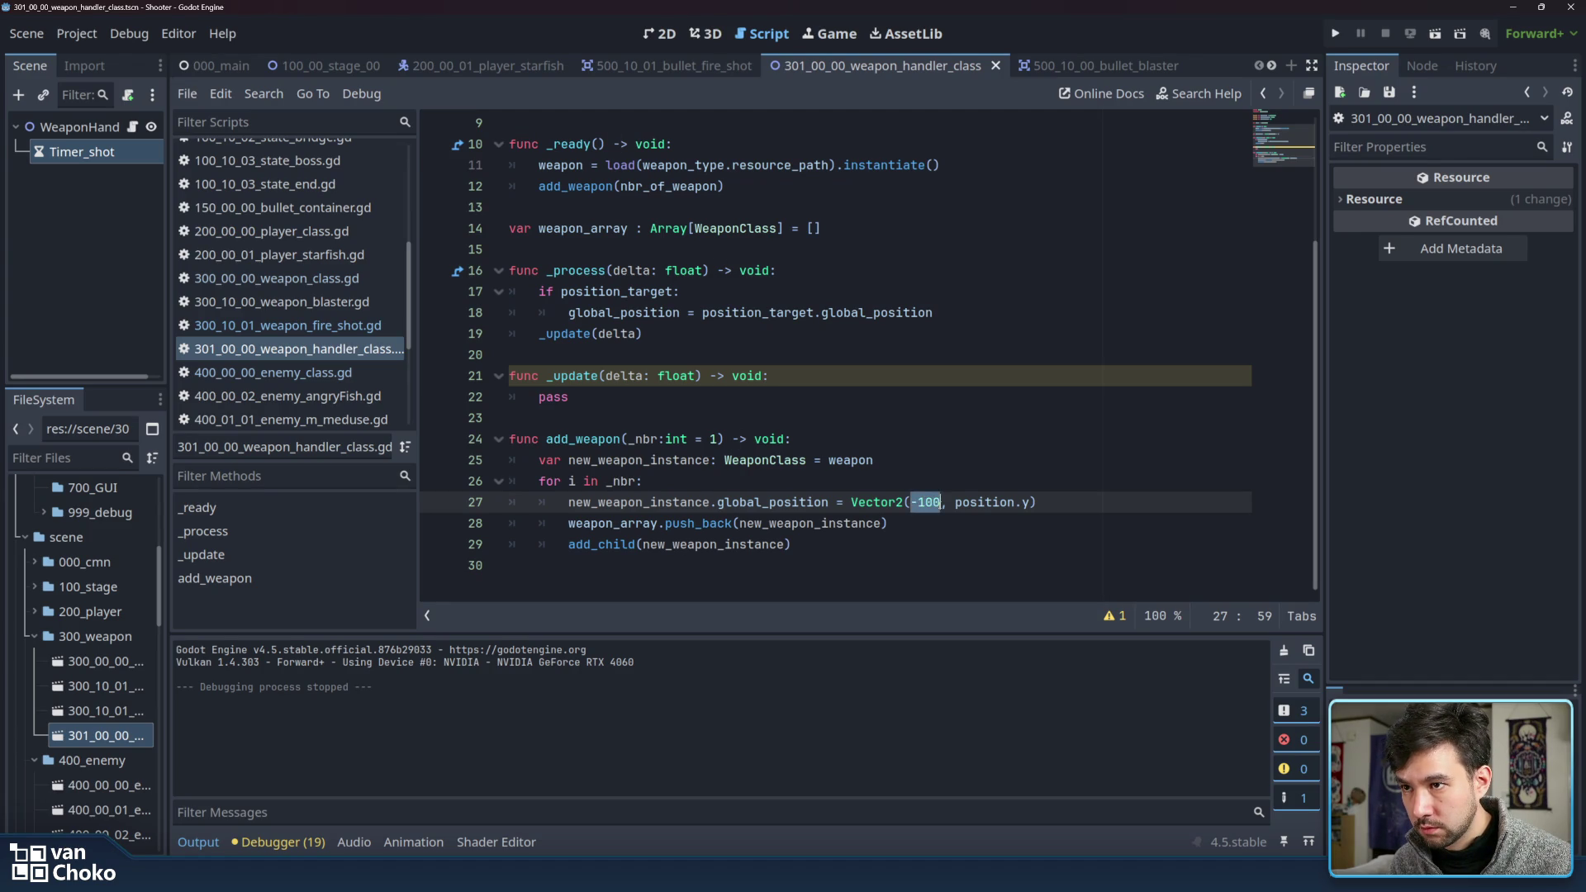
double_click(756, 502)
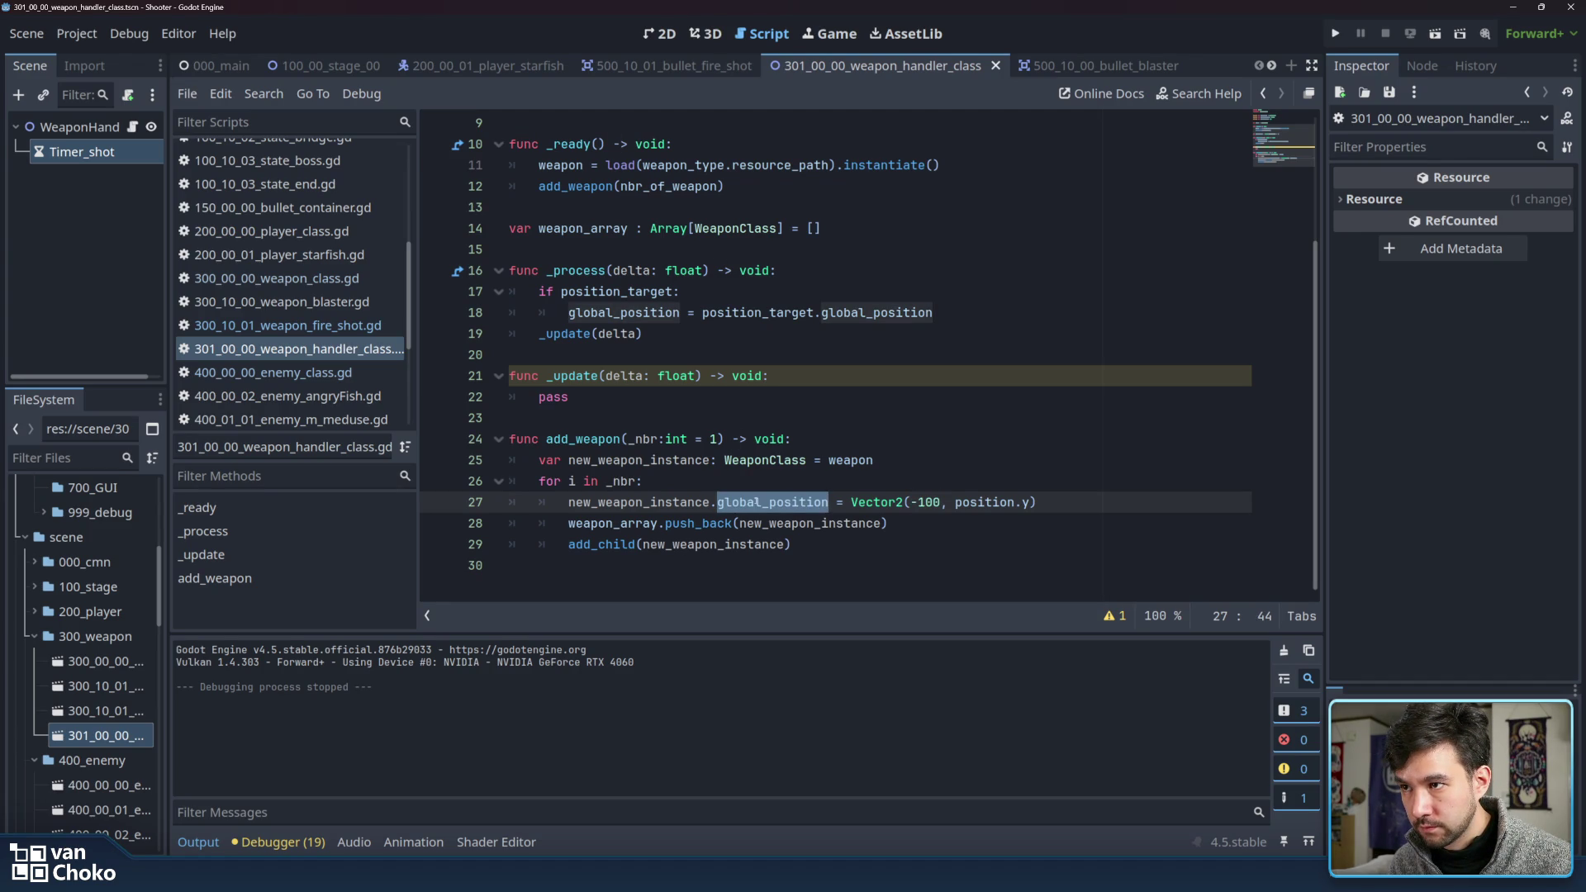
left_click(934, 502)
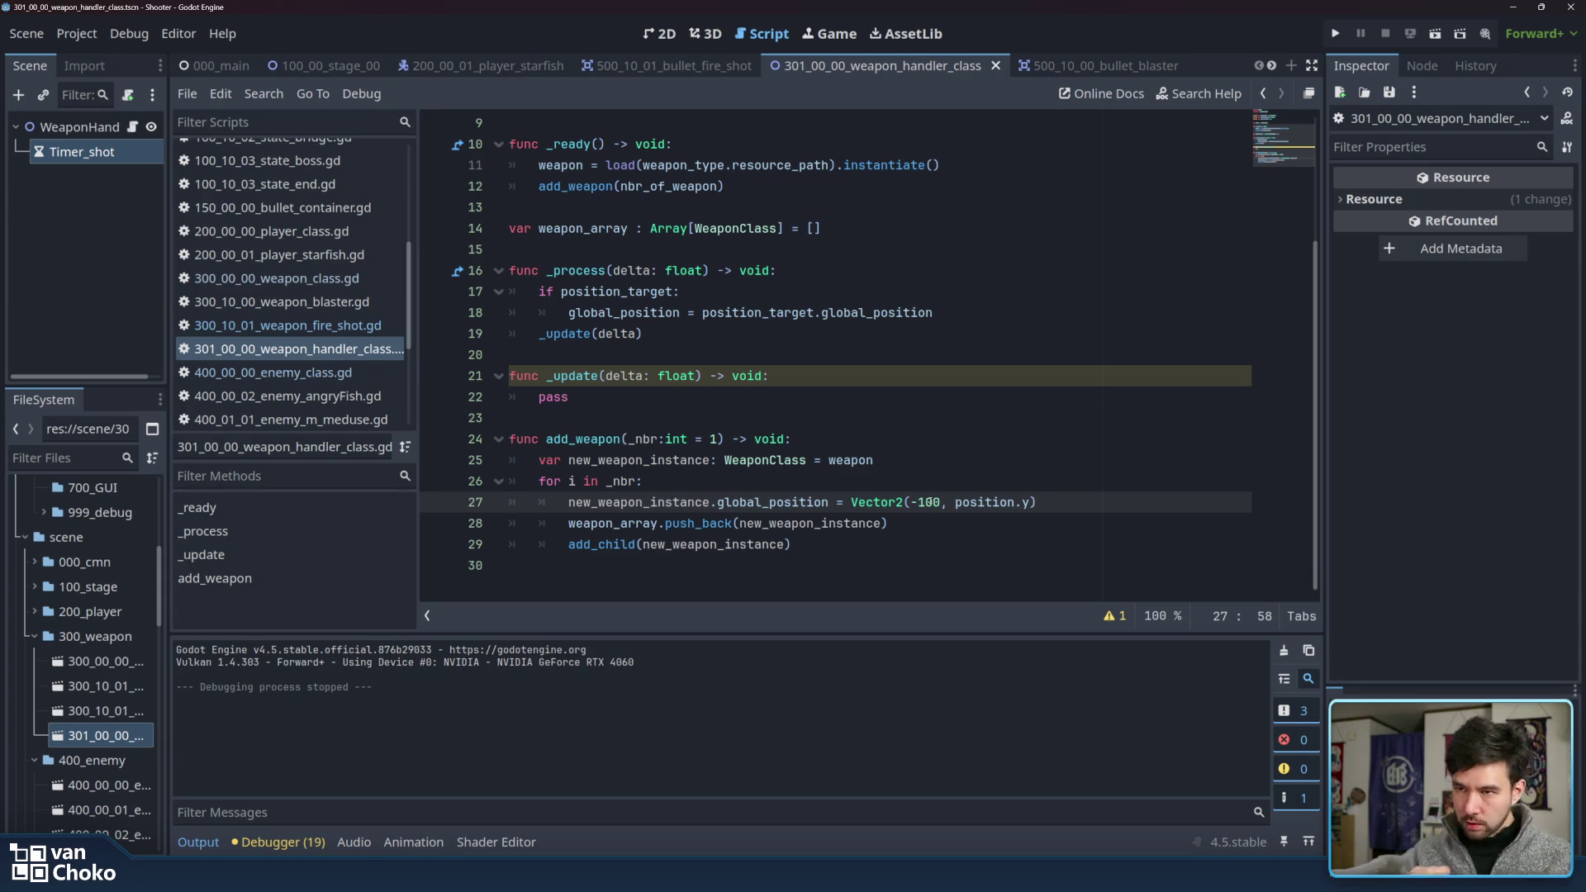
double_click(928, 501)
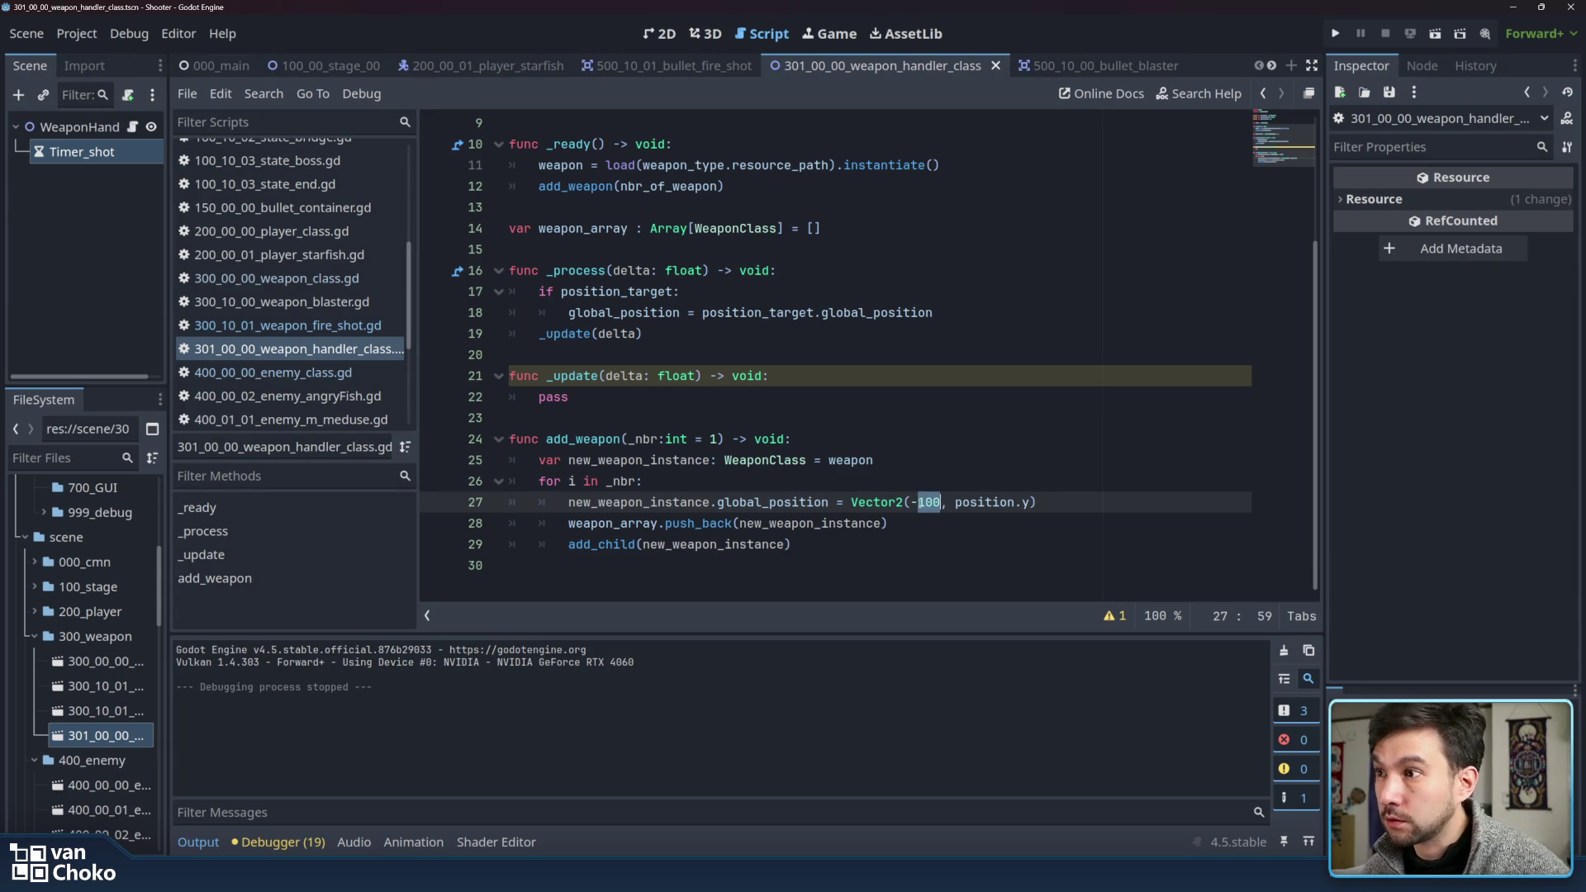
left_click(909, 502)
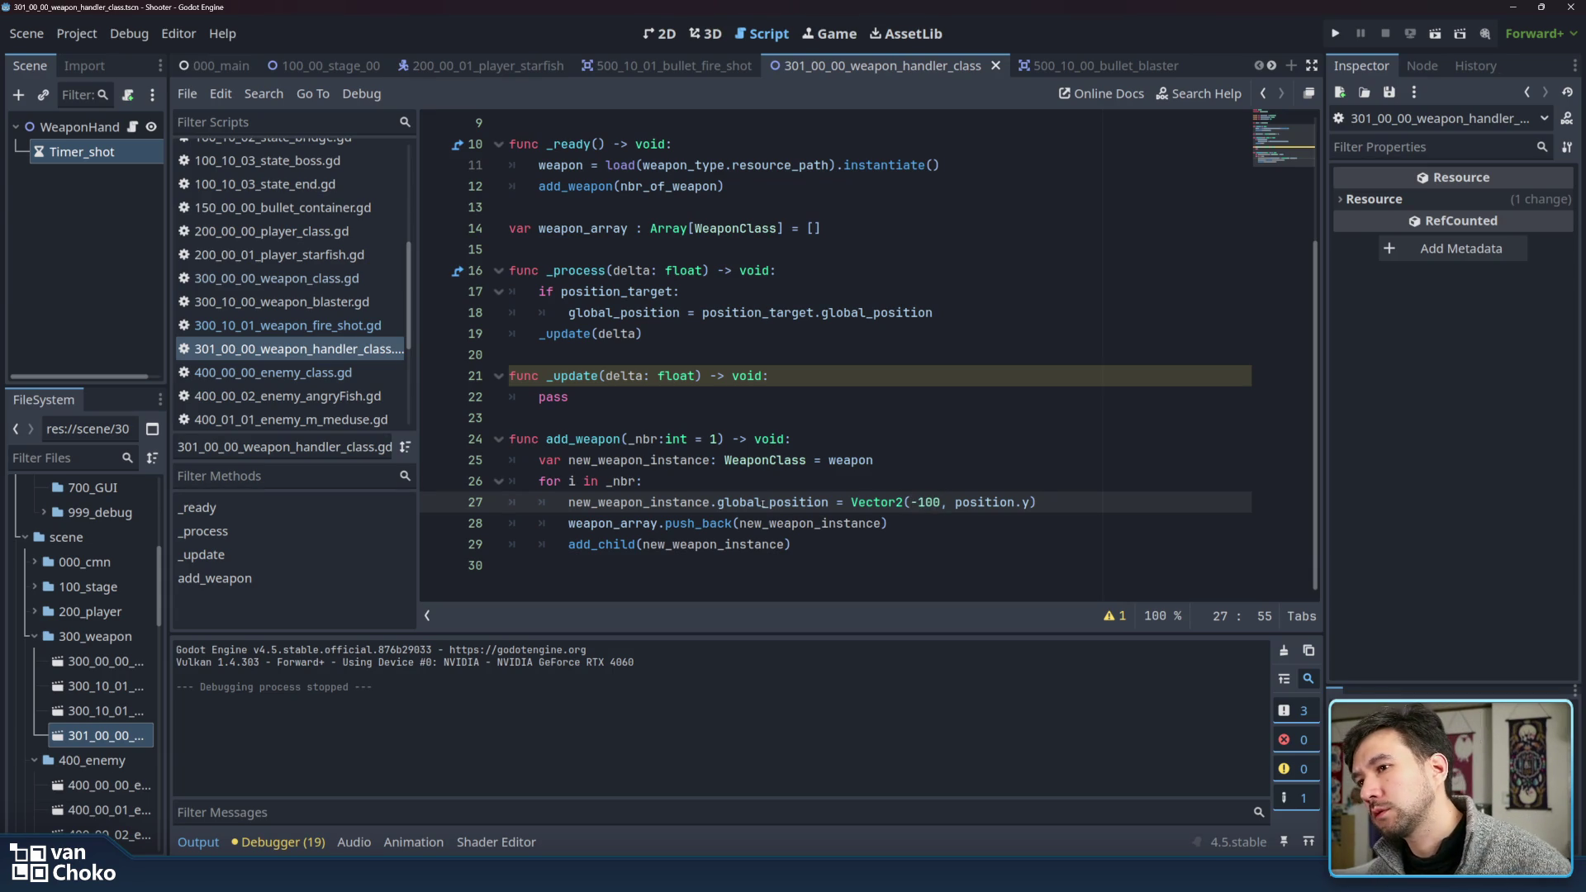
left_click(911, 502)
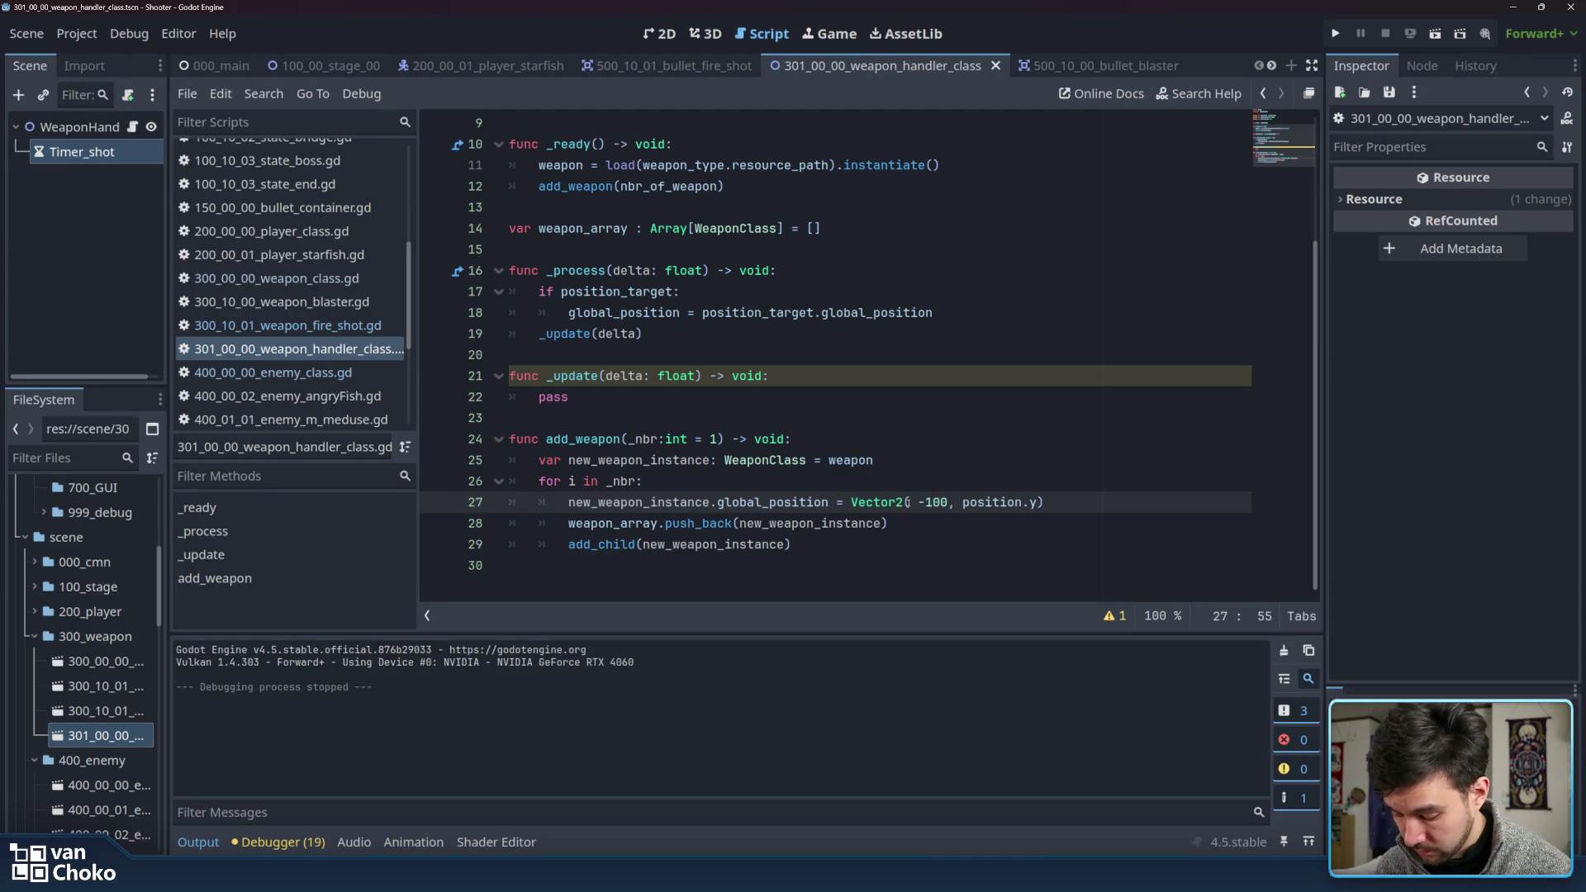
type("global")
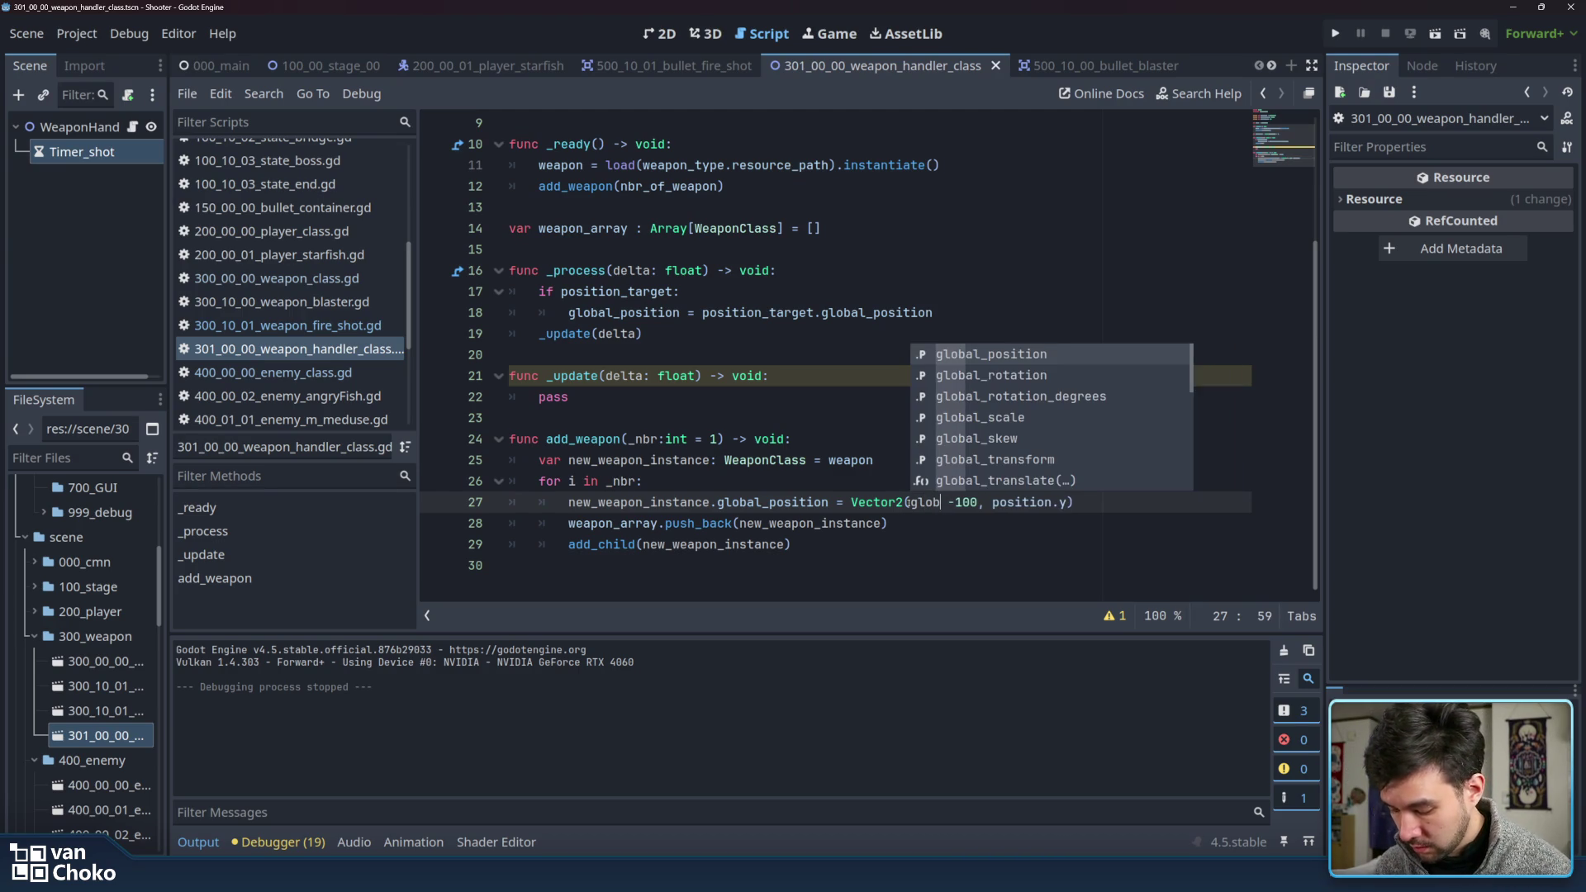
key("Return")
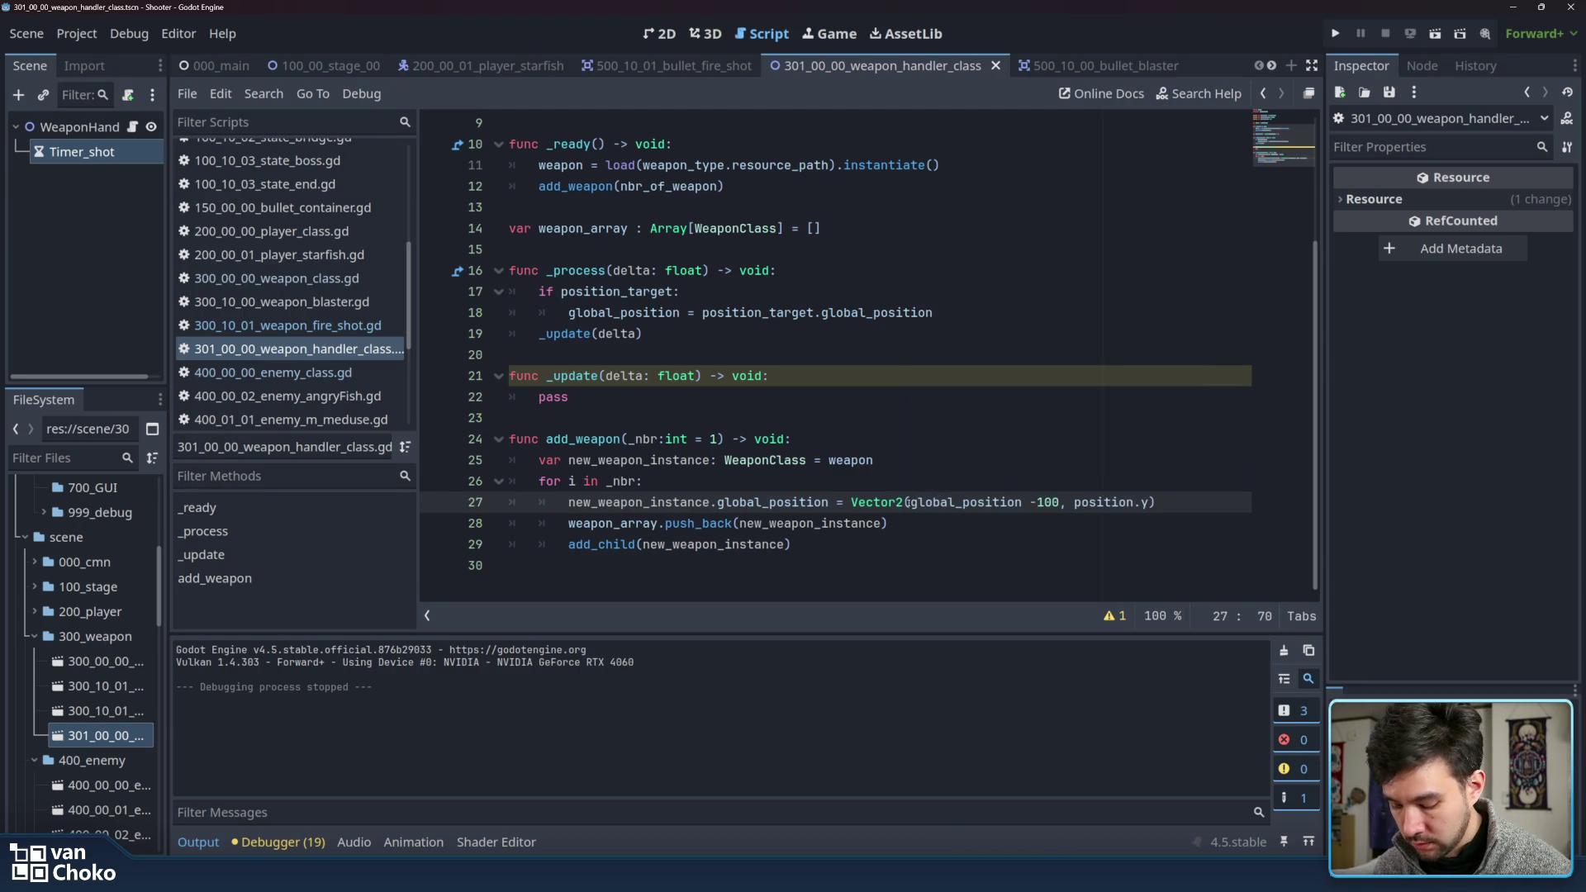
type(".x")
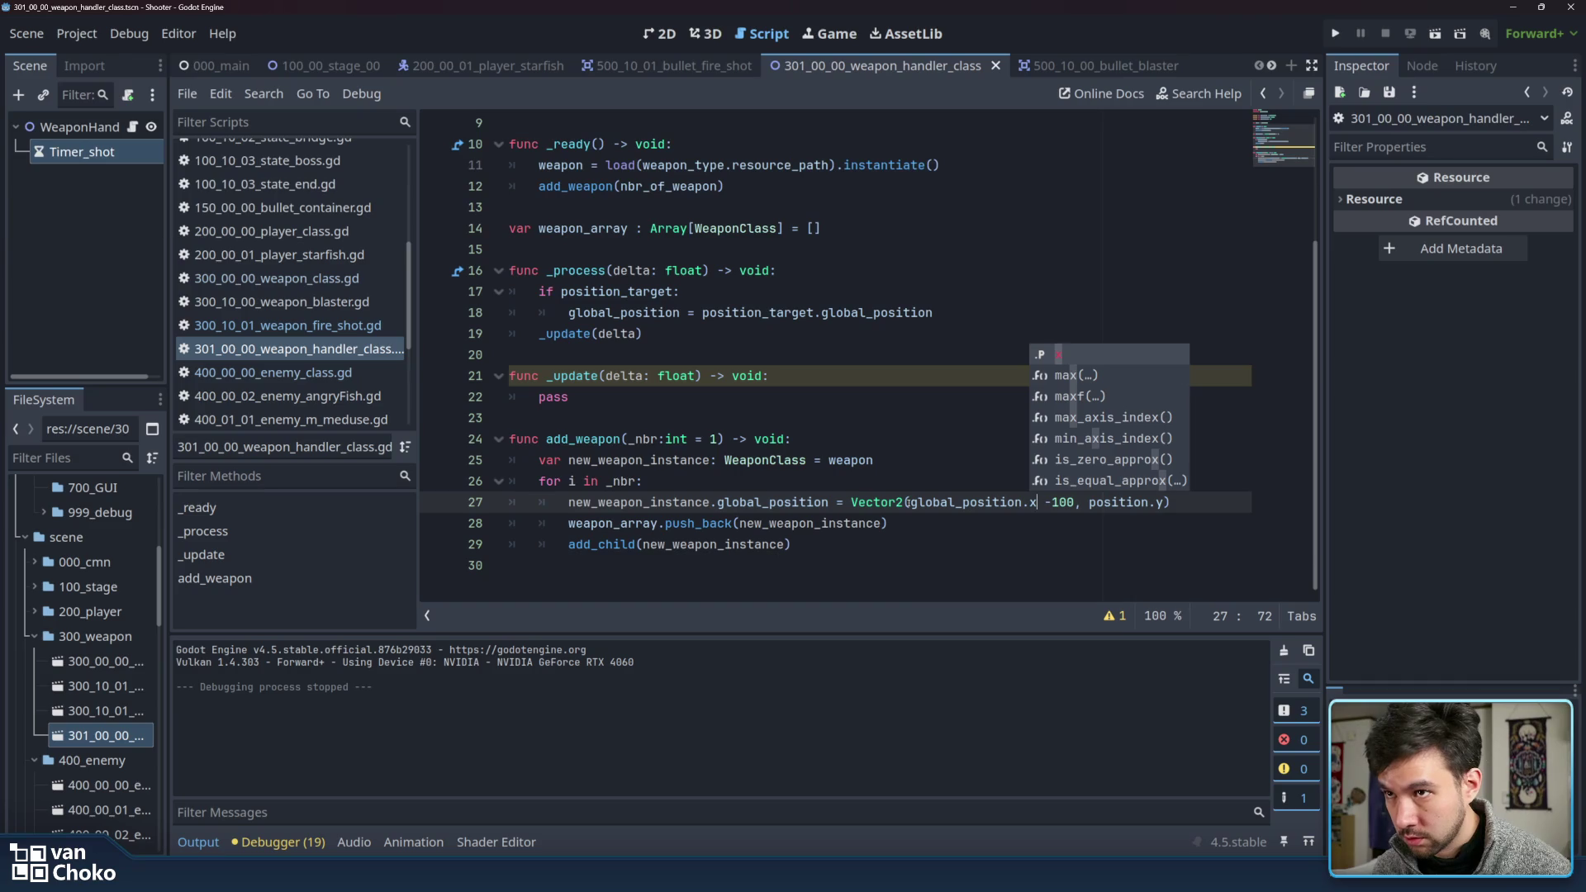
key("Escape")
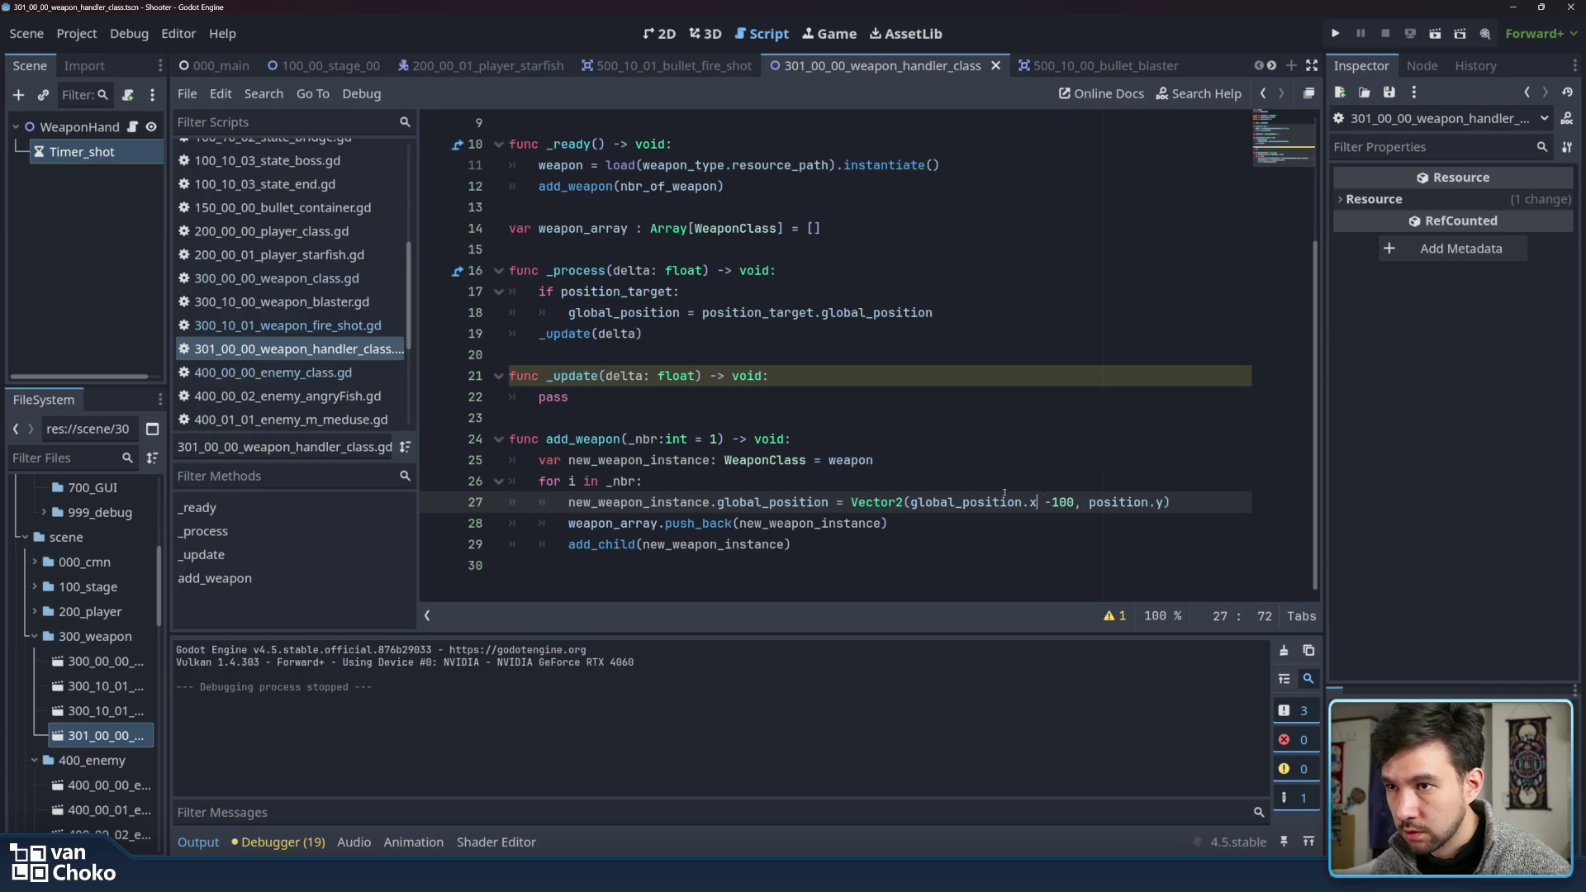
Delete the leftover -100, rewrite the x argument as -(global_position.x+100), and run
left_click_drag(1077, 503, 1045, 503)
key("BackSpace")
key("BackSpace")
left_click(911, 503)
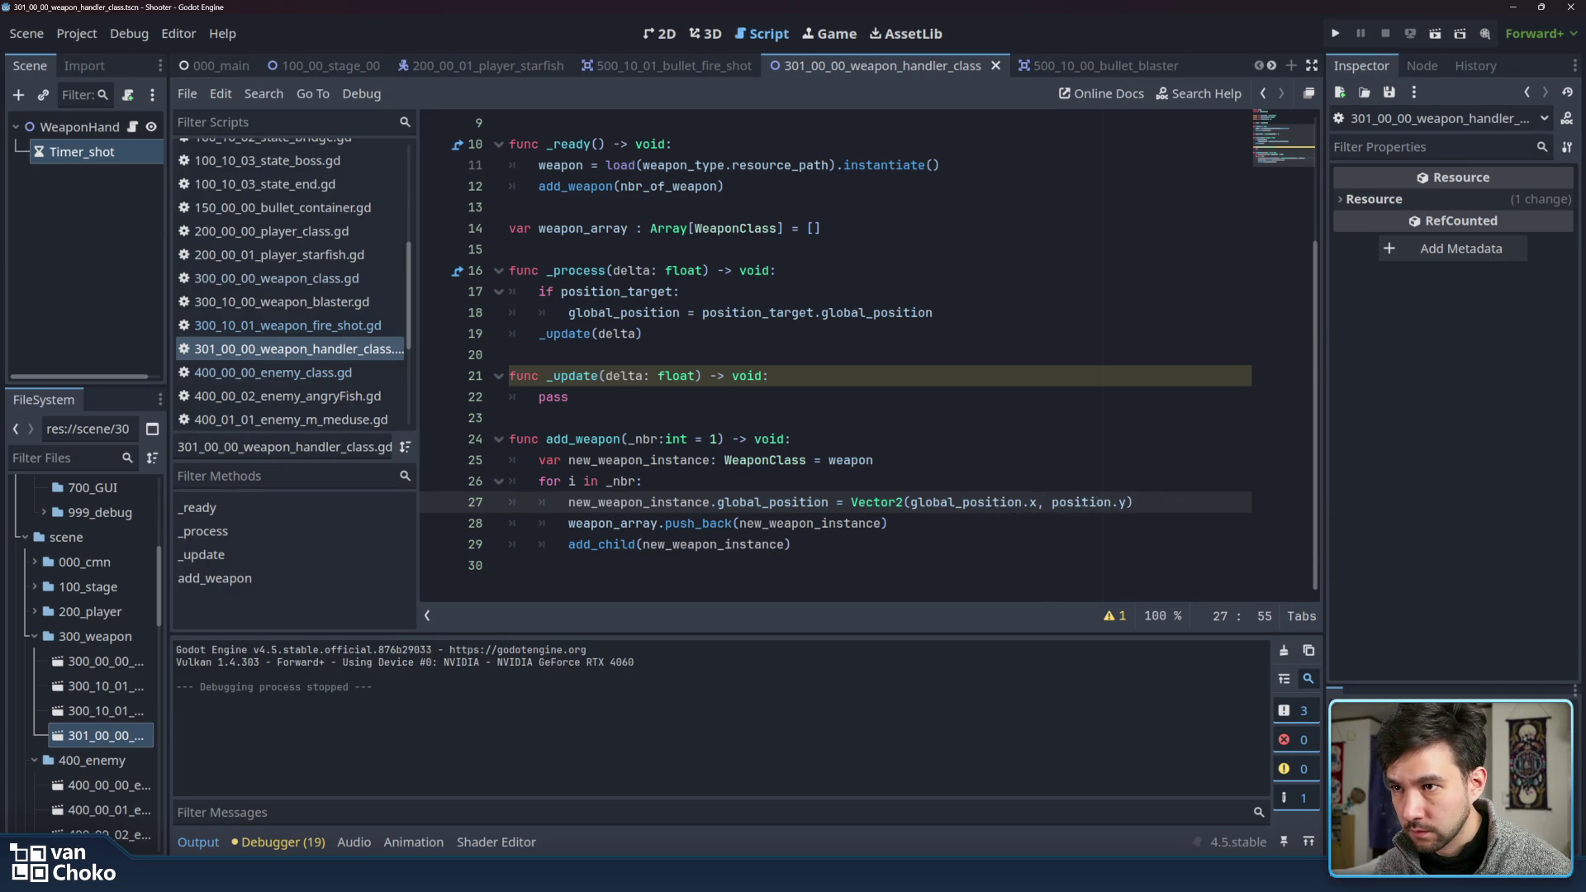
left_click(1039, 502)
left_click_drag(910, 502, 1038, 502)
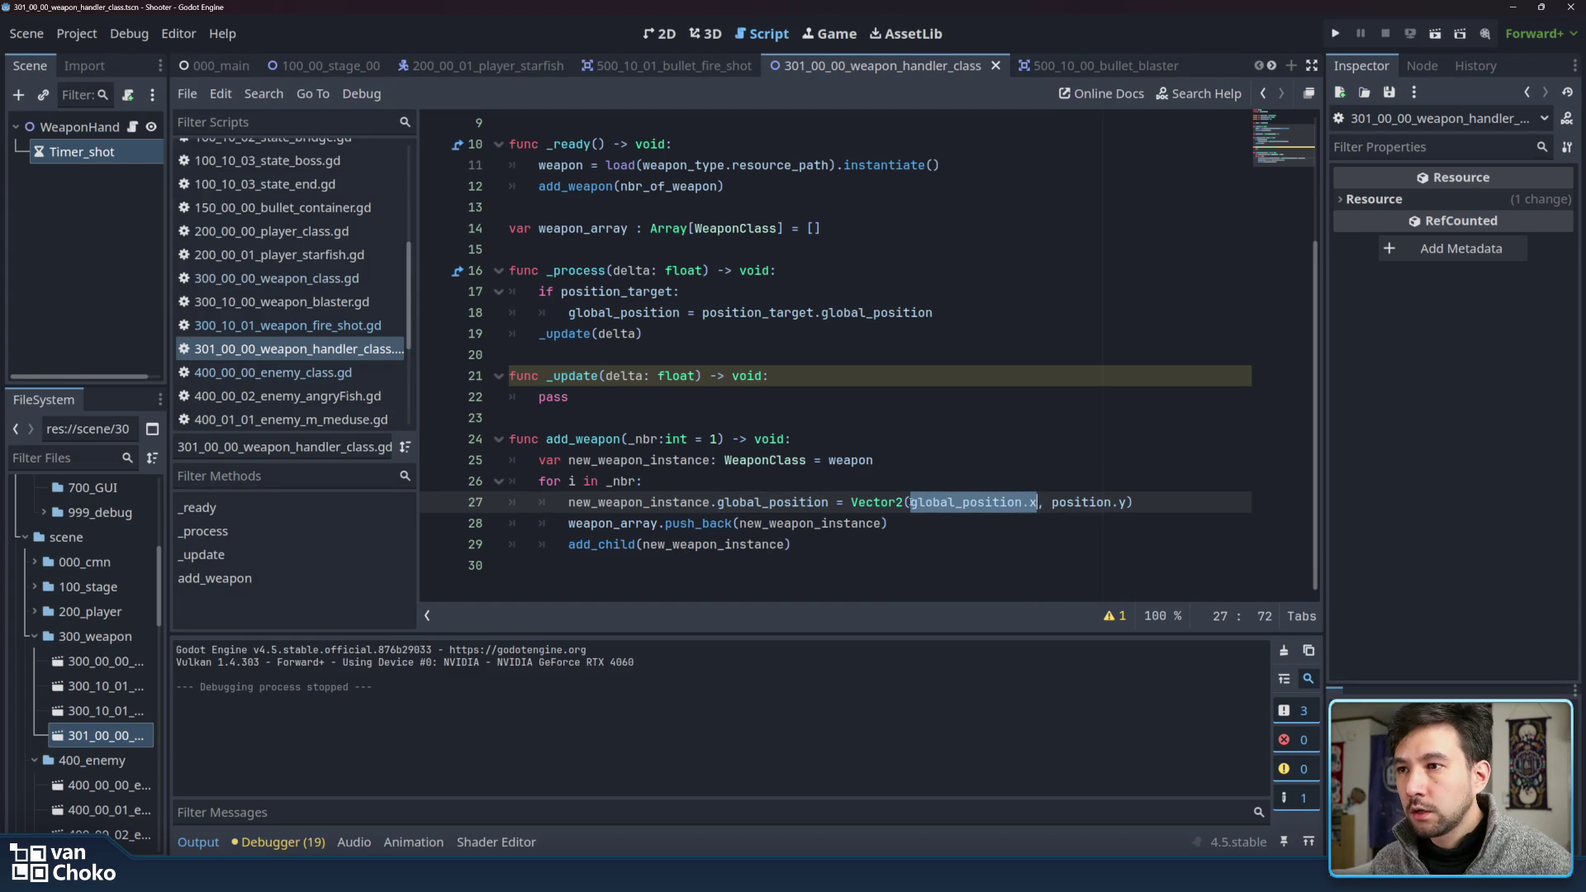
key("Left")
mouse_move(922, 502)
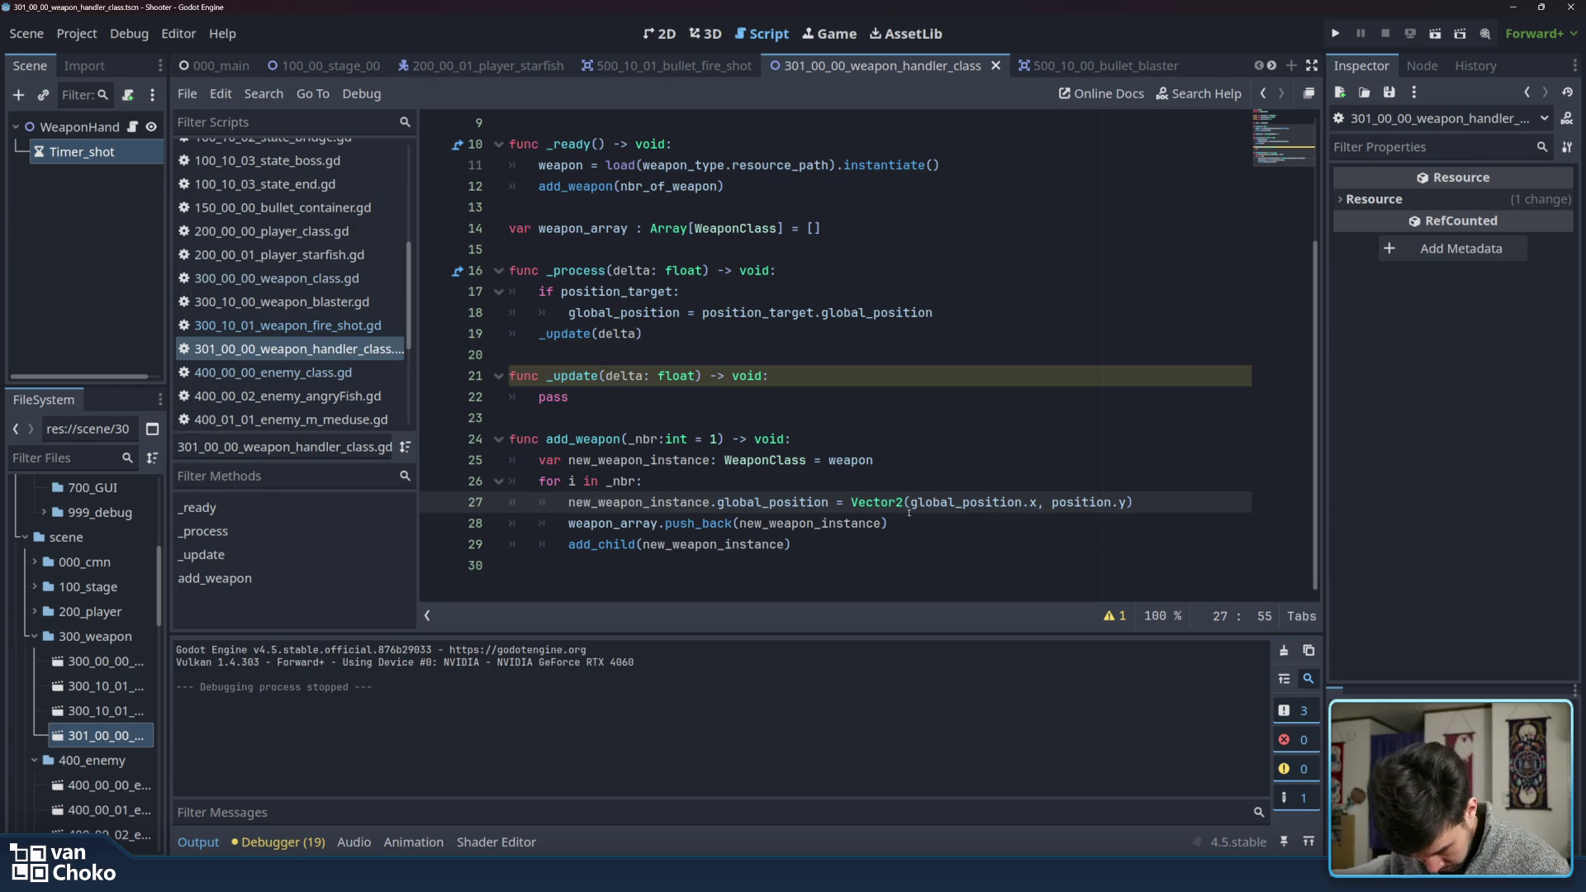
type("-")
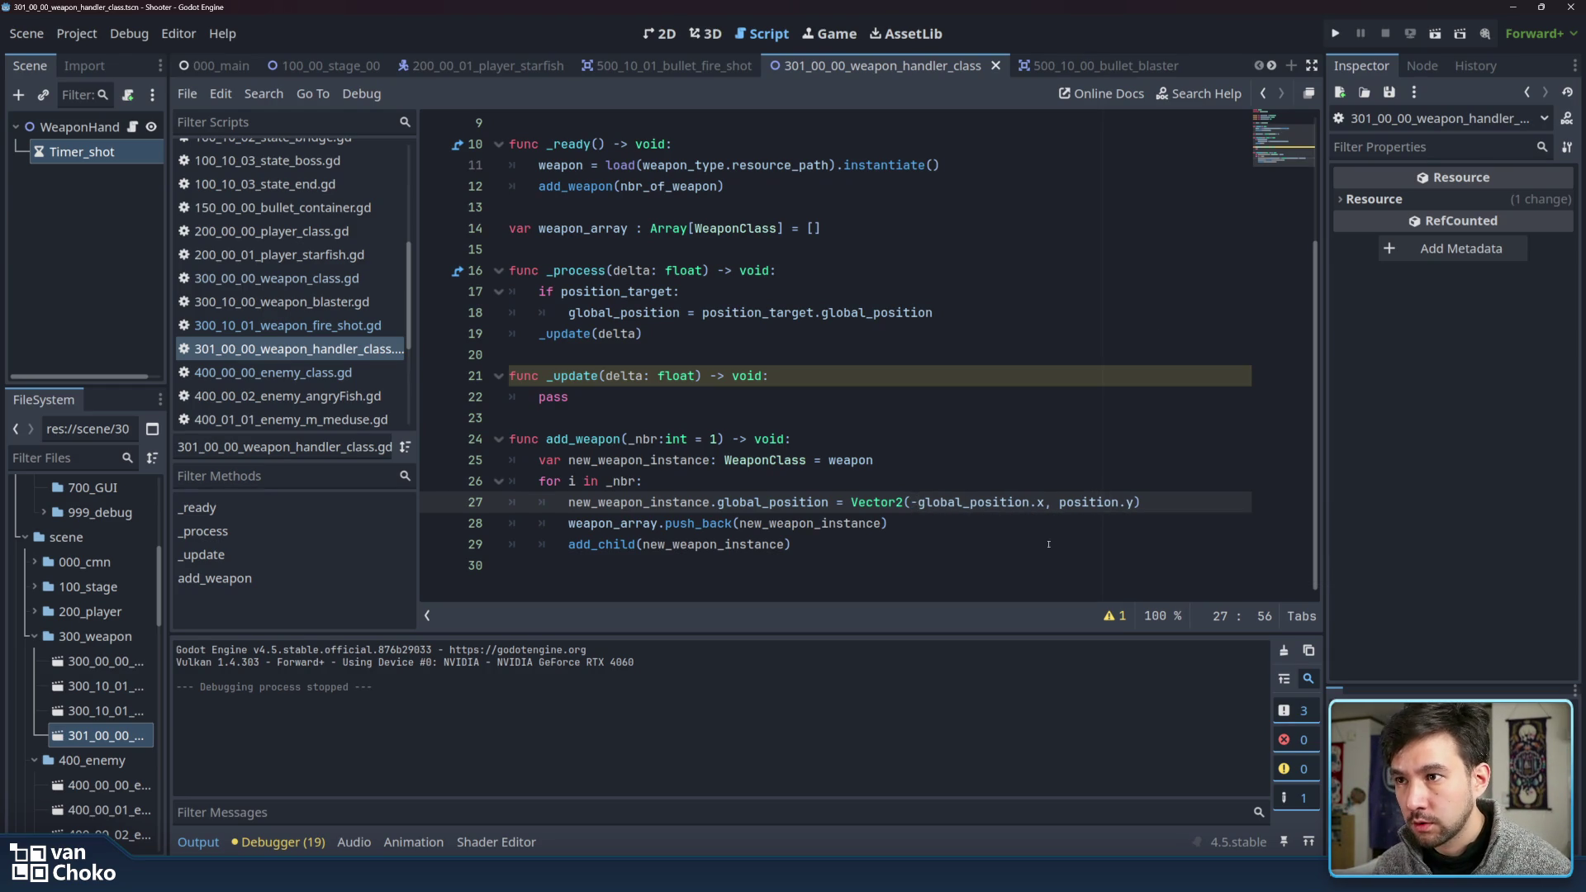
left_click(1045, 501)
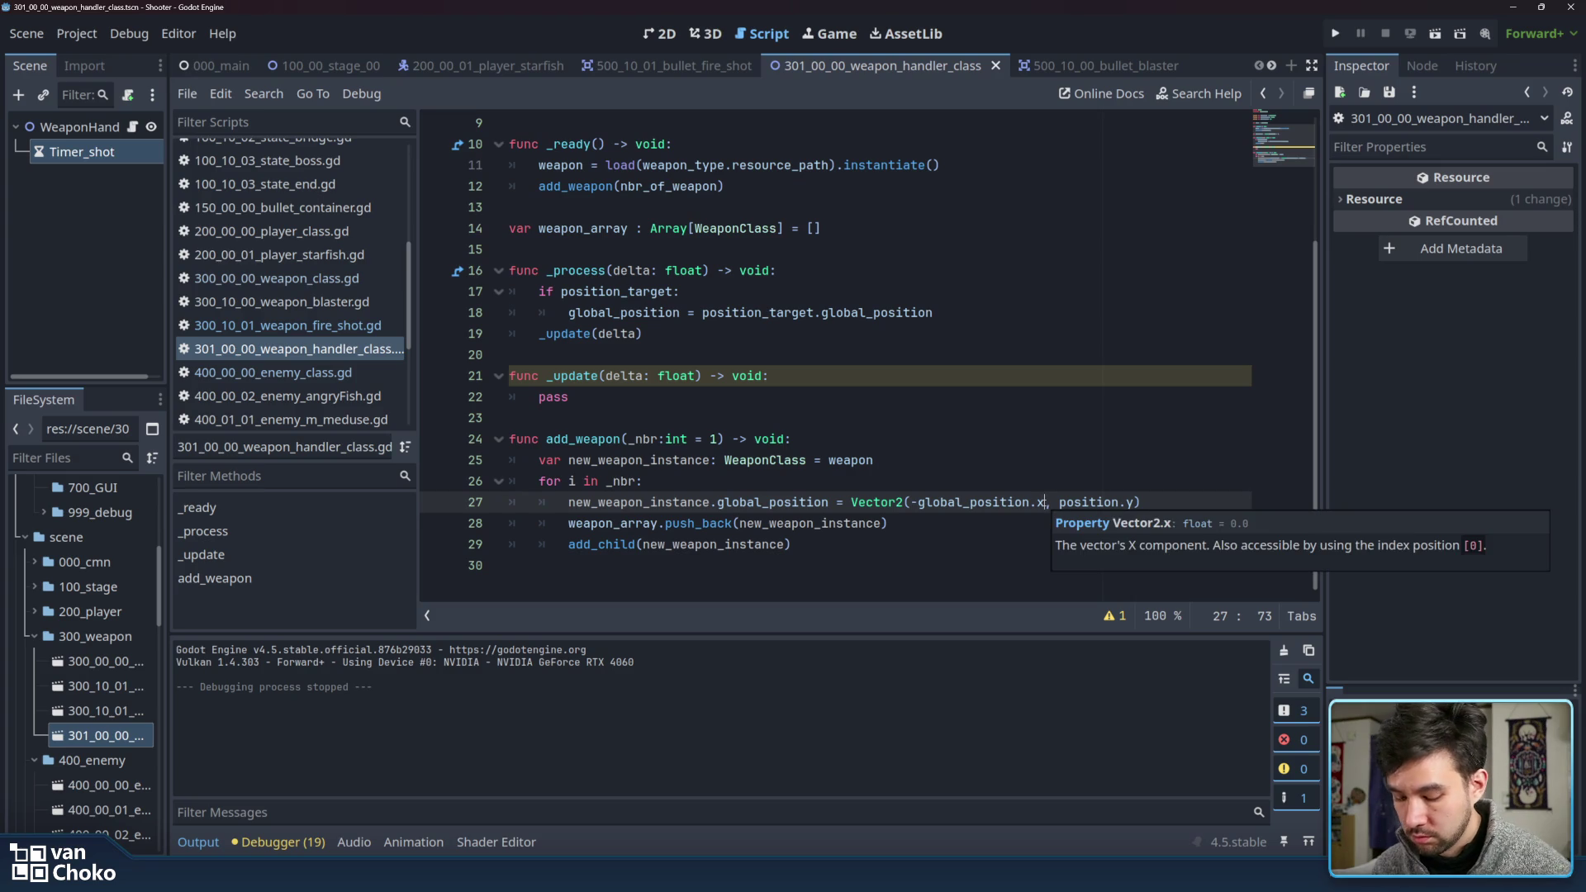
left_click(918, 501)
type("(")
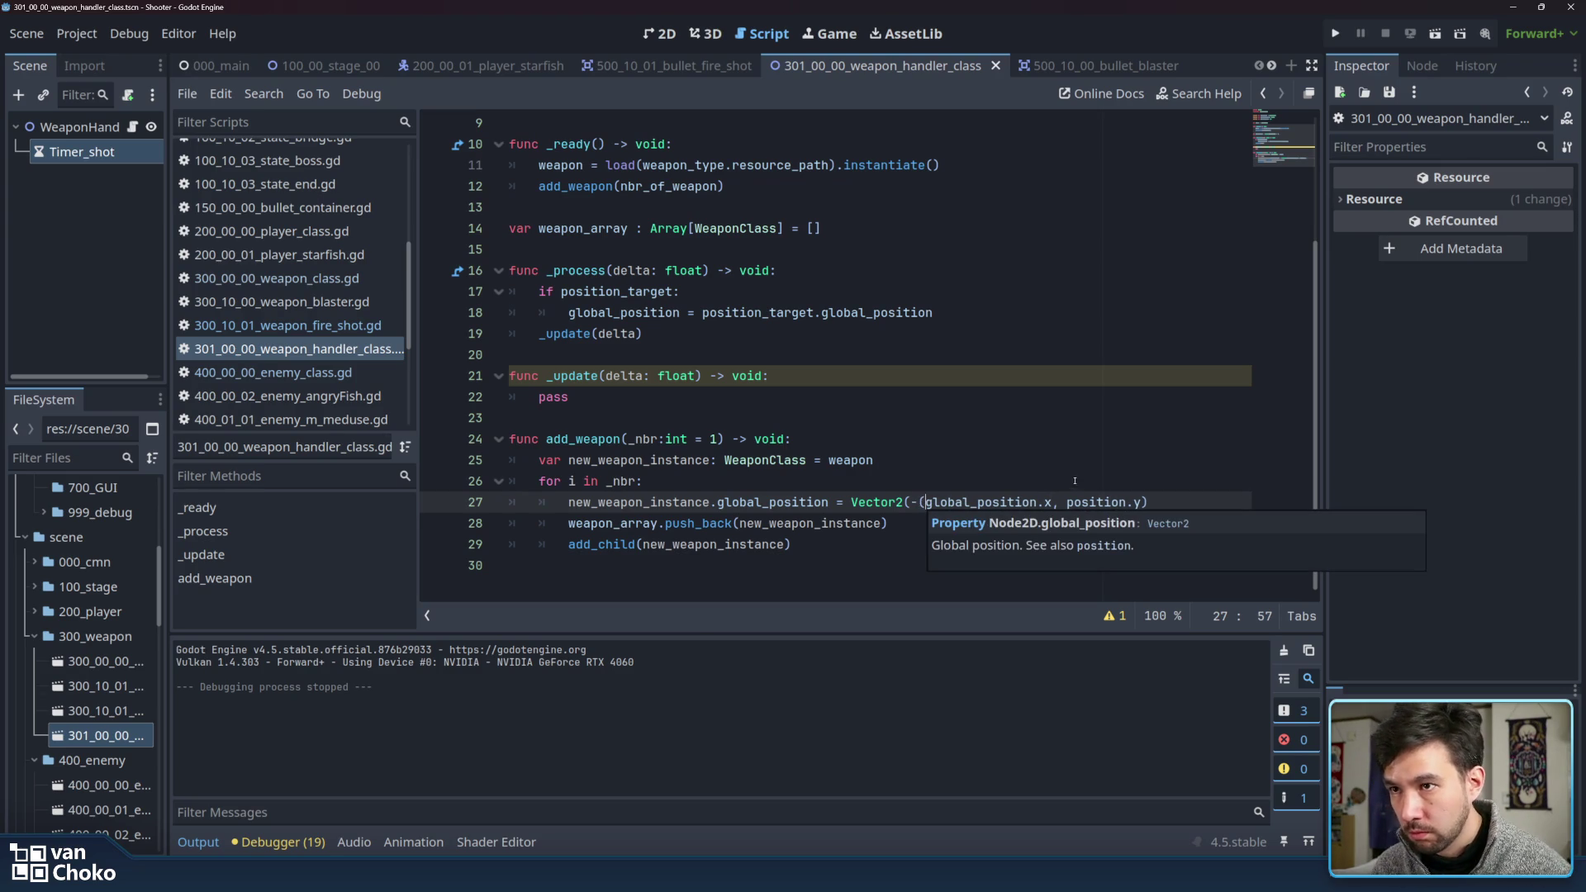
left_click(1051, 502)
type("+100)")
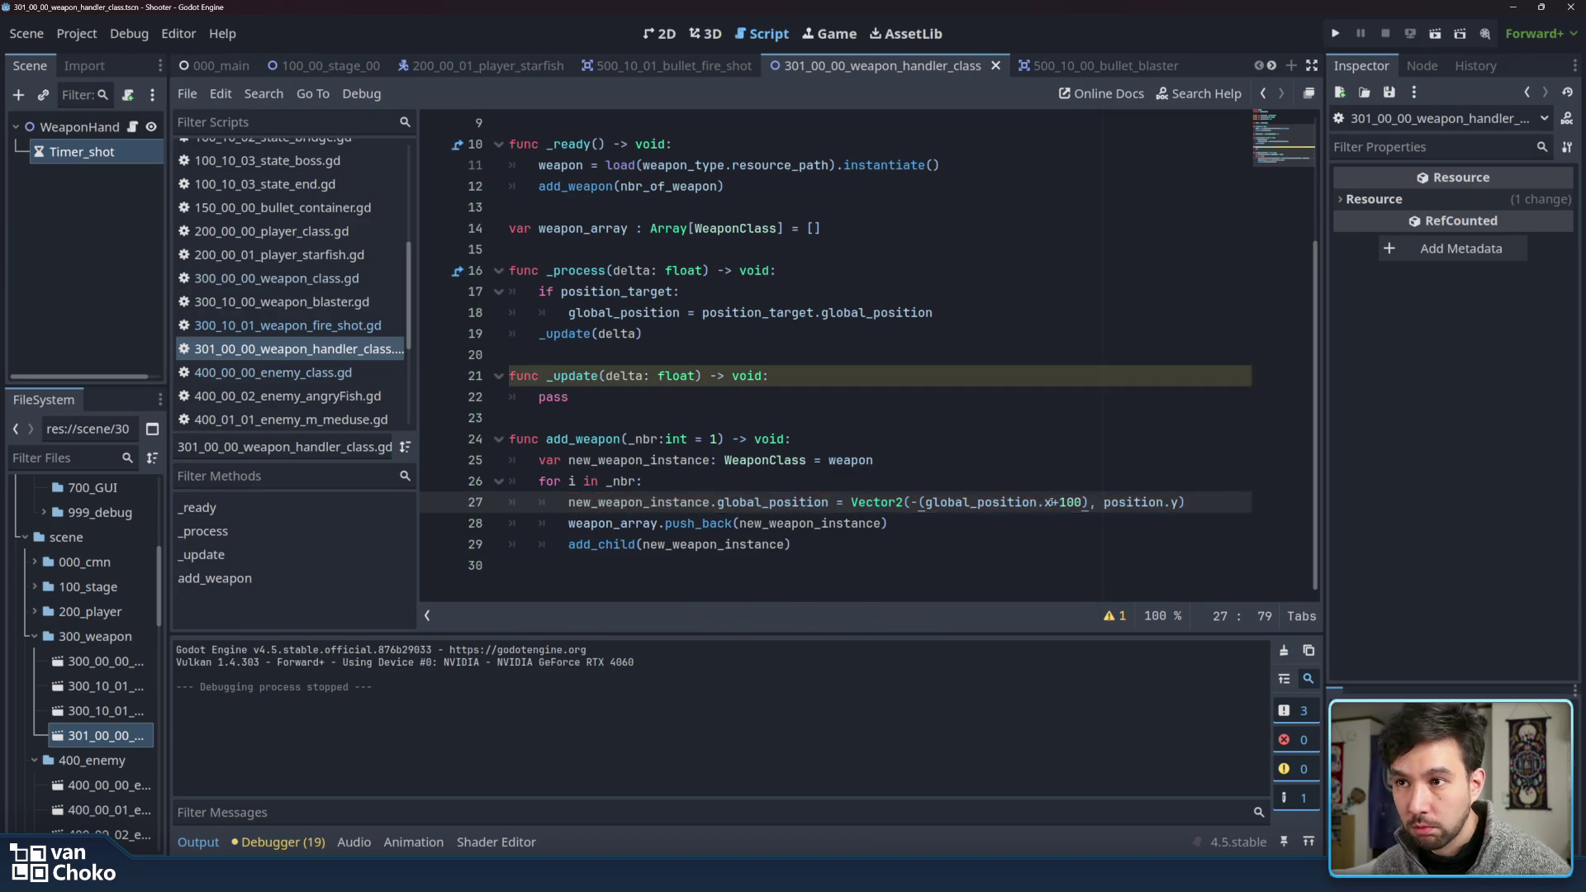
key("F5")
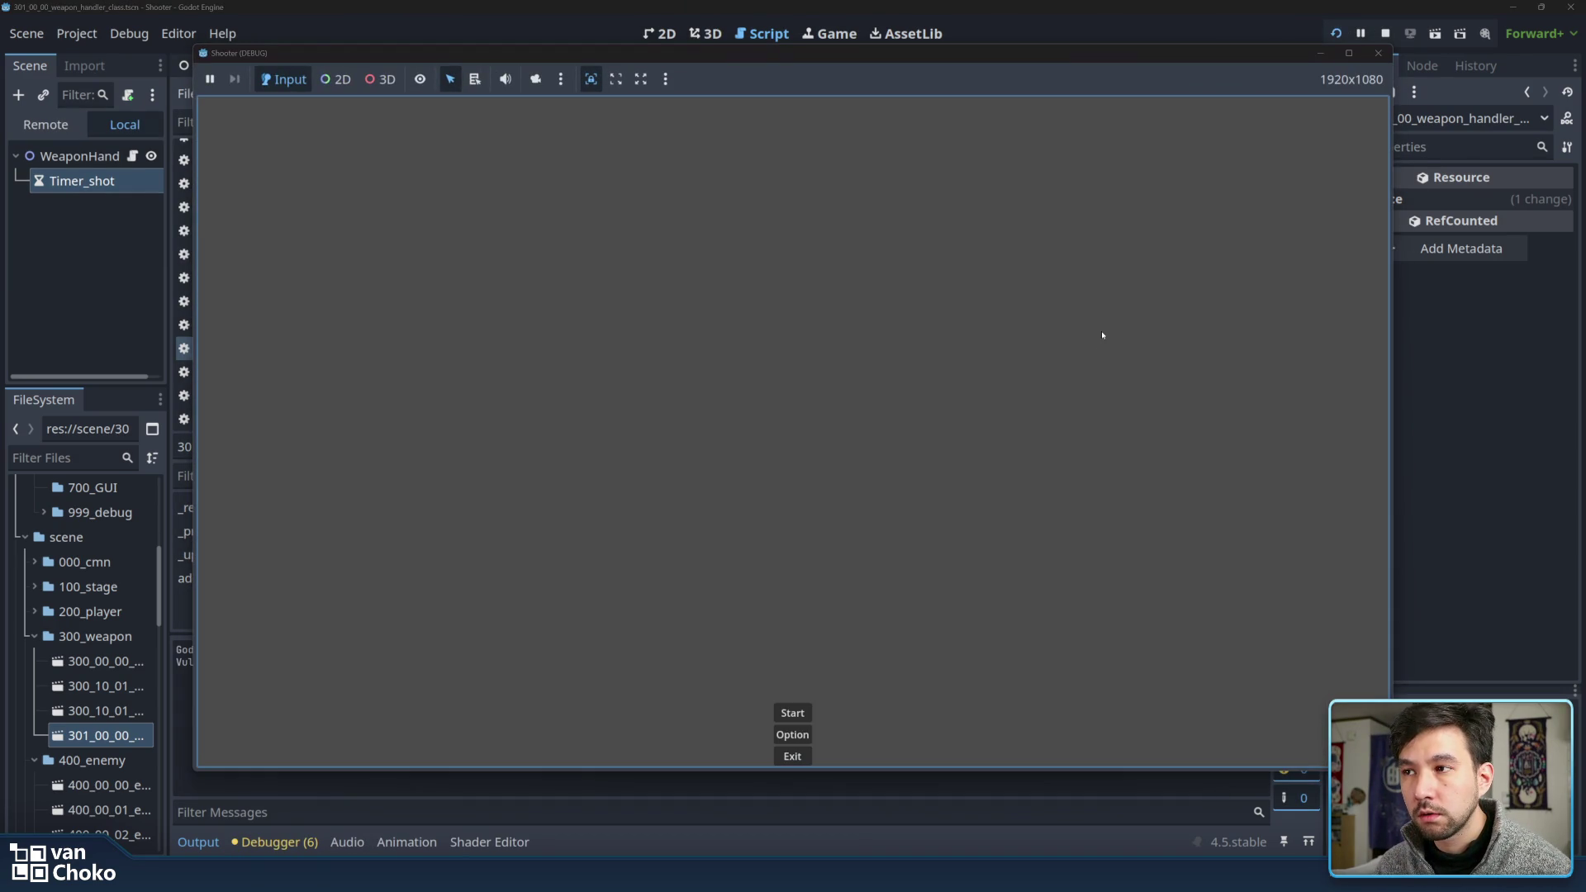
Start a game, steer the ship around with the arrow keys, then stop it
left_click(808, 711)
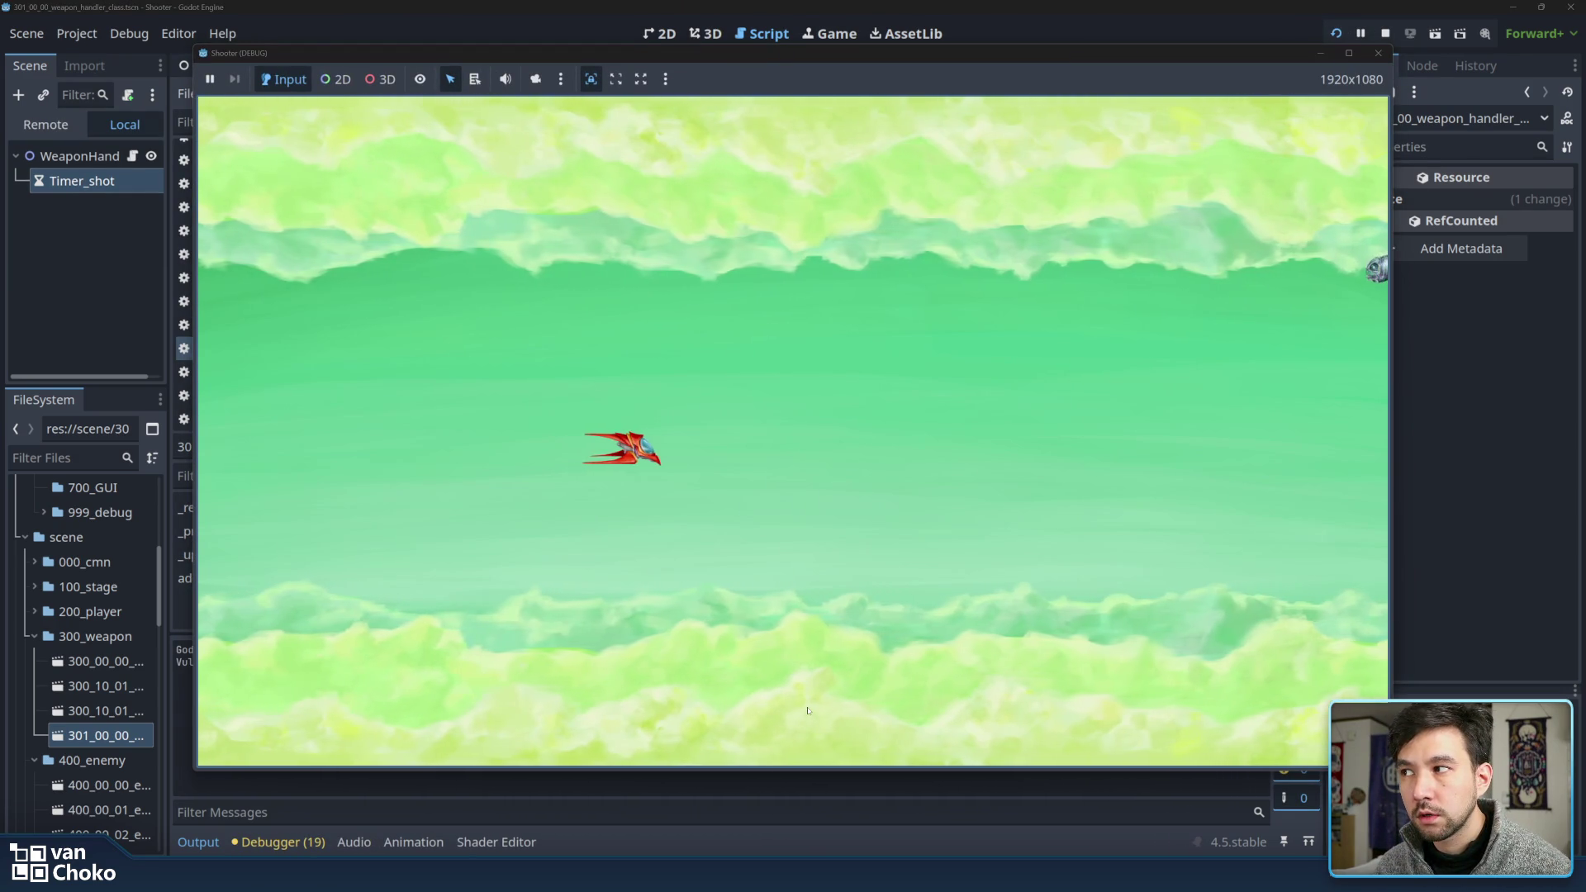
key("Up")
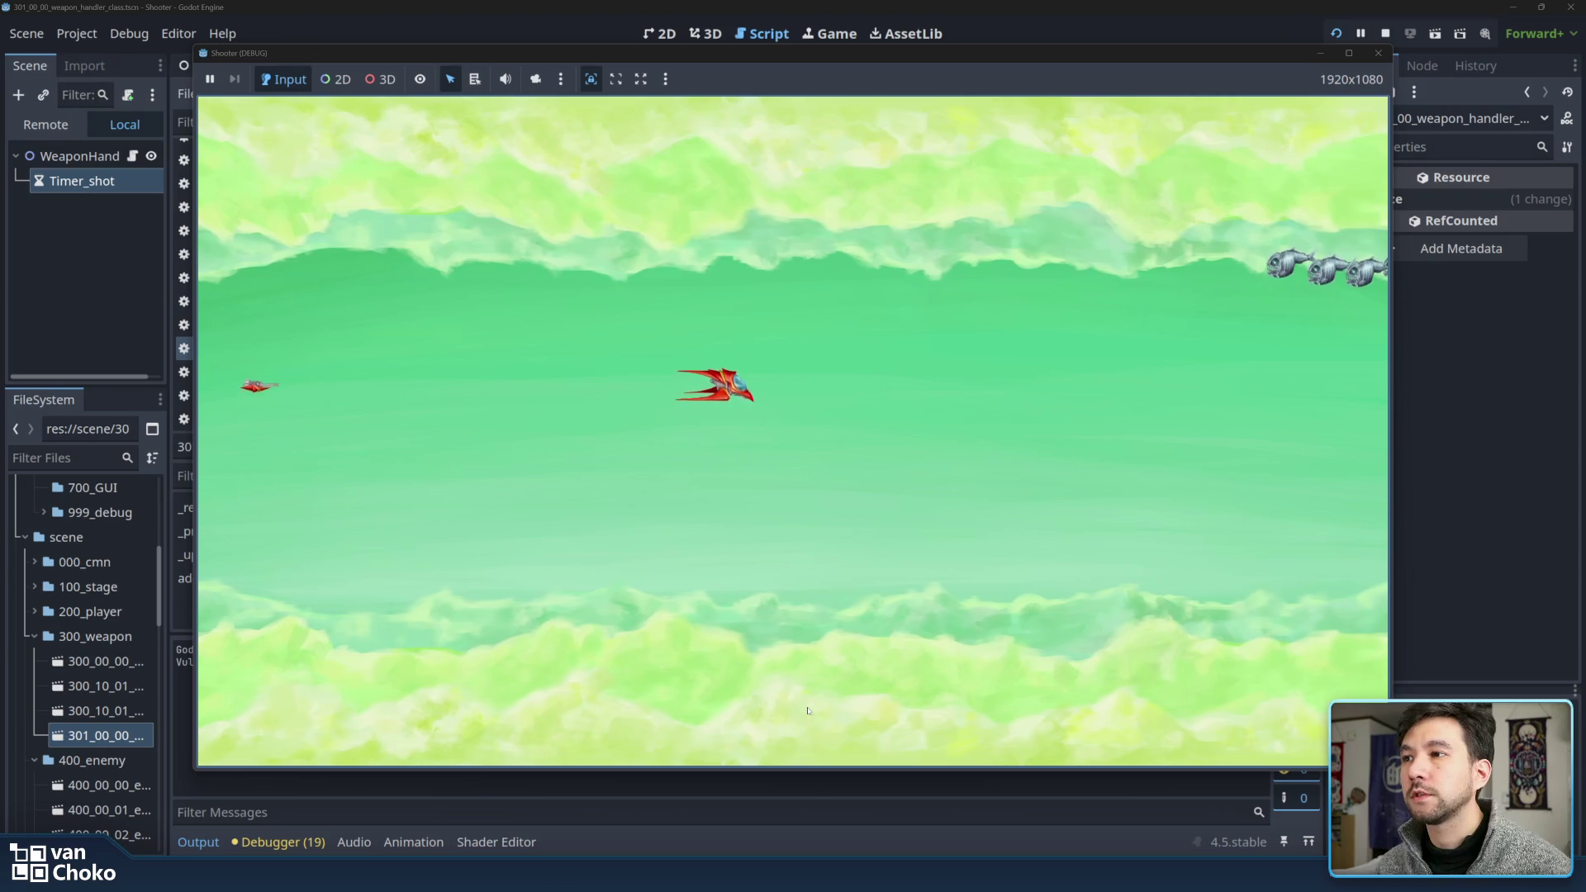
key("Up")
key("Down")
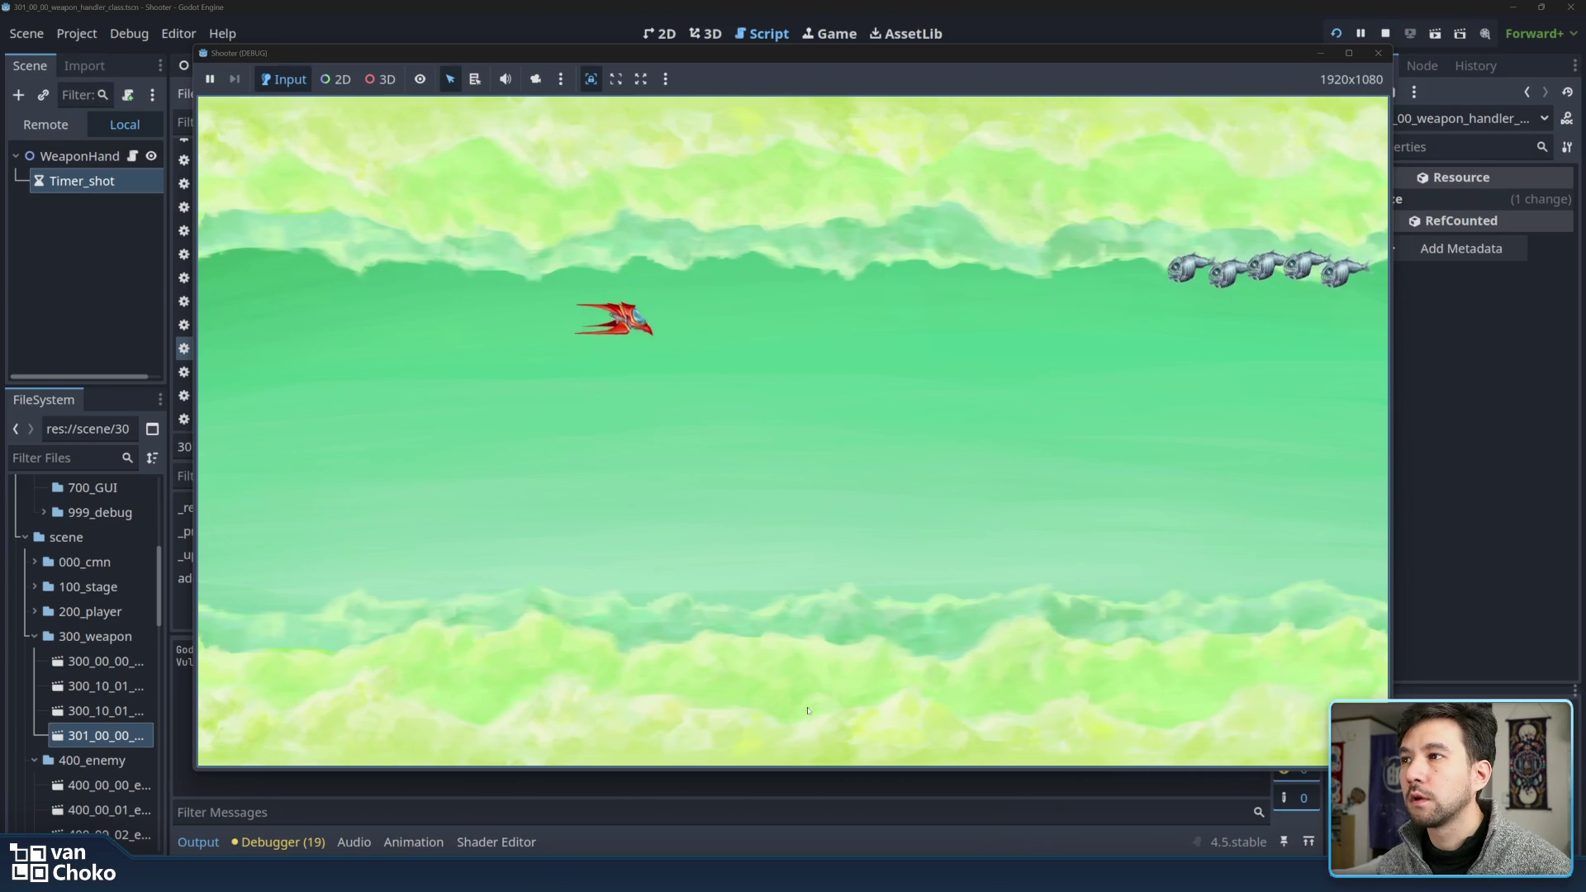
key("Down")
key("Right")
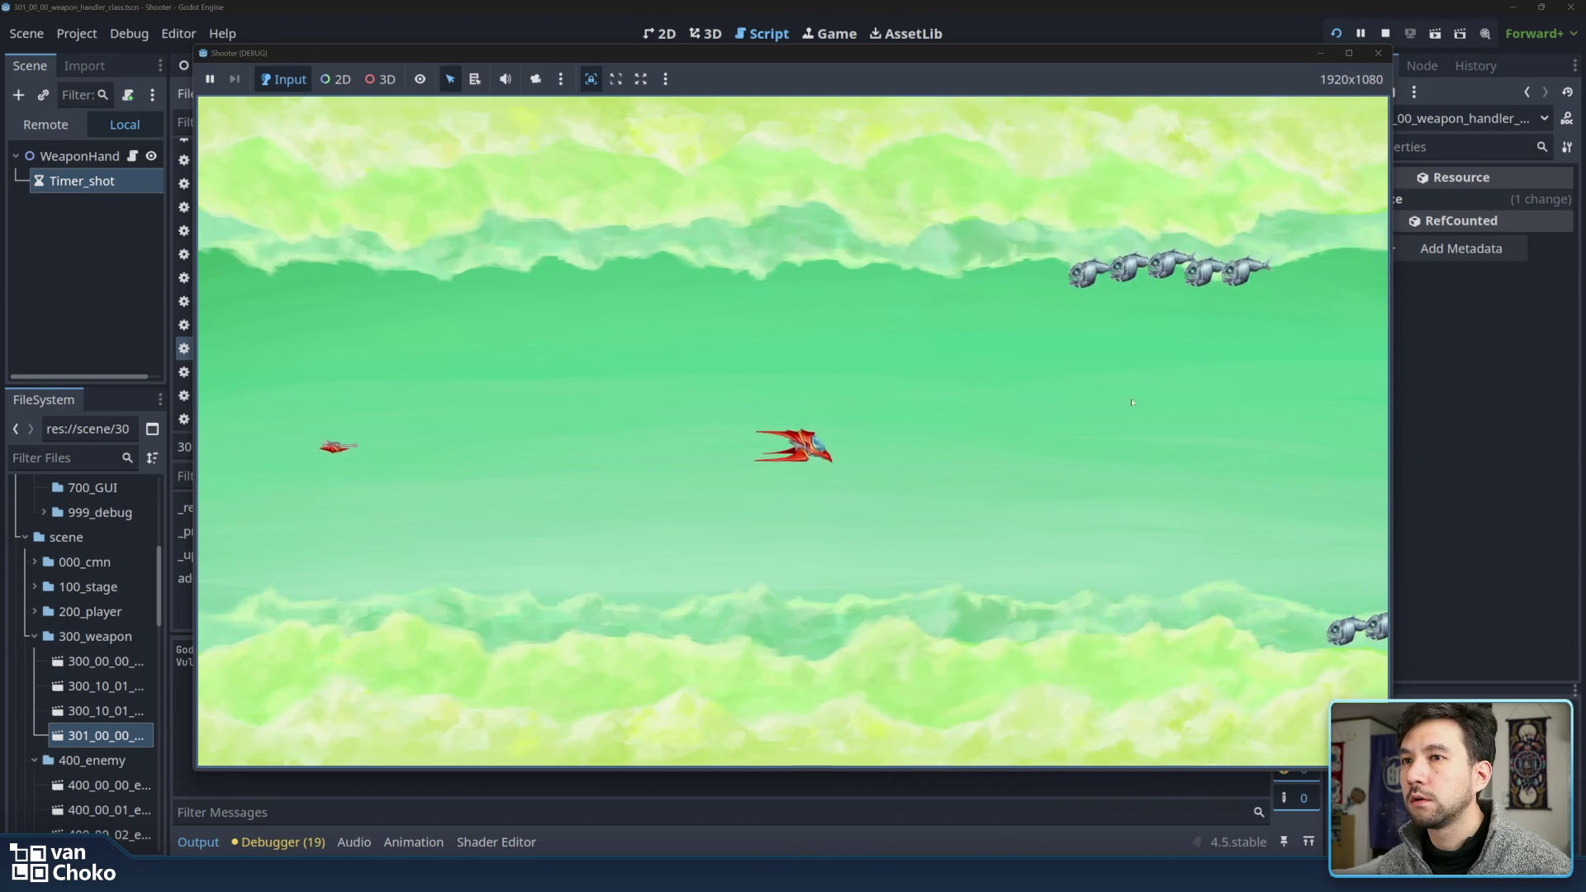
key("Up")
left_click(1387, 34)
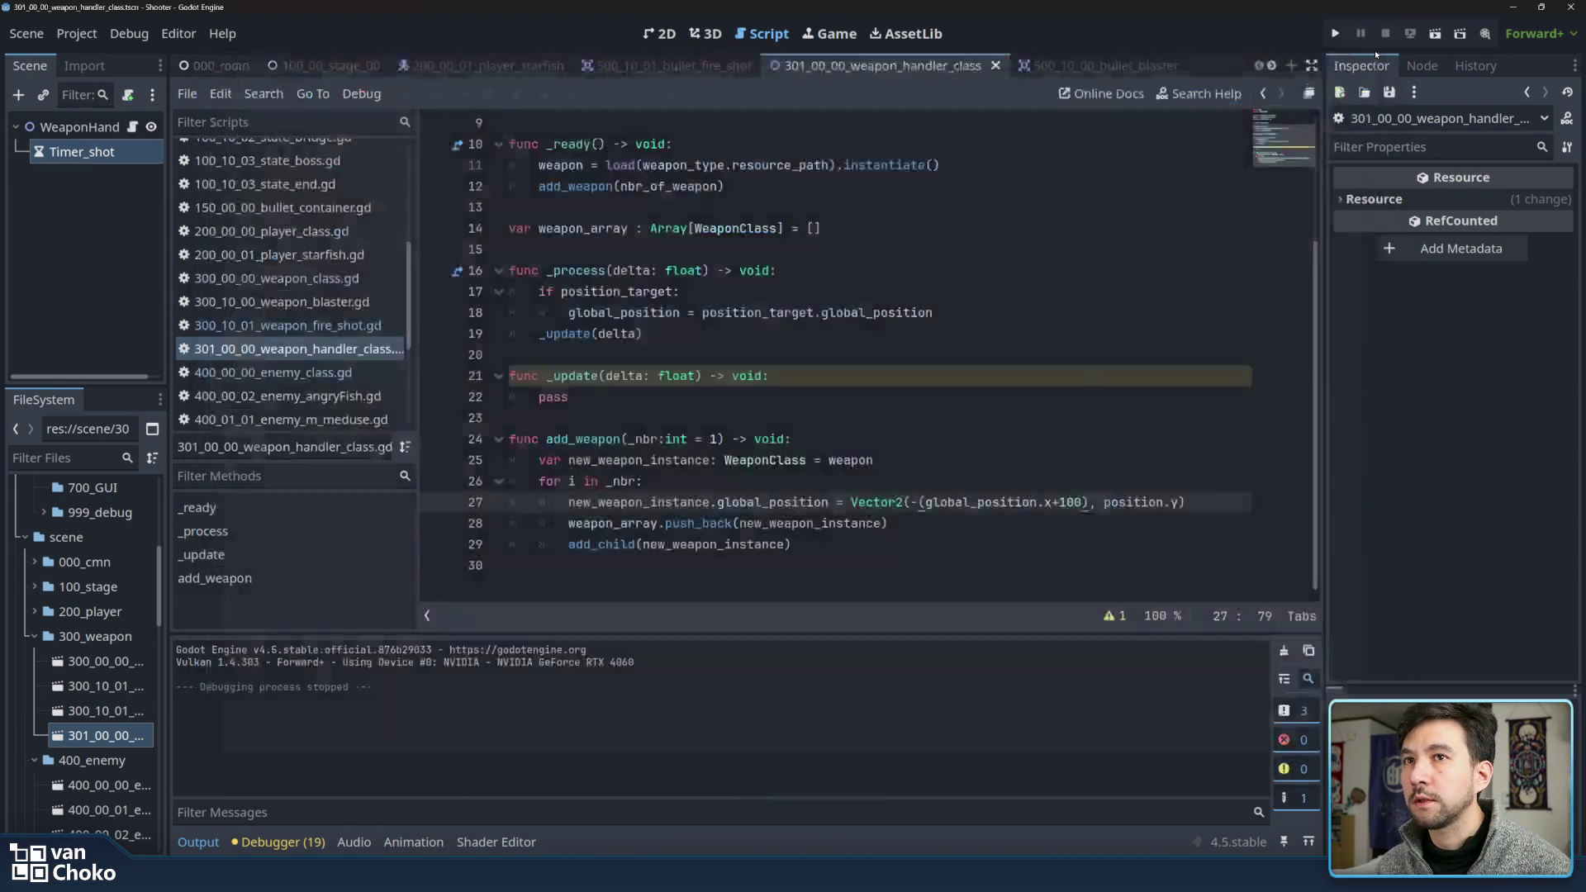
Select the WeaponHandler node and check its Nbr of Weapon value
left_click(89, 128)
left_click(1478, 275)
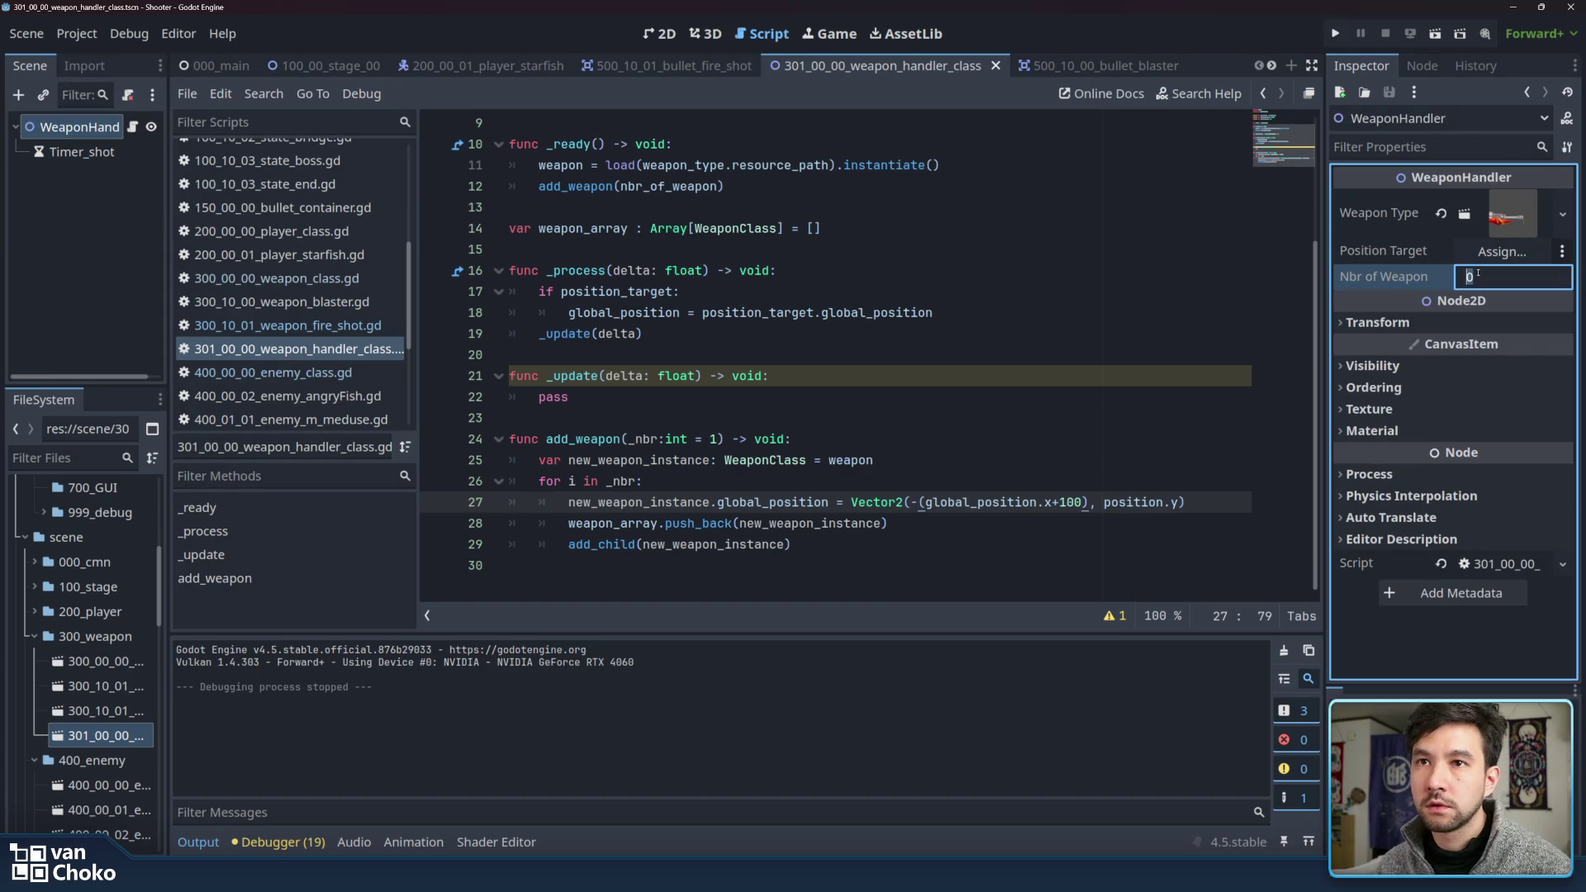
left_click(918, 231)
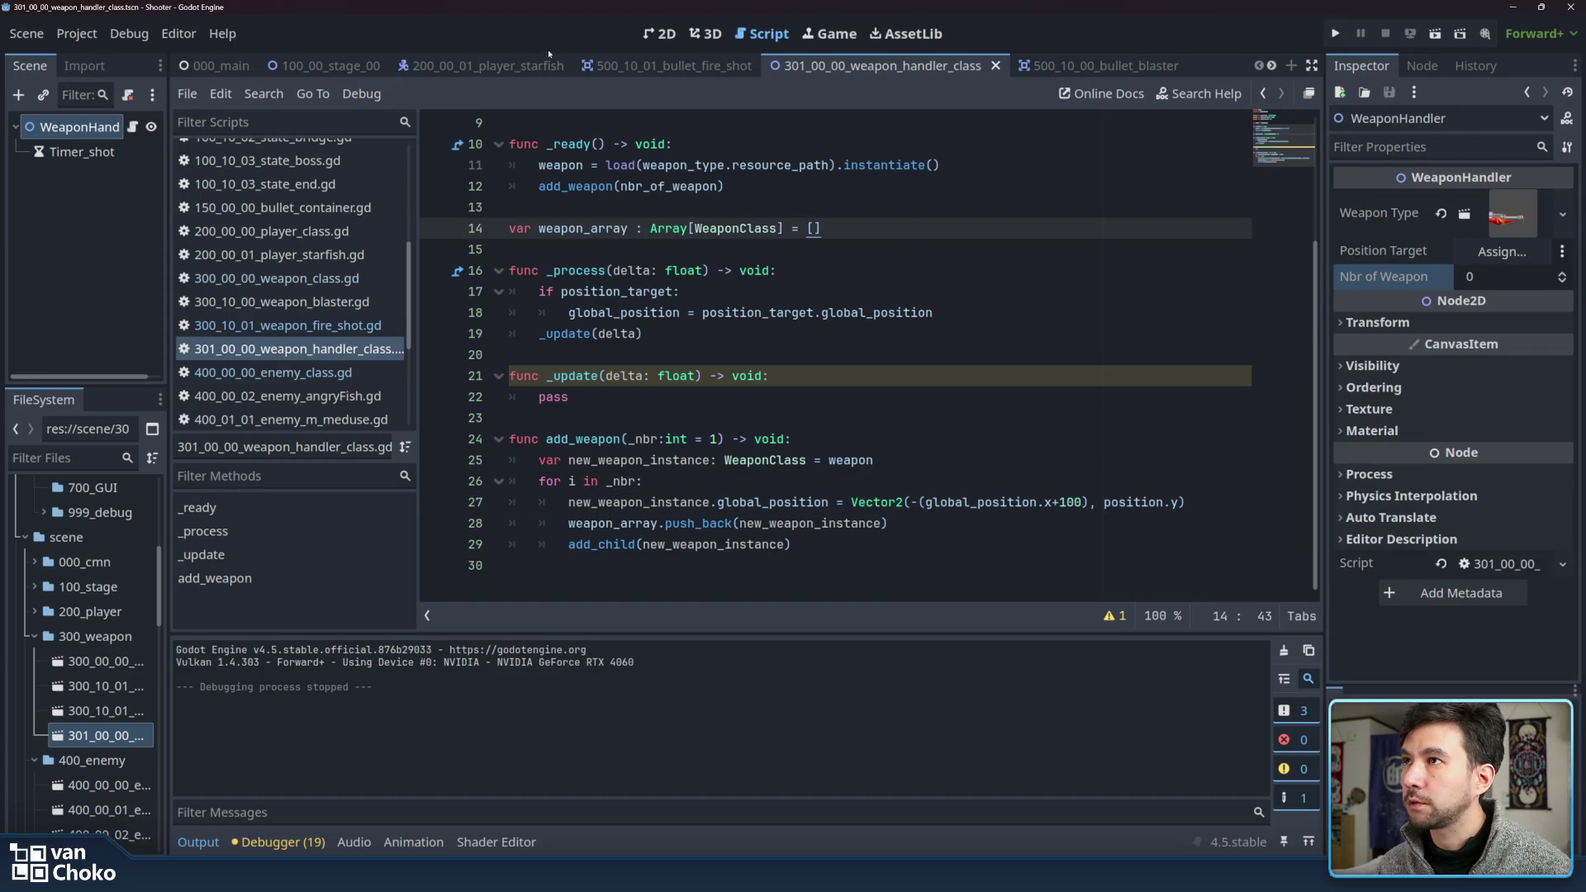
Browse the 100_00_stage_00 scene's Walls, Foreground, StateMachine, Camera2D and player nodes
left_click(326, 65)
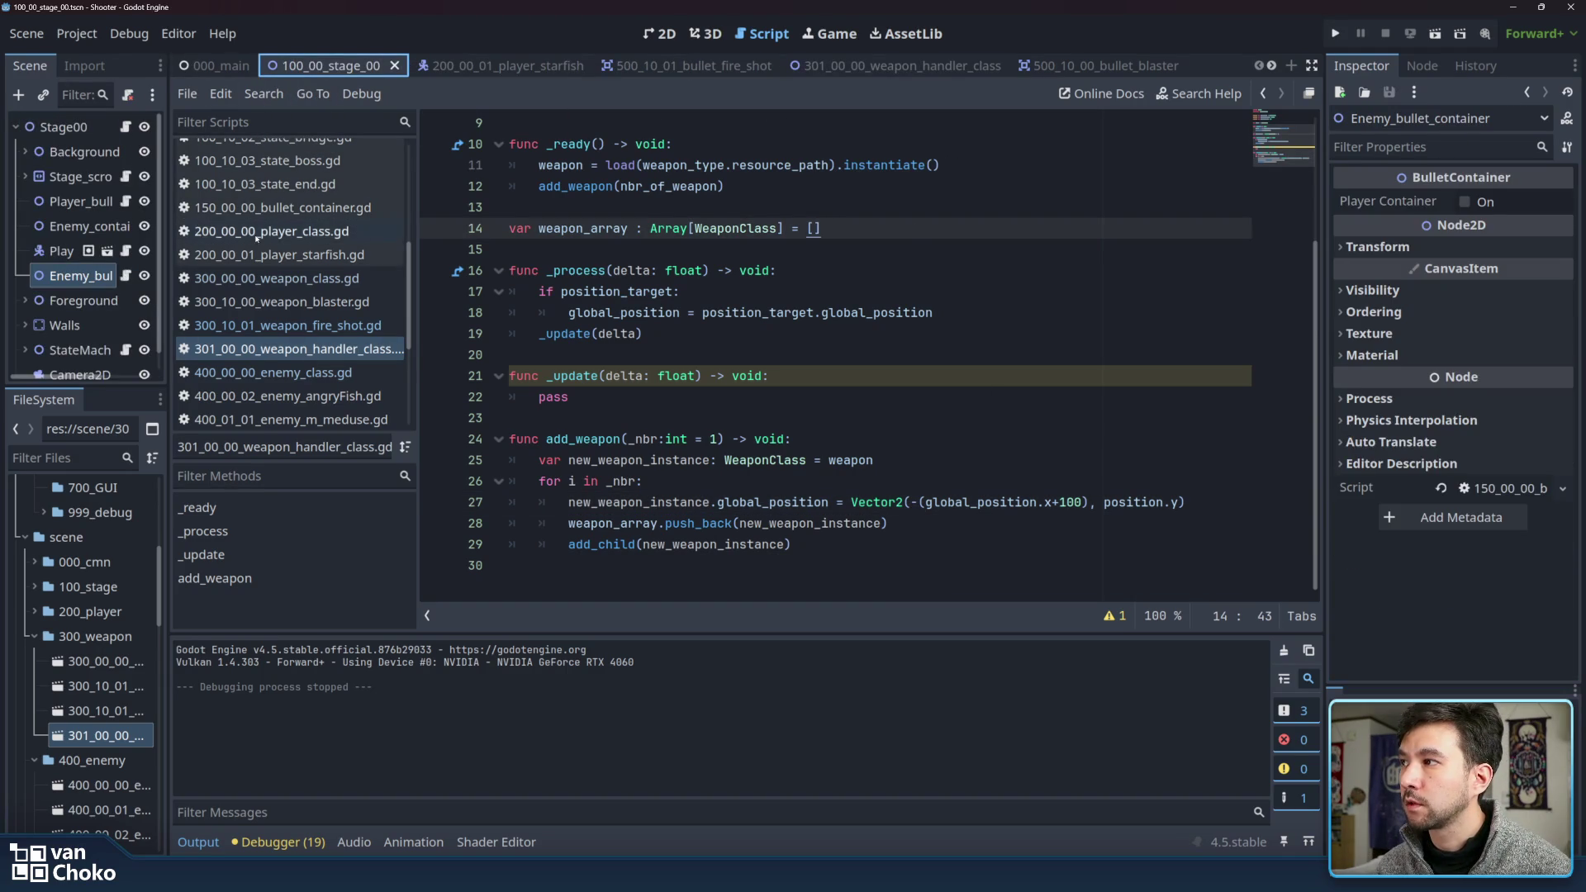
scroll(79, 314, "down", 1)
left_click(75, 306)
left_click(79, 283)
left_click(74, 307)
left_click(76, 332)
left_click(76, 357)
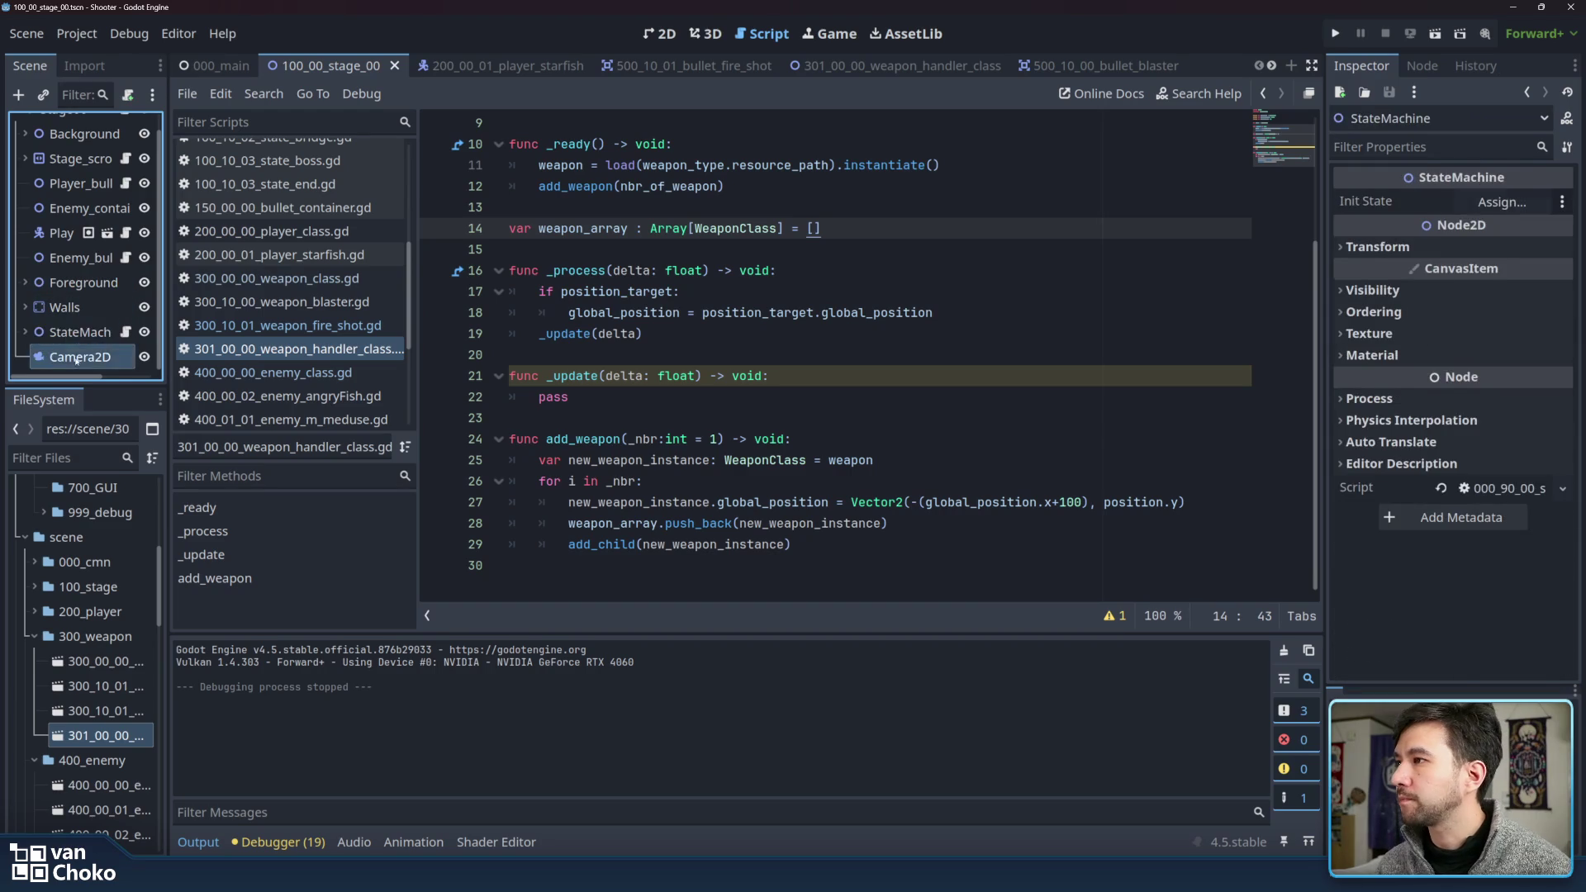
left_click(74, 308)
left_click(78, 283)
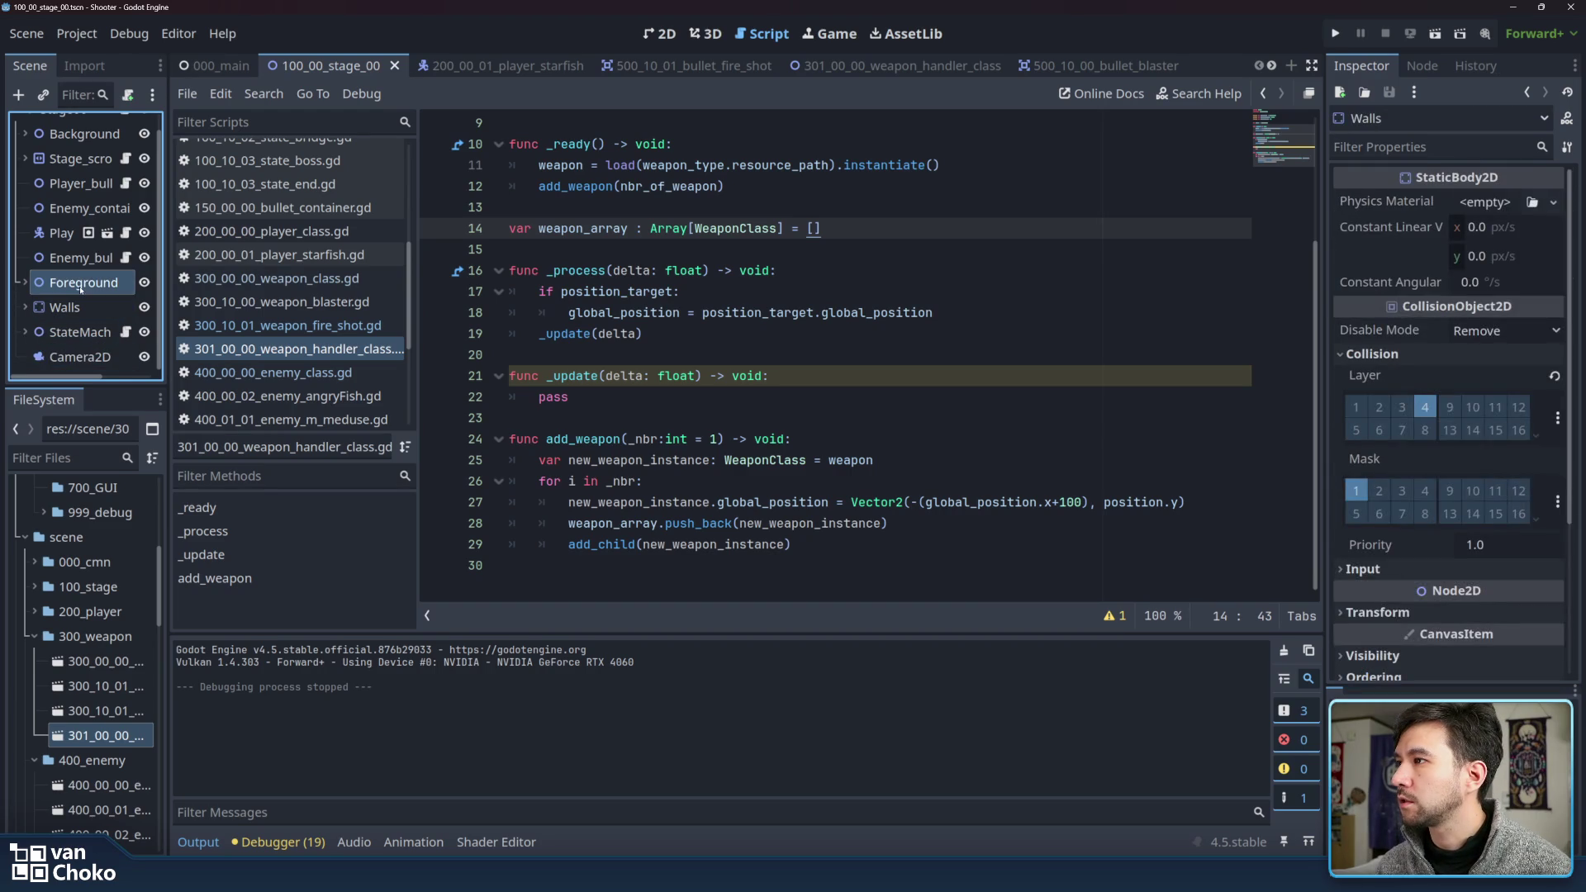
left_click(62, 233)
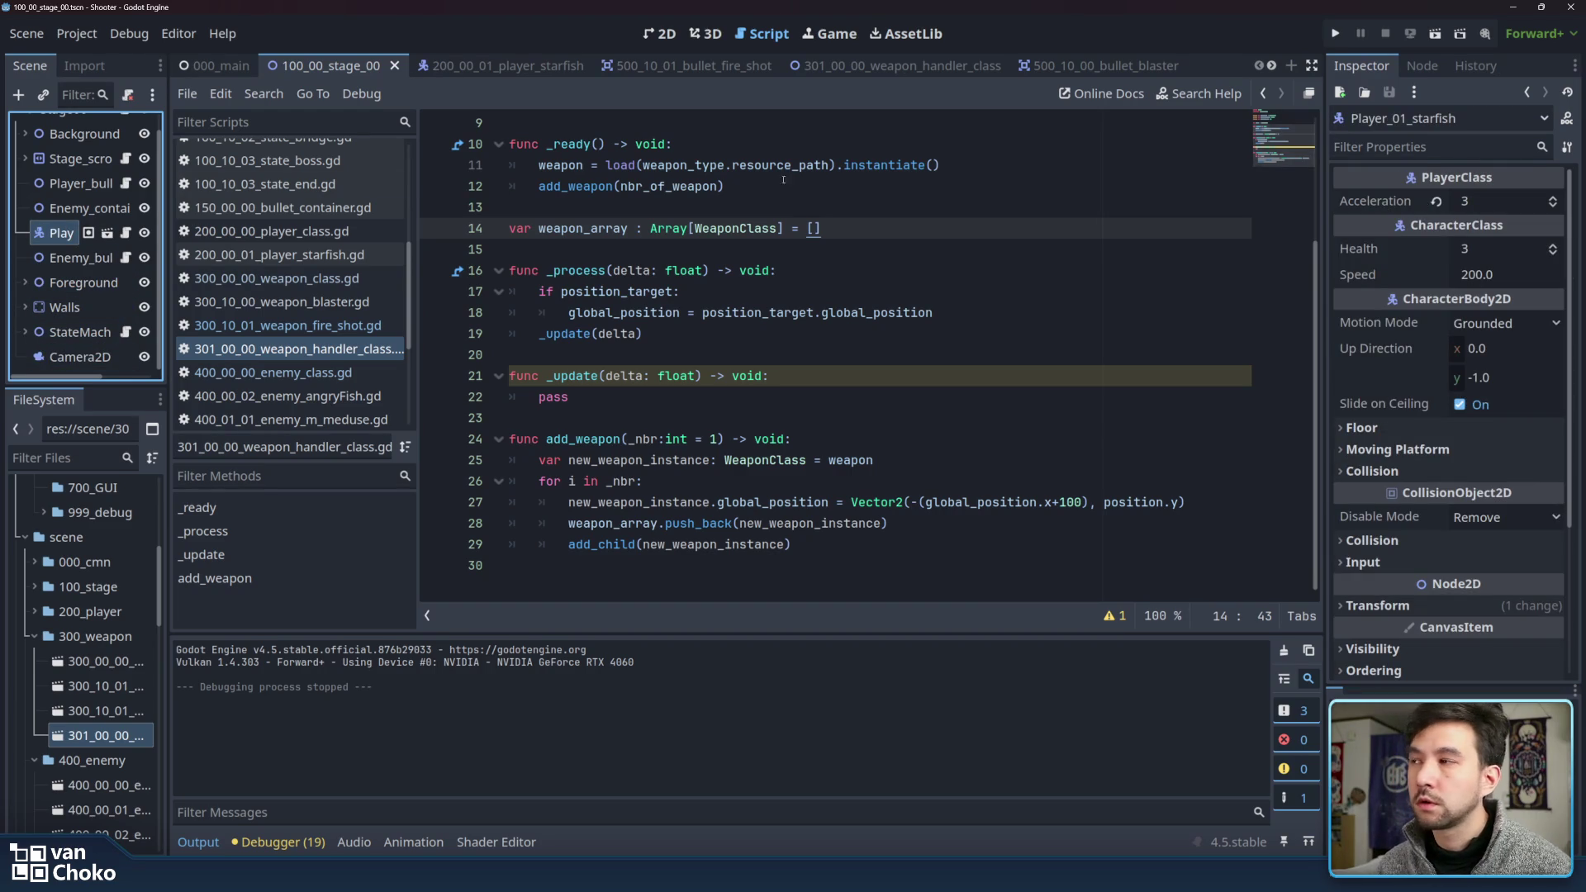
In 200_00_01_player_starfish, raise the weapon handler's Nbr of Weapon to 4 and run the game
left_click(487, 64)
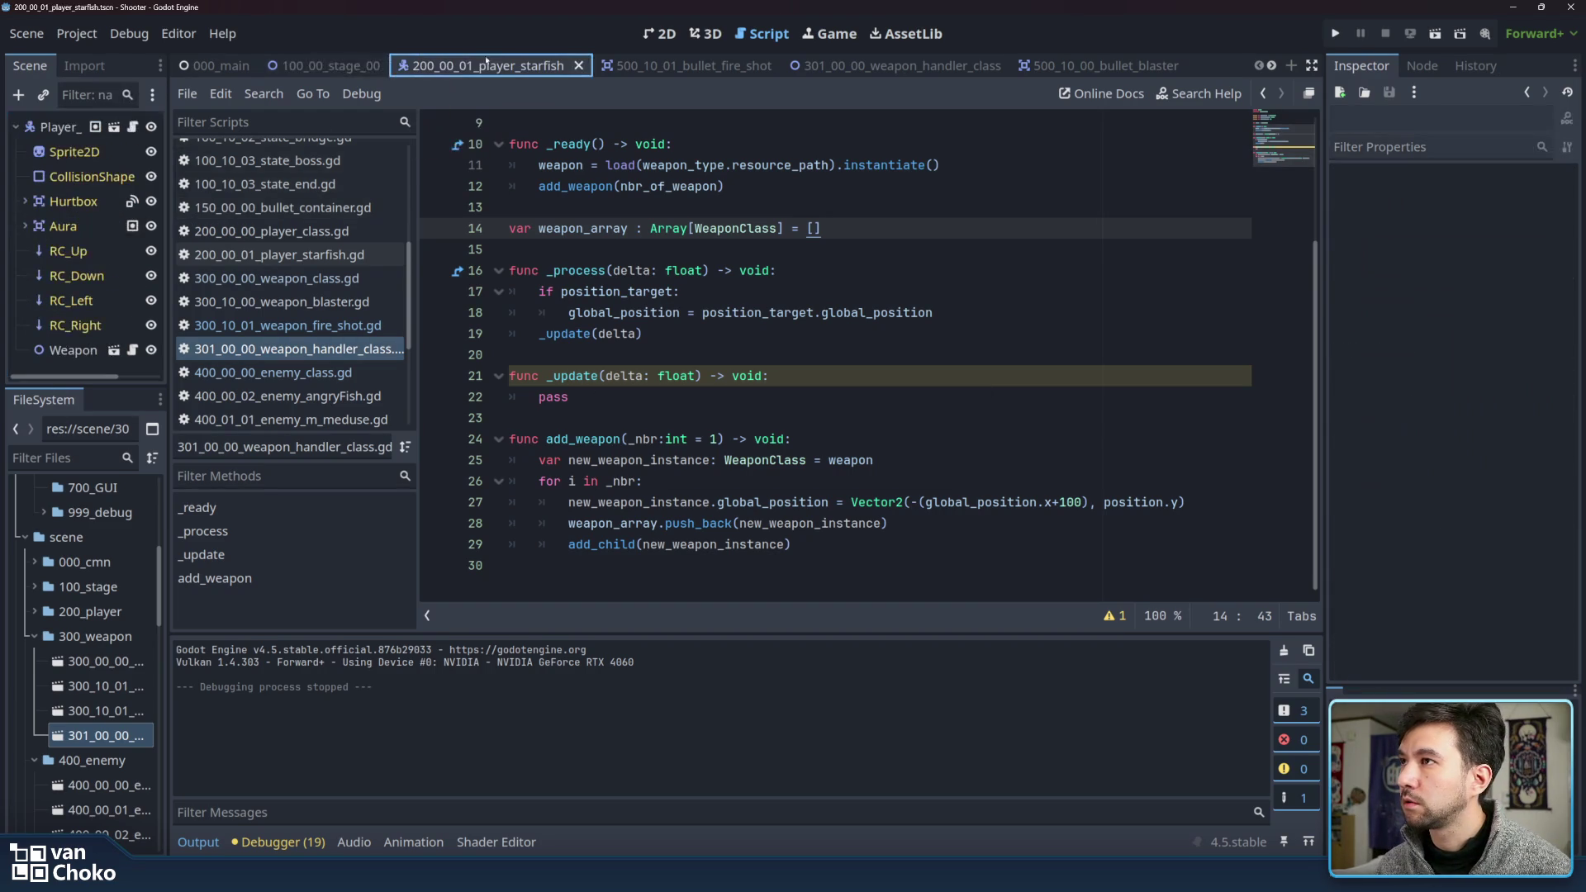
left_click(73, 352)
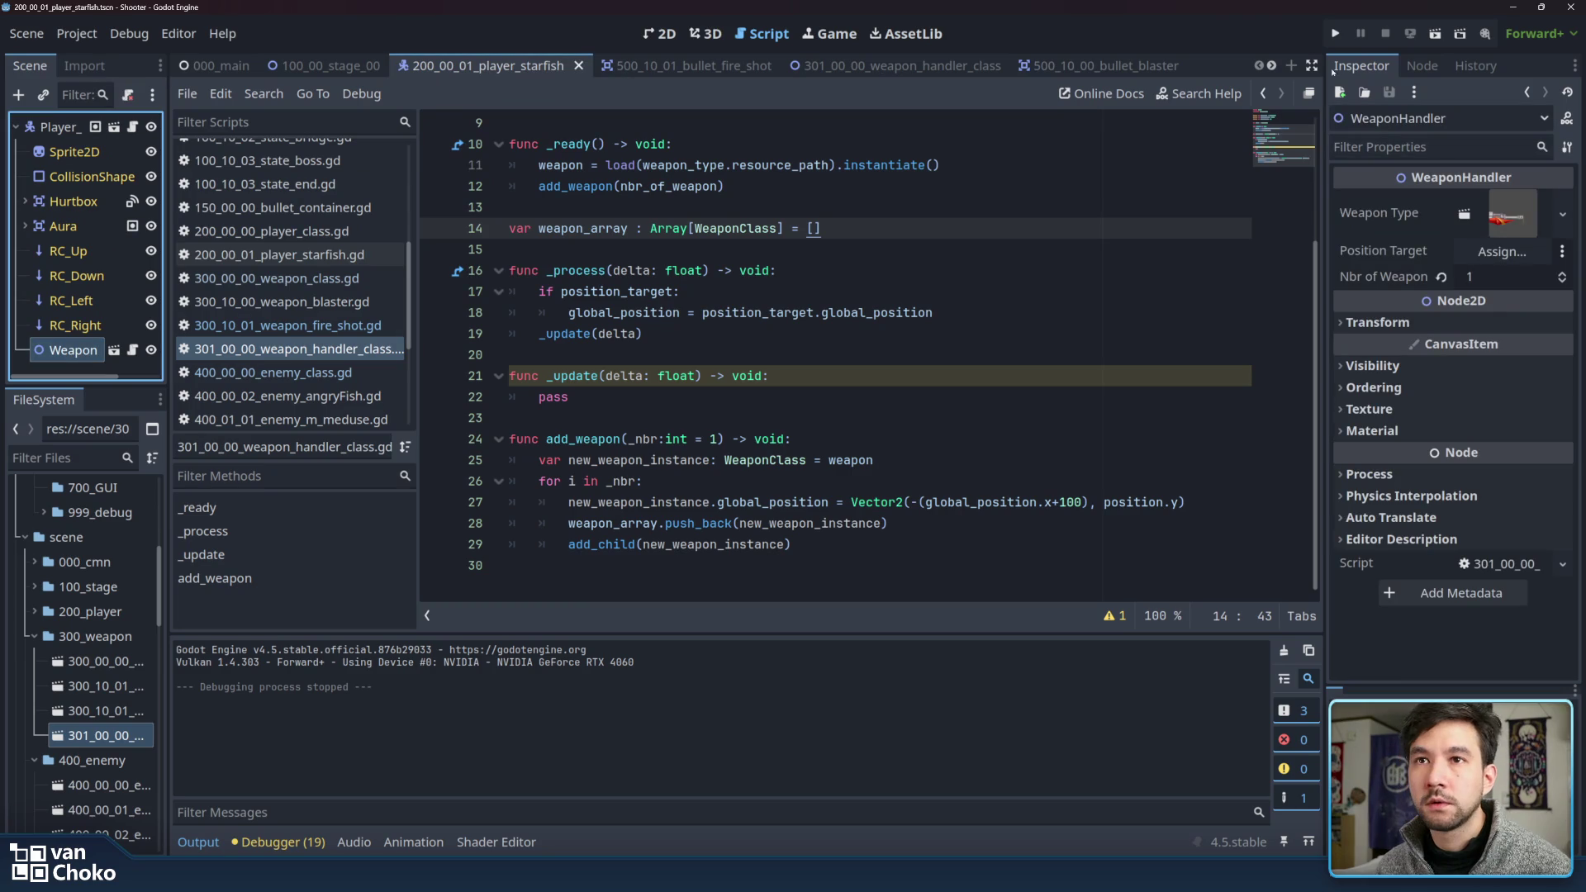
left_click(1563, 274)
left_click(1562, 275)
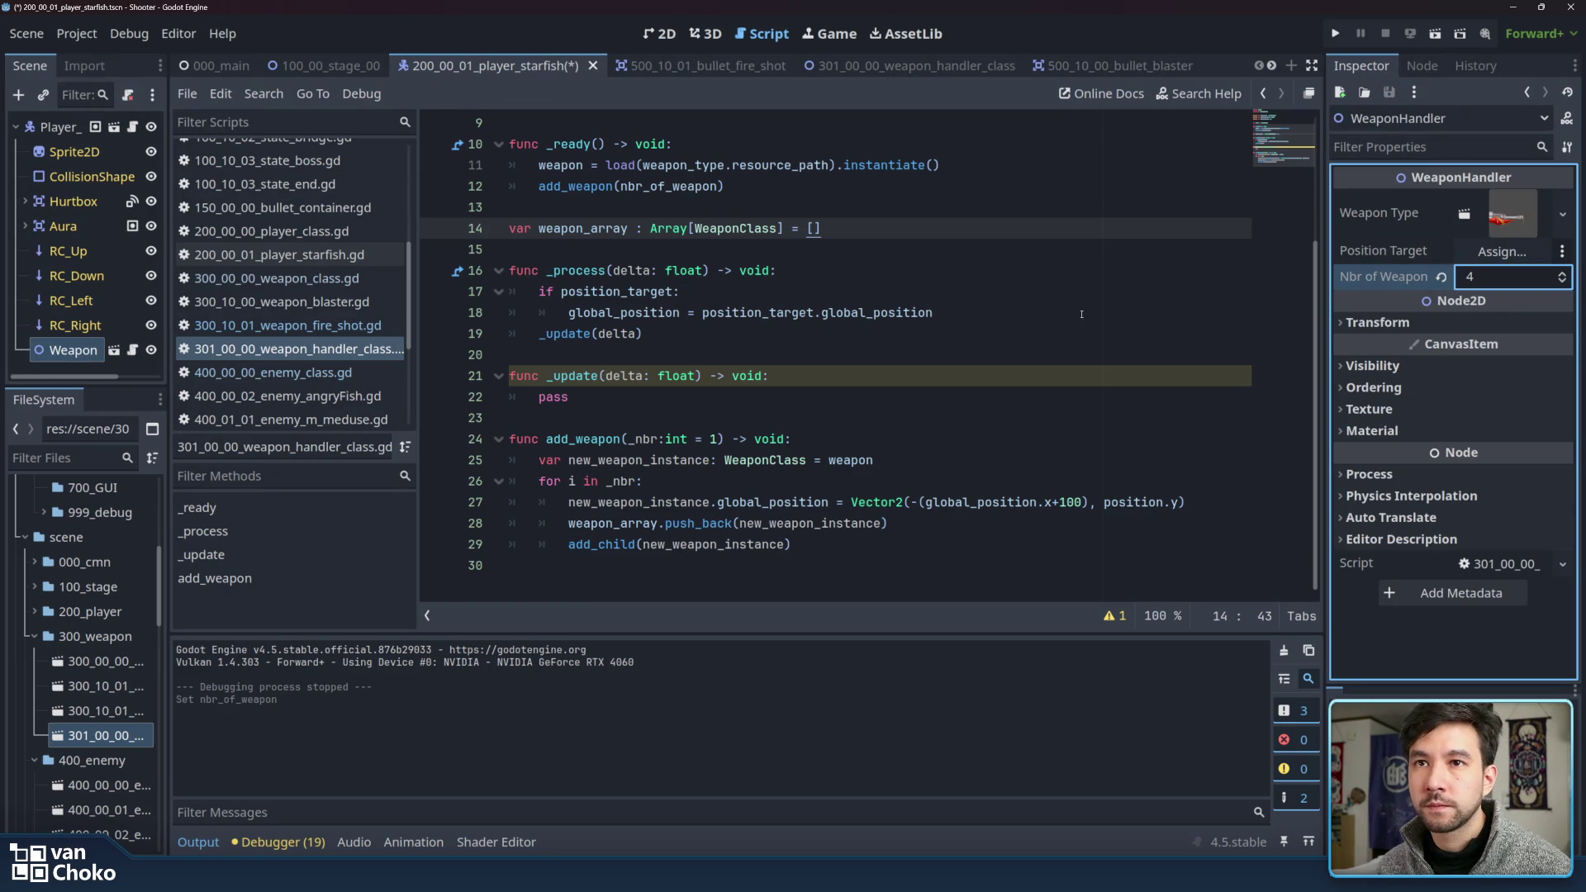
left_click(1336, 33)
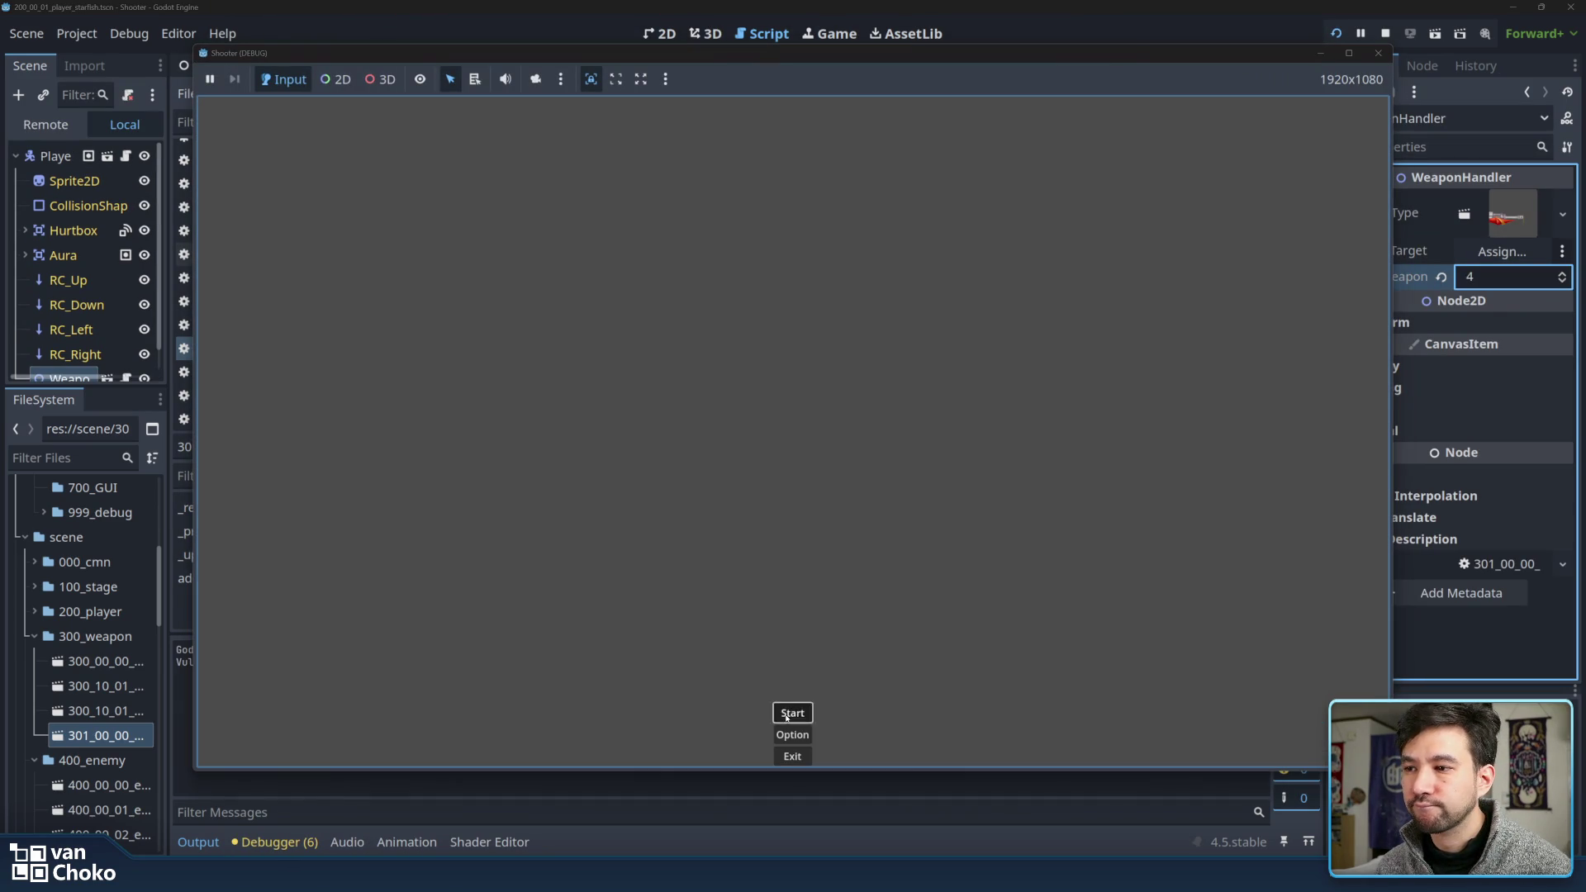
Start a game, fly the four-weapon ship right and up, then stop it with F8
left_click(792, 713)
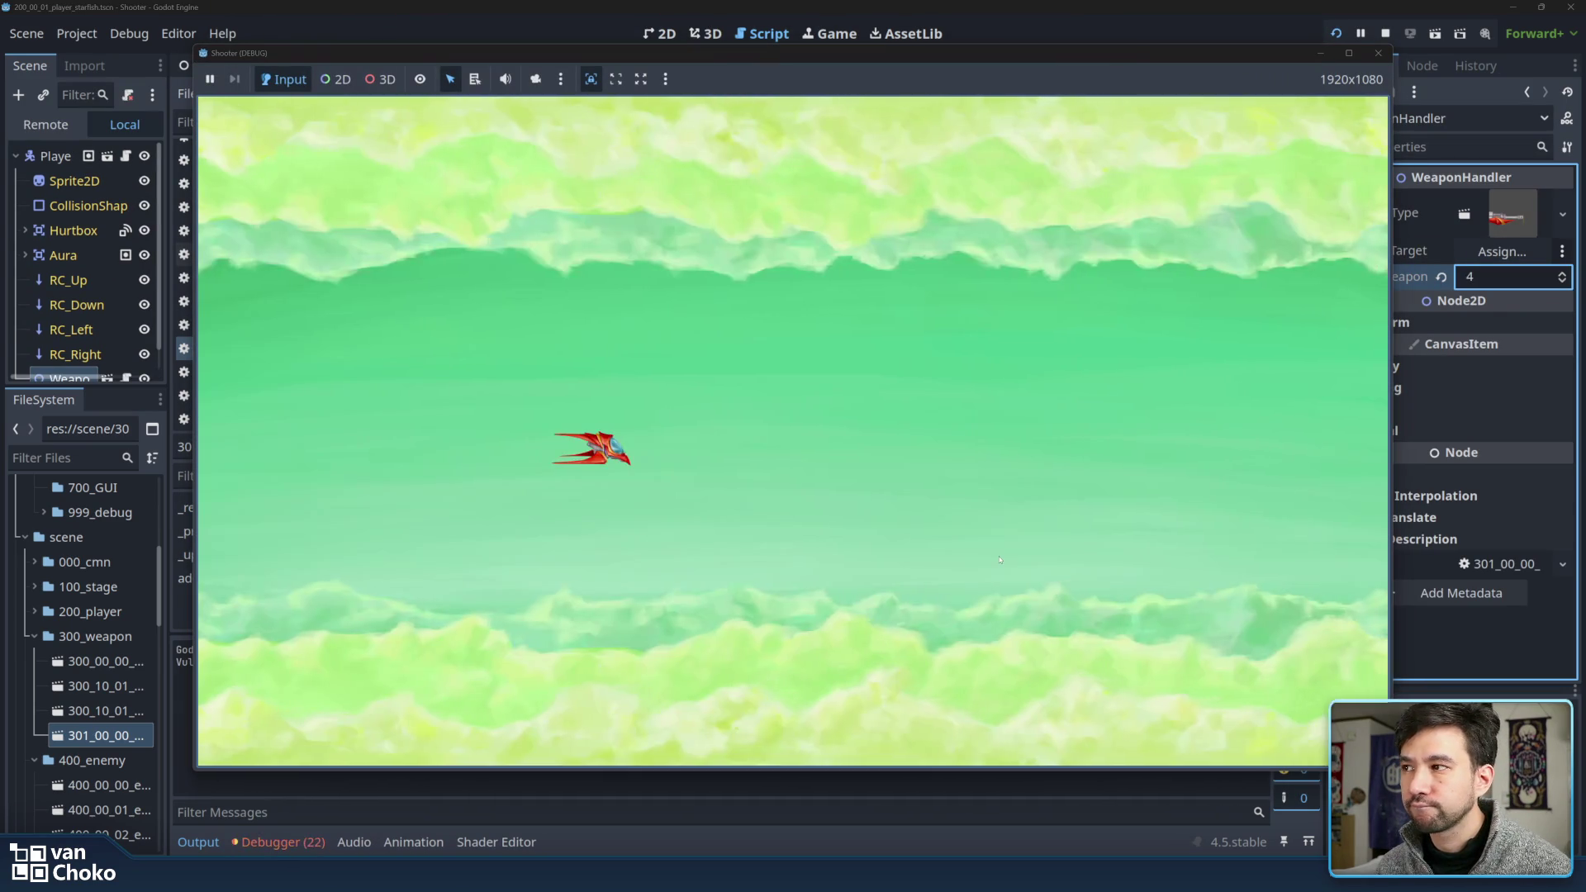
key("Right")
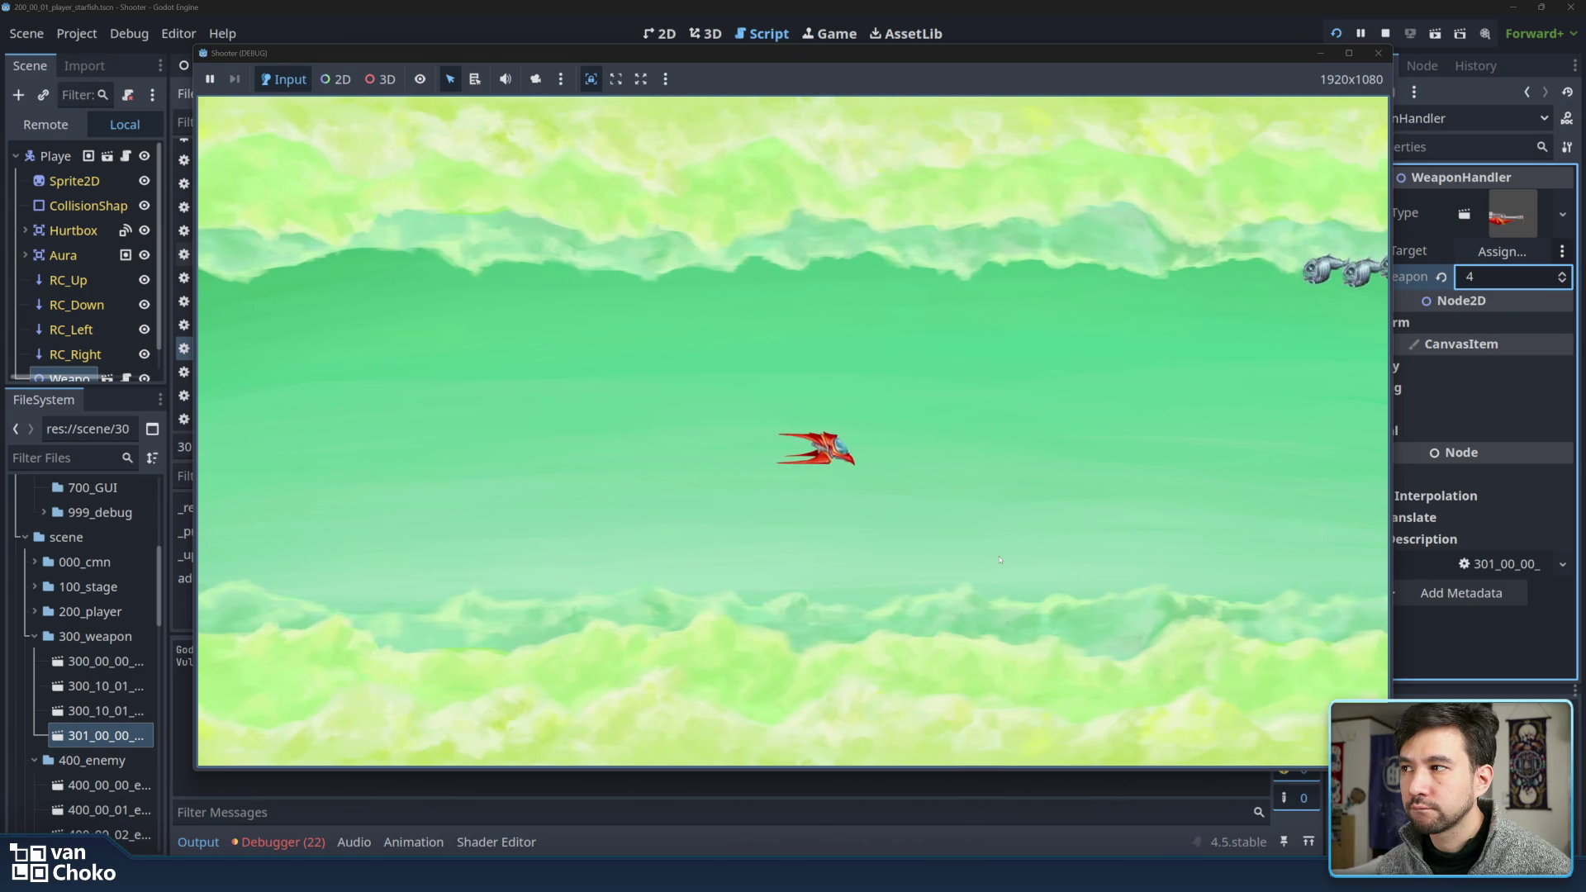
key("Up")
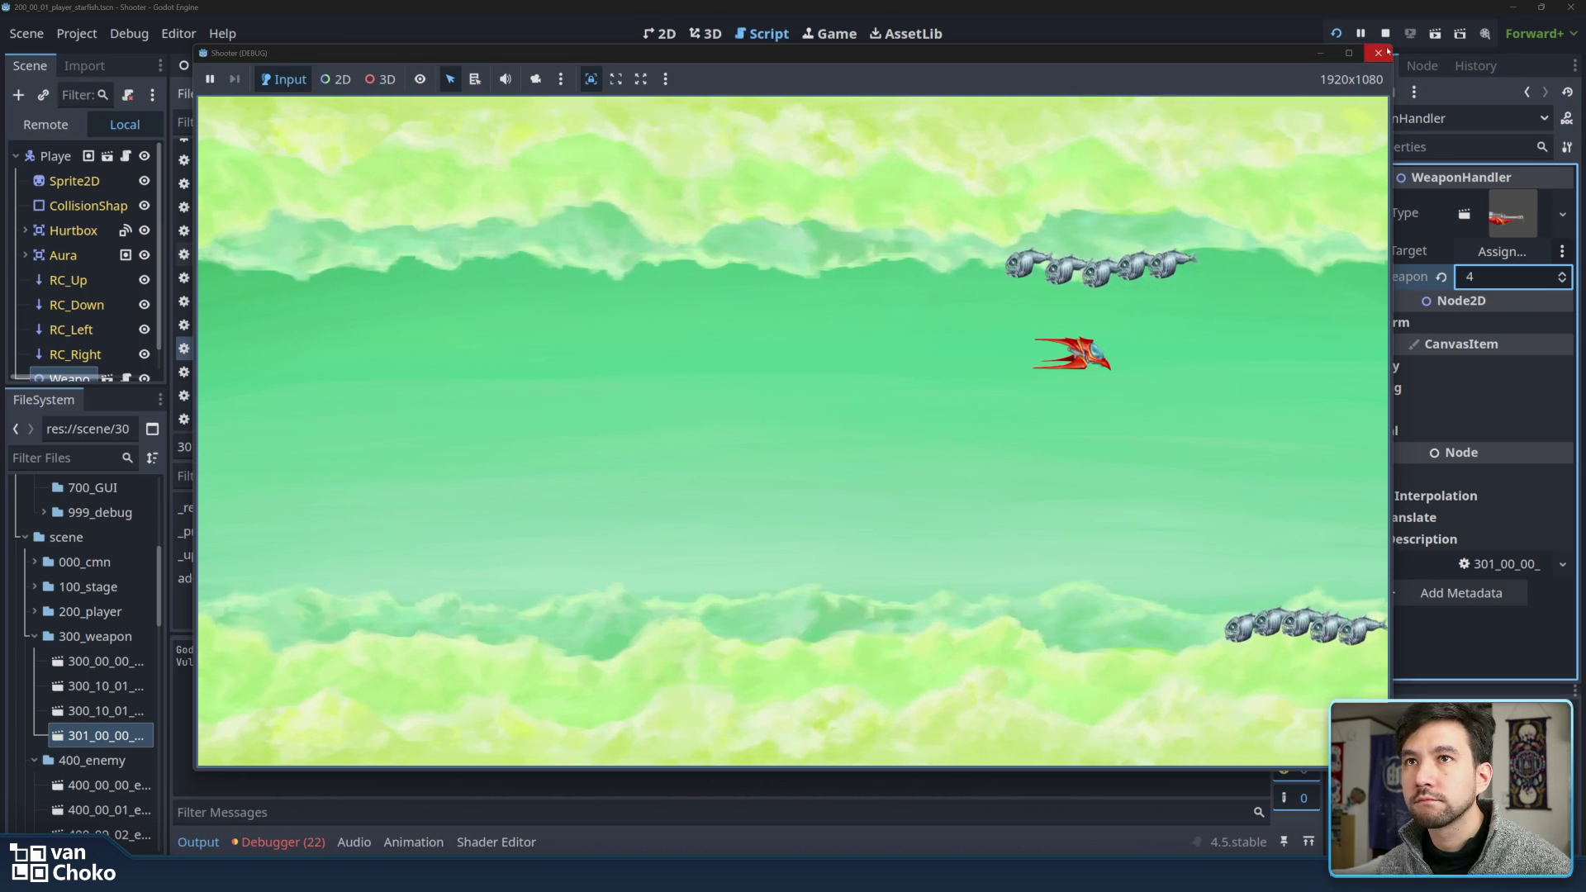
key("F8")
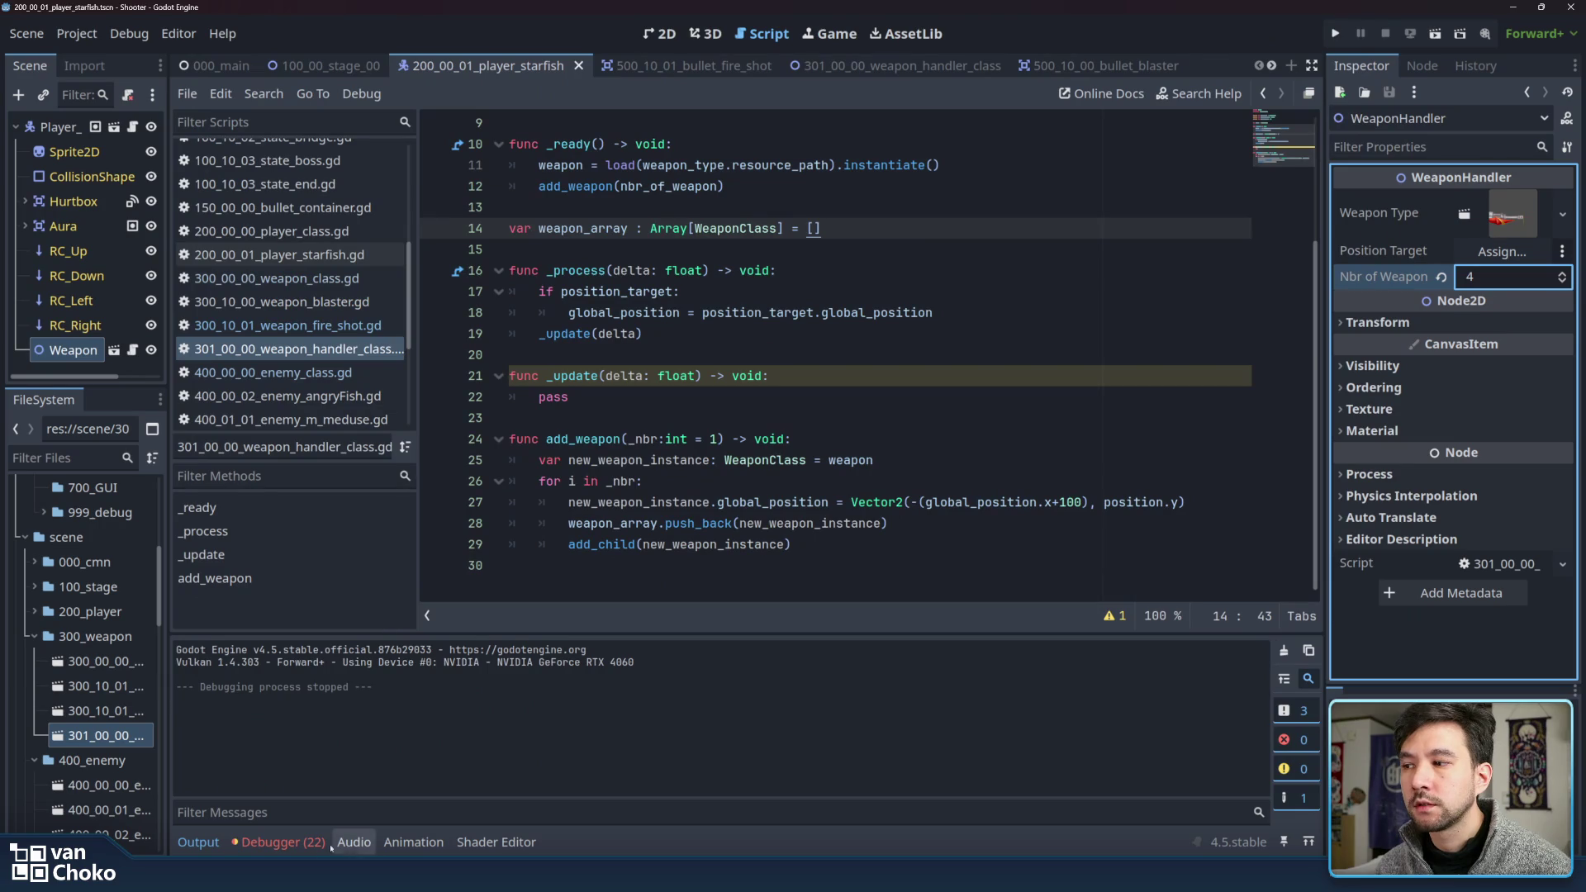
List the debugger's 22 errors and jump to the add_child error at line 29 of add_weapon
left_click(282, 842)
left_click(296, 648)
scroll(465, 767, "down", 5)
scroll(465, 767, "down", 1)
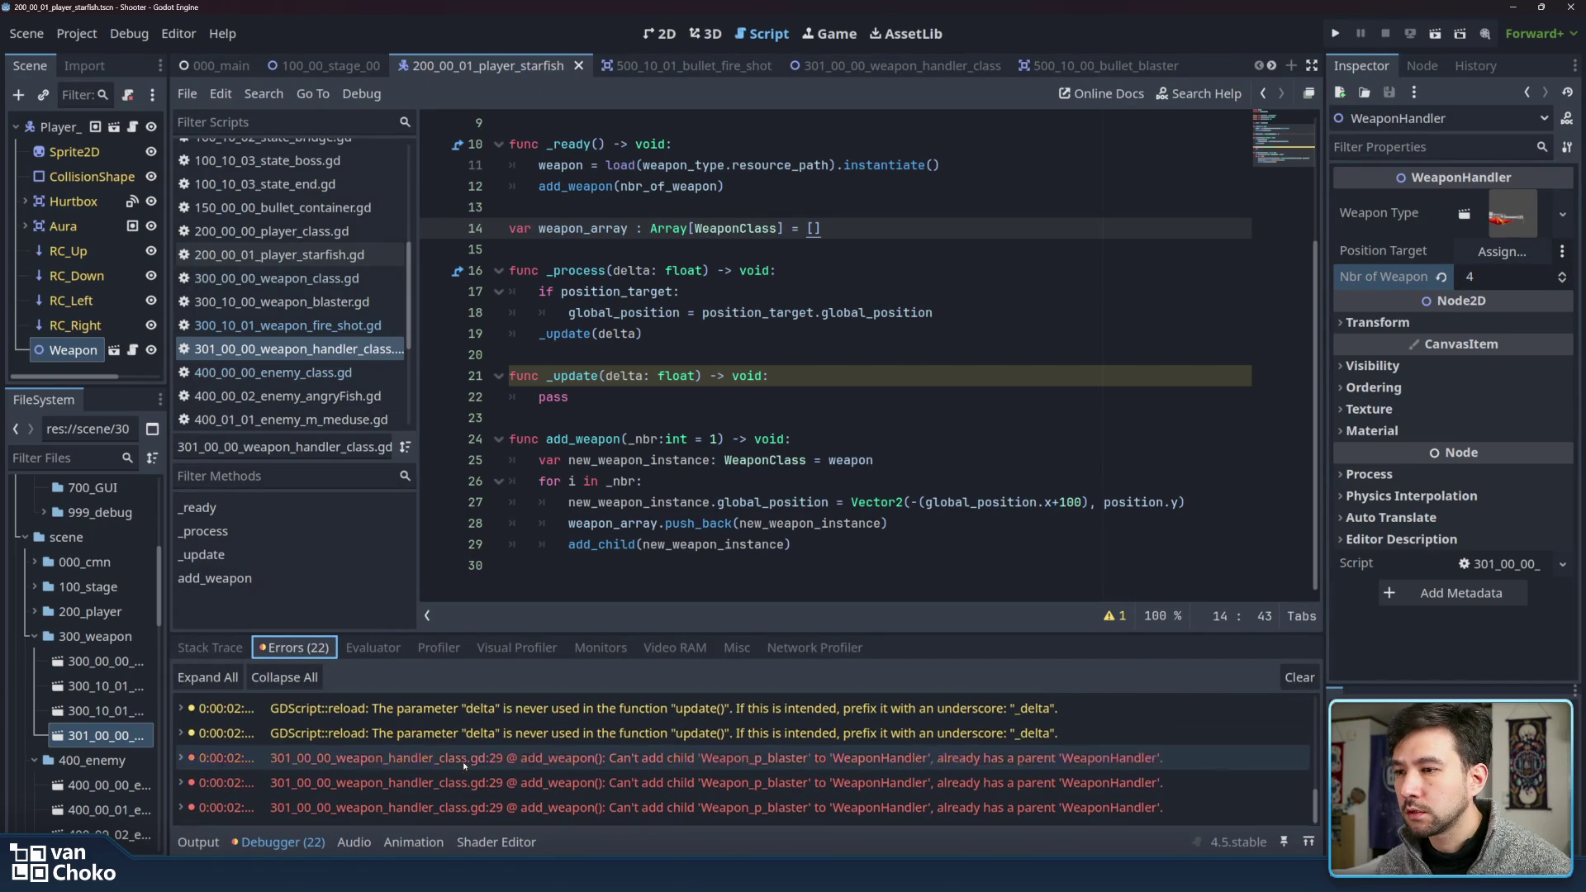
left_click(464, 764)
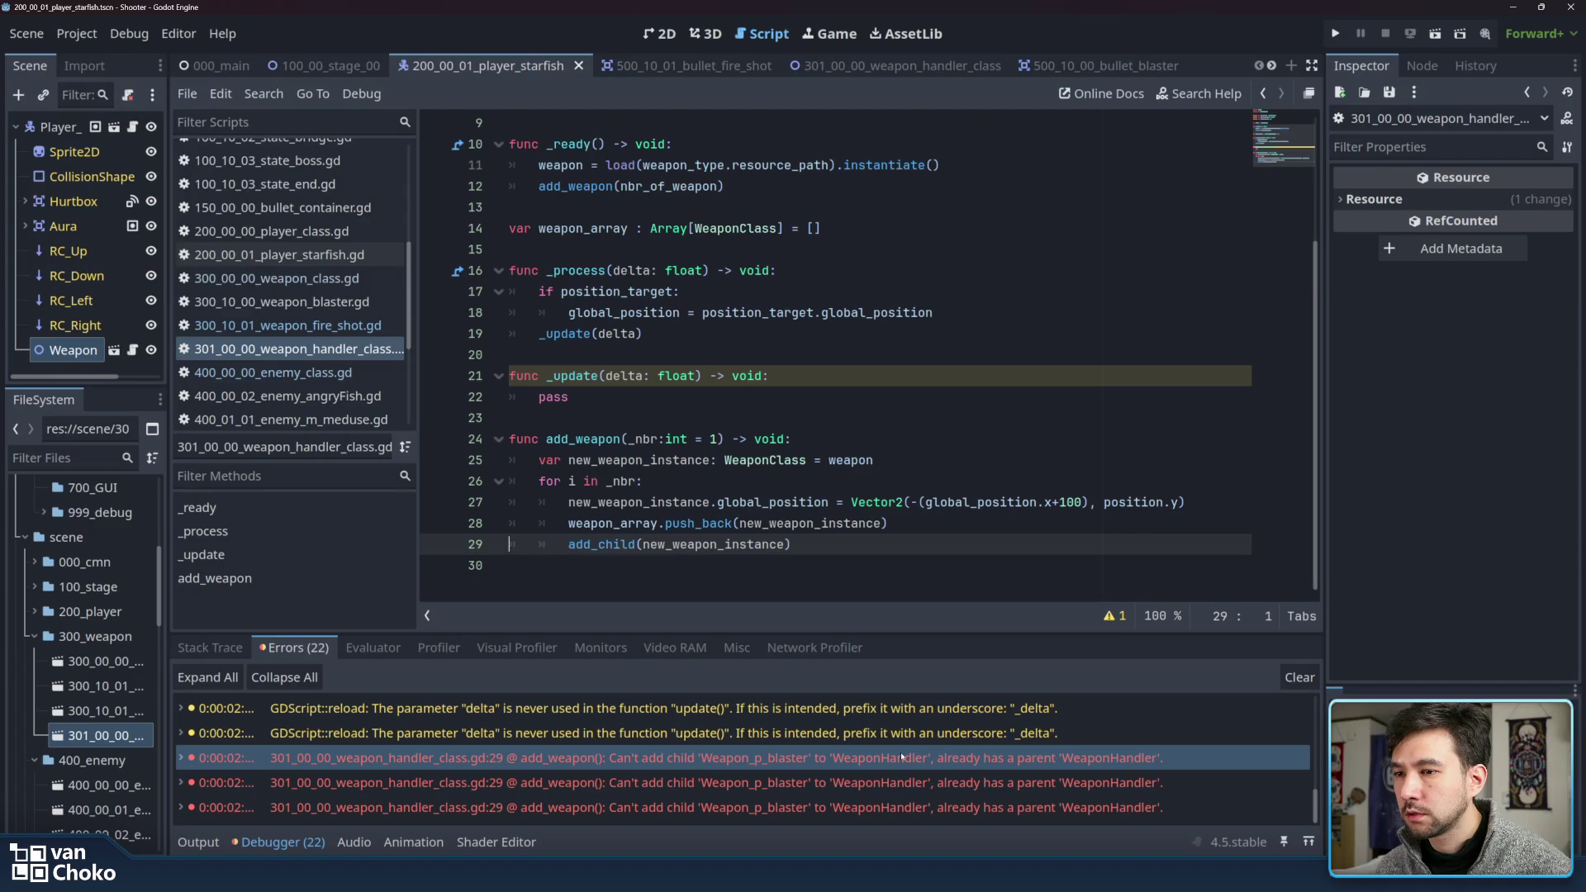
mouse_move(902, 756)
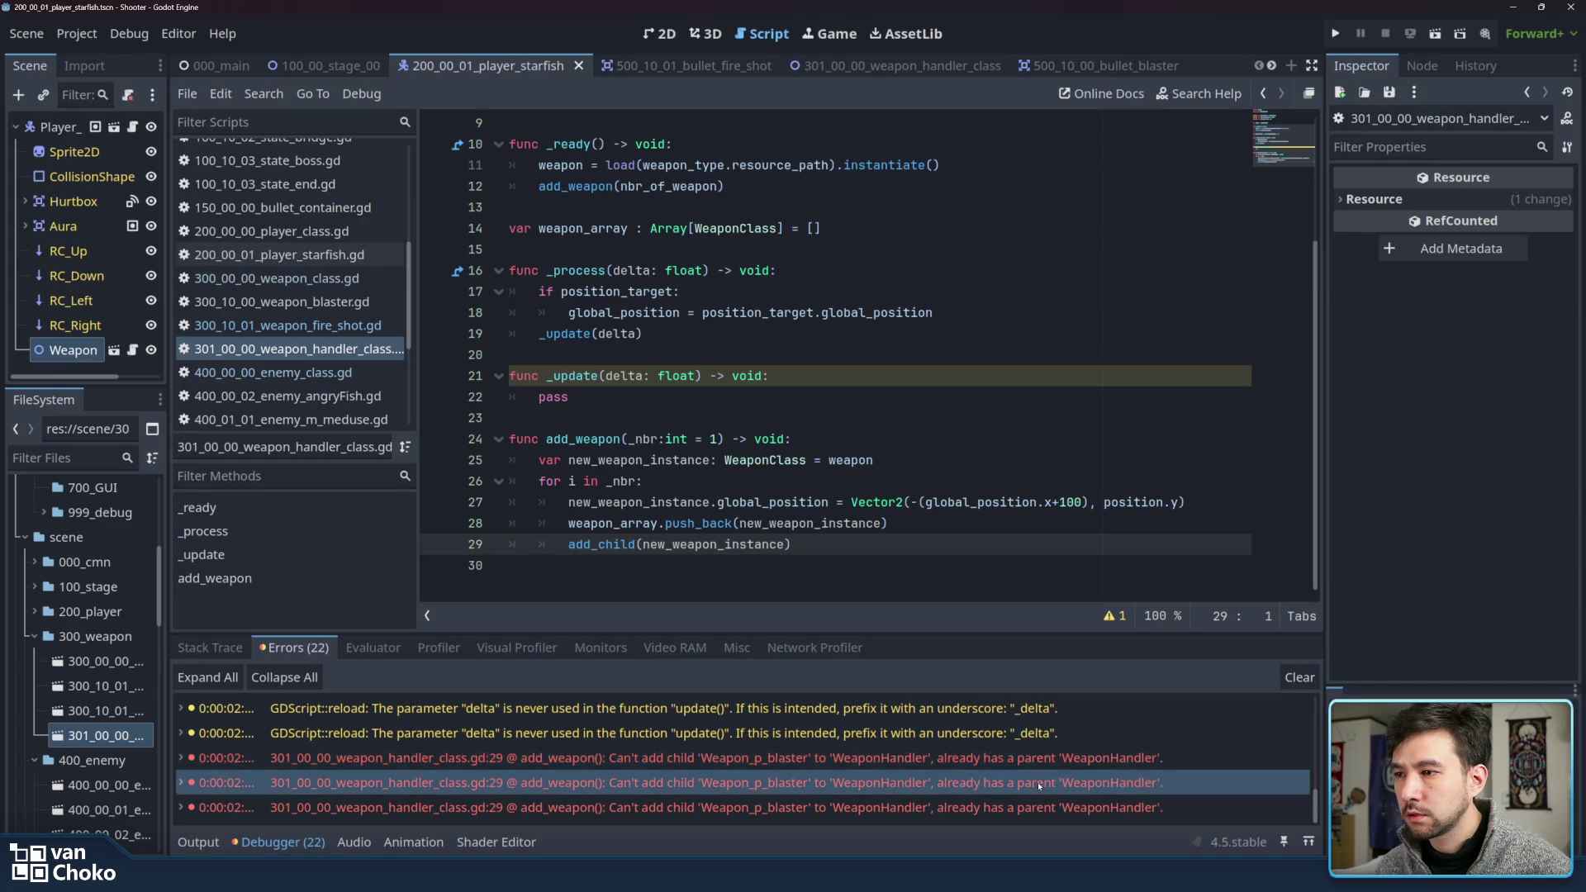
left_click(865, 563)
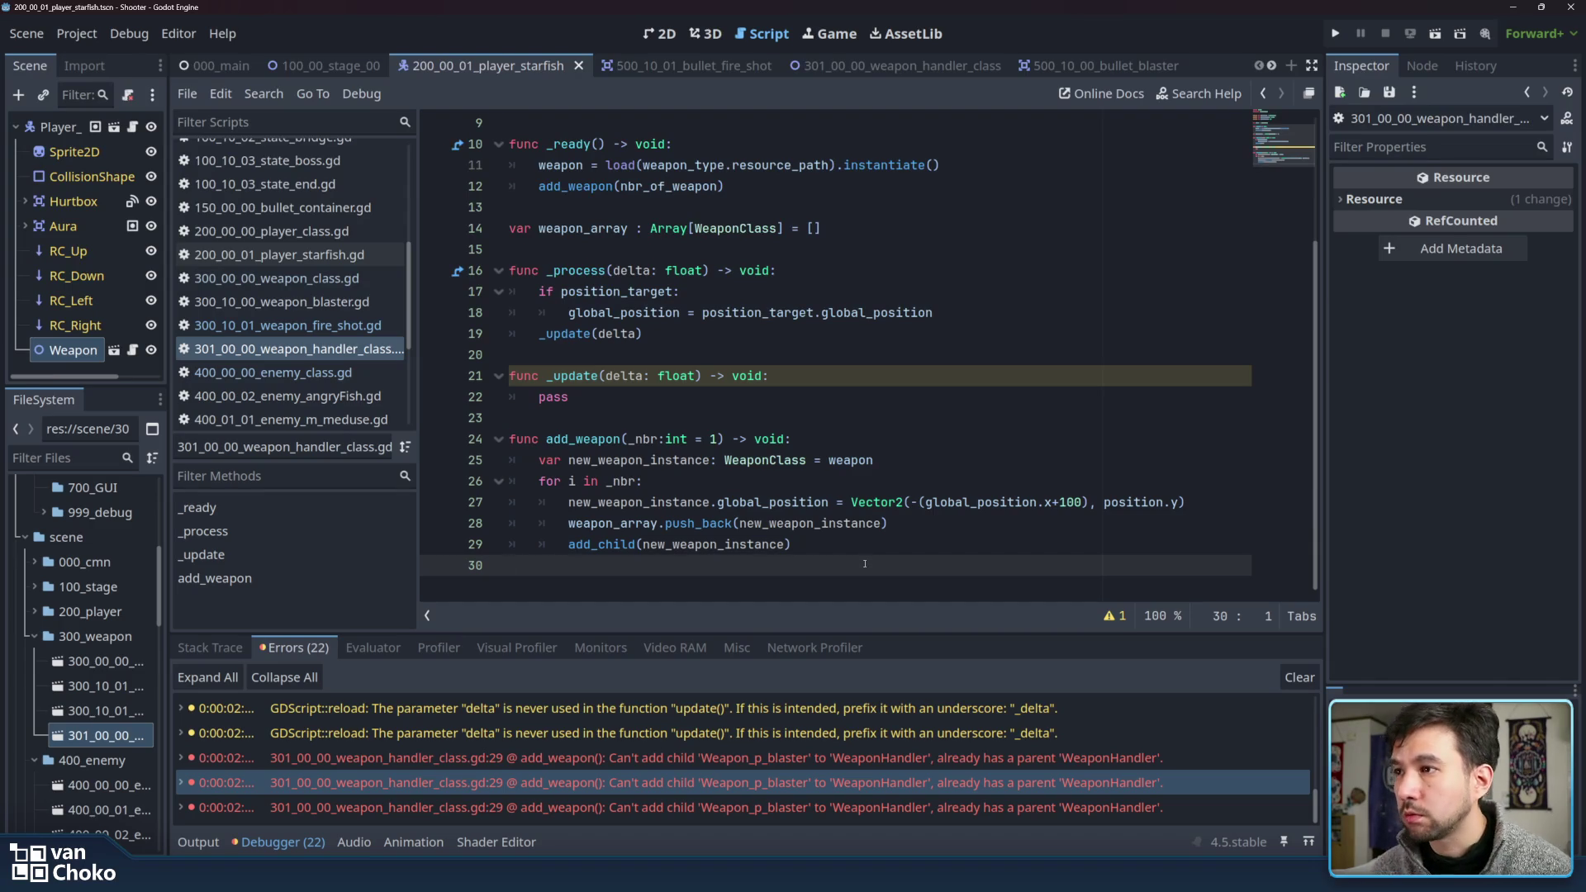
Move the new_weapon_instance declaration from line 25 into the first line of the for loop
left_click_drag(879, 456, 532, 461)
key("ctrl+c")
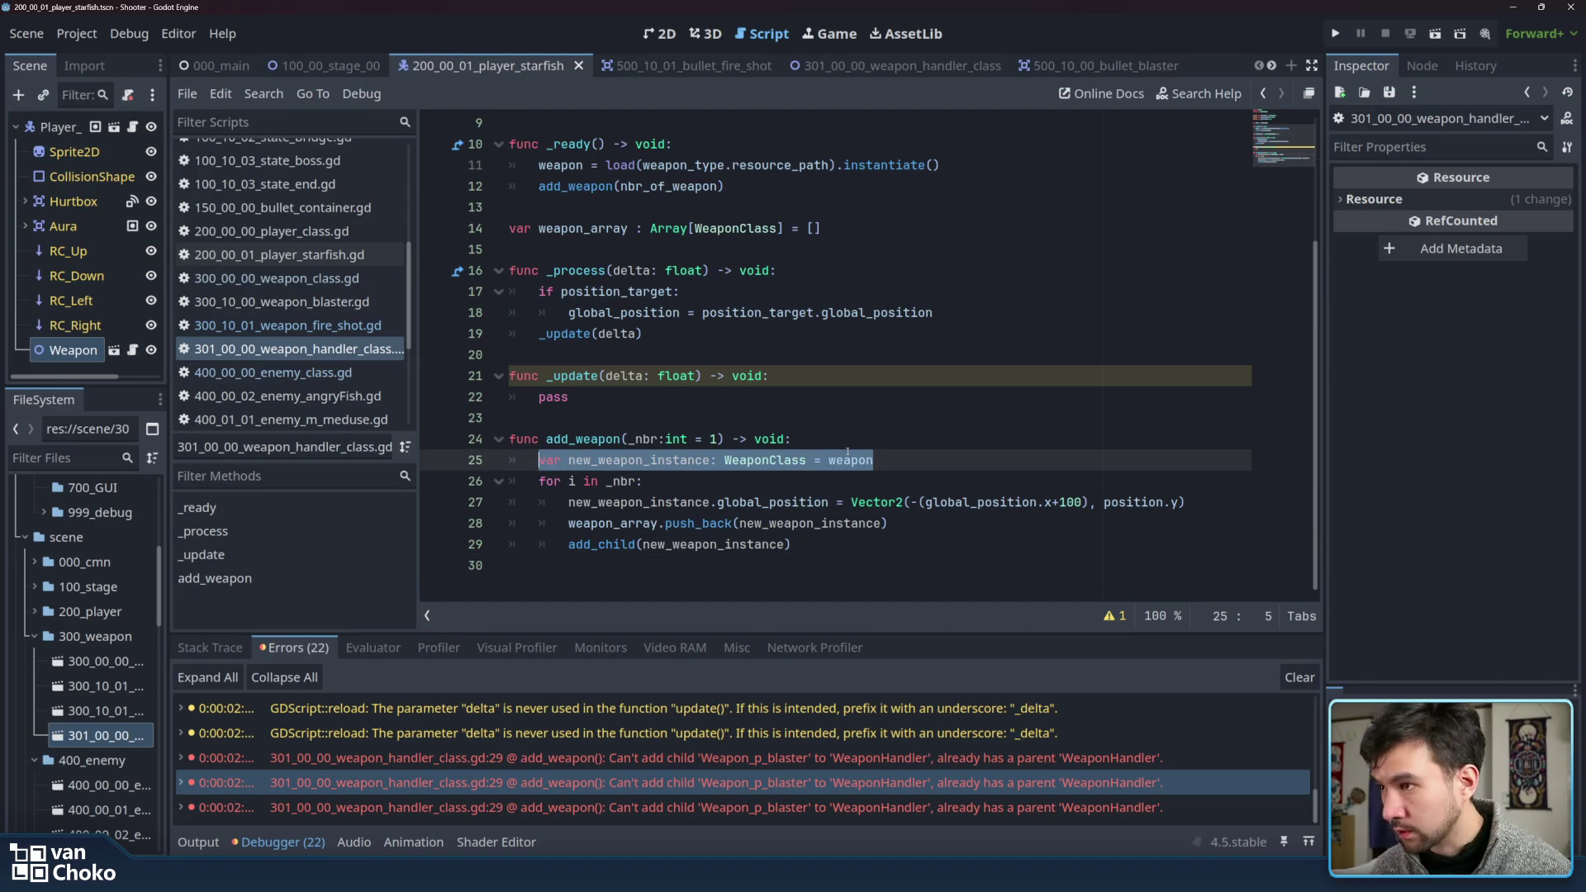
key("BackSpace")
left_click(803, 480)
key("Return")
key("ctrl+v")
left_click(770, 457)
key("BackSpace")
key("BackSpace")
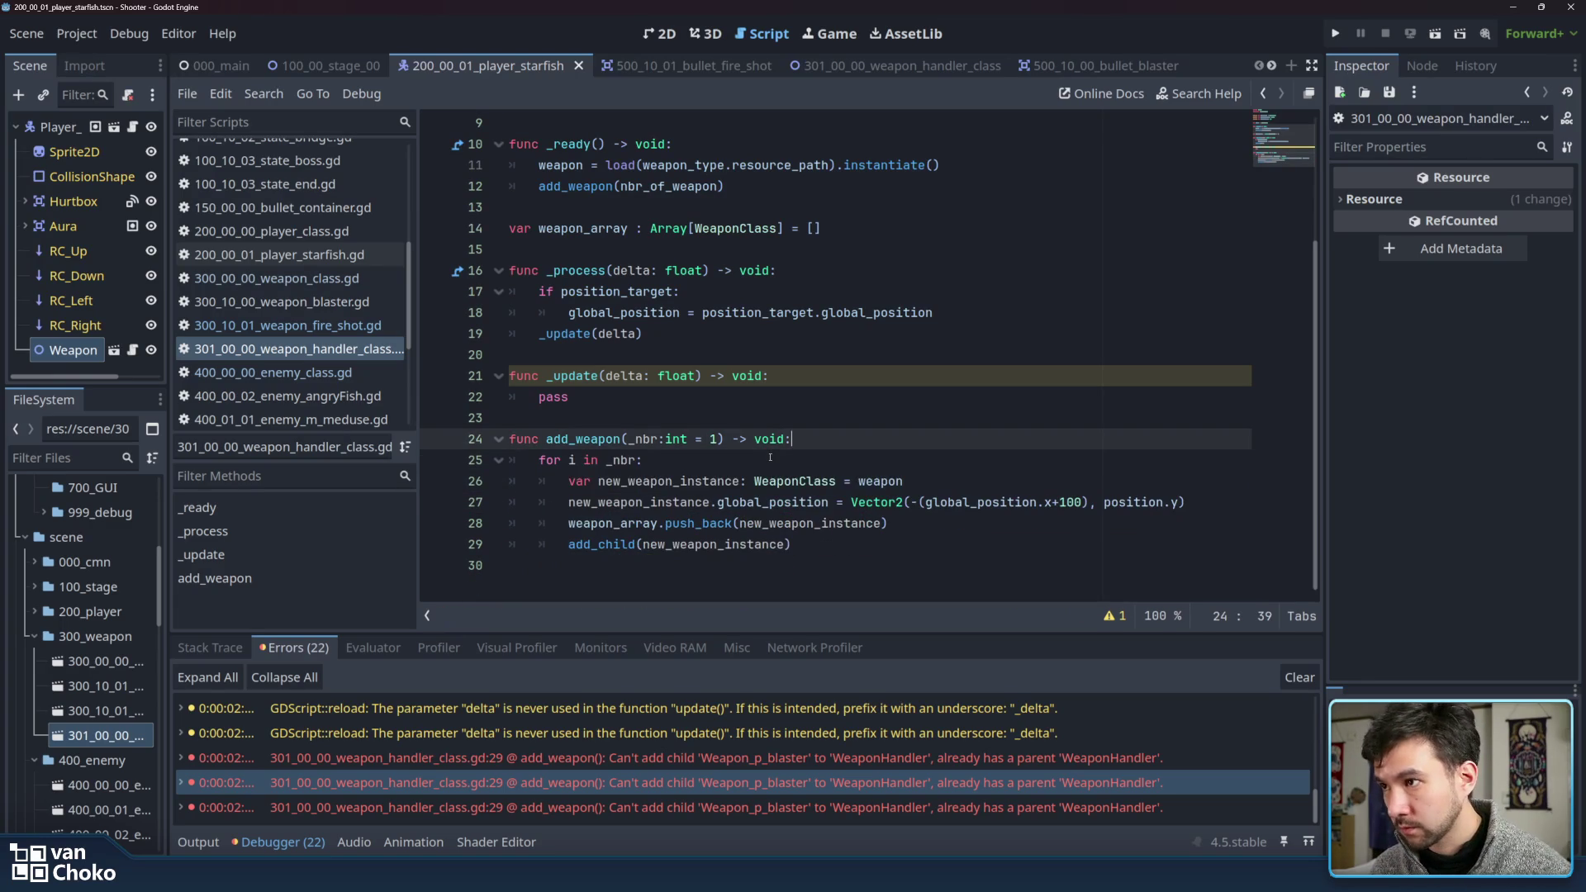
Test-run the game, start it from the main menu, move the ship right, then stop it
left_click(1335, 33)
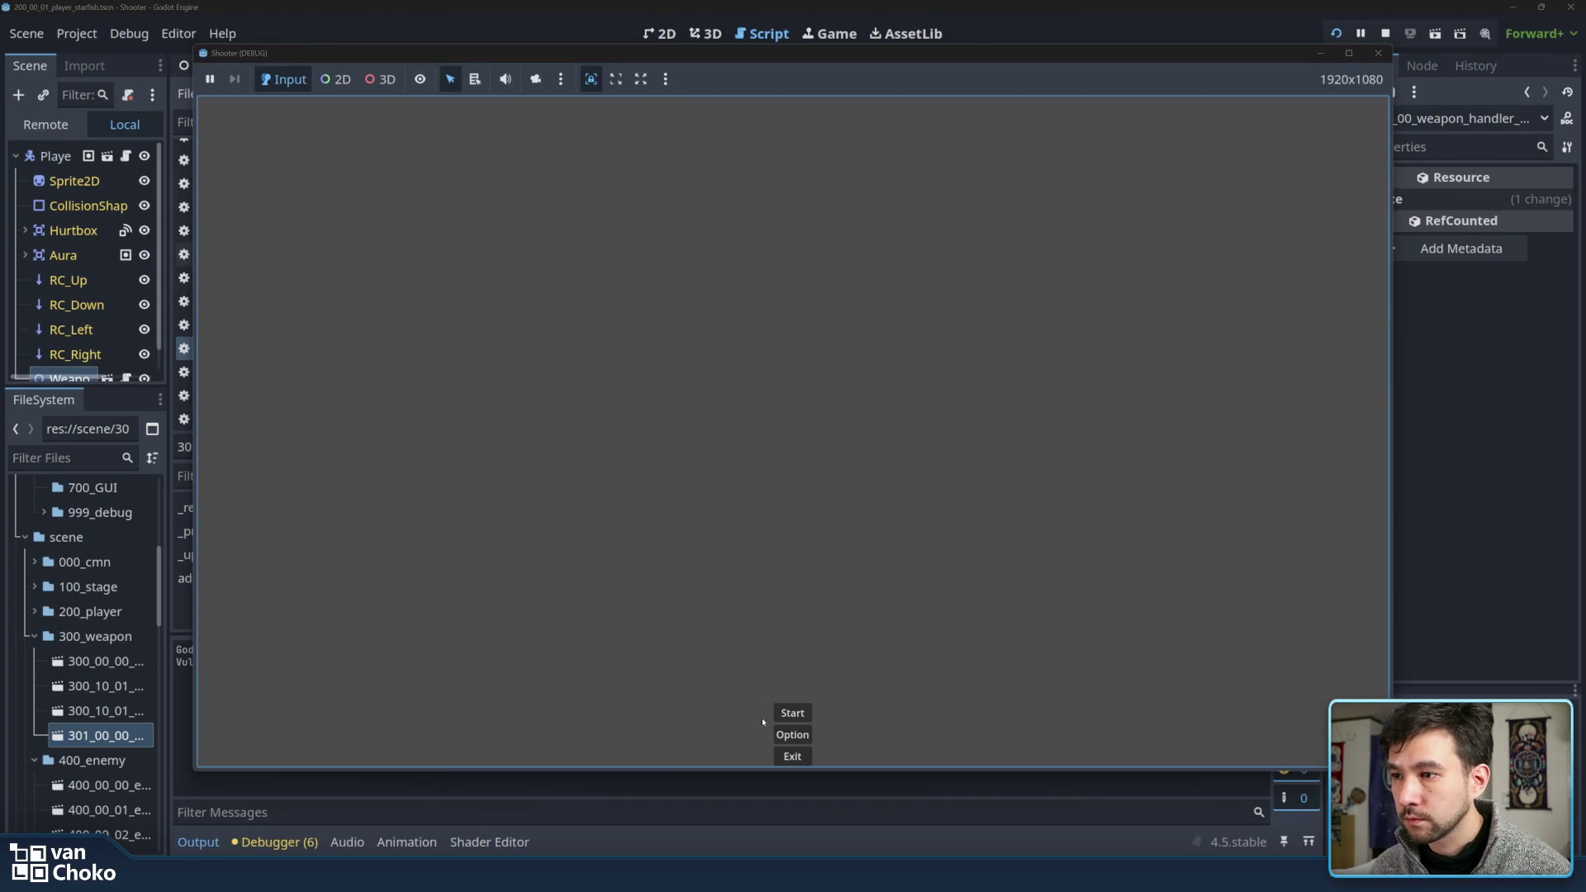
left_click(792, 713)
key("Right")
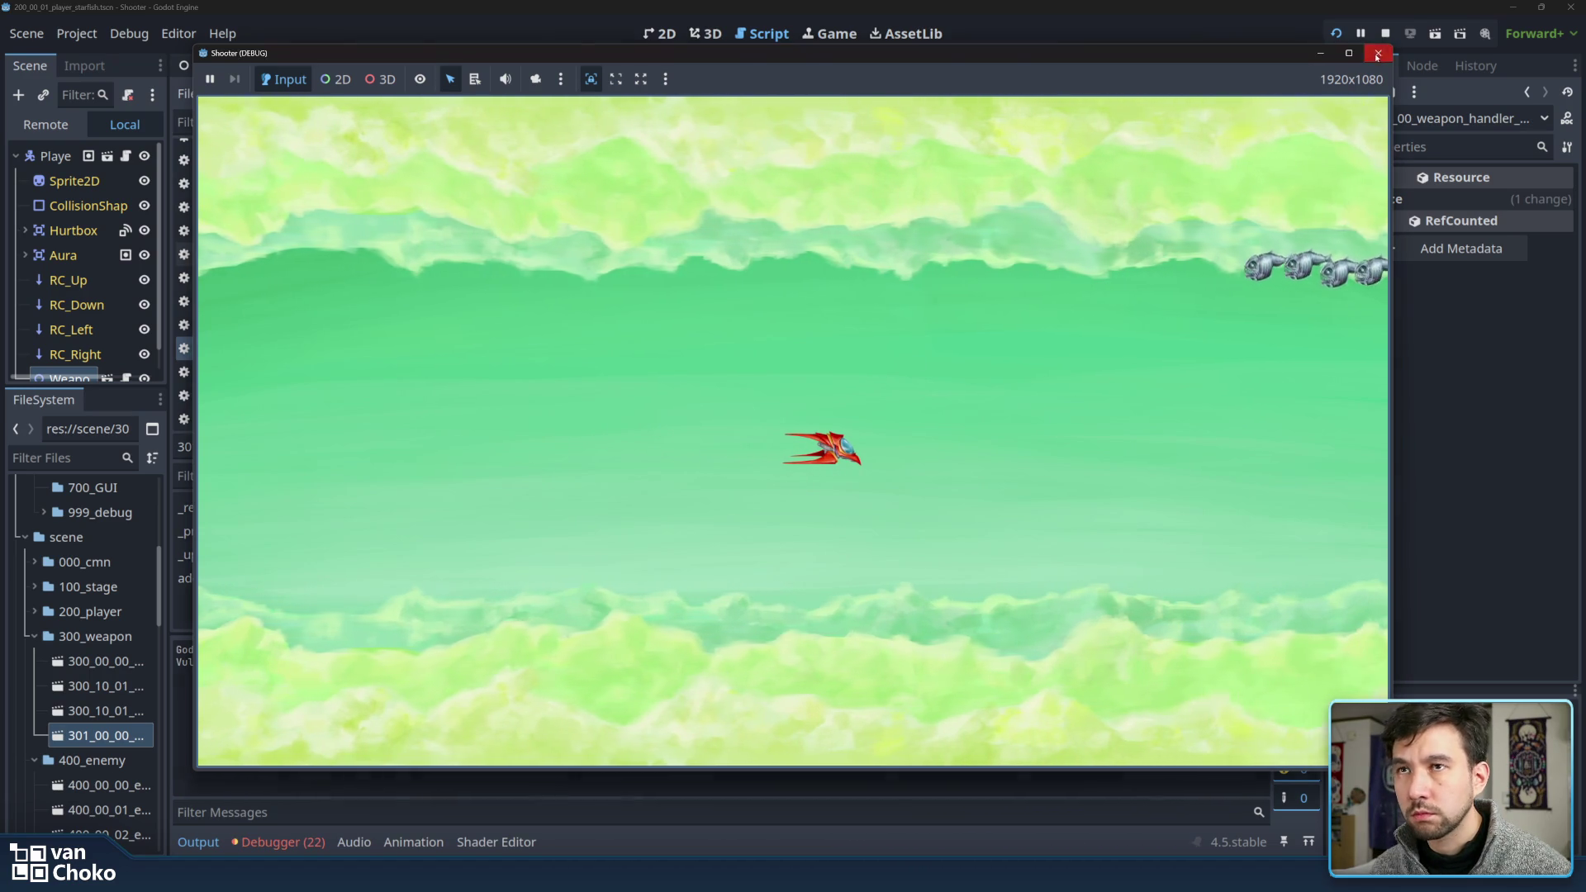
key("F8")
left_click(922, 527)
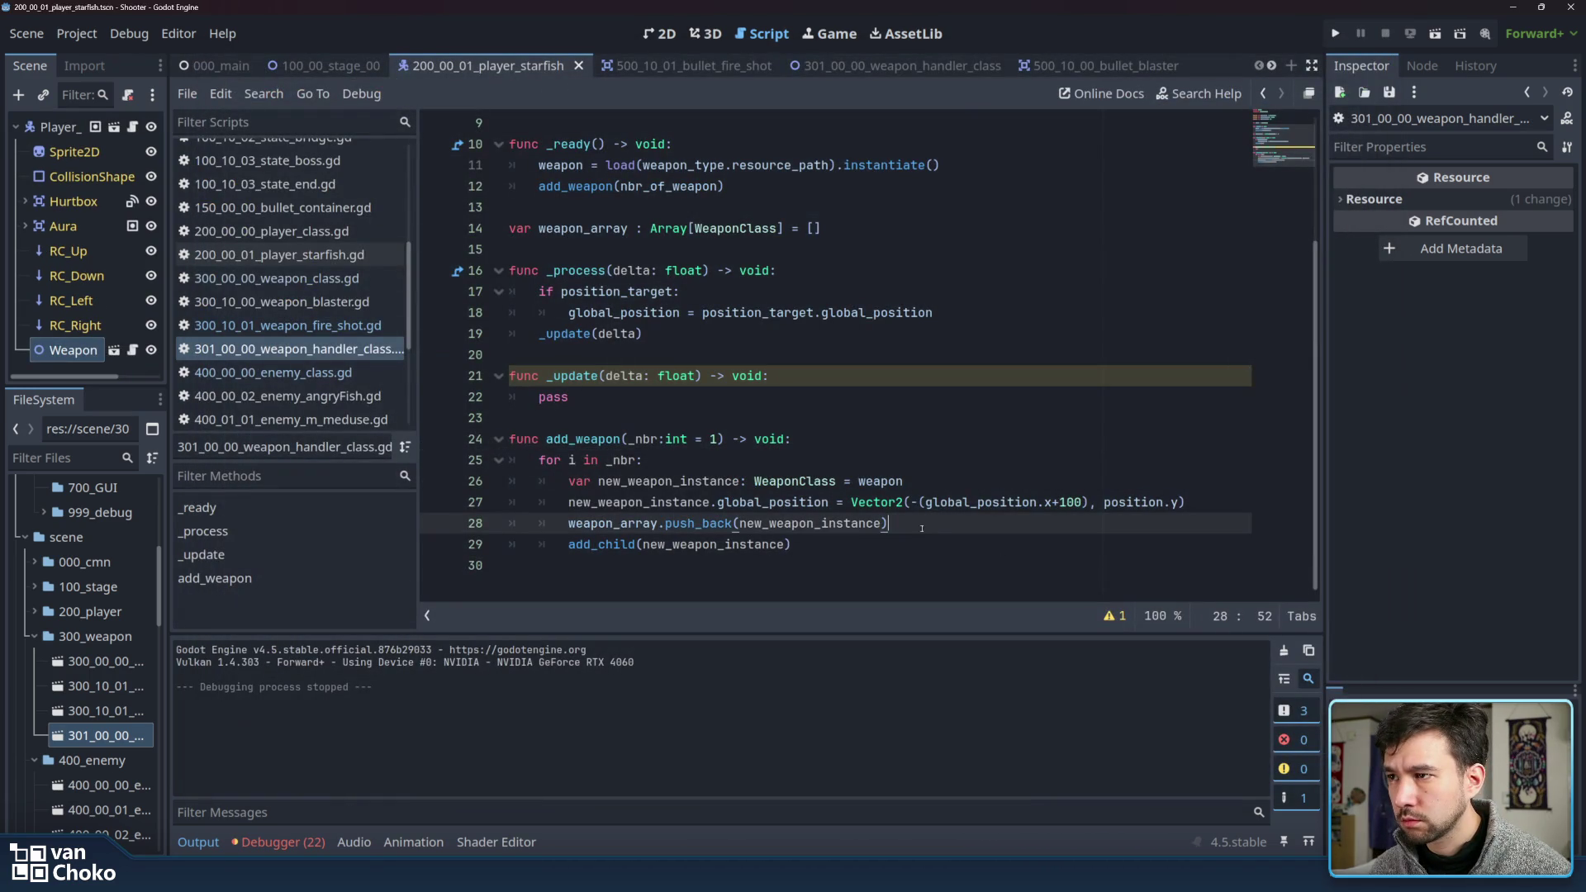
Check each new_weapon_instance occurrence: declaration, position line, push_back and add_child
double_click(685, 482)
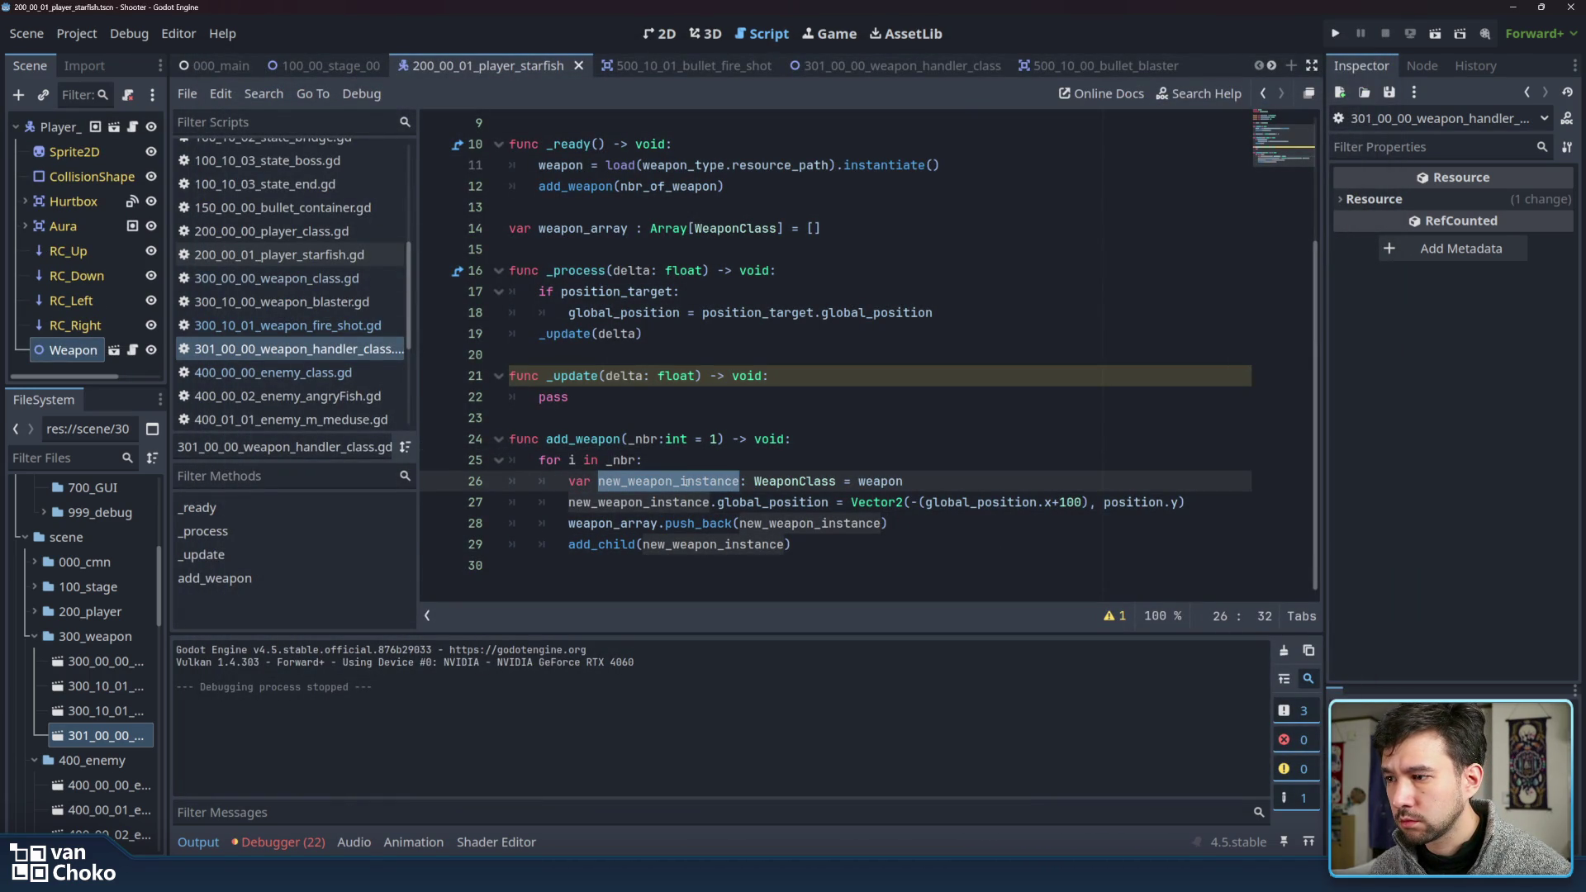
left_click(639, 482)
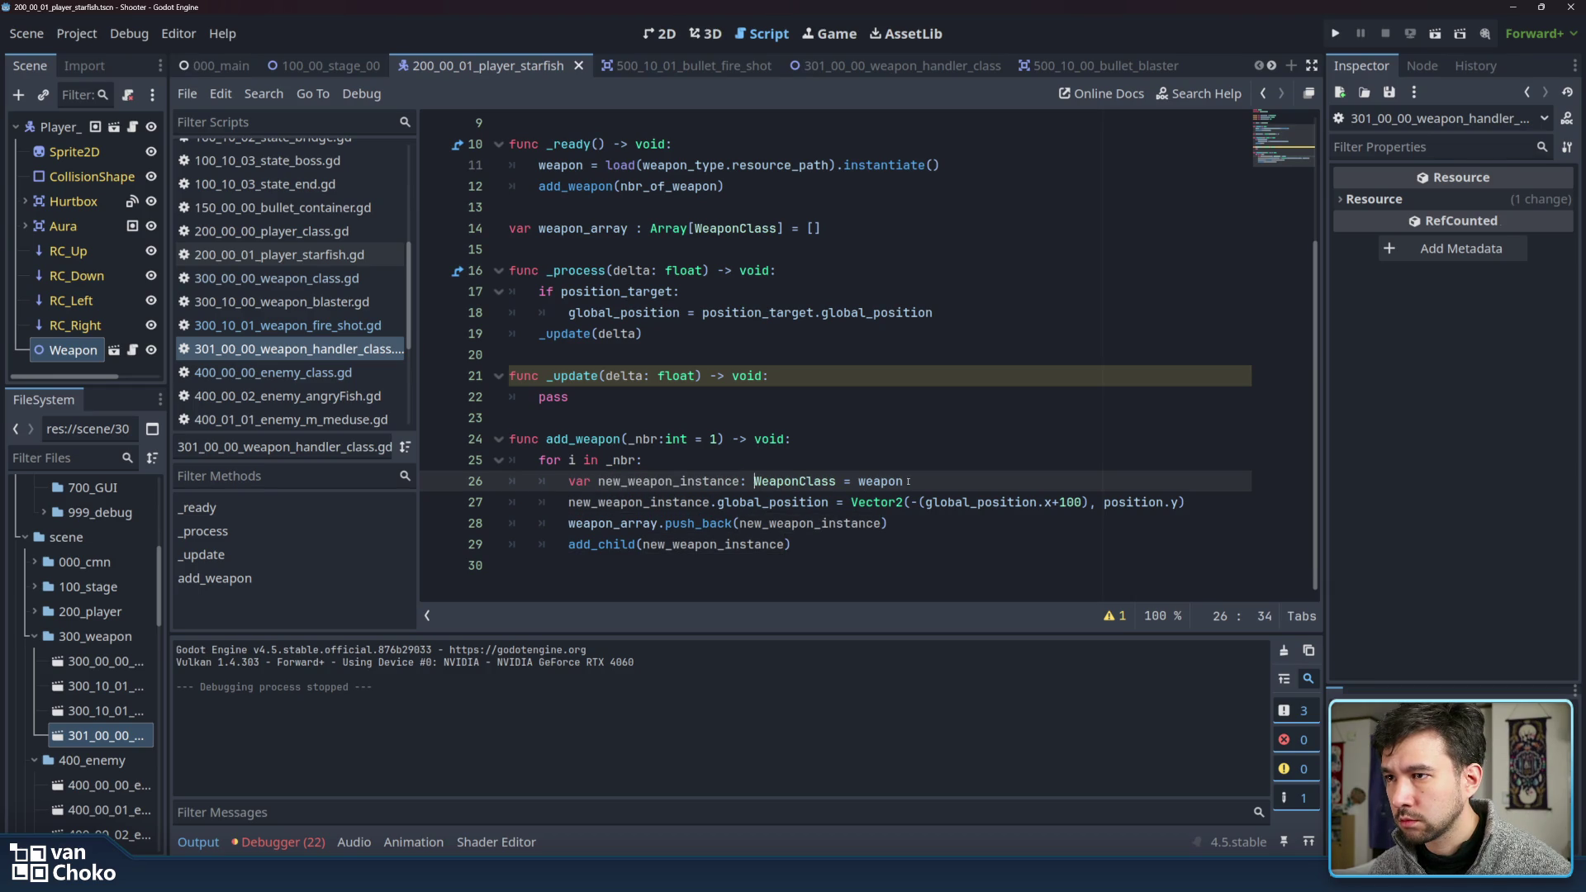
left_click(877, 465)
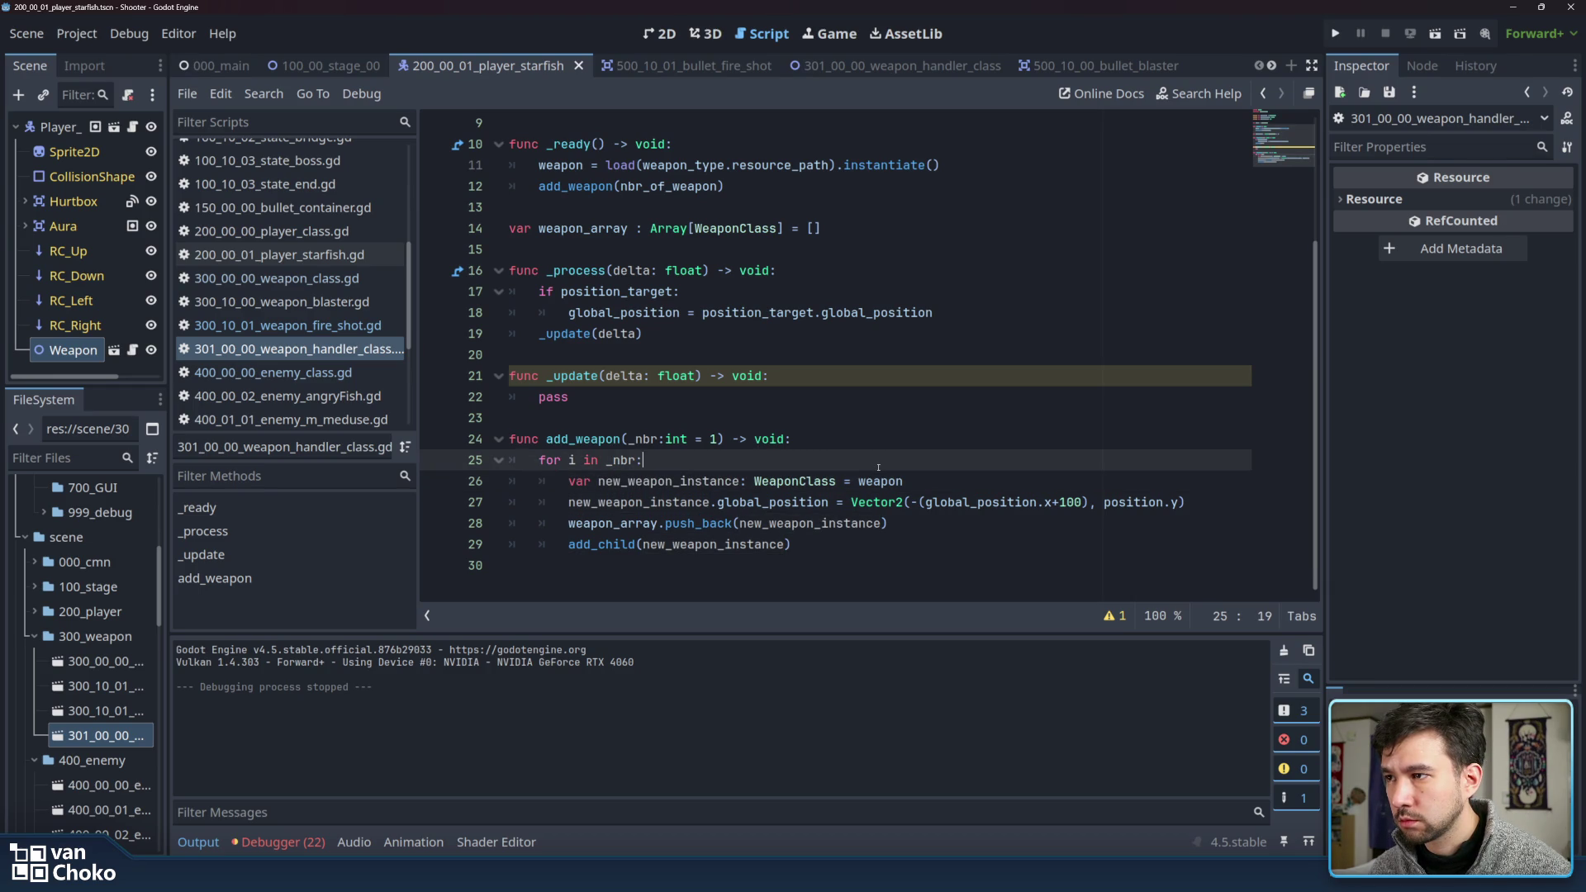
left_click(868, 541)
double_click(672, 481)
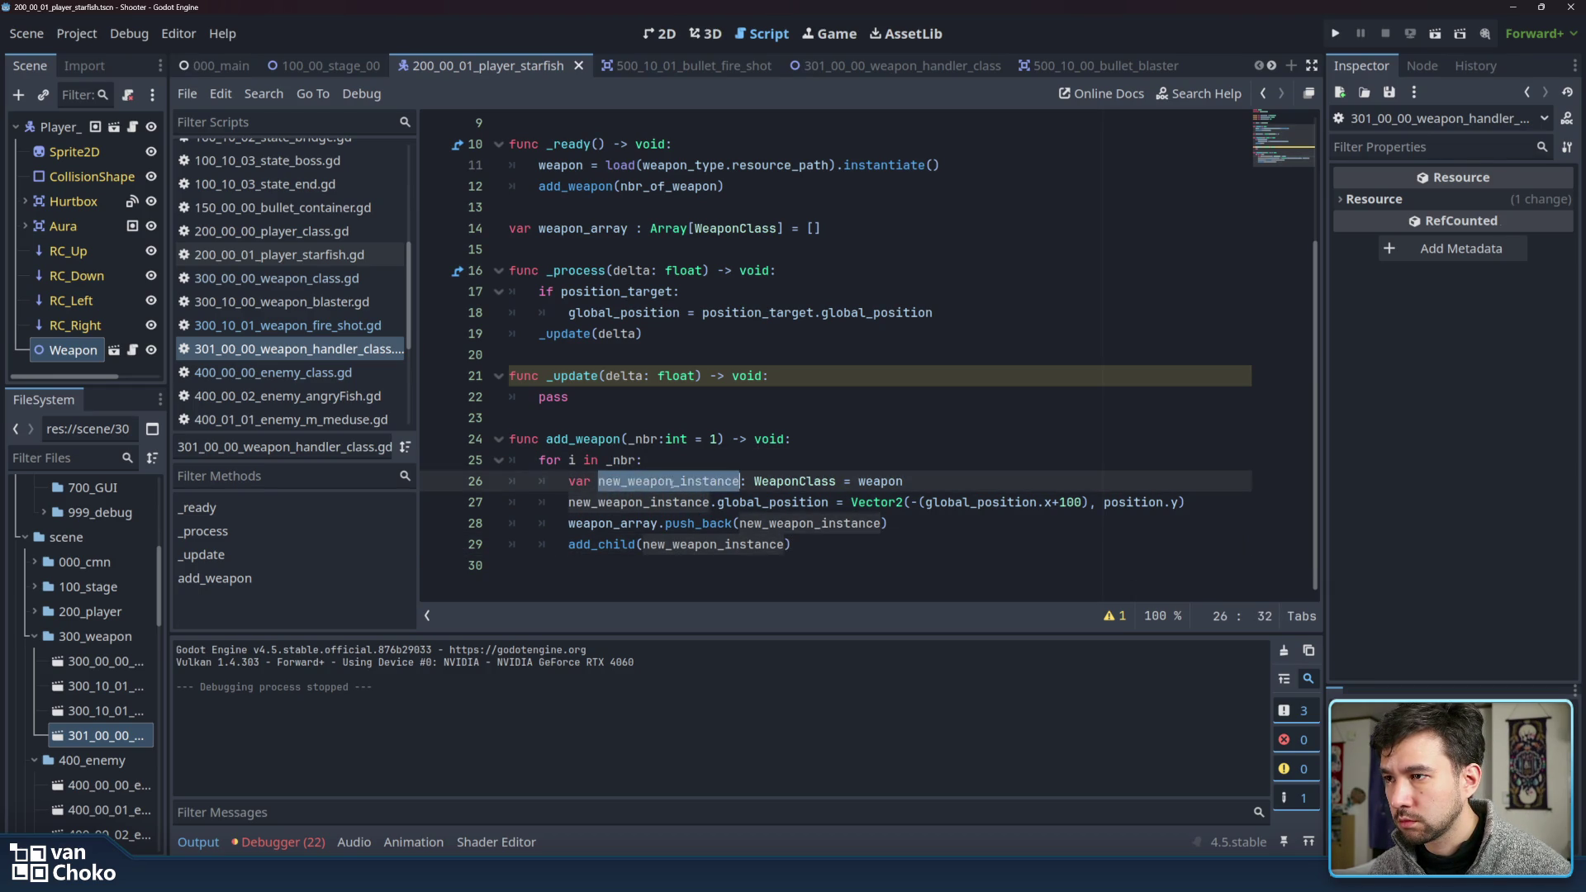
double_click(671, 502)
double_click(810, 523)
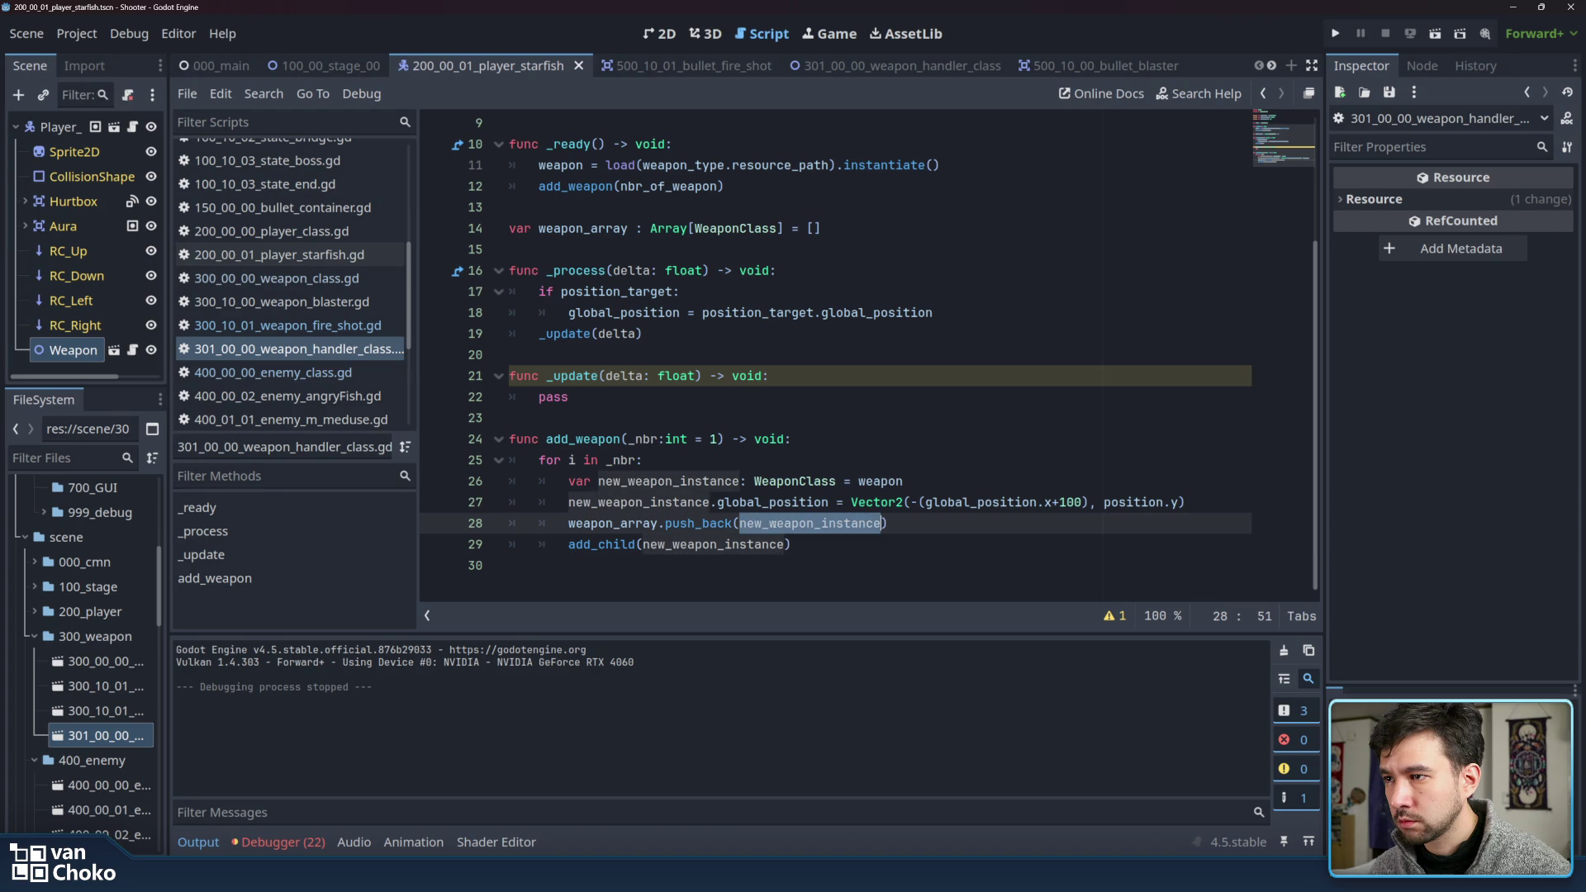
double_click(709, 545)
mouse_move(709, 545)
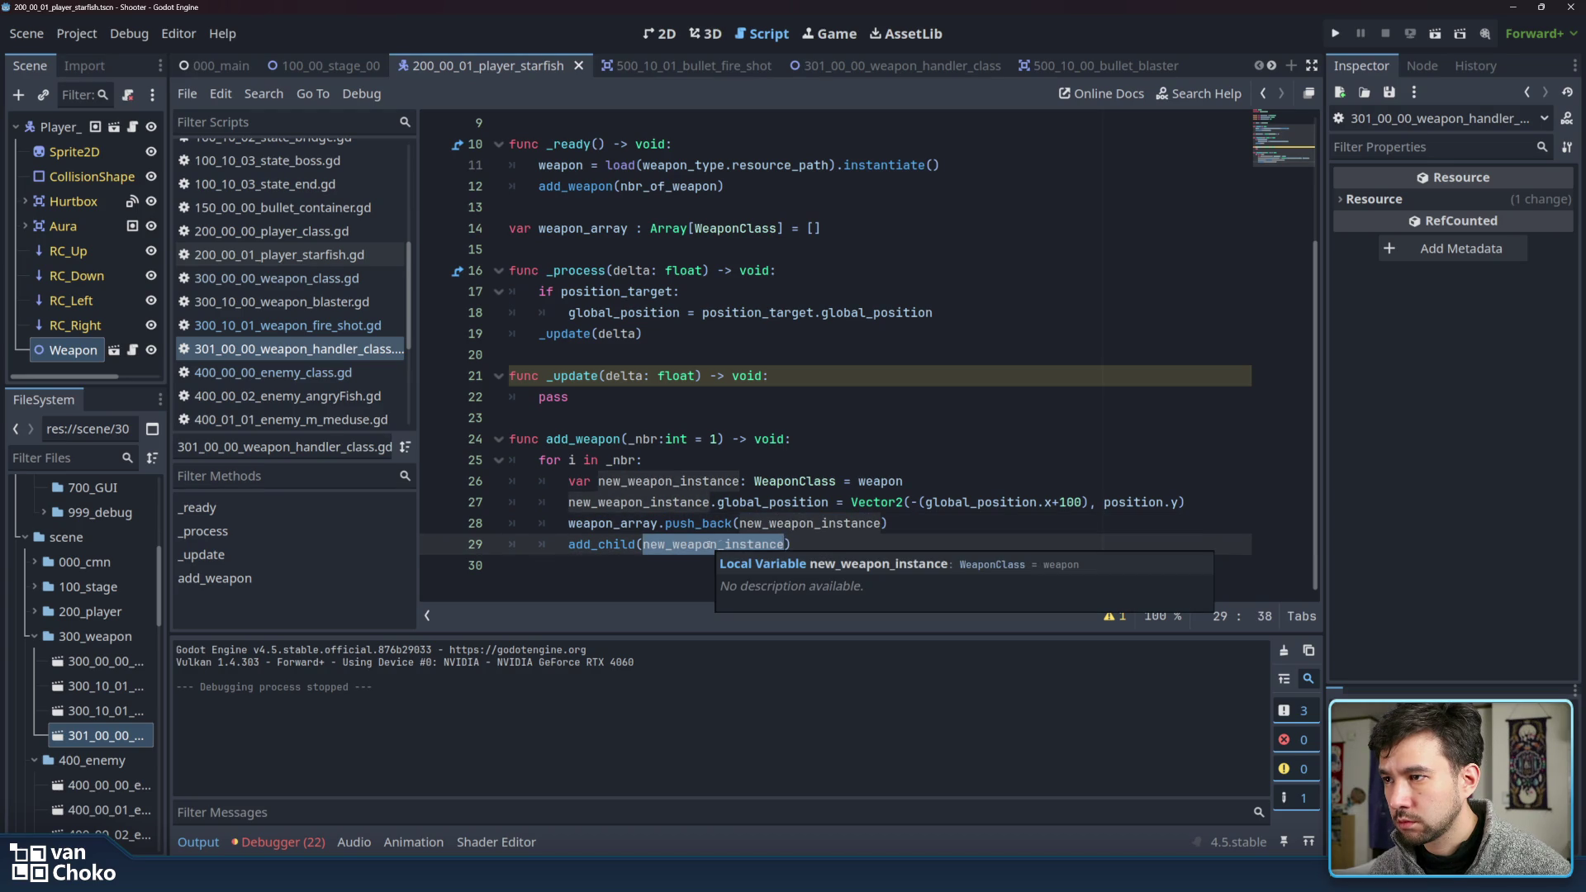
left_click(830, 549)
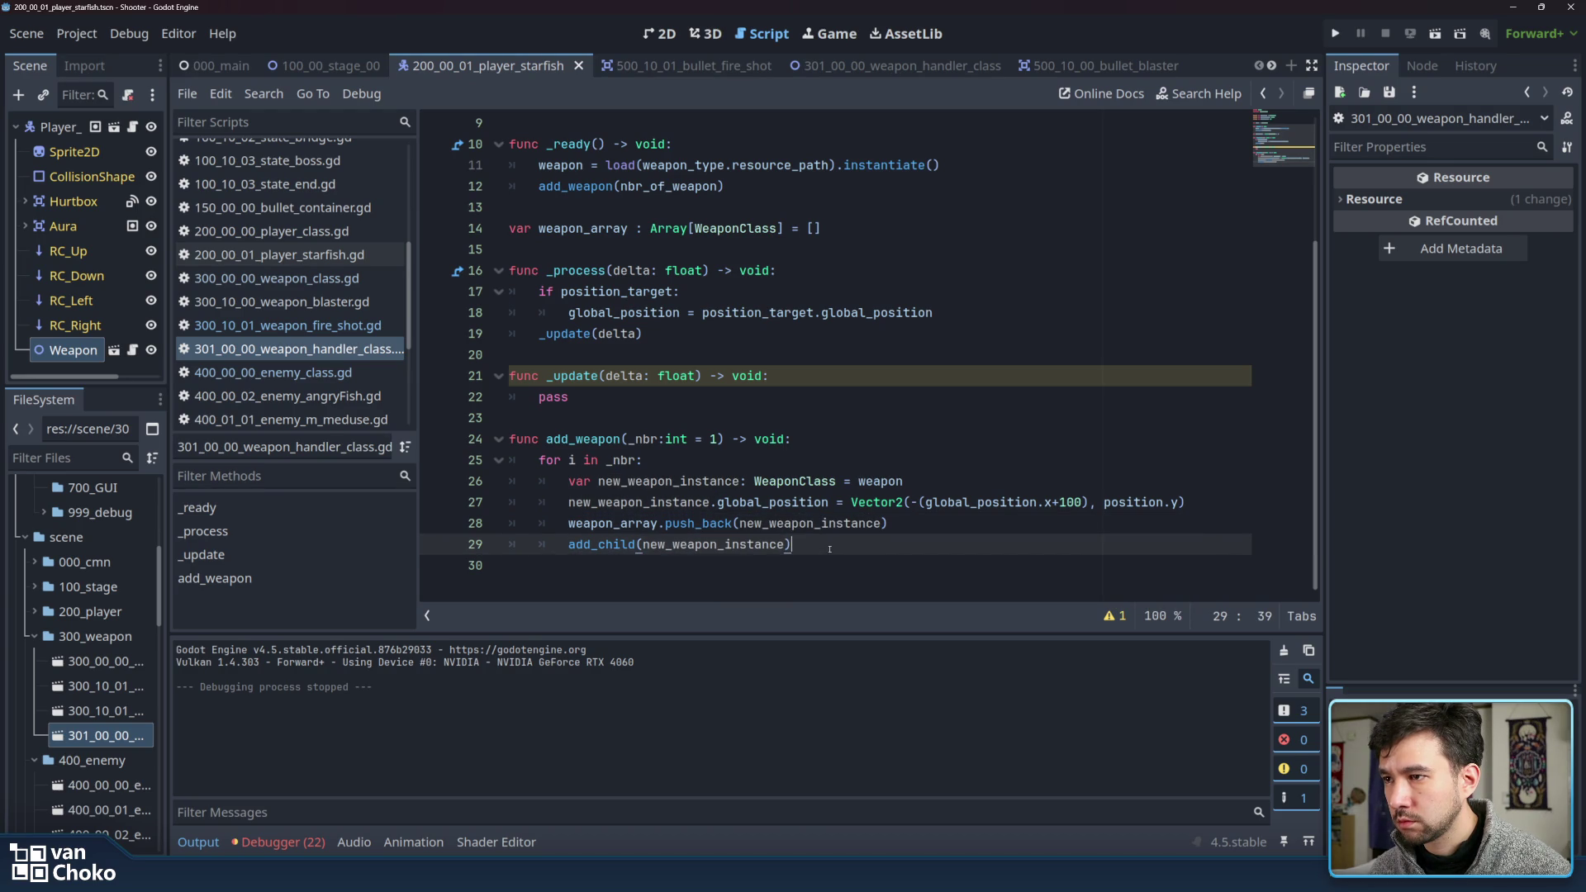
Add a line after add_child that starts reassigning new_weapon_instance with '='
double_click(654, 483)
key("ctrl+c")
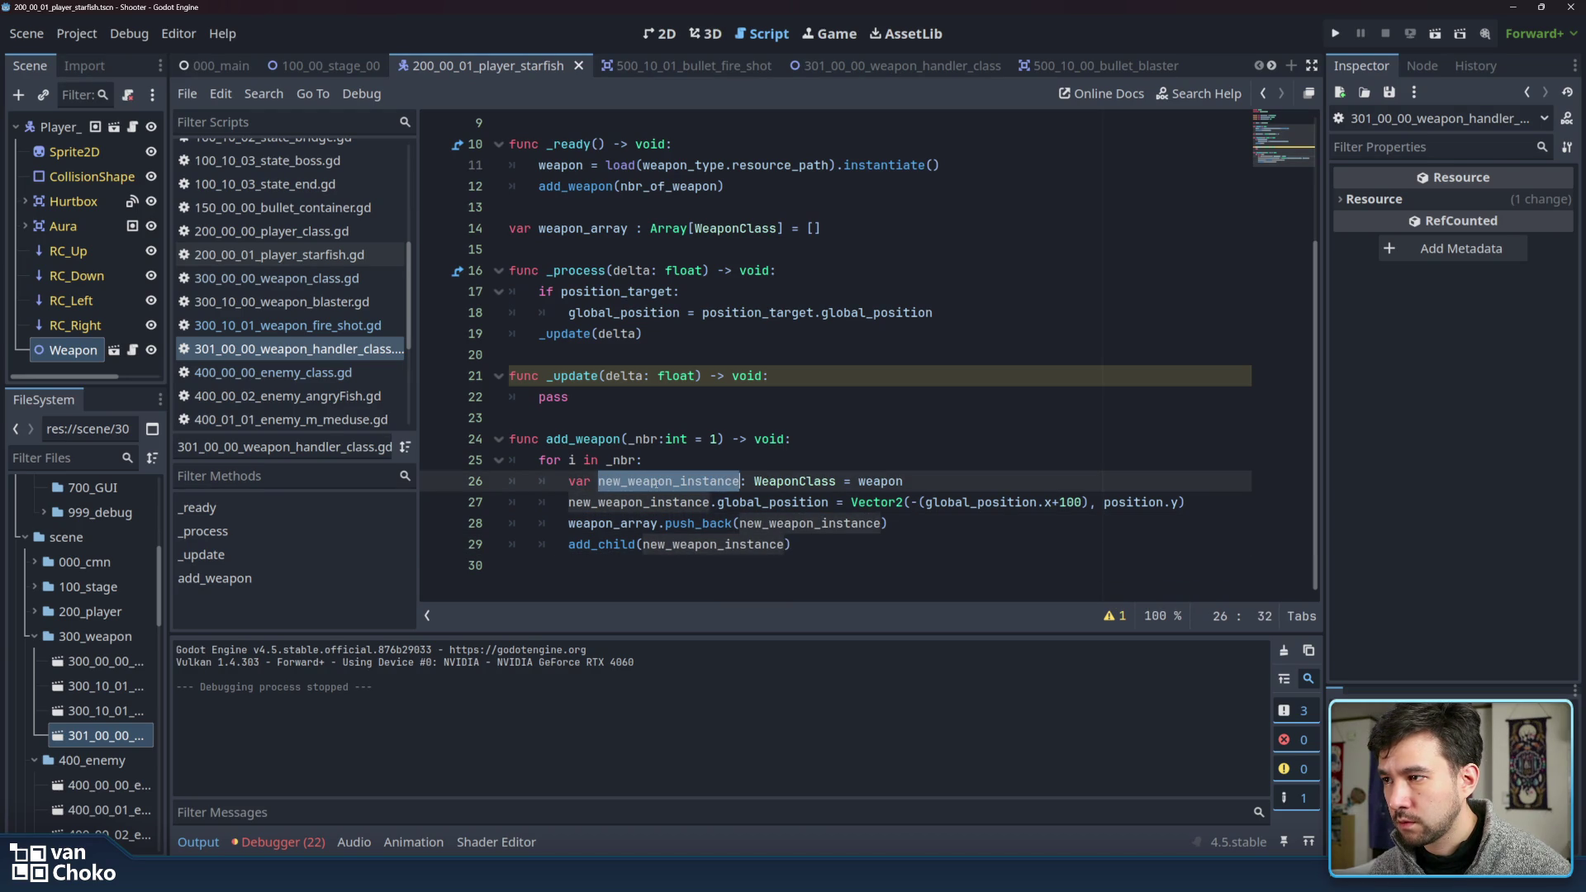
left_click(809, 546)
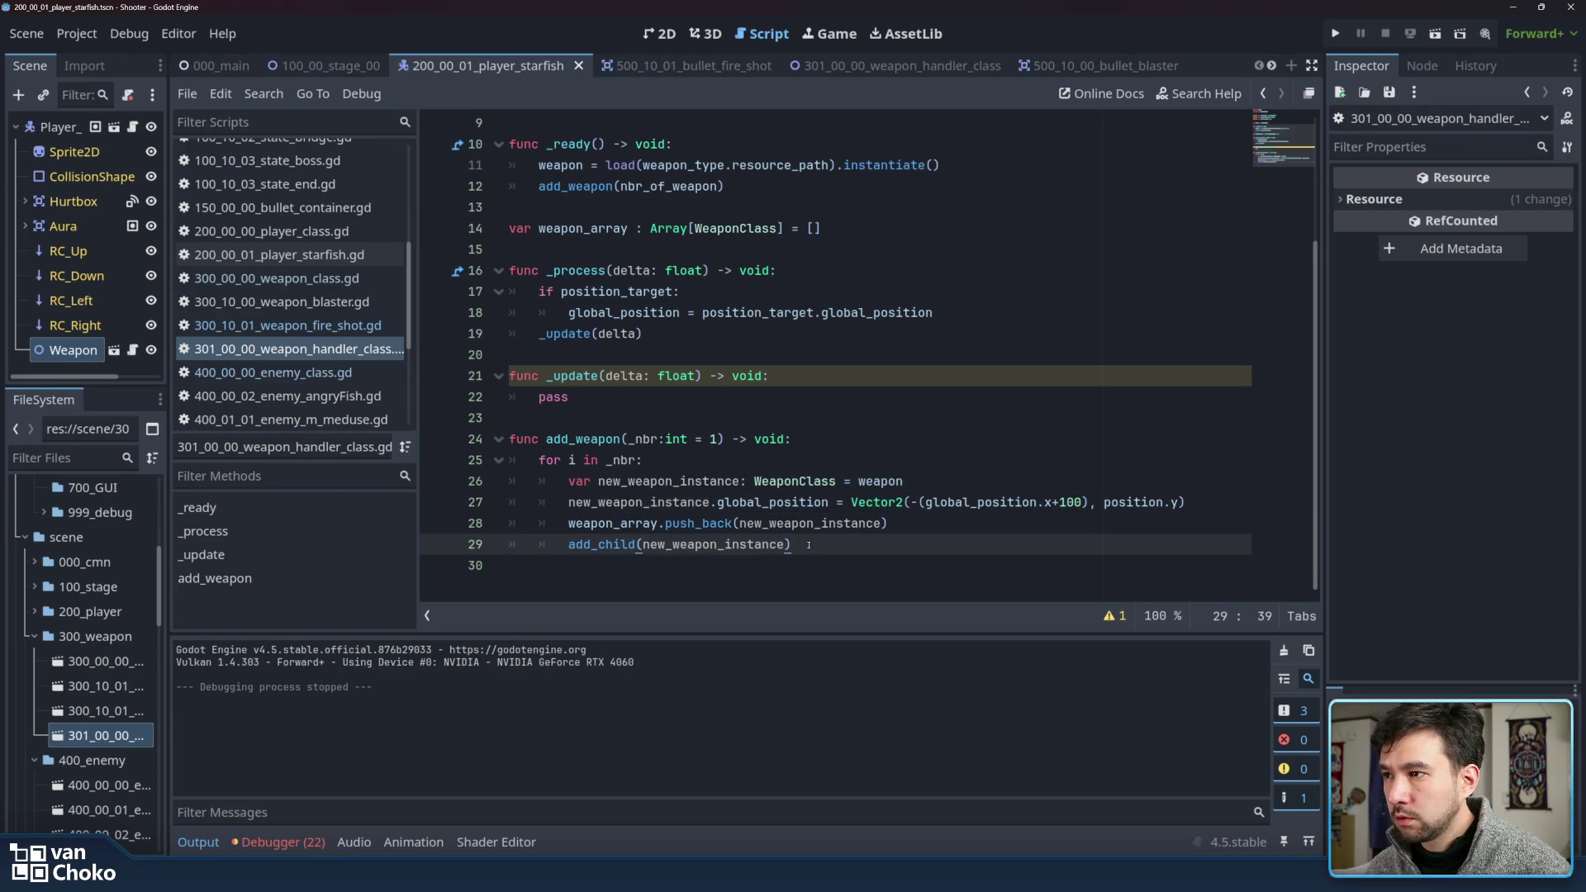
key("Return")
key("ctrl+v")
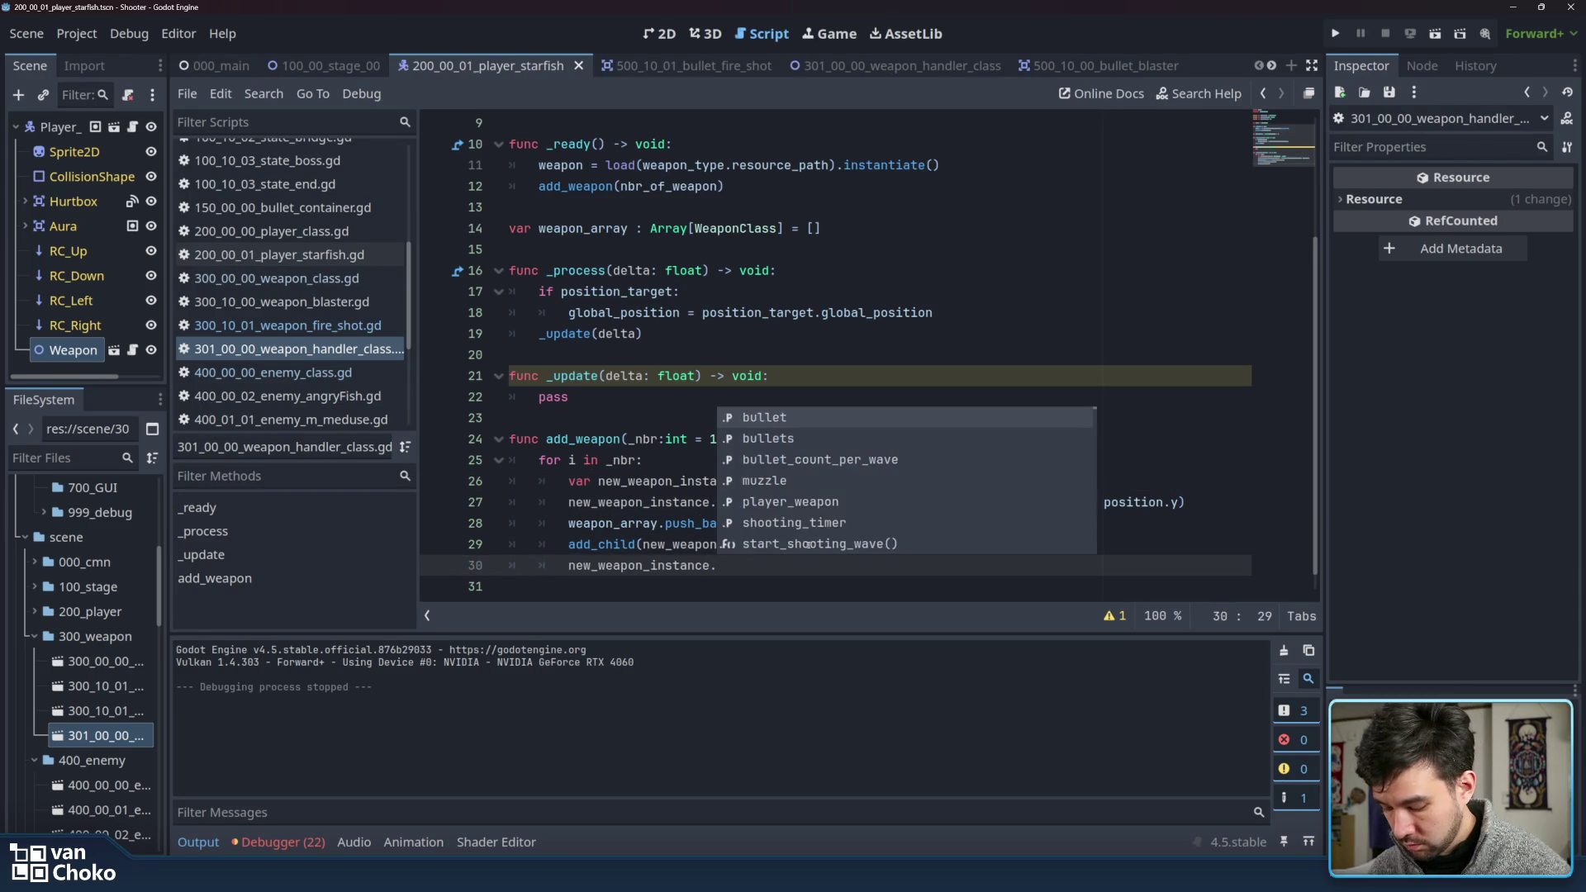
type("=")
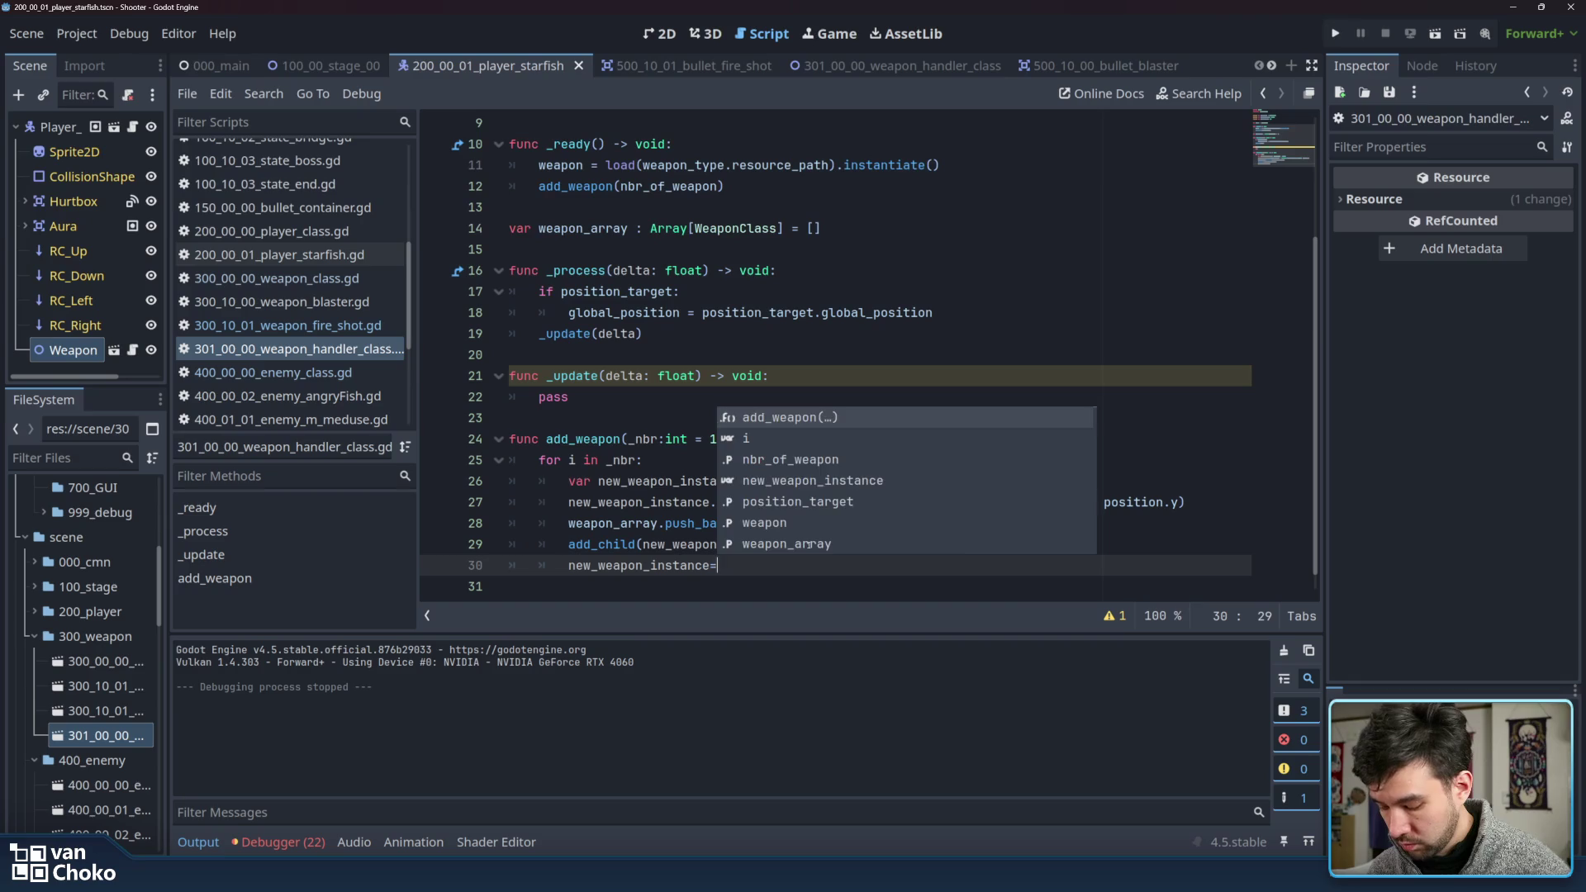
type("nul;")
type("ll")
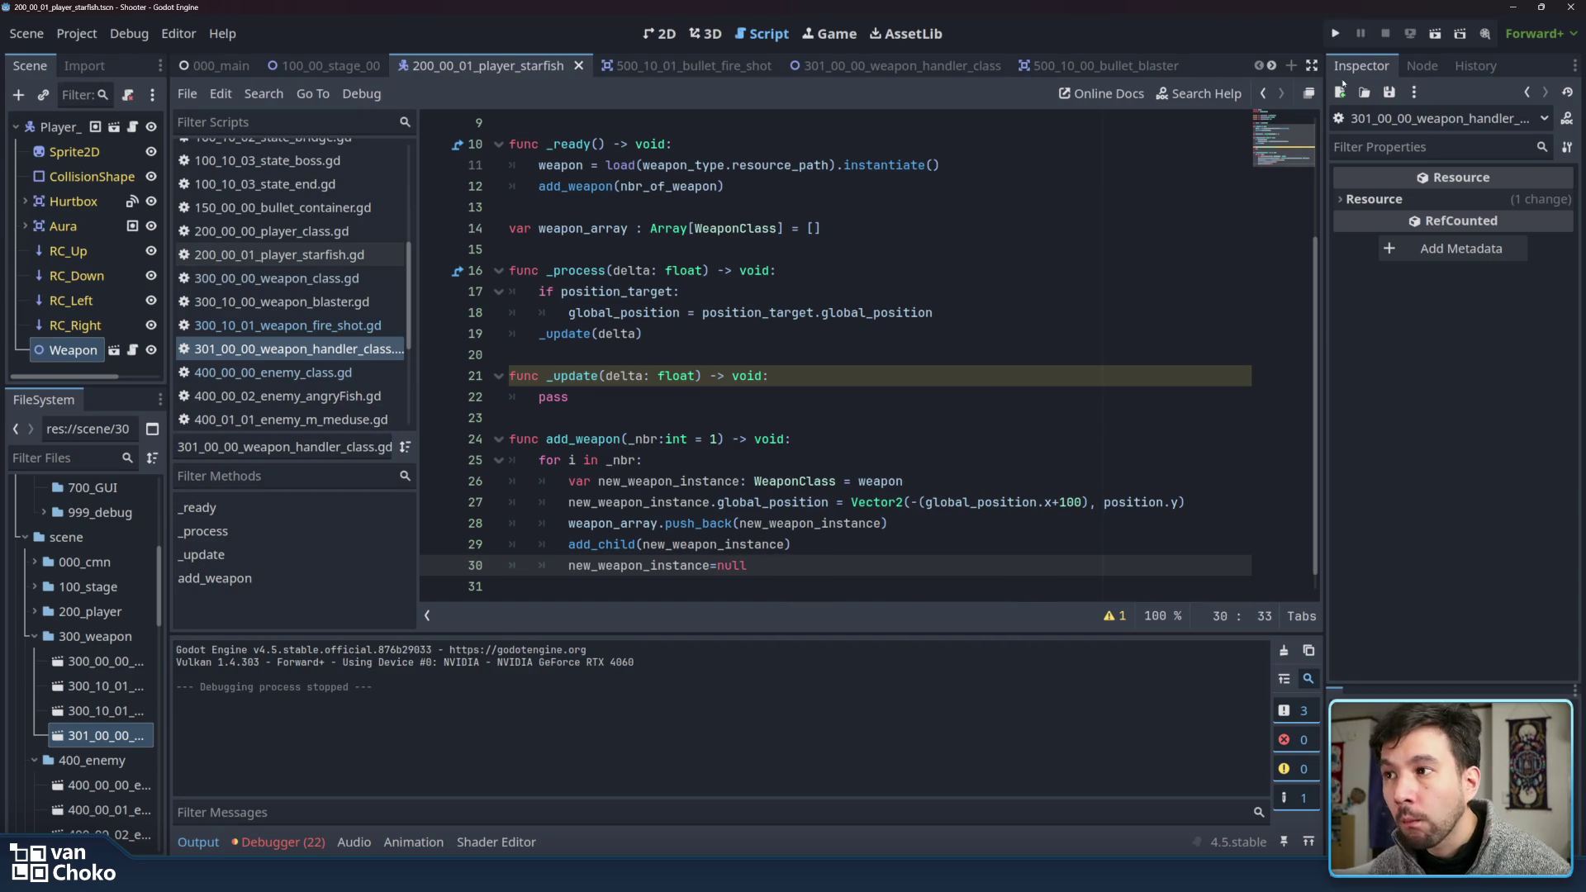
left_click(1336, 34)
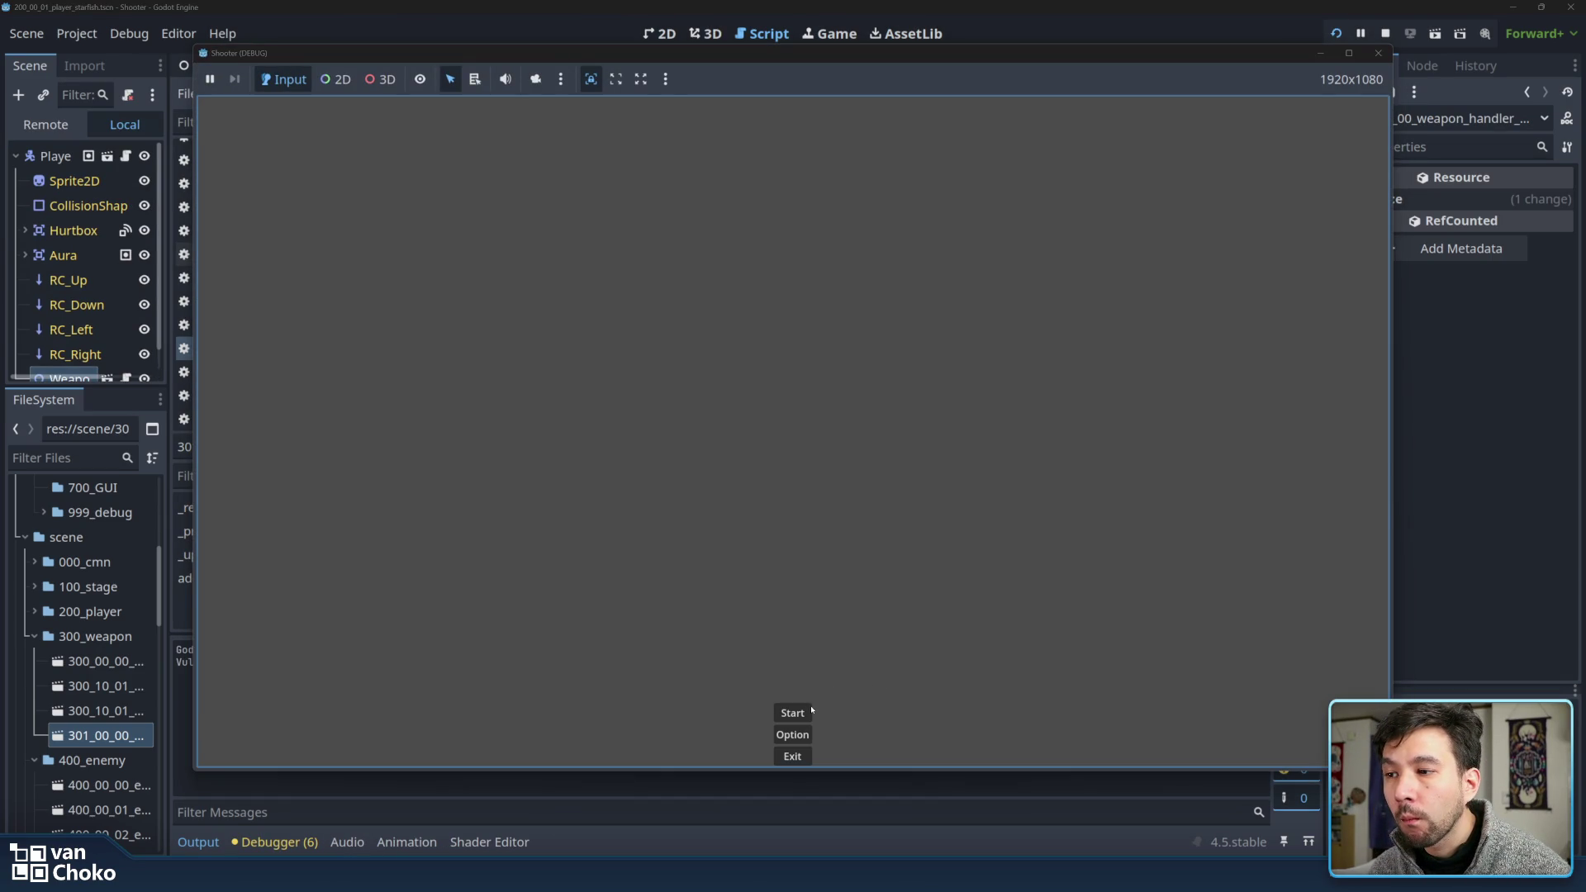
left_click(810, 712)
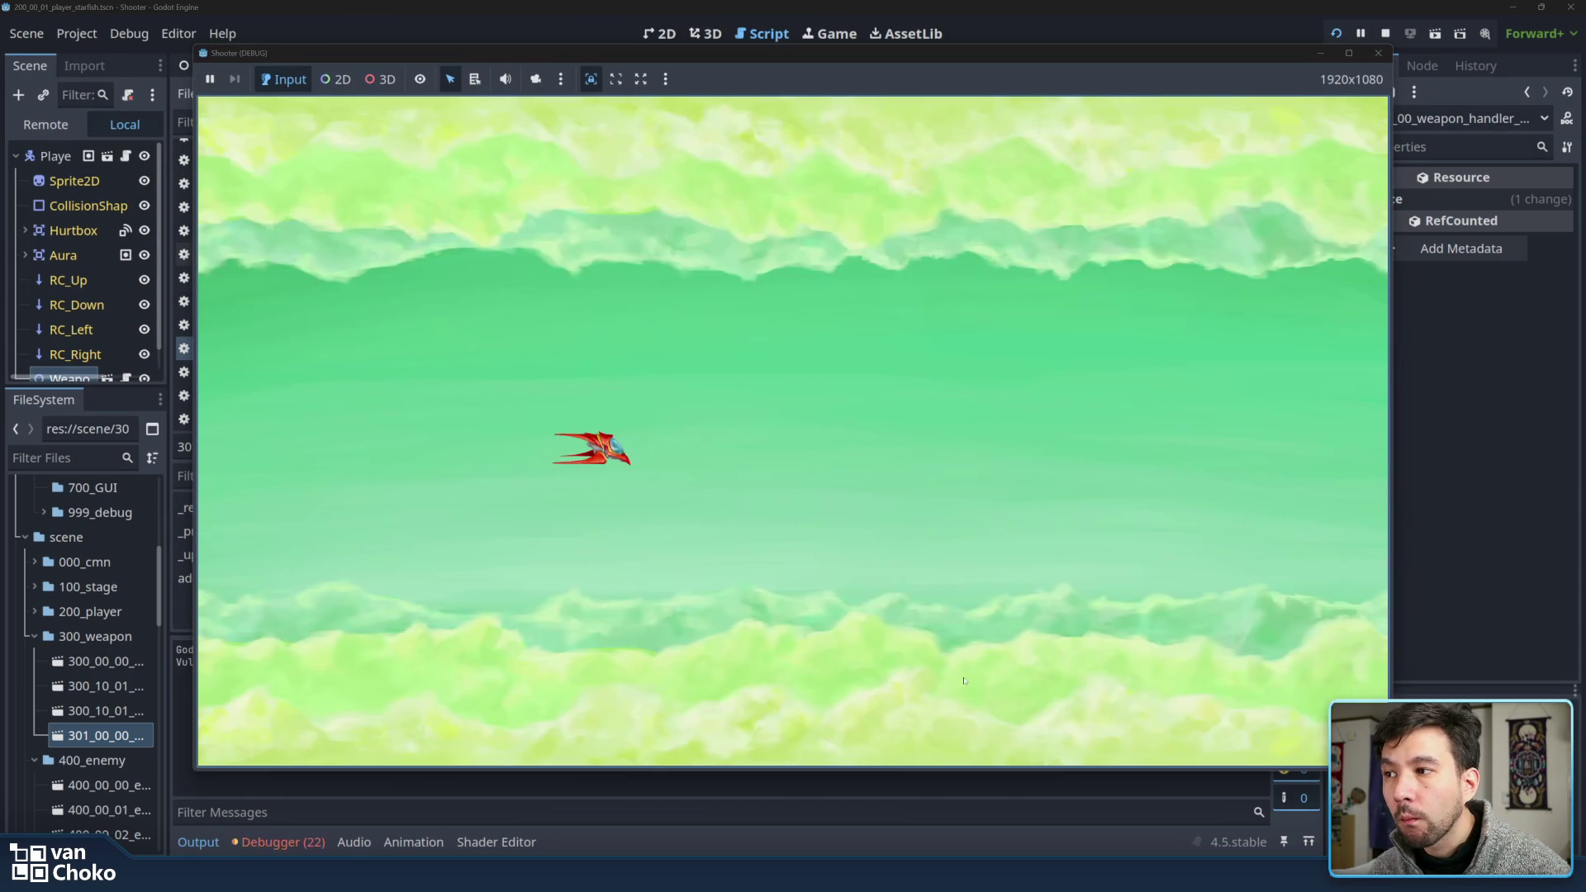
left_click(1378, 53)
left_click_drag(748, 565, 837, 551)
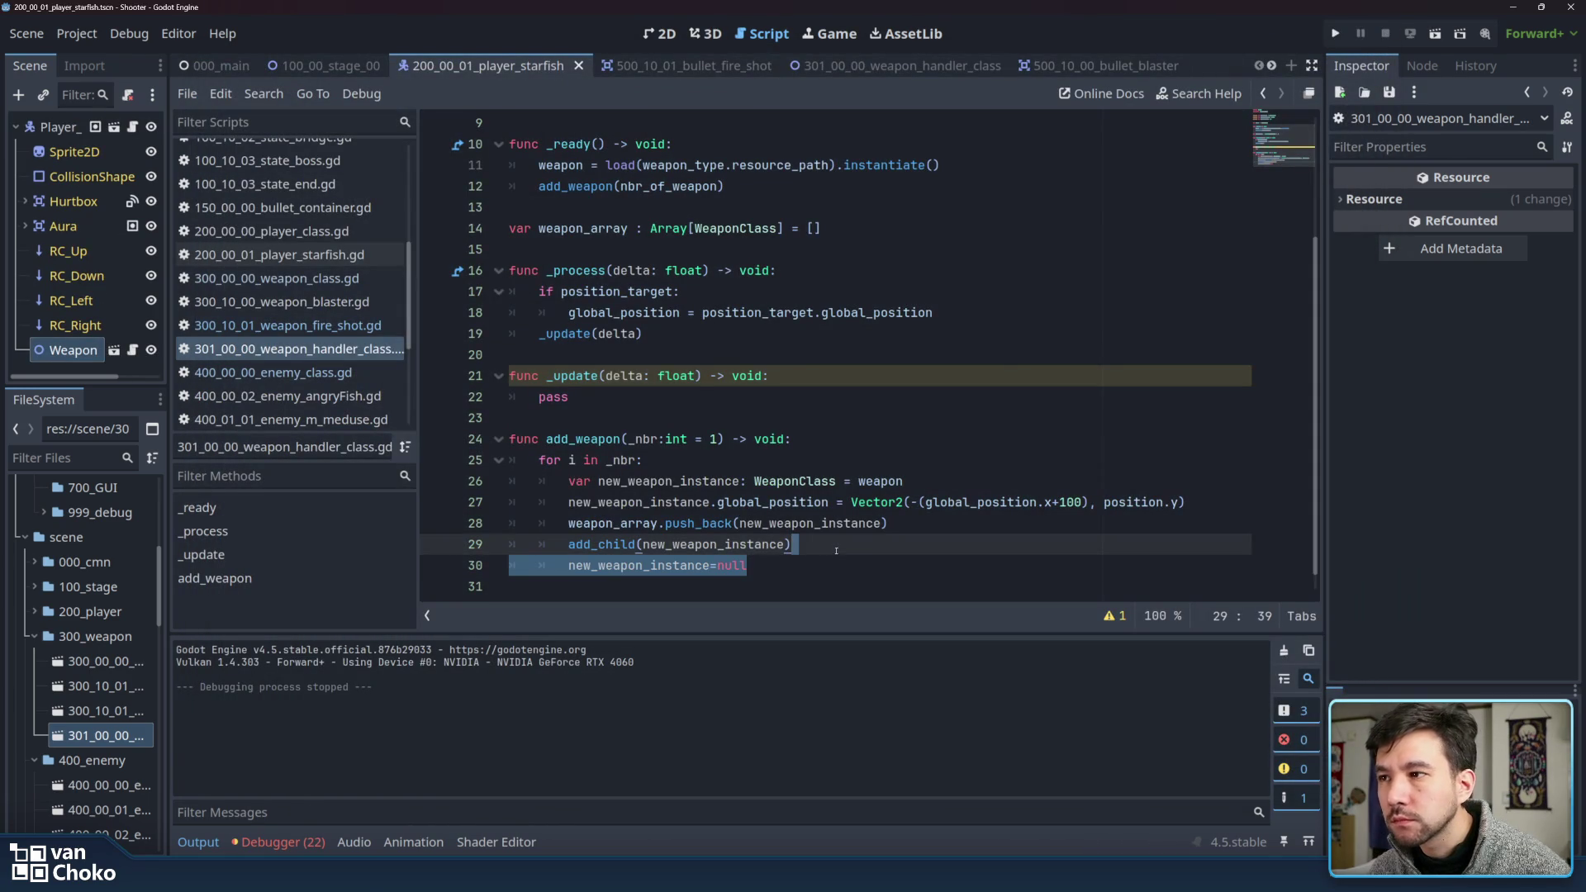
Delete the new_weapon_instance=null line and remove .instantiate() from the weapon load on line 11
left_click(278, 842)
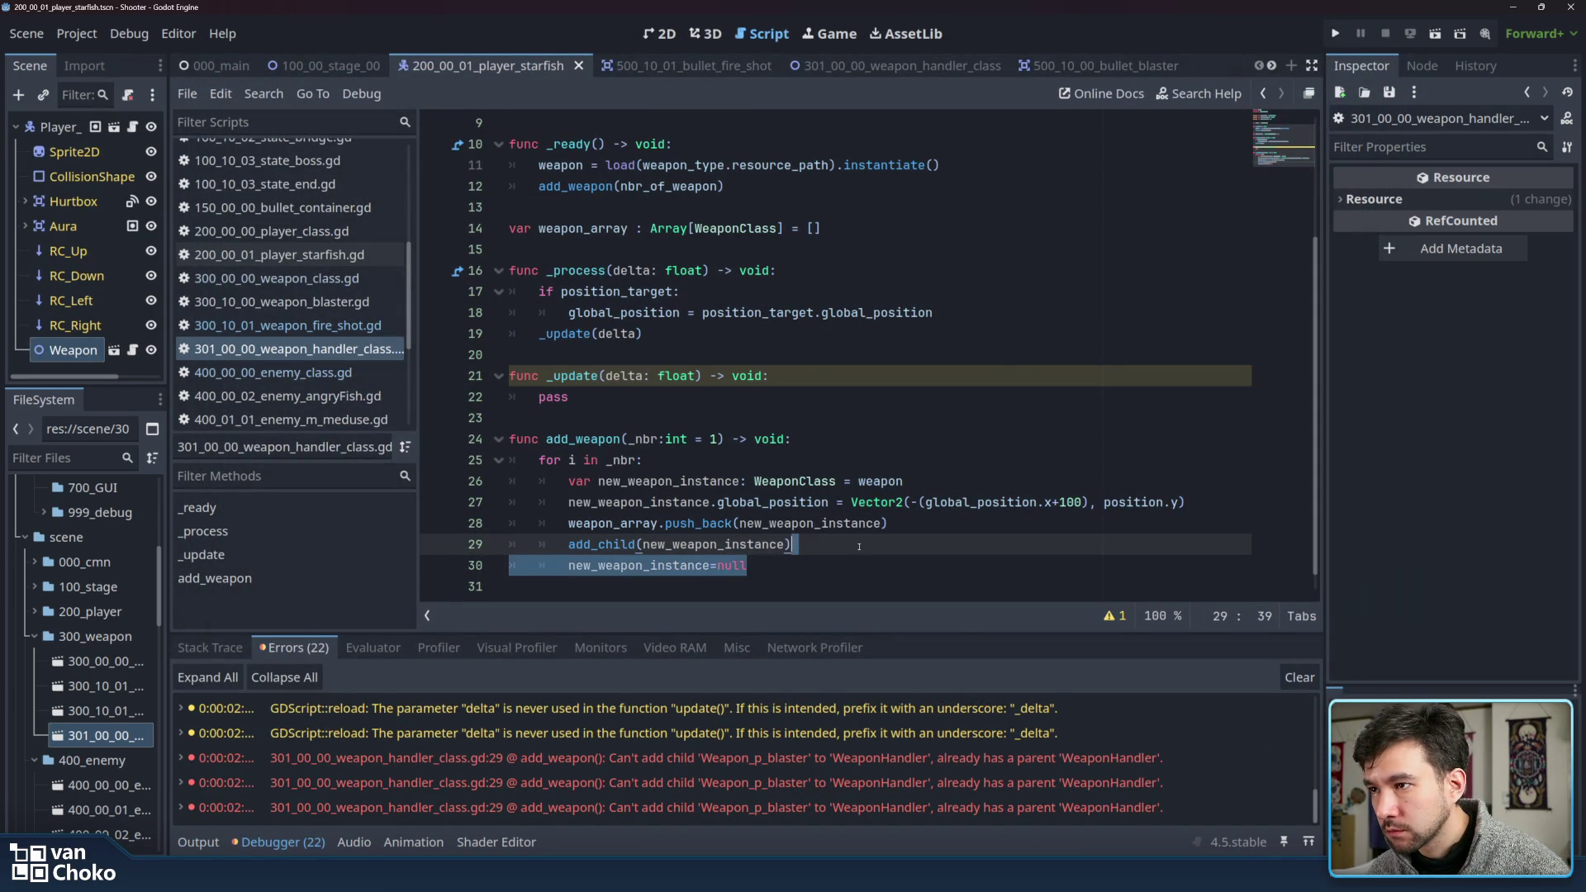
key("Delete")
scroll(859, 547, "up", 3)
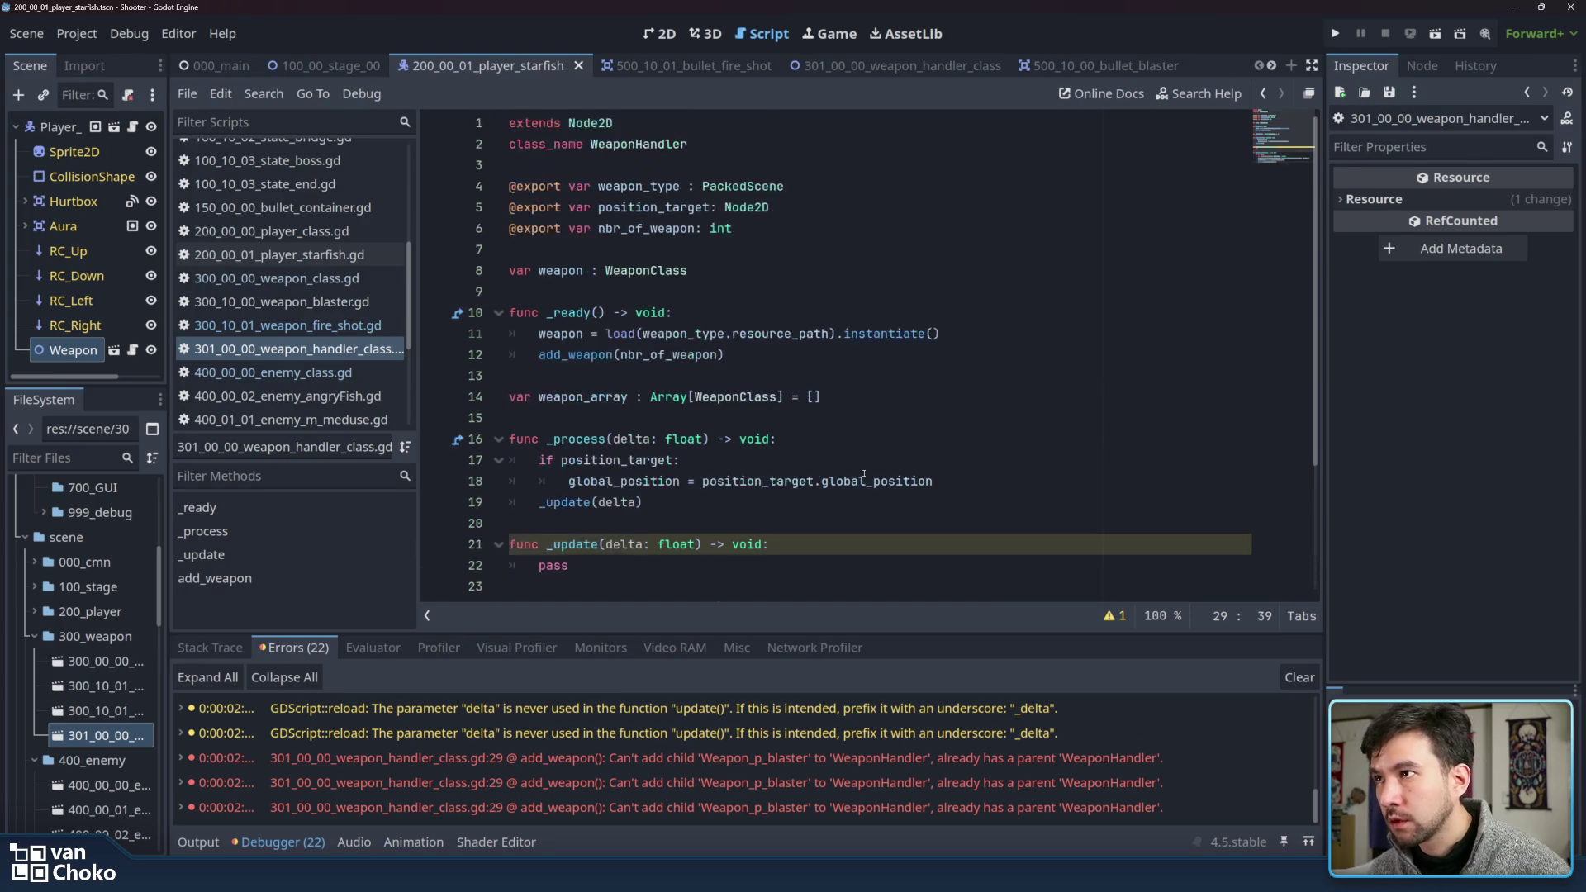
left_click(734, 334)
left_click_drag(538, 334, 942, 333)
left_click(836, 334)
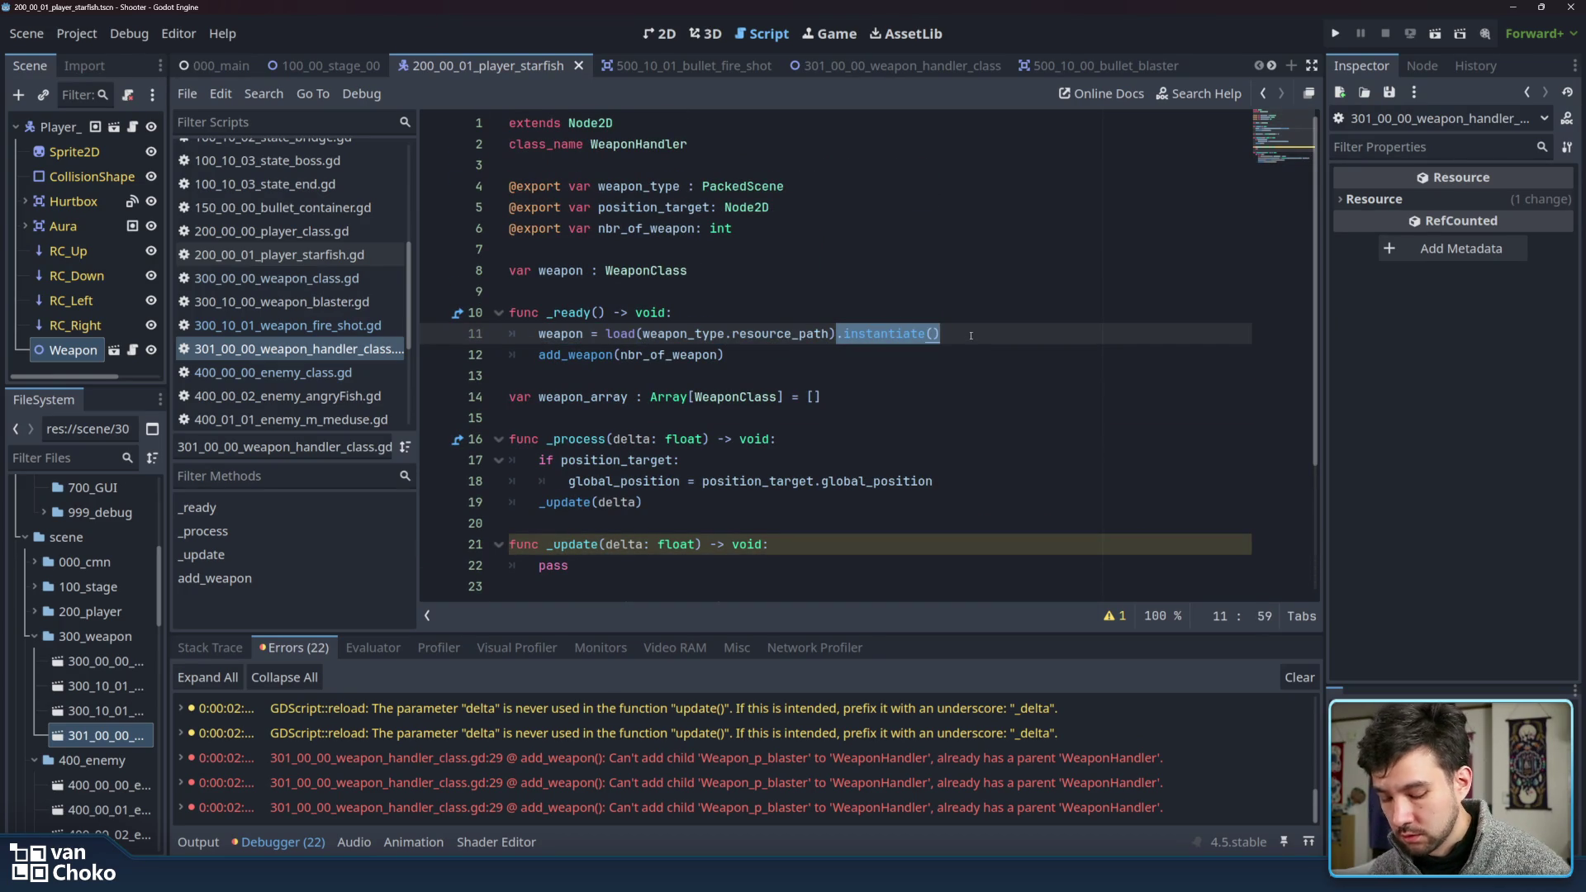
key("BackSpace")
Change the weapon variable's type on line 8 from WeaponClass to Resource
scroll(971, 336, "down", 3)
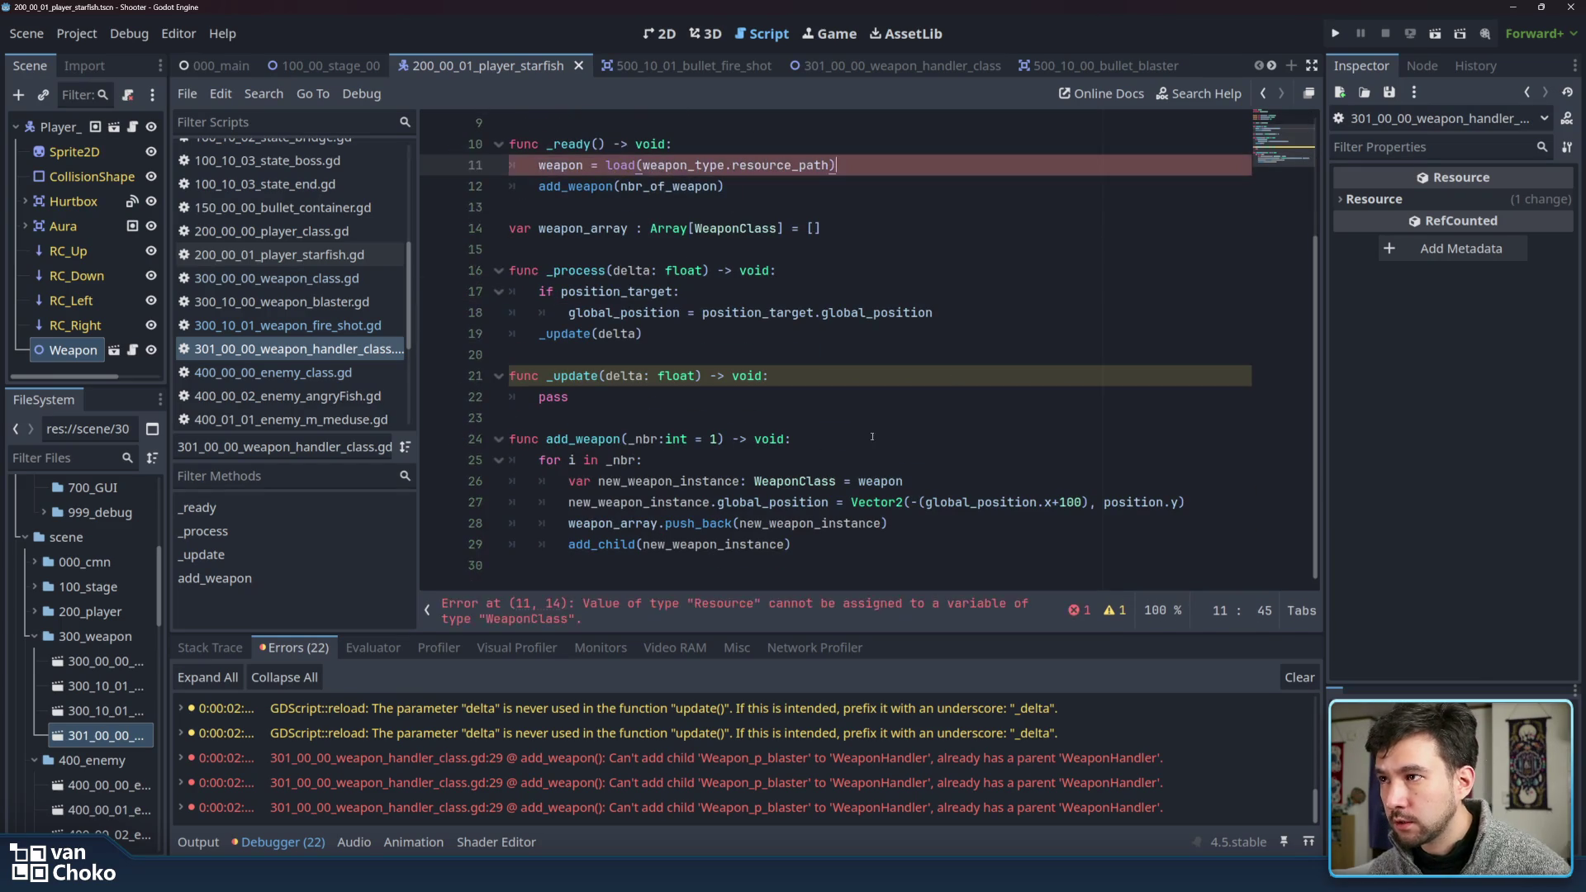
left_click(909, 480)
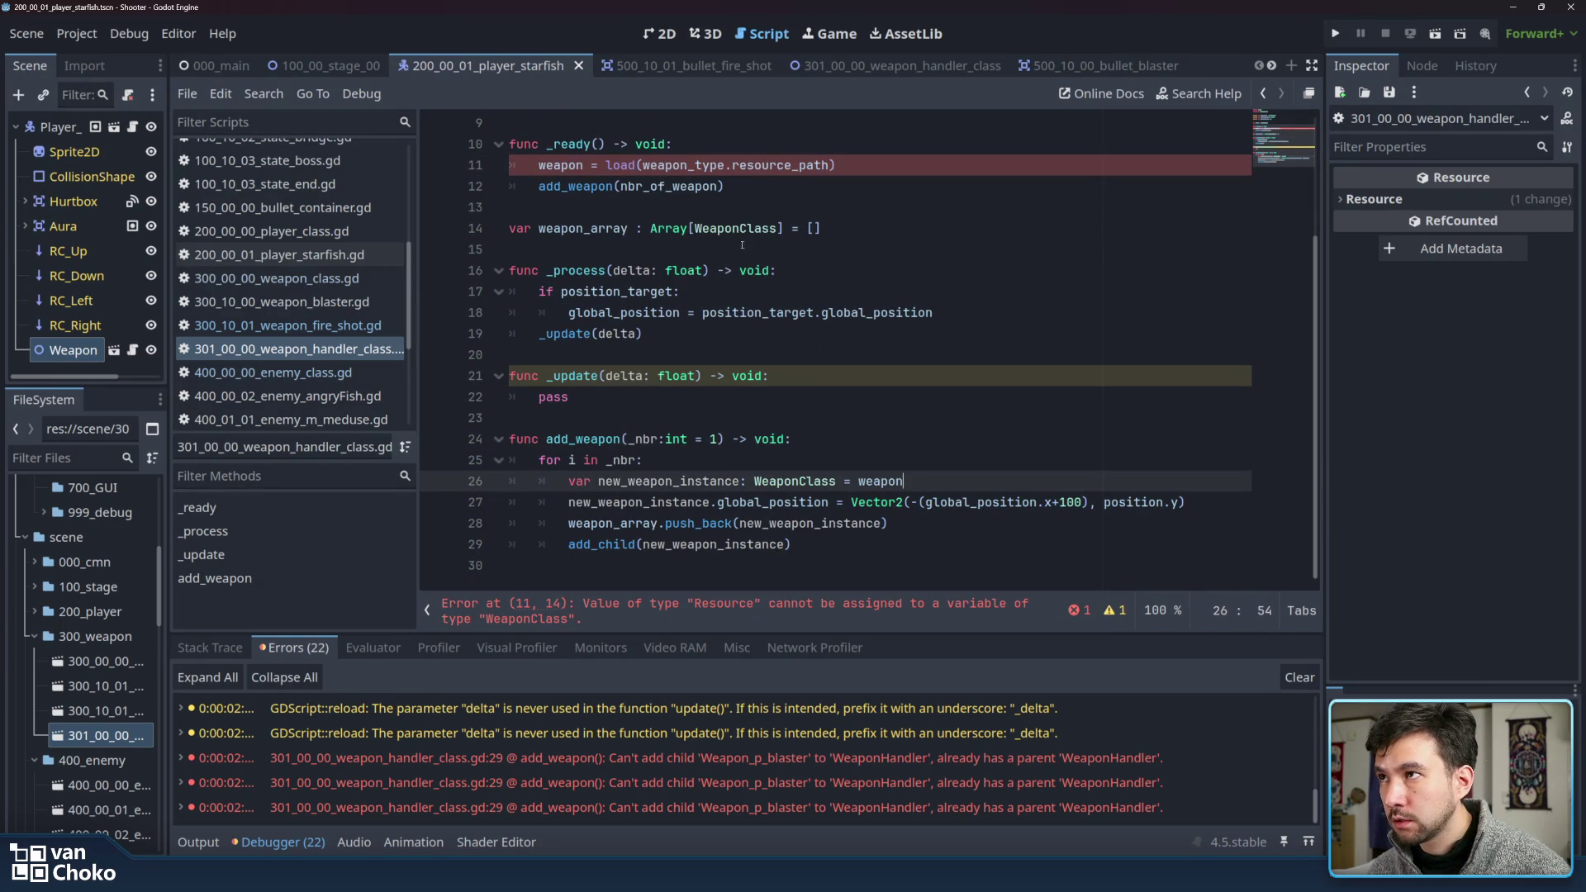
scroll(645, 189, "up", 3)
left_click_drag(687, 271, 606, 271)
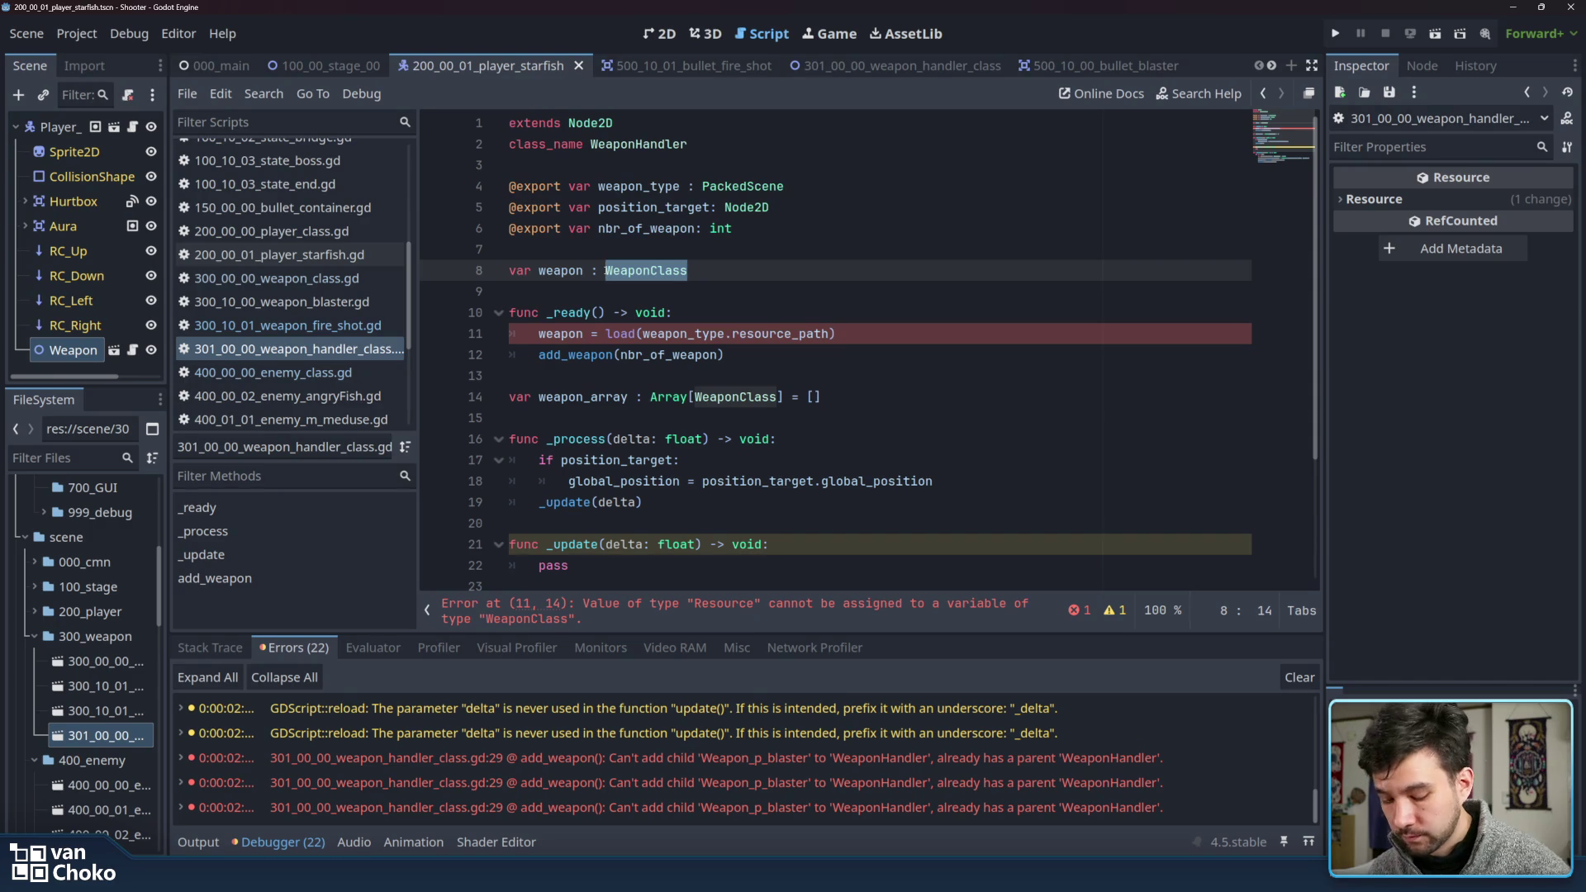
key("BackSpace")
key("BackSpace")
key("BackSpace")
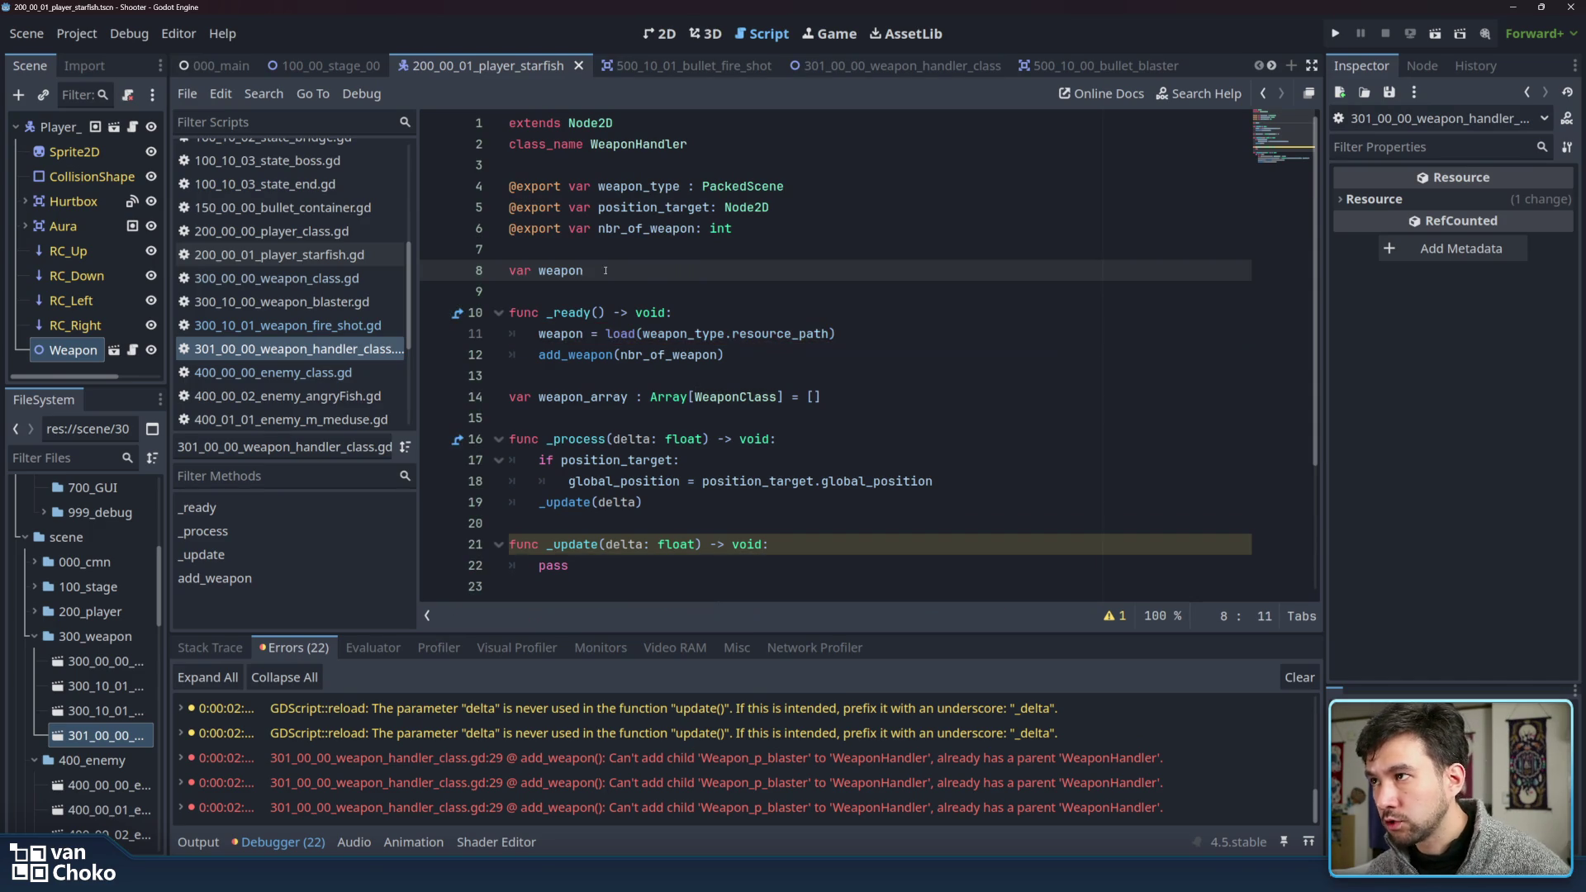
scroll(606, 270, "down", 3)
scroll(758, 376, "up", 3)
left_click(623, 333)
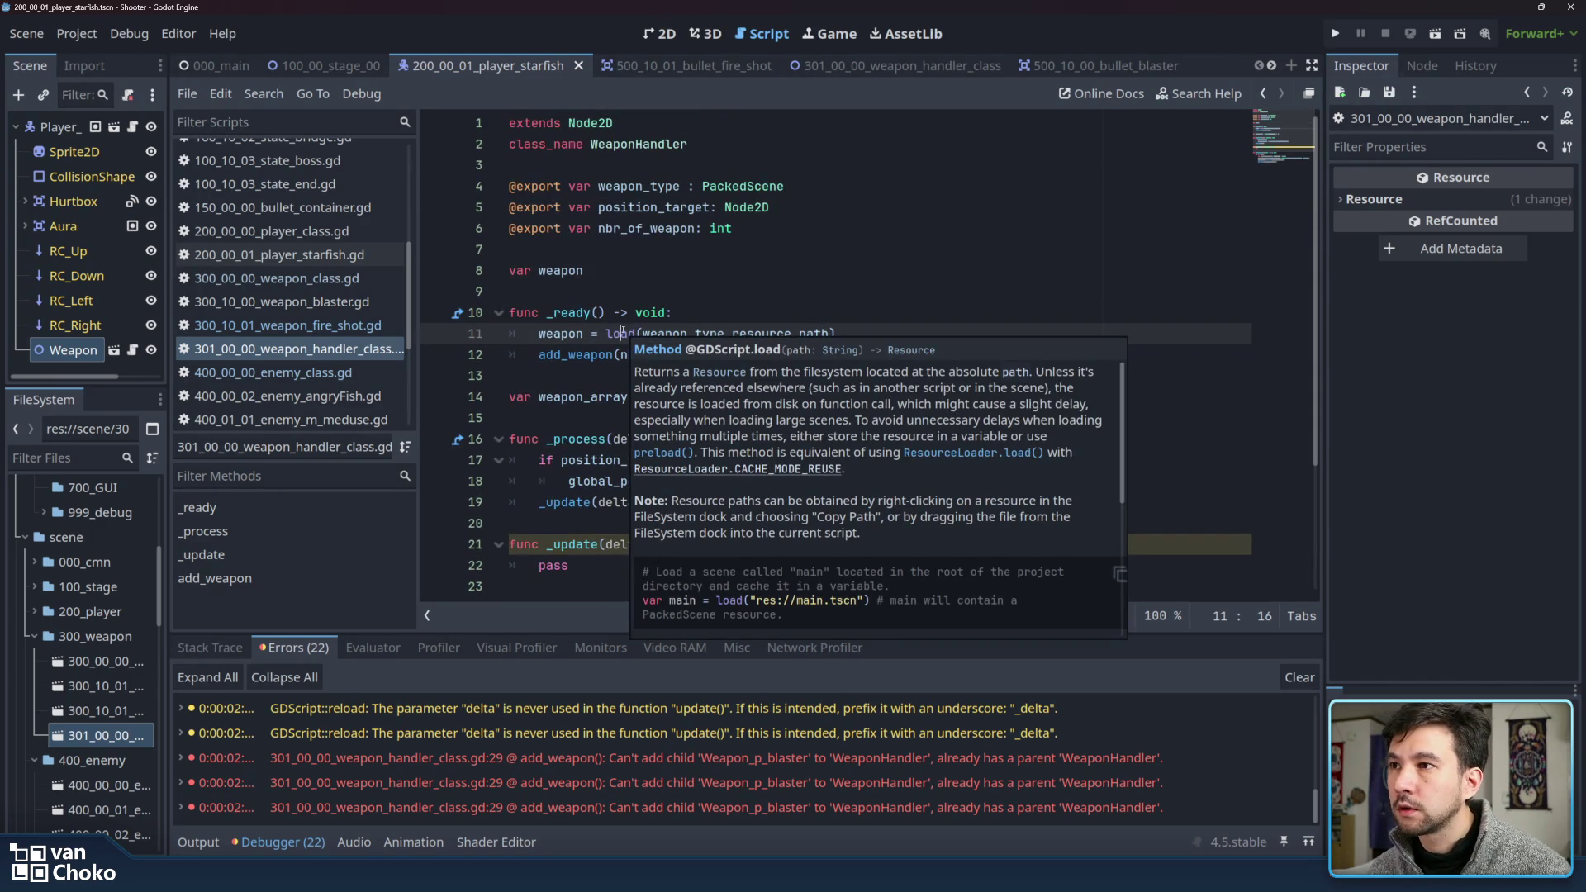
left_click(605, 270)
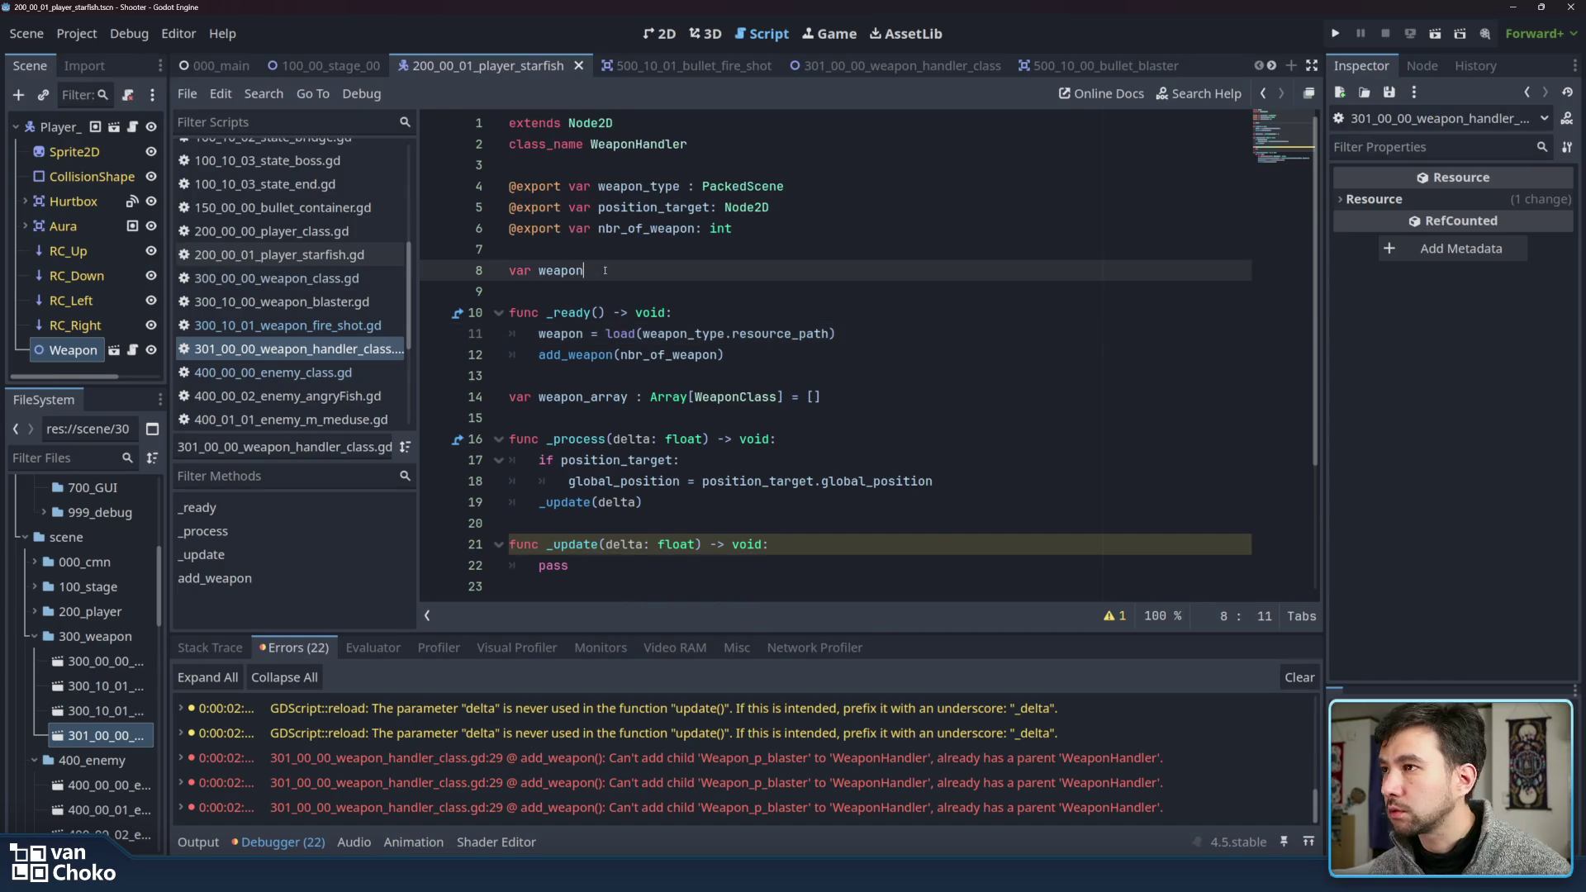
type(": ")
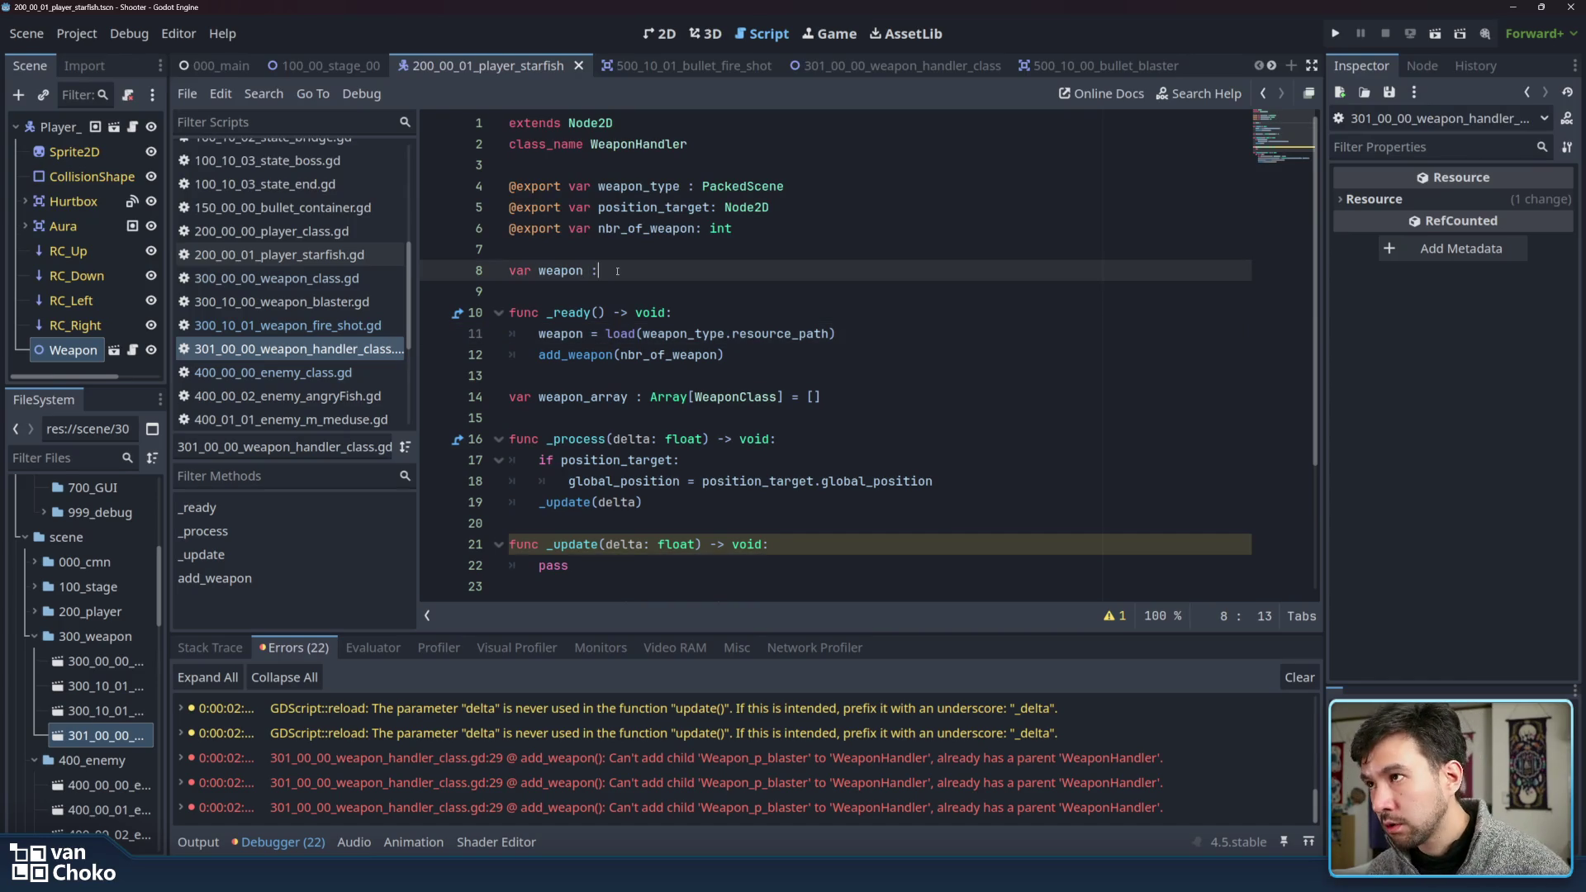
type("Re")
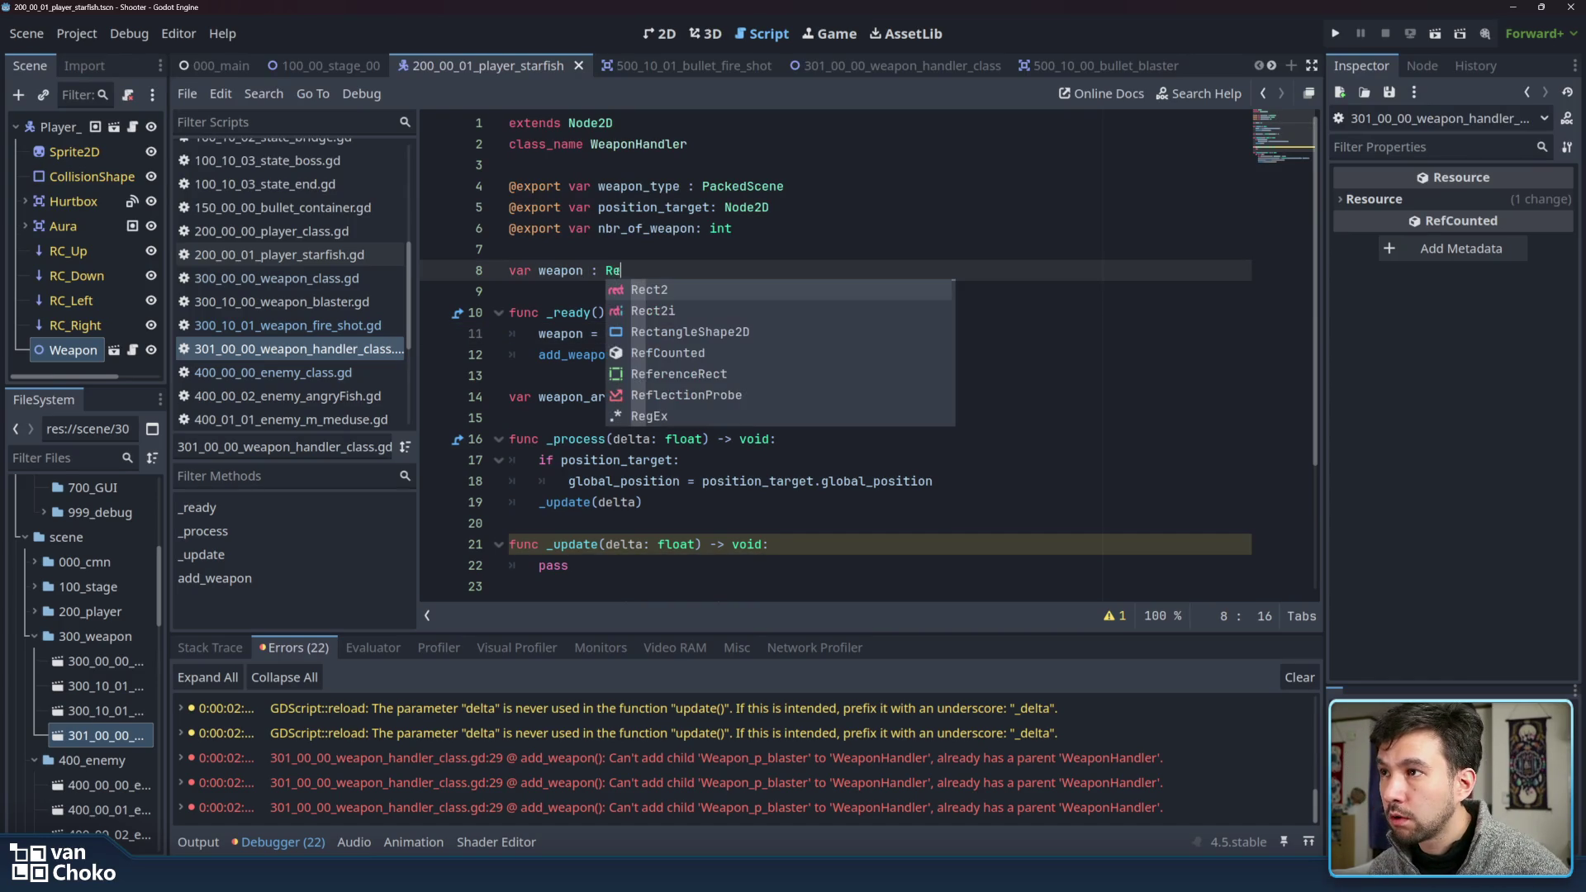
type("ss")
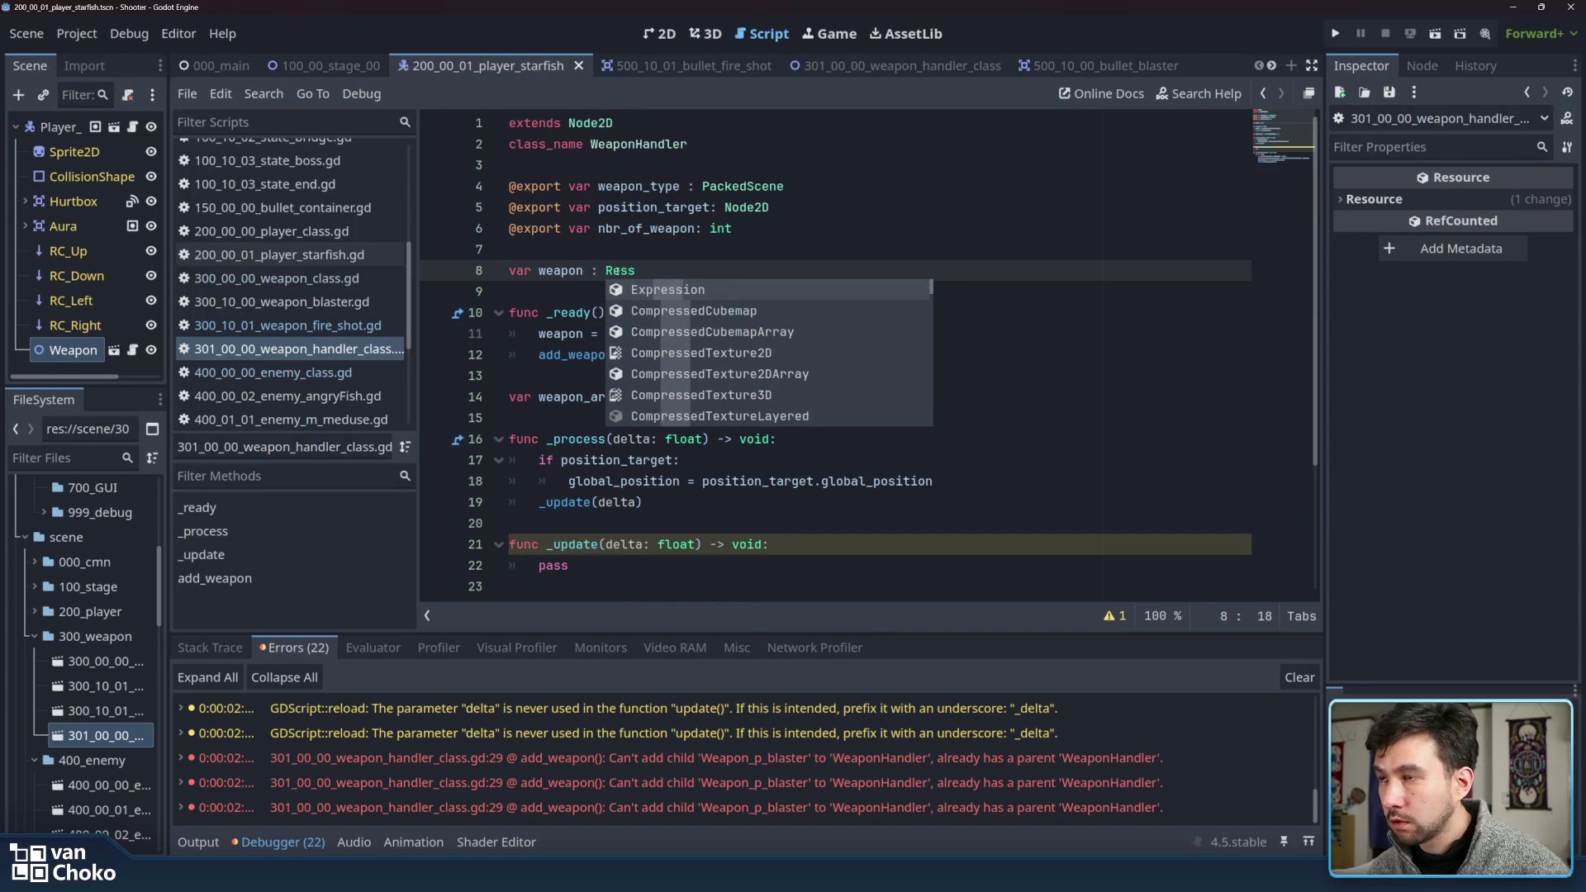
key("BackSpace")
type("ourc")
key("Return")
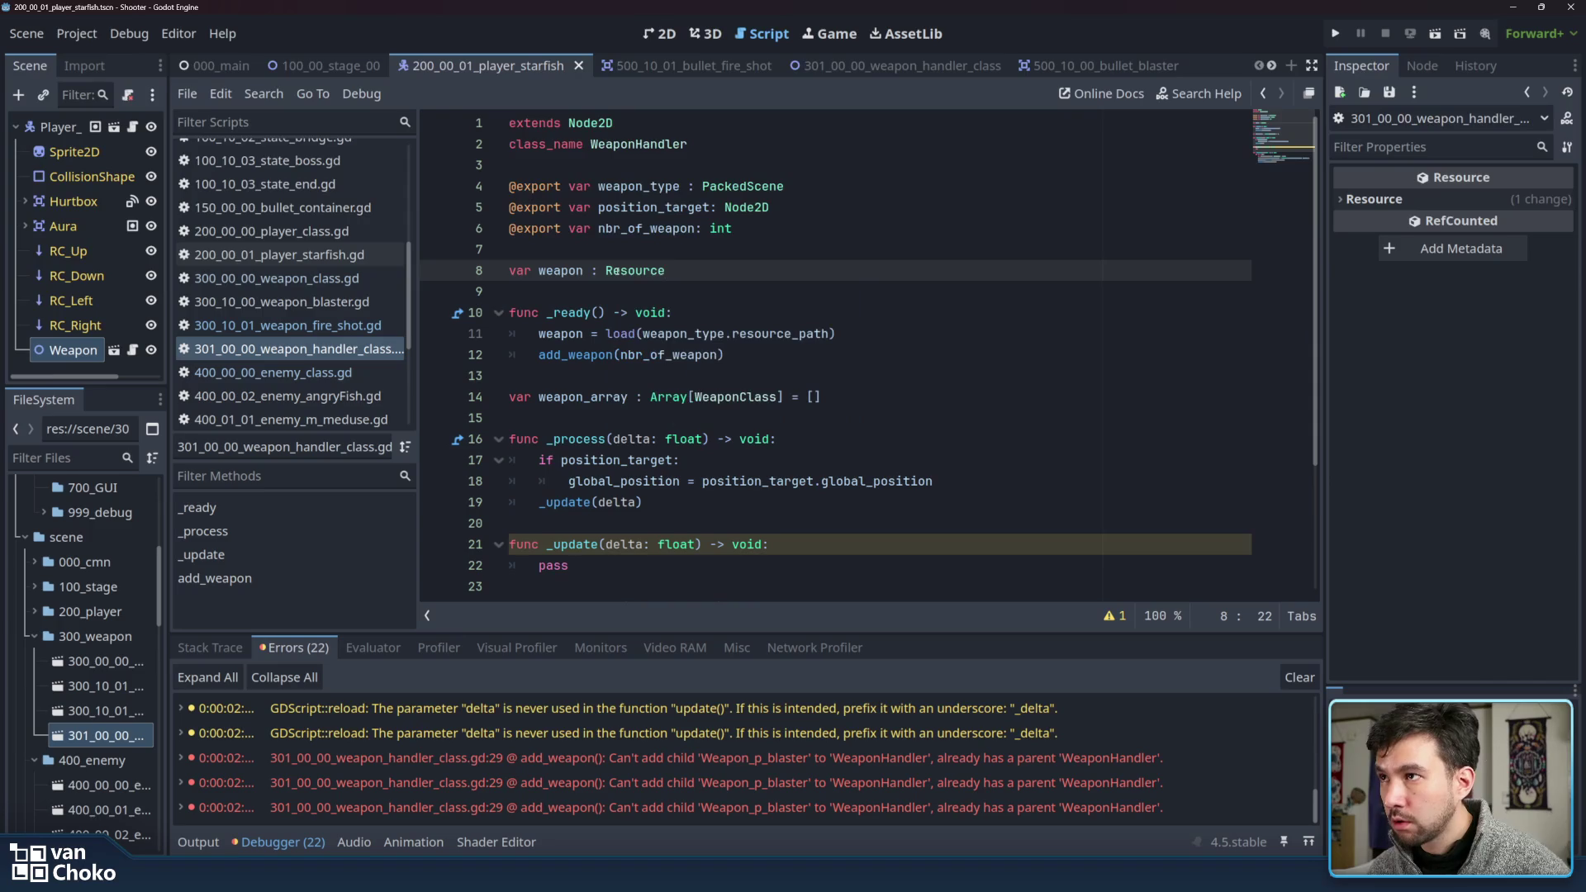
Assign weapon.instantiate() on line 26 inside the loop and run the project
scroll(780, 460, "down", 3)
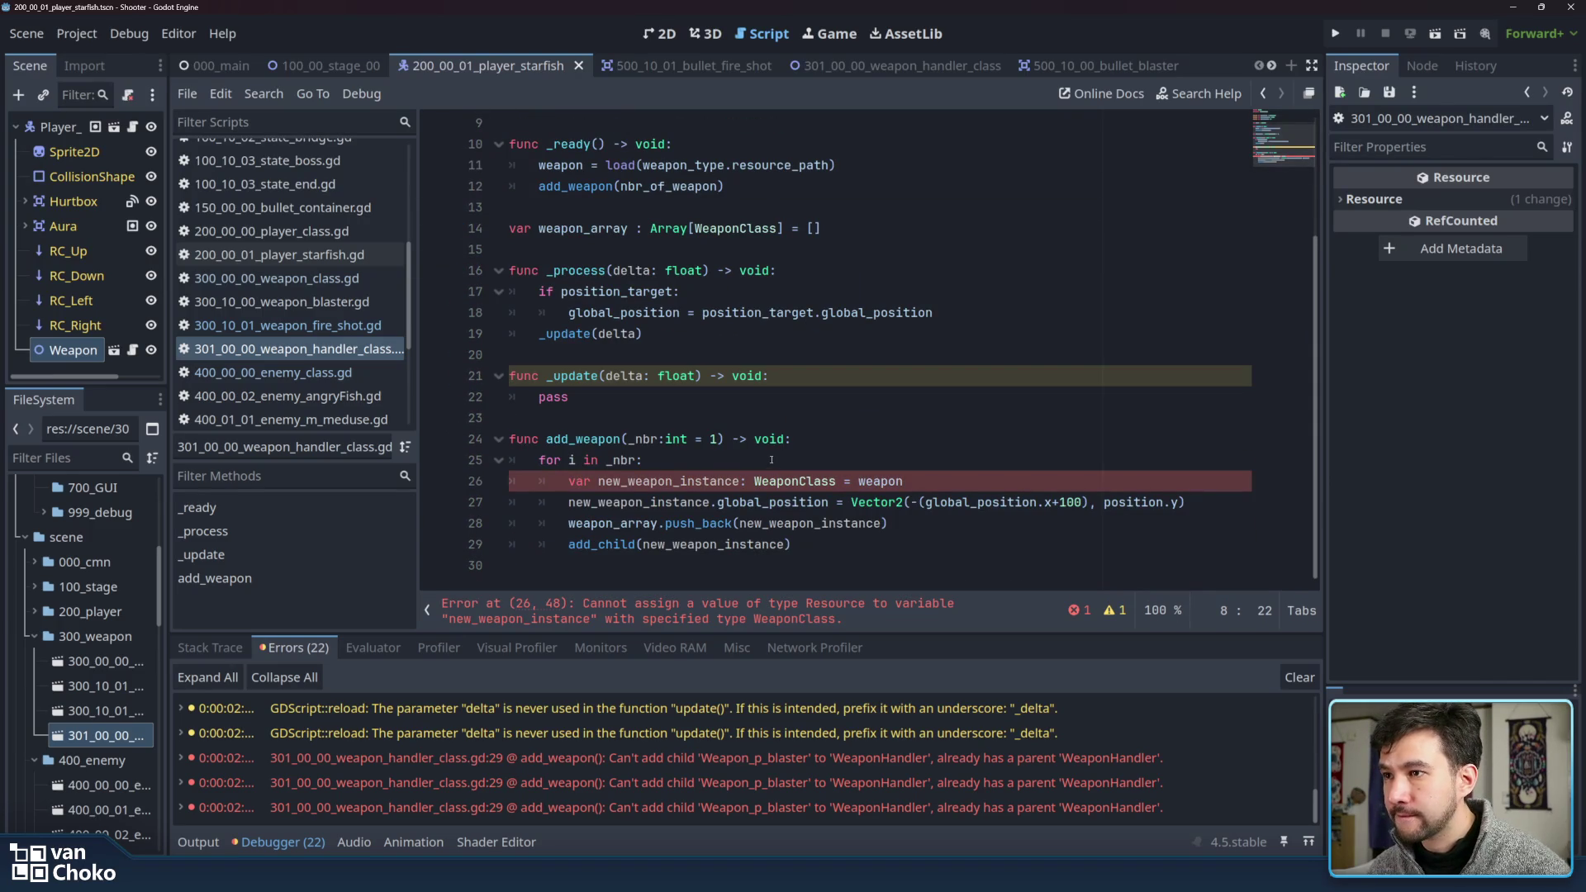
left_click(910, 482)
type(".instanti")
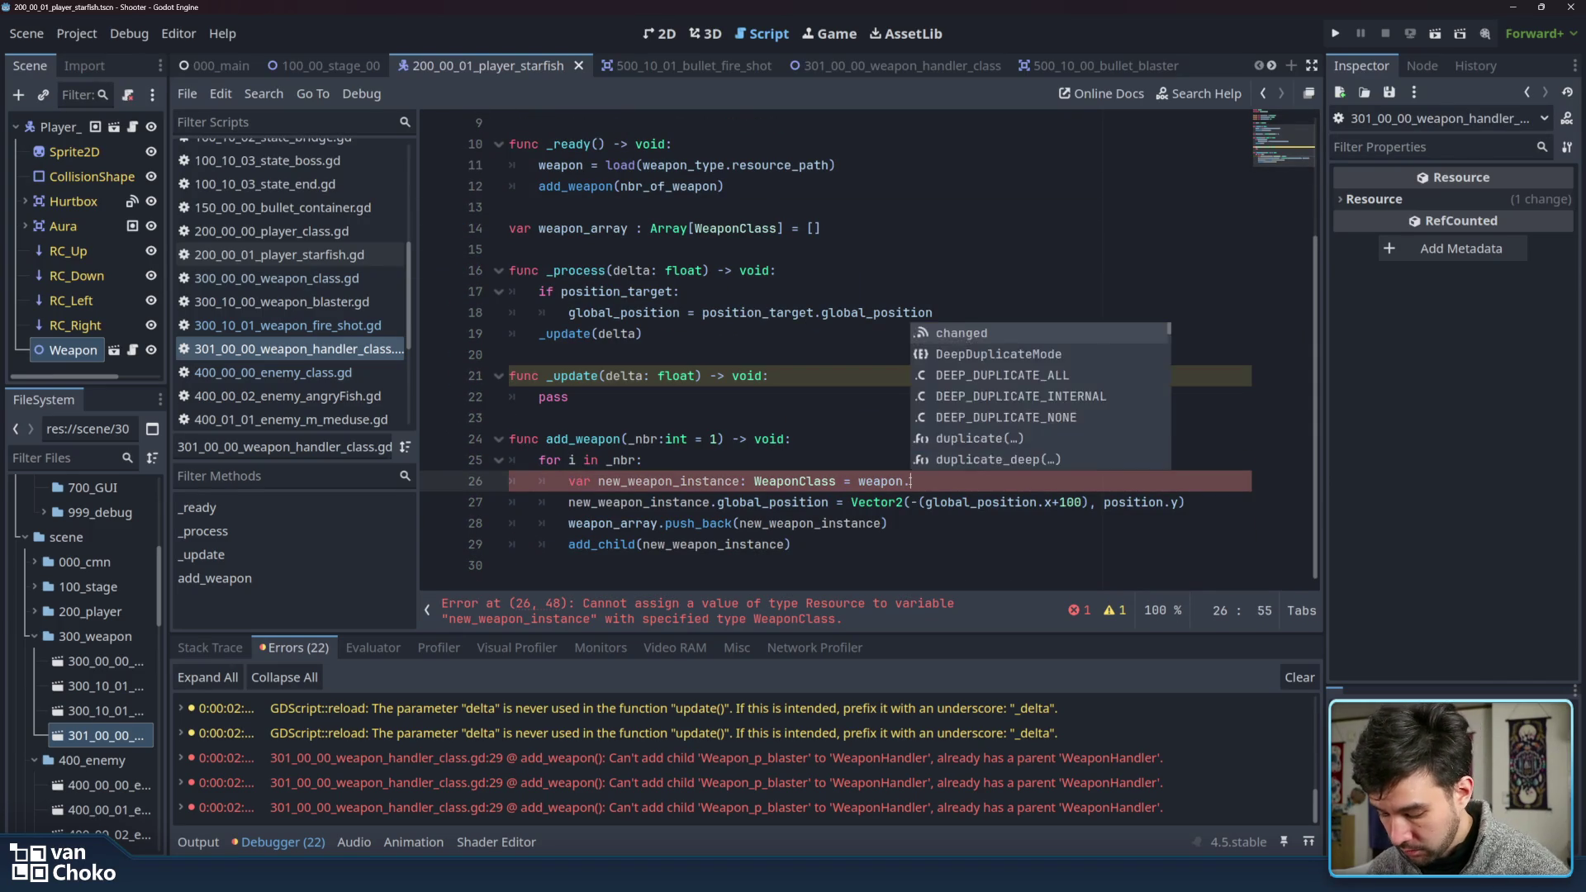
type("ate")
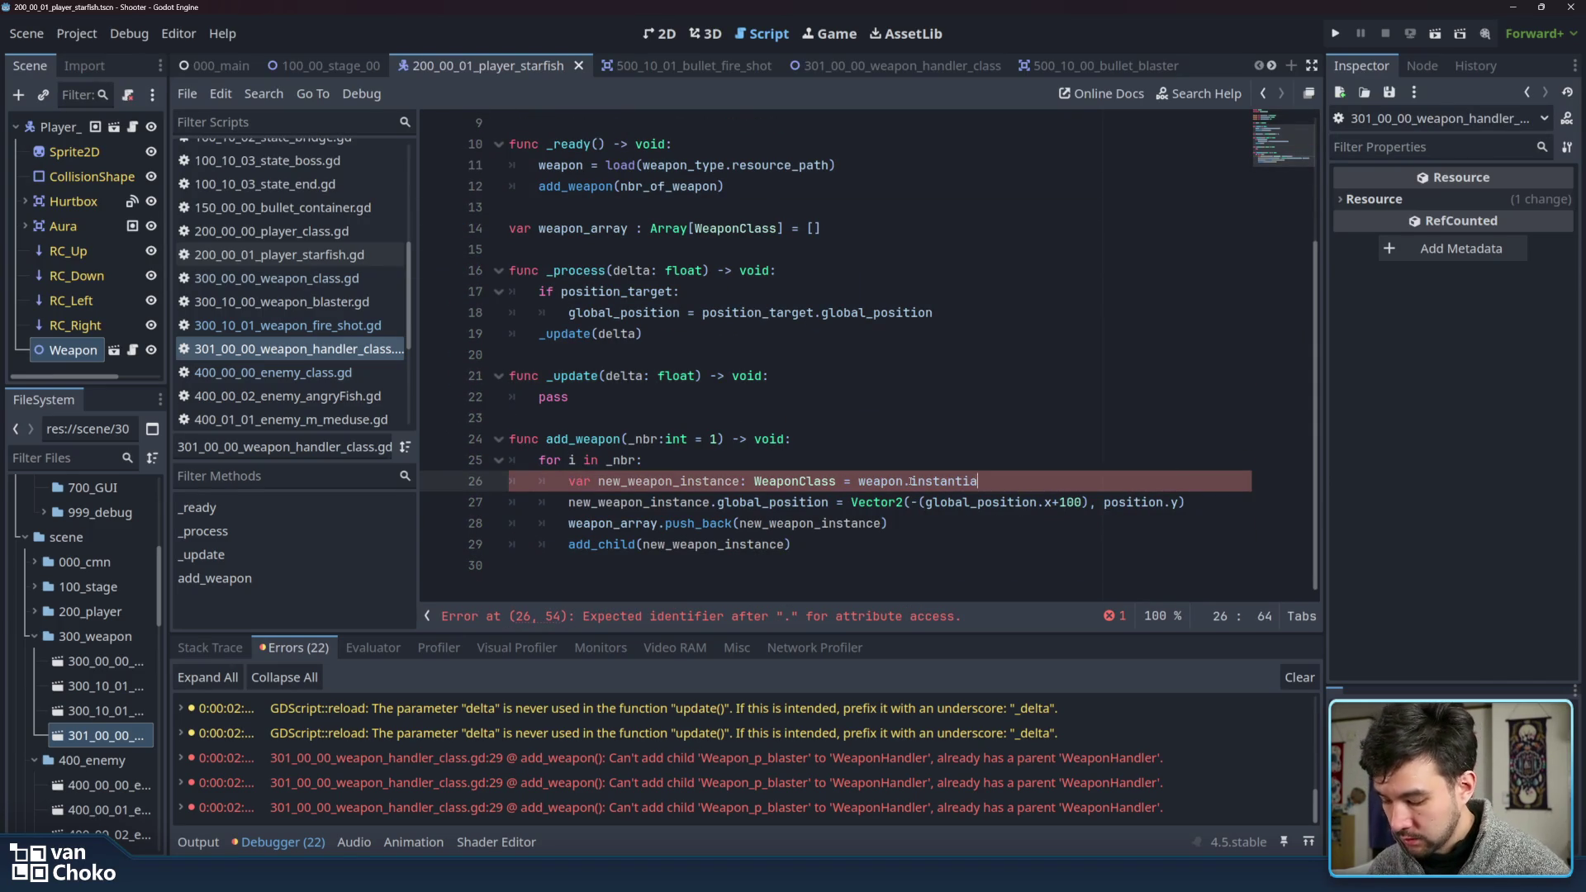
key("BackSpace")
key("BackSpace")
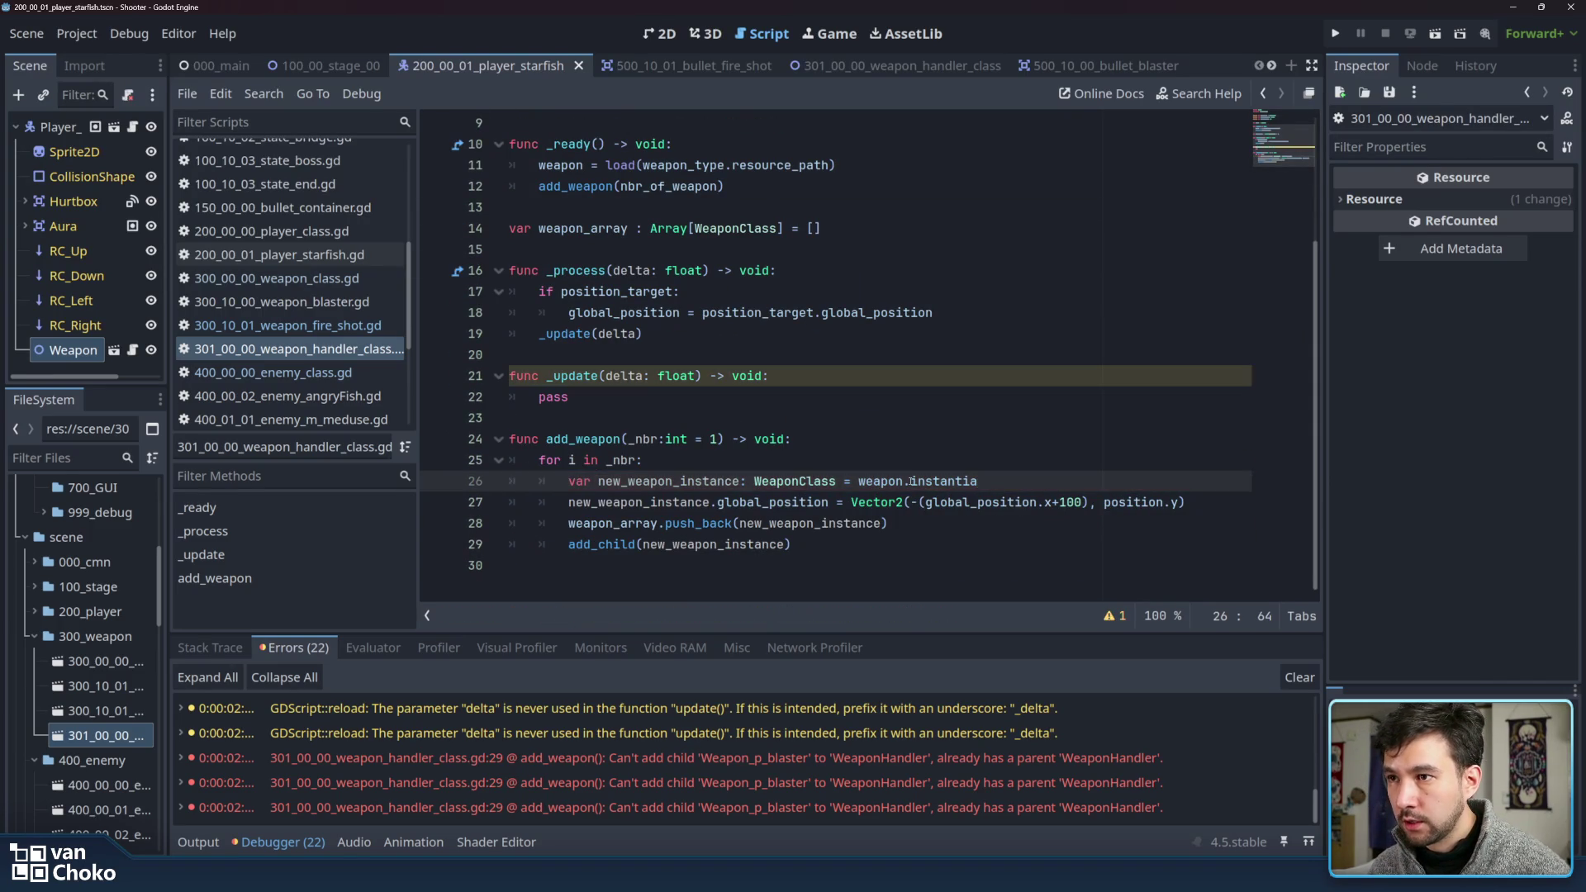
type("te()")
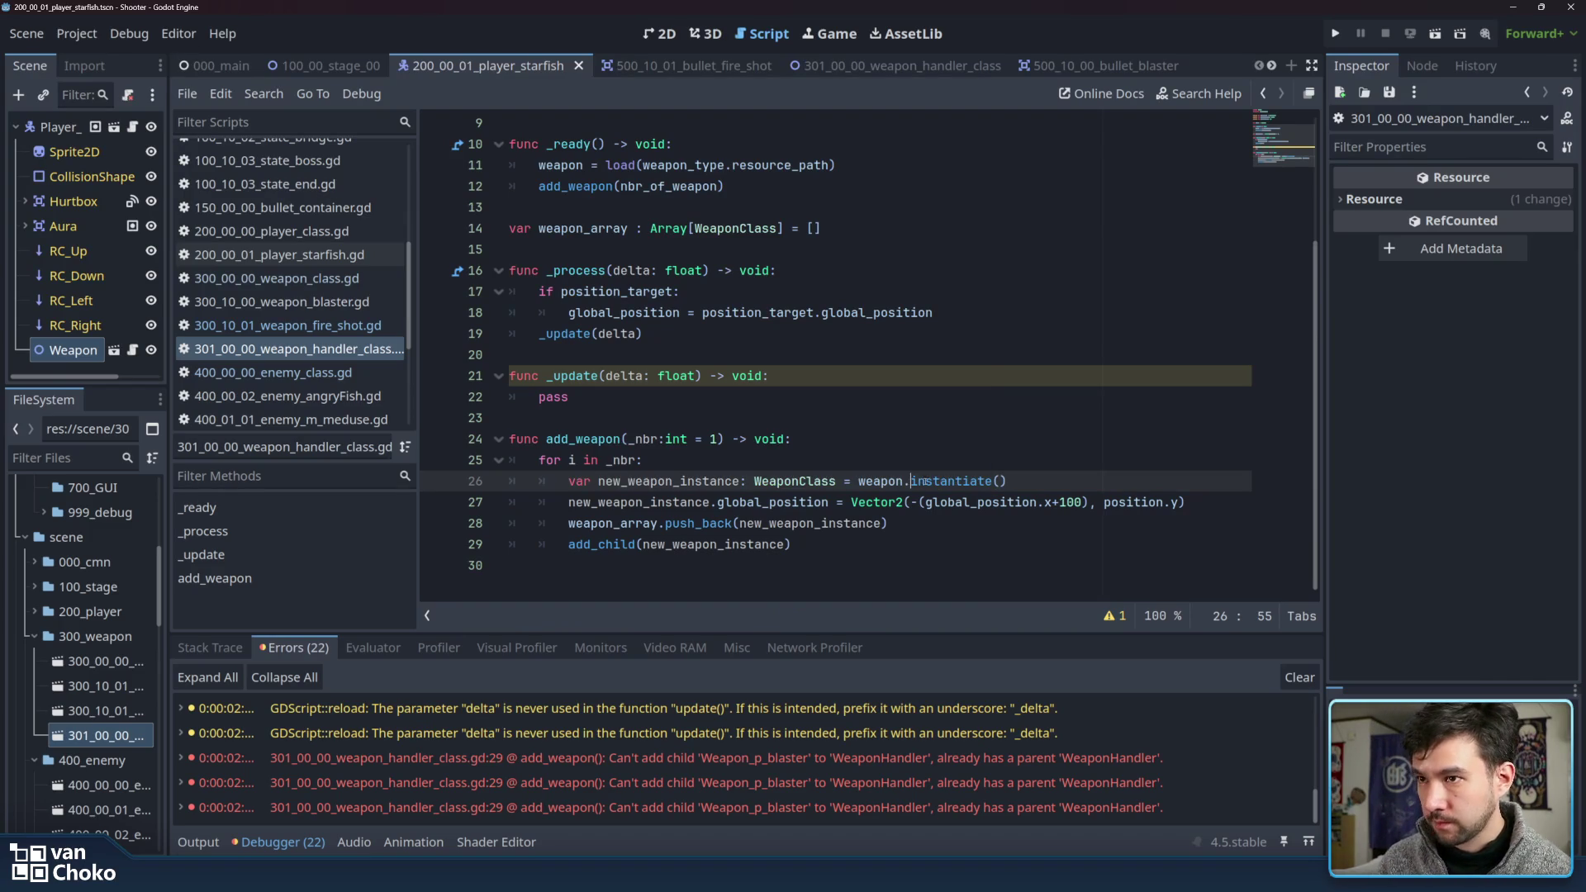
left_click(957, 577)
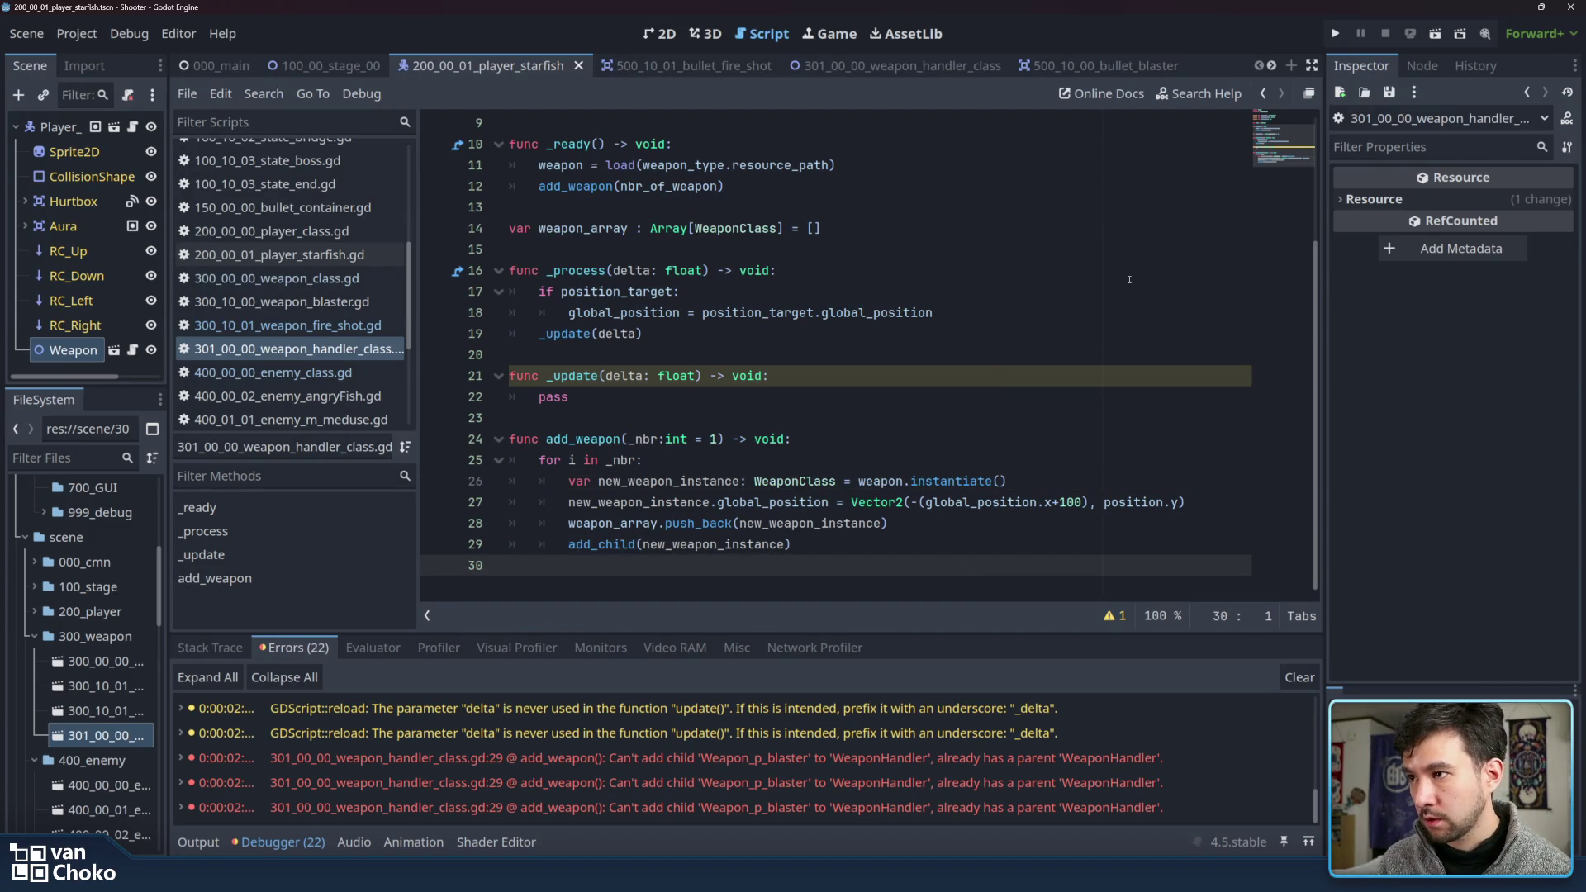
left_click(1336, 34)
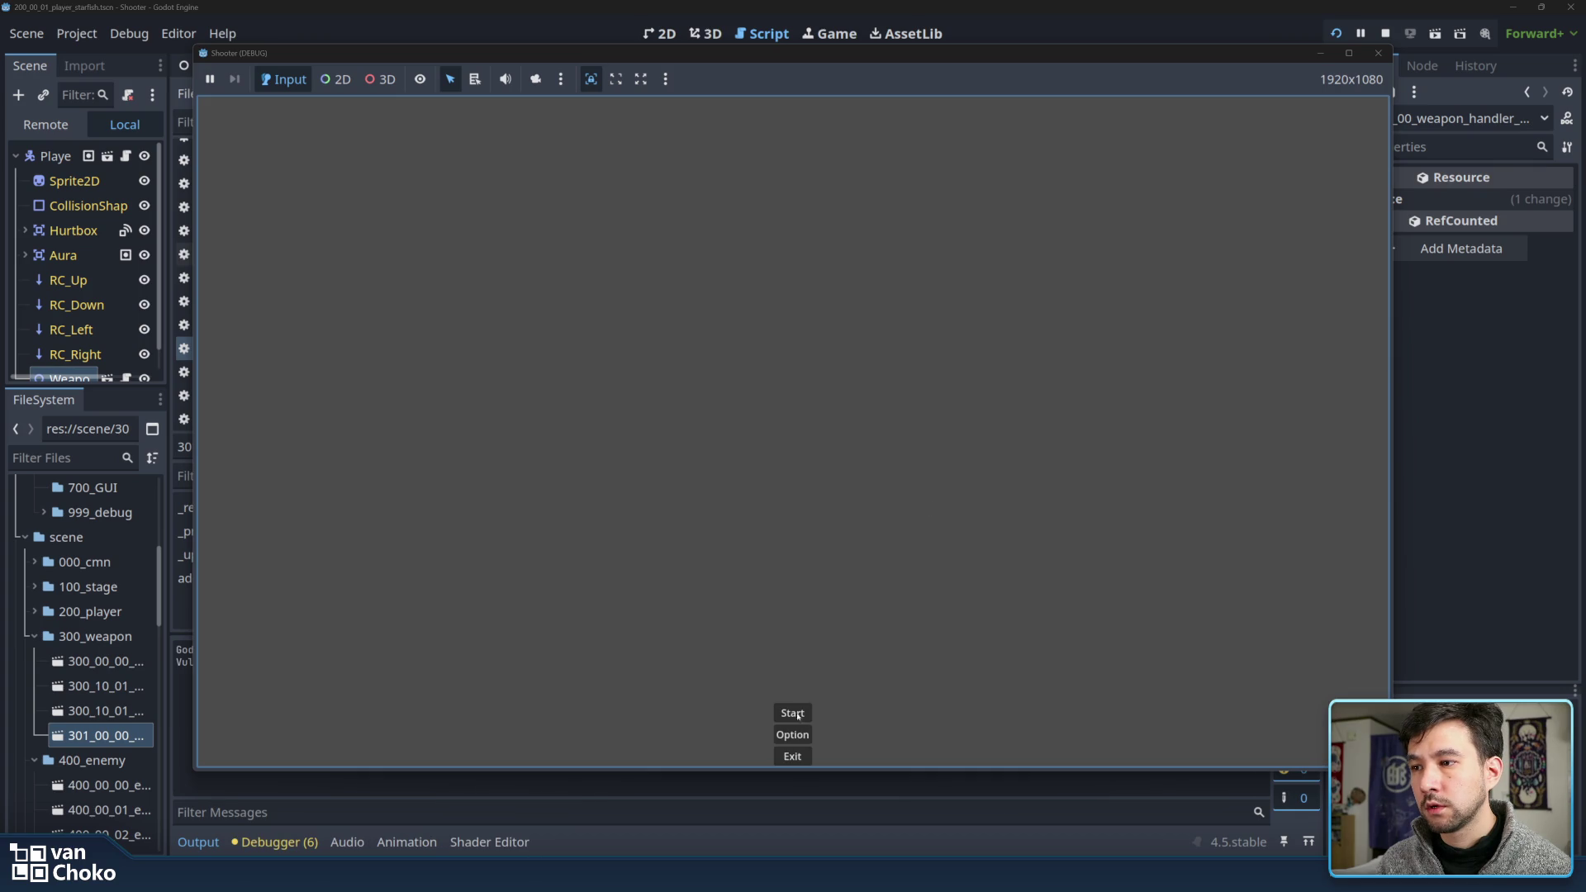
Start the game, fly the ship right, up, down and right, then close the game window
left_click(798, 715)
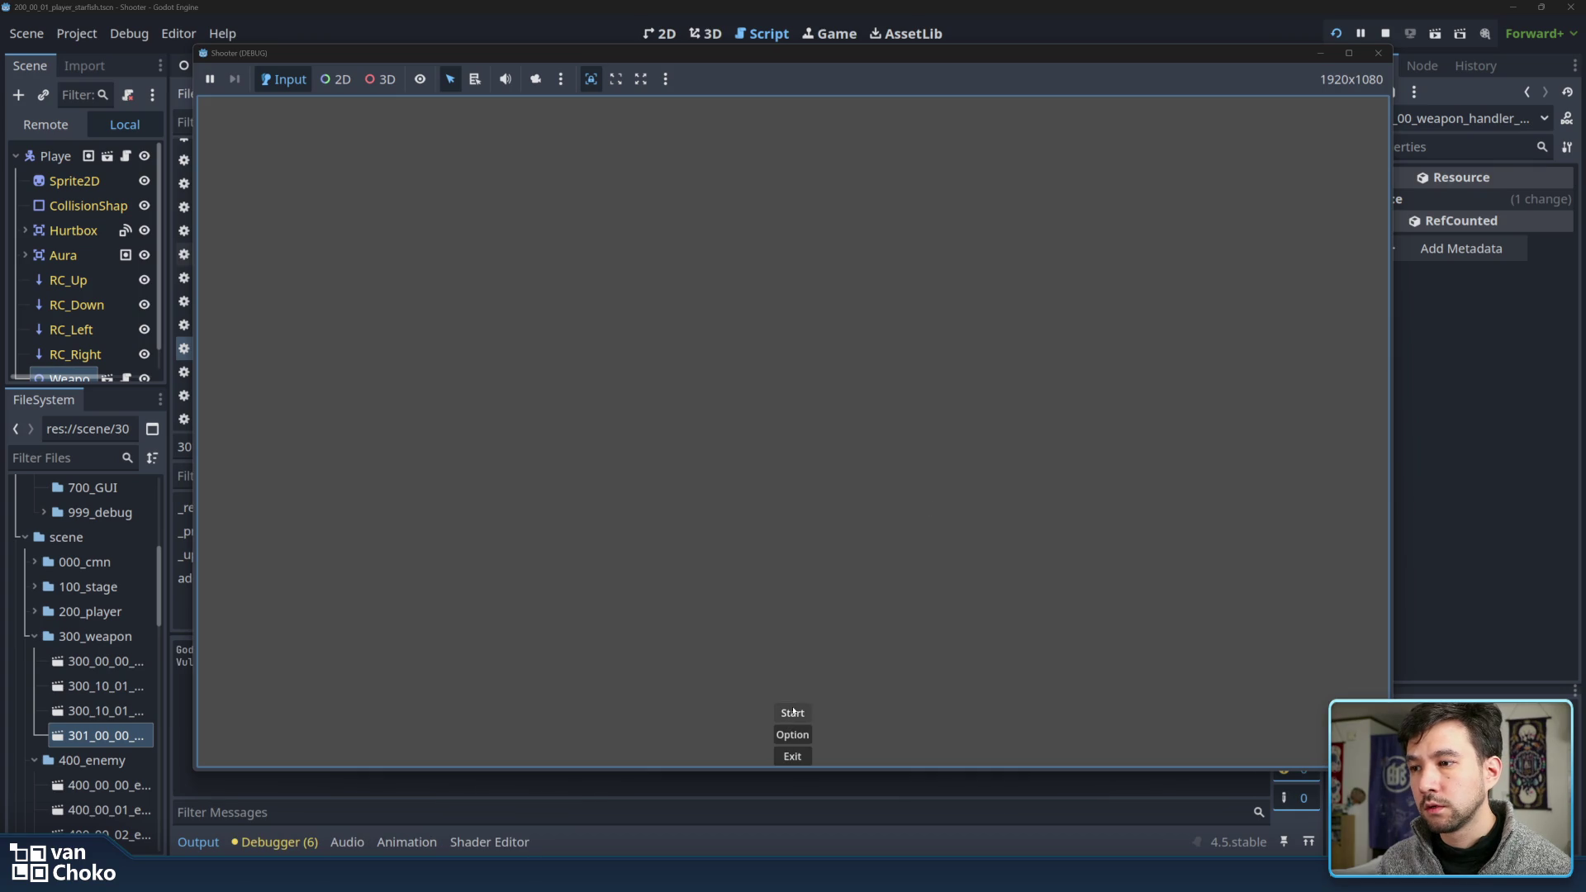
key("Right")
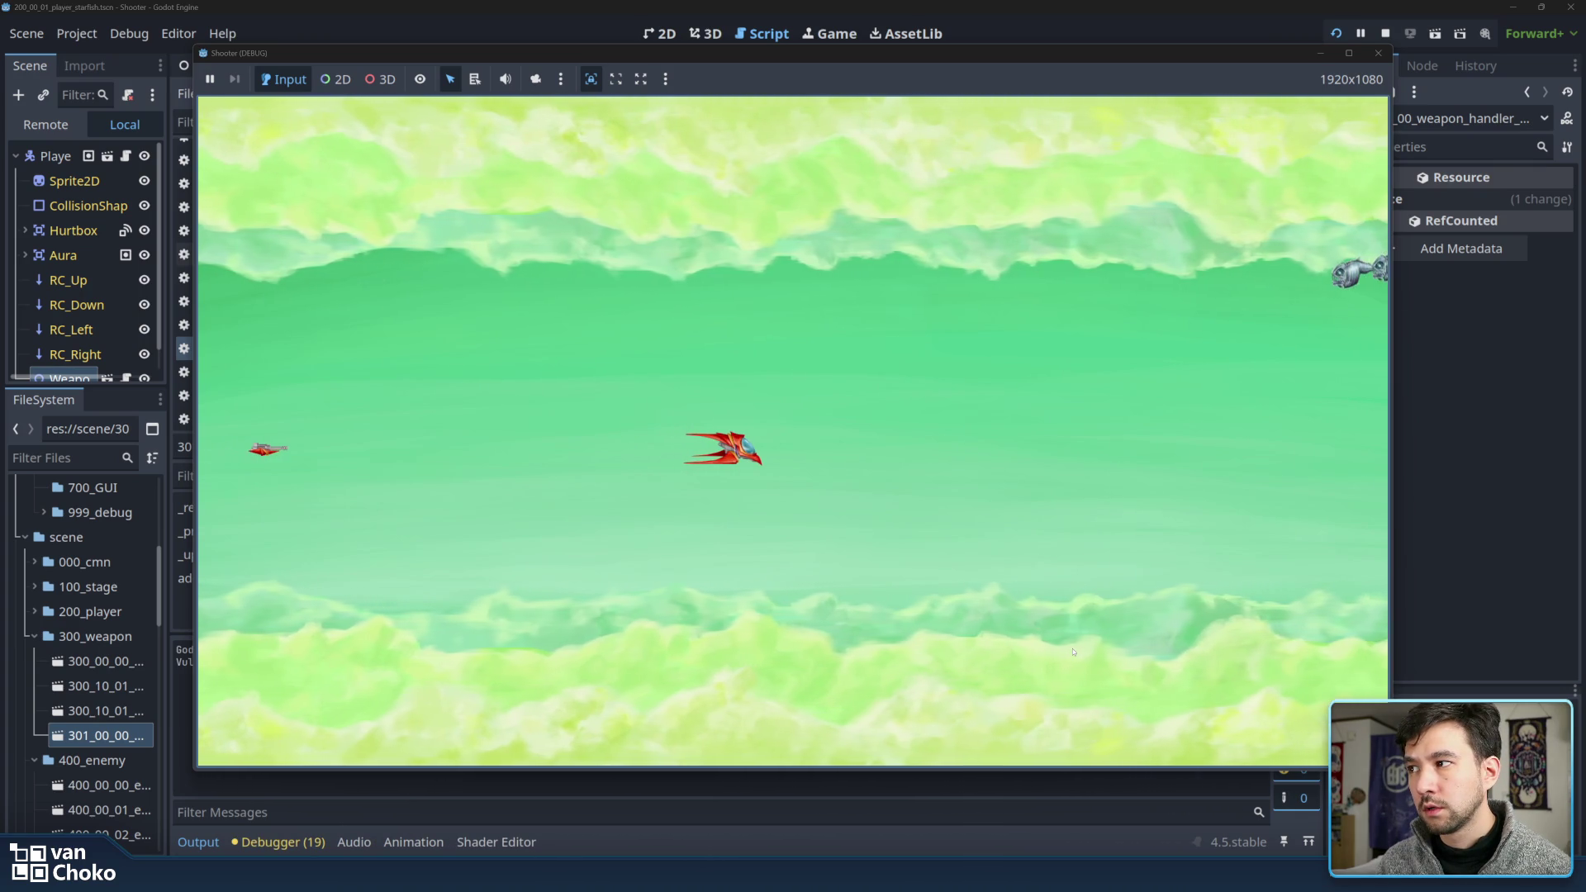
key("Up")
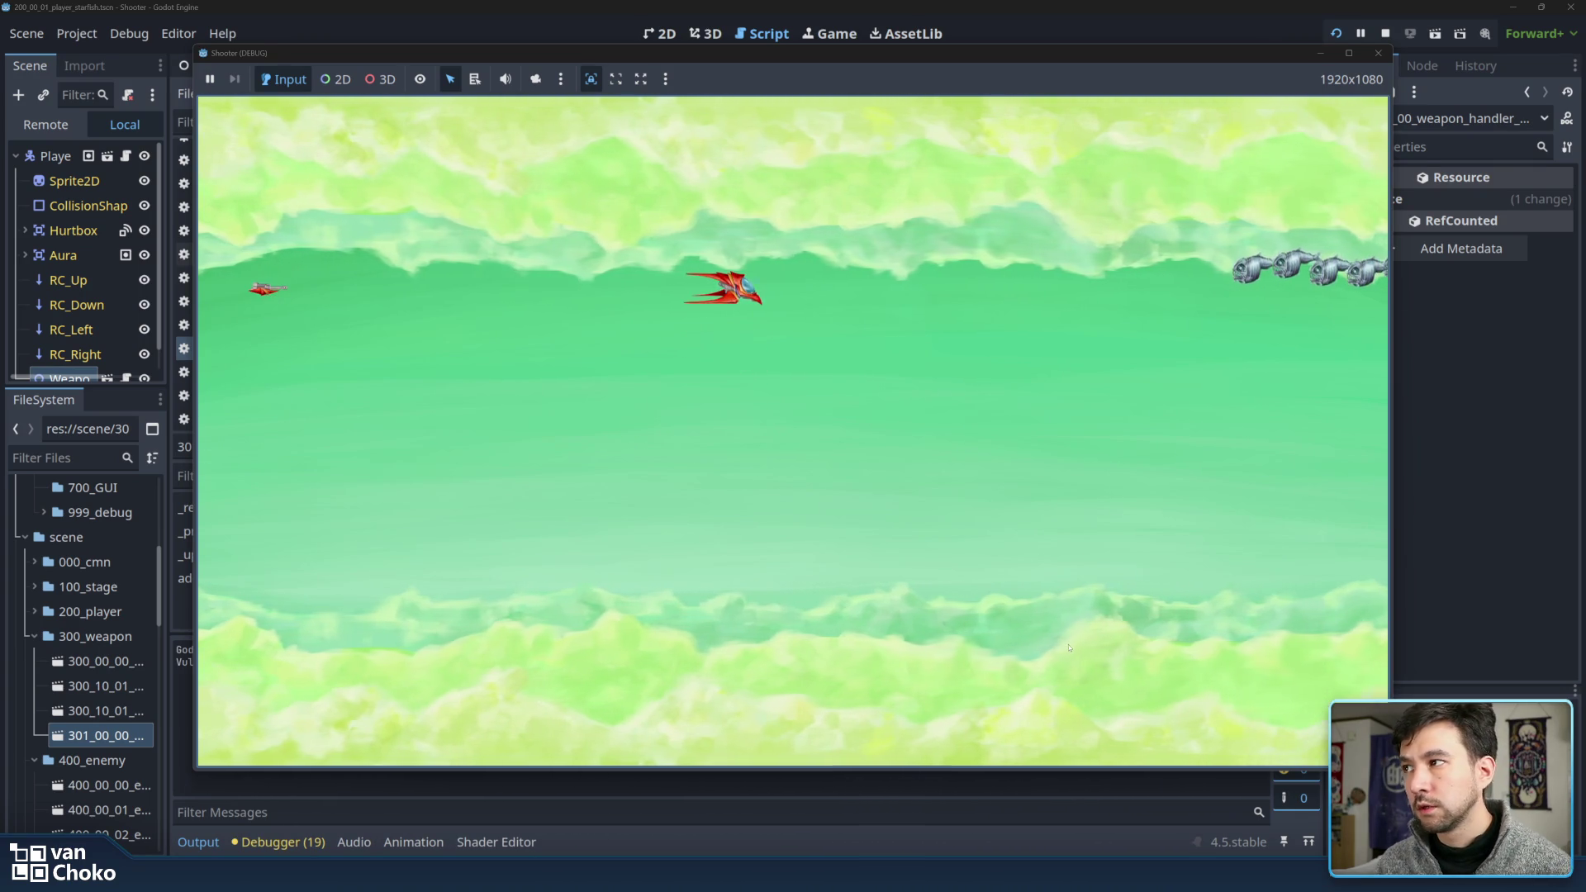
key("Down")
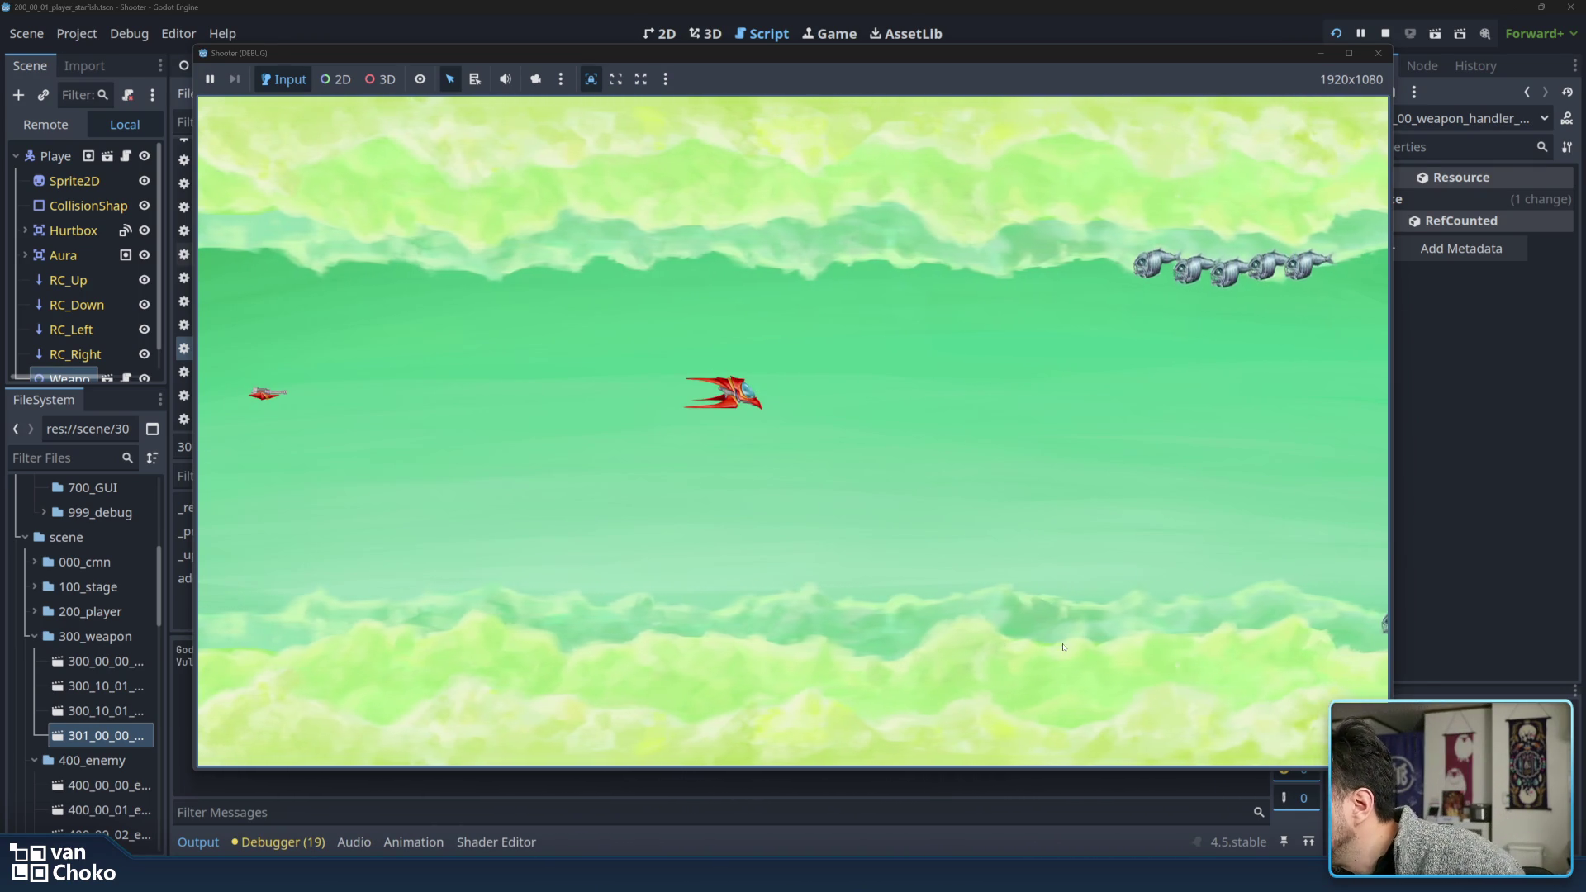
key("Right")
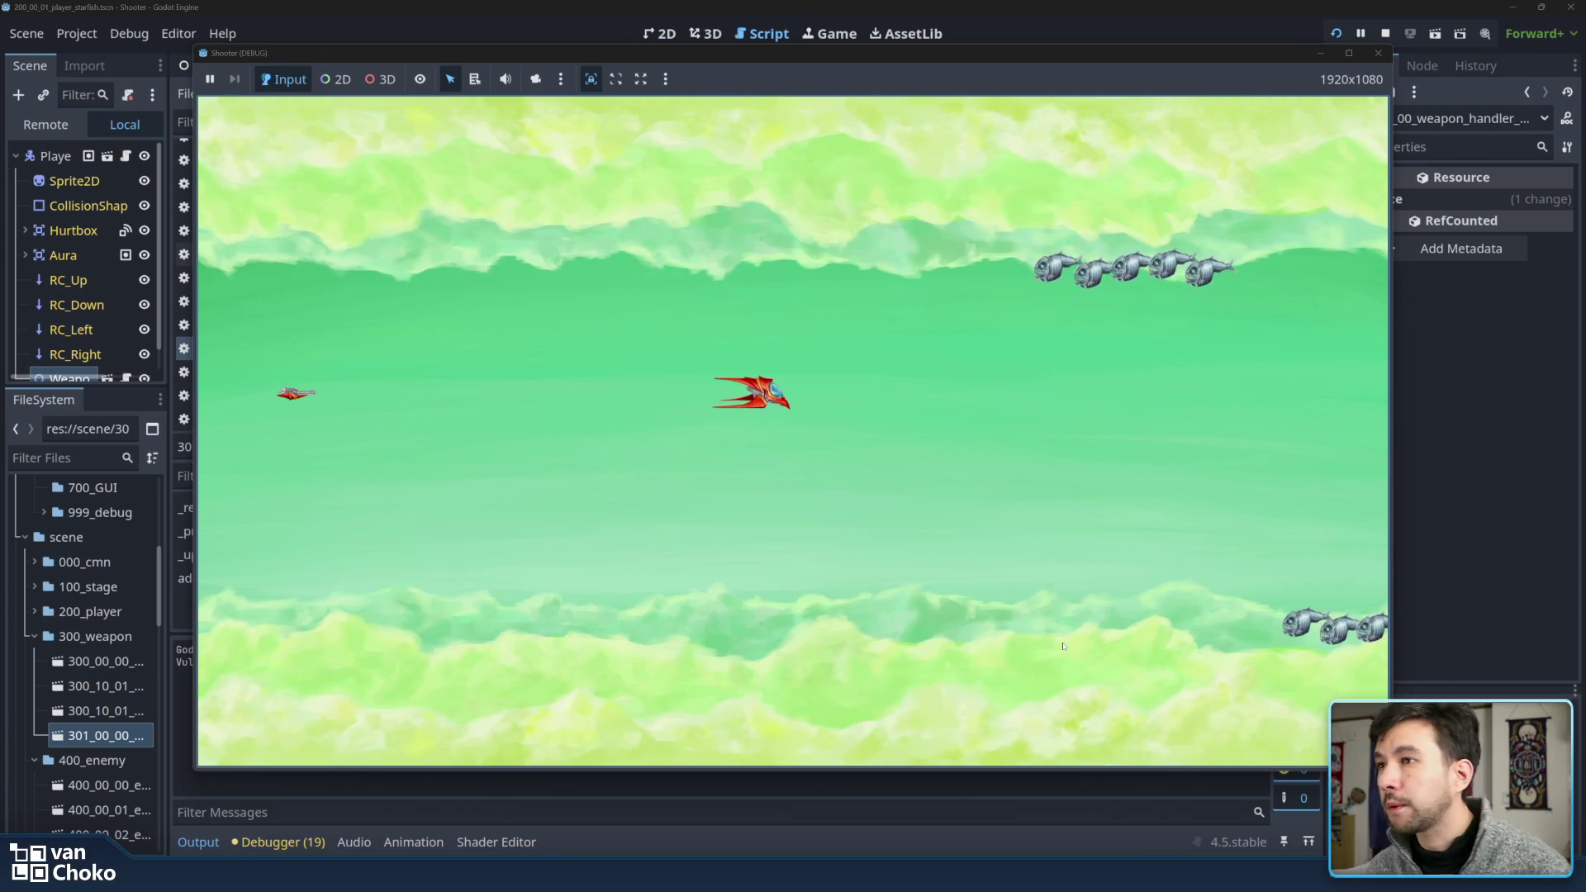
left_click(1386, 33)
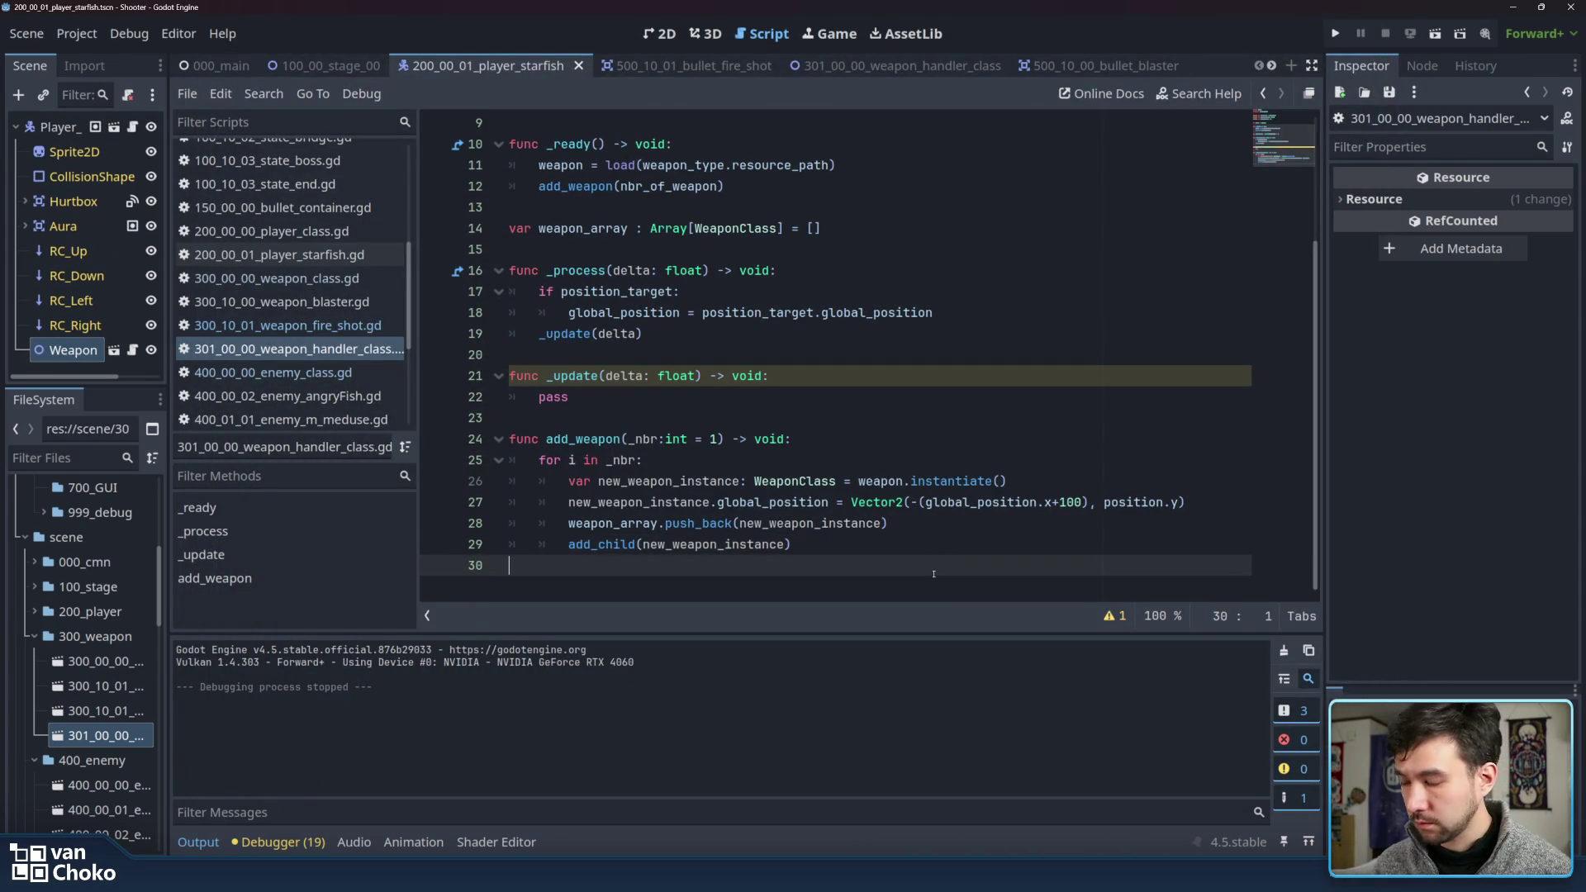
Save the scene and review the add_weapon loop, the weapon position line and _update
left_click(892, 546)
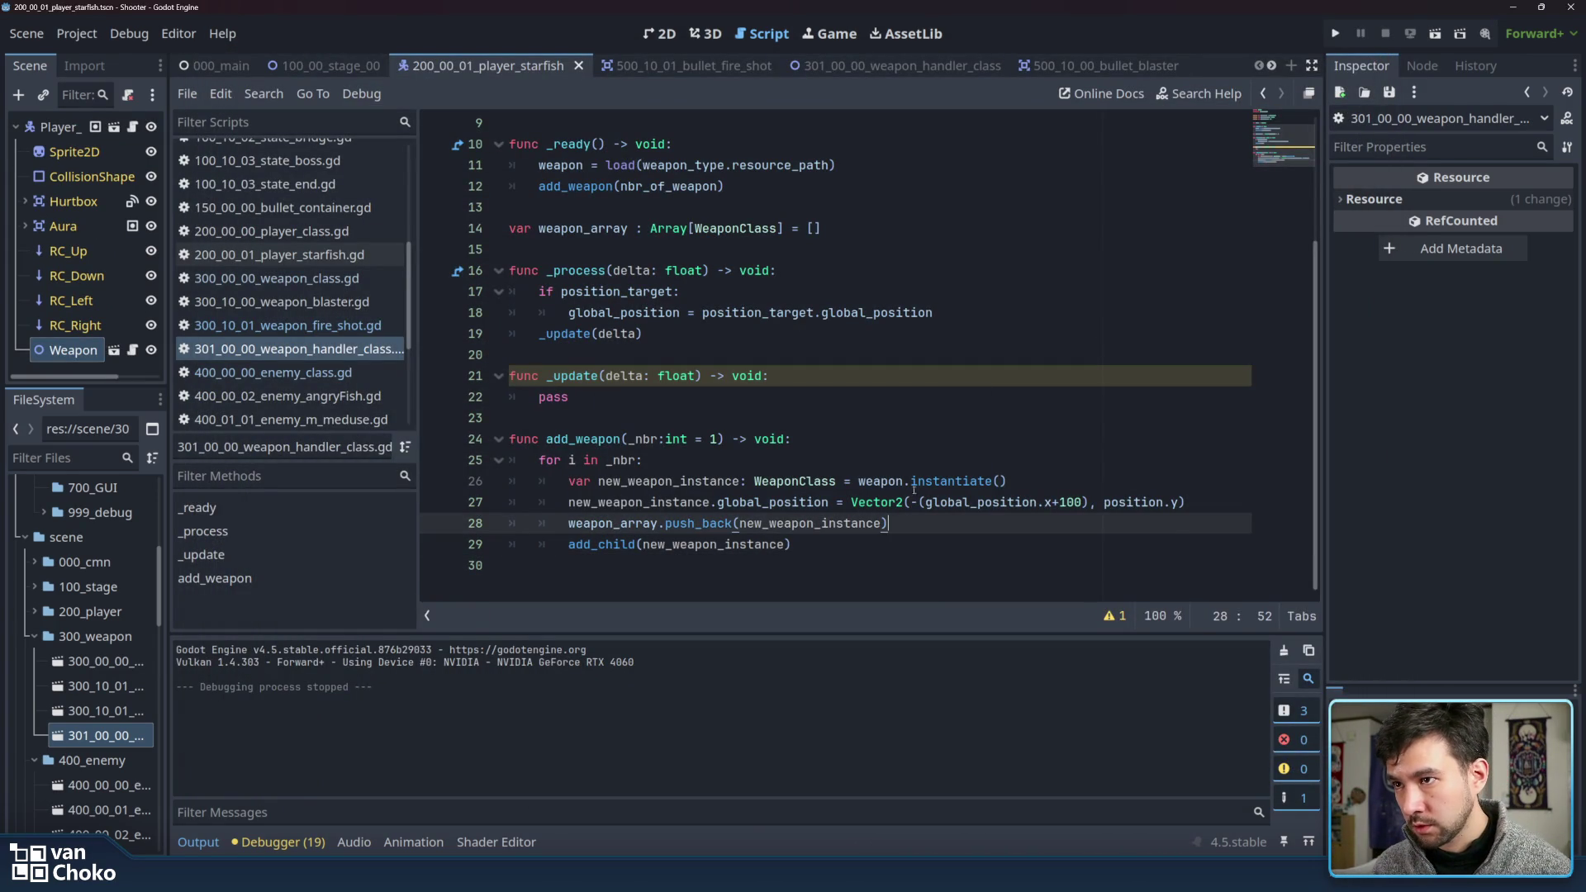
left_click(855, 481)
left_click(755, 471)
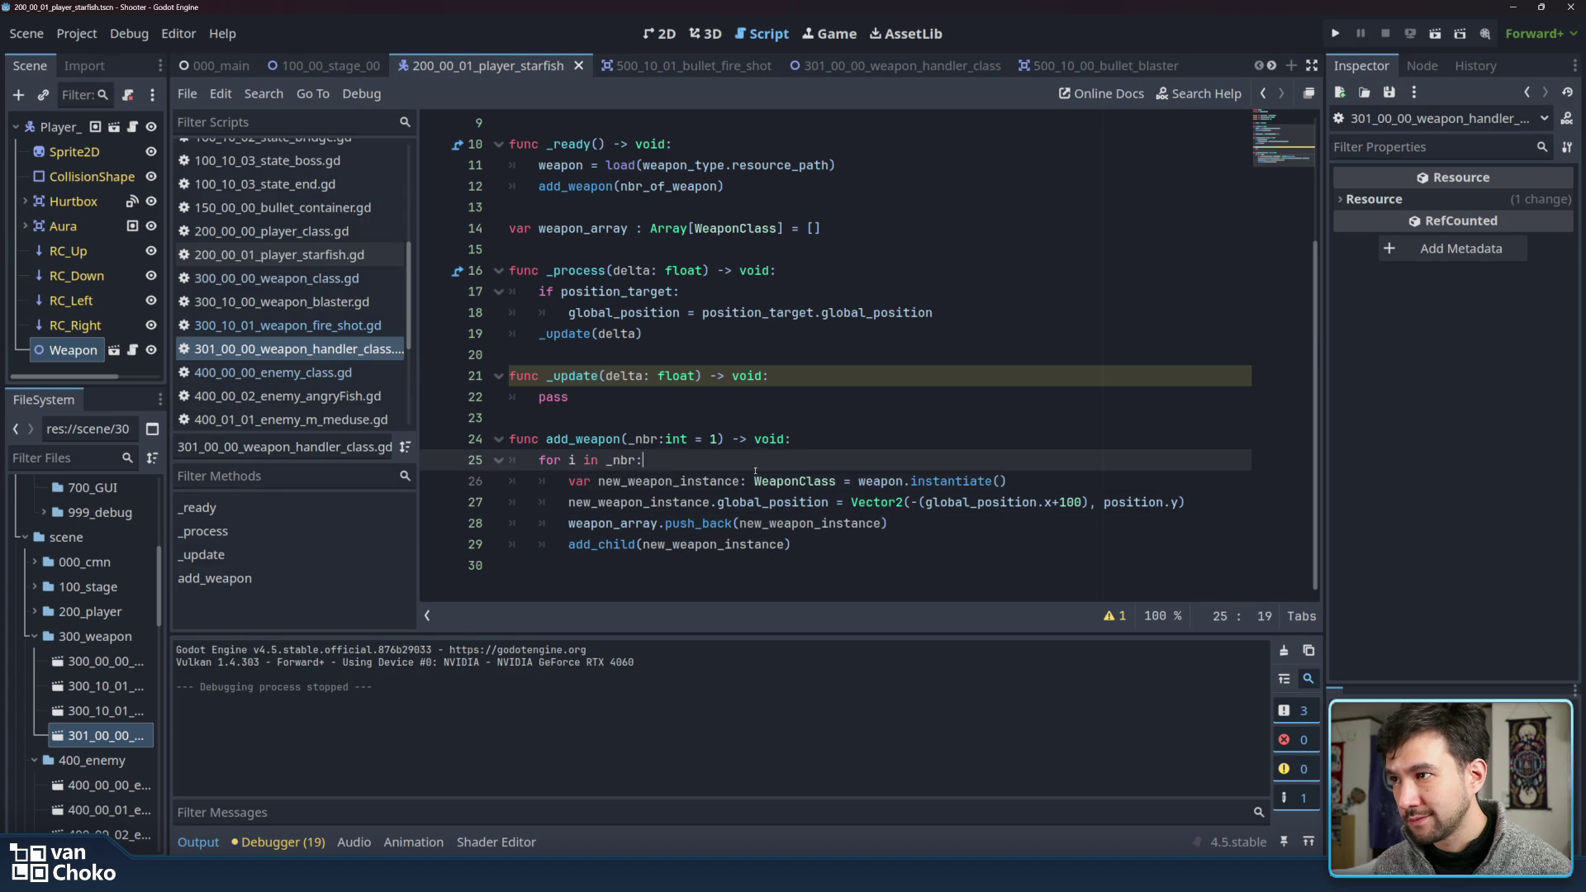
left_click(796, 566)
key("ctrl+s")
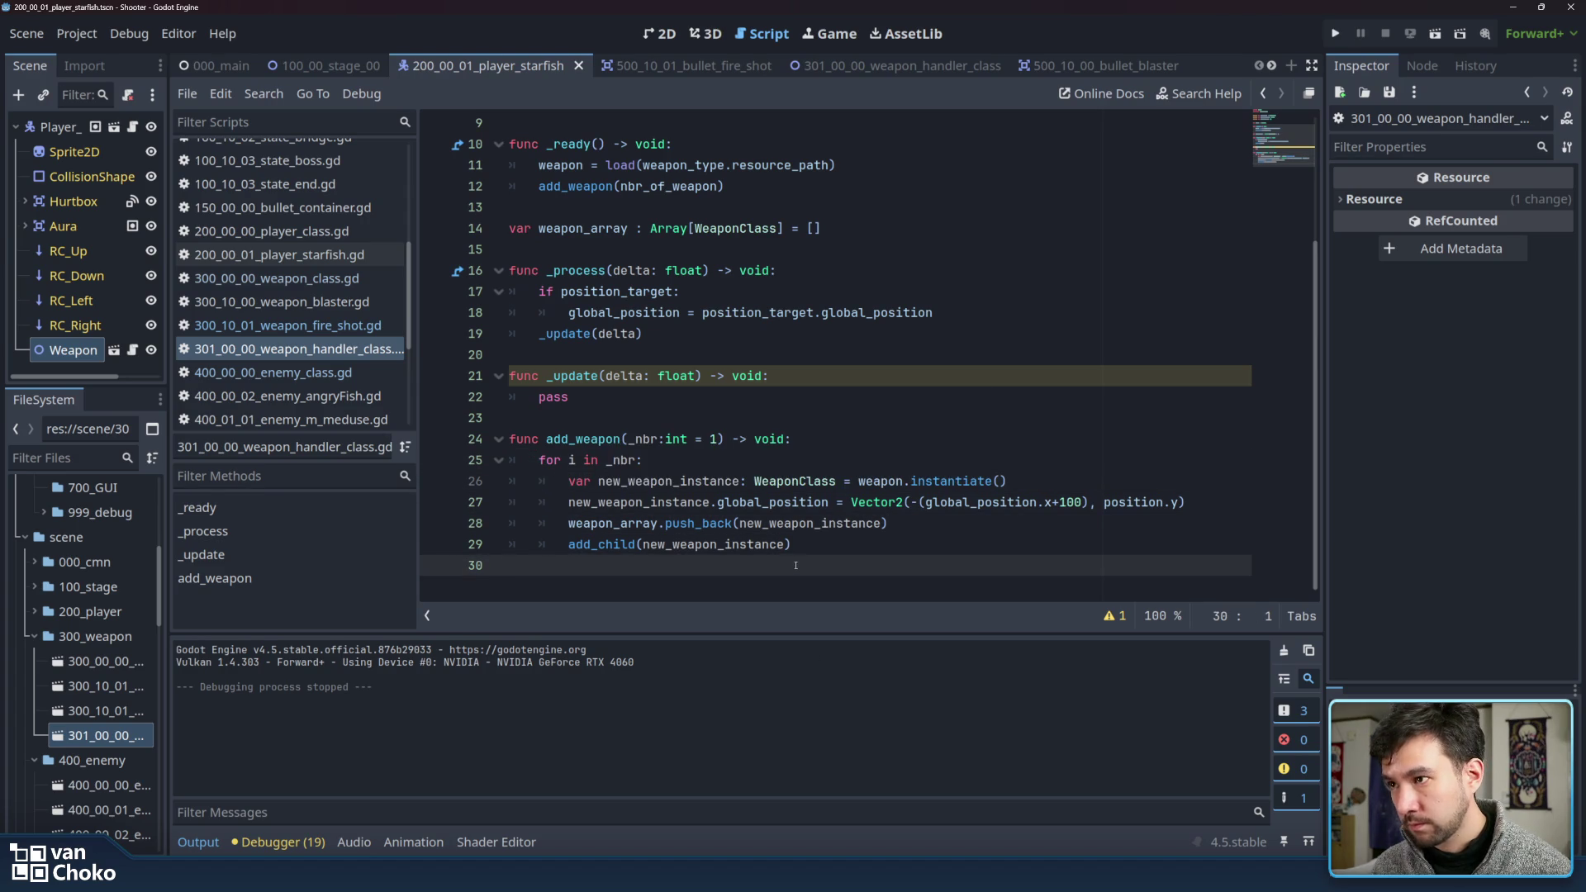
left_click(823, 544)
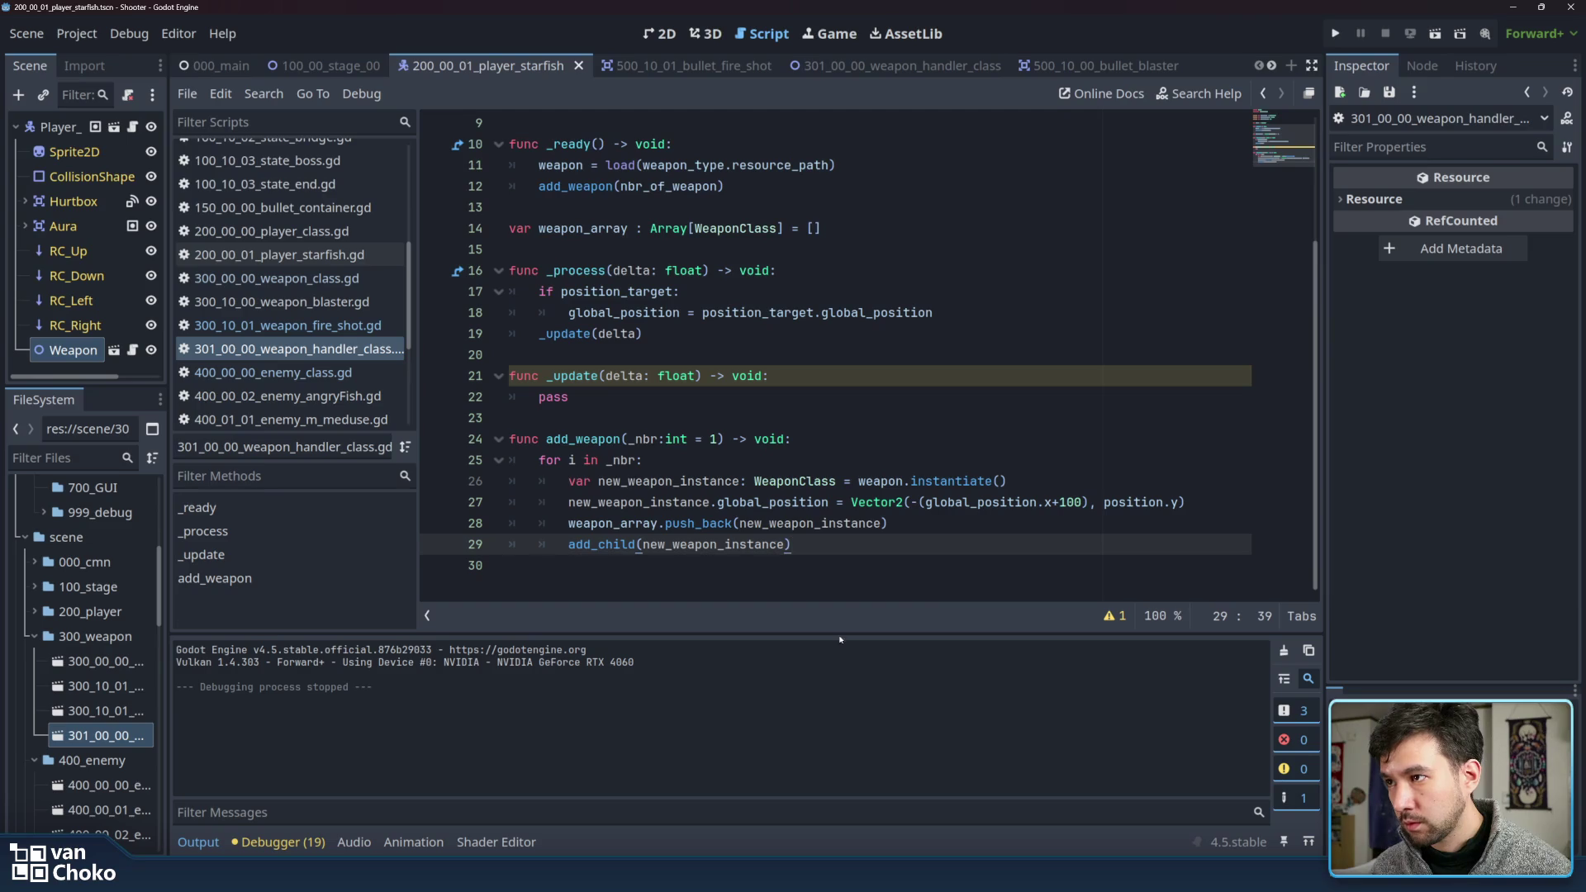
left_click(1182, 502)
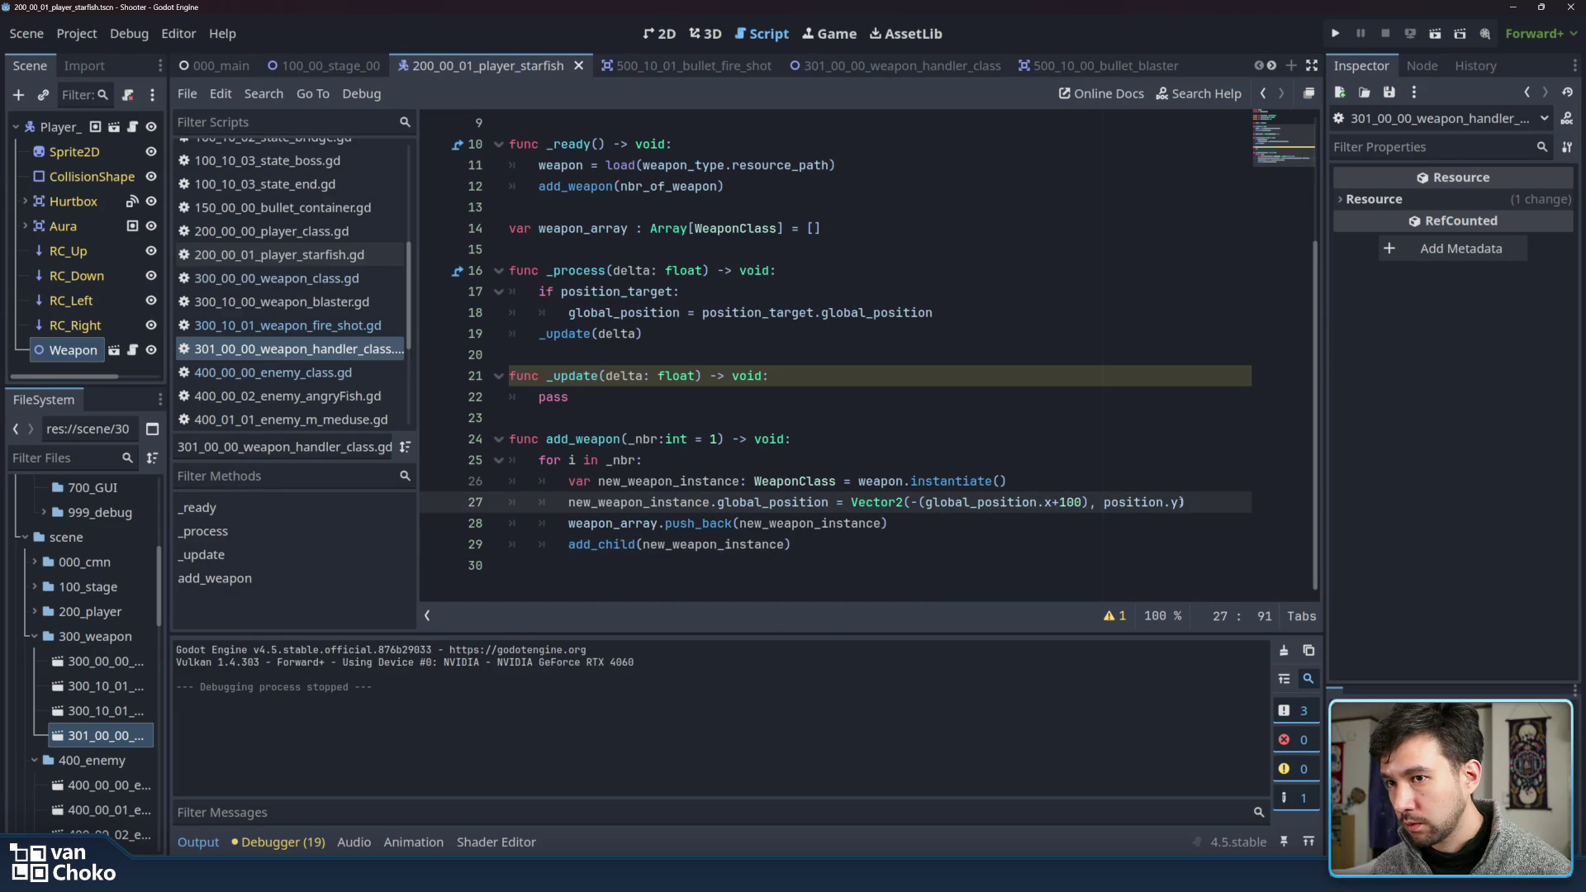
scroll(934, 482, "up", 1)
scroll(826, 429, "down", 1)
left_click(766, 398)
left_click(795, 374)
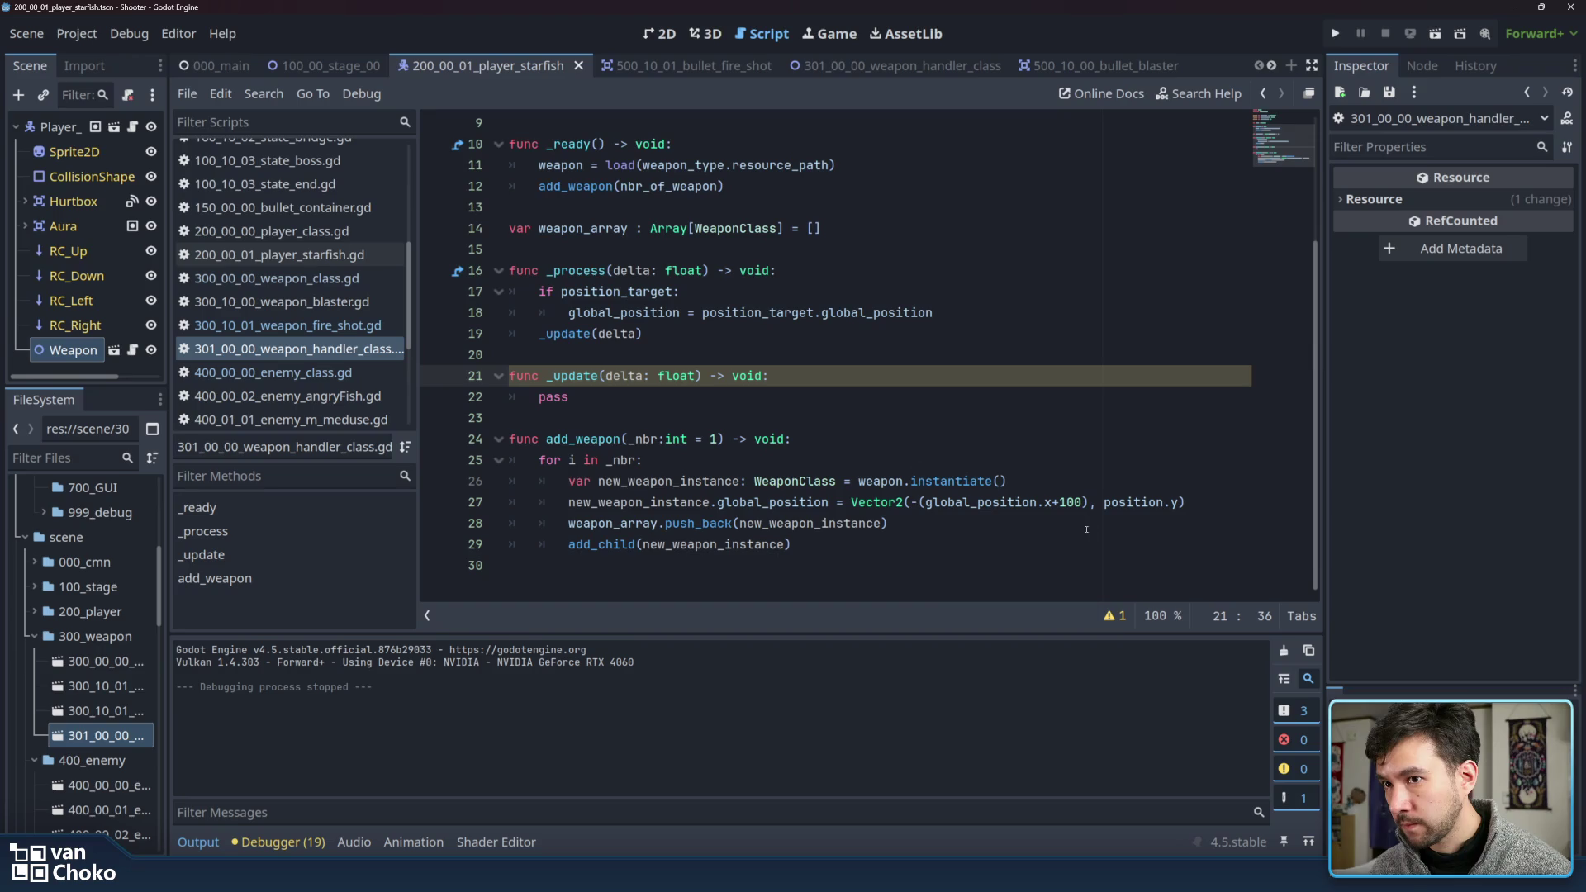
Append + randf_range(-200,200) after position.y on line 27
left_click(1178, 503)
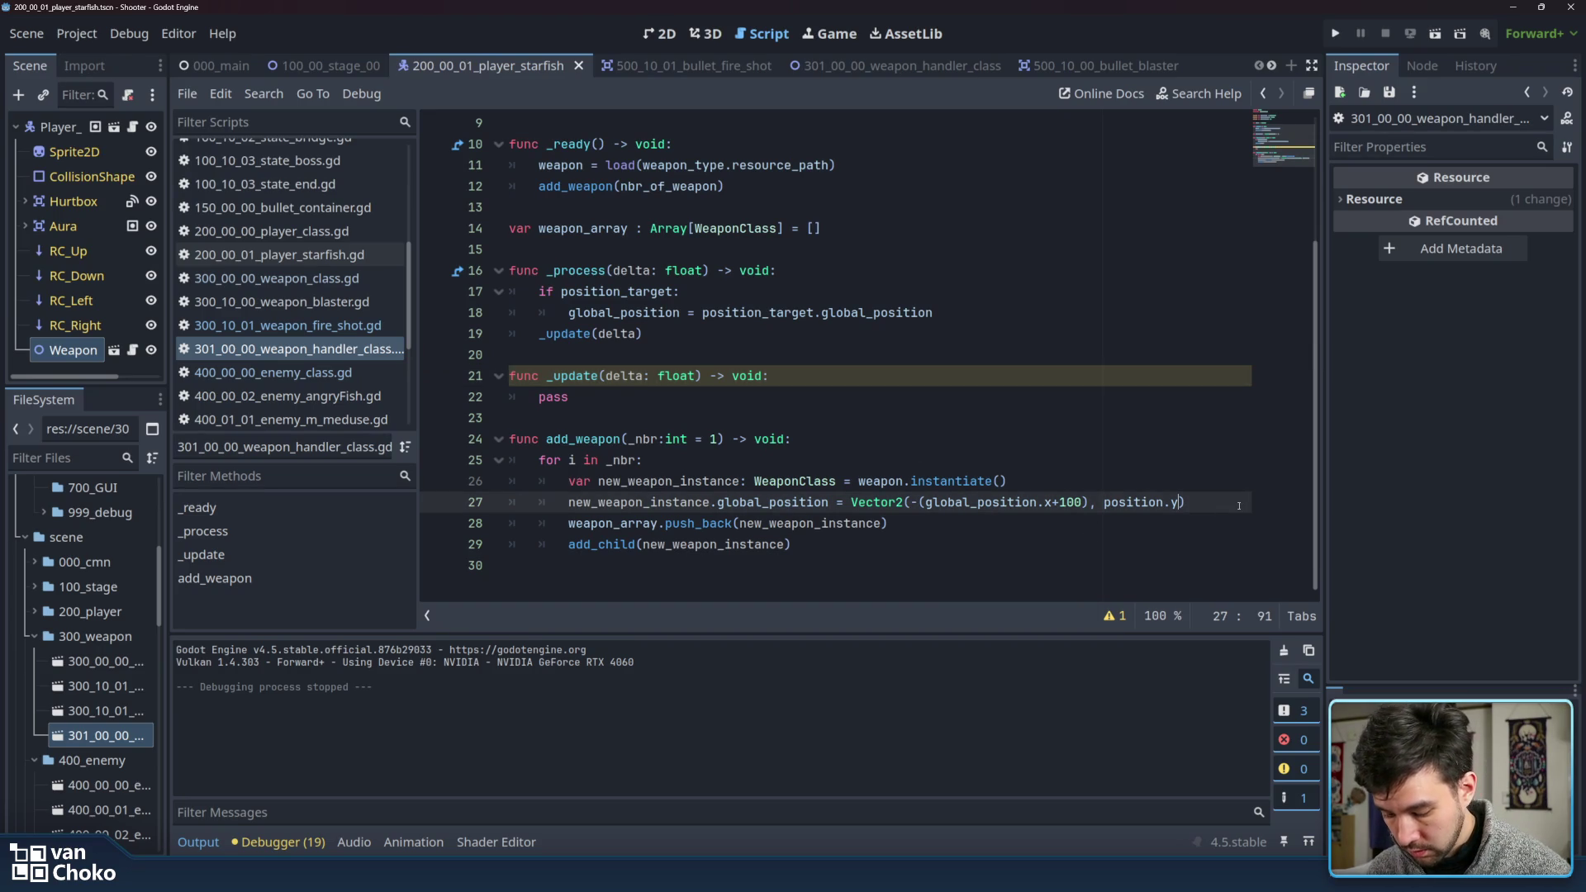
type("+")
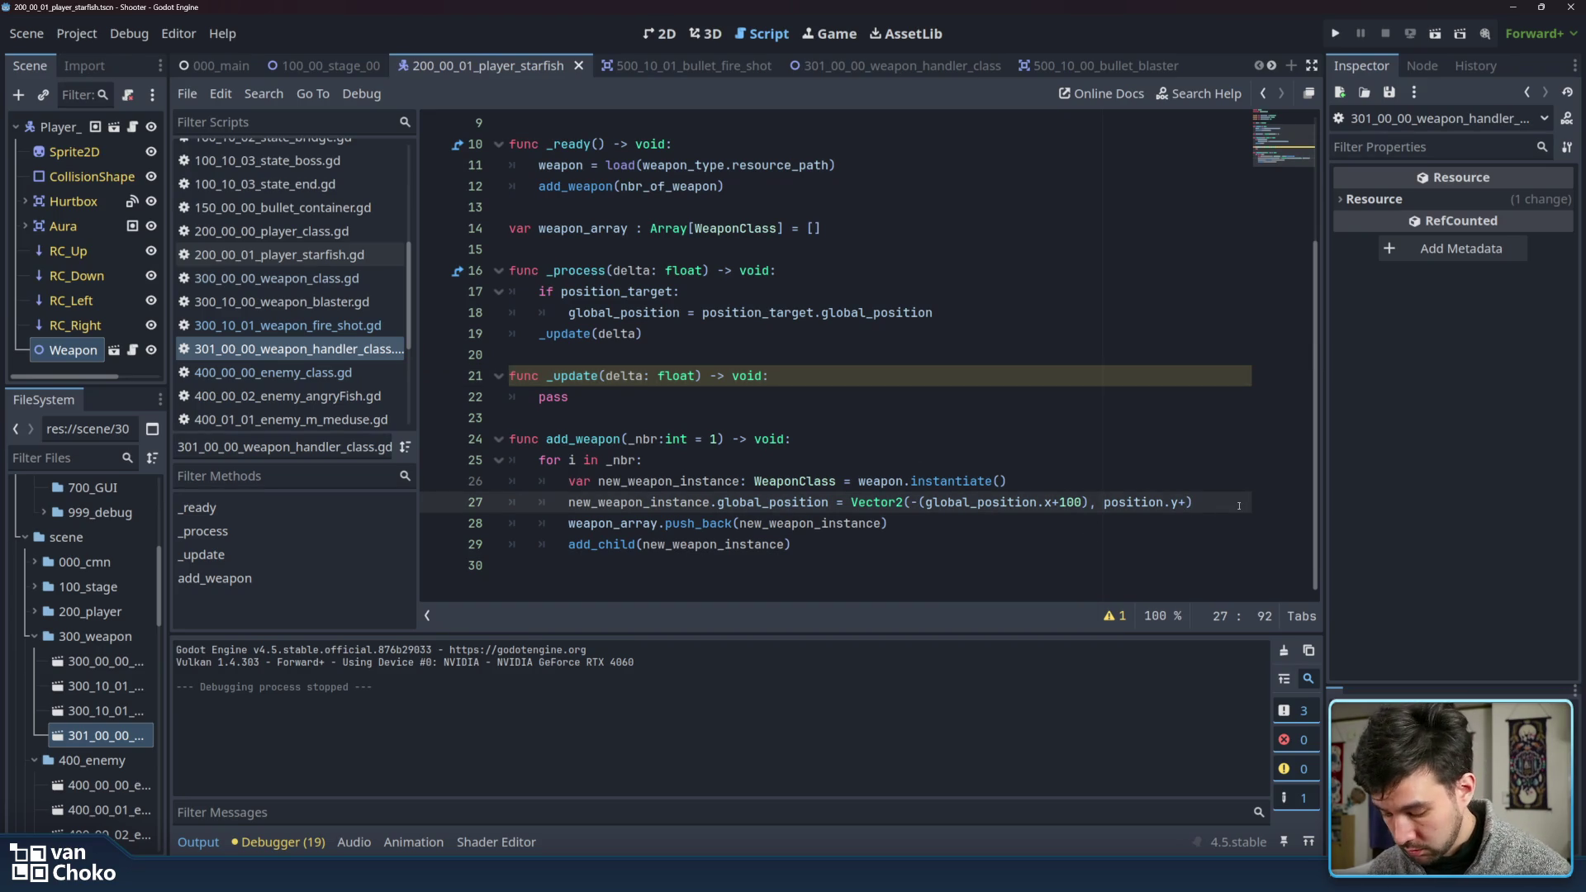
type("rand")
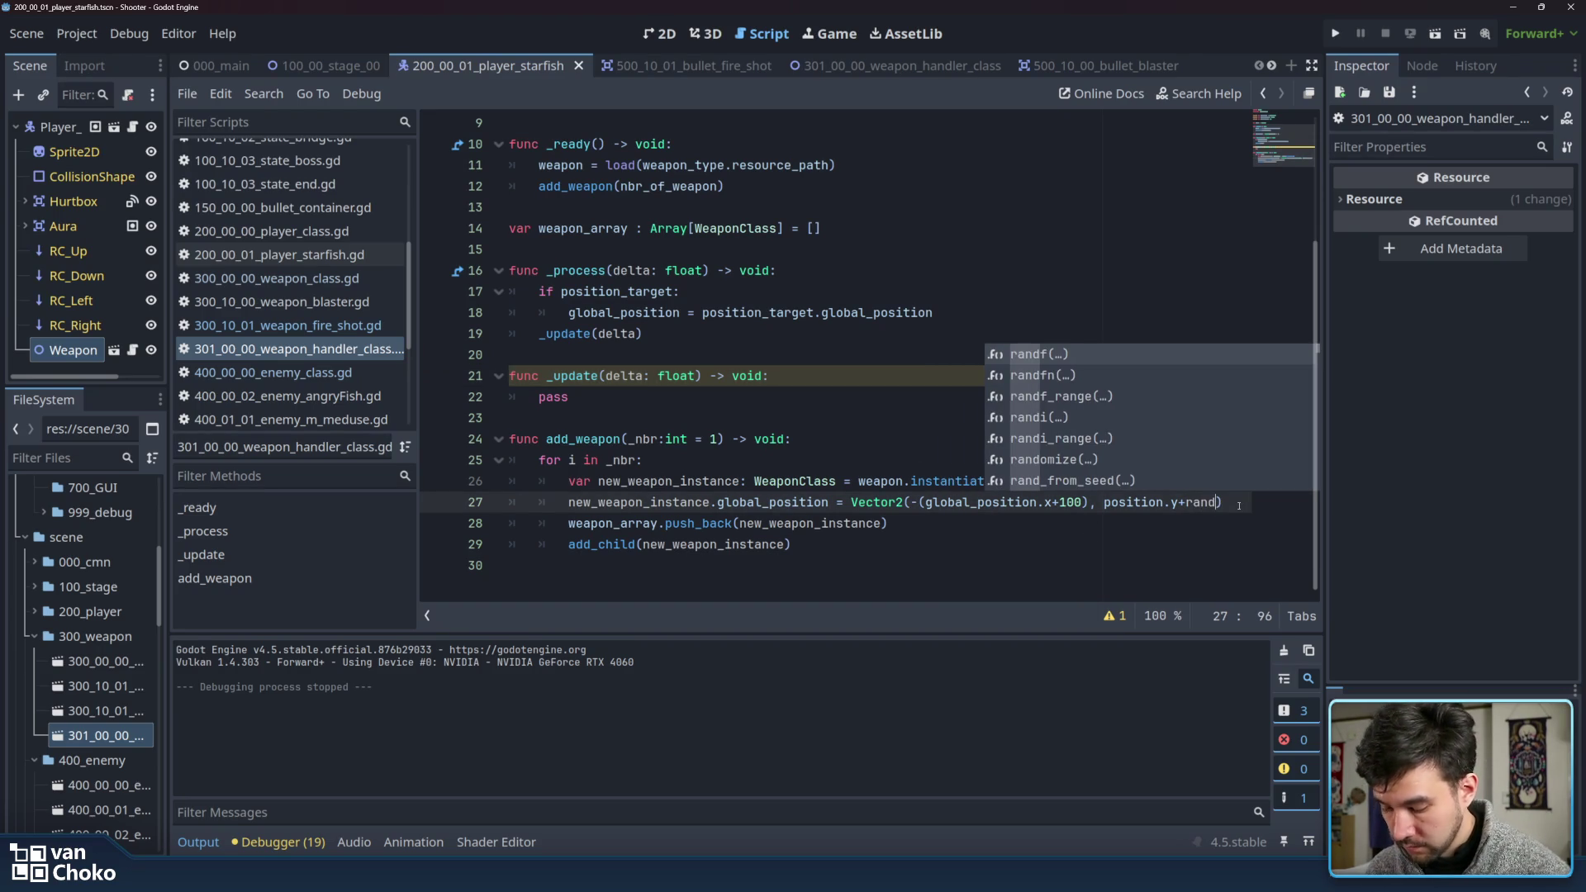
key("Down")
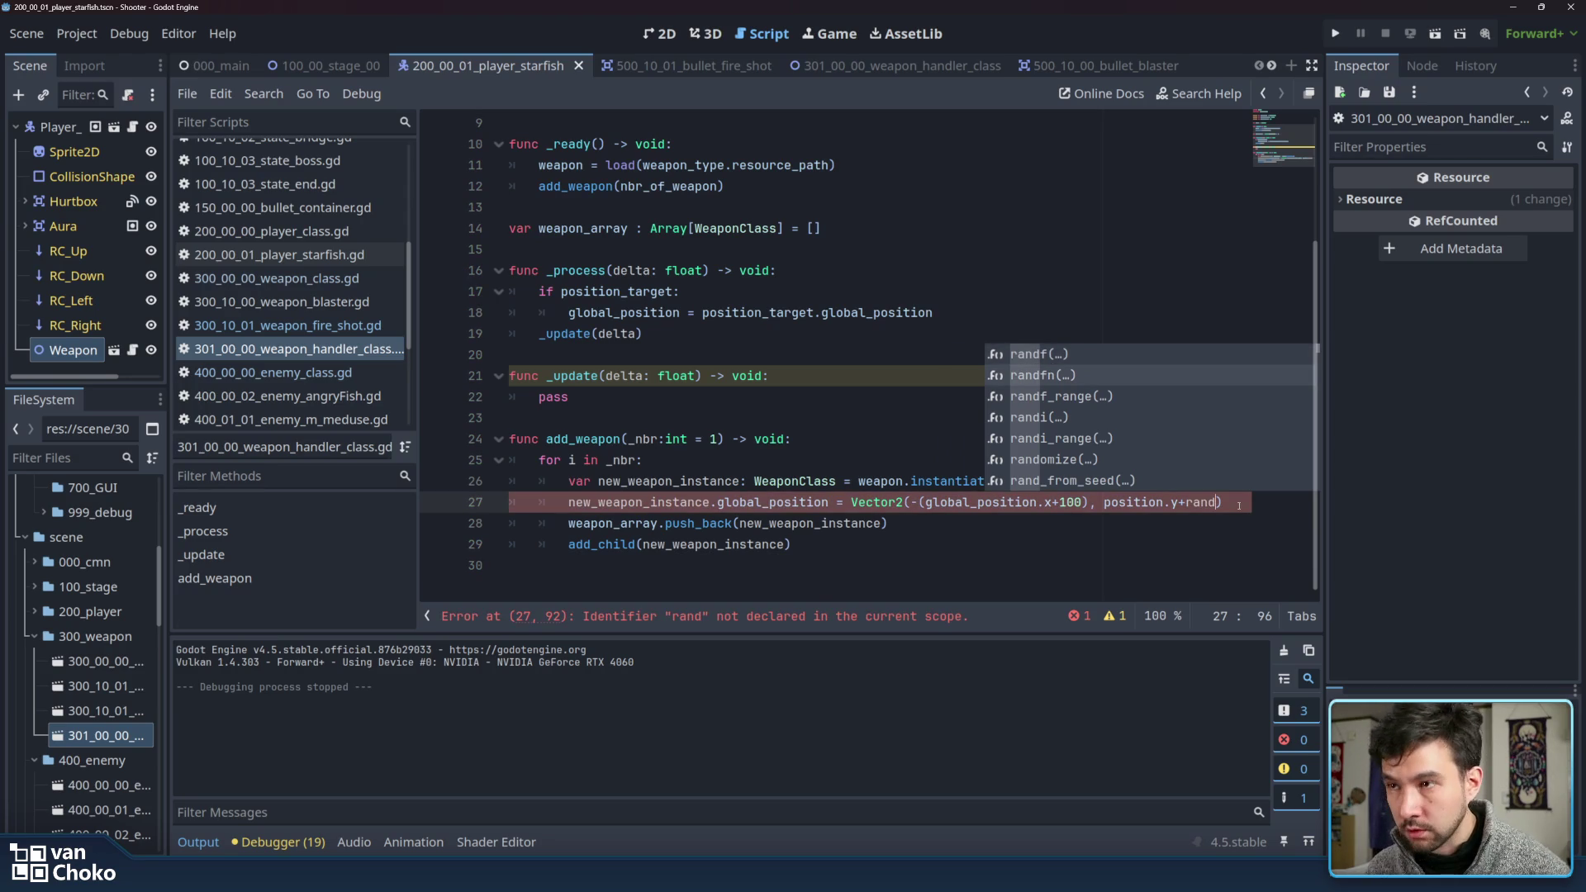
key("Down")
key("Return")
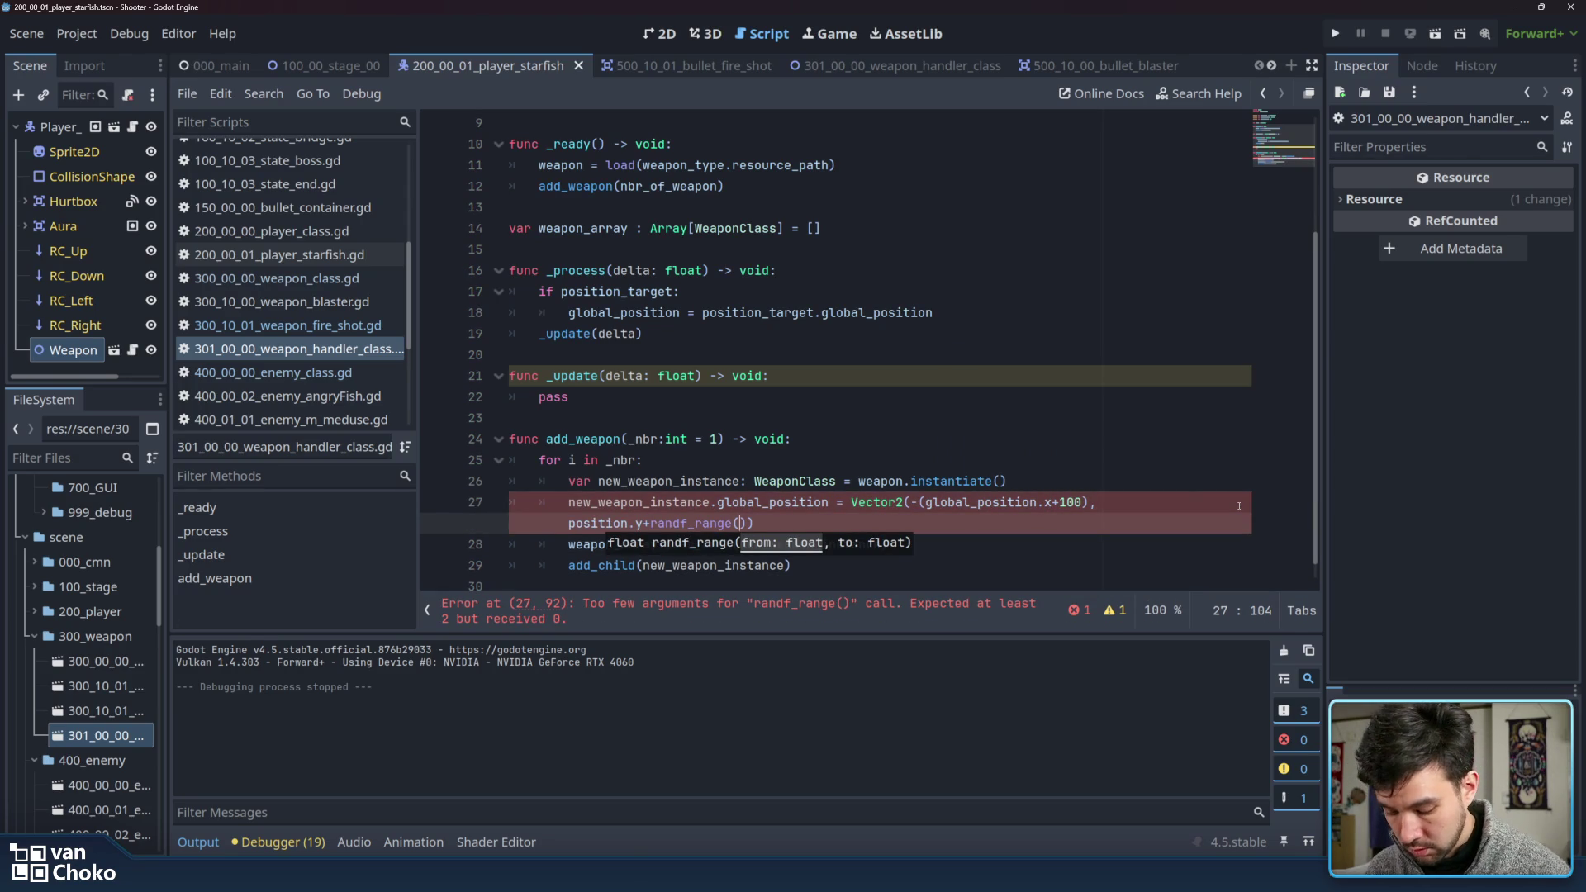
type("200")
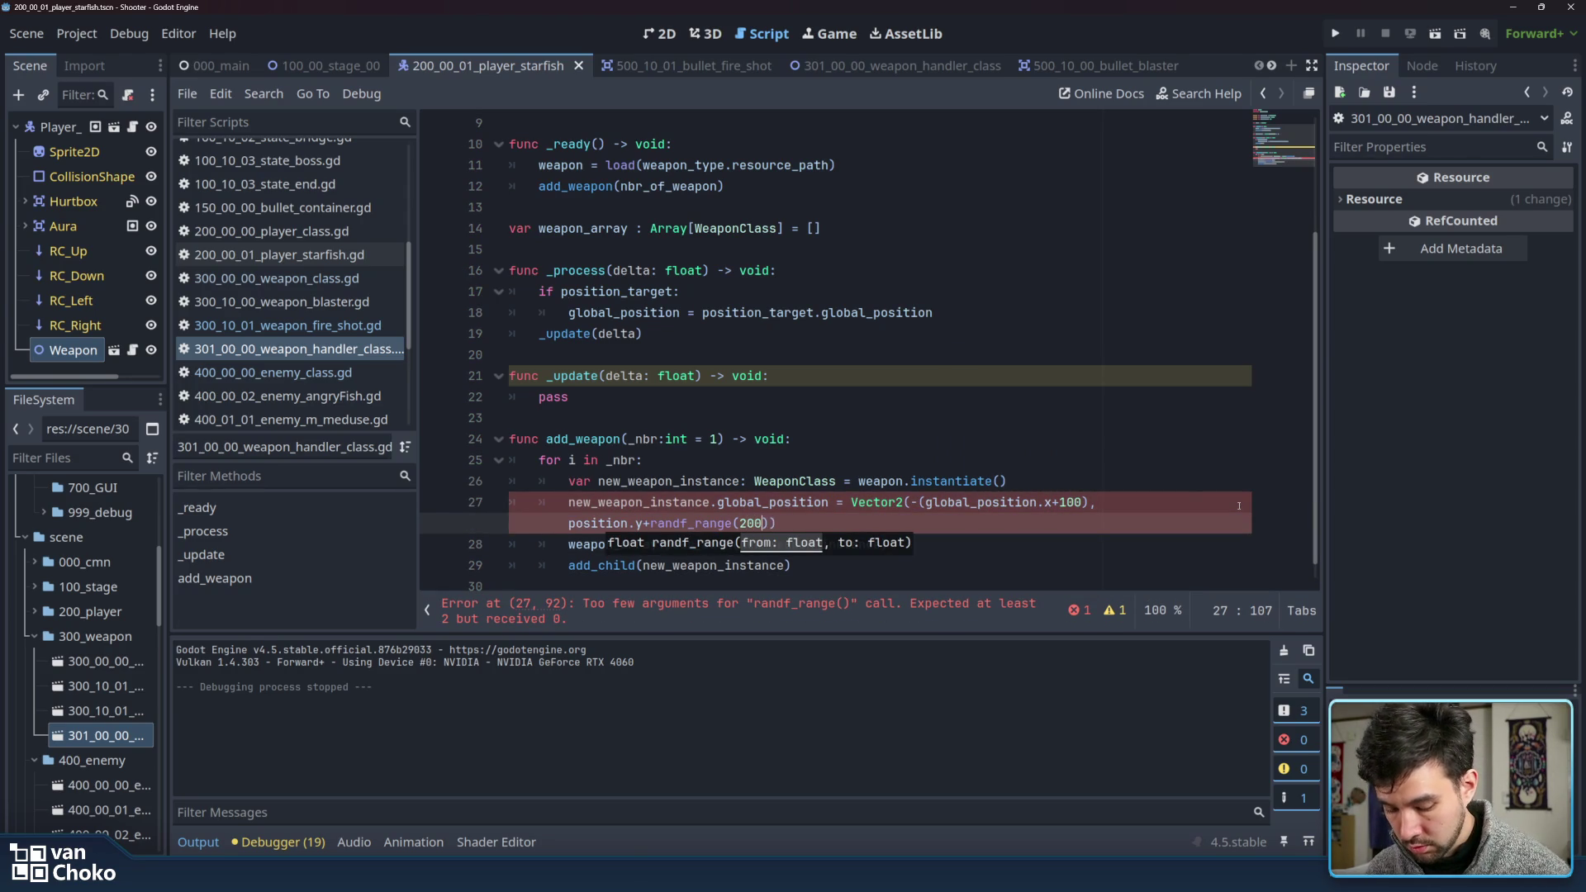
key("Left")
type("-200")
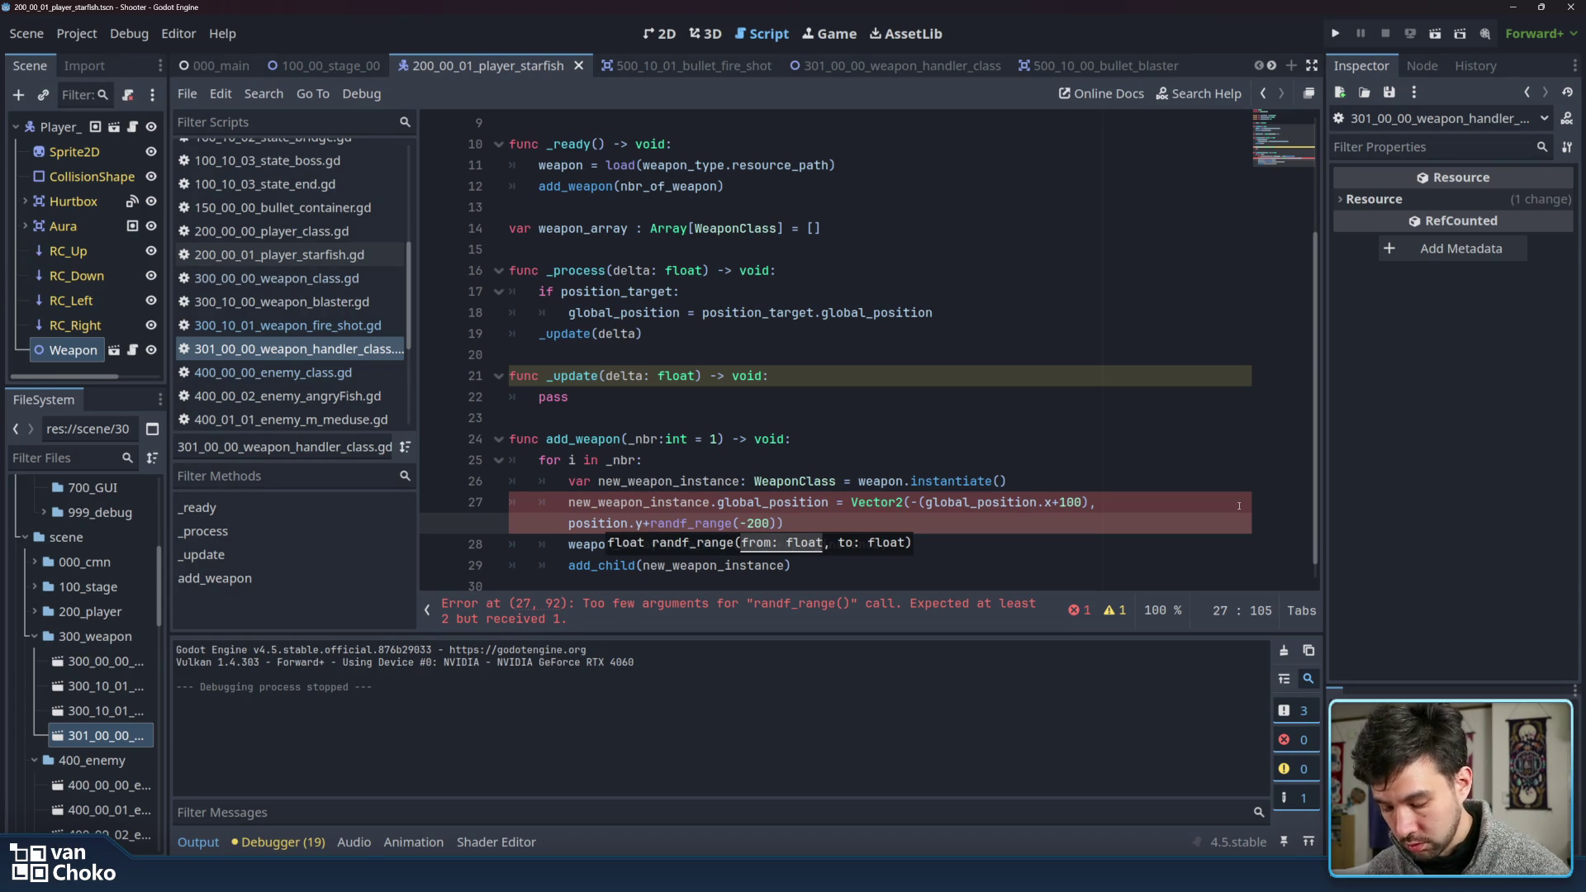
type(",")
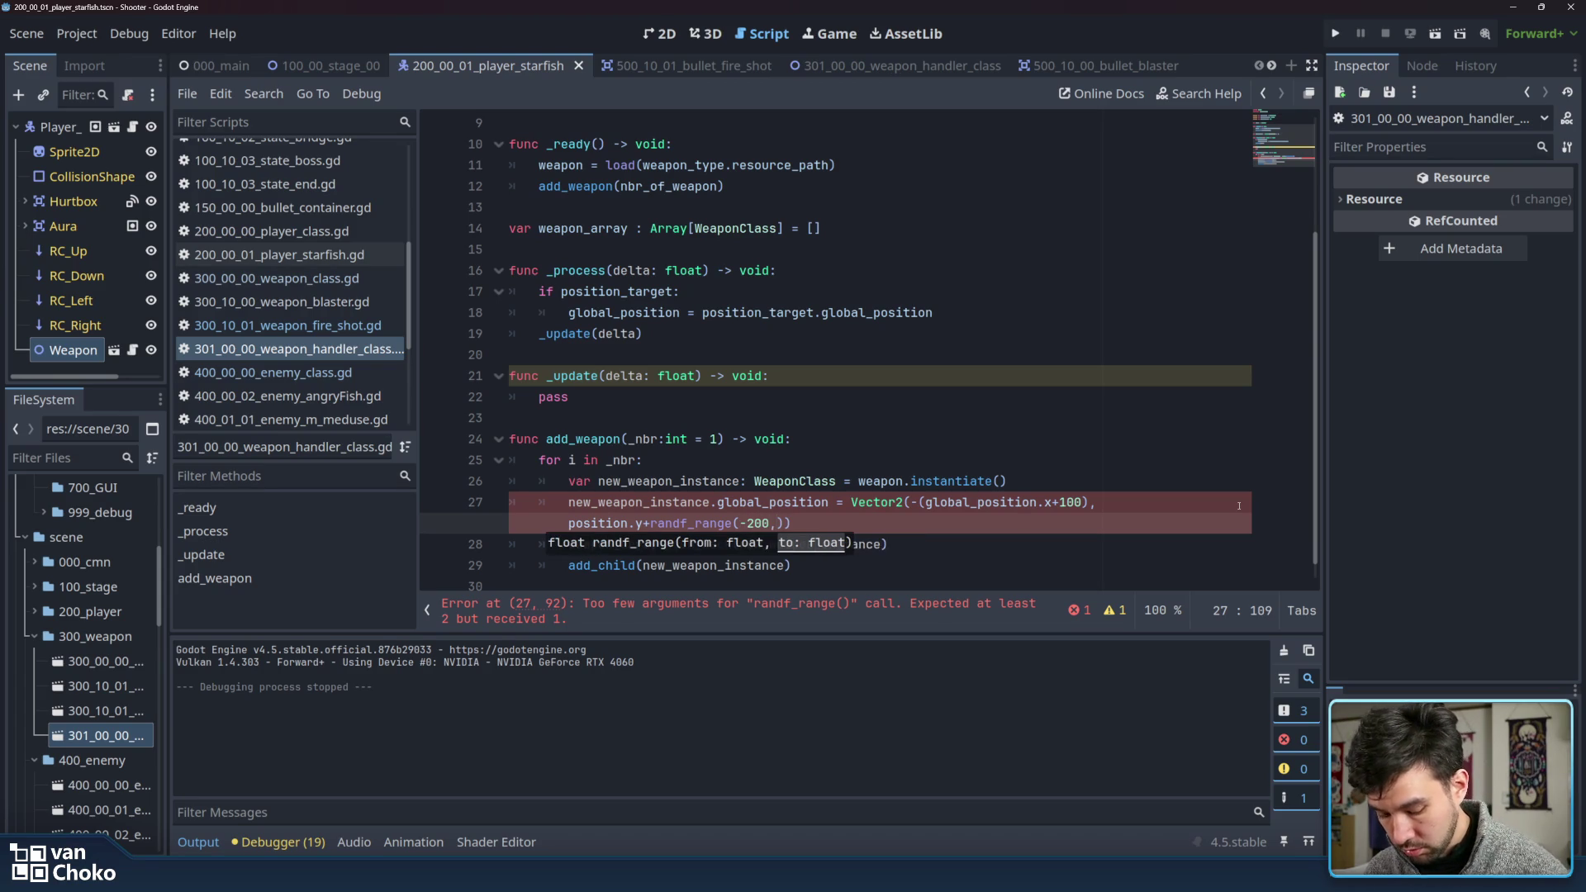
type("200")
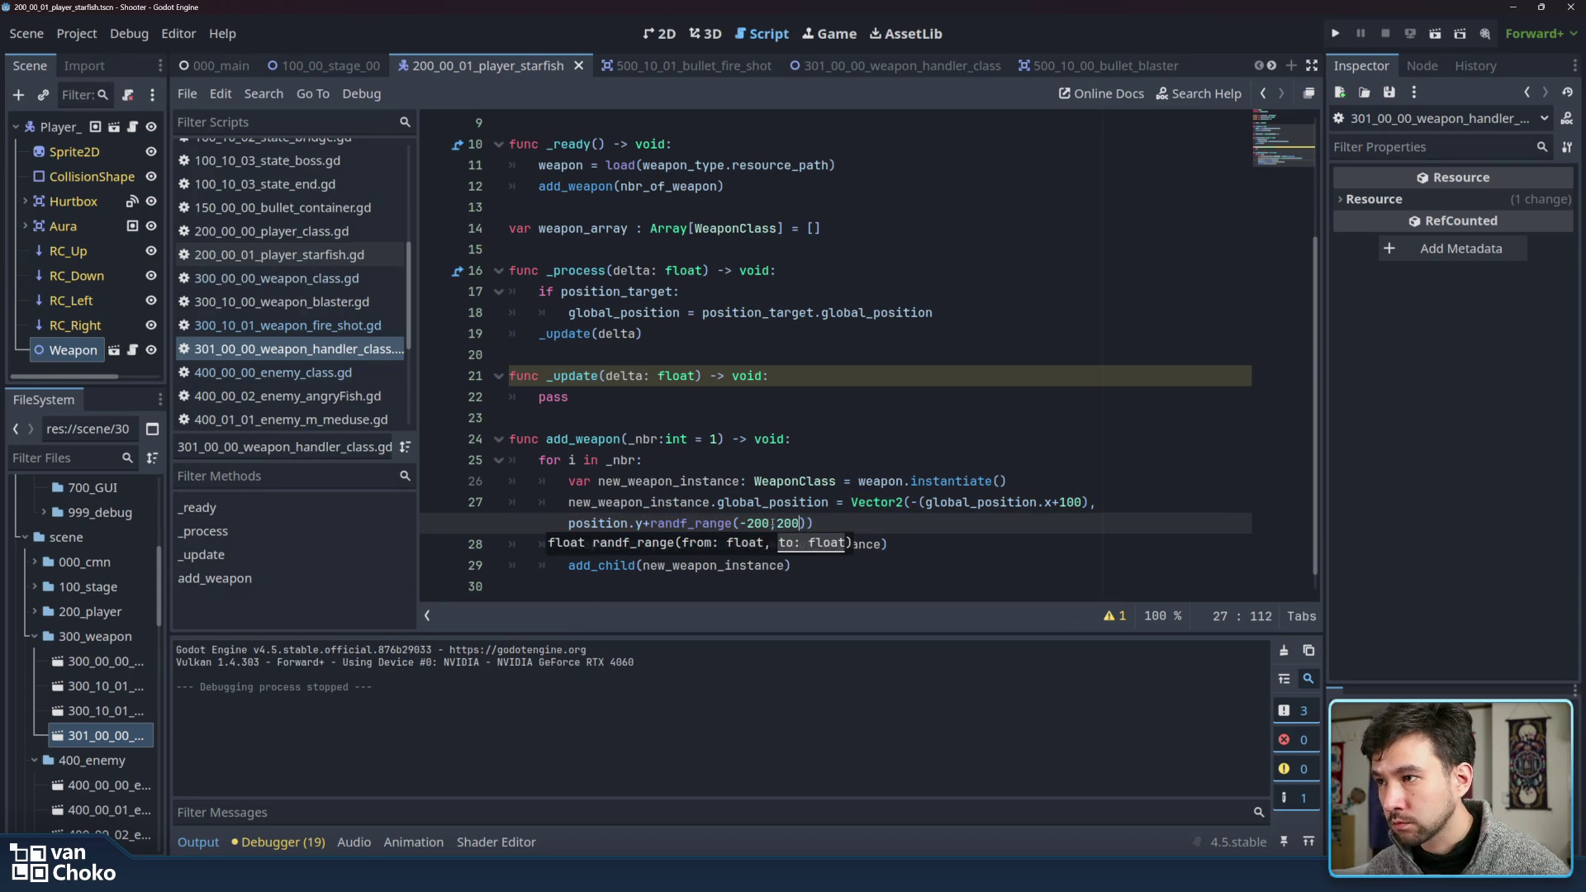
left_click(650, 524)
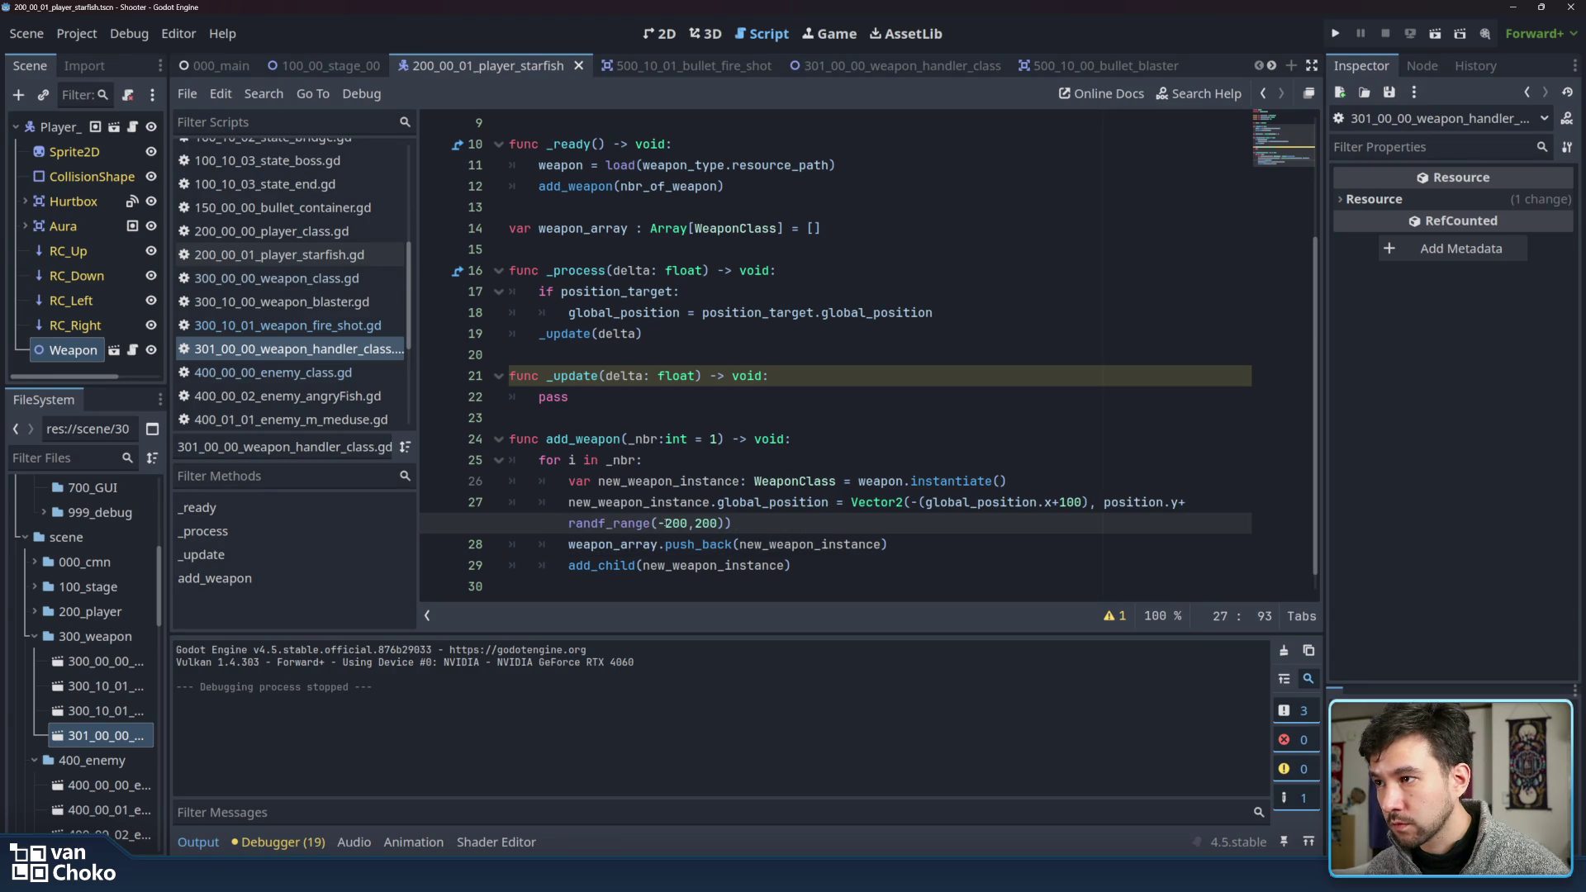
left_click(1177, 503)
key("End")
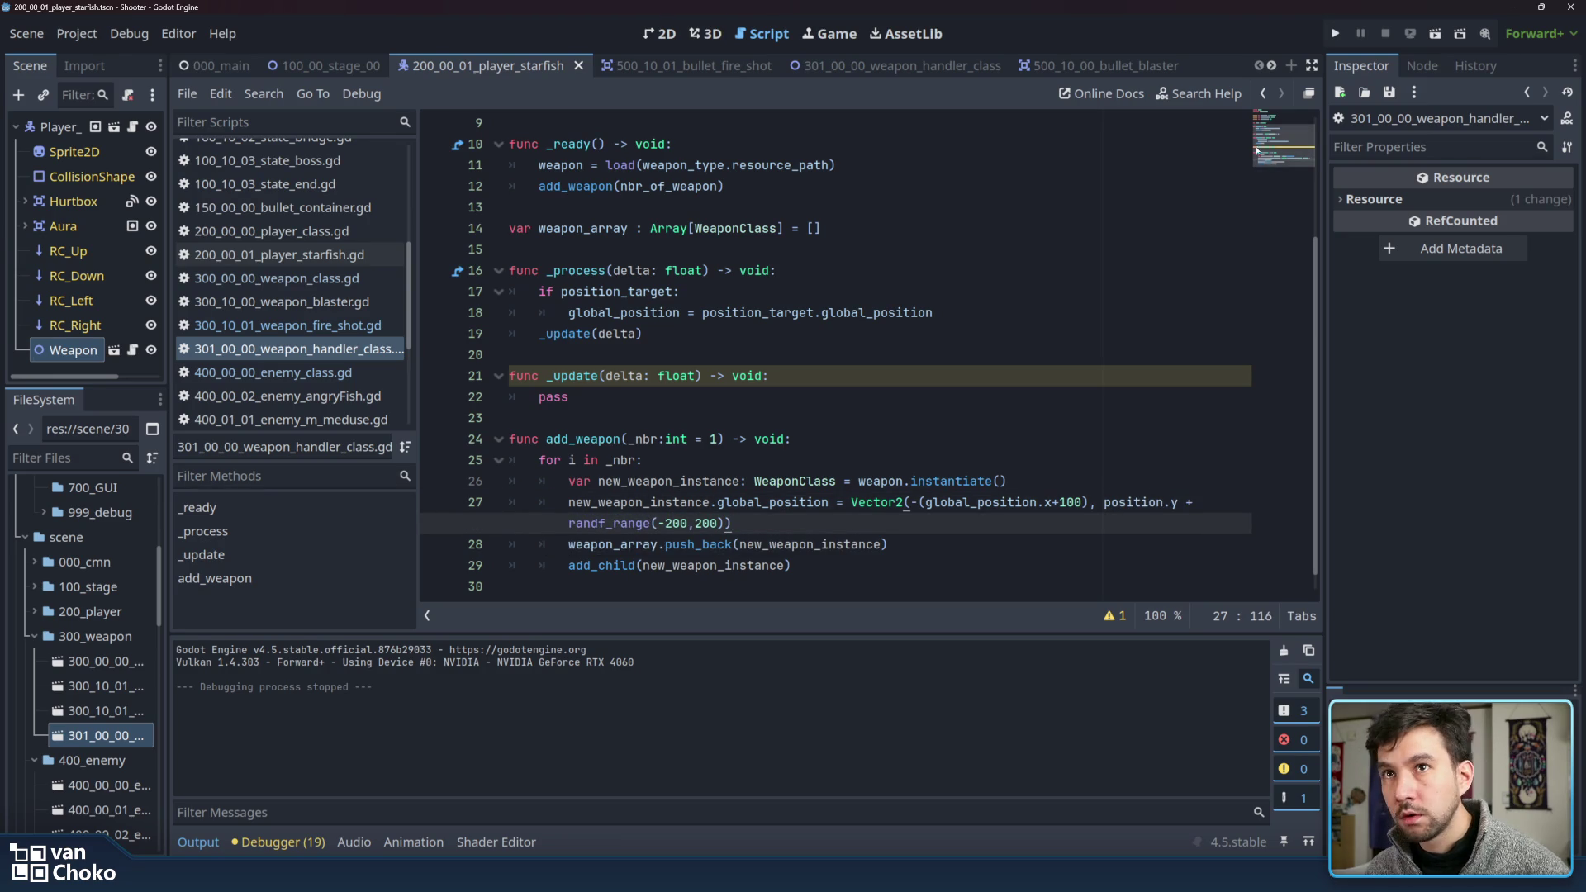
left_click(1338, 35)
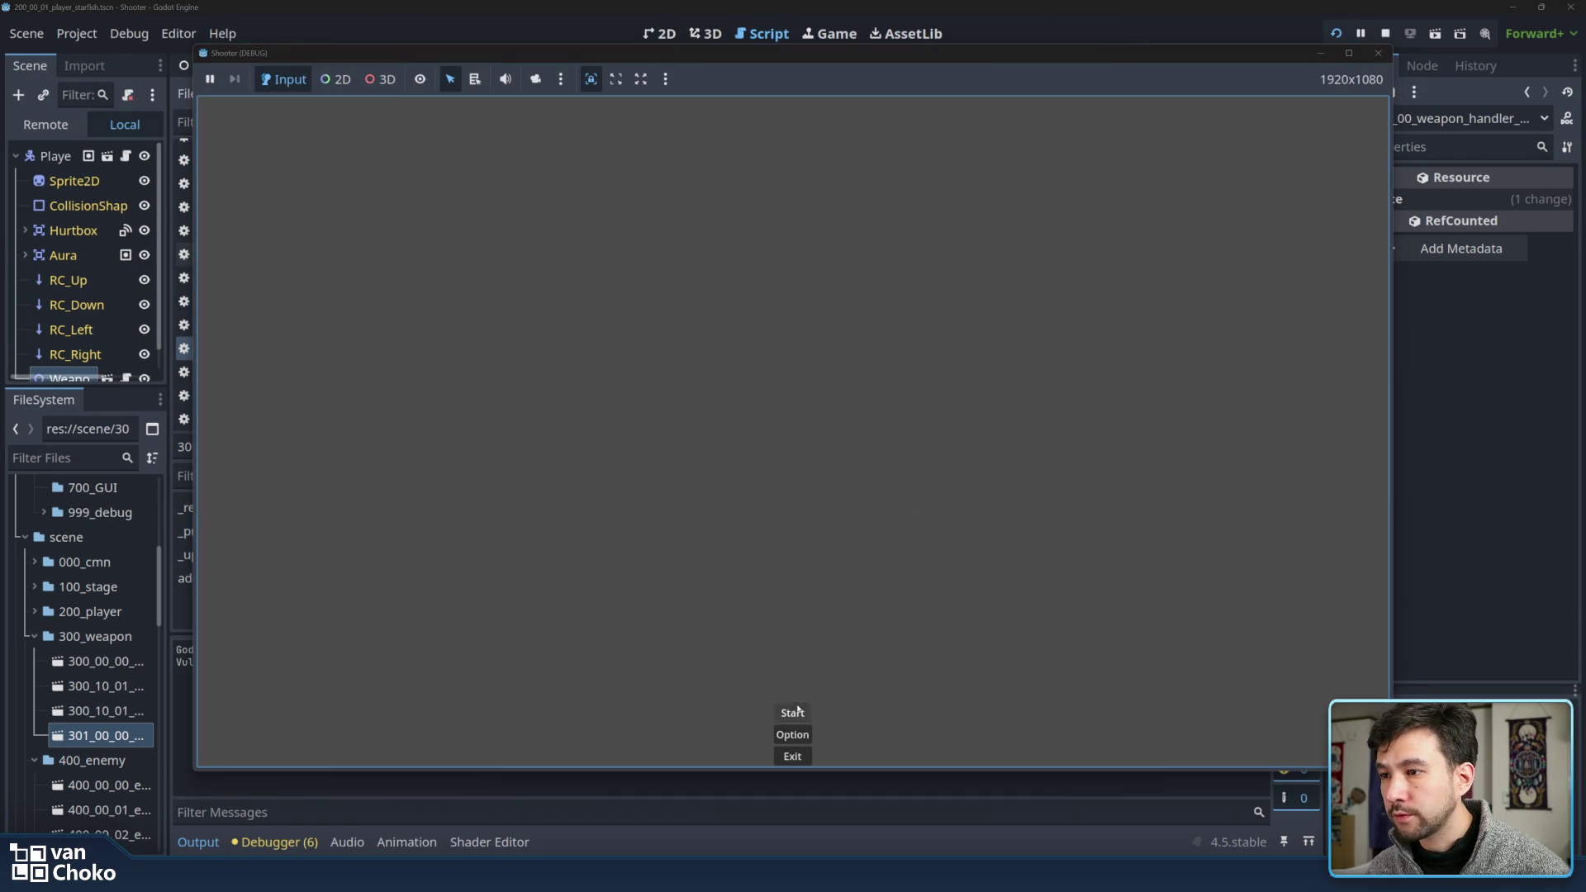
left_click(792, 713)
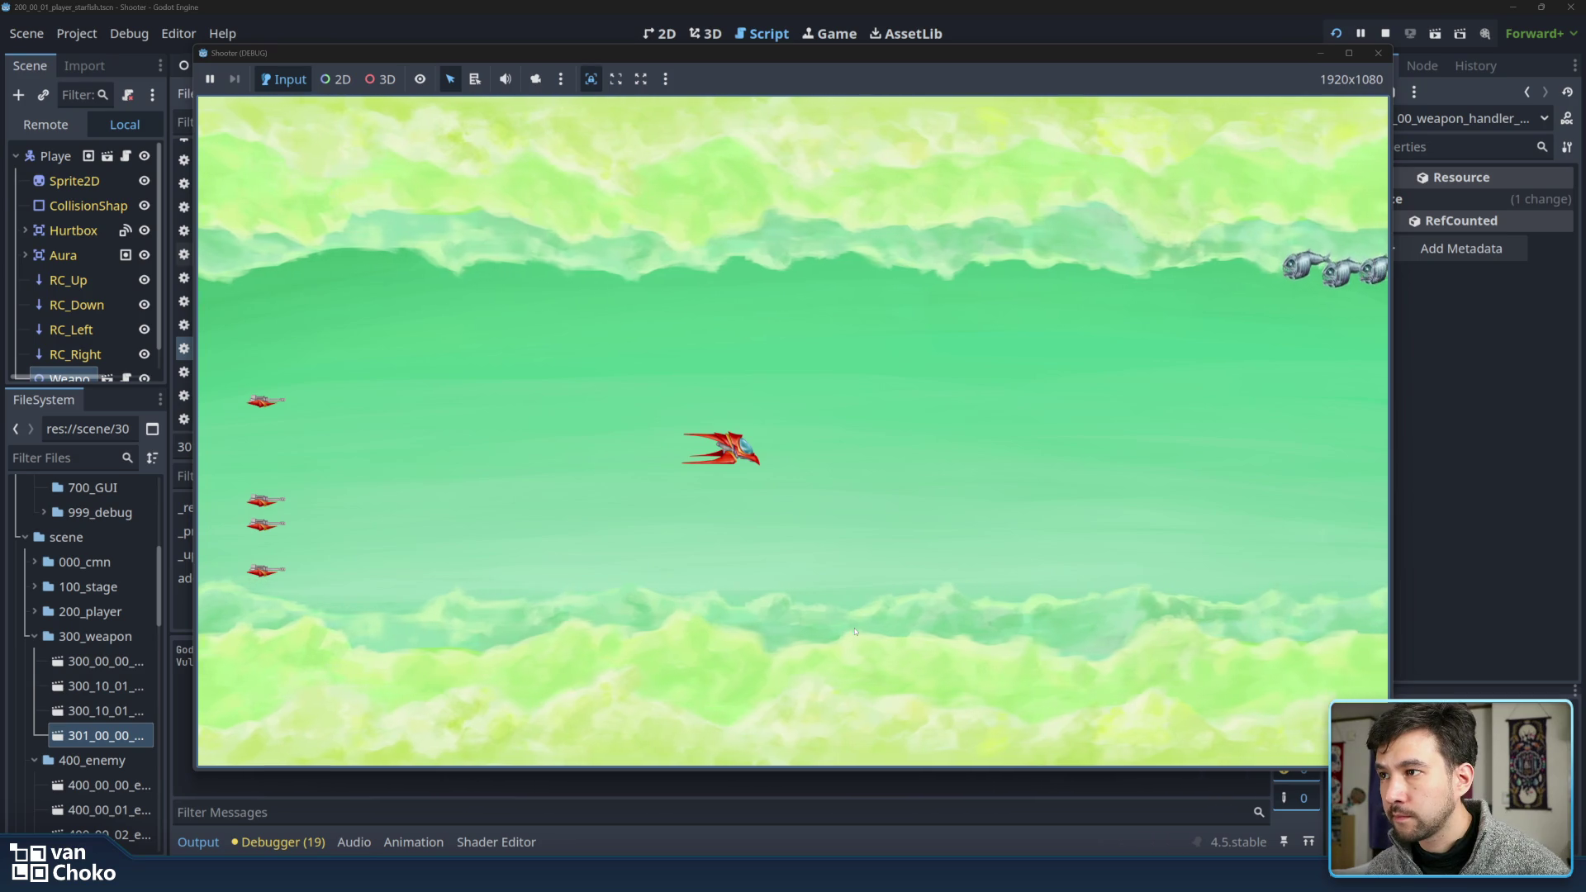
key("Up")
key("Right")
key("Up")
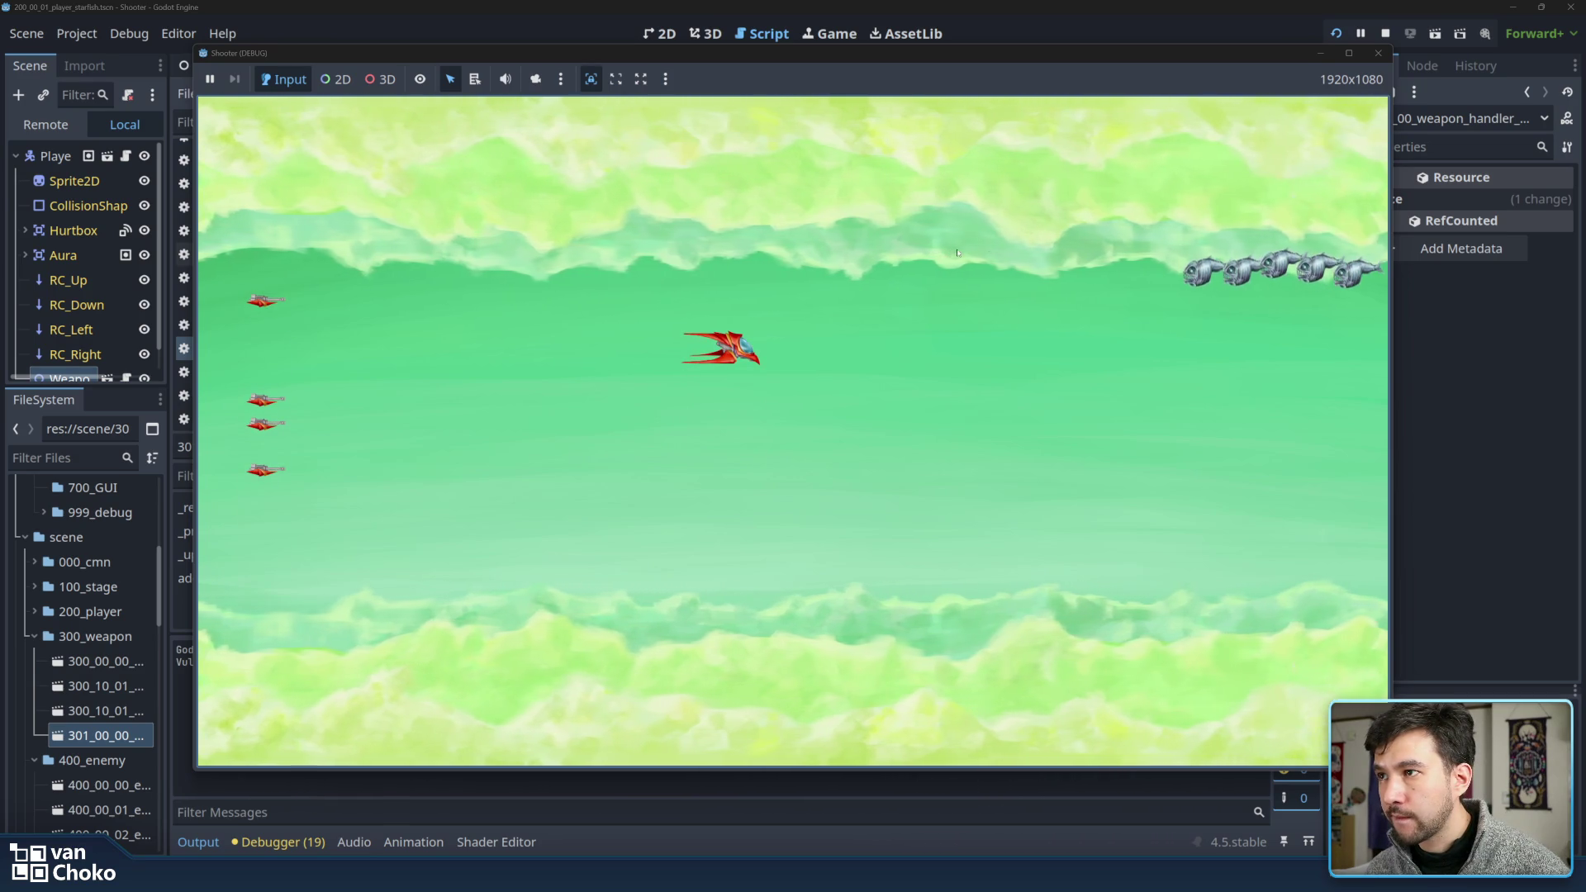
key("F8")
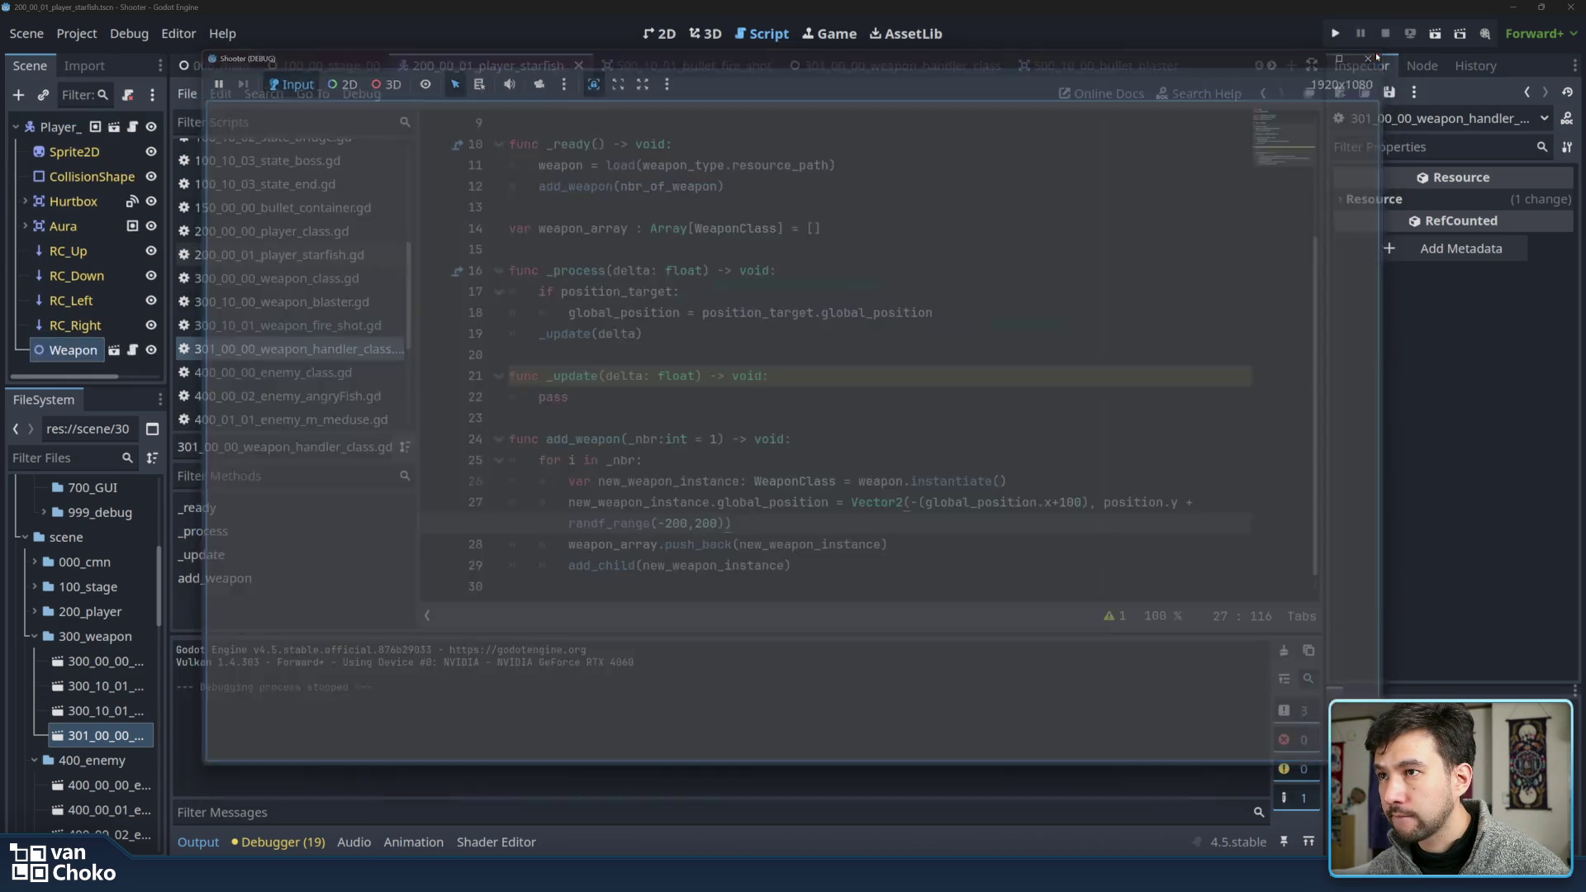
left_click(1104, 503)
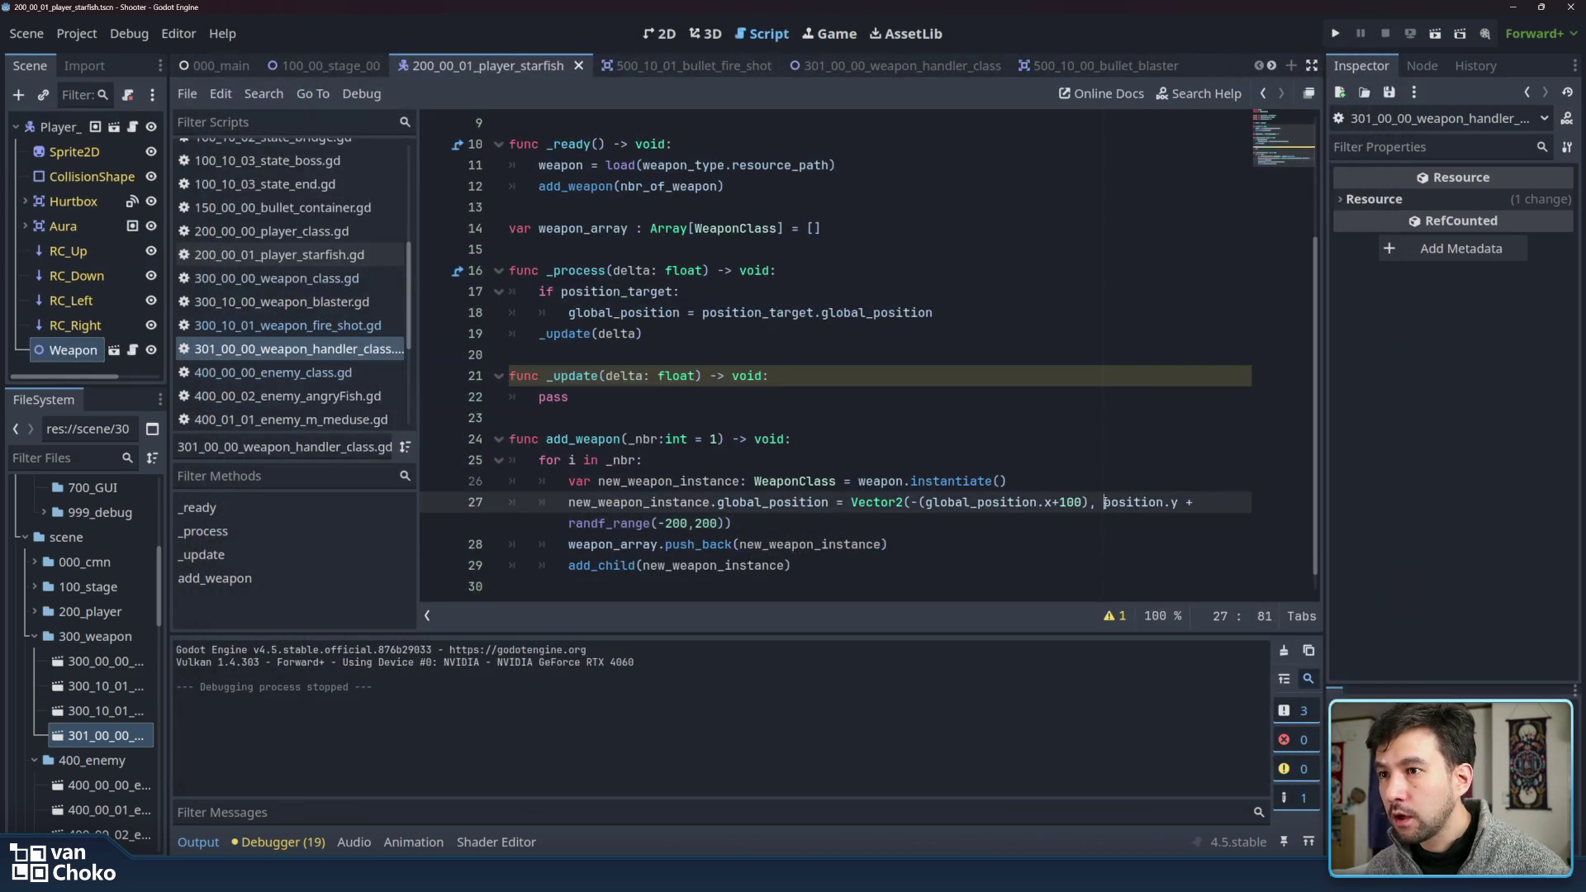
Review line 27's position expression and save the scene
left_click(867, 504)
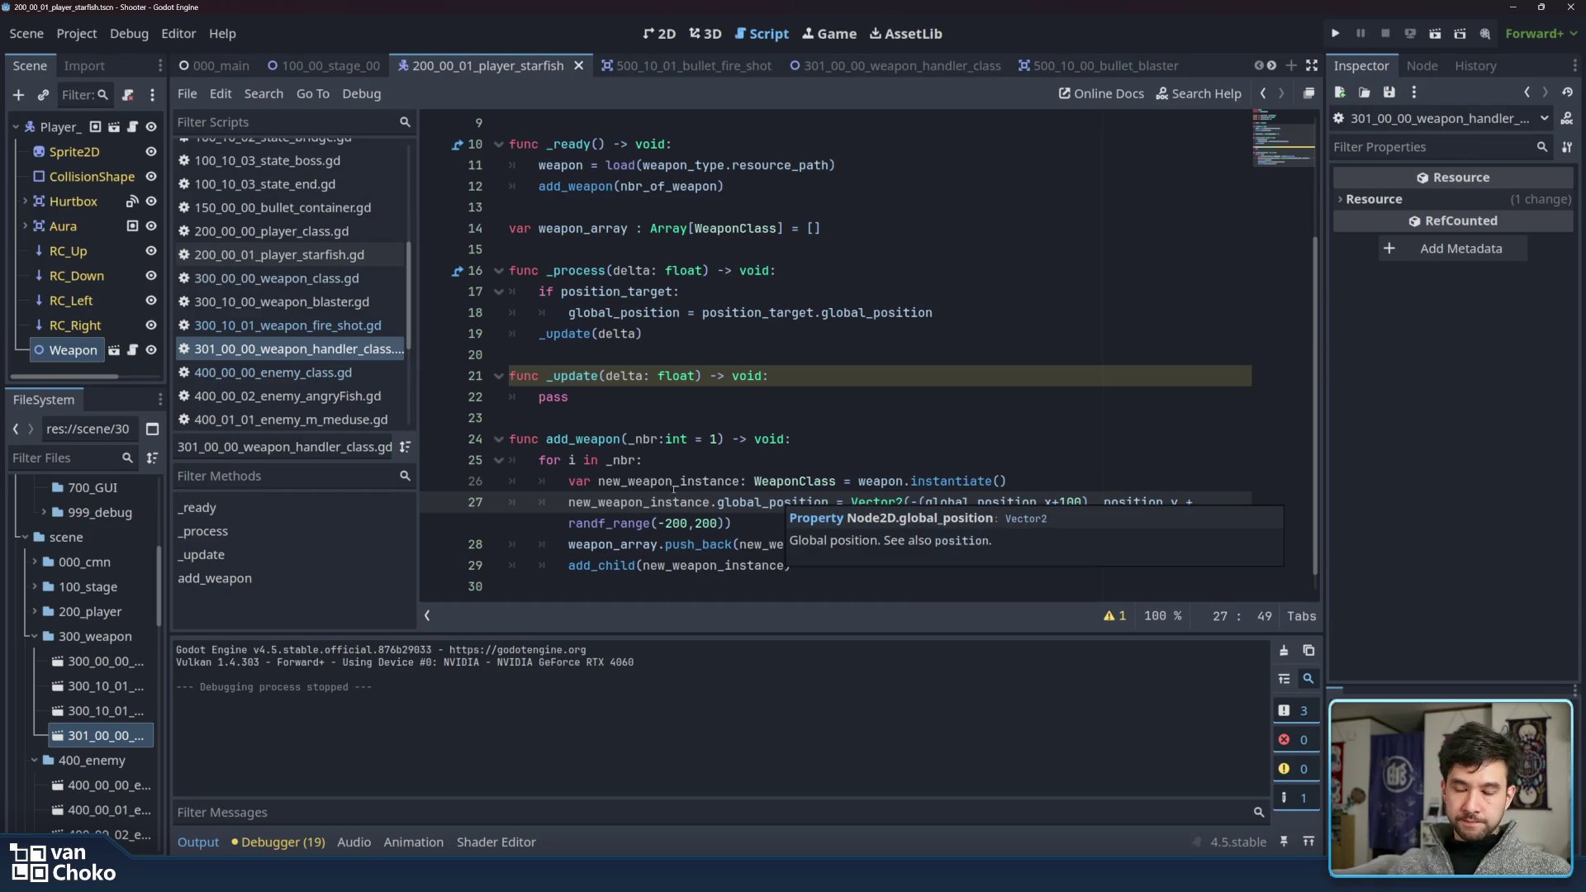
left_click(834, 519)
key("ctrl+s")
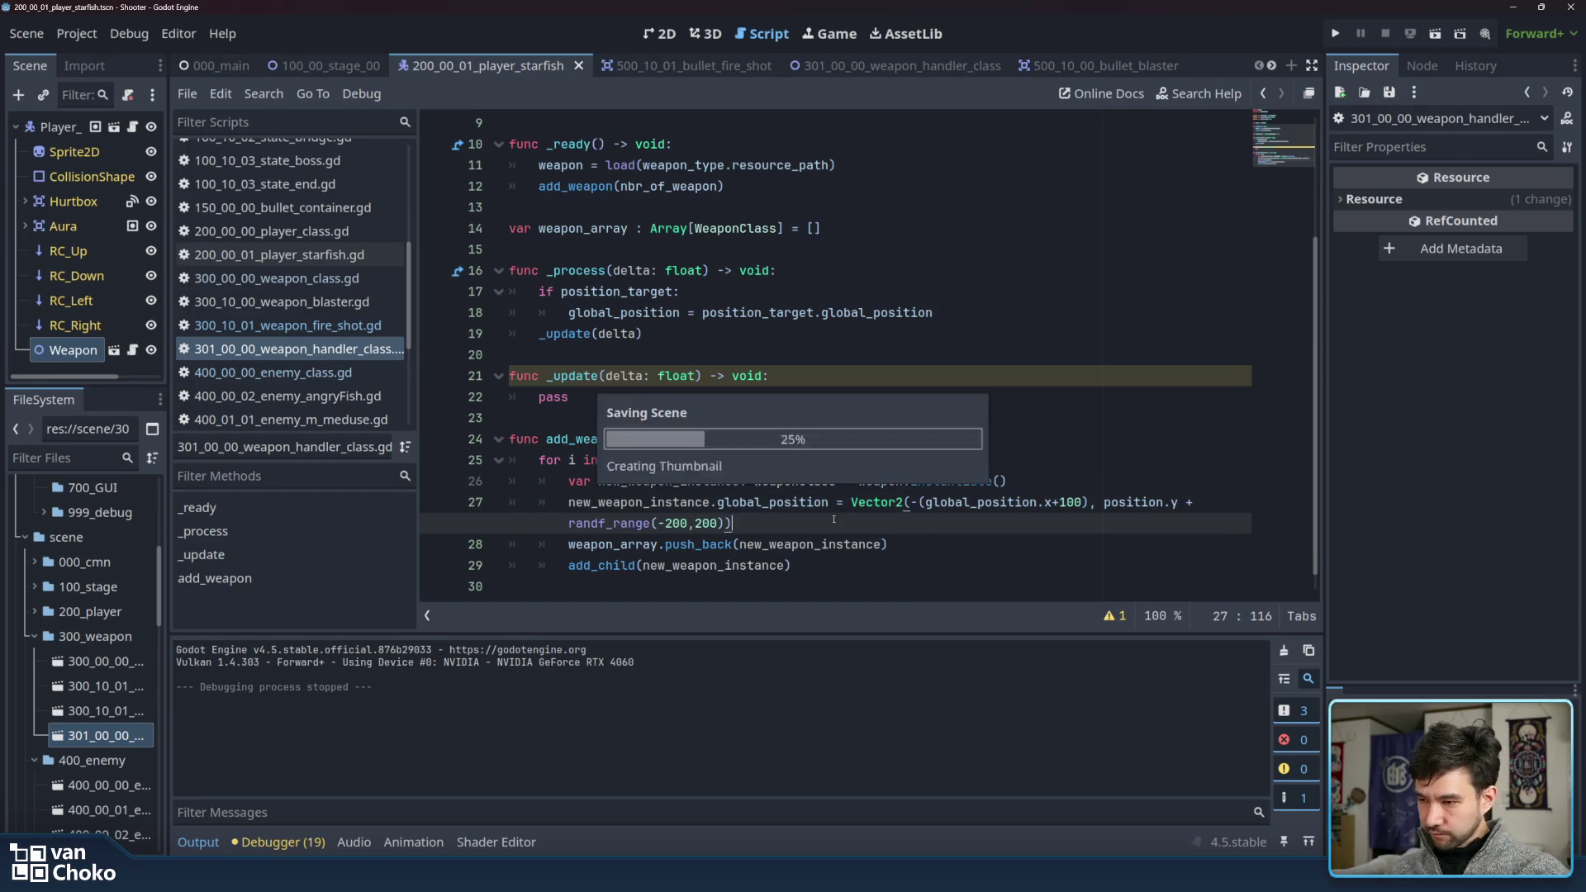
left_click(554, 565)
key("Up")
key("Up")
key("Up")
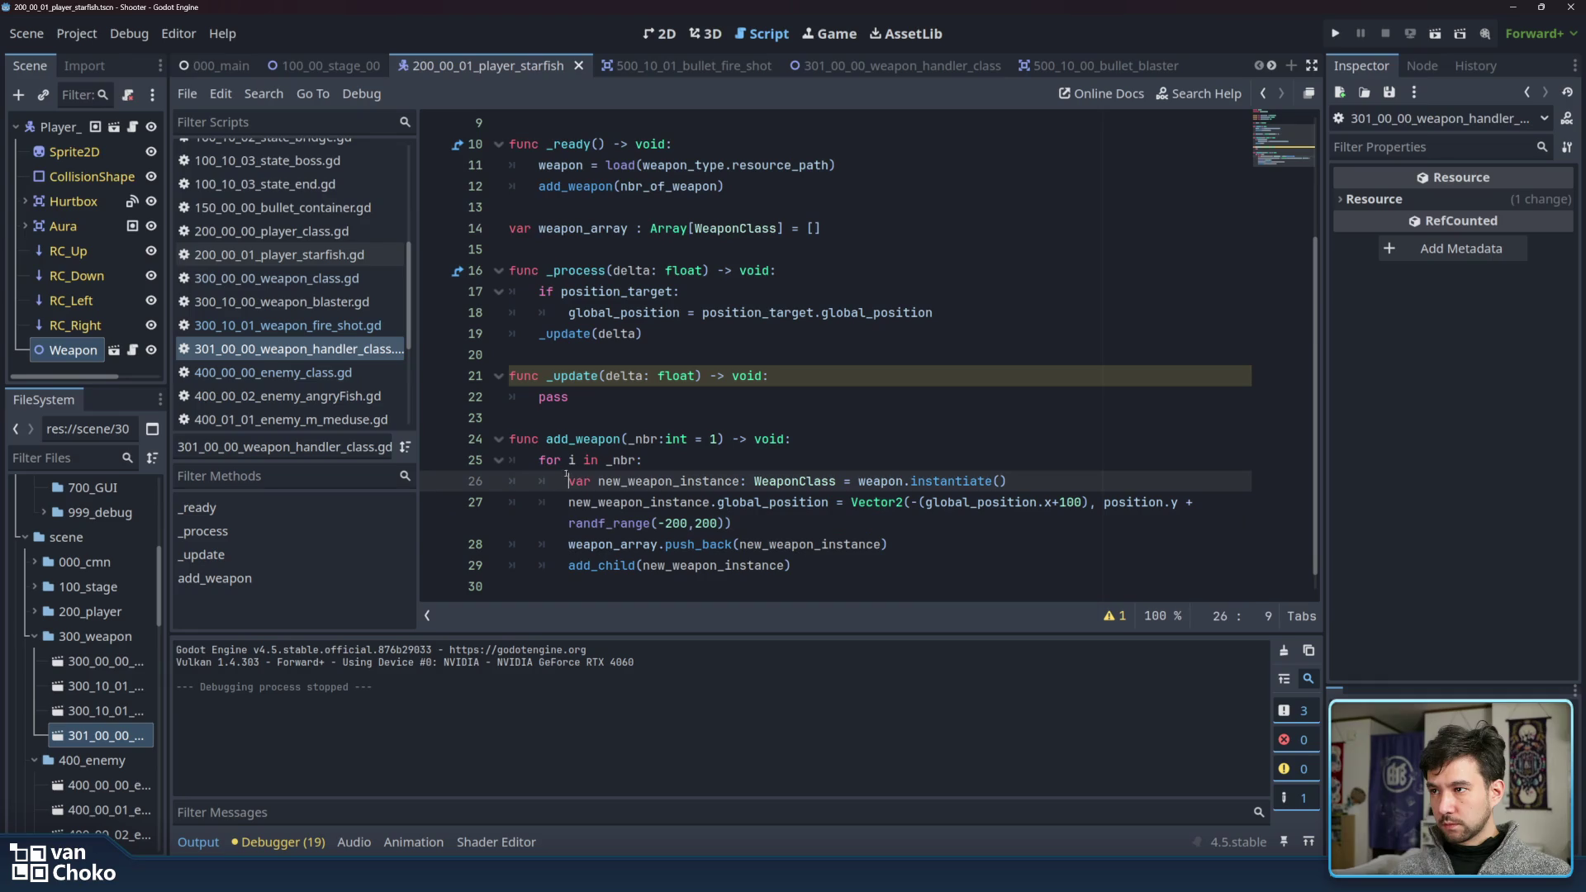
key("End")
Inspect the weapon variable and the add_weapon call, ending at the nbr_of_weapon export line
scroll(741, 456, "up", 3)
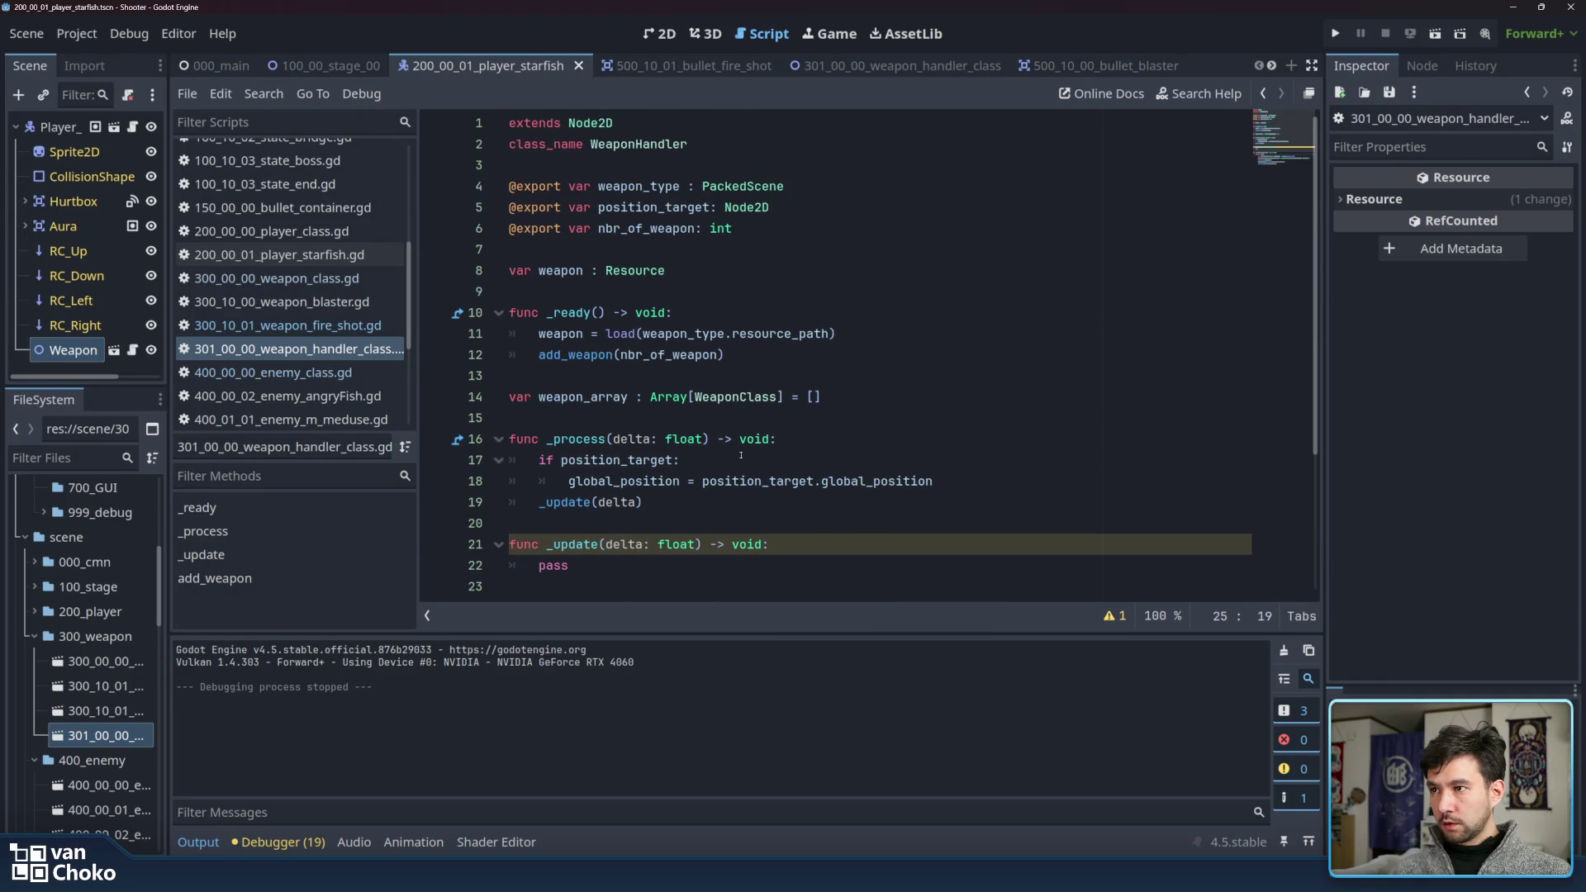
left_click(591, 408)
left_click(636, 374)
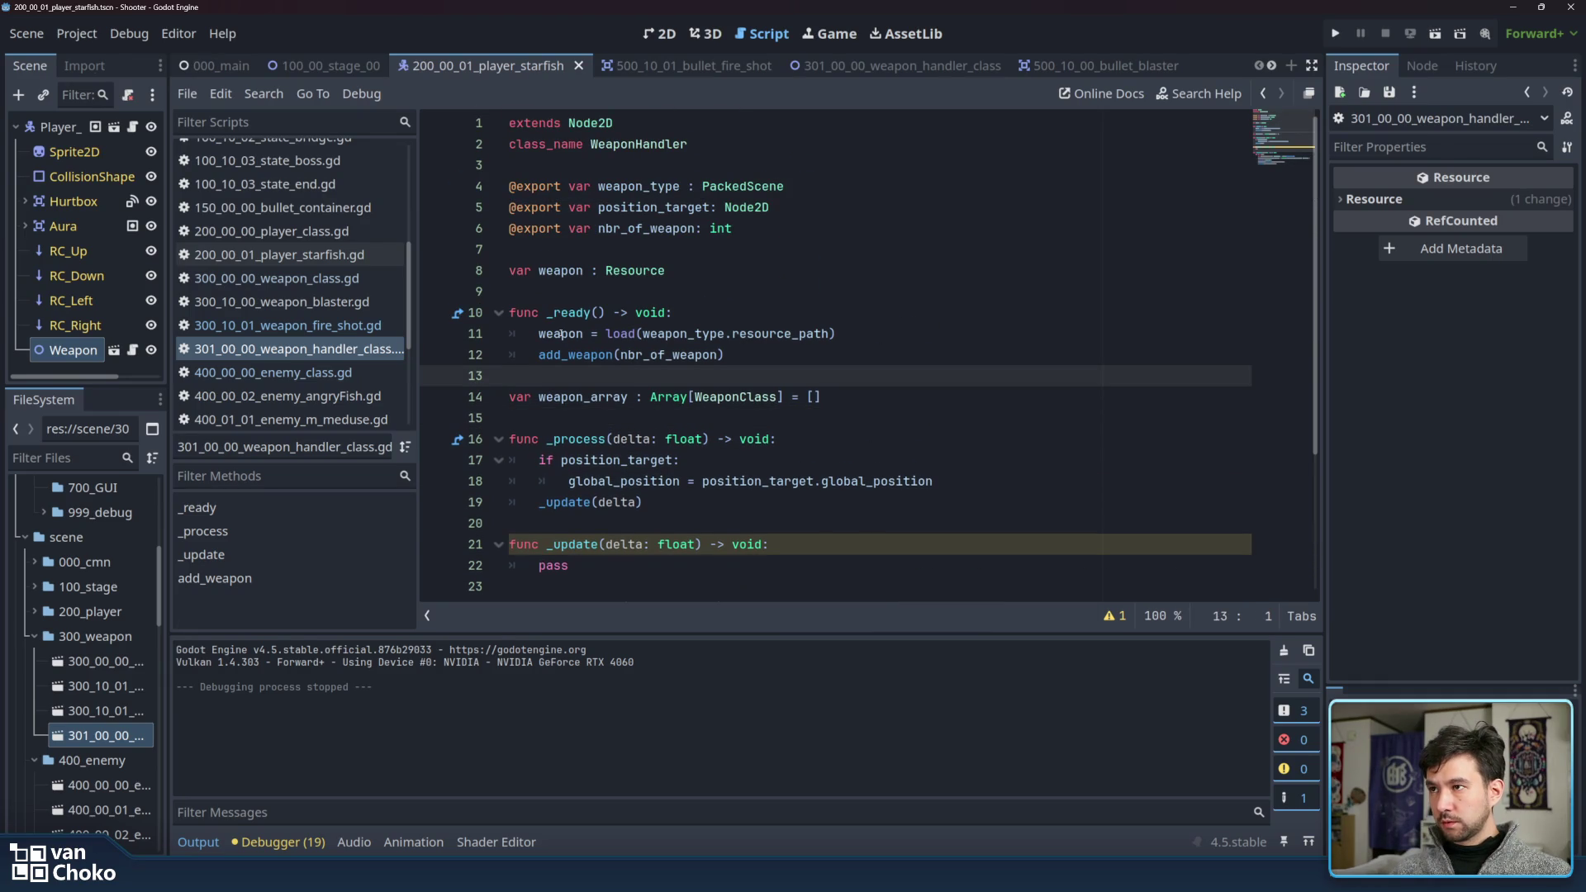
left_click(699, 290)
left_click(730, 267)
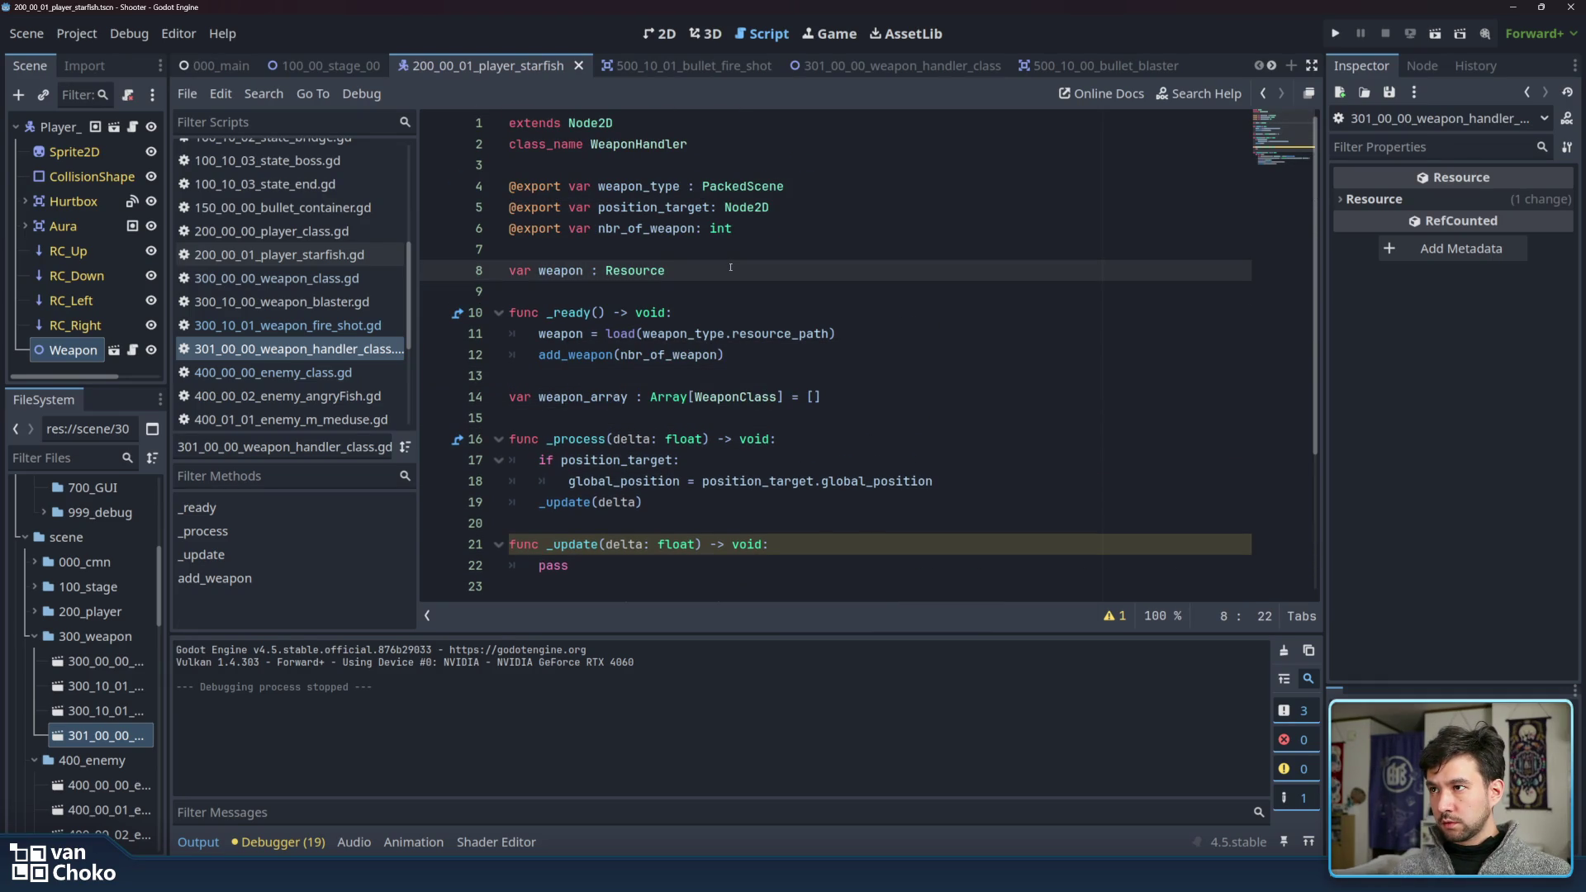
left_click(896, 355)
scroll(896, 354, "down", 3)
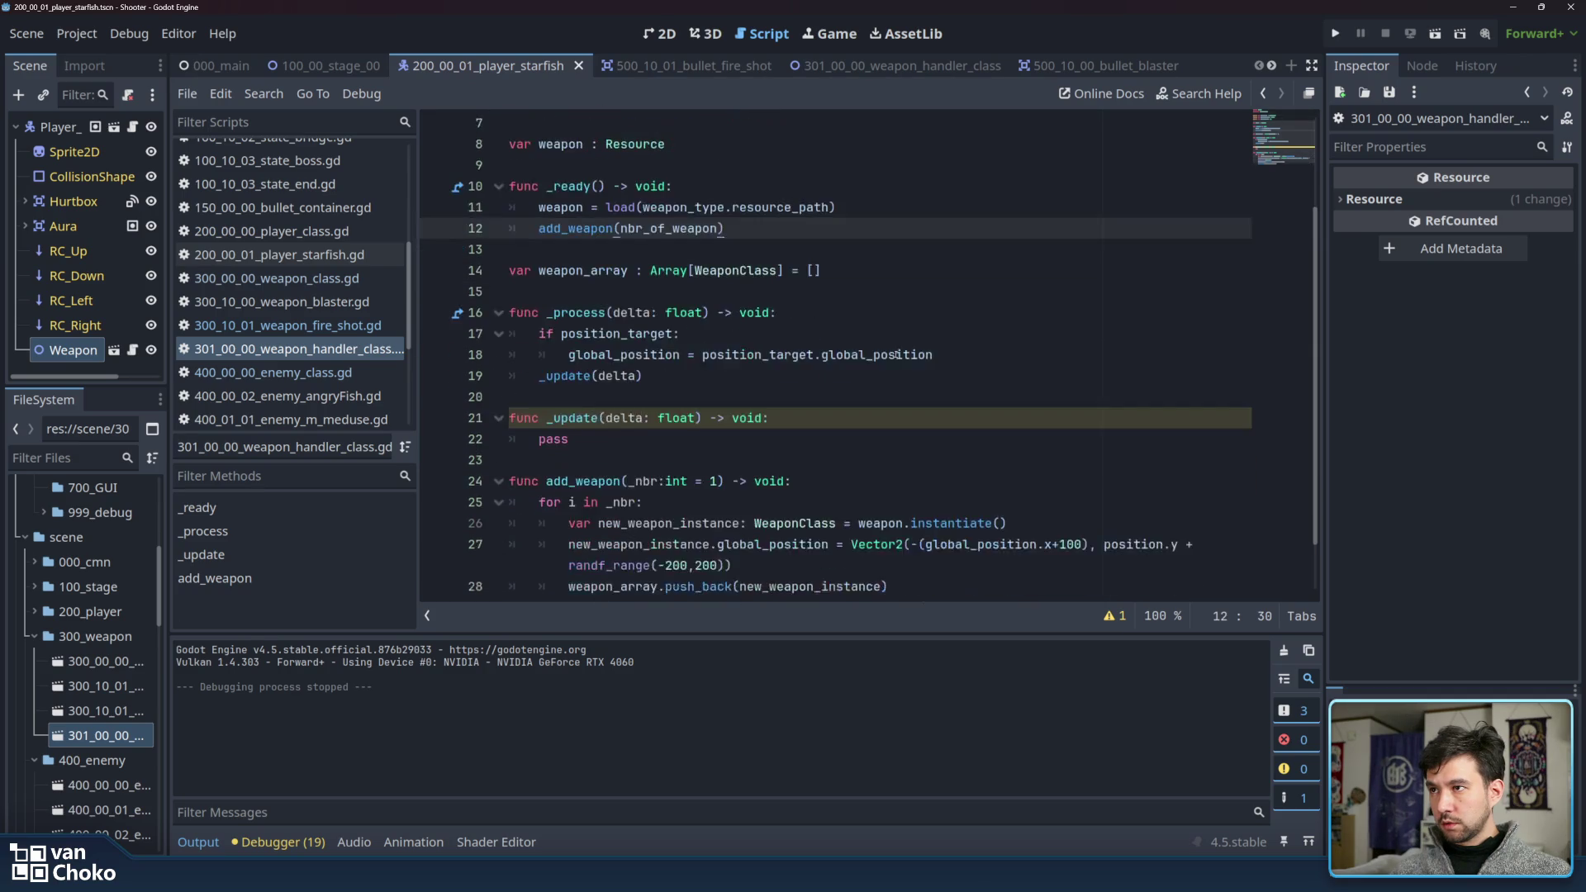
scroll(809, 223, "up", 3)
left_click(808, 222)
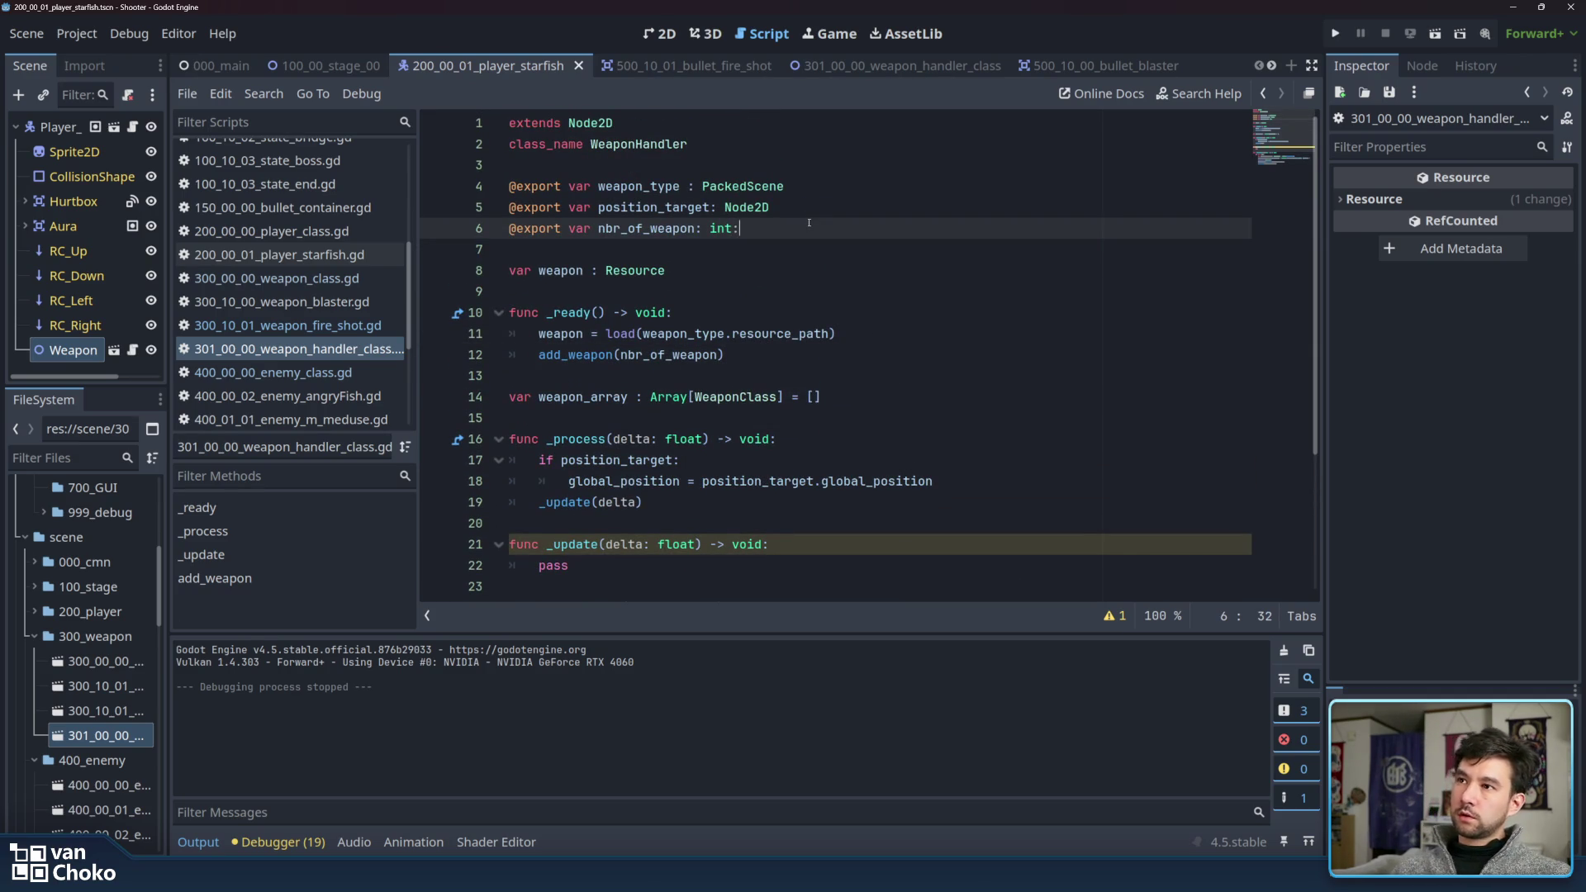
Try a set: block with pass under nbr_of_weapon, then erase the broken setter text
key("Return")
type("set")
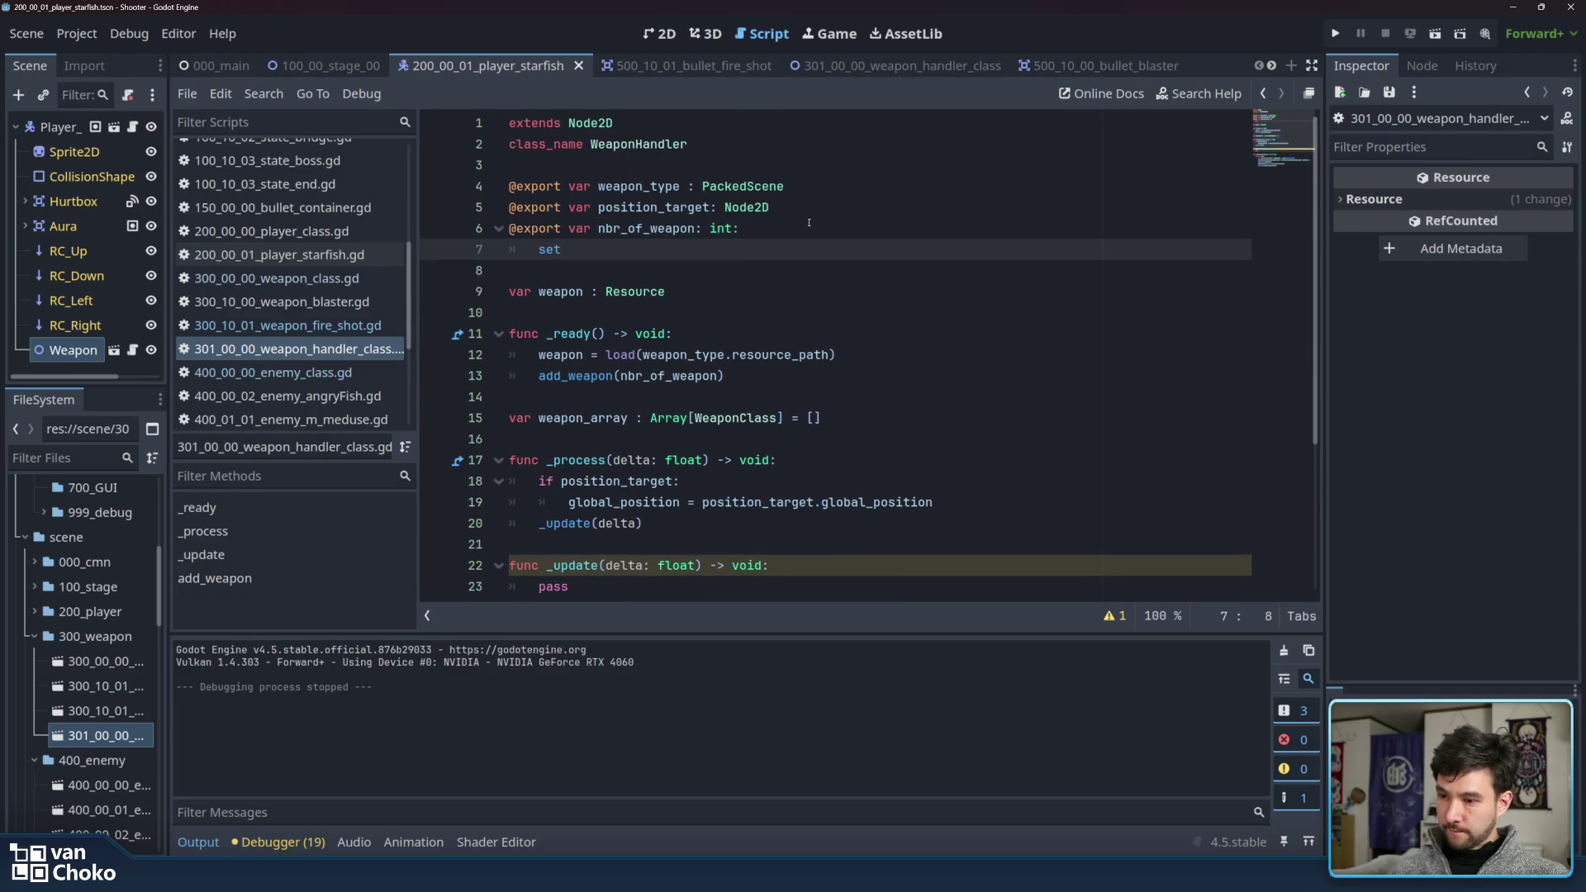
type(":")
key("Return")
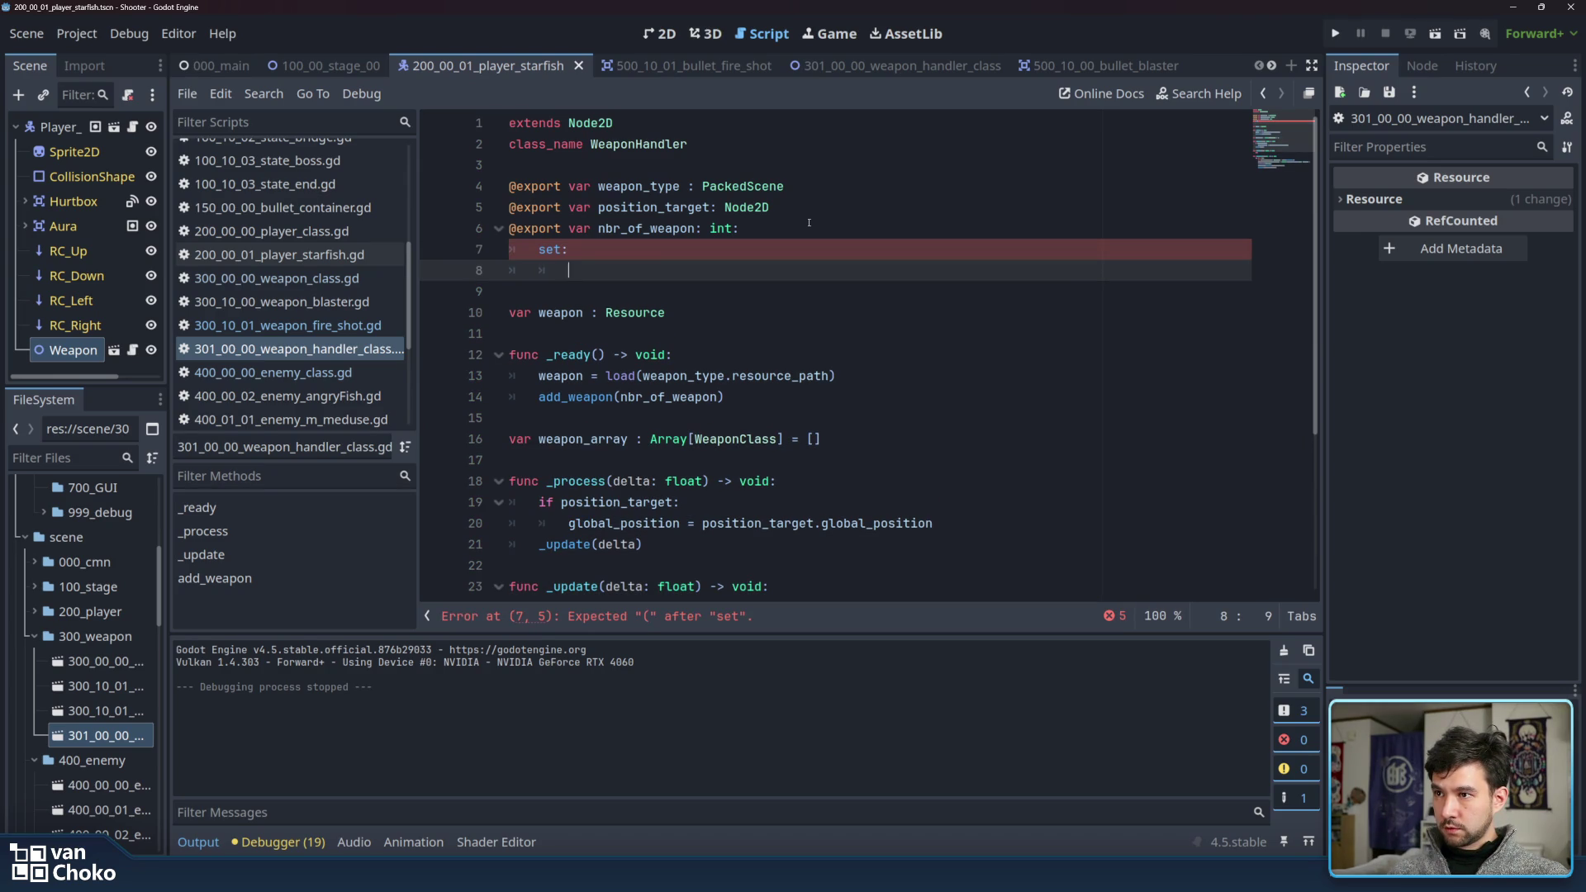
type("pass")
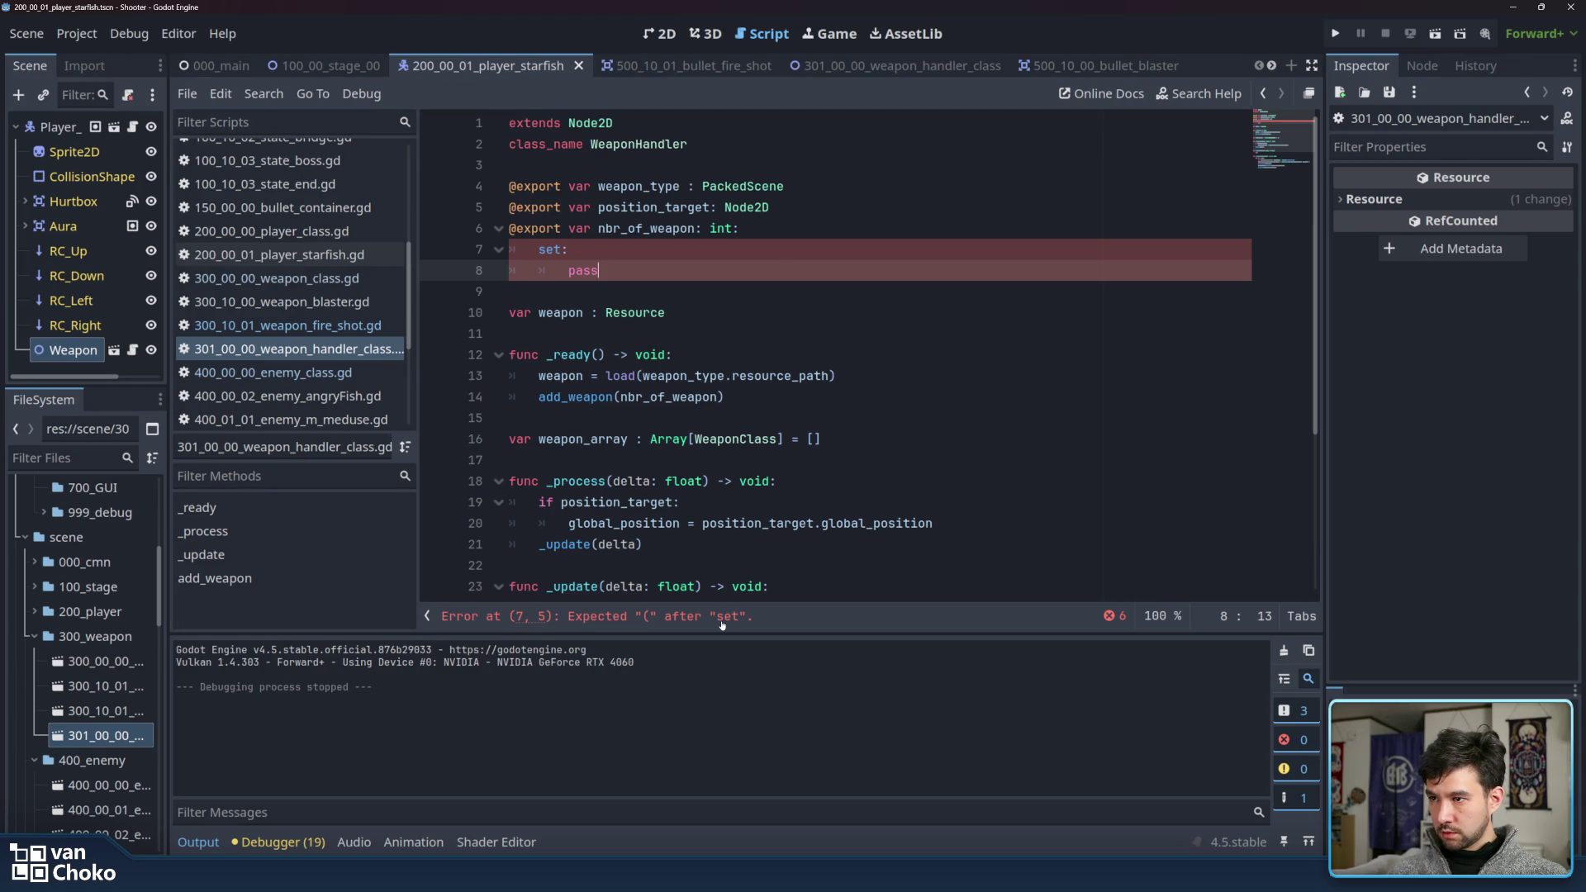
mouse_move(646, 279)
left_mouse_down()
mouse_move(537, 249)
mouse_move(595, 258)
mouse_move(564, 250)
left_mouse_up()
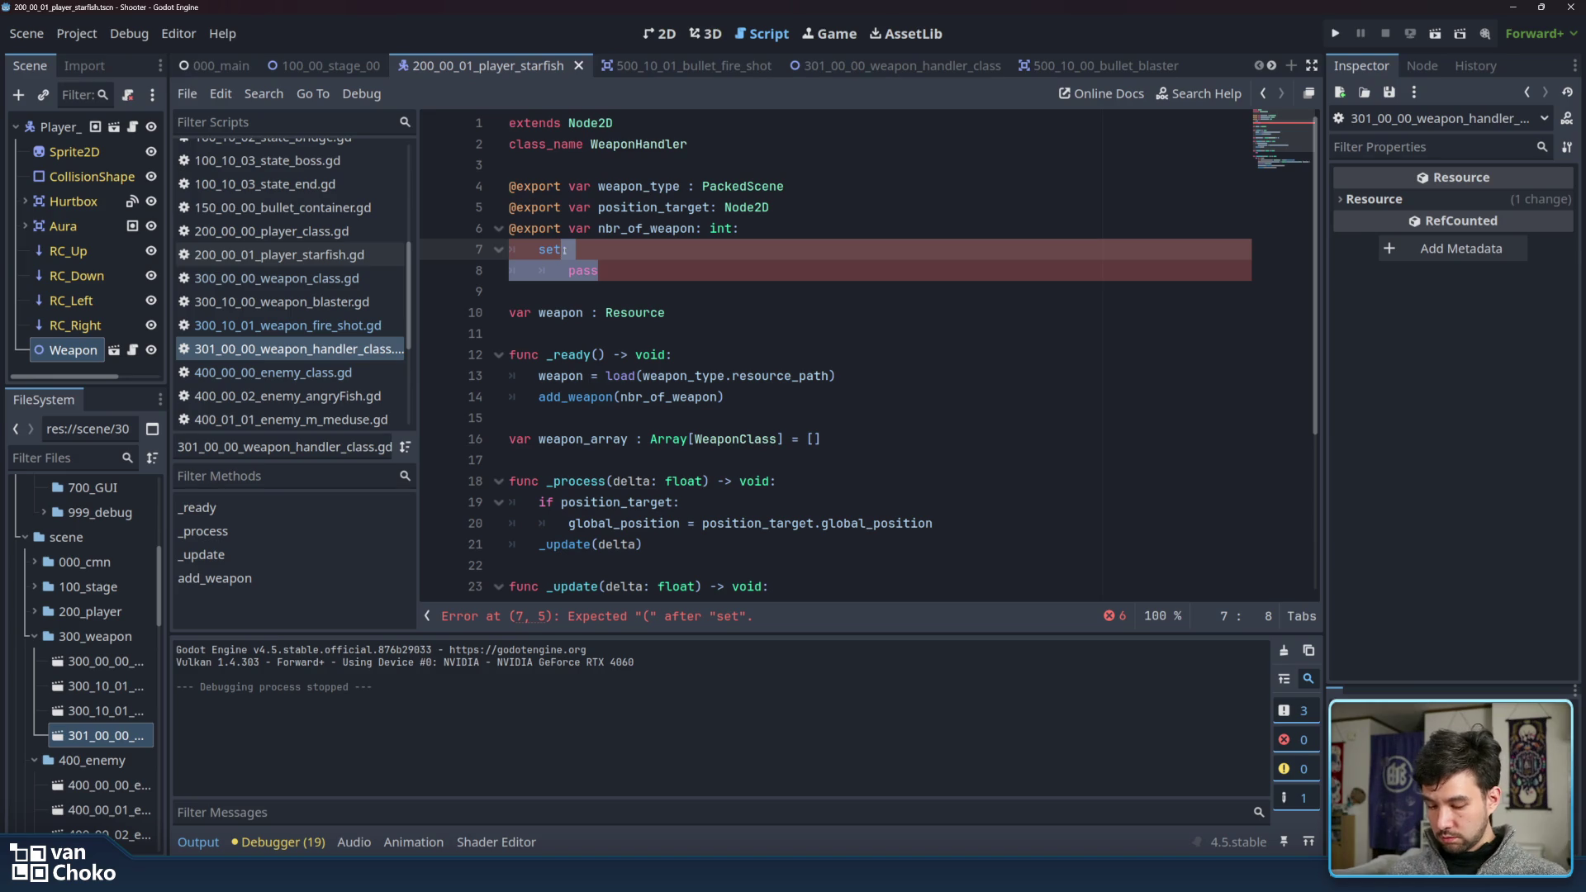
type("(")
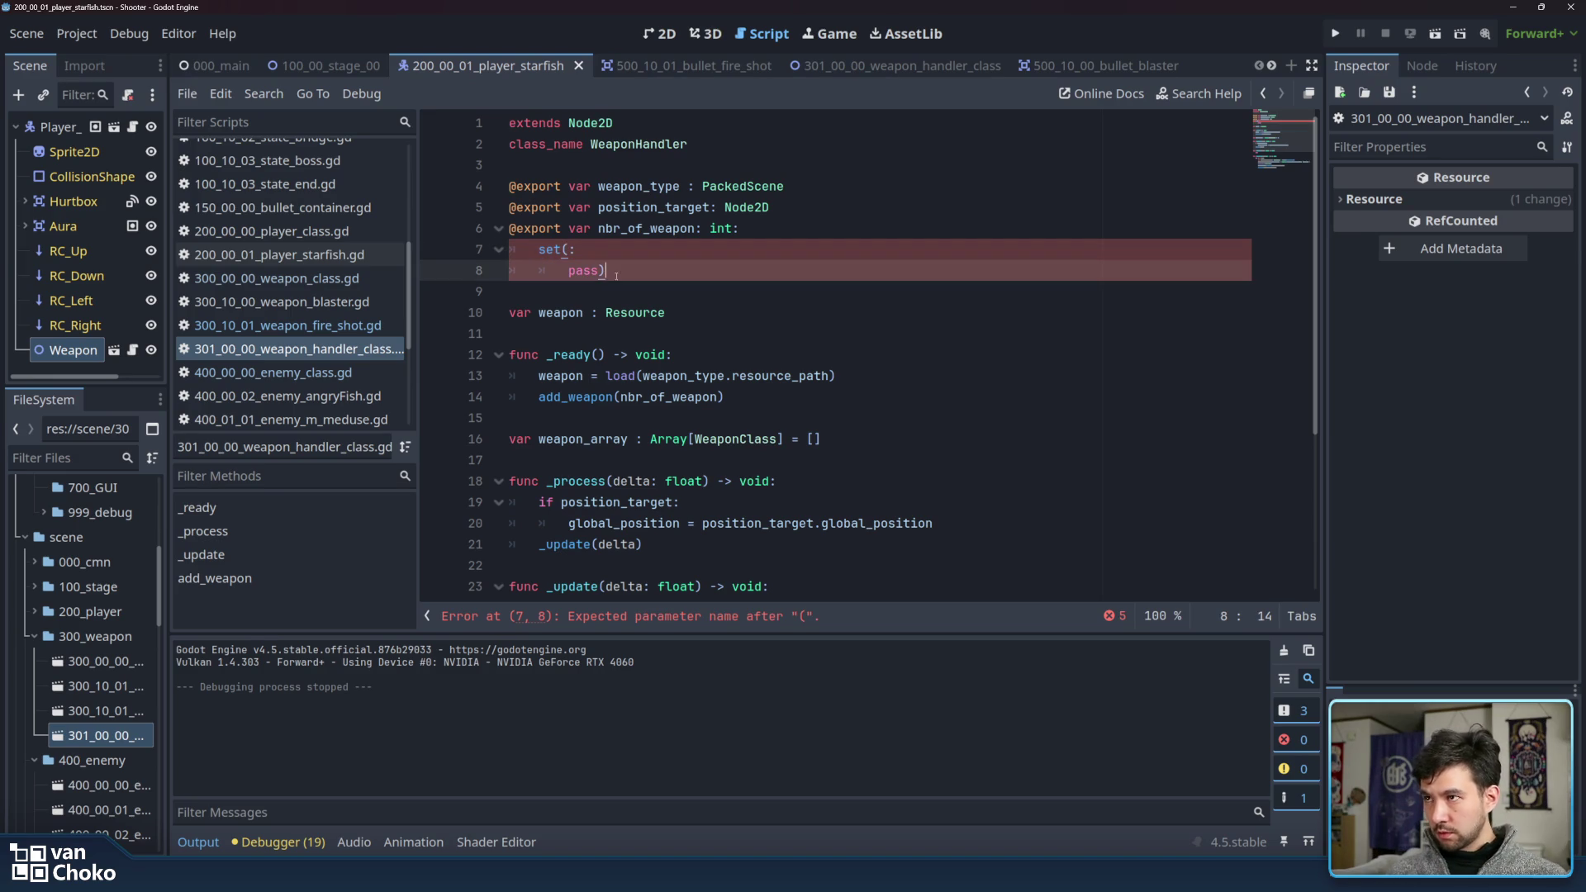
left_click(563, 250, "shift")
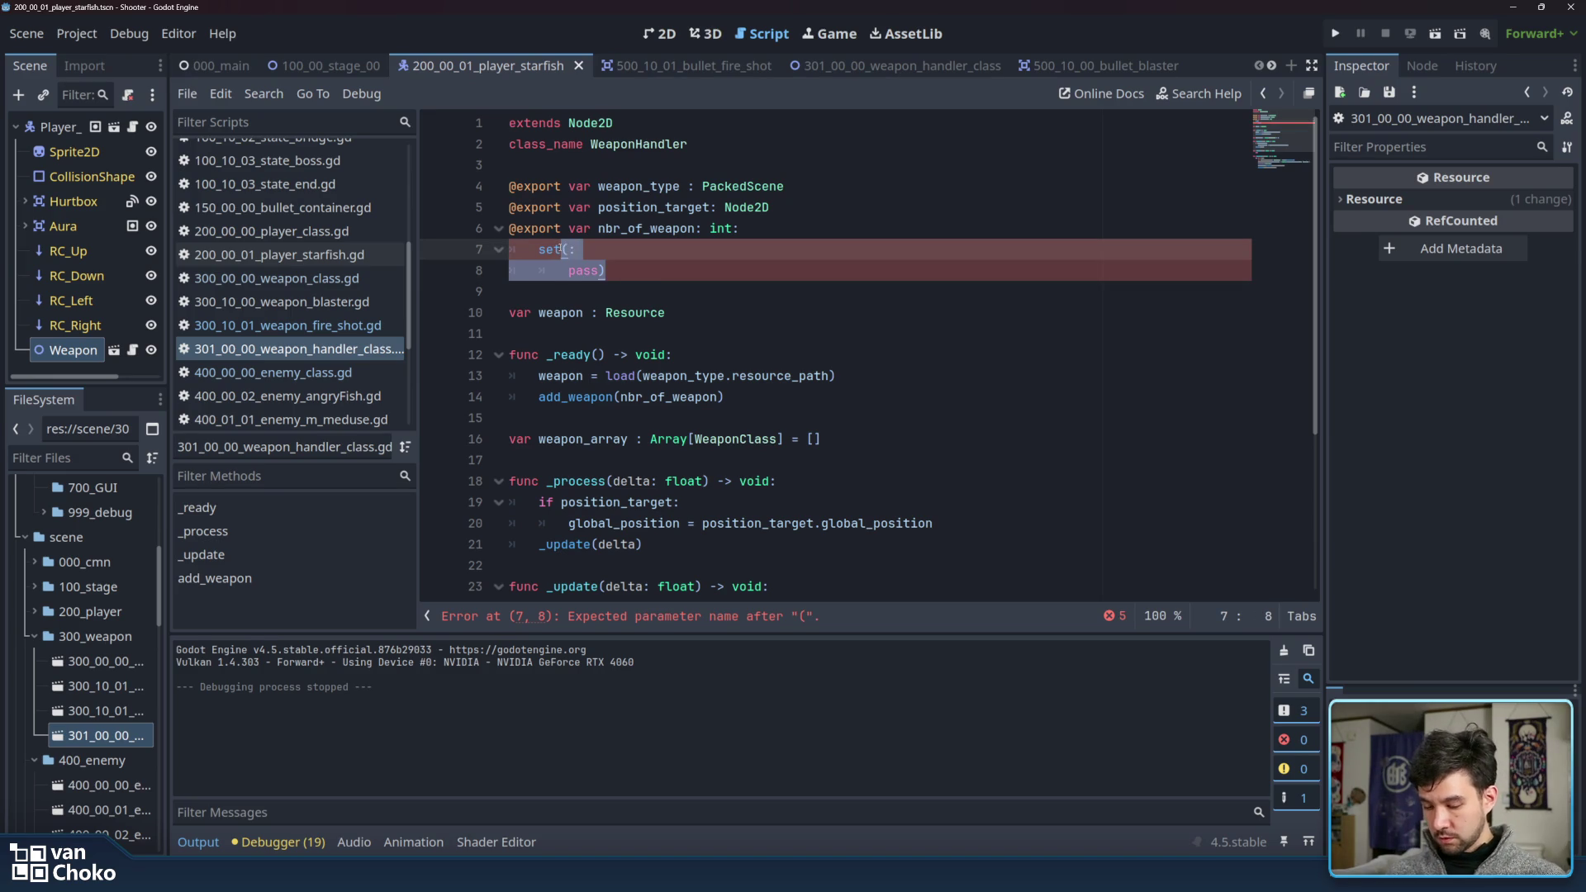
key("BackSpace")
type("()")
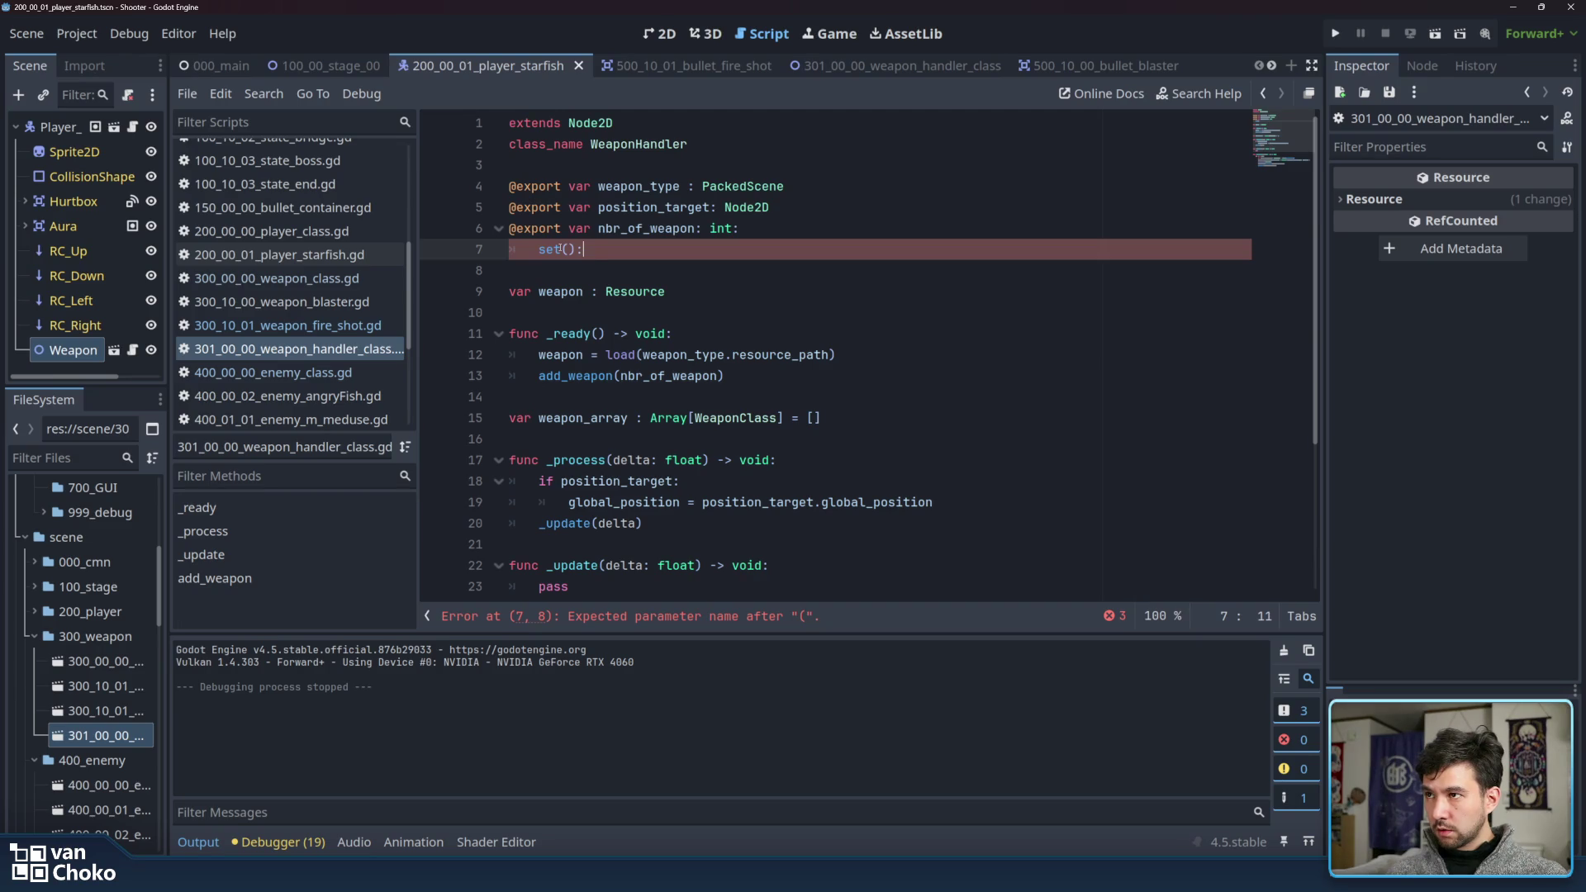
key("BackSpace")
key("BackSpace")
key("BackSpace")
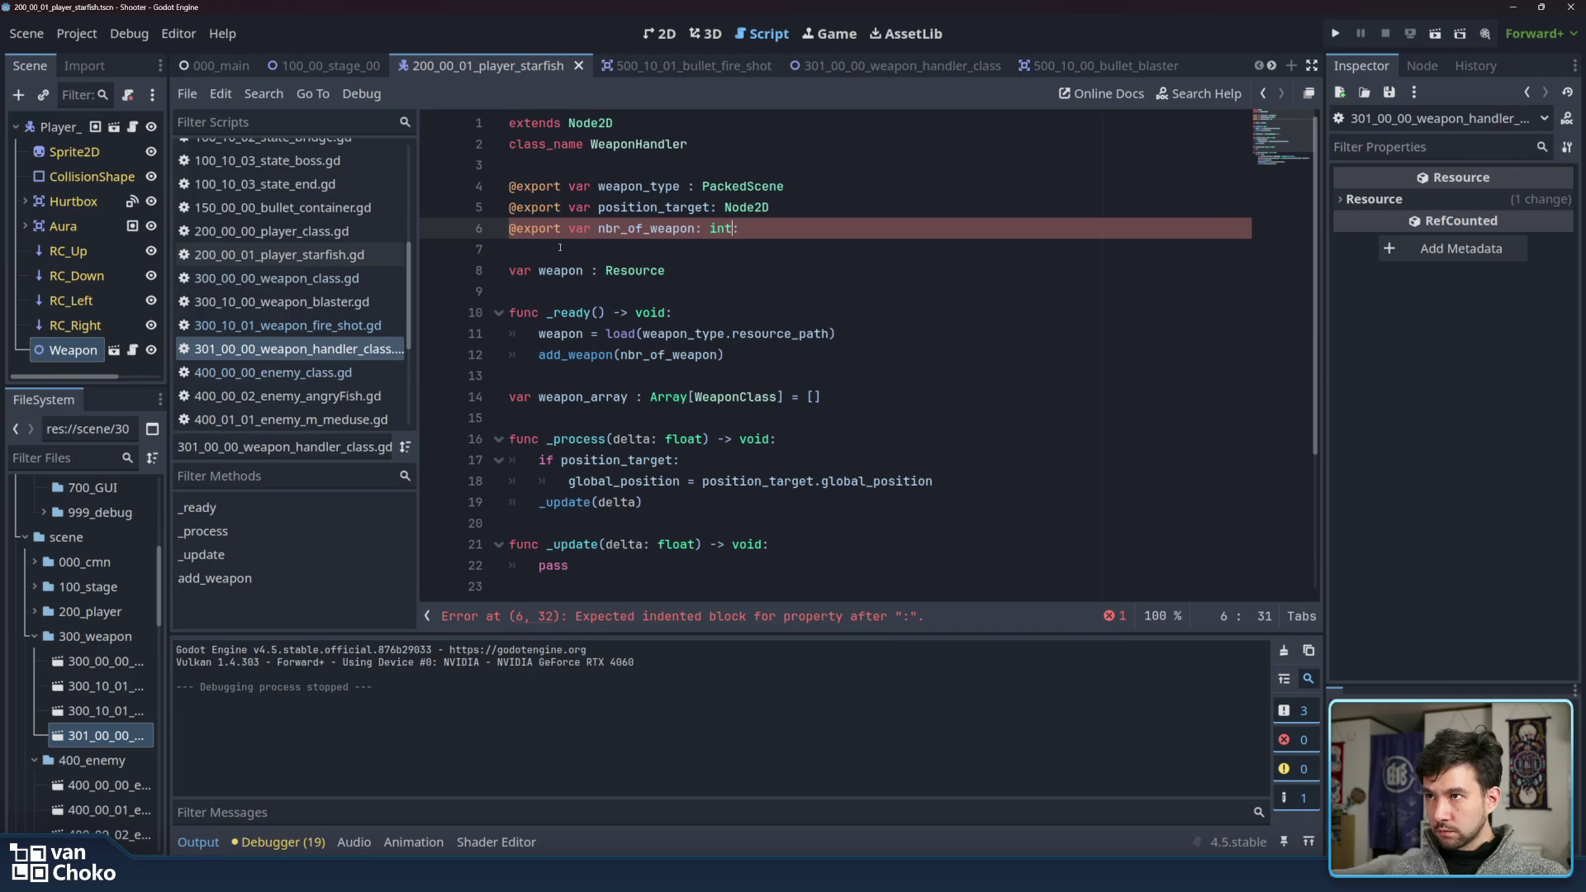
Append = 1 to nbr_of_weapon and add a set: block holding pass beneath it
type("= 1")
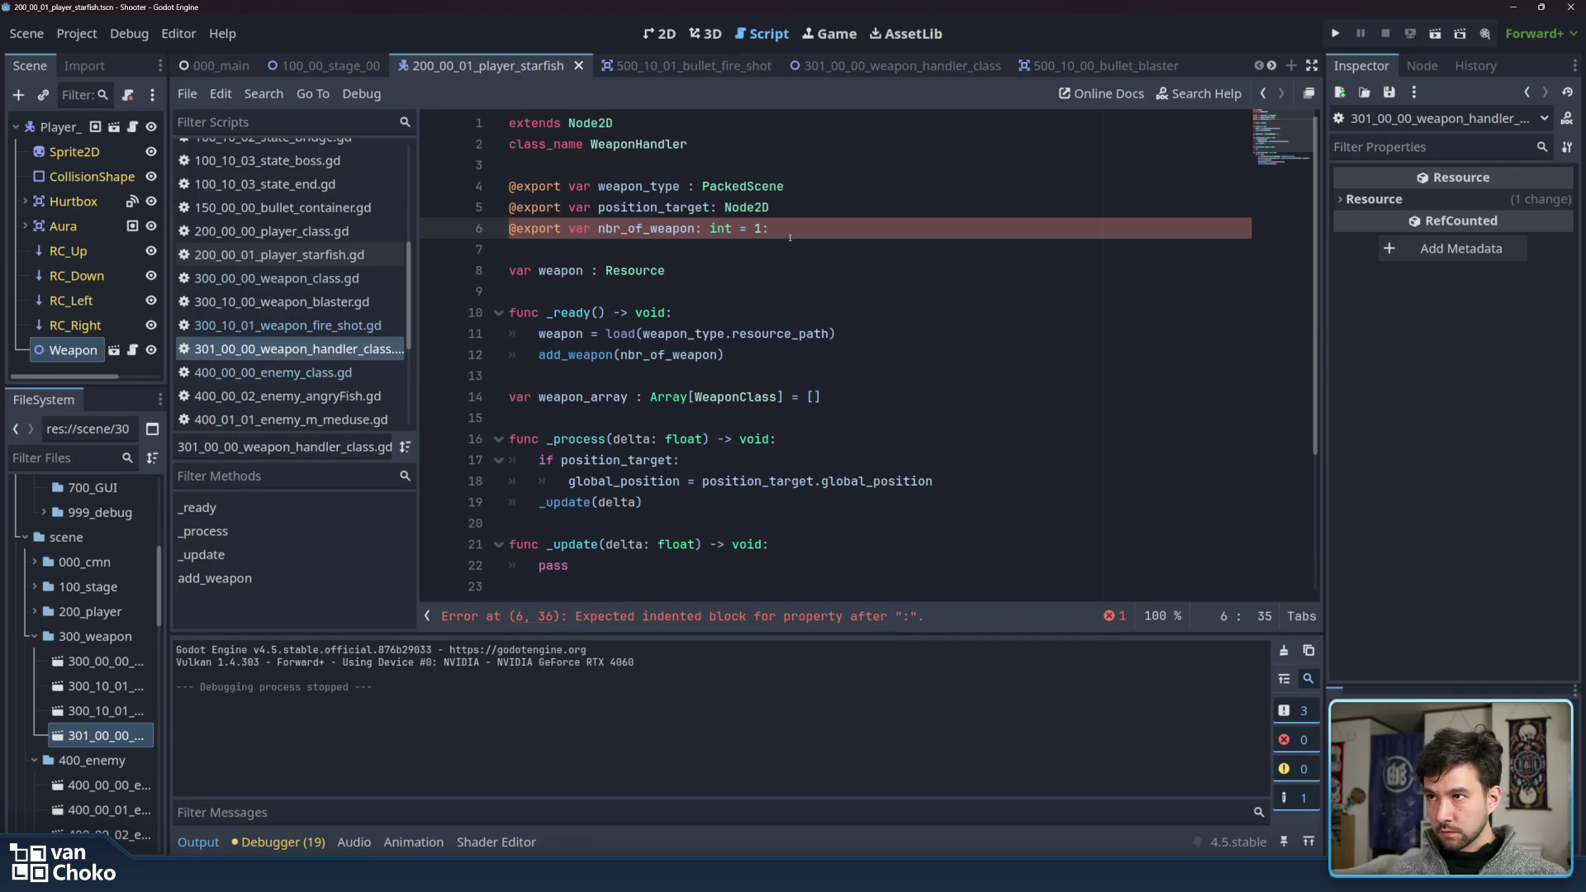
key("Return")
type("set")
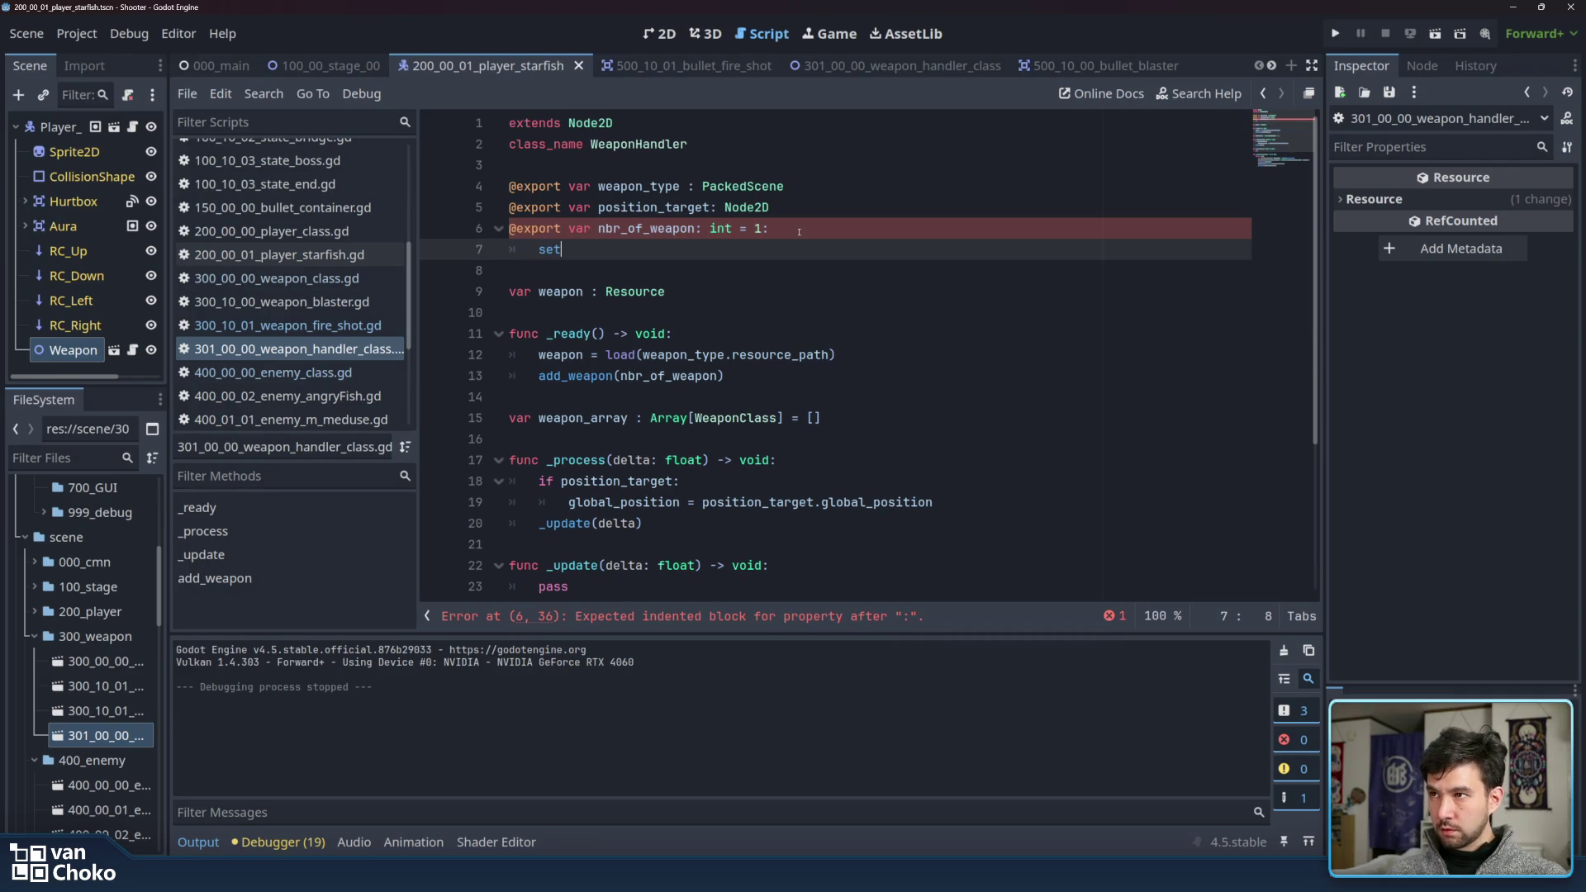
type(":")
key("Return")
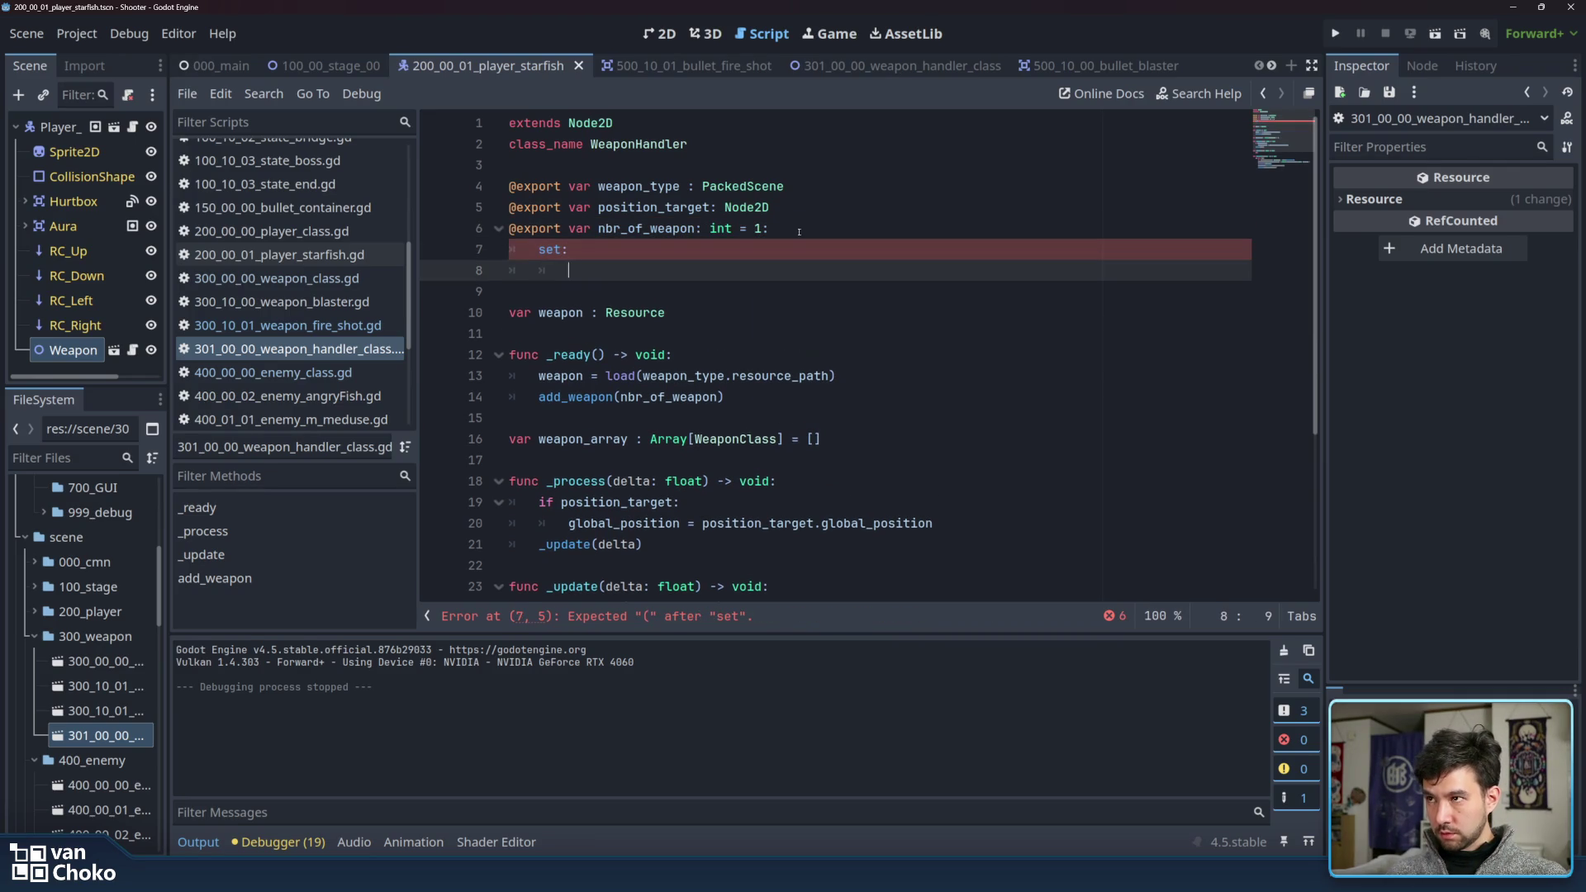
type("pass")
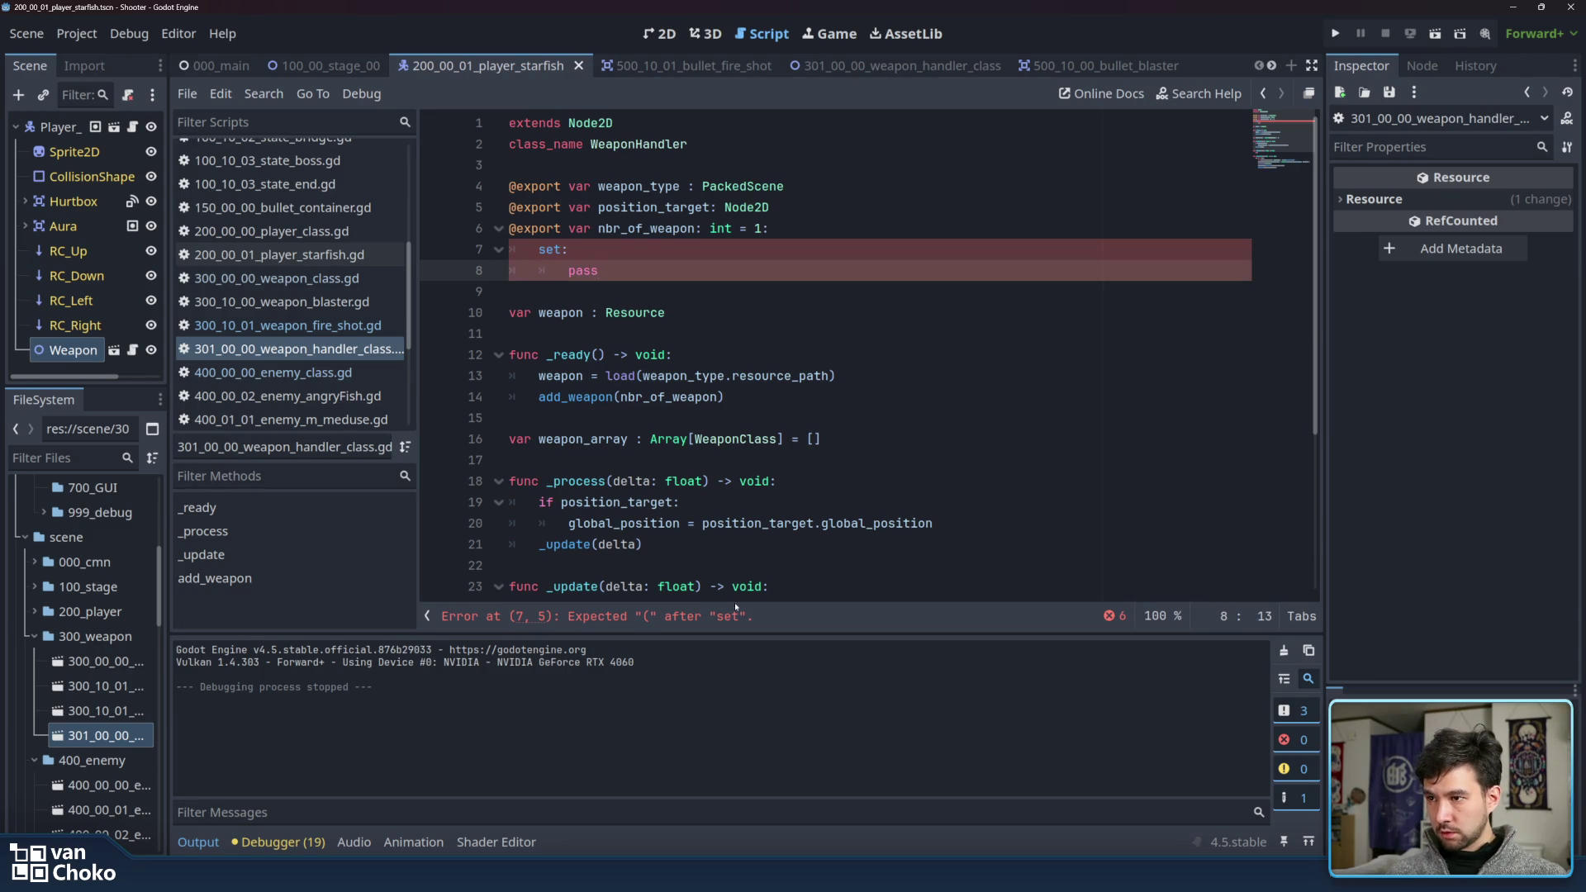
left_click(735, 618)
key("ctrl+shift+Right")
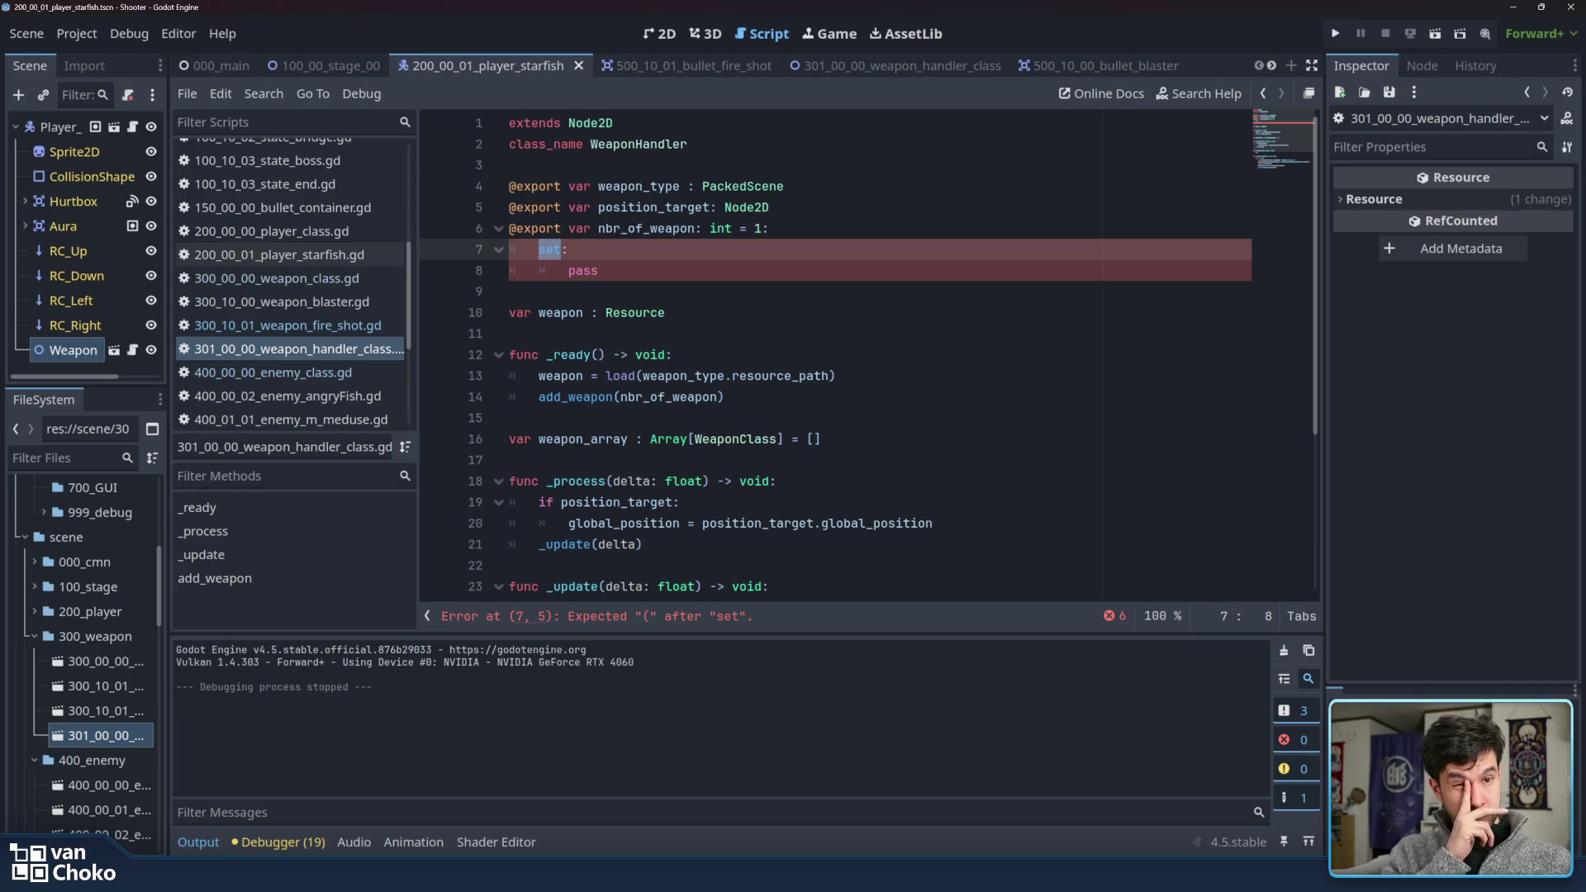
left_click(618, 252)
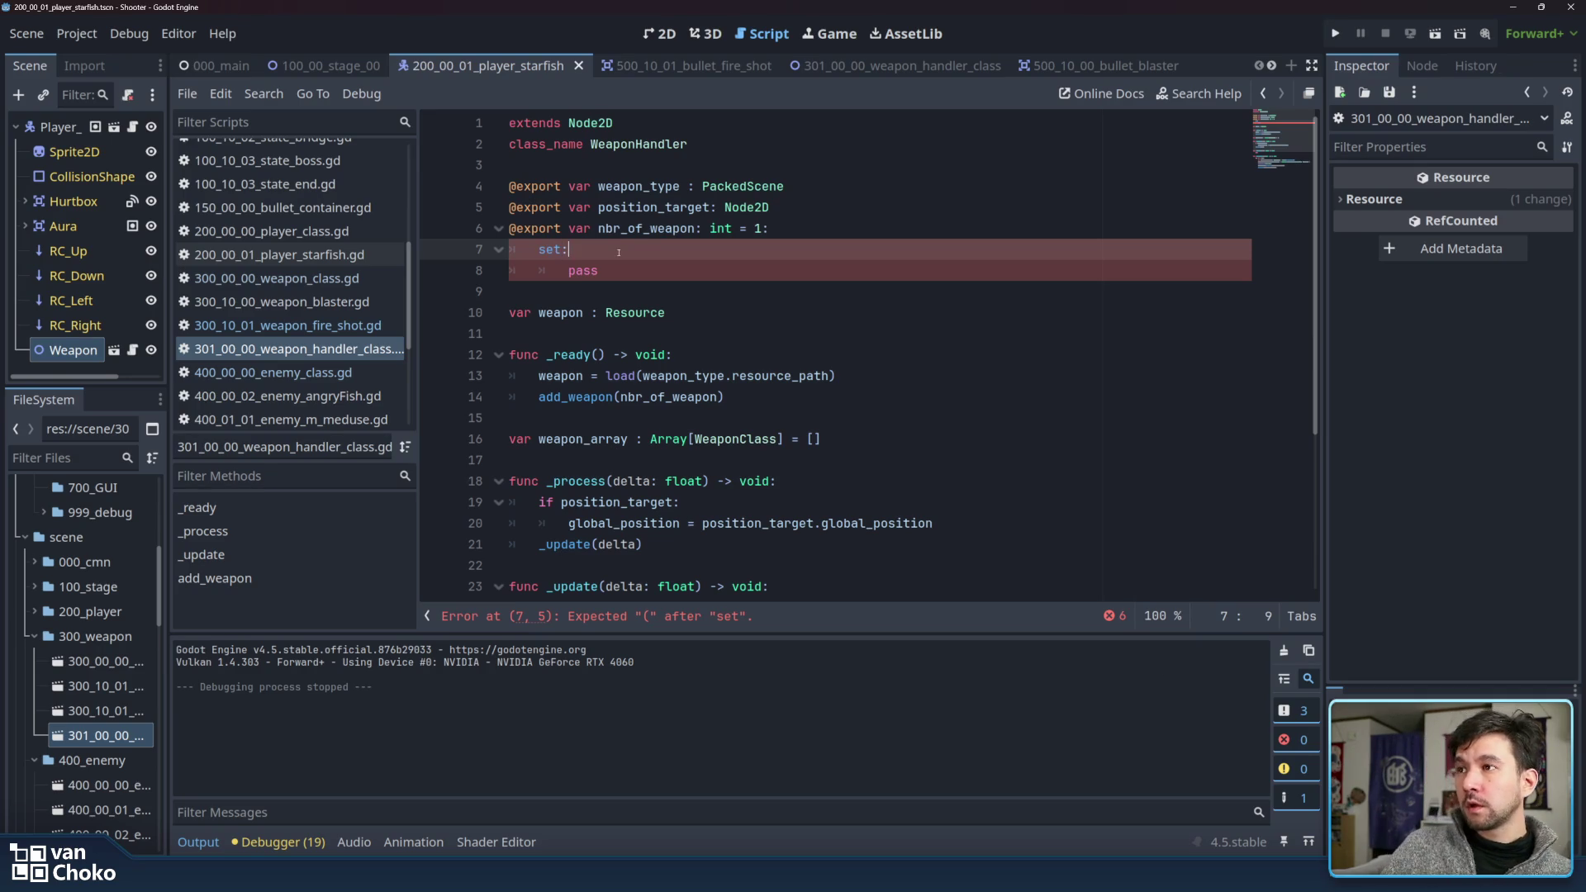
Change the setter line to set(value): and replace pass with an unfinished var
type("()")
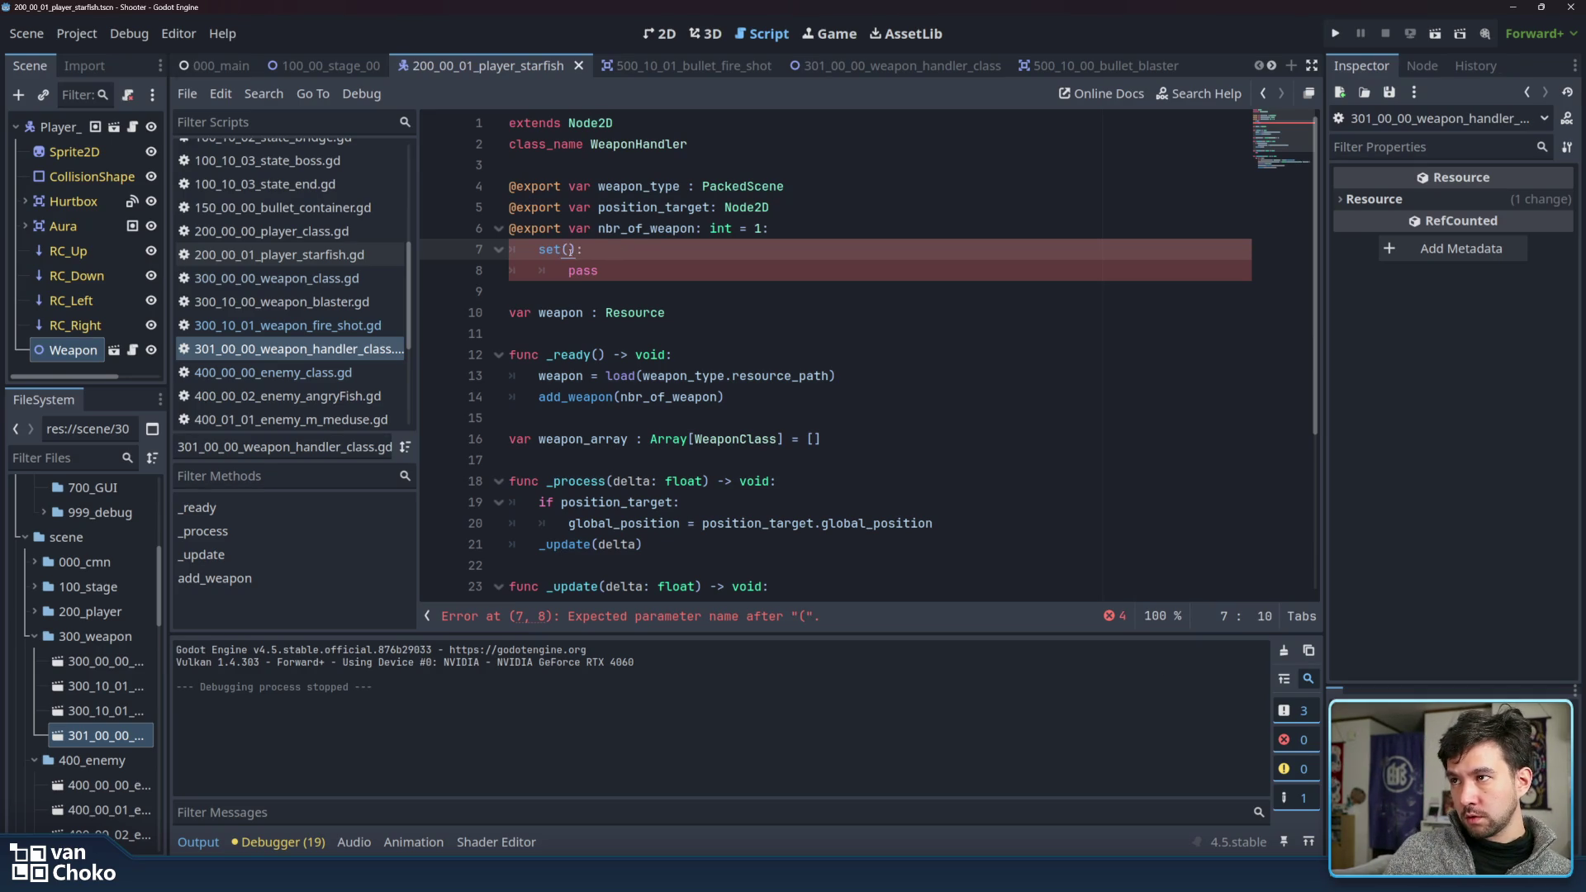
type("value")
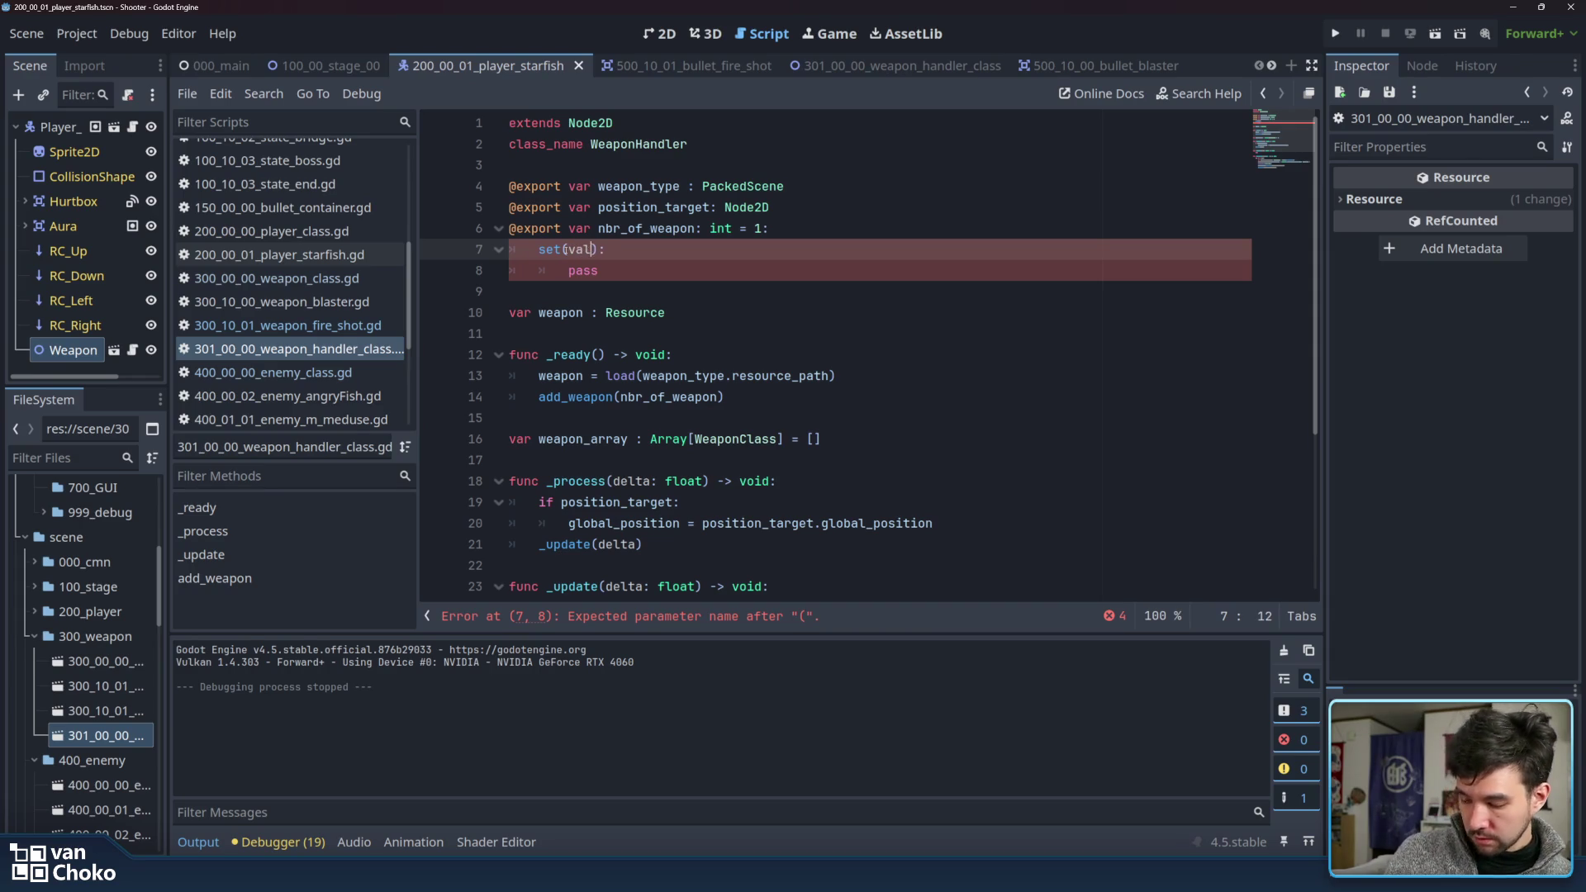
left_click(626, 269)
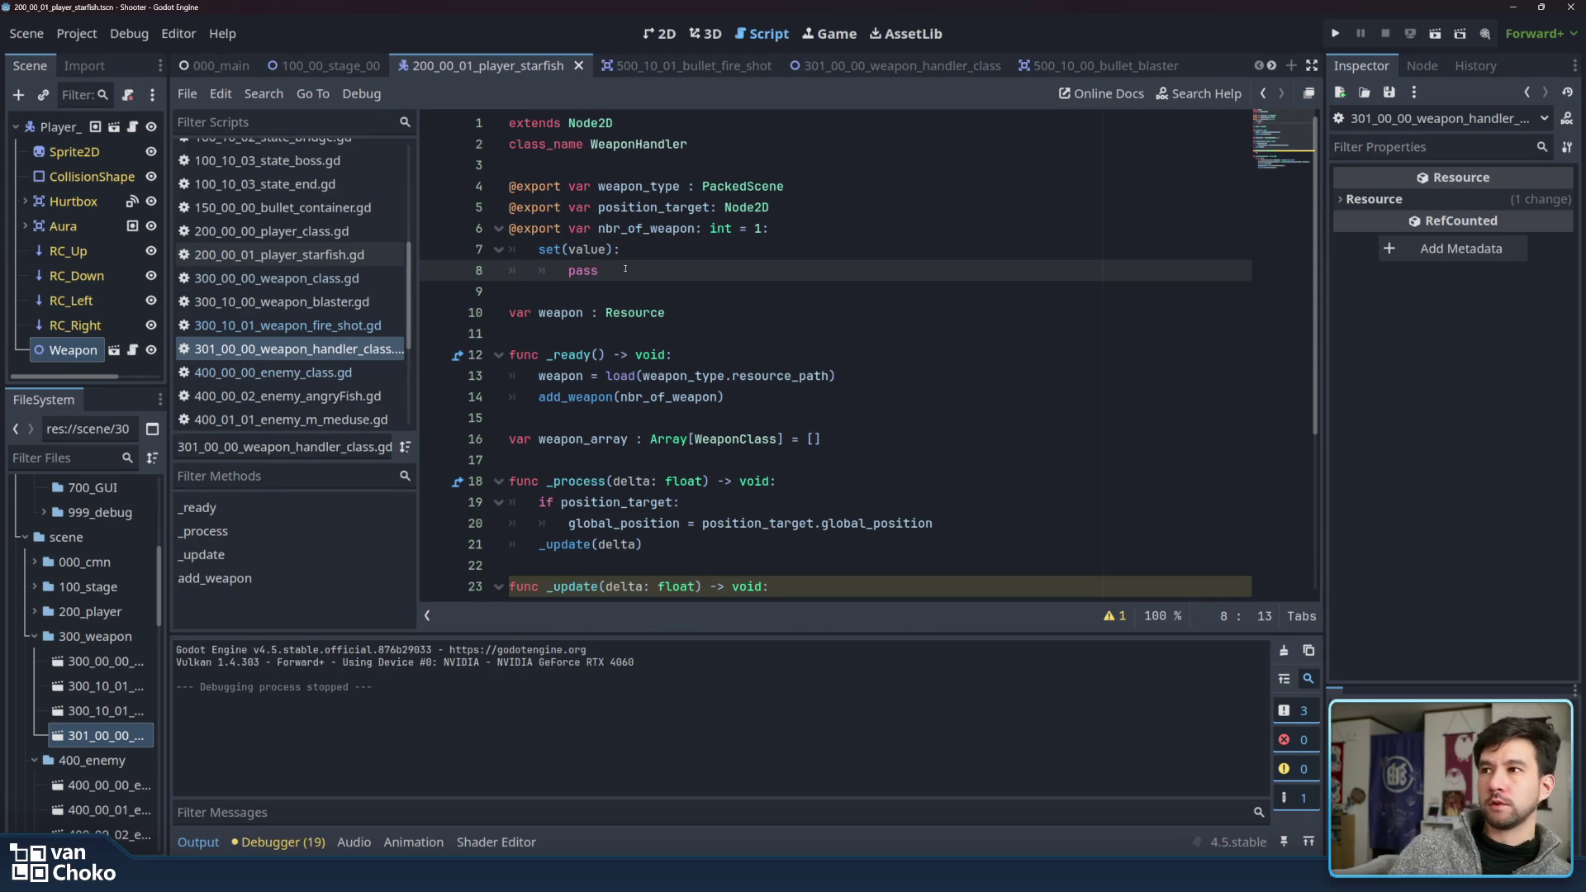
double_click(601, 269)
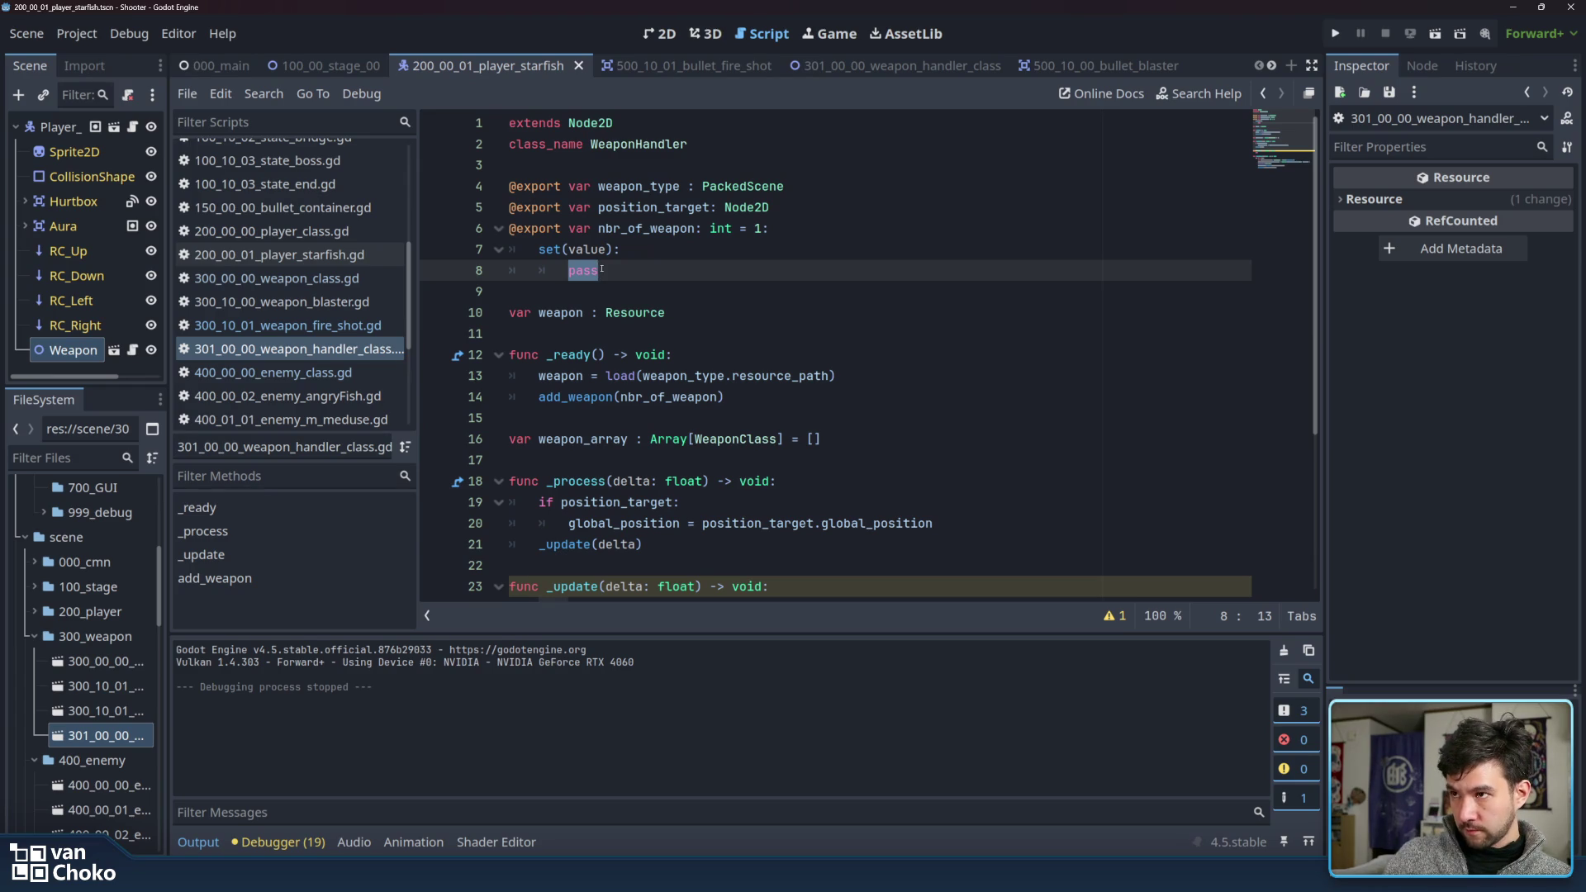
type("var")
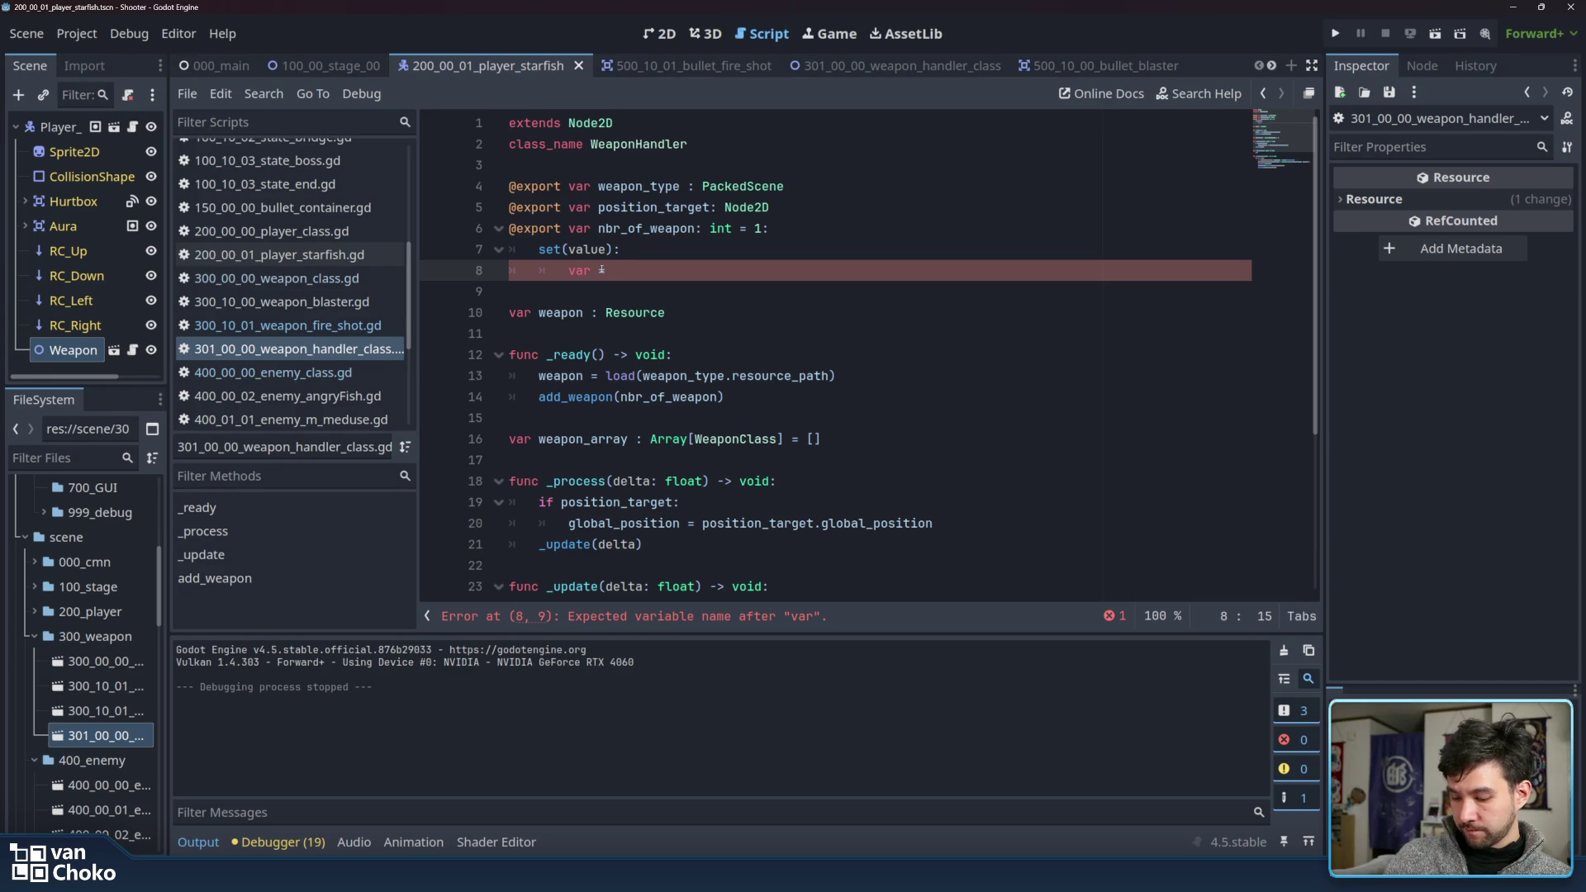
In the setter, write the line weapon_added = value - nbr_of_weapon
type("nbr")
key("BackSpace")
key("BackSpace")
key("BackSpace")
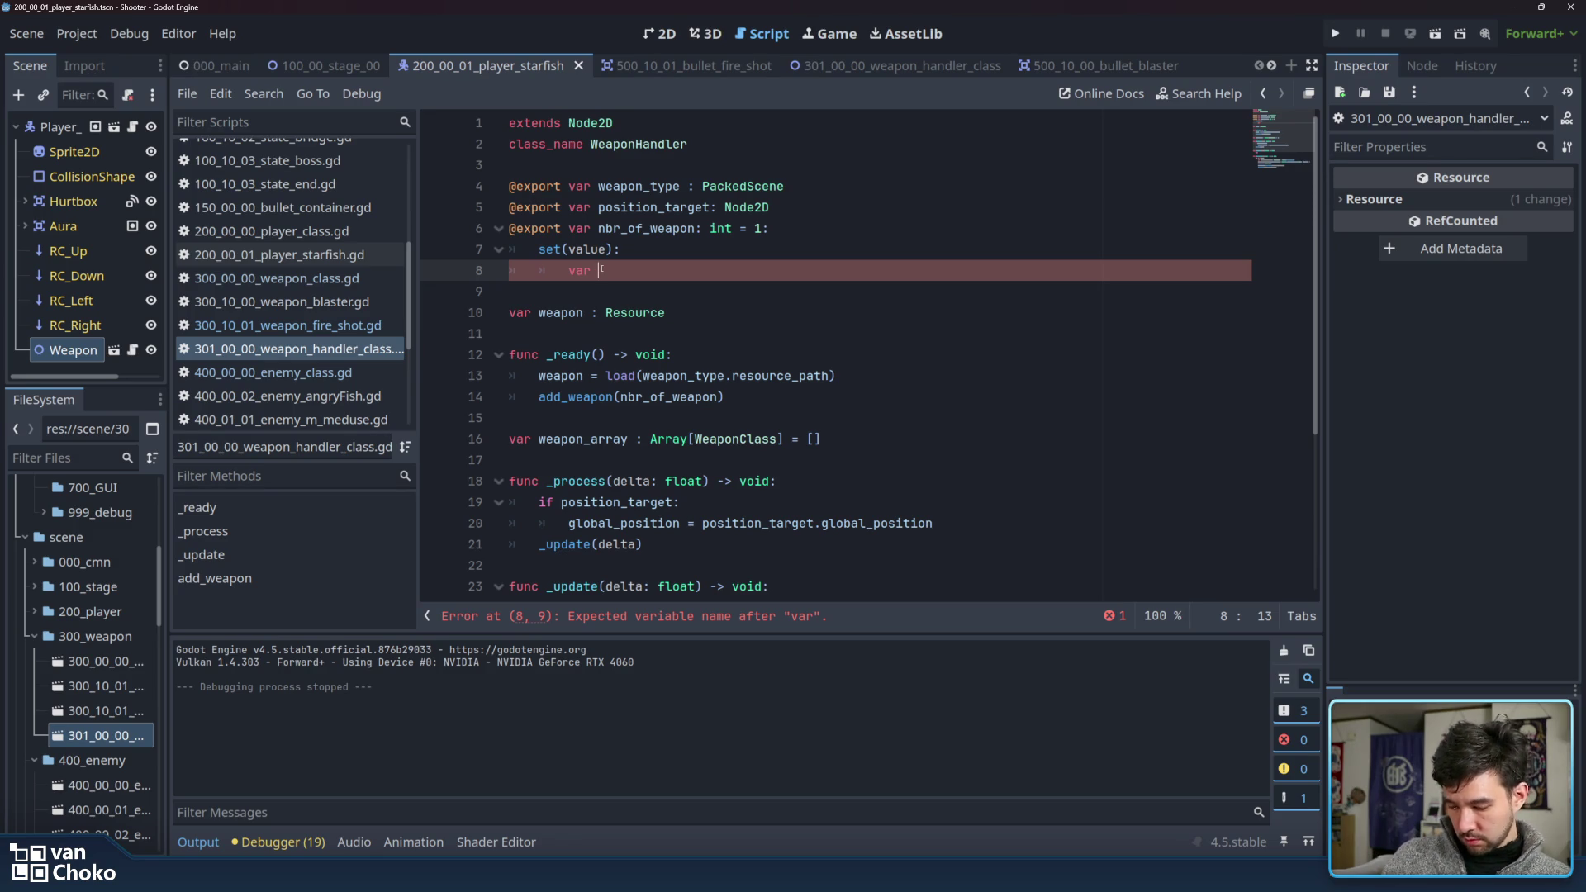
type("Weapon_added =")
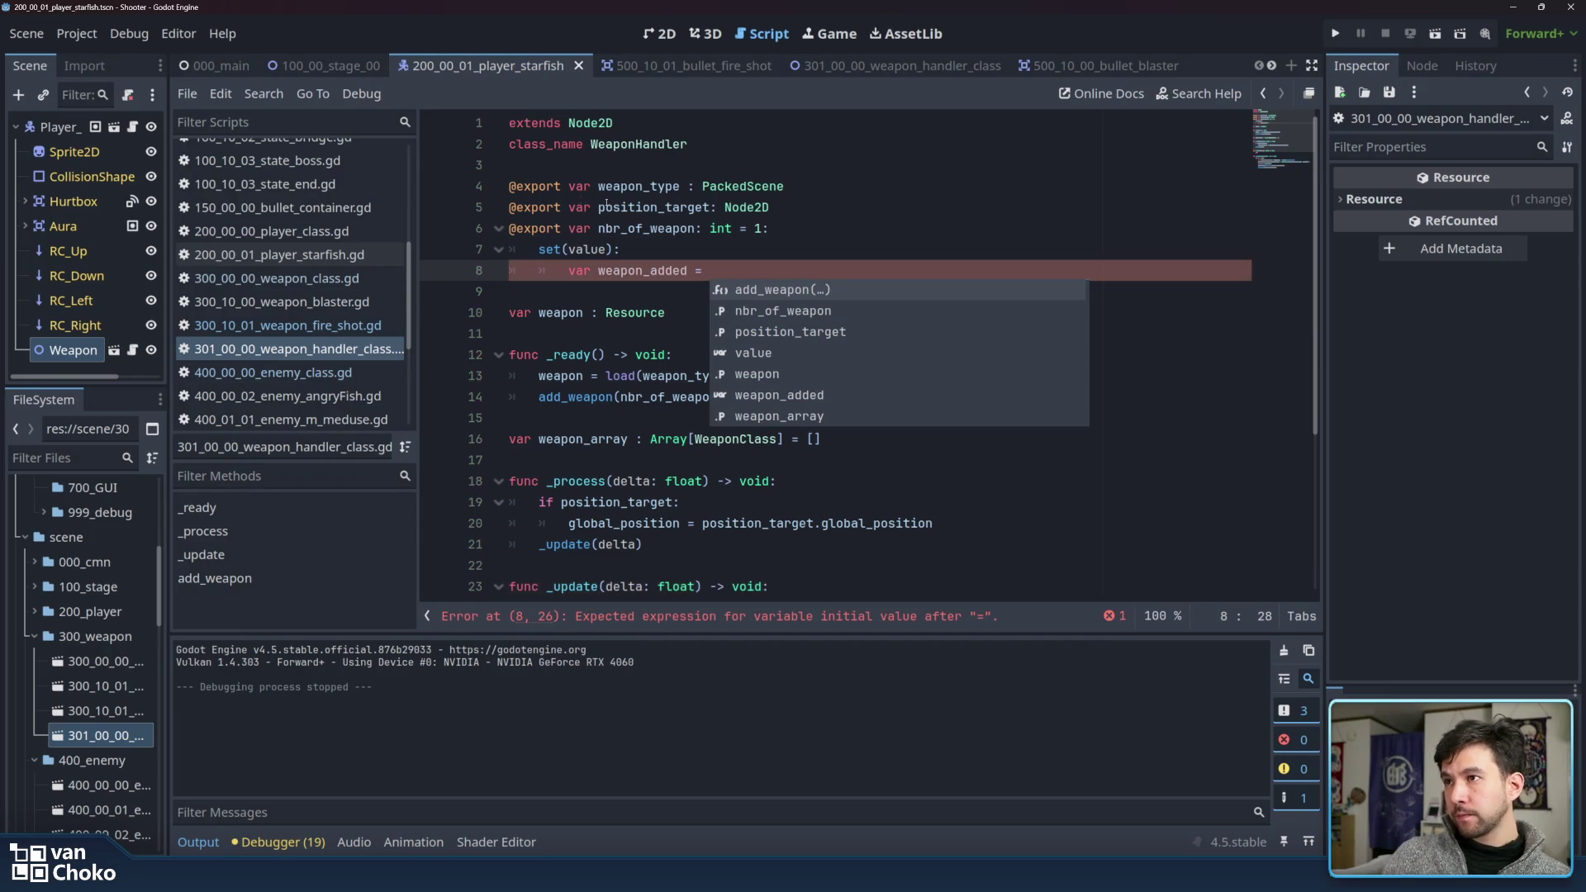
double_click(630, 228)
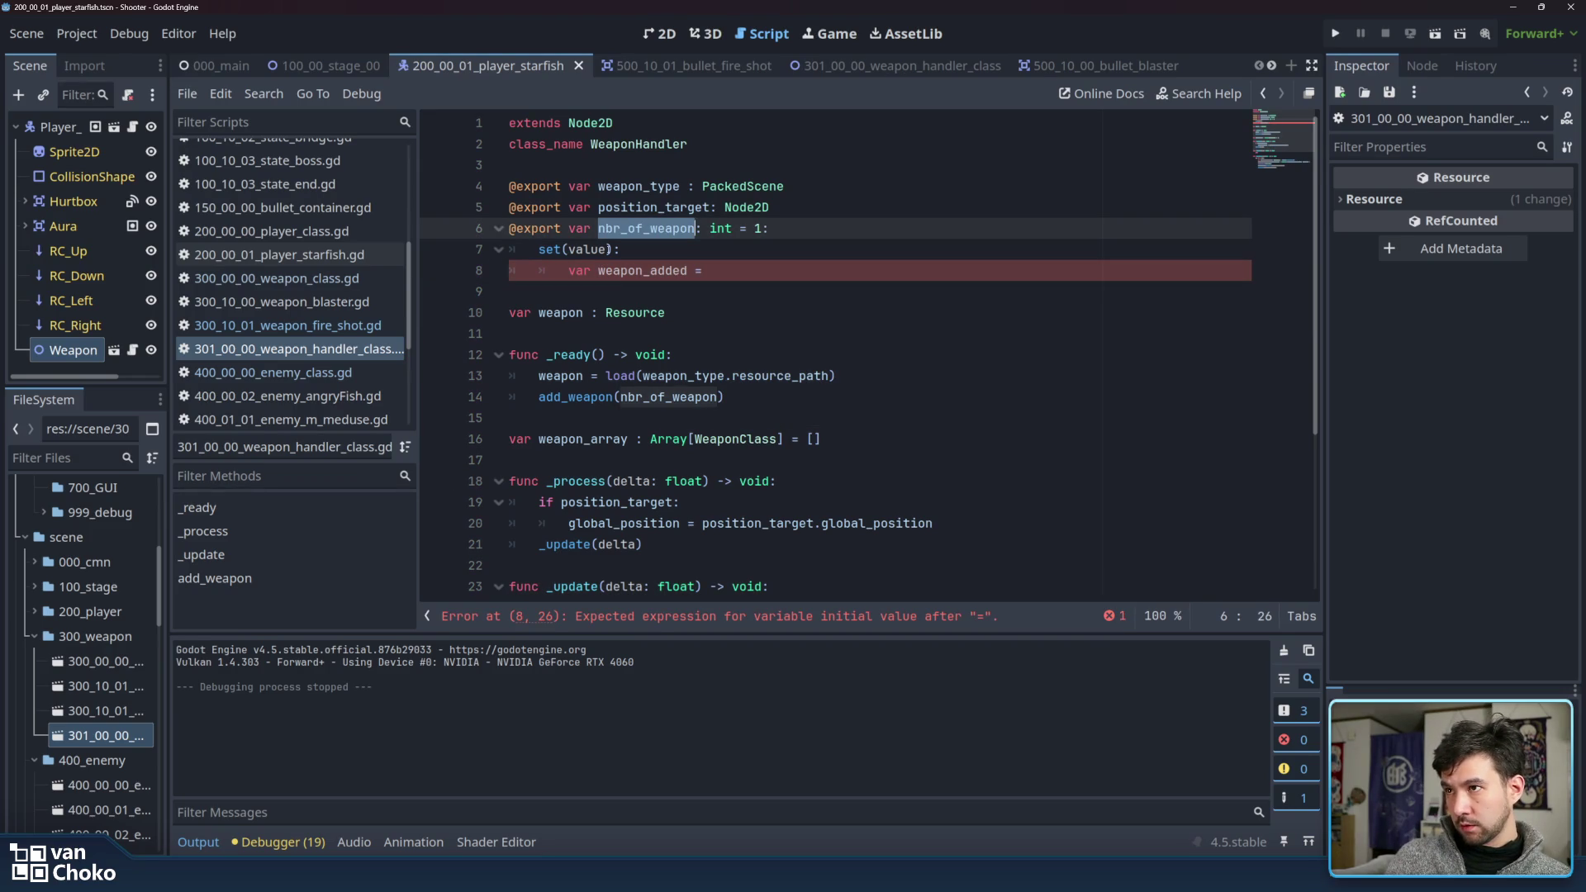
left_click(775, 275)
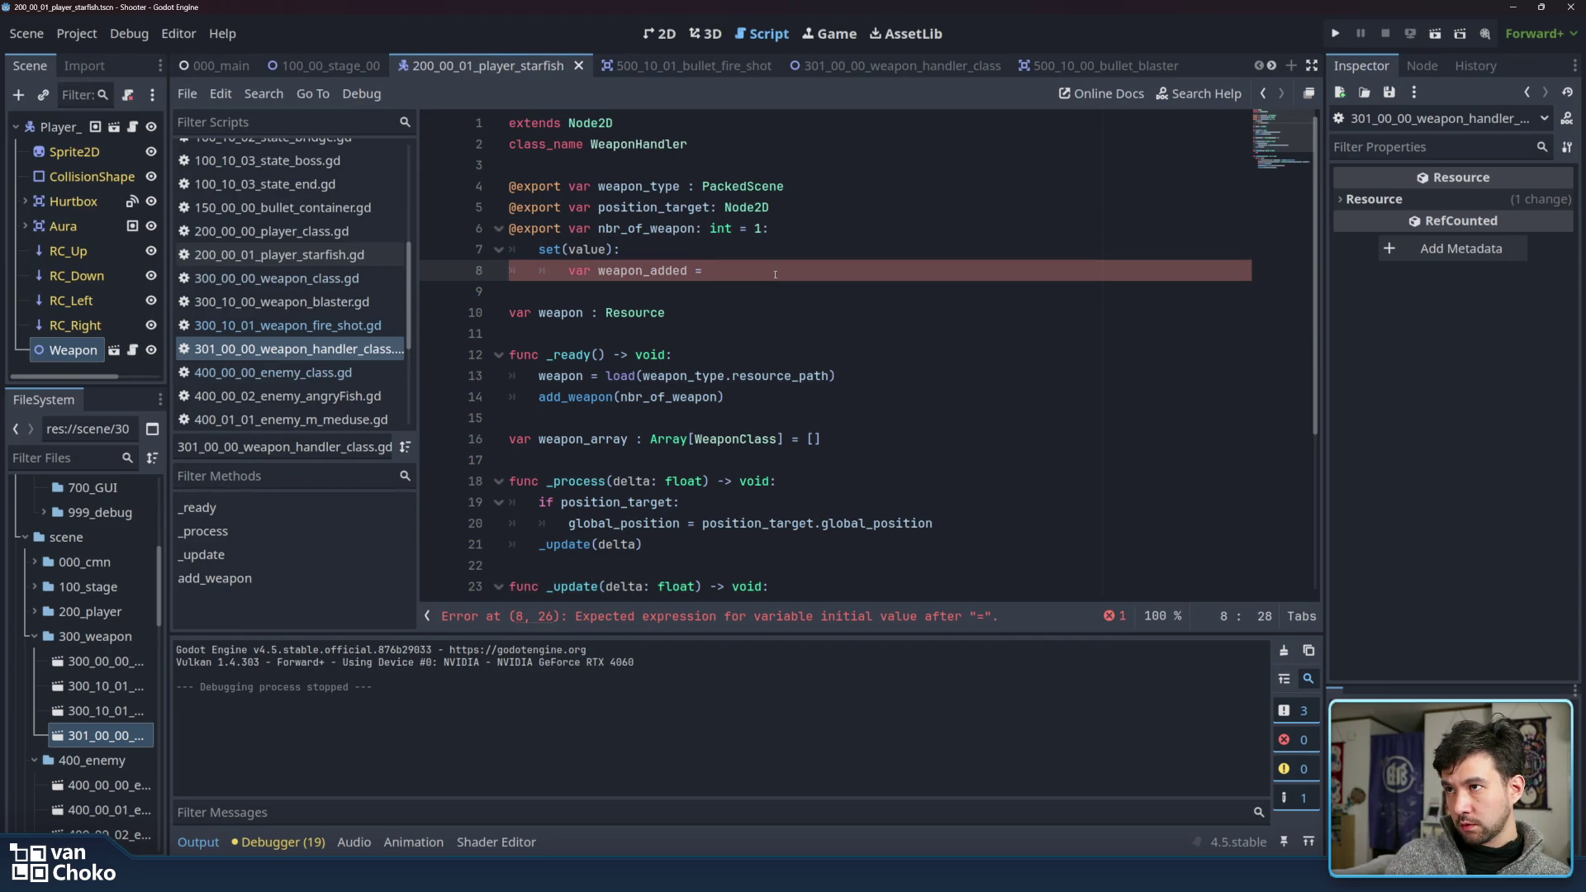
double_click(575, 250)
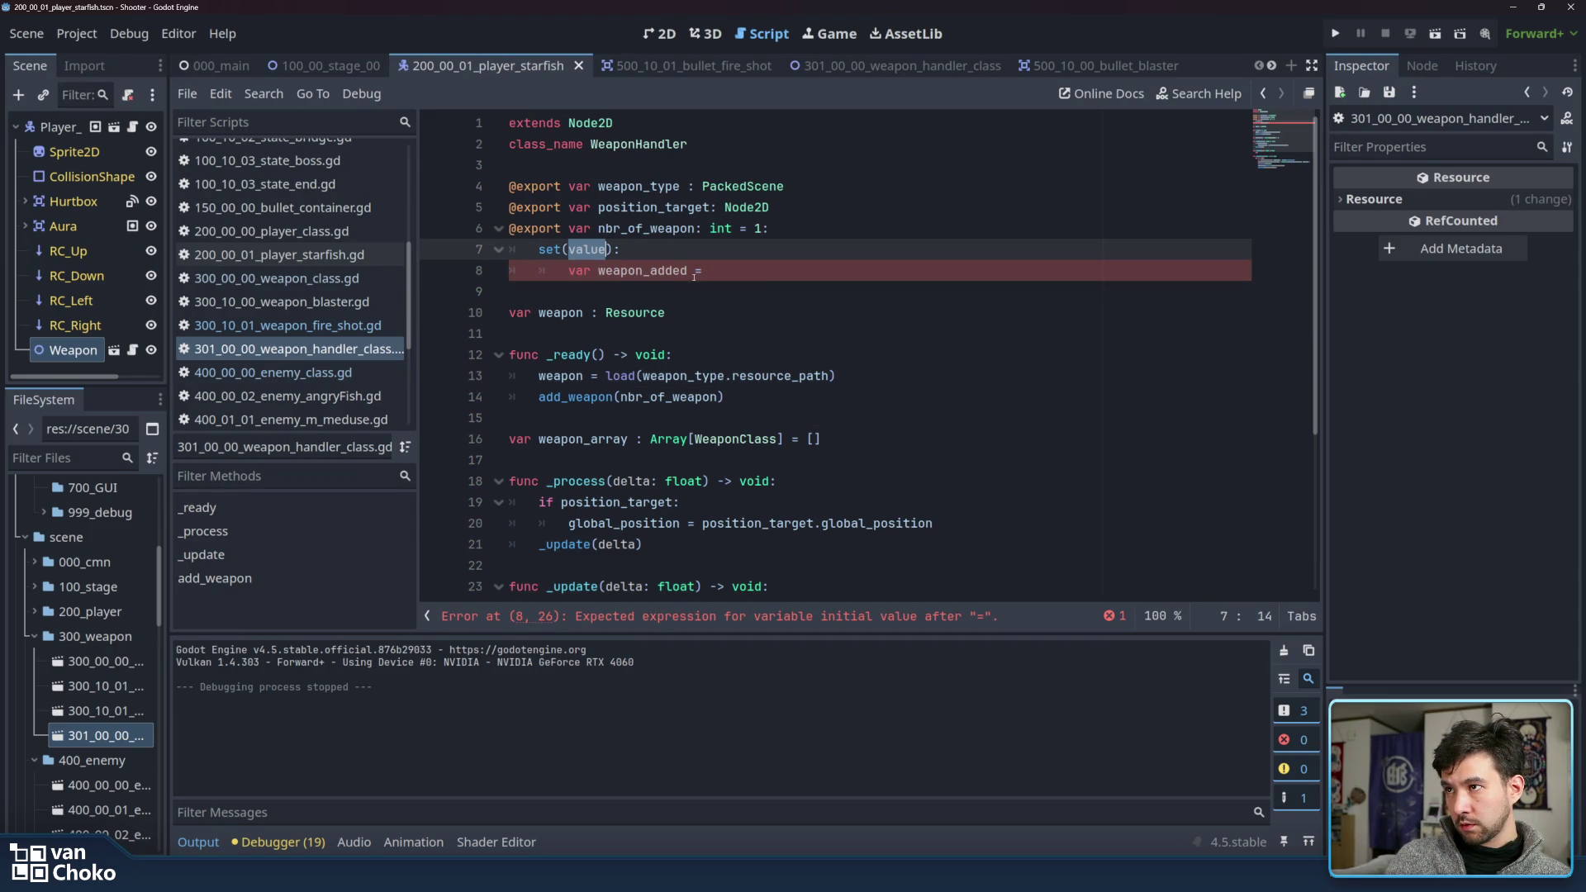
left_click(744, 272)
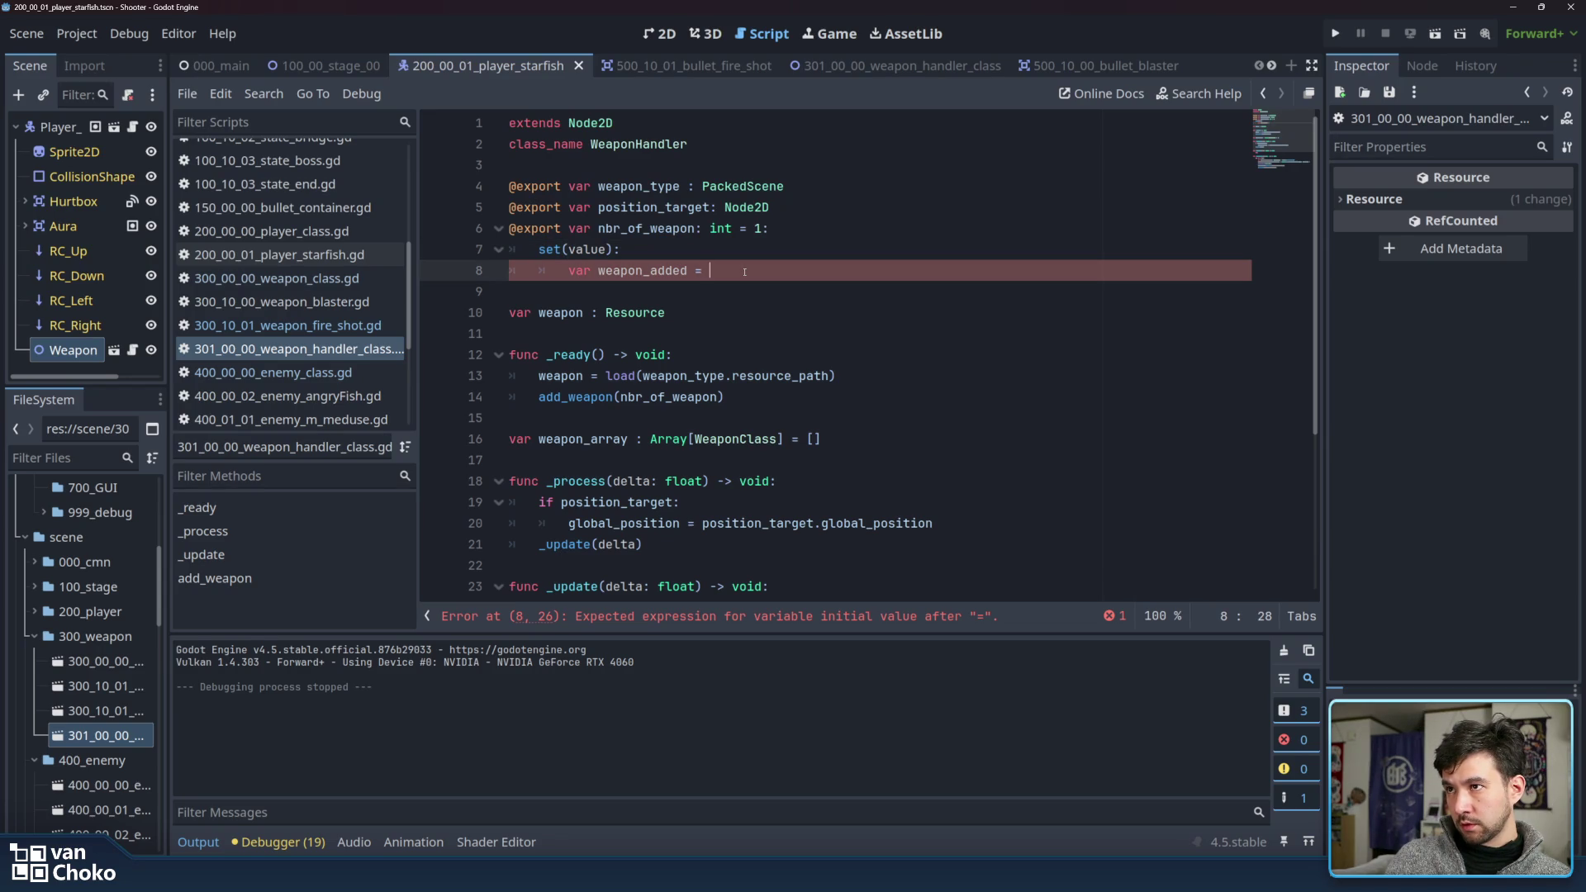
type("nbr_of_weapon")
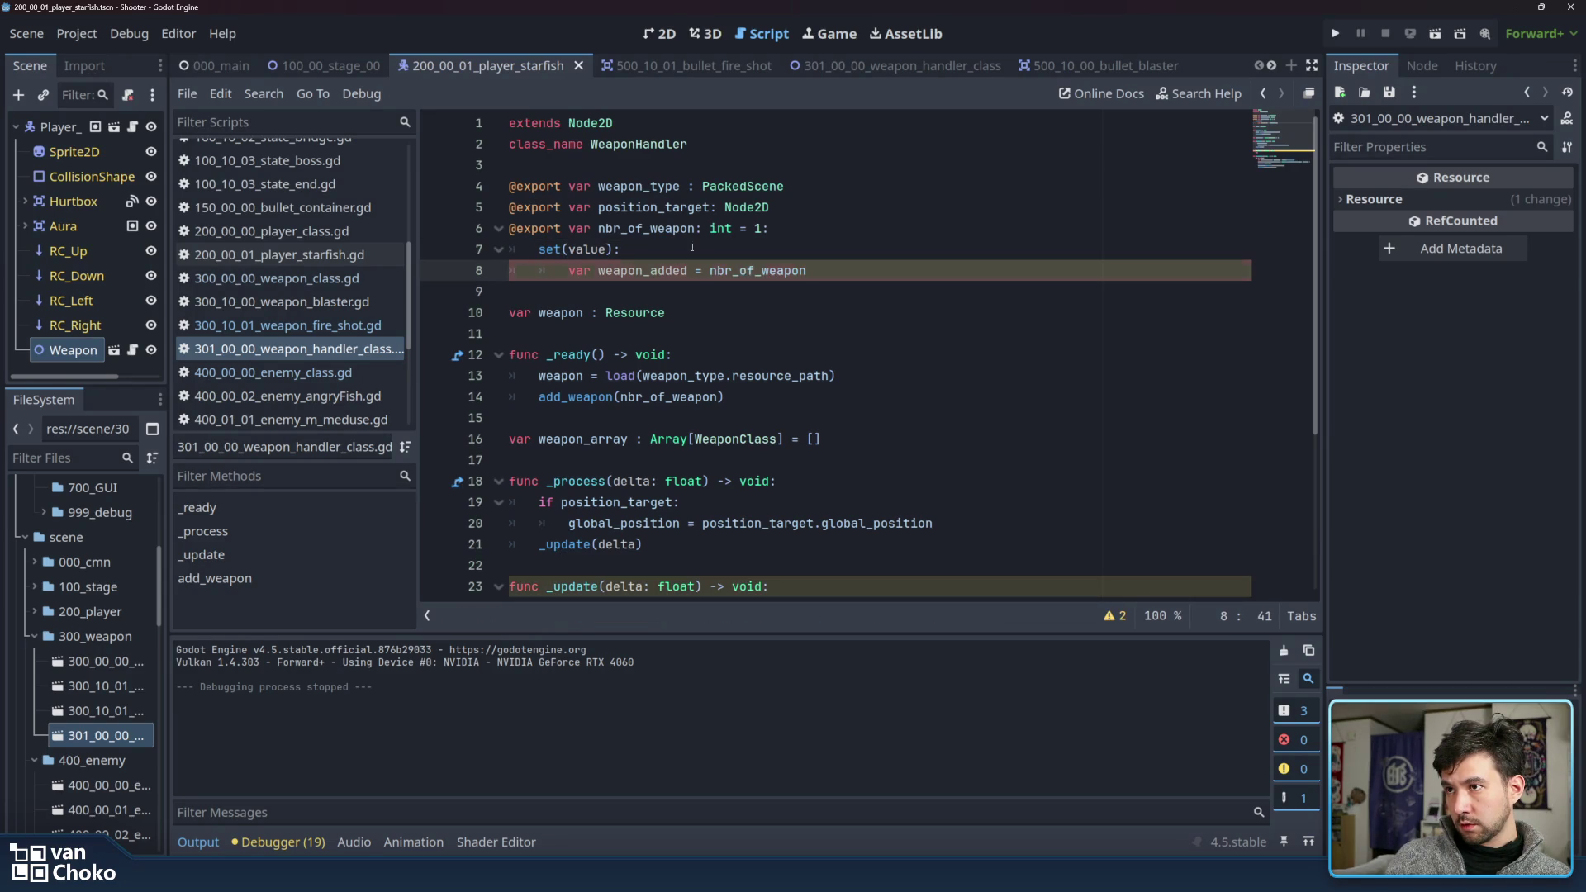
left_click(667, 228)
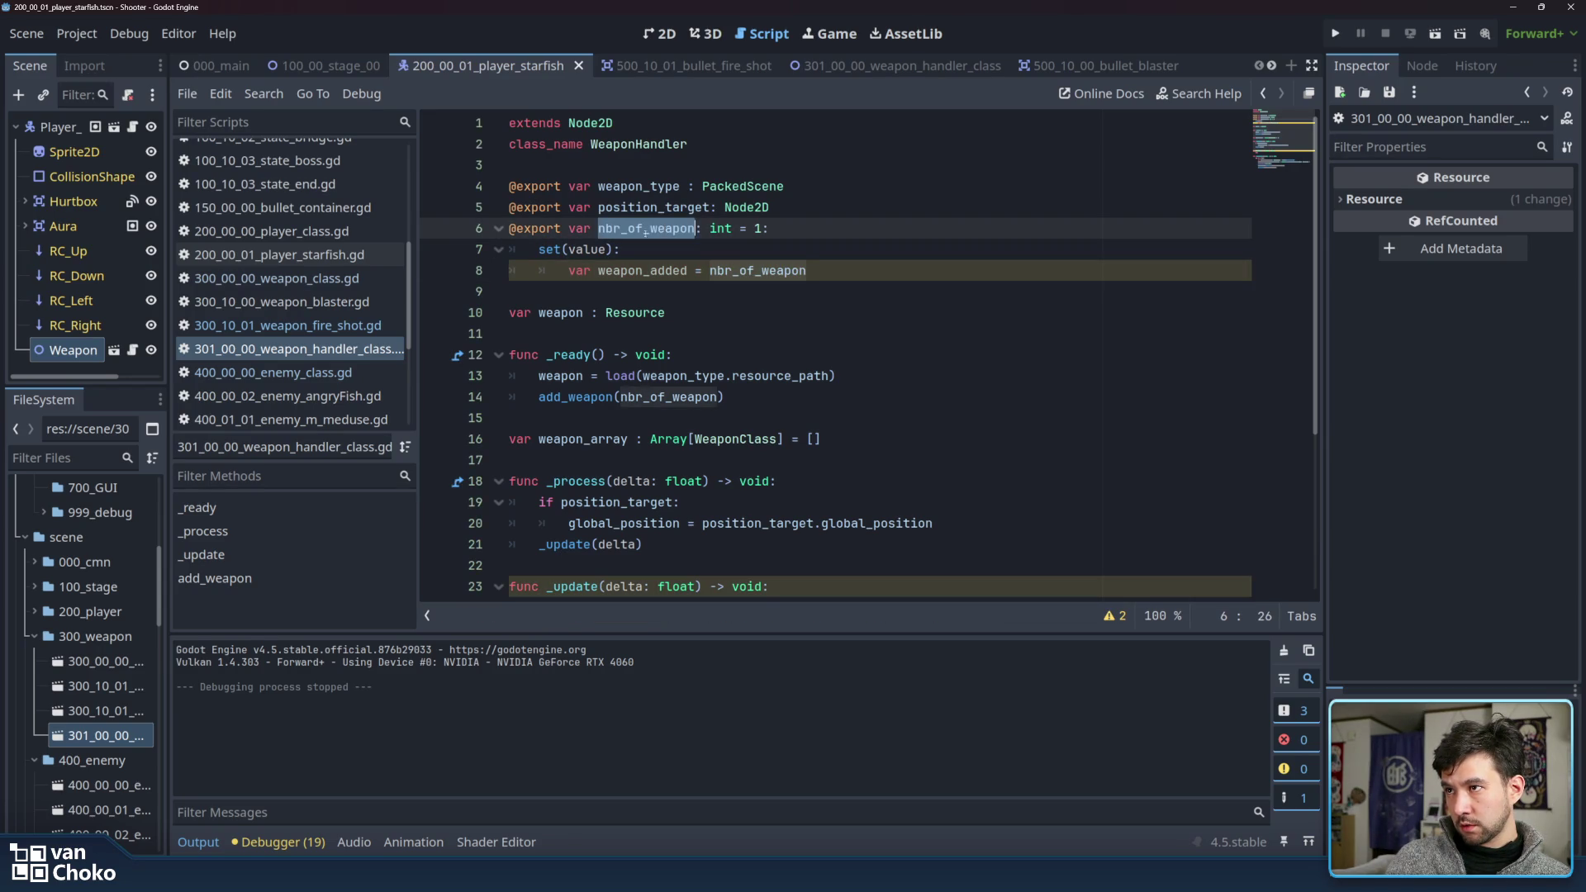
double_click(595, 249)
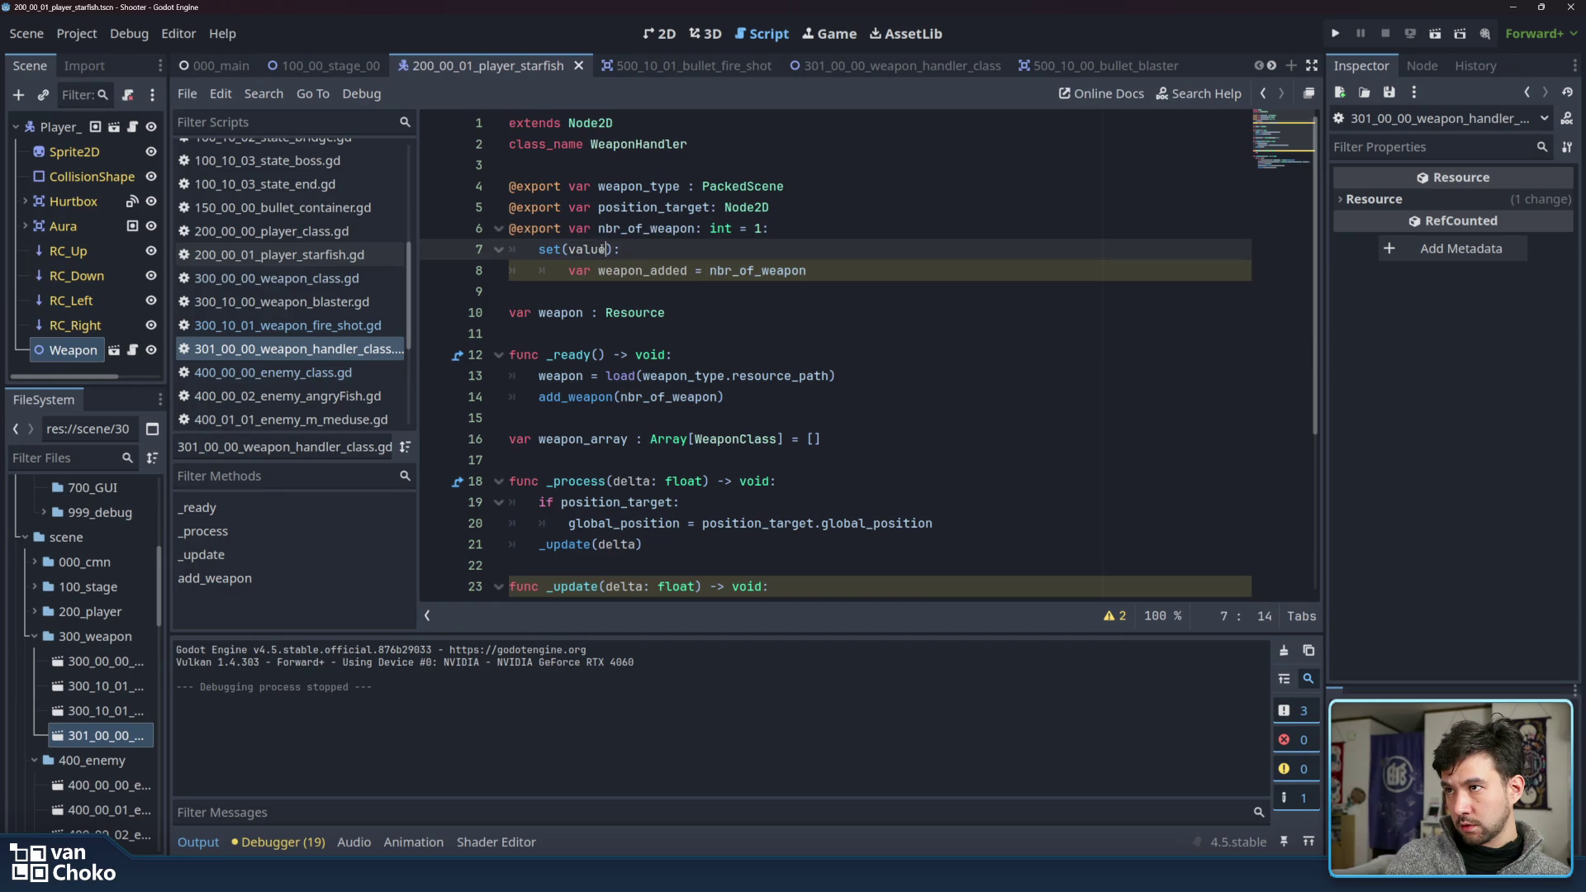
left_click(709, 271)
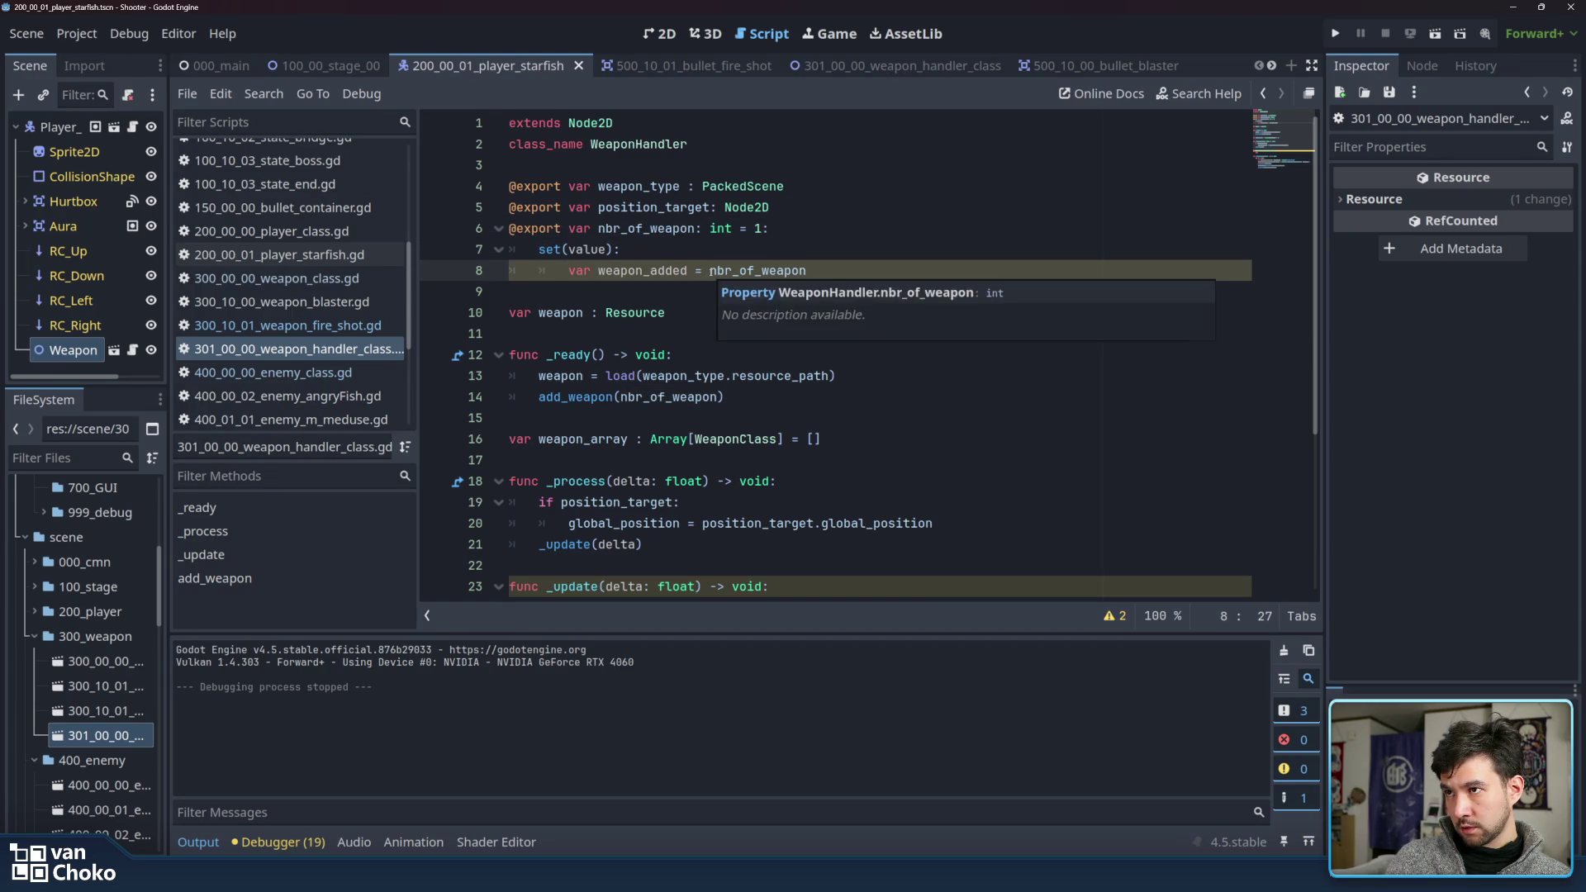
key("ctrl+space")
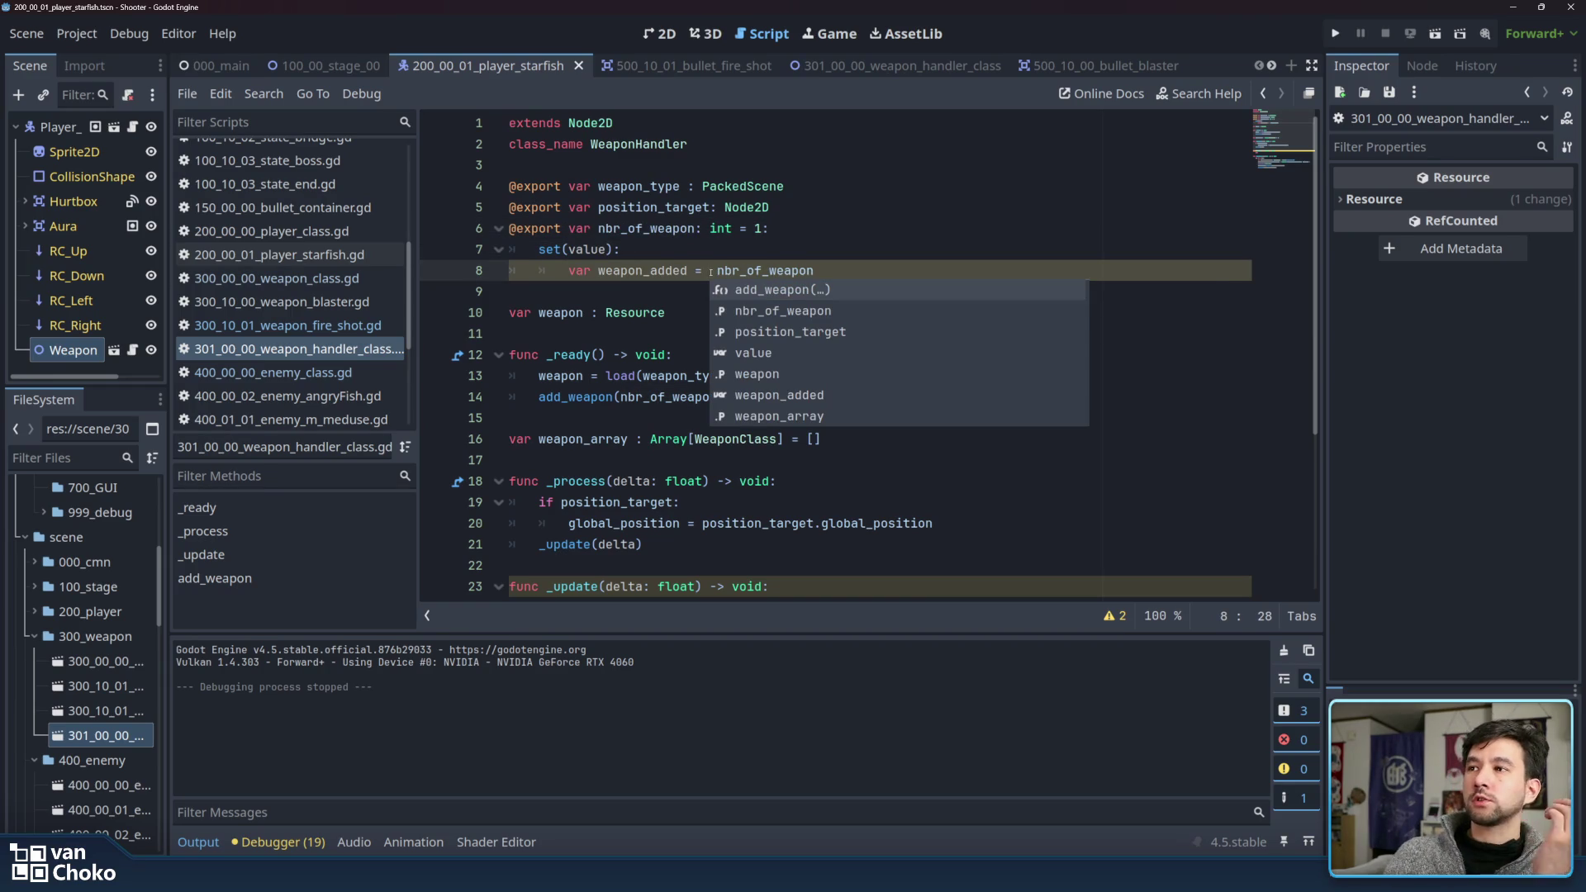
type("value")
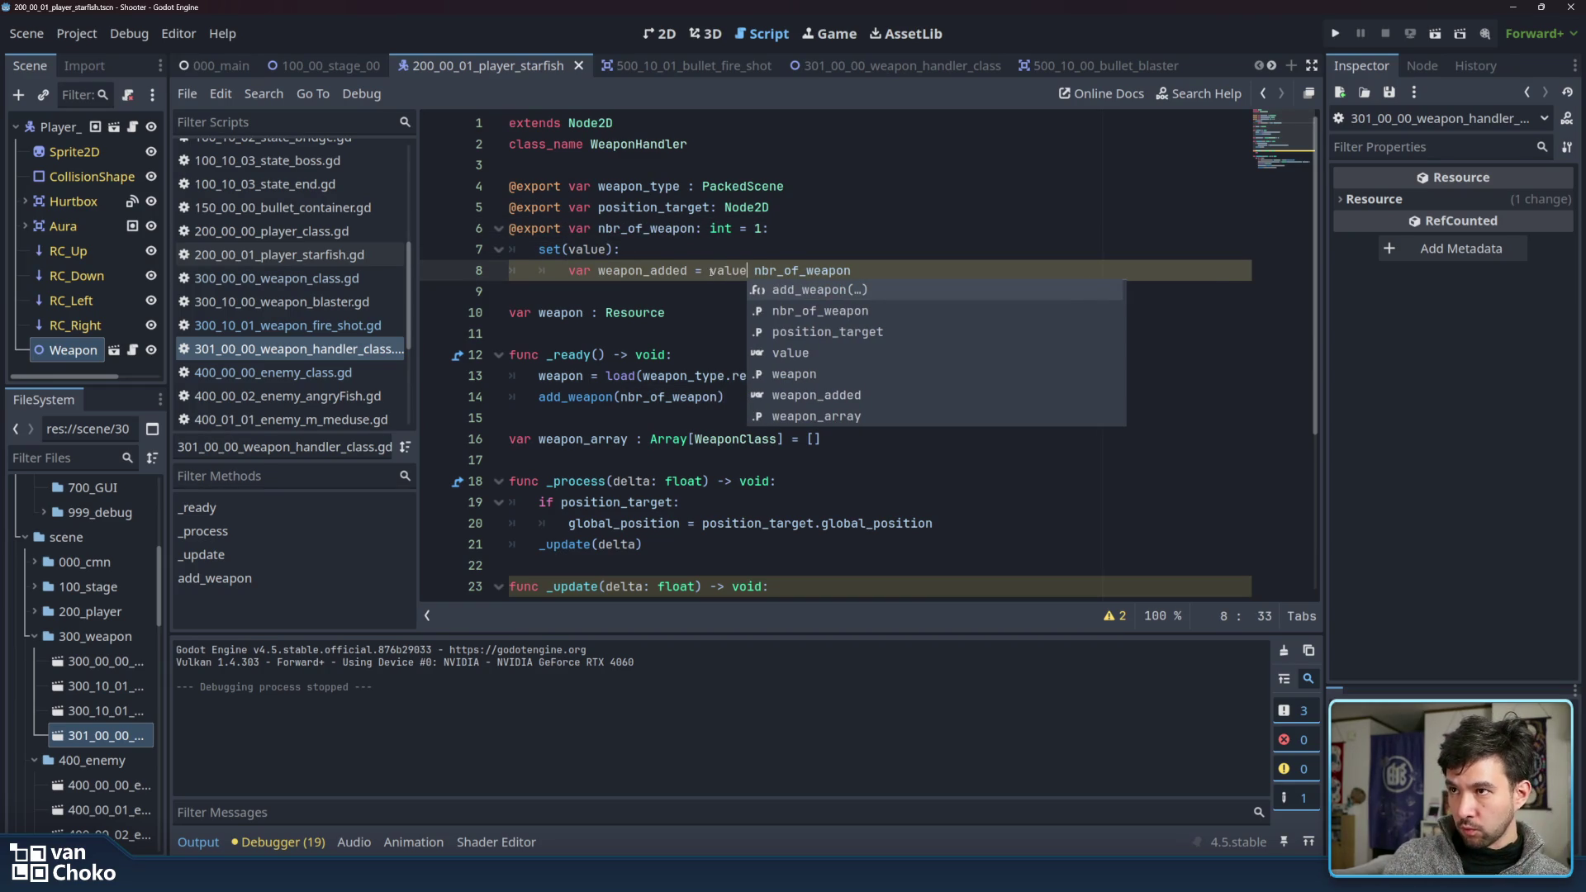
type(" -")
left_click(906, 272)
key("Return")
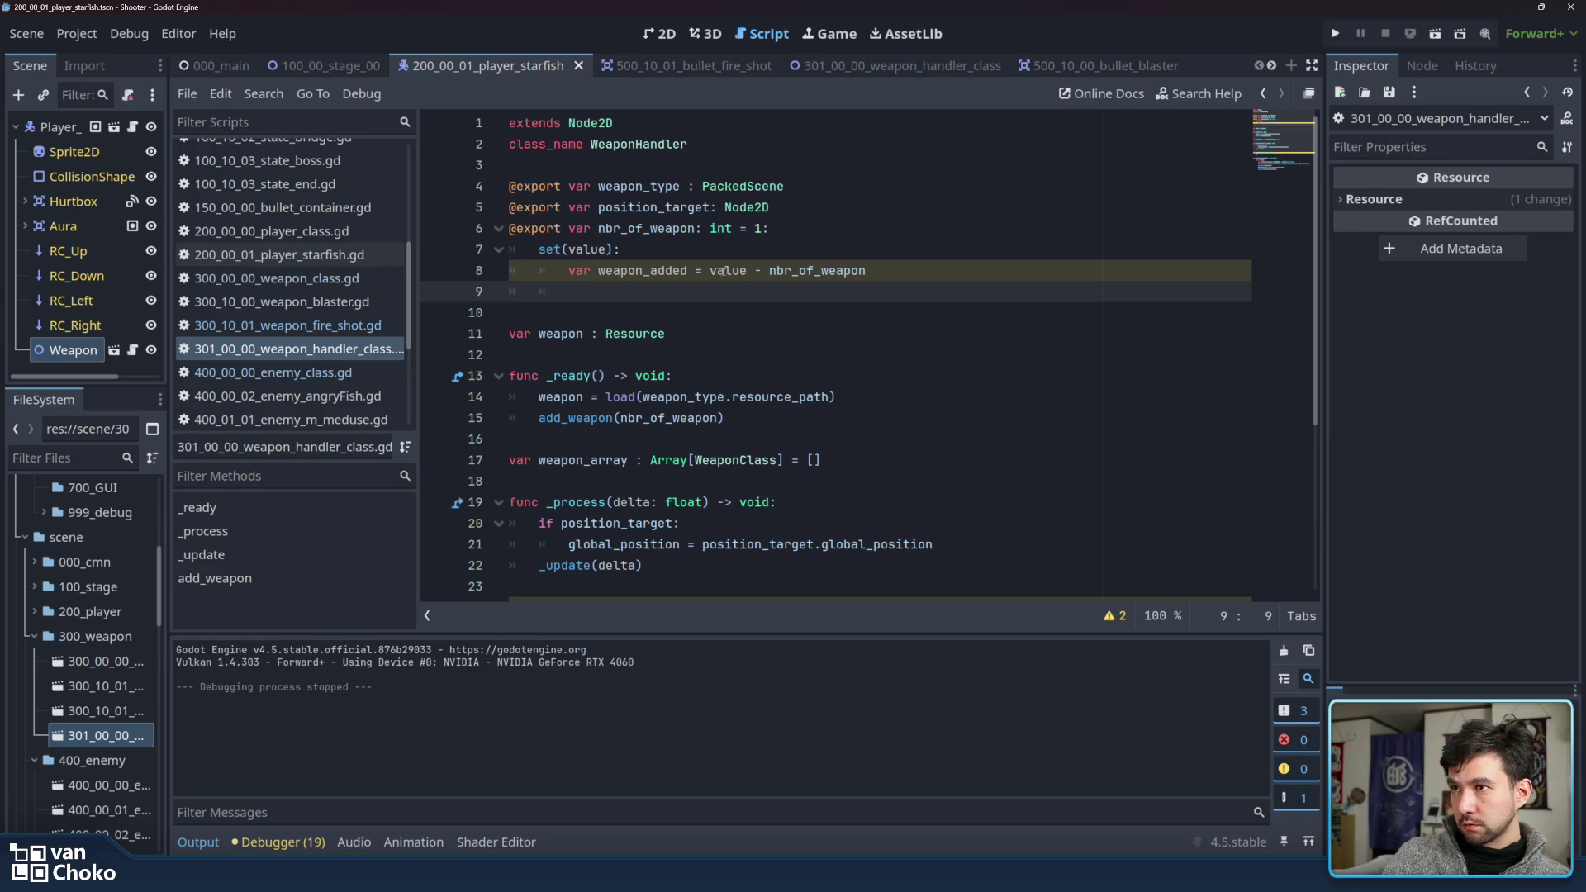
Type weapon_added as int and remove the :int type from the setter's value parameter
left_click(690, 272)
type(":int")
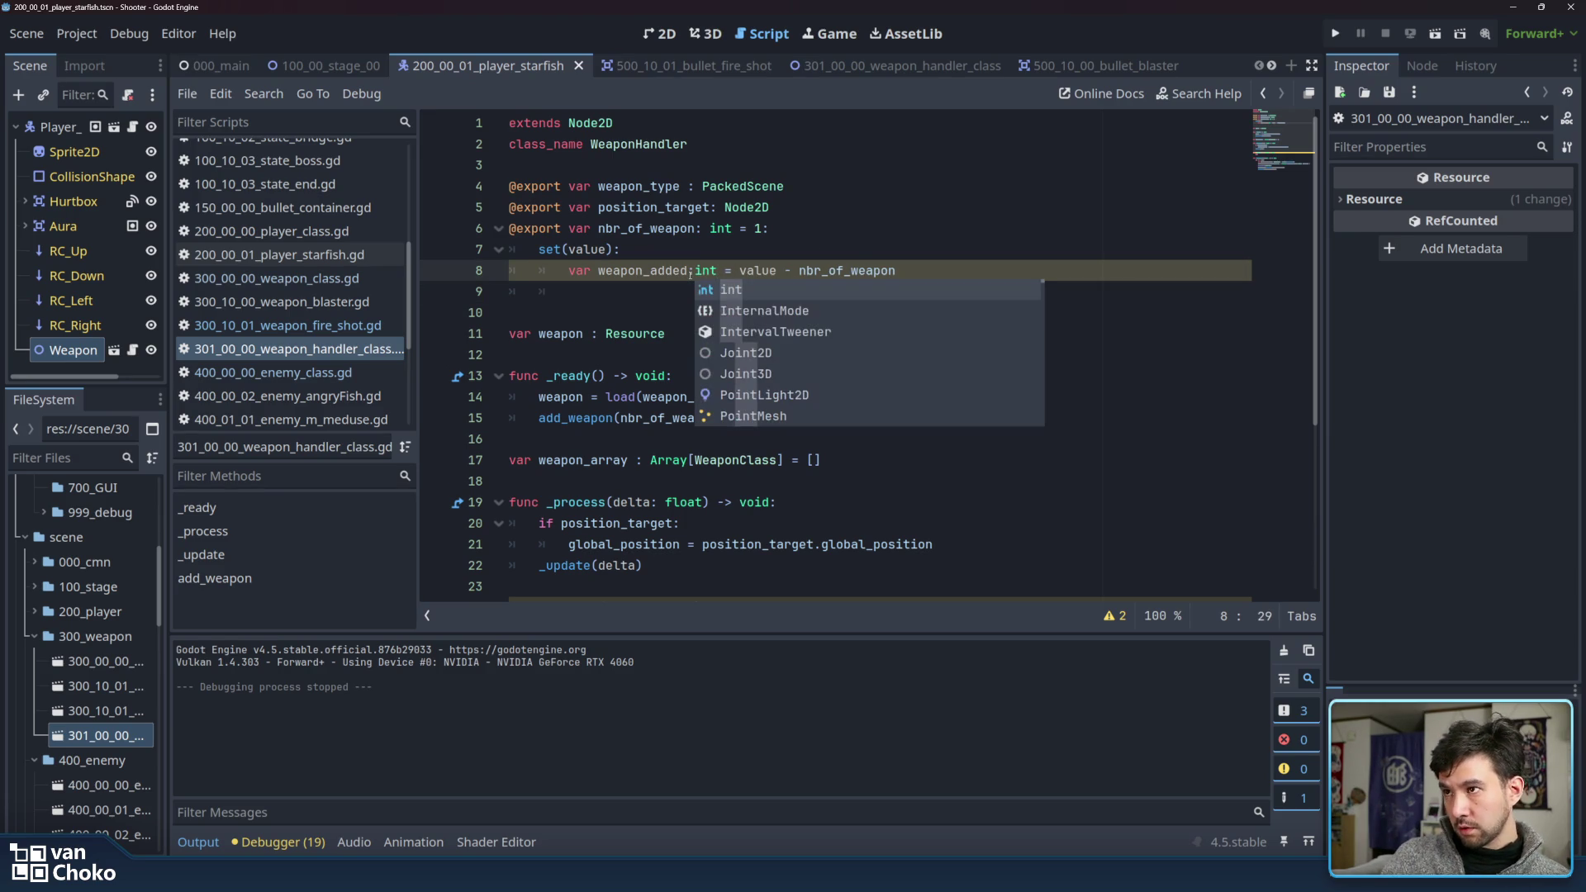
left_click(612, 250)
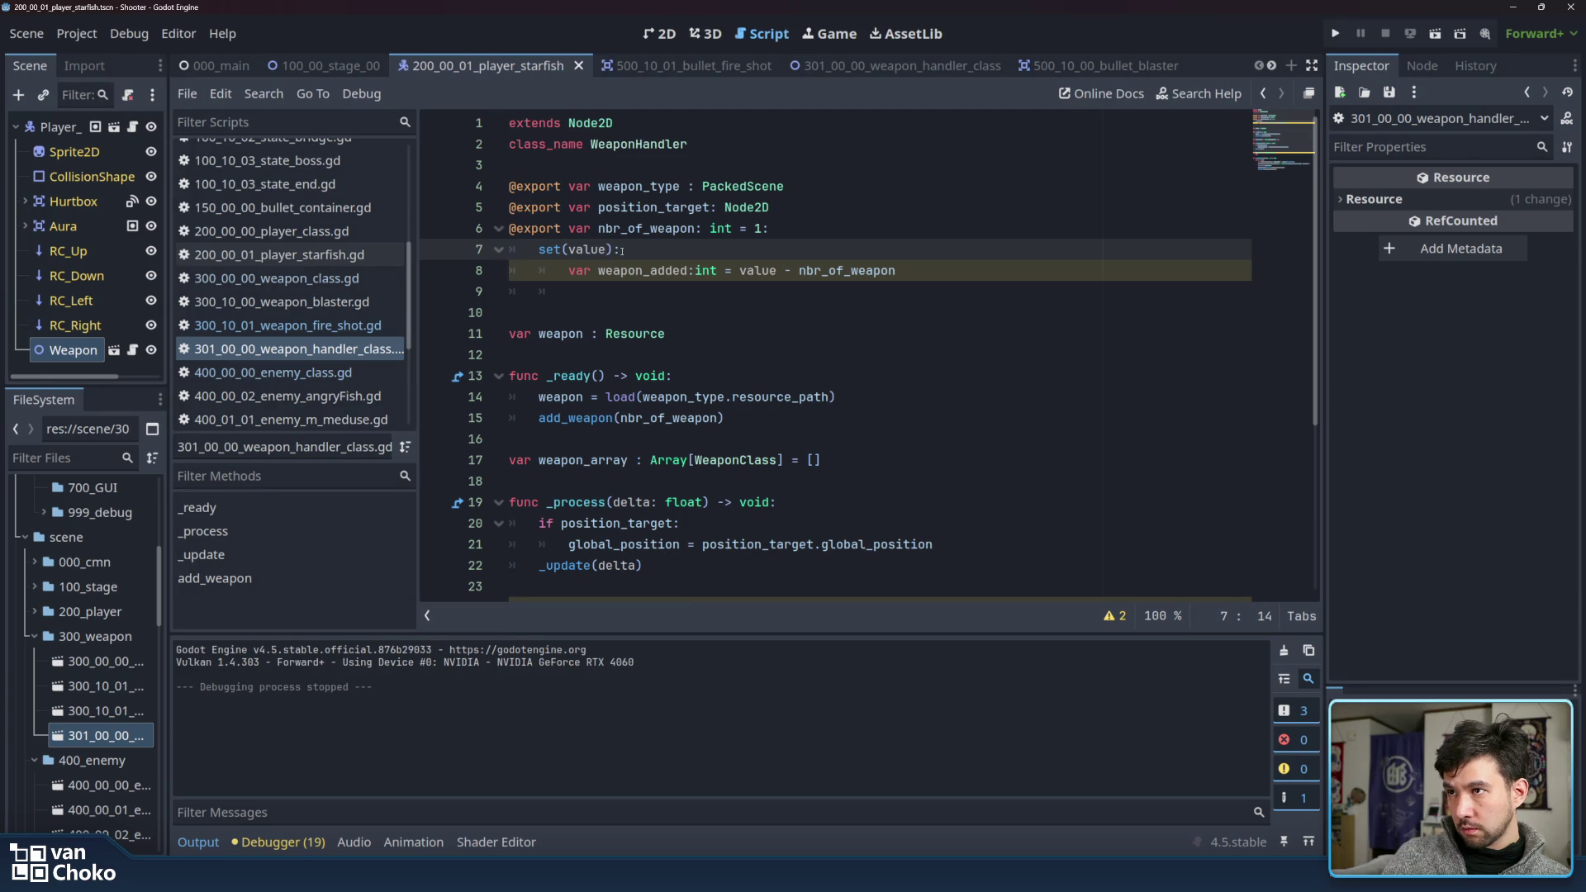
type(":int")
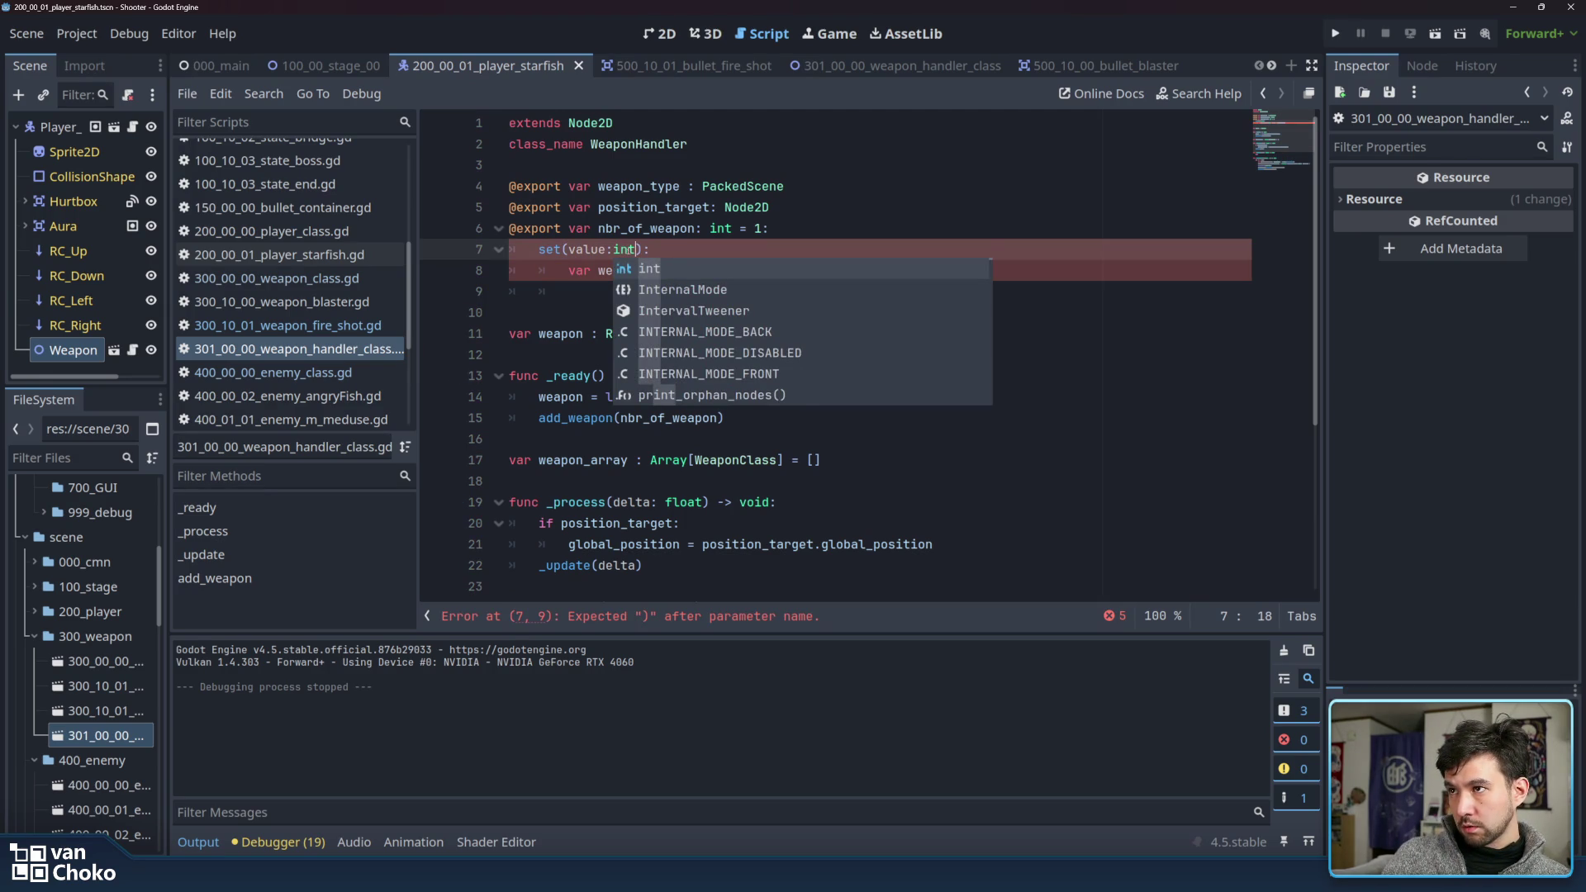
left_click(629, 250)
key("shift+Left")
key("shift+Left")
key("shift+Left")
key("BackSpace")
double_click(632, 273)
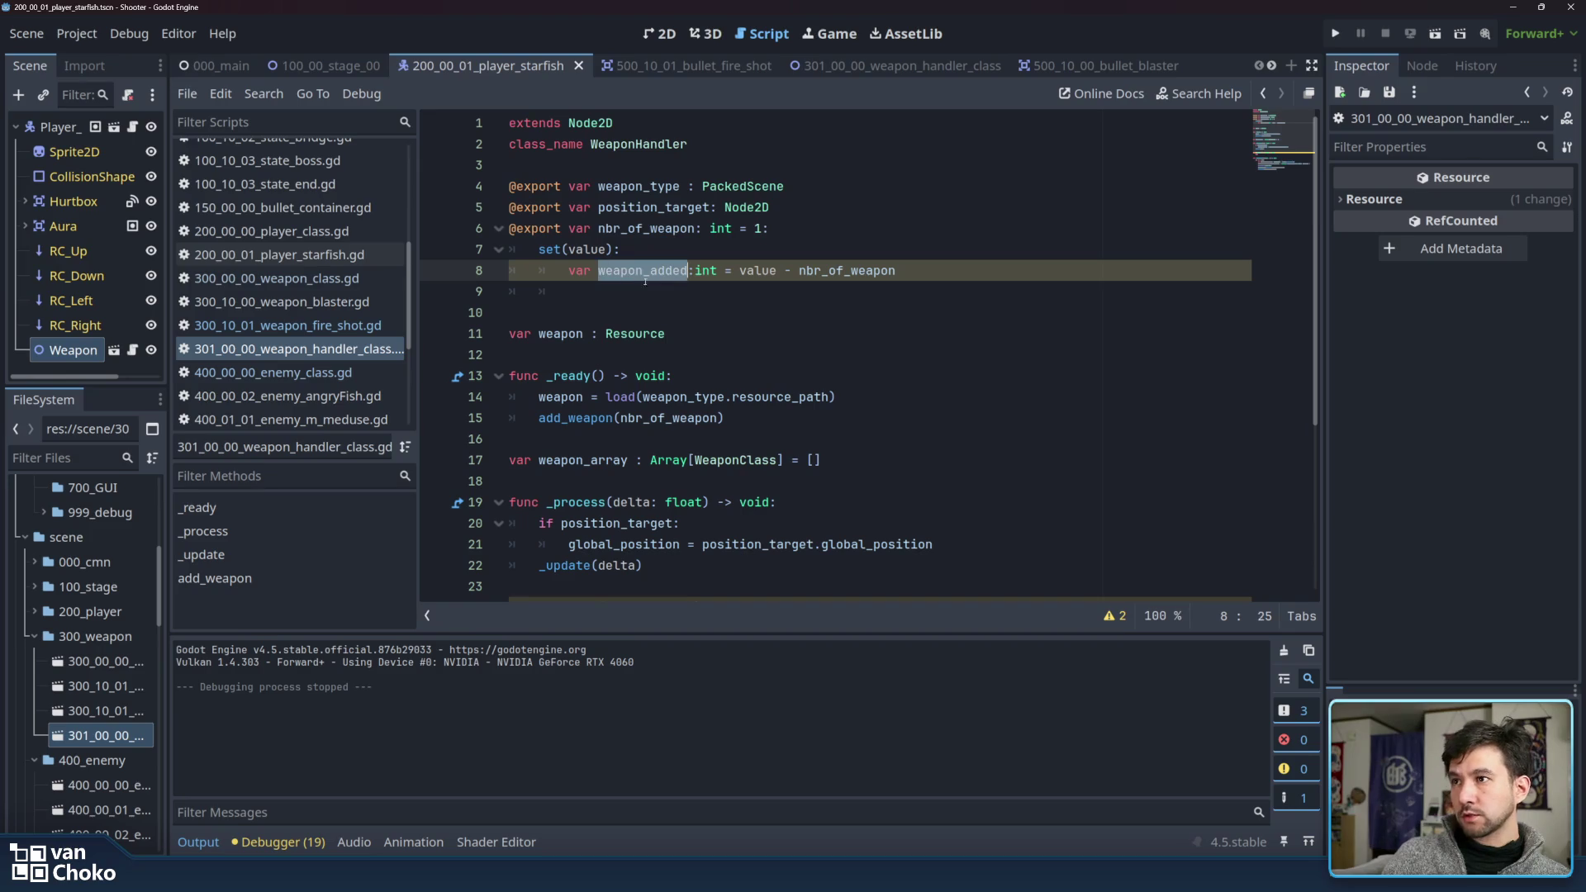
key("ctrl+z")
Add the assignment nbr_of_weapon = value at the end of the setter
left_click(643, 288)
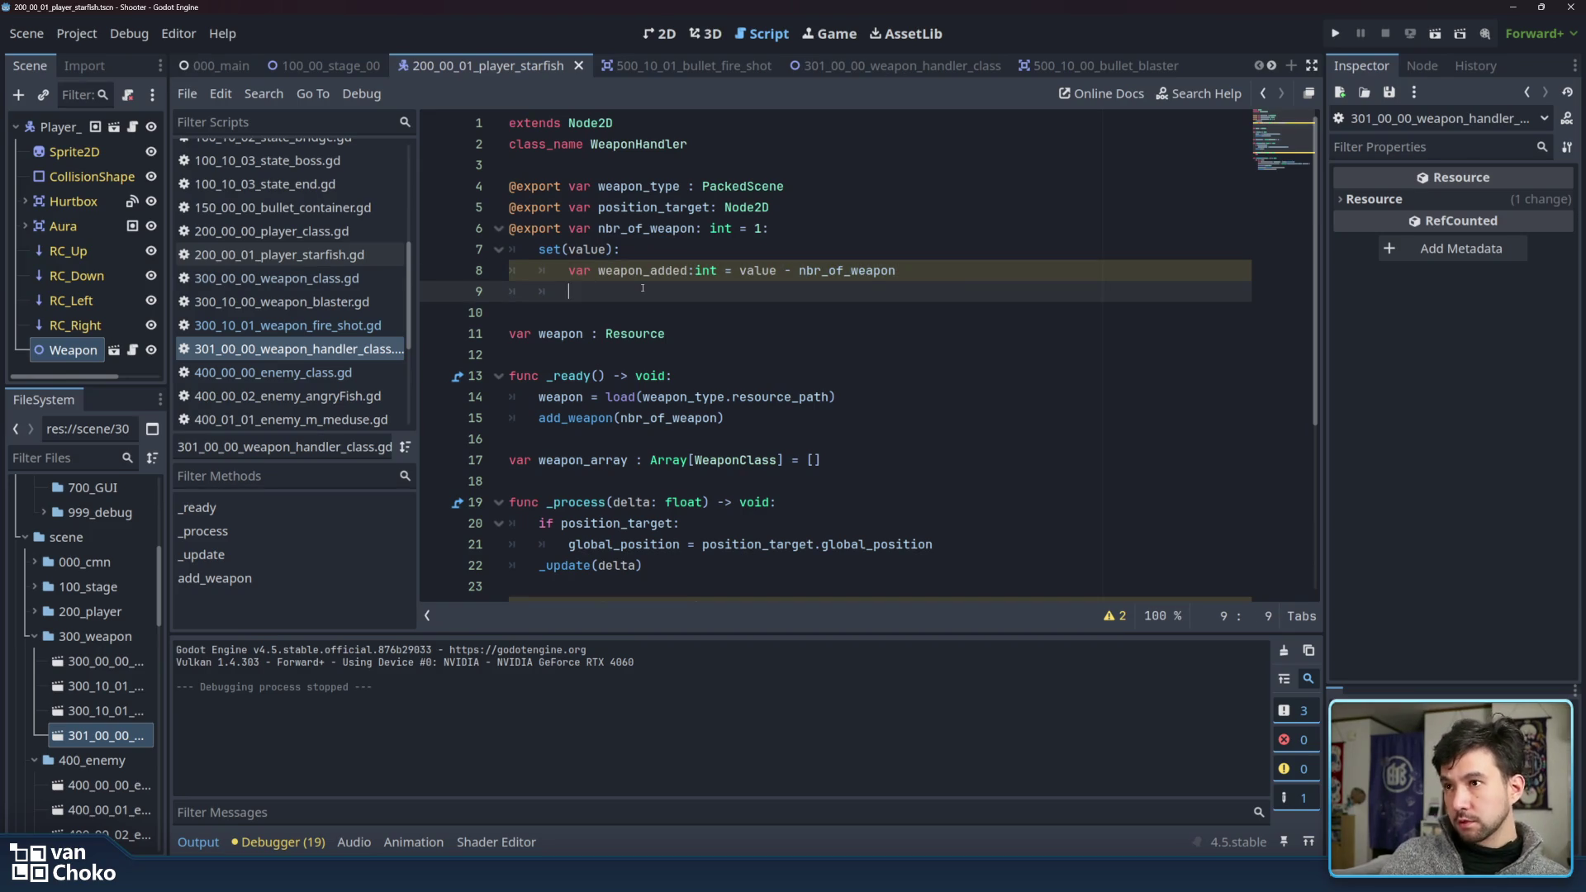
double_click(892, 271)
key("ctrl+c")
left_click(751, 289)
key("ctrl+v")
type("= va")
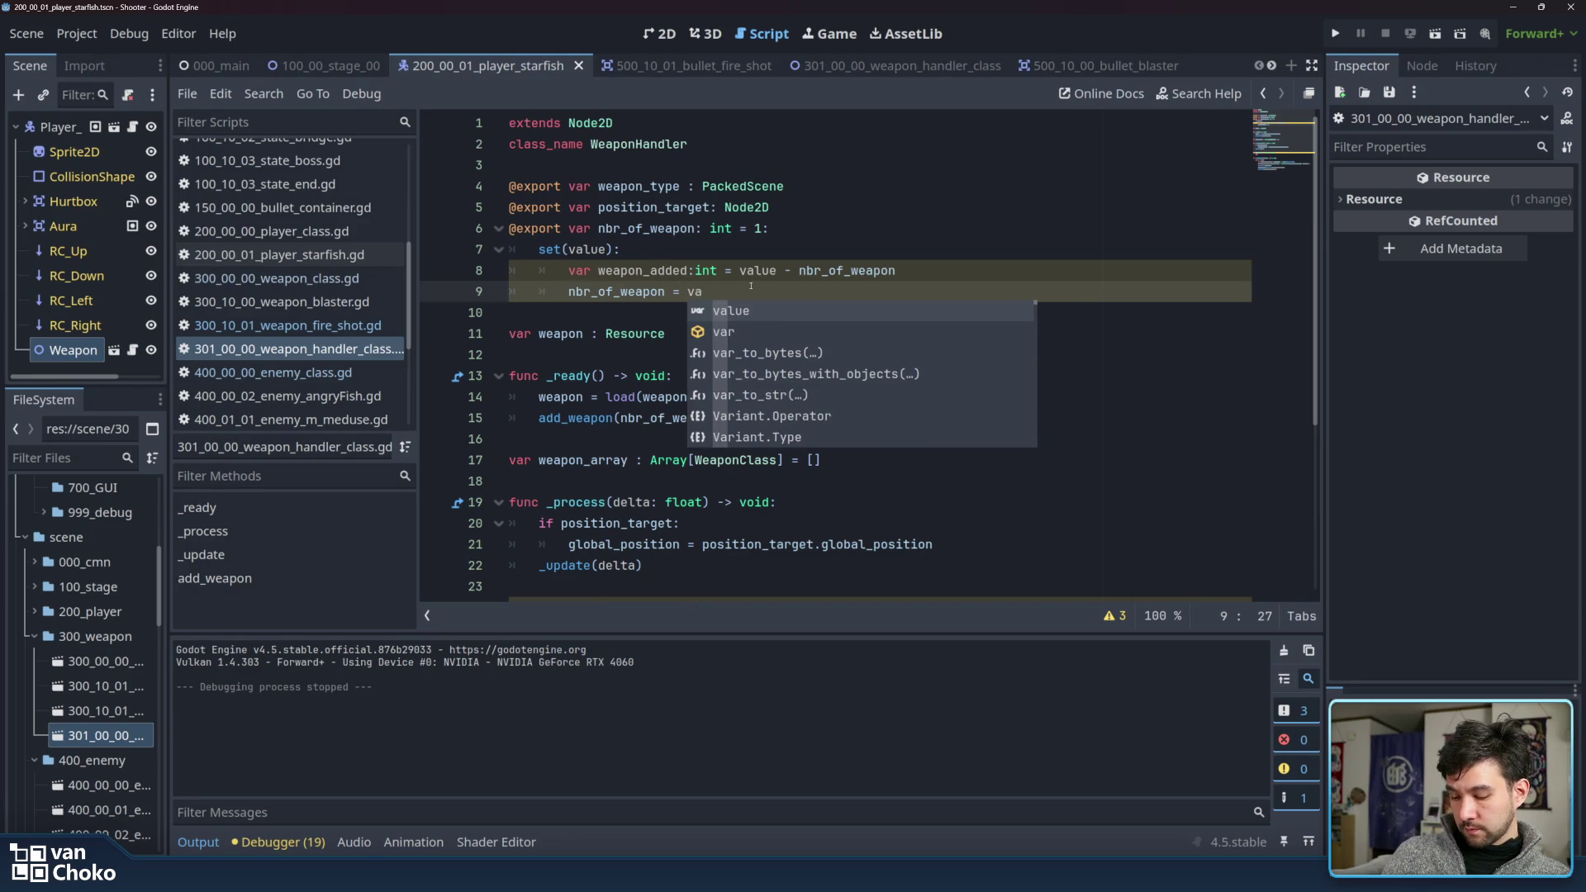
type("lue")
key("Escape")
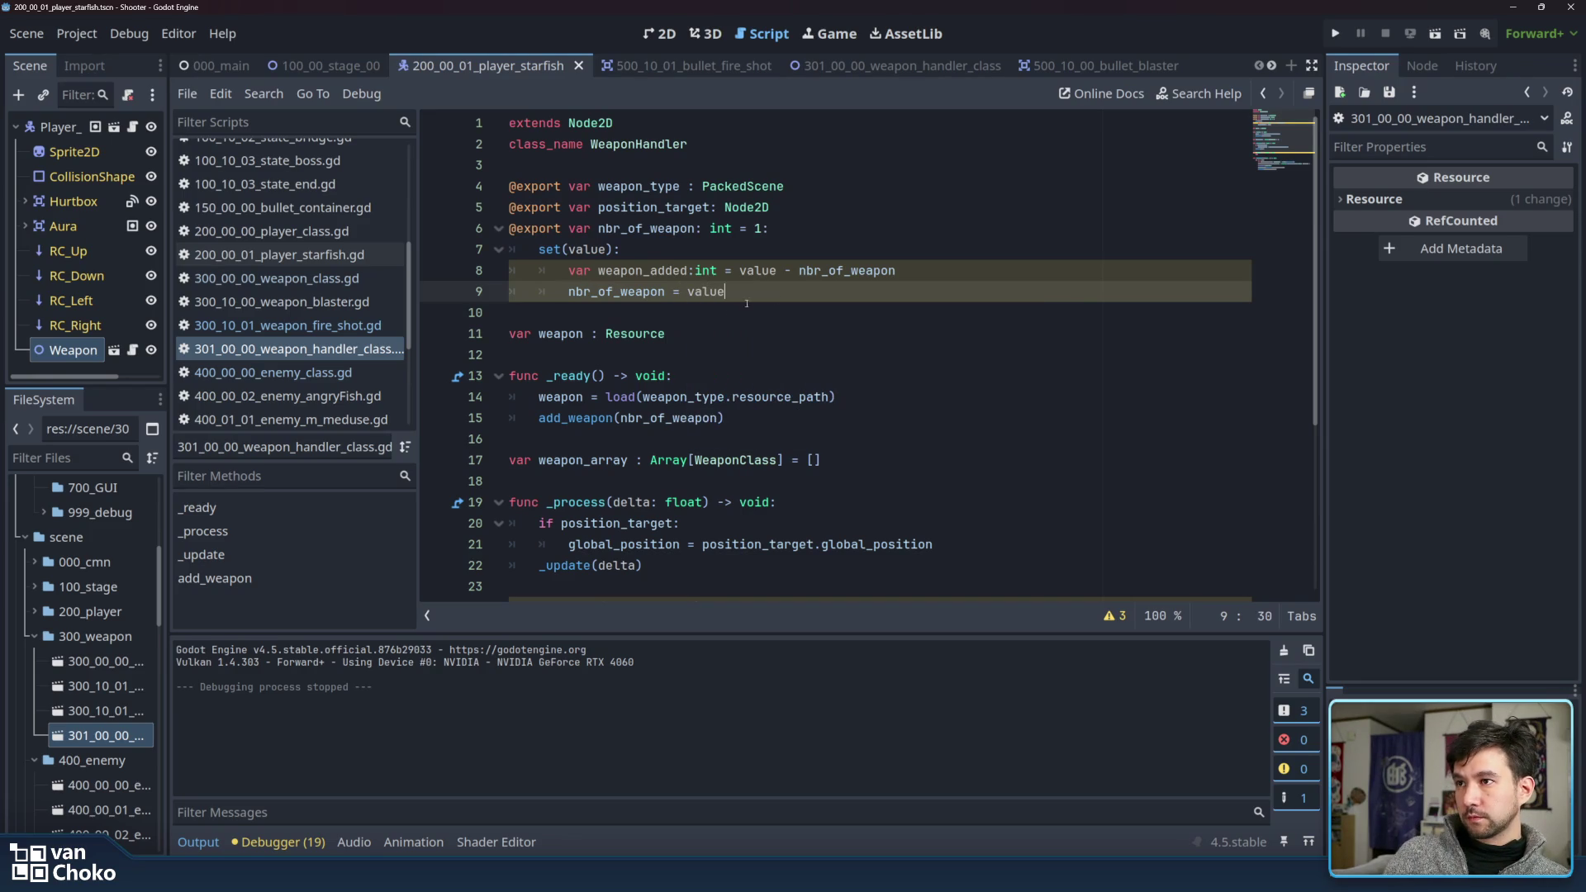
Insert an add_weapon(weapon_added) call between the weapon_added line and the assignment
key("Up")
key("End")
key("Return")
type("add_wea")
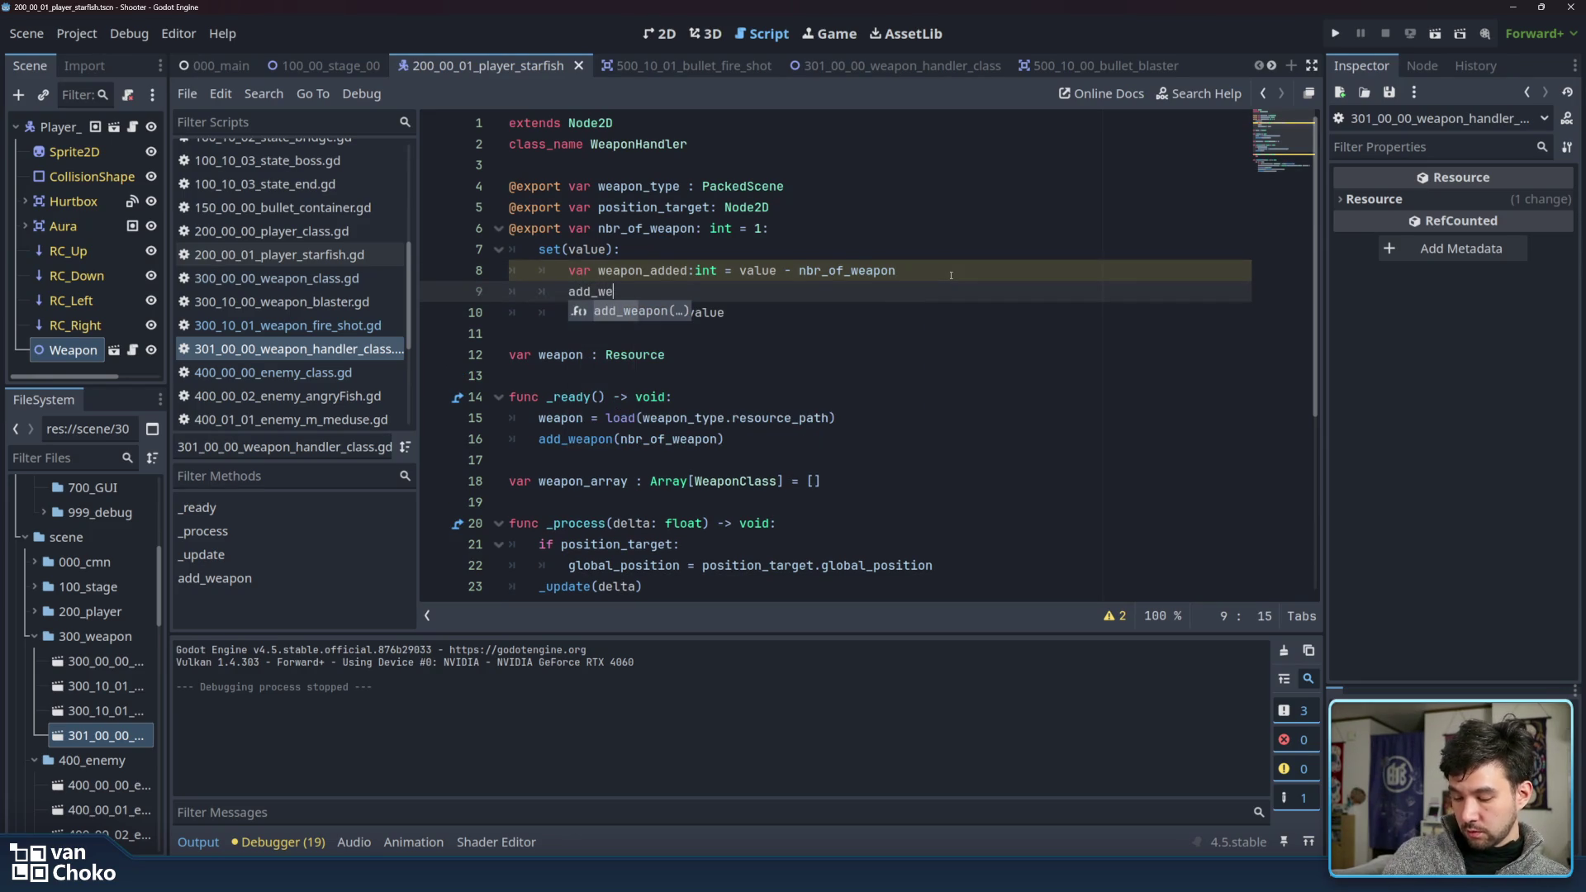
key("Return")
type("weapon")
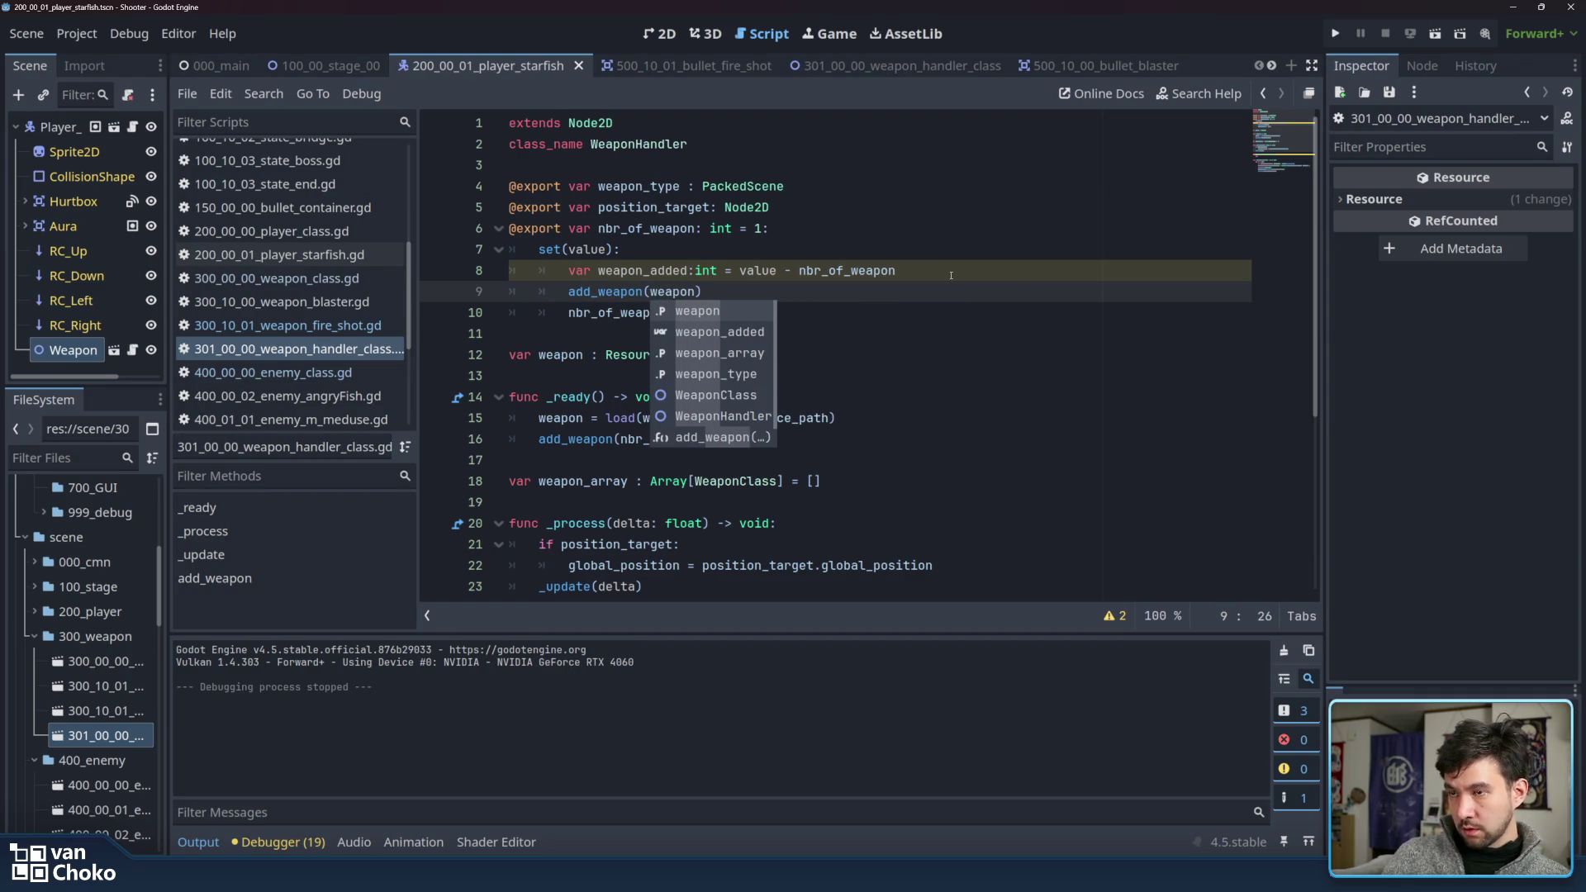
key("Down")
key("Return")
key("Down")
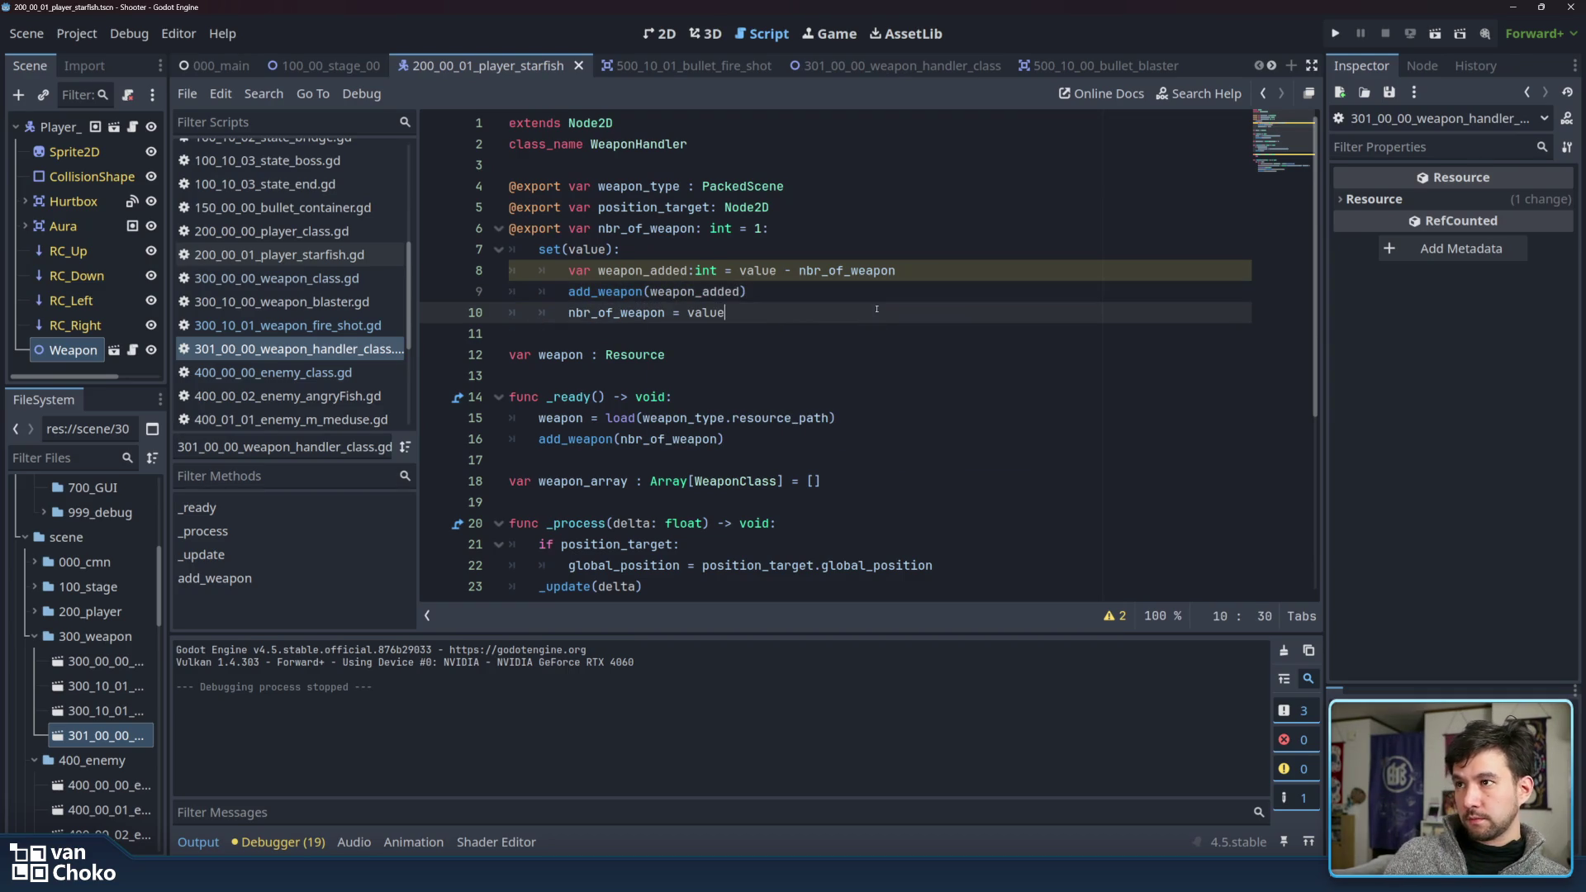
left_click(807, 267)
left_click(801, 249)
double_click(646, 228)
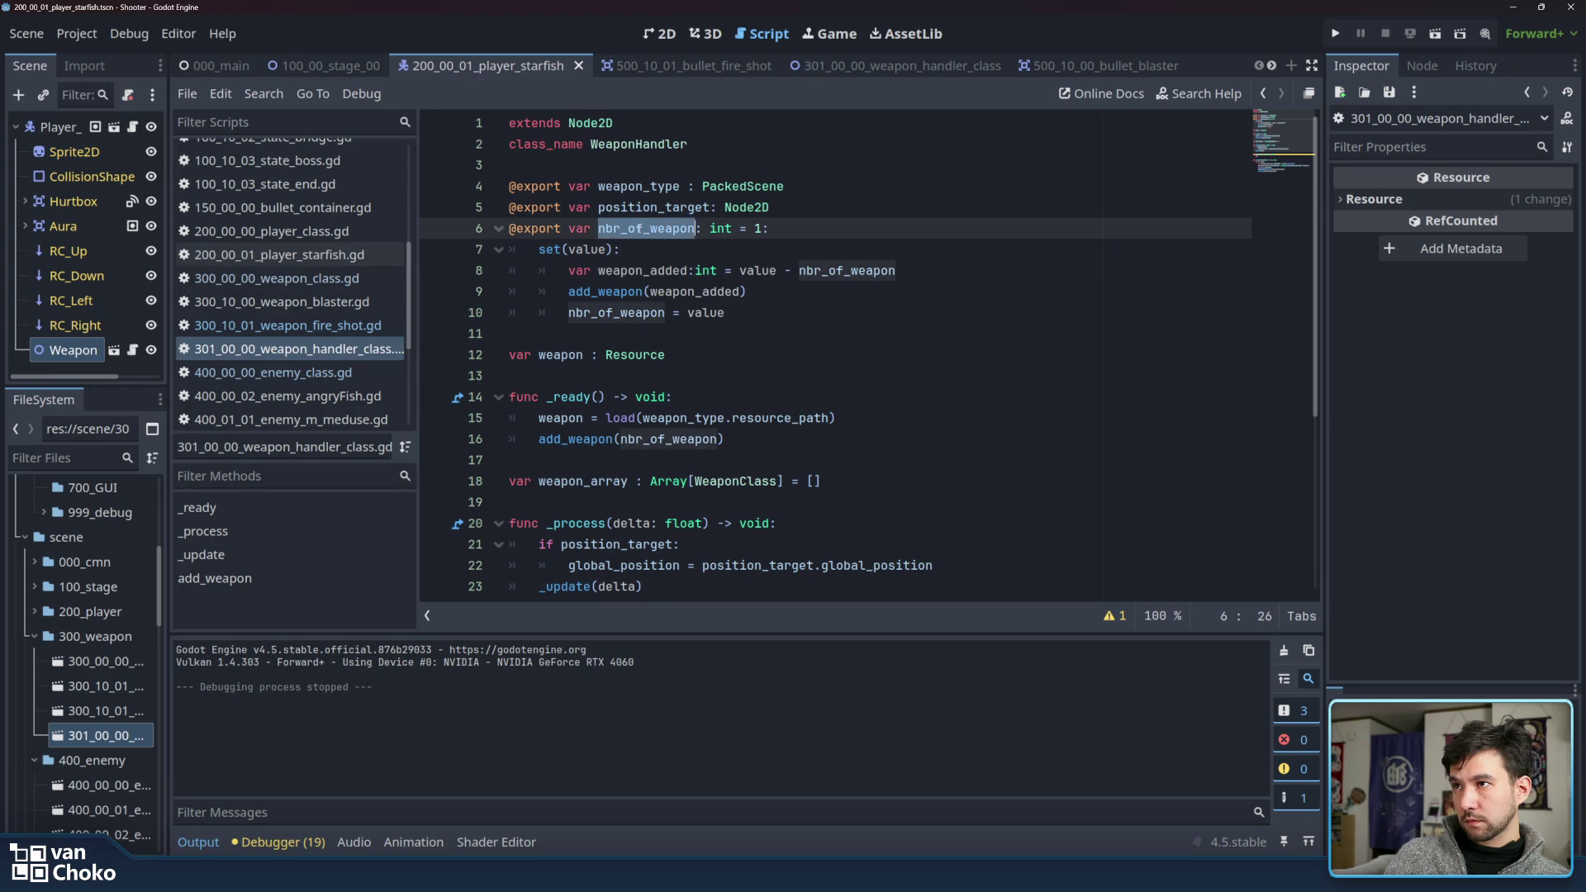
left_click(1008, 246)
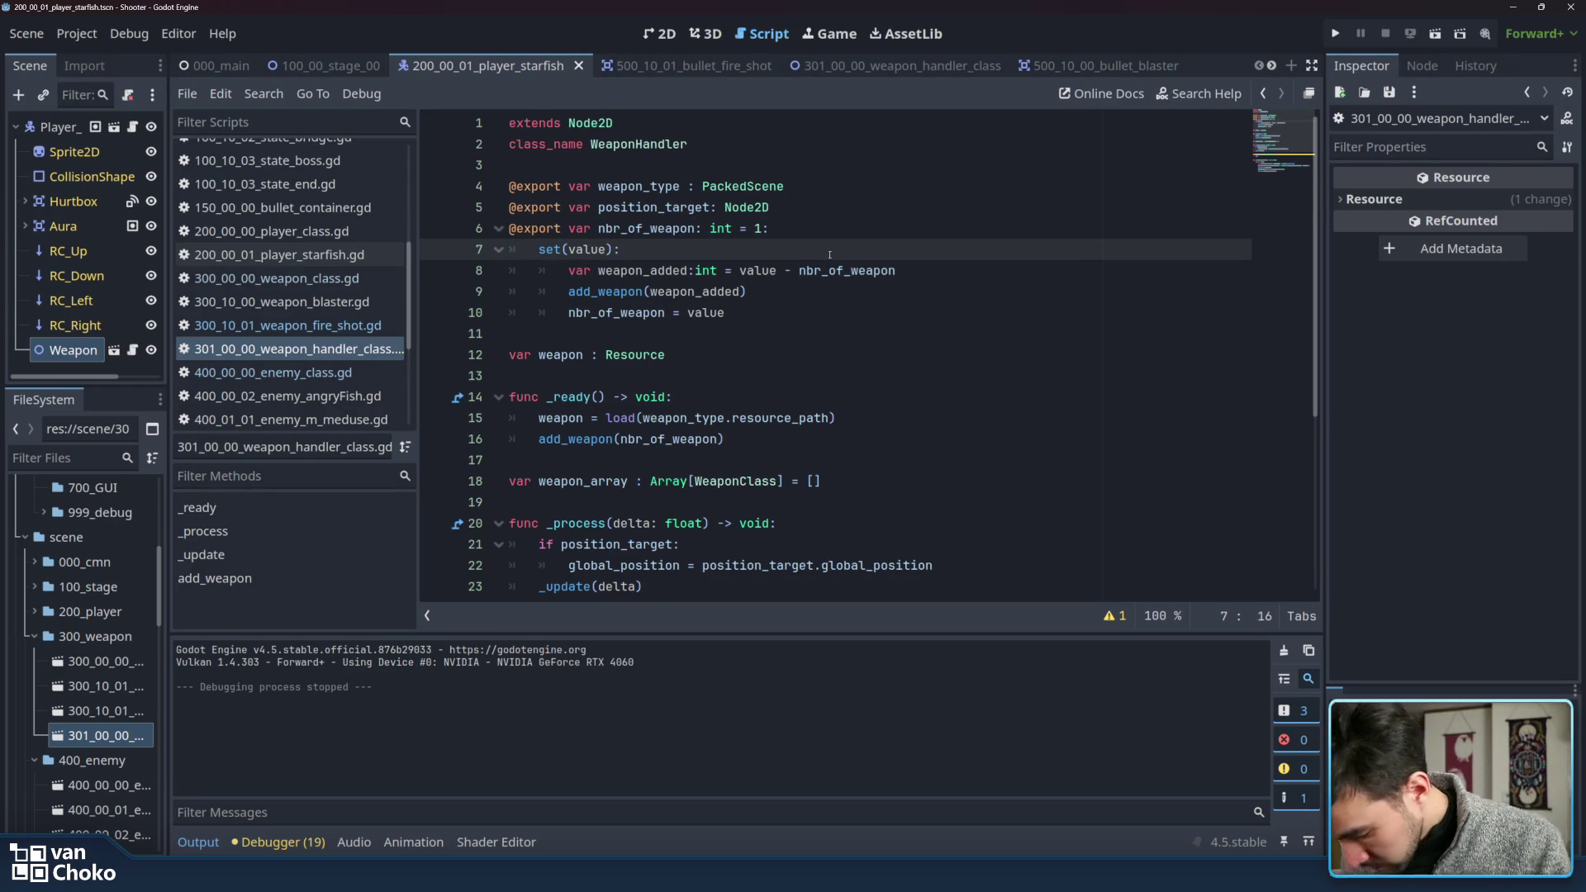
left_click(731, 312)
left_click_drag(731, 312, 645, 271)
left_click(651, 270)
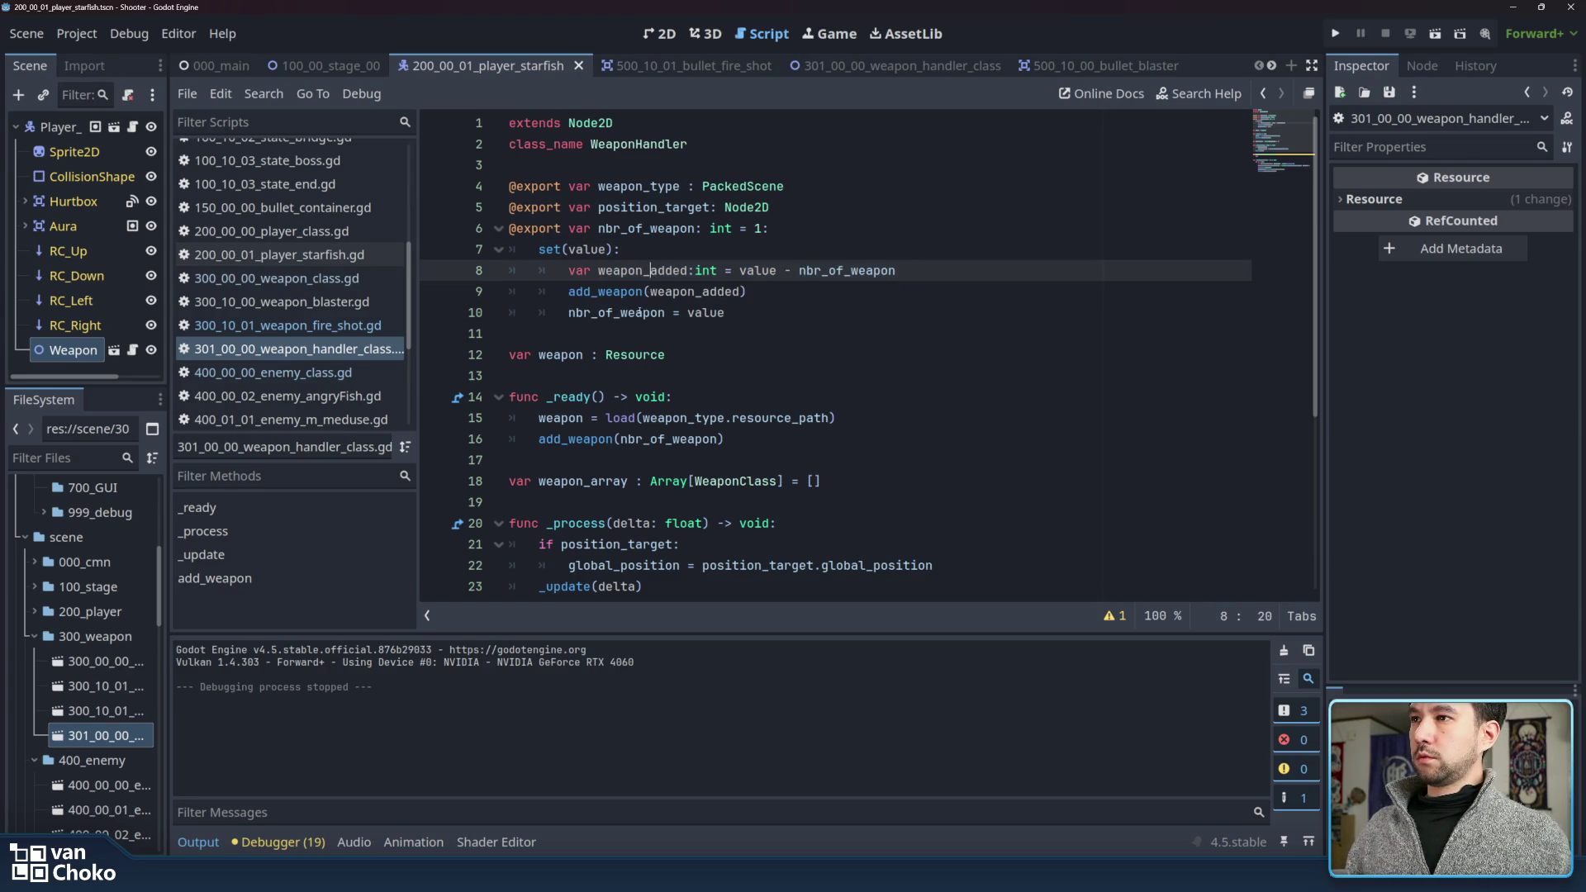
left_click(751, 323)
left_click(749, 329)
key("ctrl+s")
left_click(661, 208)
left_click(658, 186)
left_click(665, 207)
left_click(673, 228)
left_click(683, 271)
left_click(711, 312)
scroll(711, 312, "down", 1)
left_click(722, 272)
scroll(722, 272, "down", 3)
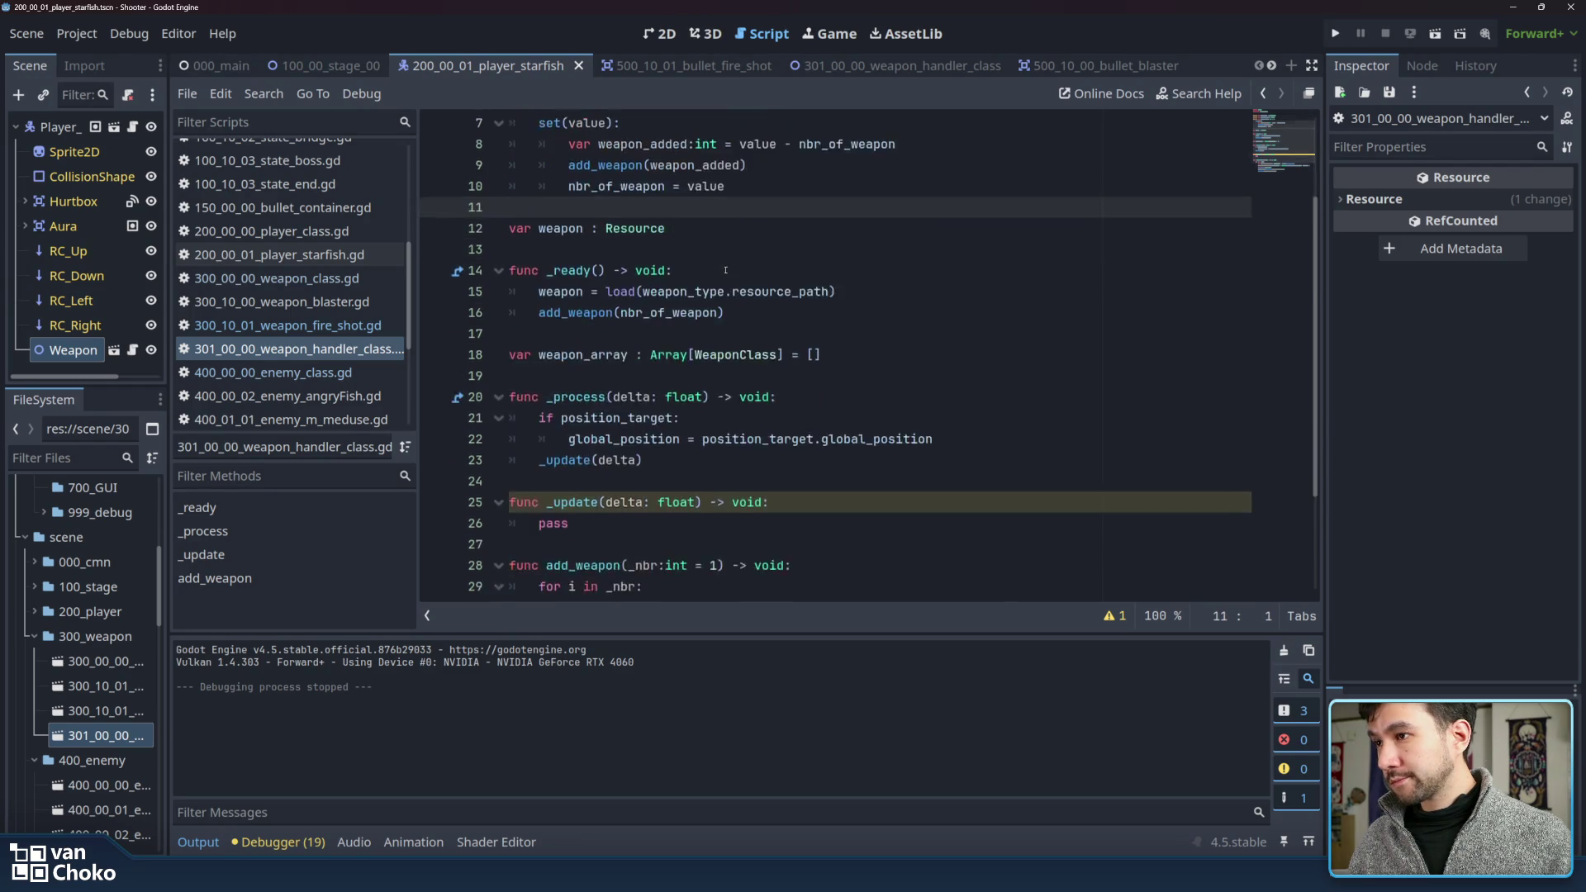
left_click(732, 355)
scroll(732, 353, "up", 1)
scroll(732, 353, "up", 3)
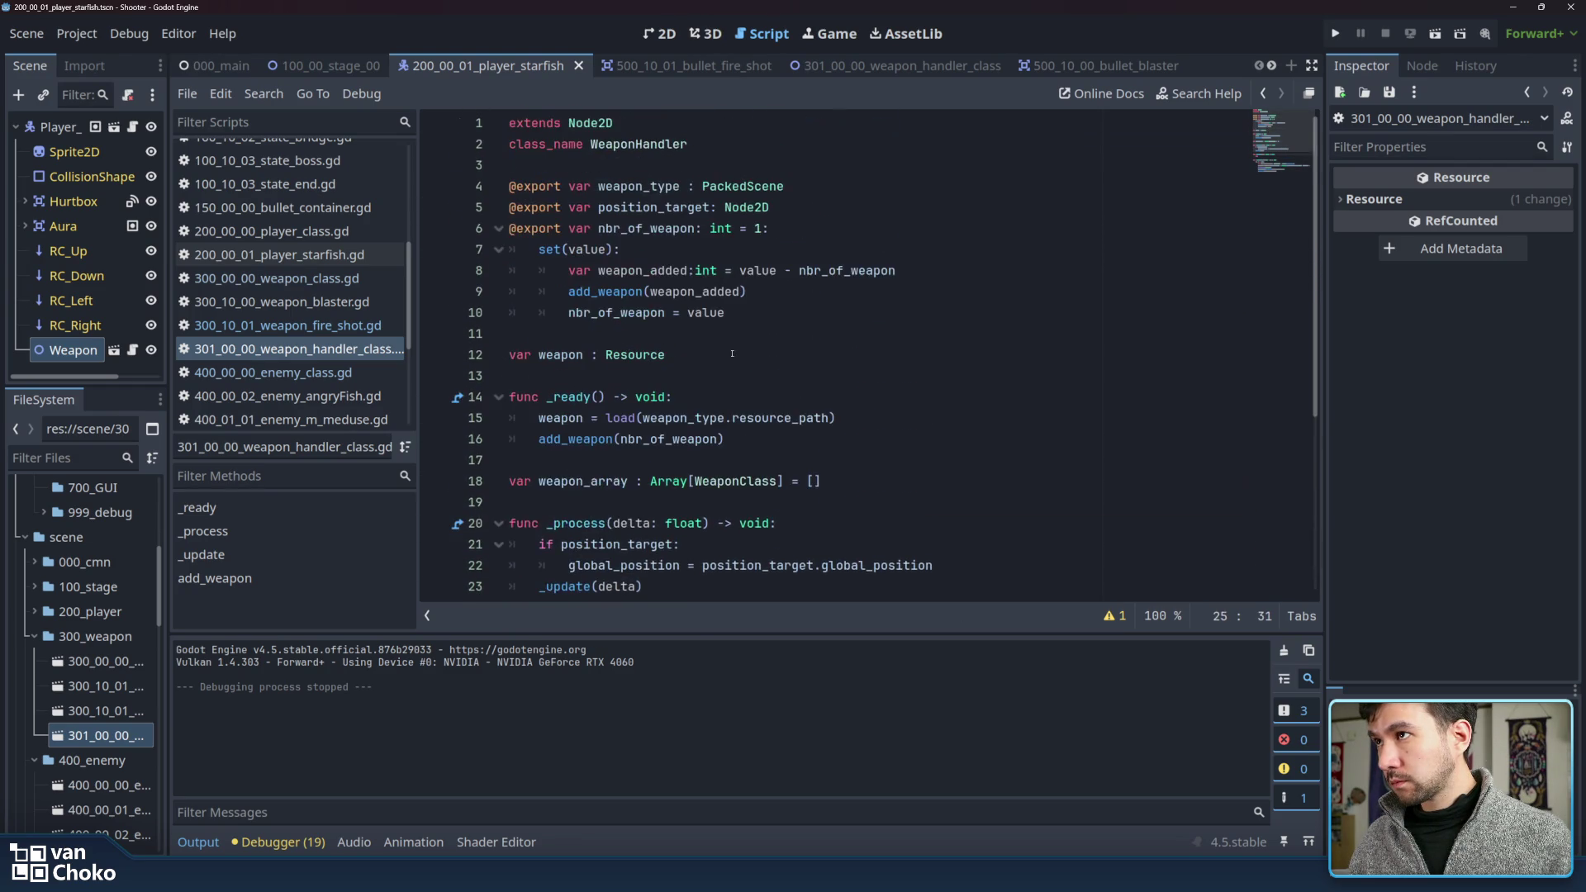
scroll(732, 353, "down", 4)
mouse_move(545, 418)
left_mouse_down()
mouse_move(629, 419)
mouse_move(733, 502)
mouse_move(850, 544)
left_mouse_up()
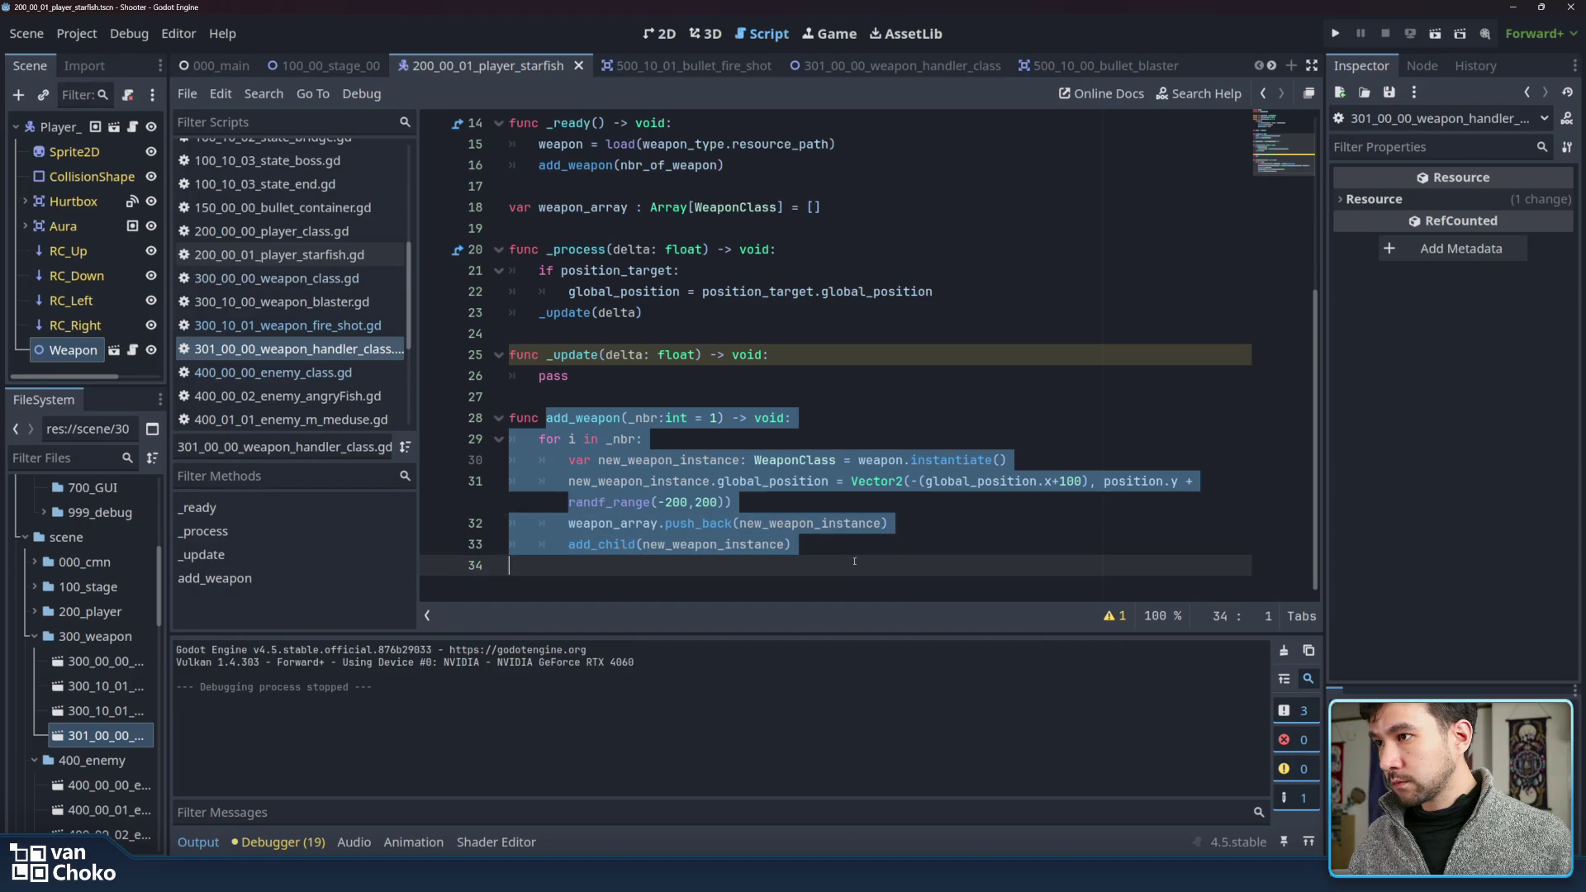
left_click(850, 545)
left_click(815, 447)
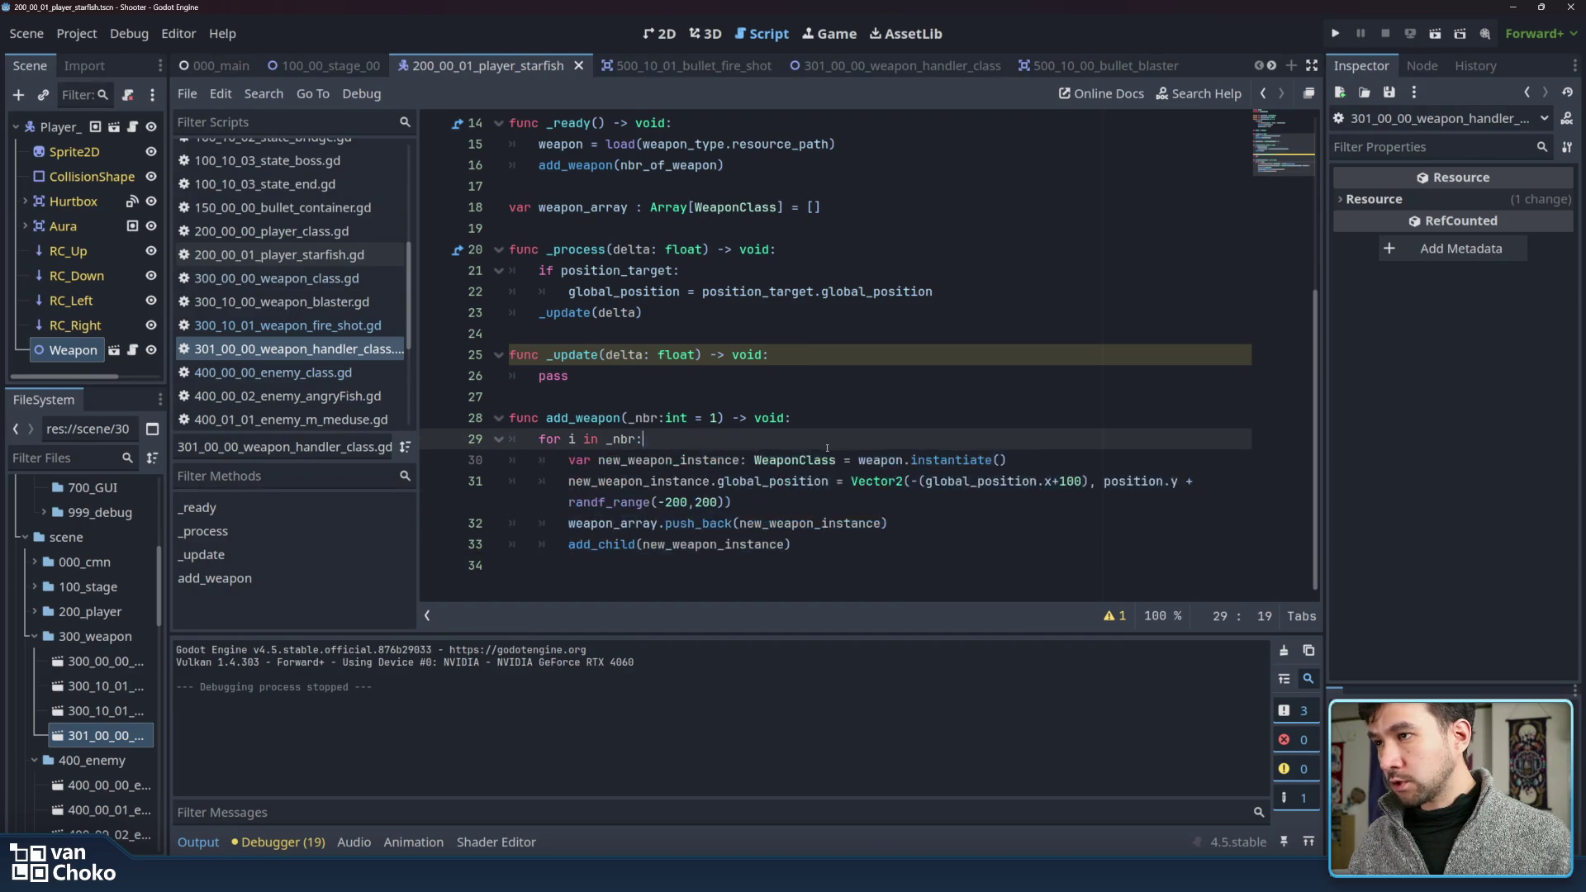
scroll(826, 447, "up", 5)
left_click(708, 280)
left_click(862, 234)
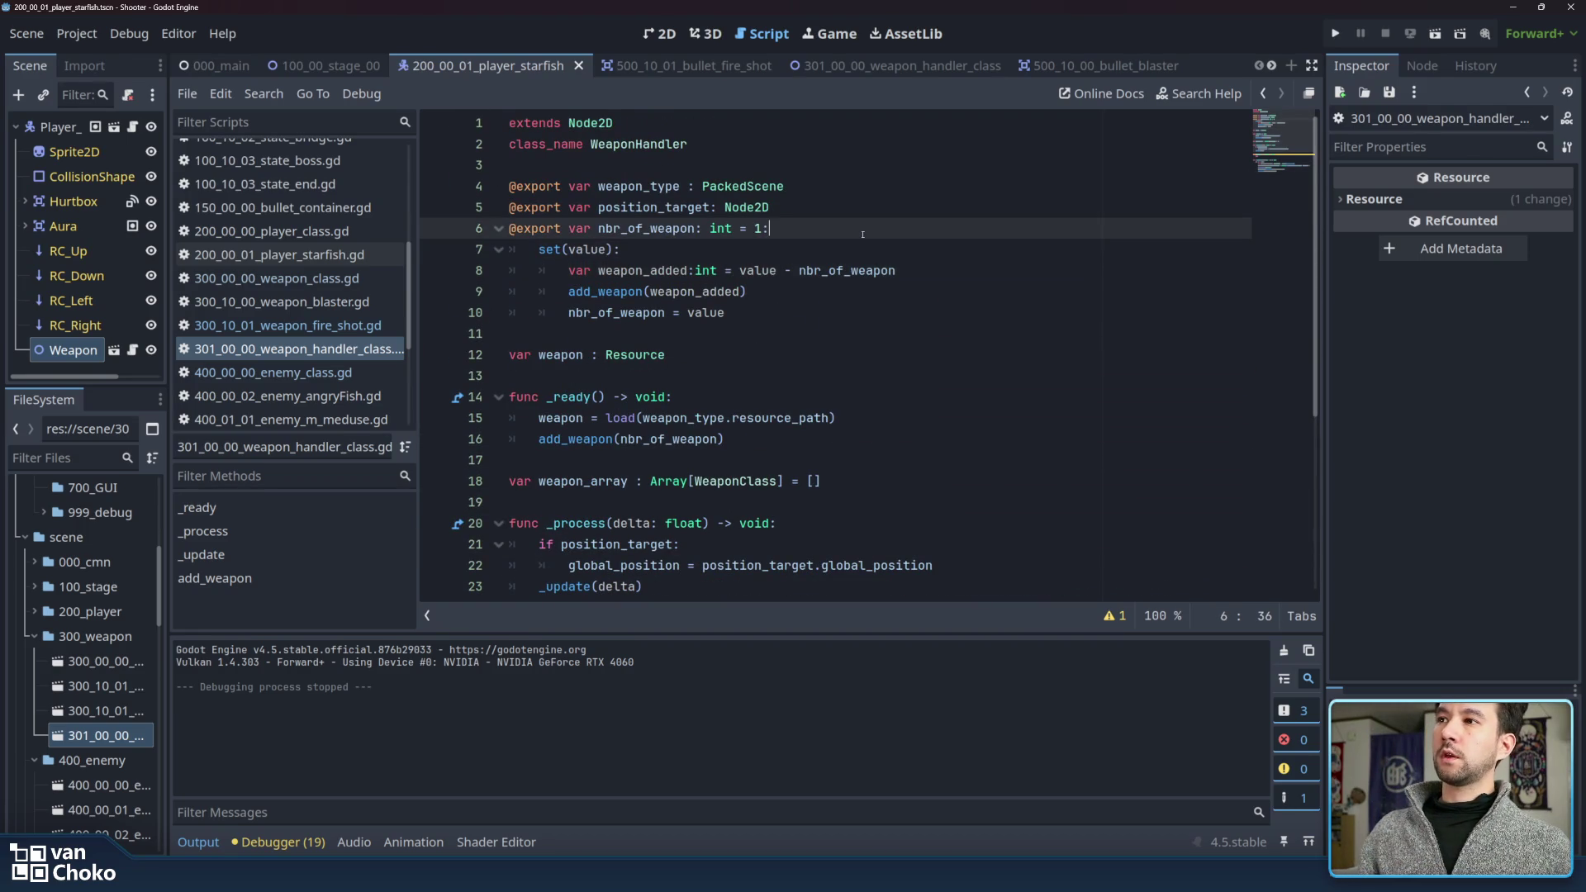
key("ctrl+s")
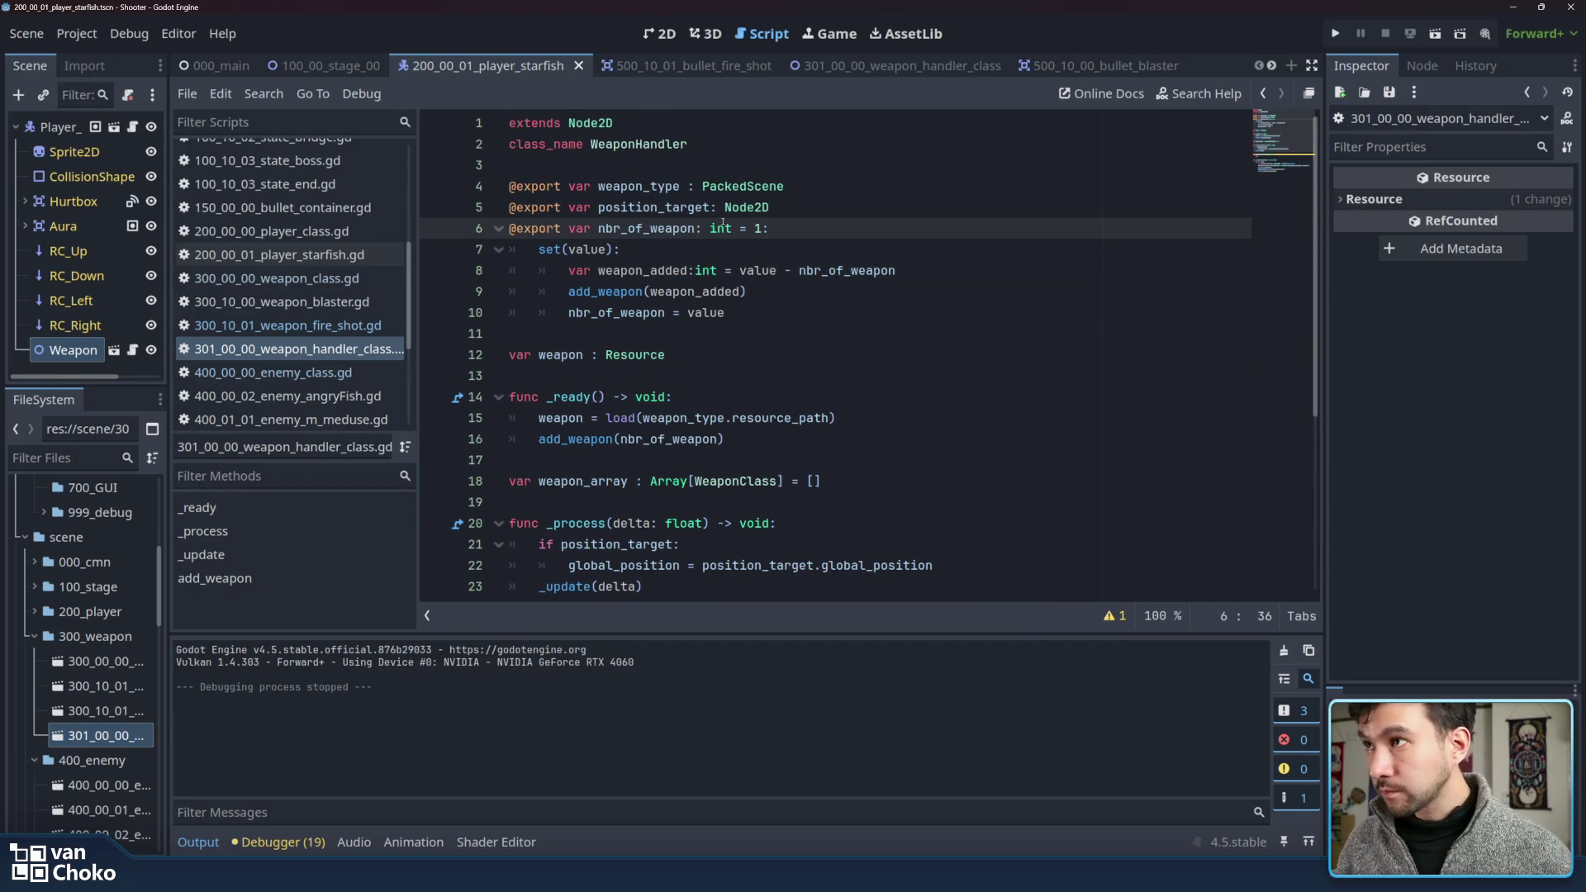
left_click(848, 318)
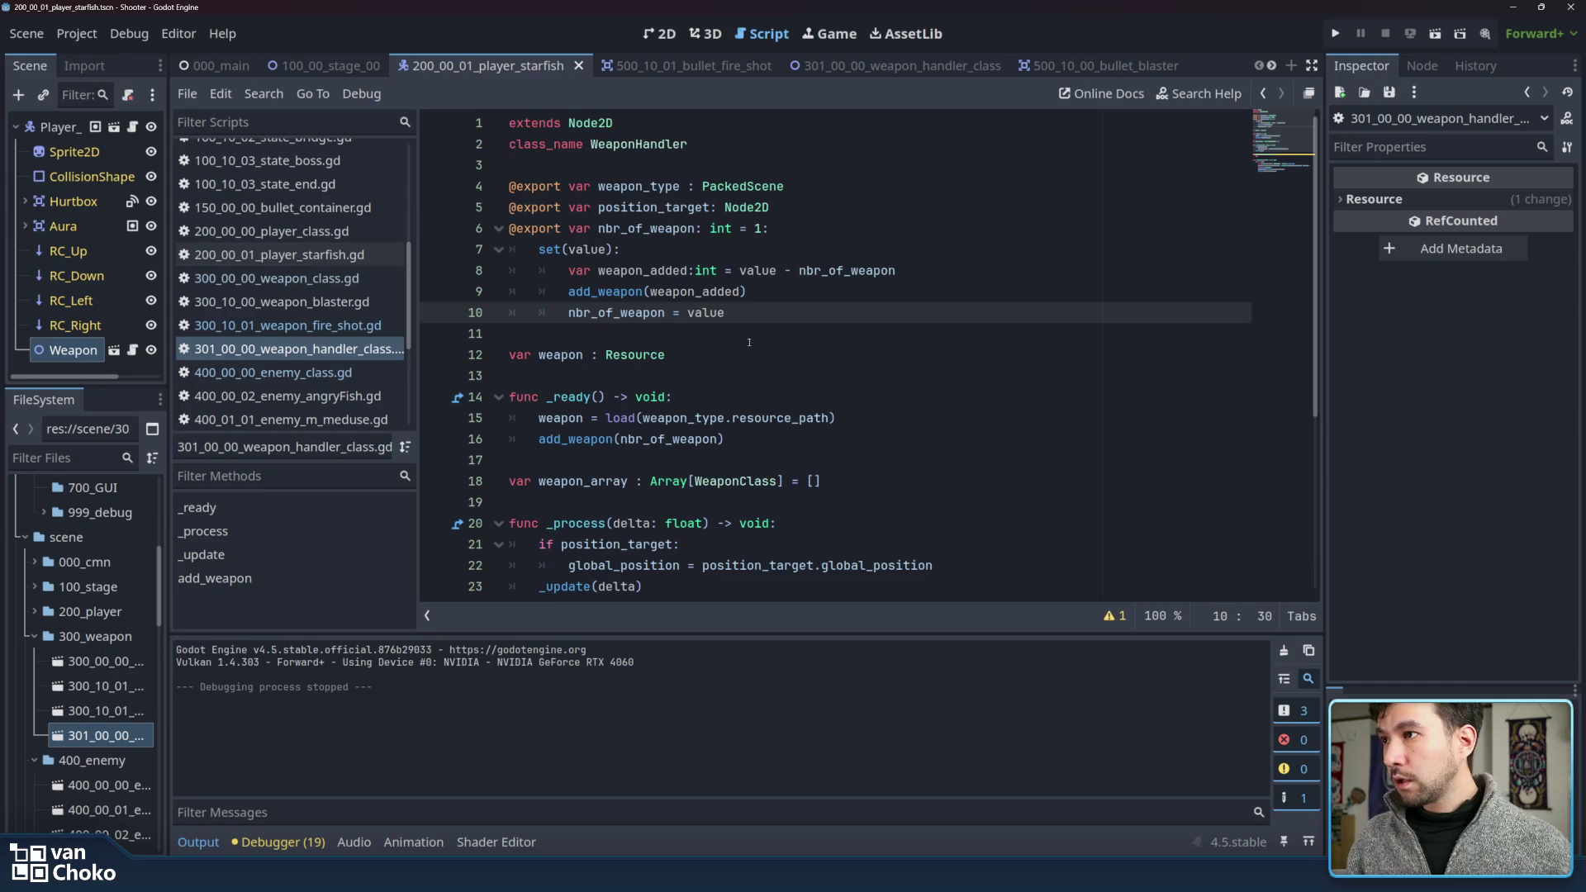
left_click(712, 352)
key("Down")
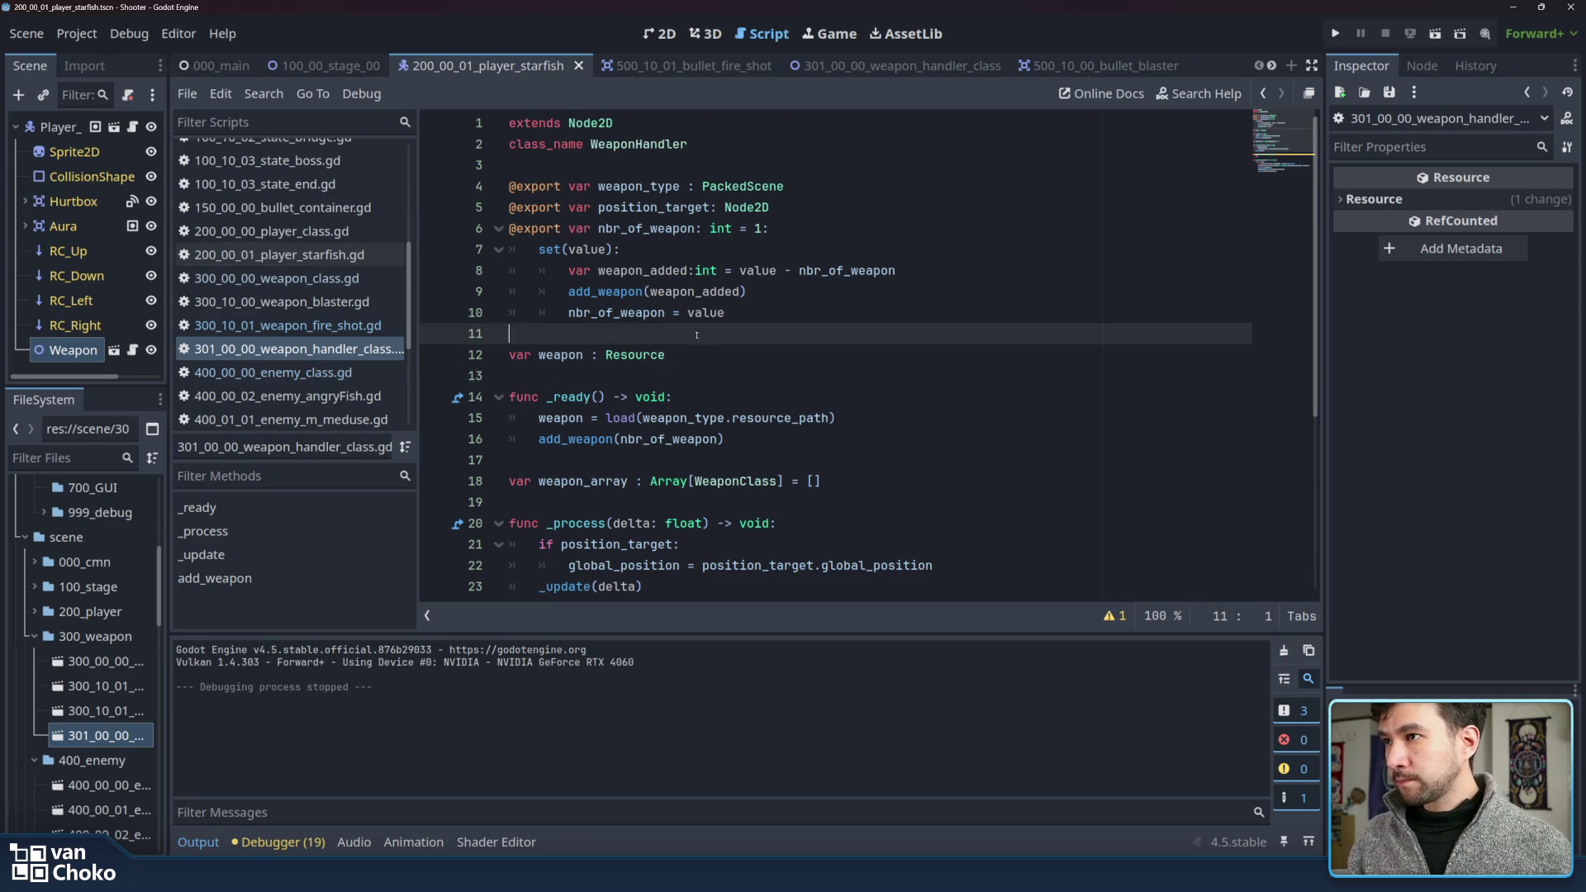
scroll(708, 378, "down", 2)
scroll(708, 378, "down", 5)
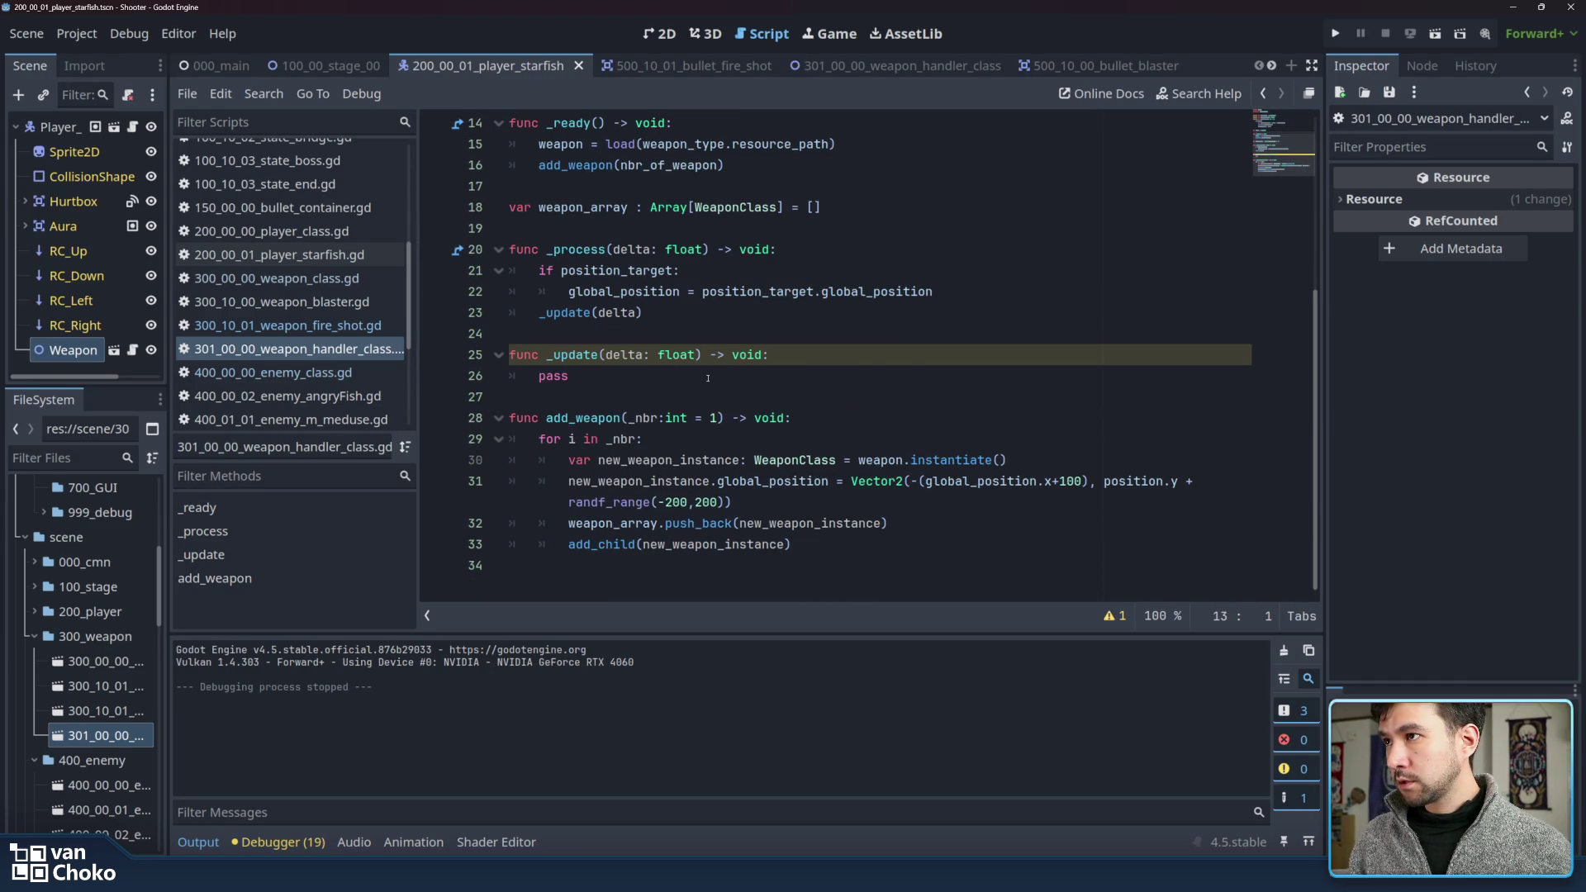
scroll(708, 379, "up", 6)
left_click(817, 460)
key("Up")
key("Up")
left_click_drag(910, 456, 499, 453)
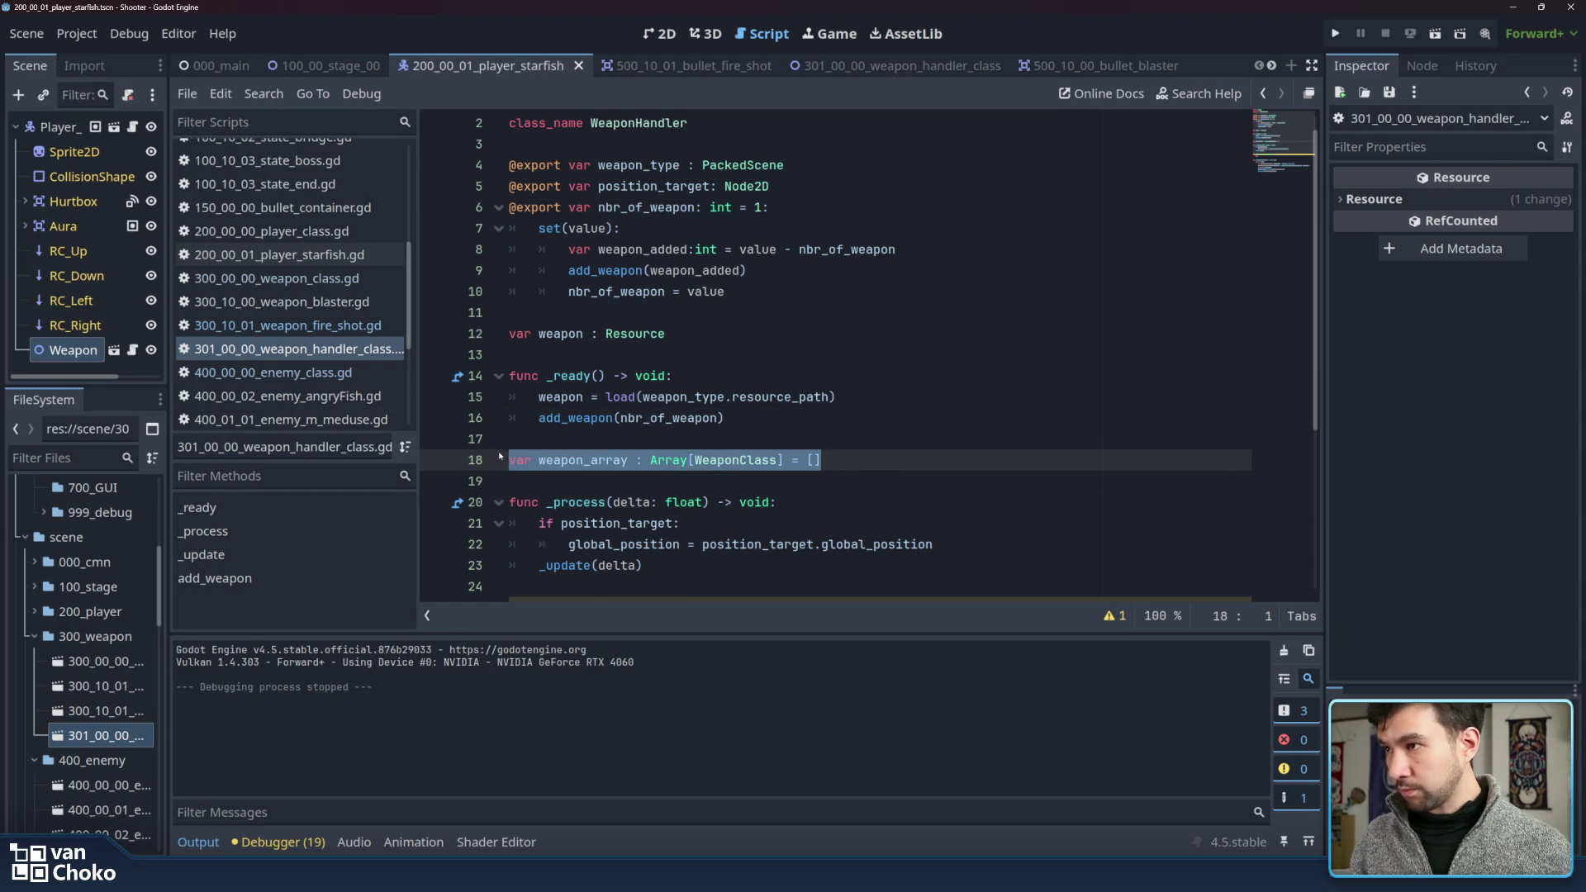
Move the weapon_array declaration to just below the nbr_of_weapon setter, followed by a blank line
key("ctrl+x")
left_click(661, 314)
key("ctrl+v")
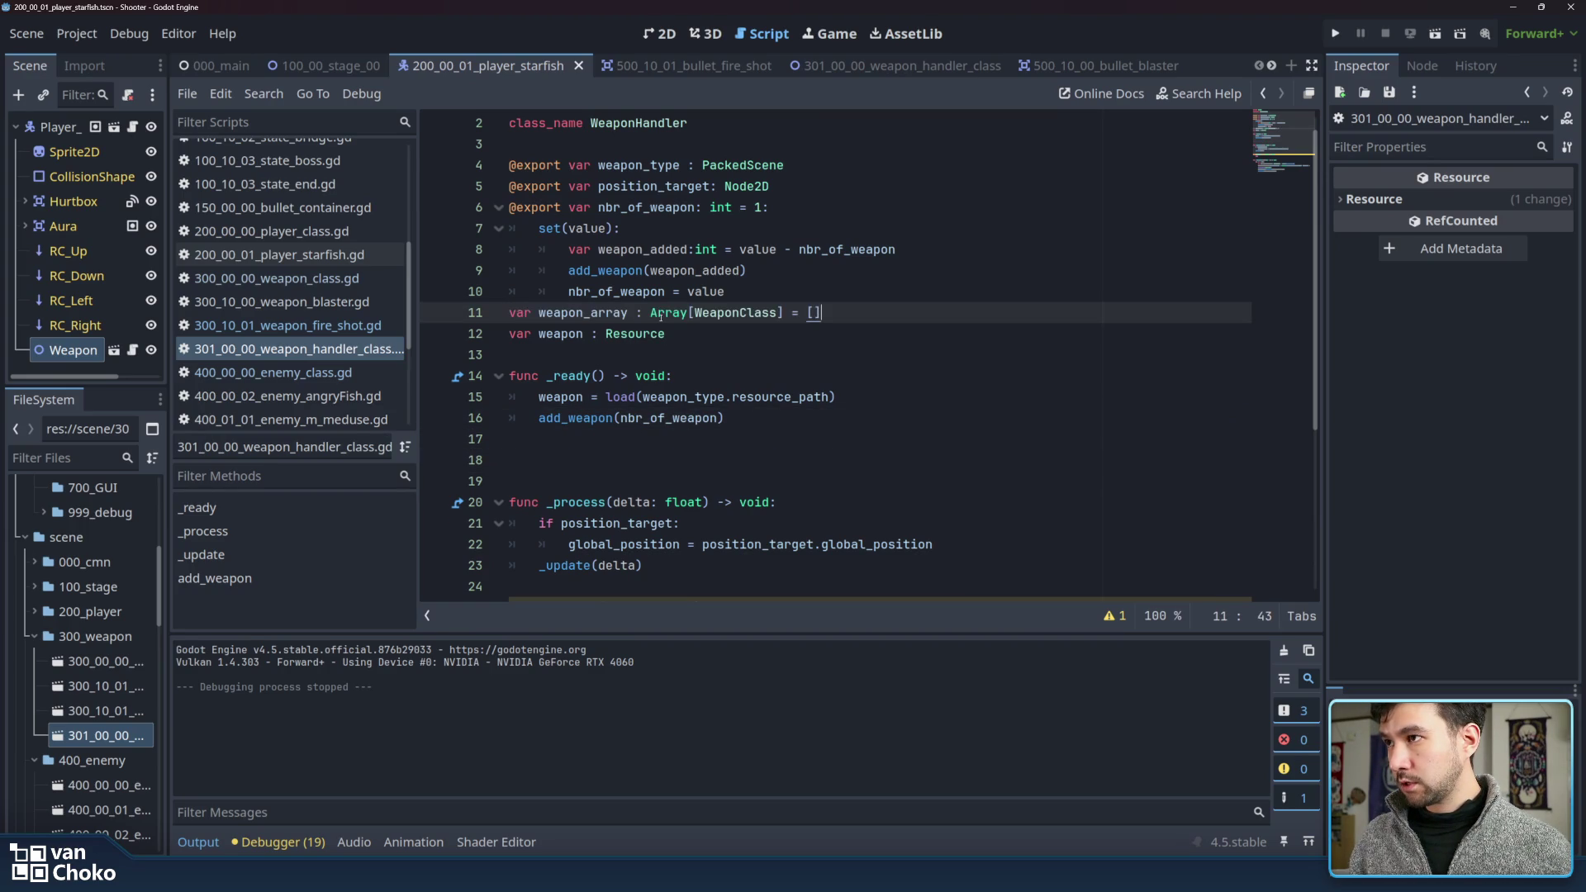
left_click(849, 293)
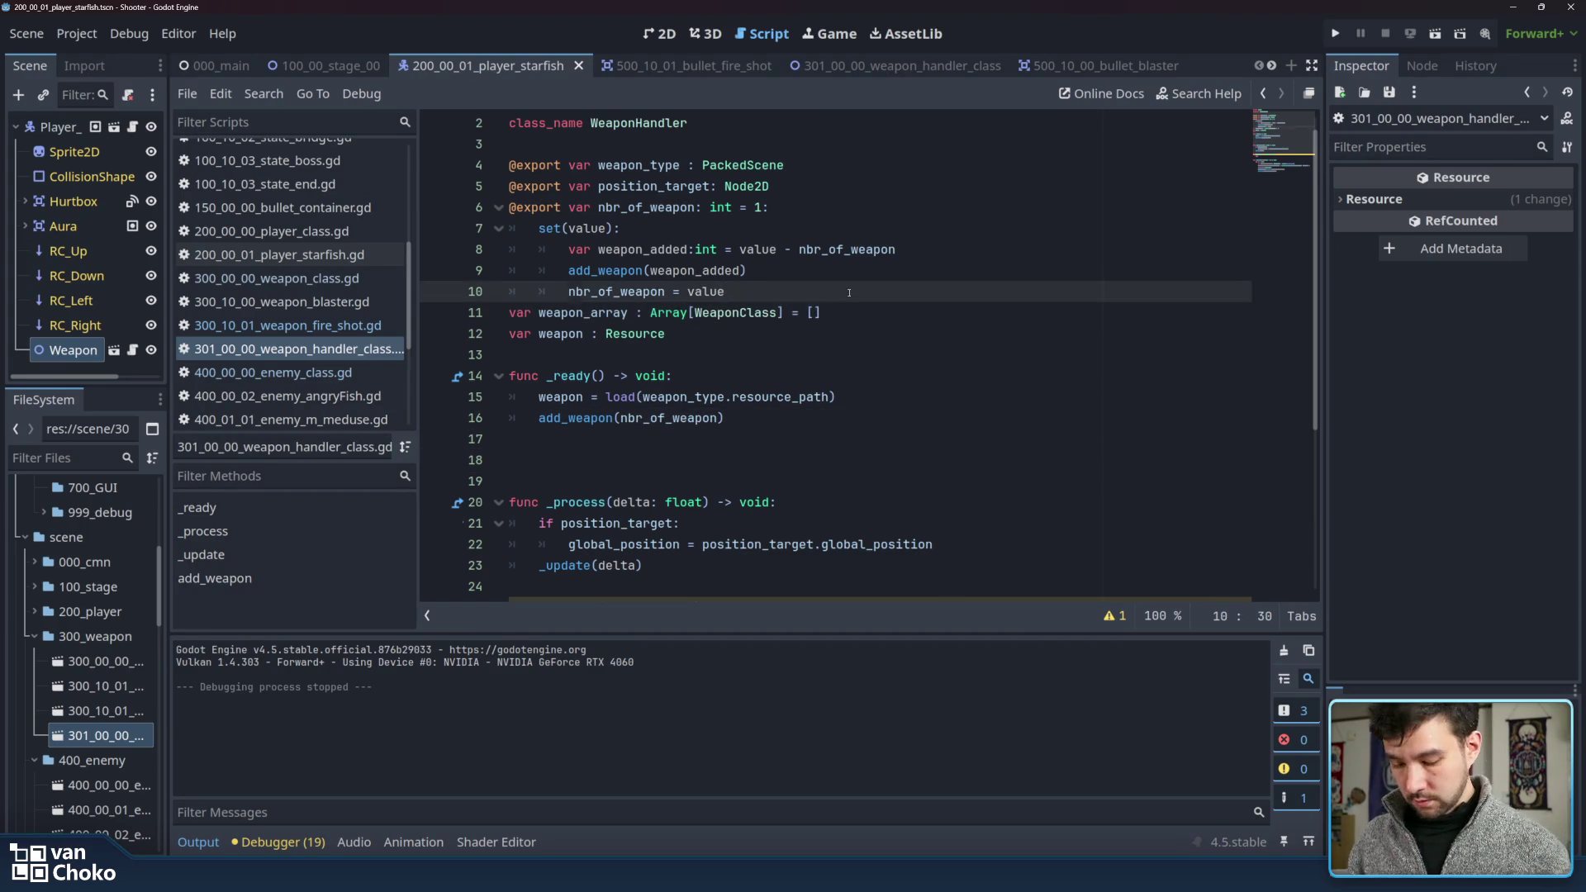
key("Return")
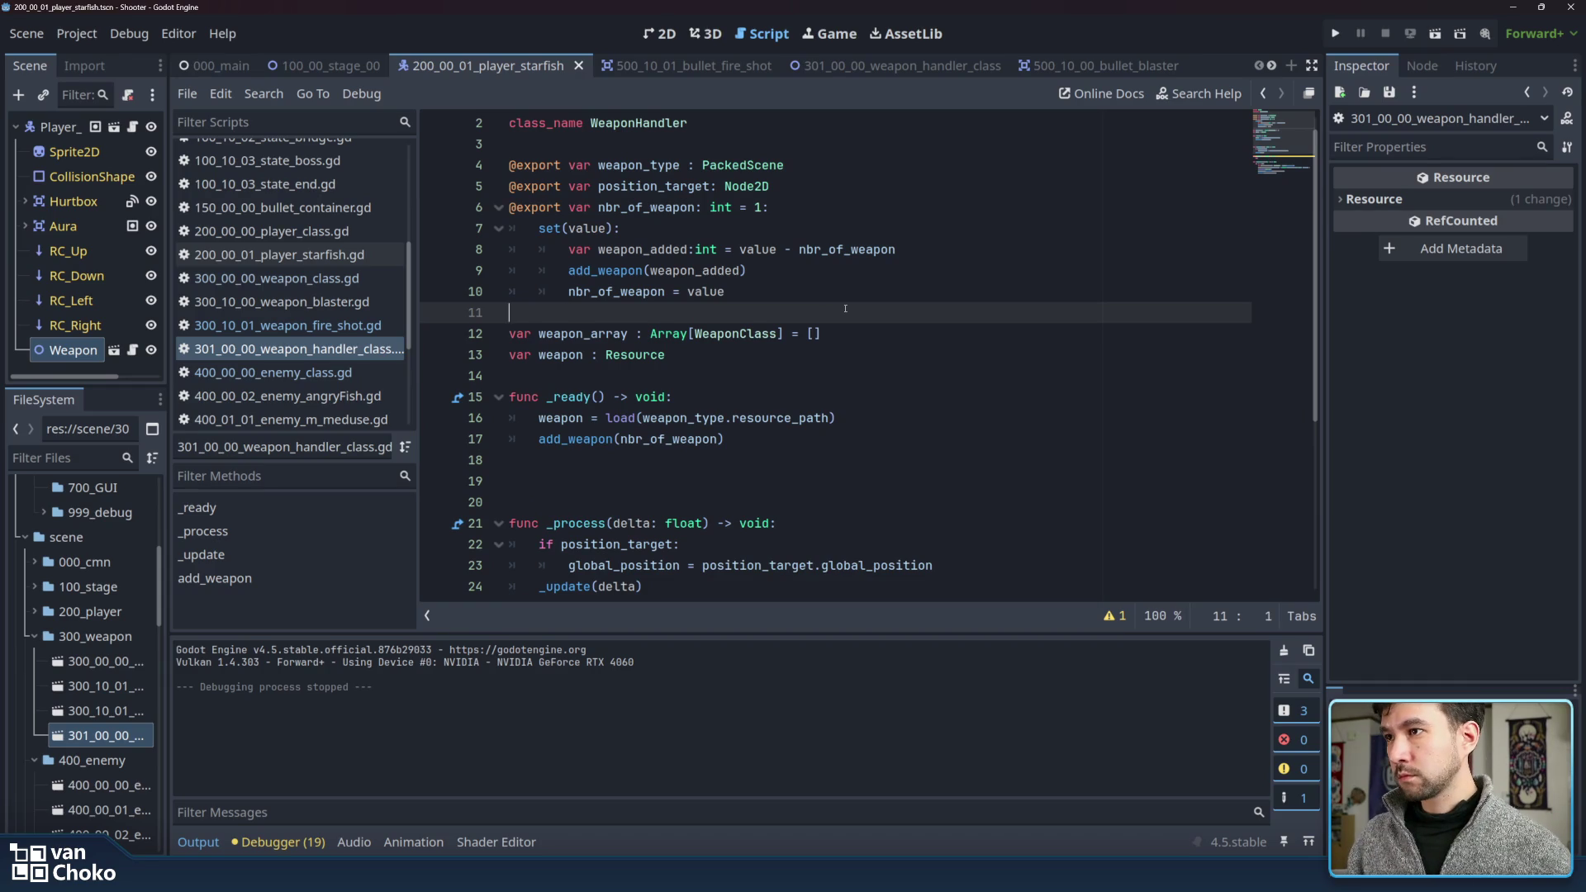
key("BackSpace")
key("Return")
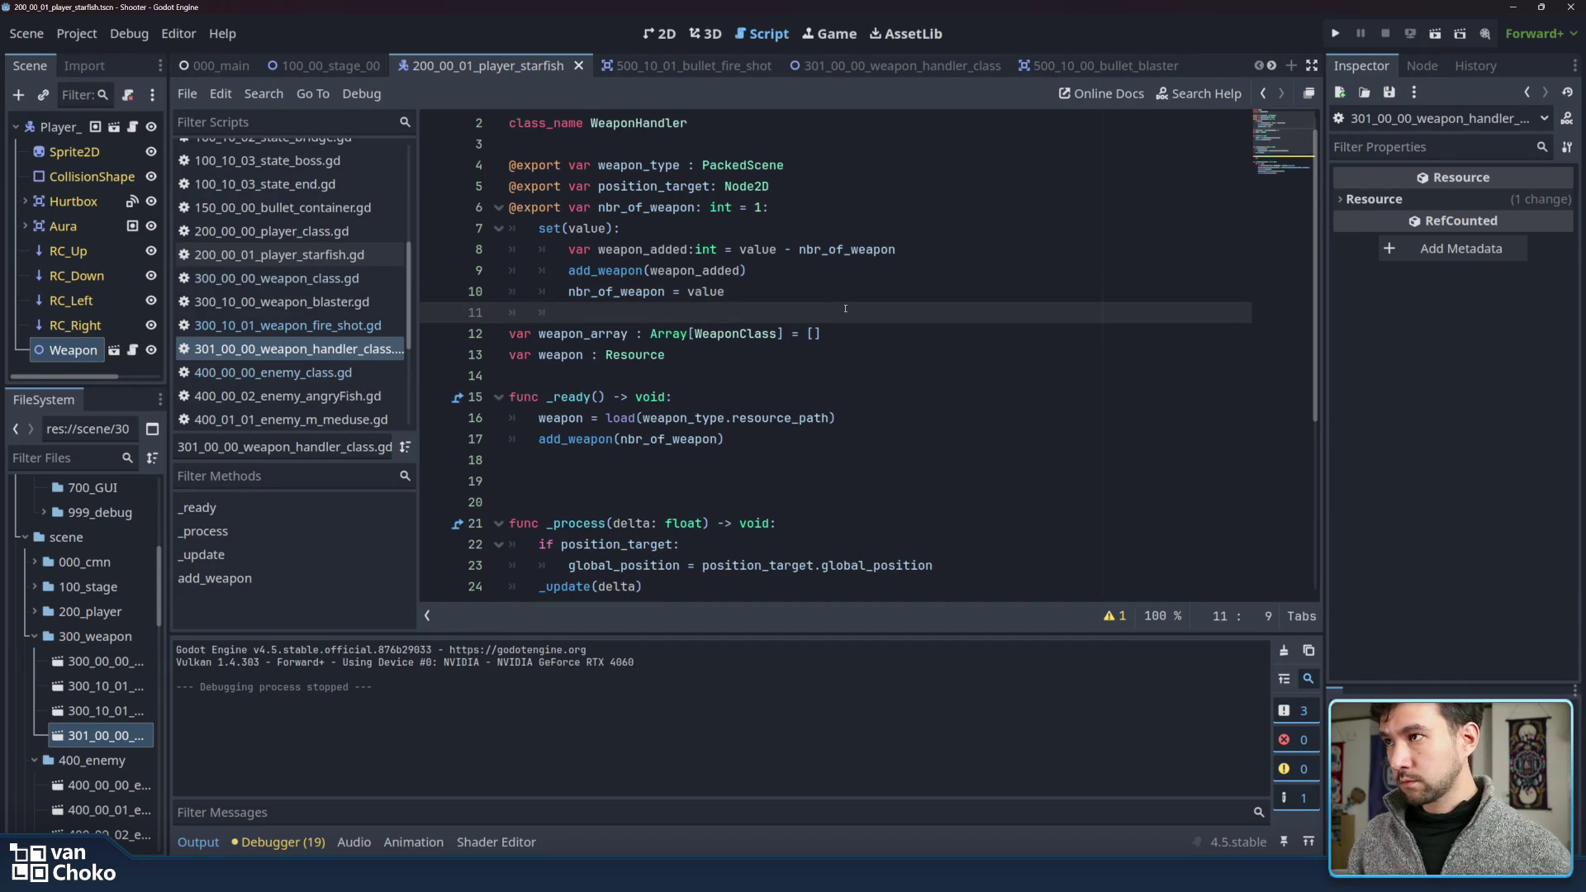
Delete the leftover blank lines where weapon_array used to be
scroll(845, 308, "down", 4)
left_click(687, 315)
left_click(632, 212)
key("BackSpace")
key("BackSpace")
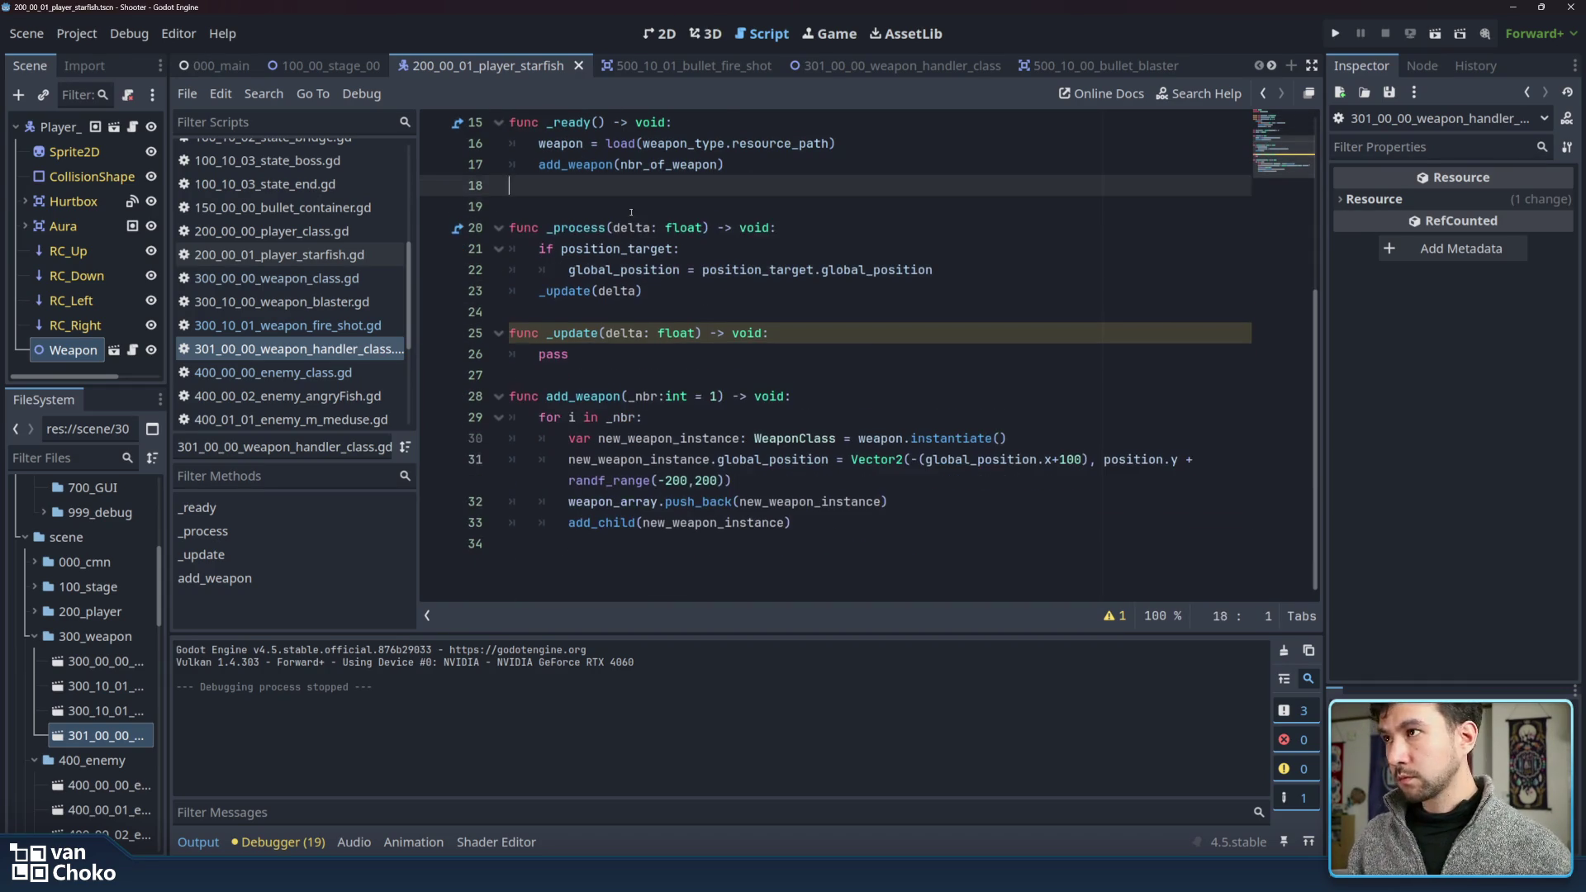
left_click(621, 228)
key("Down")
key("Down")
key("Down")
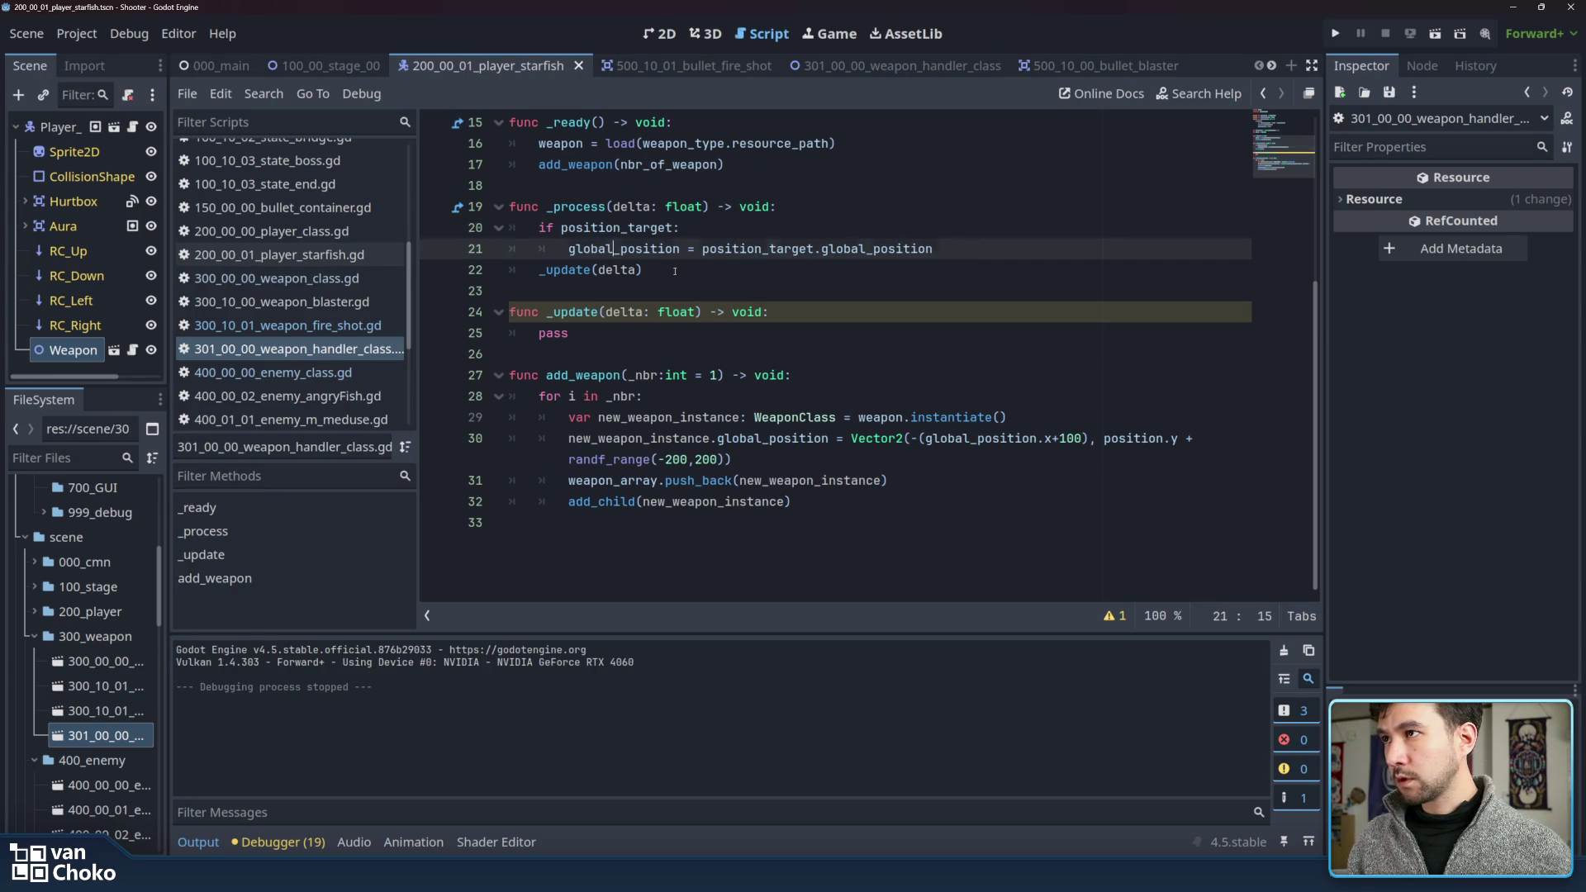
Check the weapon_array.push_back(new_weapon_instance) line and add an empty line at the script's end
double_click(609, 480)
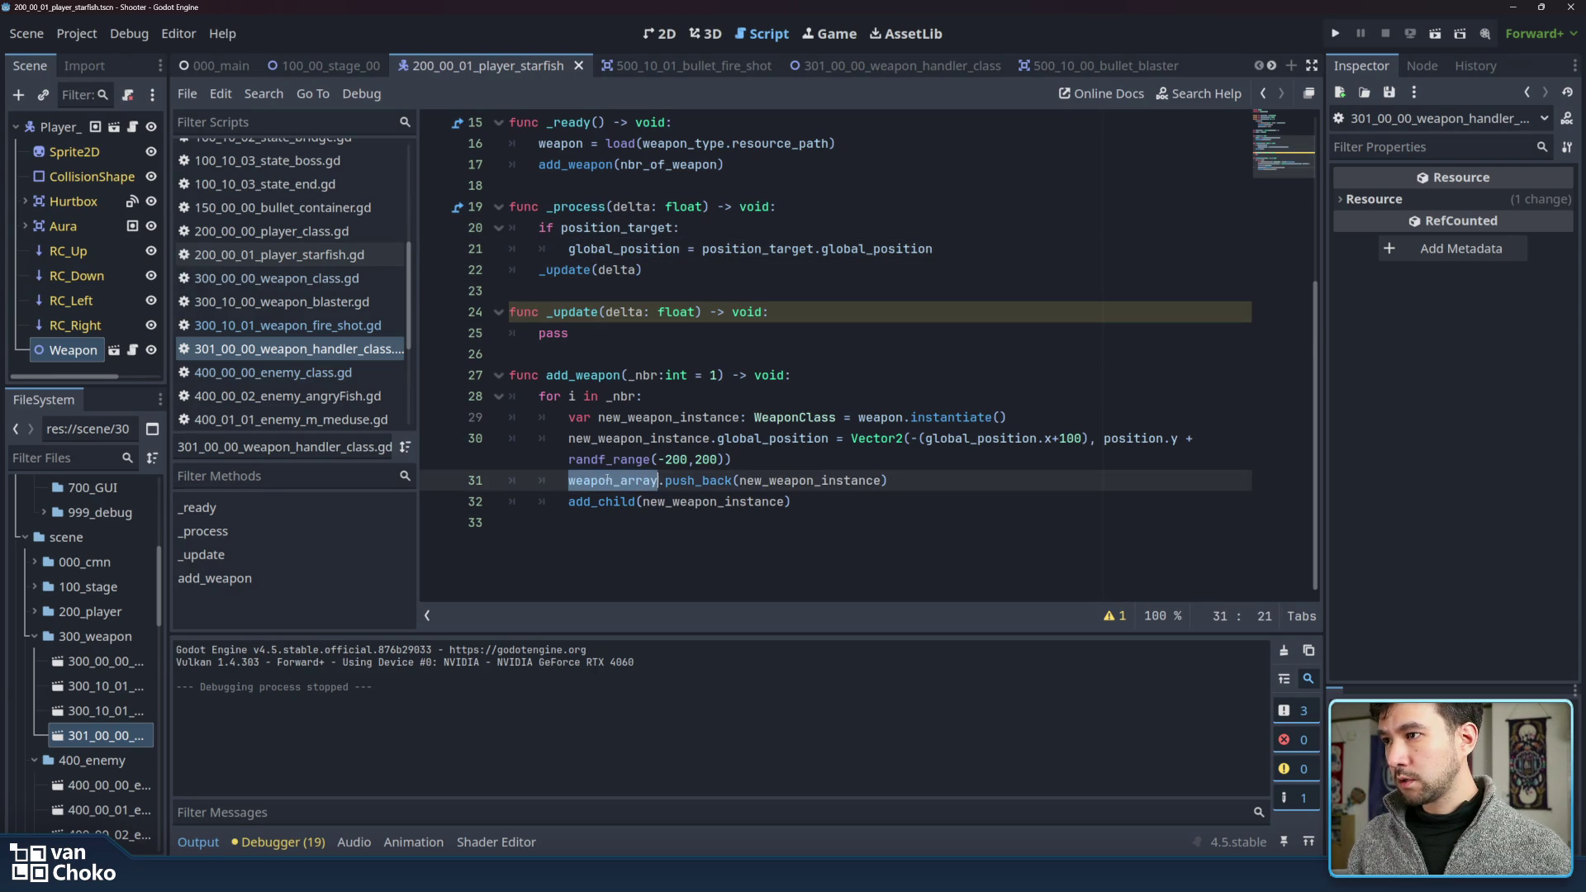
double_click(694, 481)
double_click(851, 481)
left_click(851, 481)
key("Down")
key("Down")
scroll(868, 440, "up", 5)
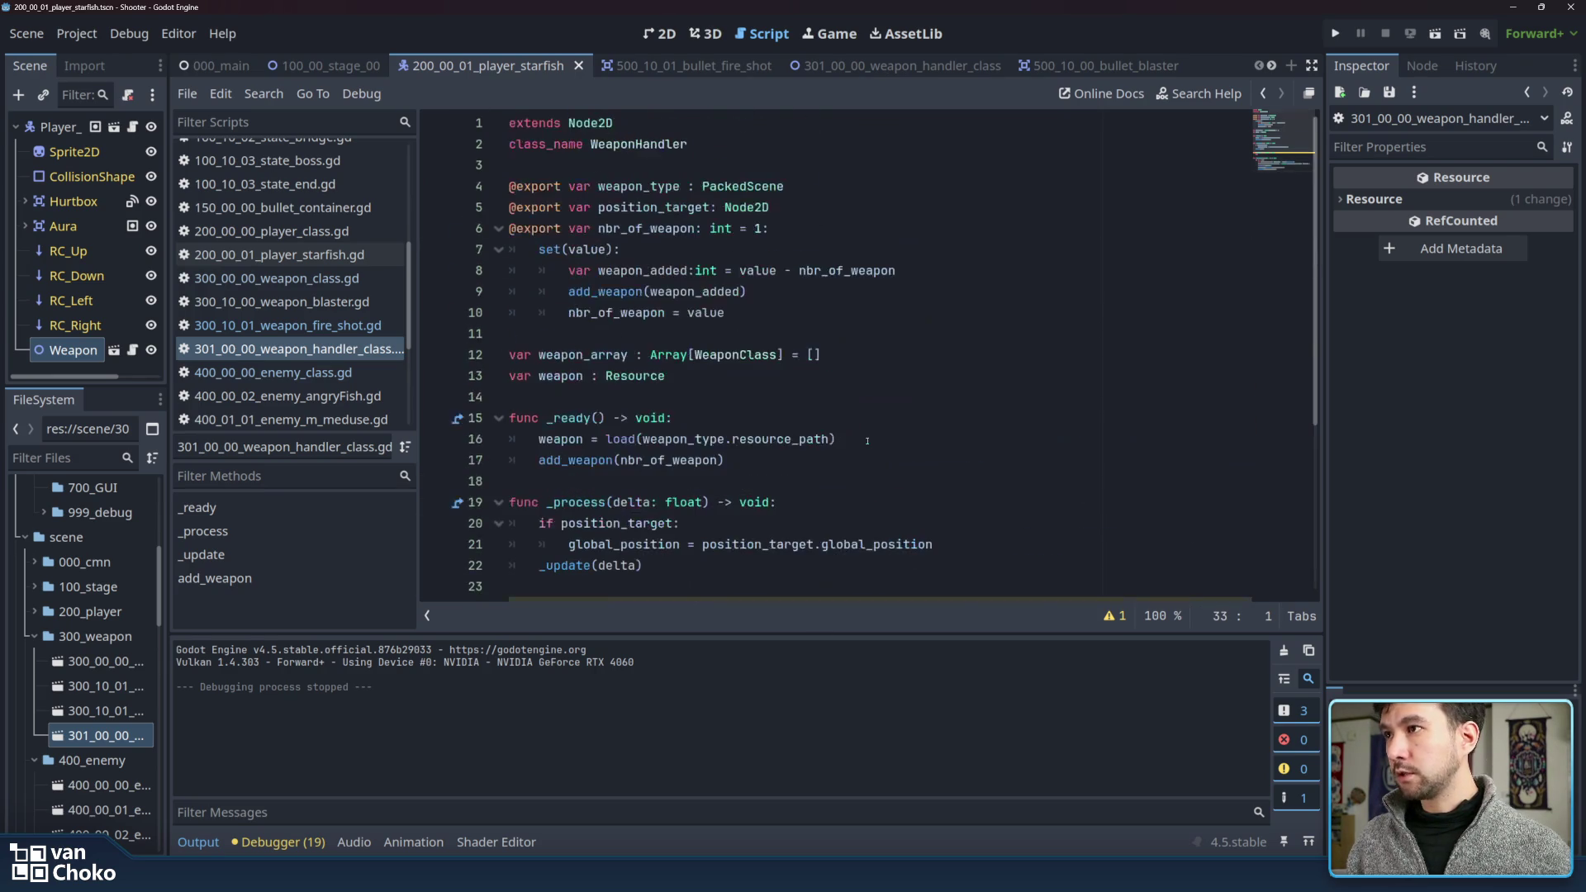
scroll(868, 440, "down", 4)
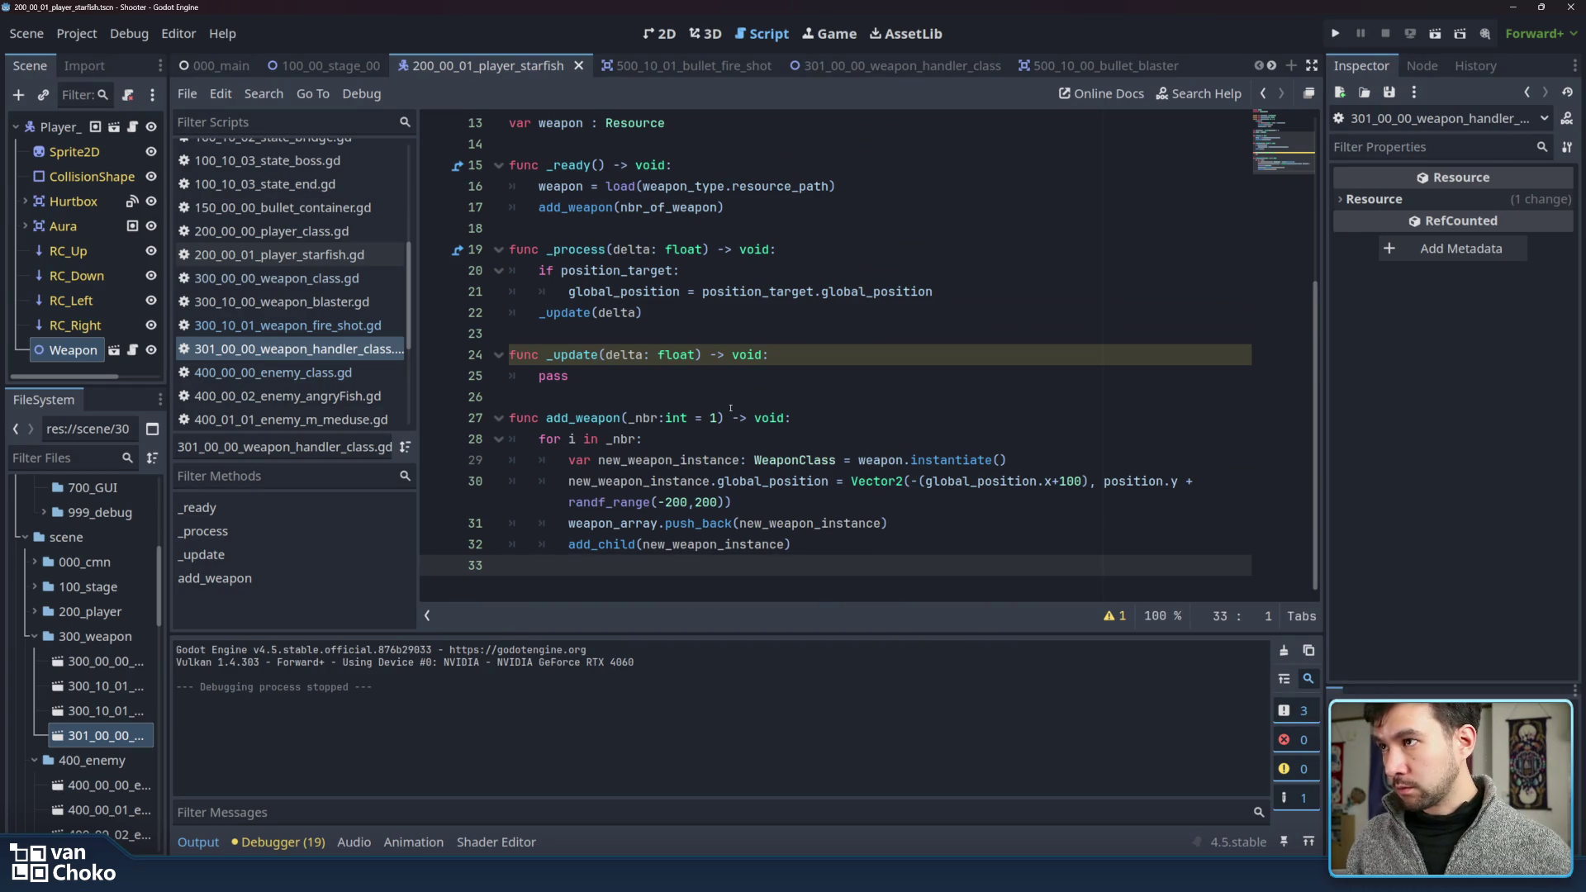
key("Return")
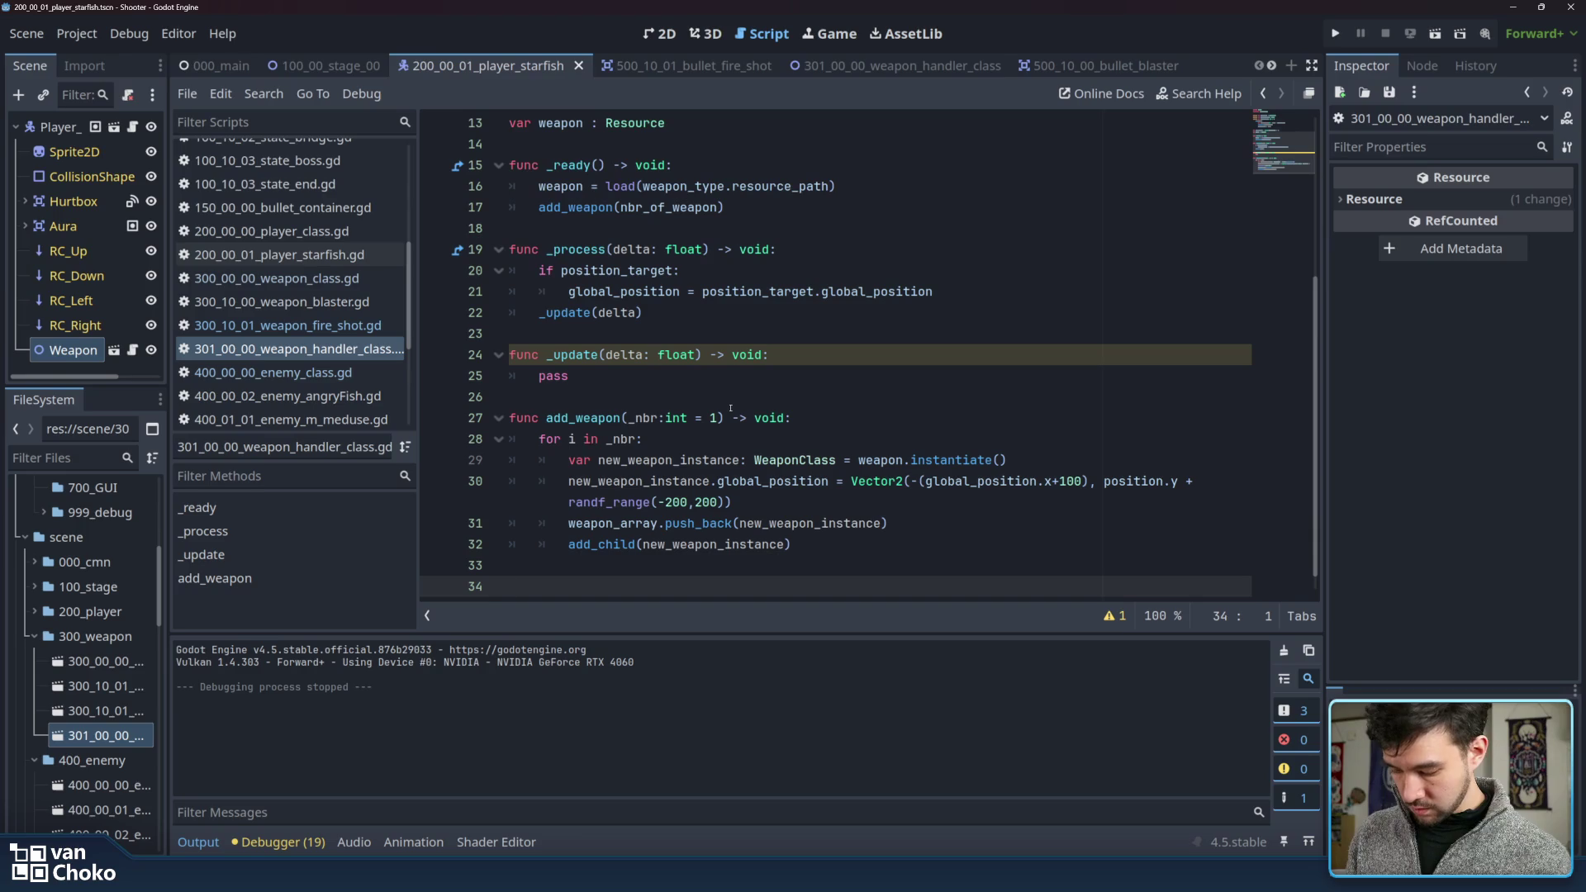
Write func position_weapons() -> void: with a pass body and save the script
type("func ")
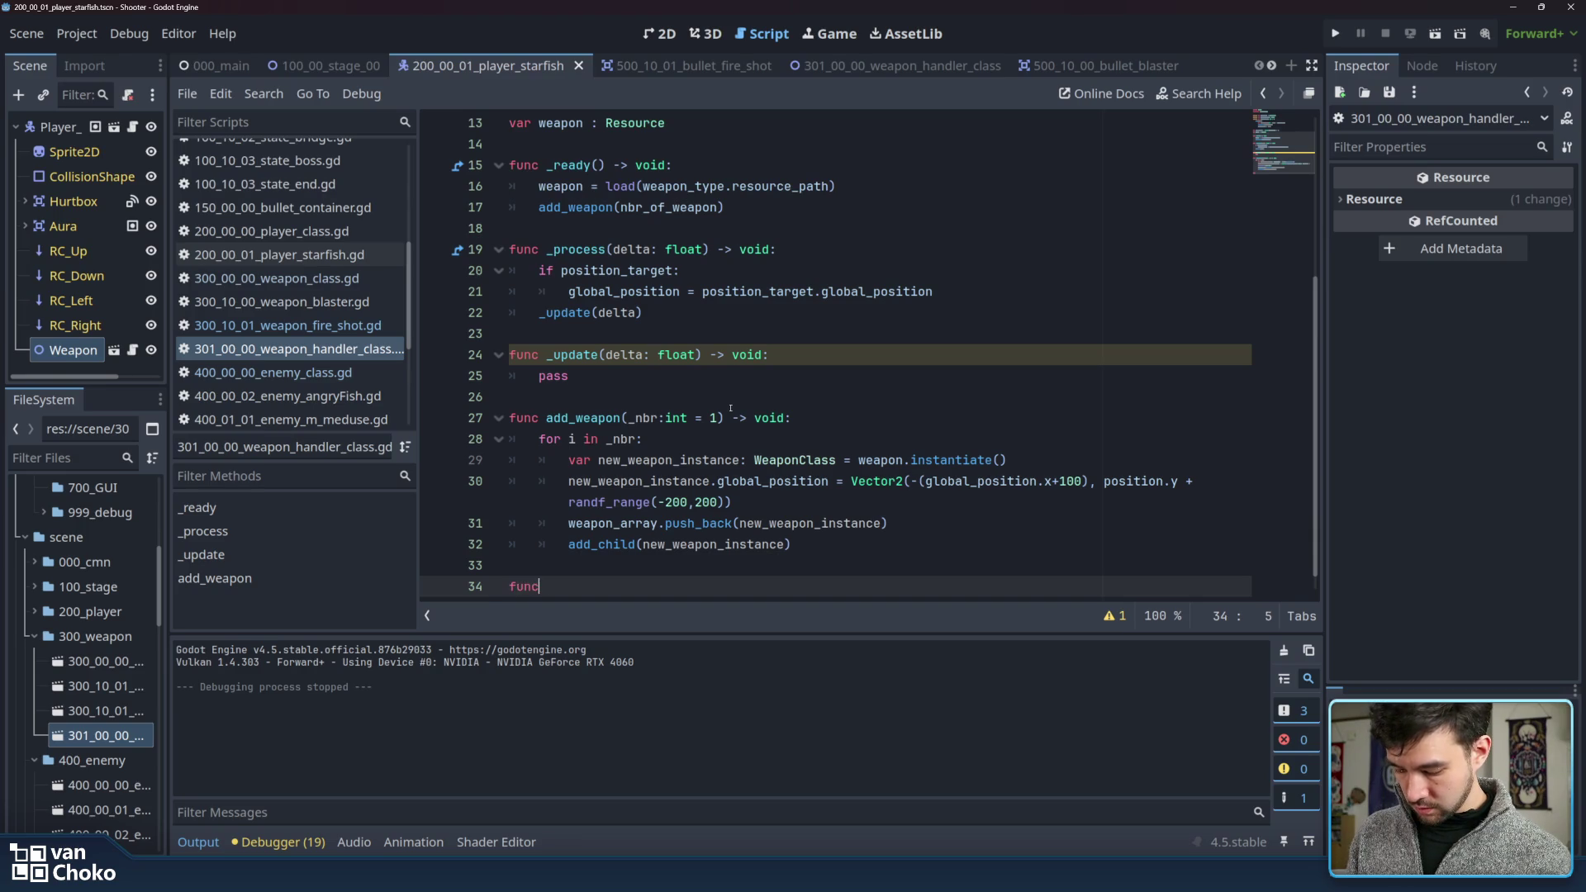
type("pos")
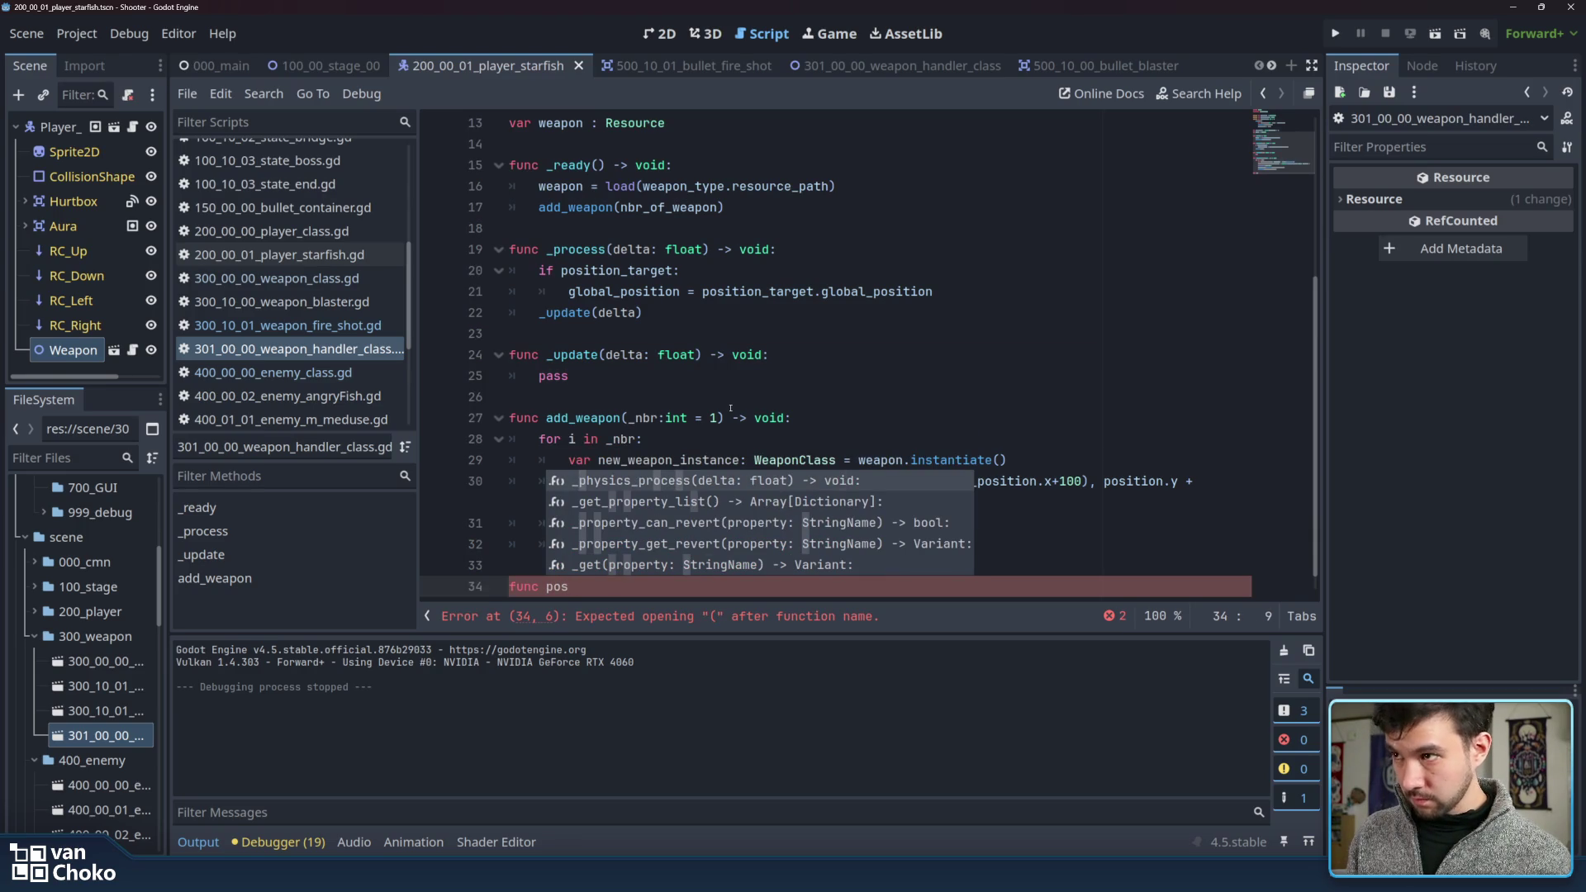
type("ition")
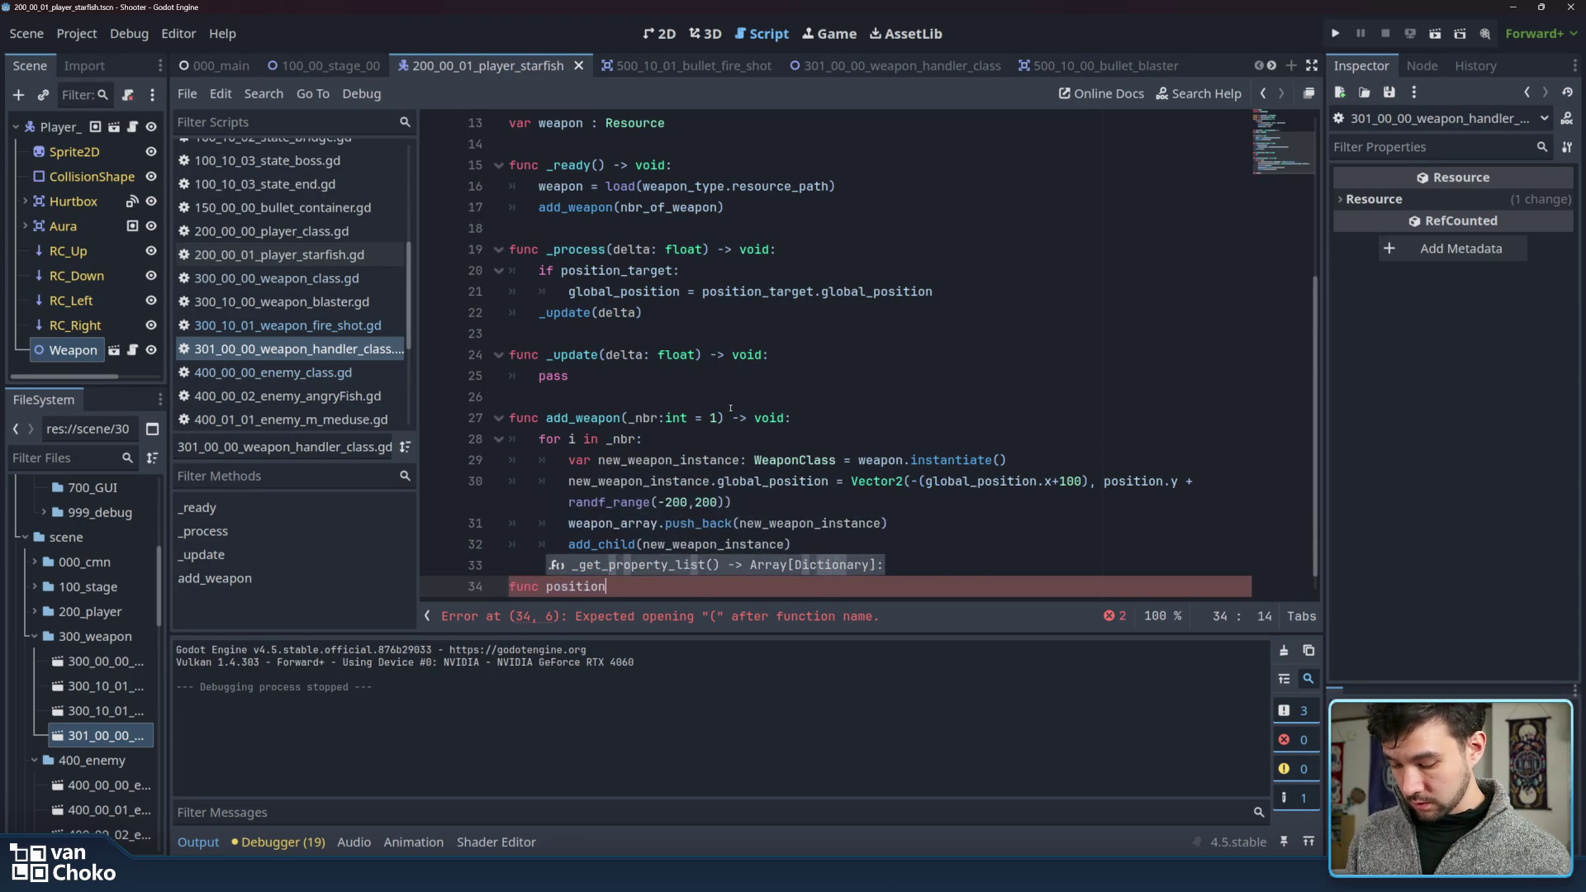
type("_weapons")
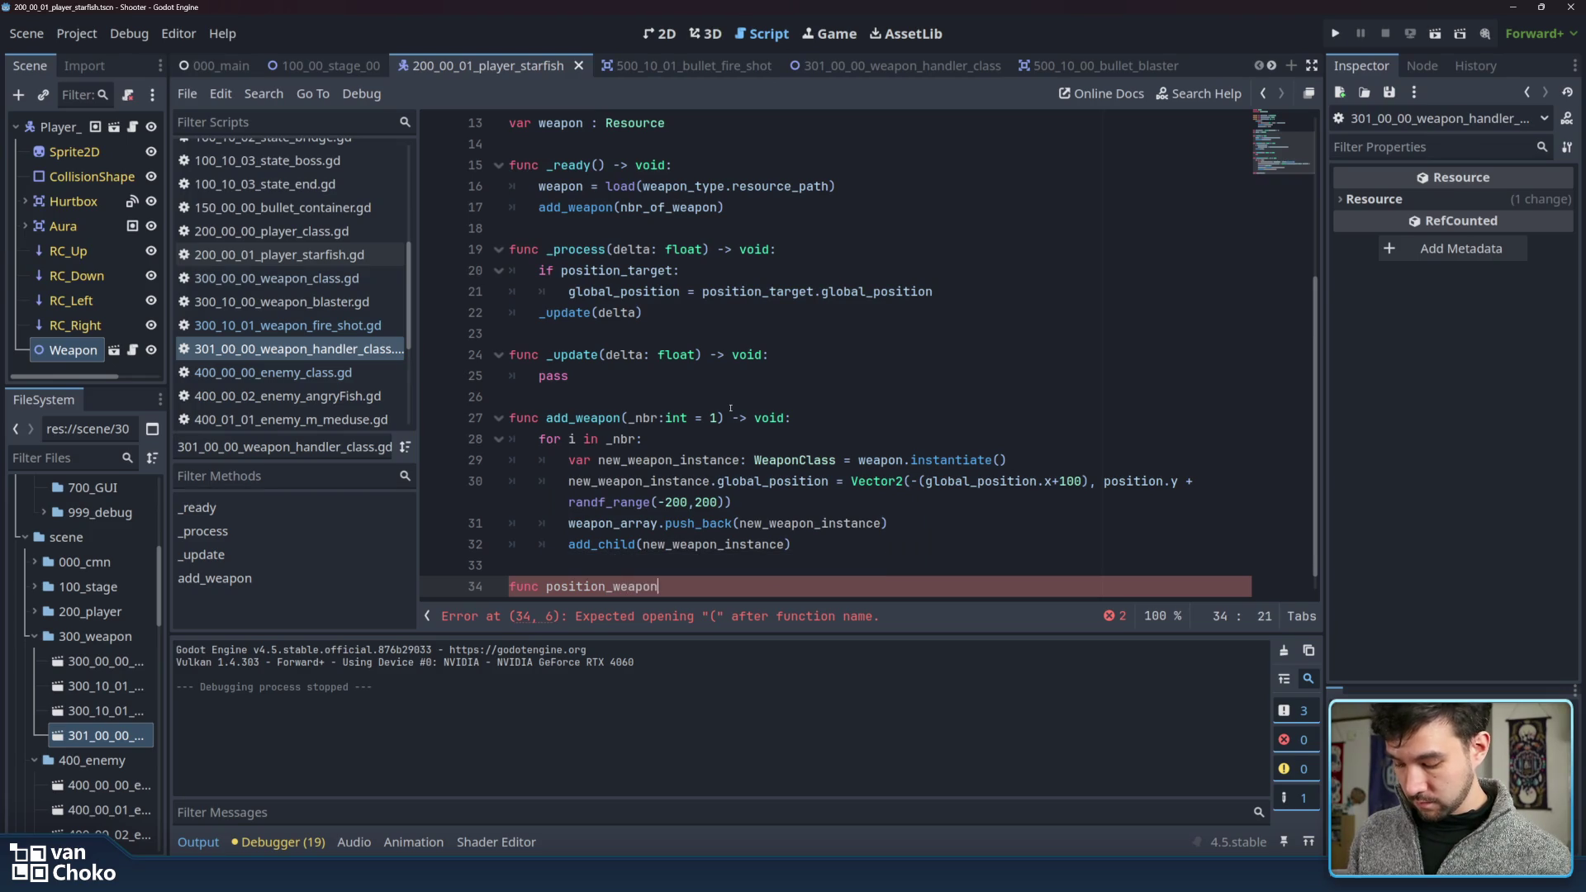
type("()")
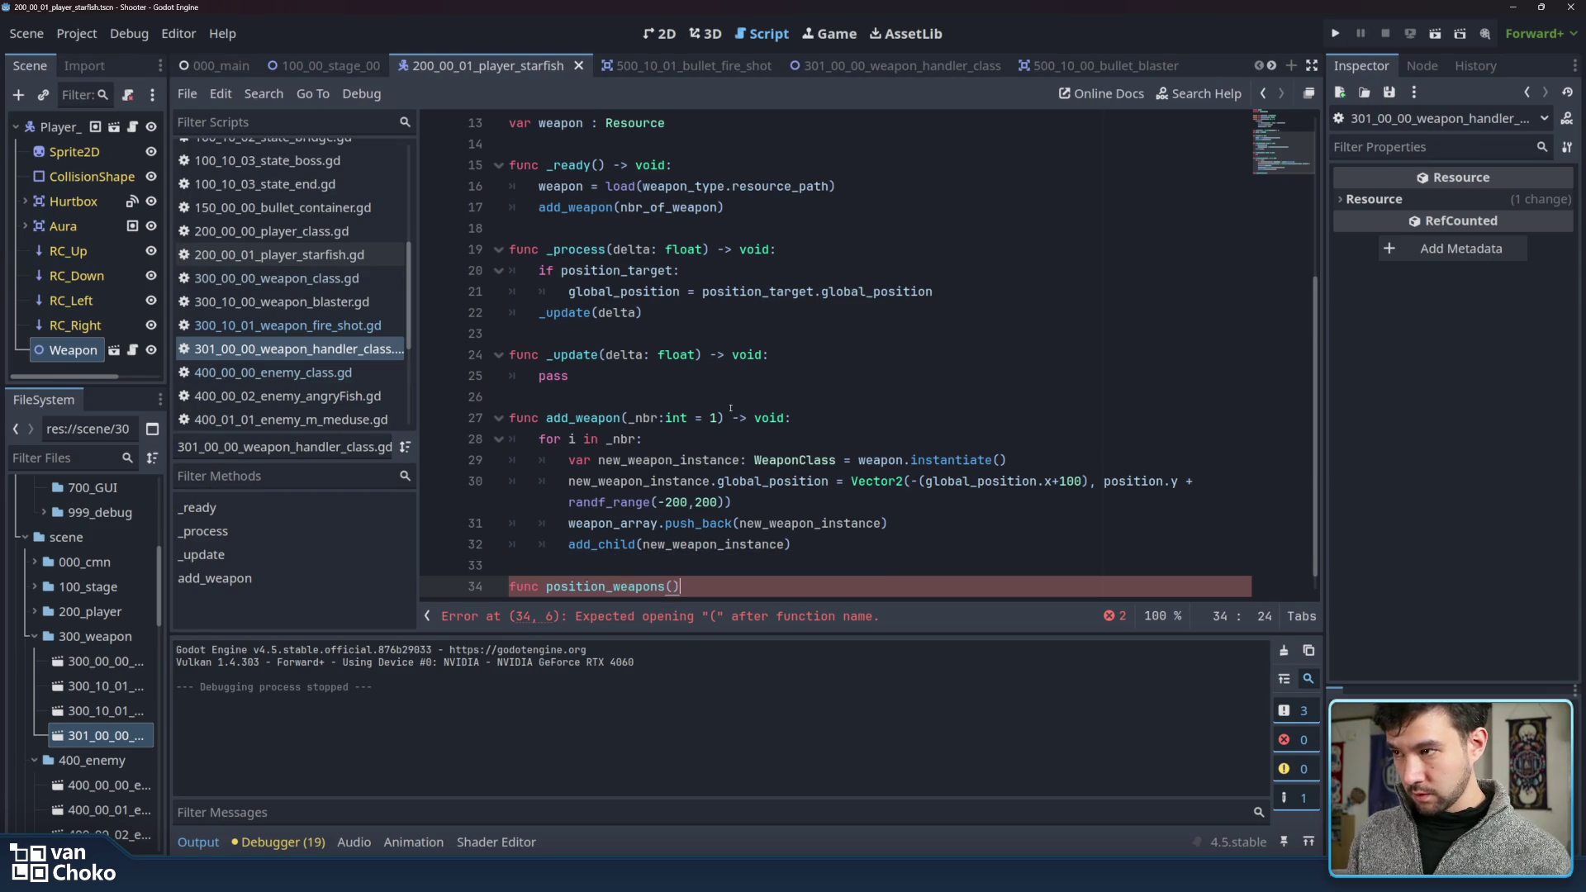
type(":")
key("Return")
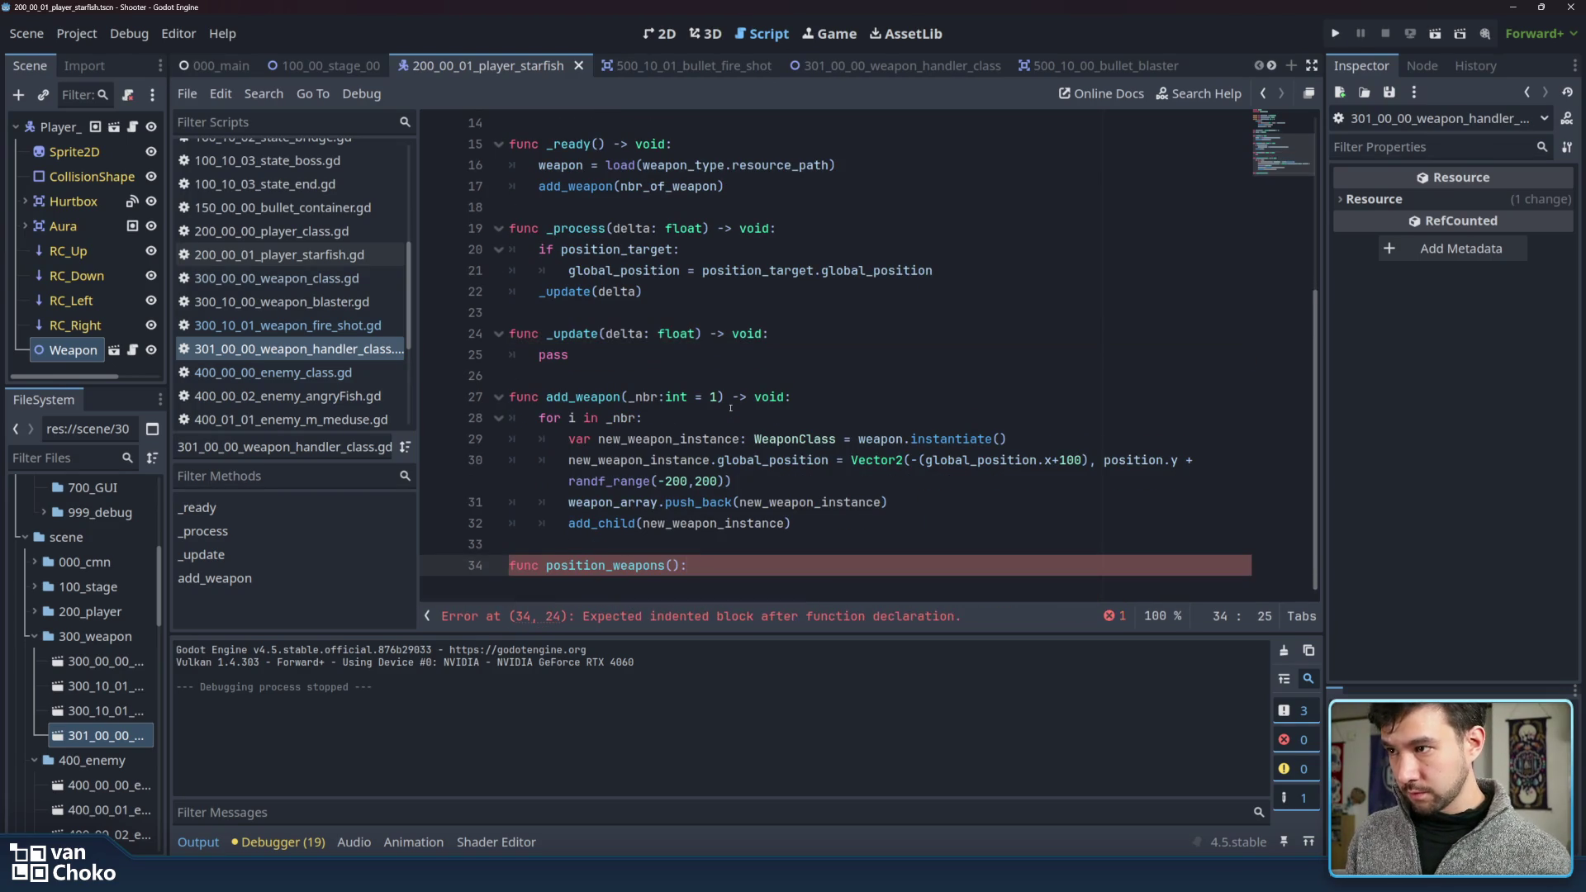
type("pass")
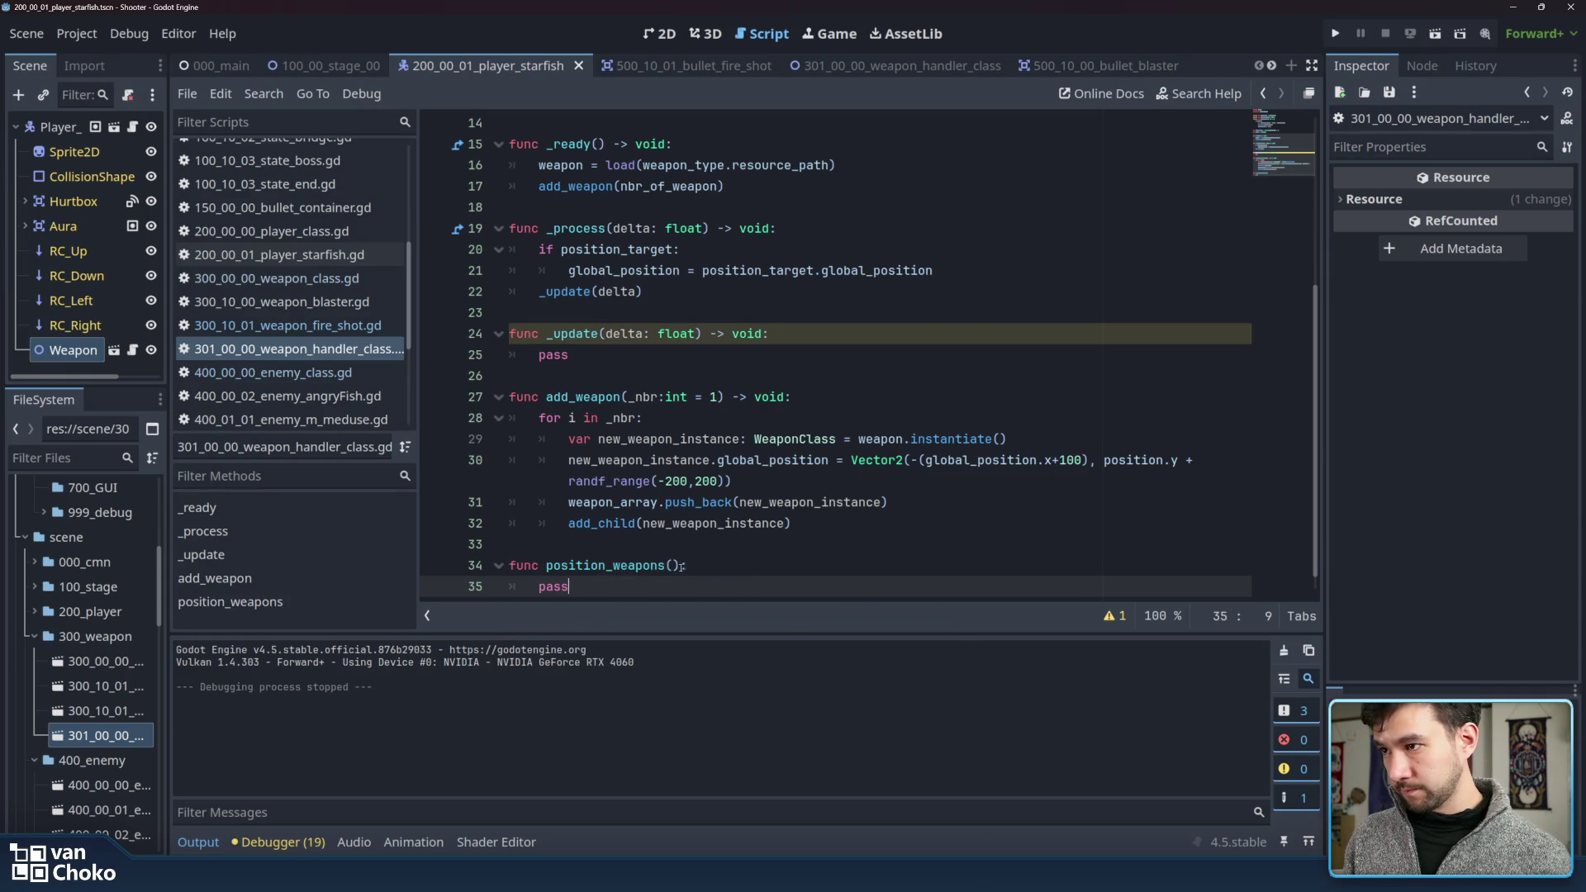
left_click(682, 566)
type("-> voi")
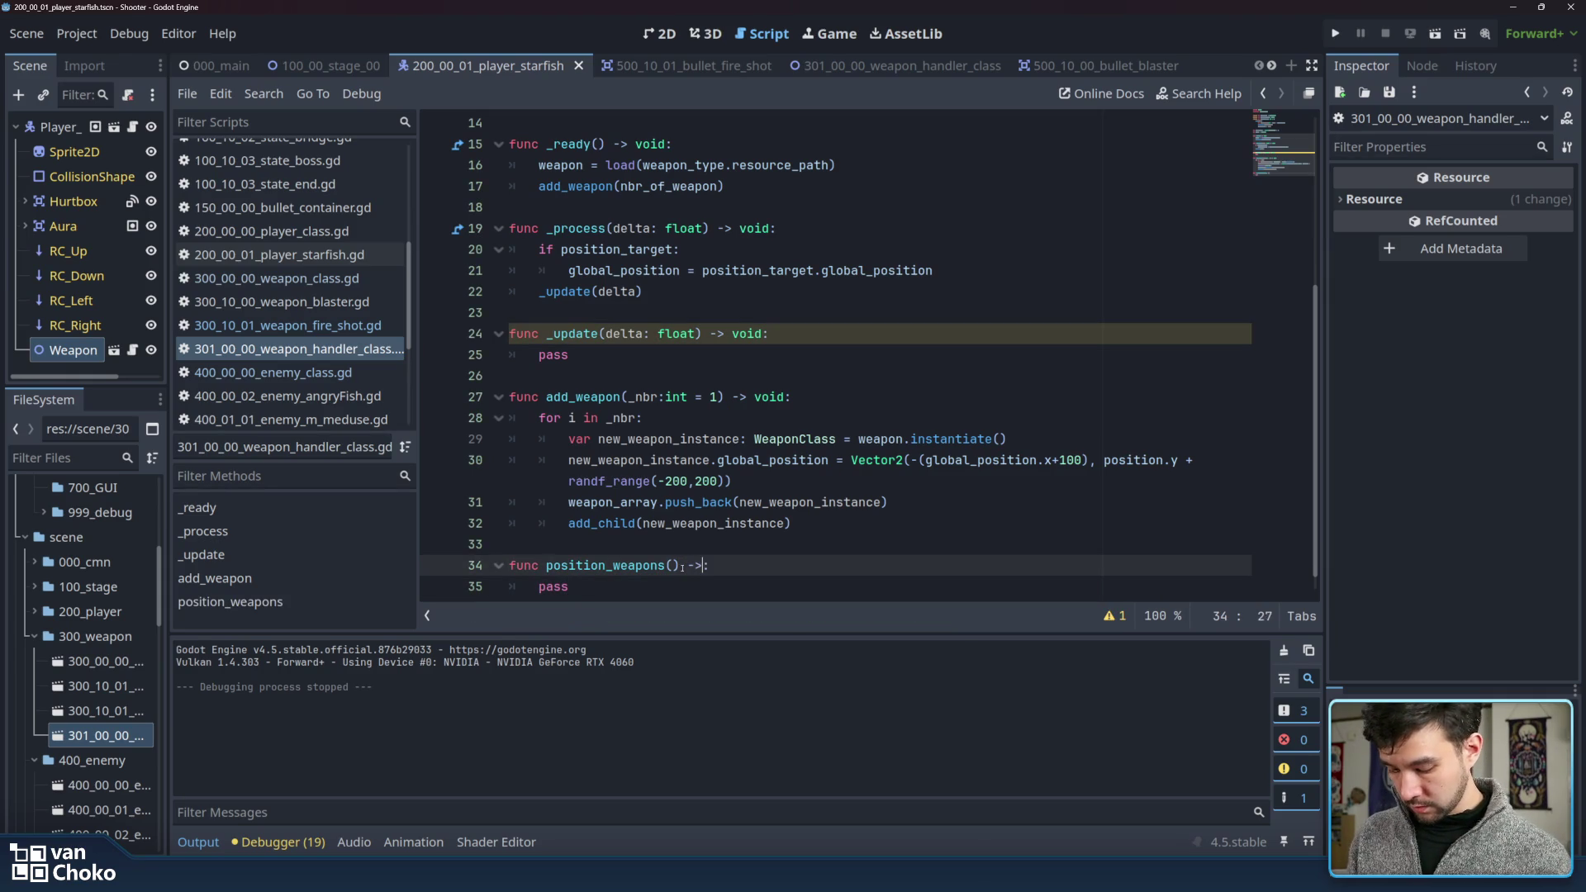
type("d")
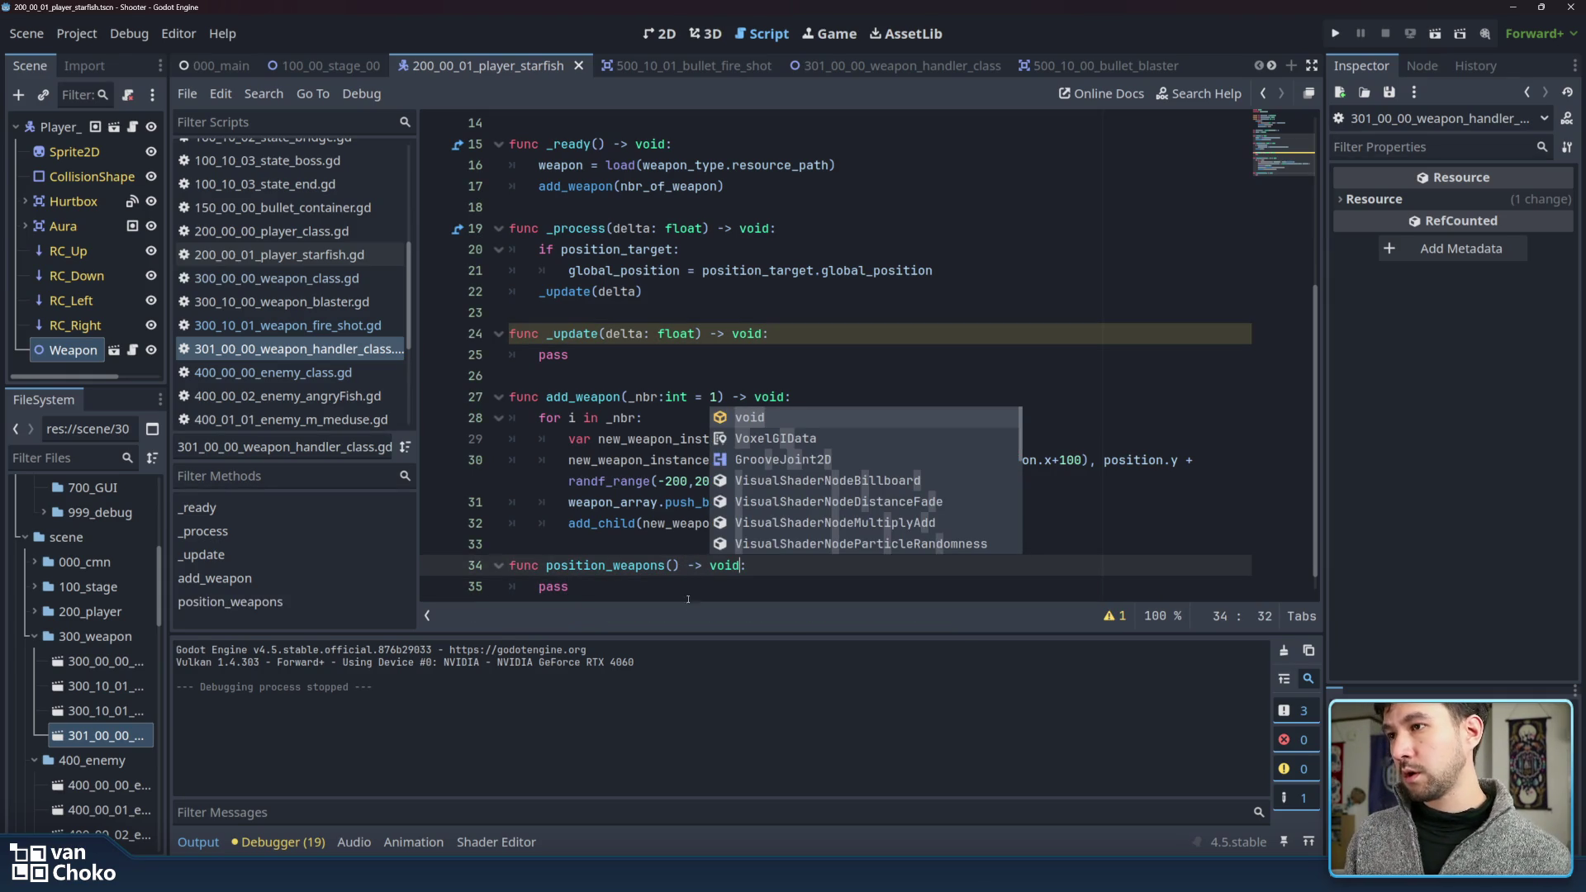
left_click(682, 589)
key("ctrl+s")
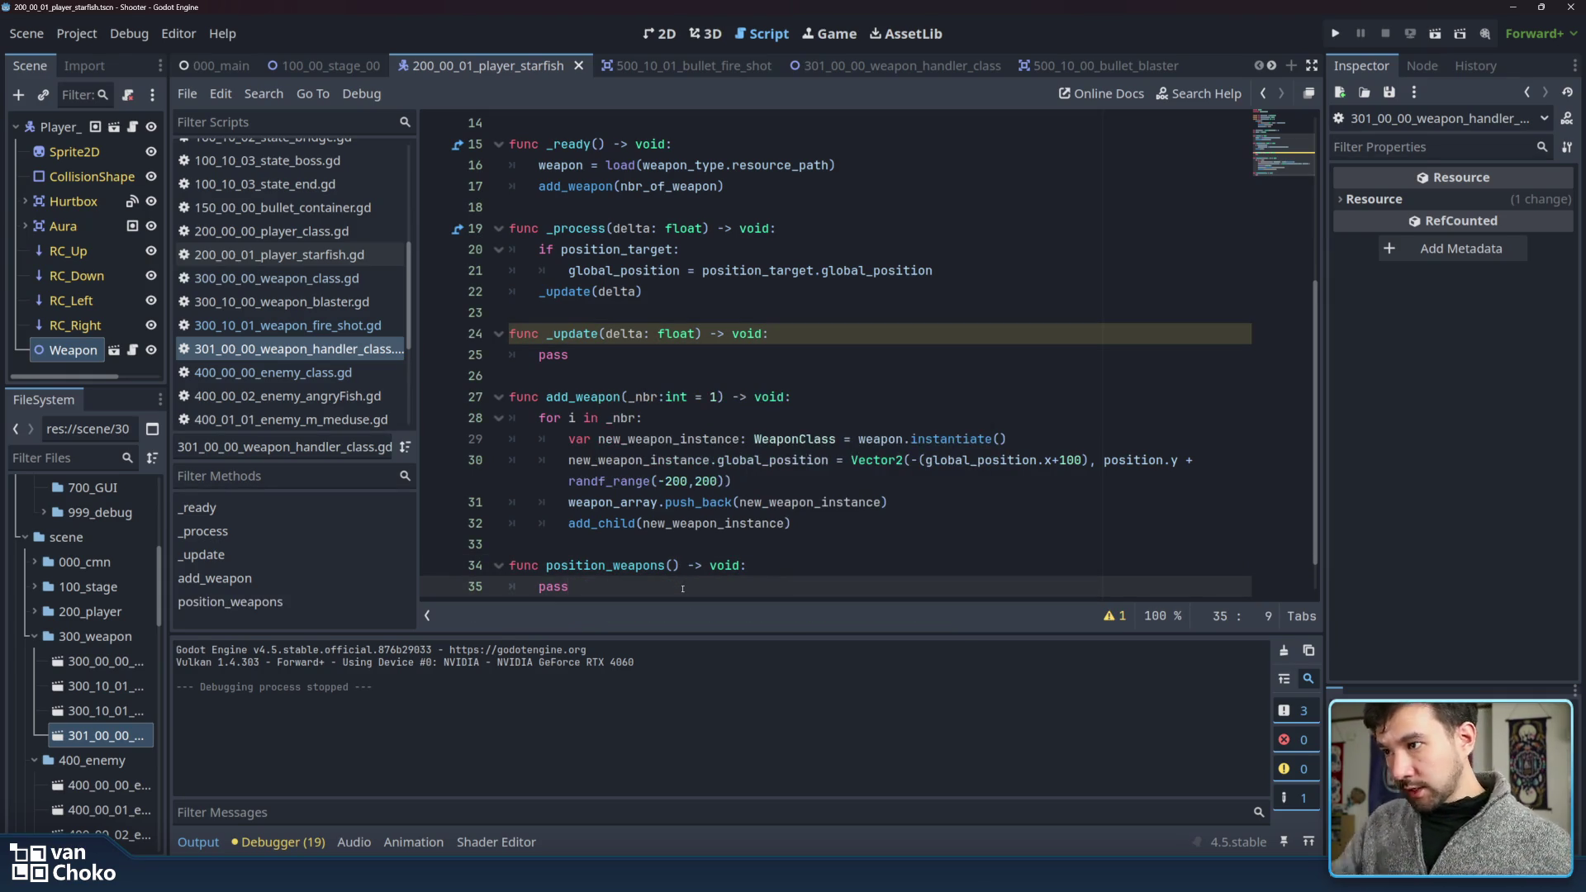
Review the finished script, then widen the FileSystem panel to show full file names
scroll(682, 578, "up", 5)
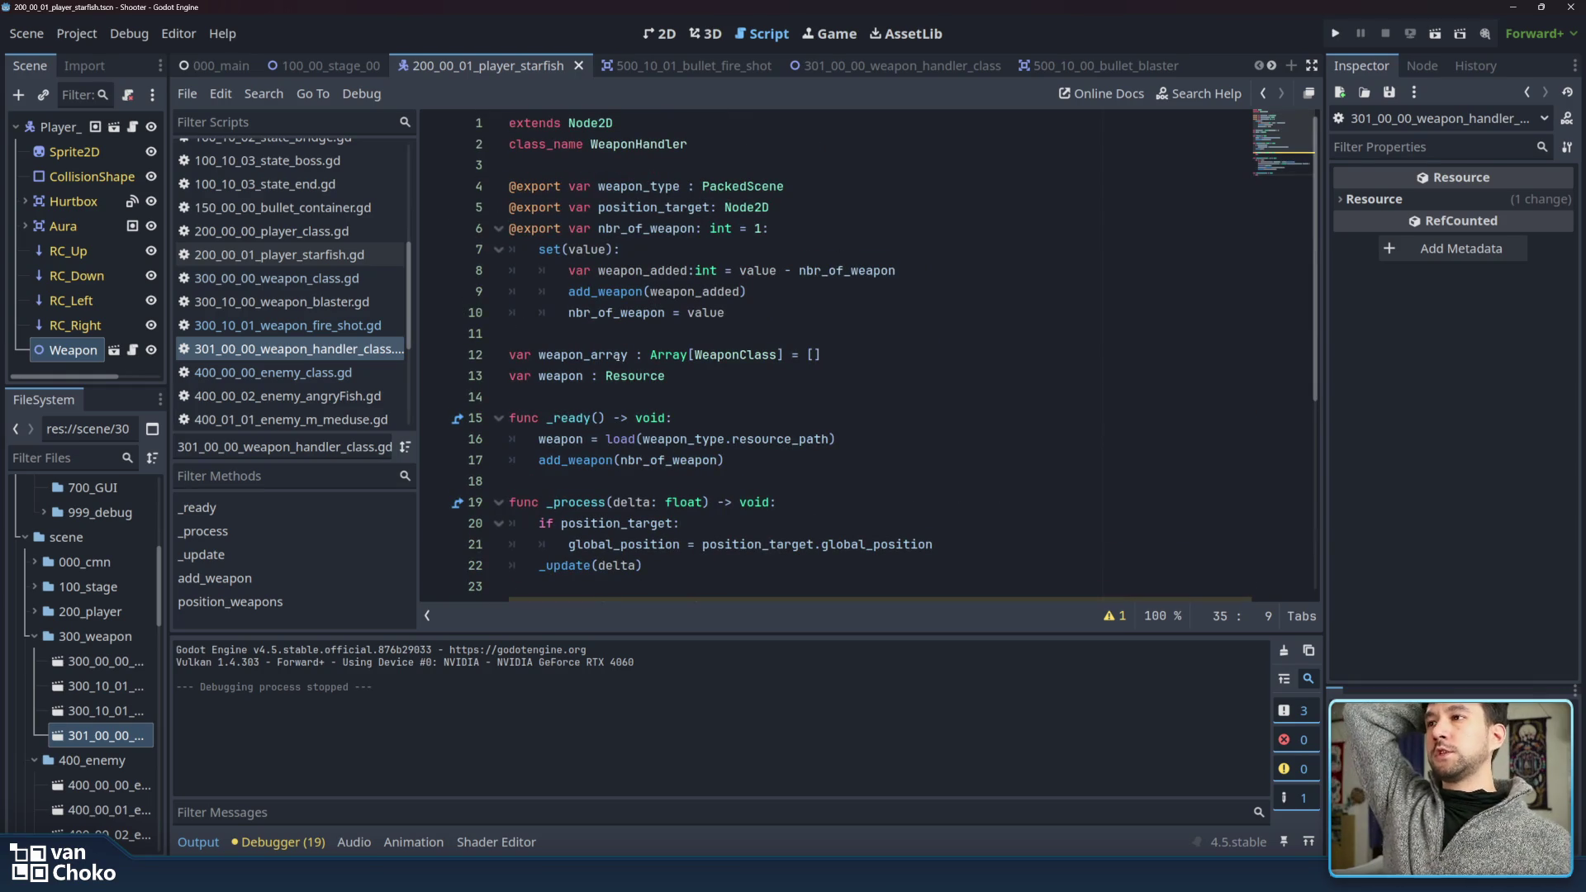
left_click(650, 207)
key("Up")
key("Down")
key("Down")
left_click(651, 245)
scroll(661, 246, "down", 2)
left_click(677, 241)
scroll(668, 275, "down", 1)
left_click(668, 275)
left_click(670, 300)
scroll(670, 300, "down", 2)
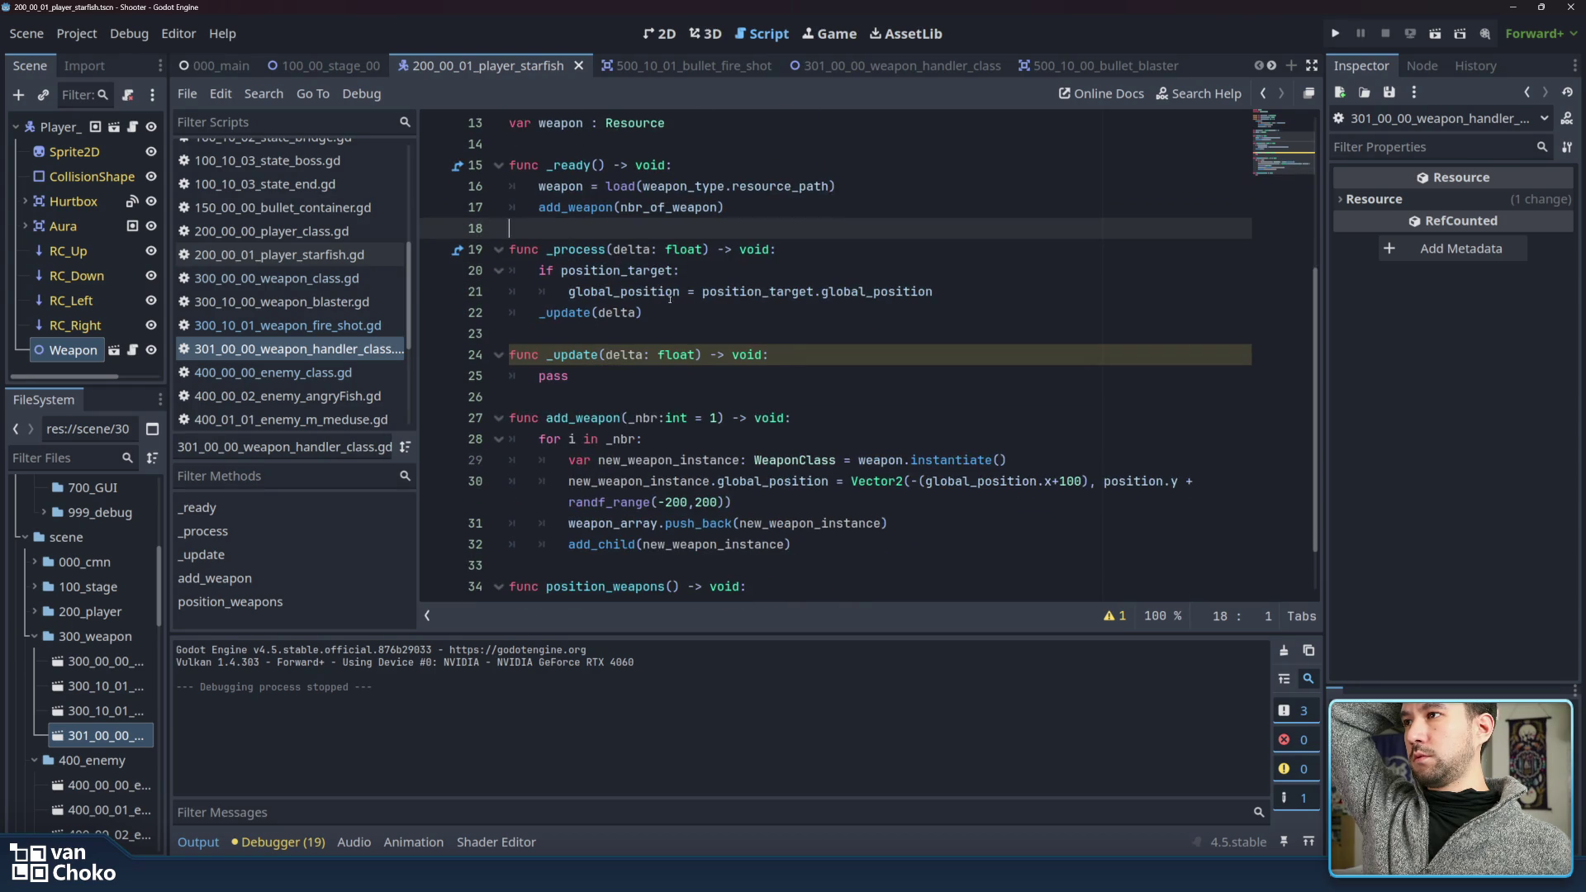
left_click(675, 366)
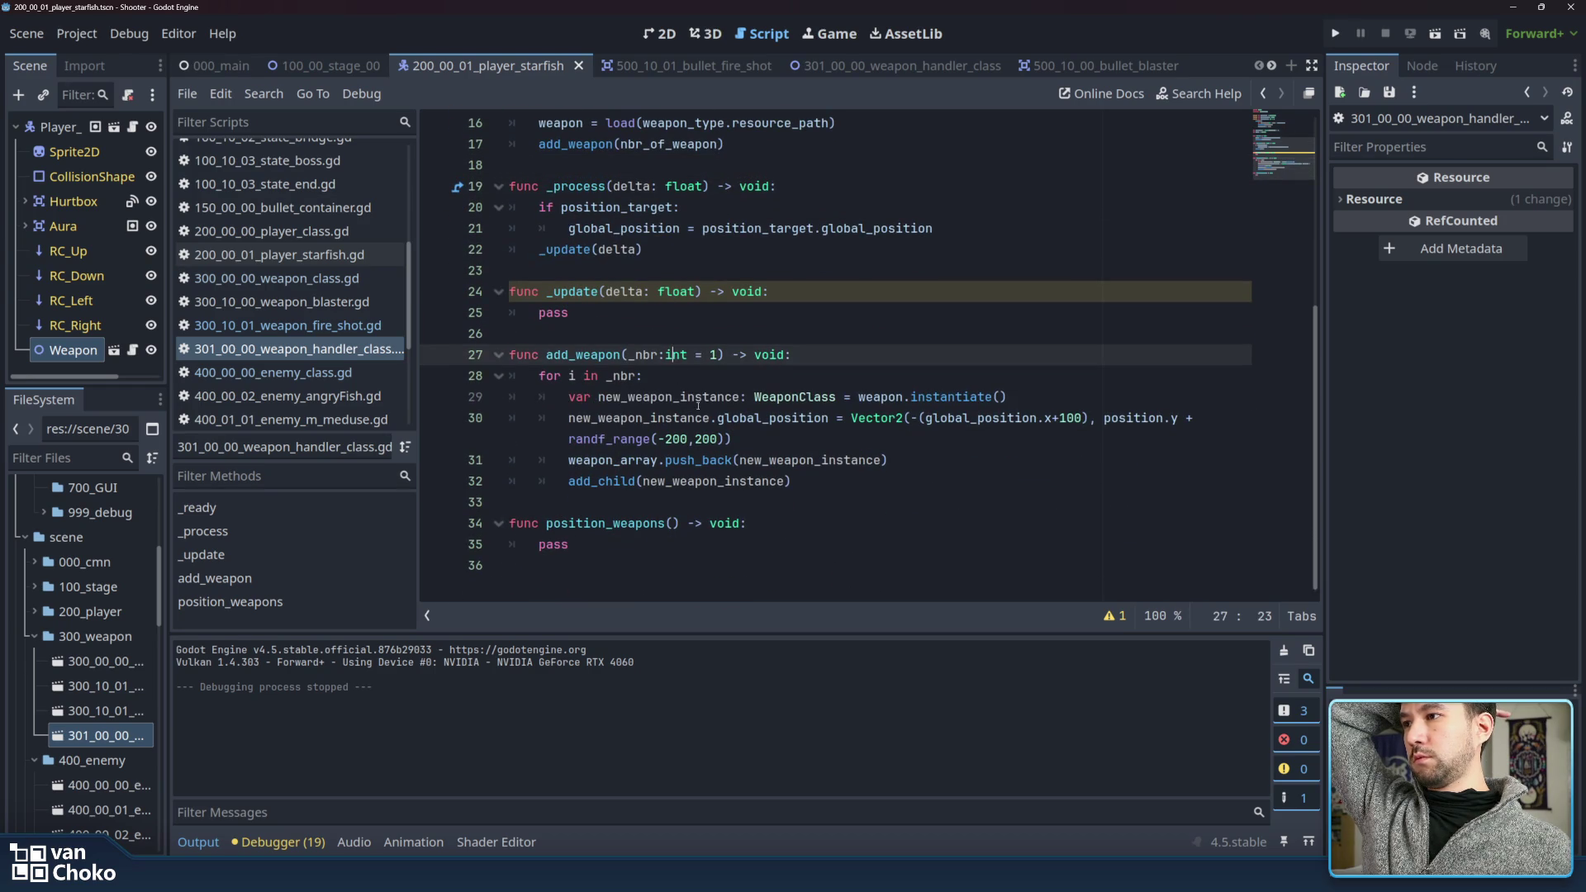
left_click(711, 505)
left_click(714, 566)
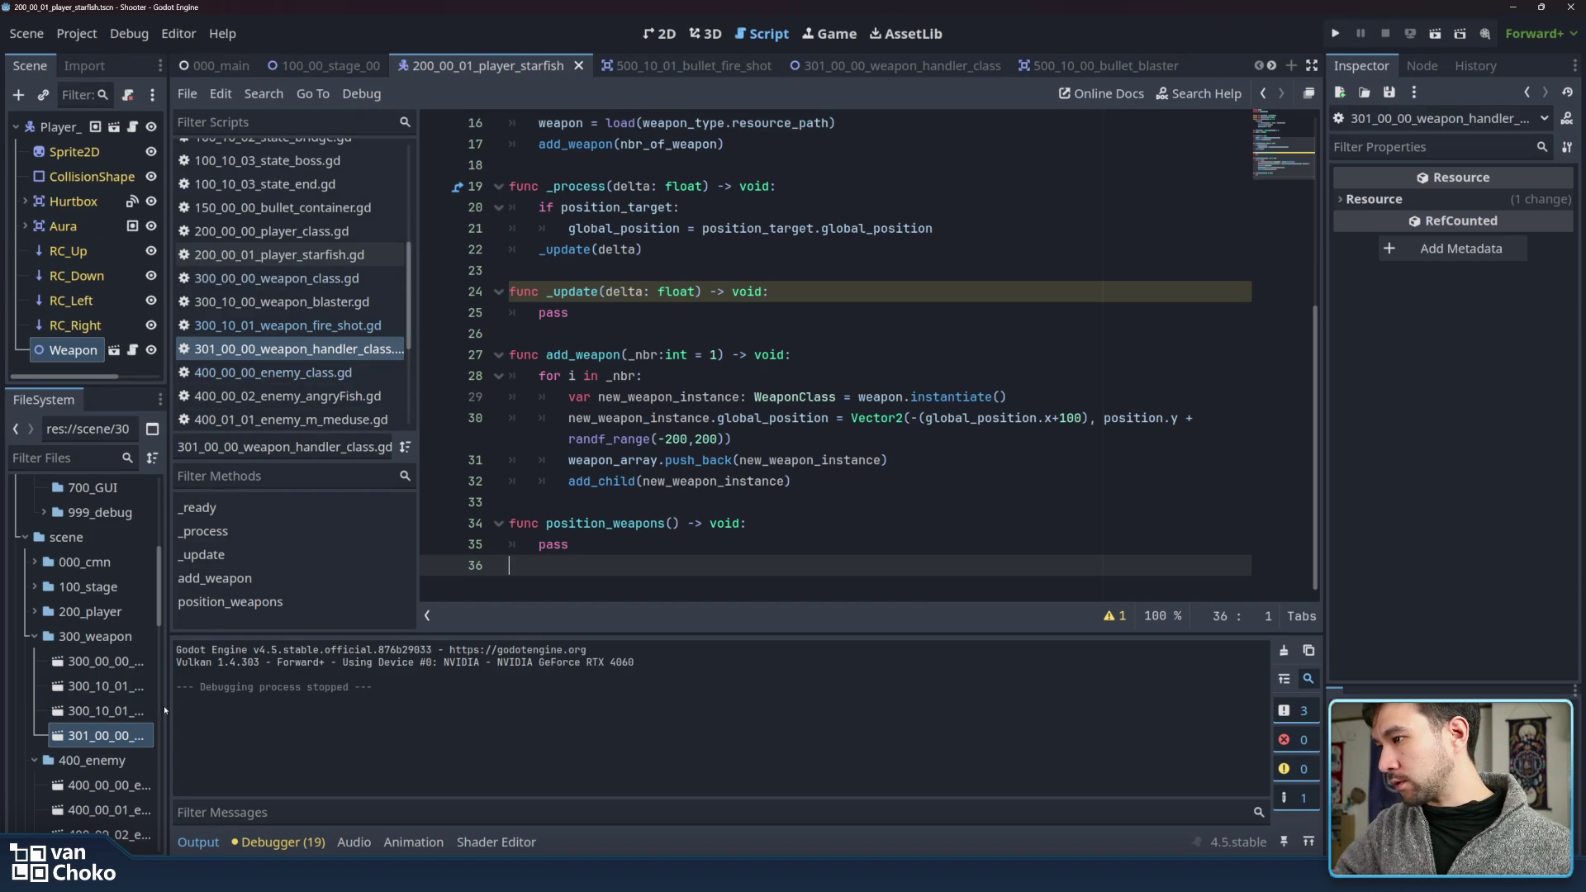
left_click_drag(166, 712, 351, 723)
right_click(217, 737)
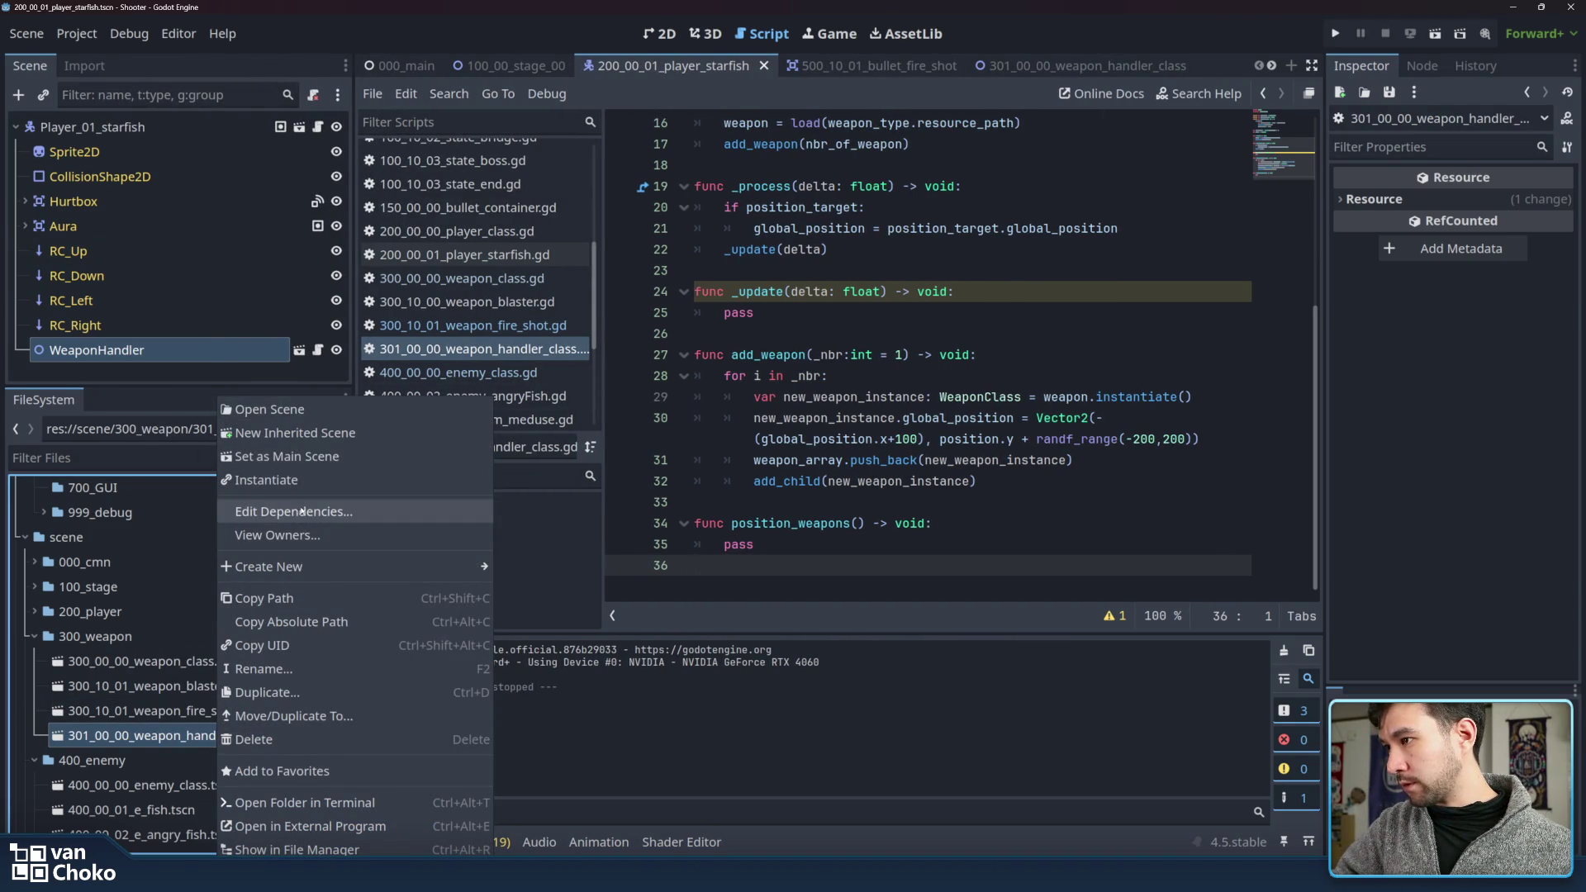
Create a new scene inherited from 301_00_00_weapon_handler_class.tscn and view it in 2D
mouse_move(318, 573)
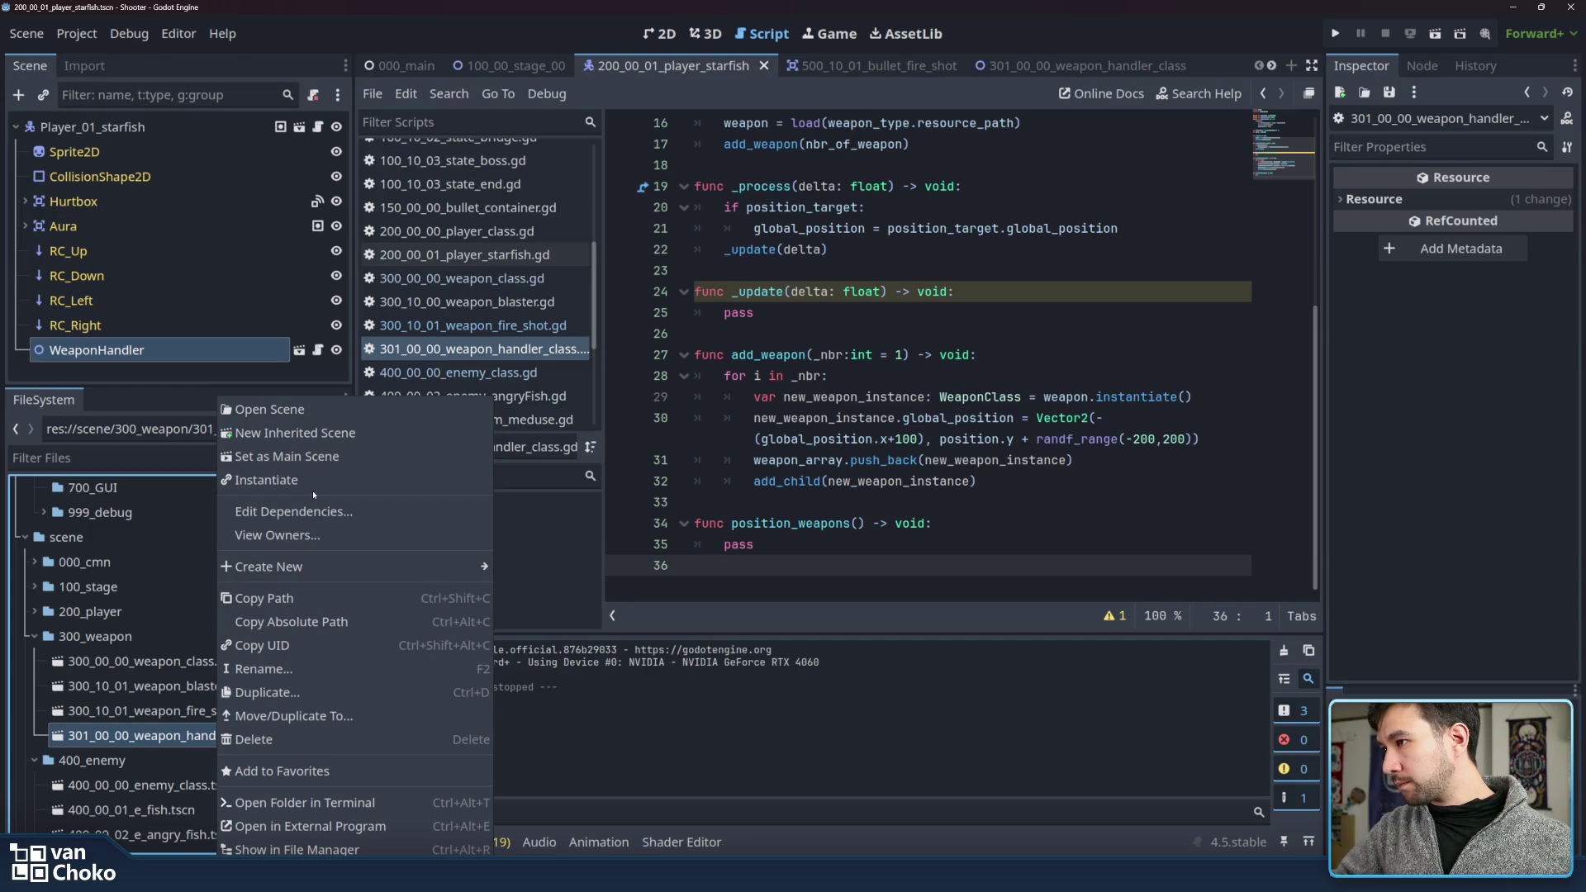
left_click(330, 434)
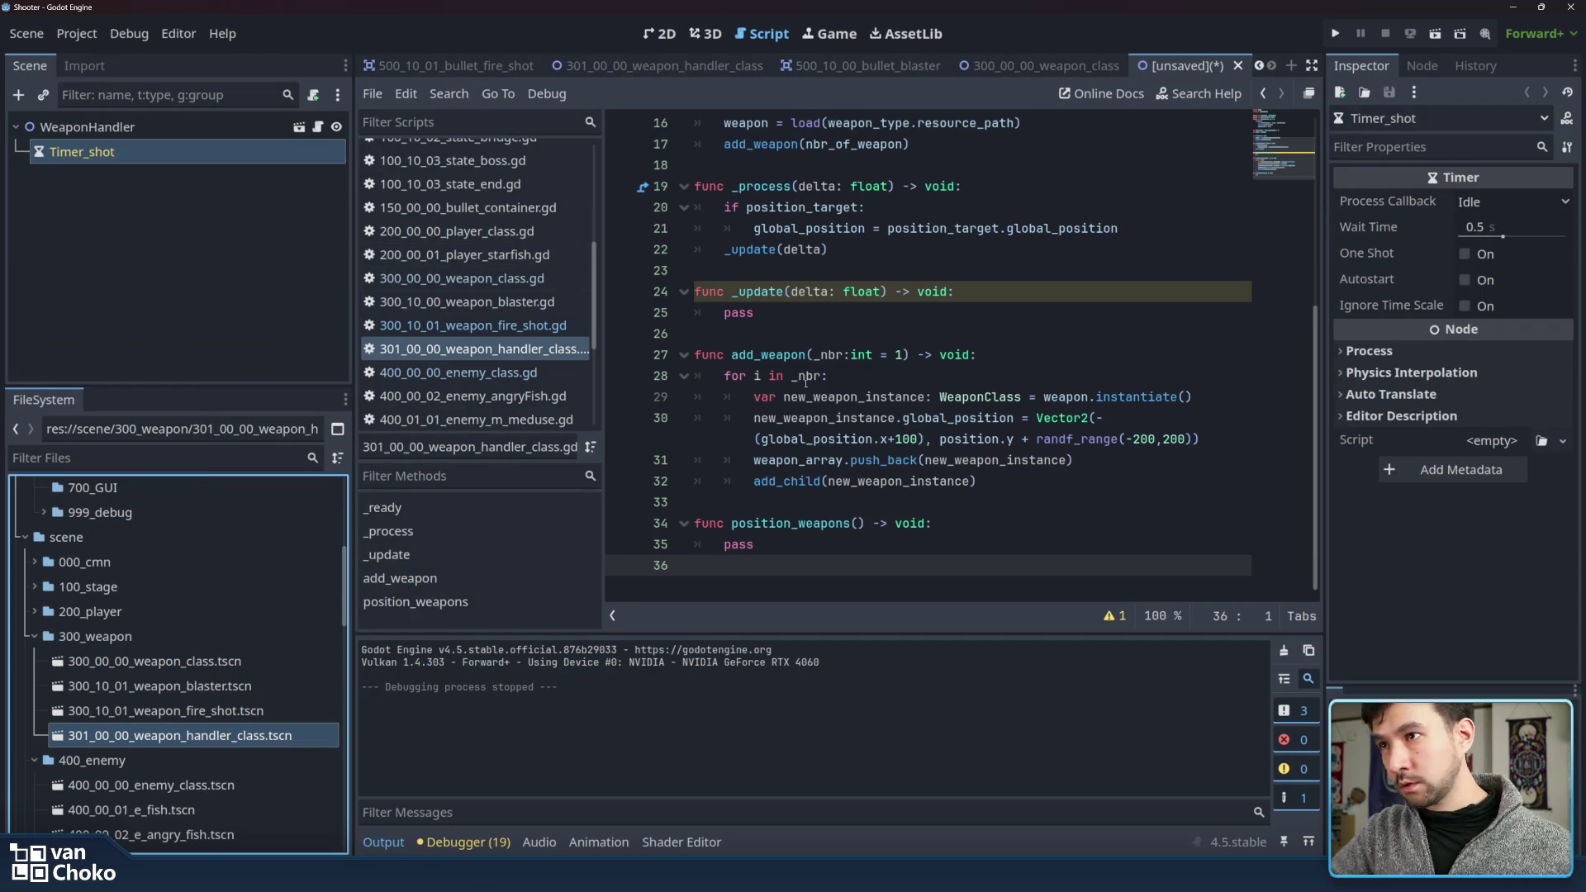
left_click(653, 36)
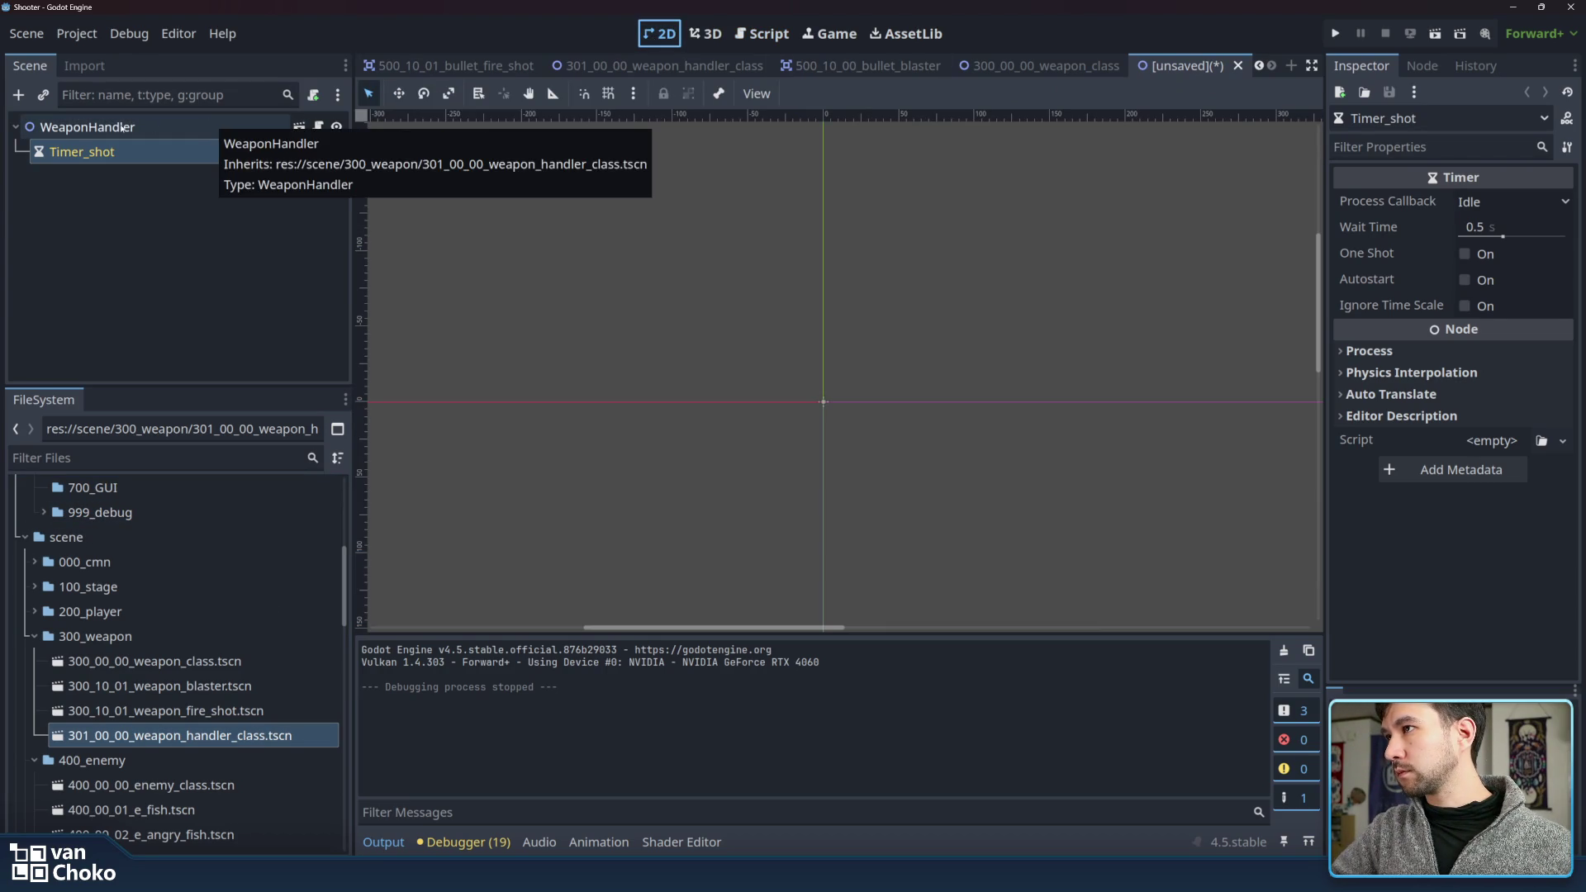
Rename the WeaponHandler root node to WeaponHandlerCircle and start saving the scene
left_click(171, 127)
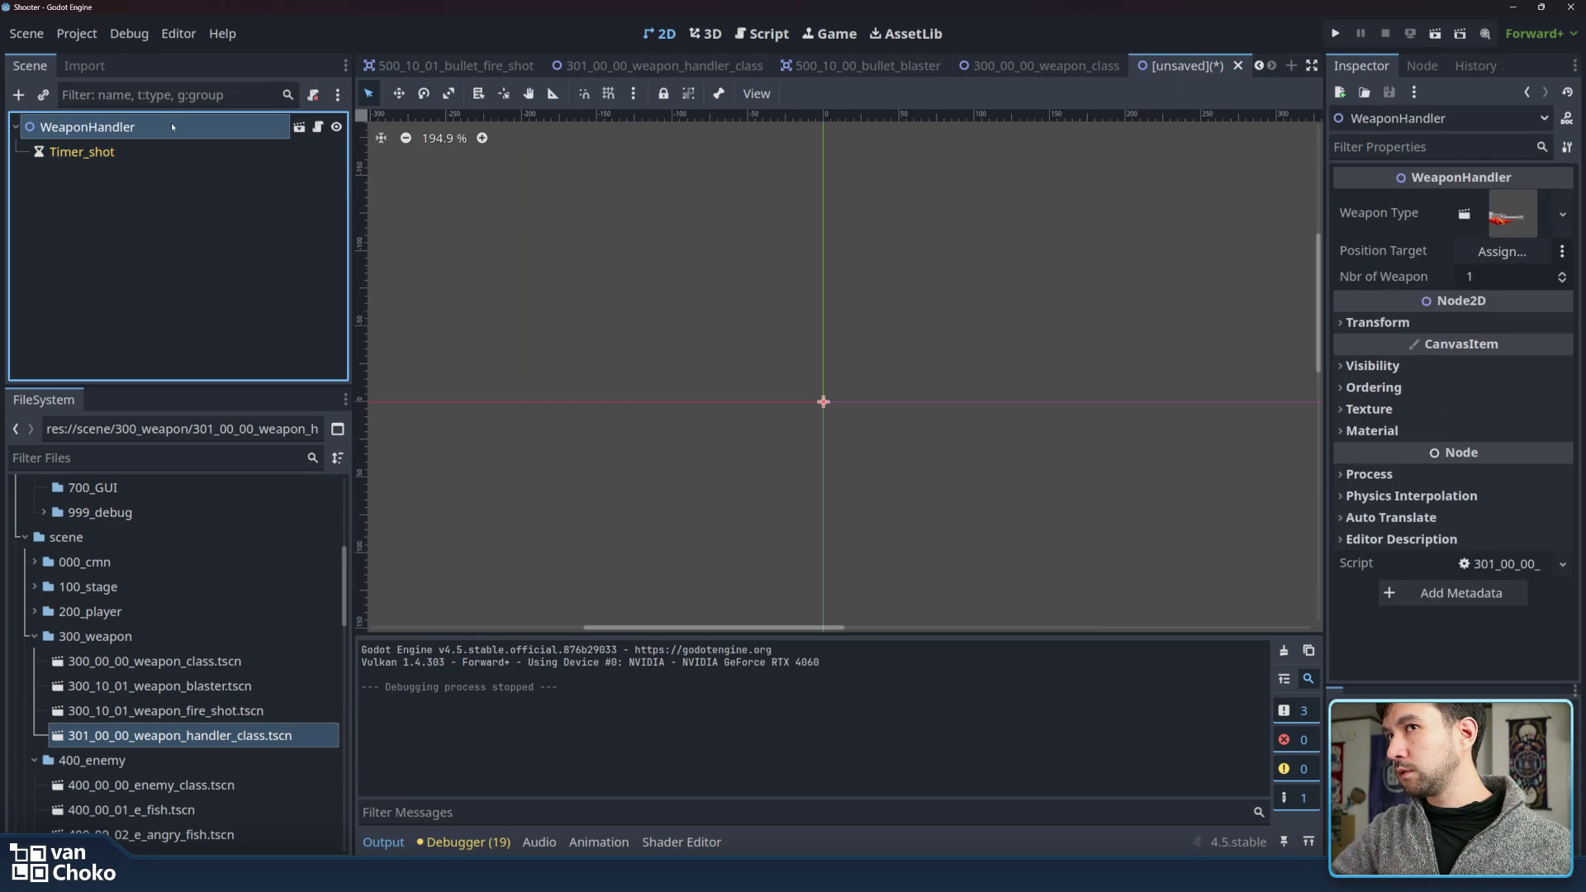
left_click(171, 125)
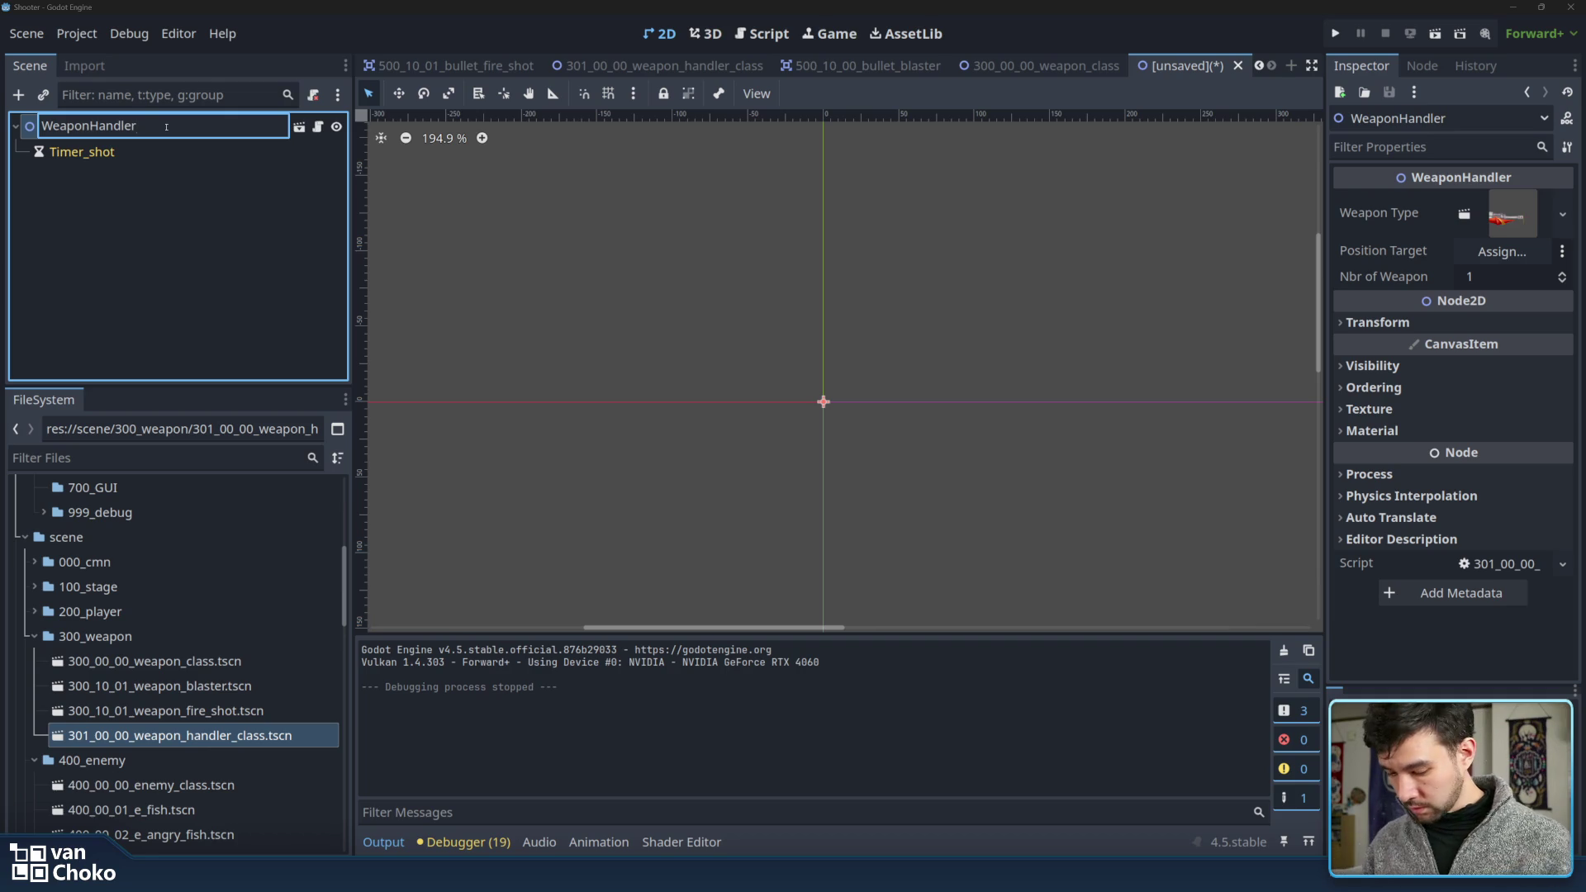
type("Ro")
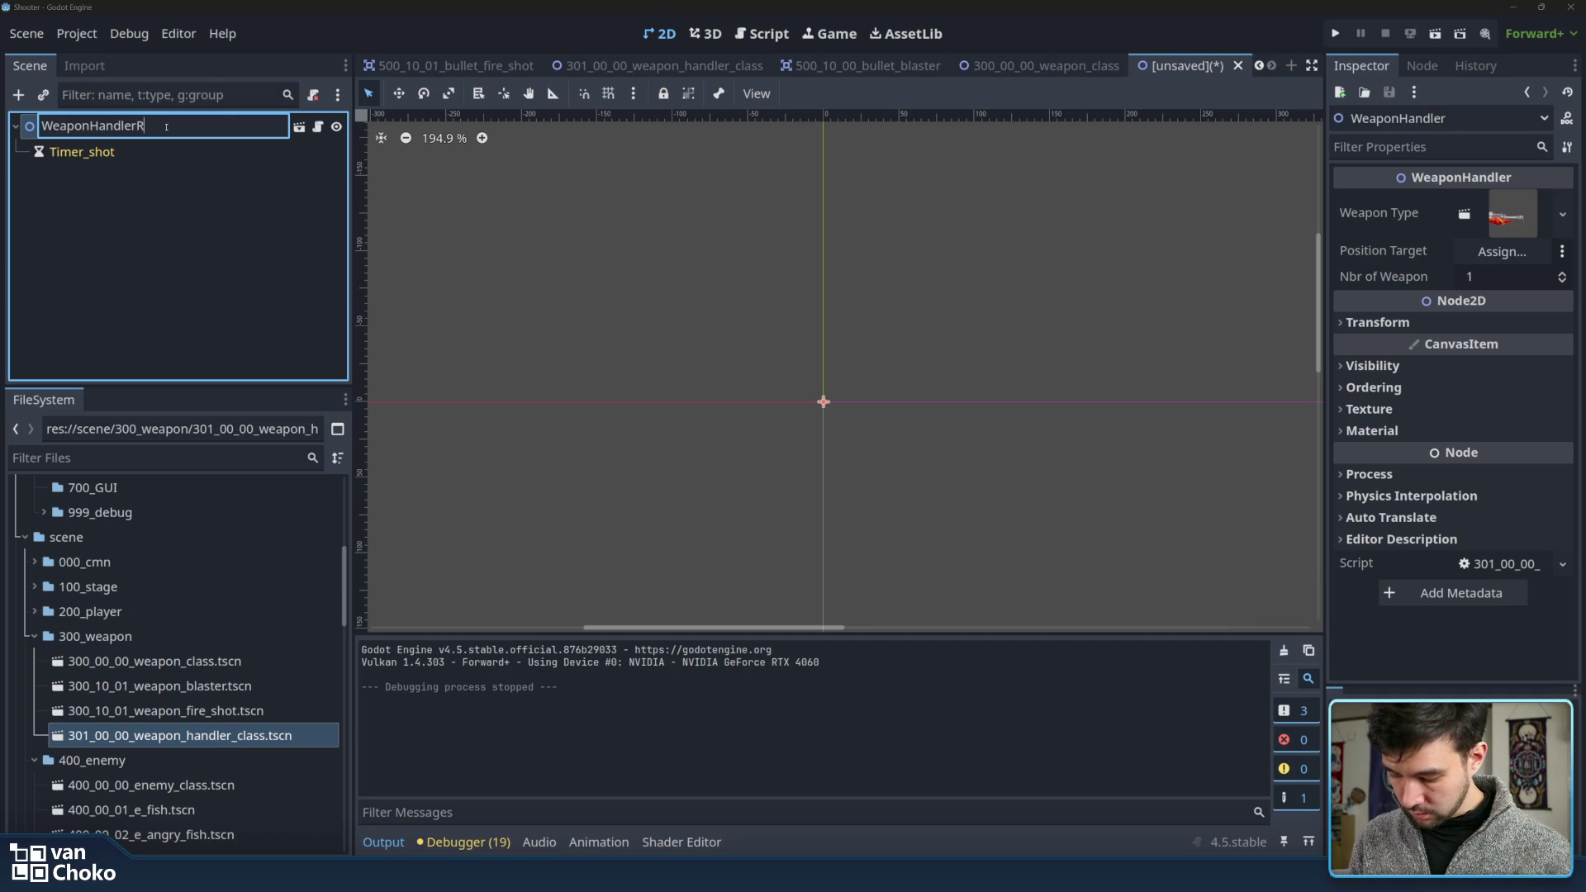
key("BackSpace")
type("Cl")
type("ircle")
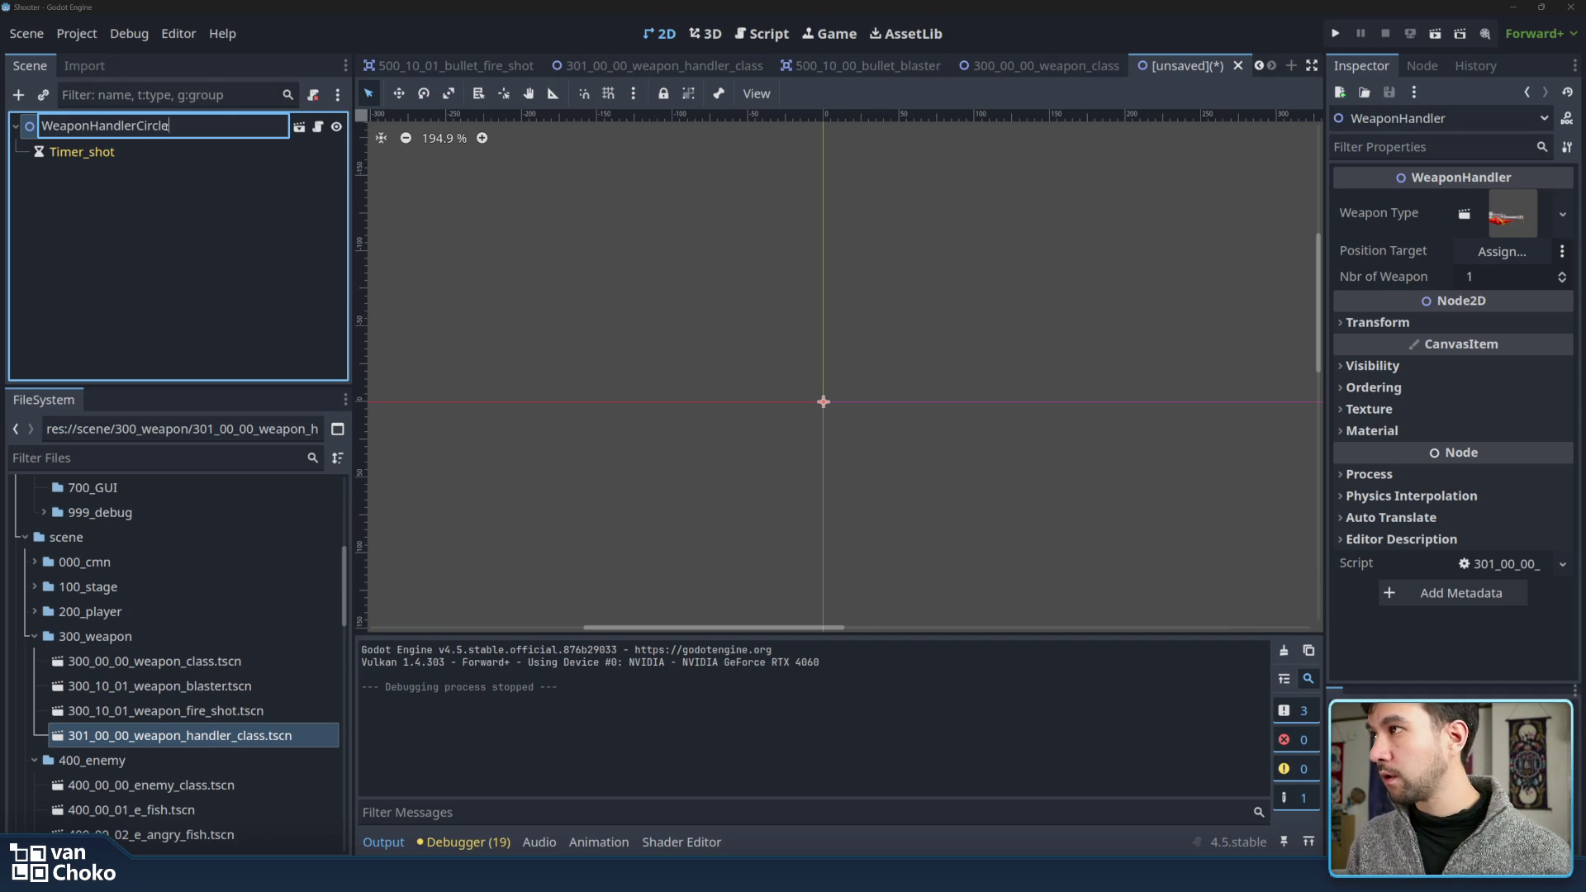
key("Return")
left_click(149, 153)
left_click(132, 133)
left_click(201, 279)
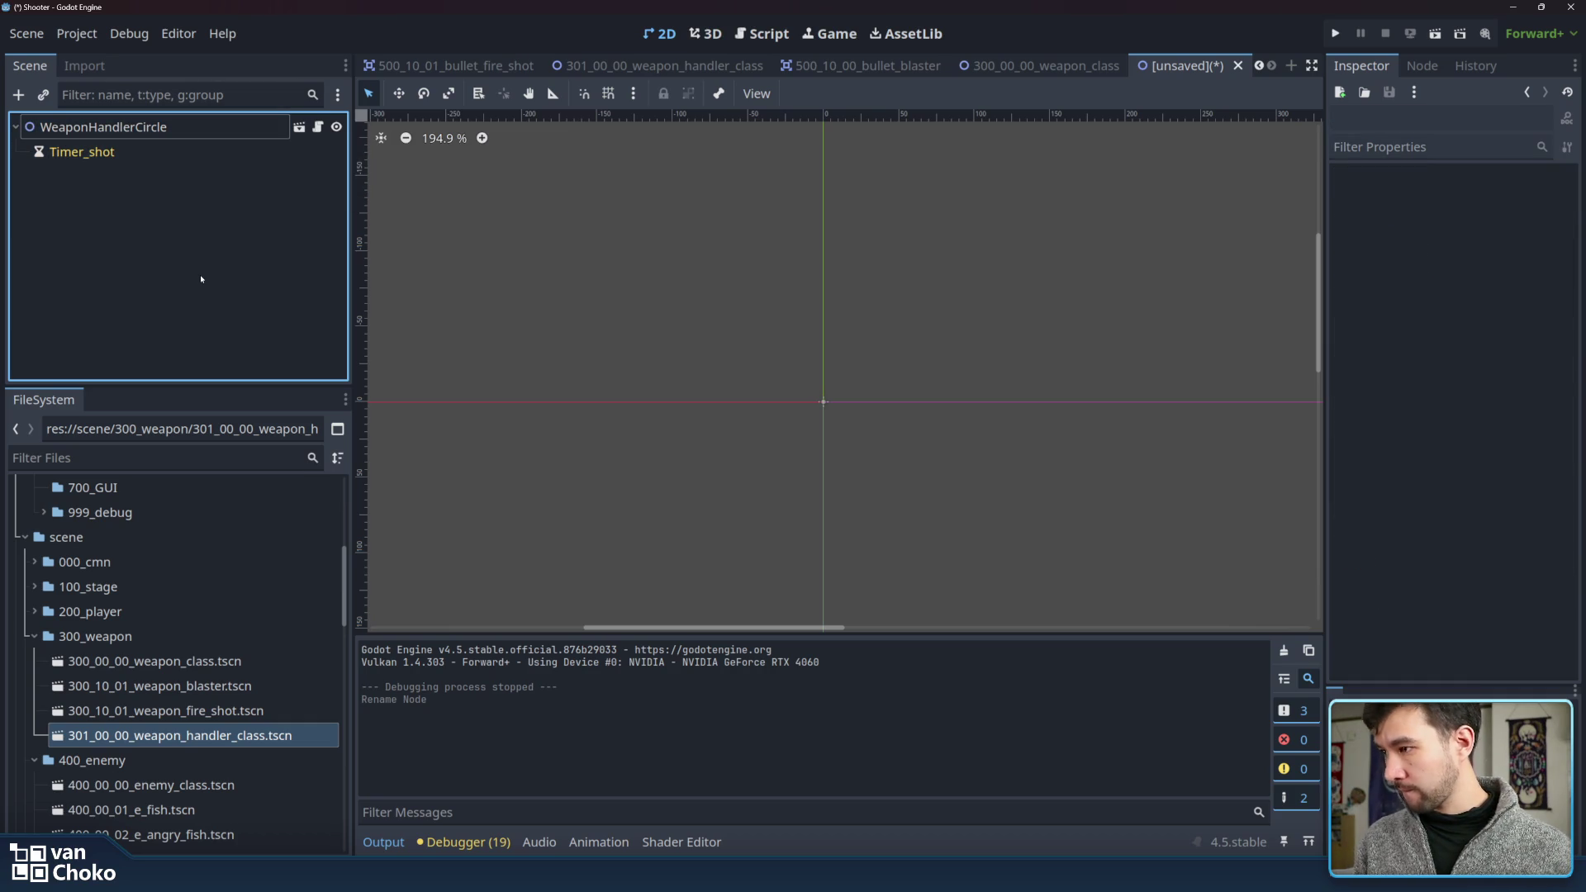
key("ctrl+s")
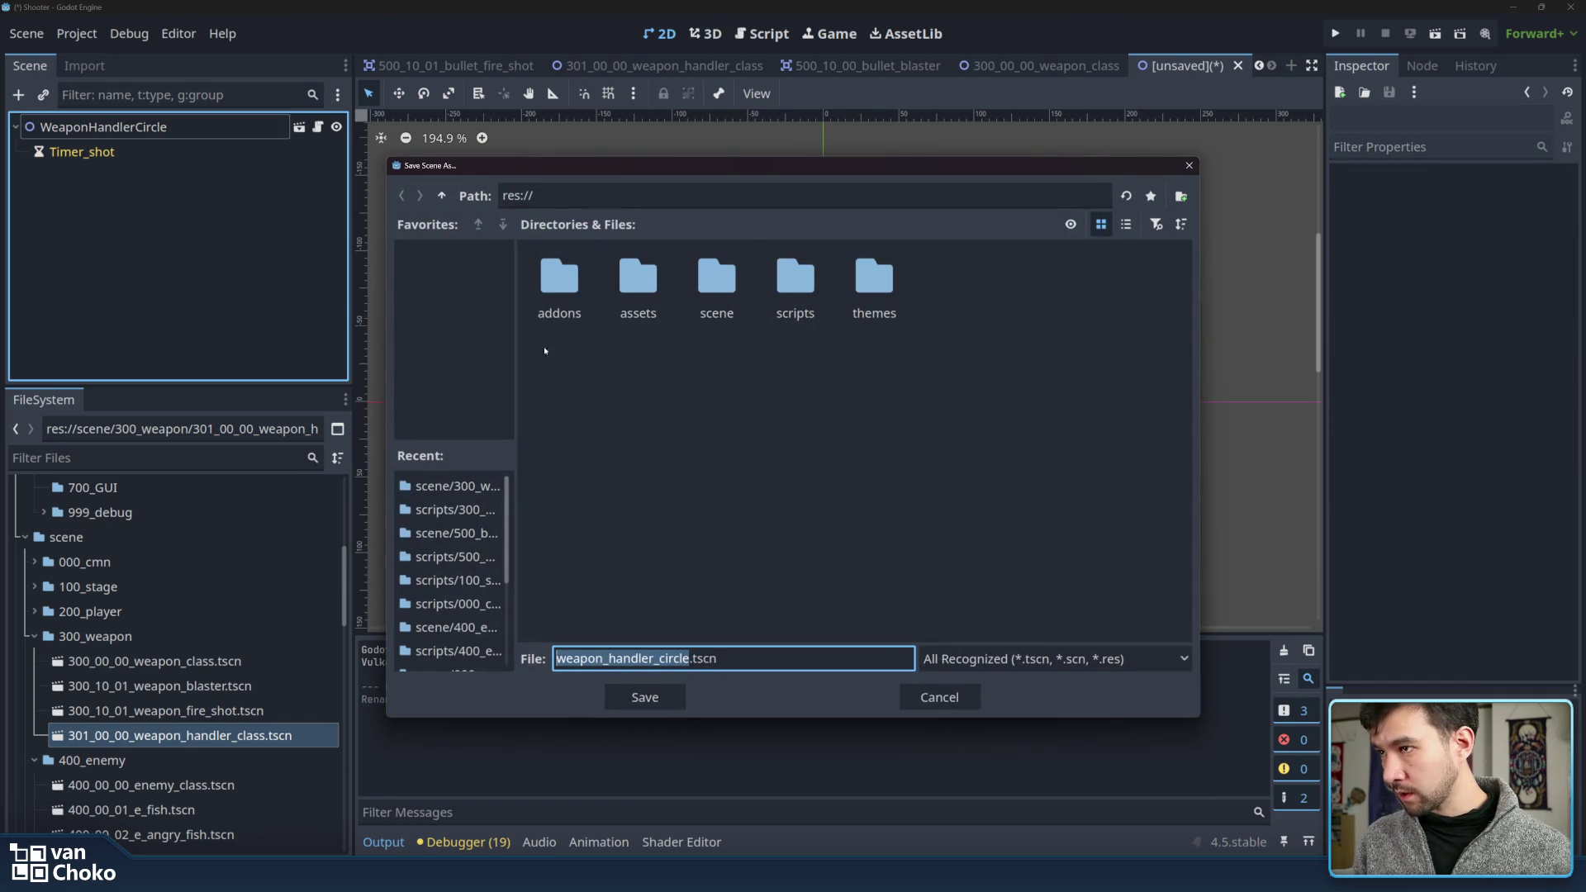
Save the scene as 301_00_01_wh_circle.tscn in the 300_weapon folder and select its WeaponHandlerCircle root
double_click(710, 281)
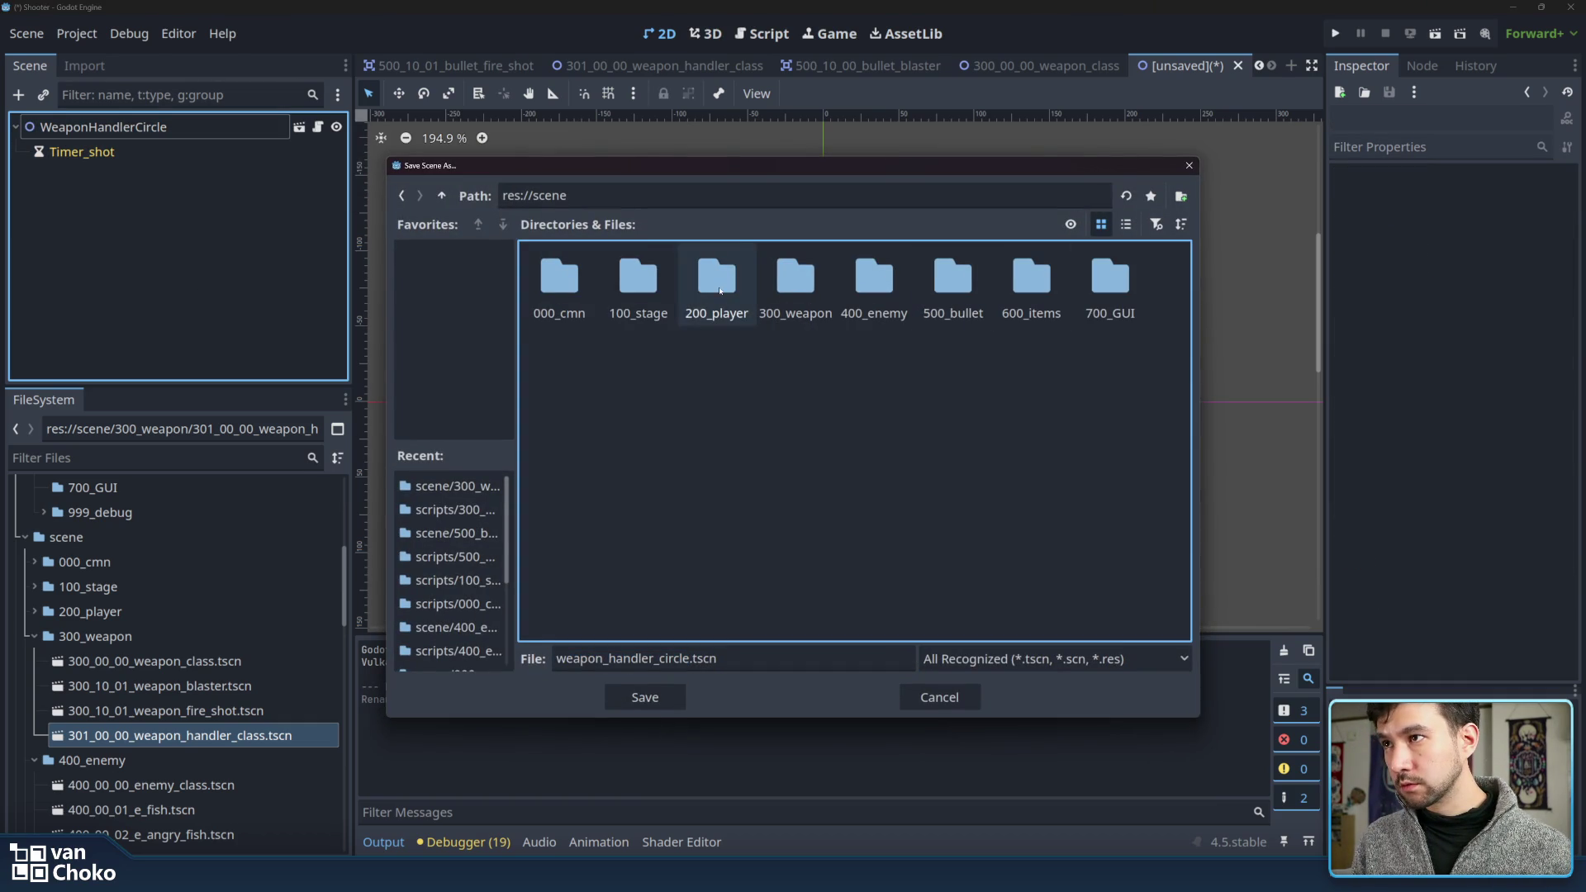
double_click(796, 281)
left_click(795, 289)
left_click(621, 658)
key("BackSpace")
type("1_00_01_")
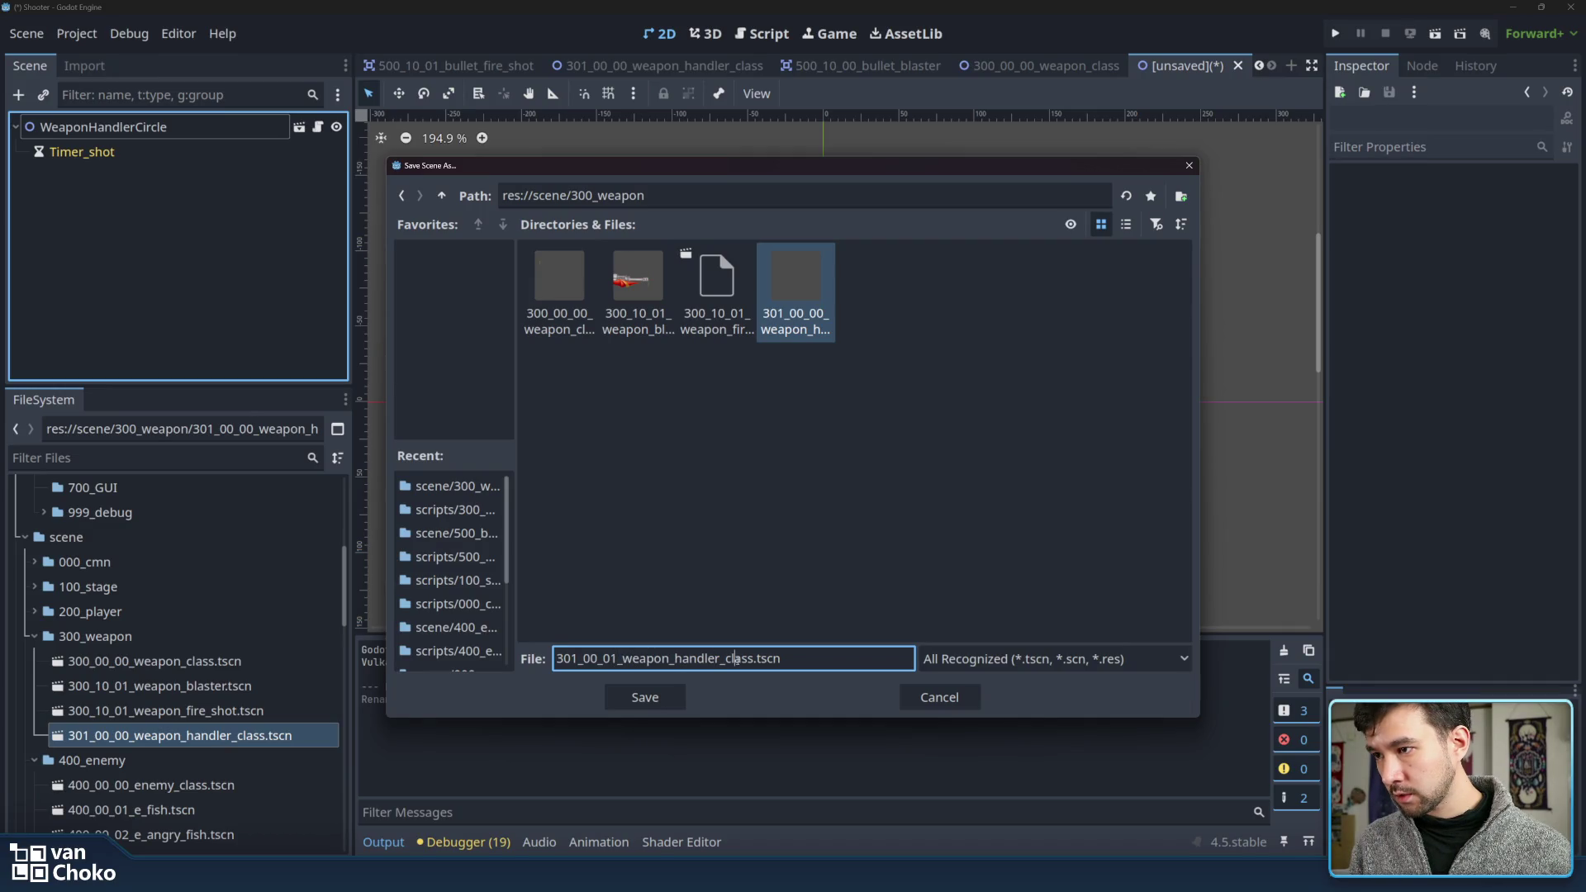
left_click_drag(754, 659, 622, 659)
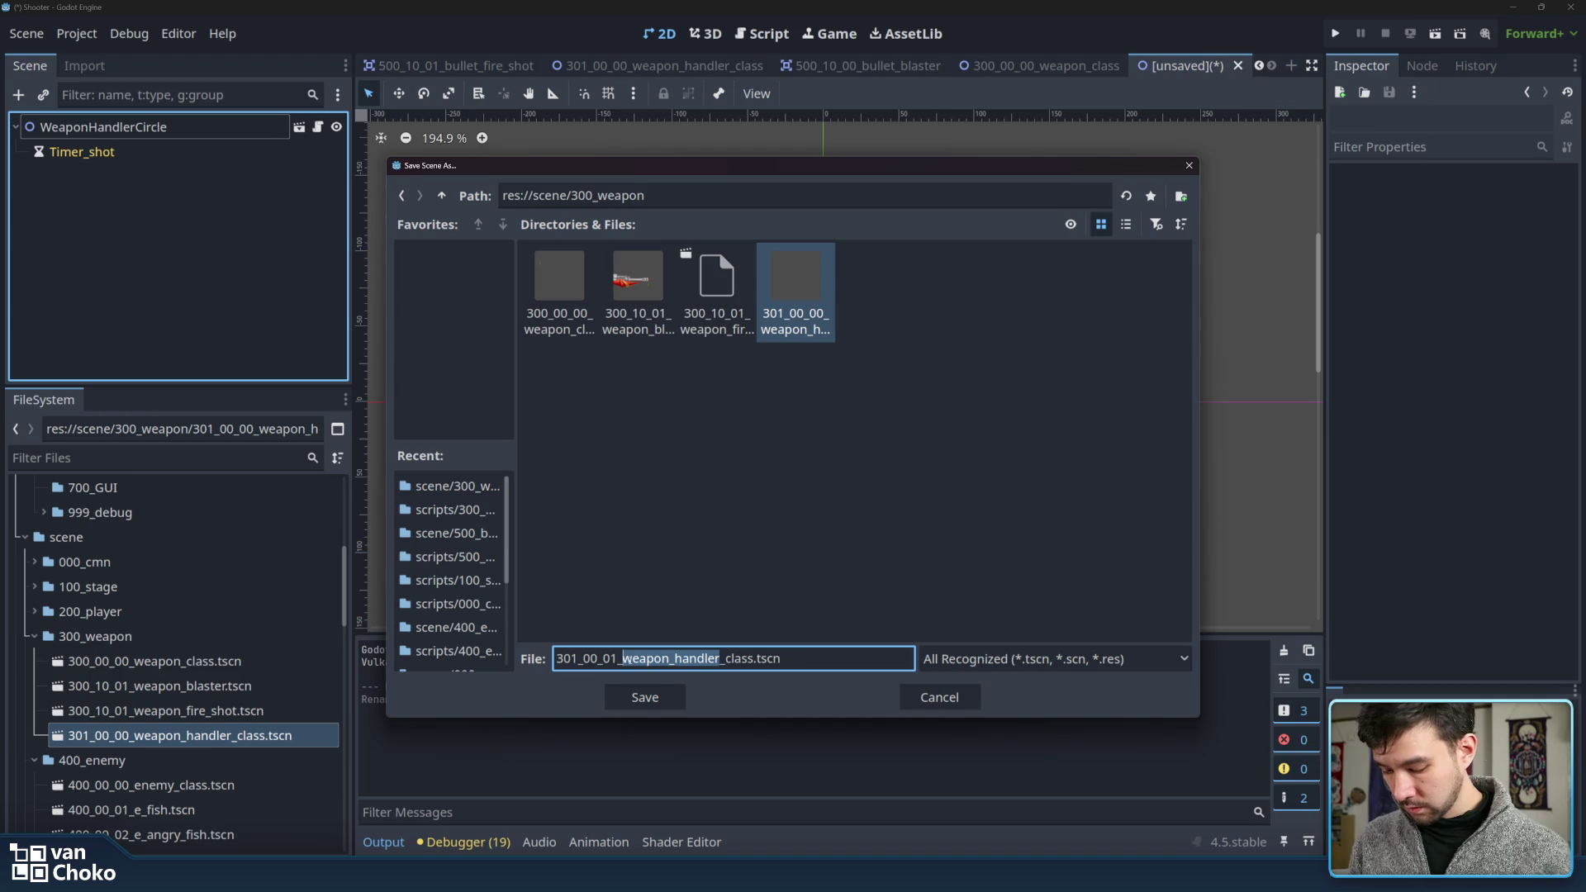
type("wh")
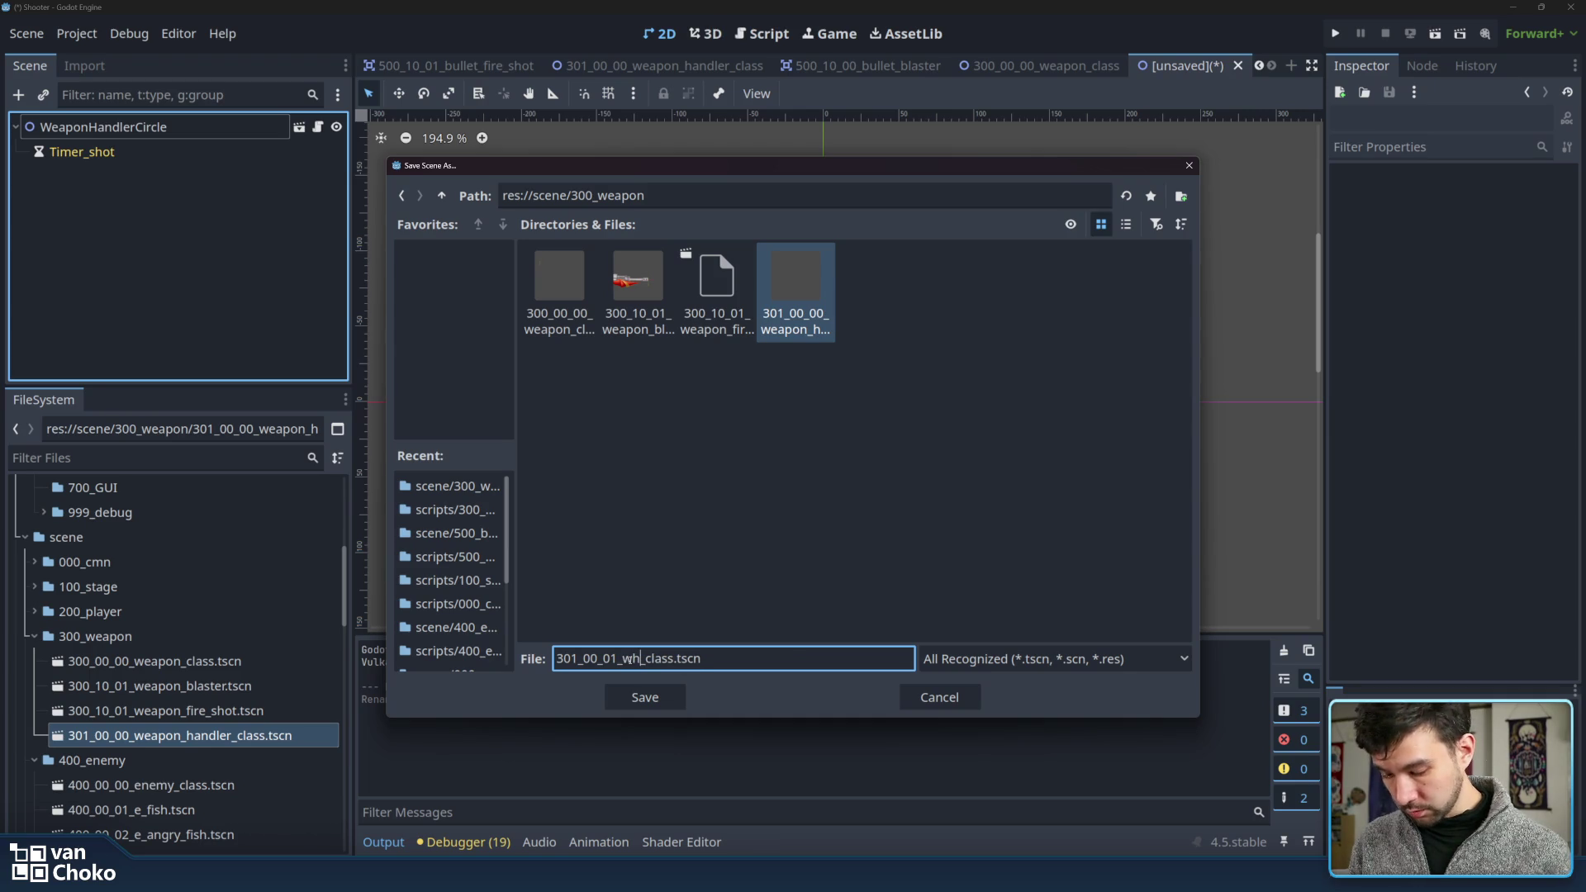
left_click_drag(645, 659, 674, 659)
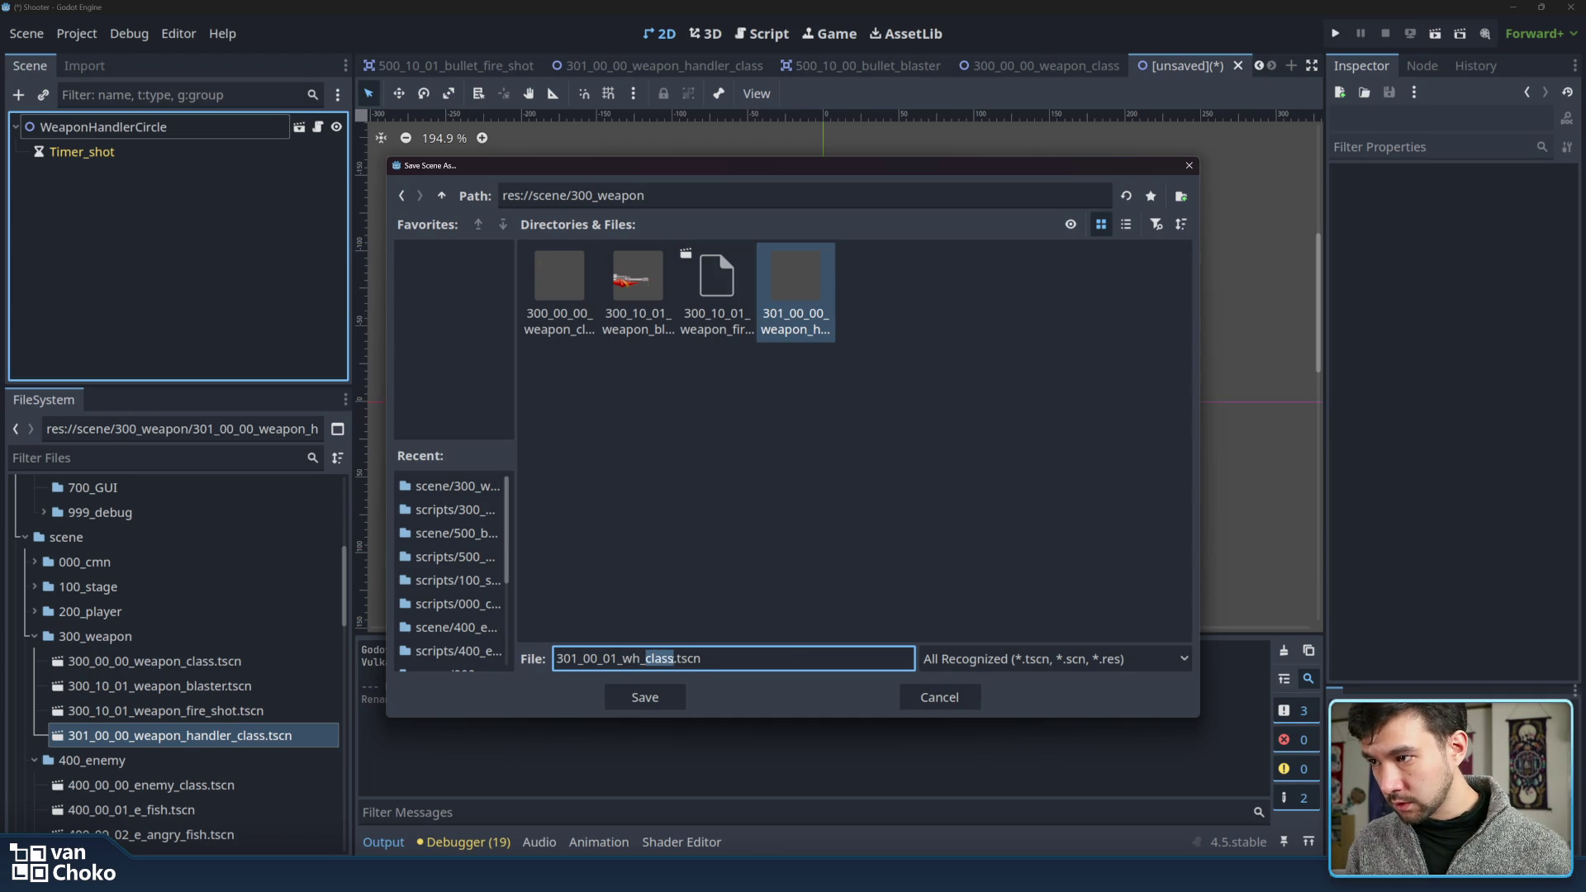
key("BackSpace")
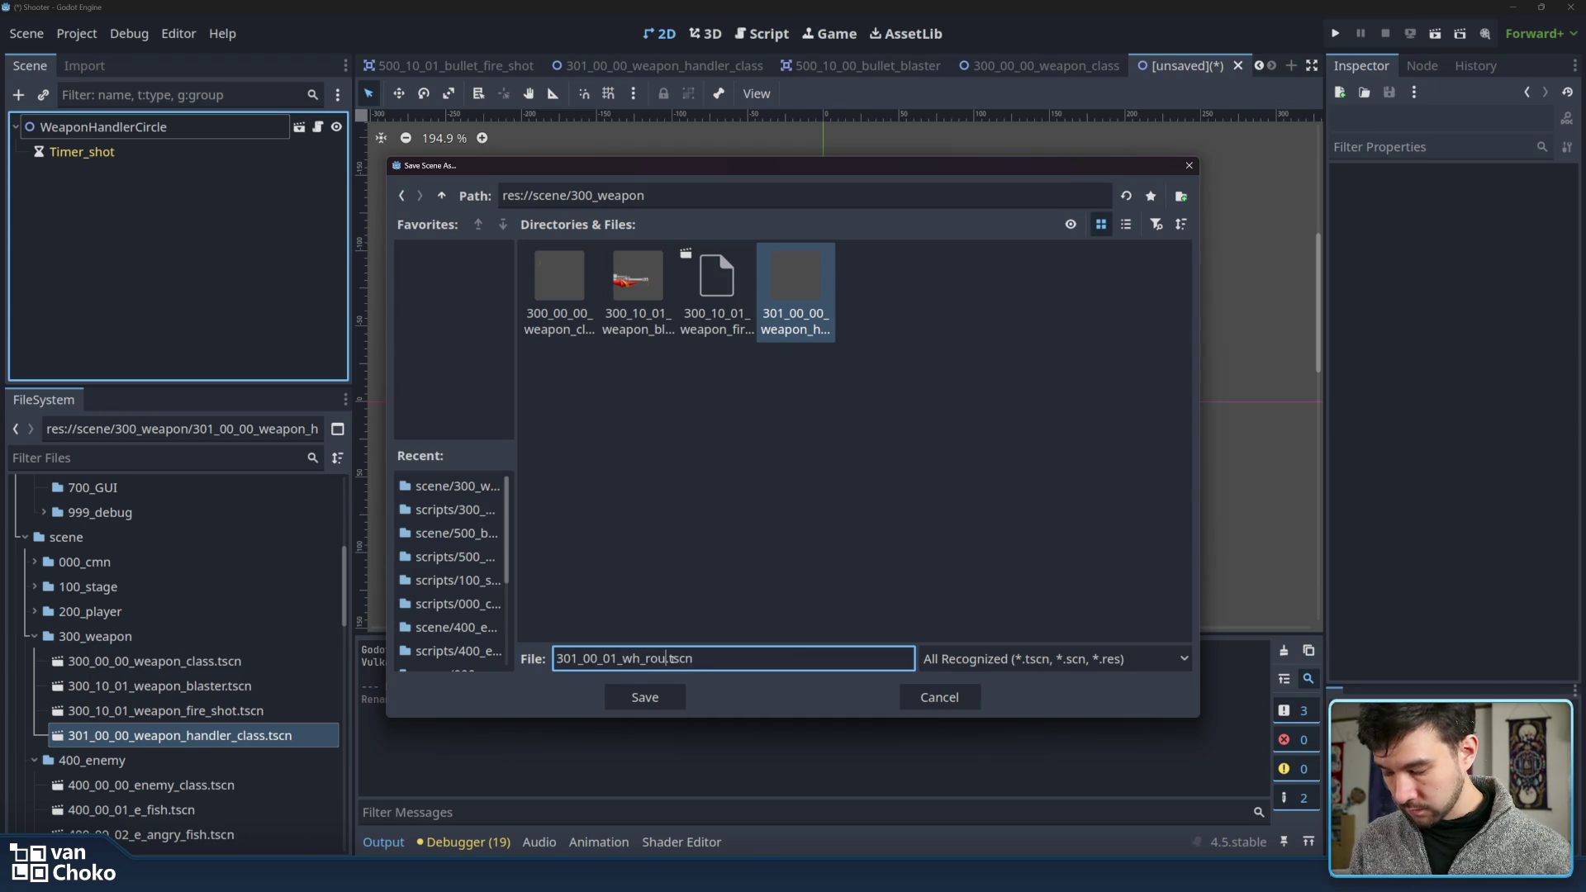
type("circle")
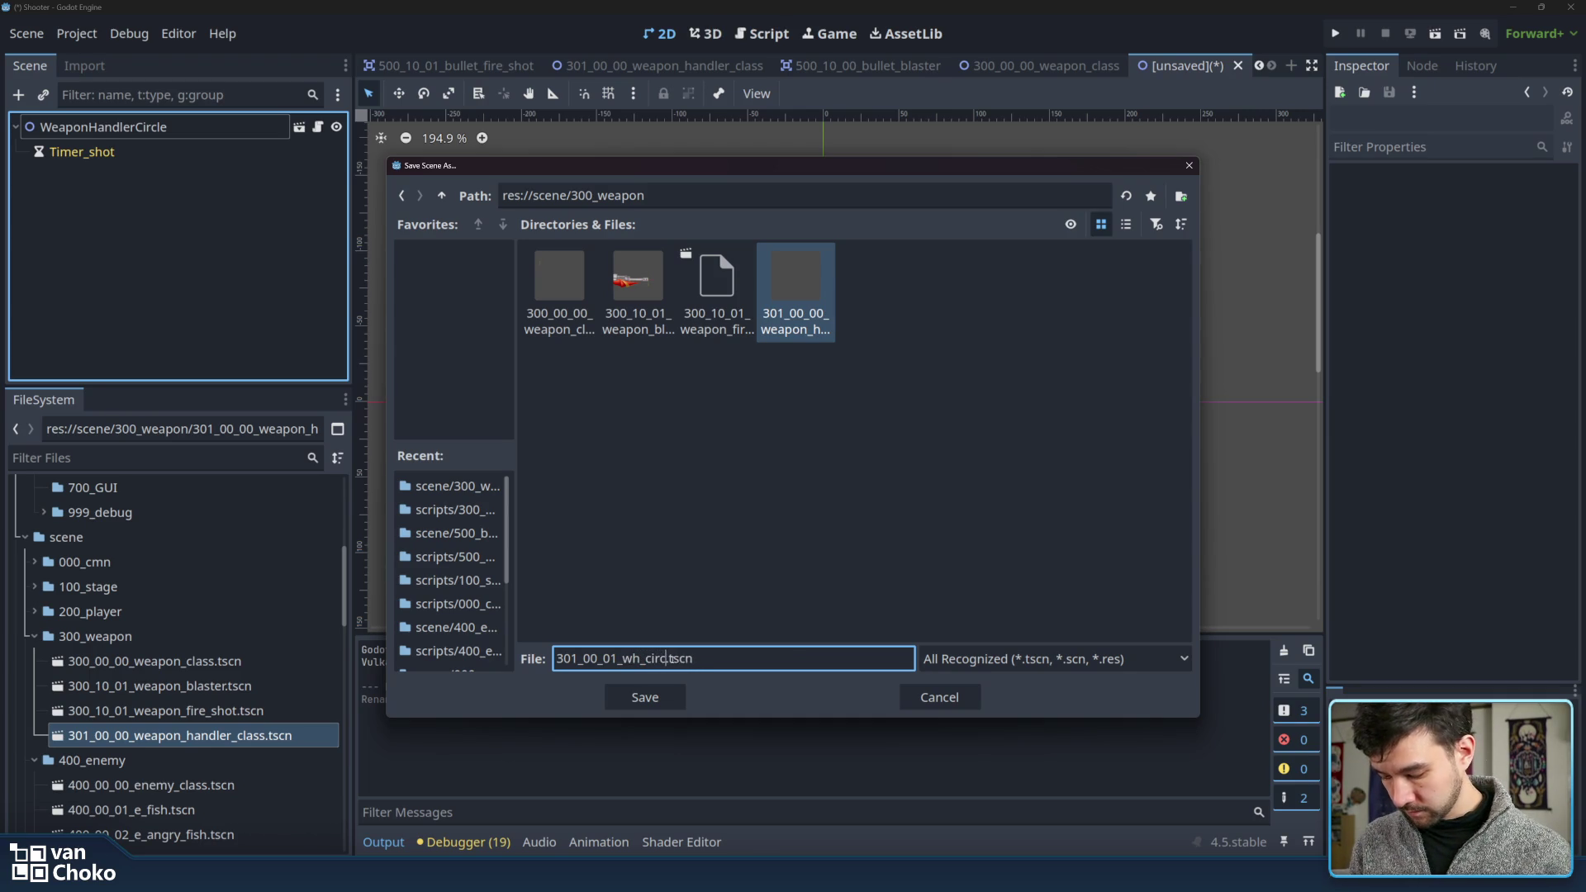
left_click(628, 699)
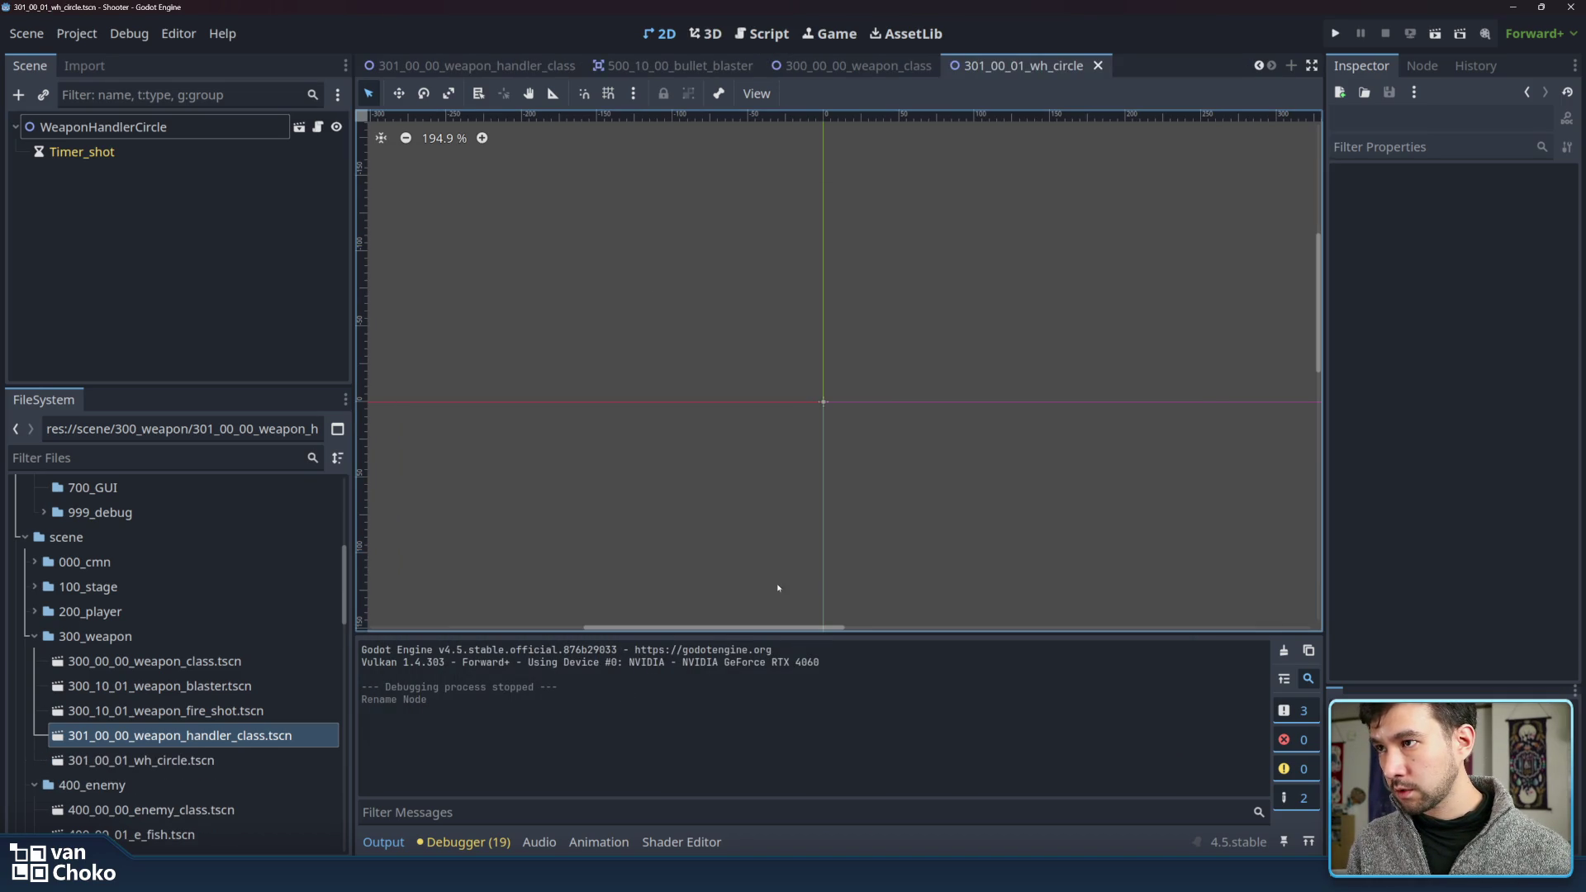
left_click(238, 239)
left_click(273, 127)
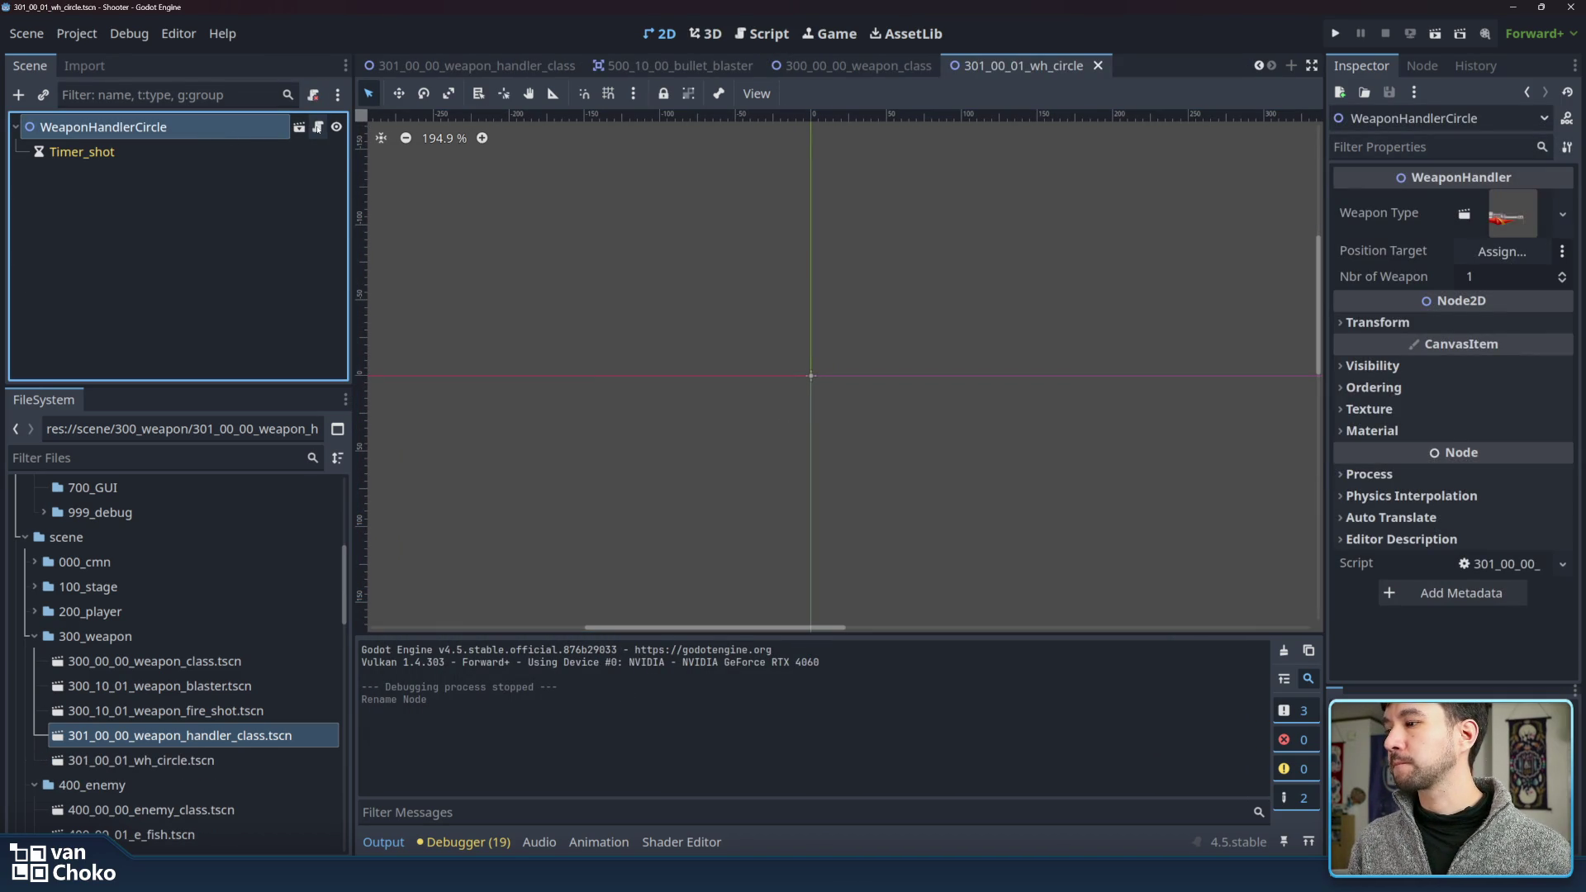
Detach the inherited script and create 301_00_01_wh_circle.gd inheriting WeaponHandler on the root
left_click(265, 761)
left_click(299, 126)
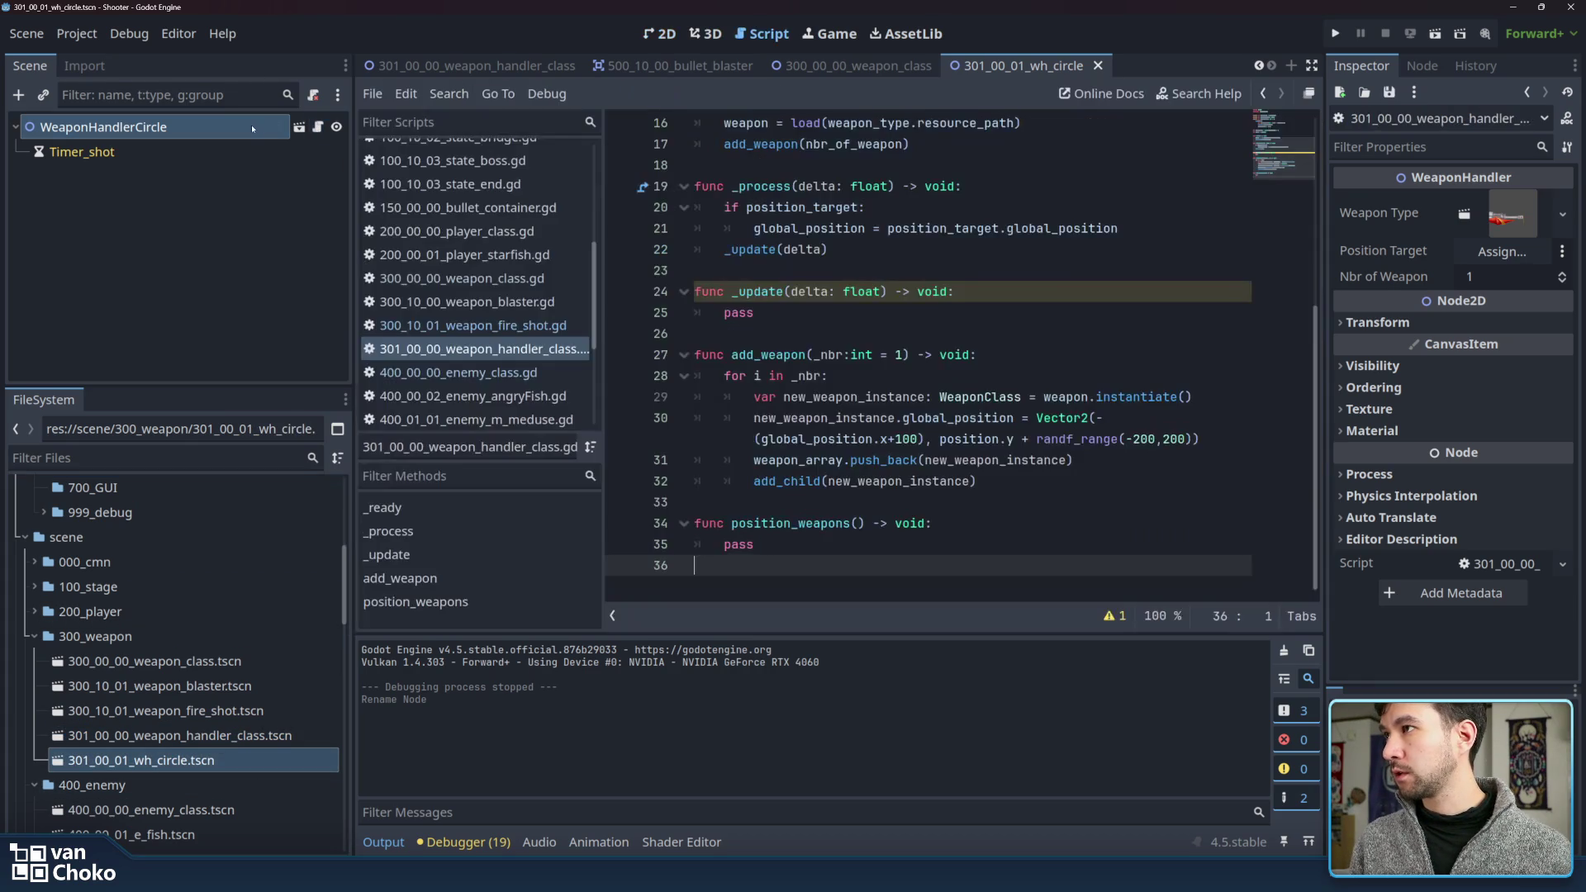
left_click(313, 95)
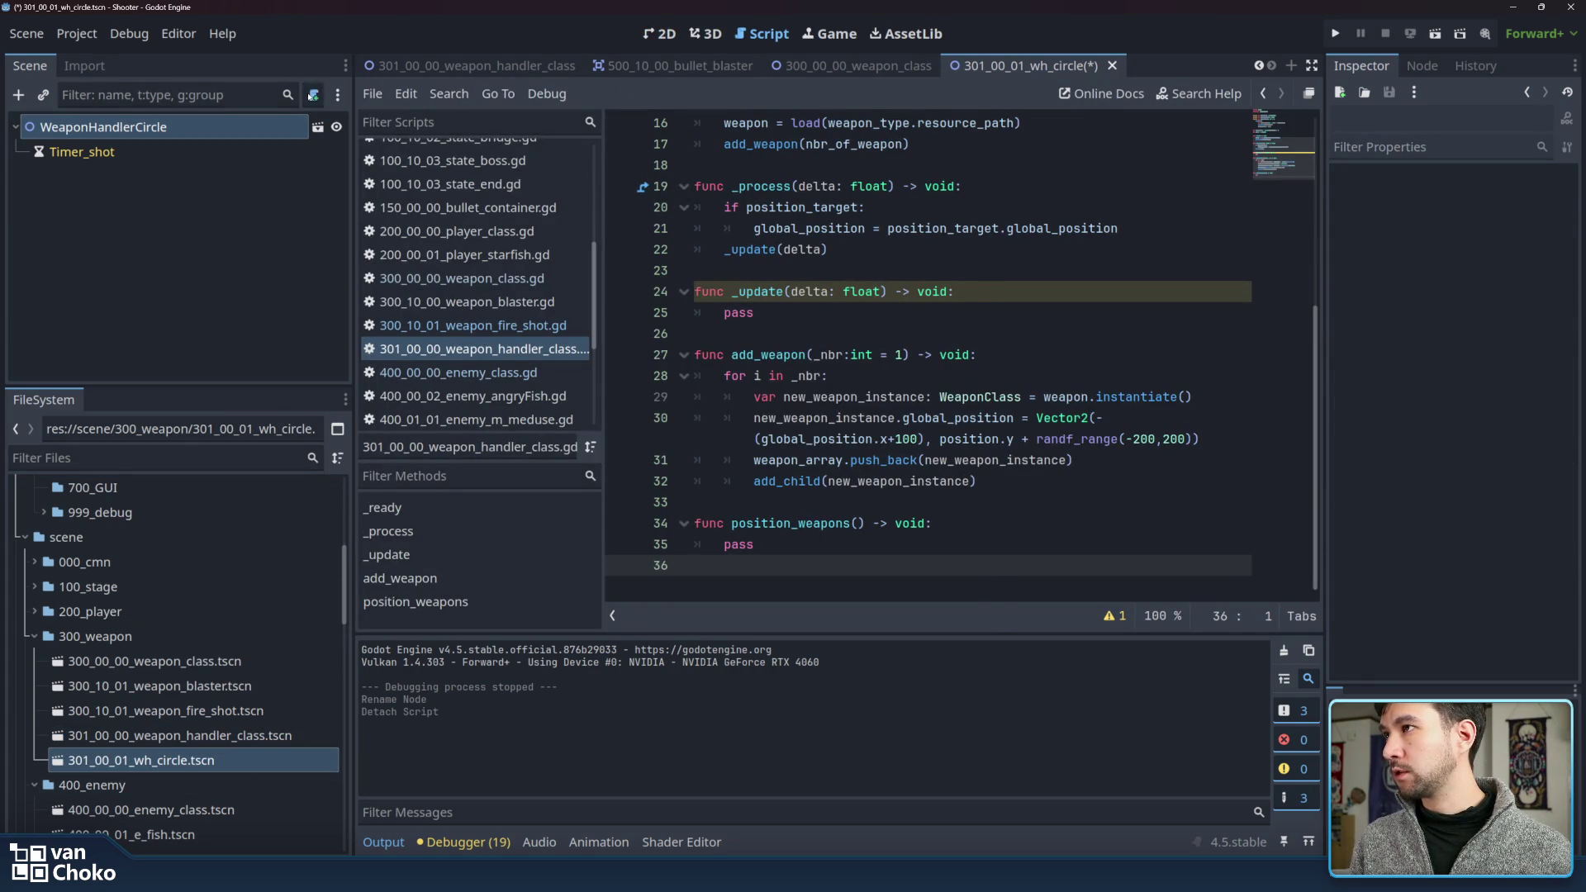
left_click(313, 95)
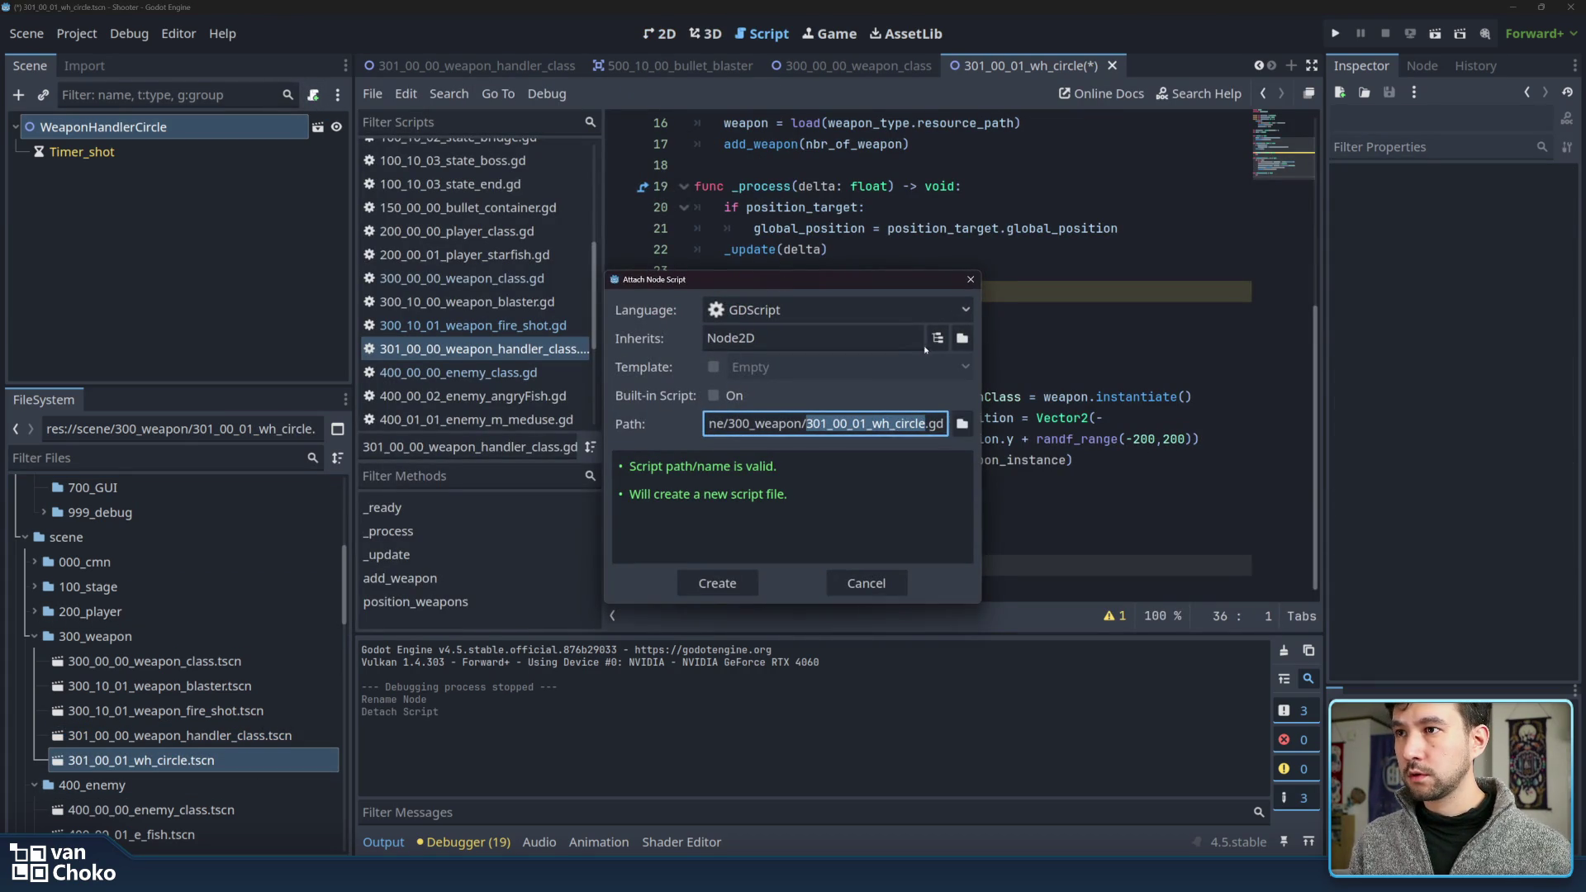
left_click(938, 339)
type("handler")
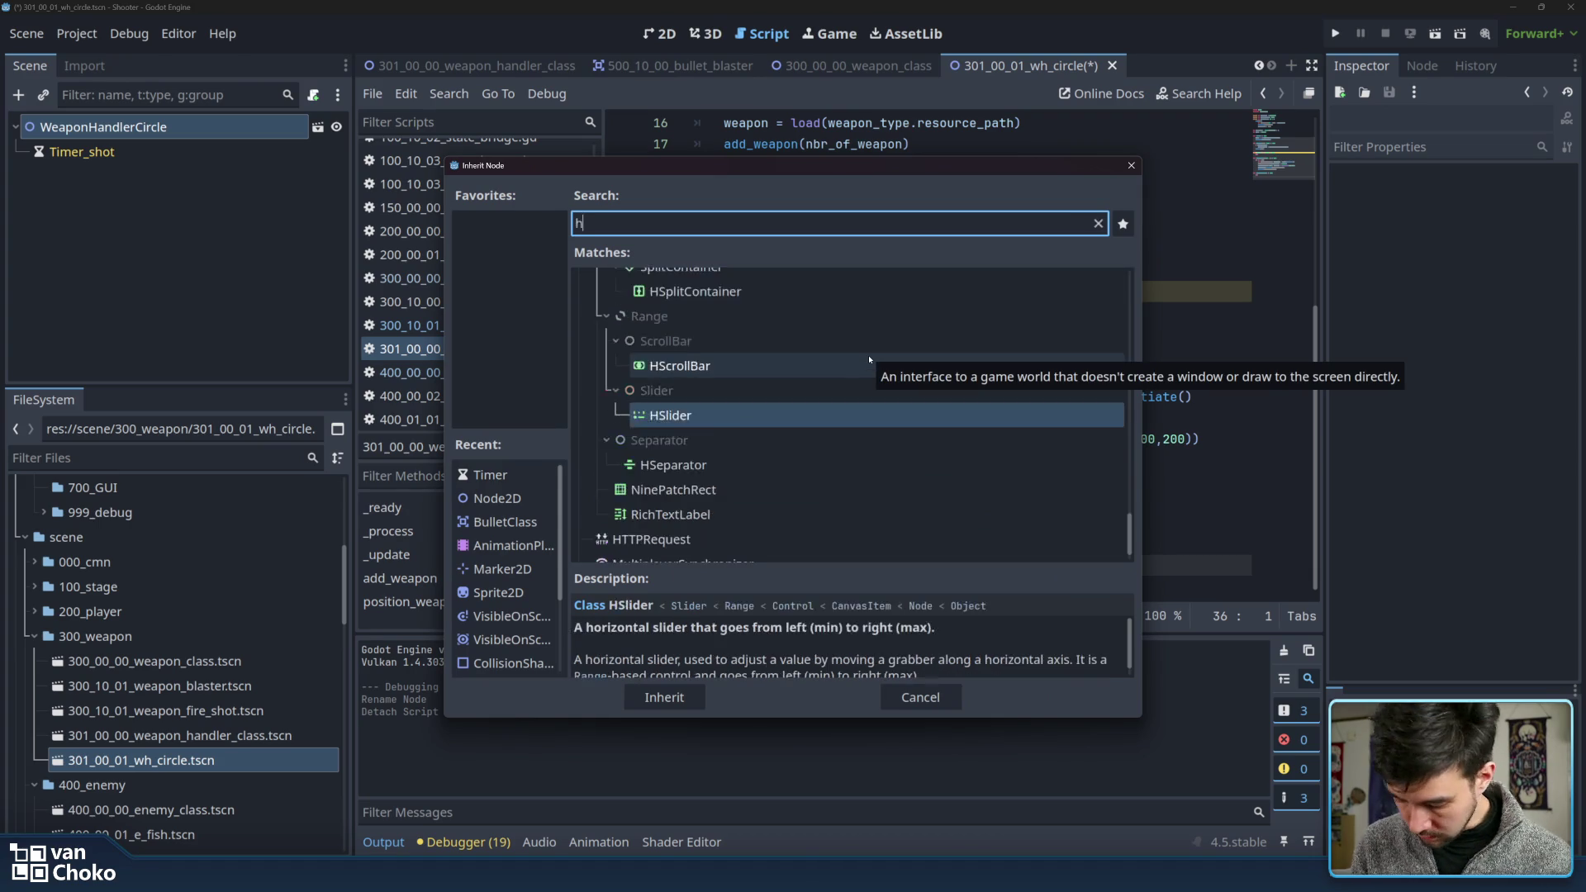
key("Return")
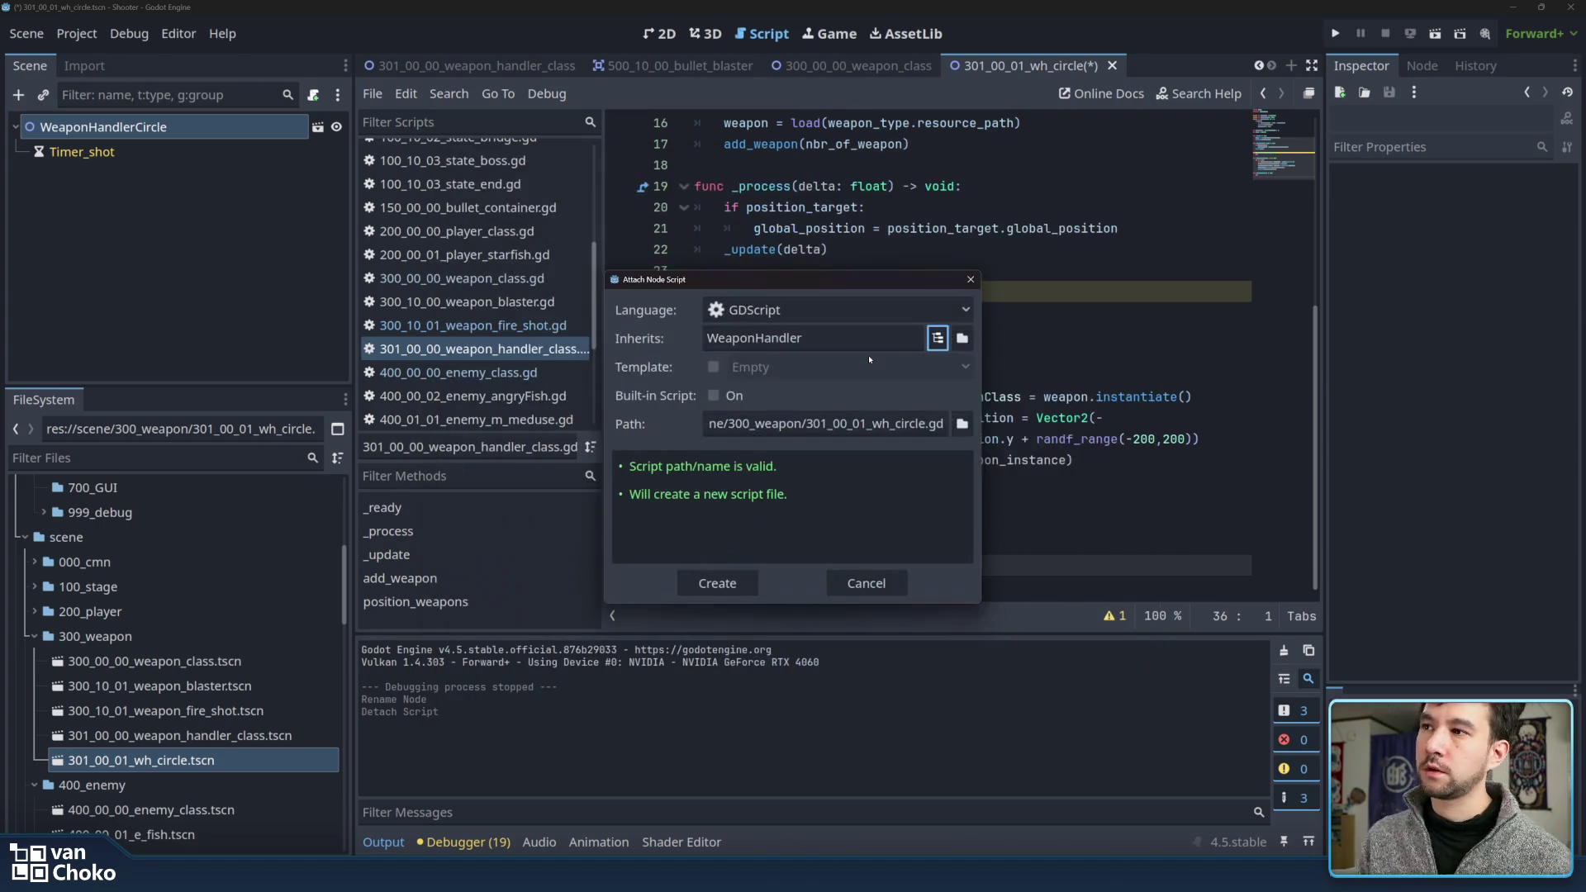
left_click(717, 583)
Add an _update(delta) override whose body is just pass
key("Return")
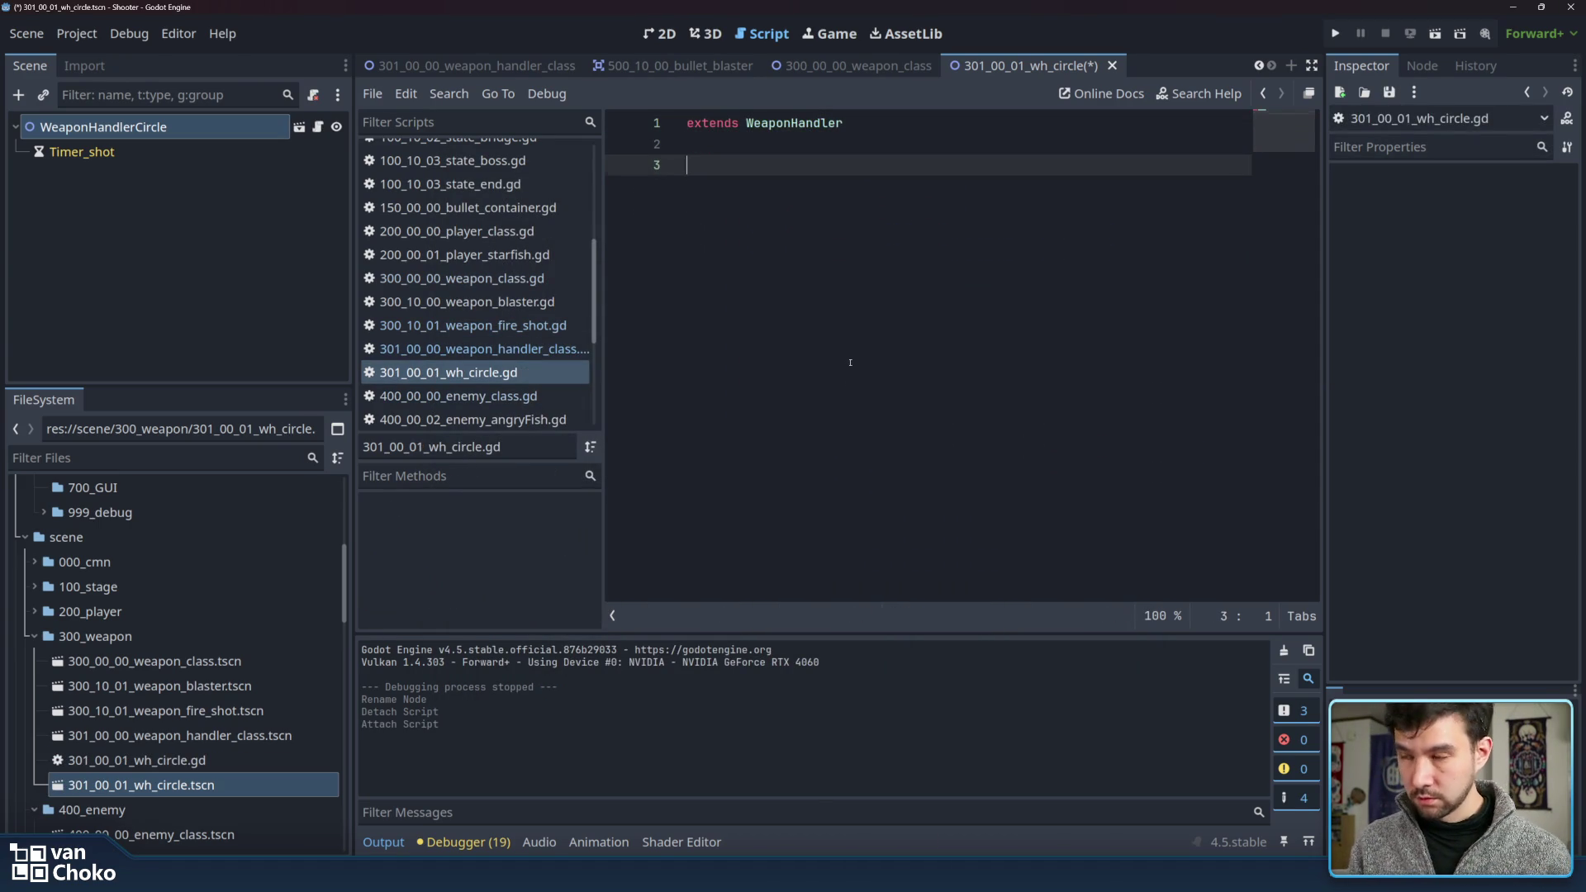
key("BackSpace")
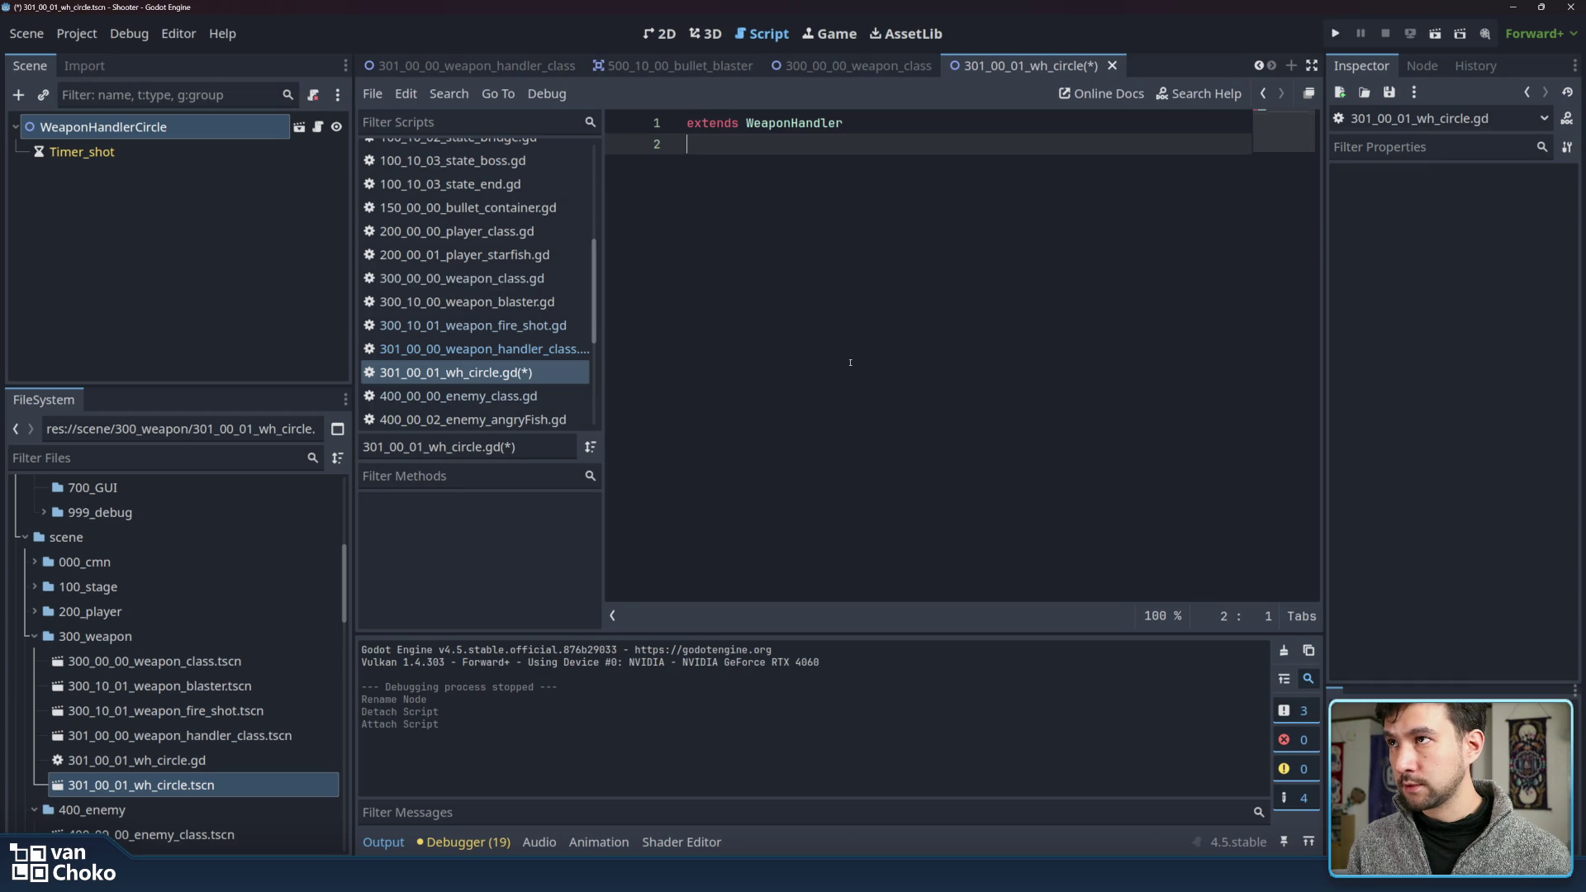
left_click_drag(602, 350, 561, 350)
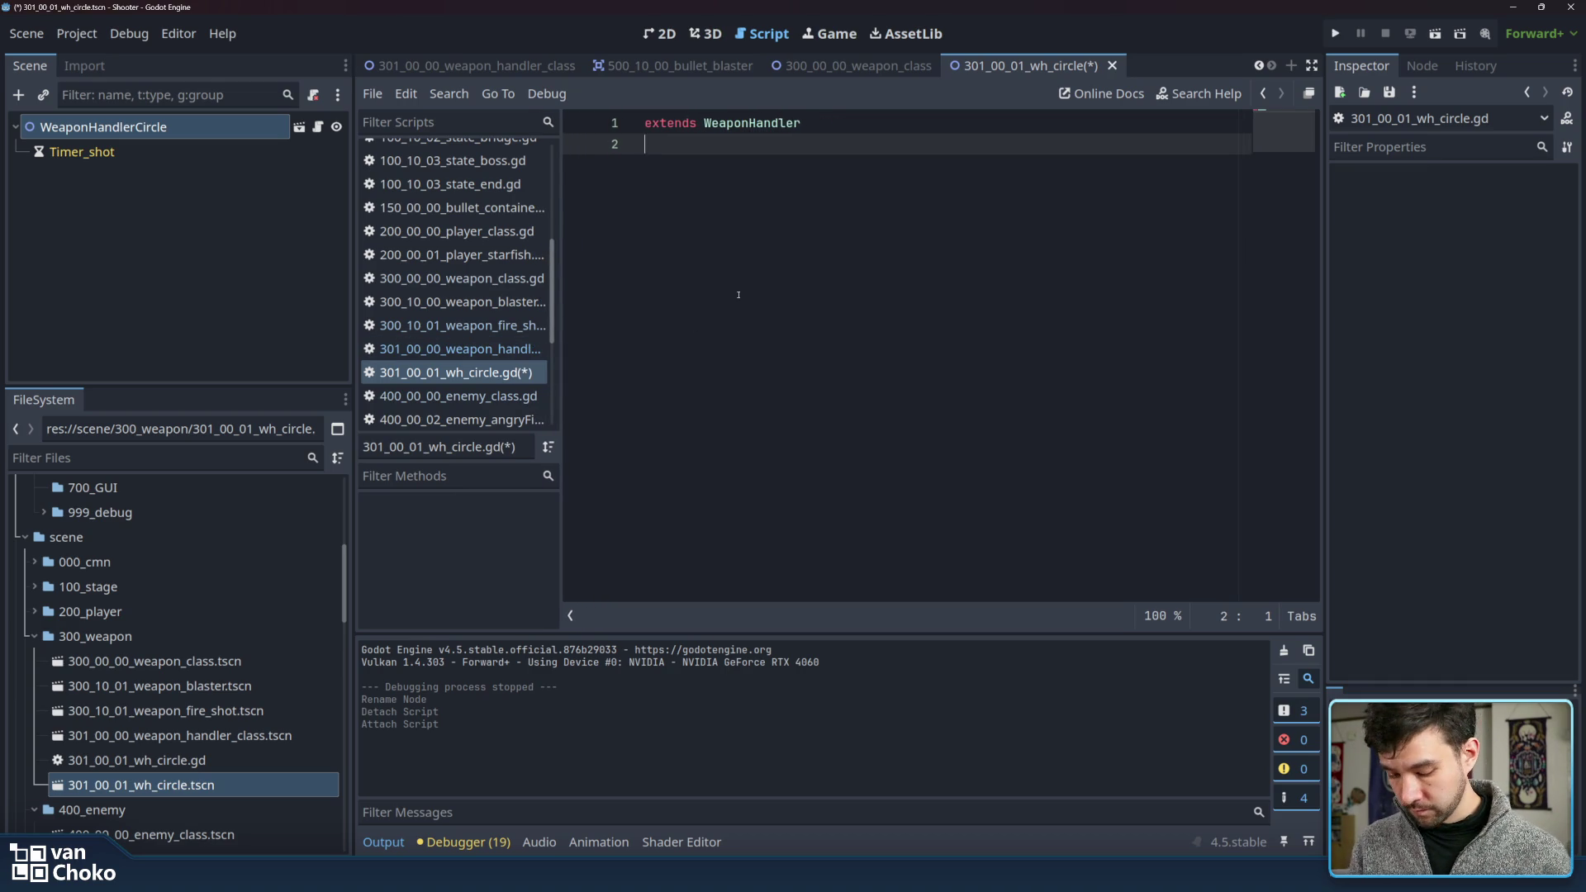
key("Return")
type("func ")
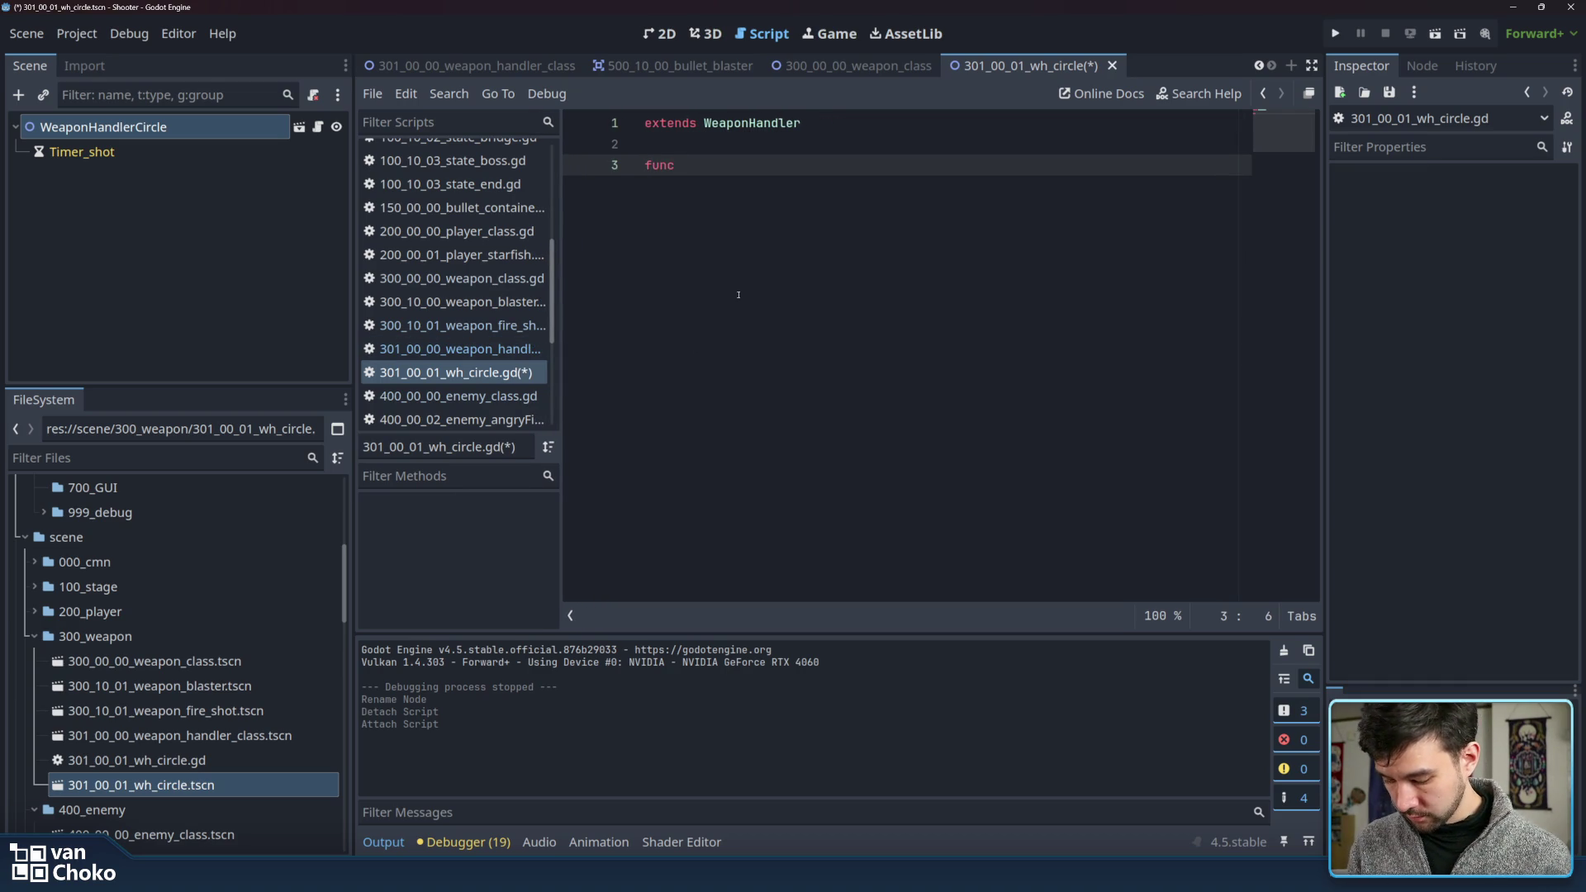
type("_updat")
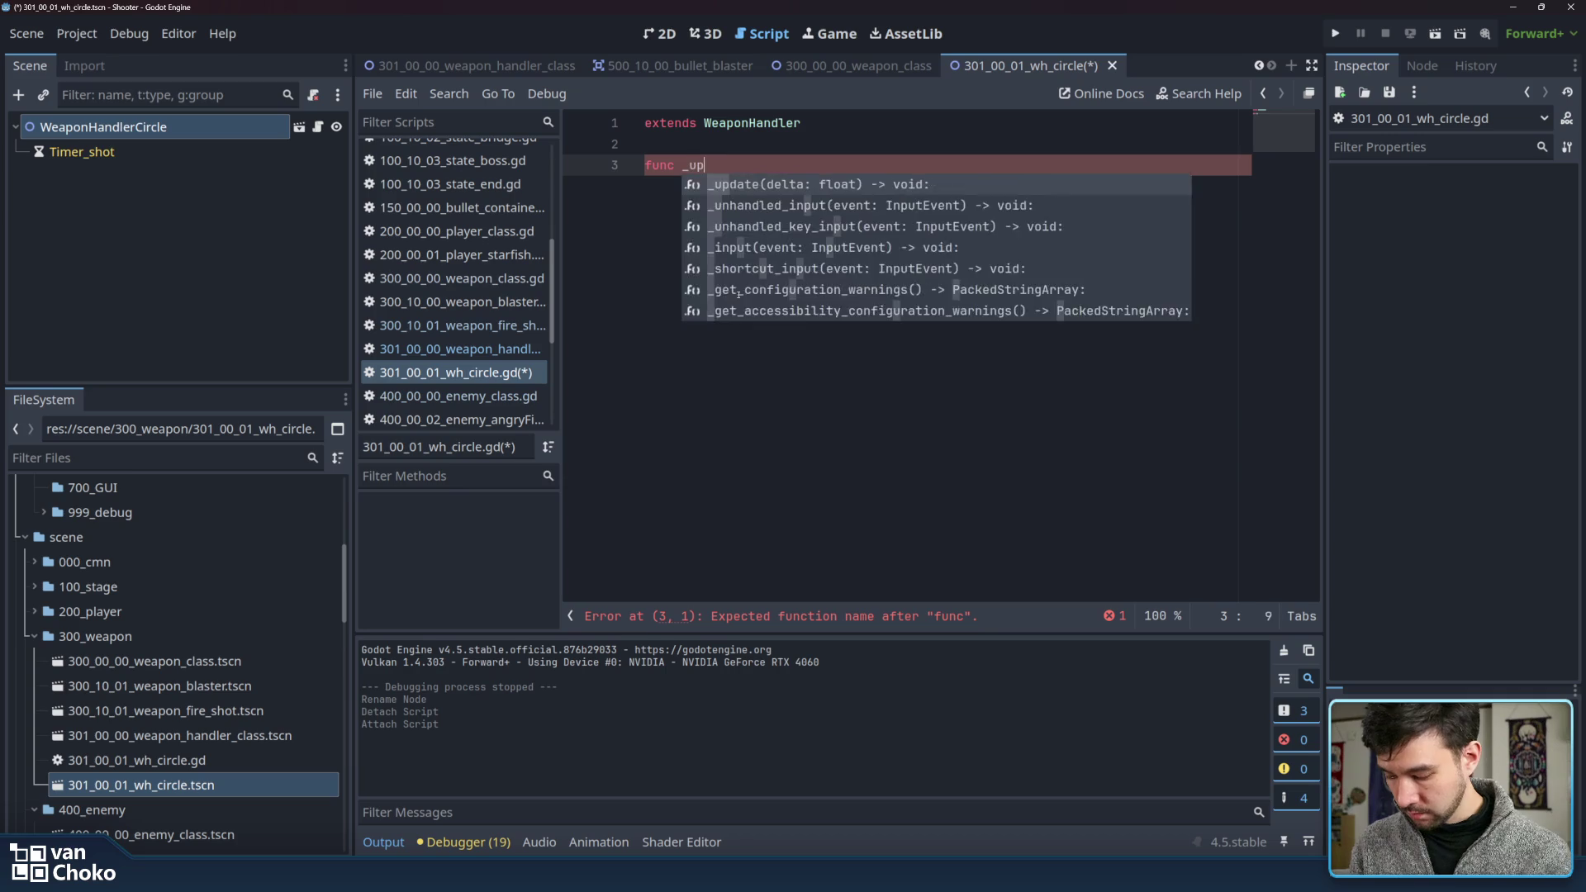
key("Return")
key("Return")
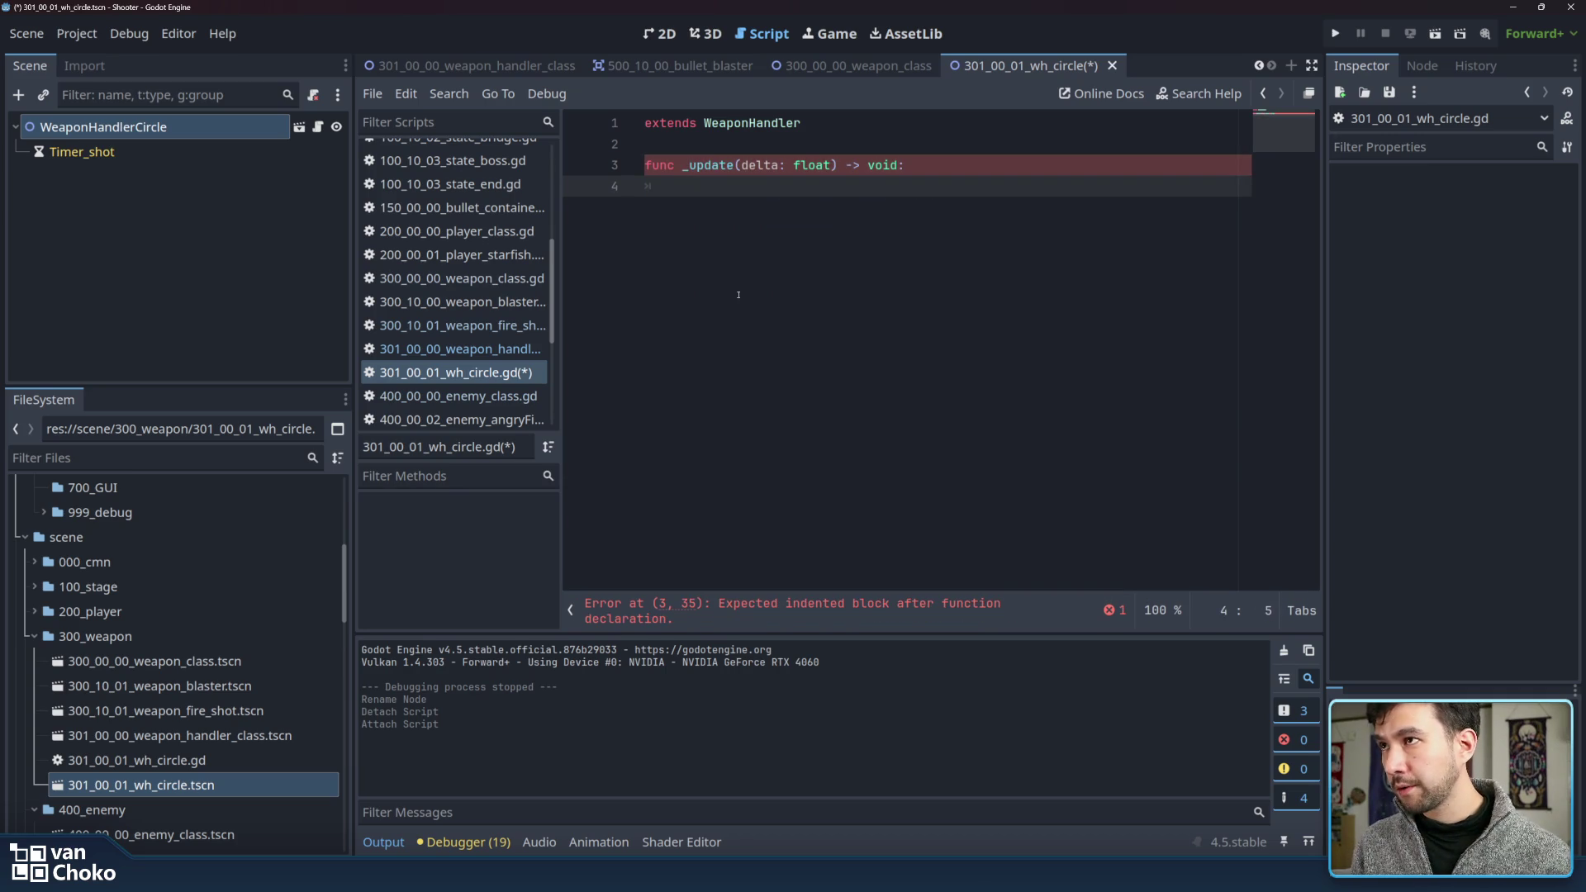
type("pass")
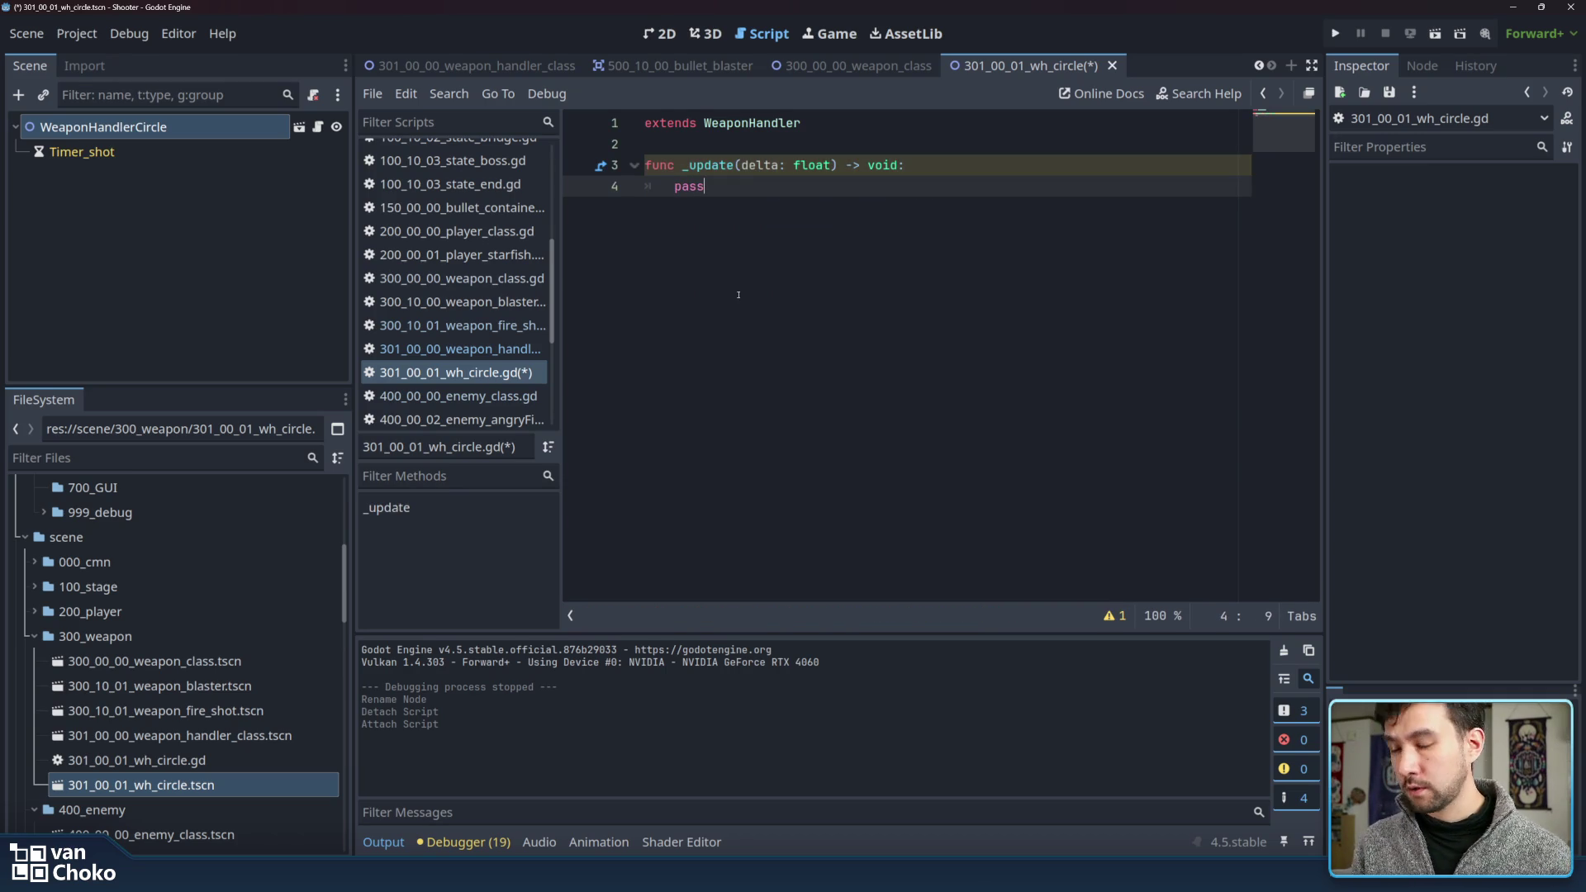
Add a position_weapons() override with pass, then save the circle script
key("Return")
key("Return")
type("func")
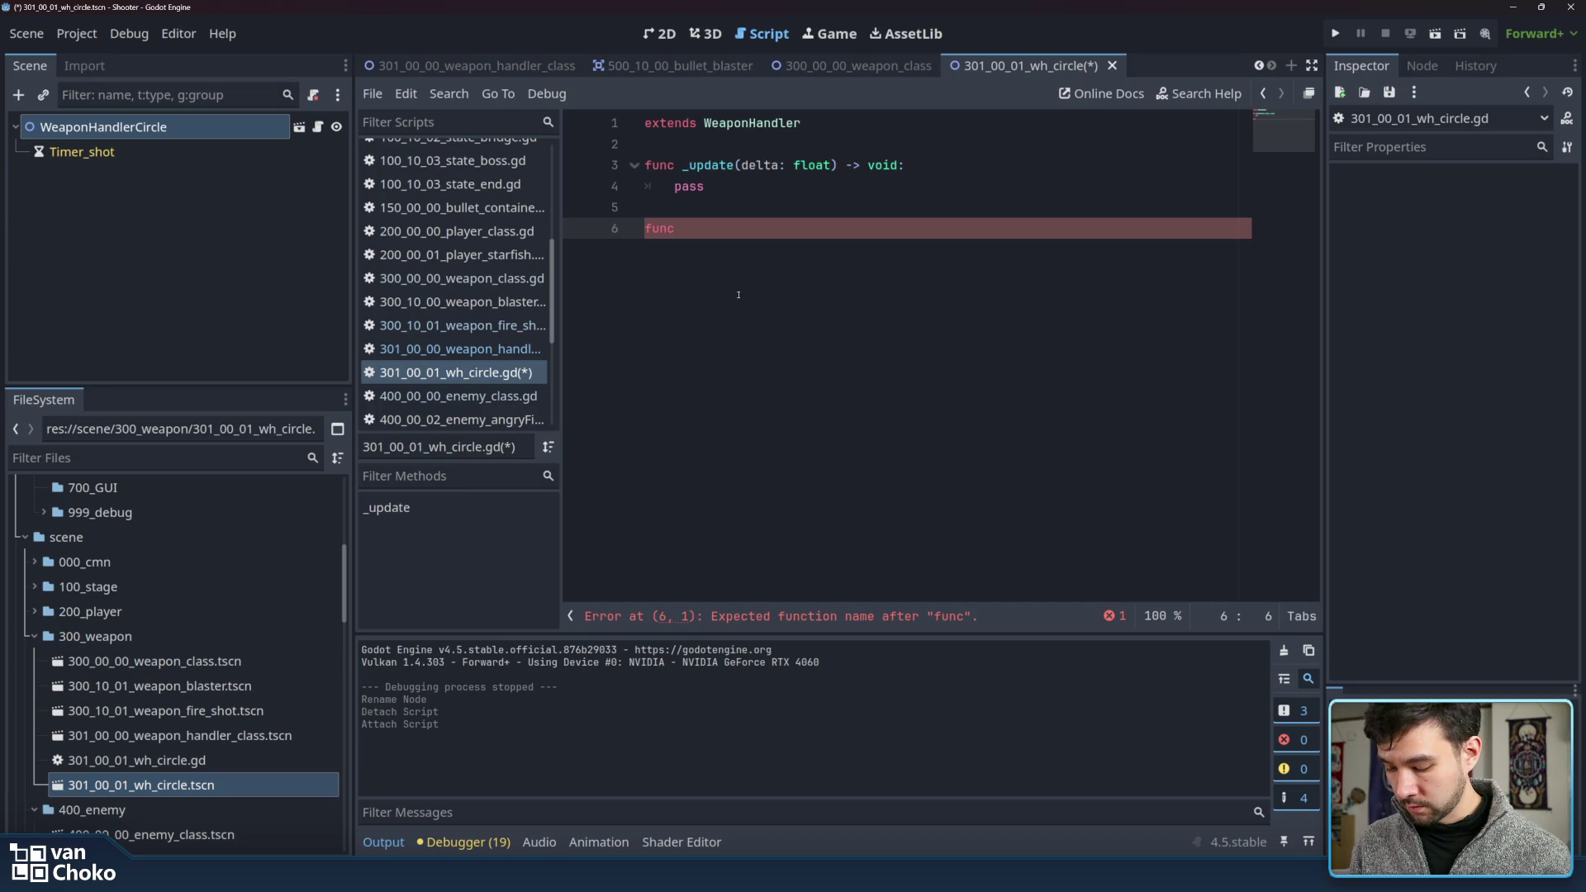
type("po")
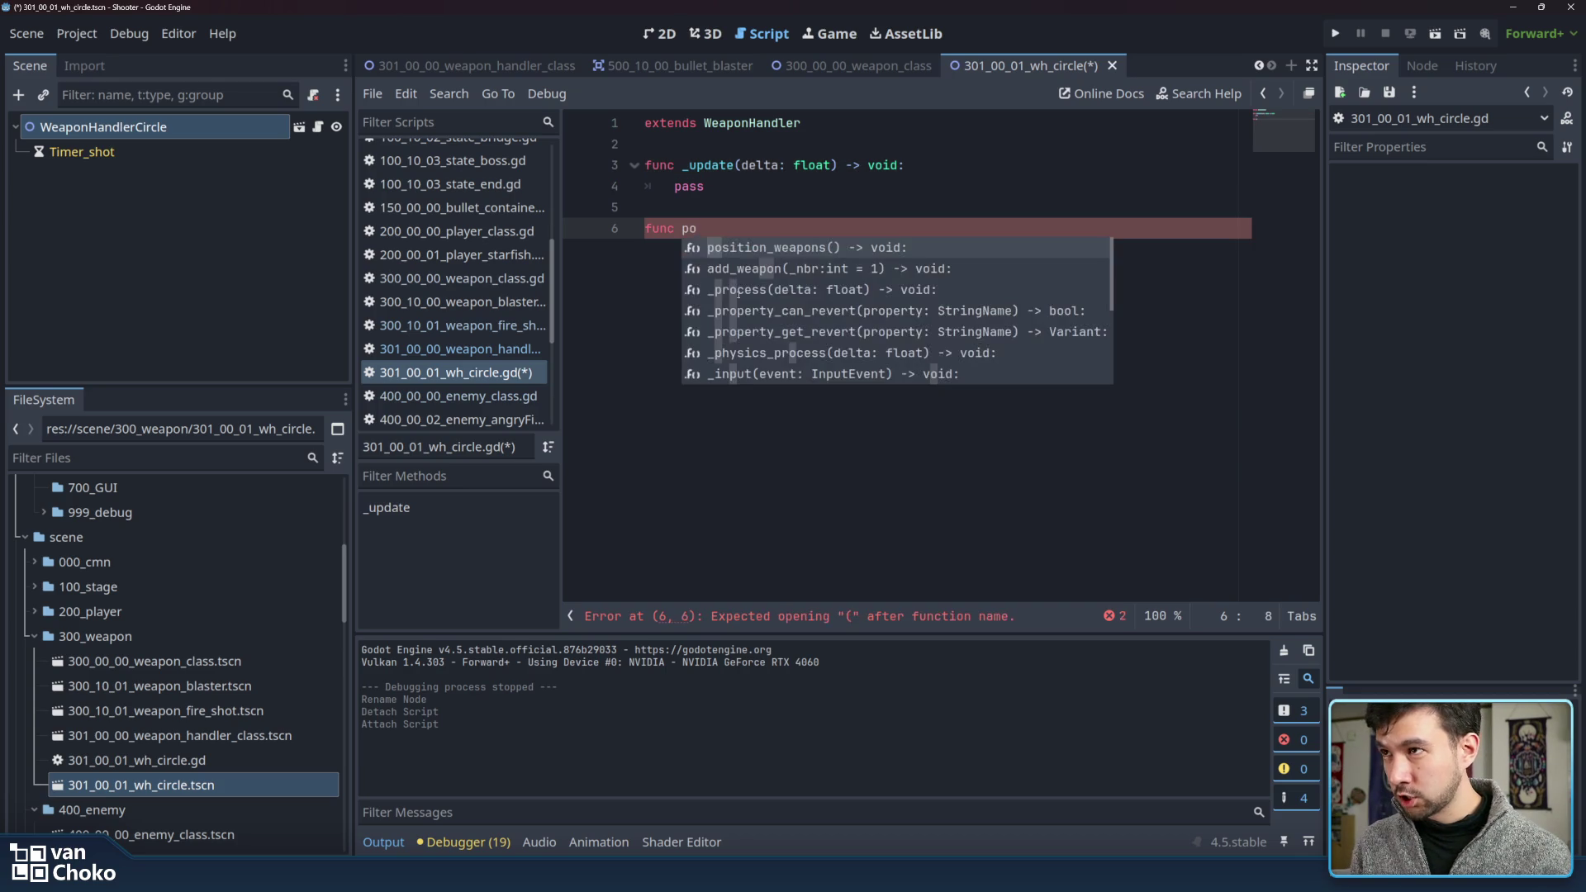
key("Return")
key("Return")
type("pass")
mouse_move(948, 876)
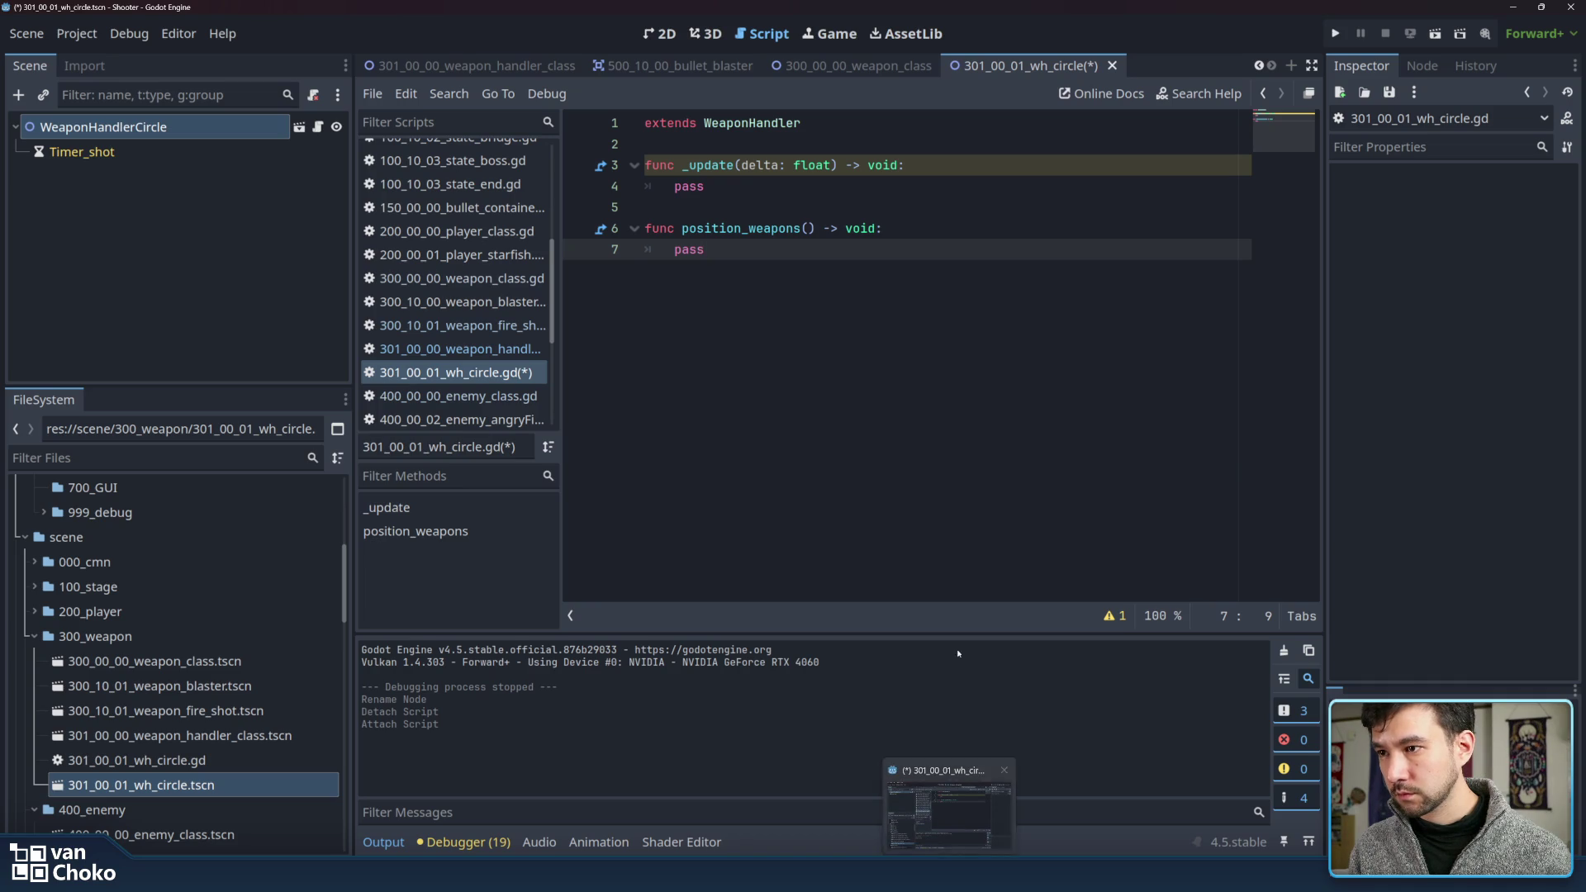
key("ctrl+s")
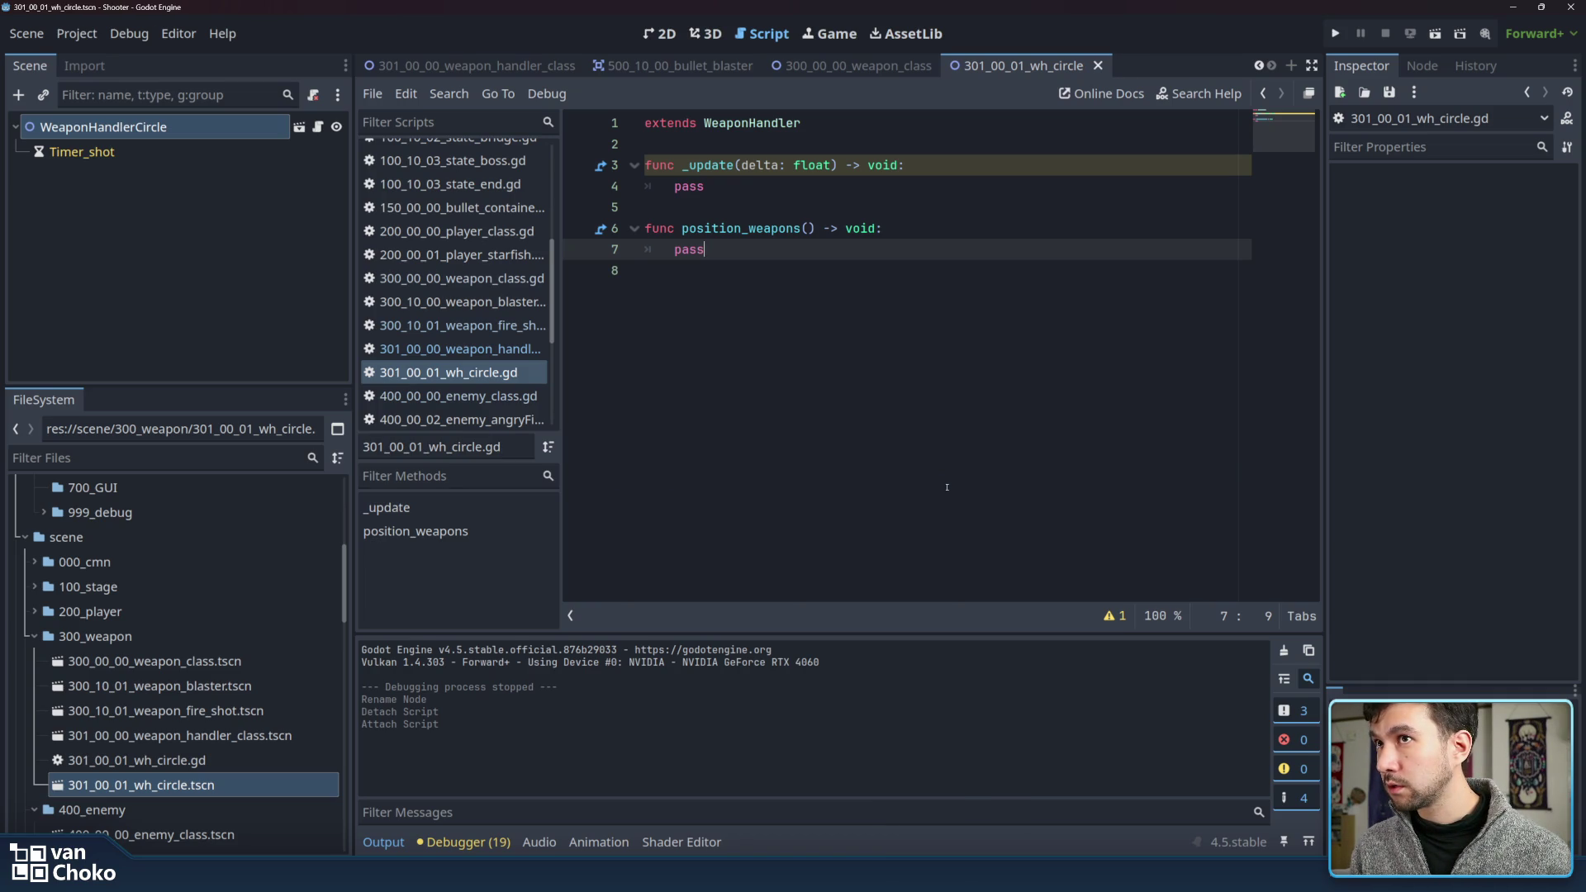
Move 301_00_01_wh_circle.gd into res://scripts/300_weapon/, then collapse that folder
scroll(220, 612, "down", 5)
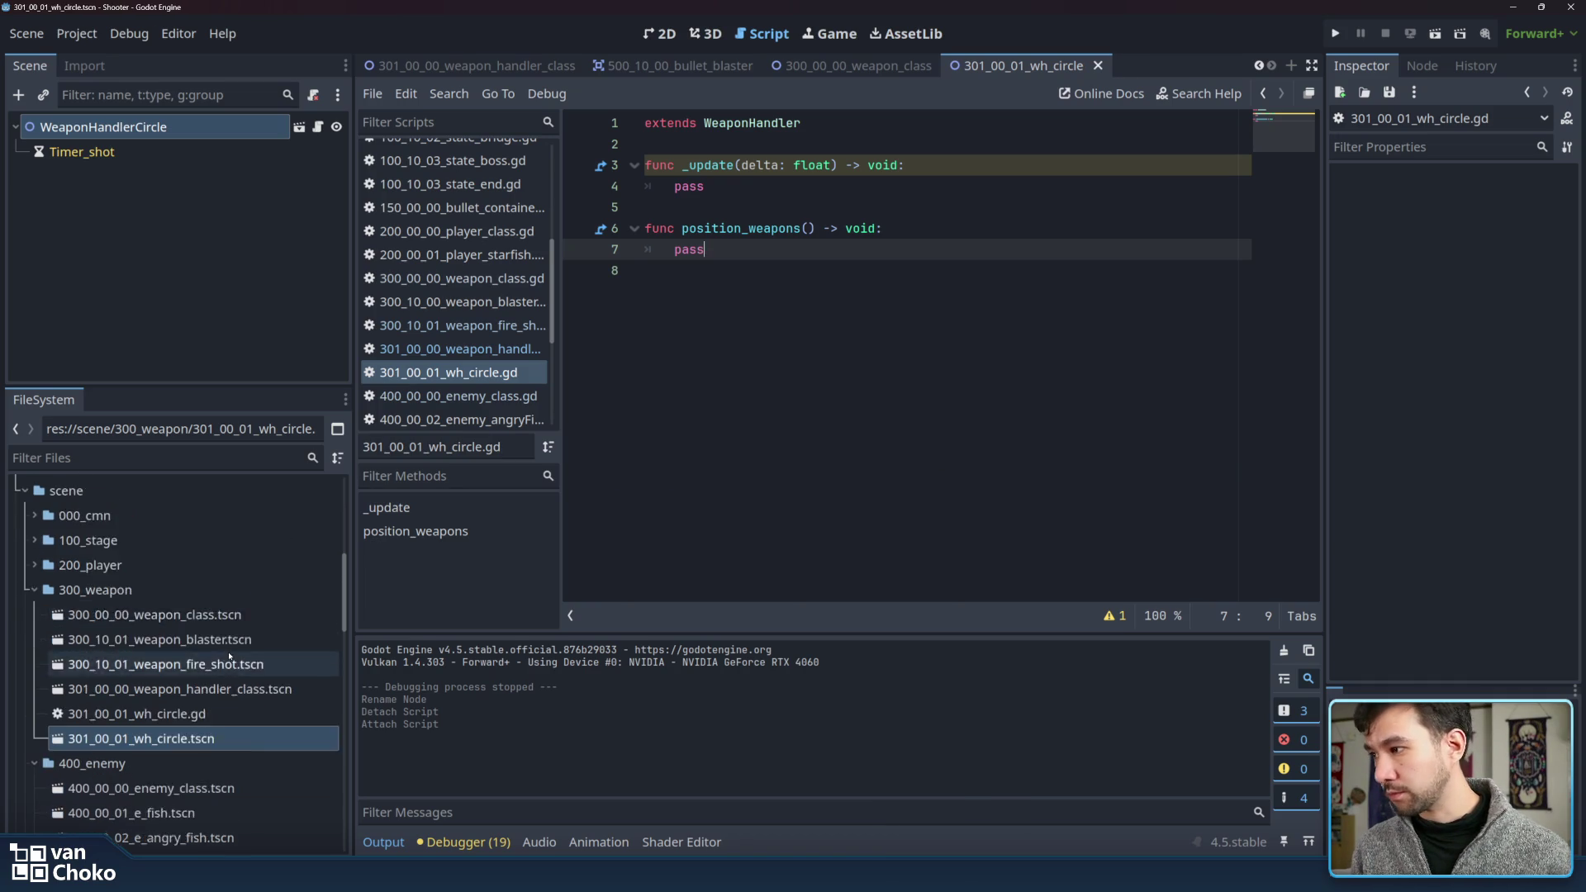
left_click(220, 611)
scroll(198, 578, "down", 5)
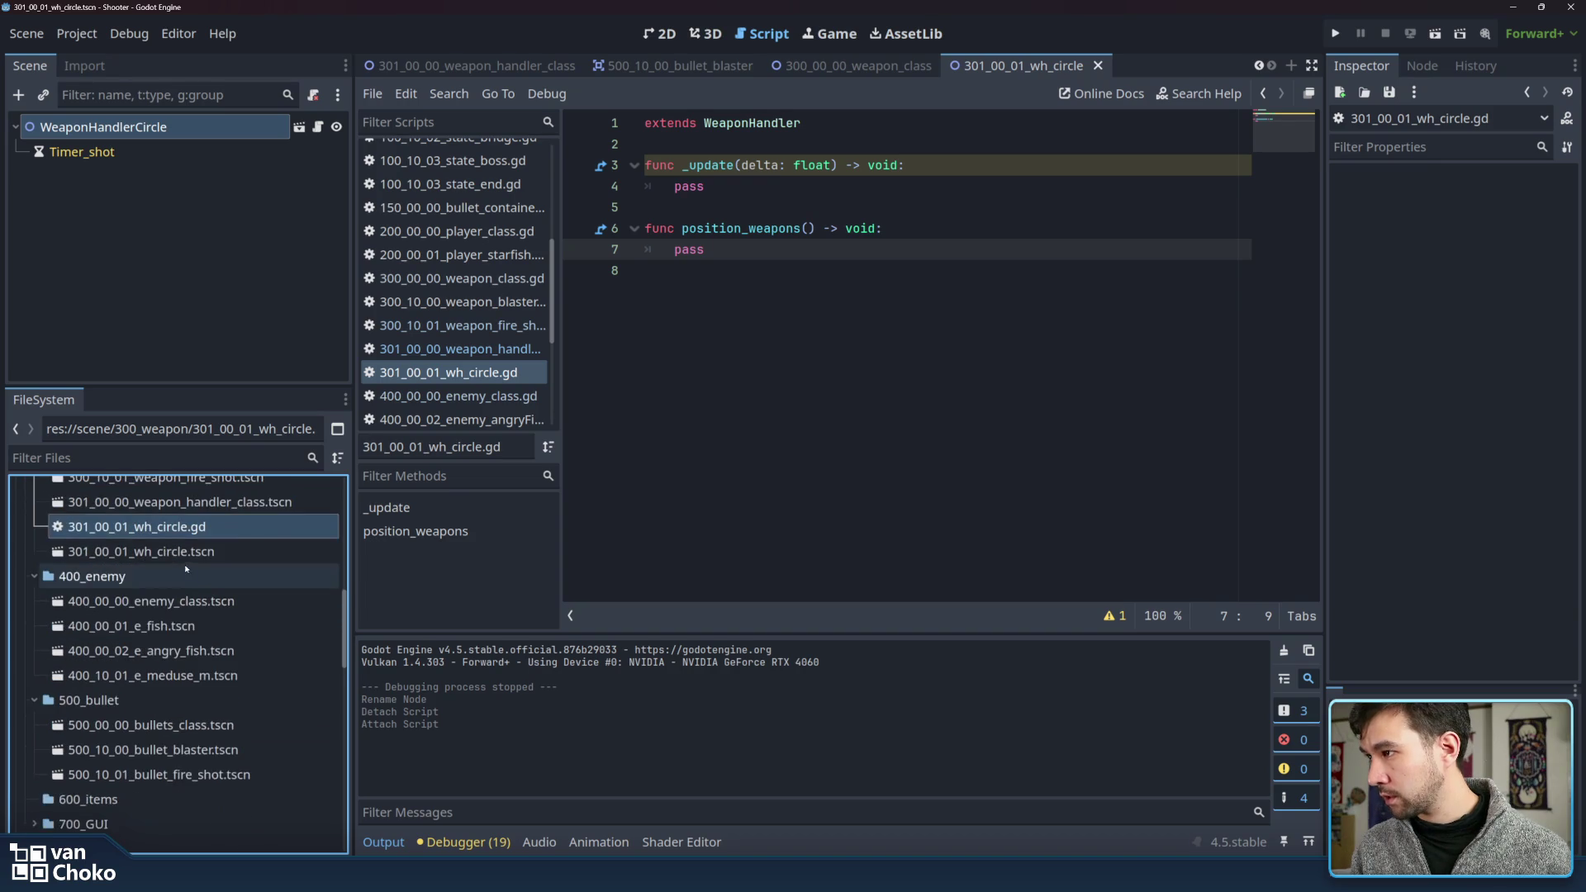
mouse_move(174, 487)
left_mouse_down()
mouse_move(198, 593)
mouse_move(200, 665)
mouse_move(184, 671)
mouse_move(162, 579)
left_mouse_up()
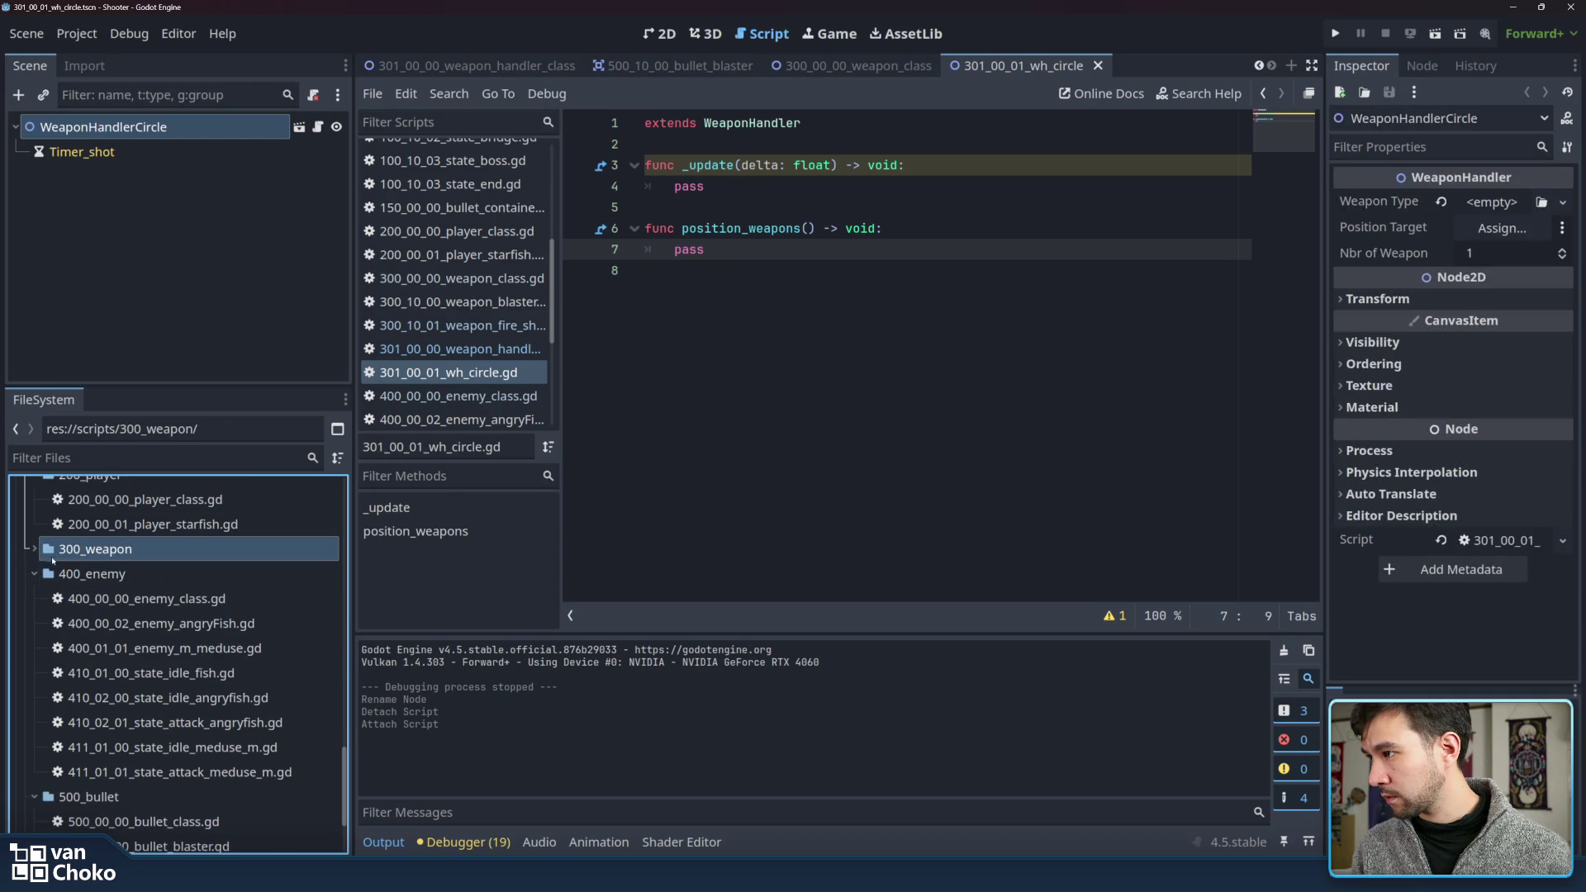
left_click(33, 552)
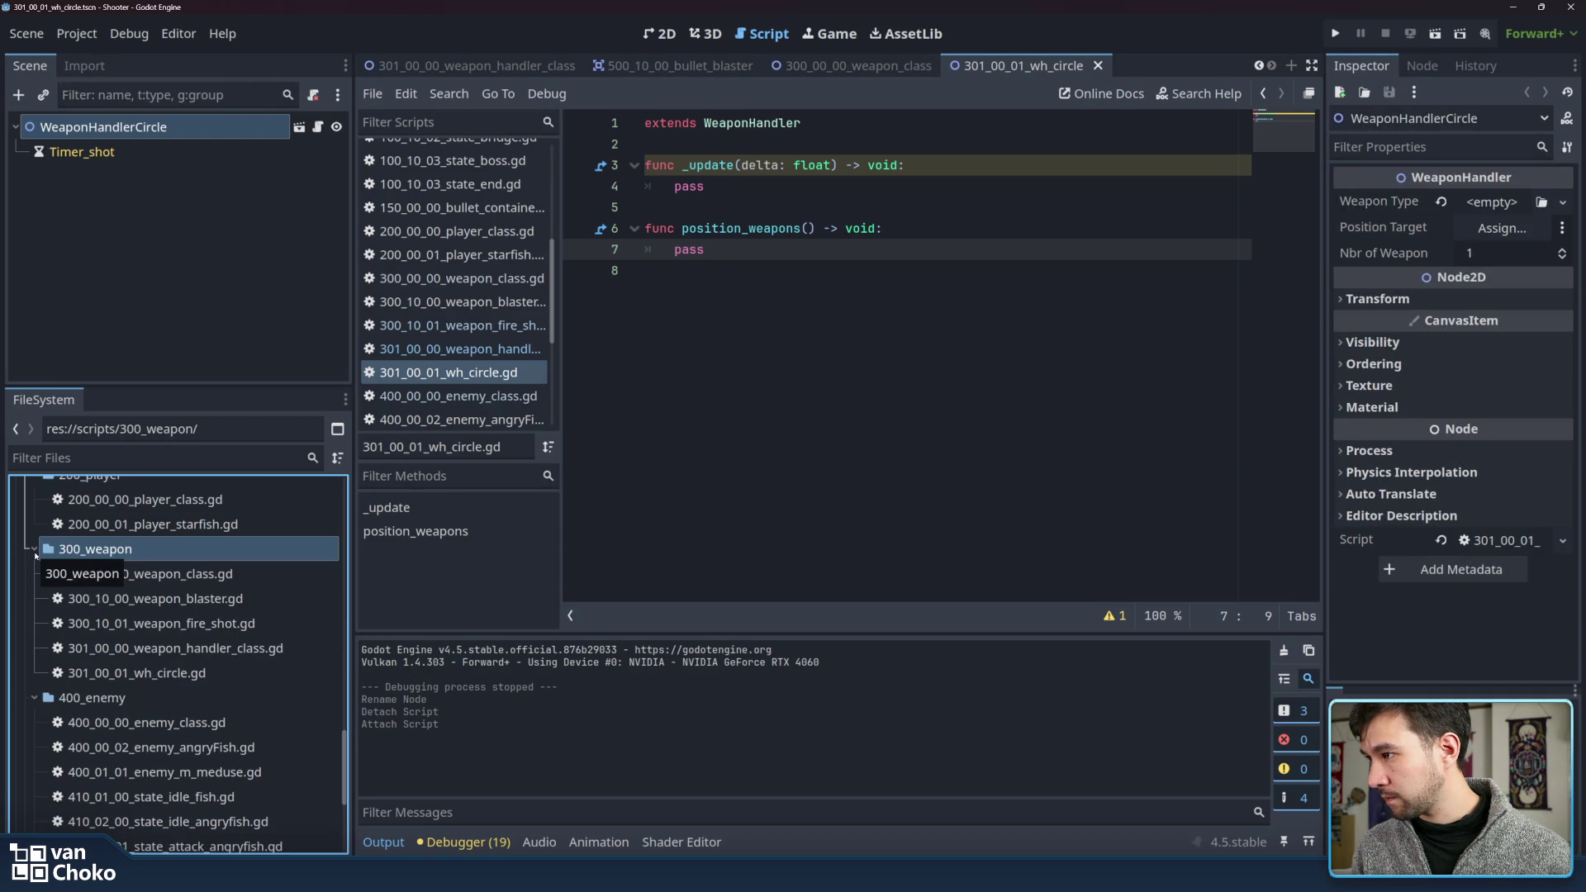
left_click(34, 552)
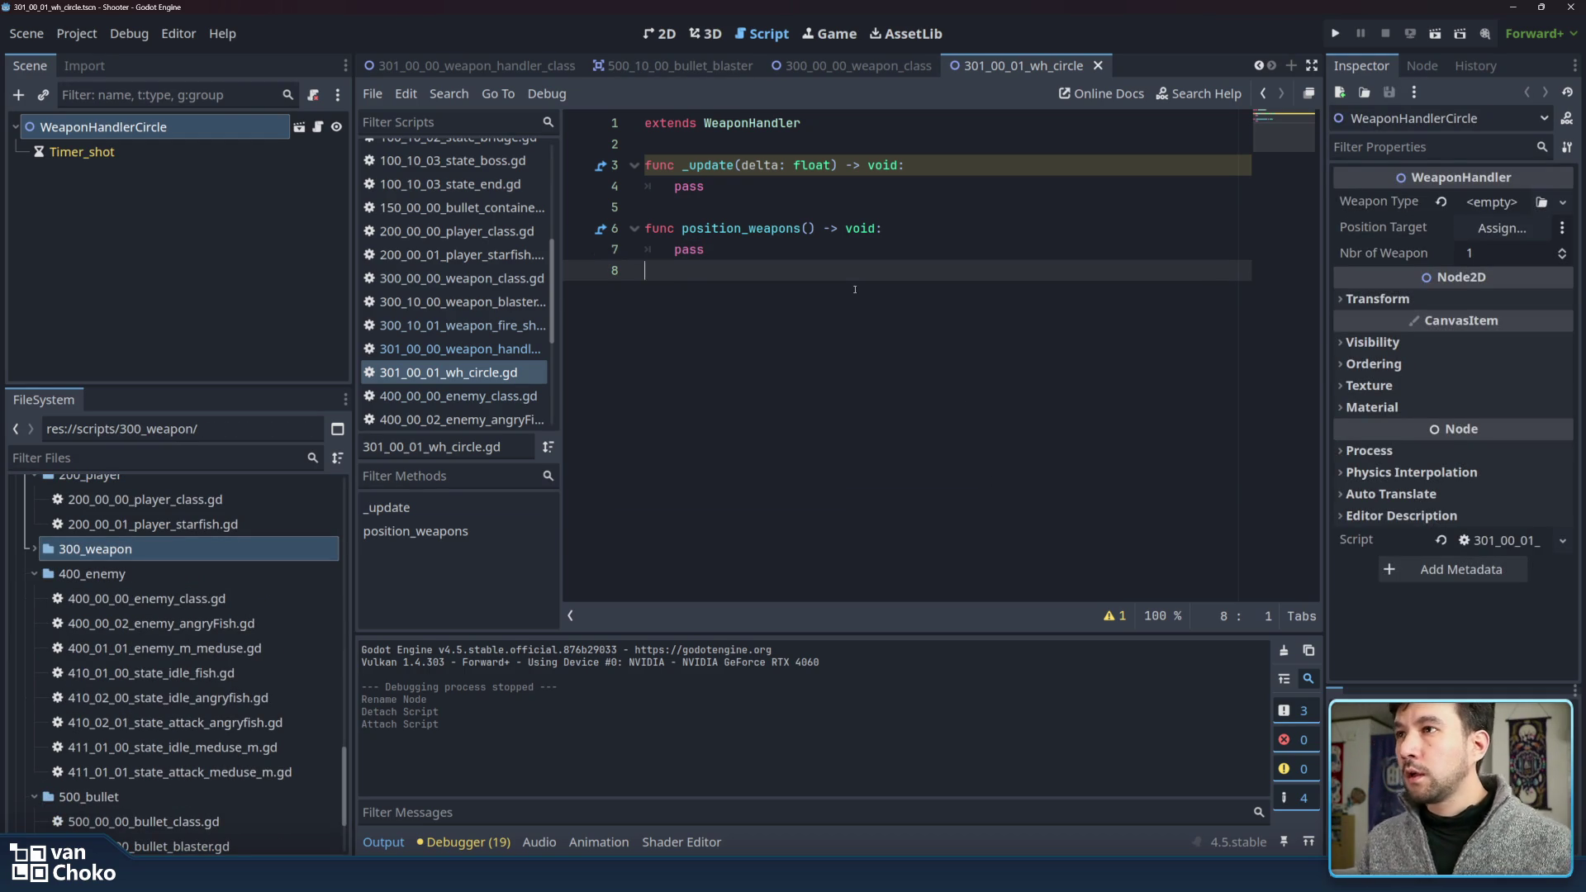
Return the caret to the position_weapons line and pick an option from the script editor's context menu
left_click(851, 228)
left_click(831, 249)
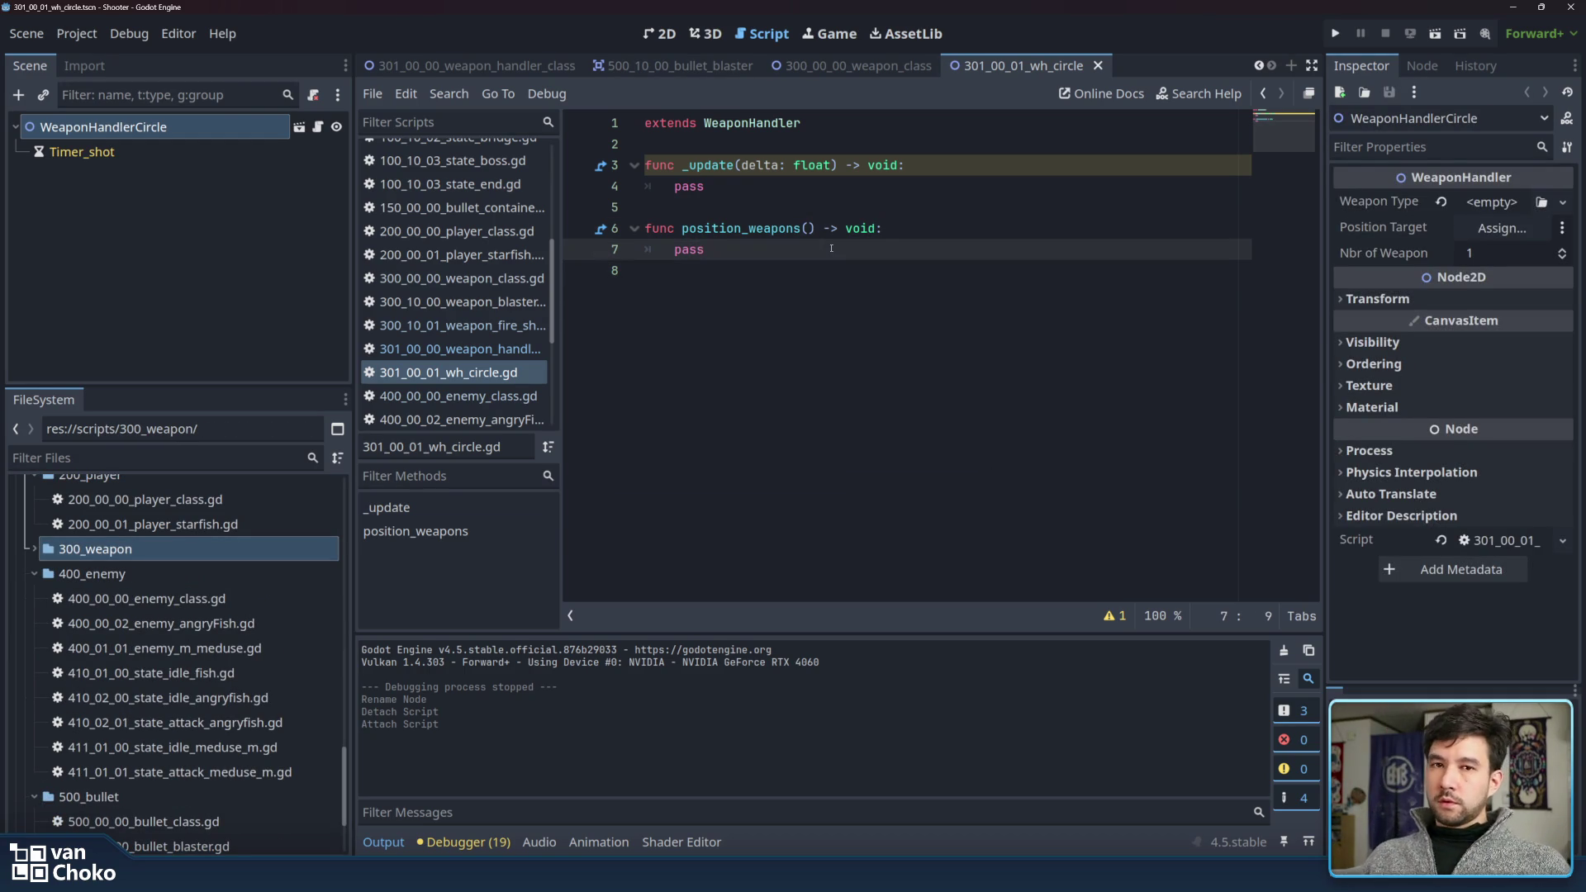
key("Up")
key("Up")
key("Up")
key("Down")
key("Down")
key("Down")
key("Down")
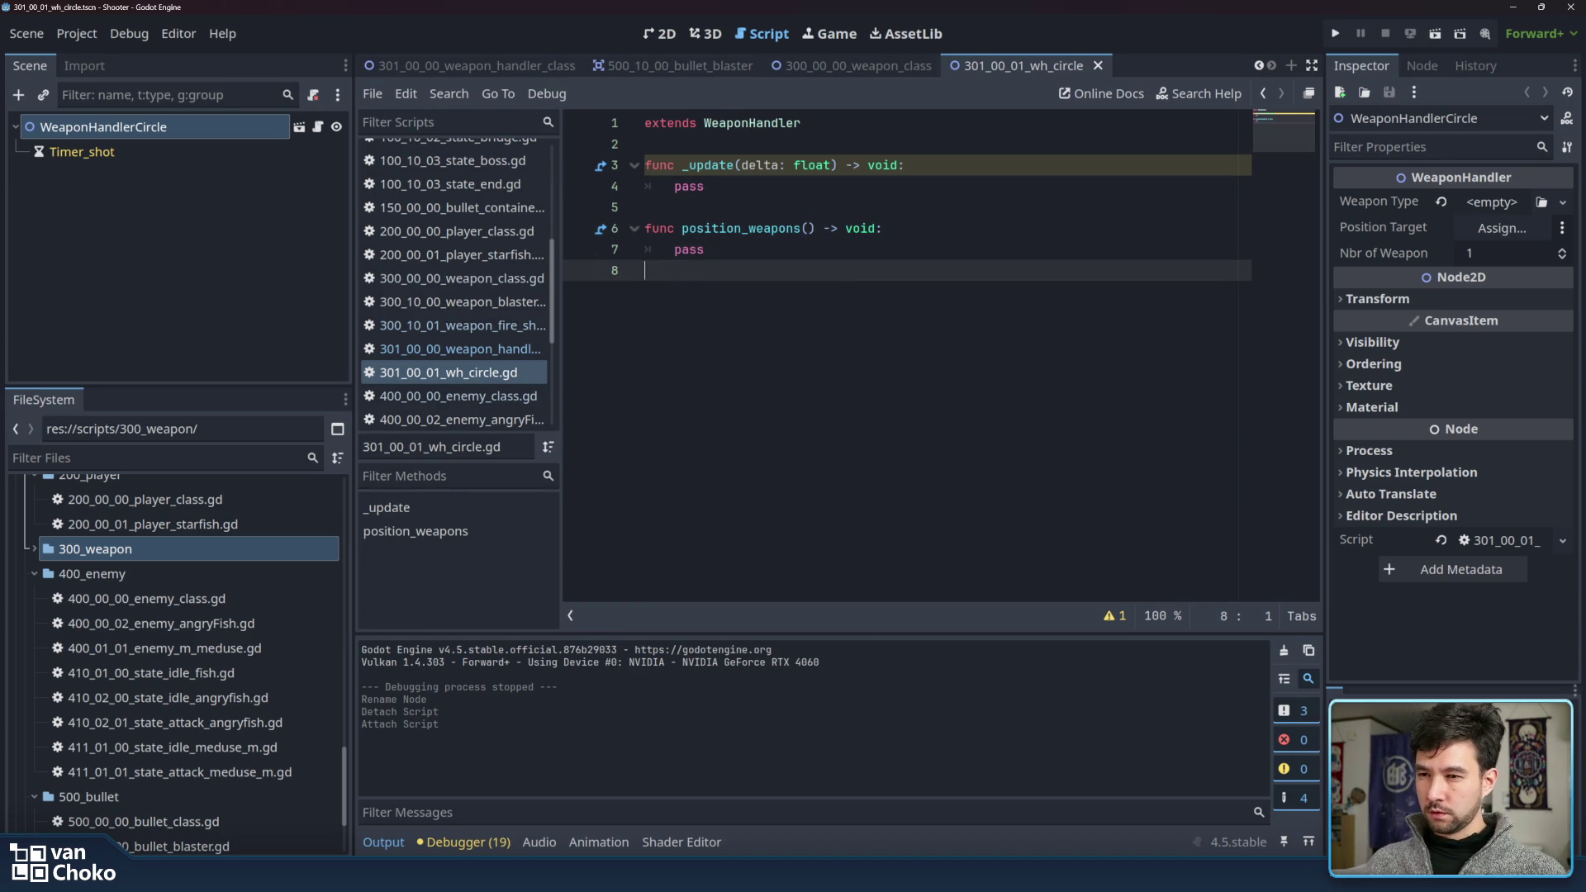
right_click(860, 794)
left_click(909, 826)
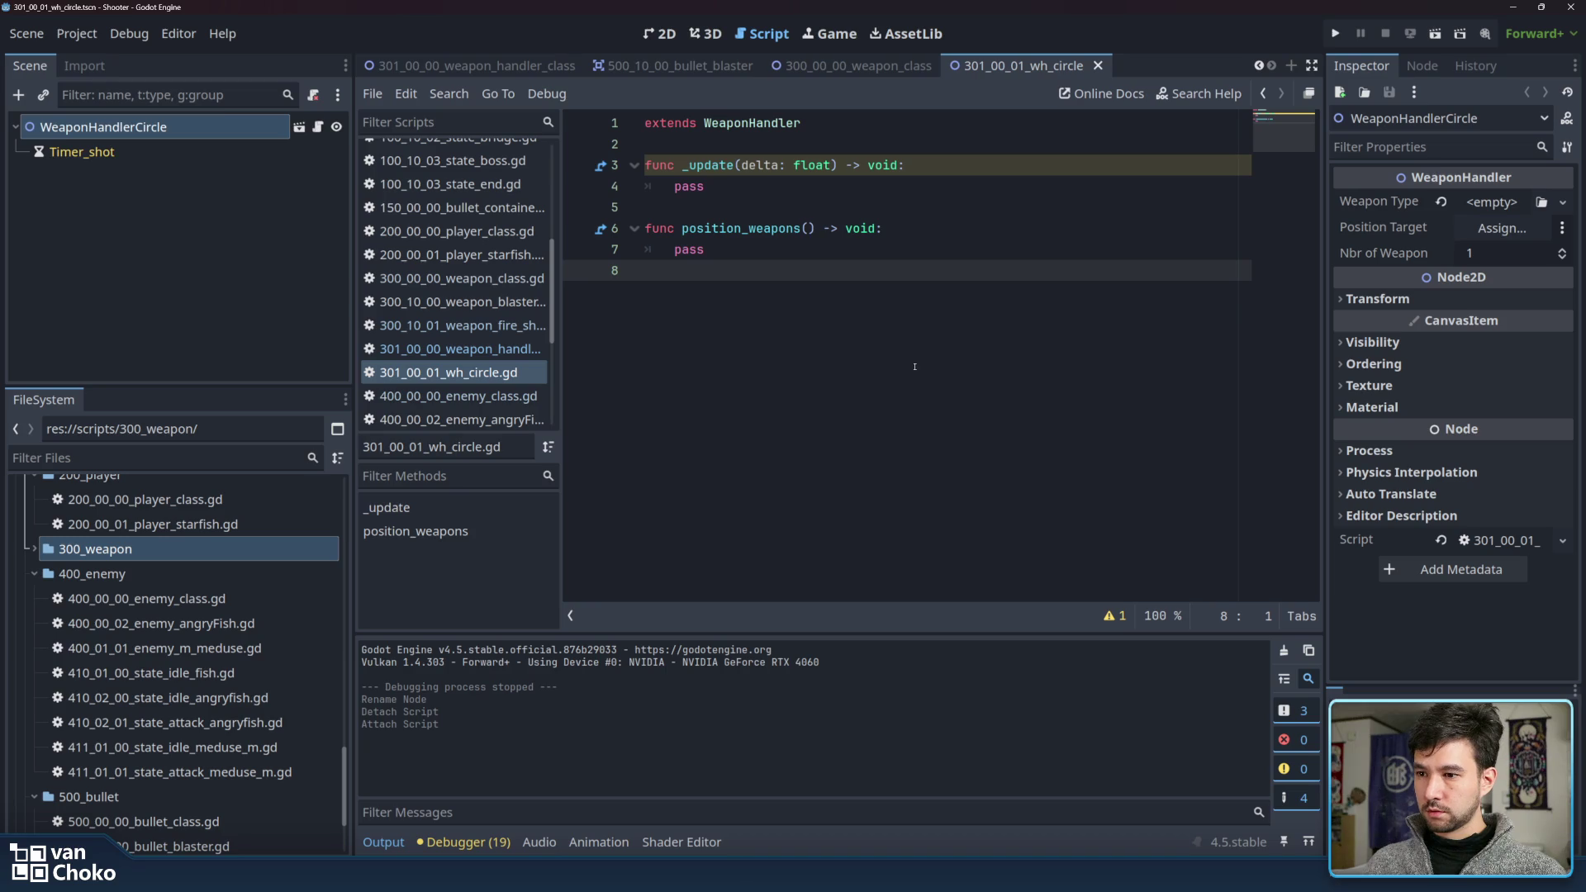
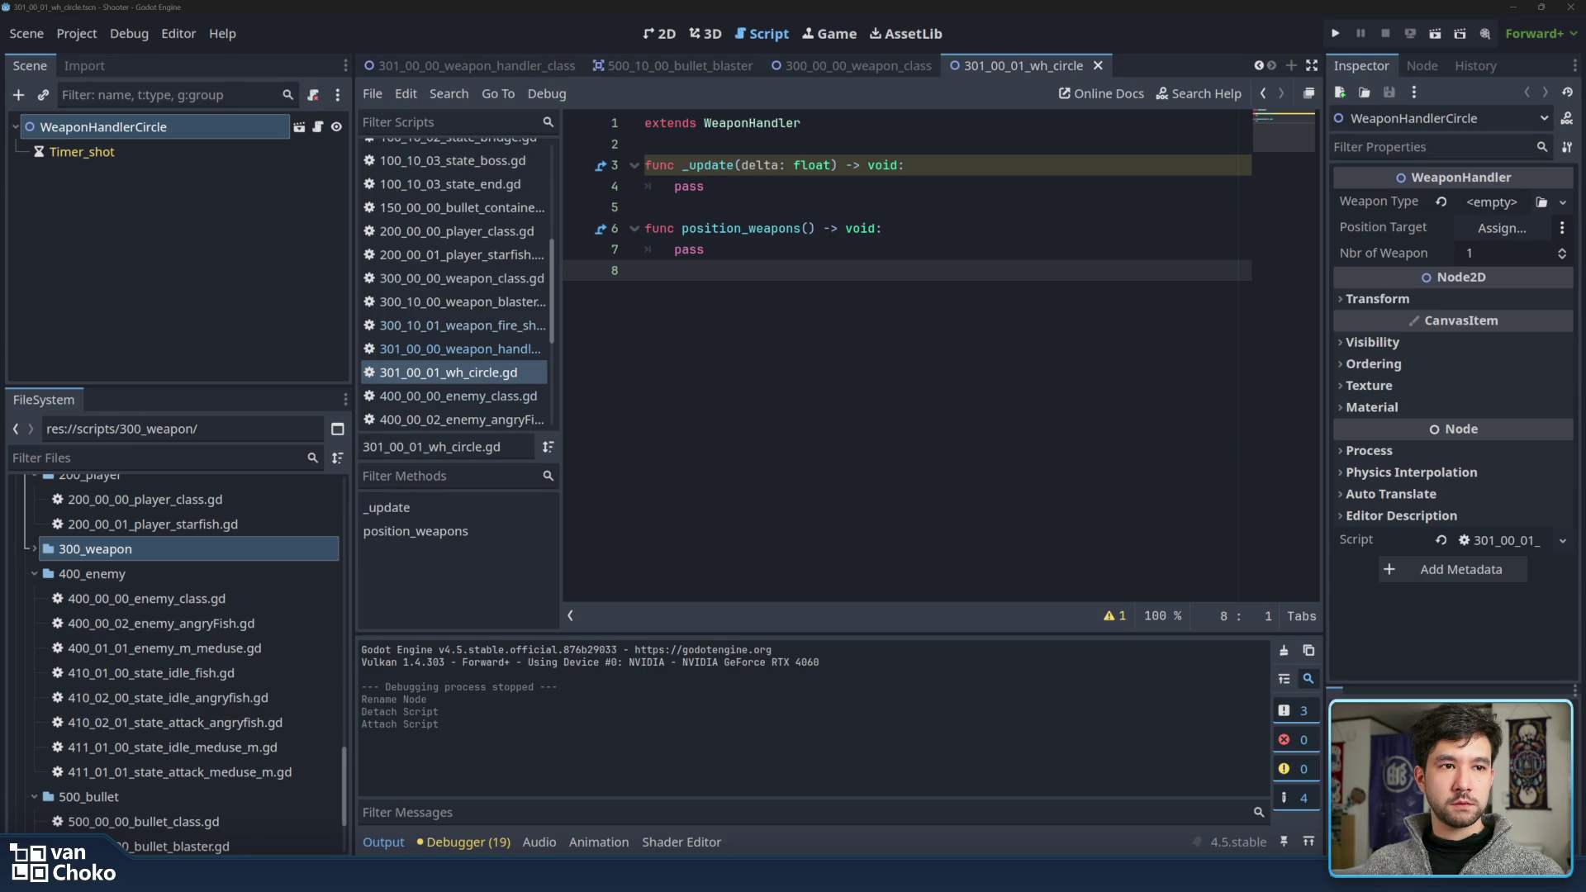
Switch to the shooter_proto project window and maximize it on module_handler.gd
key("alt+Tab")
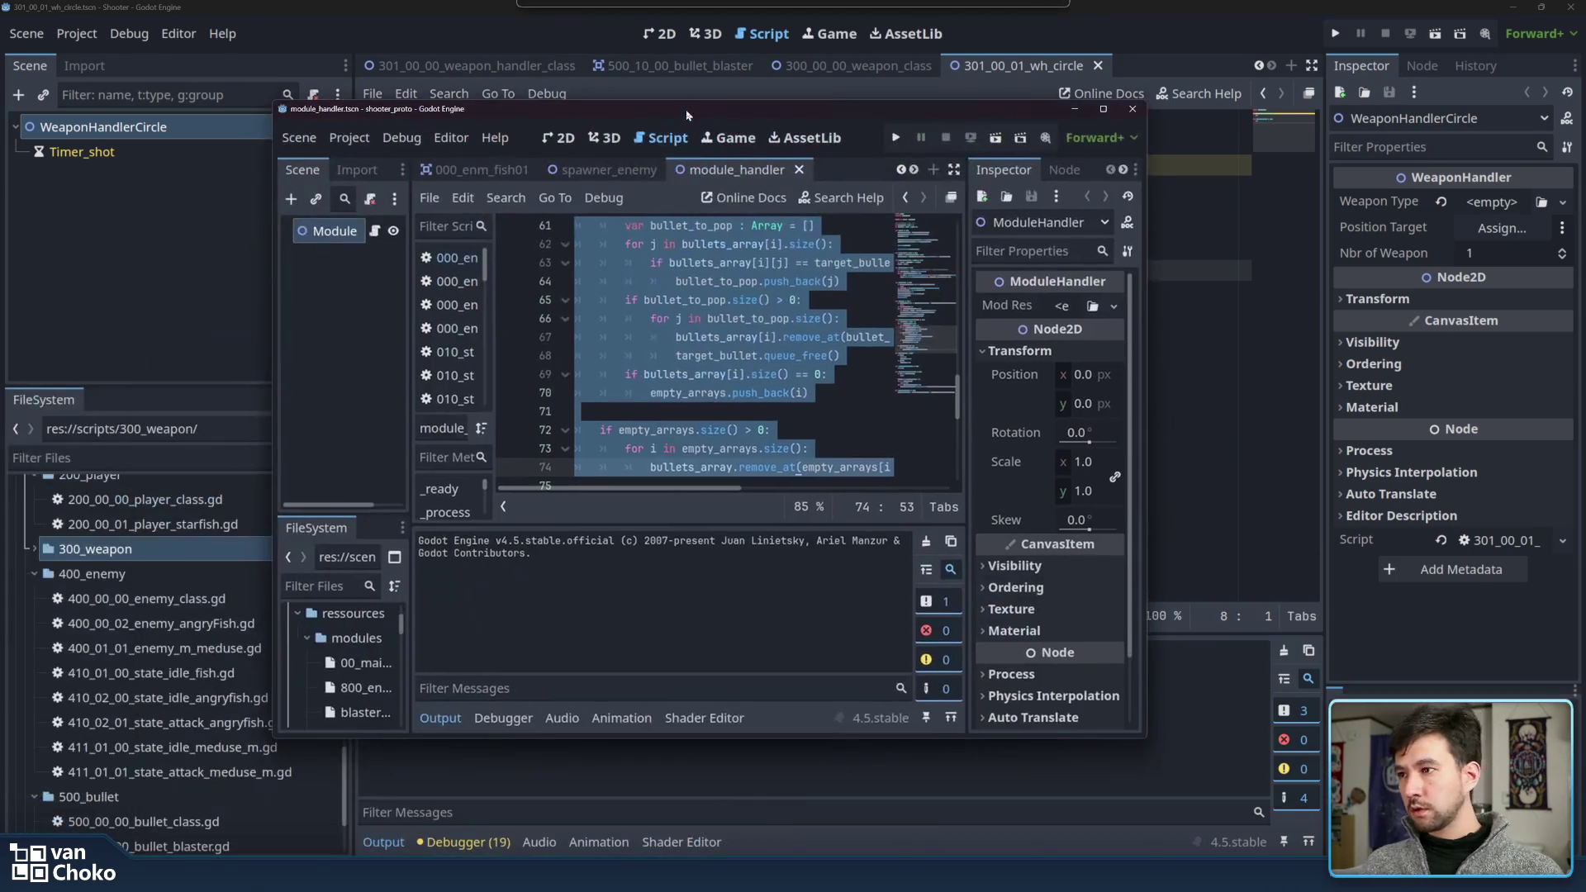
left_click(830, 281)
double_click(919, 109)
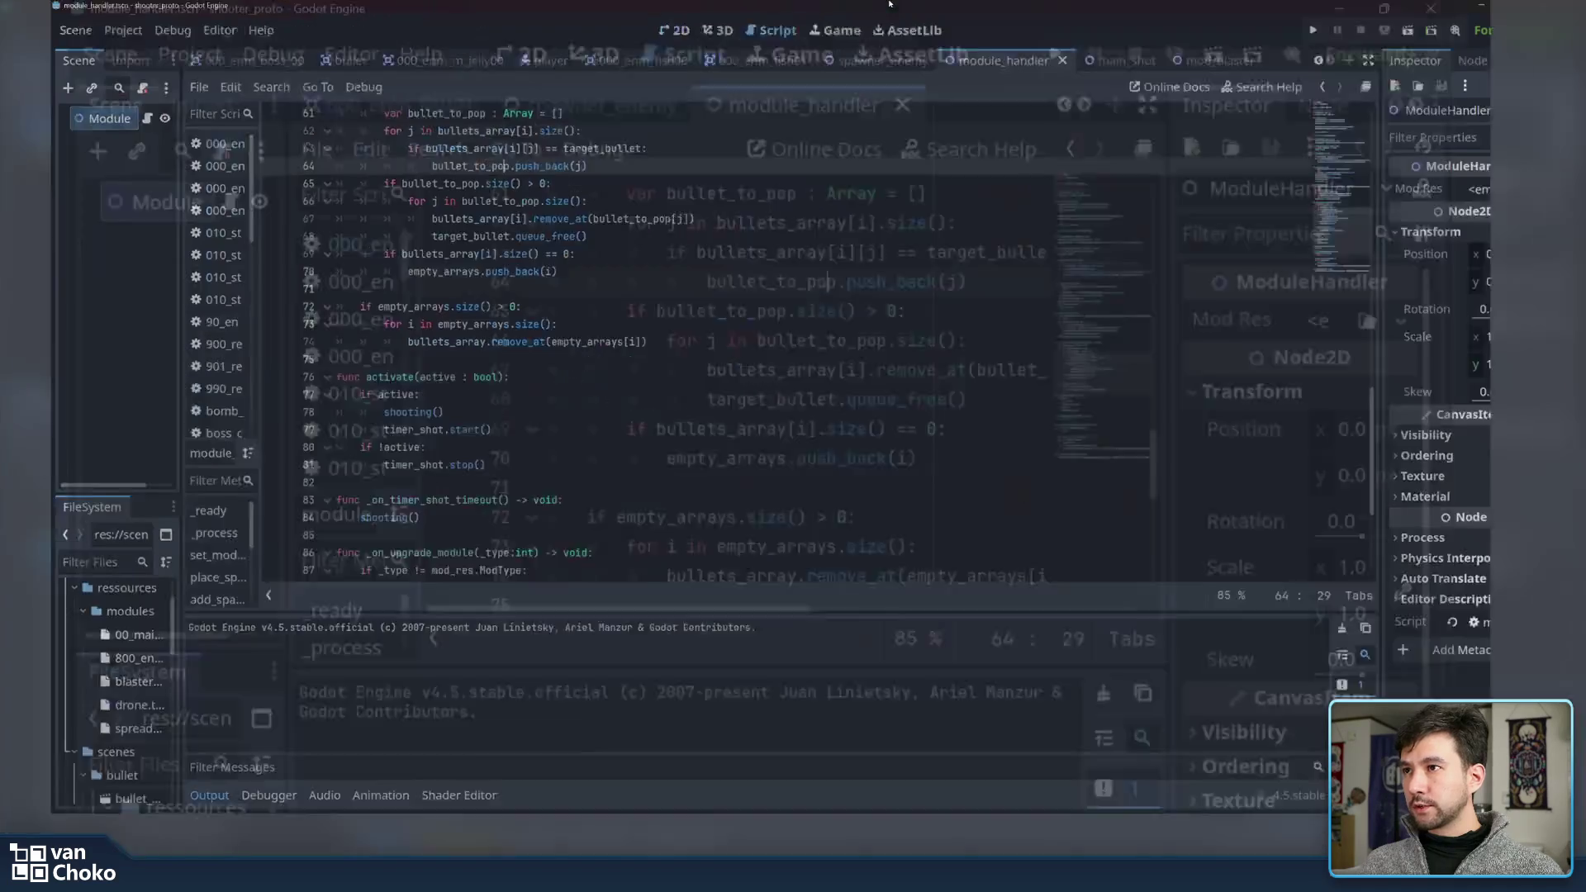
scroll(896, 316, "down", 4)
left_click(896, 314)
key("Down")
key("Down")
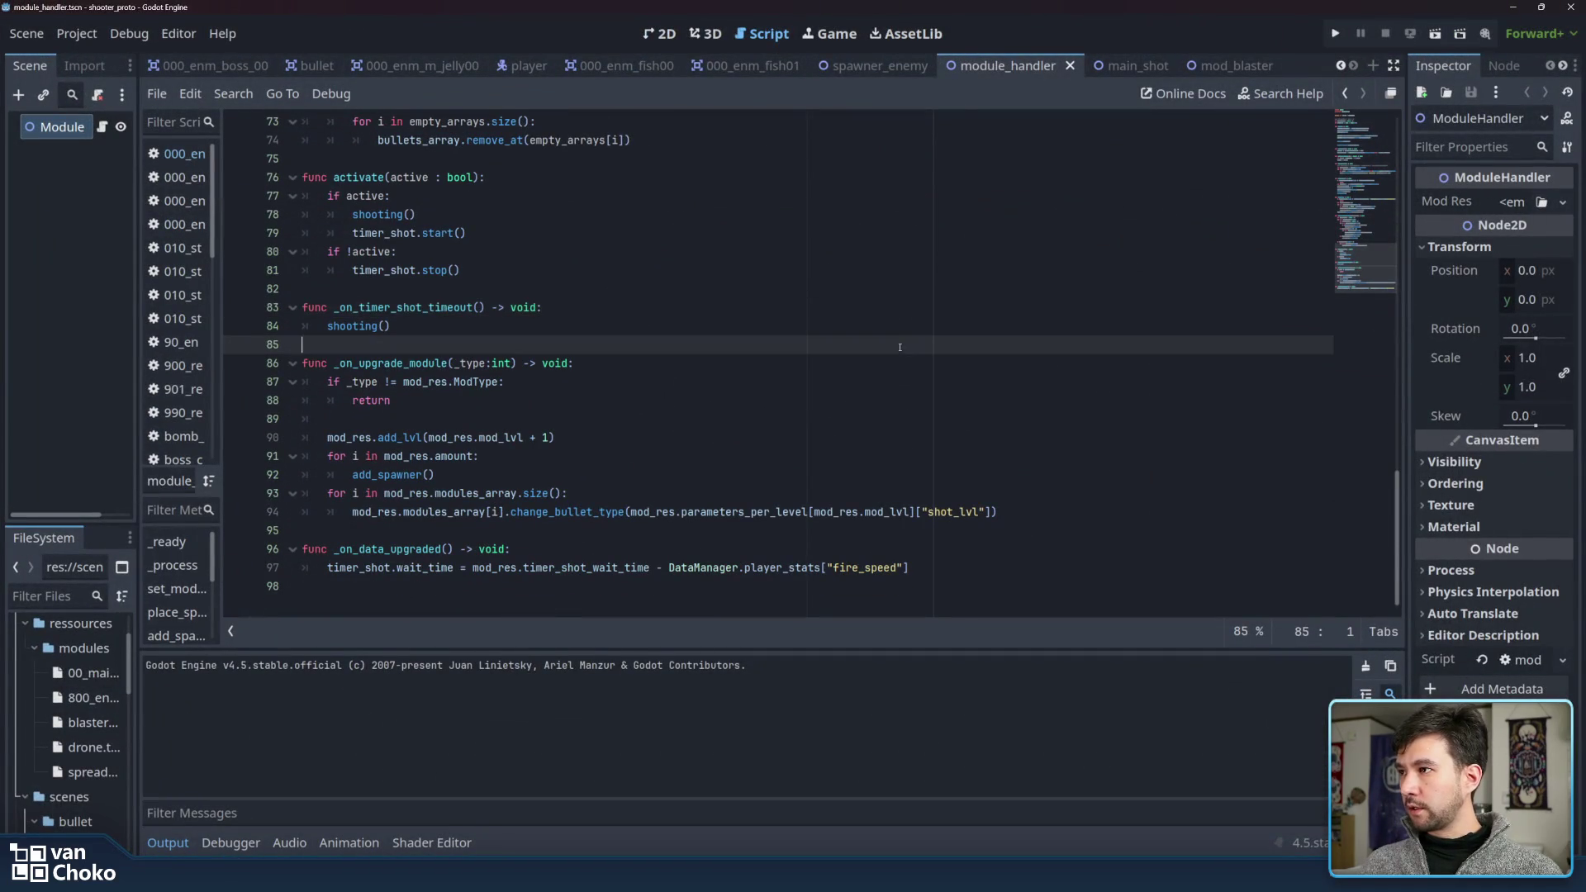
Widen the script list and review the upgrade logic on lines 87–94 of module_handler.gd
left_click_drag(220, 413, 391, 406)
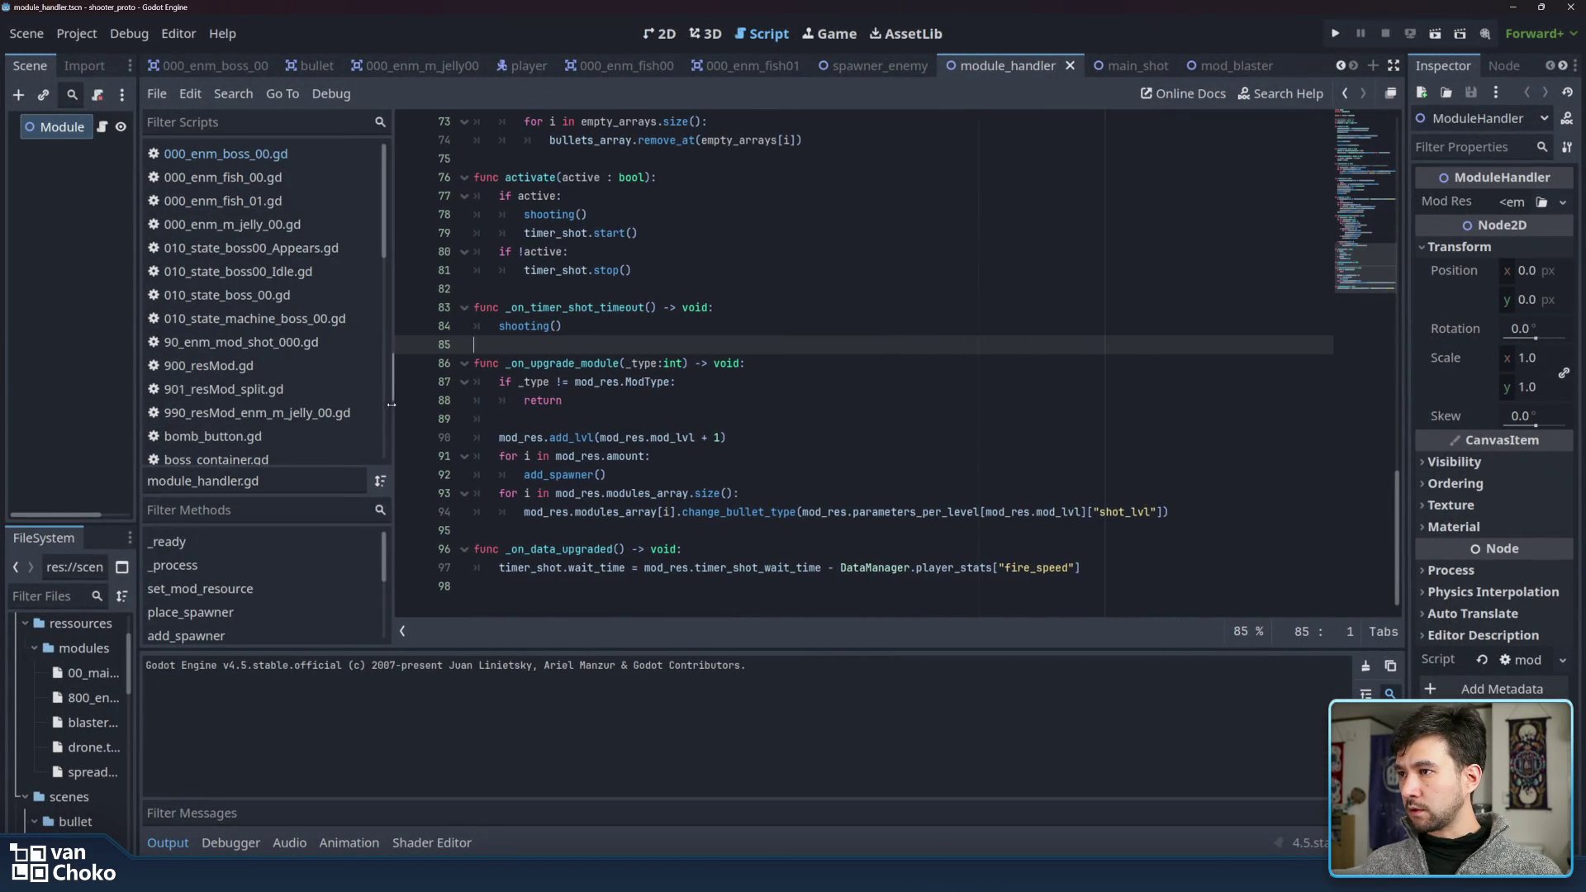
left_click(1174, 513)
left_click(726, 513, "shift")
mouse_move(710, 499)
left_mouse_down()
mouse_move(582, 459)
mouse_move(509, 381)
left_mouse_up()
left_click(509, 381)
scroll(510, 381, "up", 7)
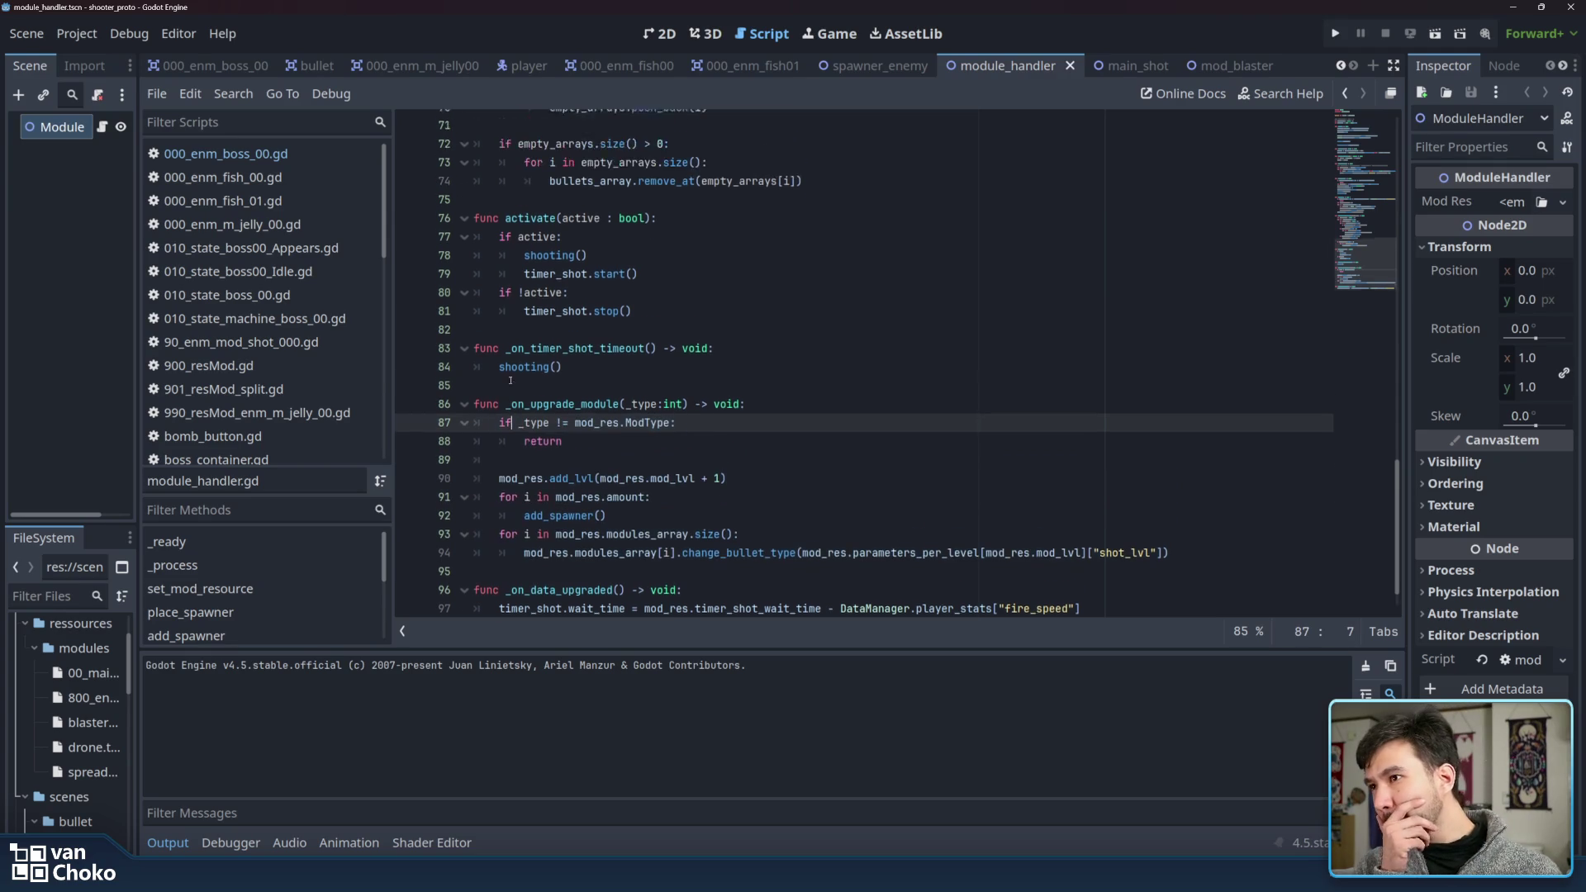
scroll(510, 381, "up", 3)
scroll(513, 381, "down", 8)
scroll(518, 381, "down", 3)
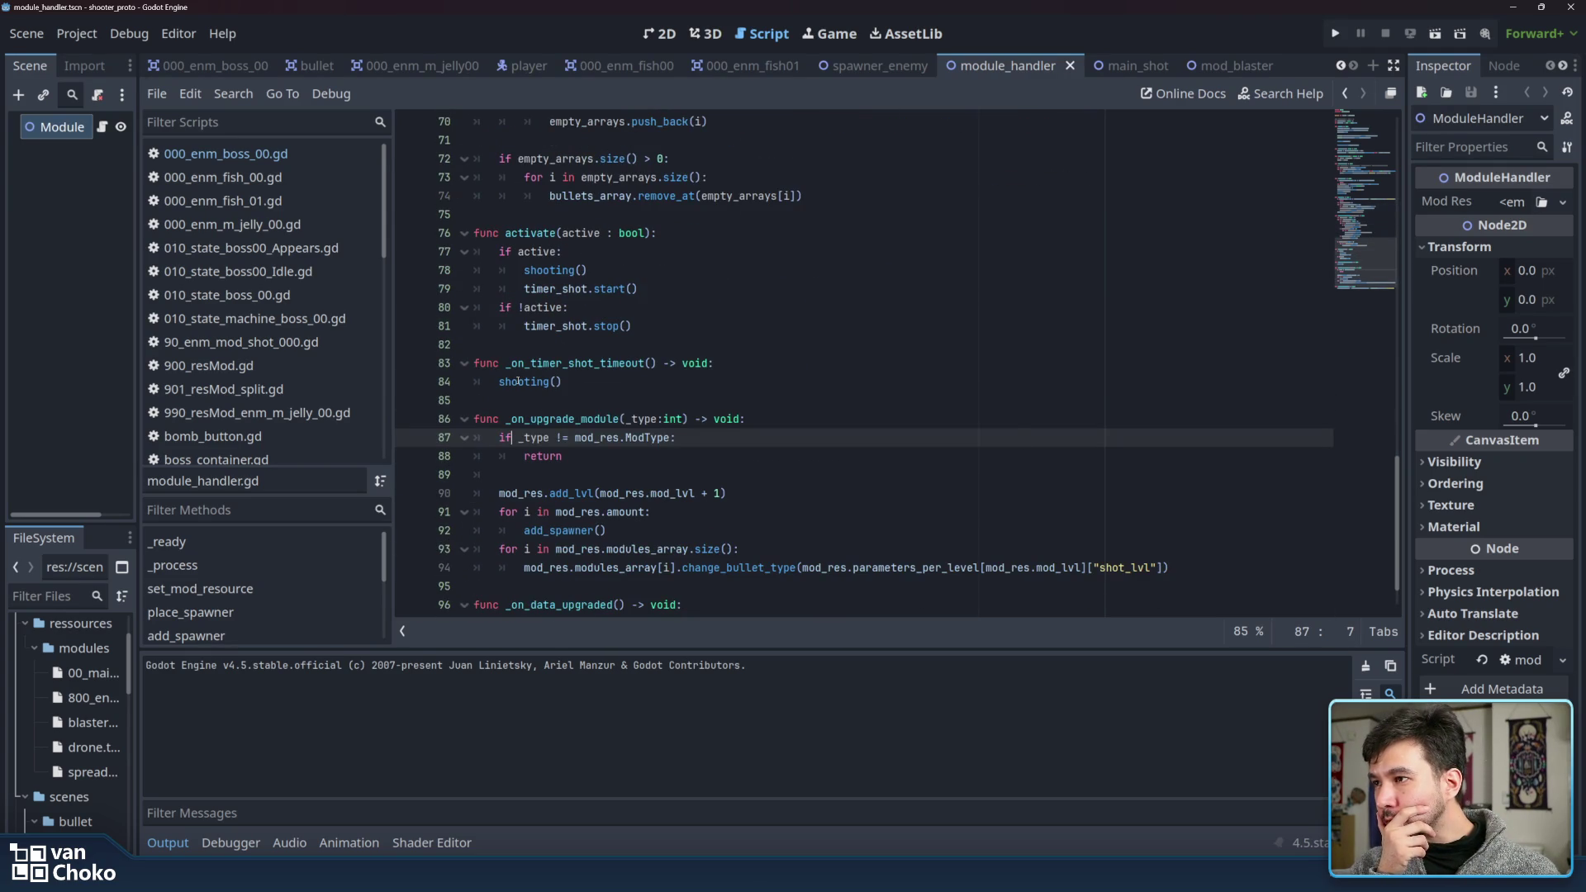
scroll(496, 477, "up", 12)
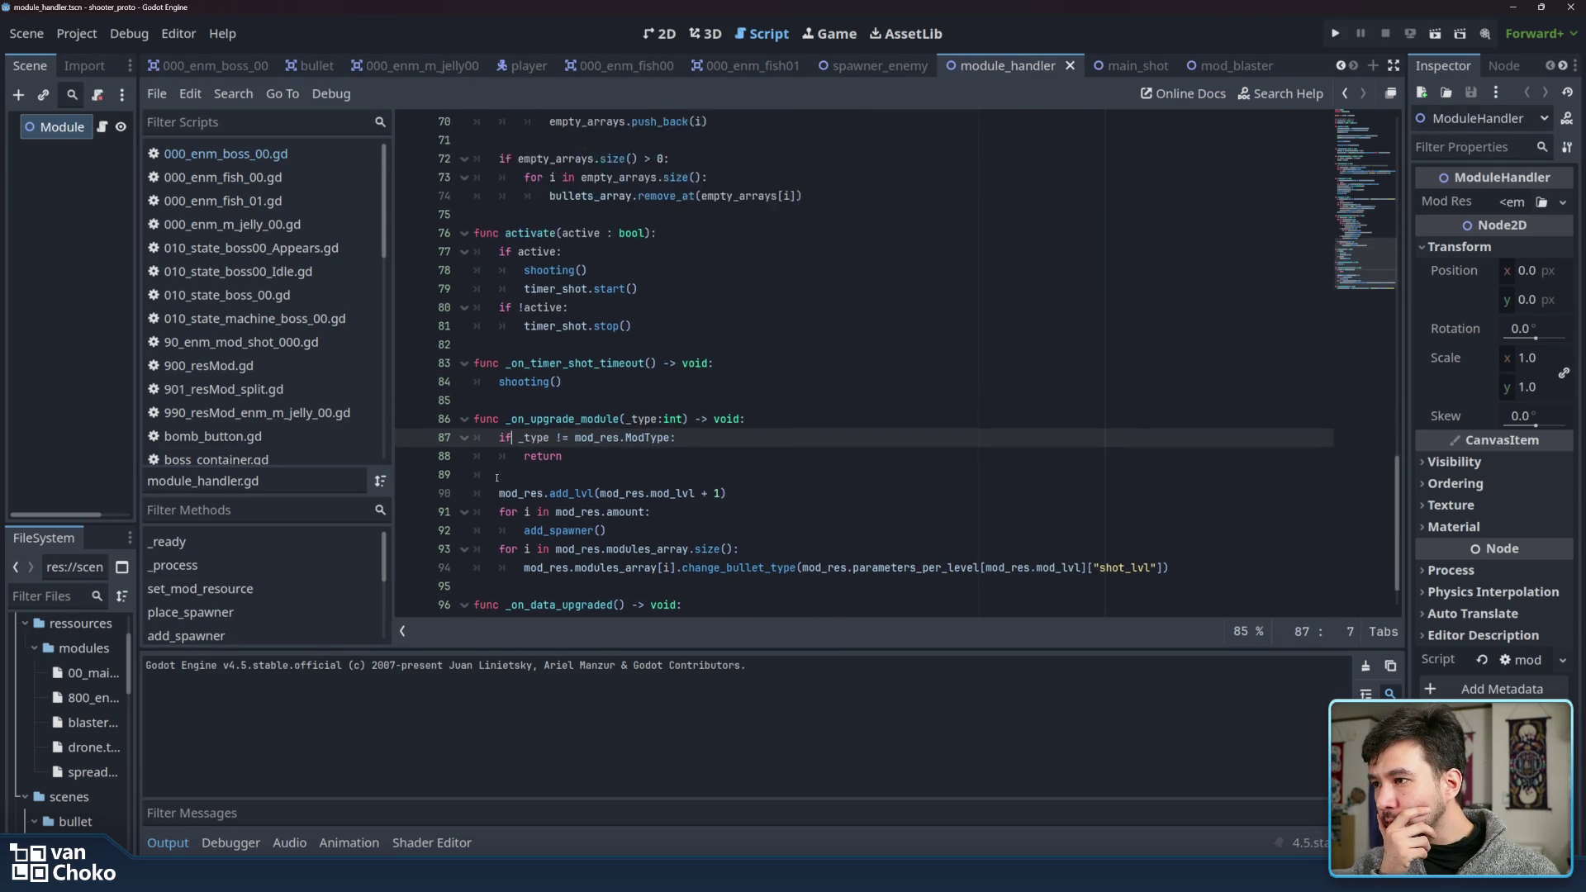
Examine place_spawner's target_pos_arr, tween call and loop over modules_array
left_click(493, 474)
scroll(493, 475, "up", 4)
left_click(488, 376)
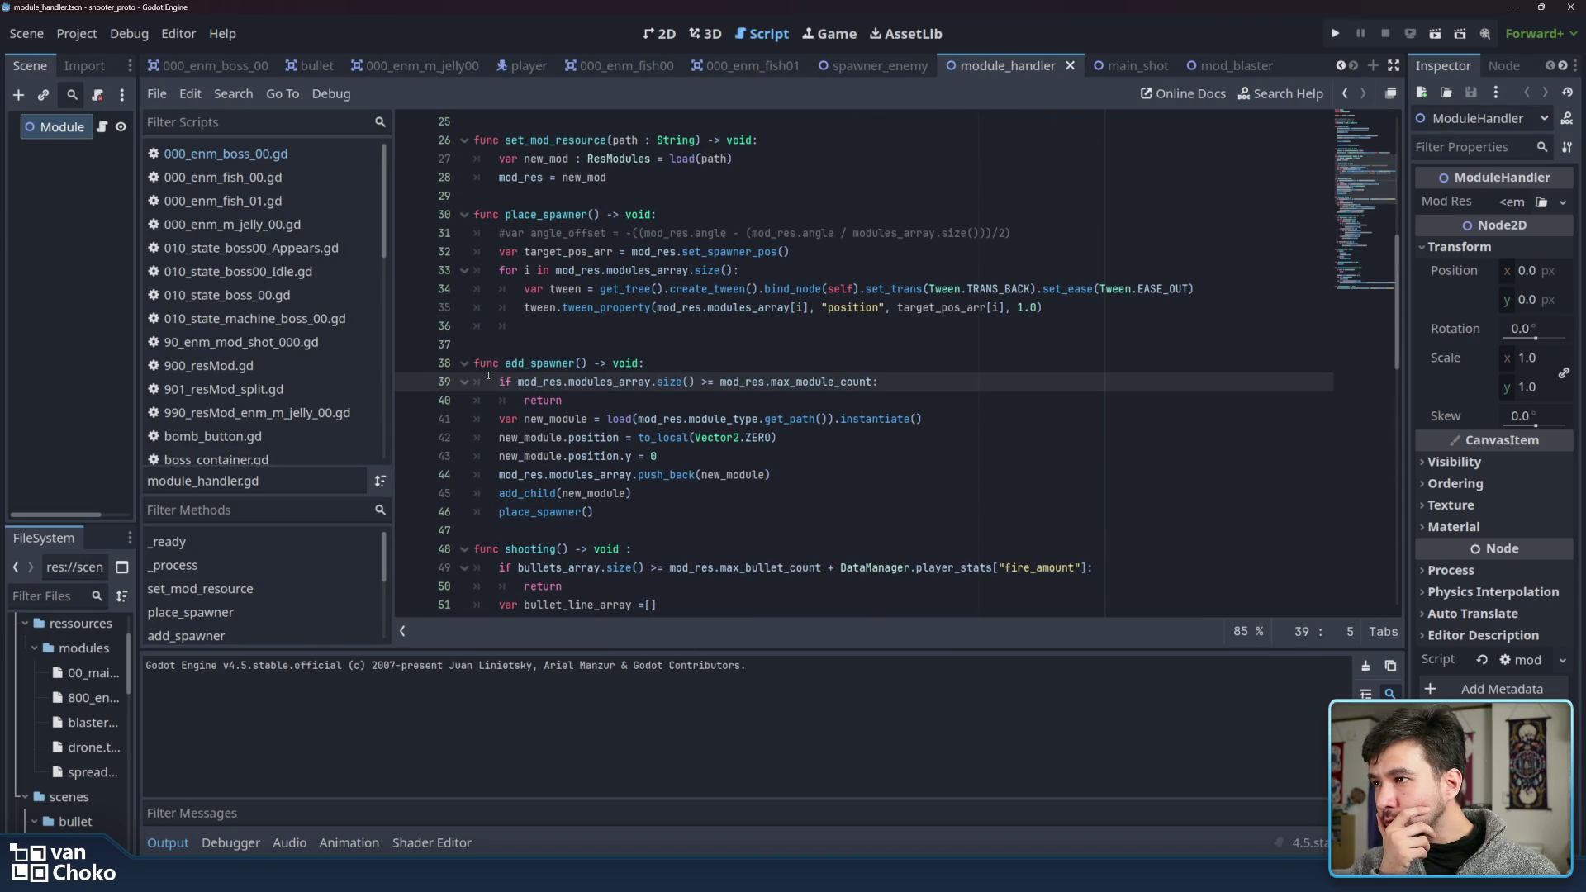
scroll(501, 372, "up", 2)
double_click(513, 345)
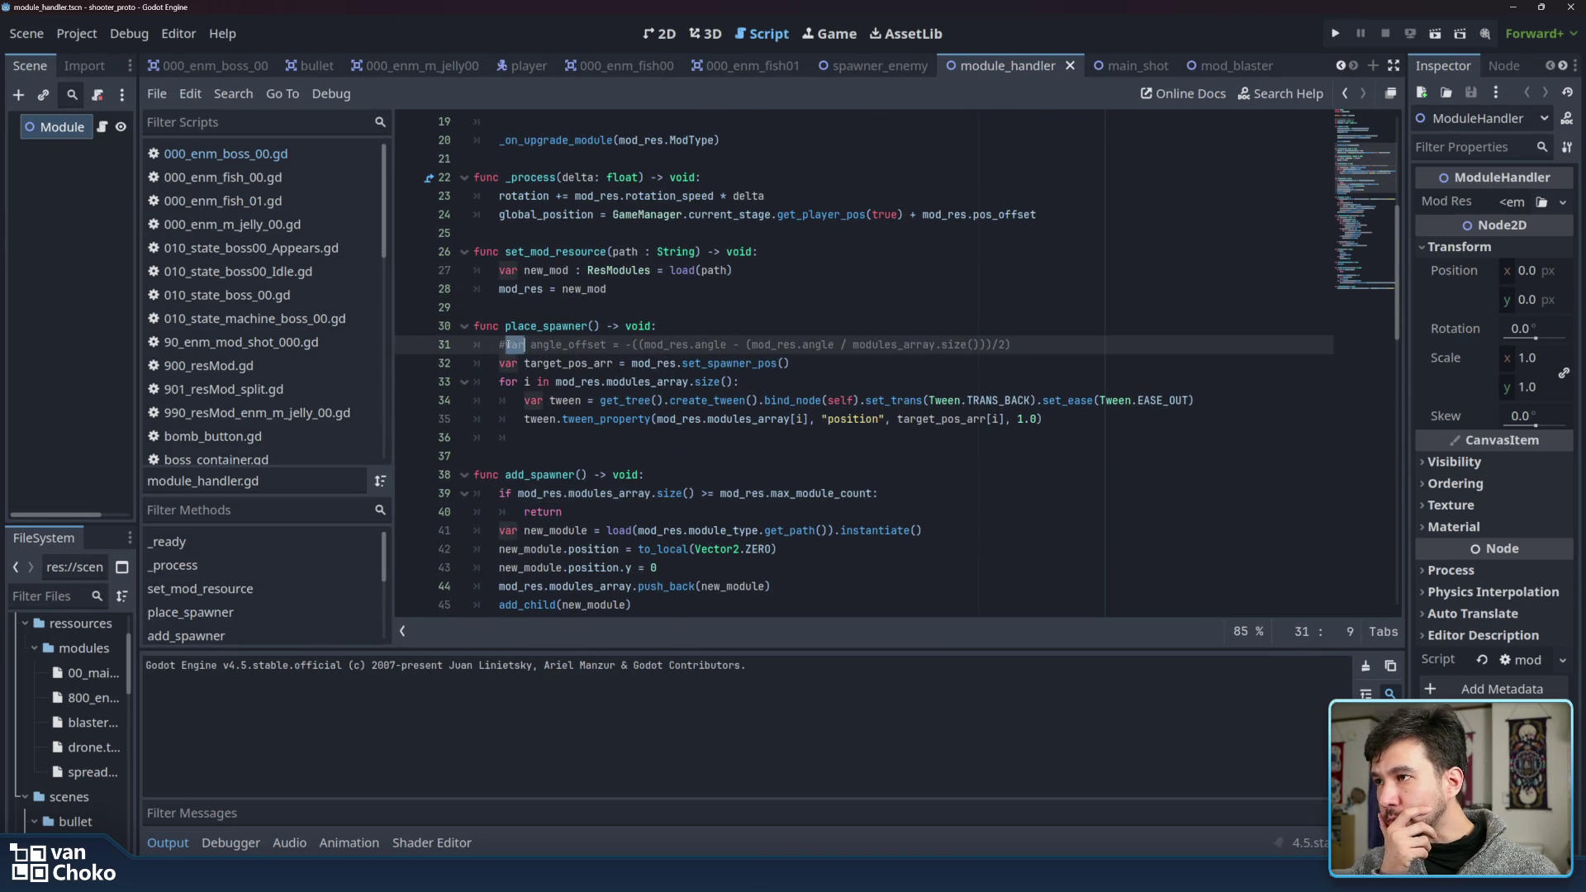
double_click(507, 364)
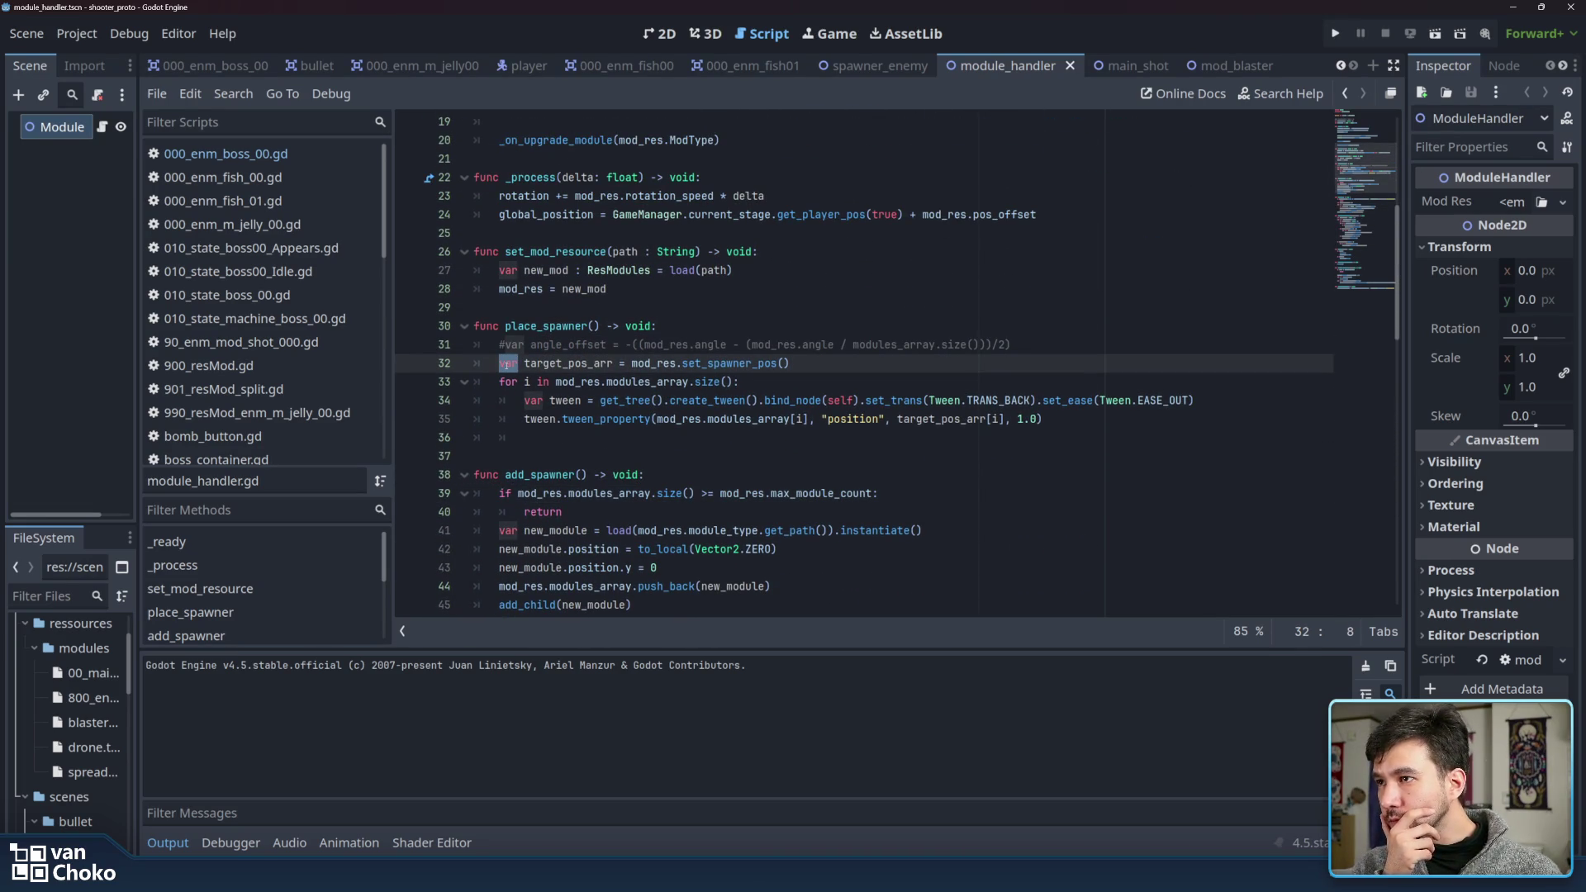
left_click_drag(507, 363, 828, 357)
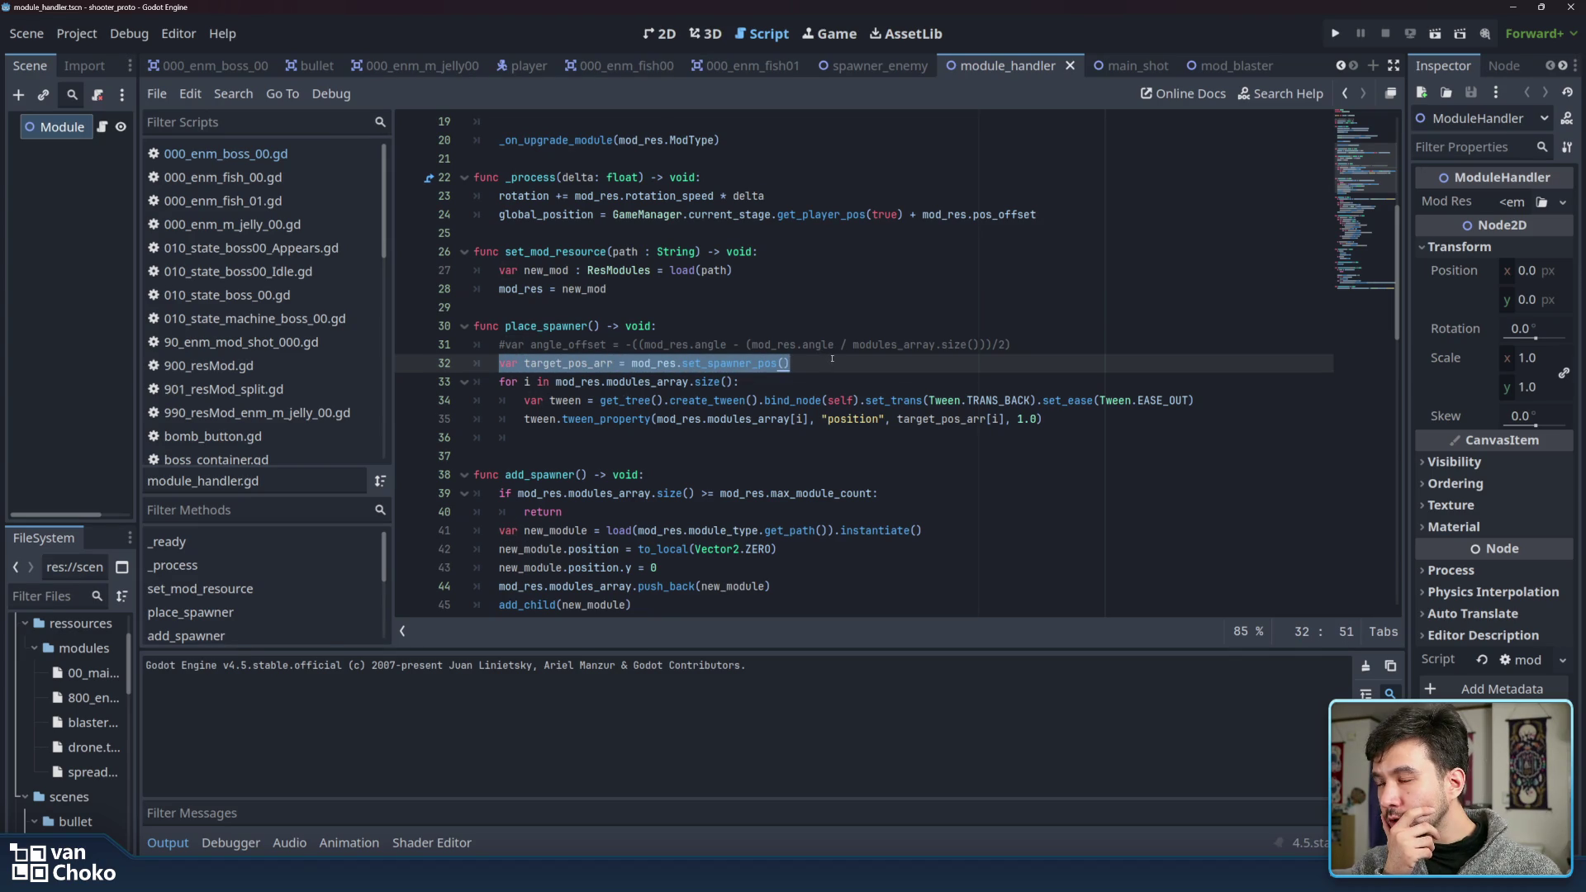
double_click(840, 401)
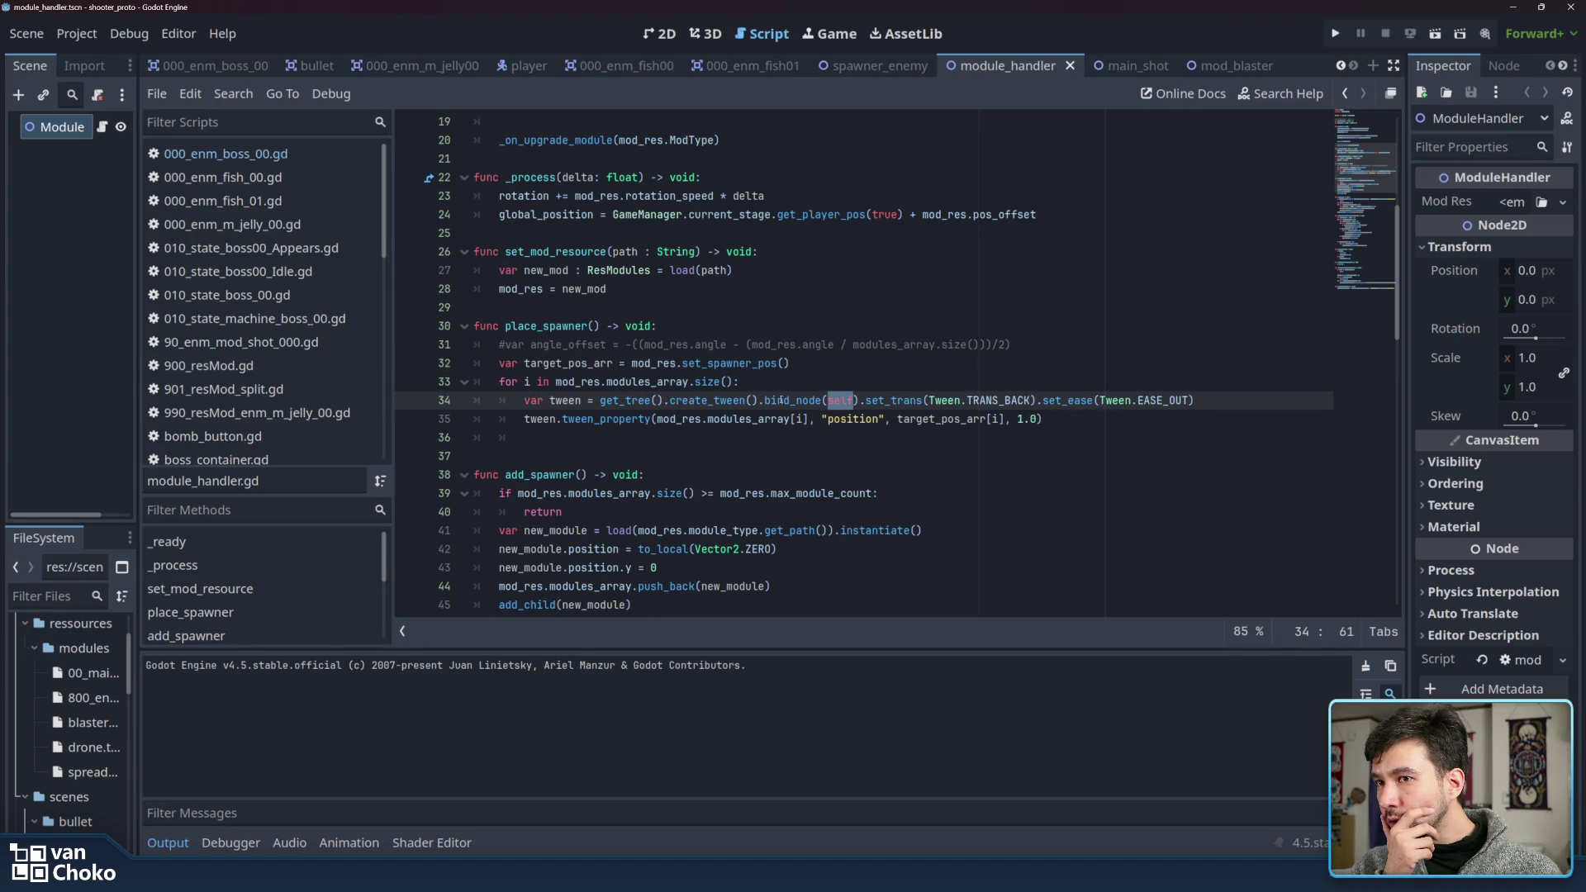
double_click(533, 401)
left_click_drag(600, 406, 1099, 405)
left_click(1086, 415)
mouse_move(499, 381)
left_mouse_down()
mouse_move(791, 363)
mouse_move(817, 381)
left_mouse_up()
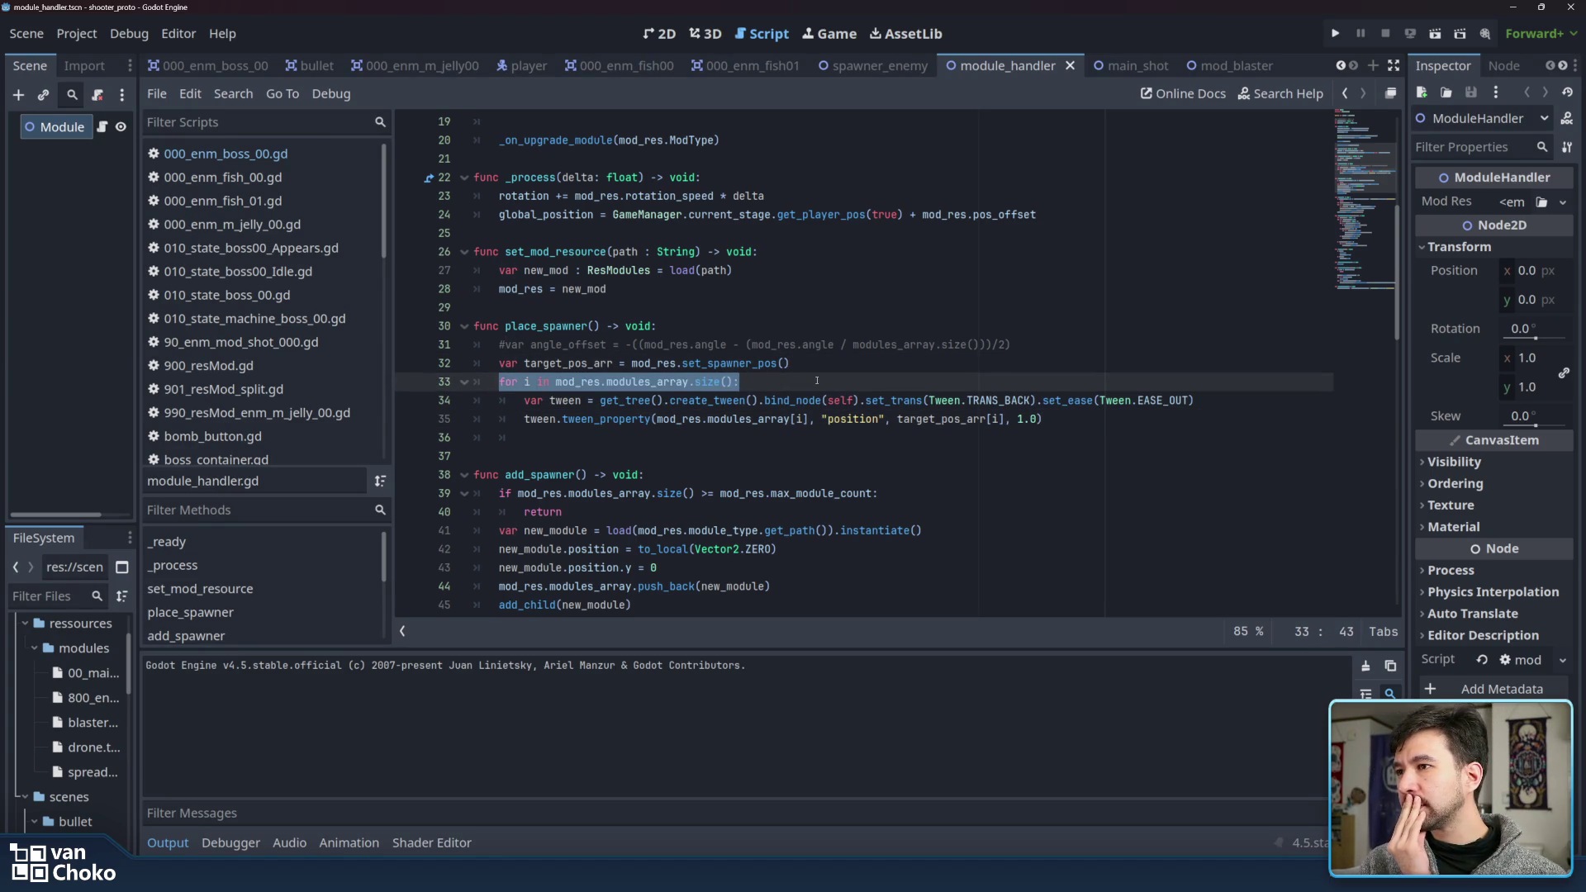
left_click(805, 364)
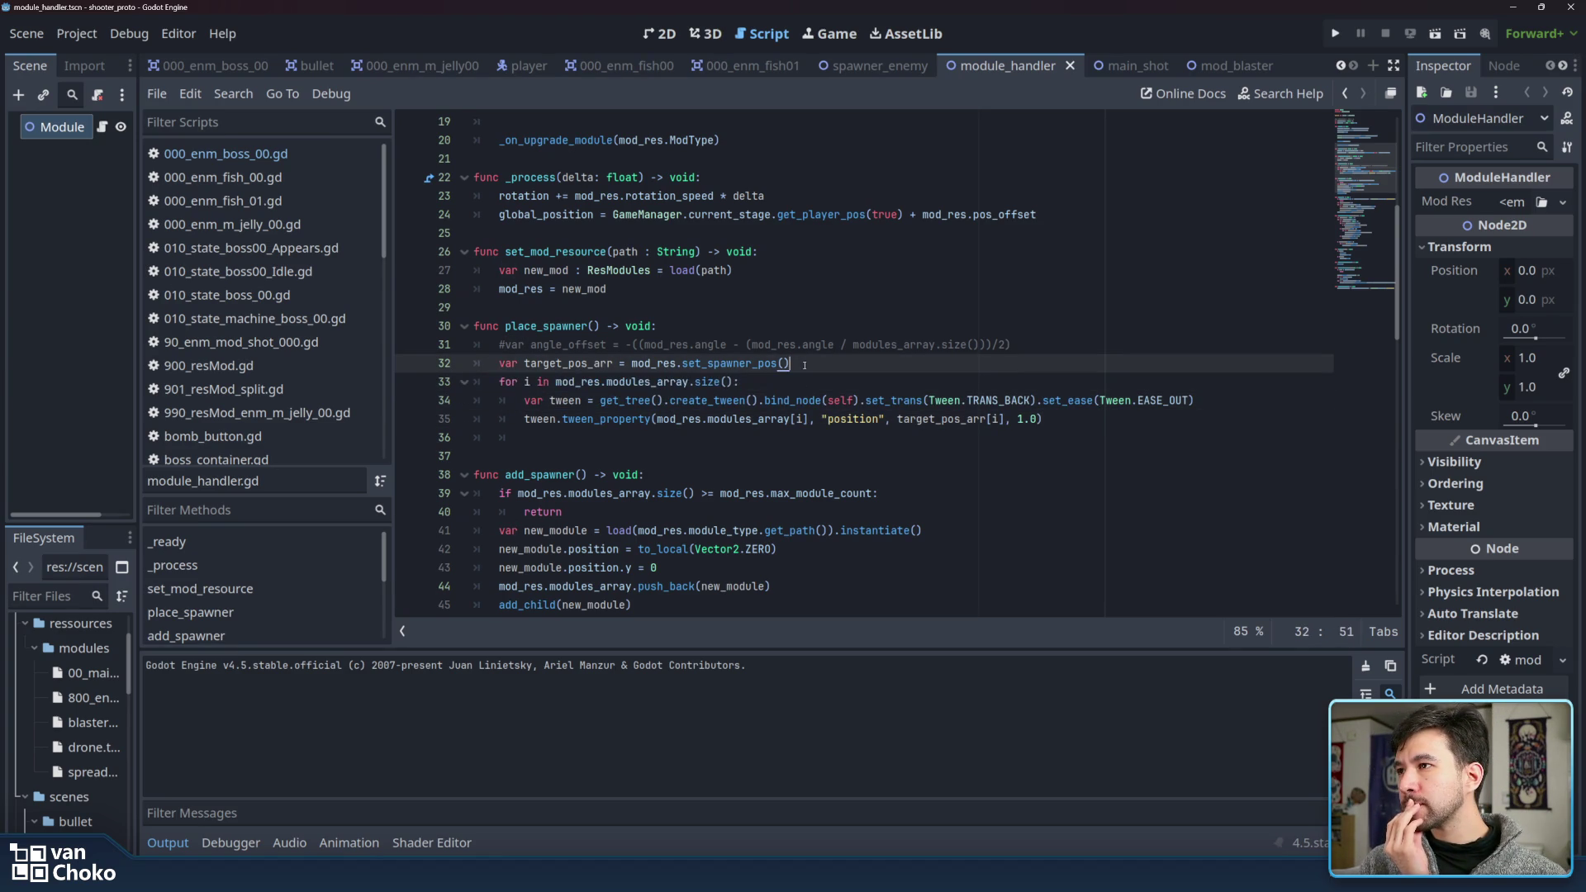
Widen the Scene and FileSystem dock and open the 900_resMod.gd script
mouse_move(137, 673)
left_mouse_down()
mouse_move(309, 674)
mouse_move(284, 673)
left_mouse_up()
scroll(122, 696, "down", 10)
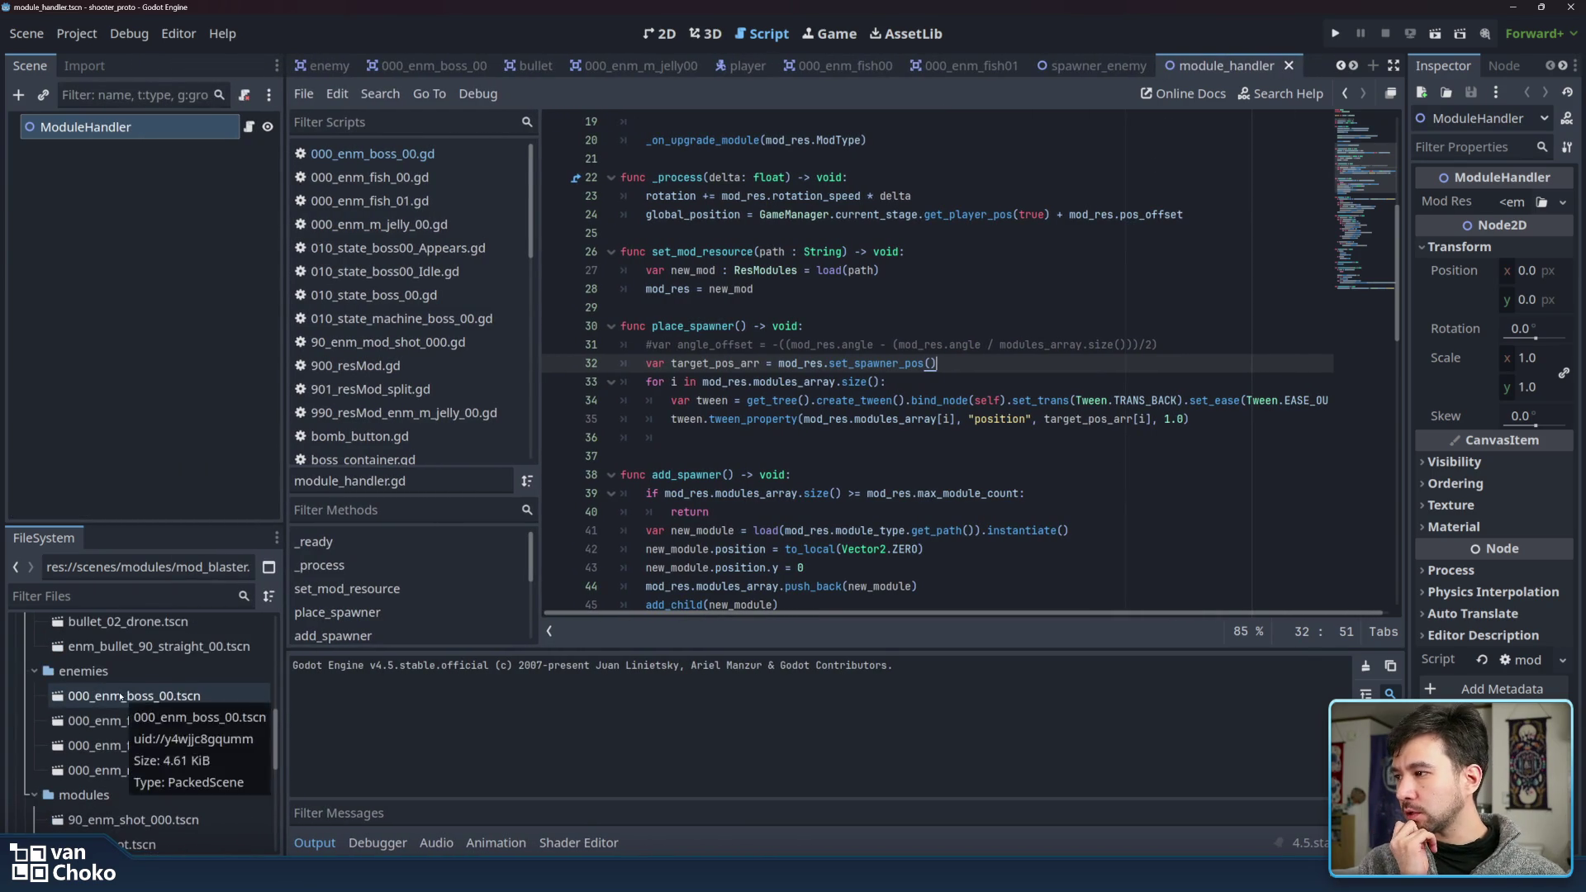
scroll(121, 696, "down", 10)
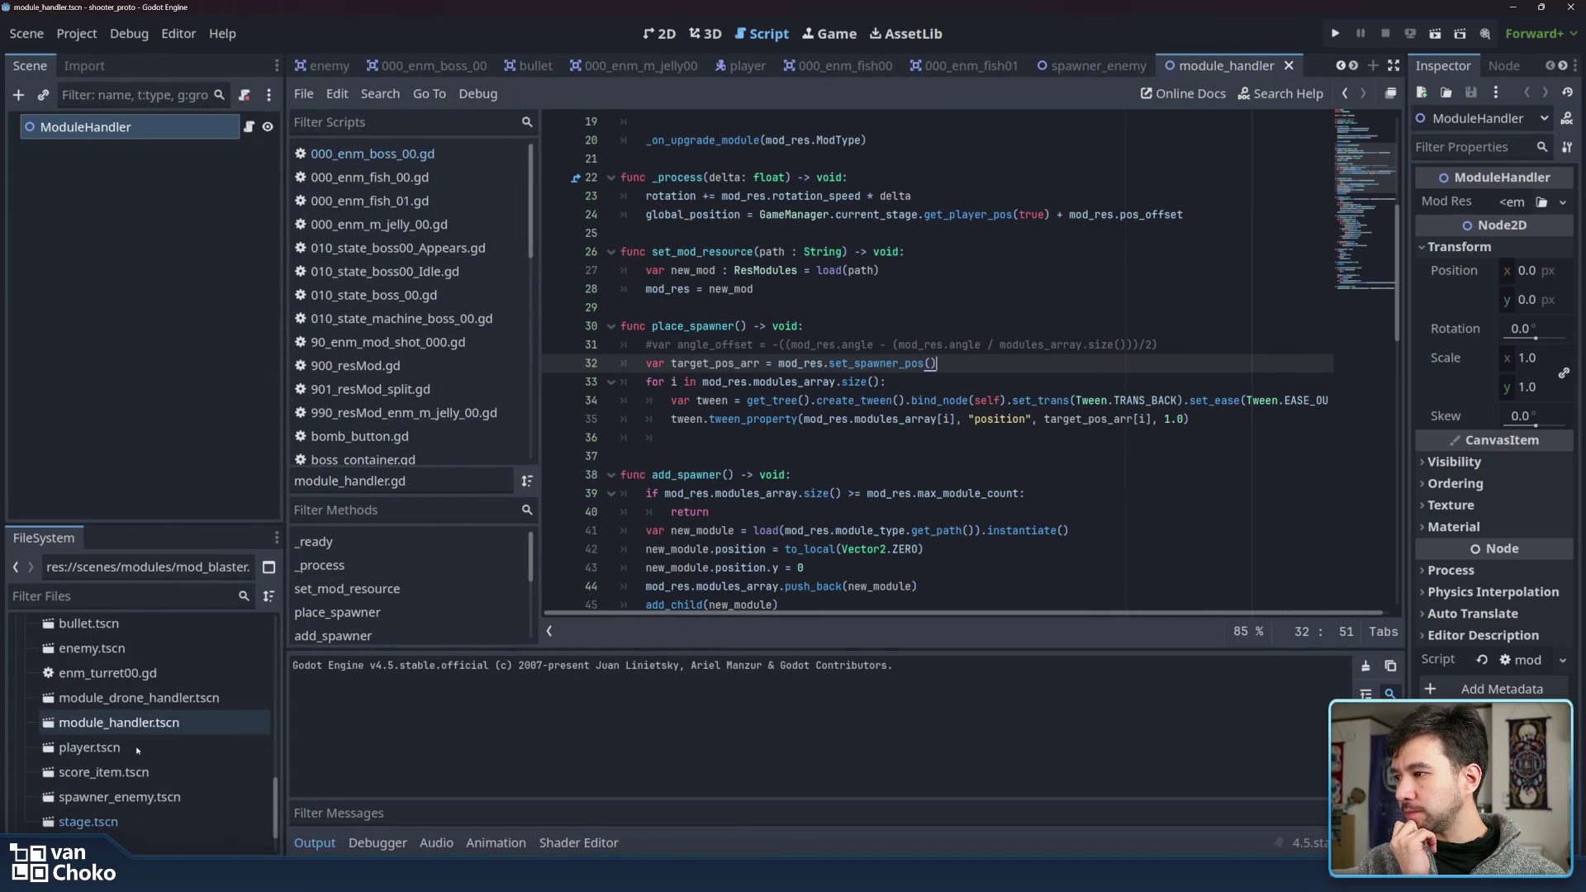
scroll(137, 750, "up", 20)
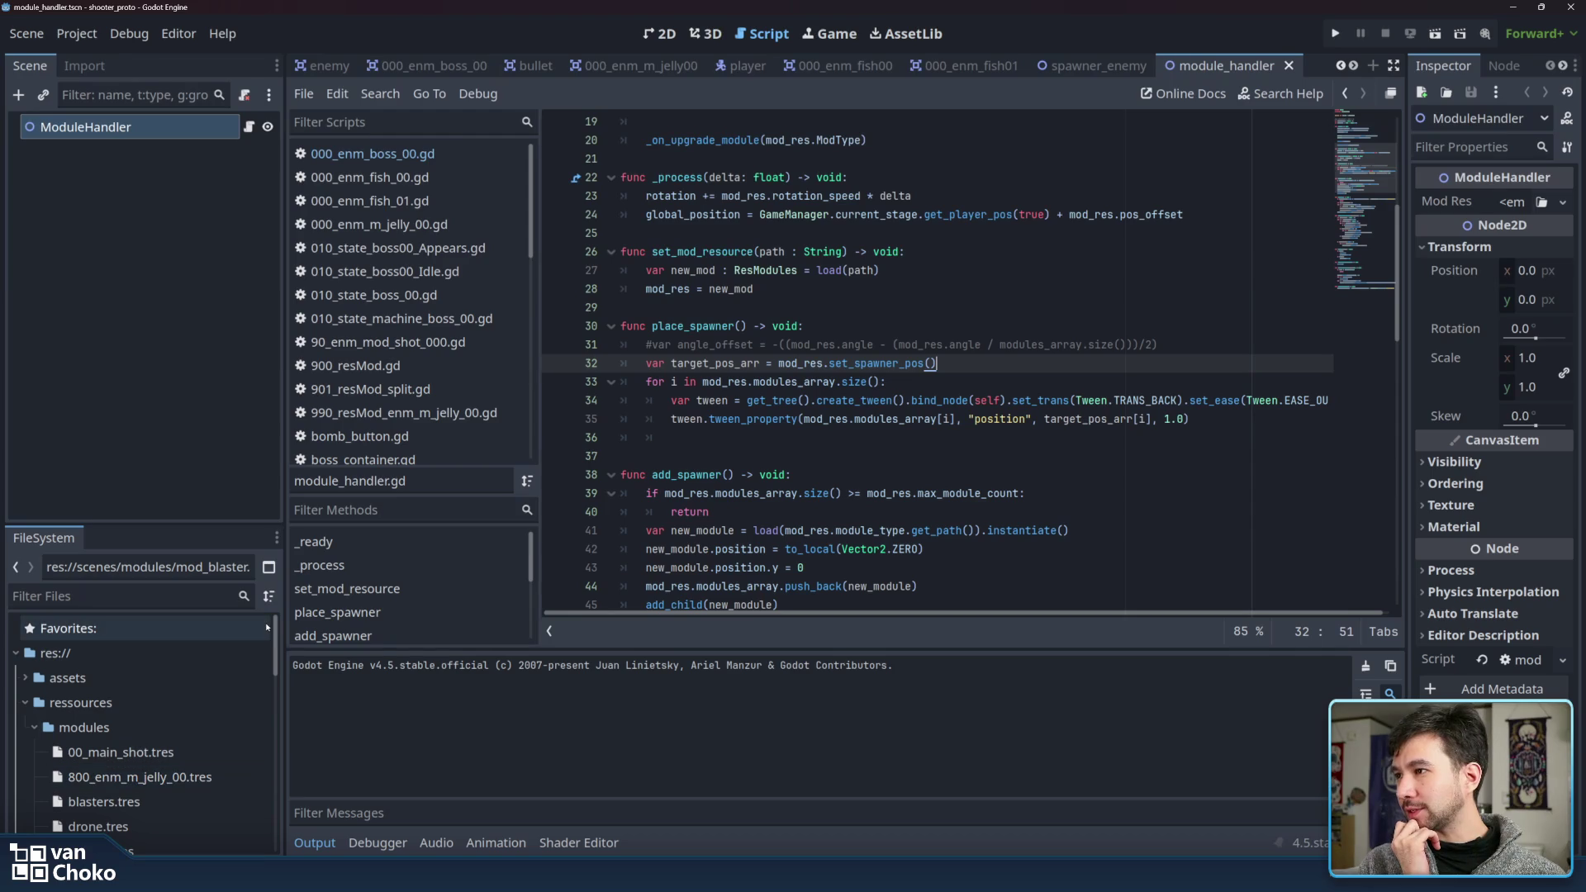
left_click(403, 366)
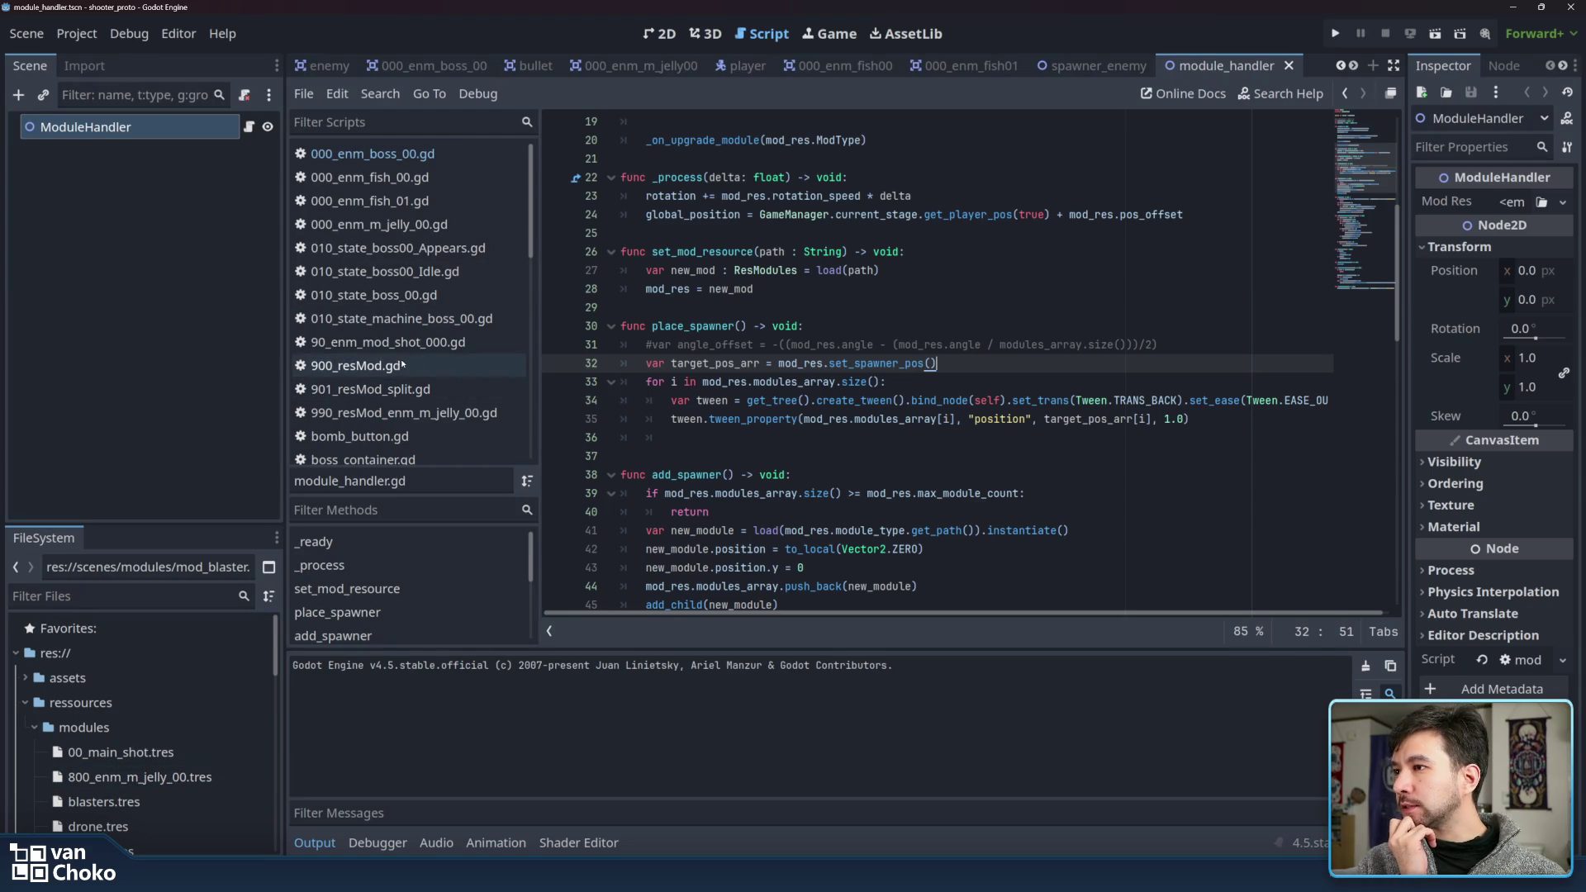
Locate set_spawner_pos on line 38 of 900_resMod.gd and select its declaration
scroll(837, 333, "down", 6)
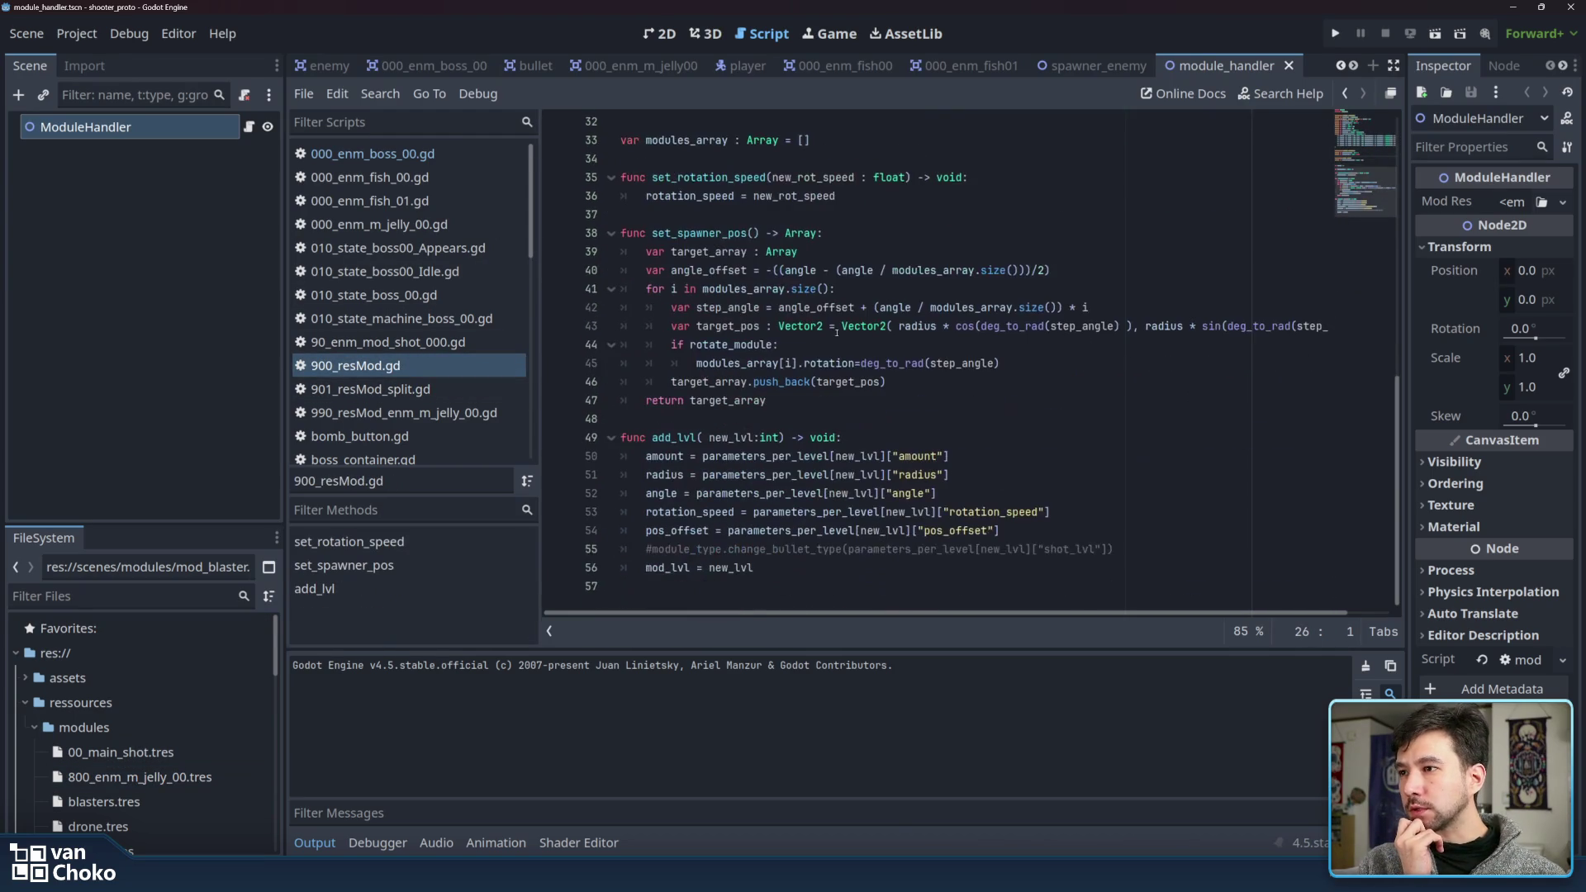
left_click(649, 288)
left_click(621, 233)
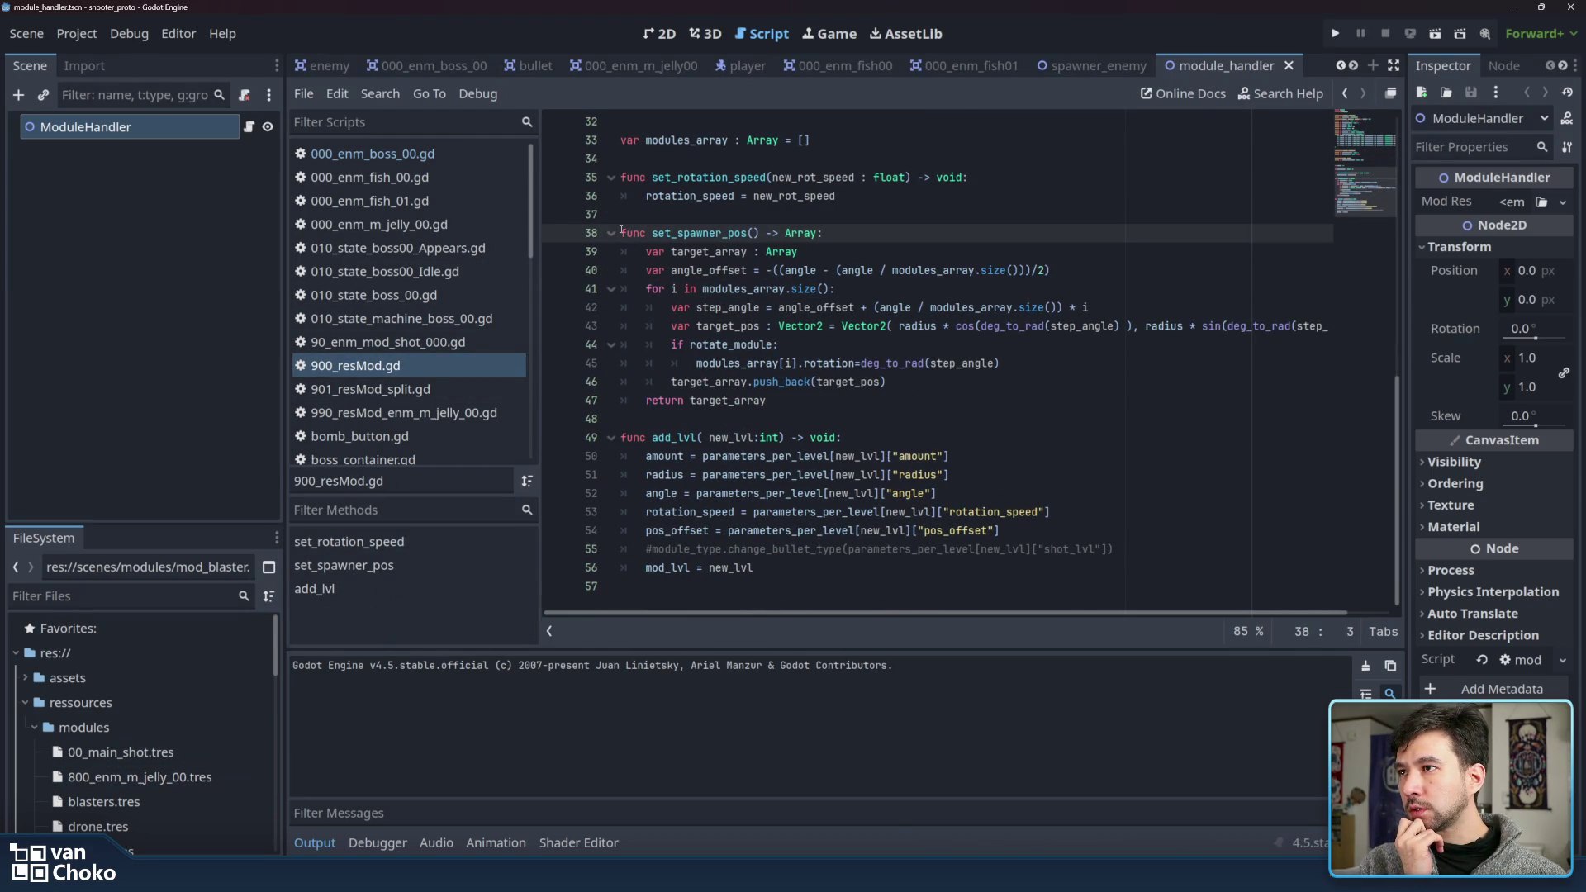
left_click_drag(621, 233, 624, 252)
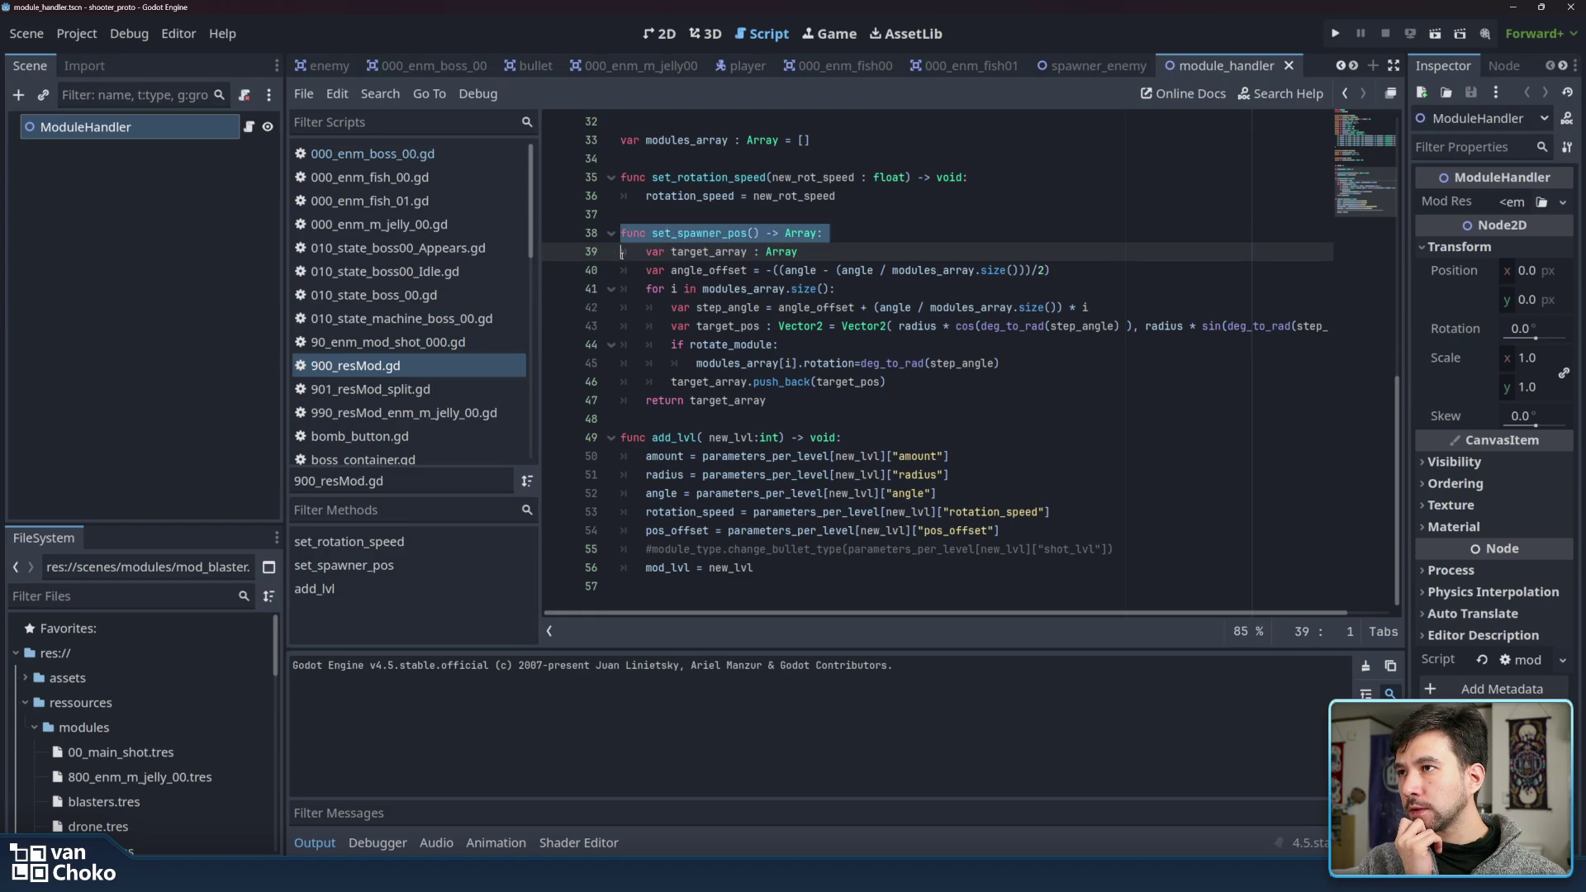
scroll(622, 259, "up", 7)
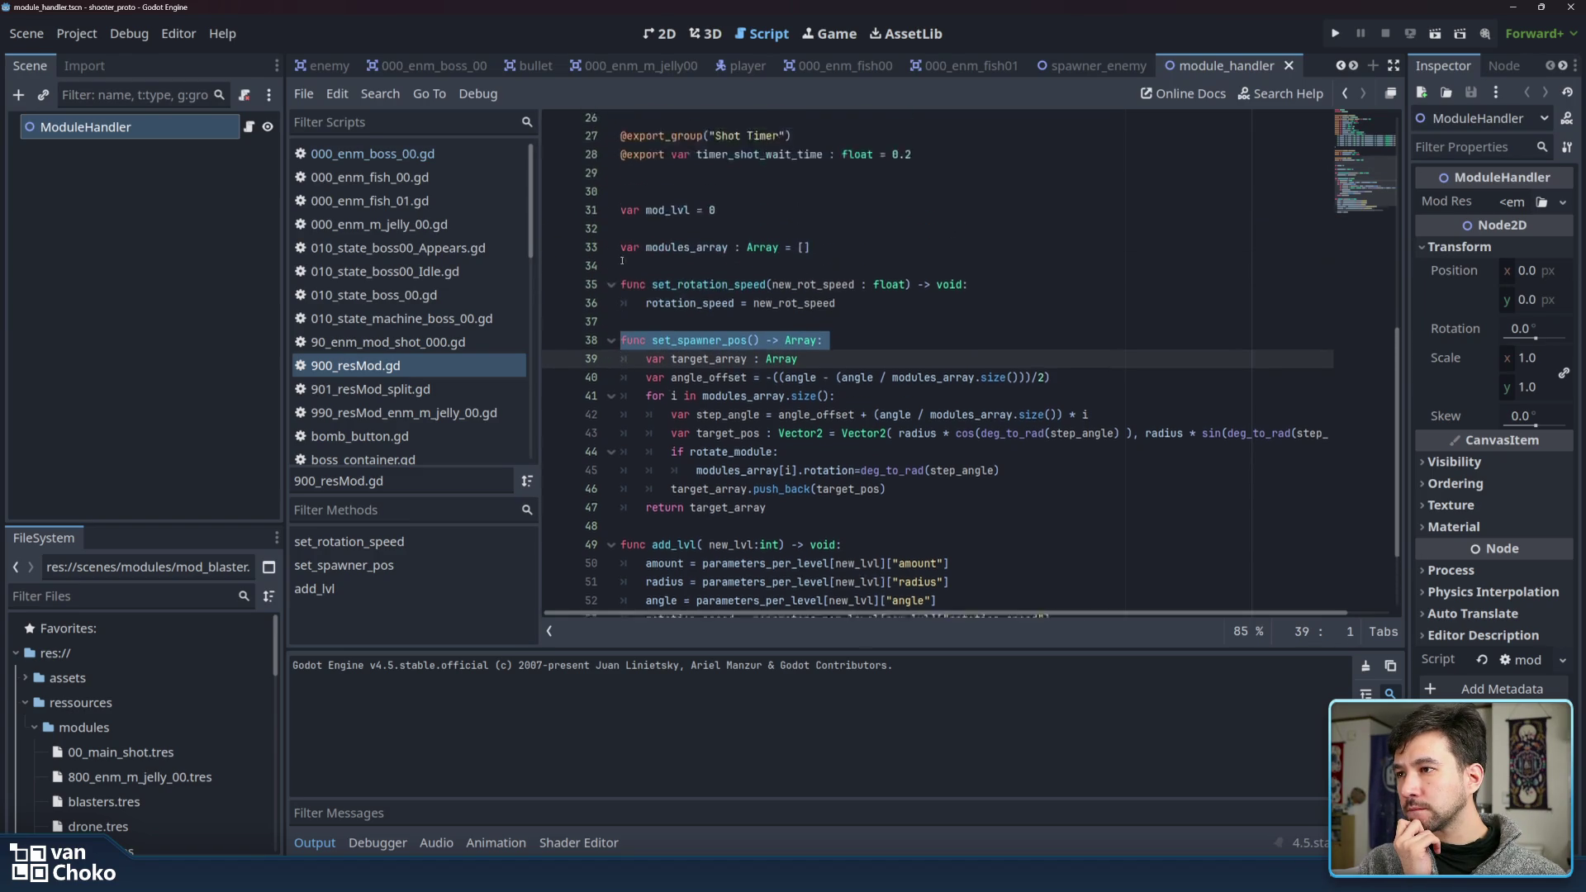
scroll(625, 260, "up", 4)
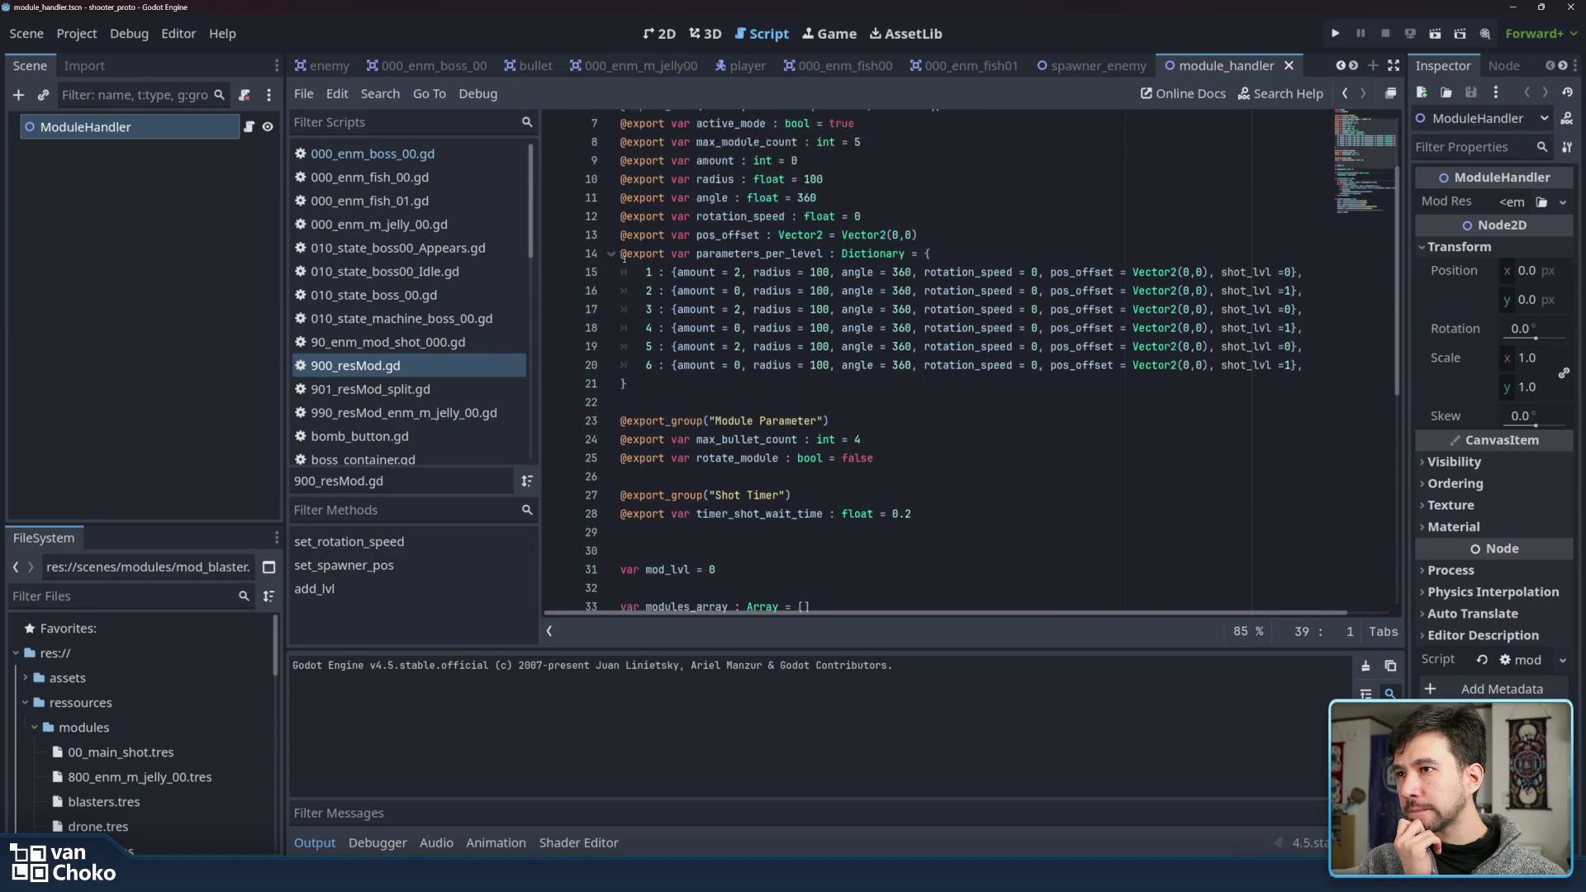
scroll(624, 260, "down", 1)
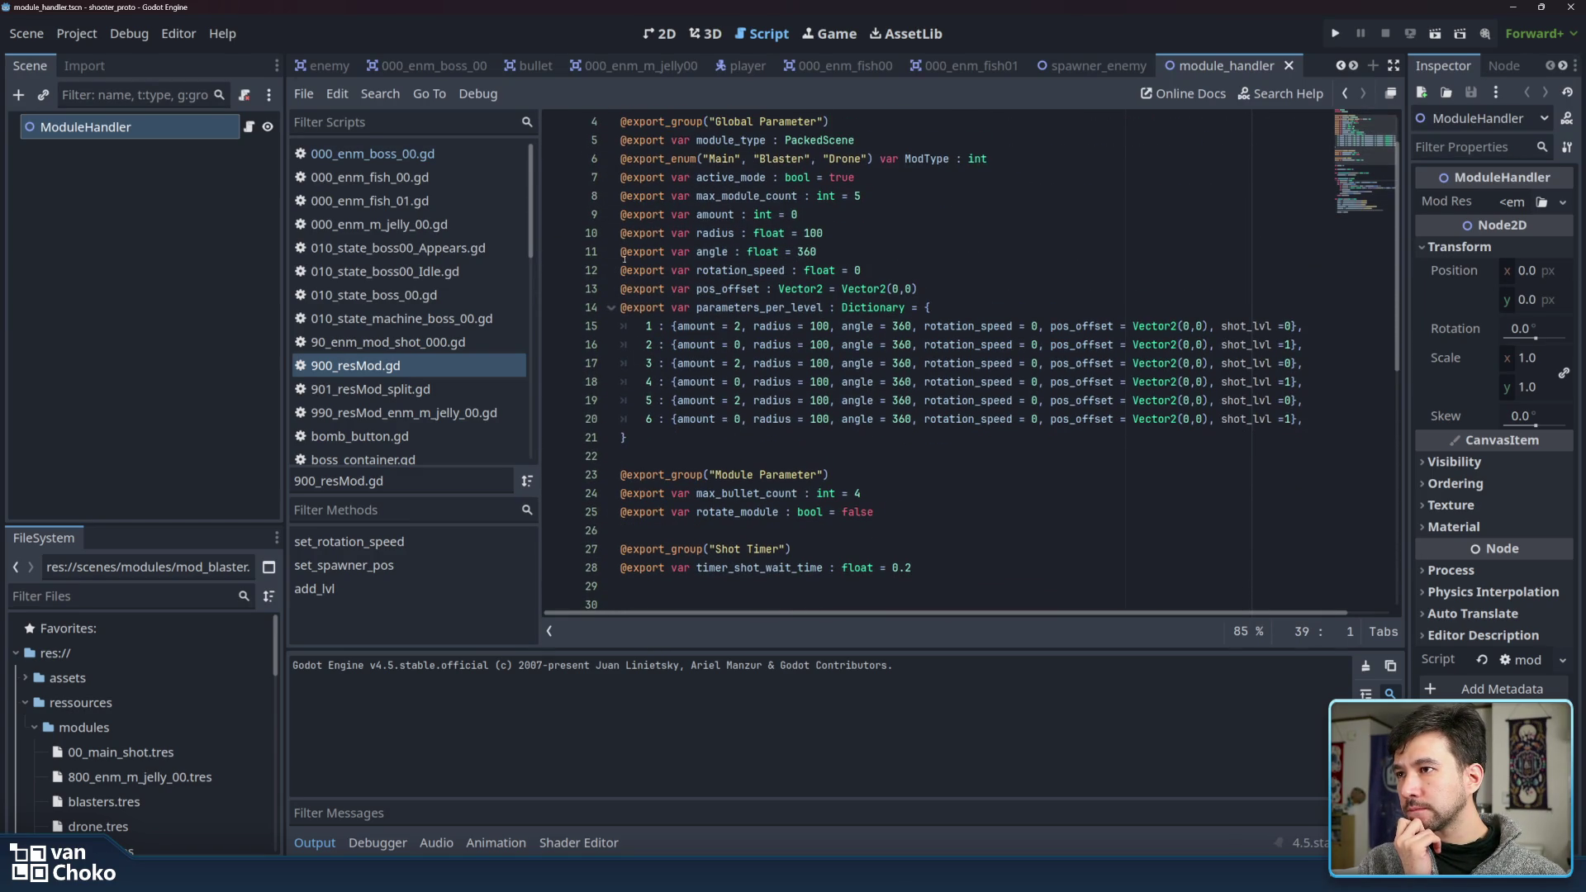
scroll(625, 260, "down", 1)
scroll(624, 260, "down", 2)
scroll(624, 260, "up", 4)
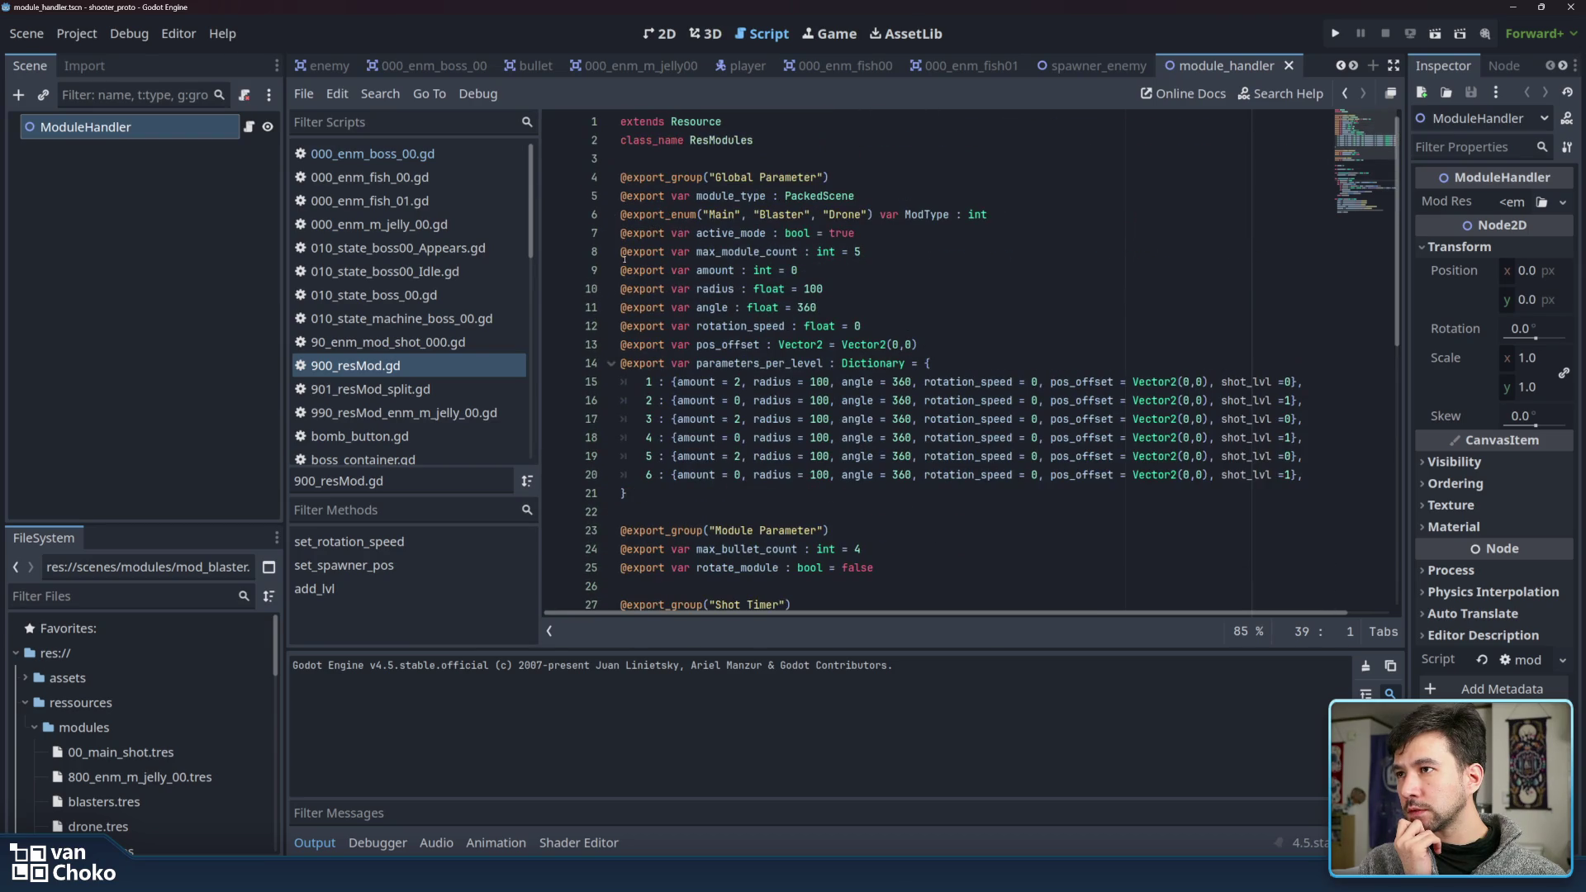
scroll(624, 259, "down", 1)
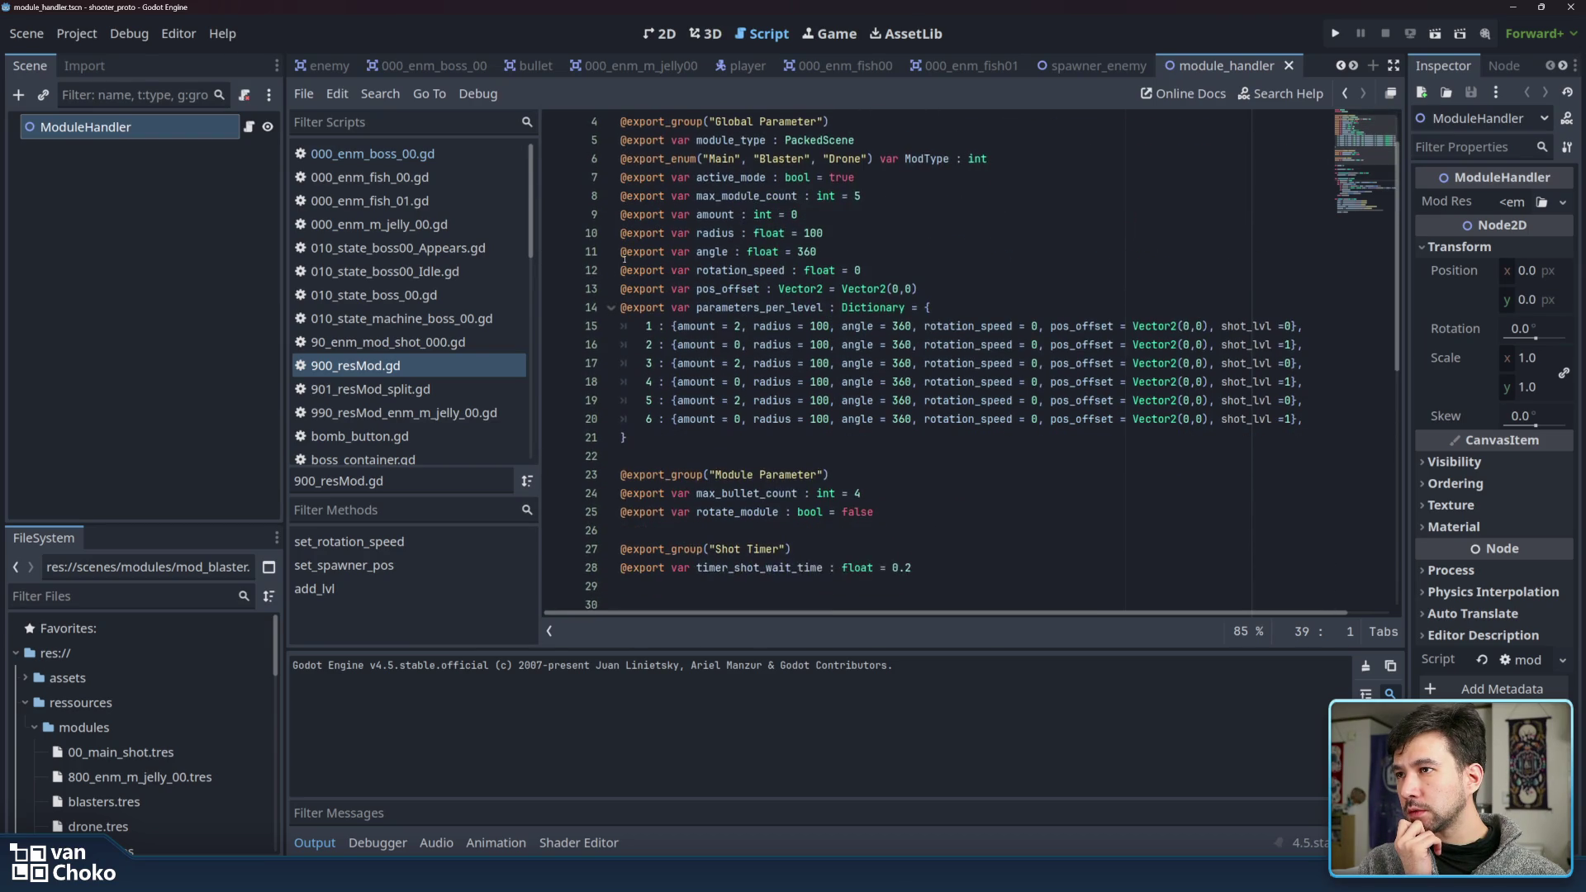
scroll(636, 232, "down", 9)
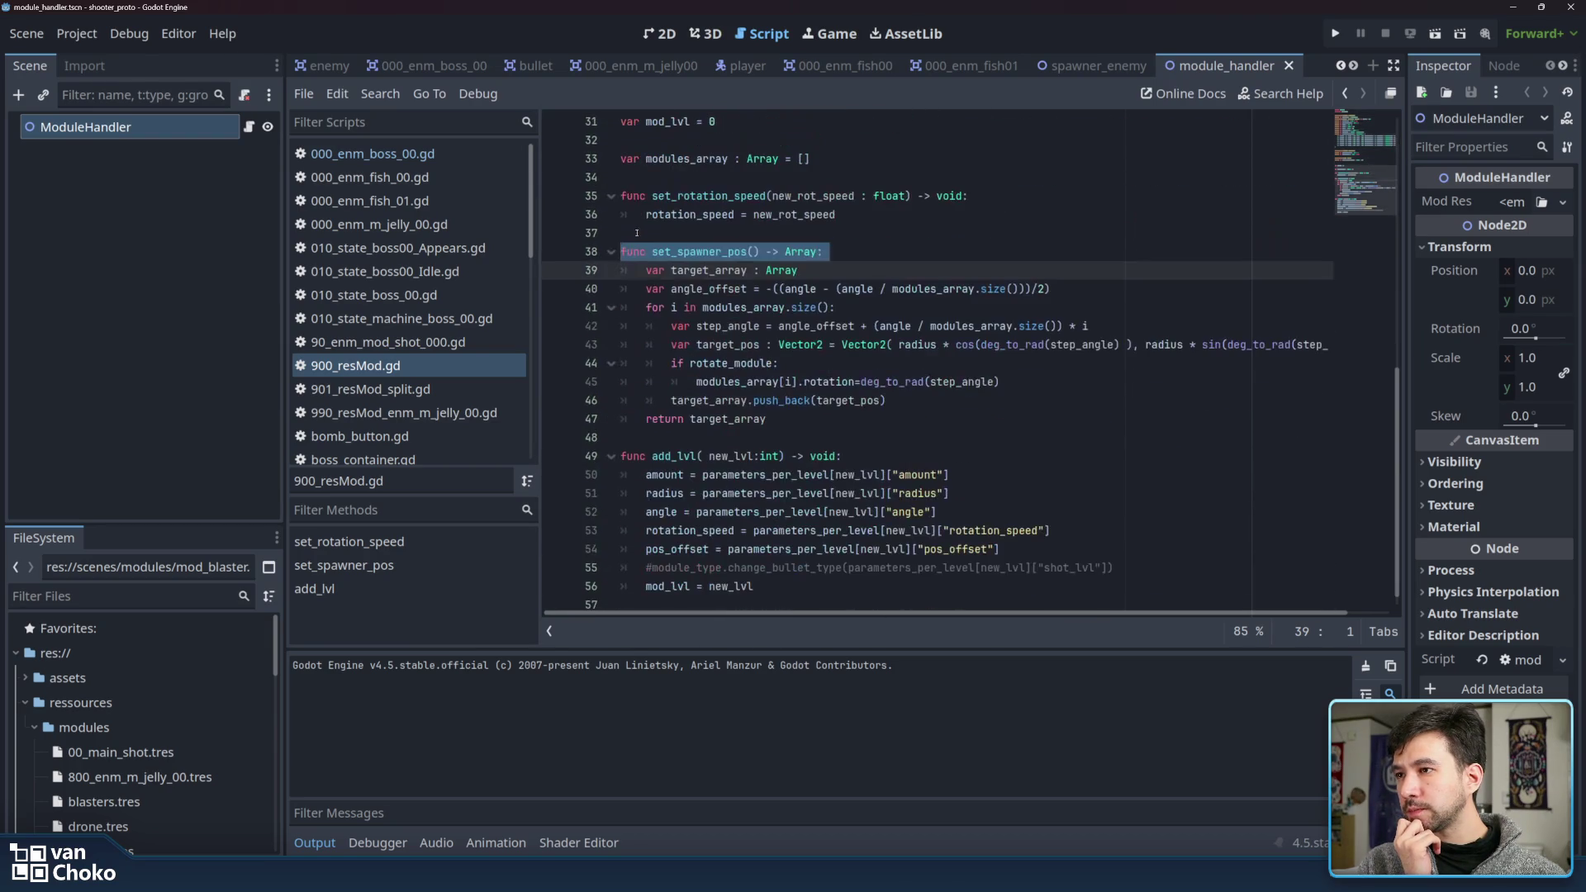
Copy the full set_spawner_pos function (lines 38–47) and return to the Shooter project tabs
mouse_move(631, 254)
left_mouse_down()
mouse_move(793, 363)
mouse_move(934, 415)
left_mouse_up()
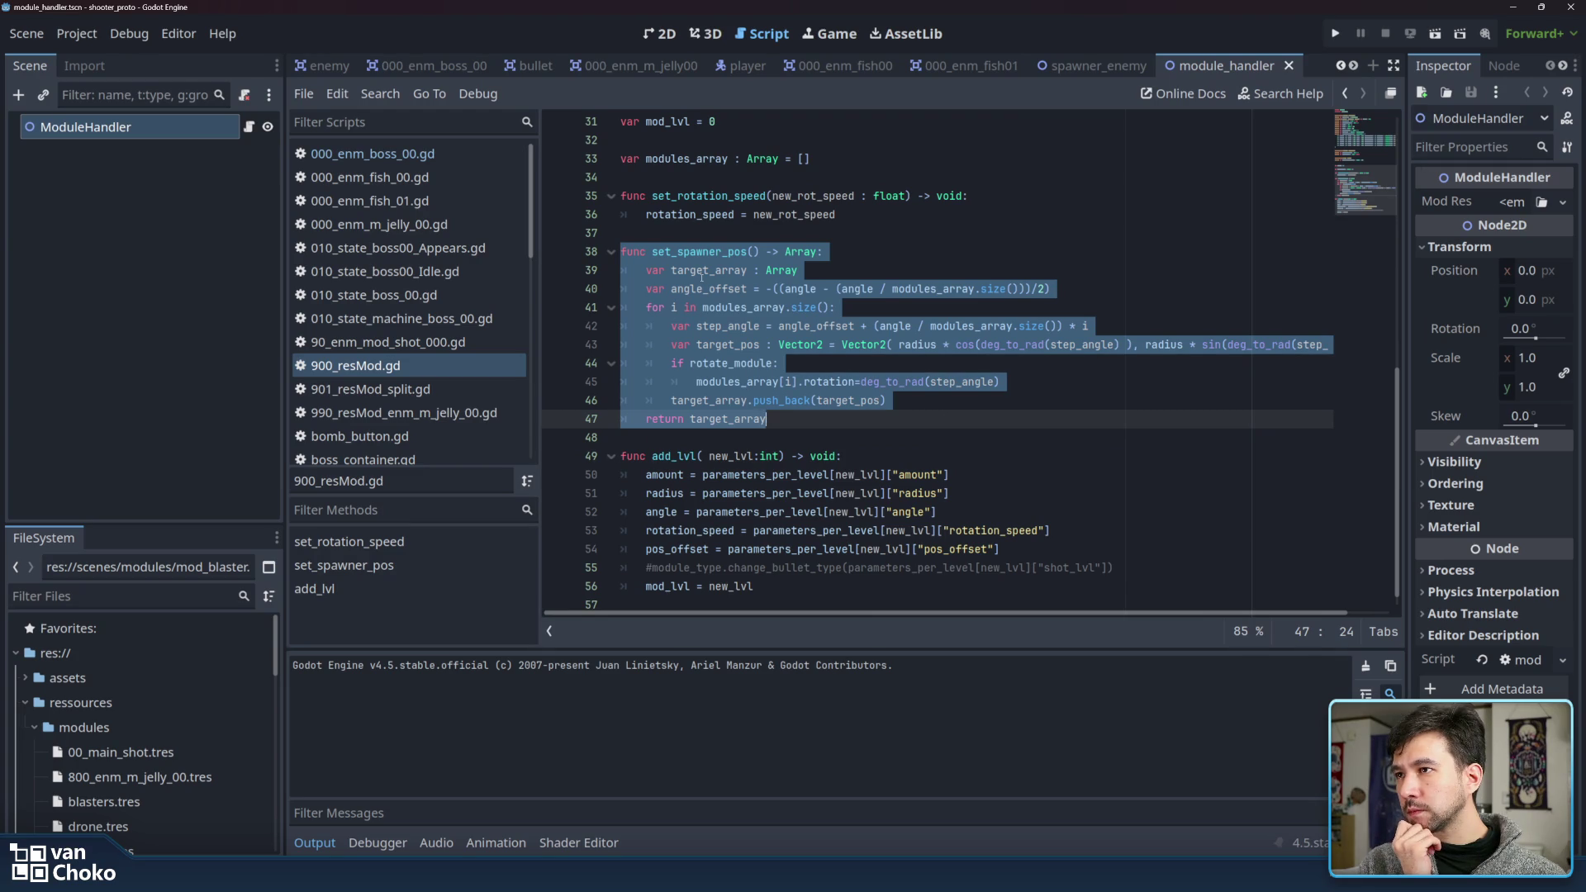
right_click(702, 278)
left_click(756, 403)
left_click(1004, 233)
left_click(1093, 68)
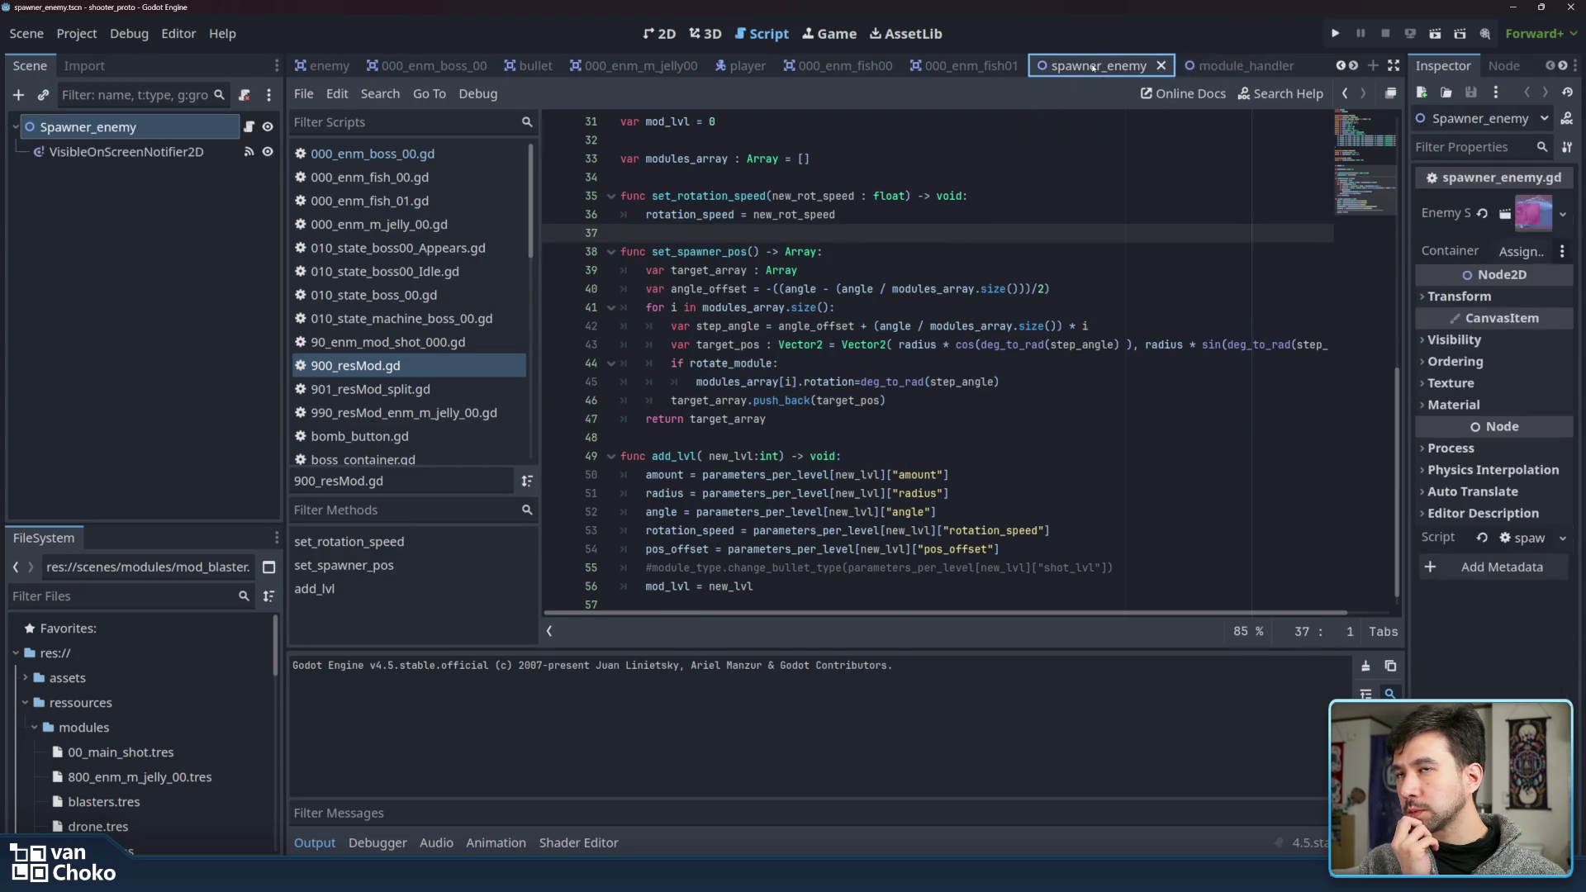
left_click(1243, 67)
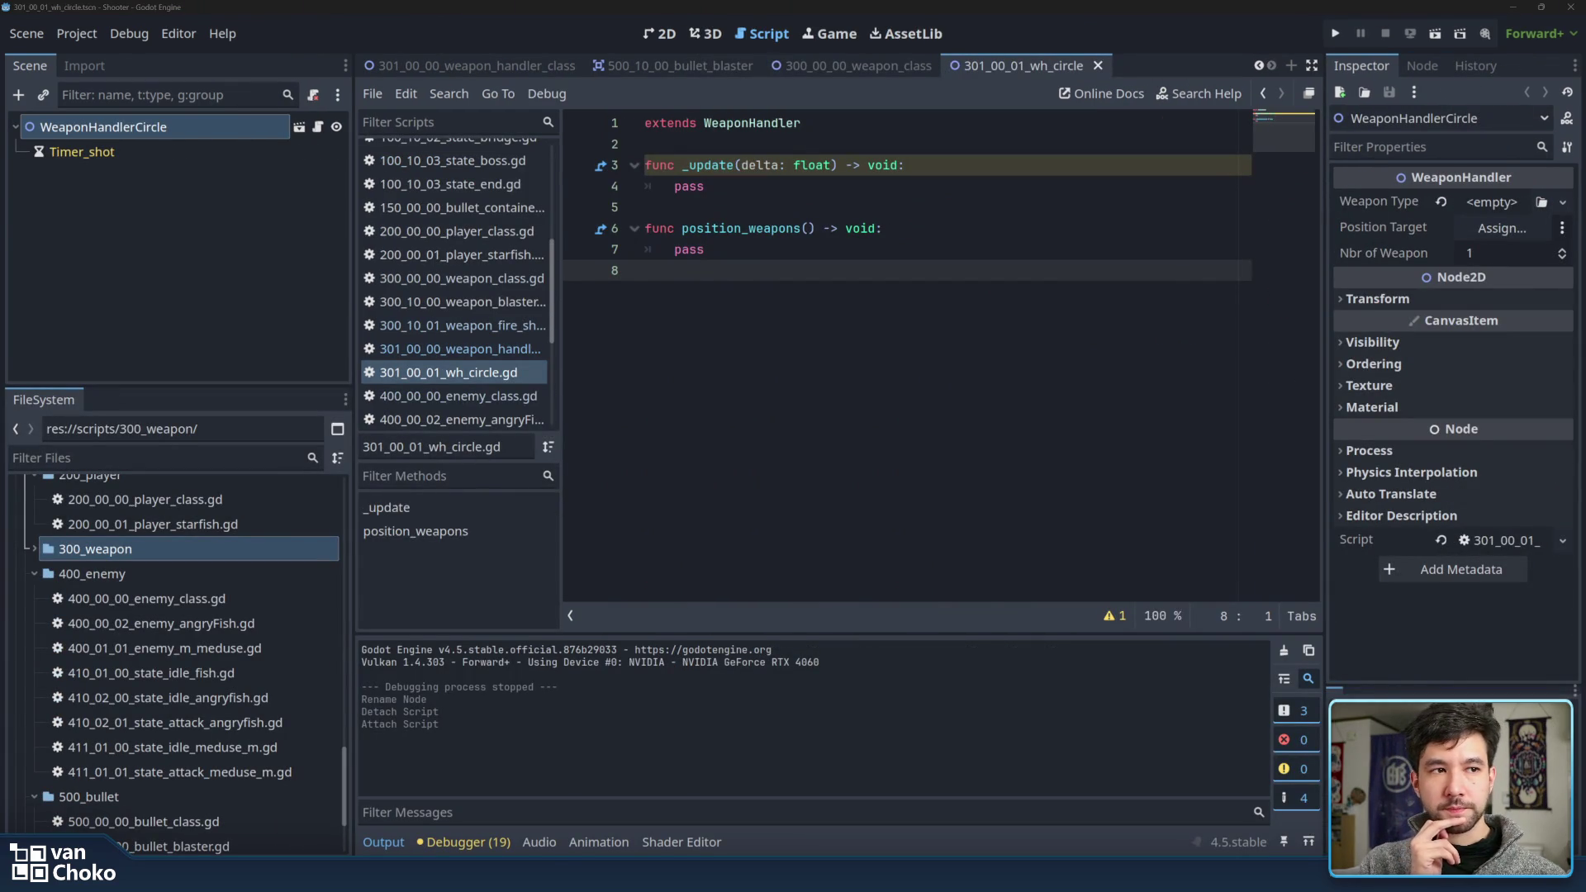
Paste set_spawner_pos at the end of 301_00_01_wh_circle.gd and inspect angle_offset and target_array
left_click(732, 337)
key("Return")
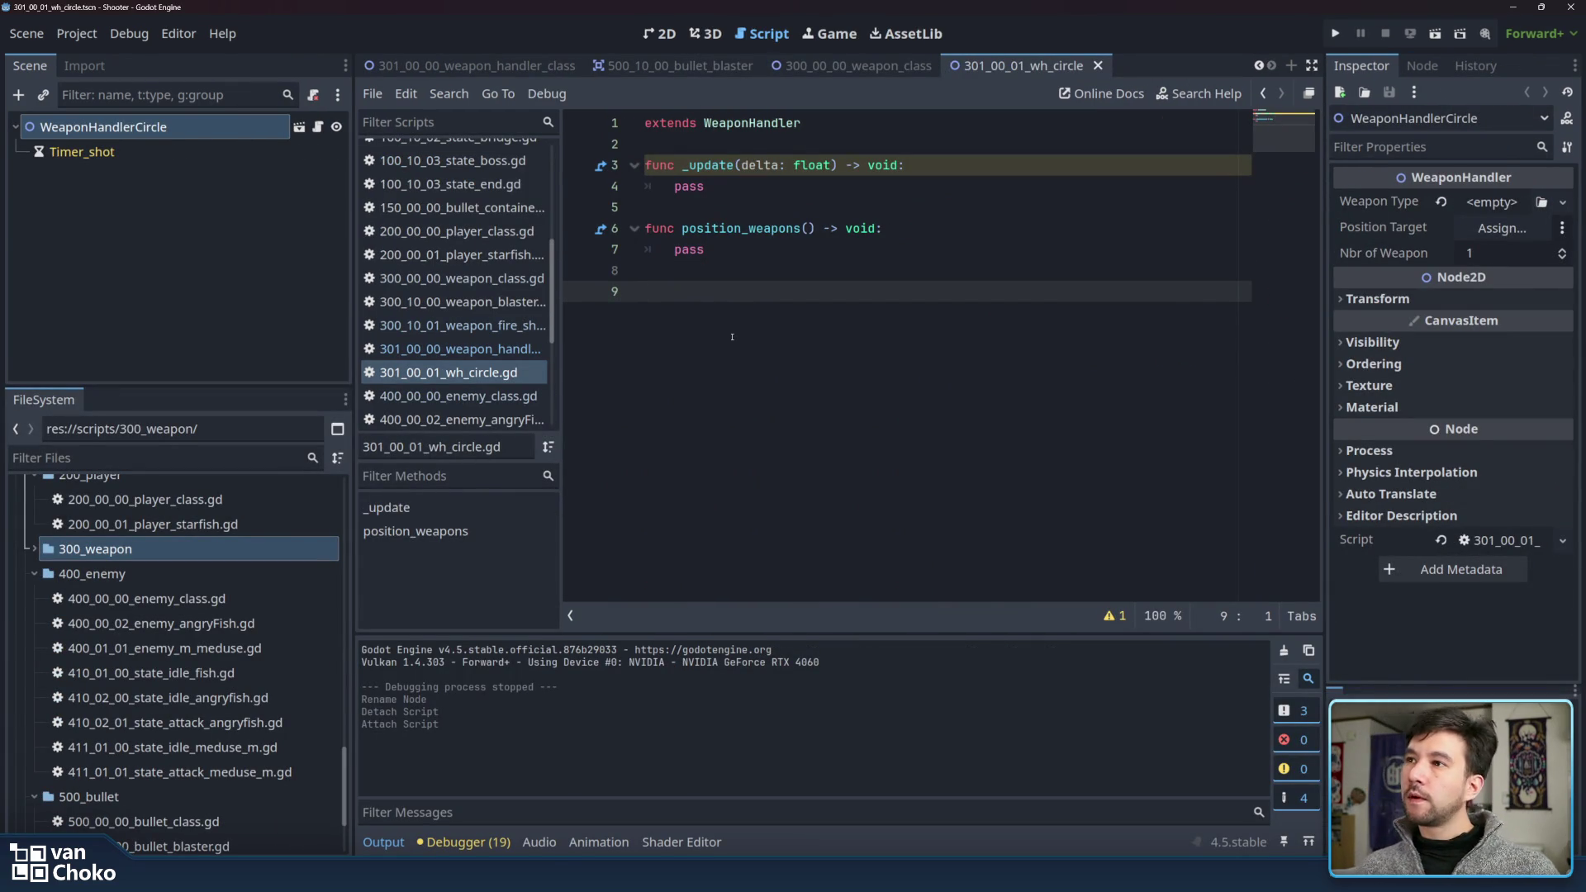
key("ctrl+v")
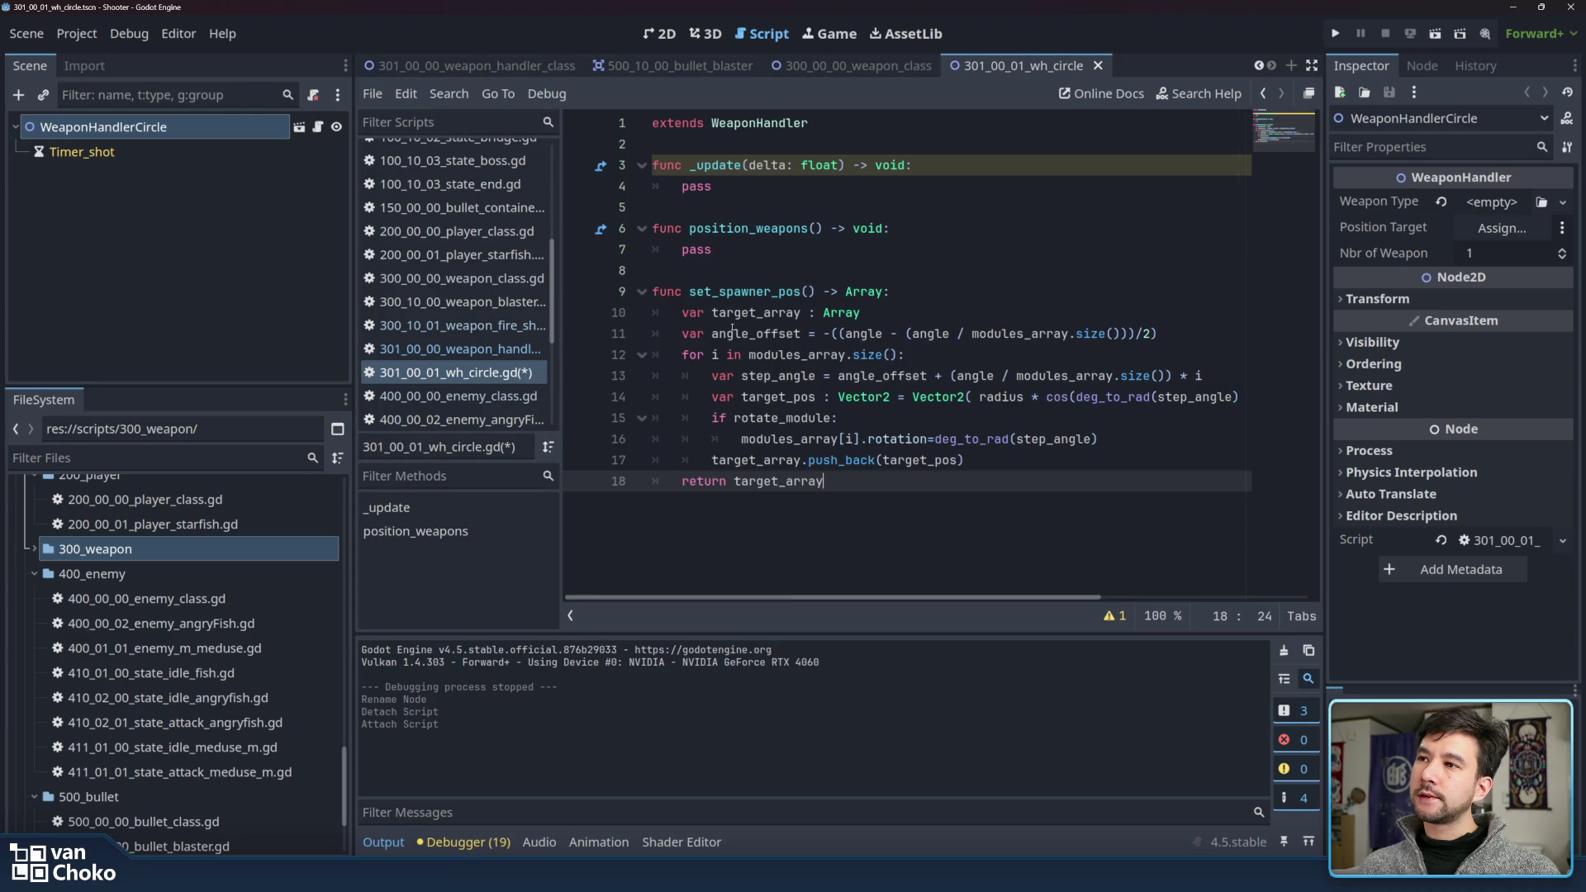
double_click(732, 331)
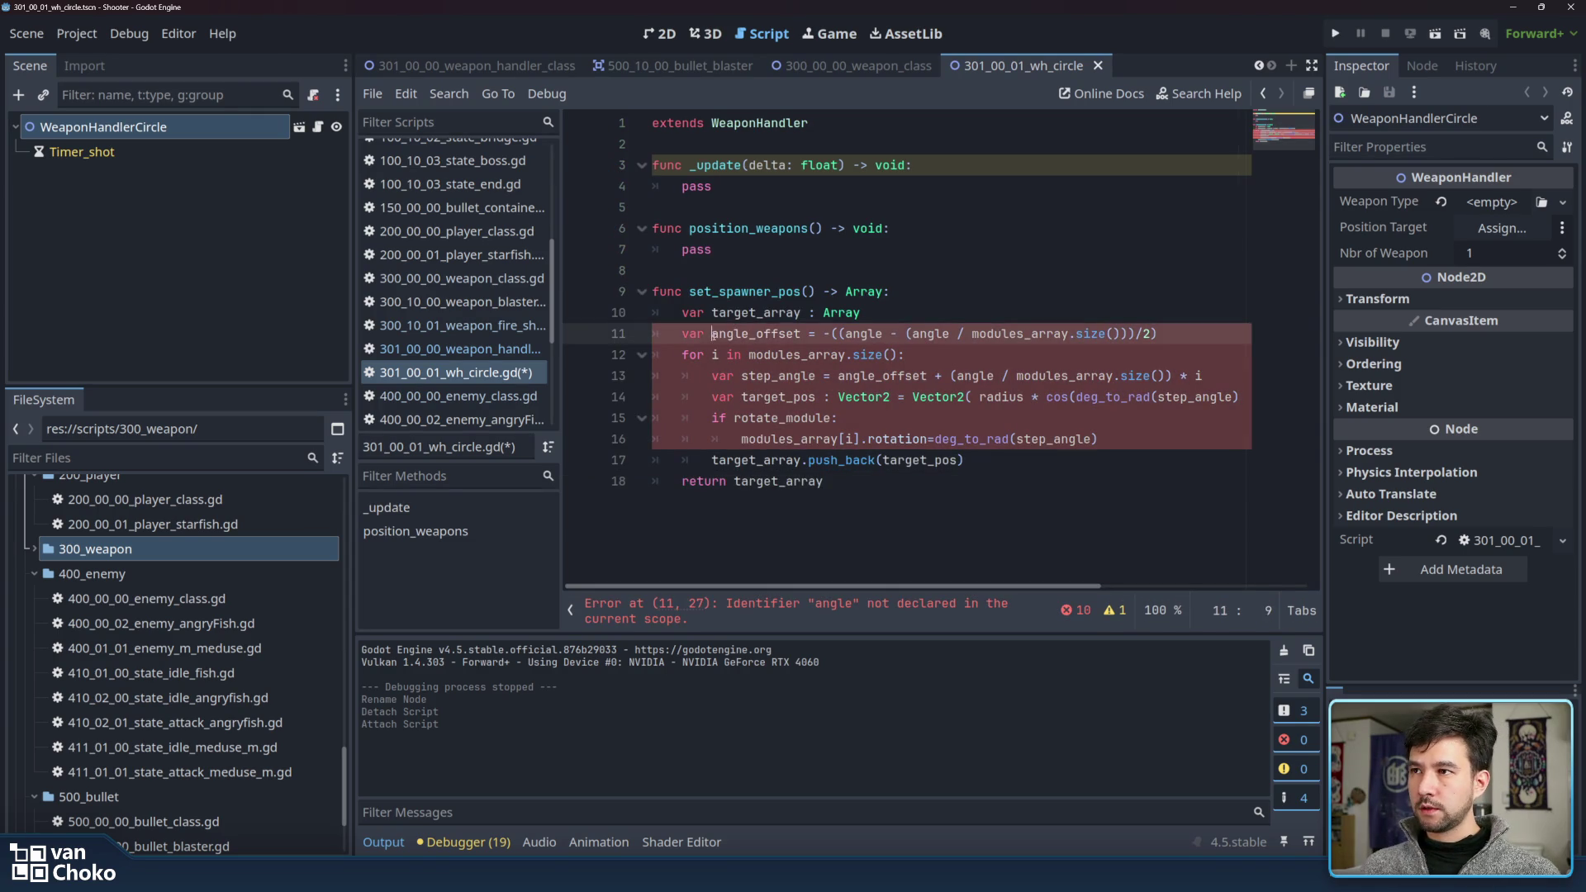
double_click(779, 314)
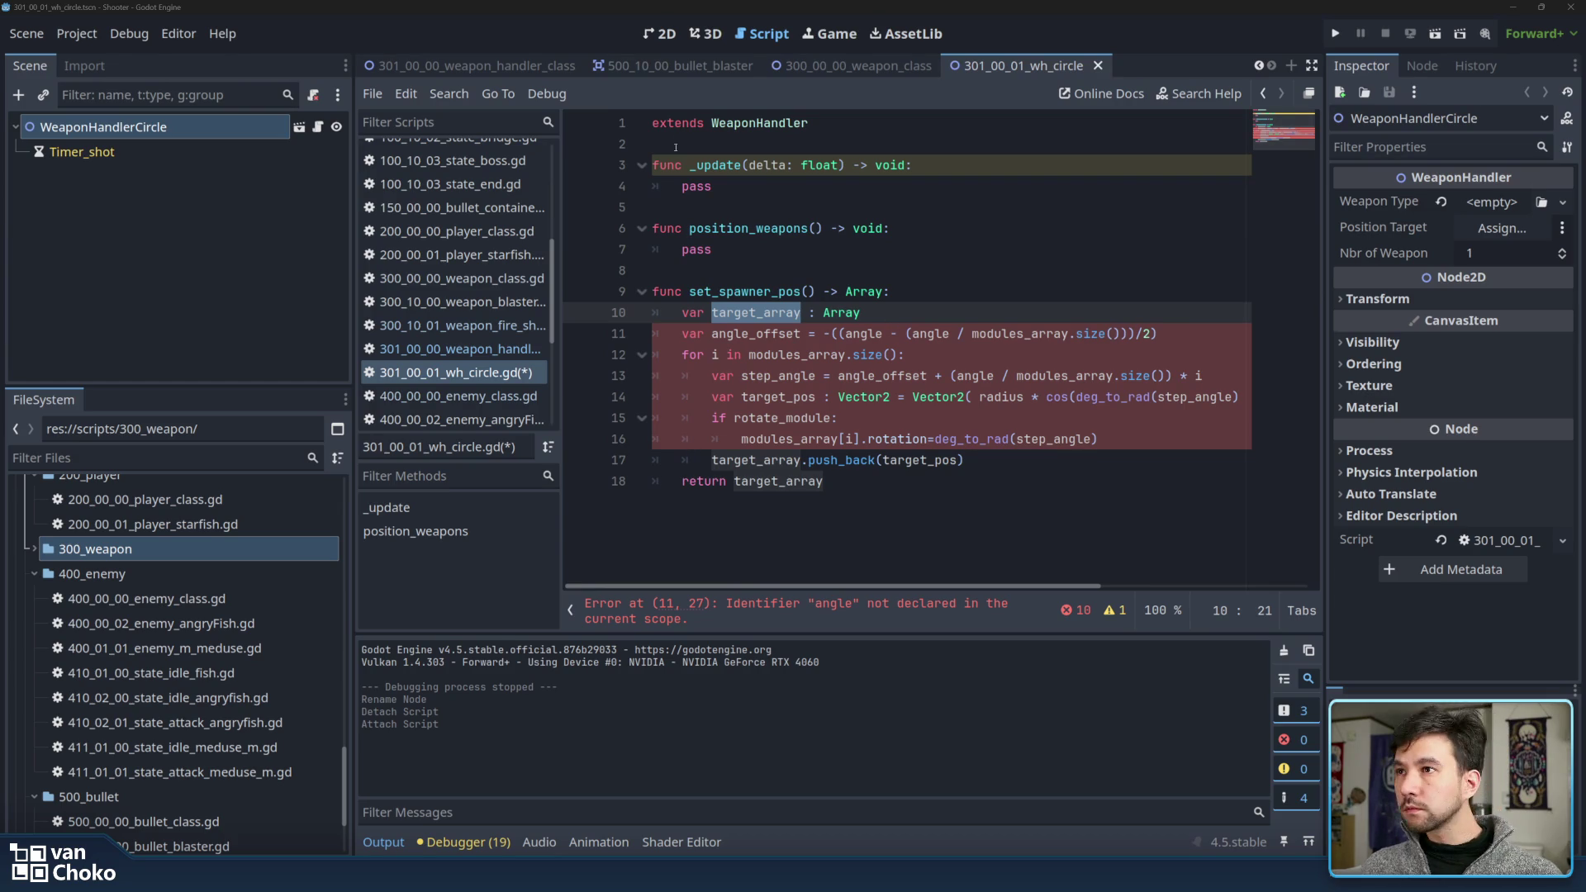
Paste the exported radius, angle, rotation_speed and pos_offset variables below the extends line
left_click(857, 130)
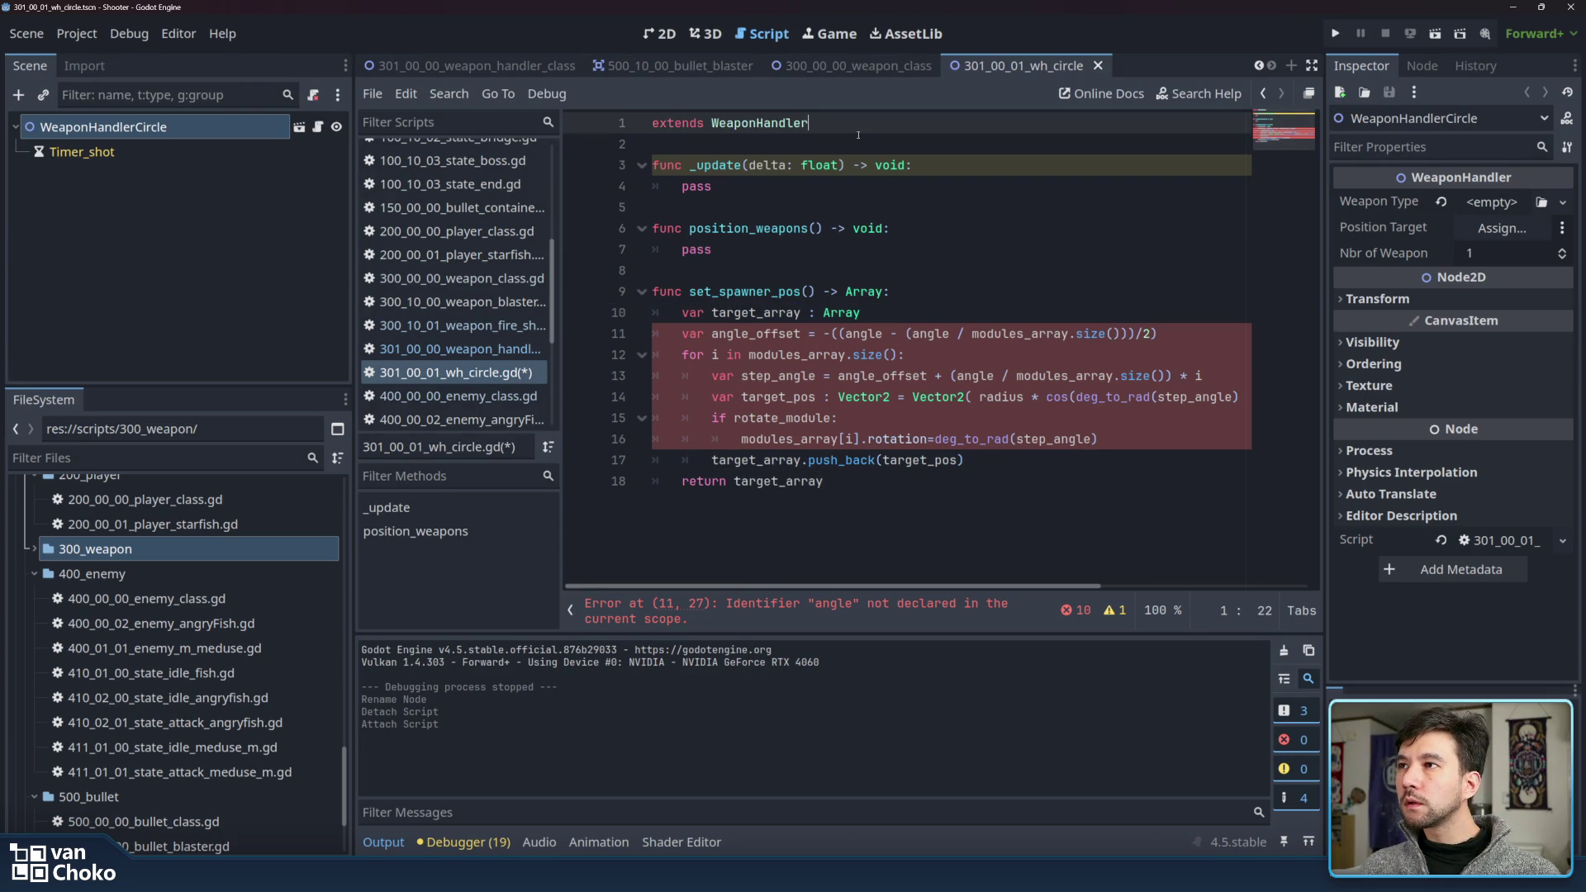
left_click(855, 142)
key("Return")
key("Return")
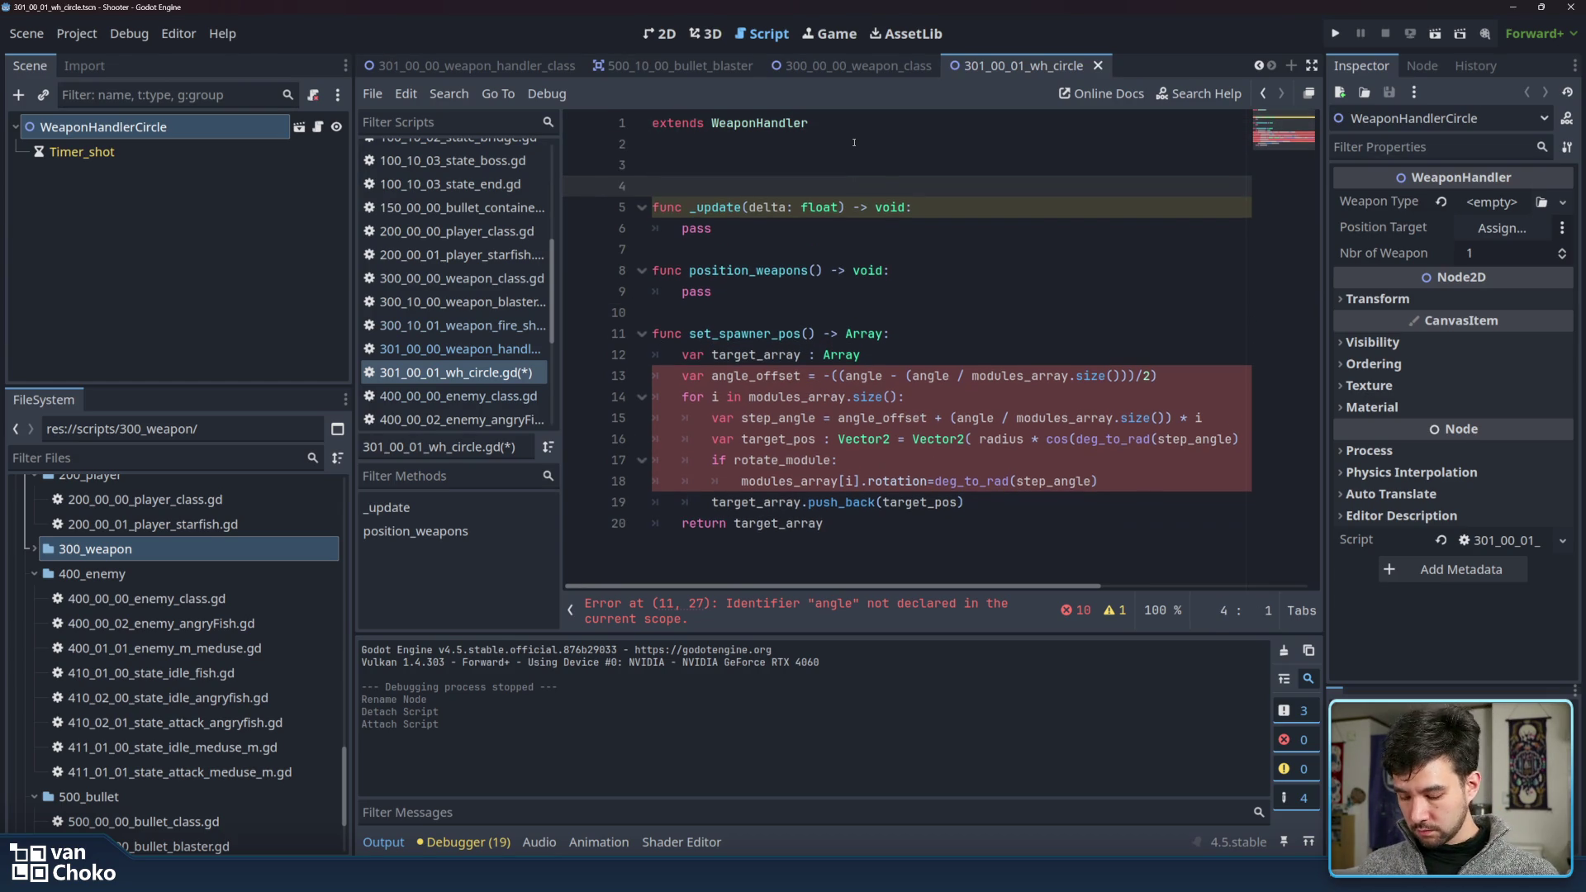
left_click(820, 165)
type("@export var radius : float = 100 @export var angle : float = 360 @export var rotation_speed : float = 0 @export var pos_offset : Vector2 = Vector2(0,0)")
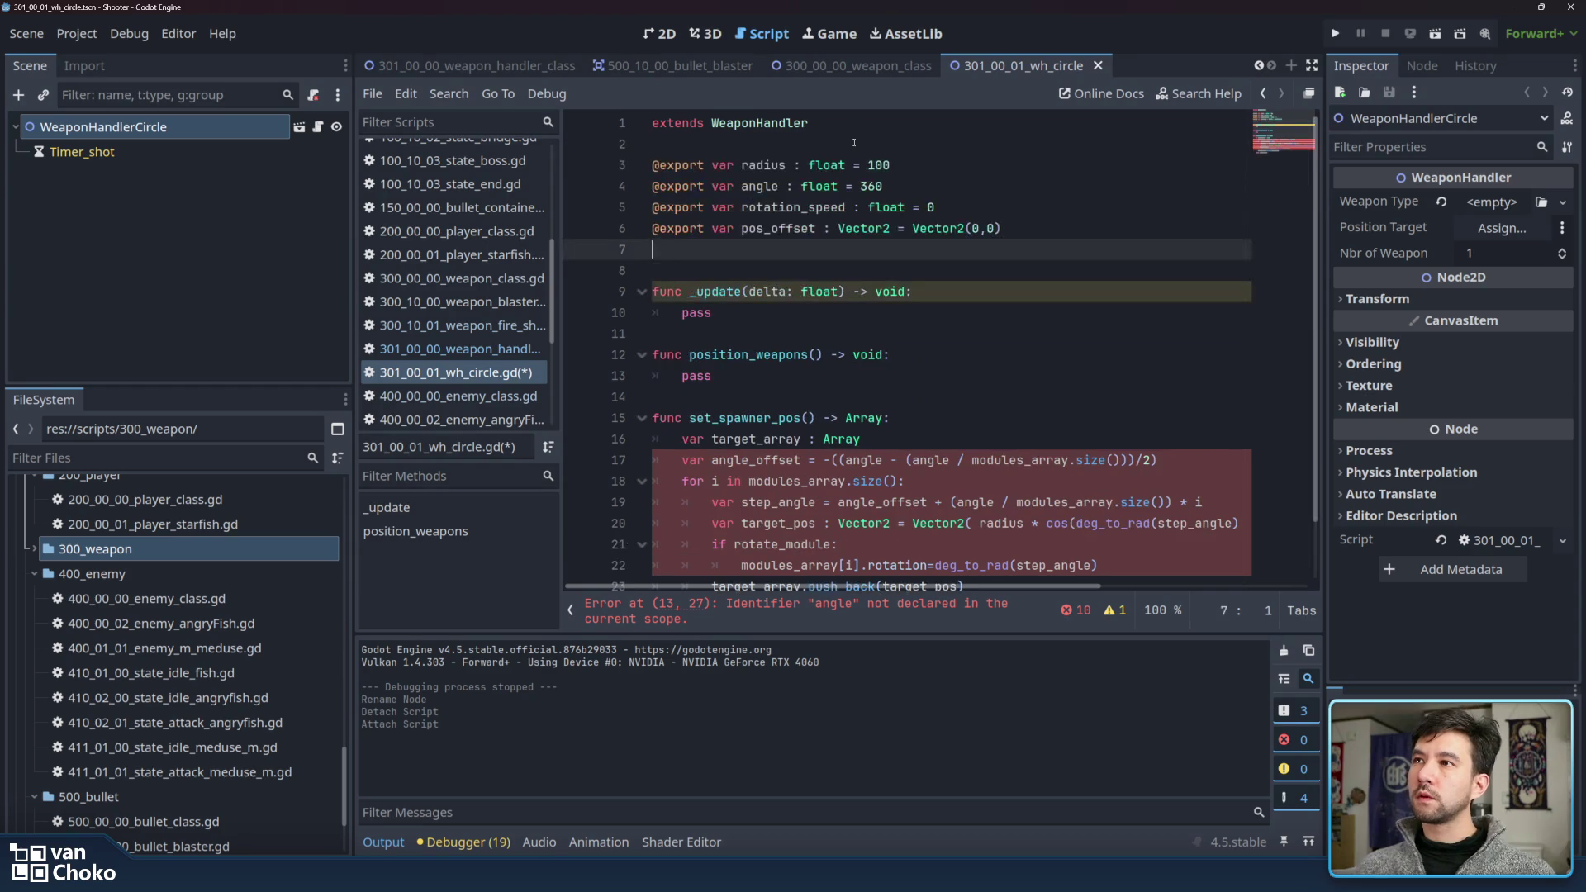
left_click(716, 263)
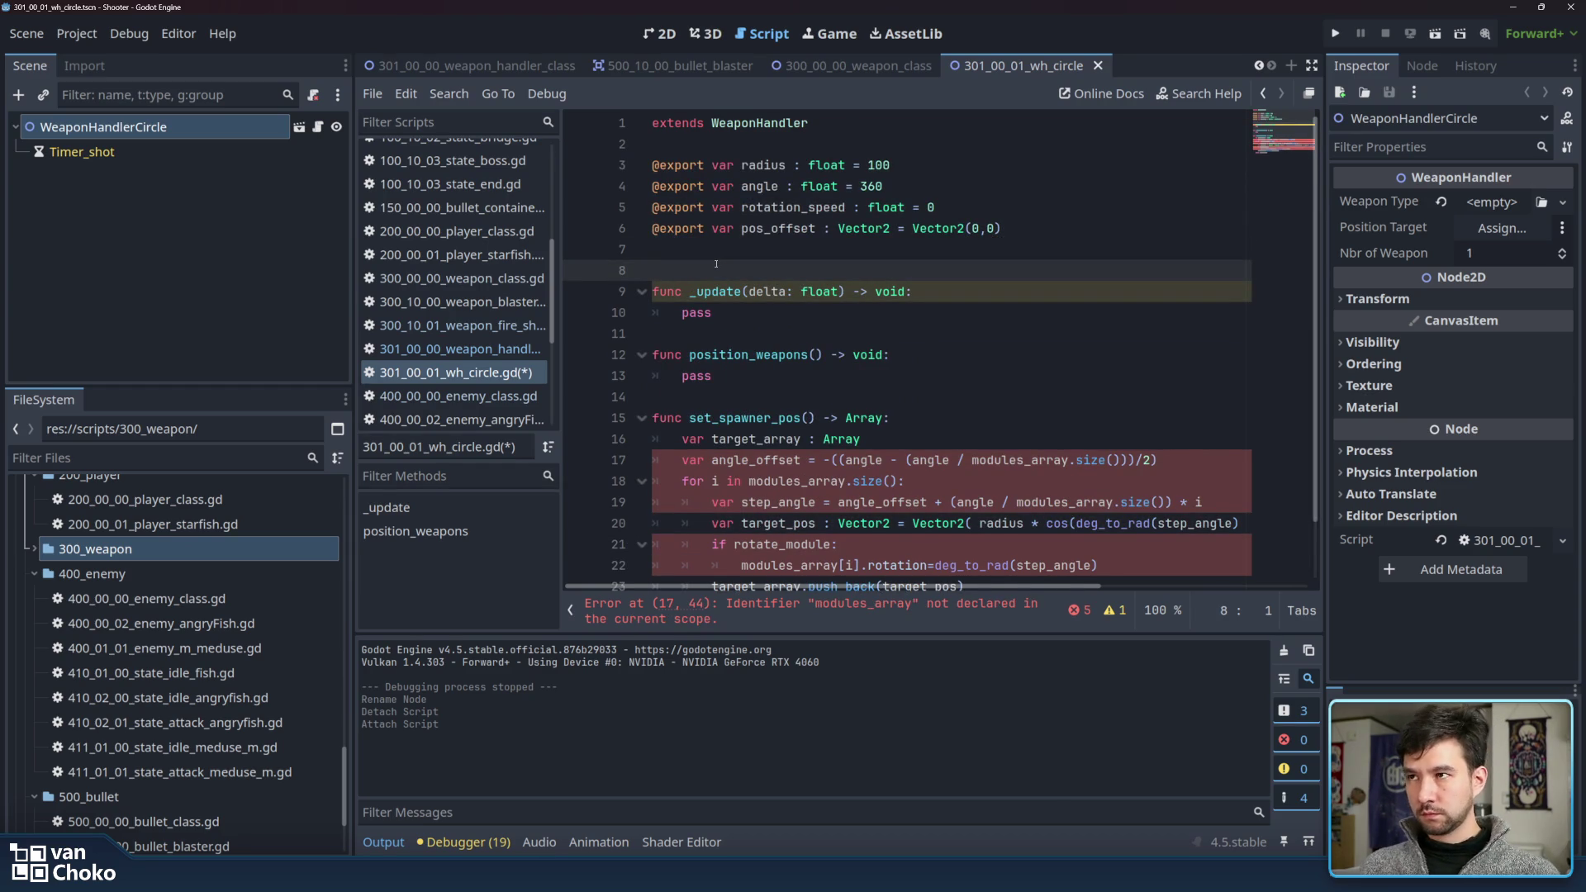
key("BackSpace")
key("ctrl+z")
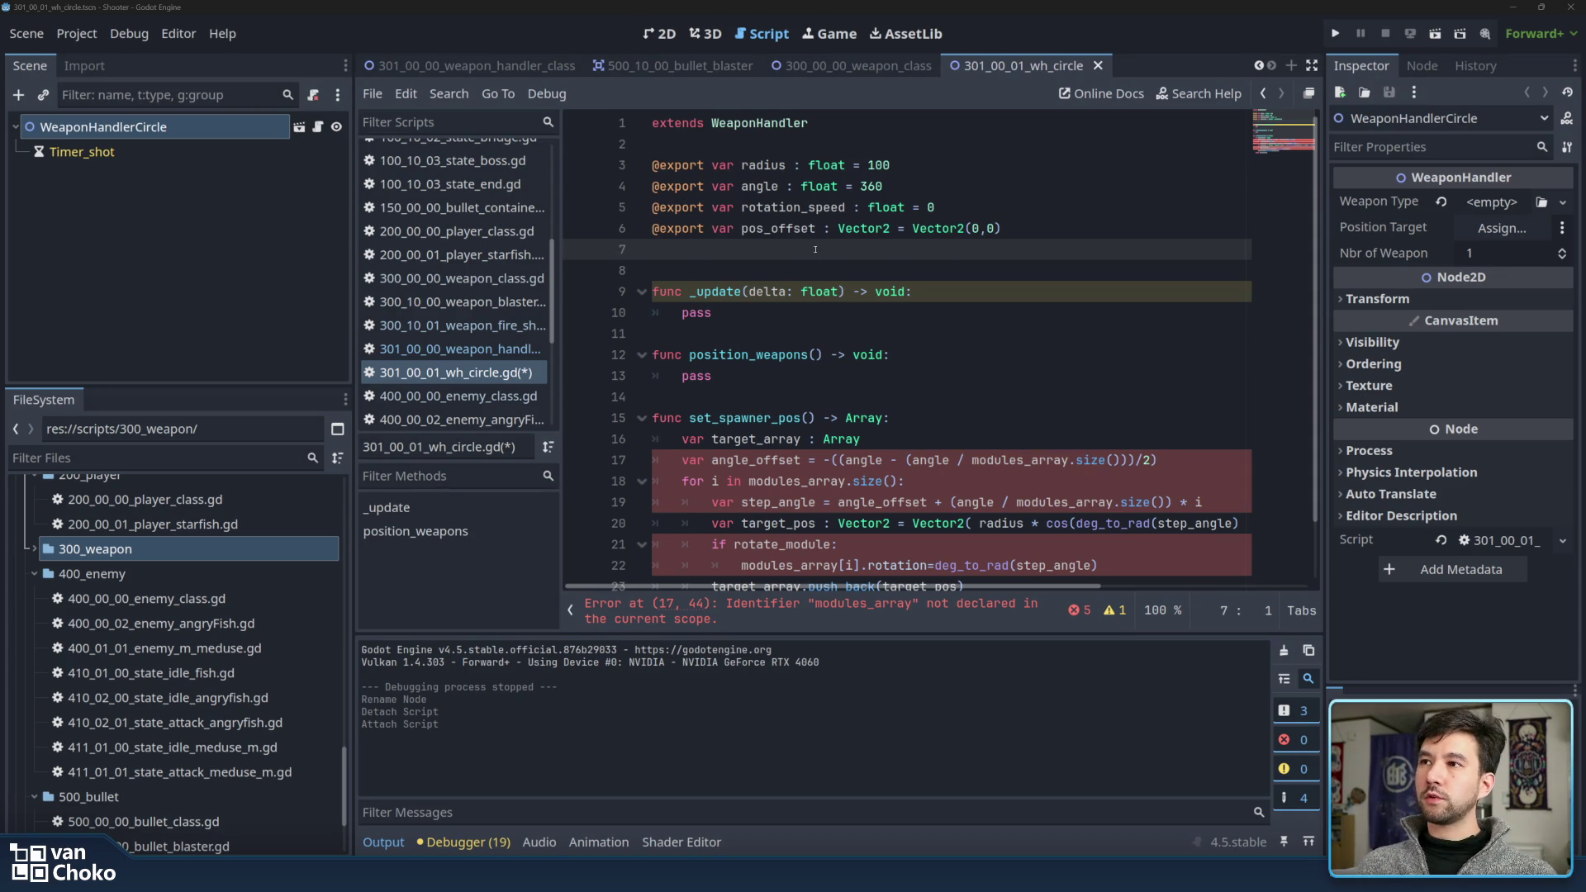
type("@export var rotate_module : bool = false")
key("Down")
scroll(971, 266, "down", 1)
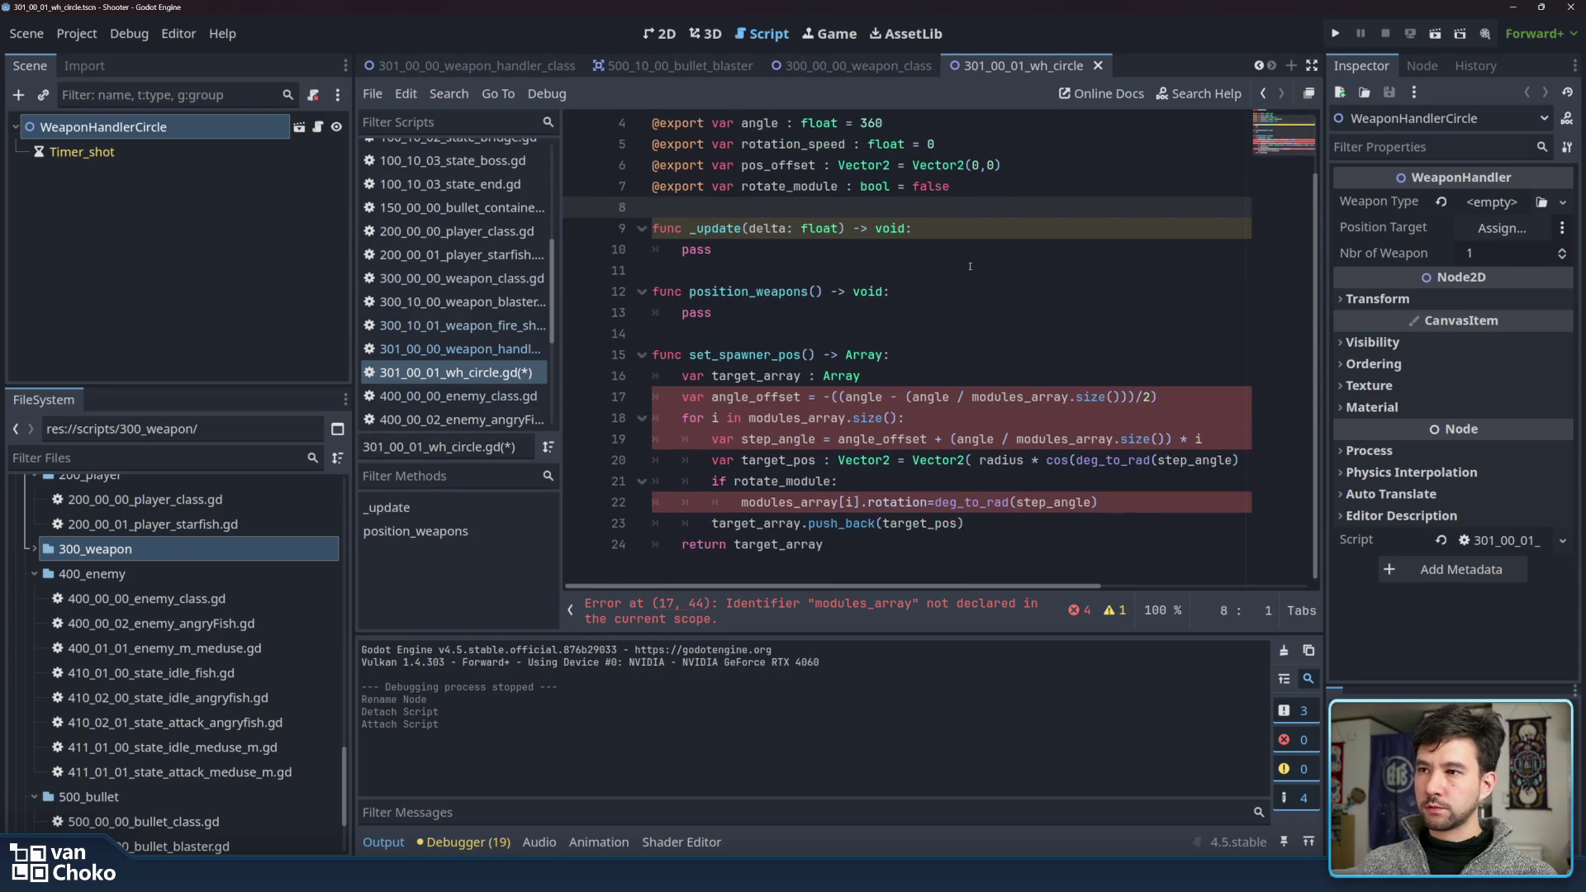
left_click(771, 410)
double_click(771, 400)
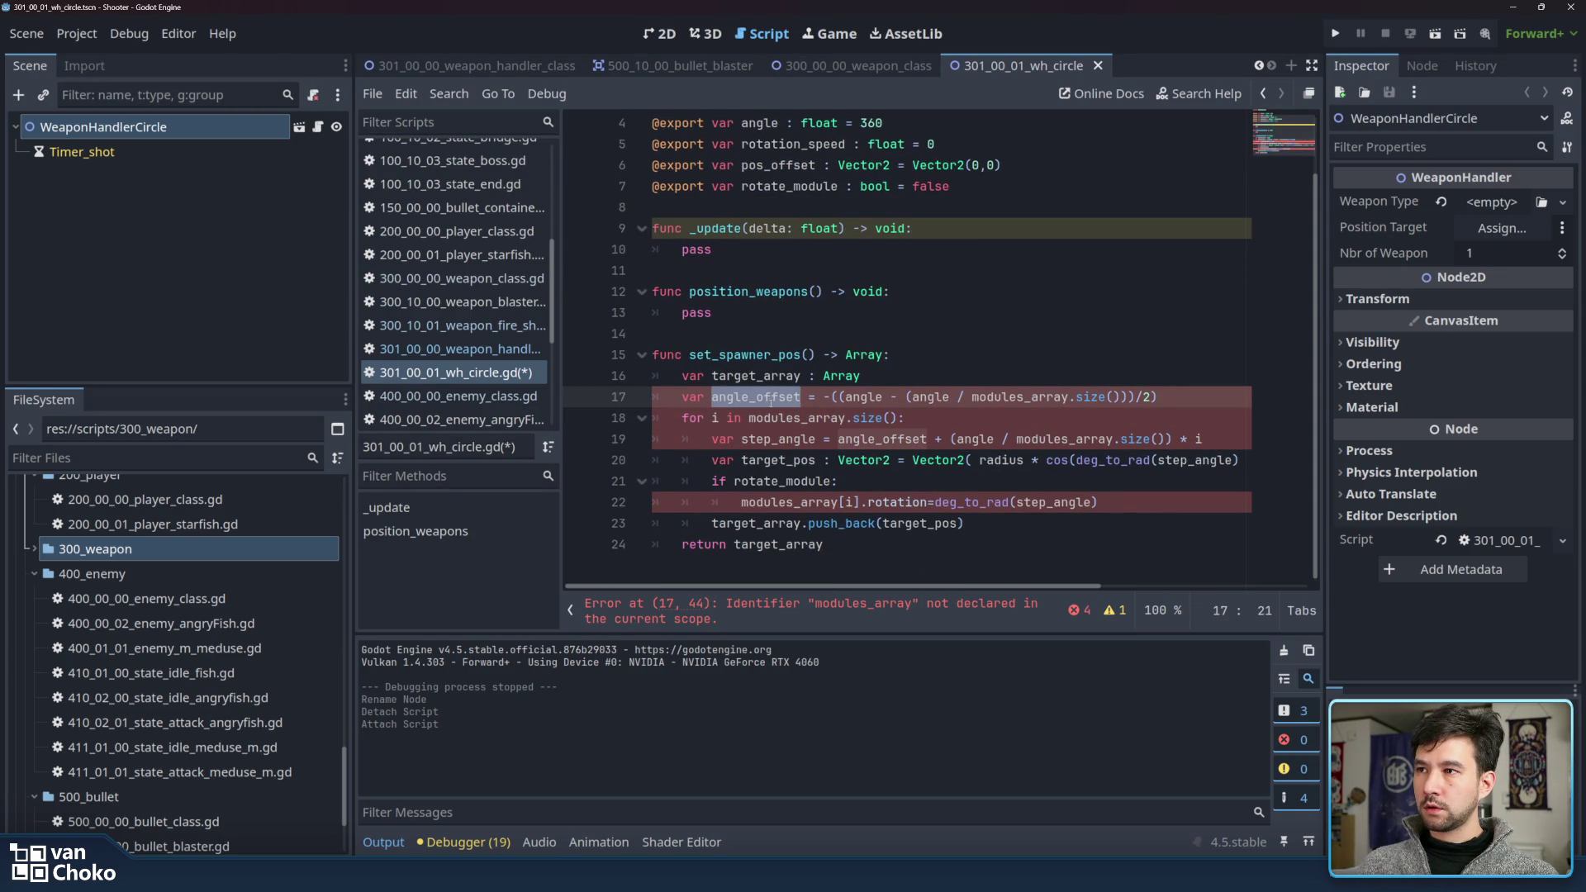
double_click(850, 398)
left_click(909, 398)
double_click(1069, 398)
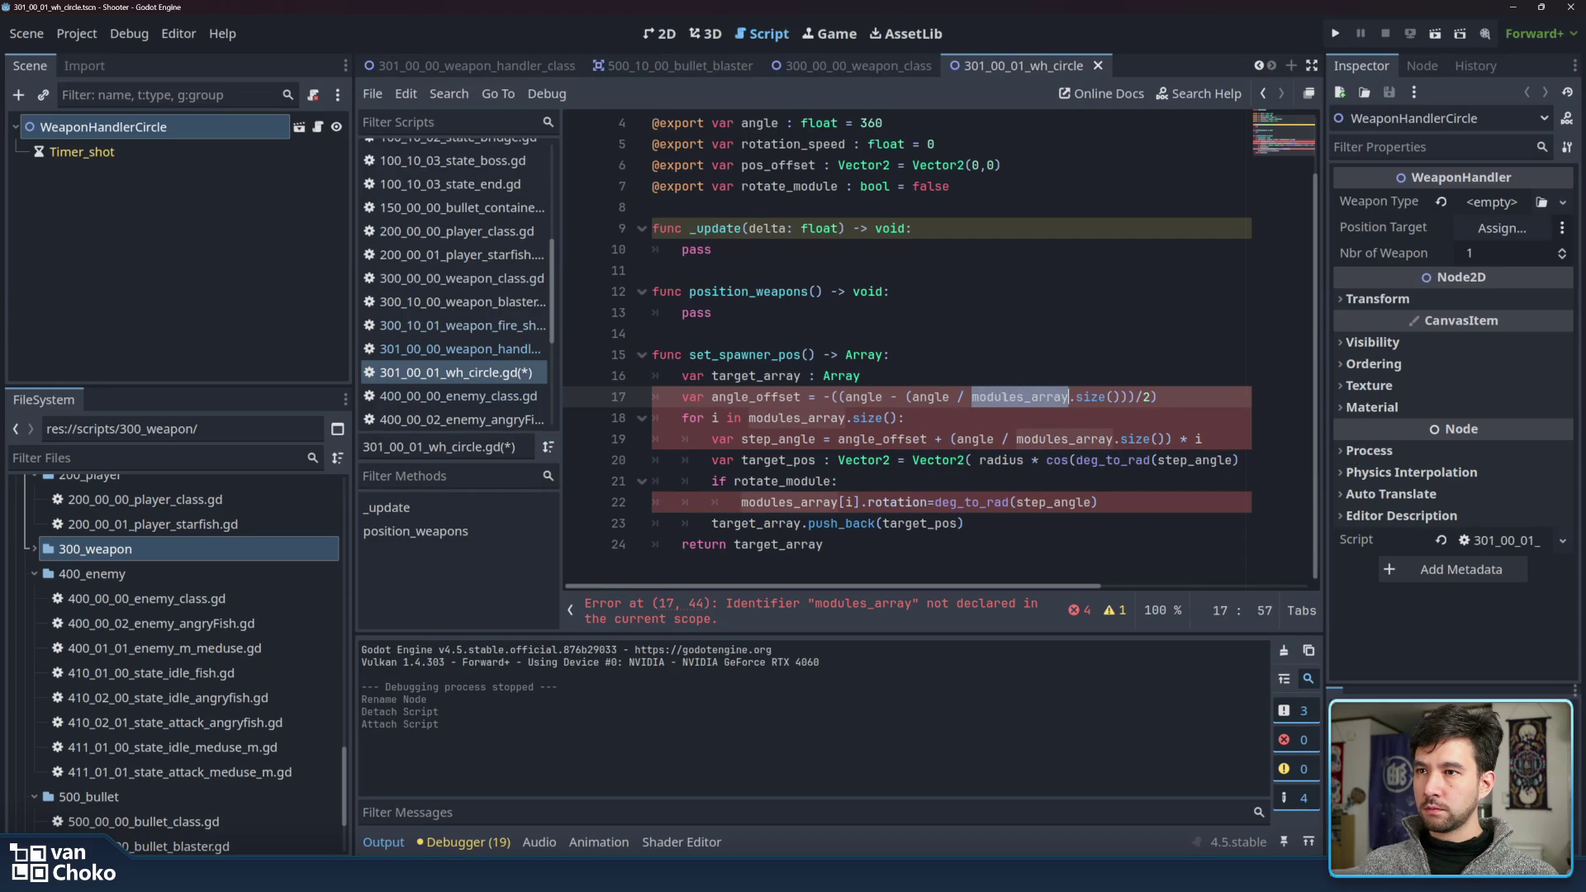
left_click(1004, 376)
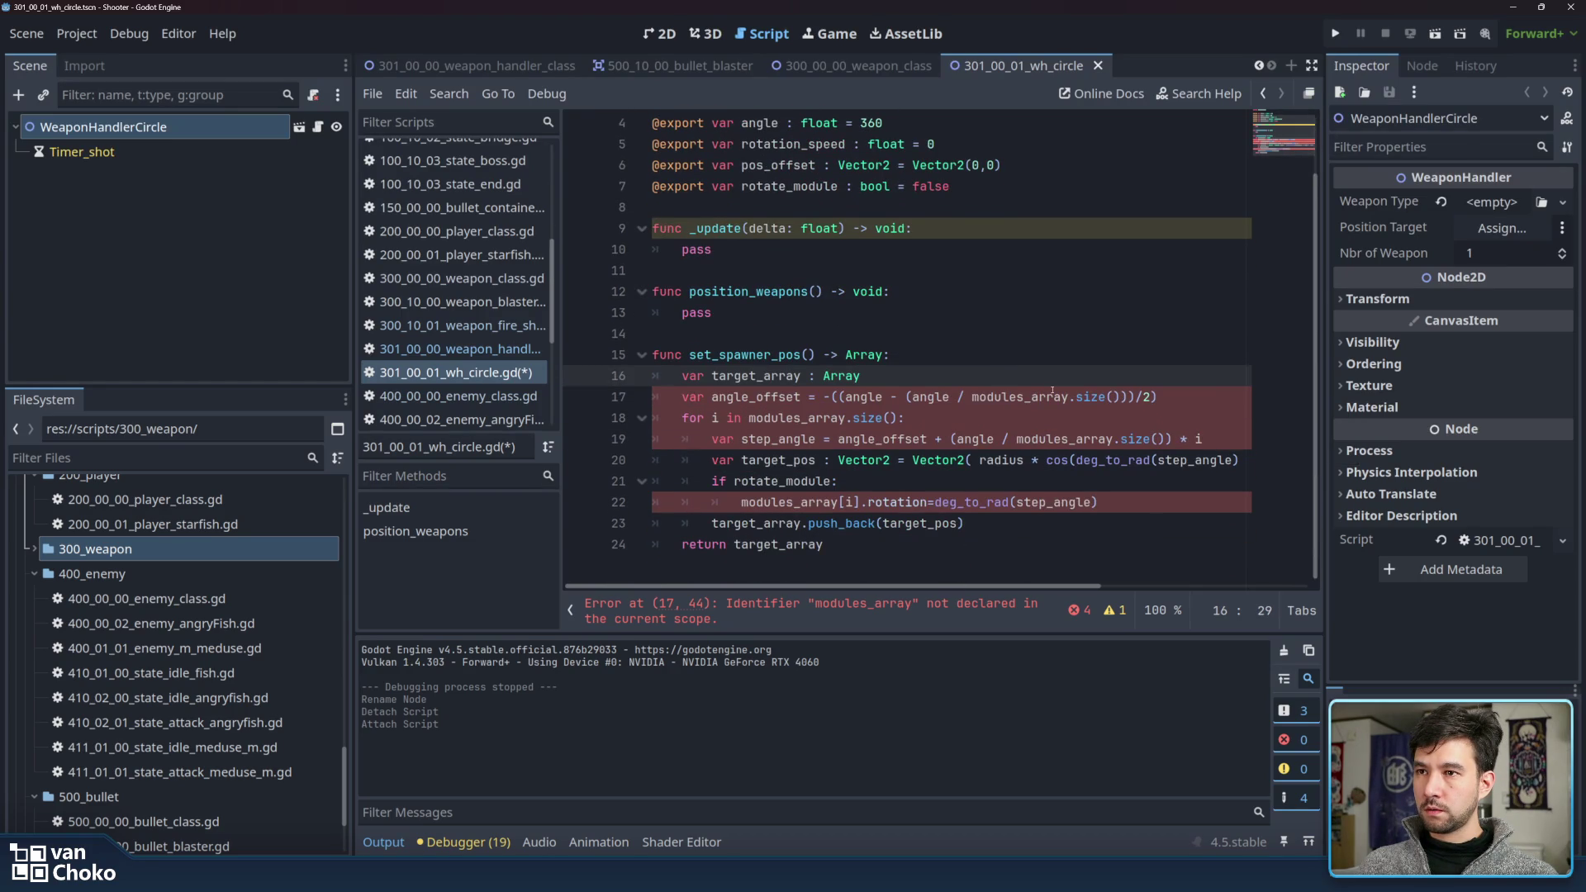
double_click(1099, 398)
left_click_drag(1136, 398, 994, 397)
left_click(994, 397)
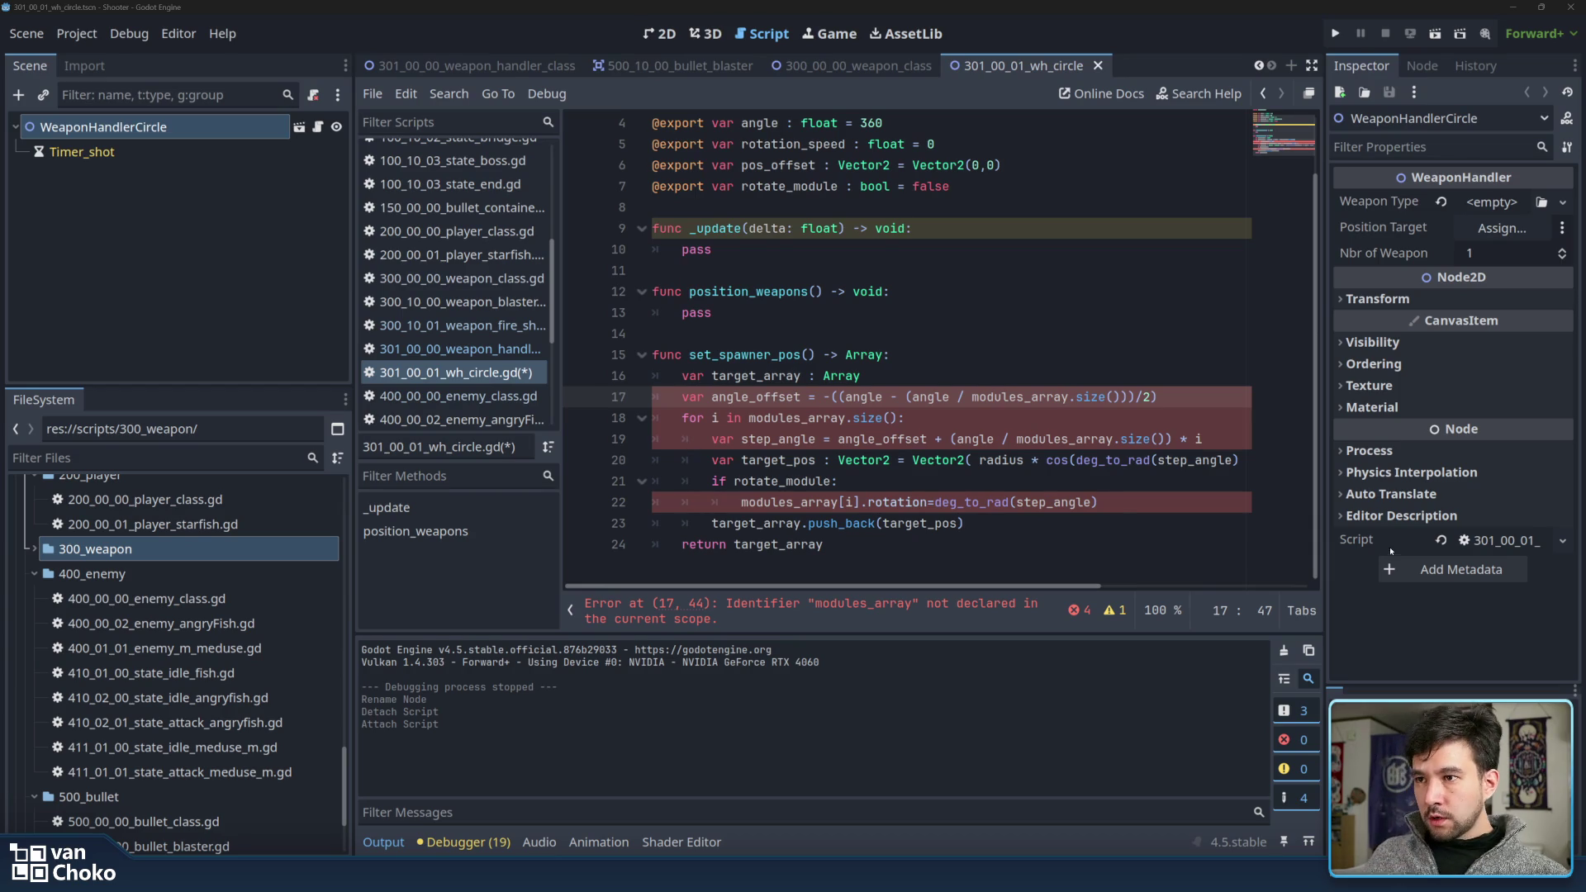
left_click(930, 565)
Paste place_spawner() after set_spawner_pos's return target_array line and review its body
key("Return")
key("Return")
key("Return")
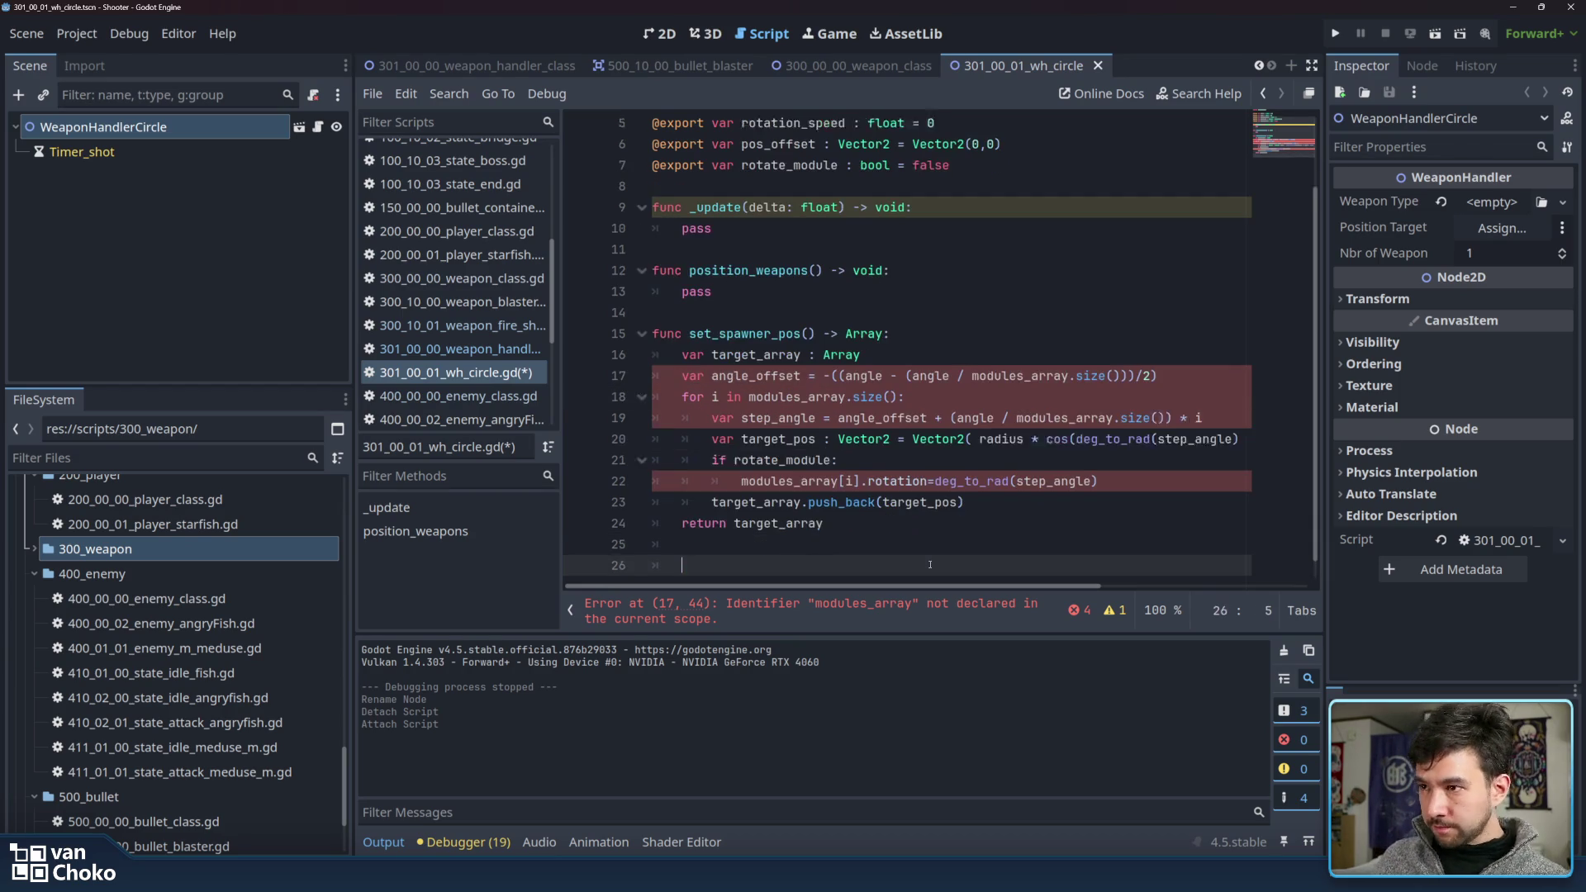
key("ctrl+v")
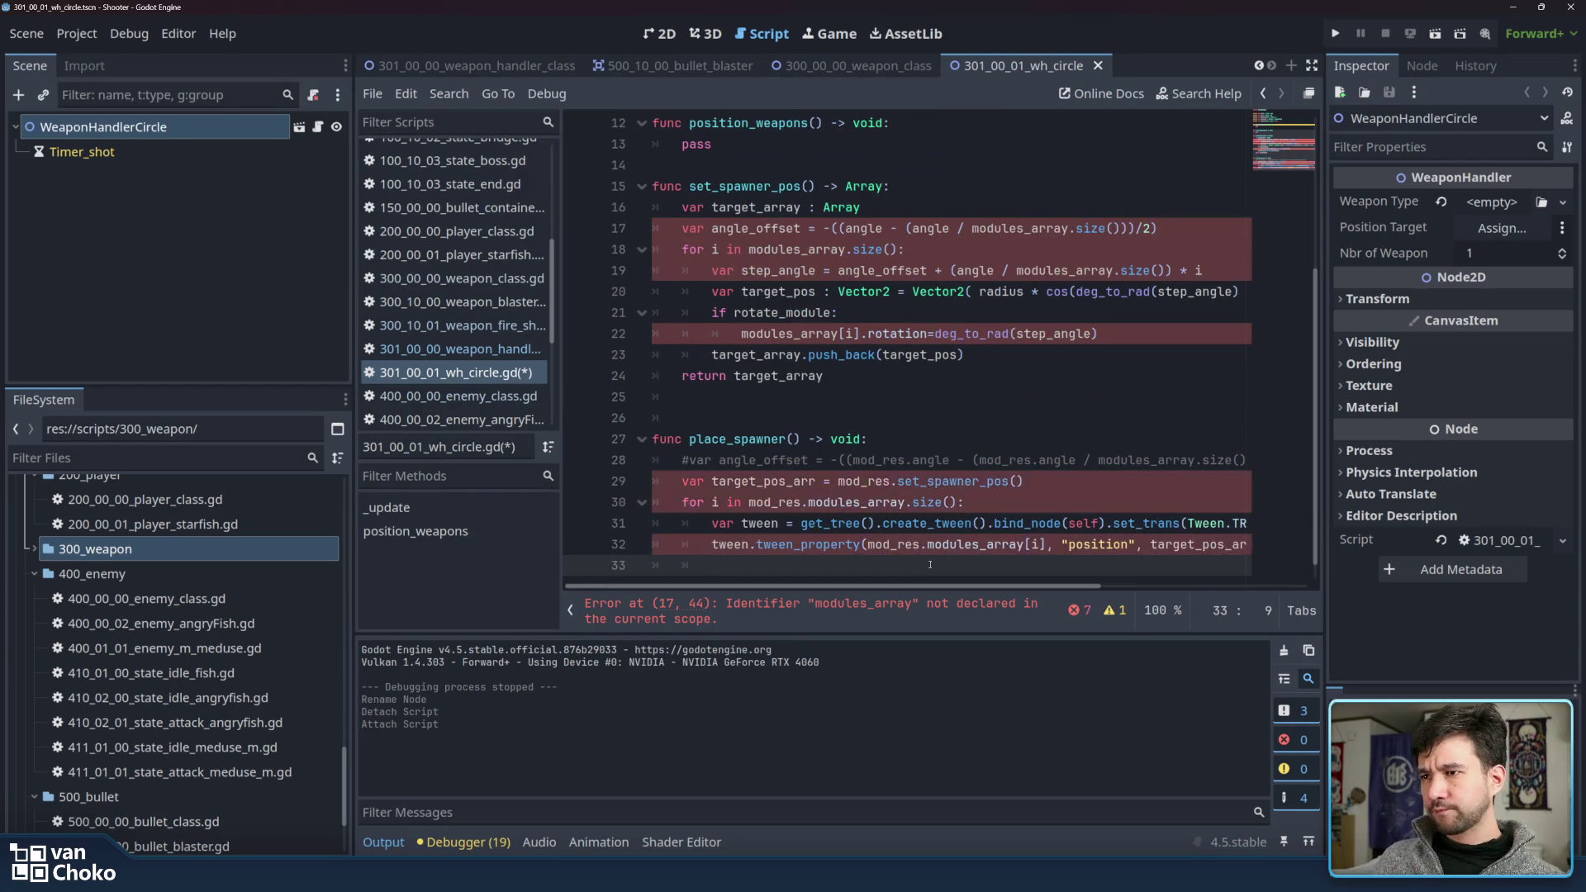
left_click(803, 483)
left_click_drag(748, 569, 656, 442)
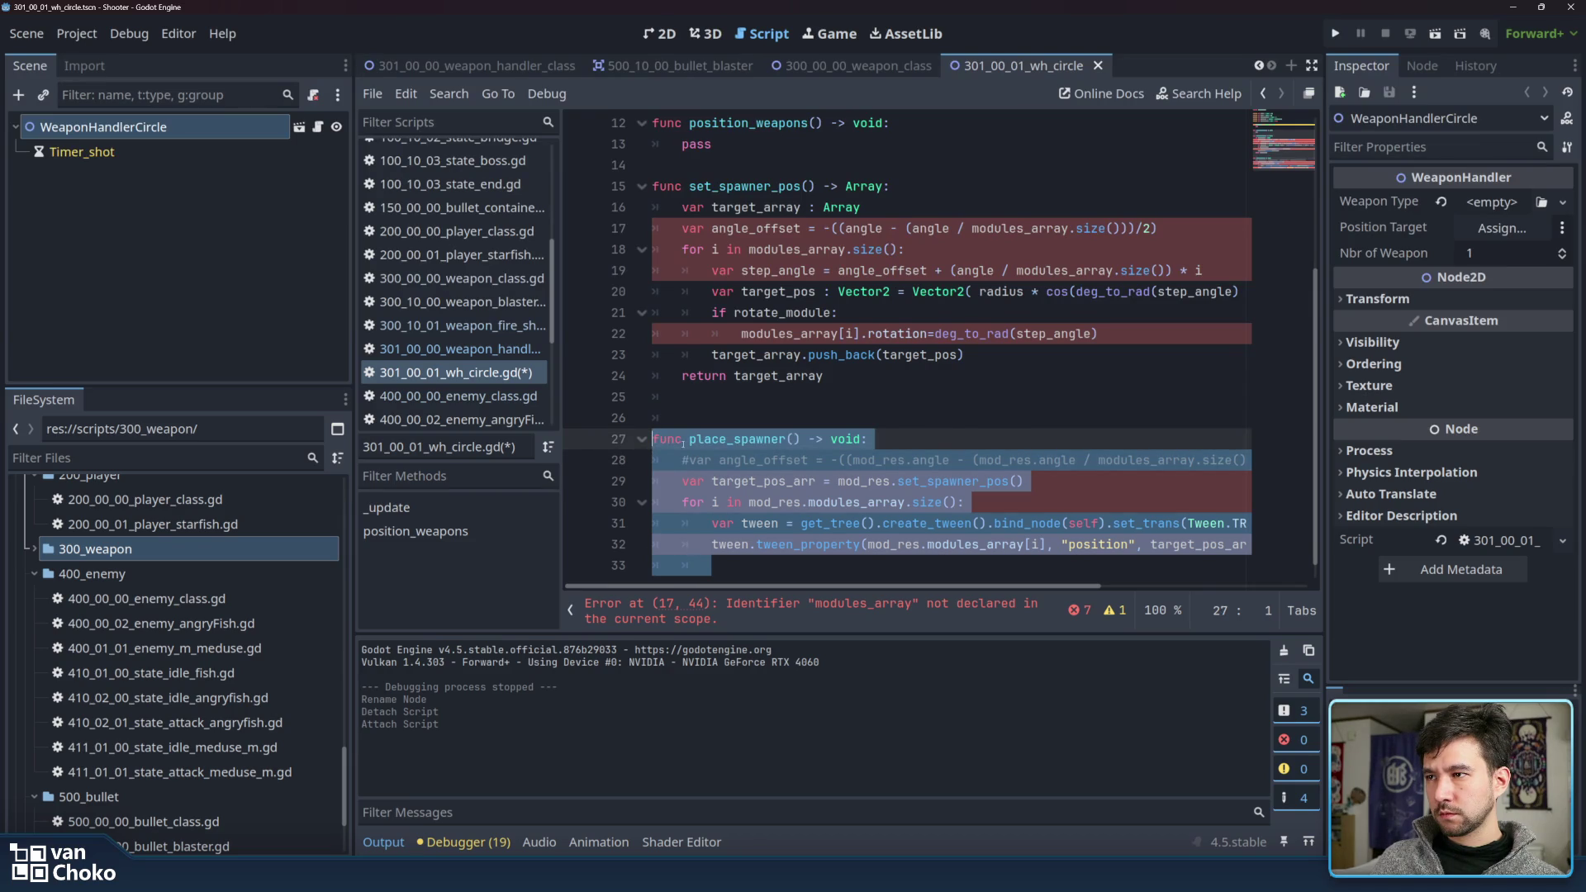
left_click(682, 441)
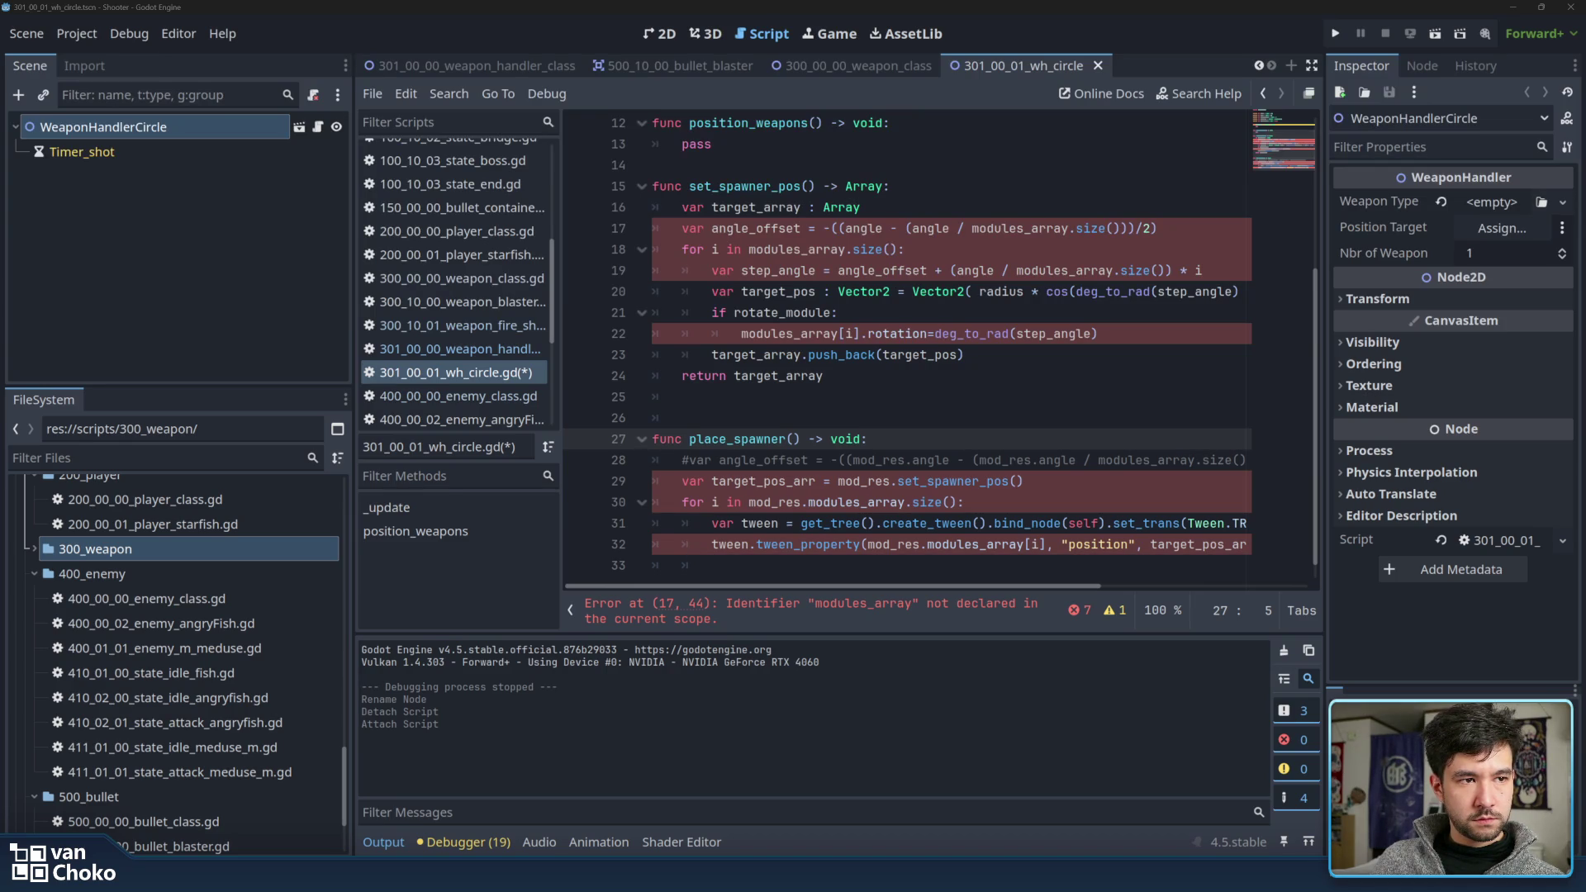
left_click(942, 377)
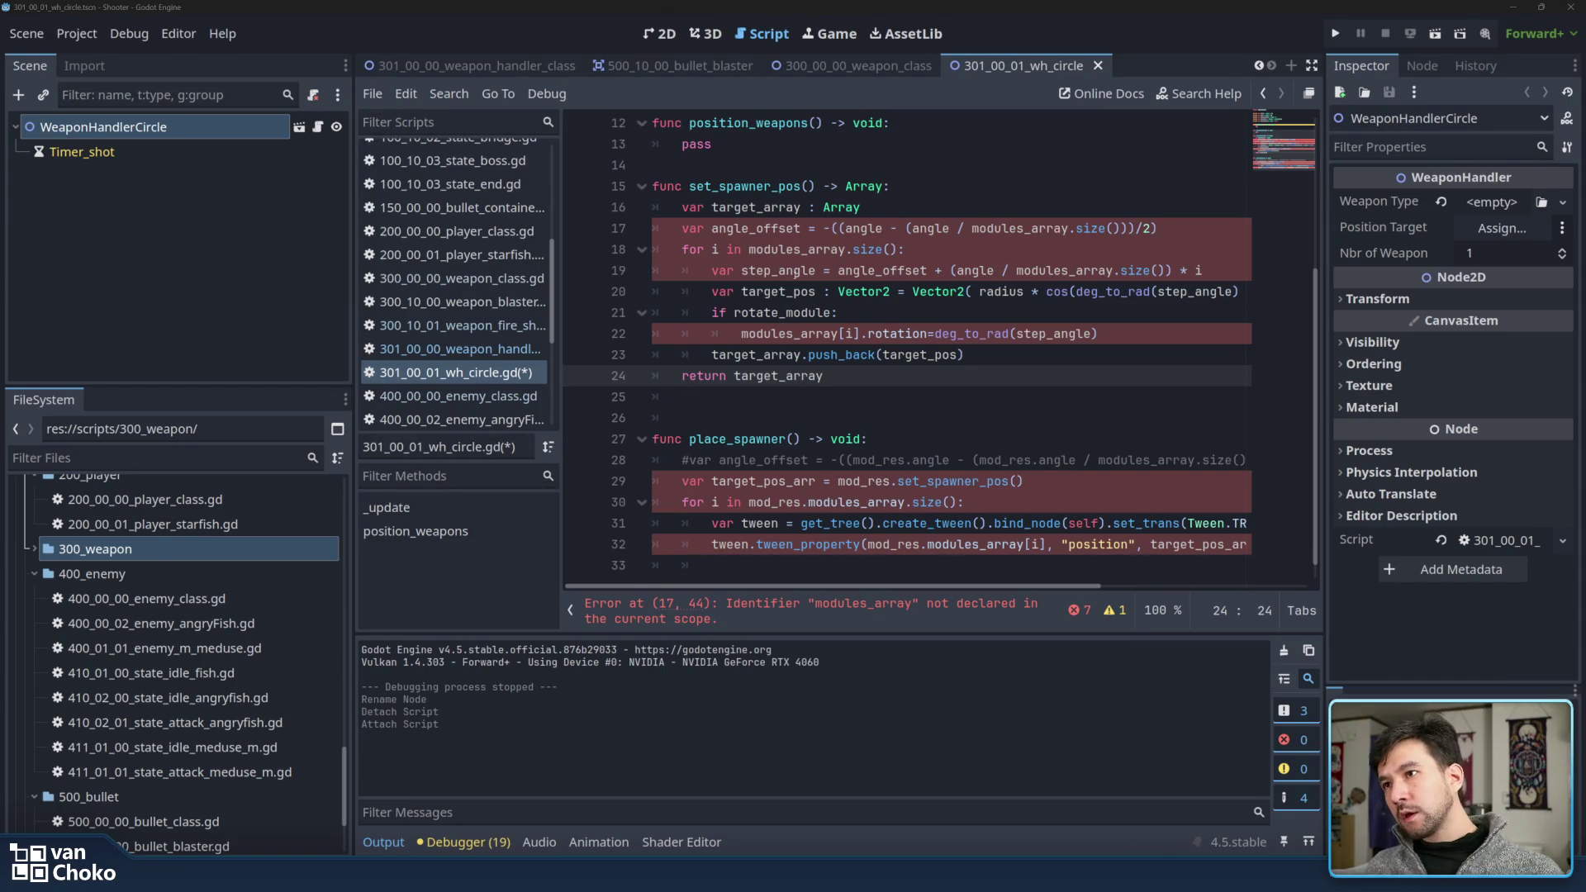
scroll(810, 332, "up", 3)
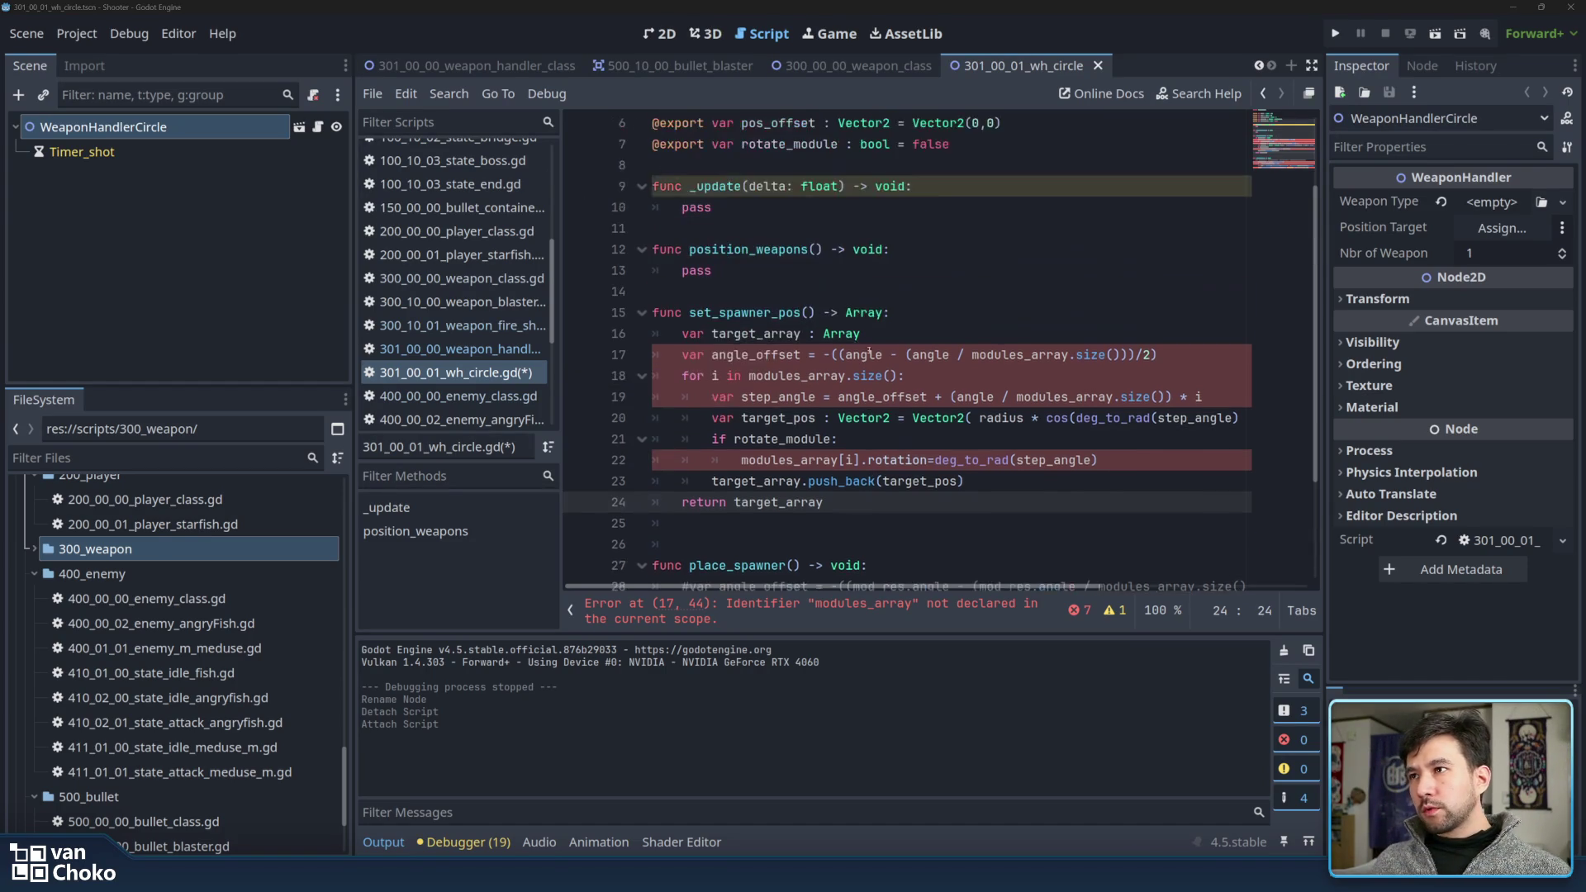
double_click(733, 330)
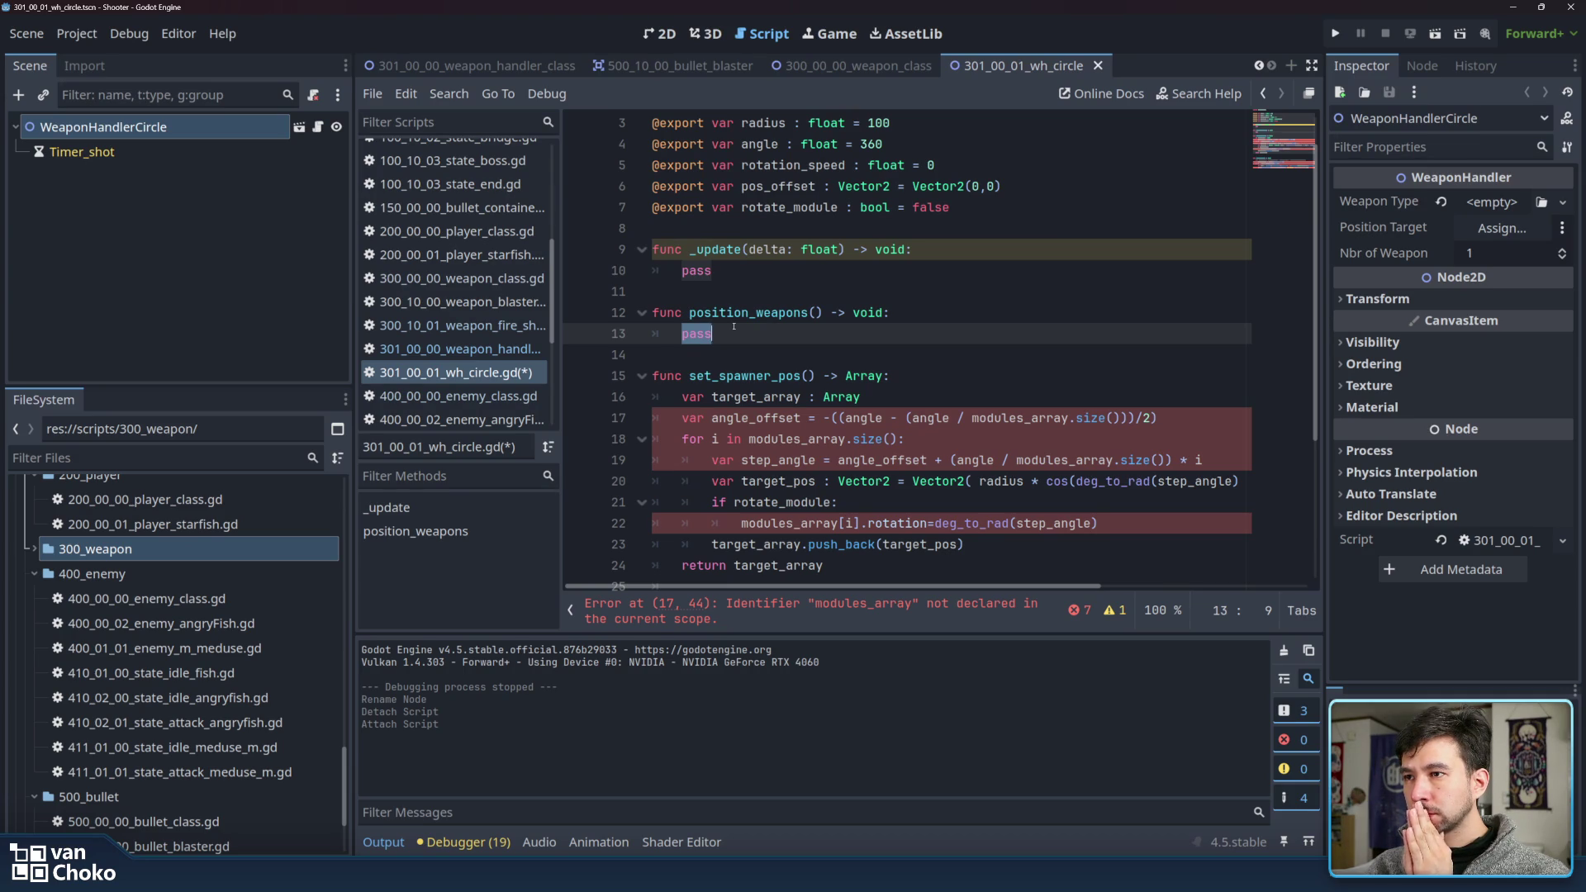
left_click(909, 396)
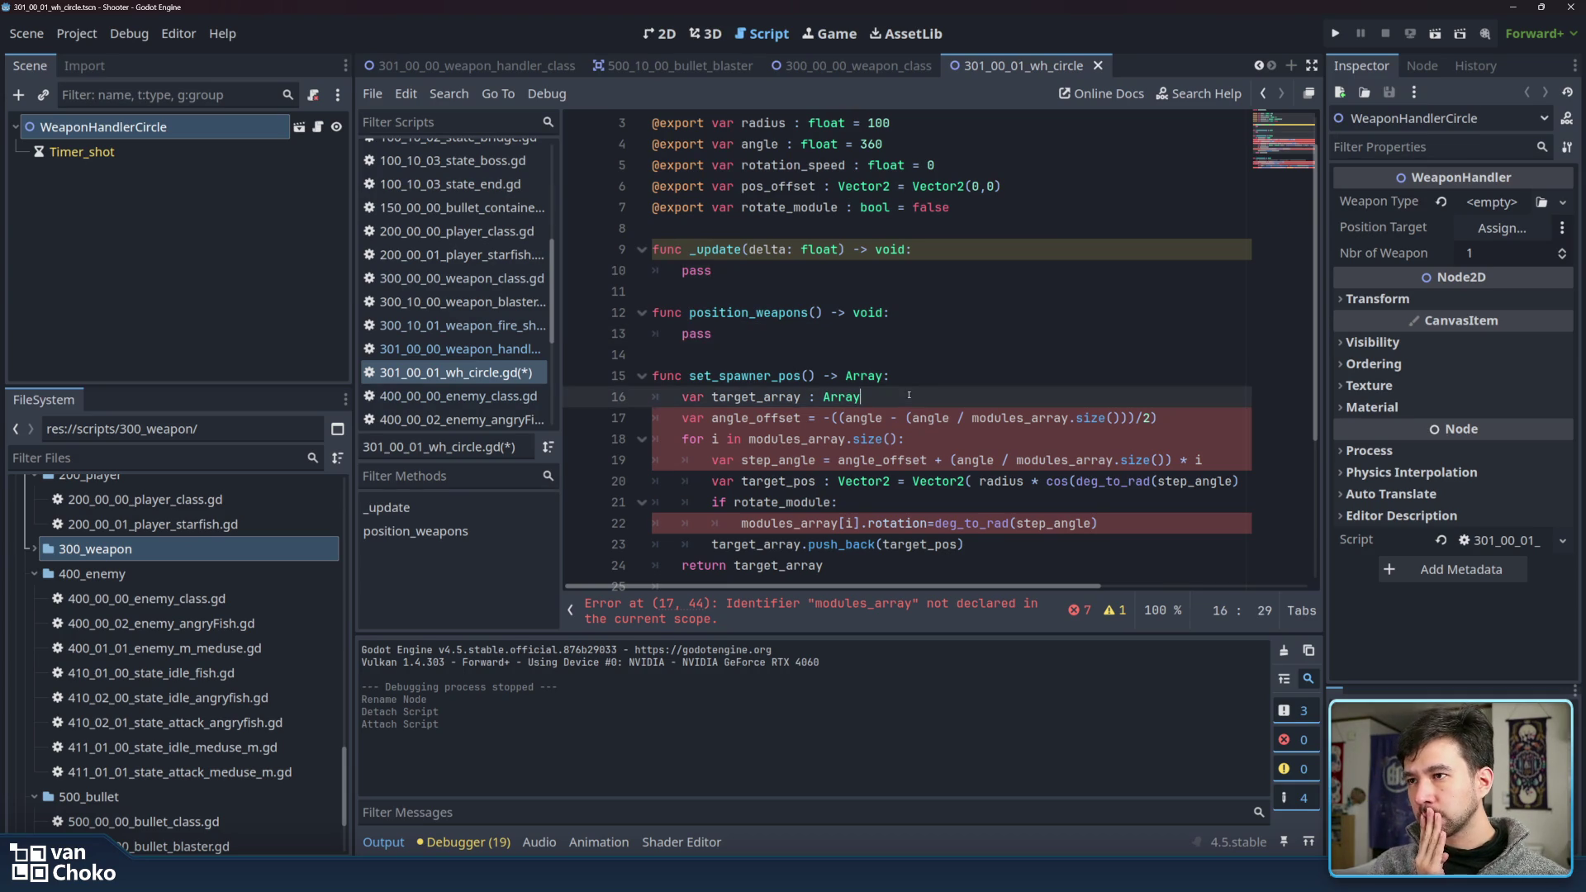
left_click(785, 417)
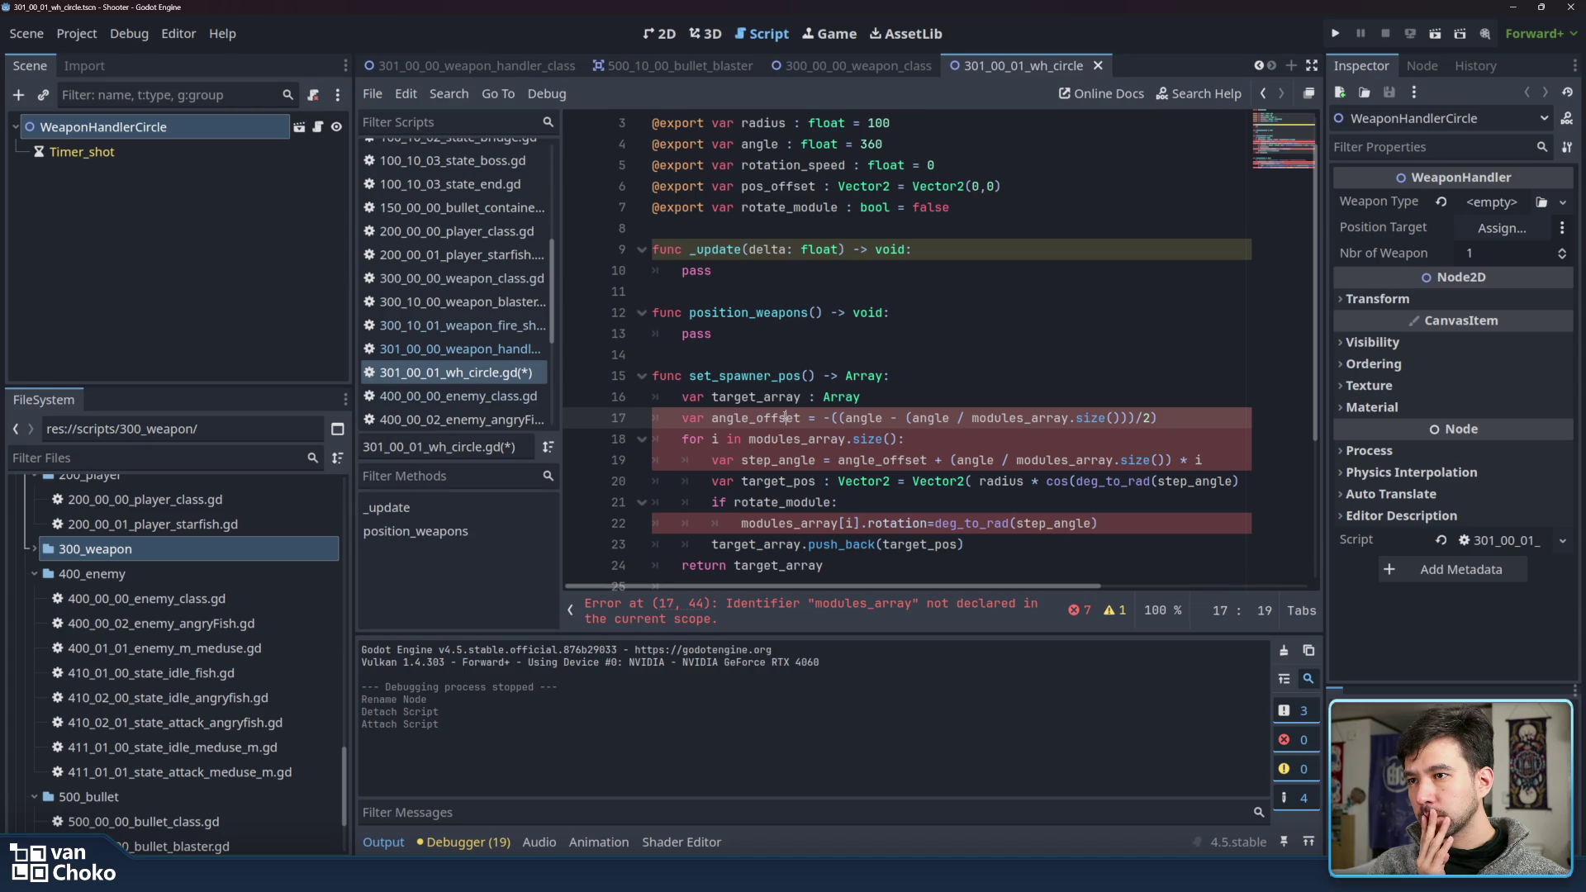
left_click(686, 419)
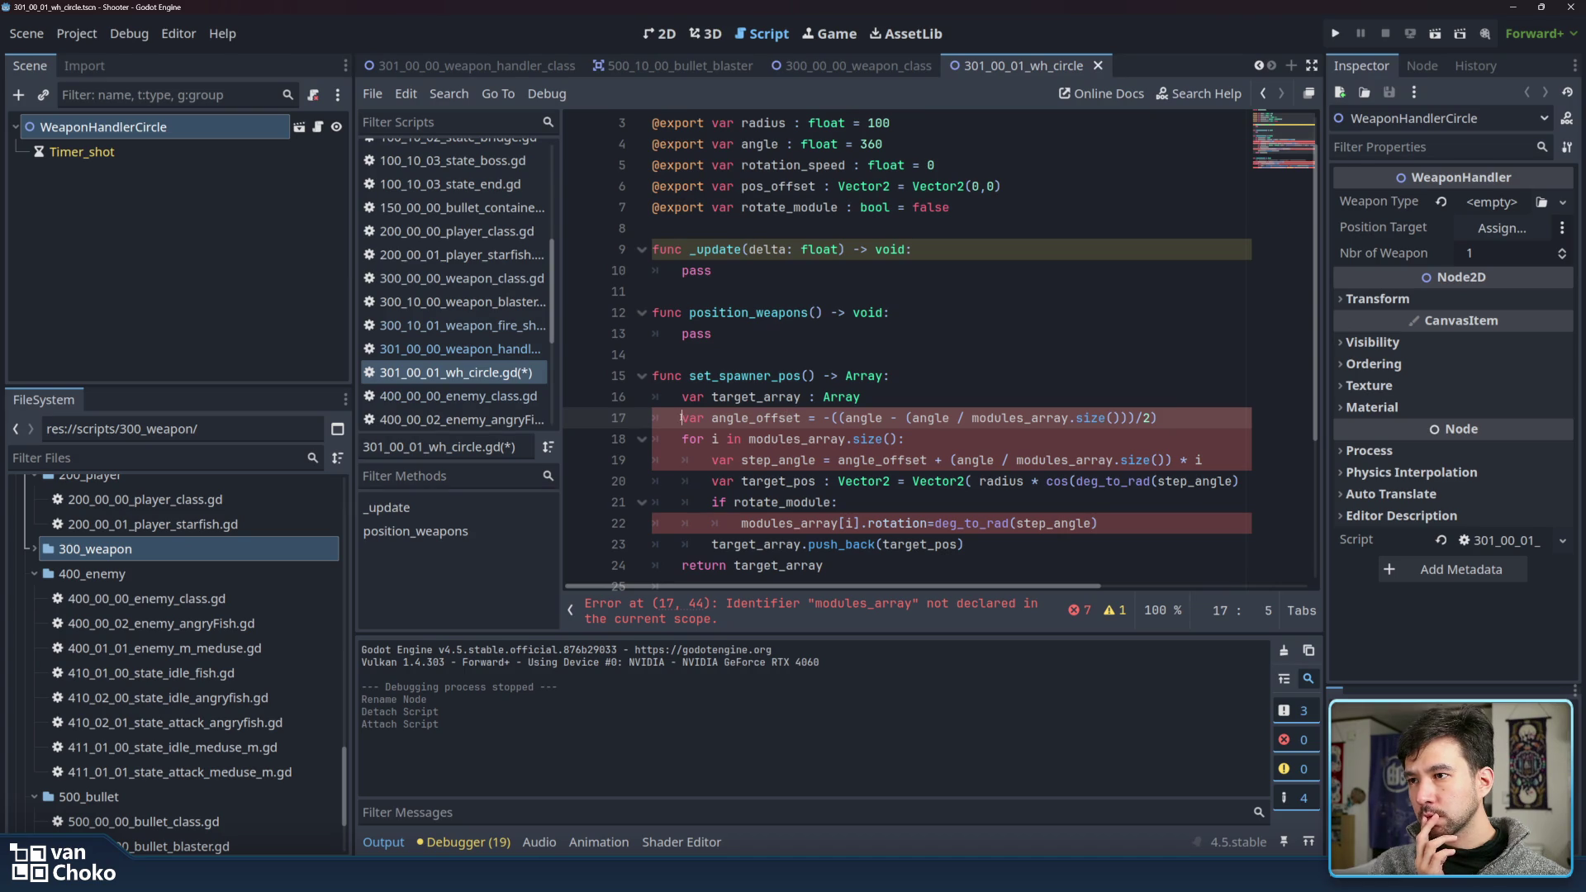
scroll(689, 396, "down", 1)
double_click(691, 377)
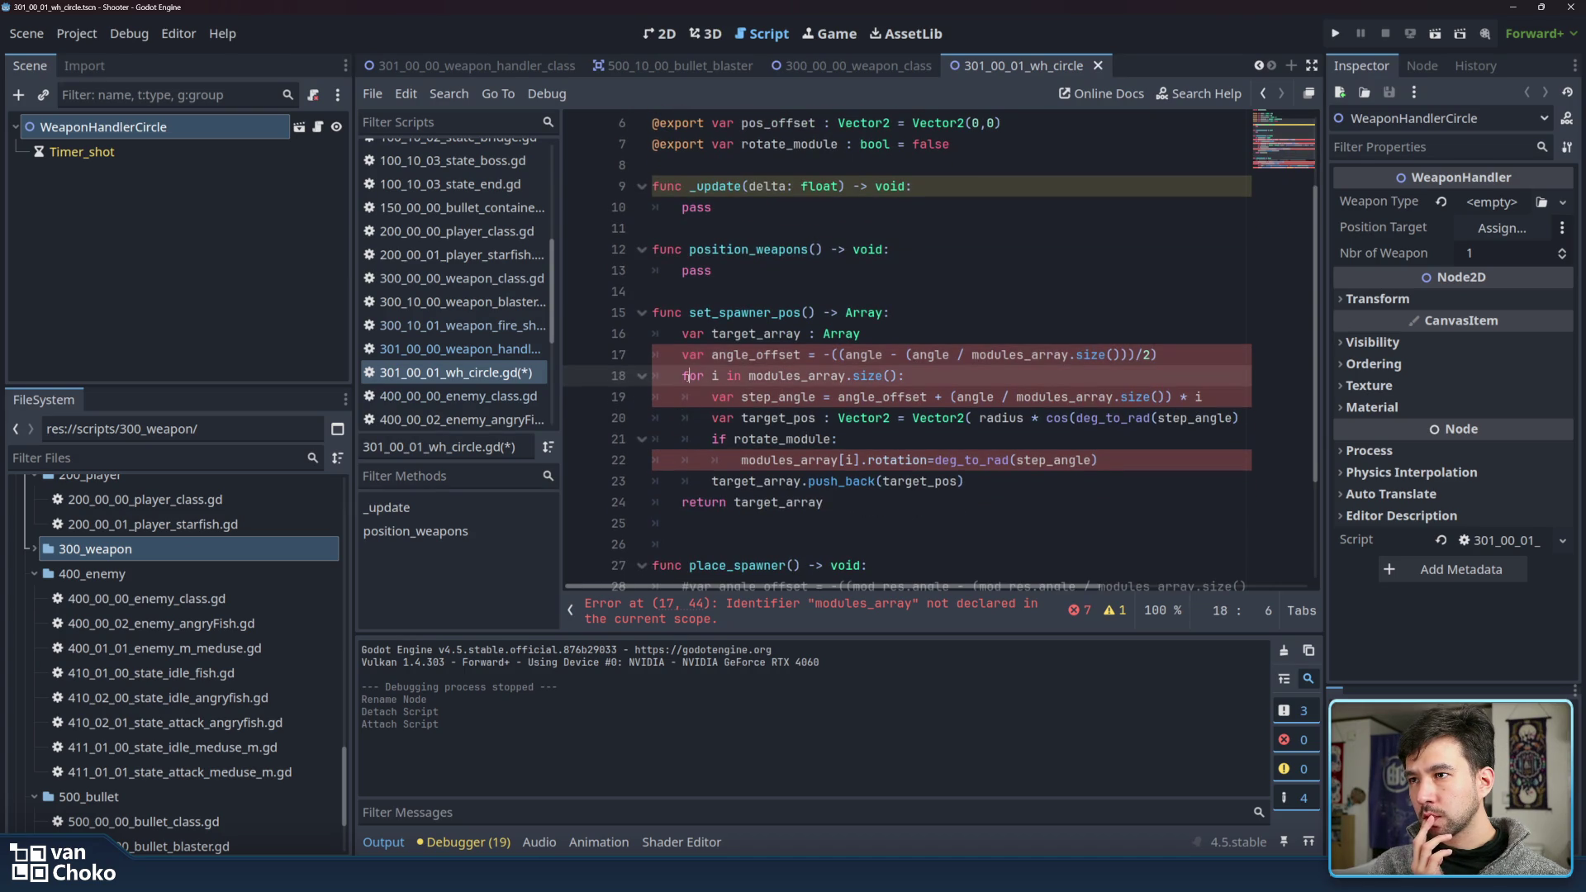
scroll(970, 400, "down", 1)
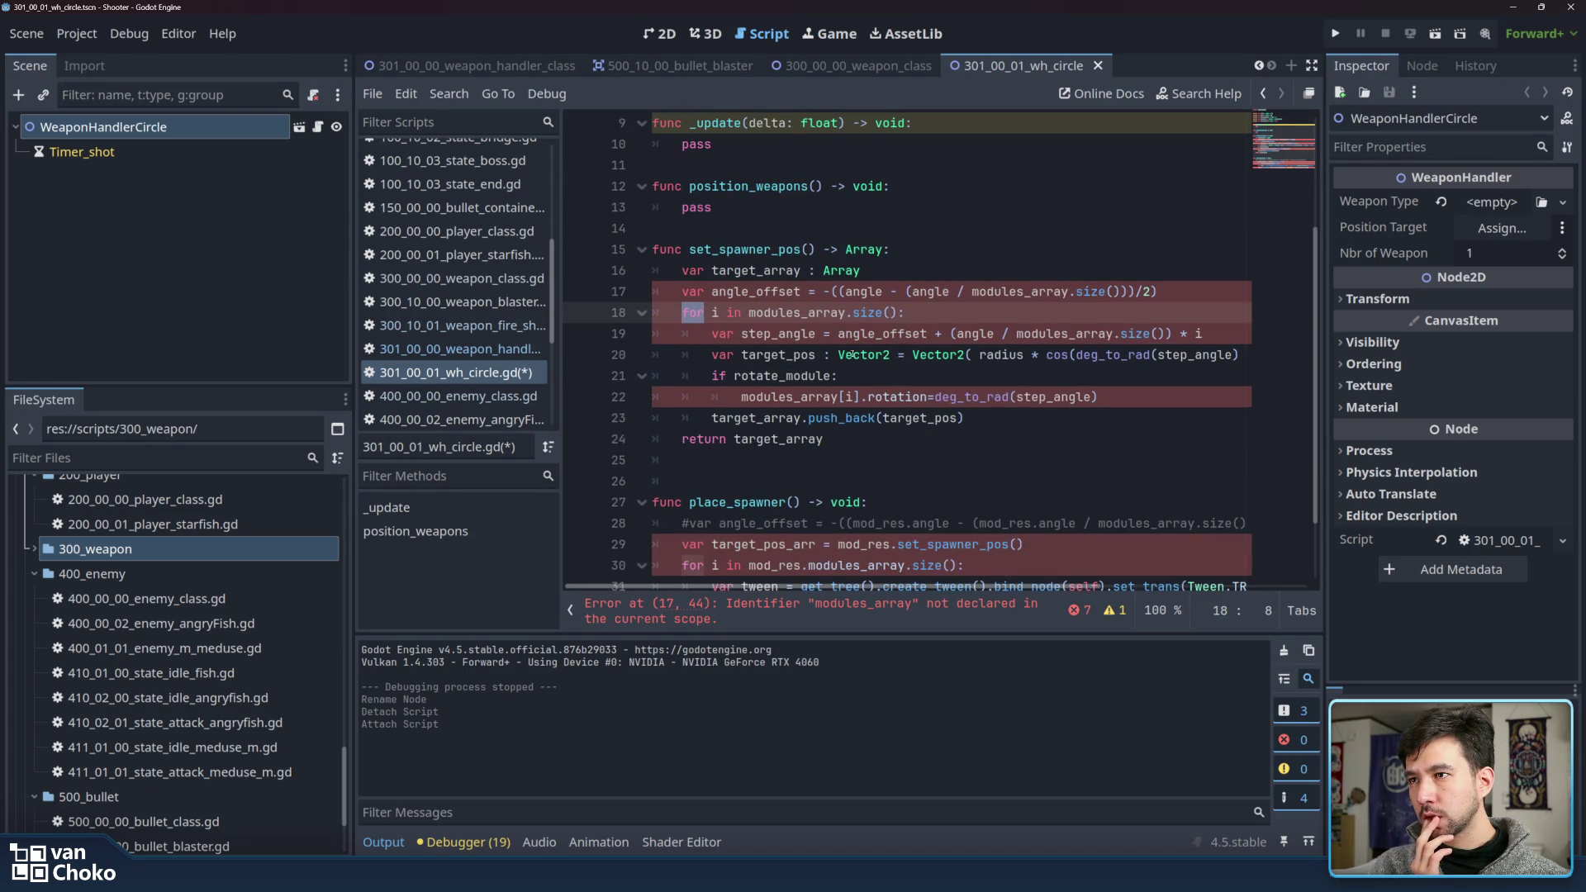
left_click(875, 333)
left_click(863, 351)
double_click(781, 355)
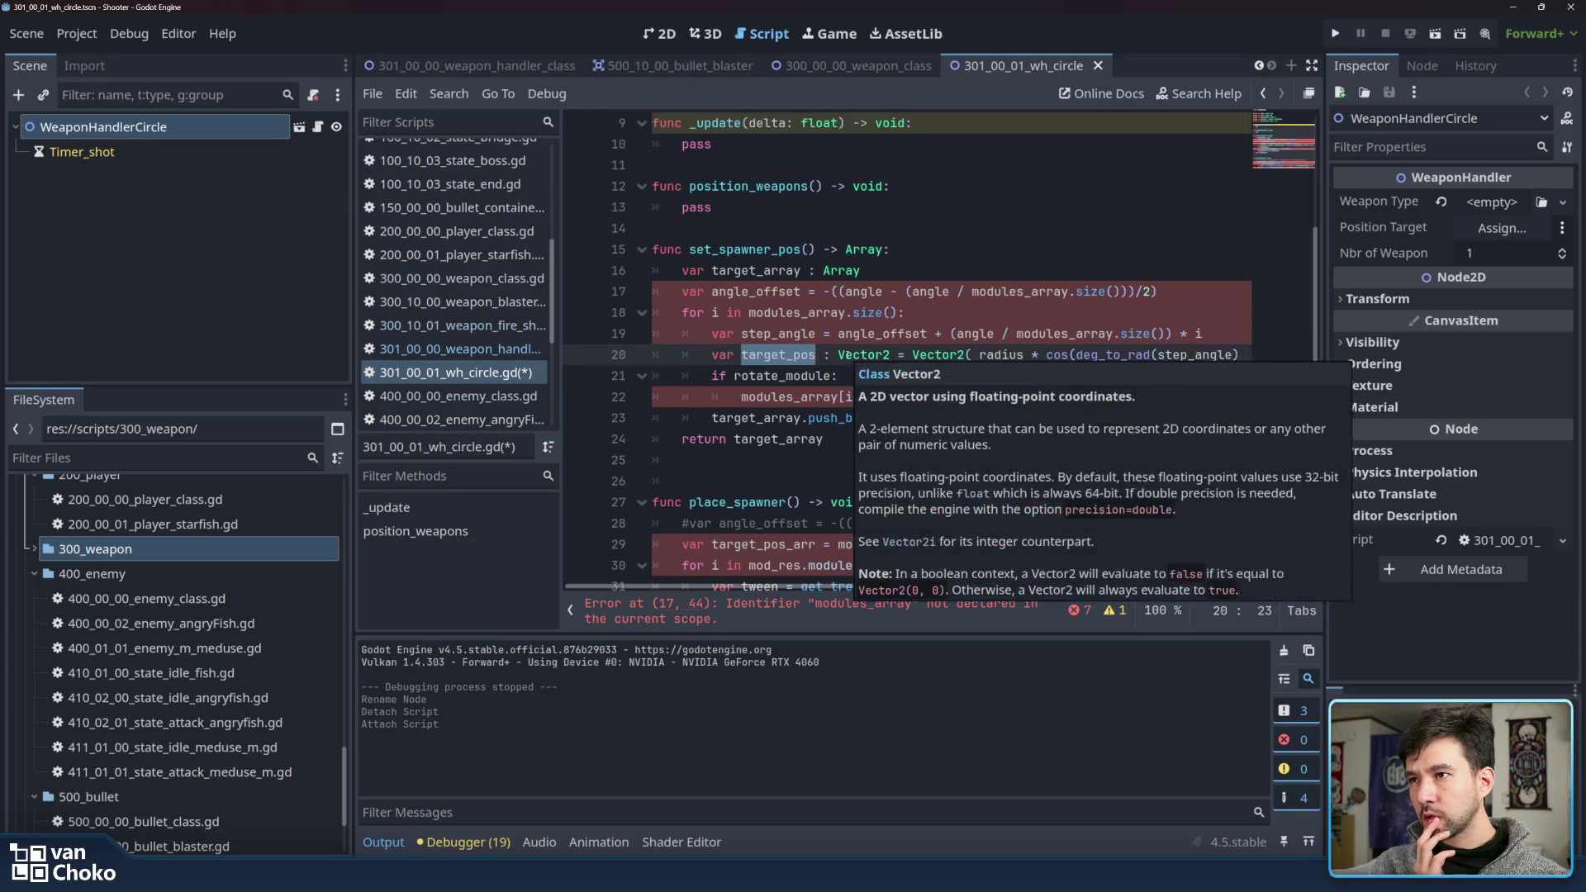
left_click(937, 355)
scroll(974, 402, "down", 1)
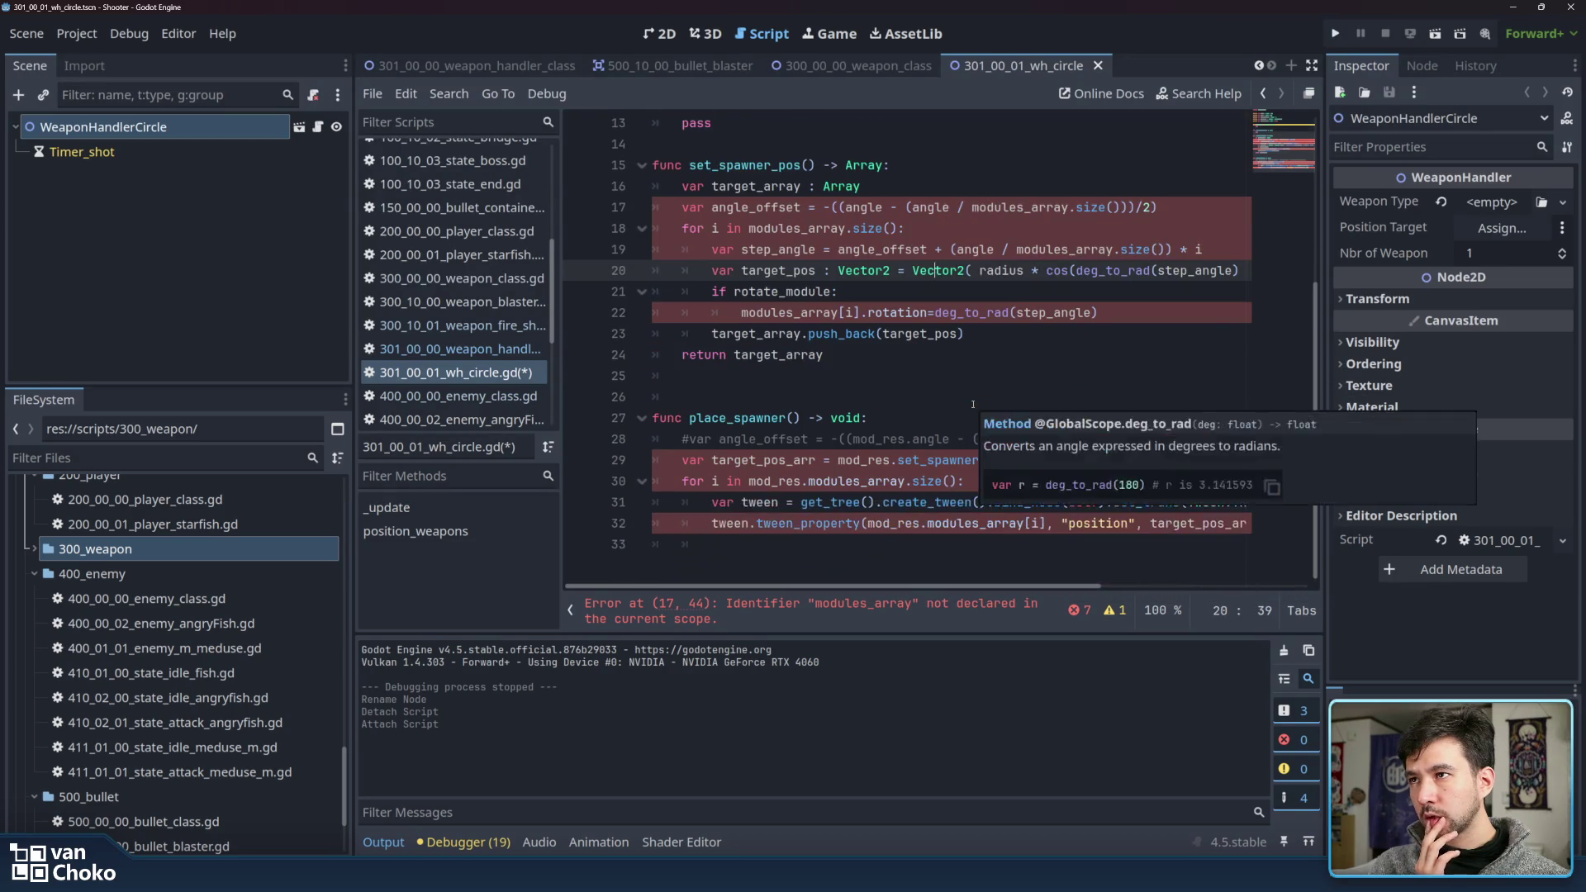
left_click(697, 439)
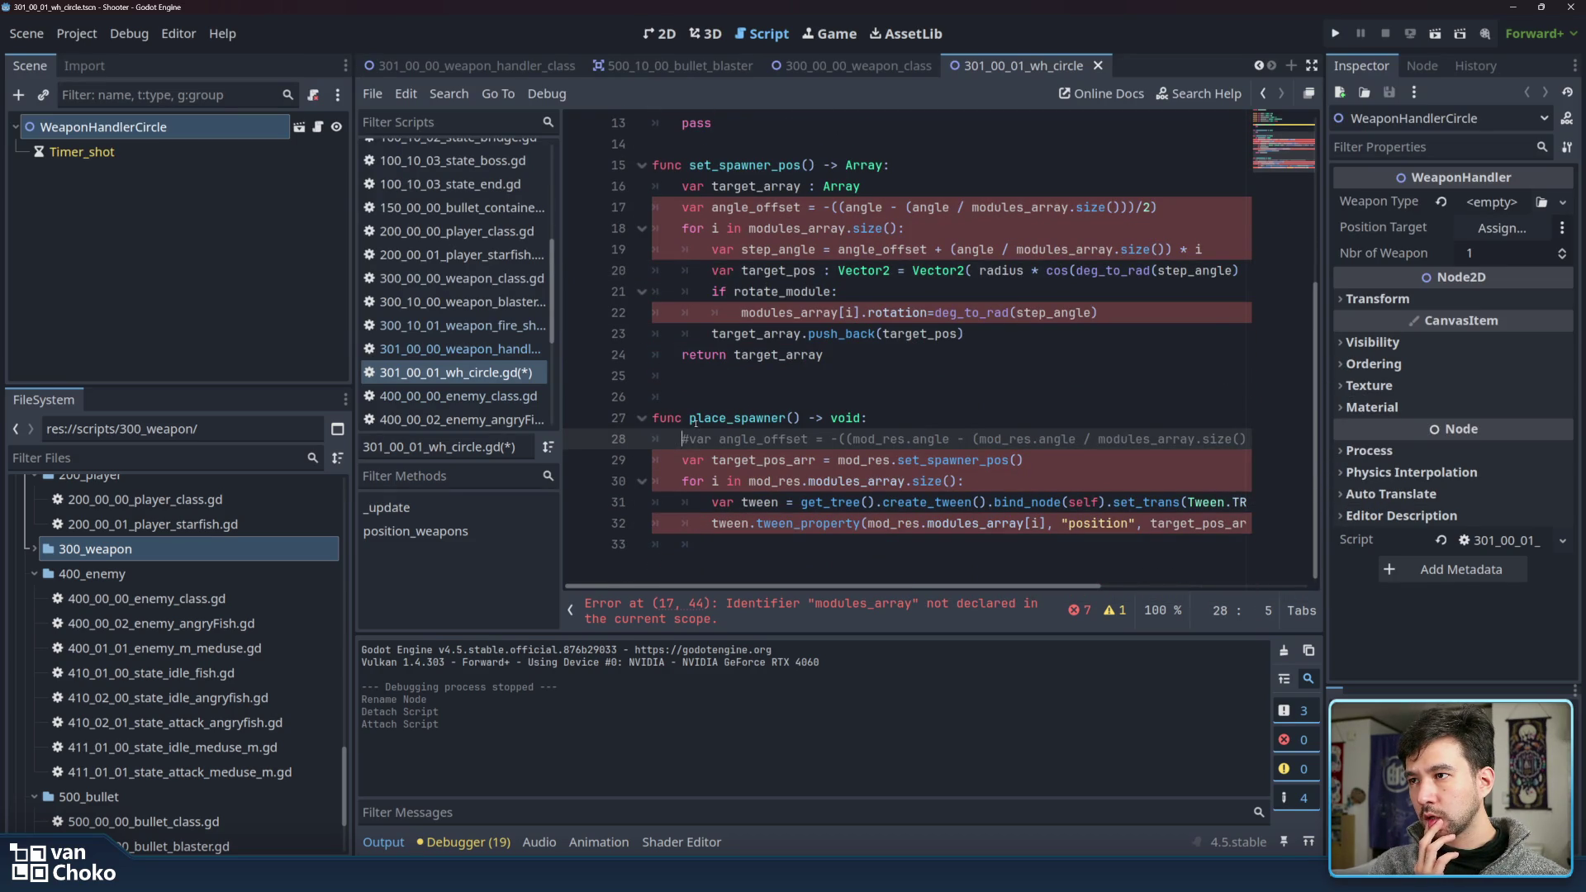
double_click(685, 460)
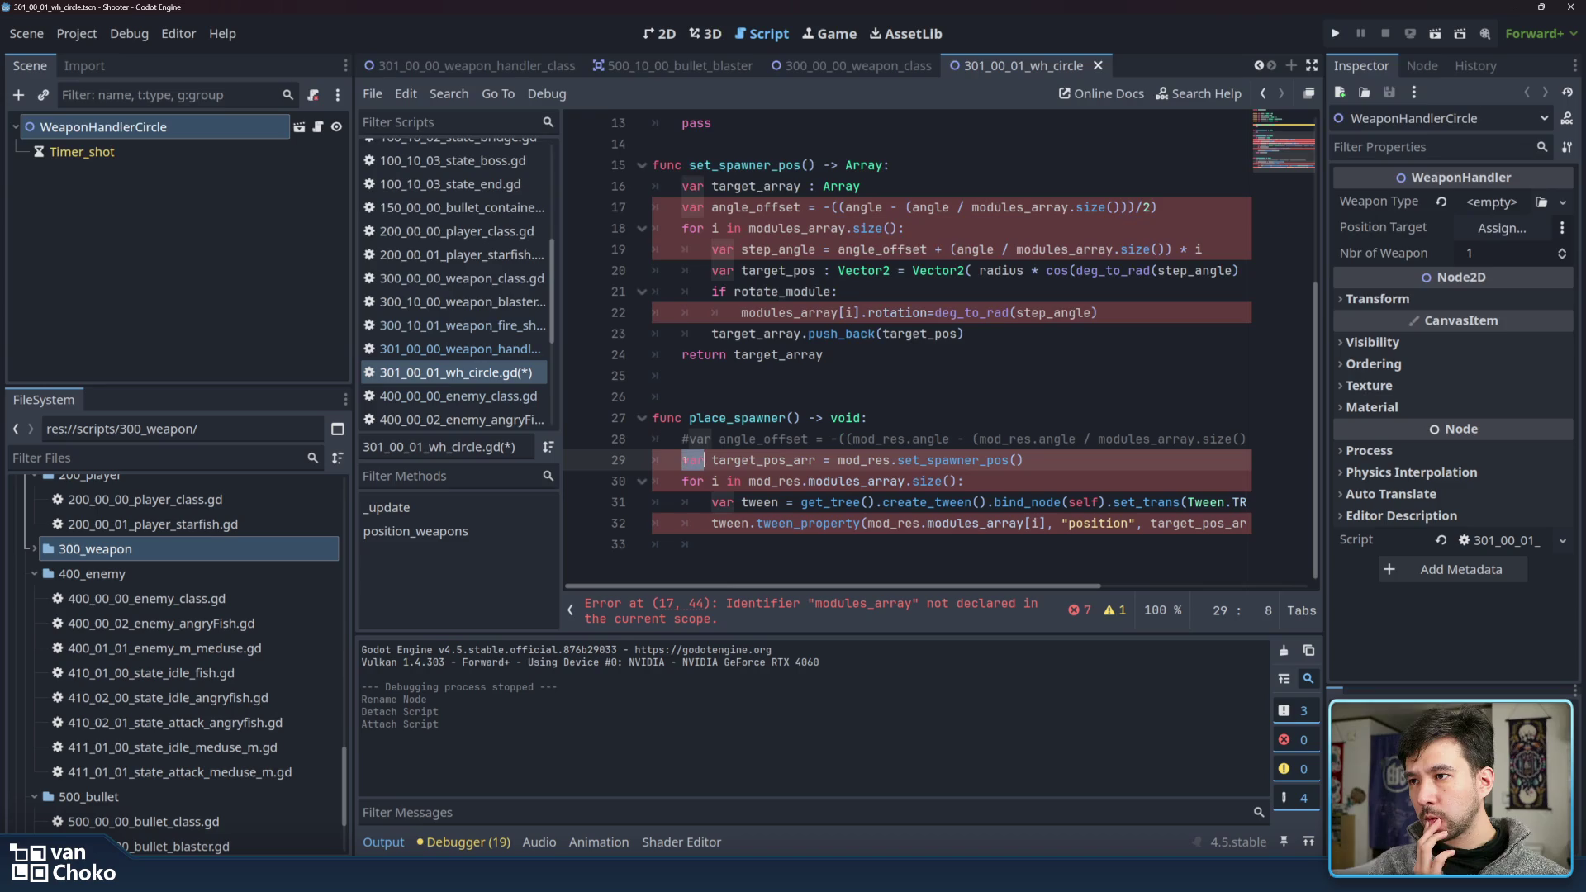
double_click(735, 460)
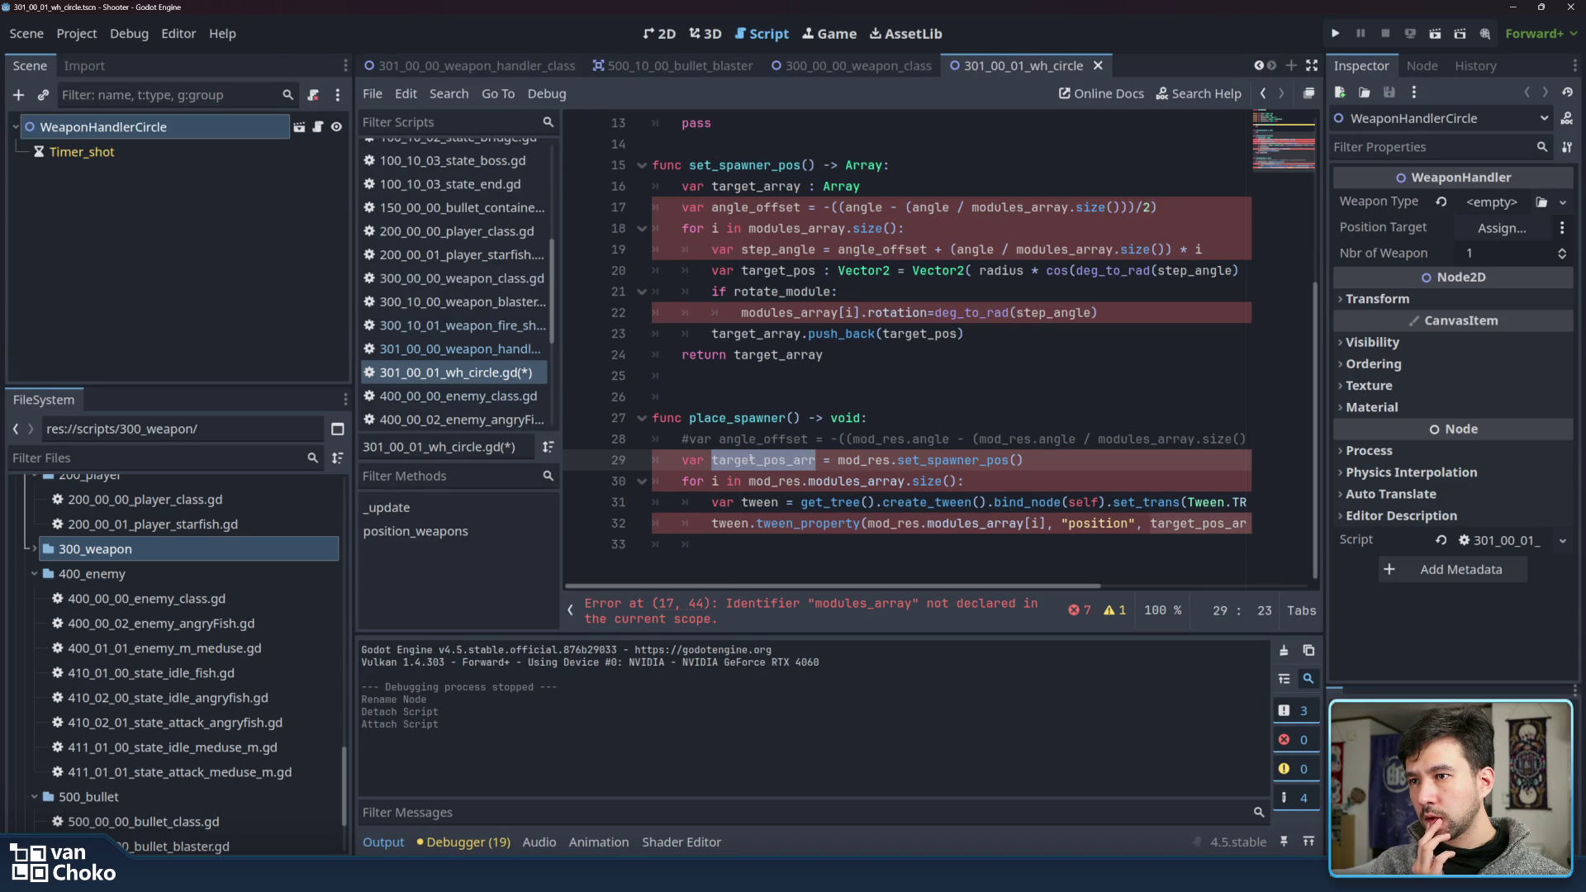
left_click_drag(837, 460, 1081, 463)
left_click(1078, 462)
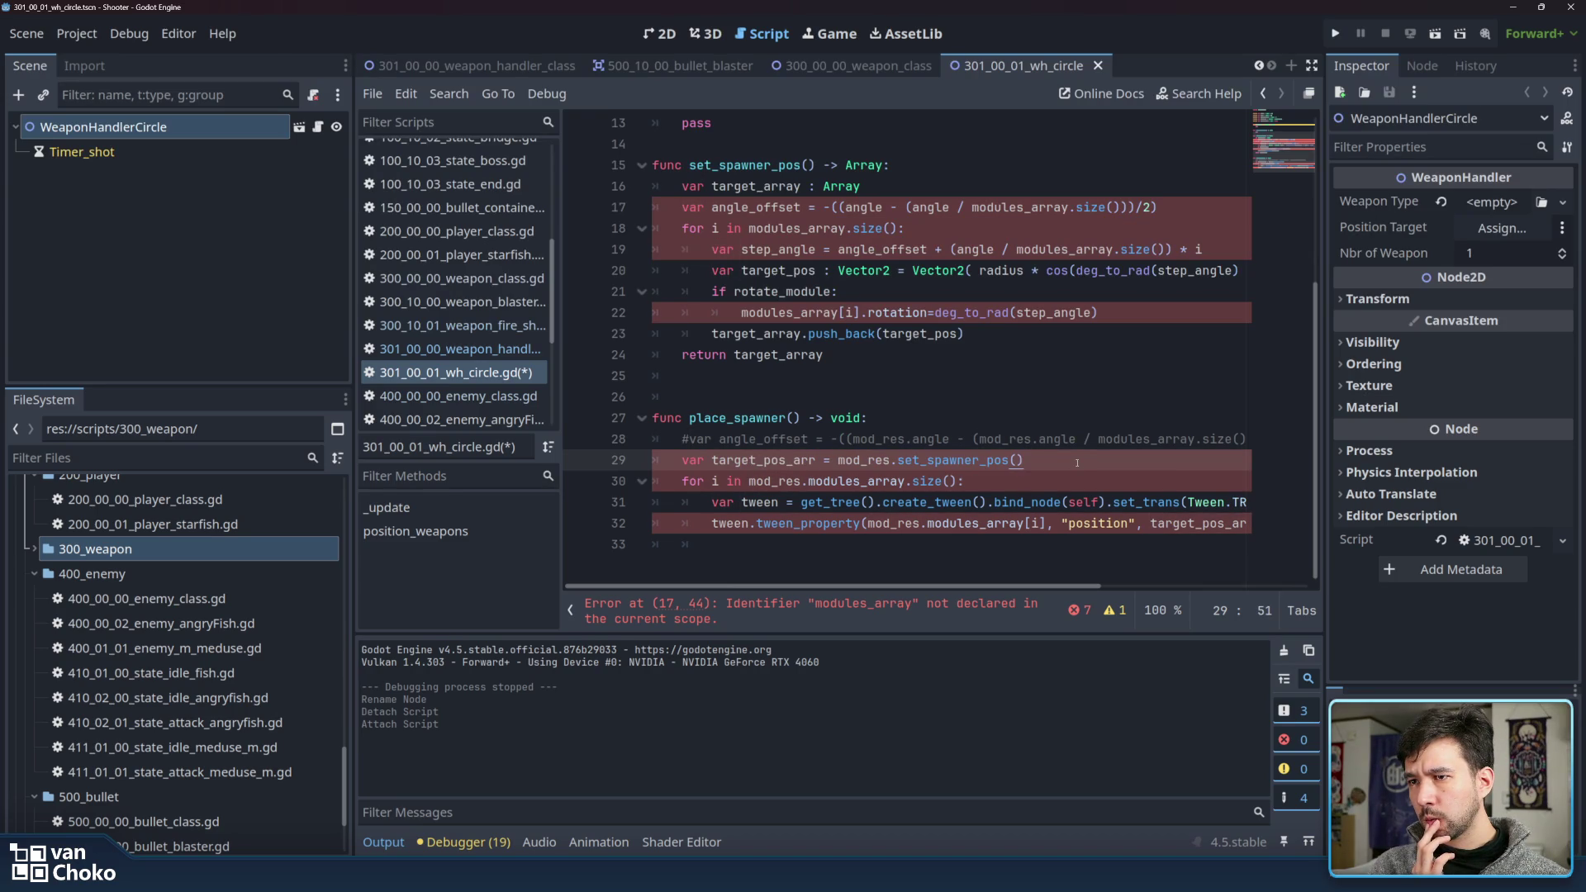
scroll(1077, 463, "up", 3)
scroll(1072, 463, "down", 3)
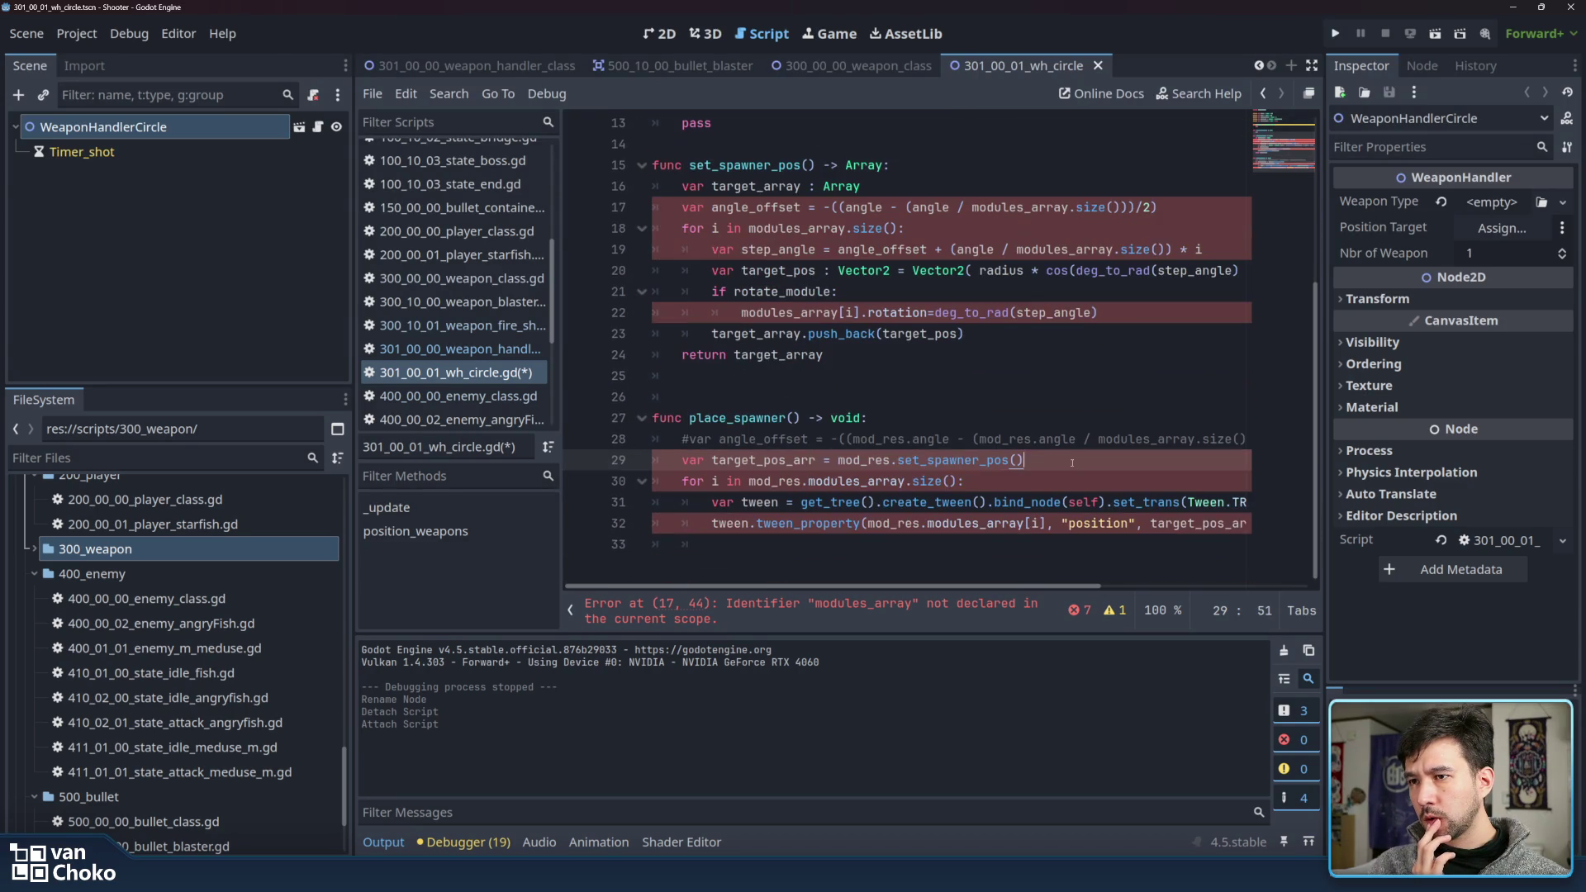
double_click(872, 461)
double_click(938, 462)
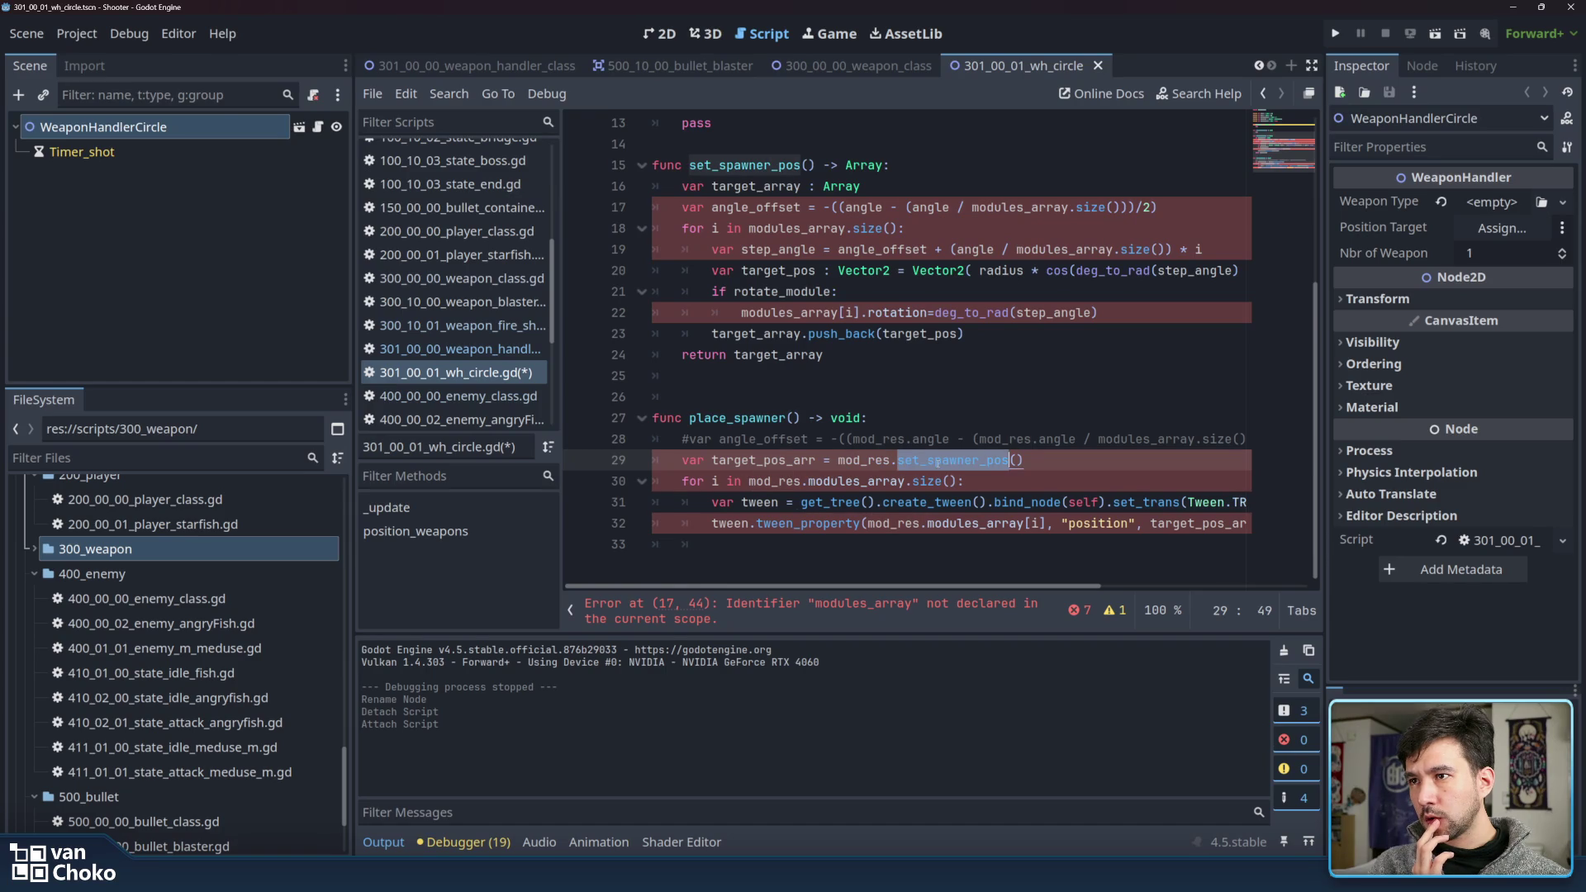
left_click(845, 359)
double_click(779, 355)
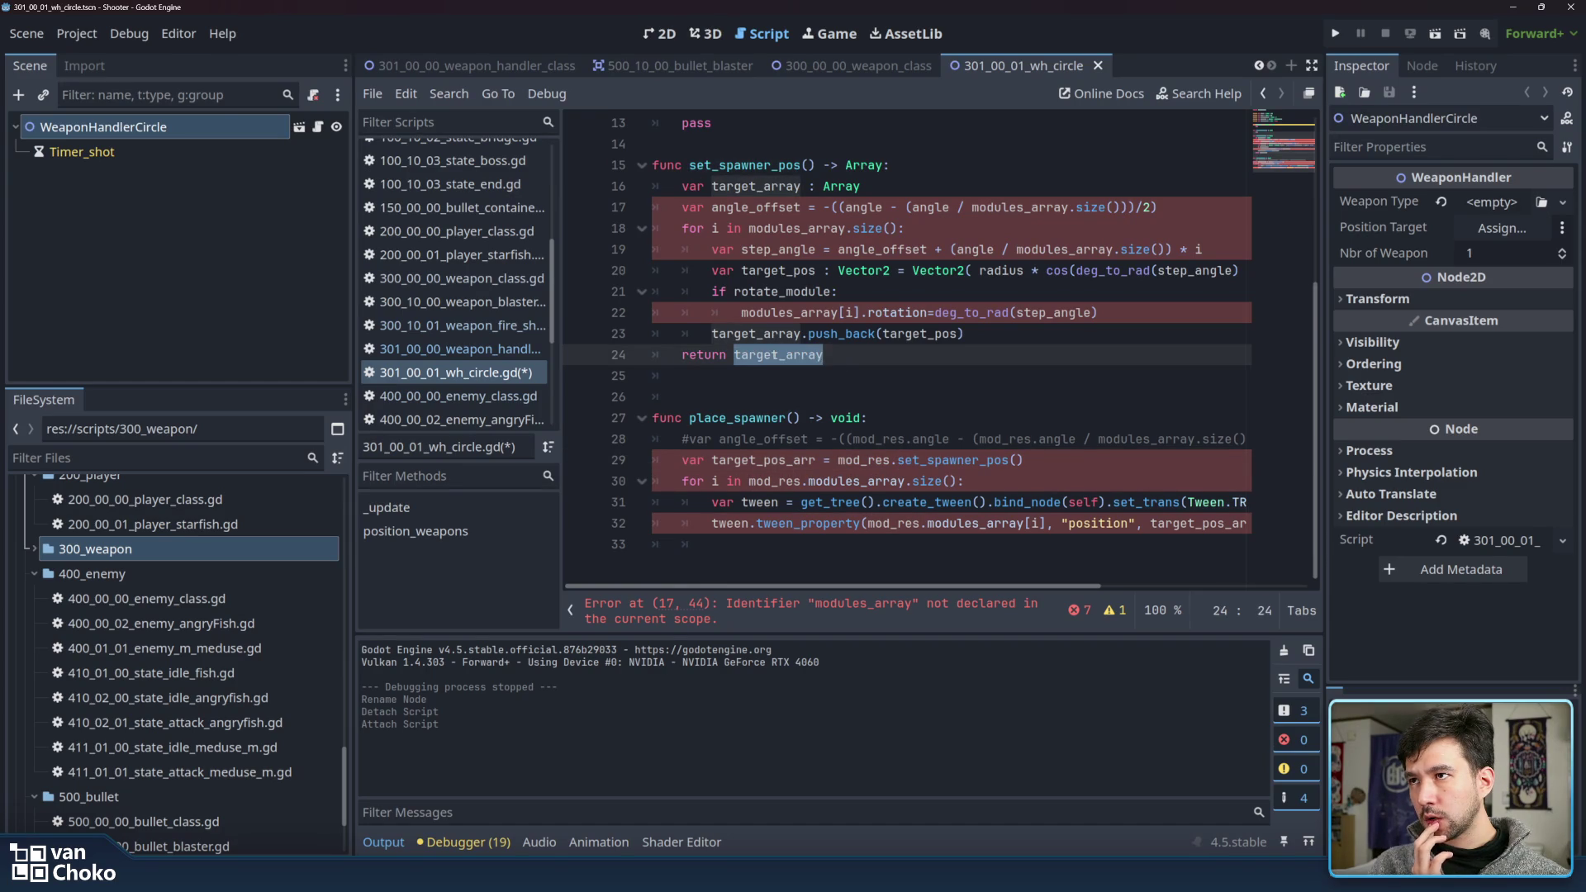
left_click_drag(682, 207, 1169, 209)
key("ctrl+c")
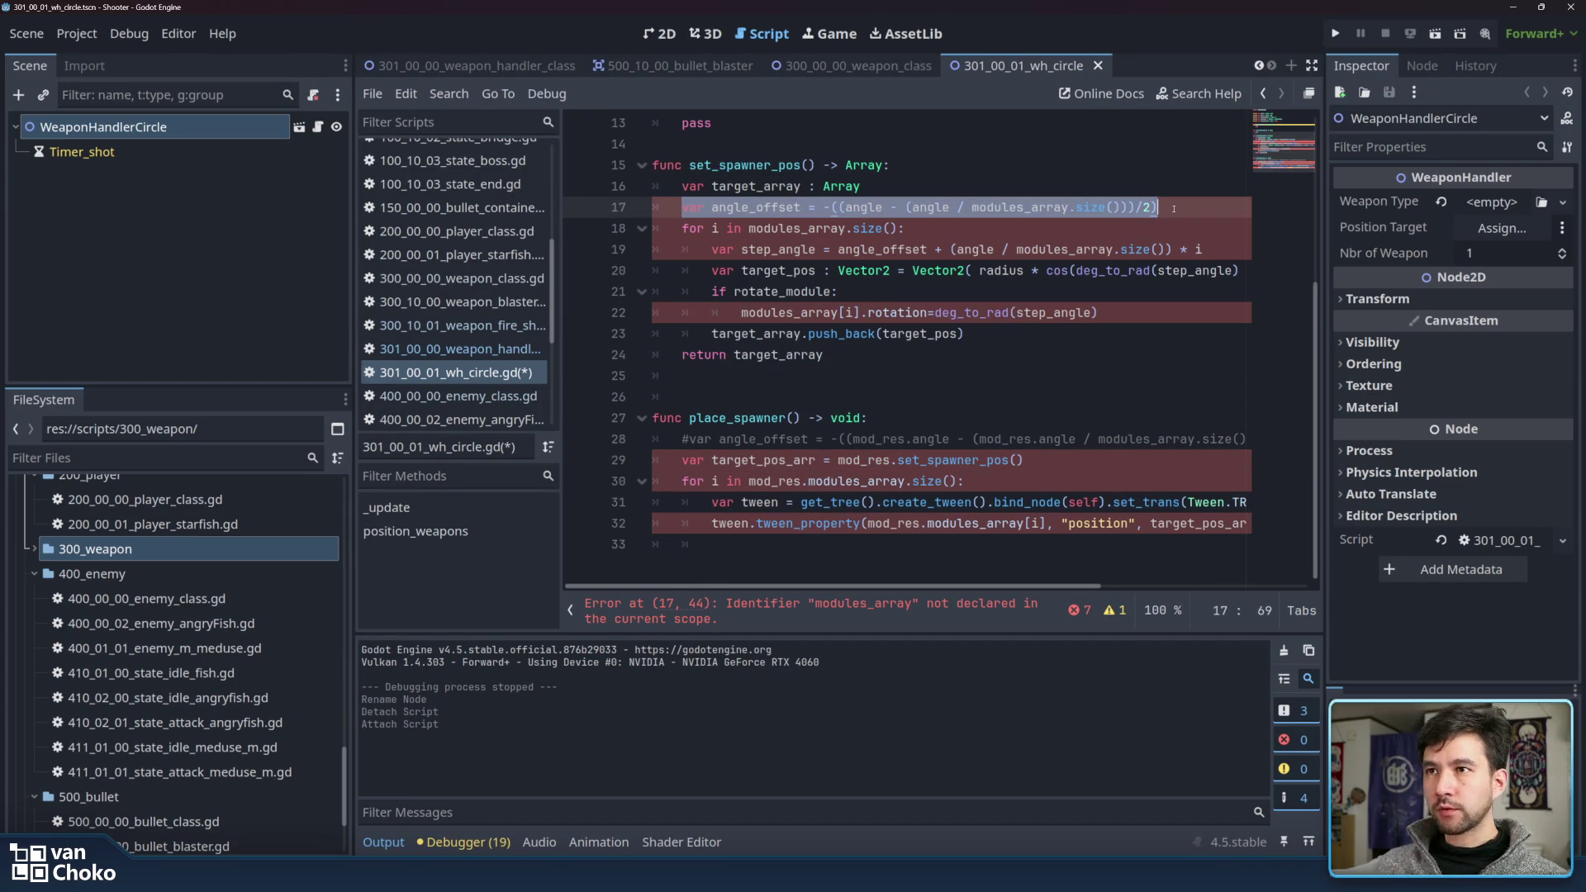
scroll(1174, 208, "up", 3)
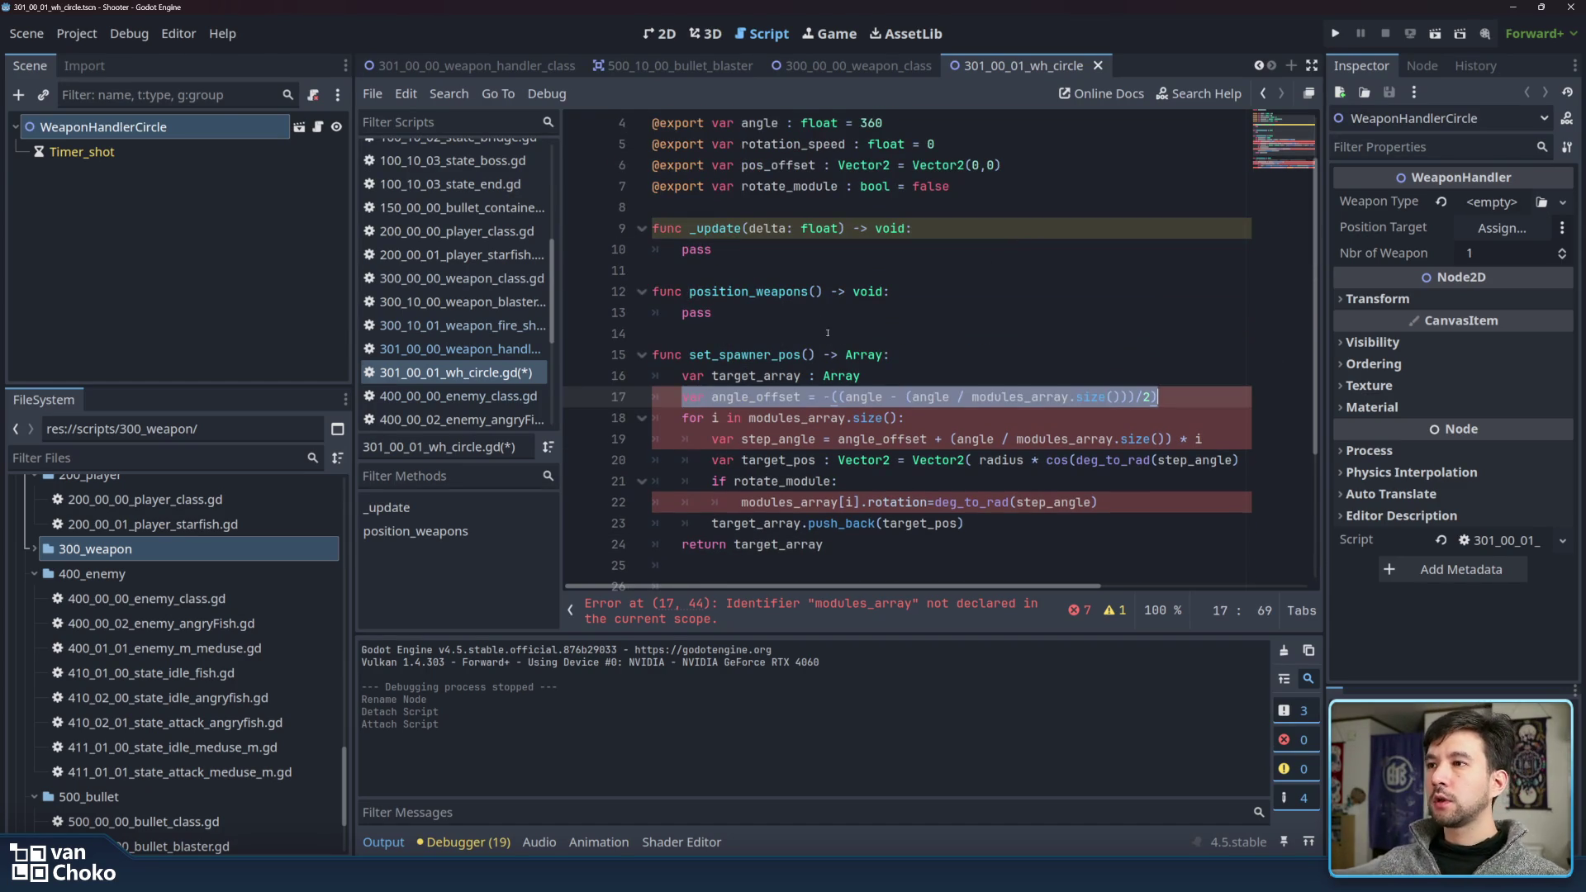
Replace pass in position_weapons with the angle_offset line, using weapon_array instead of modules_array
double_click(732, 308)
key("ctrl+v")
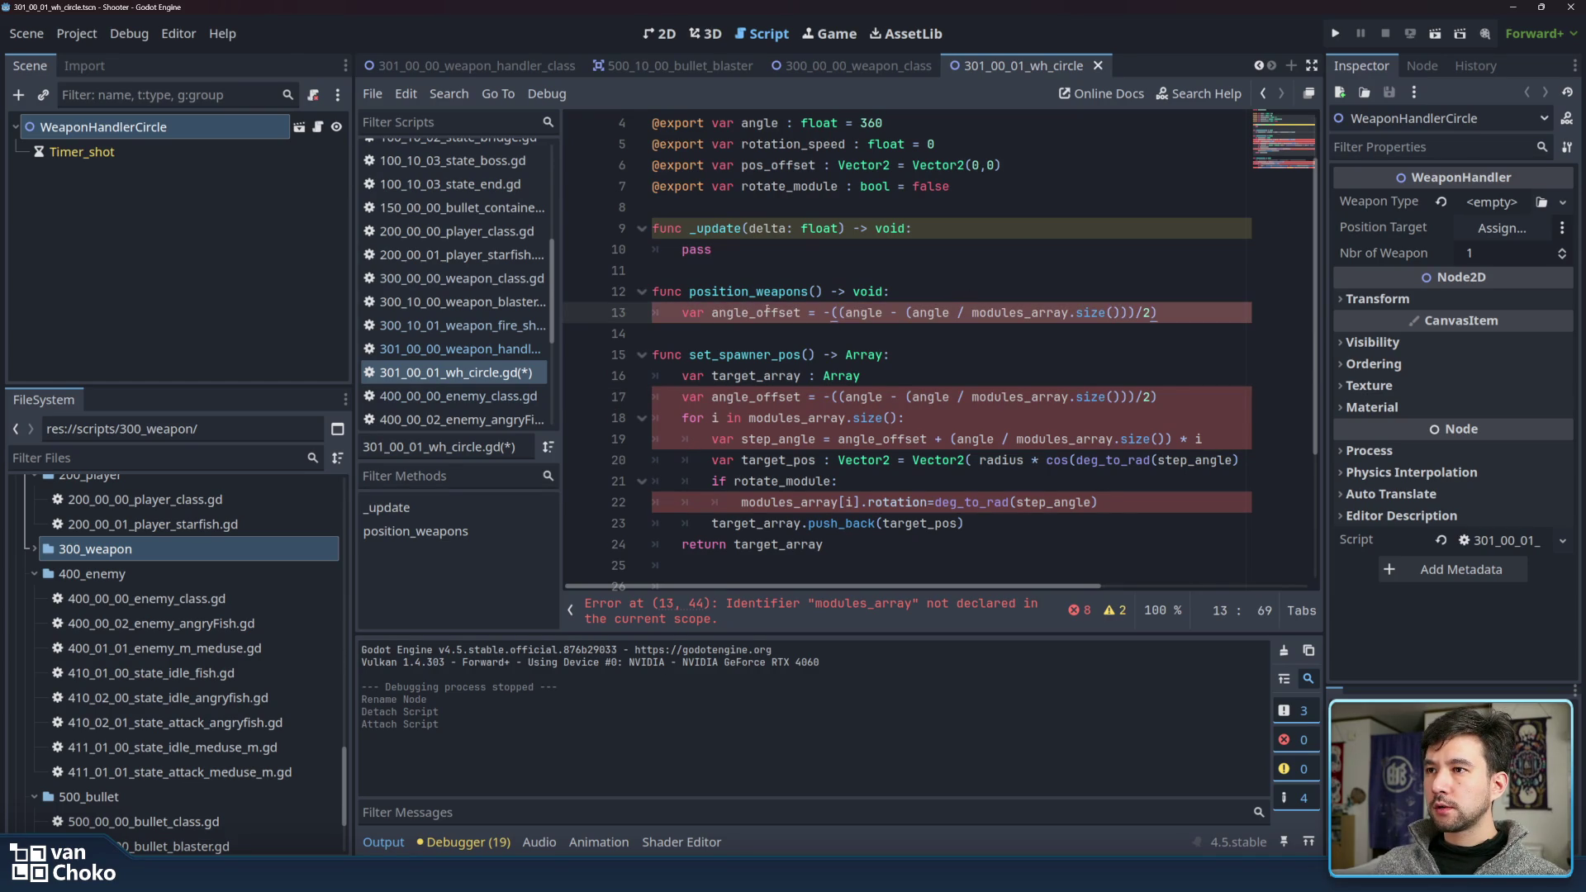
double_click(1006, 312)
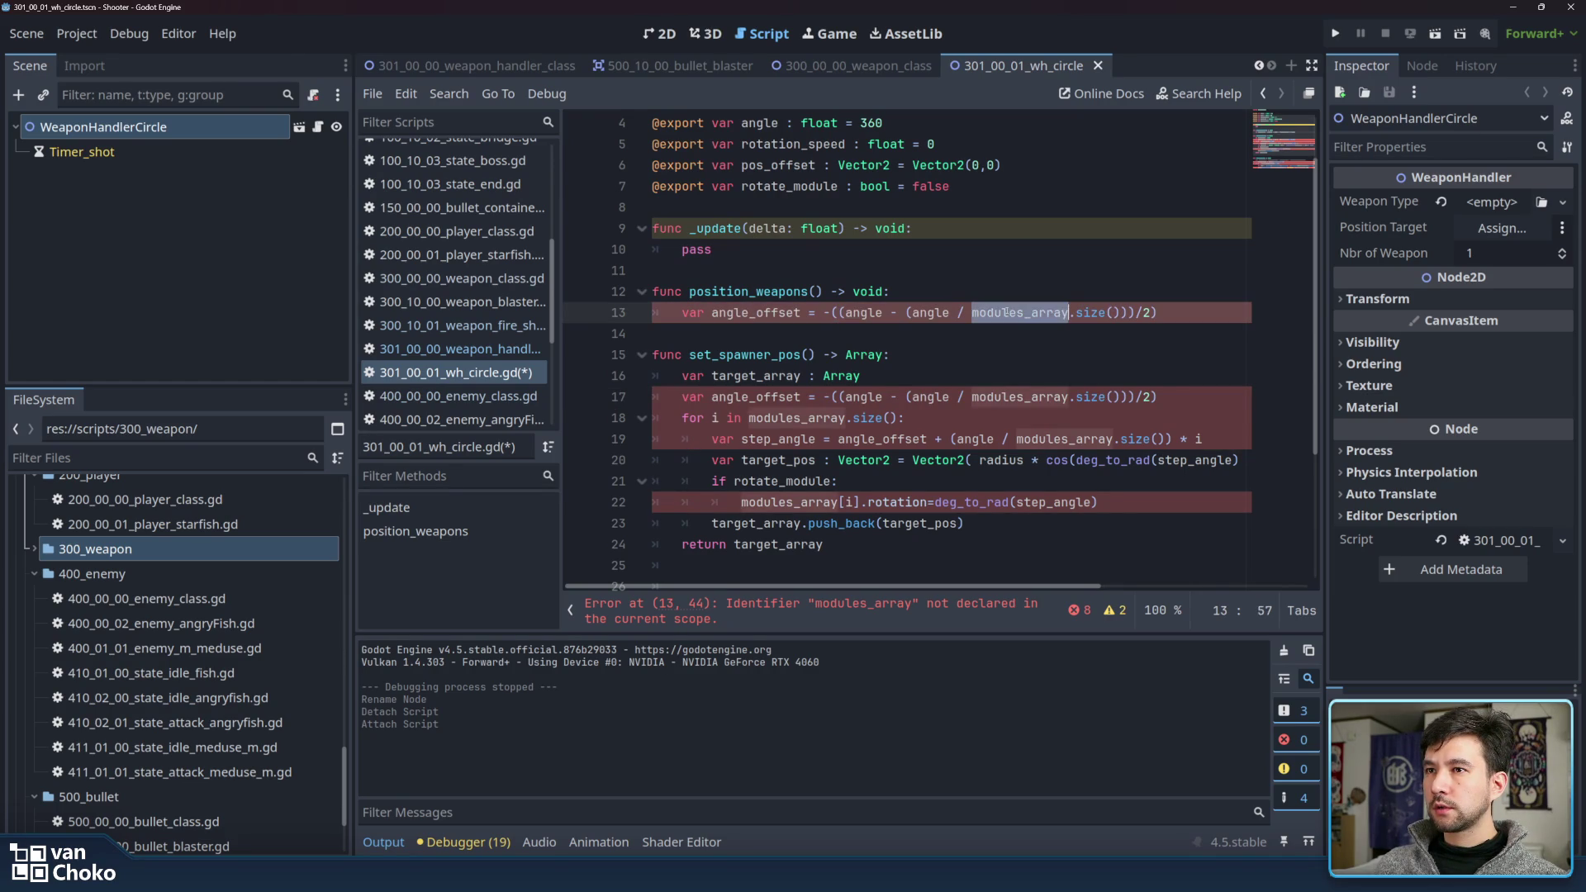
type("wea")
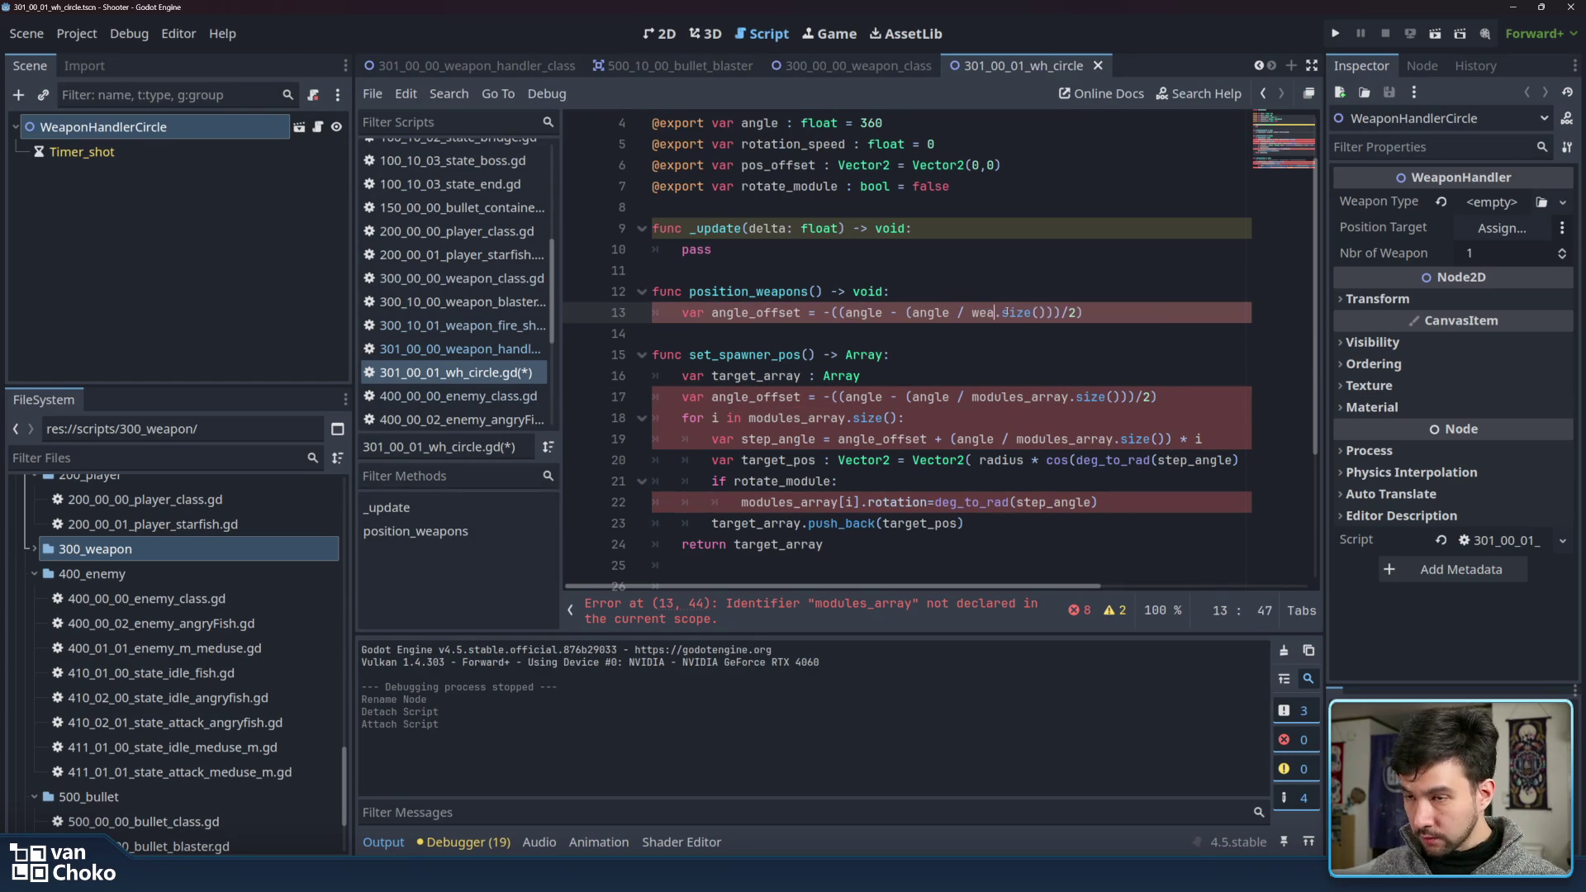
key("Down")
key("Return")
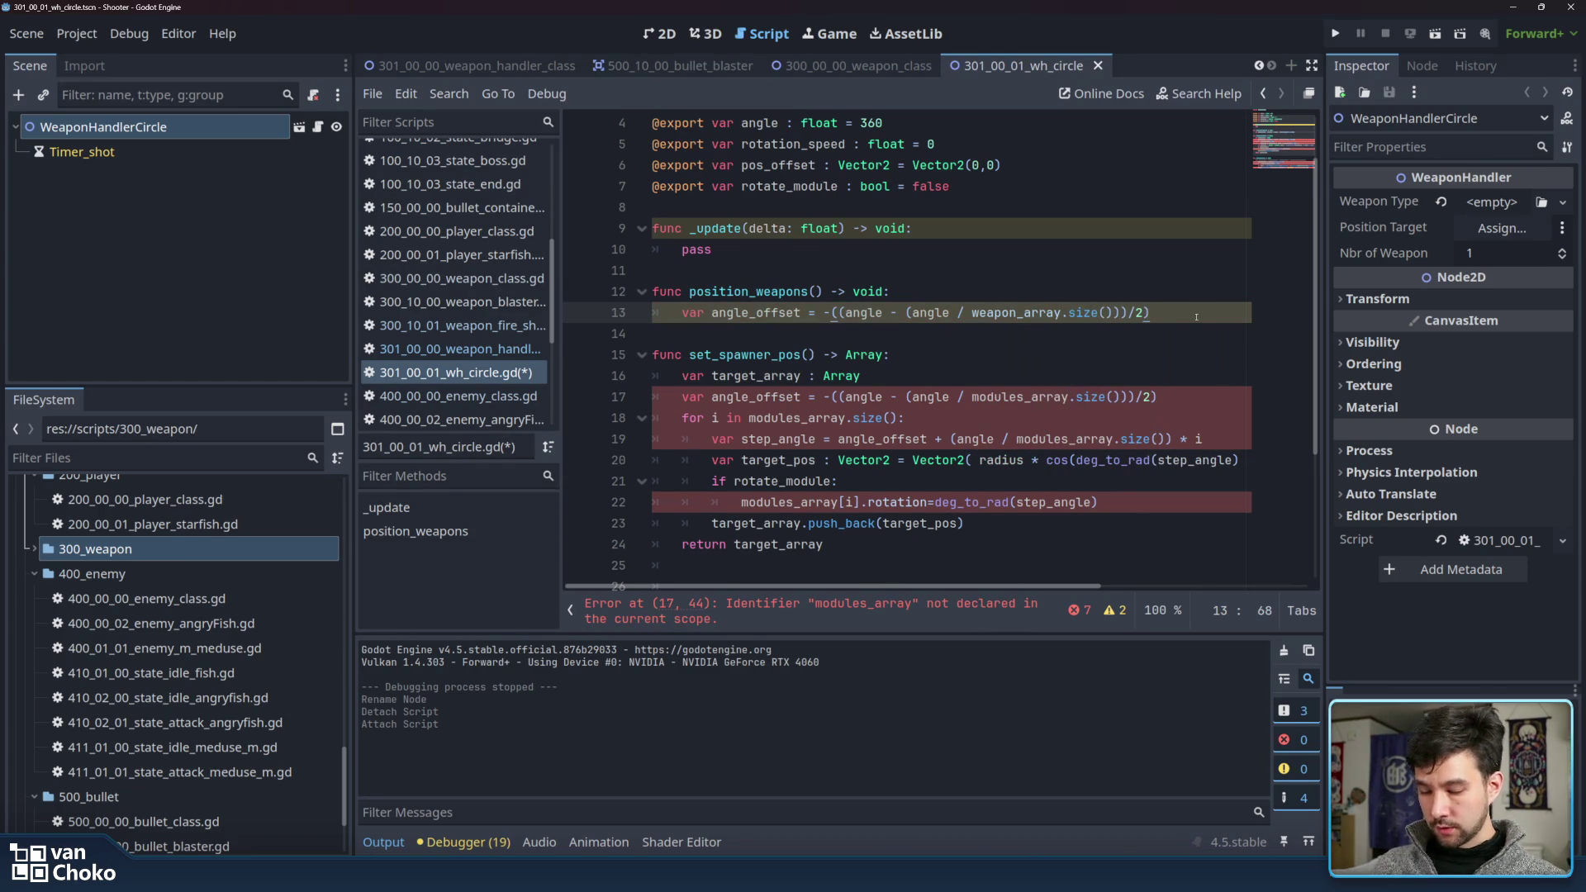
key("Return")
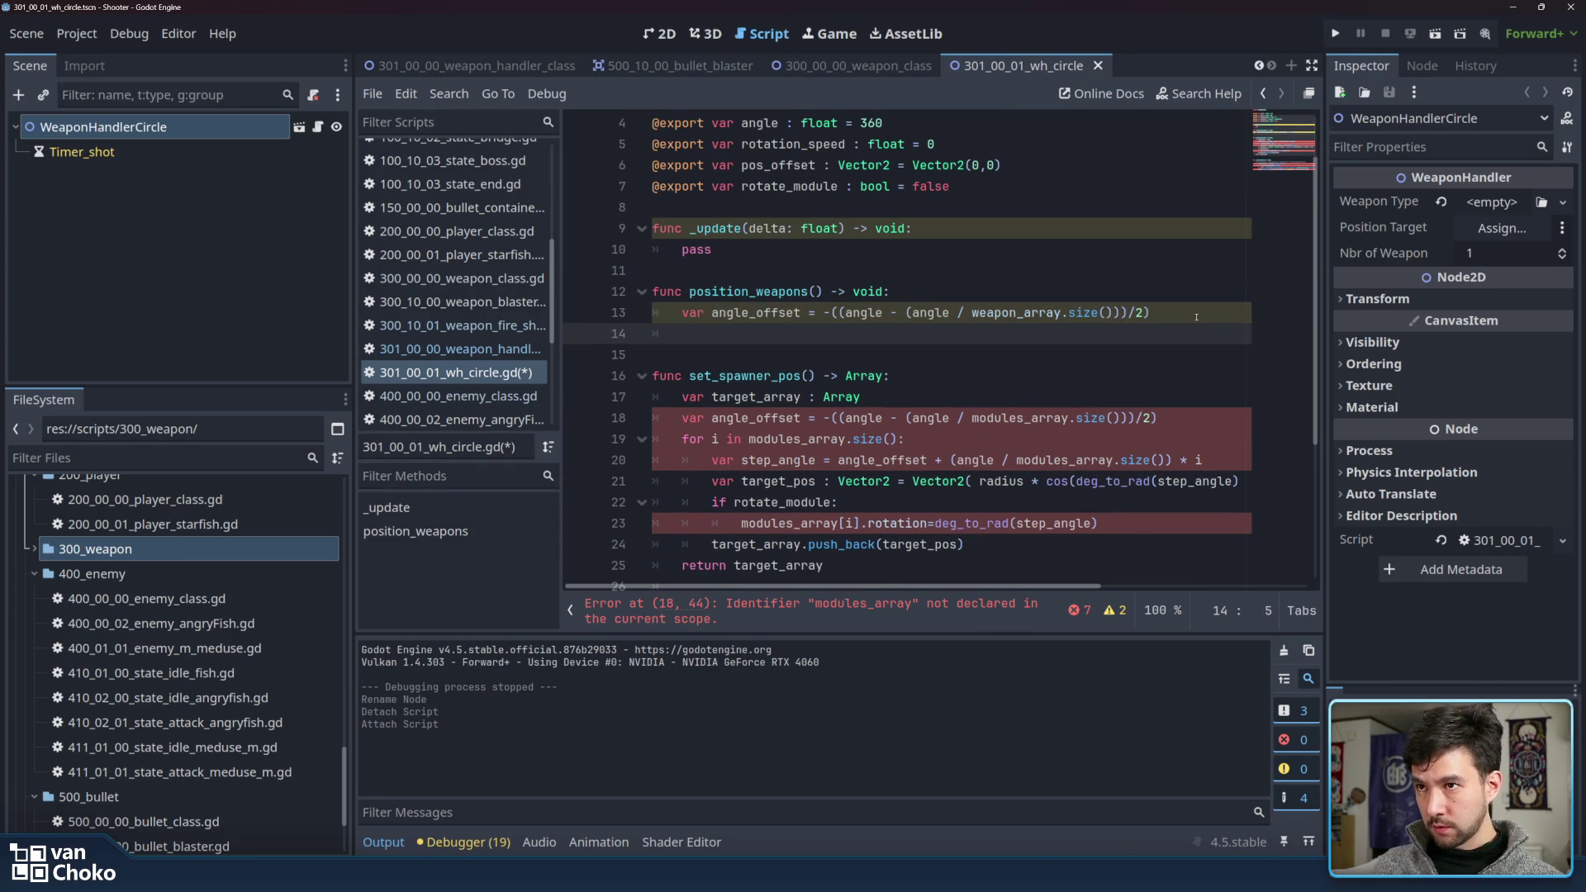
Paste the for loop header into position_weapons and point it at weapon_array
scroll(1149, 343, "down", 1)
left_click(786, 376)
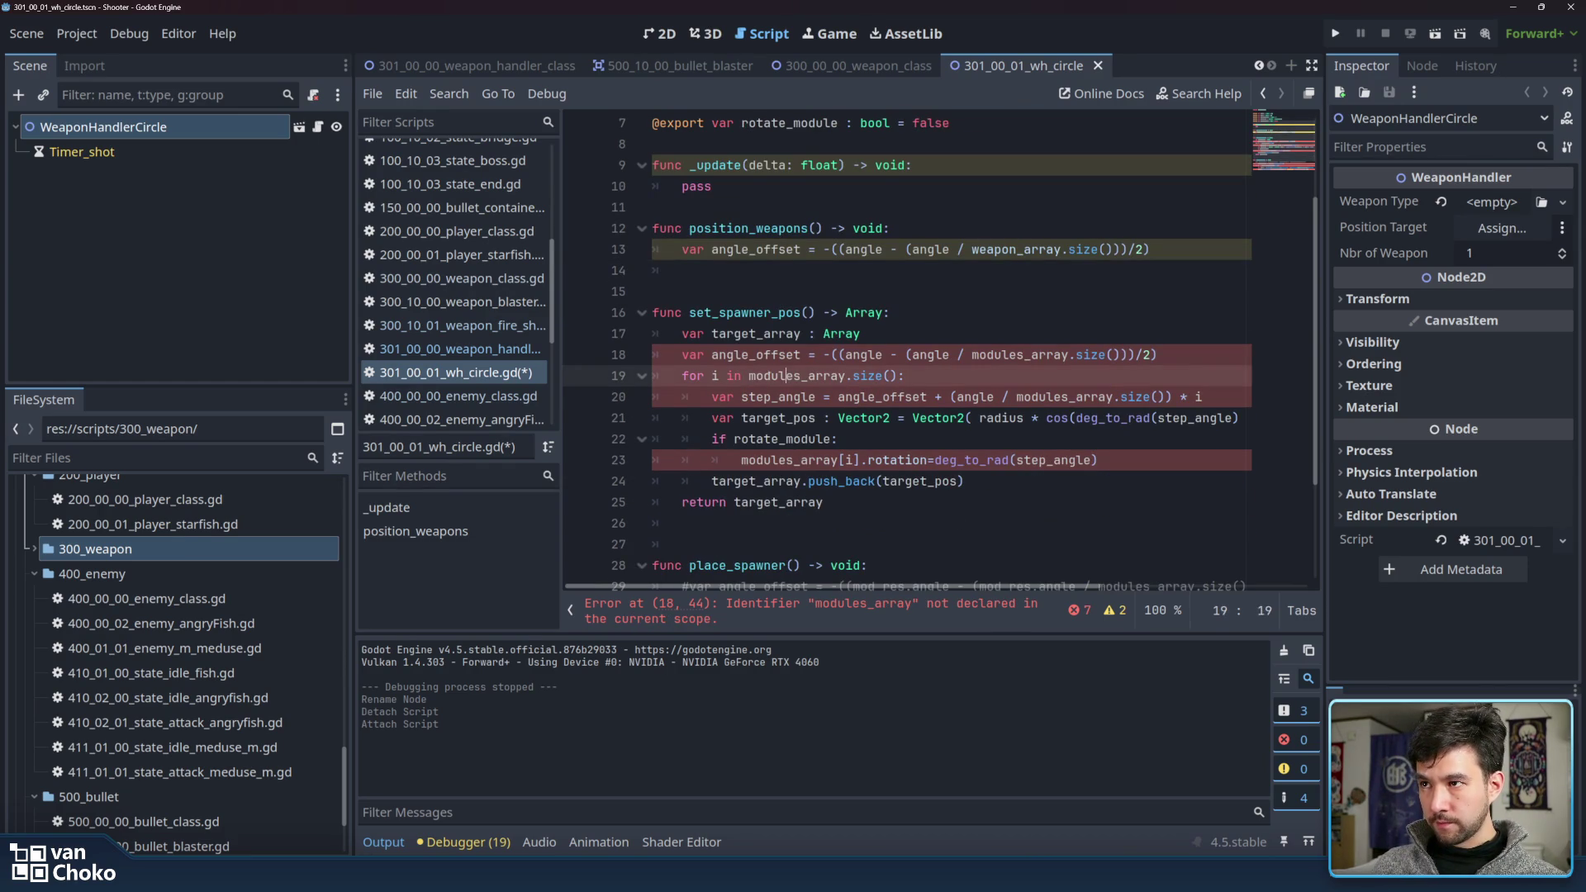
double_click(692, 375)
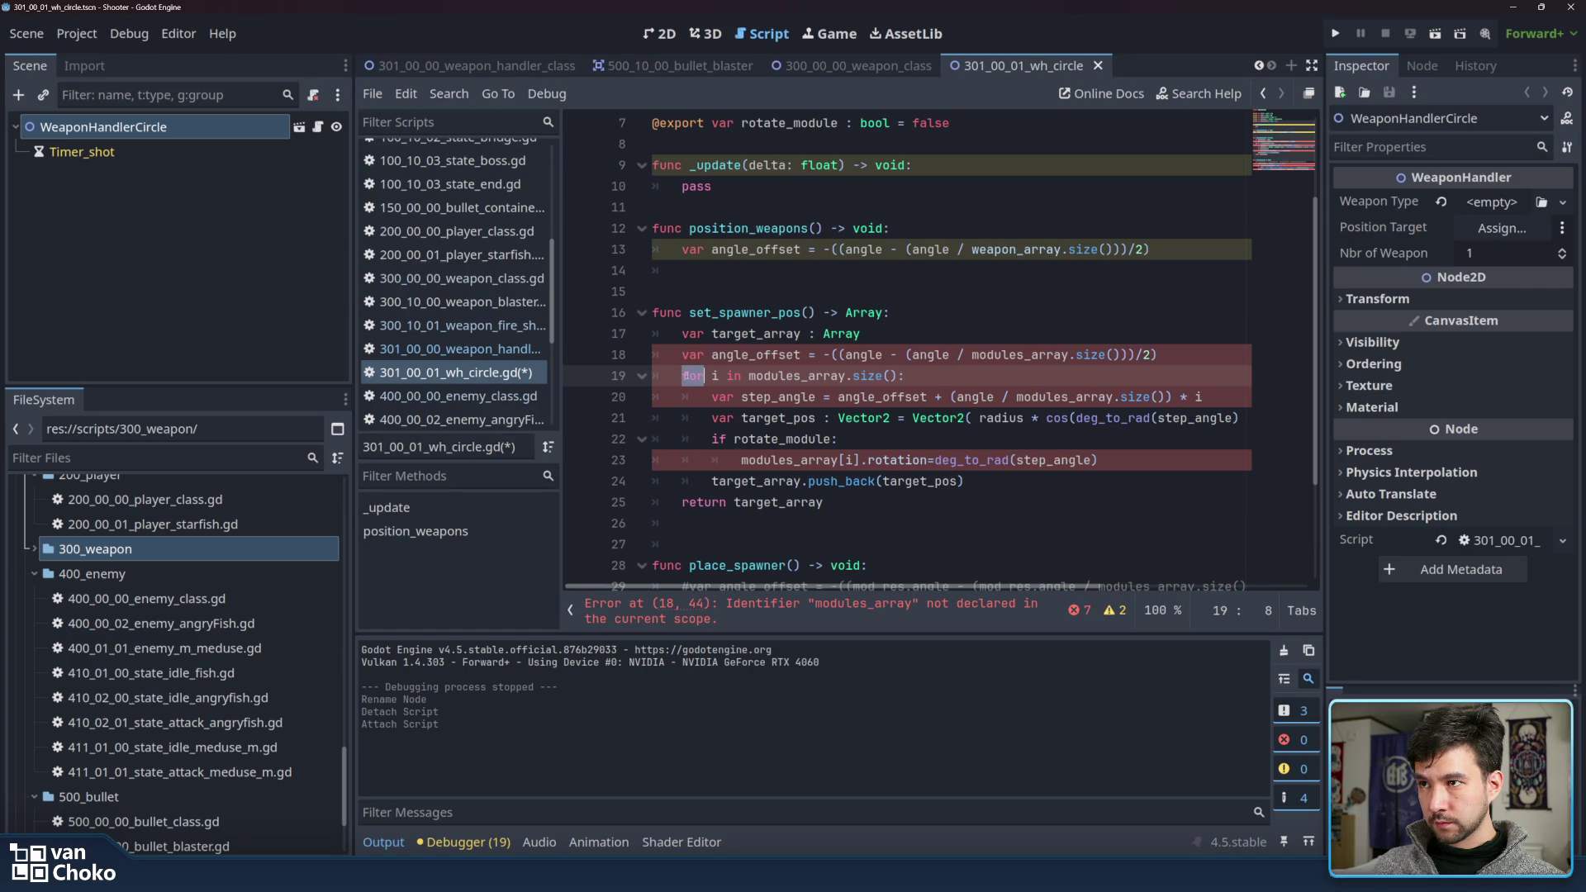
left_click_drag(702, 376, 916, 376)
key("ctrl+c")
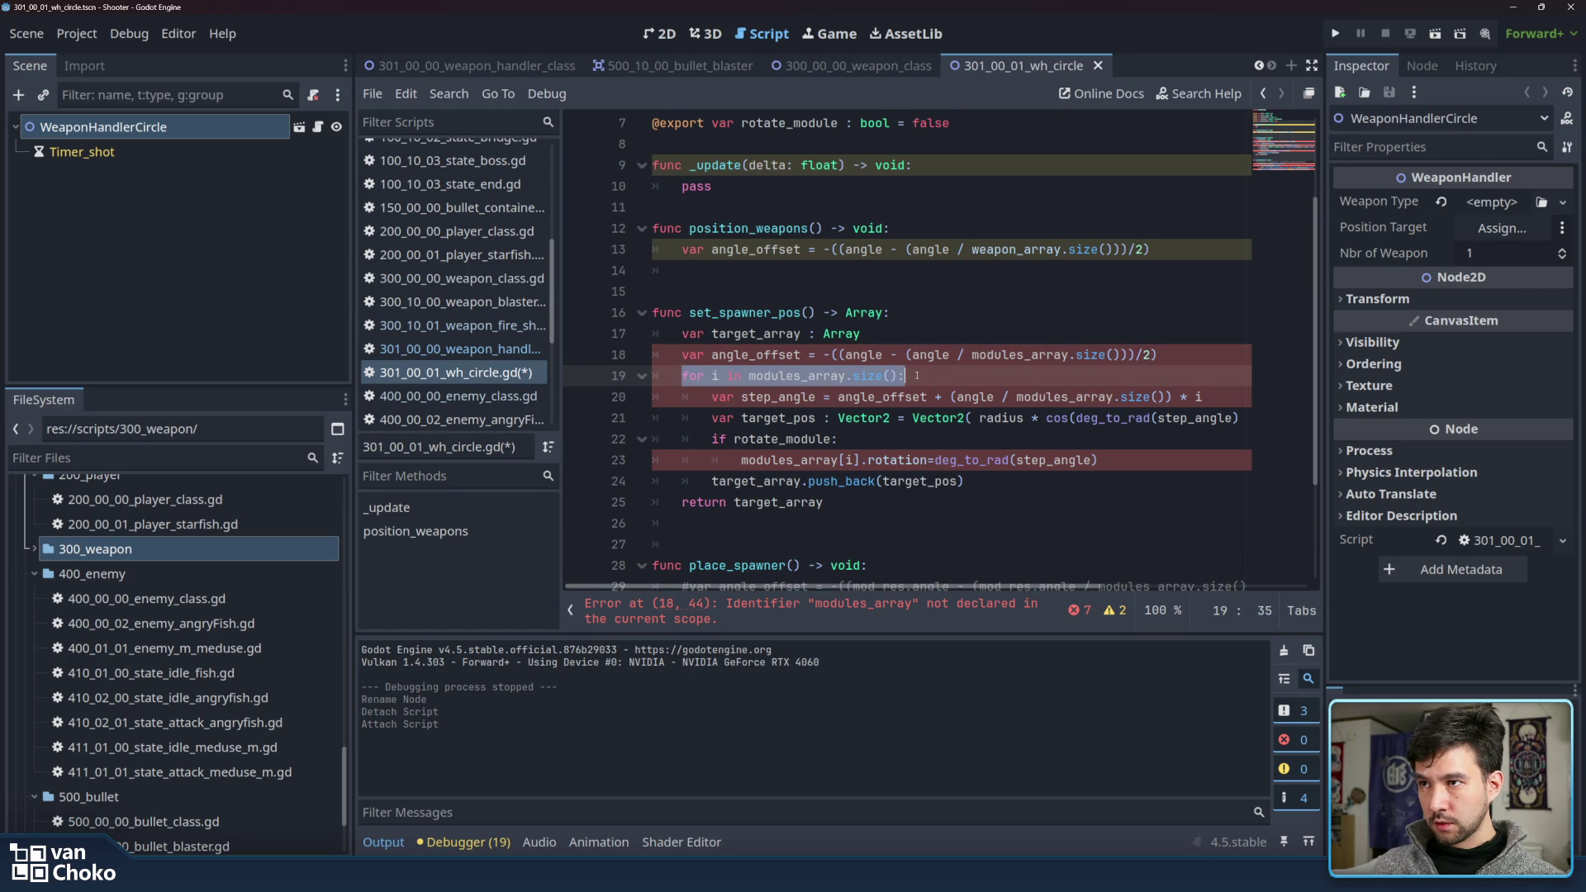
left_click(800, 266)
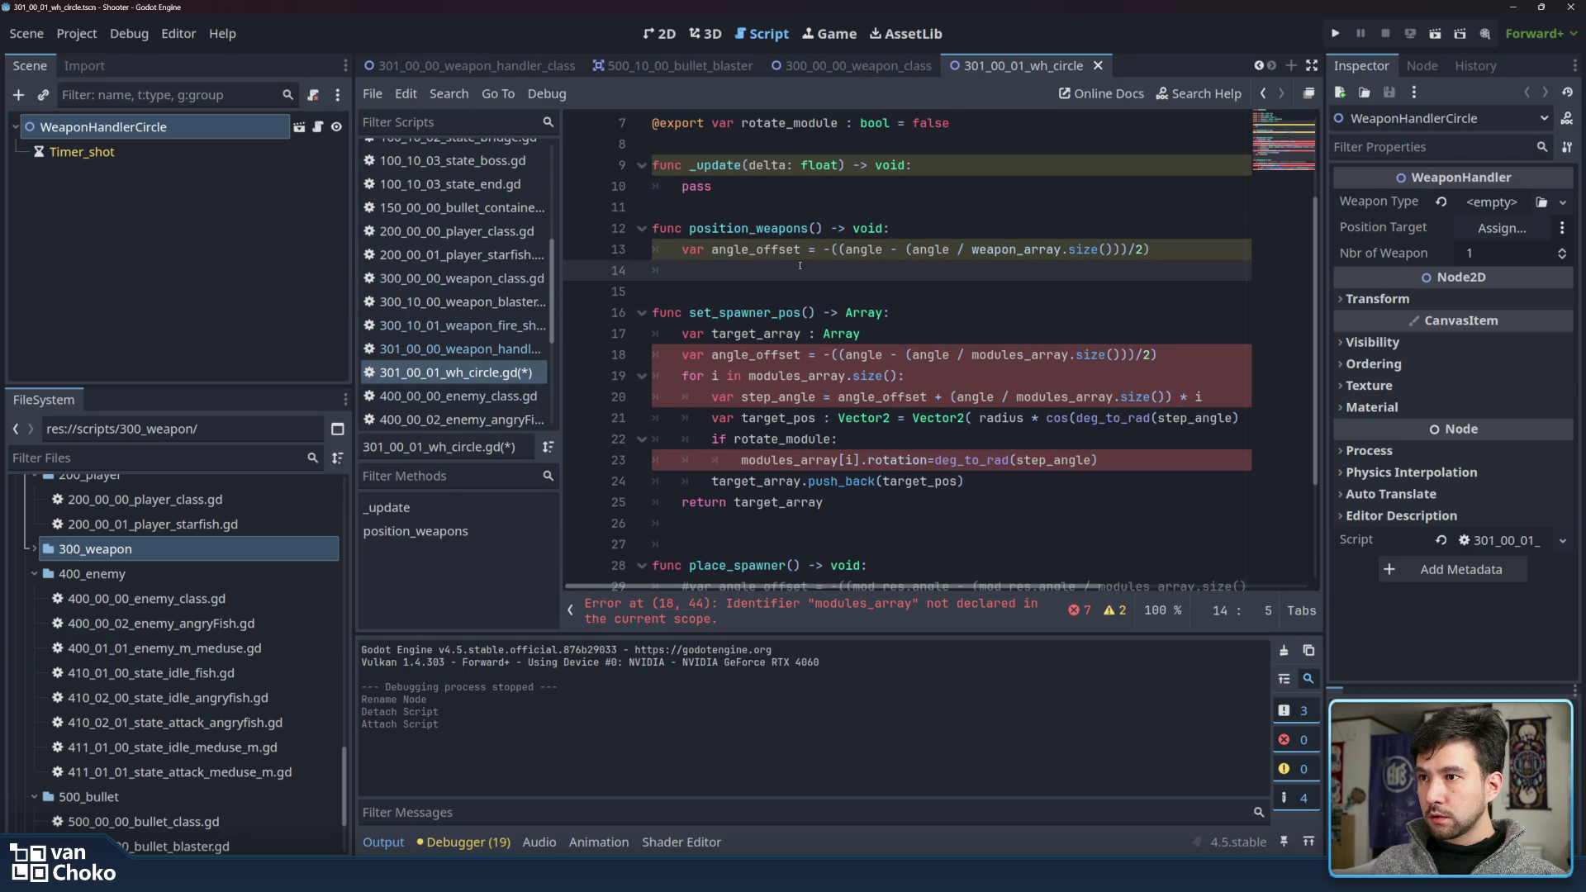
key("ctrl+v")
double_click(1016, 250)
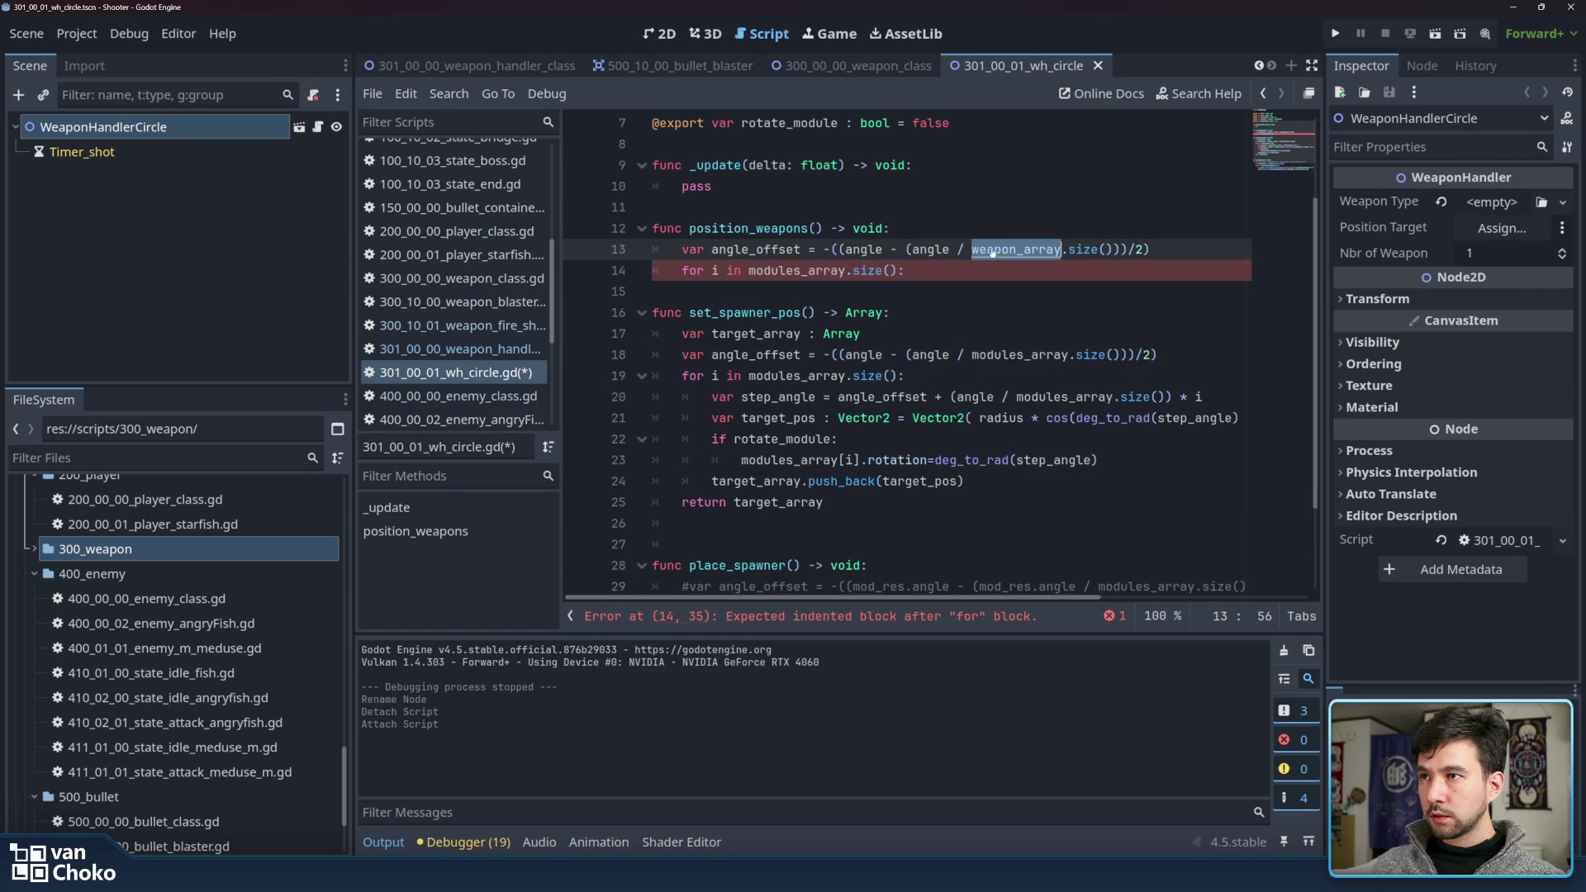
key("ctrl+c")
double_click(827, 271)
key("ctrl+v")
left_click(967, 271)
key("Return")
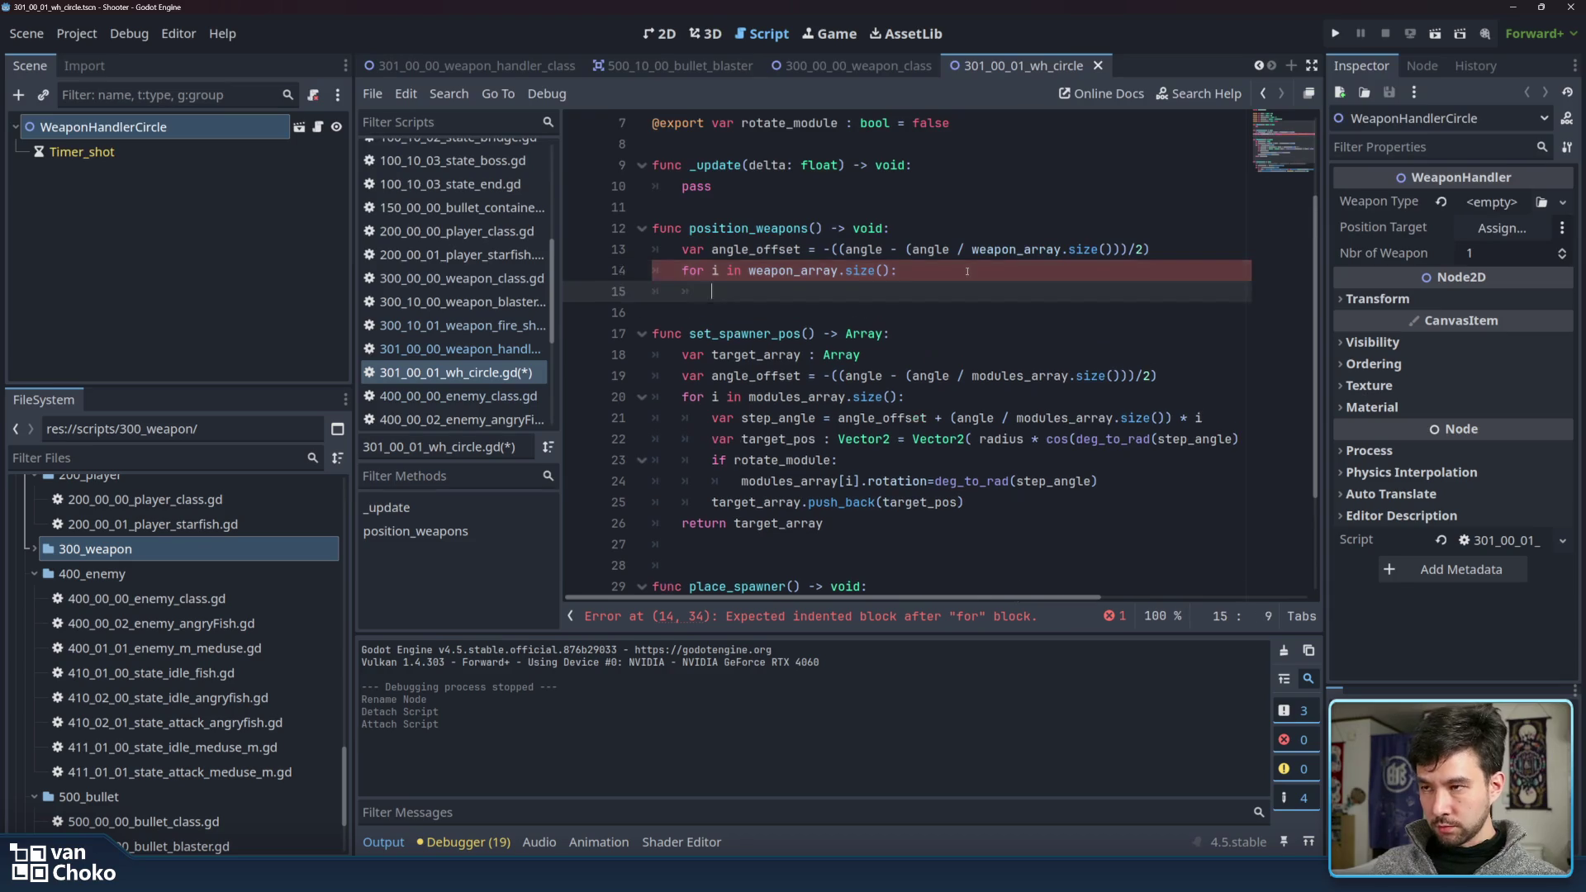
Find the step_angle and target_pos lines in set_spawner_pos to reuse in the loop
scroll(968, 271, "down", 1)
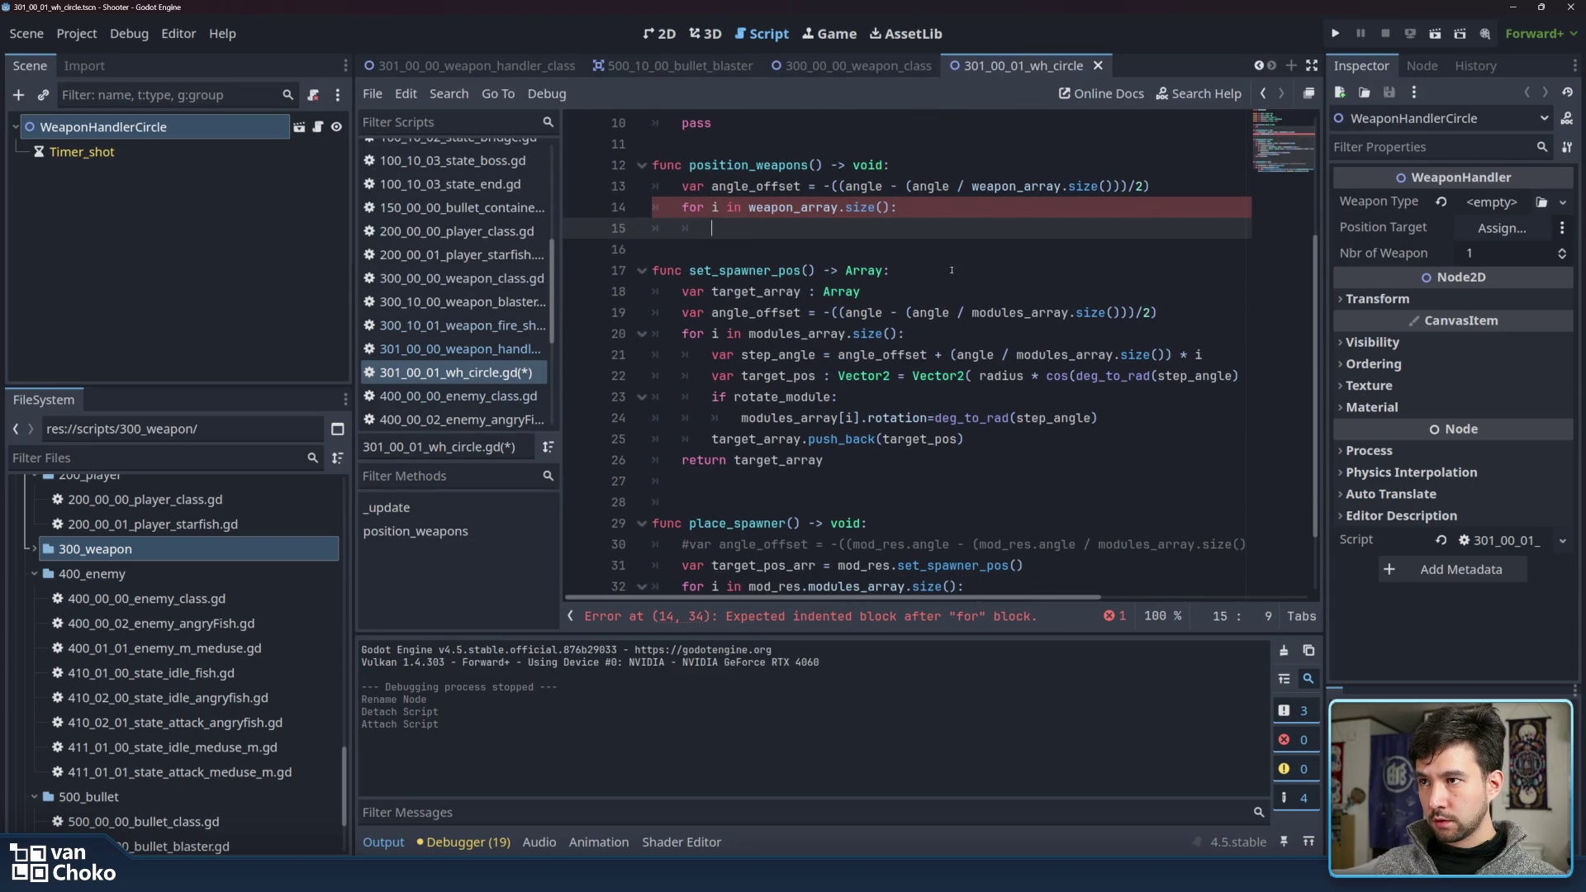
scroll(850, 442, "down", 2)
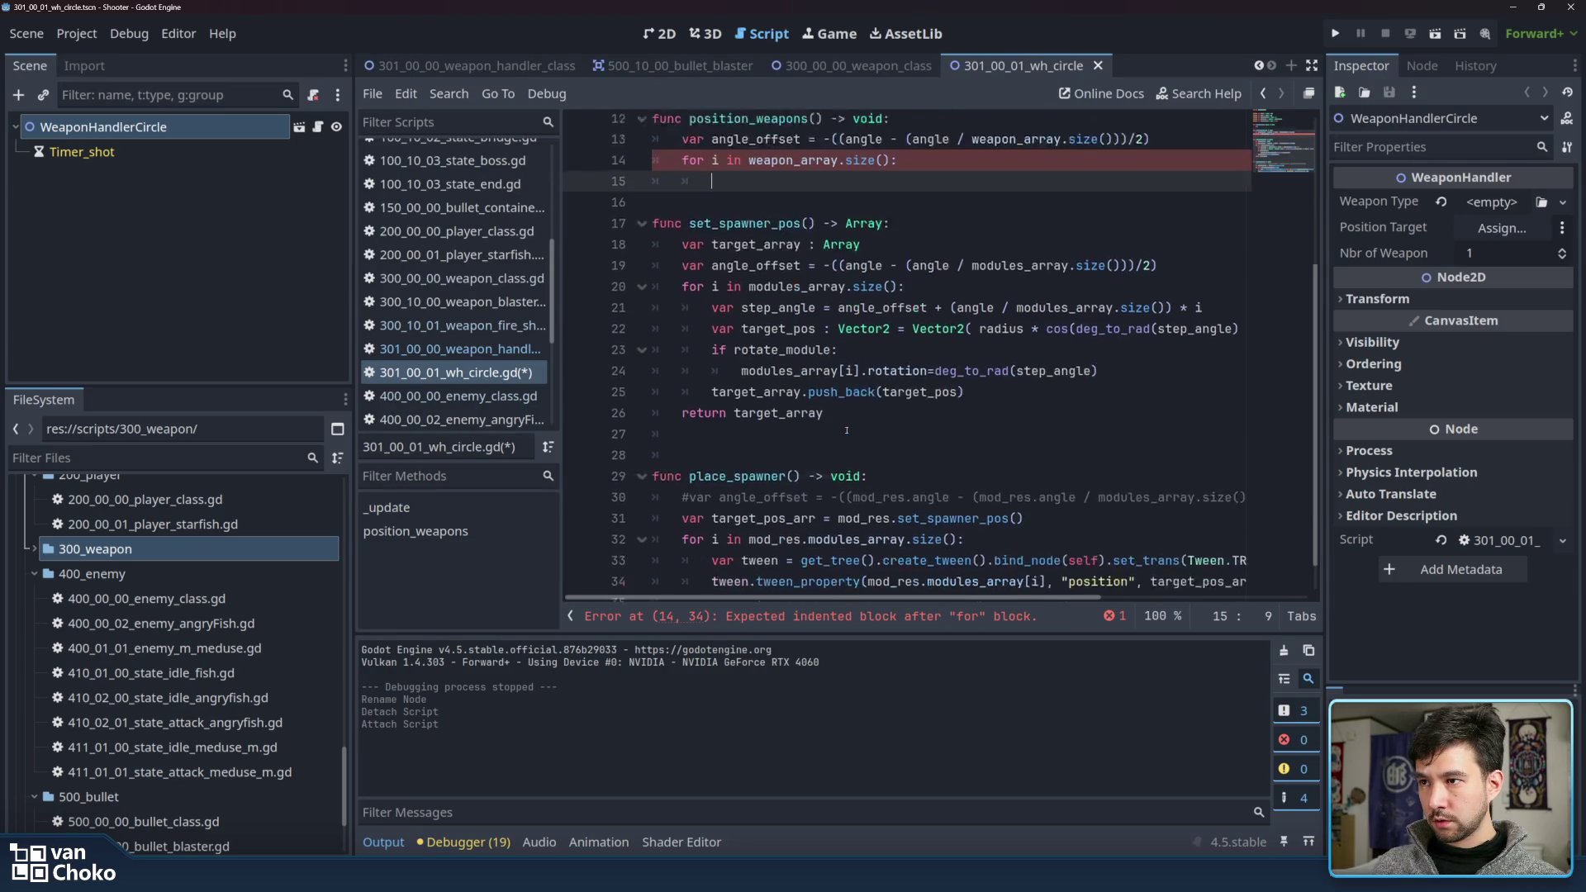
left_click(739, 355)
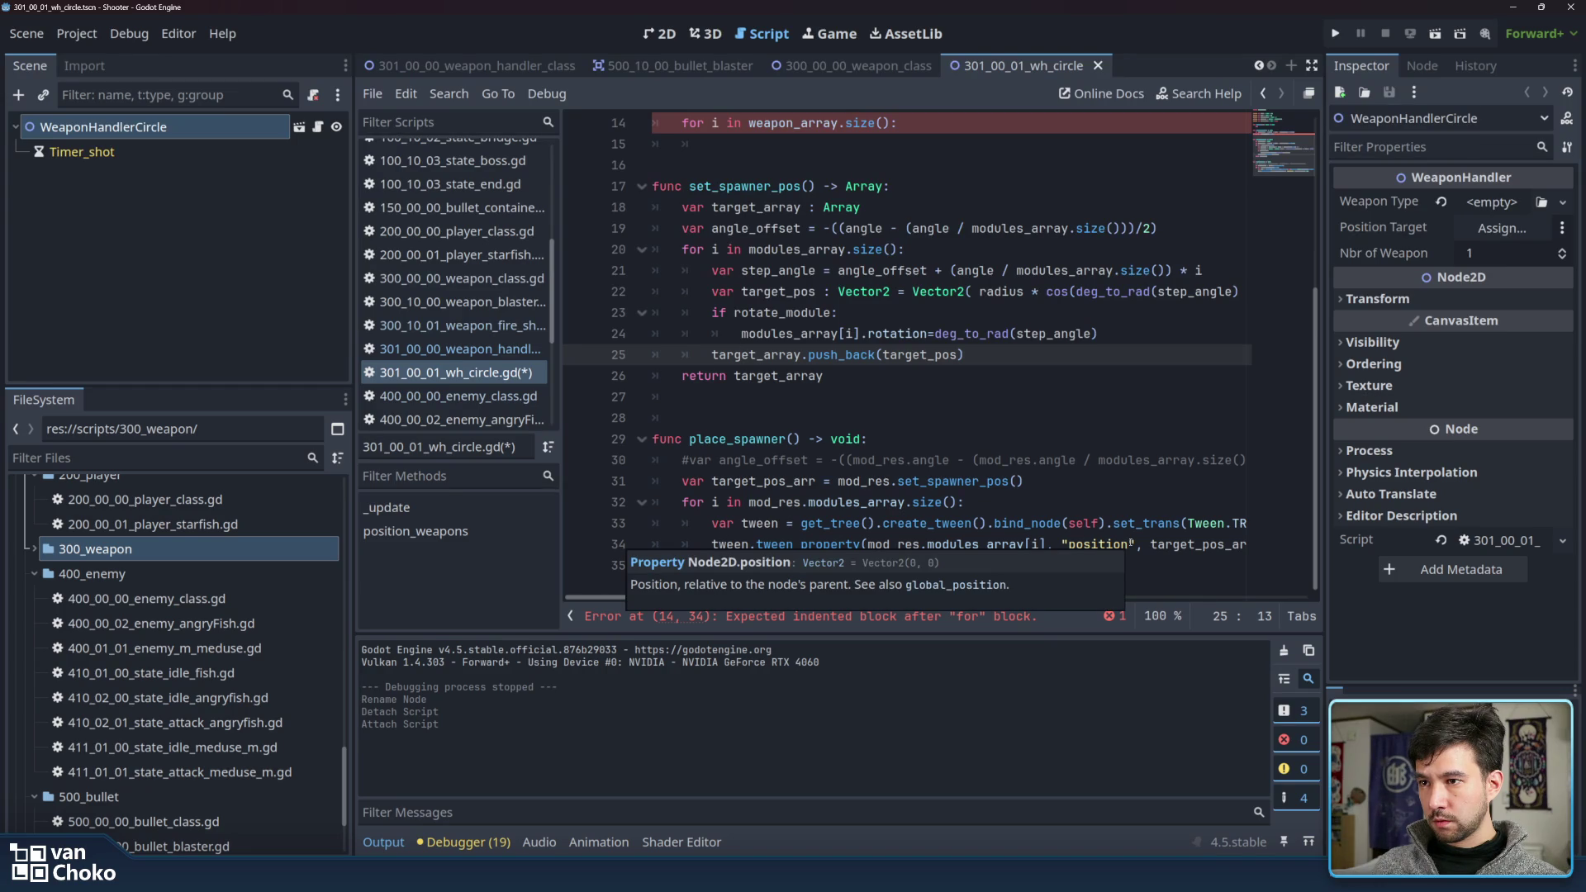
double_click(731, 545)
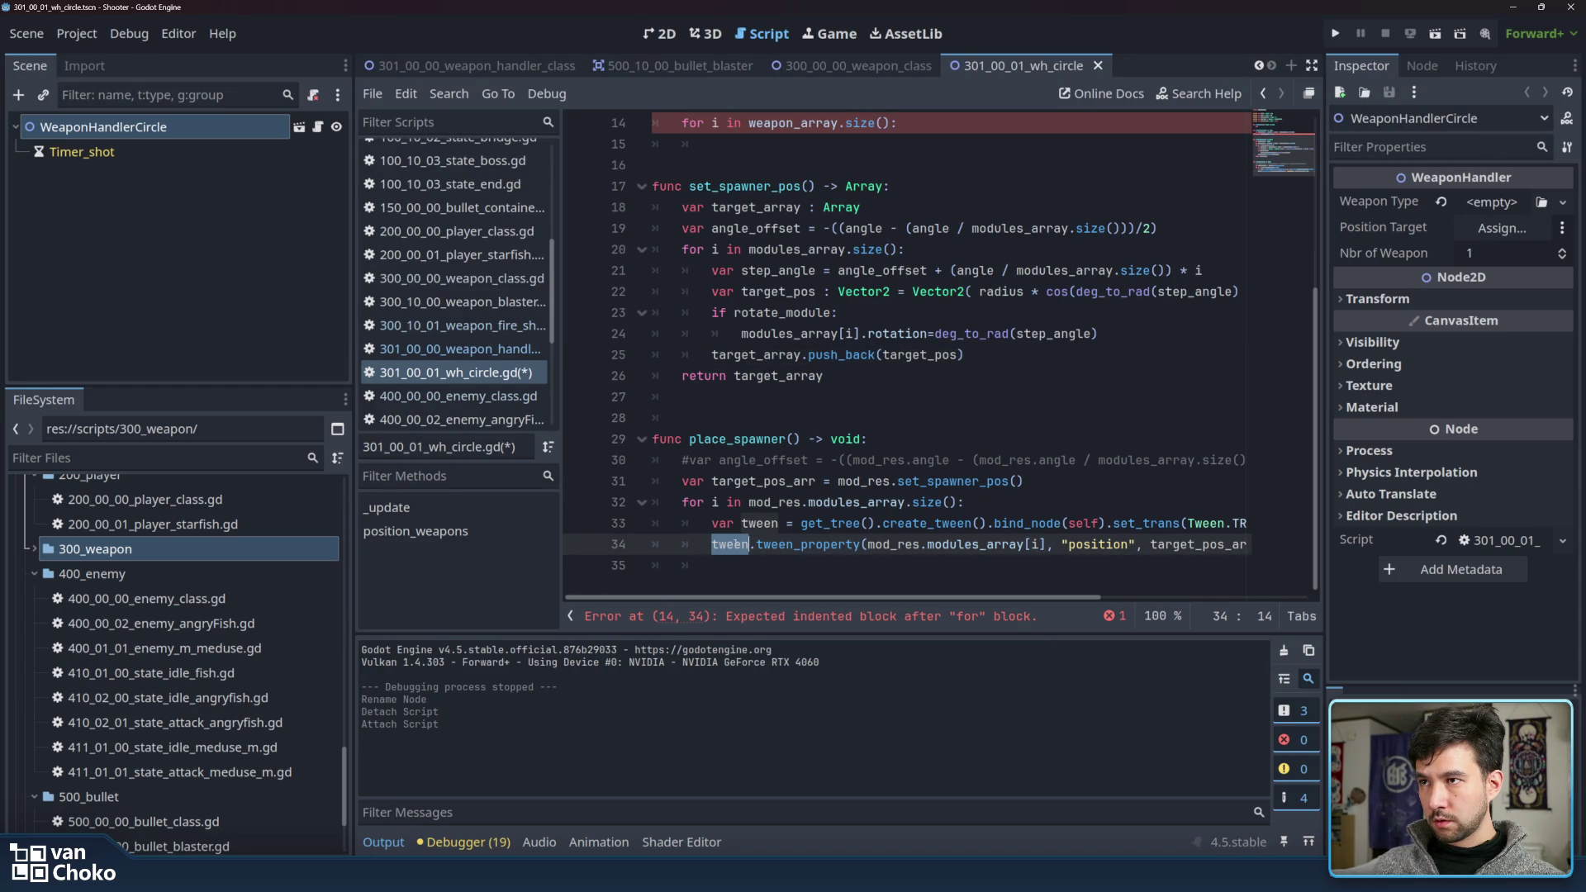
scroll(707, 402, "up", 2)
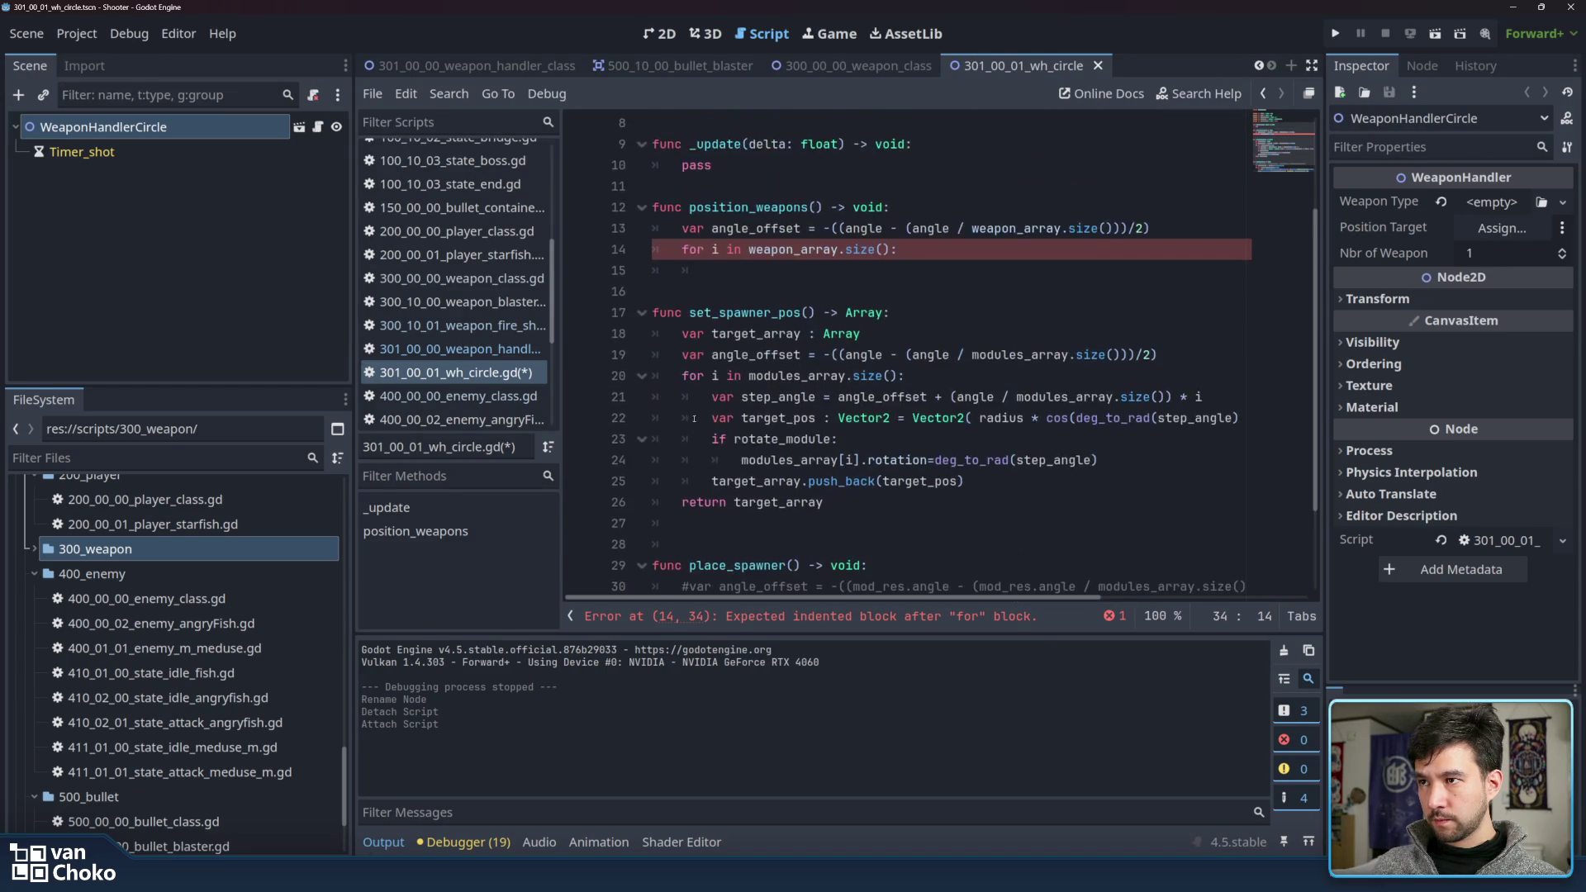
Copy the step_angle and target_pos lines into the position_weapons loop body and enable word wrap
mouse_move(713, 398)
left_mouse_down()
mouse_move(1107, 400)
mouse_move(1316, 424)
left_mouse_up()
scroll(1074, 537, "up", 3)
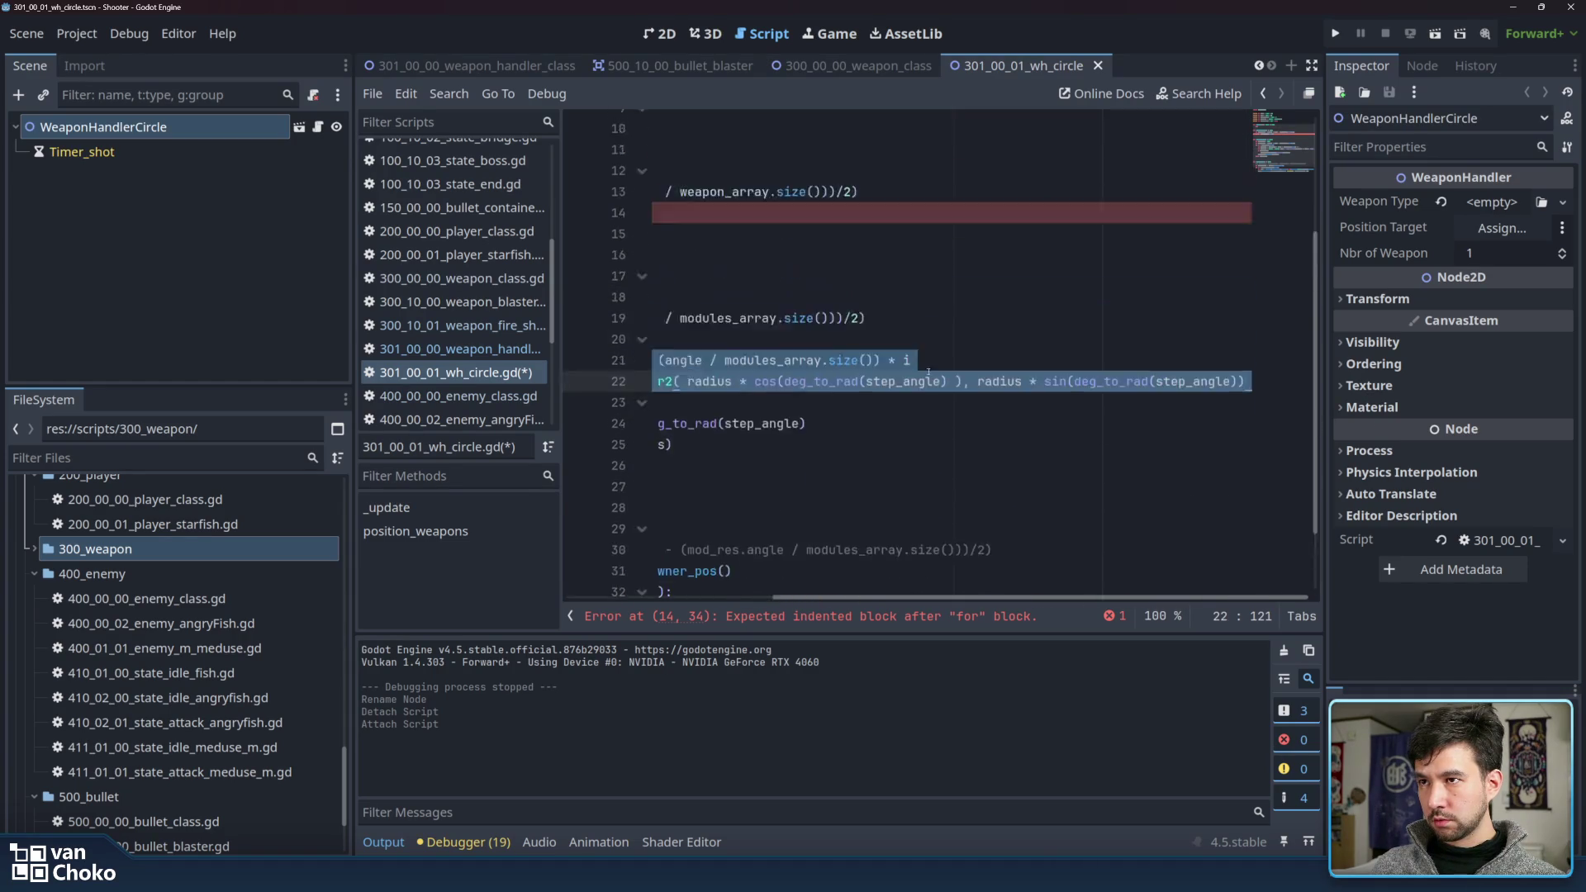
left_click_drag(1025, 598, 826, 598)
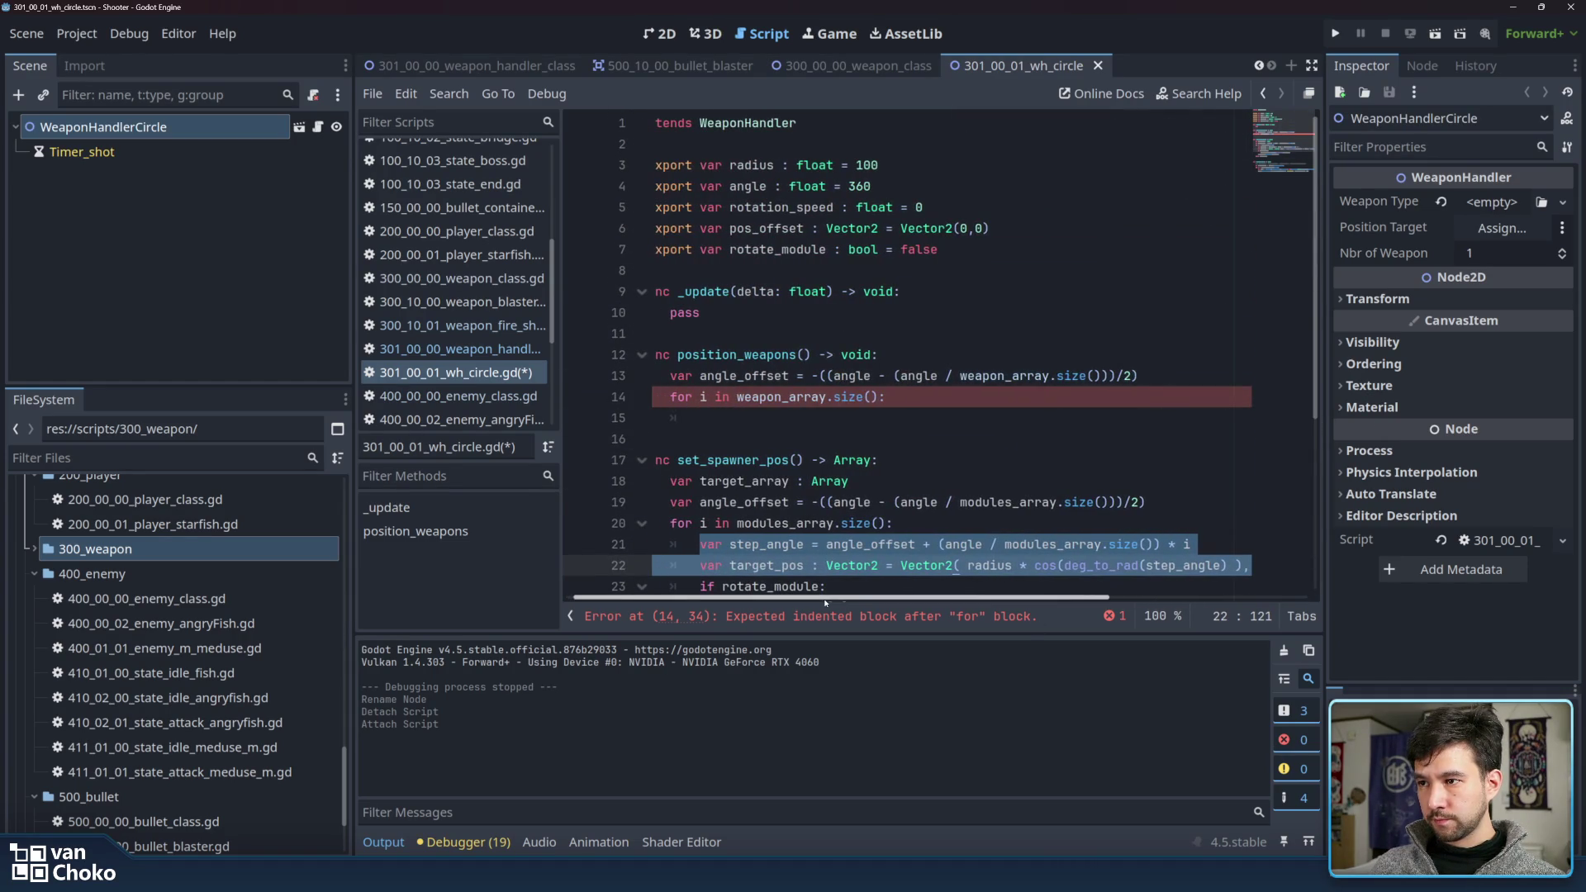
key("ctrl+c")
left_click(855, 418)
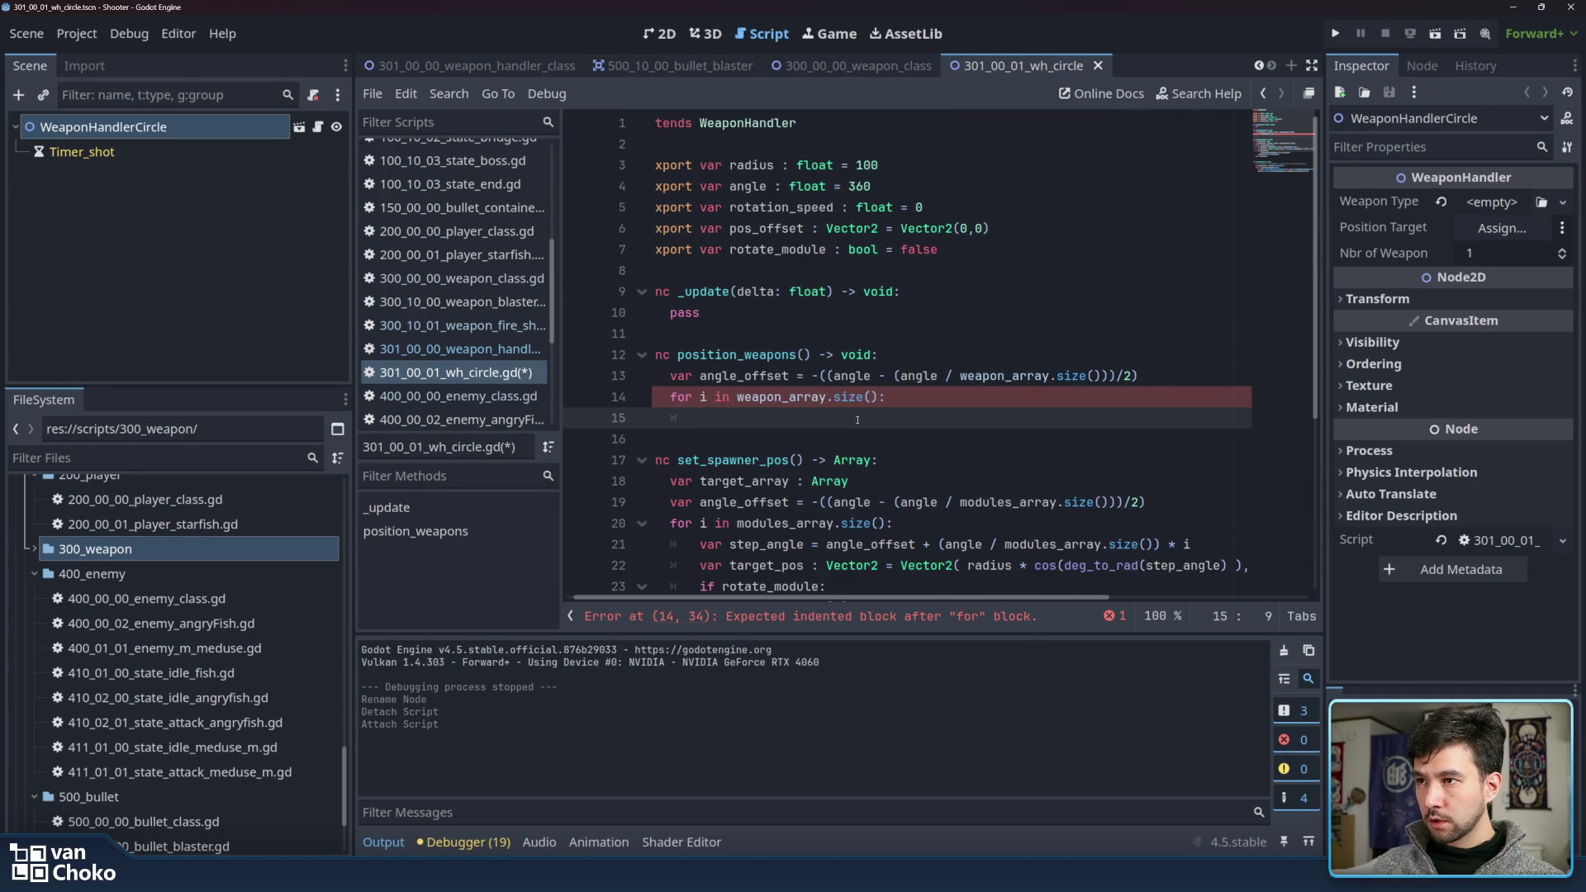
key("ctrl+v")
left_click(986, 416)
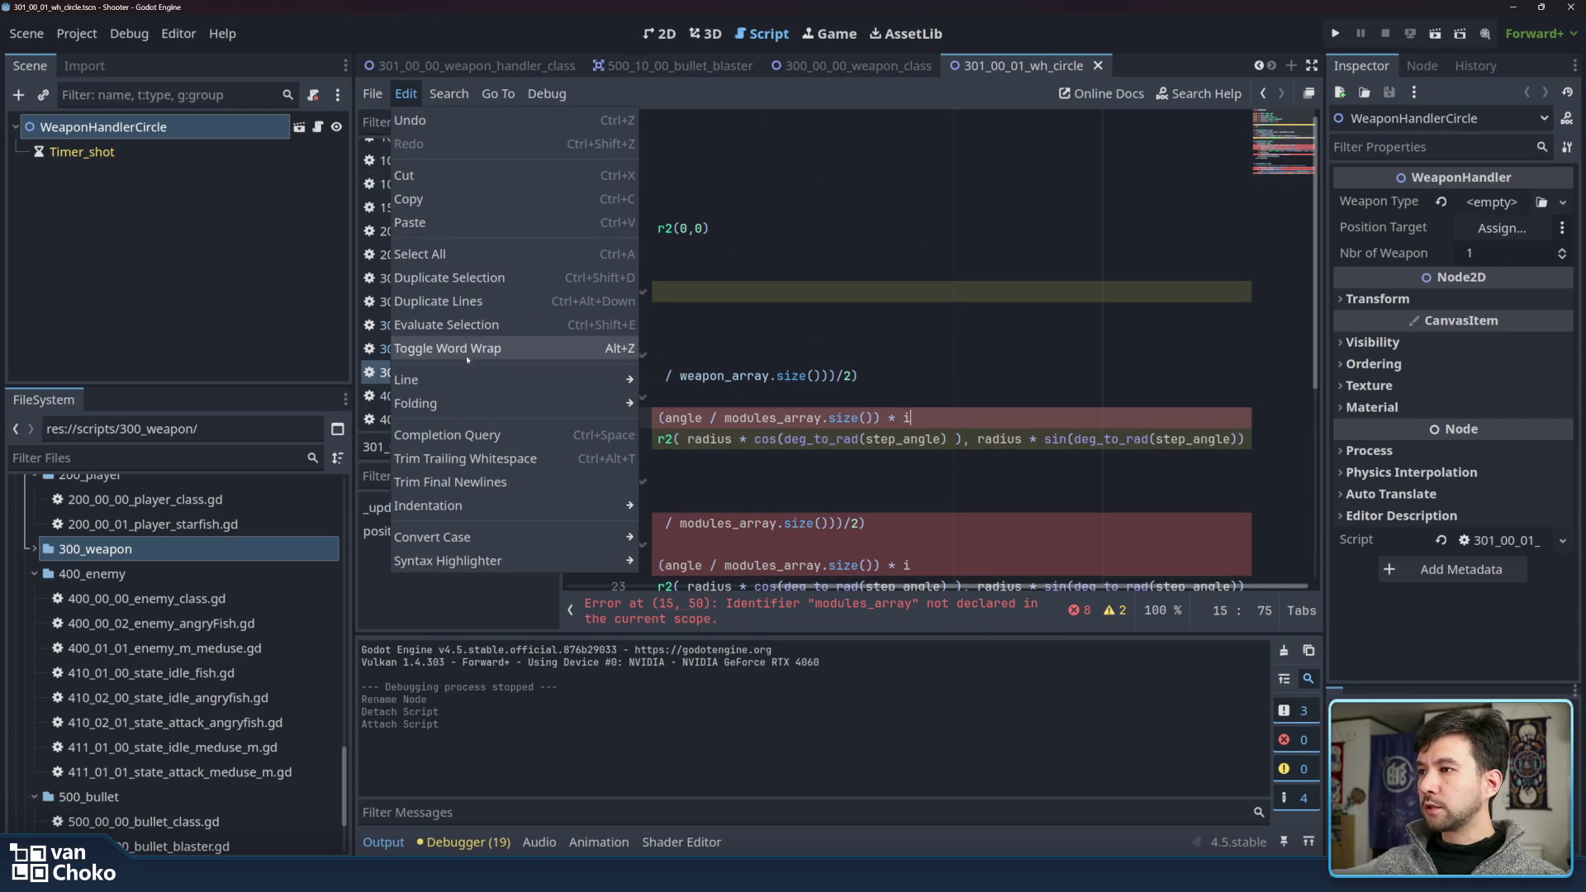
left_click(454, 349)
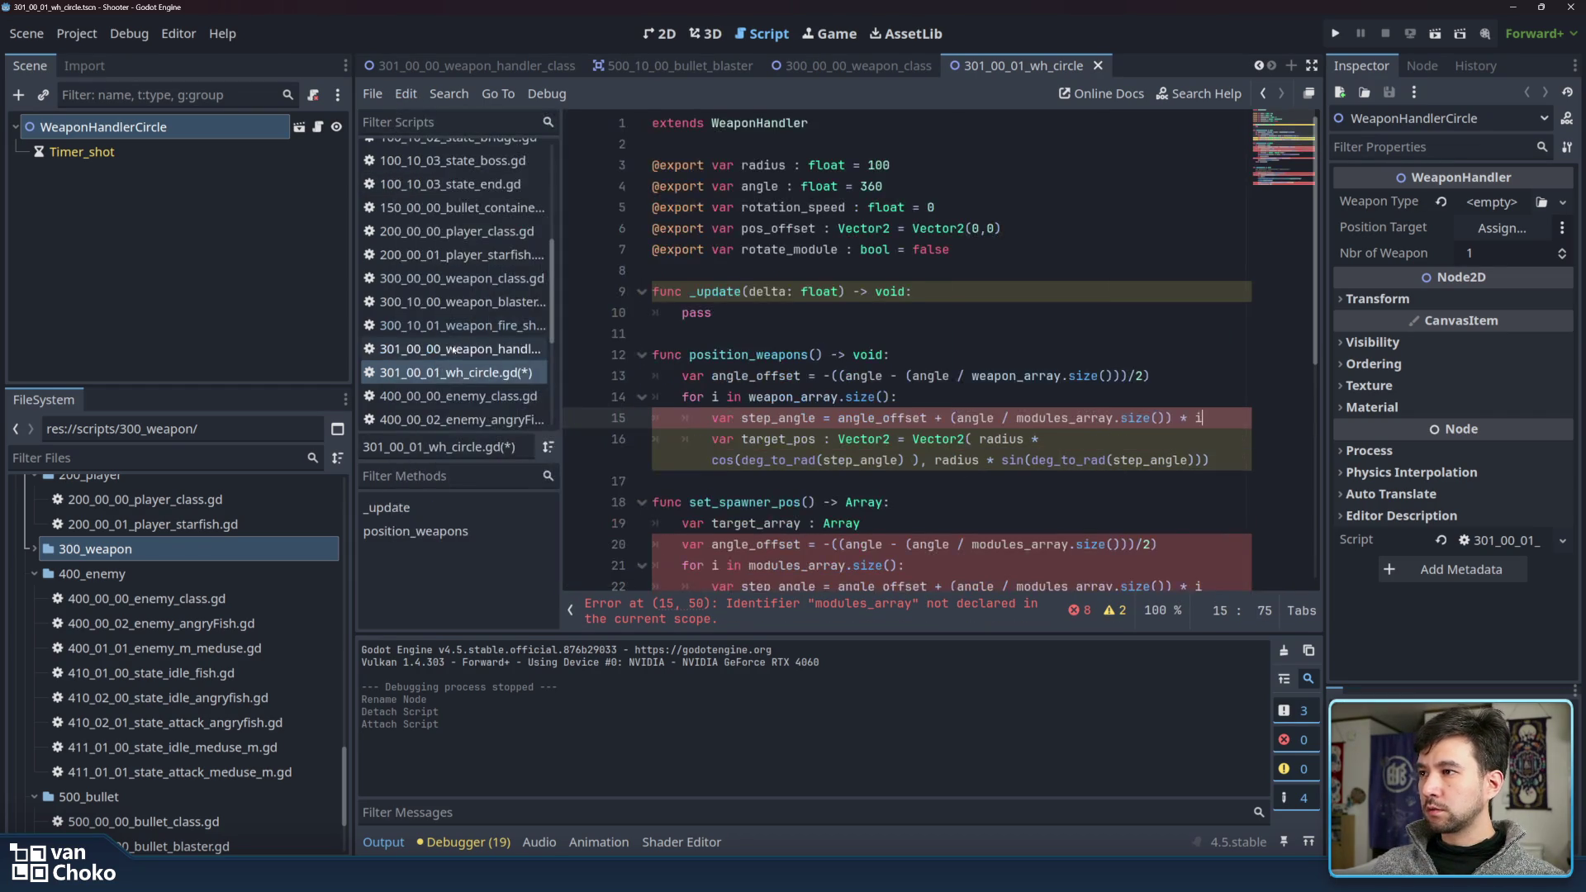
Replace modules_array with weapon_array in the step_angle line on line 15
left_click(926, 438)
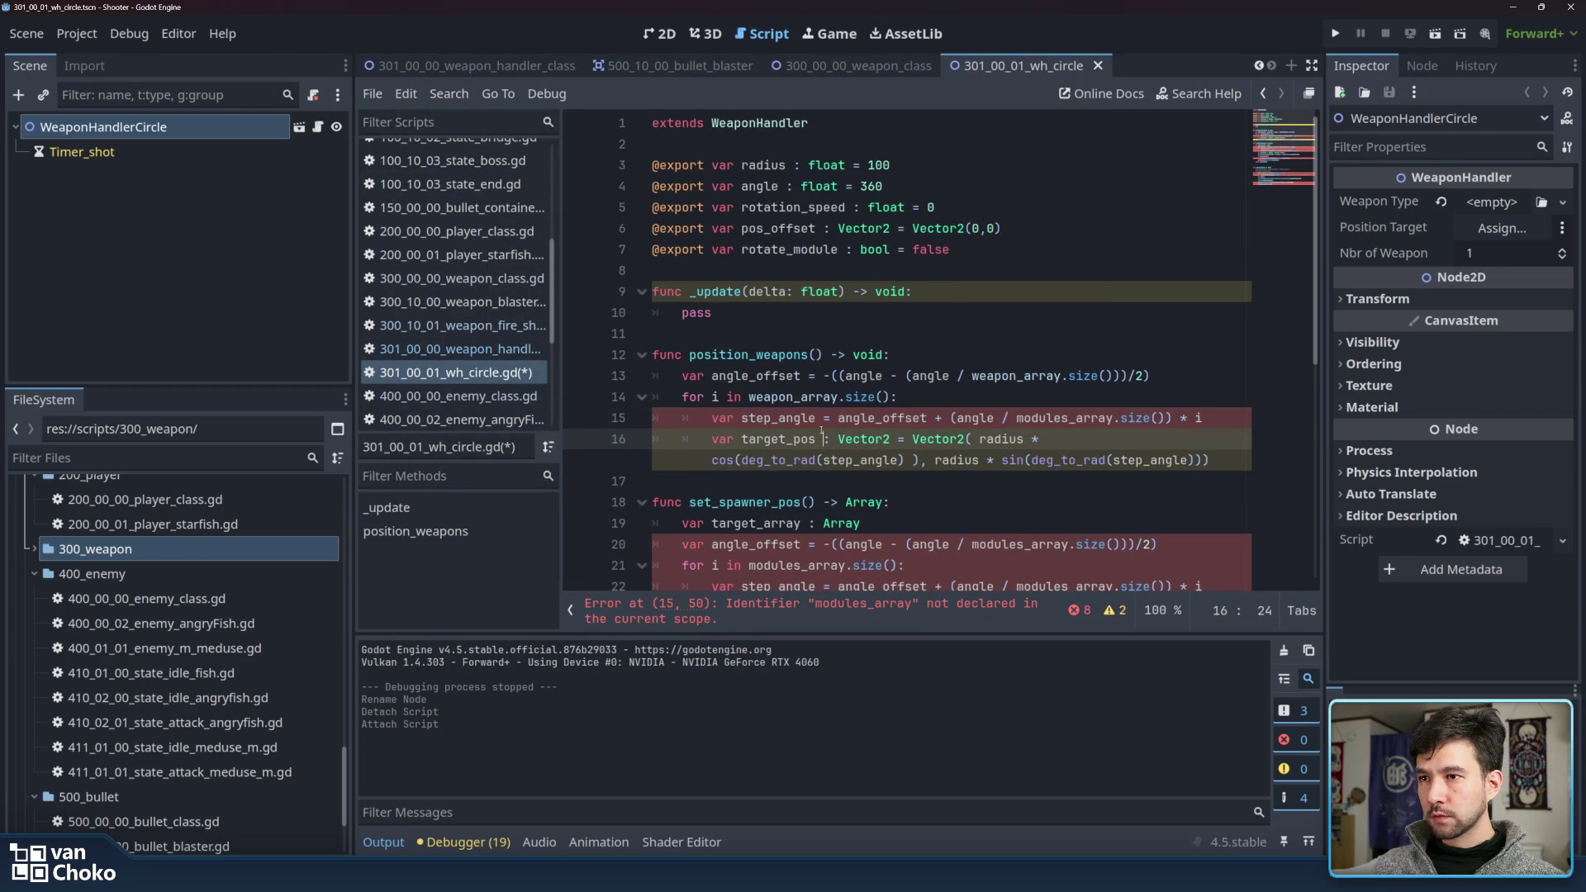
double_click(724, 418)
double_click(779, 418)
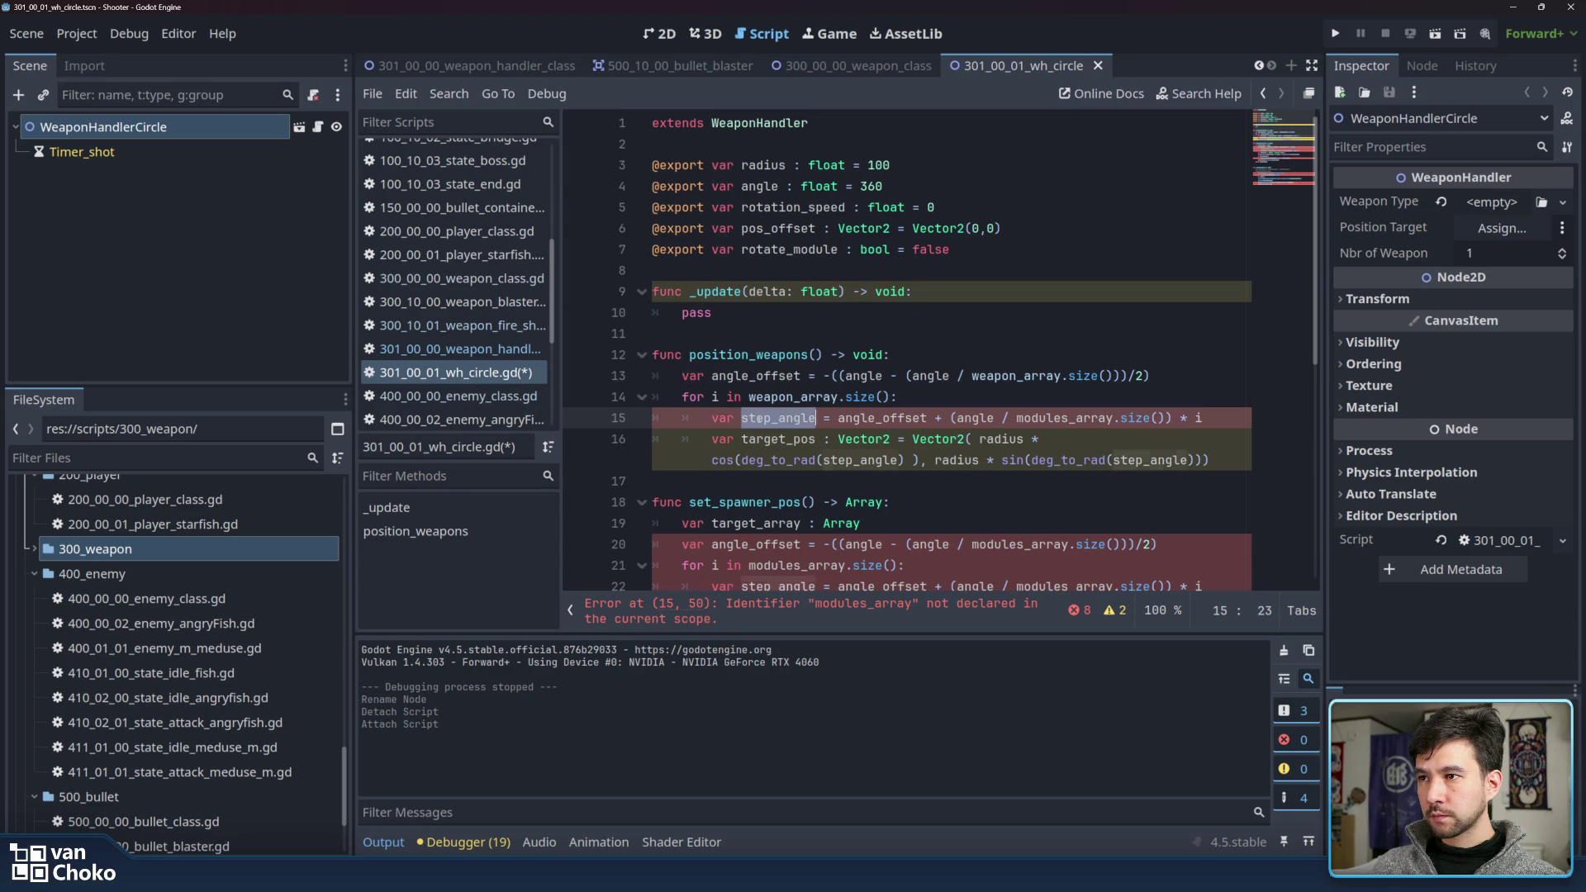
double_click(869, 418)
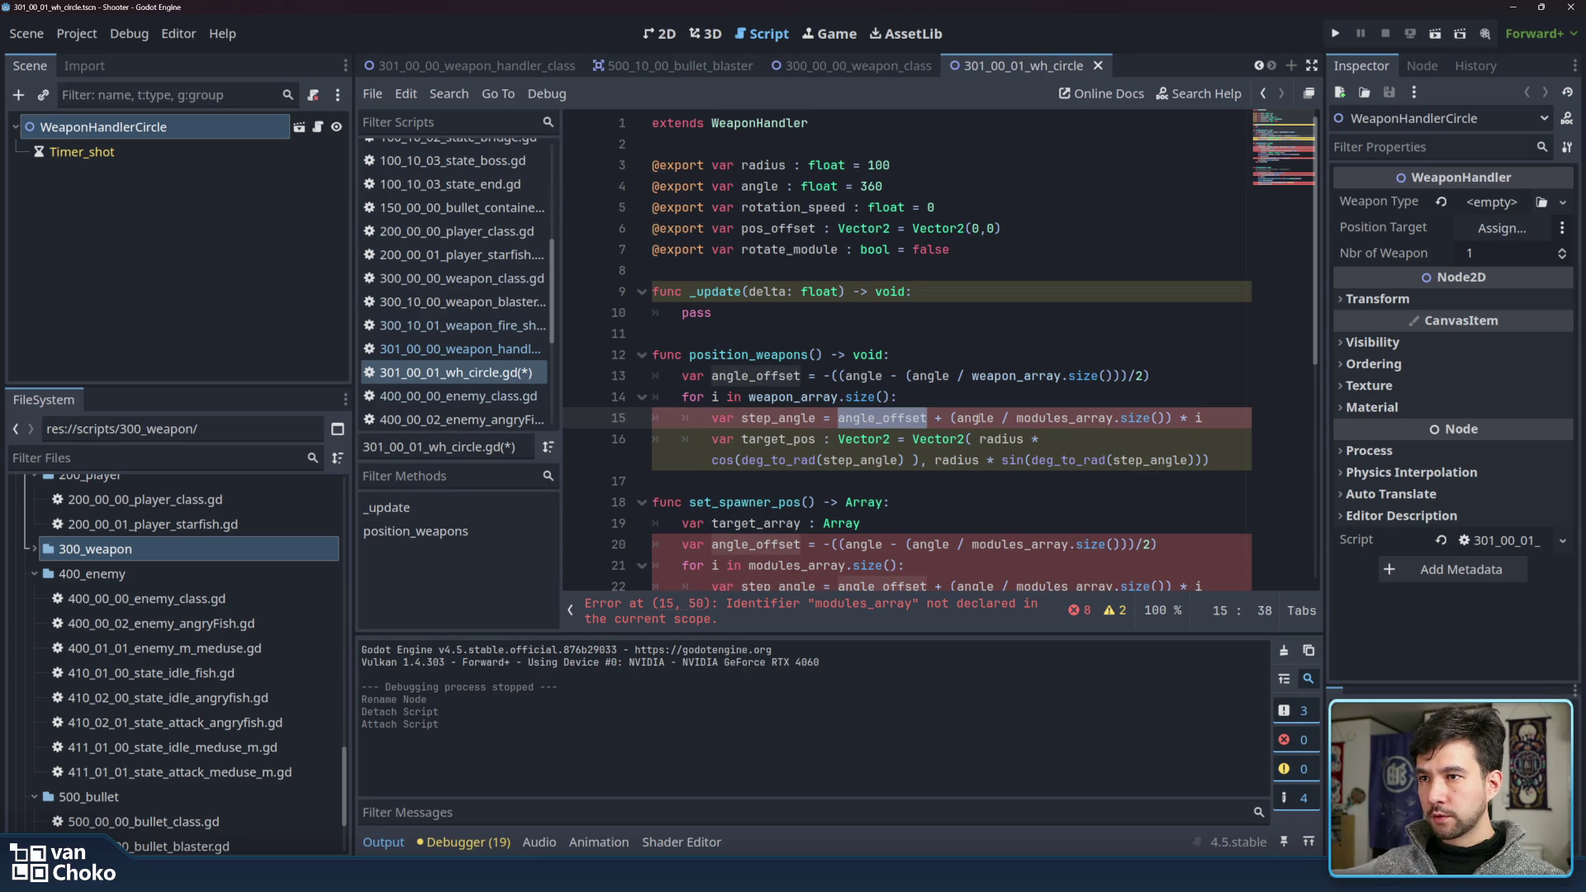
double_click(1013, 376)
key("ctrl+c")
double_click(1066, 418)
key("ctrl+v")
left_click(1202, 419)
Correct the Vectpr2 typo to Vector2 in the target_pos line on line 16
scroll(1224, 347, "down", 2)
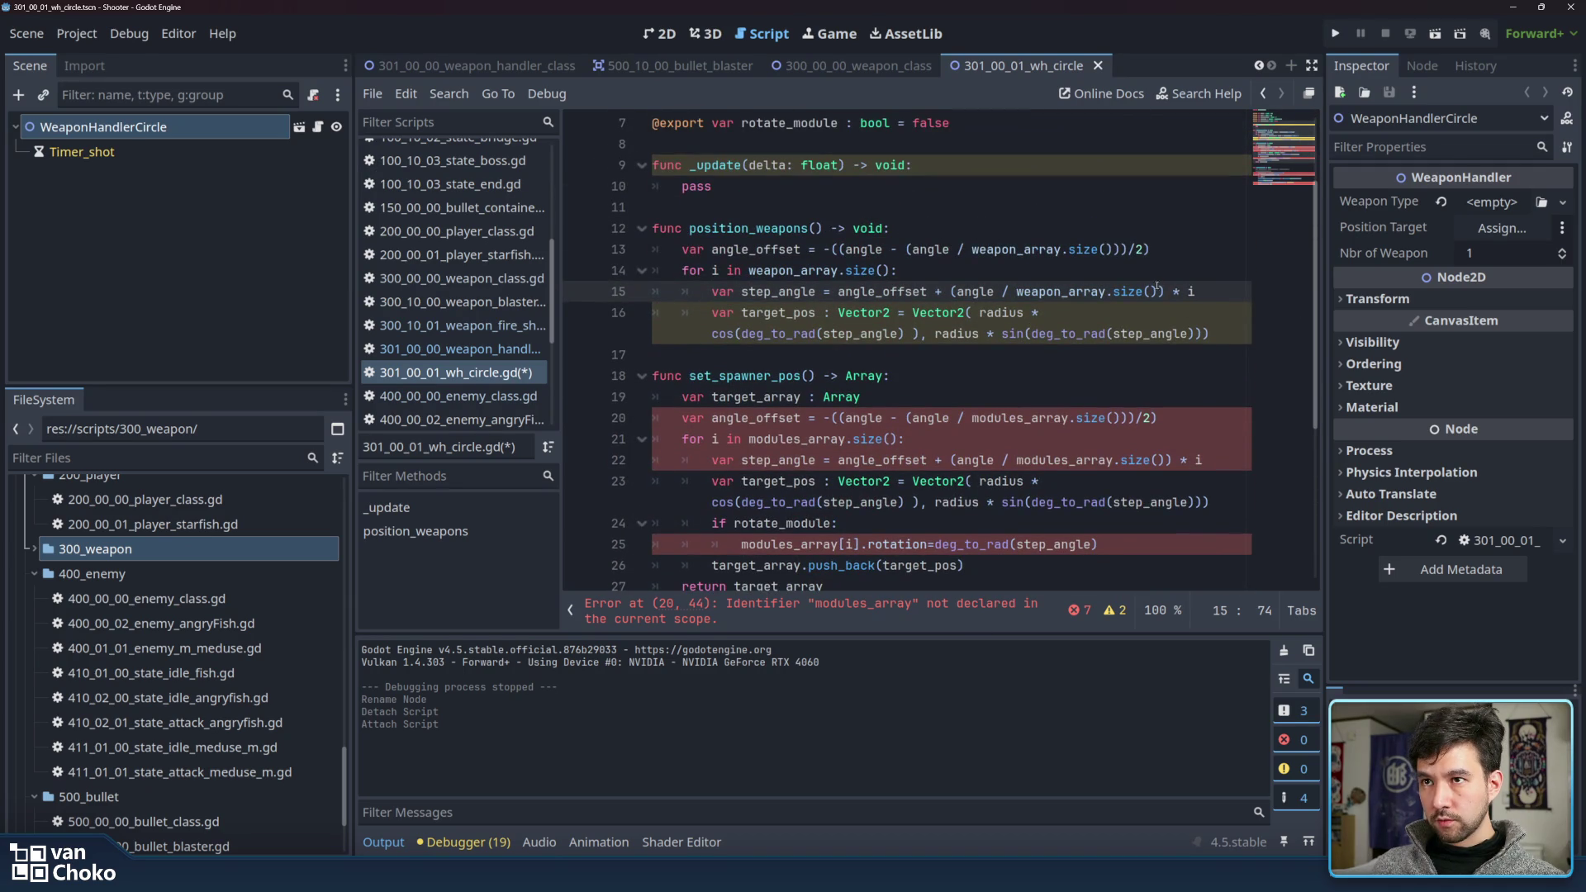
left_click(764, 291)
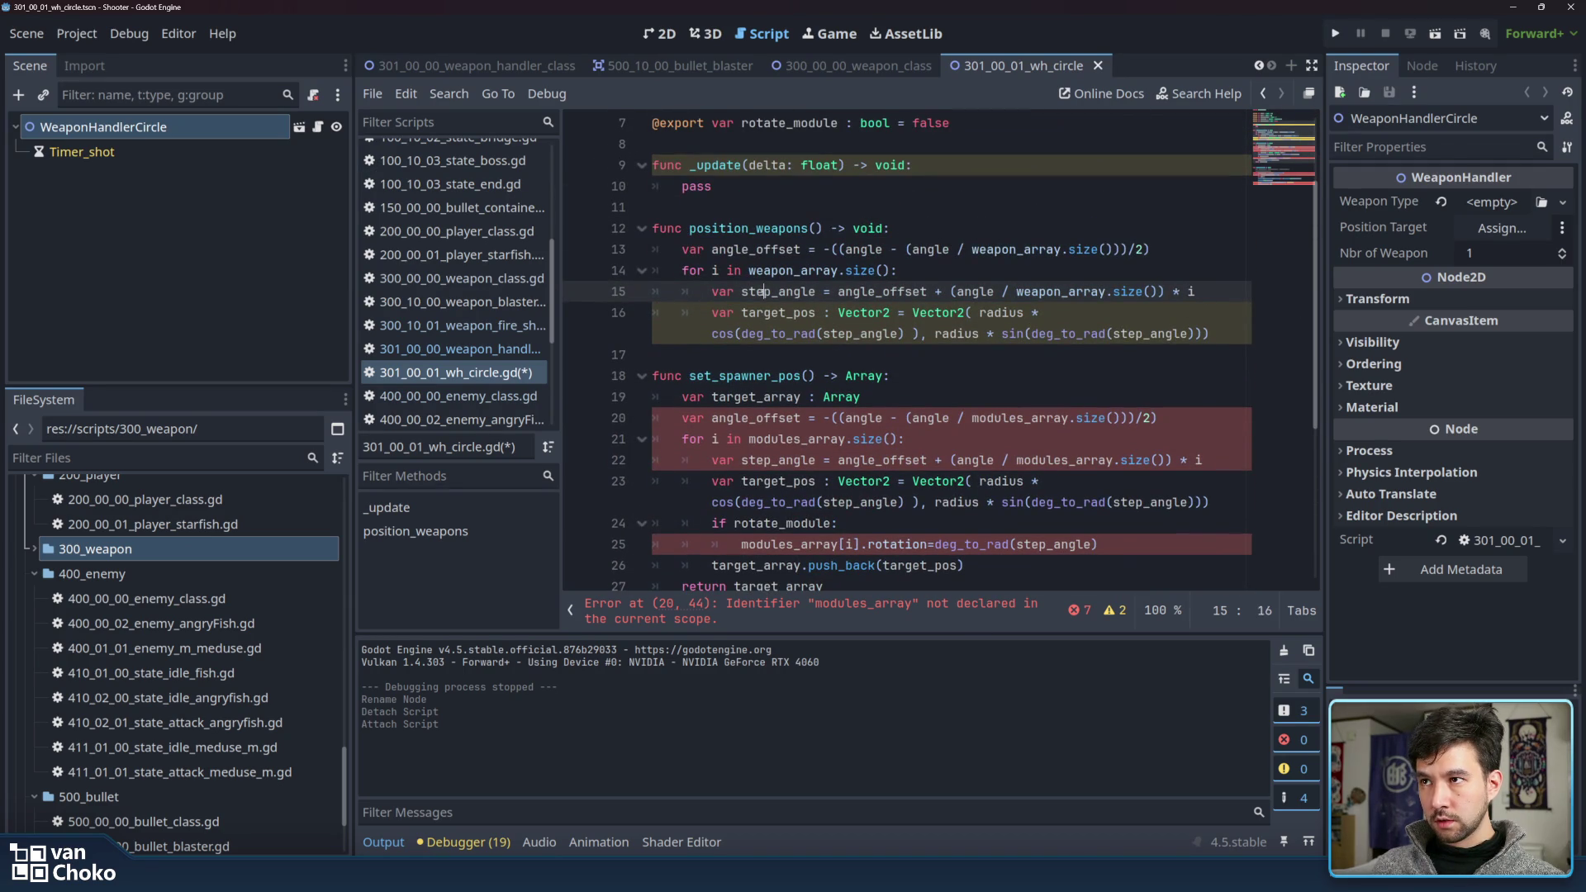
double_click(783, 314)
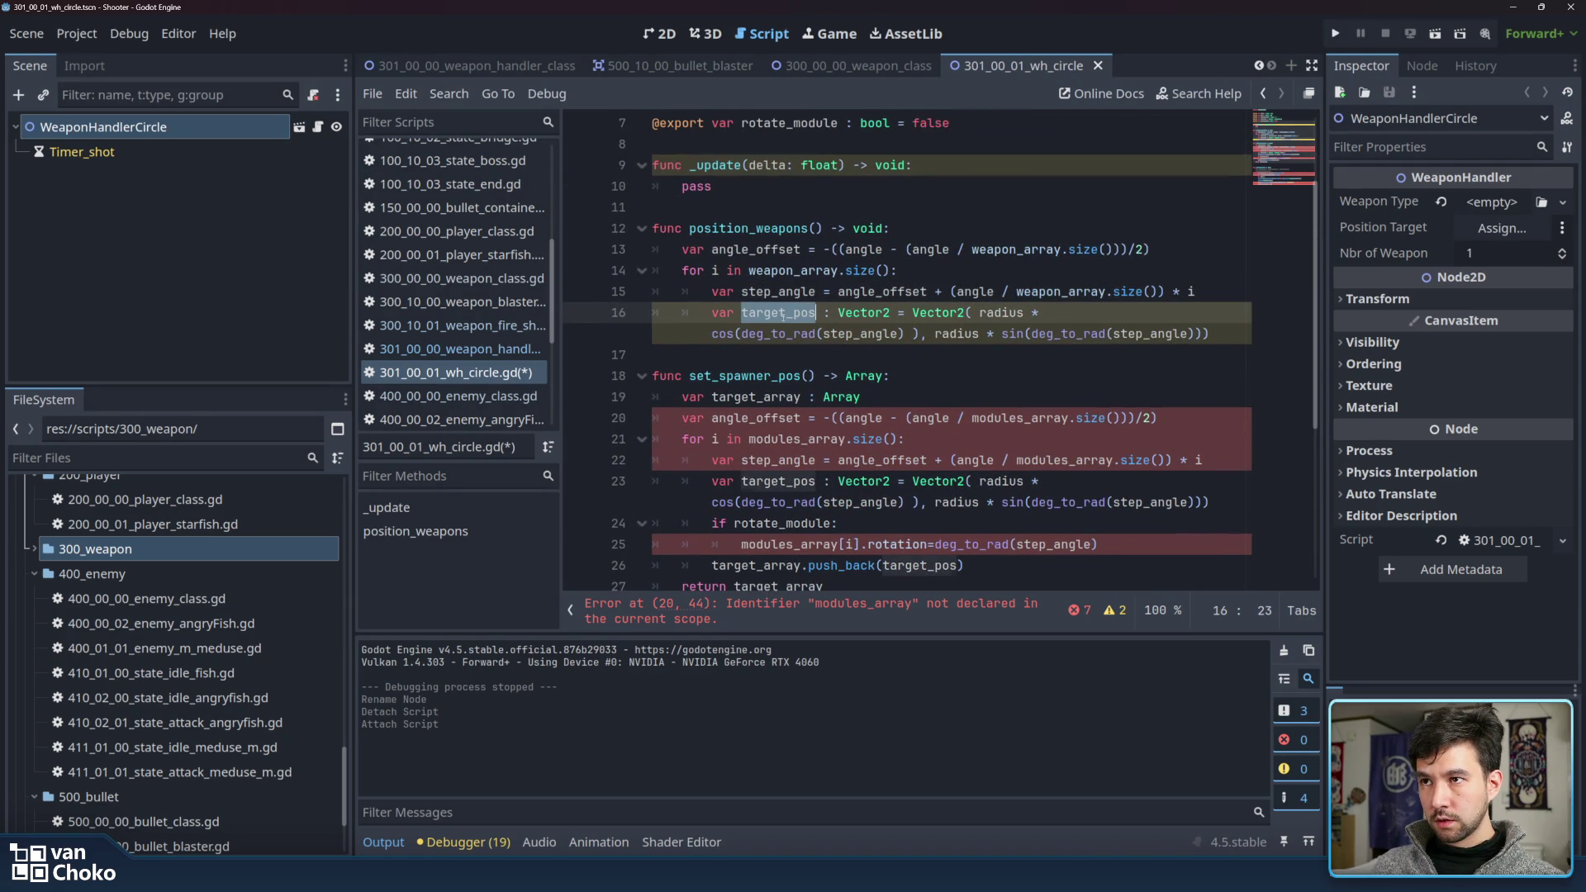
double_click(863, 312)
type("Vector2")
left_click(1004, 312)
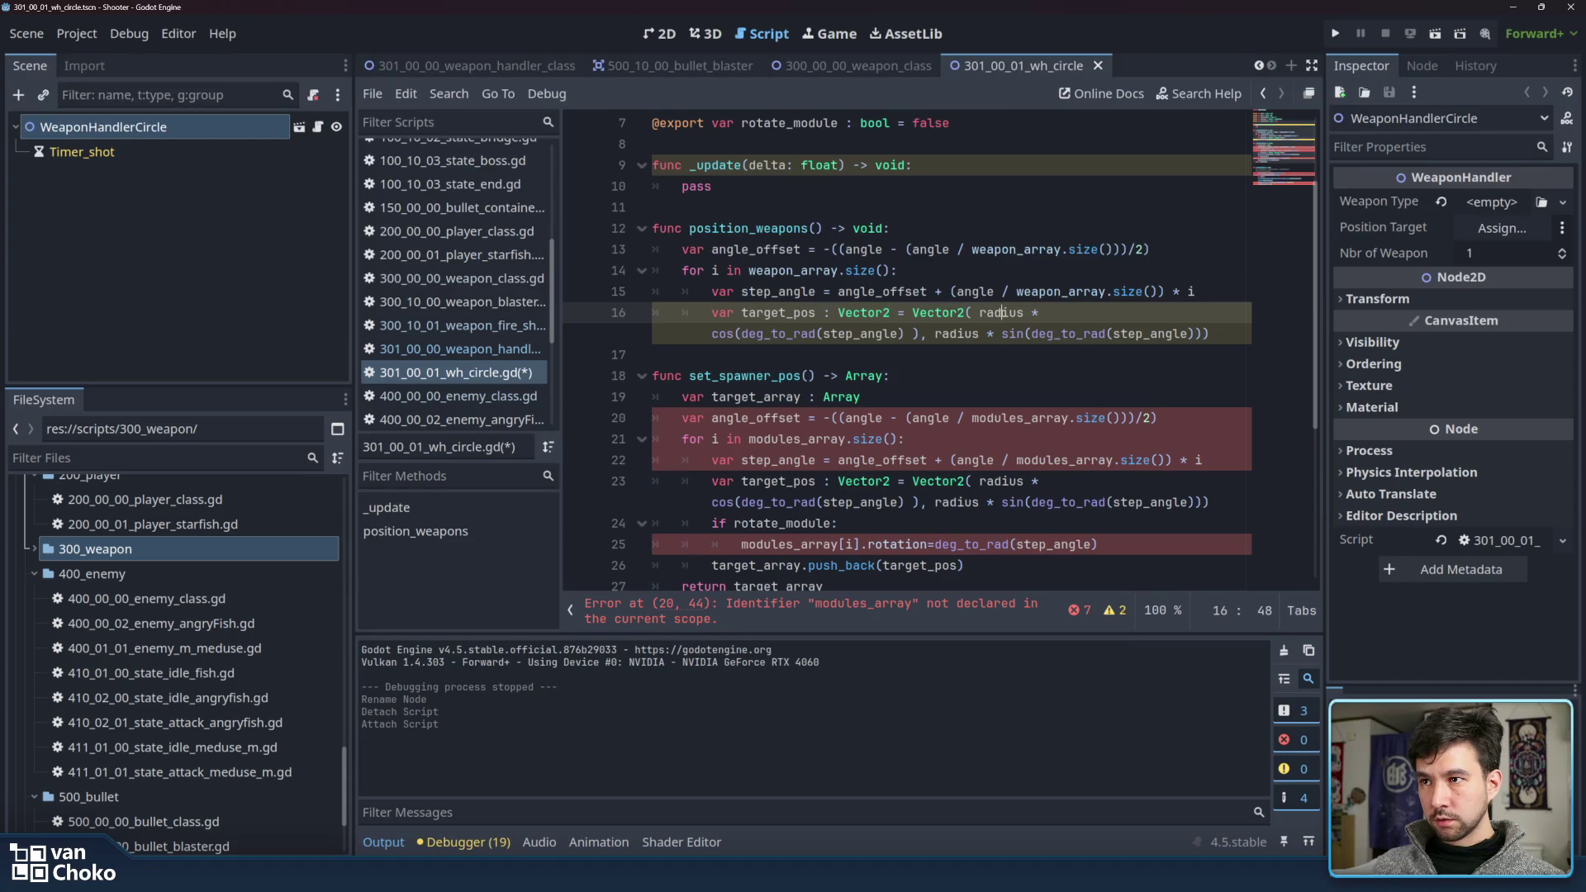
double_click(1004, 312)
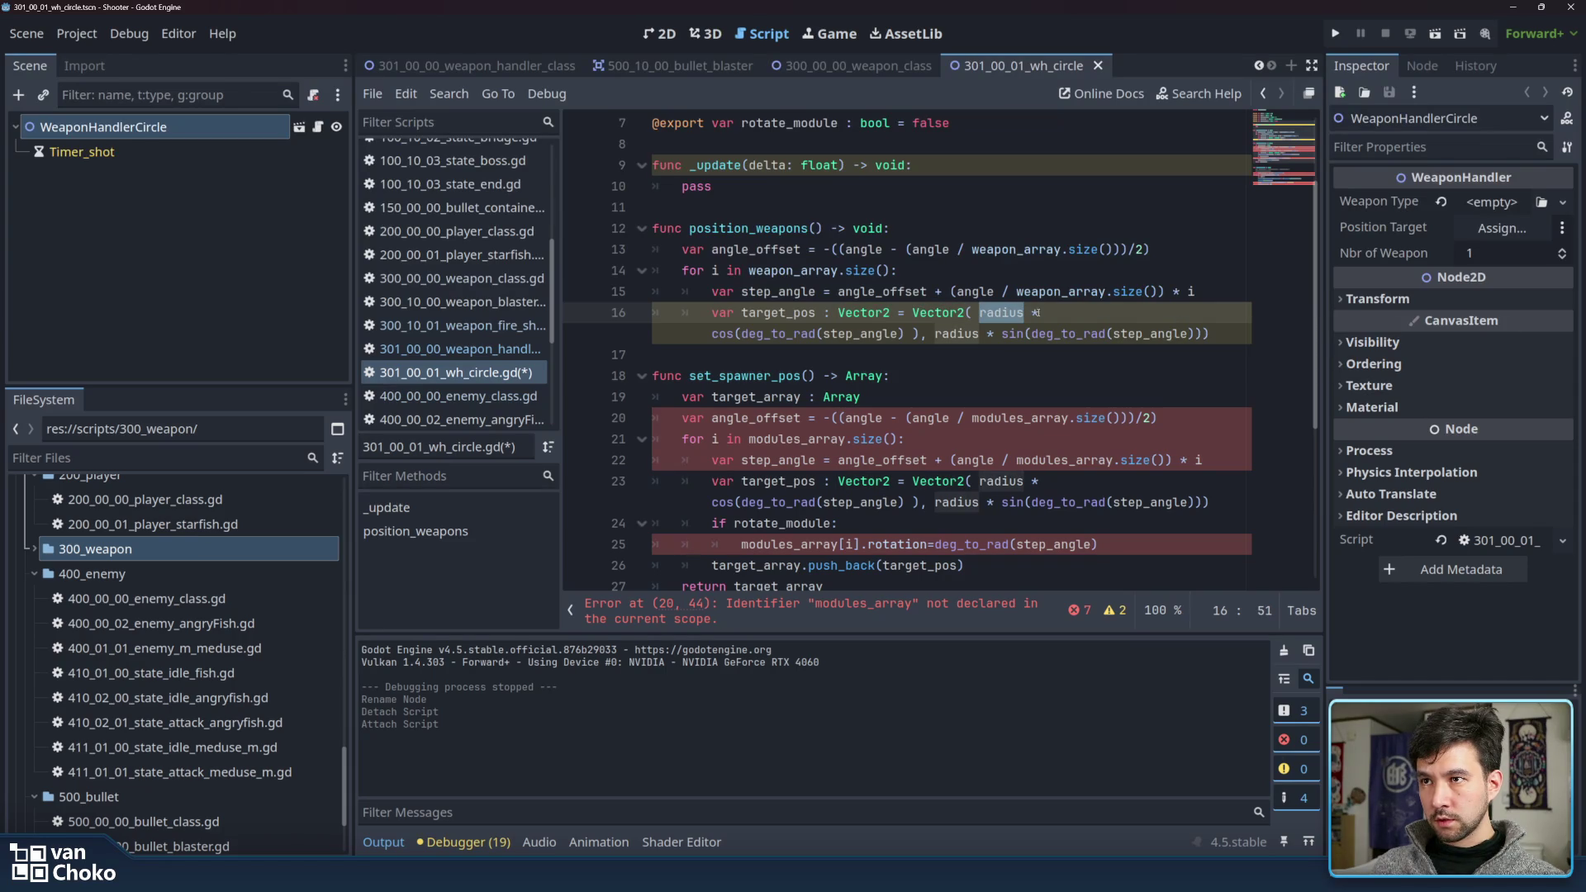
Check the radius and step_angle references, then add an empty loop line after target_pos
scroll(1036, 313, "up", 2)
left_click(764, 165)
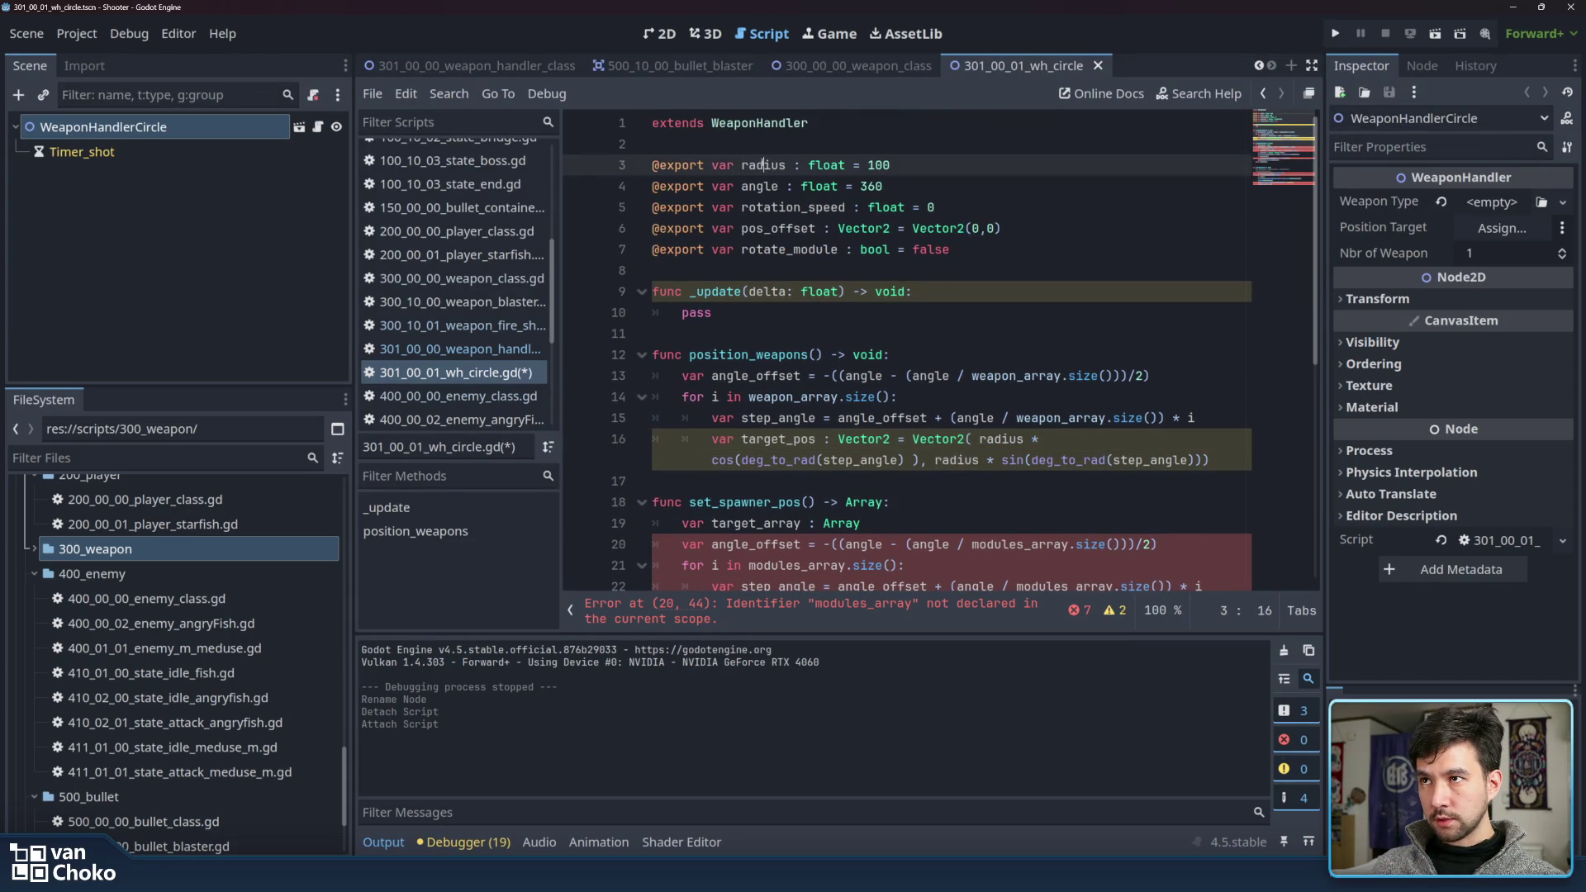
left_click(1003, 440)
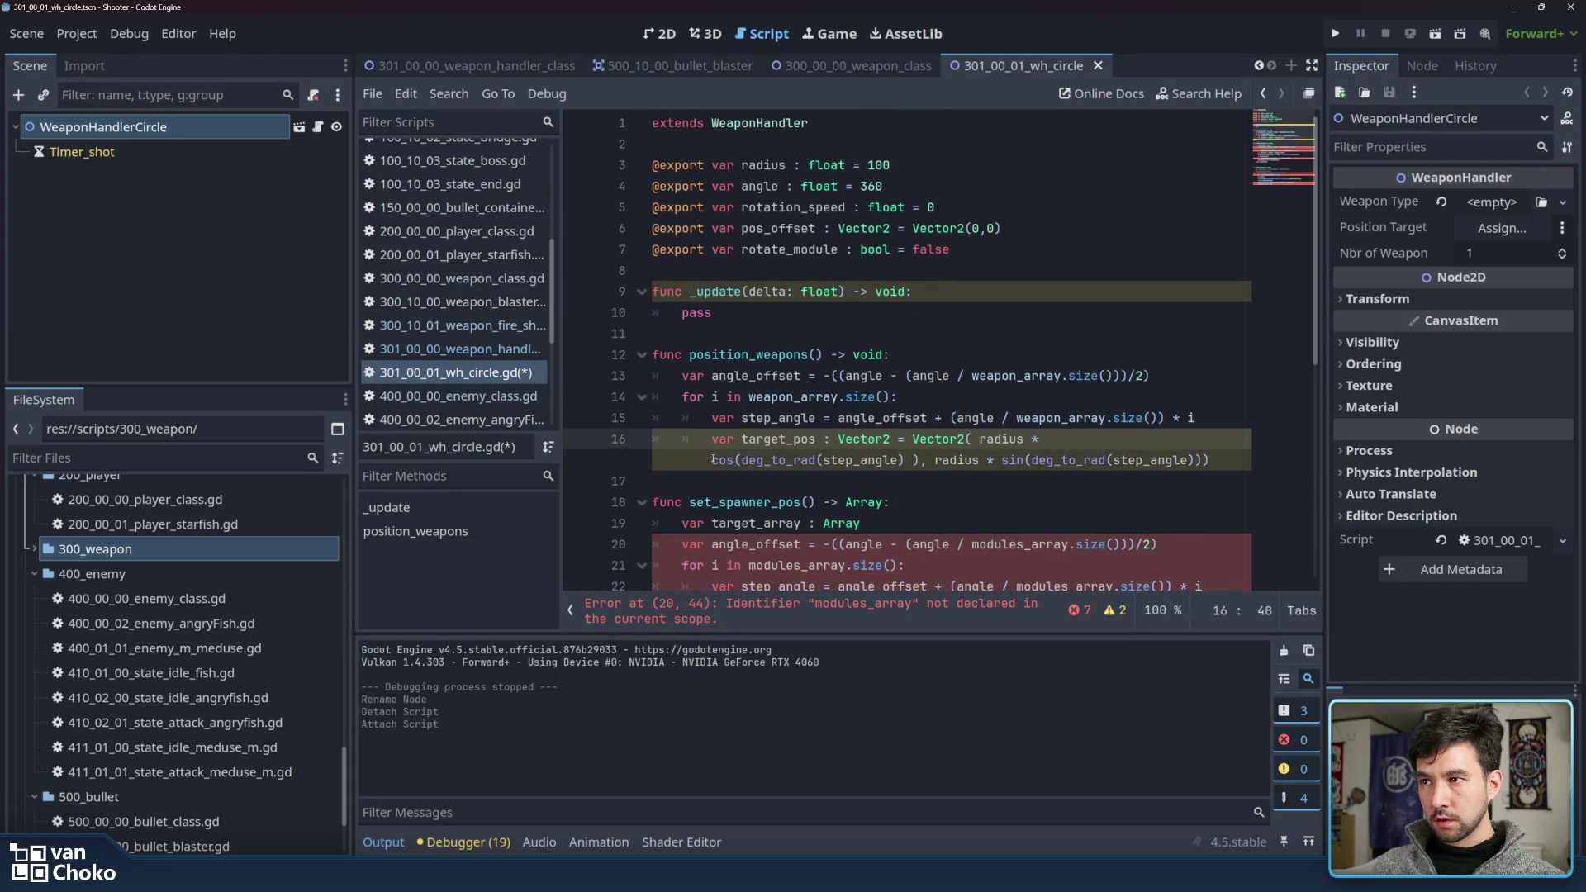
double_click(838, 460)
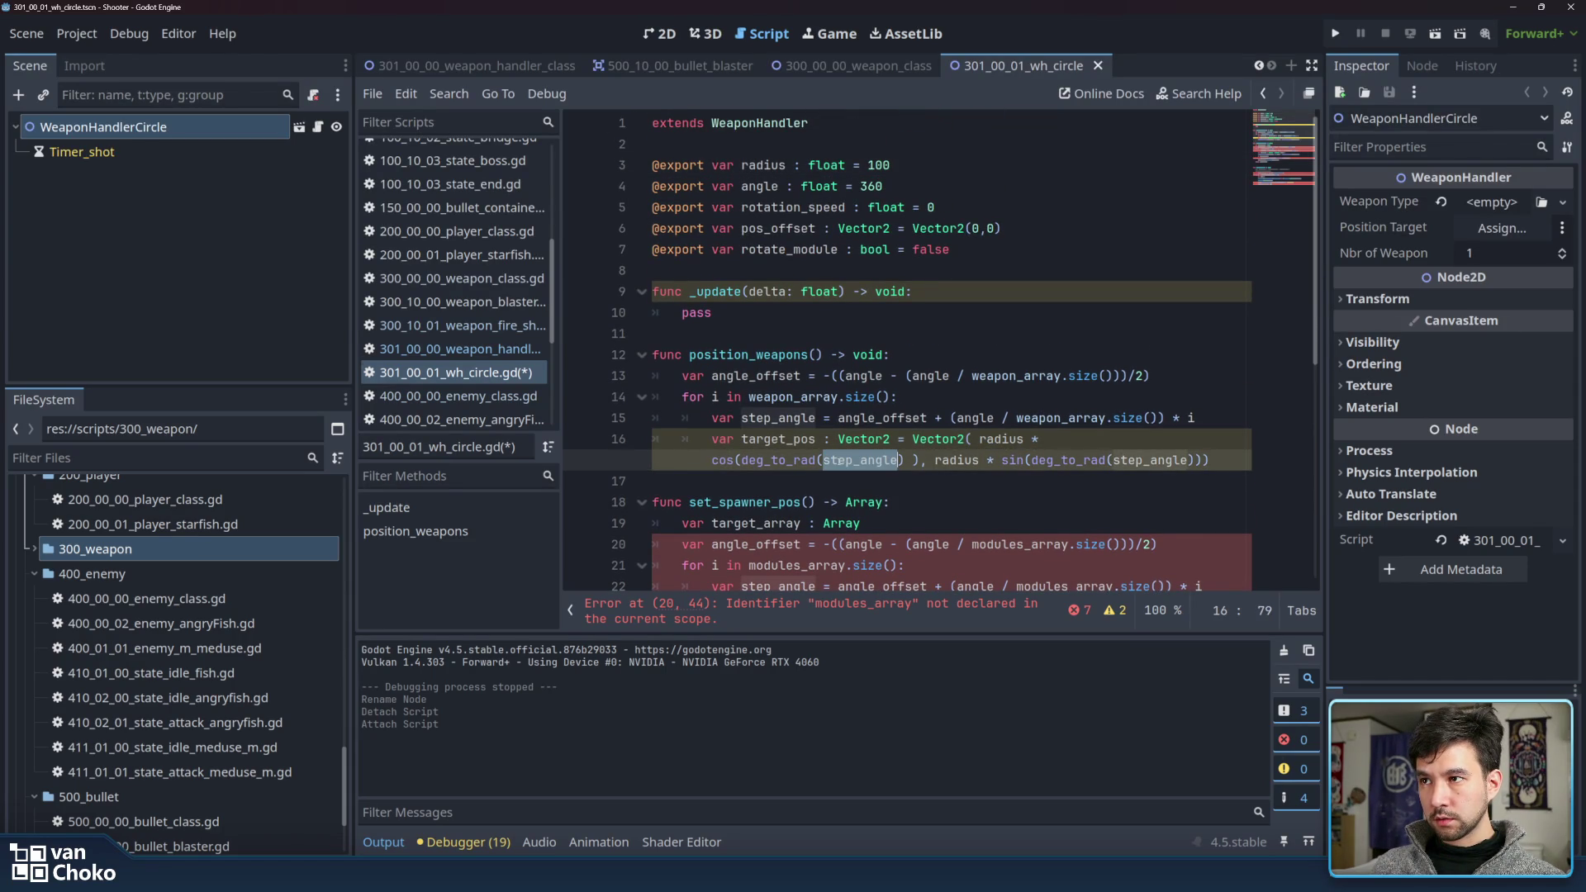
left_click(767, 418)
double_click(956, 460)
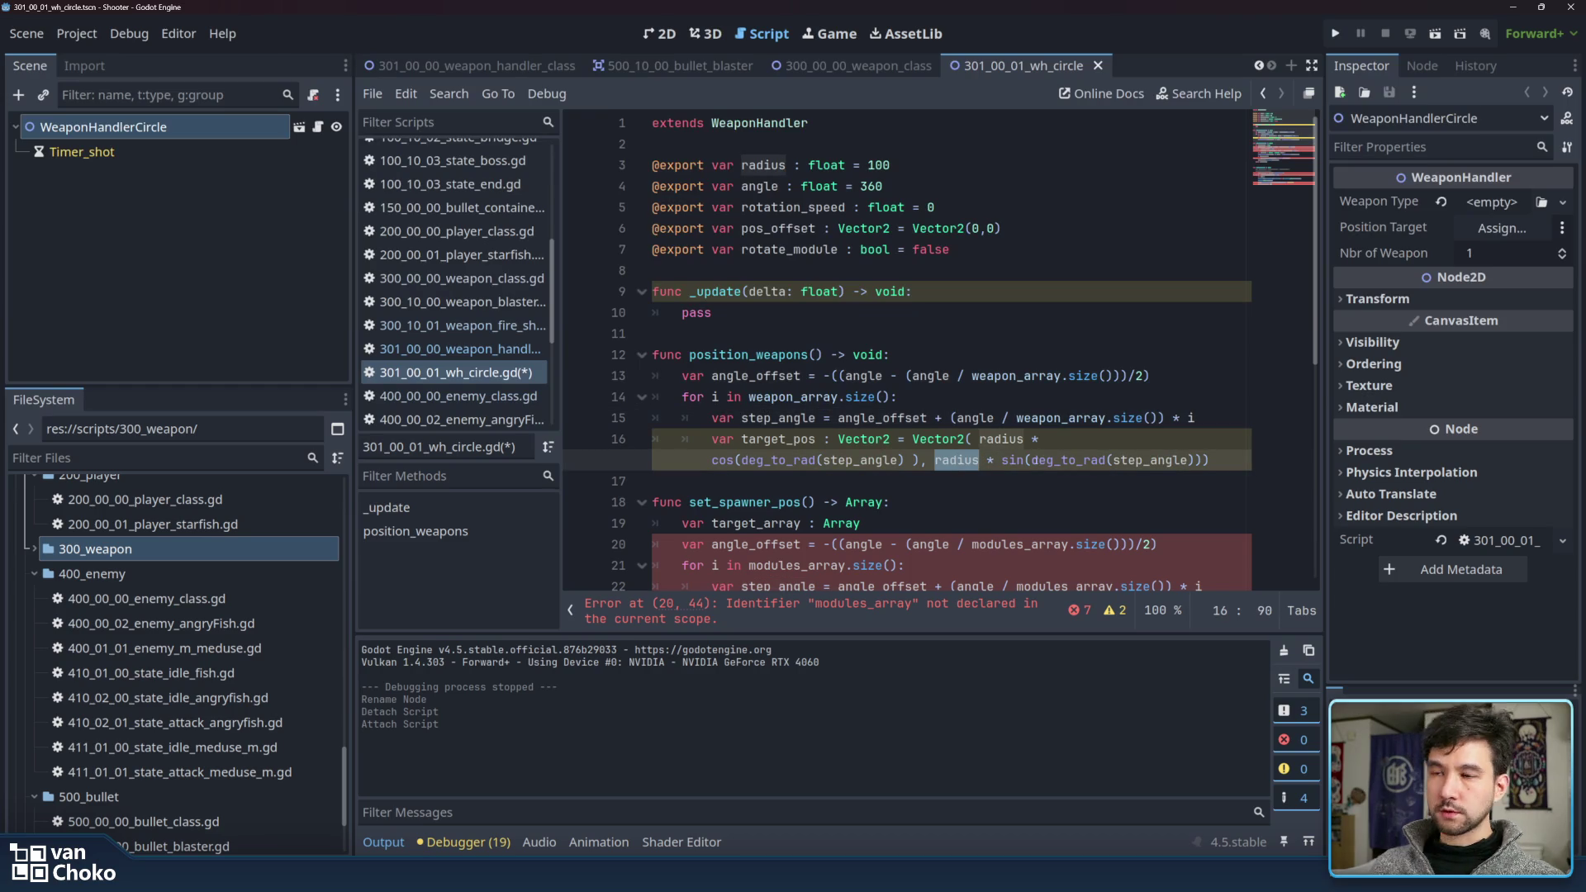
left_click(1157, 460)
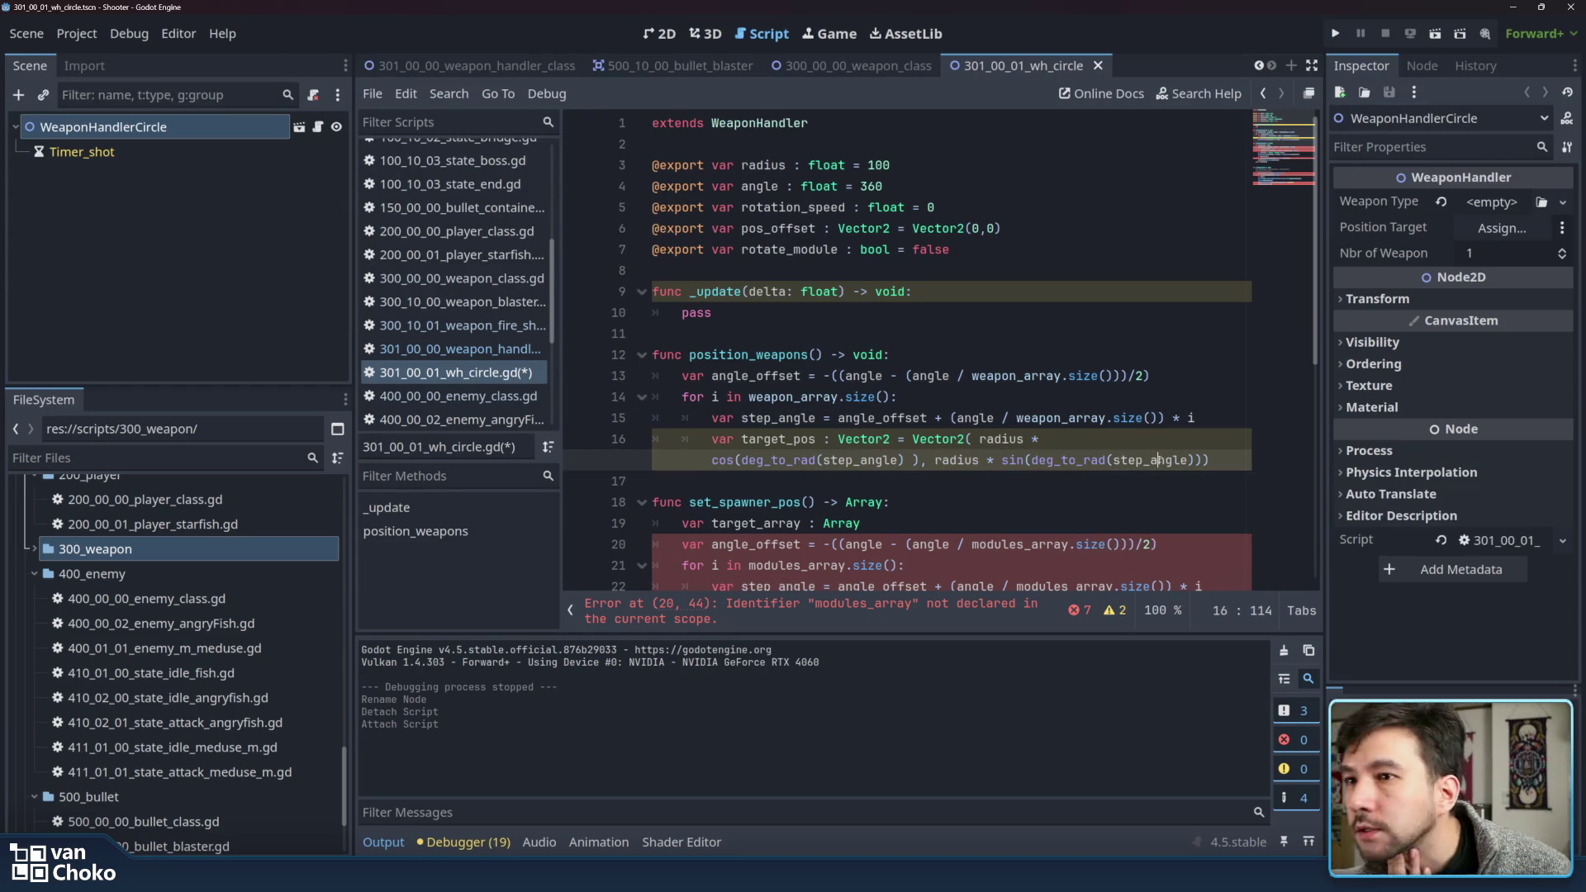
mouse_move(1158, 460)
left_click(1226, 464)
key("Return")
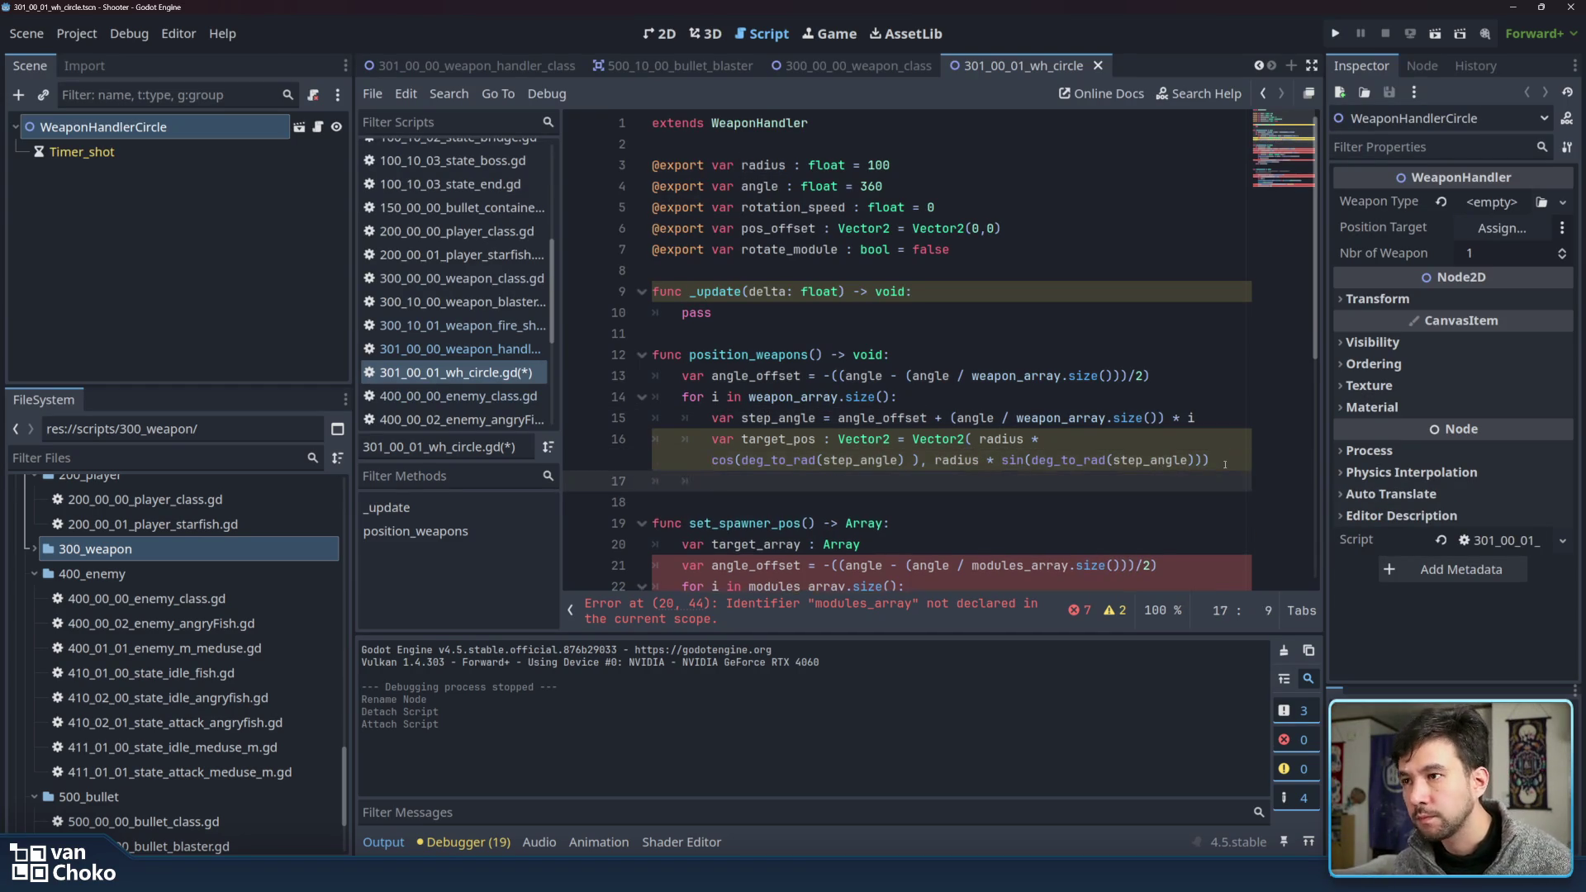
scroll(1199, 448, "down", 4)
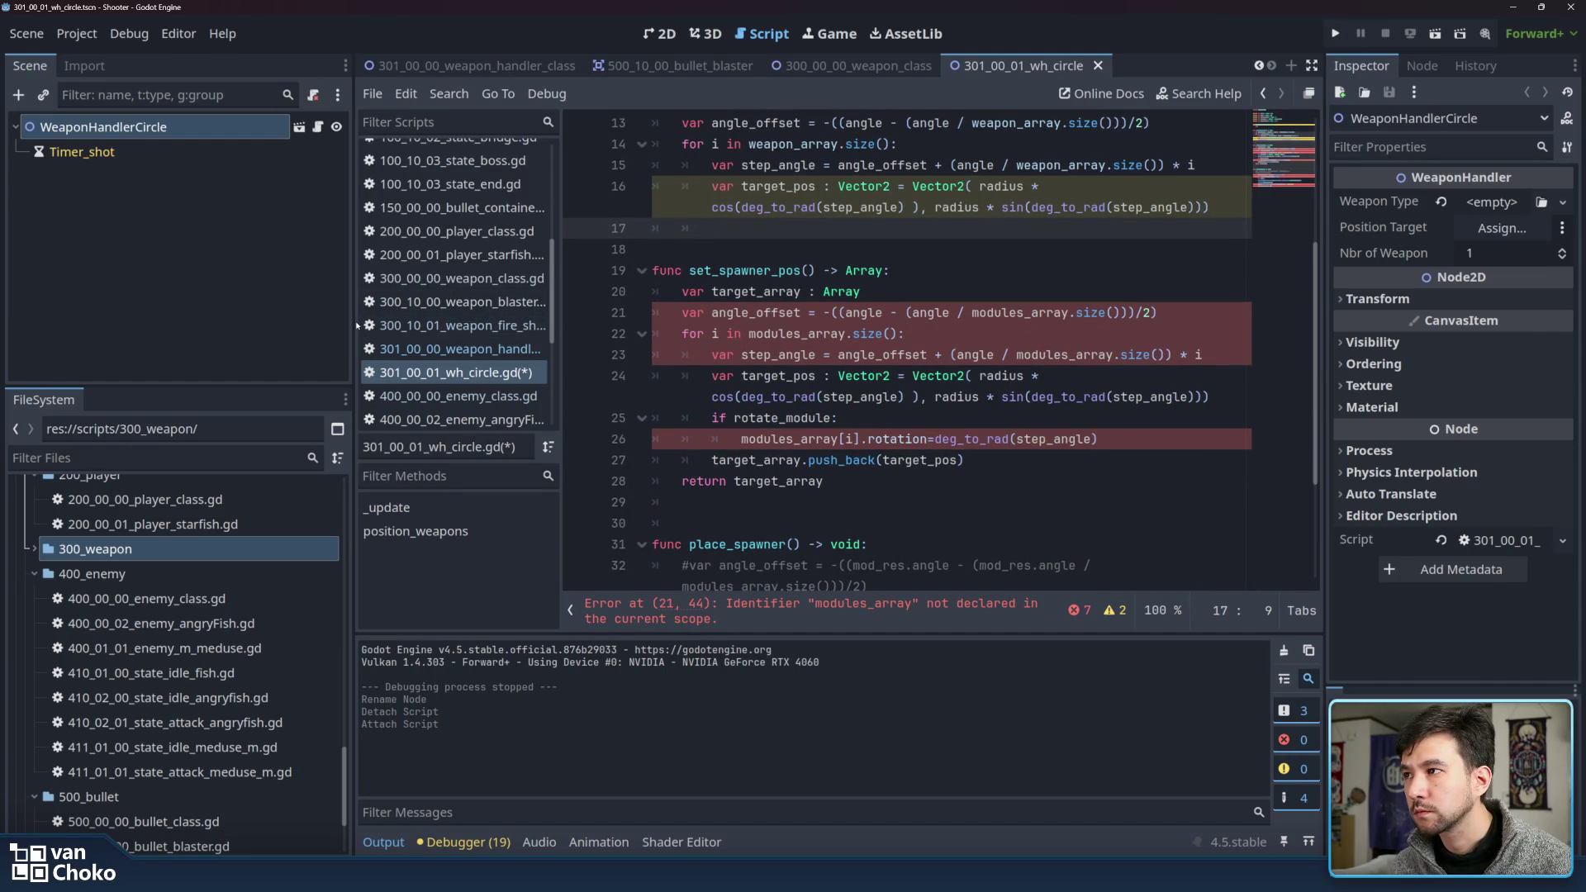
left_click_drag(353, 322, 183, 323)
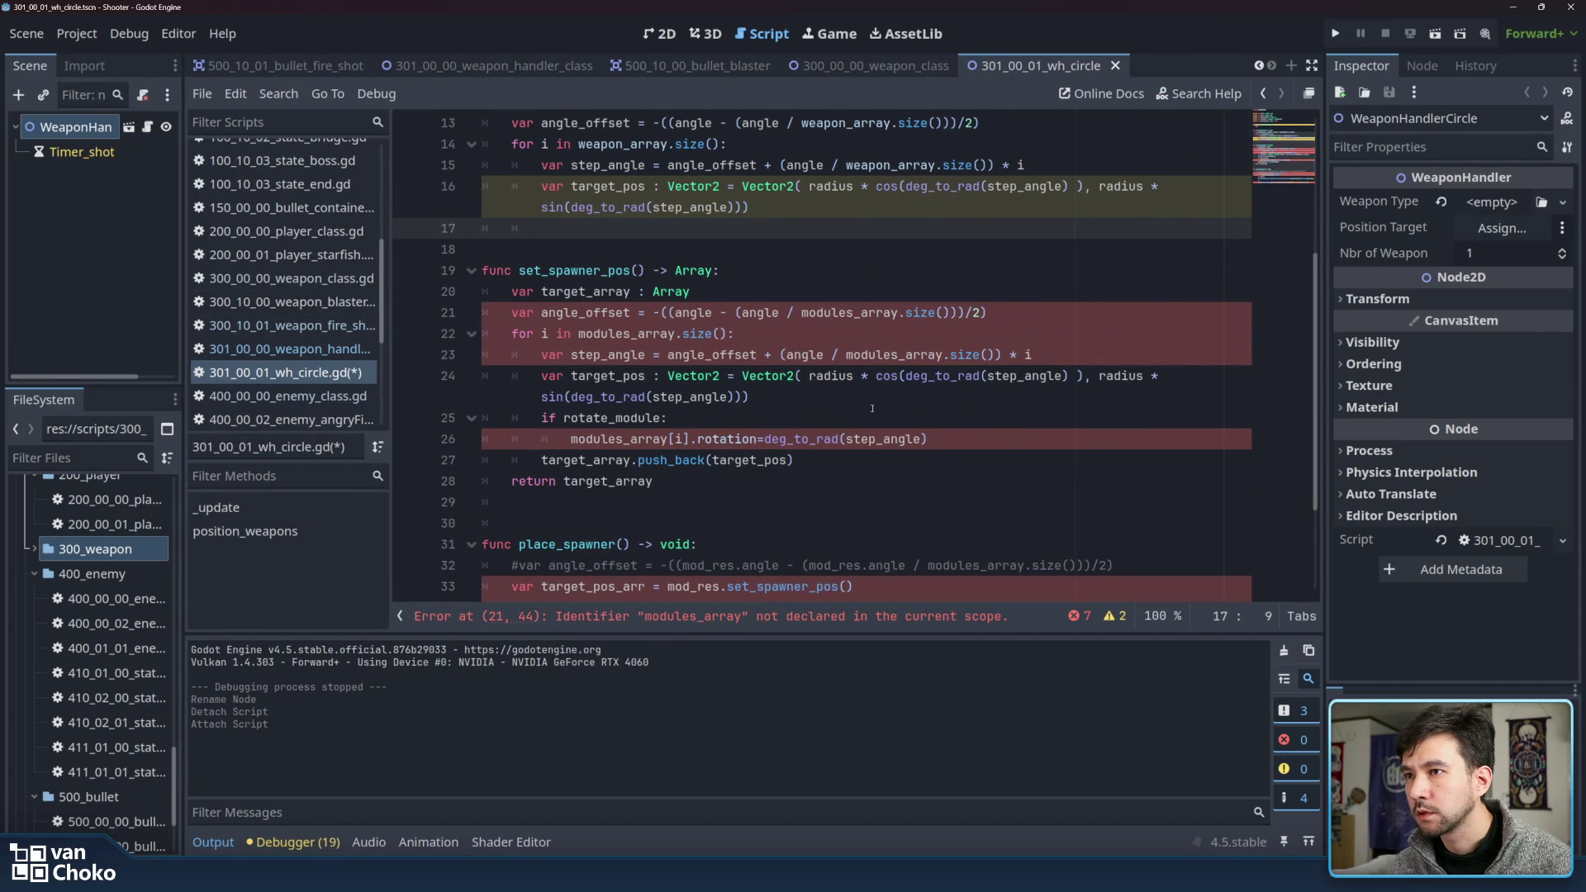
Copy the if rotate_module block from set_spawner_pos into position_weapons after the target_pos line
left_click(757, 388)
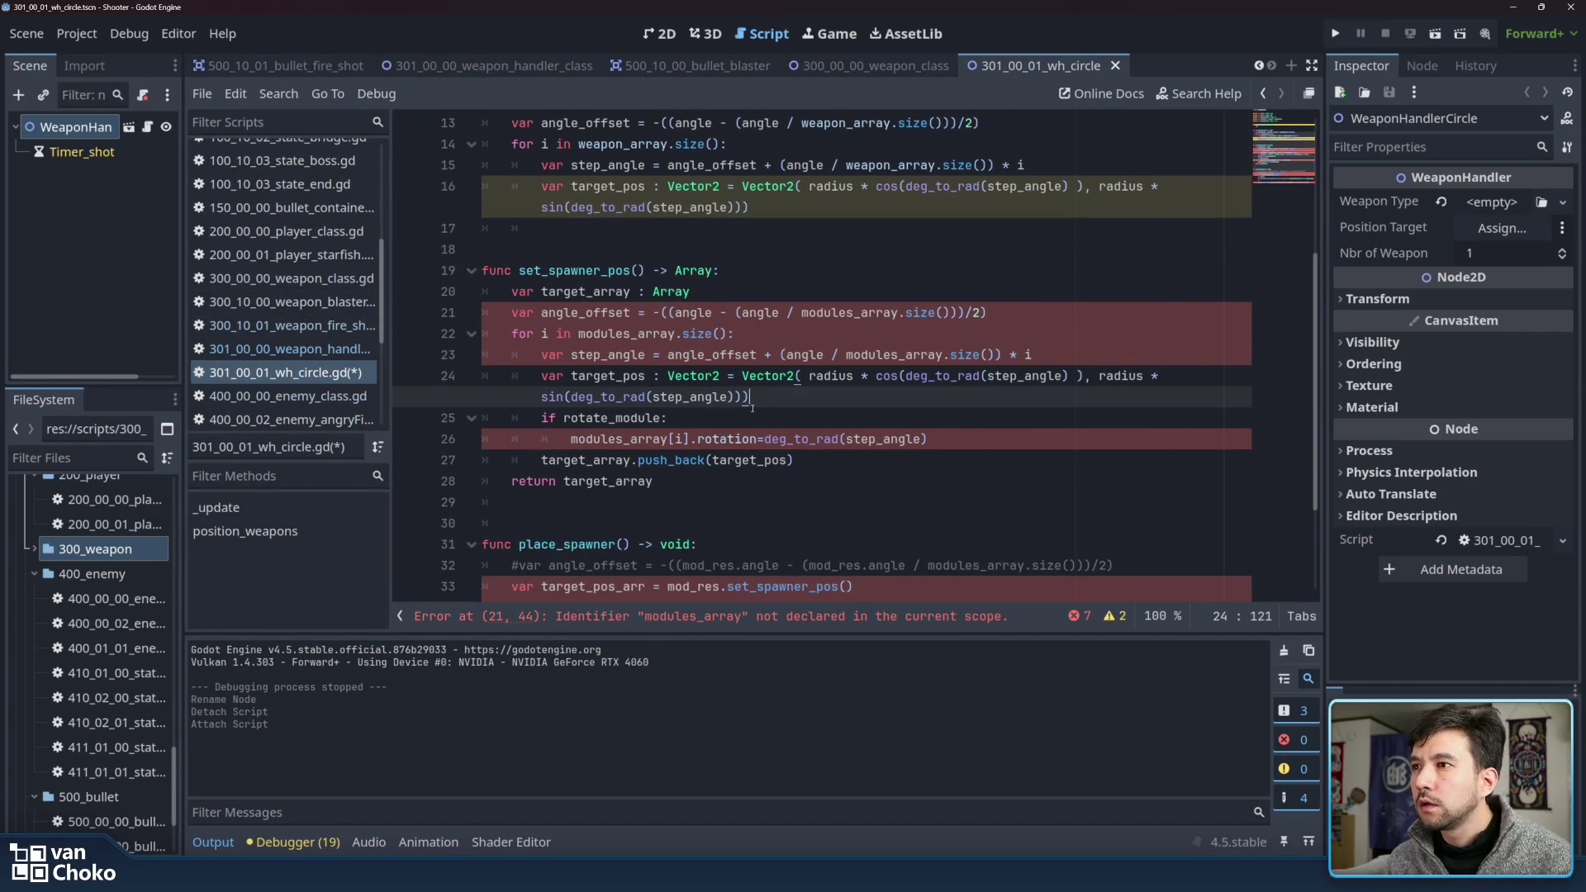
left_click(670, 421)
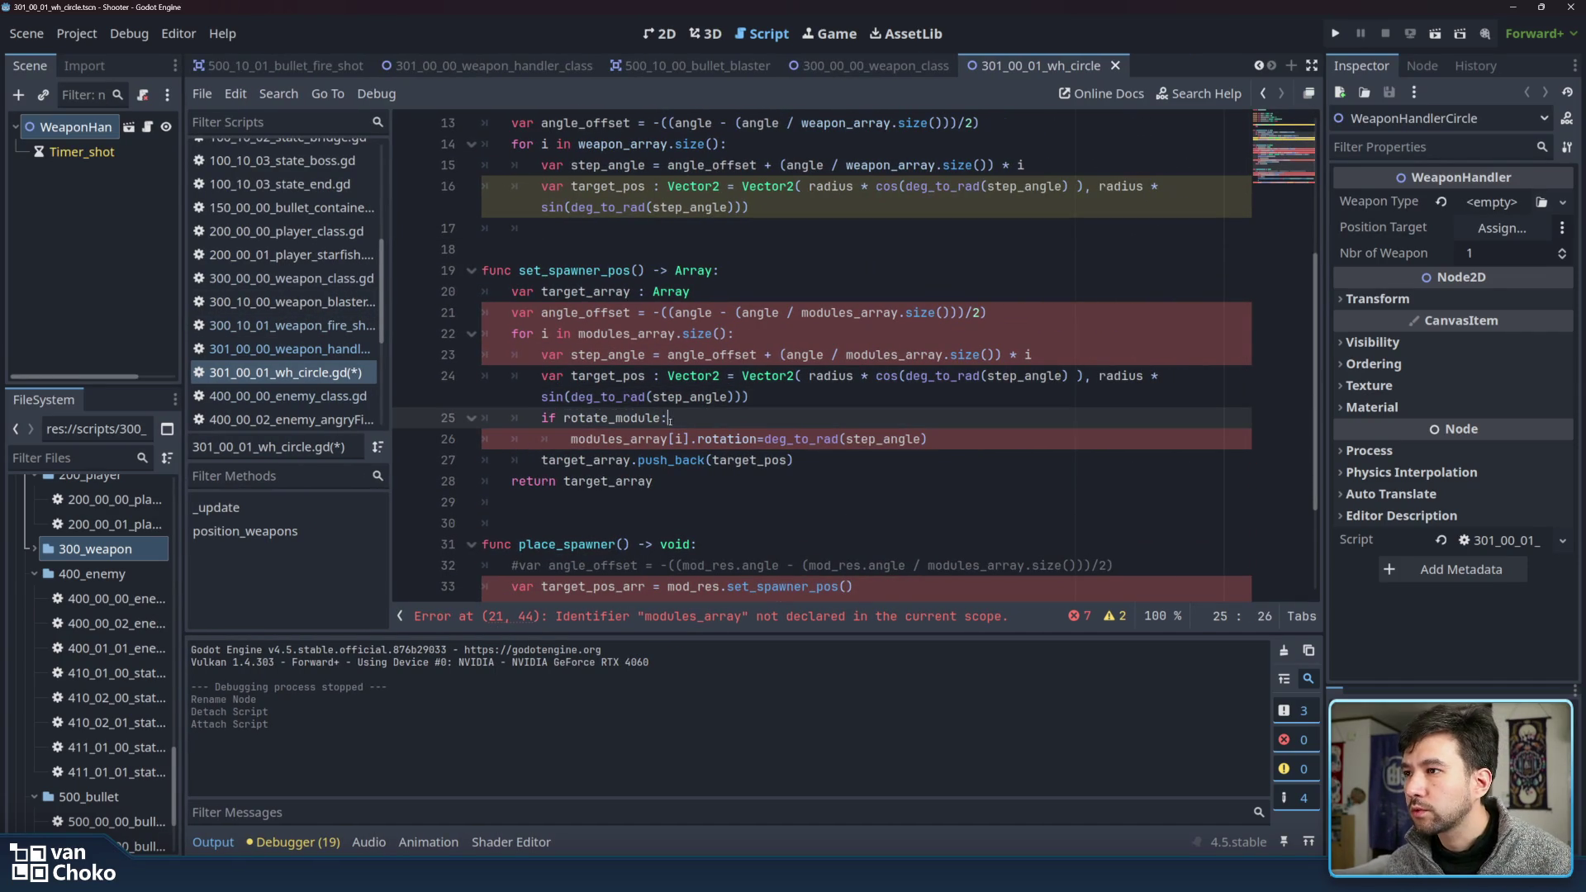
left_click(584, 321)
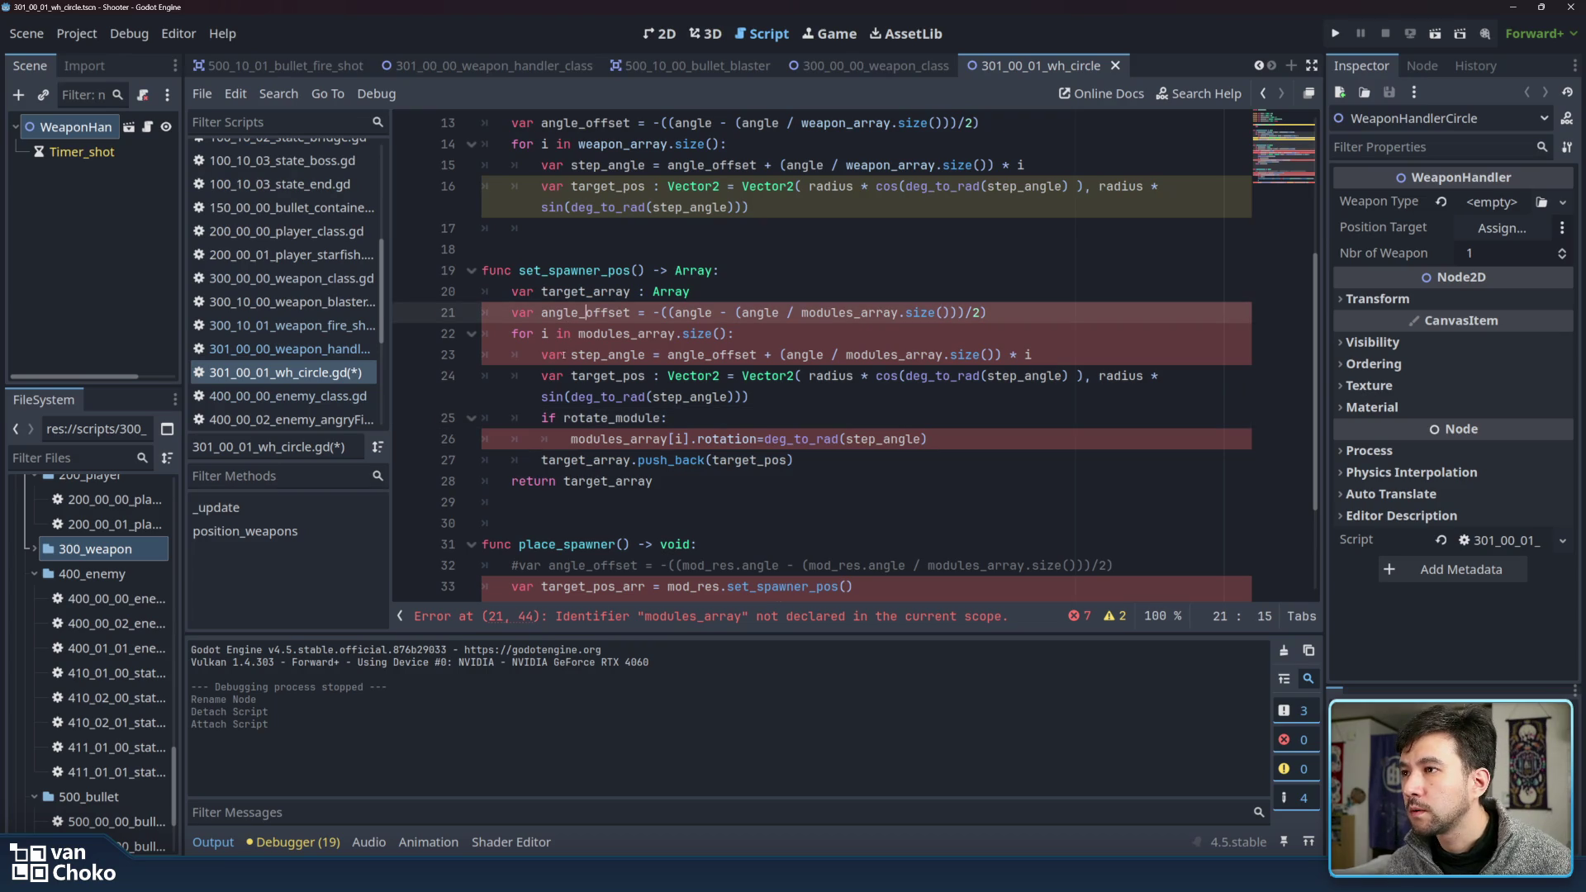
left_click_drag(542, 354, 661, 357)
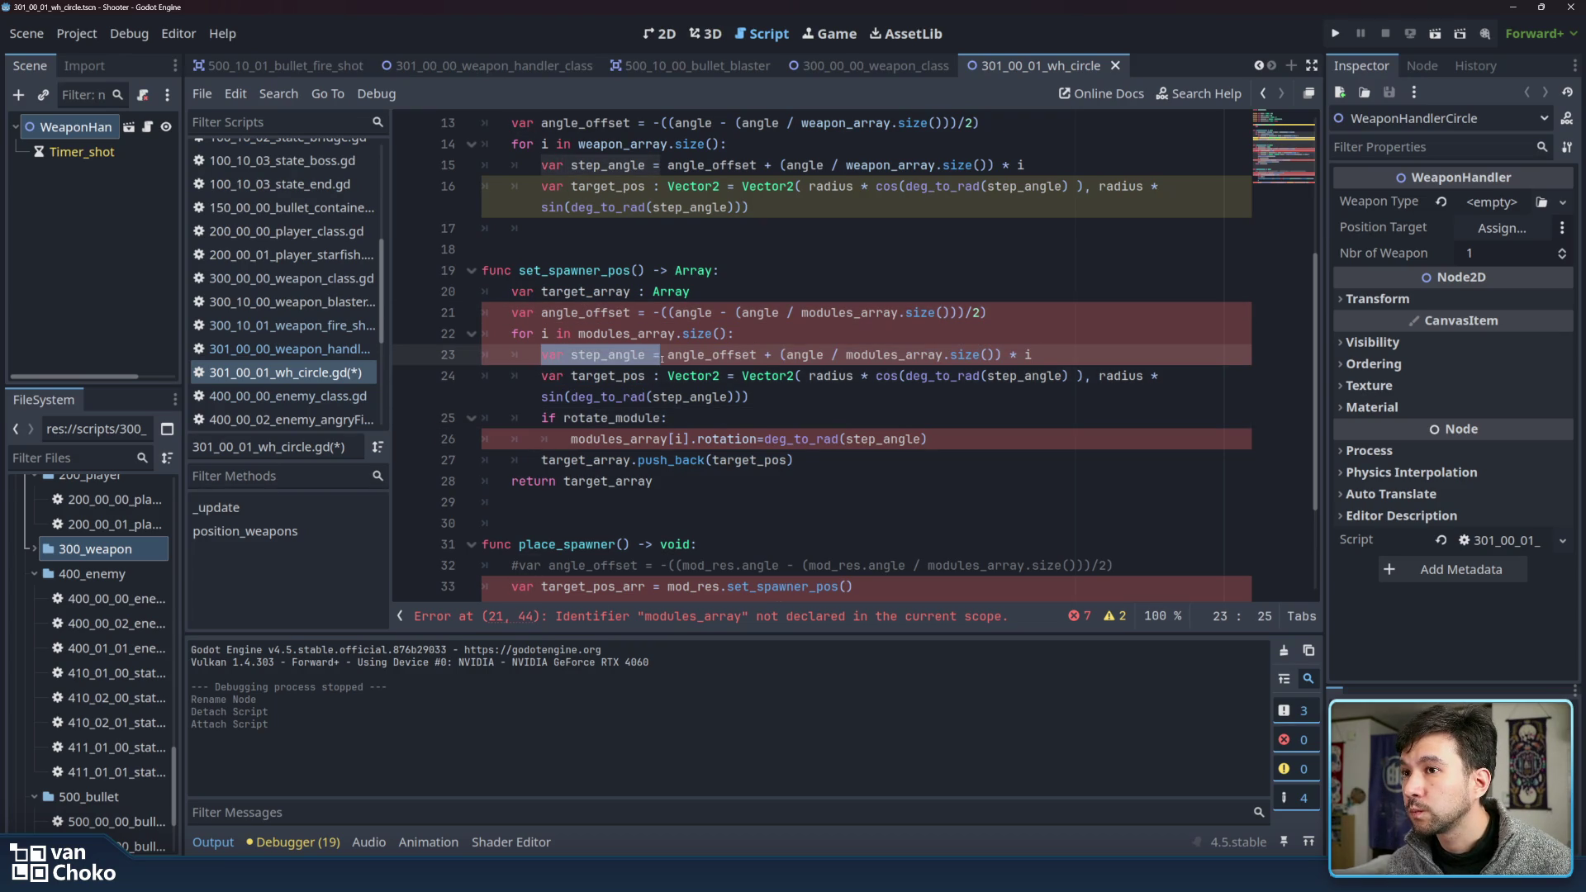
double_click(580, 376)
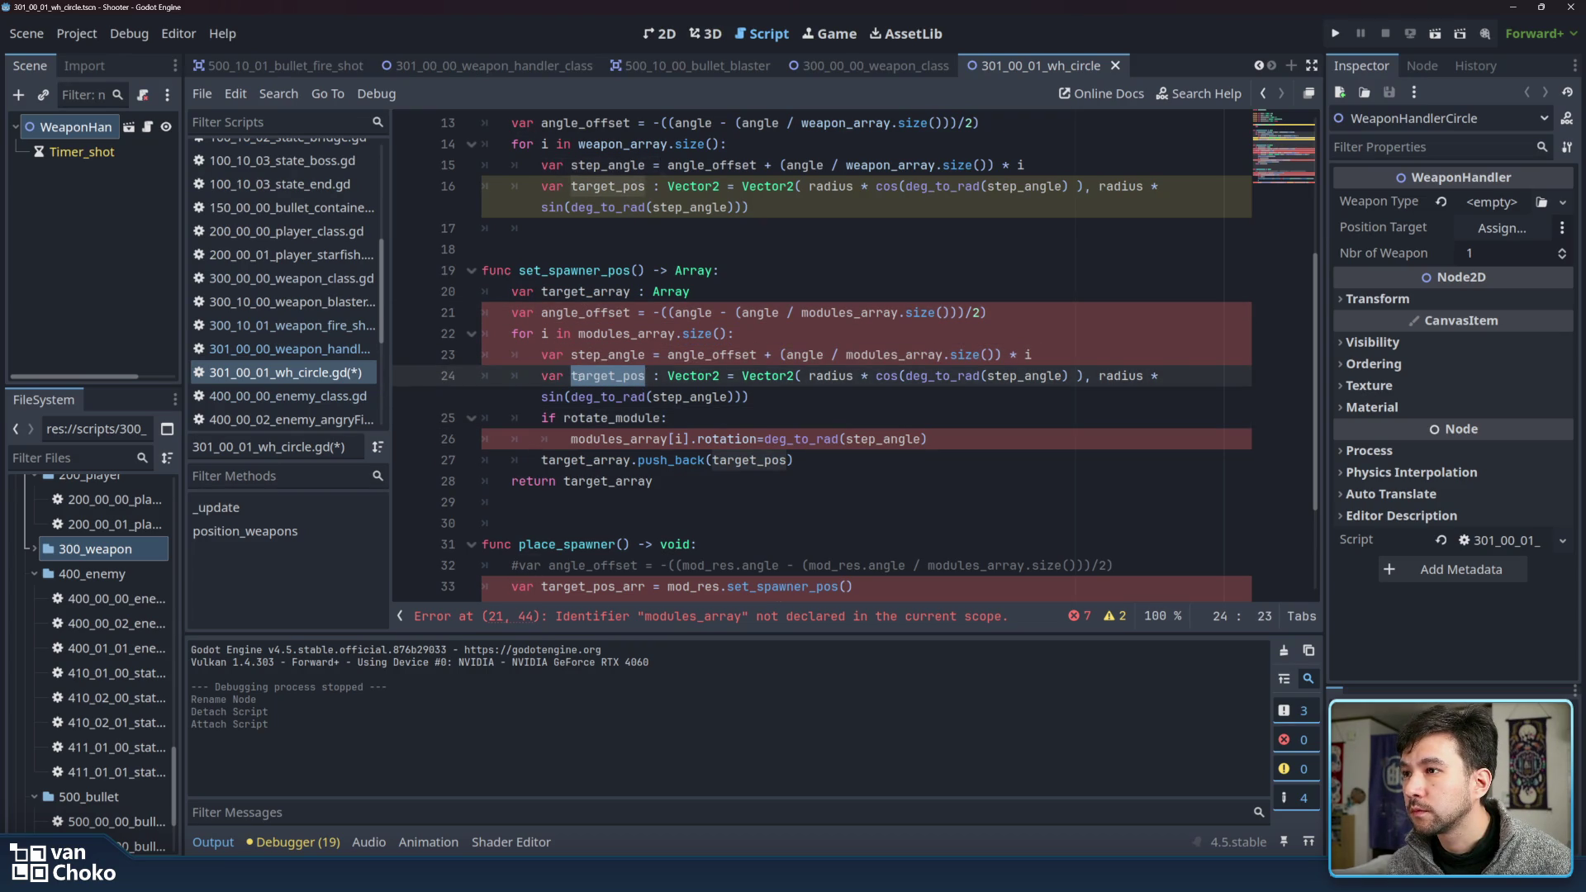
left_click_drag(580, 376, 818, 400)
left_click_drag(543, 418, 953, 438)
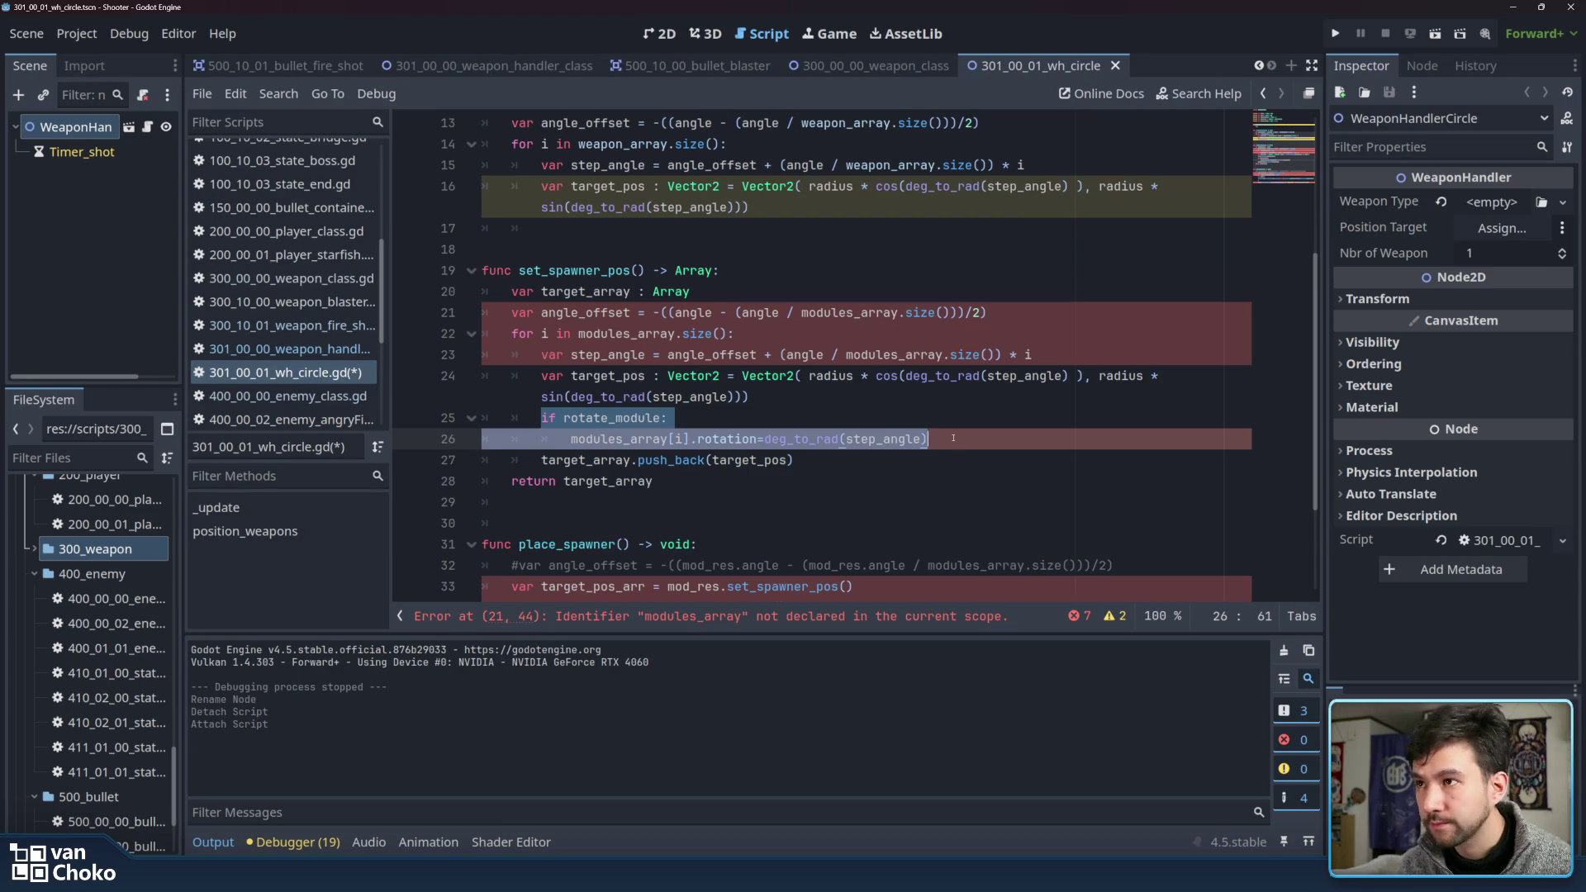
left_click(798, 209)
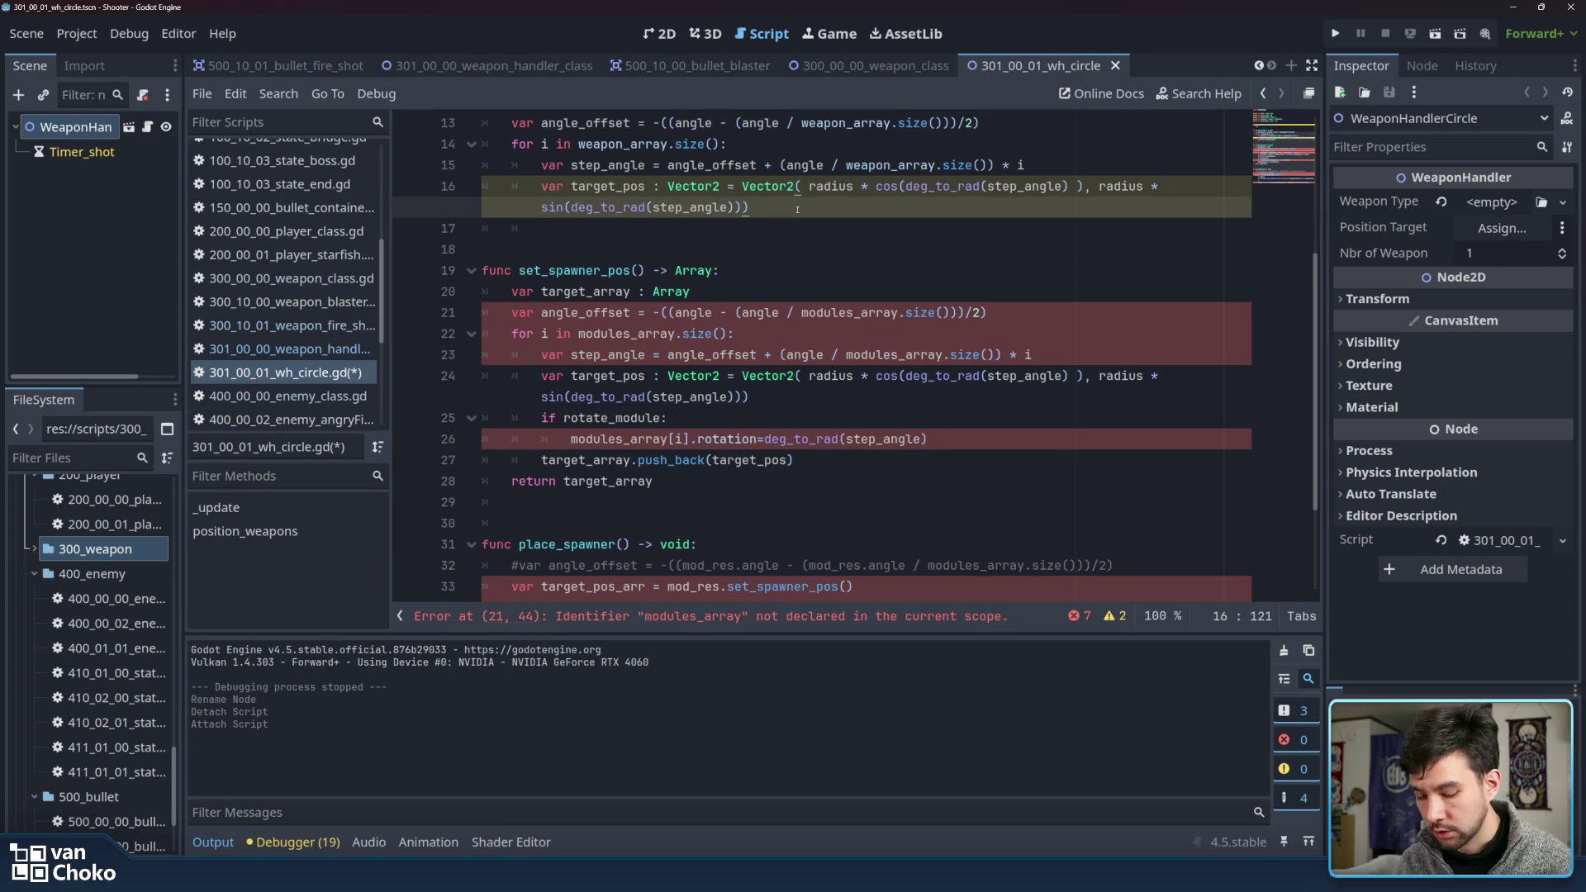
key("Return")
type("if rotate_module: \t\t\tmodules_array[i].rotation=deg_to_rad(step_angle)")
Replace modules_array with weapon_array in the pasted rotation line, keeping deg_to_rad(step_angle)
left_click(618, 249)
double_click(573, 249)
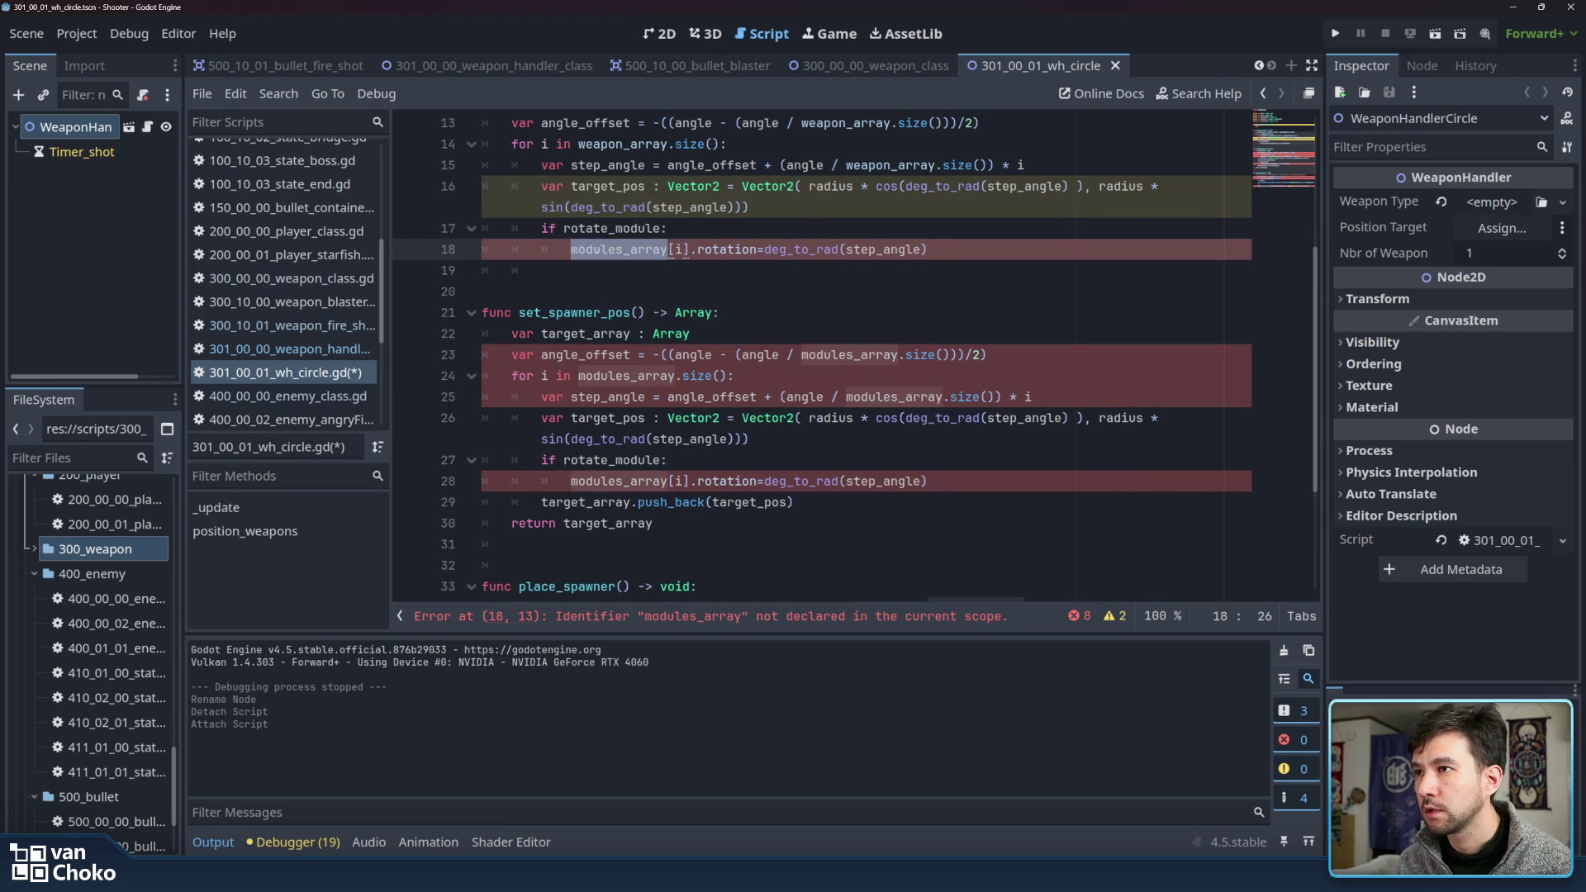
double_click(700, 249)
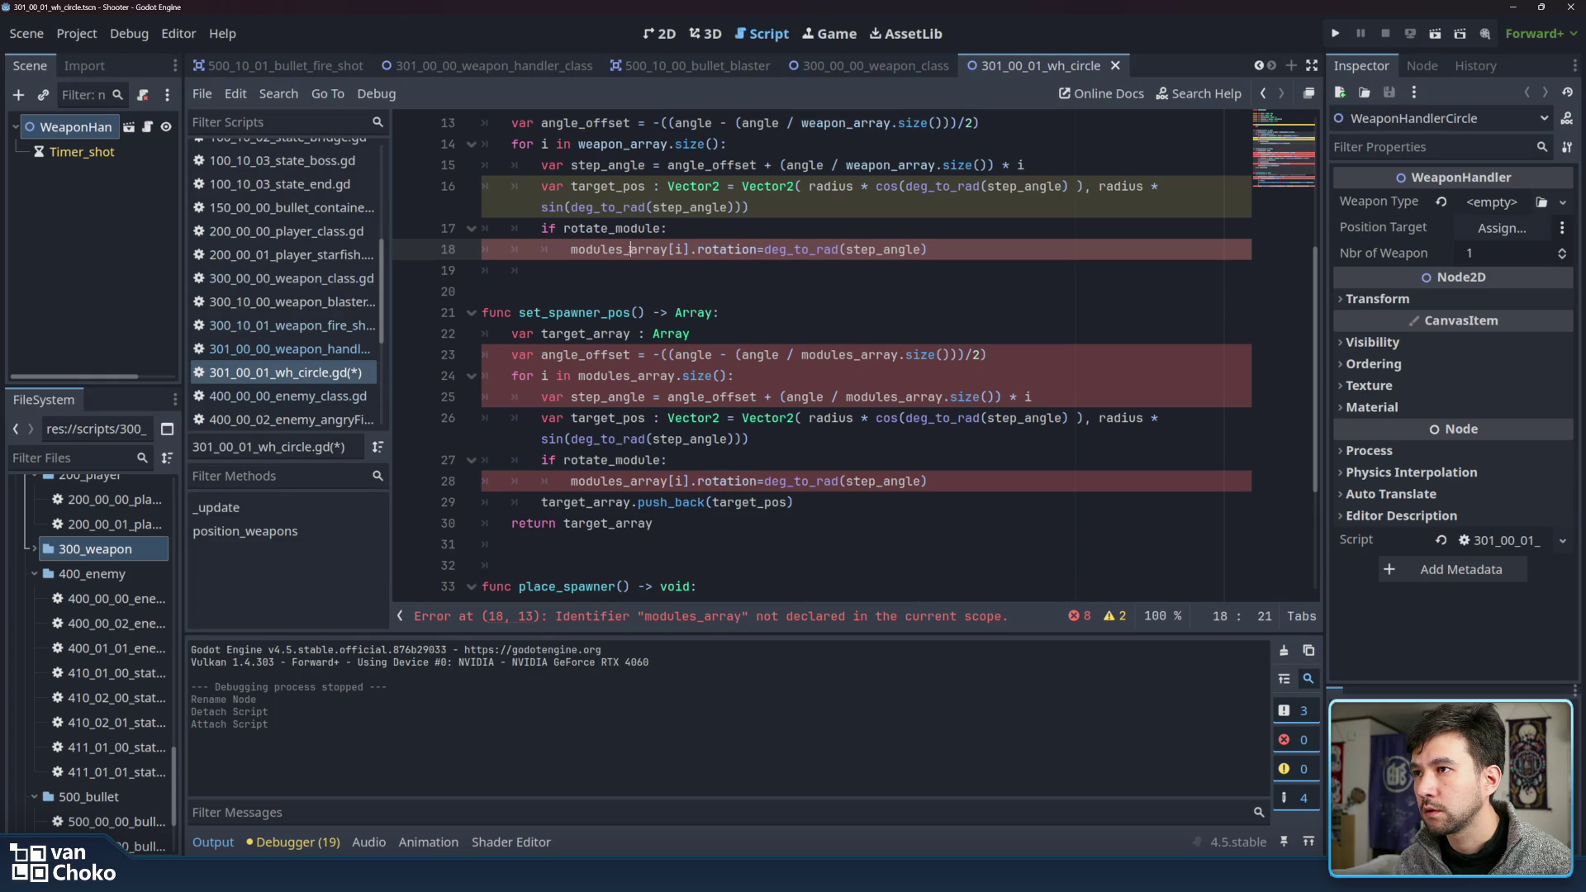
double_click(620, 248)
double_click(836, 123)
key("ctrl+c")
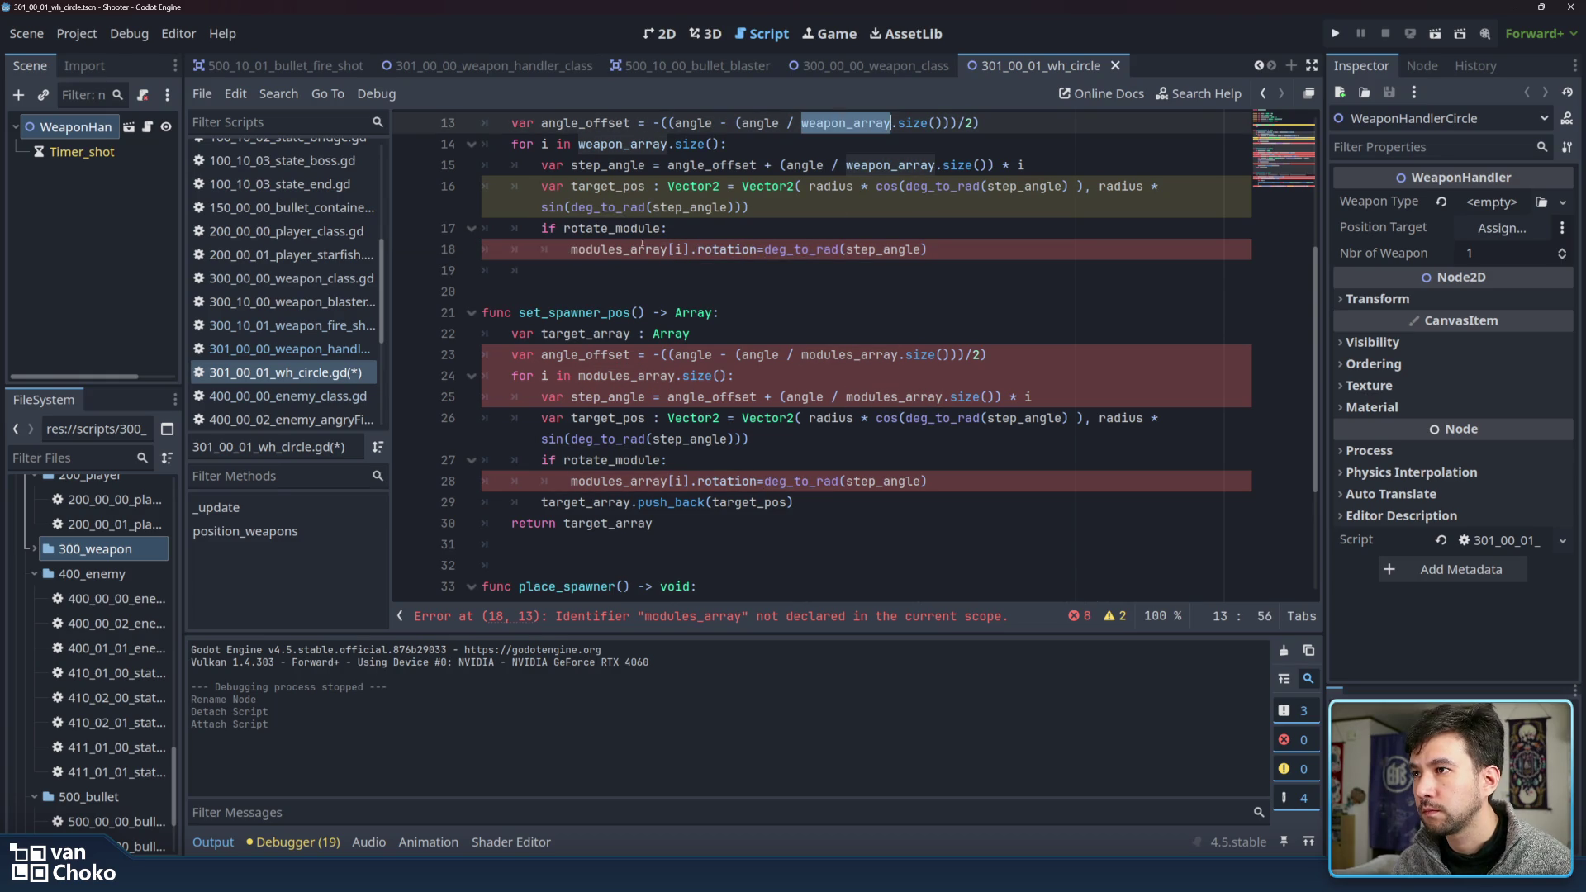
double_click(634, 249)
key("ctrl+v")
double_click(717, 248)
left_click(758, 248)
mouse_move(757, 249)
left_mouse_down()
mouse_move(938, 252)
mouse_move(838, 249)
left_mouse_up()
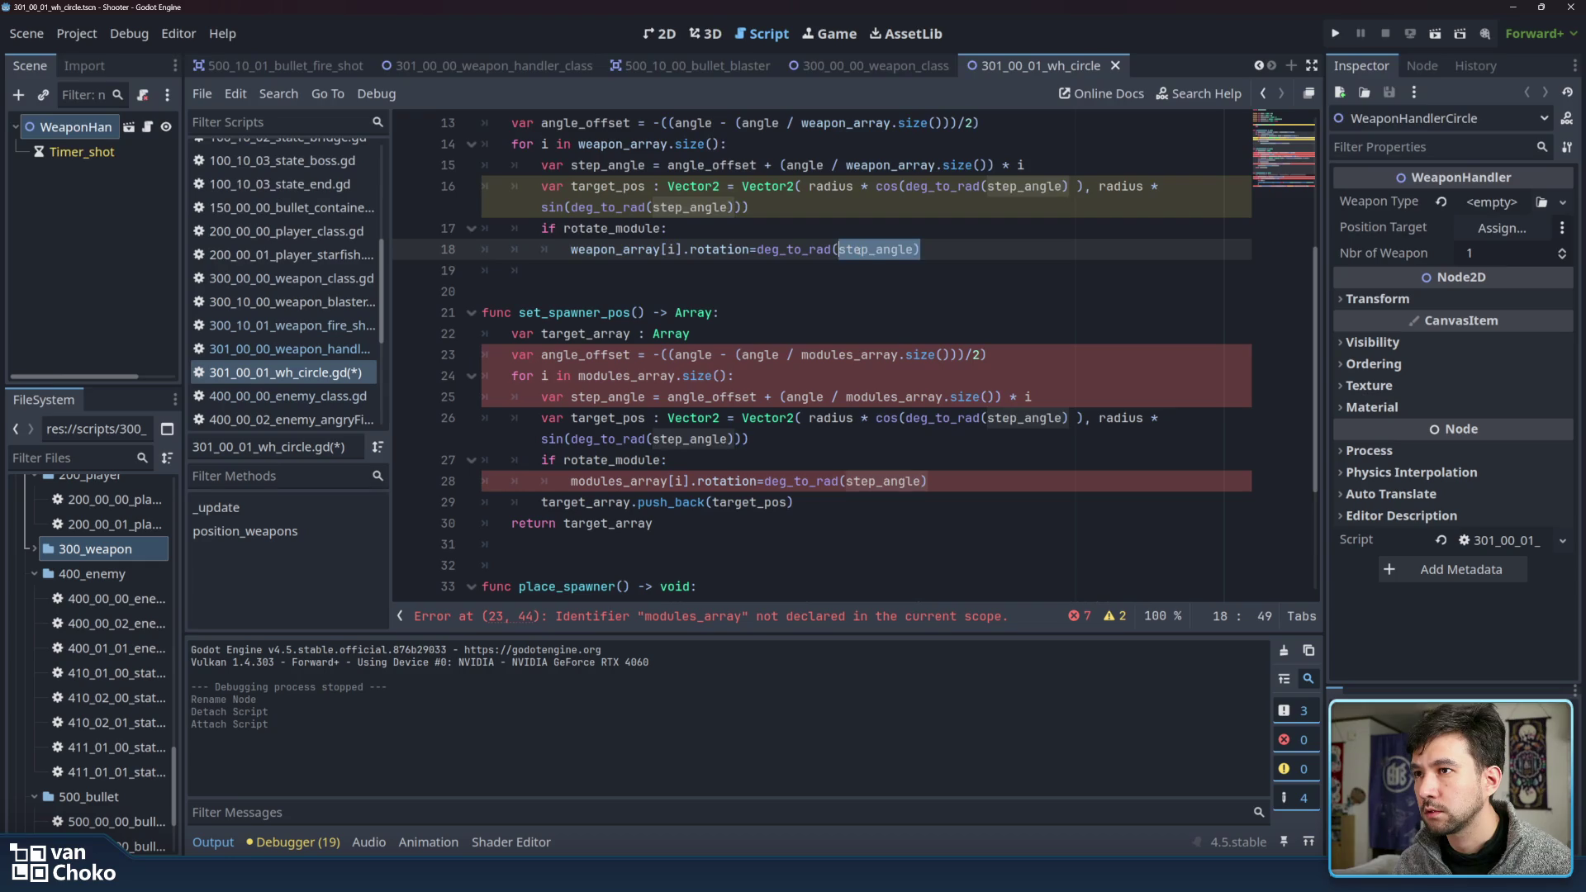
Add an empty line after the rotation line, outside the if block, then review place_spawner
left_click(966, 250)
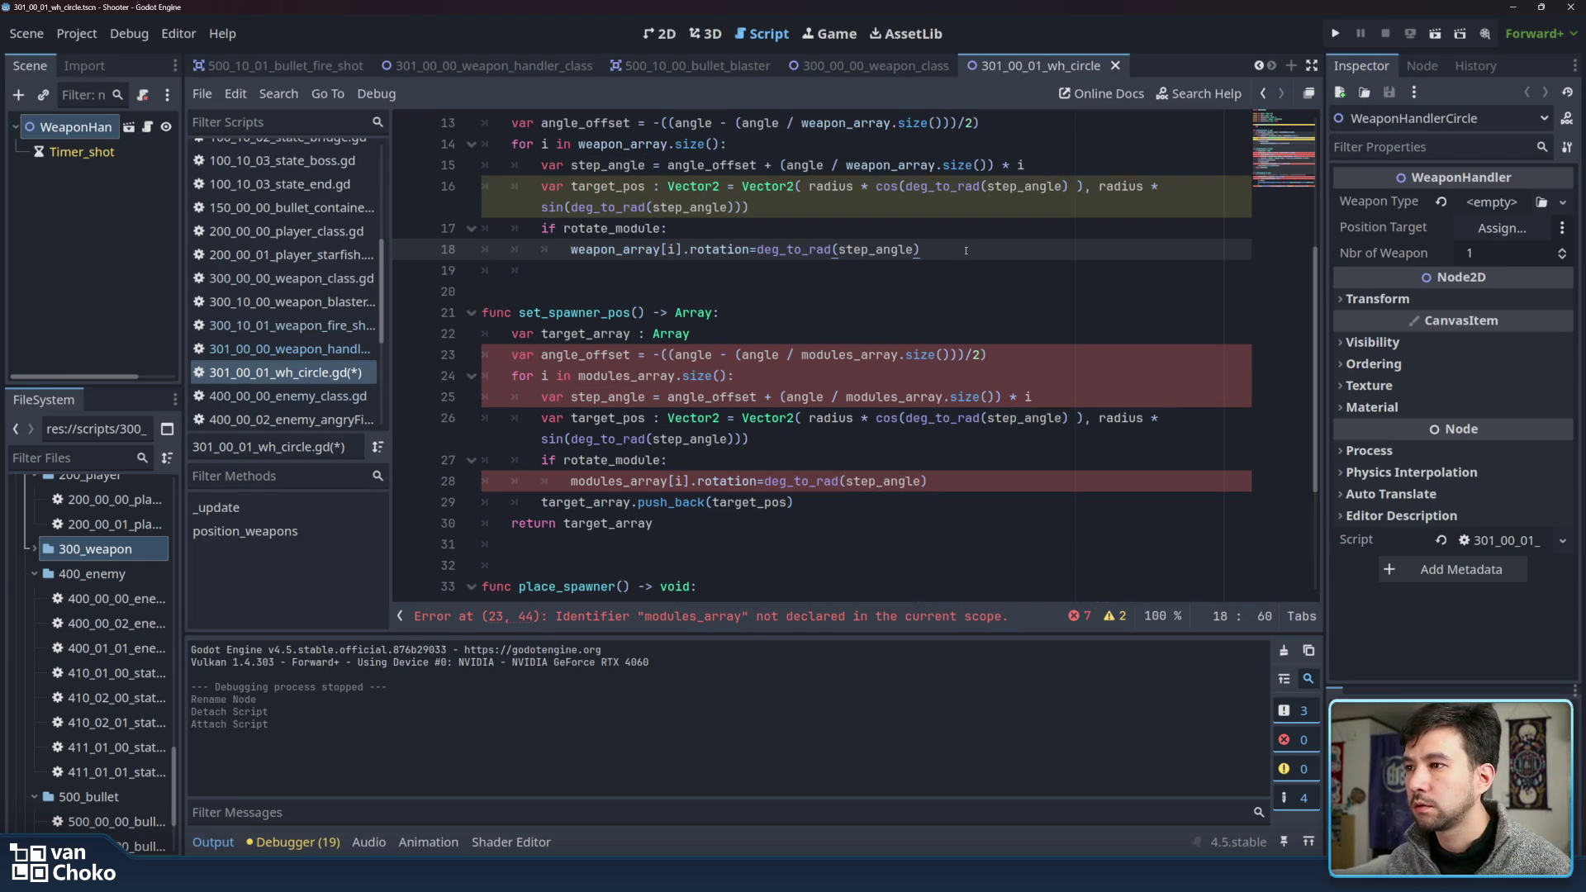
key("Return")
key("BackSpace")
scroll(873, 394, "down", 1)
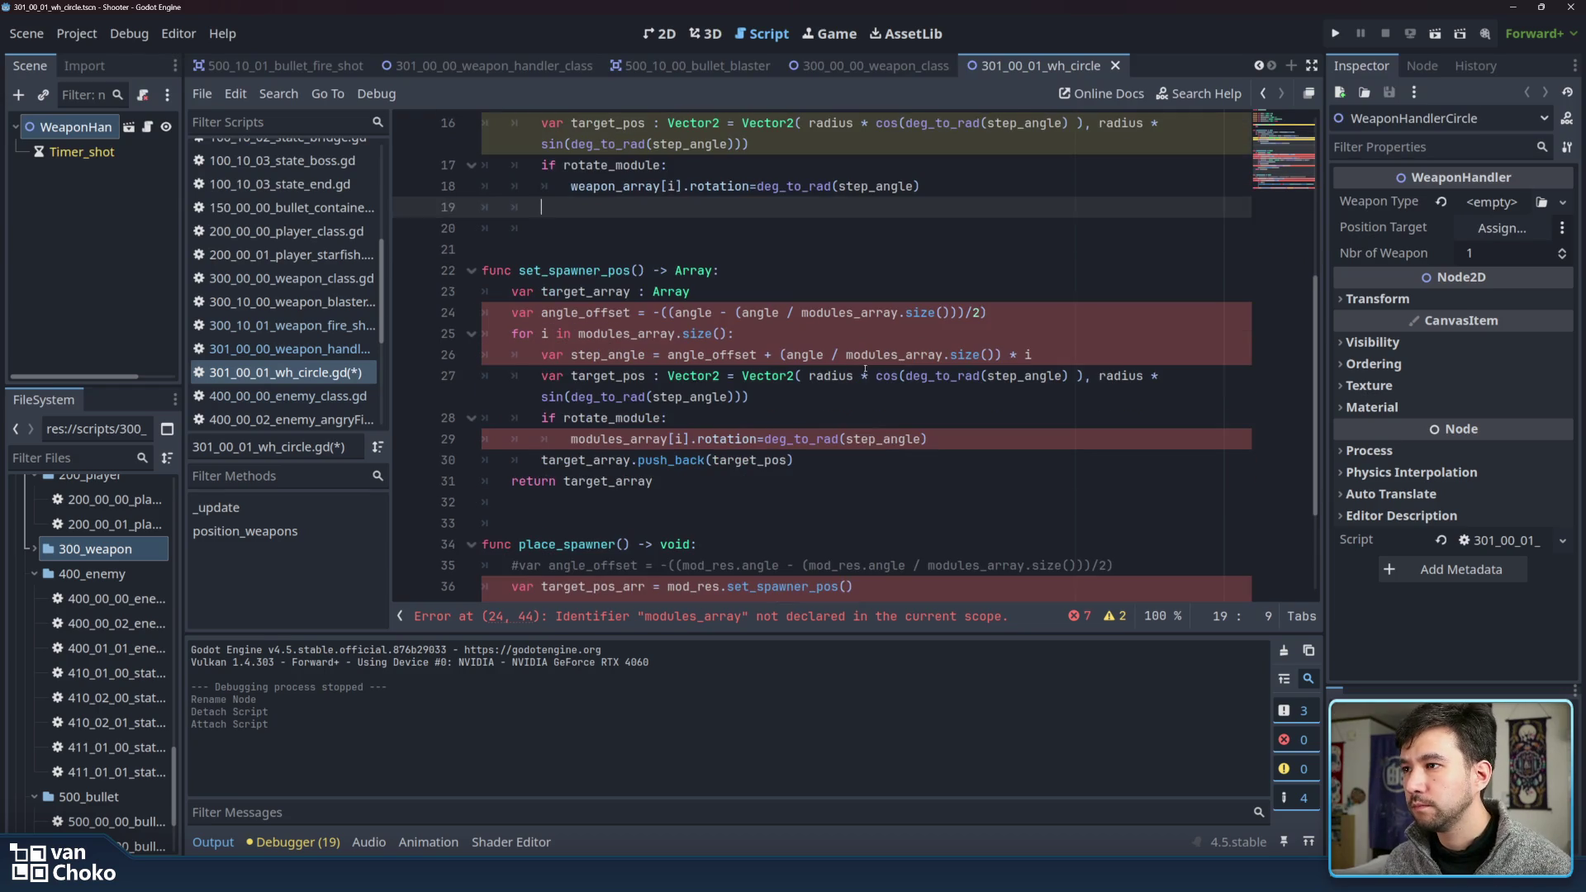
left_click(715, 464)
left_click(711, 487)
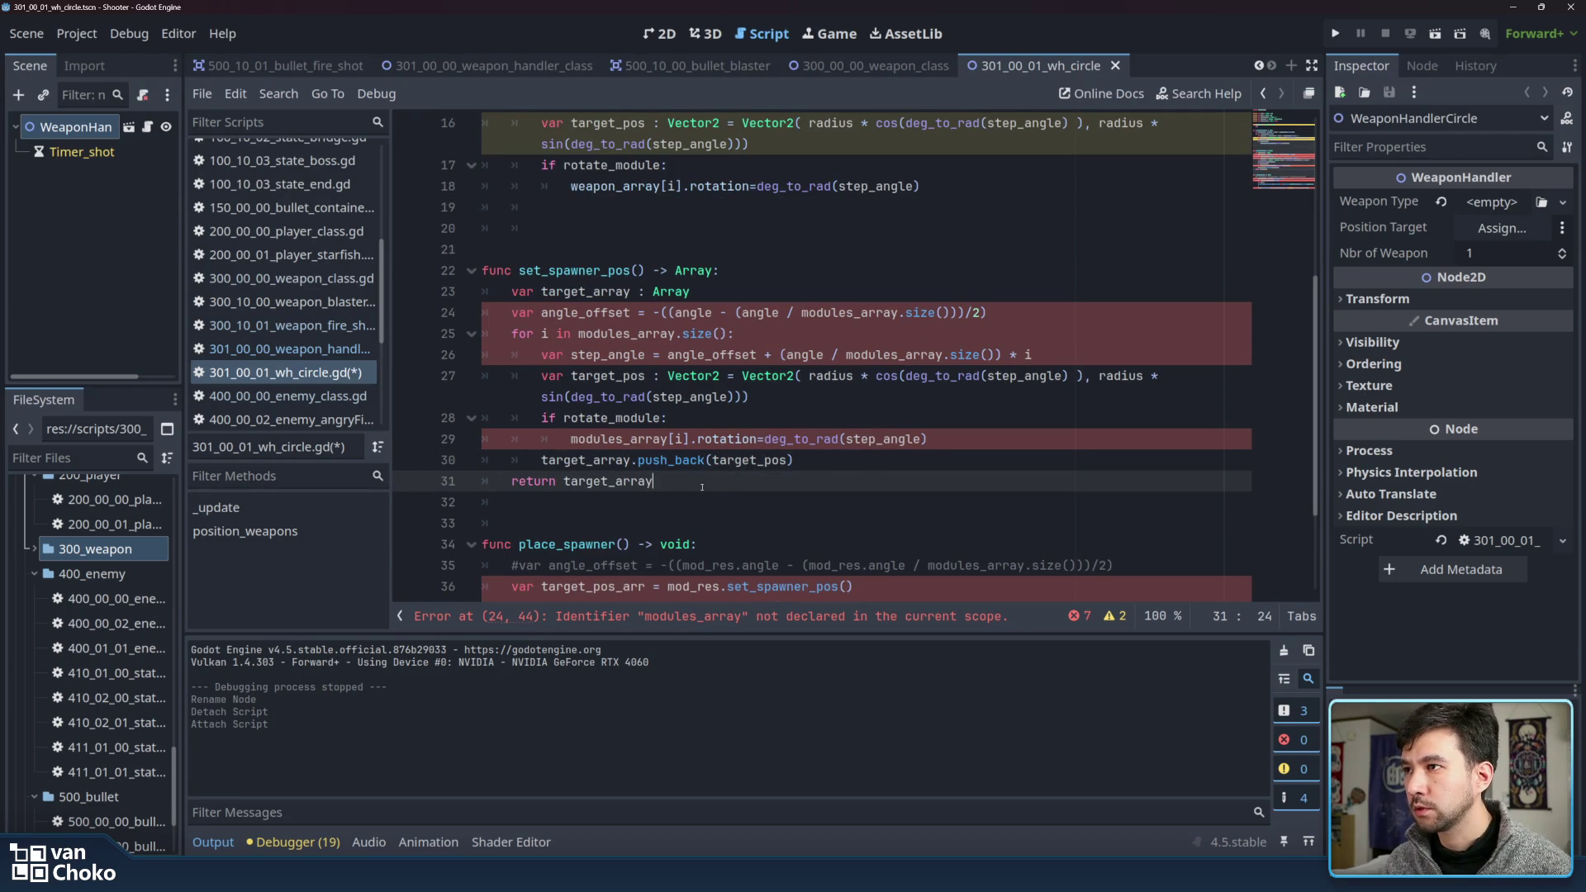
scroll(693, 465, "down", 2)
left_click(587, 439)
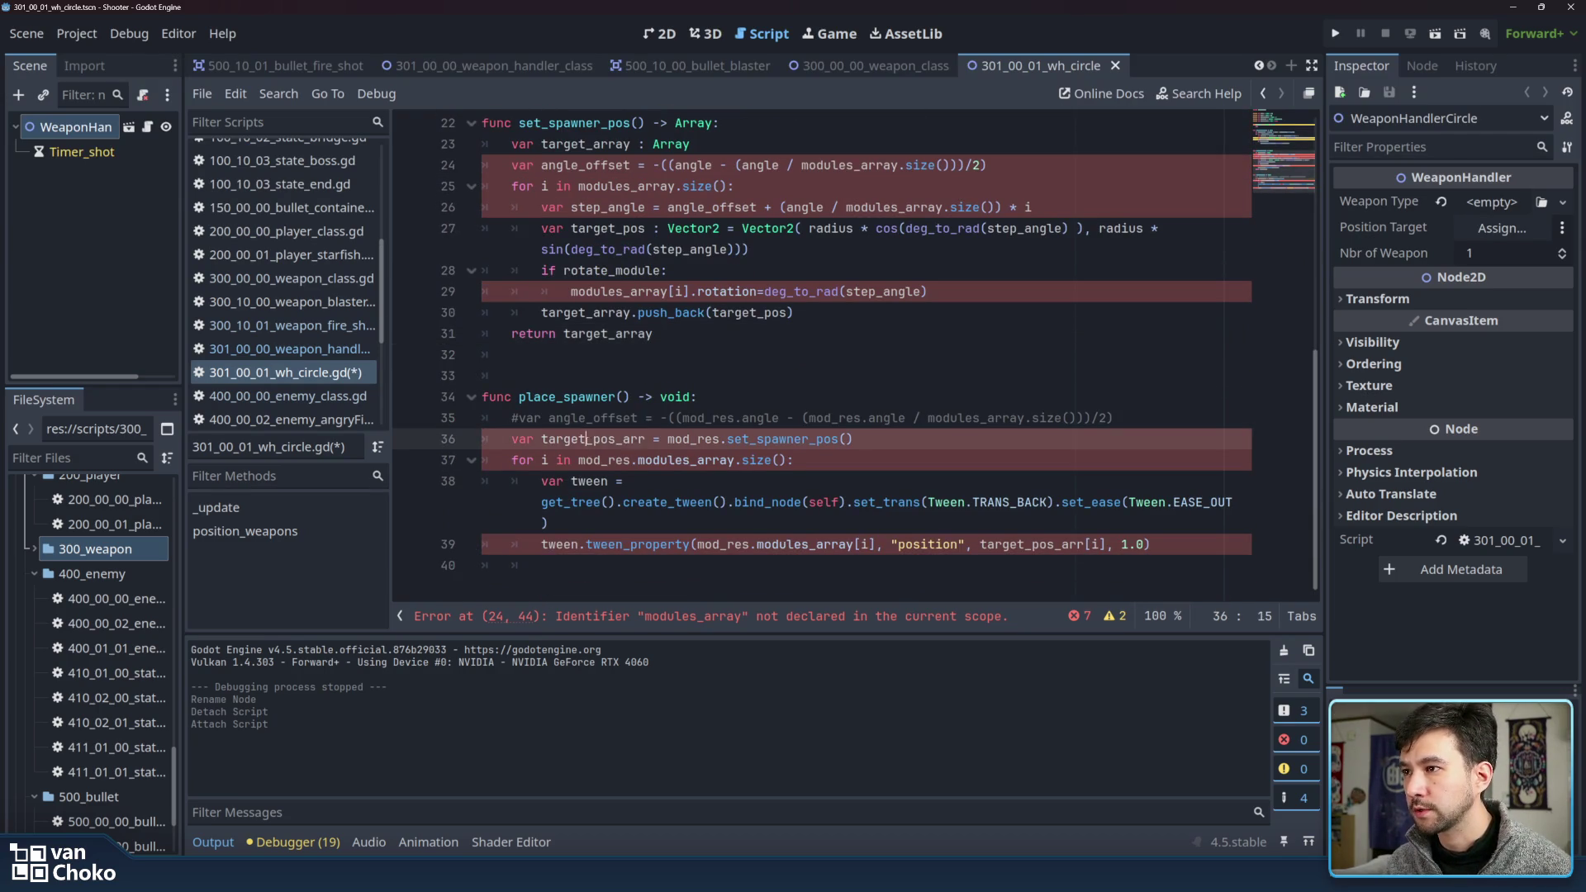
Cut the two tween lines from place_spawner and paste them into the position_weapons loop
left_click(638, 460)
double_click(639, 460)
mouse_move(793, 461)
left_mouse_down()
mouse_move(543, 460)
mouse_move(601, 522)
left_mouse_up()
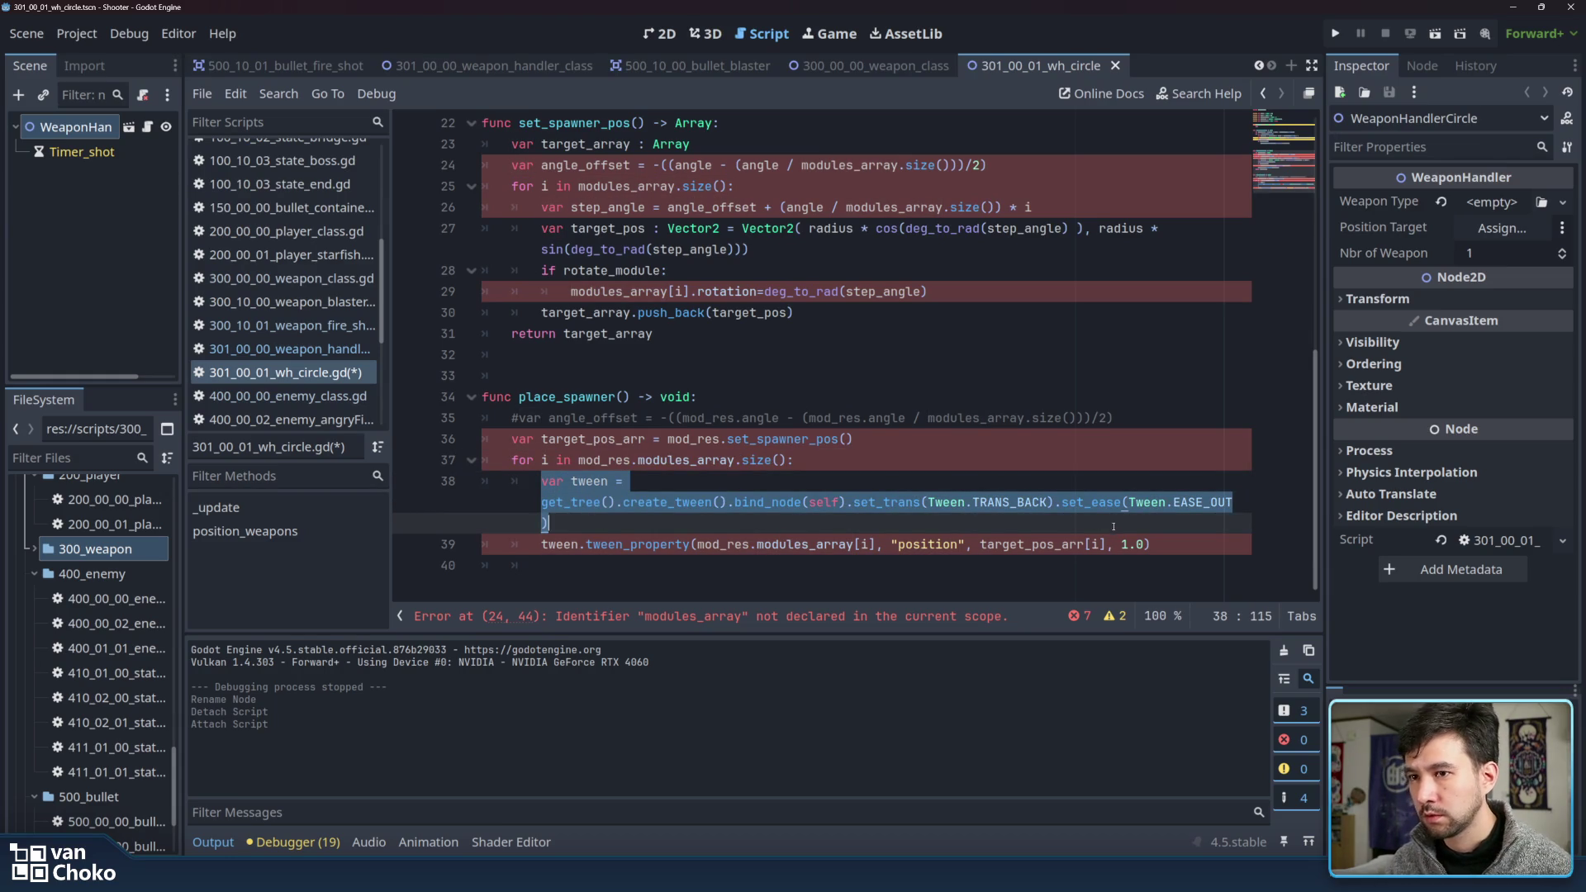
left_click_drag(1193, 533, 1222, 550)
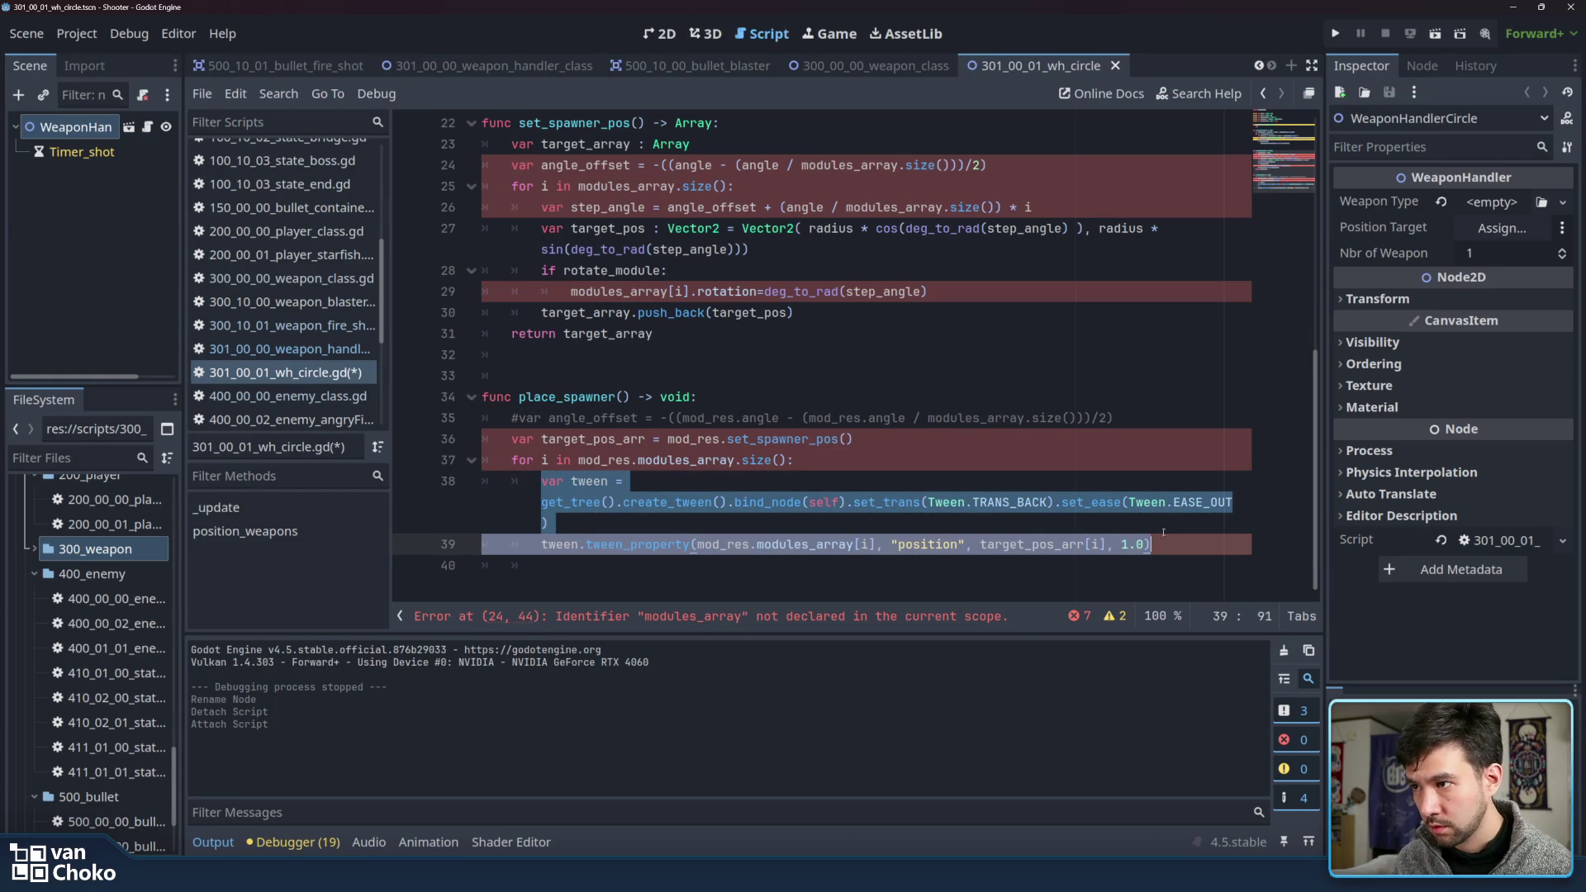
key("ctrl+x")
scroll(864, 371, "up", 5)
left_click(865, 371)
key("ctrl+v")
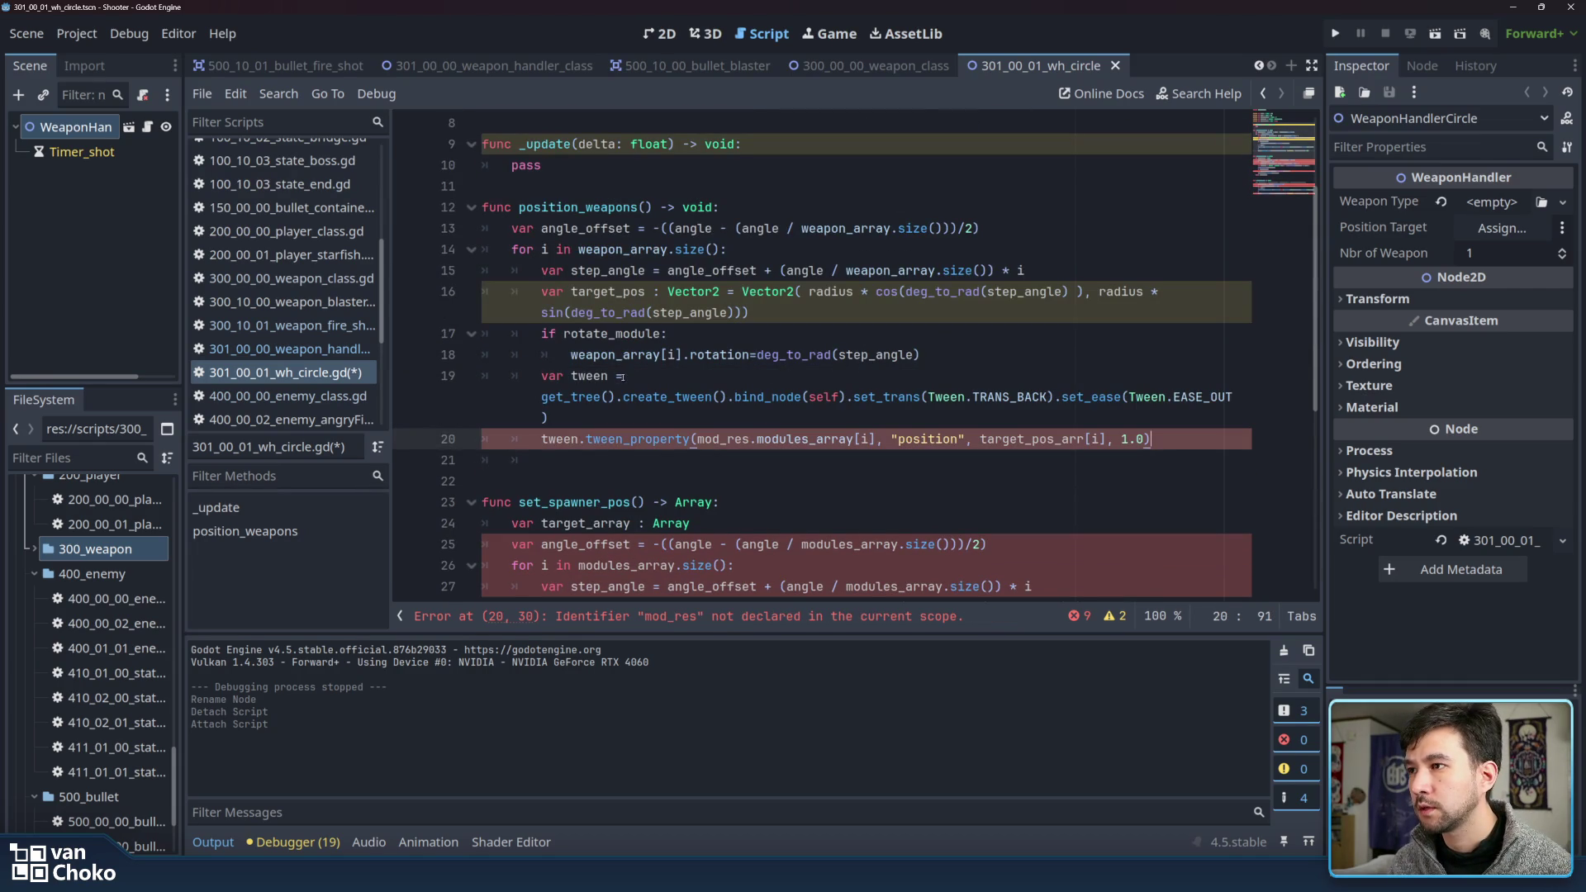
Review the pasted tween creation line with its TRANS_BACK and EASE_OUT arguments
left_click_drag(573, 397, 851, 398)
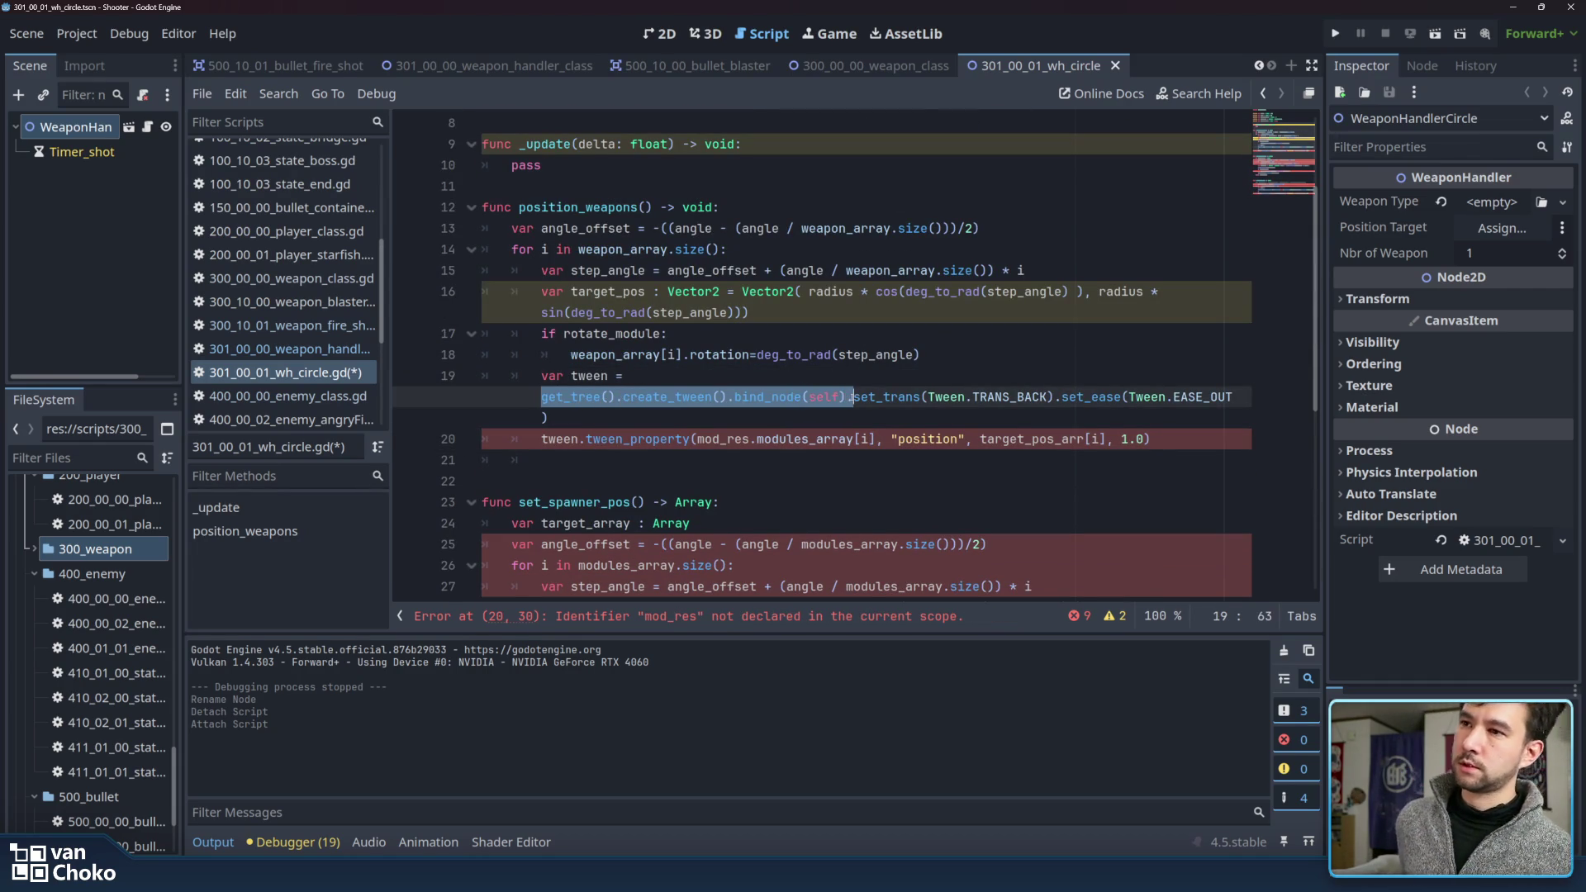
left_click(852, 398)
mouse_move(852, 399)
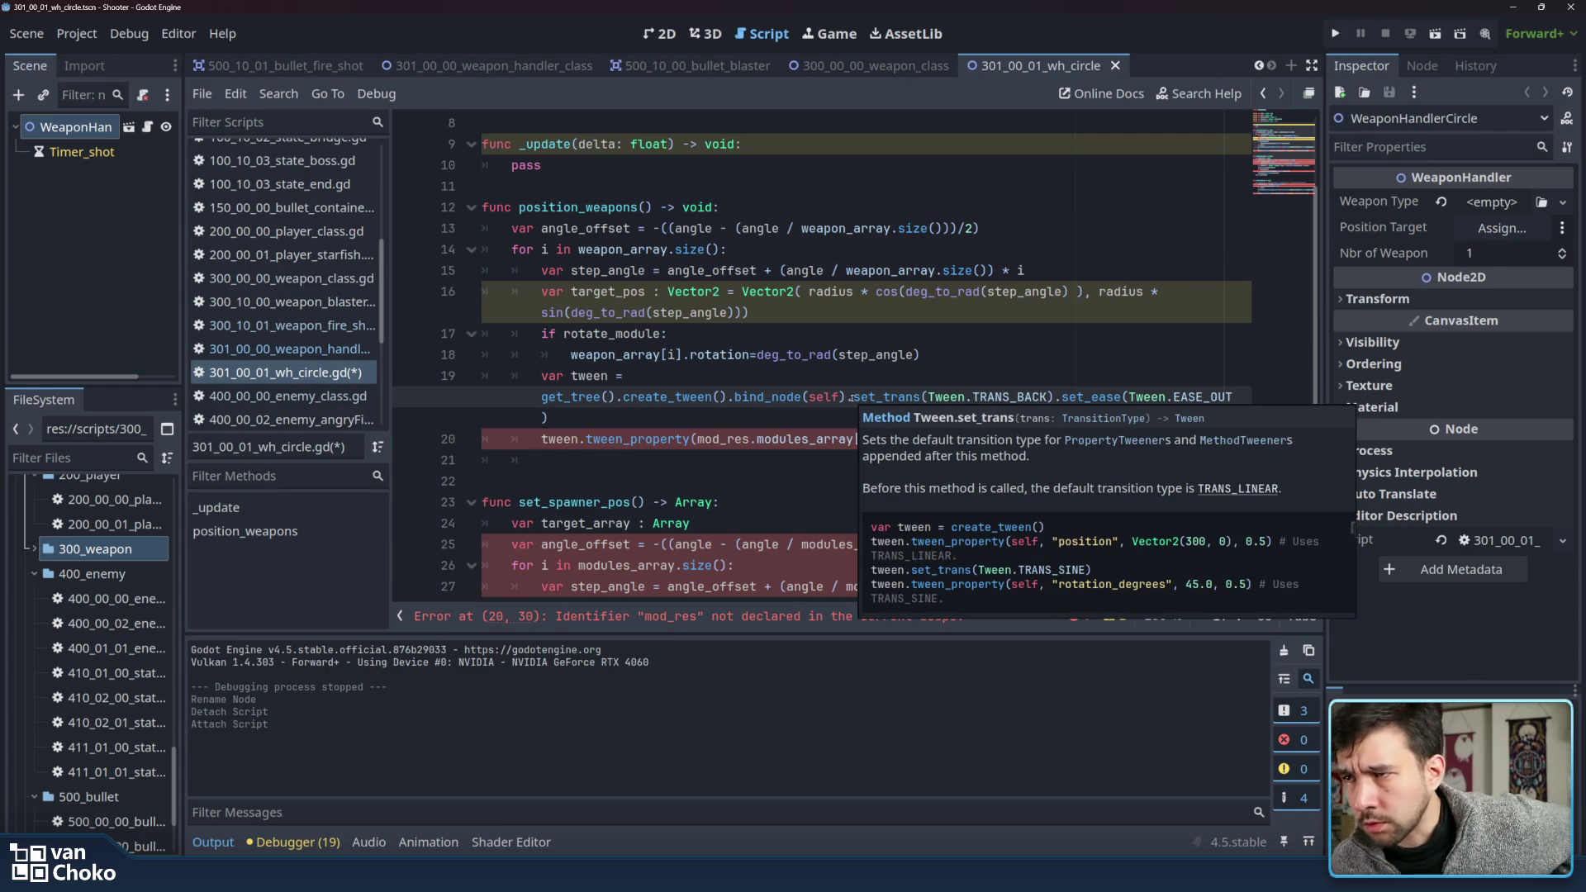
mouse_move(785, 396)
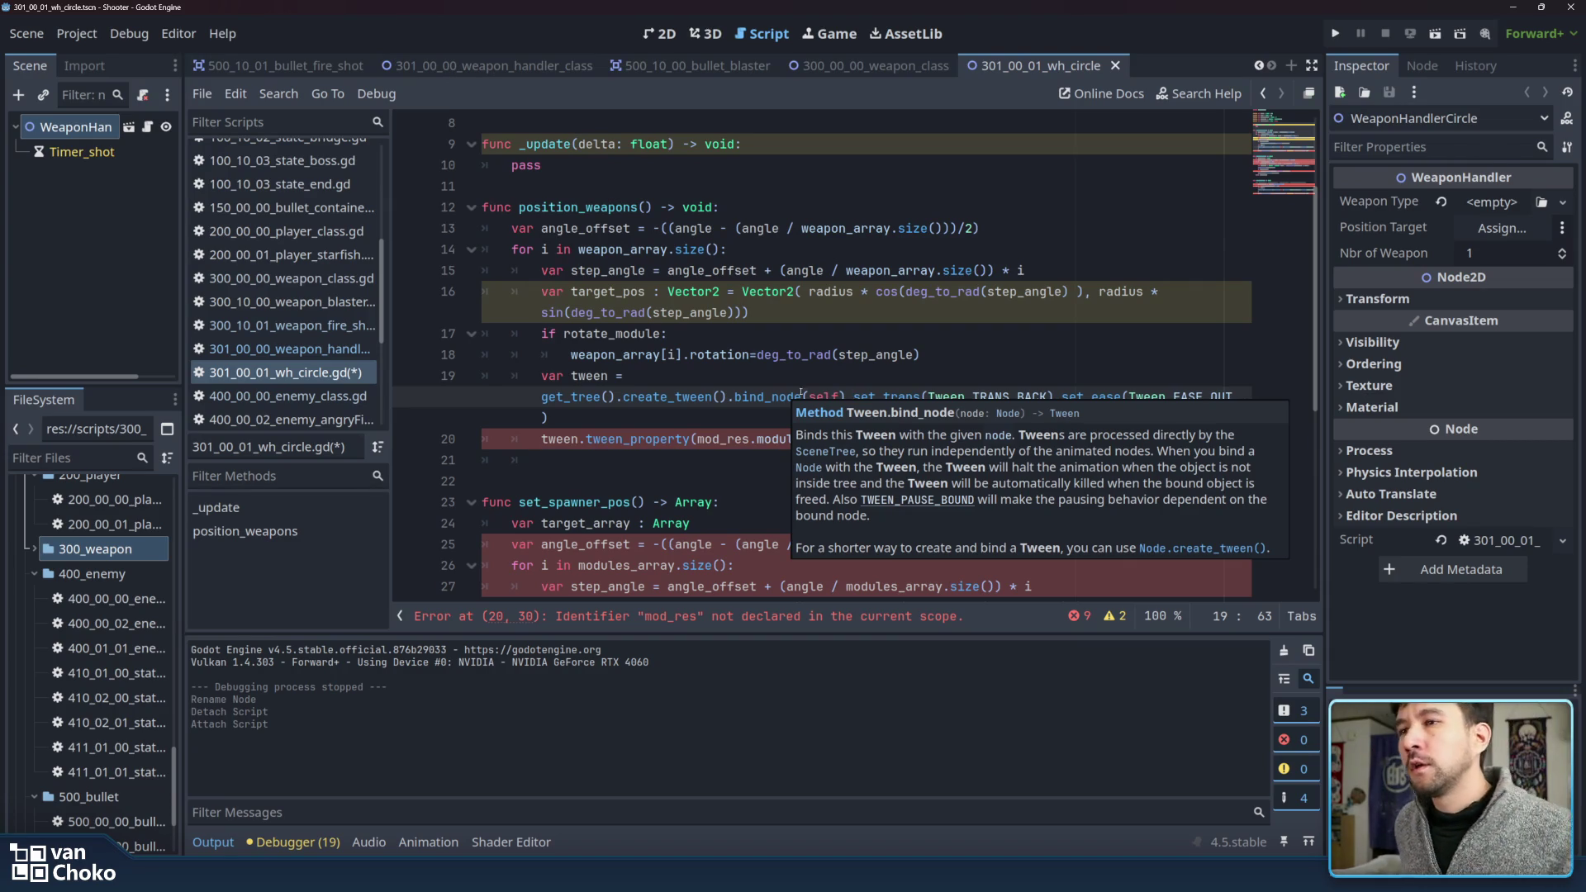
left_click(1006, 398)
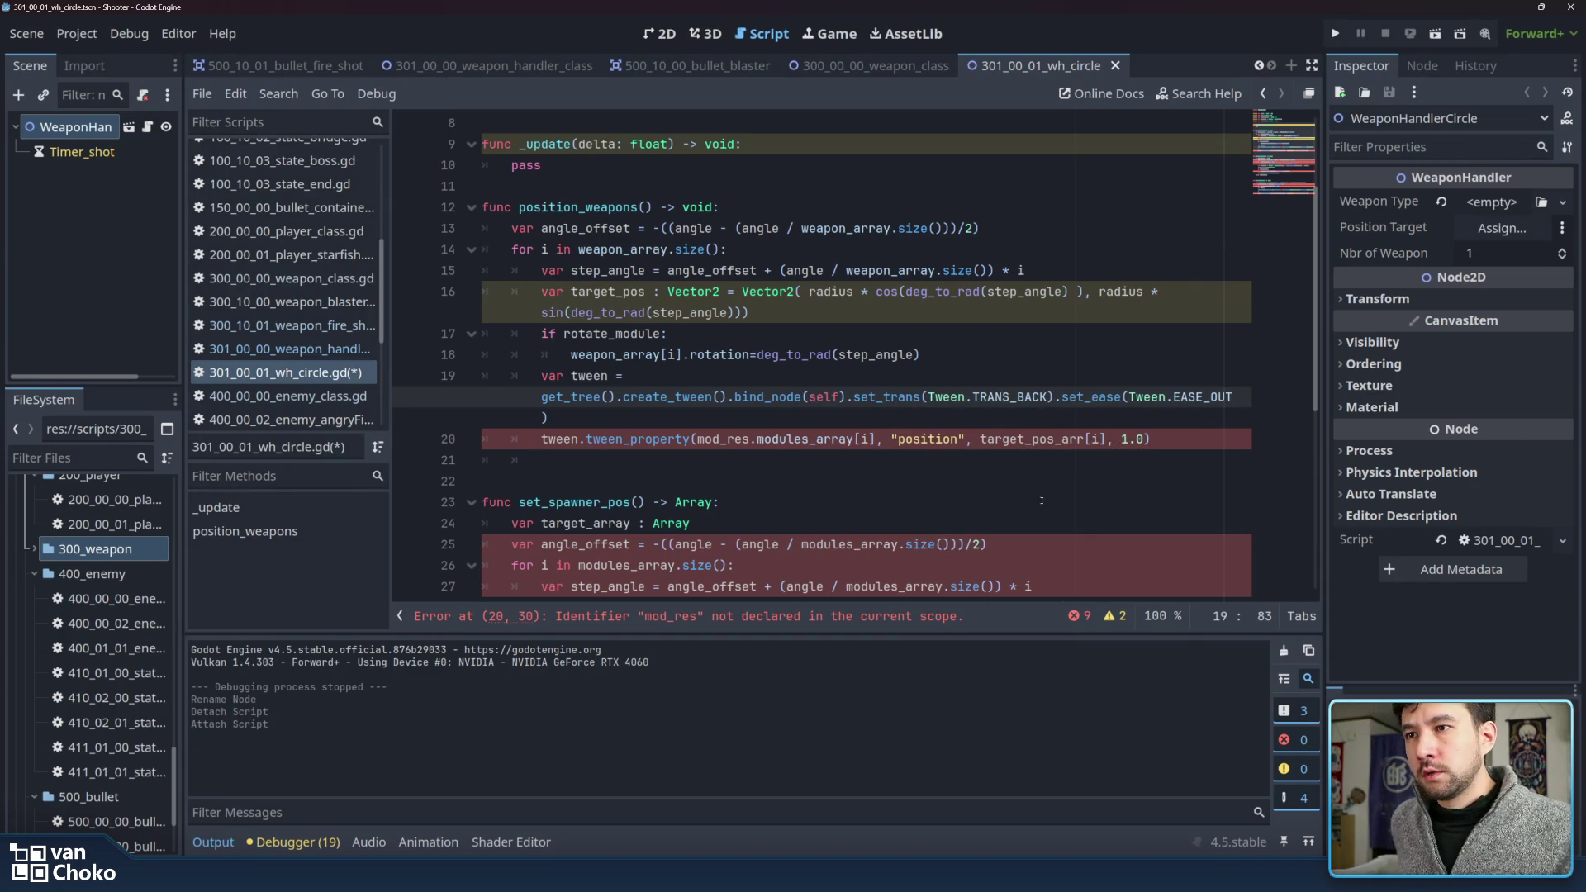
left_click(1179, 397)
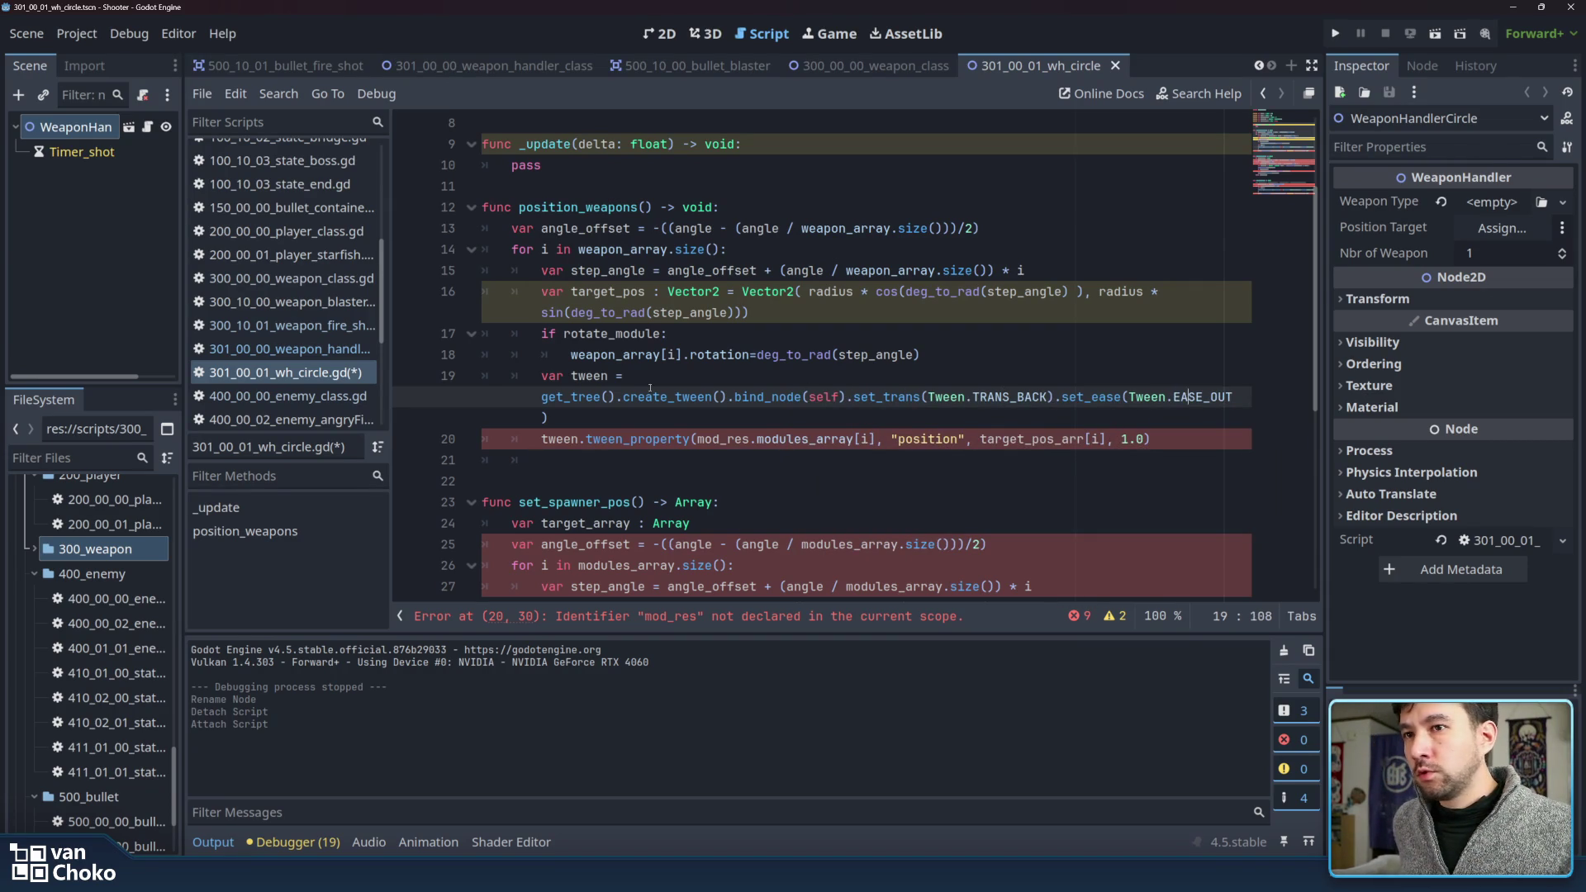
left_click(572, 415)
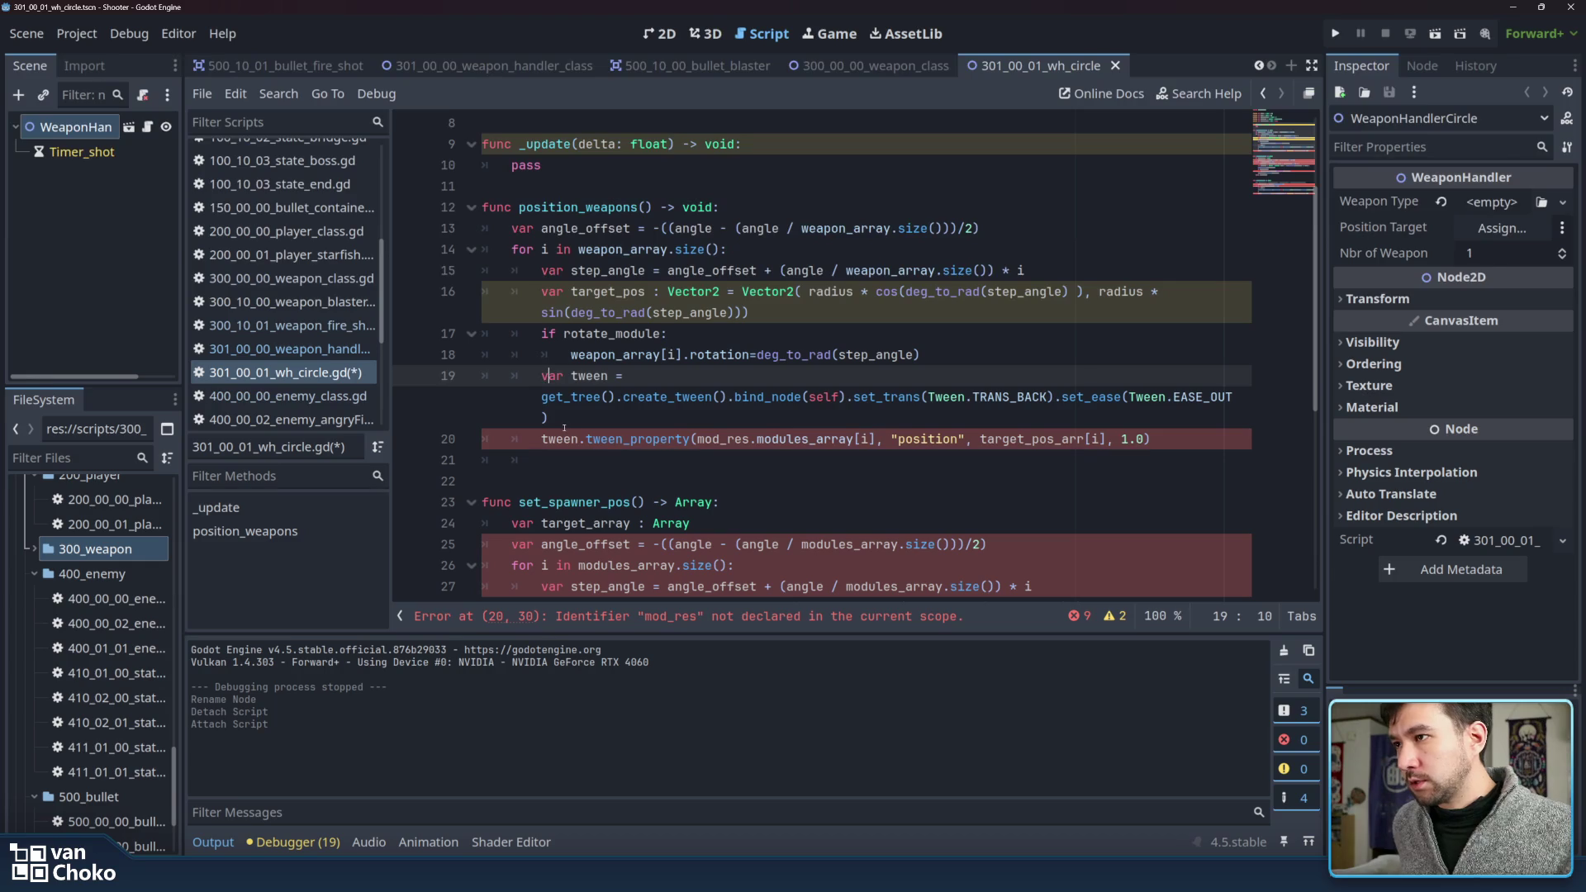
Replace mod_res.modules_array with weapon_array in the tween_property call
left_click(565, 439)
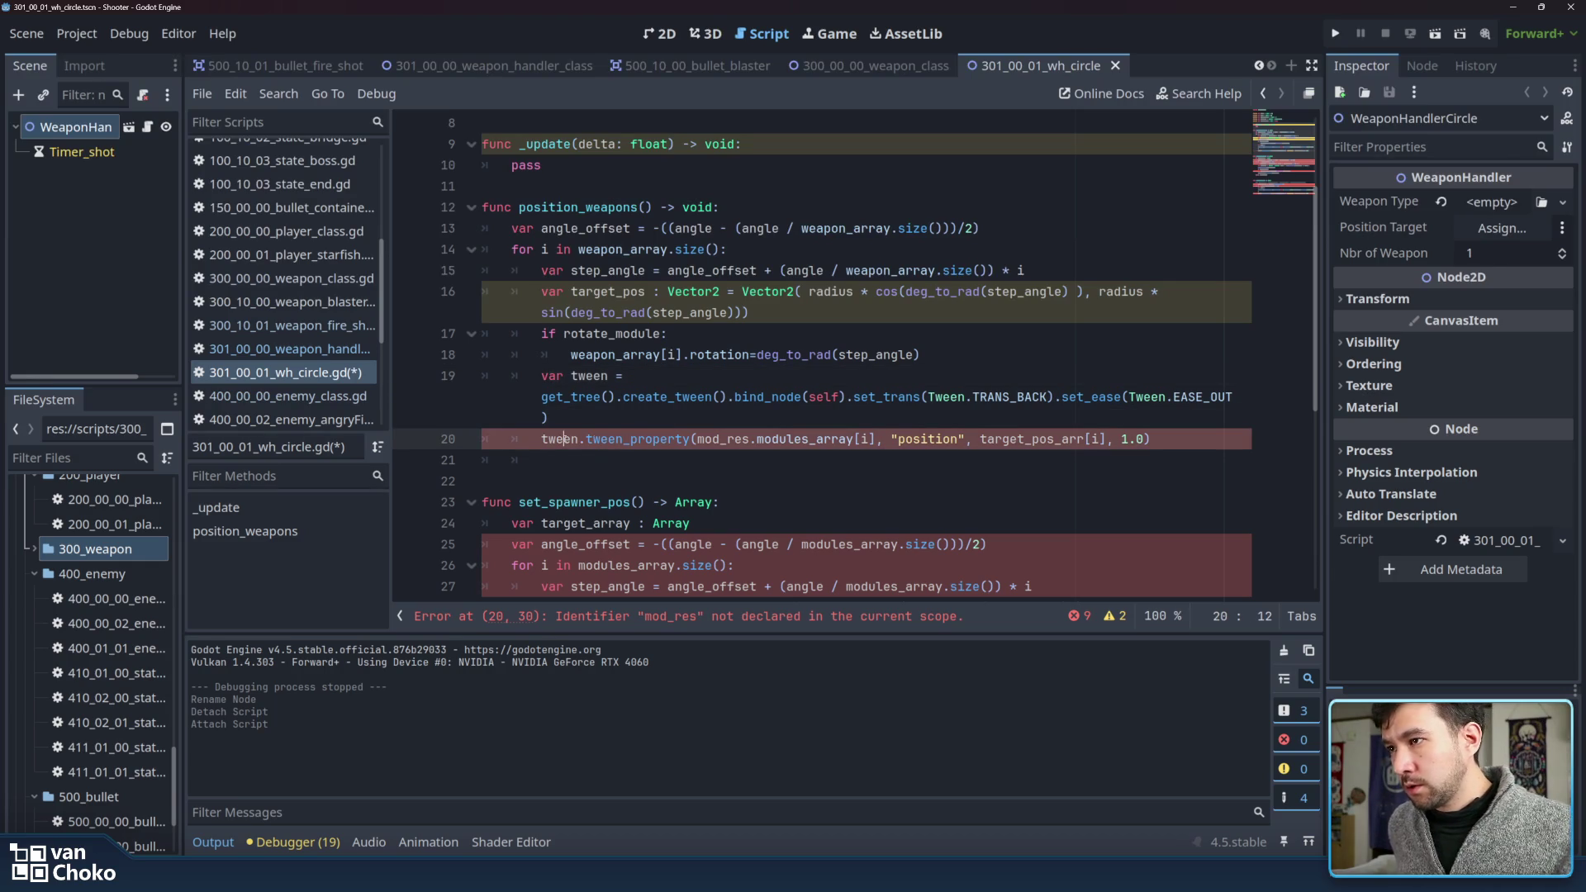
double_click(618, 439)
double_click(722, 439)
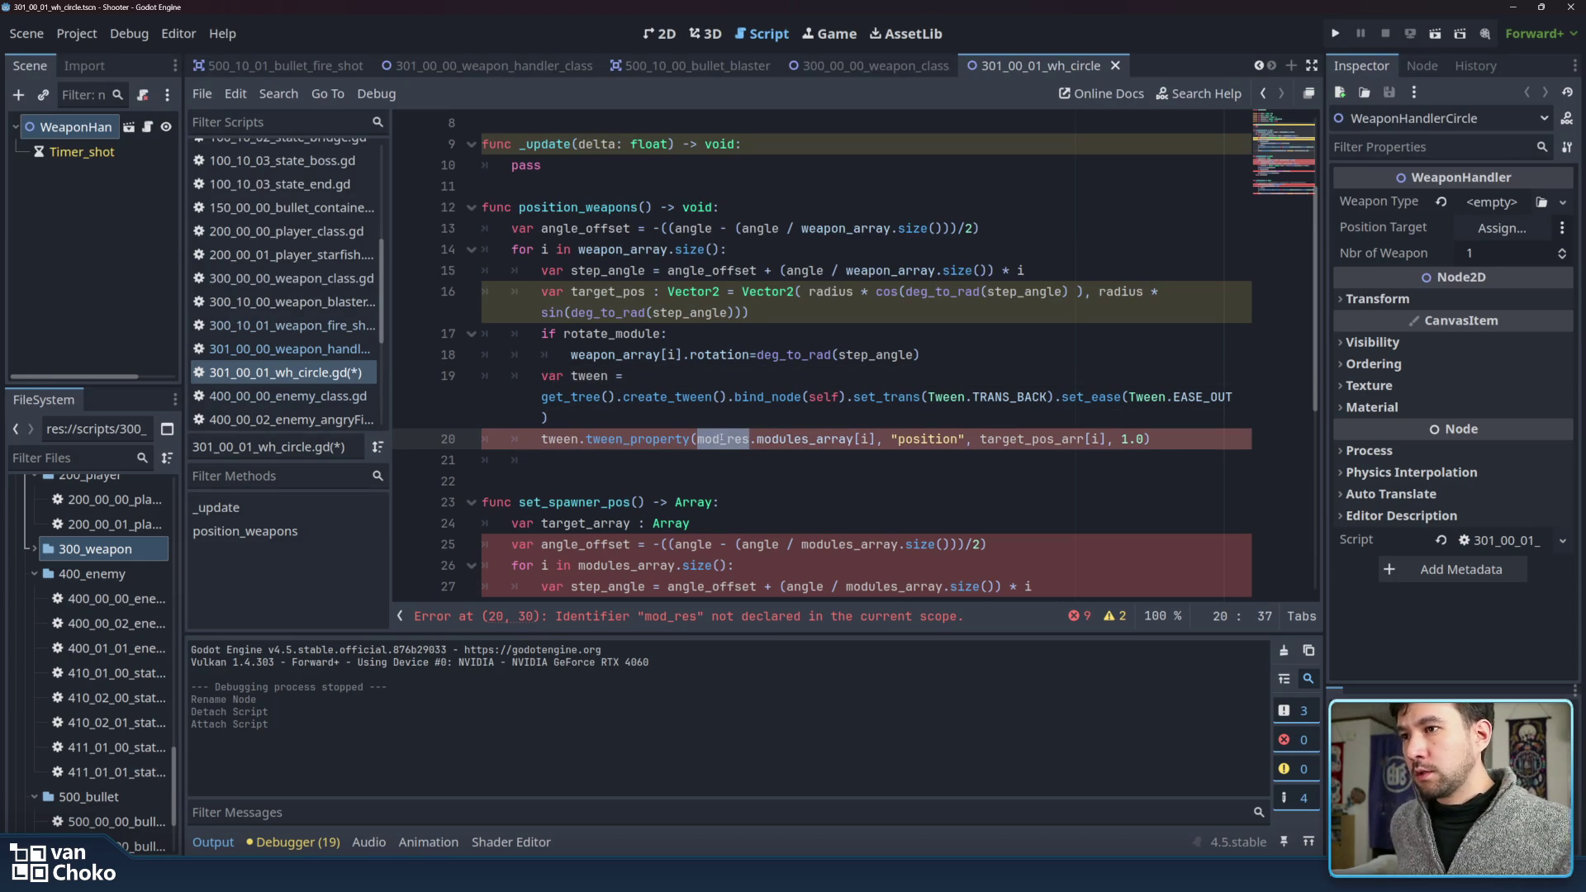
double_click(843, 228)
key("ctrl+c")
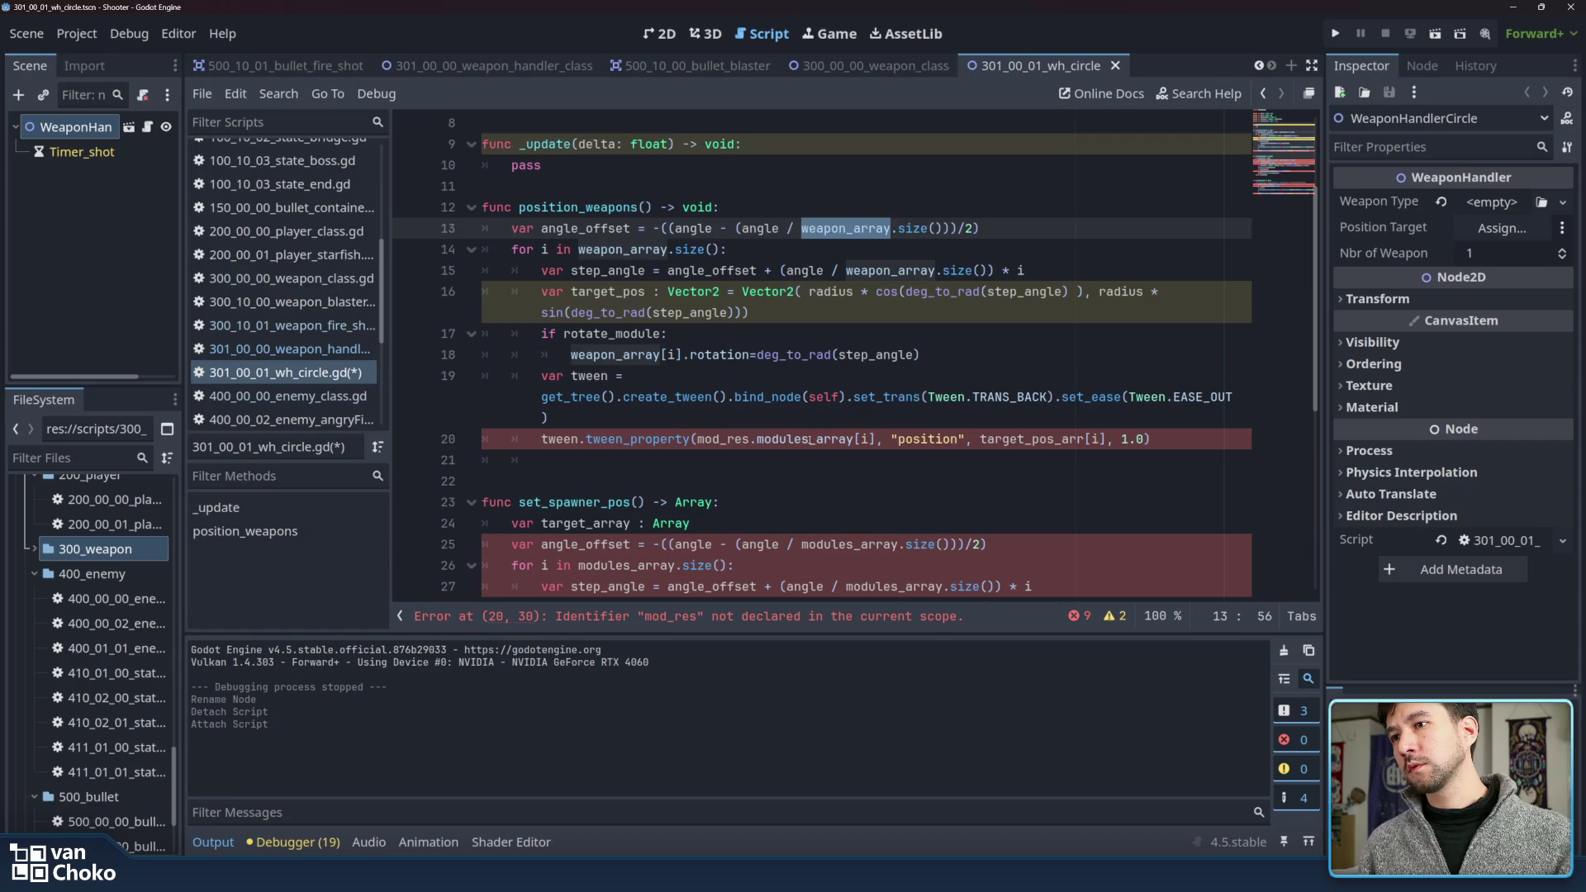
left_click_drag(697, 439, 851, 439)
key("ctrl+v")
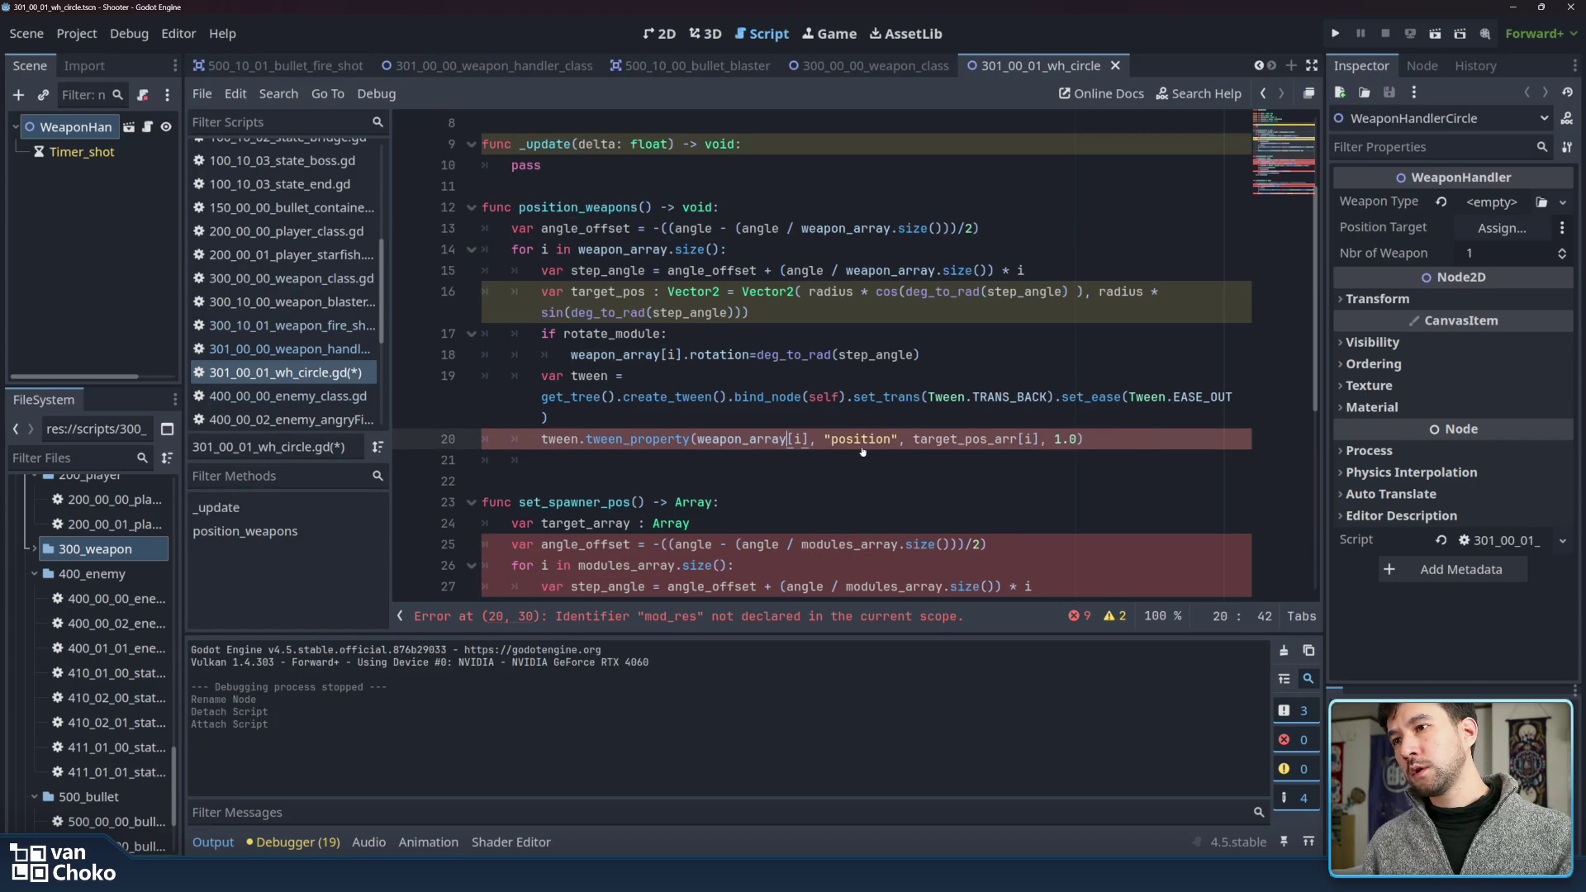
Replace target_pos_arr[i] with target_pos as the tween's target position
left_click(844, 439)
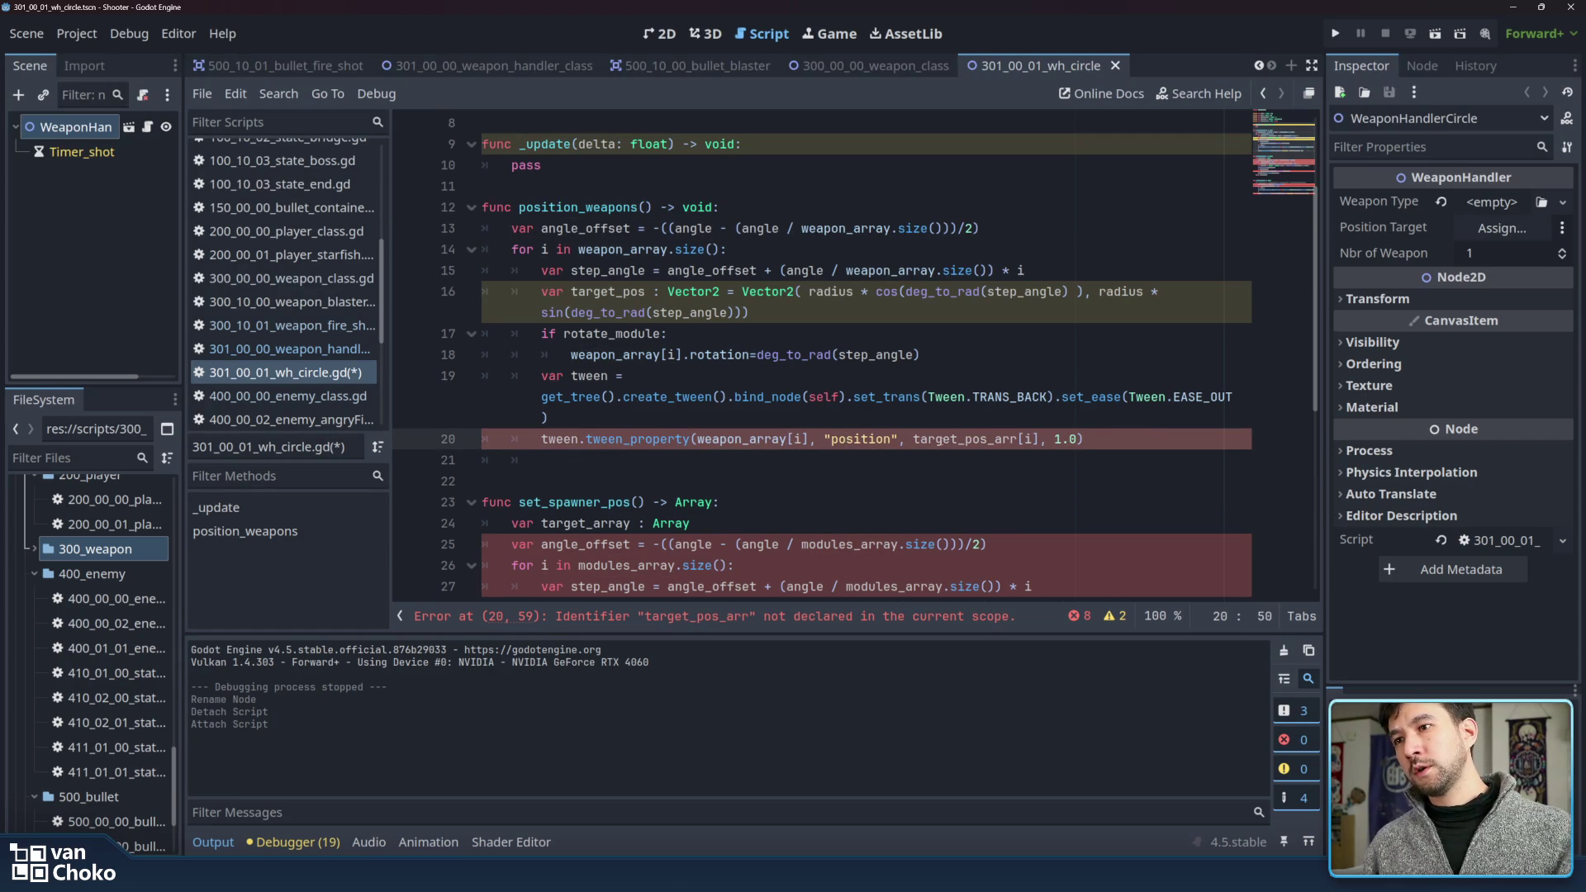
double_click(1015, 439)
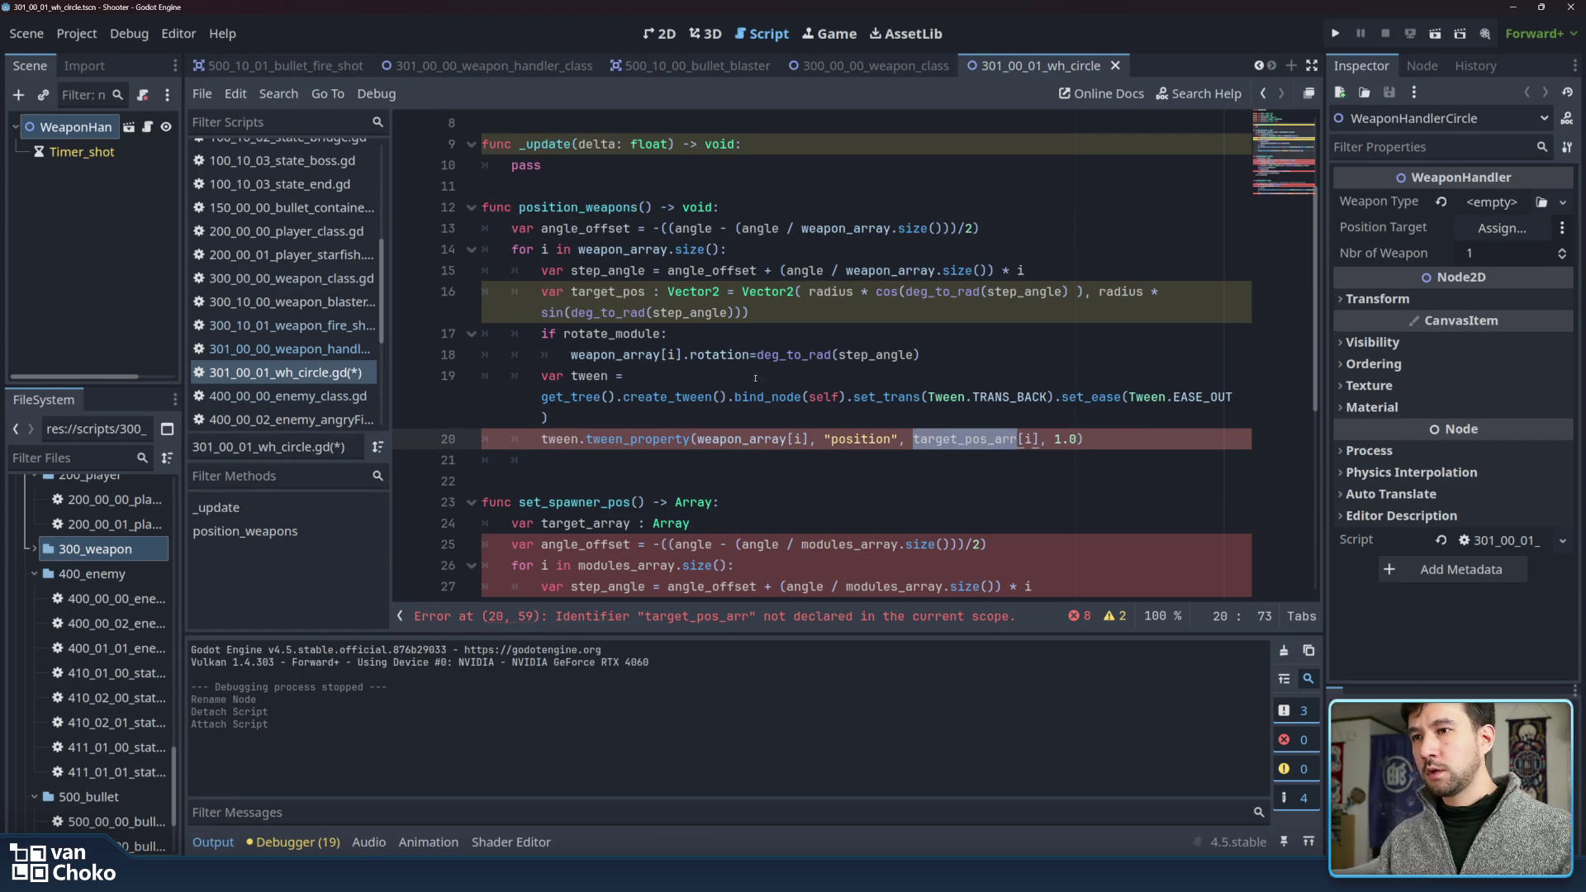
double_click(617, 293)
key("ctrl+c")
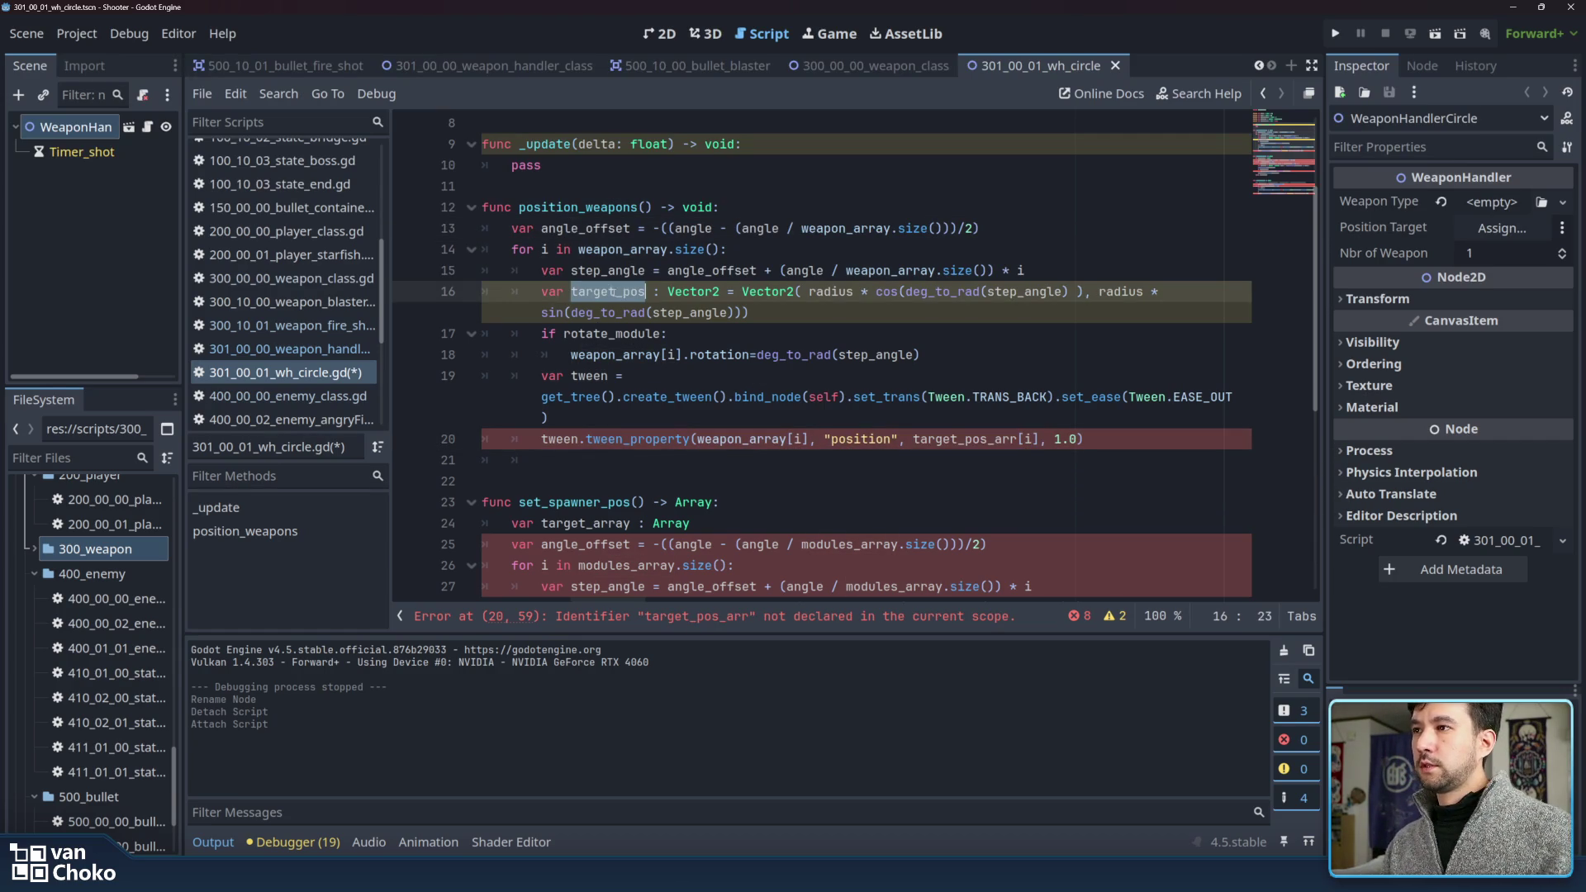
left_click_drag(914, 439, 1040, 439)
key("ctrl+v")
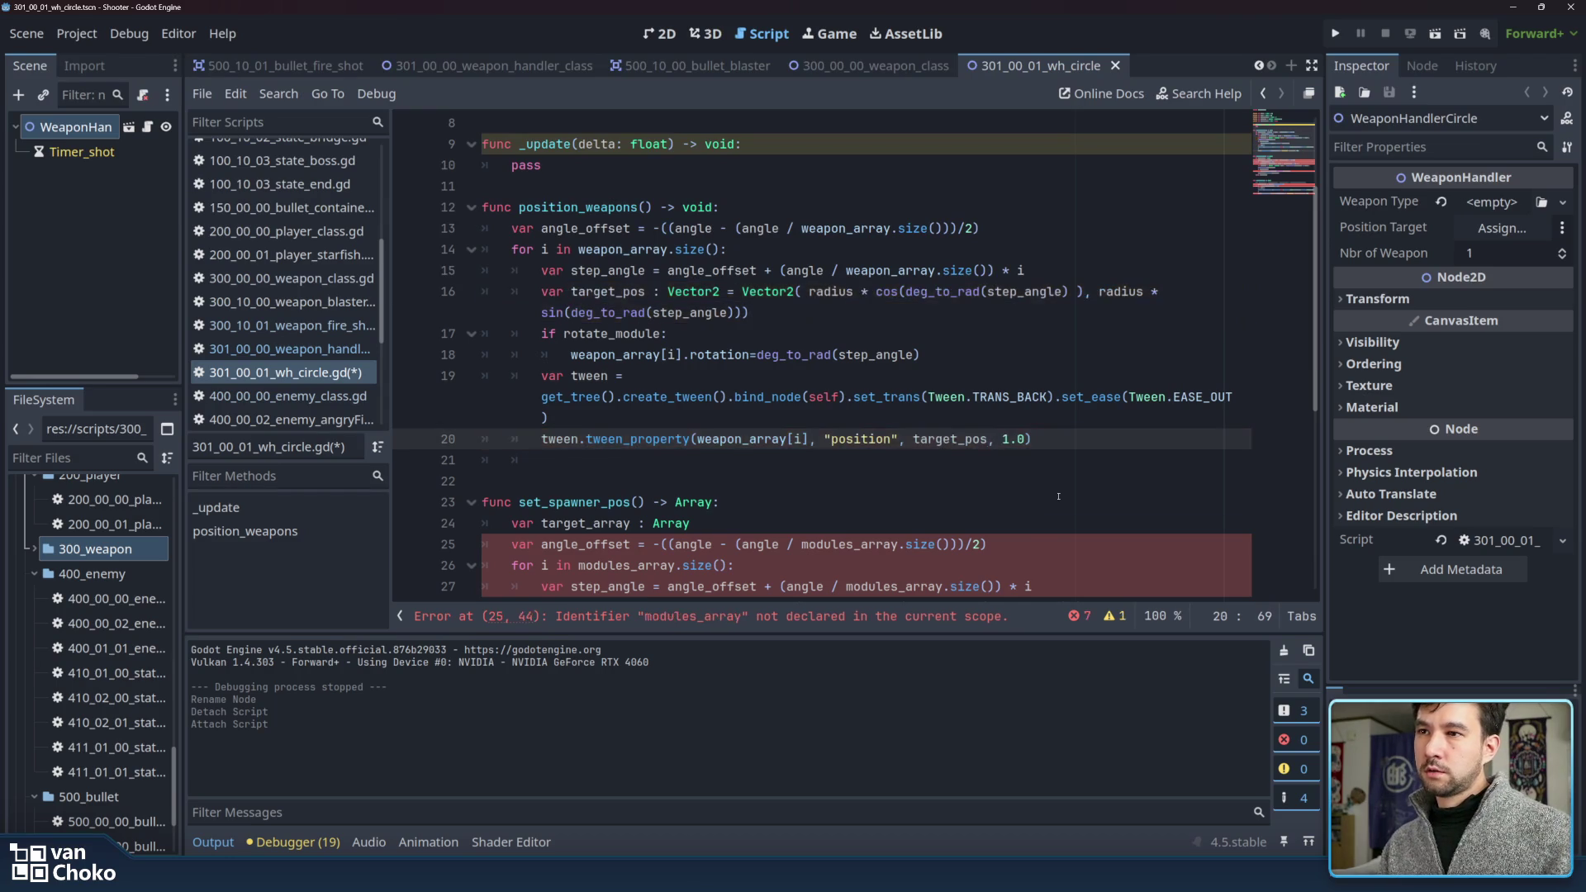
left_click(948, 468)
Comment out the old set_spawner_pos and place_spawner code with Ctrl+K
scroll(947, 468, "down", 5)
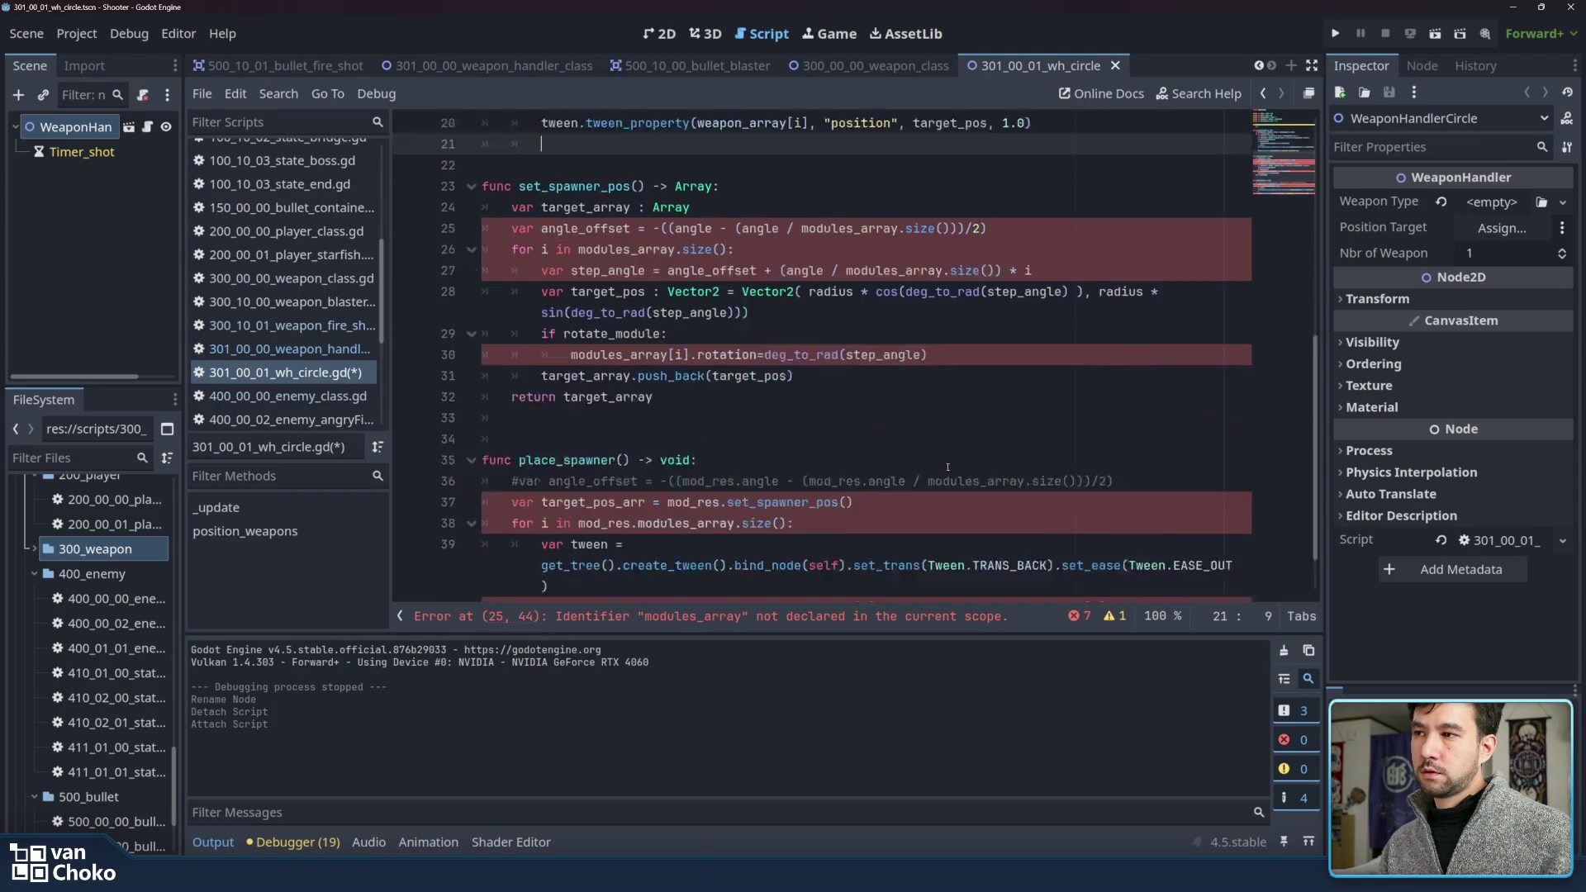
mouse_move(947, 577)
left_mouse_down()
mouse_move(790, 337)
mouse_move(579, 327)
mouse_move(496, 124)
mouse_move(468, 310)
left_mouse_up()
key("ctrl+k")
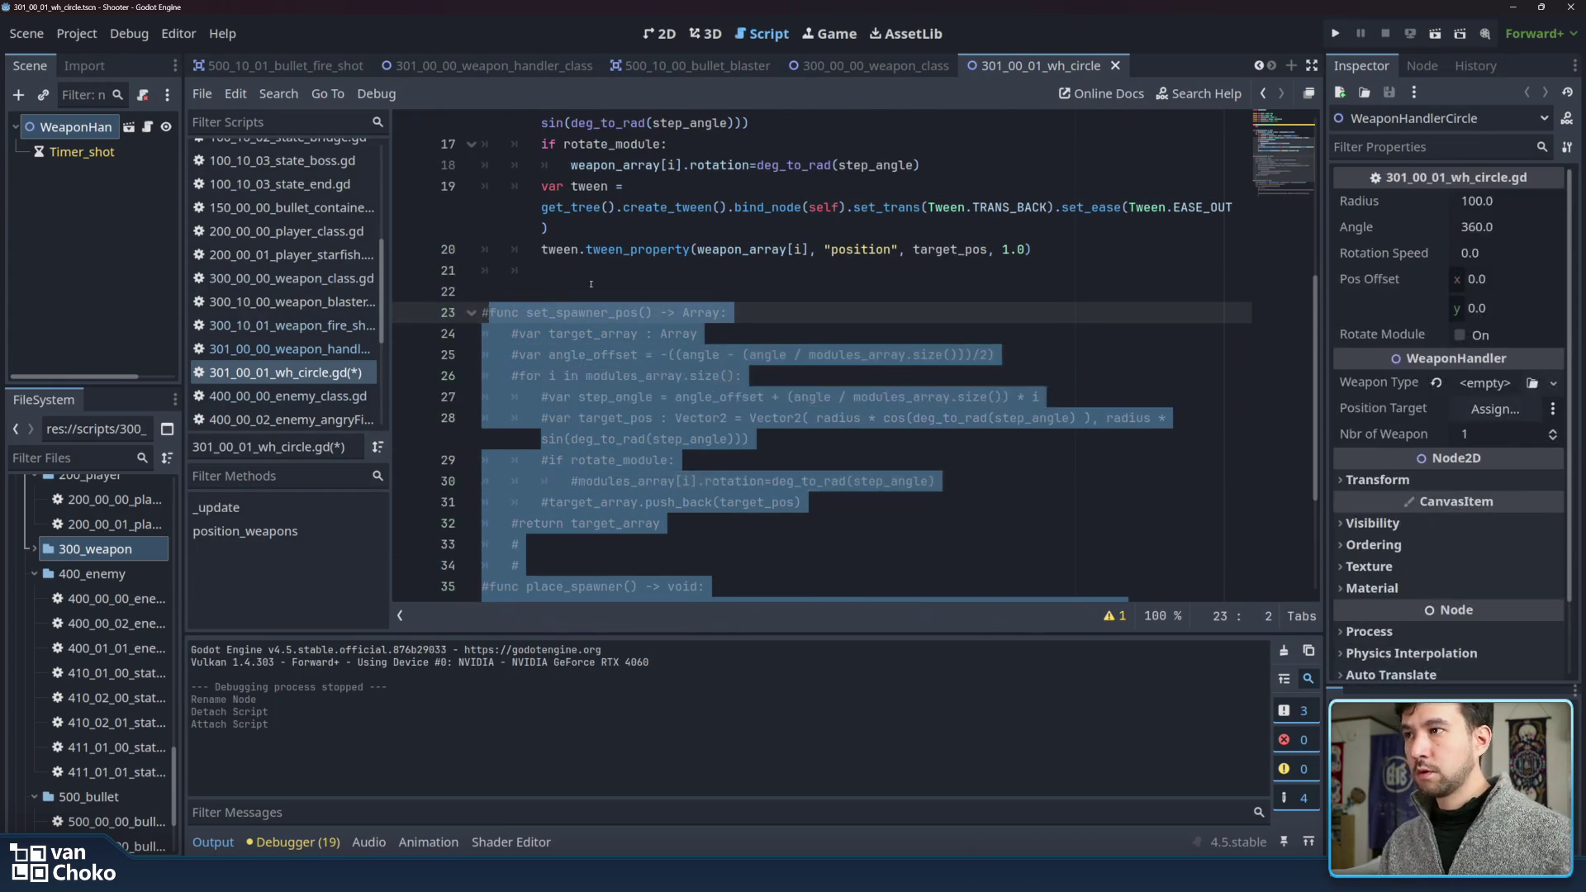
left_click(591, 285)
scroll(591, 284, "up", 5)
scroll(647, 298, "down", 1)
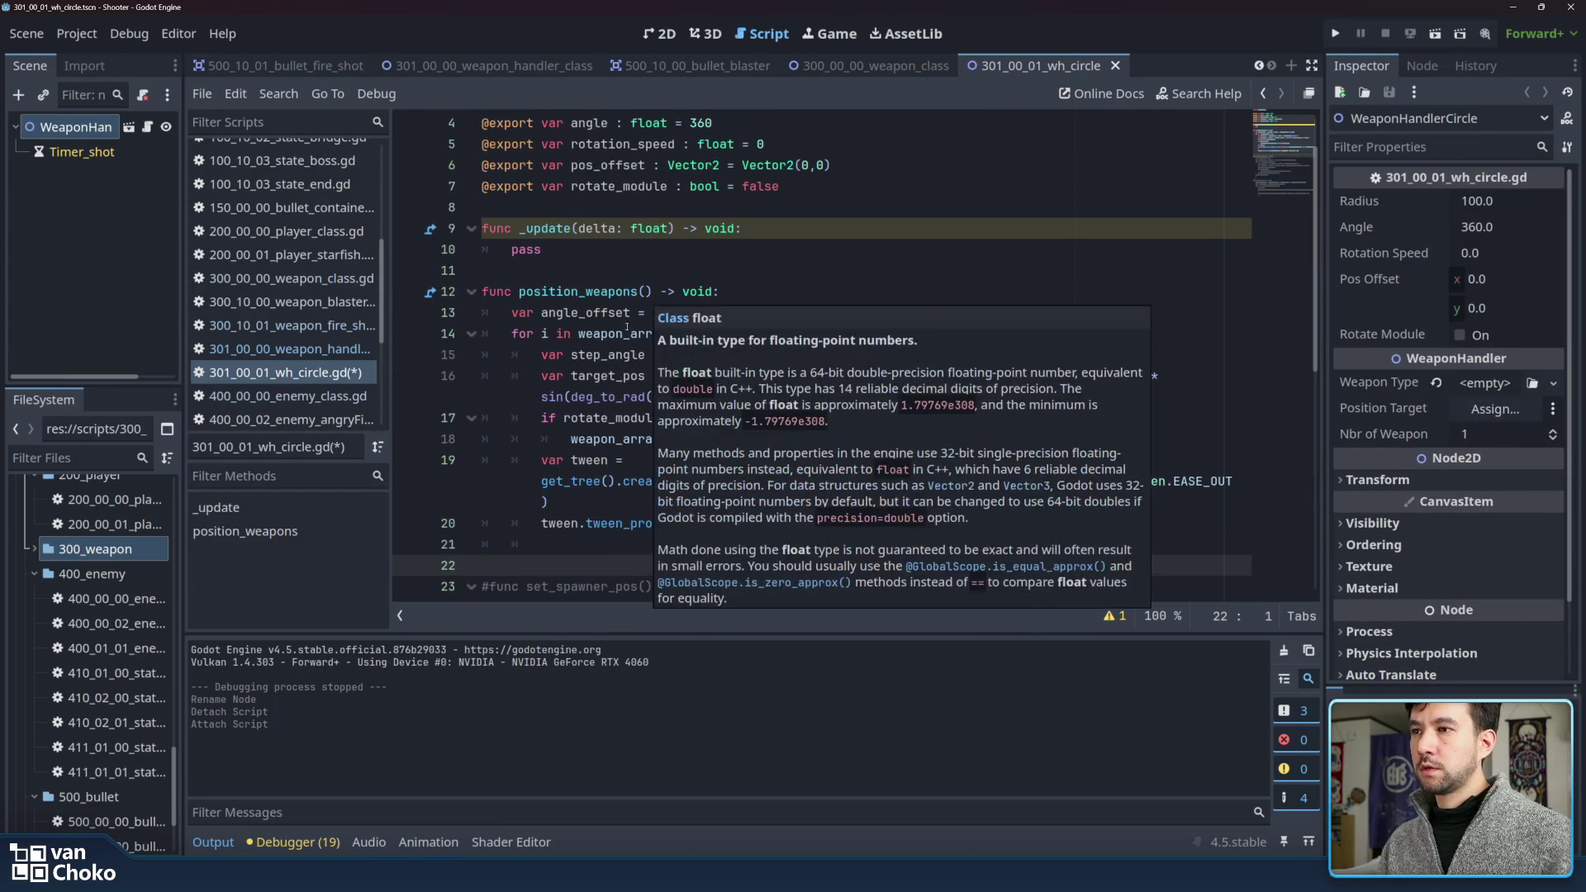
left_click(551, 540)
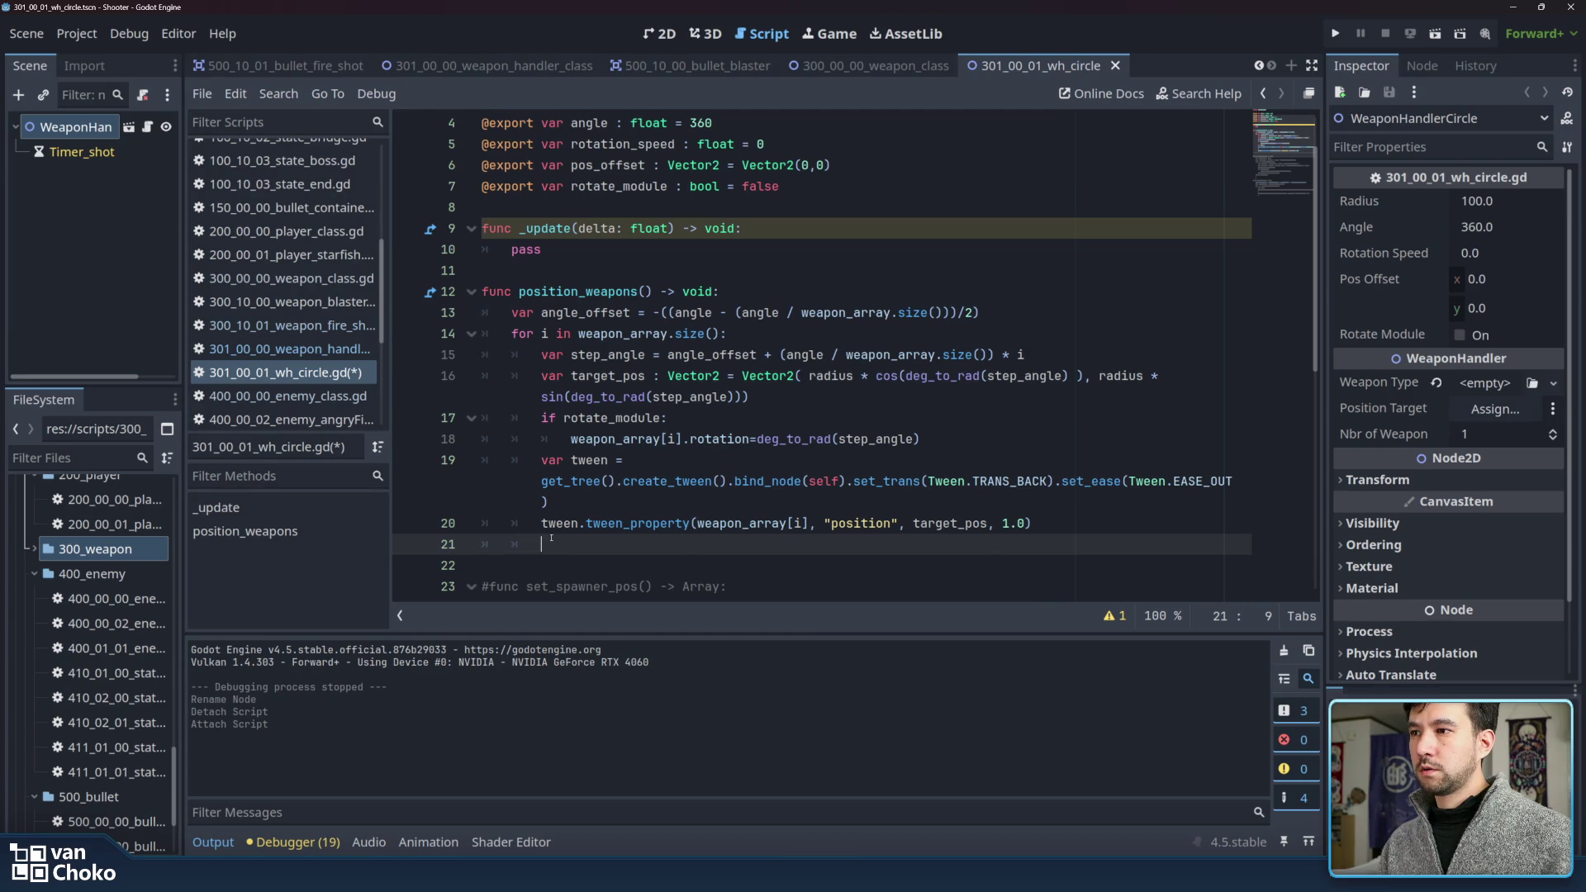
Check the tween_property line and save the wh_circle script
left_click(554, 523)
double_click(554, 523)
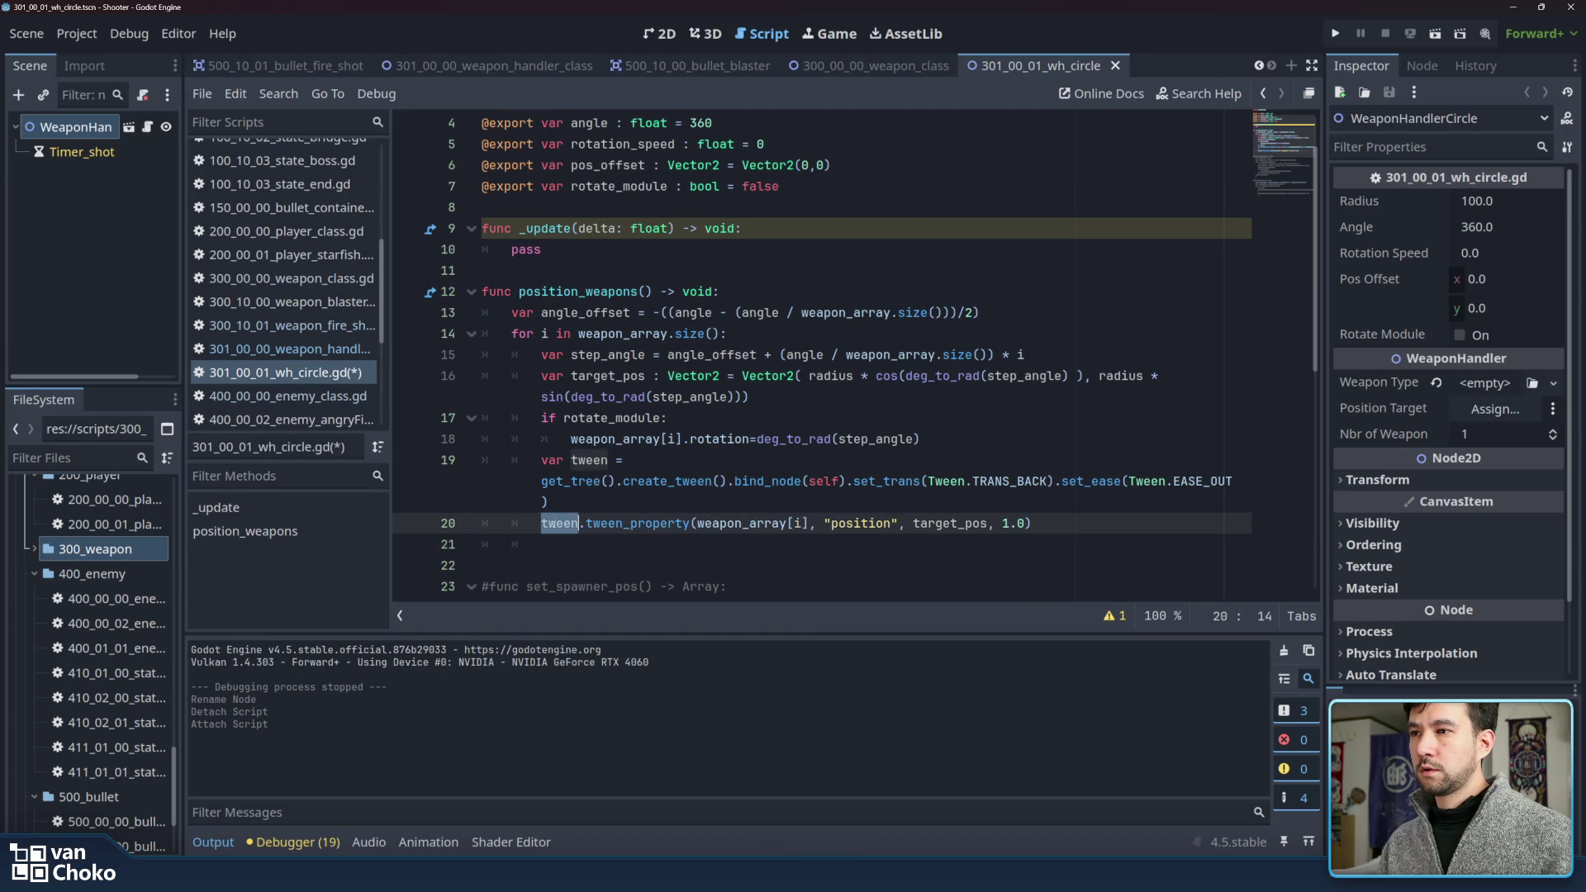
left_click_drag(552, 526, 1065, 526)
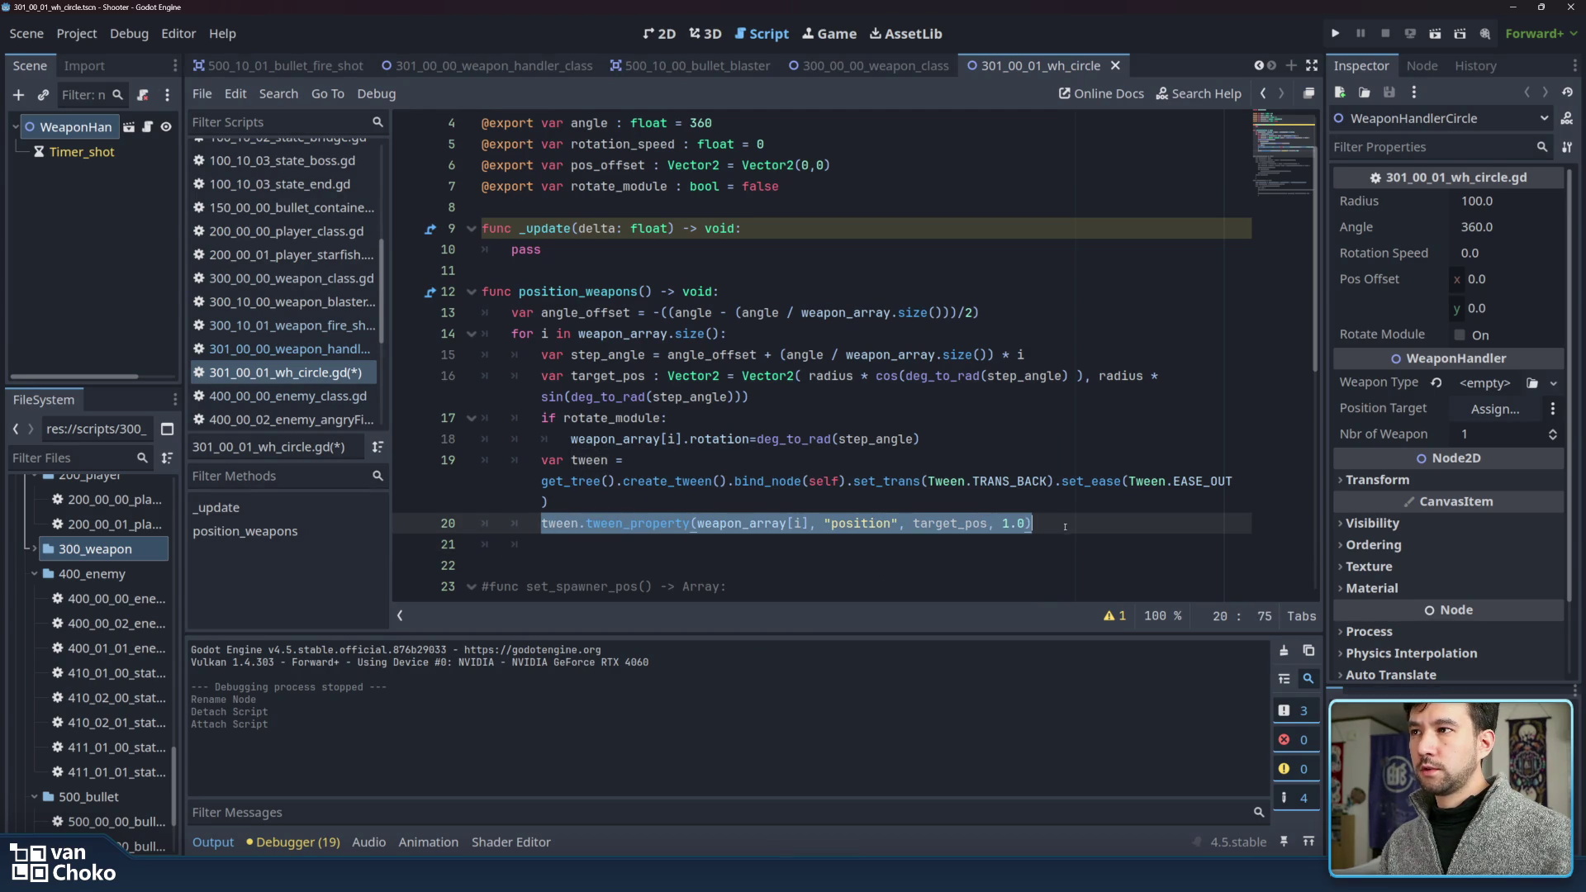
left_click(1066, 526)
key("ctrl+s")
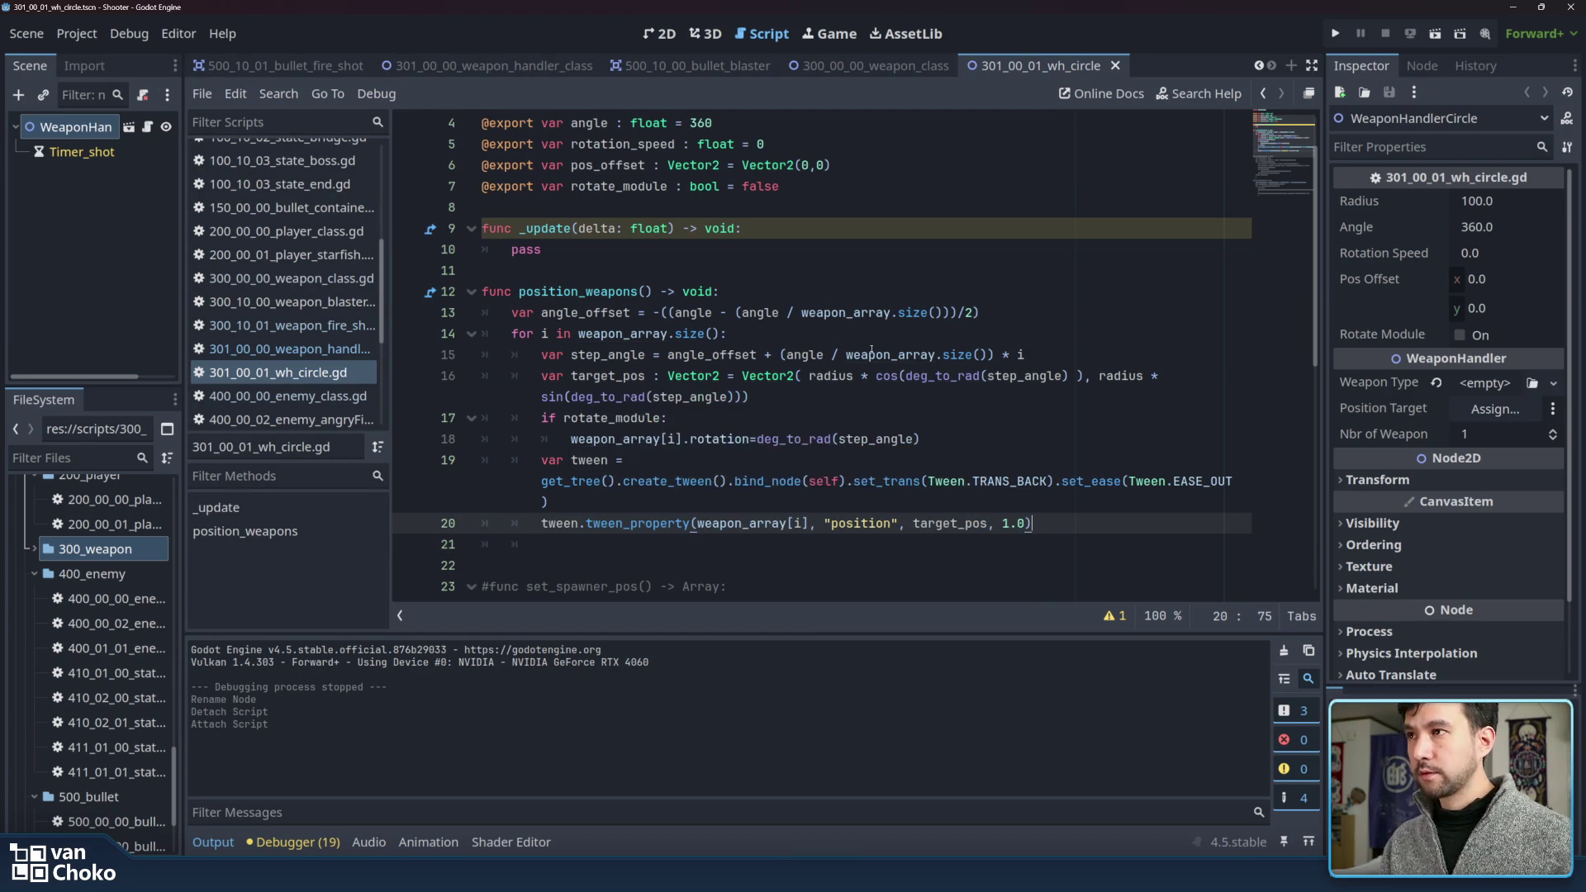
Look over position_weapons and _update, then switch to the weapon class script and back
left_click(666, 292)
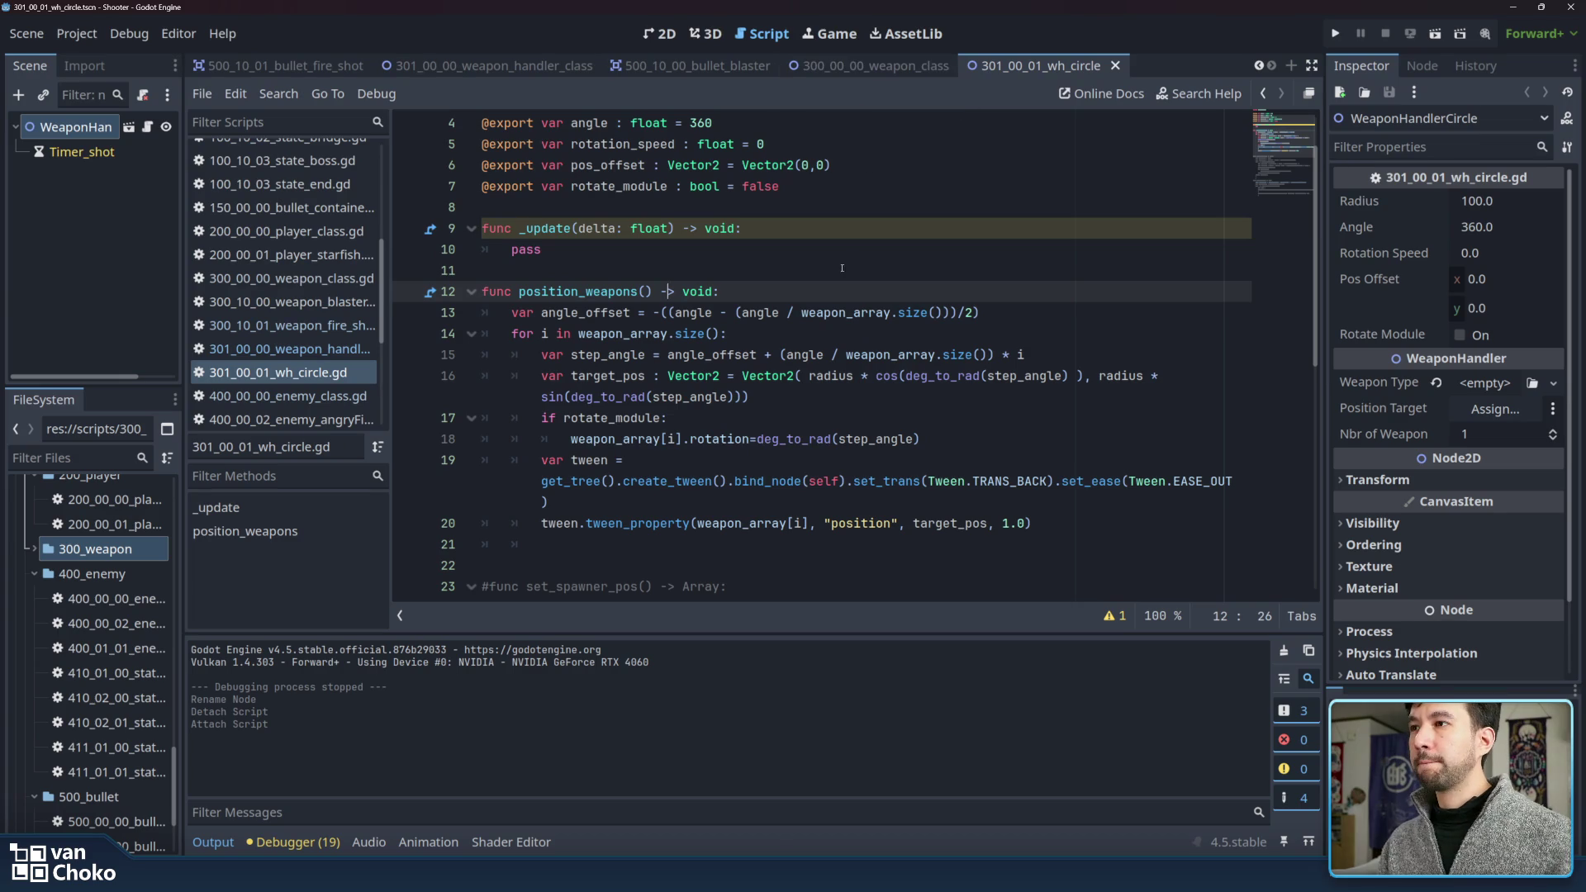
left_click(646, 243)
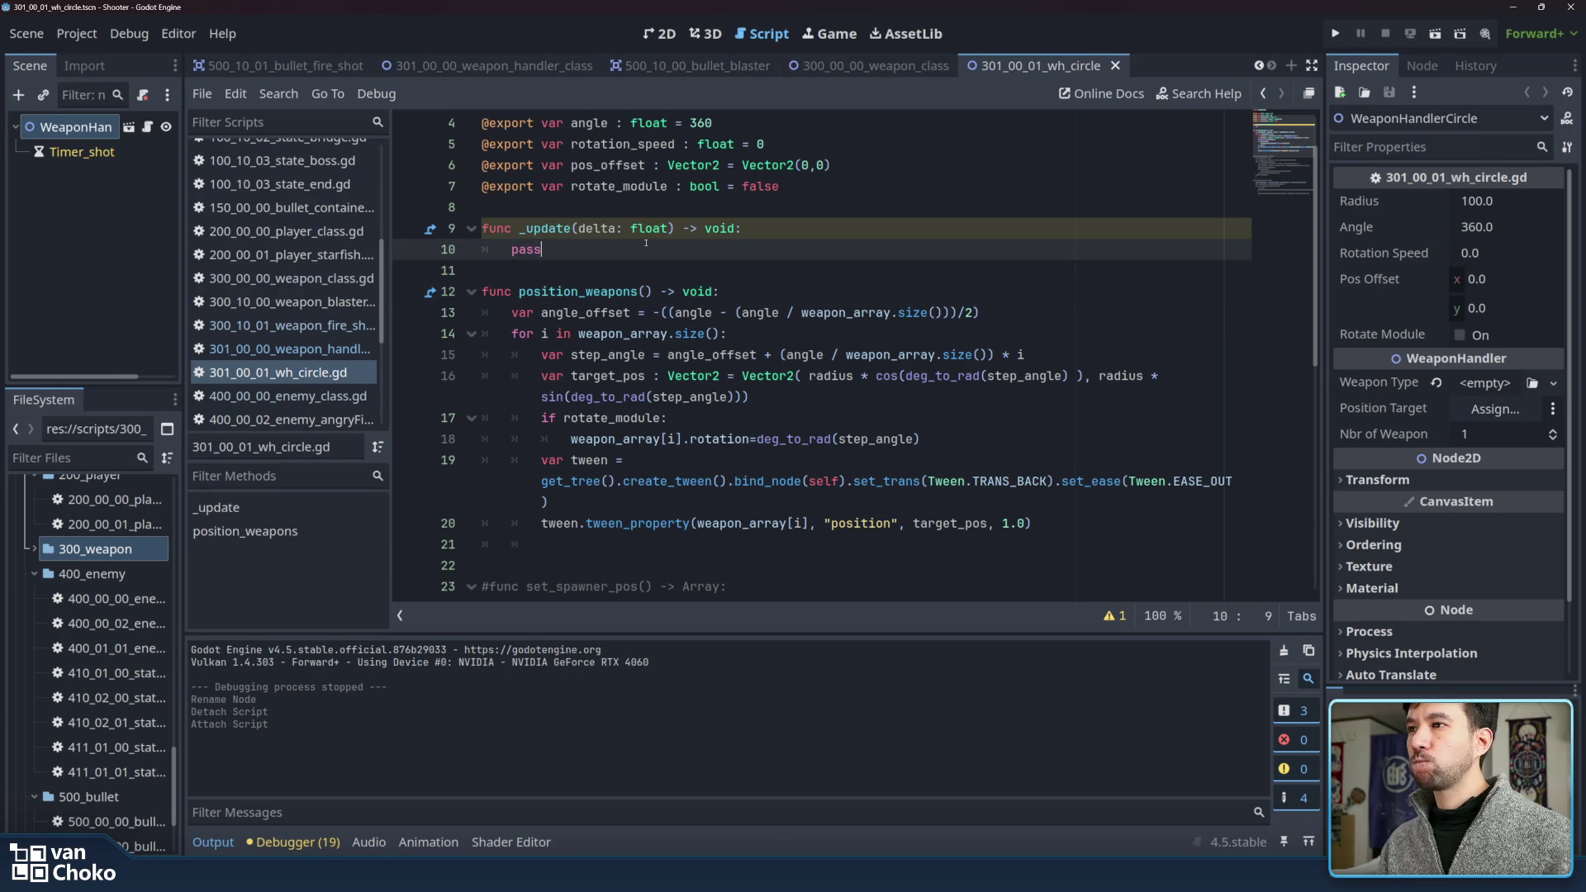
left_click(583, 249)
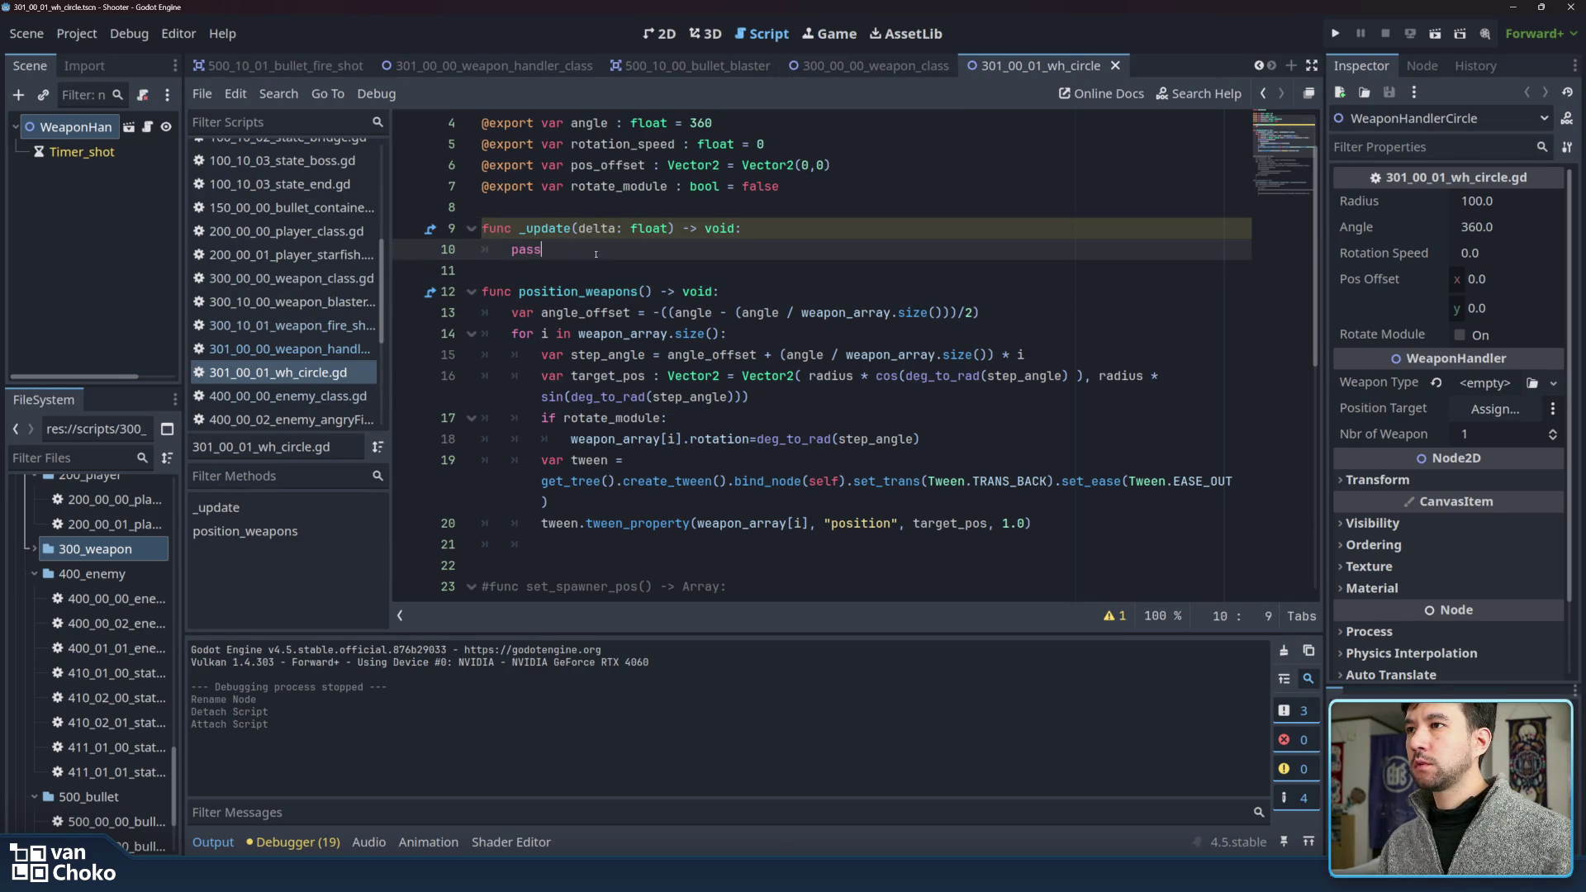
left_click(898, 68)
left_click(1039, 66)
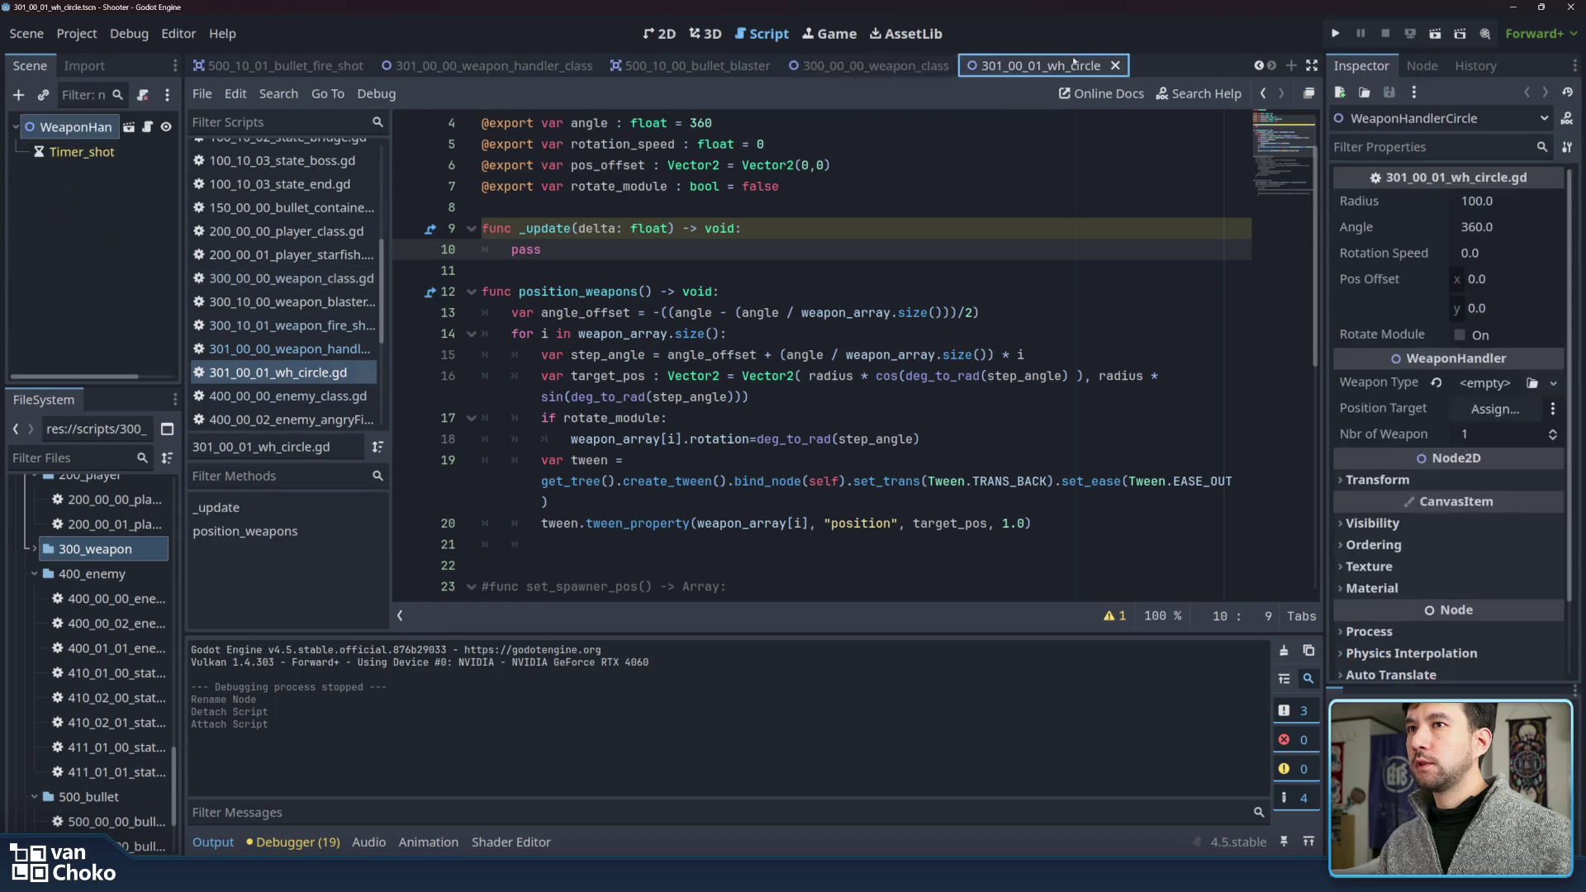
In weapon_handler_class, call position_weapons() after add_child in add_weapon and save
left_click(324, 348)
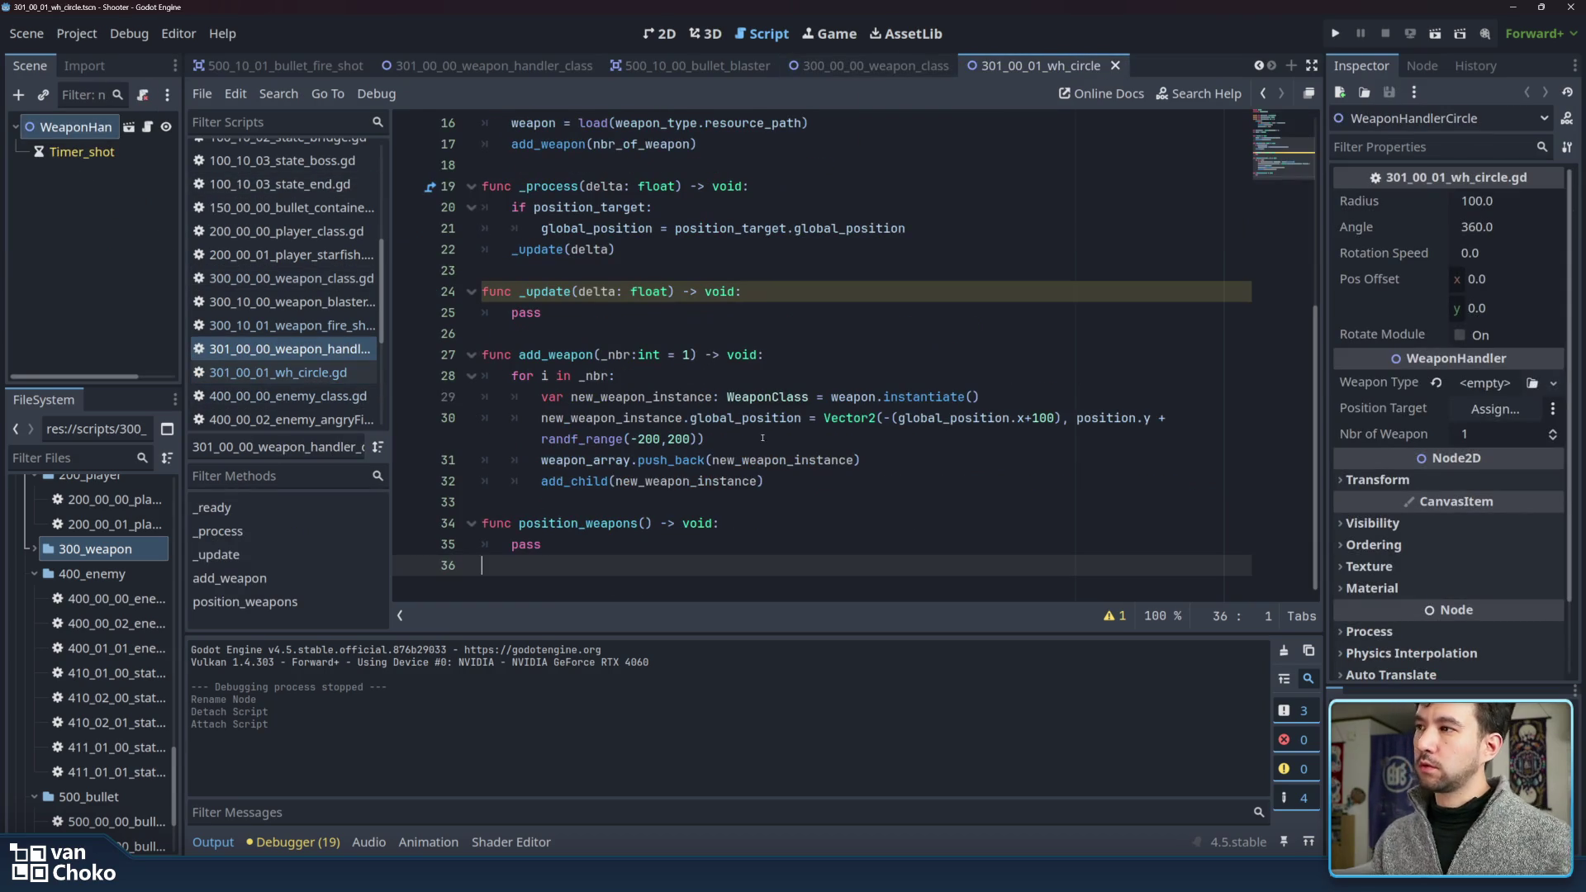
left_click(627, 536)
left_click(594, 488)
double_click(561, 354)
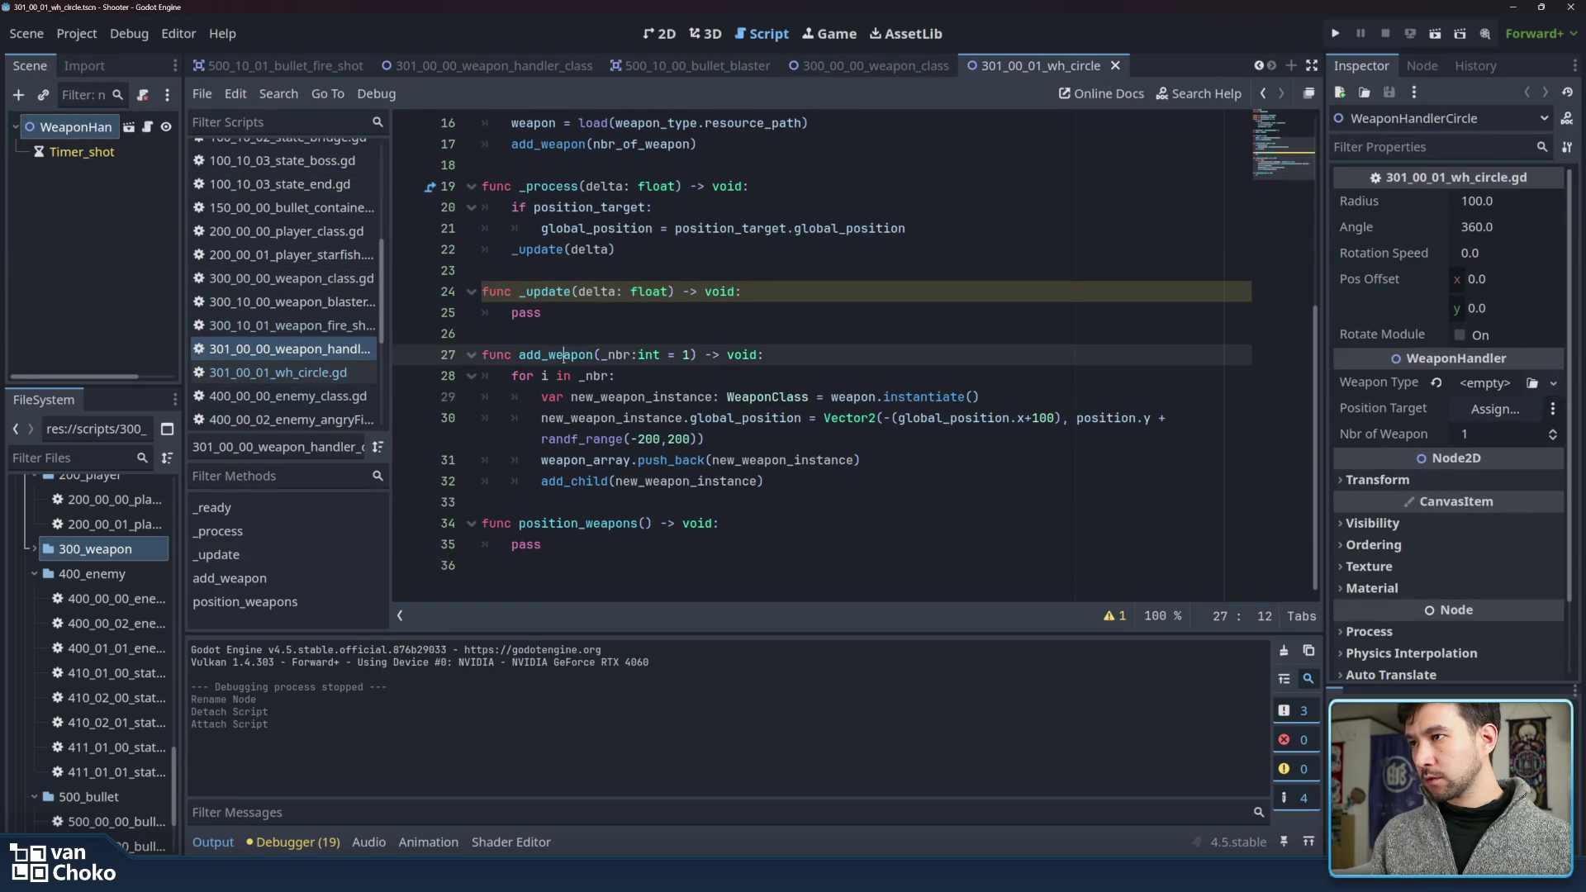
left_click(780, 480)
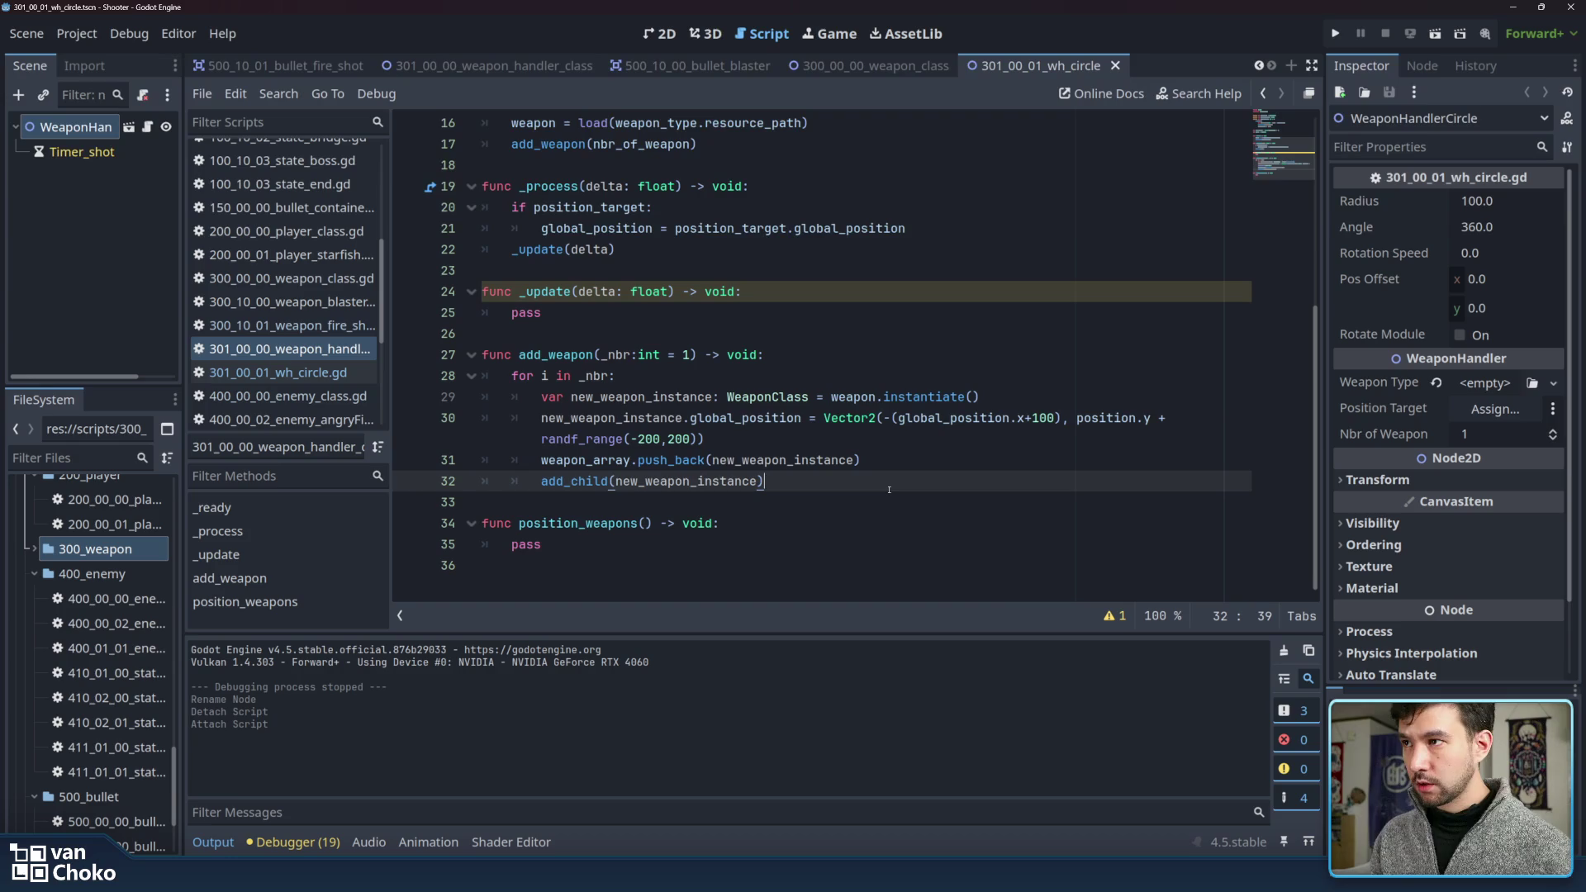
key("Return")
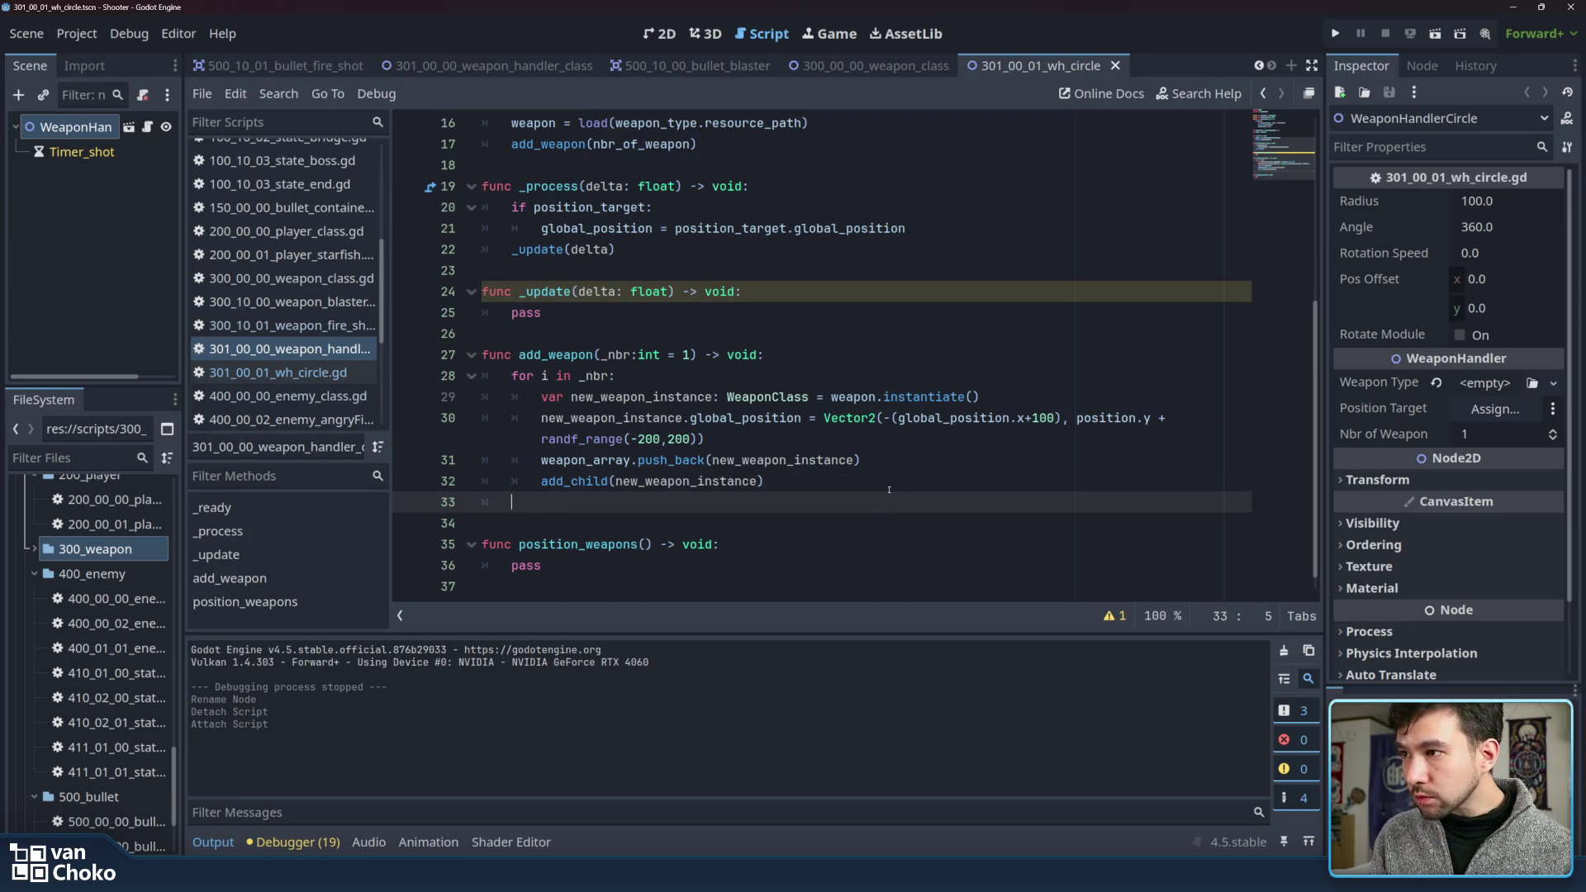
type("posi")
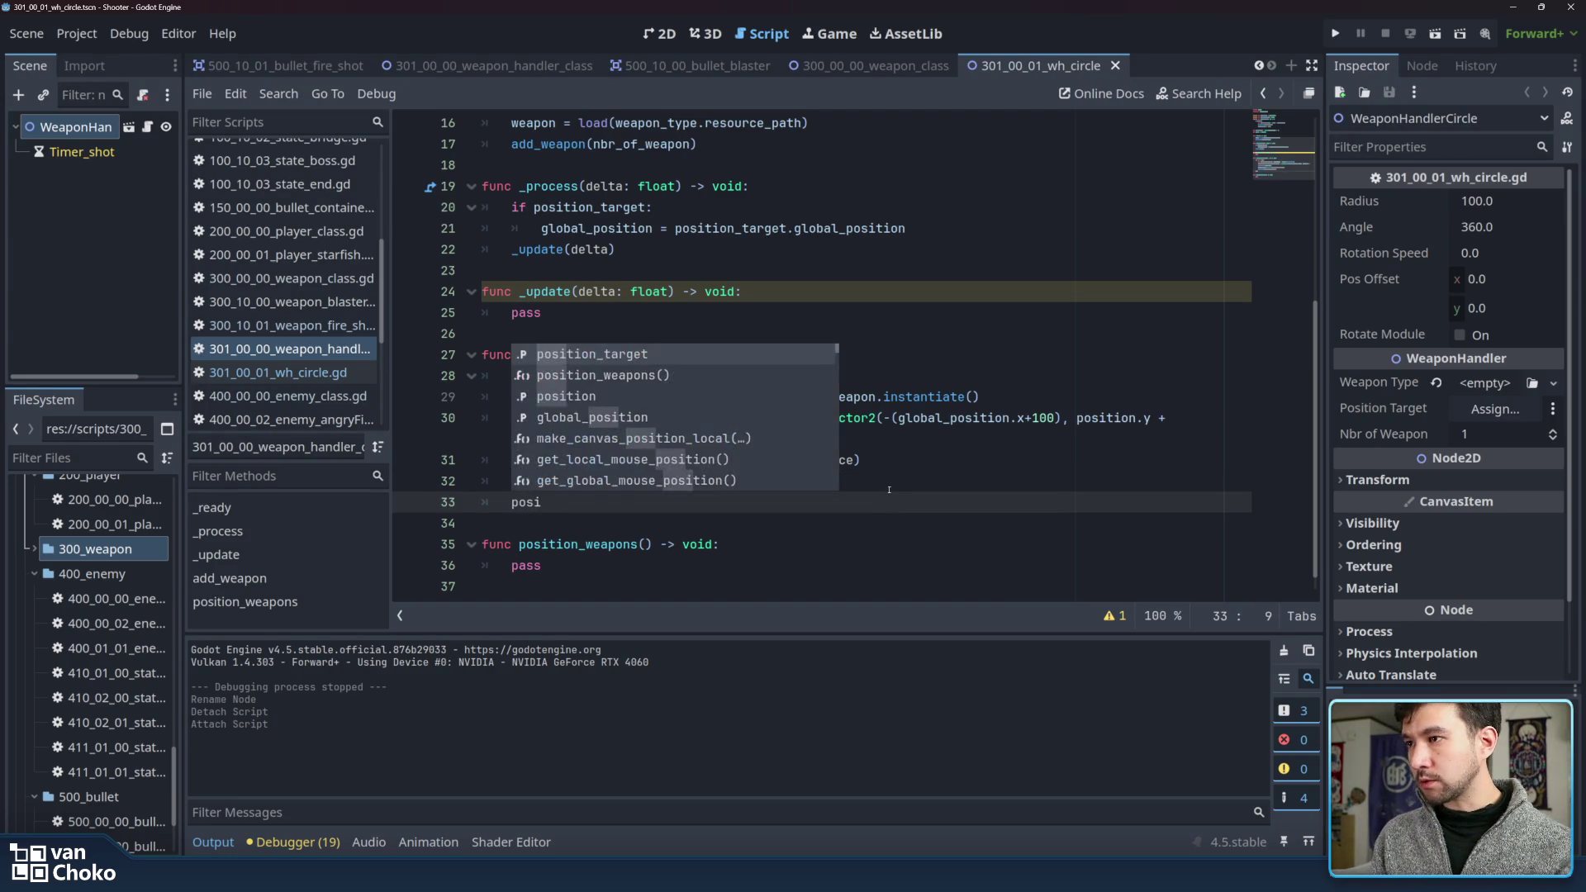
key("Down")
key("Return")
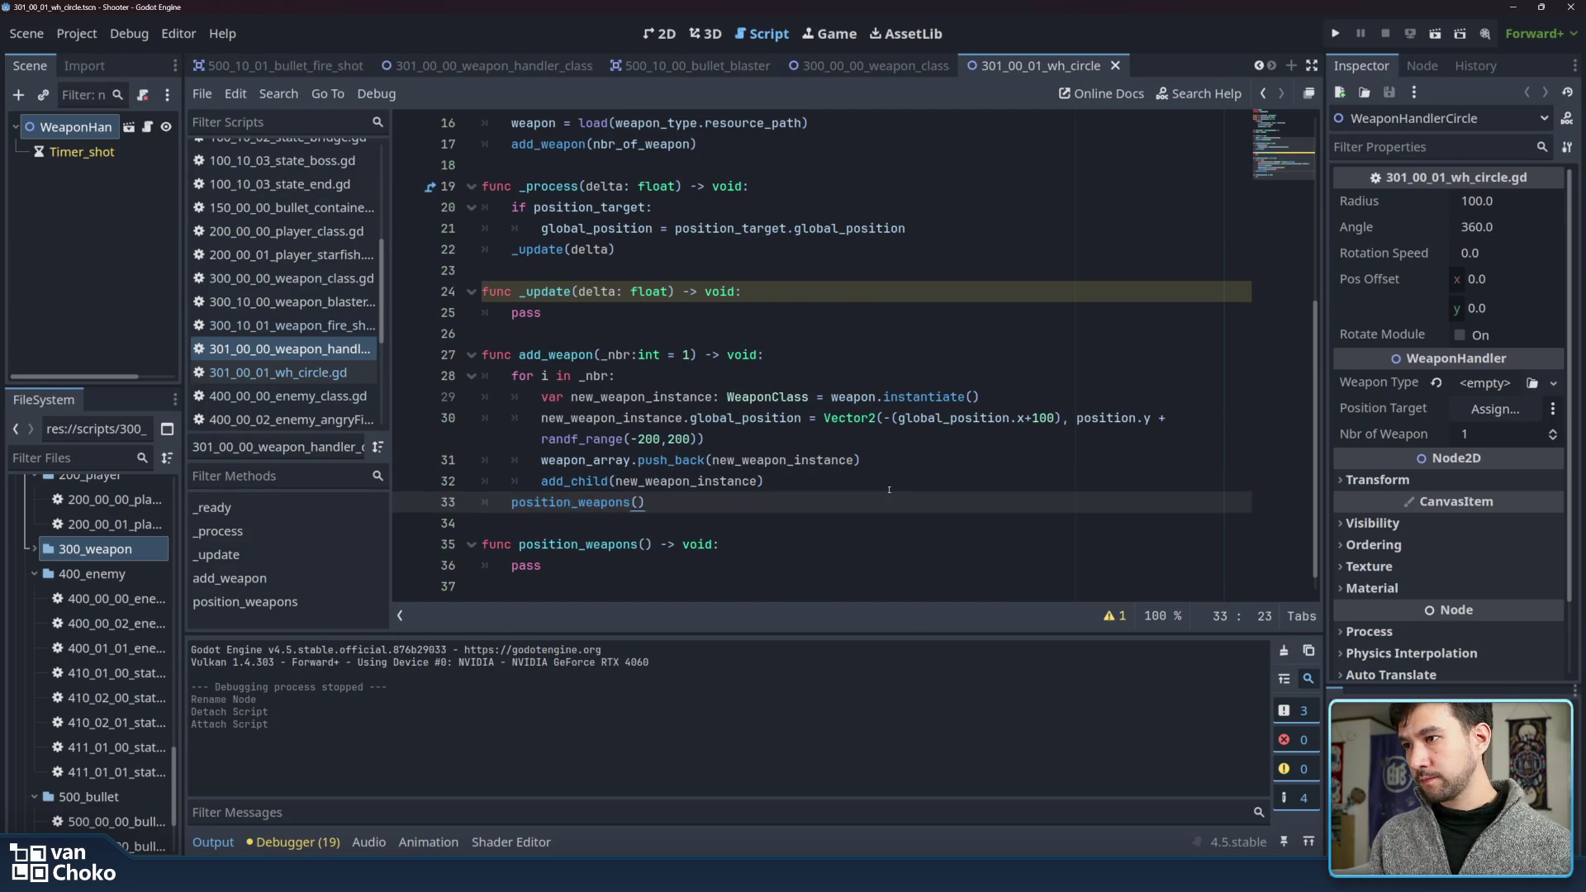
key("ctrl+s")
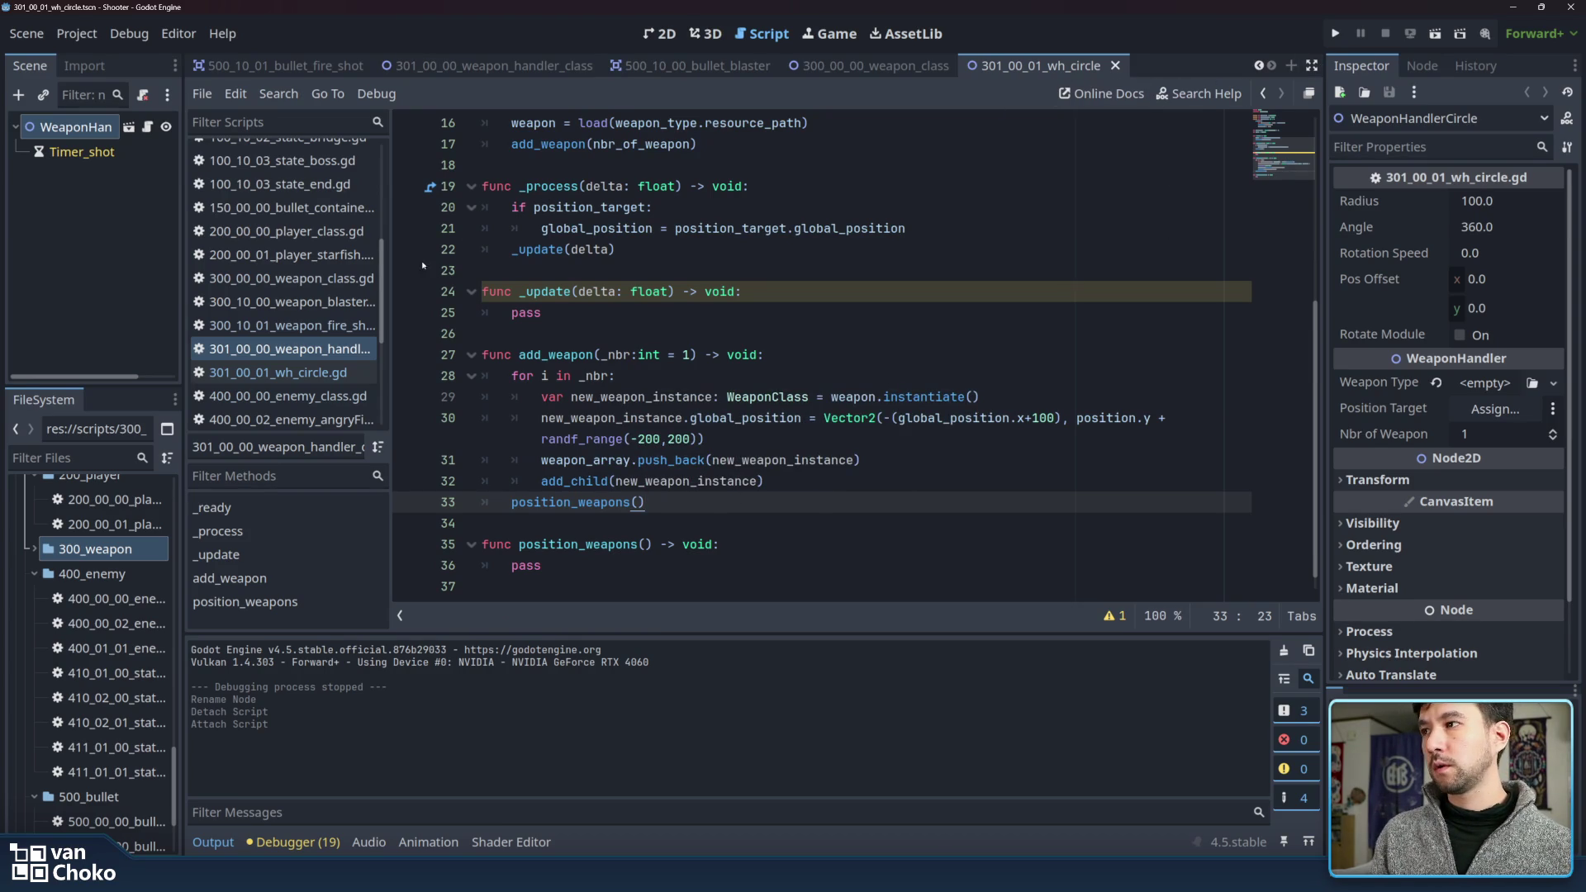
View 301_00_01_wh_circle.gd, then return to the starfish player scene tab
left_click(300, 373)
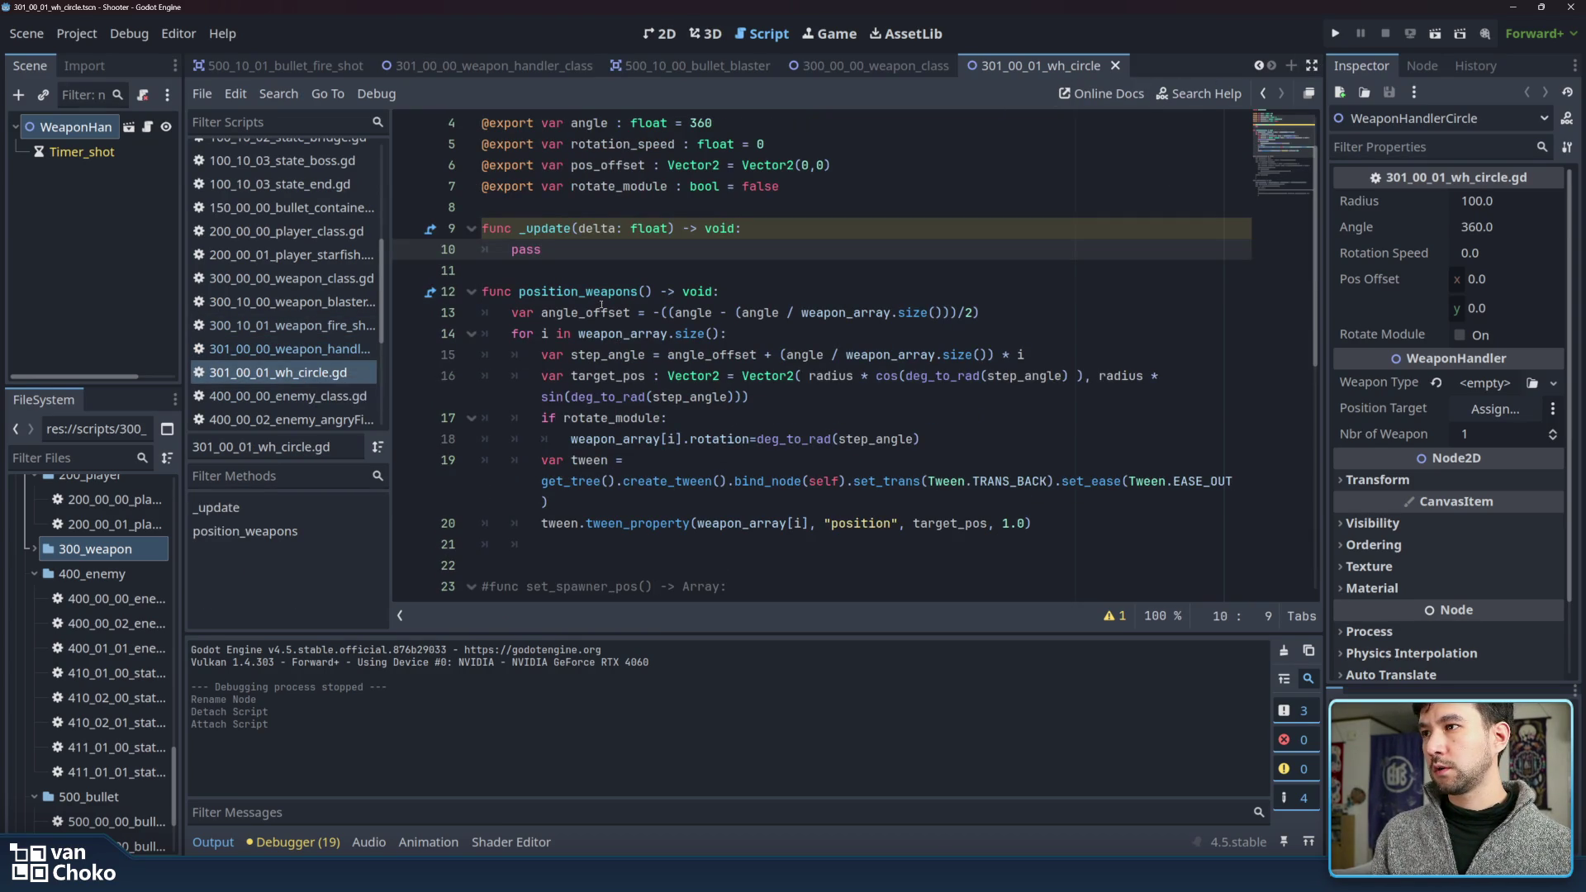
left_click(914, 549)
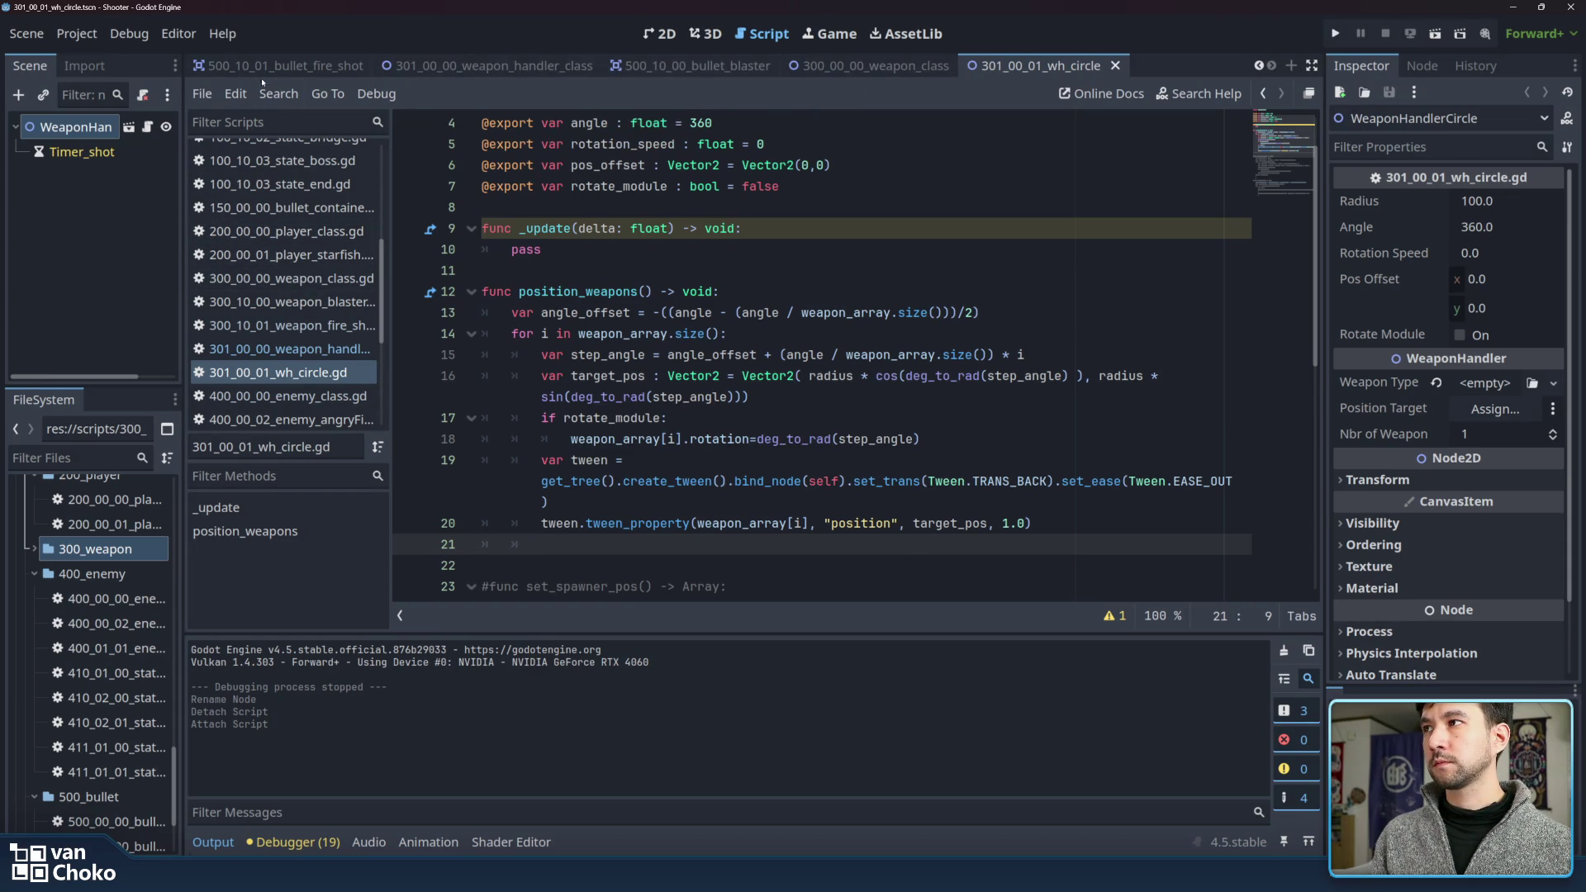
left_click(1259, 65)
left_click(1259, 66)
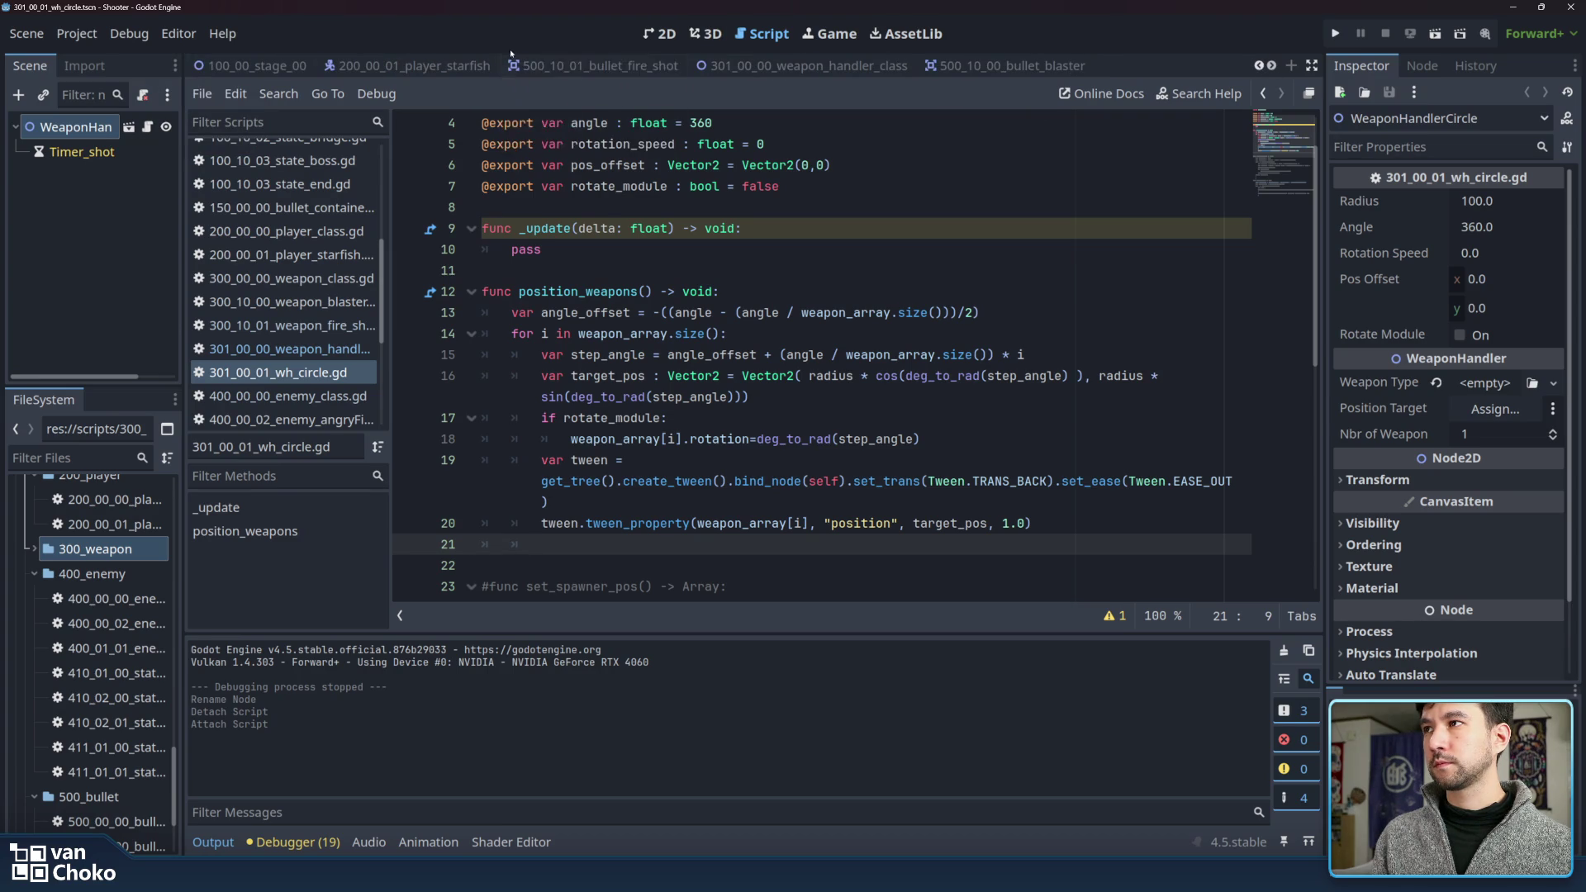
left_click(413, 65)
Delete the WeaponHandler node from the starfish player scene, confirming the dialog
left_click(659, 33)
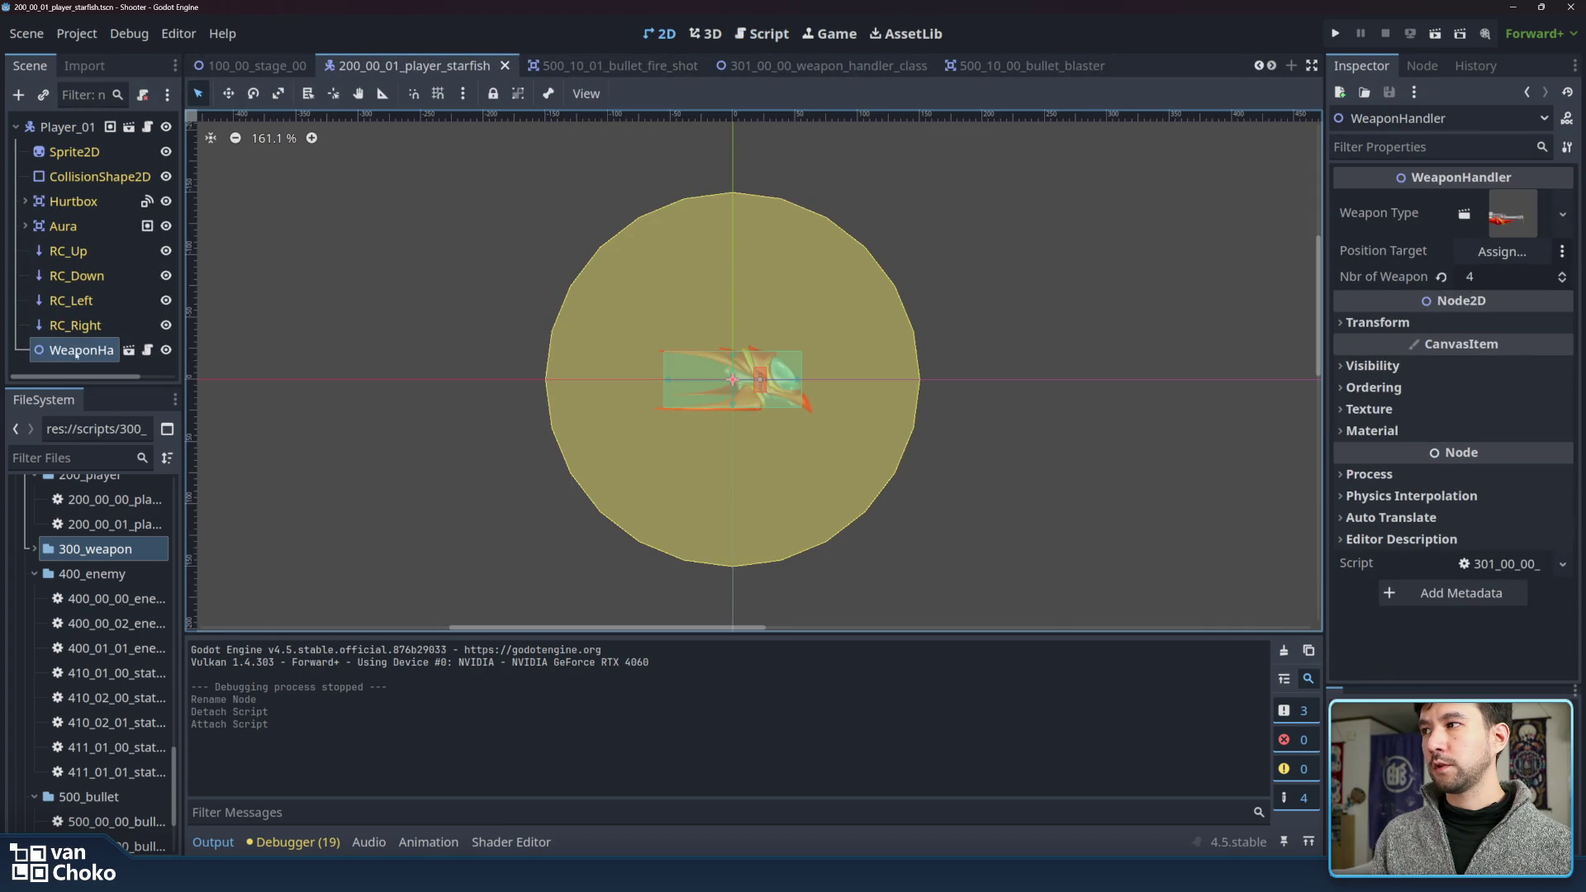
right_click(76, 349)
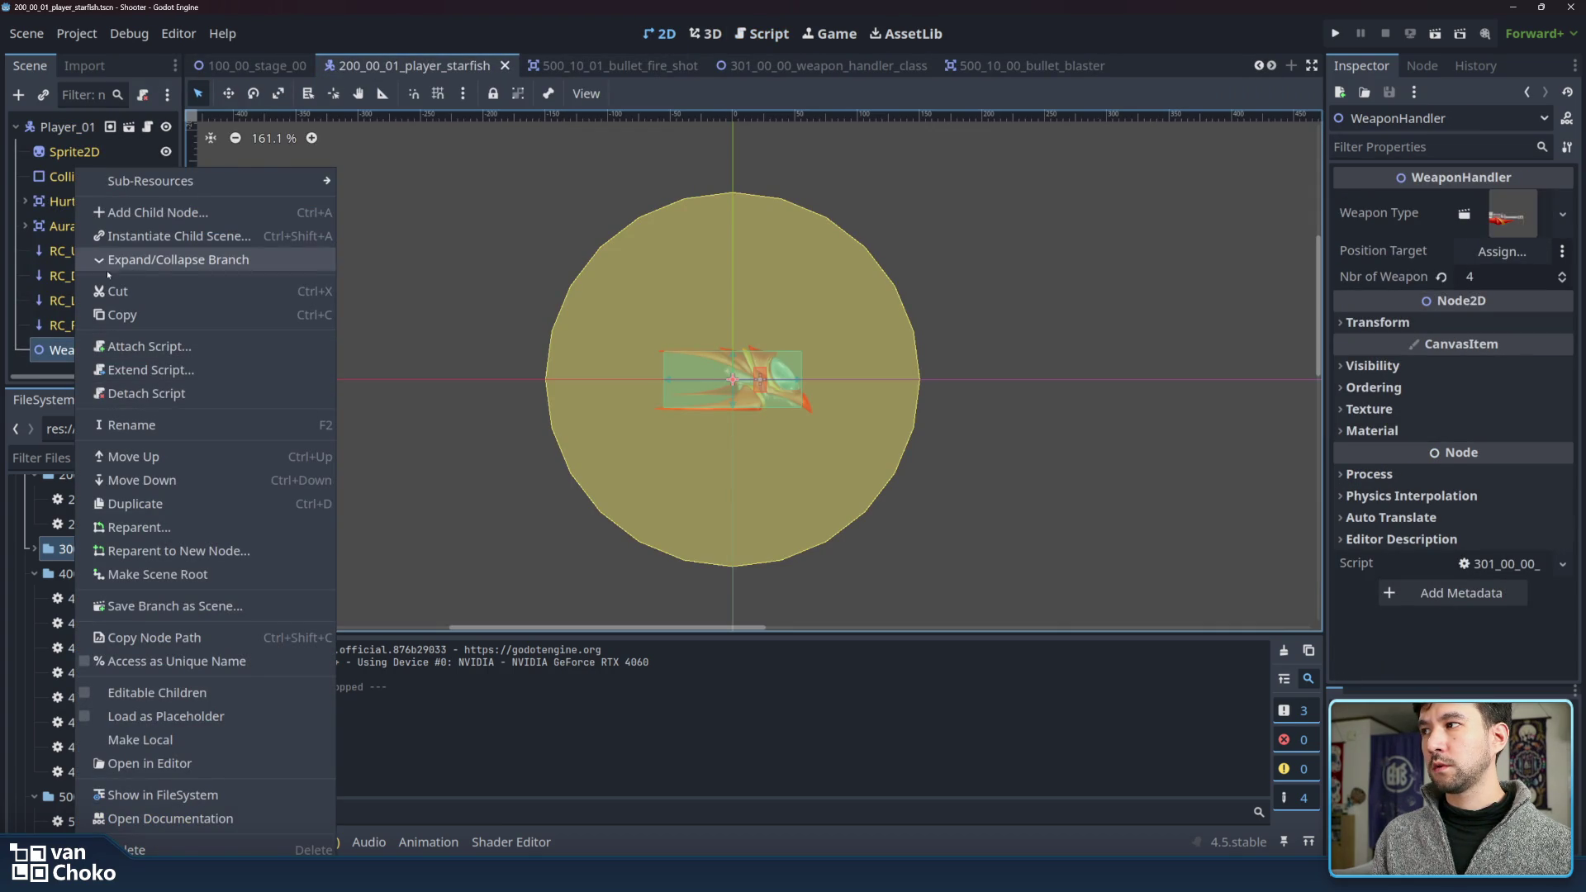
left_click(57, 360)
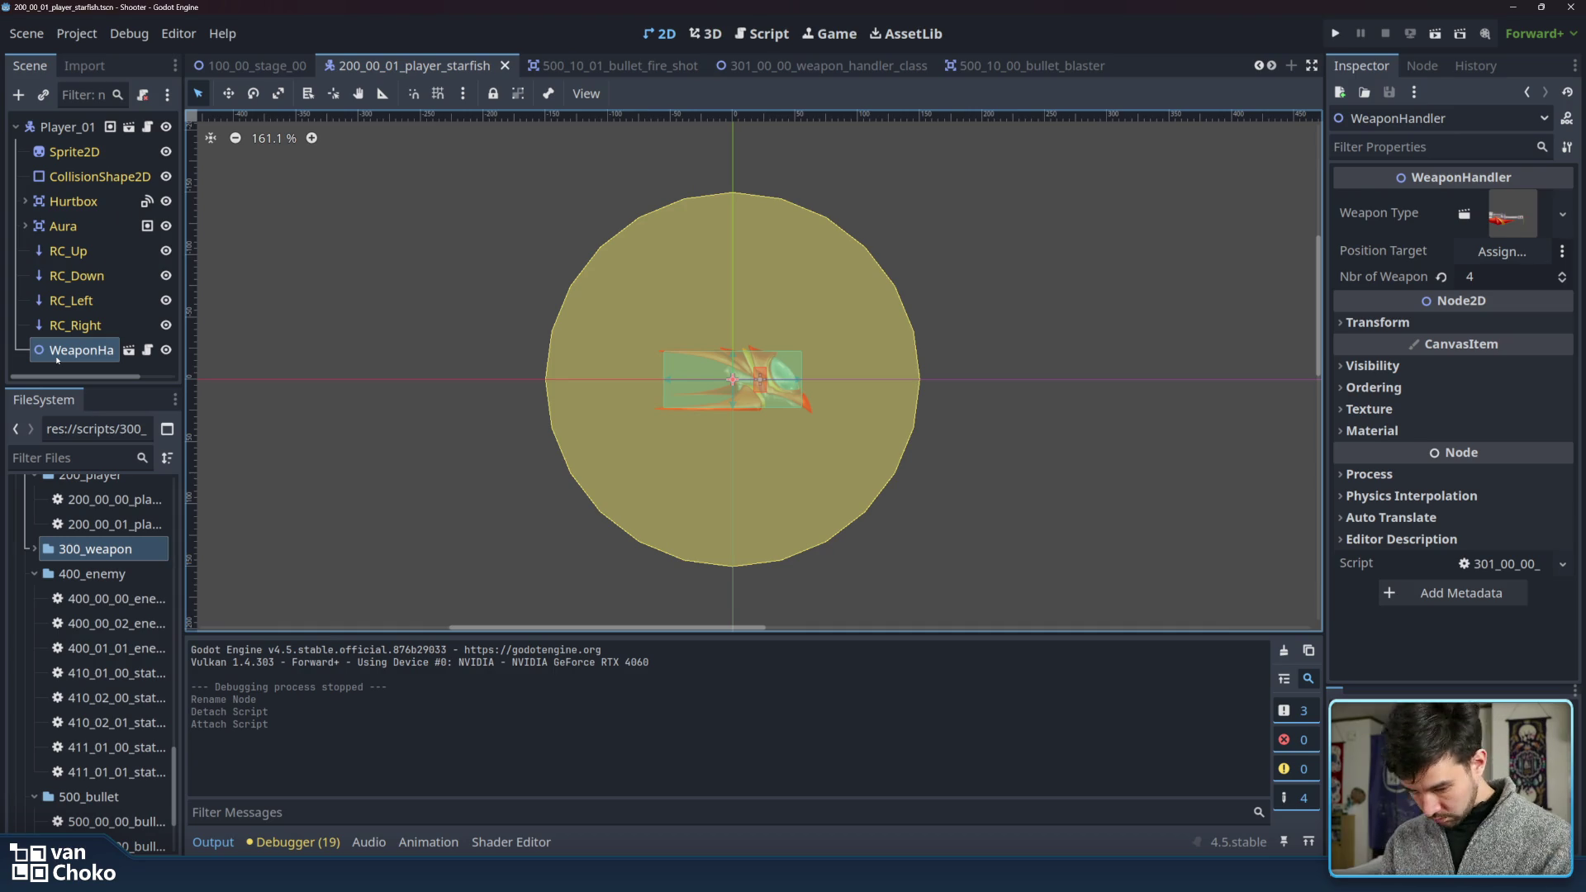
key("Delete")
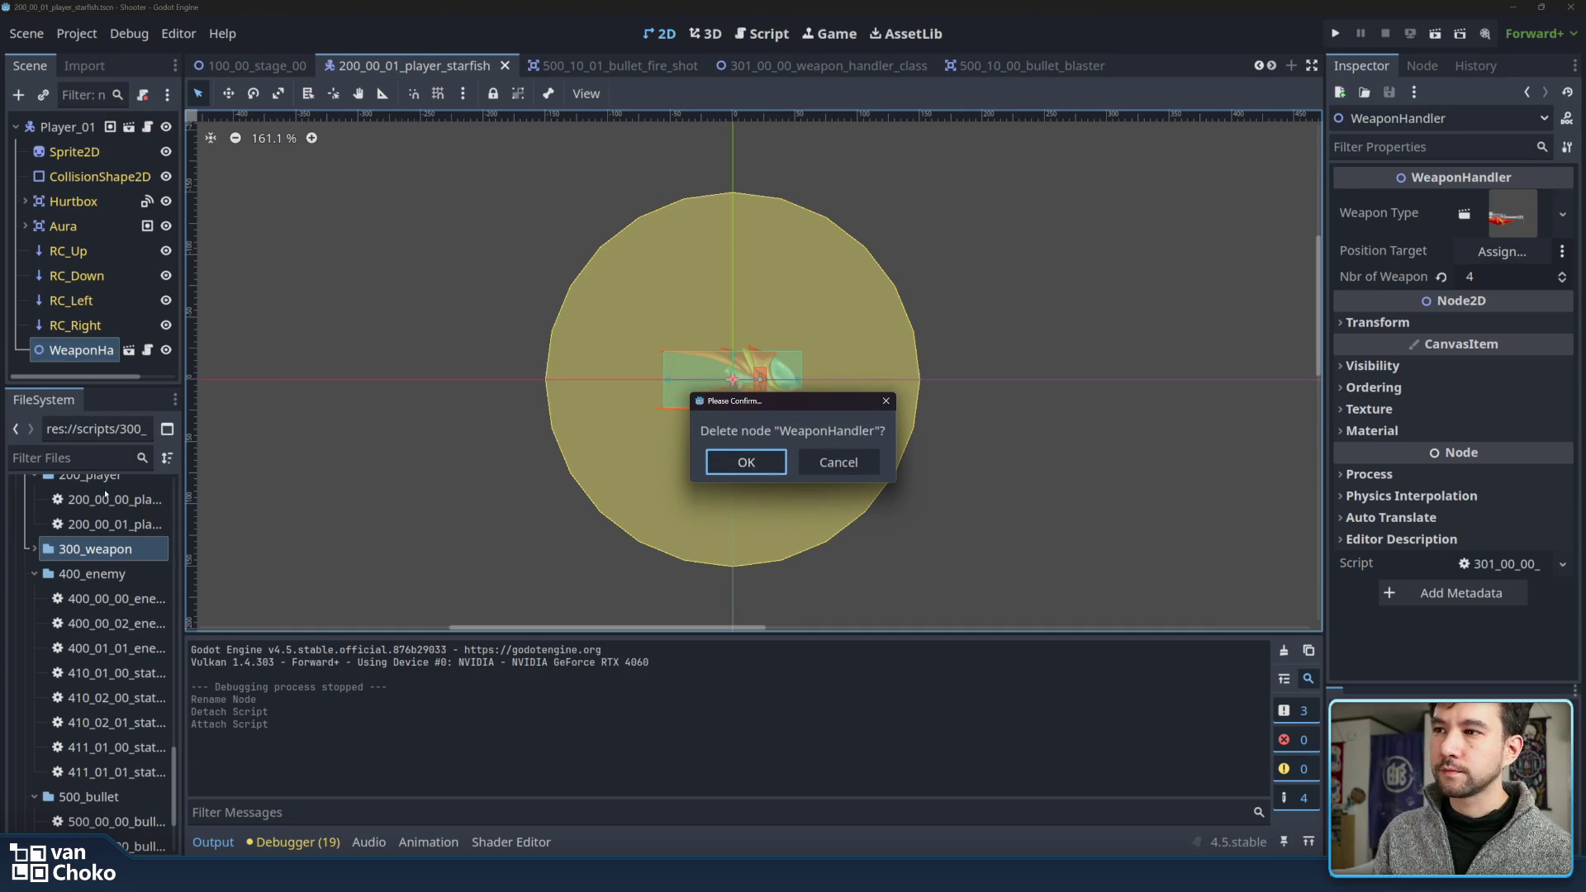
left_click(747, 461)
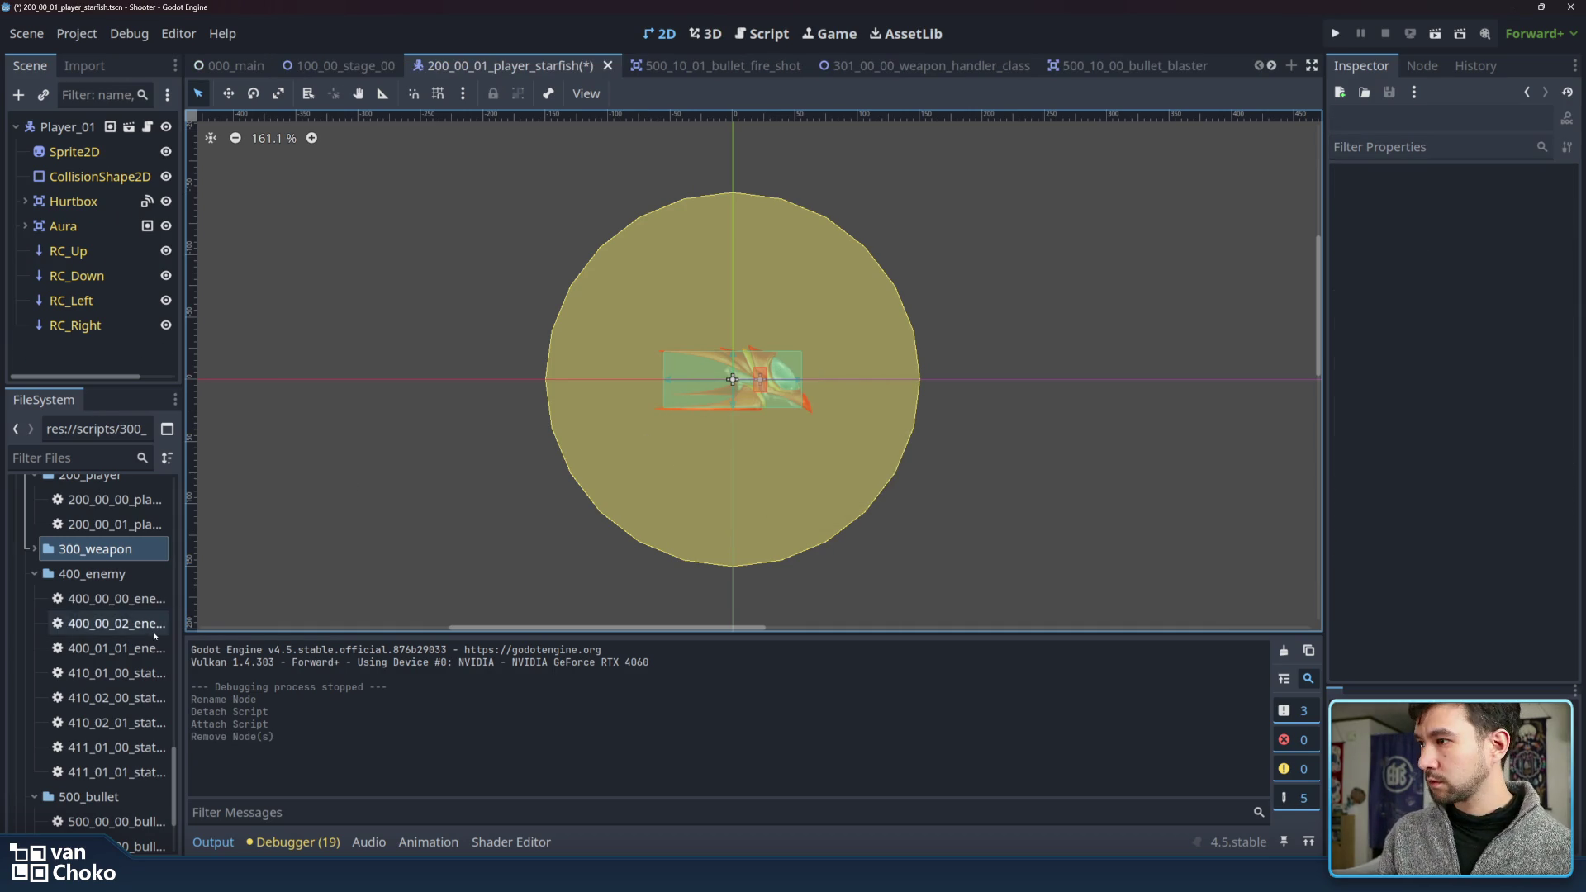
Select the starfish player file in the FileSystem dock and scroll down the list
left_click(97, 551)
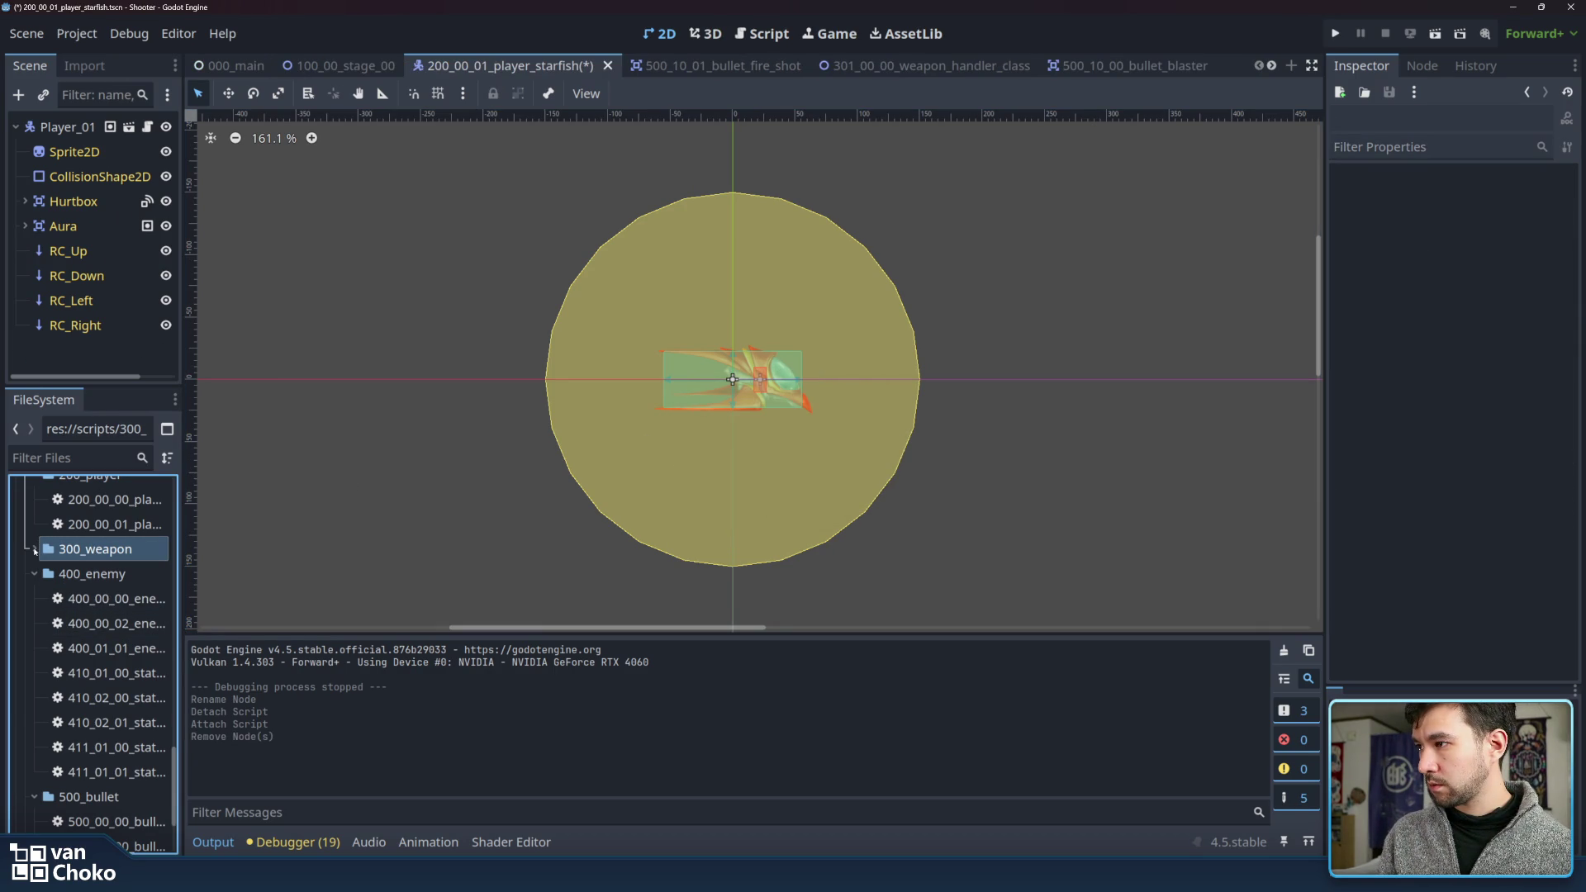
left_click(81, 525)
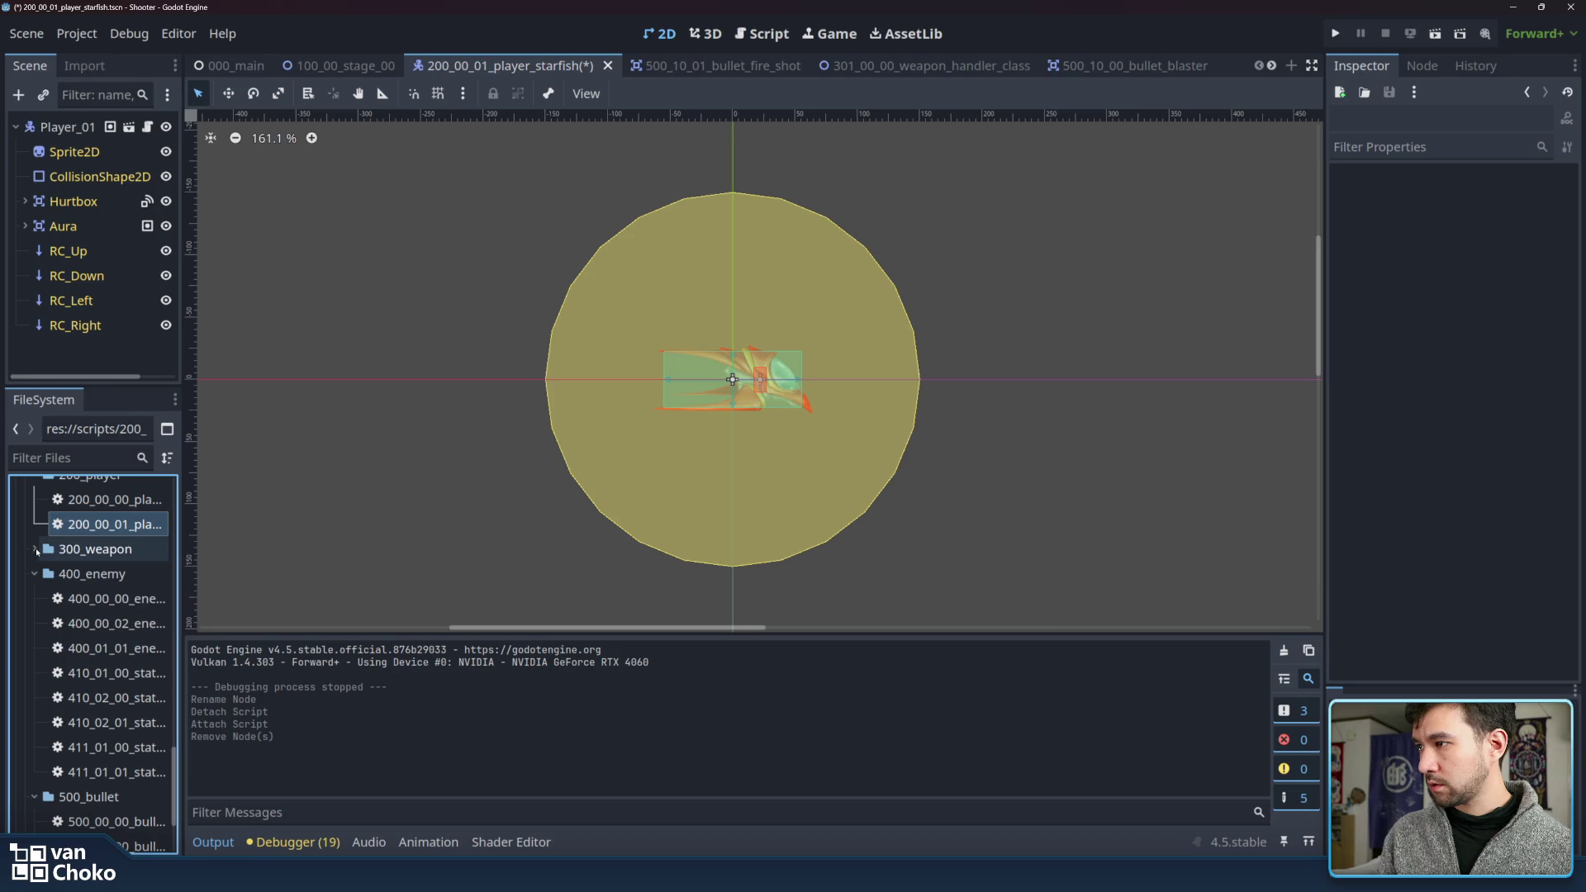
scroll(112, 629, "down", 3)
scroll(112, 620, "down", 7)
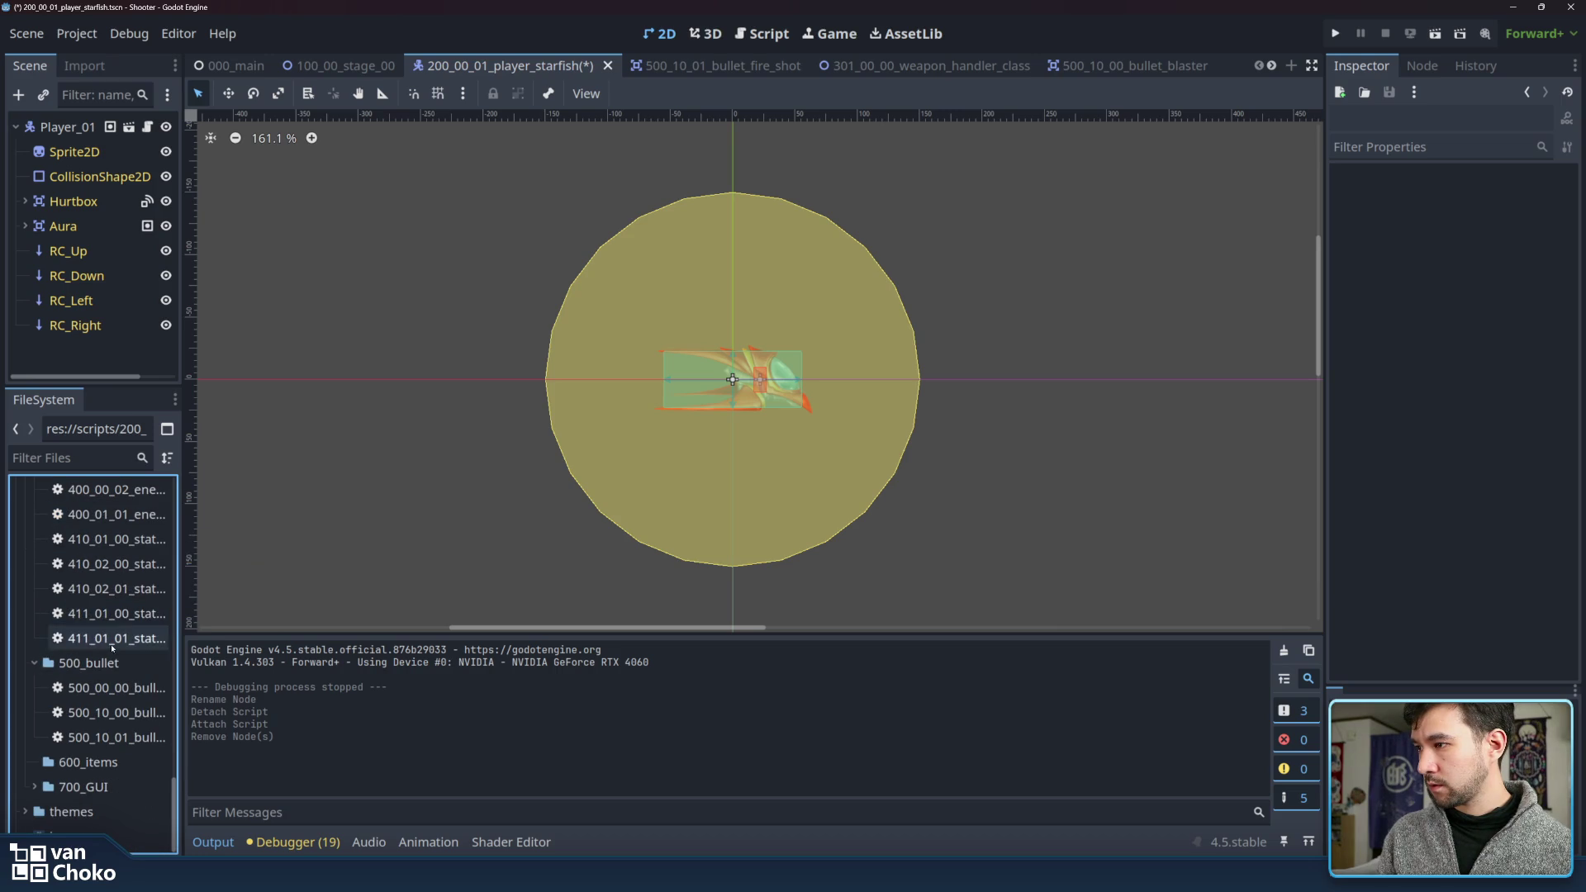
Drag 301_00_01_wh_circle.tscn from the 300_weapon folder onto Player_01_starfish
scroll(105, 641, "up", 10)
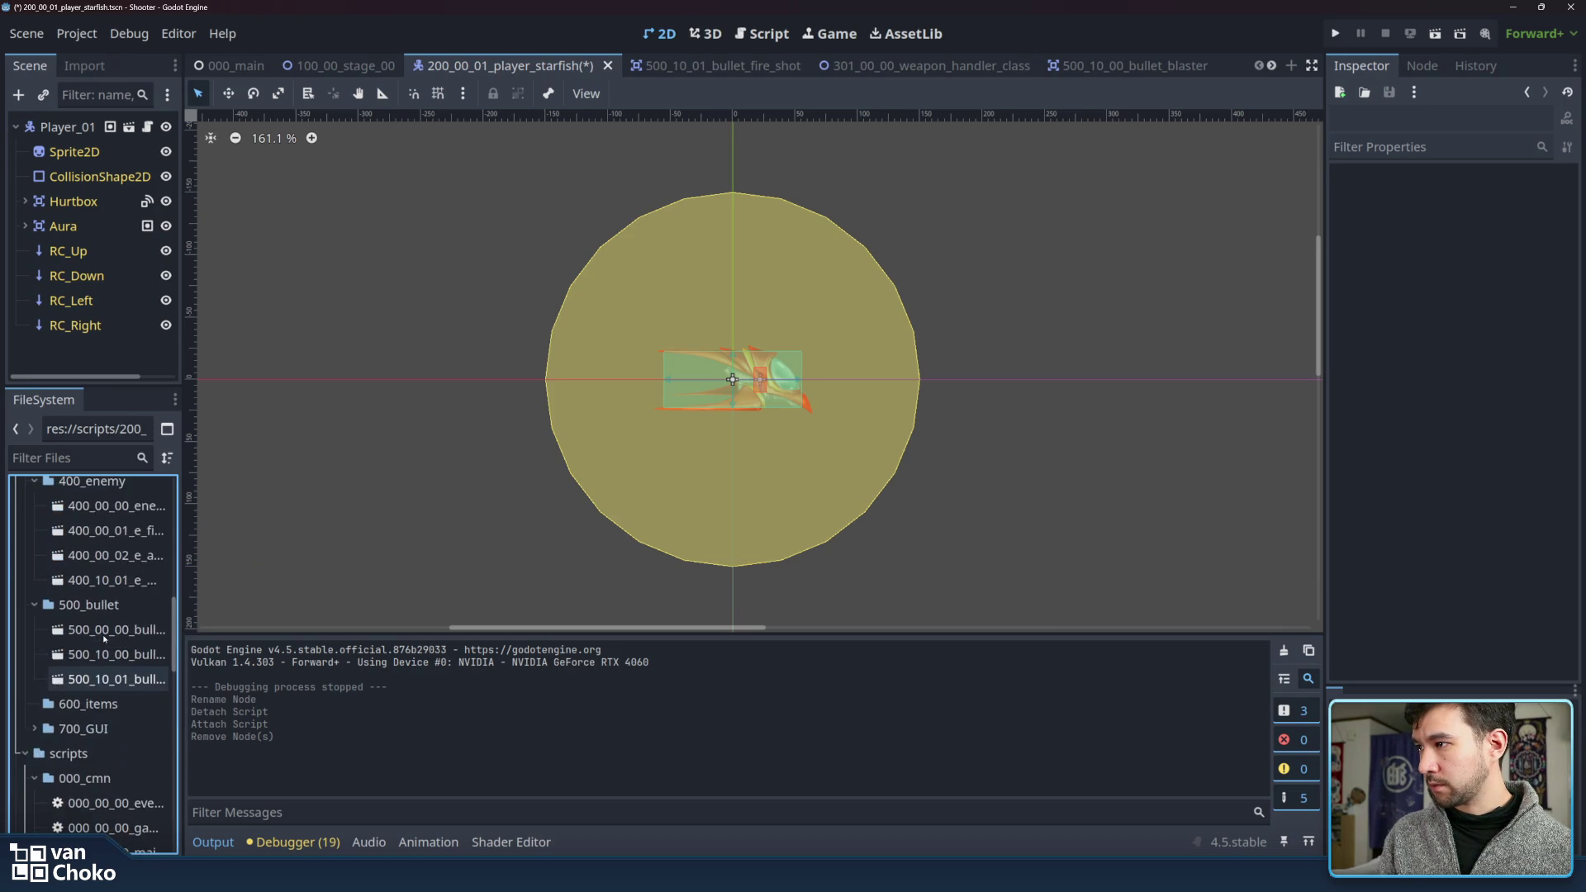
left_click(111, 616)
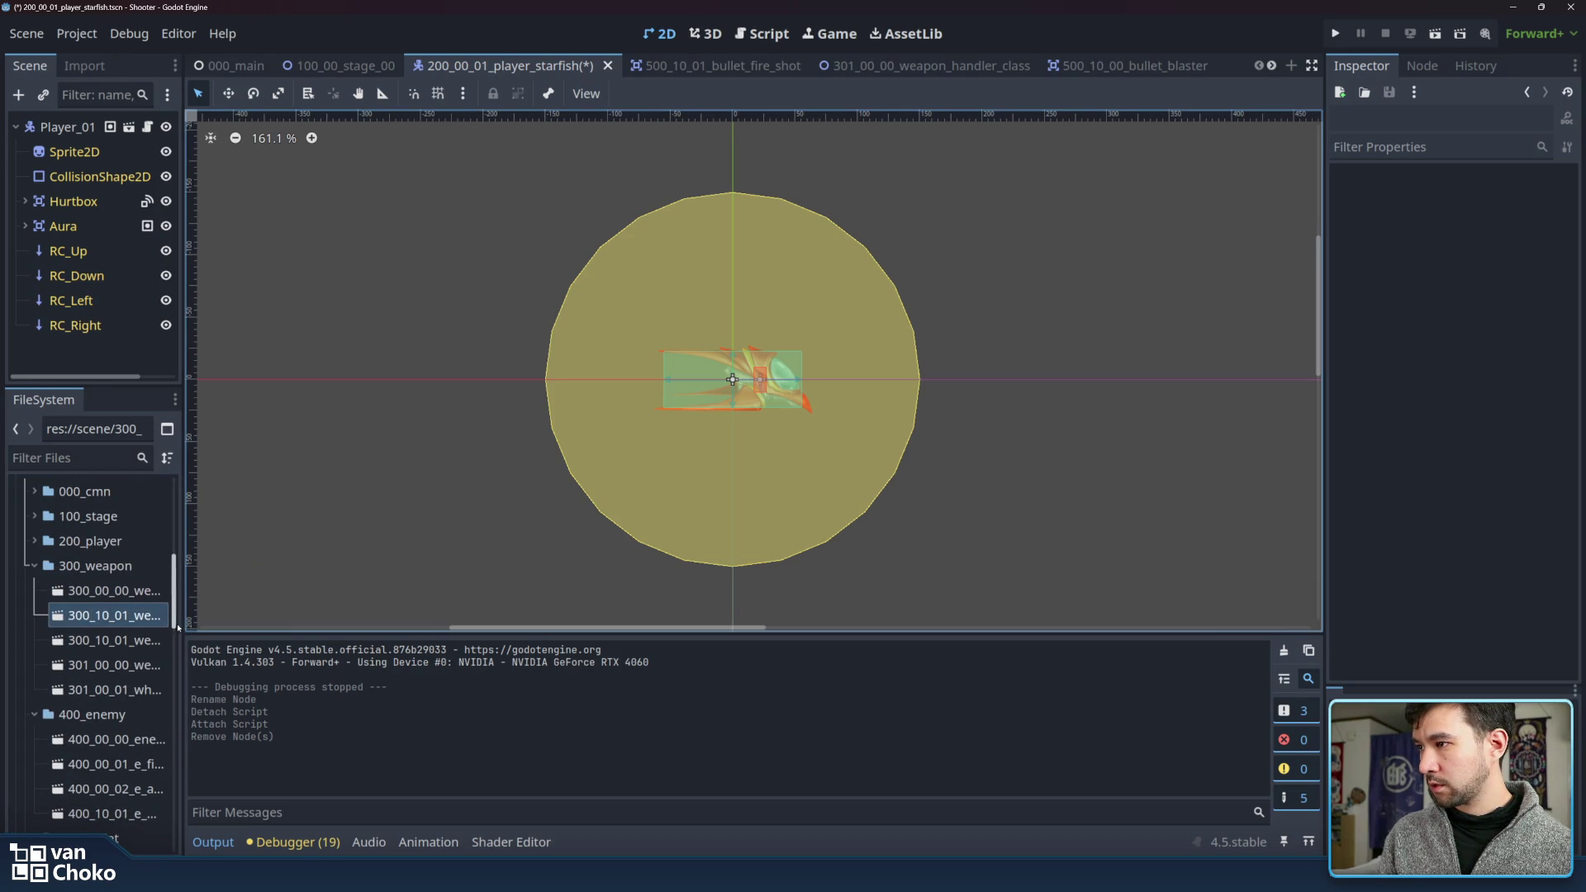
mouse_move(182, 626)
left_mouse_down()
mouse_move(446, 626)
mouse_move(316, 625)
left_mouse_up()
double_click(264, 671)
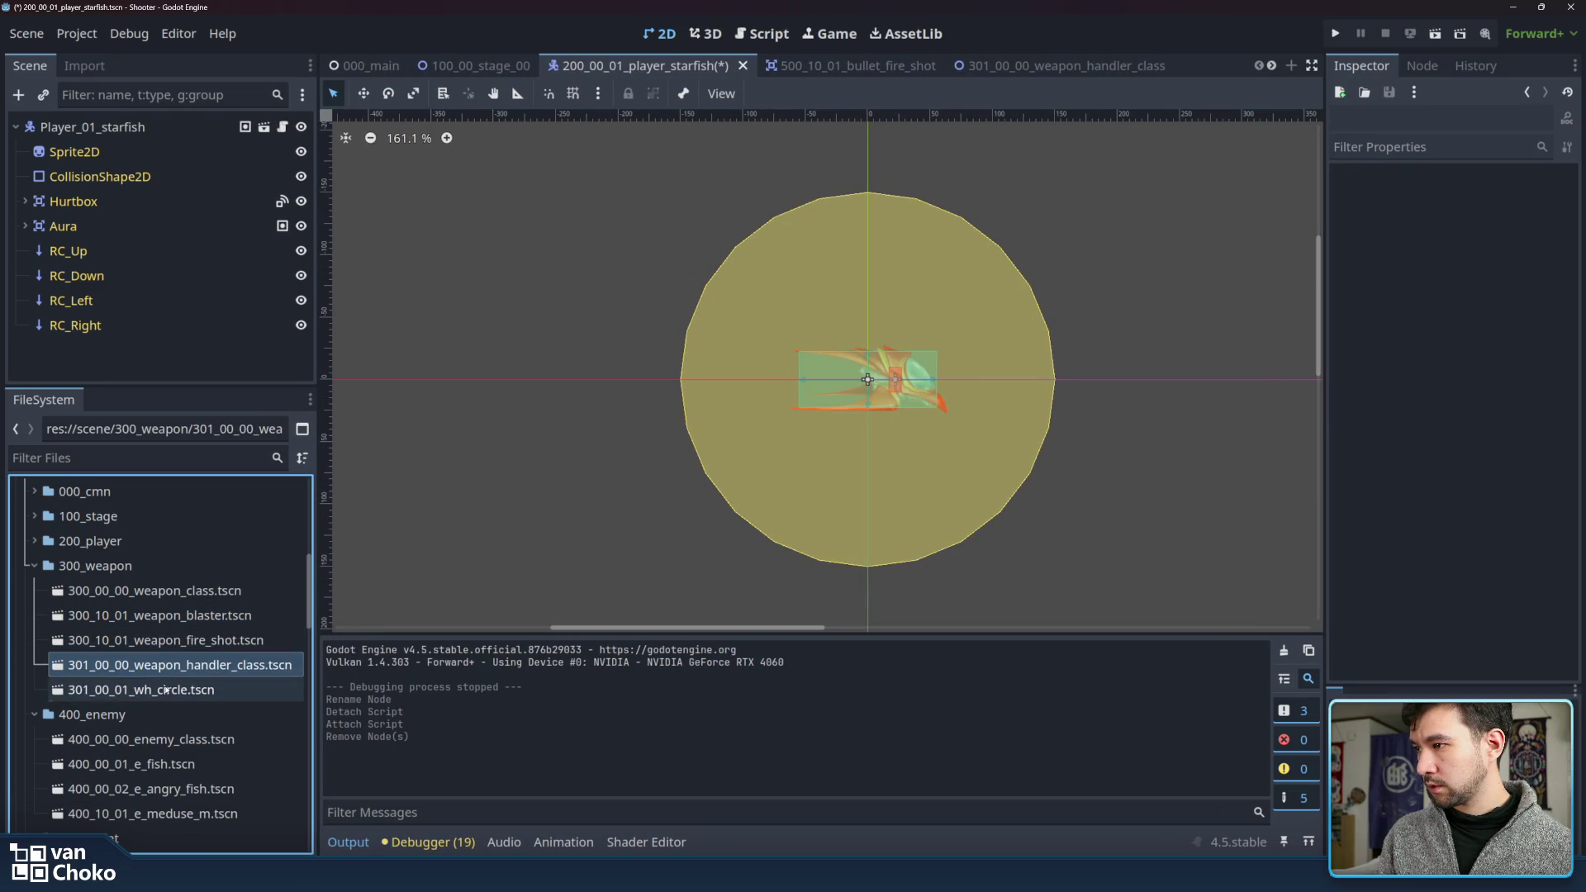
left_click(199, 690)
mouse_move(199, 691)
left_mouse_down()
mouse_move(90, 355)
mouse_move(62, 165)
mouse_move(81, 130)
mouse_move(62, 126)
left_mouse_up()
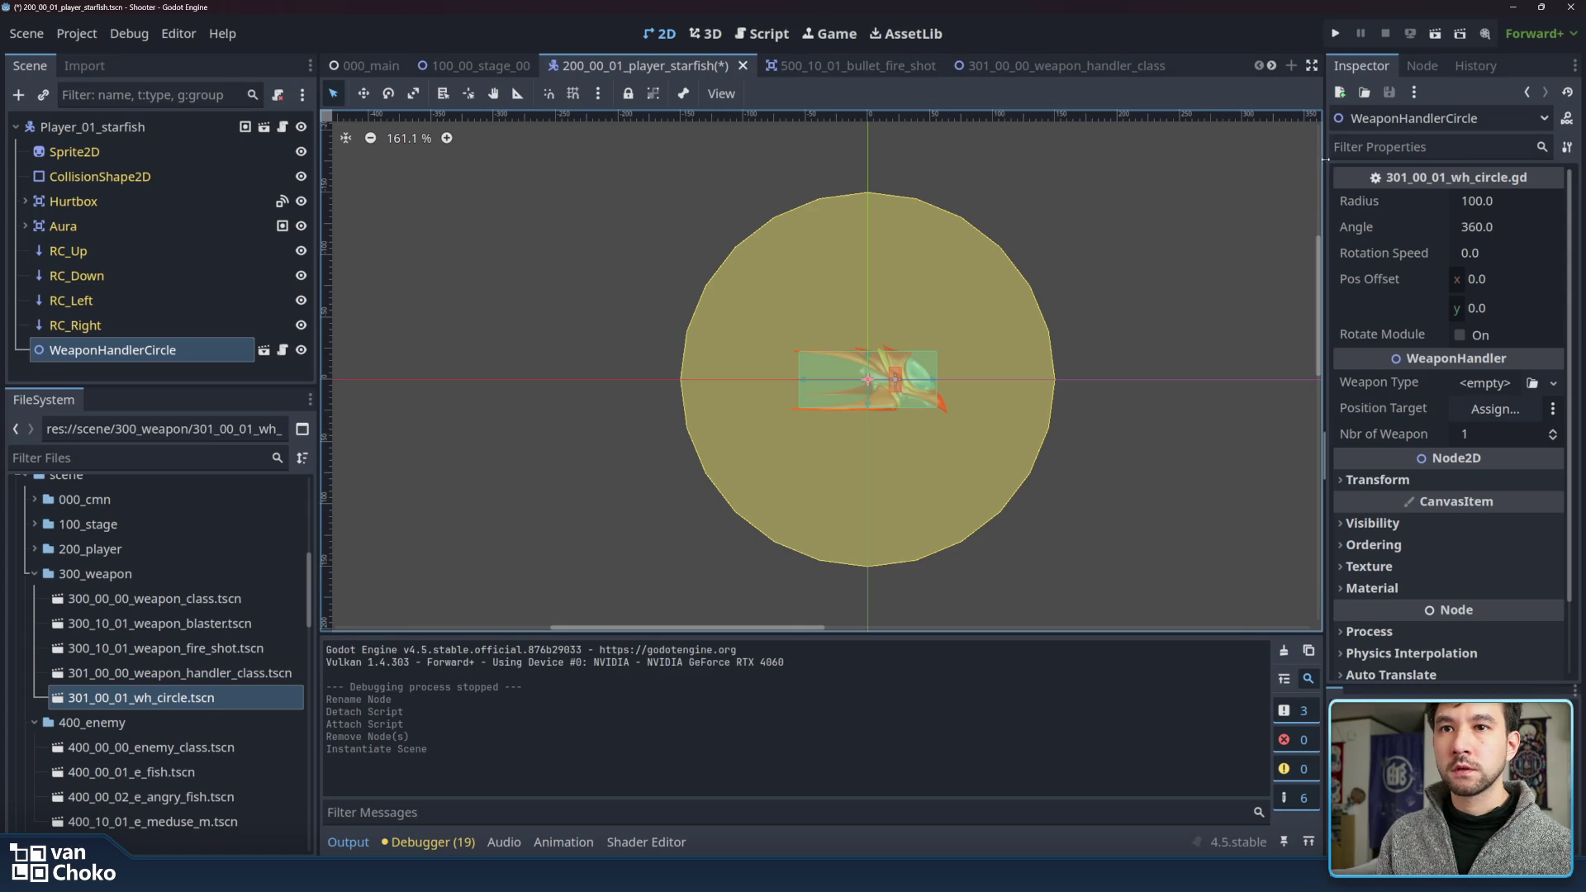
Load the weapon_blaster scene from 300_weapon as the handler's Weapon Type
left_click(1499, 383)
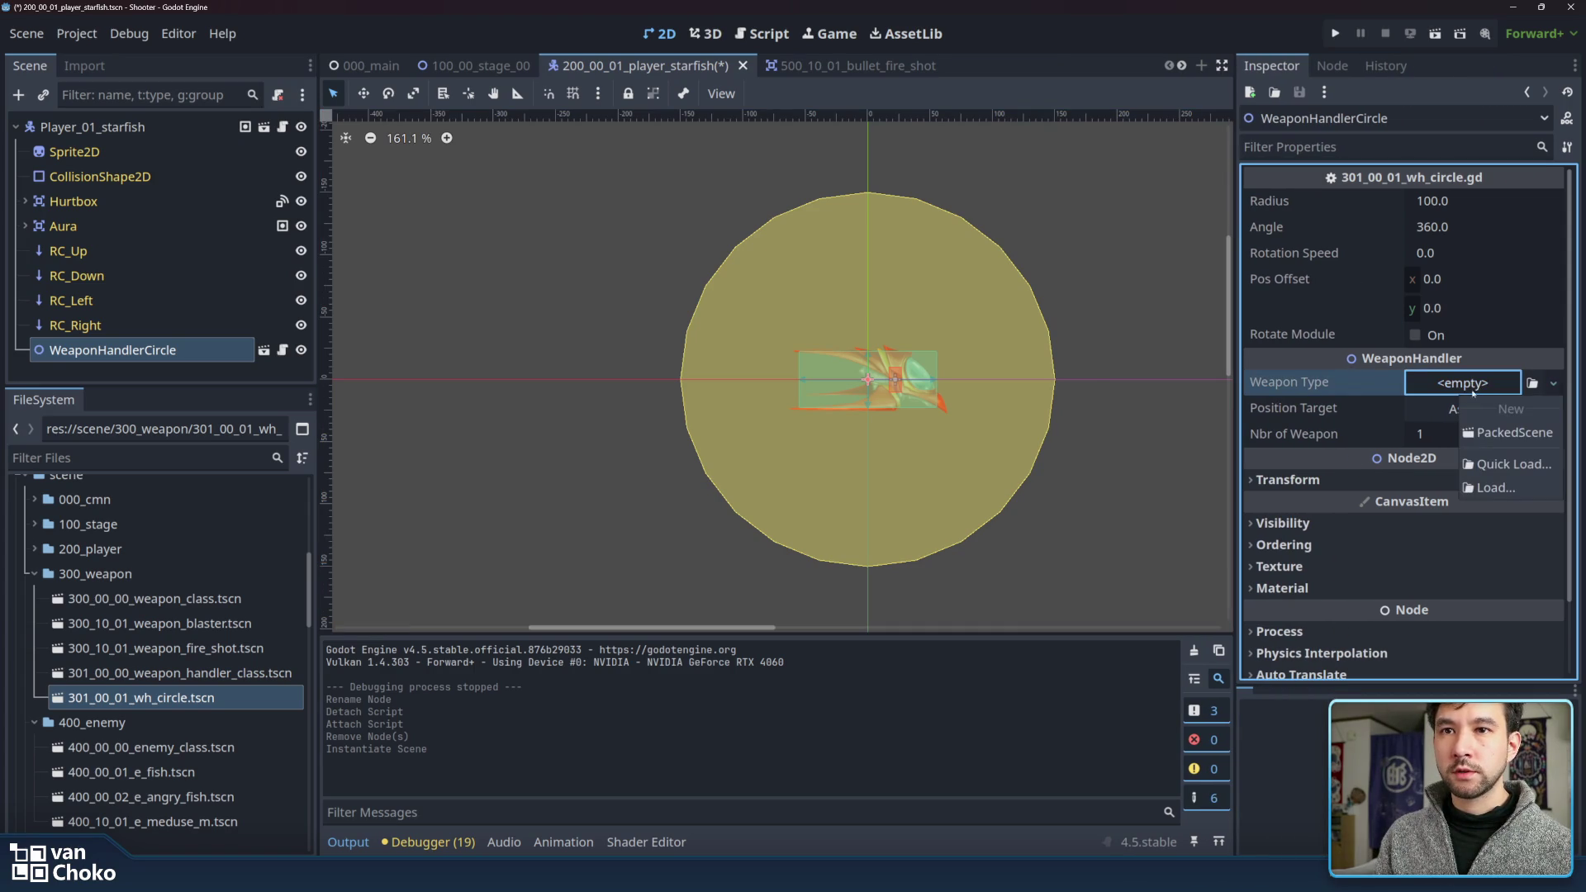
left_click(1497, 486)
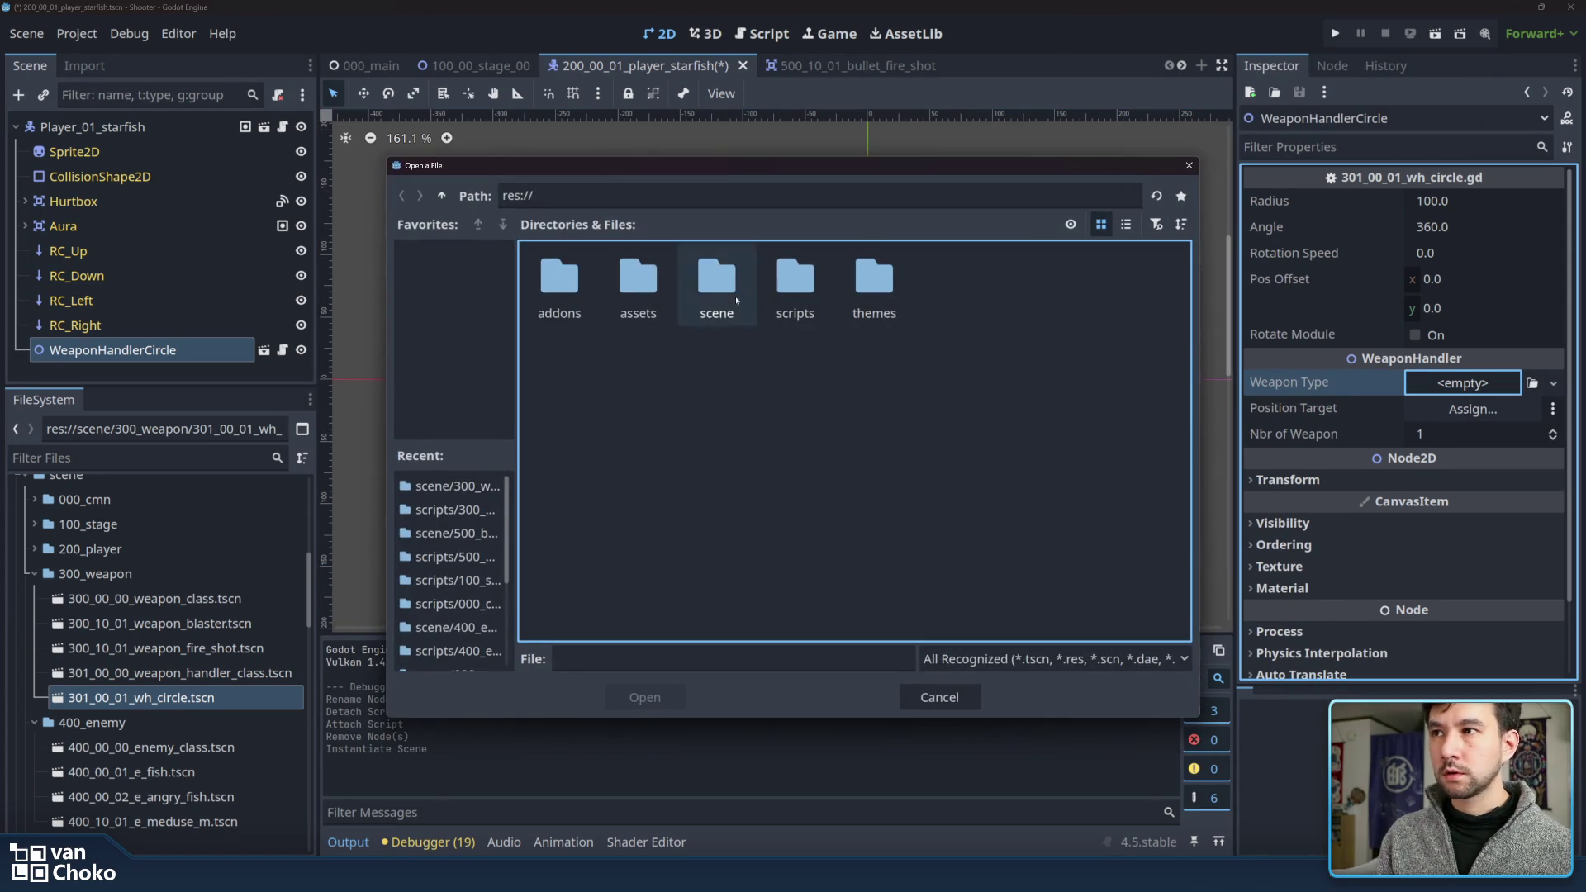
double_click(798, 285)
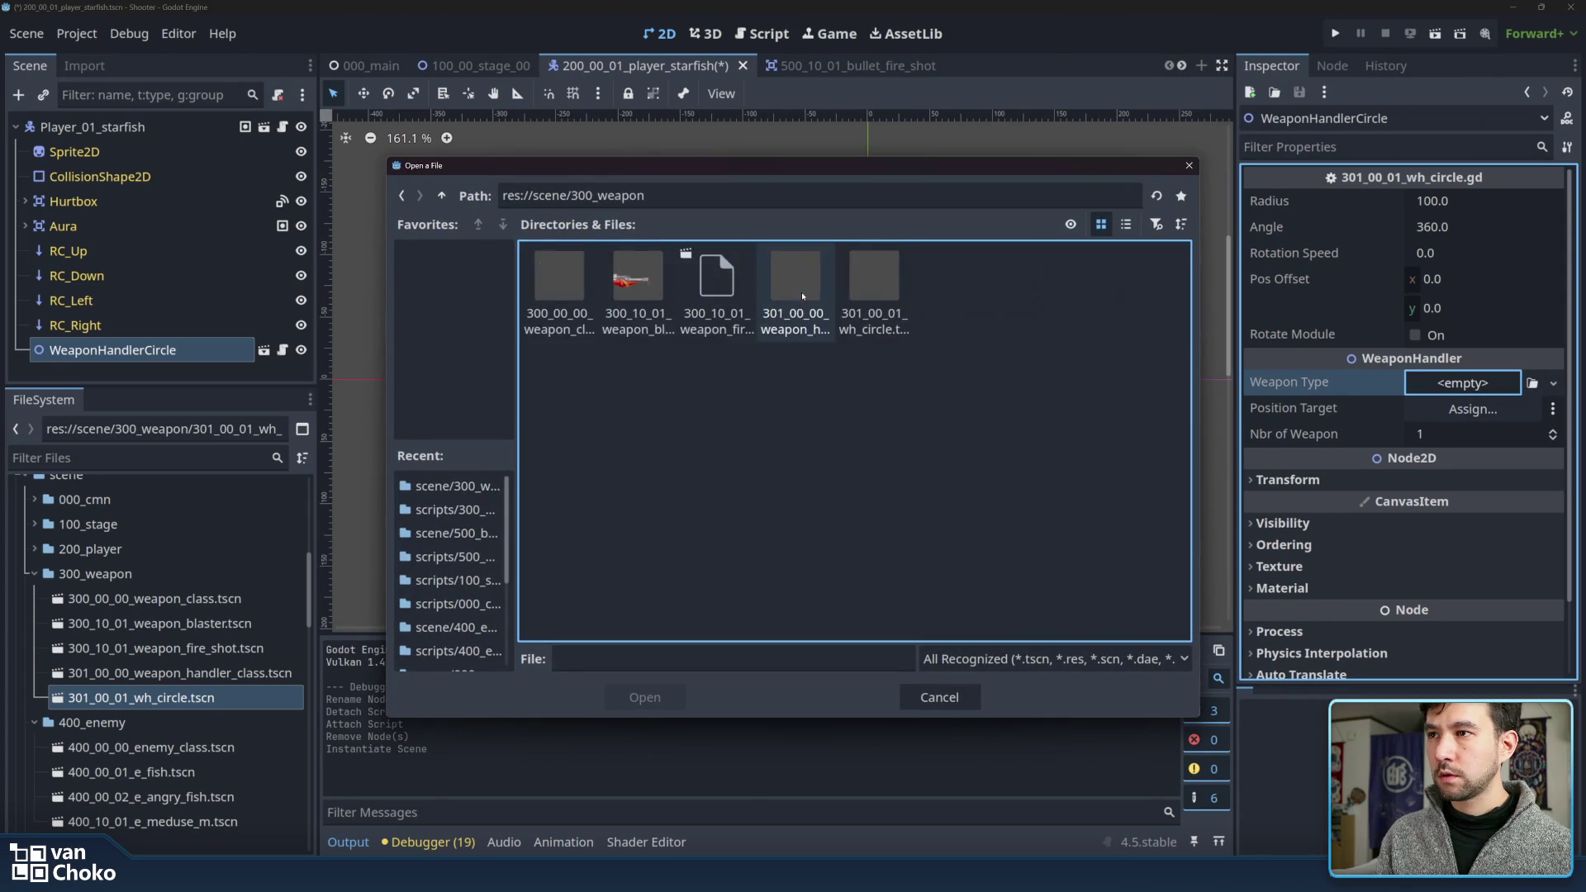
double_click(635, 279)
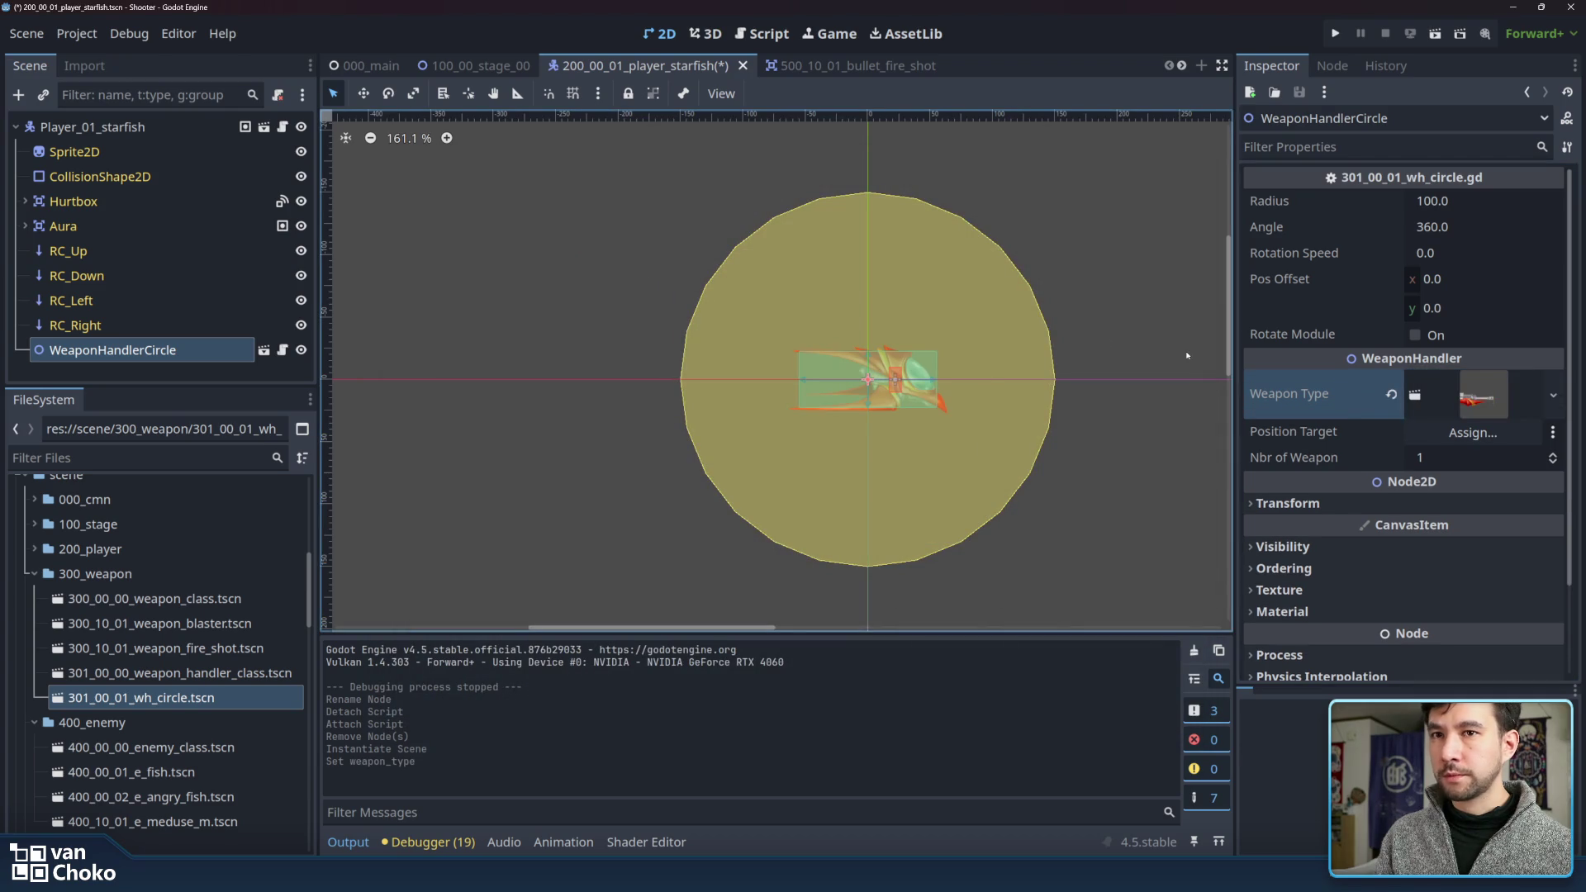
Set Nbr of Weapon to 3, run the game and press Start, hitting the line-29 instantiate error
left_click(1450, 460)
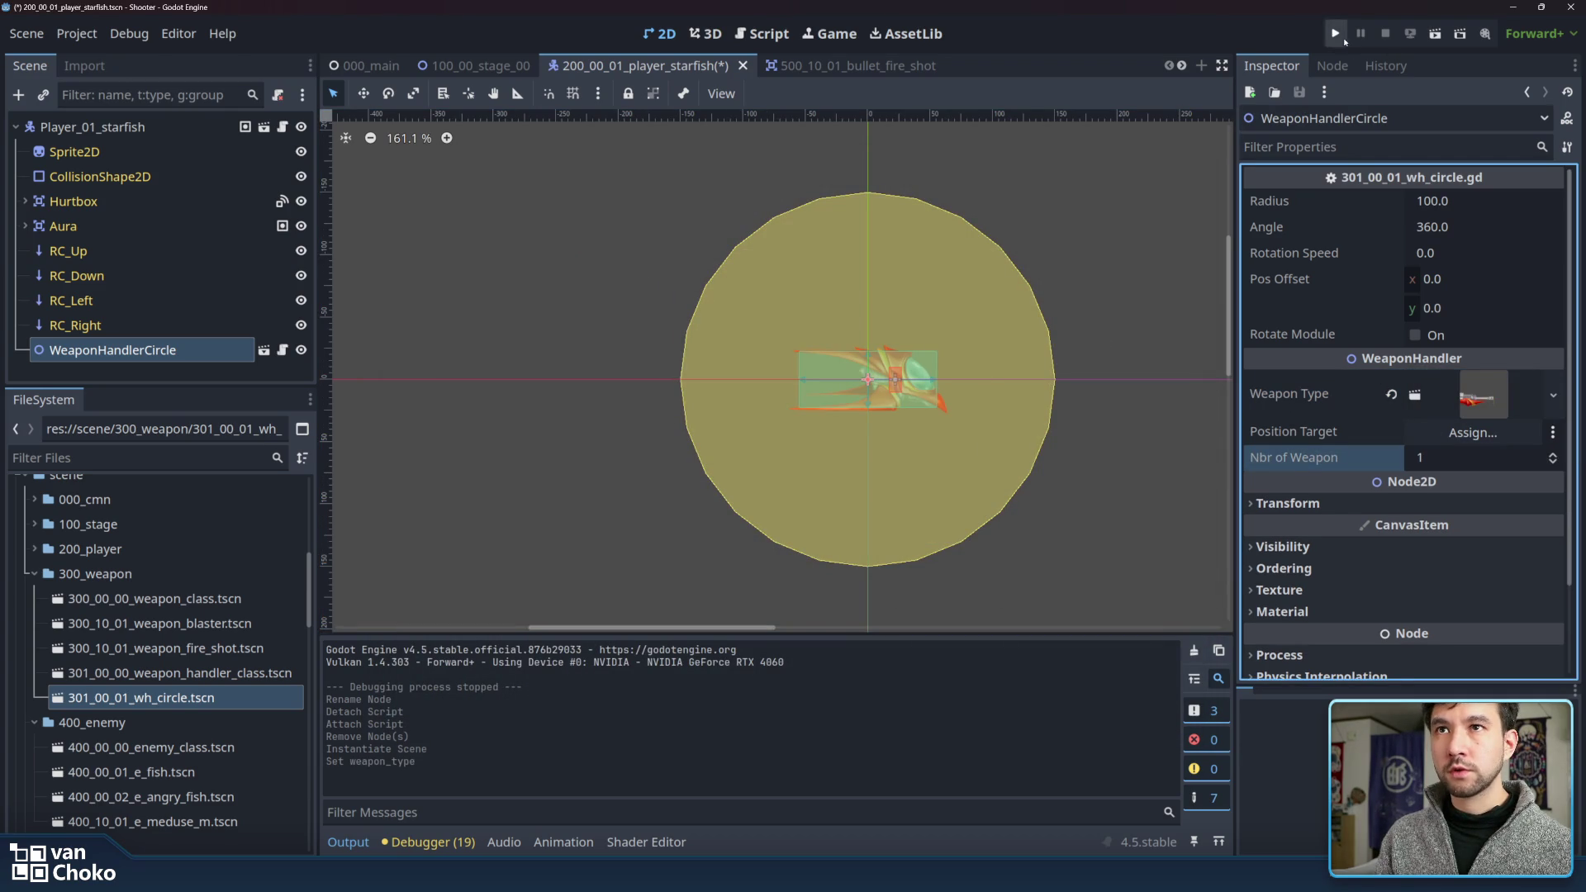
double_click(1553, 456)
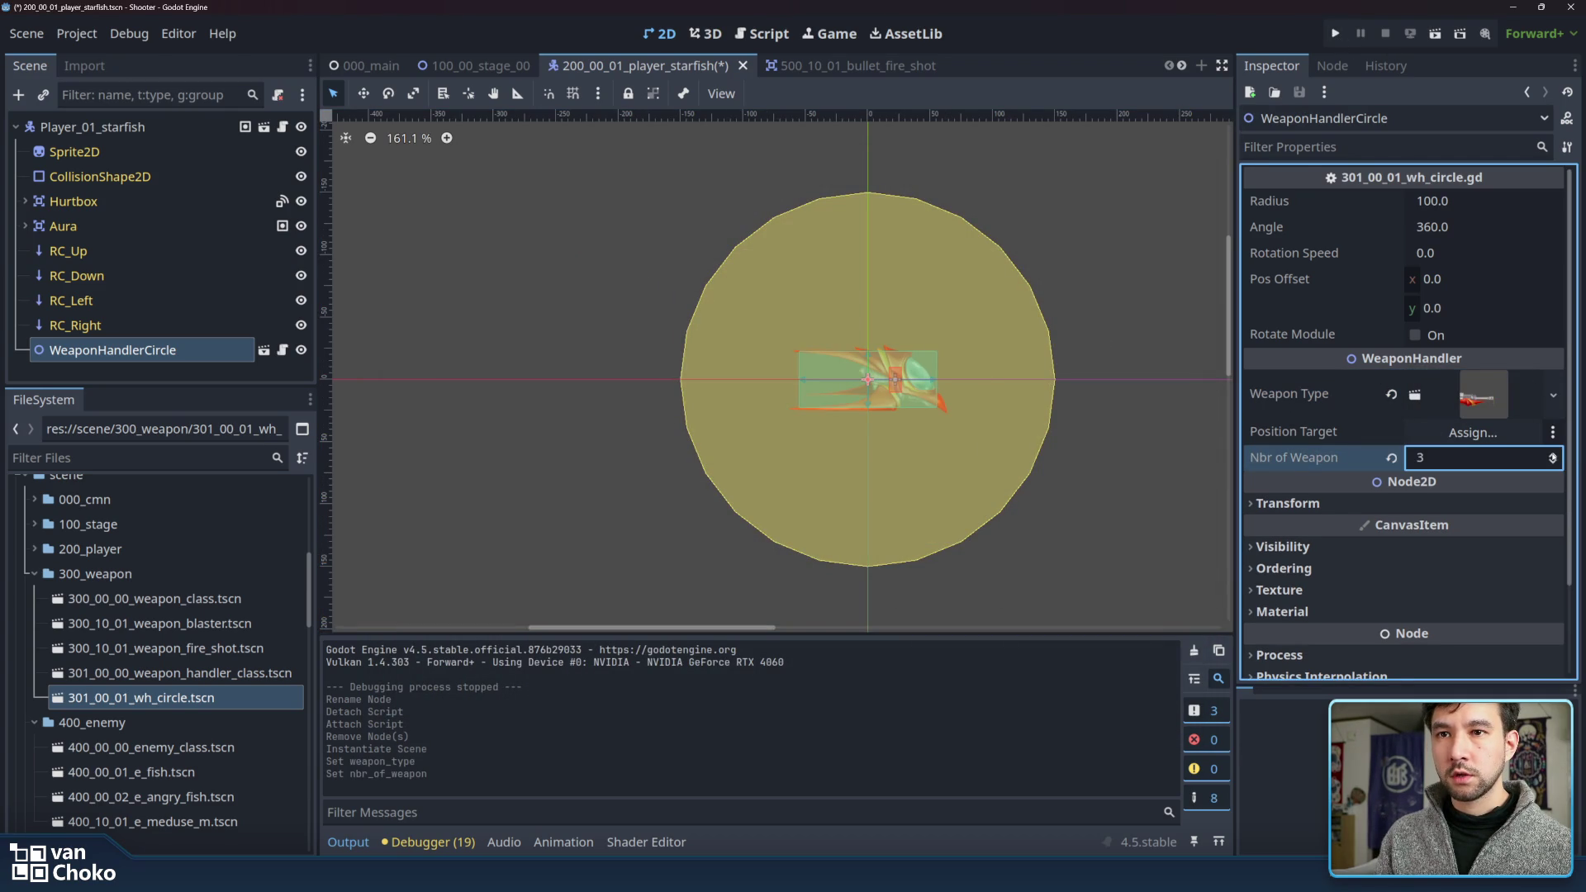
left_click(1335, 33)
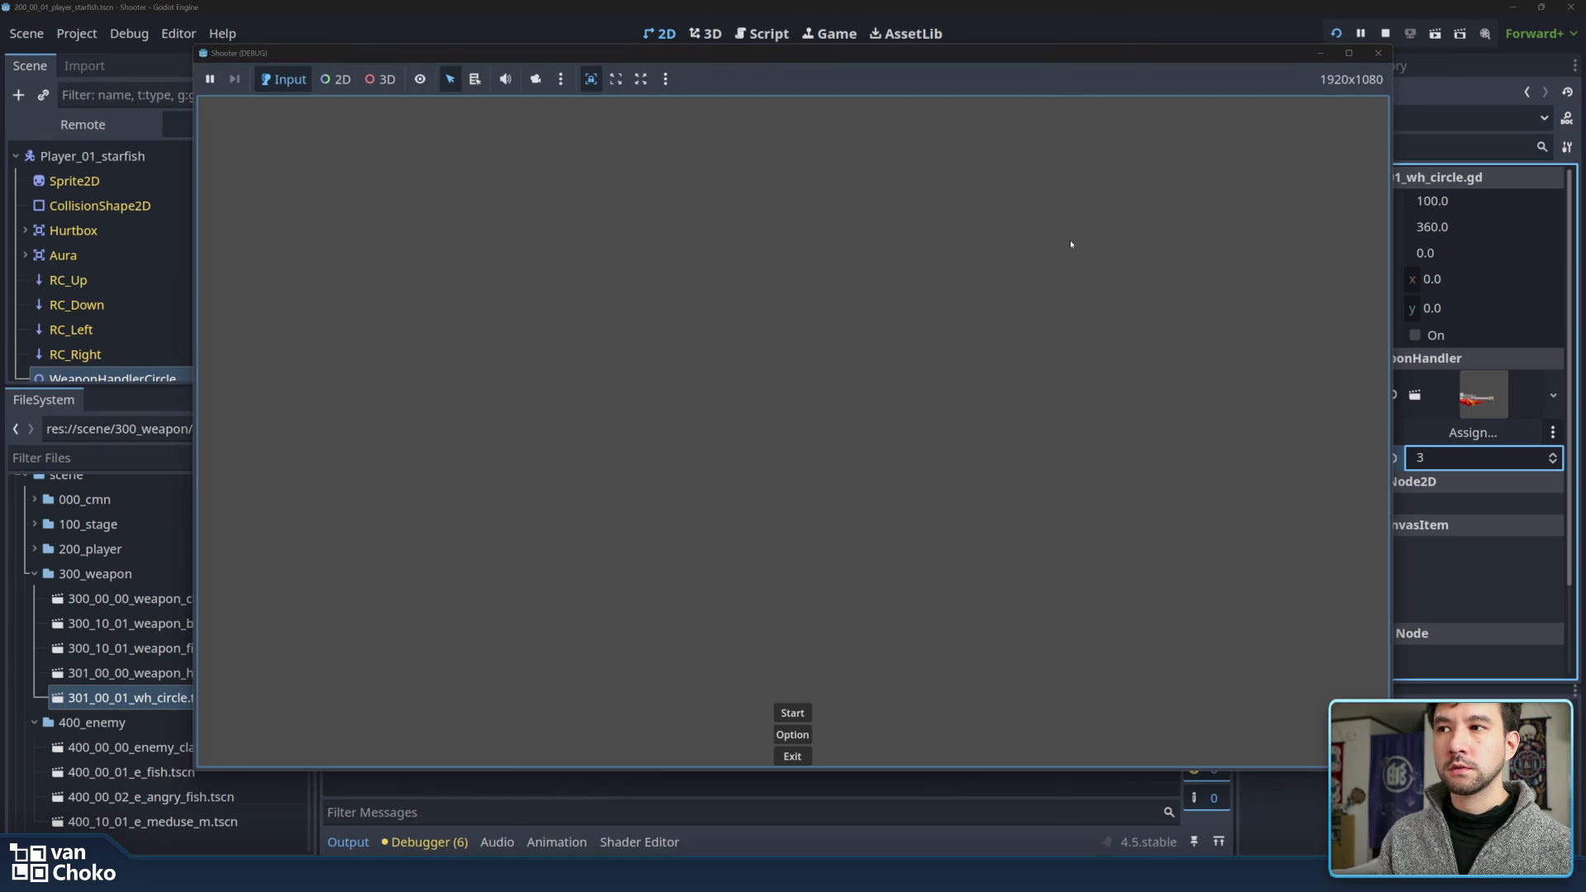
left_click(808, 714)
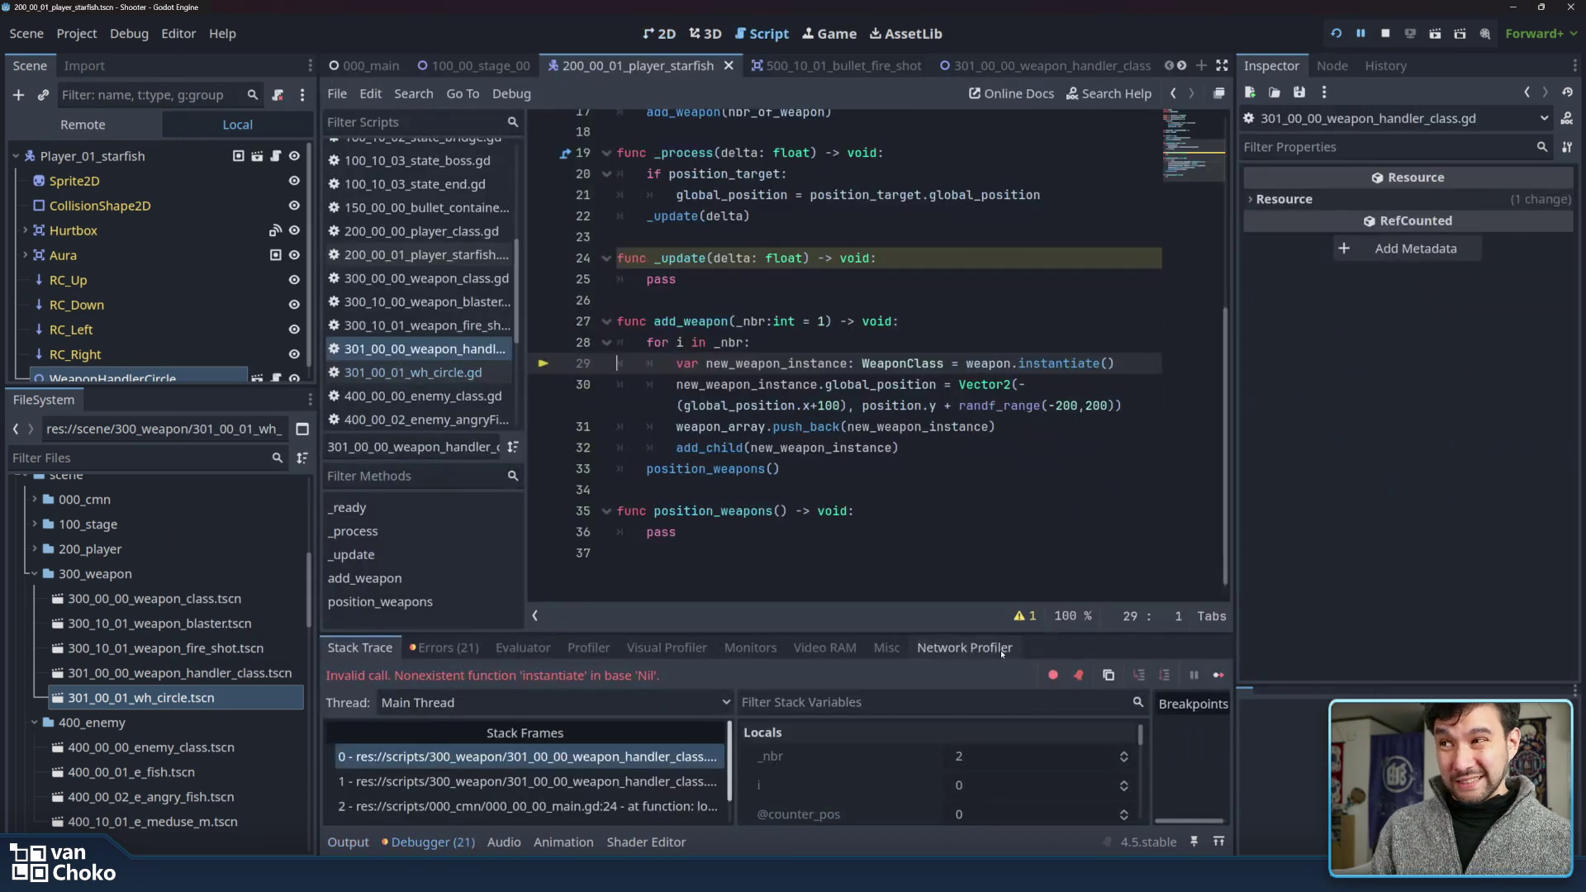
left_click(884, 364)
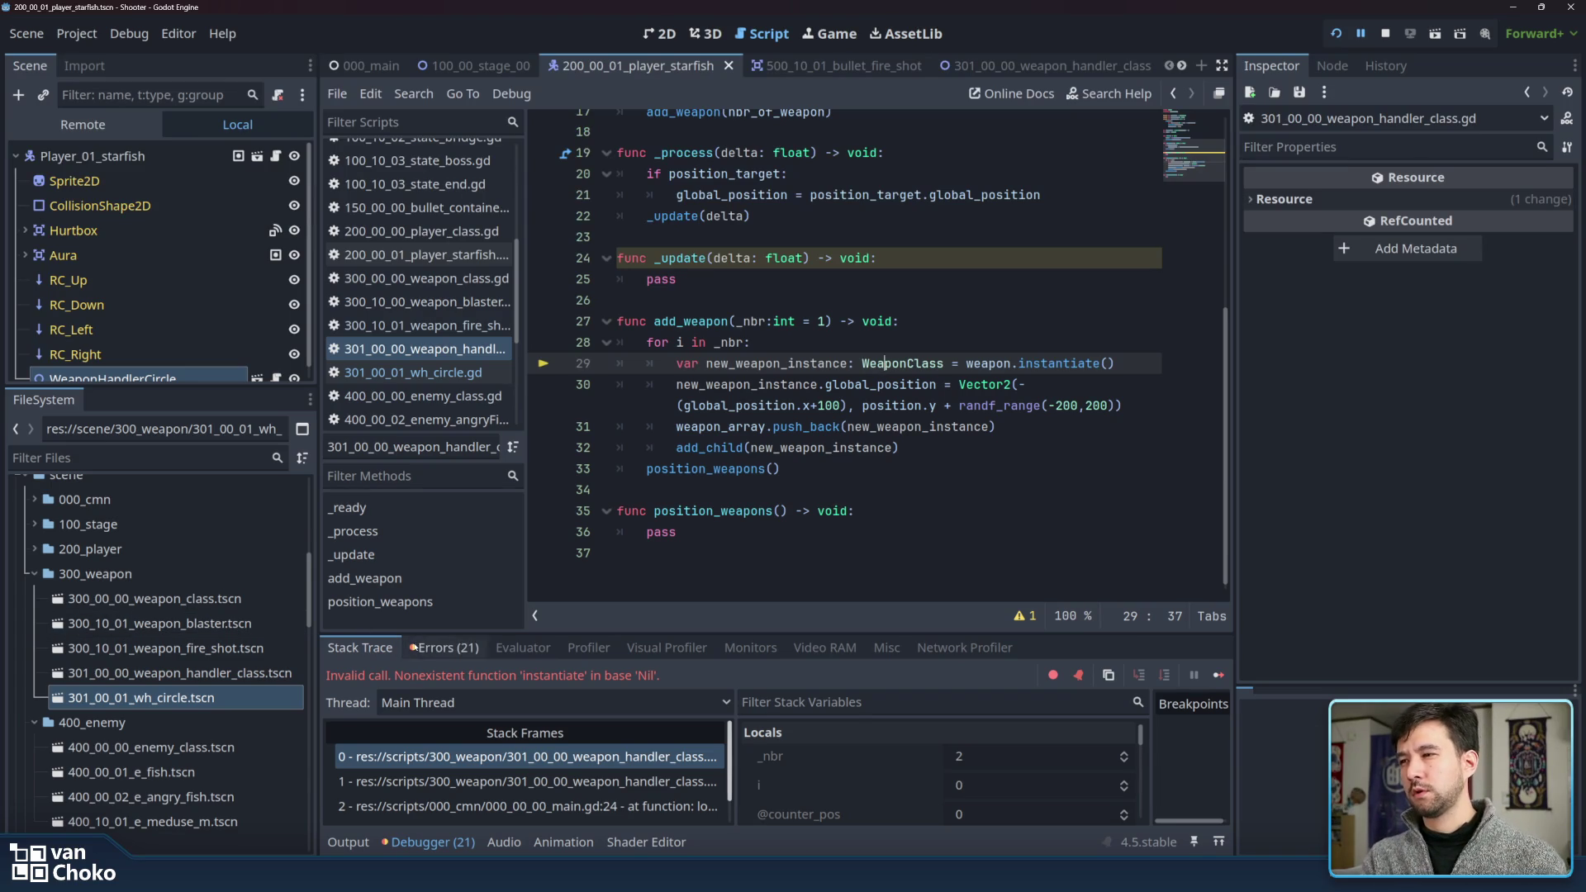
Jump to the instantiate error and inspect the weapon declaration and its weapon_type.resource_path load
left_click(446, 648)
scroll(637, 761, "down", 5)
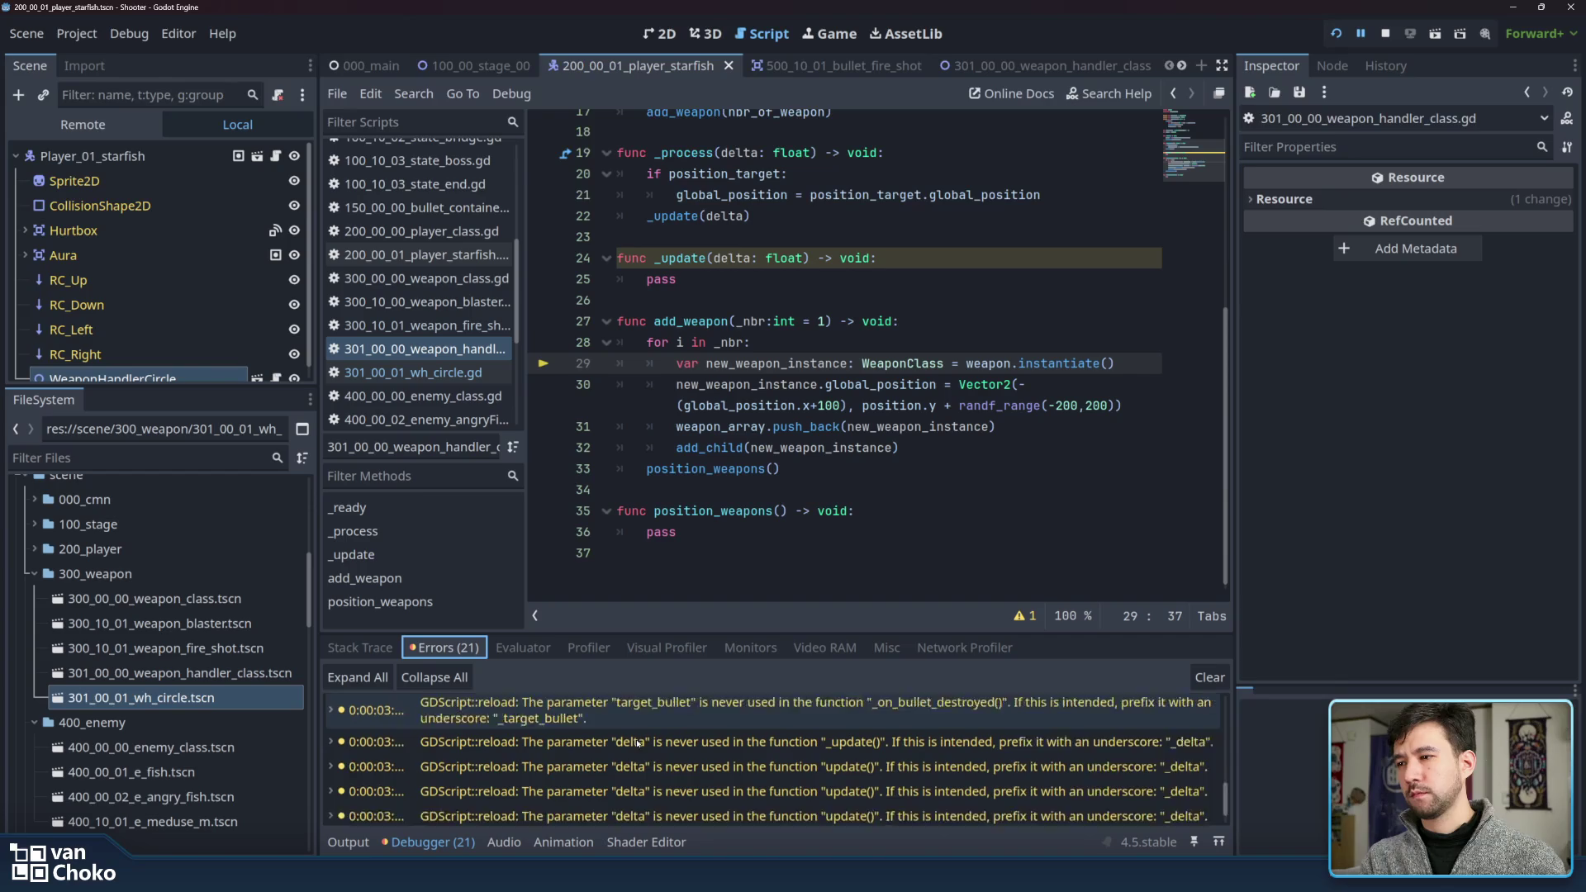
left_click(585, 807)
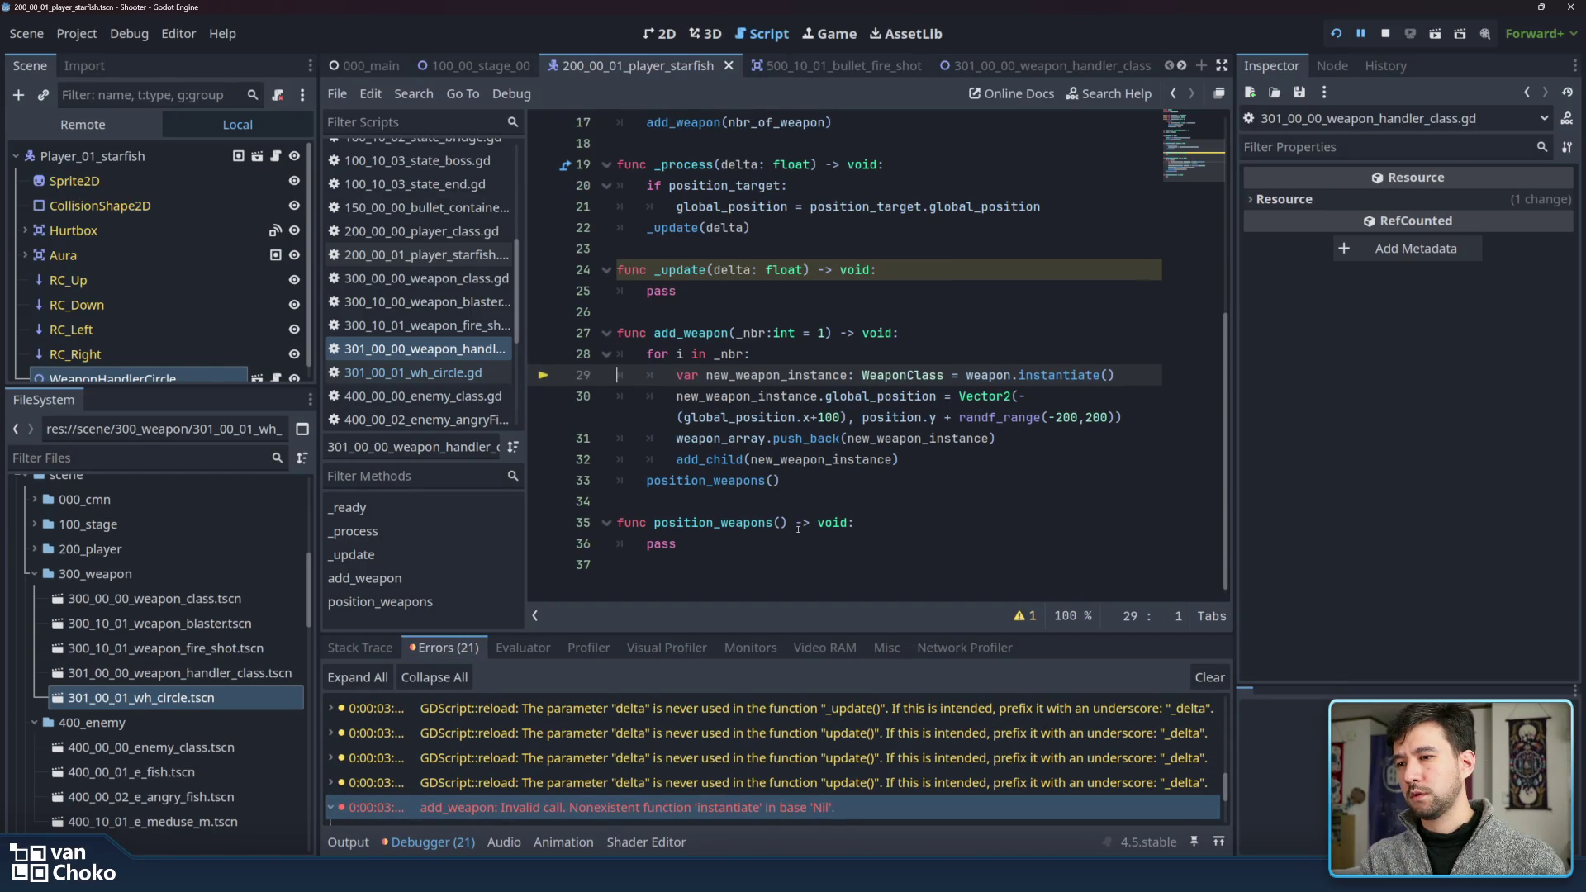
double_click(972, 371)
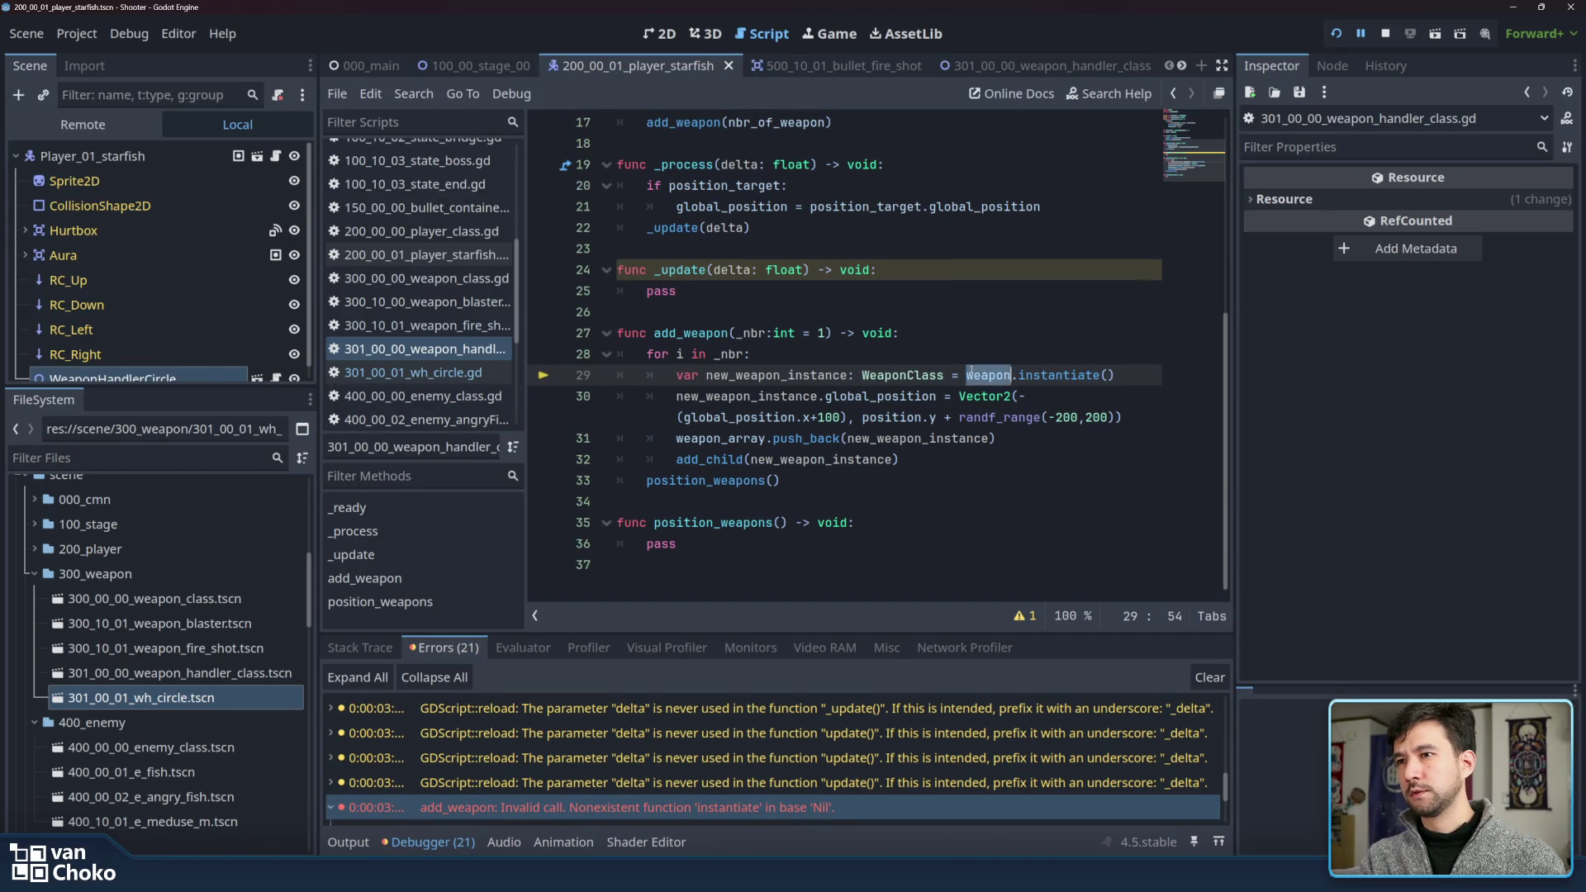
scroll(971, 371, "up", 5)
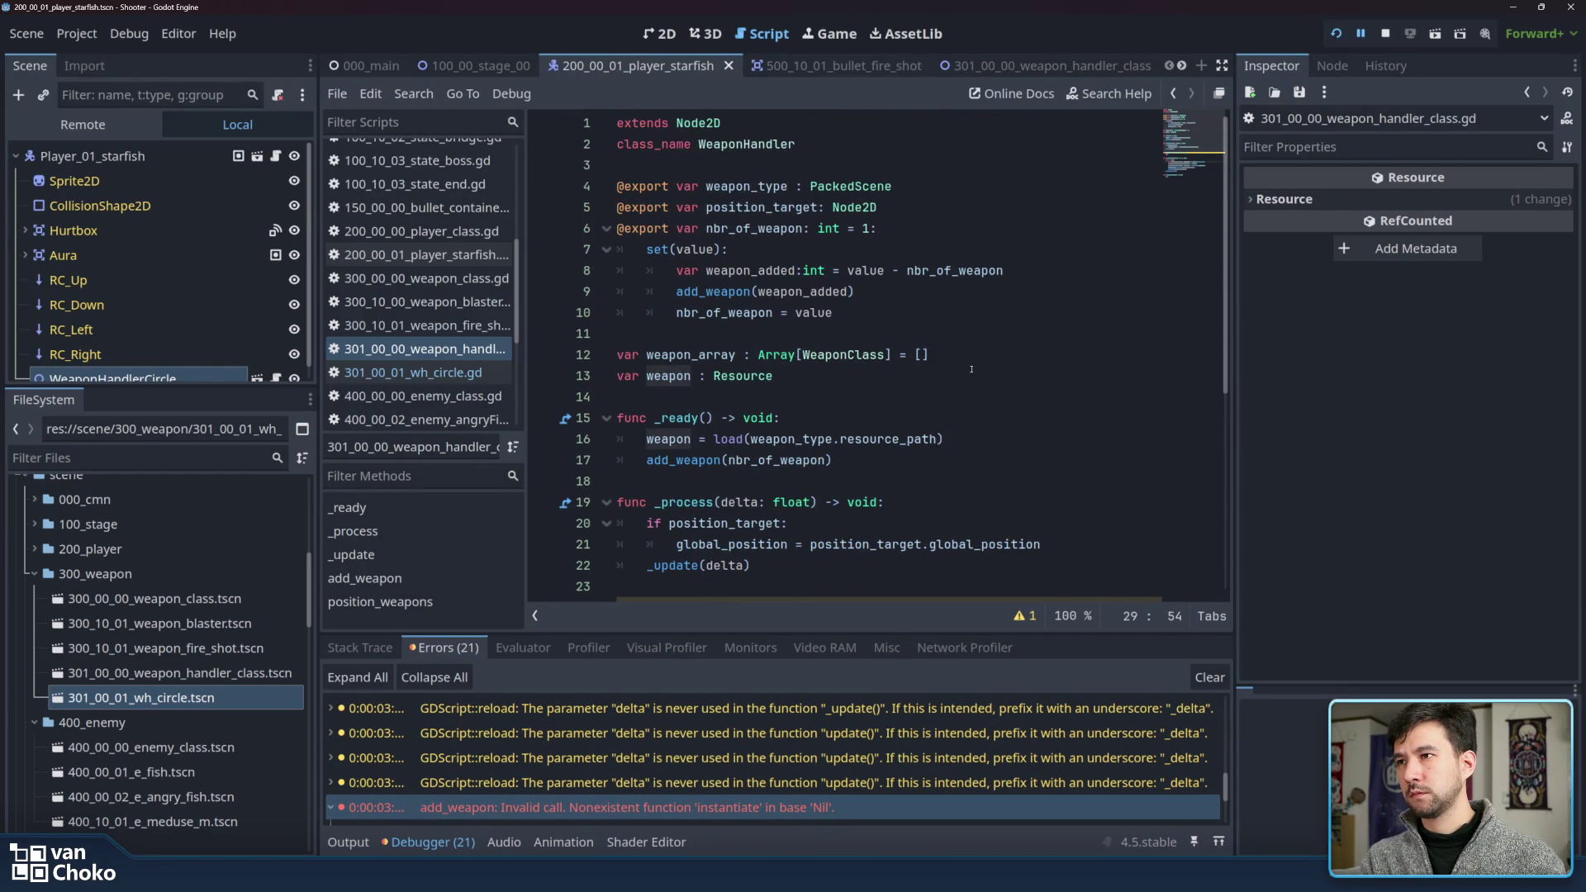
left_click(967, 370)
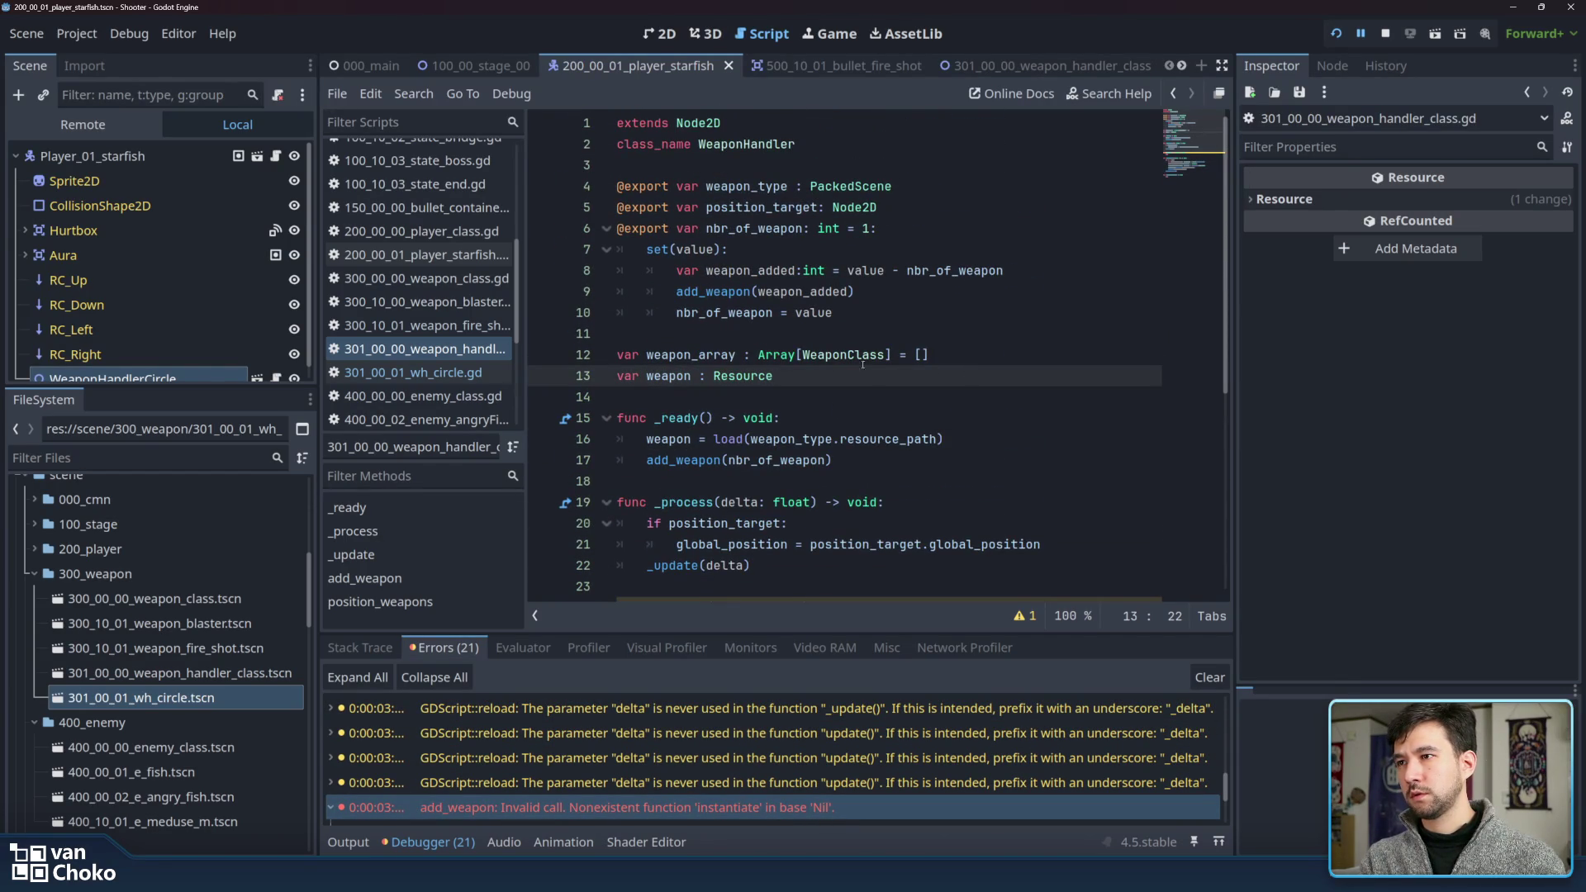
double_click(751, 376)
left_click(812, 376)
left_click(718, 439)
double_click(718, 439)
left_click(936, 438, "shift")
left_click_drag(937, 438, 750, 439)
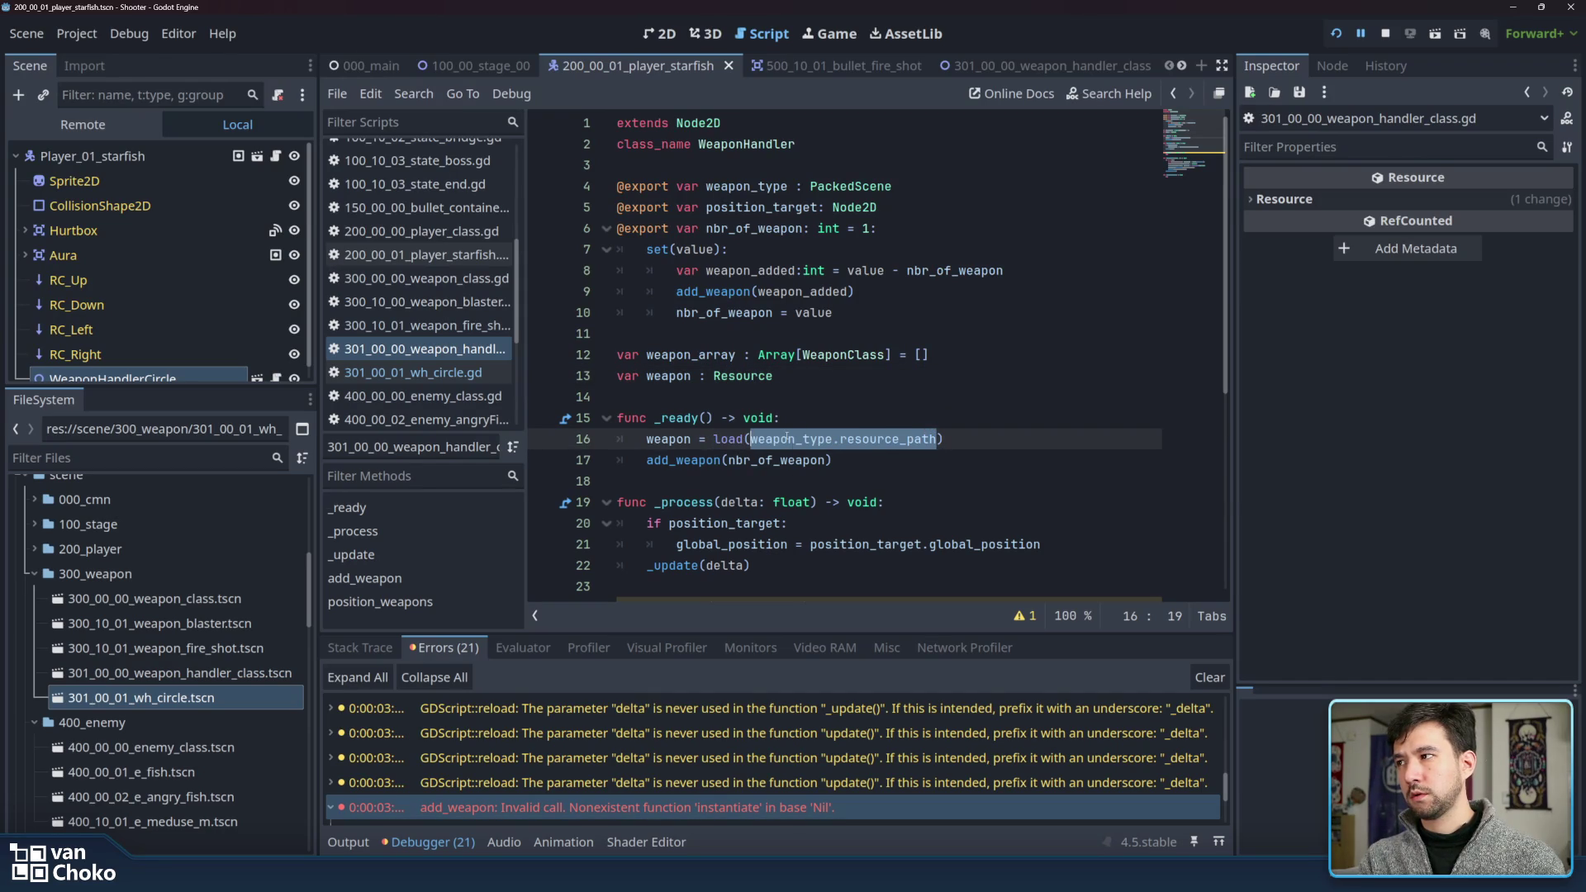
Check WeaponHandlerCircle's properties and the weapon_type export, then stop the running game
left_click(900, 355)
left_click(157, 376)
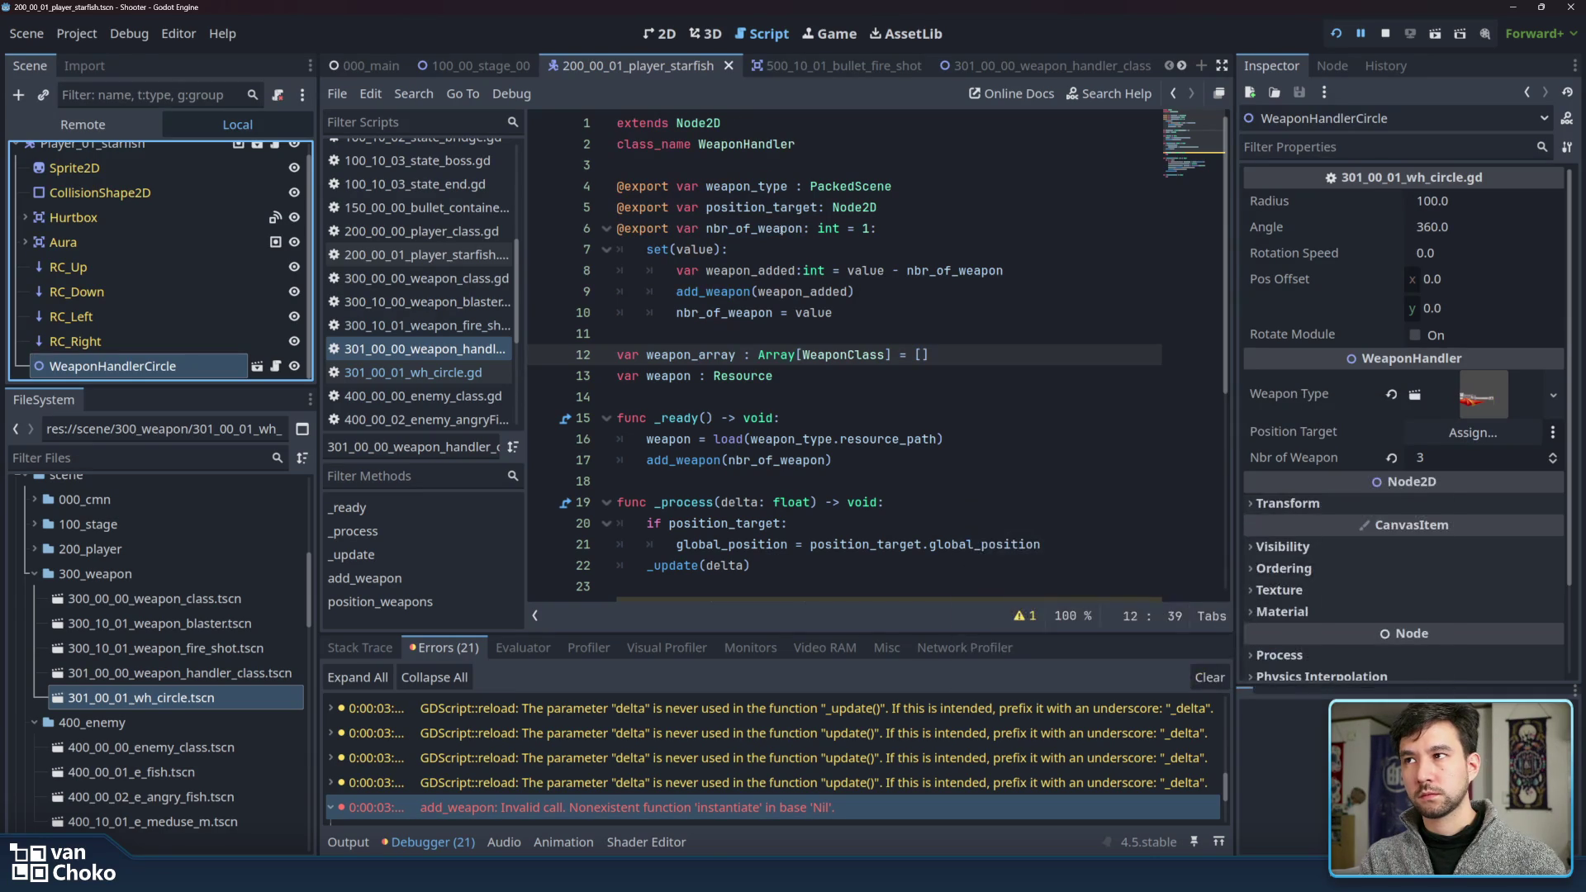
left_click(759, 189)
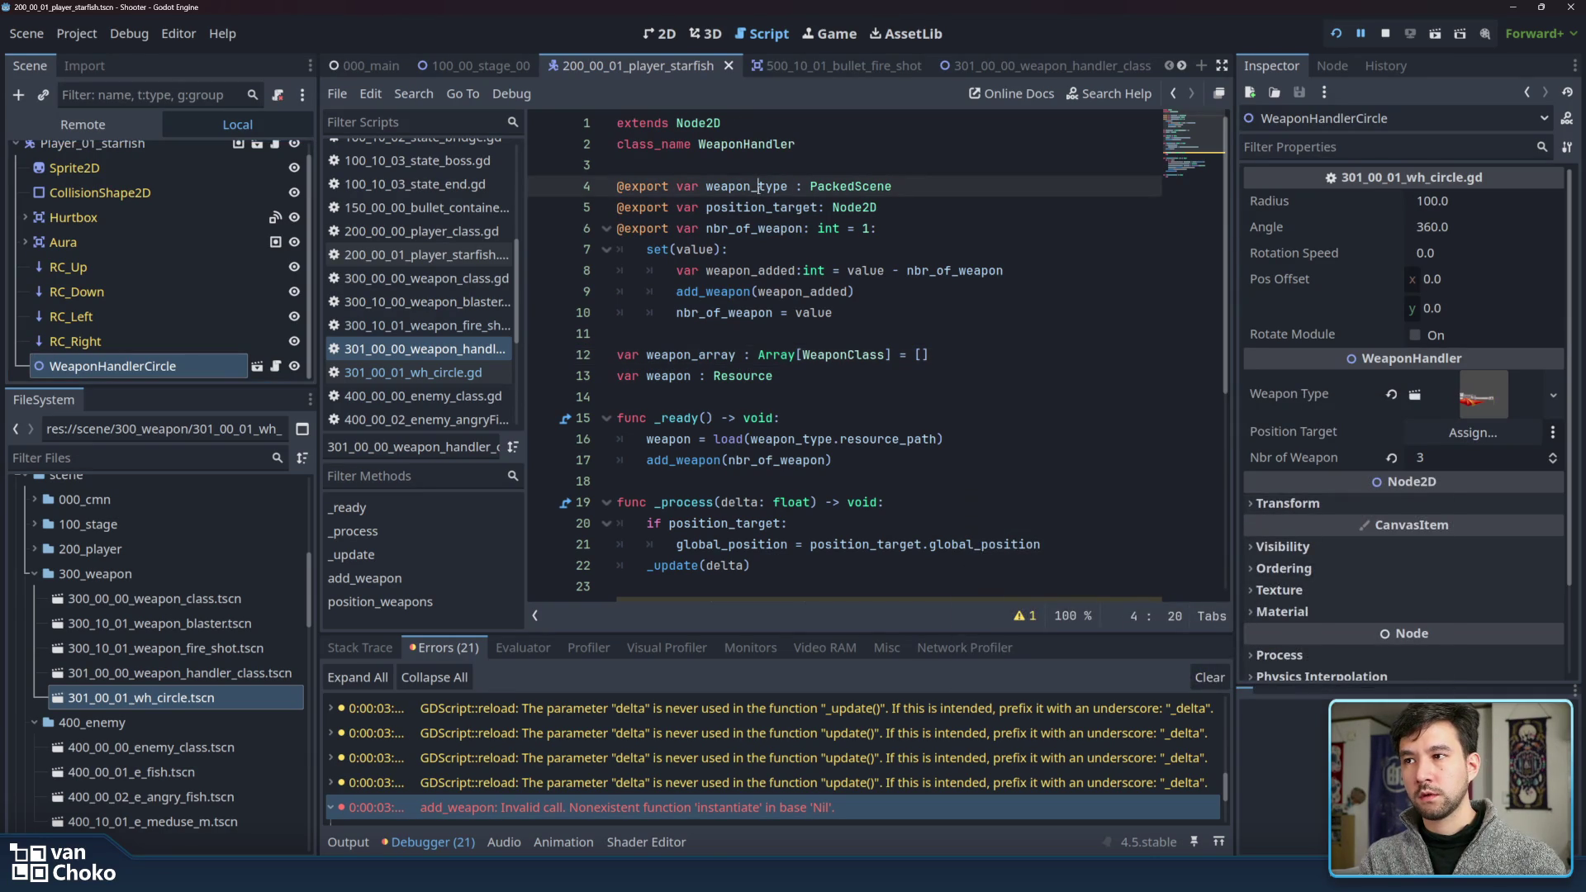
left_click(807, 439)
left_click(1016, 437)
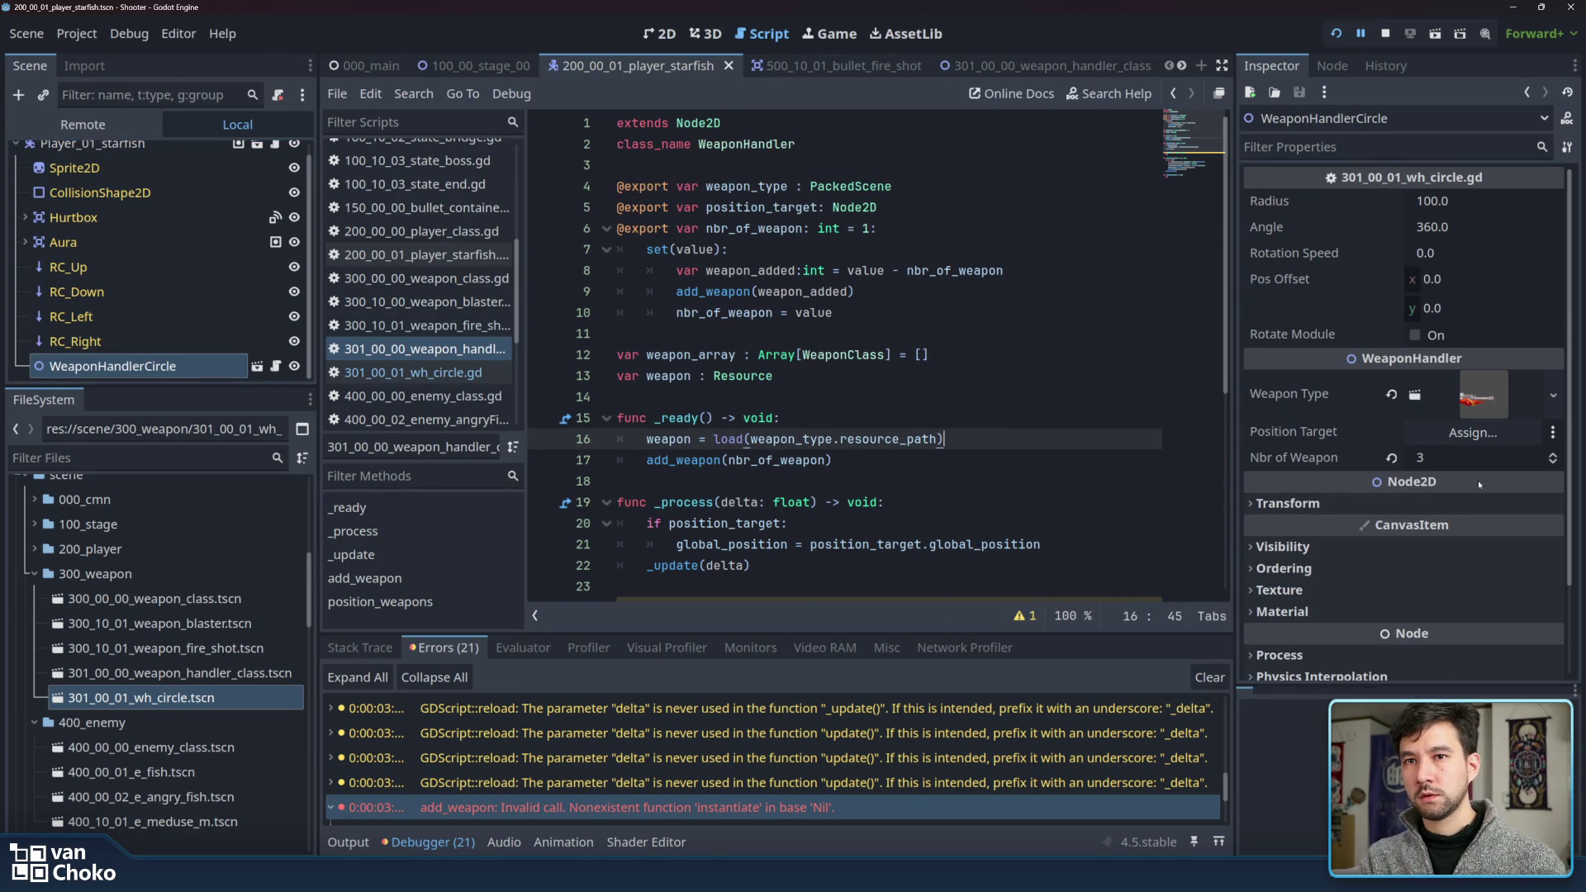
mouse_move(1471, 400)
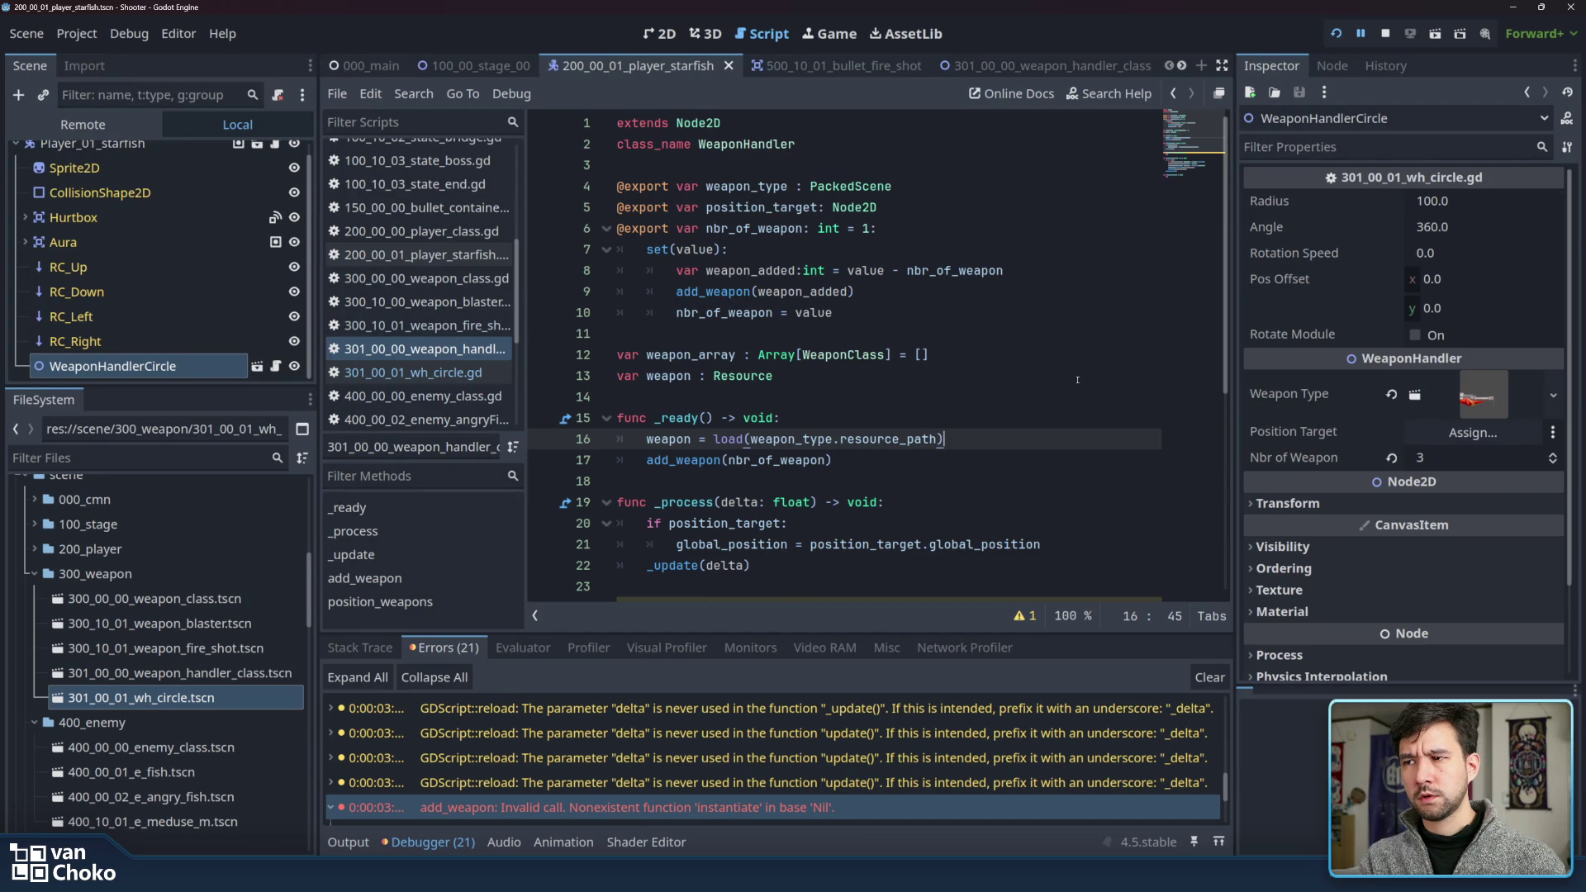
key("Up")
key("Up")
key("Up")
left_click(1385, 33)
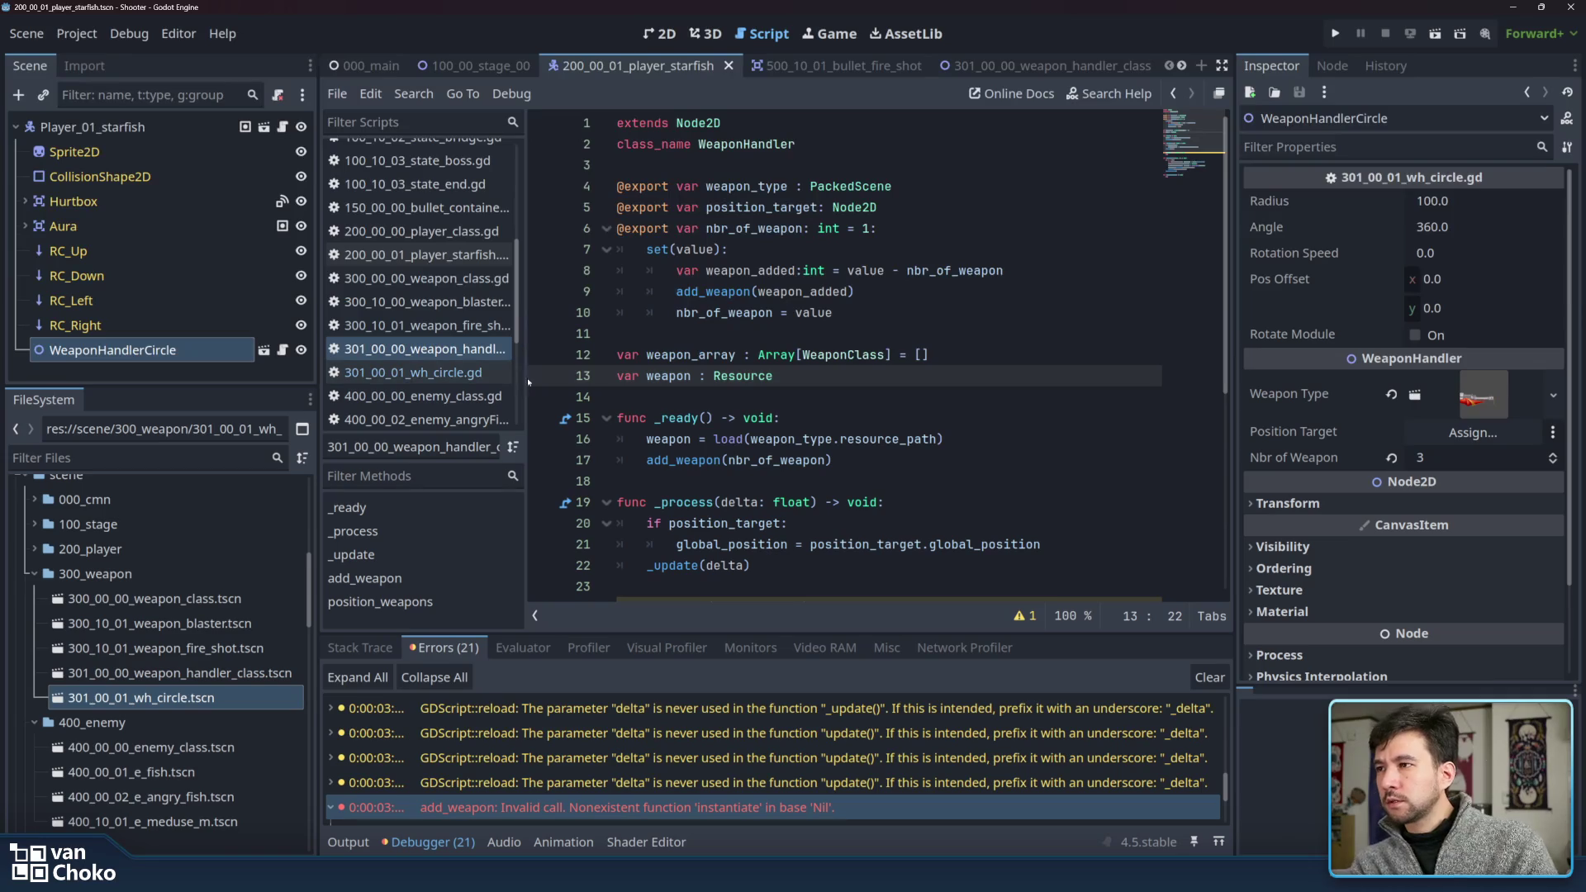
Widen the code area and check WeaponHandlerCircle's Weapon Type property, leaving it unchanged
mouse_move(524, 379)
left_mouse_down()
mouse_move(434, 378)
mouse_move(496, 378)
mouse_move(481, 376)
left_mouse_up()
left_click(74, 324)
left_click(153, 354)
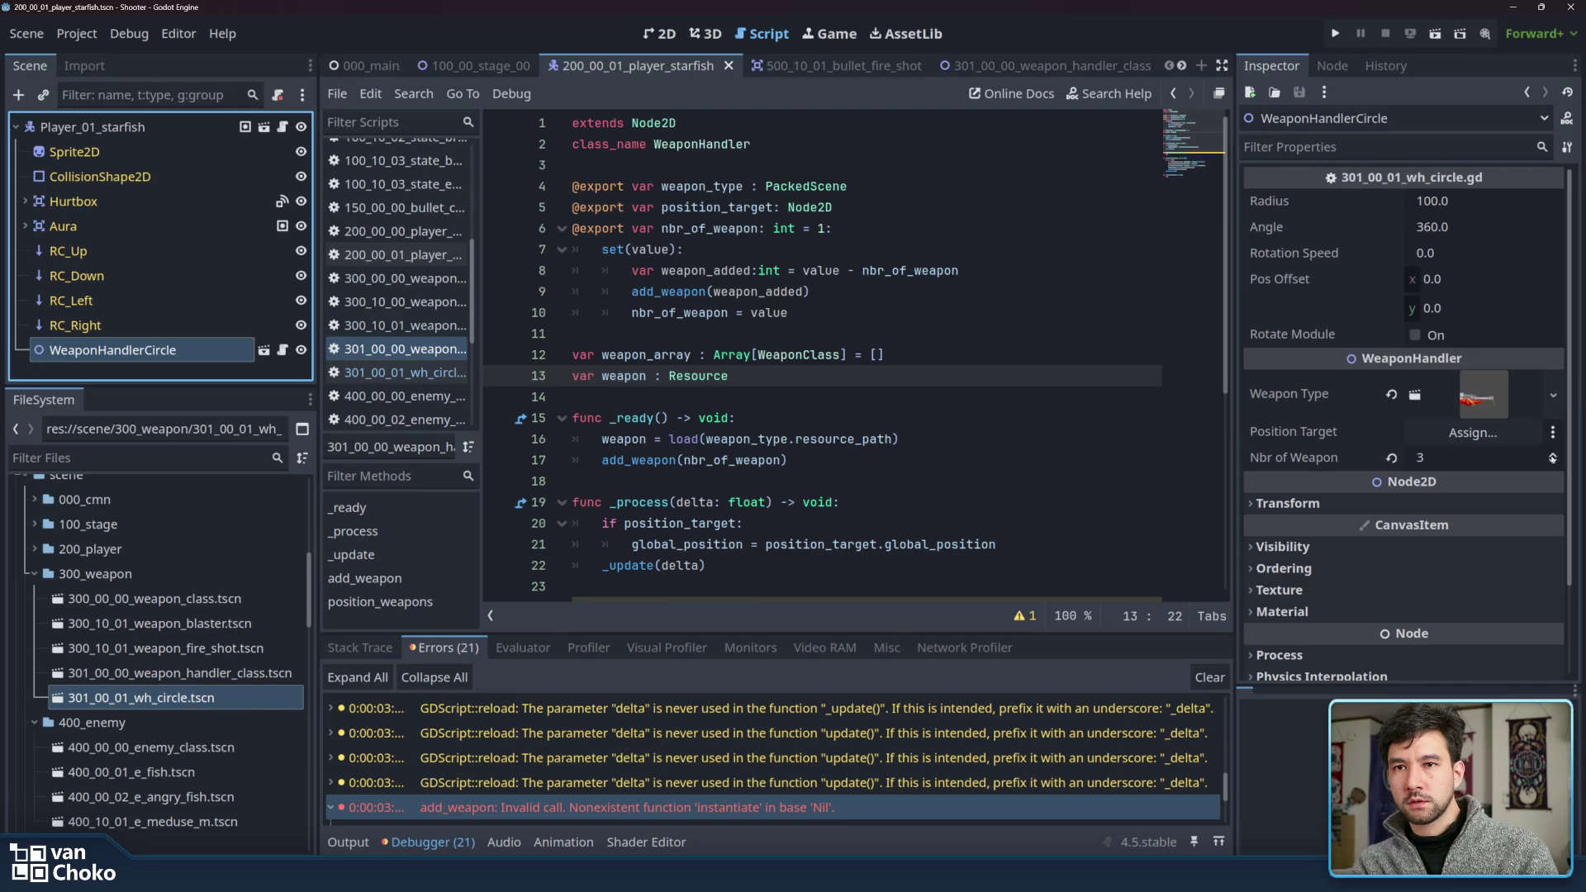
left_click(1554, 396)
left_click(1554, 396)
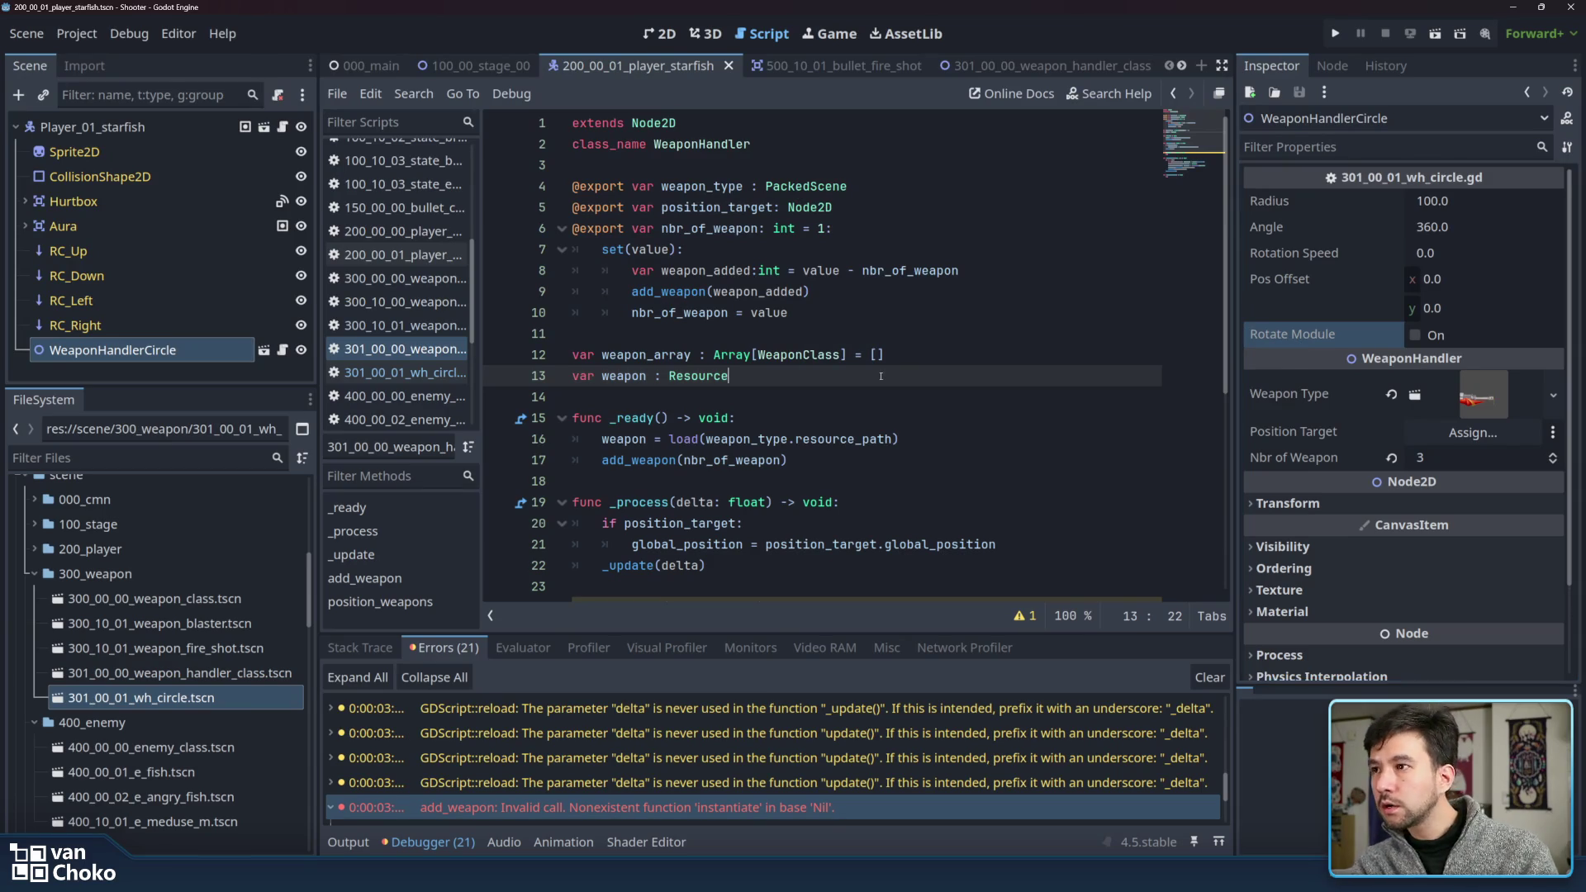
left_click(1288, 396)
Inspect the weapon variable on line 16 and the add_weapon call in the script
left_click(715, 393)
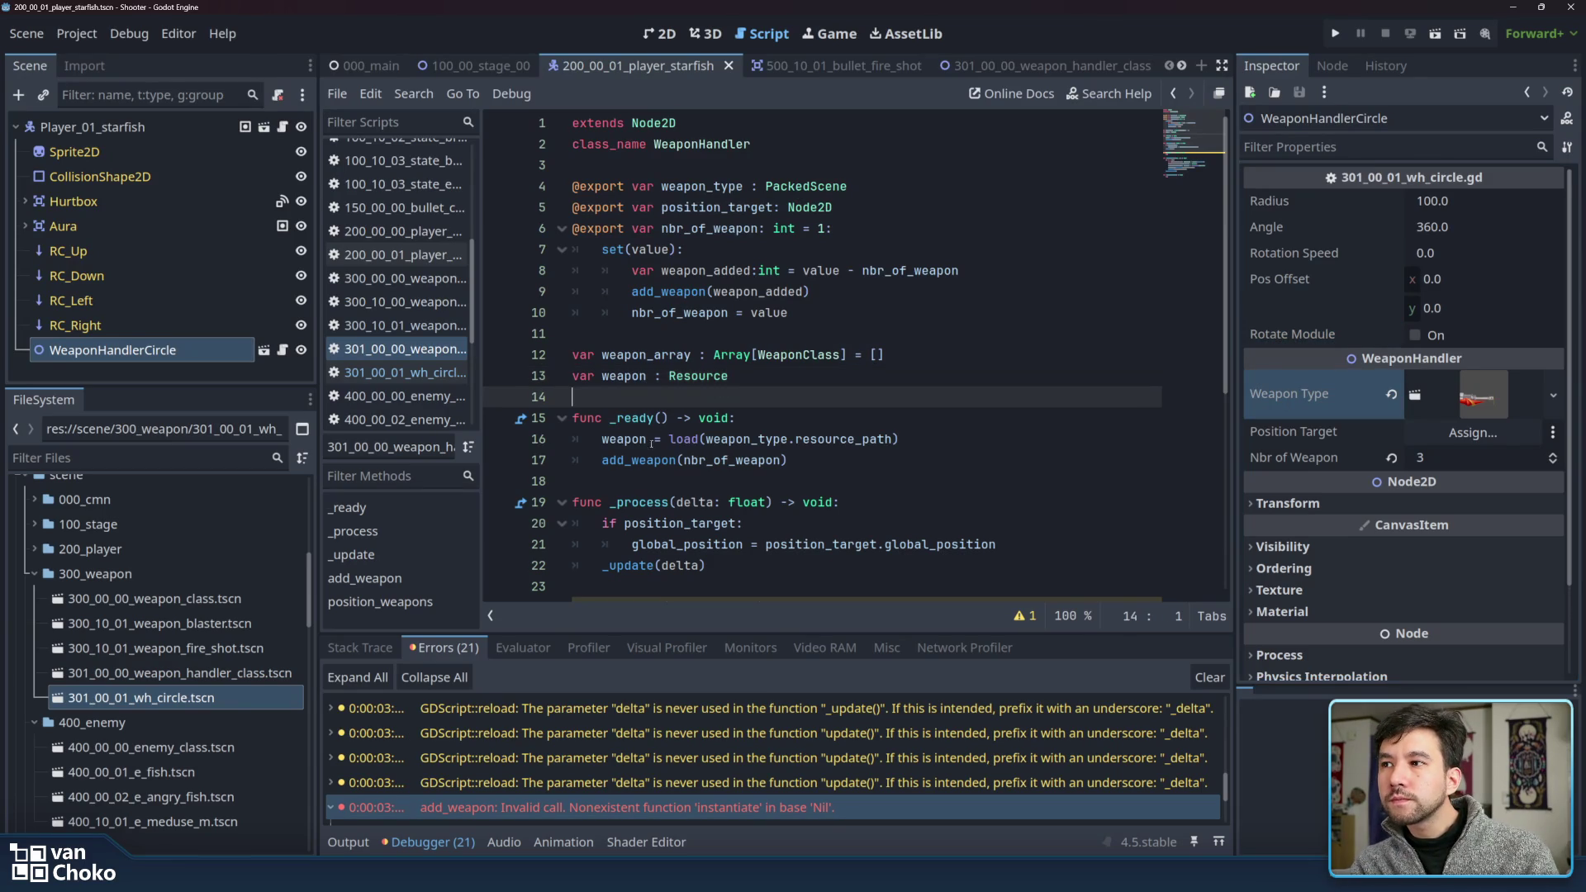
left_click(646, 439)
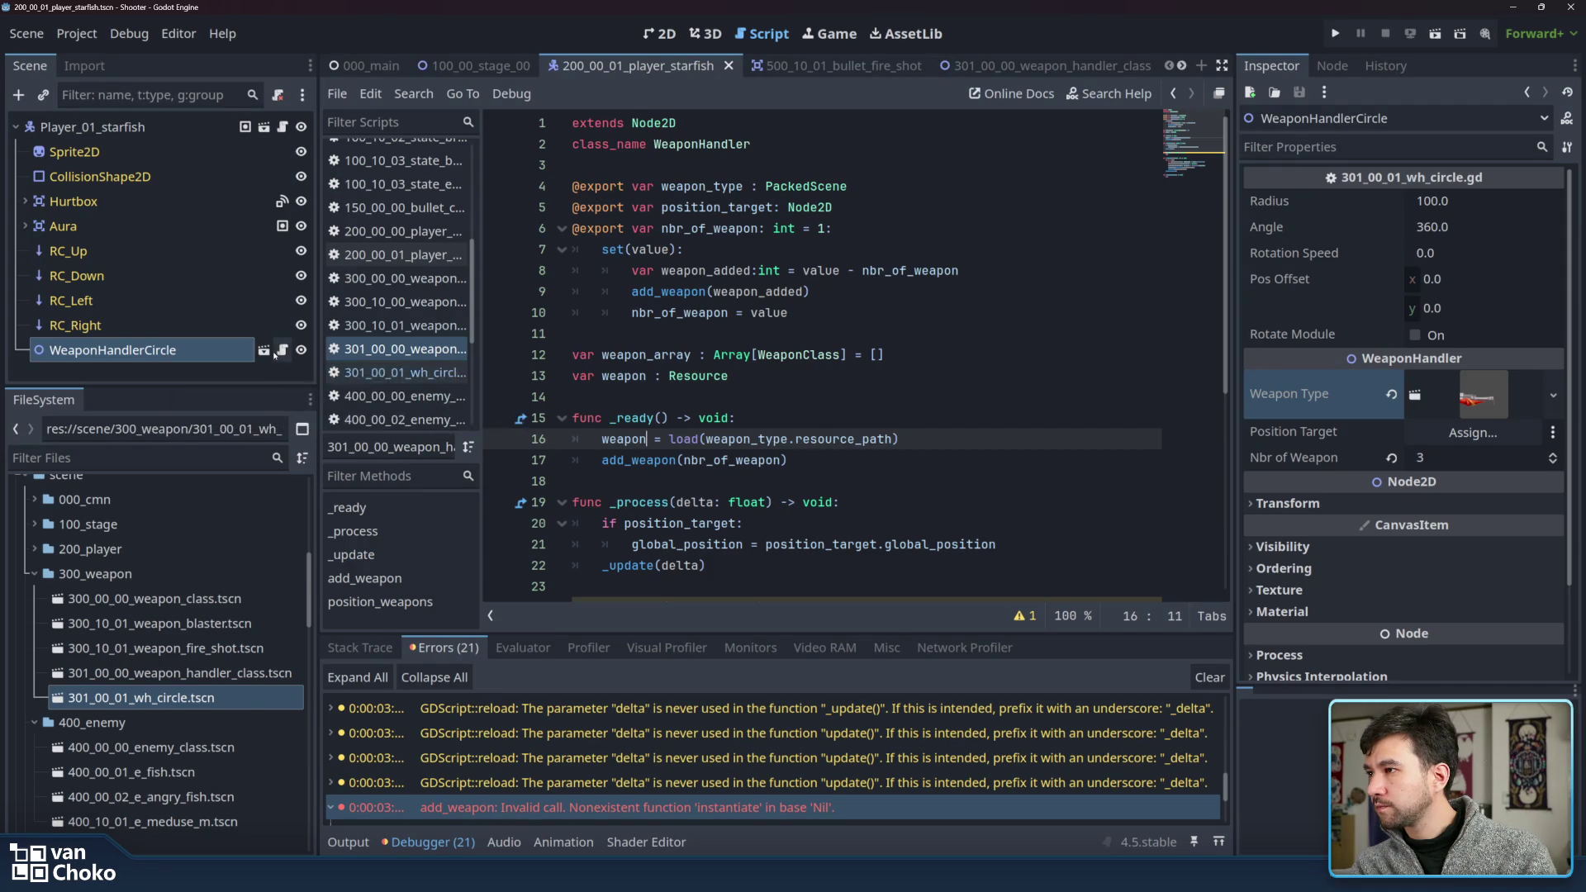
left_click(256, 706)
mouse_move(681, 443)
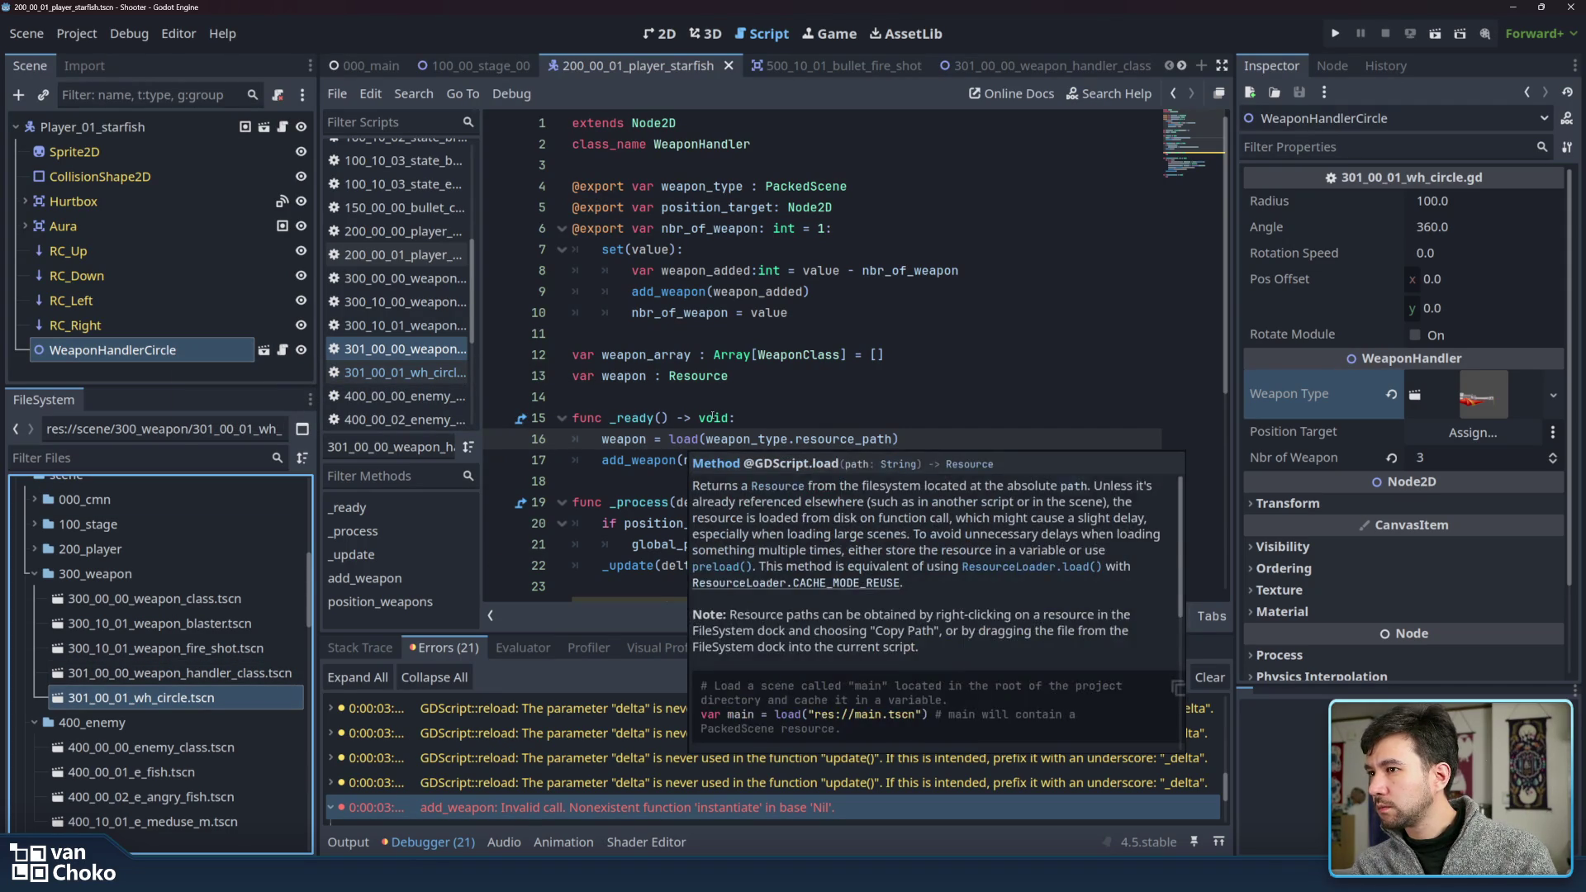
left_click(793, 419)
left_click(820, 460)
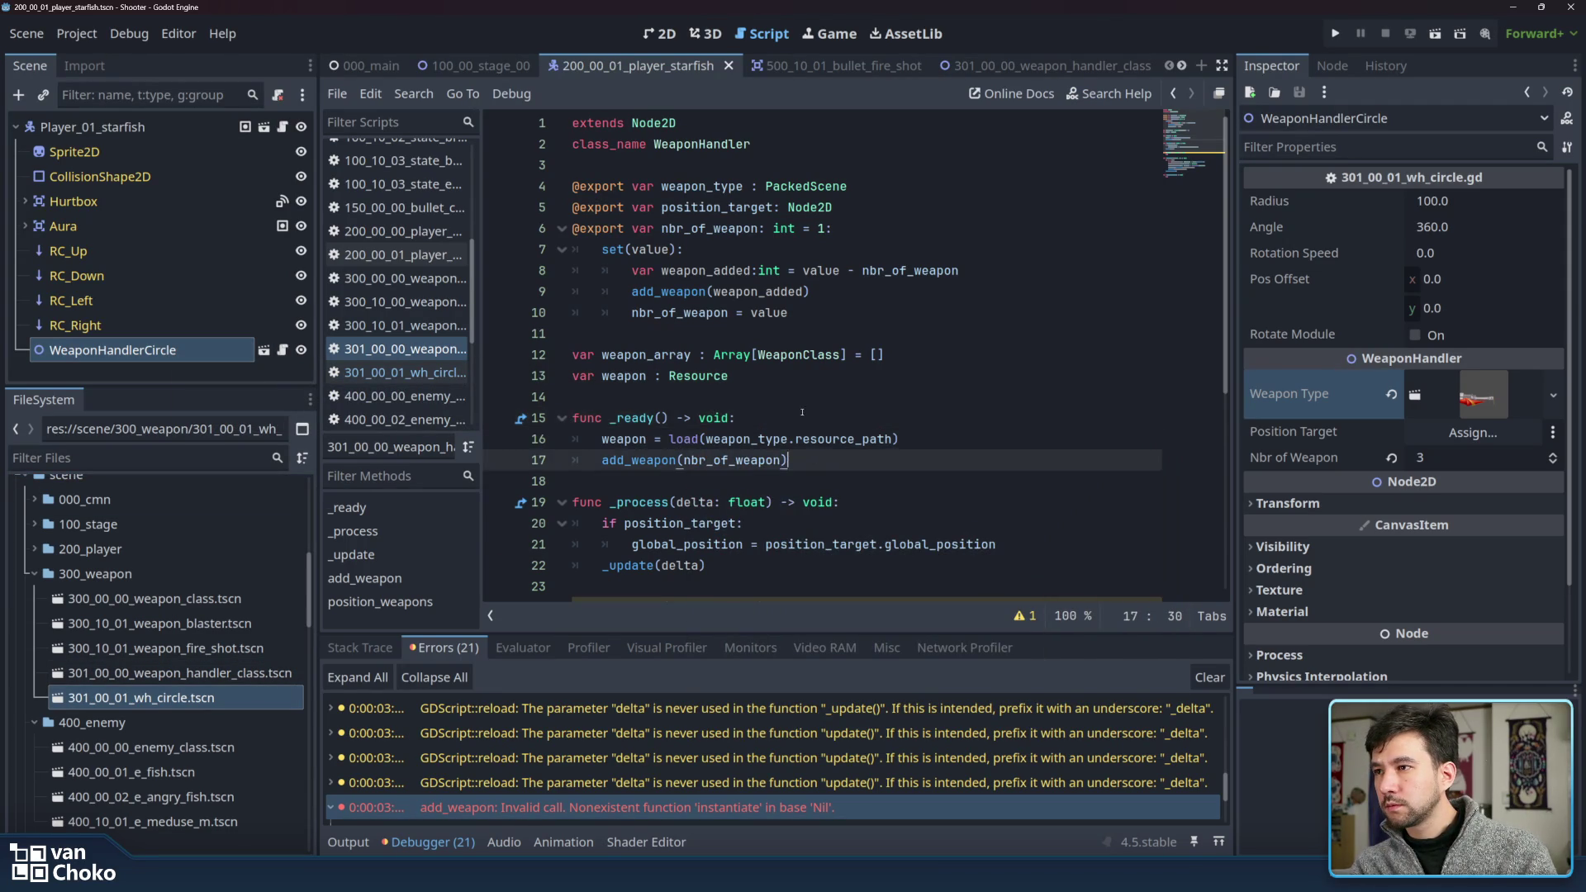
scroll(809, 429, "down", 5)
scroll(804, 401, "up", 8)
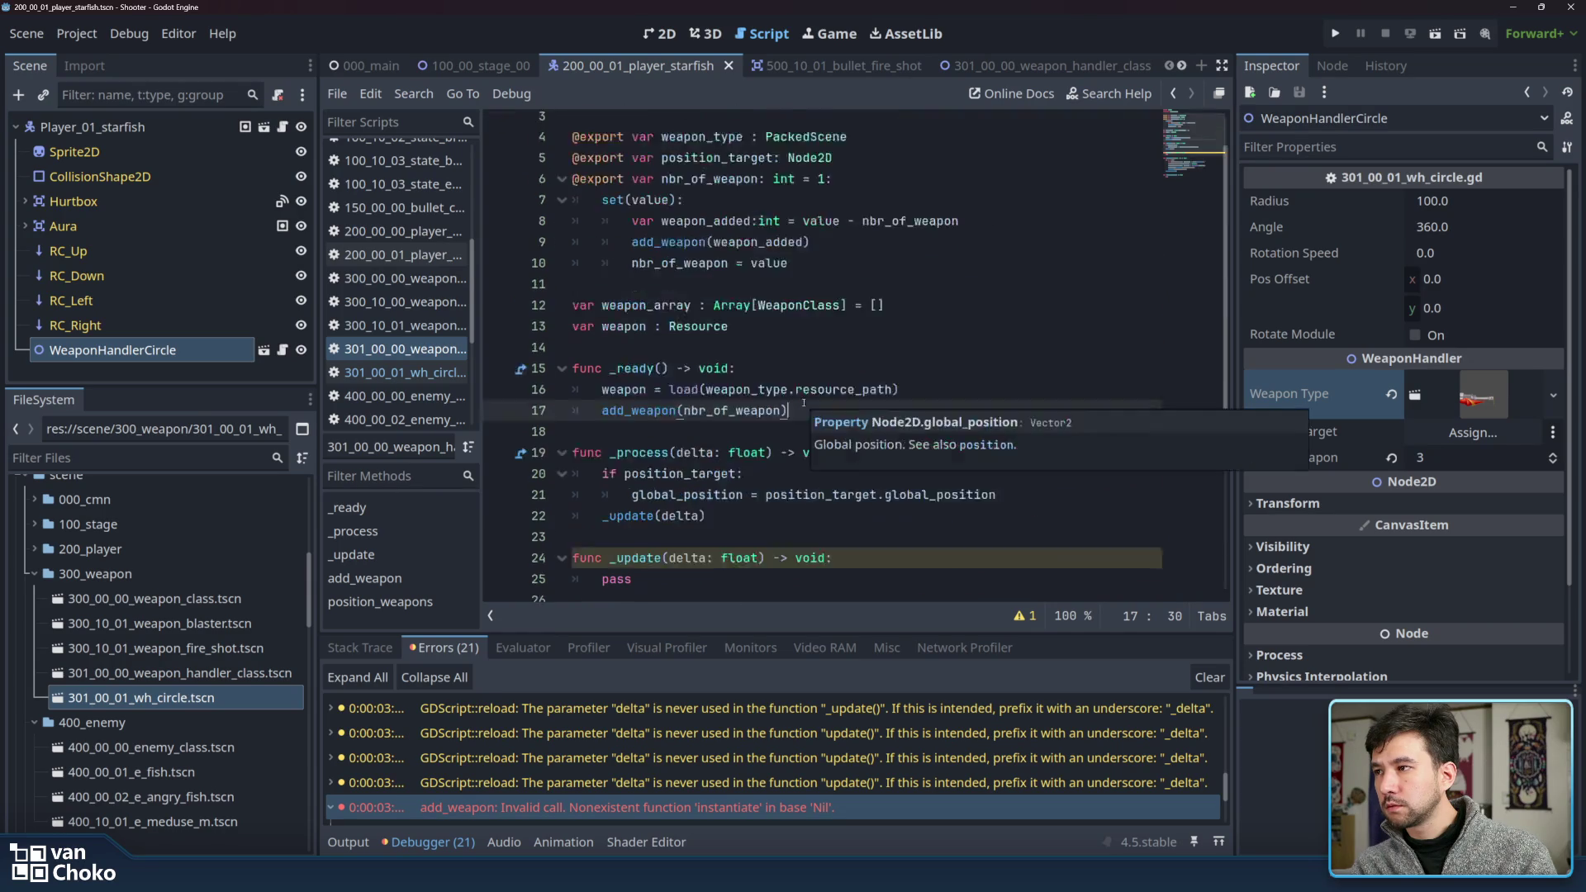
In 301_00_01_wh_circle.gd, remove the extra '#' from the doubled comment on line 36
left_click(396, 373)
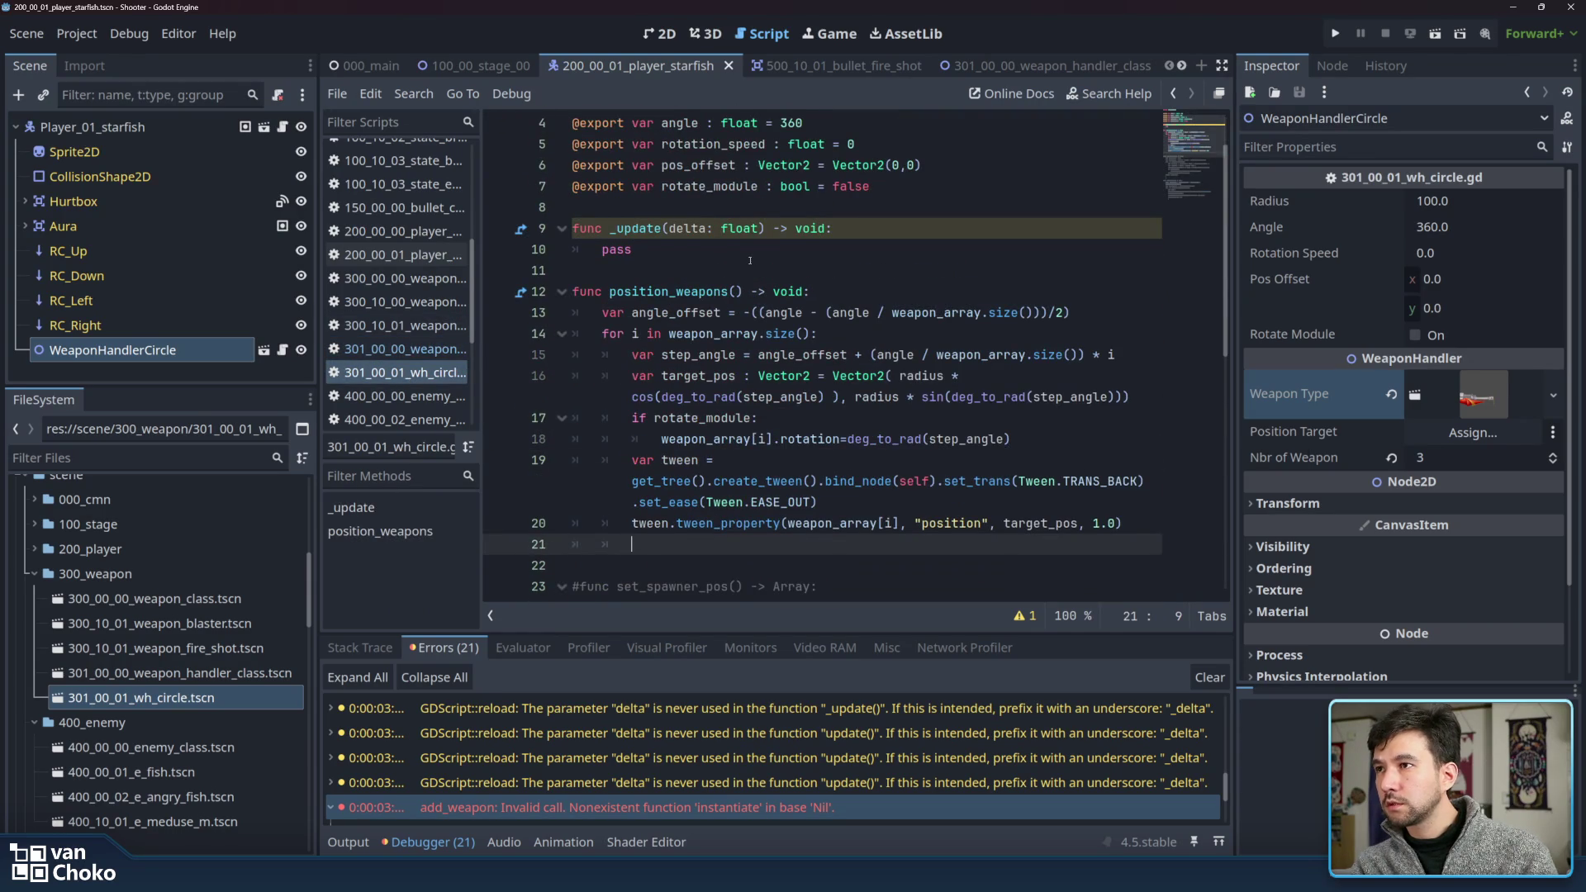
scroll(750, 261, "up", 1)
scroll(719, 256, "down", 8)
scroll(697, 254, "up", 3)
scroll(667, 509, "down", 3)
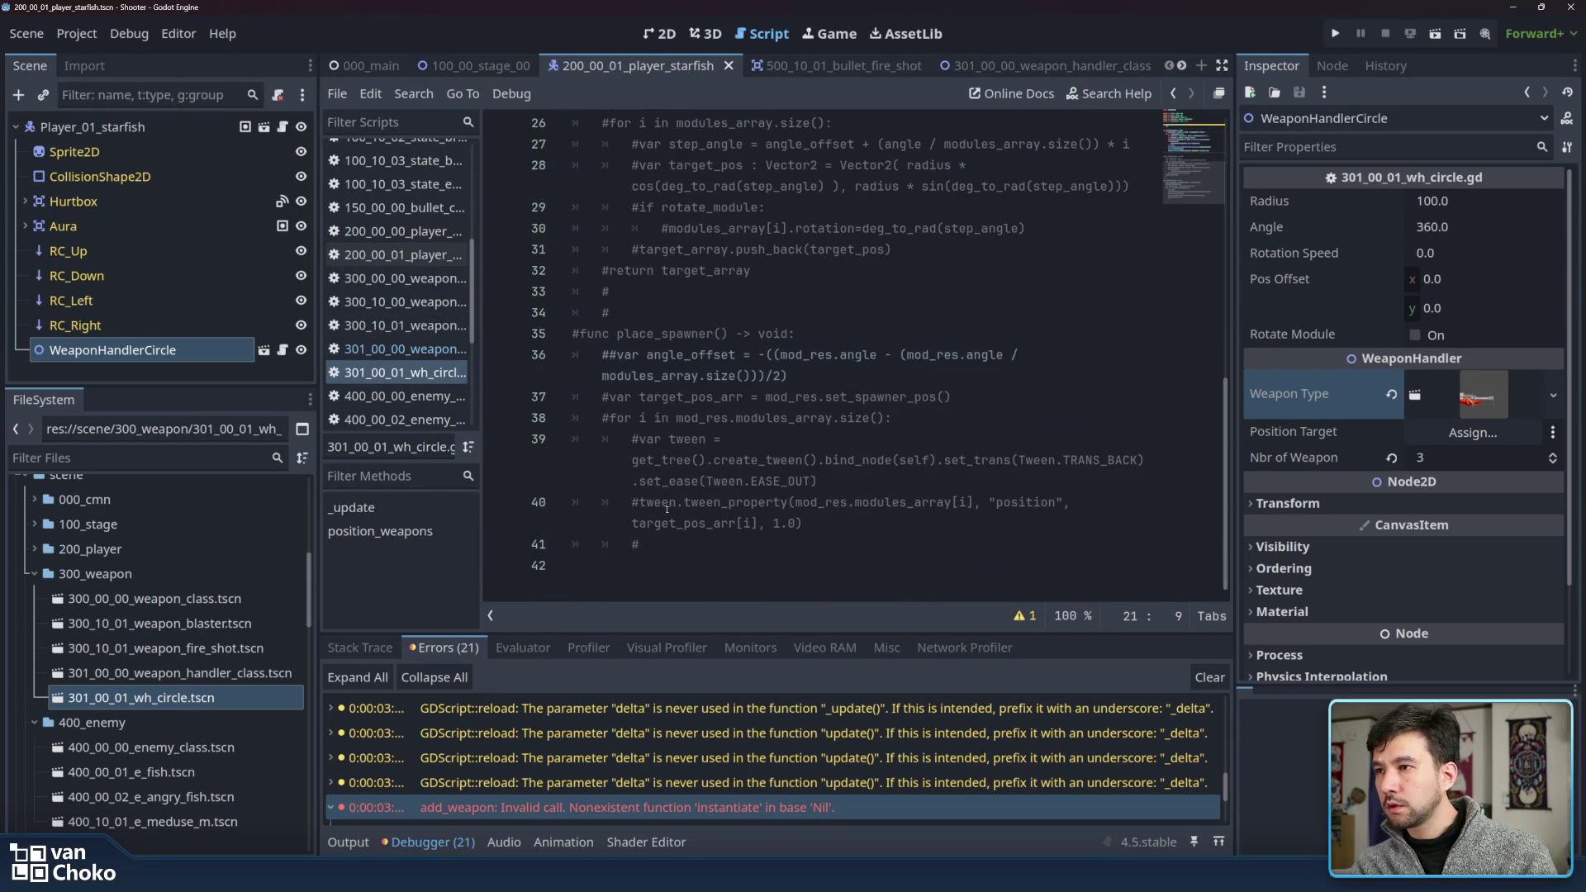
left_click(613, 355)
key("BackSpace")
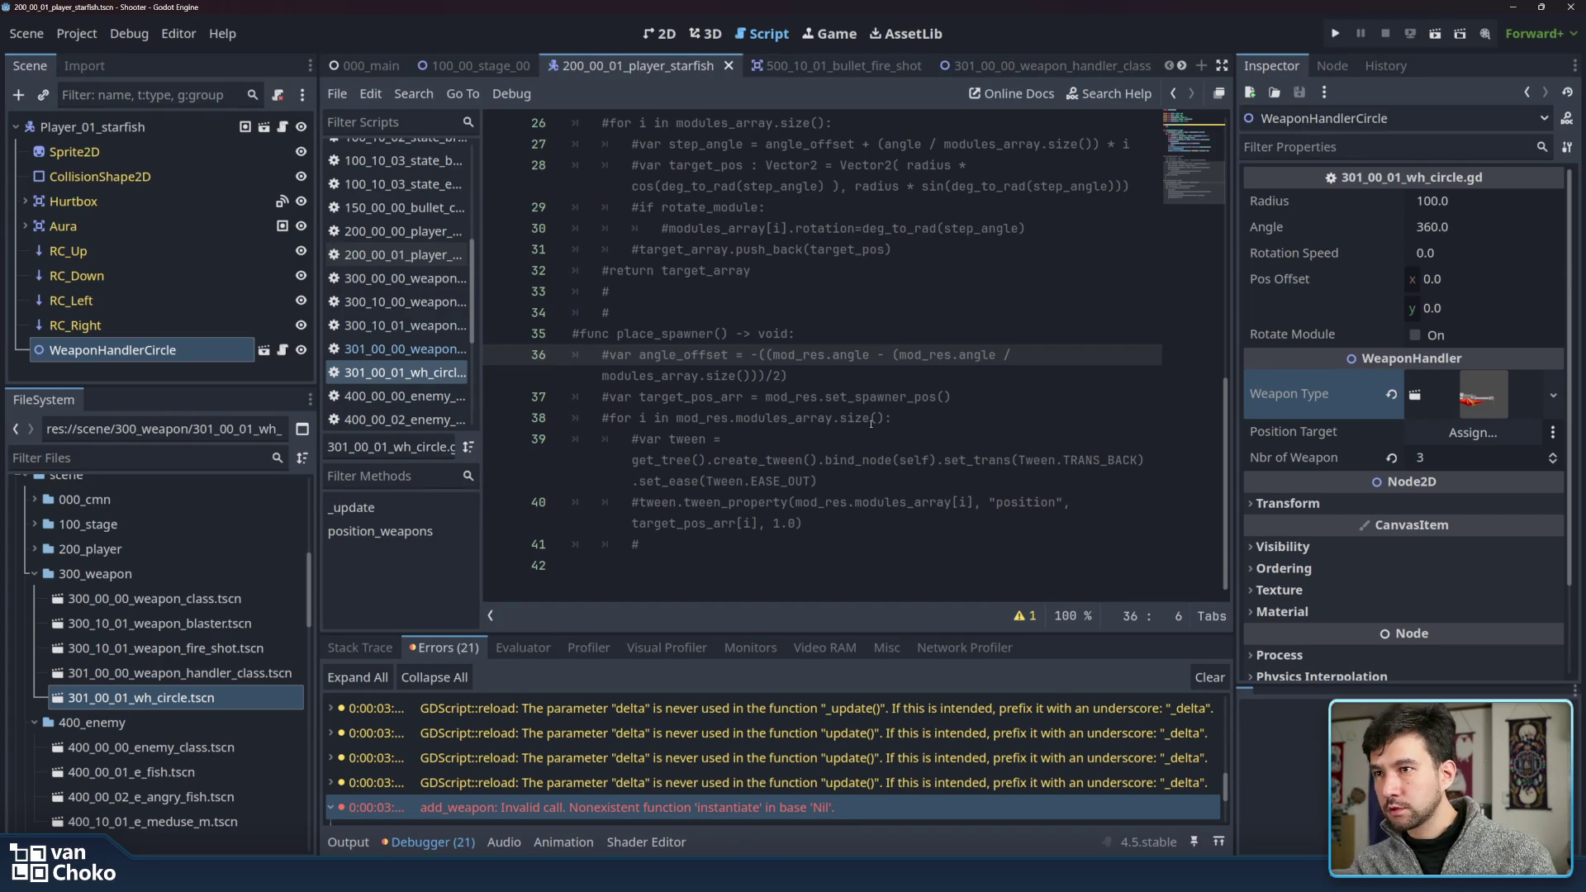
Look at the rotate_module declaration, then return to 301_00_00_weapon_handler_class
scroll(871, 422, "up", 8)
left_click(774, 249)
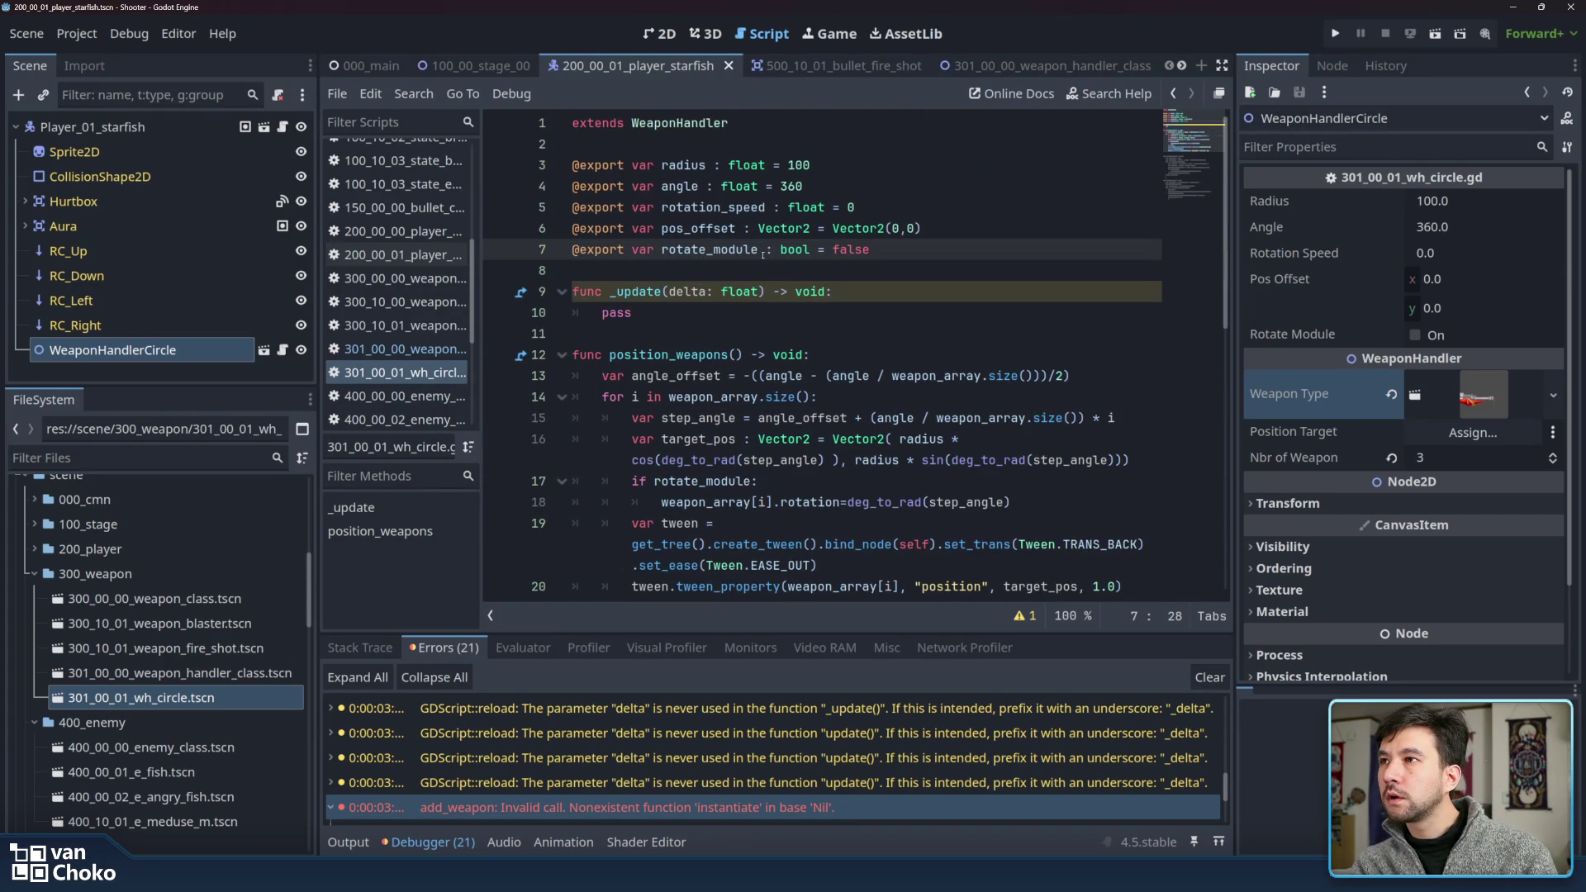
left_click(428, 355)
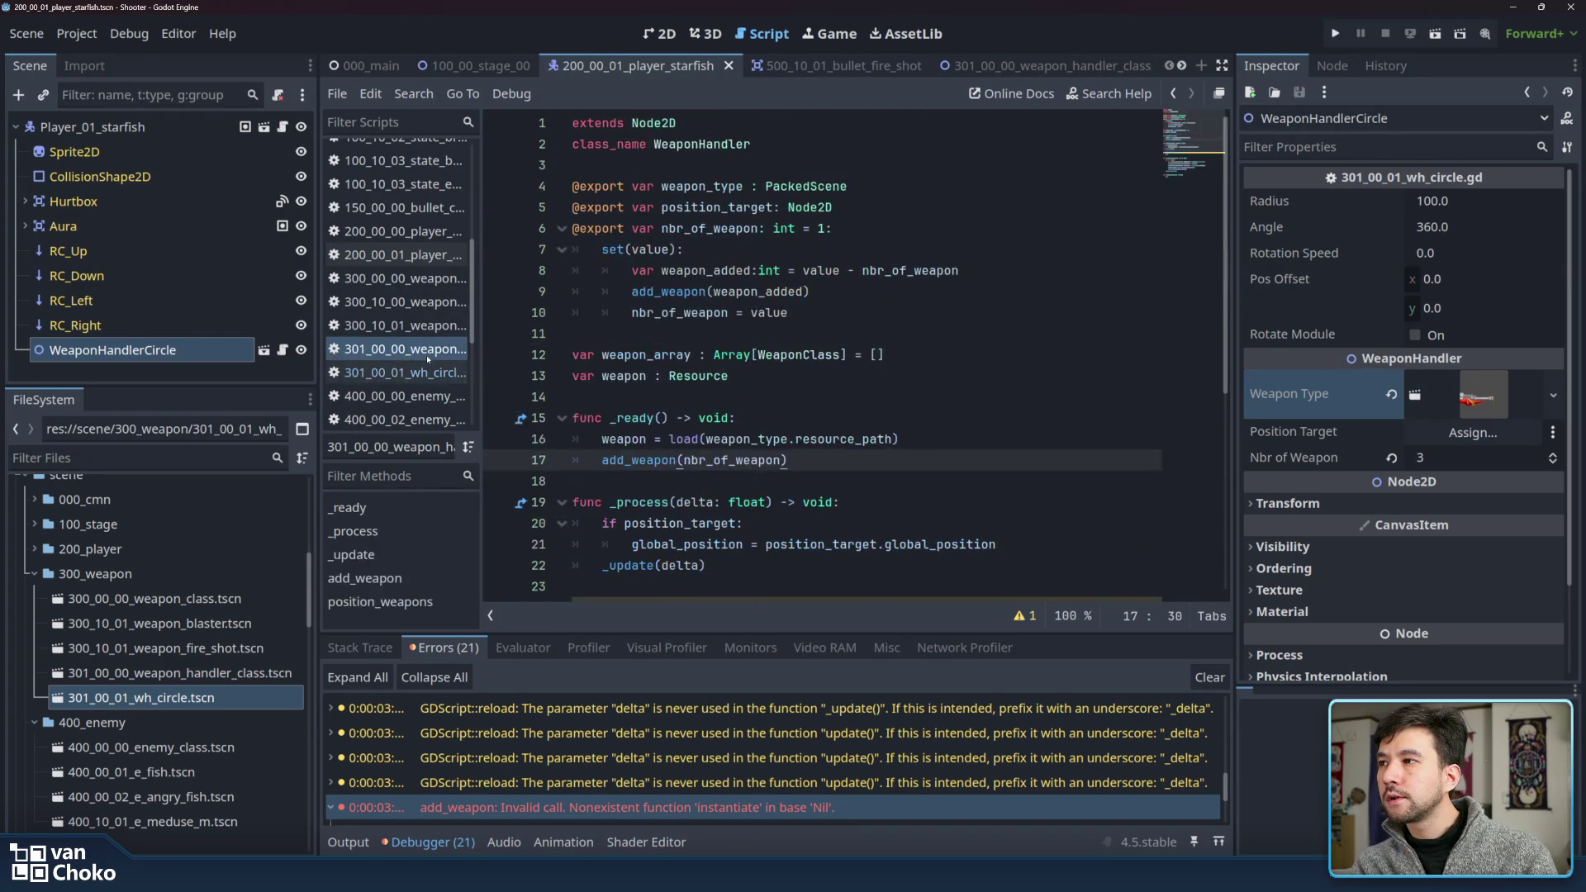
Run the game and press Start, hitting the instantiate-on-Nil error at line 29 again
left_click(1343, 34)
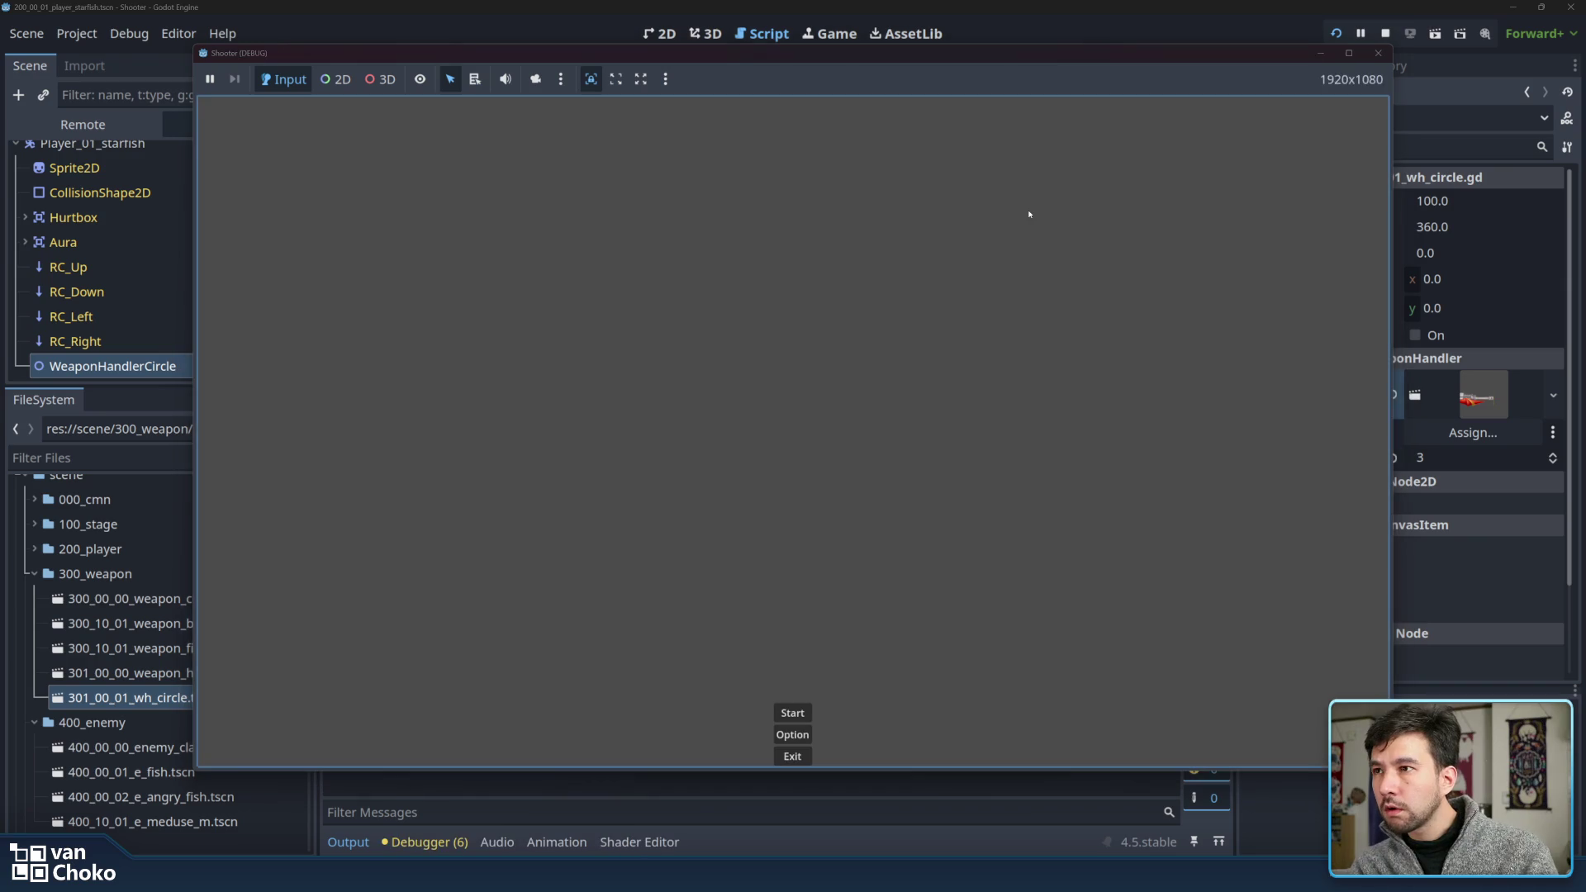
left_click(793, 713)
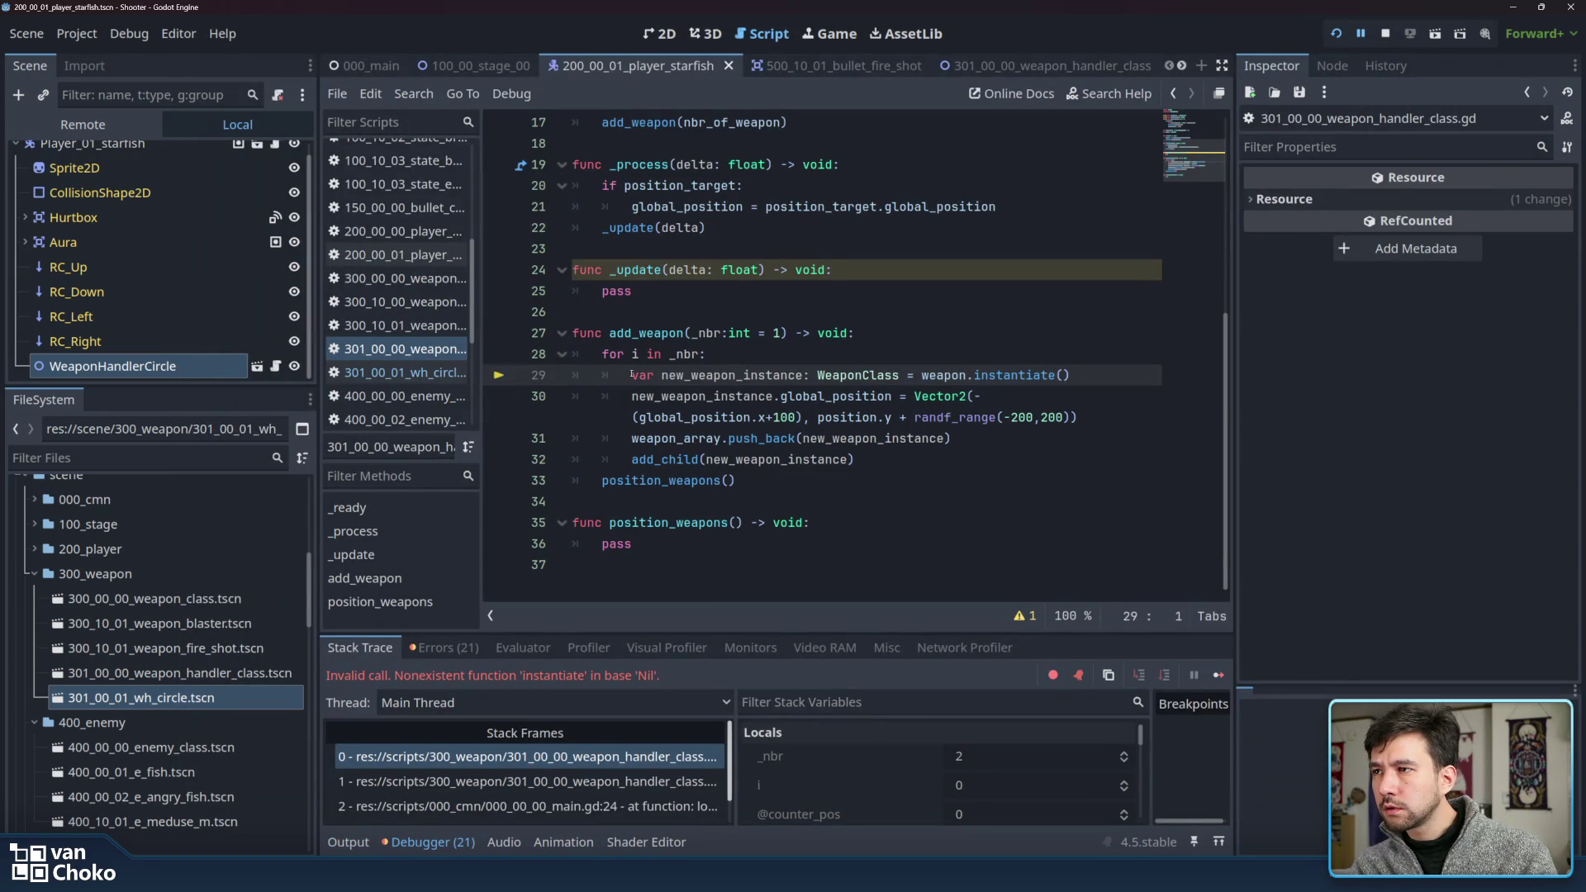
scroll(627, 368, "up", 5)
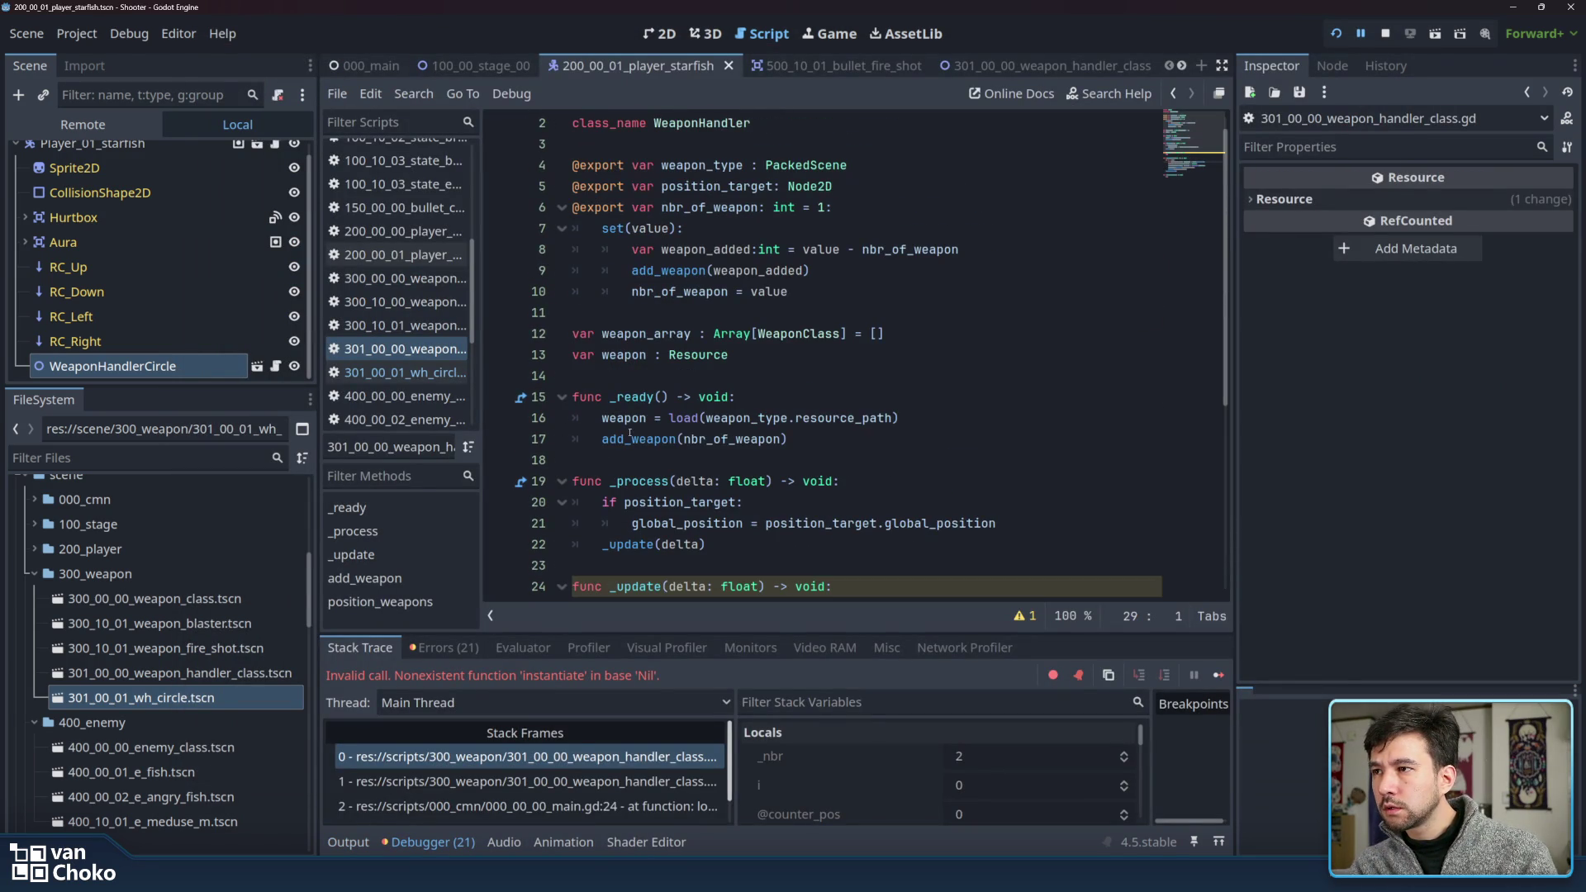